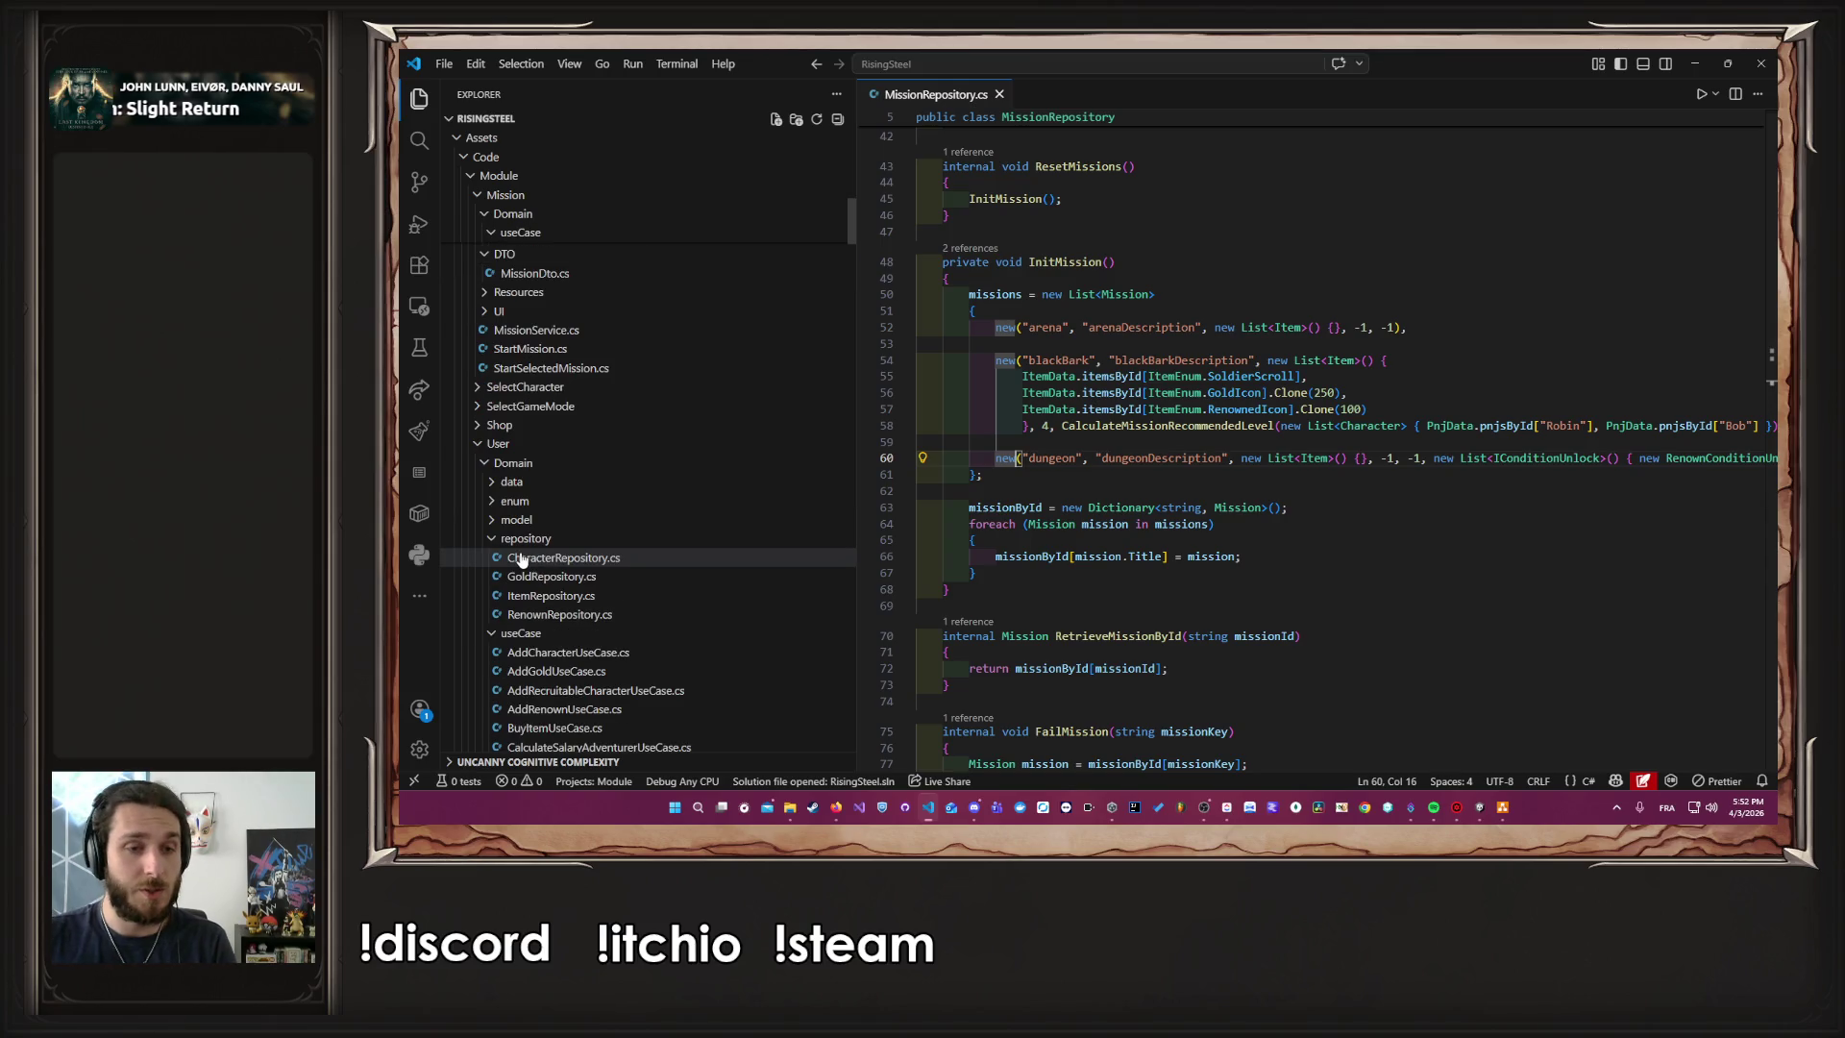
Collapse the Calendar, Mission and User folders in the Explorer sidebar
scroll(712, 461, "up", 10)
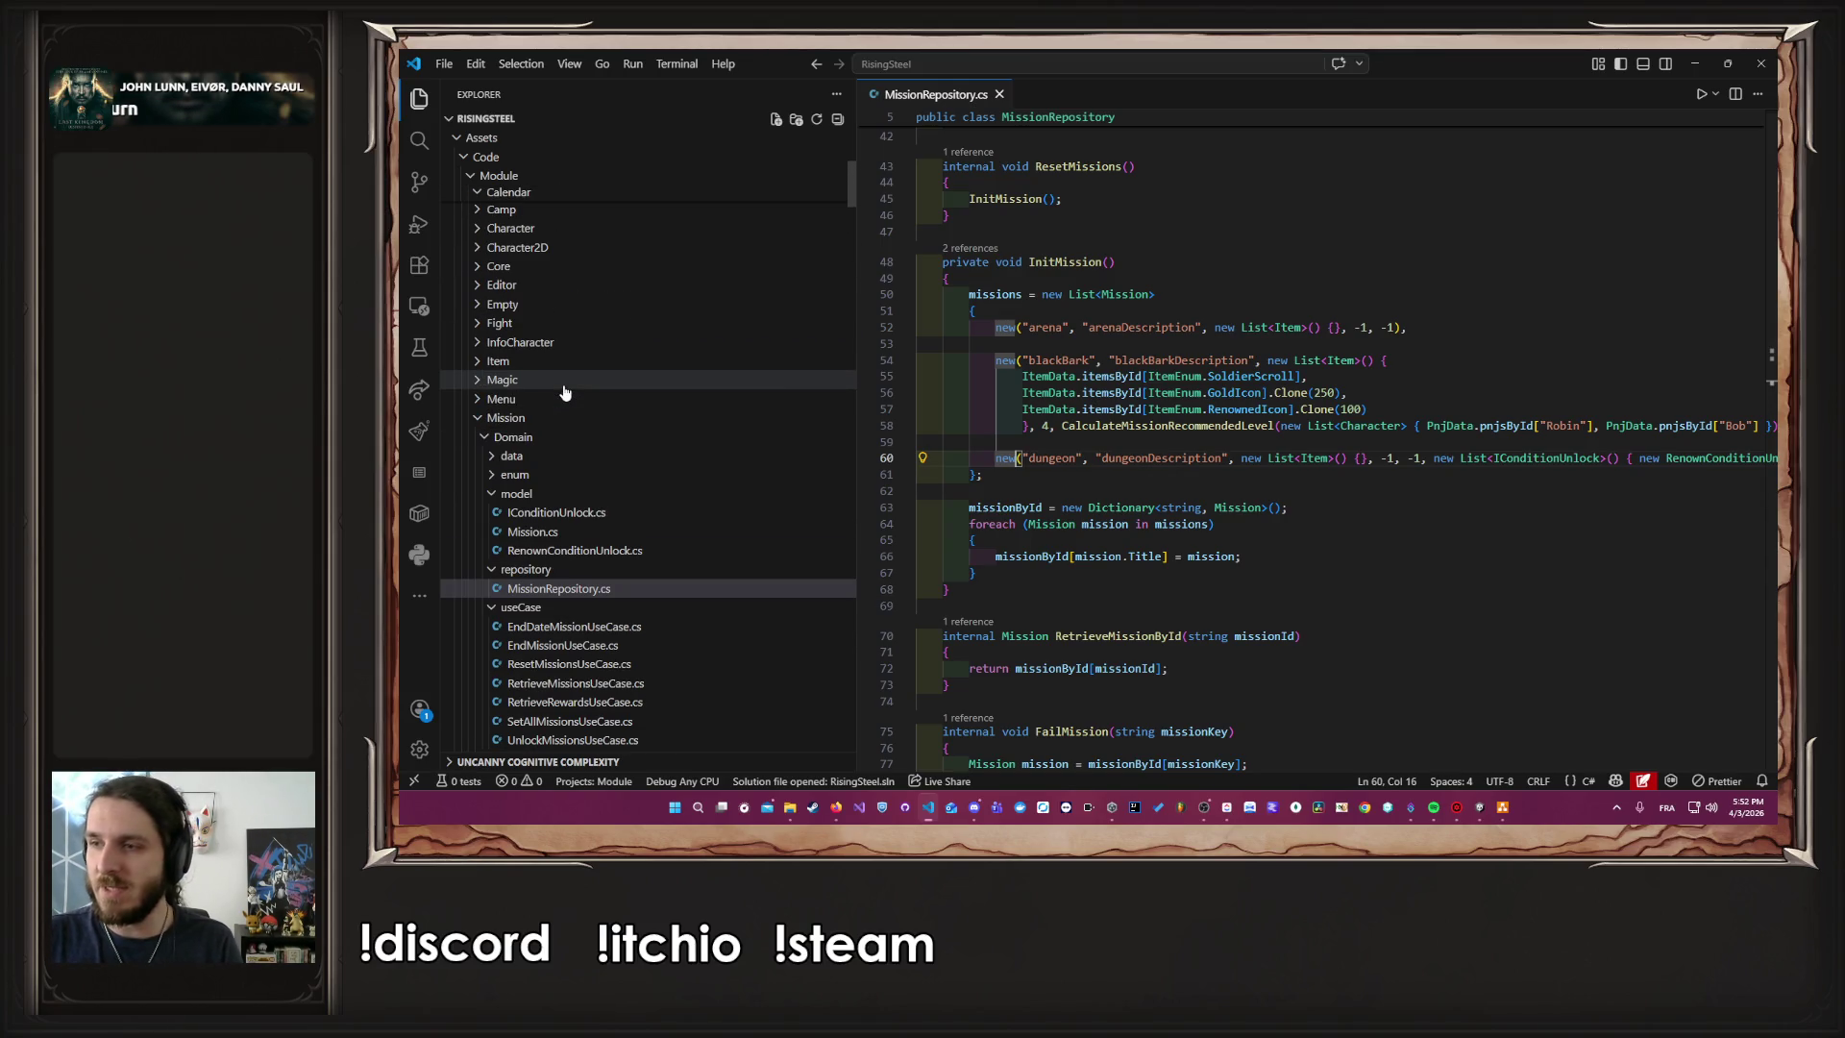
scroll(576, 391, "up", 5)
scroll(596, 389, "up", 5)
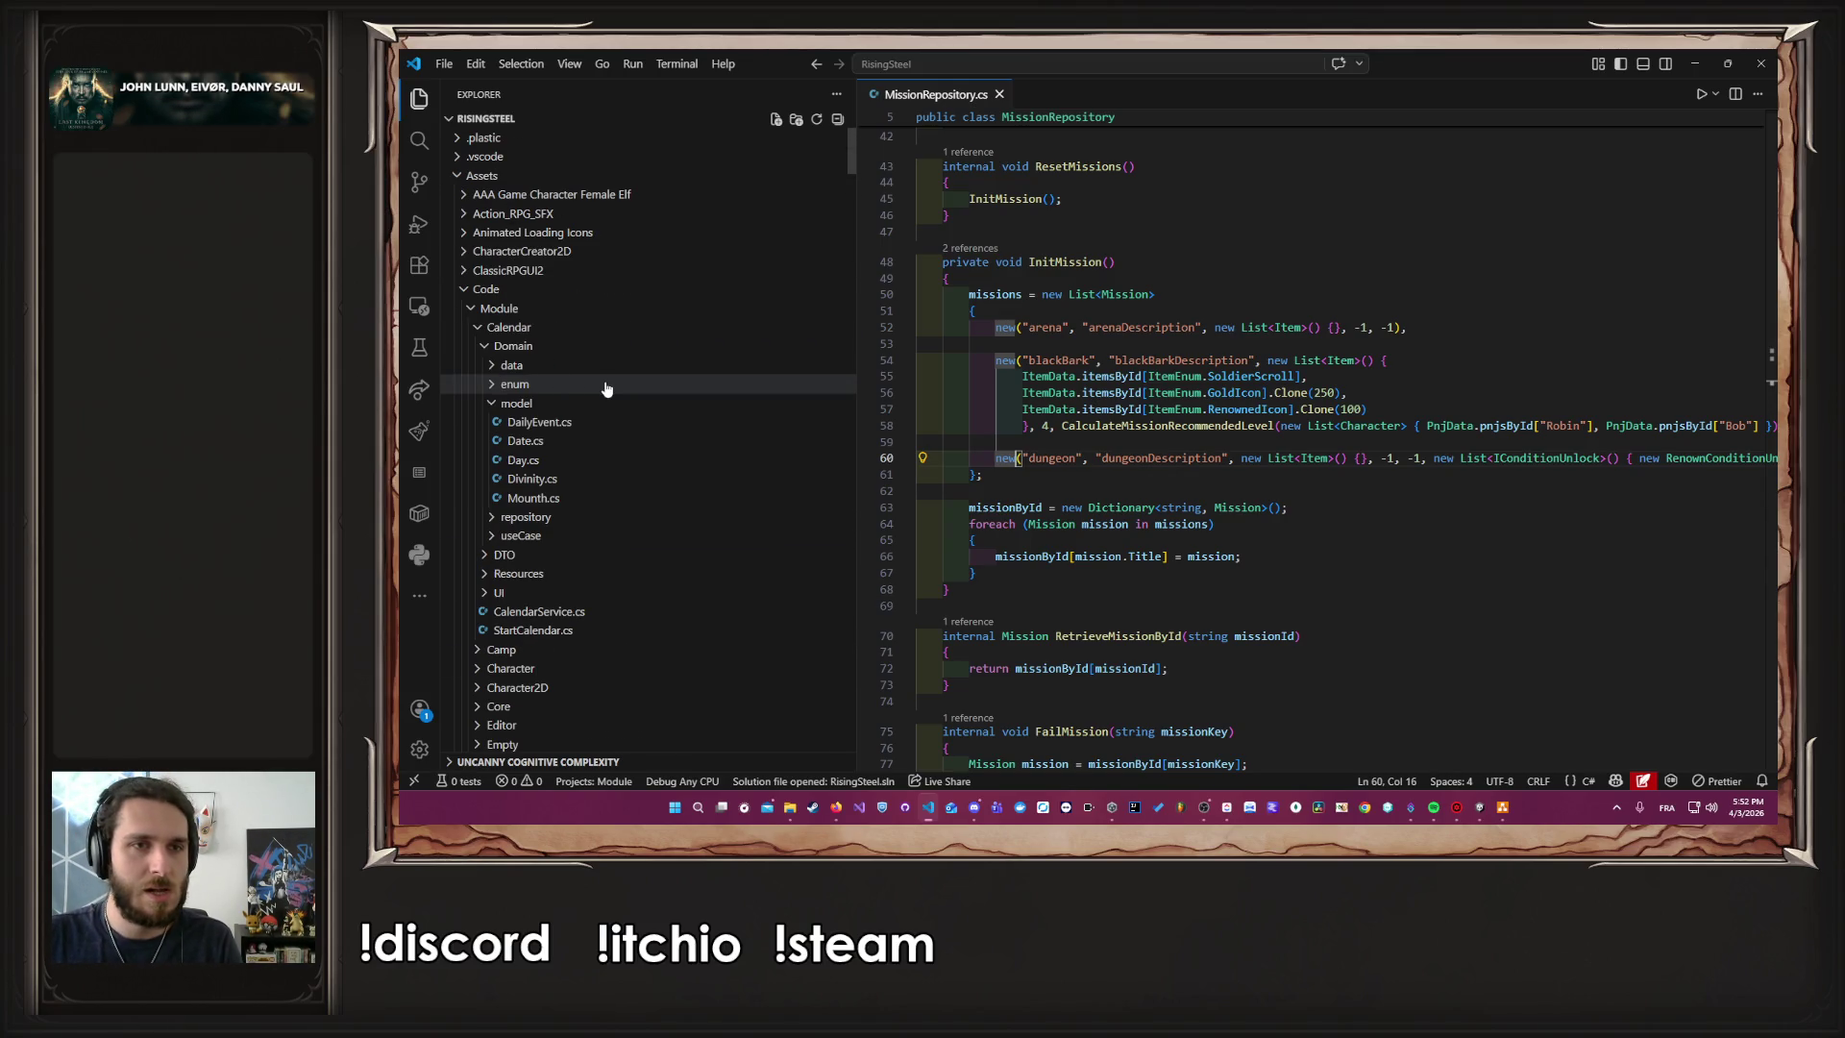
left_click(562, 327)
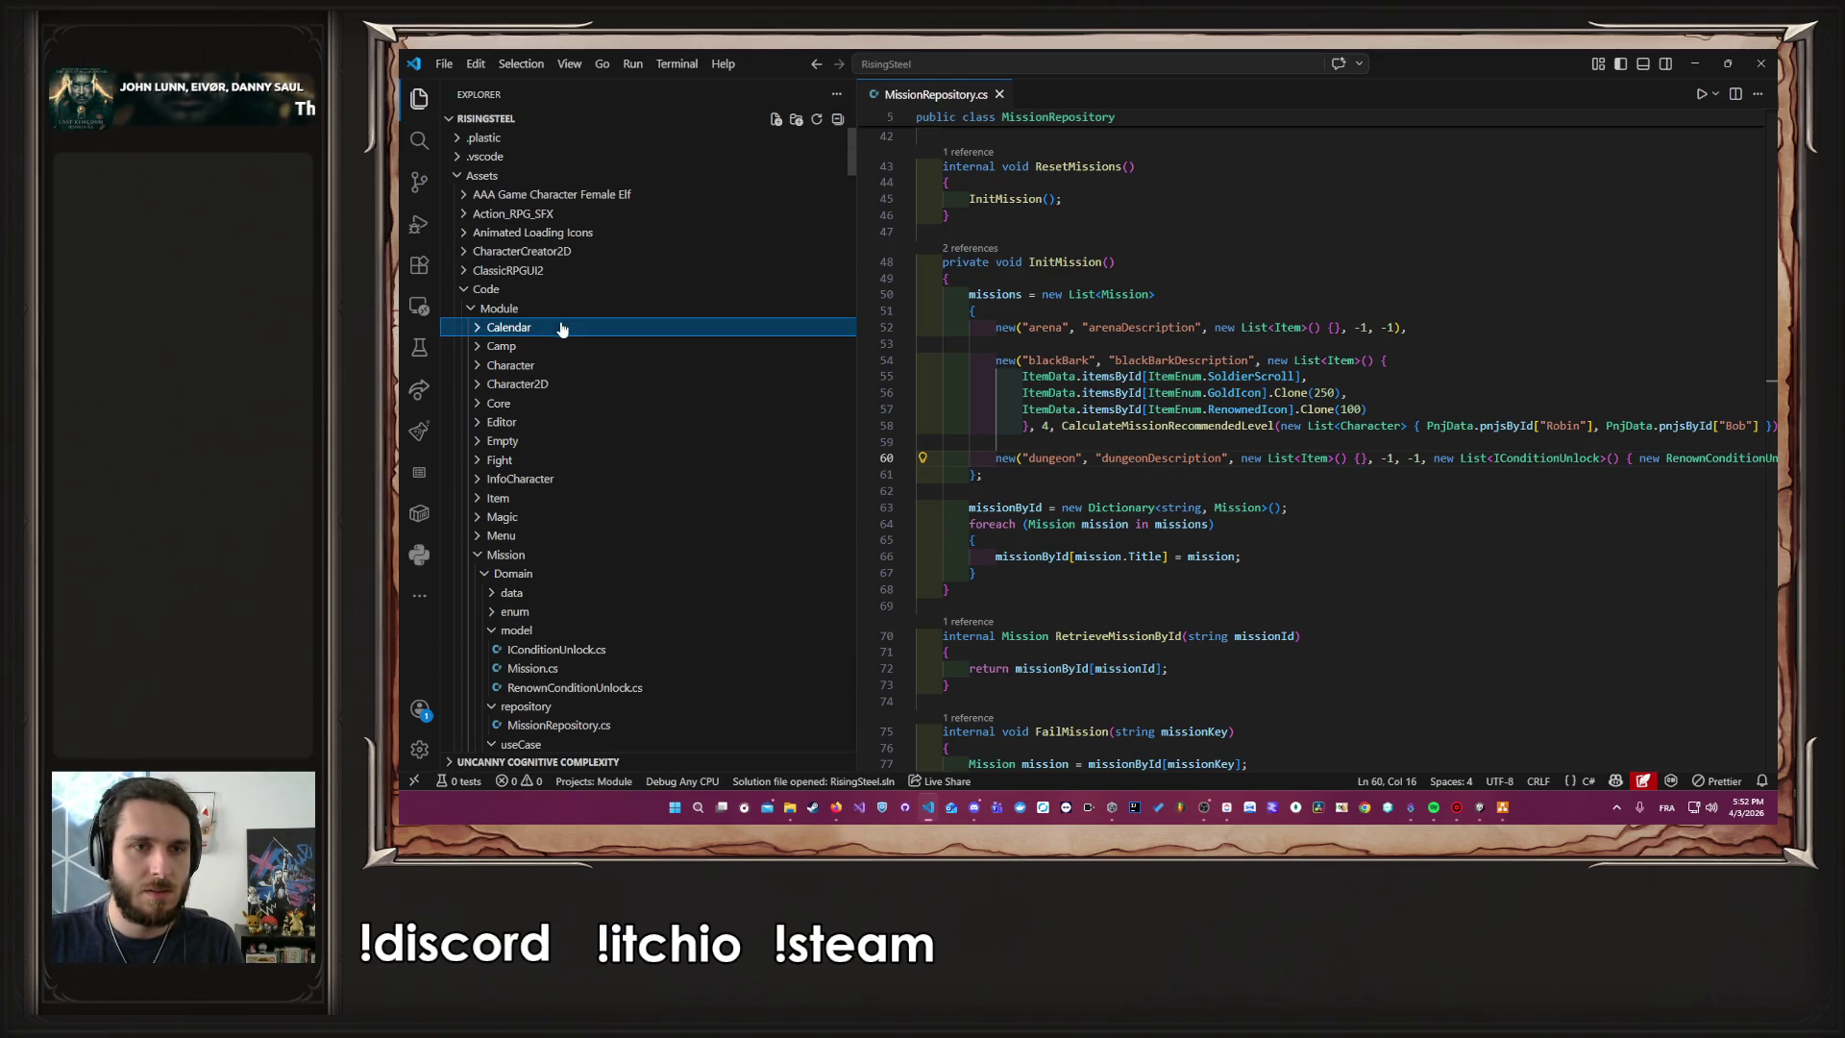
left_click(531, 555)
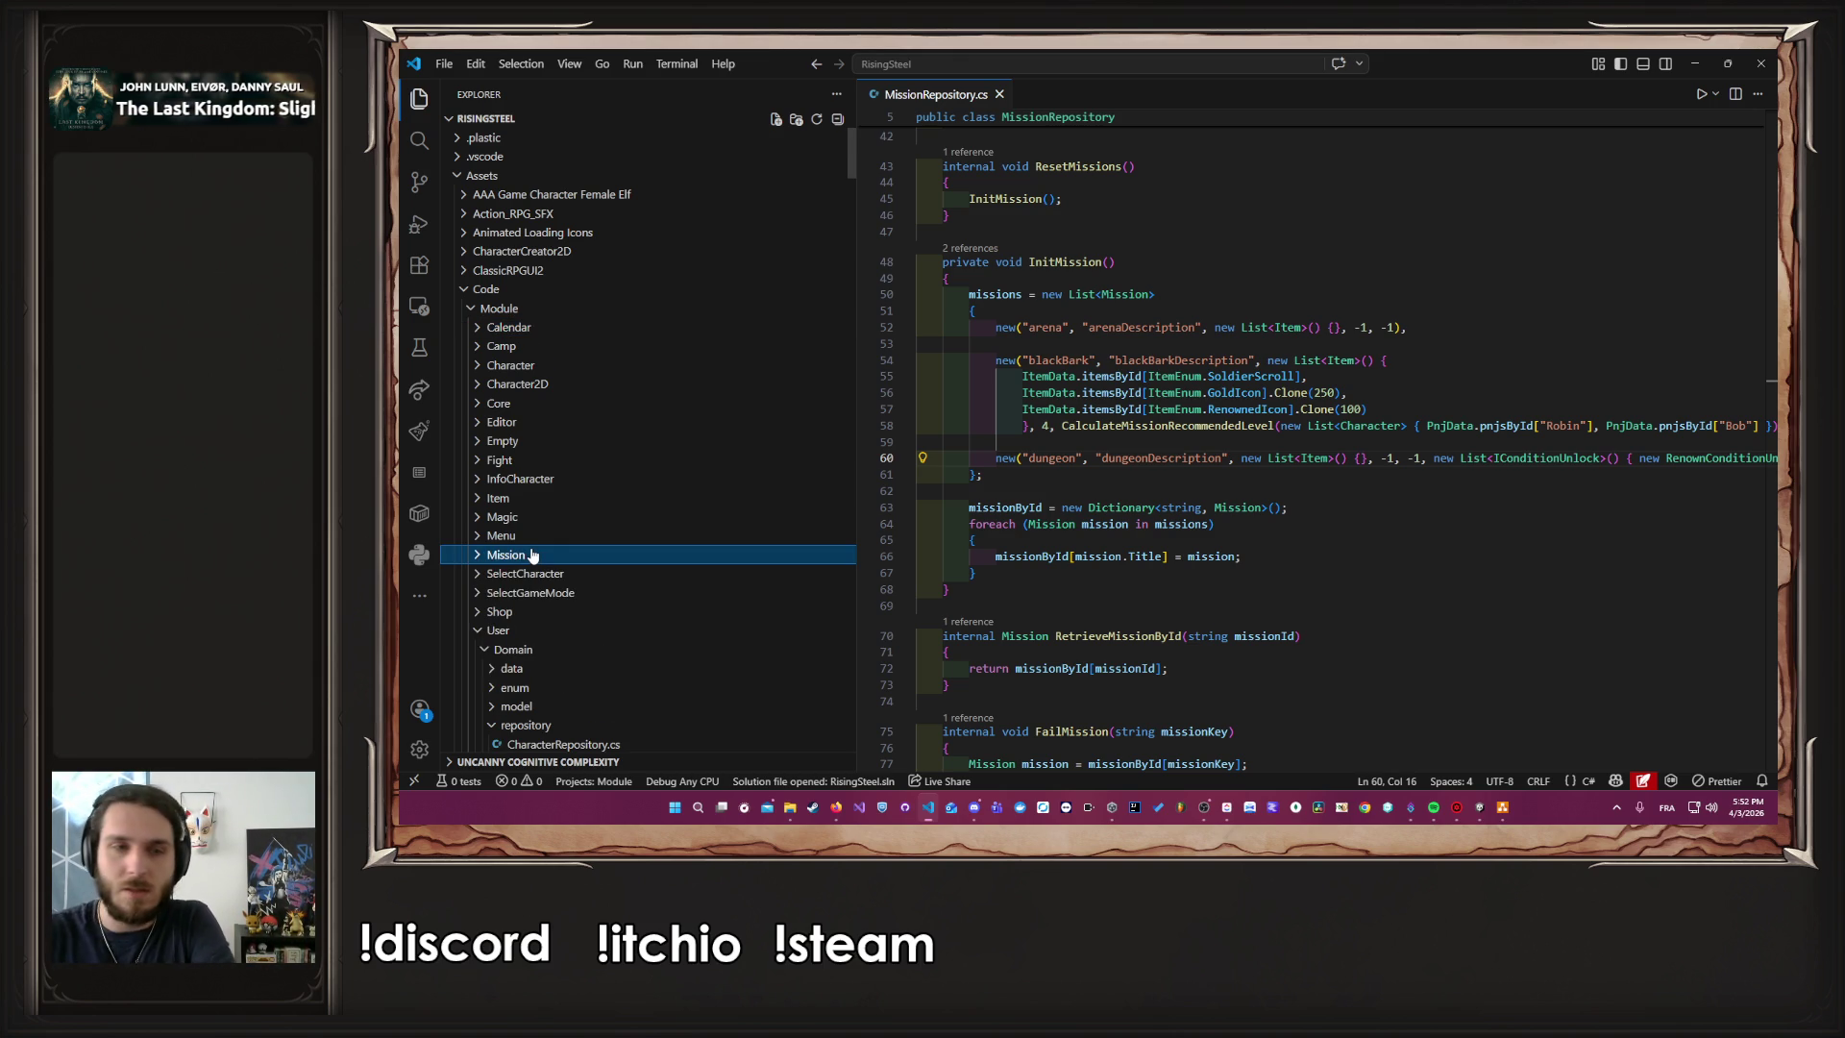
left_click(525, 634)
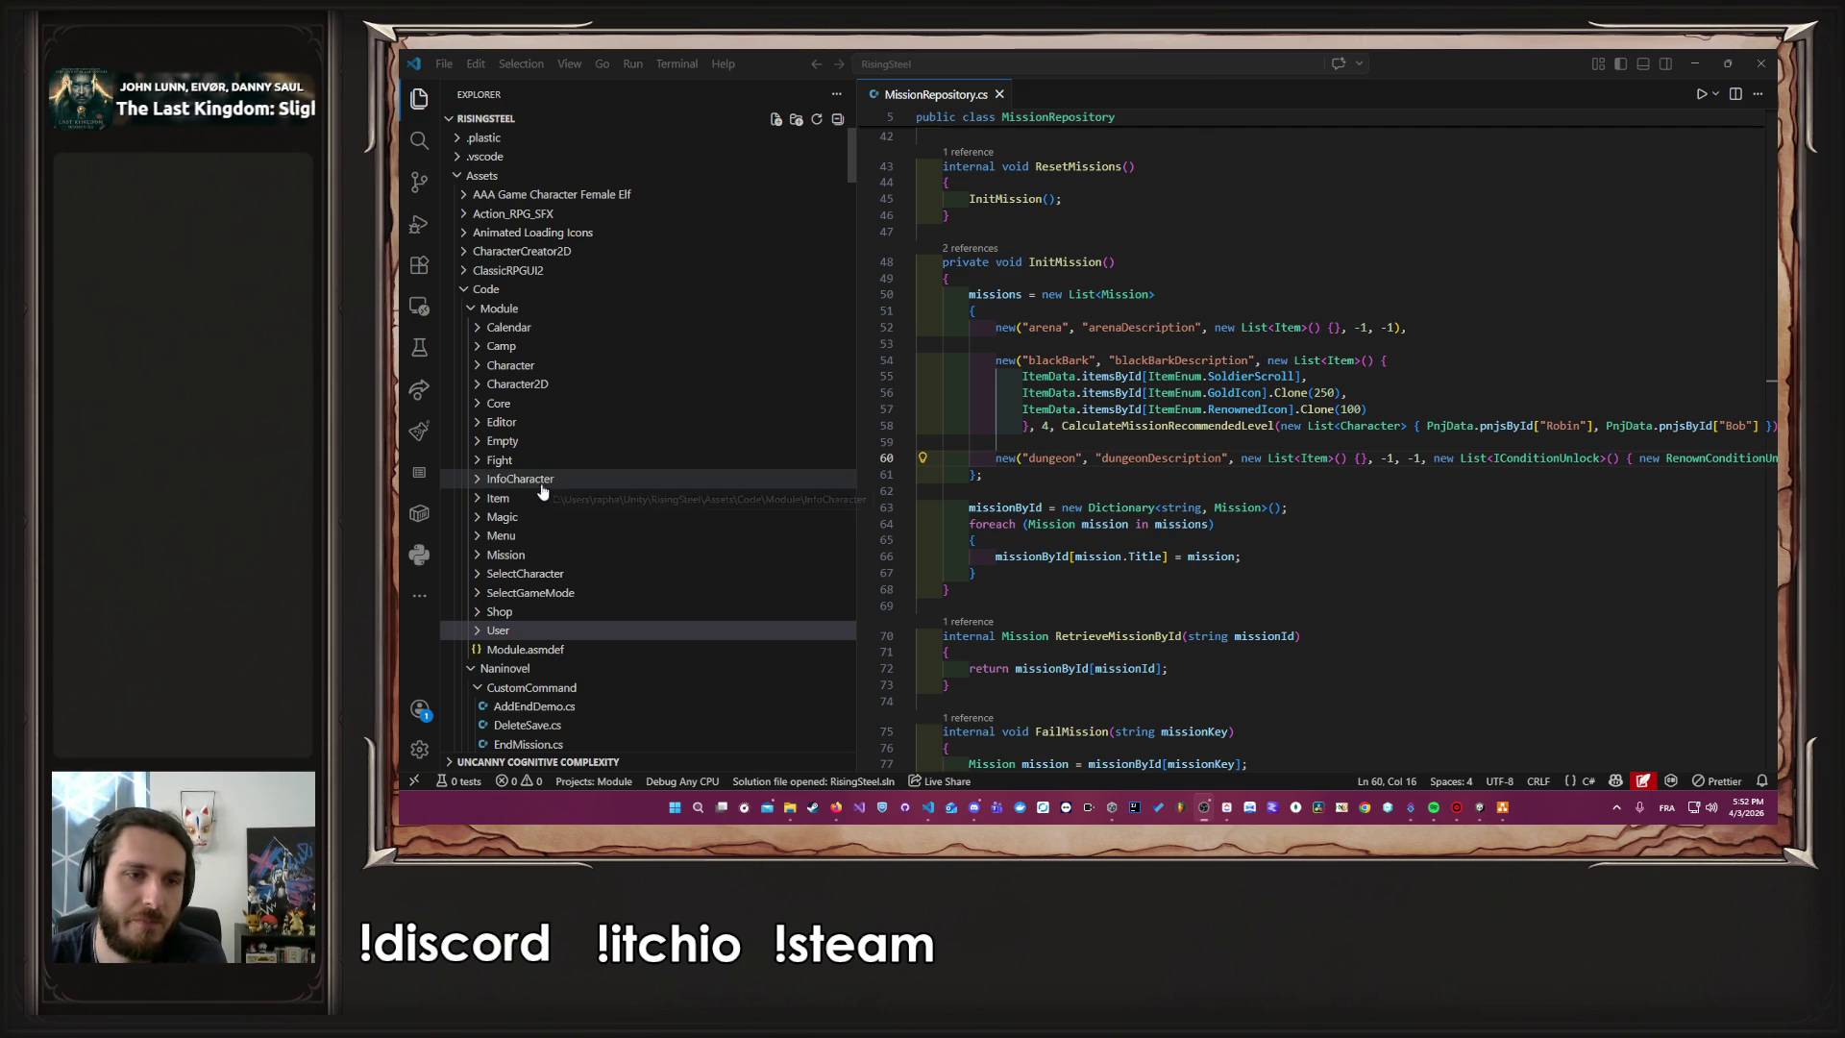
Look through the Mission folder, then collapse it and open StartMenu.cs from the Menu folder
left_click(585, 563)
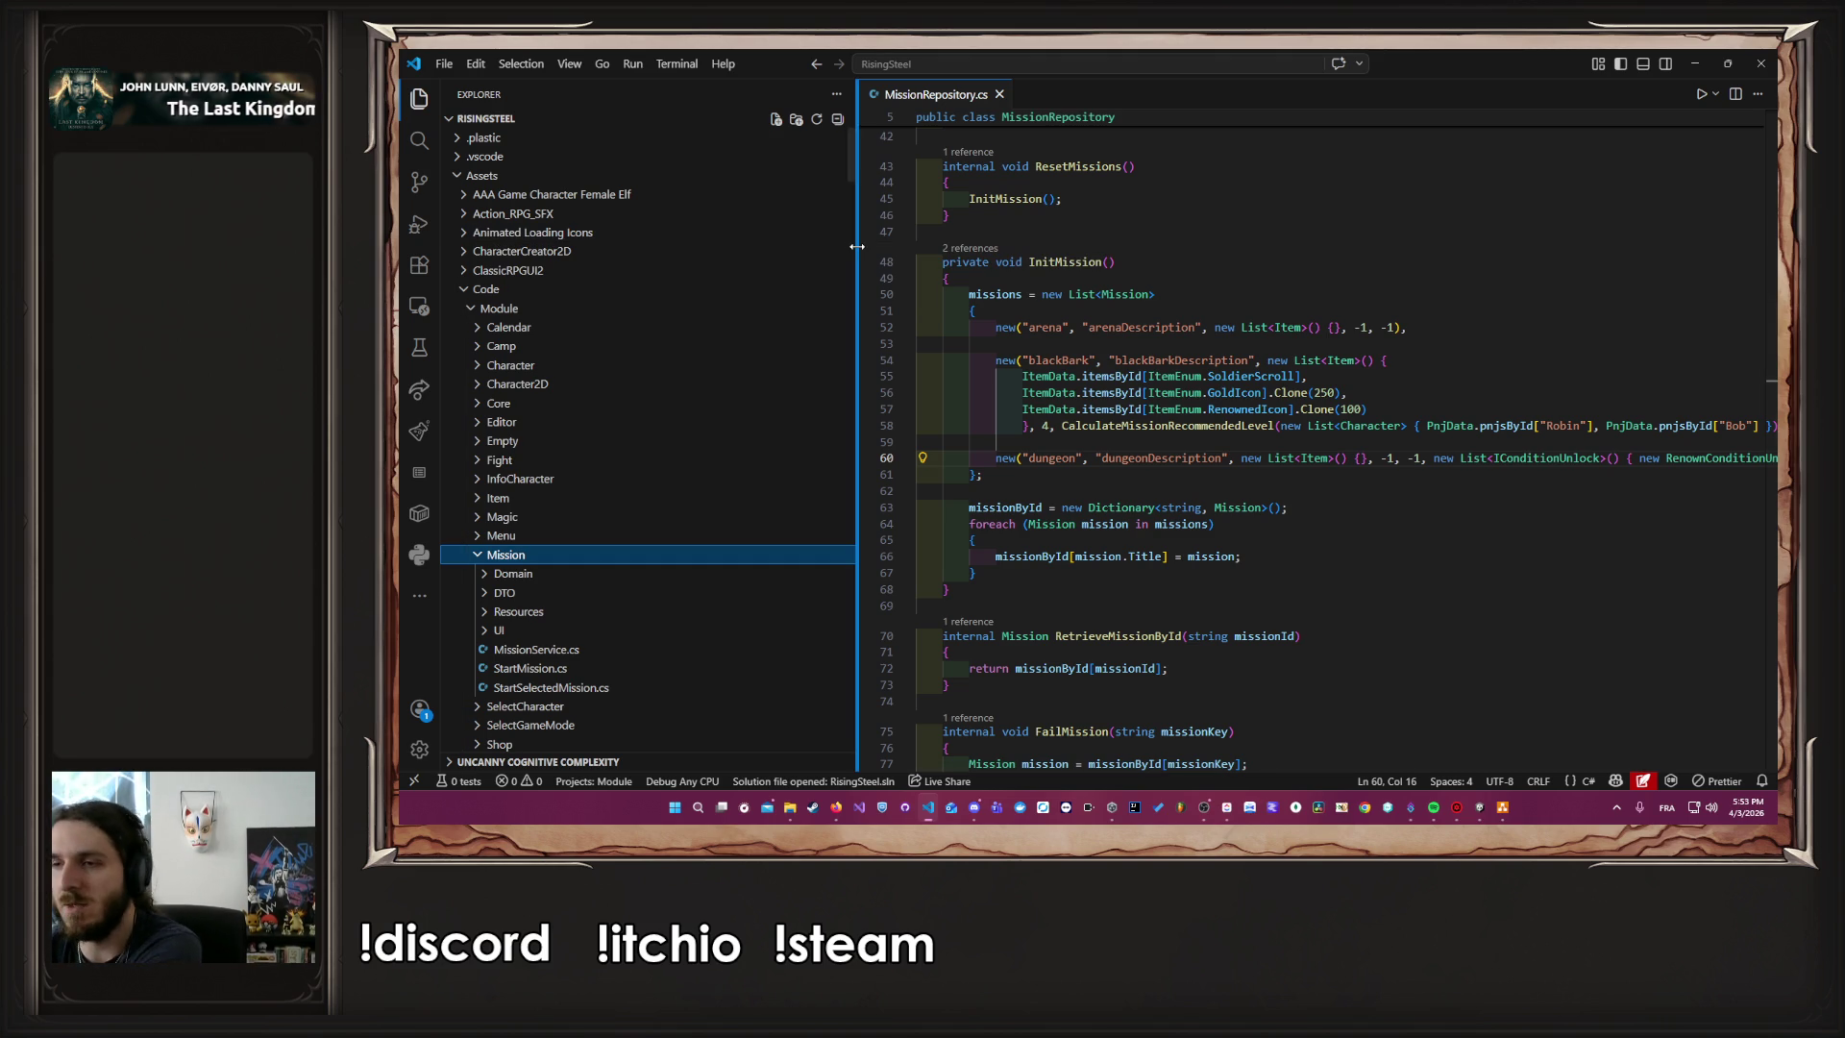
scroll(584, 514, "down", 2)
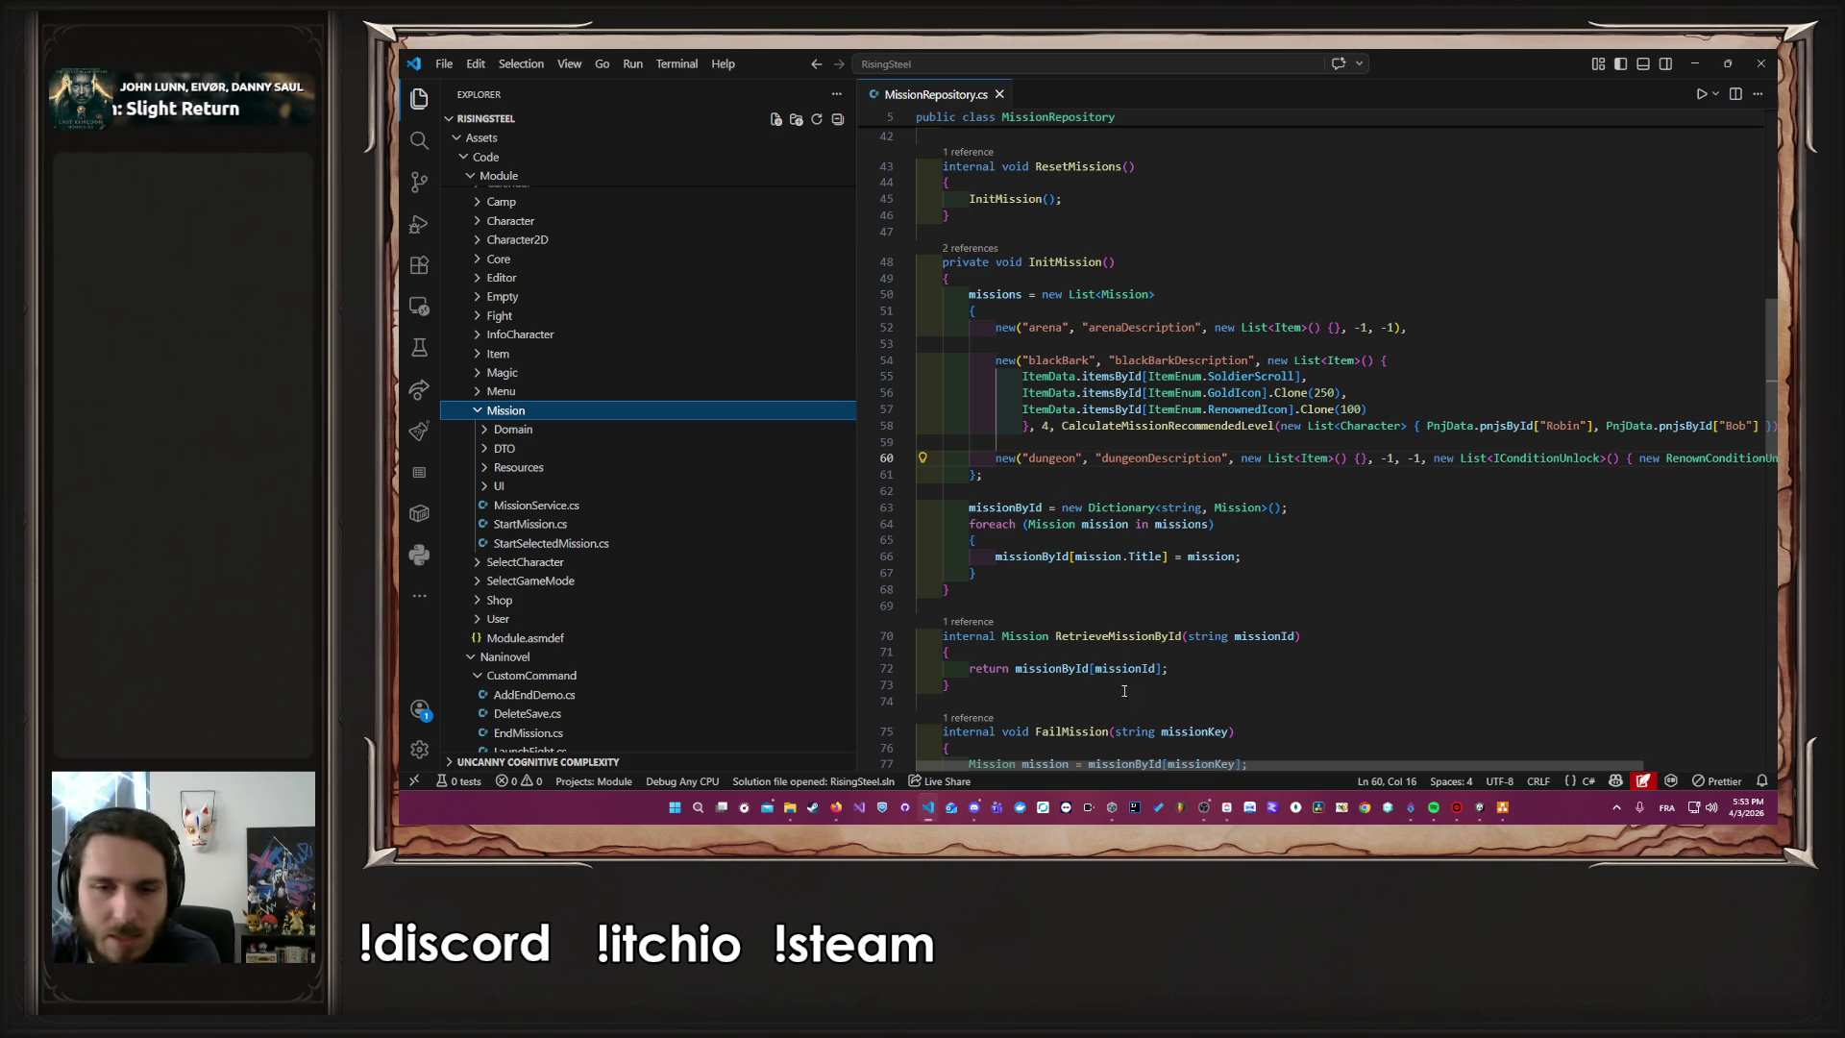
scroll(659, 609, "up", 3)
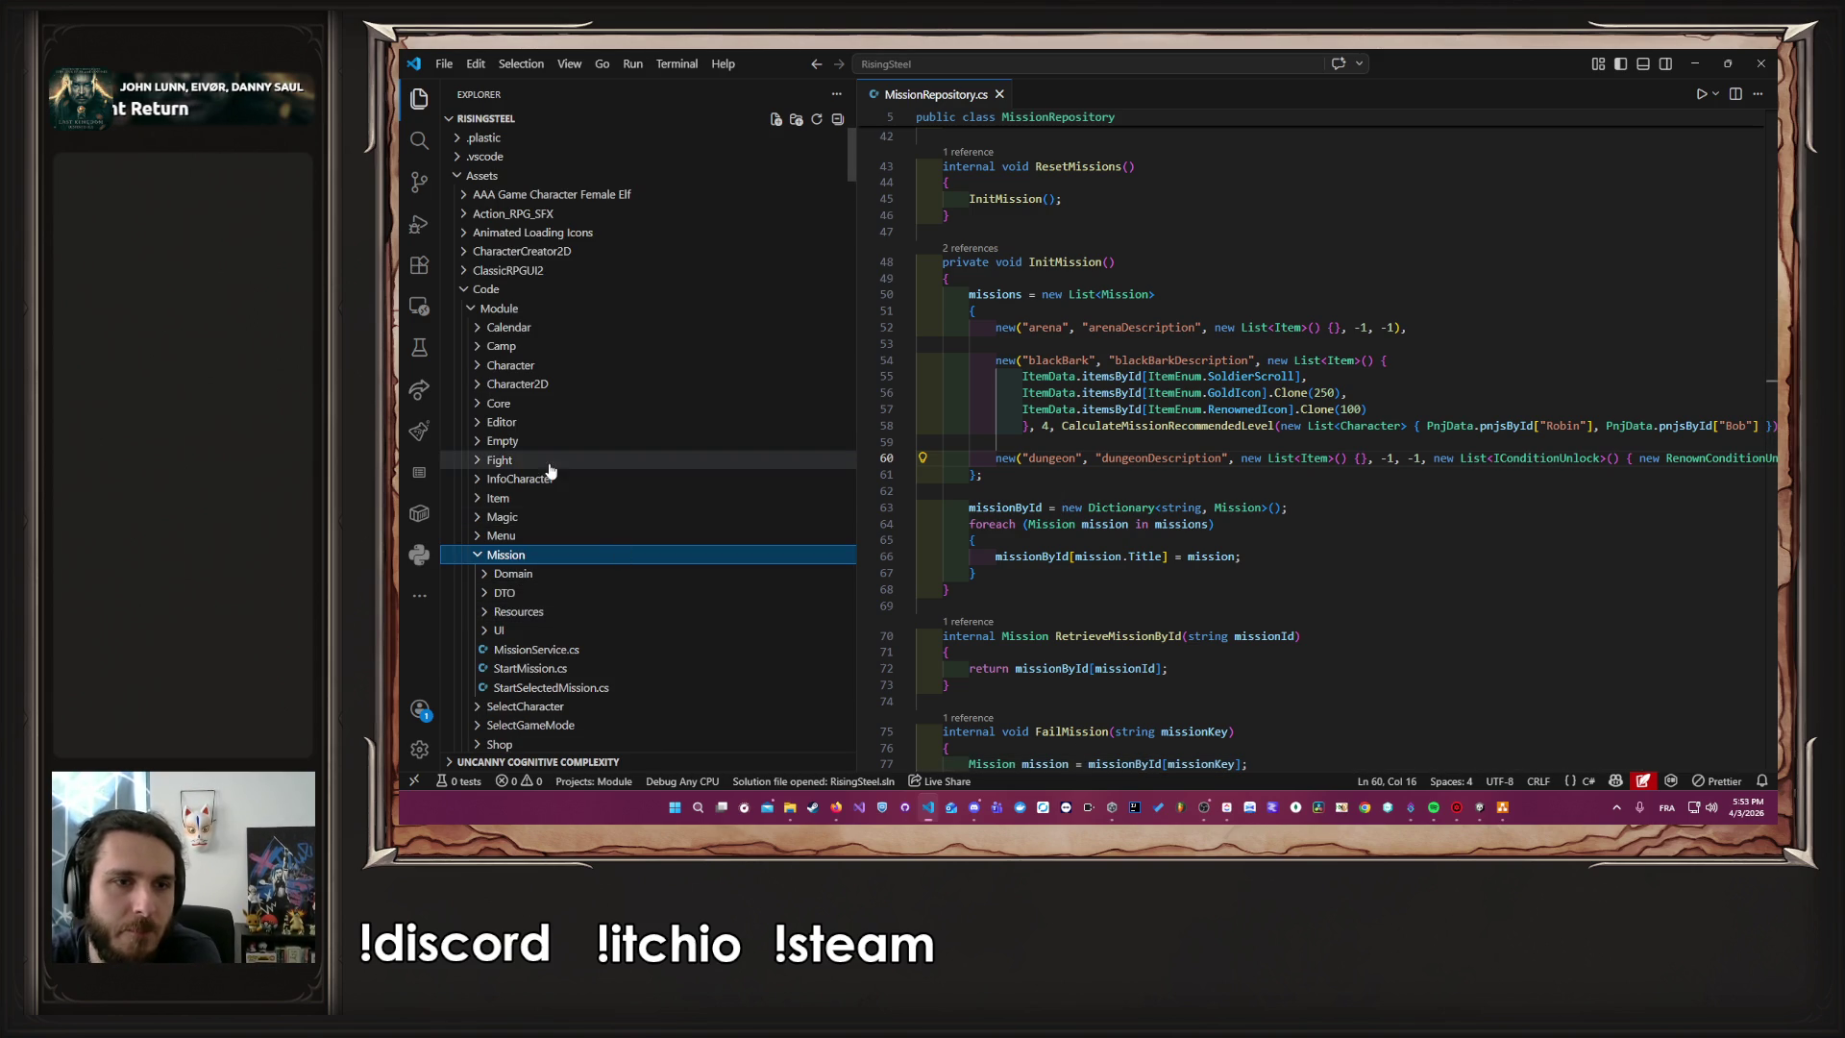
left_click(533, 555)
left_click(528, 535)
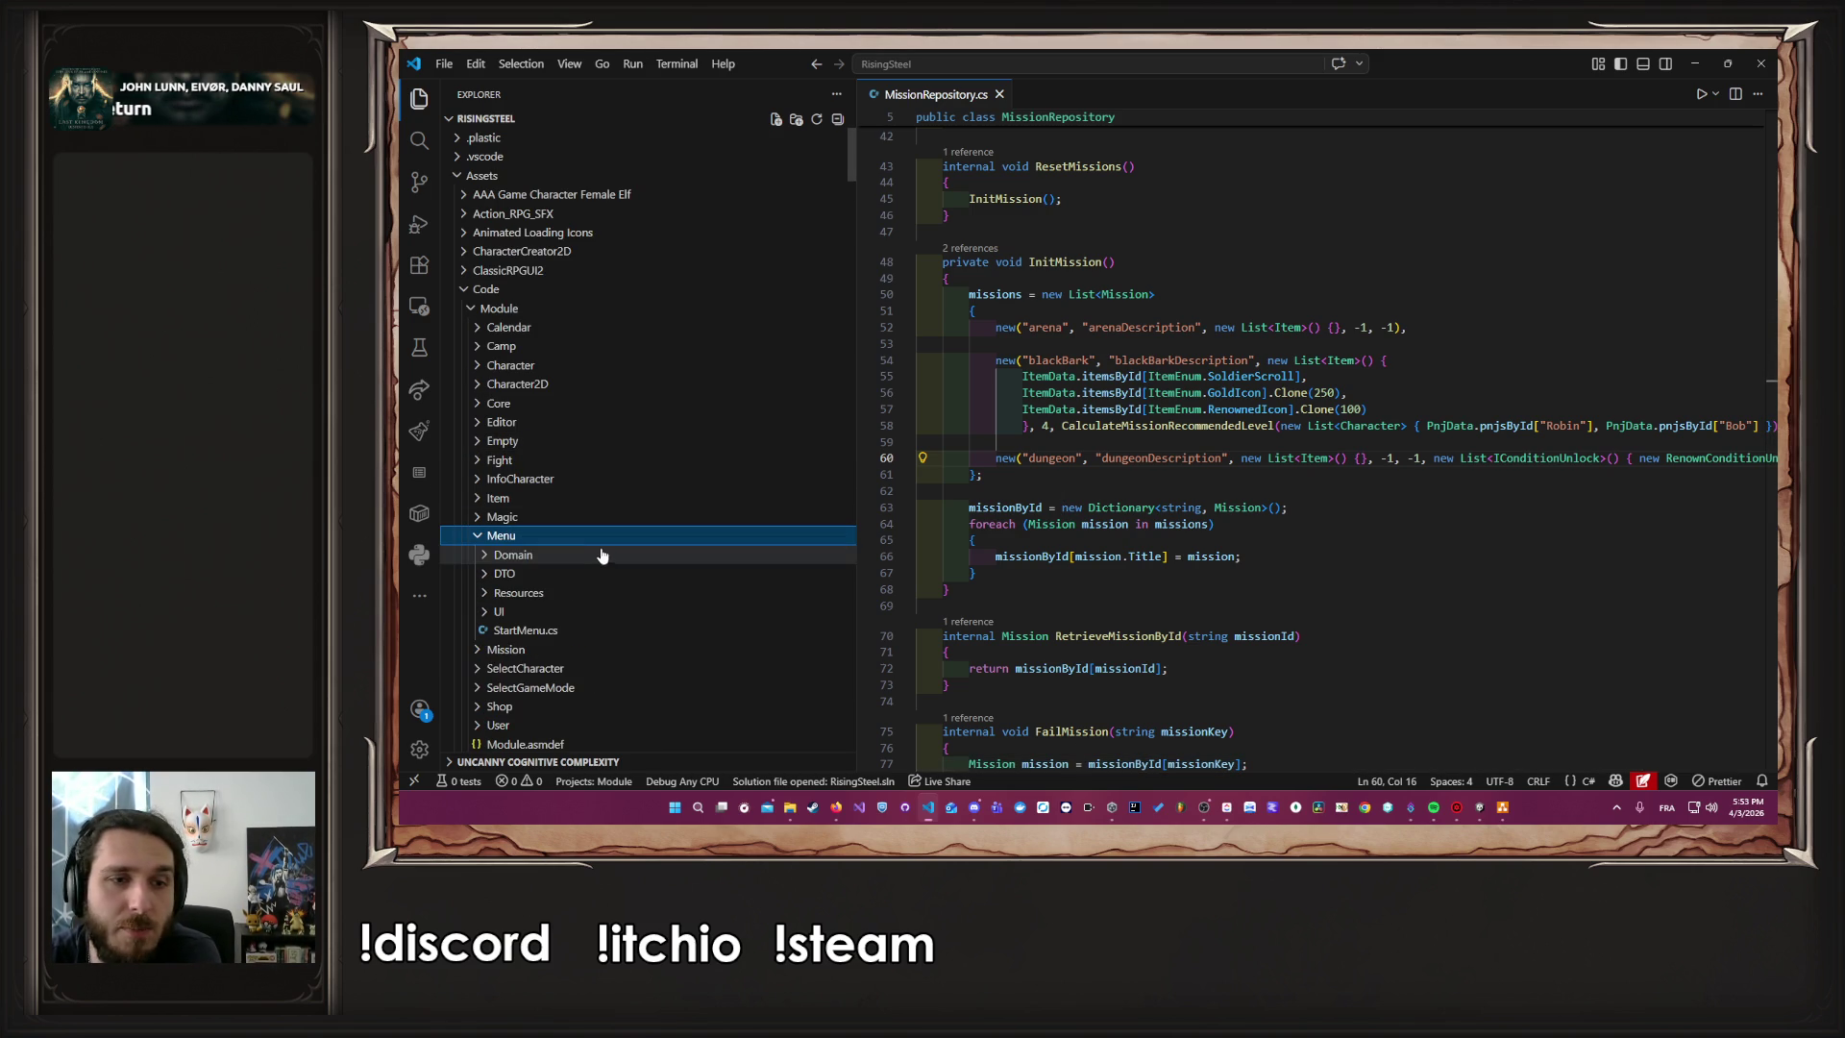
left_click(608, 632)
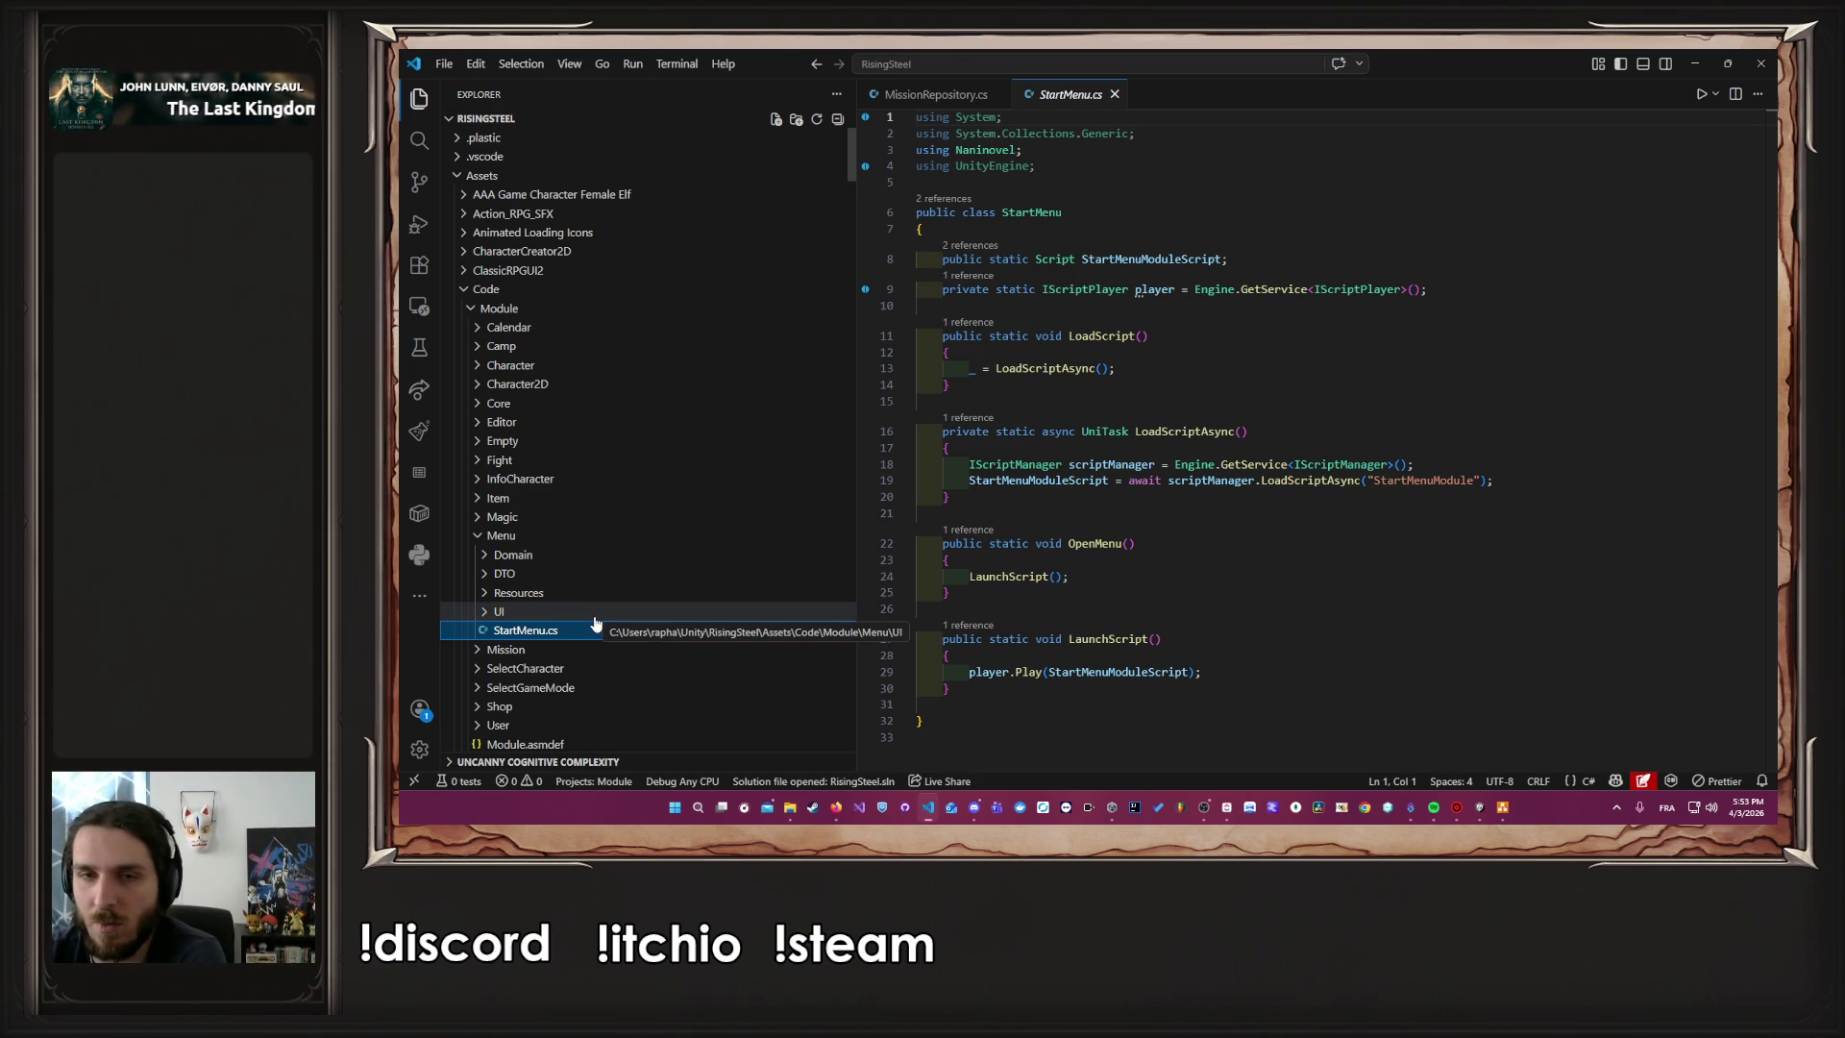
Peek into the Menu module's UI folder, then collapse Menu and expand the Core folder
left_click(593, 614)
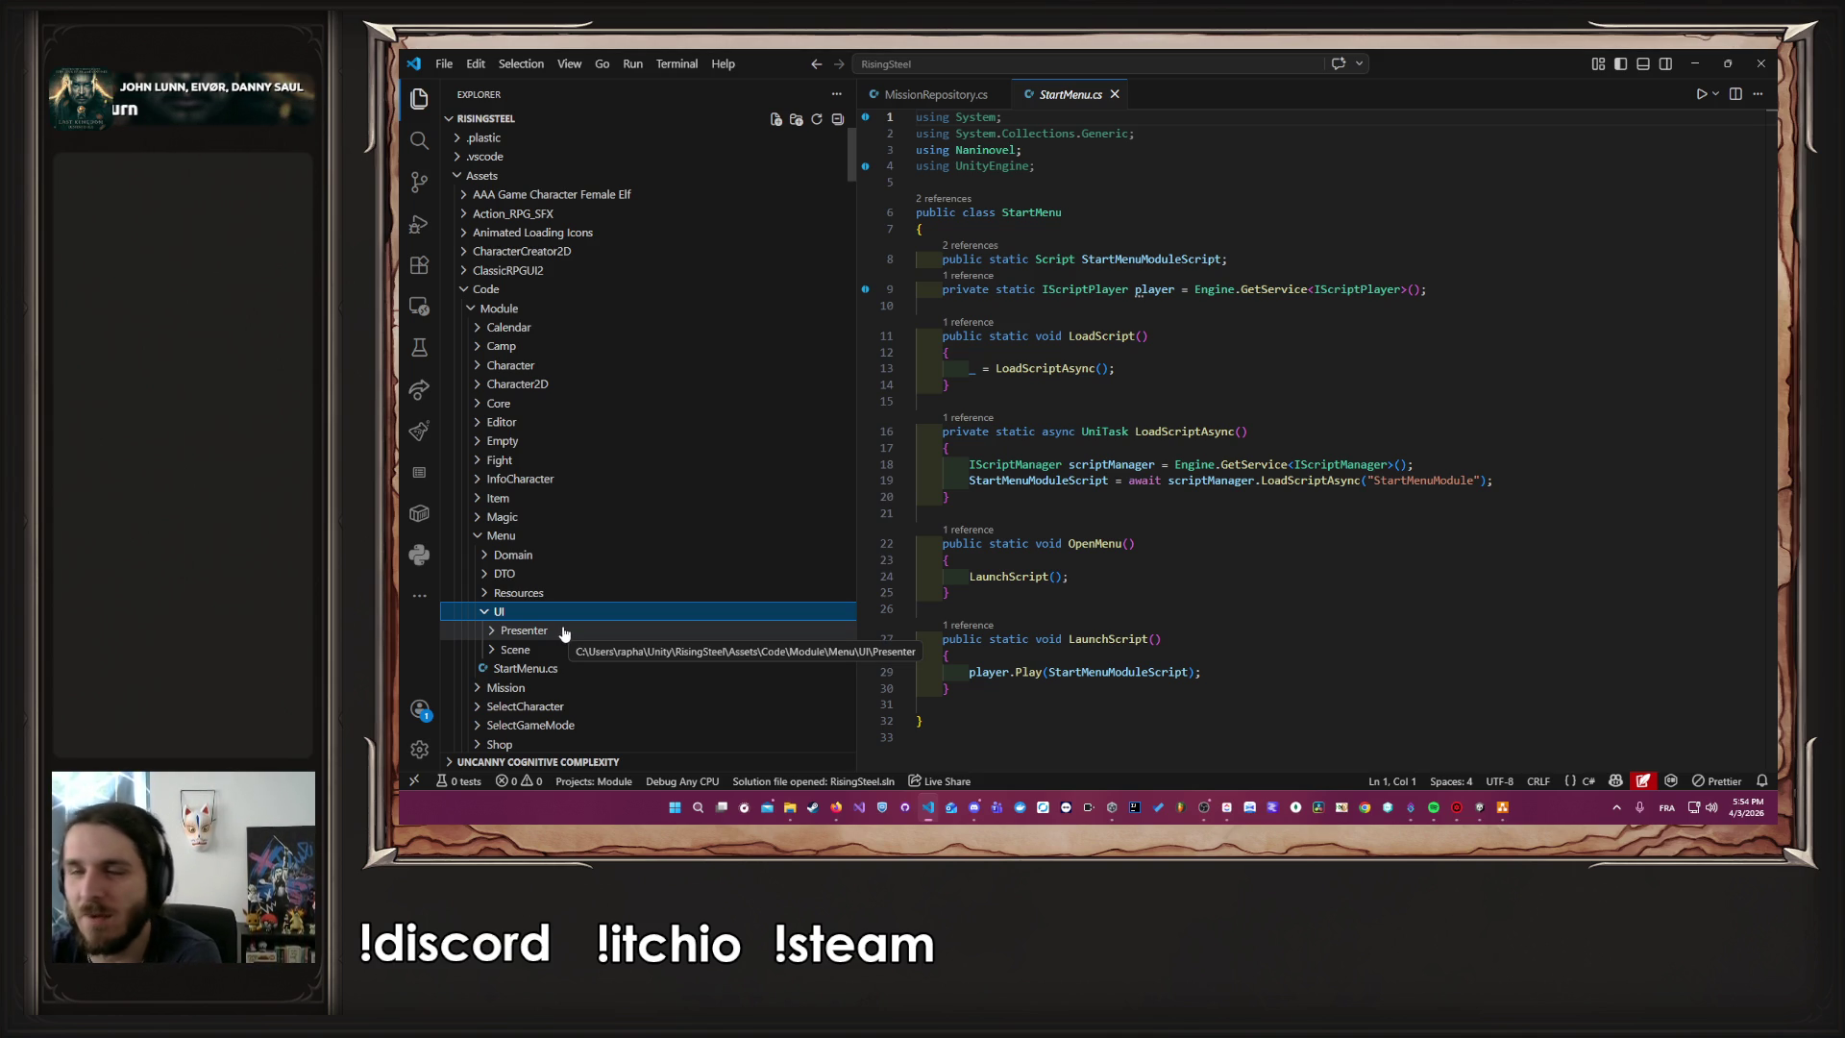
left_click(563, 616)
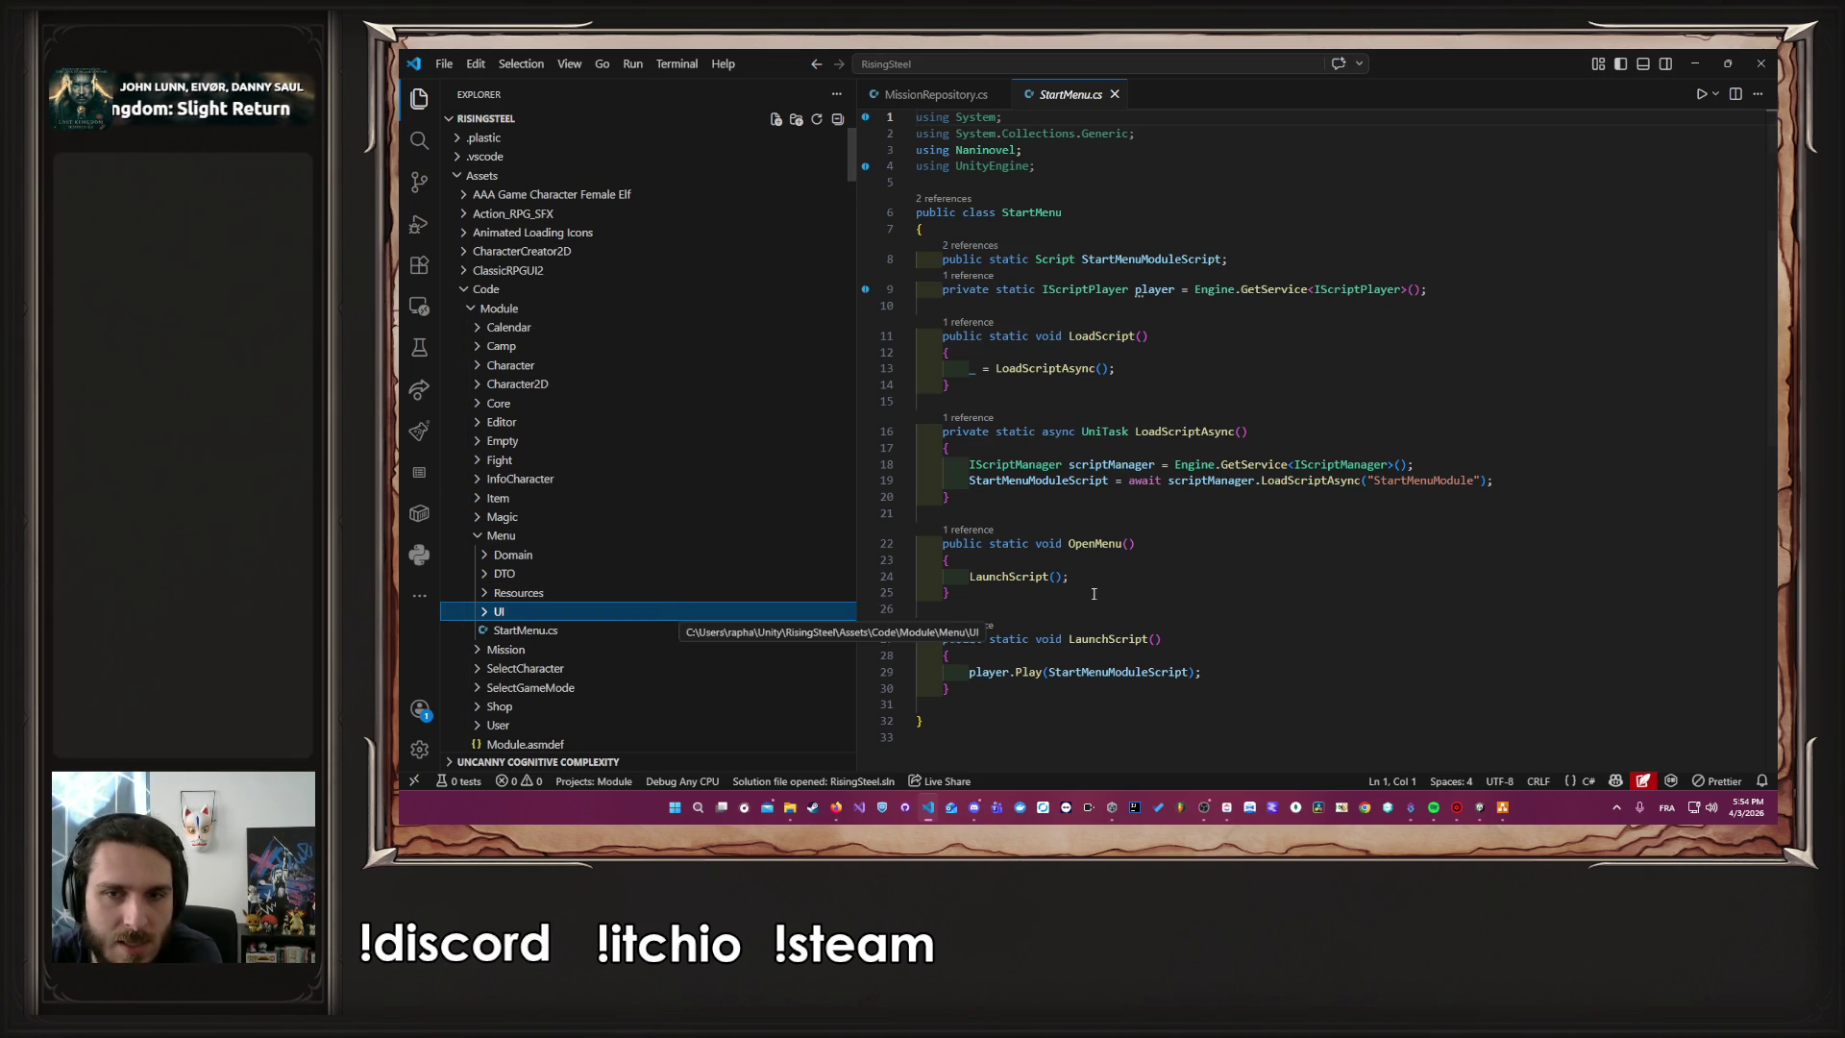
scroll(1071, 587, "down", 5)
scroll(1070, 588, "up", 5)
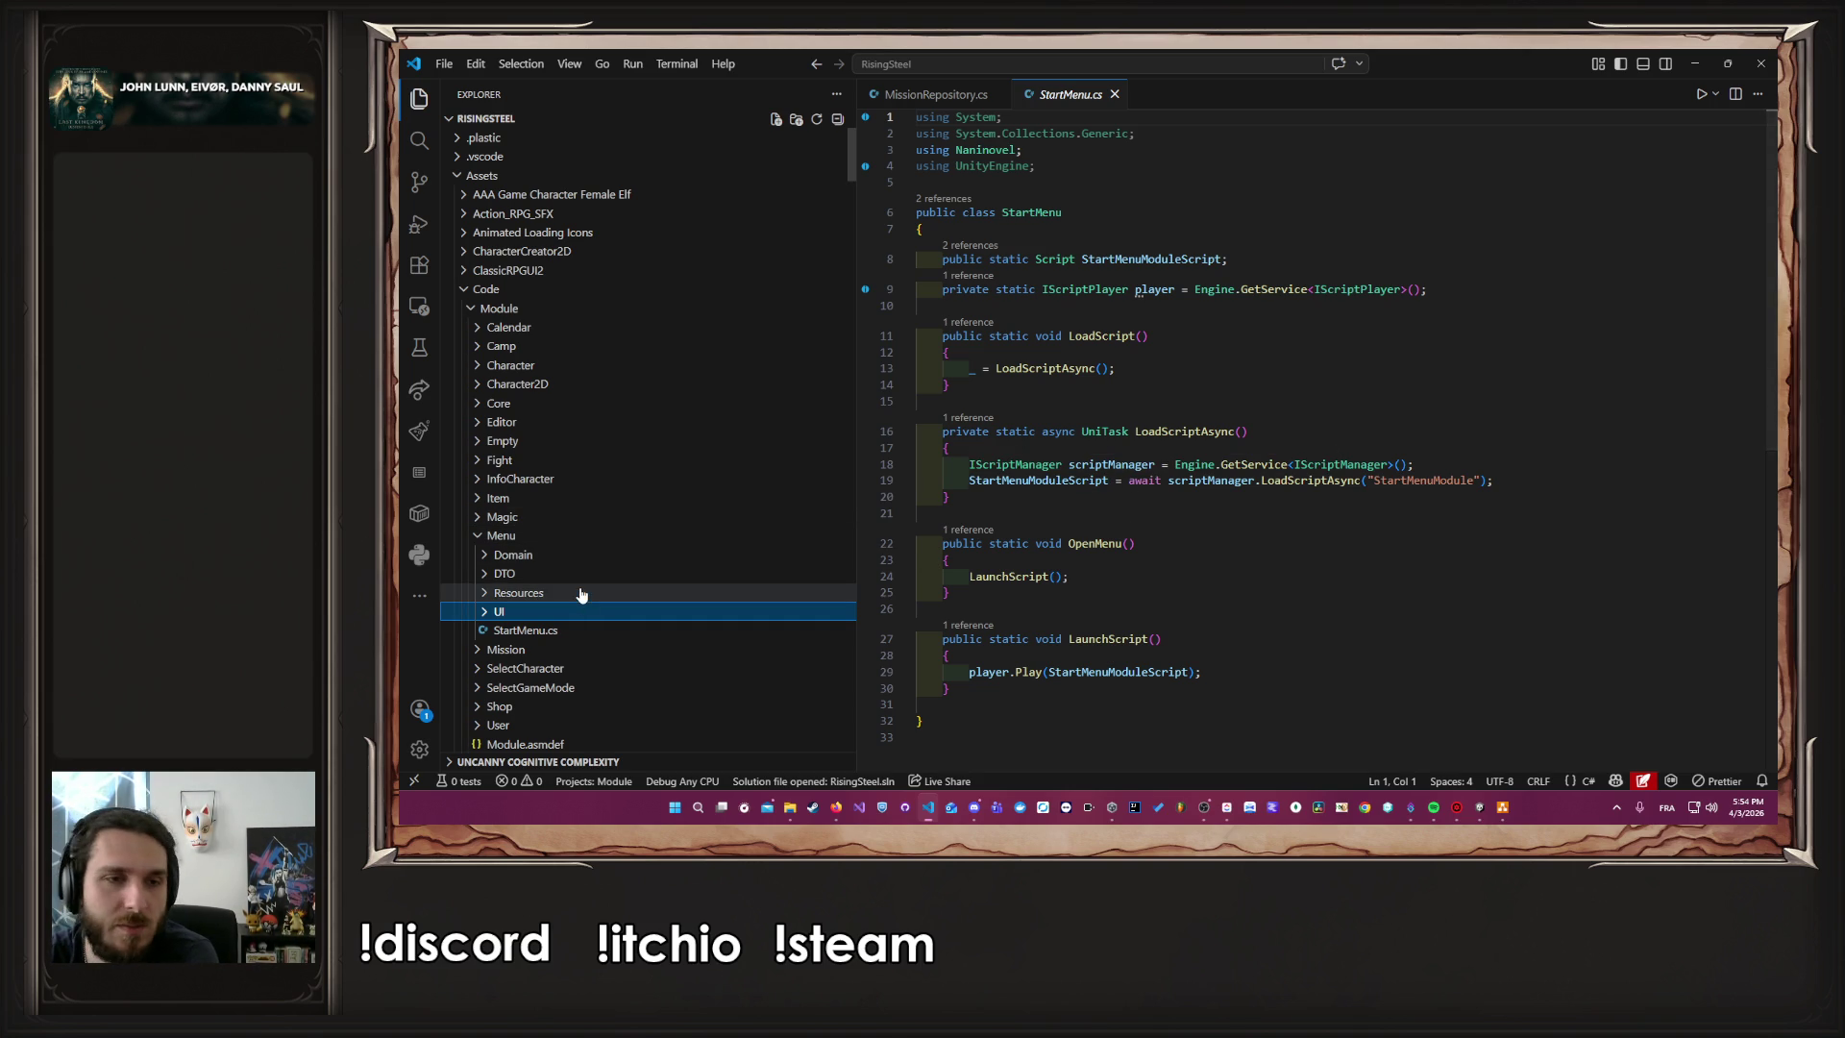
left_click(553, 538)
left_click(540, 403)
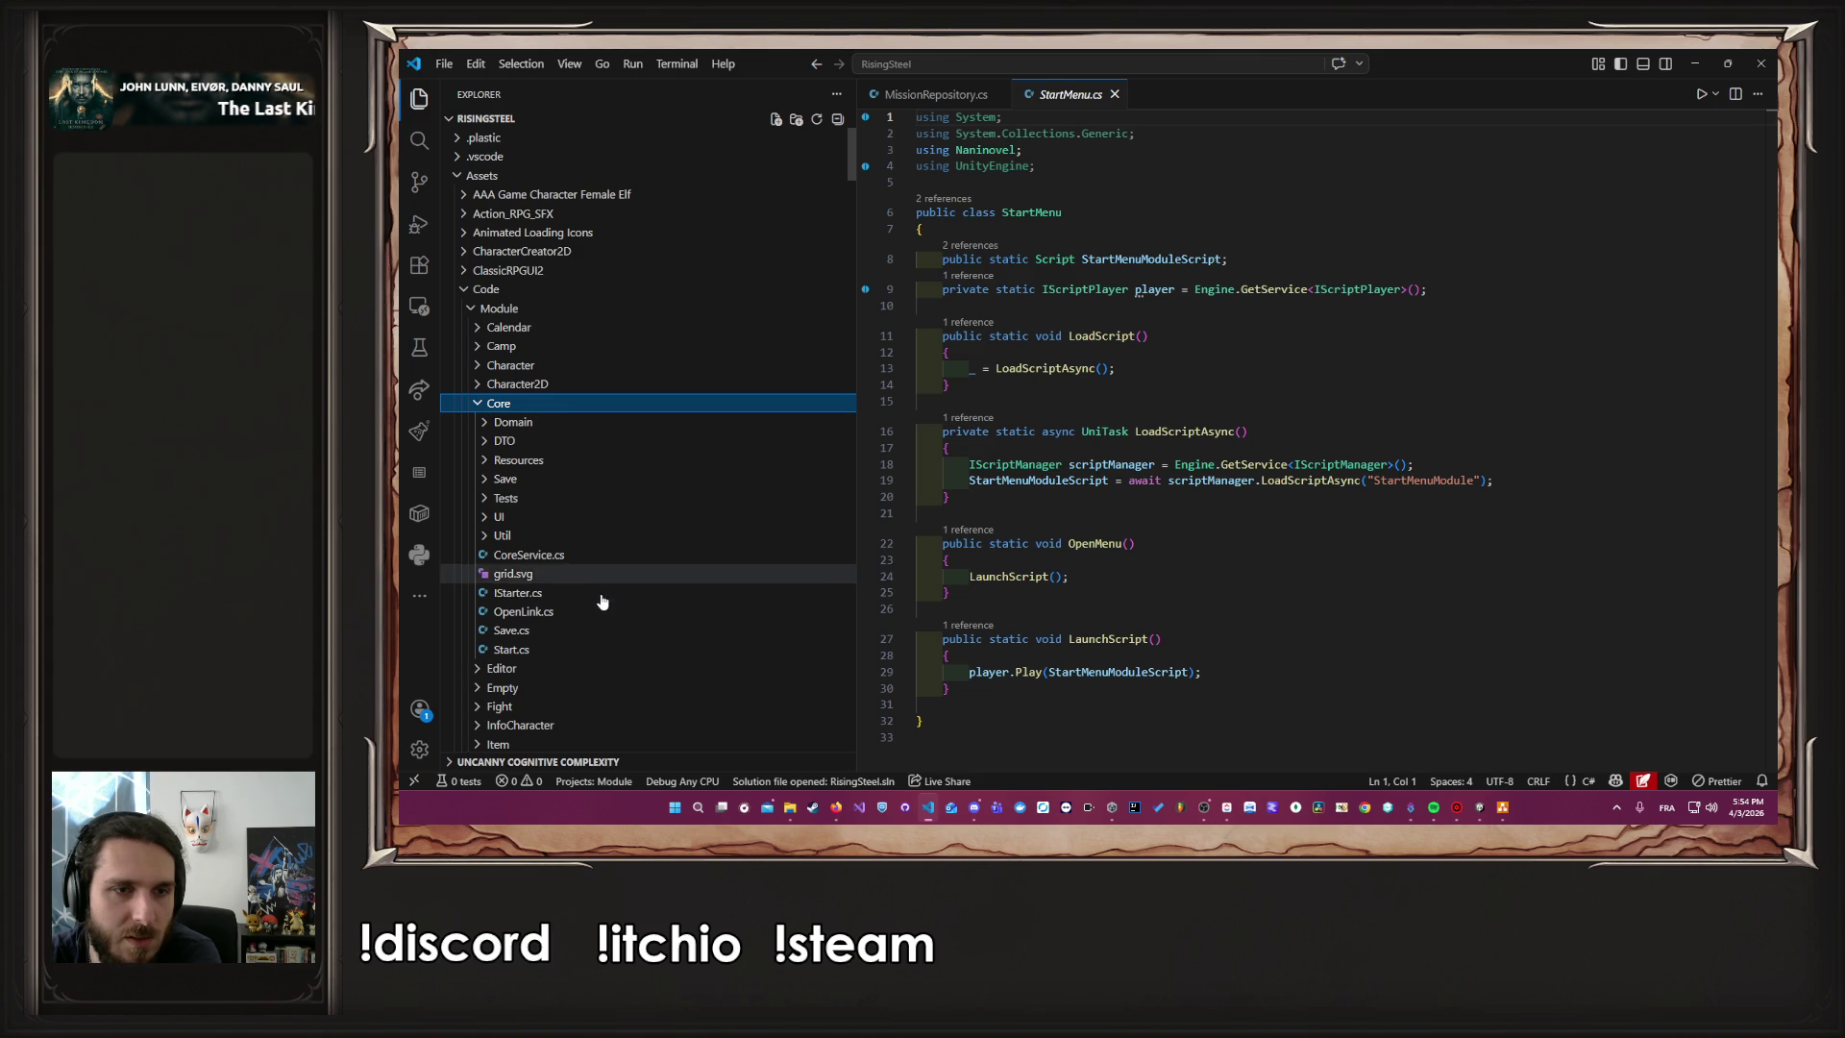
Open Save.cs and inspect the definition of the SetAllMissions call on line 69
left_click(549, 633)
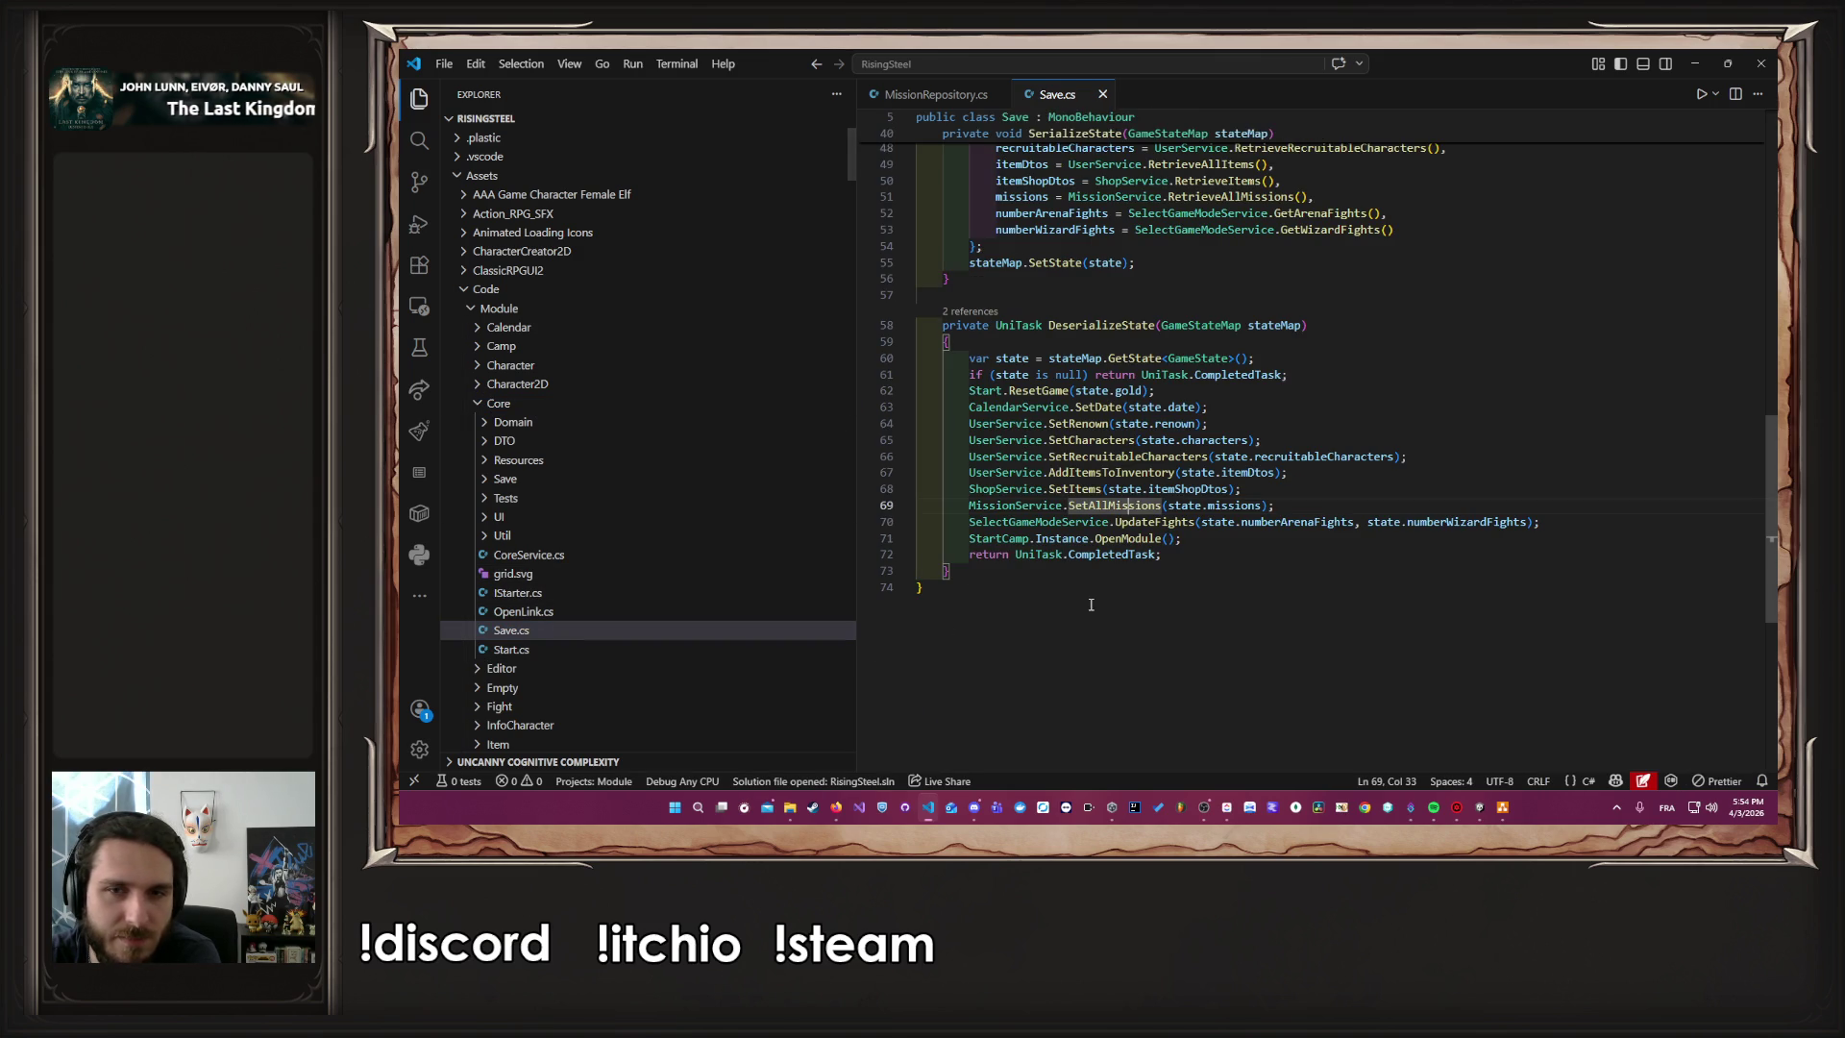
left_click(1207, 540)
left_click(1113, 522)
left_click(1108, 507)
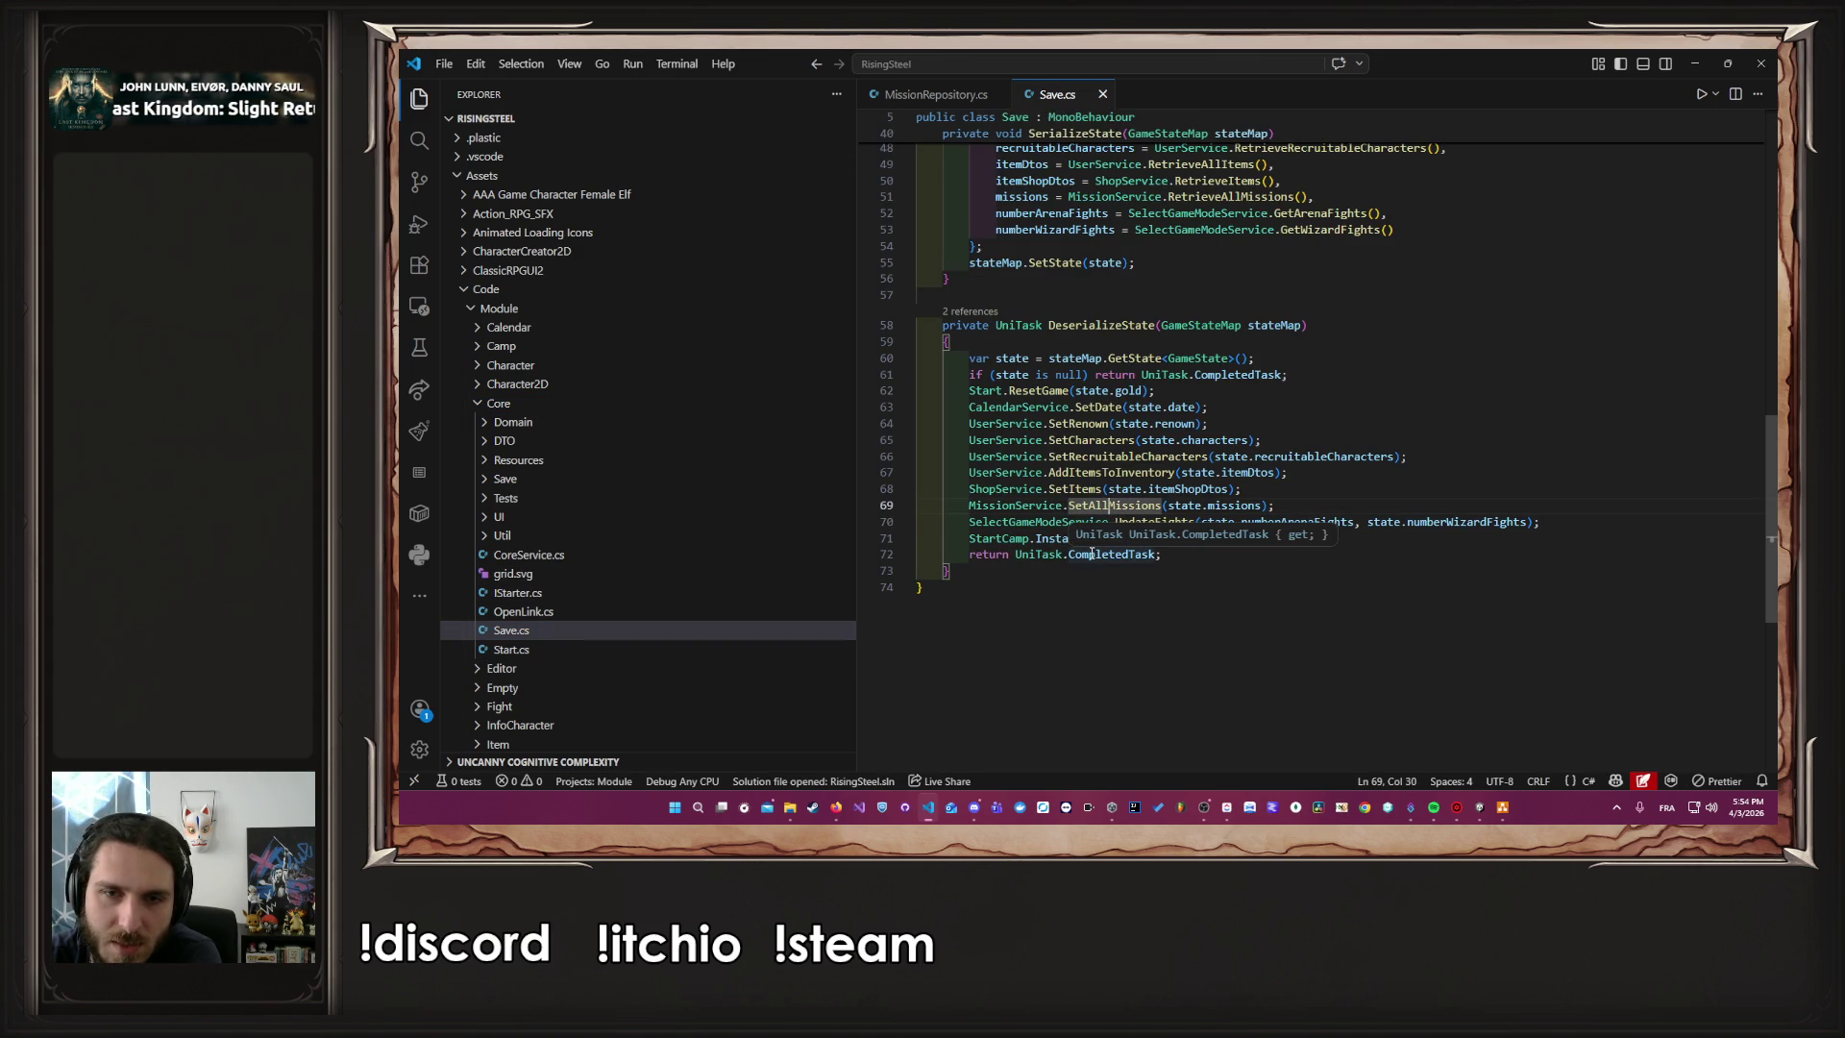
left_click(1091, 506, "ctrl")
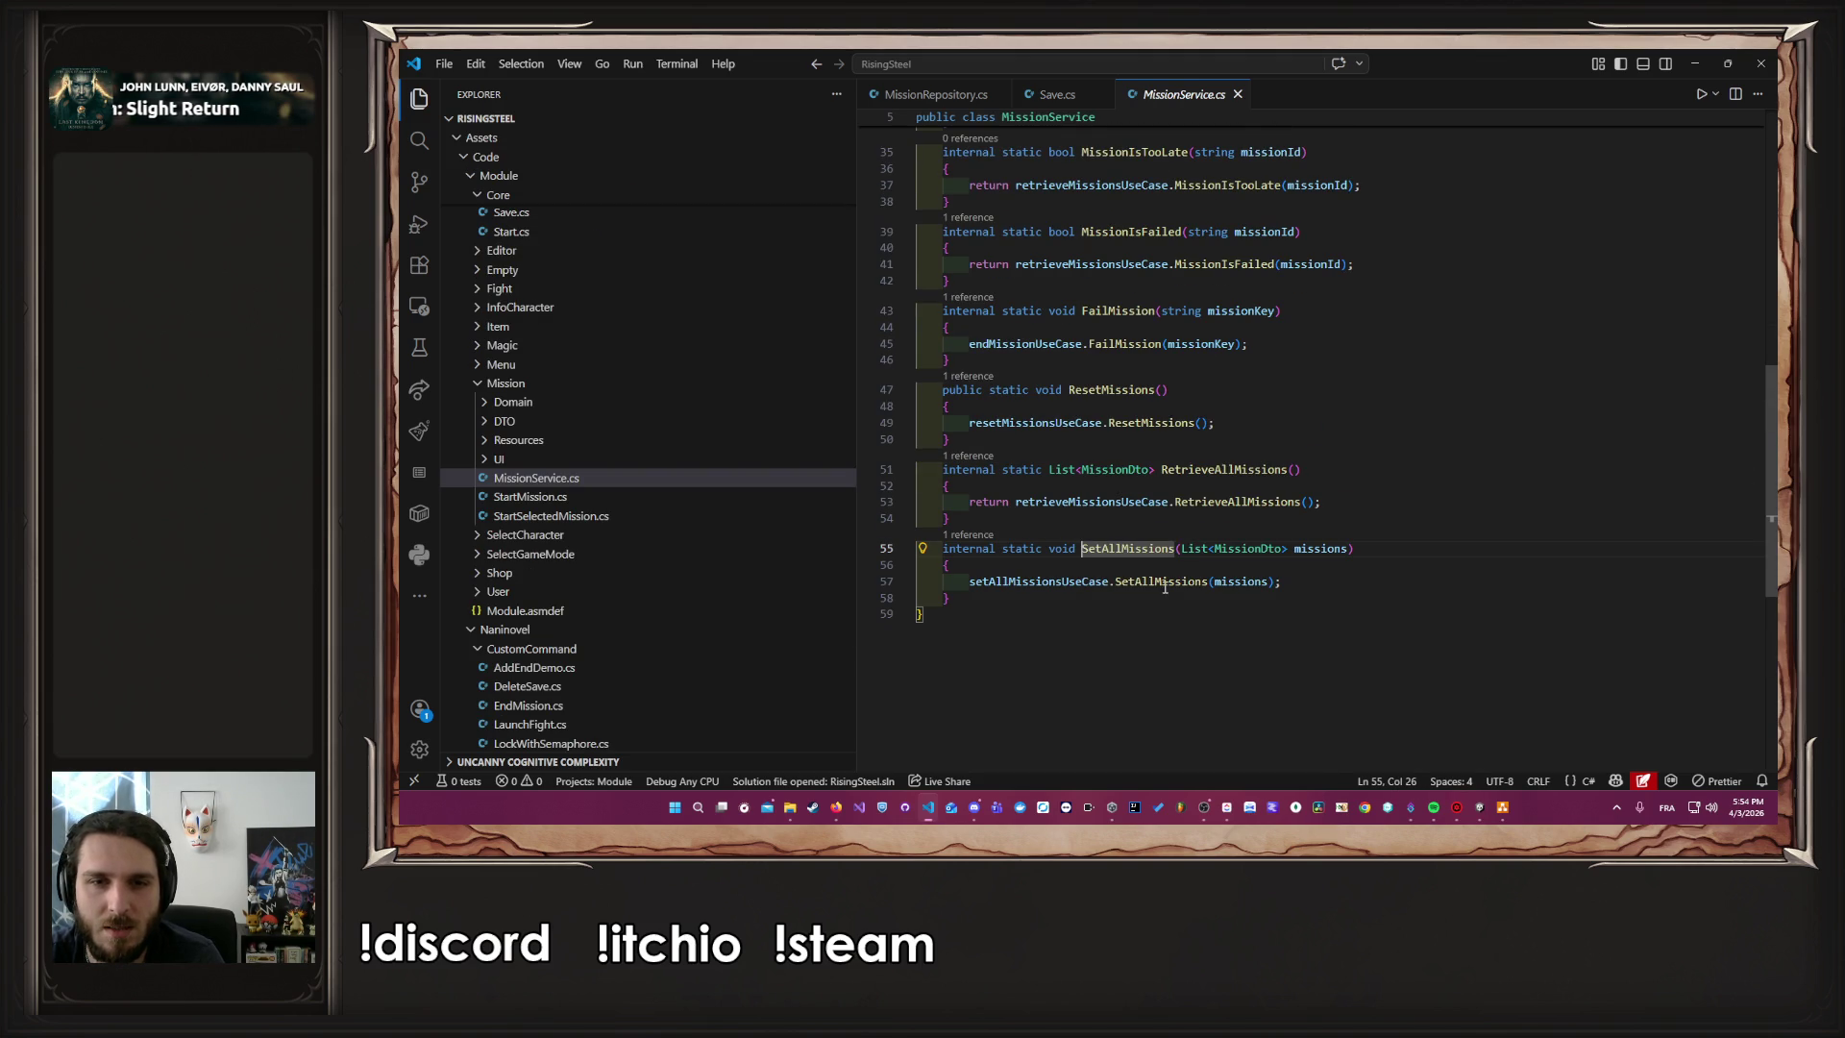
scroll(1211, 584, "up", 6)
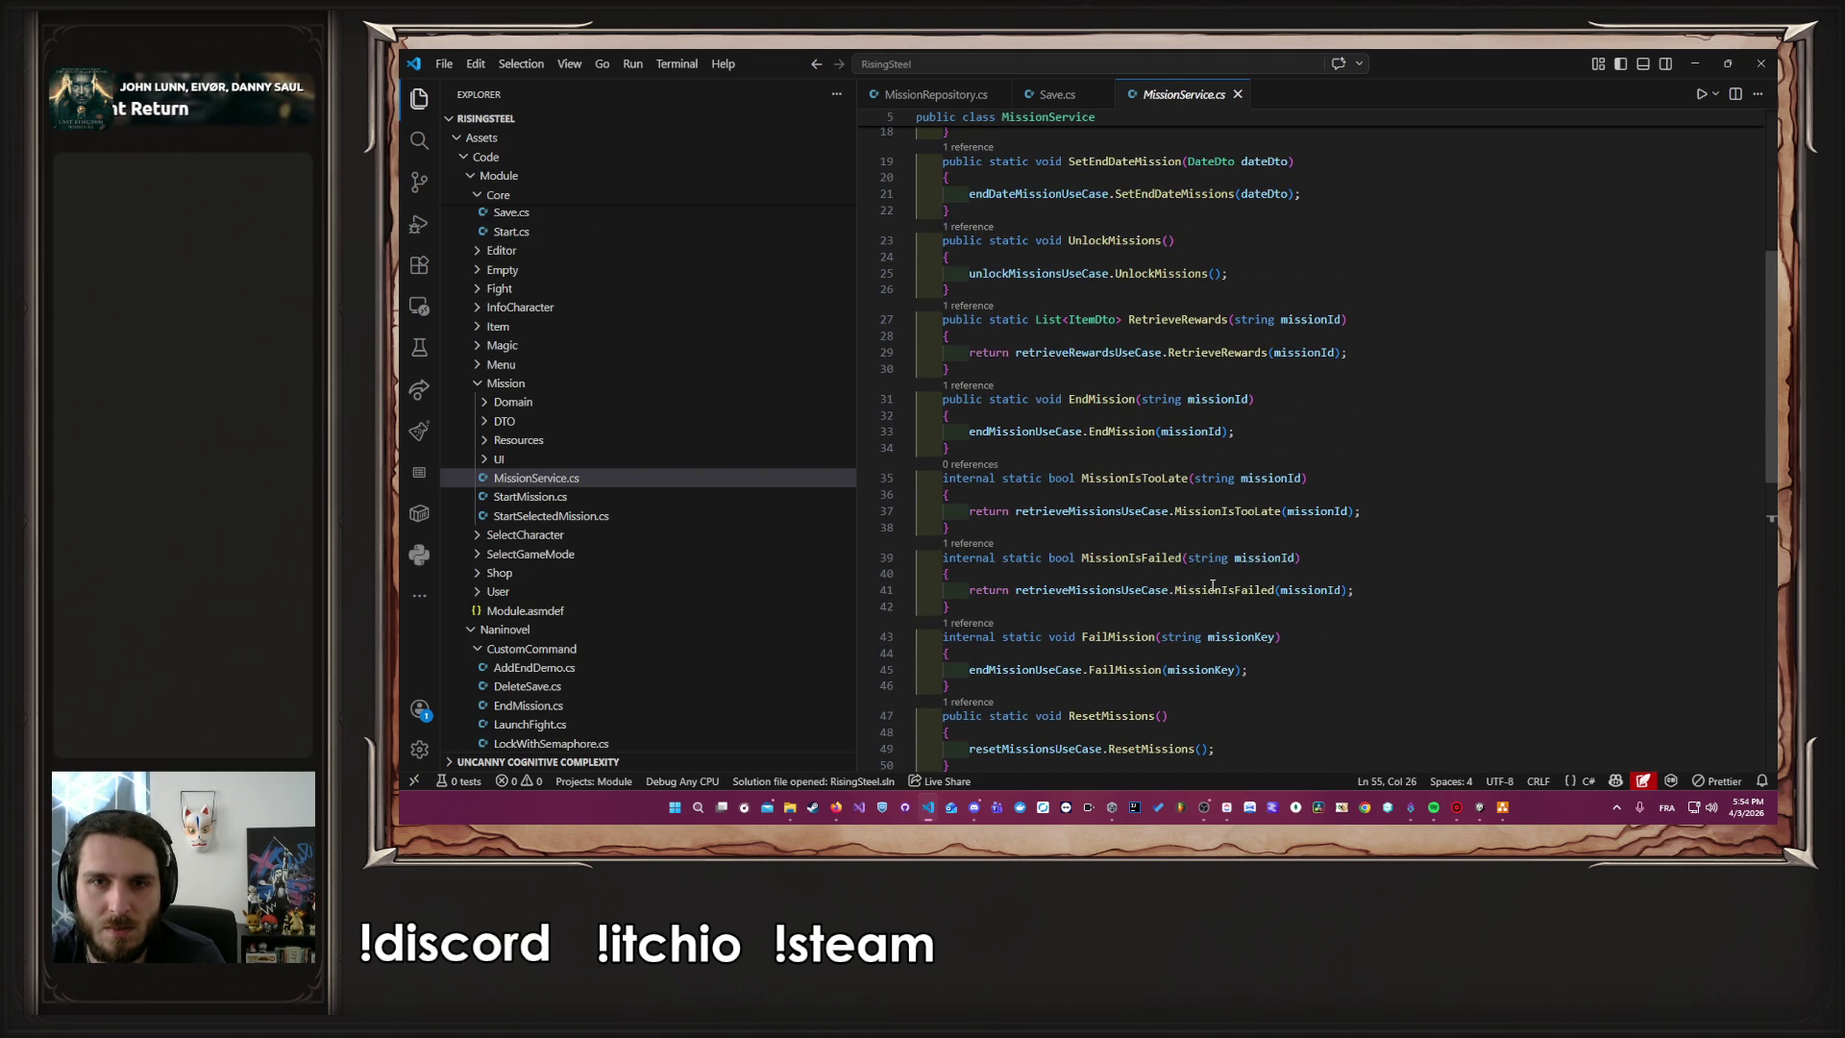
key("alt+Left")
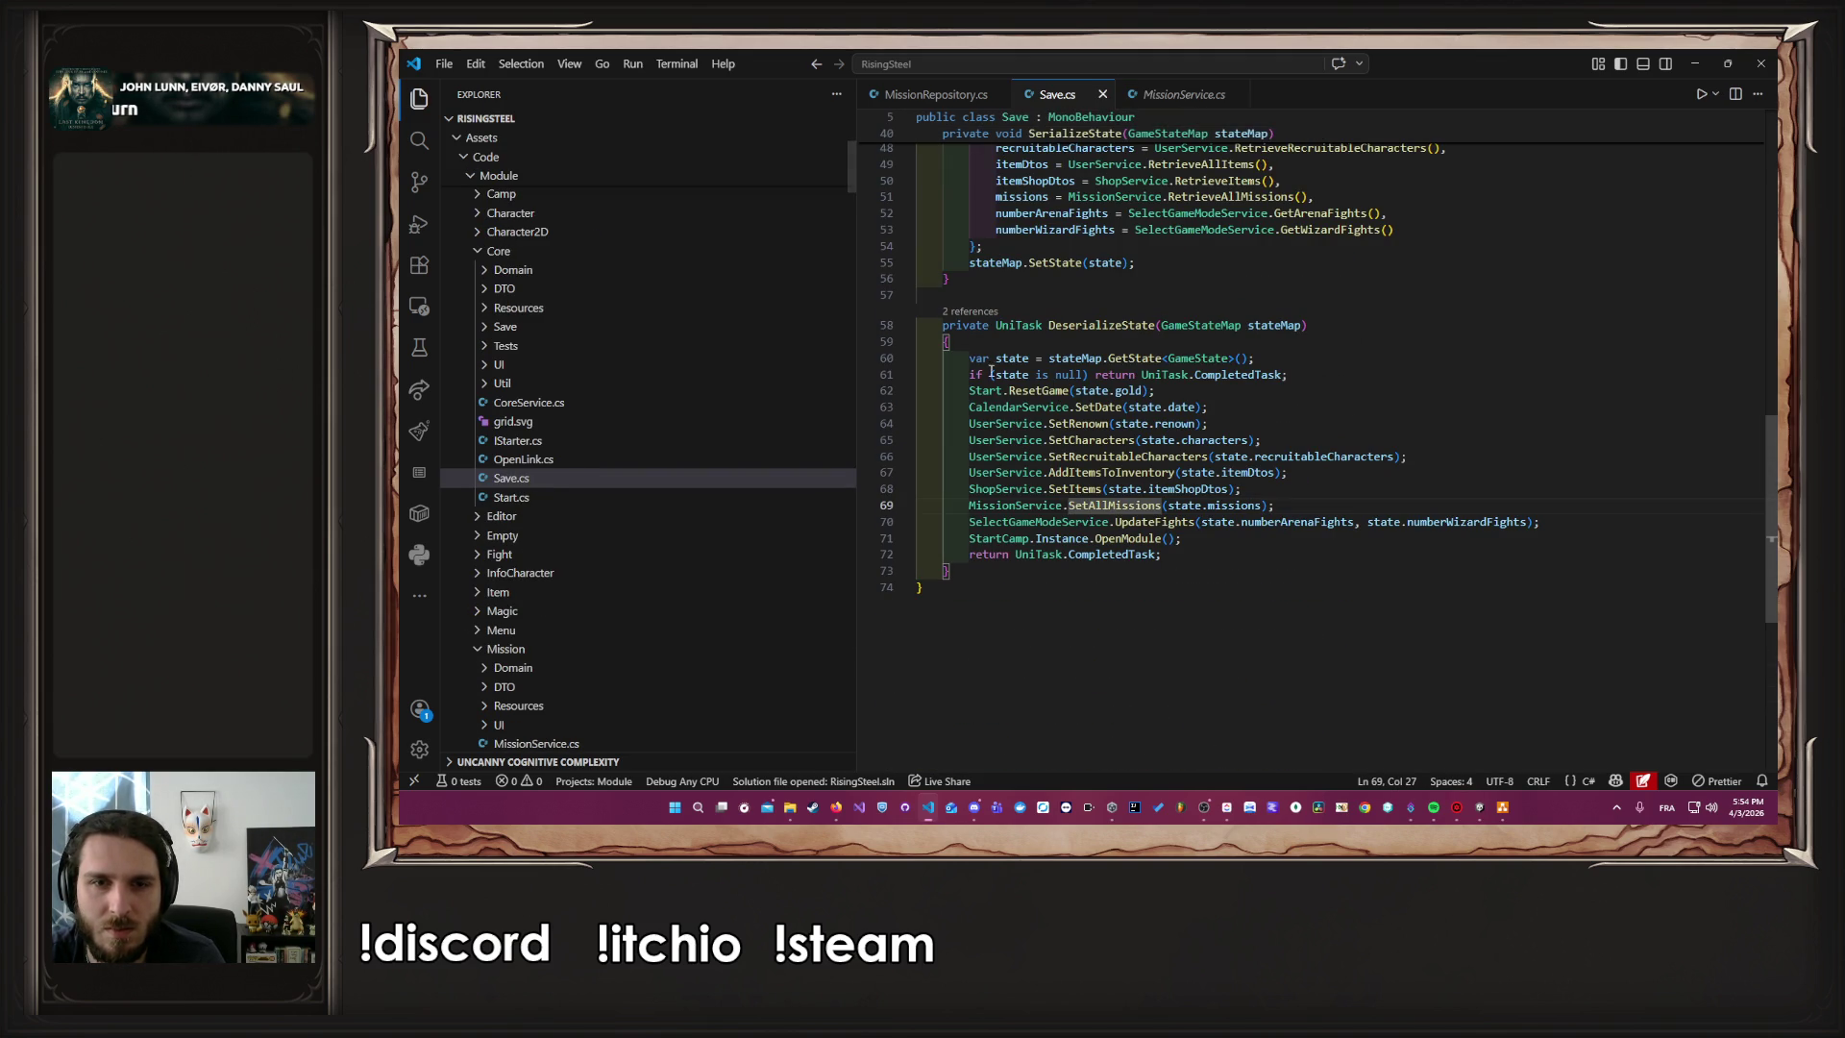
Add a MissionService.UnlockMissions() call after SetAllMissions, save Save.cs, and return to MissionService.cs
left_click(1297, 507)
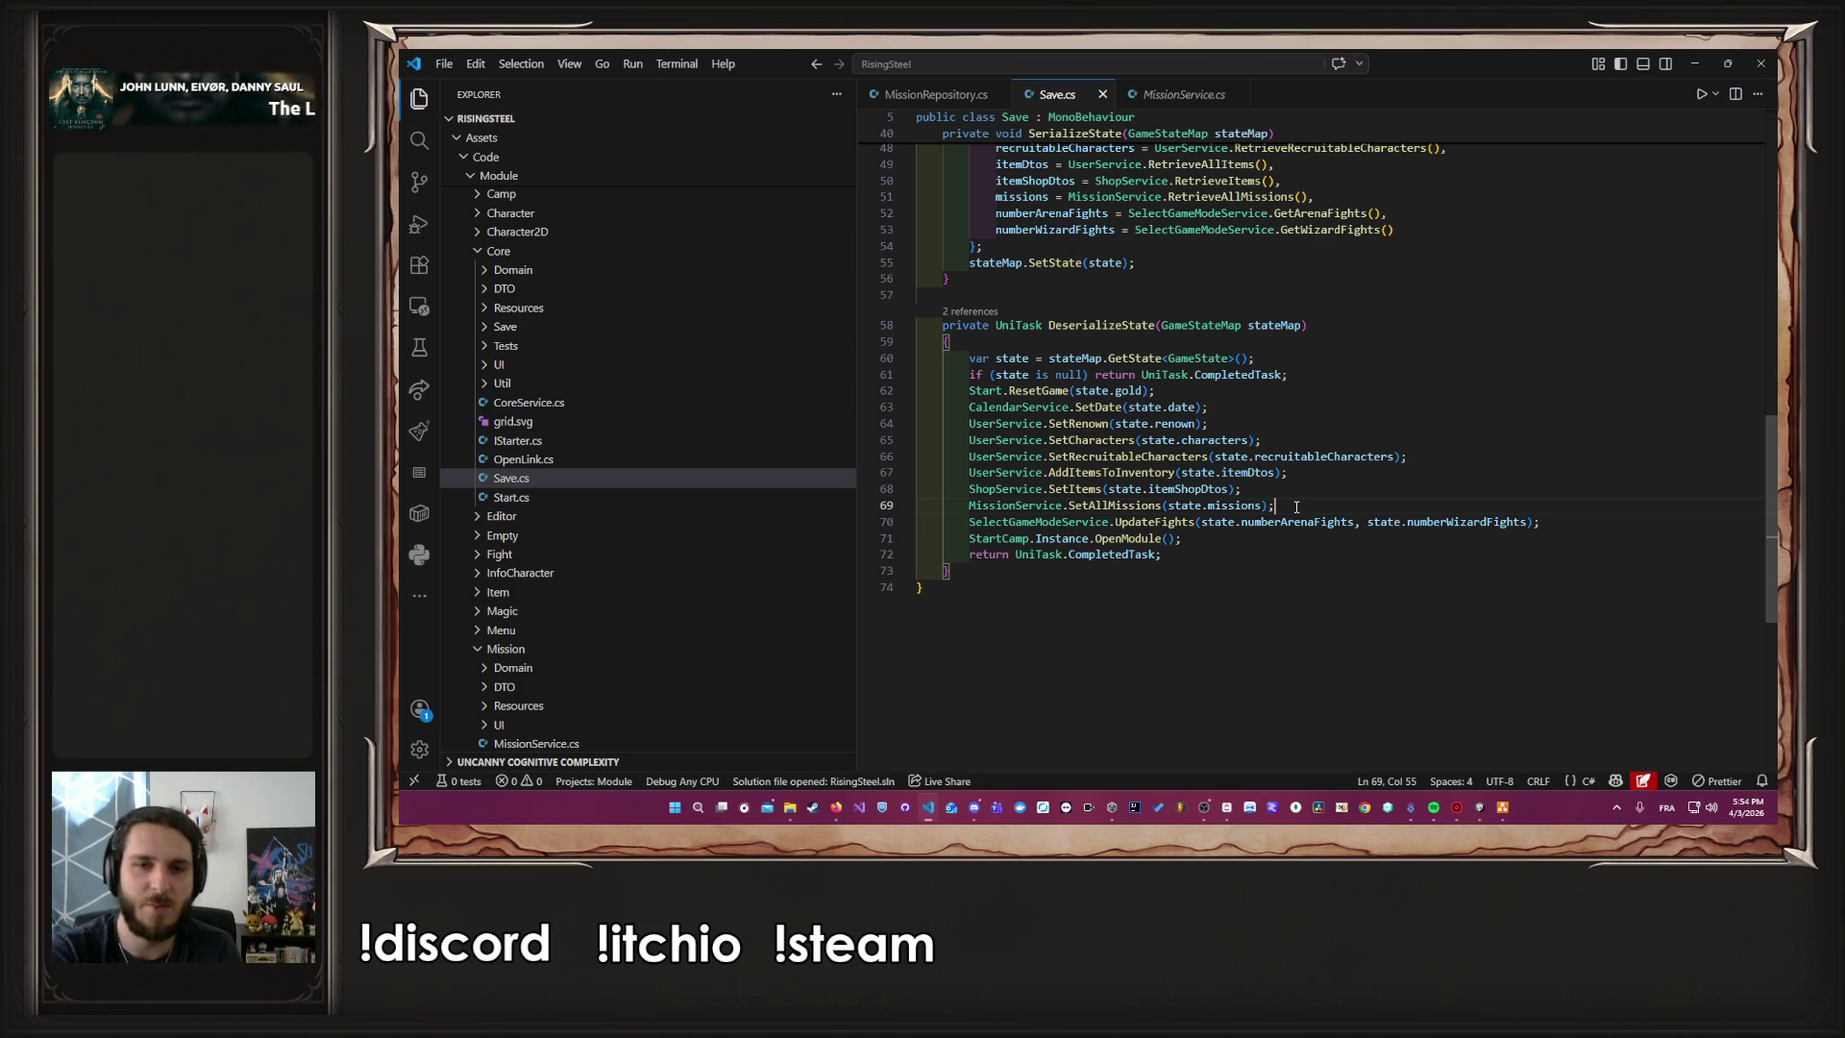
key("Return")
type("Miss")
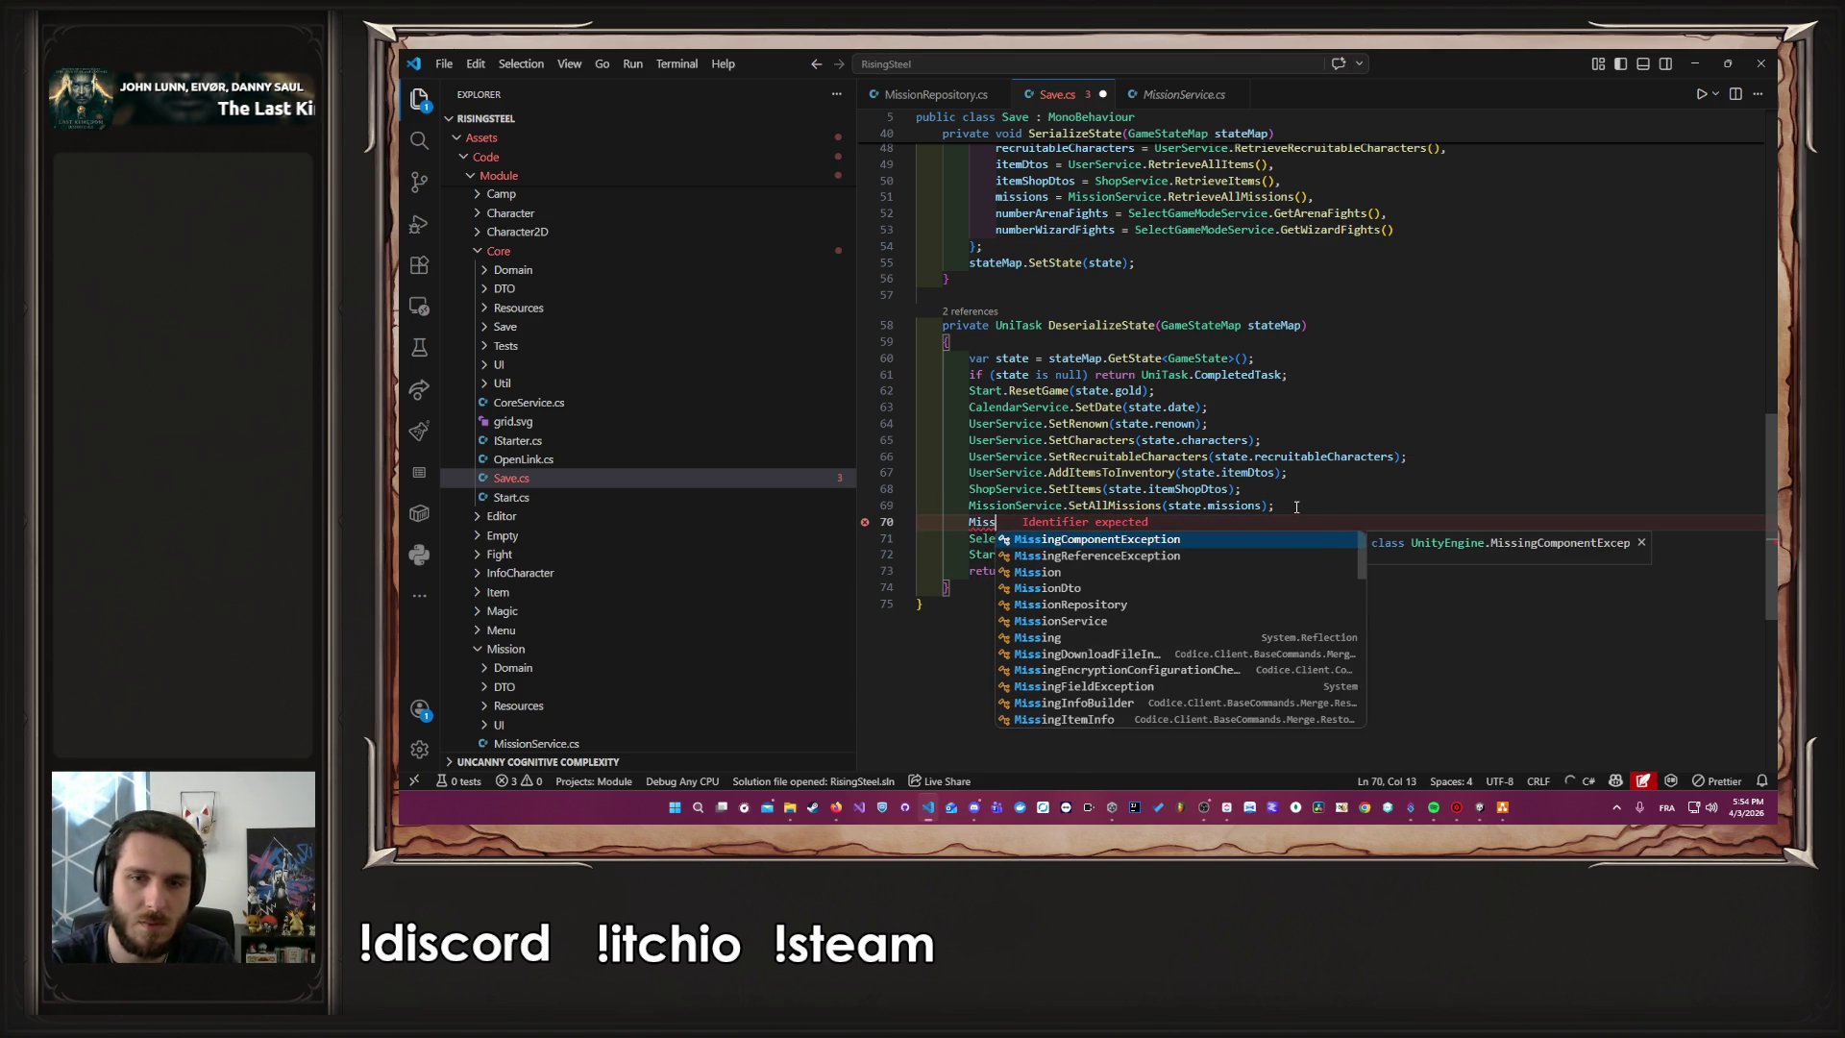
type("ionS")
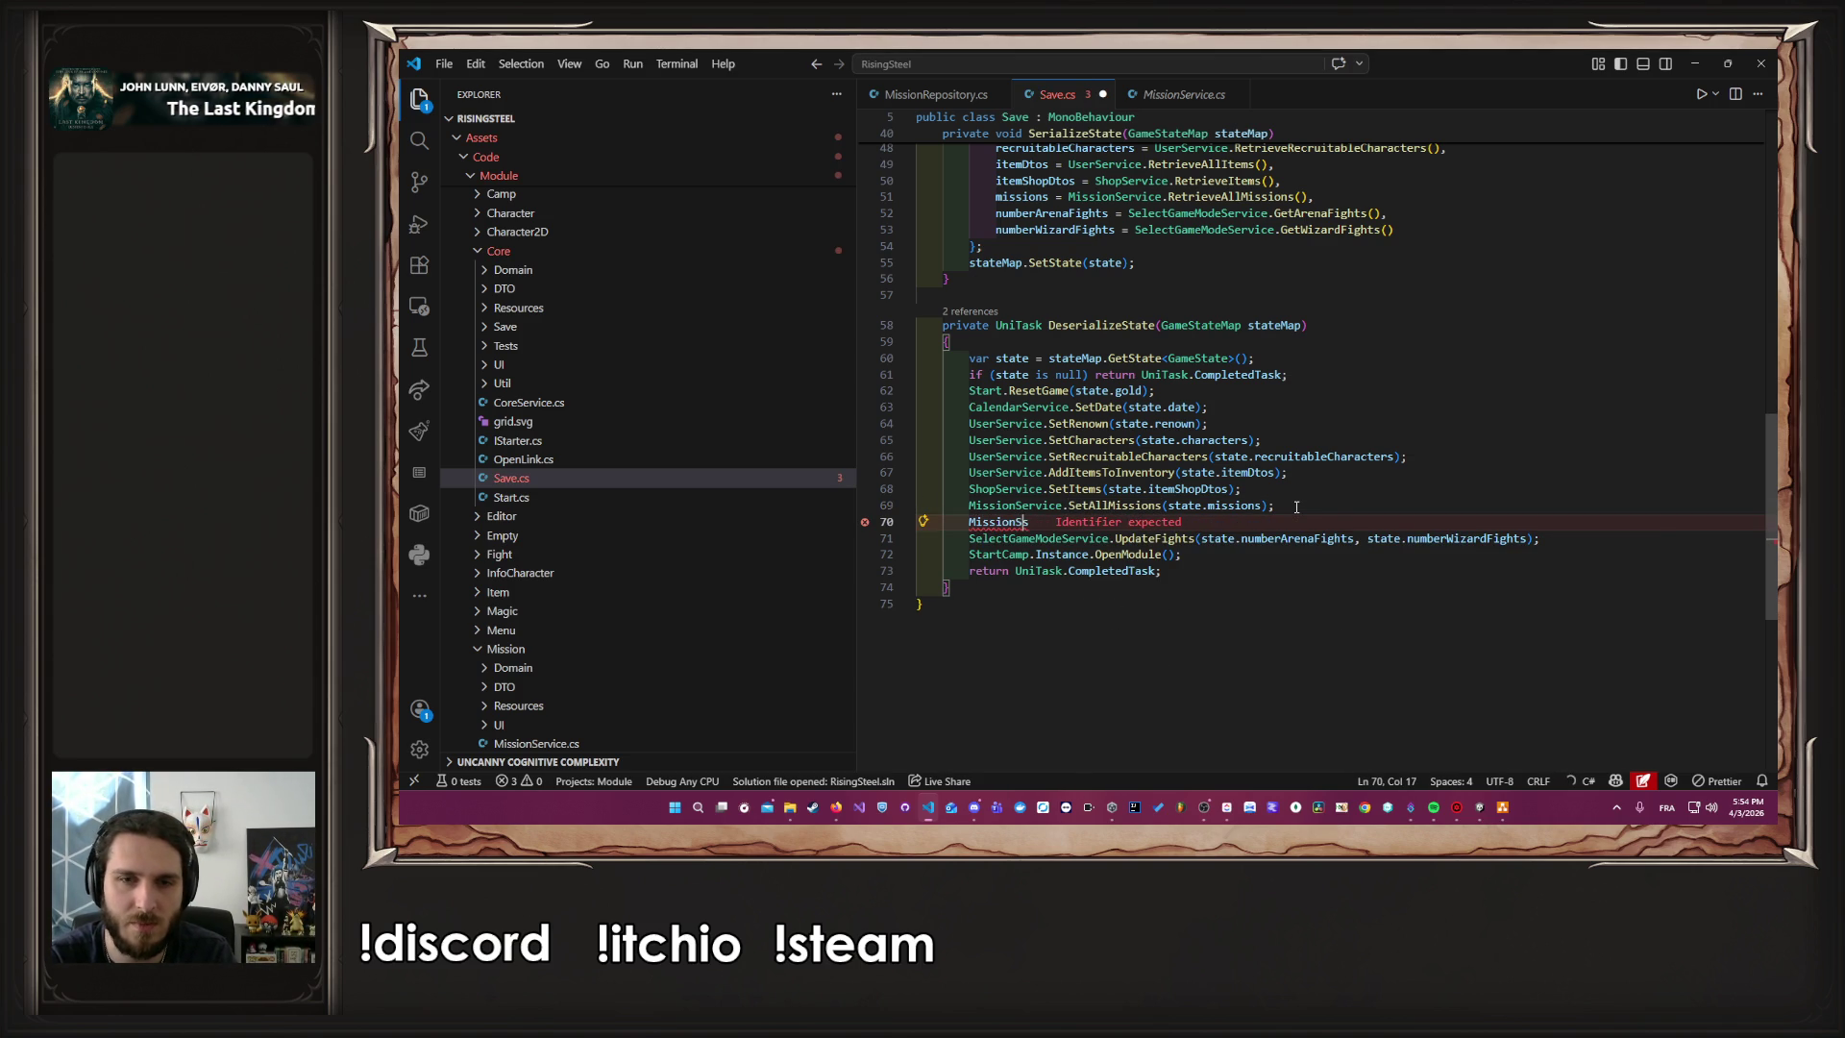
key("Tab")
key("ctrl+s")
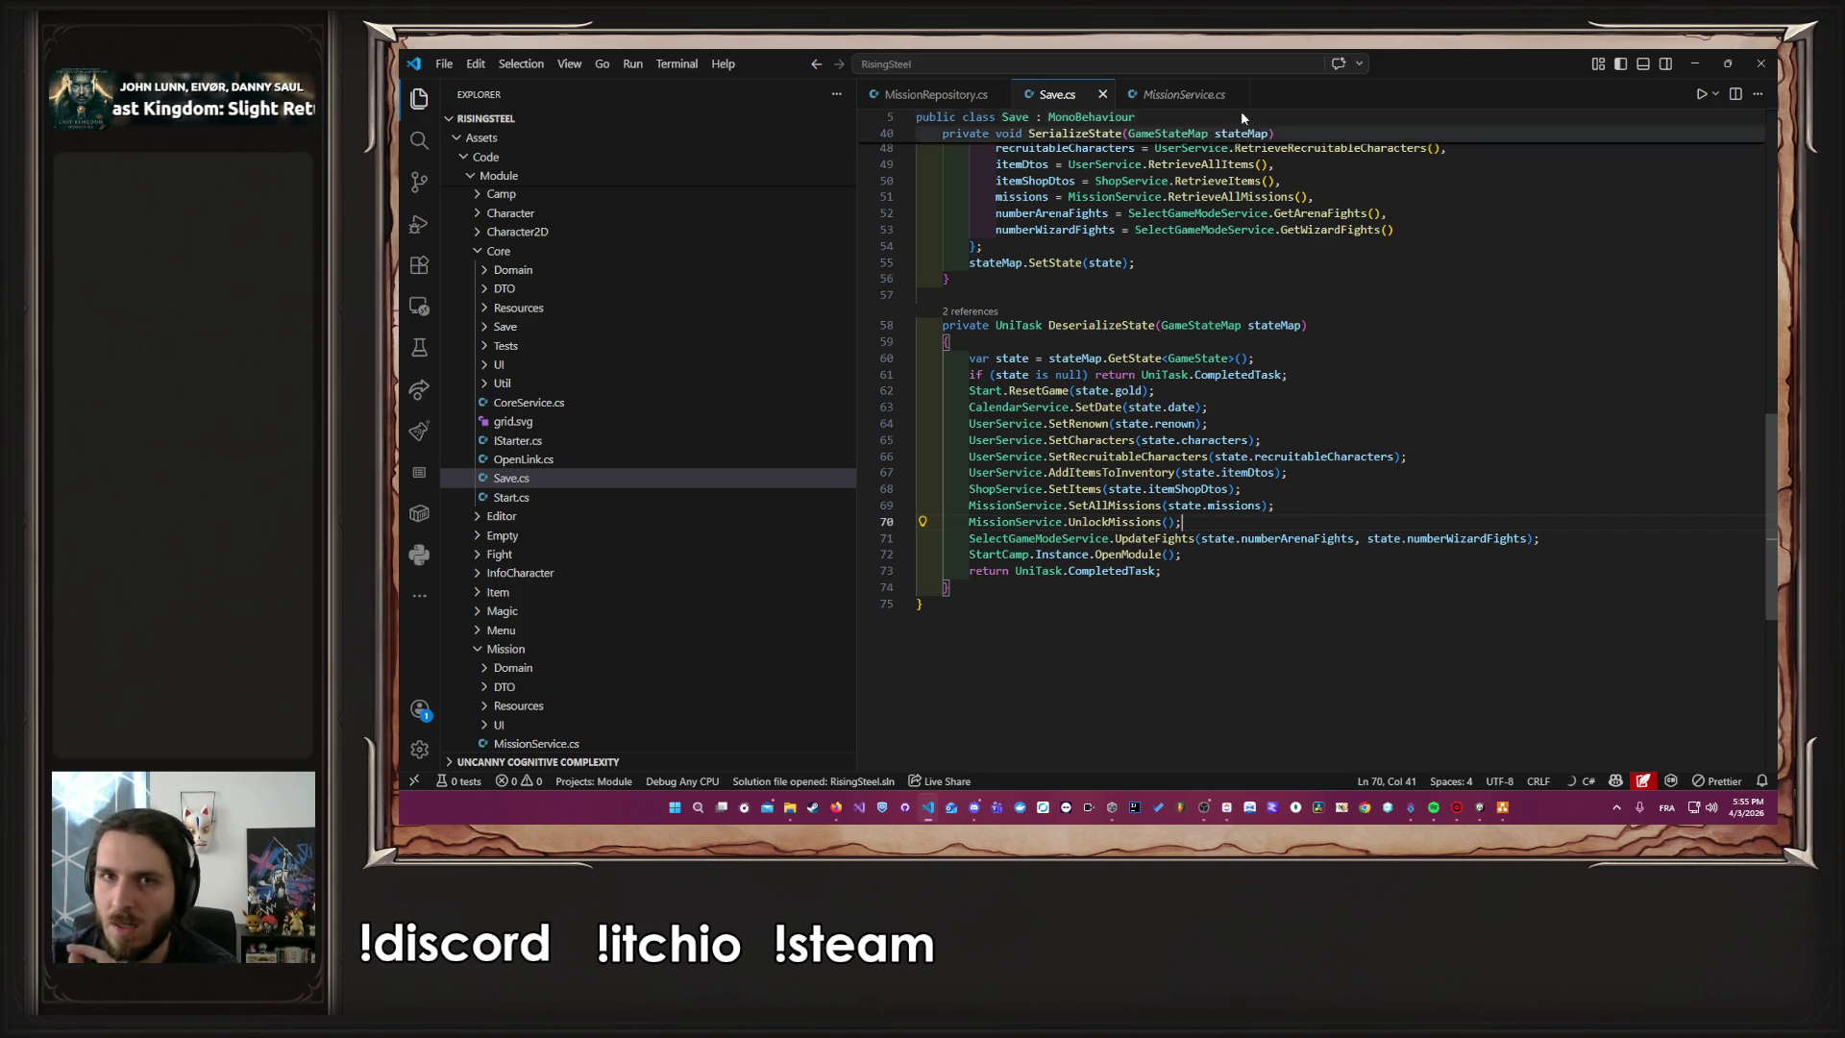
left_click(1201, 96)
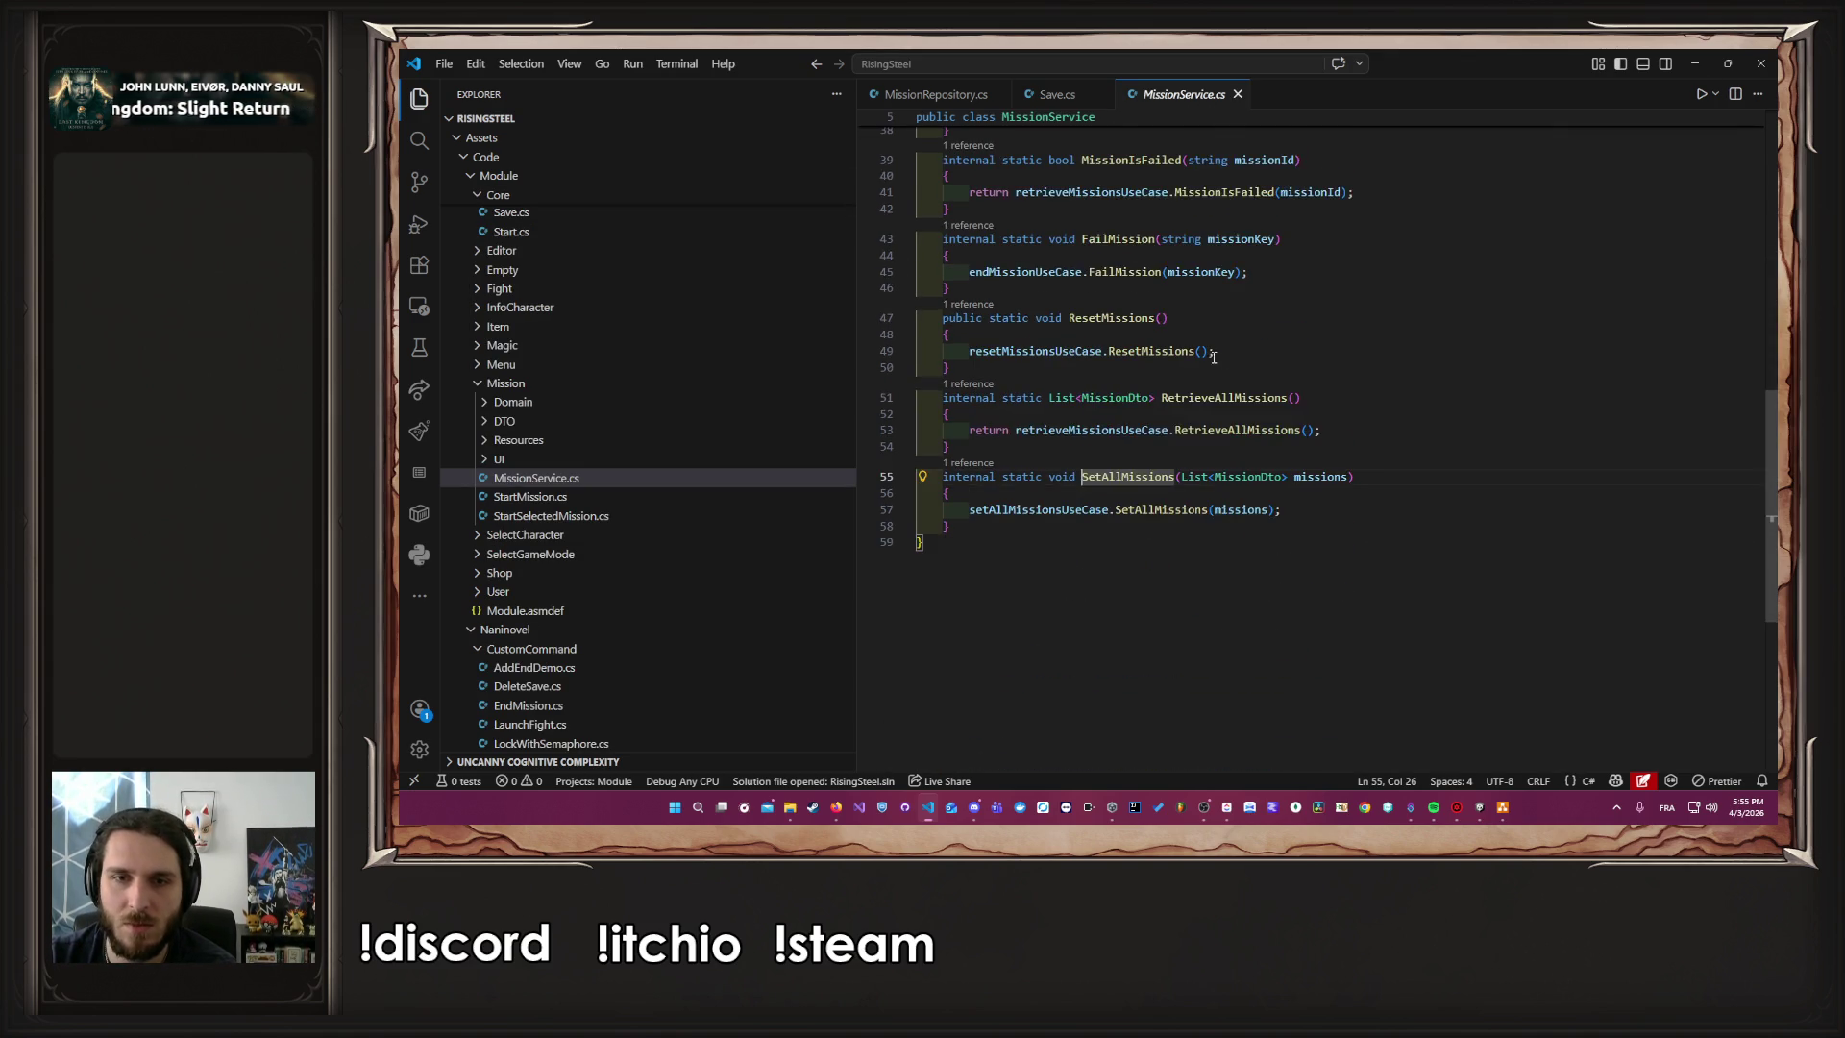
Comment out the dungeon mission line in MissionRepository.cs, then switch back to Unity
scroll(1211, 352, "up", 10)
left_click(932, 94)
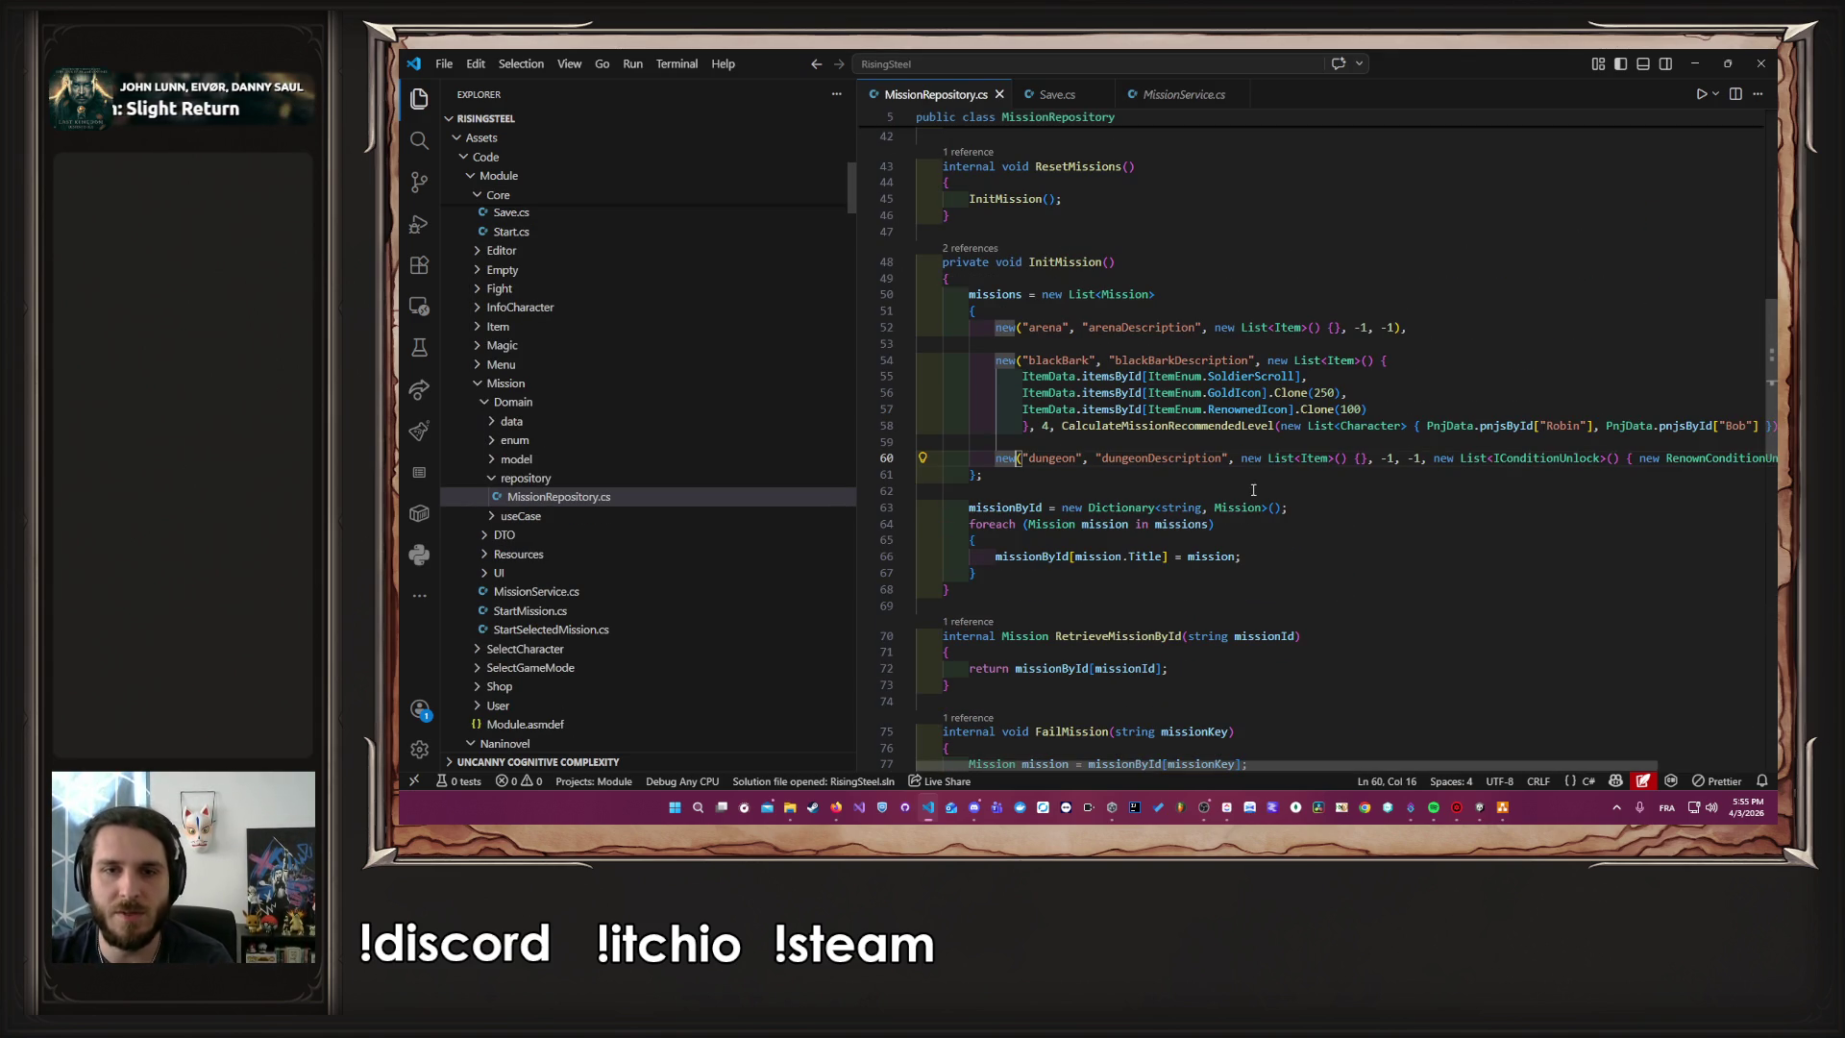
left_click(1269, 458)
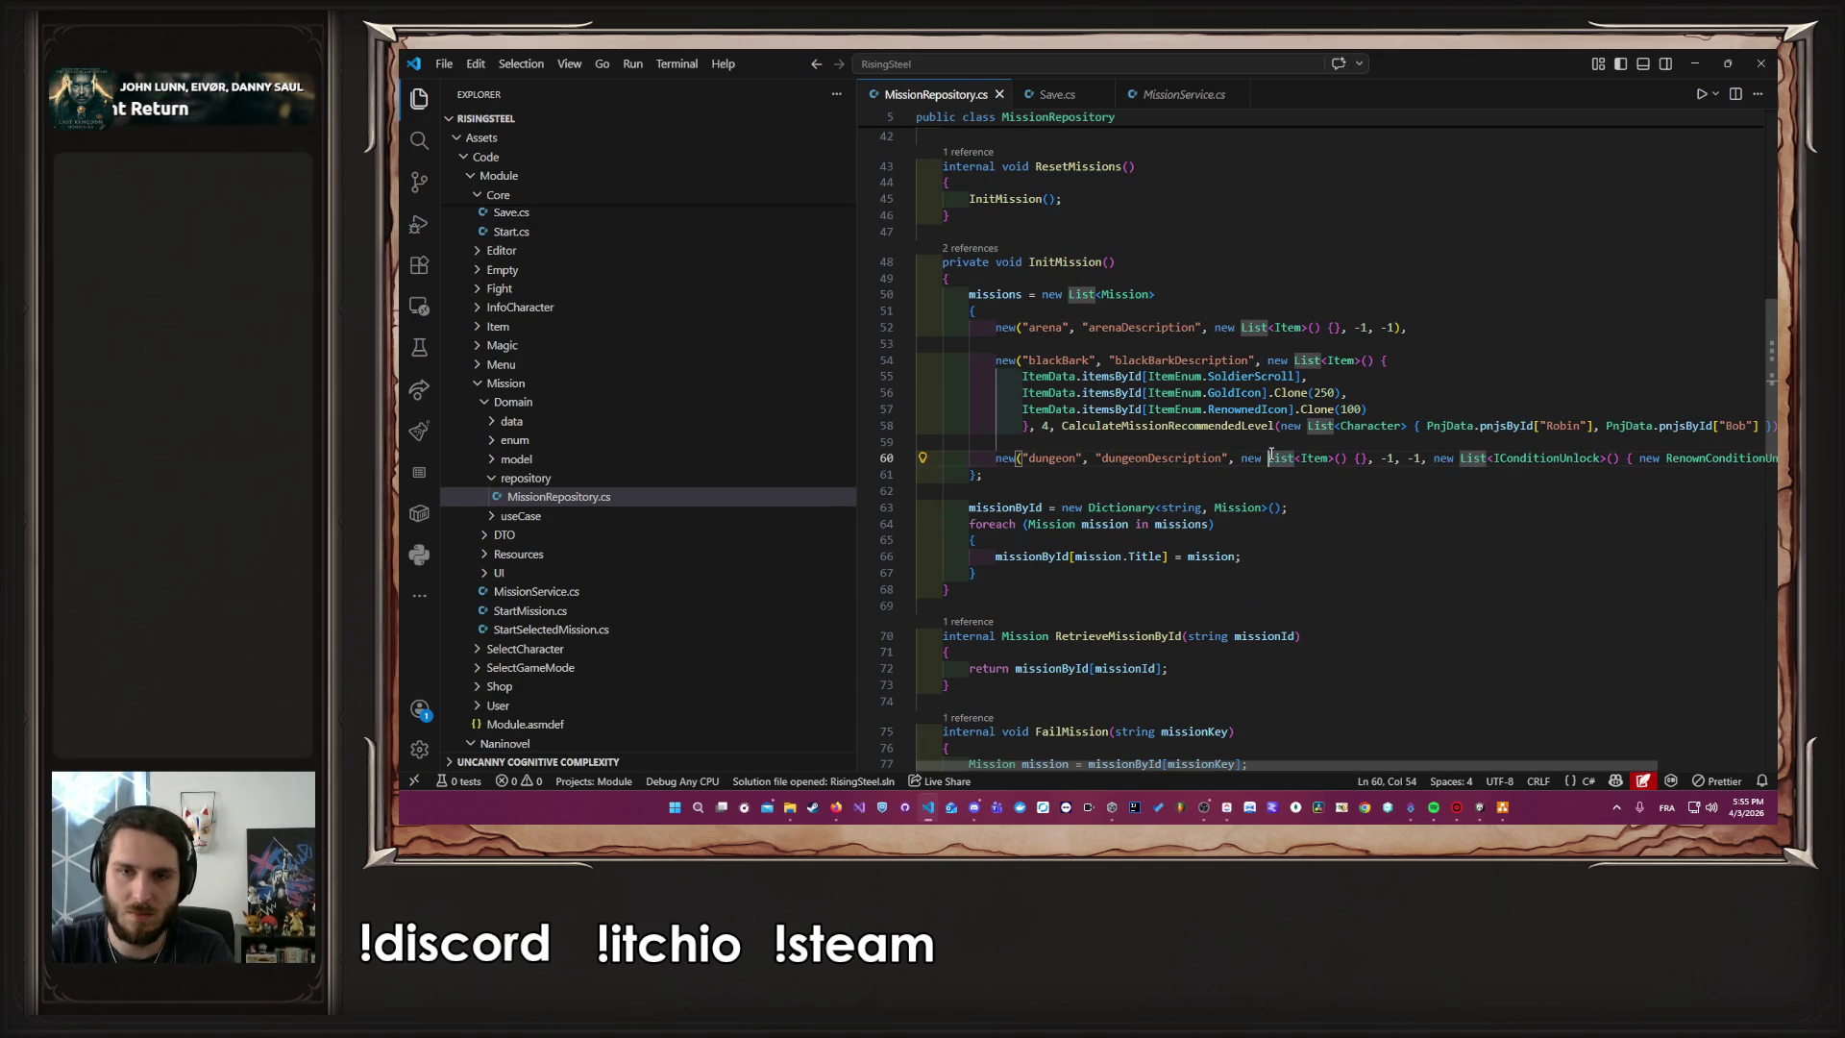
key("ctrl+slash")
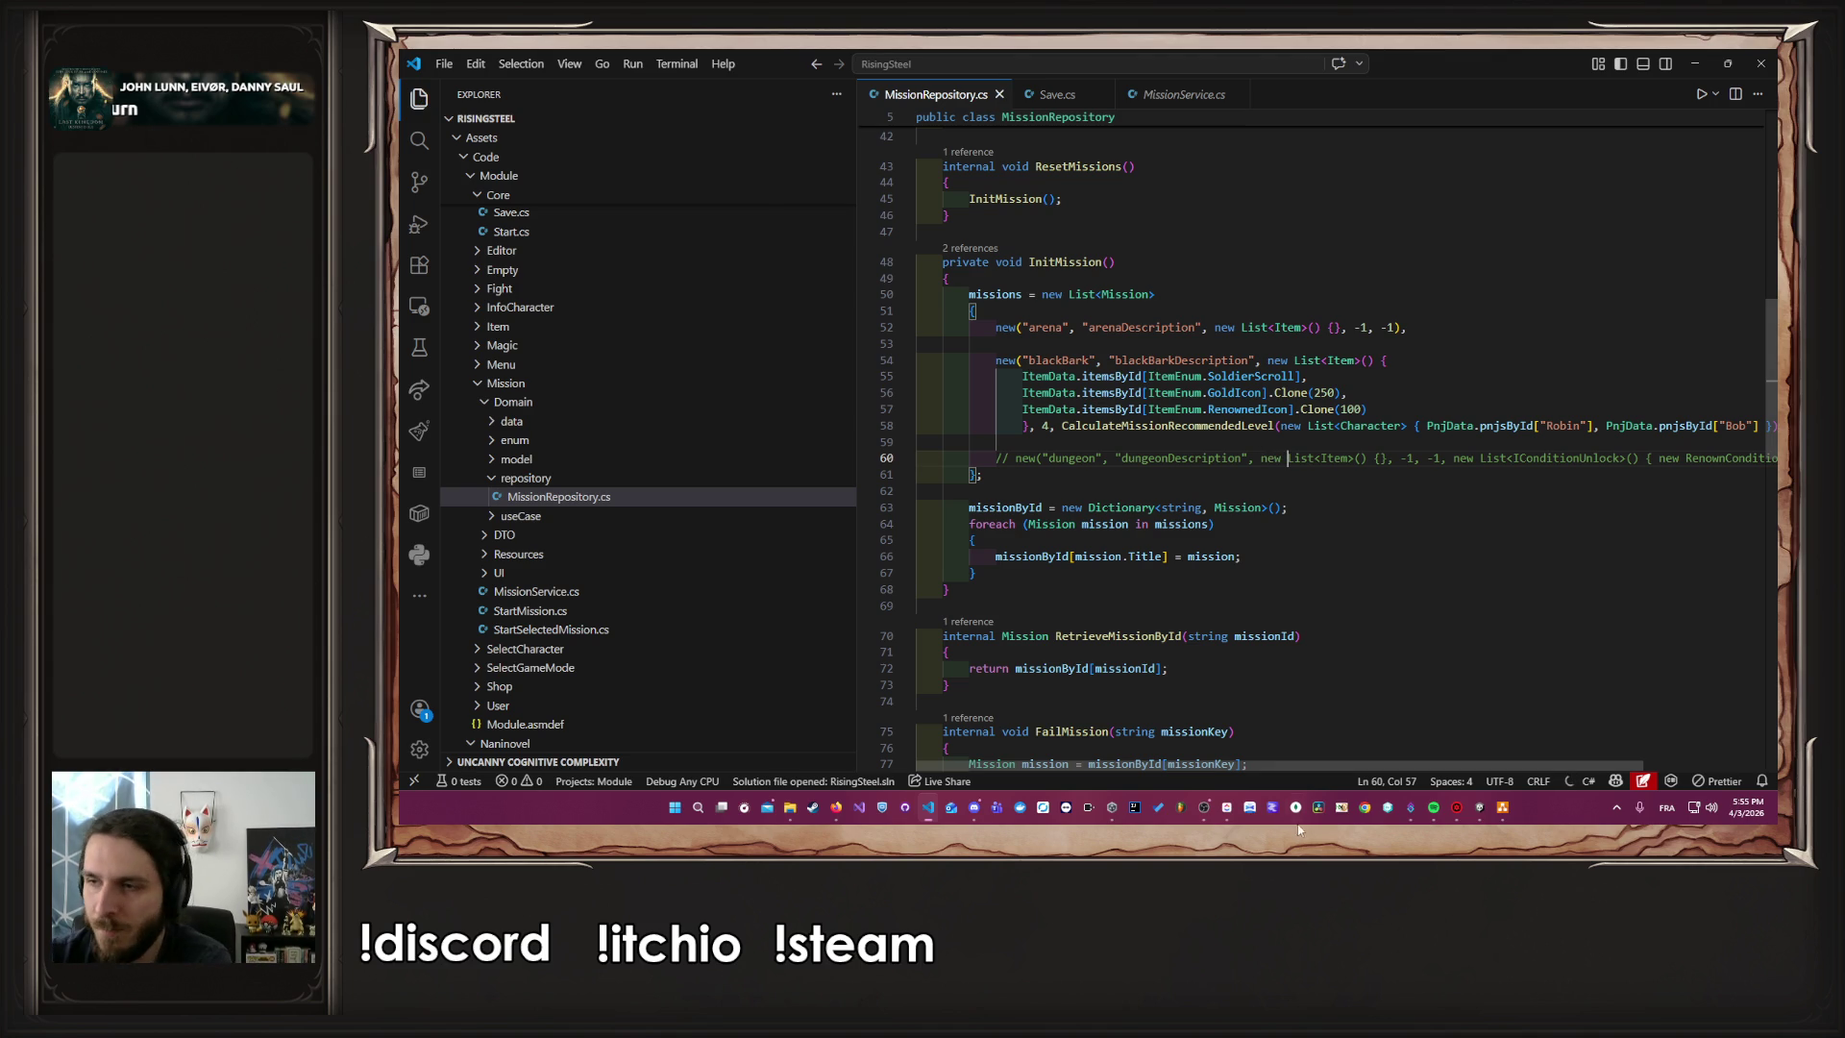
left_click(1295, 807)
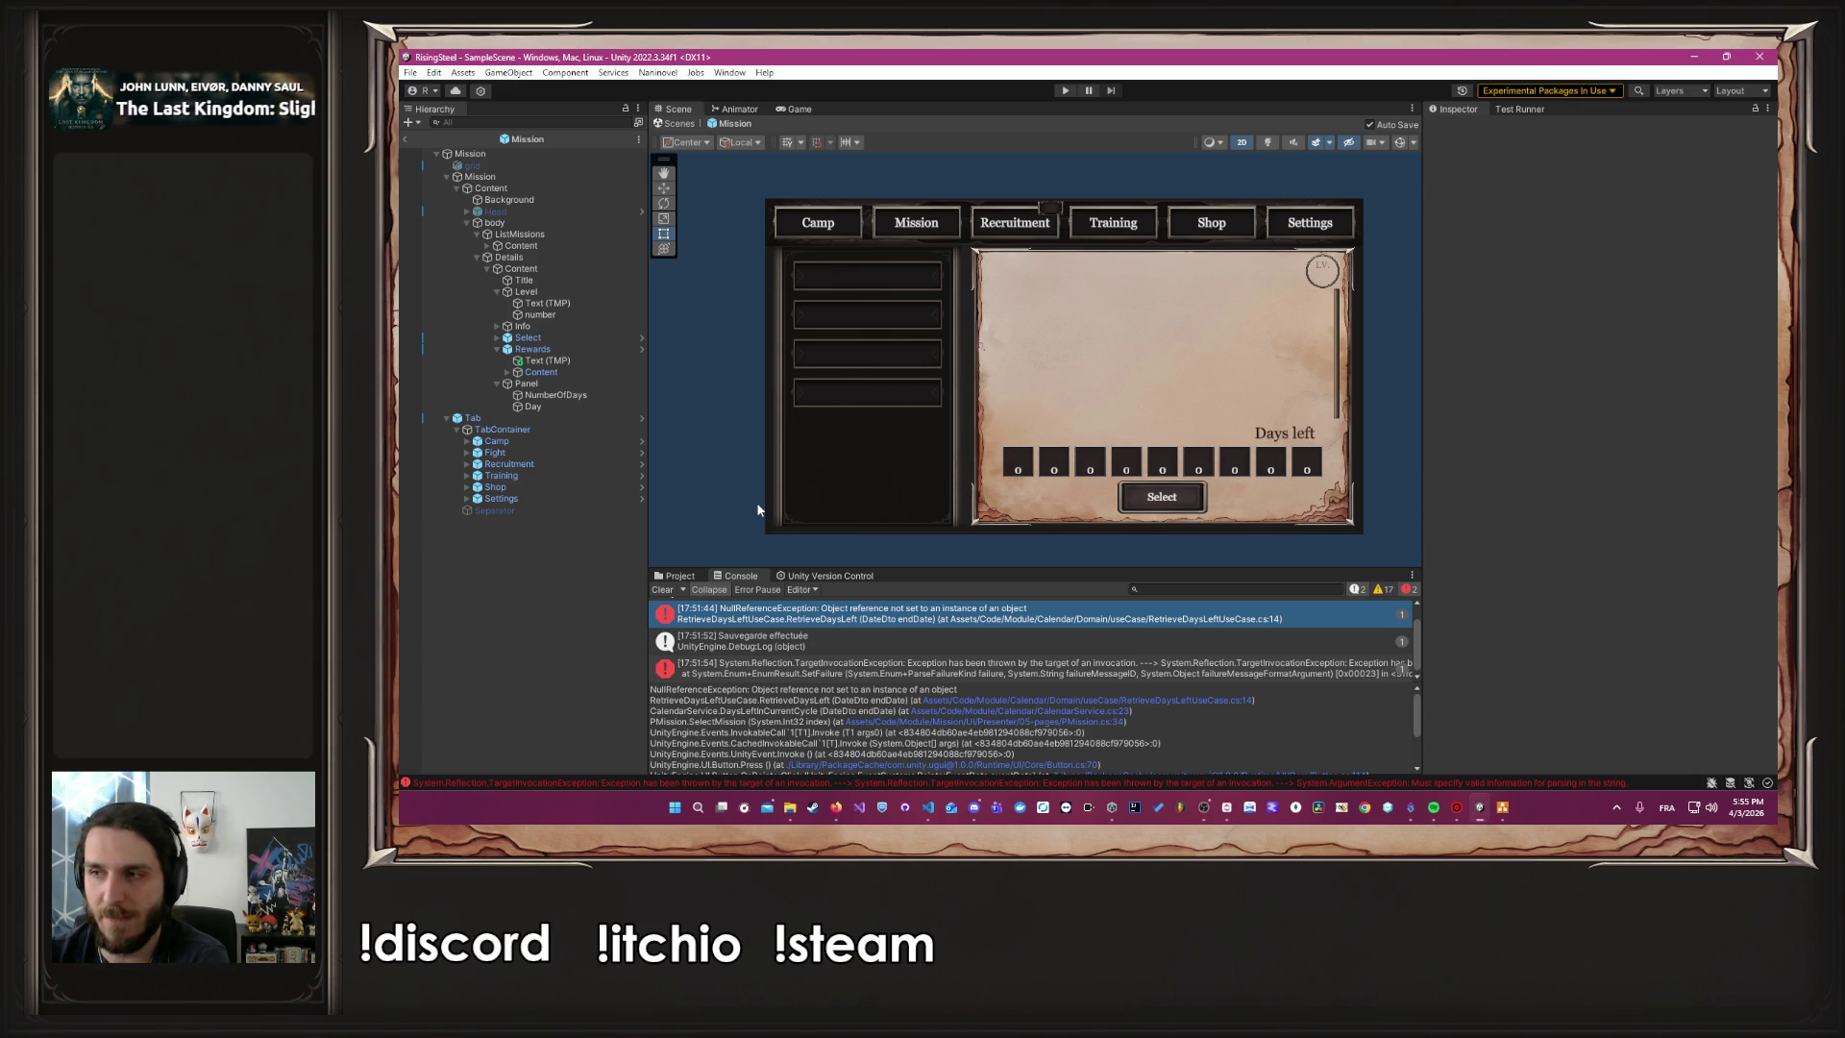
Clear the Console, play and continue the save, and train Albert to level 20 strength
left_click(679, 587)
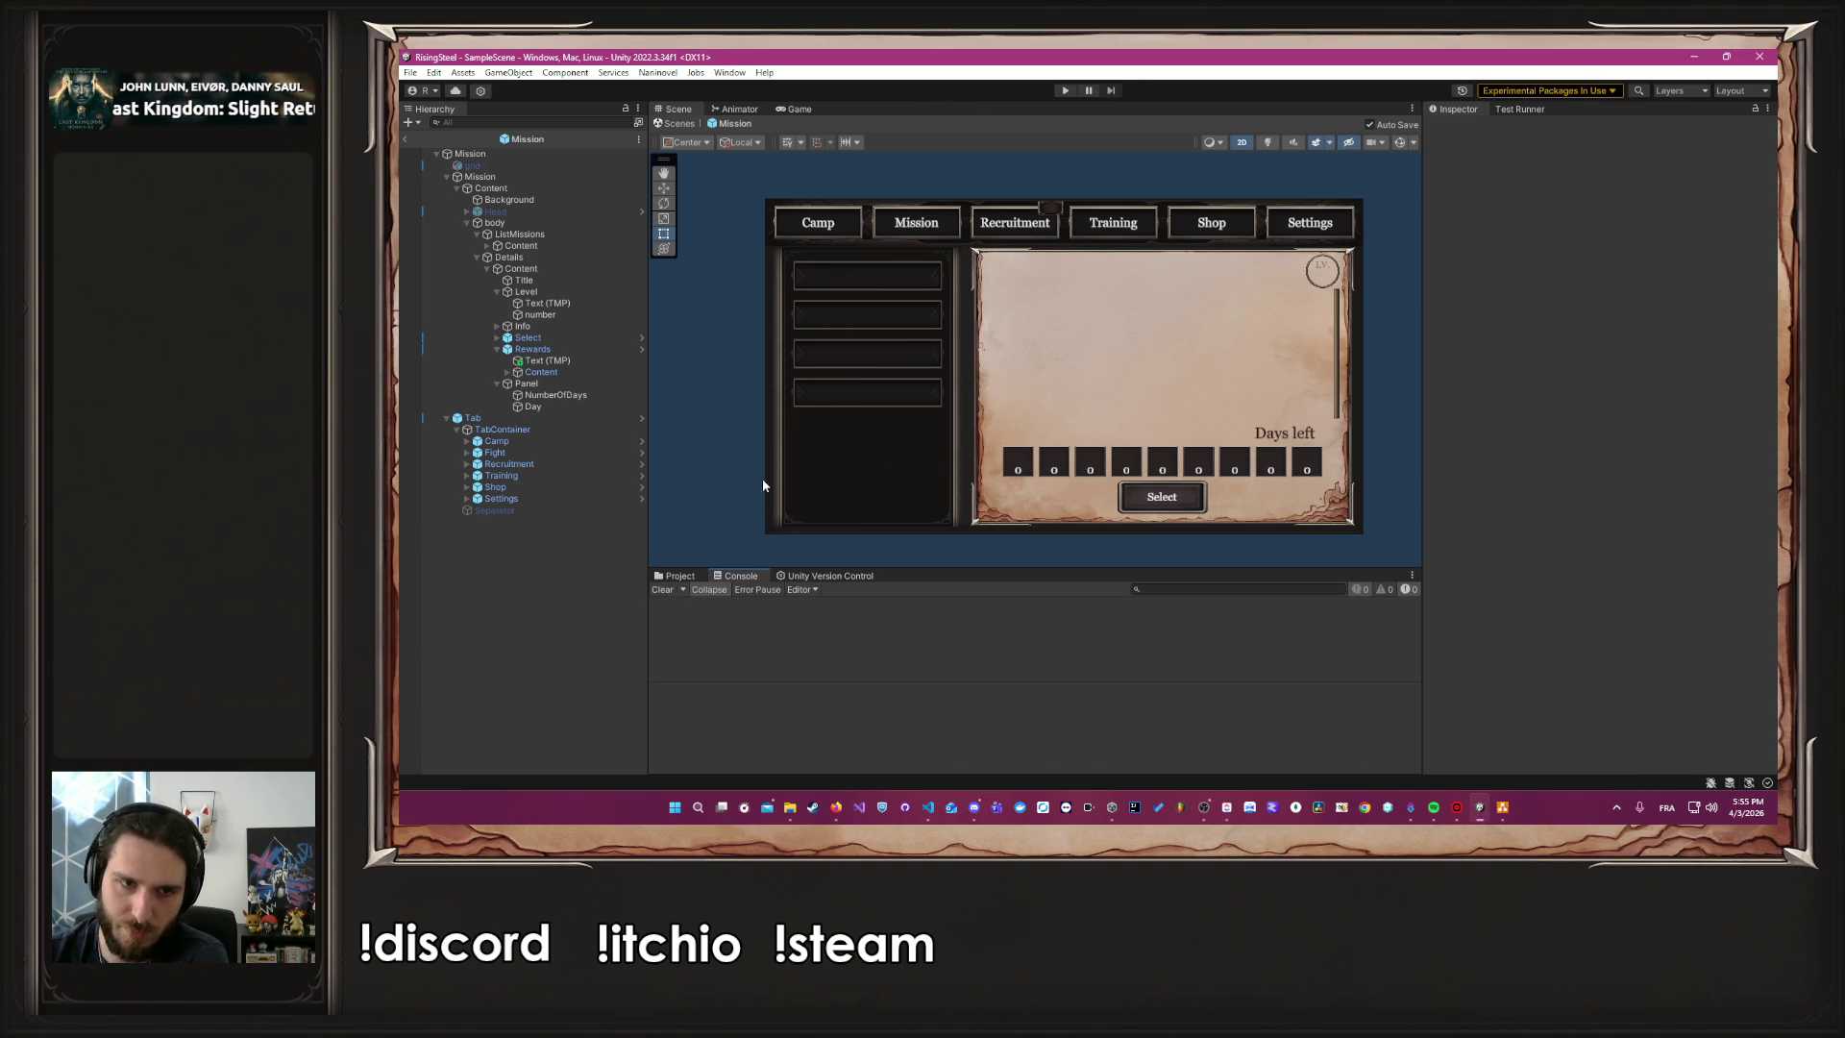
left_click(1065, 90)
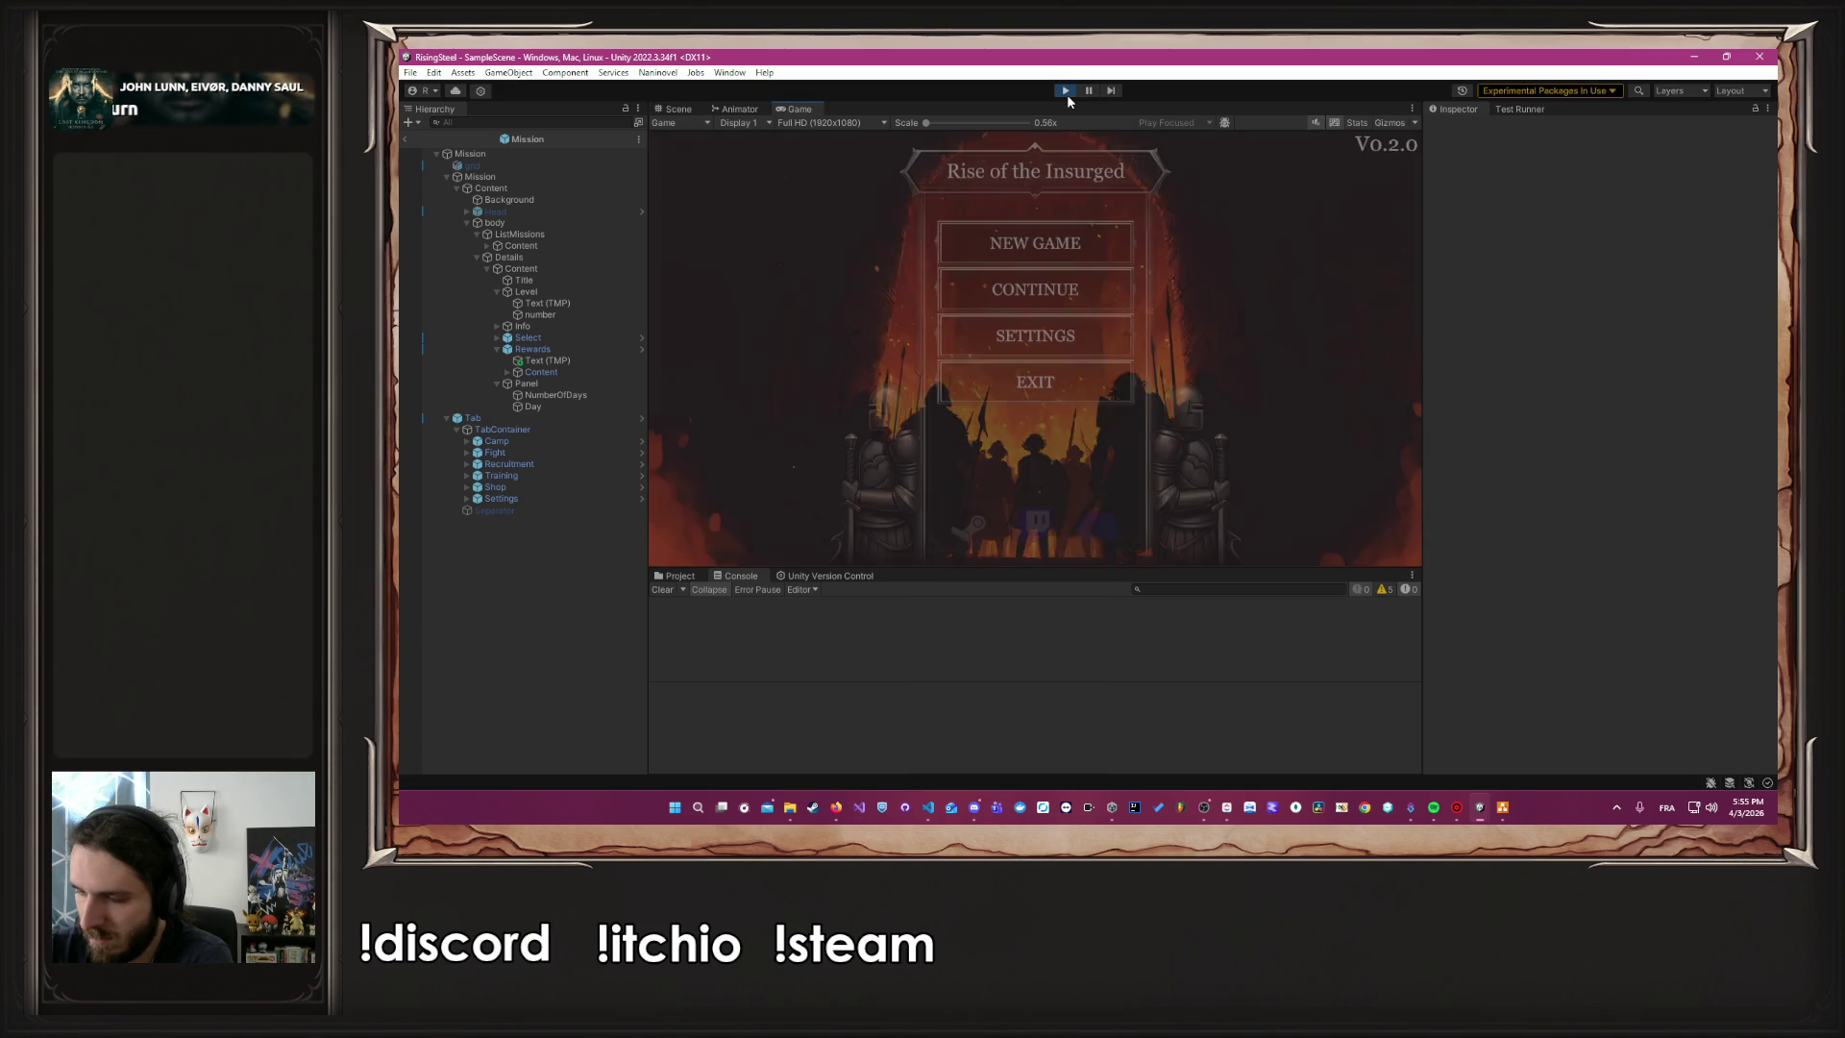
left_click(1034, 285)
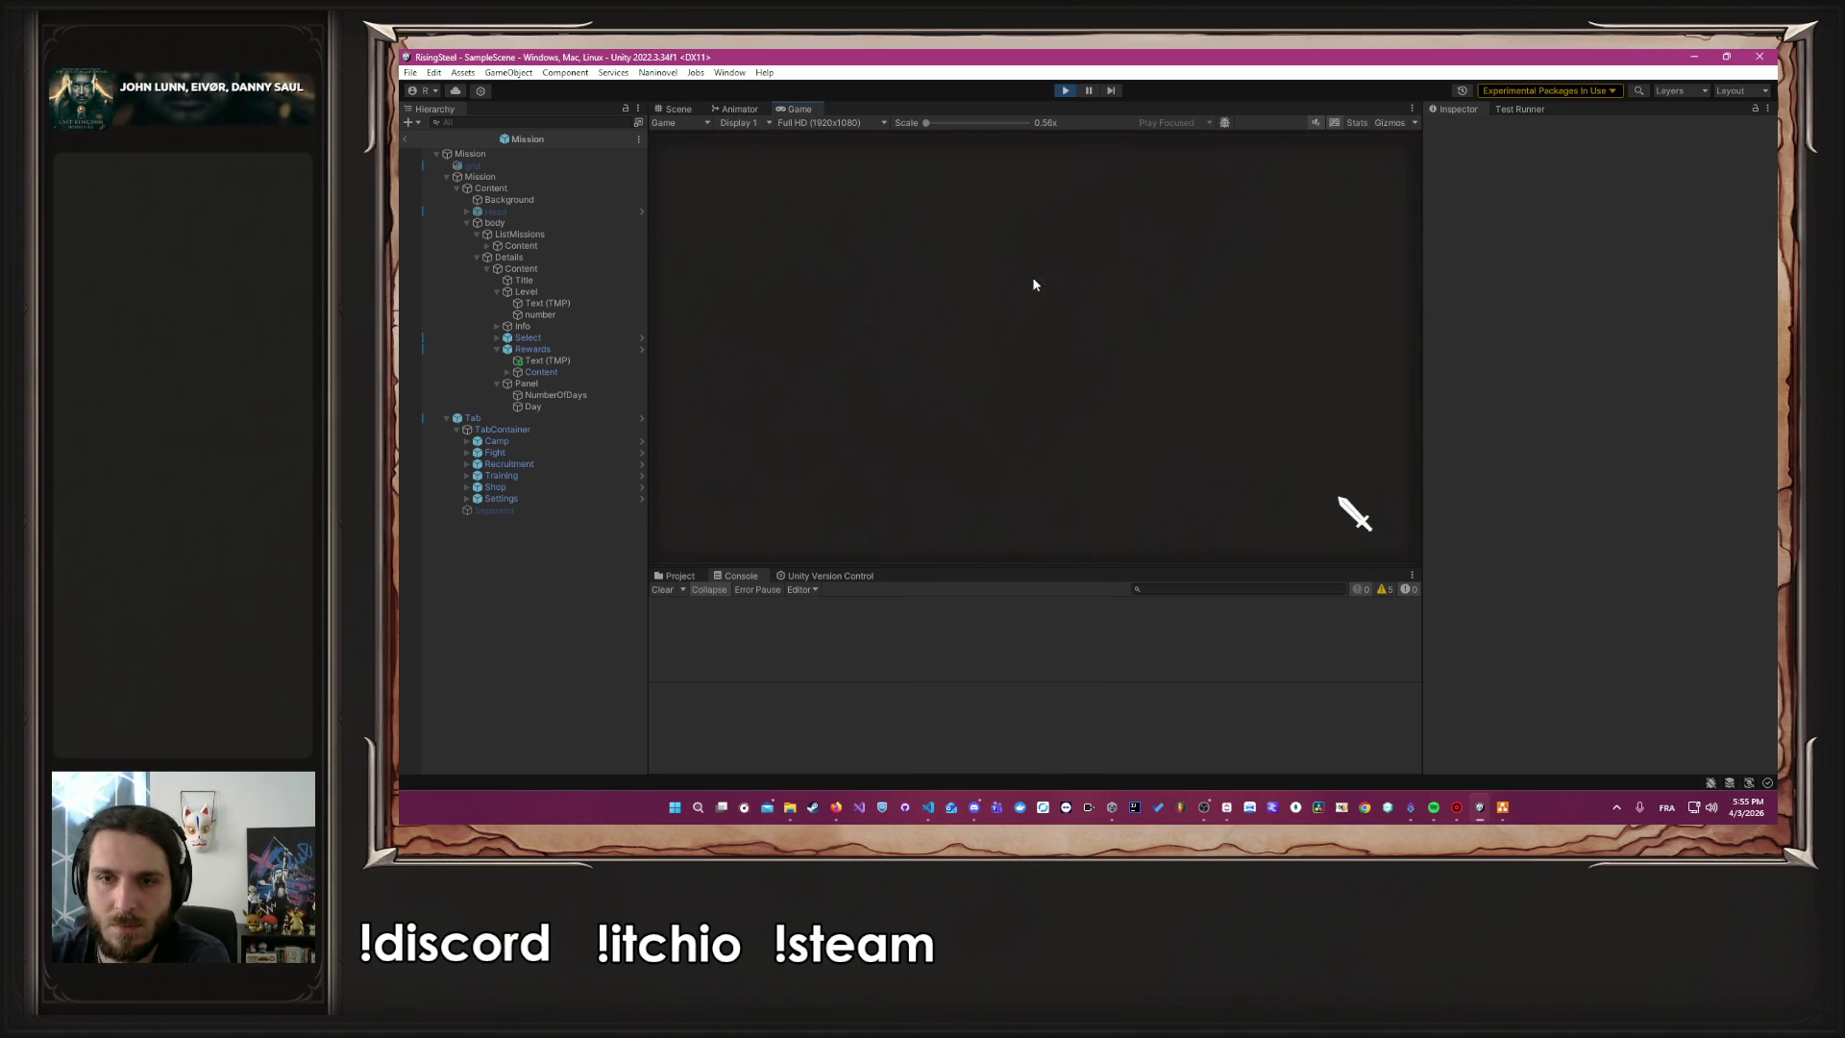
left_click(1063, 91)
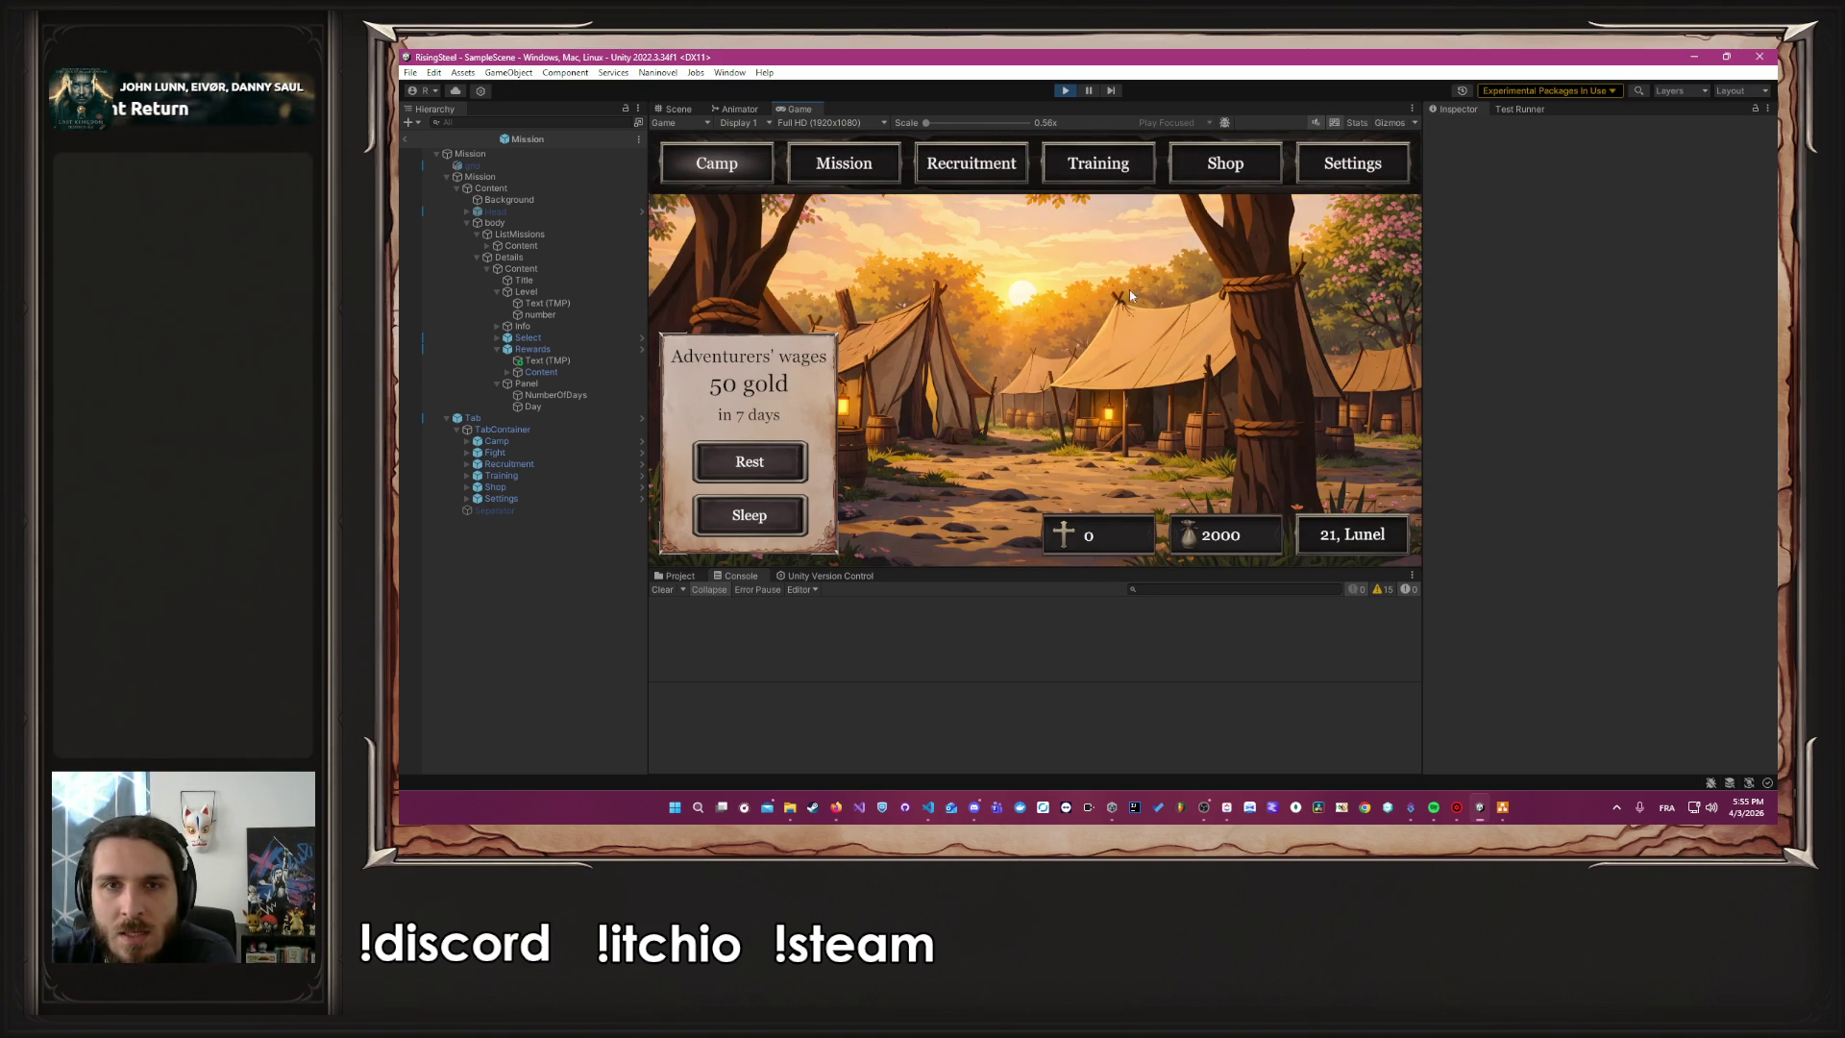
left_click(1097, 169)
left_click(777, 459)
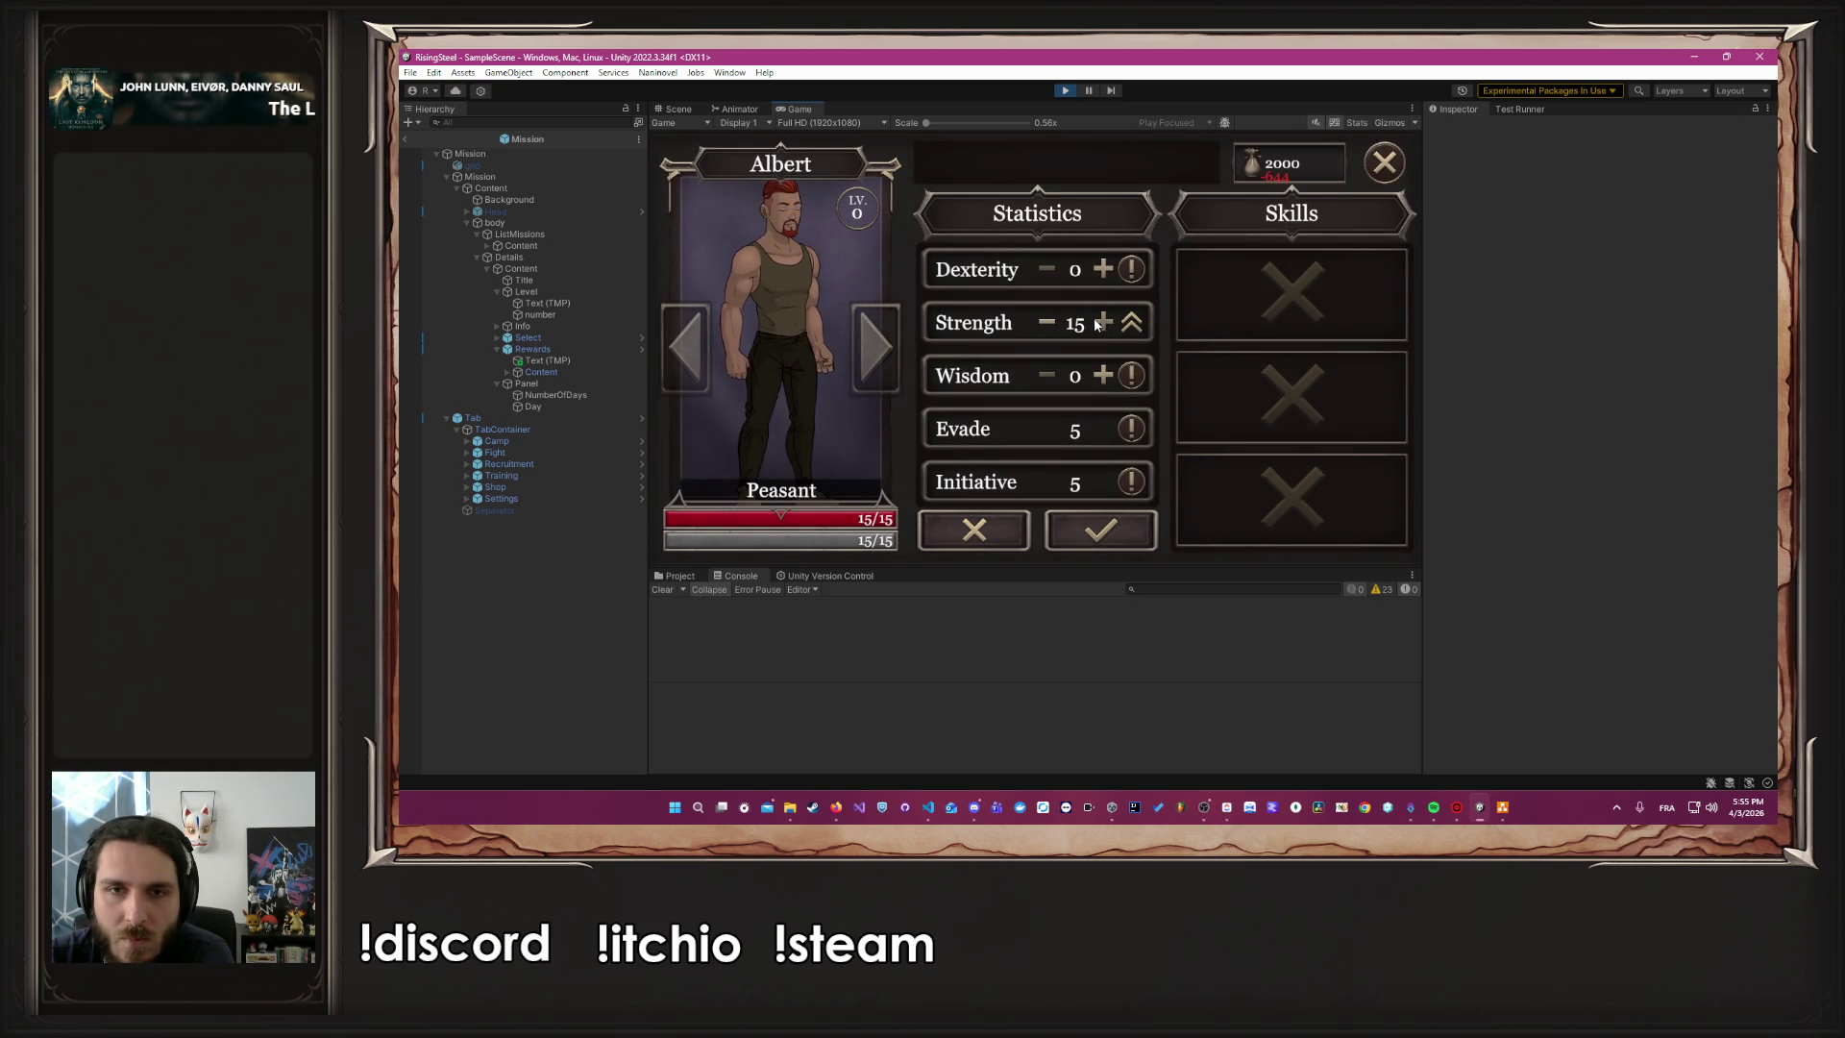
left_click(1099, 529)
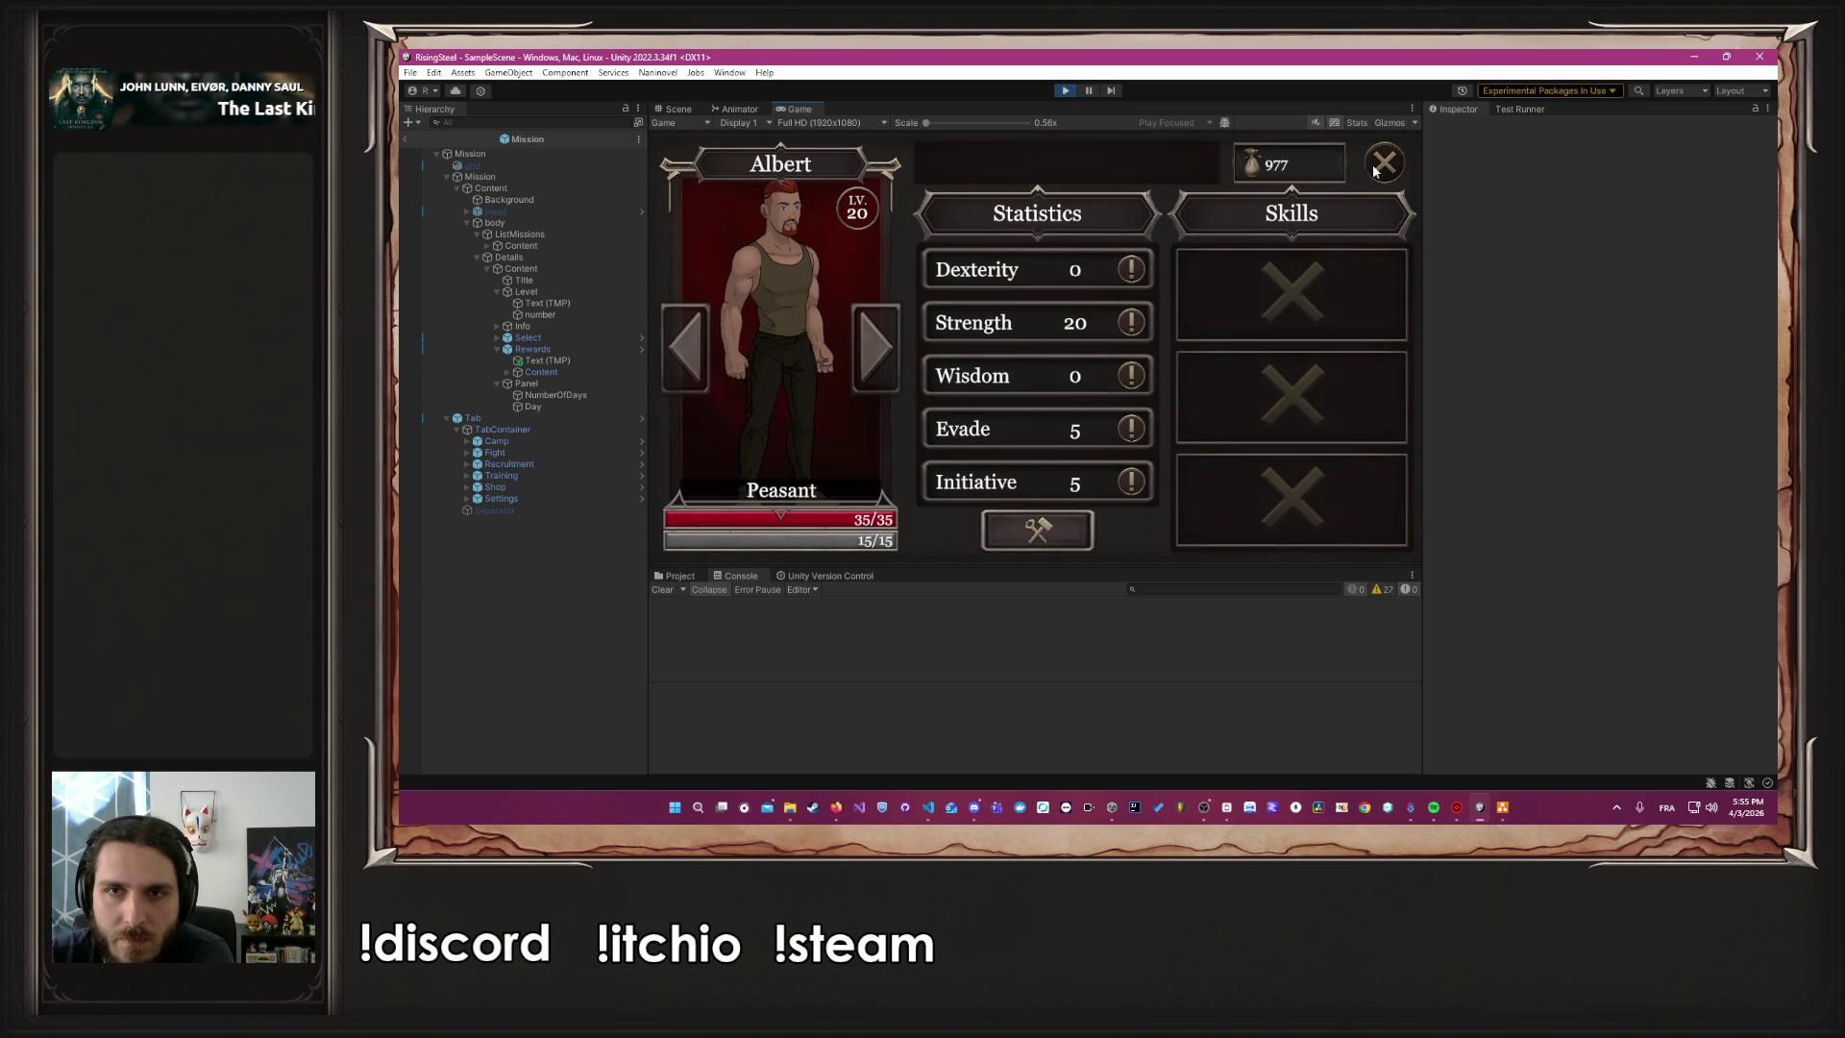
Launch the Black Bark Village mission with Albert and skip the narration to the fight
left_click(866, 180)
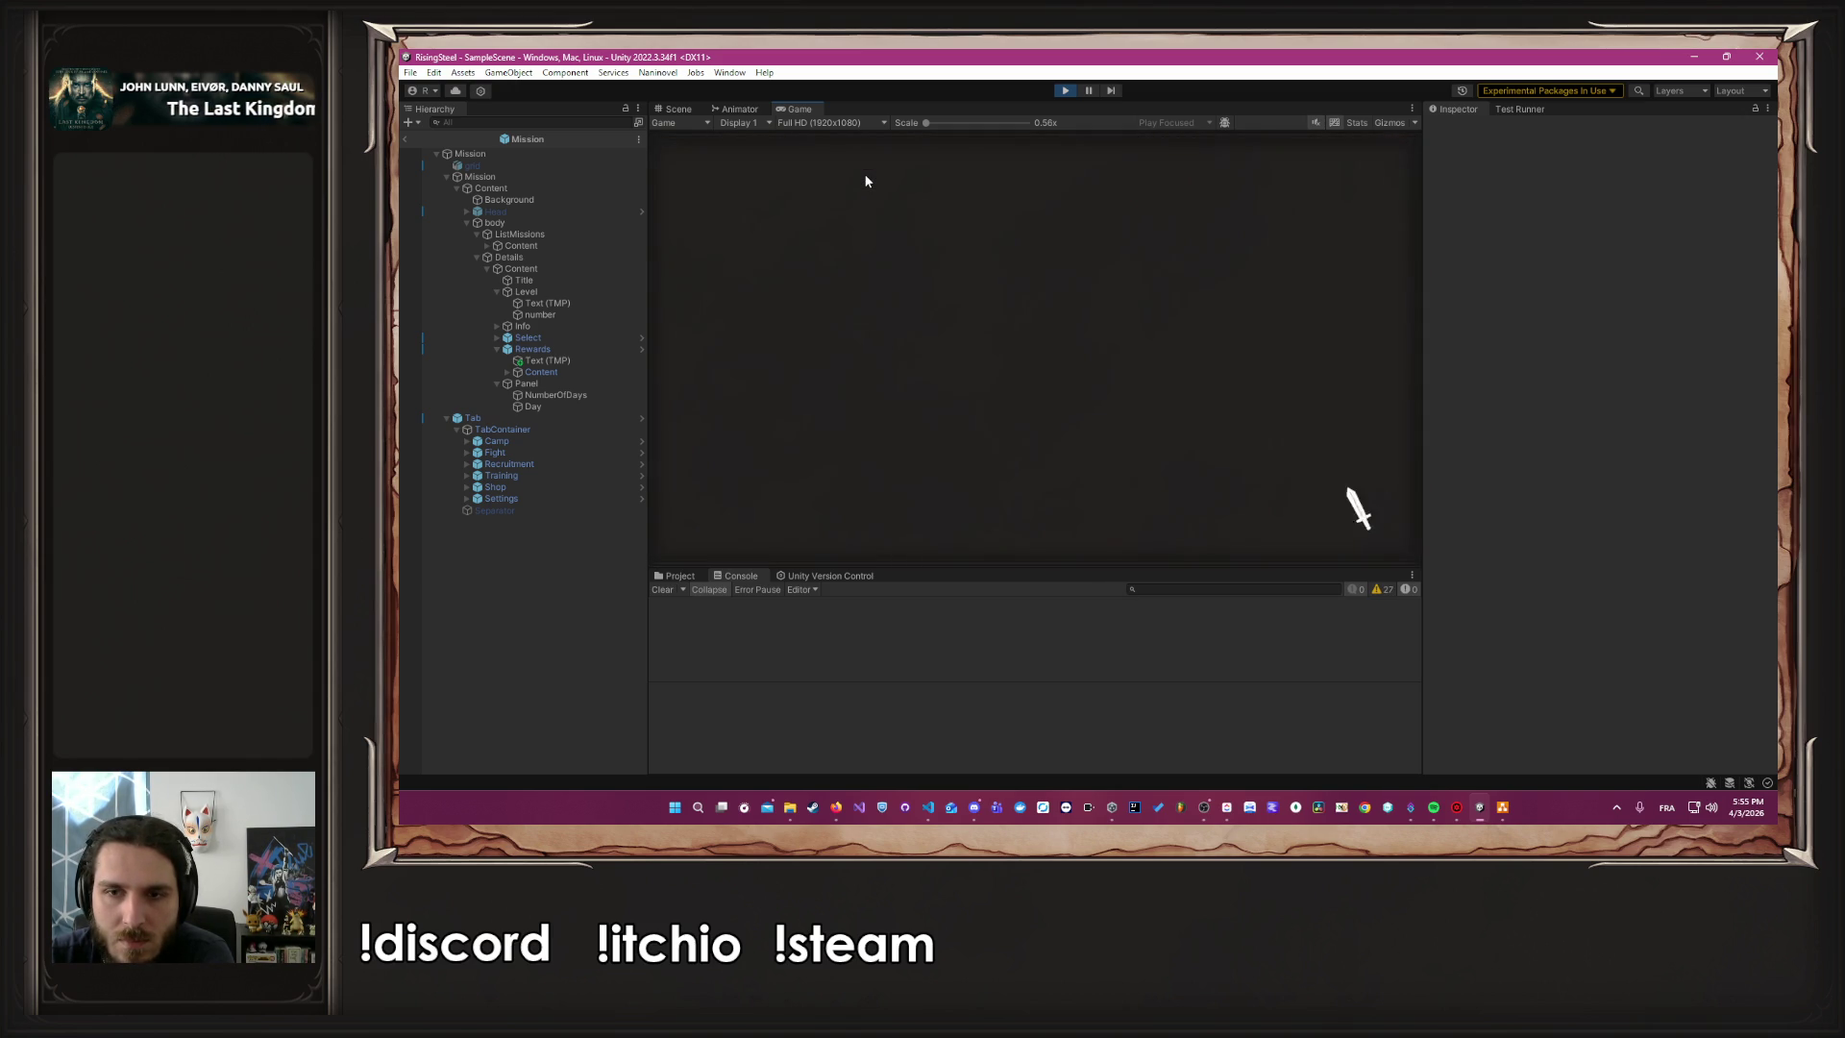
left_click(833, 289)
left_click(1180, 513)
left_click(851, 409)
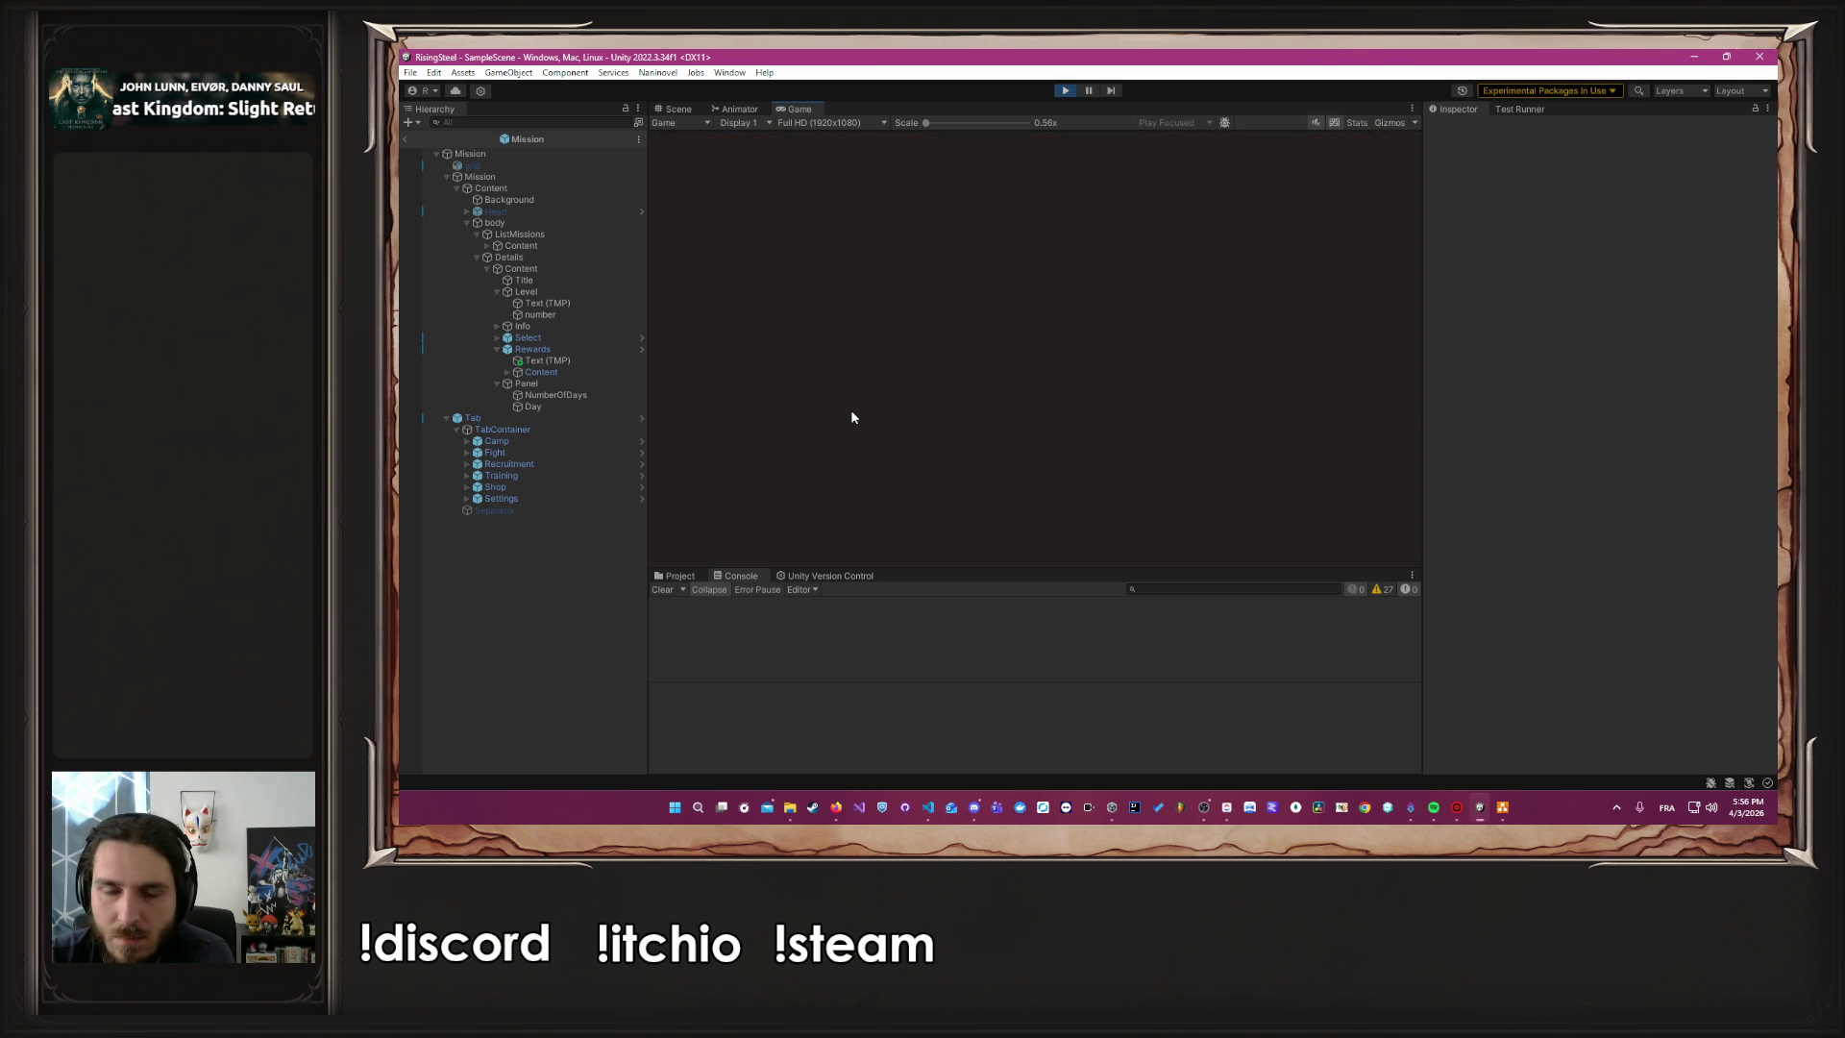
left_click(1086, 454)
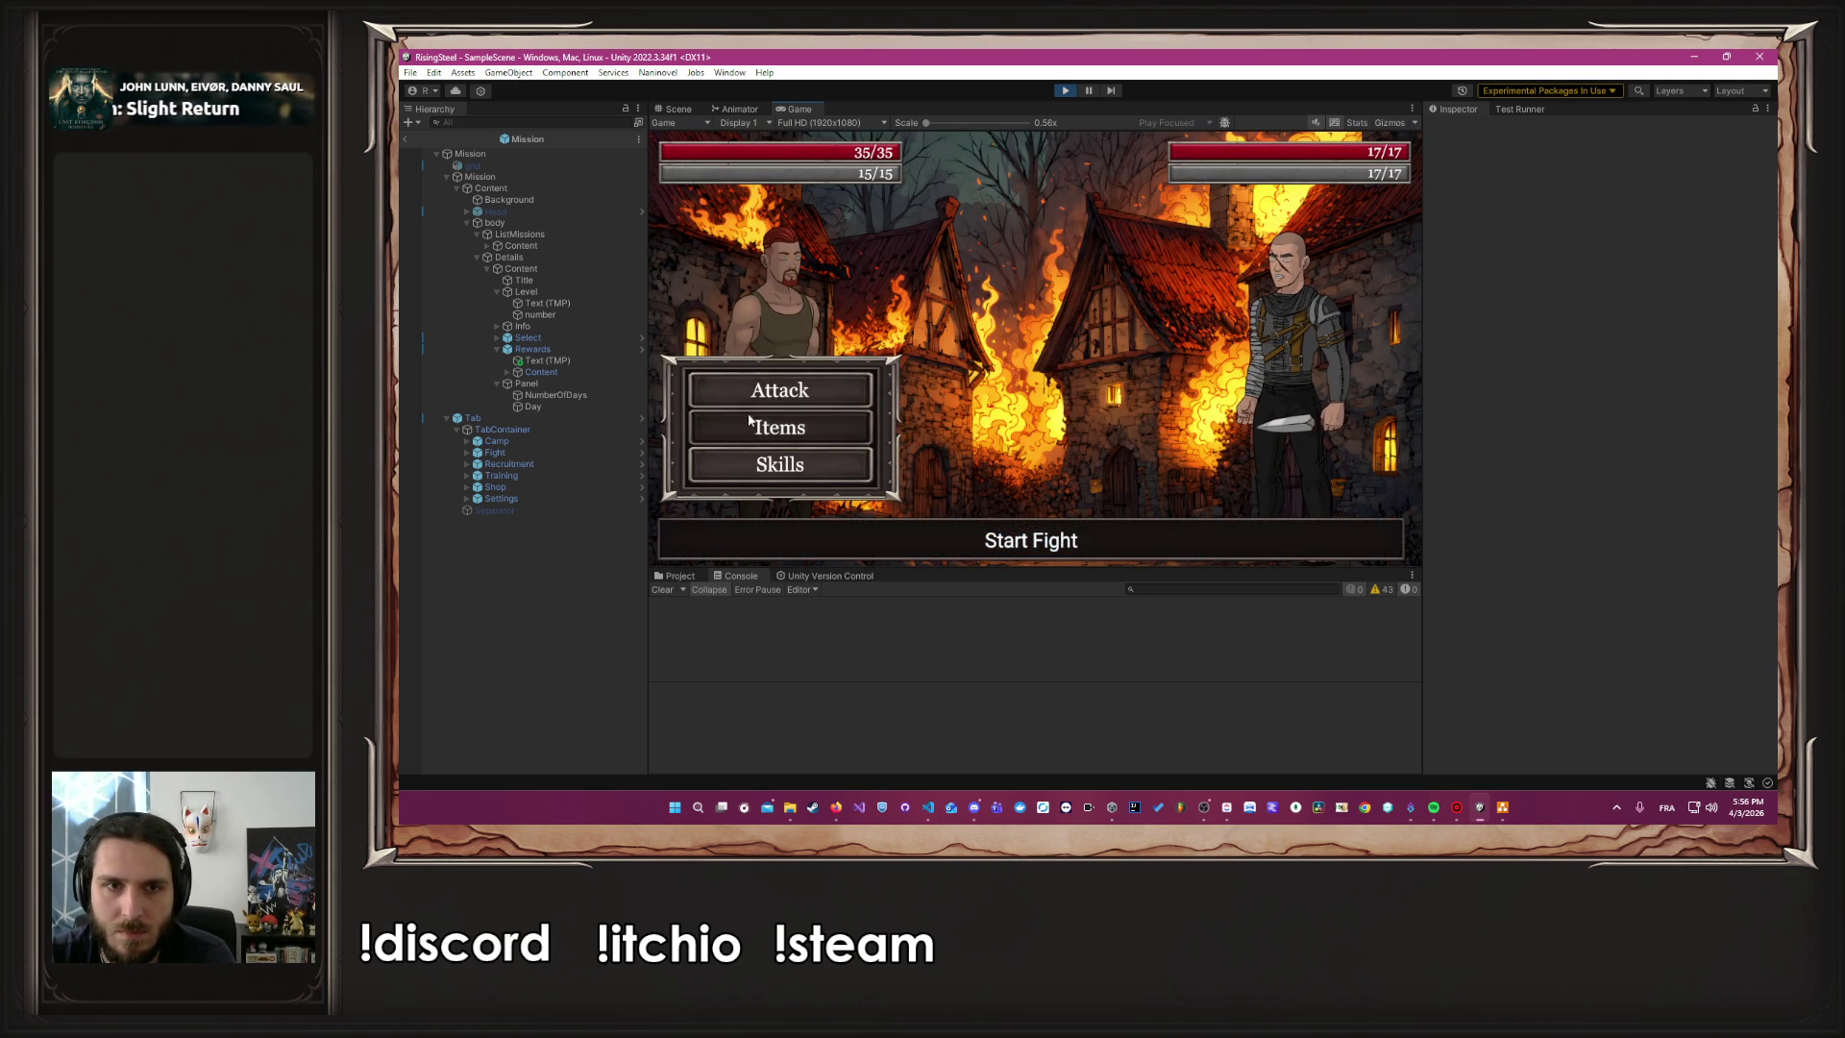
Defeat Bob and then Robin with repeated attacks, and pick the lower dialogue reply
left_click(759, 389)
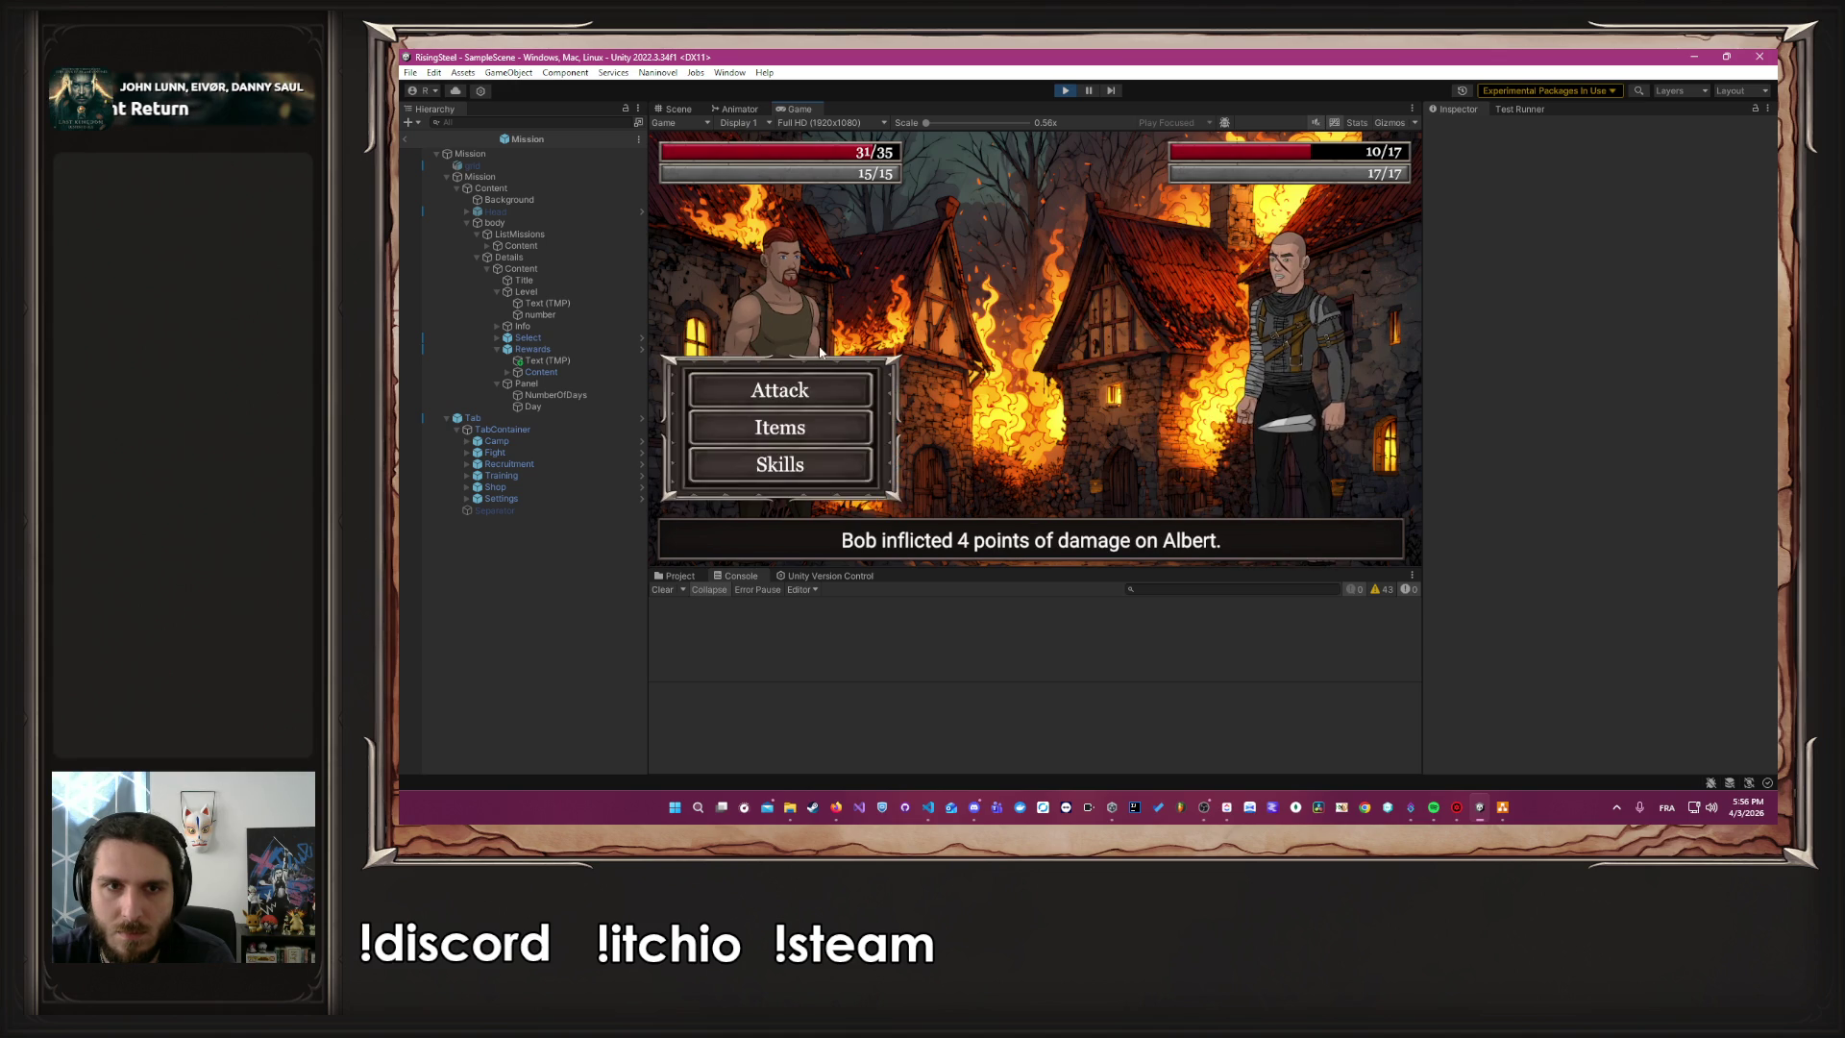
left_click(807, 384)
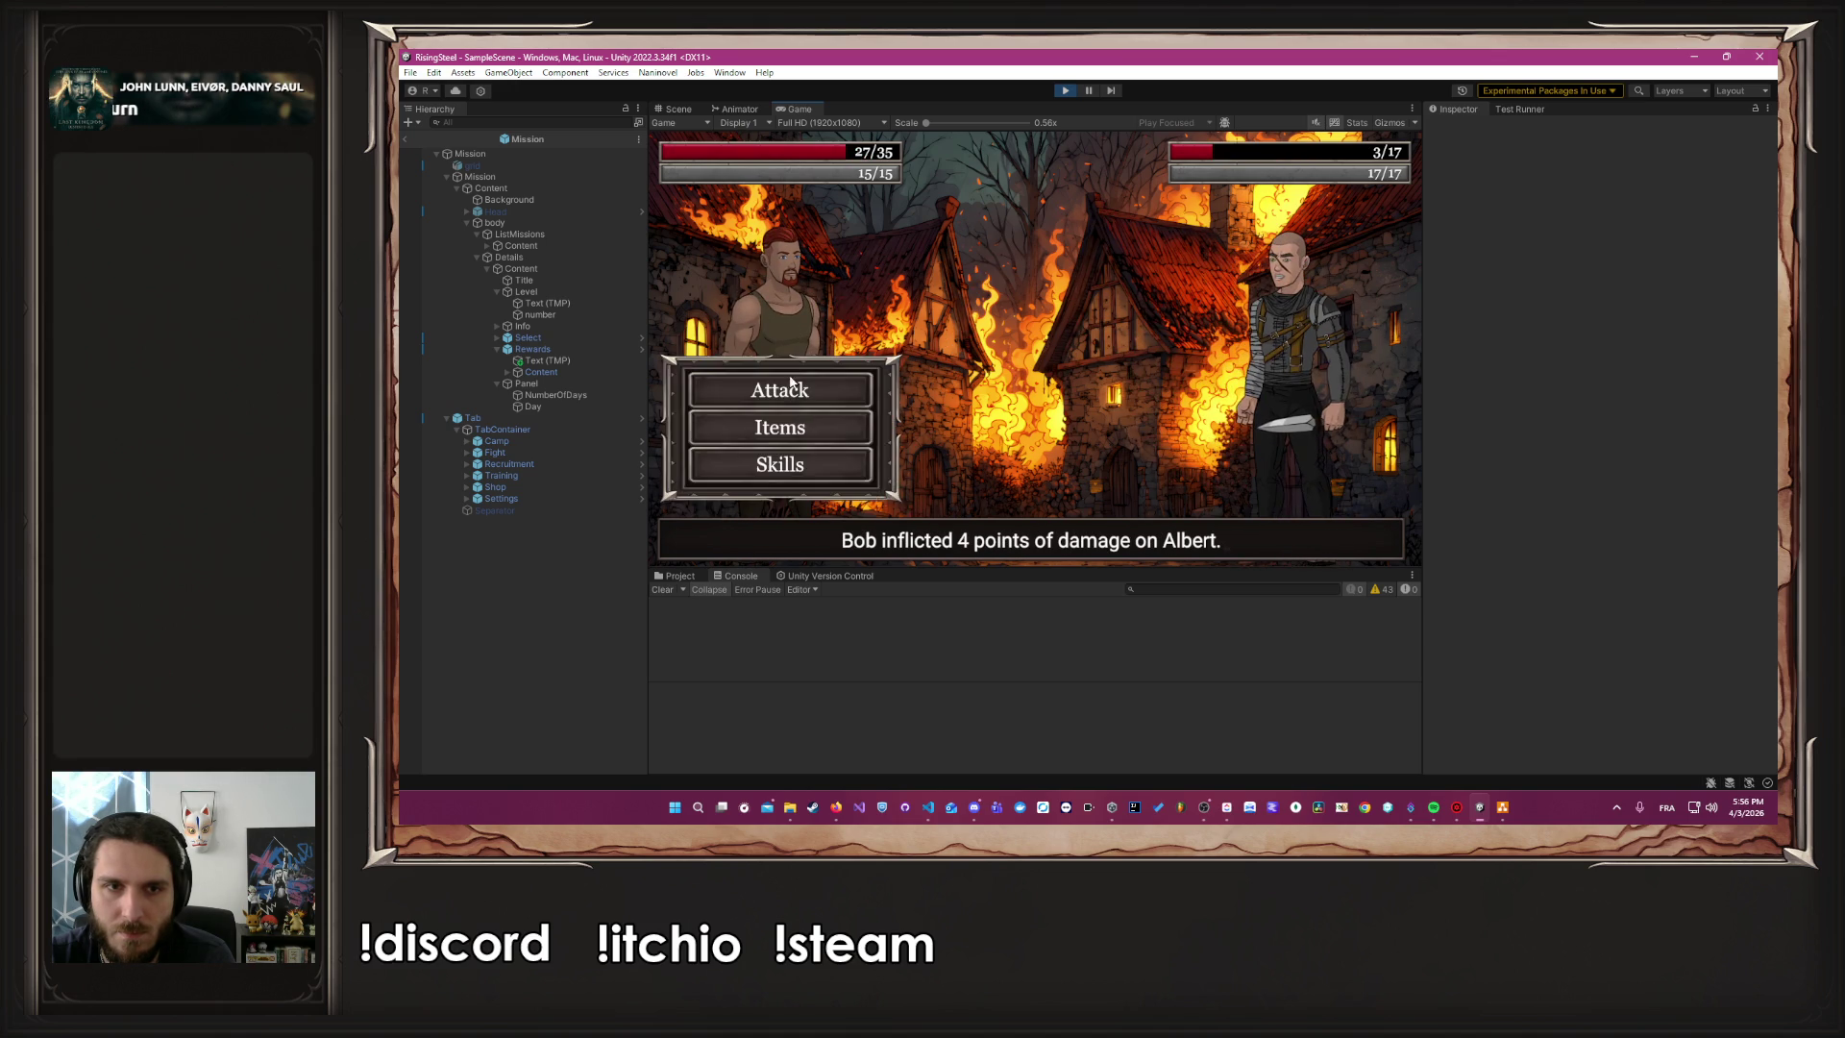
left_click(787, 395)
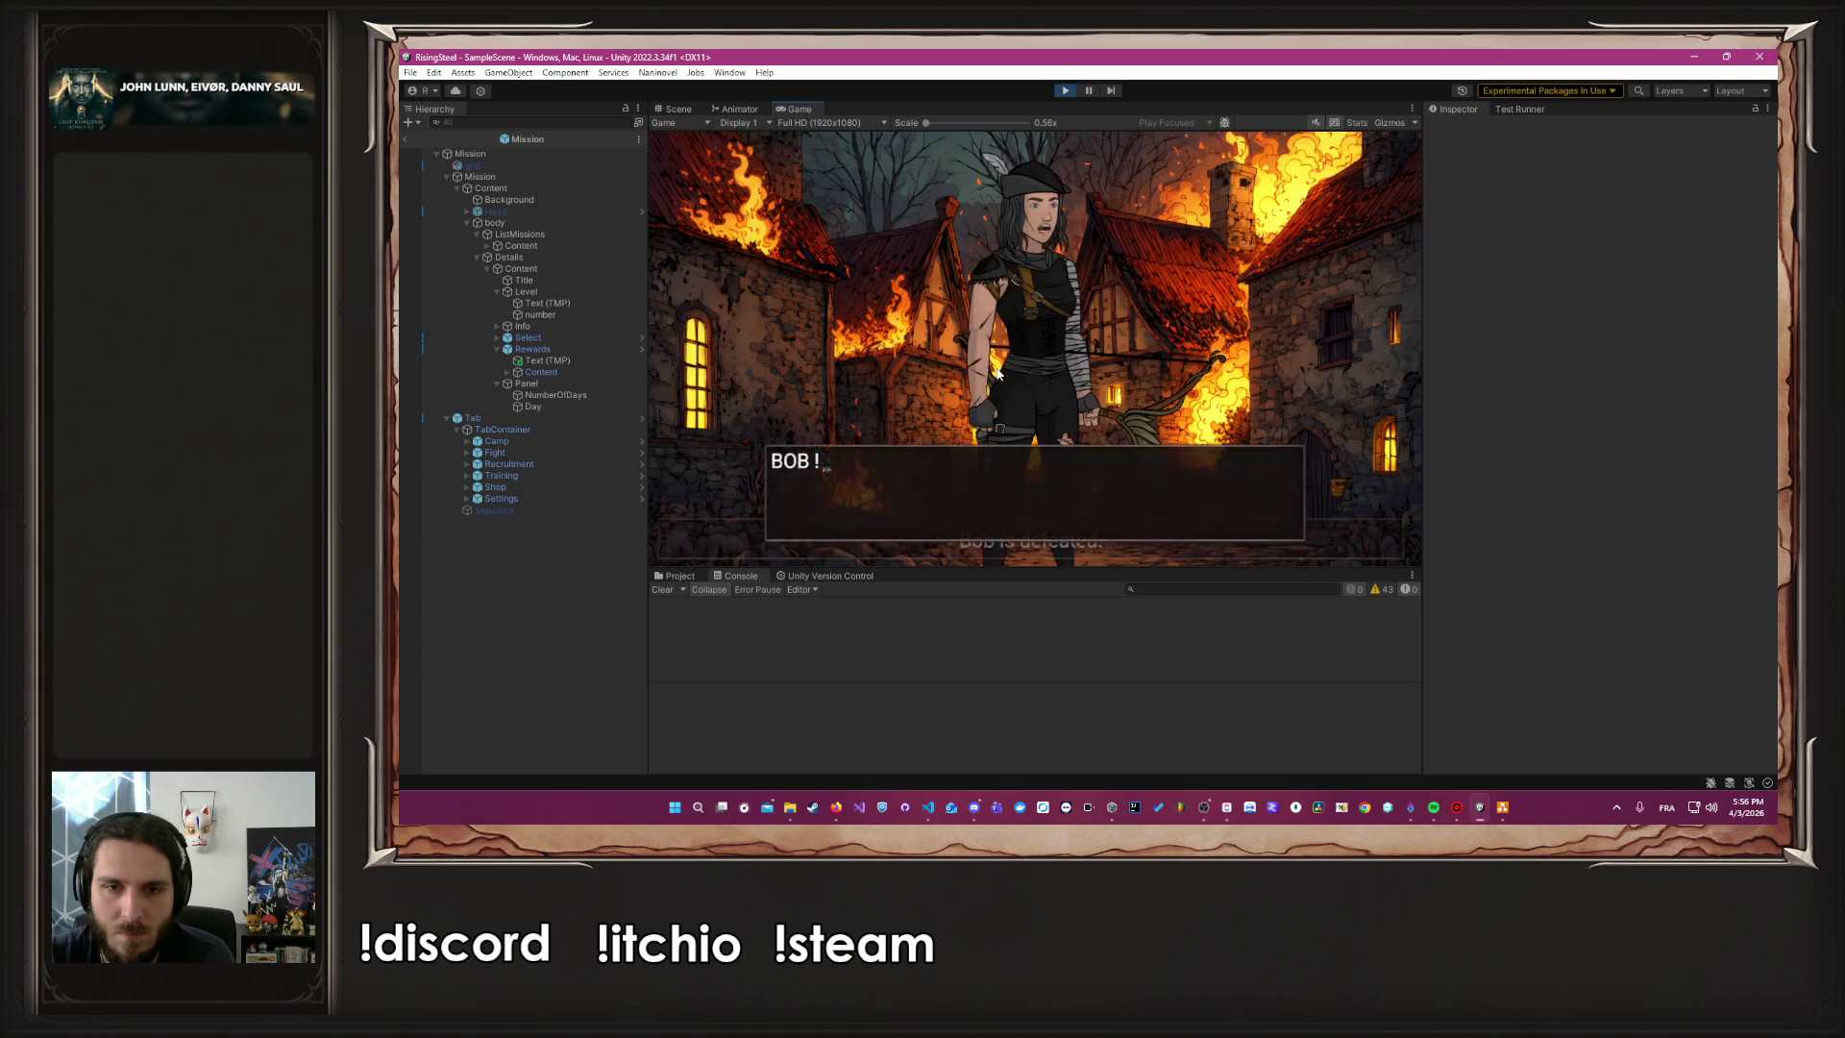
left_click(977, 351)
left_click(813, 384)
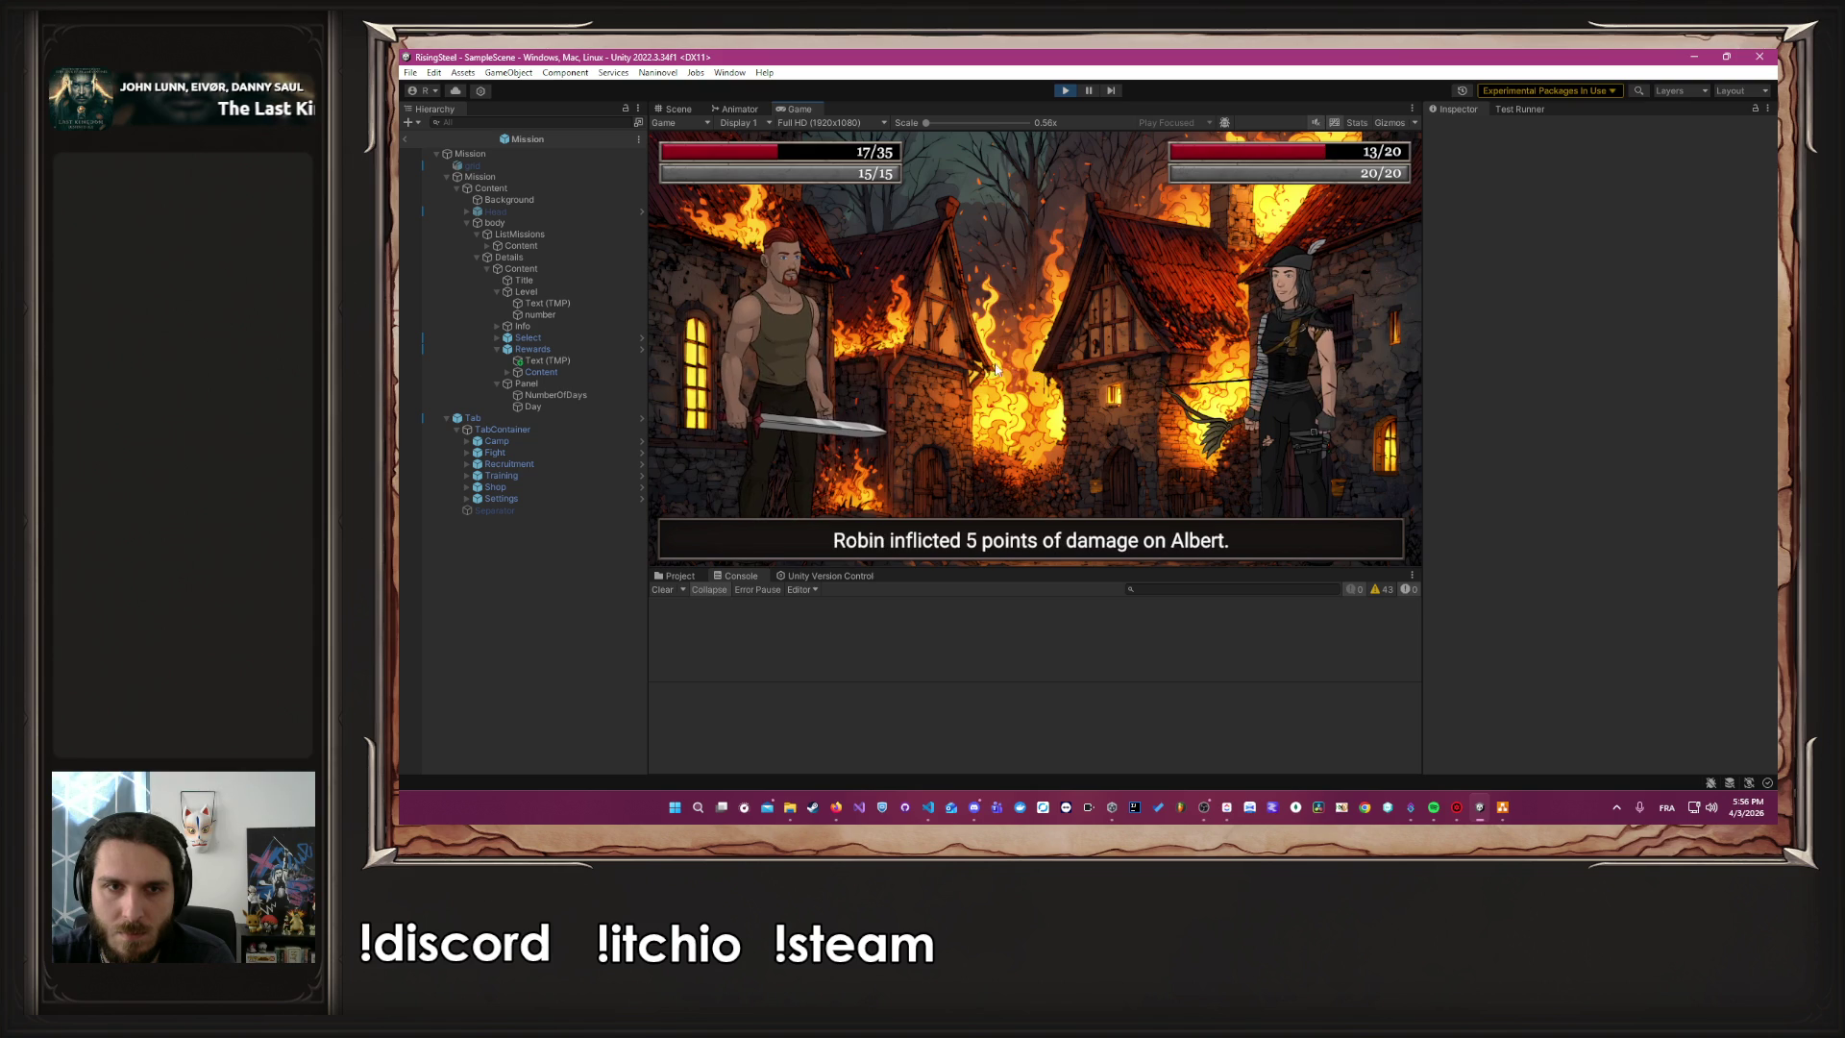
left_click(768, 384)
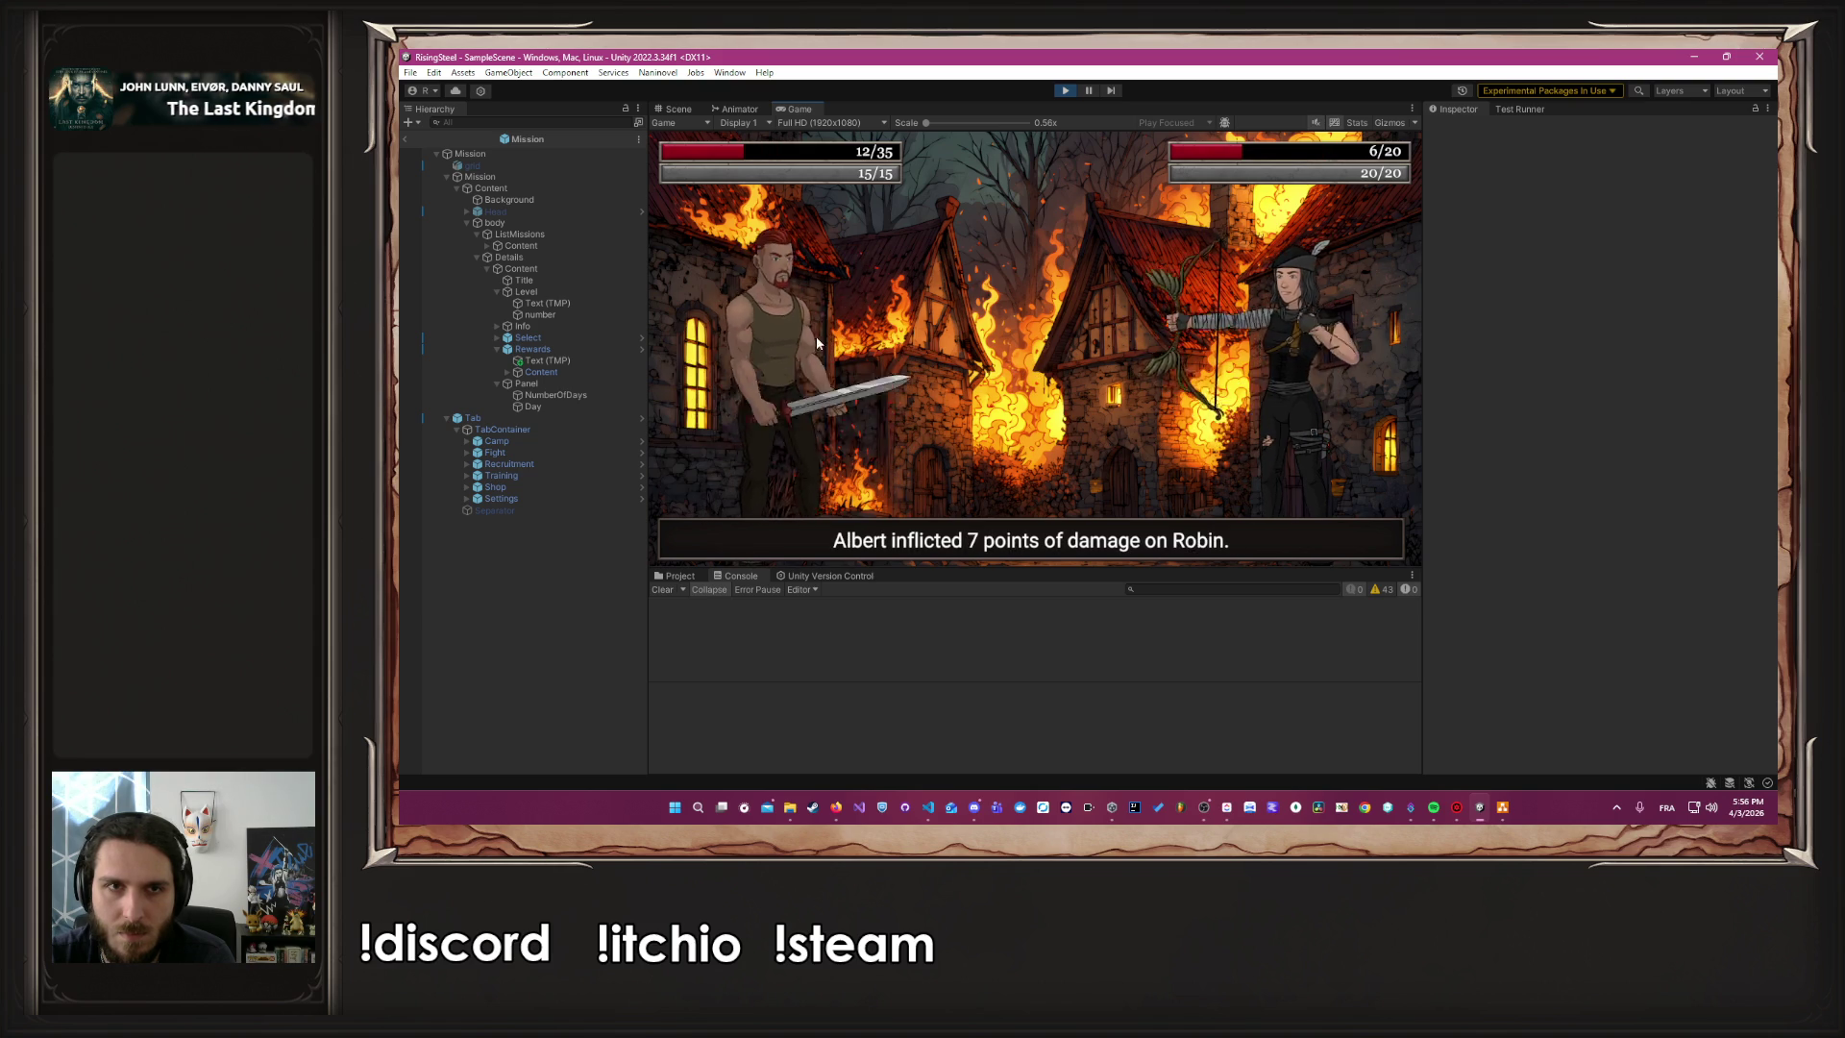
left_click(794, 380)
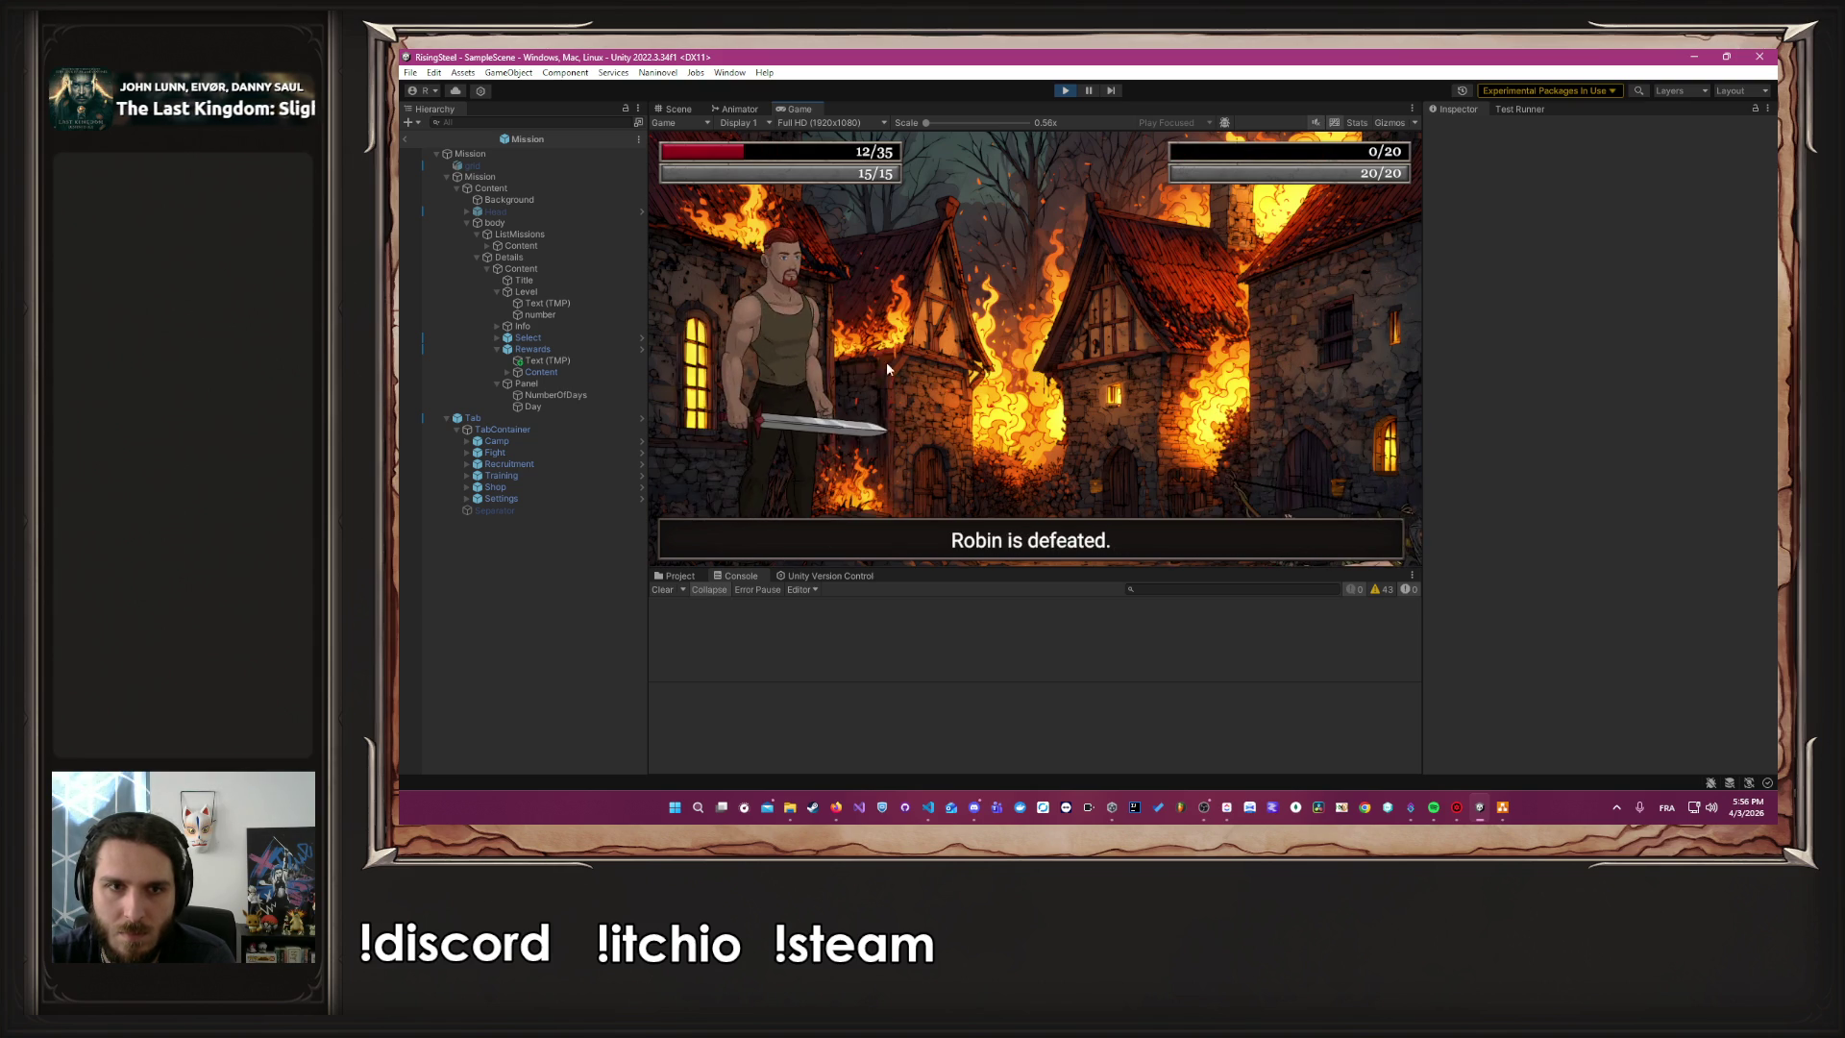
left_click(941, 347)
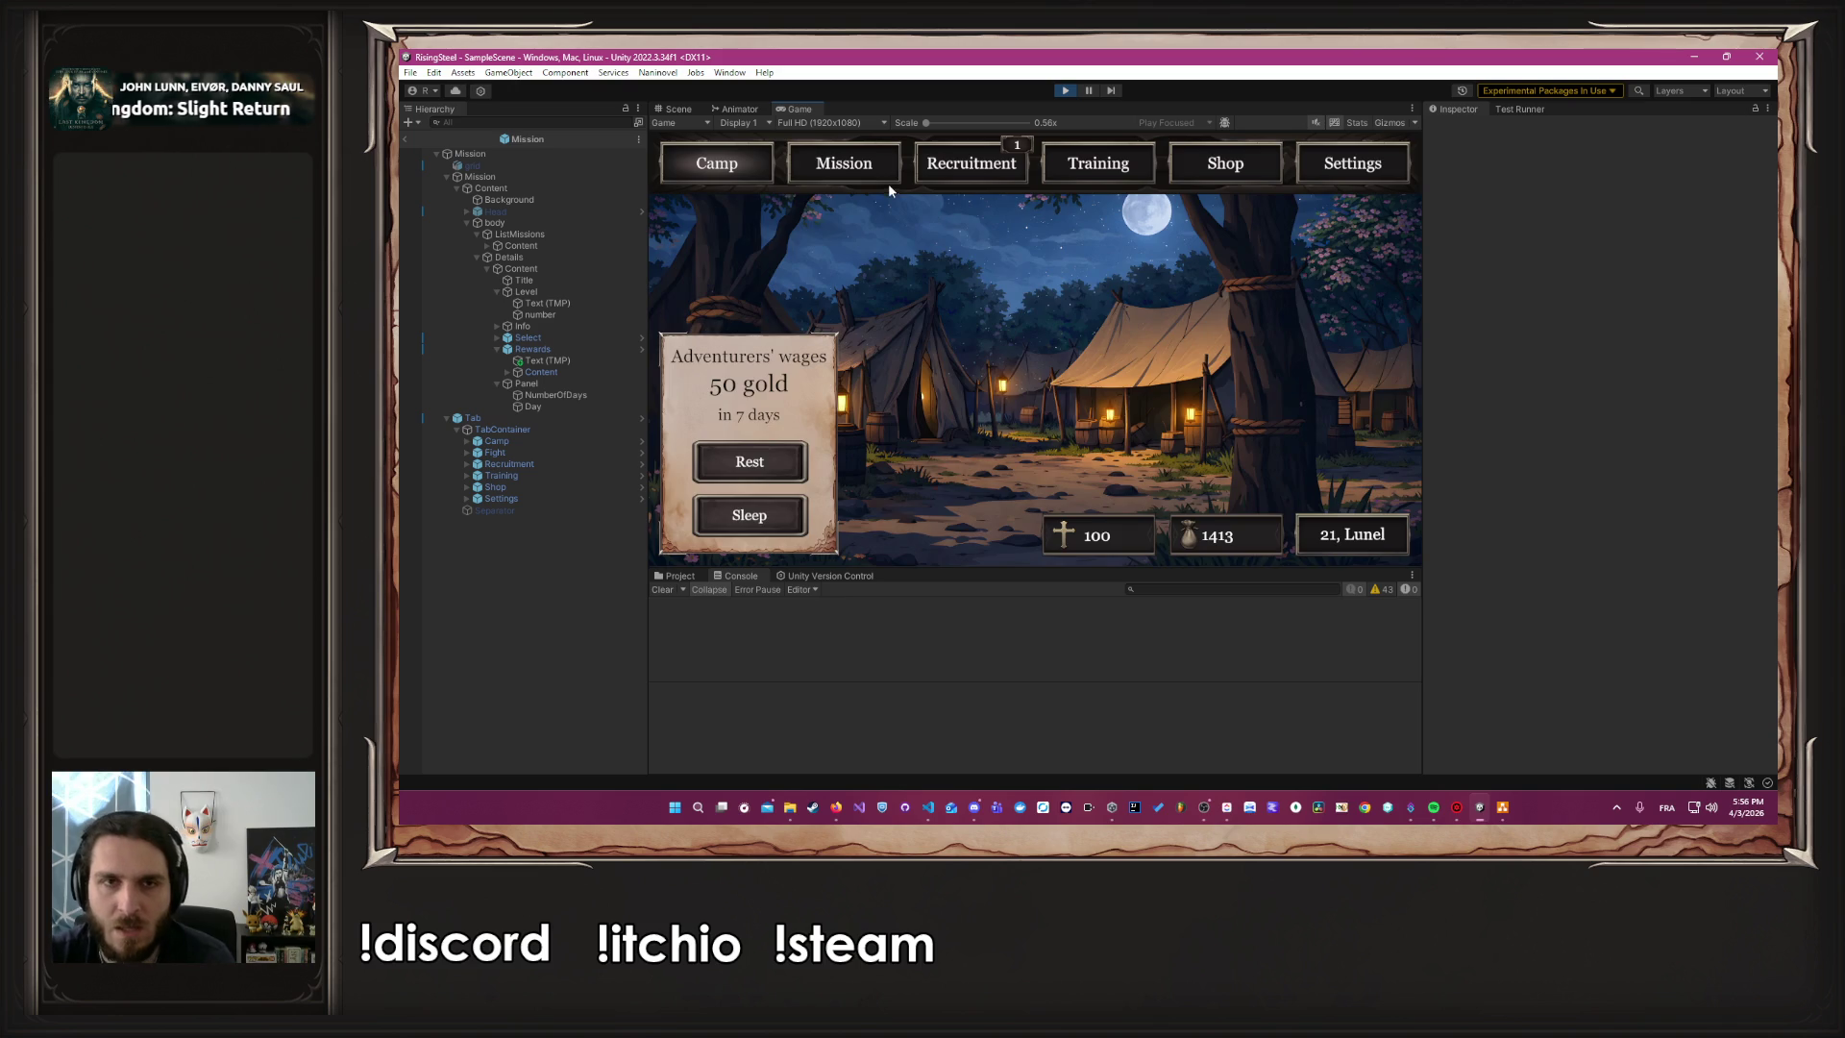
Check the missions, save to title from Settings, stop Play, and switch to MissionRepository.cs
left_click(885, 180)
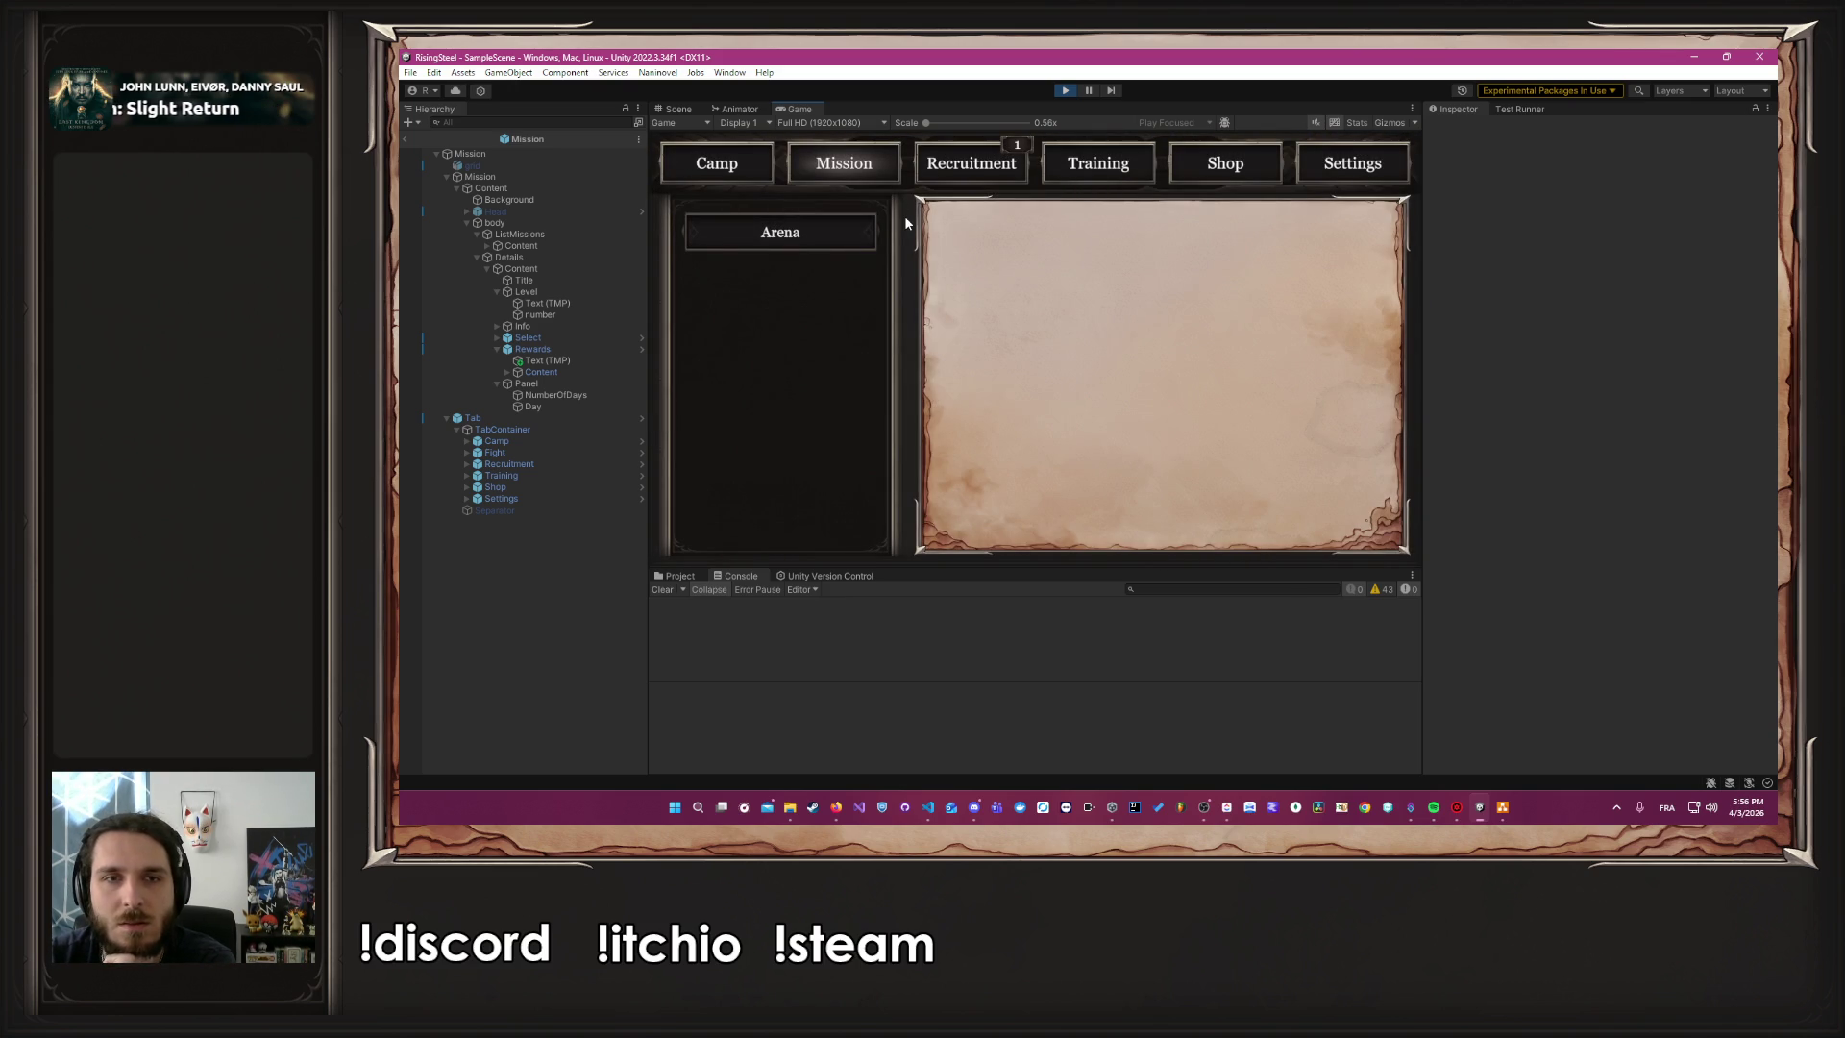
left_click(1384, 157)
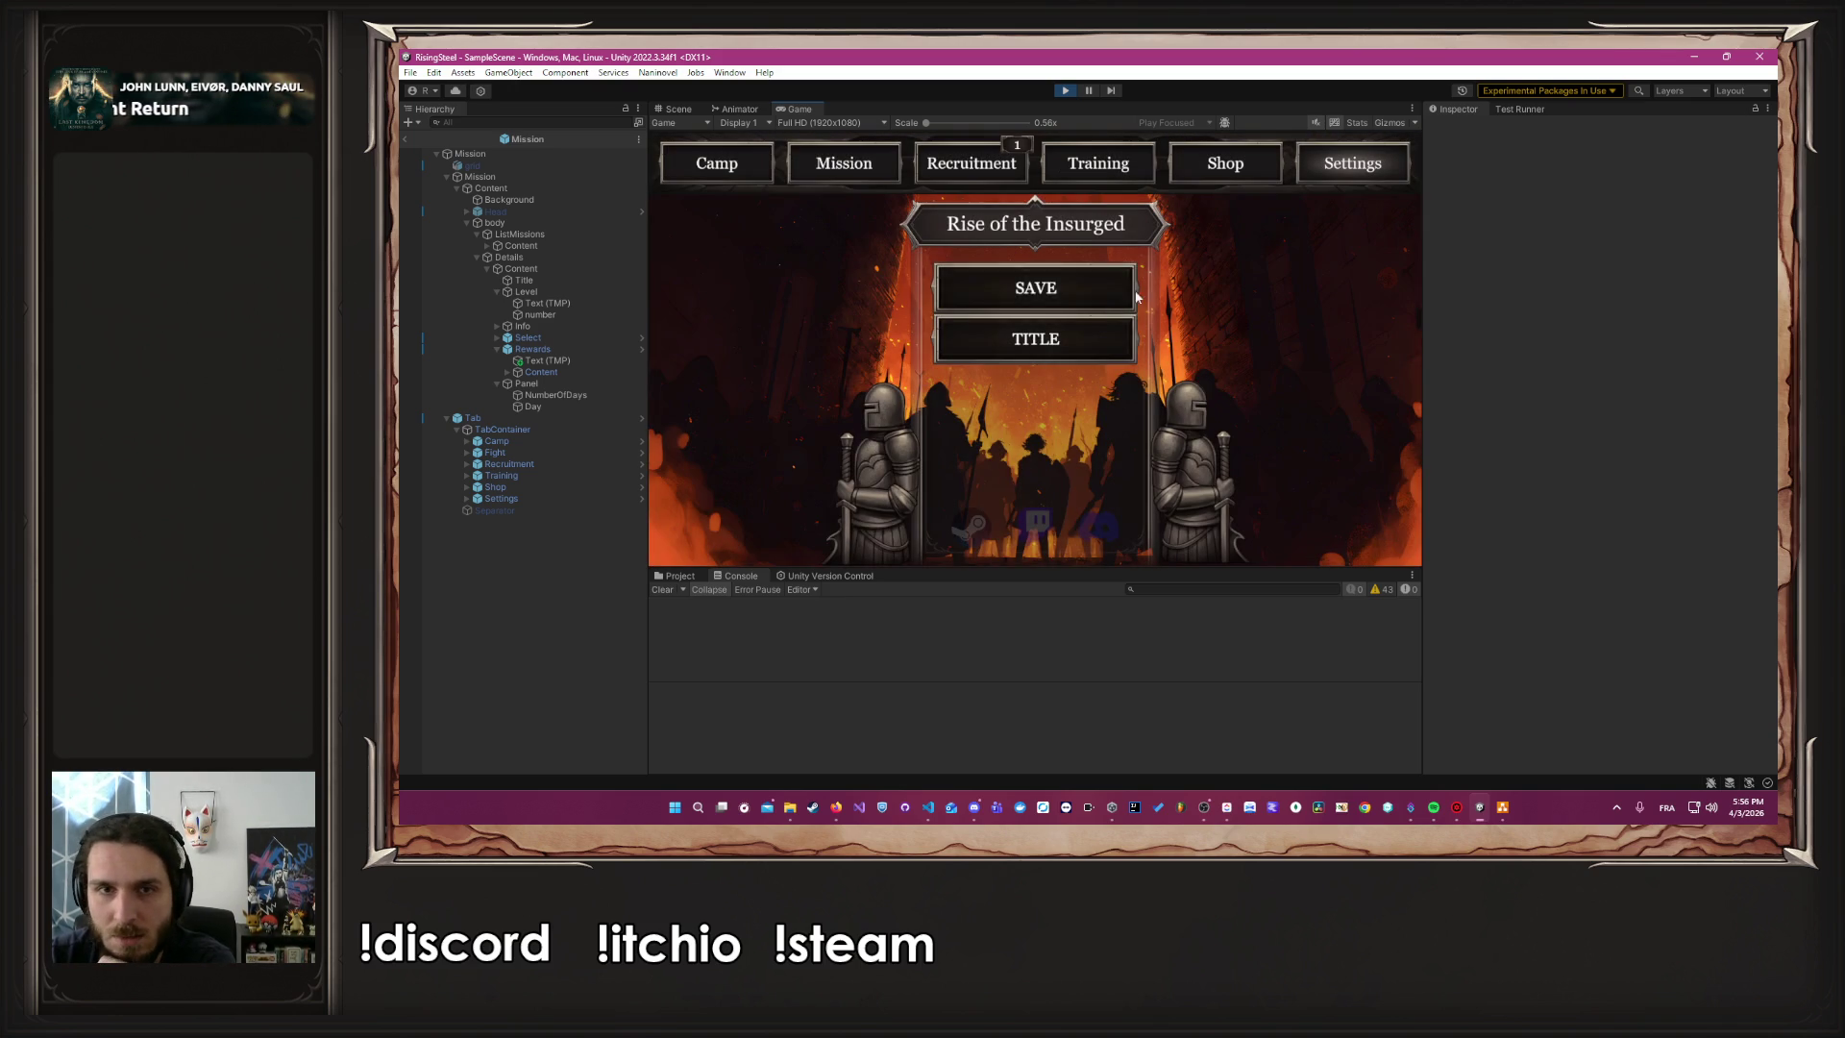
left_click(1039, 338)
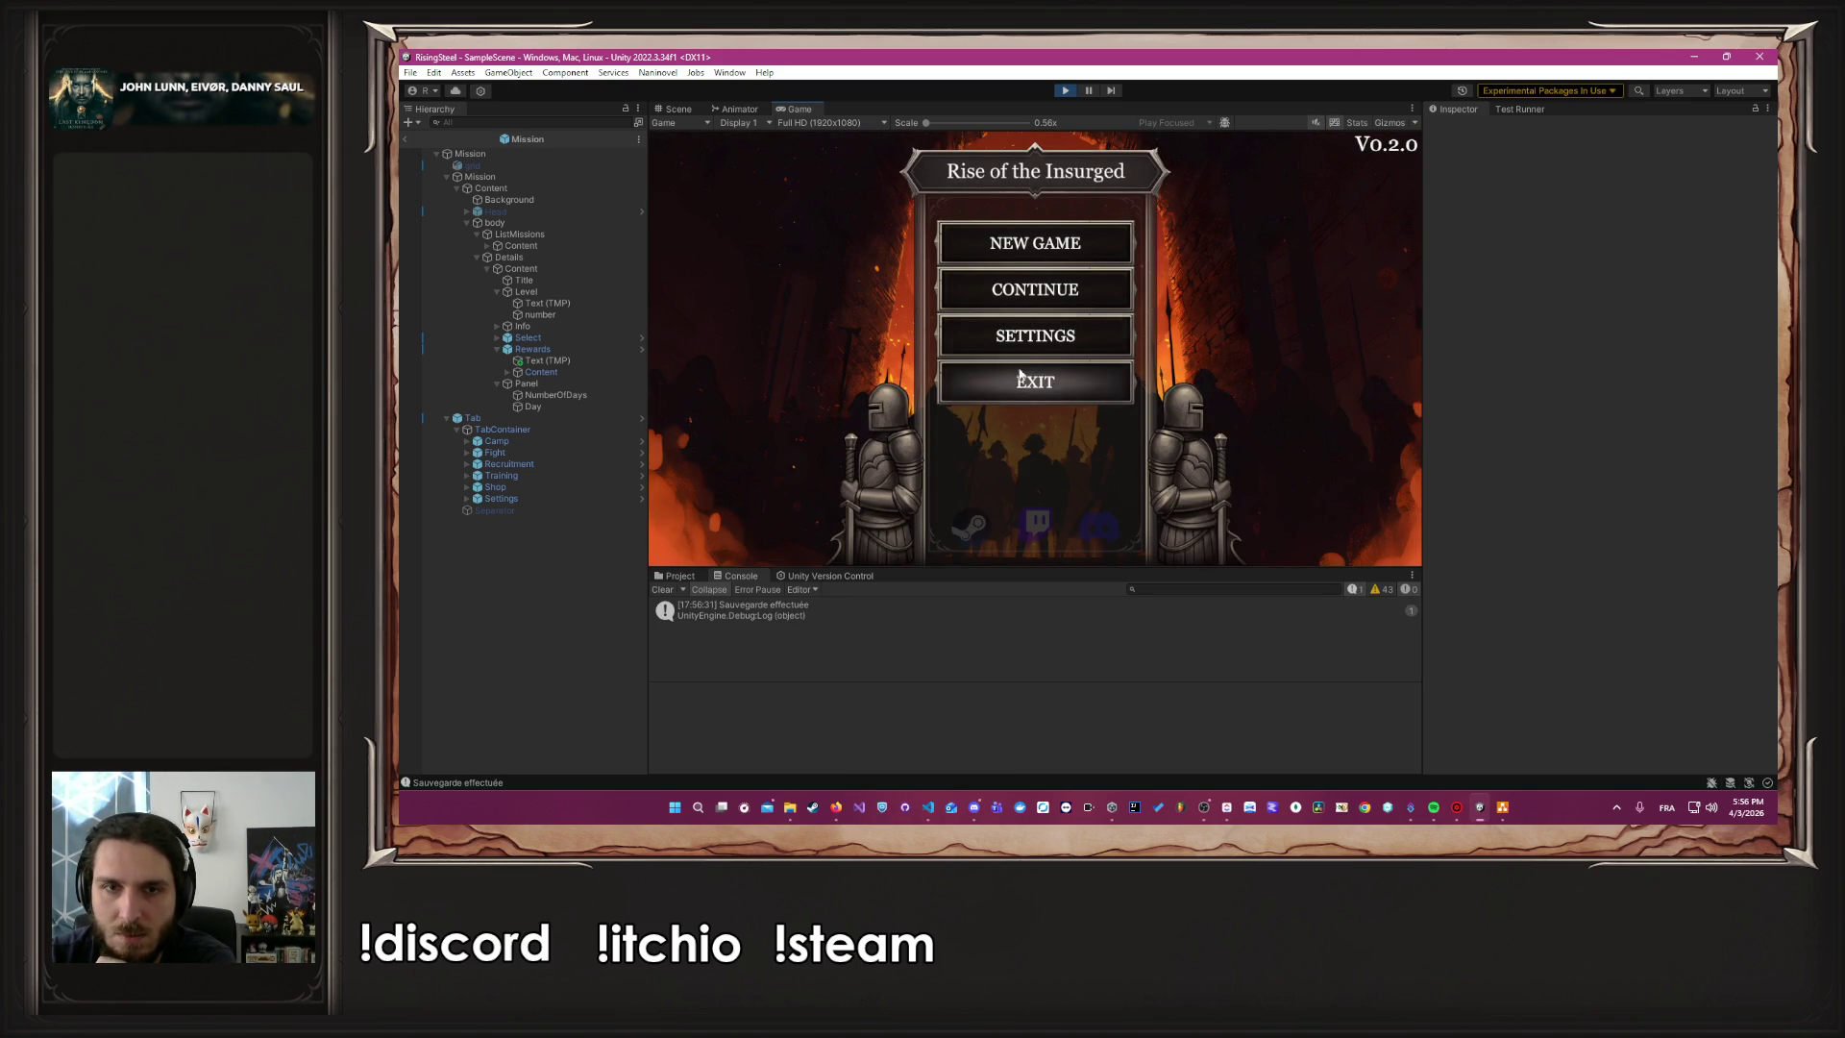
left_click(1065, 91)
left_click(927, 807)
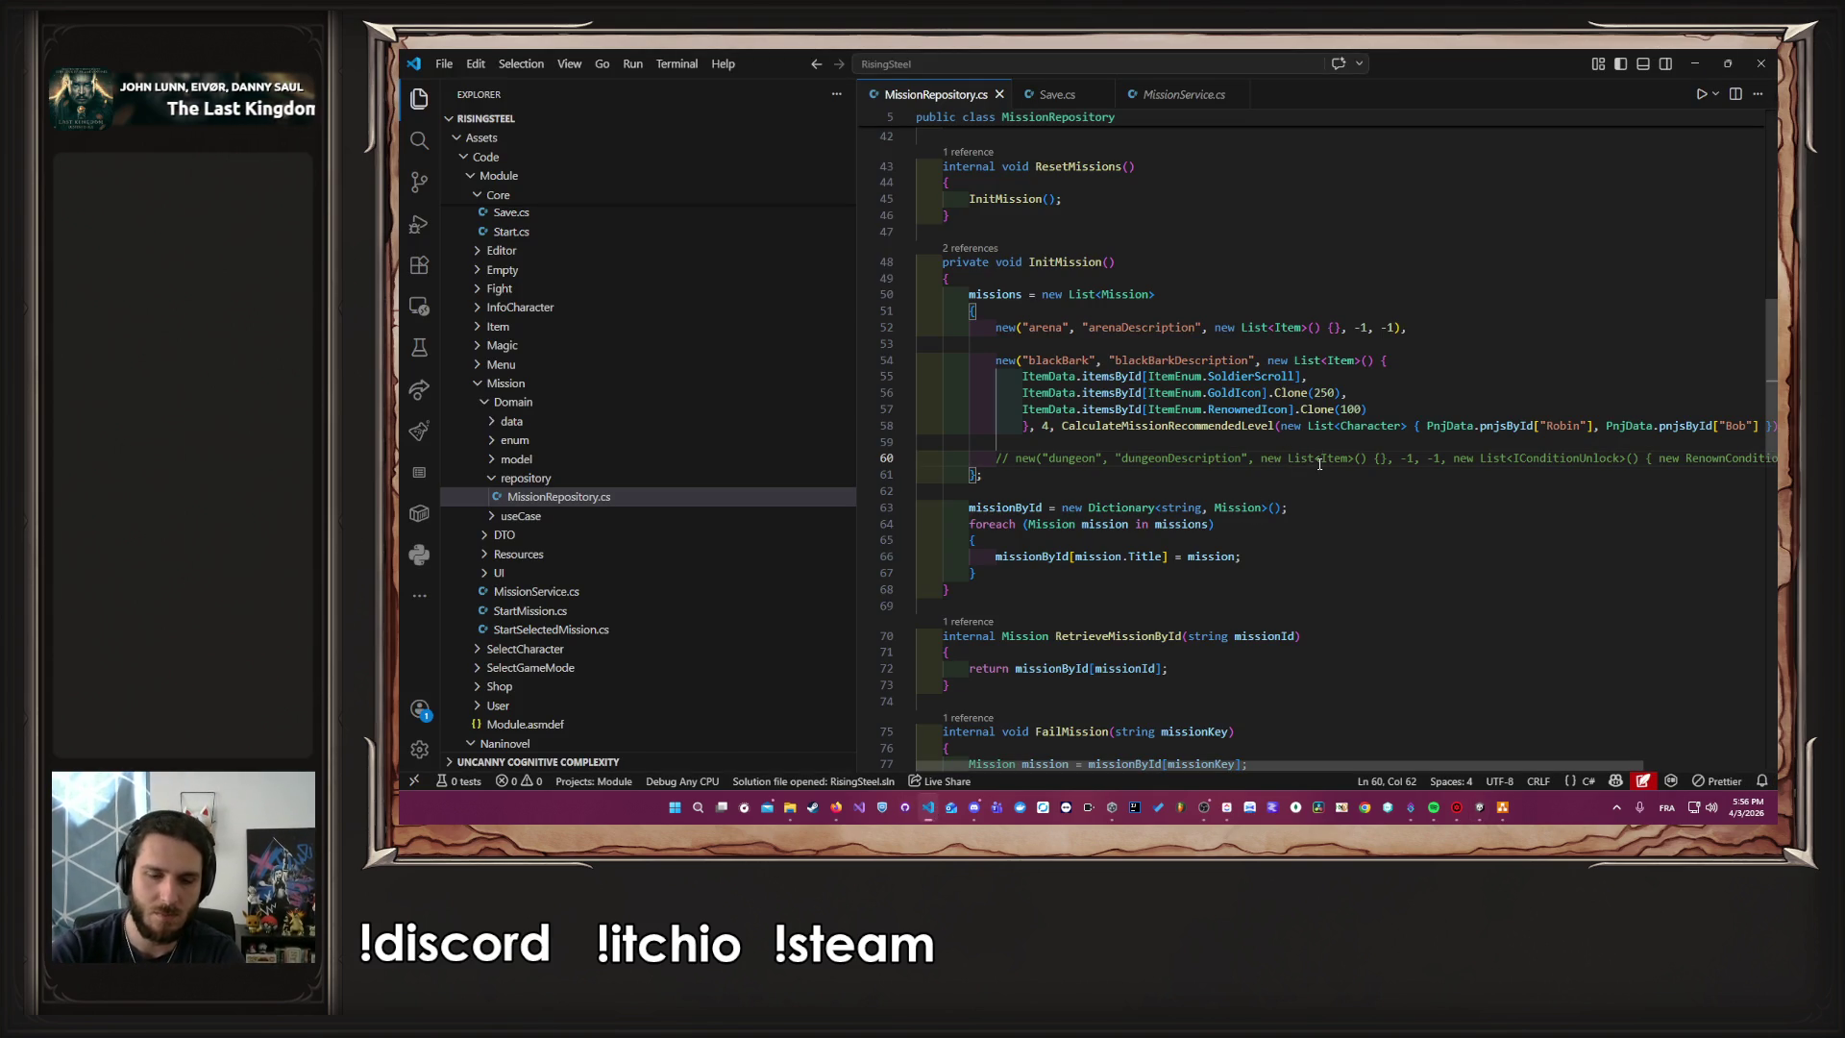
Uncomment the dungeon mission line in MissionRepository.cs and switch back to Unity
key("ctrl+slash")
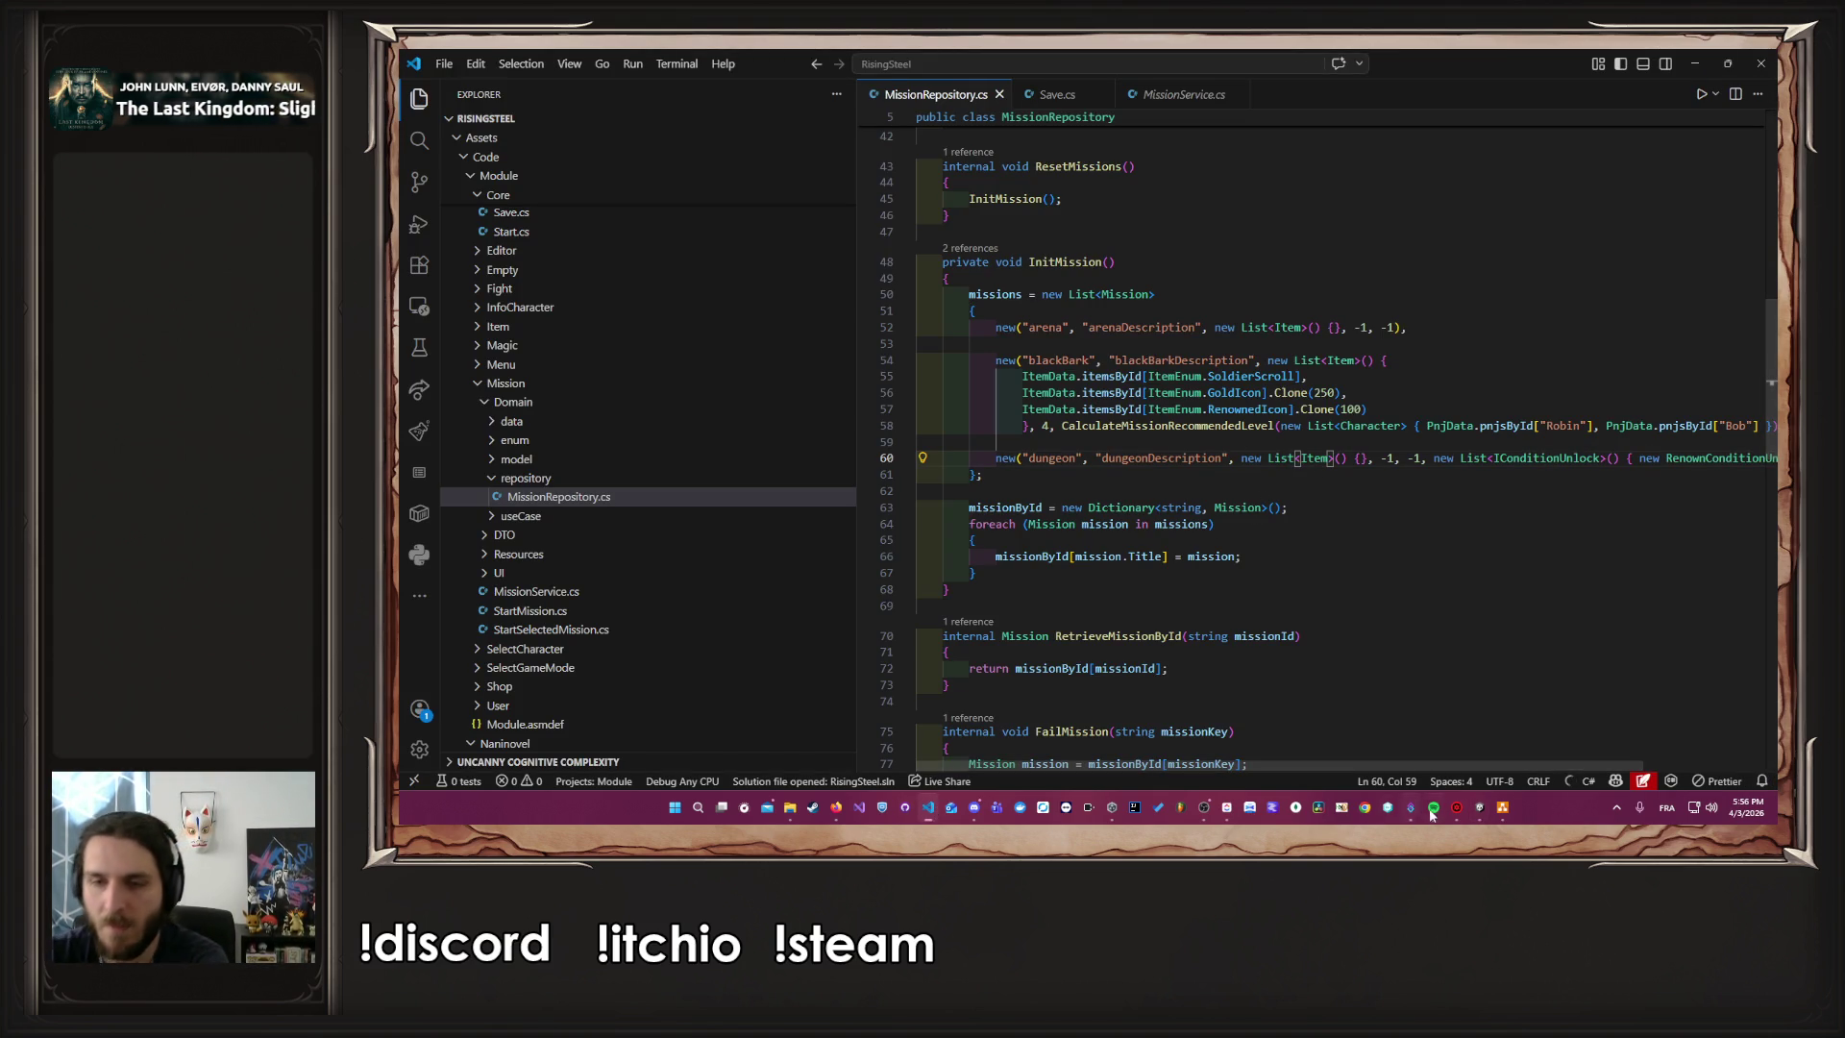
key("alt+Tab")
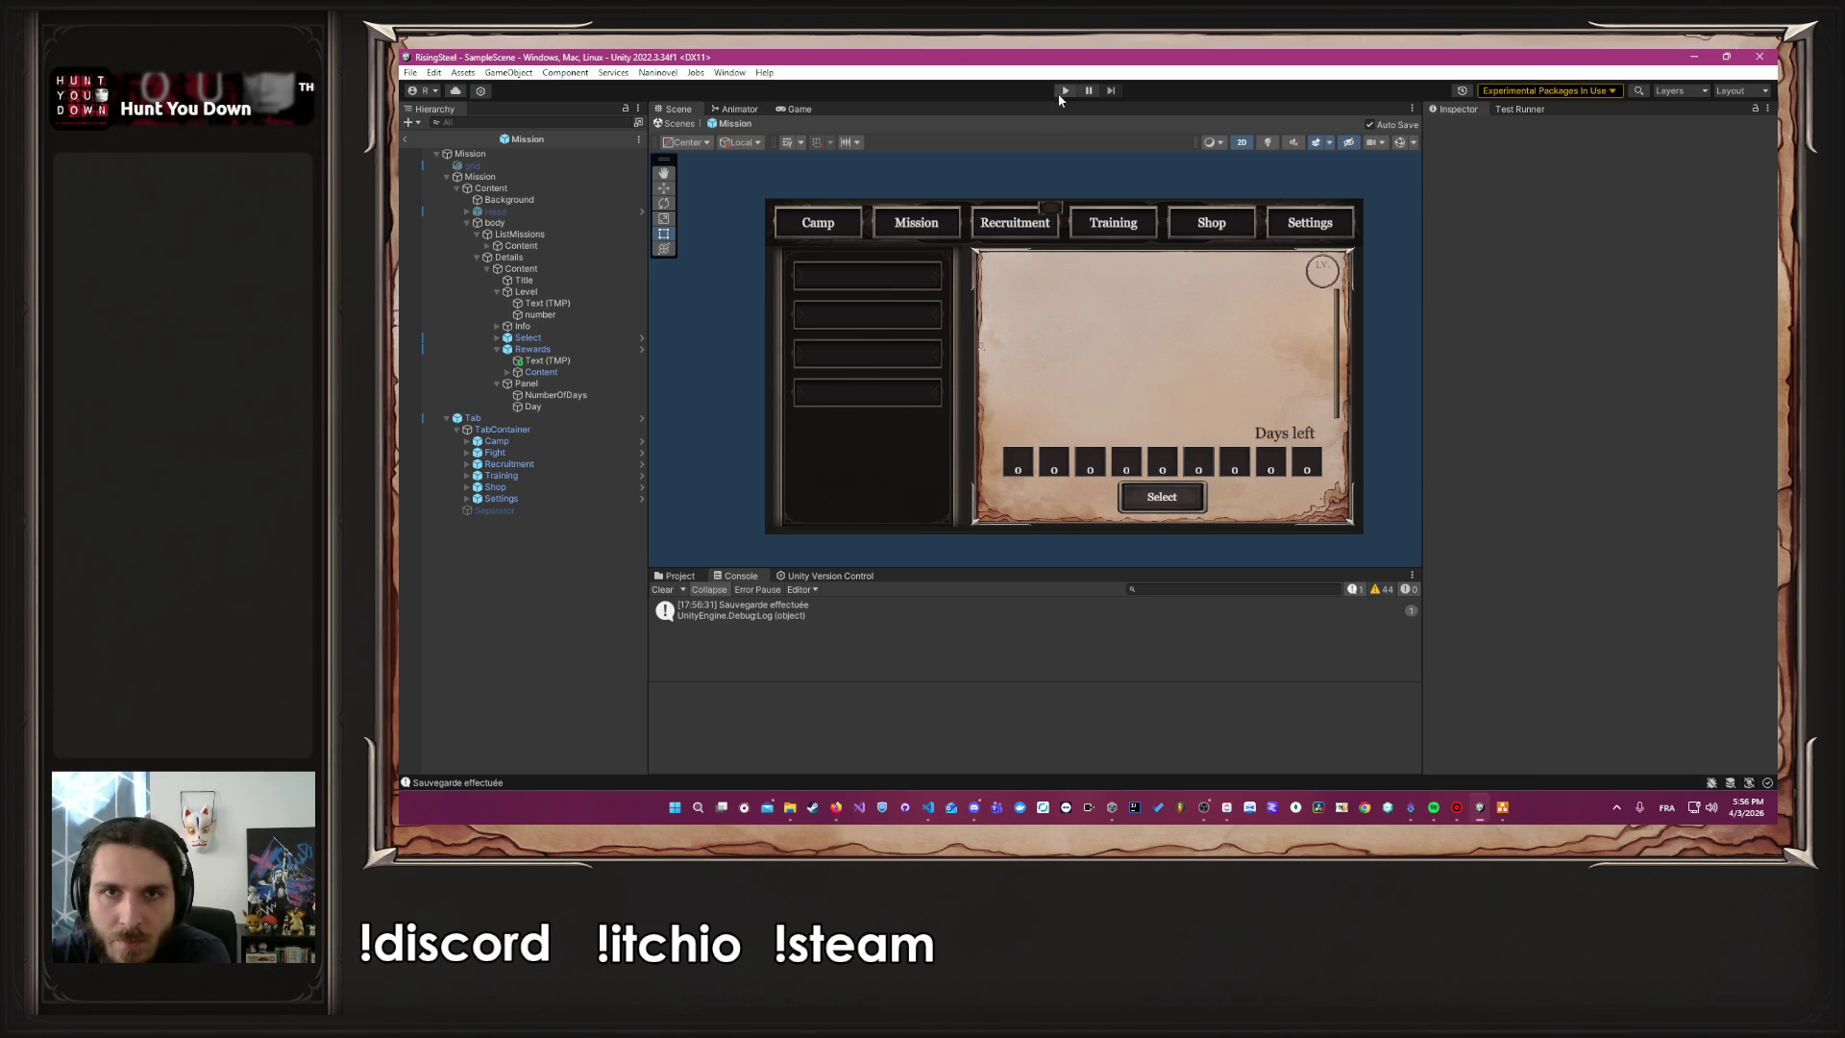
Play the game, continue the save, view the missions, and save back to the title menu
left_click(1061, 91)
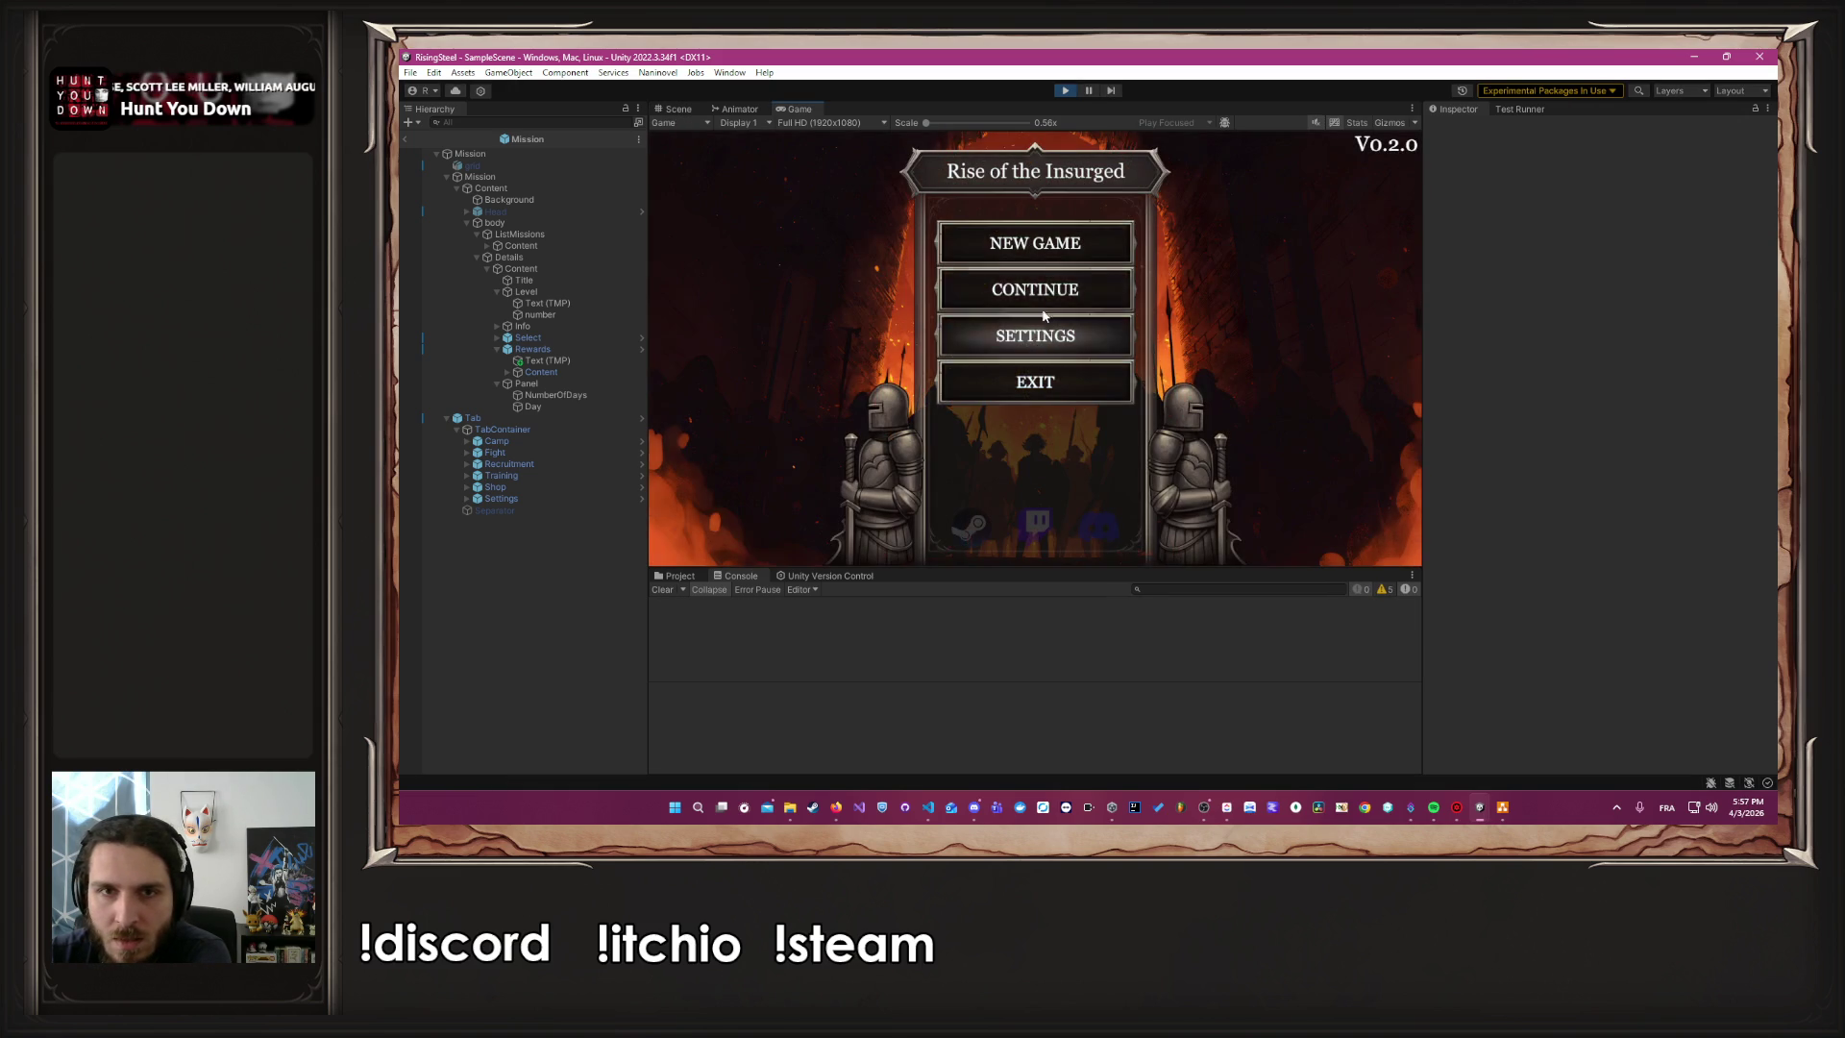
left_click(1043, 298)
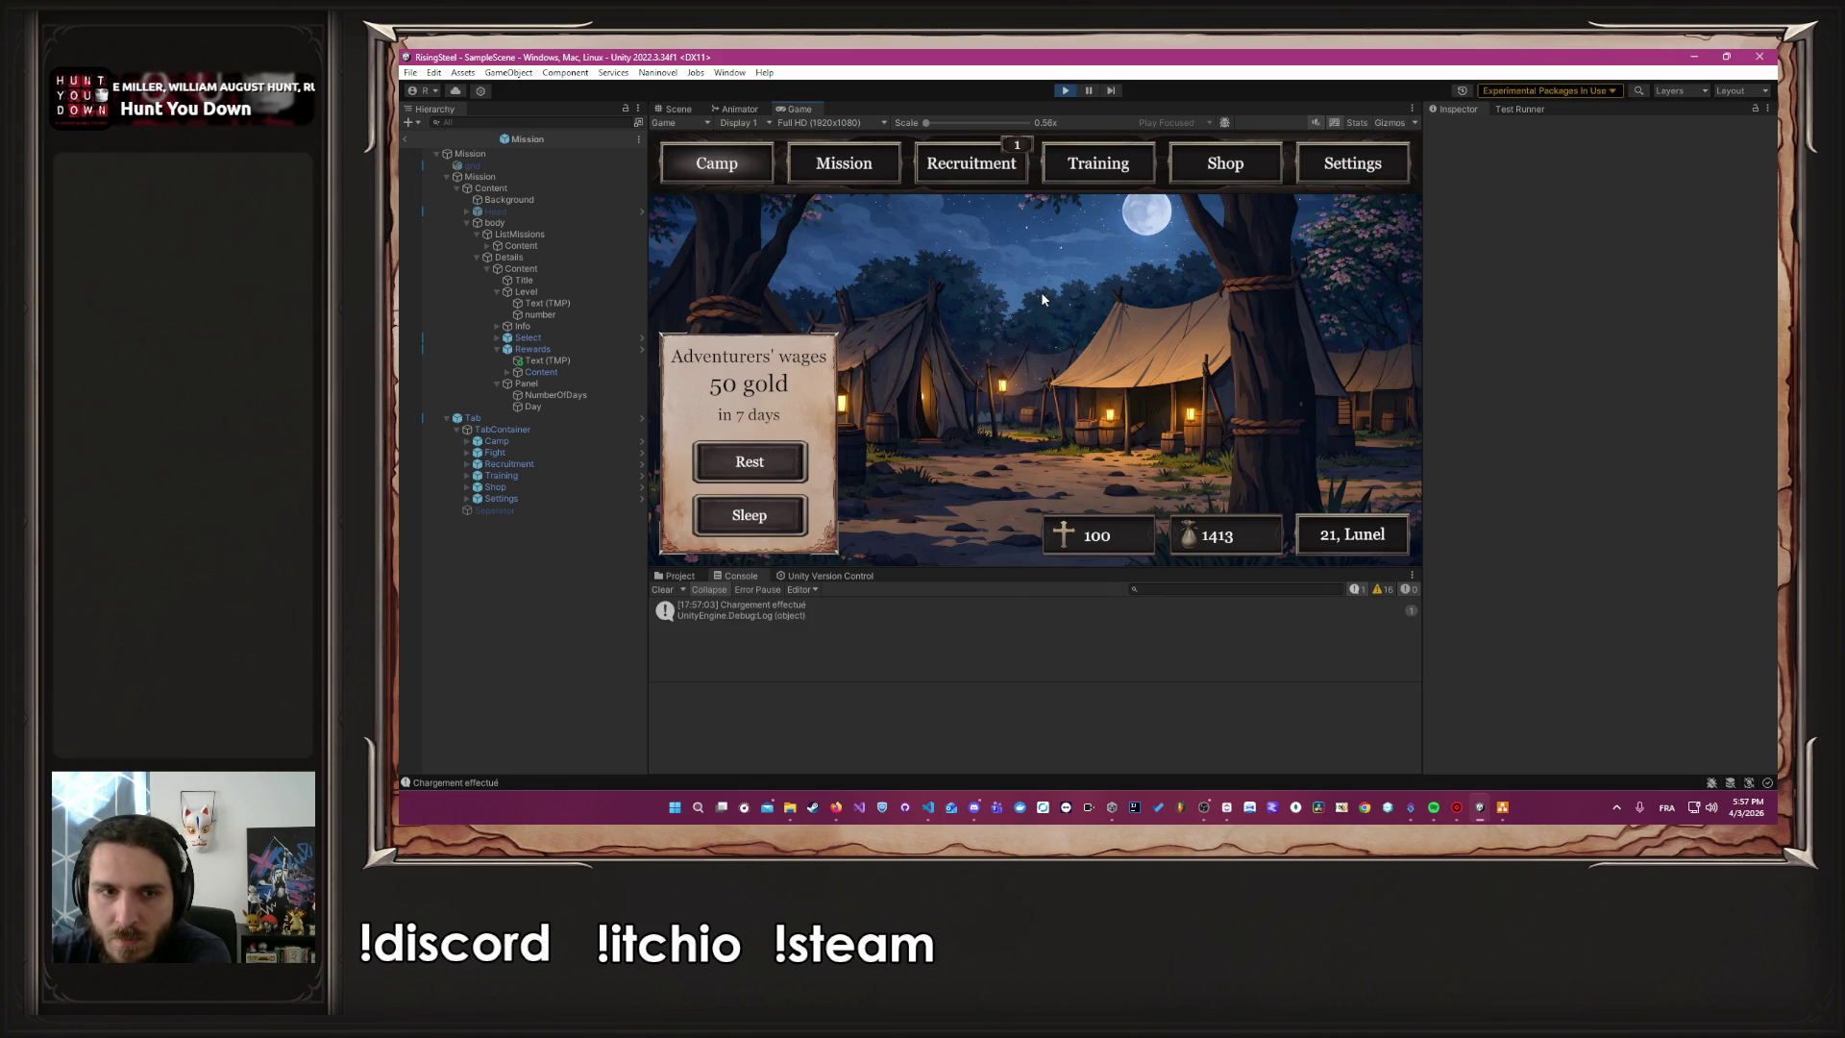
left_click(874, 166)
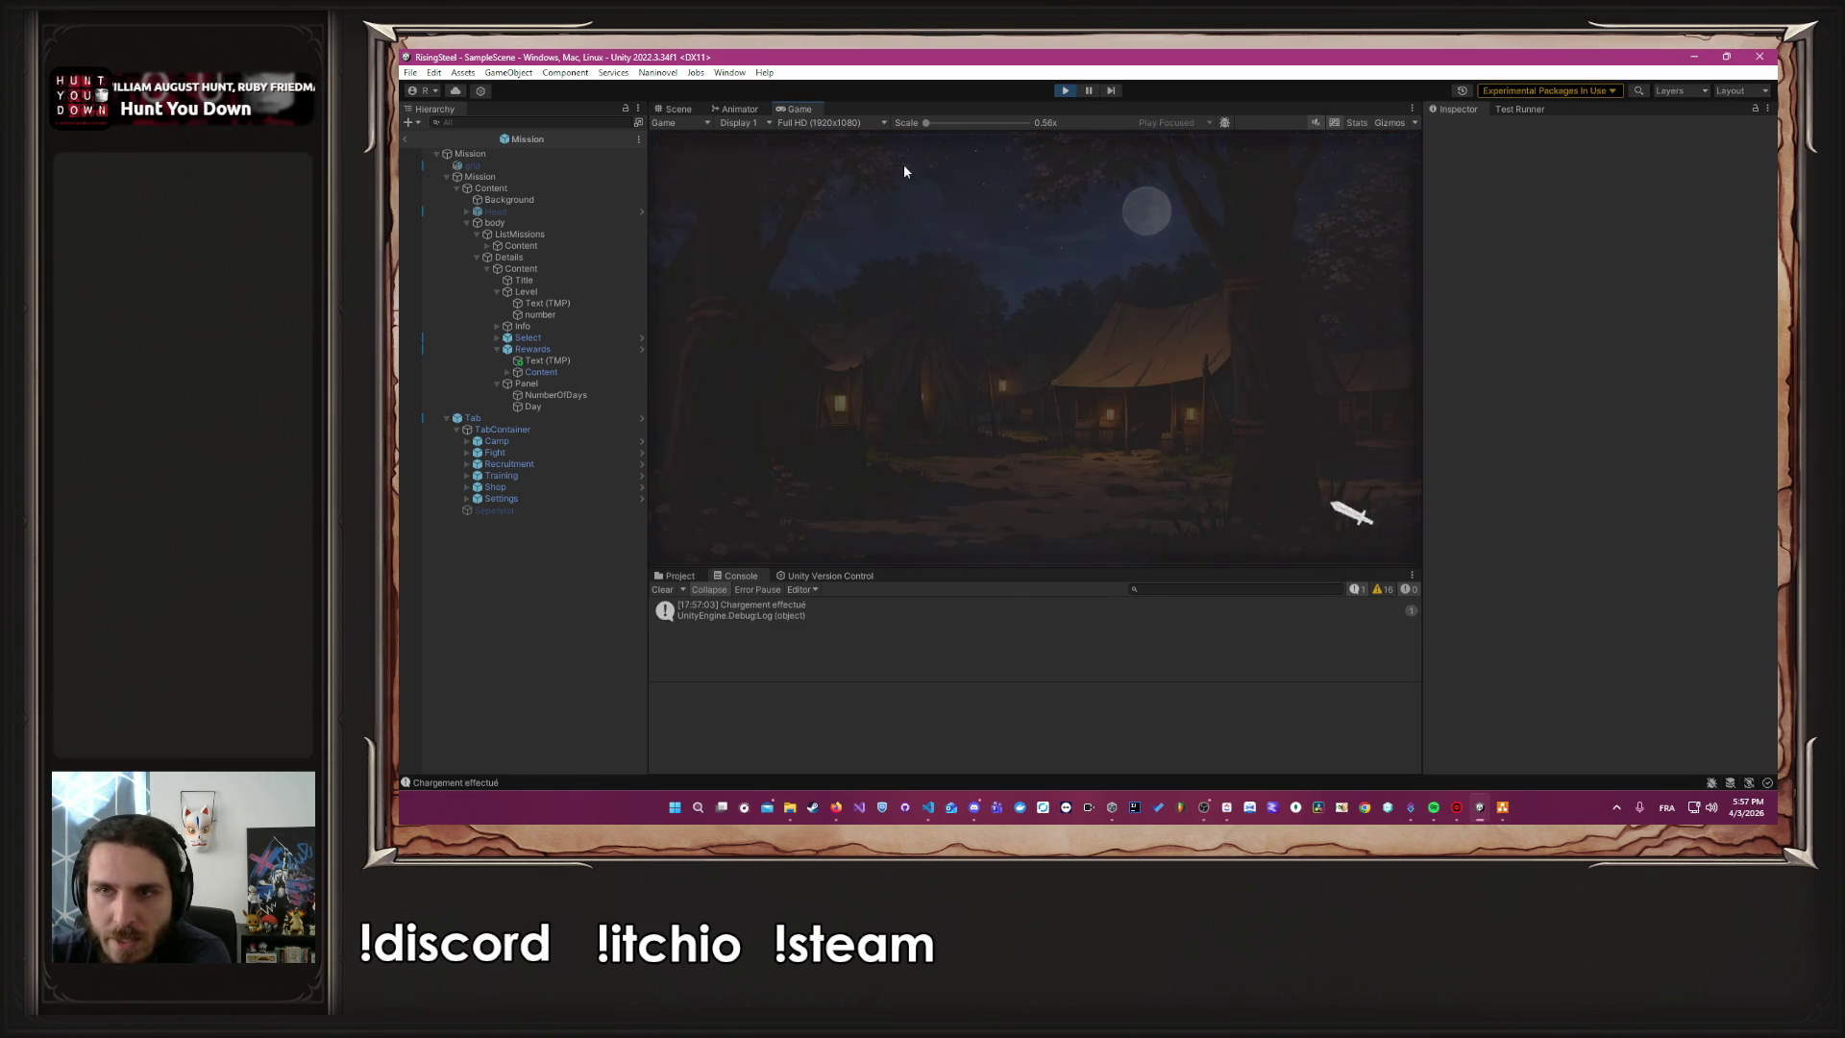
left_click(1358, 171)
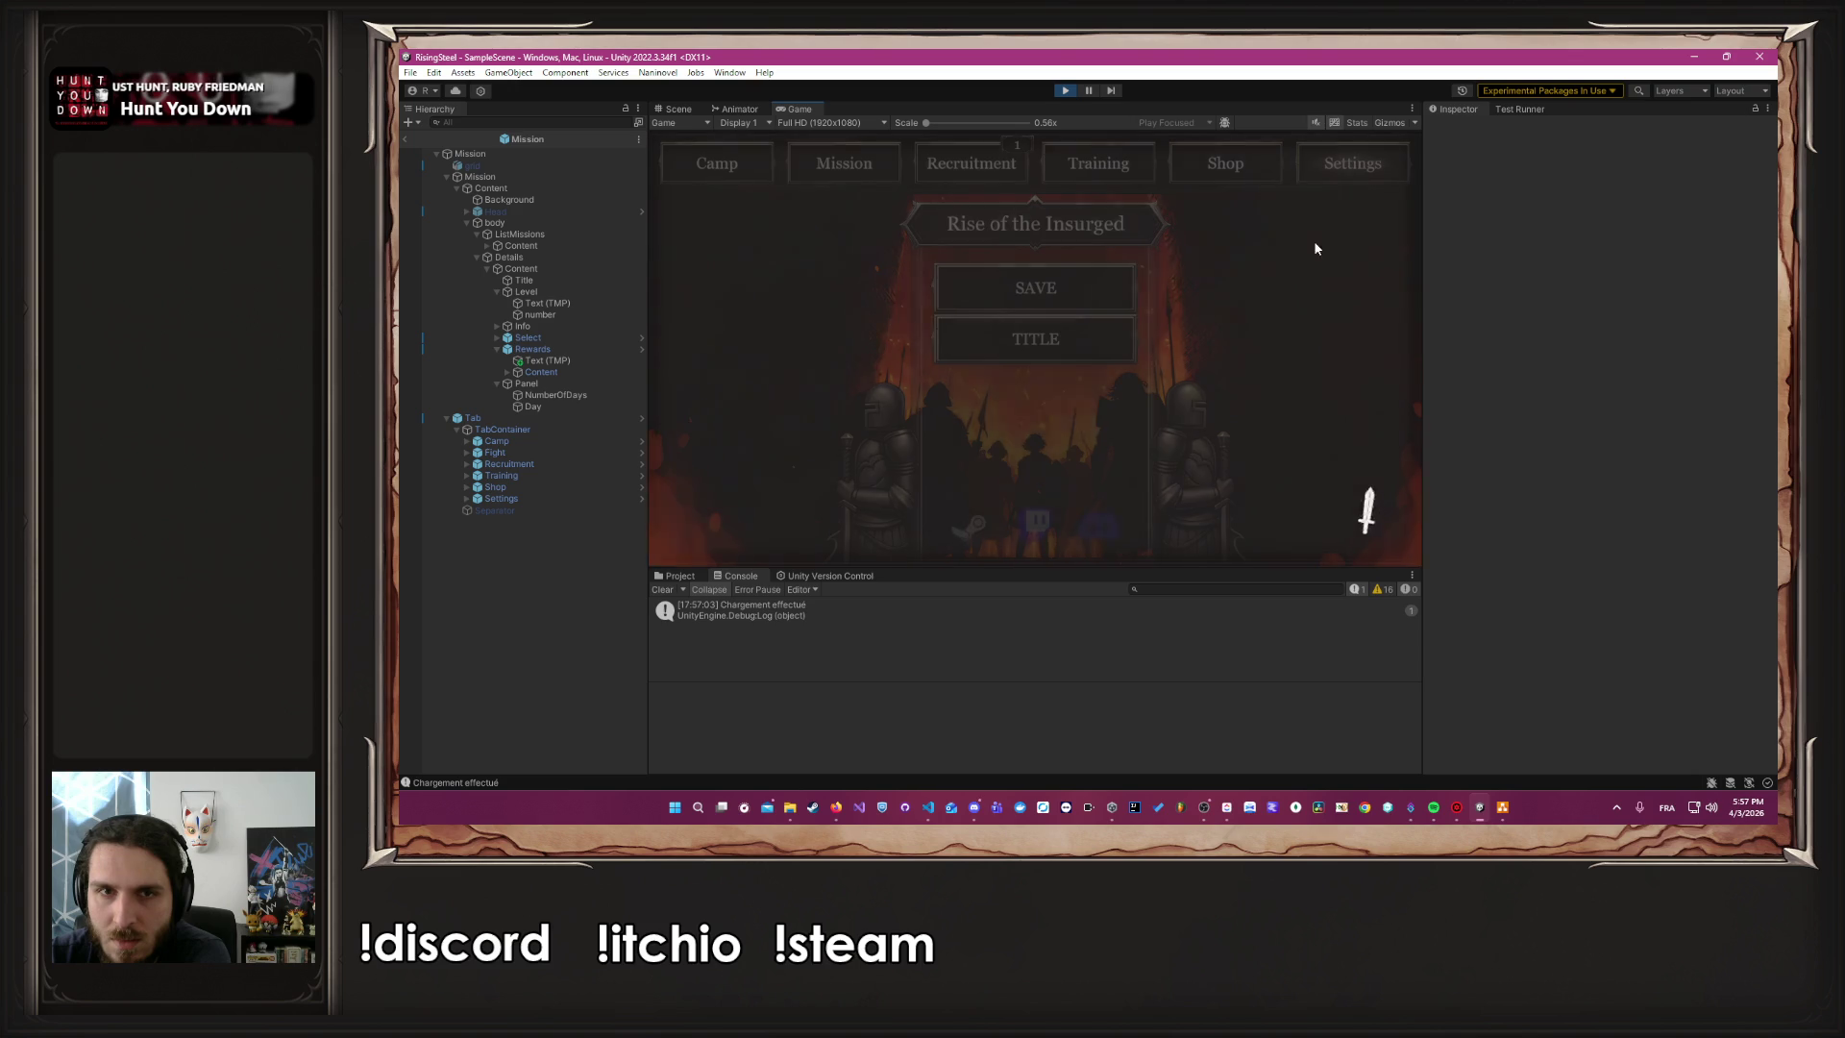
left_click(1046, 338)
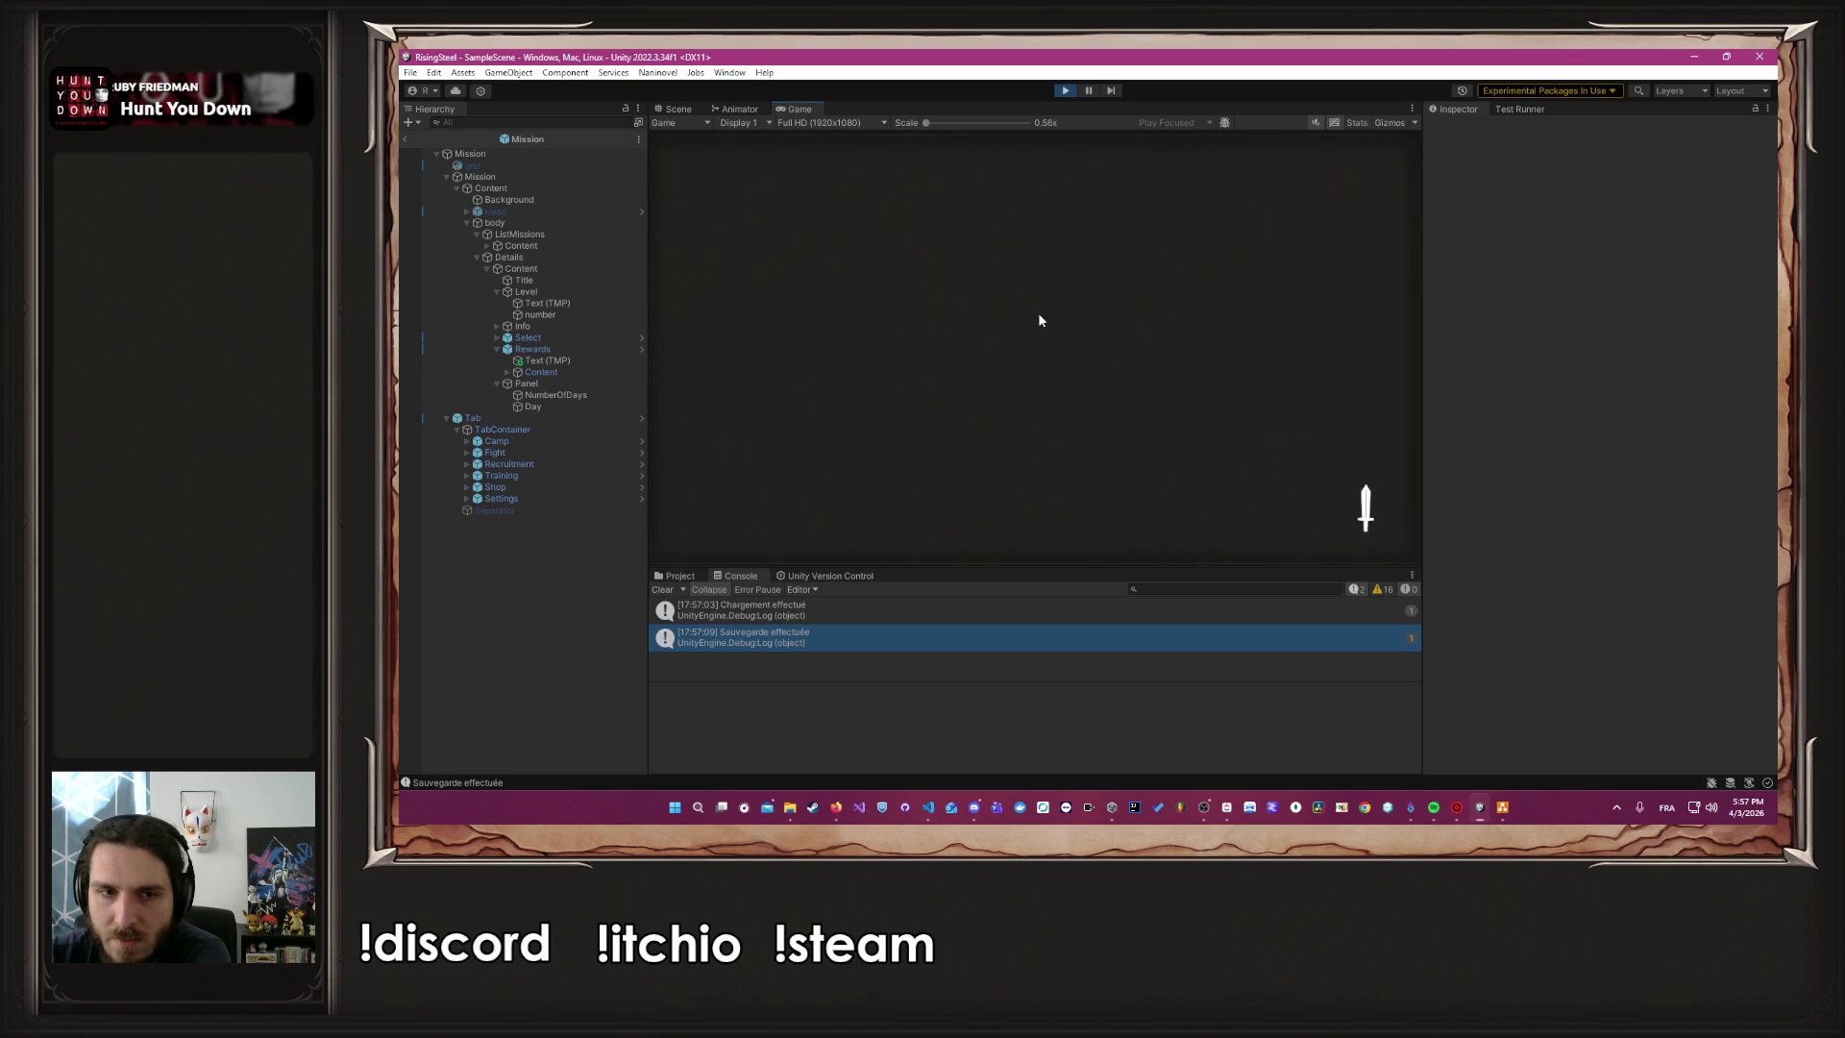
Continue again and select the Dungeon mission, then stop Play and return to the code editor
left_click(1035, 299)
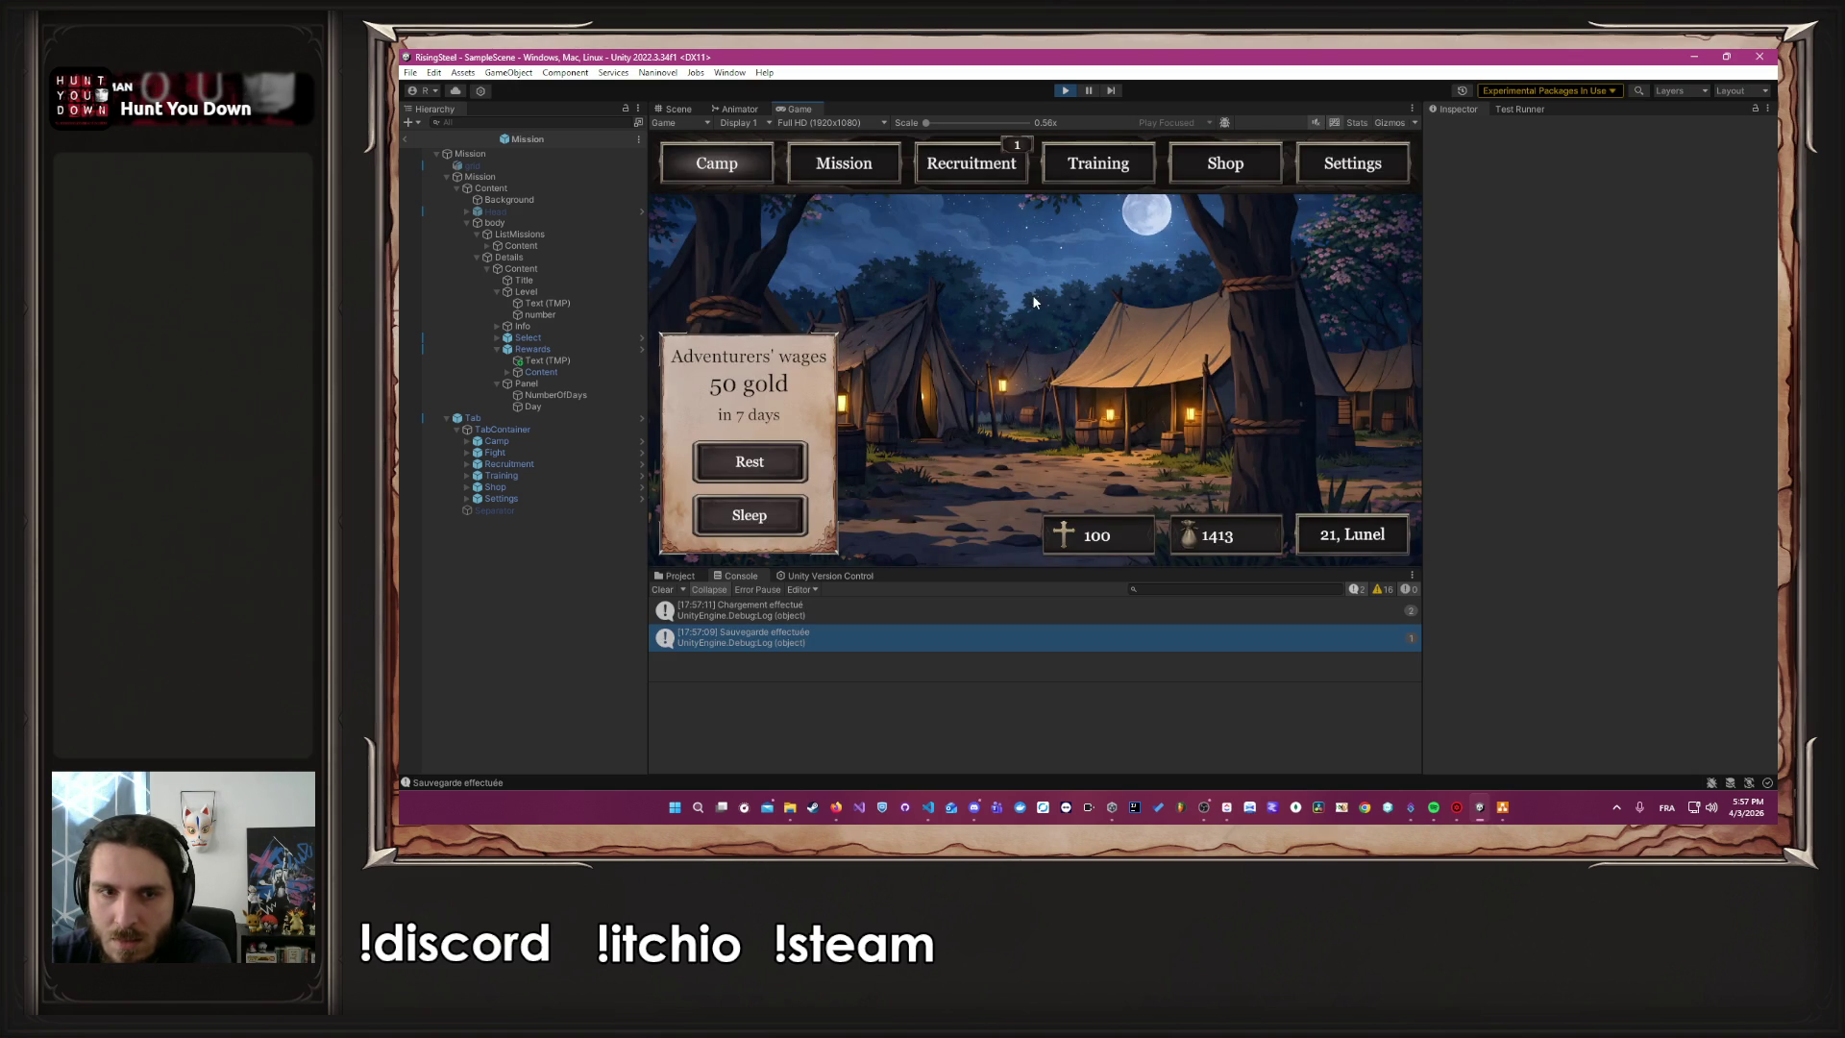
left_click(863, 169)
left_click(807, 283)
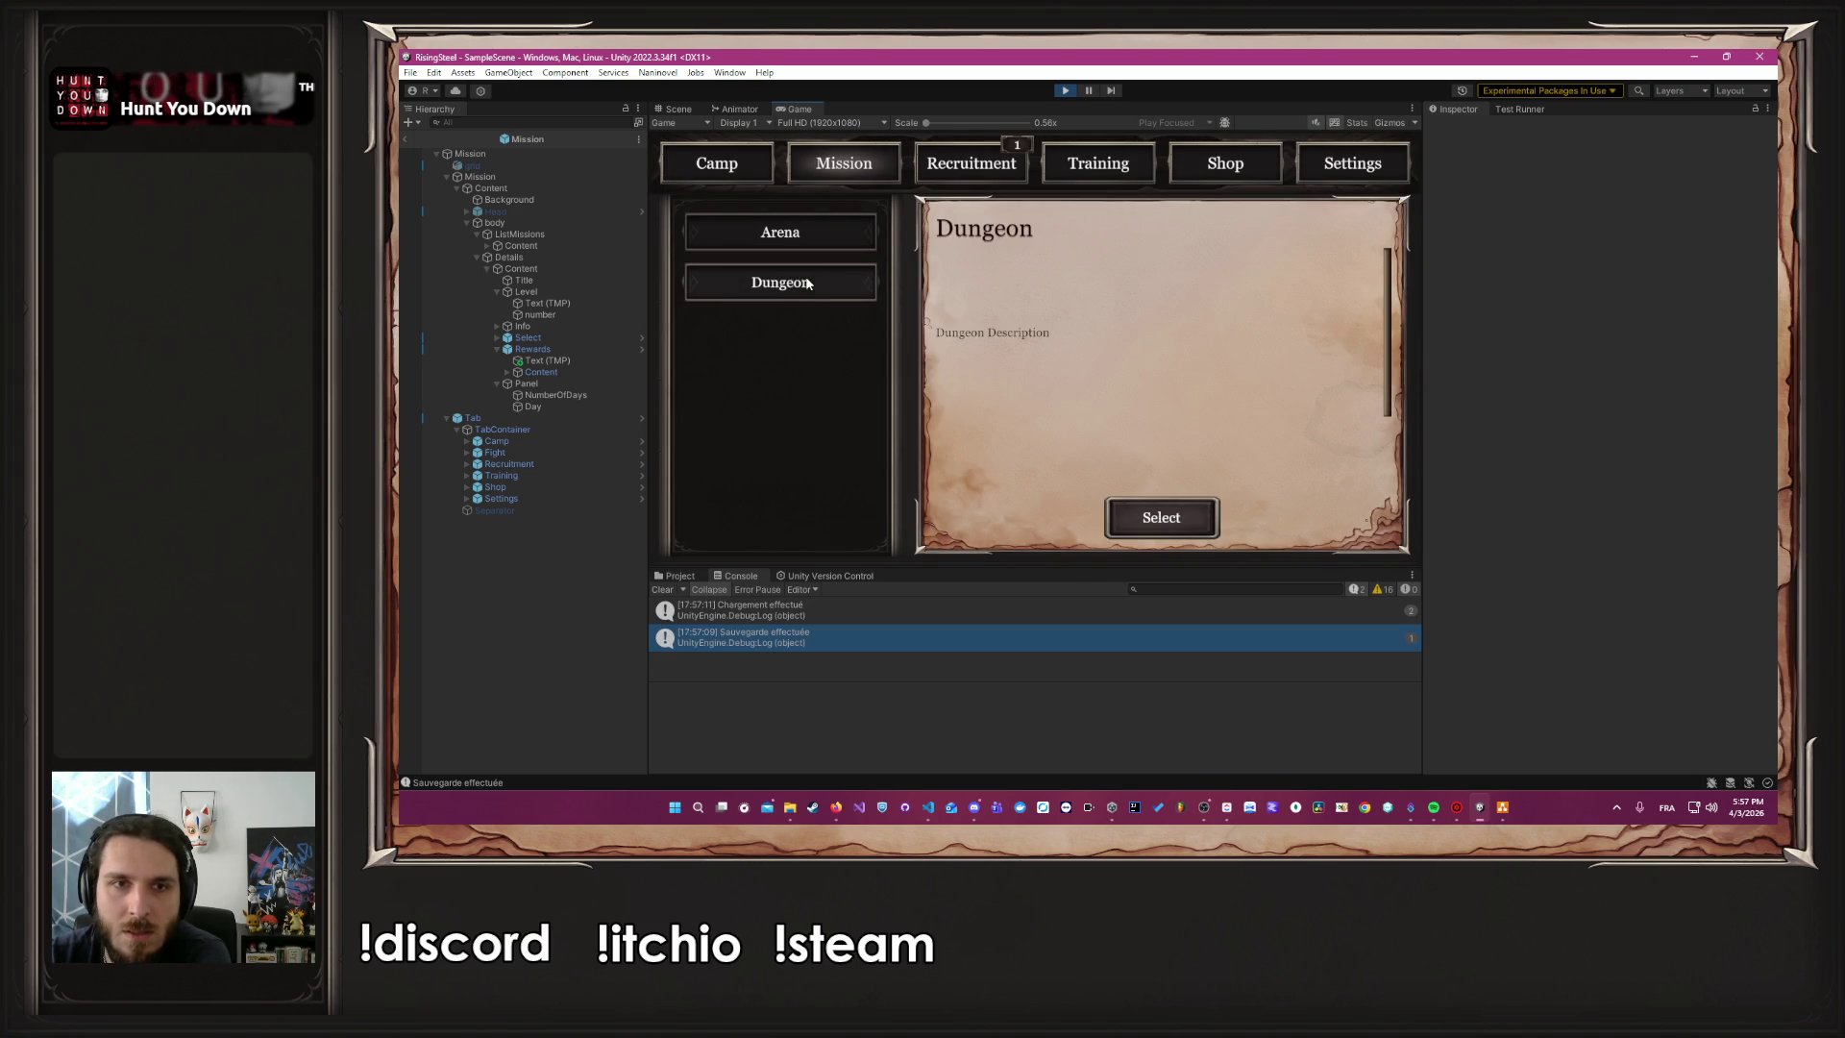
left_click(1158, 527)
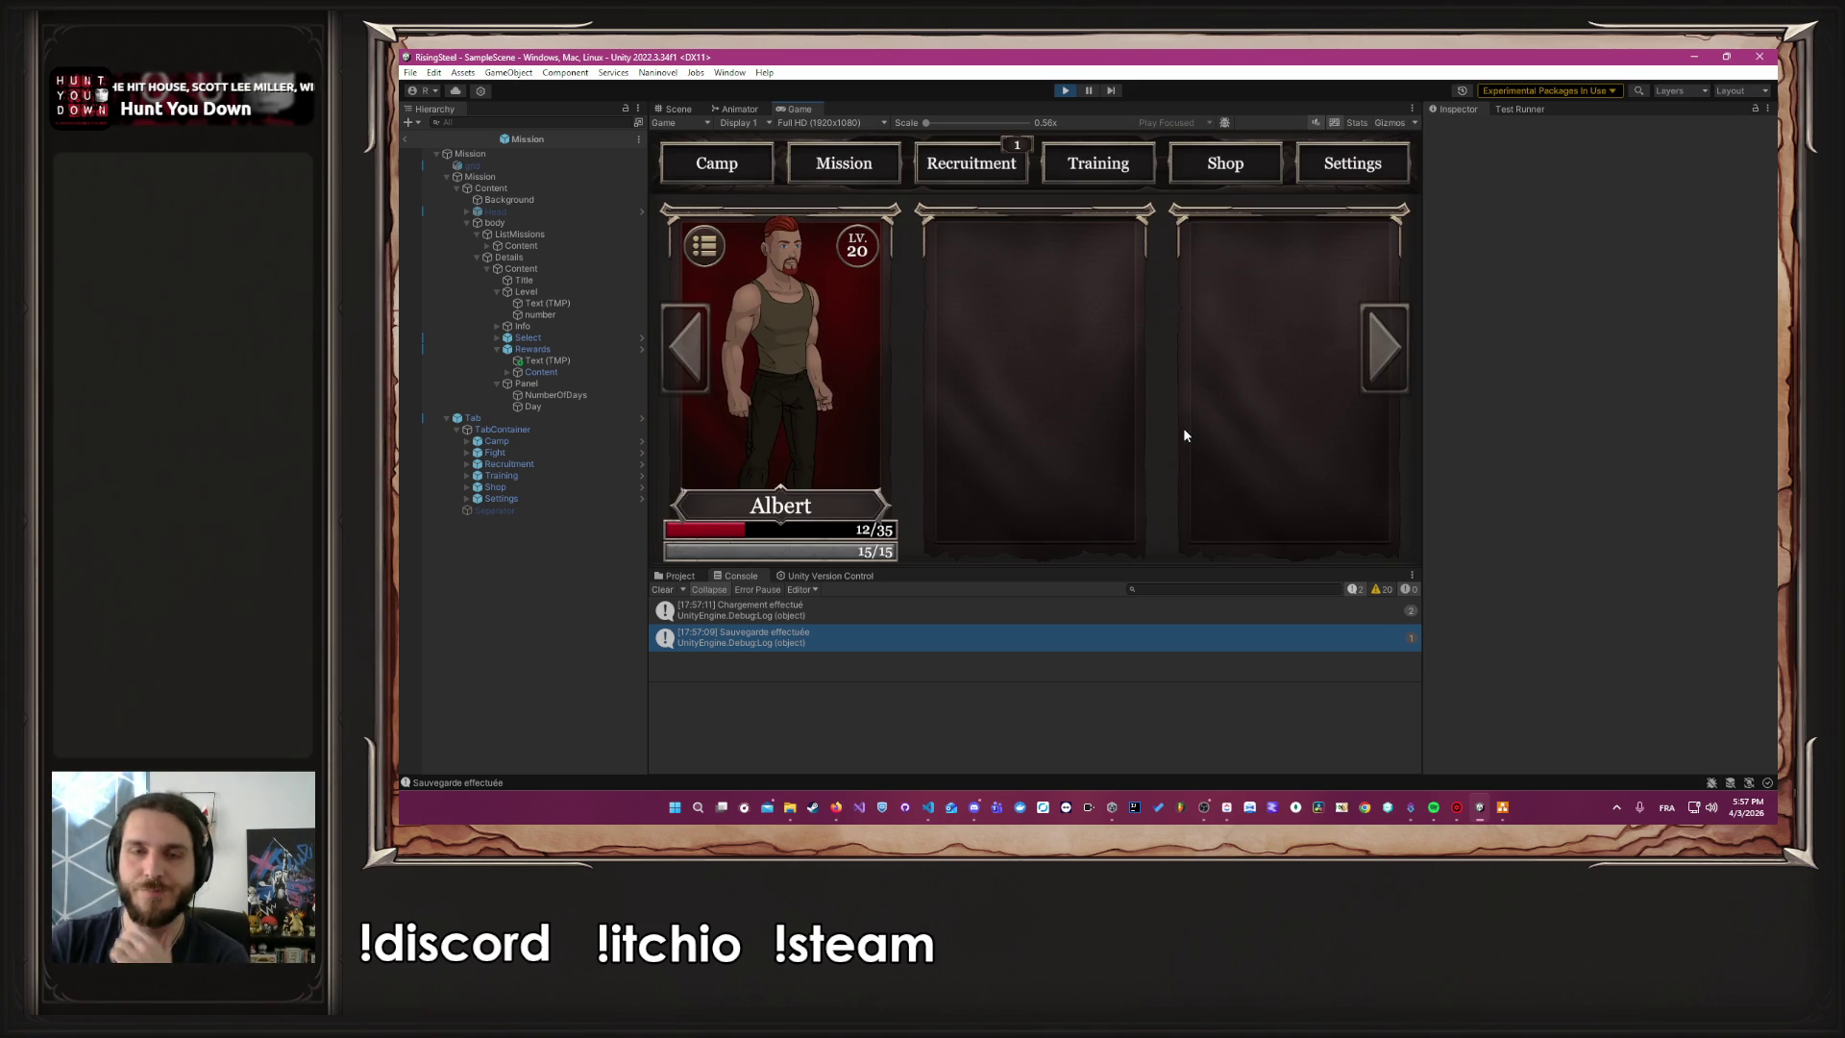
left_click(1065, 91)
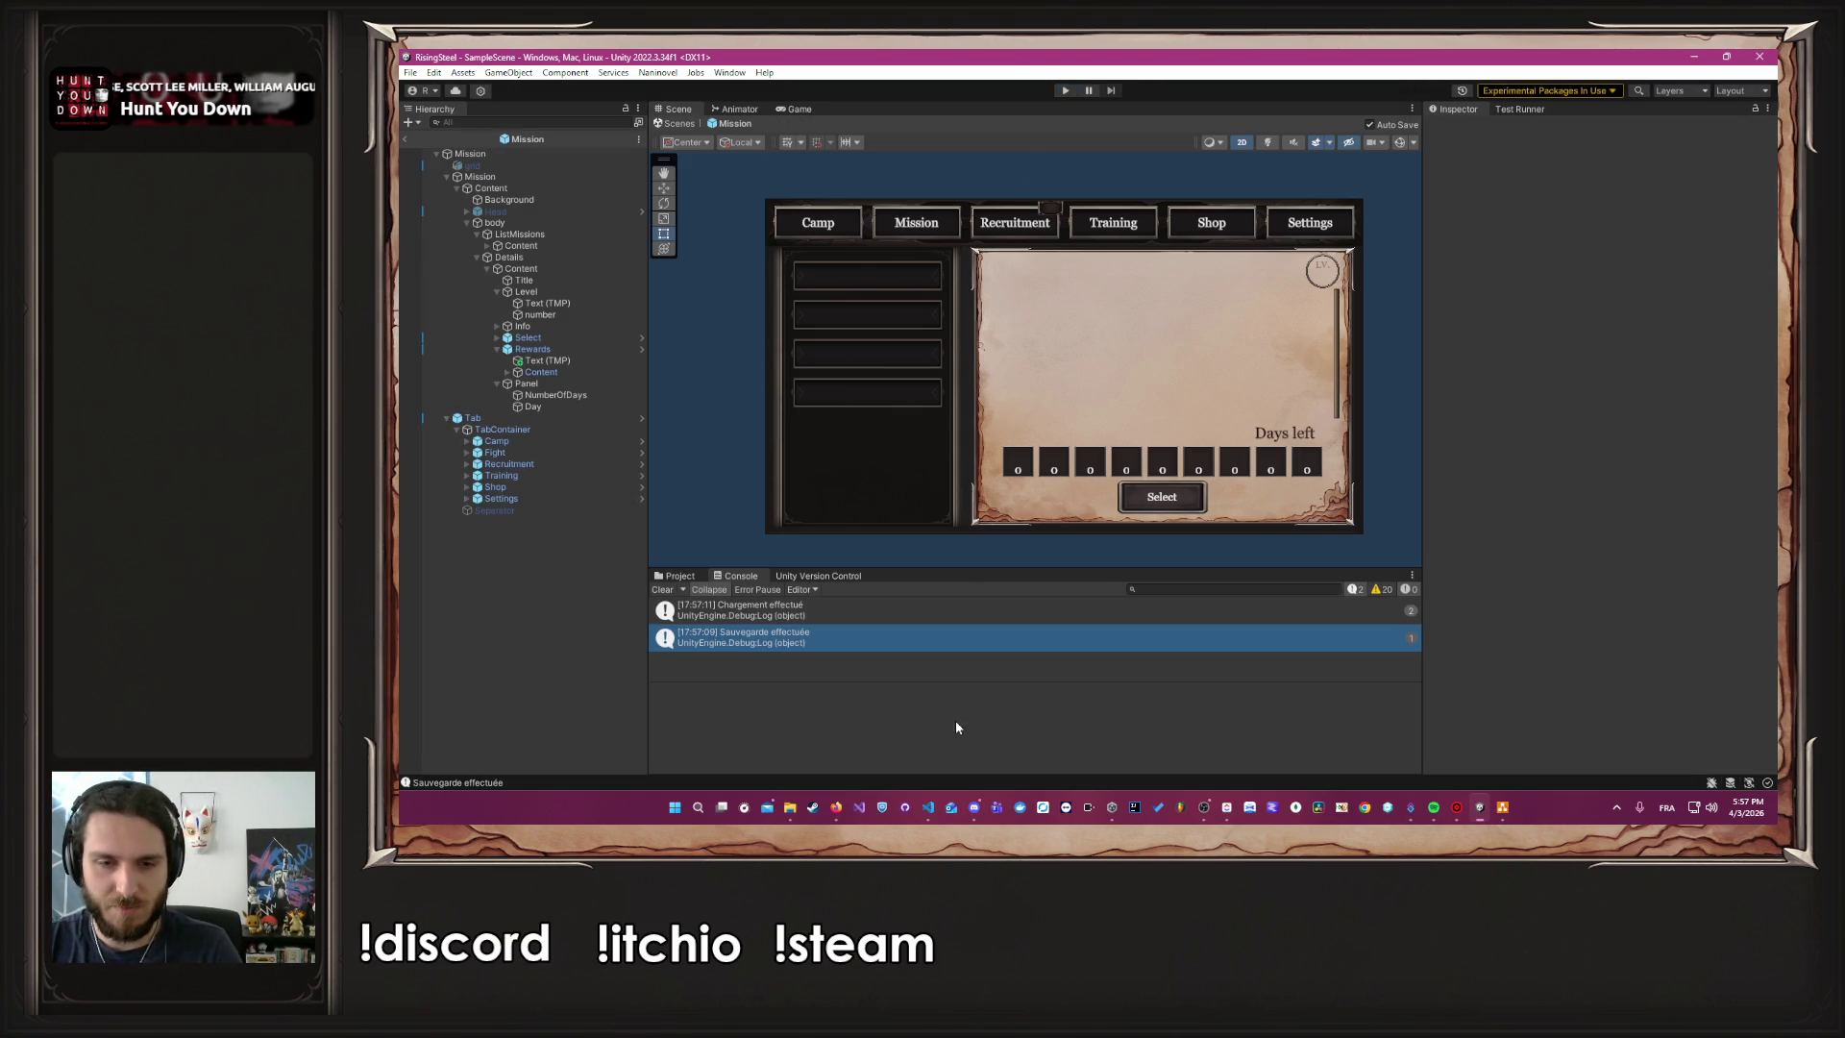
left_click(928, 813)
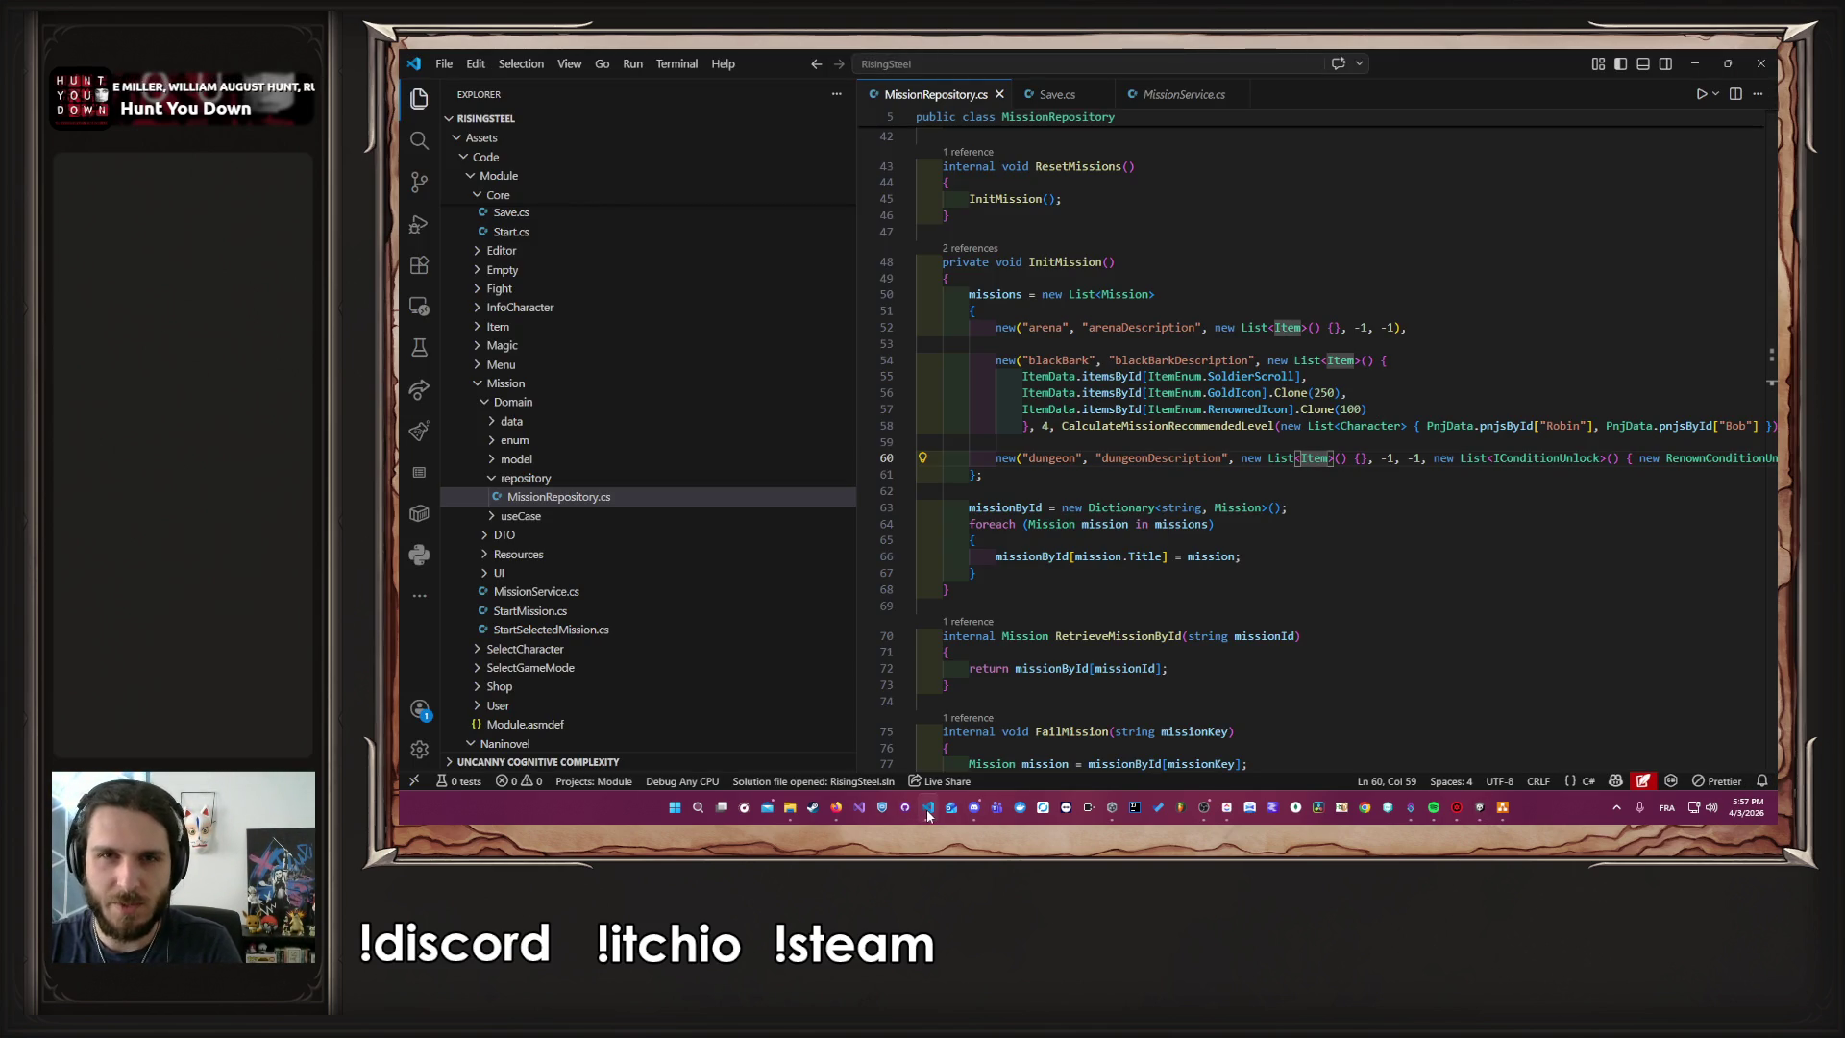
scroll(596, 596, "down", 15)
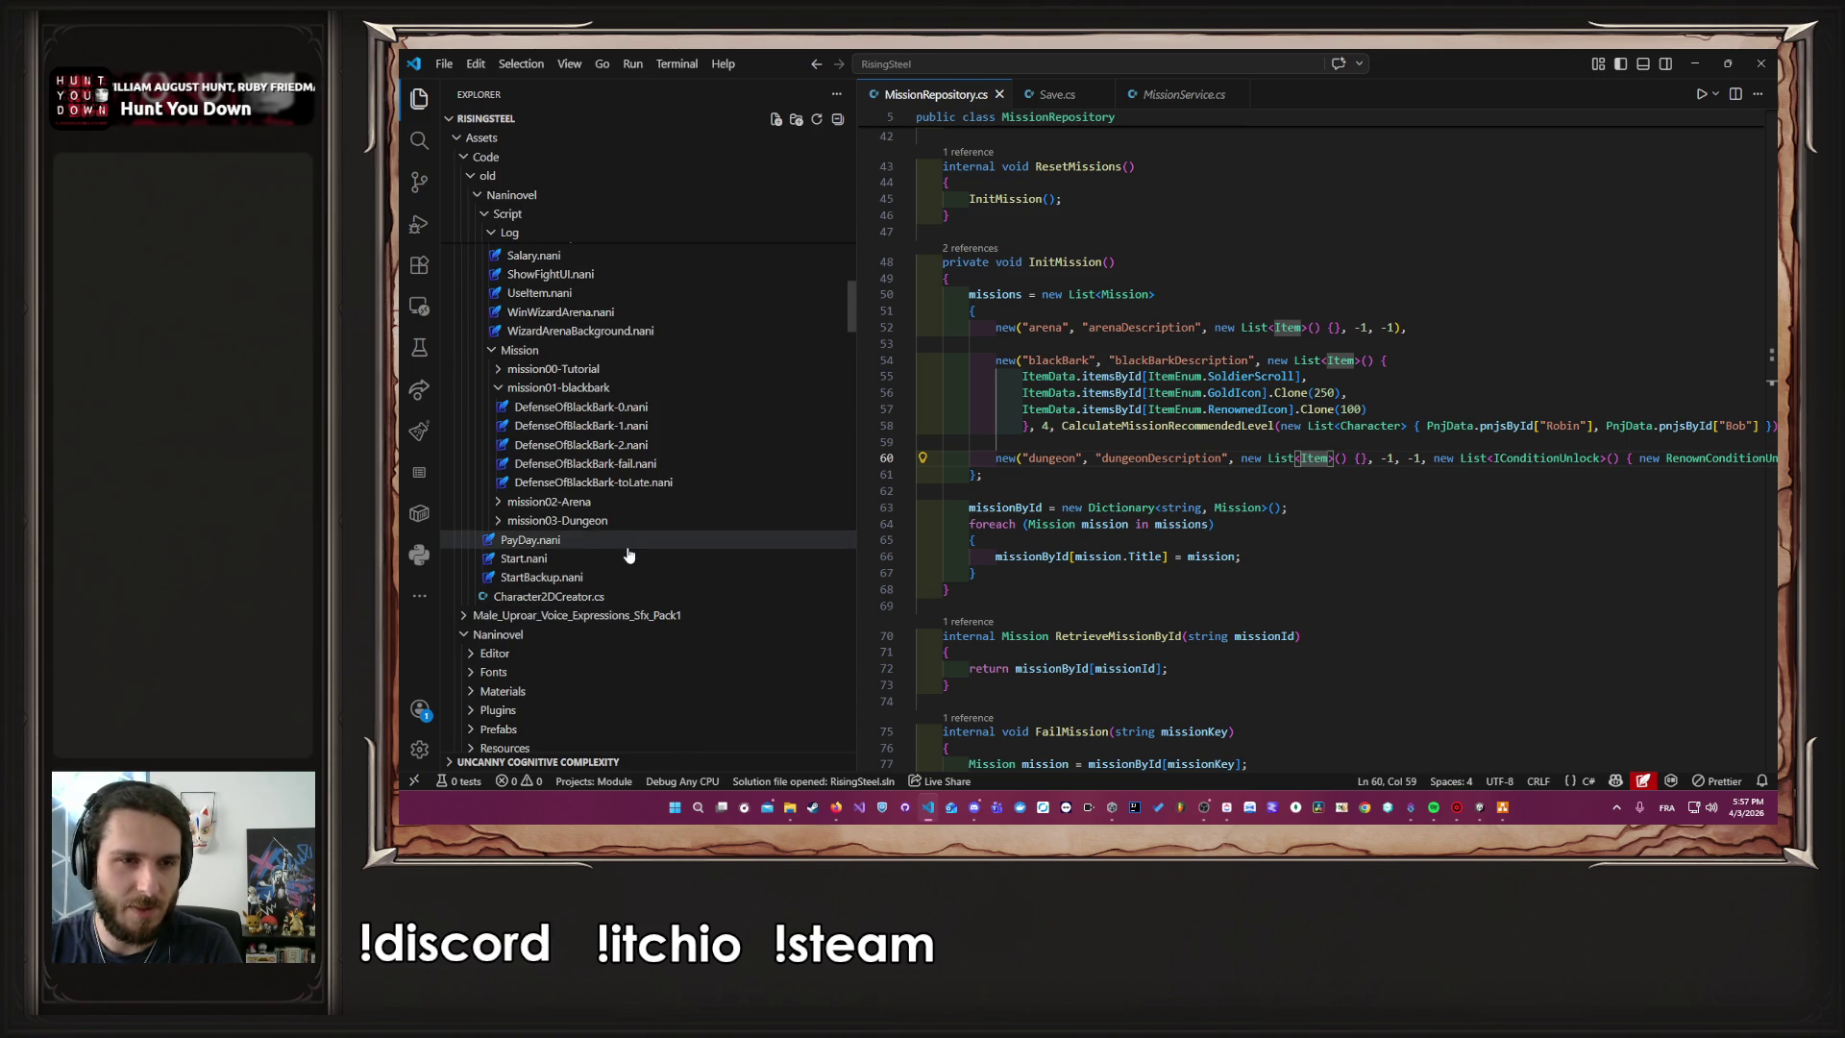
left_click(623, 521)
left_click(605, 657)
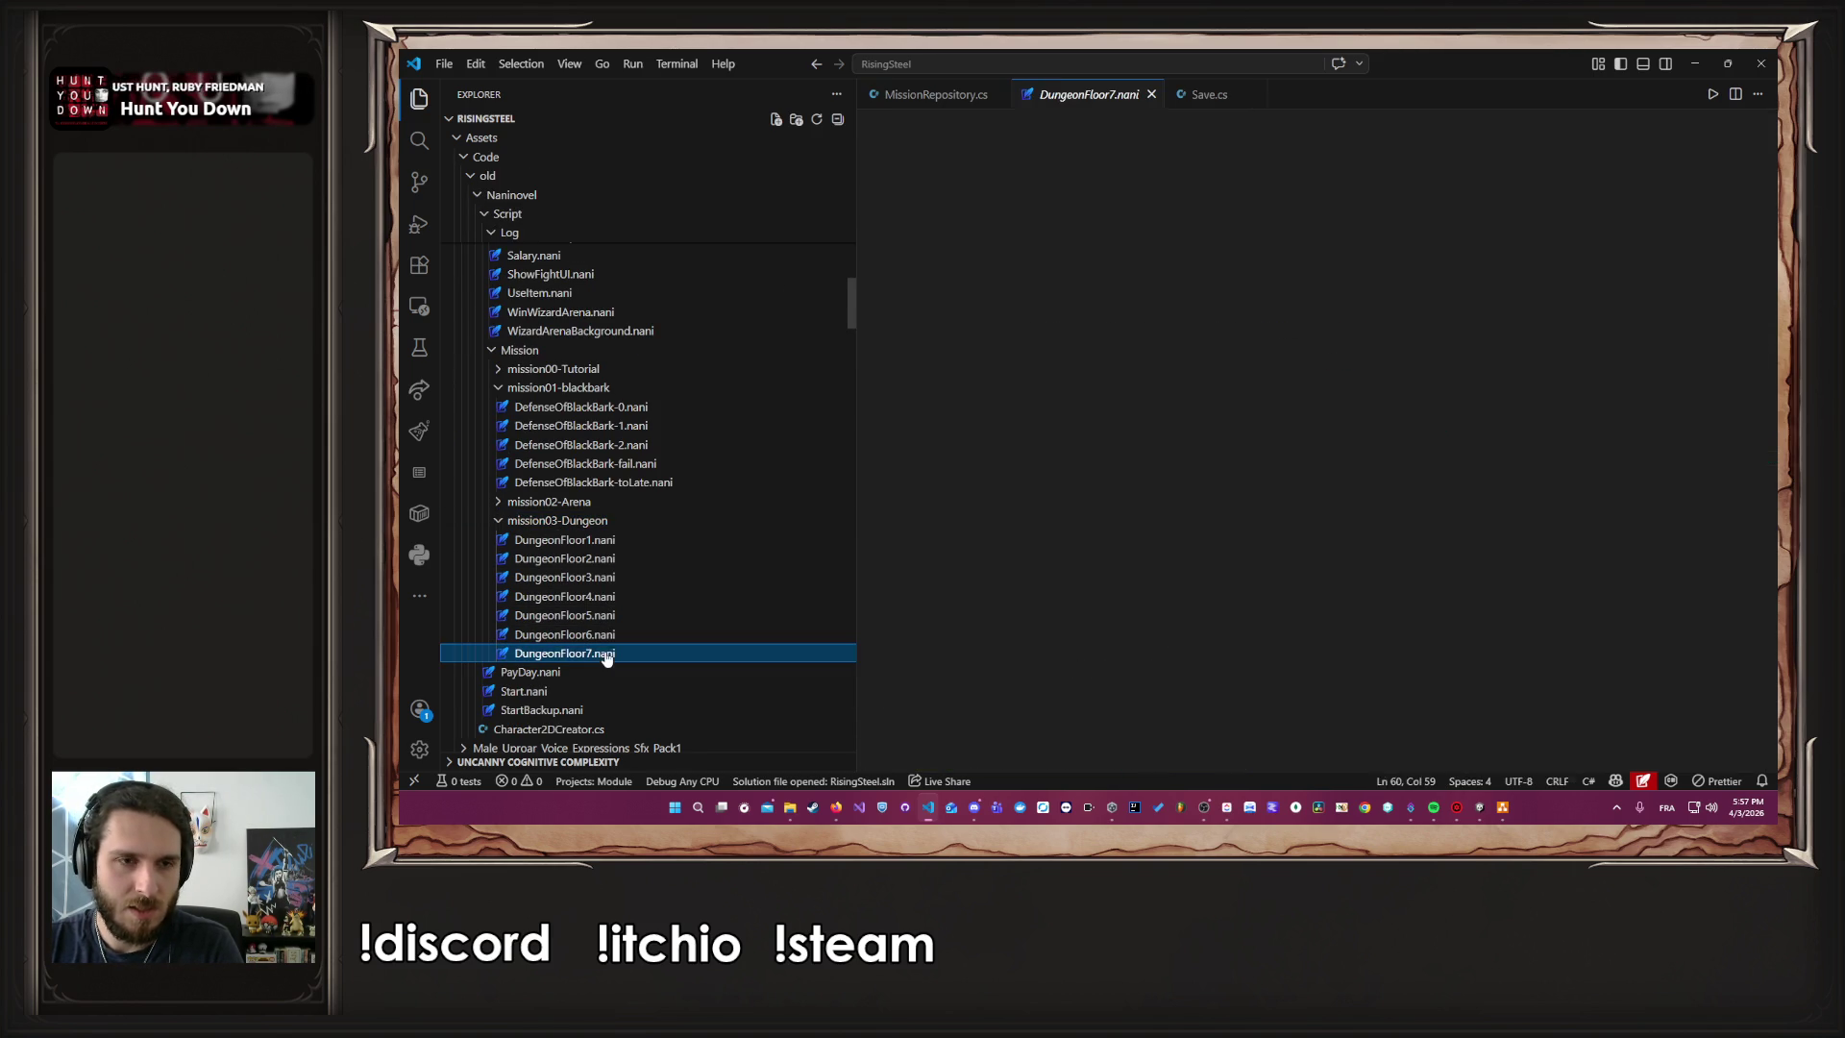
left_click(581, 445)
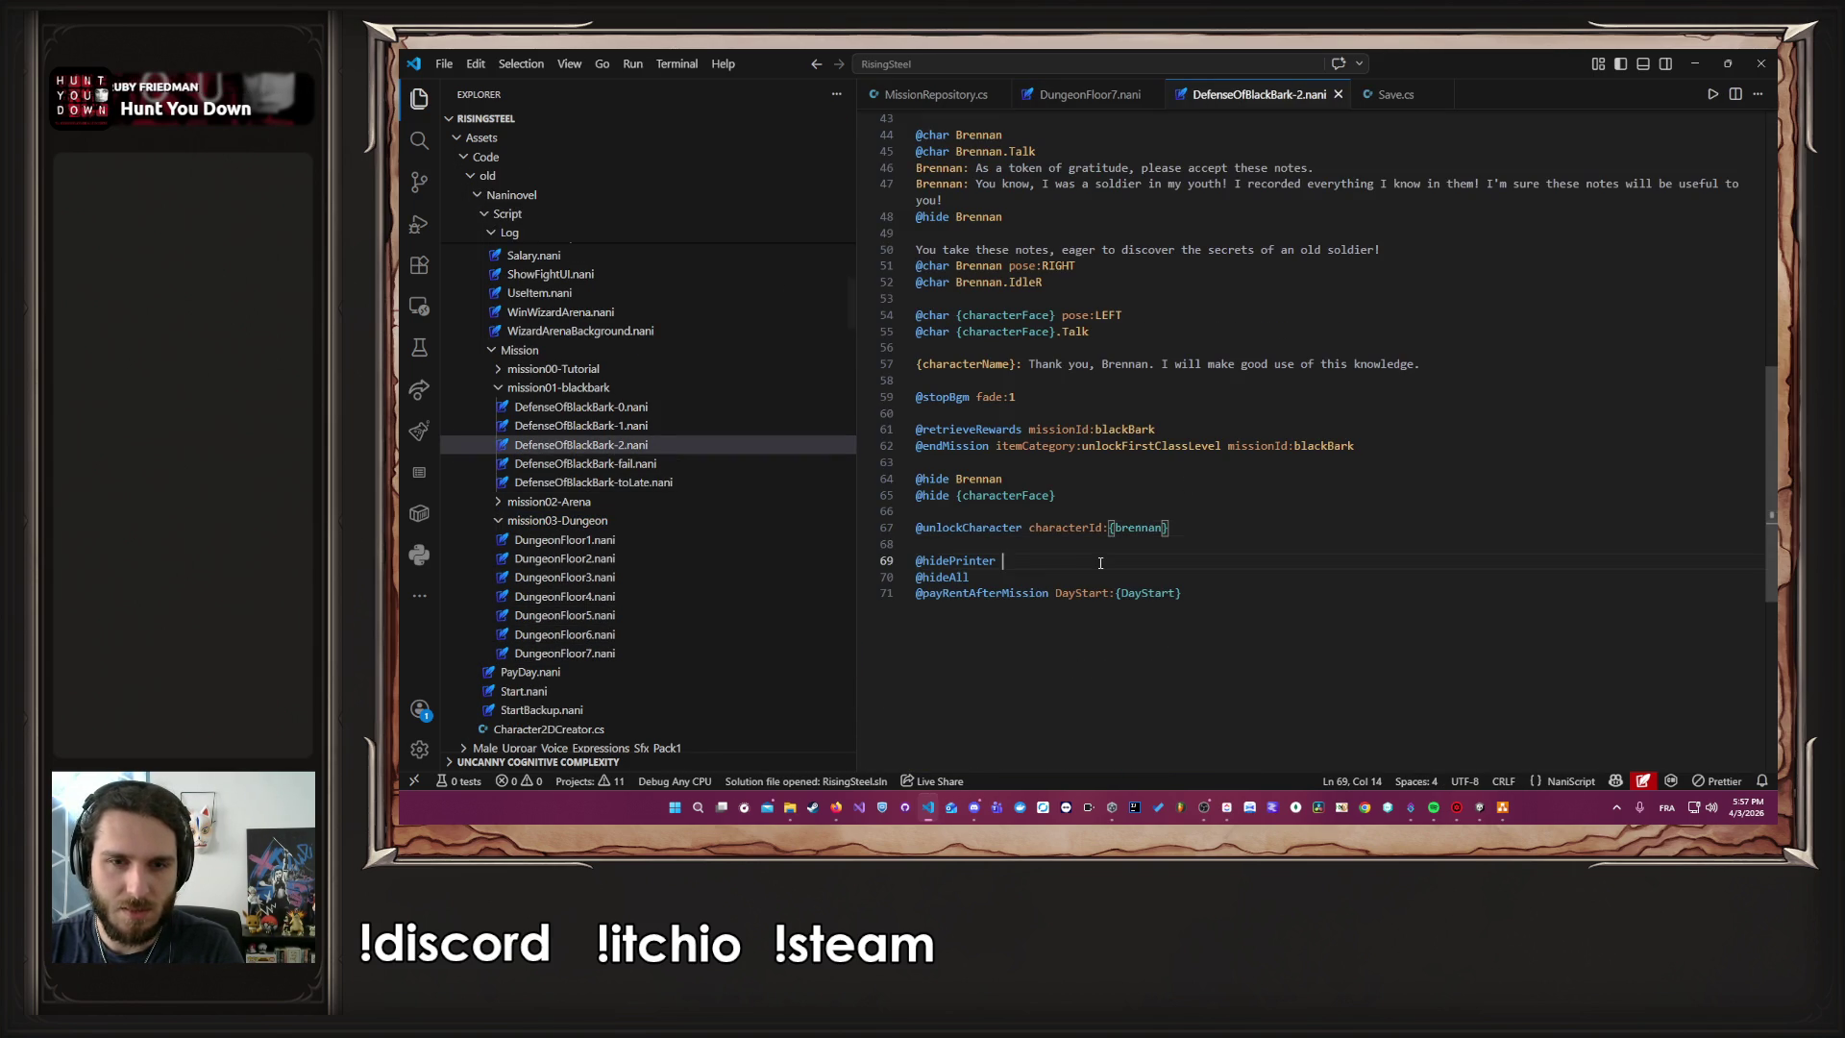
left_click_drag(1069, 569, 903, 563)
key("ctrl+c")
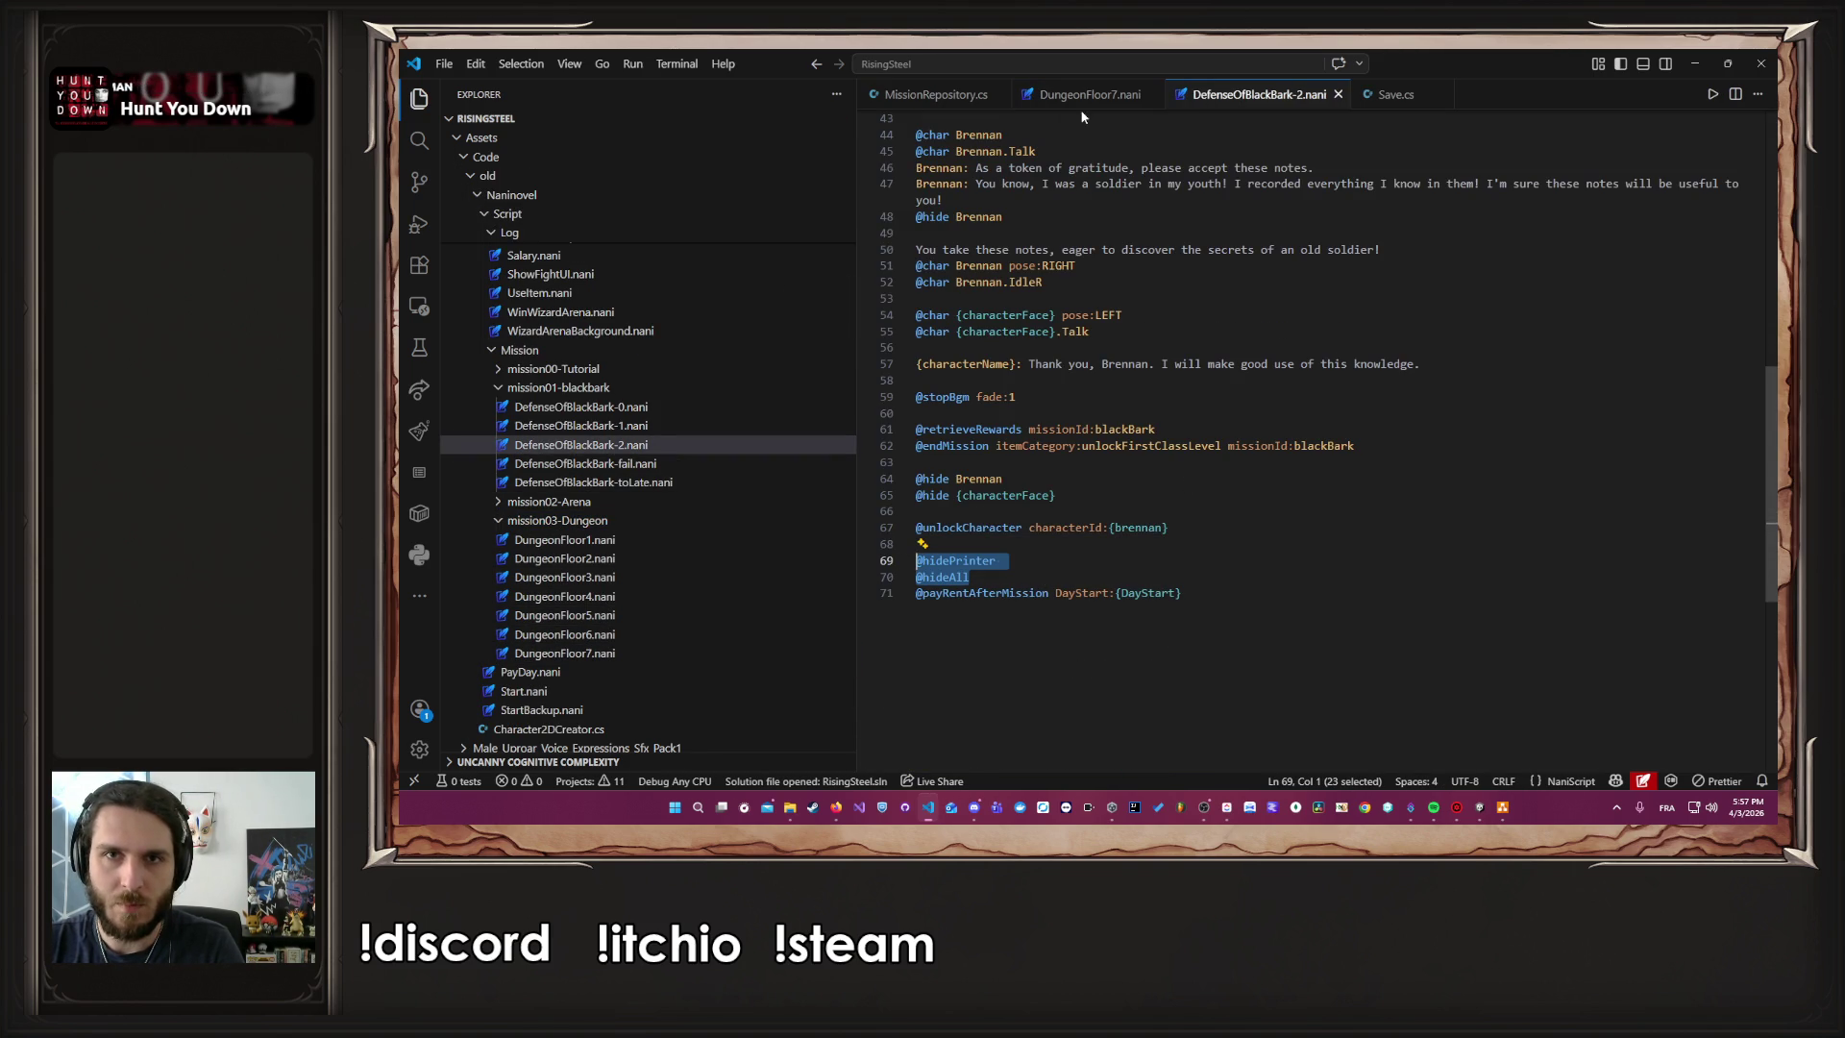
left_click(1083, 95)
key("Return")
key("ctrl+v")
left_click(1093, 142)
key("Return")
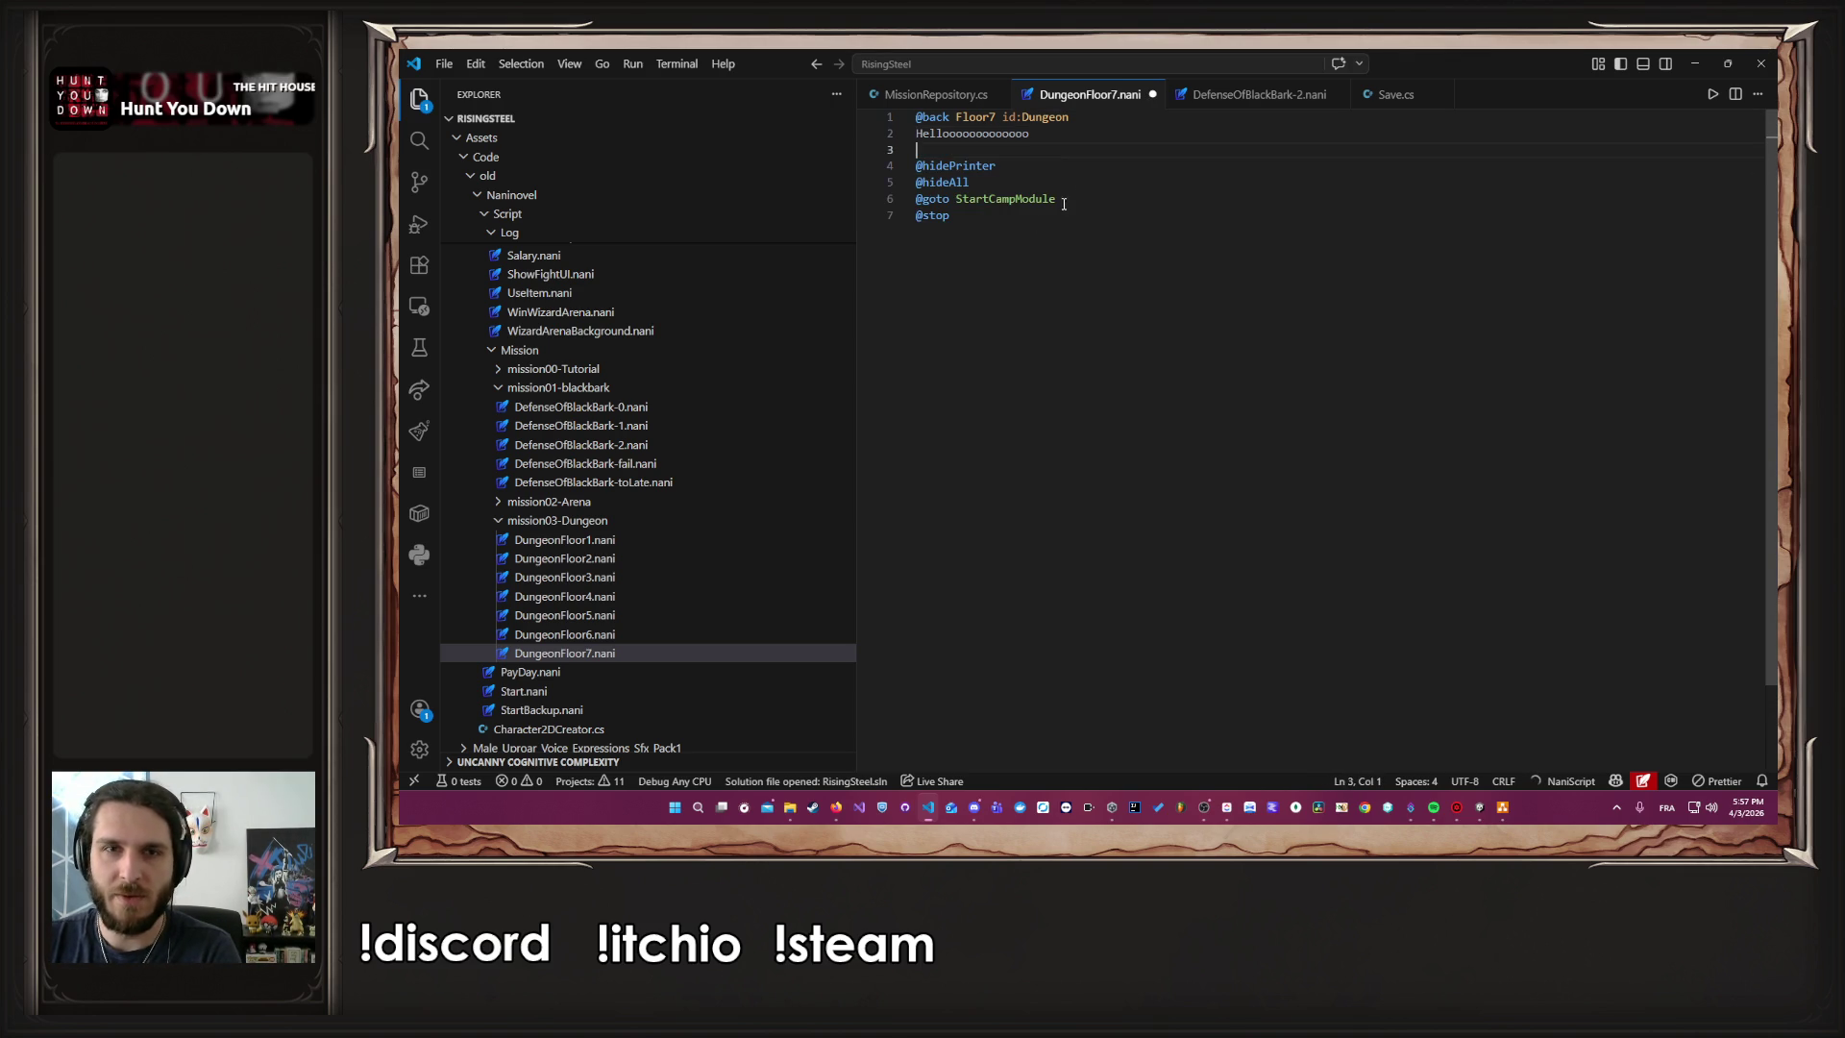
key("BackSpace")
key("BackSpace")
key("BackSpace")
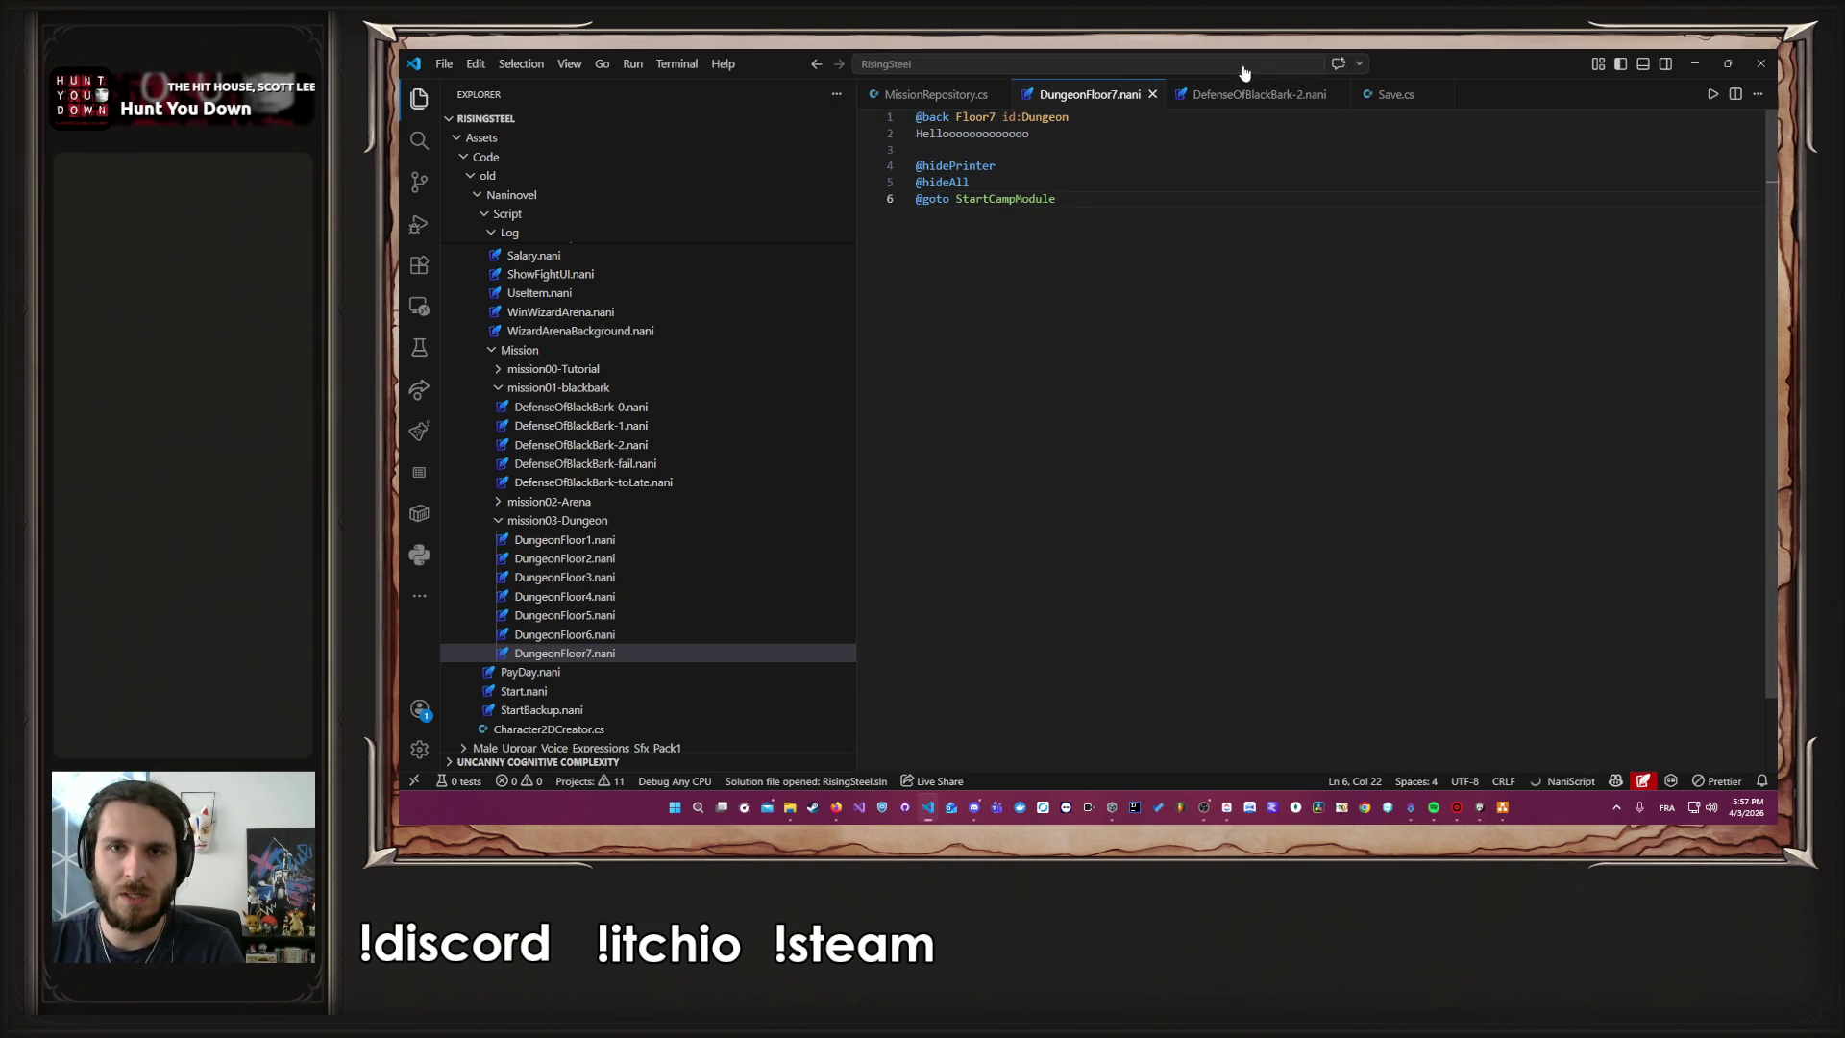
left_click(1250, 94)
scroll(1168, 185, "up", 10)
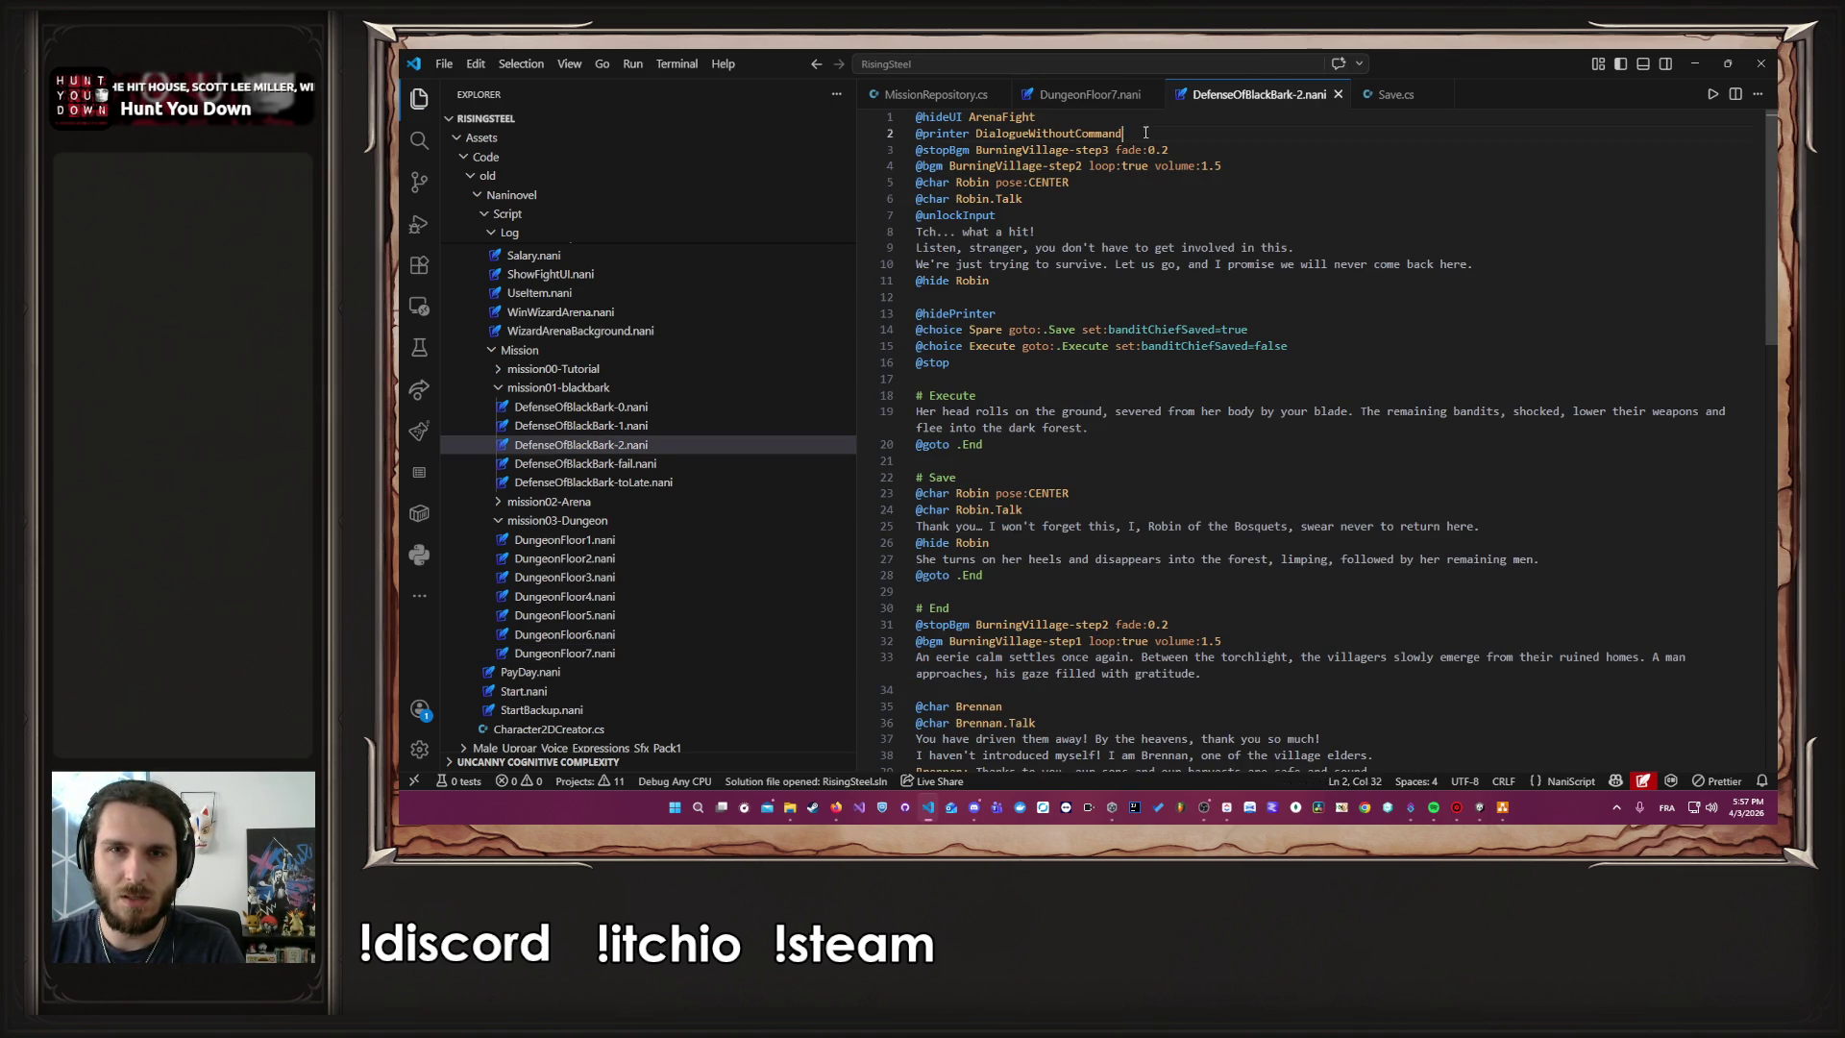
left_click(1098, 96)
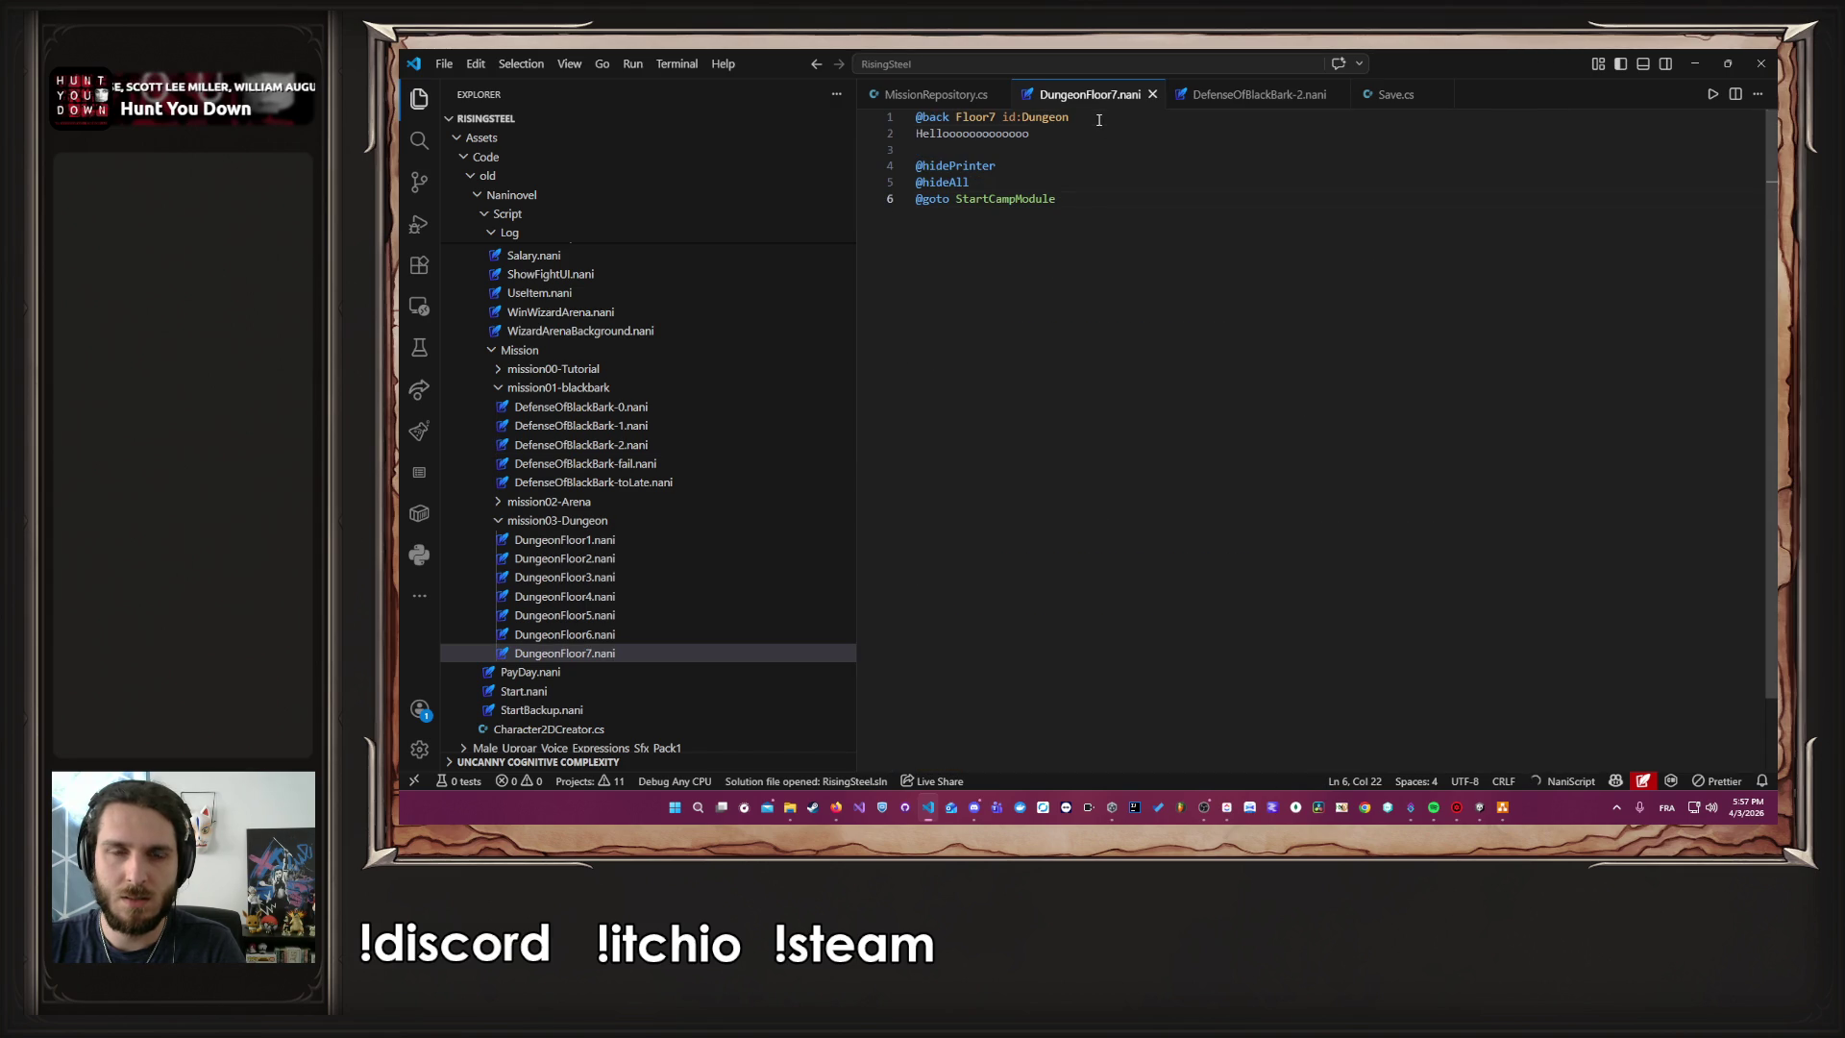
key("Home")
key("Return")
key("Up")
type("@printer DialogueWithoutCommand")
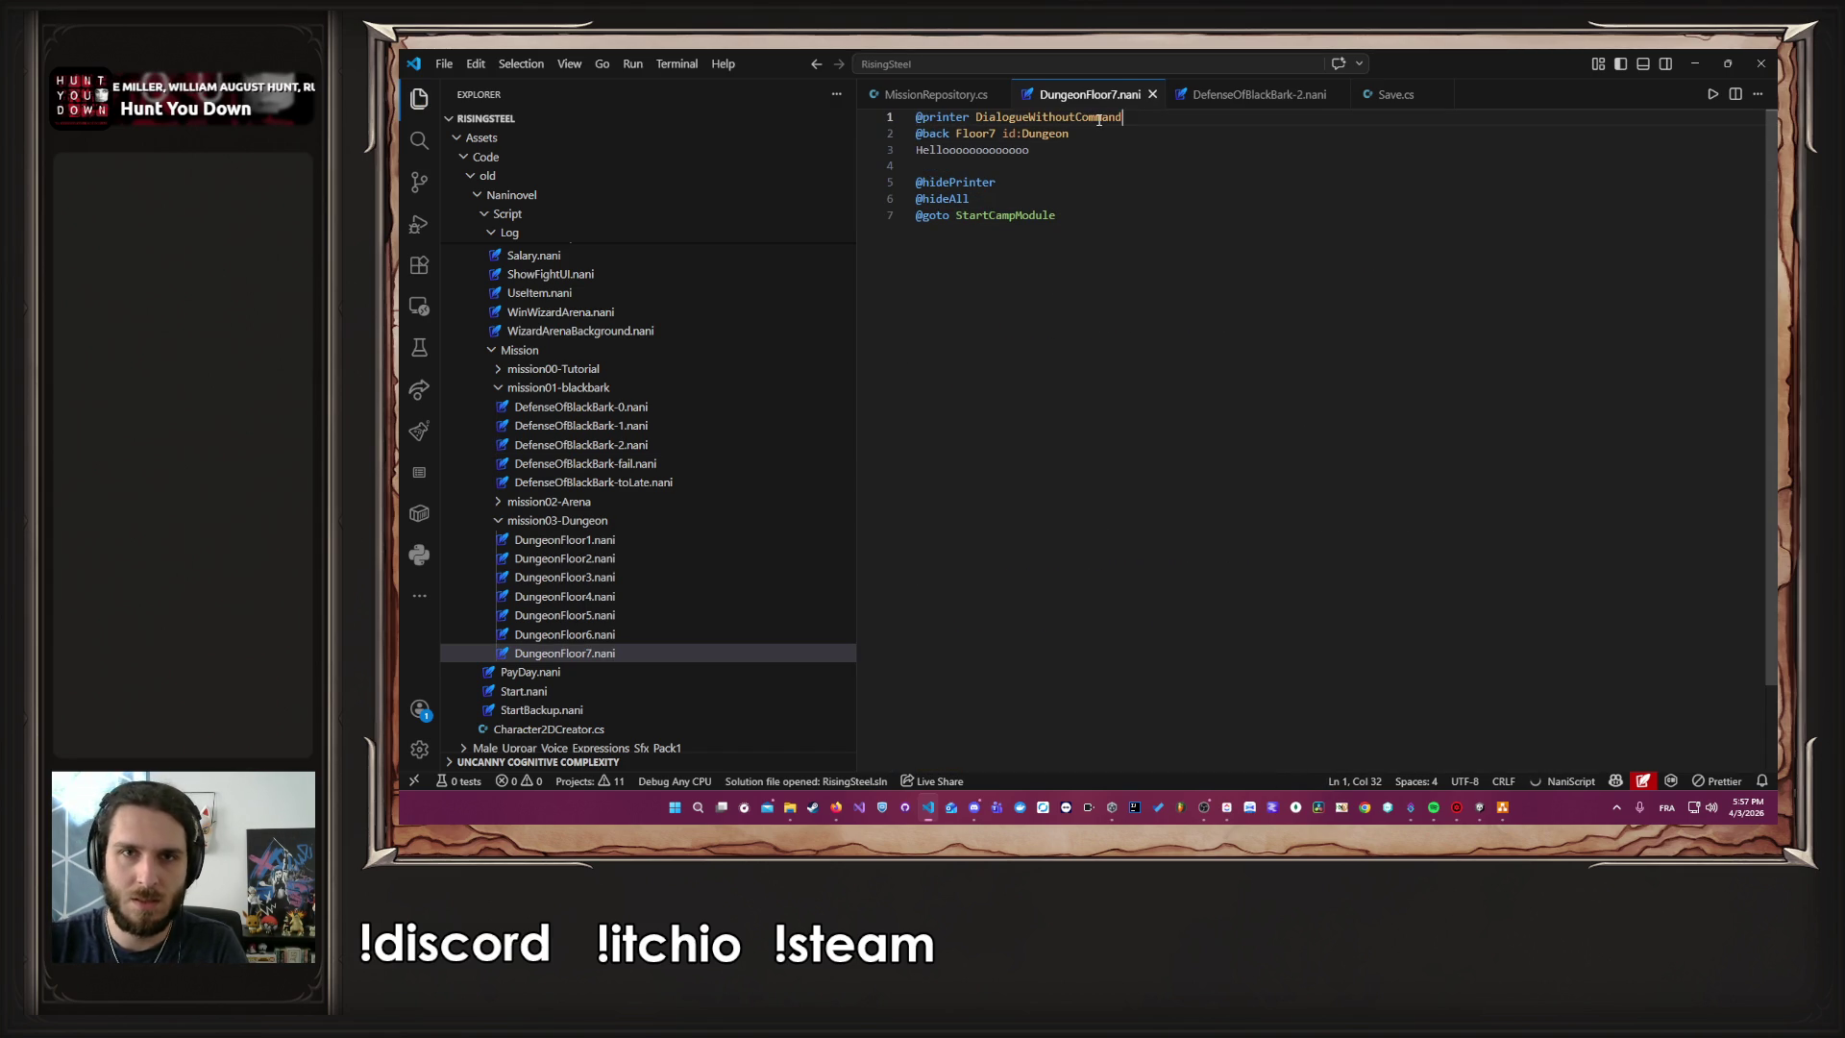
middle_click(1275, 96)
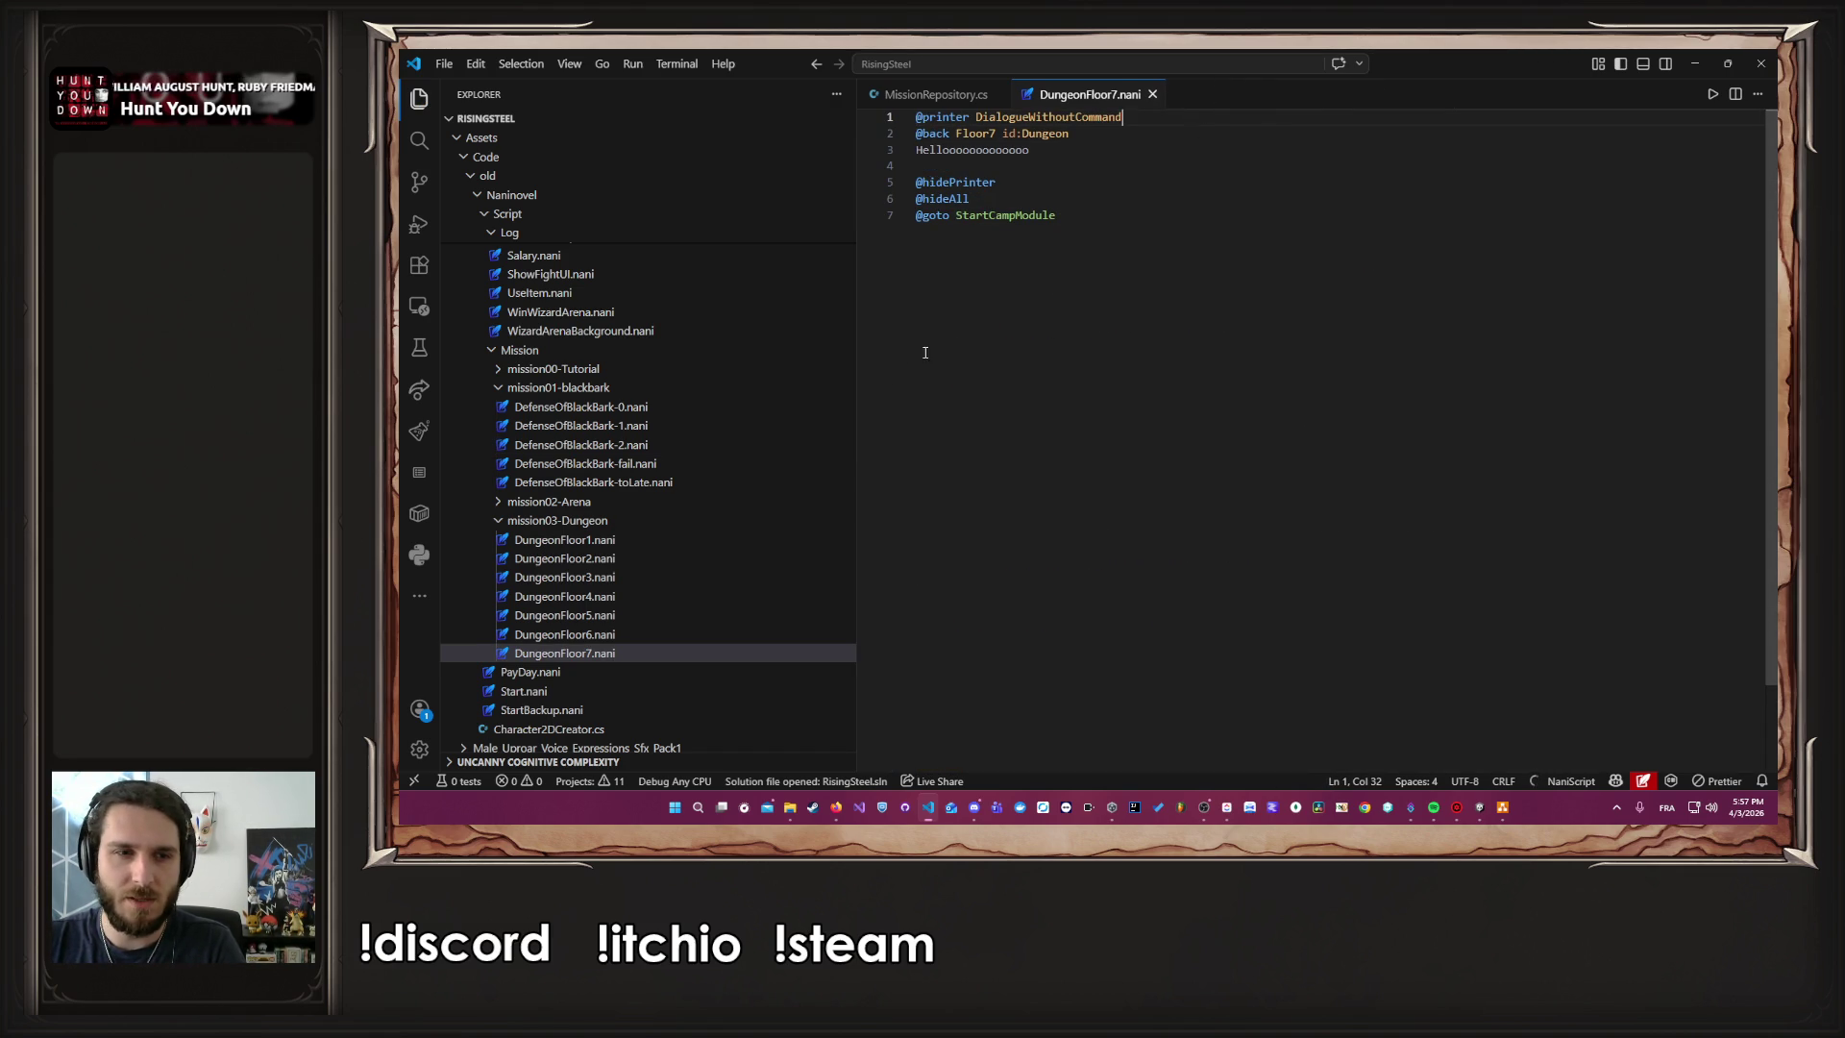
left_click(626, 642)
double_click(626, 640)
key("Return")
key("Up")
type("@printer DialogueWithoutCommand")
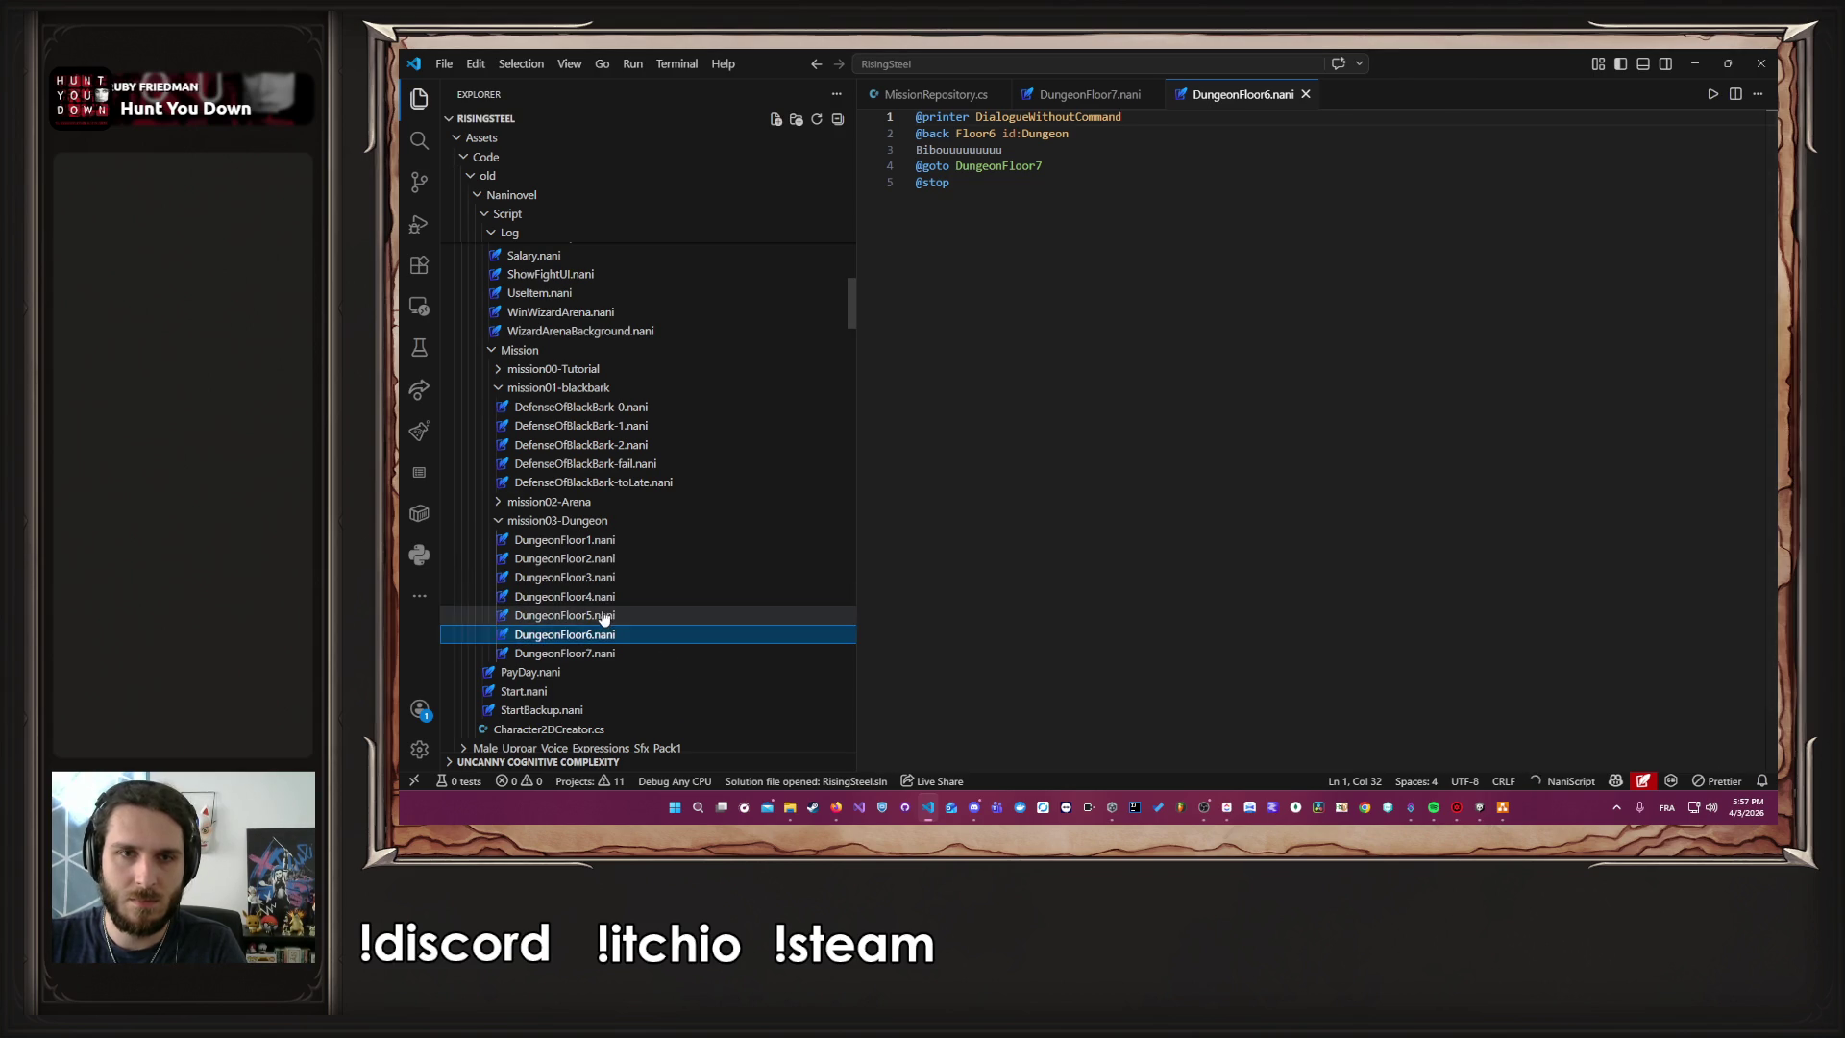
double_click(607, 616)
key("Return")
key("Up")
type("@printer DialogueWithoutCommand")
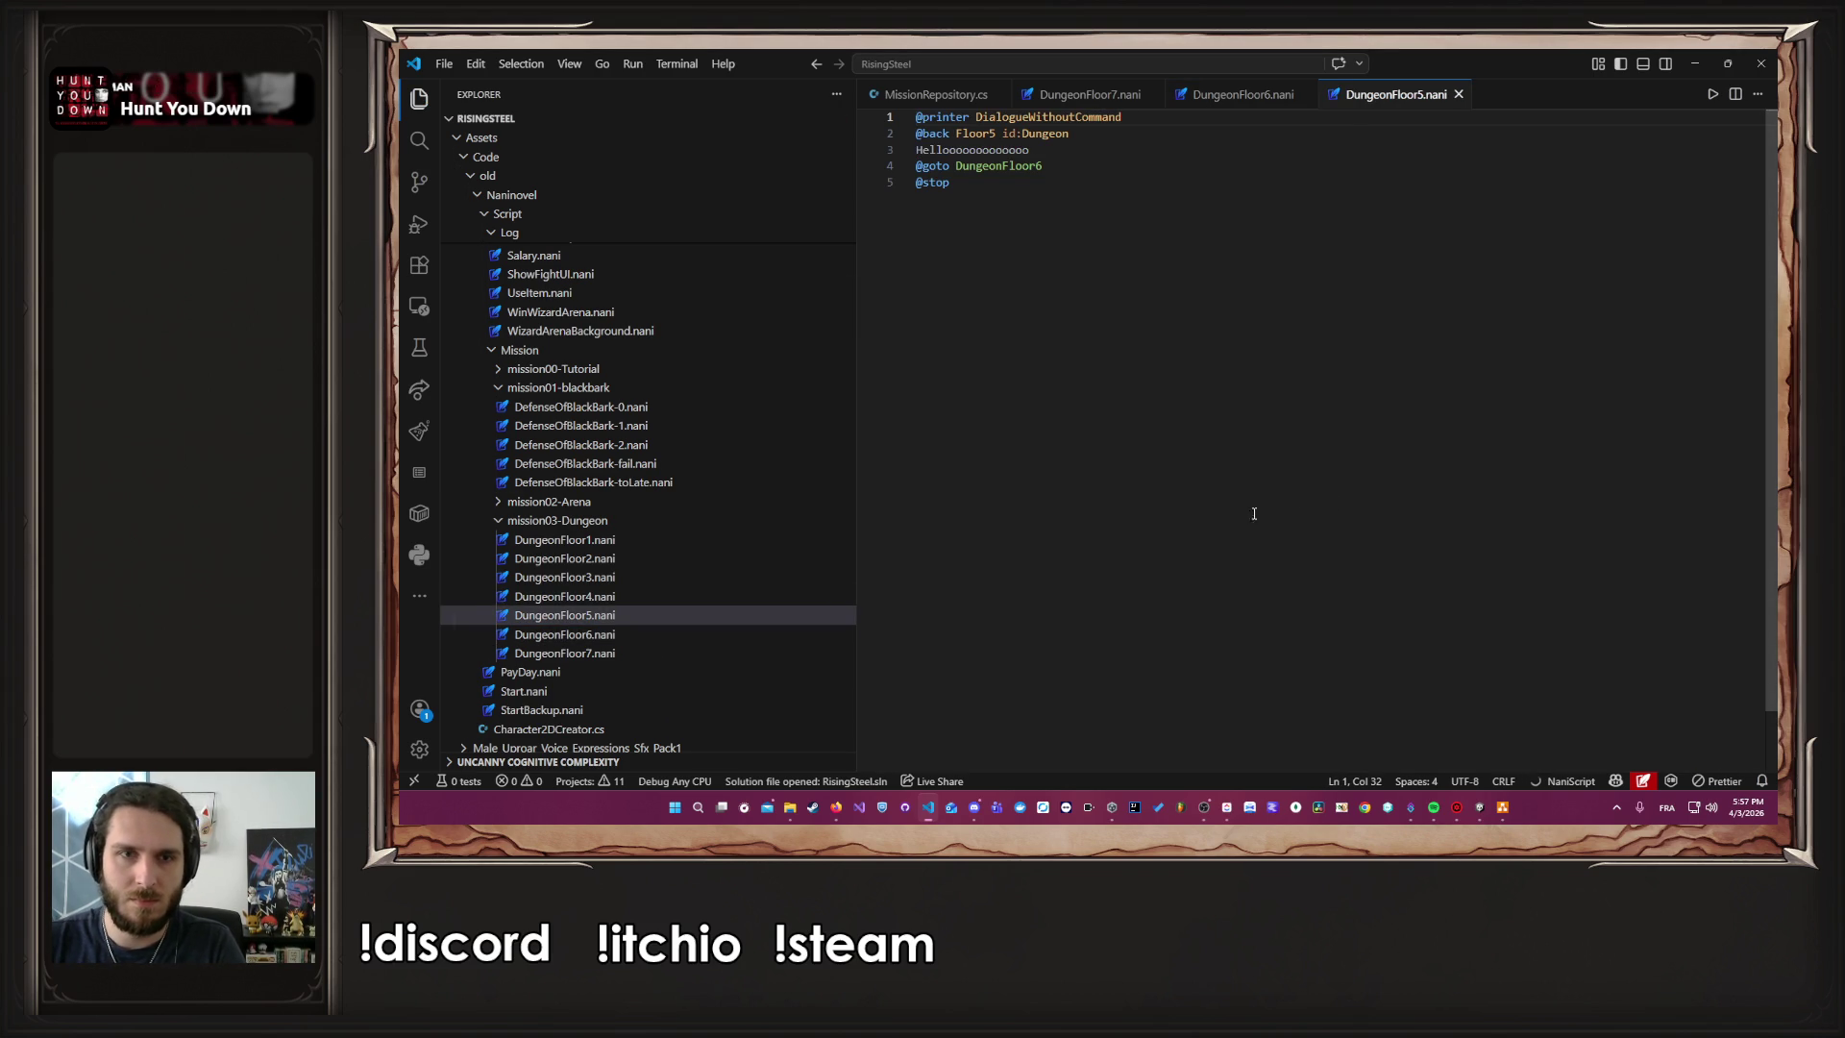
double_click(615, 597)
key("Return")
key("Up")
type("@printer DialogueWithoutCommand")
double_click(577, 578)
key("ctrl+c")
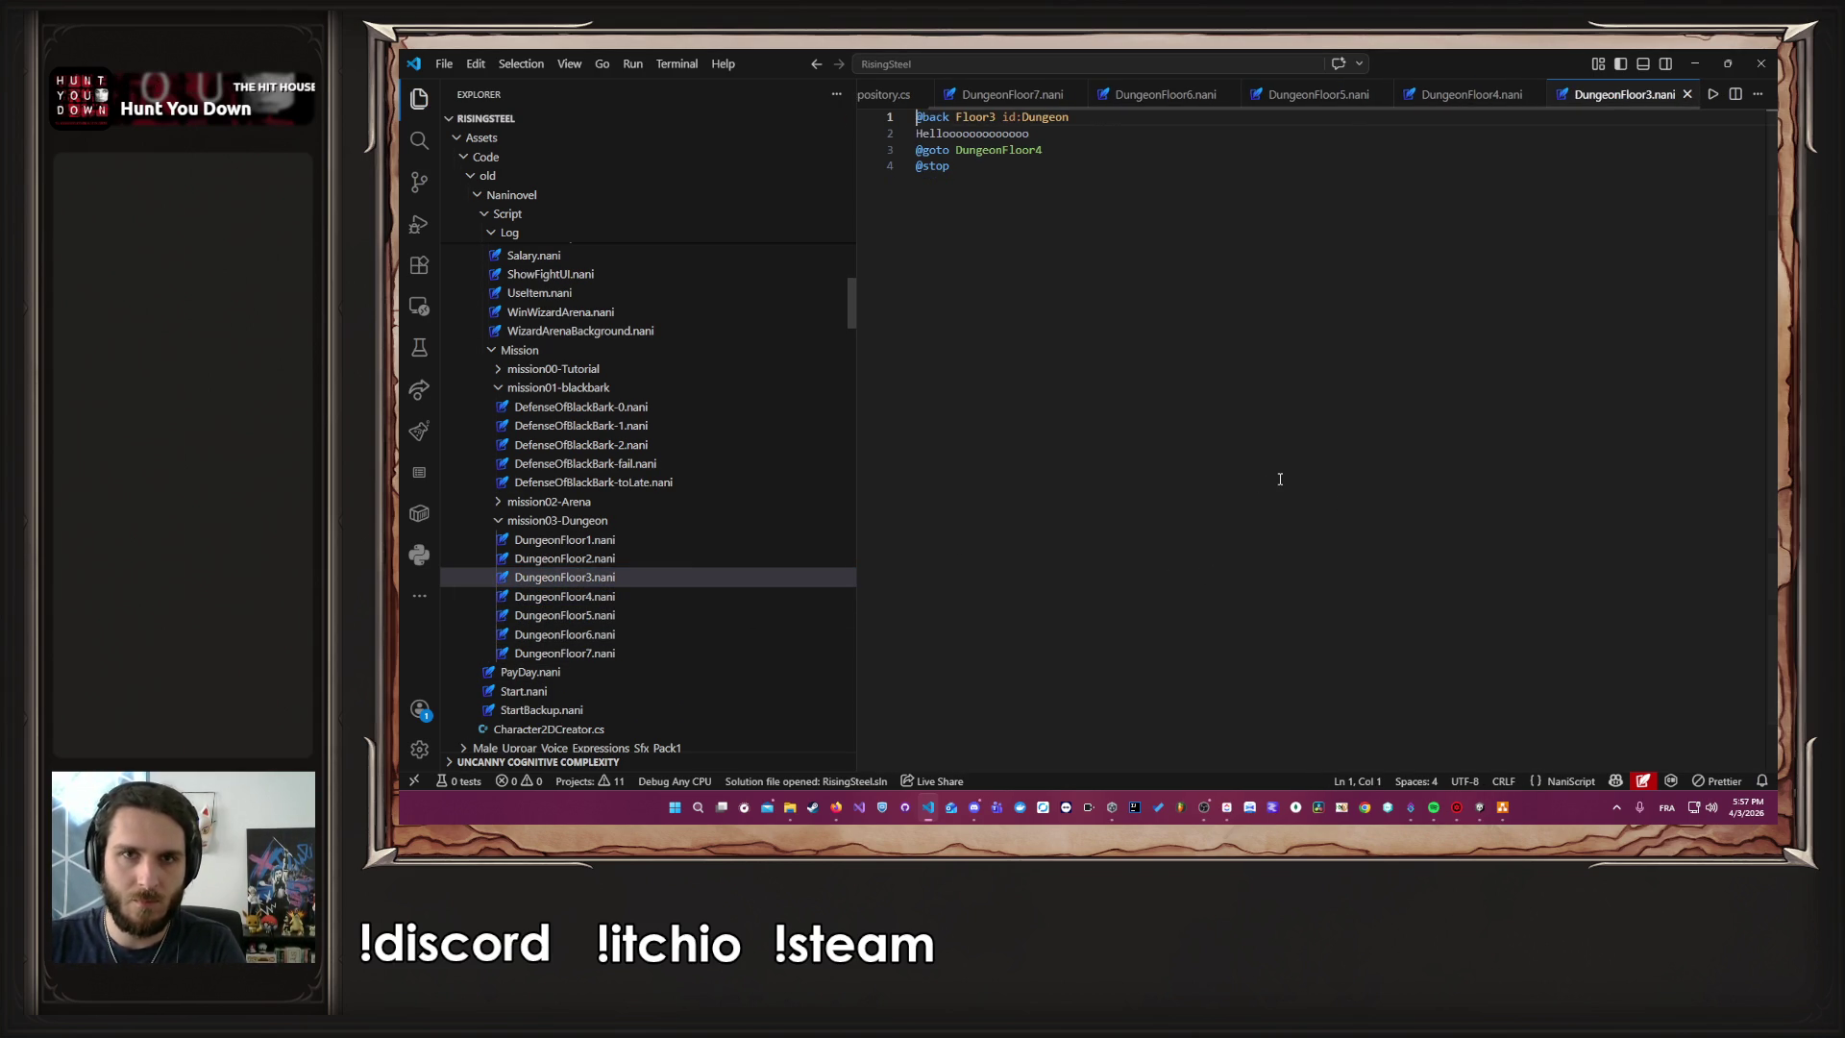
key("Return")
key("Up")
type("@printer DialogueWithoutCommand")
double_click(565, 559)
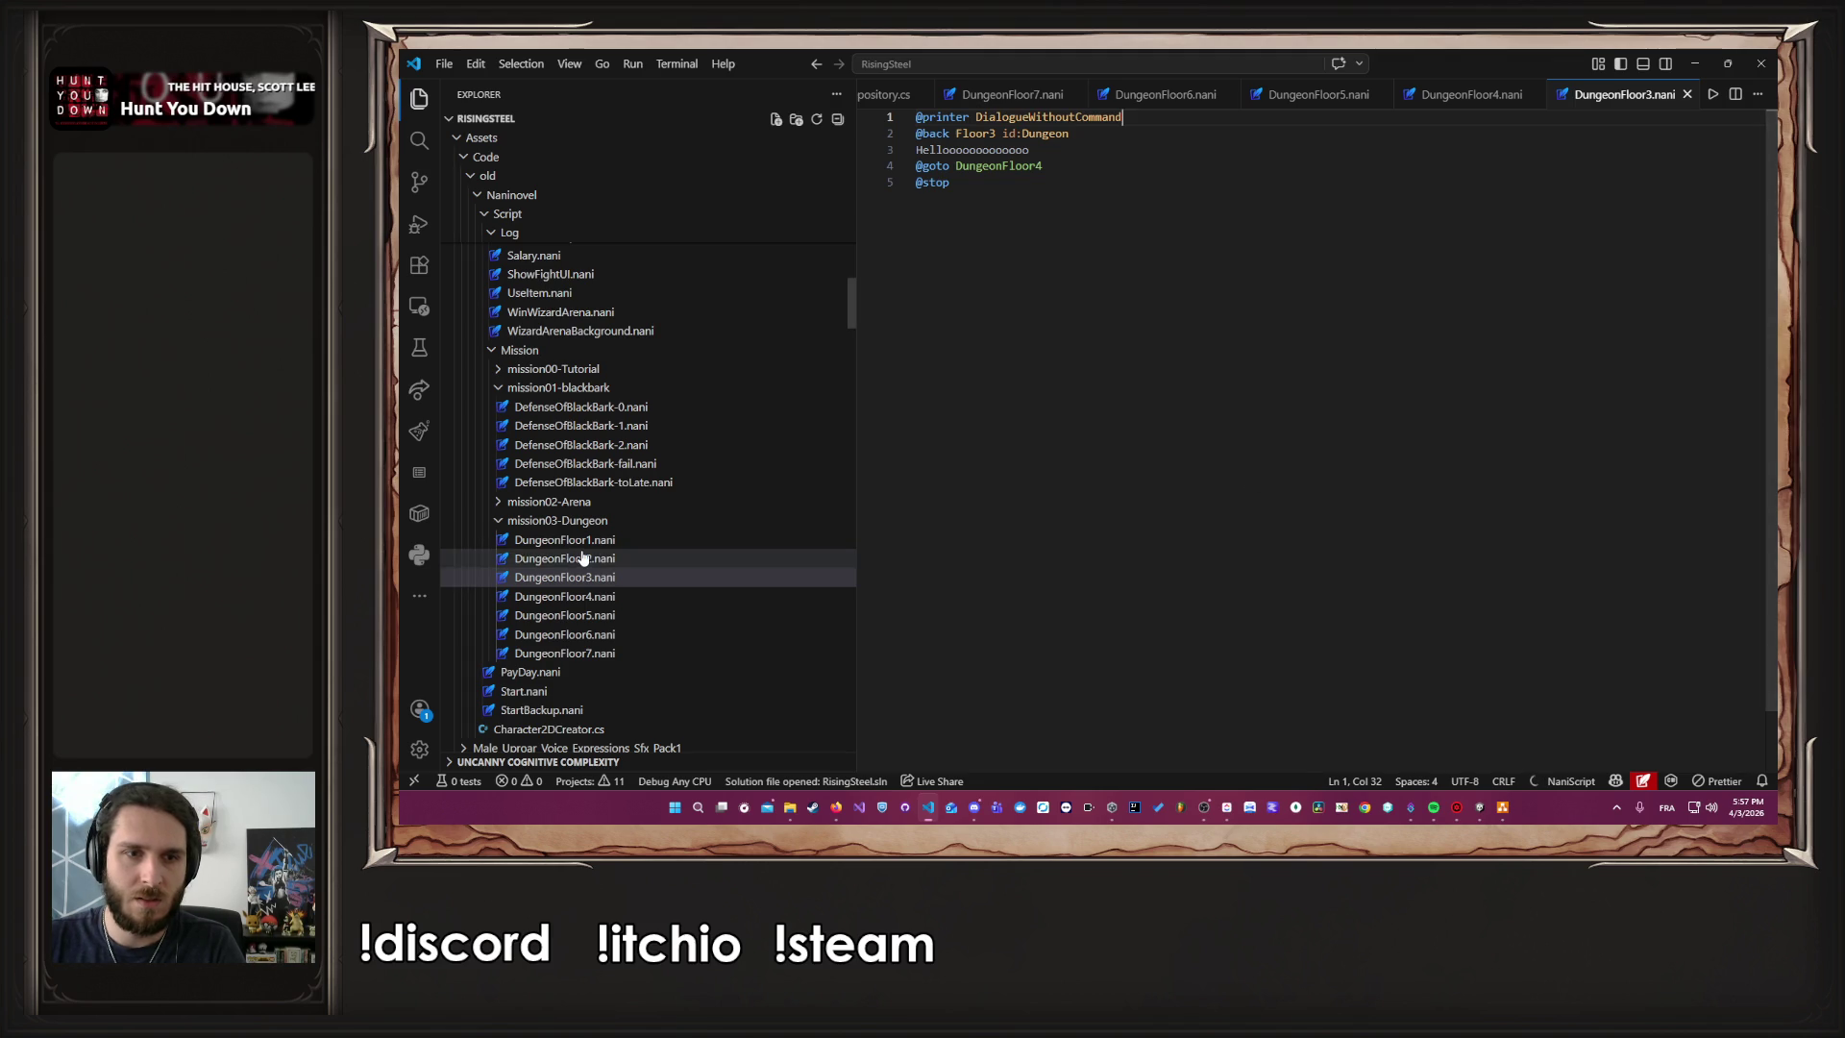
key("Return")
key("Up")
key("ctrl+v")
key("ctrl+s")
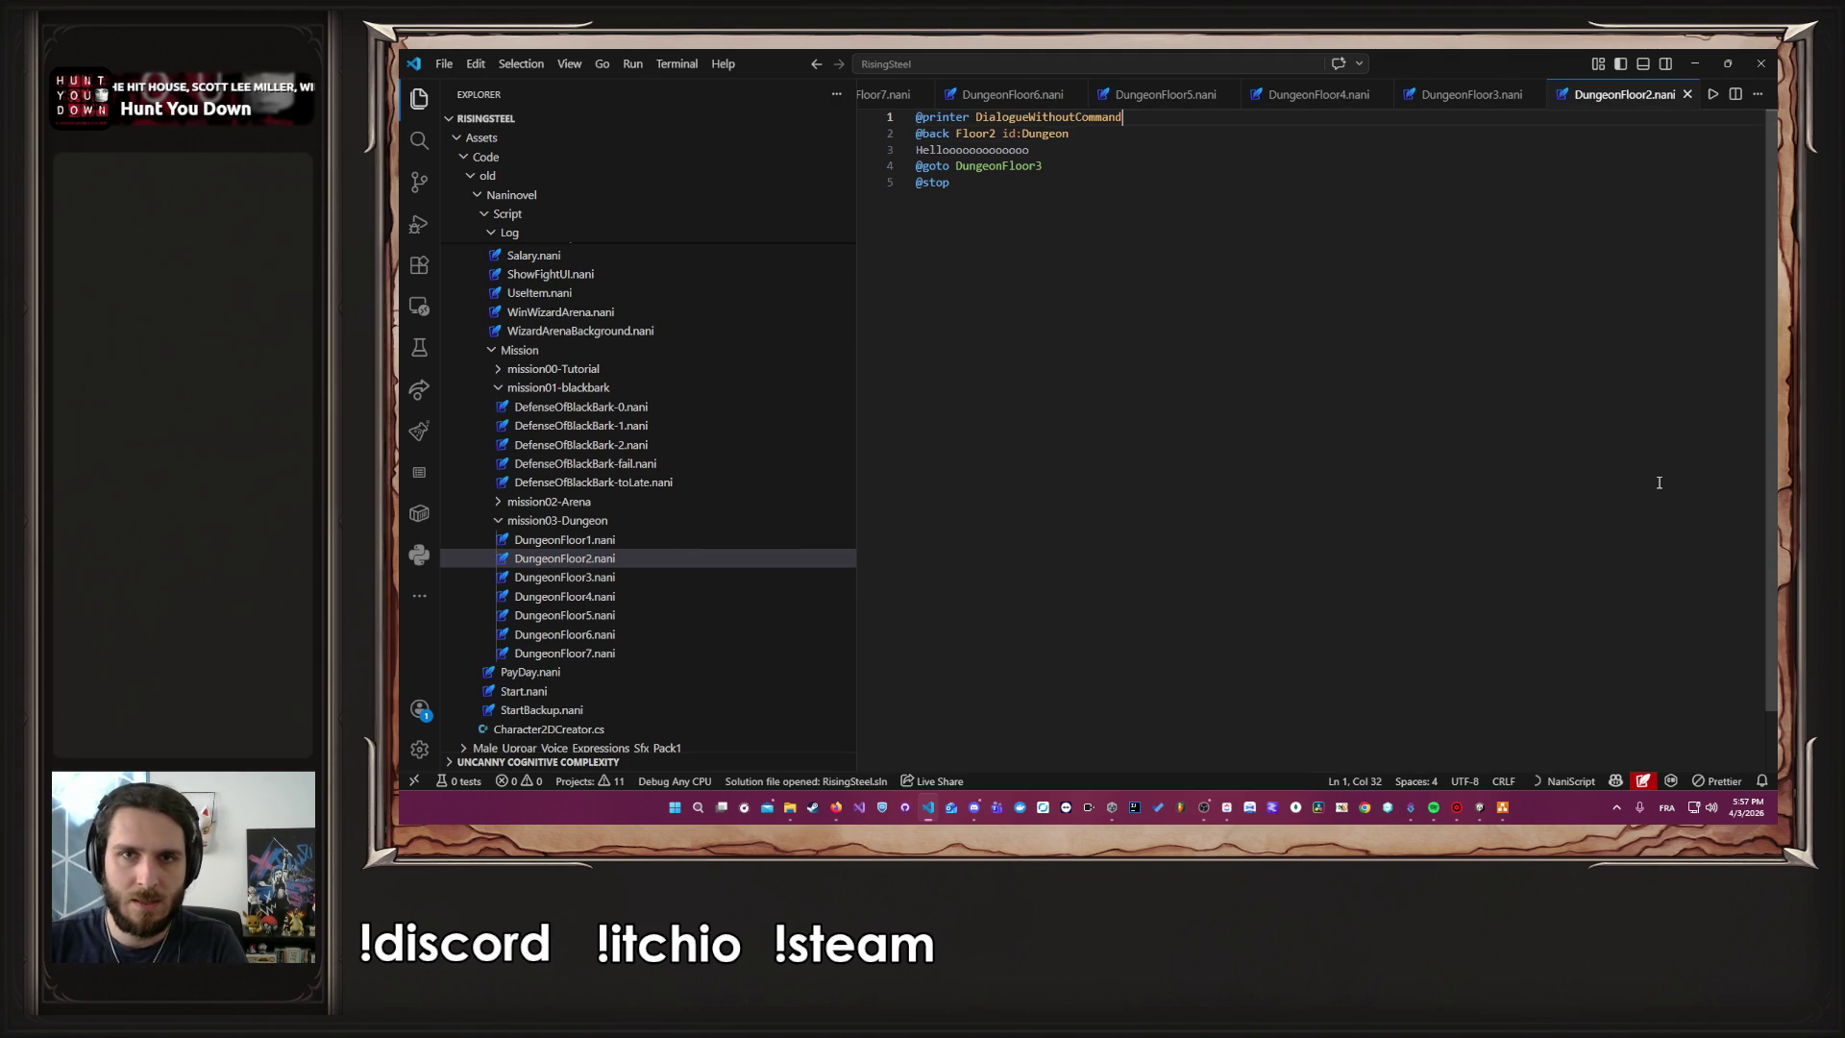
double_click(624, 541)
key("Return")
key("Up")
key("ctrl+v")
key("ctrl+s")
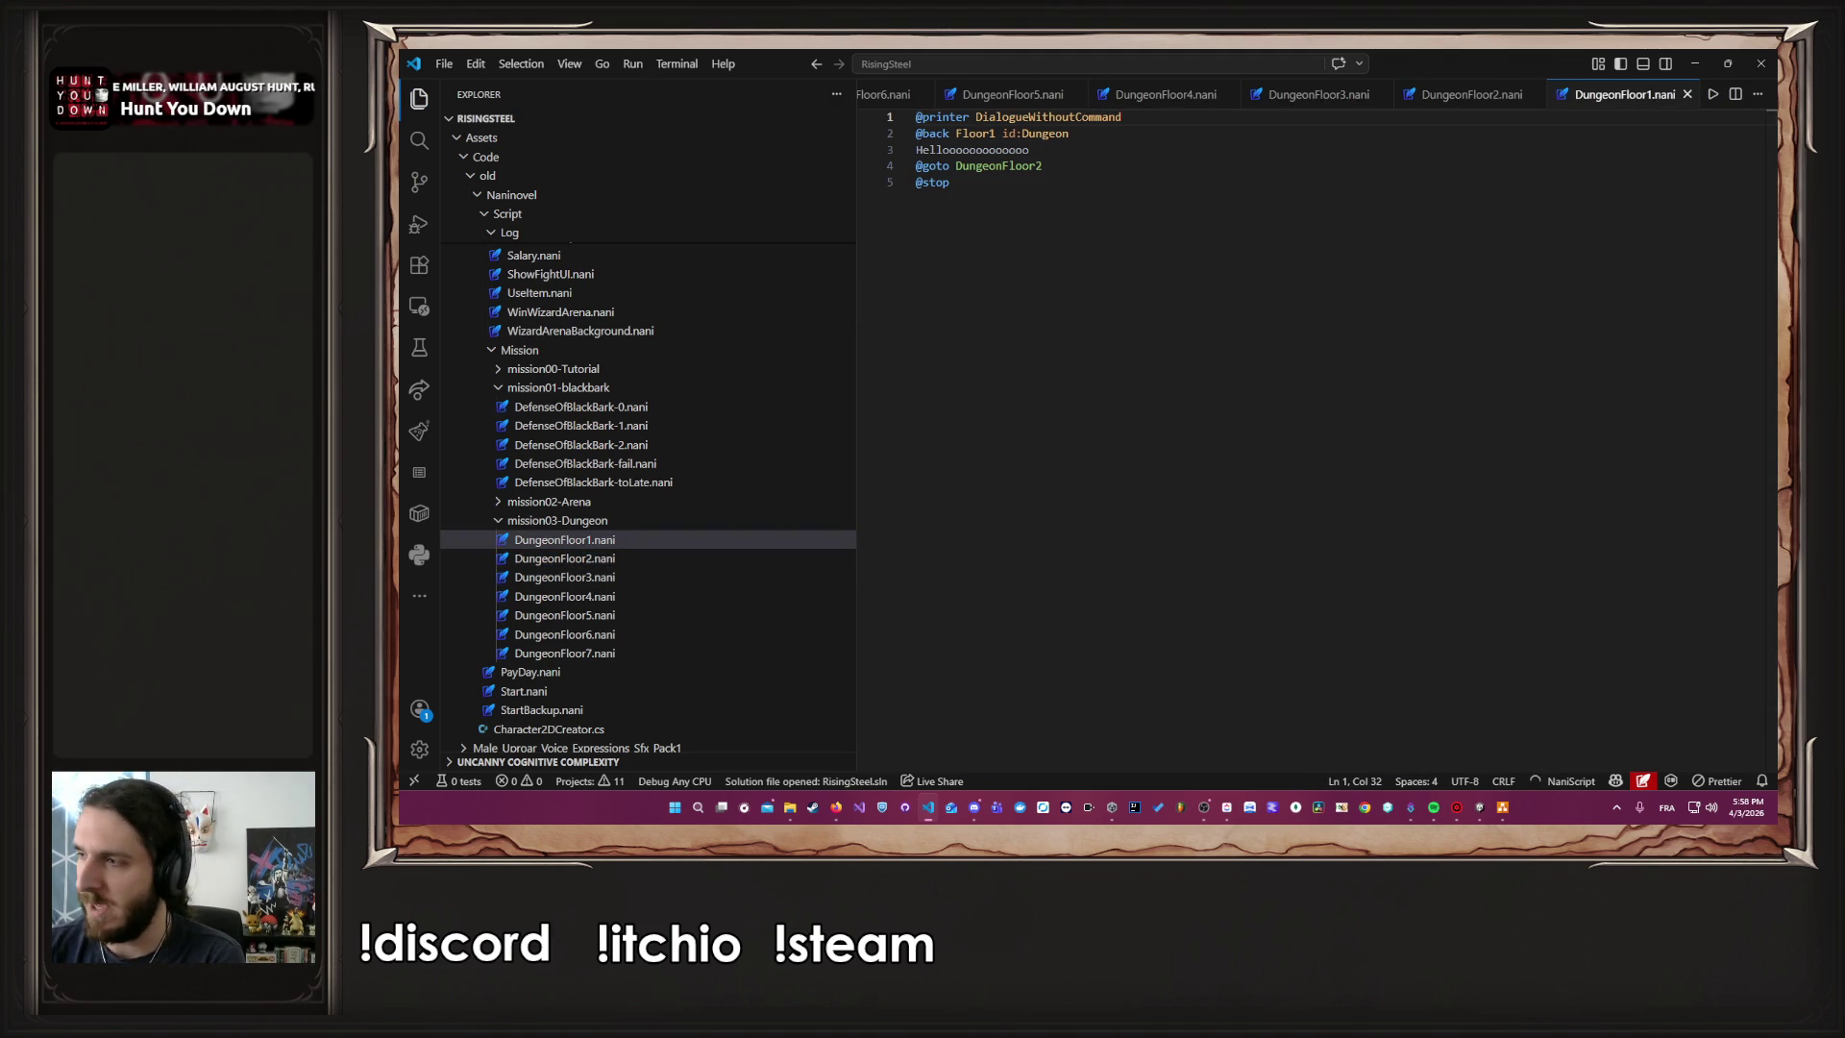
left_click(1695, 64)
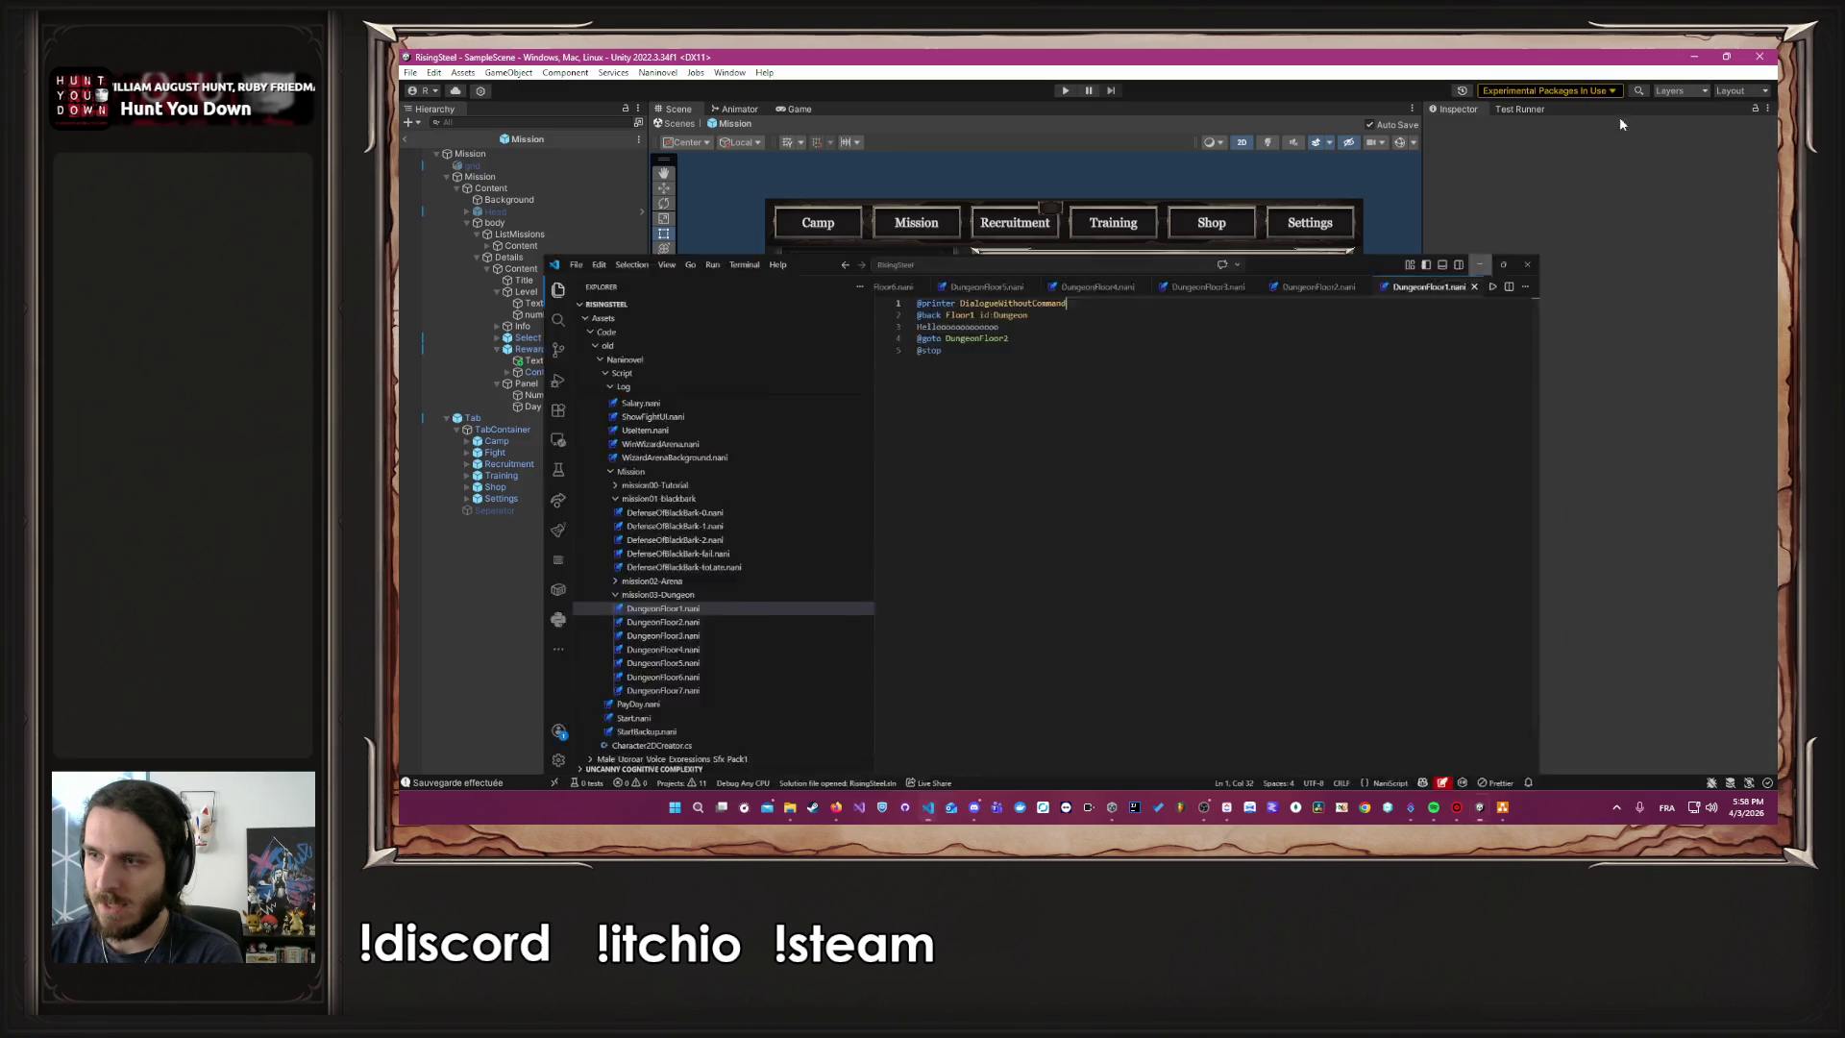
Start the game from the saved game and look over the Arena and Dungeon missions
left_click(1064, 91)
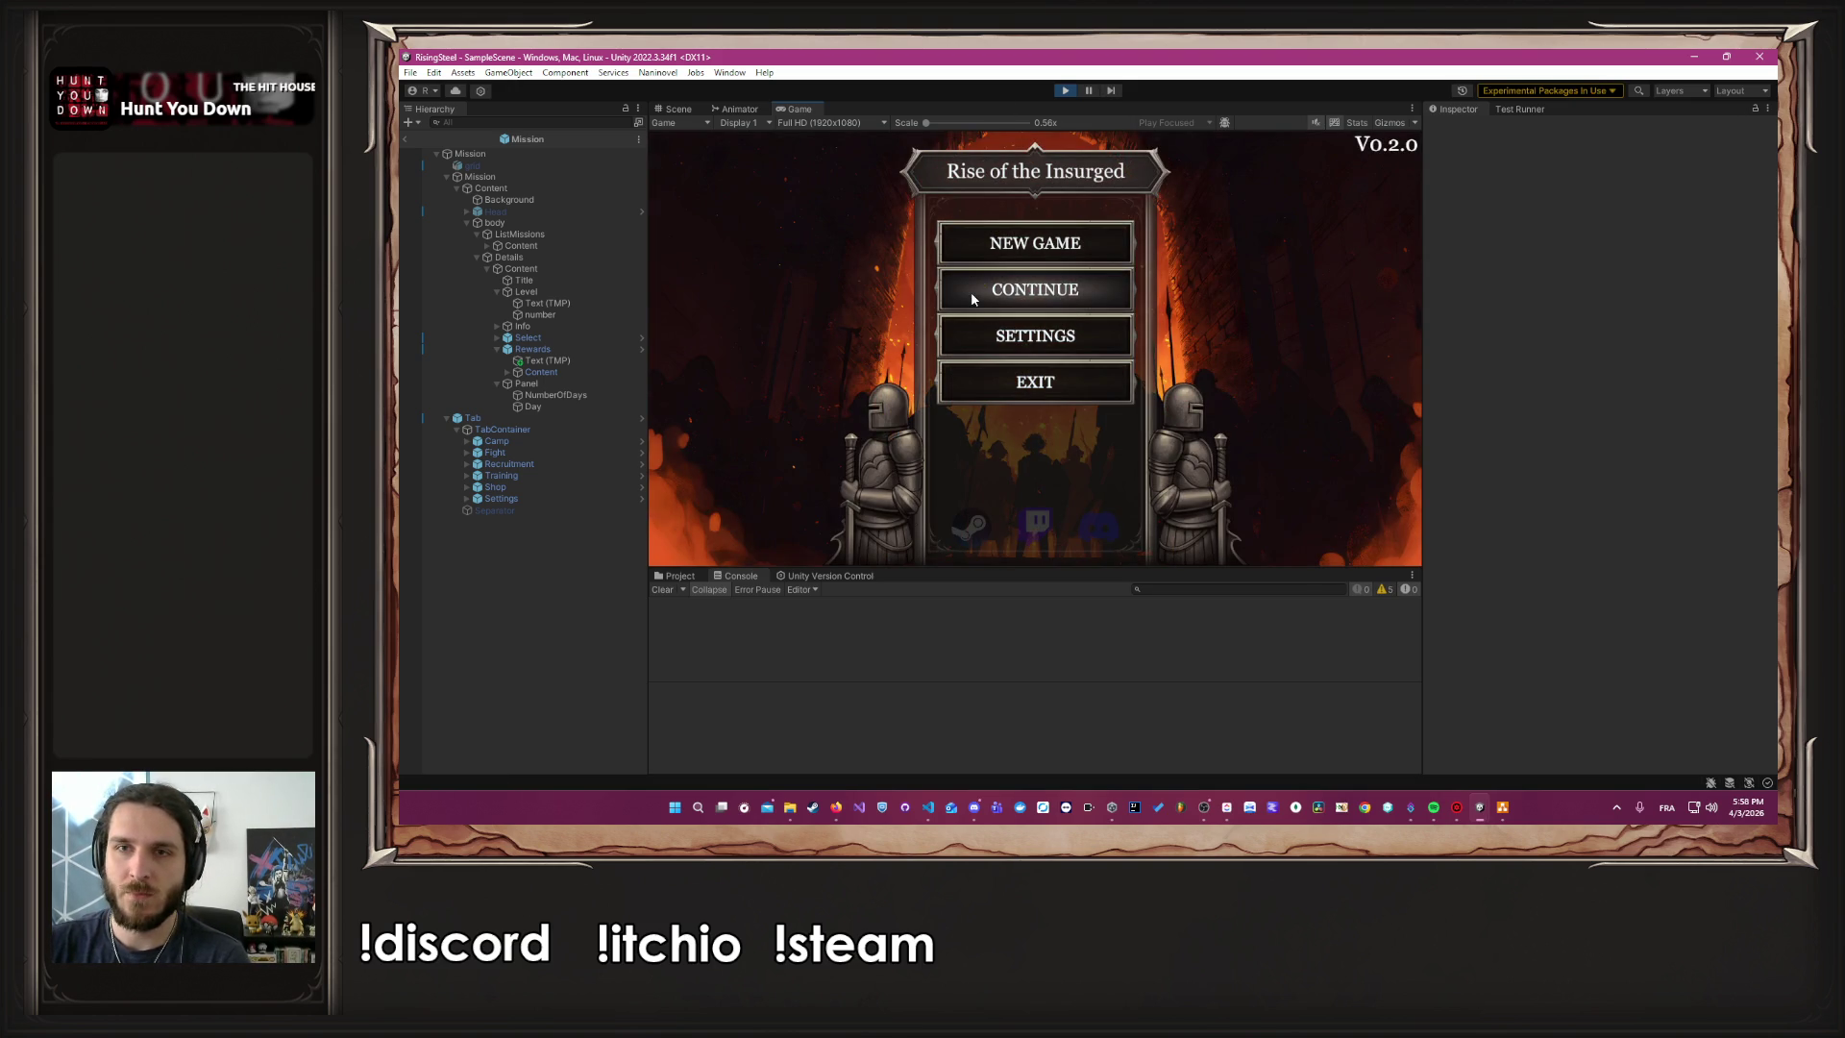
left_click(972, 291)
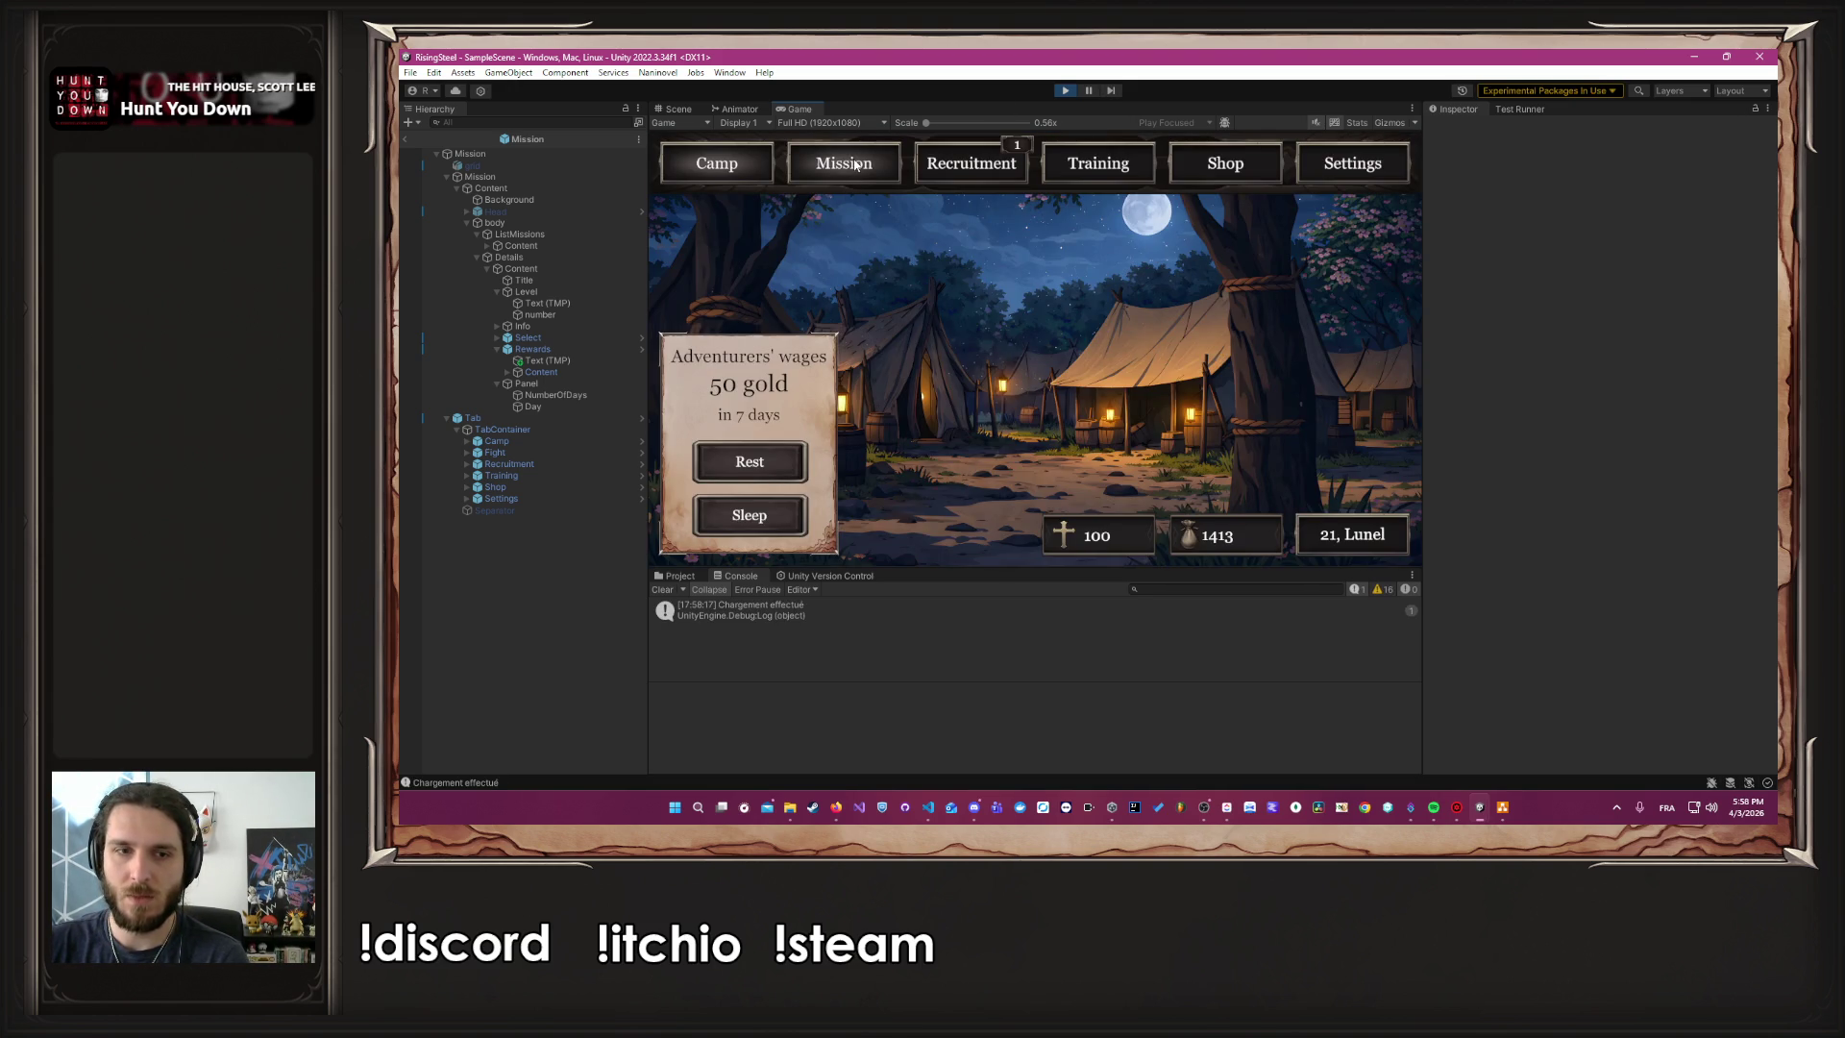
left_click(856, 165)
left_click(852, 287)
left_click(842, 223)
left_click(828, 280)
left_click(1208, 520)
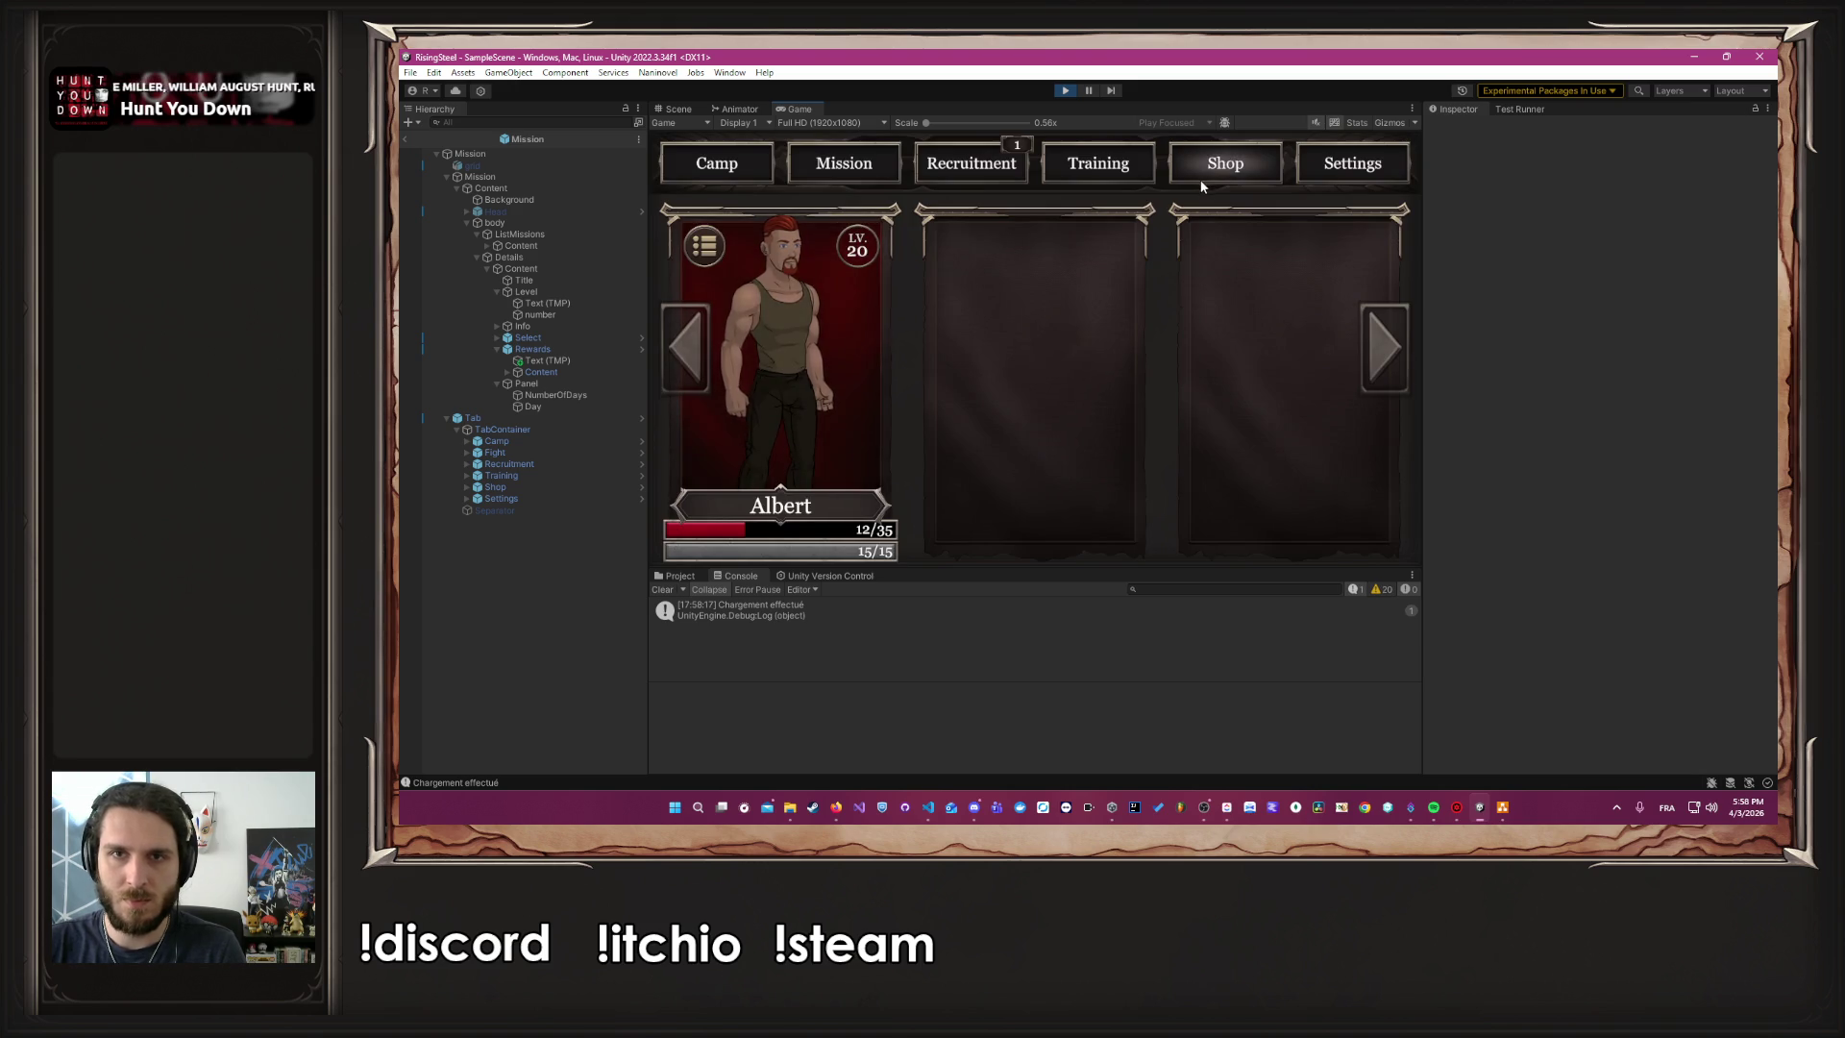
Buy the Aspirant Scroll and the Hunter Scroll in the shop
left_click(1206, 175)
left_click(1099, 417)
left_click(798, 418)
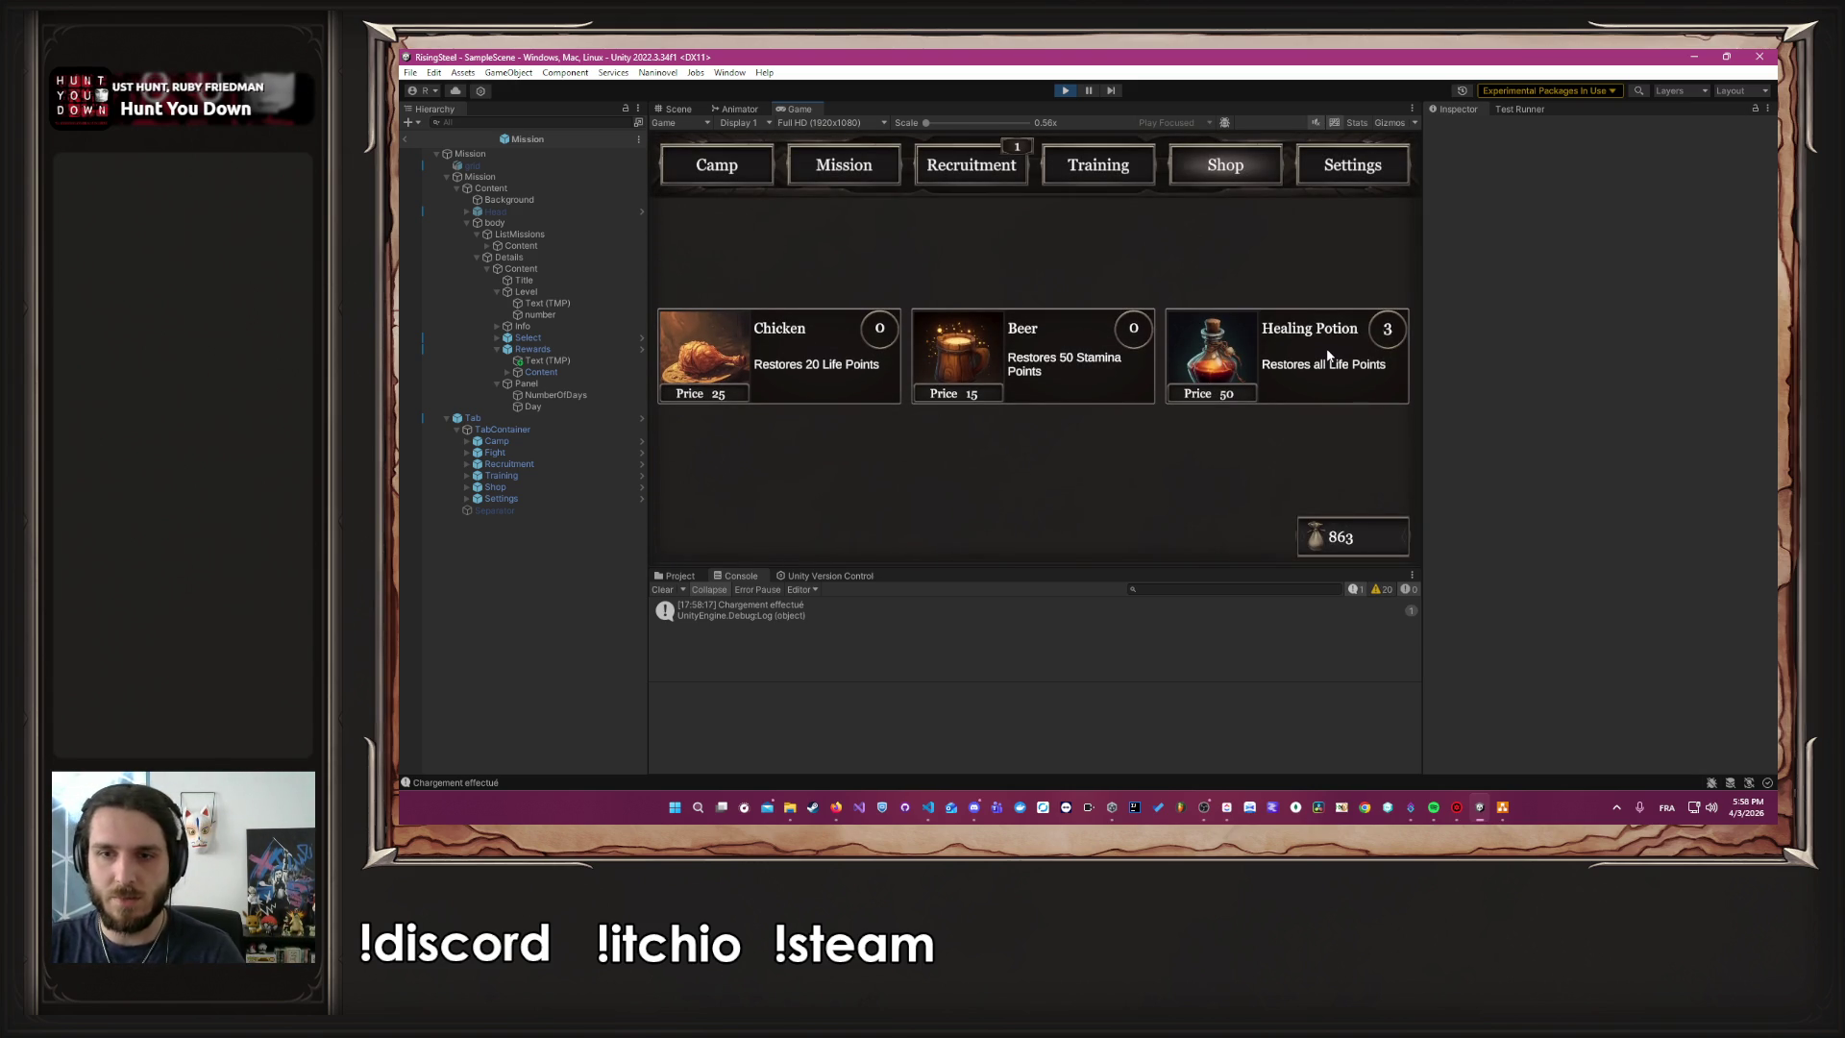
Promote Albert to Soldier in Training and give him the Power Strike skill
left_click(1094, 171)
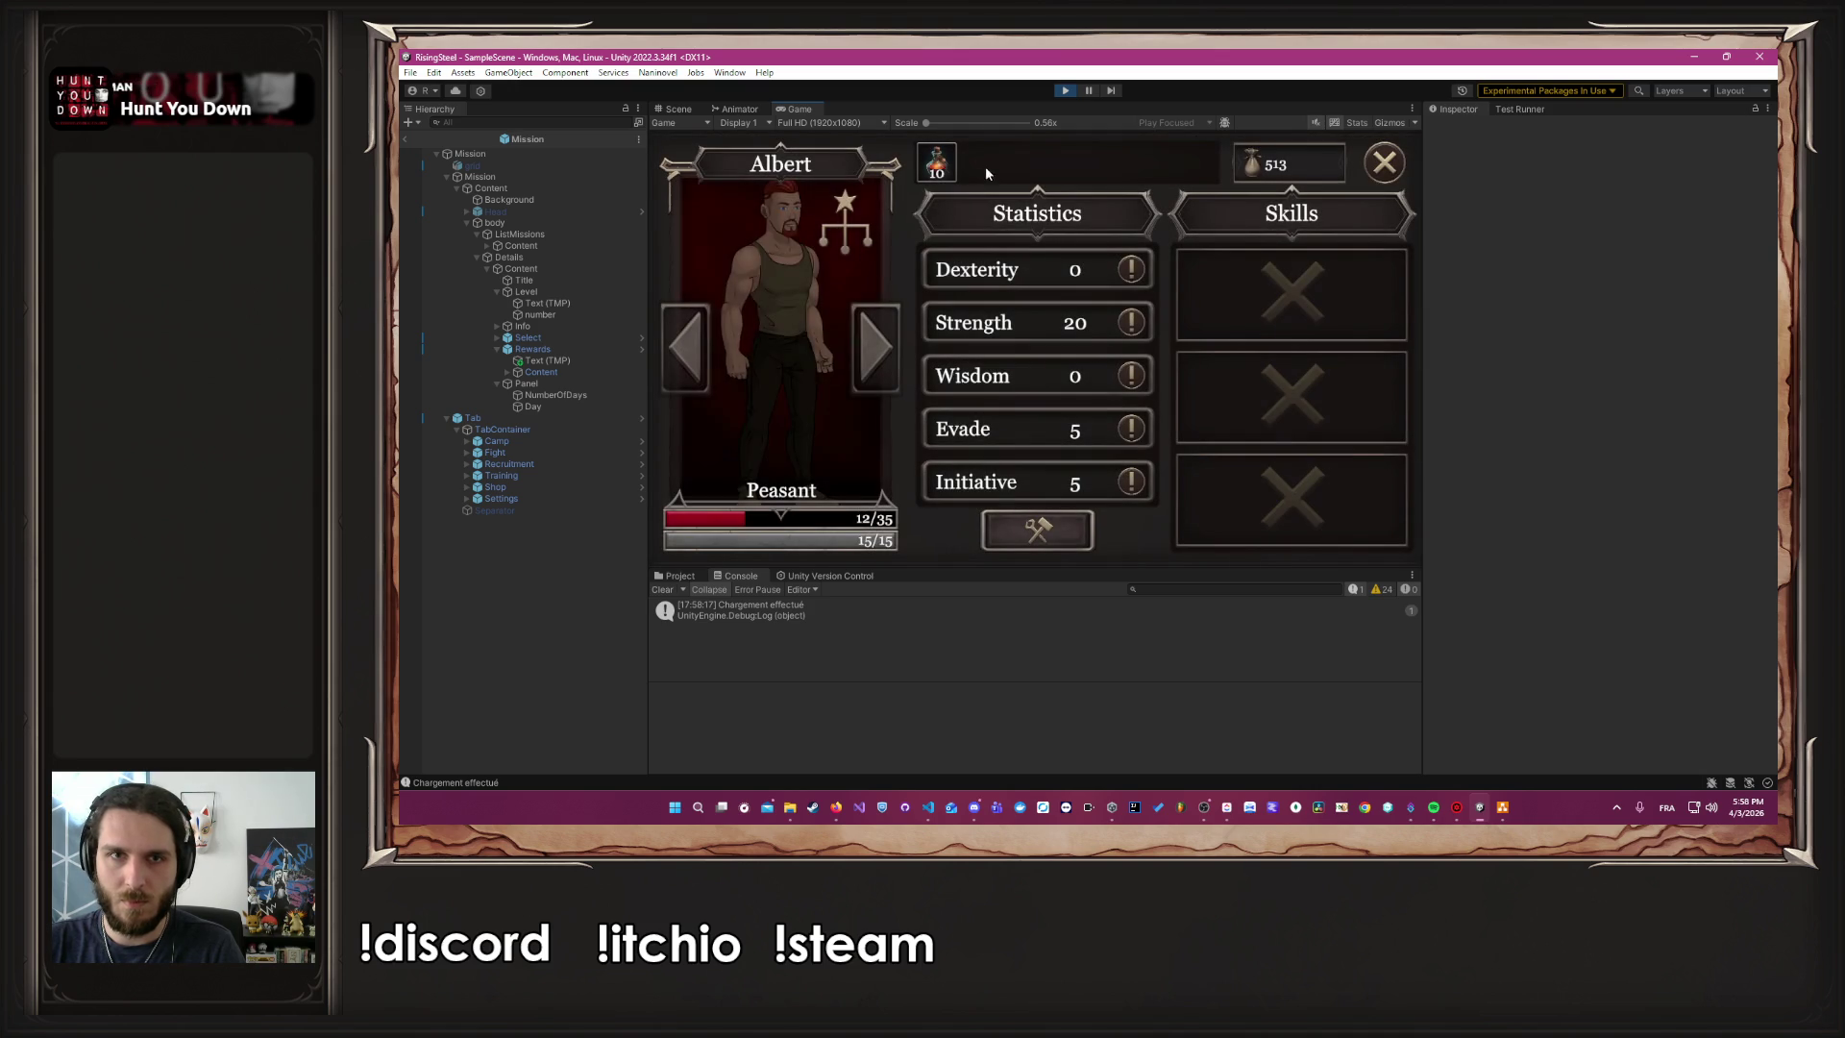
left_click(849, 283)
left_click(1084, 176)
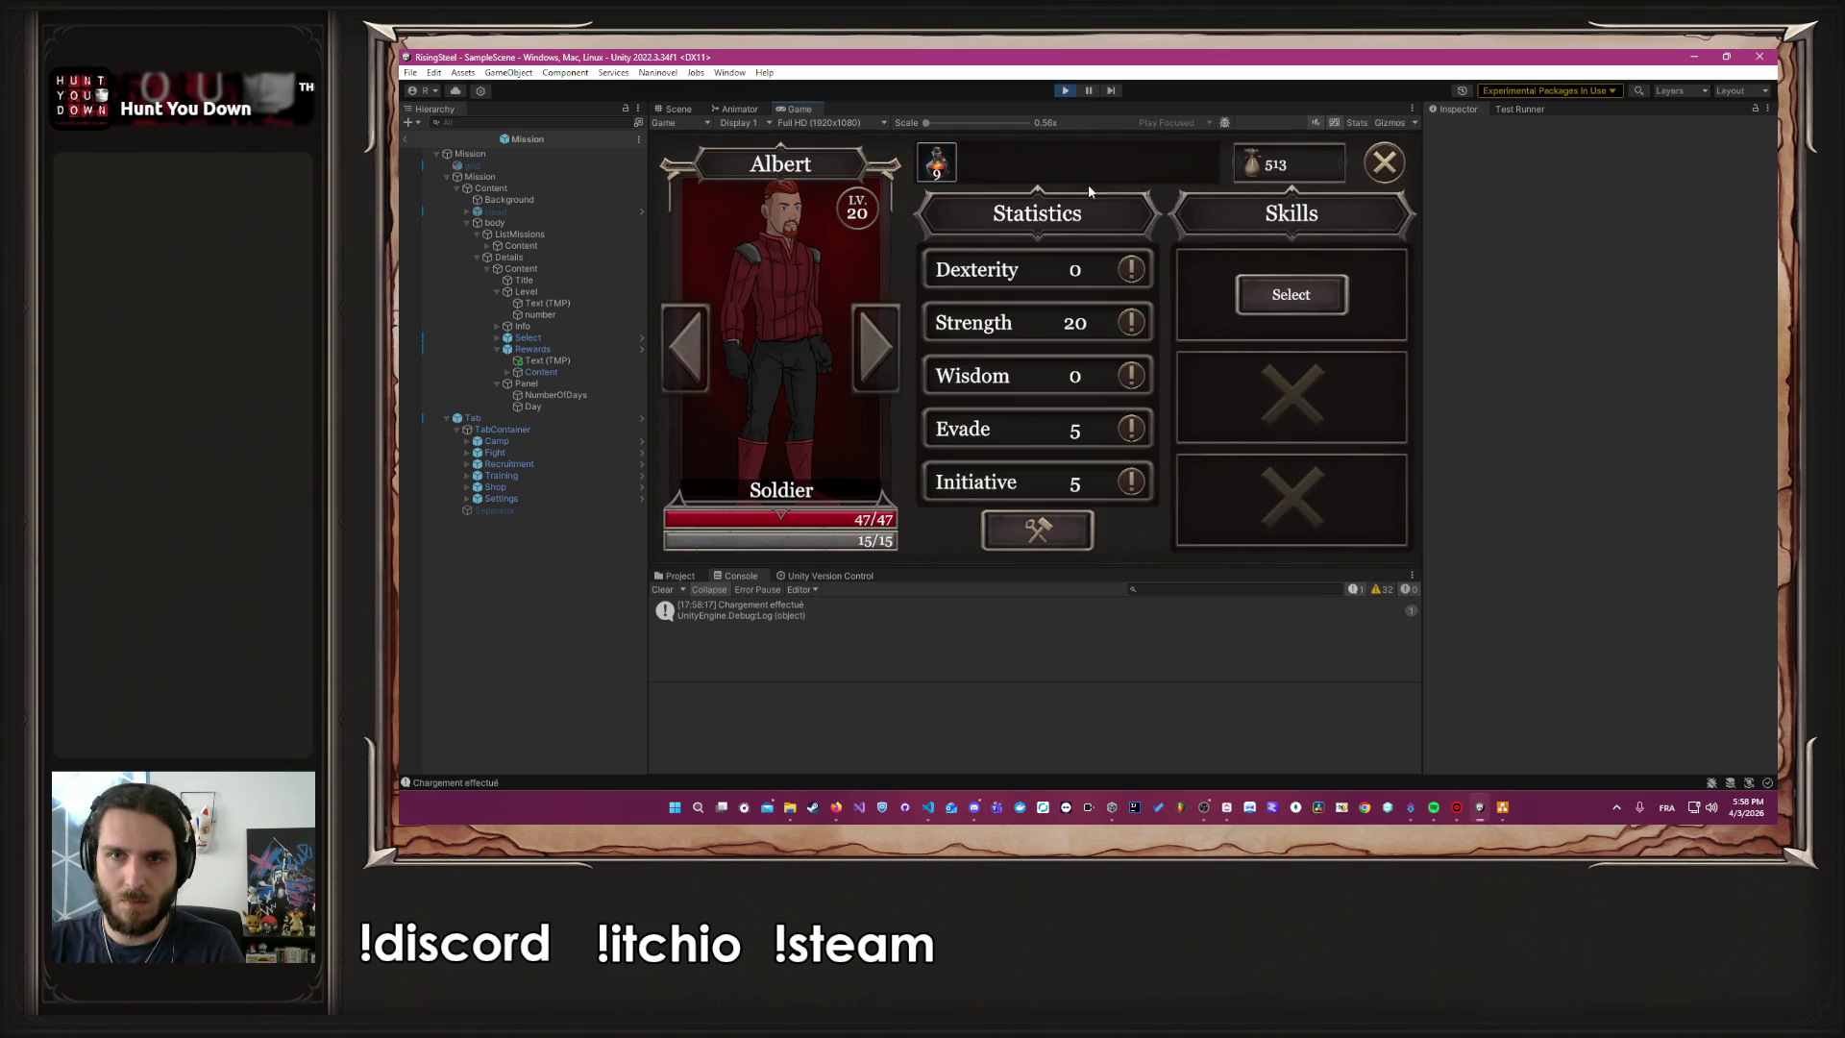
left_click(1288, 292)
left_click(1258, 356)
left_click(1372, 171)
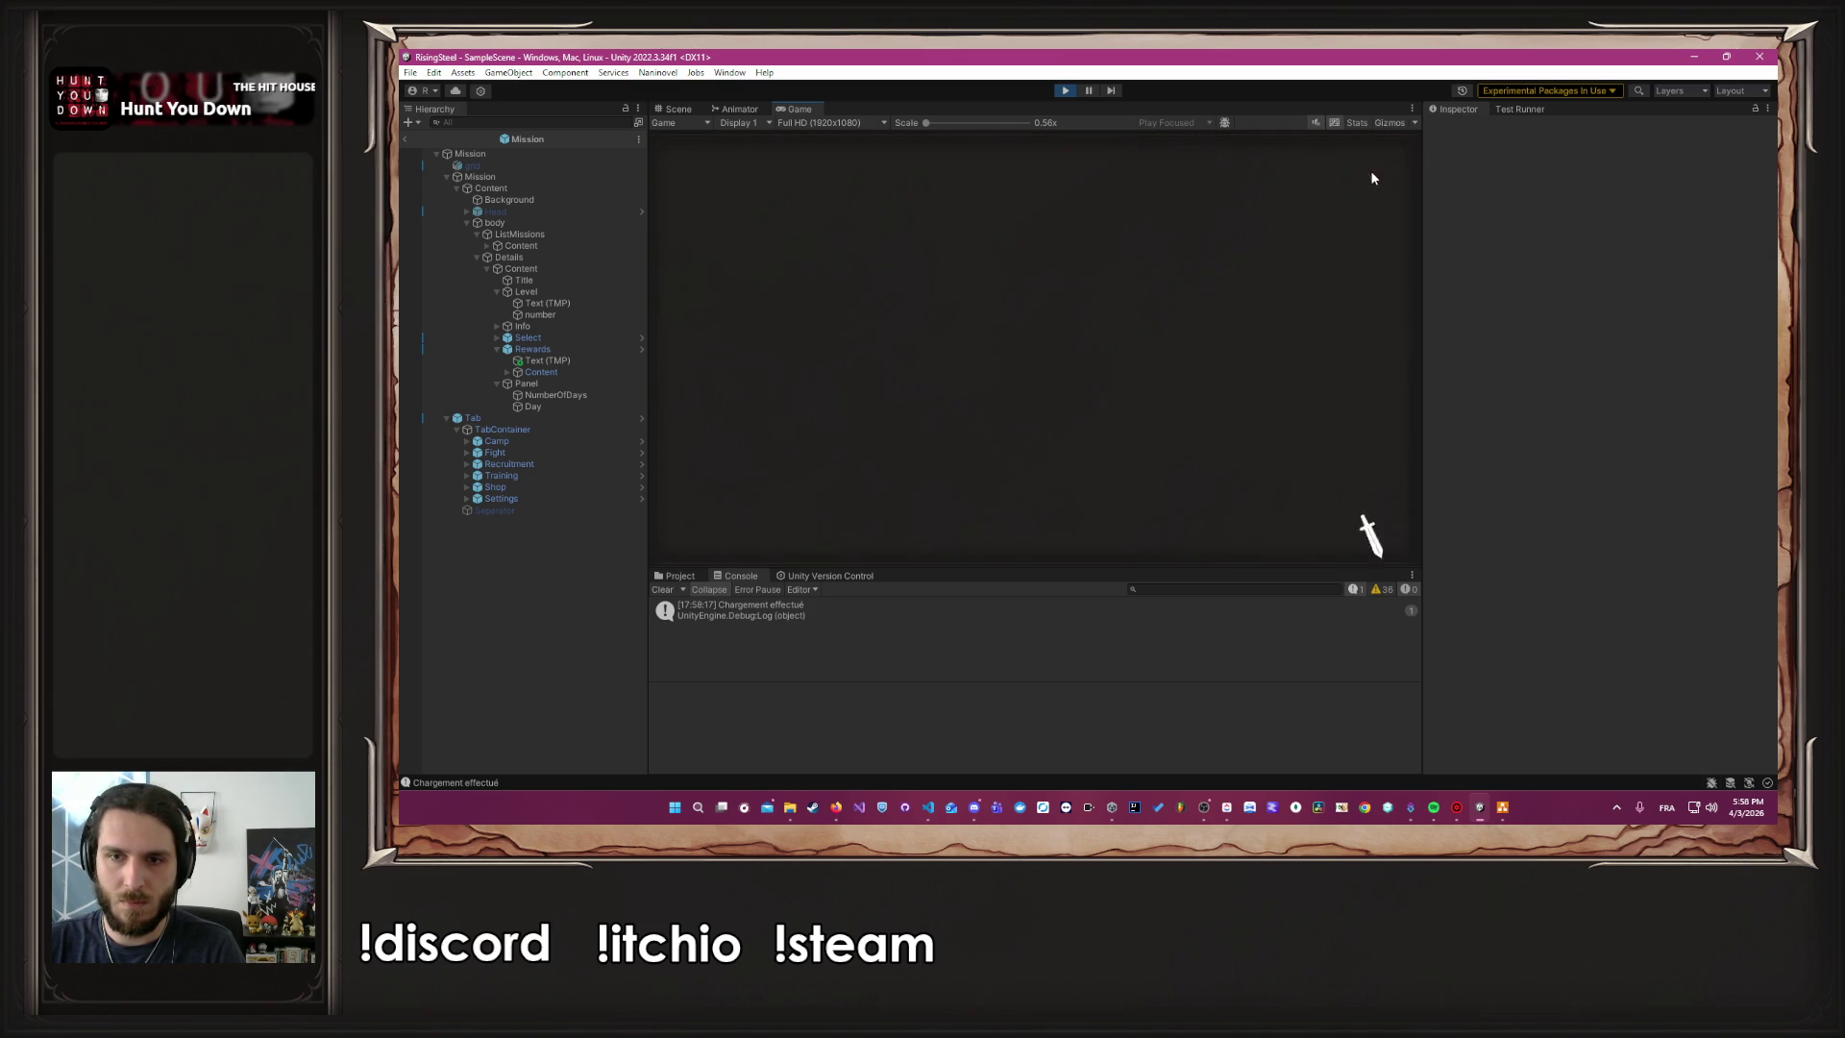
Launch the Dungeon mission with Albert and advance its first dialogue line
left_click(824, 170)
left_click(803, 280)
left_click(1156, 502)
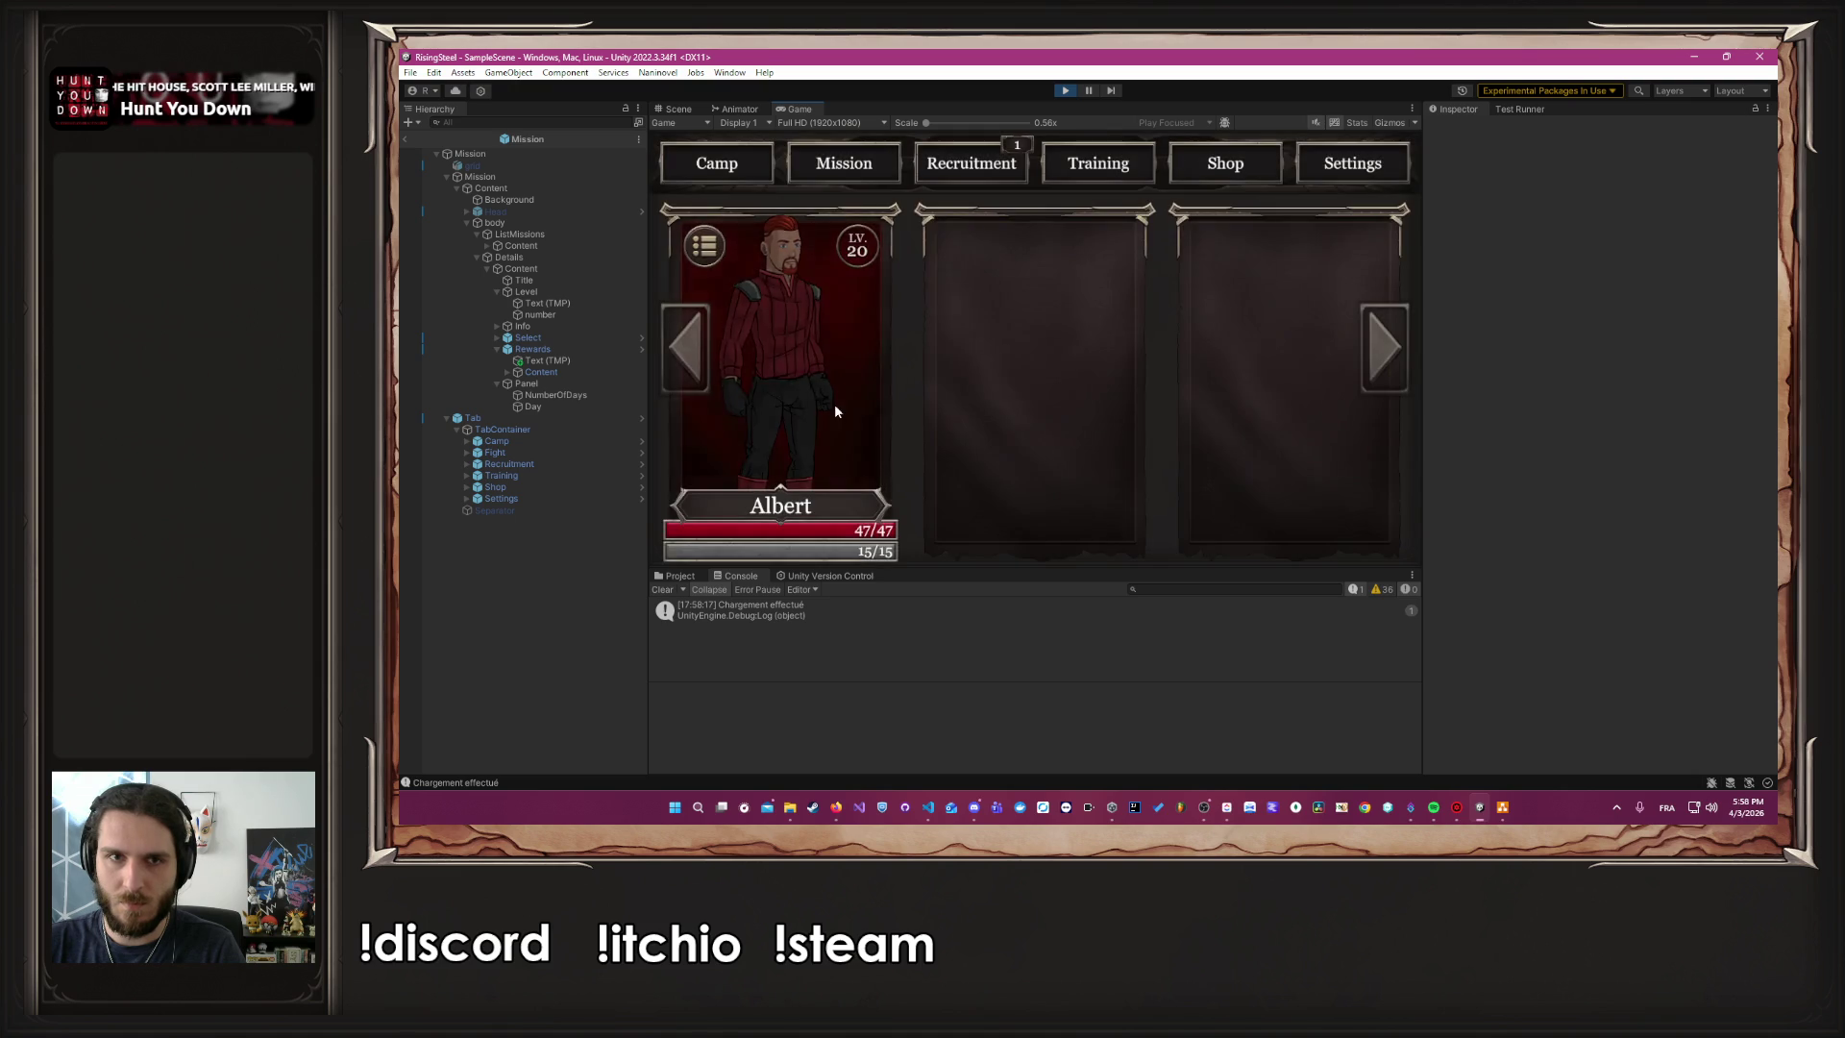
left_click(834, 403)
left_click(954, 367)
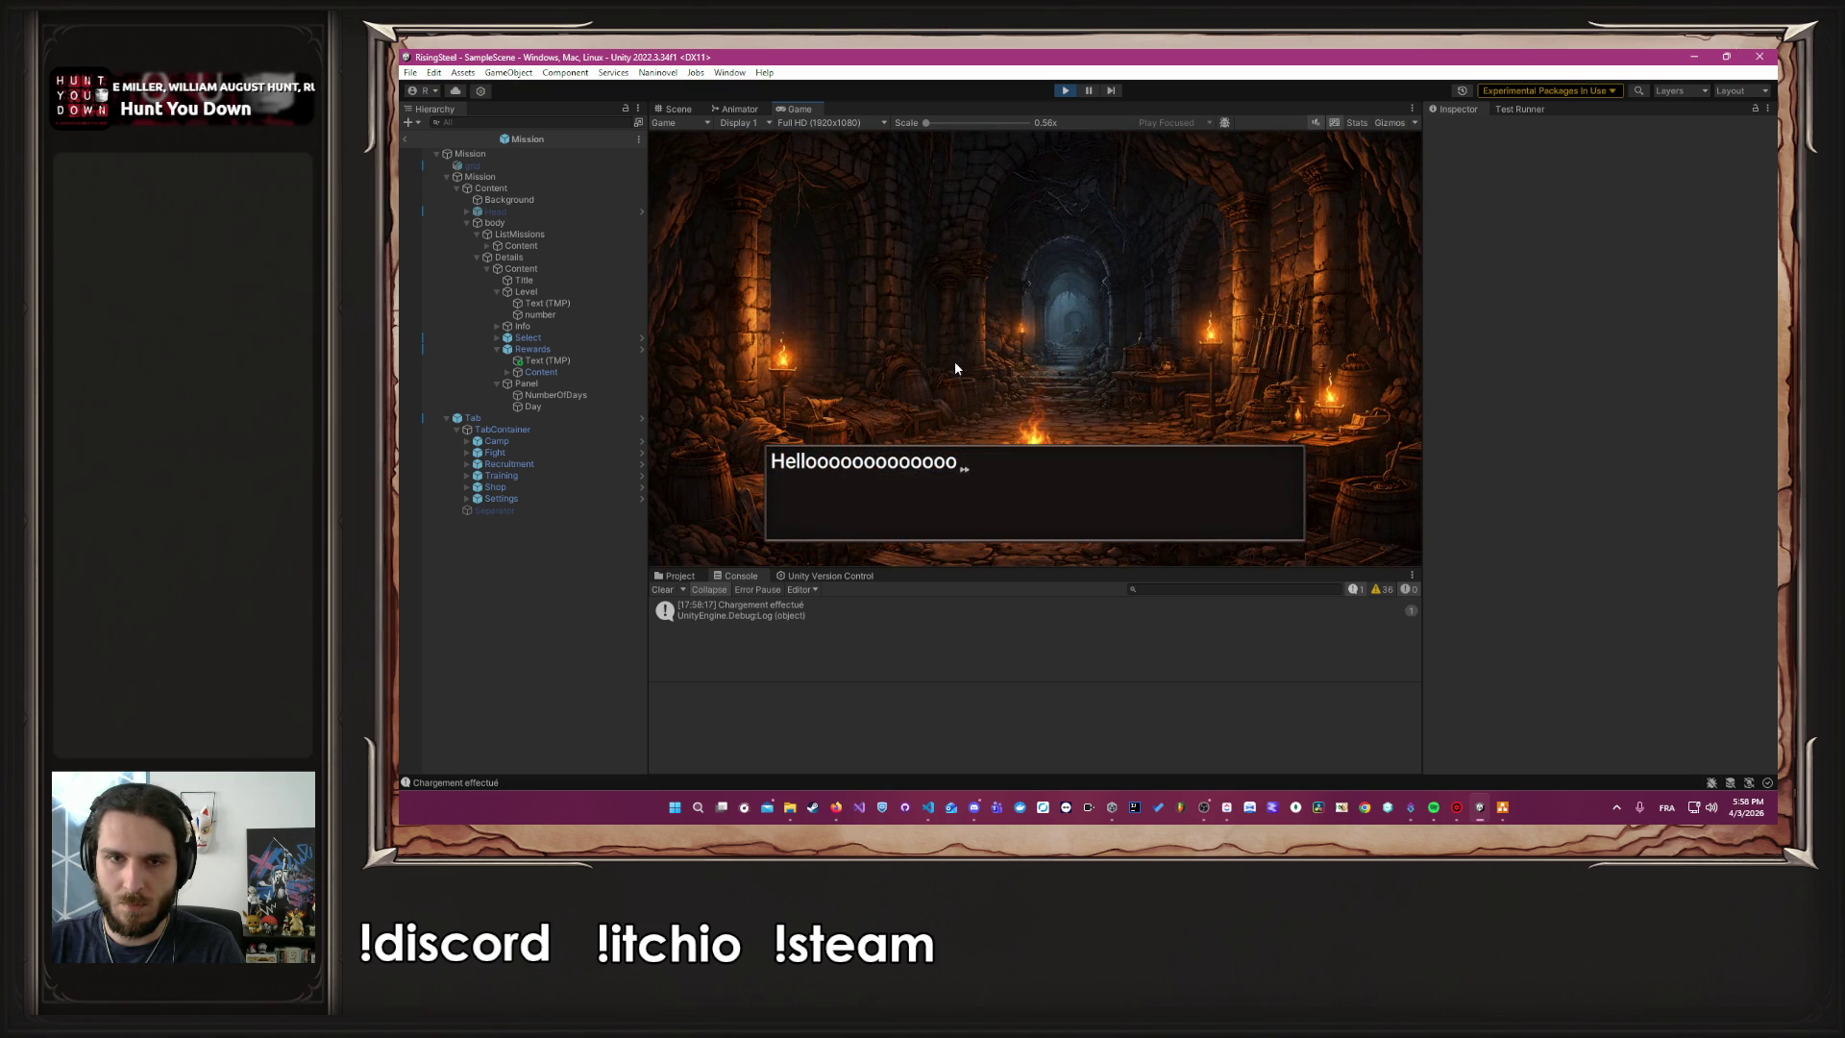
Finish the dungeon dialogue, relaunch the Dungeon mission through its cave dialogue, then switch to ClickUp
left_click(954, 363)
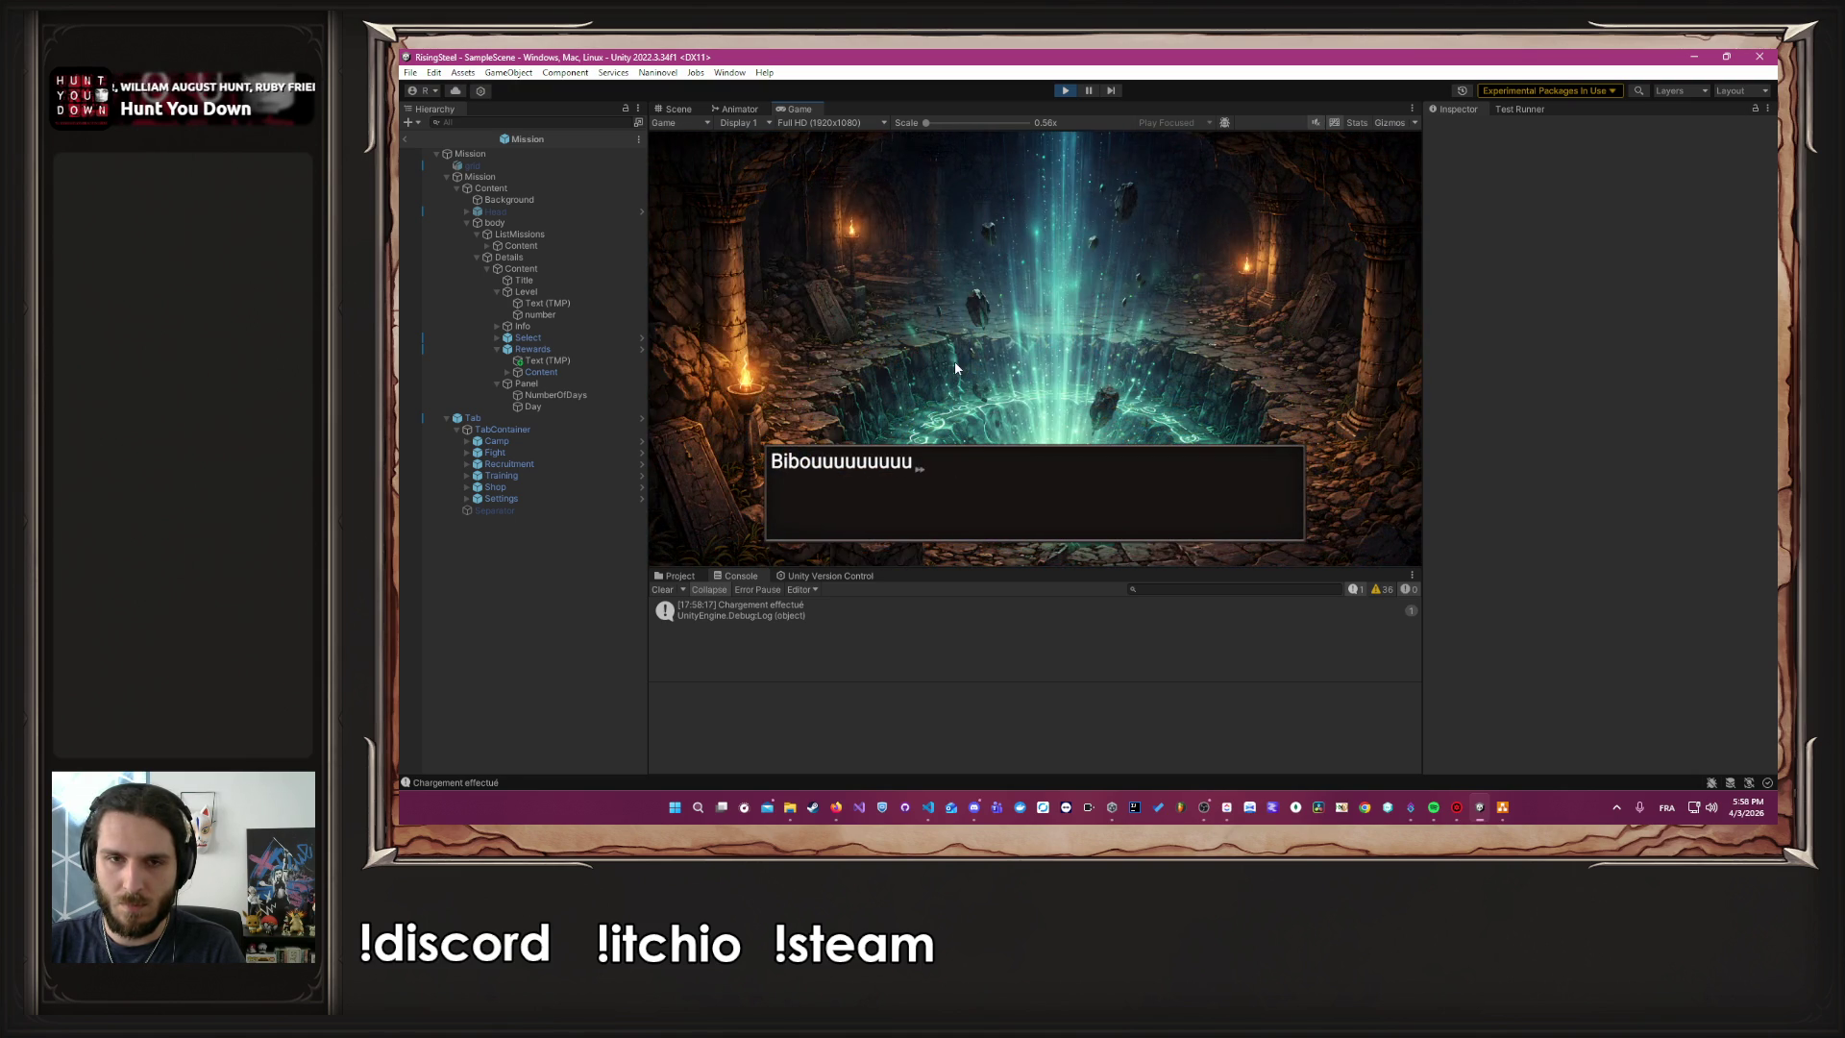
left_click(954, 367)
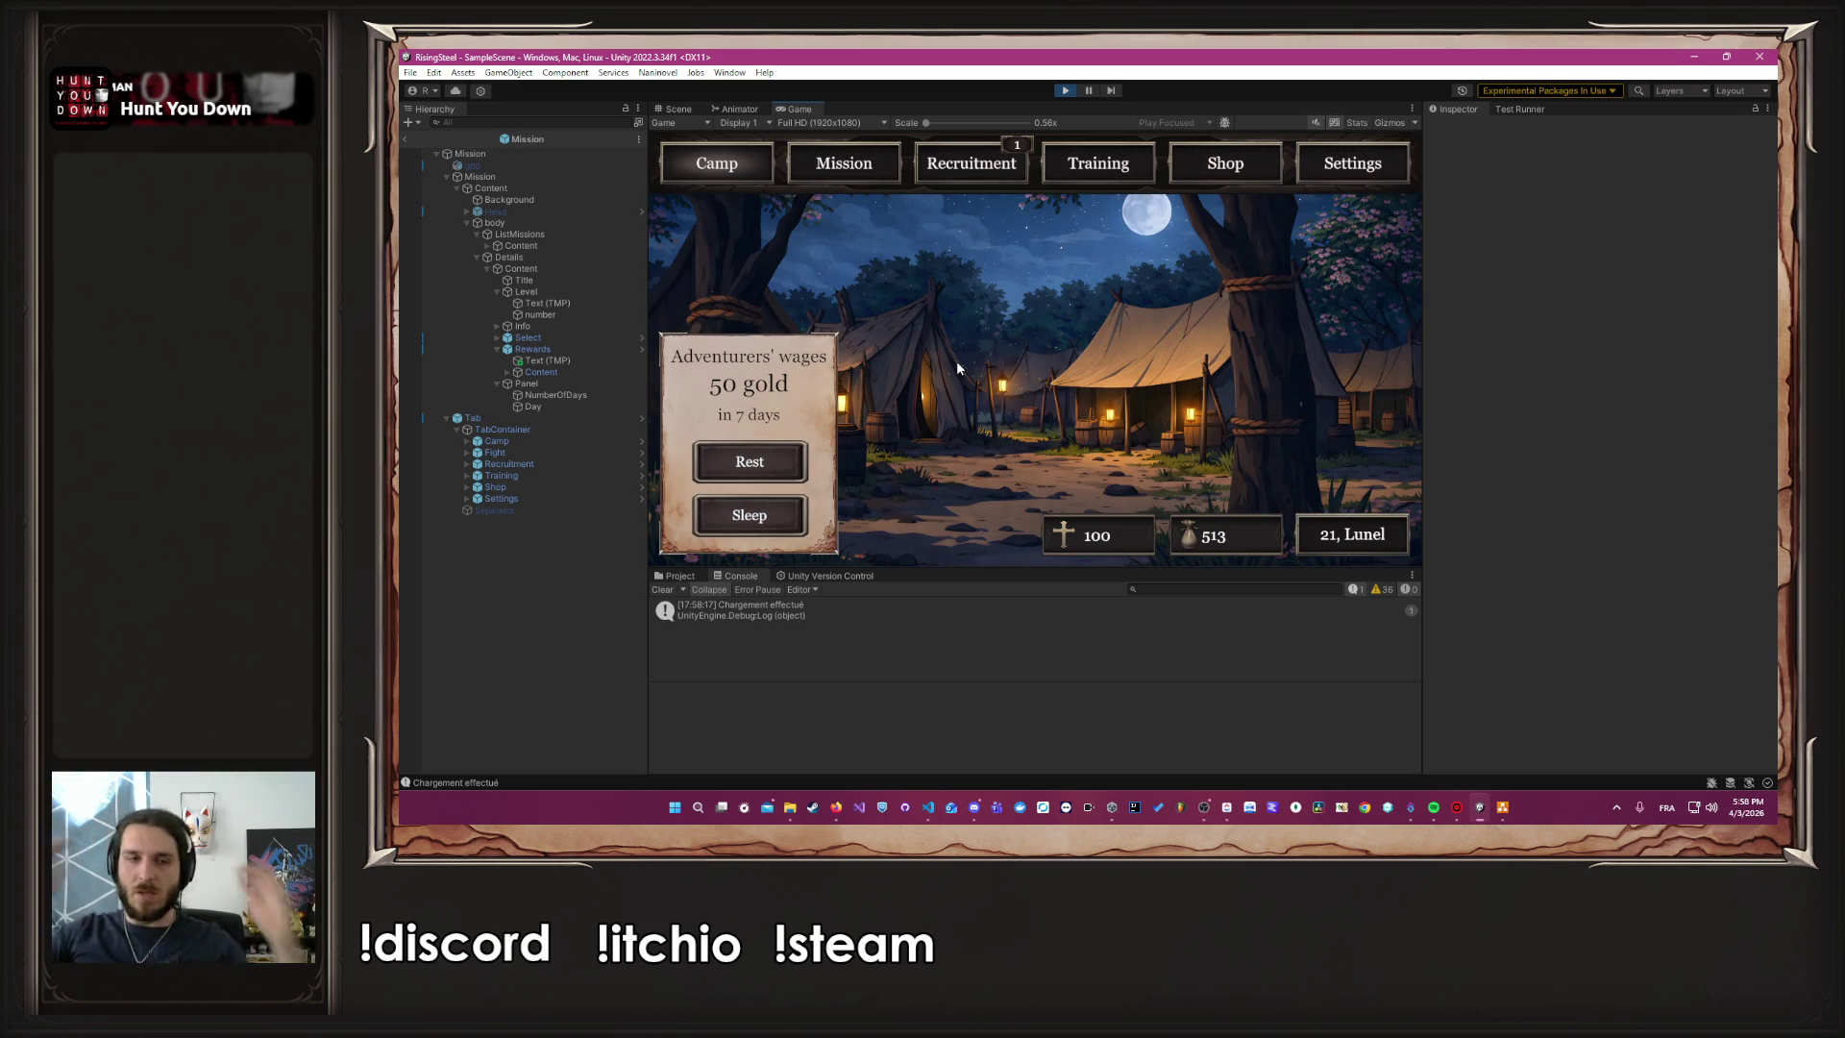
left_click(882, 161)
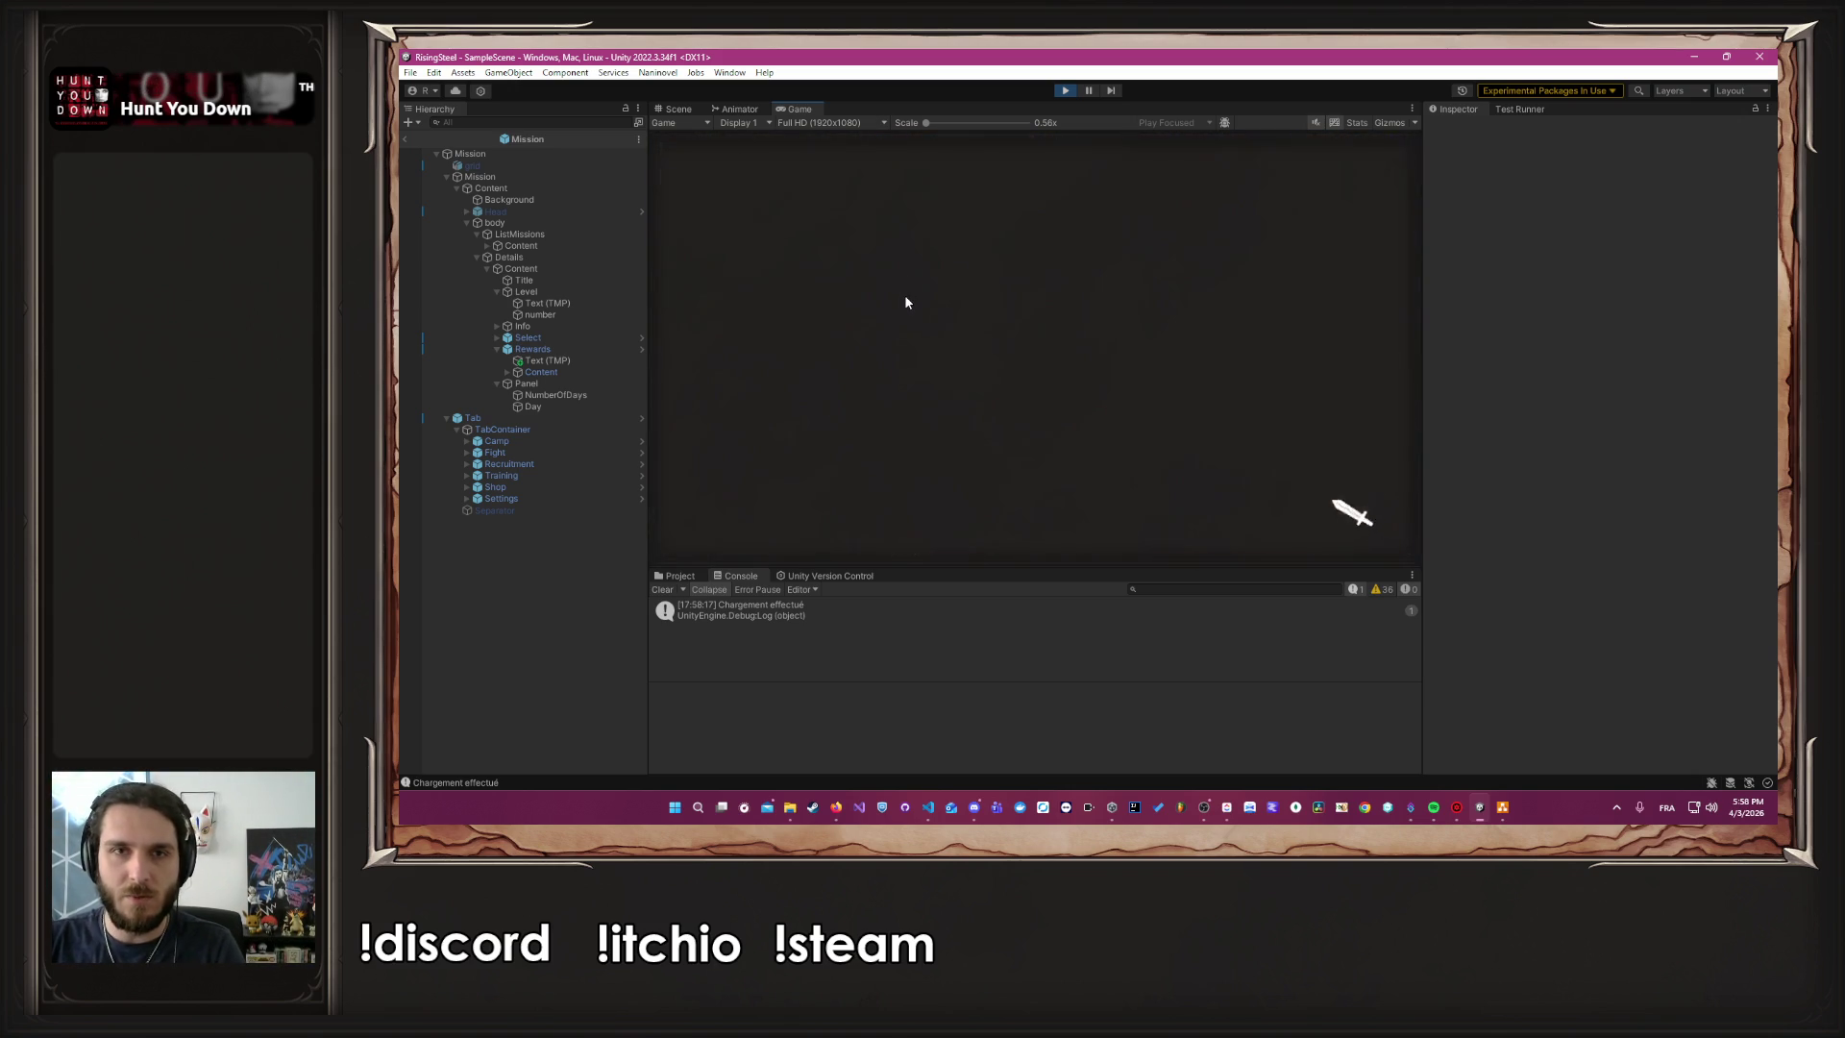
left_click(865, 286)
left_click(1168, 520)
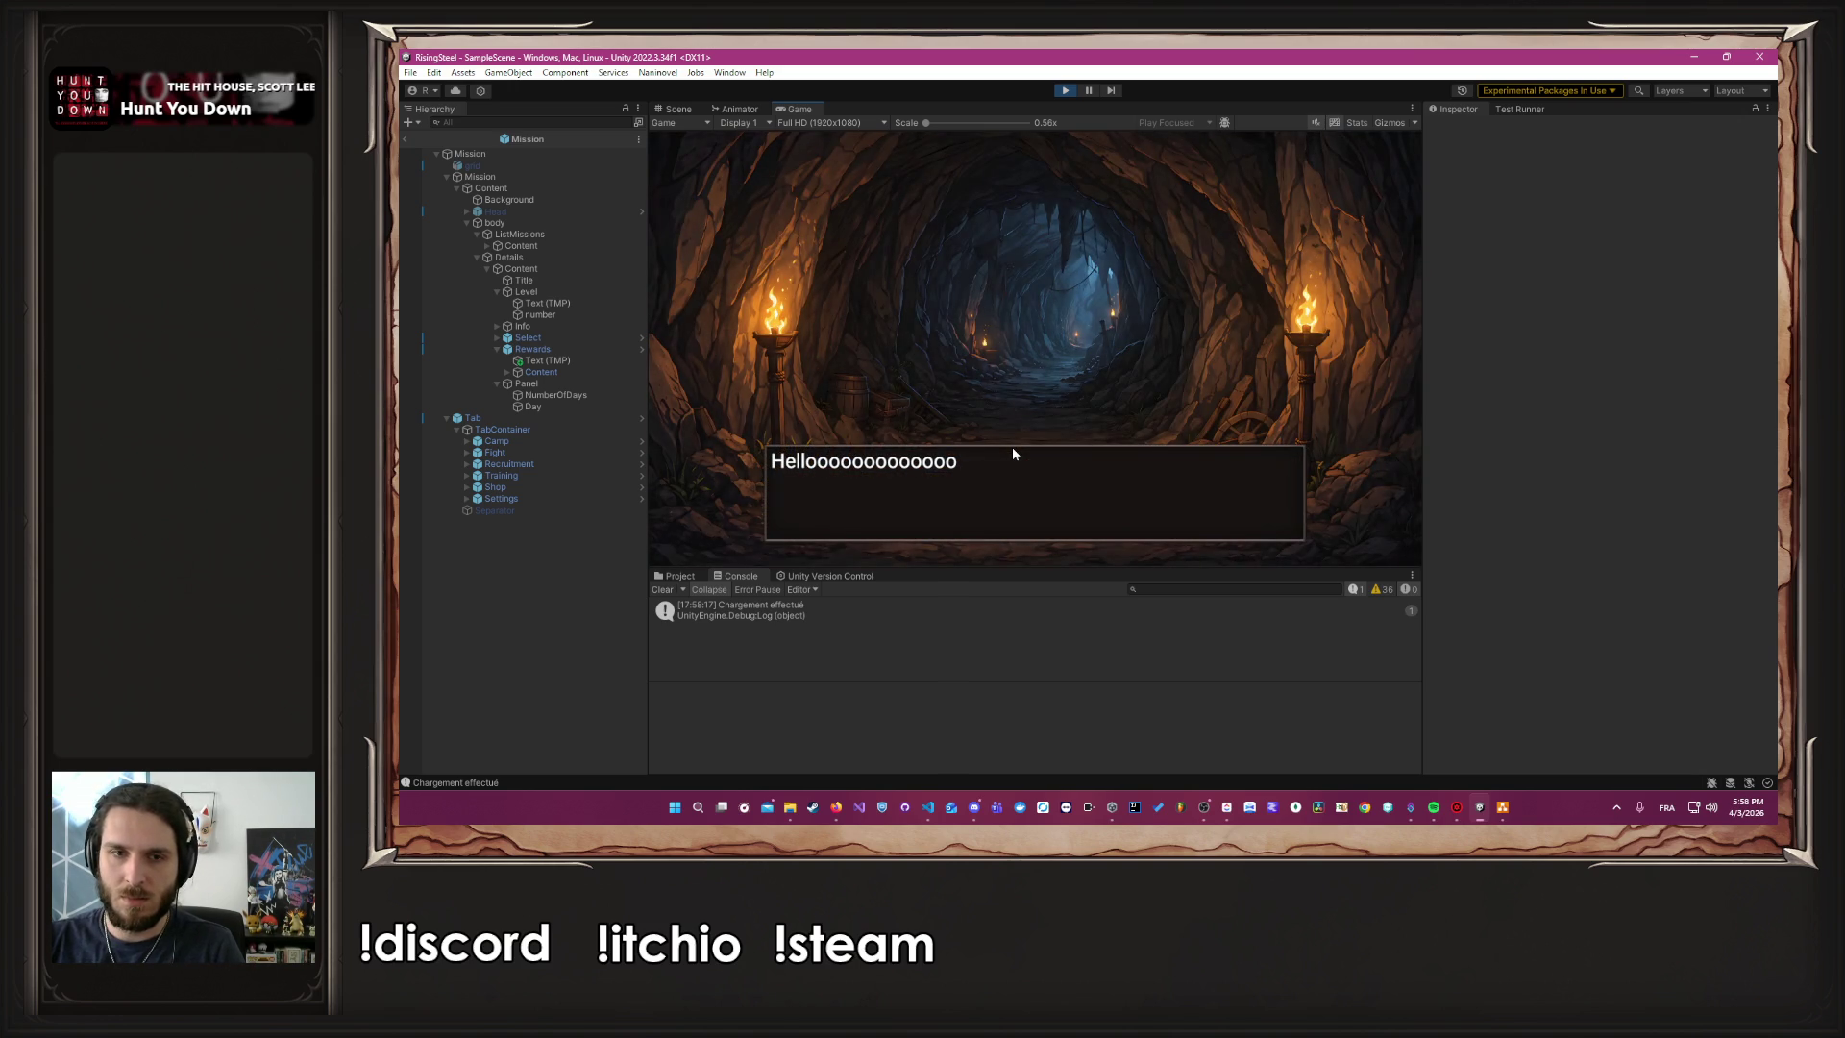
left_click(1013, 454)
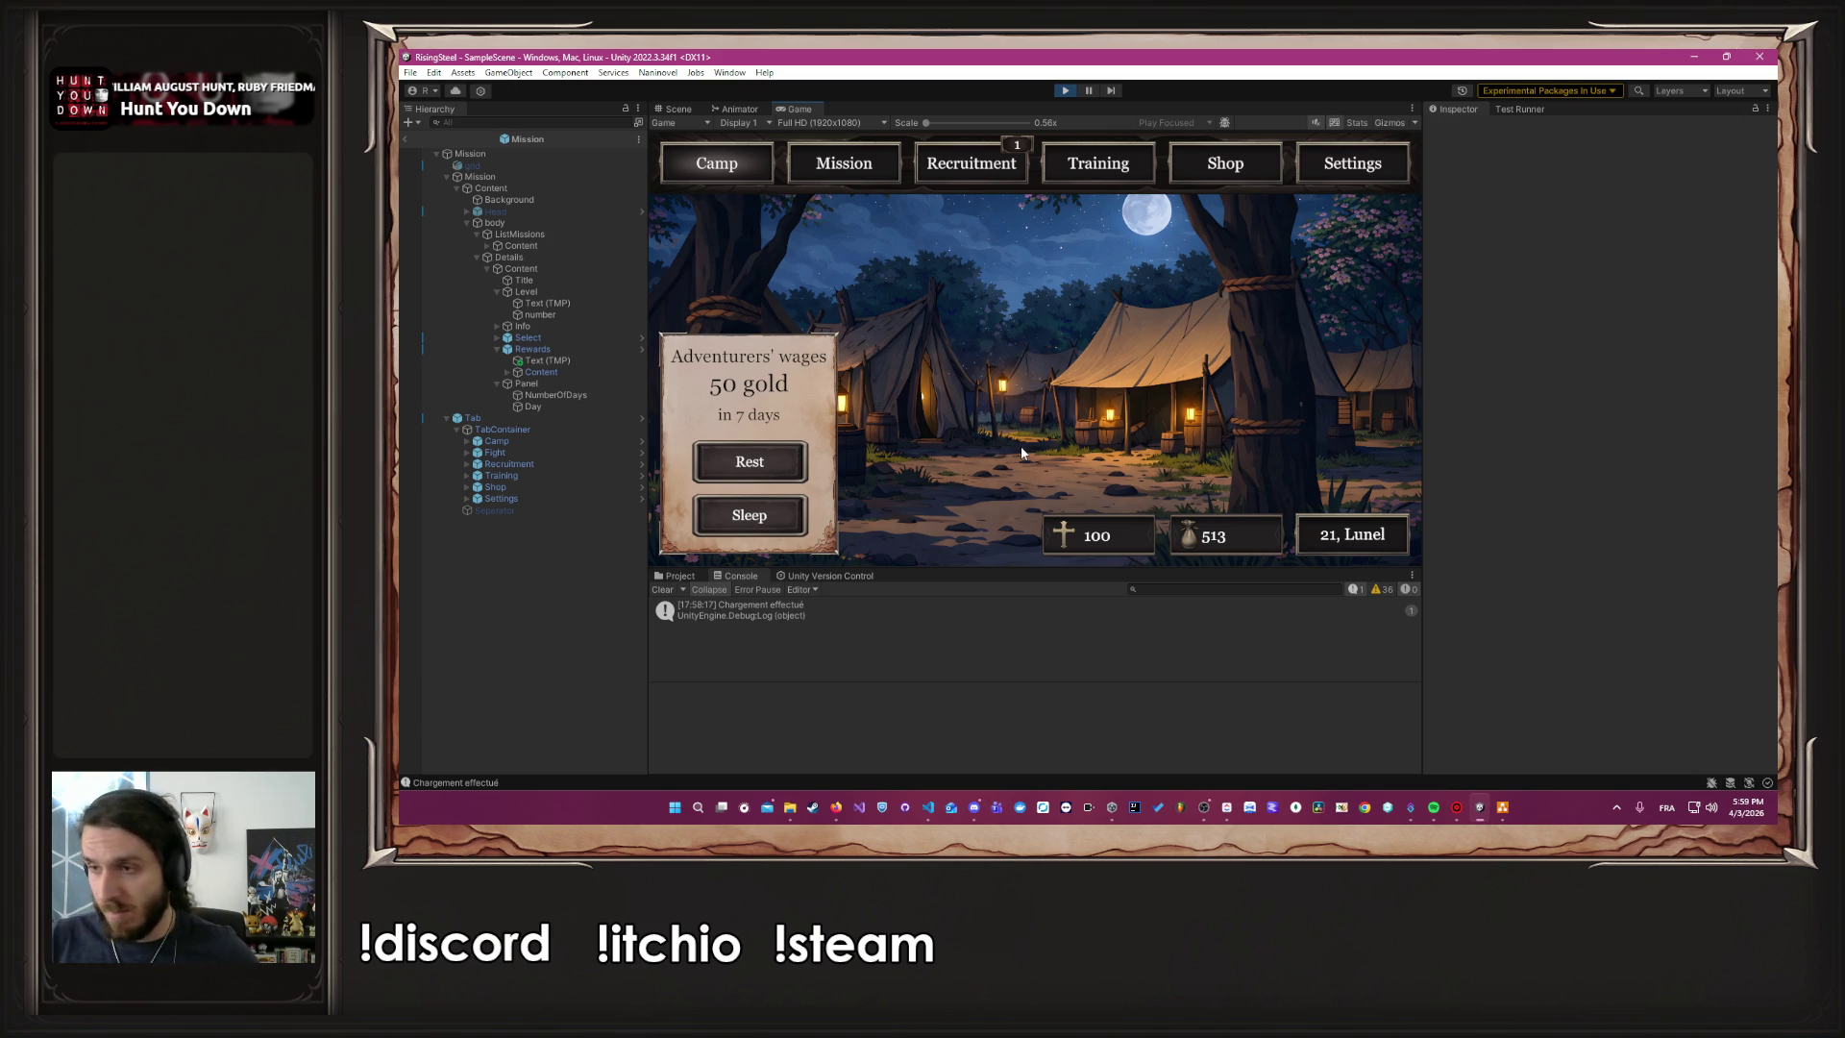
left_click(1229, 807)
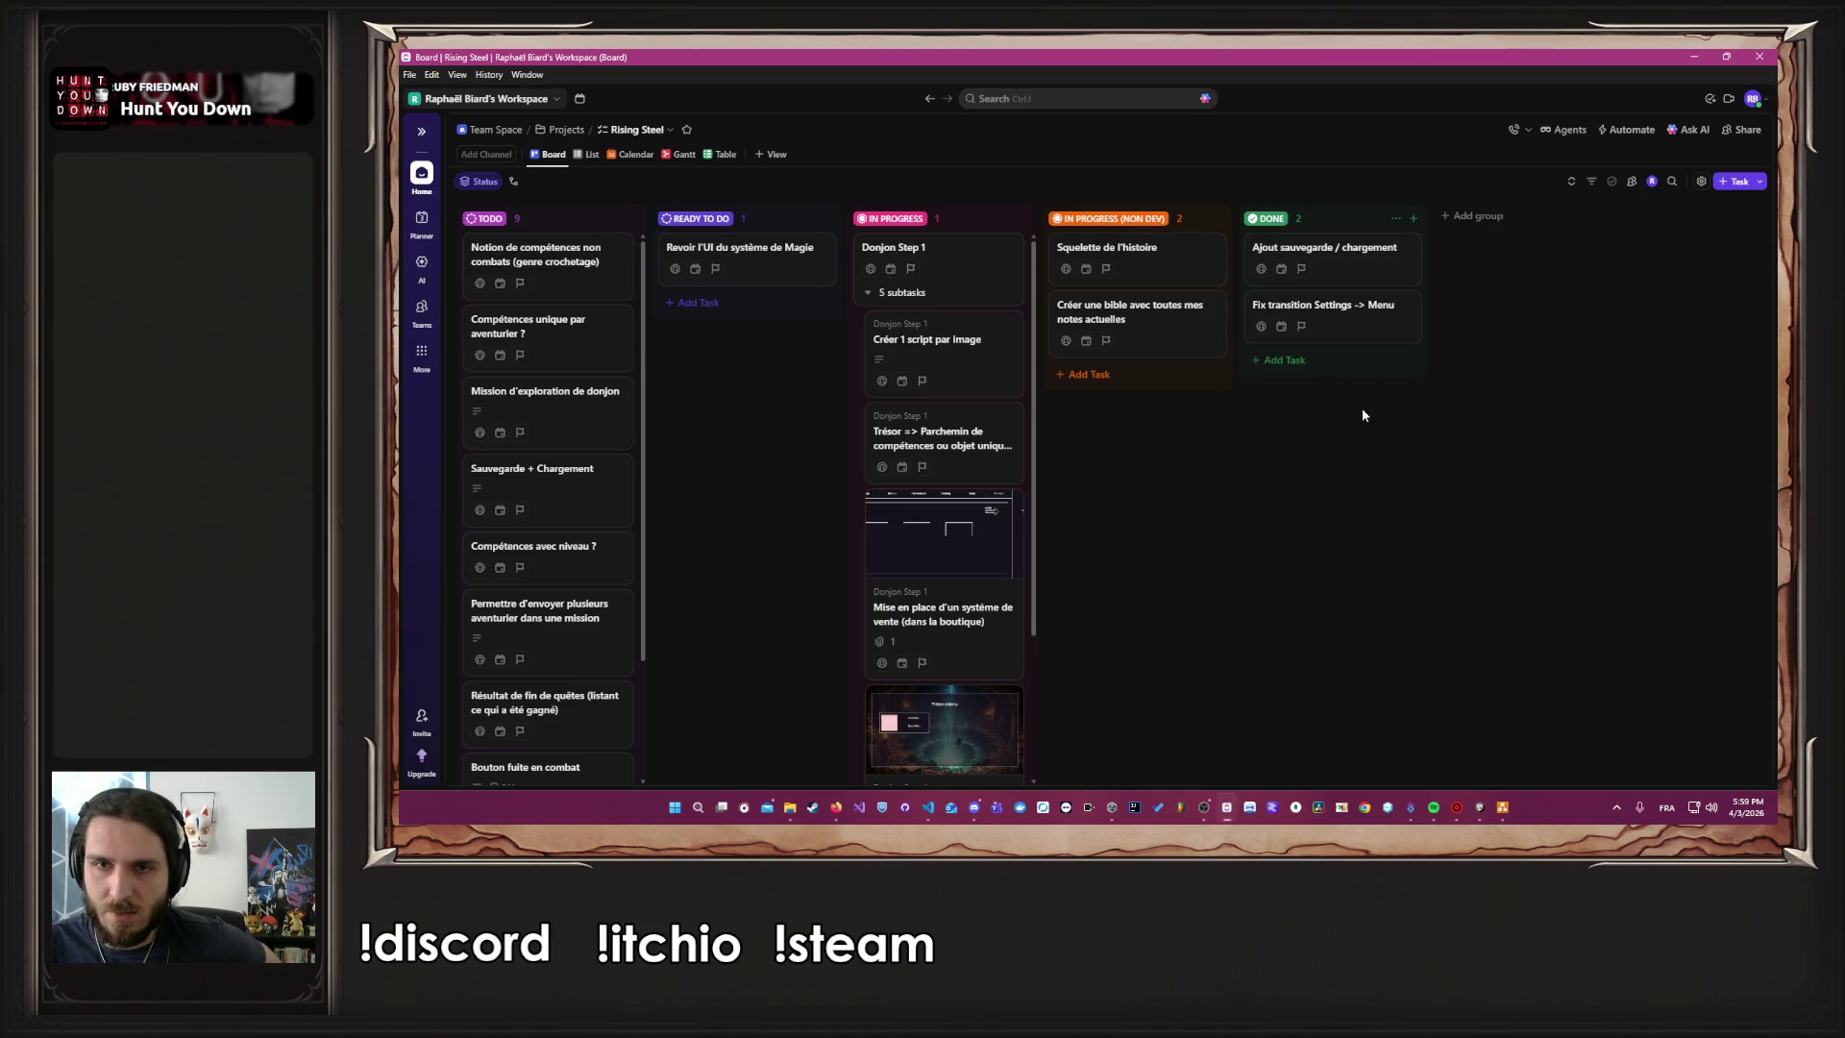
Archive all existing tasks in the DONE group
left_click(1384, 360)
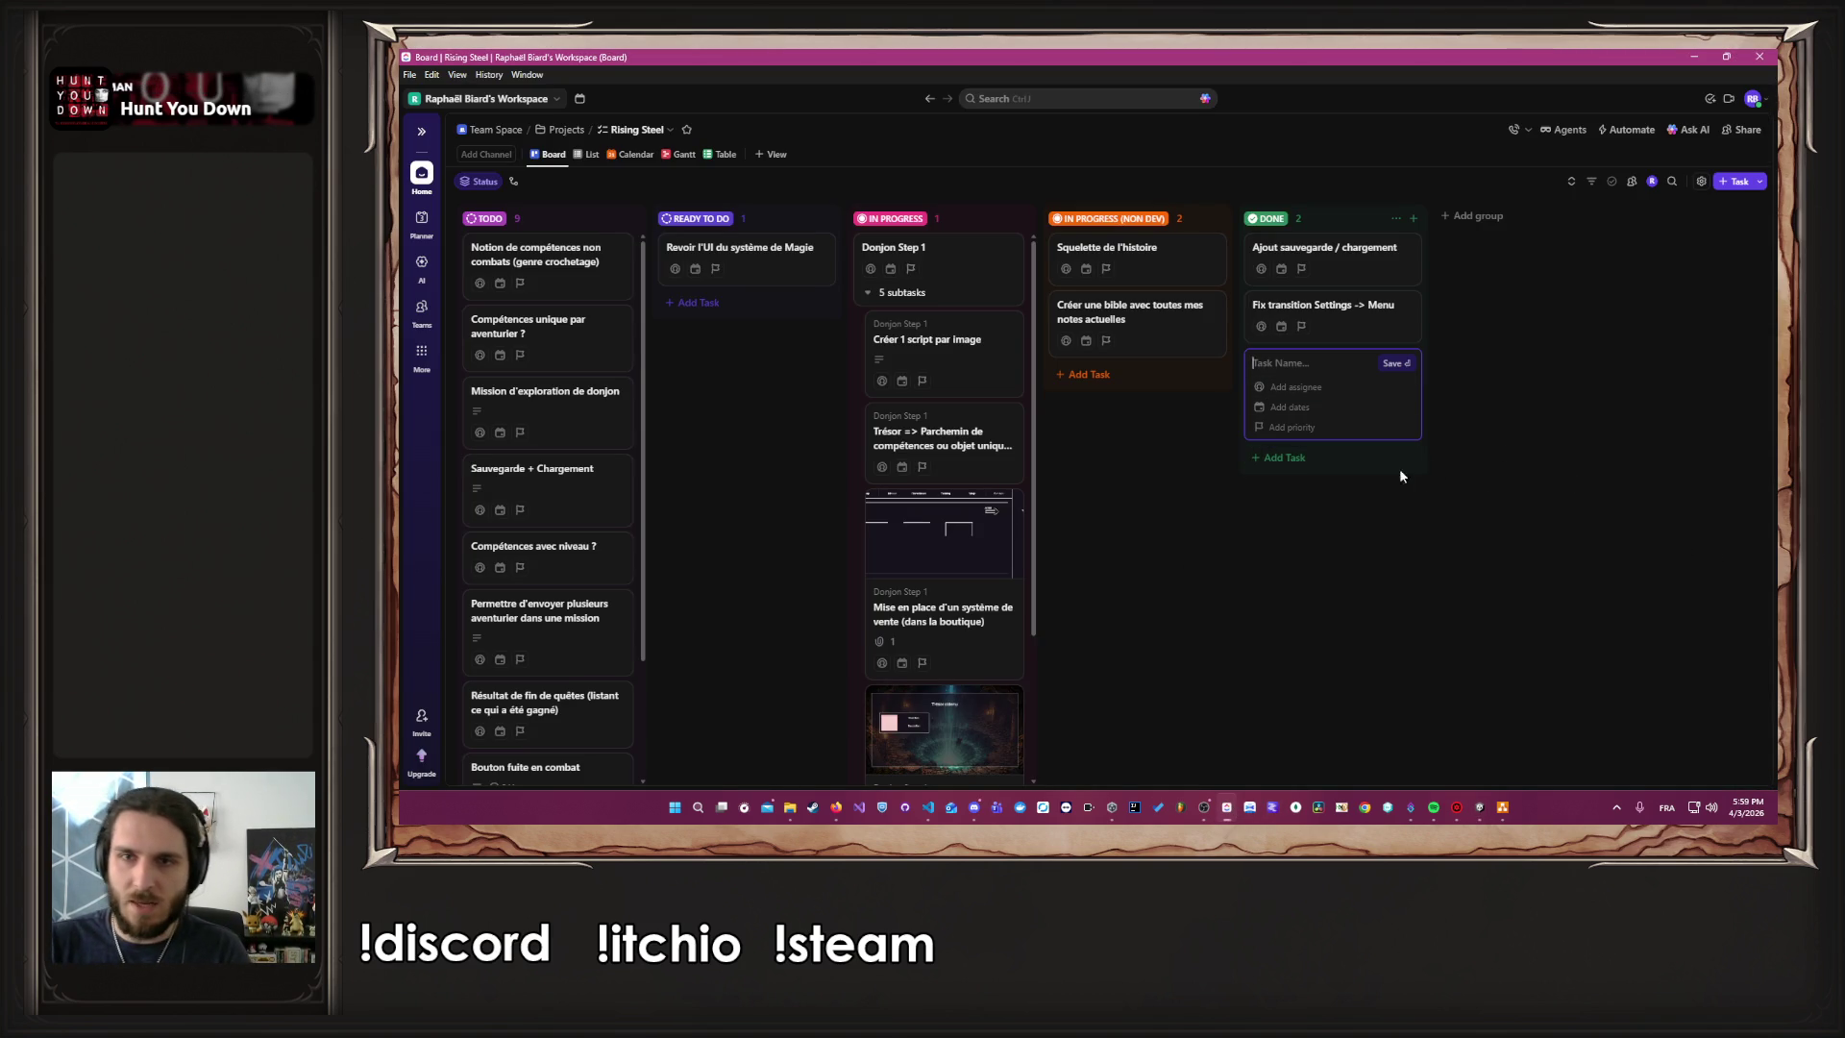
key("Escape")
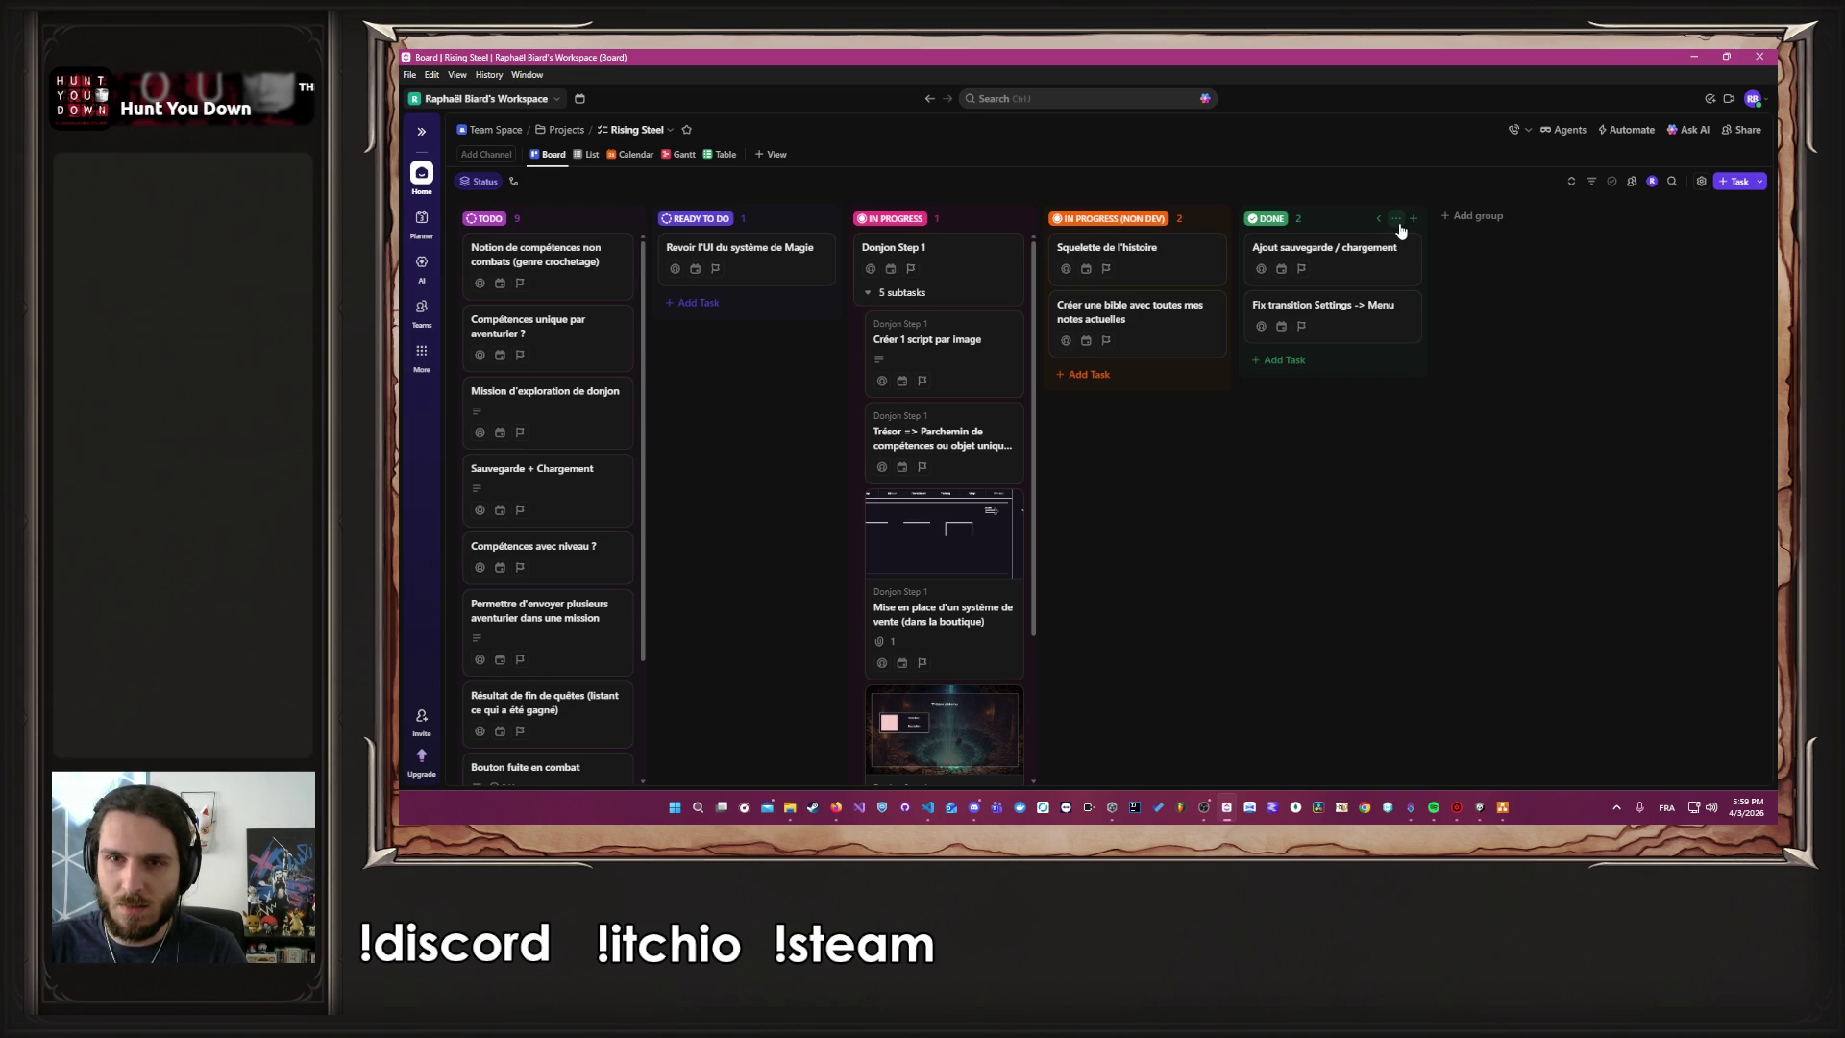
left_click(1398, 221)
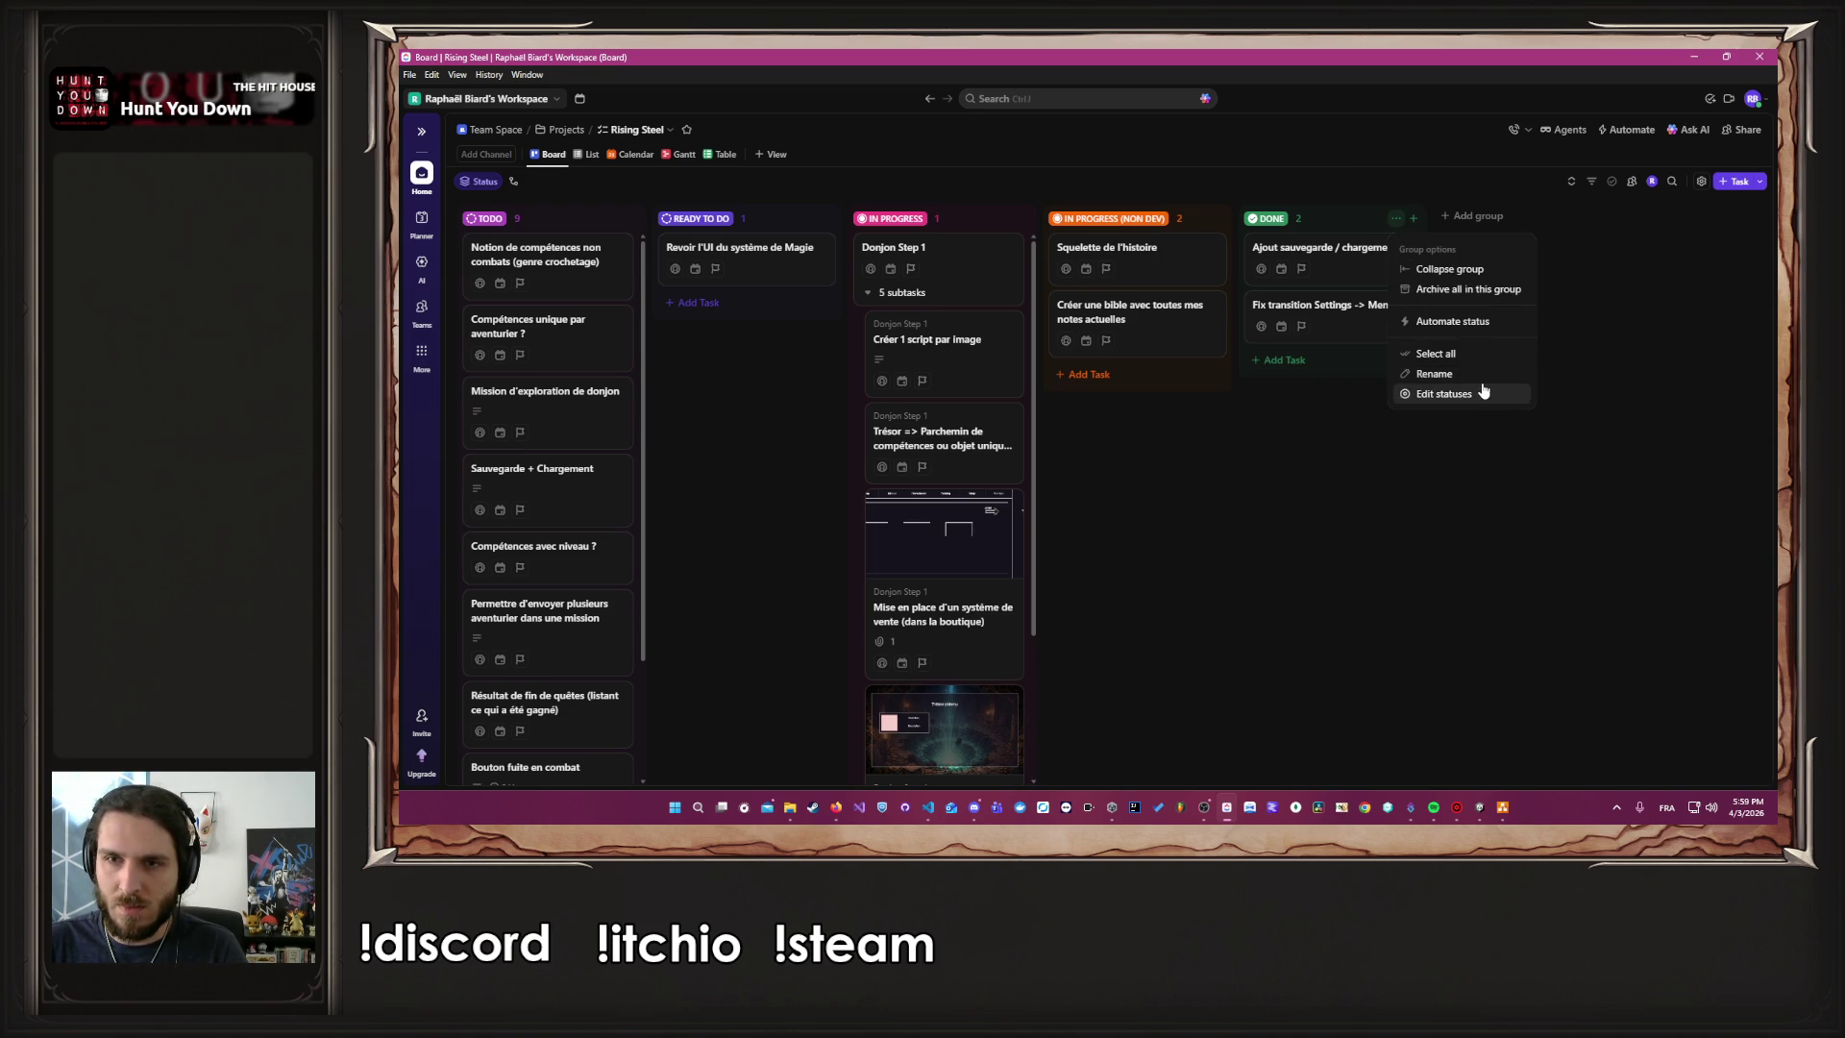
left_click(1505, 290)
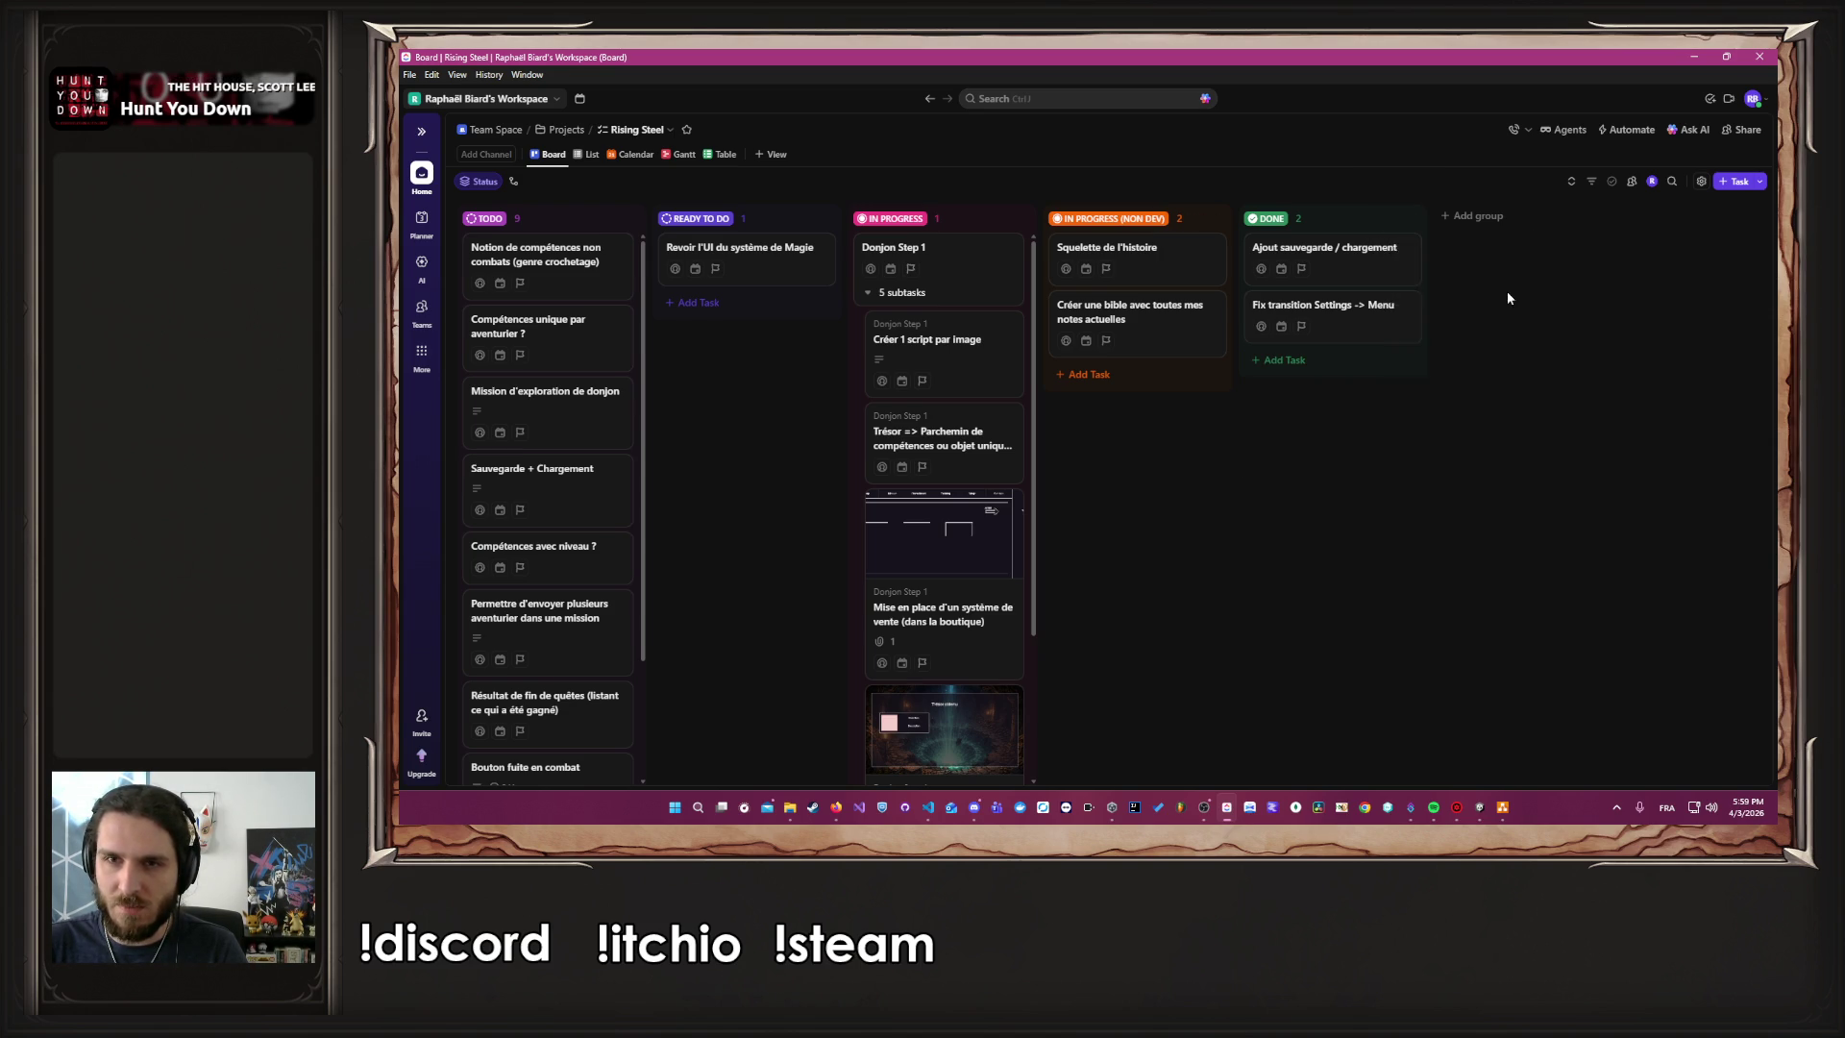
left_click(1149, 329)
Add the DONE task 'Compatibilité, nouvelle mission avec ancienne sauvegarde', then open Donjon Step 1
left_click(1317, 254)
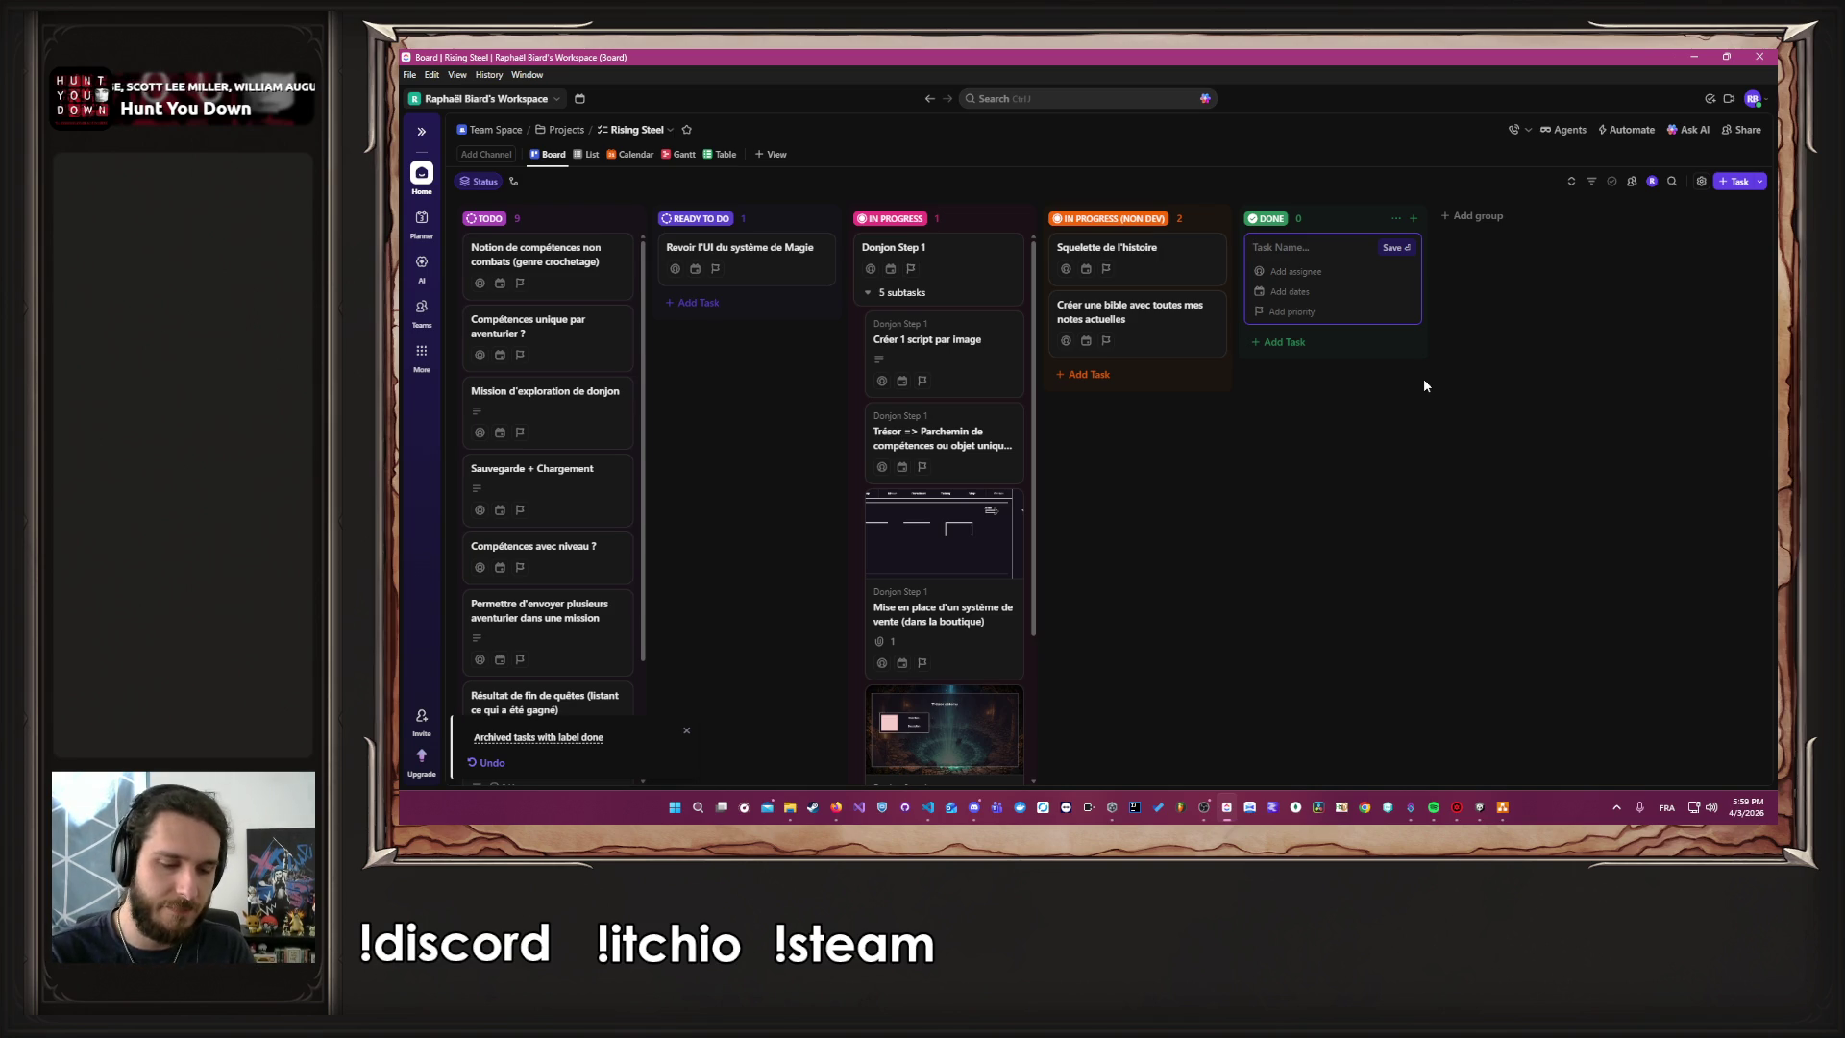
type("Compatibi")
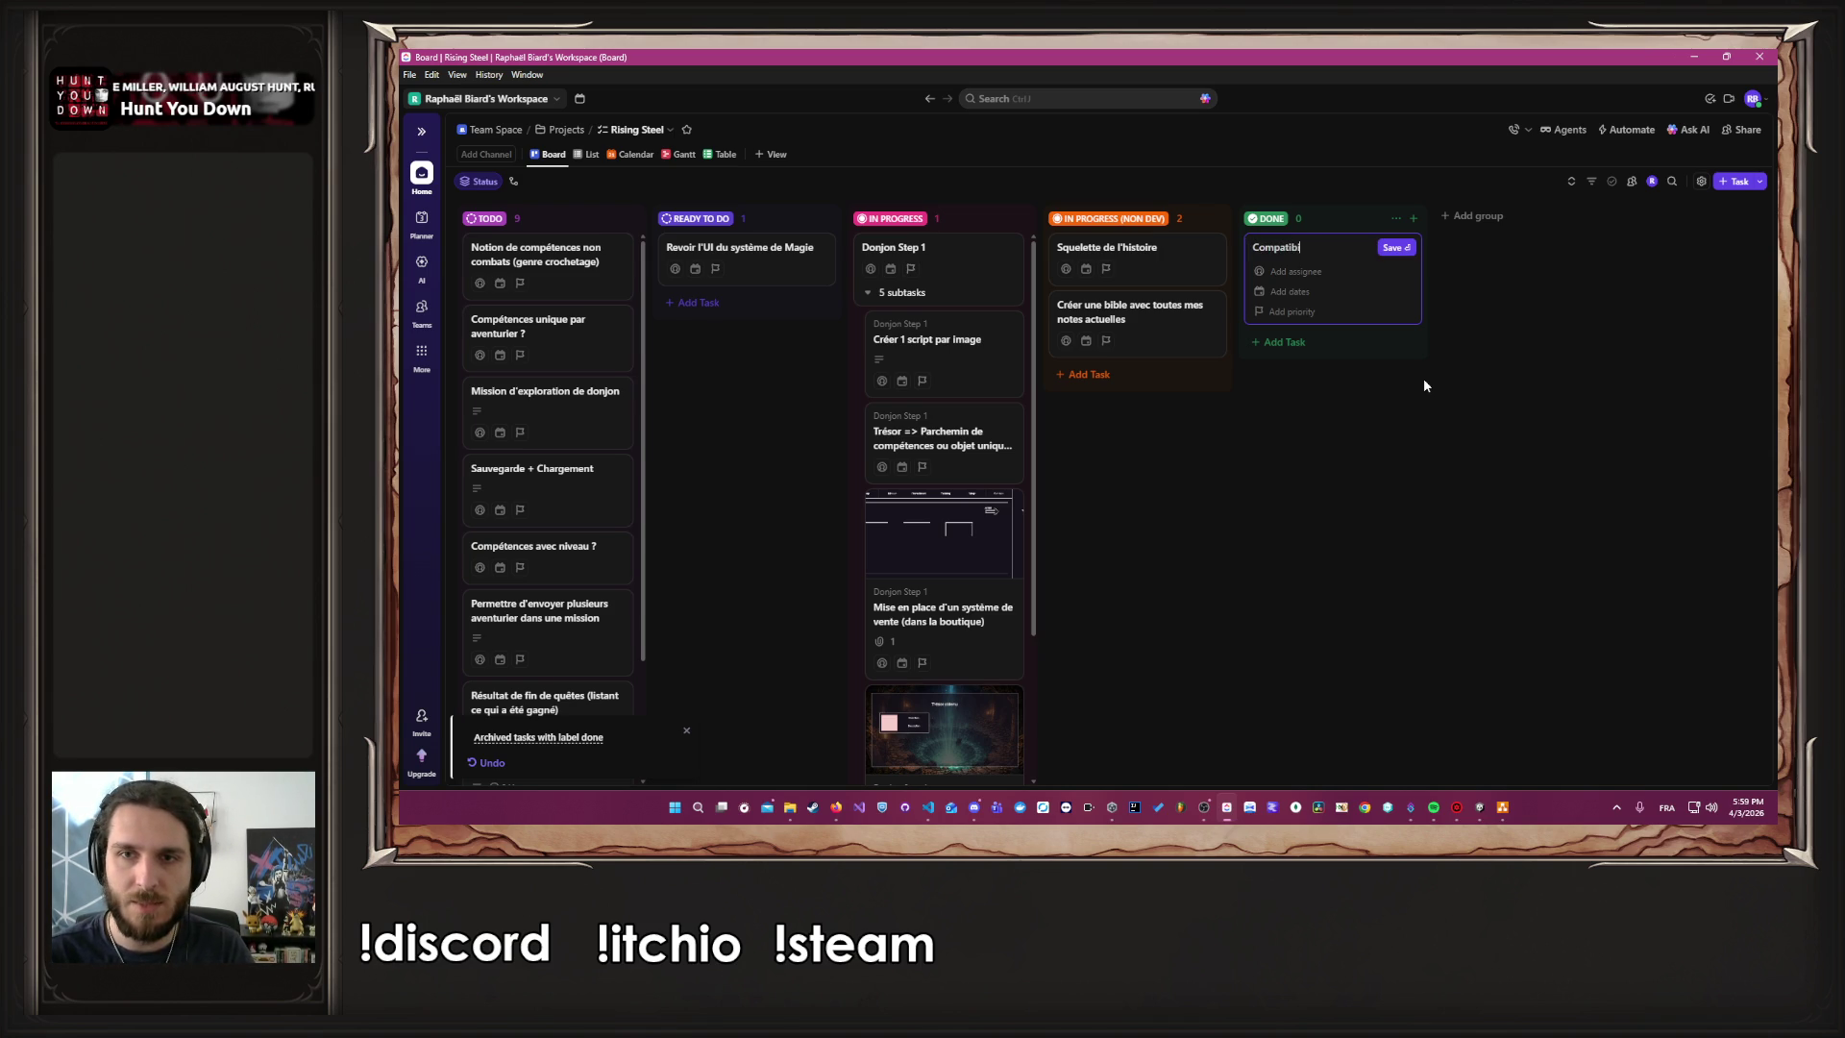
type("lité, nouvelle s")
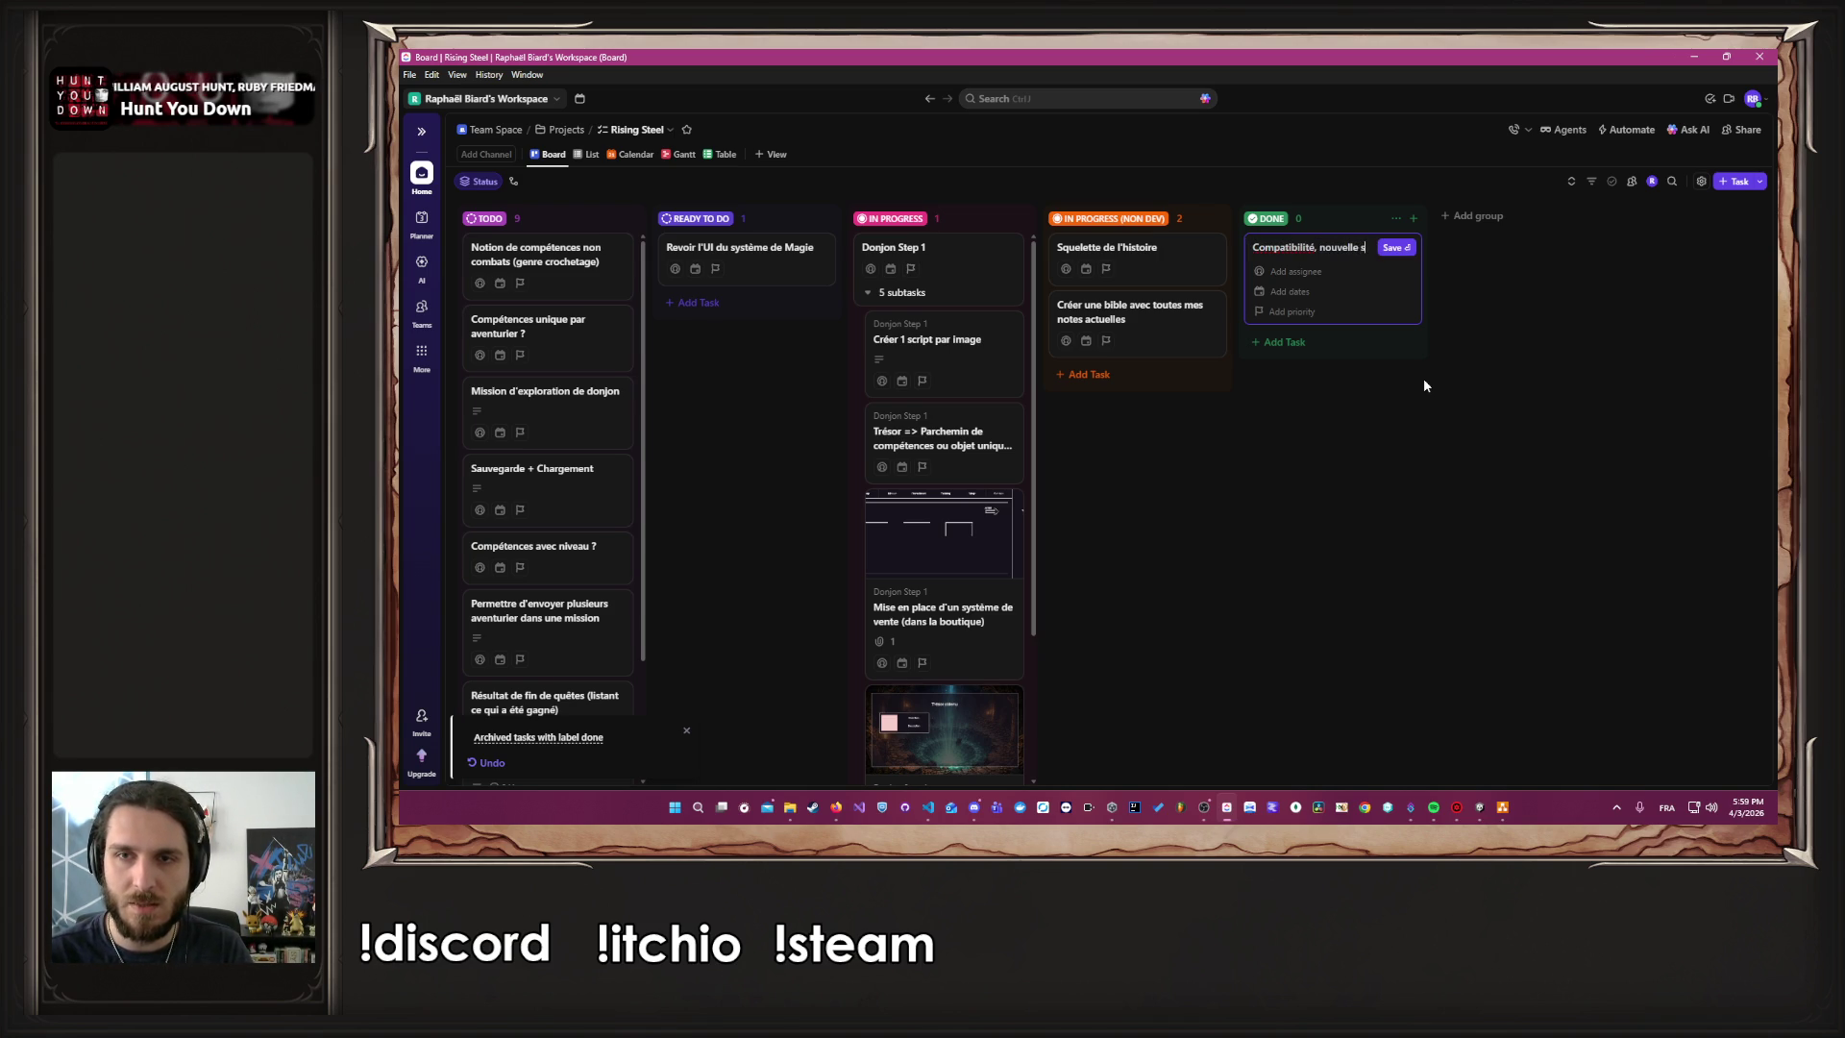
key("BackSpace")
type("m")
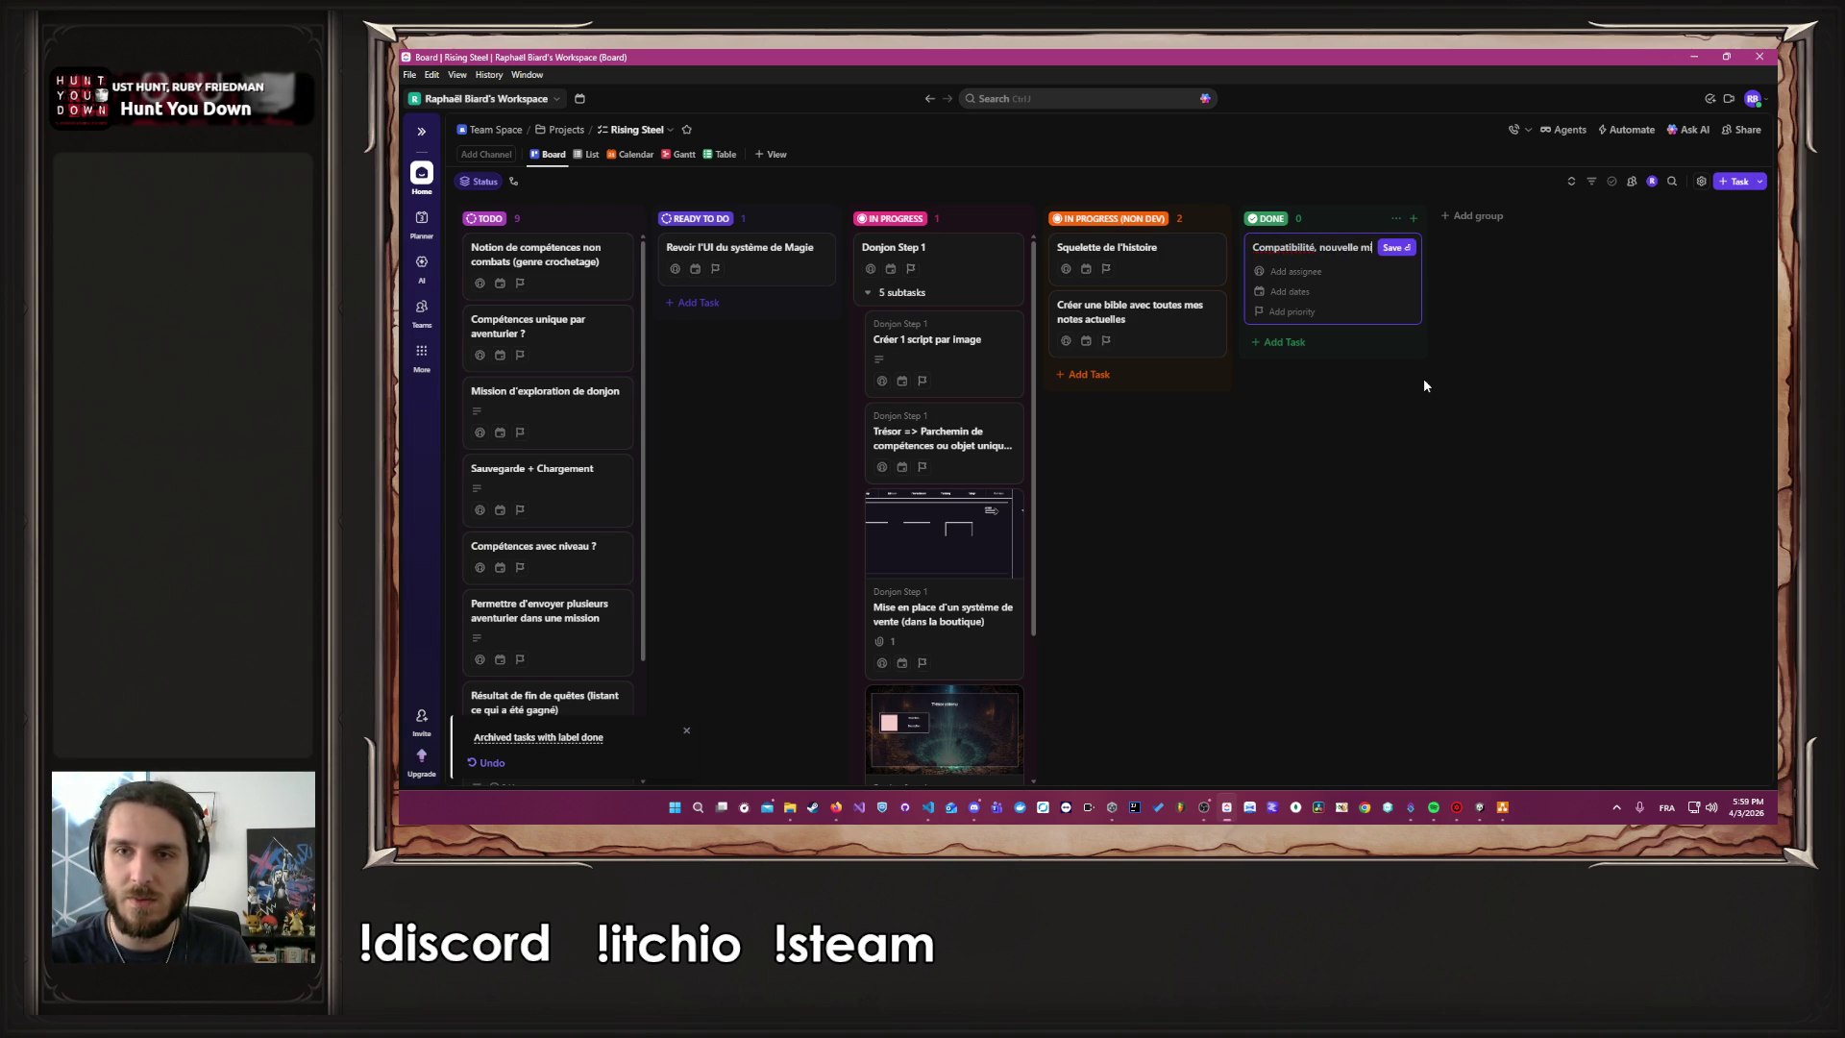
type("ission avec ancien")
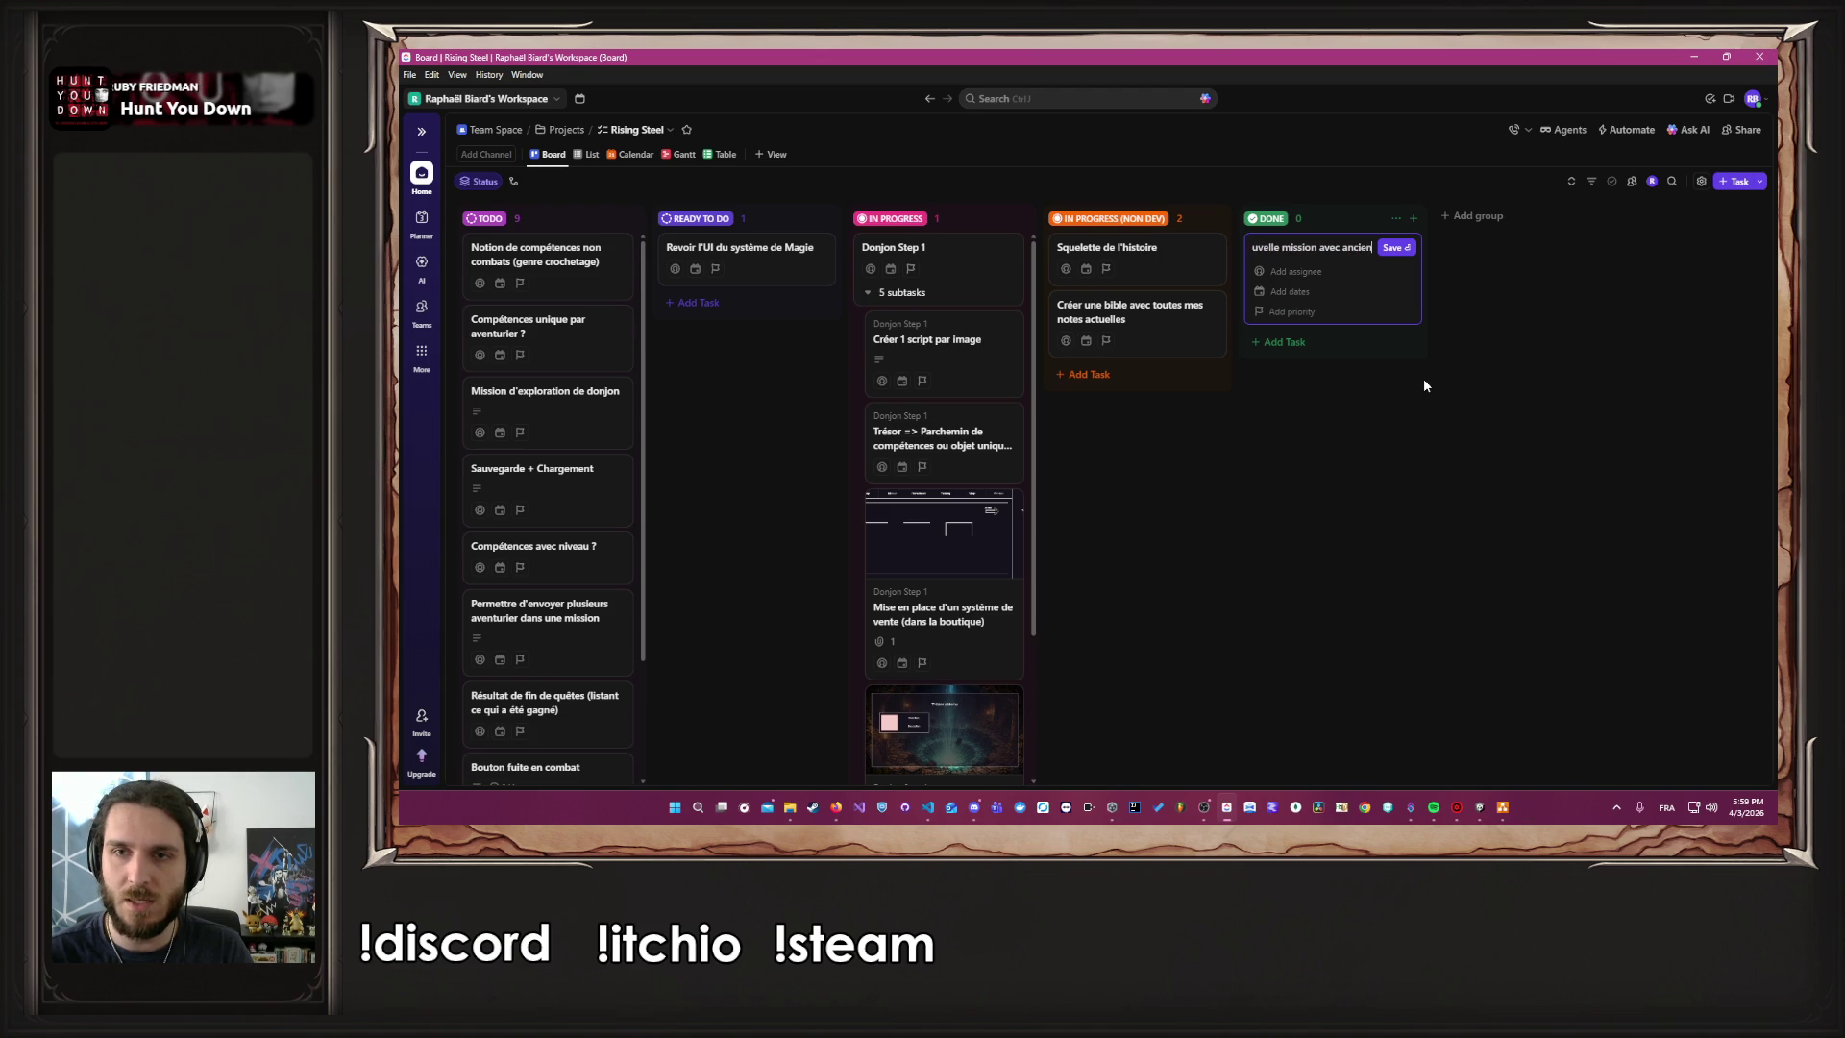
type("ne sauvegarde")
key("Return")
key("Escape")
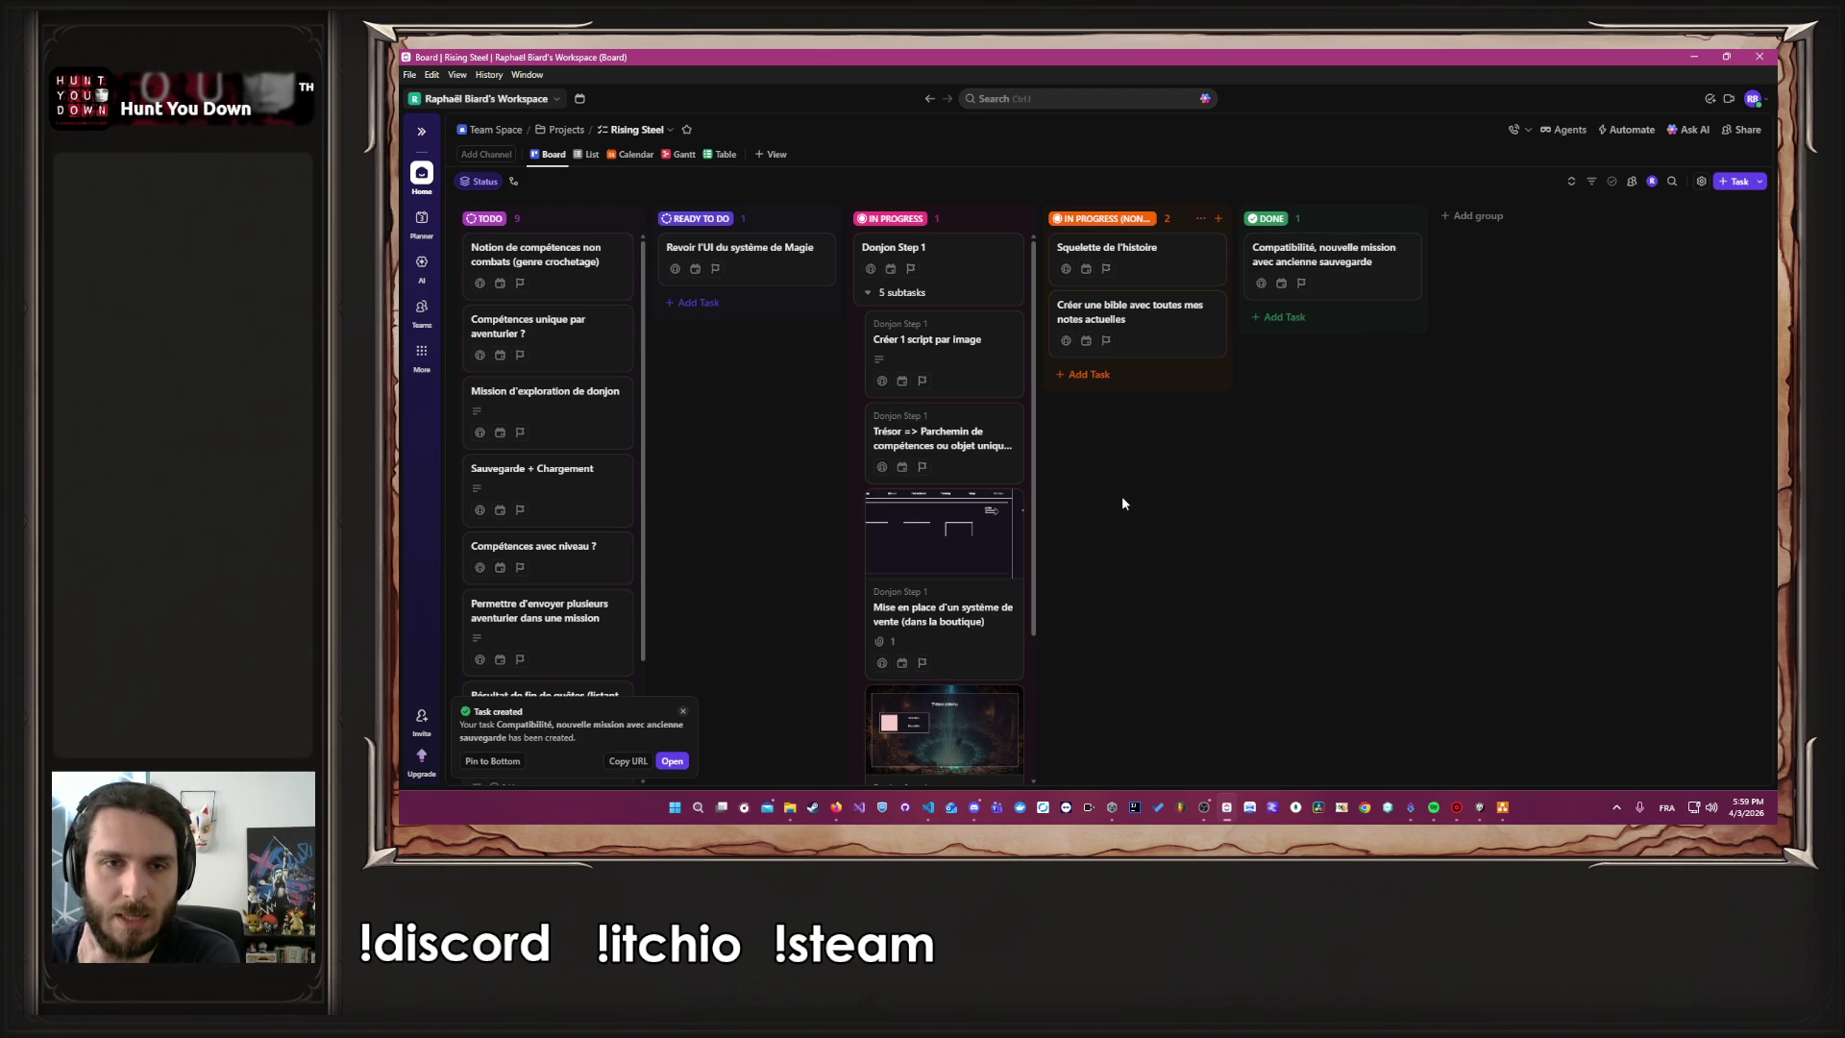
left_click(963, 275)
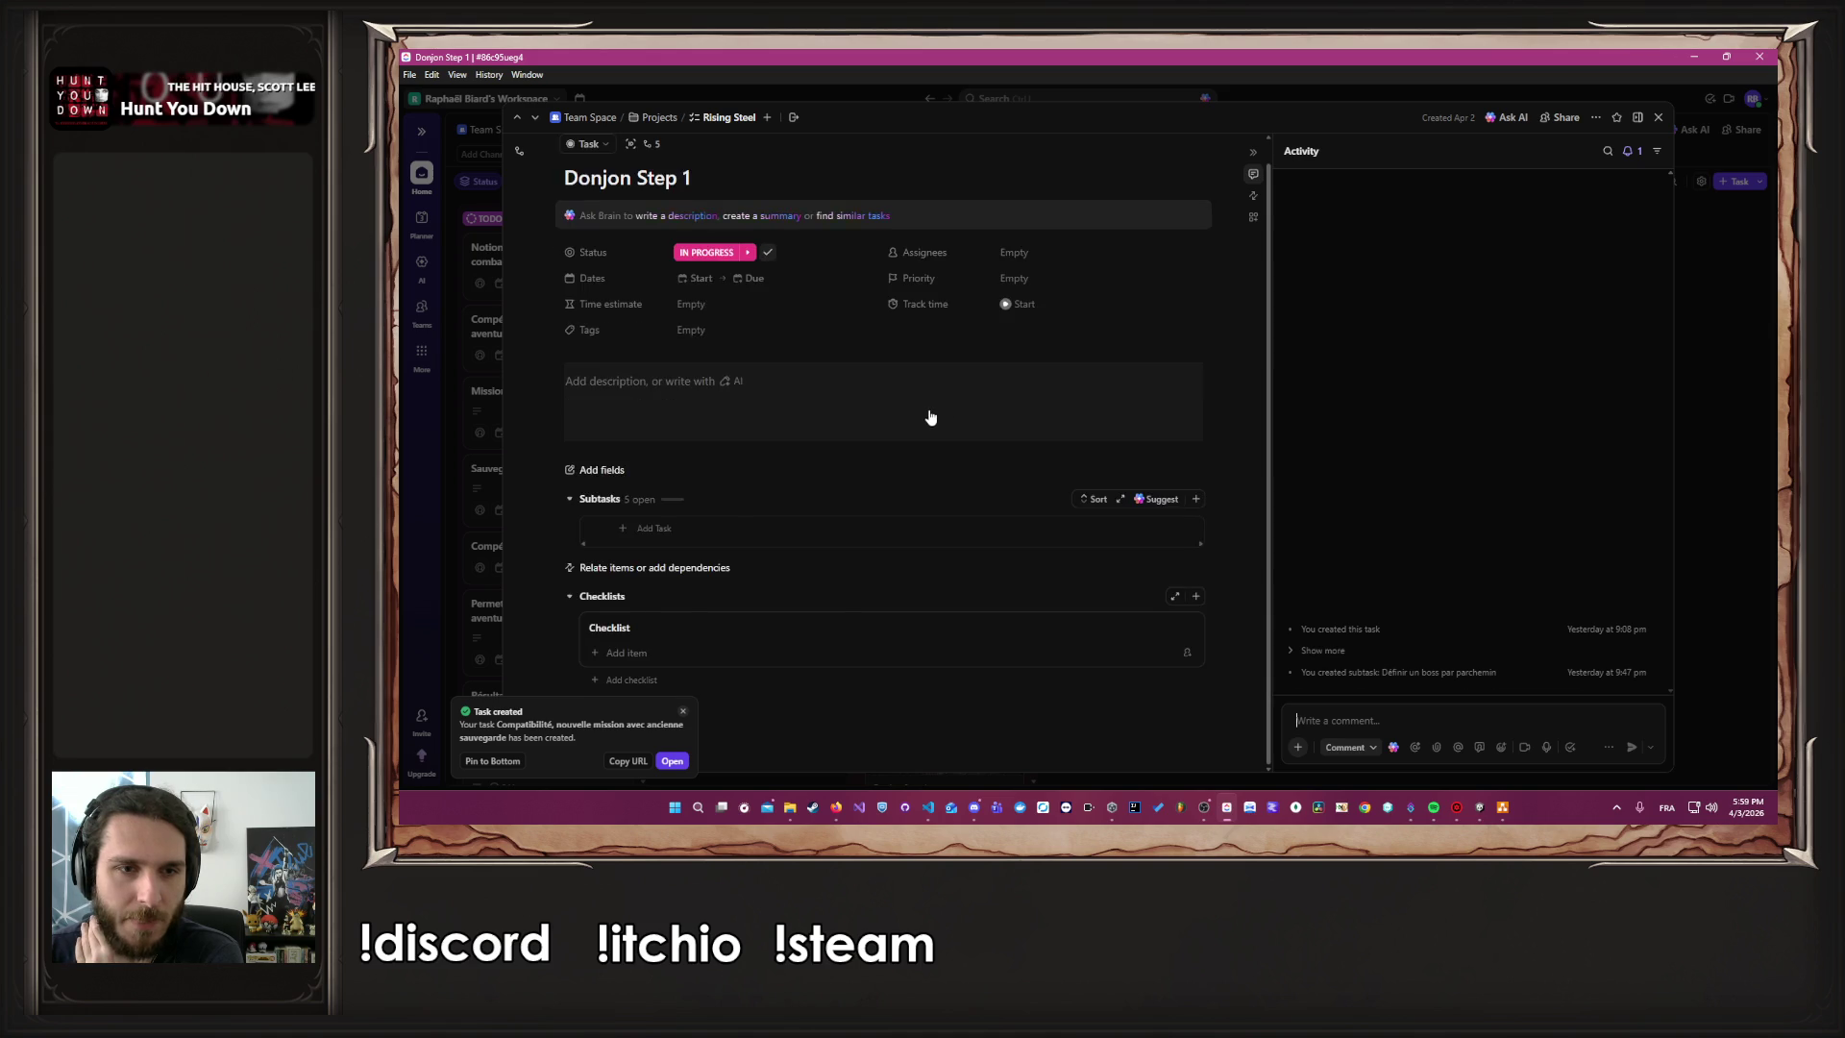
Review Donjon Step 1's subtasks, briefly ticking and unticking 'Créer 1 script par image'
scroll(931, 416, "down", 1)
scroll(850, 439, "down", 1)
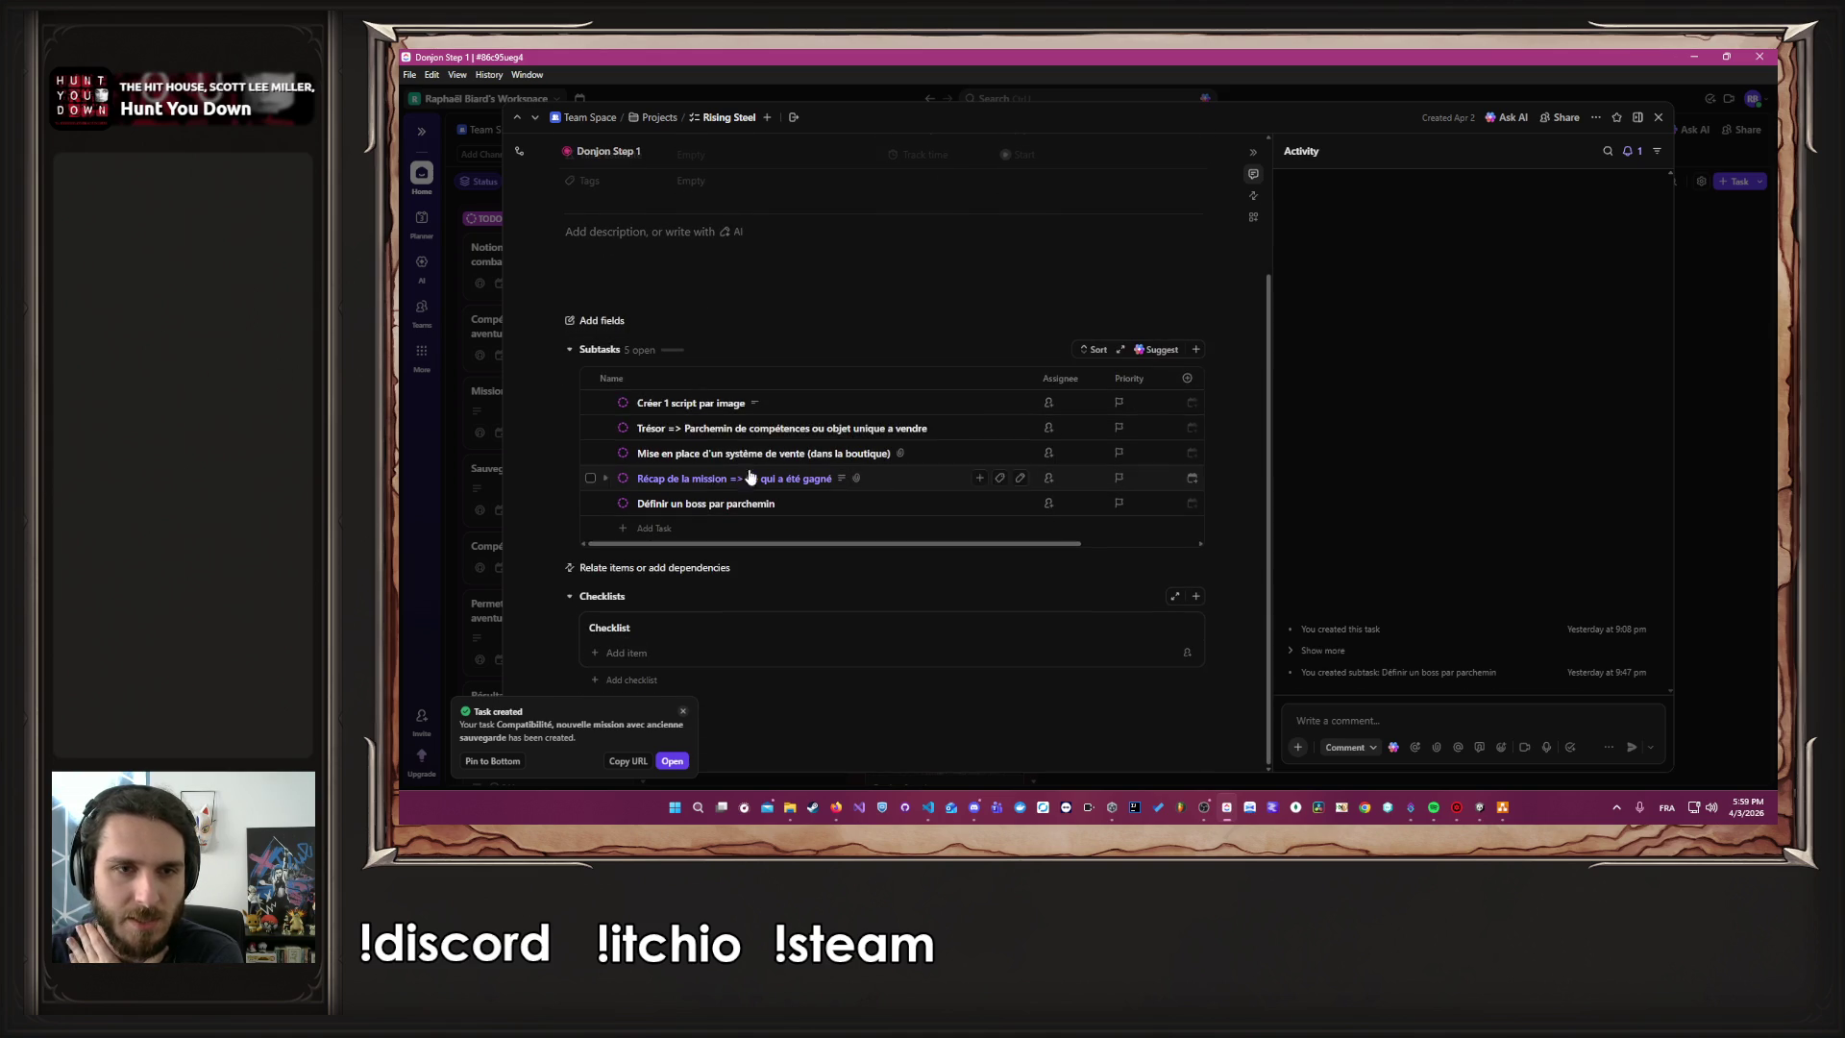
left_click(593, 404)
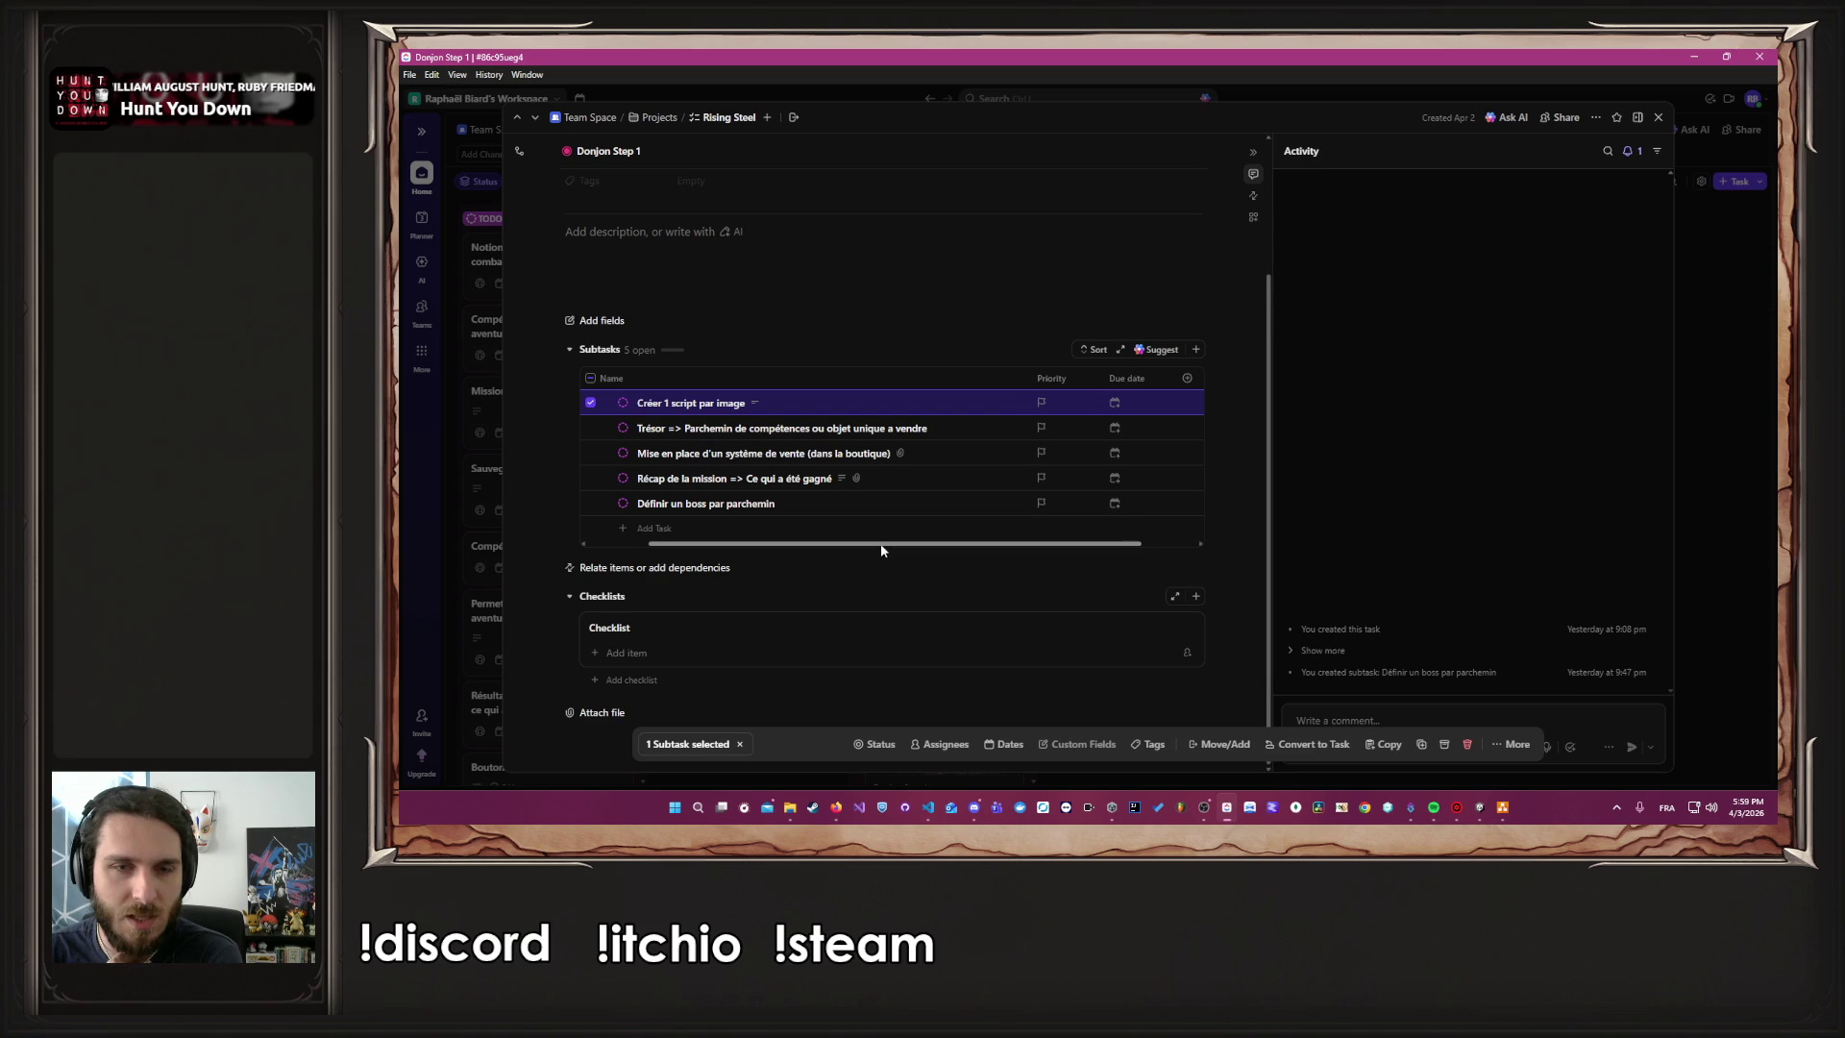
left_click(590, 403)
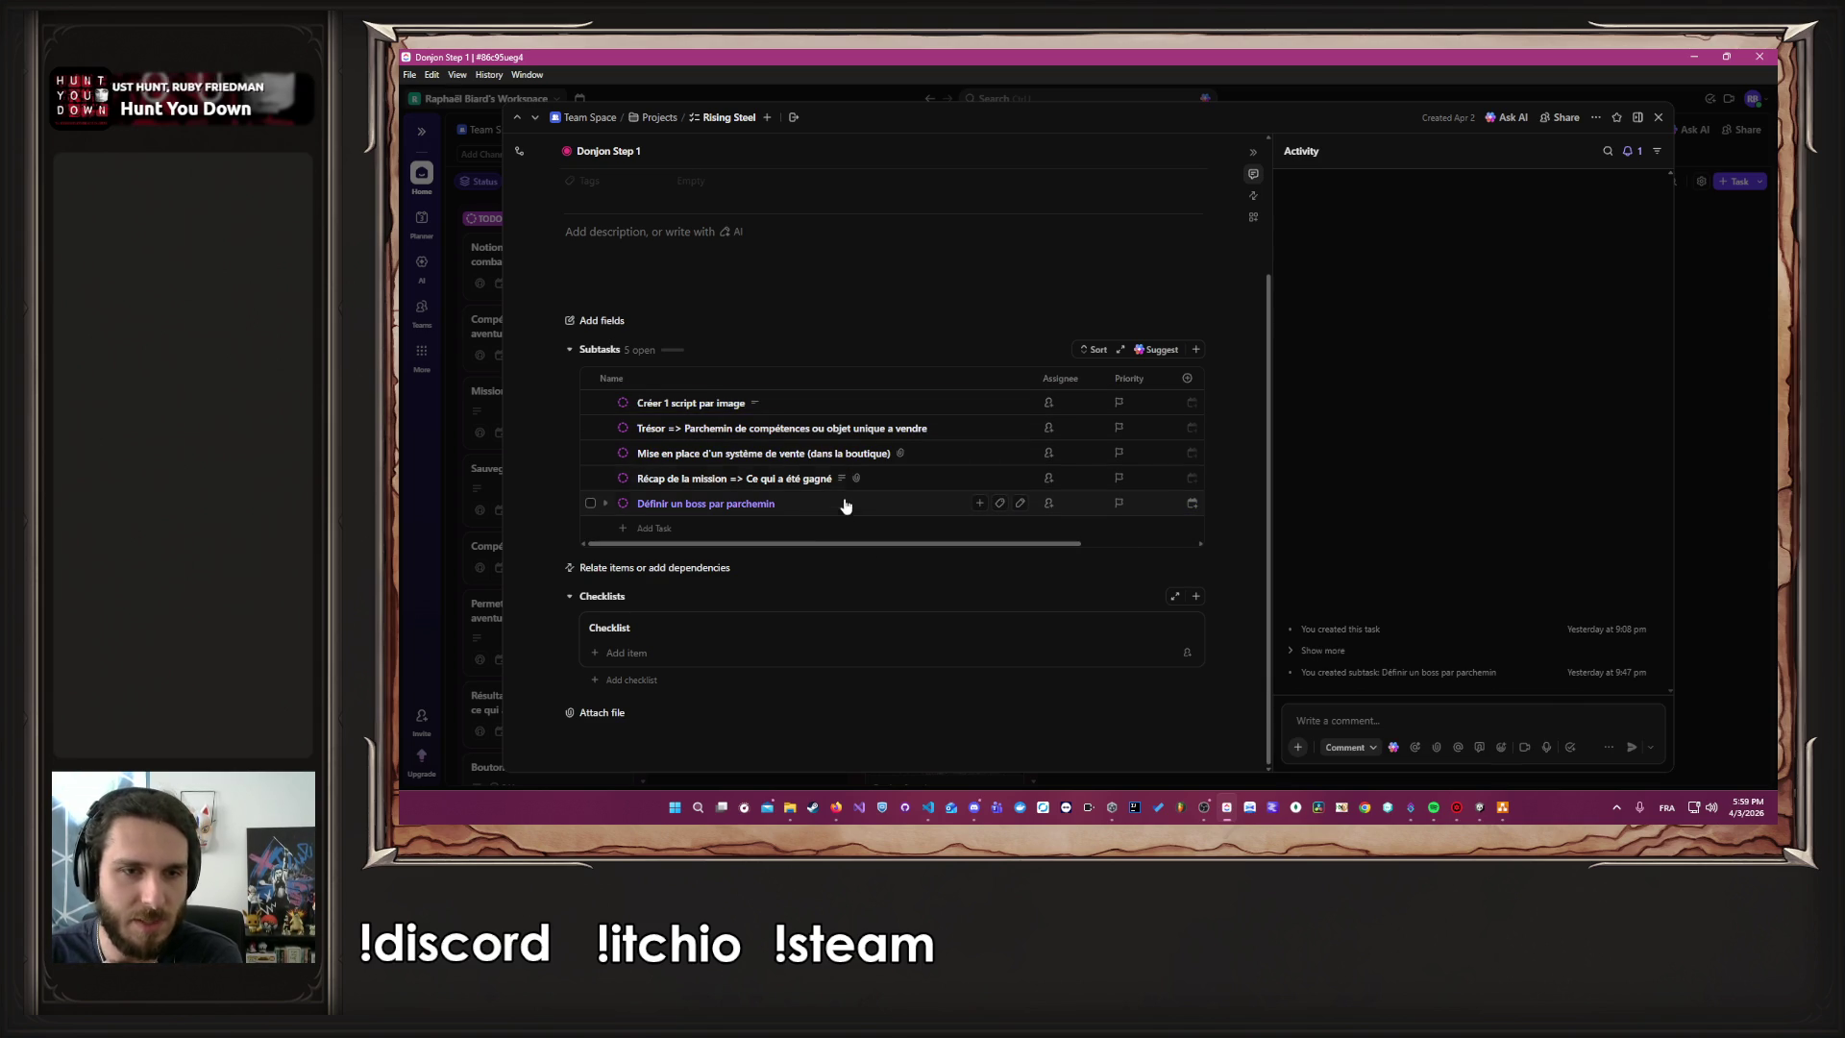
scroll(815, 519, "up", 1)
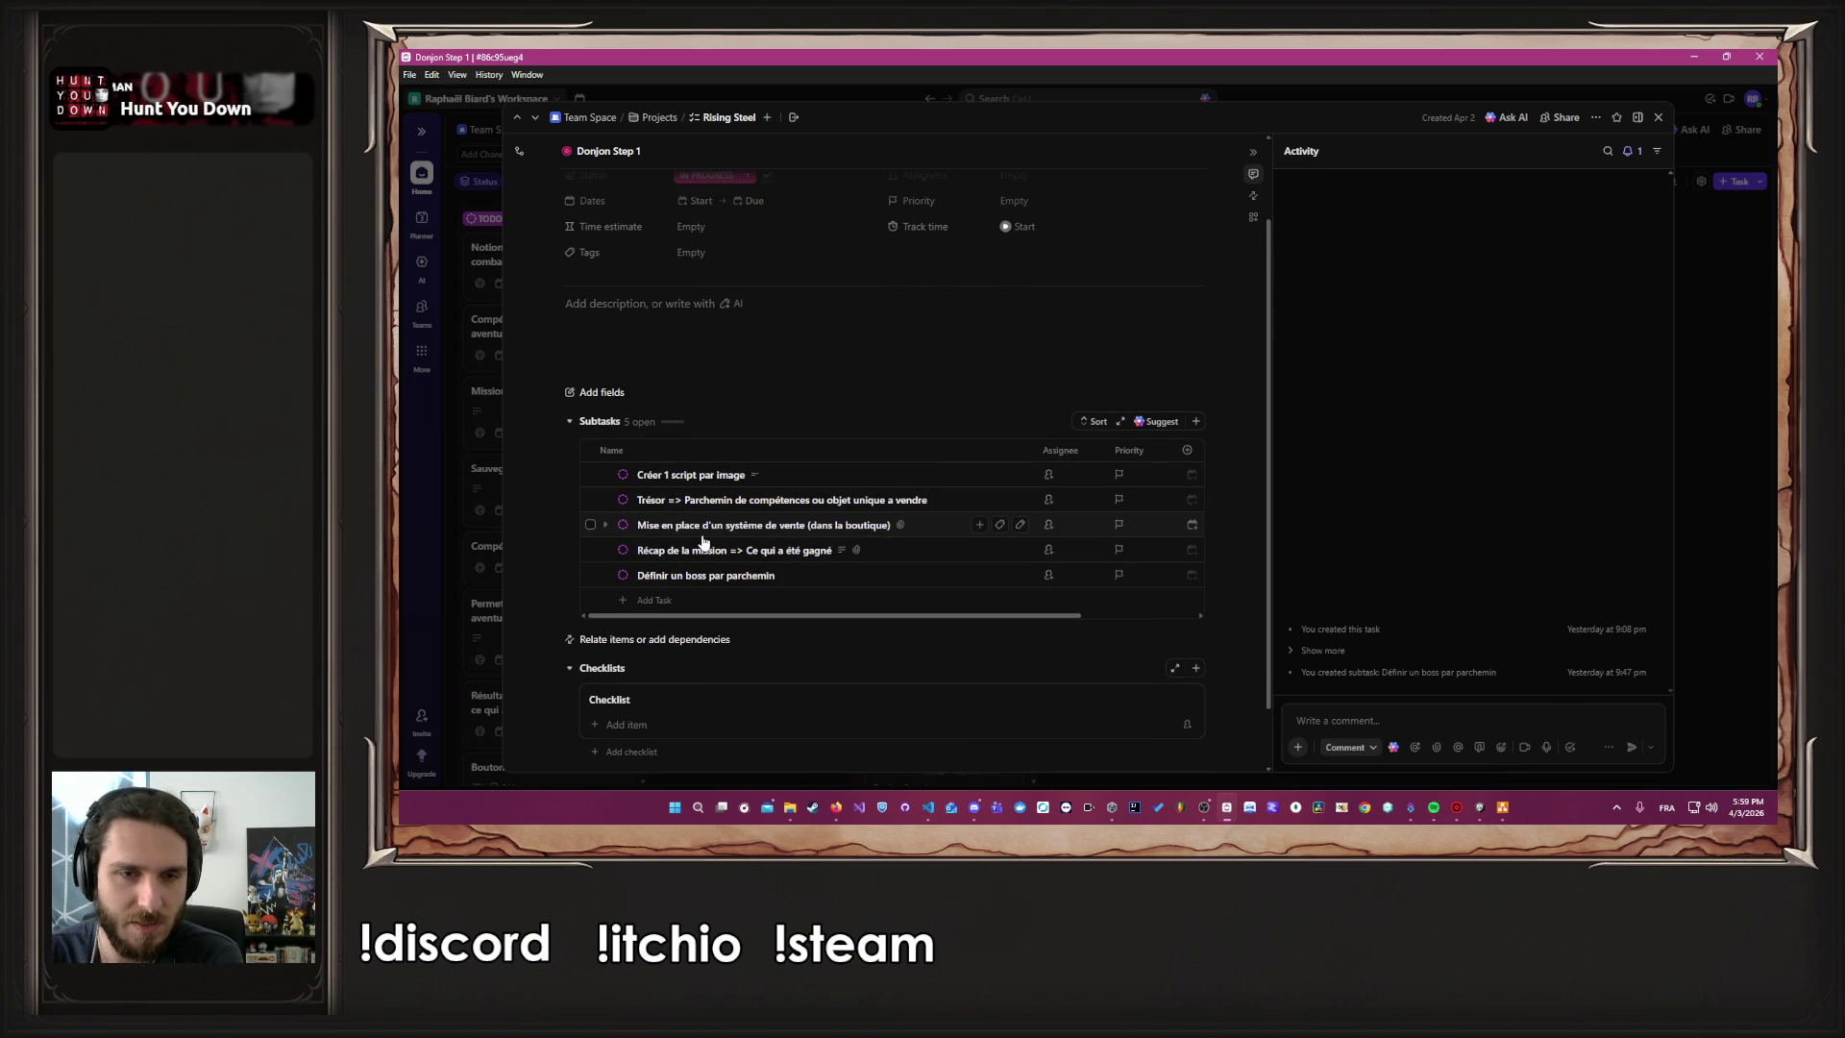
scroll(763, 481, "up", 2)
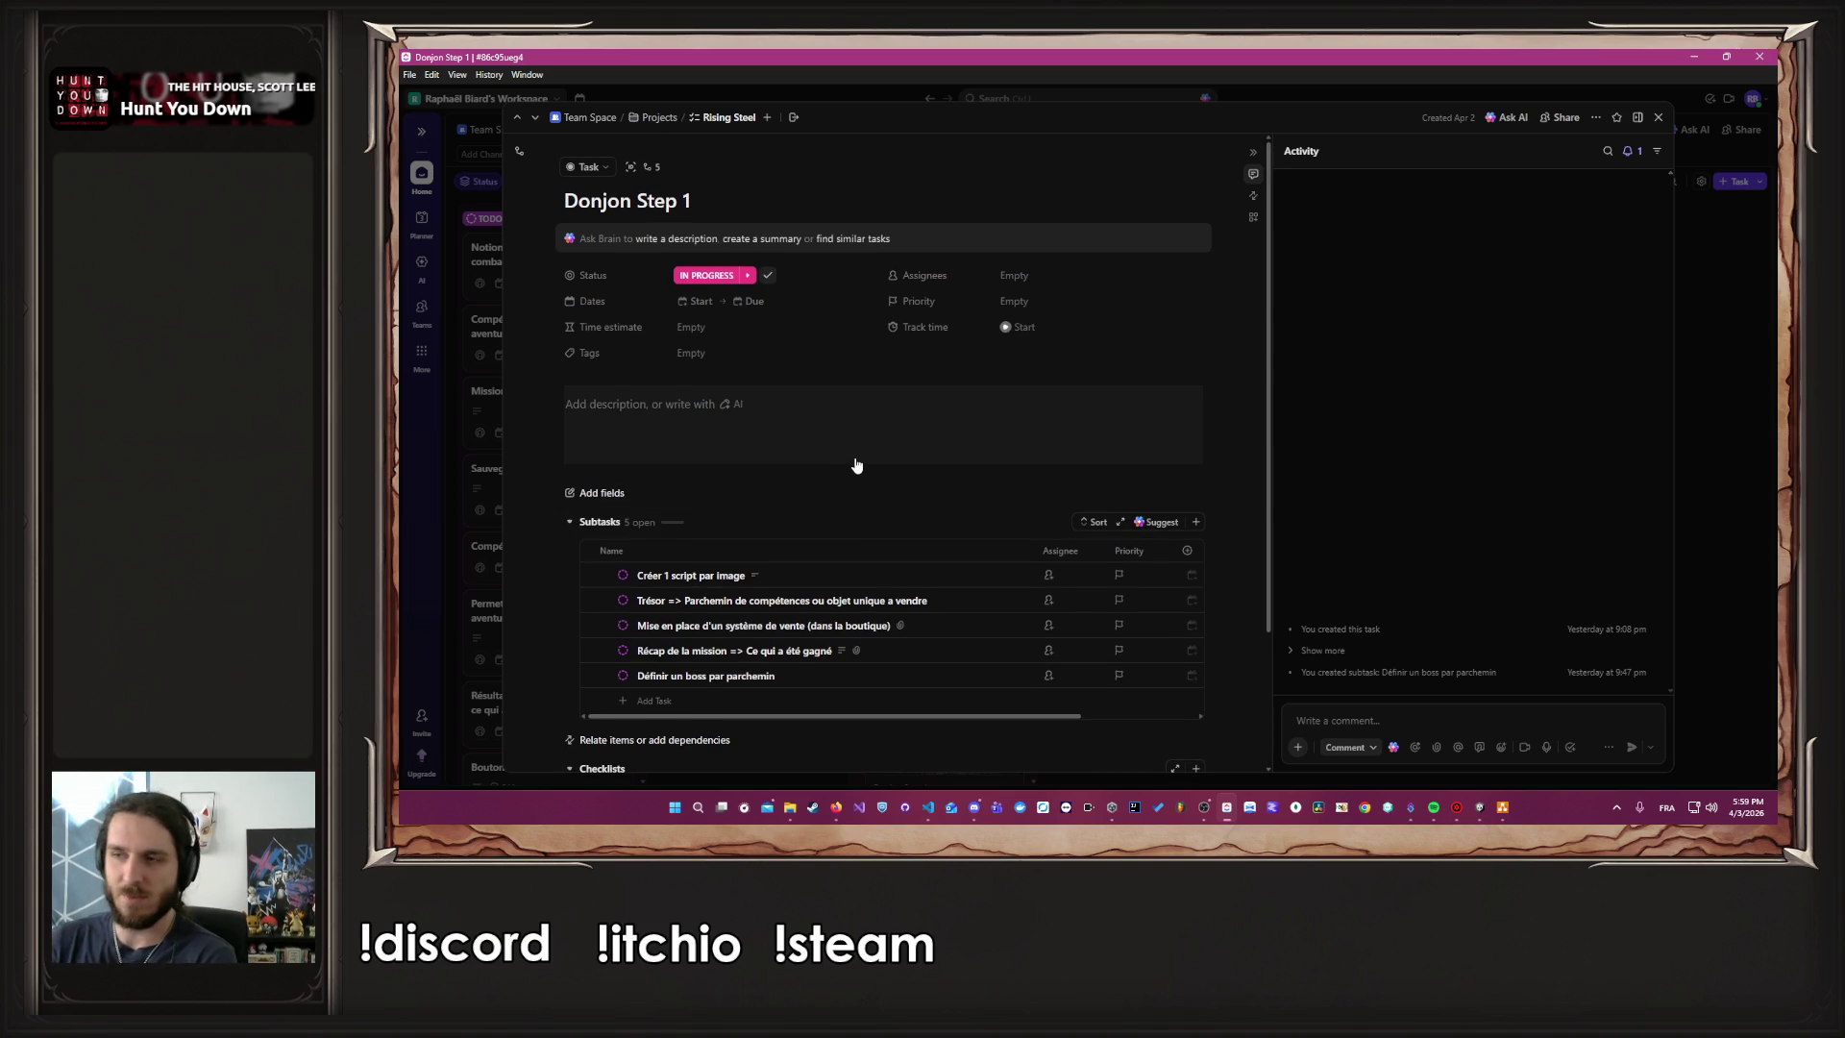
Add and tick the subtask 'Créer la mission niveau code', close the task, and return to Unity
left_click(667, 702)
type("code")
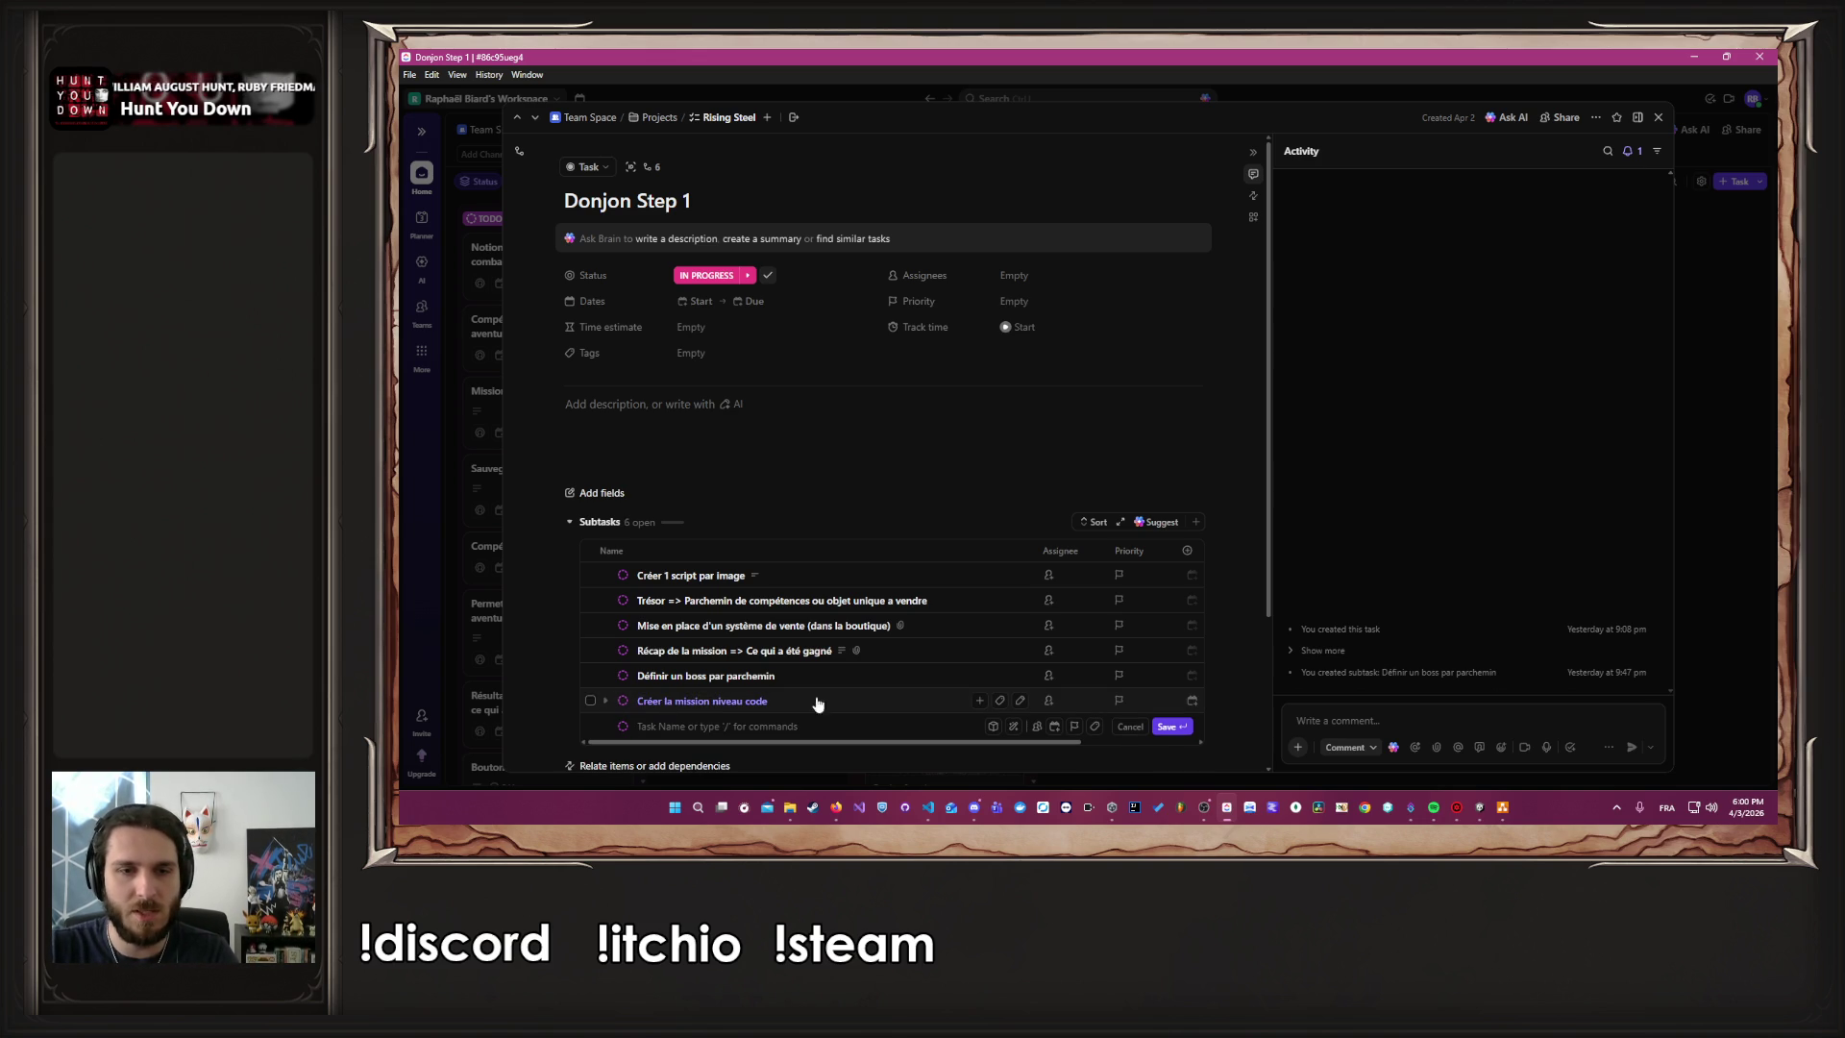
key("Return")
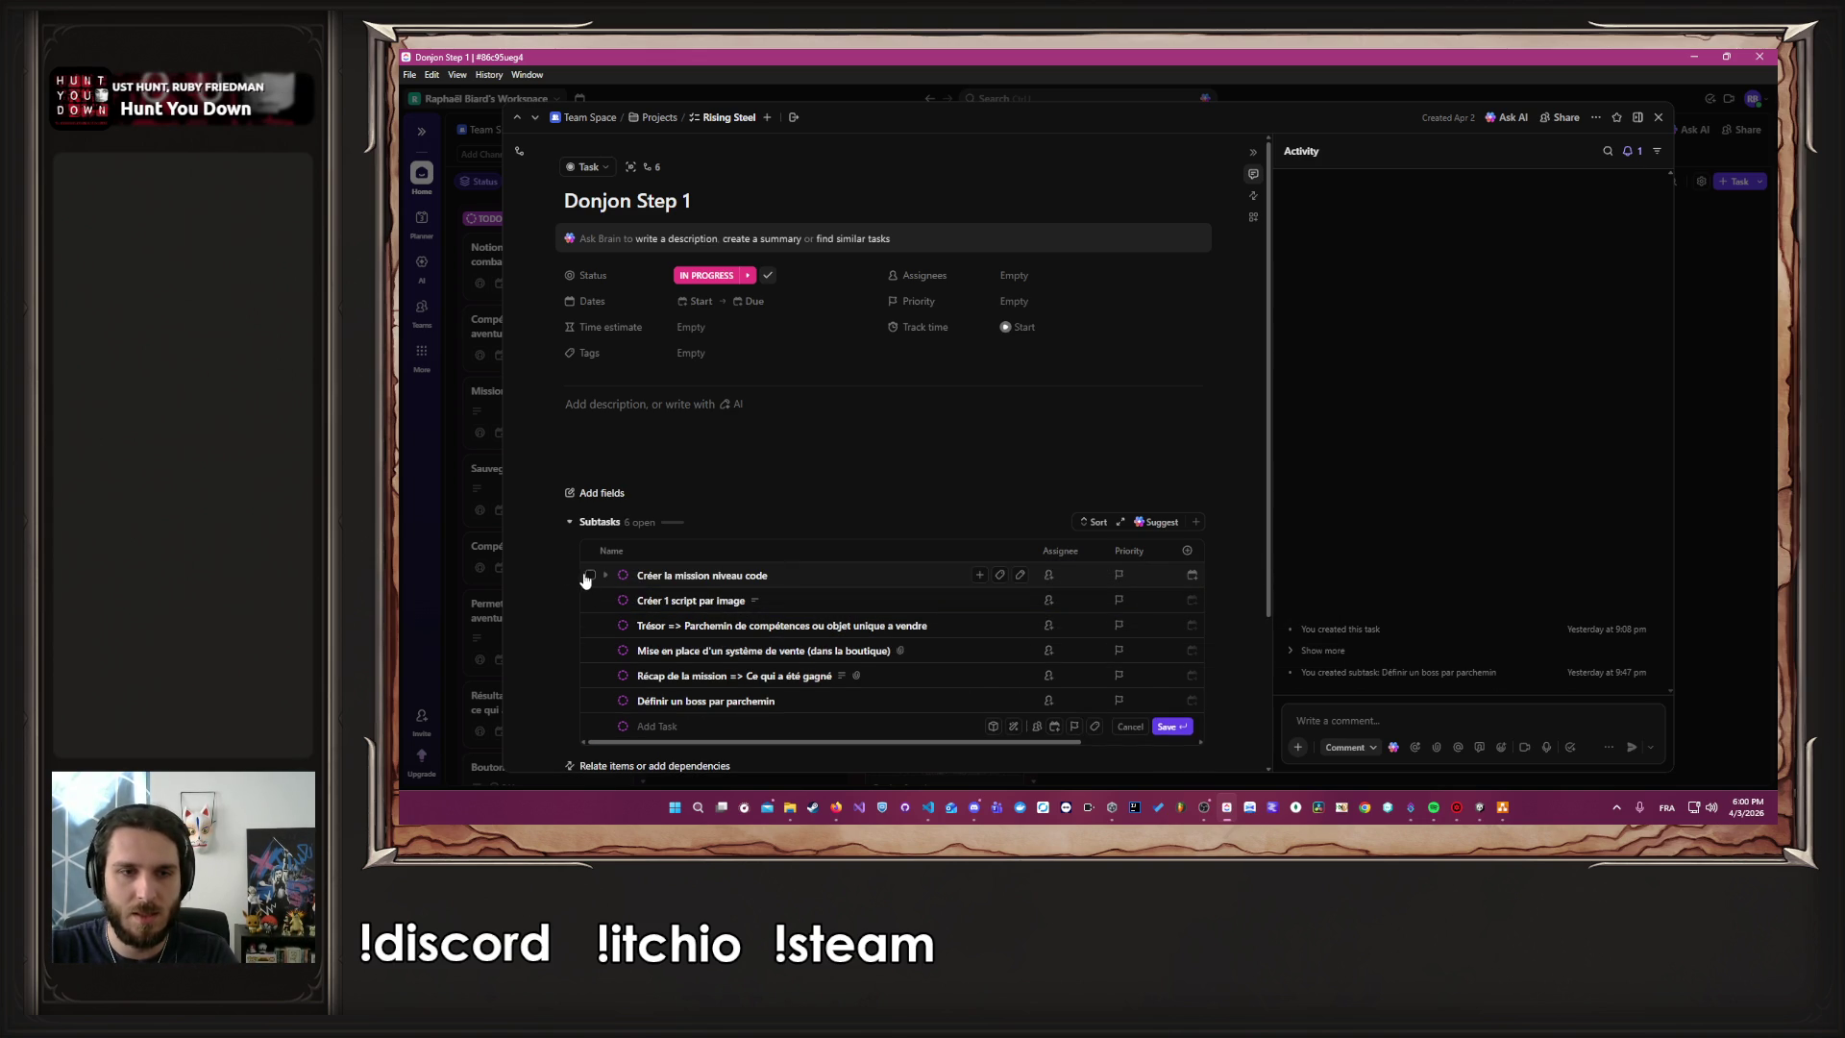
left_click(590, 576)
scroll(804, 494, "down", 2)
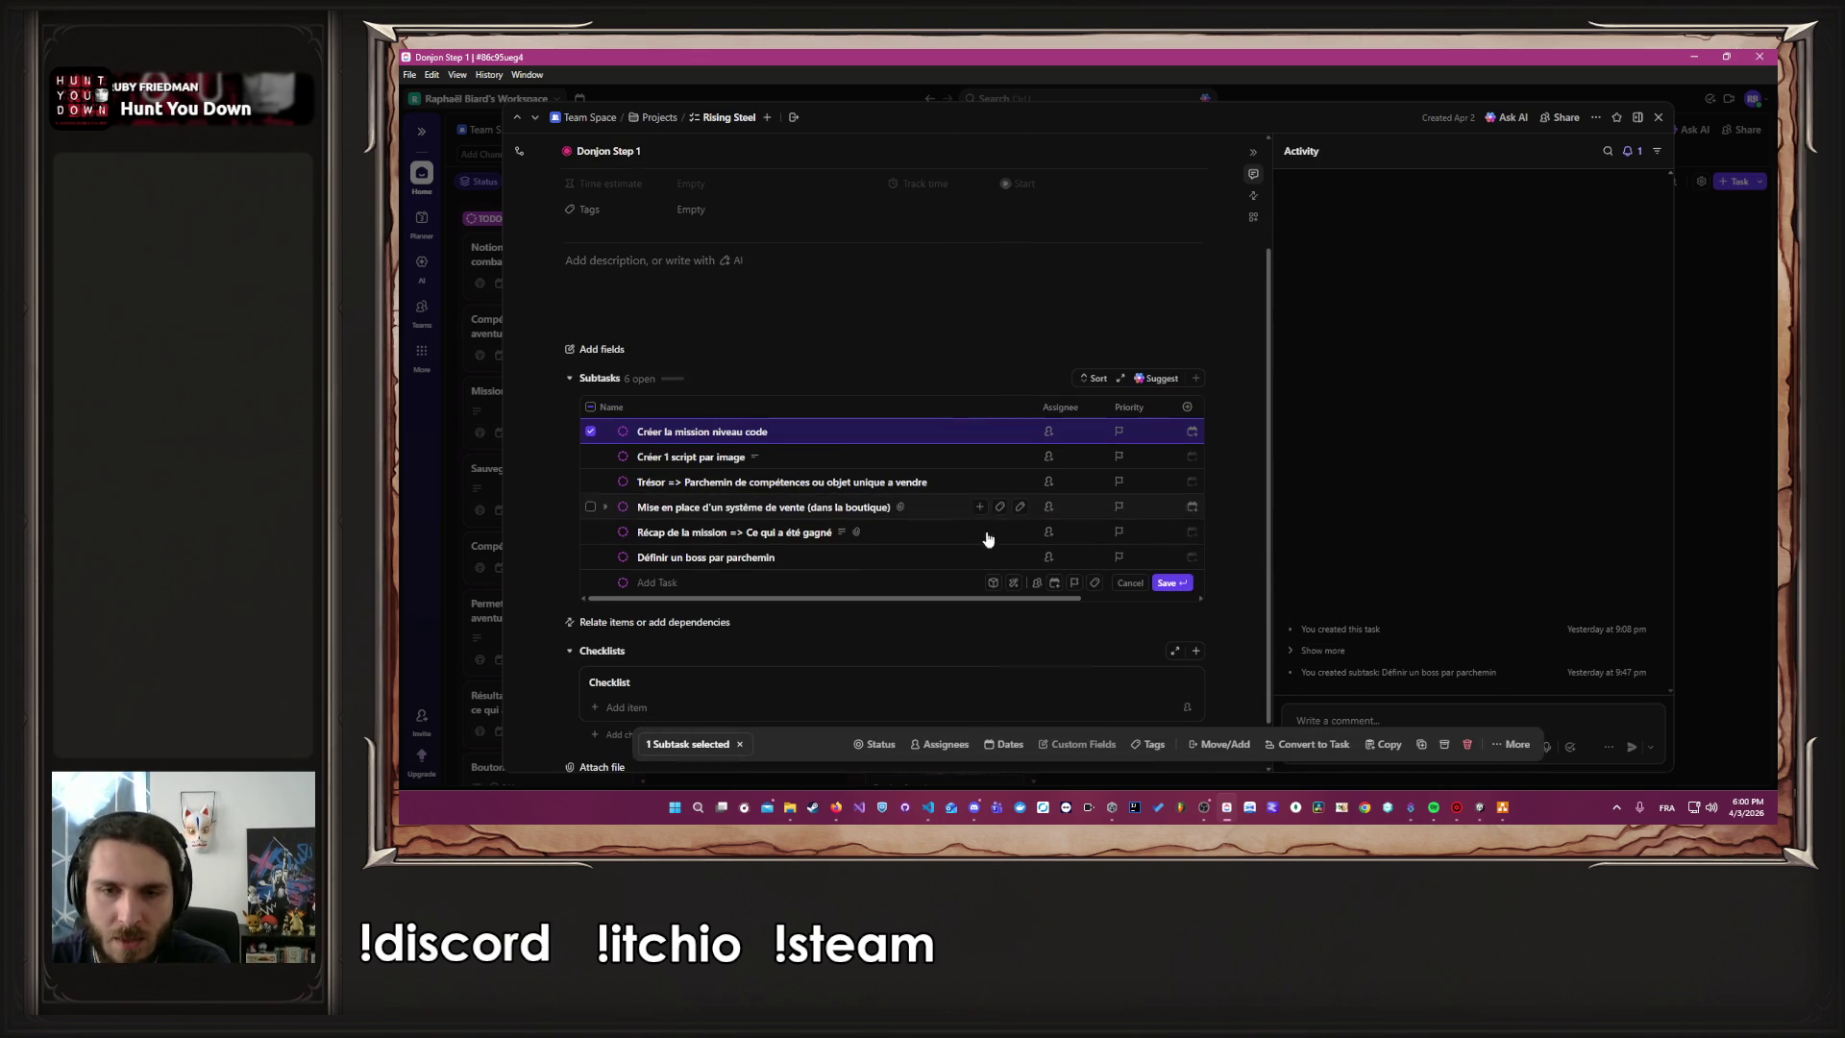
scroll(1208, 486, "up", 2)
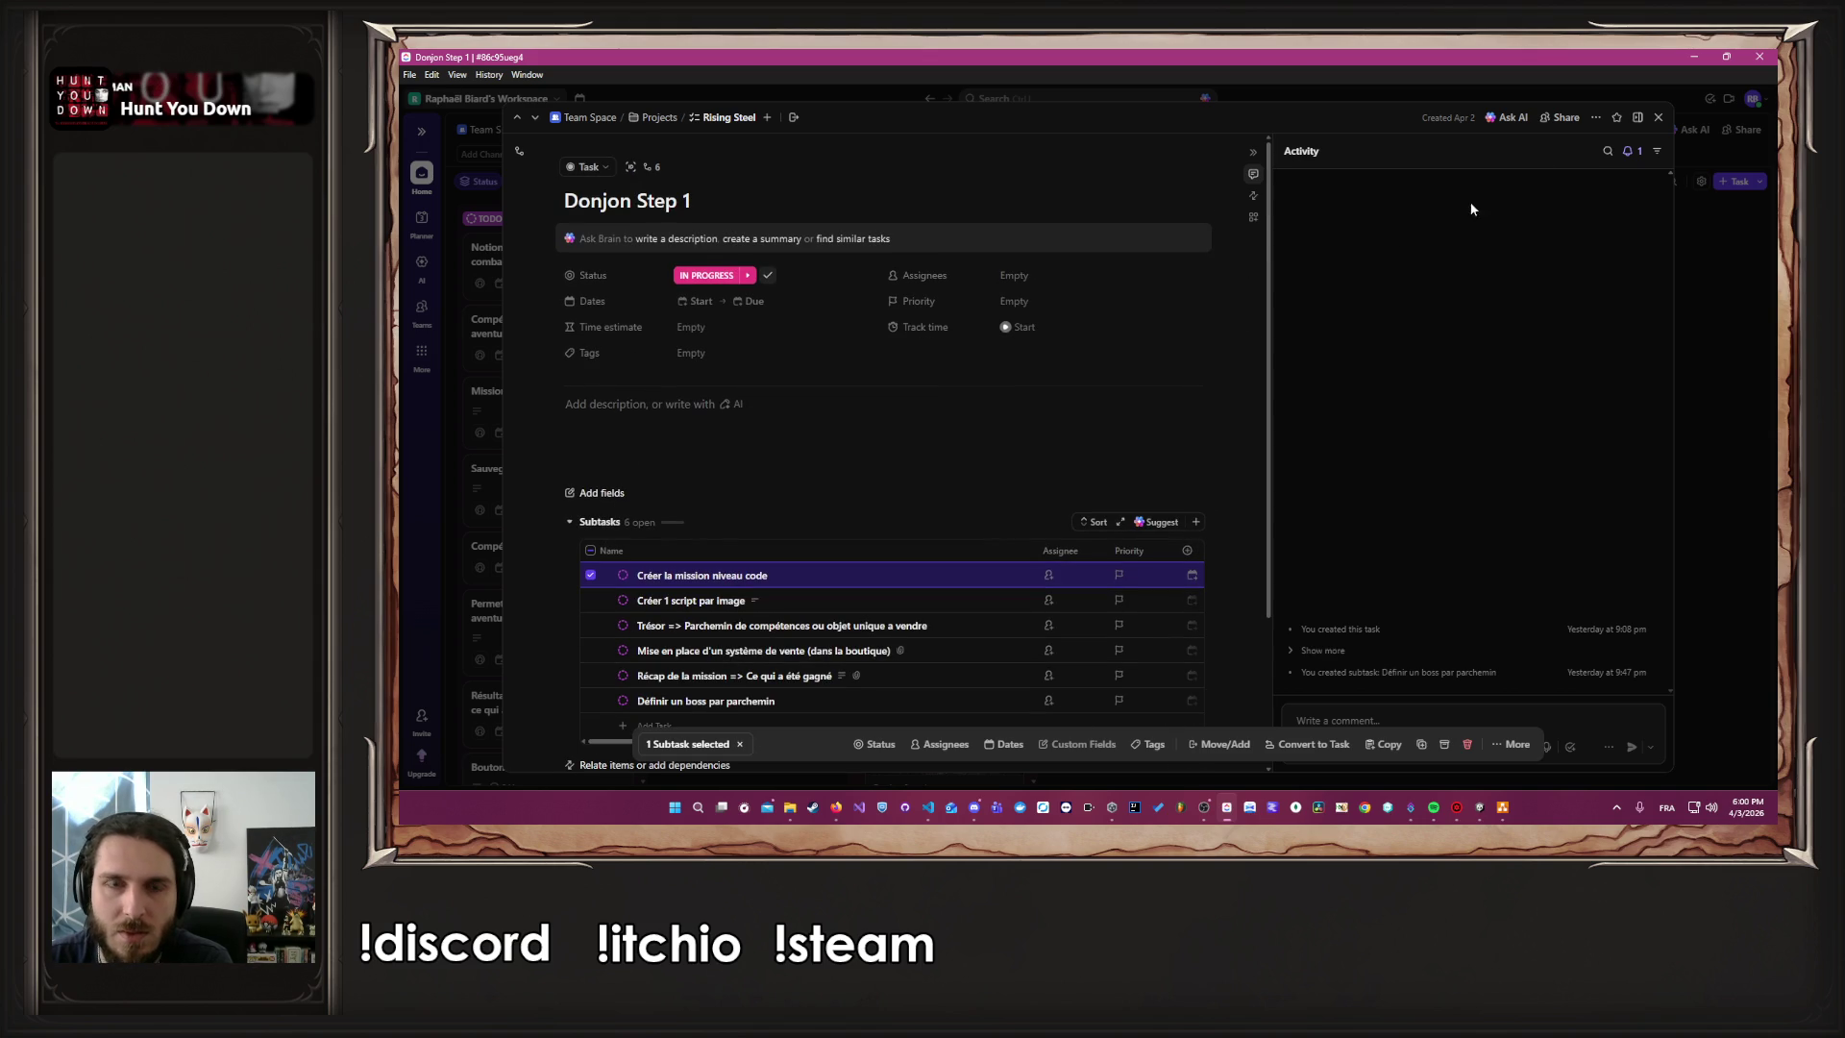
left_click(1658, 117)
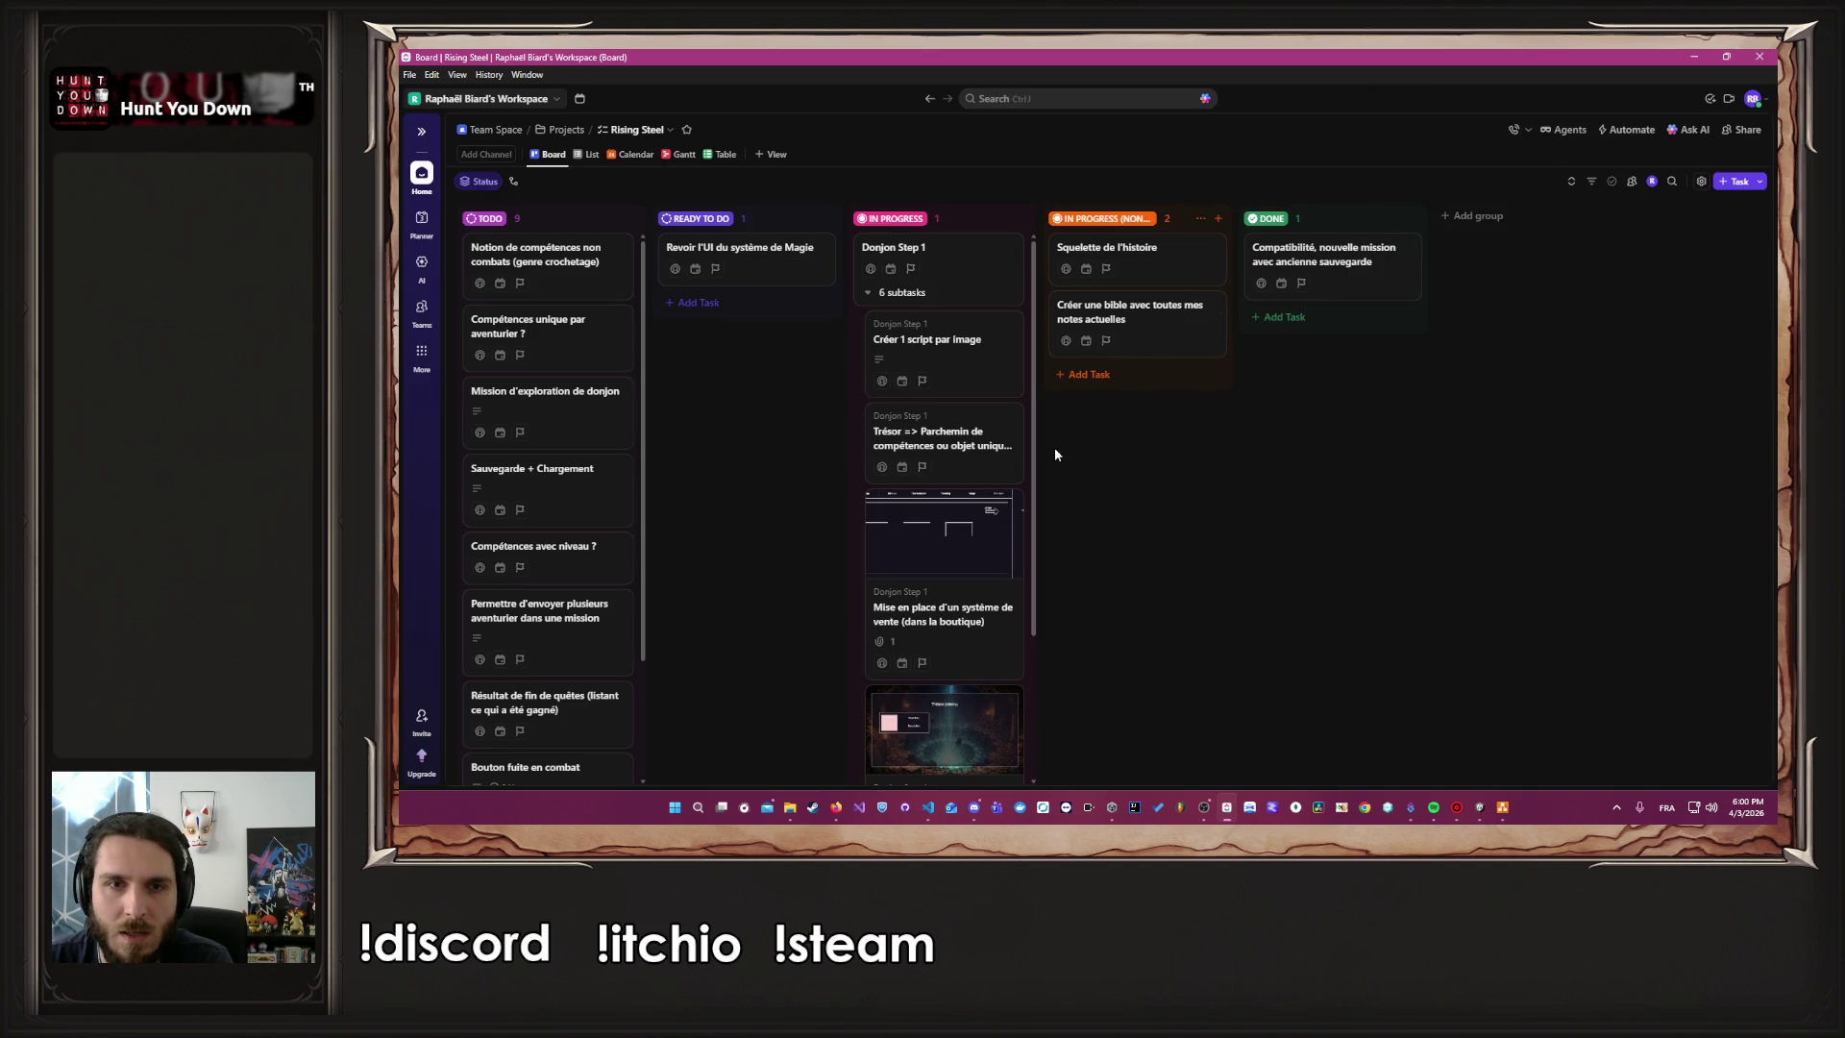
scroll(980, 413, "down", 4)
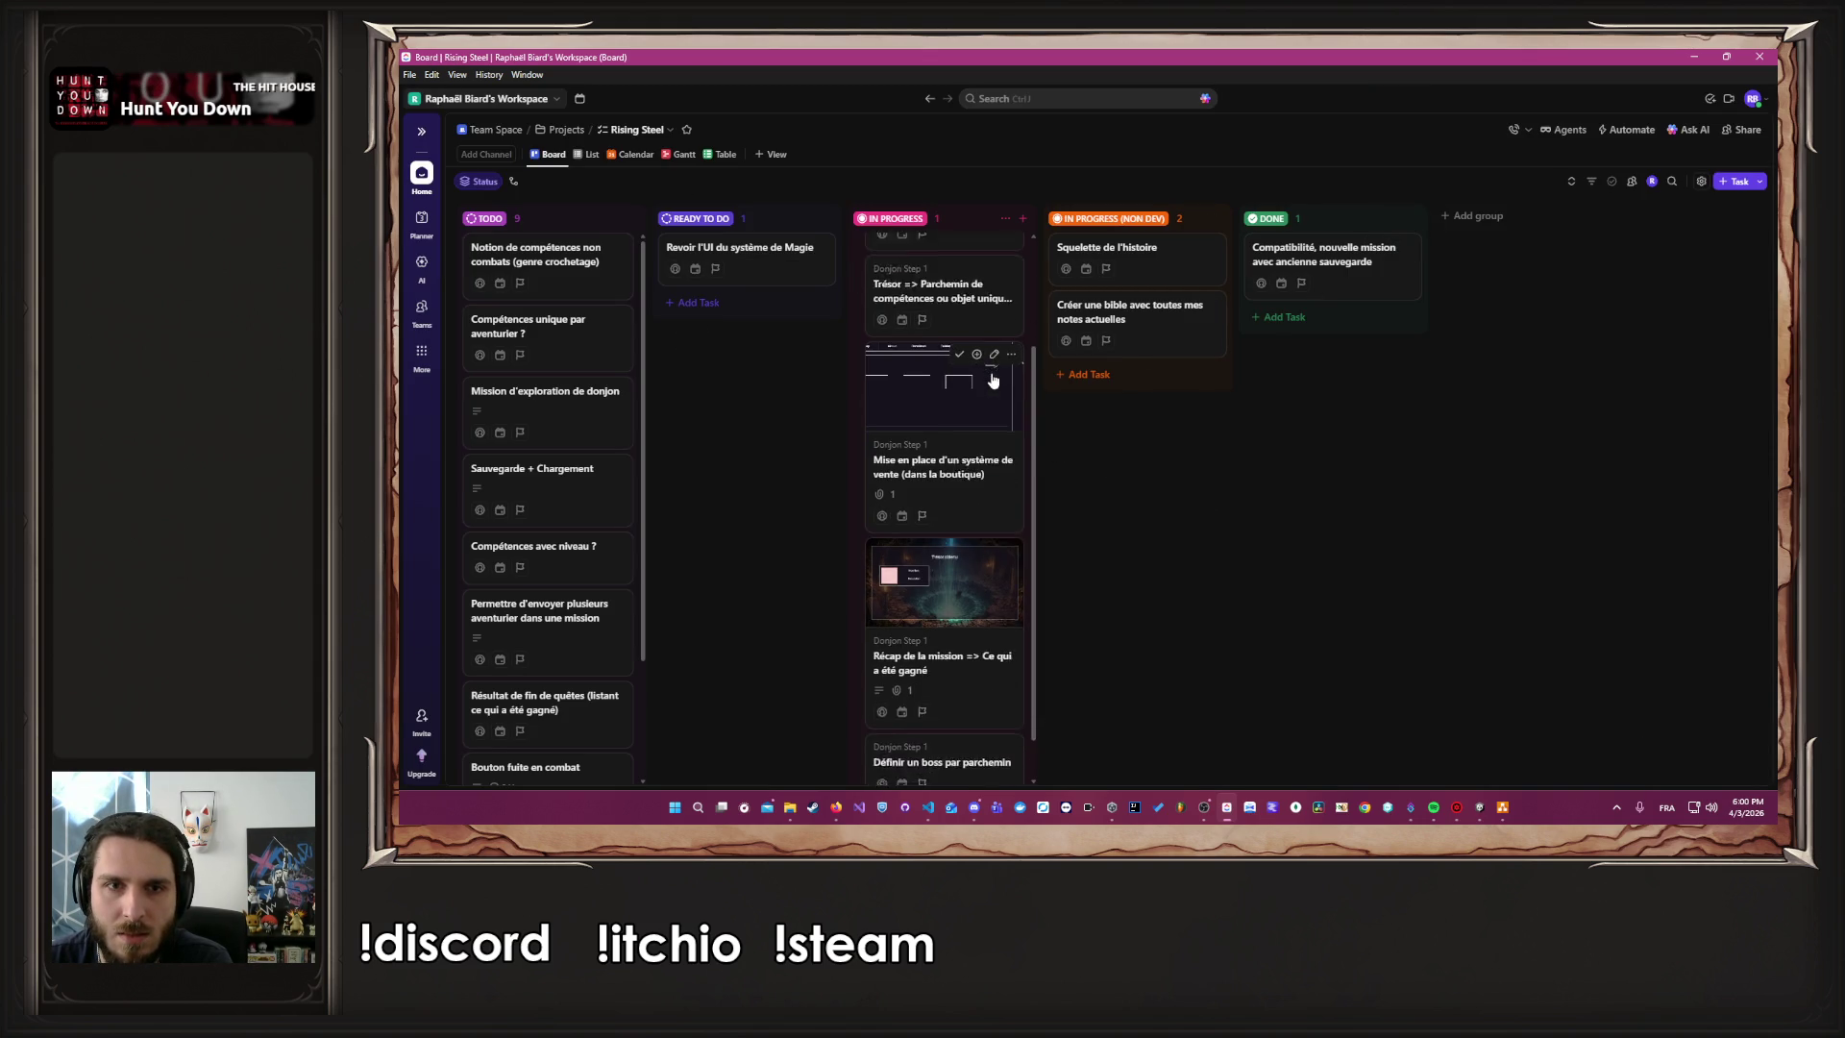
scroll(1033, 637, "up", 4)
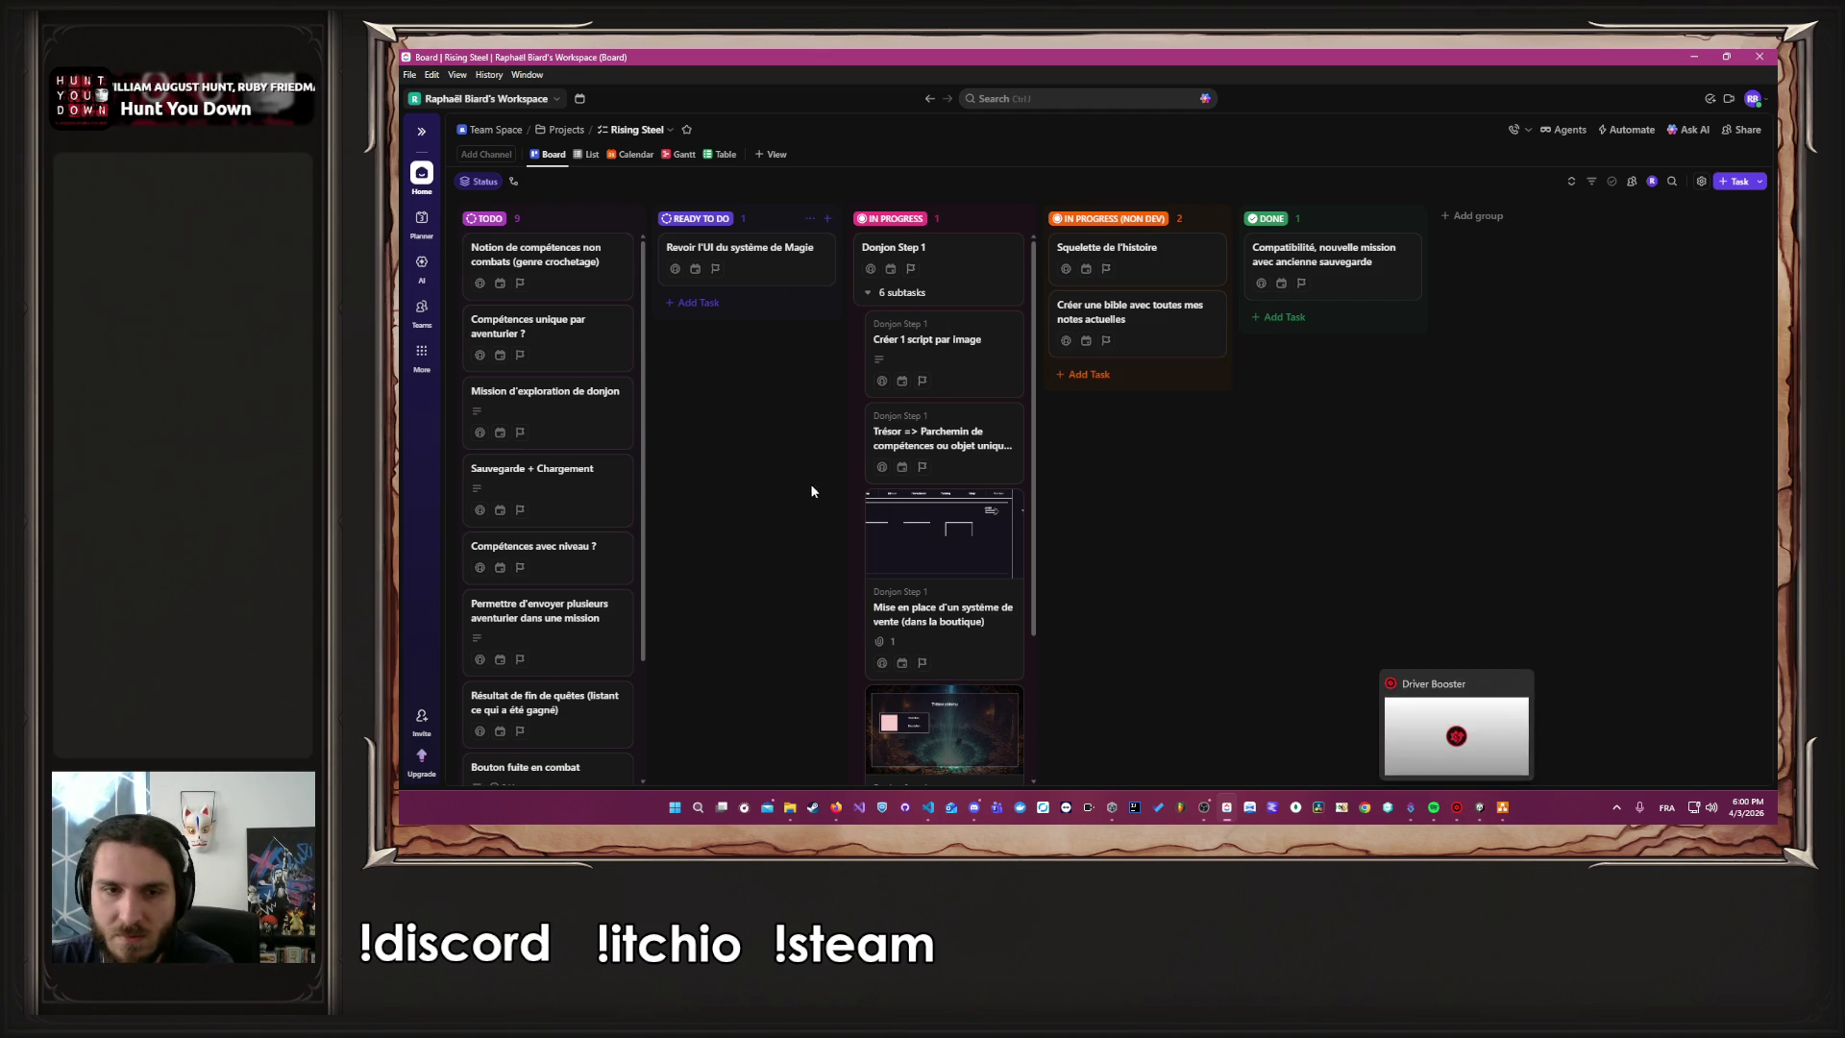
scroll(942, 534, "down", 2)
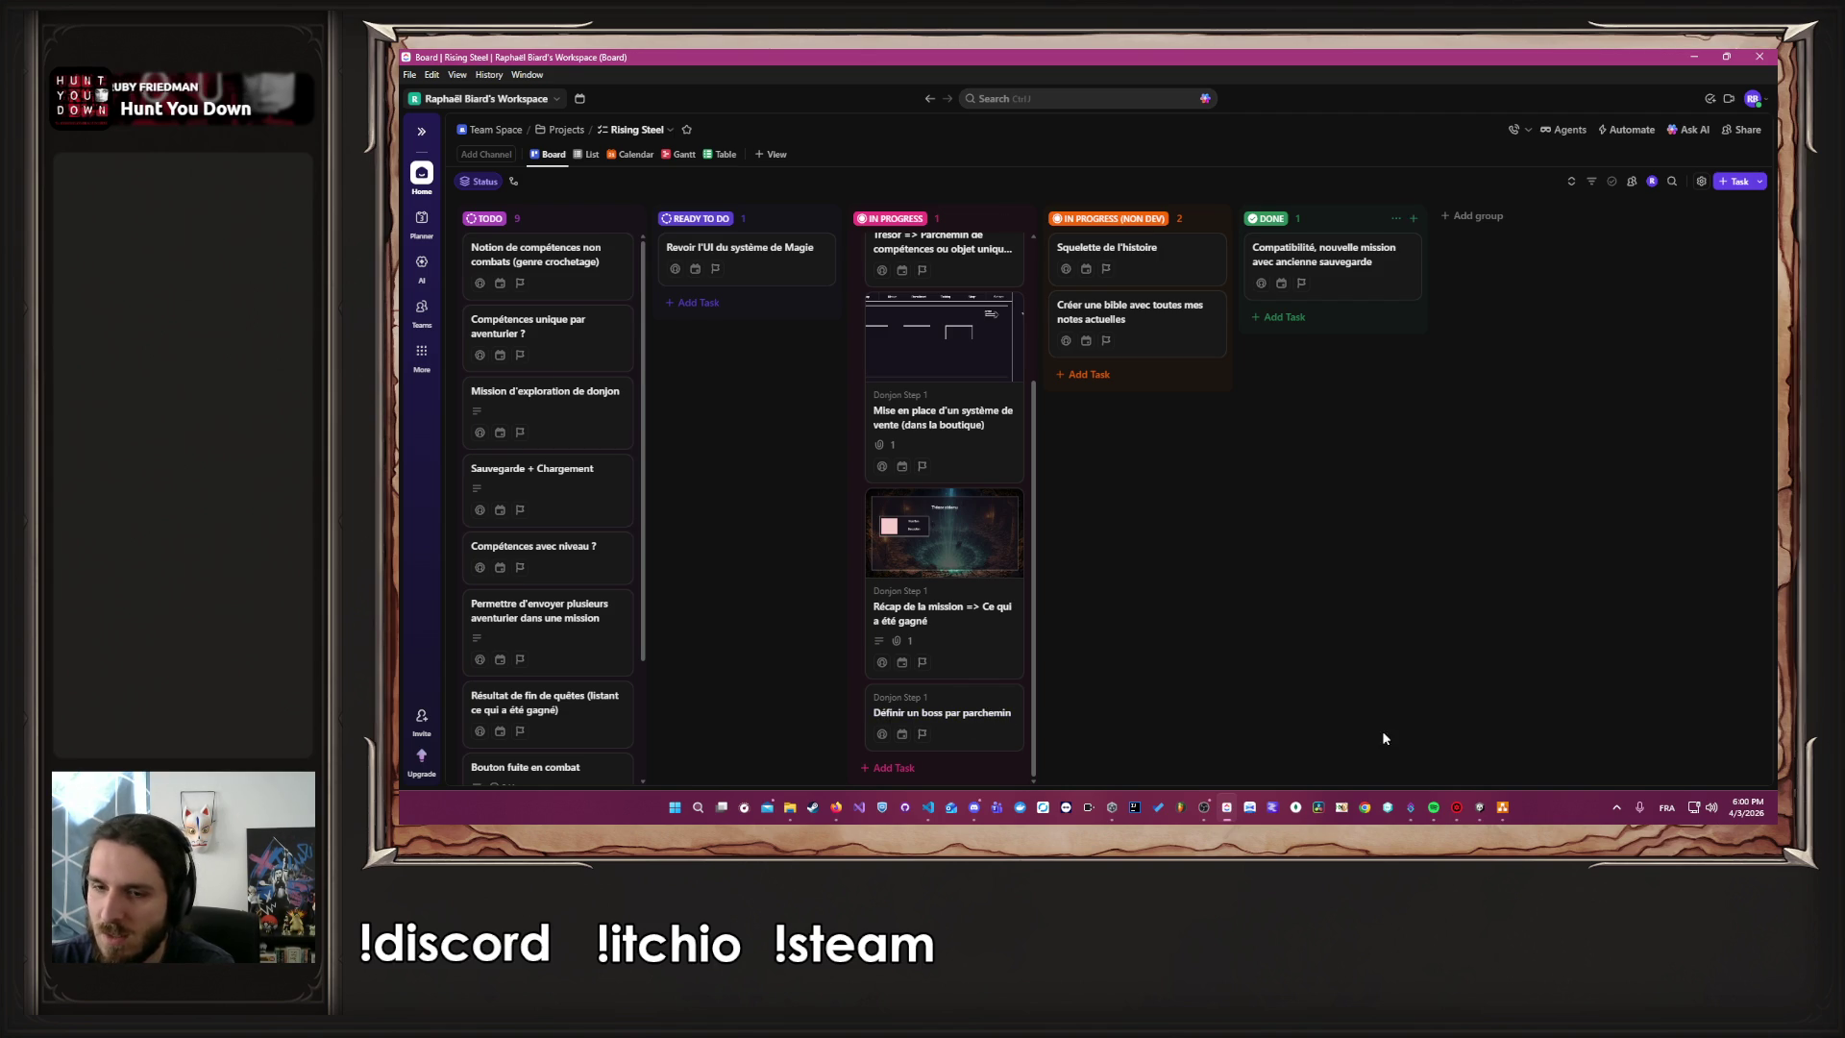
left_click(1485, 819)
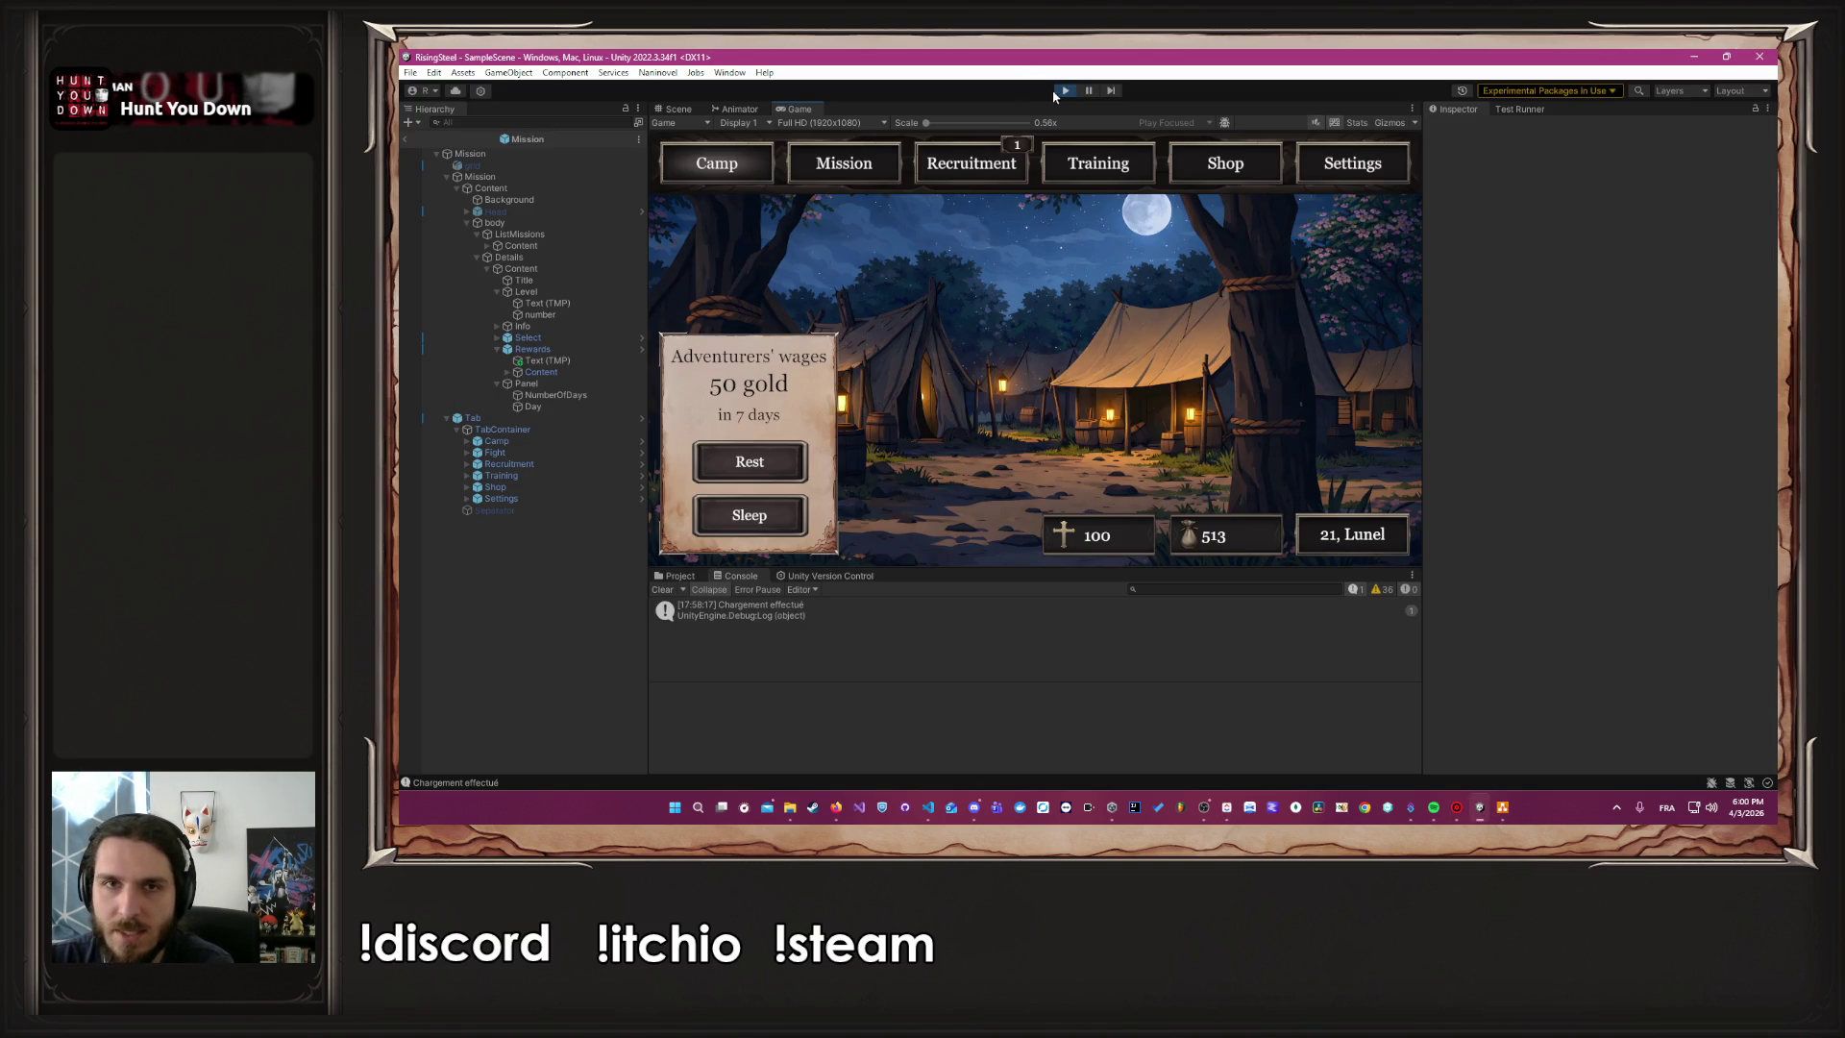
Restart the game to check the Training roster, stop it, and switch to VS Code
left_click(1062, 91)
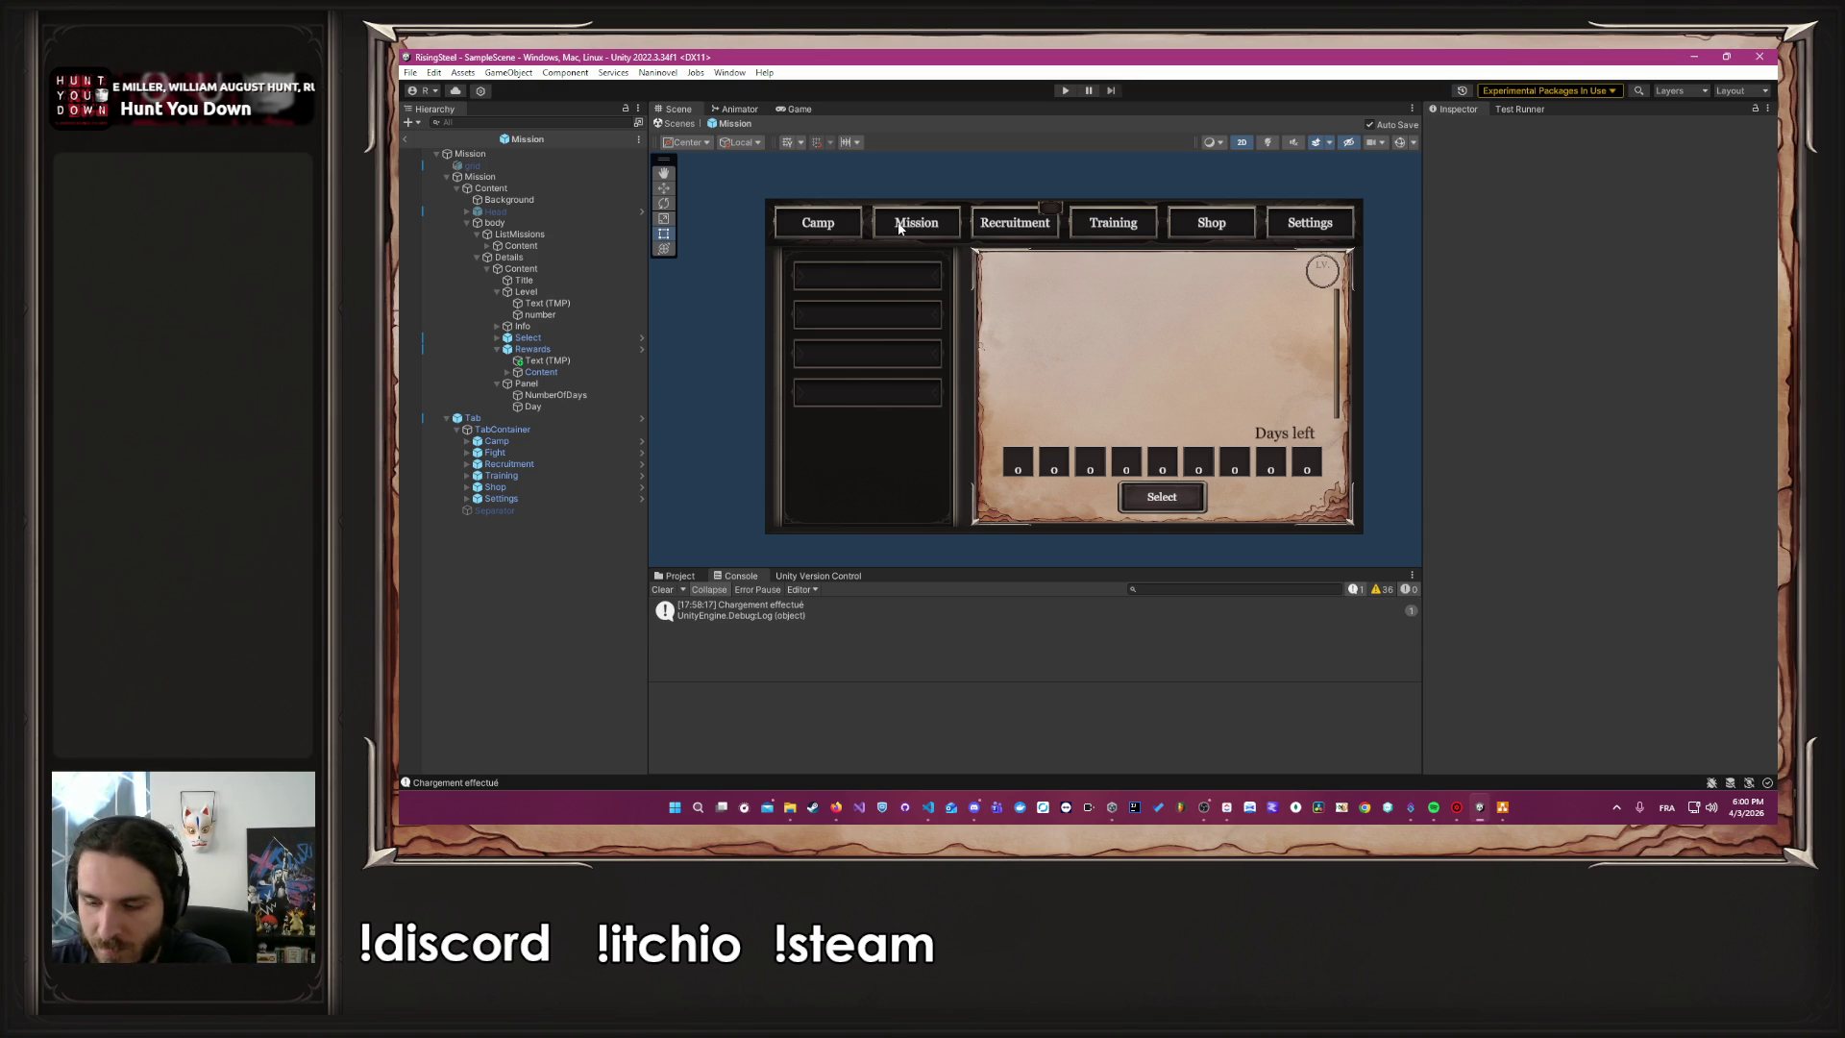
left_click(1065, 90)
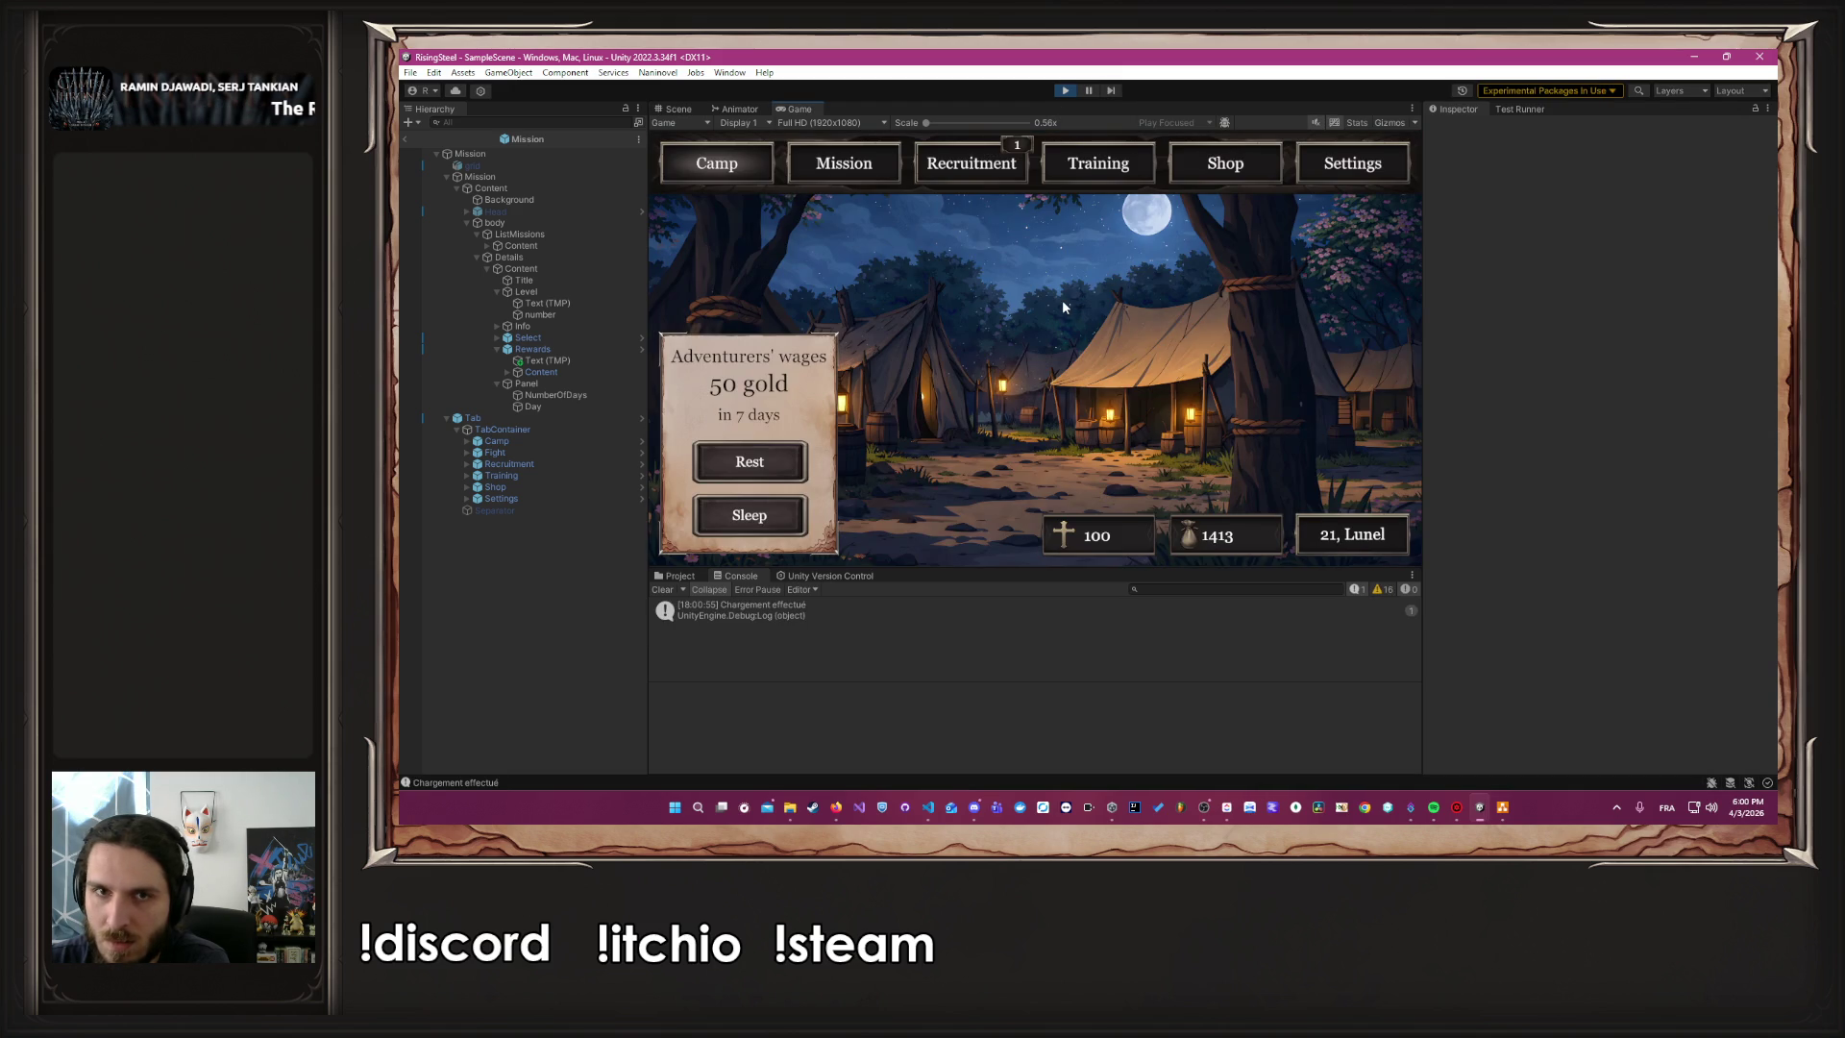
left_click(1084, 175)
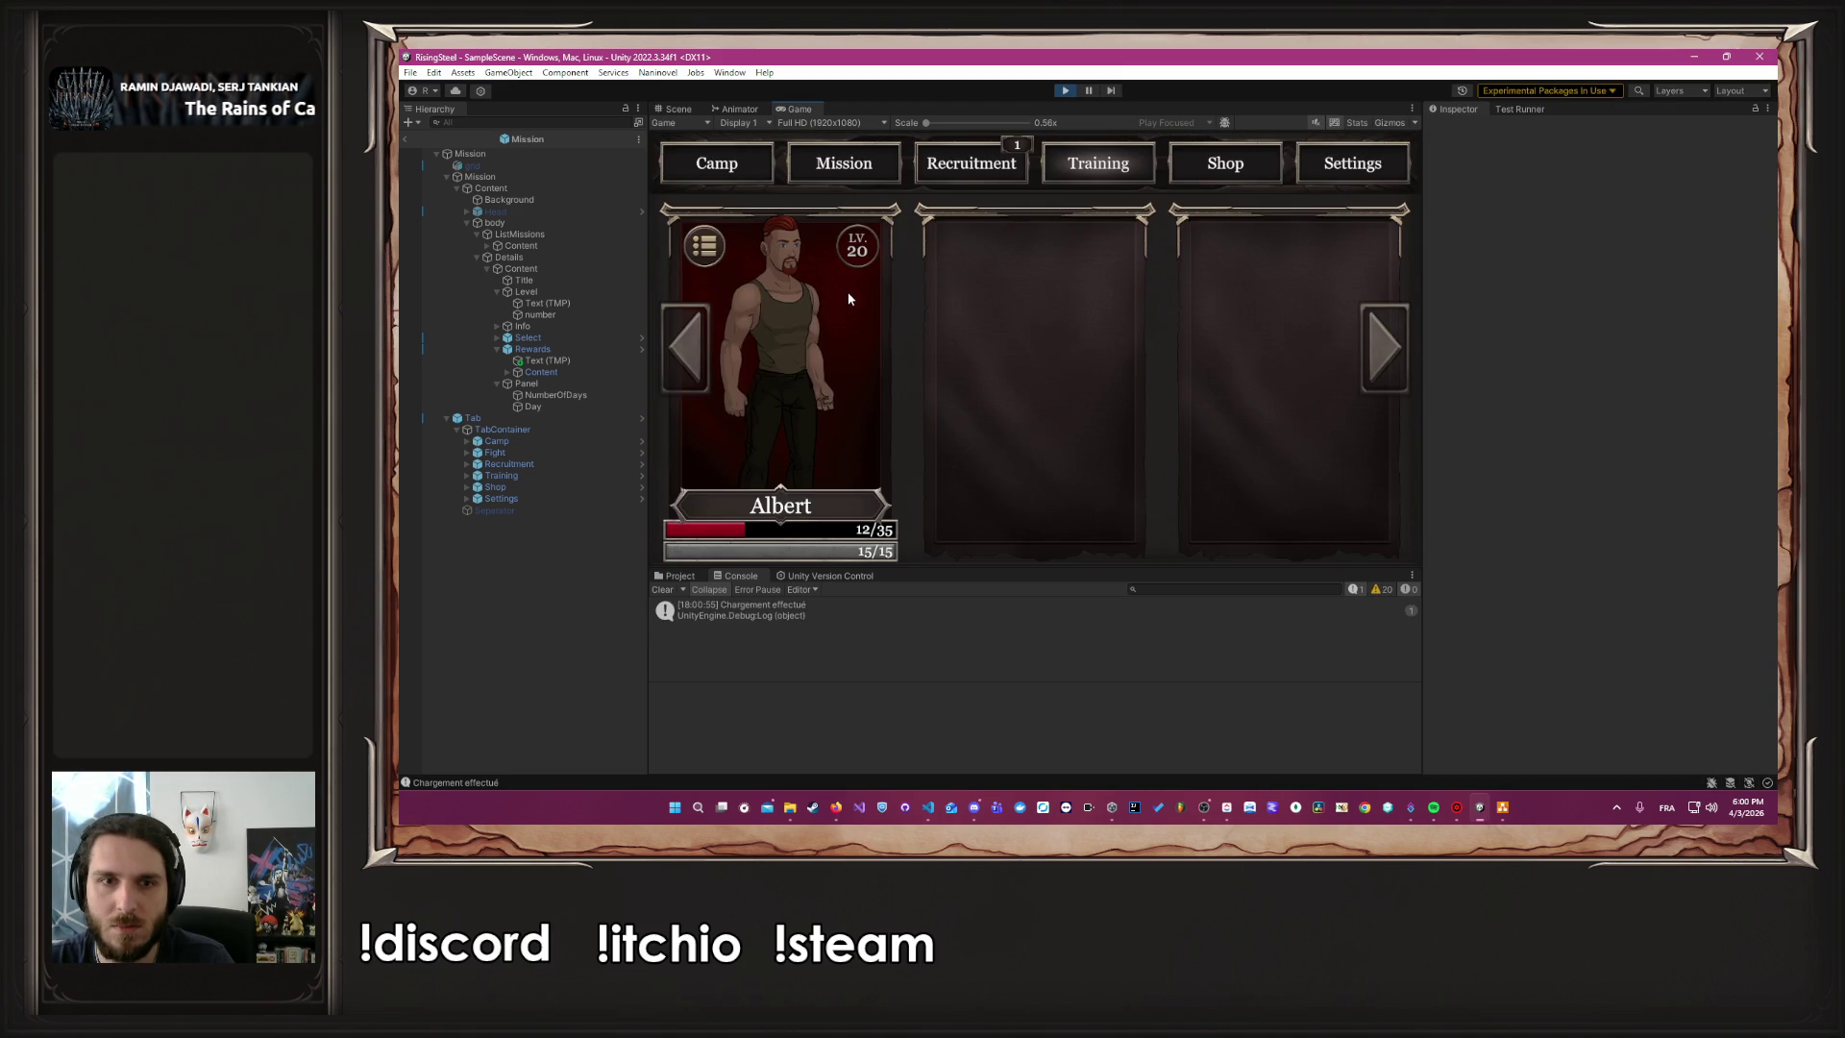
left_click(1061, 91)
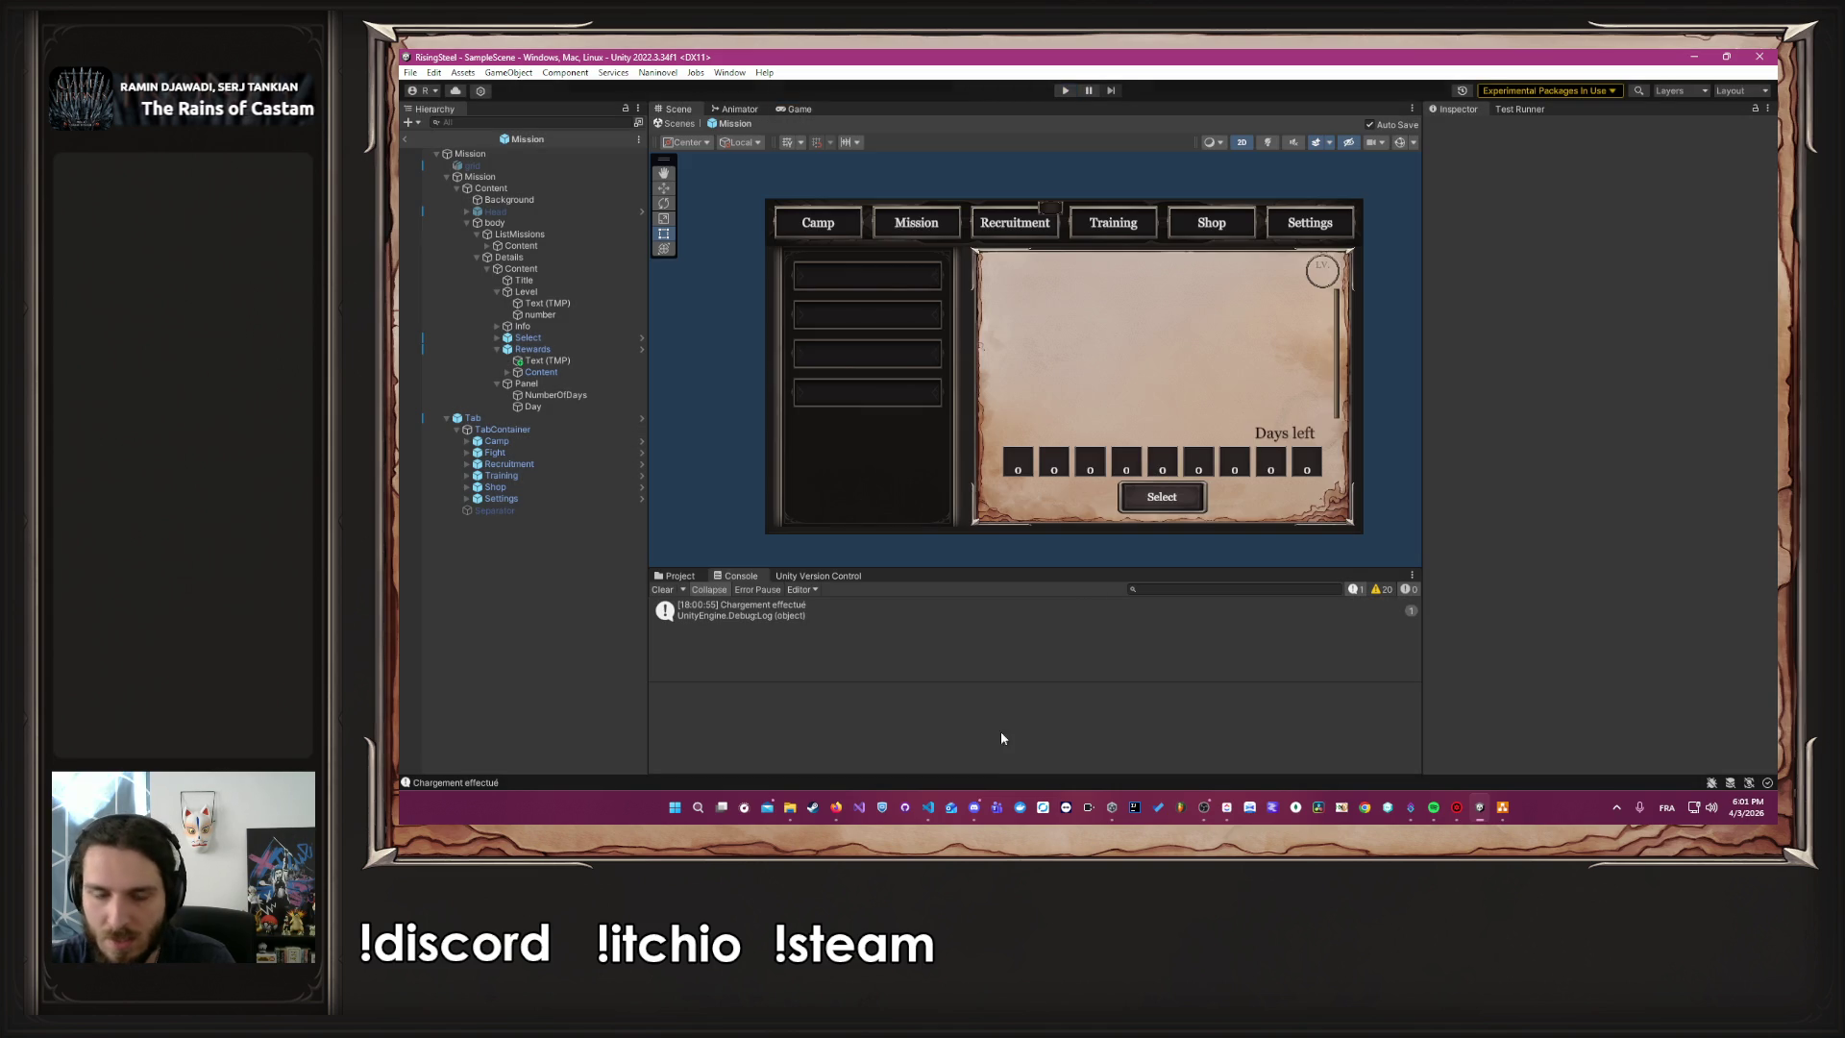
left_click(928, 809)
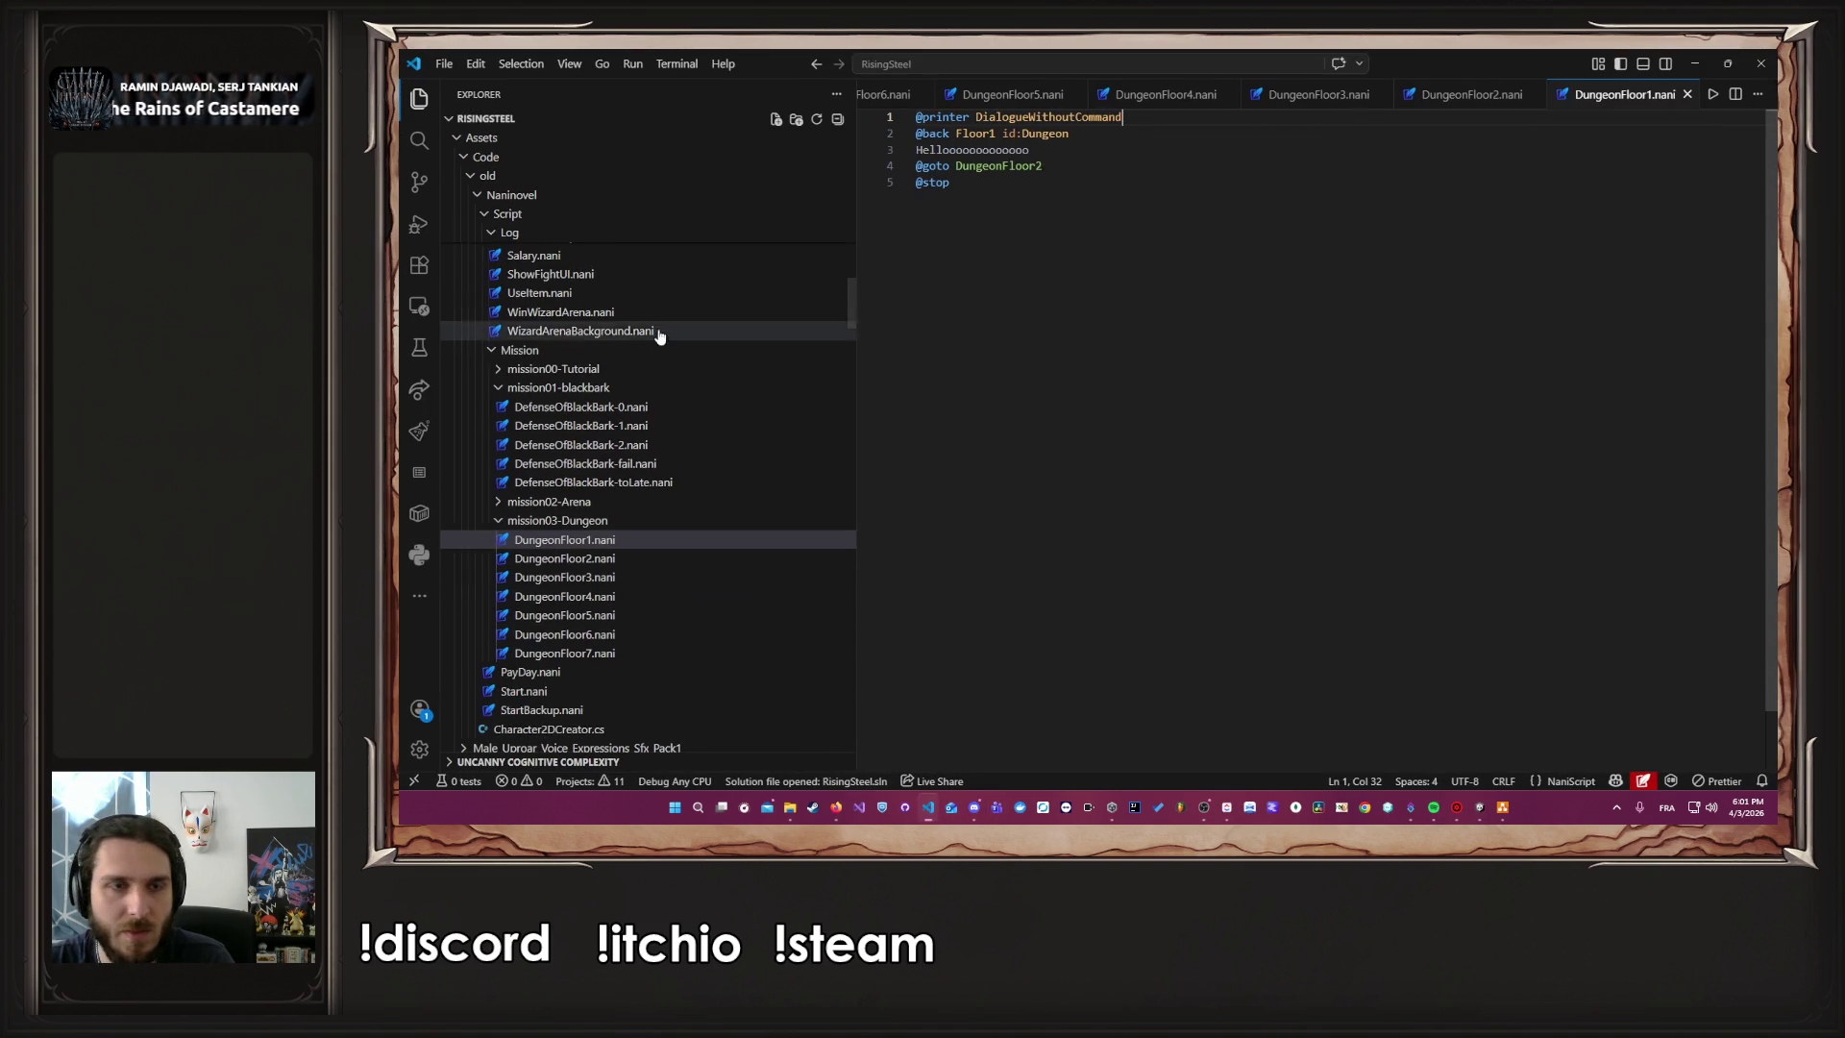
Close the open files and expand Character/Domain/model in the Explorer, collapsing Core and Mission
scroll(672, 366, "up", 10)
key("ctrl+w")
key("ctrl+w")
key("ctrl+w")
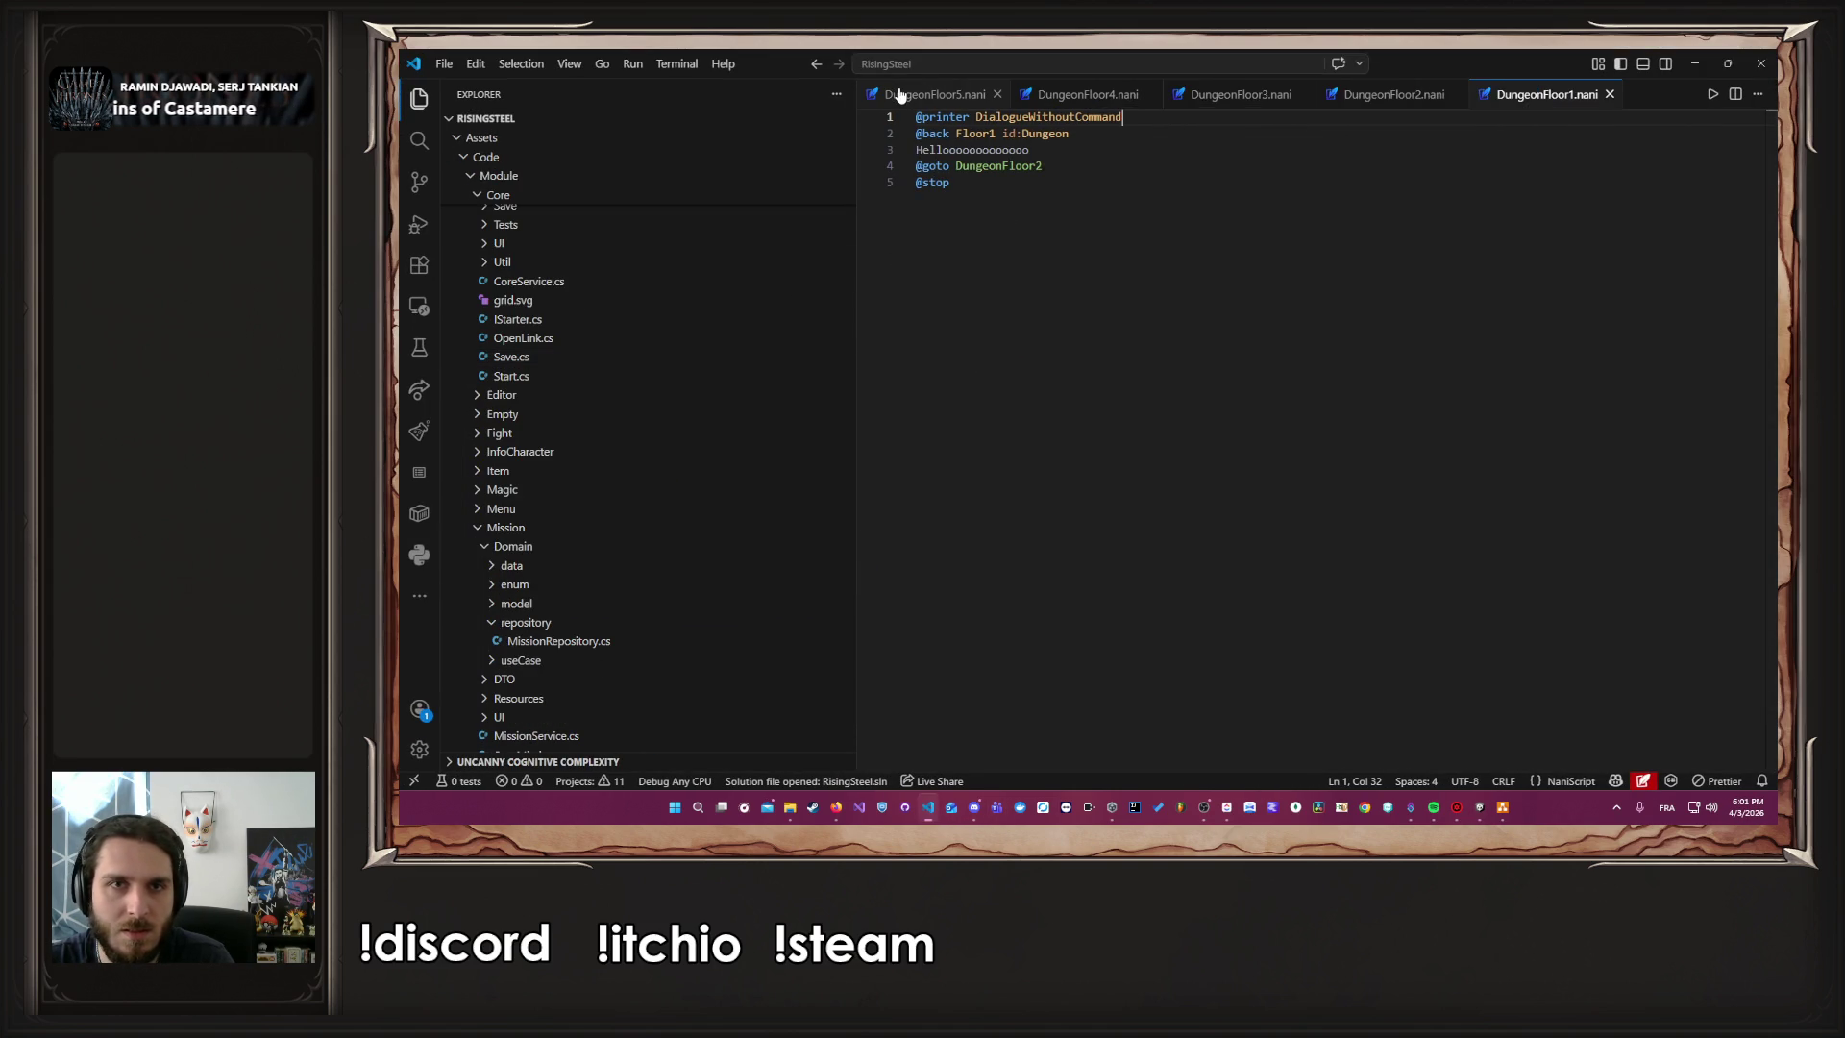
scroll(651, 440, "up", 5)
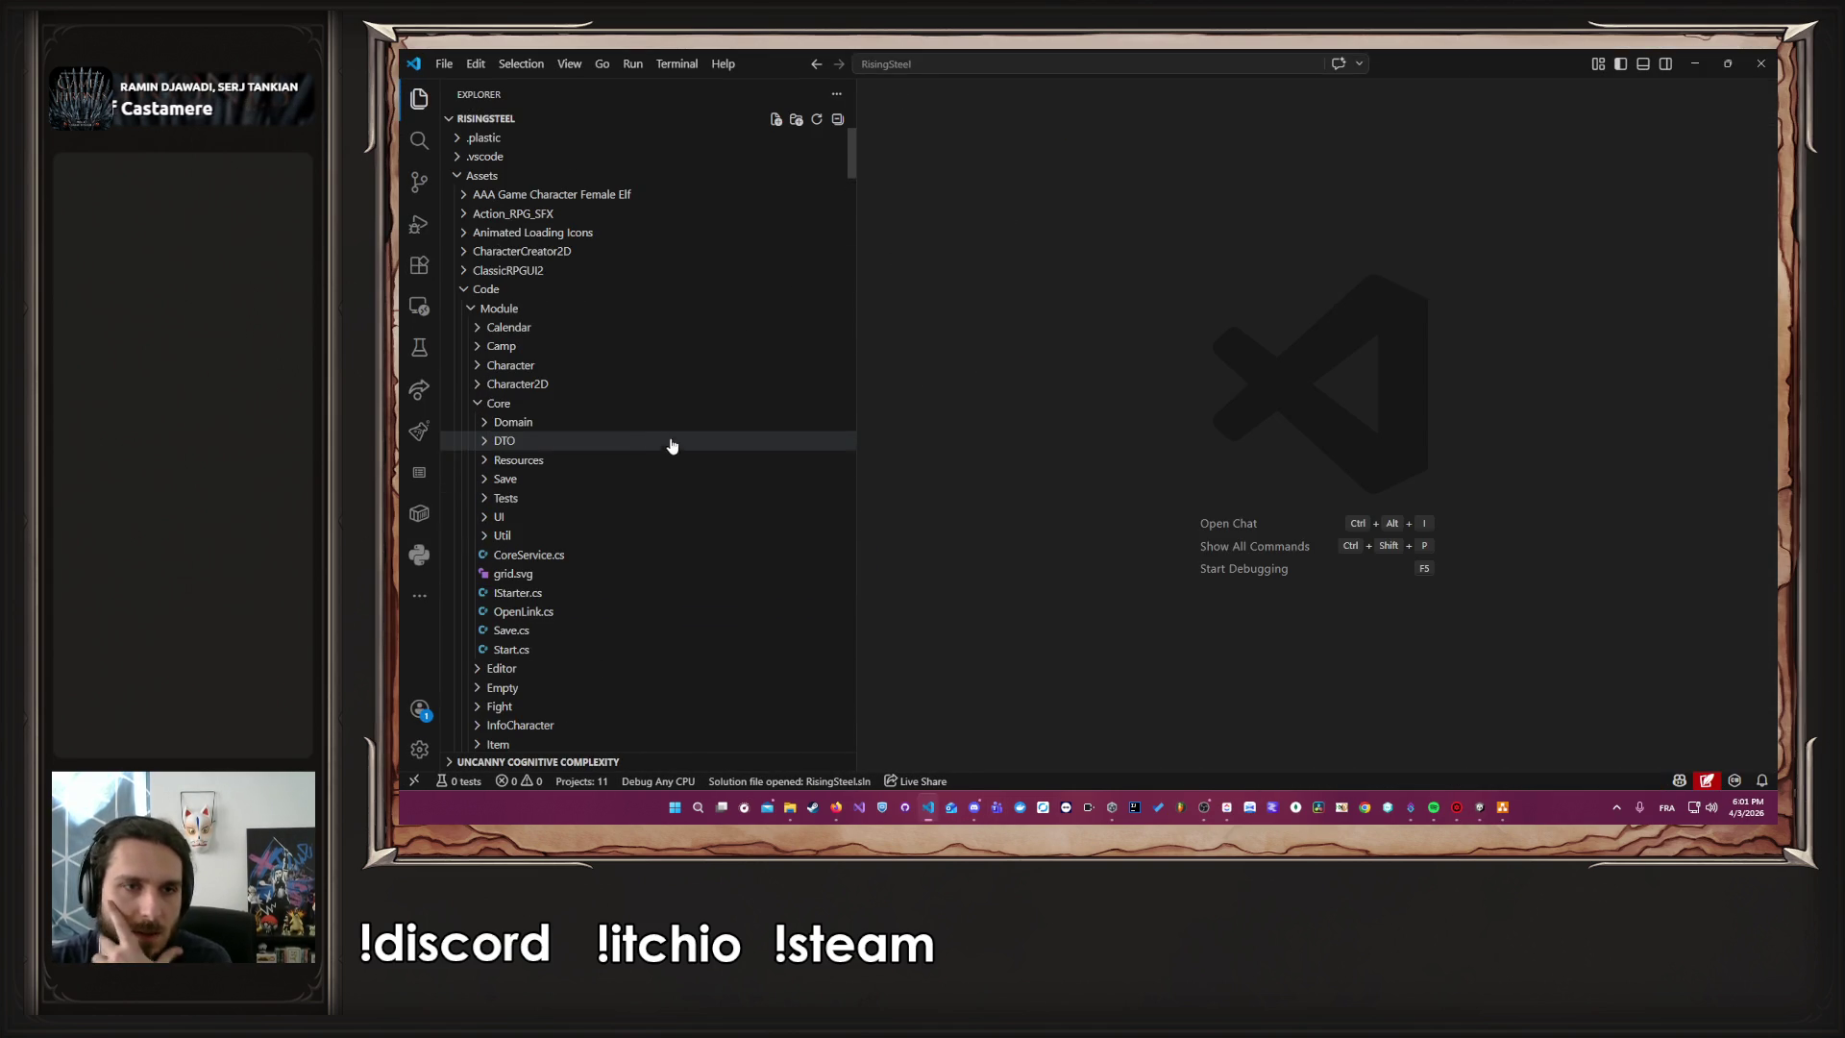
left_click(630, 405)
left_click(577, 557)
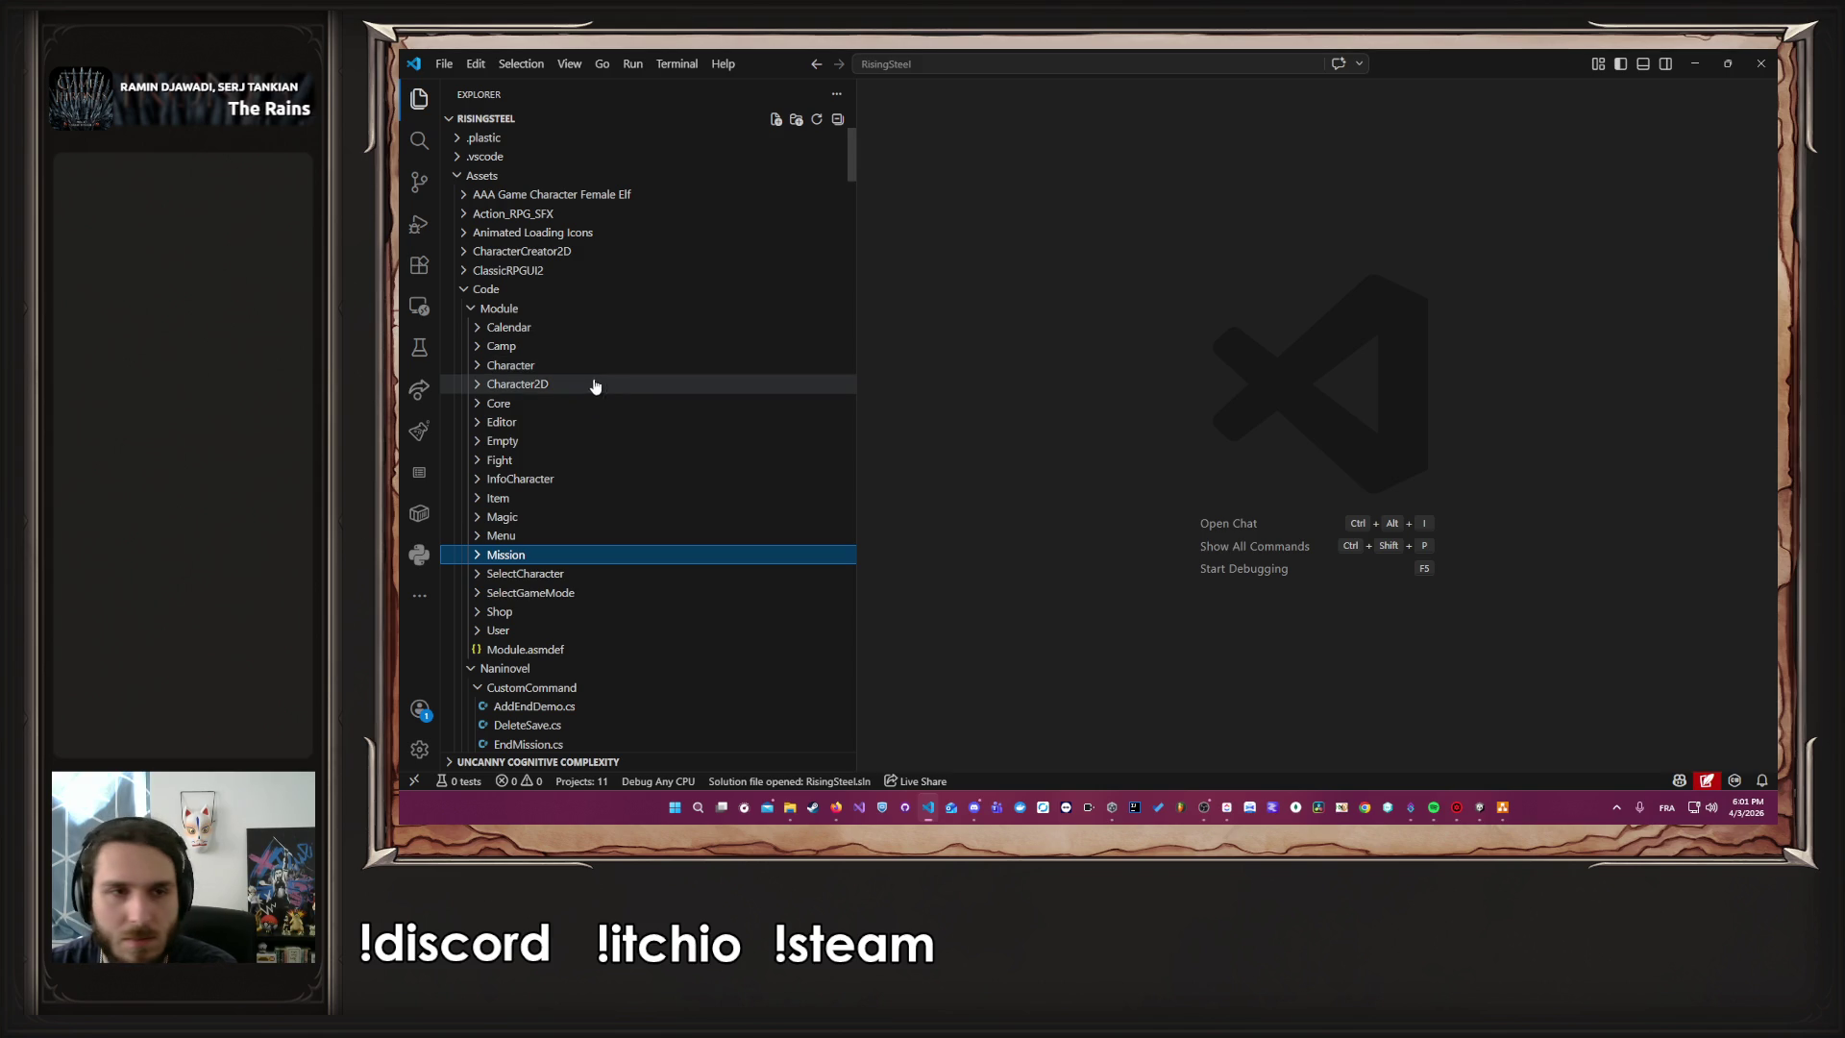
left_click(618, 367)
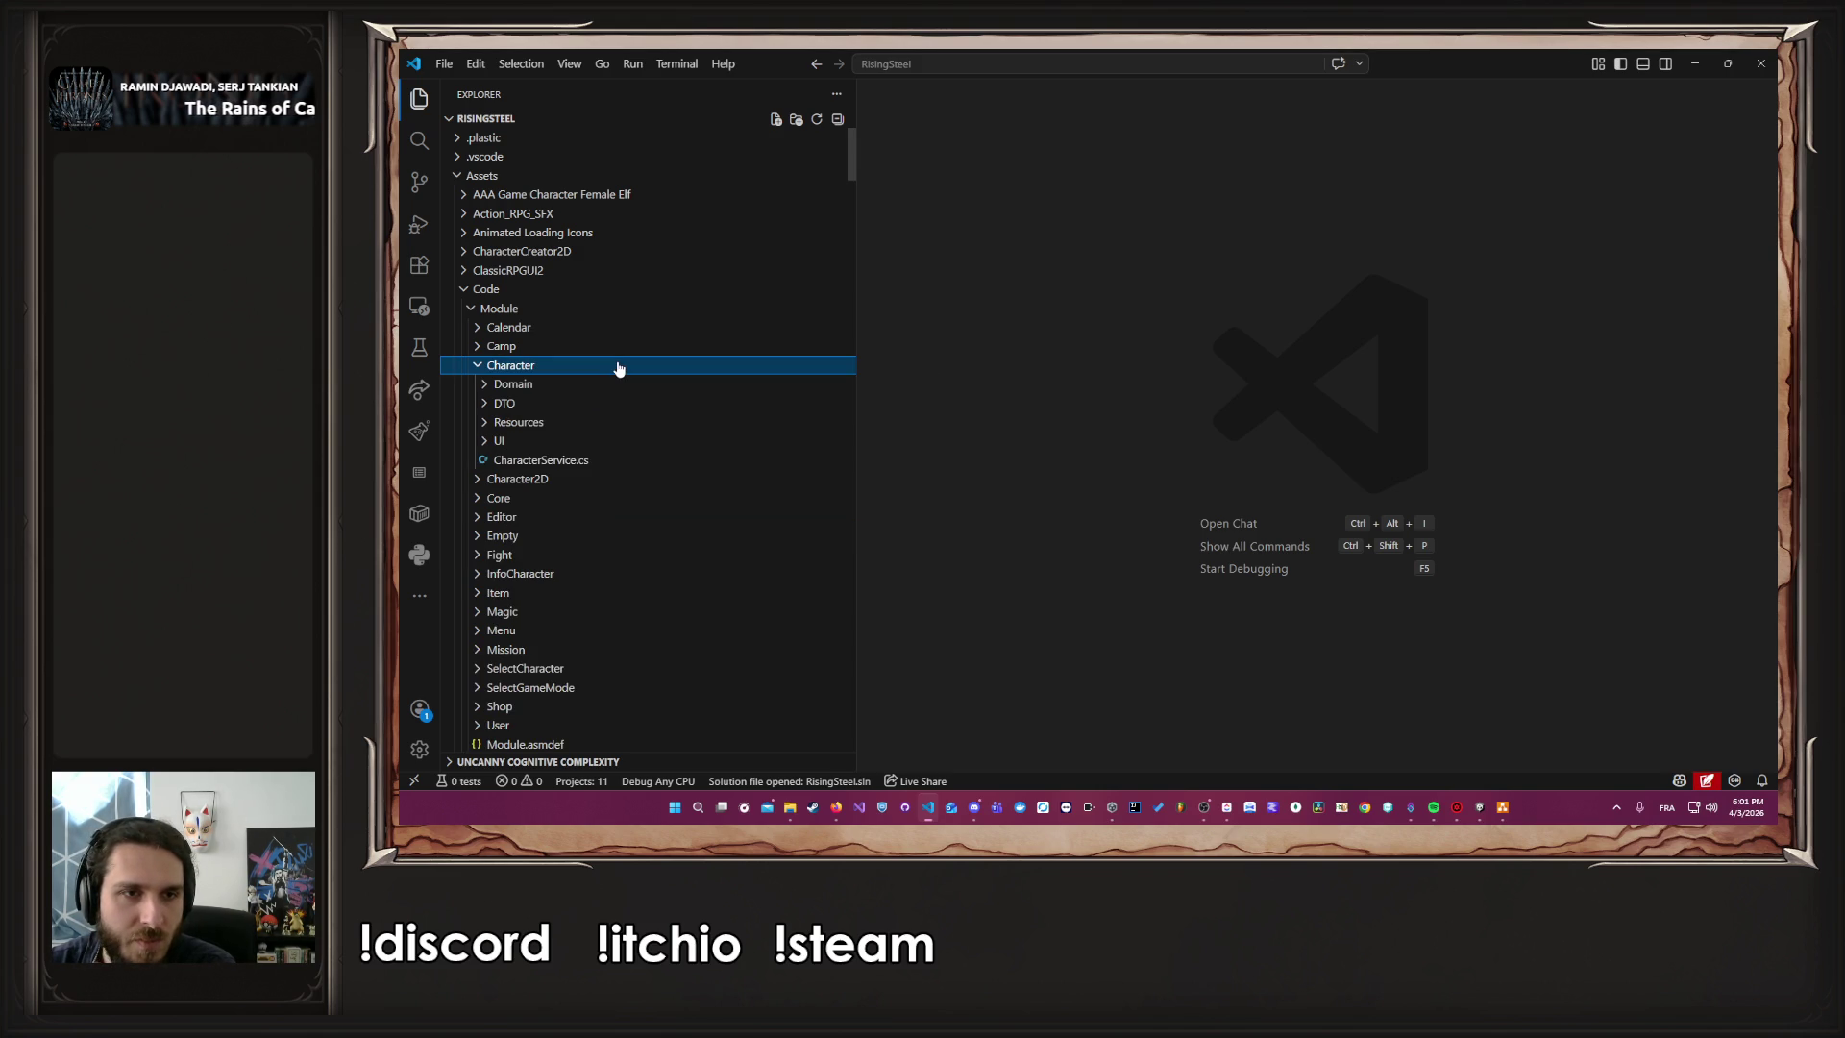
left_click(618, 367)
left_click(574, 370)
left_click(569, 374)
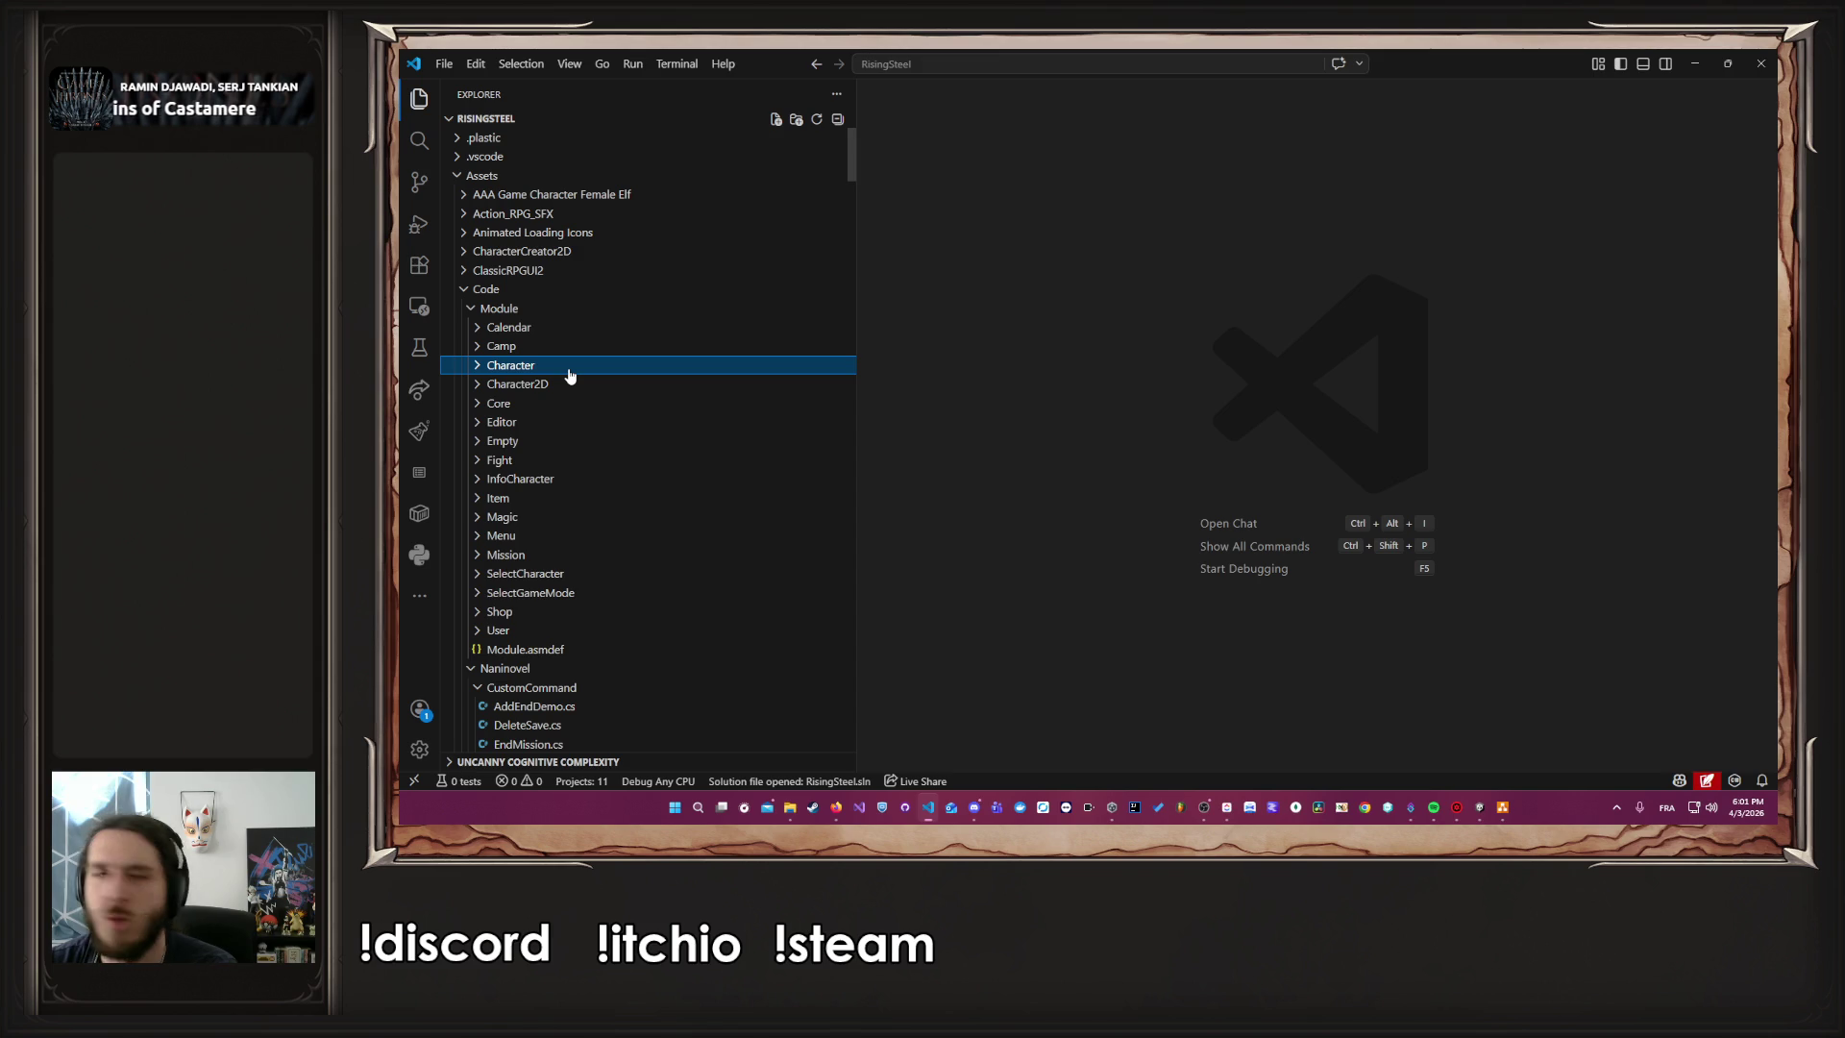
left_click(569, 375)
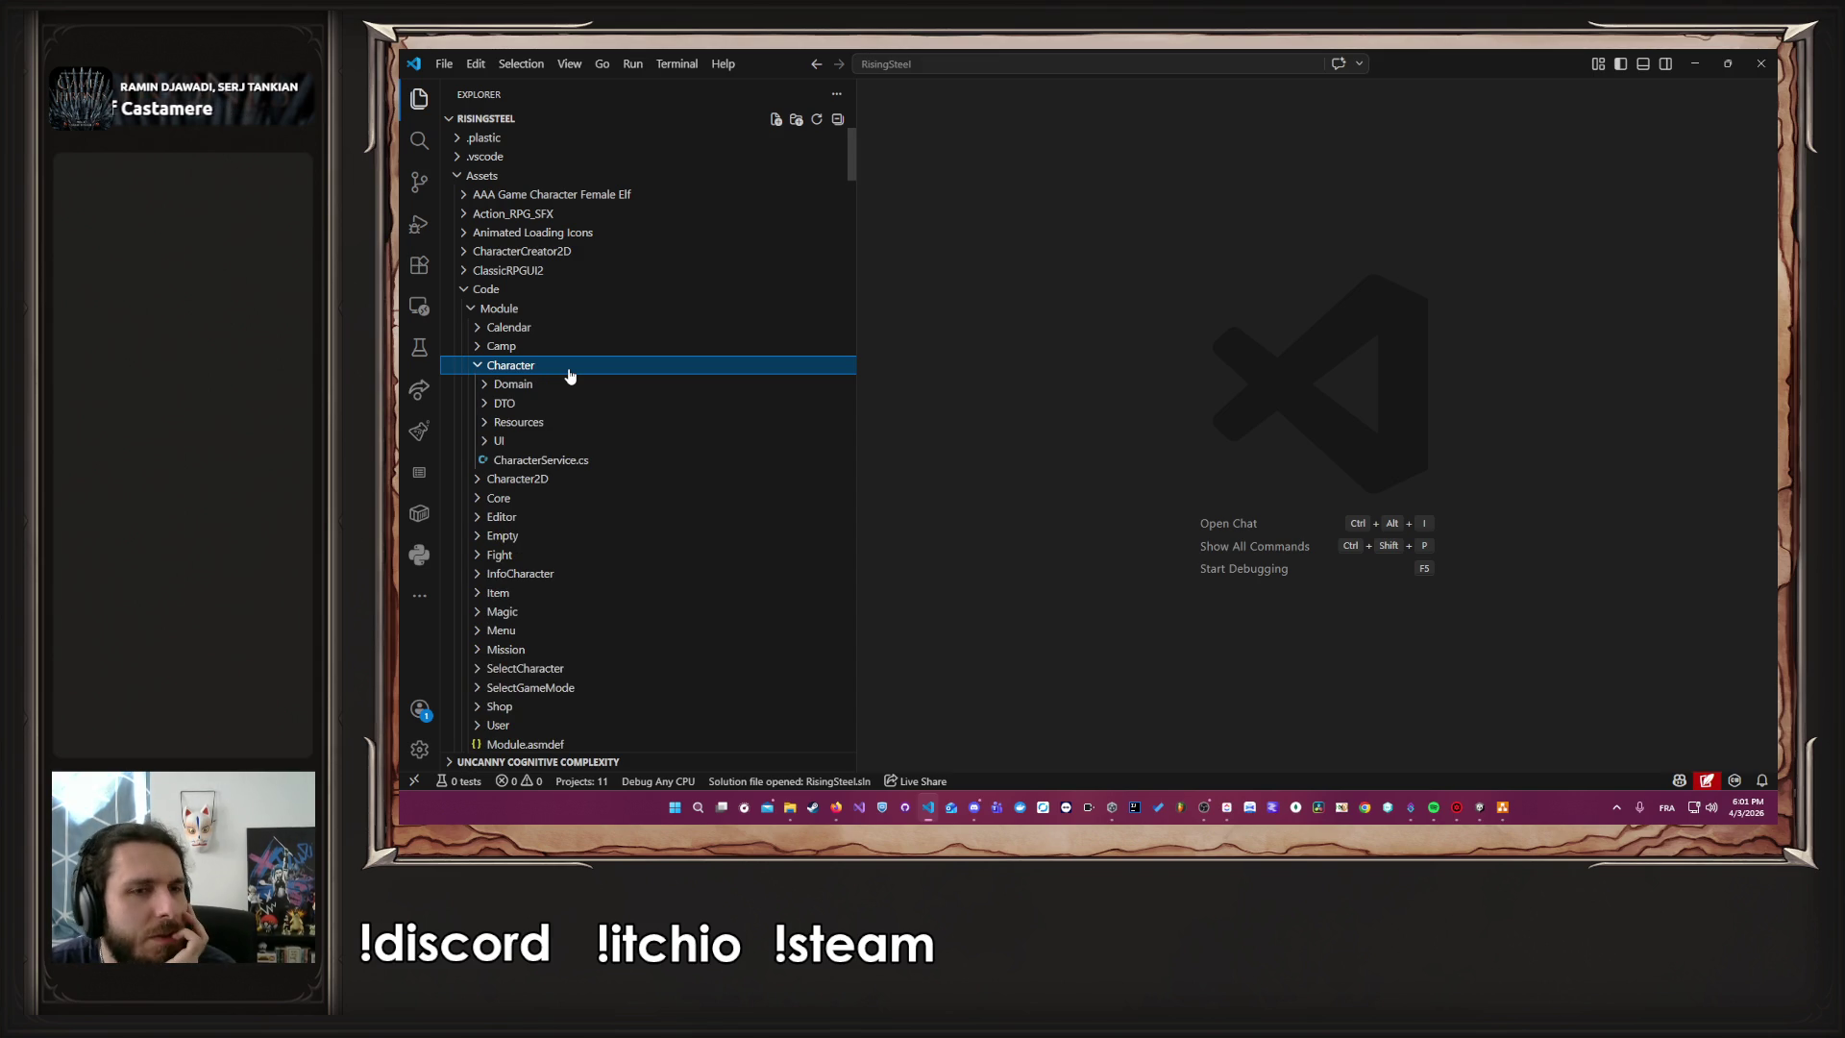
left_click(568, 384)
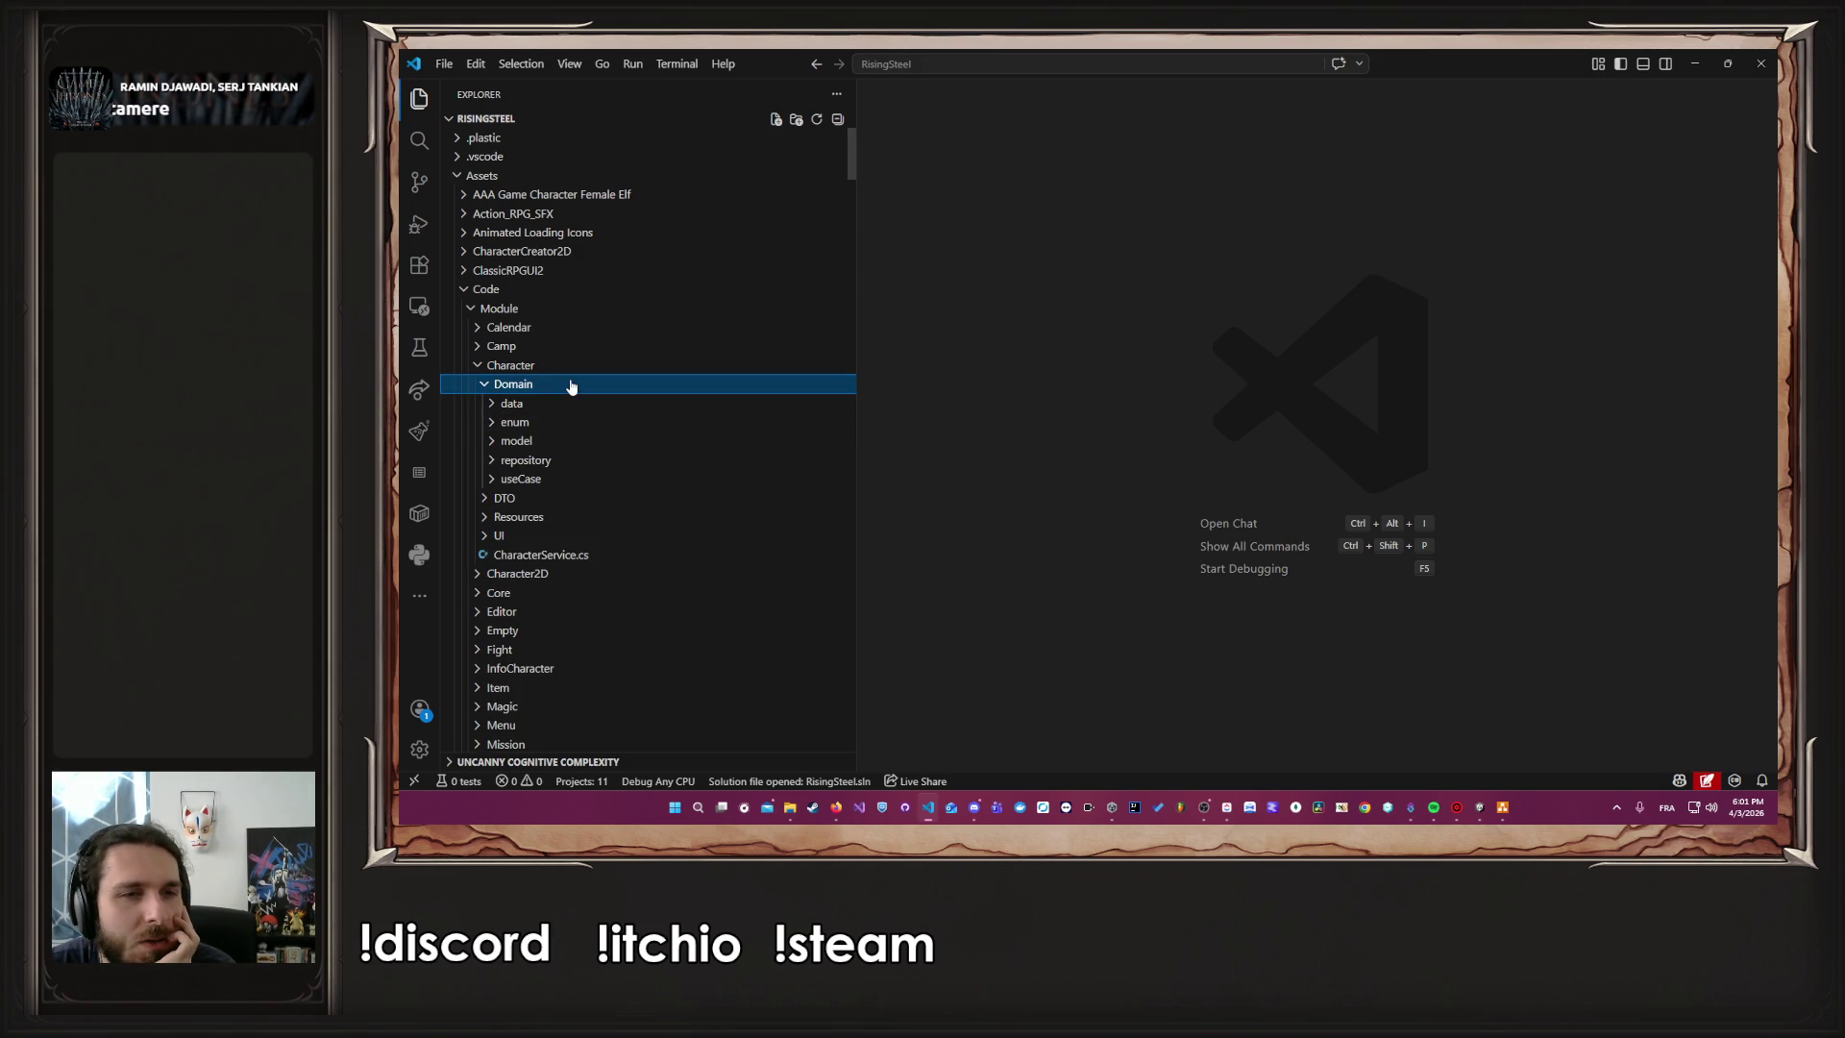
left_click(573, 444)
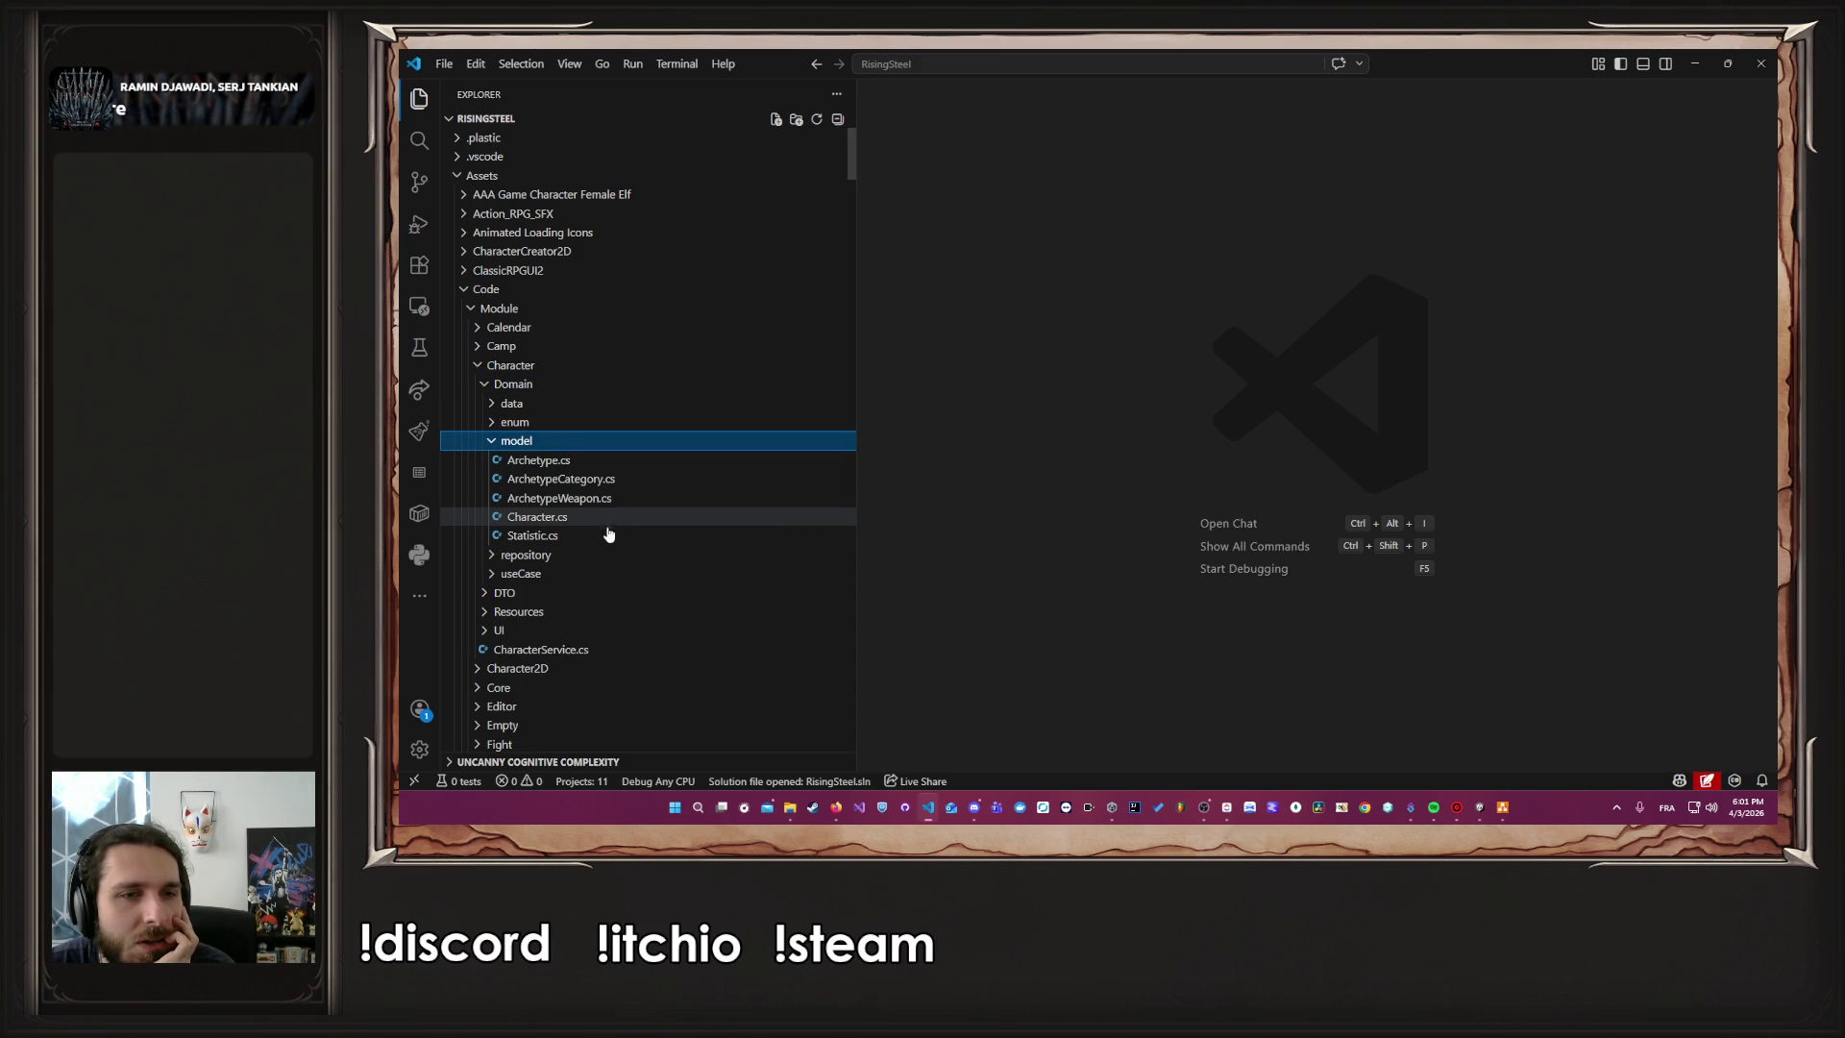
Open Archetype.cs and change the constructor's isUnlock default from false to true
double_click(625, 480)
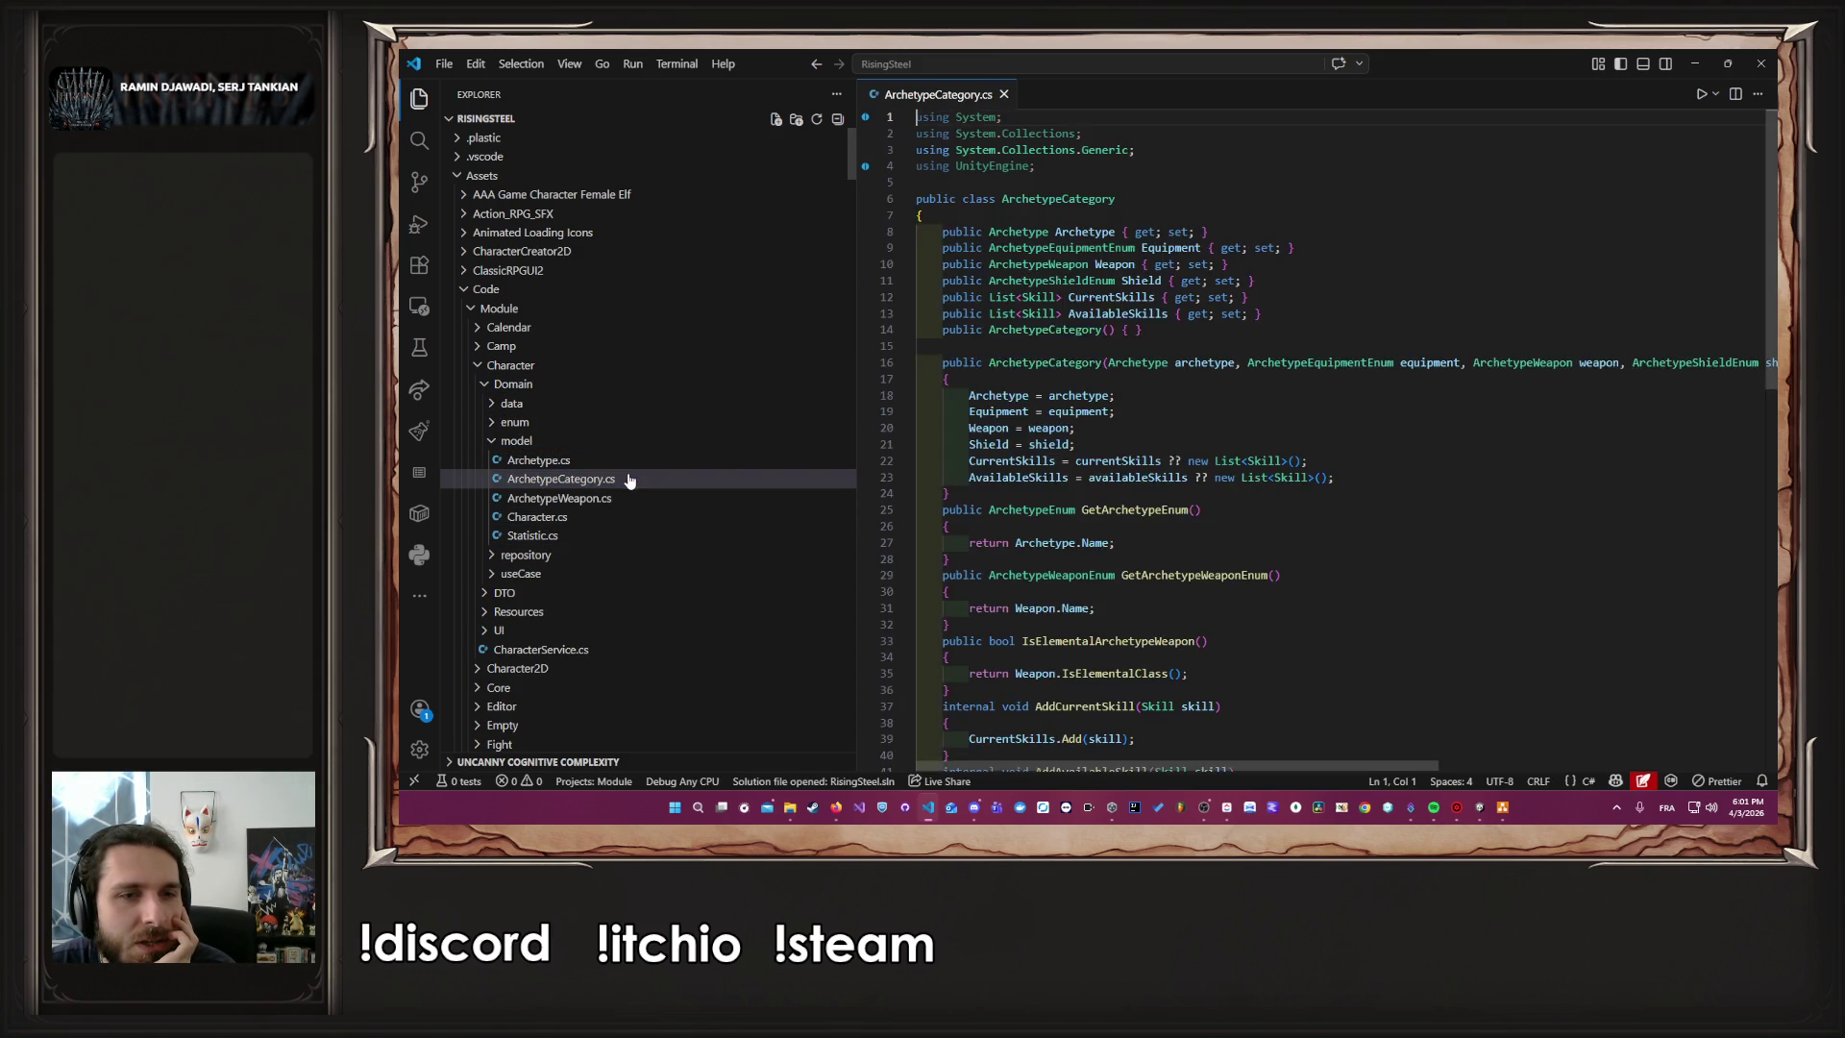
key("Up")
key("Return")
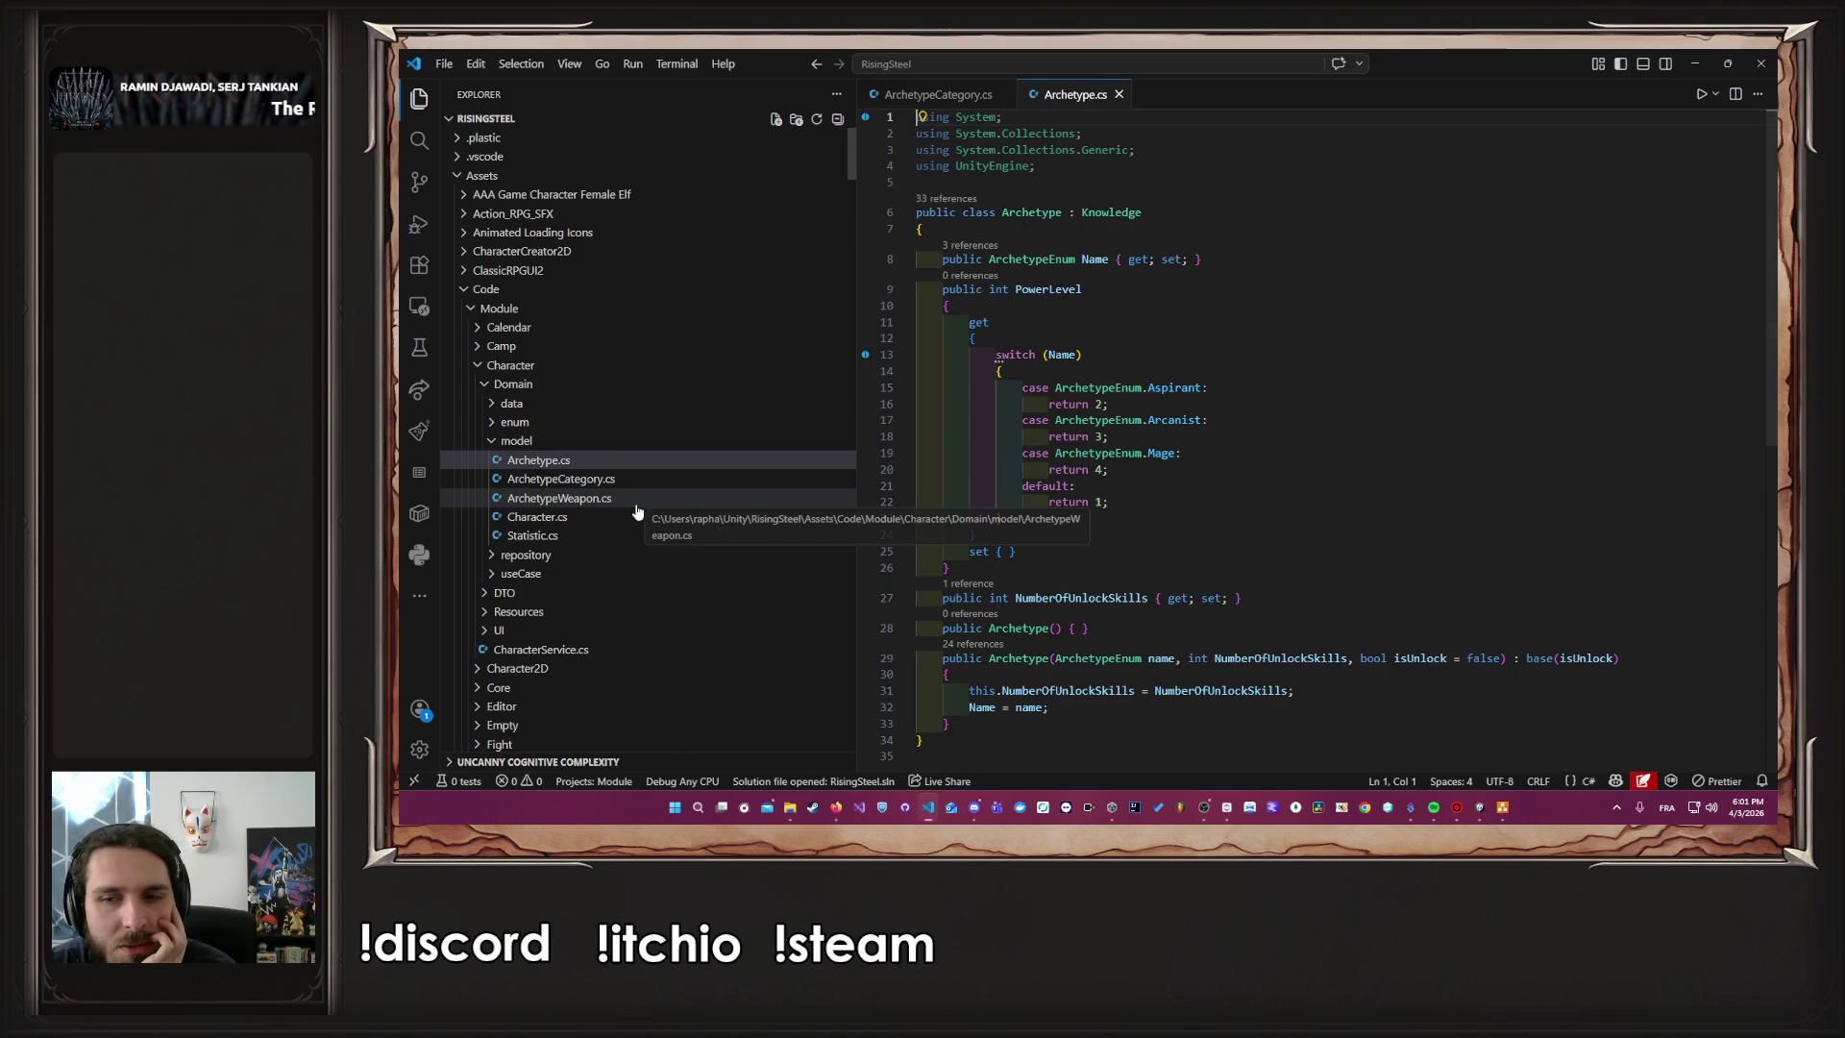
double_click(1468, 659)
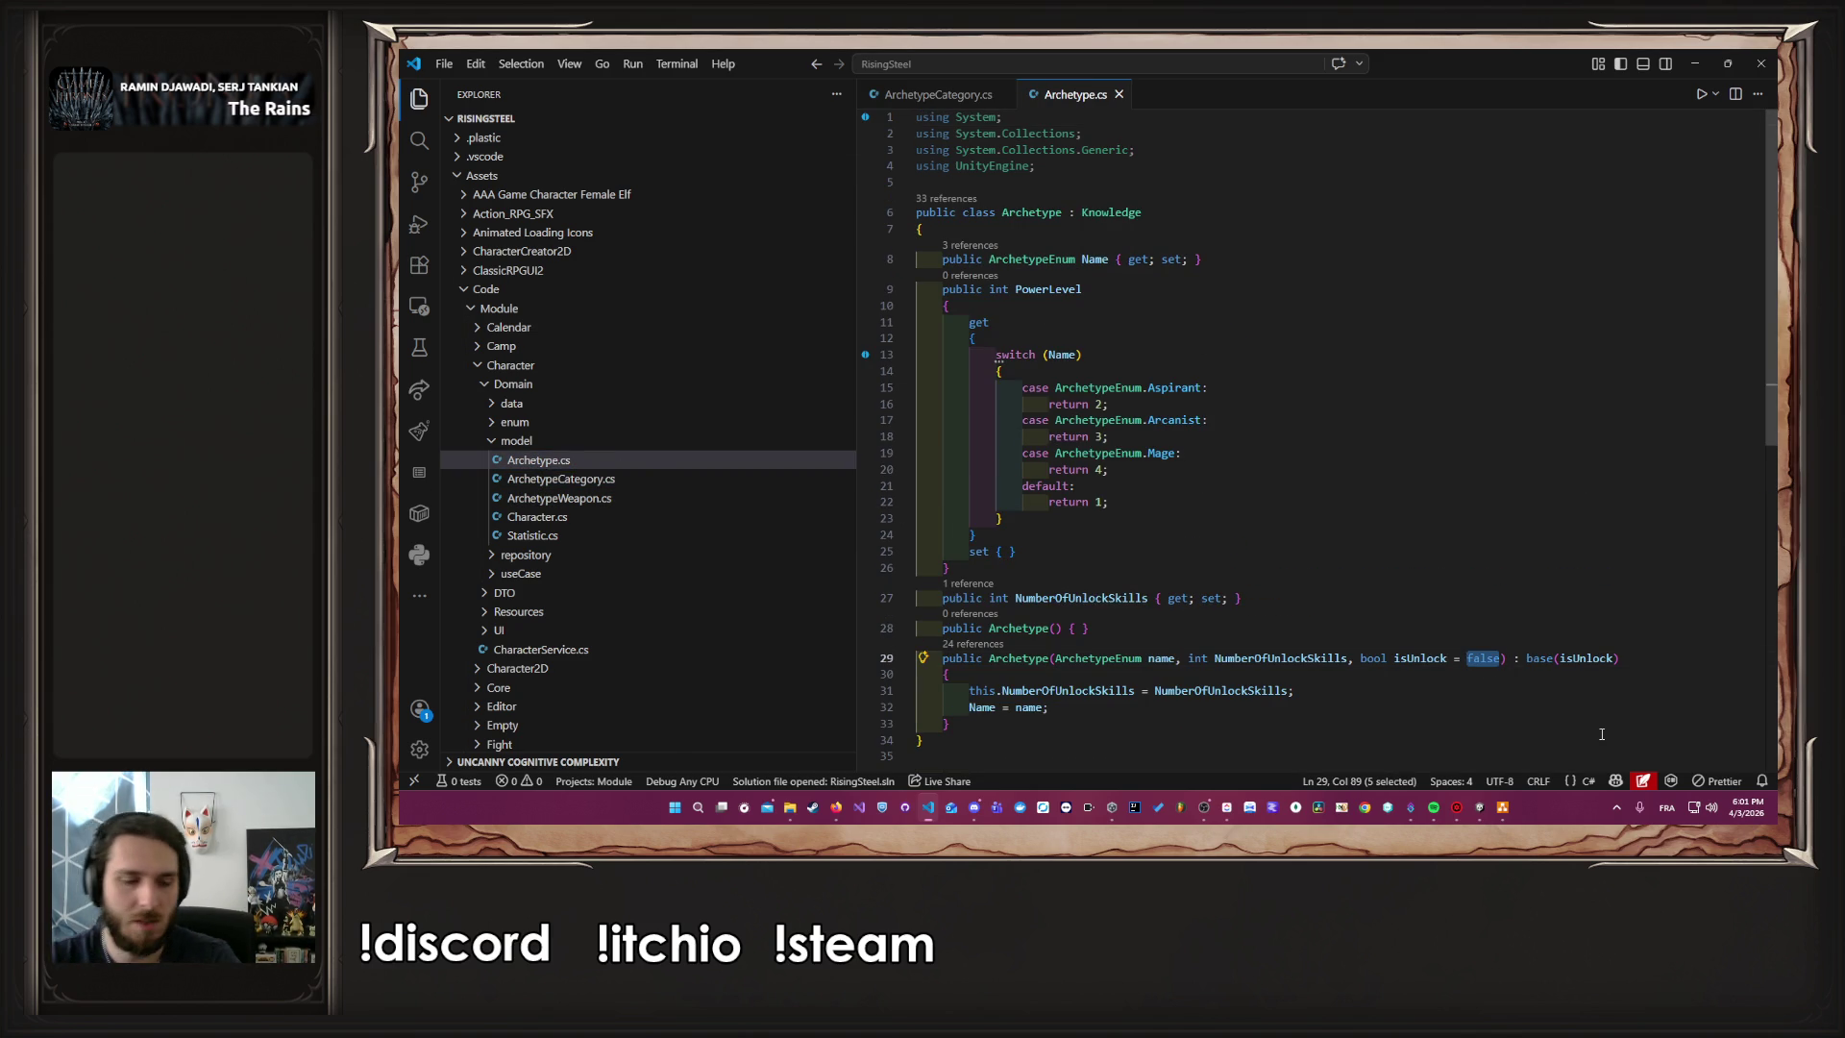
type("true")
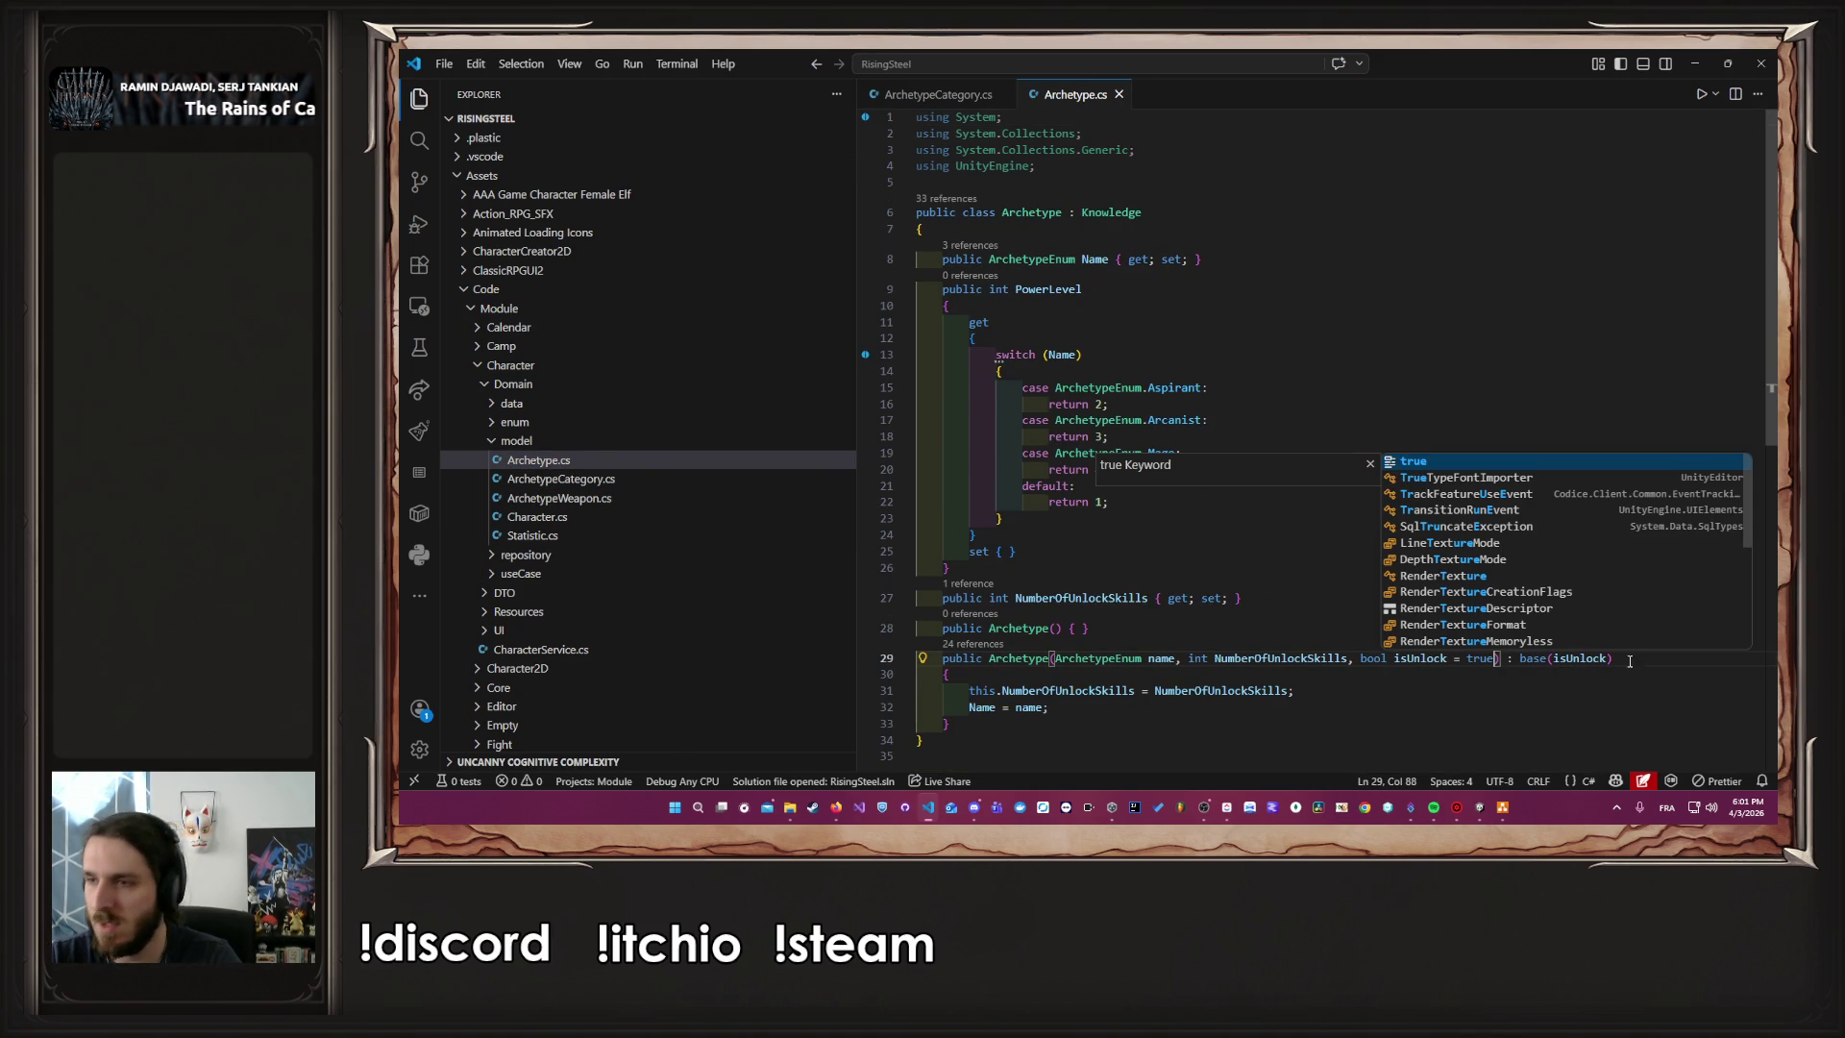
left_click(1486, 371)
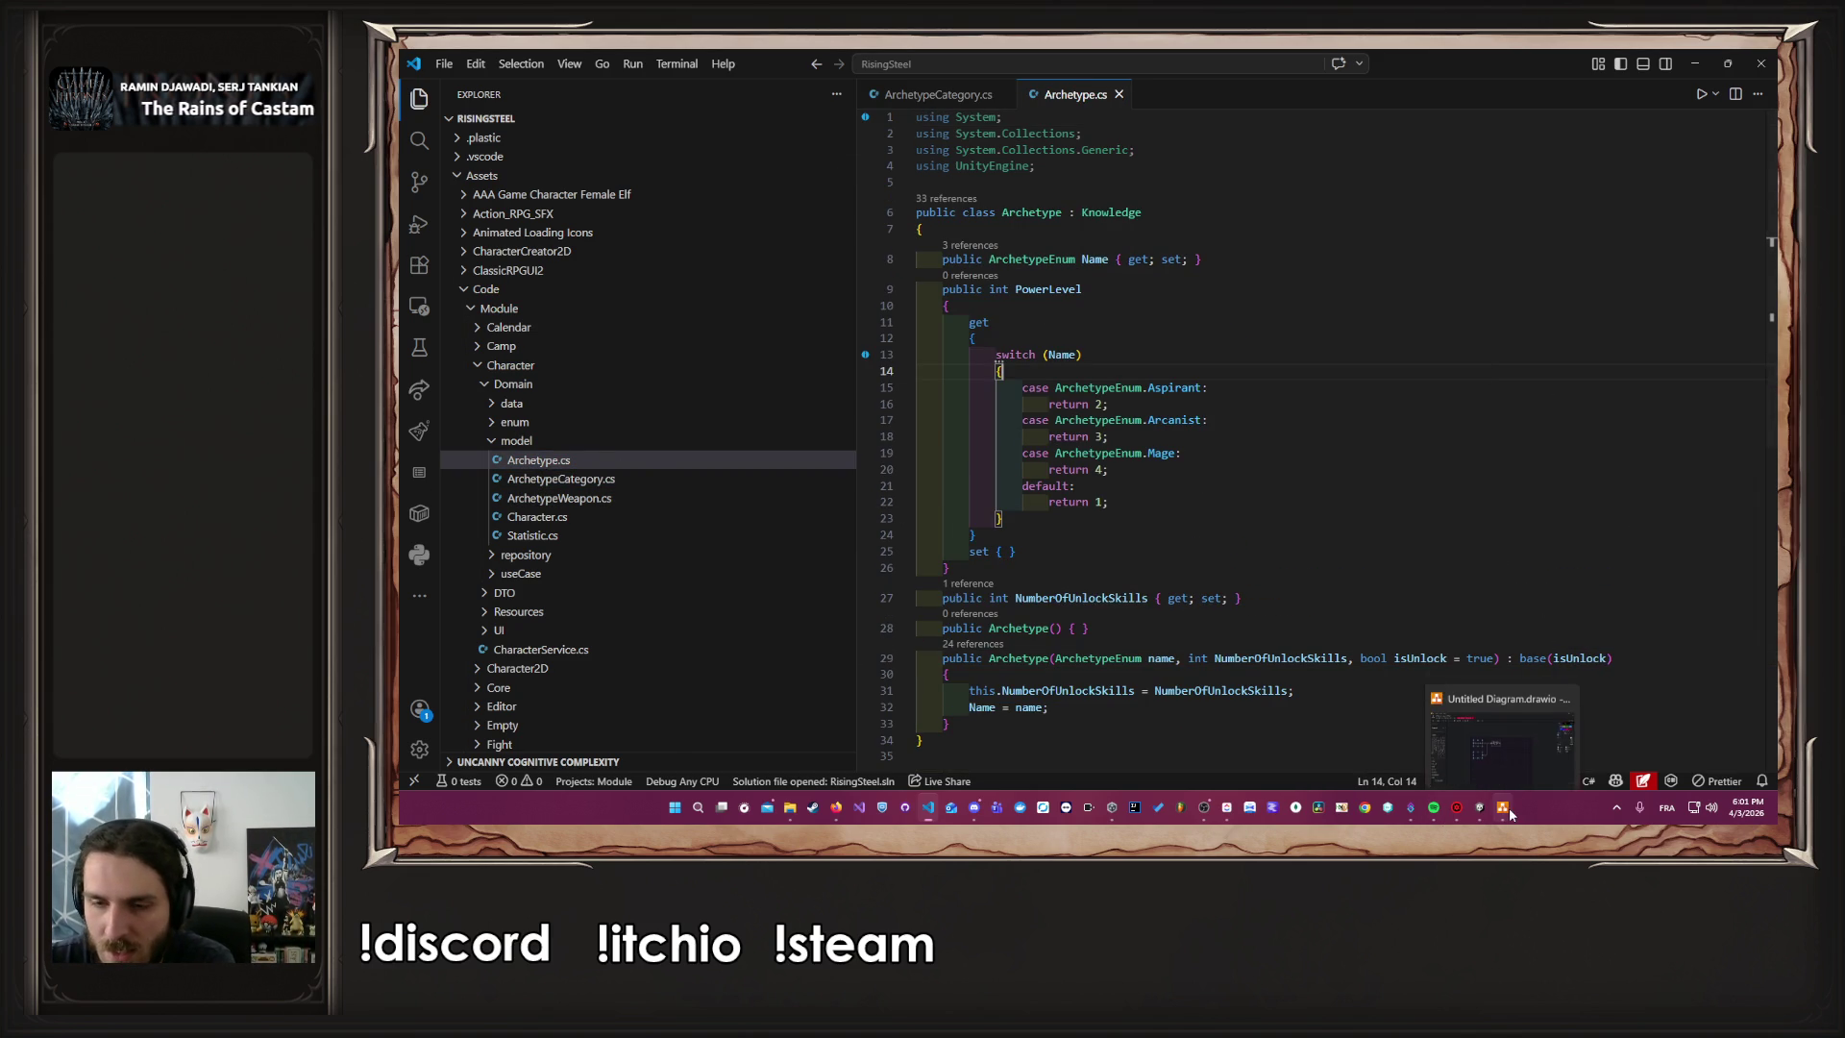
Start the game from the saved game and browse the Shop and Recruitment screens
left_click(1480, 807)
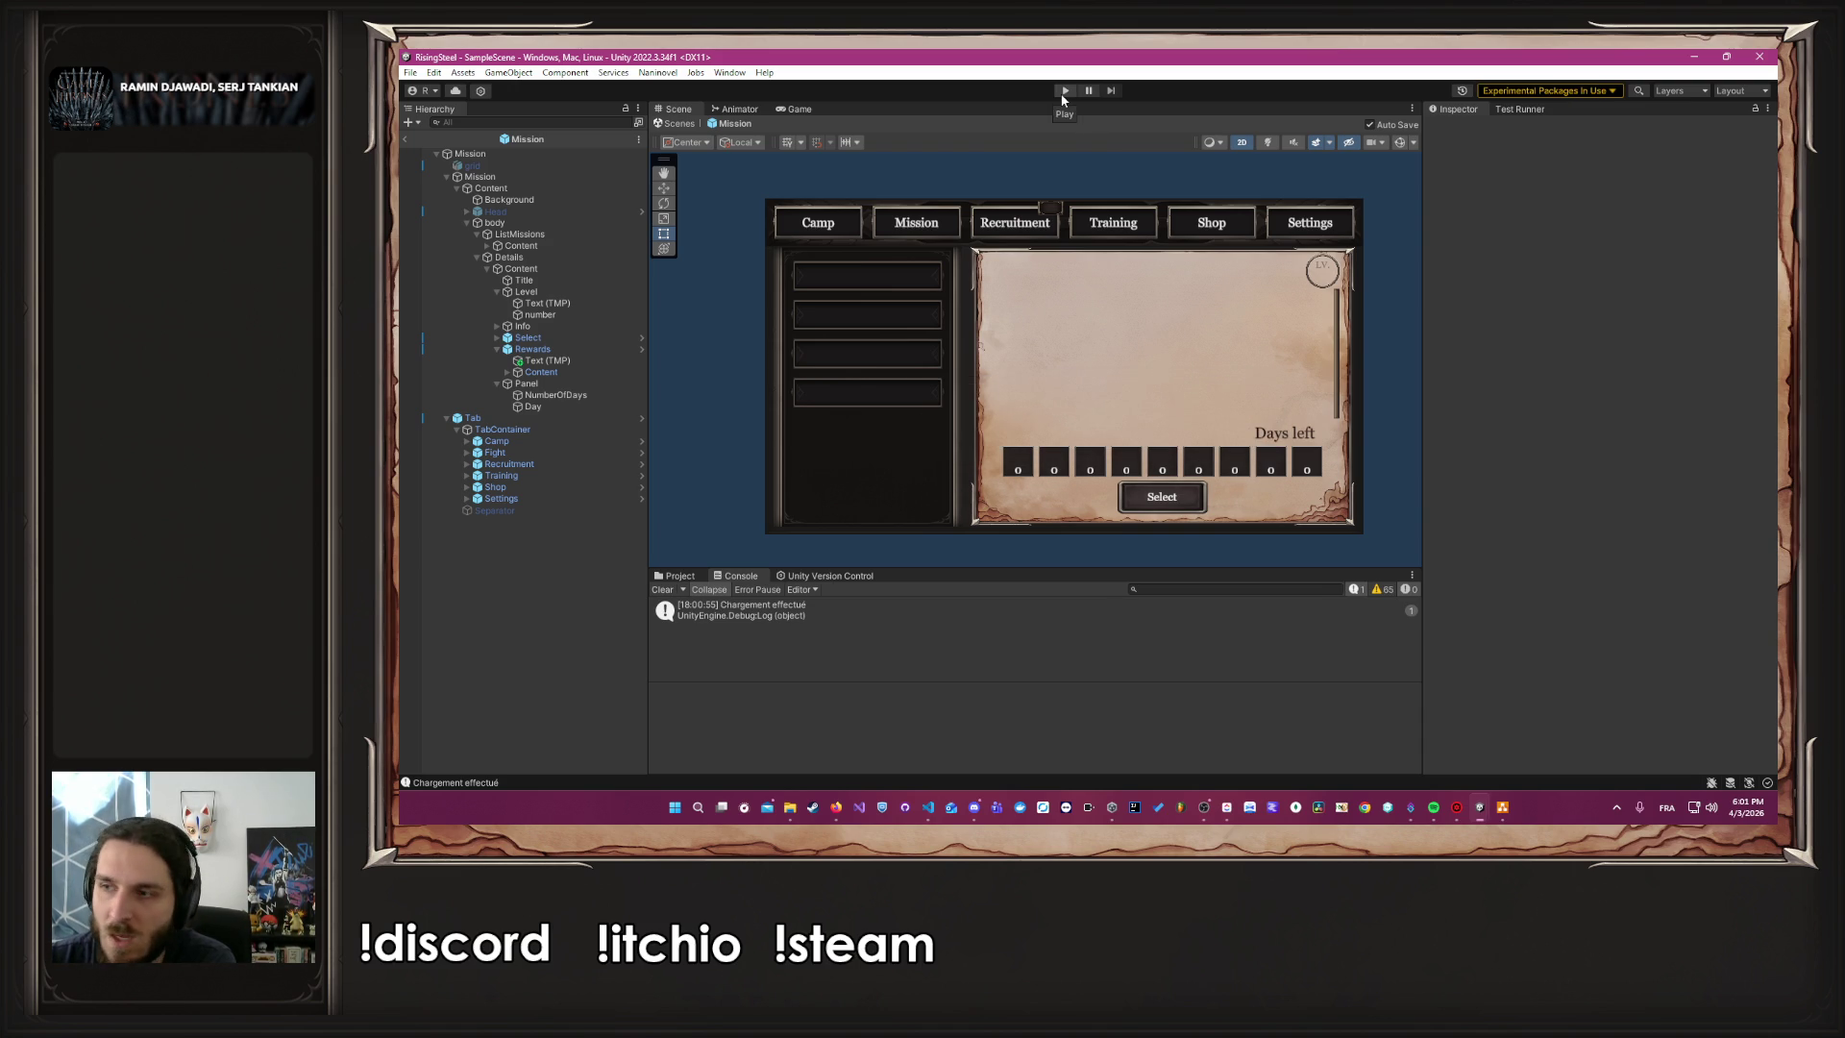
left_click(1064, 91)
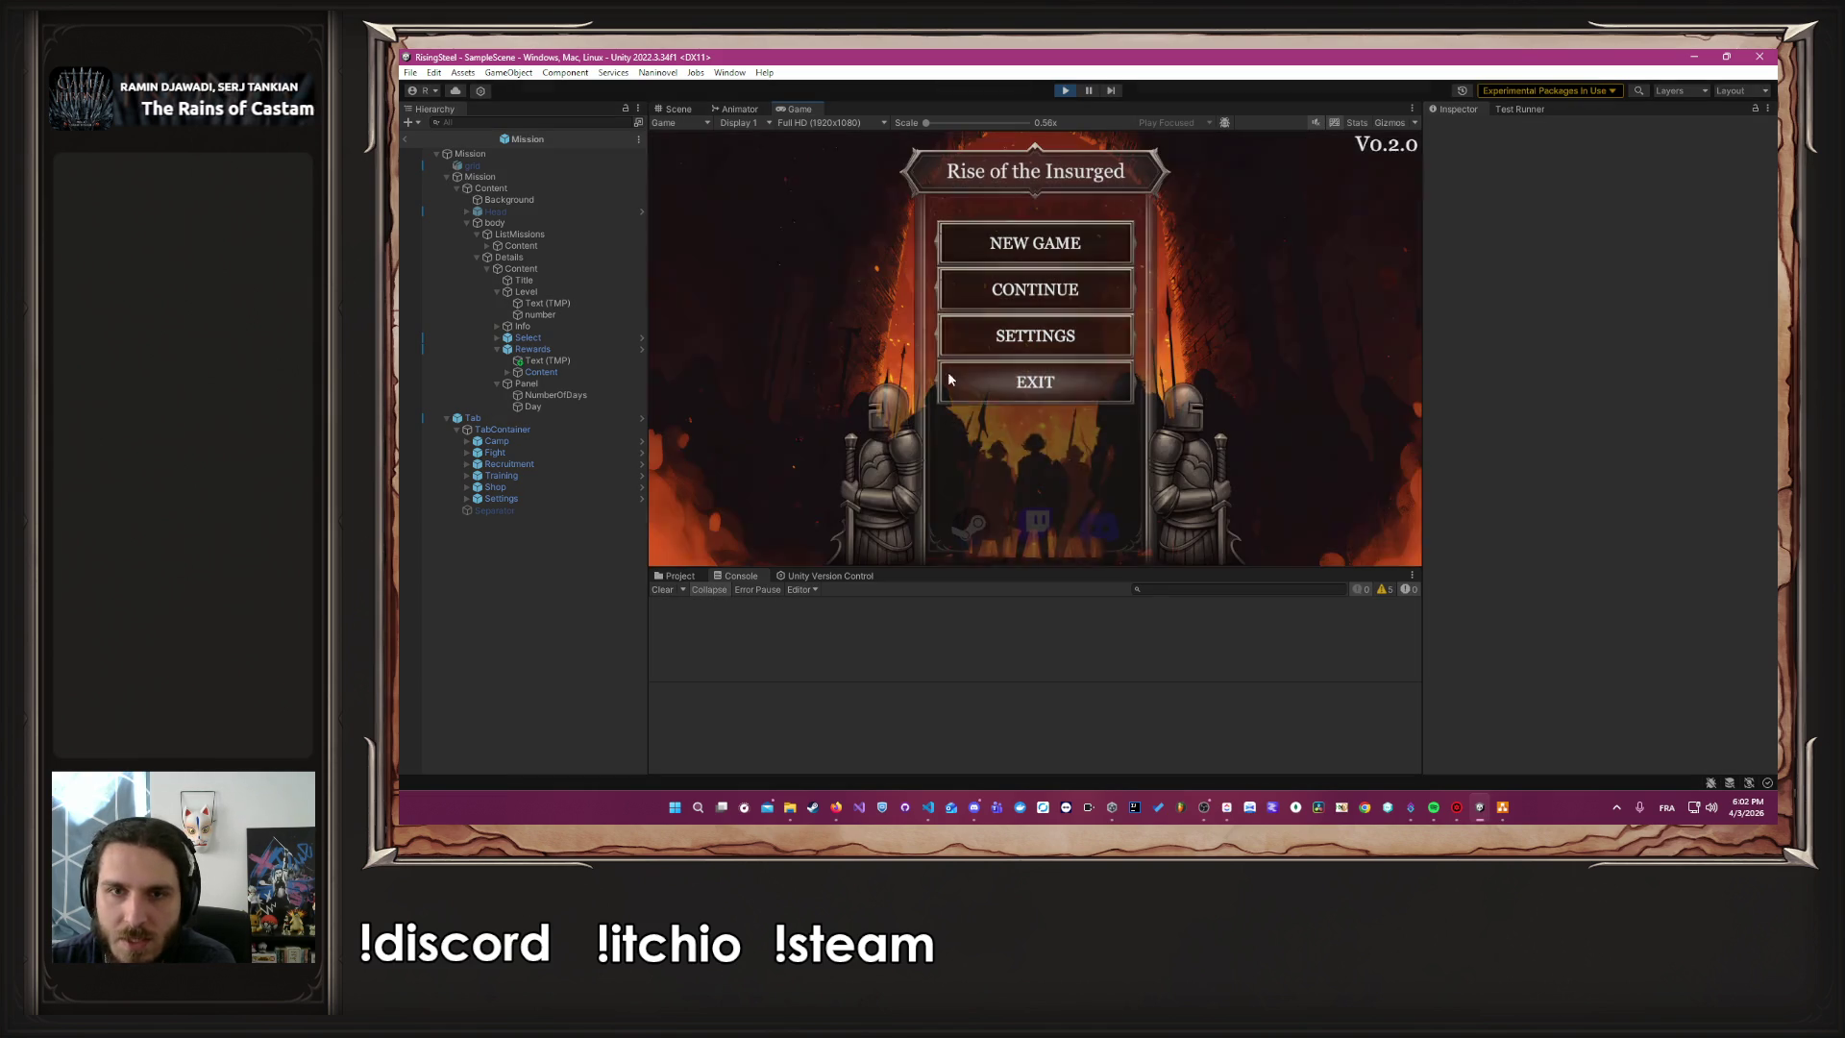
left_click(1013, 295)
left_click(1084, 175)
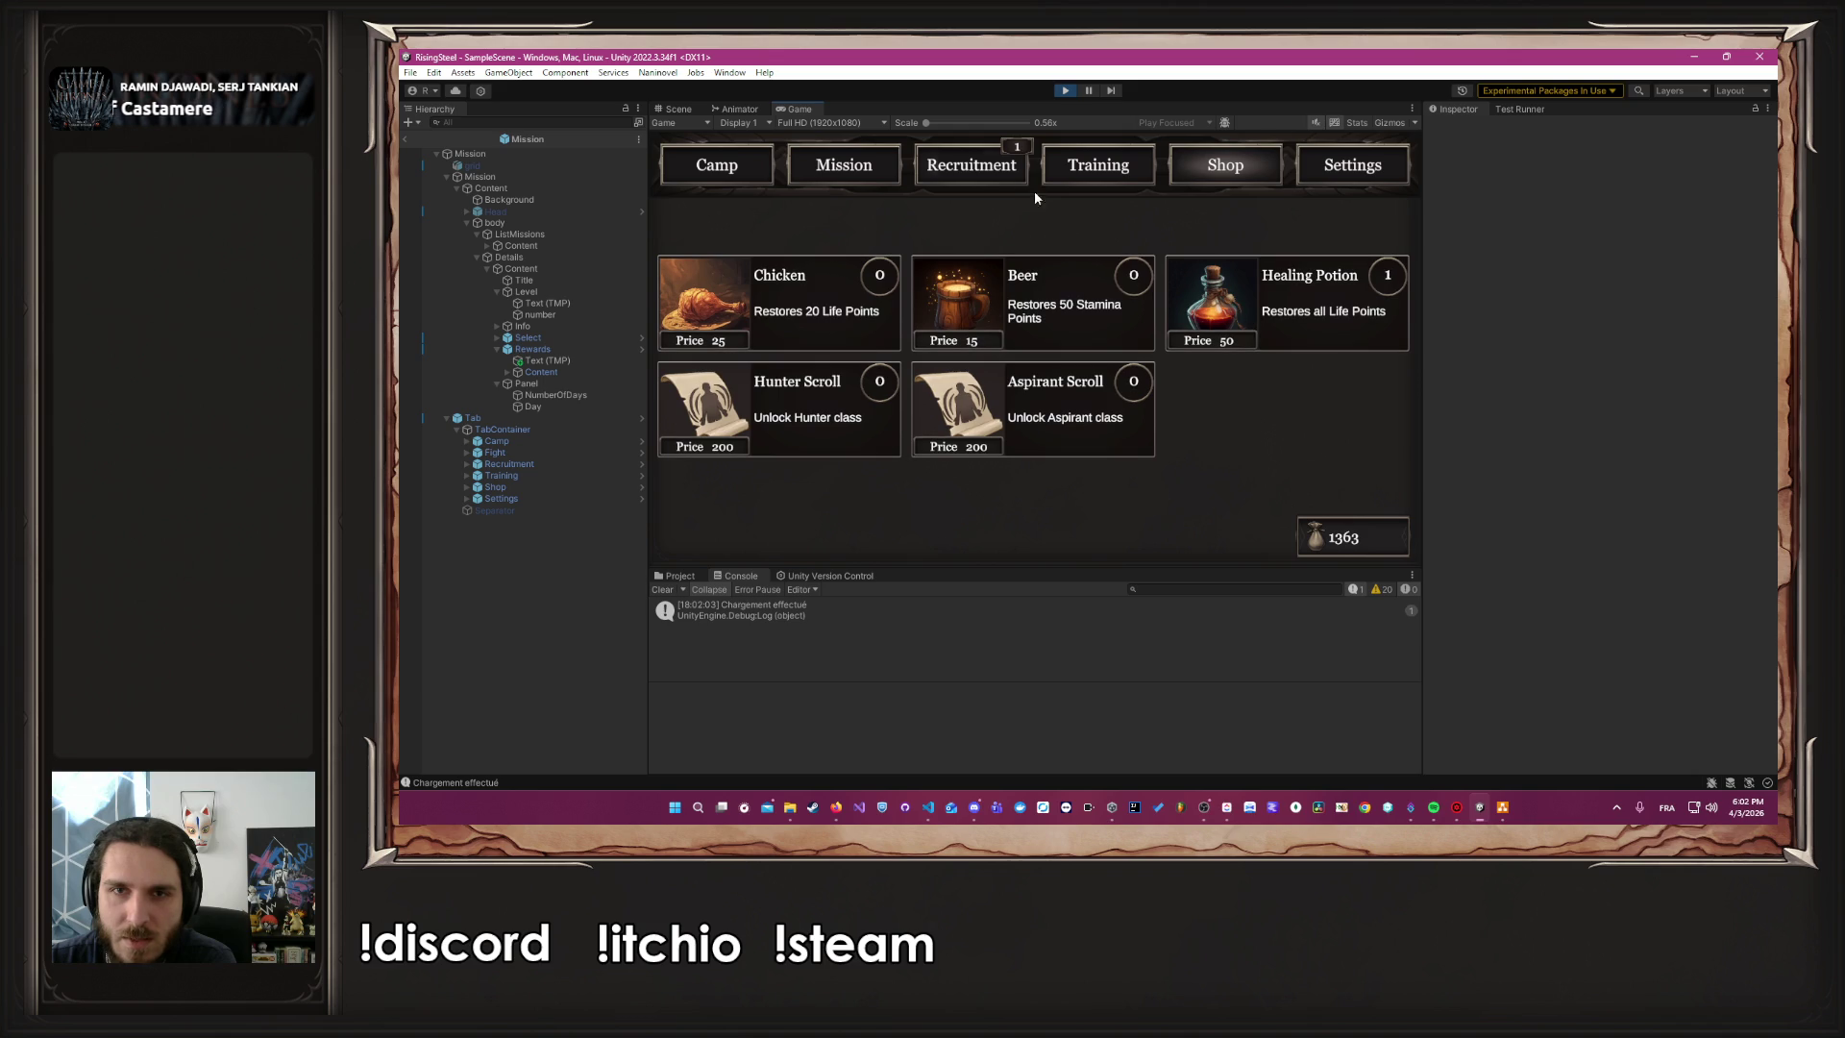
left_click(1012, 161)
left_click(767, 337)
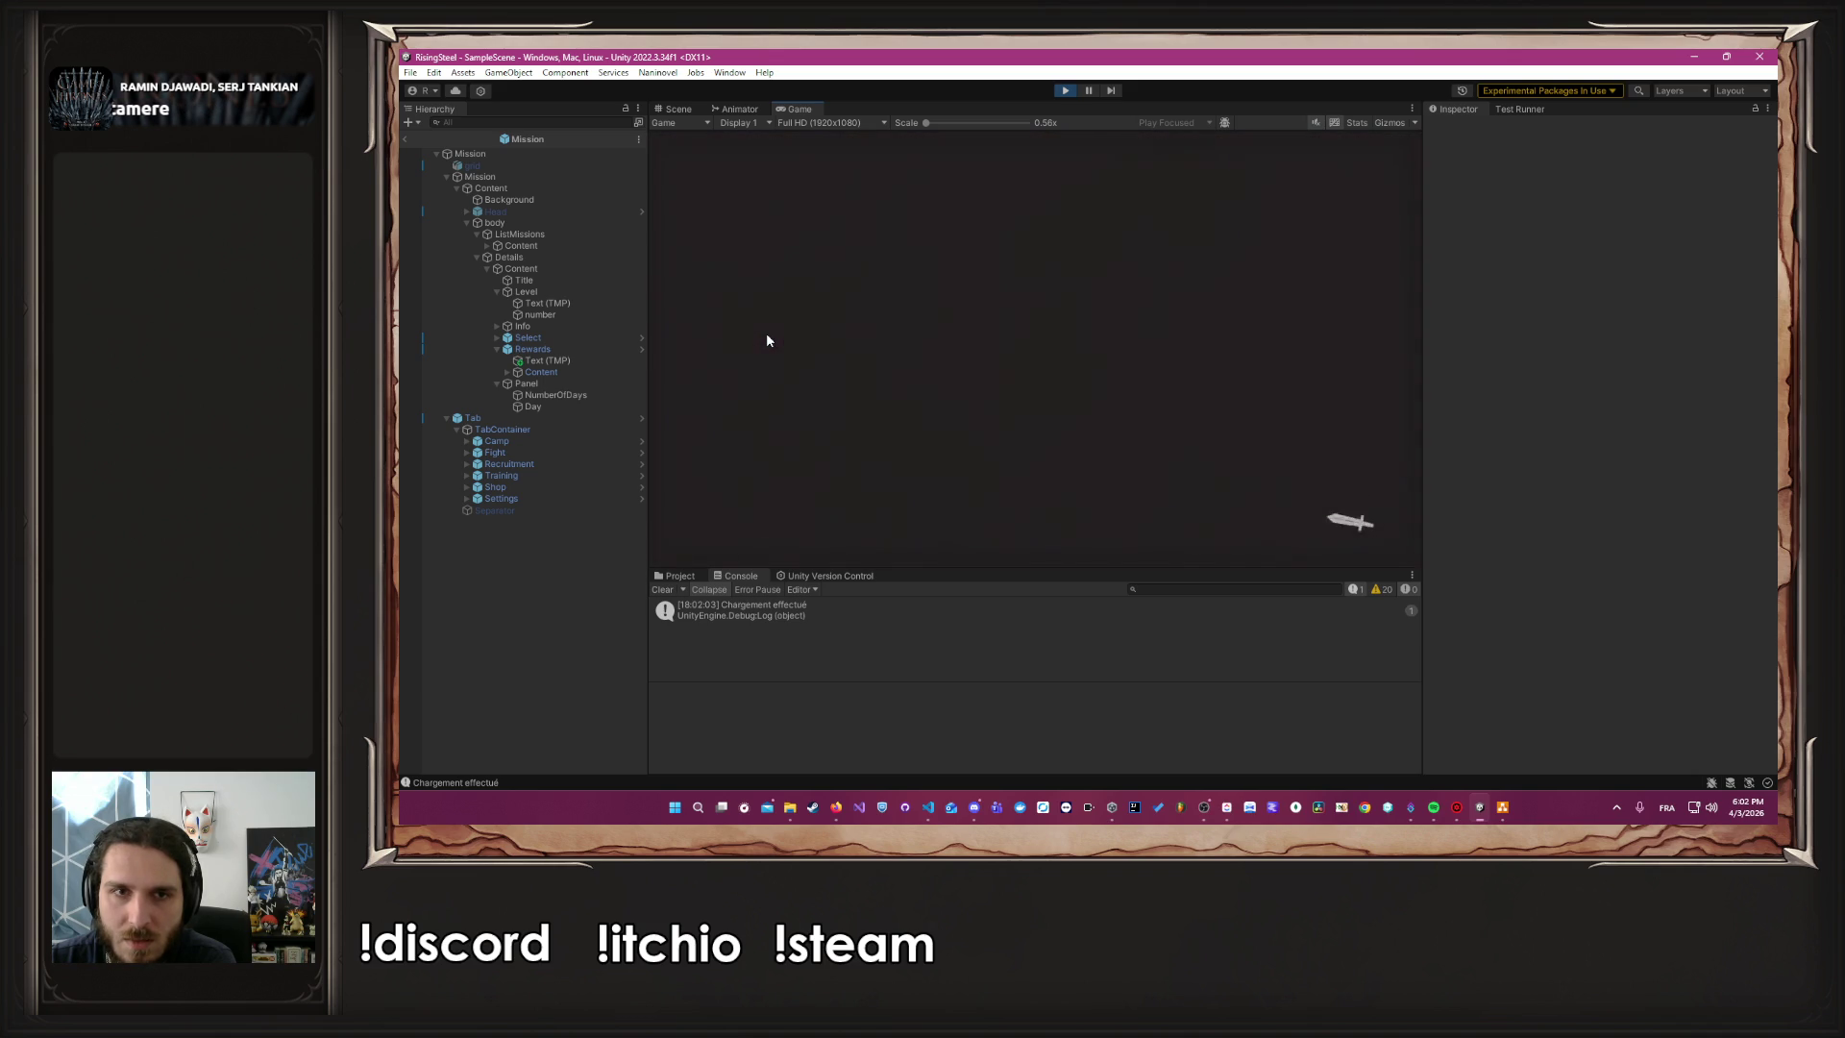
In Training, open Brennan's details and try choosing a skill for him
left_click(1103, 151)
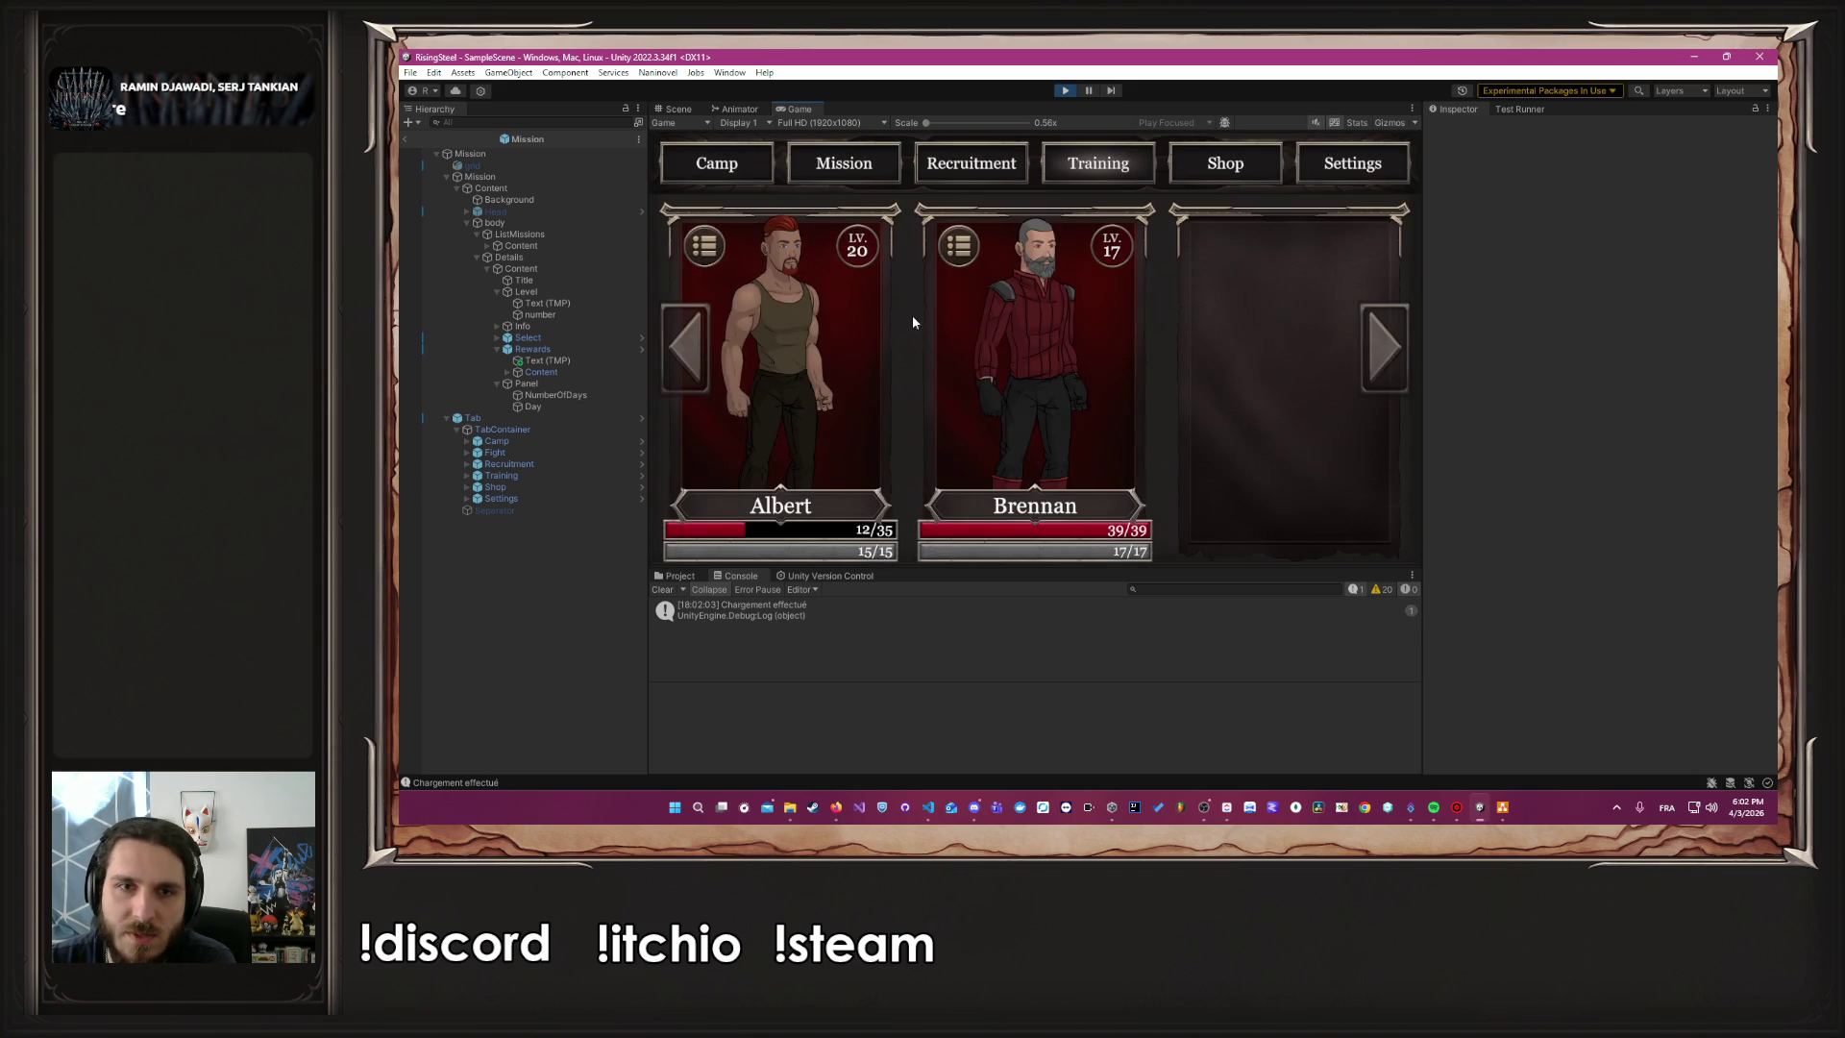
left_click(1016, 303)
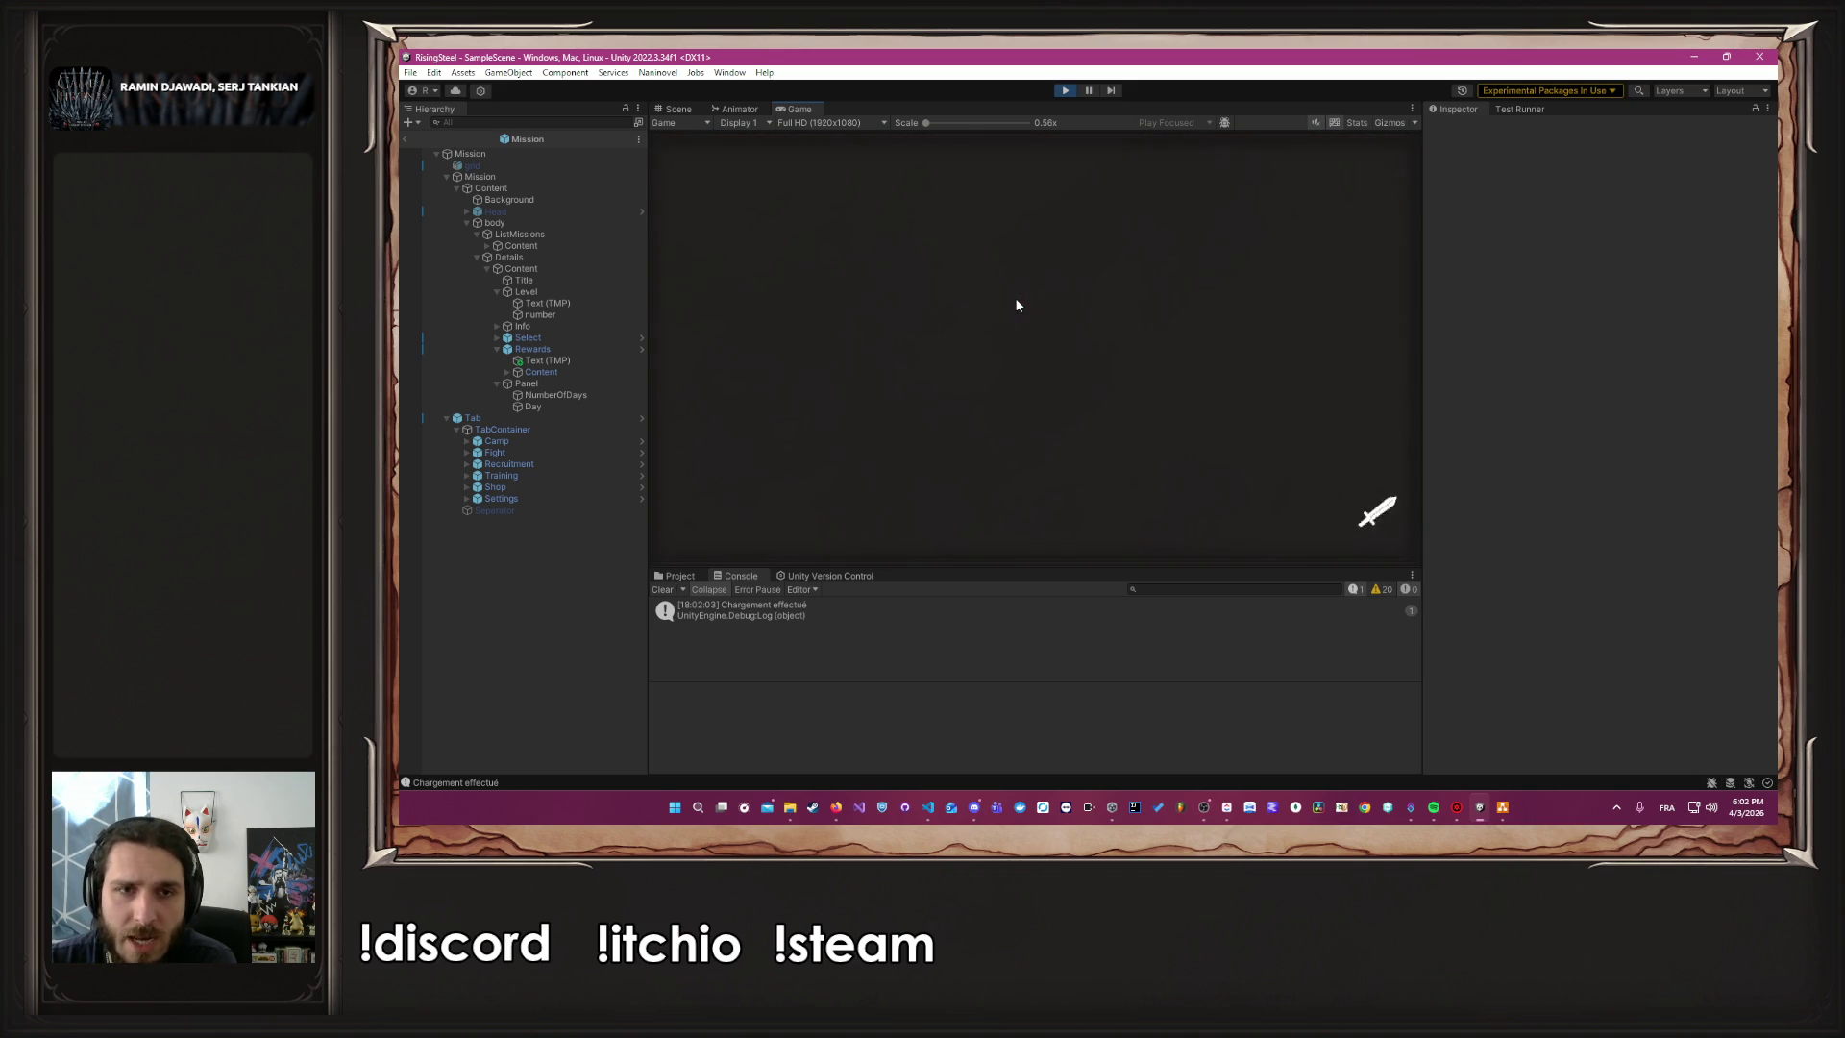
mouse_move(1134, 435)
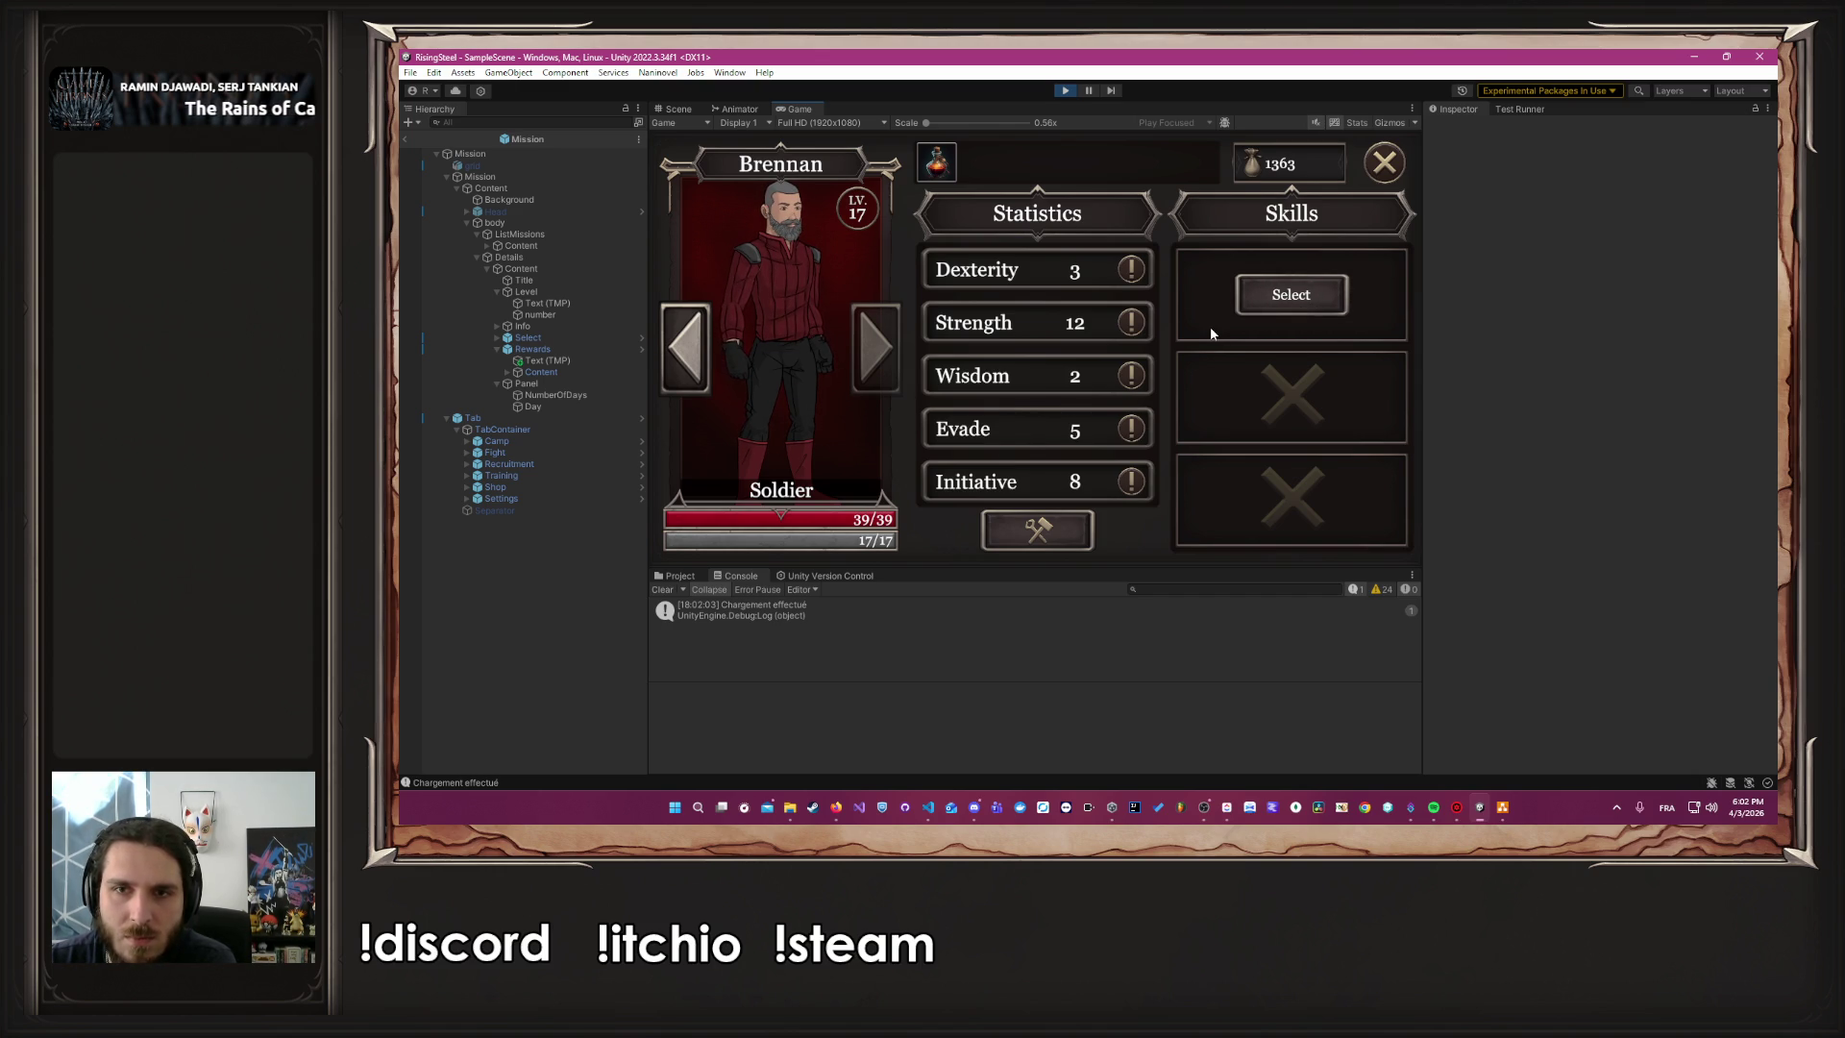
left_click(1303, 302)
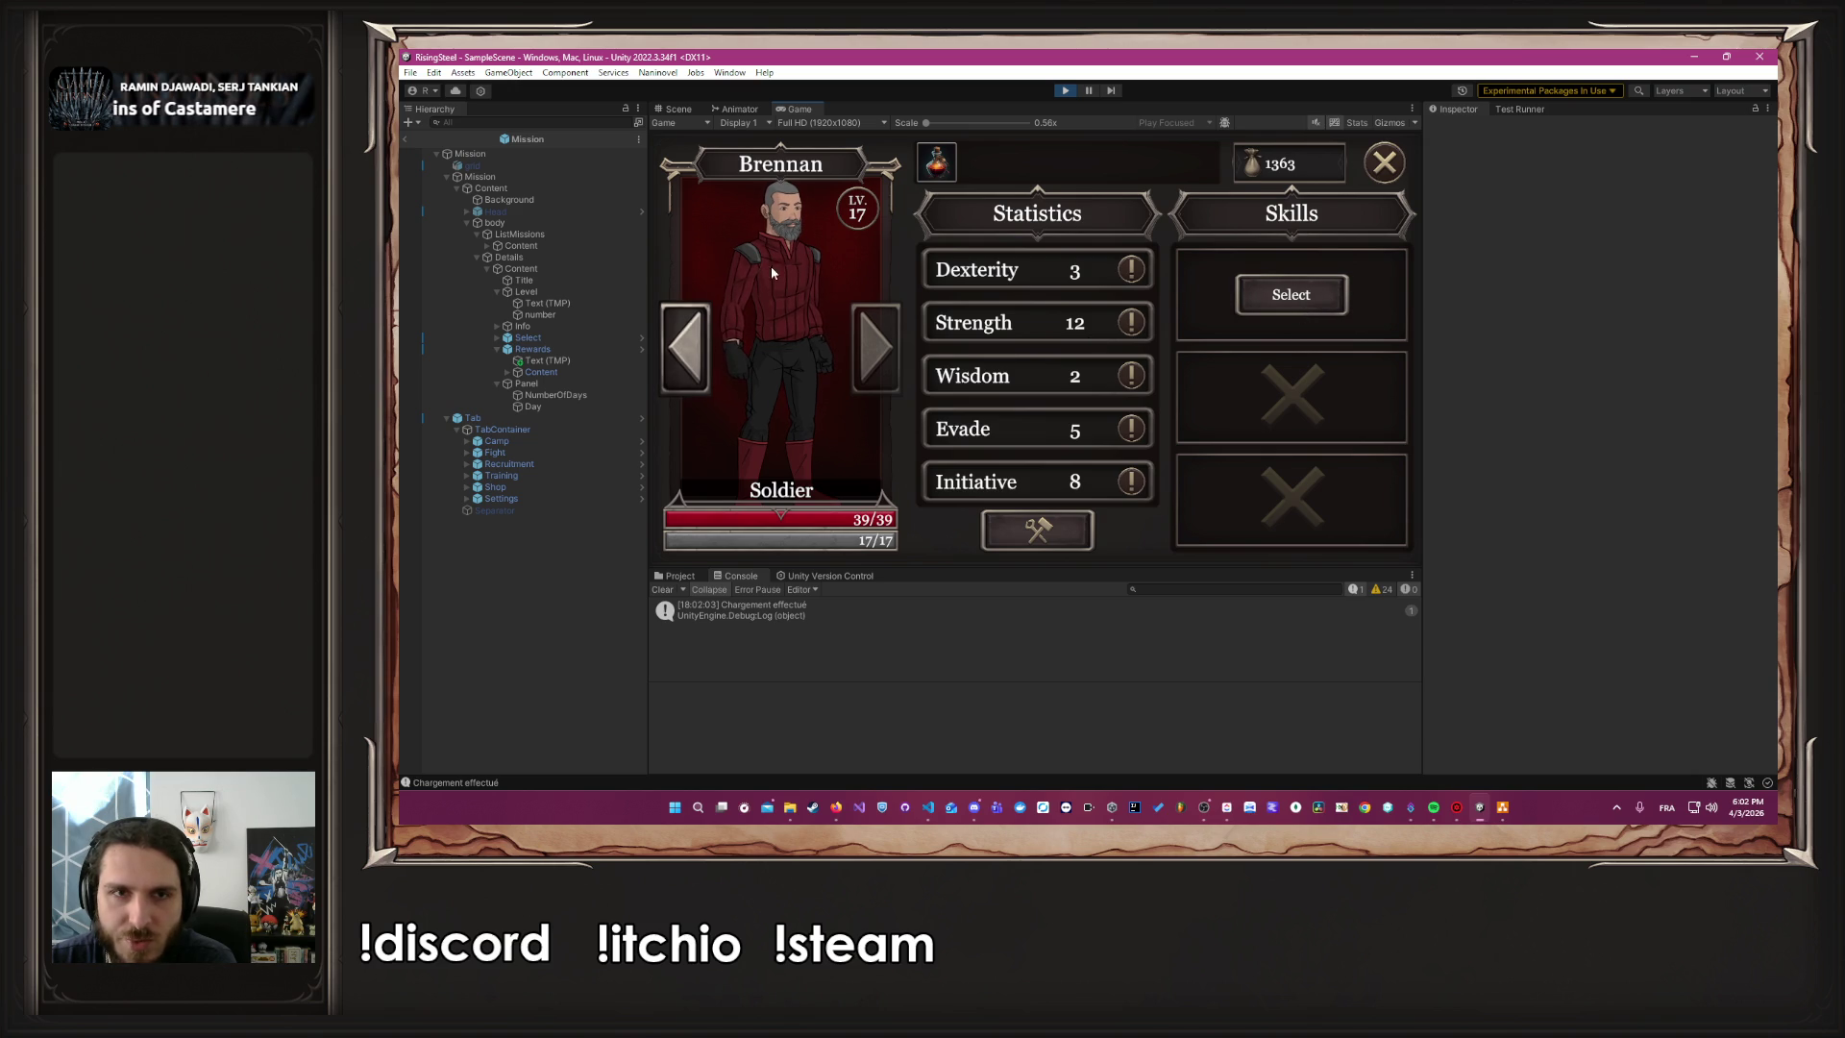
left_click(1385, 162)
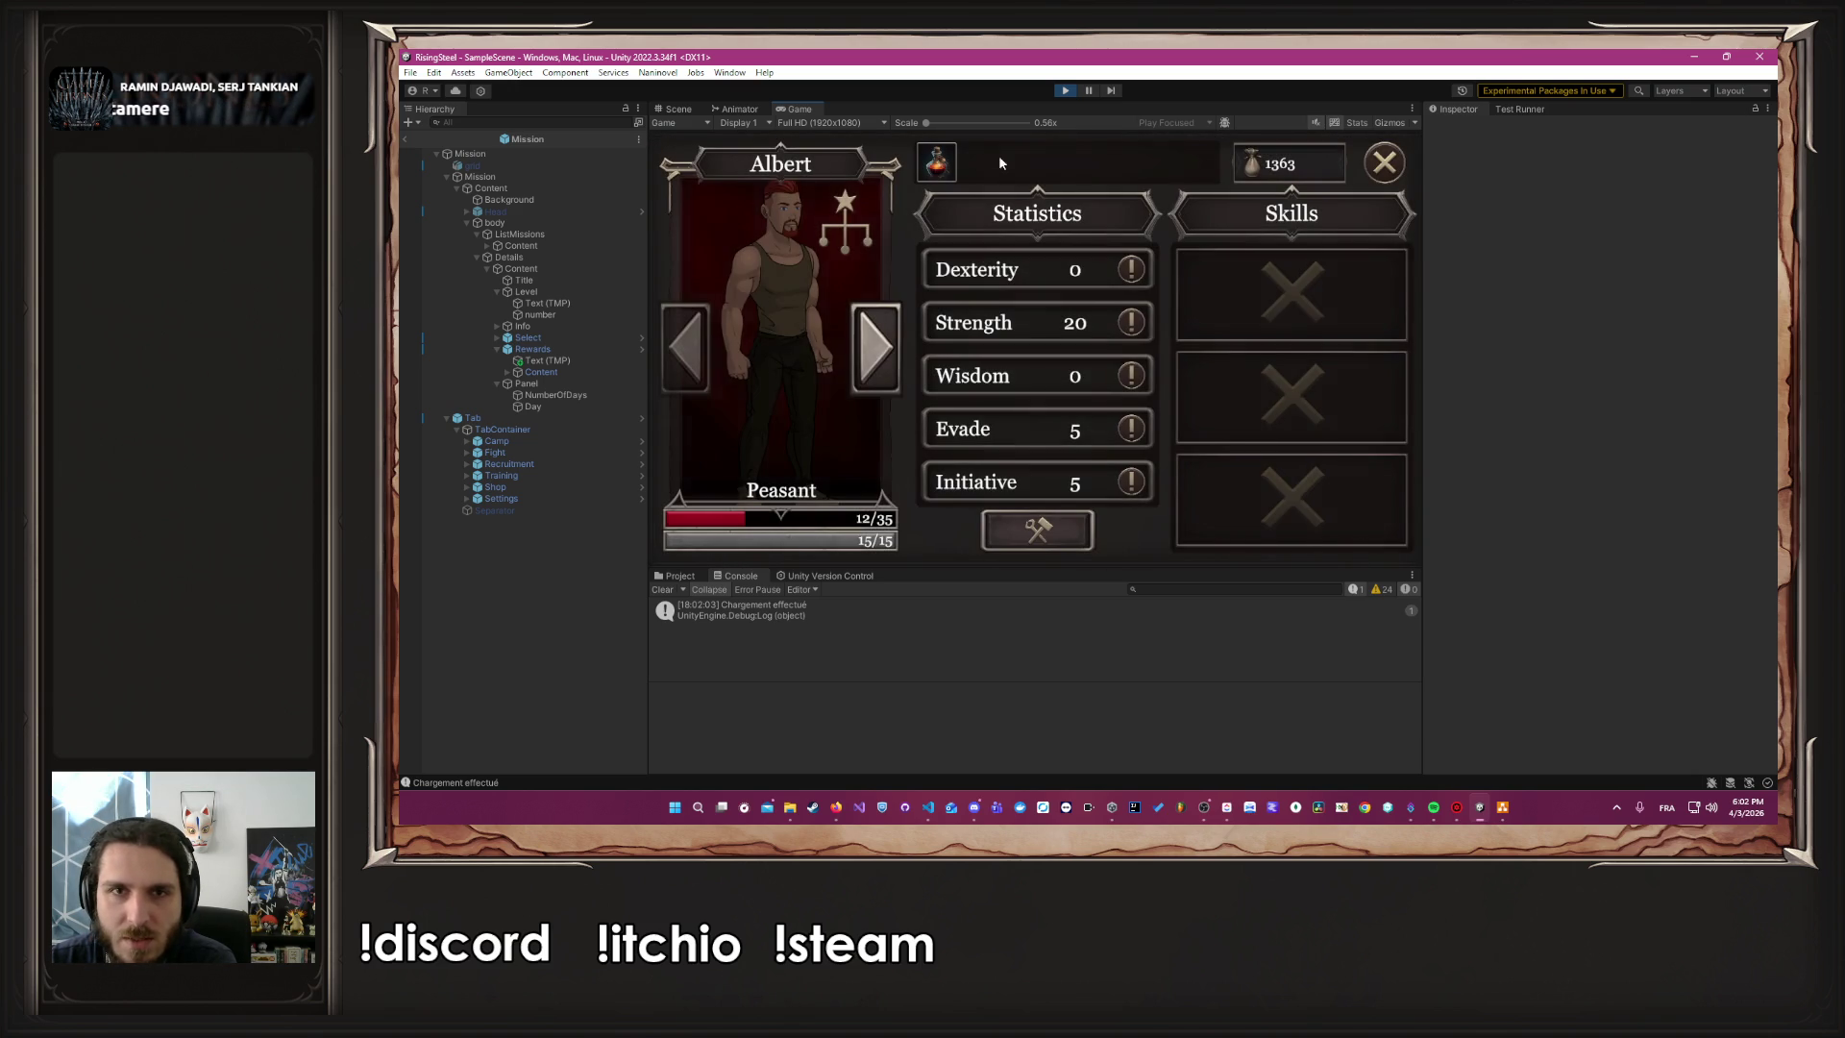
Promote Albert, raise his Strength and confirm the stats, then try selecting Power Strike
left_click(845, 221)
left_click(1038, 191)
left_click(1271, 354)
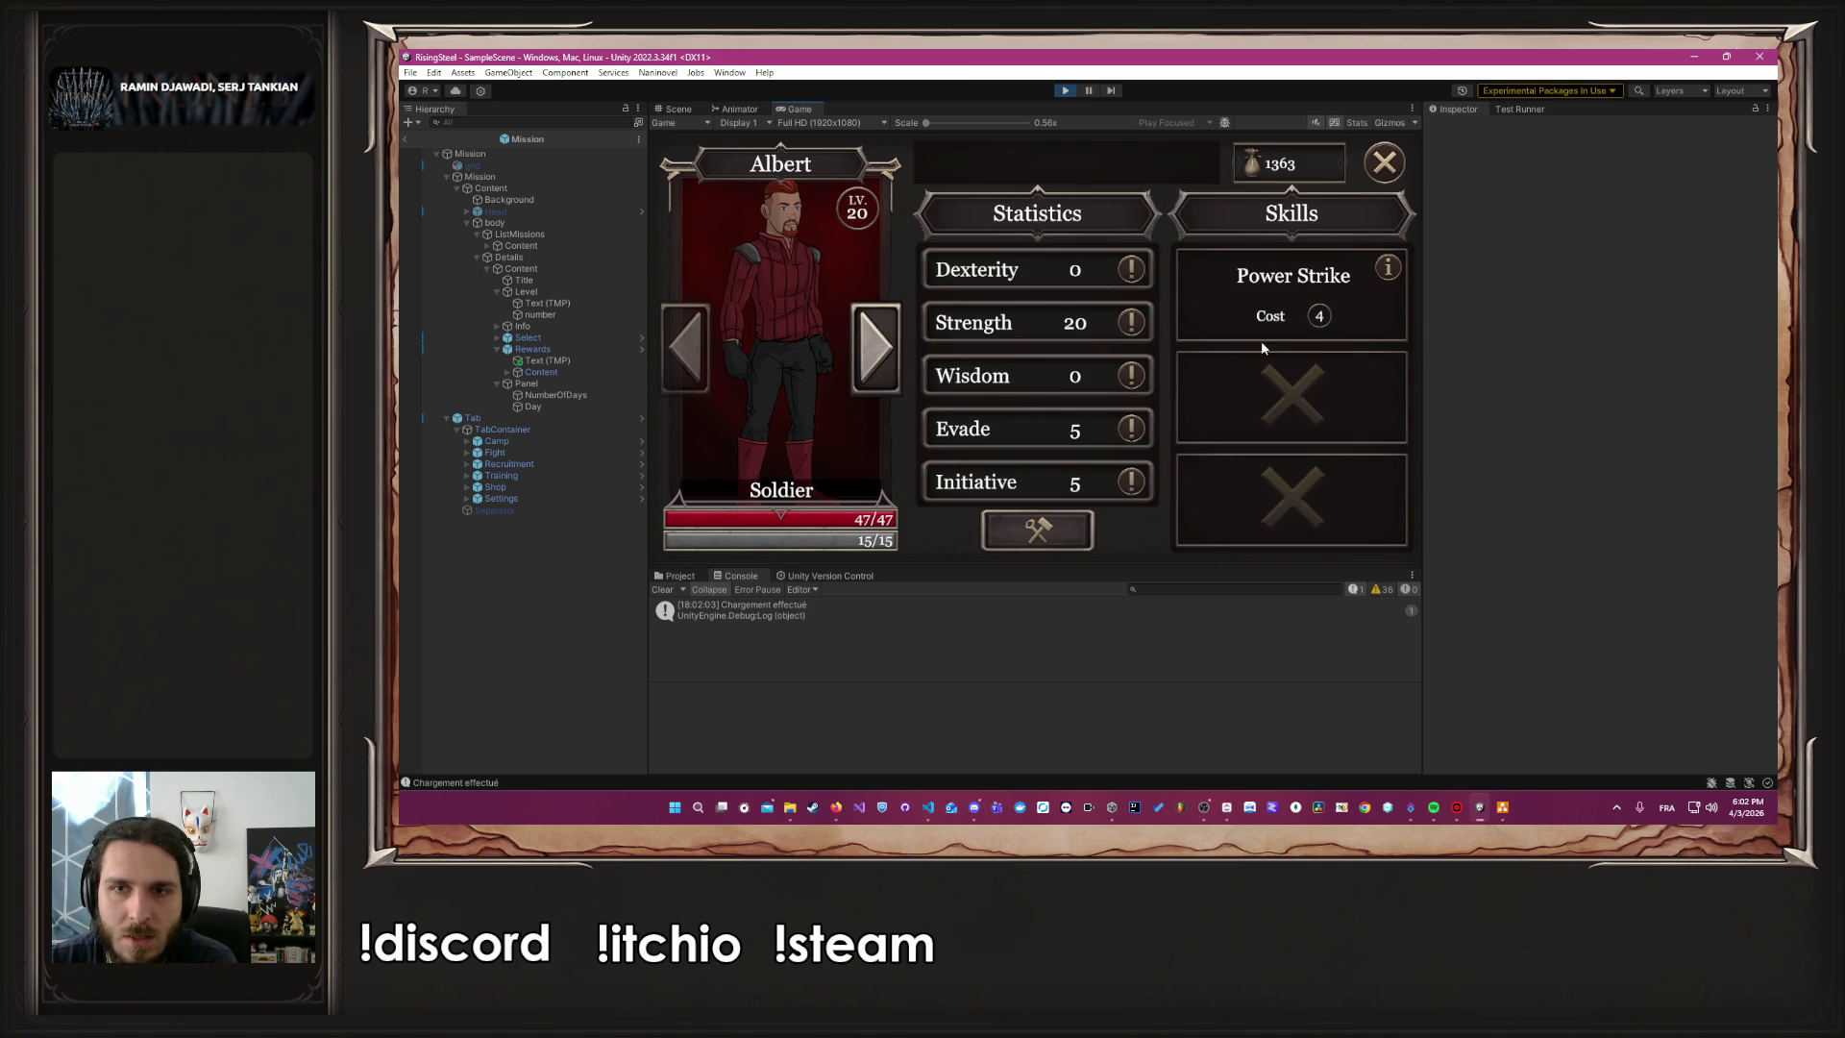
left_click(1038, 530)
double_click(1103, 323)
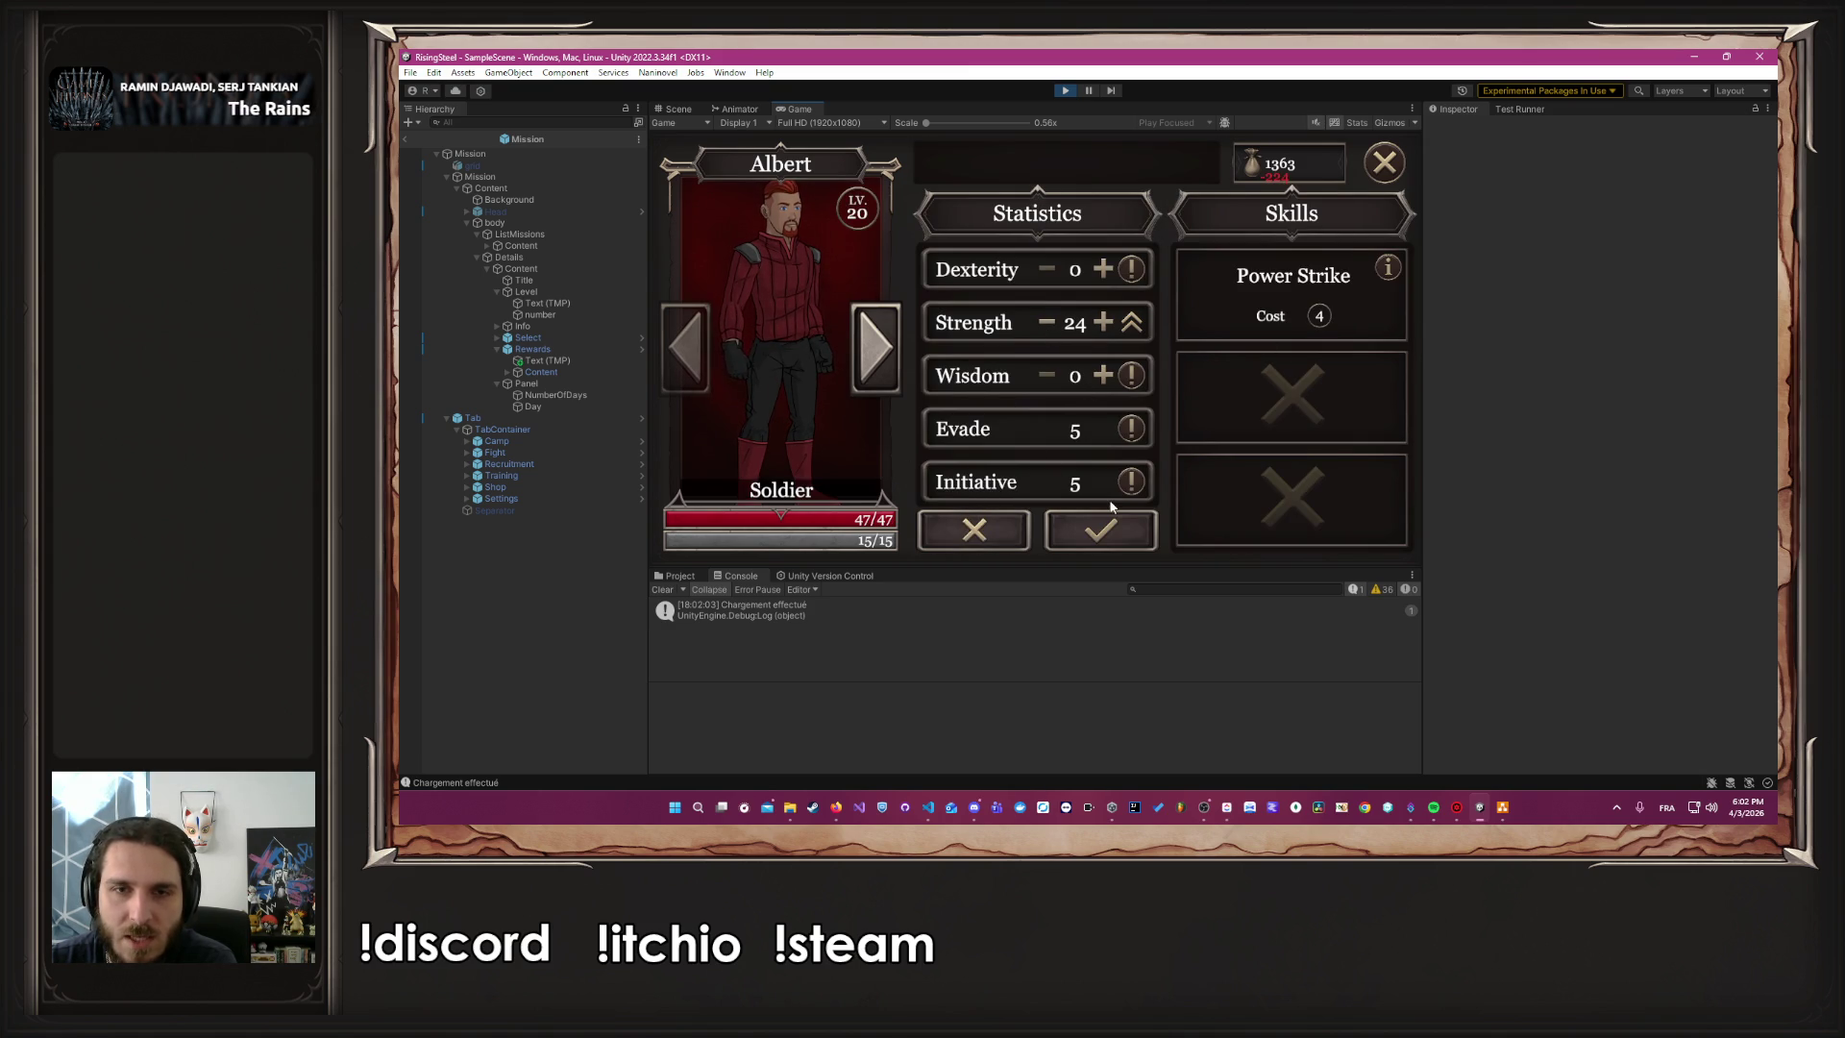
left_click(1102, 529)
left_click(850, 211)
left_click(1026, 189)
left_click(1297, 398)
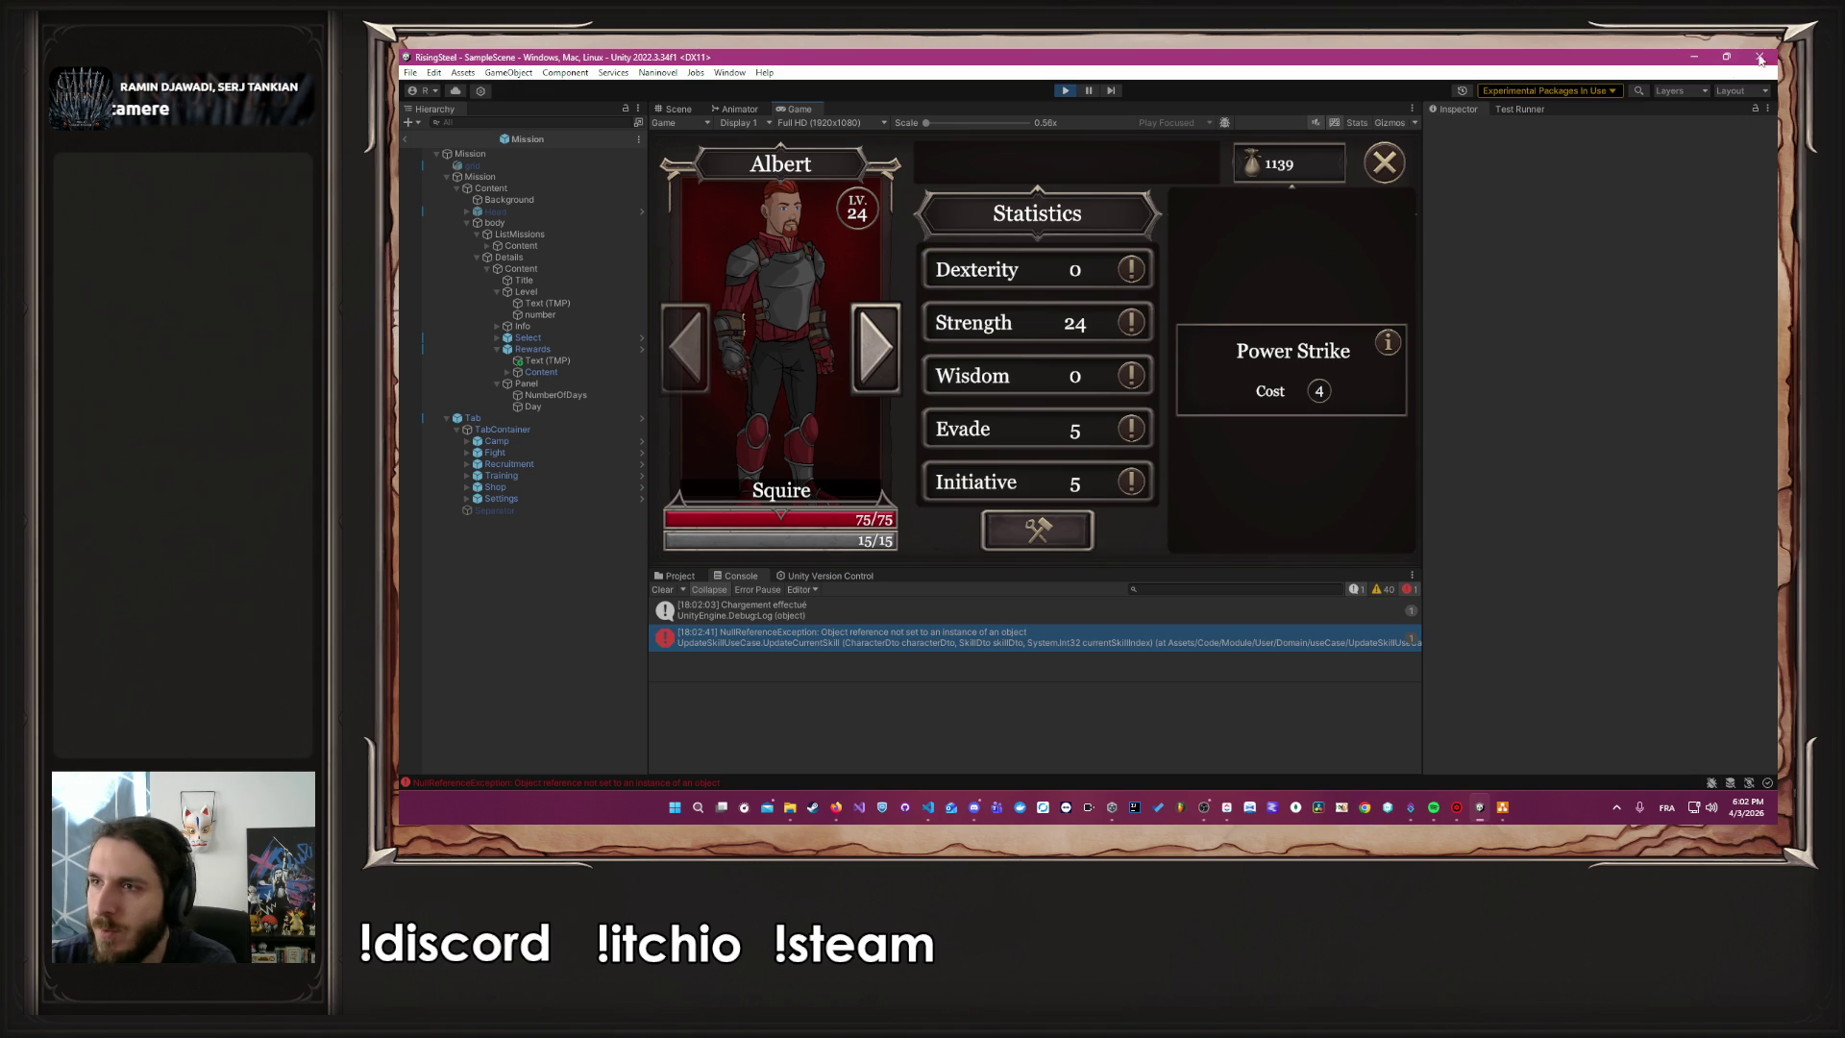
Capture a Screenpresso region screenshot of Albert's character card in the game view
left_click(1617, 810)
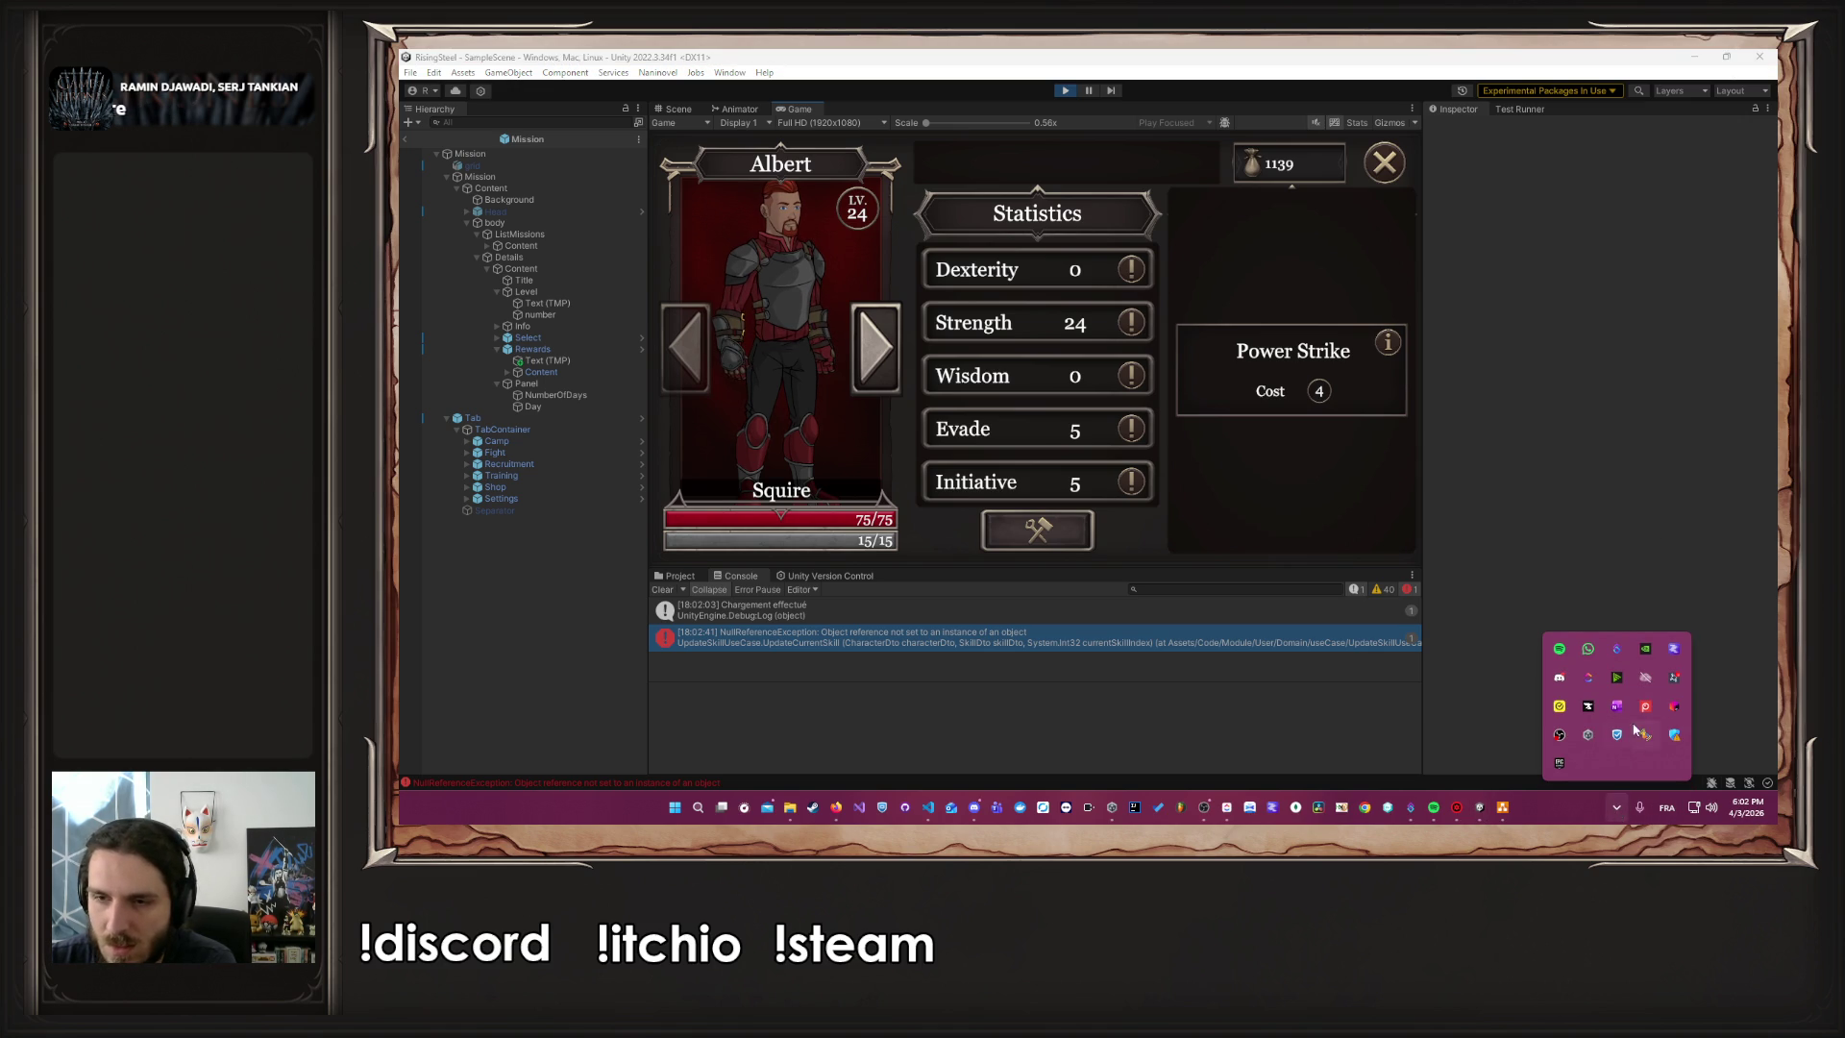
left_click(1647, 708)
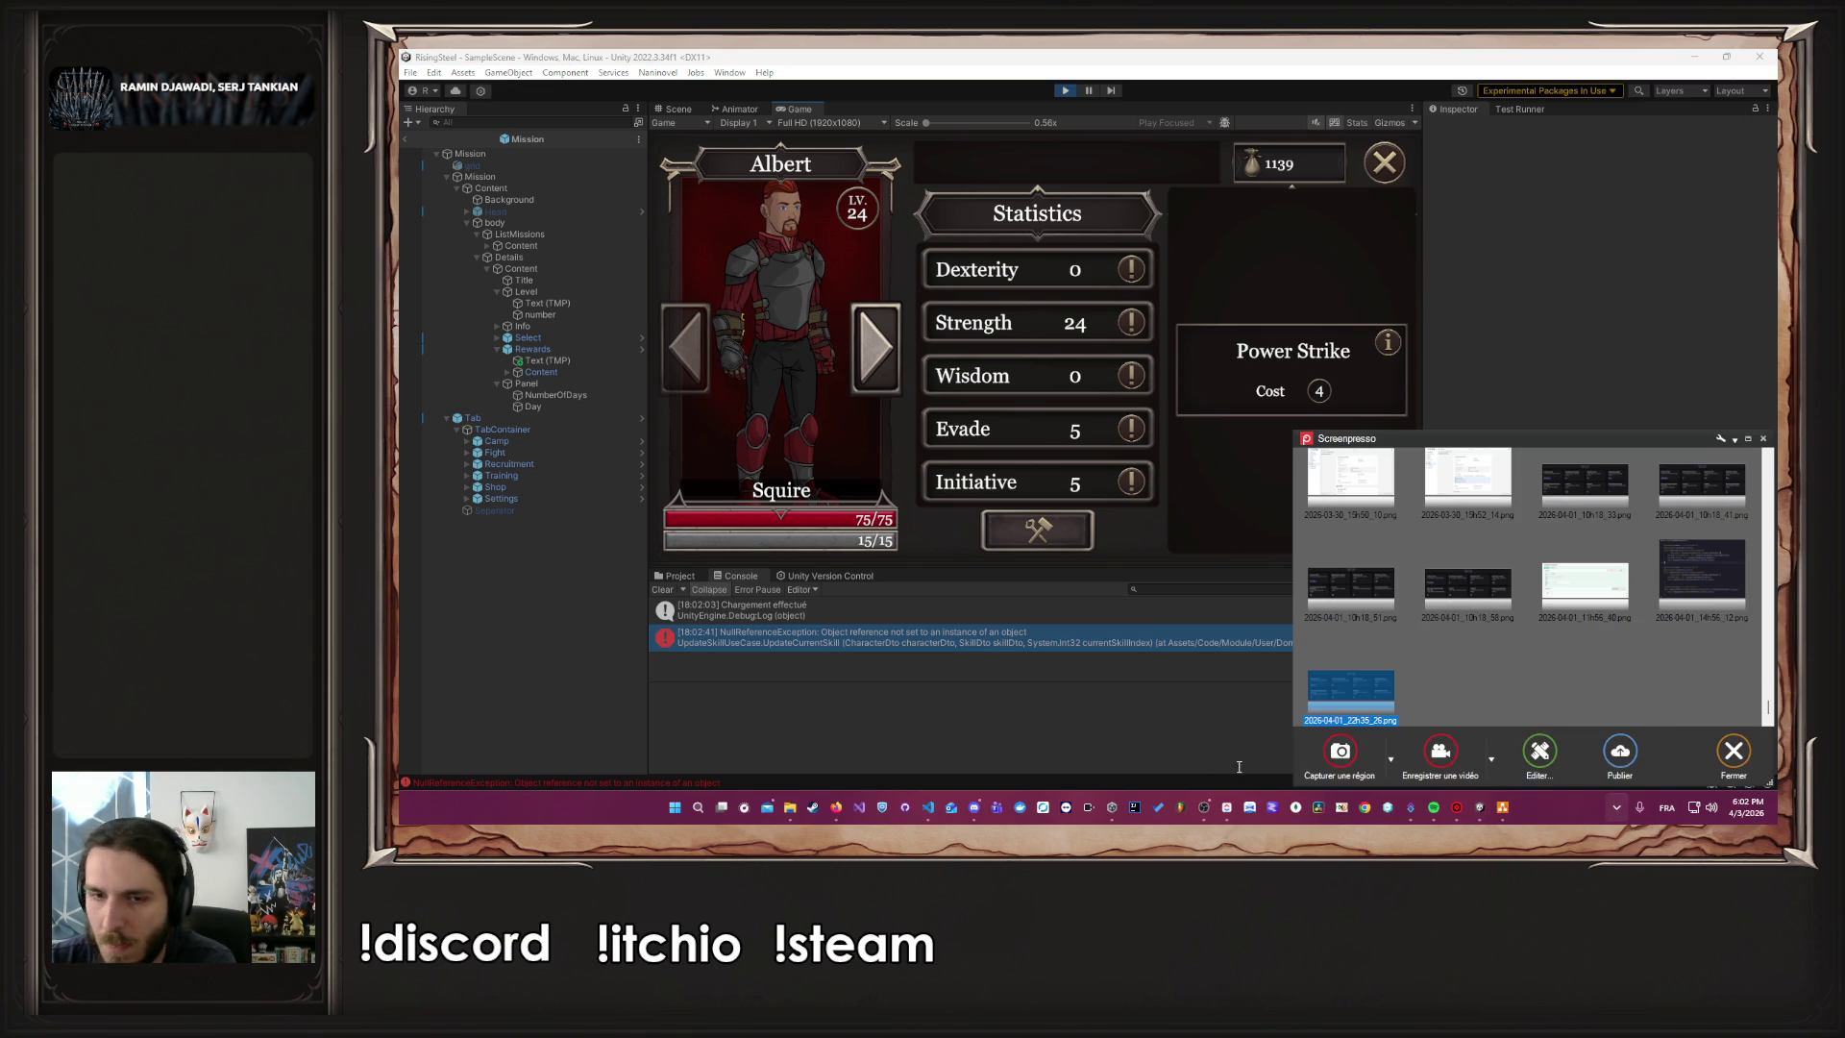
left_click(1340, 751)
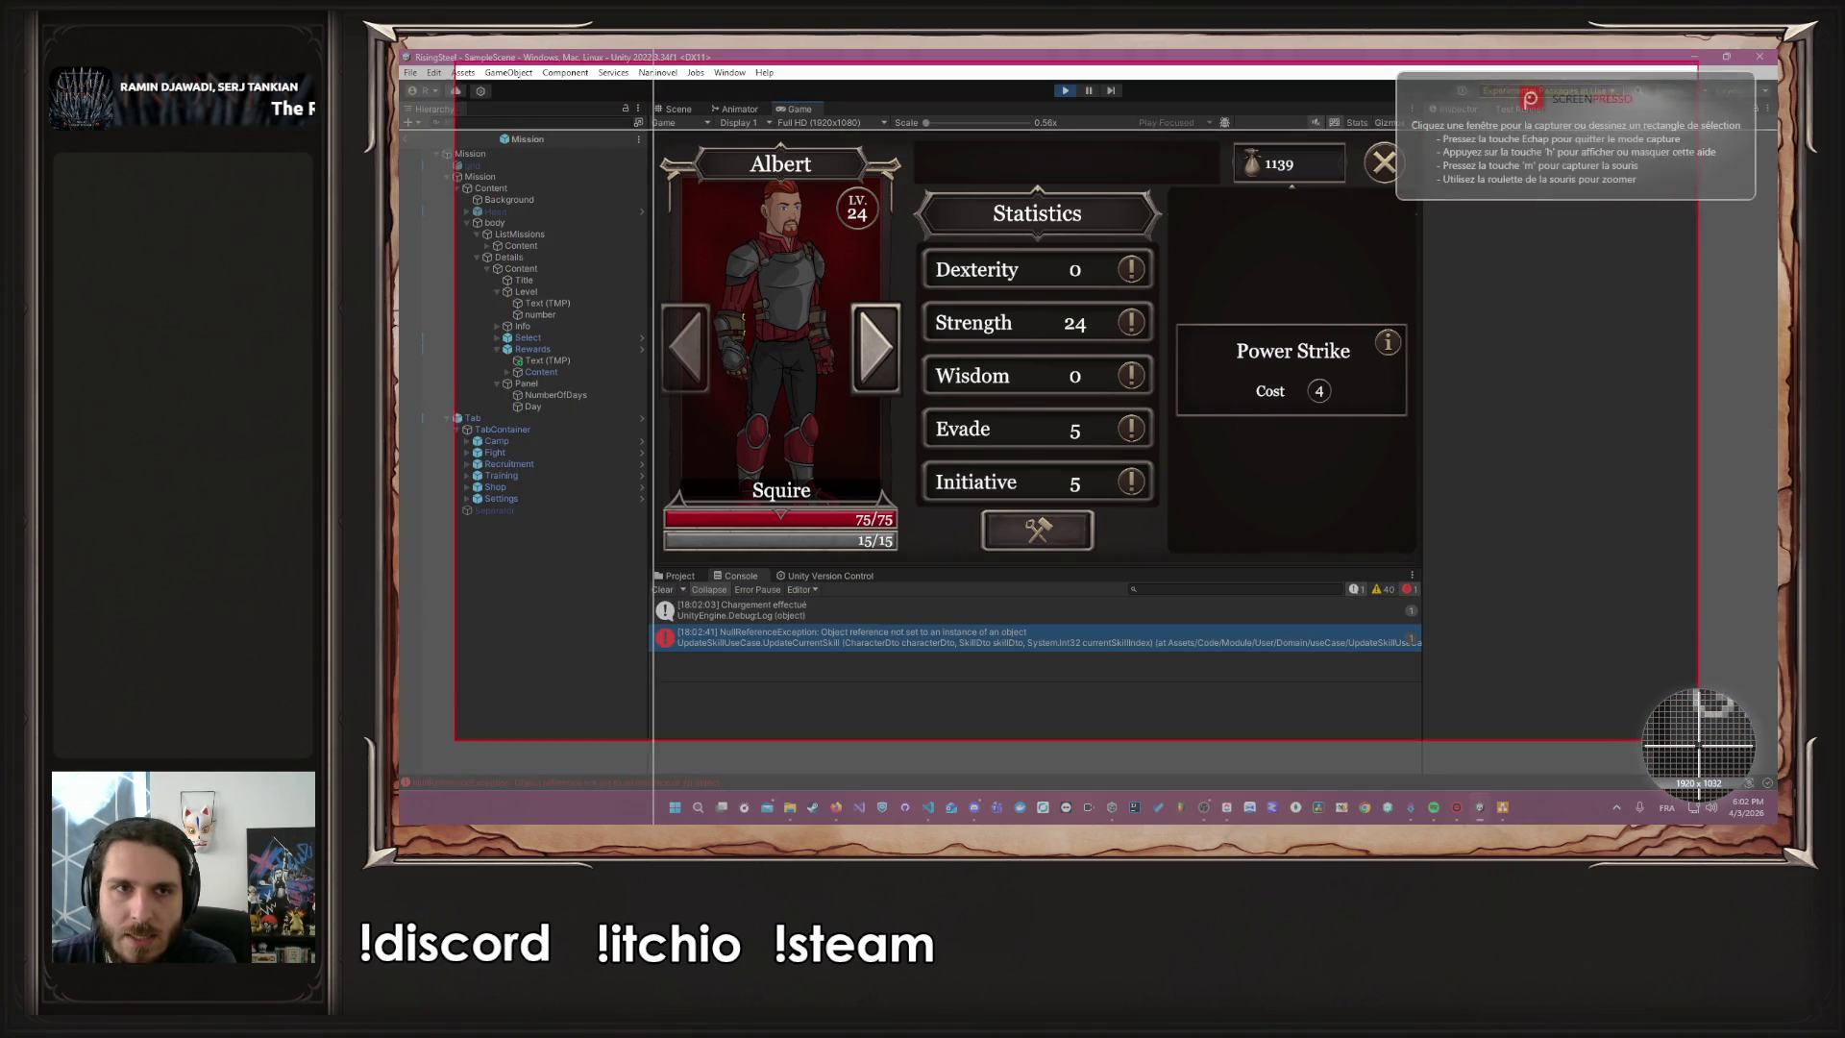
left_click_drag(656, 135, 906, 559)
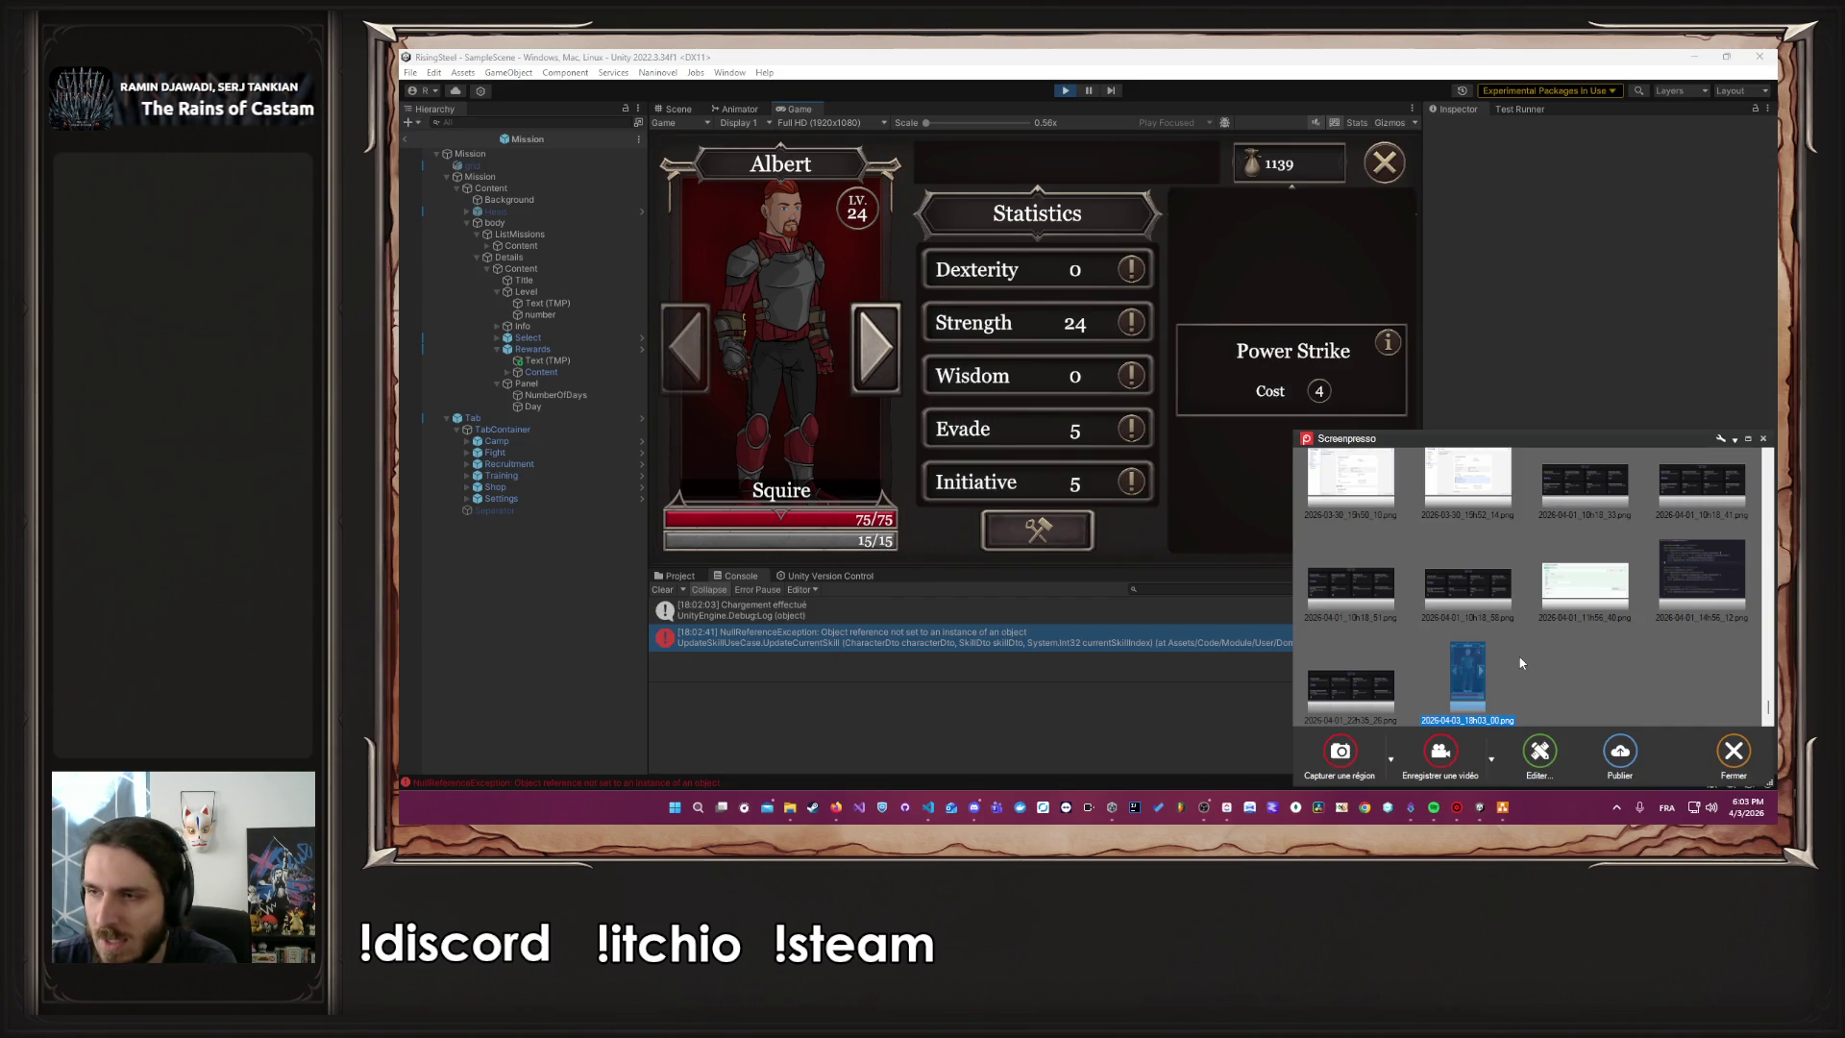
left_click(1064, 91)
Stop the play test and clear the Unity console
left_click(1064, 91)
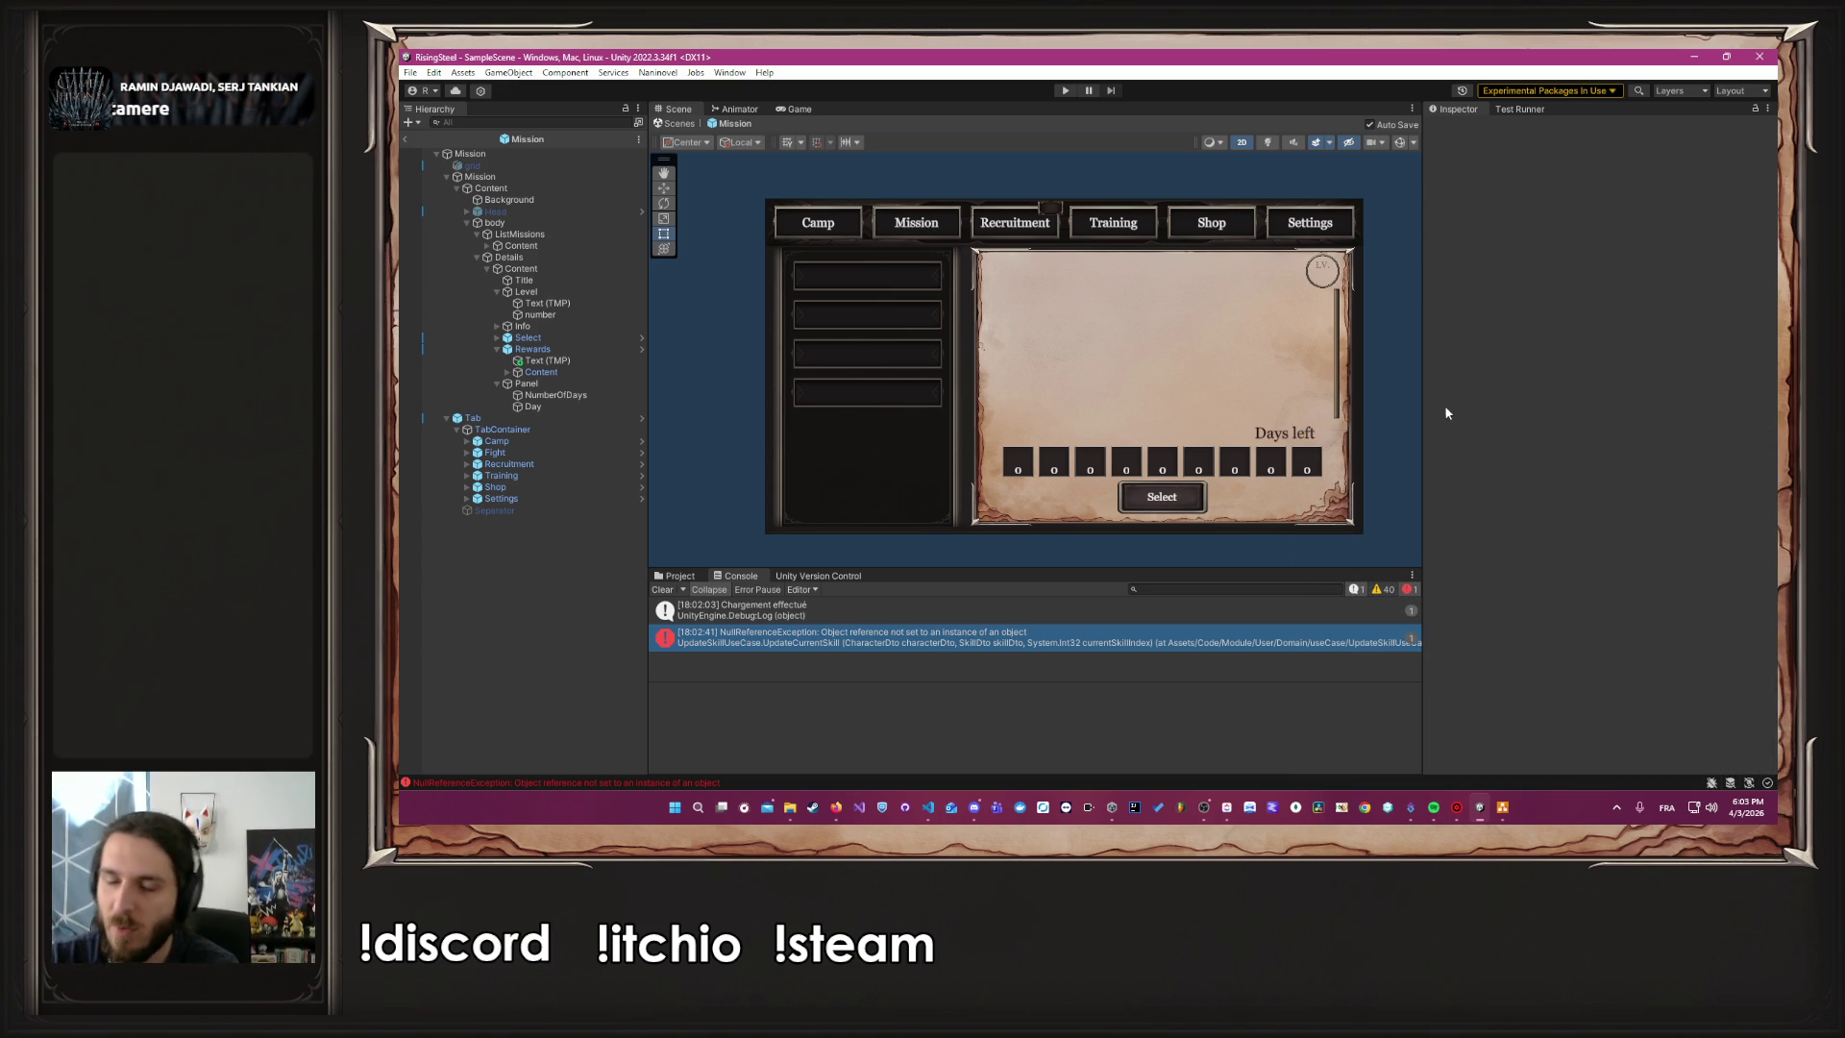
left_click(676, 592)
scroll(694, 489, "down", 2)
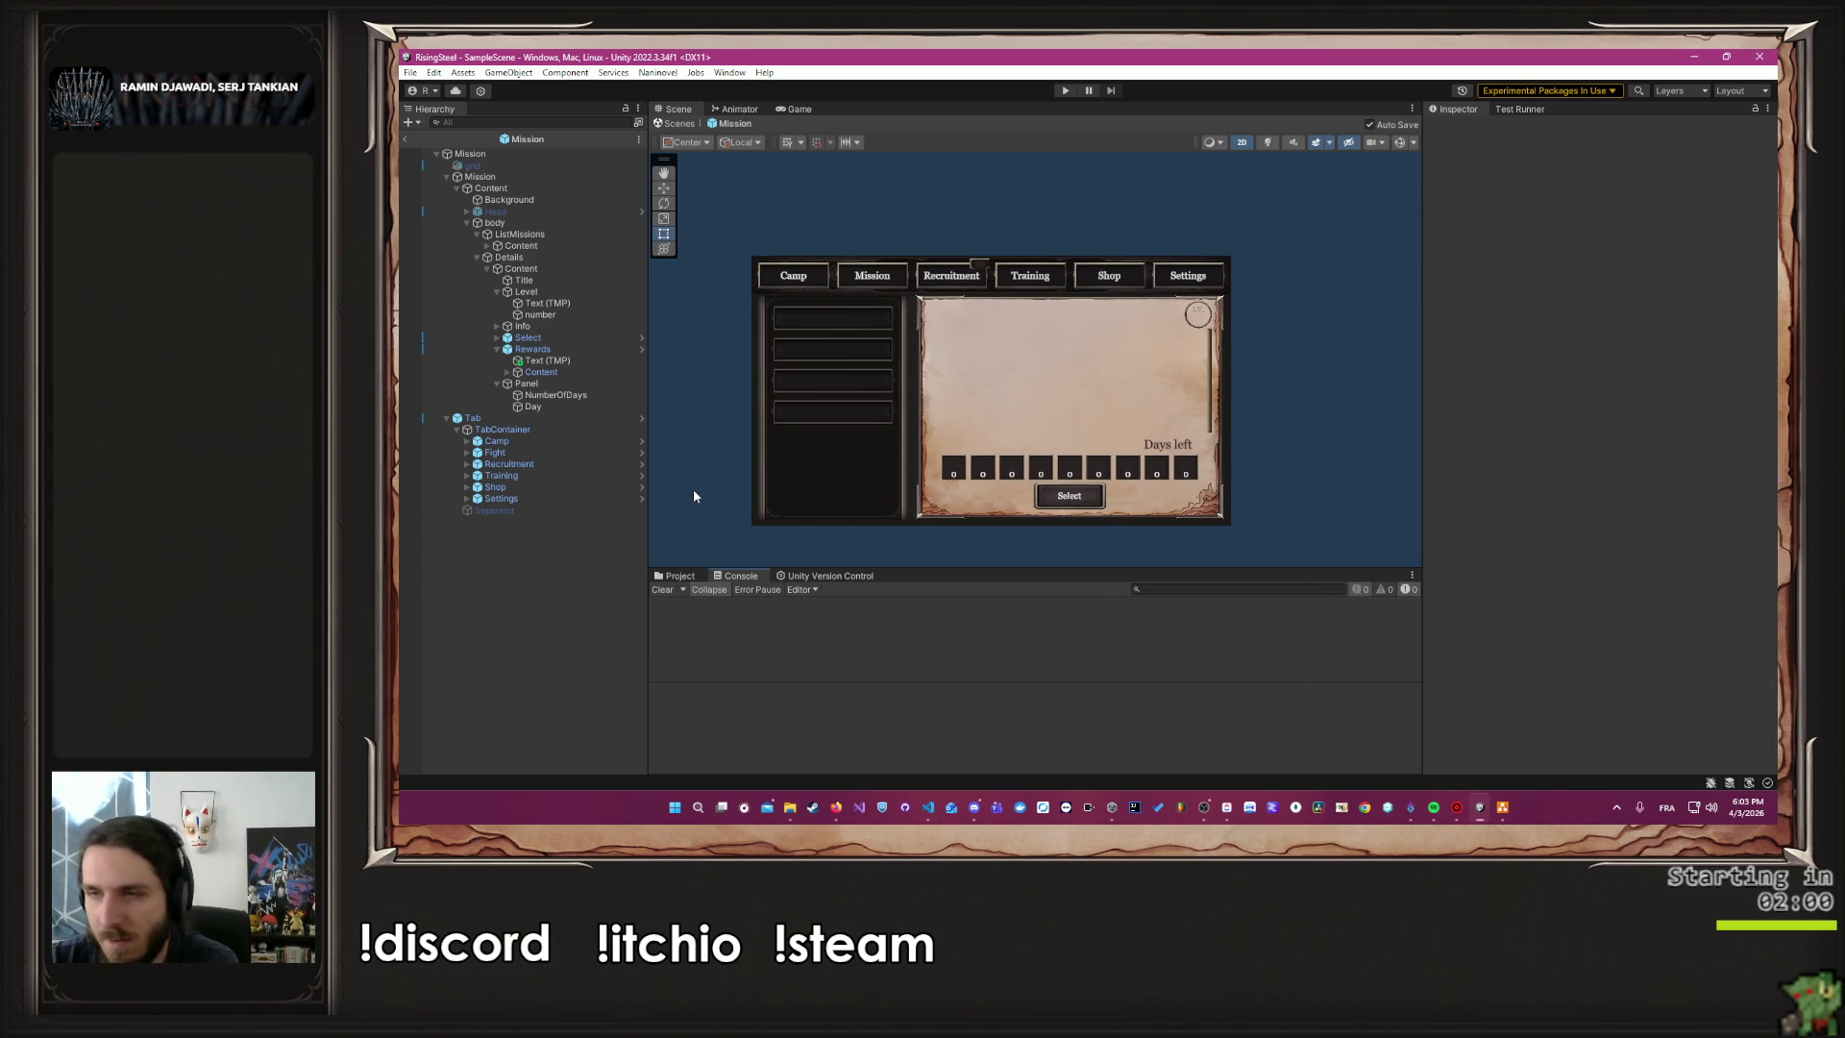
left_click_drag(698, 457, 717, 411)
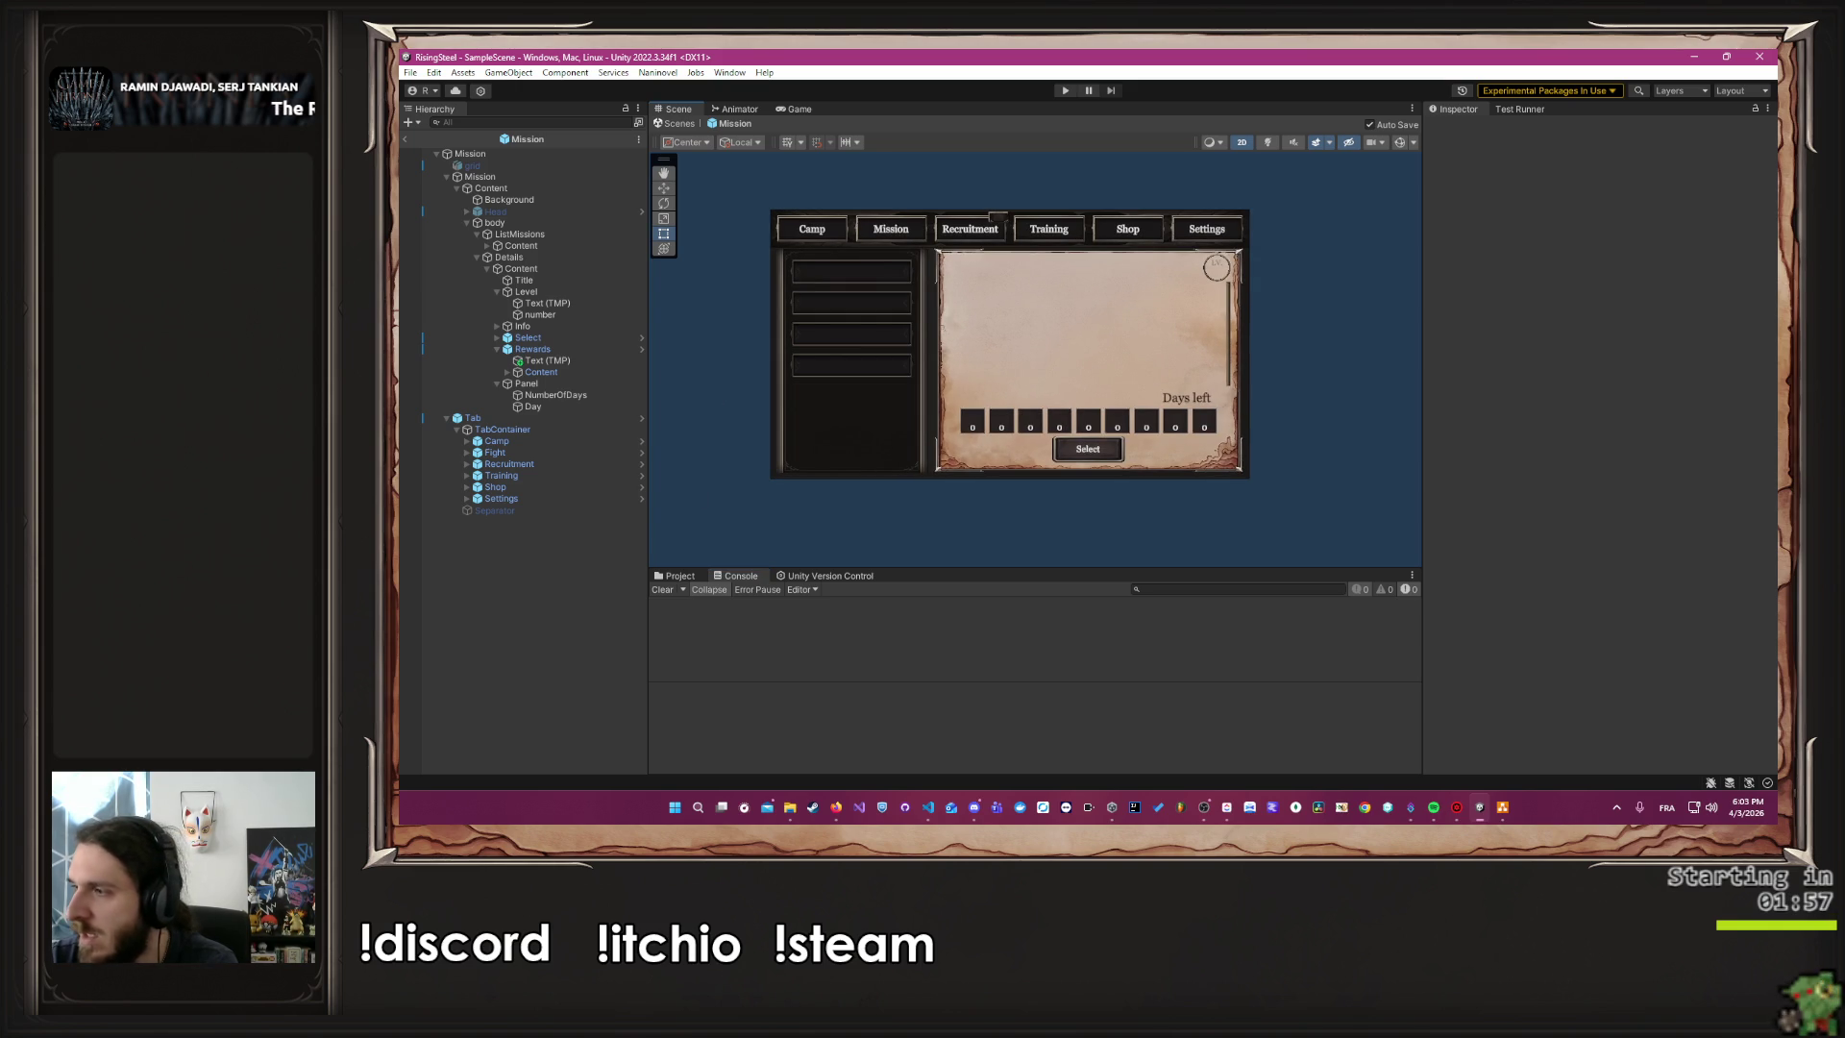
Bring up the Rising Steel board in ClickUp
key("alt+Tab")
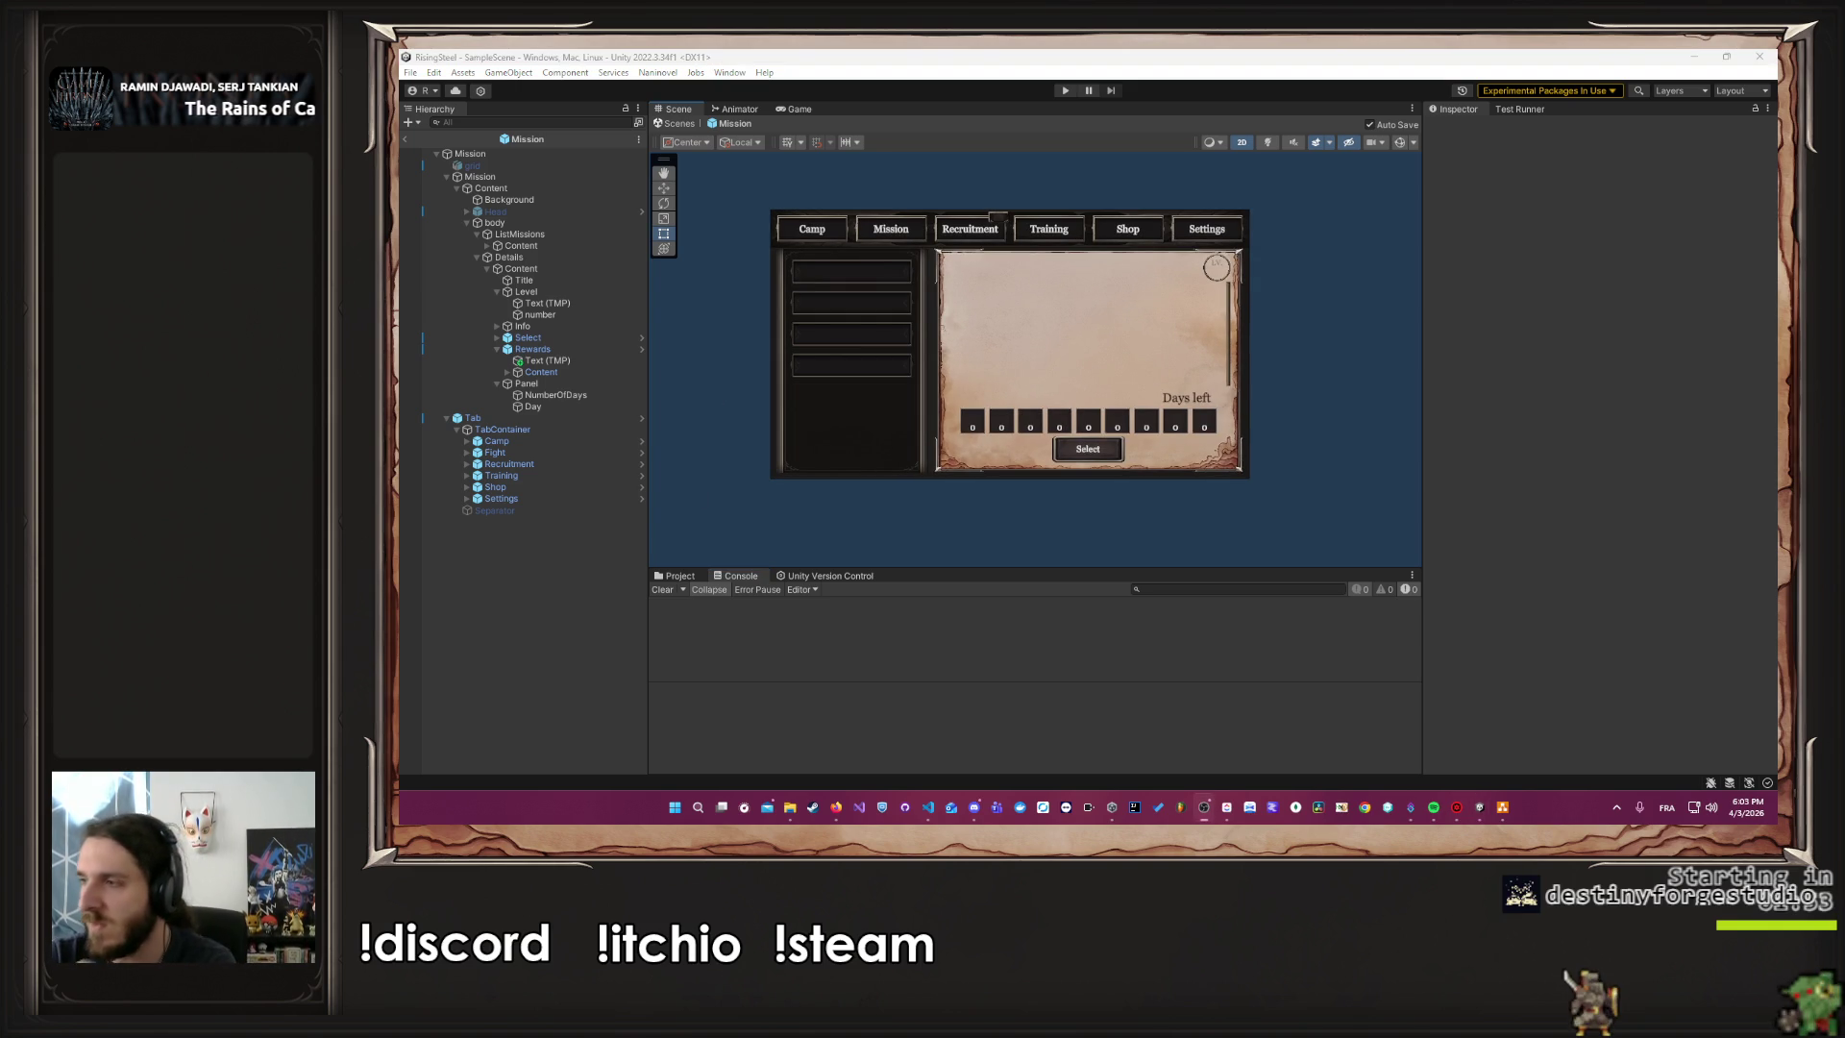
left_click(1227, 807)
mouse_move(976, 505)
scroll(893, 759, "up", 3)
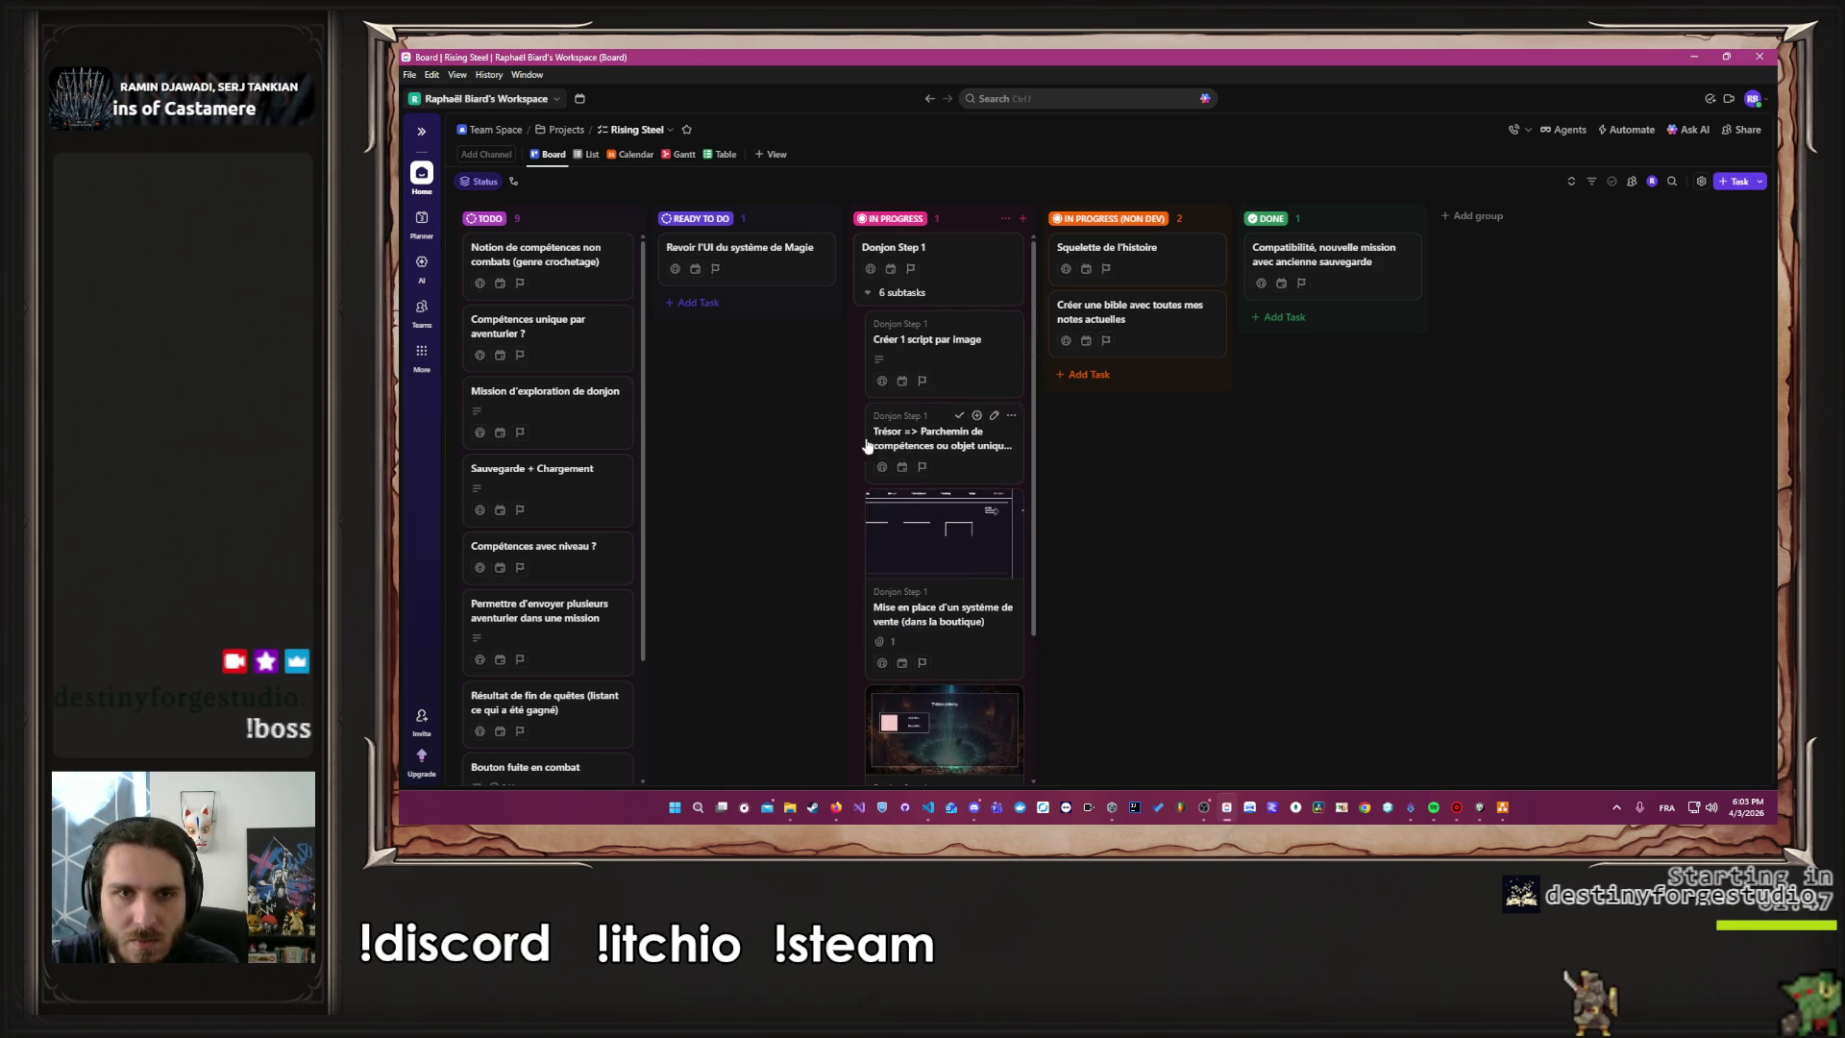
Add In Progress tasks 'Permettre à Brennan de selectionner une compétence' and 'Ajouter la compétence Parade'
left_click(872, 292)
left_click(889, 325)
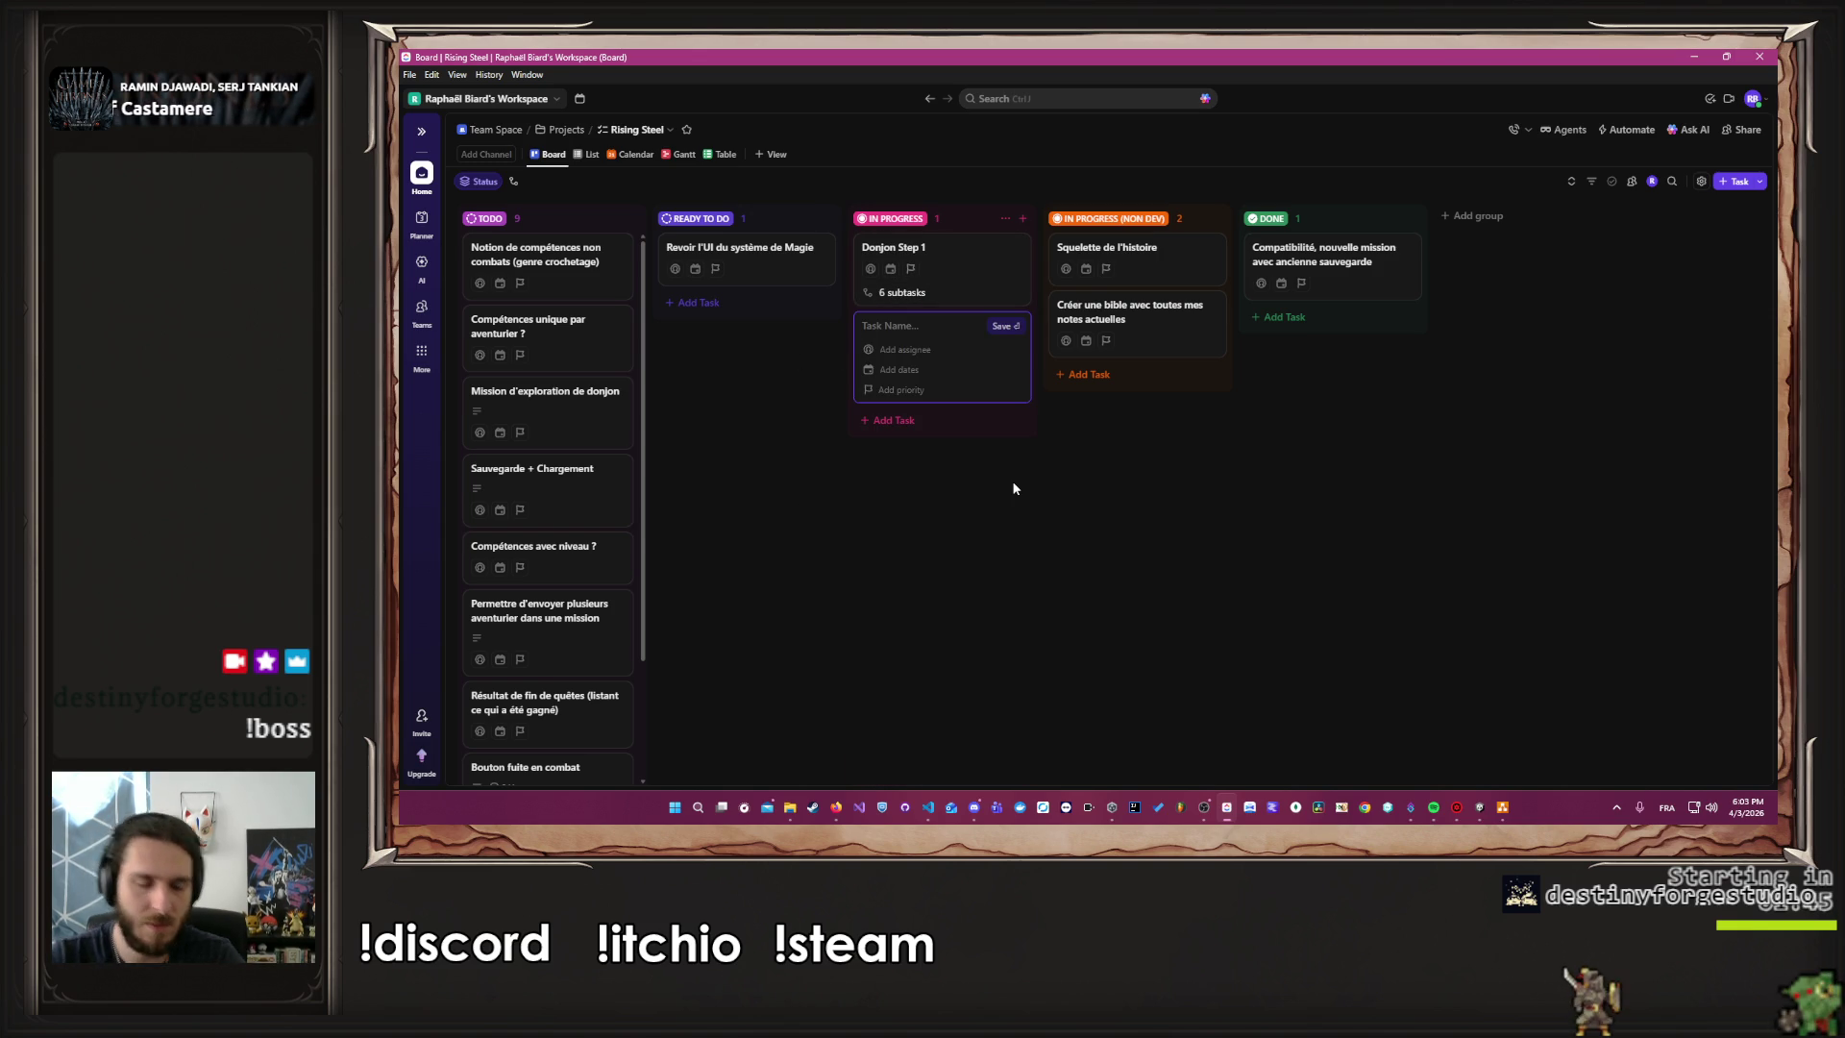
type("Permettre à")
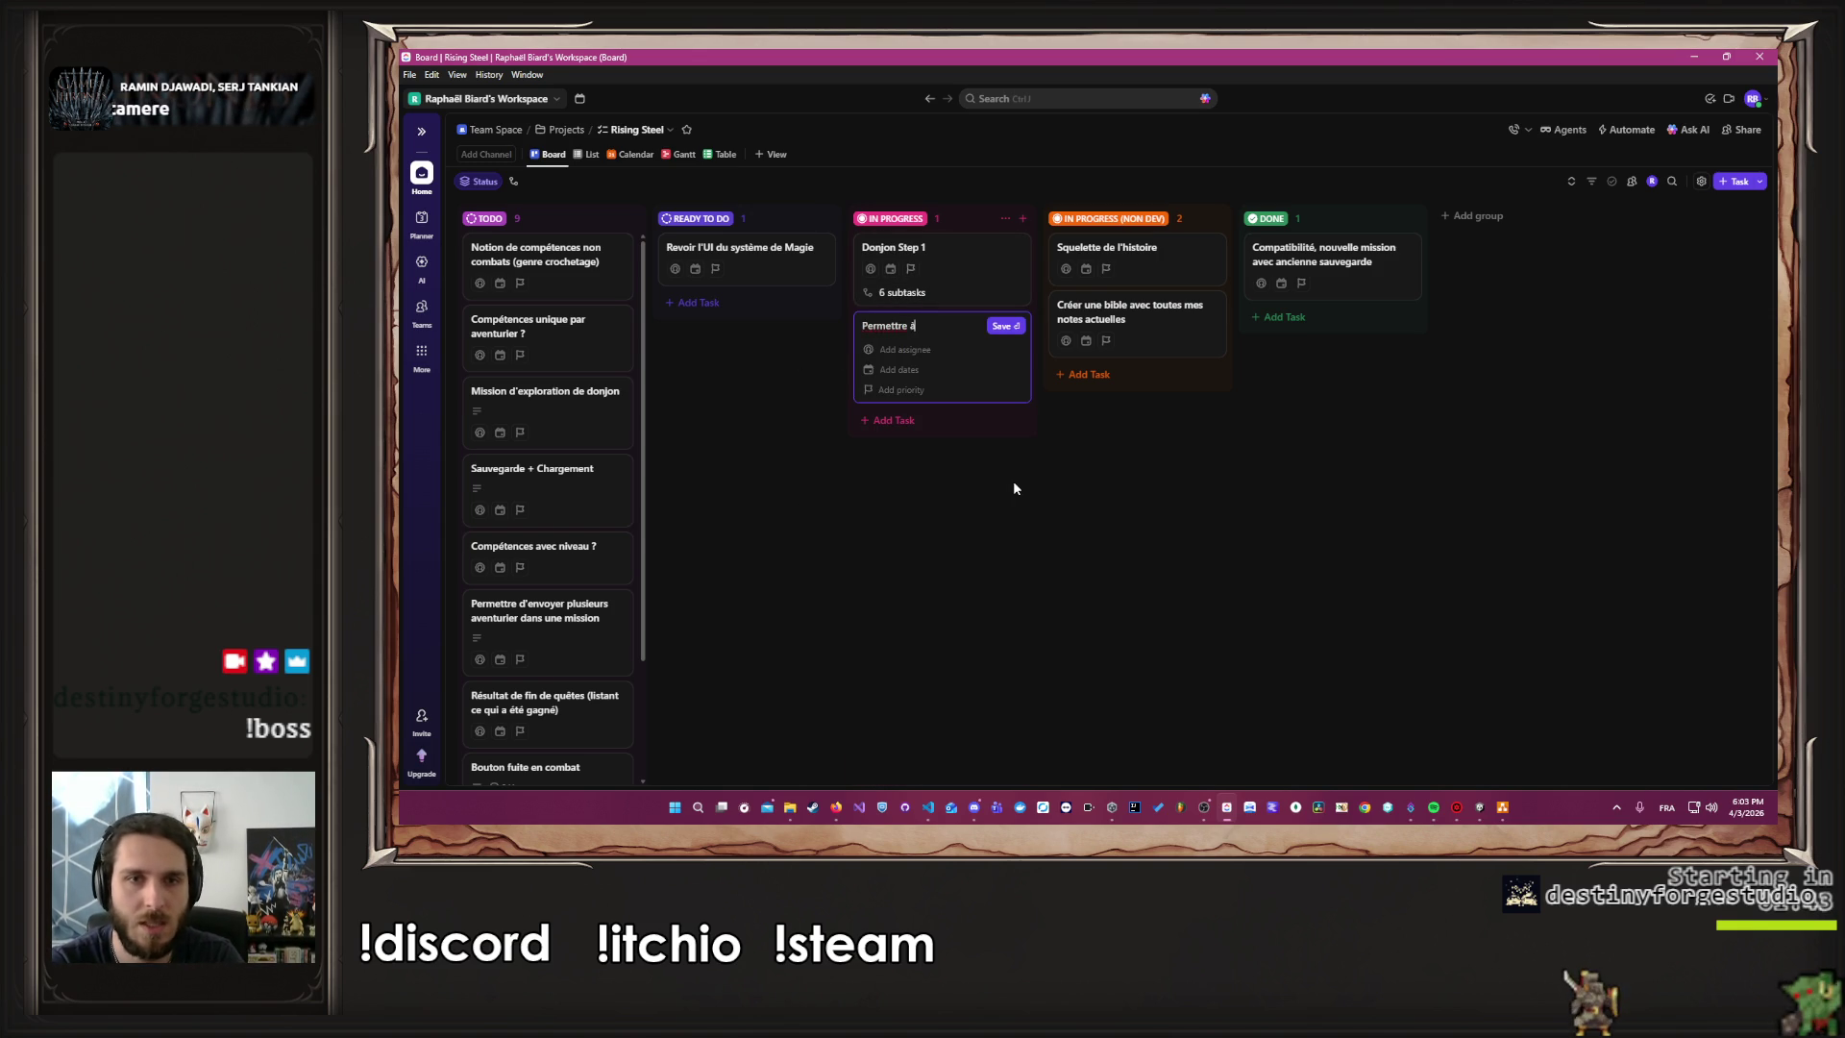
type(" Brennan de ")
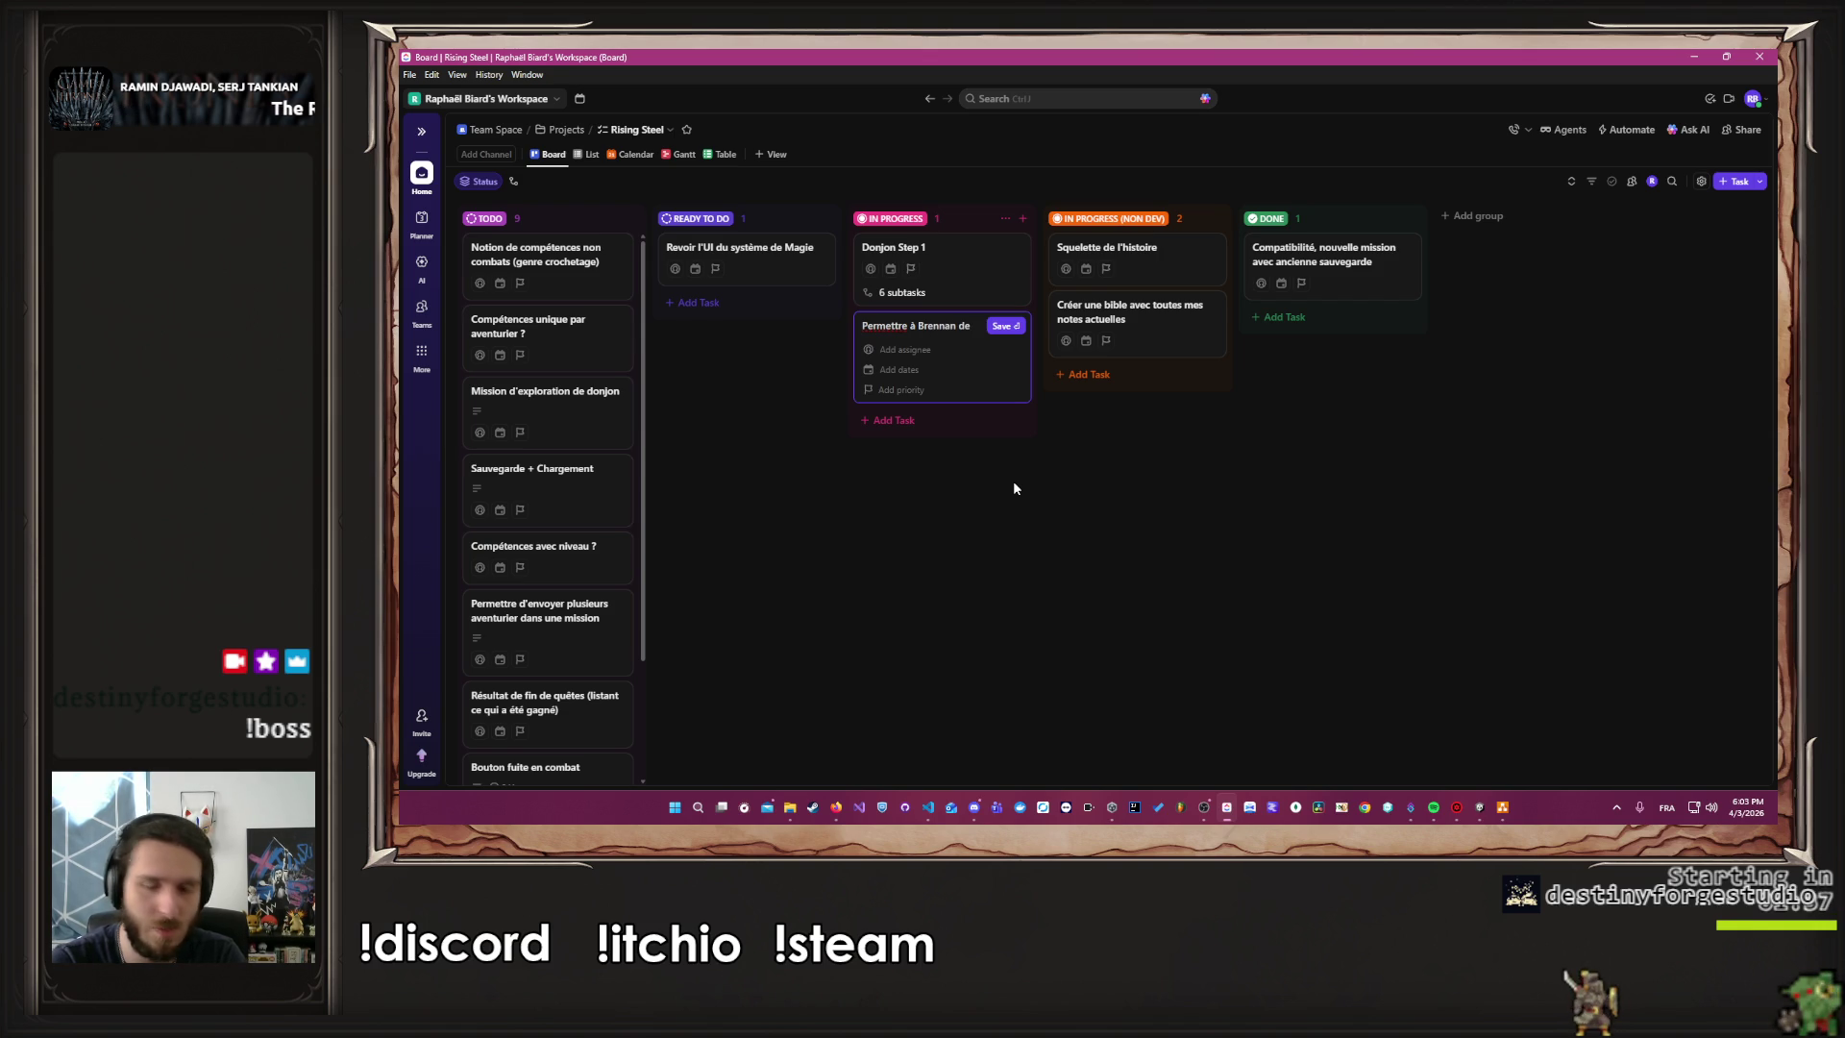
type("selectionner")
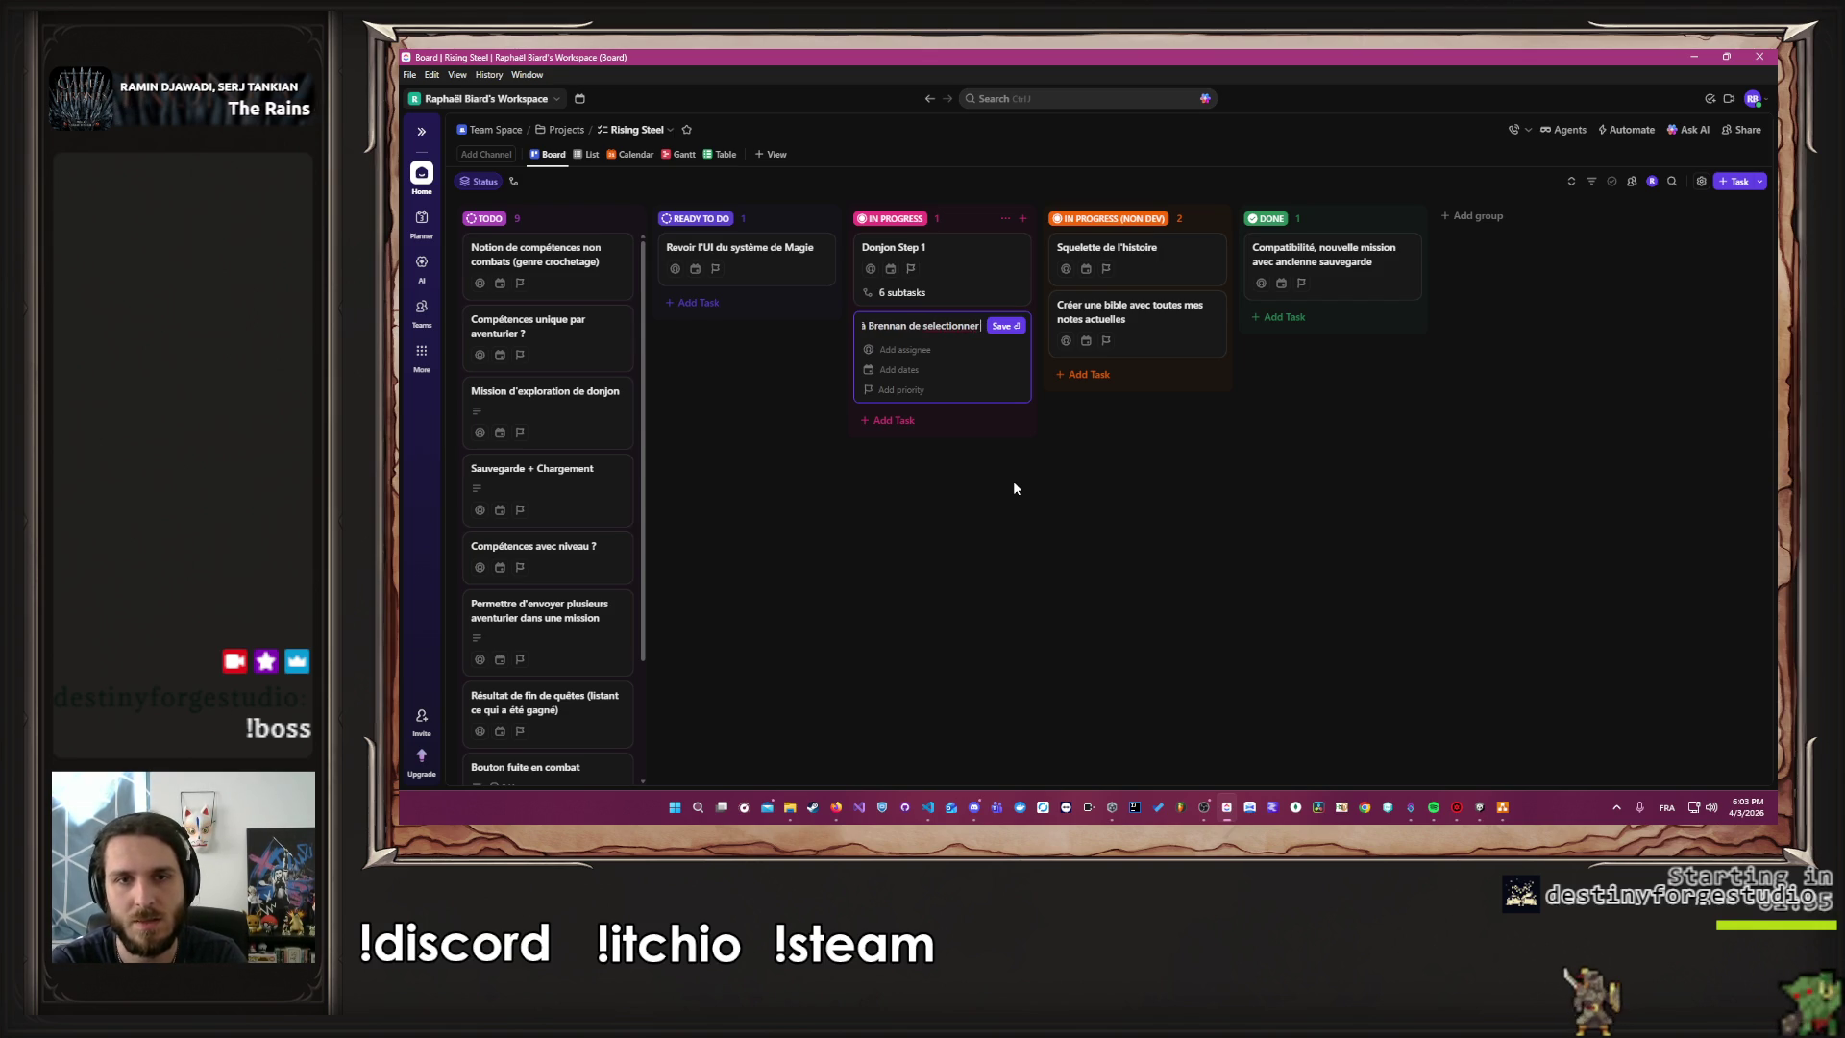
type(" un")
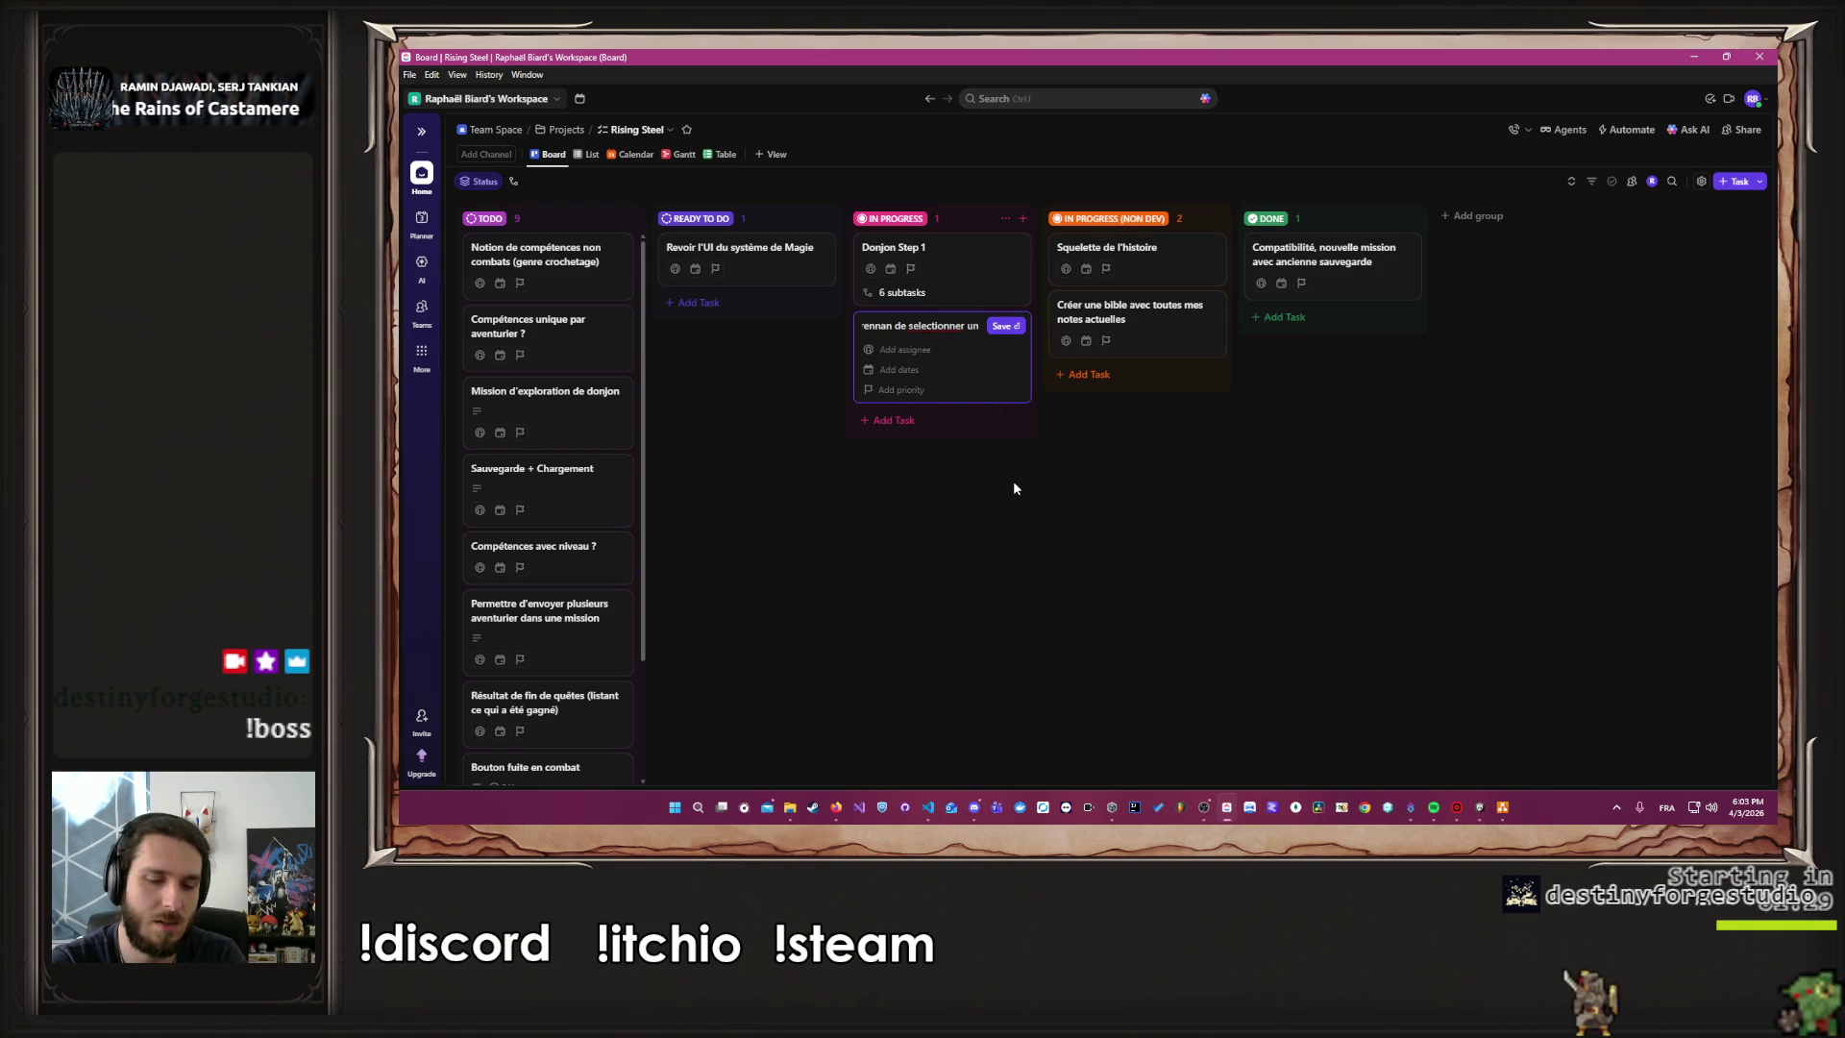
type("e compétence")
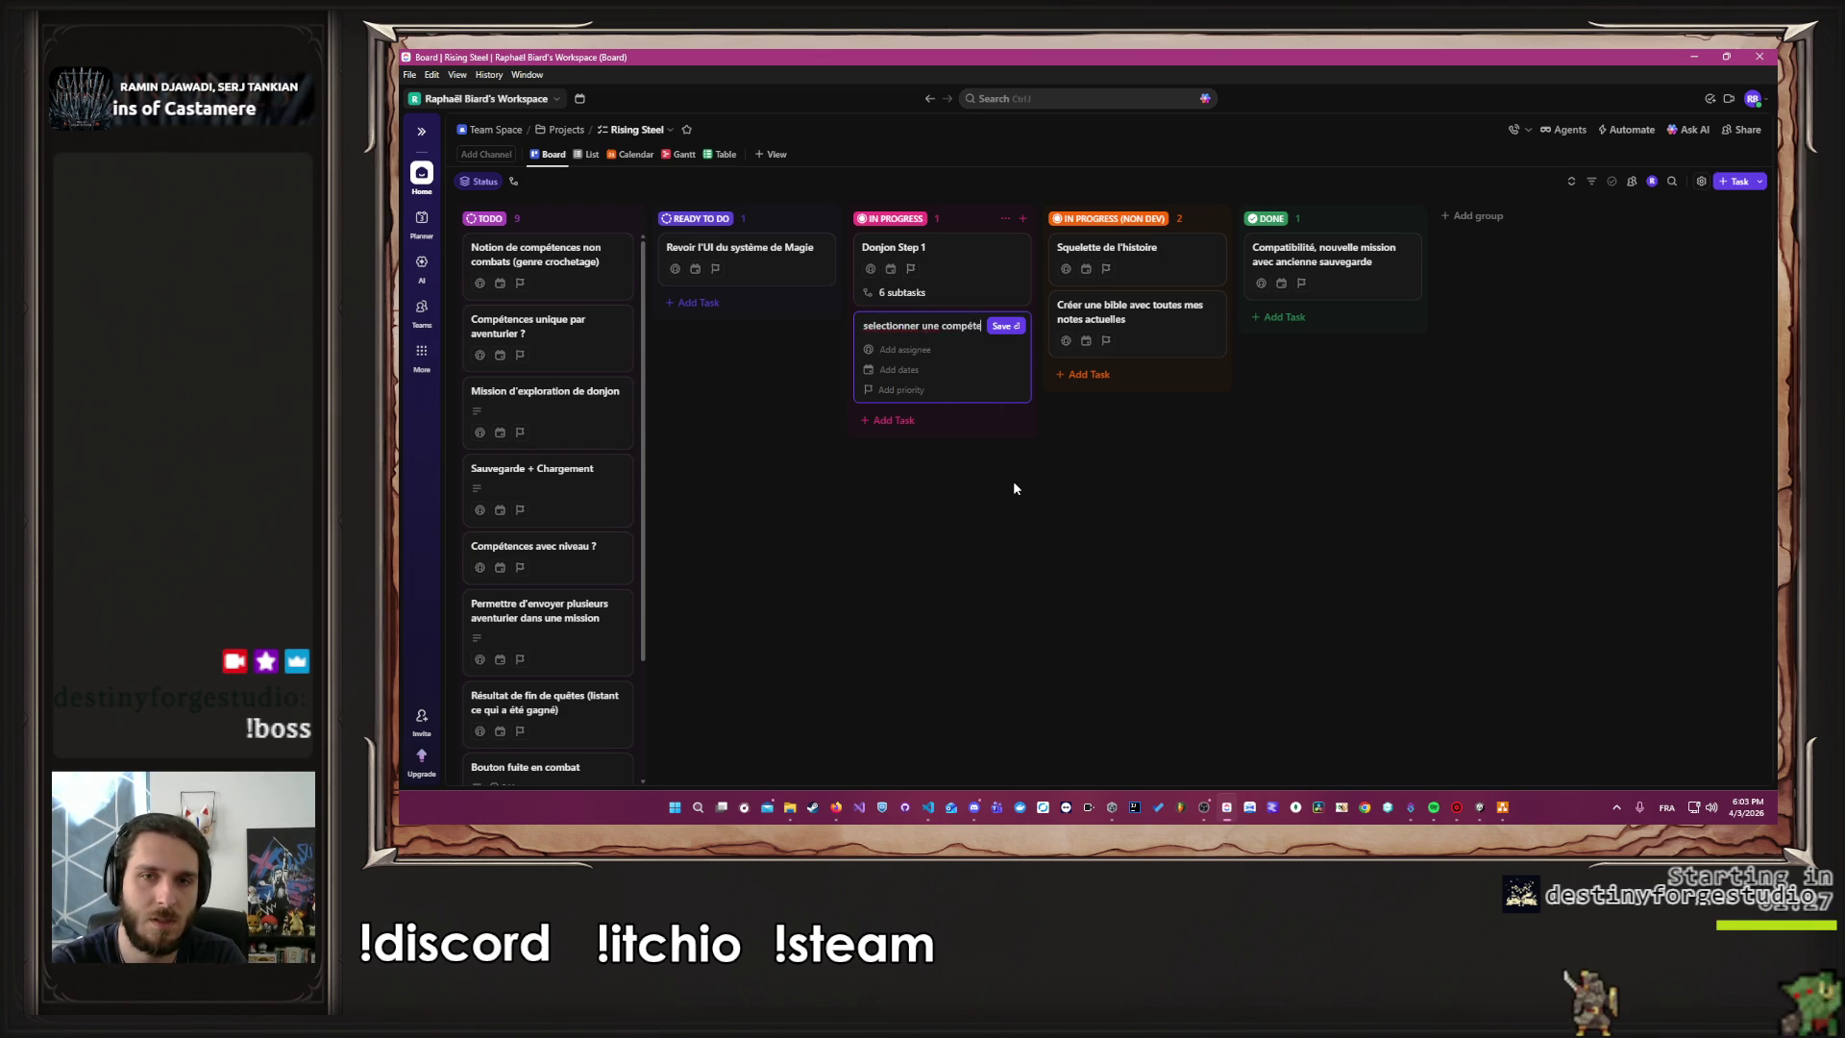
key("Return")
type("Ajouter la compéten")
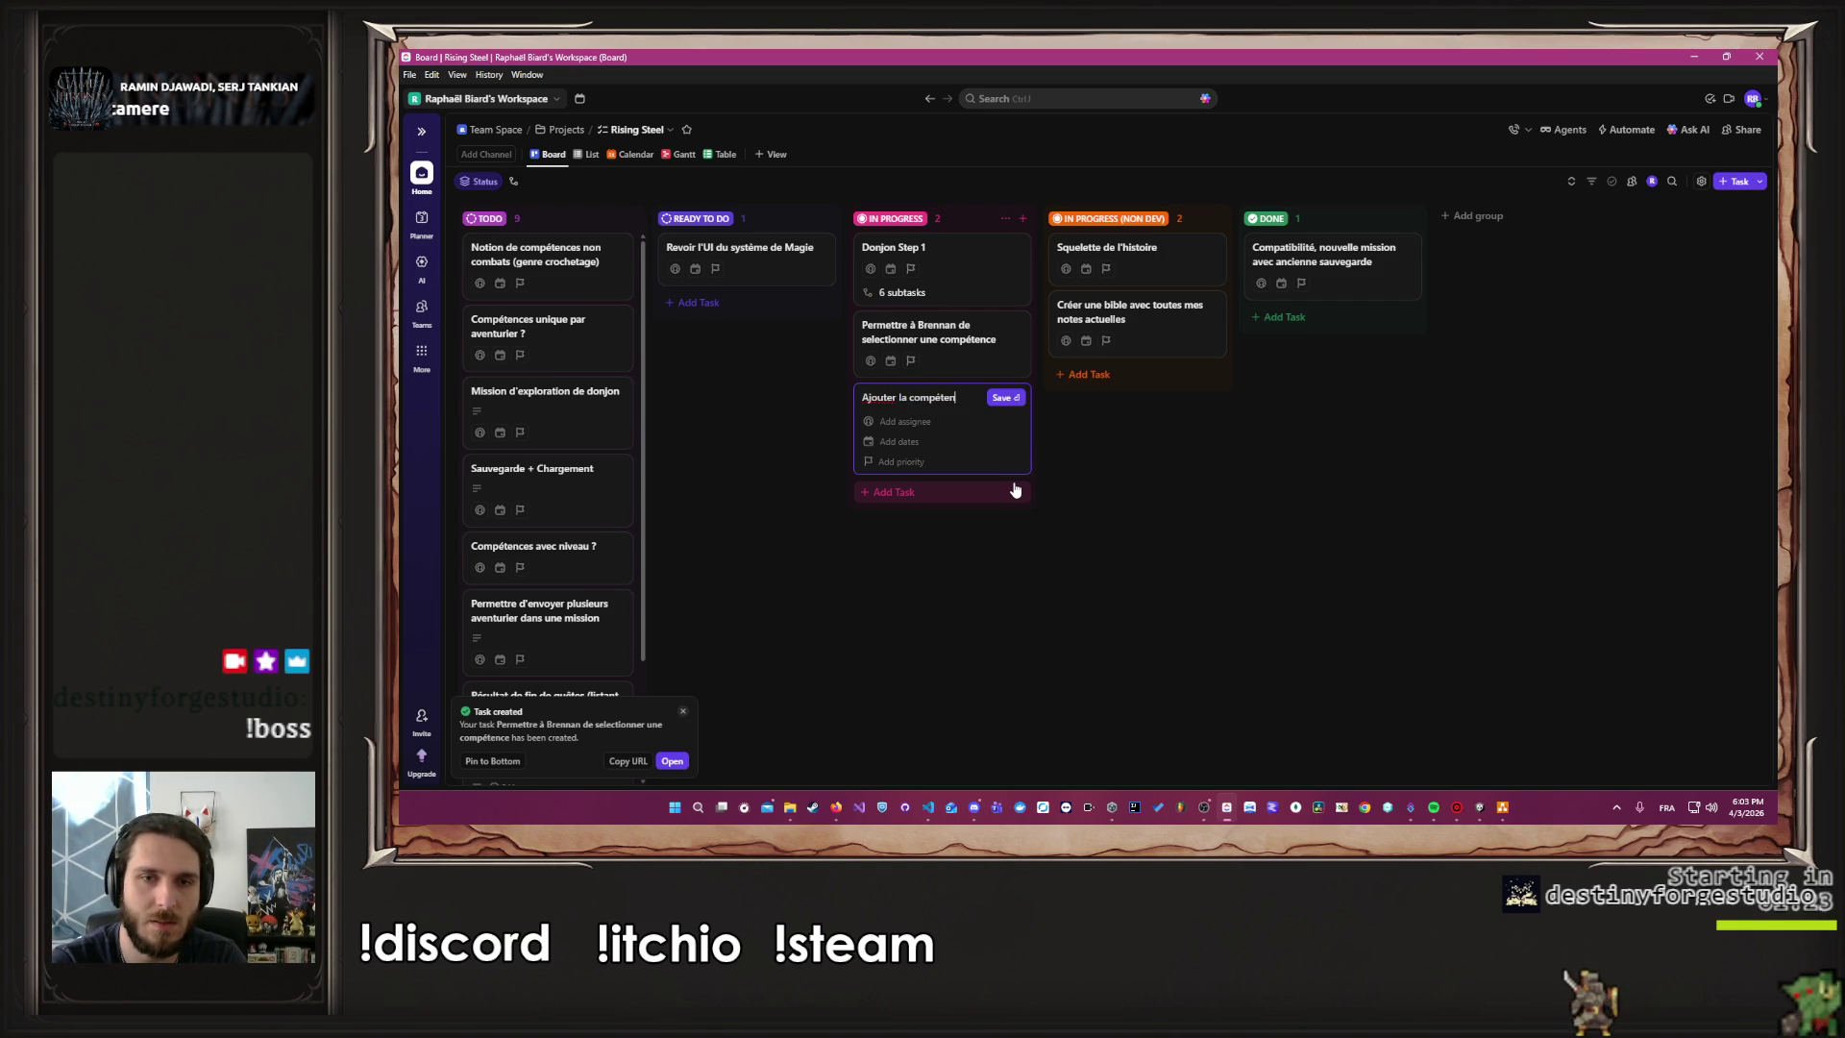
type("arade")
key("Return")
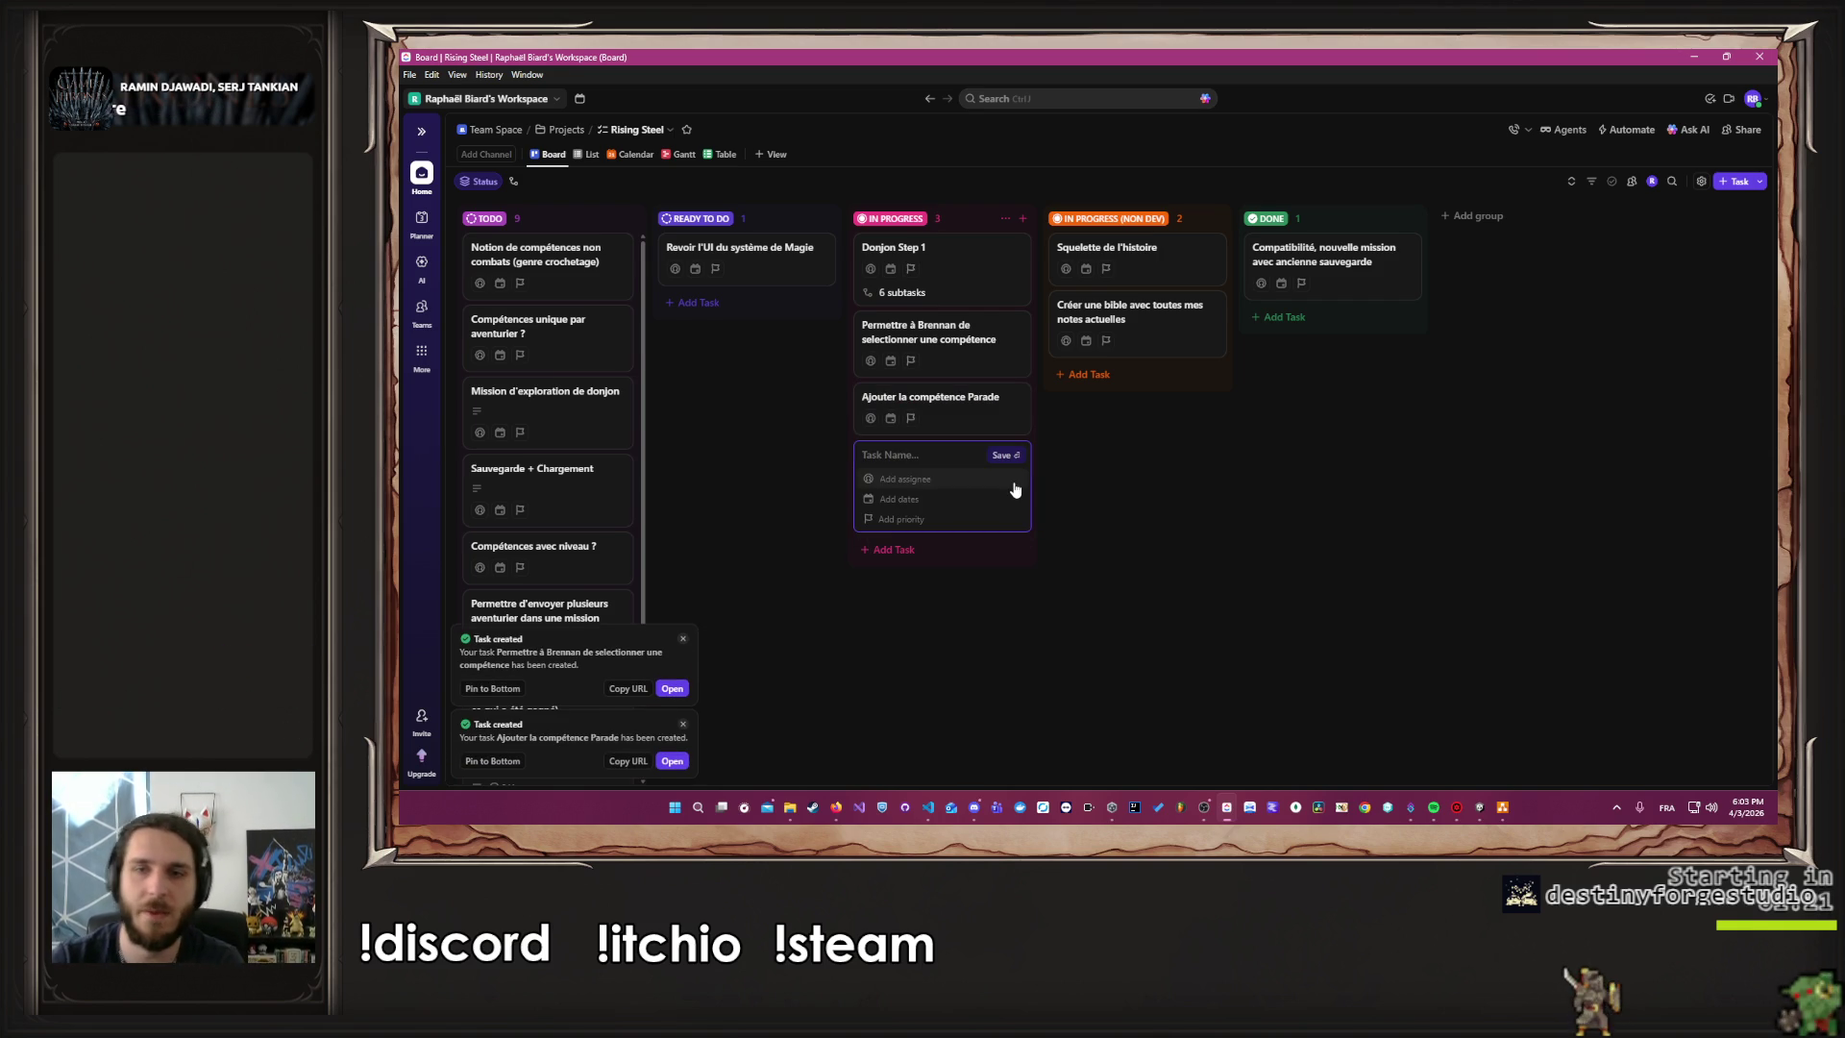
Hide ClickUp, then test-run the game to its title screen and stop it
left_click(1694, 57)
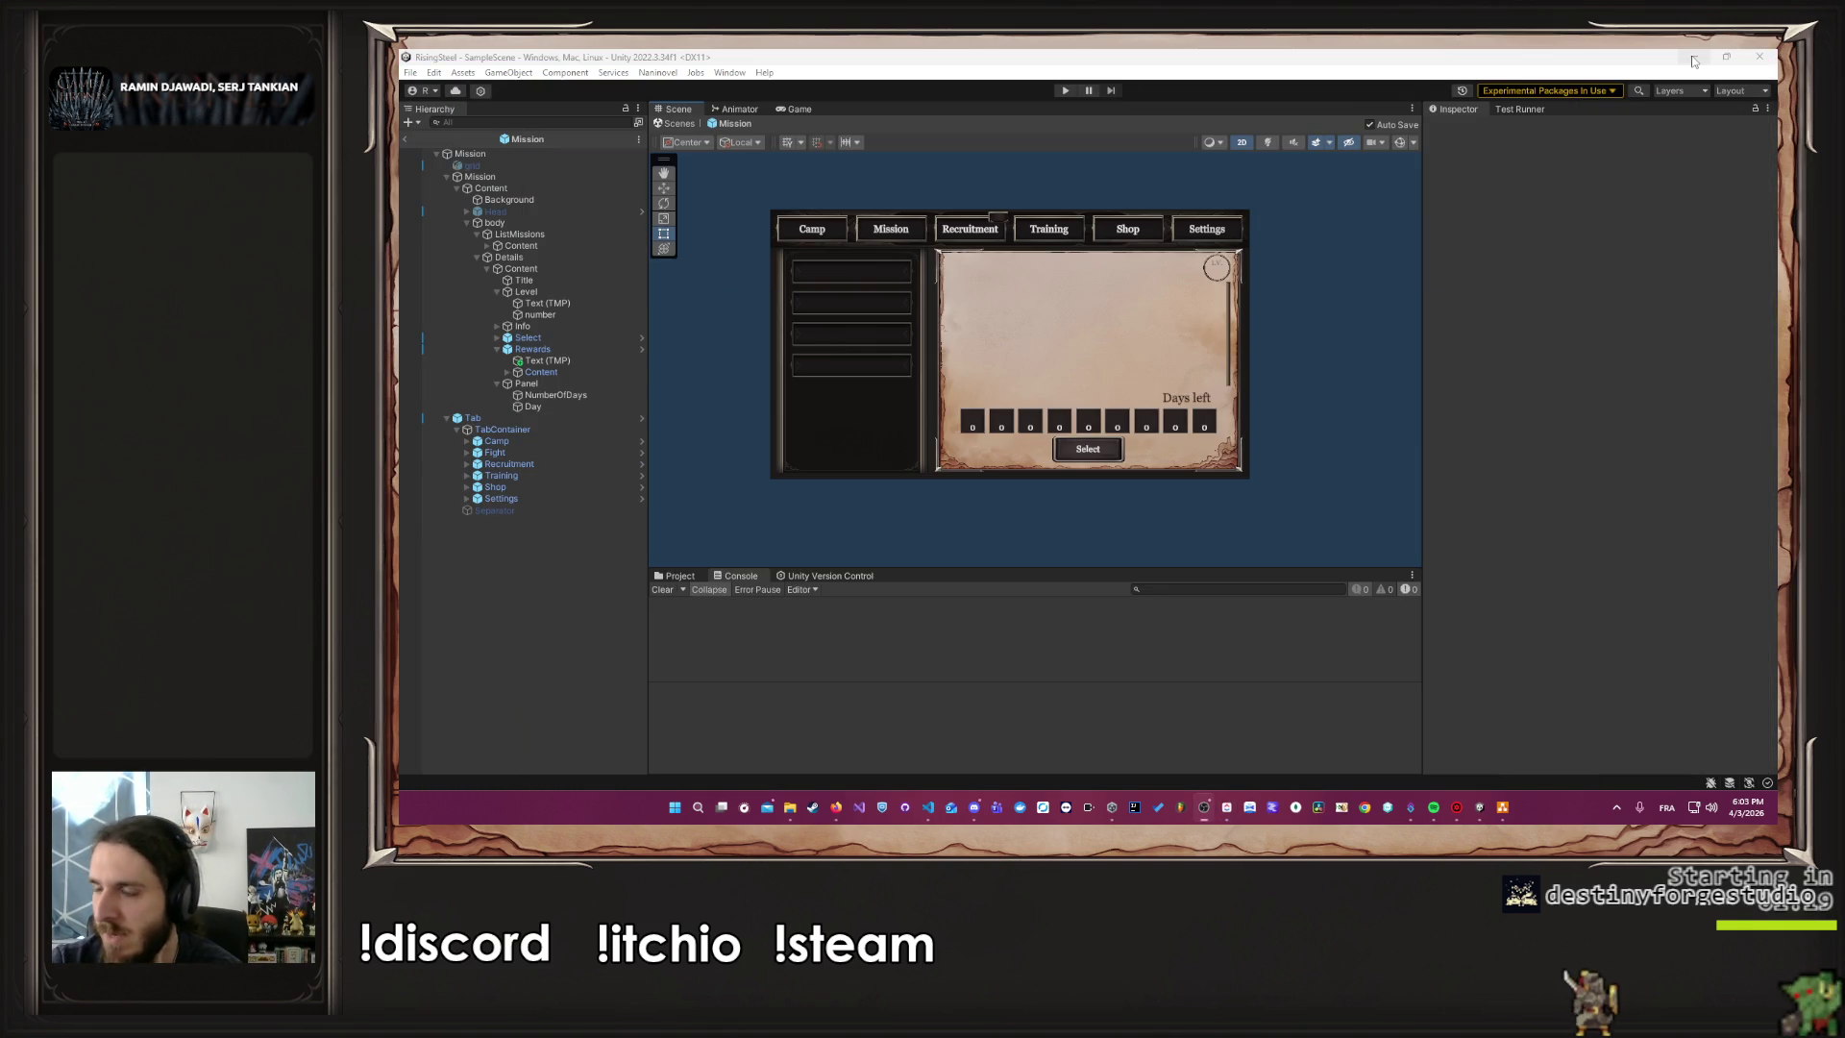
scroll(812, 231, "up", 2)
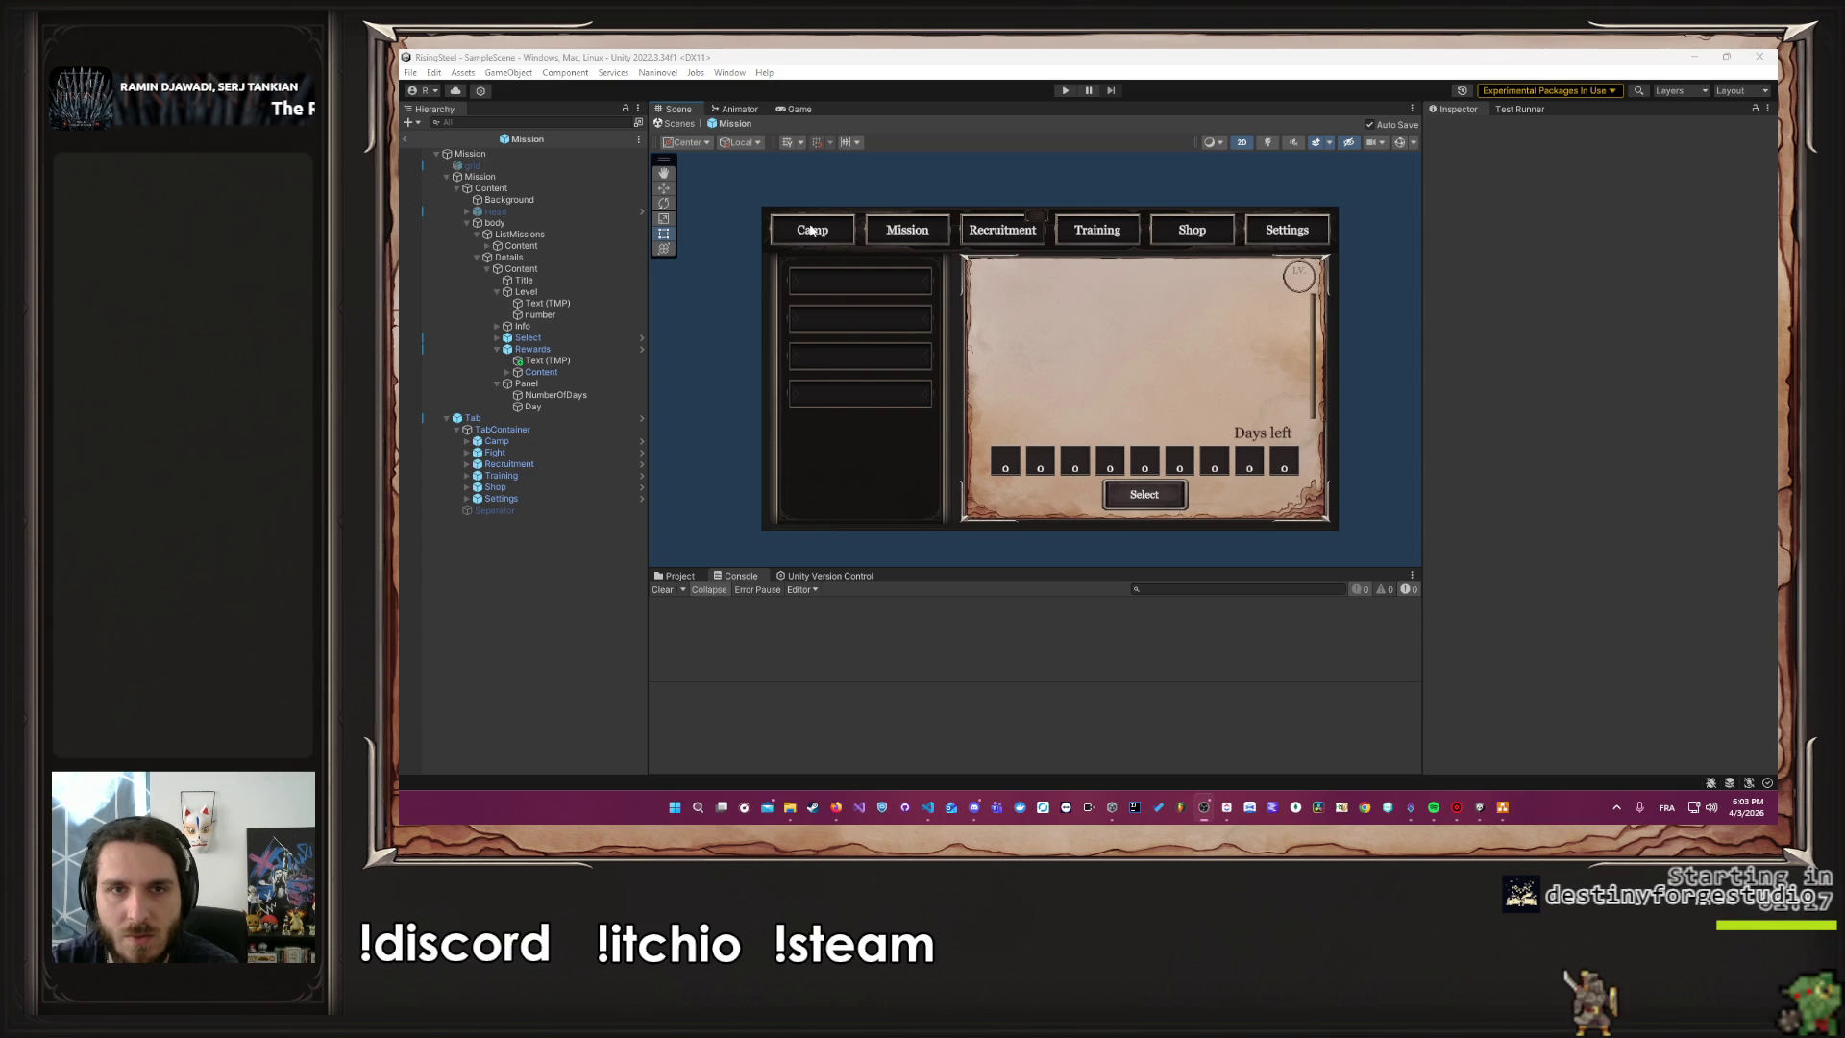
left_click(1063, 91)
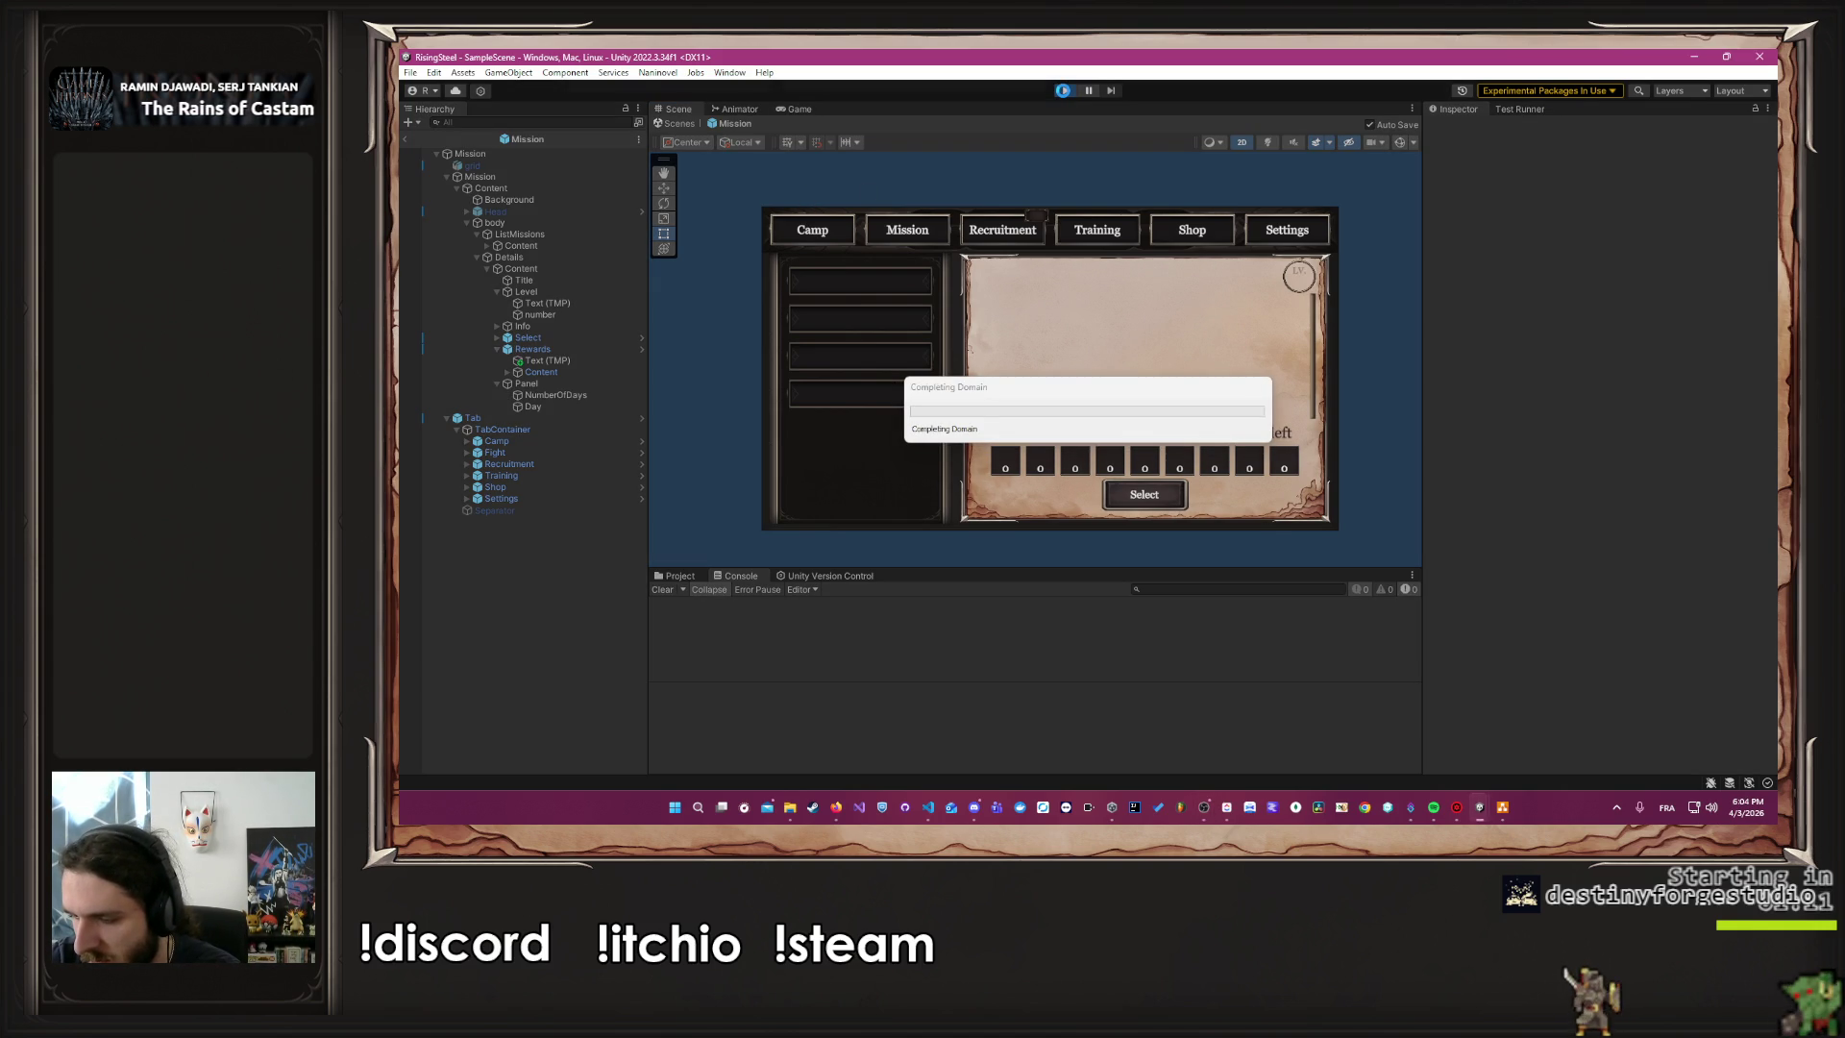
left_click(1061, 92)
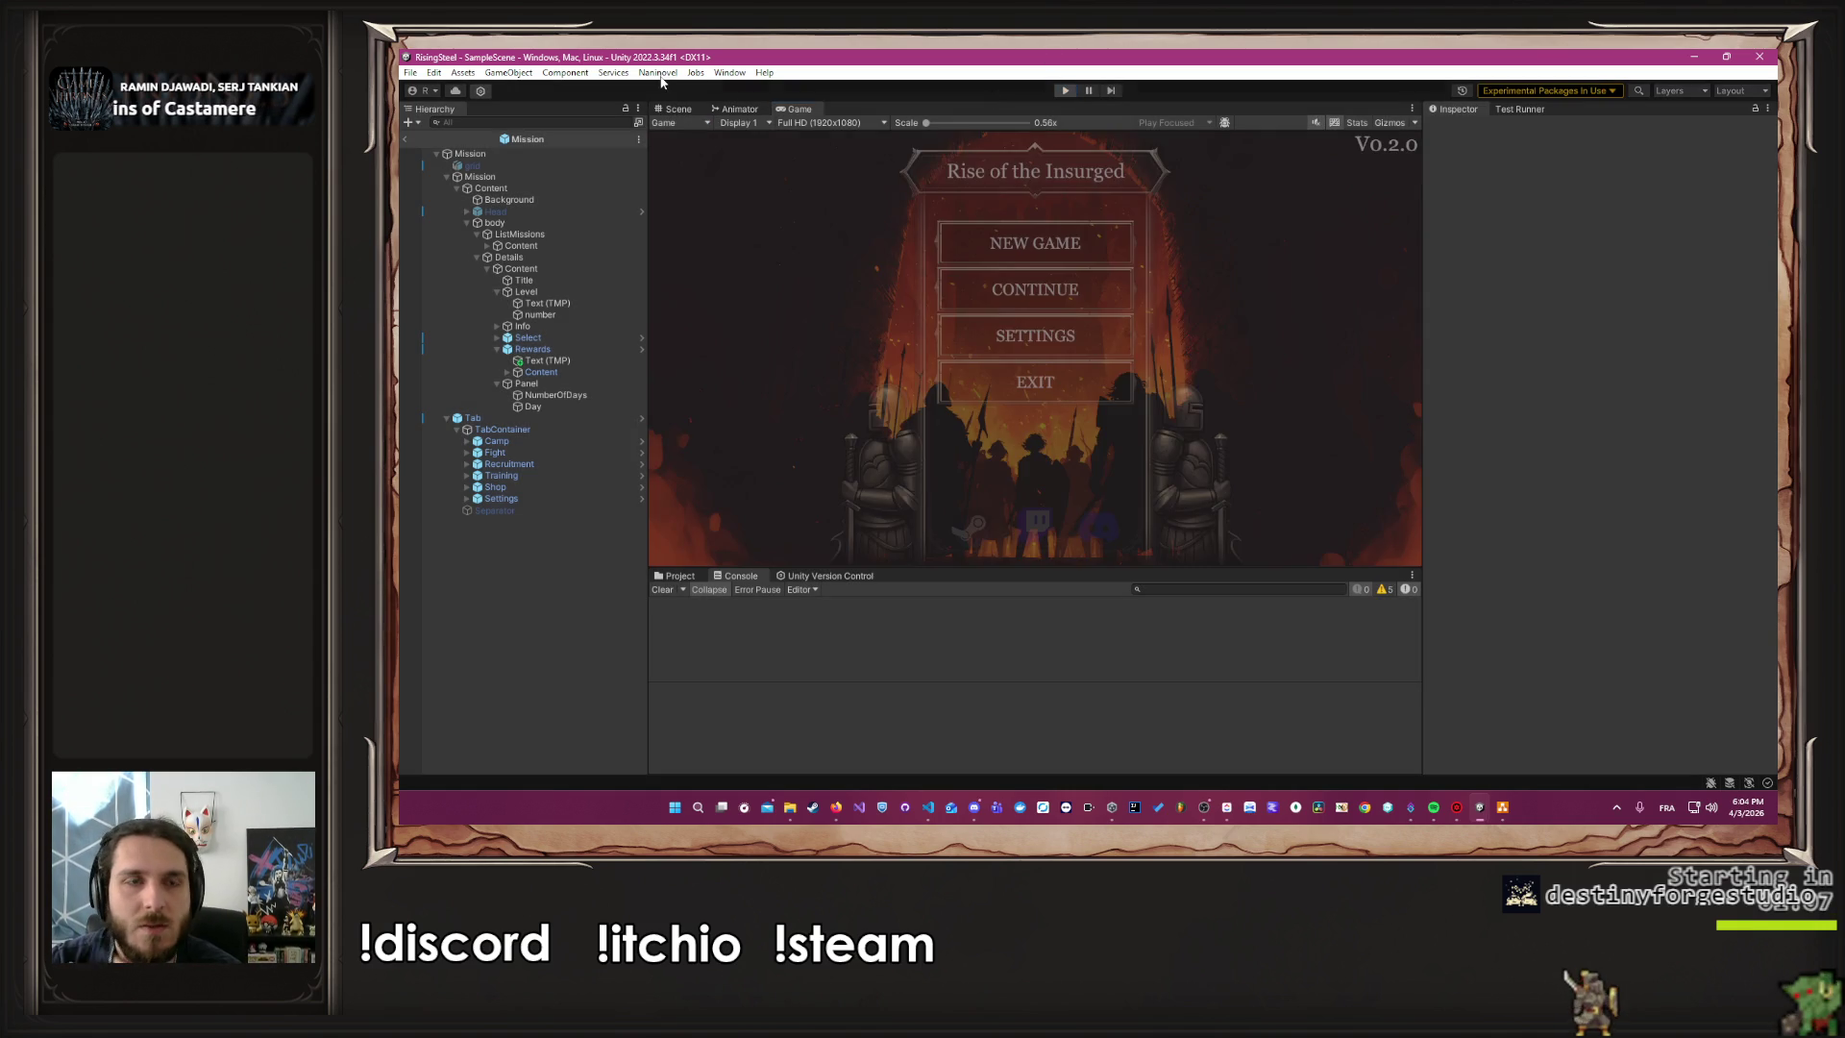
Review the Naninovel Scripts and Engine settings, then close Project Settings
left_click(657, 76)
mouse_move(749, 158)
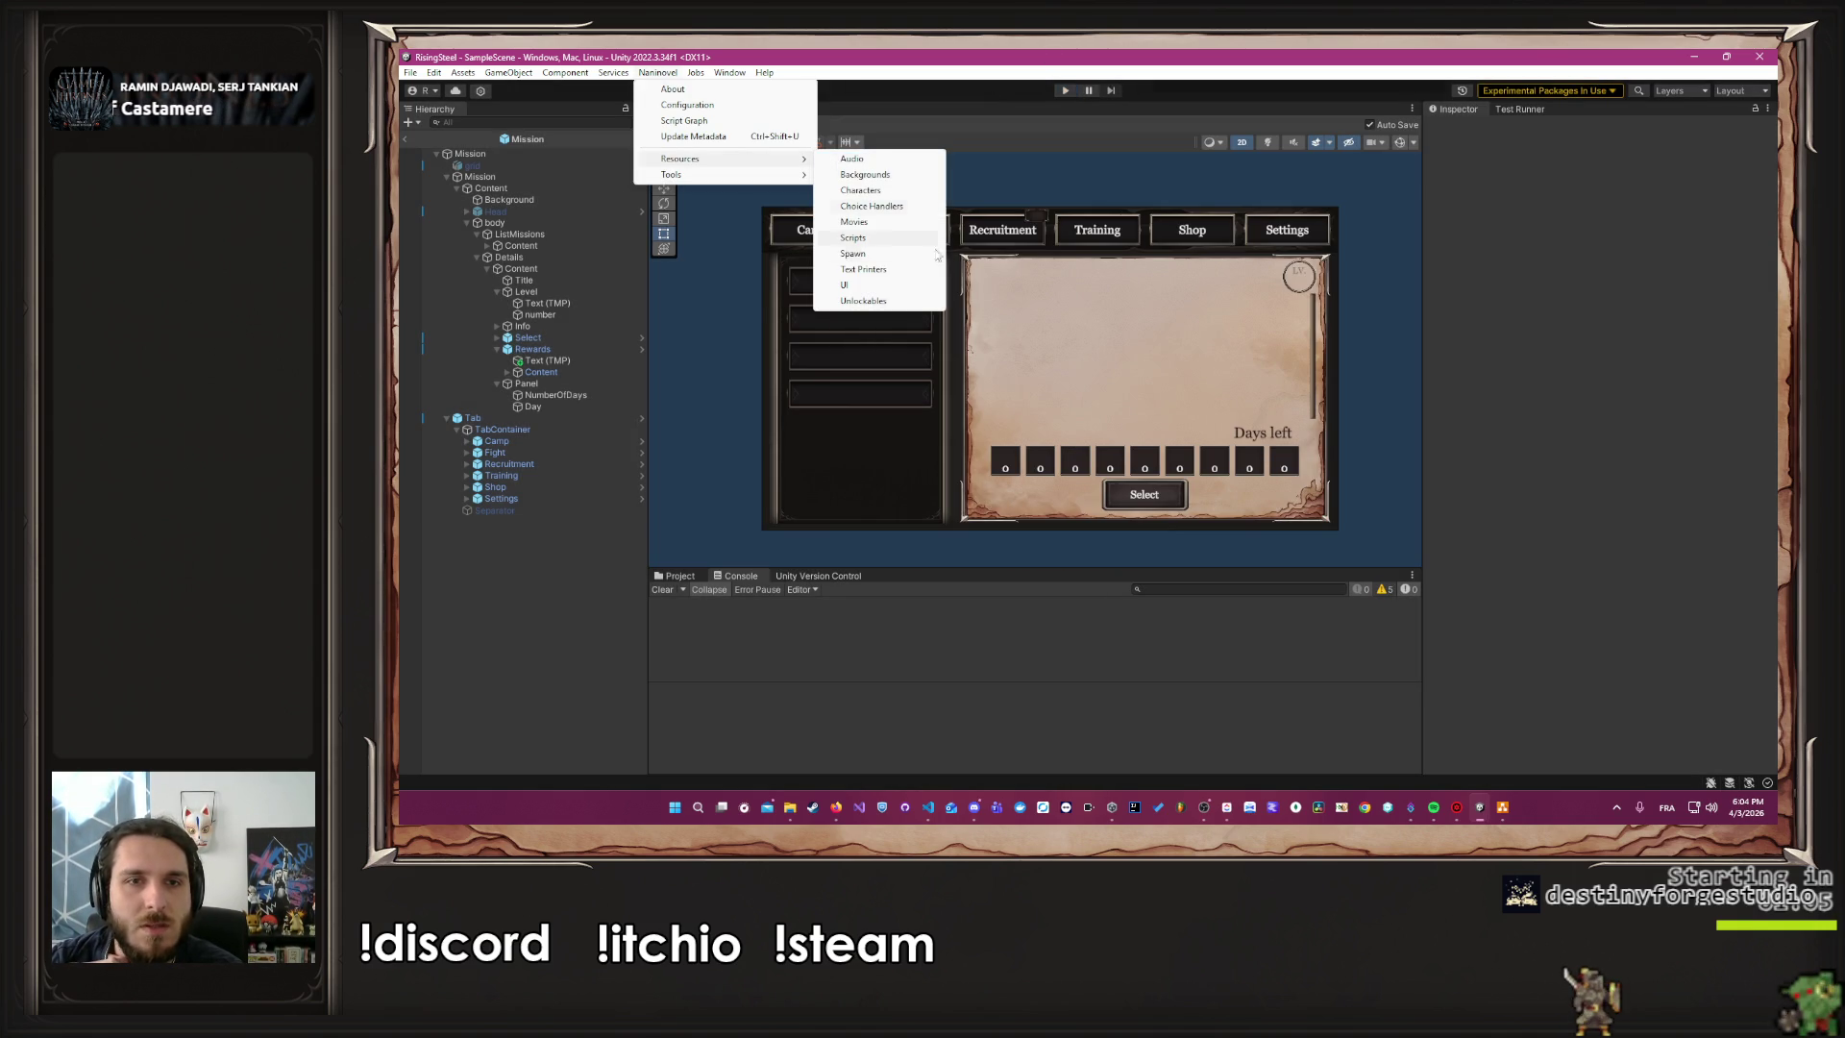
left_click(898, 240)
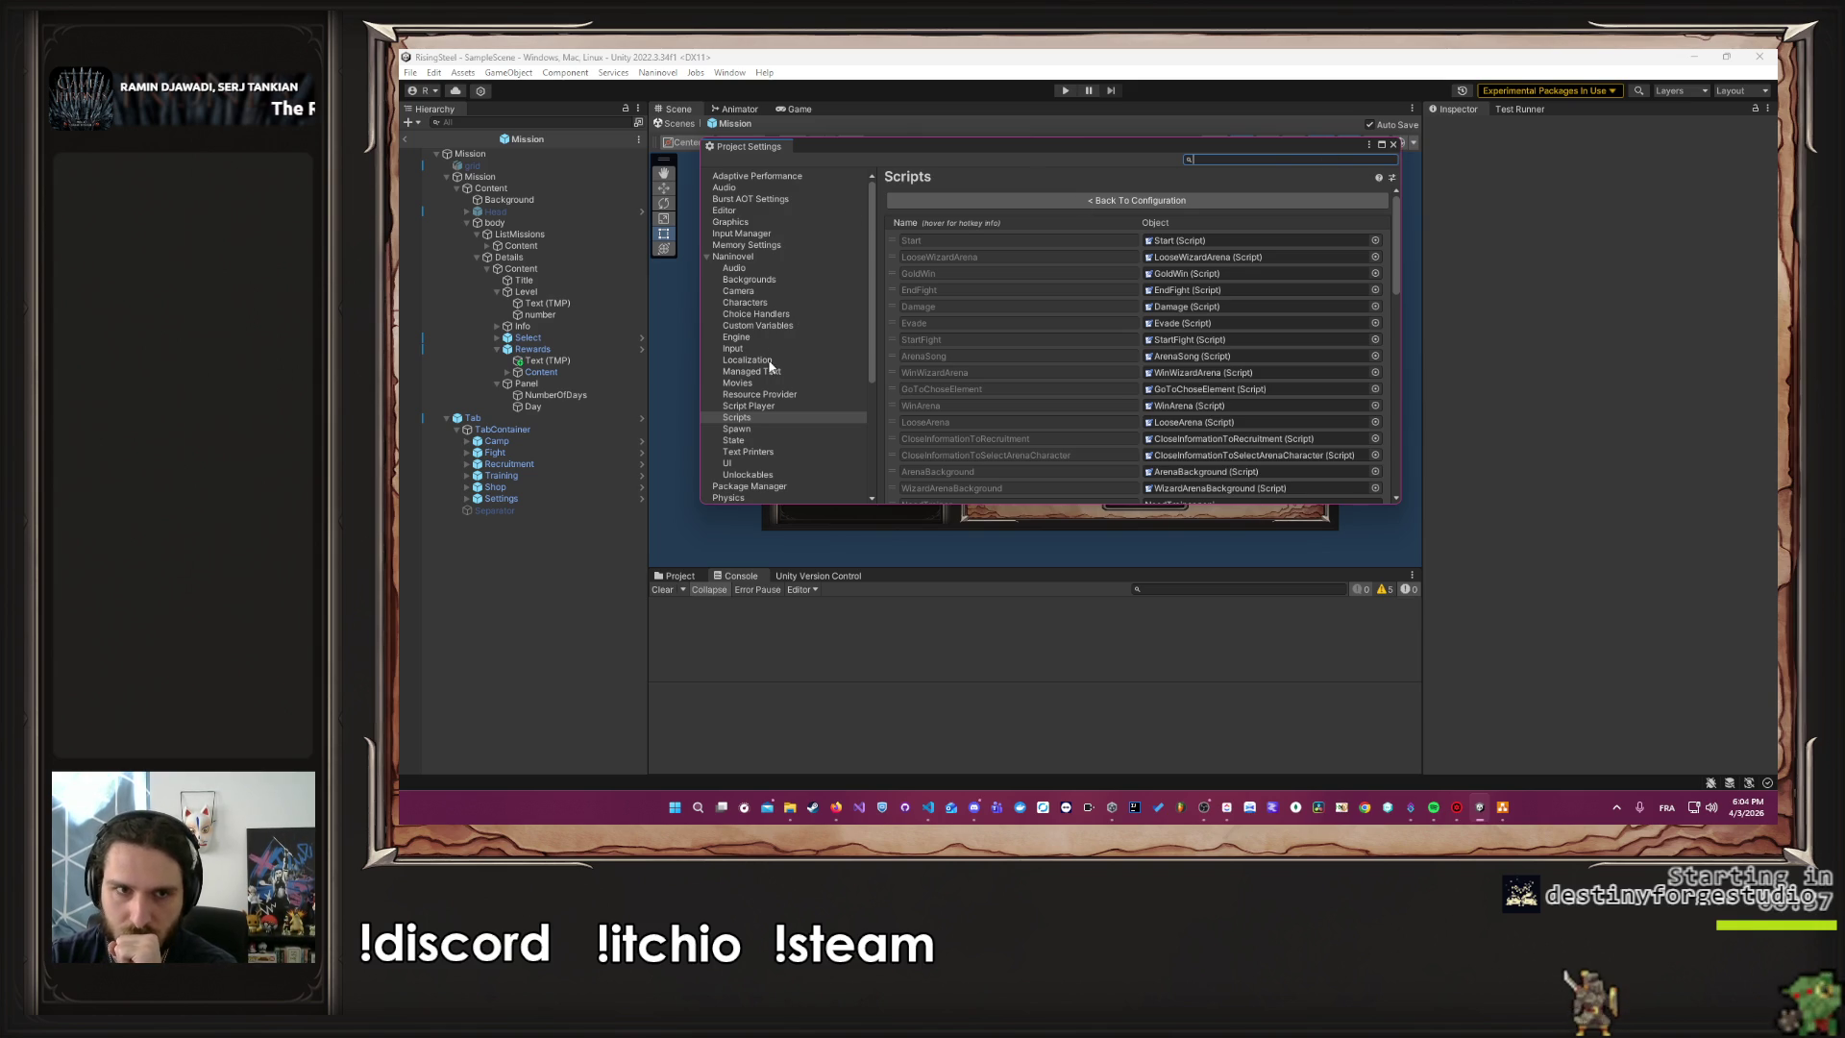
left_click(748, 340)
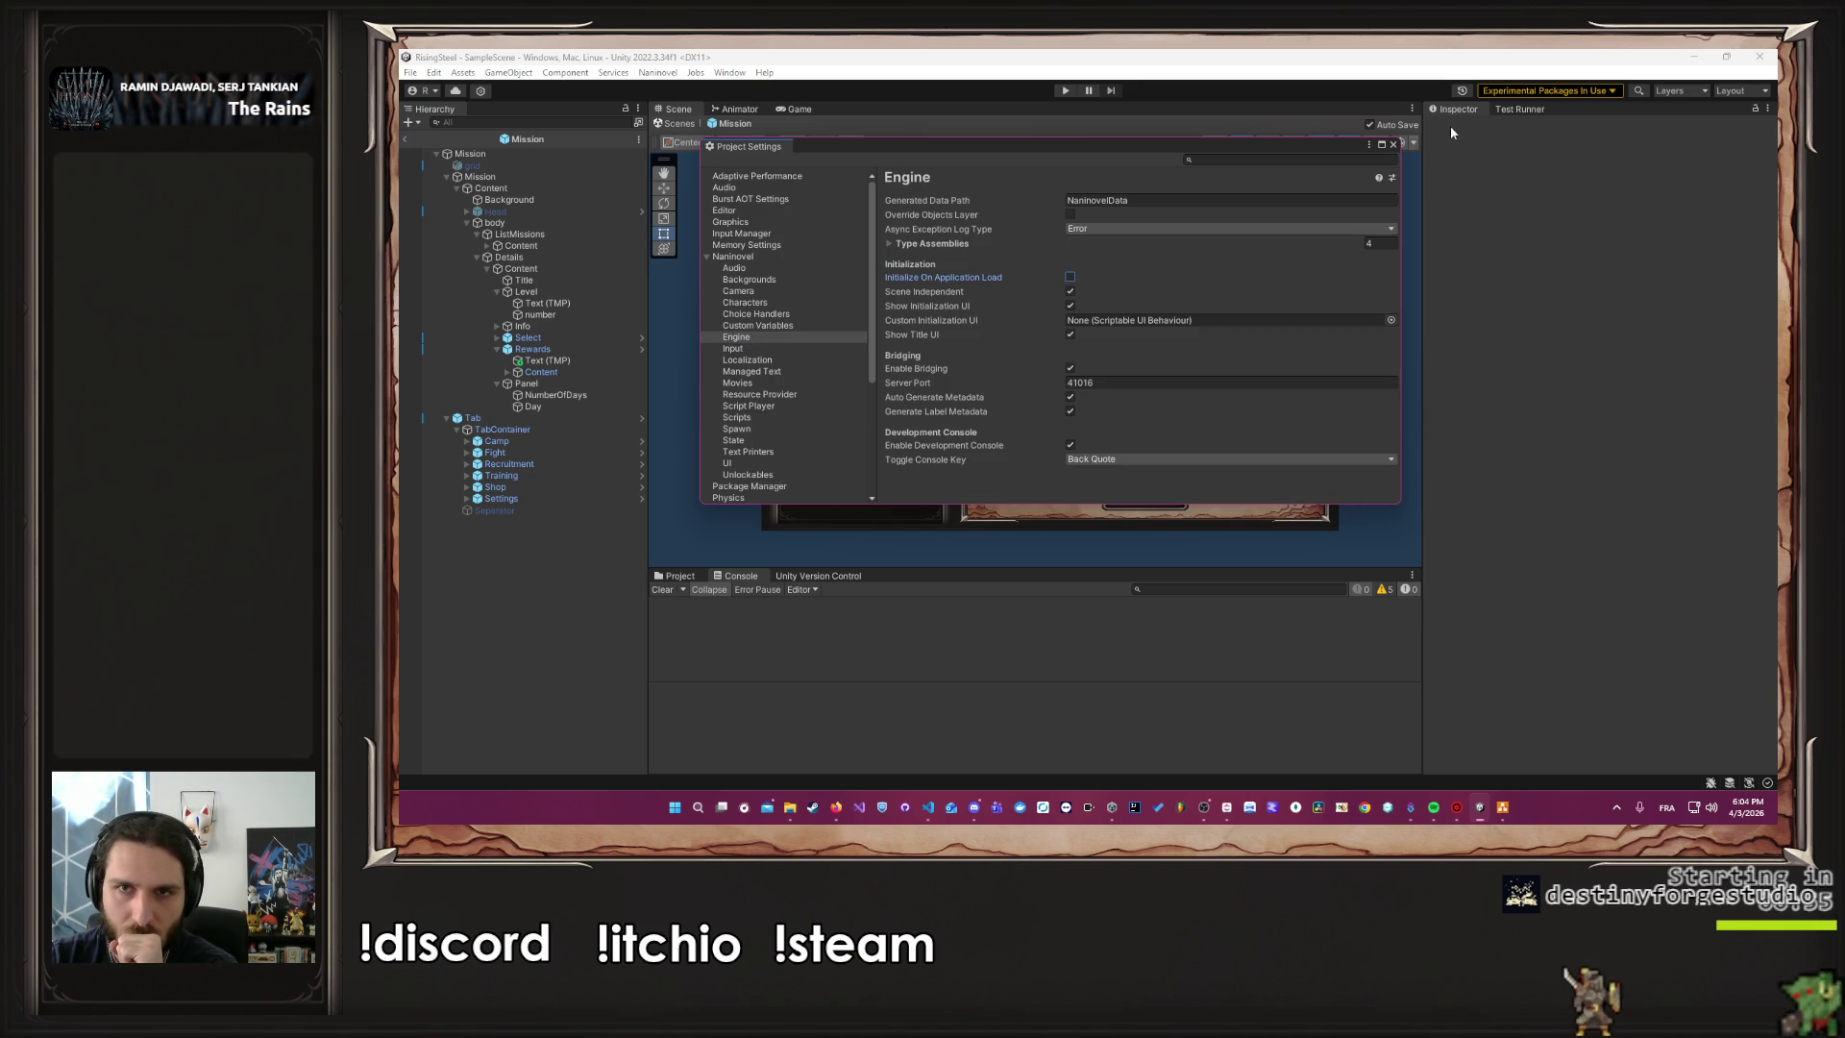
left_click(1396, 144)
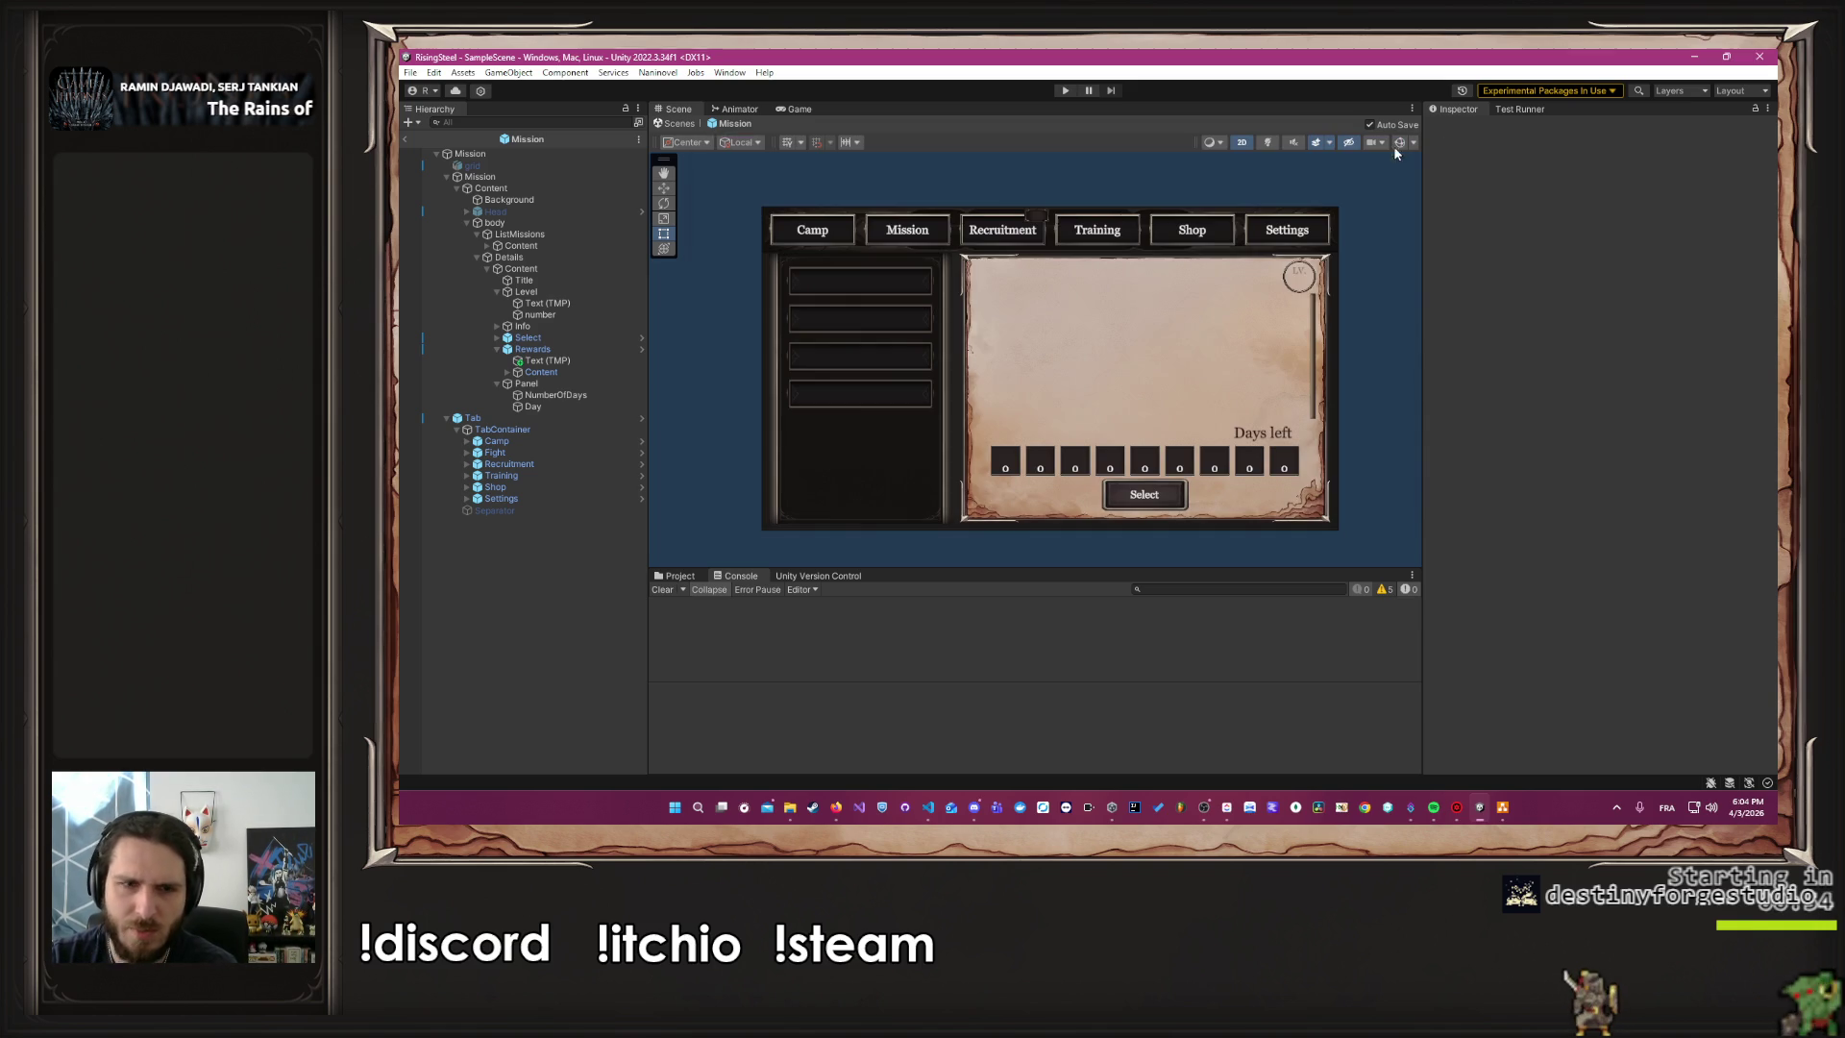
left_click(698, 577)
Browse the Project panel to Code/Module/Character2D/Resources/Character
left_click_drag(989, 569, 961, 428)
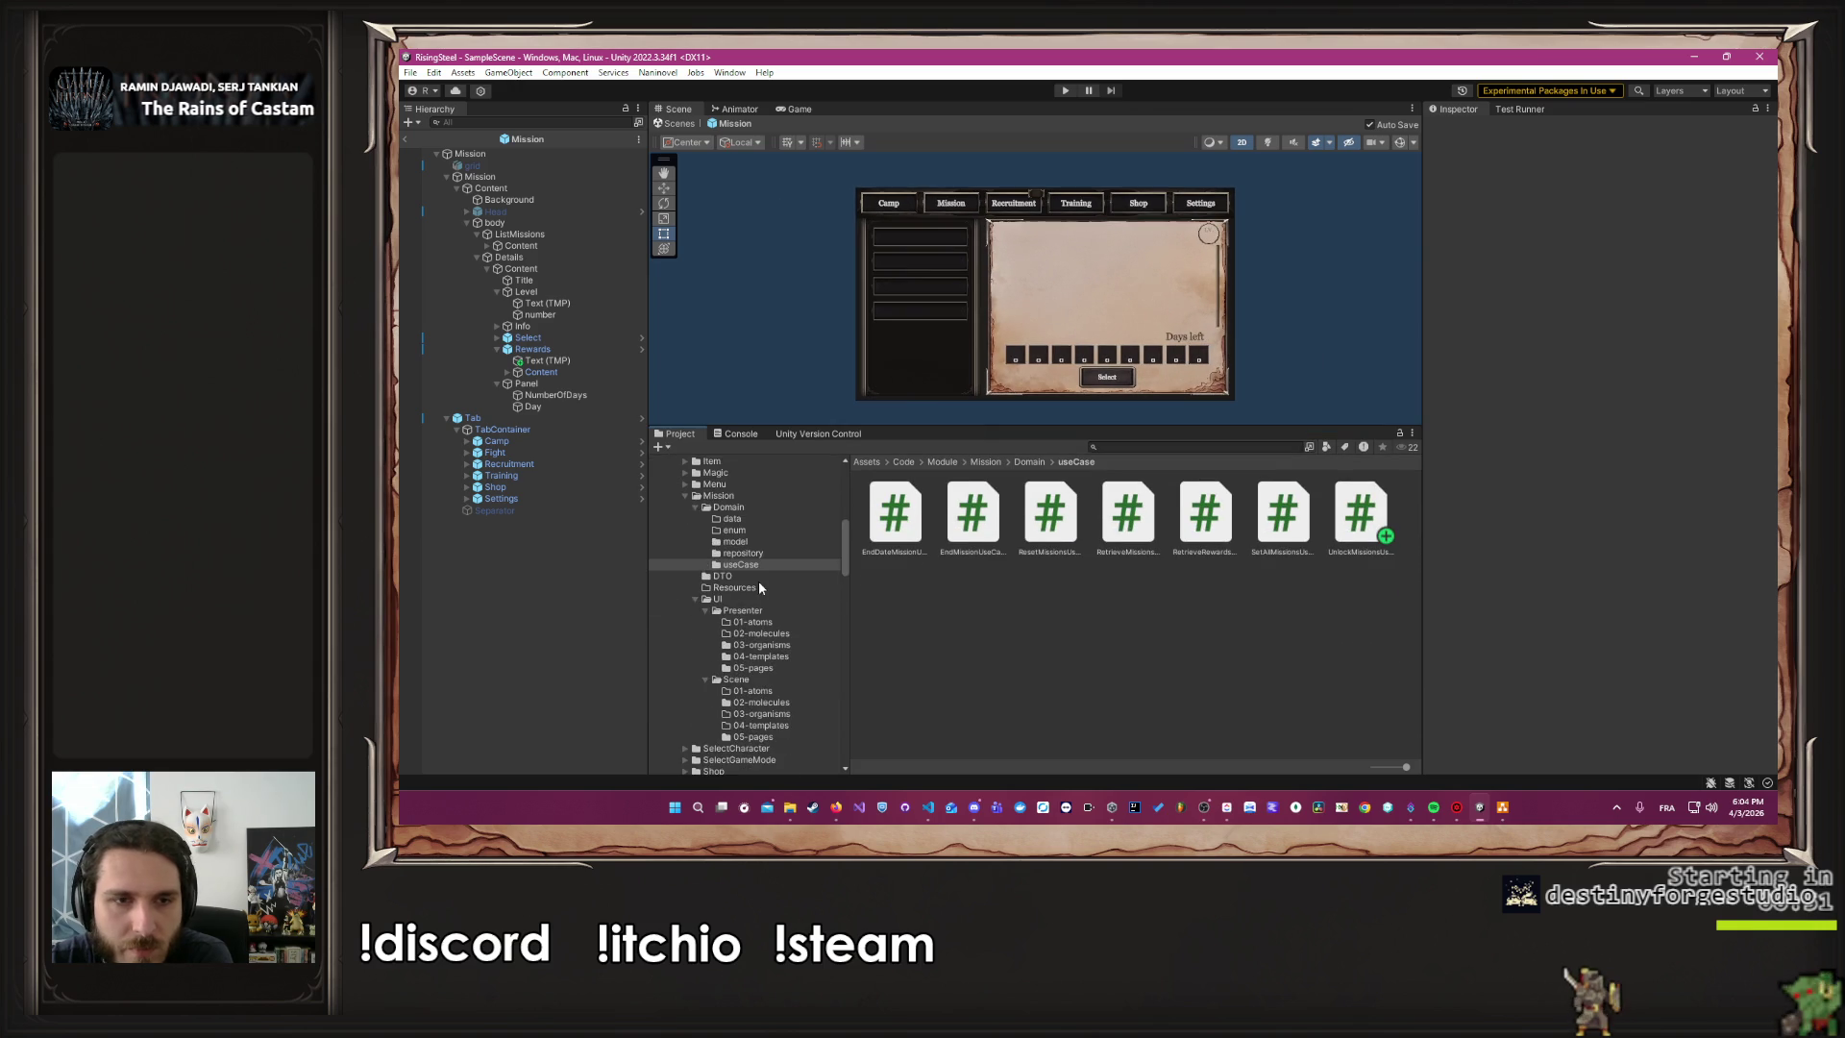
scroll(758, 617, "down", 3)
left_click(684, 624)
left_click(686, 511)
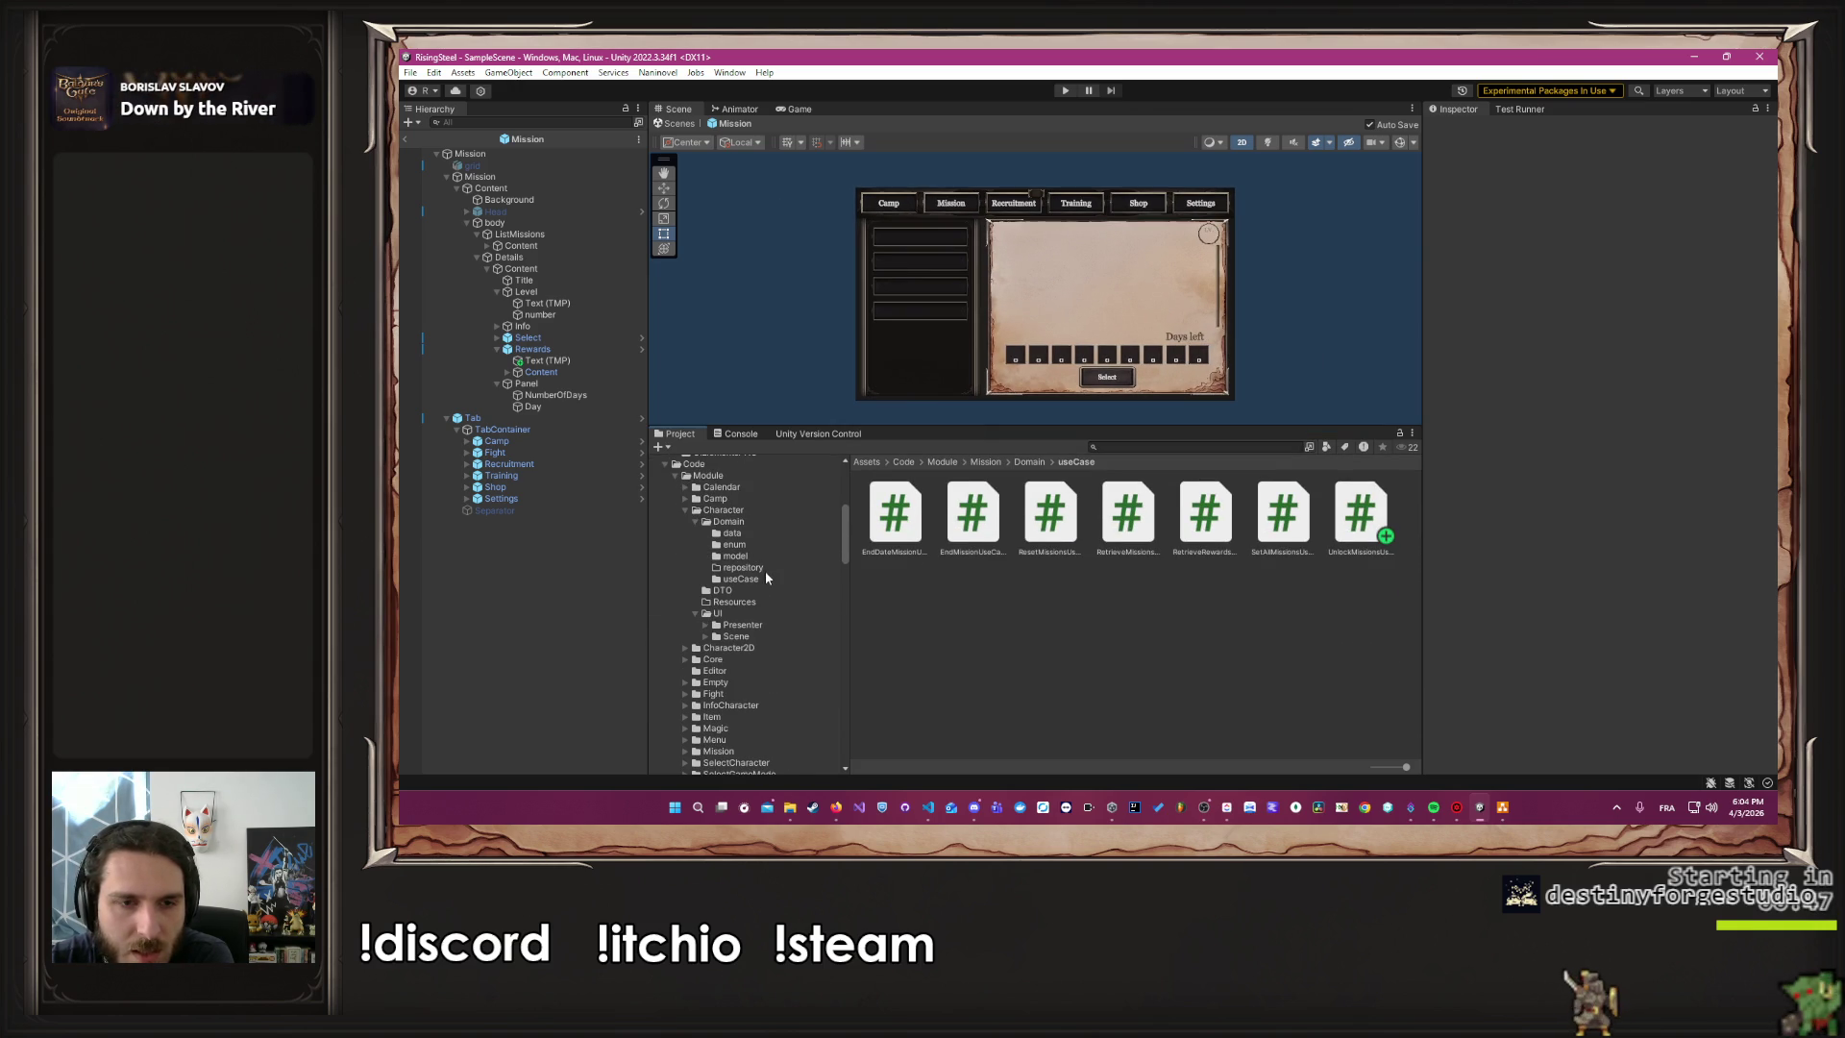
left_click(719, 603)
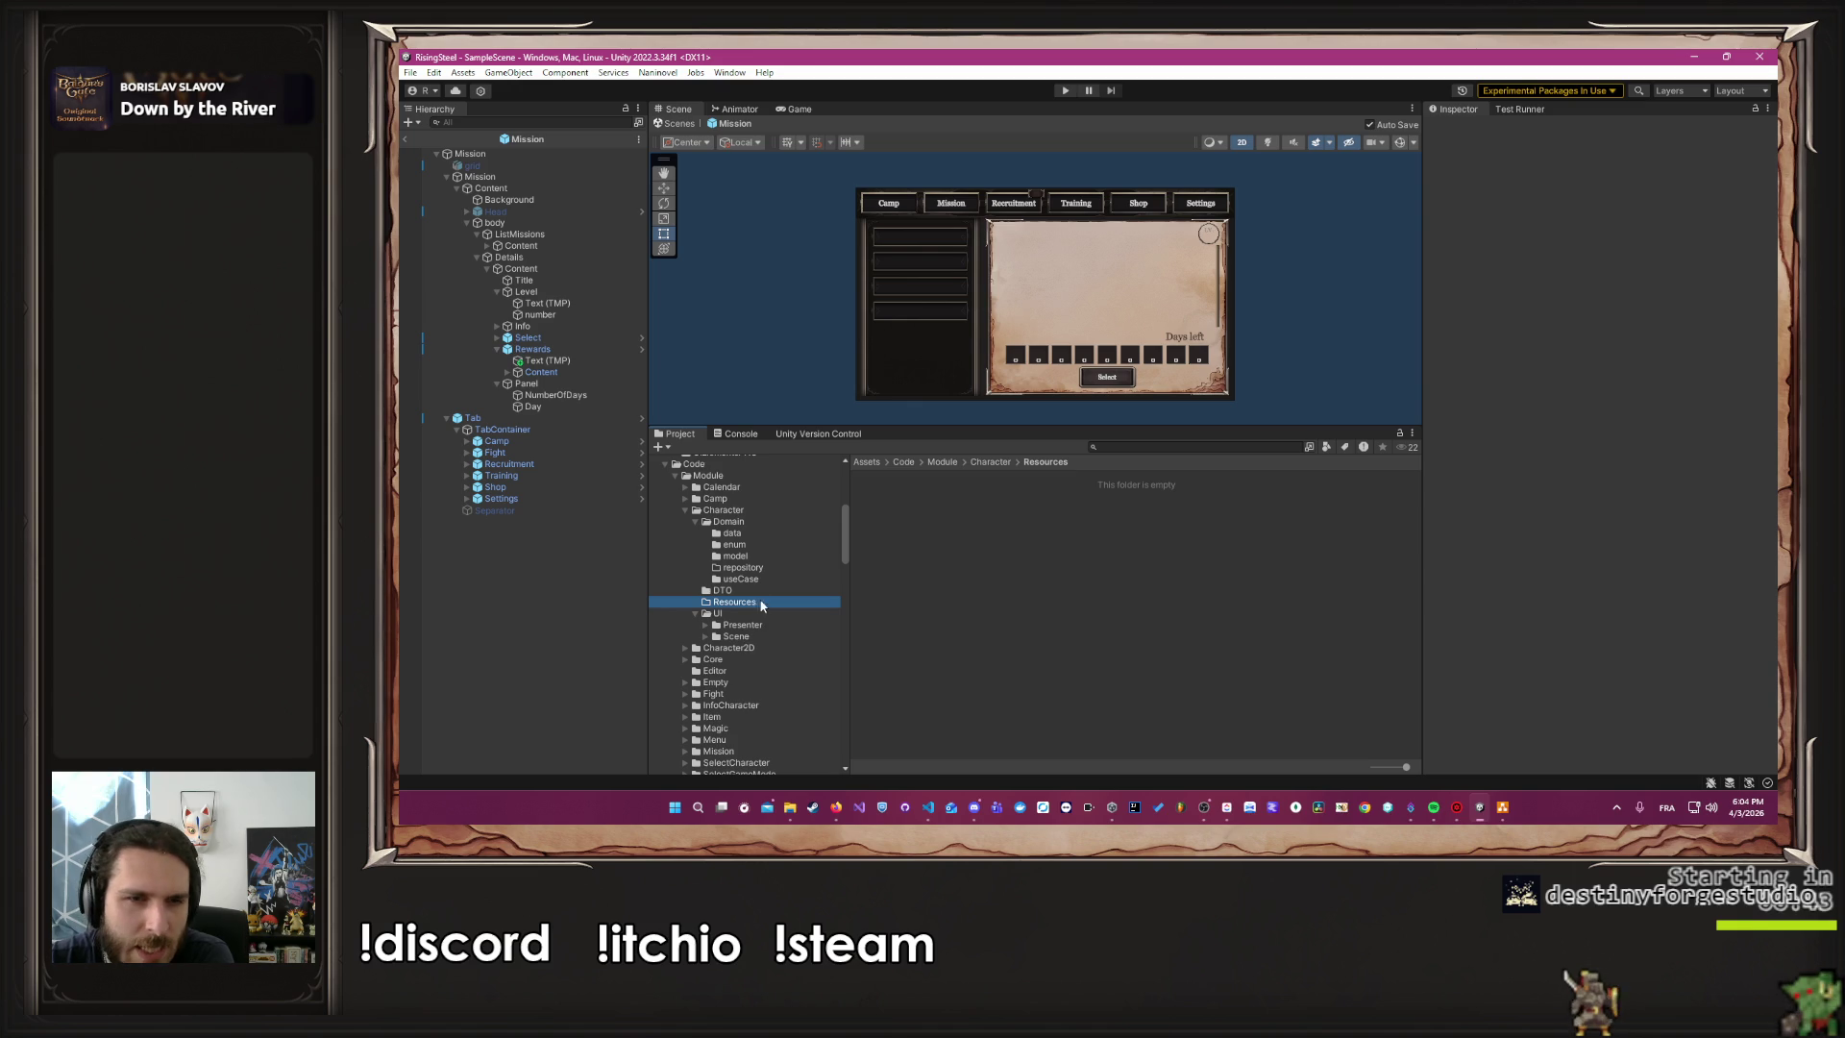
left_click(751, 649)
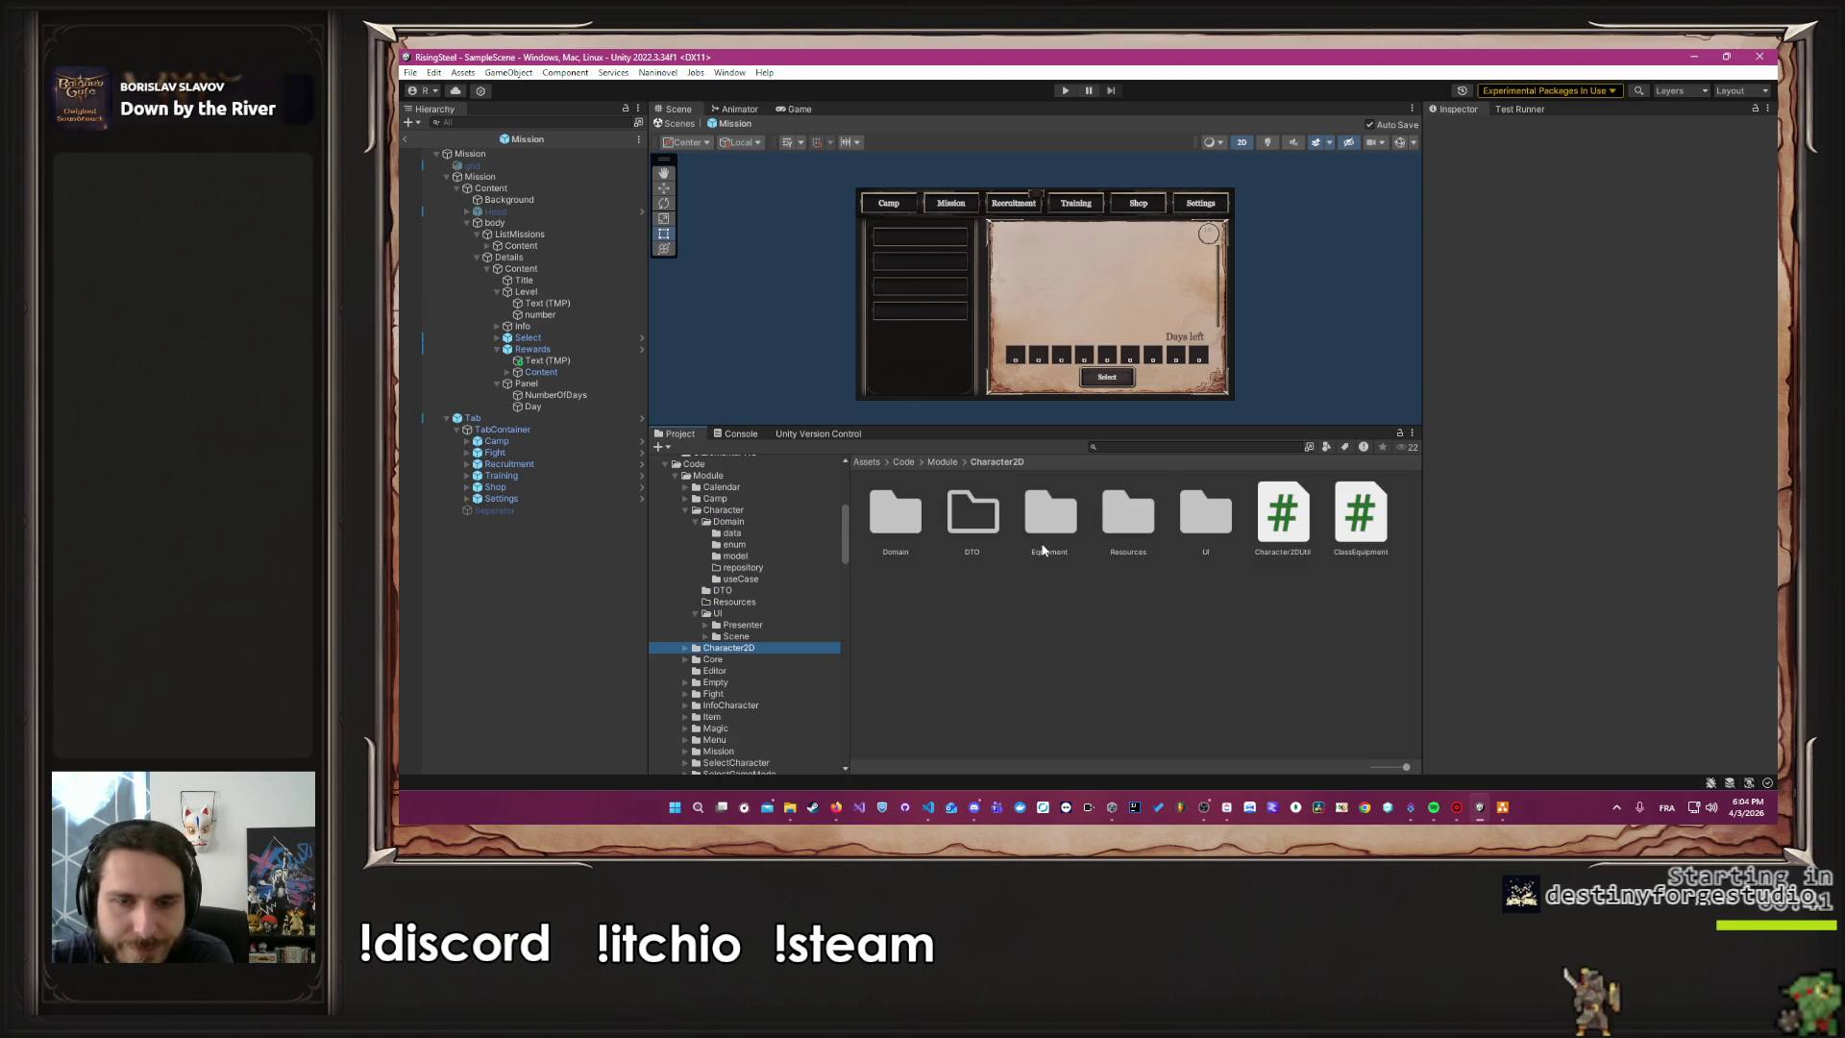
left_click(1109, 526)
double_click(1110, 527)
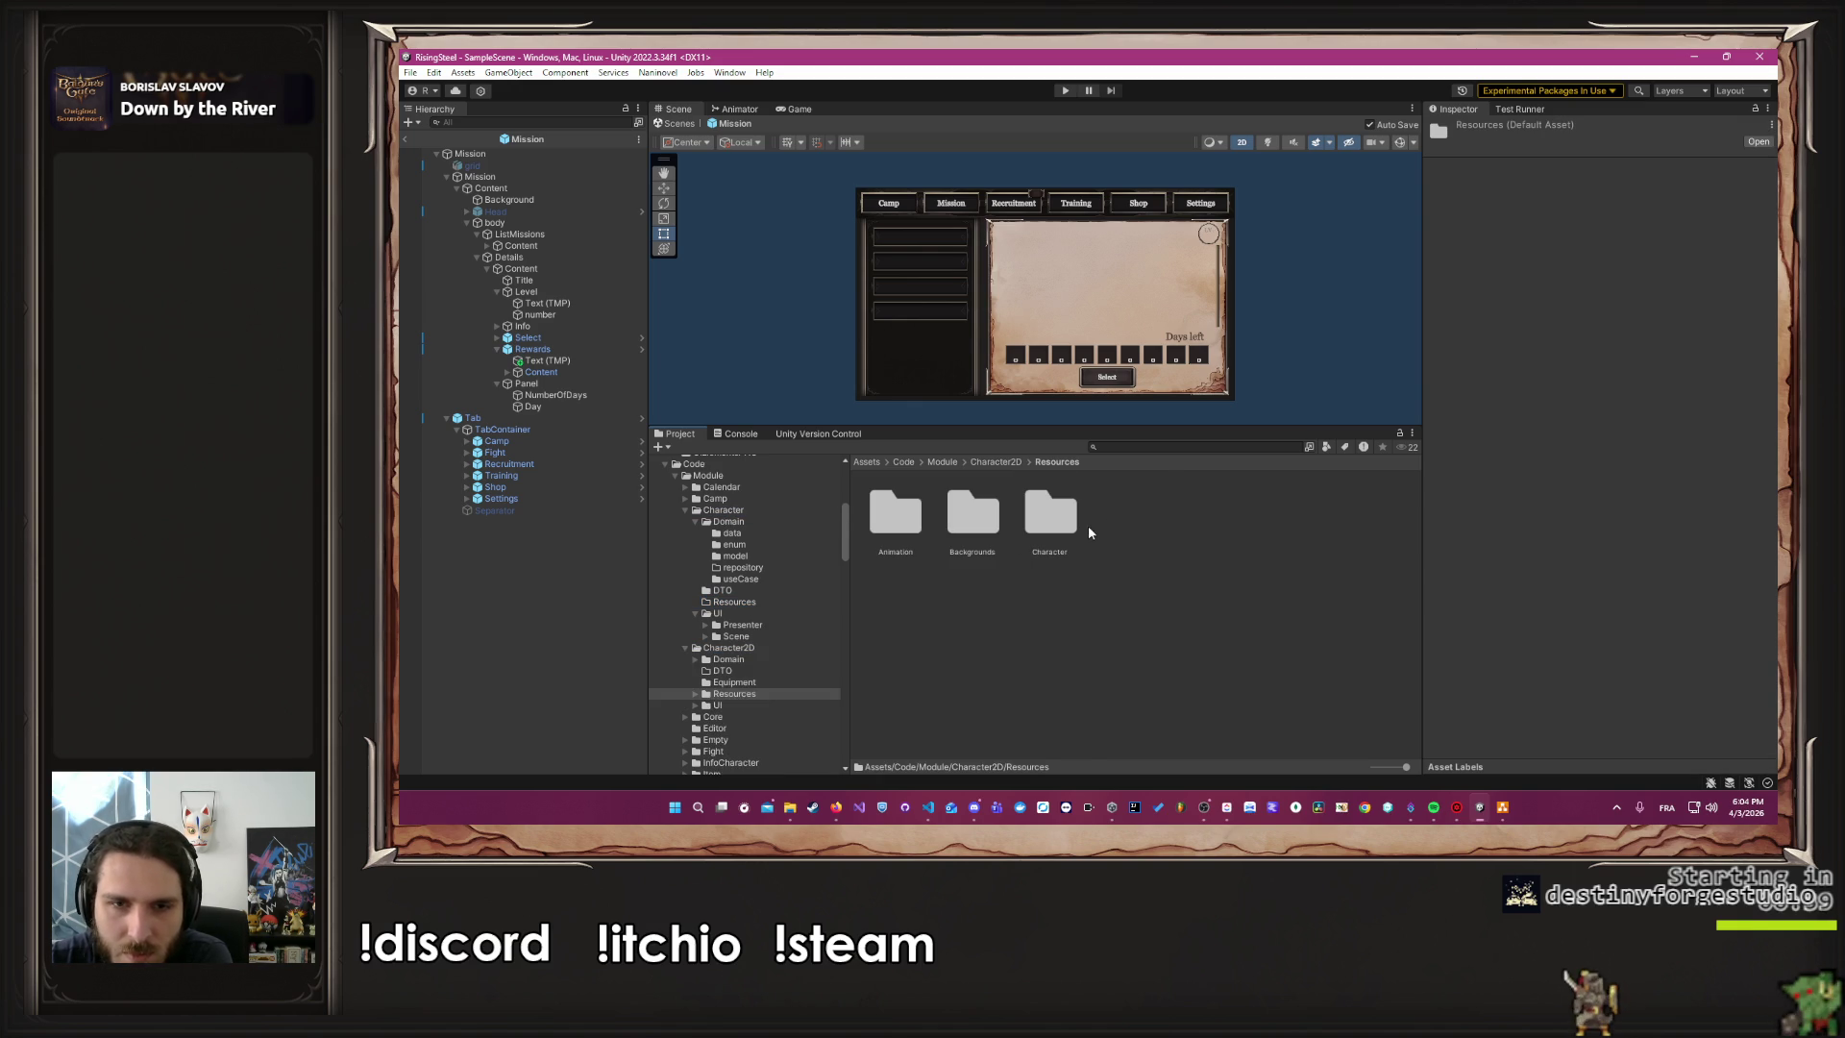
double_click(1075, 528)
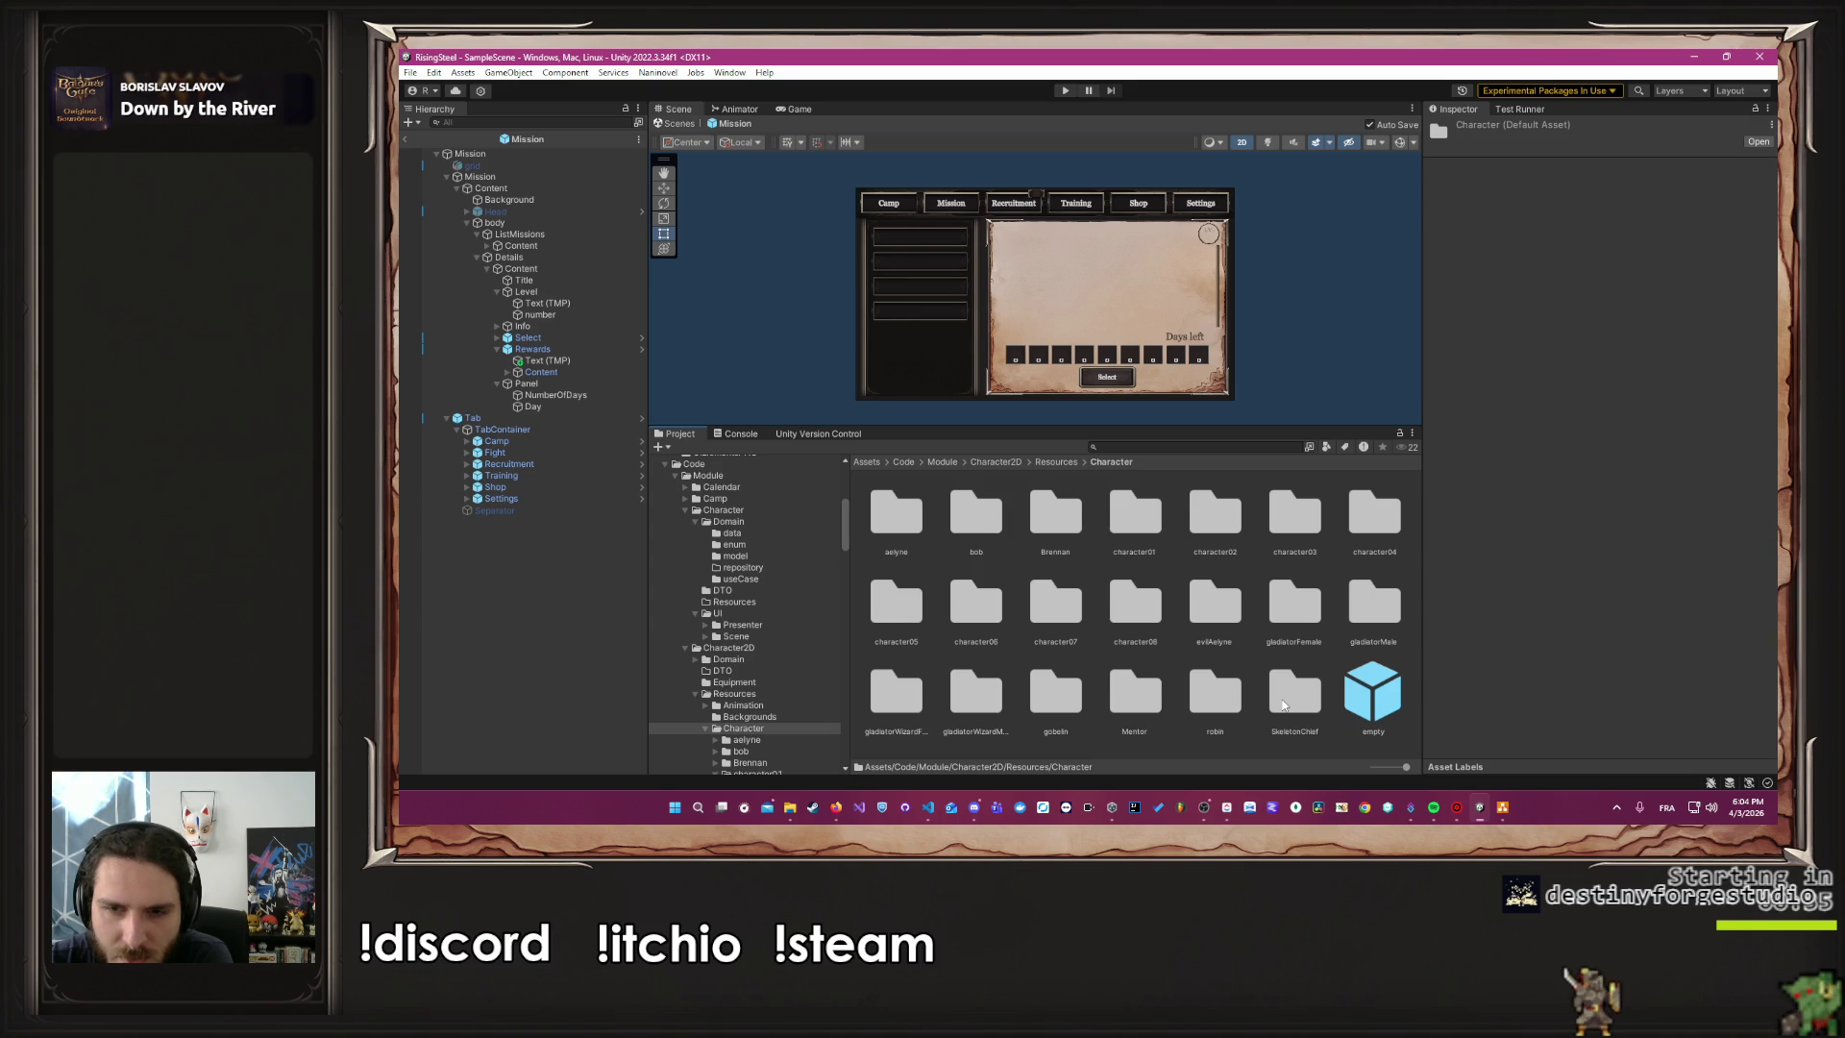
Launch Window > Character Creator 2D > Create Character
left_click(657, 72)
mouse_move(731, 159)
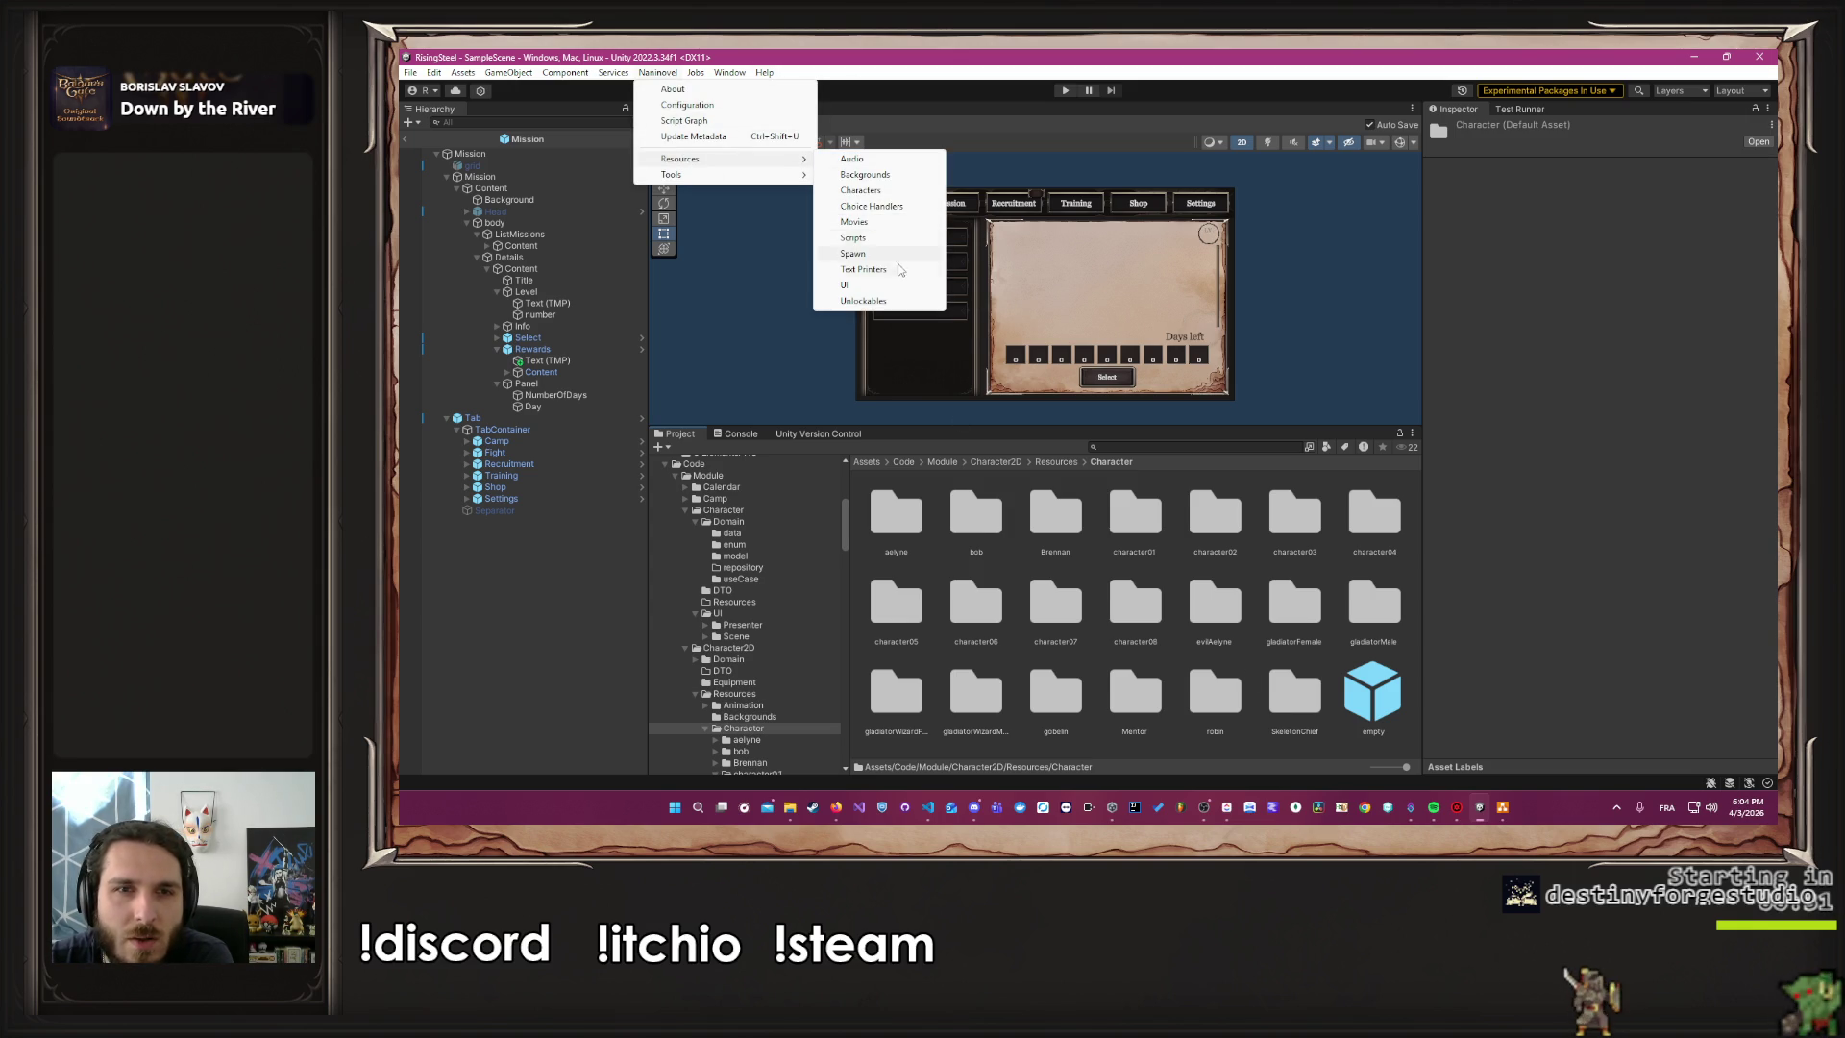
mouse_move(701, 78)
mouse_move(793, 248)
left_click(991, 248)
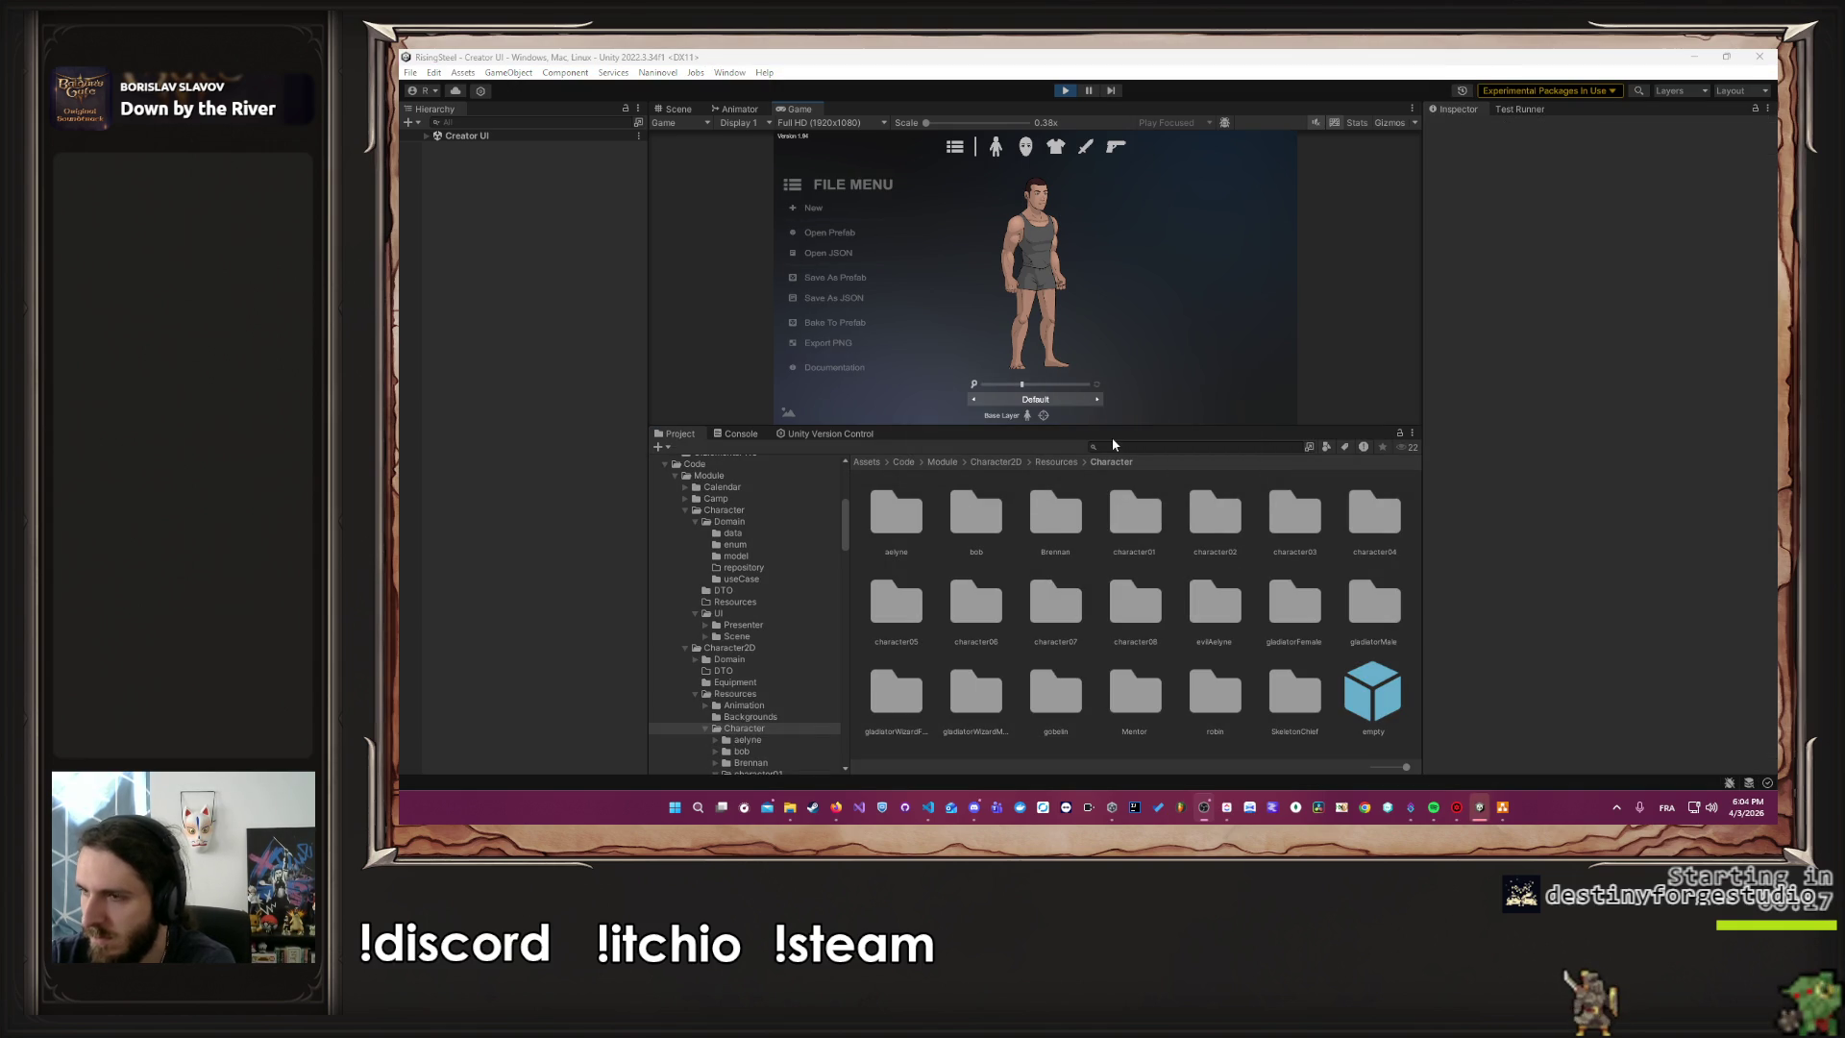
Load the SkeletonChief character.prefab into the creator and zoom in on it
left_click(832, 300)
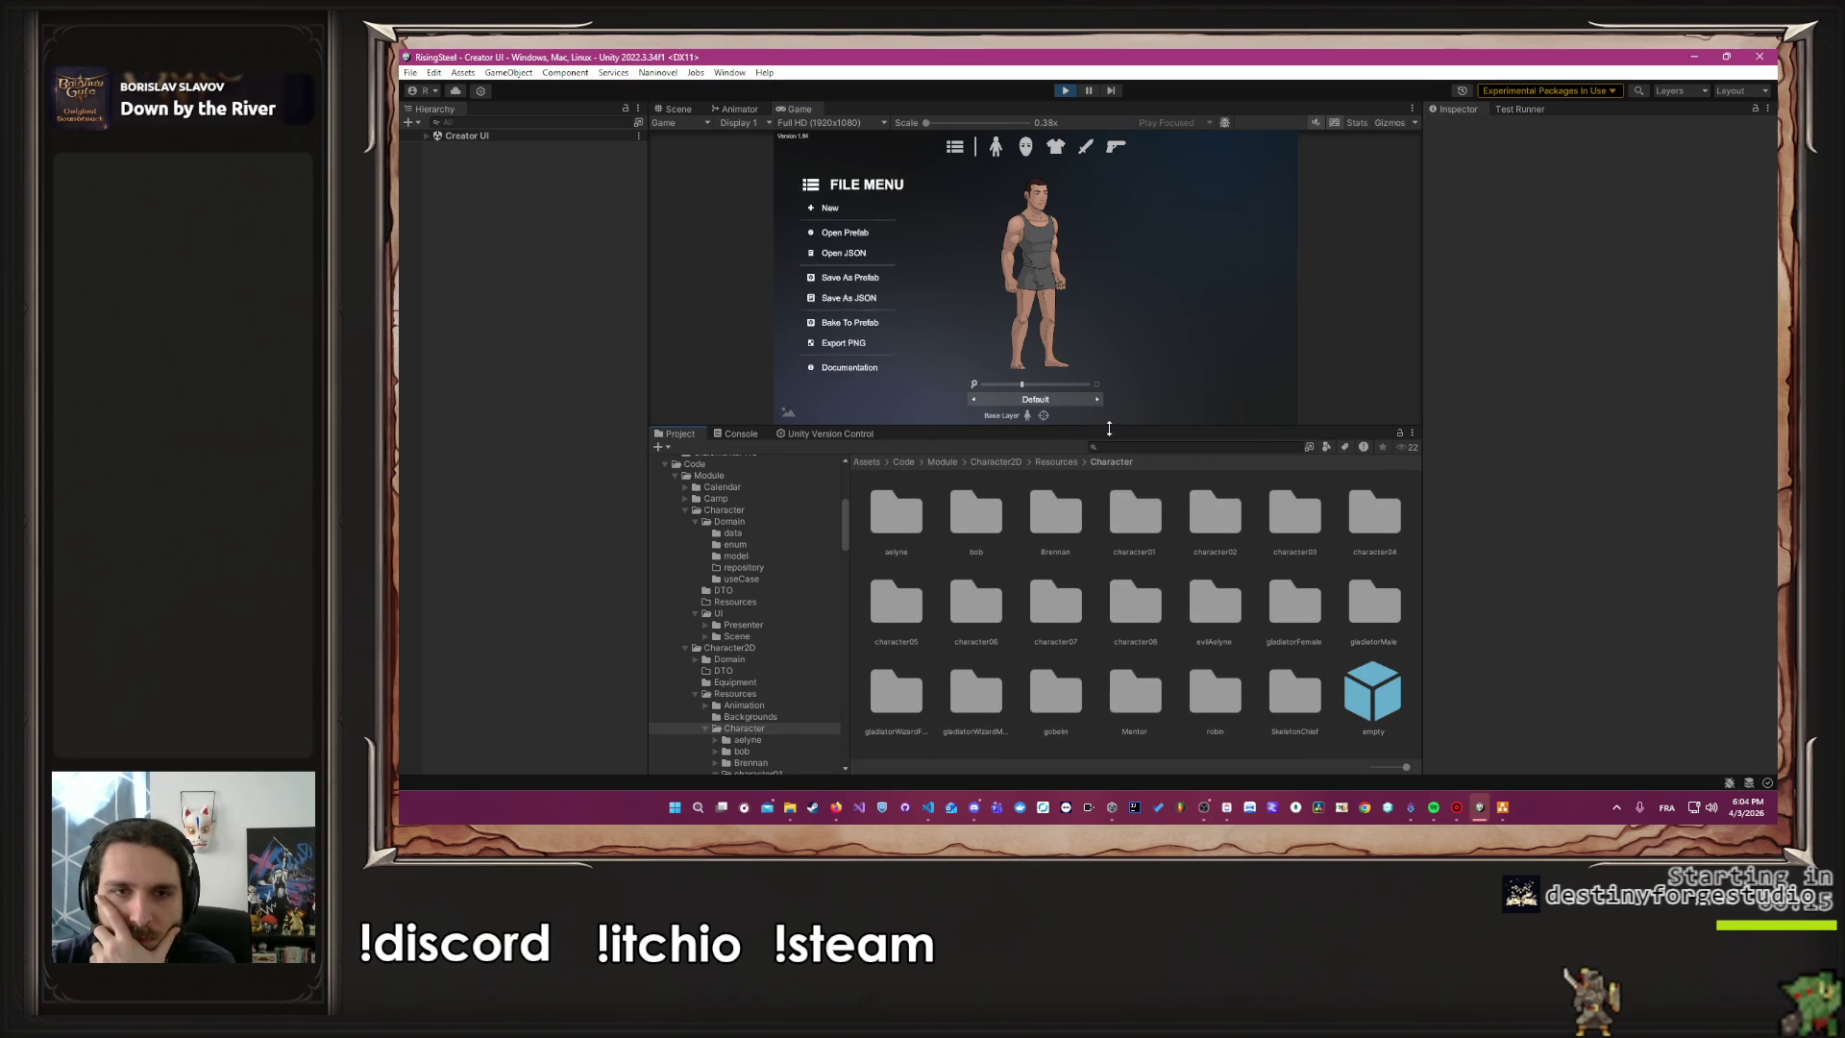
left_click(806, 294)
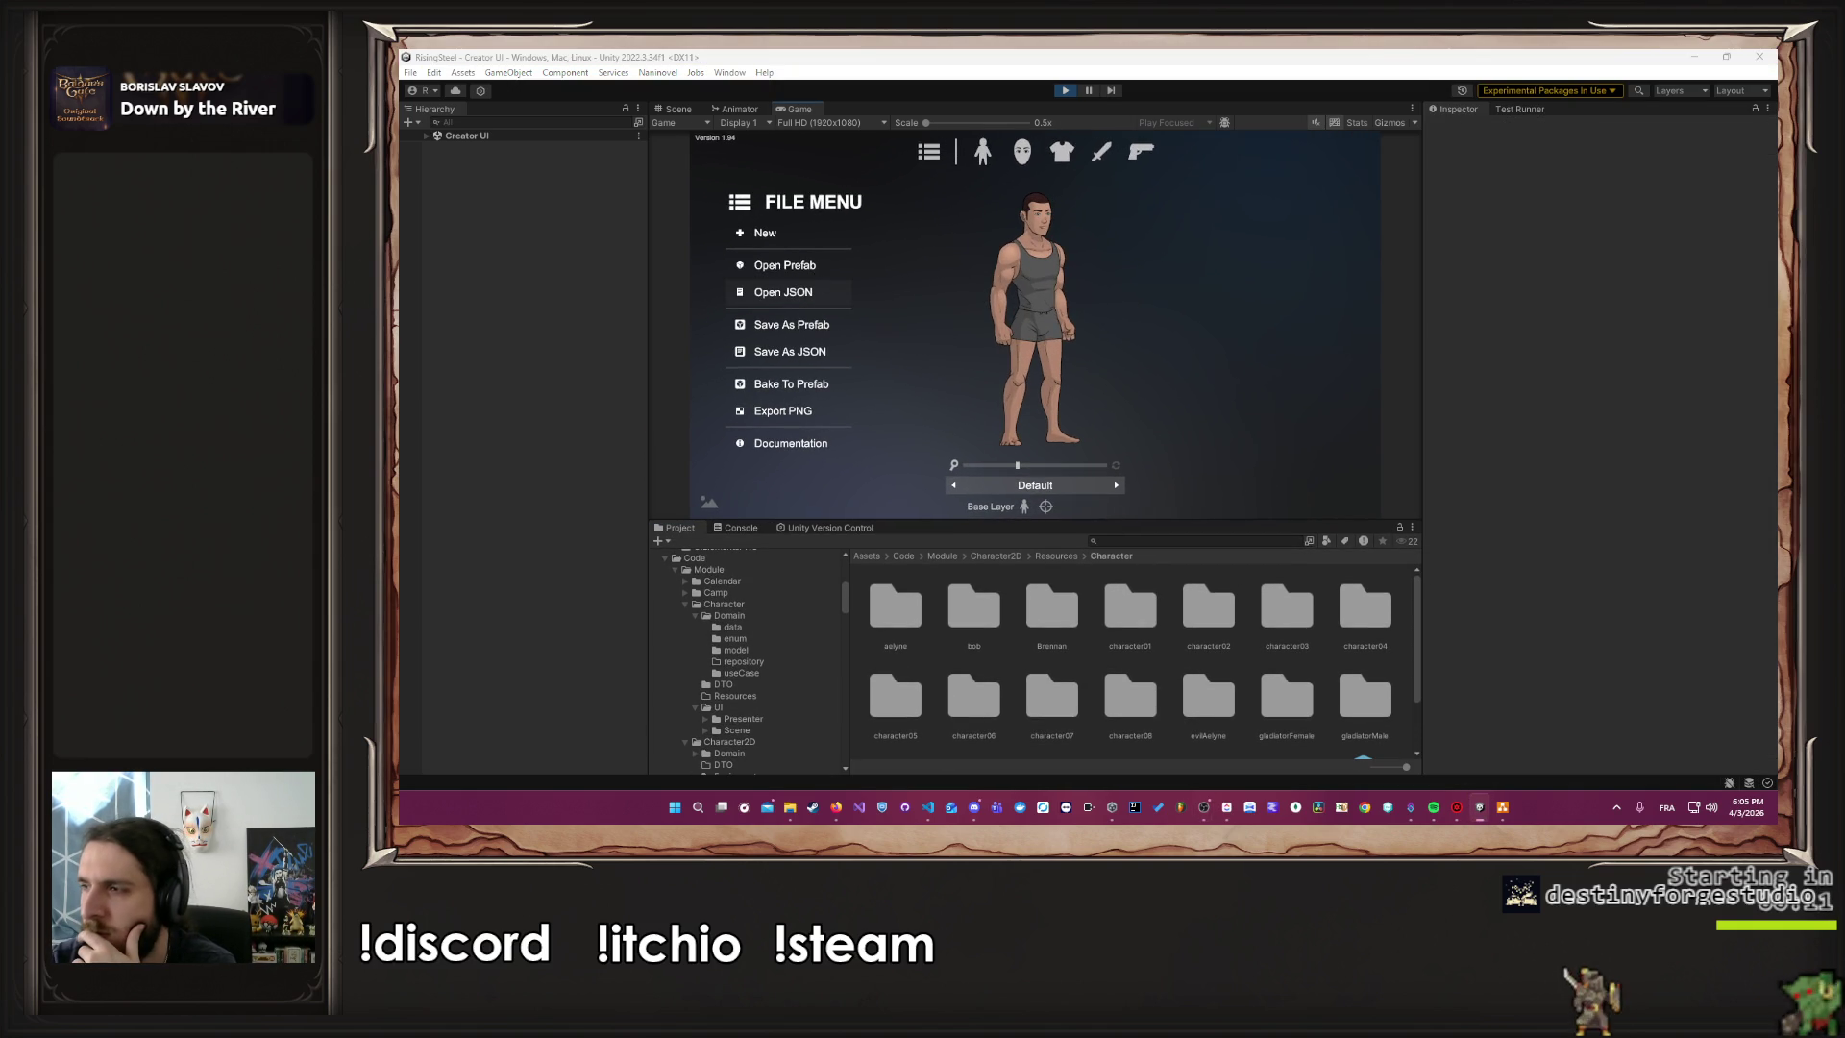
left_click(771, 268)
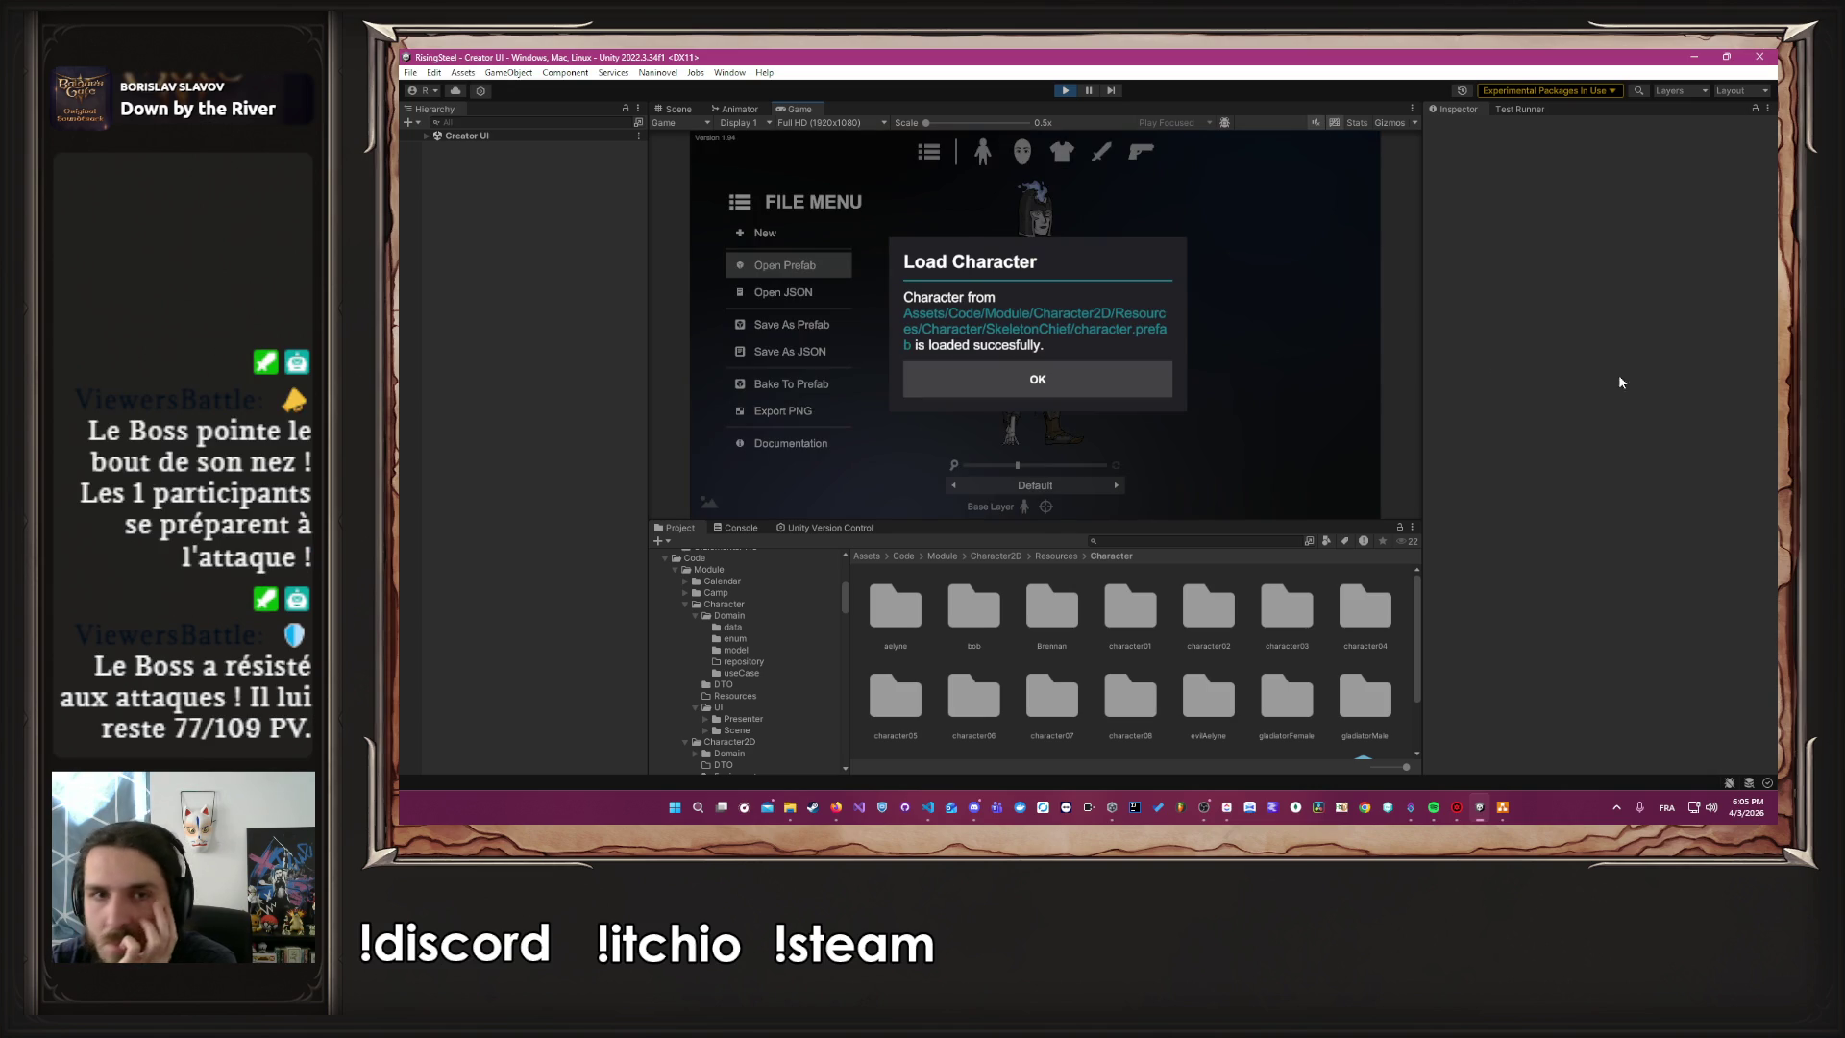
left_click(1054, 399)
left_click_drag(1017, 465, 1083, 467)
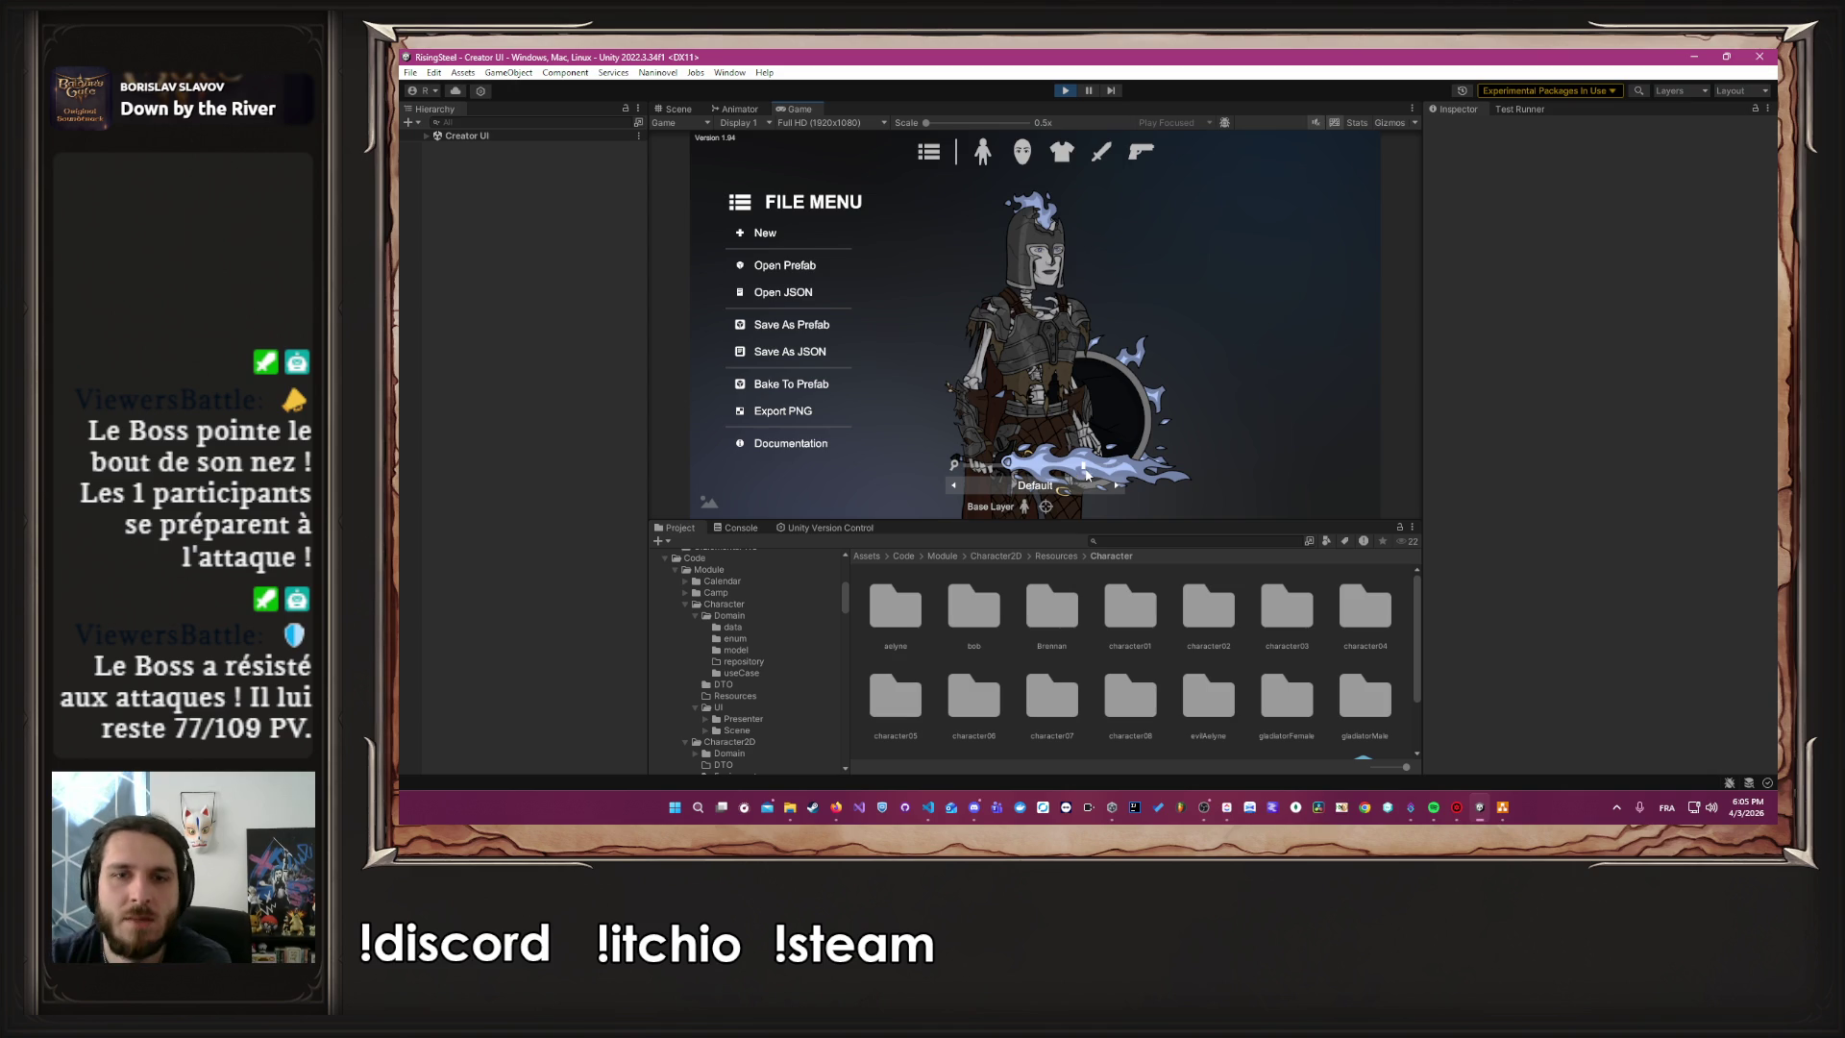
Set the helmet to NULL, then stop Play mode to return to SampleScene
left_click(1024, 154)
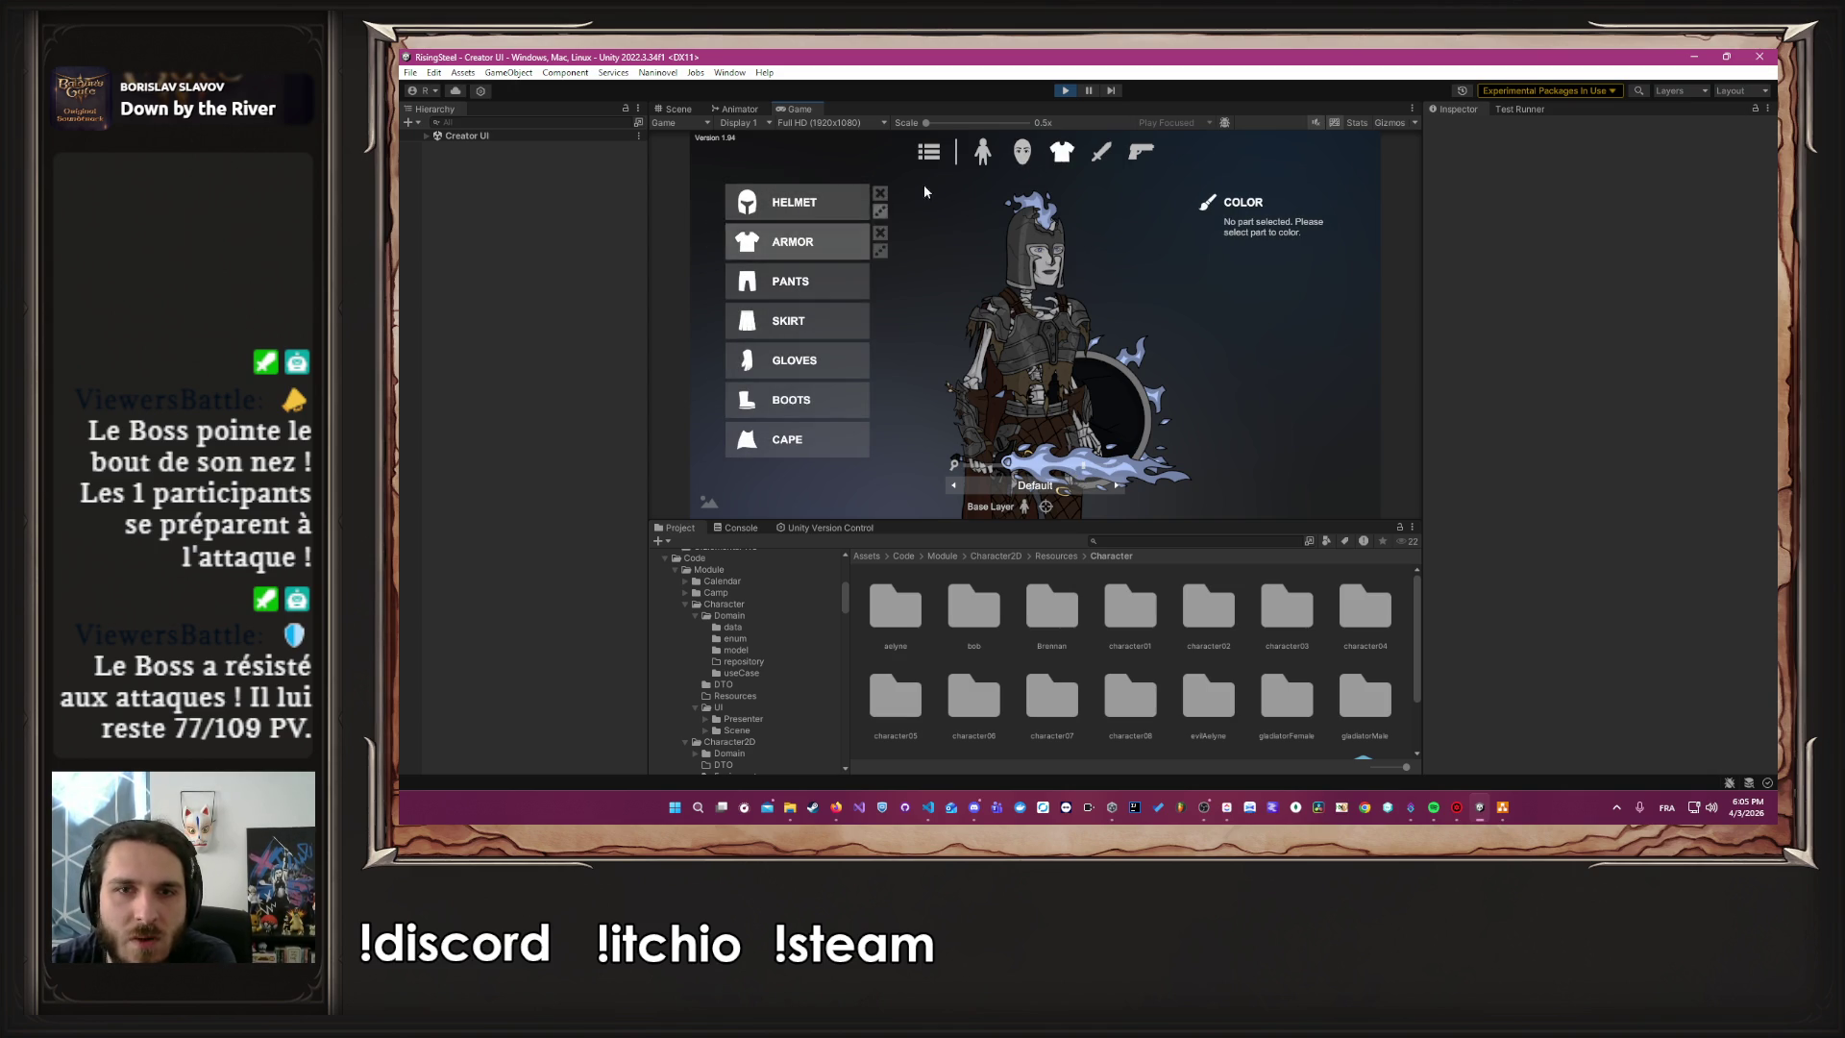
left_click(1056, 157)
left_click(798, 201)
left_click(827, 240)
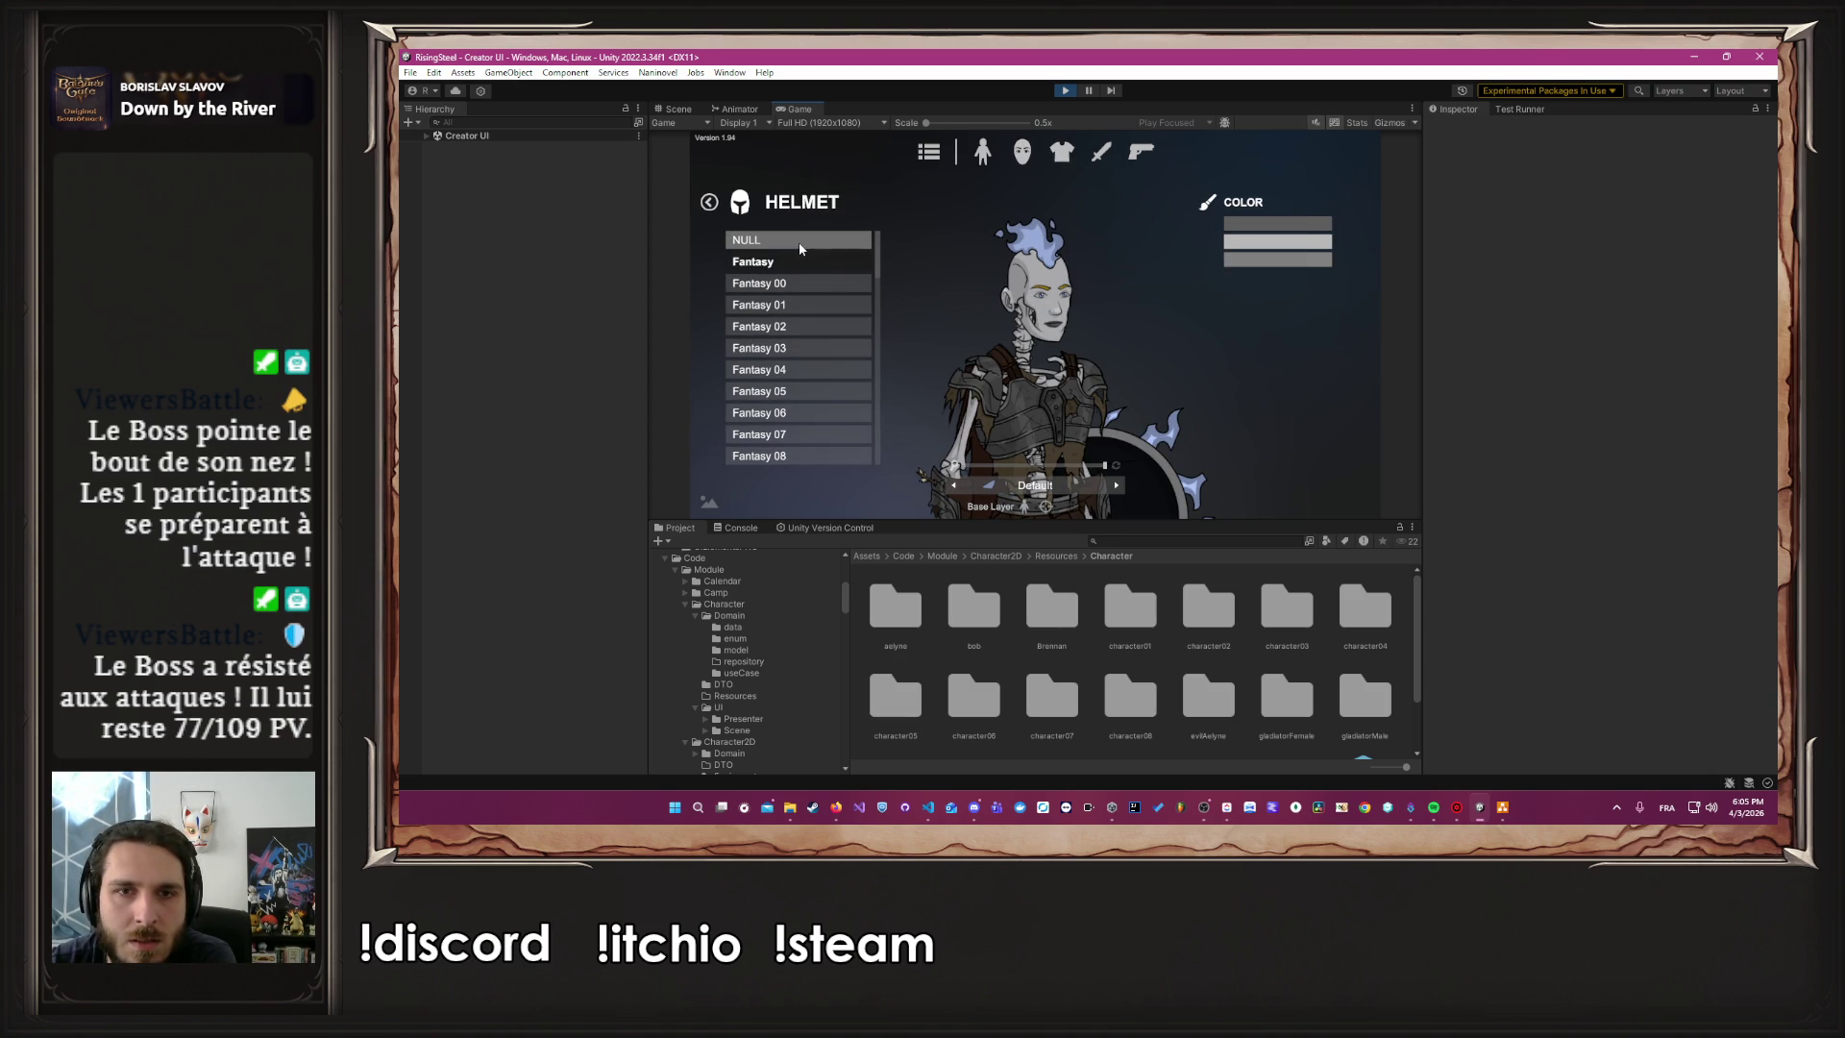
left_click(983, 160)
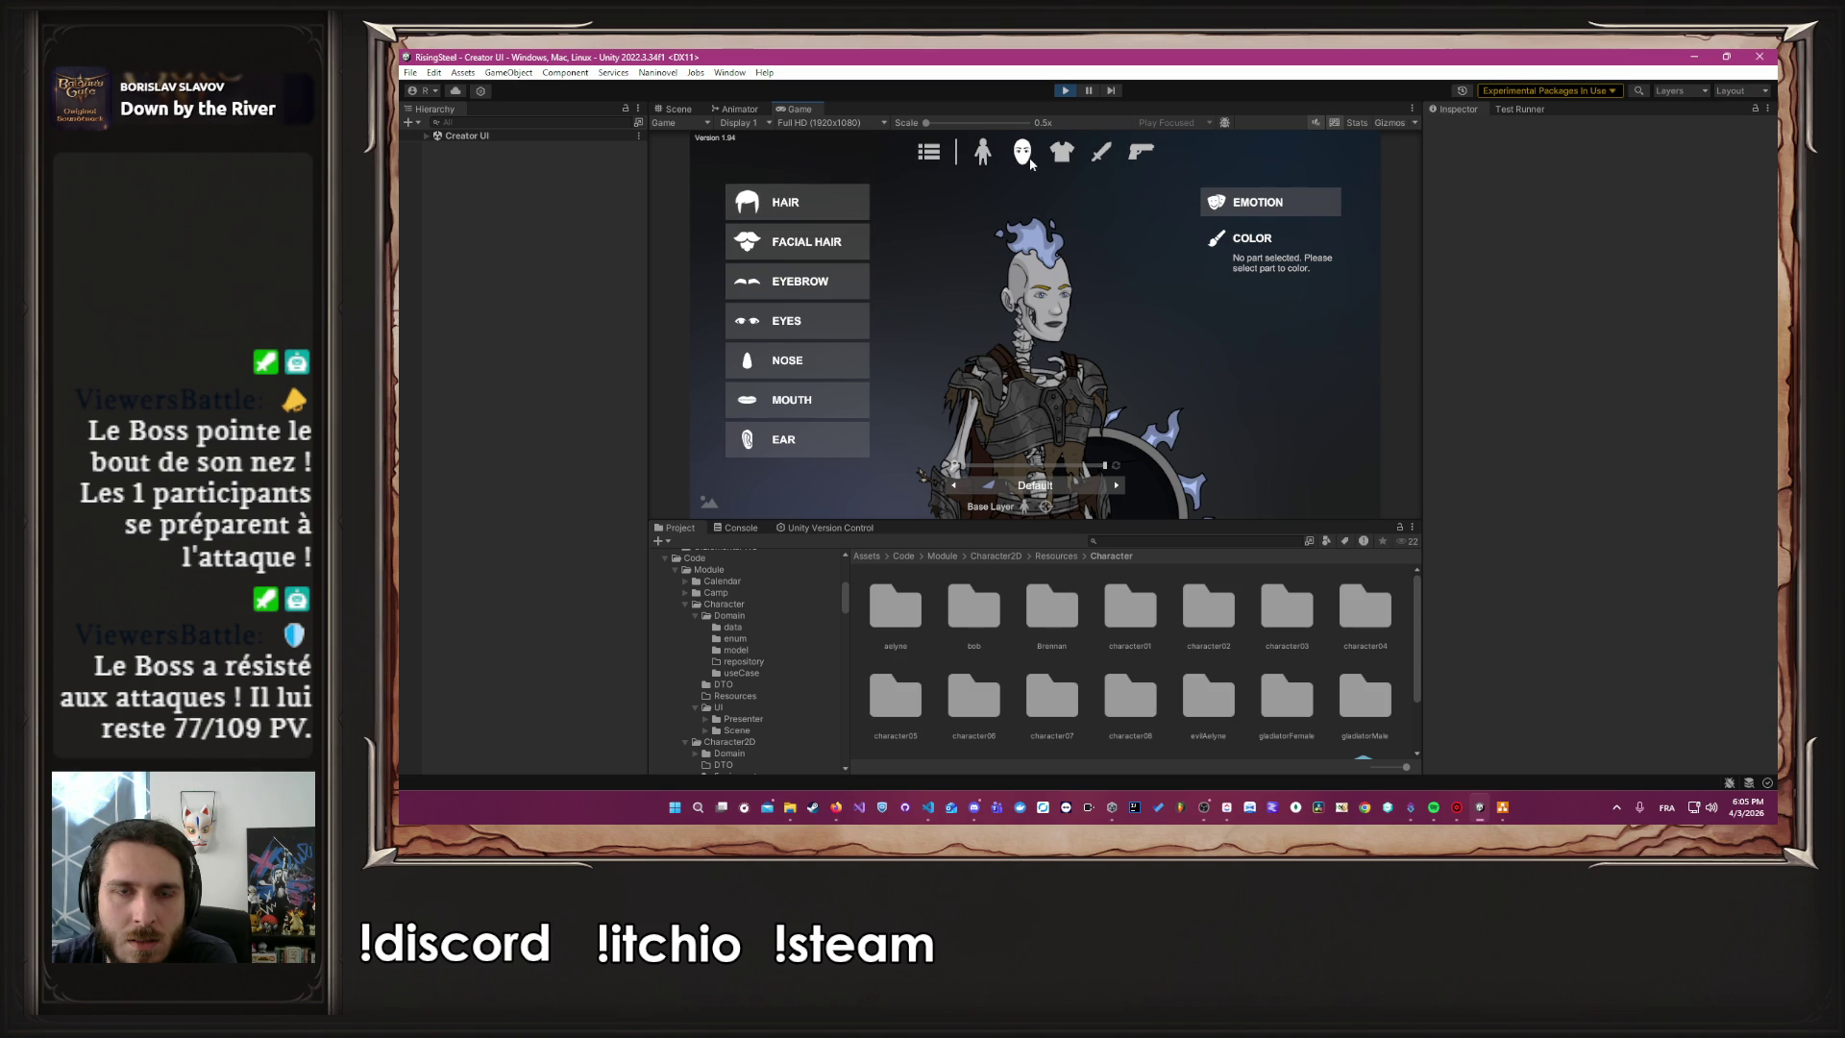
left_click(987, 153)
left_click(1063, 90)
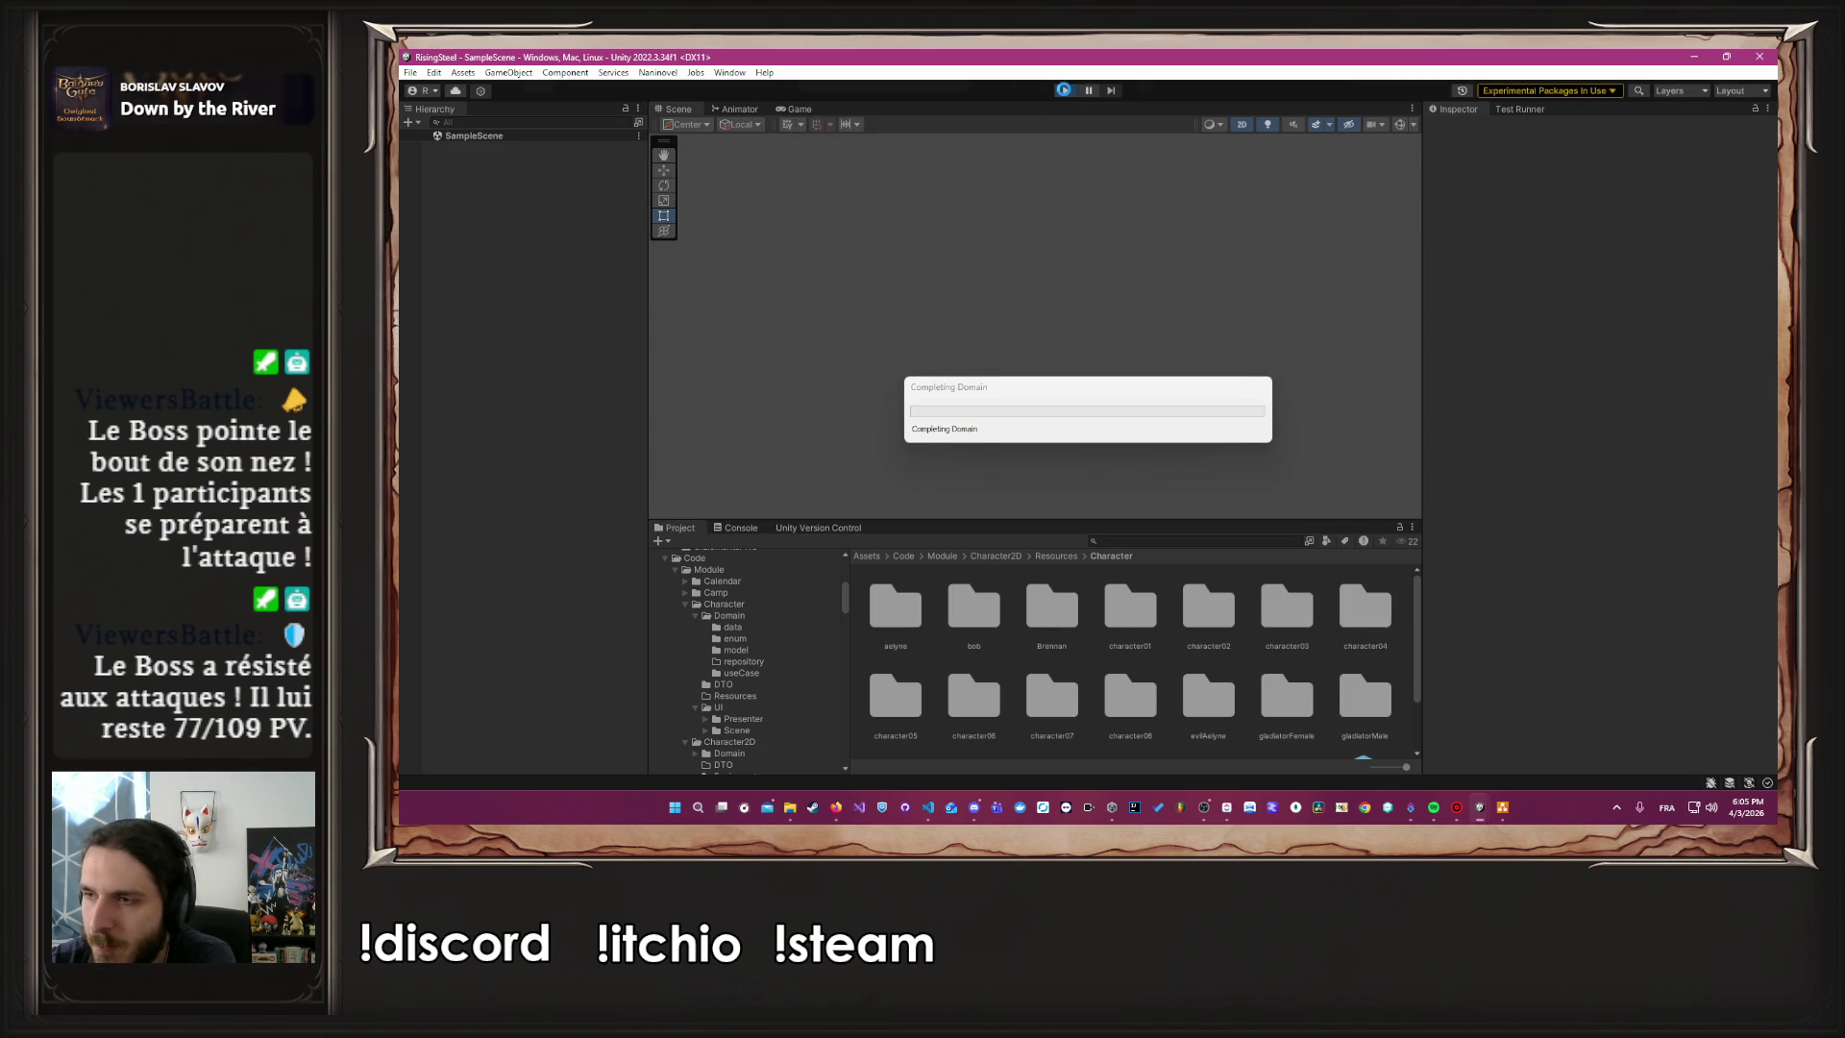
Open Screenpresso from the system tray to show the squire screenshot beside Unity
left_click(1617, 808)
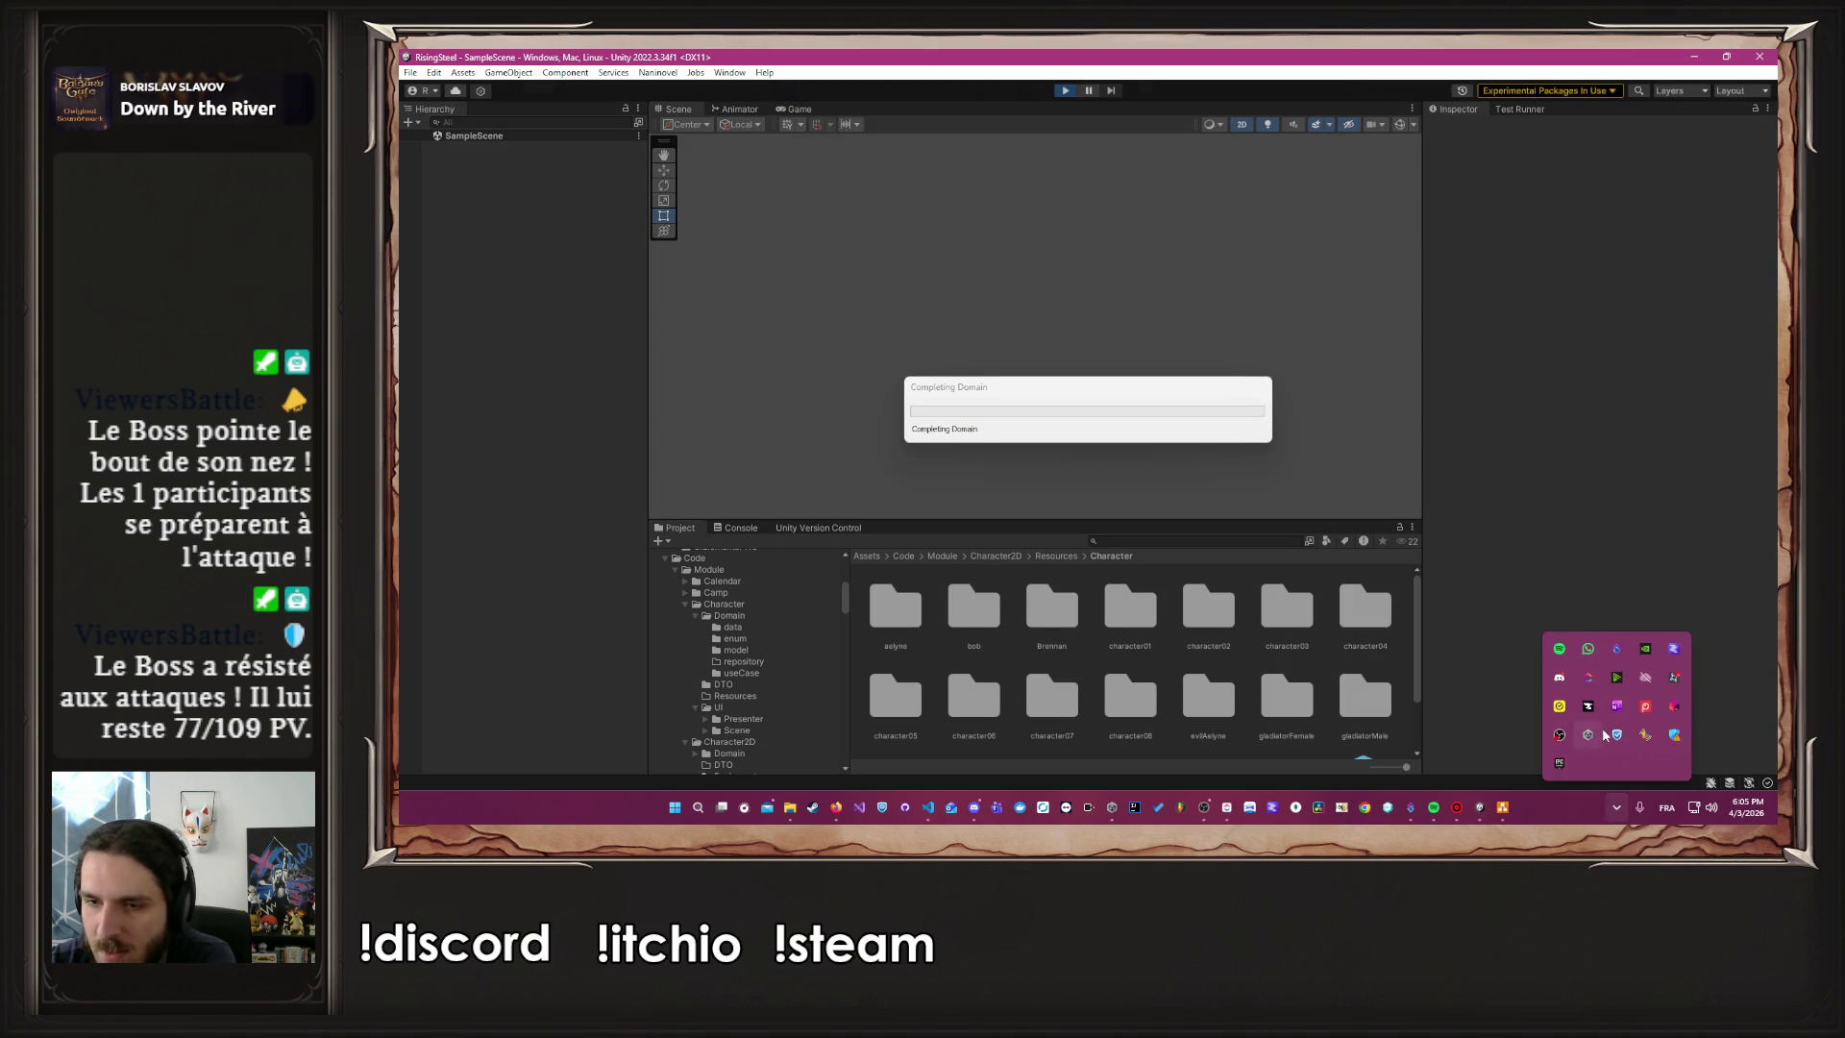
left_click(1644, 708)
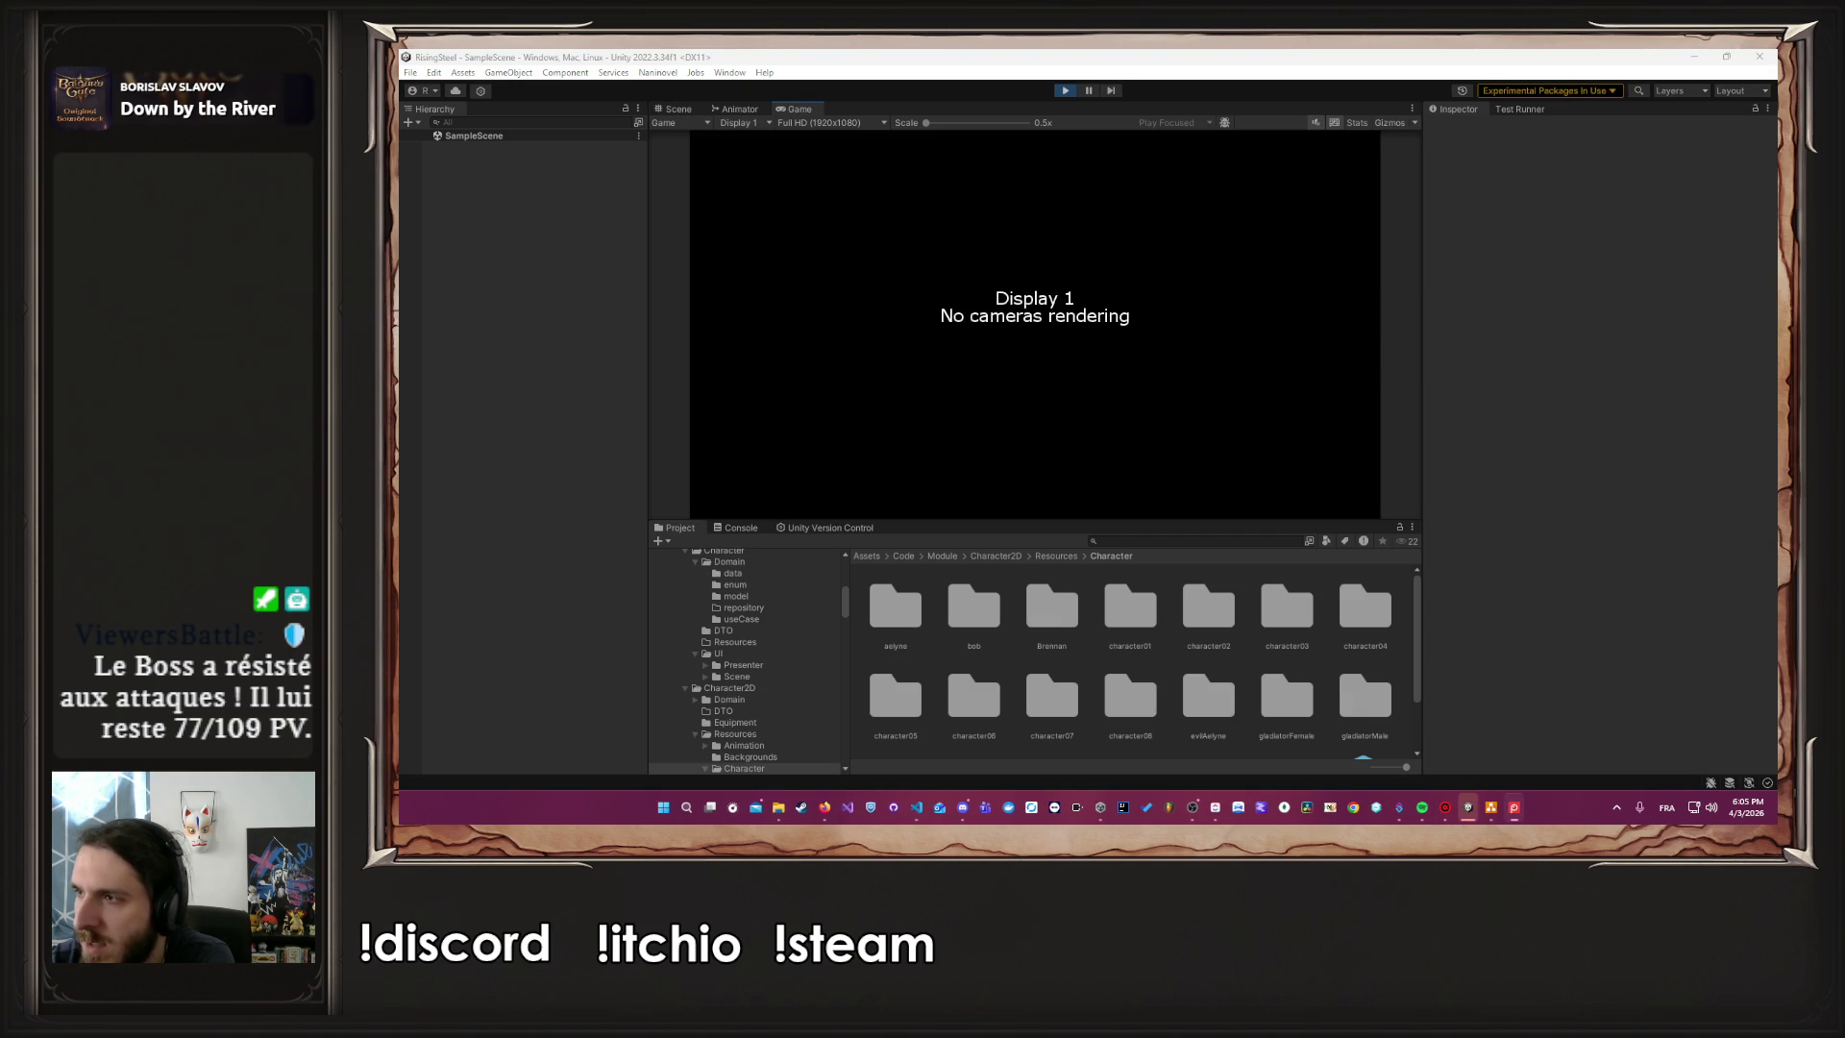
left_click(904, 284)
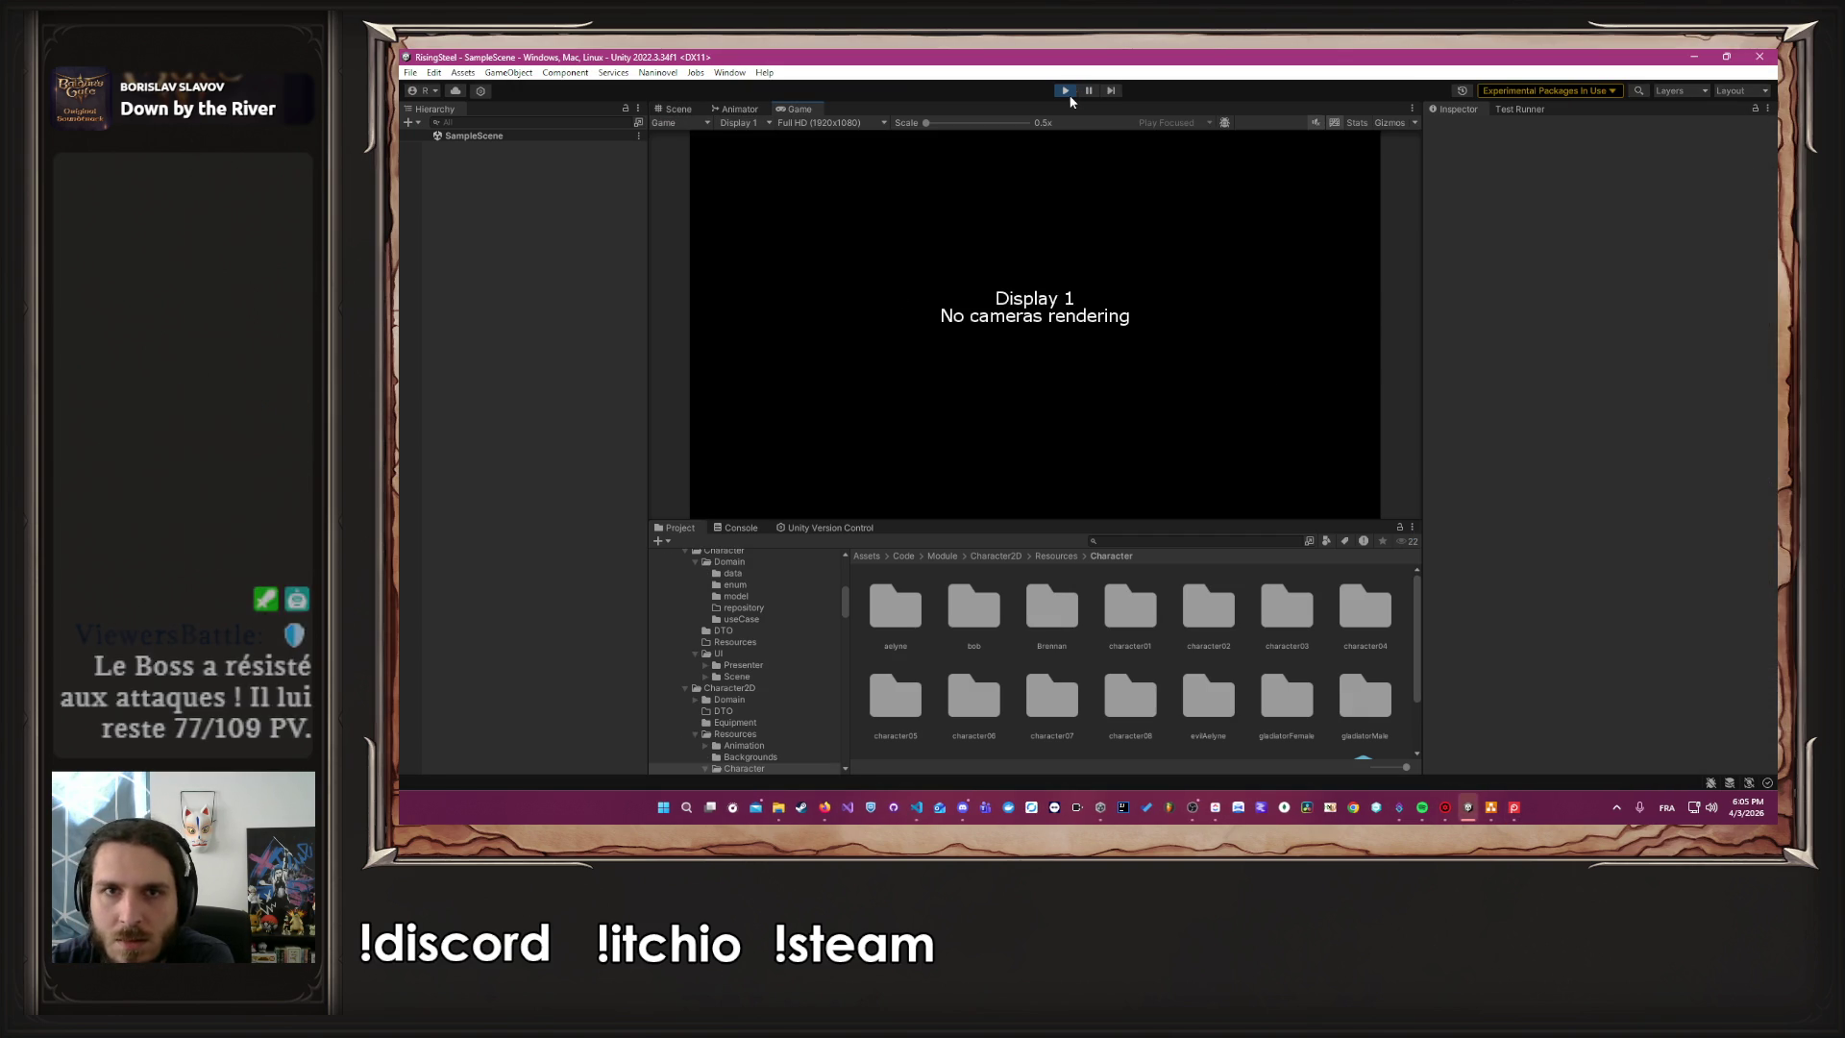
Stop the game and relaunch Window > Character Creator 2D > Create Character
left_click(1067, 92)
left_click(658, 73)
mouse_move(704, 163)
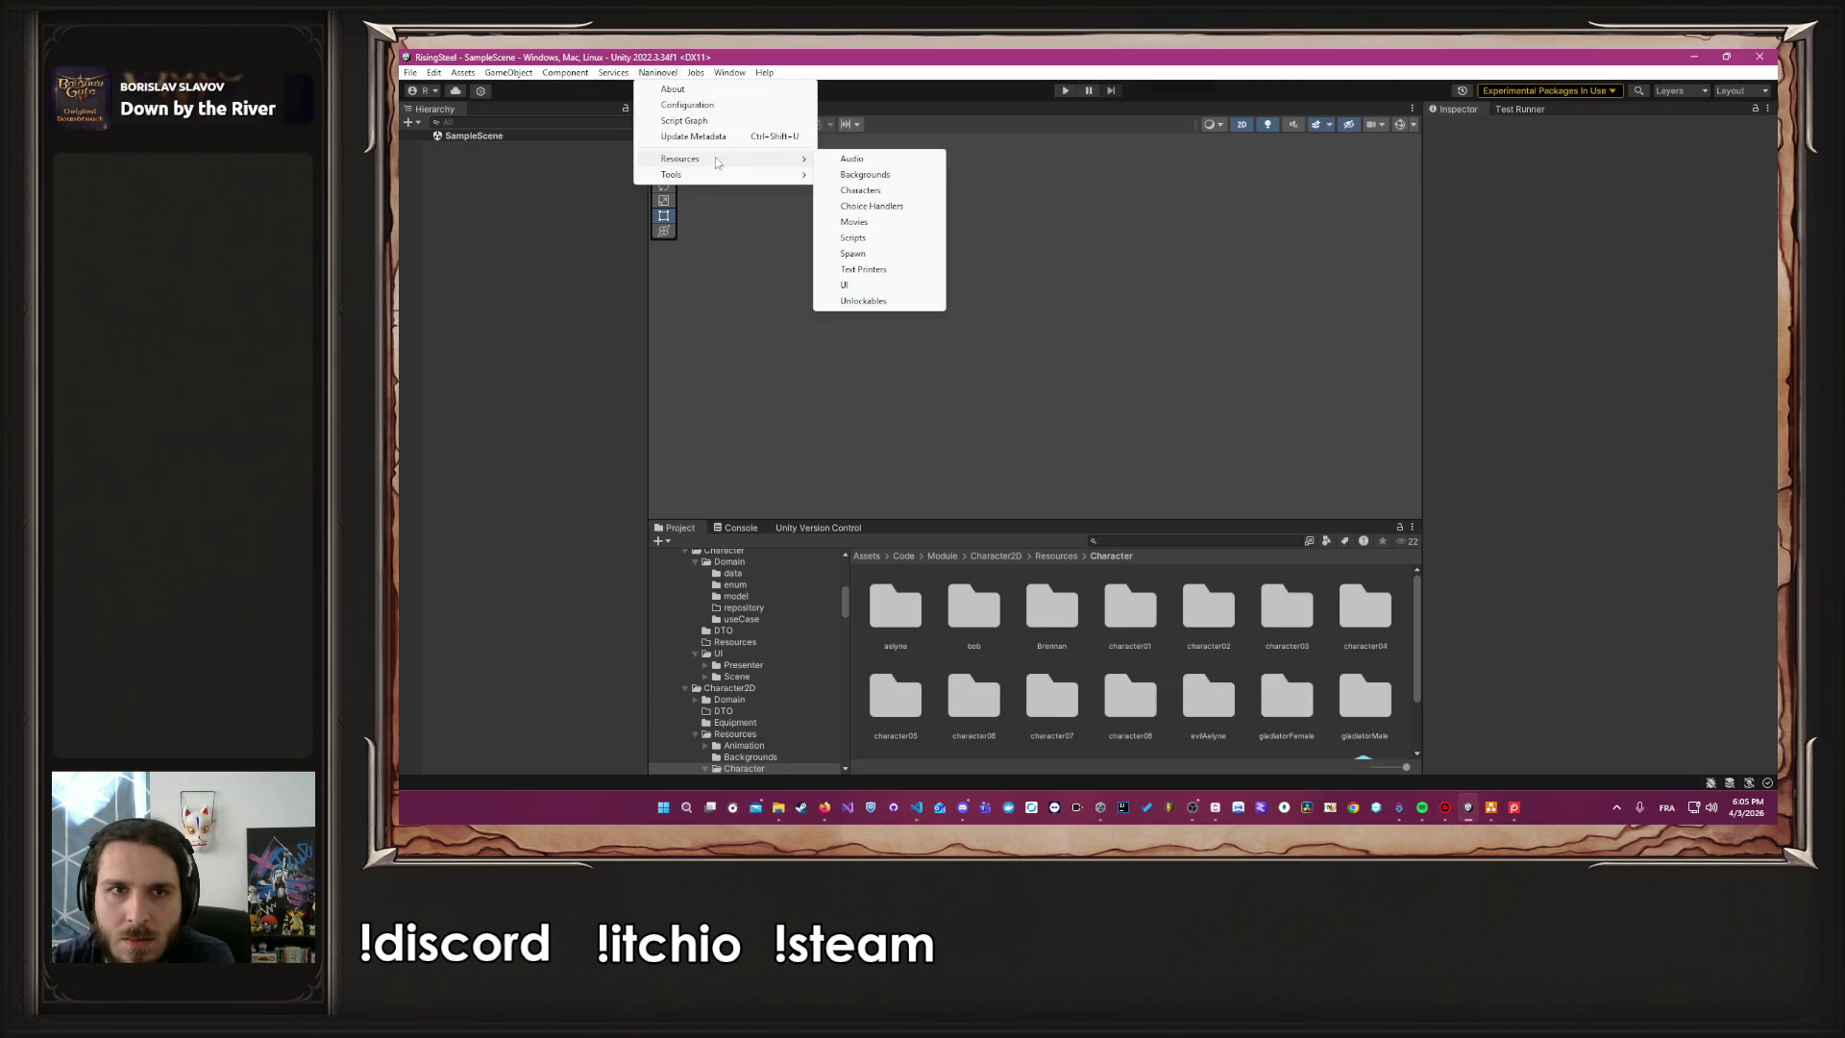
mouse_move(729, 72)
mouse_move(817, 249)
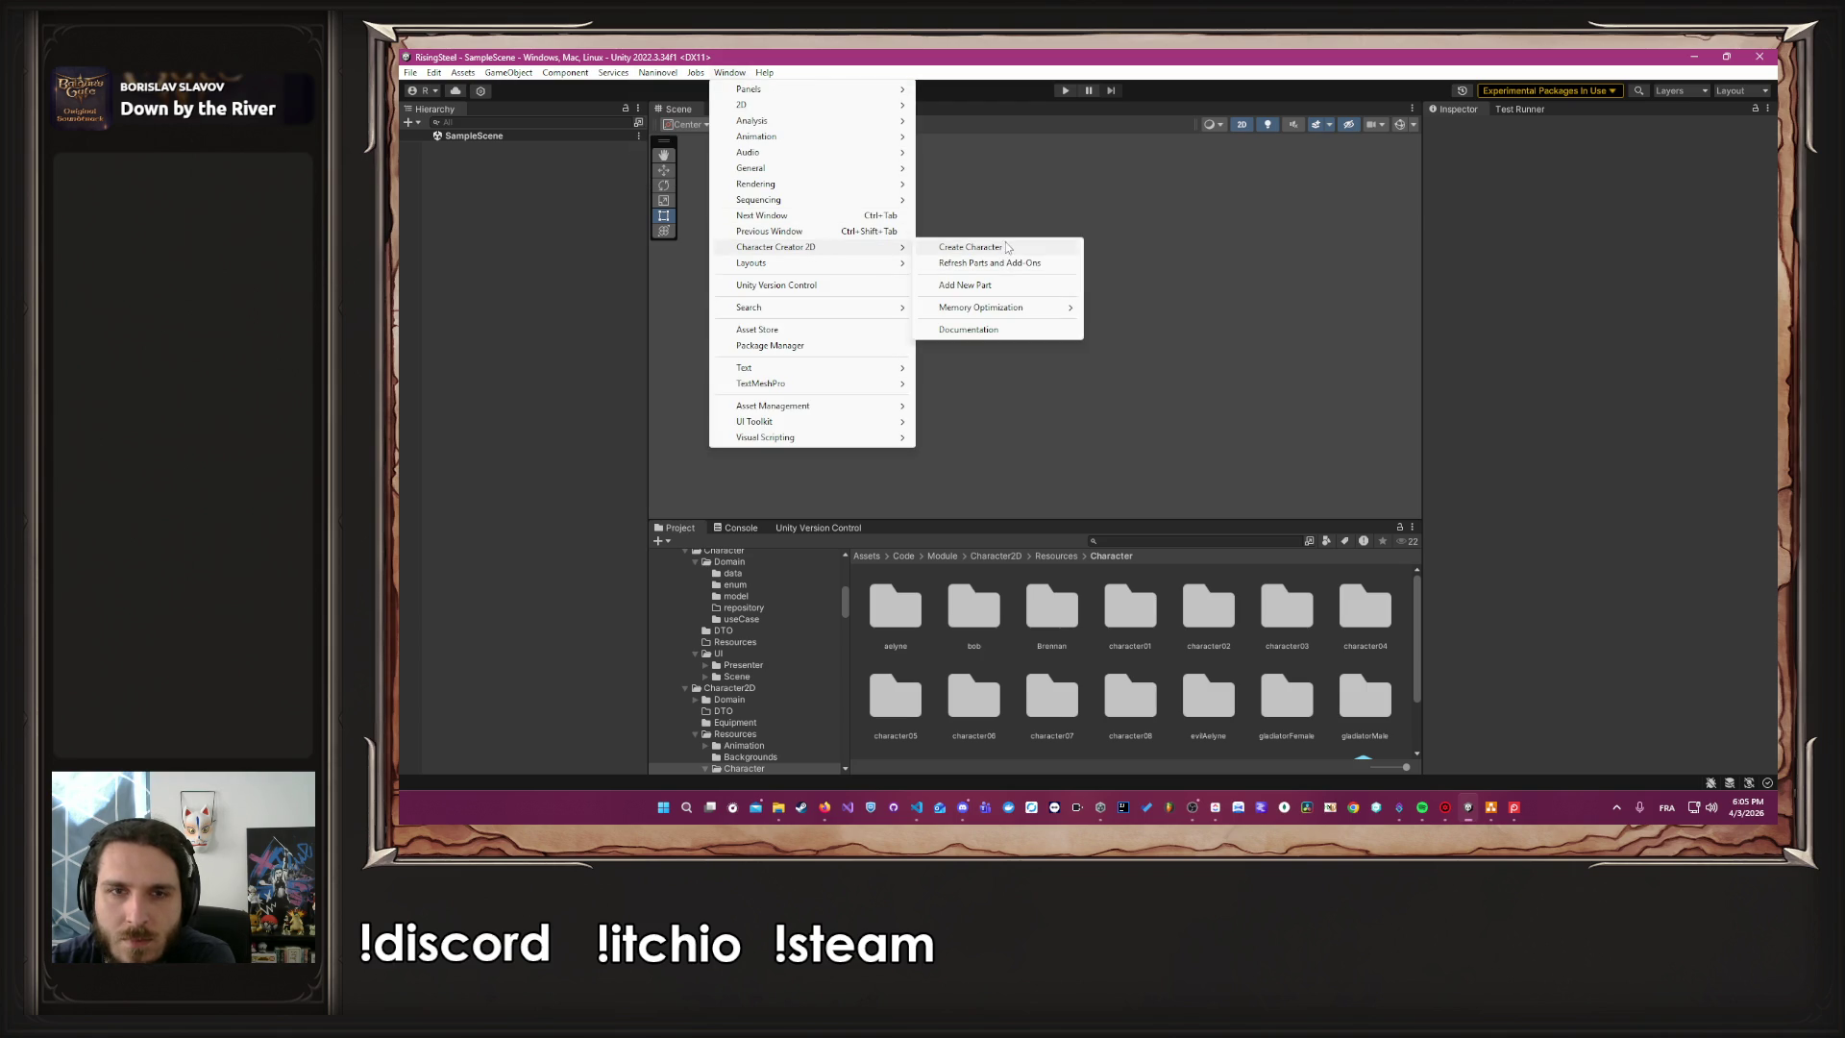
left_click(1006, 248)
left_click(1522, 808)
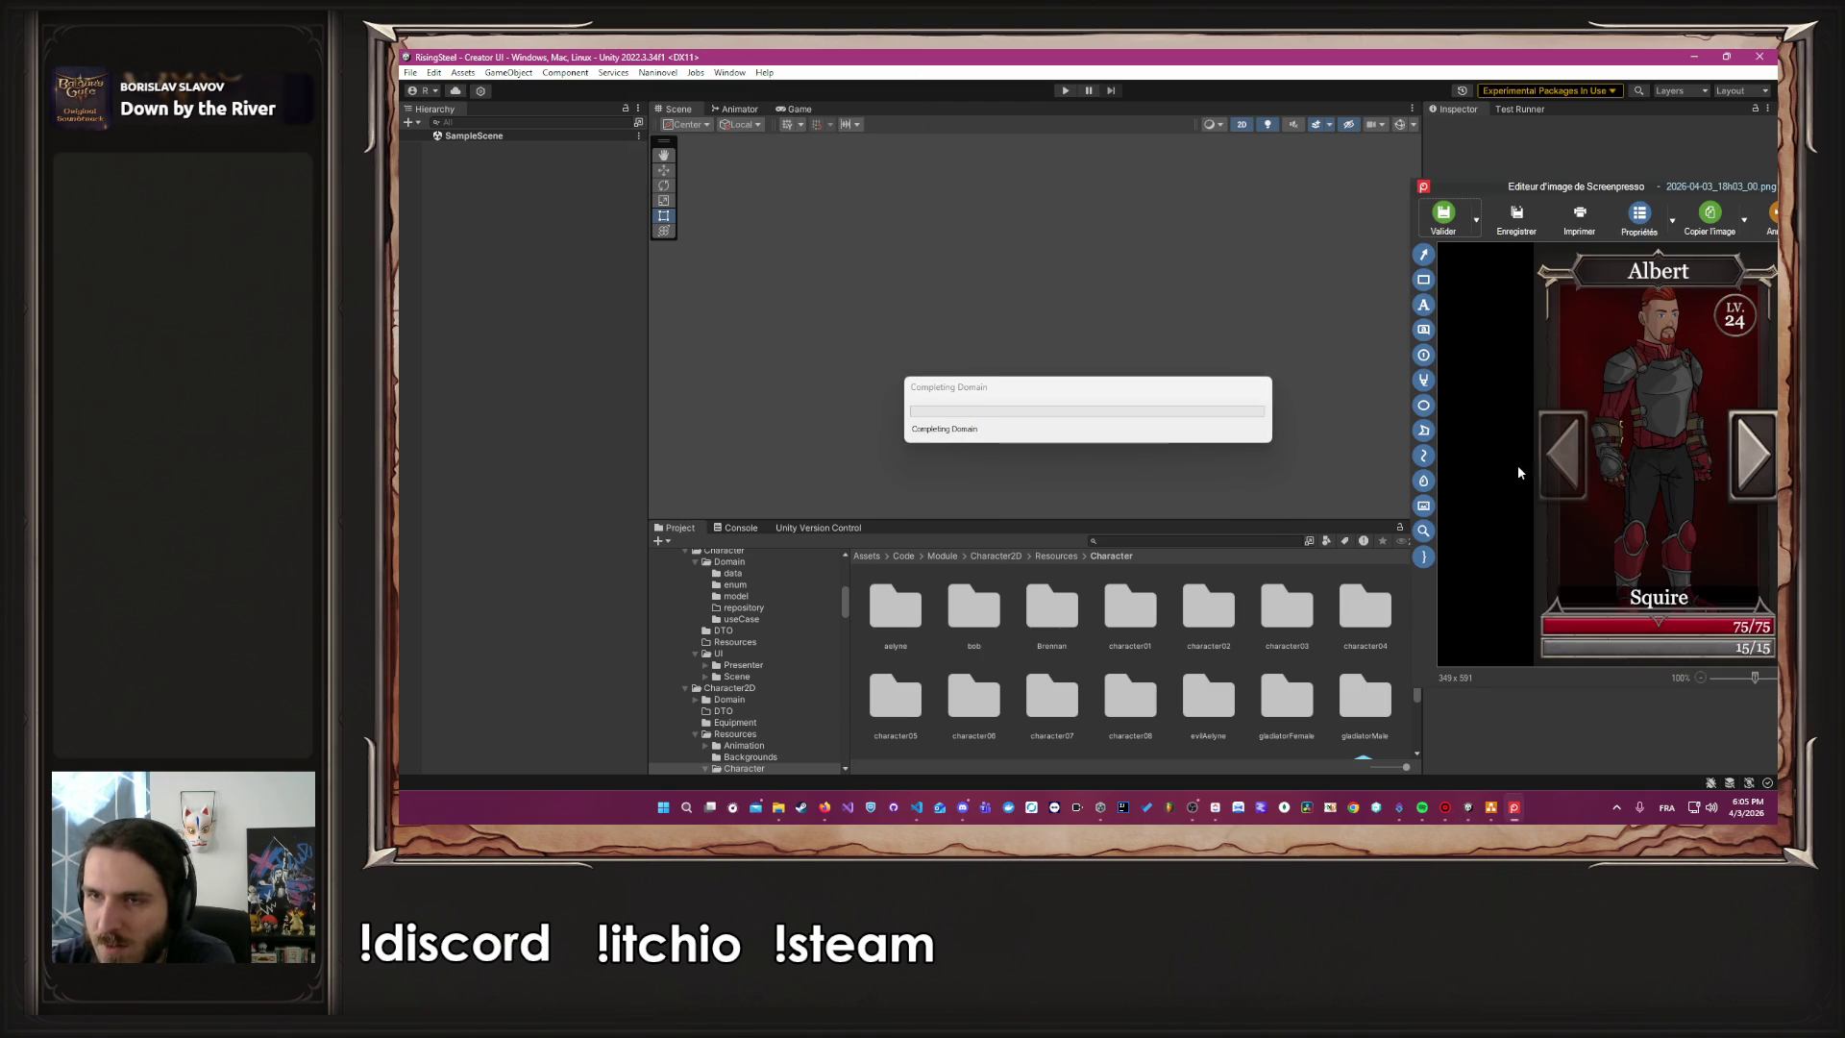
Dress the character in Fantasy 06 Male plate armor and zoom out
left_click_drag(1605, 199, 1524, 177)
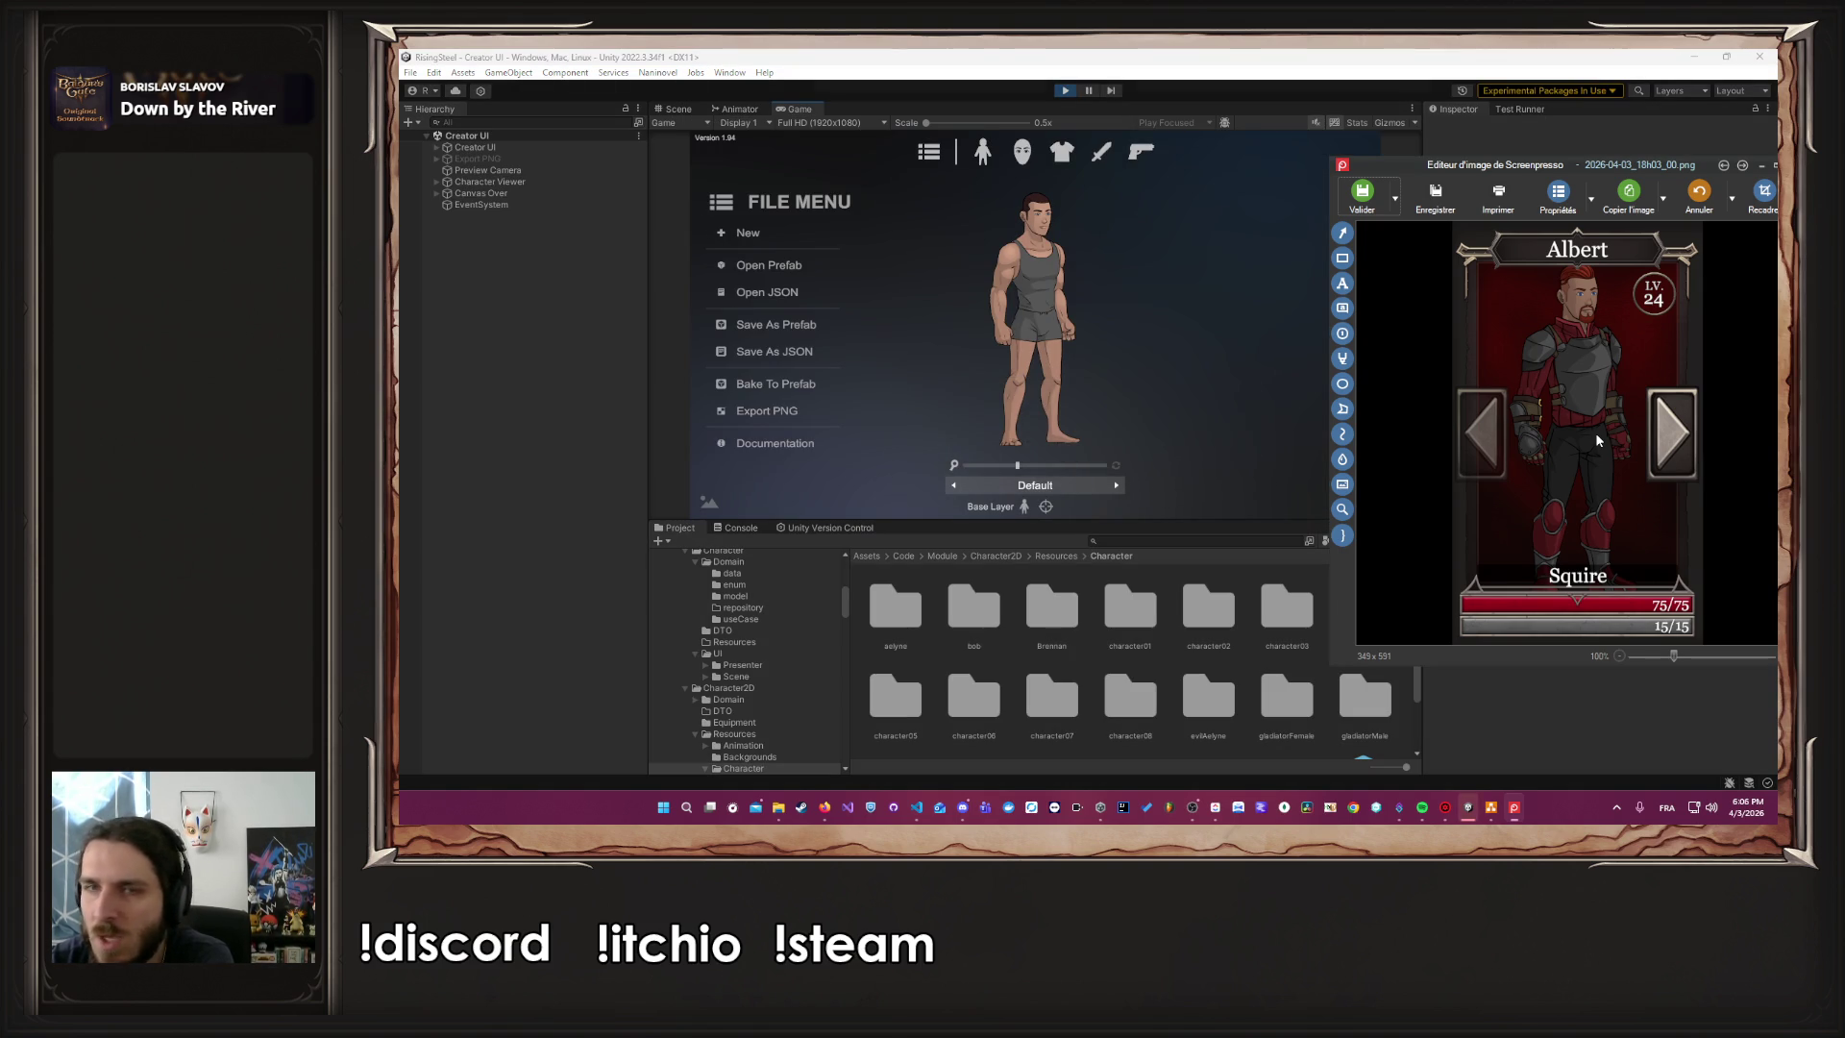
left_click(1224, 291)
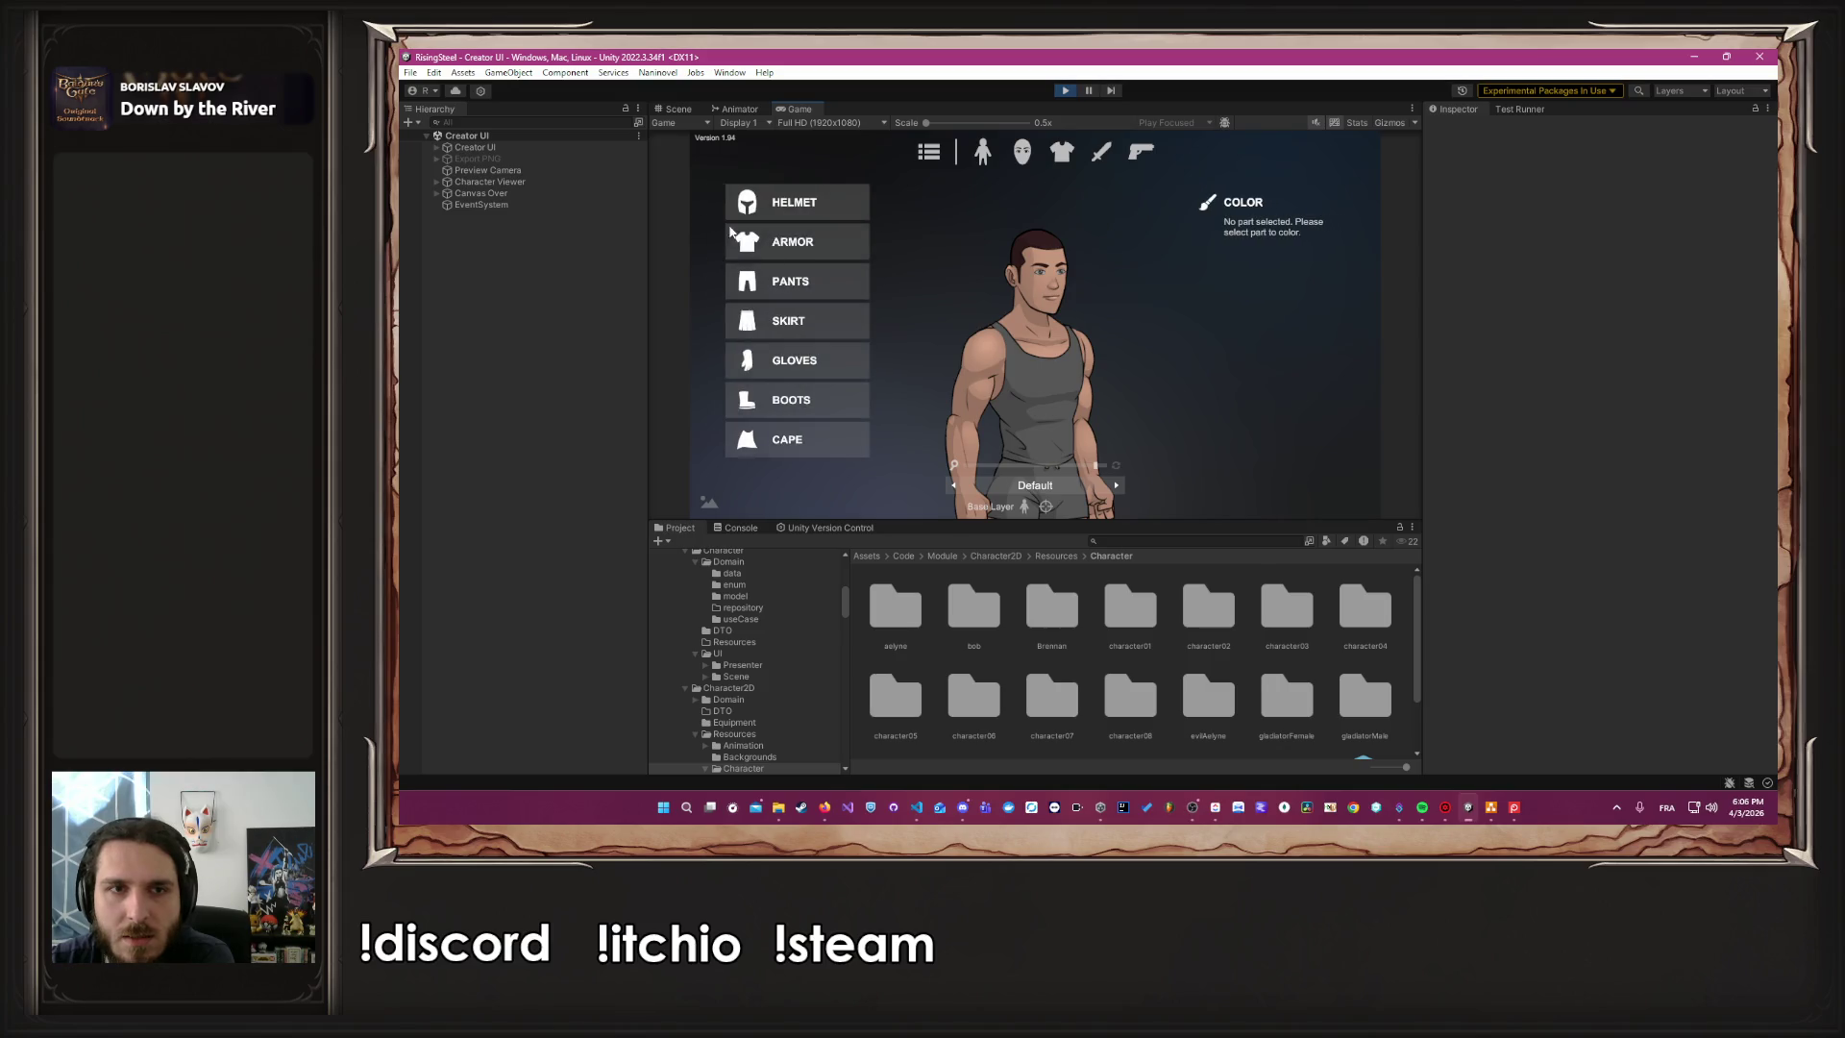
left_click(780, 234)
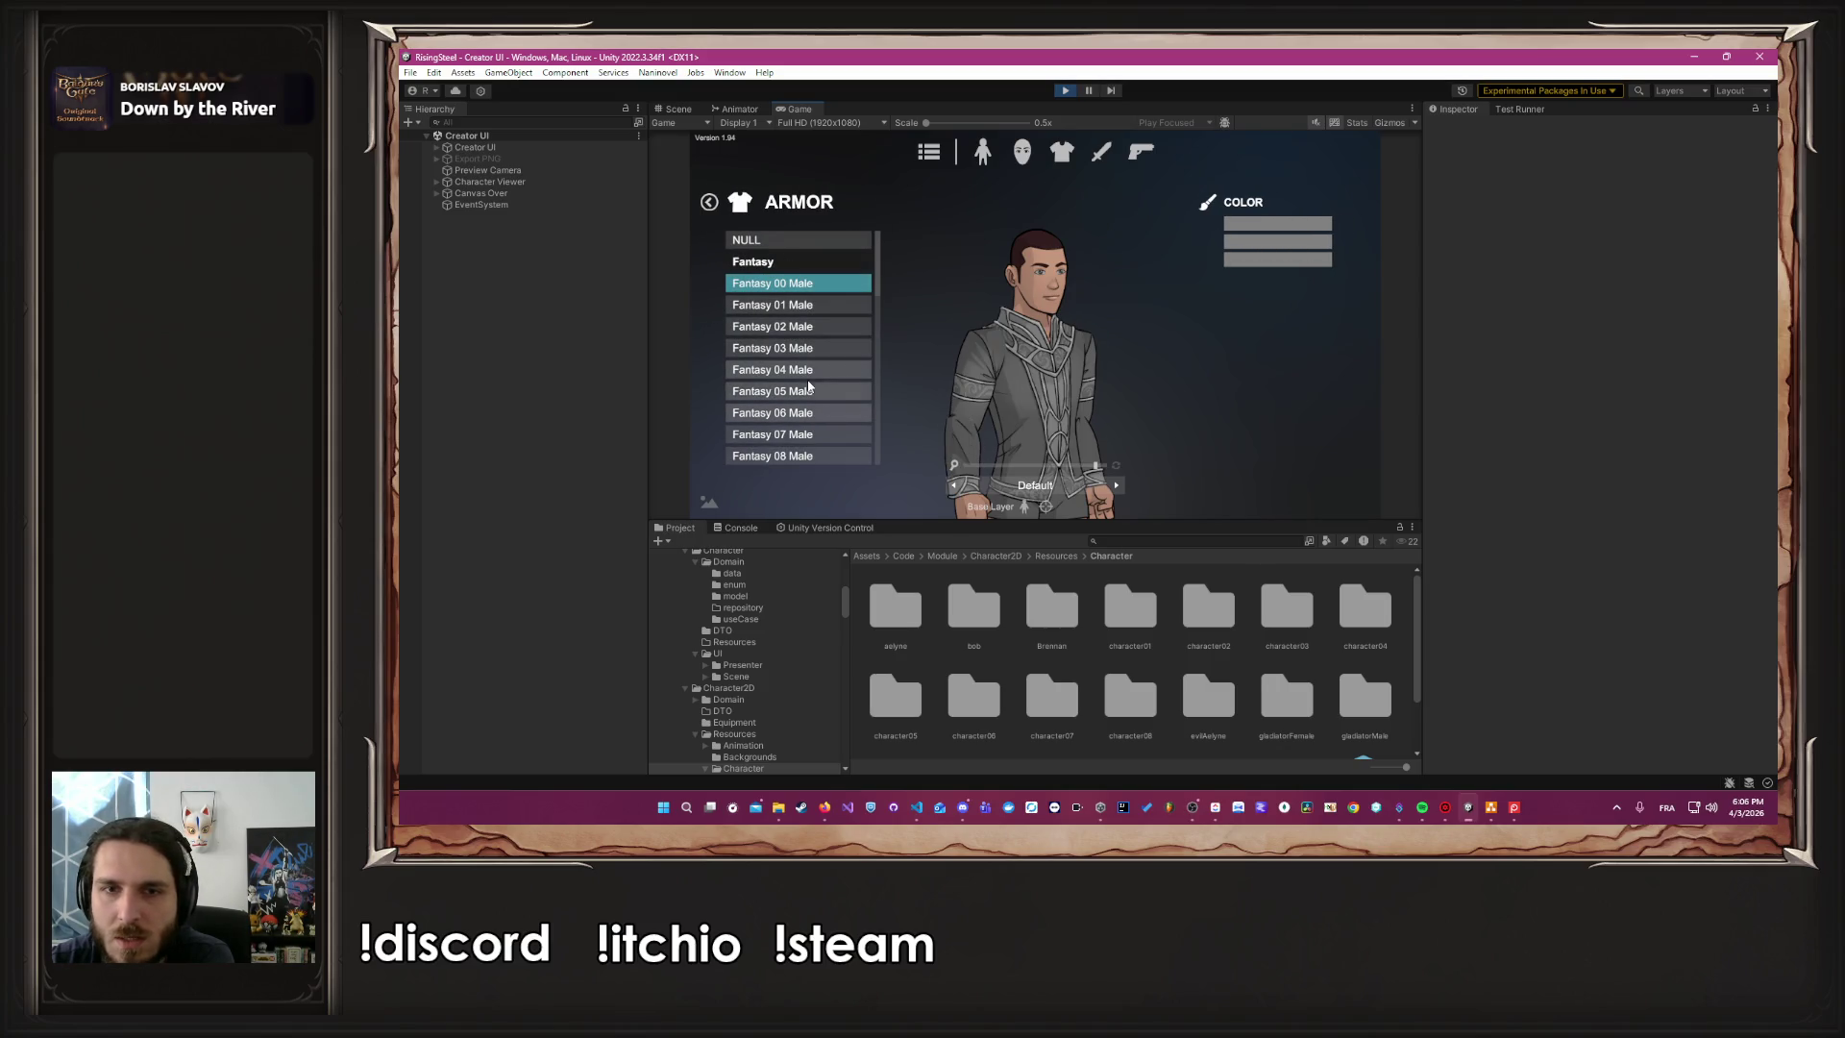
left_click(818, 411)
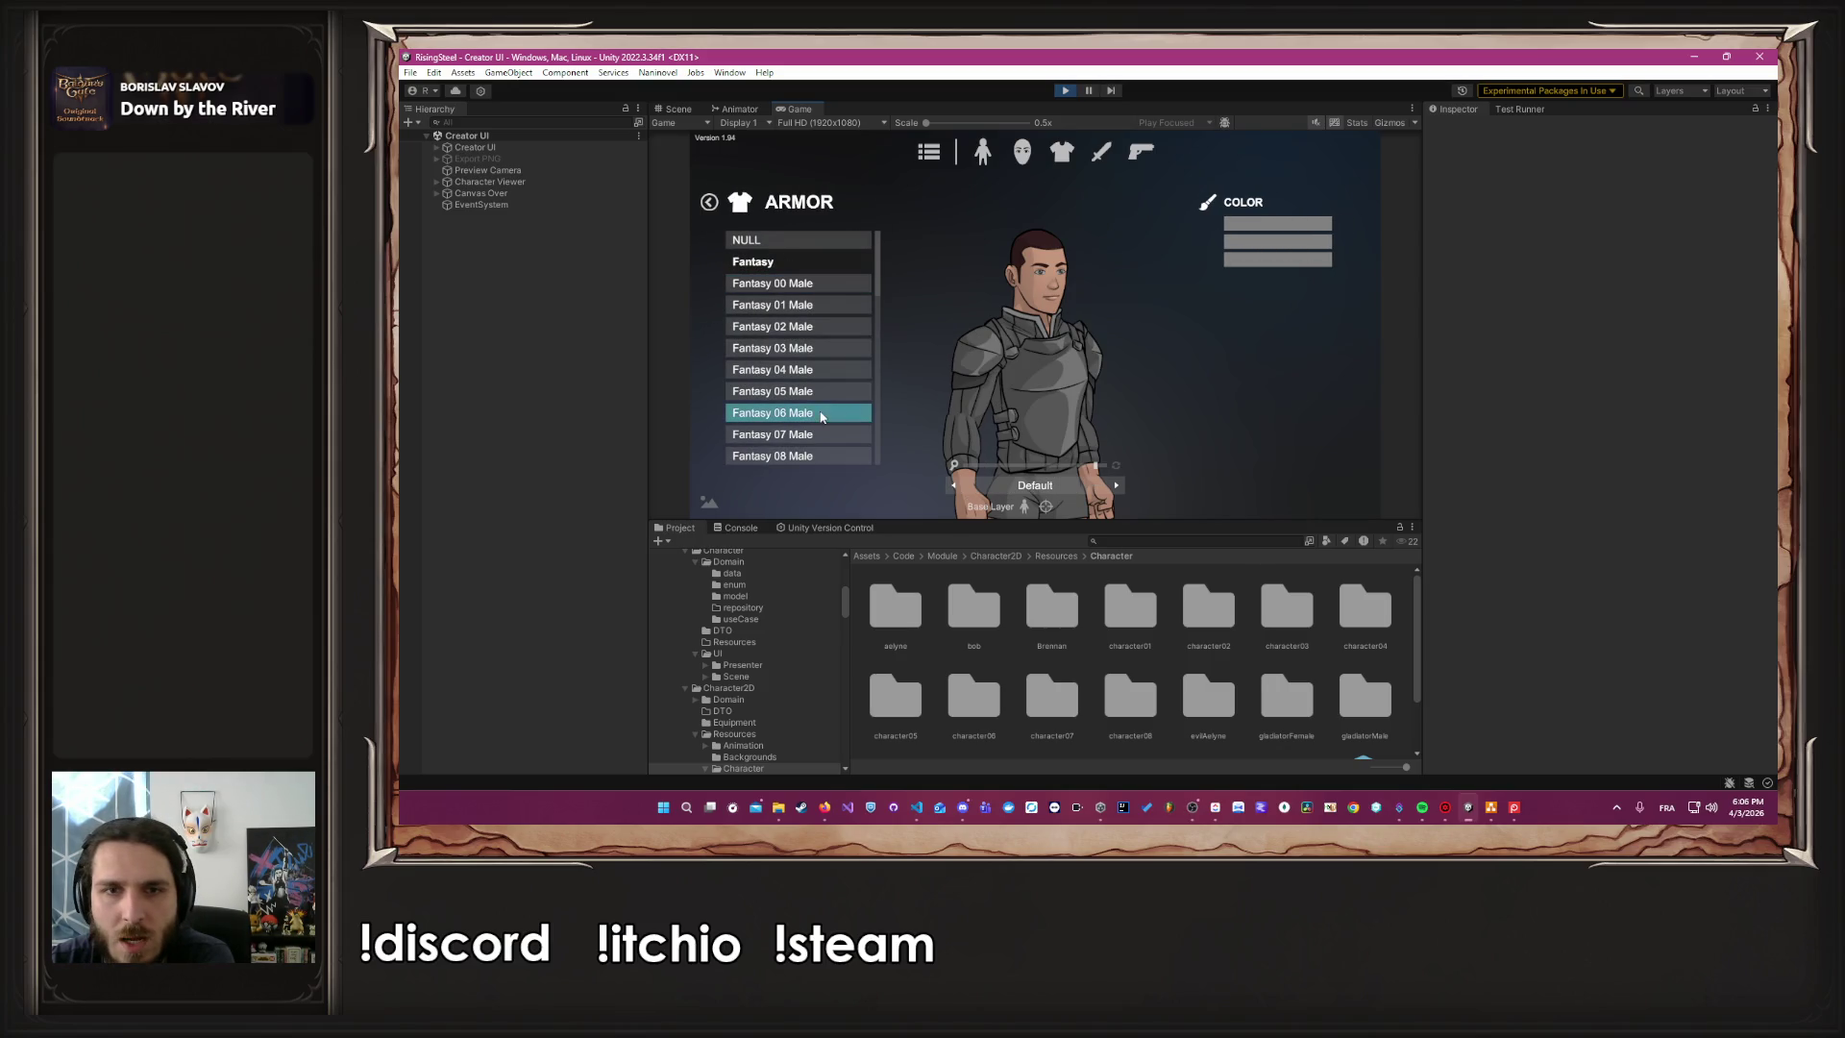
left_click(708, 204)
left_click_drag(1095, 465, 1037, 466)
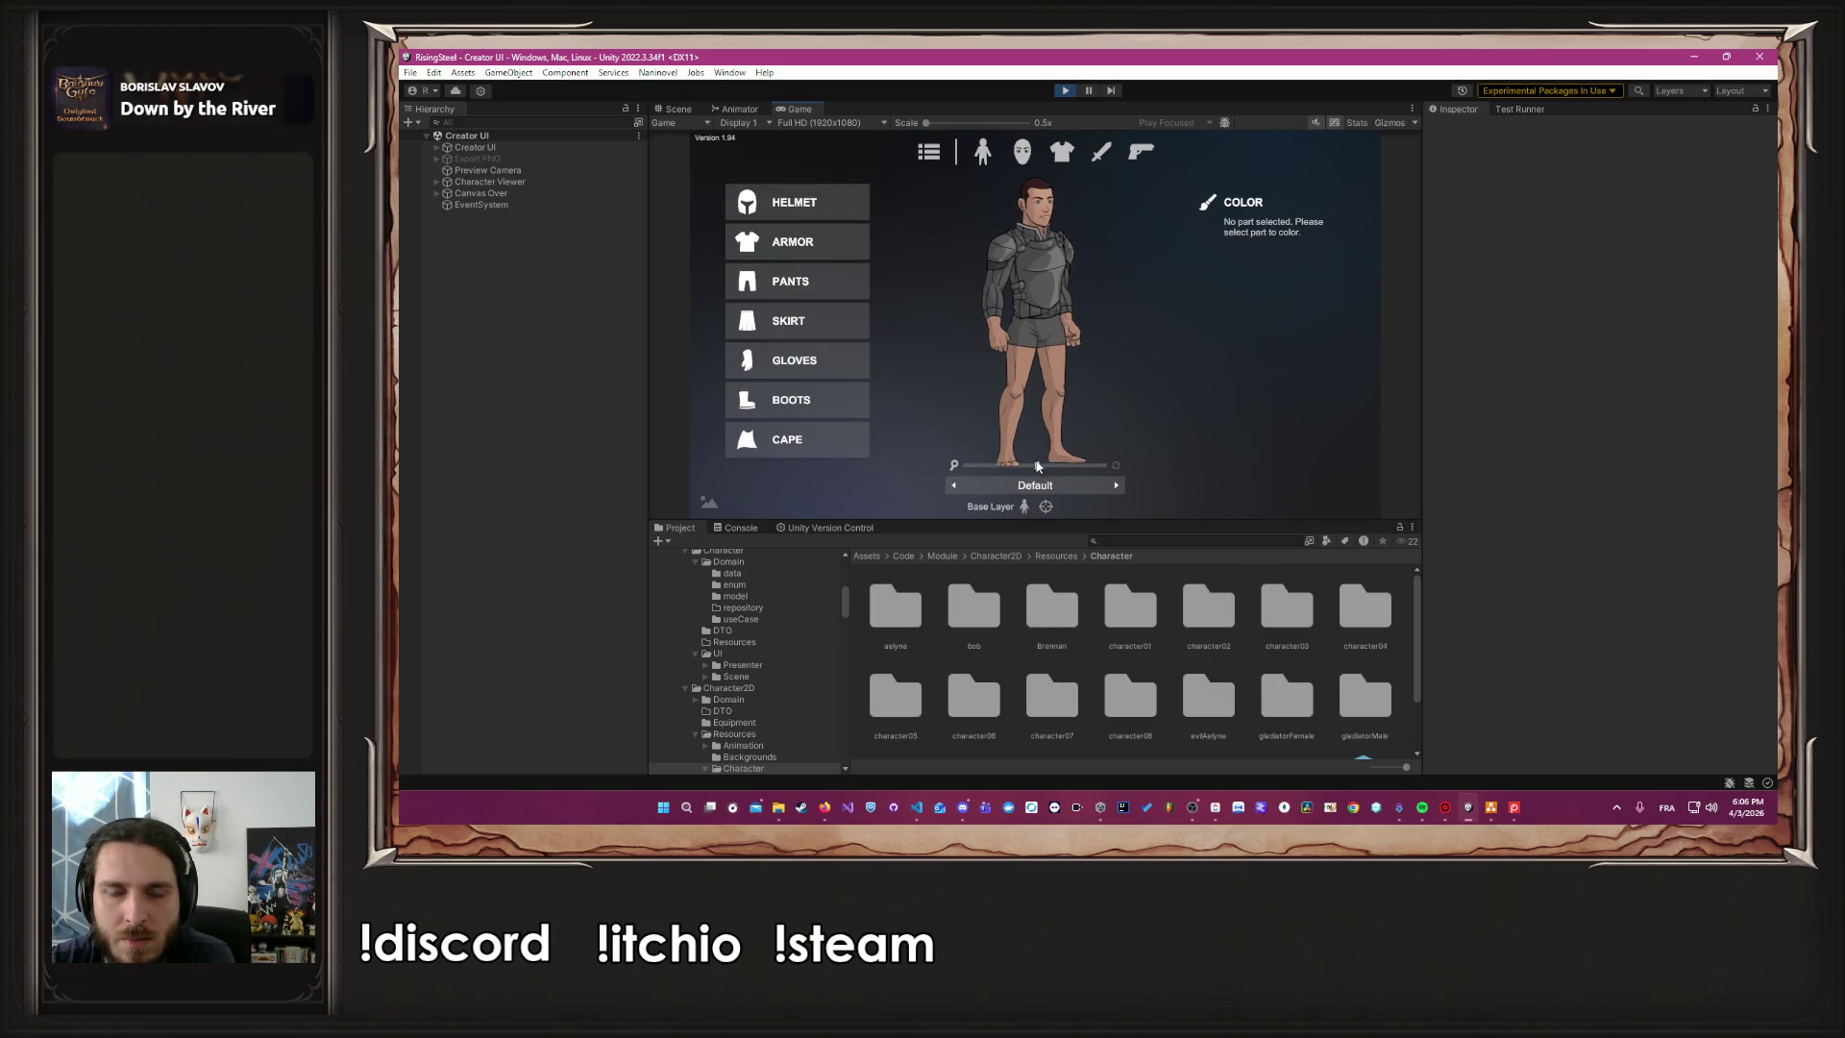
Equip Fantasy 00 Male pants and Fantasy 09 gloves
left_click(797, 285)
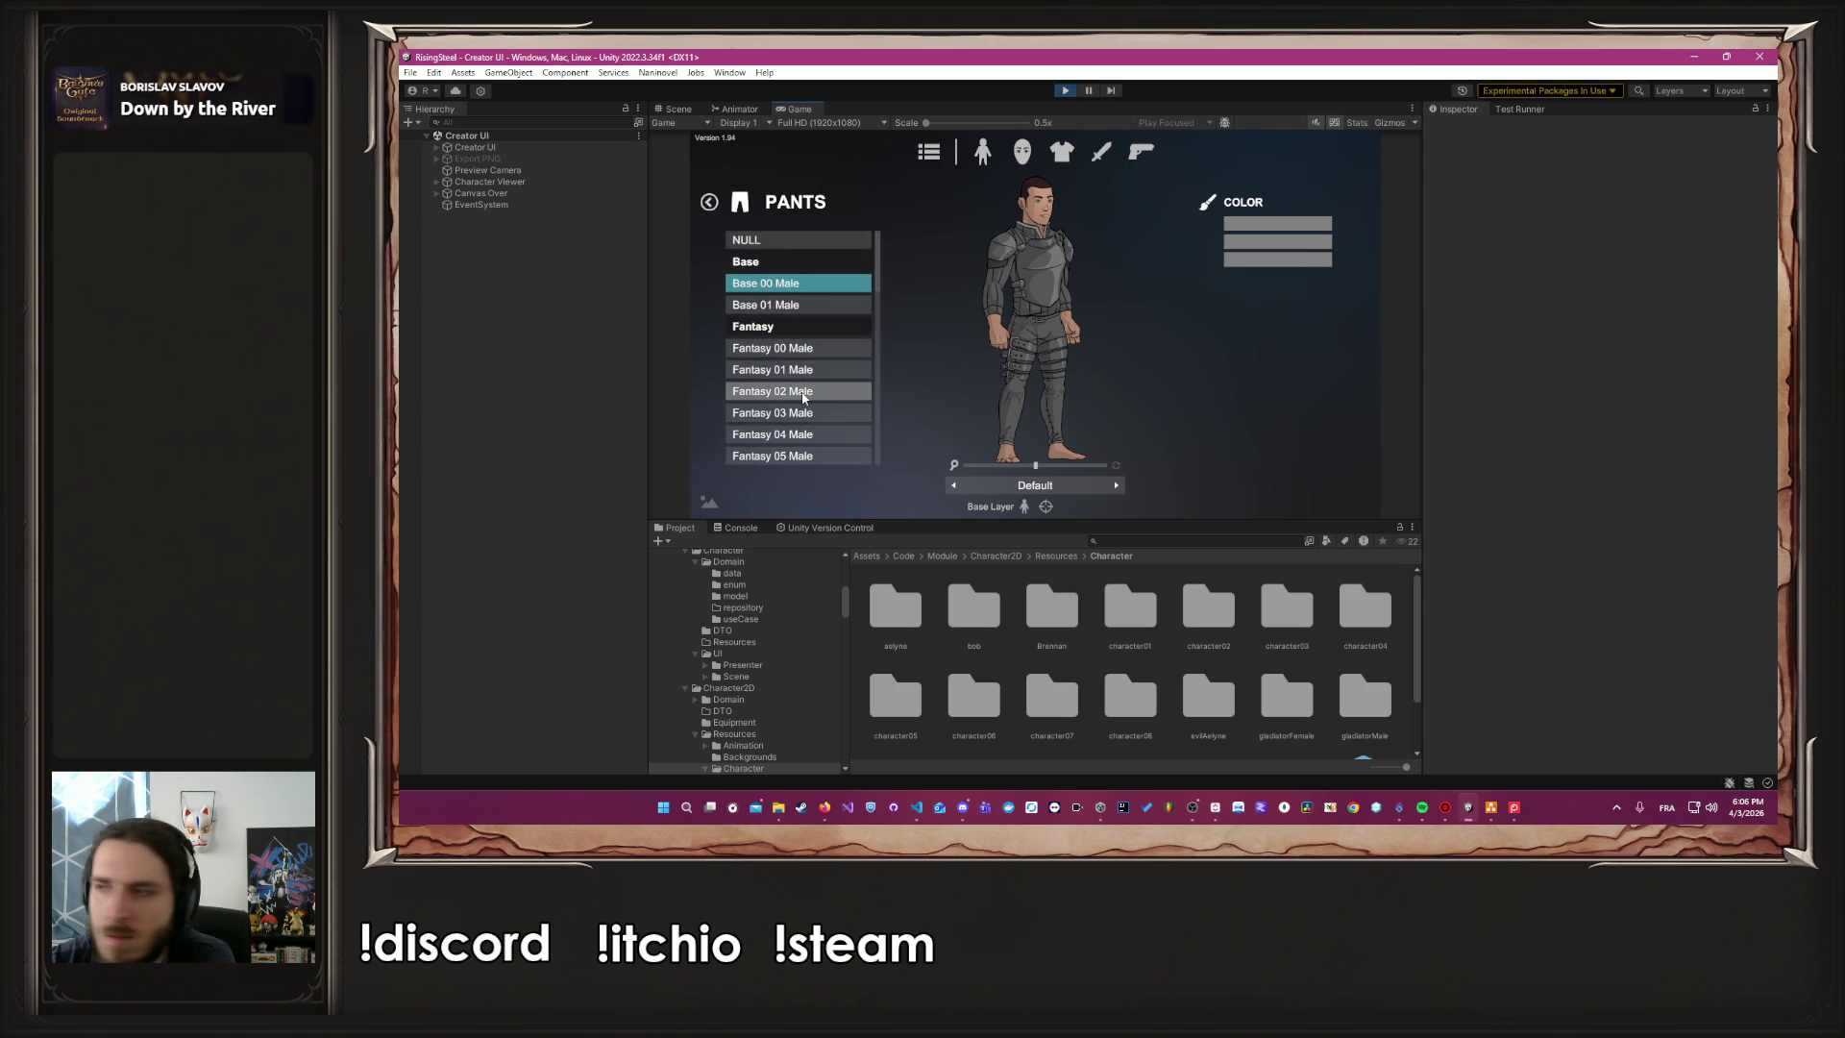
left_click(822, 350)
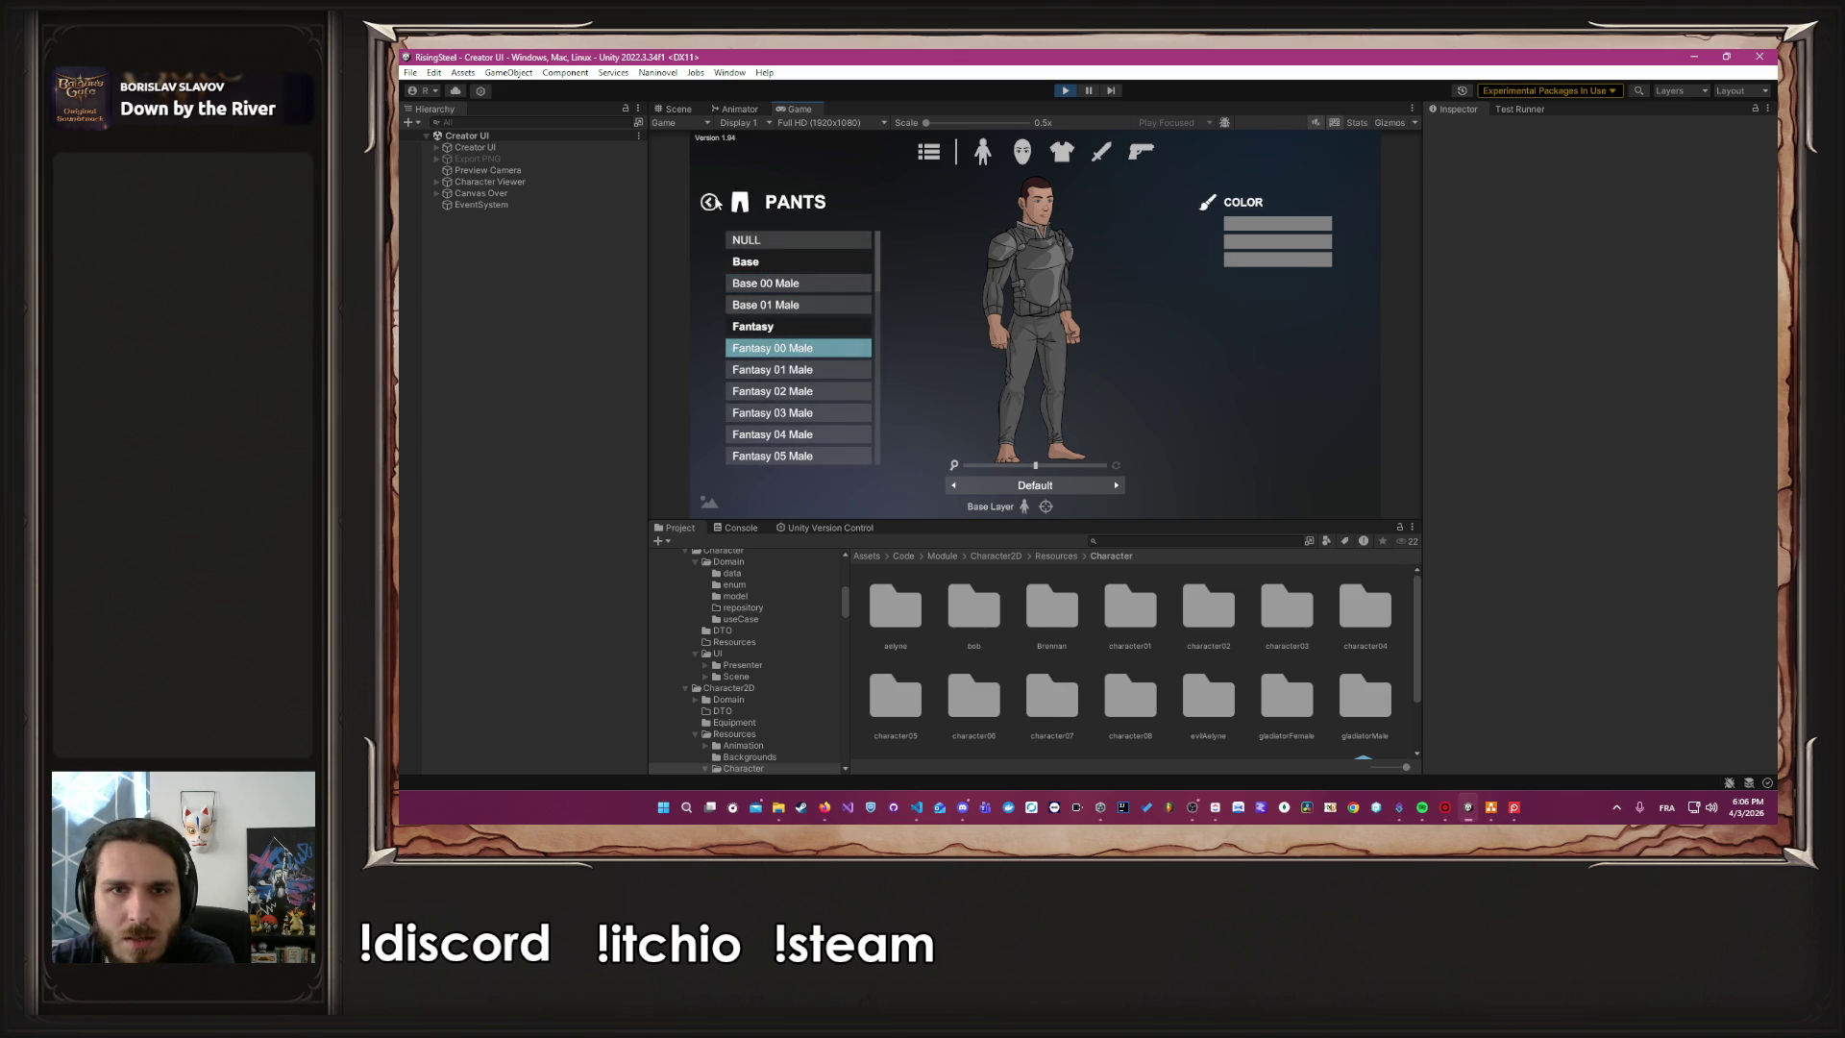
left_click(711, 203)
left_click(793, 363)
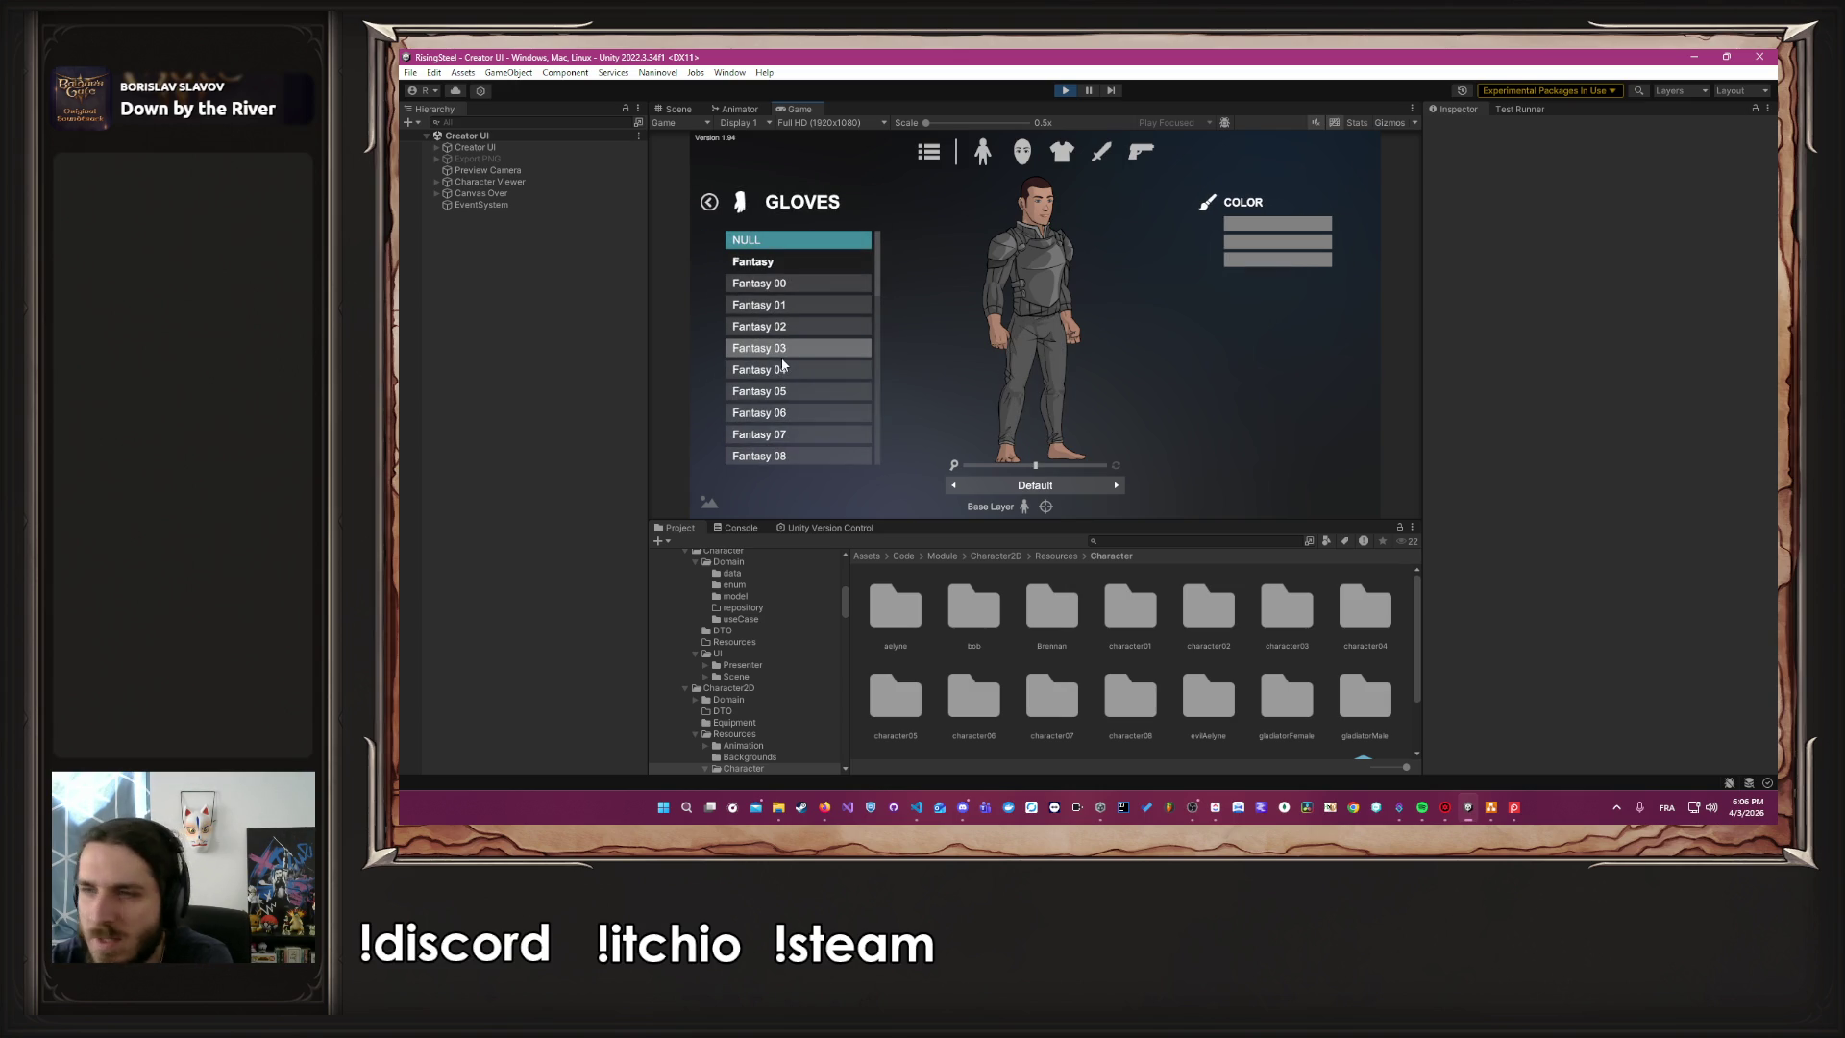
scroll(790, 429, "down", 2)
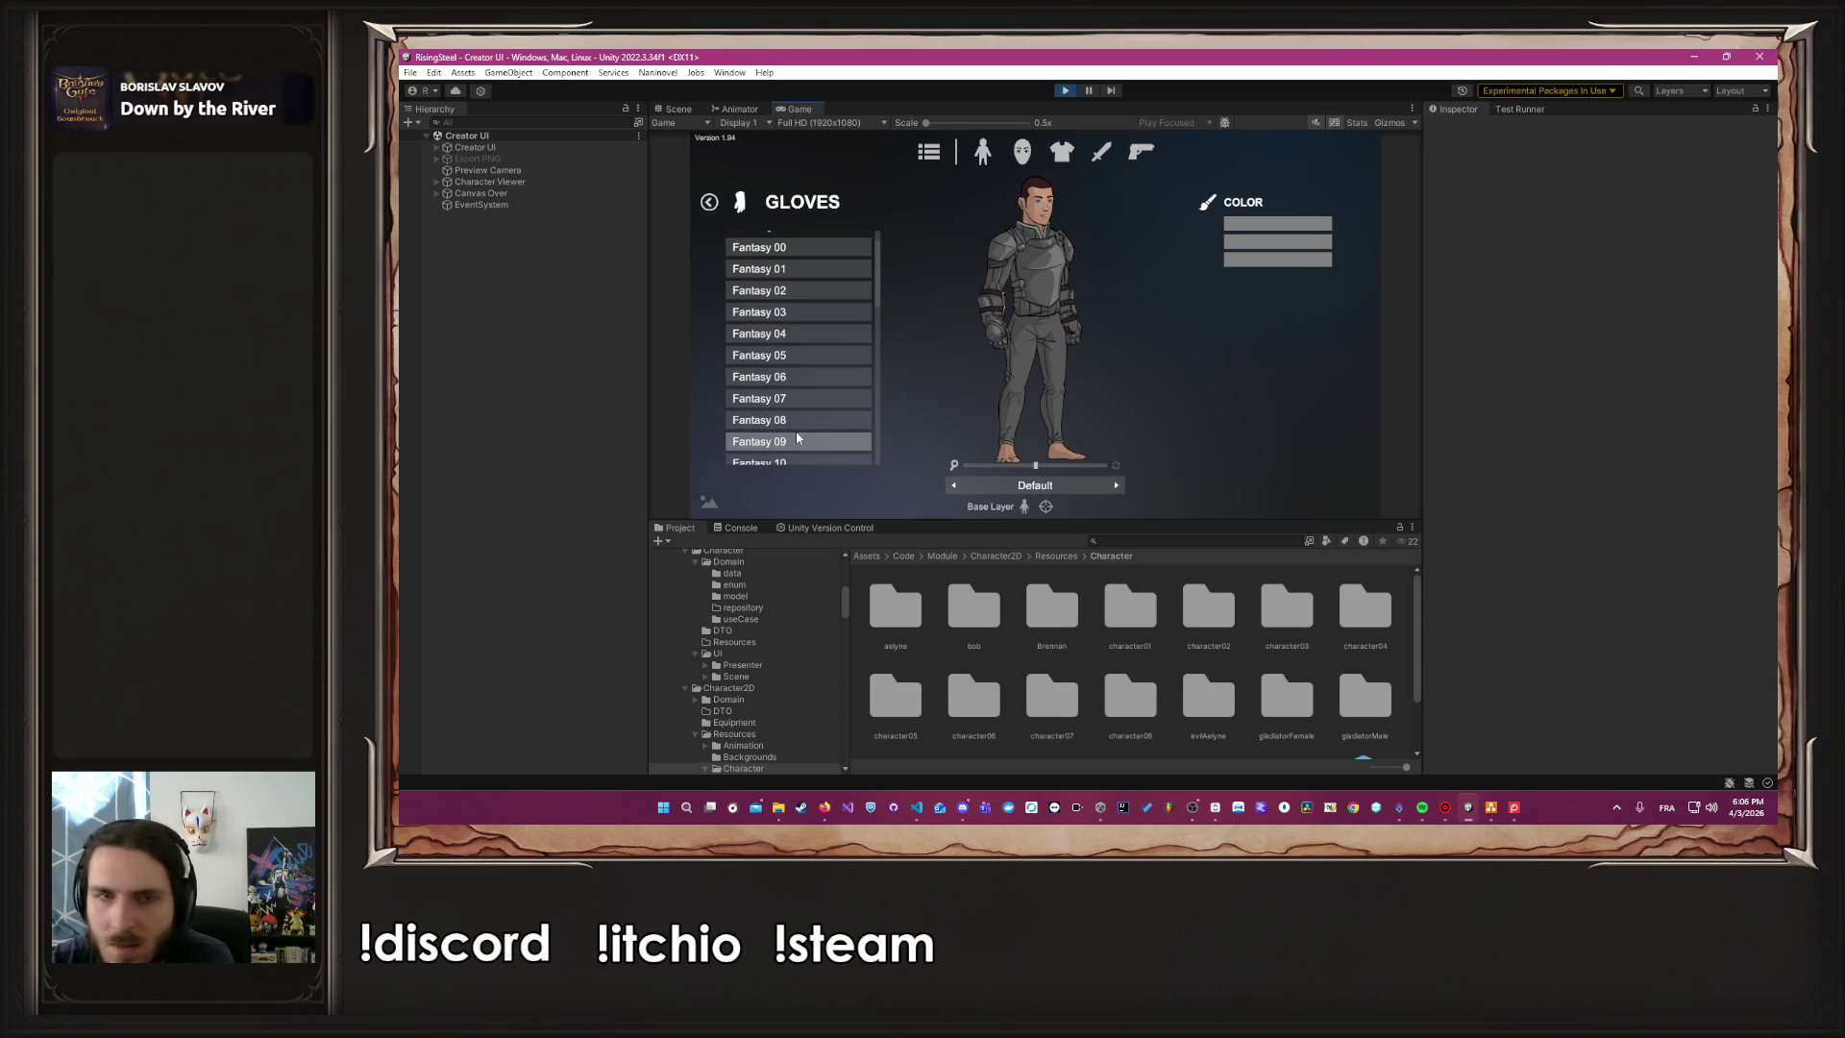
left_click(797, 435)
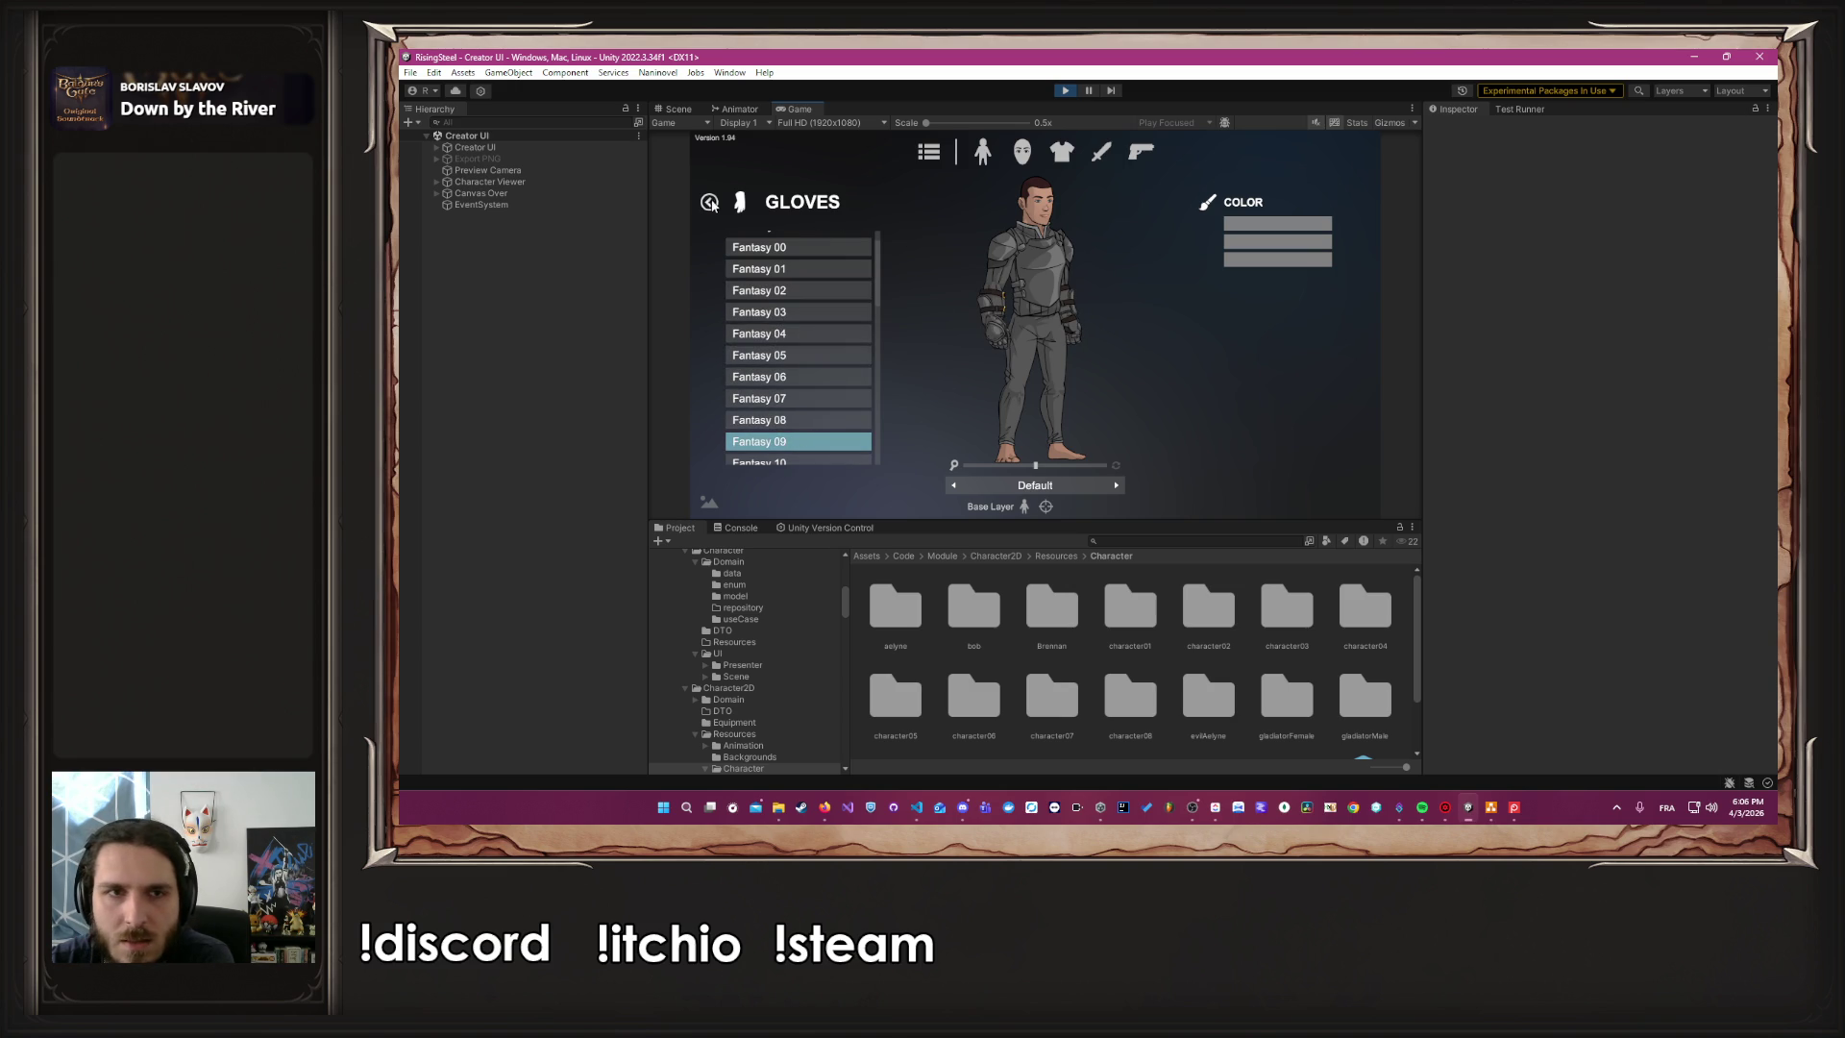
left_click(710, 202)
Put the Fantasy 09 boots on the character, then show the weapon slots
left_click(809, 398)
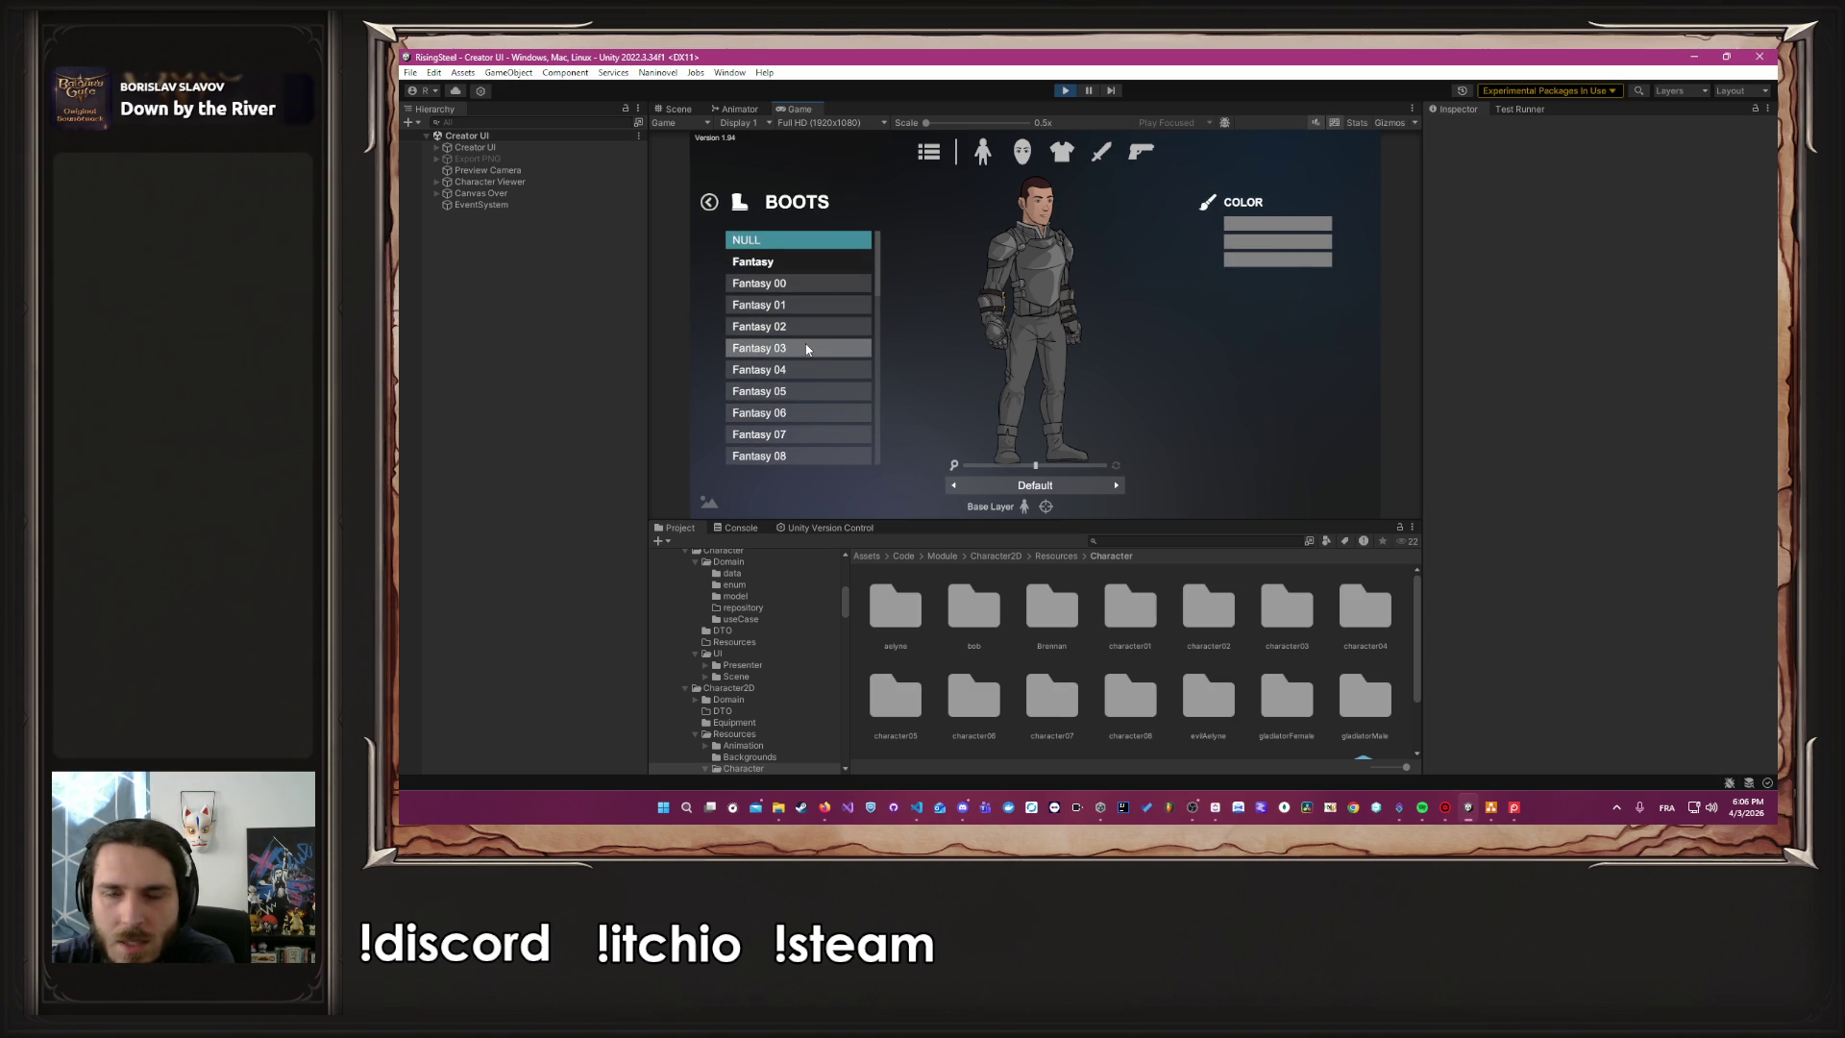
scroll(806, 350, "down", 5)
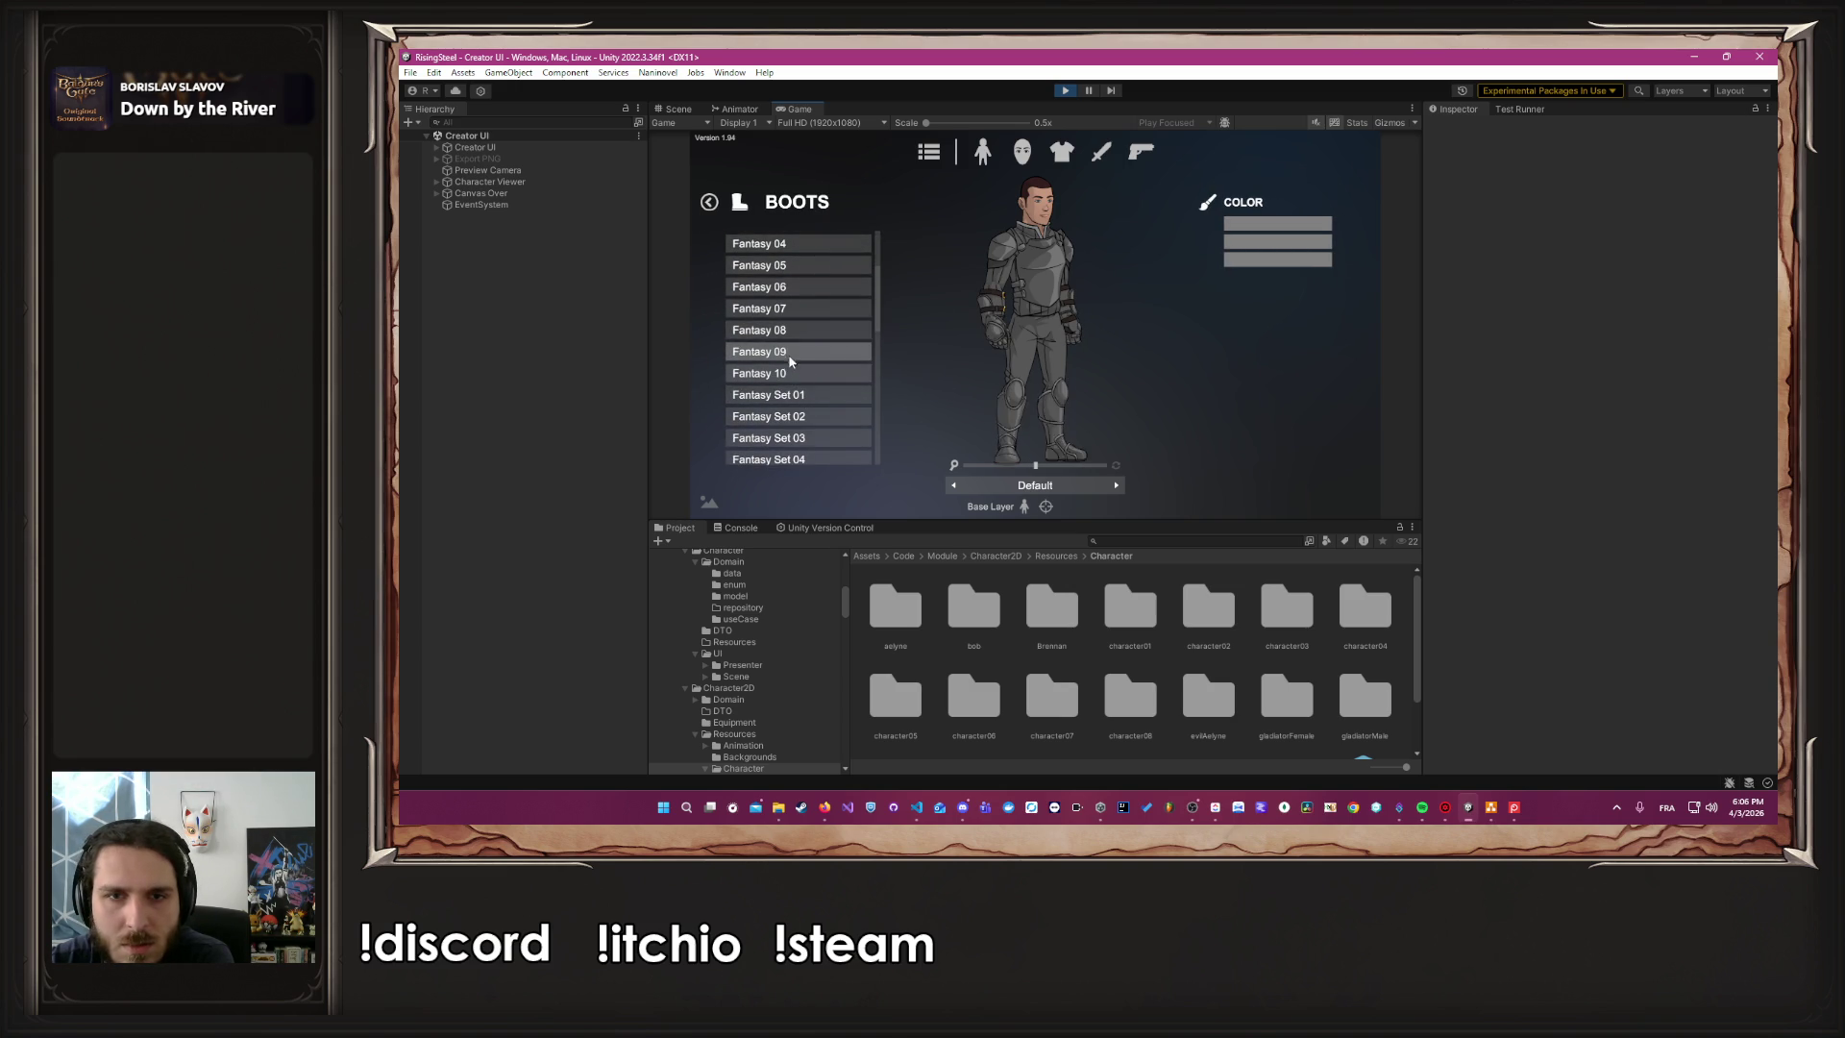
left_click(791, 348)
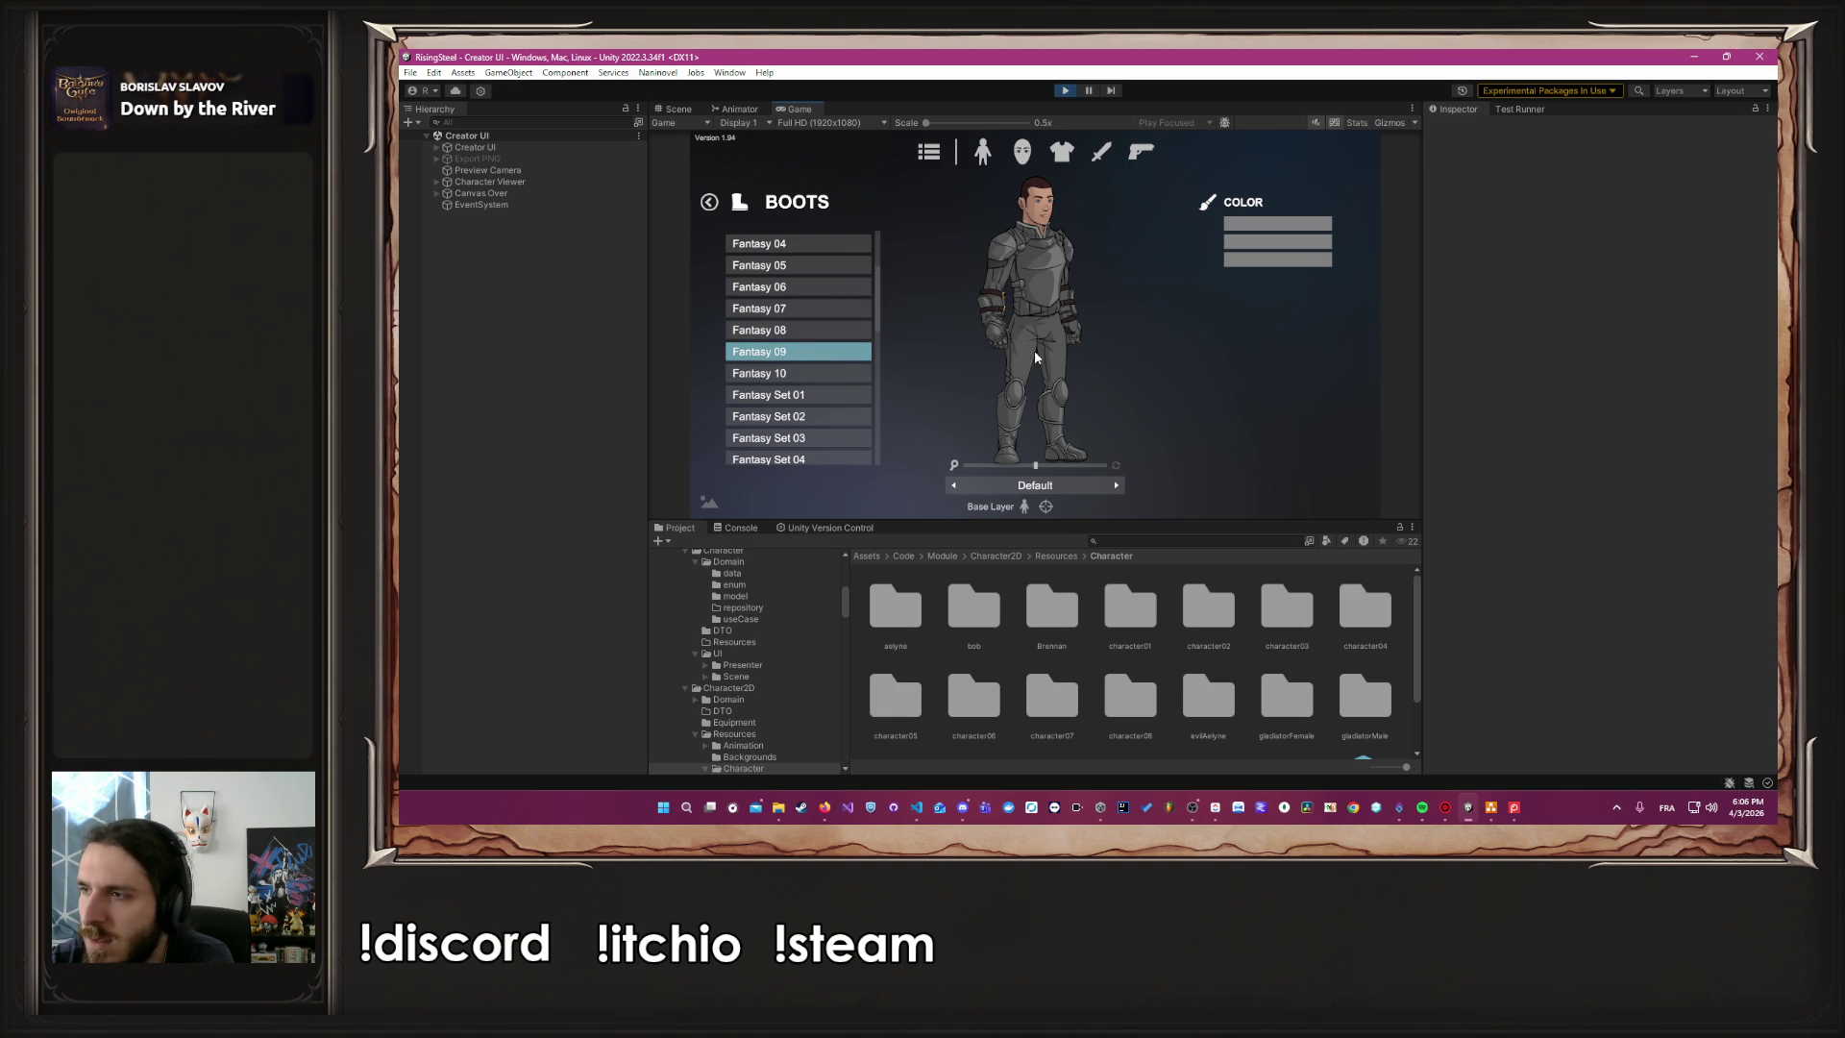
left_click(1060, 466)
left_click(709, 202)
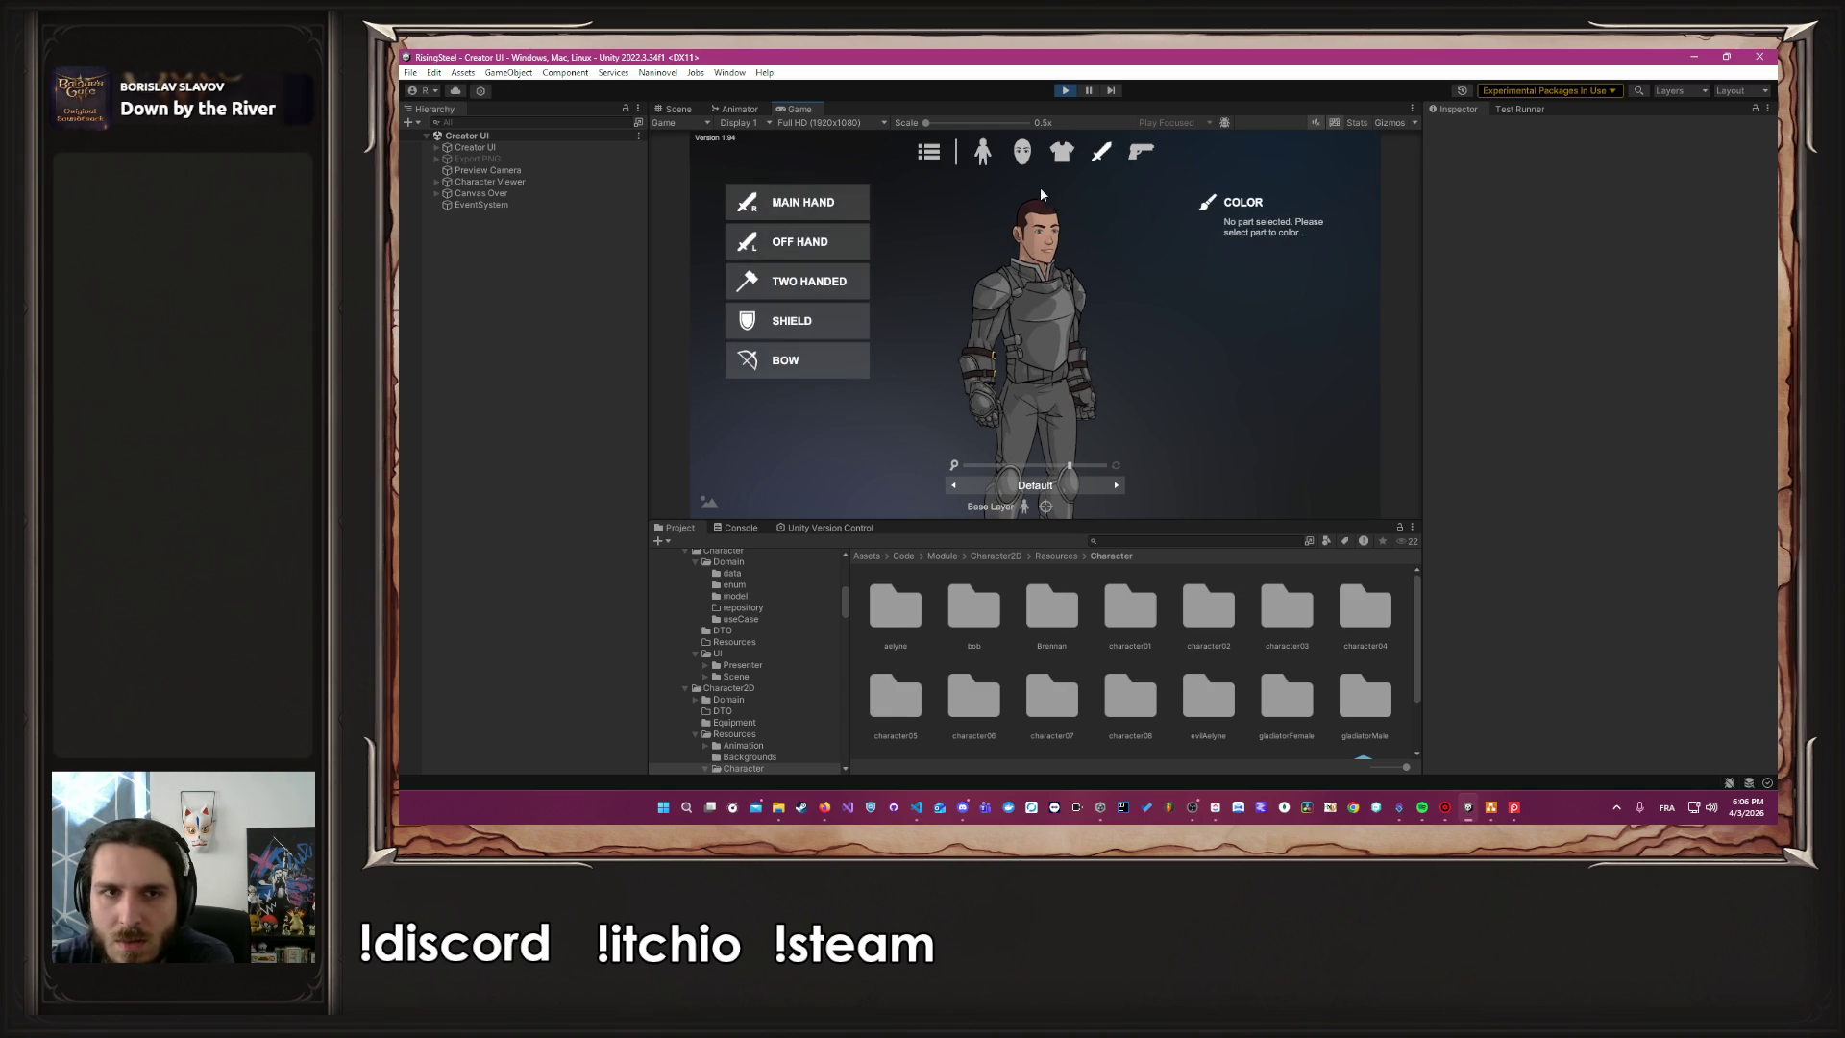
Equip a sword in the main hand
left_click(793, 200)
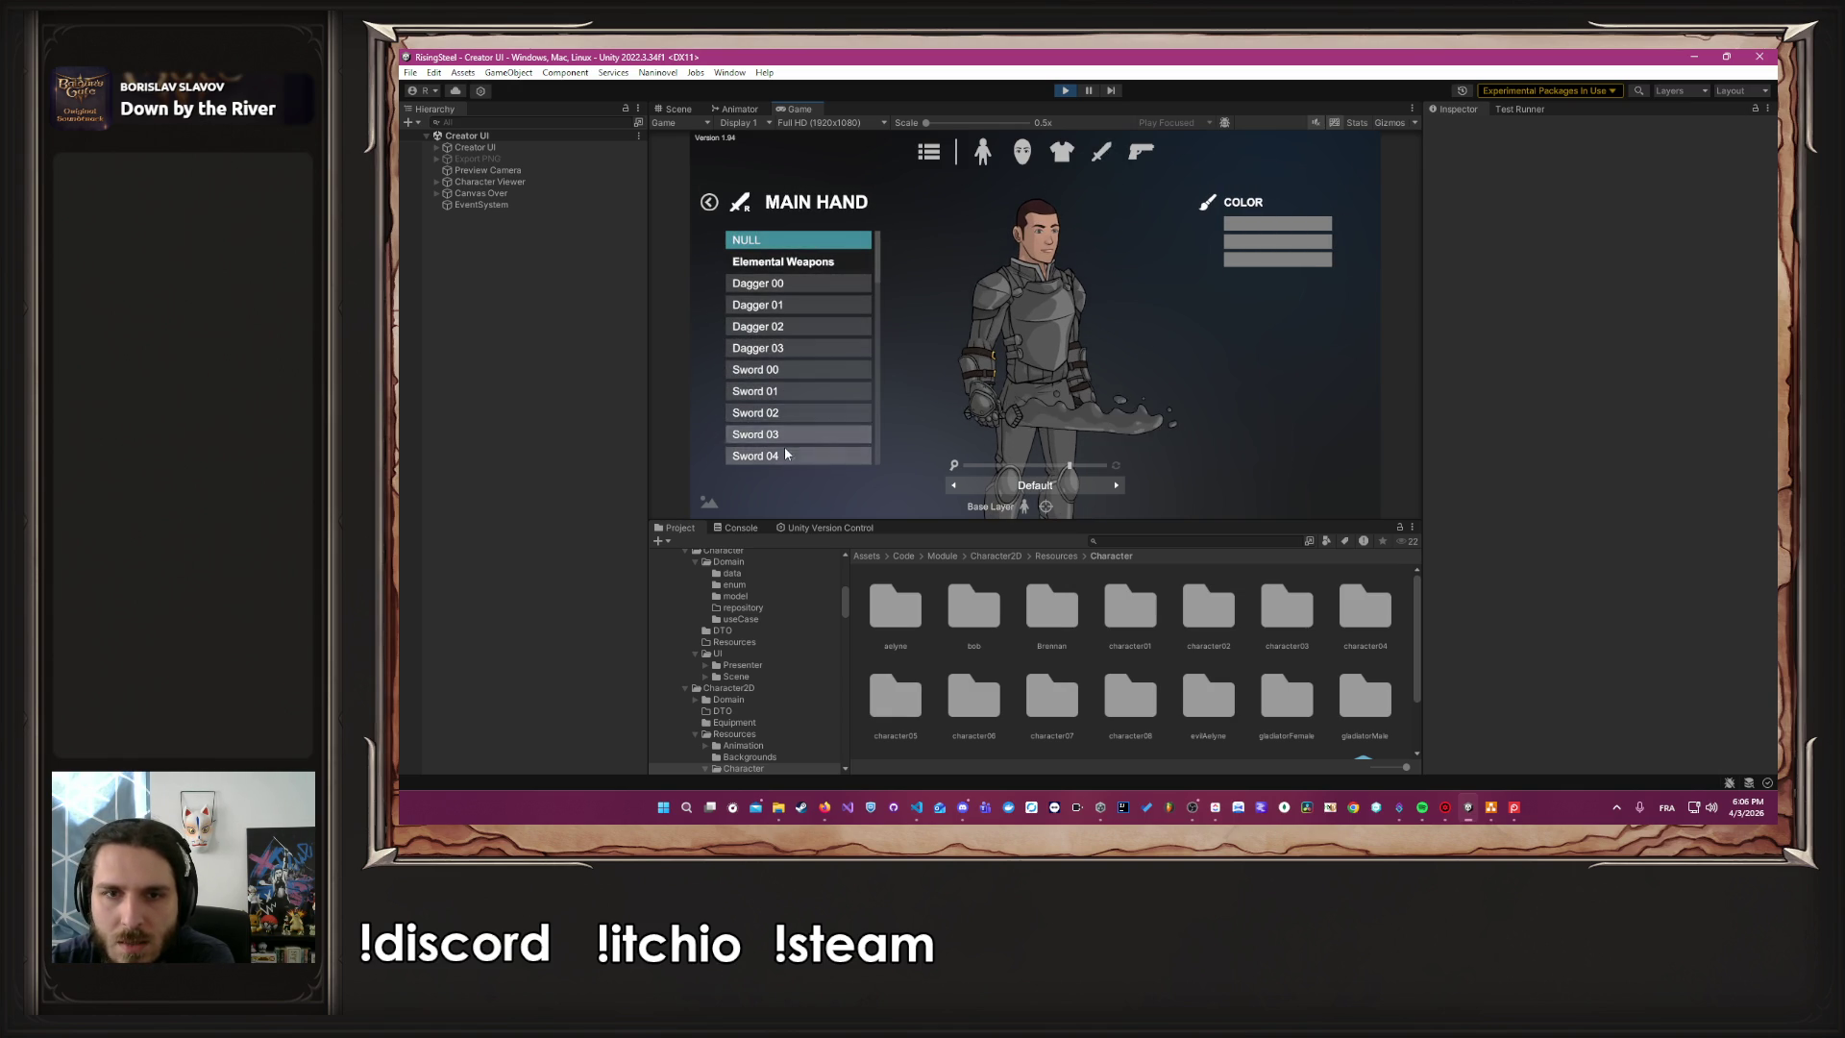
scroll(787, 339, "down", 1)
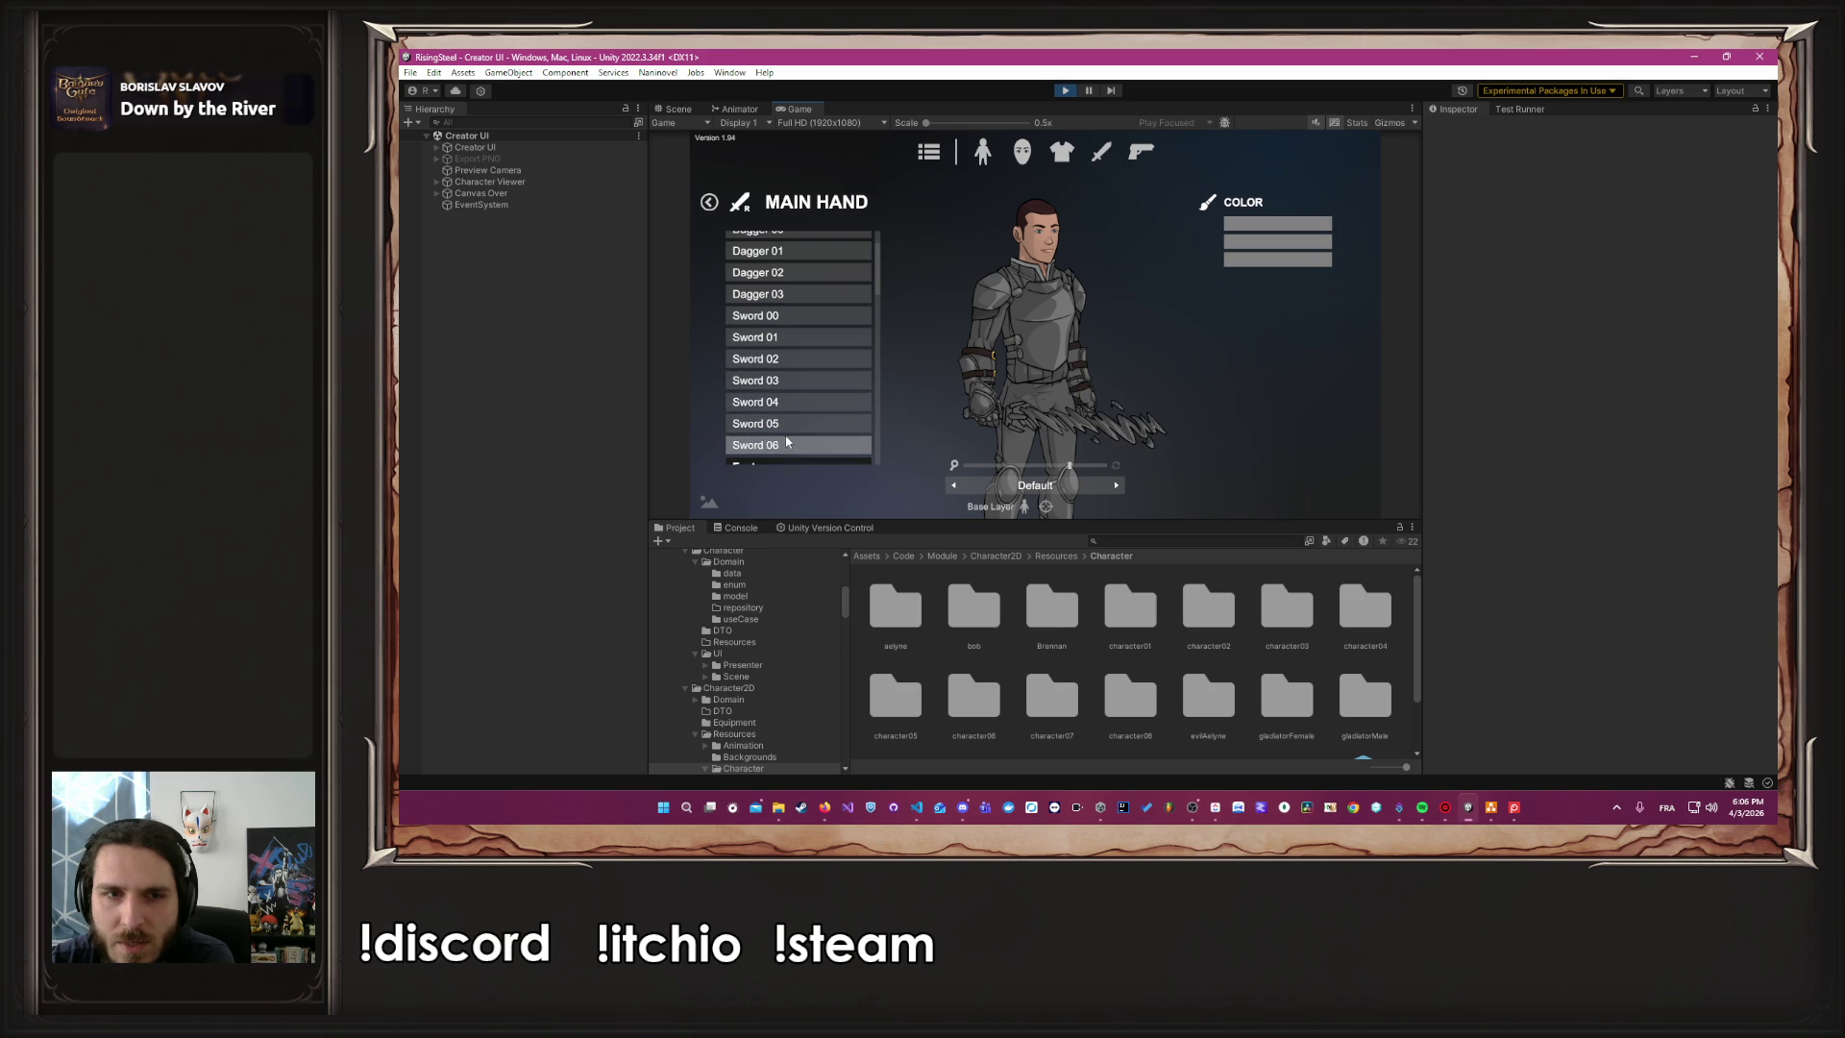
scroll(792, 393, "up", 2)
scroll(794, 326, "down", 5)
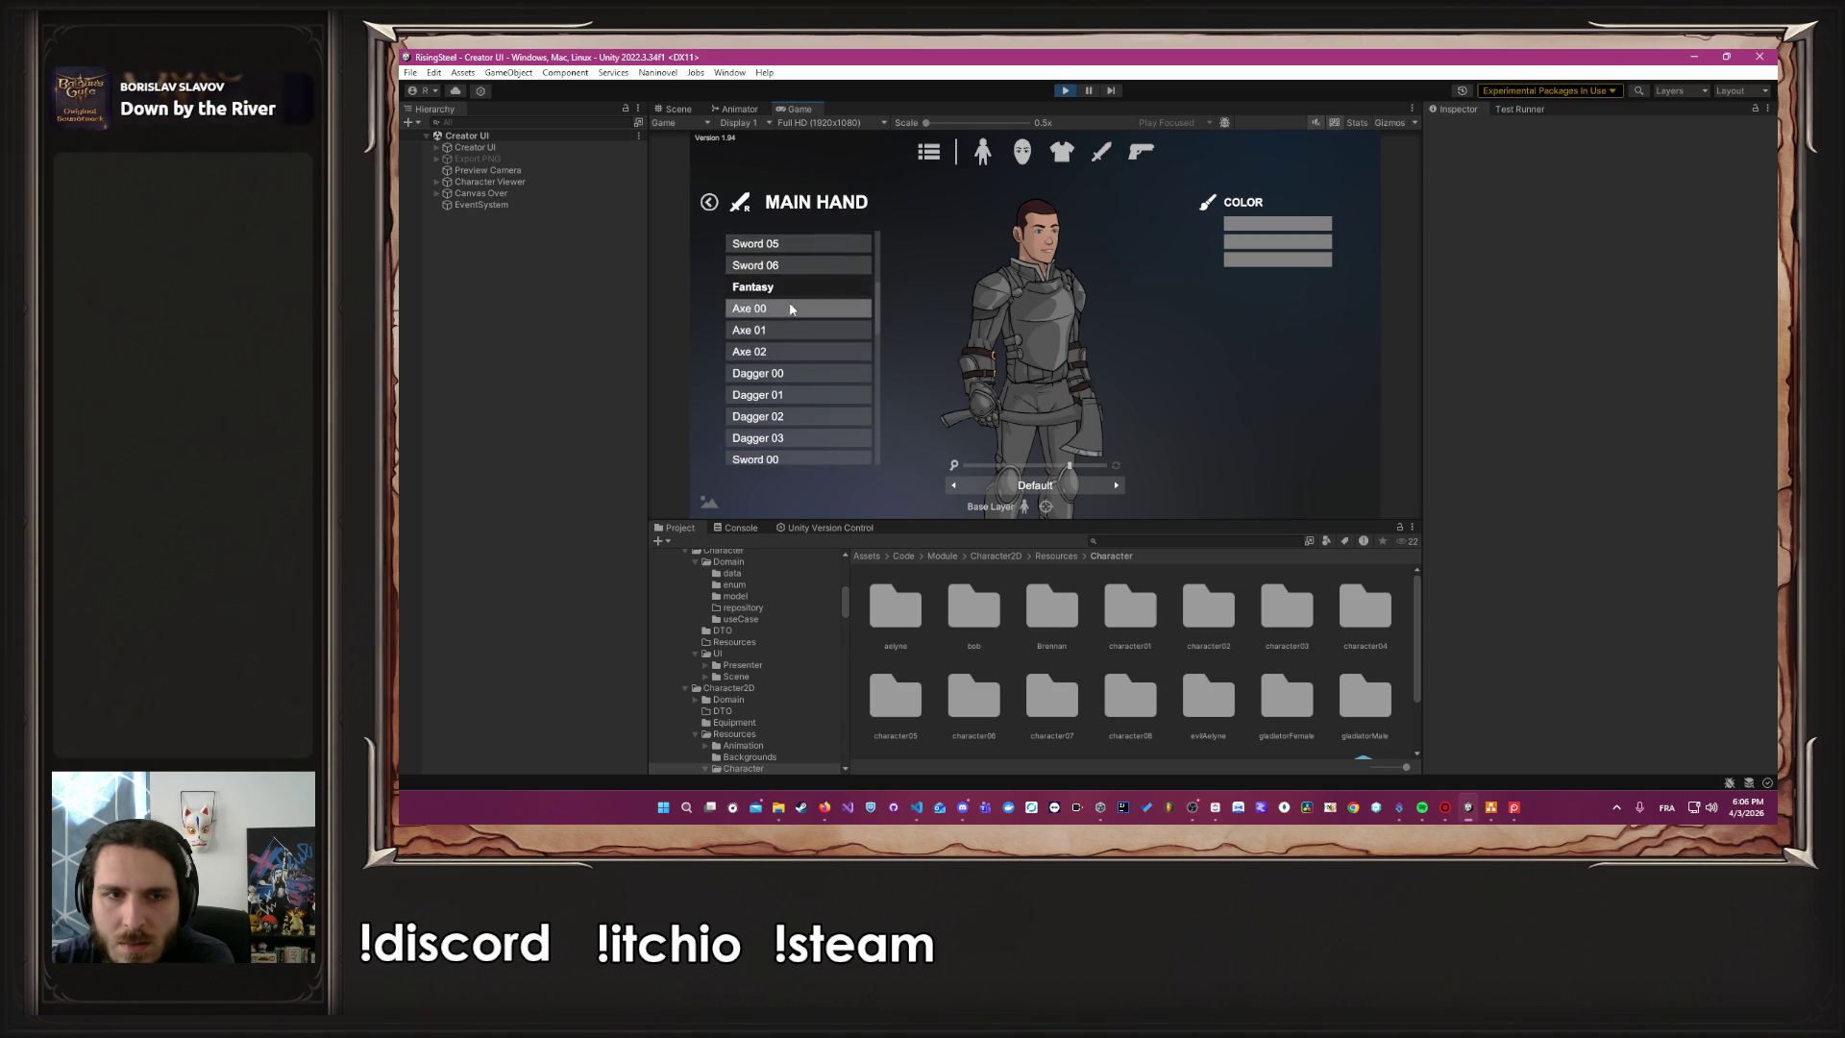
scroll(796, 341, "down", 3)
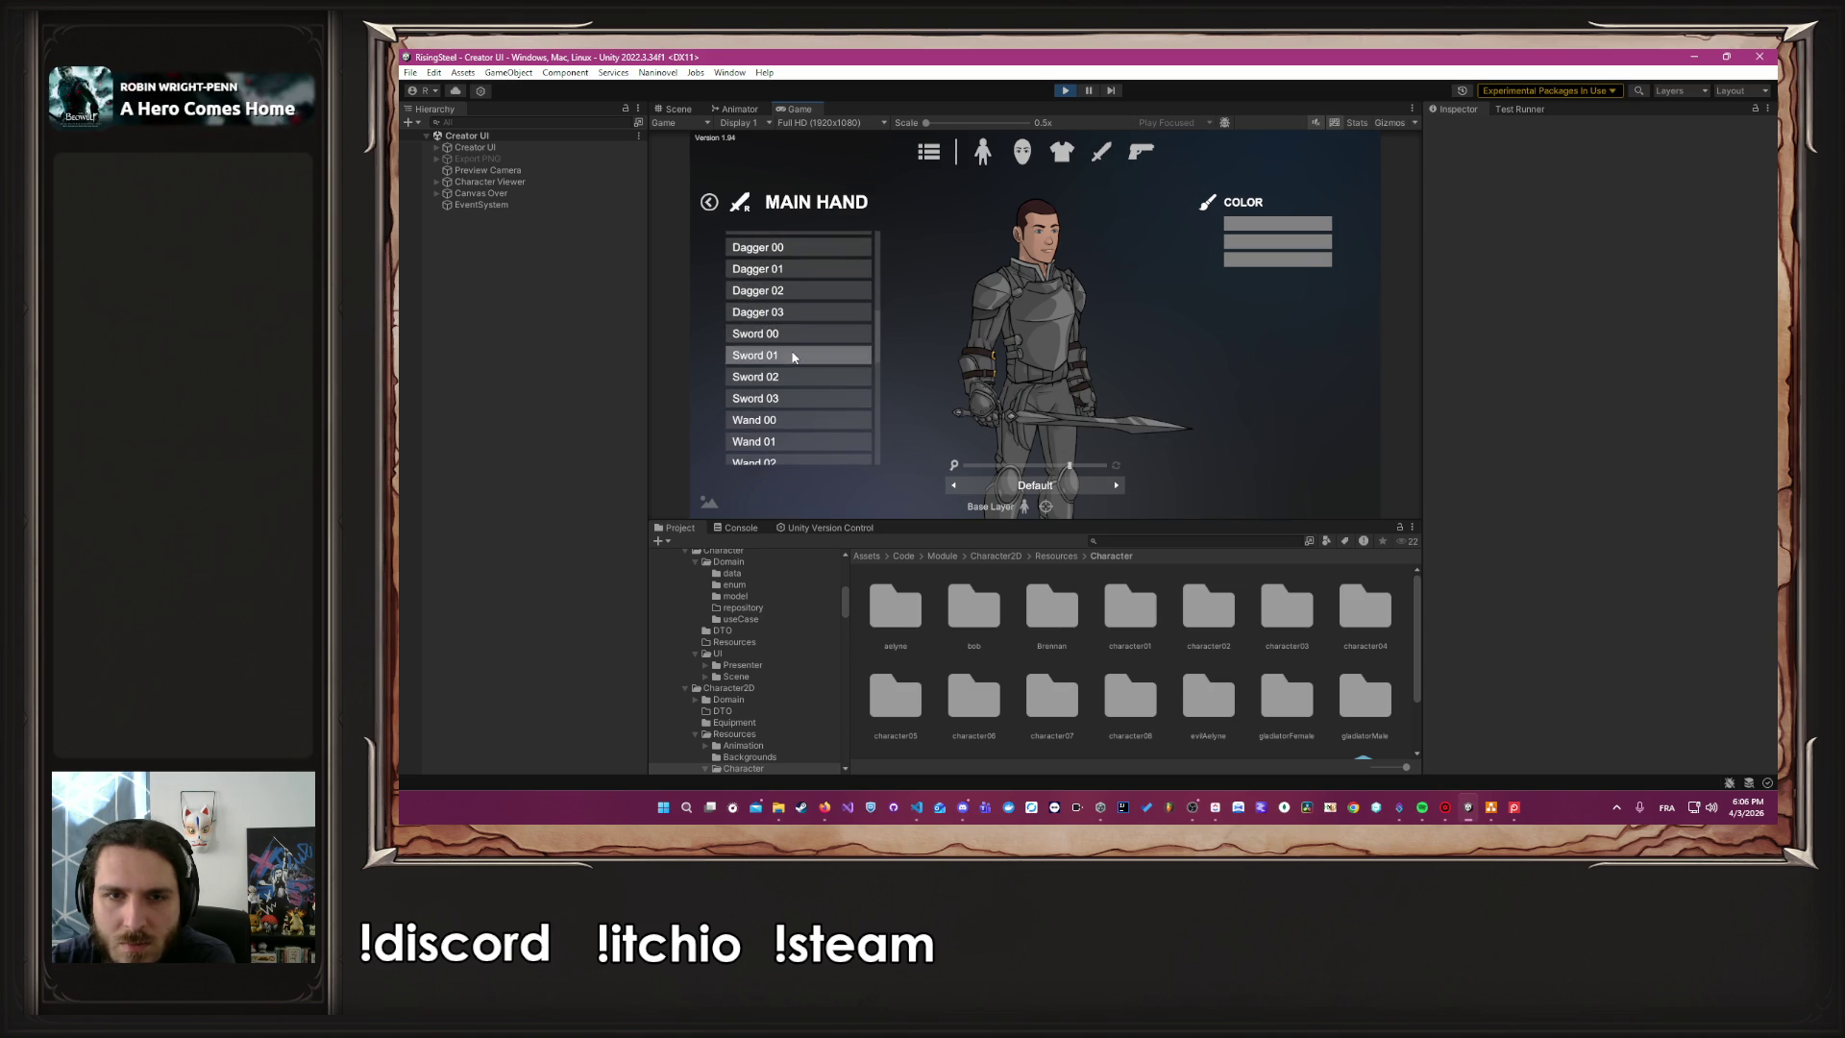
left_click(793, 333)
Equip the Fantasy Shield 00 and zoom out to show the whole character
left_click(1062, 152)
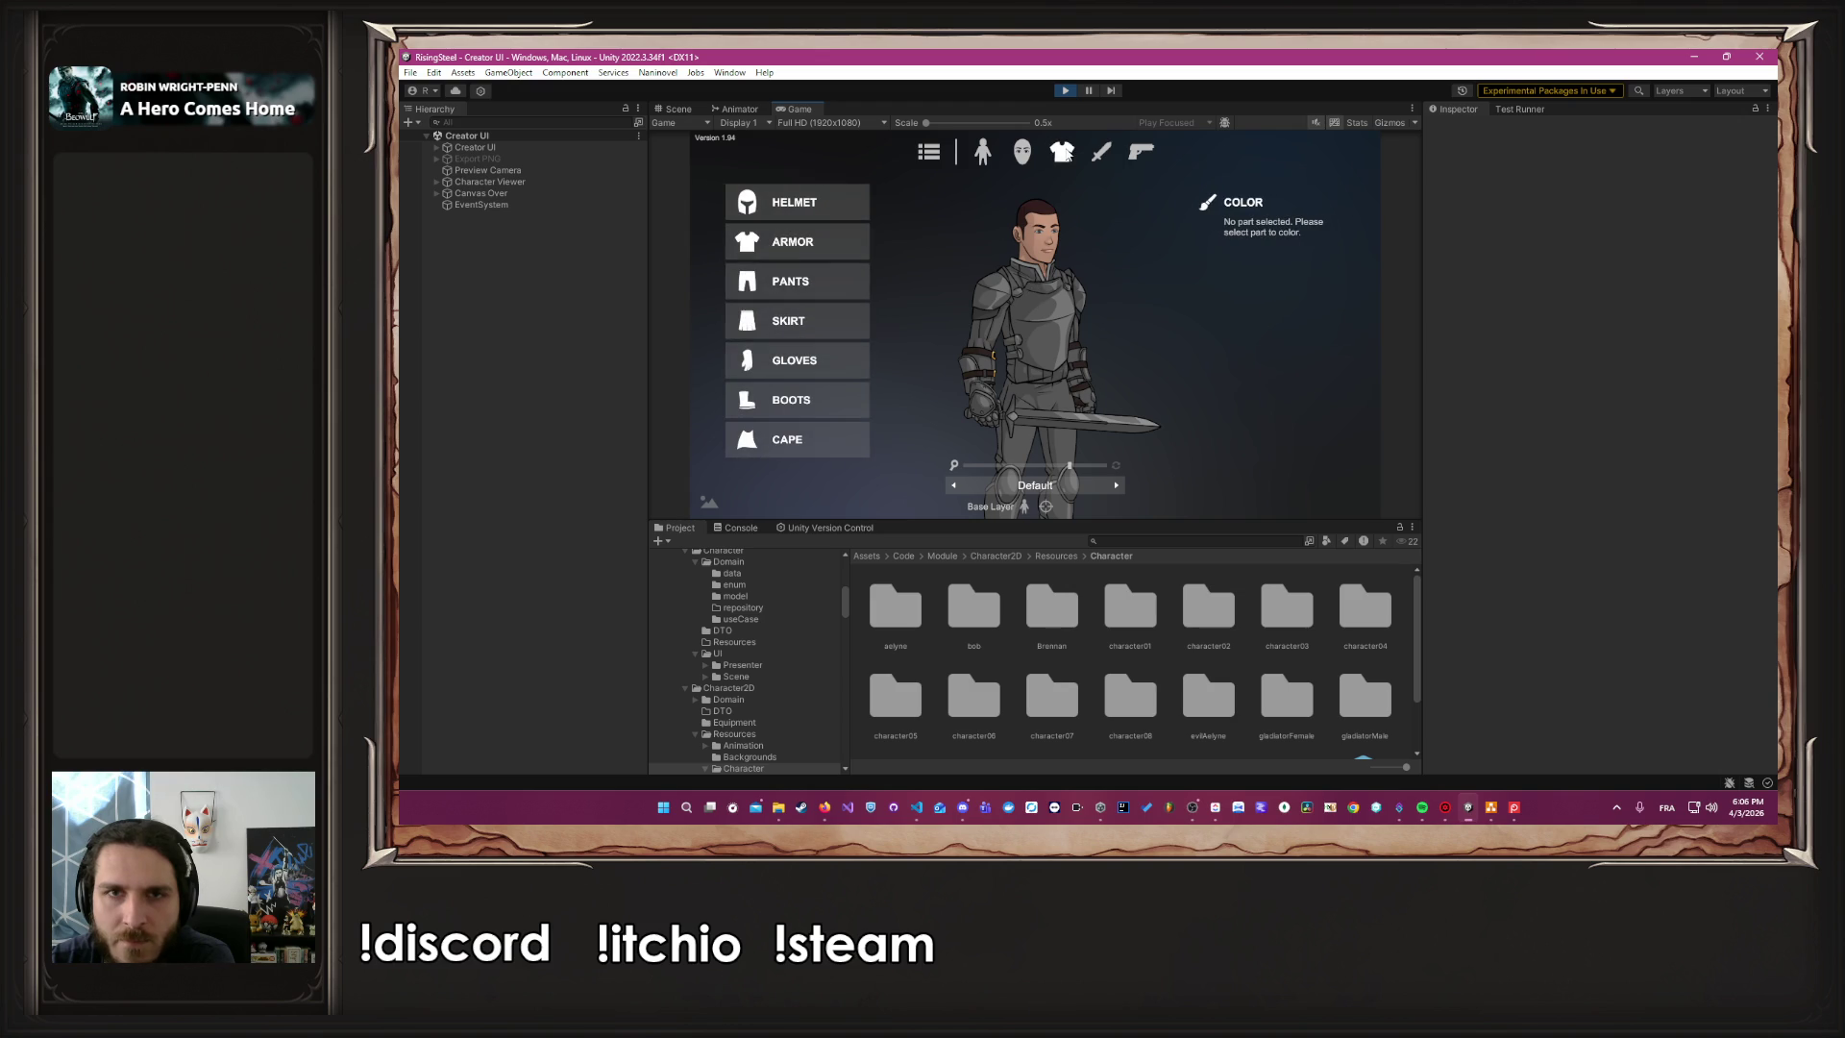
left_click(1141, 152)
left_click(793, 322)
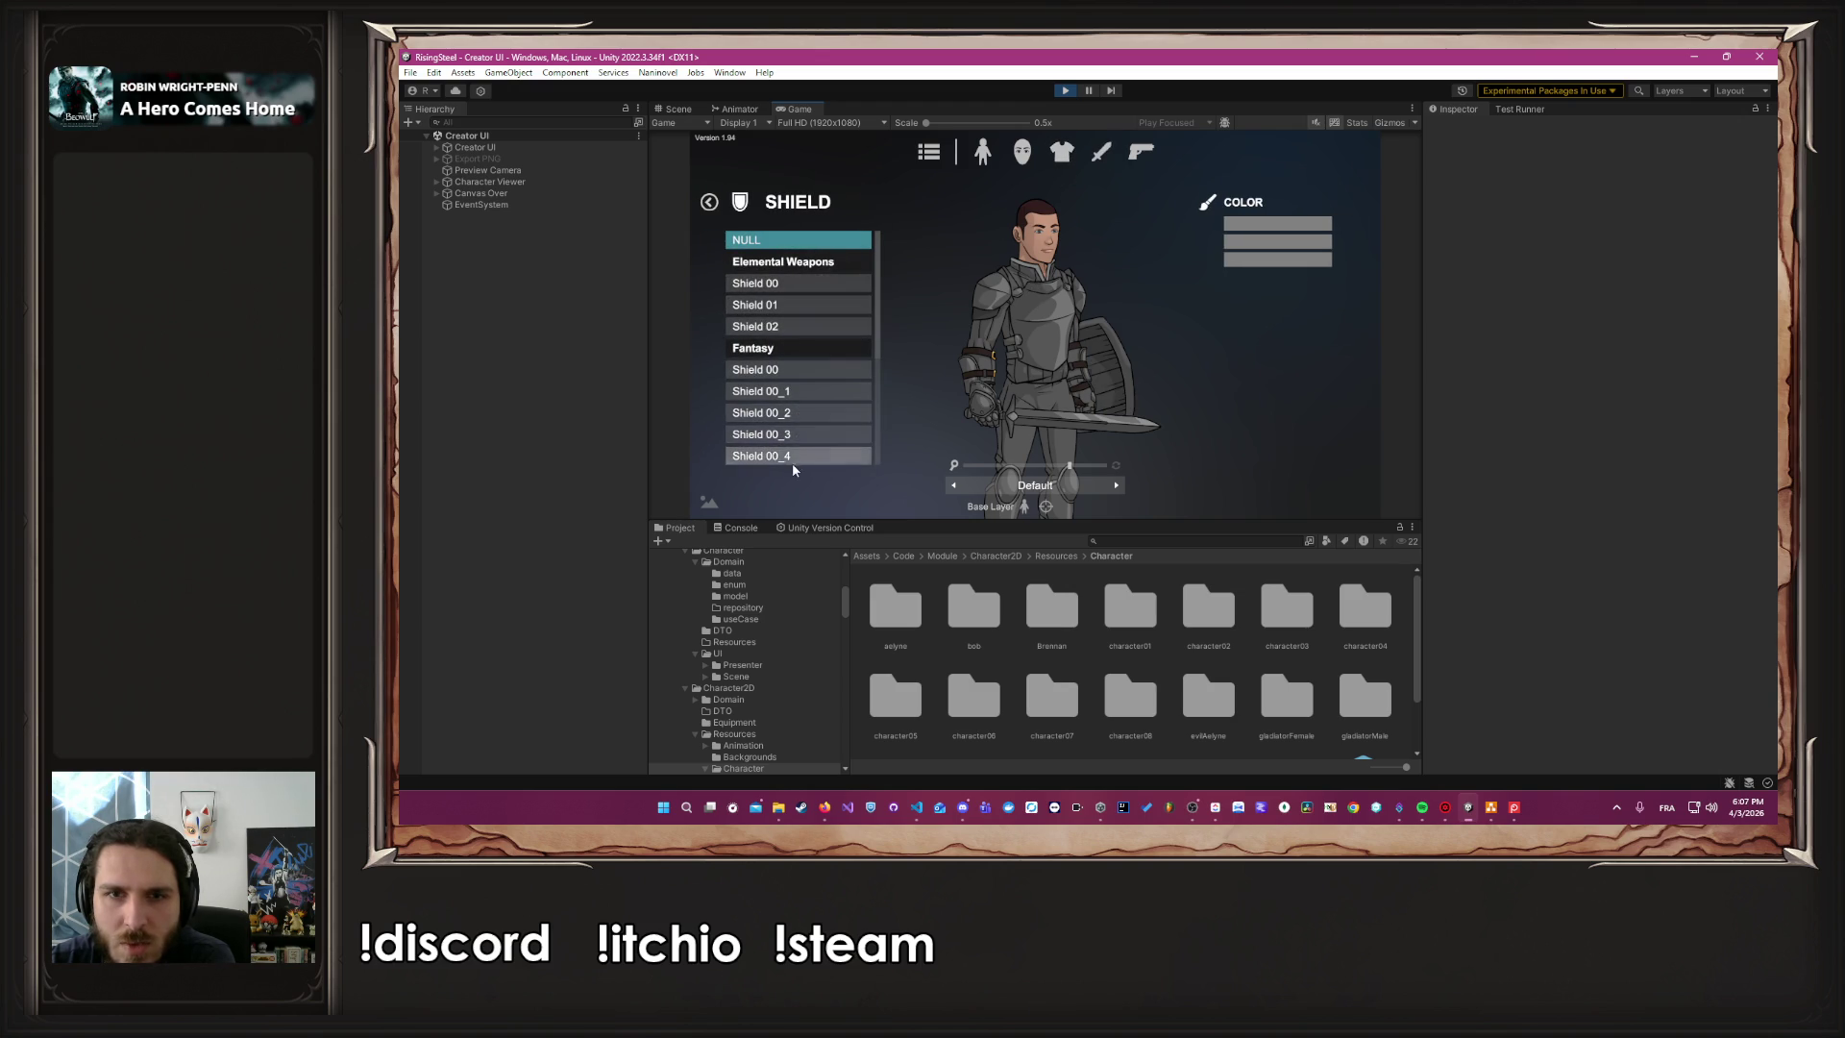
scroll(801, 404, "down", 3)
left_click(782, 299)
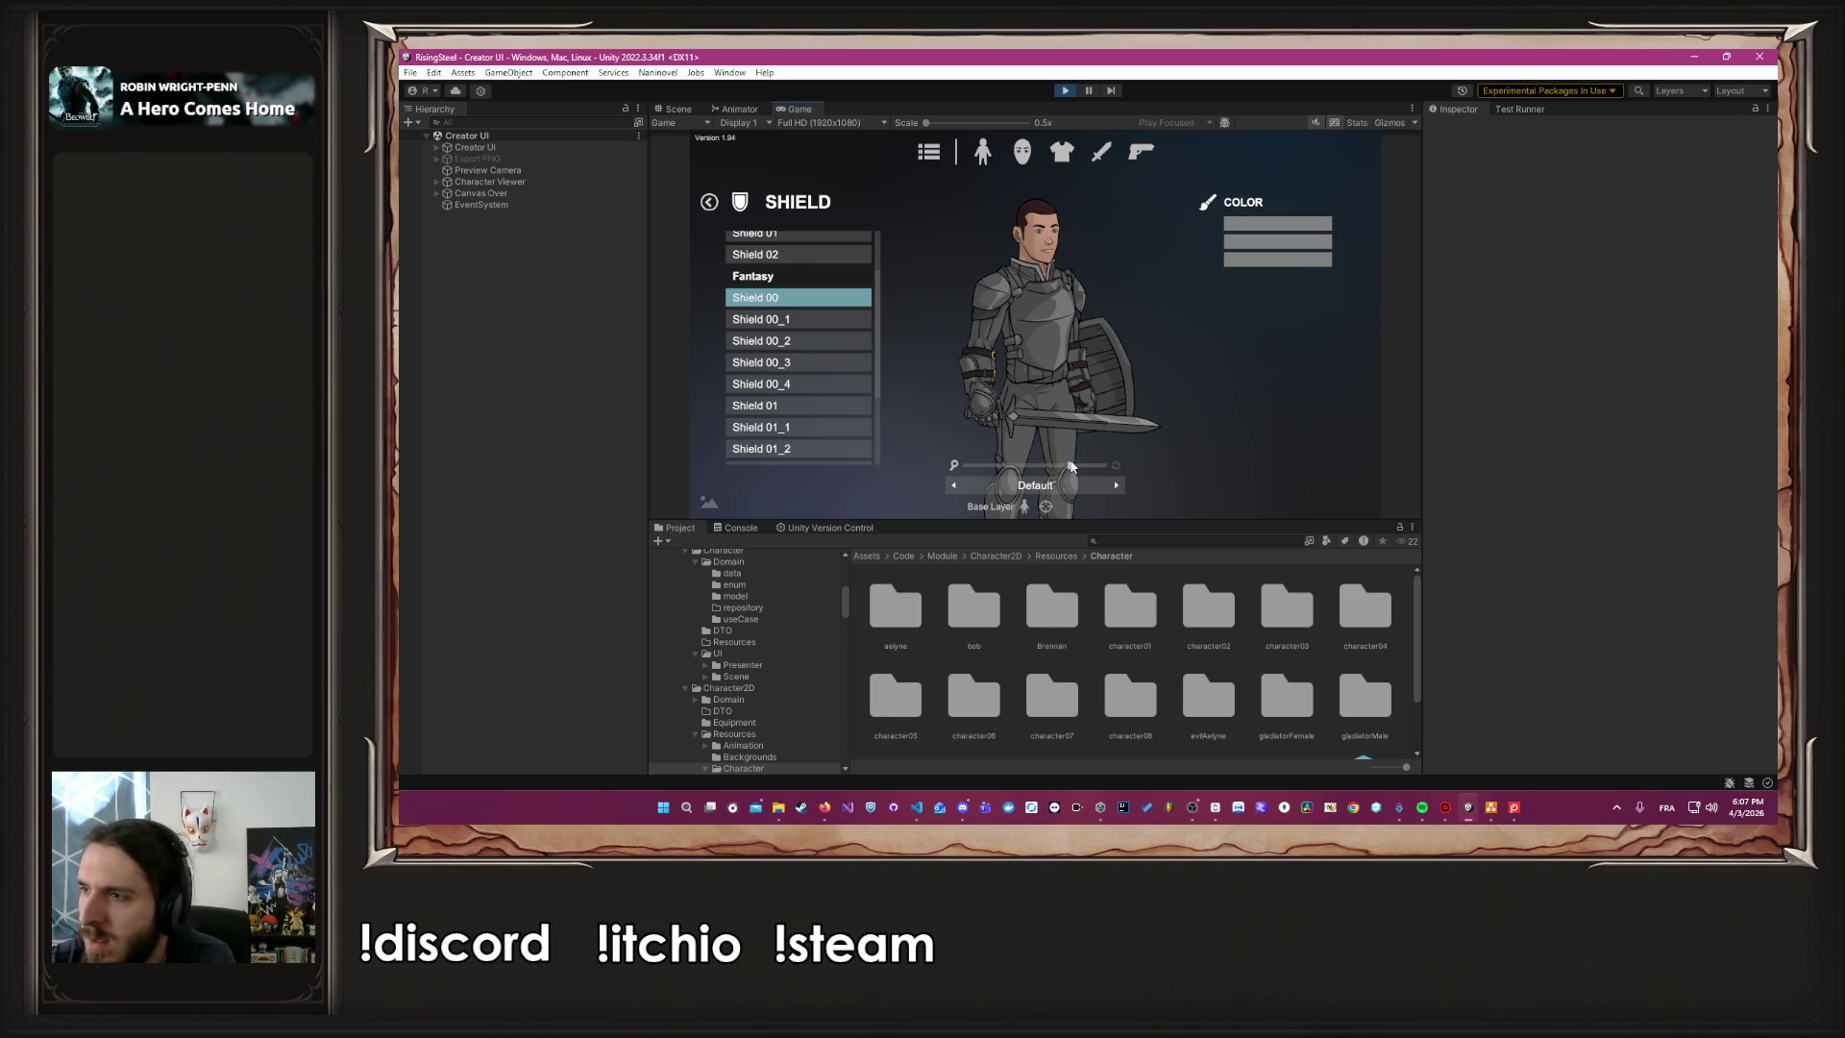
left_click_drag(1073, 467, 1033, 466)
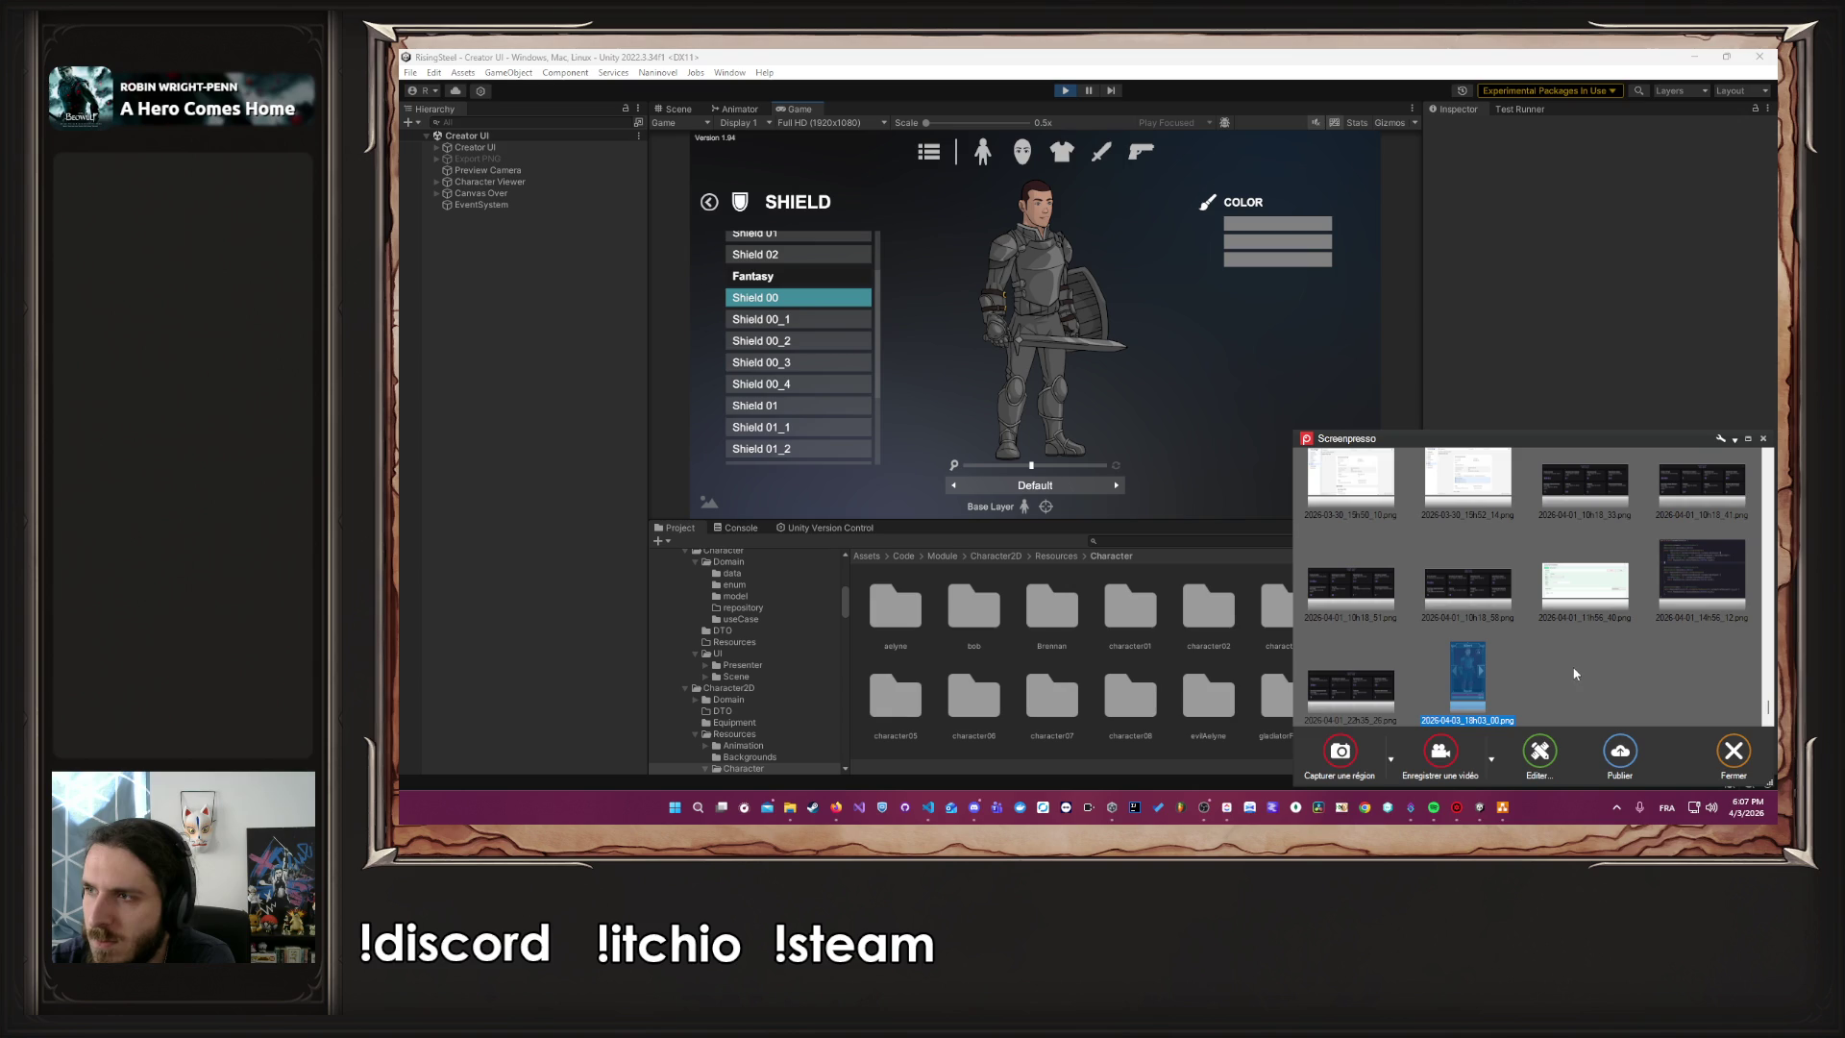
Give the character the Undead 00 Male body
left_click(1762, 439)
left_click(1025, 164)
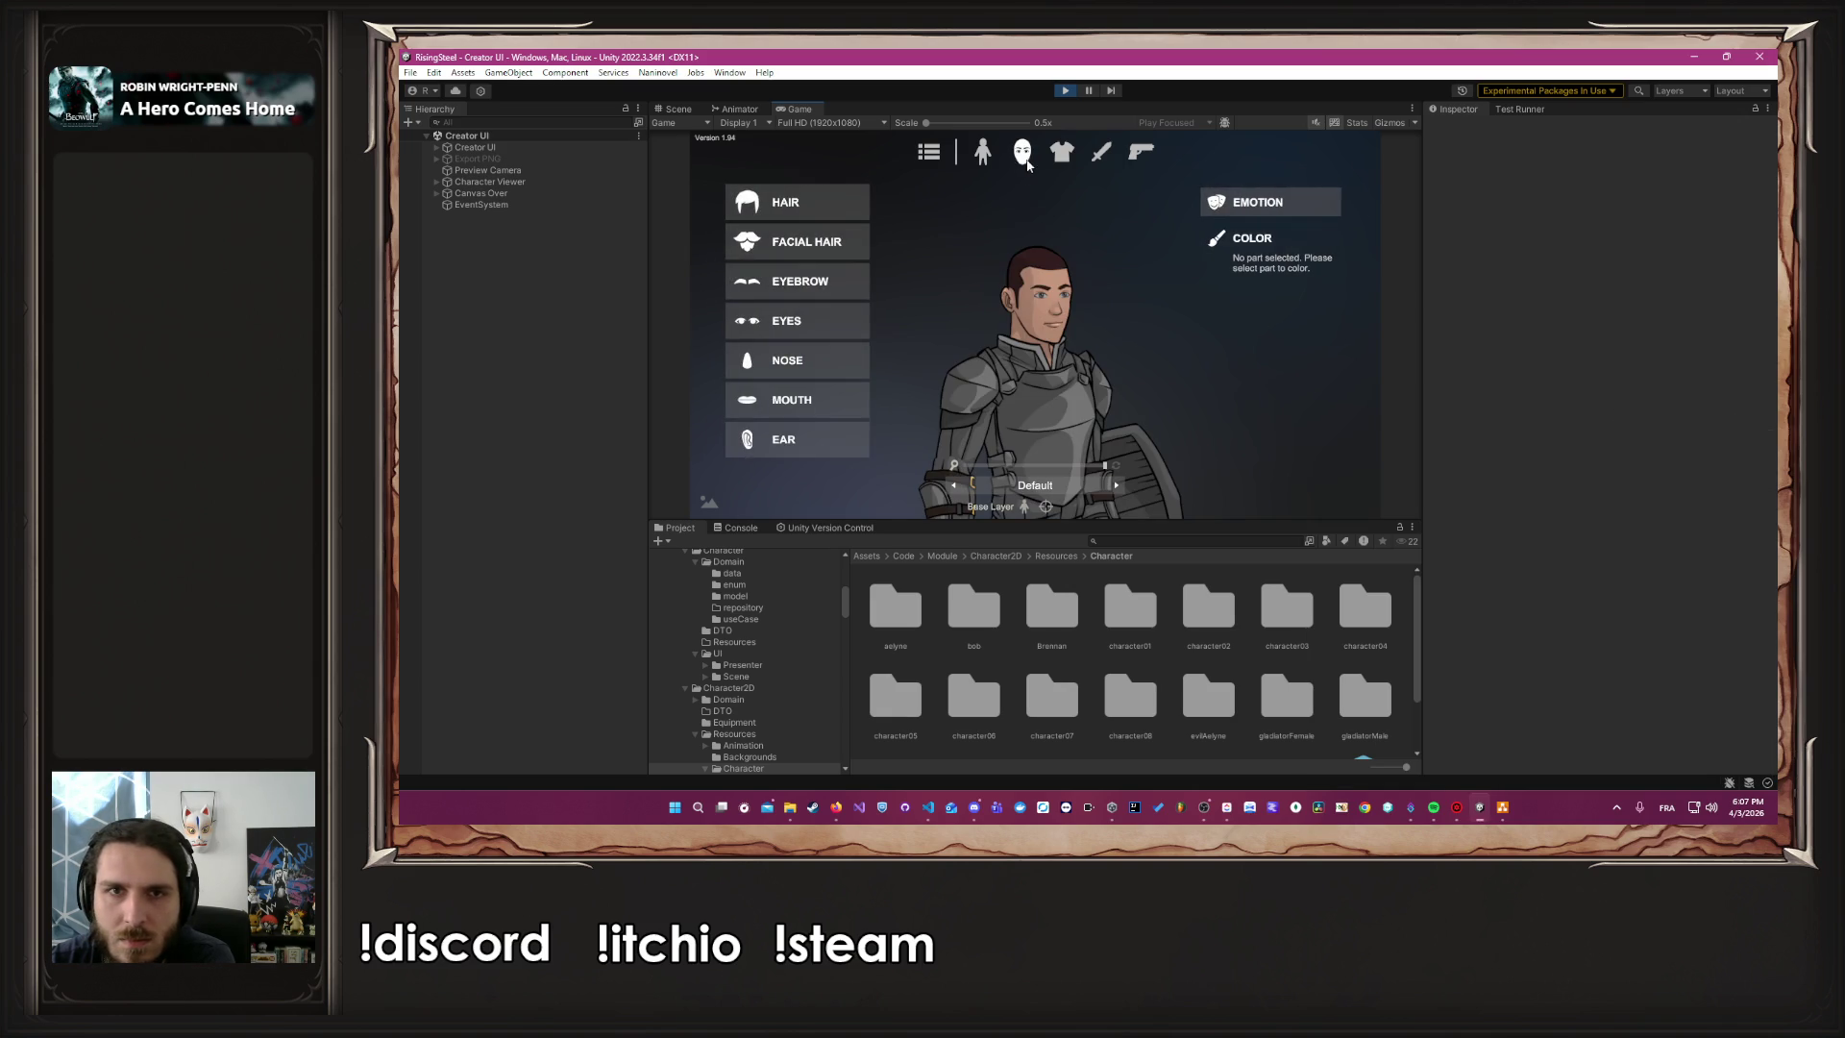
left_click(986, 147)
left_click(753, 209)
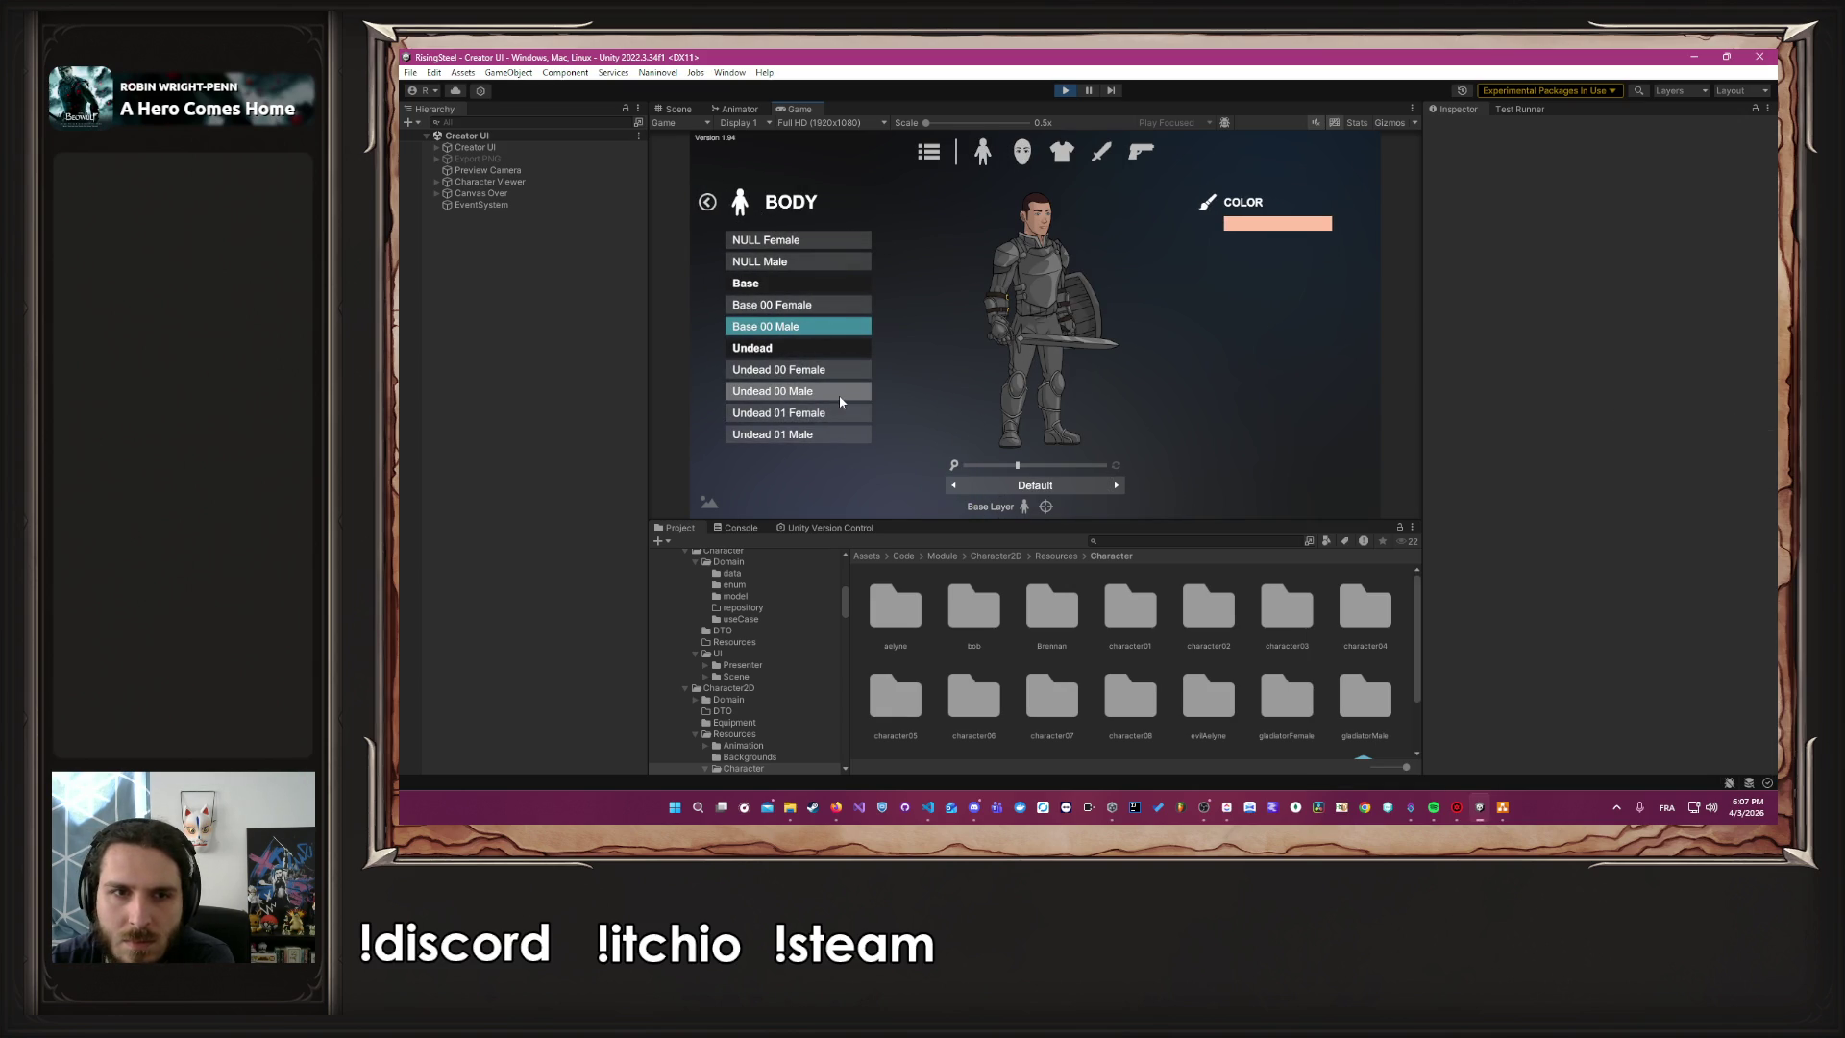
left_click(816, 434)
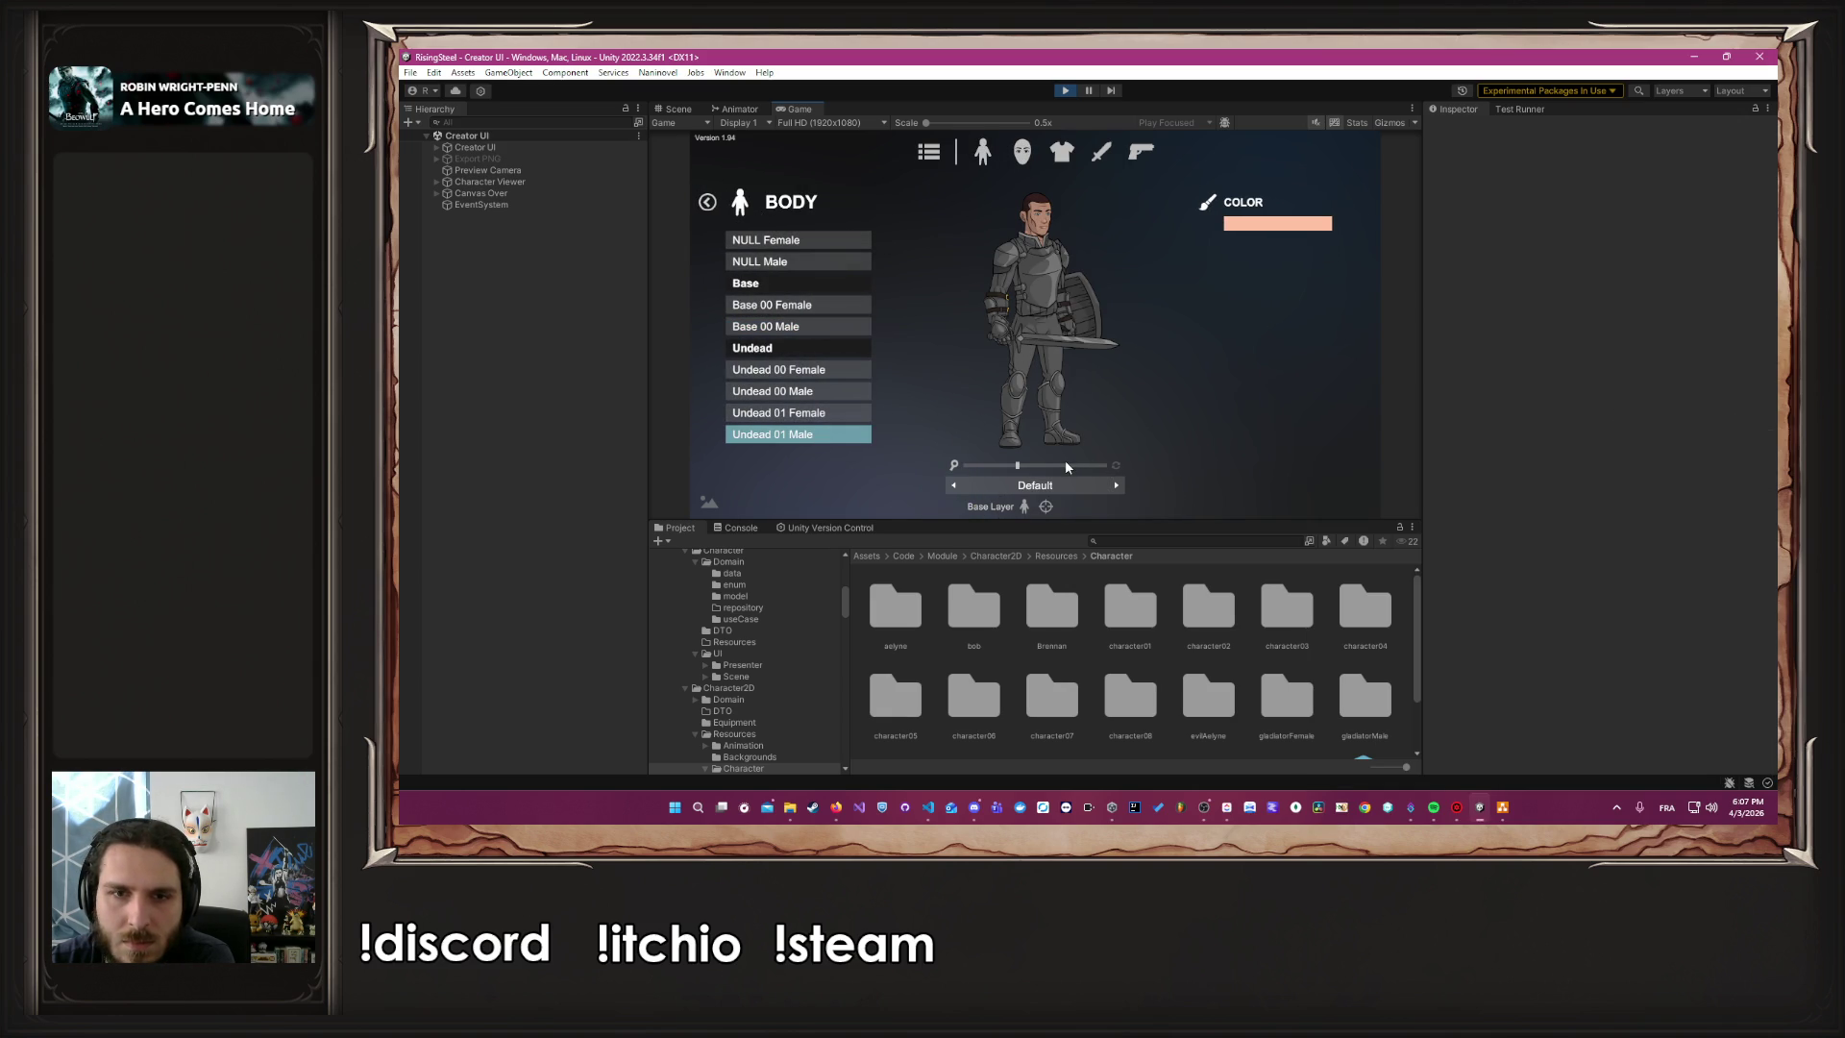
scroll(1073, 460, "up", 3)
left_click(826, 390)
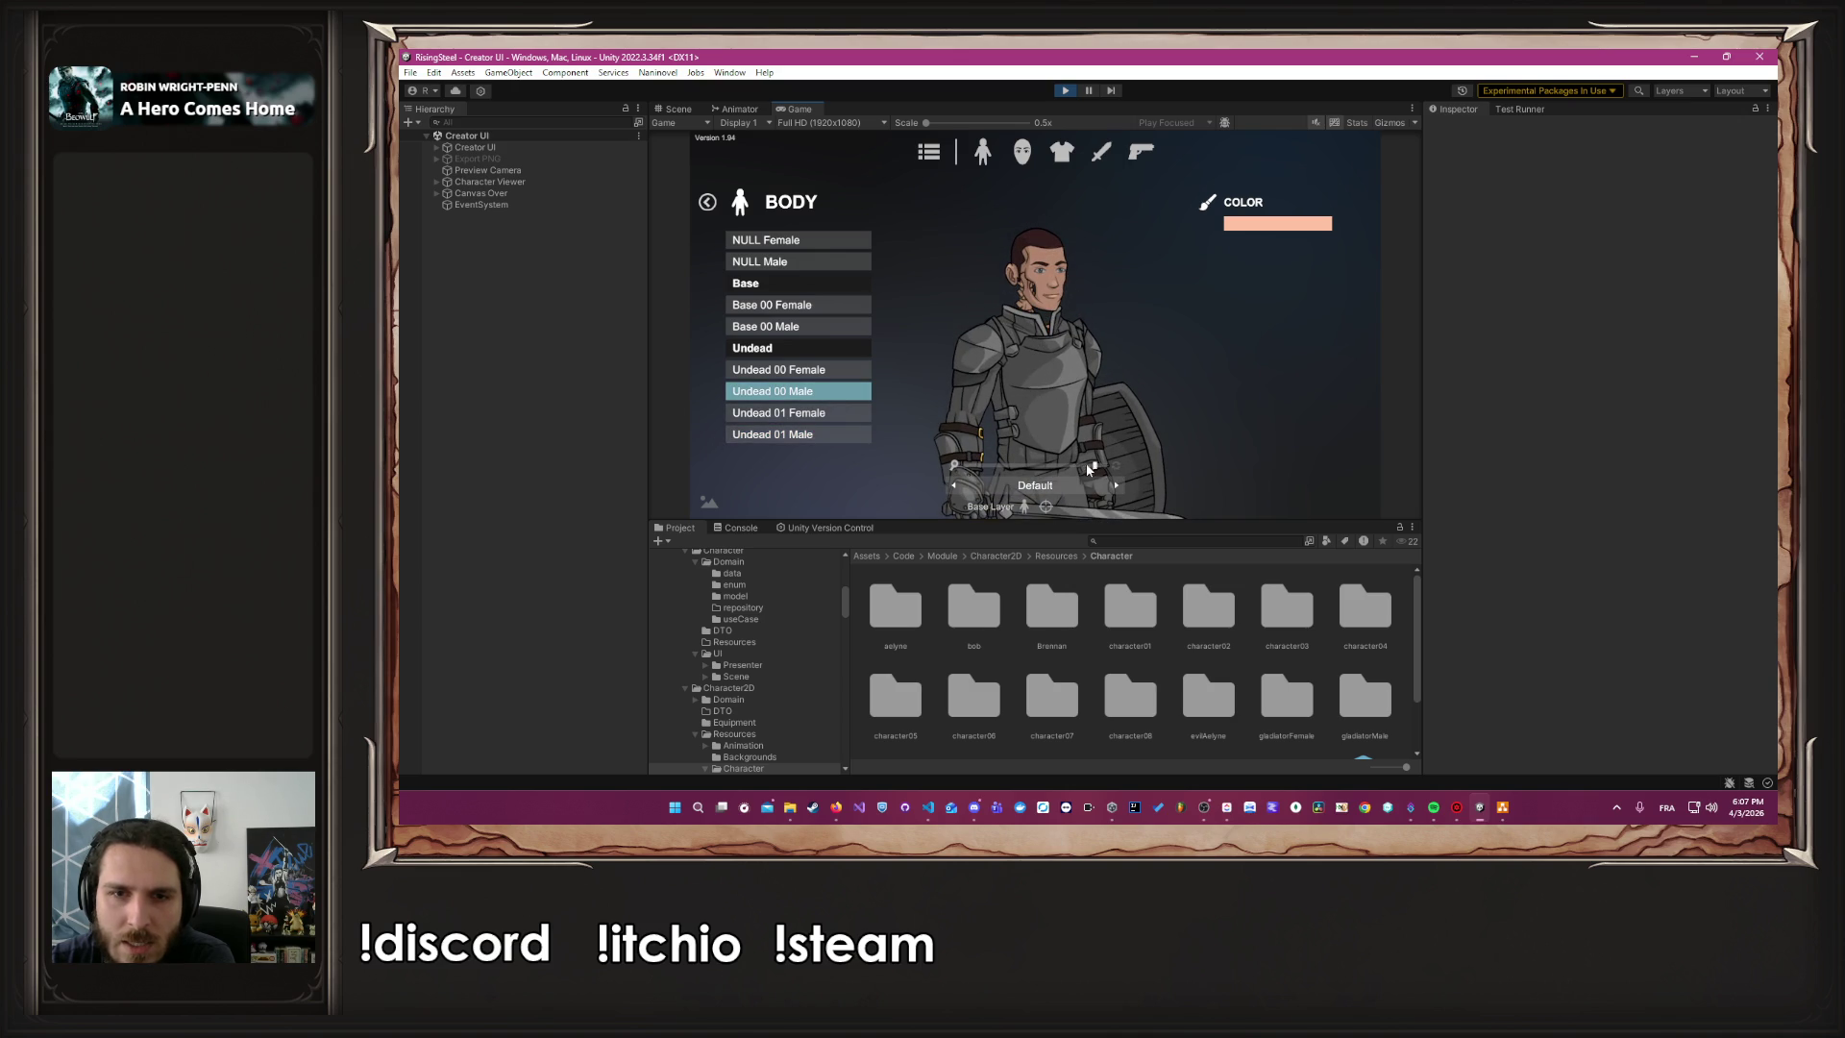
left_click_drag(1089, 468, 1073, 468)
Set Hair and Eyebrow to NULL for a bald head, and zoom out
left_click(1057, 151)
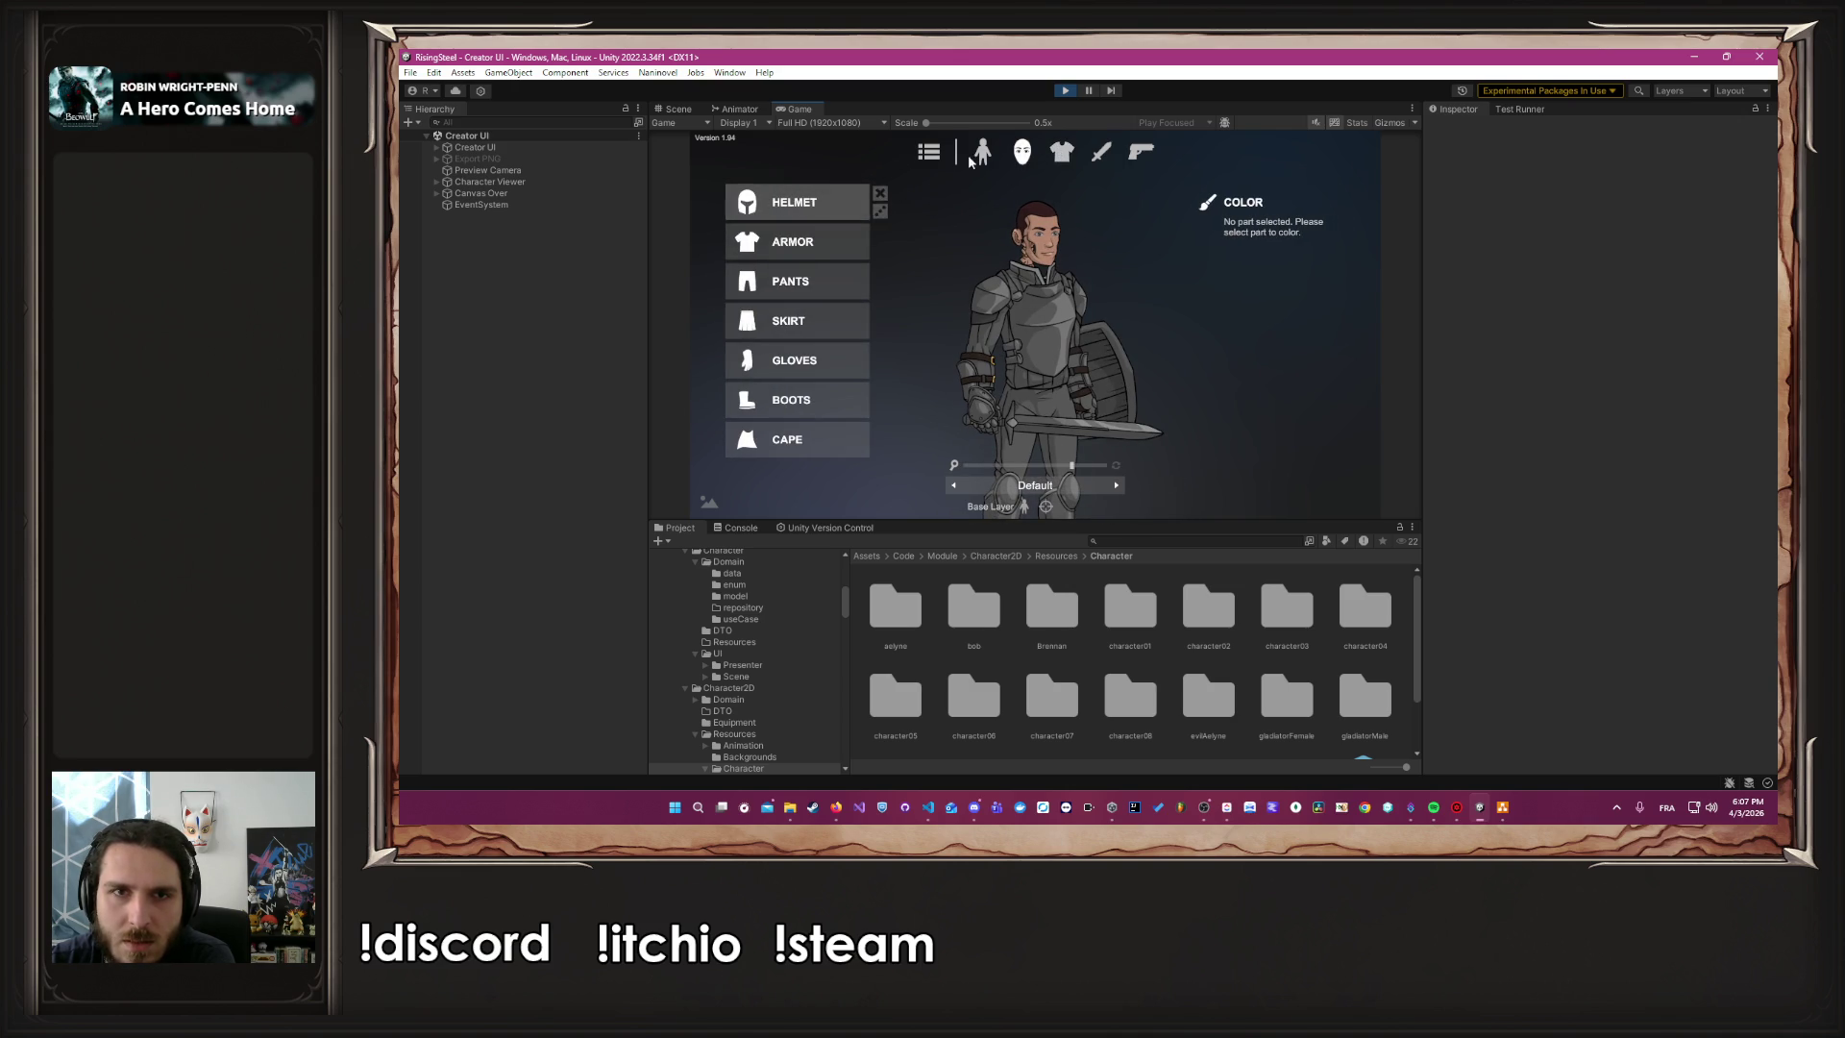
left_click(1022, 153)
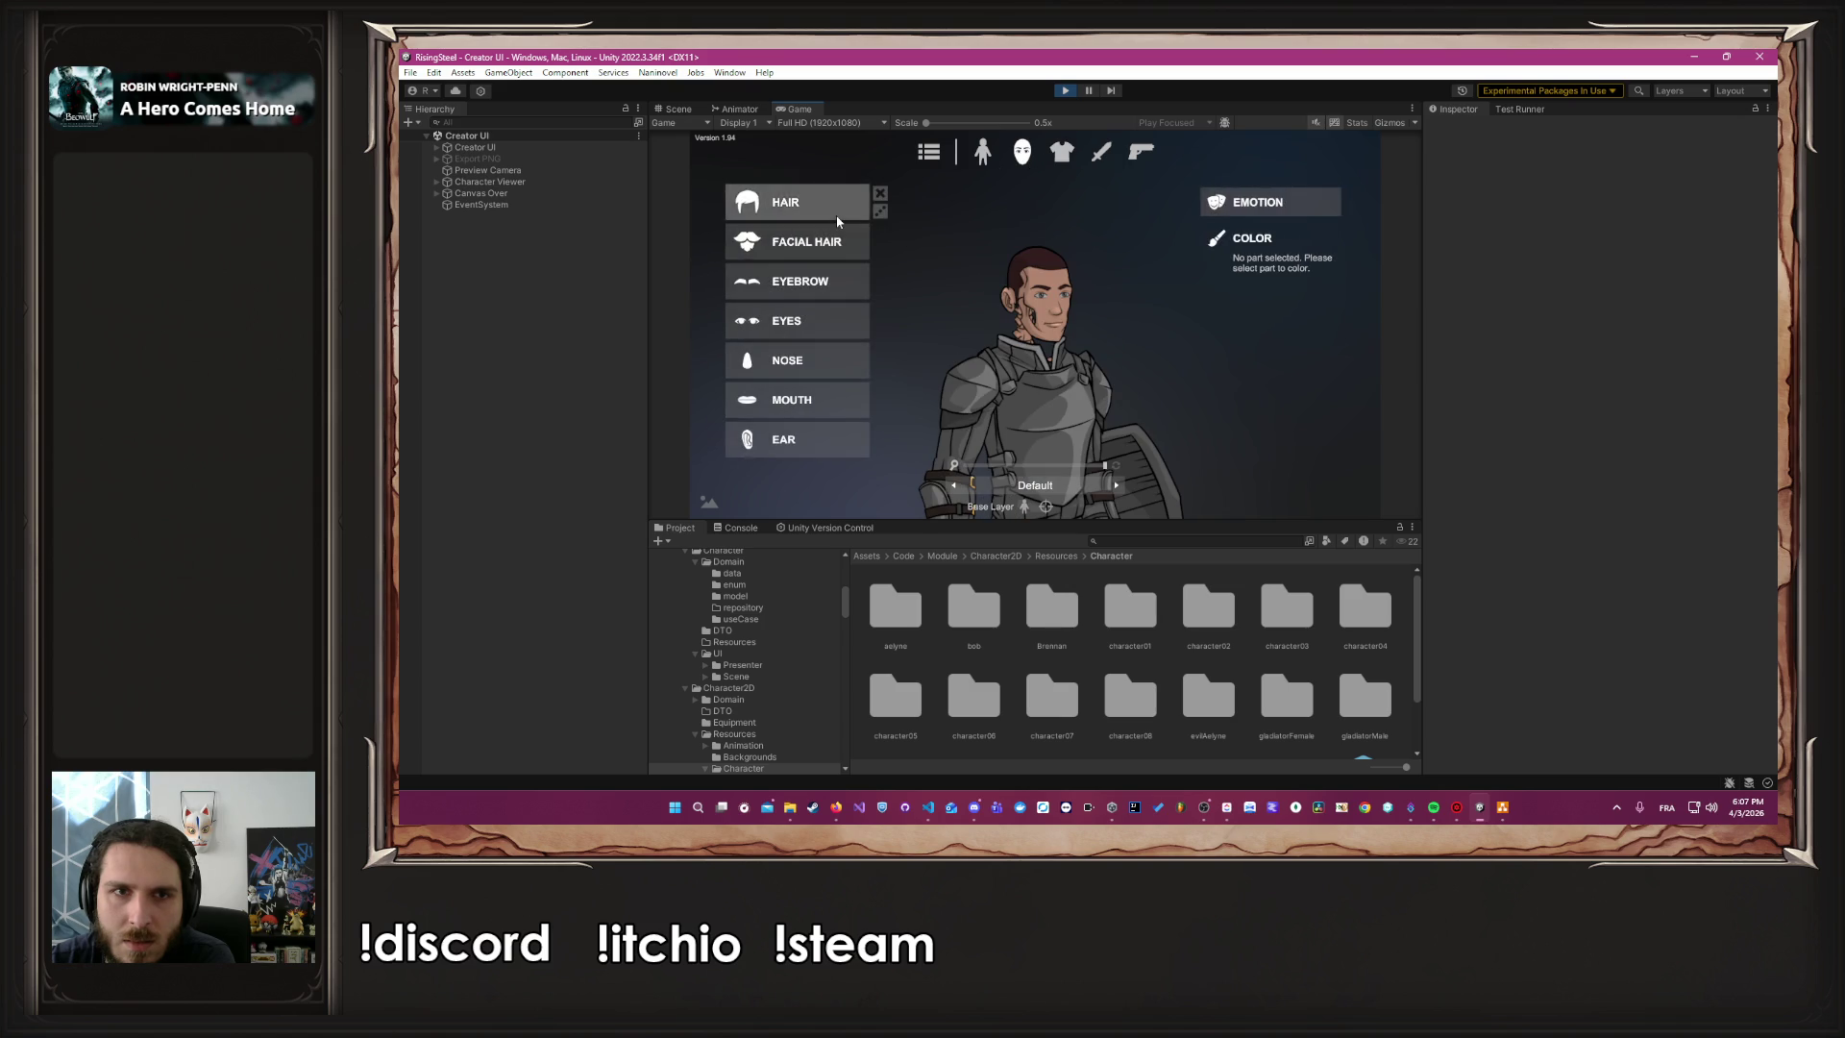
left_click(836, 216)
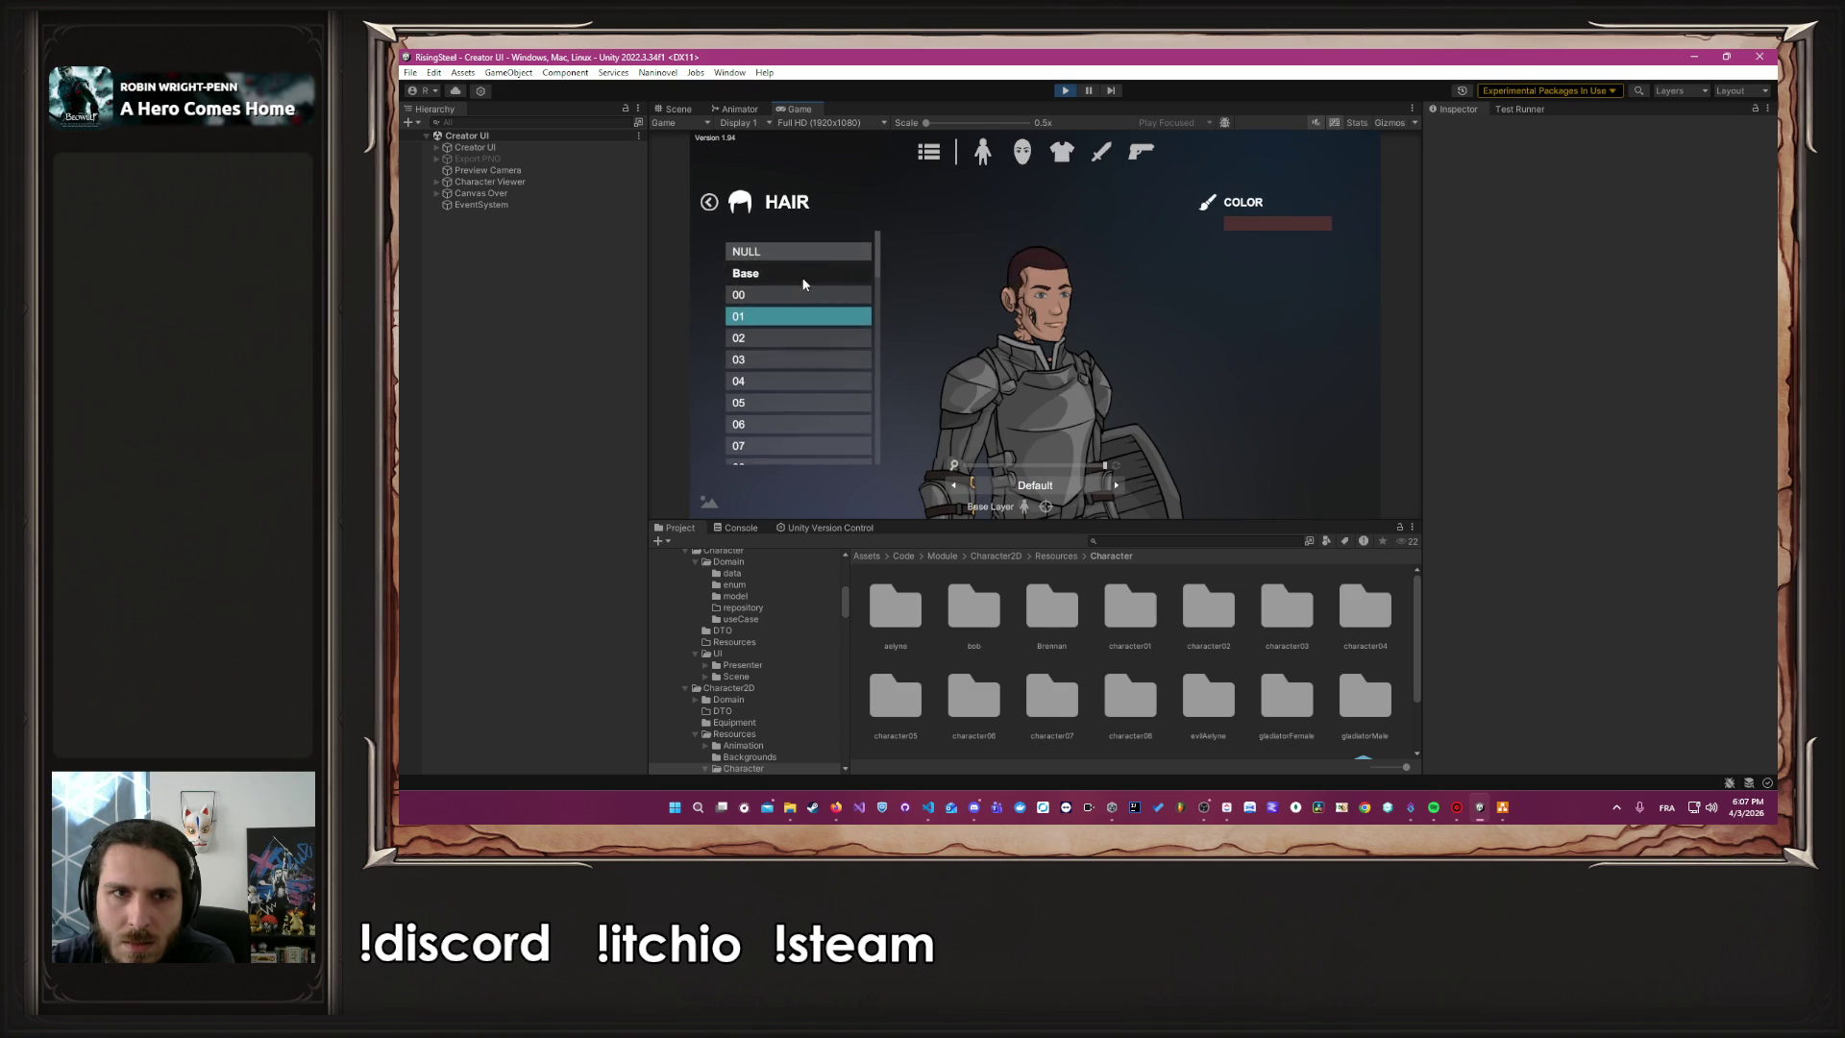
left_click(797, 239)
left_click(1024, 154)
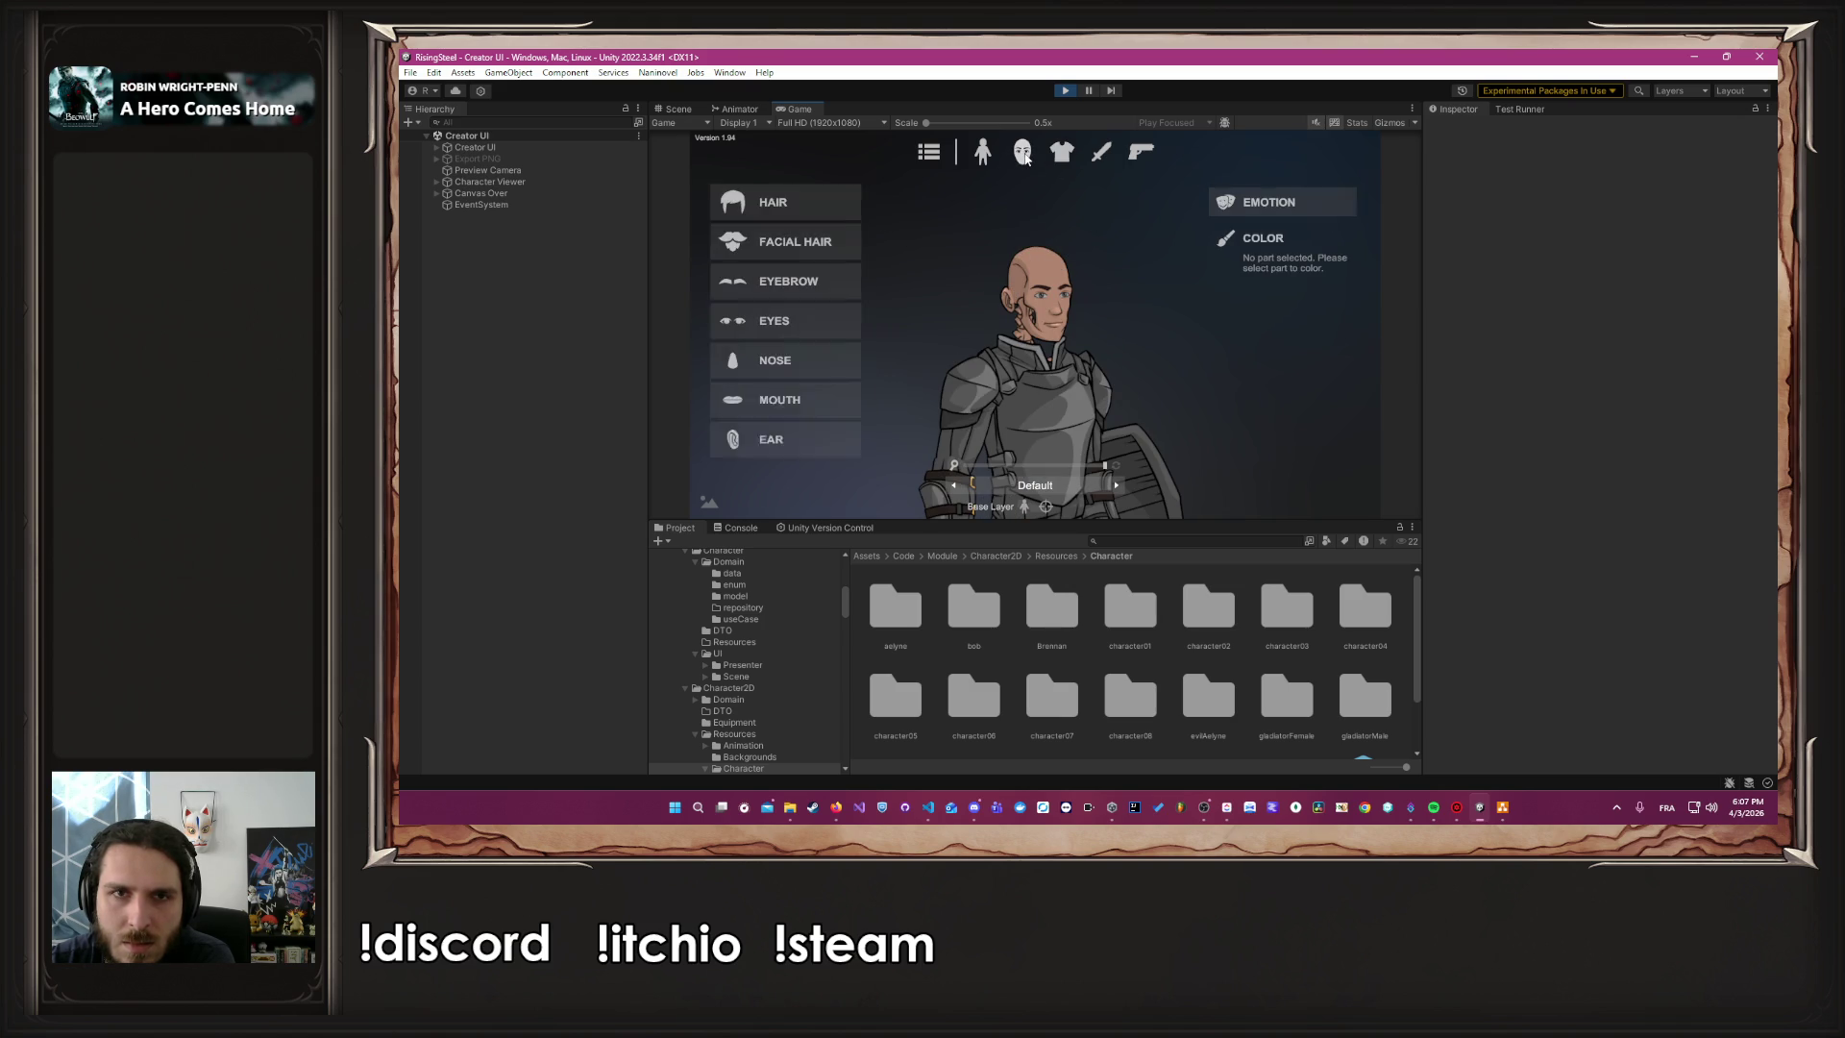
left_click(818, 282)
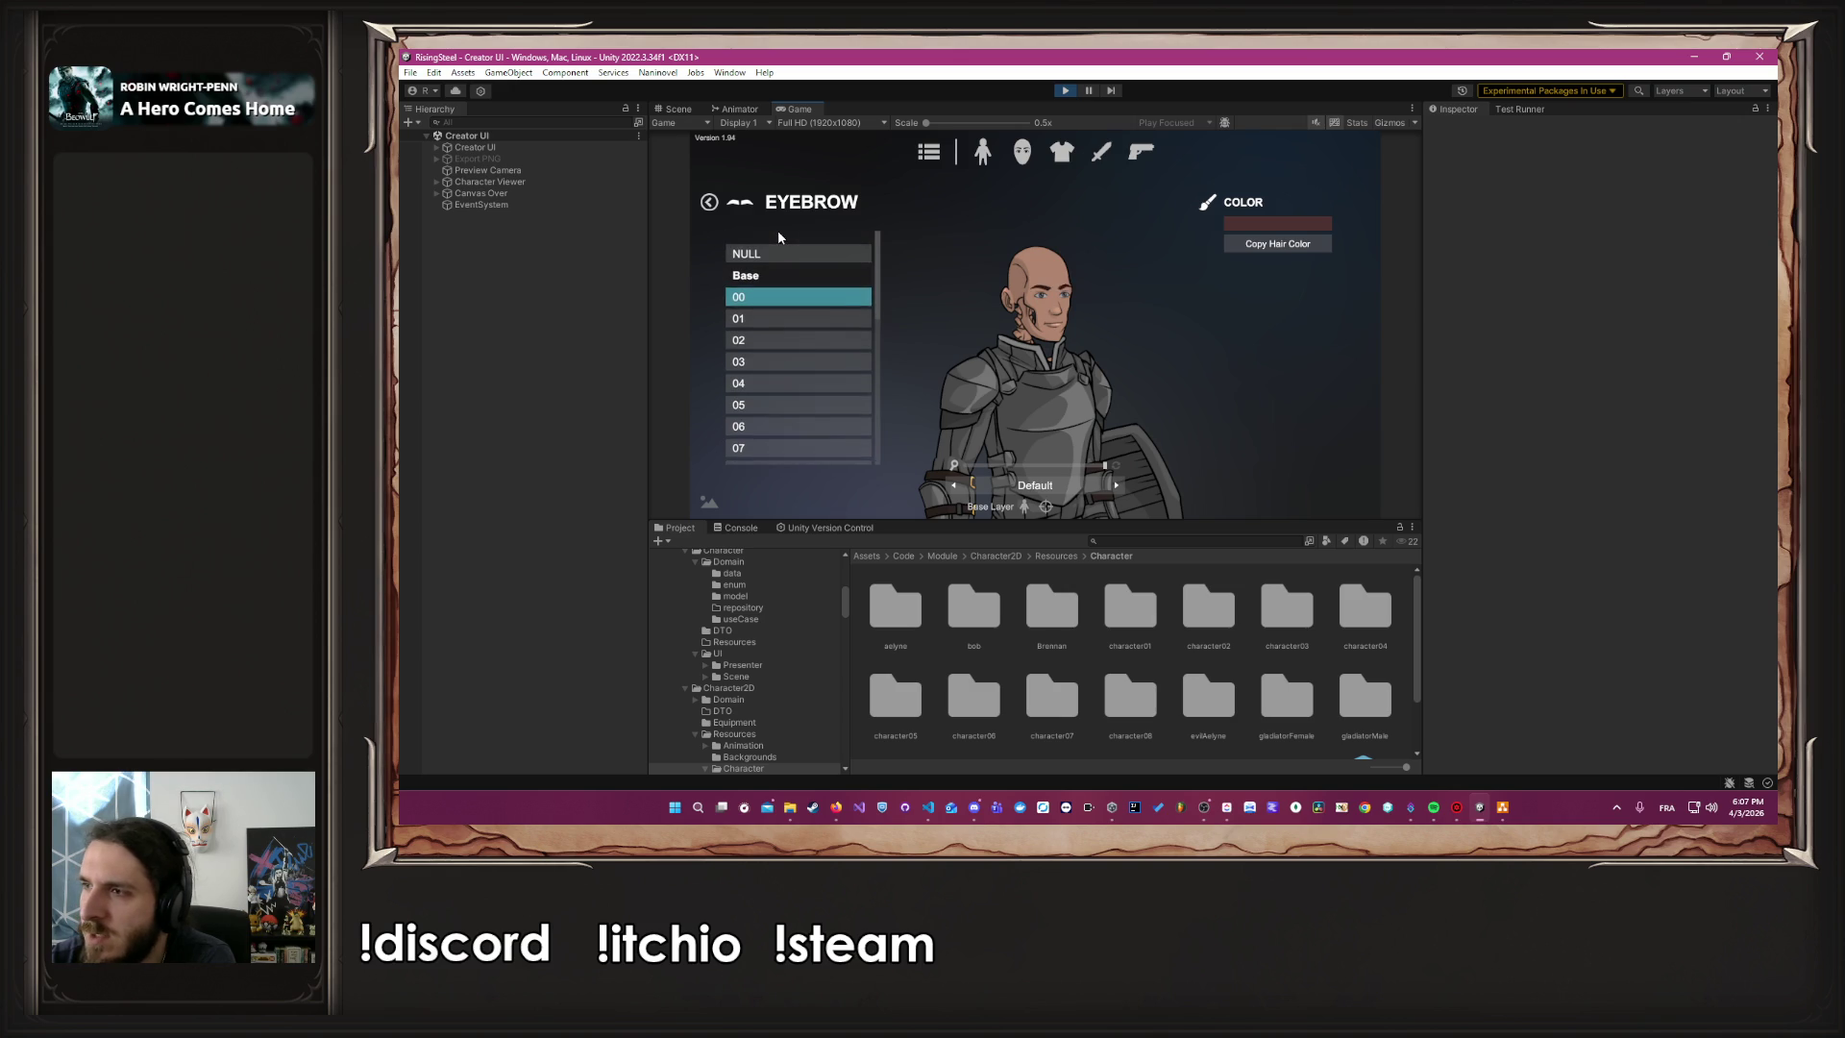
left_click(779, 239)
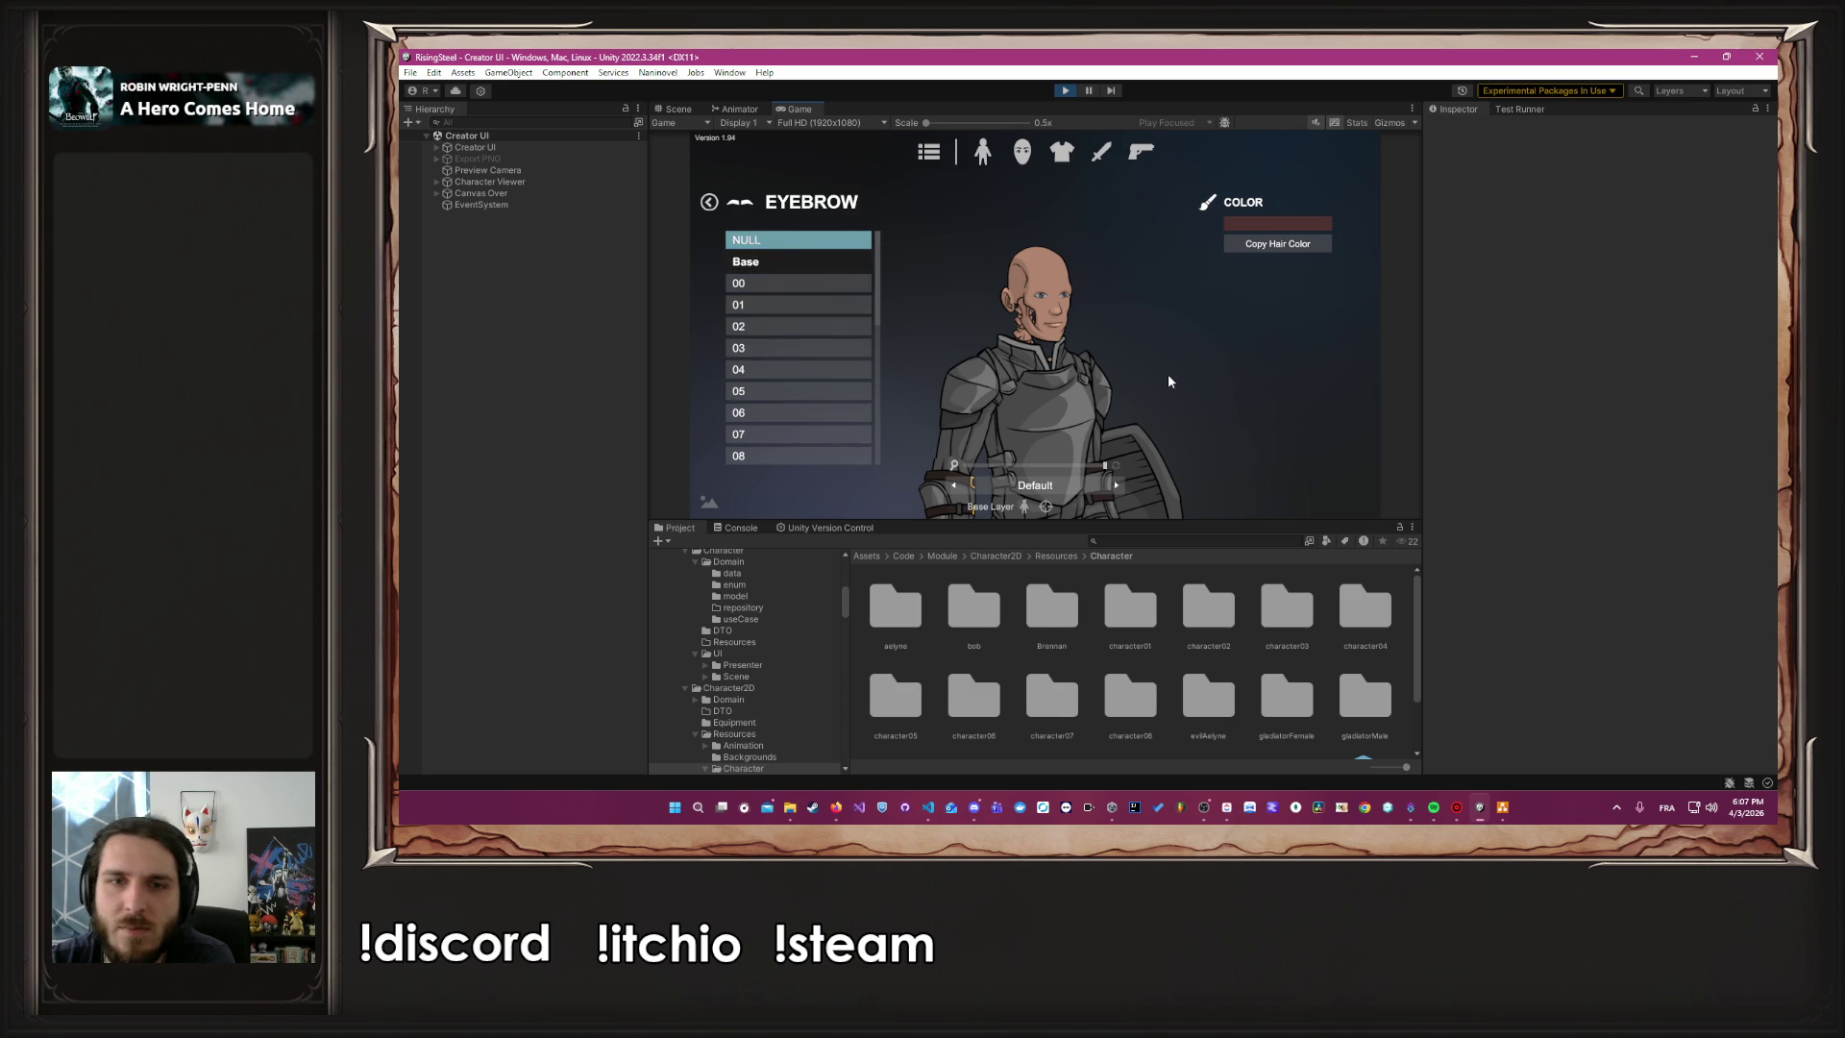
left_click_drag(1105, 465, 1052, 466)
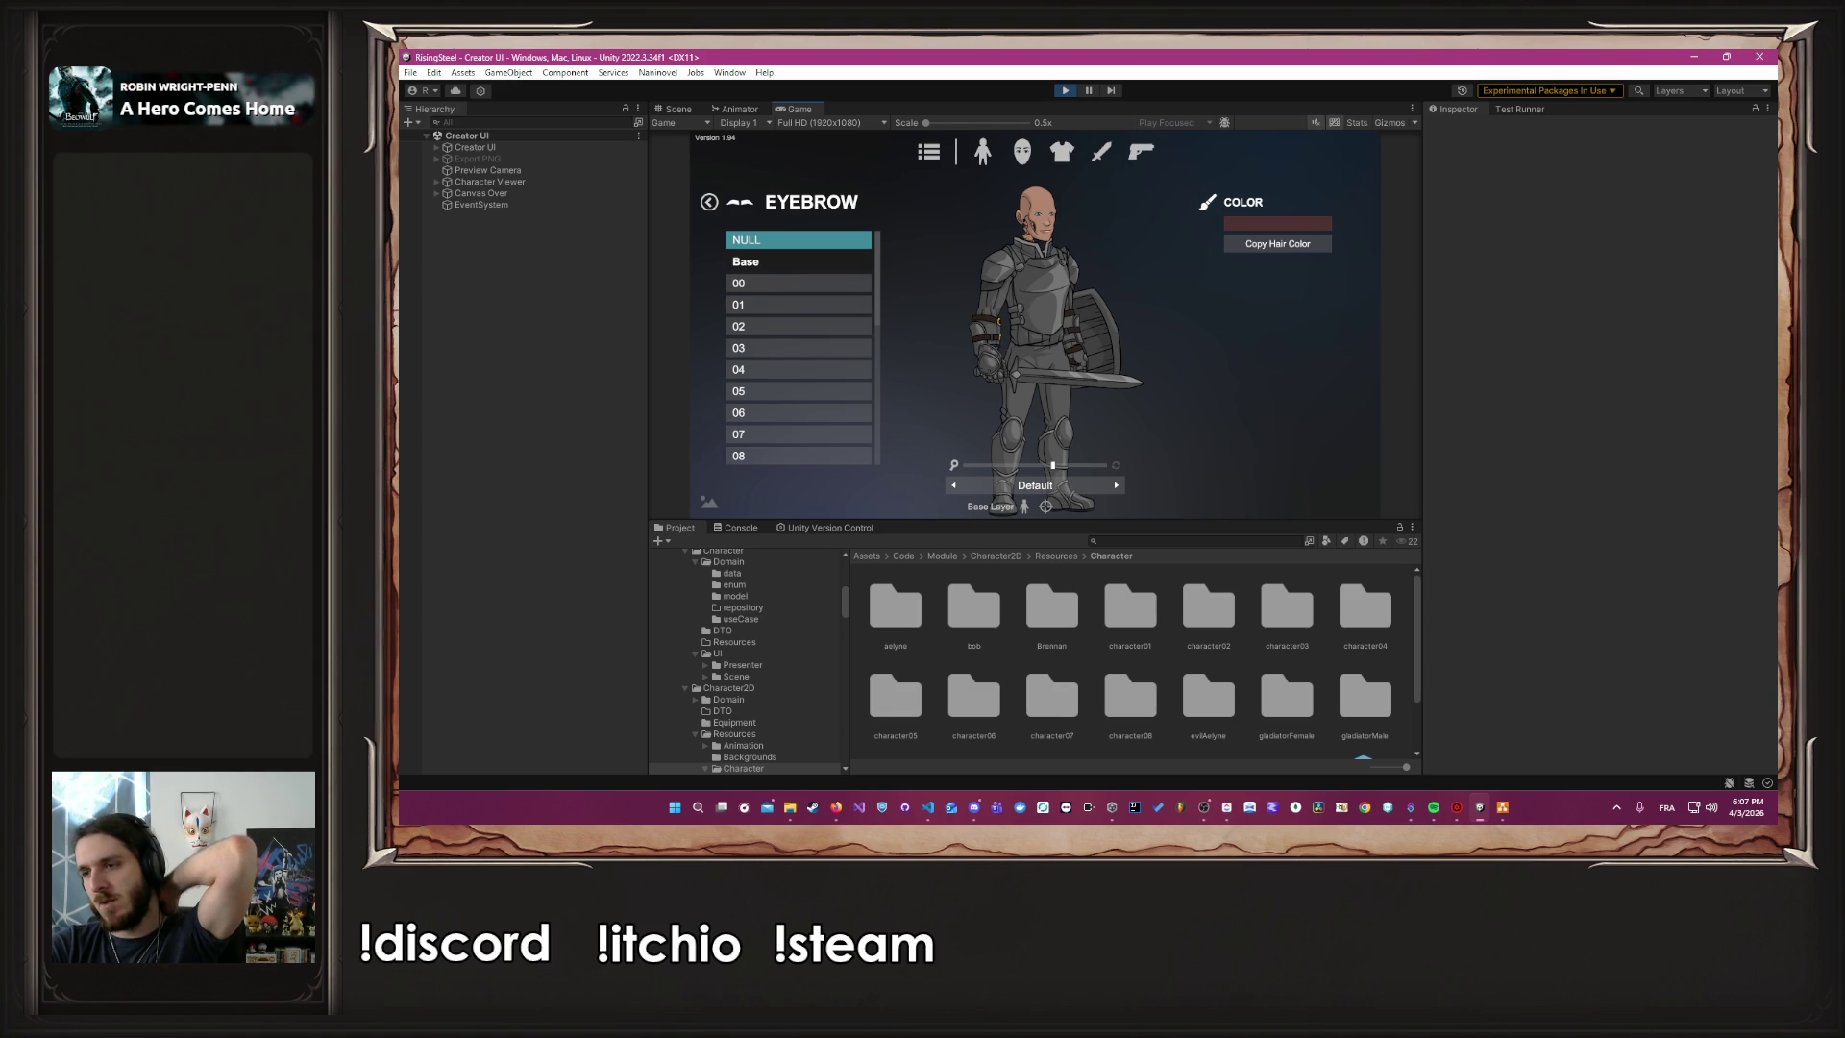
key("alt+Tab")
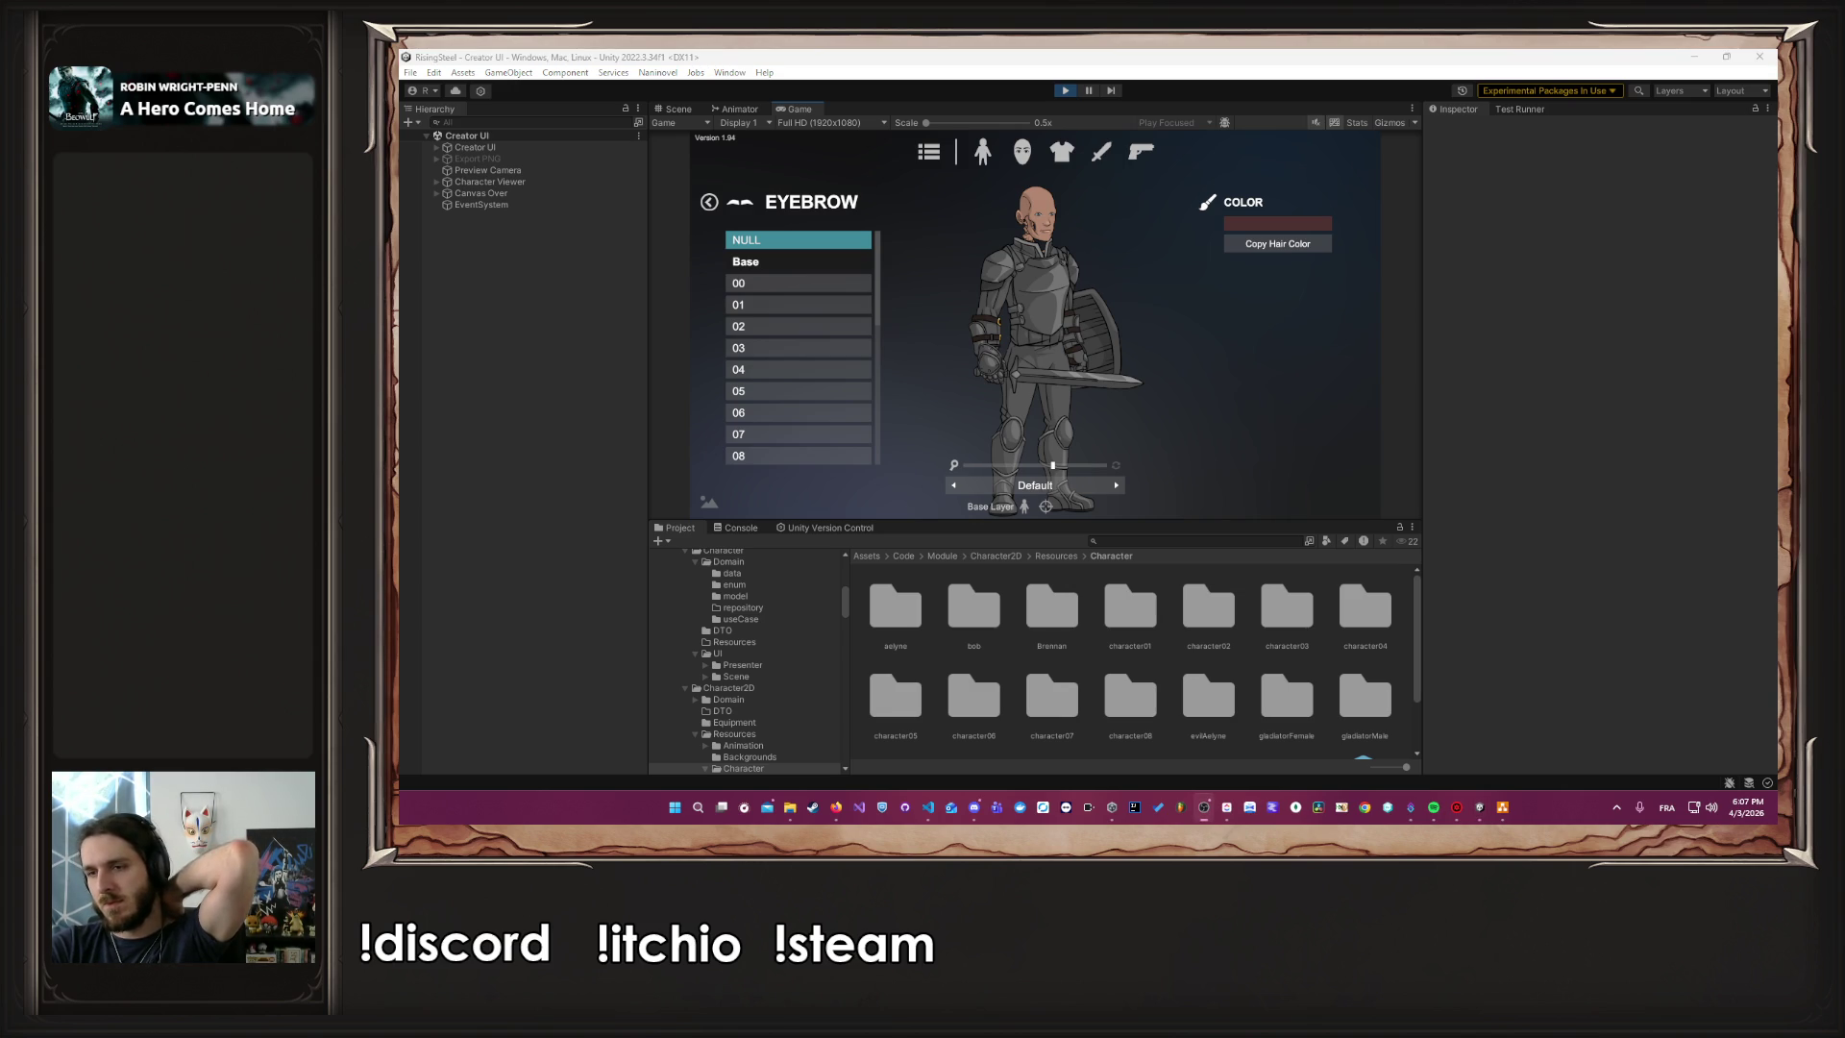
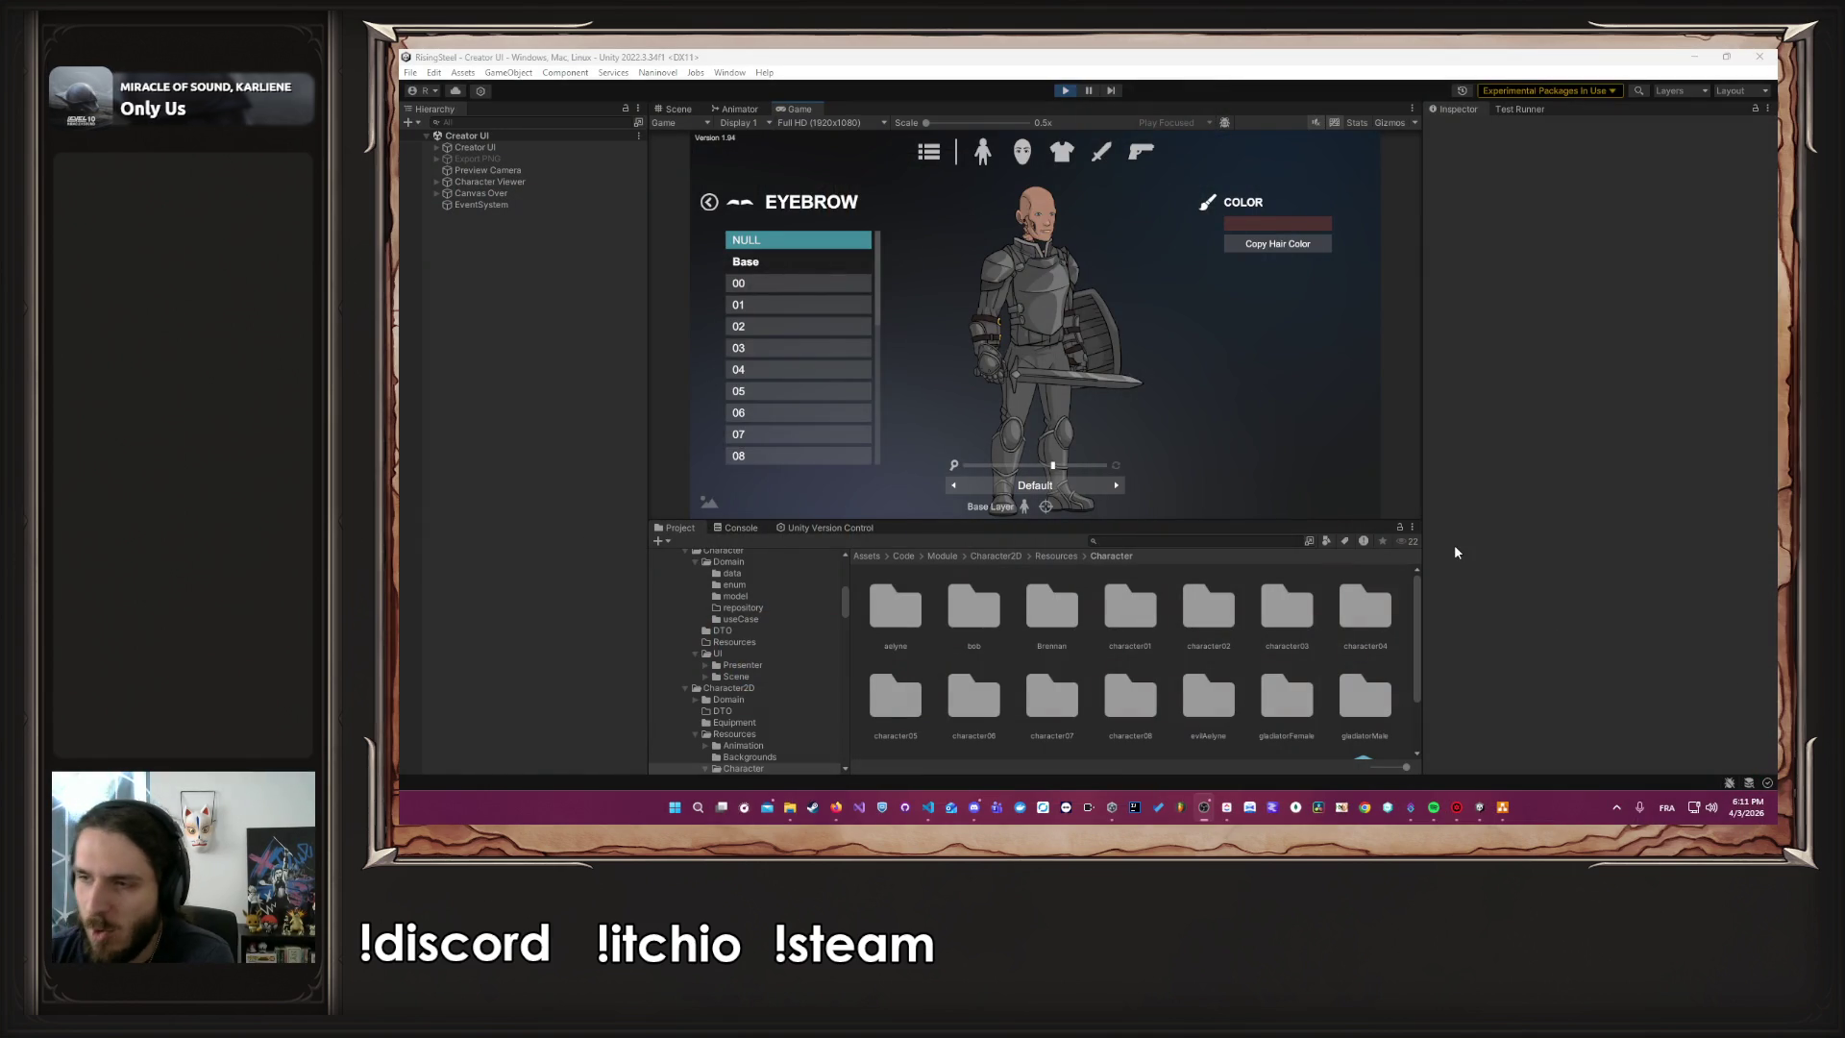
Enlarge the Game preview, then go back from the eyebrow options to the body customisation menu
left_click(1053, 512)
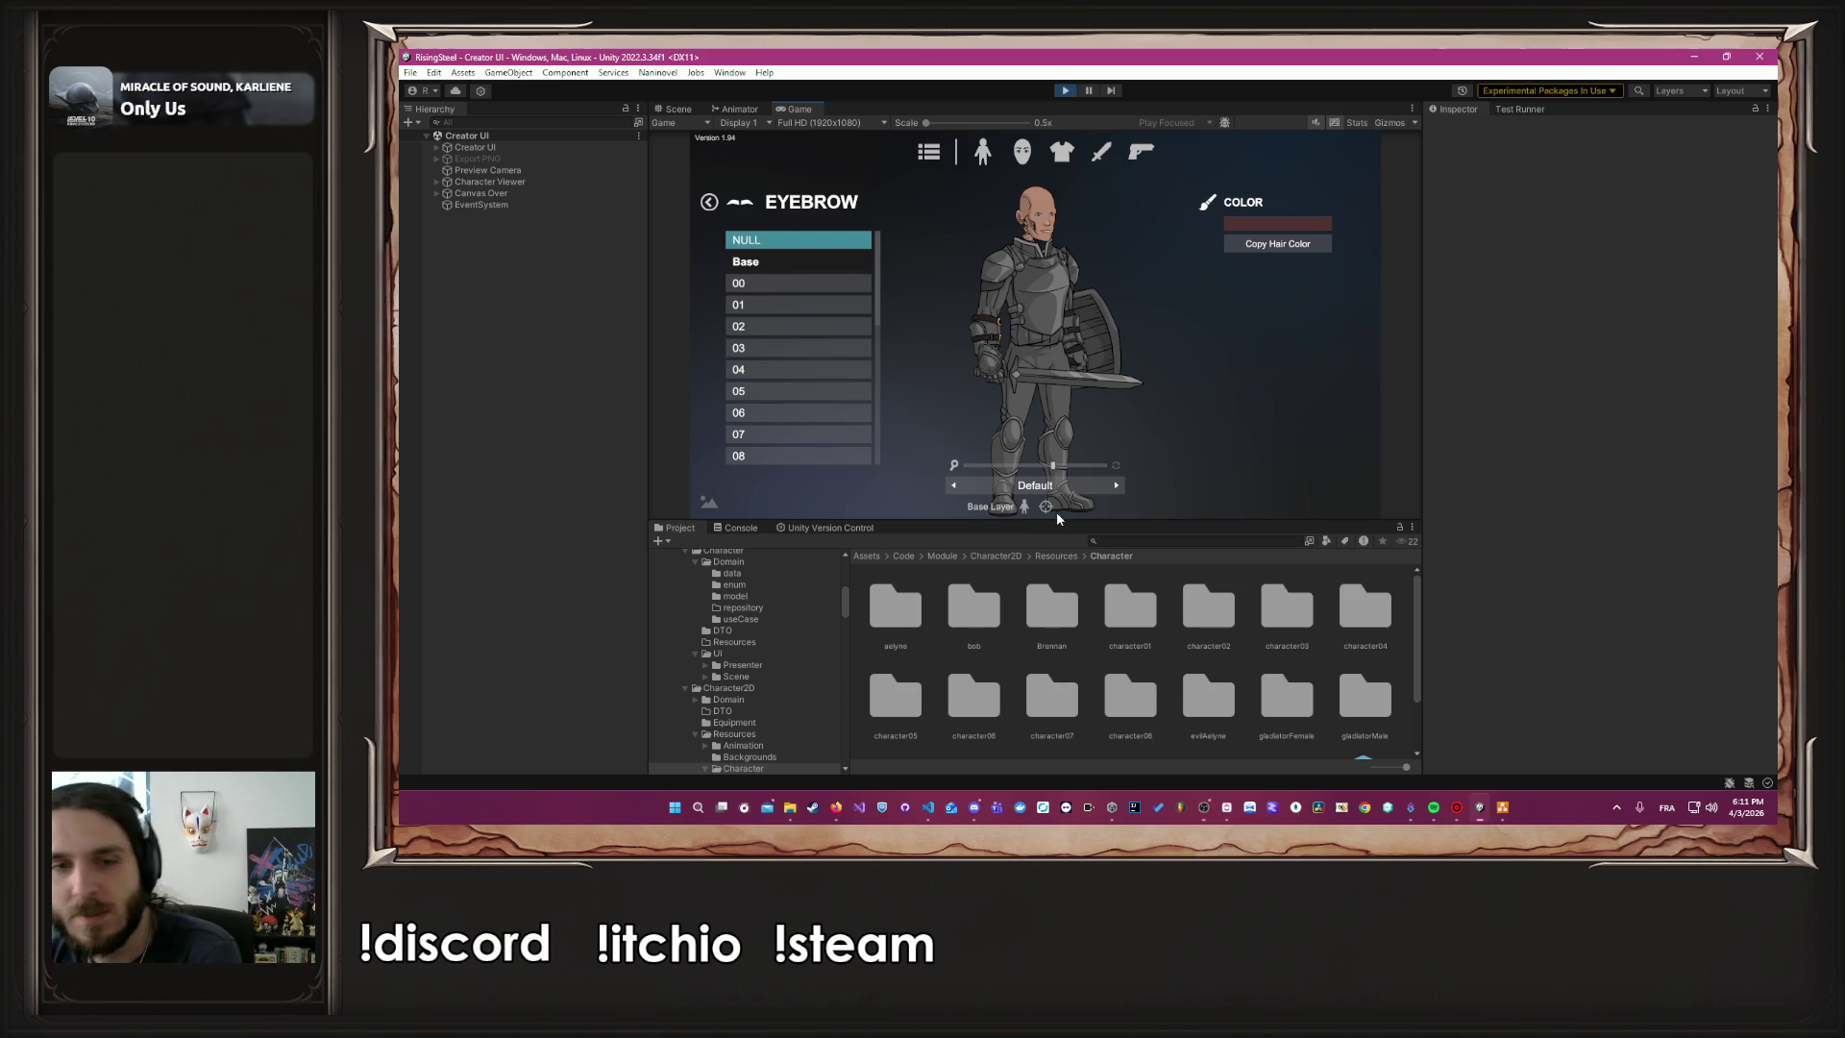
left_click_drag(1077, 523, 1071, 638)
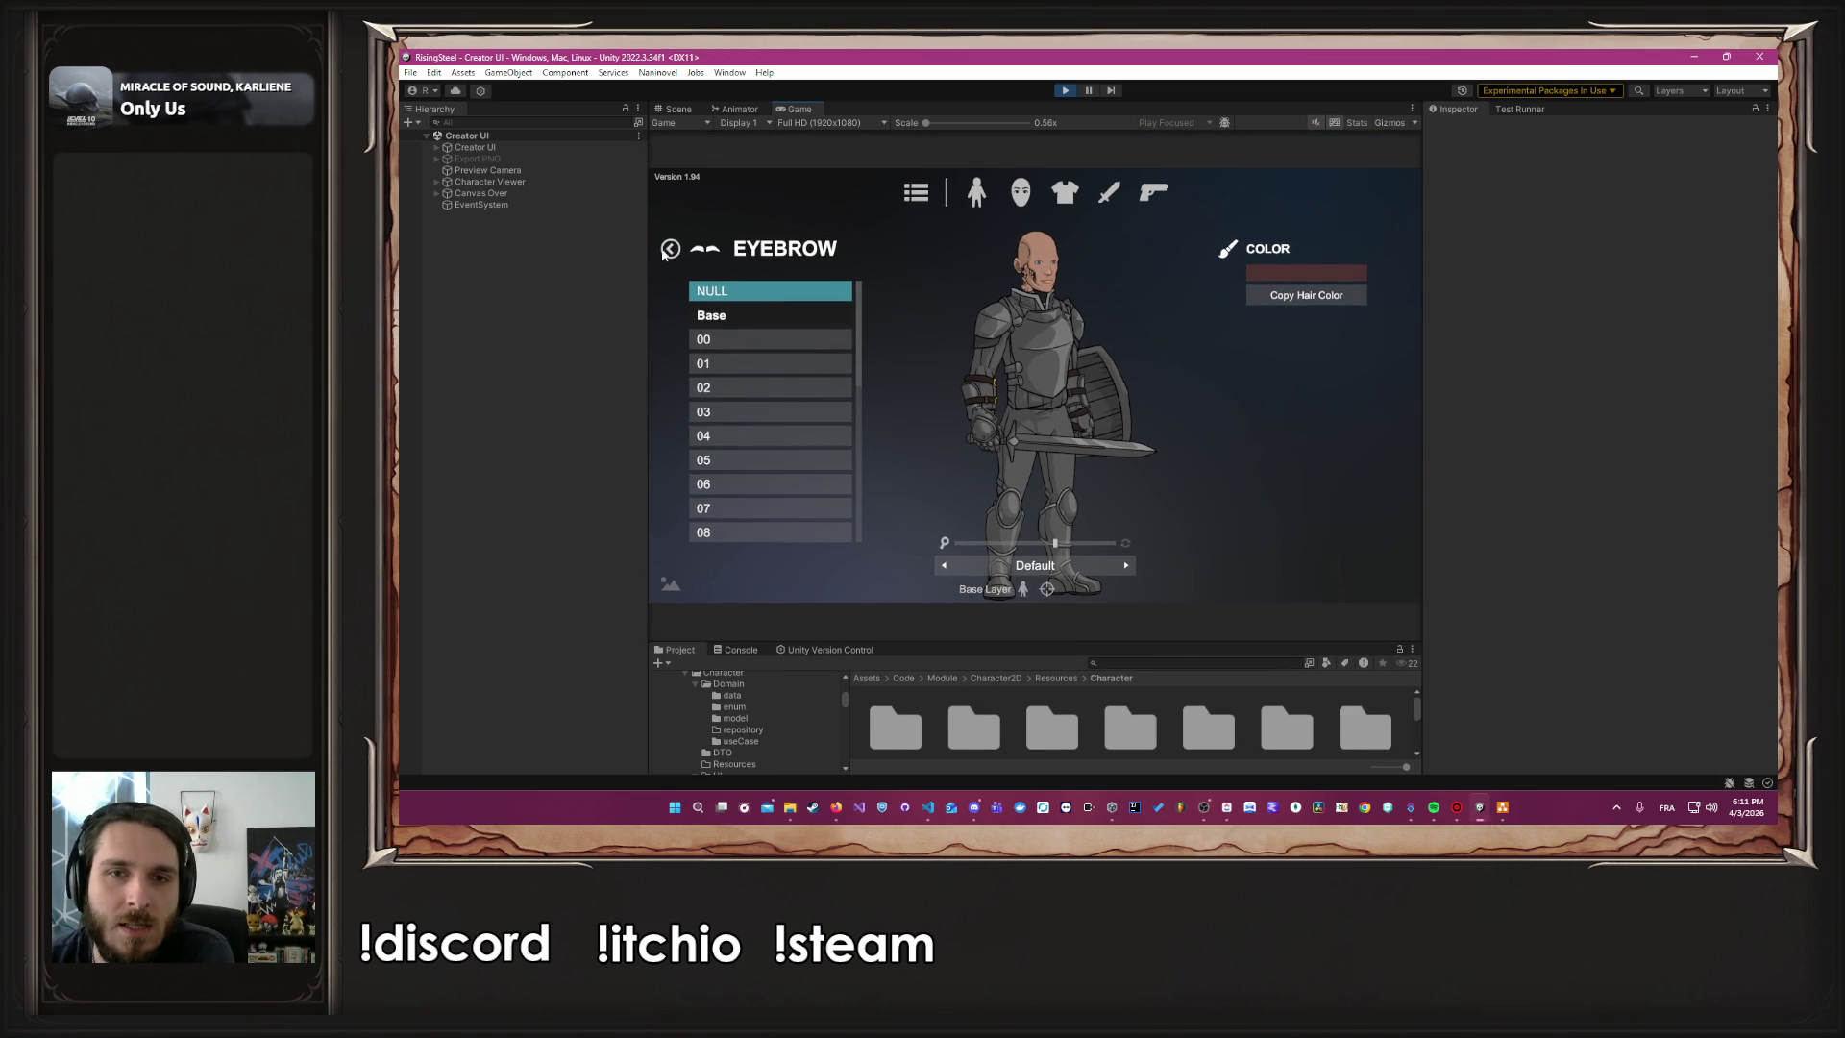
left_click(669, 248)
left_click(976, 193)
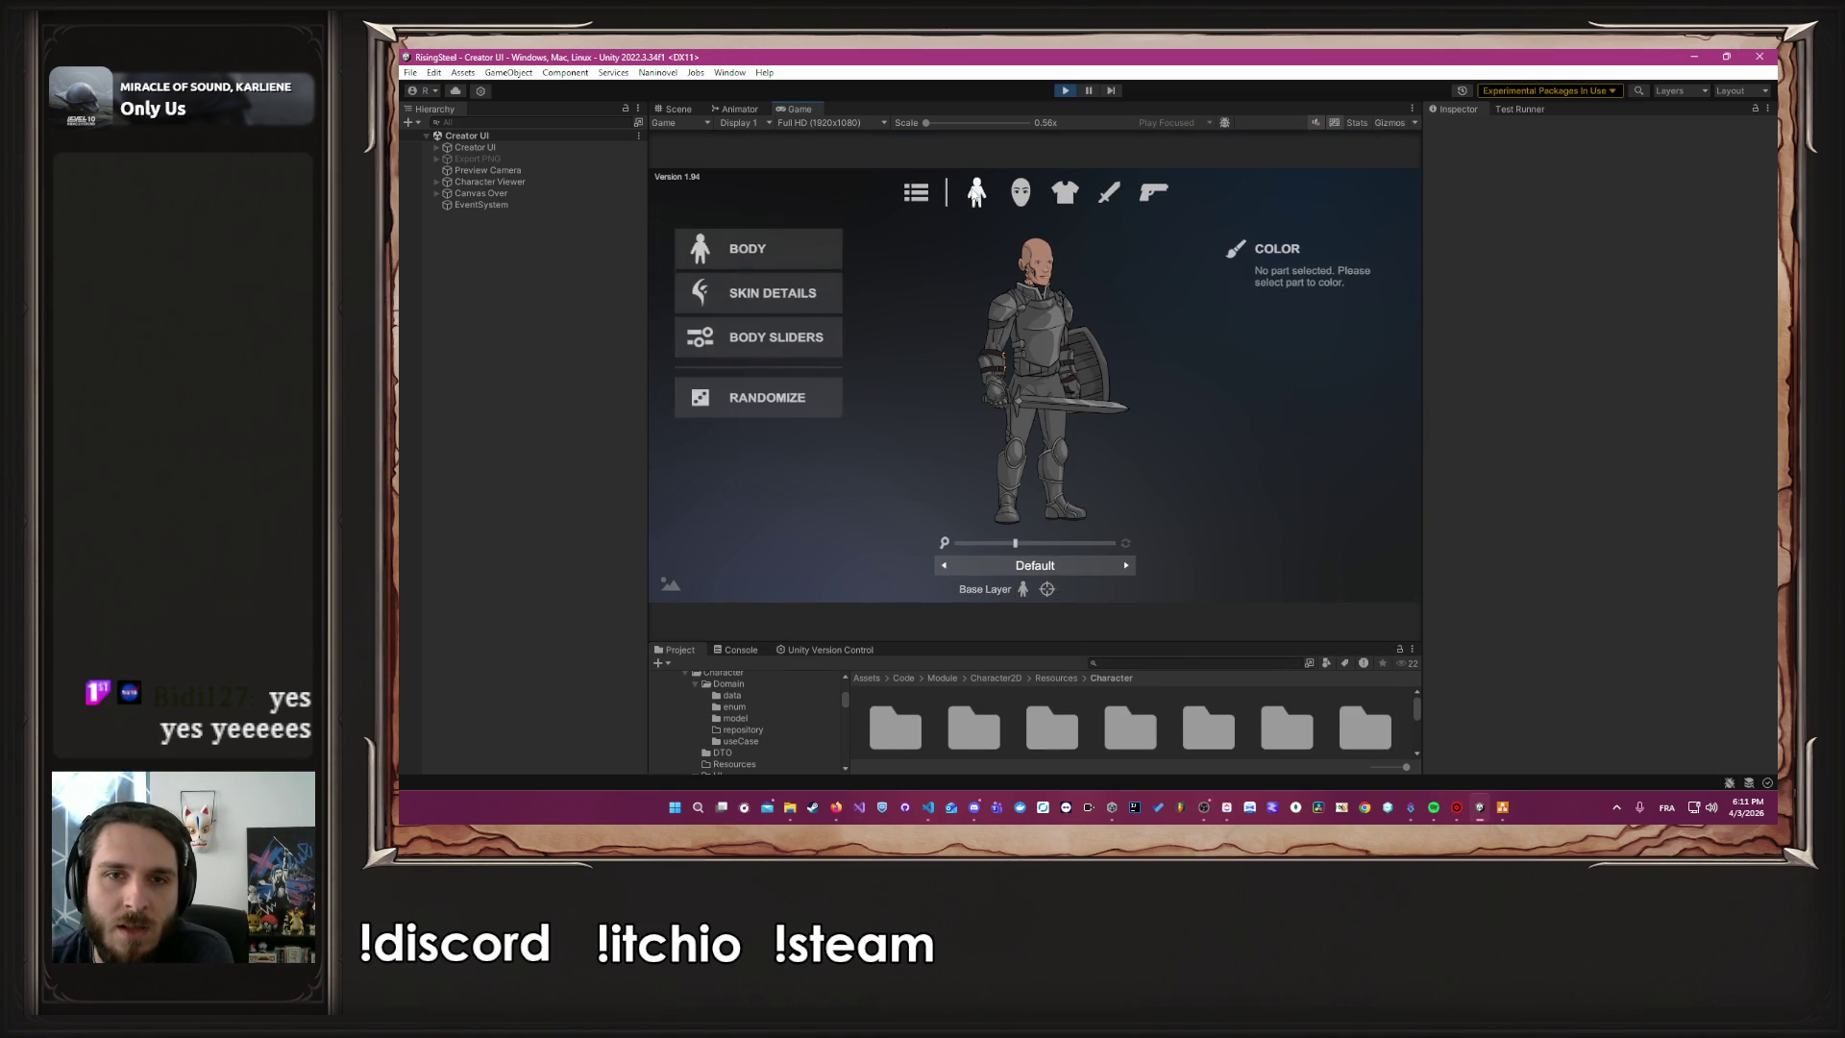
Open the body options' skin colour palette and browse its swatches
left_click(745, 248)
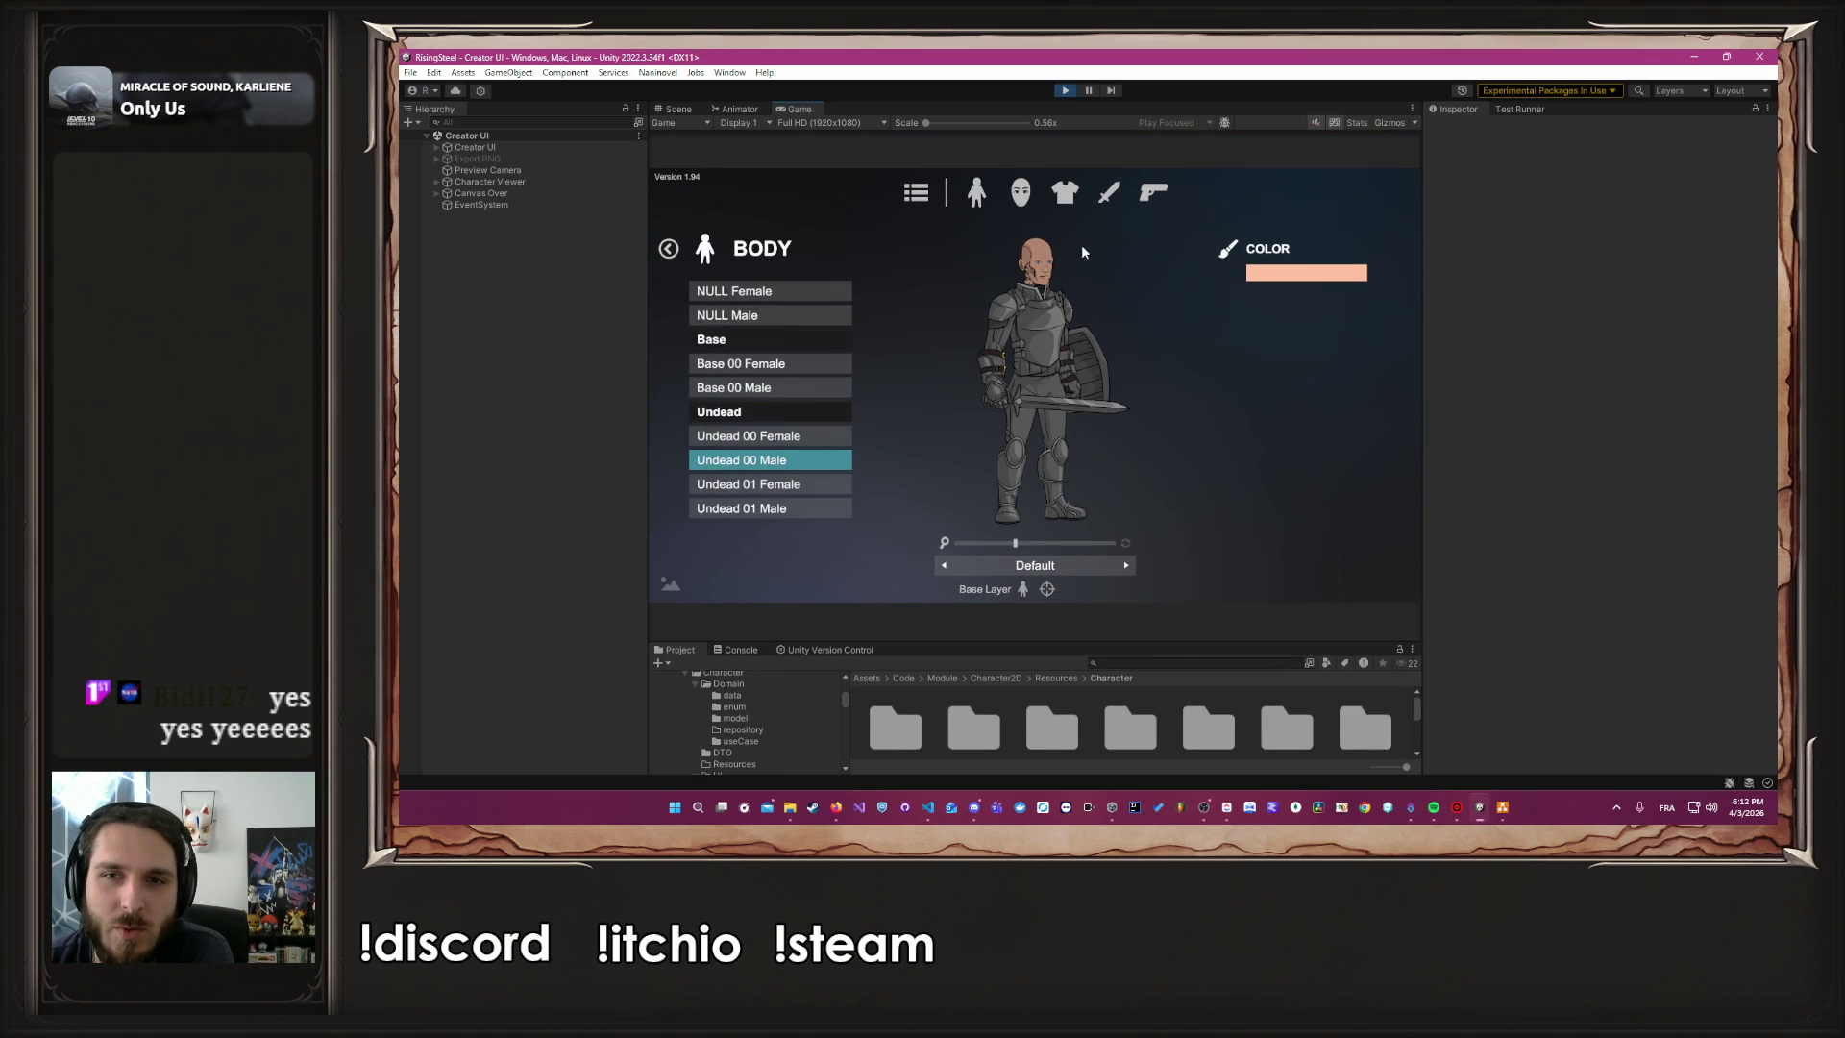
left_click(1310, 275)
scroll(1038, 540, "up", 3)
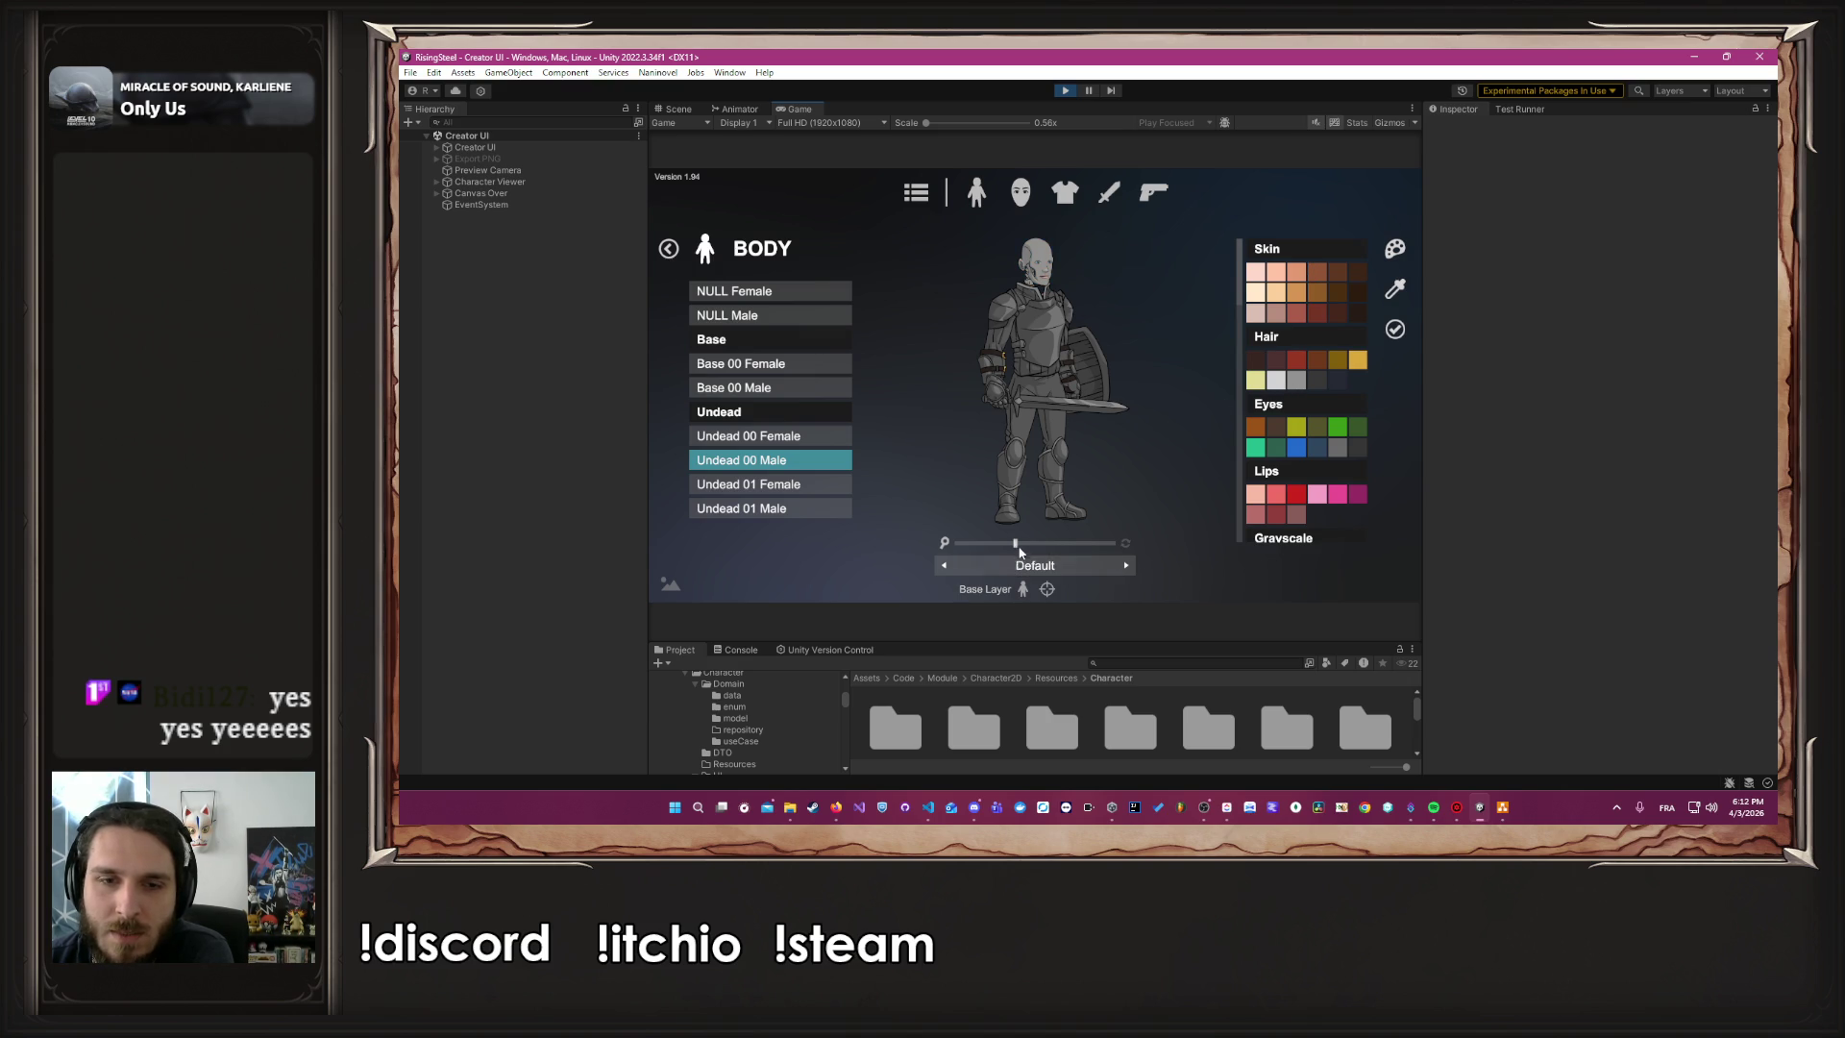
scroll(1309, 438, "up", 2)
scroll(1309, 438, "down", 5)
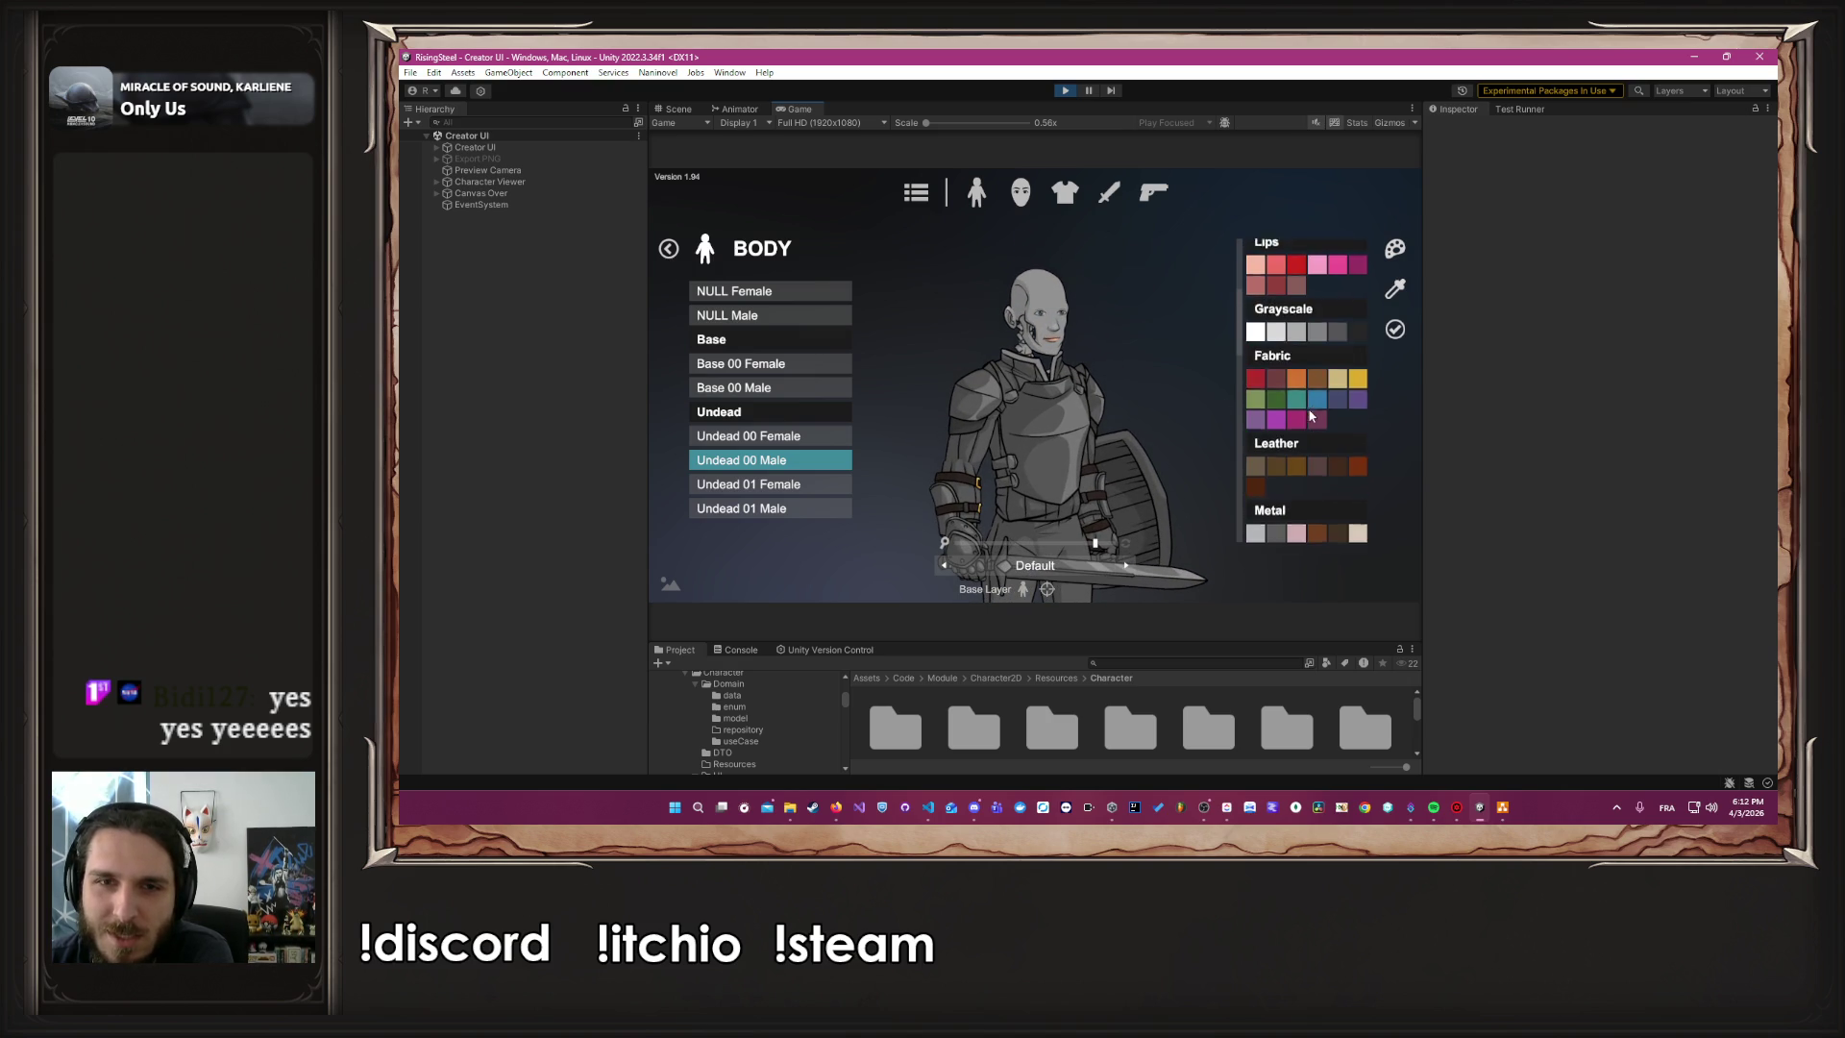
scroll(1252, 423, "down", 4)
scroll(1258, 402, "up", 1)
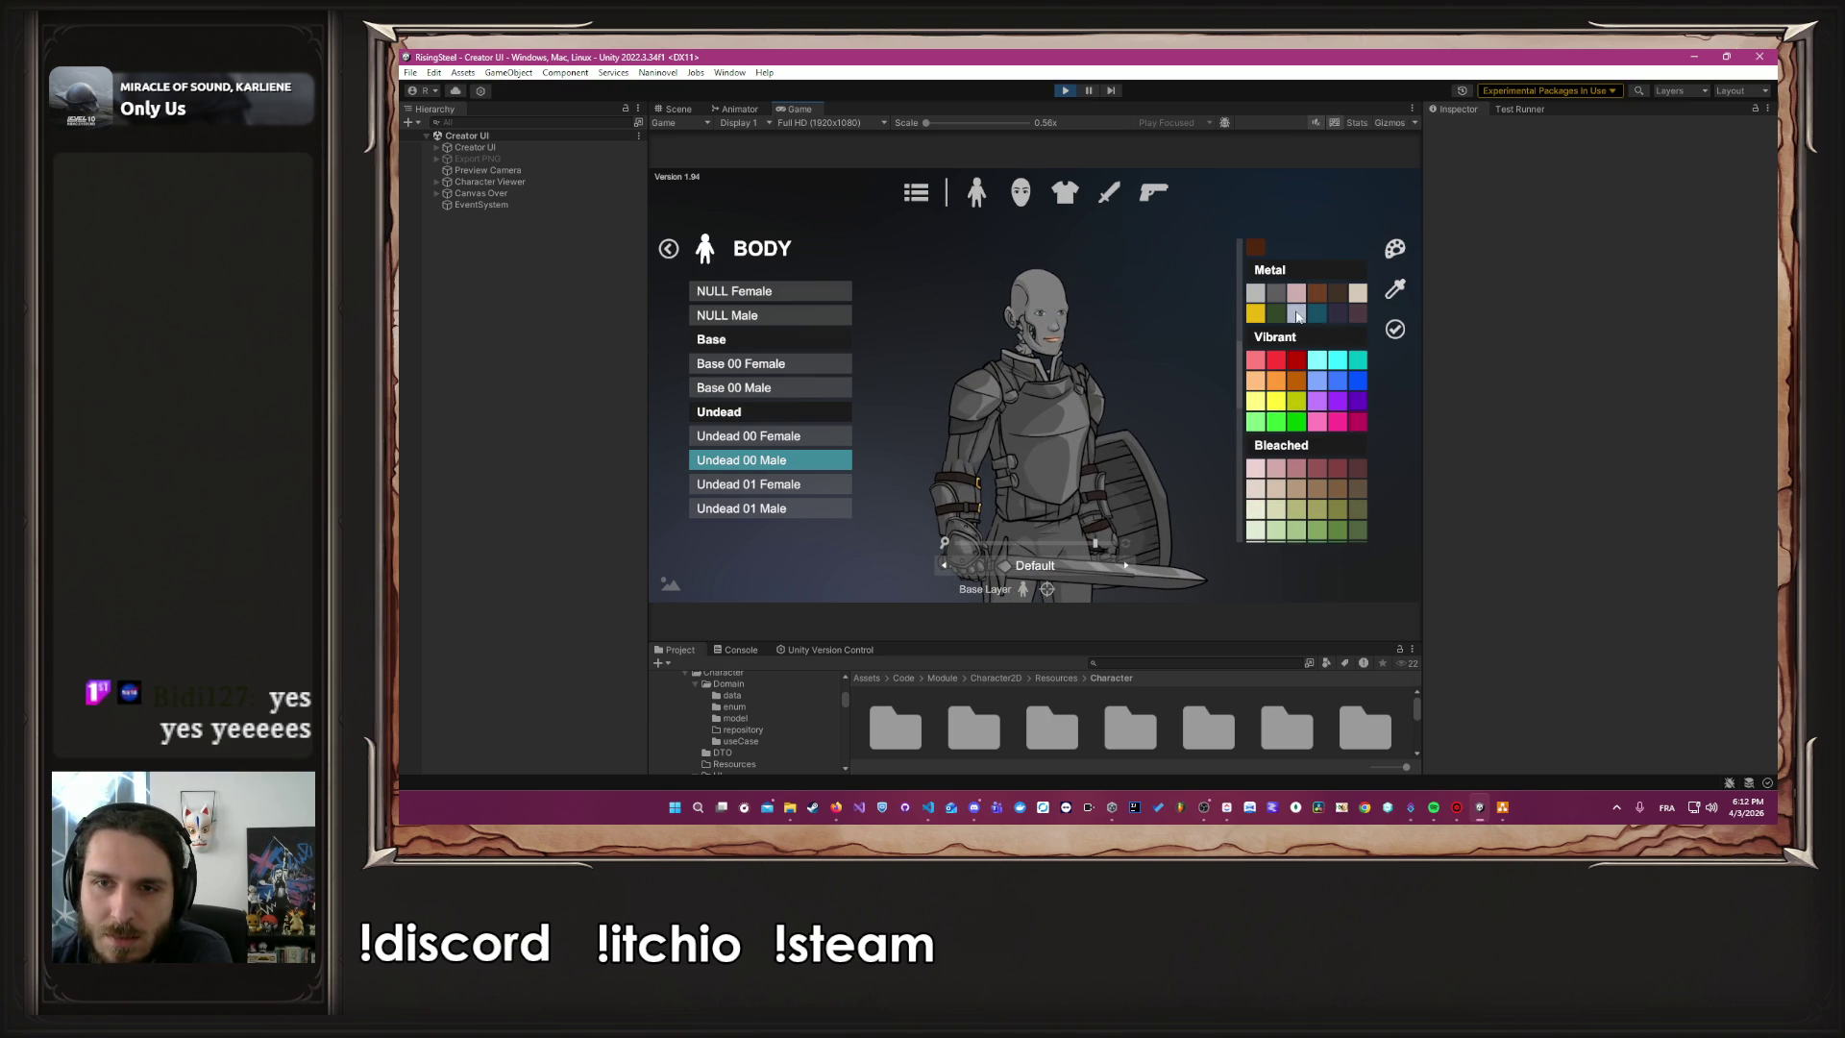
scroll(1269, 366, "down", 3)
Try pale green, bleak and near-white skin tones, then settle on light grey
left_click(1258, 390)
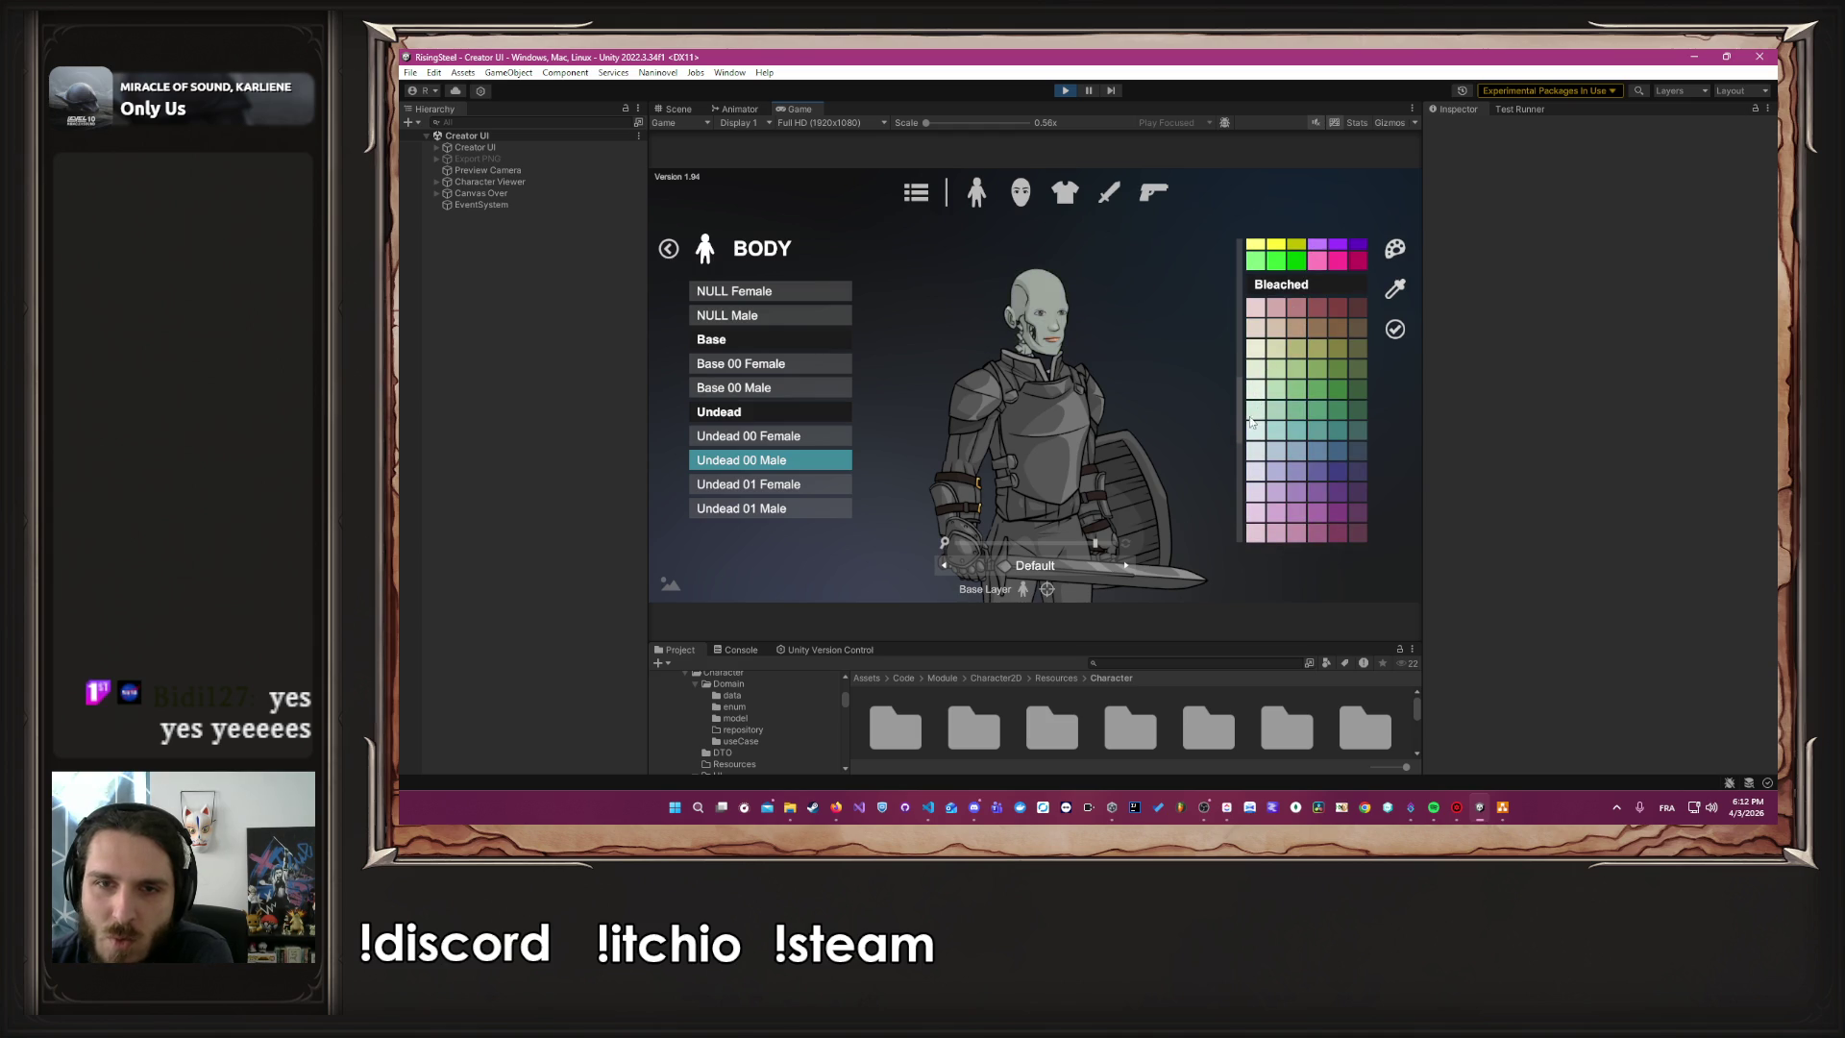
scroll(1258, 448, "down", 3)
left_click(1259, 332)
scroll(1257, 423, "down", 4)
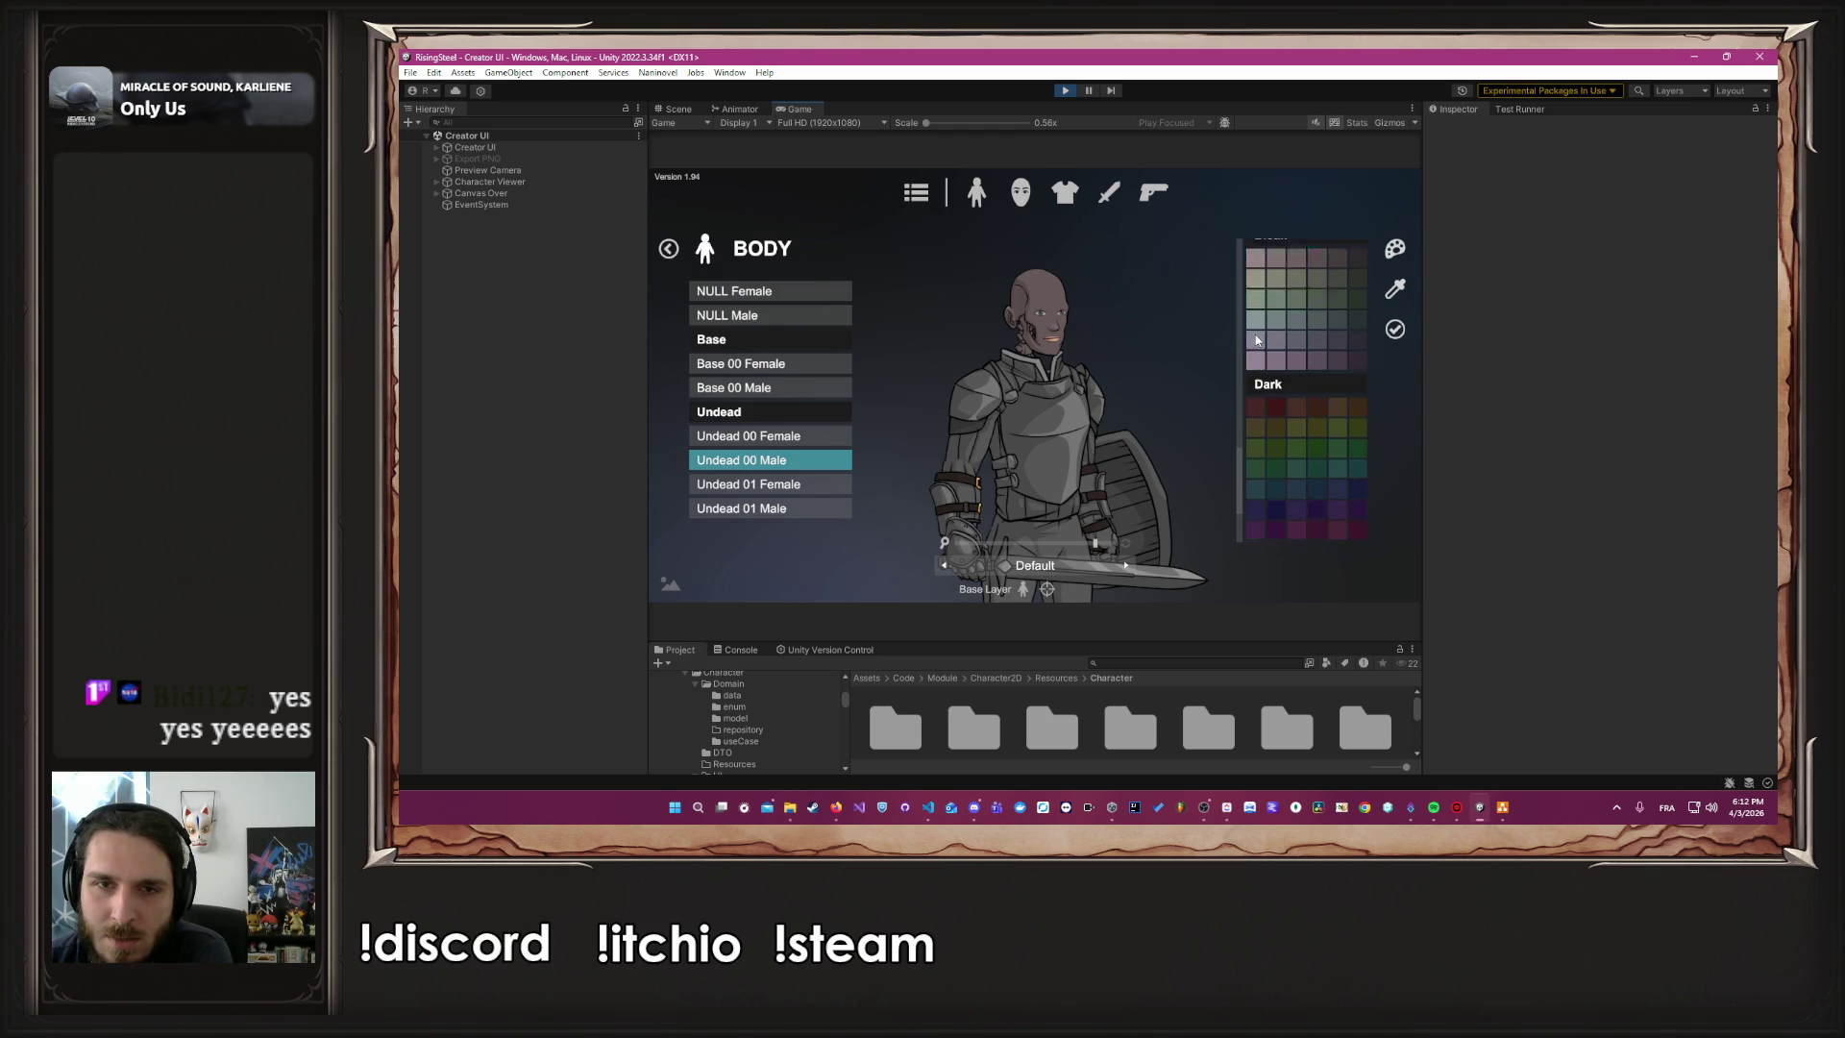
left_click(1254, 510)
scroll(1259, 510, "up", 15)
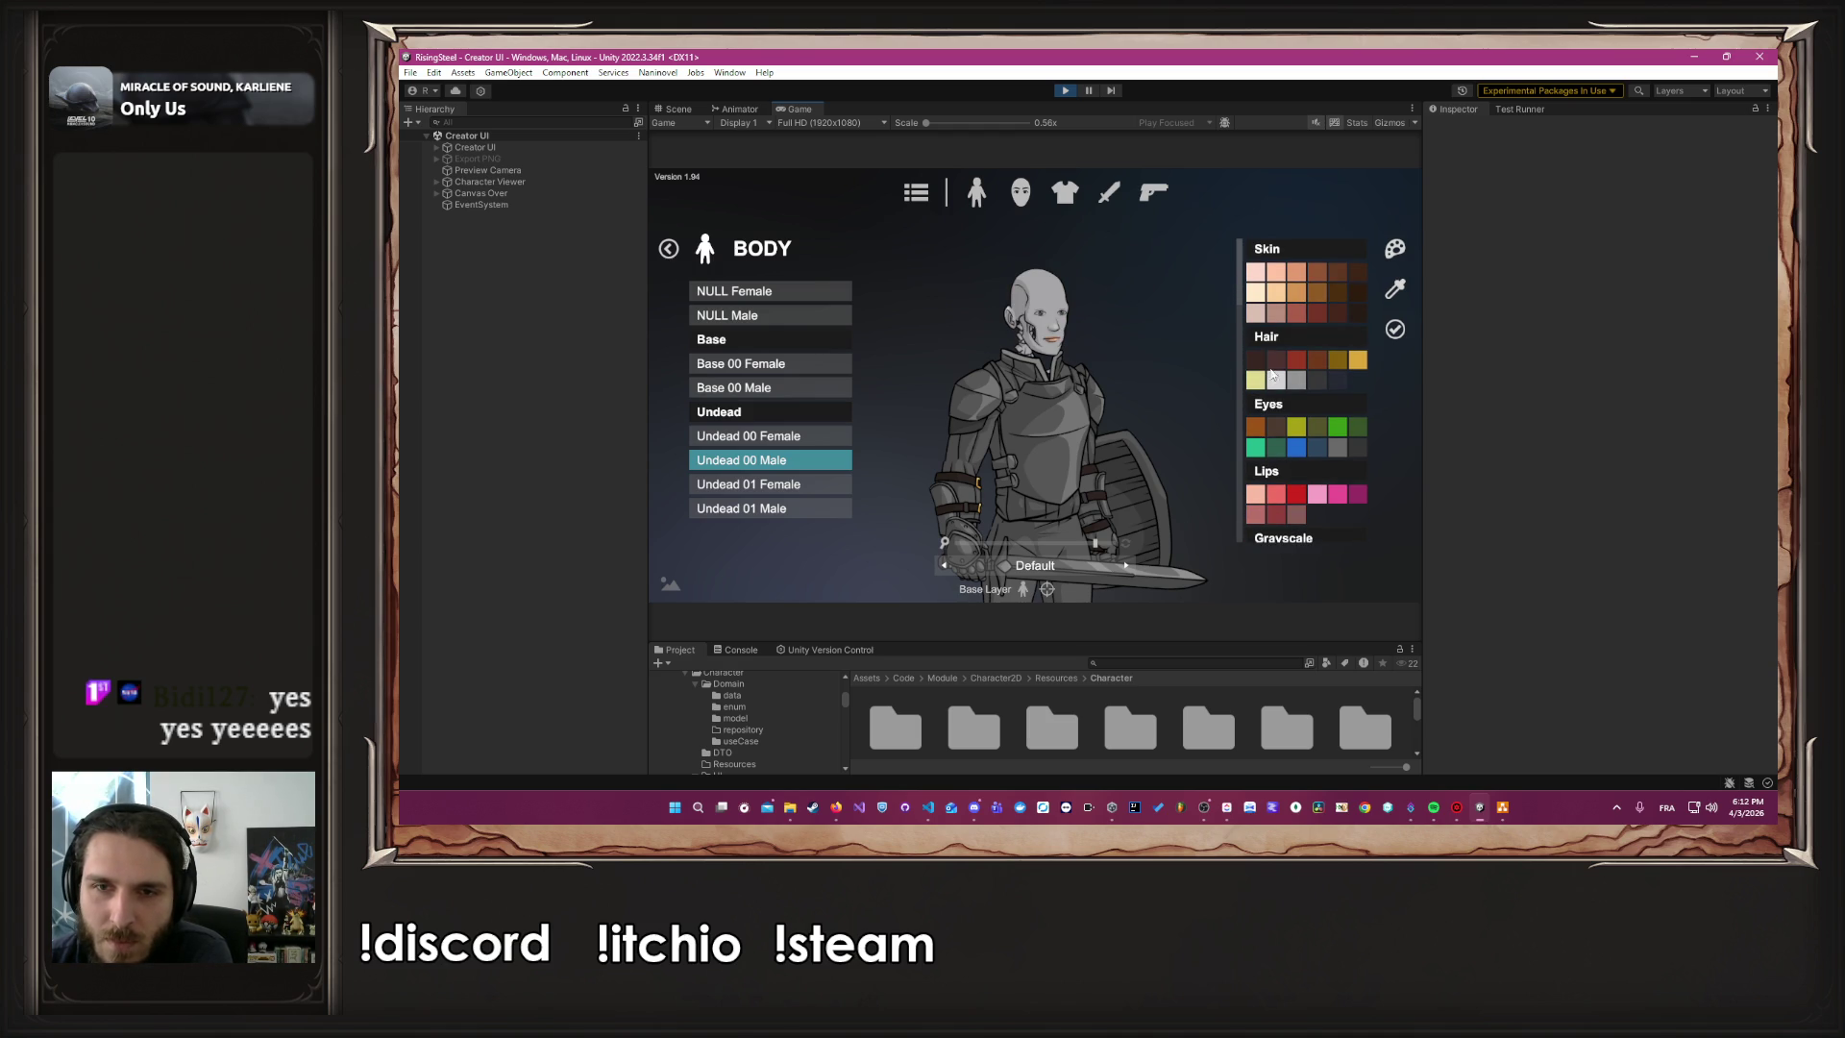
left_click(1279, 383)
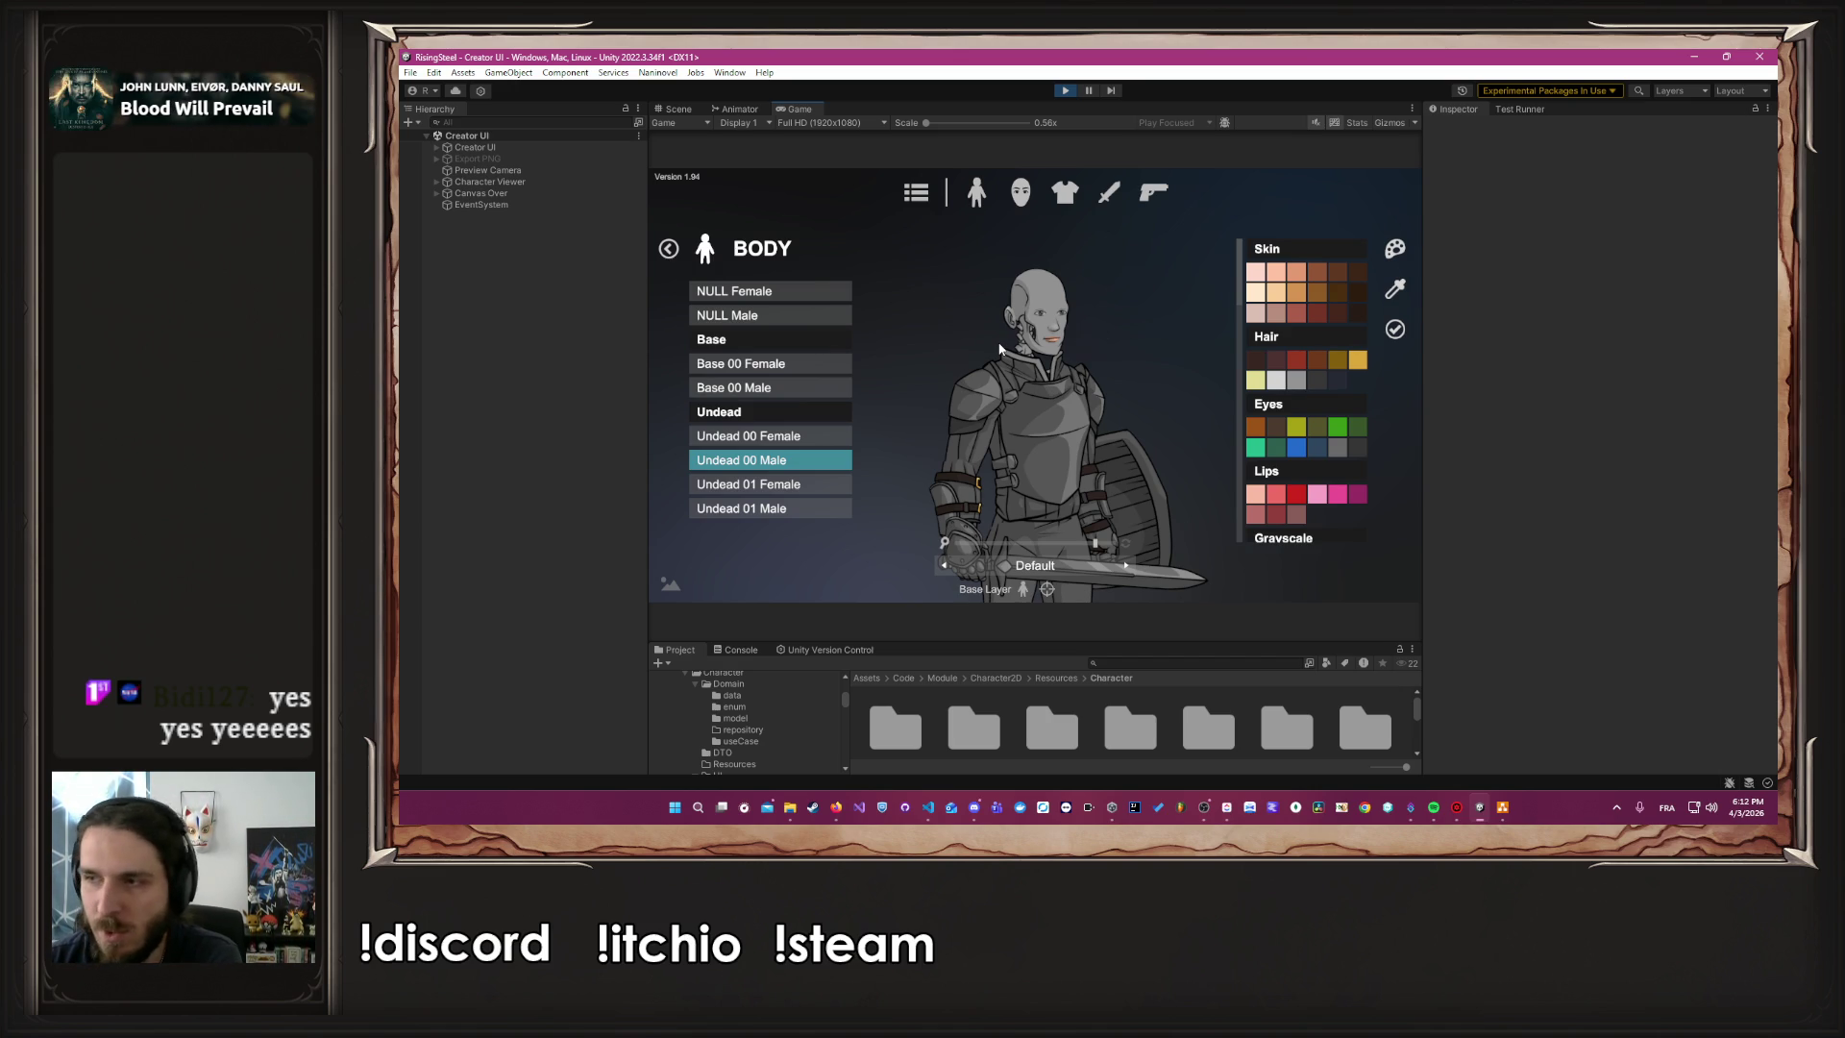
left_click(1396, 330)
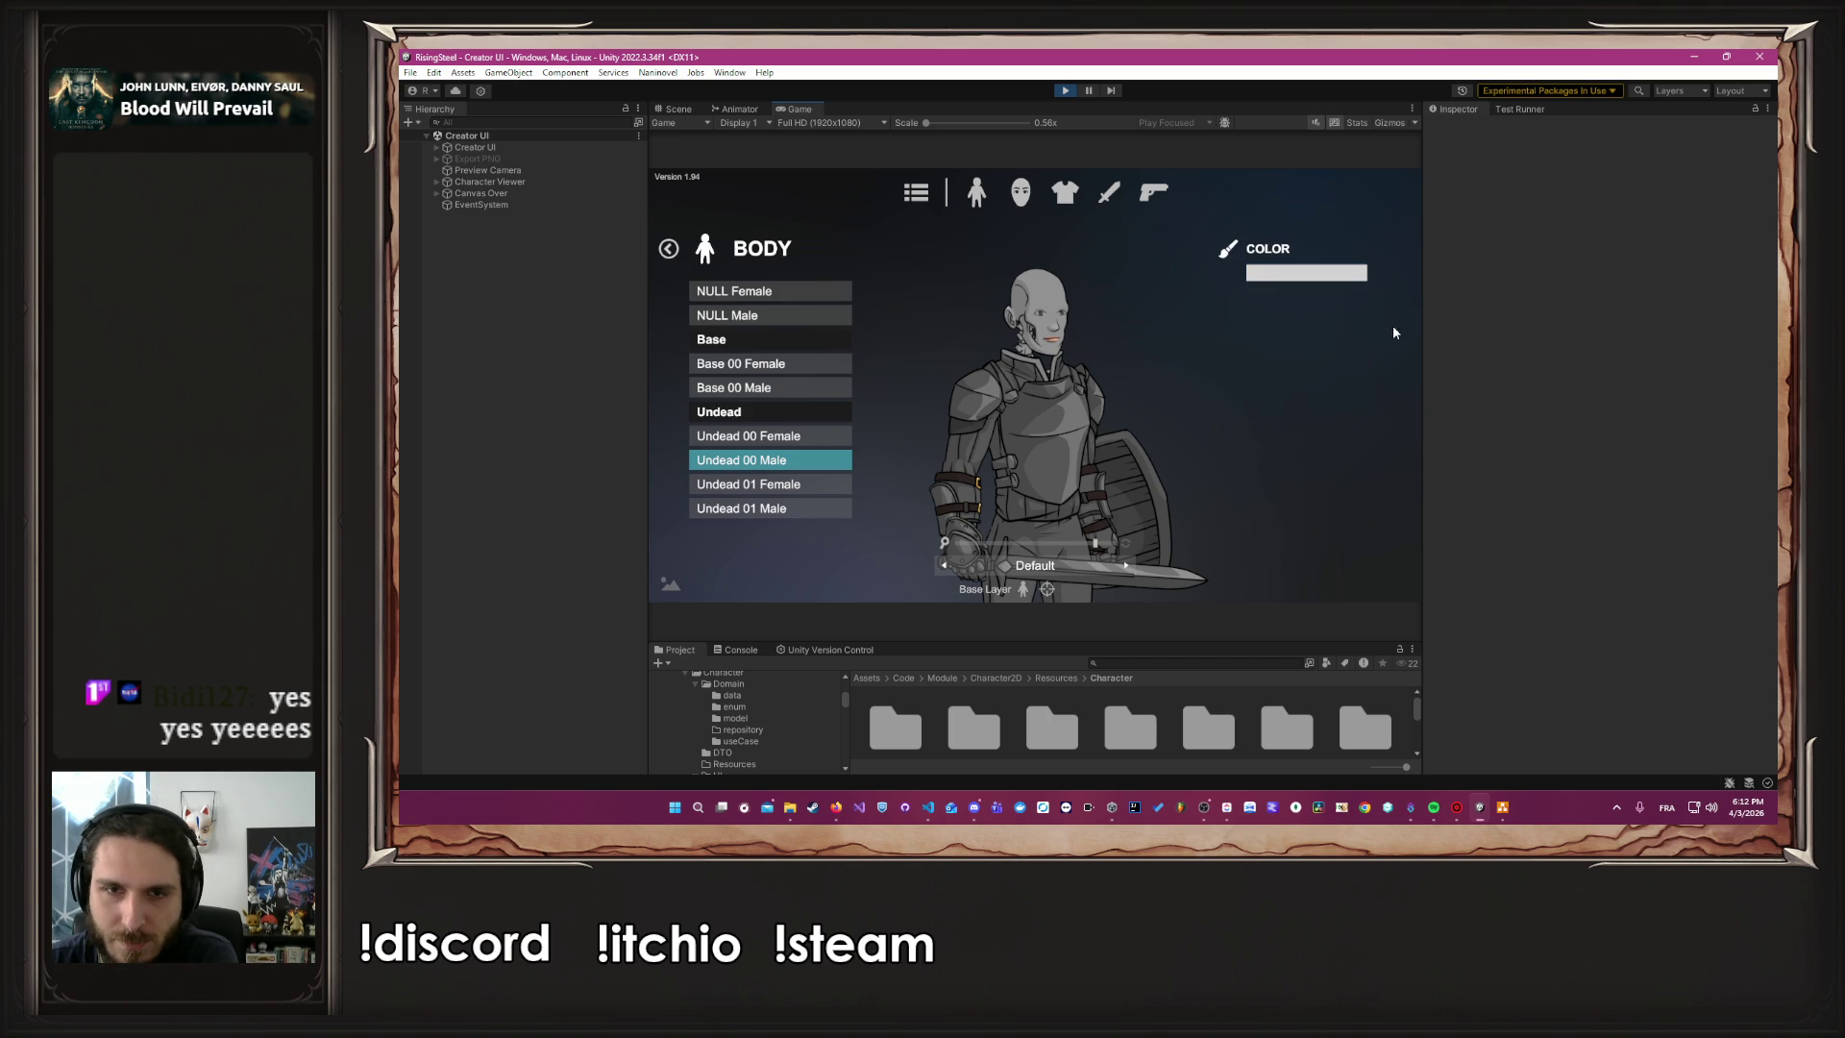
Choose the Undead 04 eyes from the face parts' Eyes list
left_click(1022, 204)
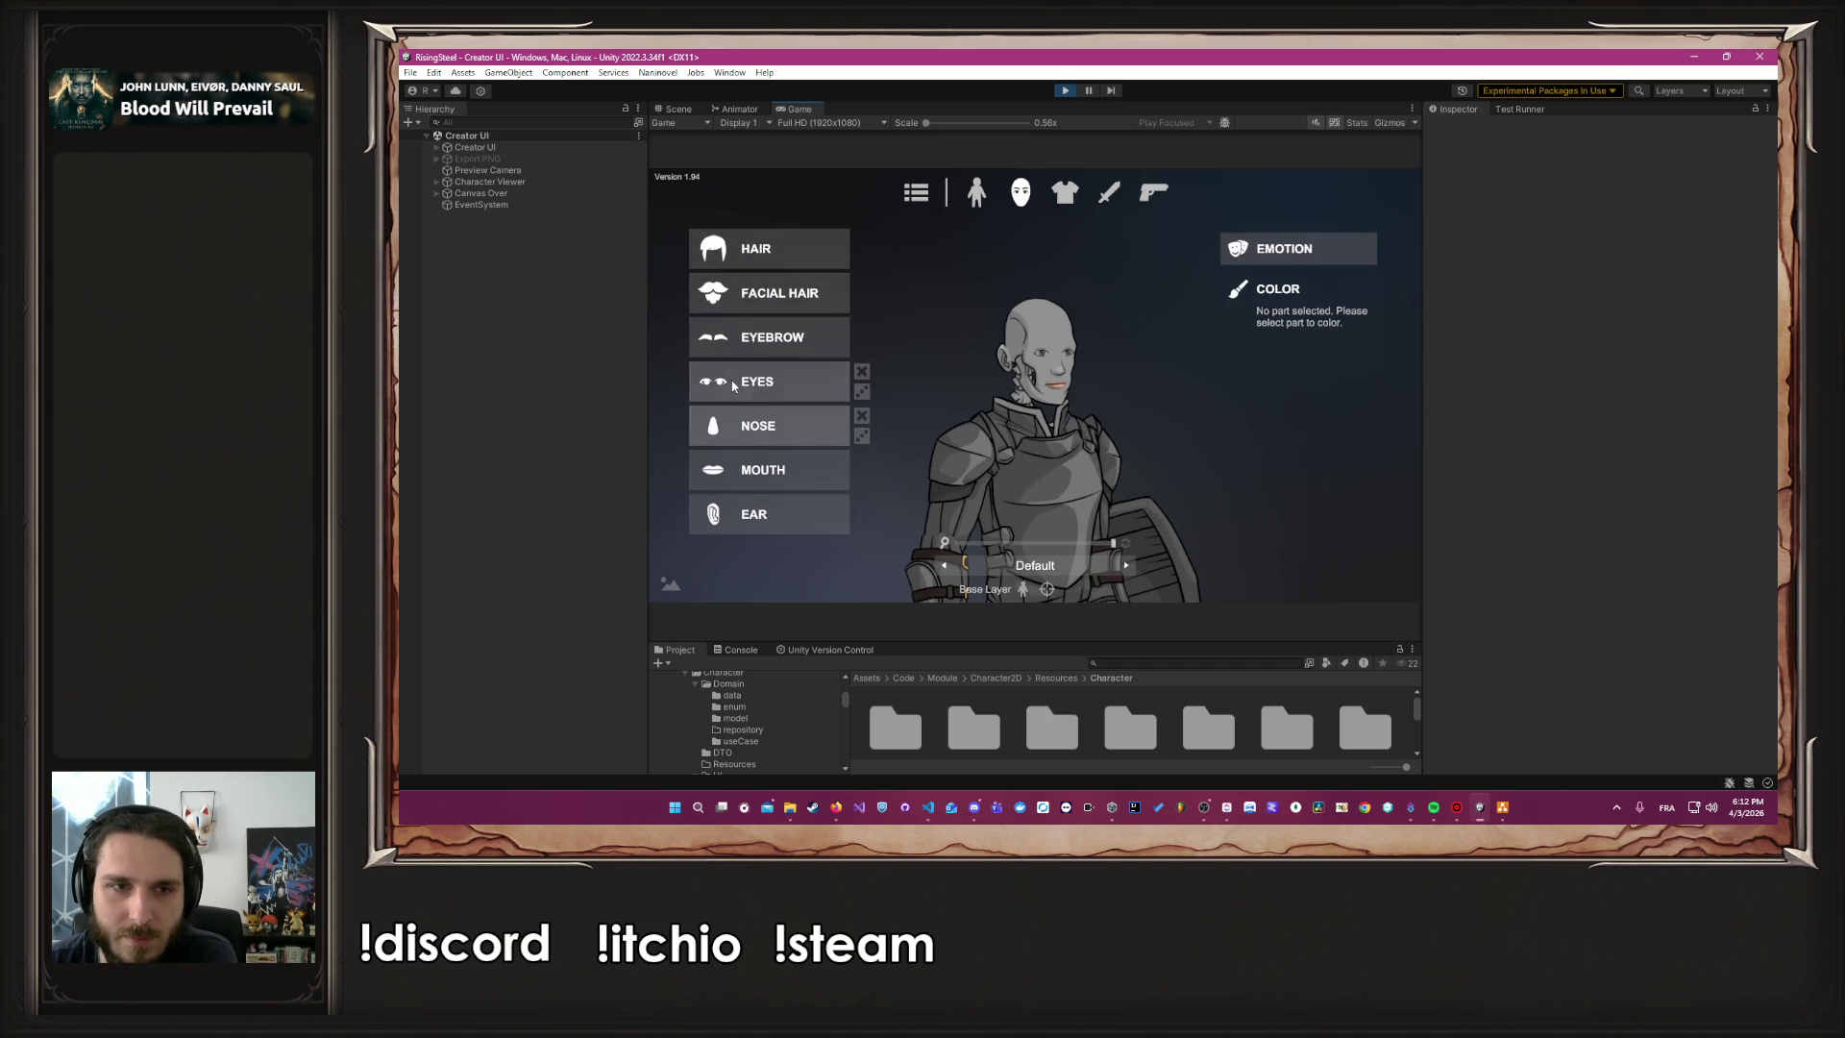
left_click(734, 380)
scroll(747, 427, "down", 5)
scroll(746, 427, "down", 4)
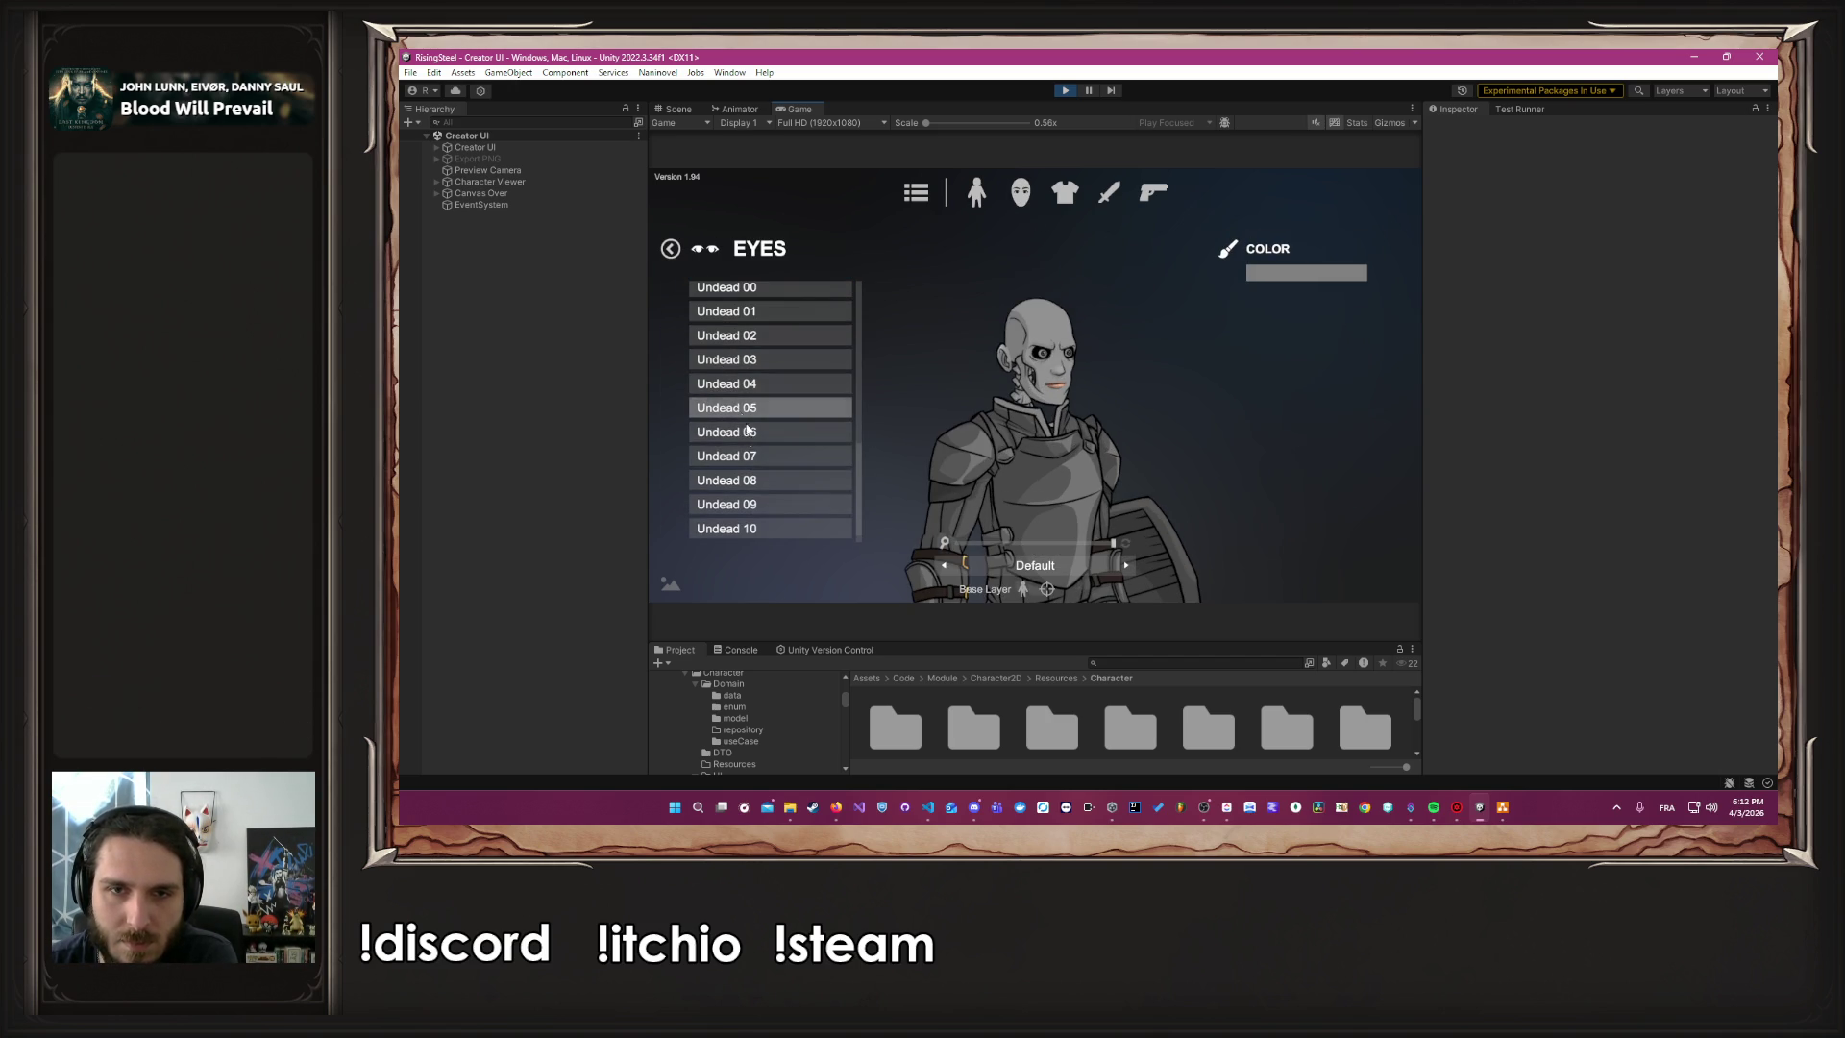
left_click(759, 383)
Browse the eye colour palette, adjust the preview zoom, and return to the face parts
left_click(1293, 275)
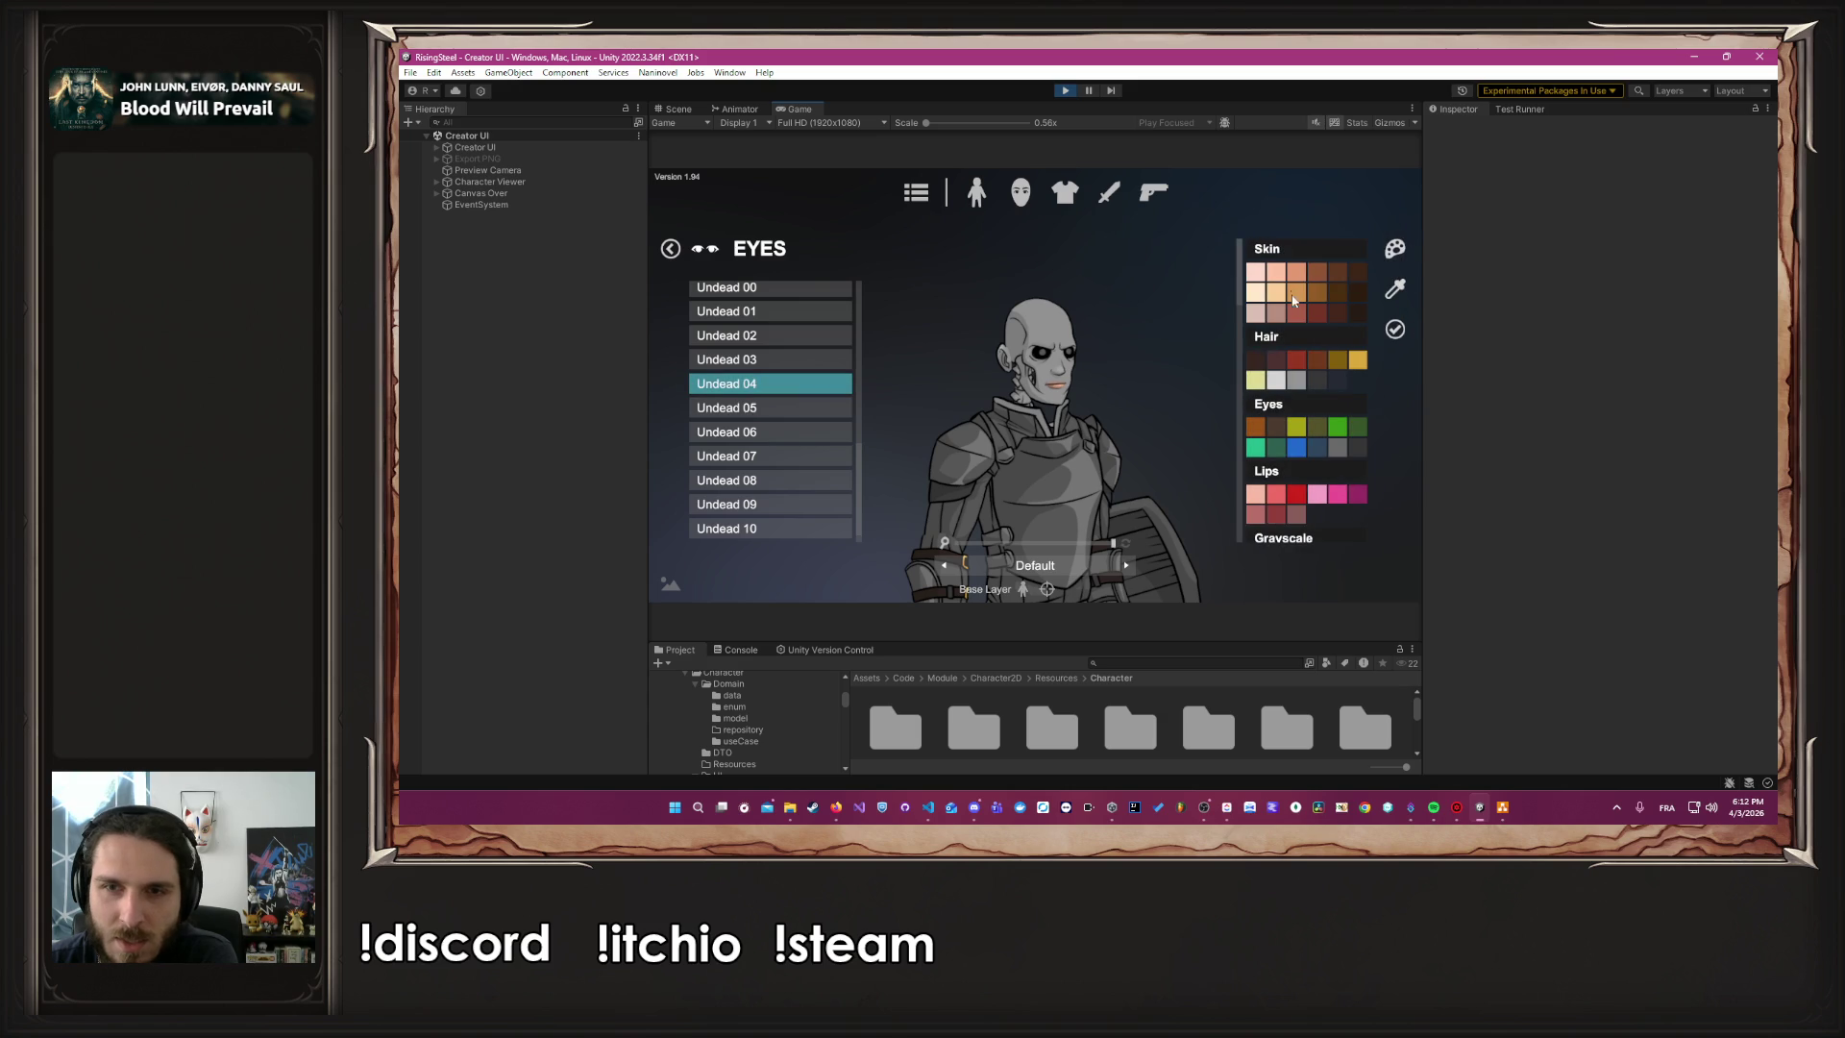
scroll(1301, 453, "down", 4)
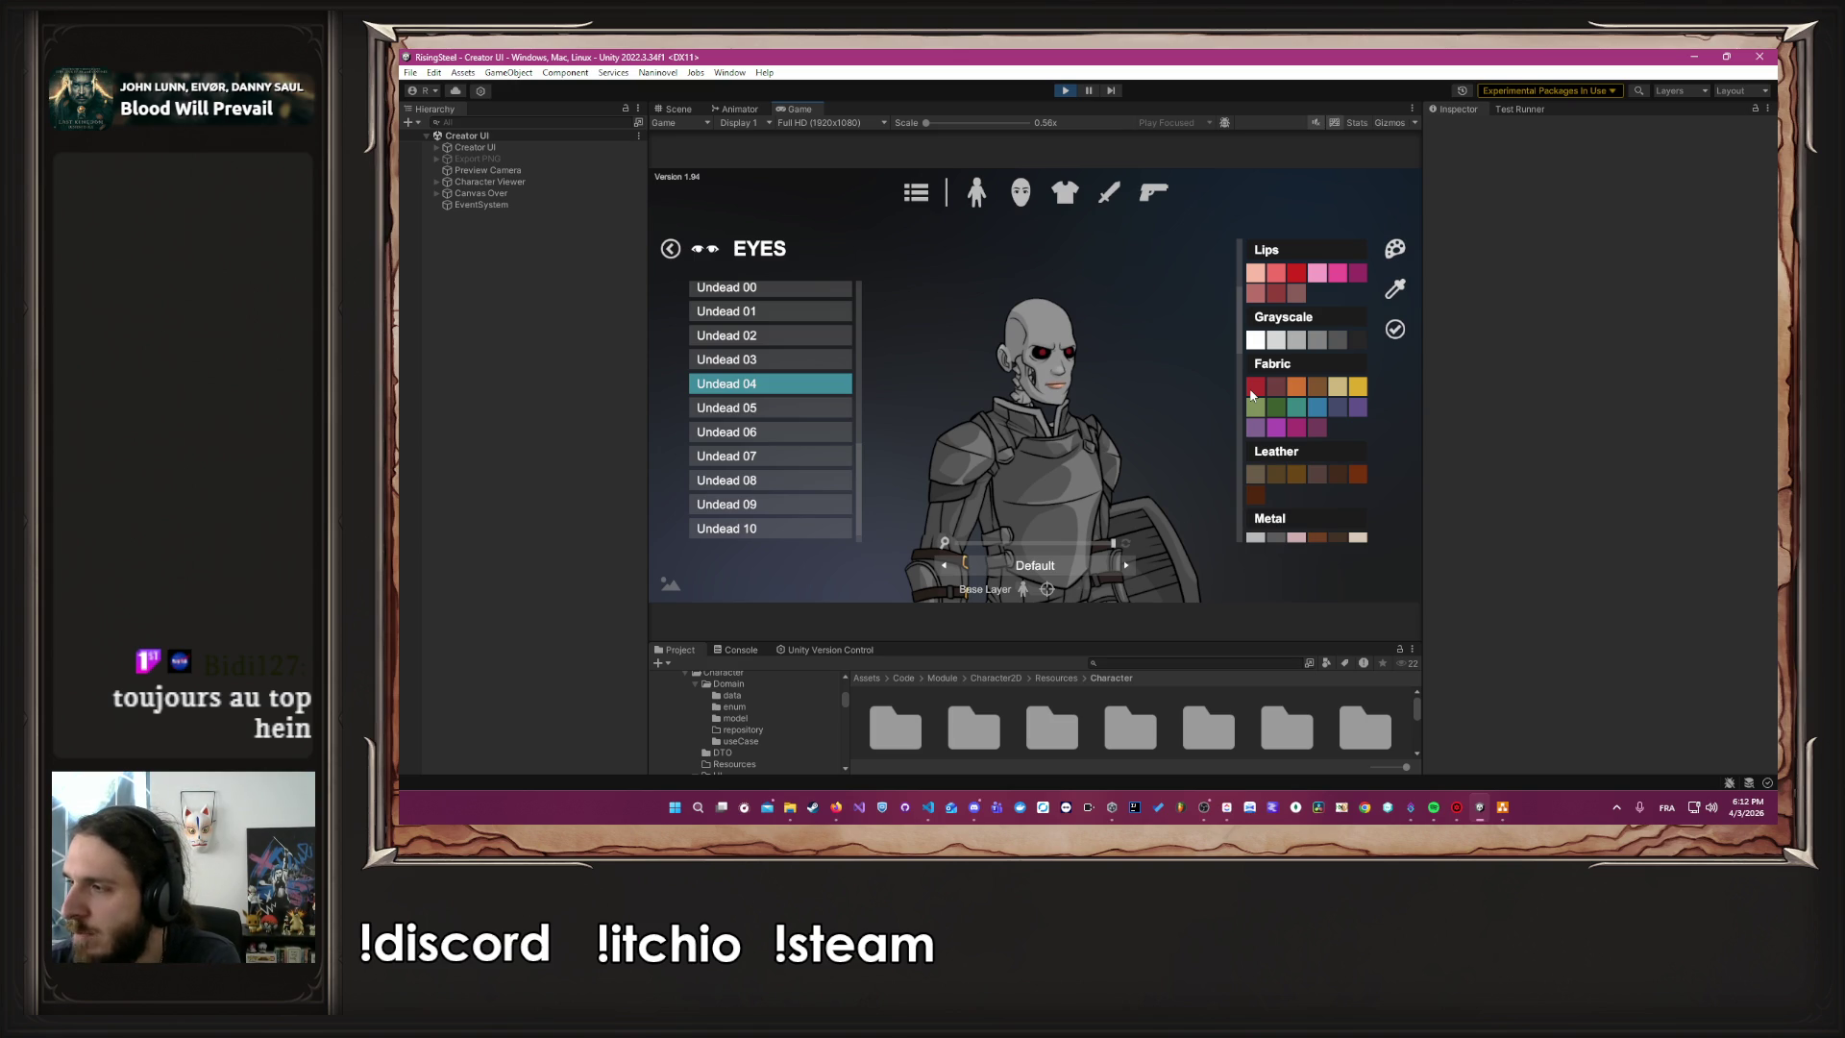
scroll(1336, 419, "down", 1)
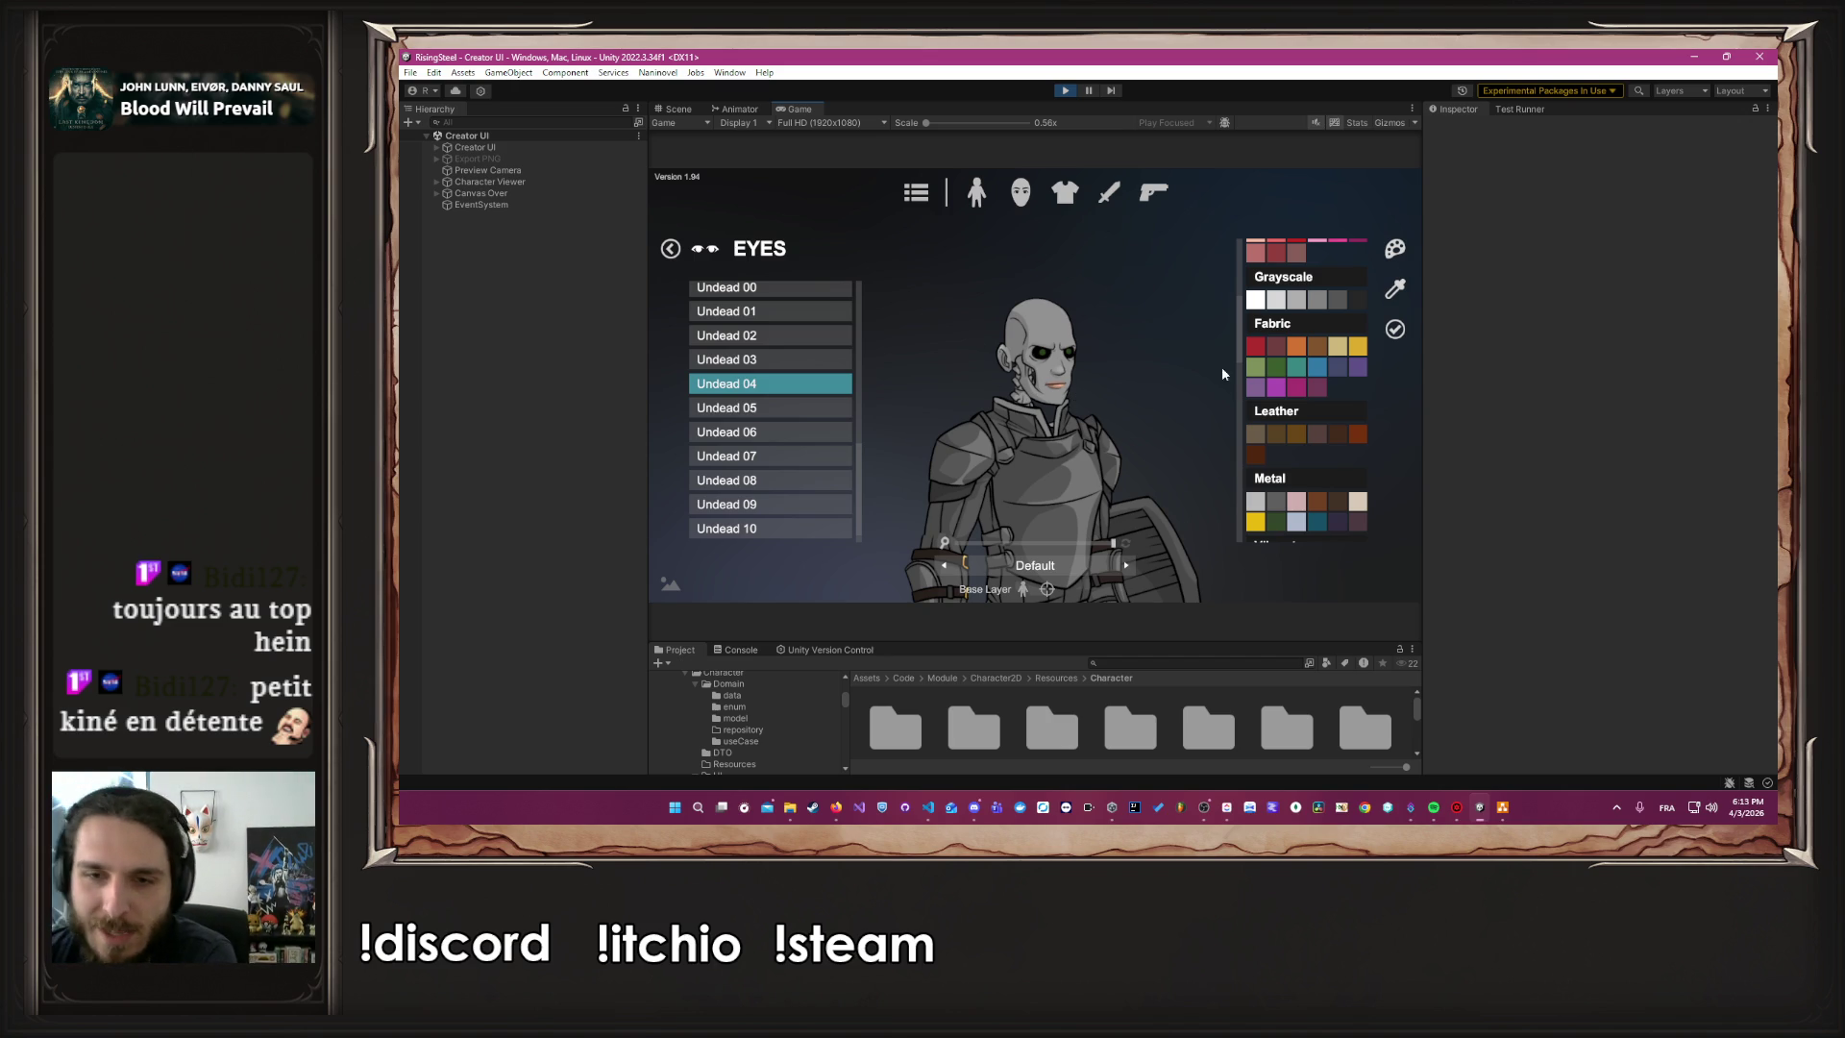
scroll(1259, 384, "down", 4)
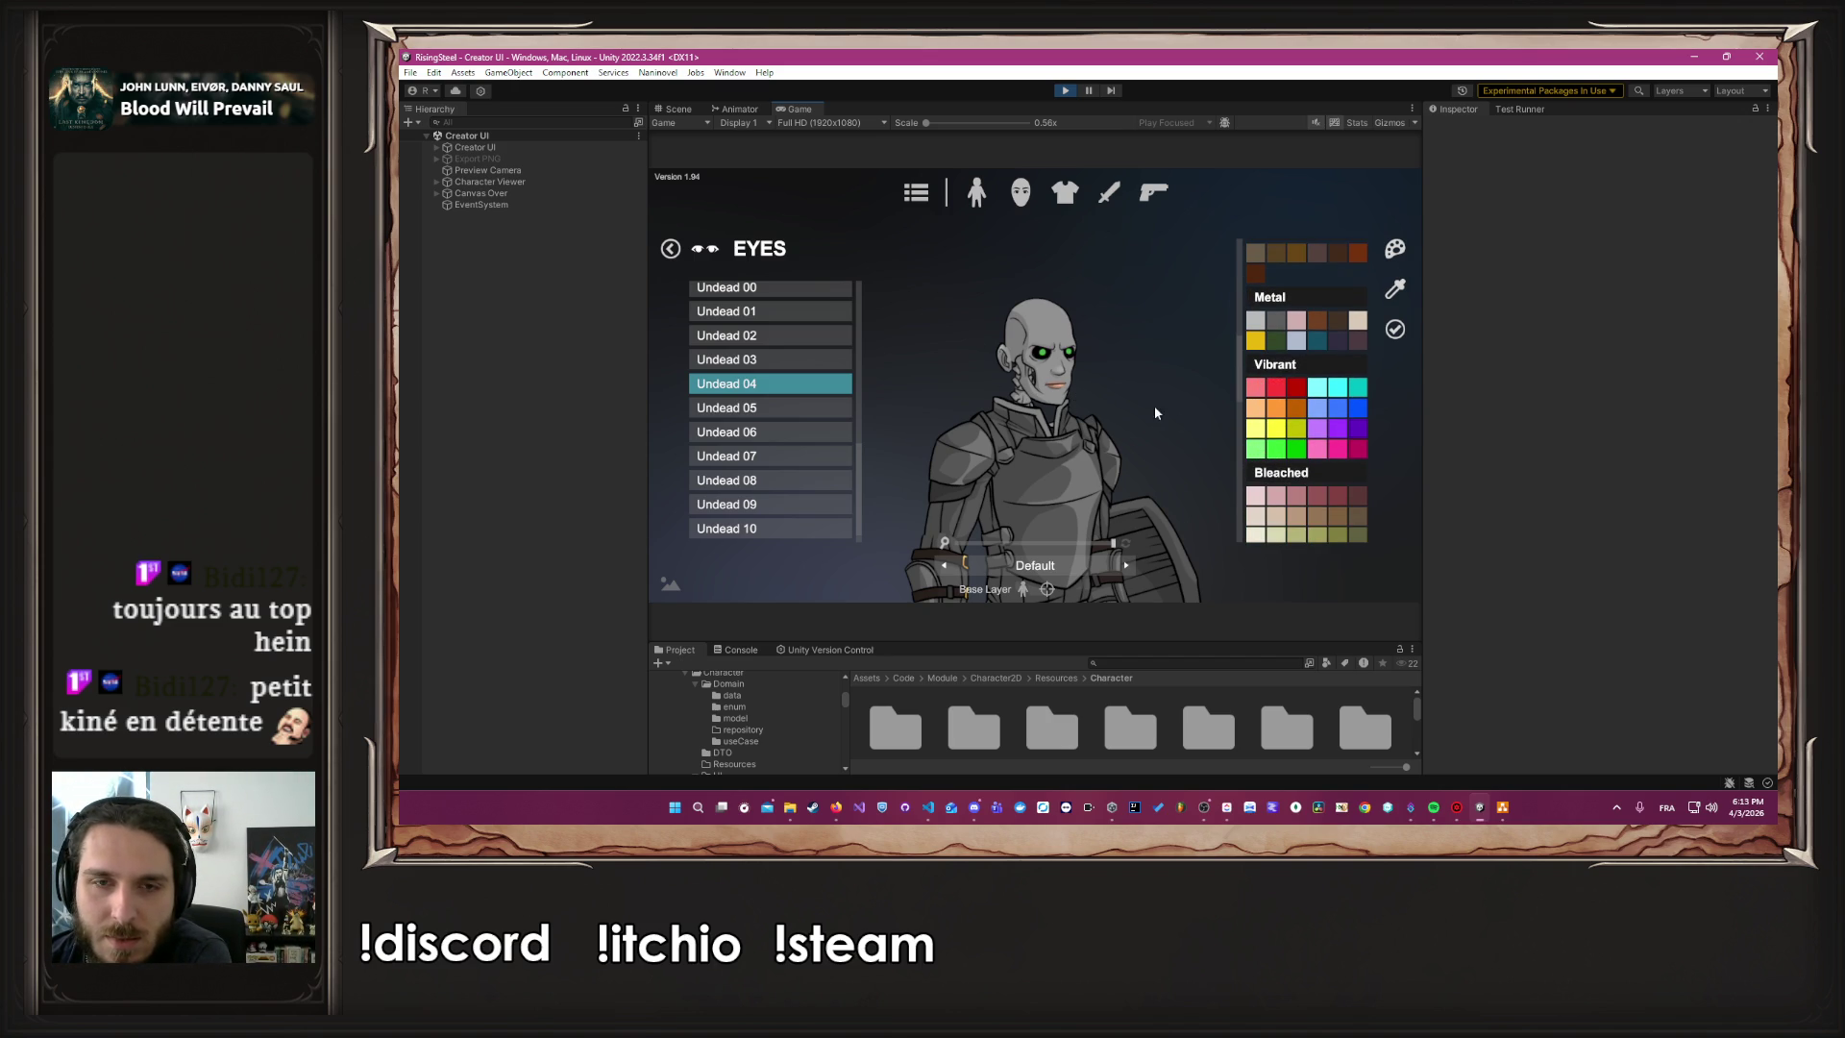
left_click(1047, 544)
scroll(1289, 477, "down", 3)
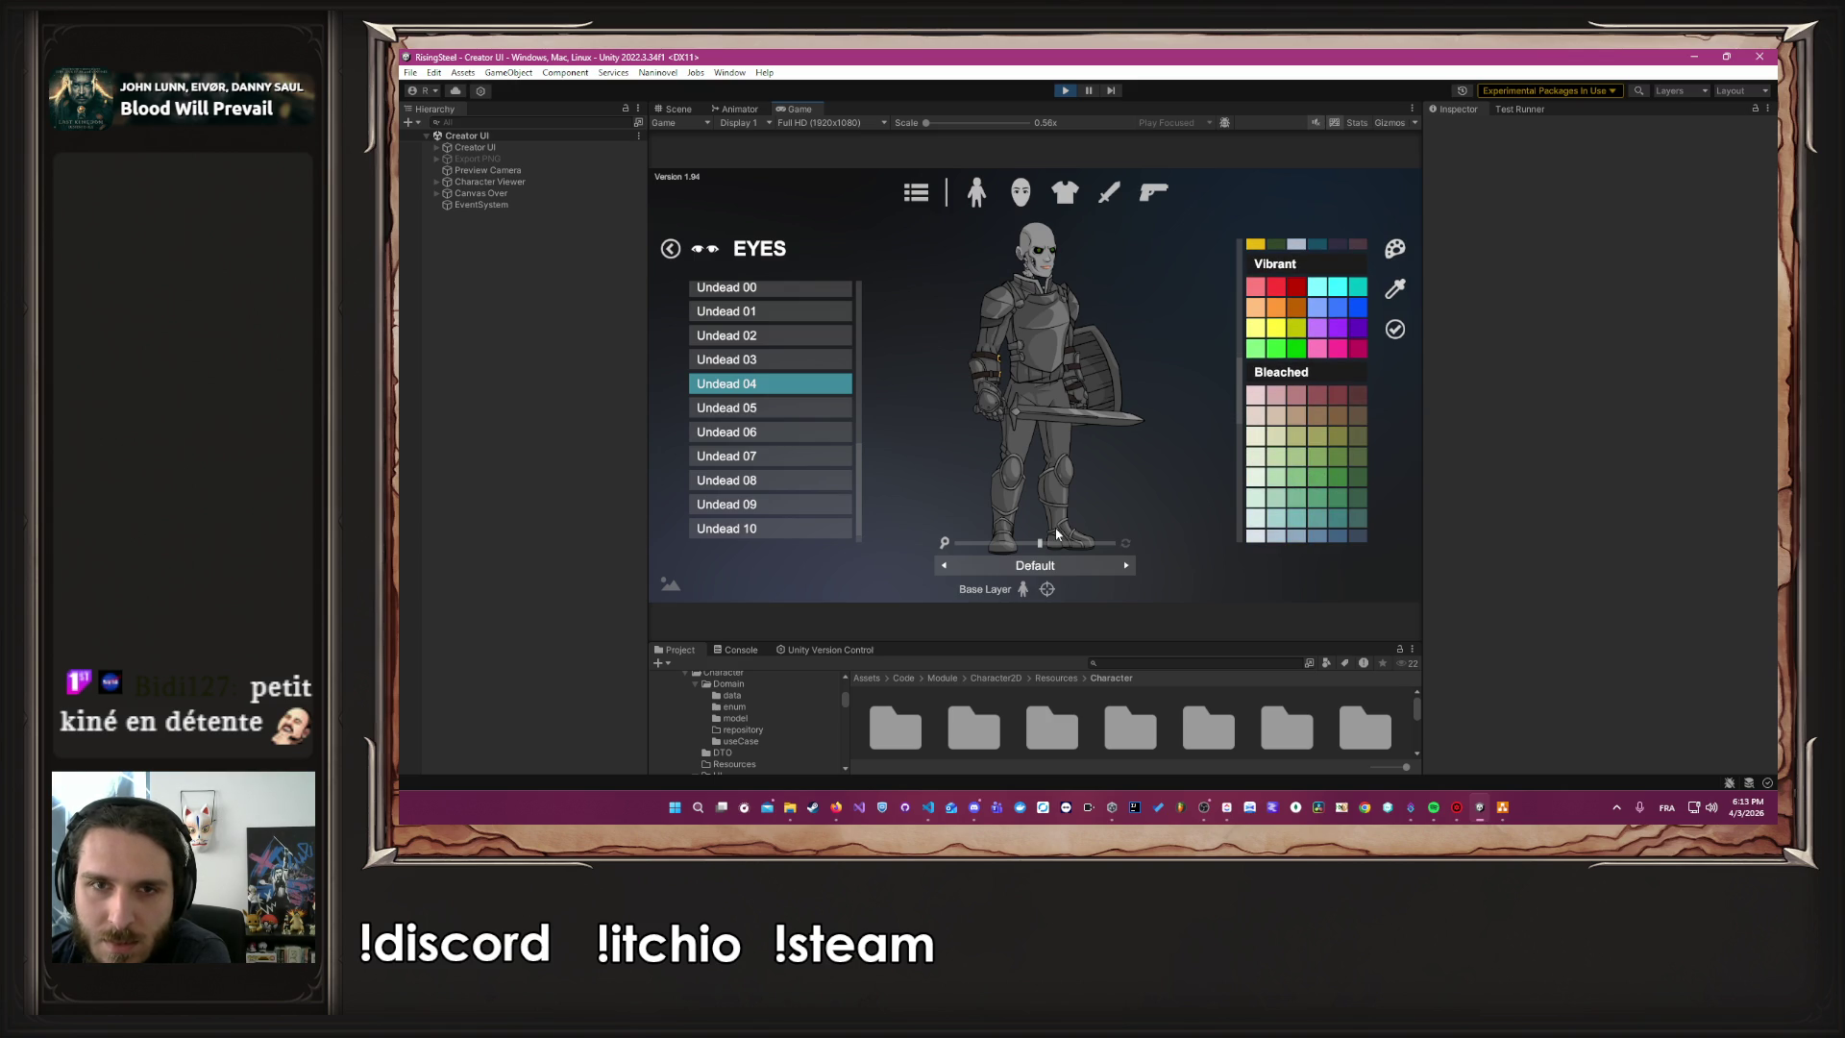
left_click(1106, 544)
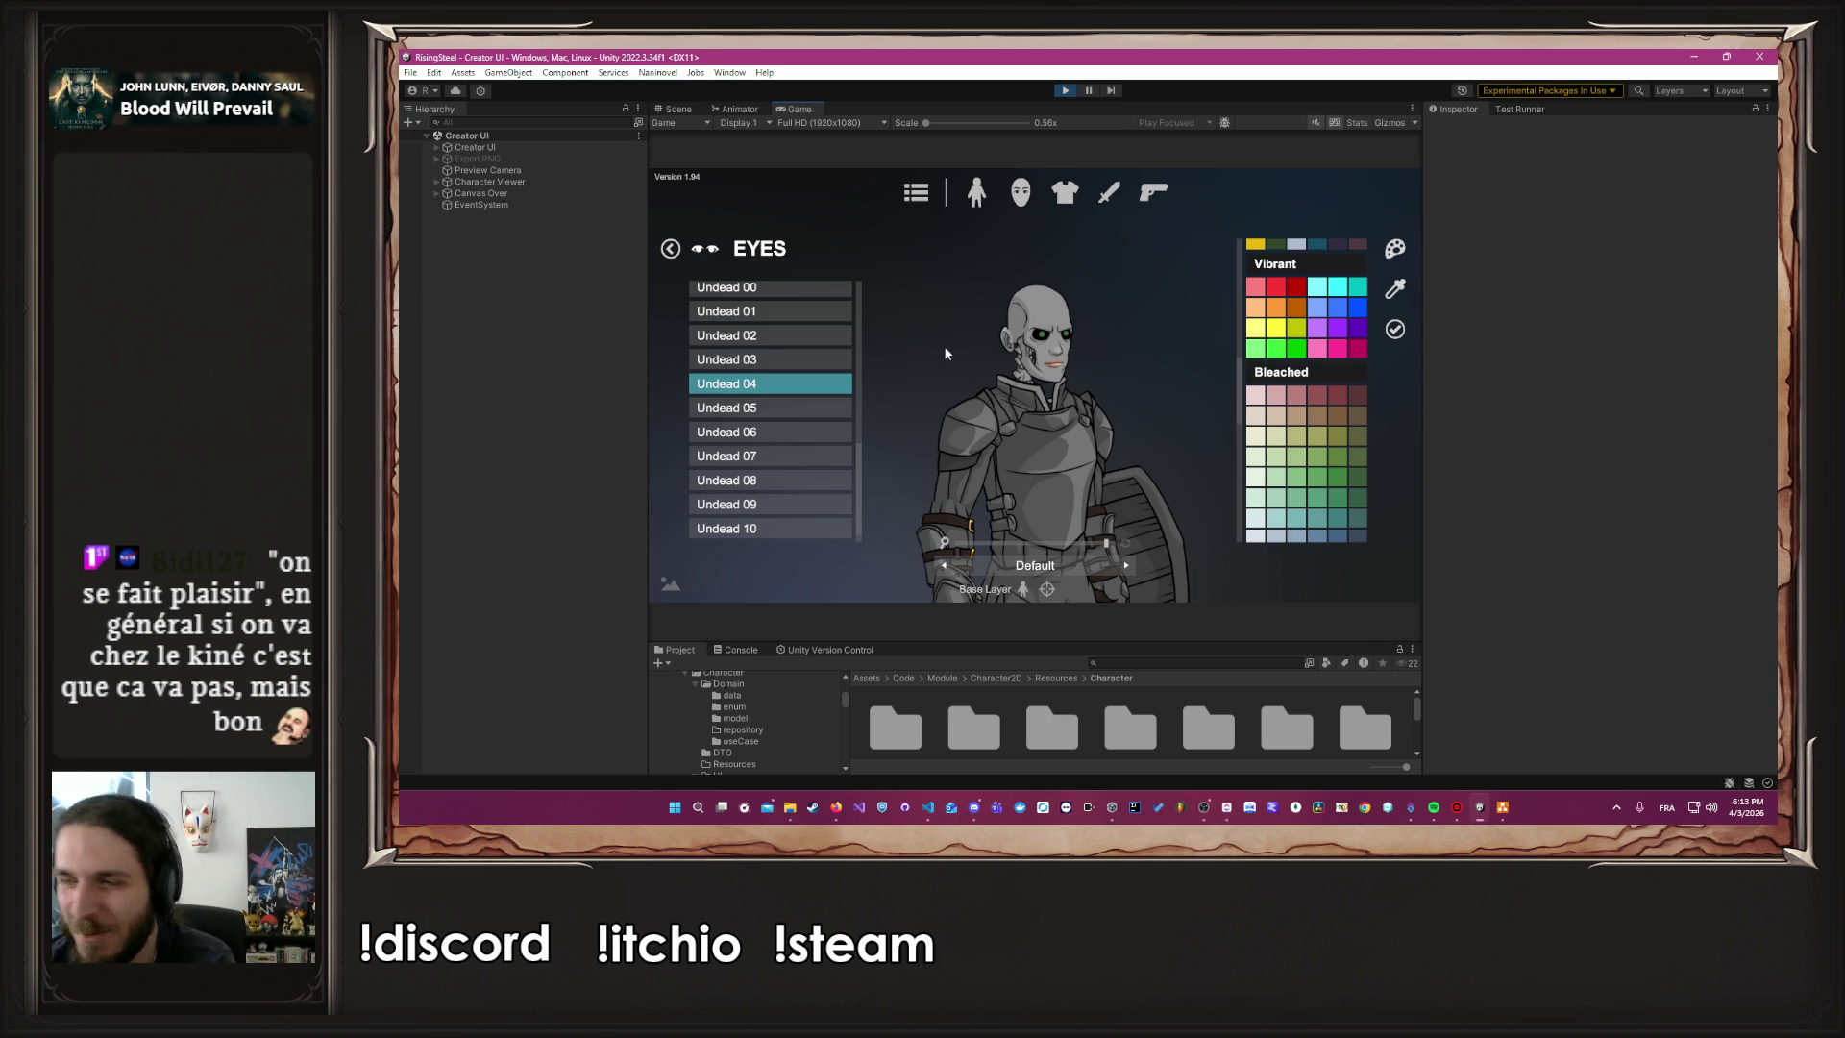
left_click_drag(1090, 548, 1075, 545)
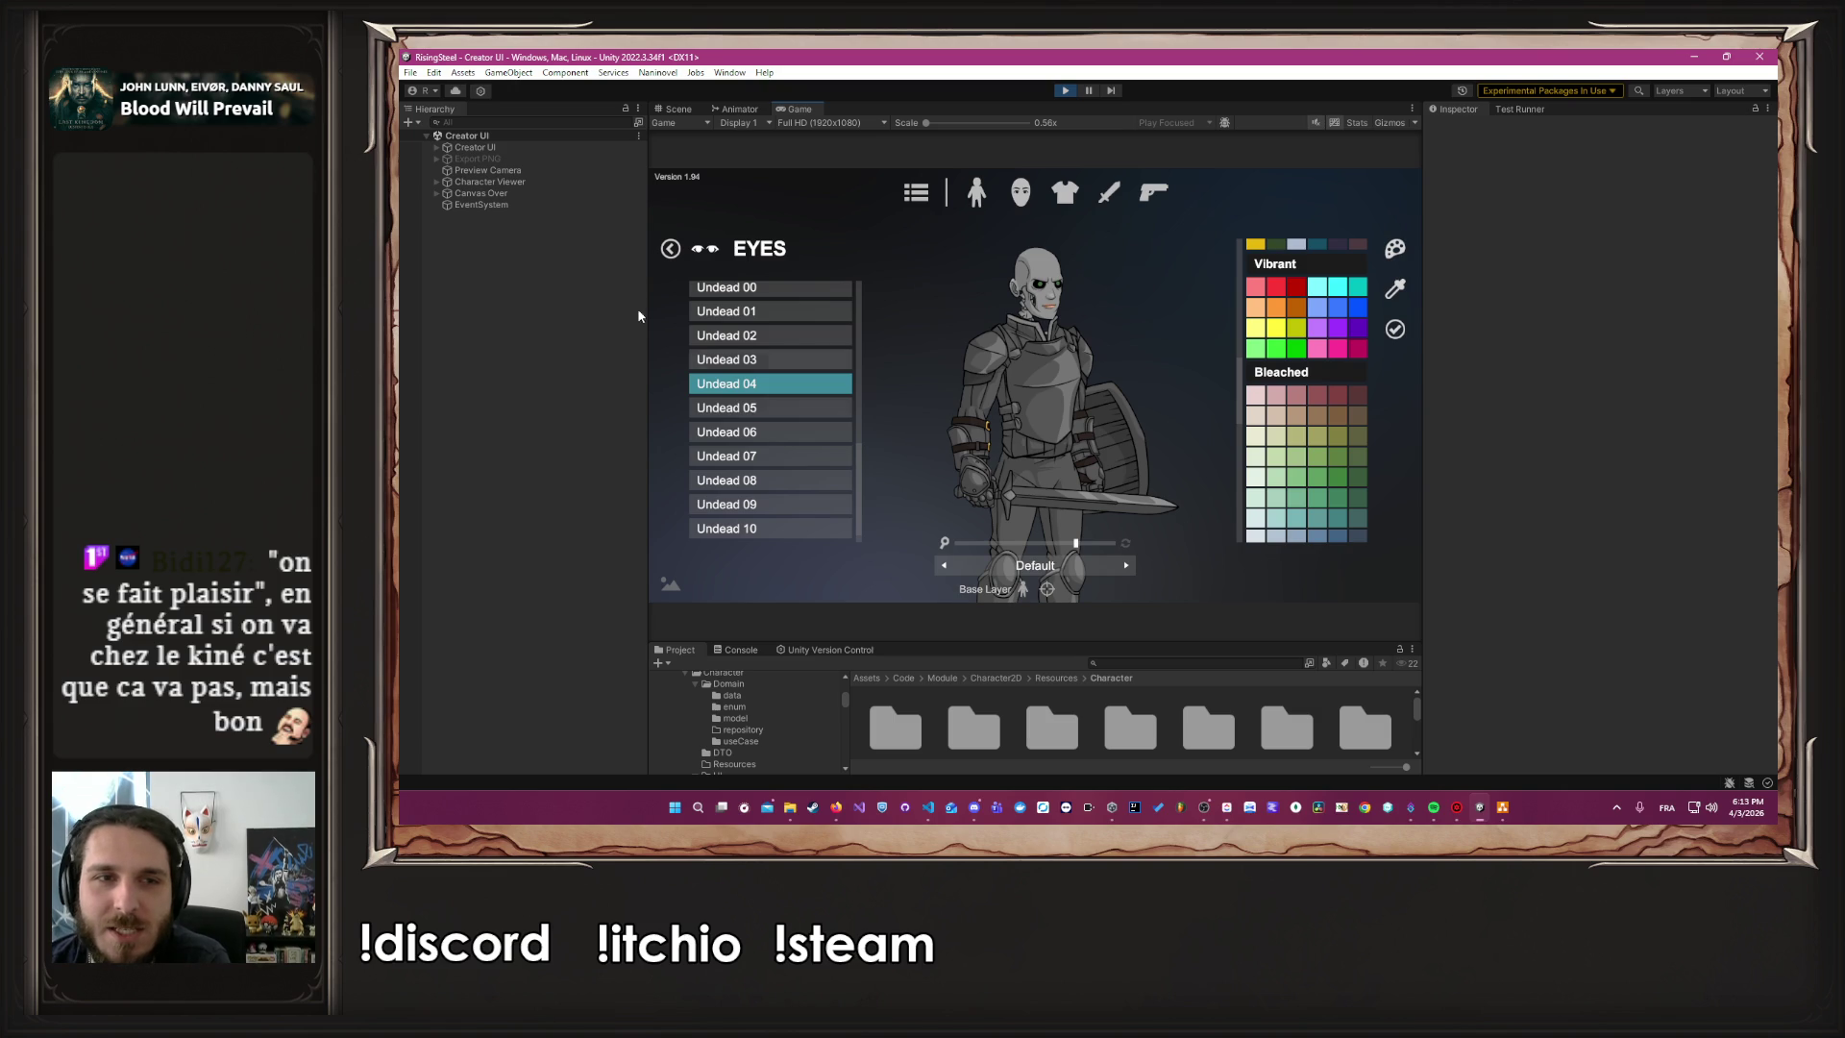
left_click(666, 249)
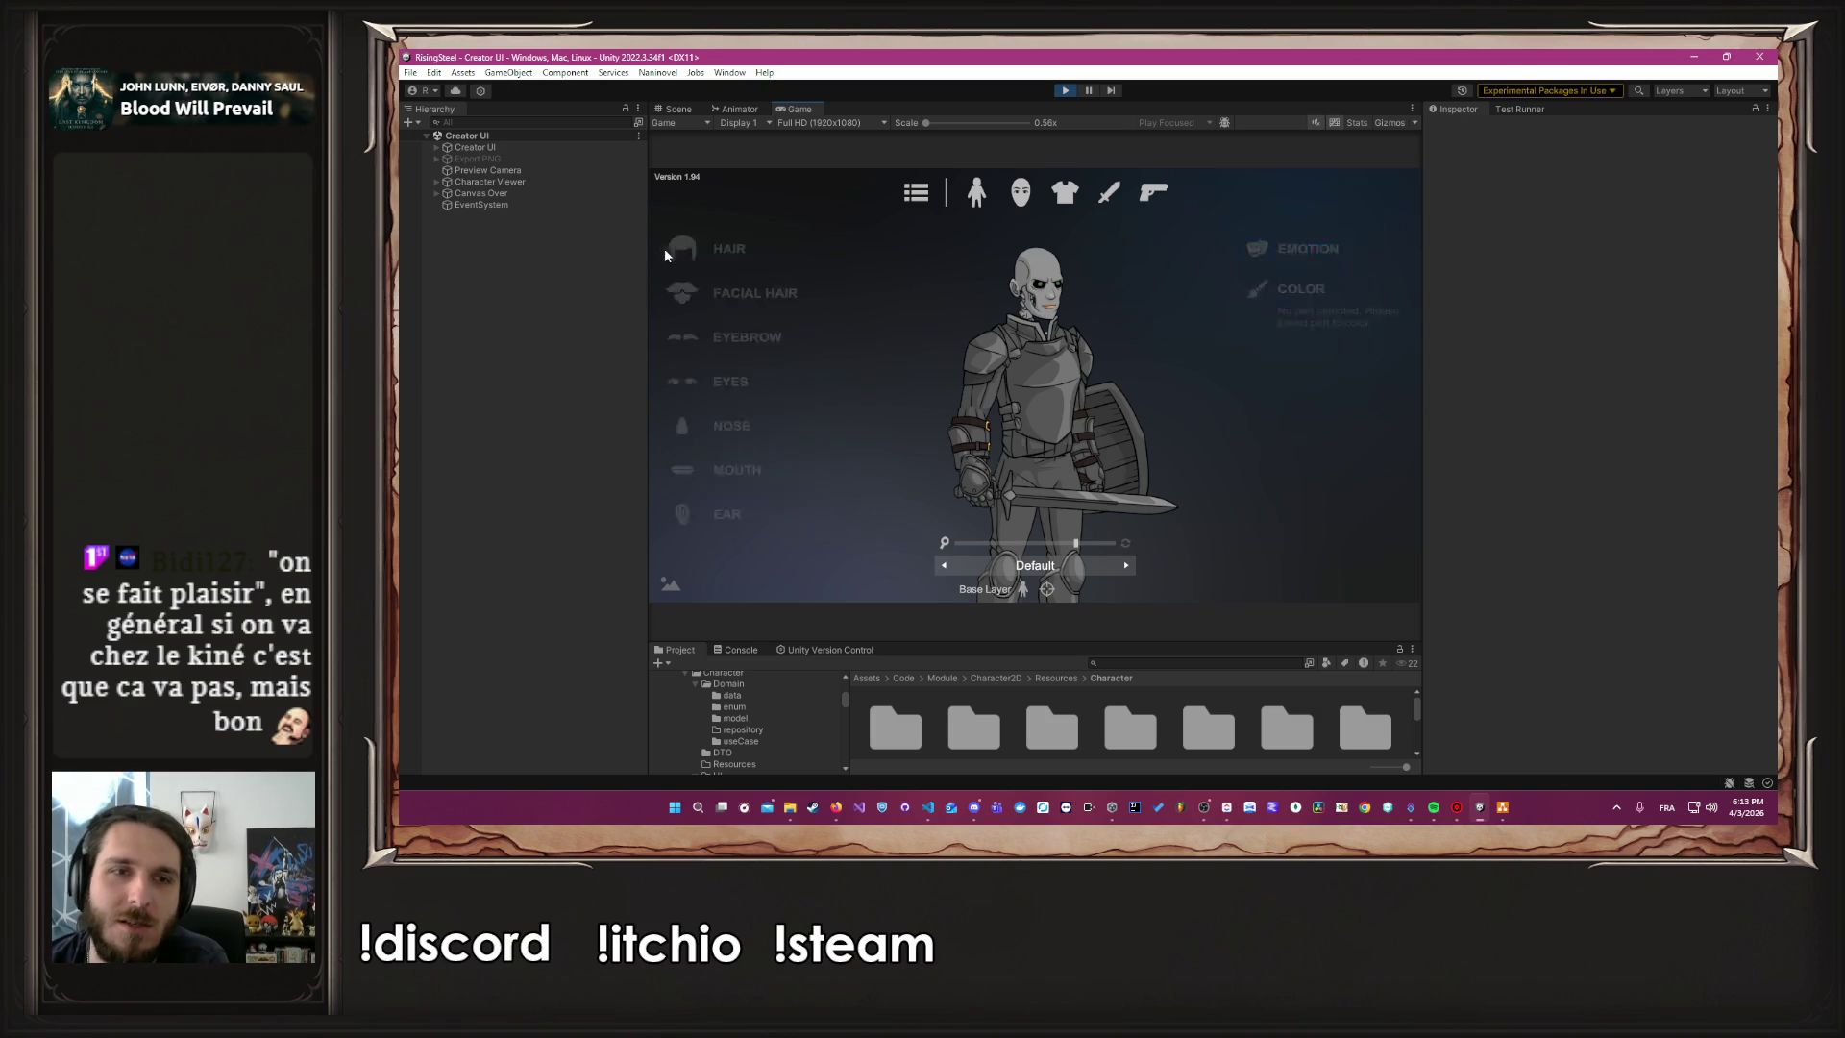
Try the Undead 04 mouth, then switch to the Undead 01 skeletal mouth
left_click(747, 467)
scroll(755, 451, "down", 5)
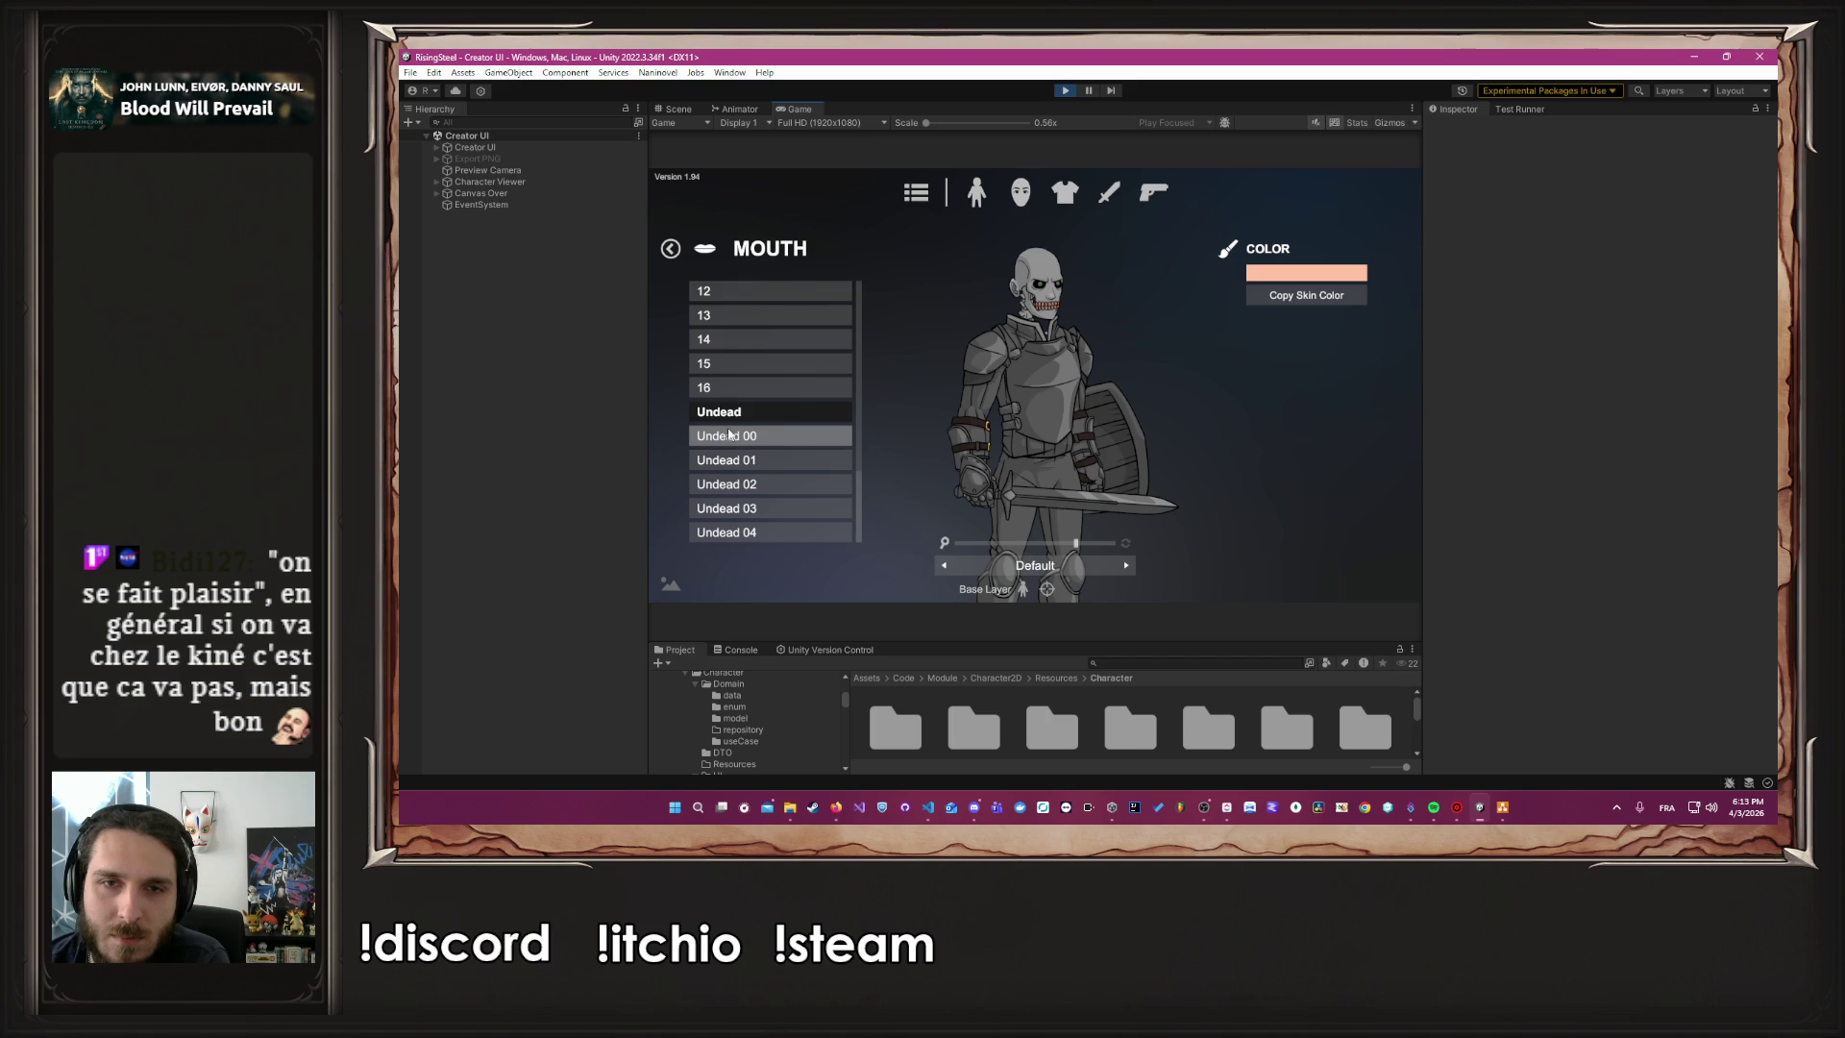
left_click(735, 532)
left_click(1306, 273)
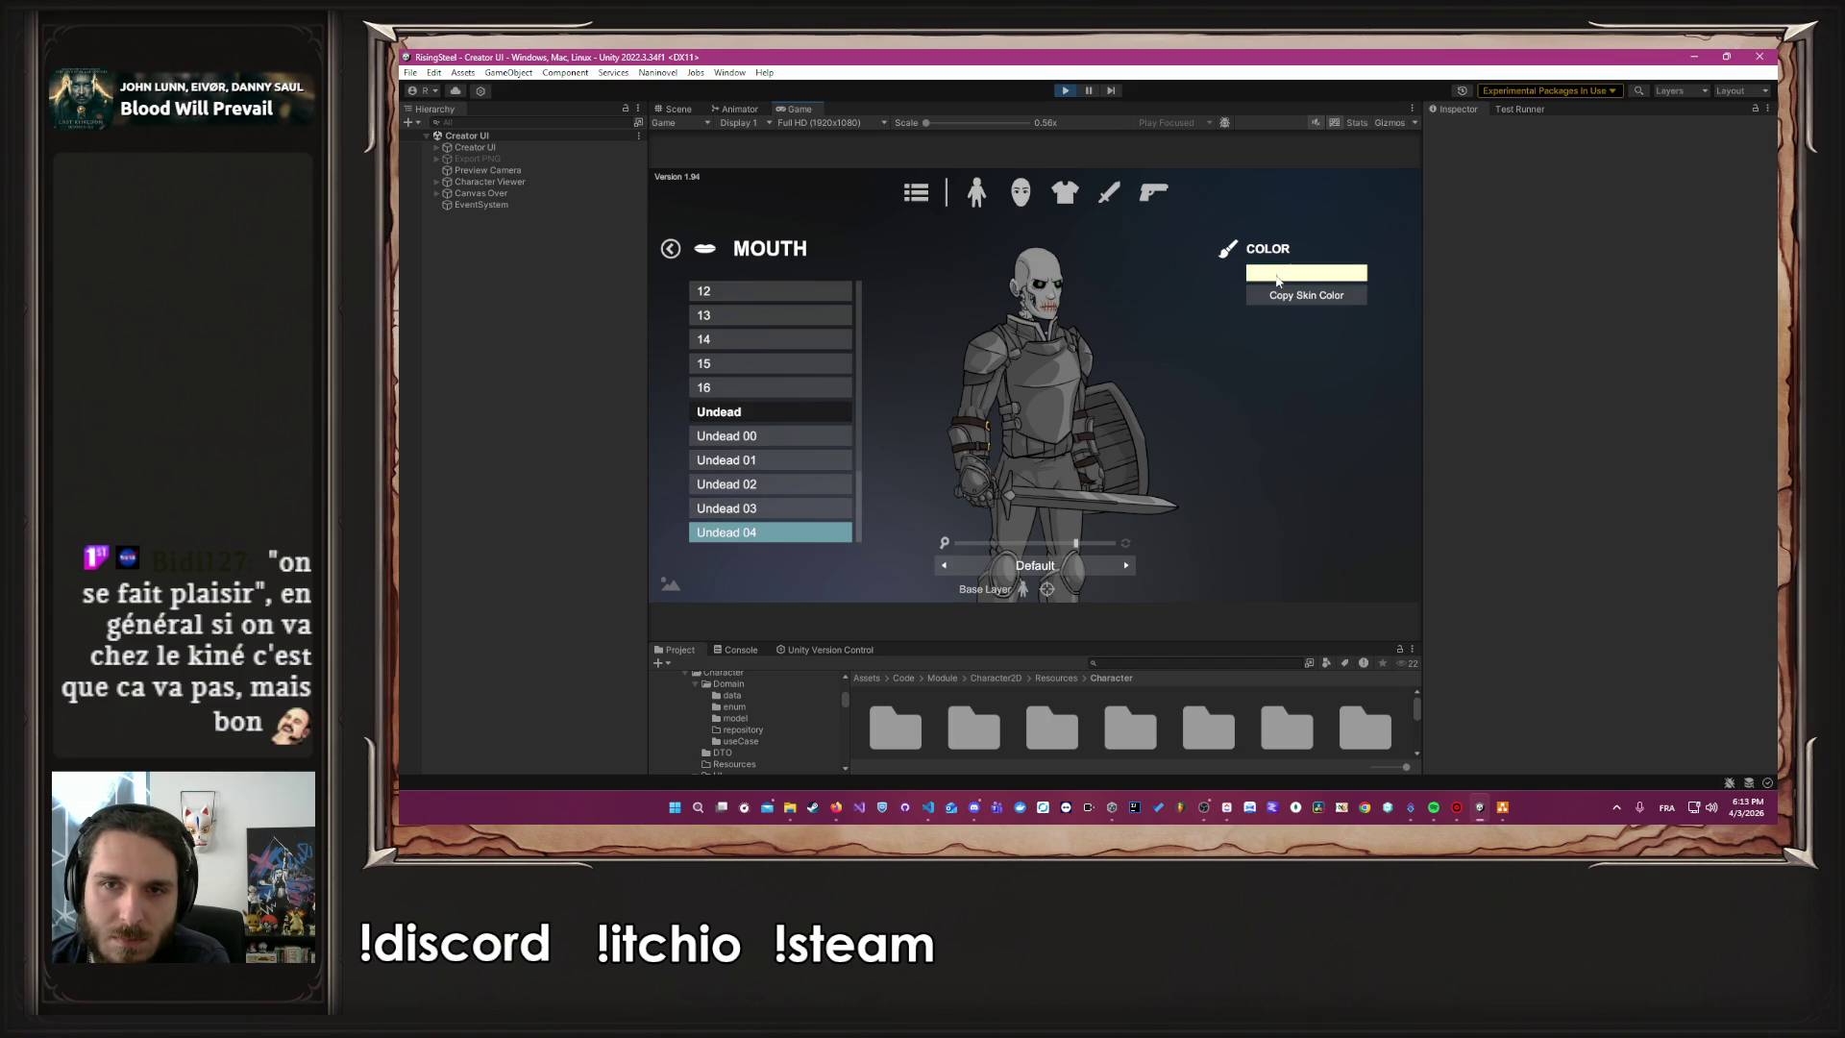
scroll(1312, 452, "down", 2)
scroll(1312, 453, "up", 5)
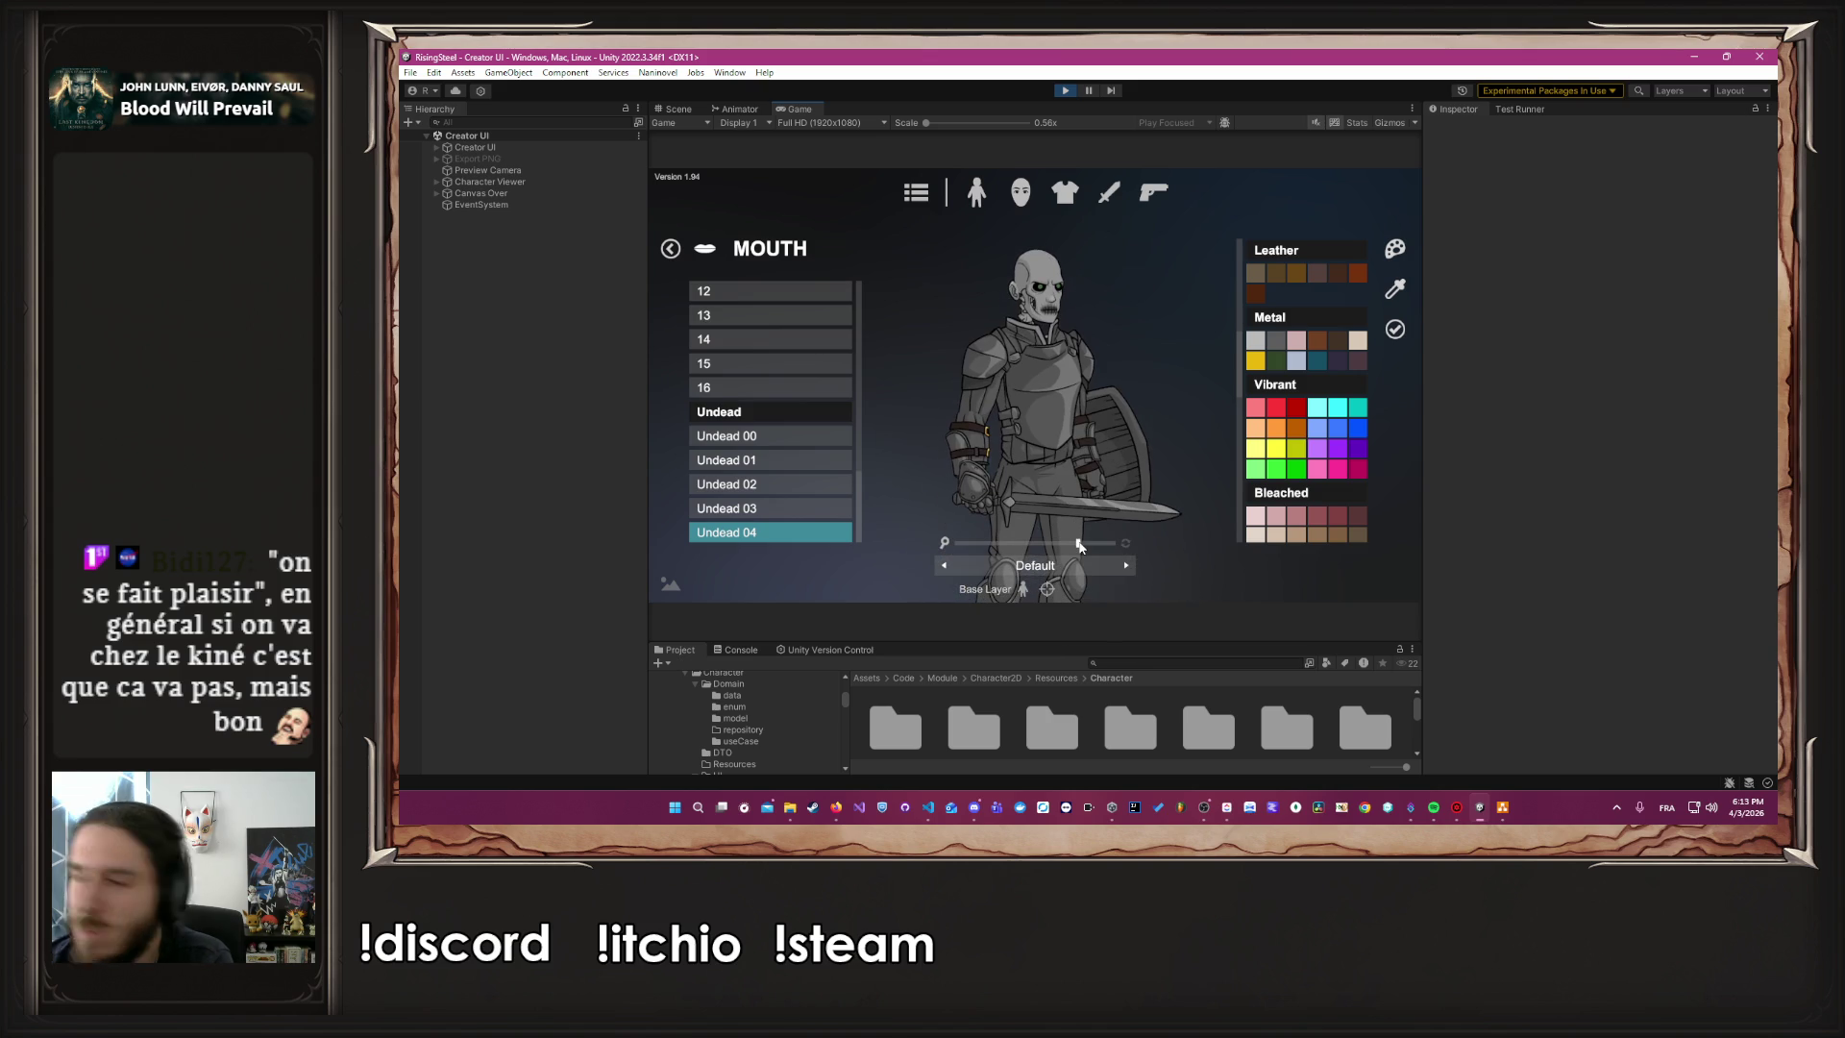
left_click(754, 463)
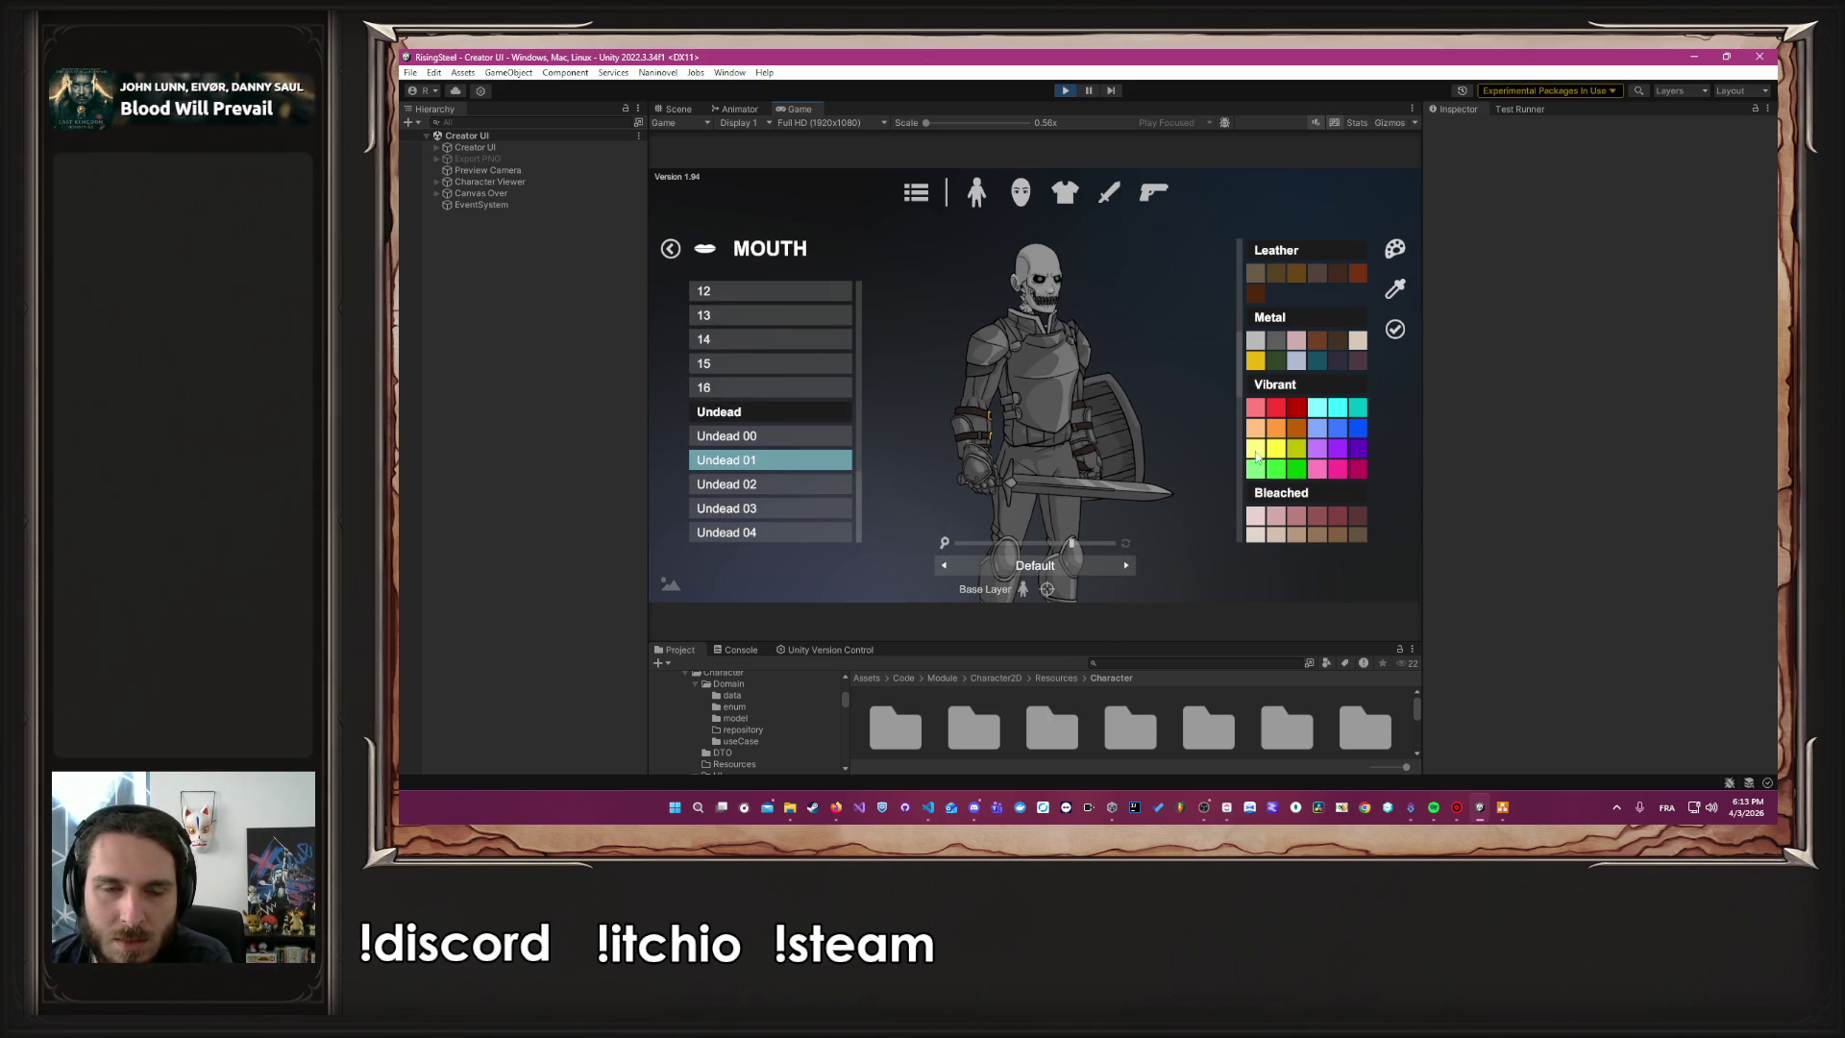
Zoom the preview in on the head, close the palette, and bring up the ear options
left_click(1101, 542)
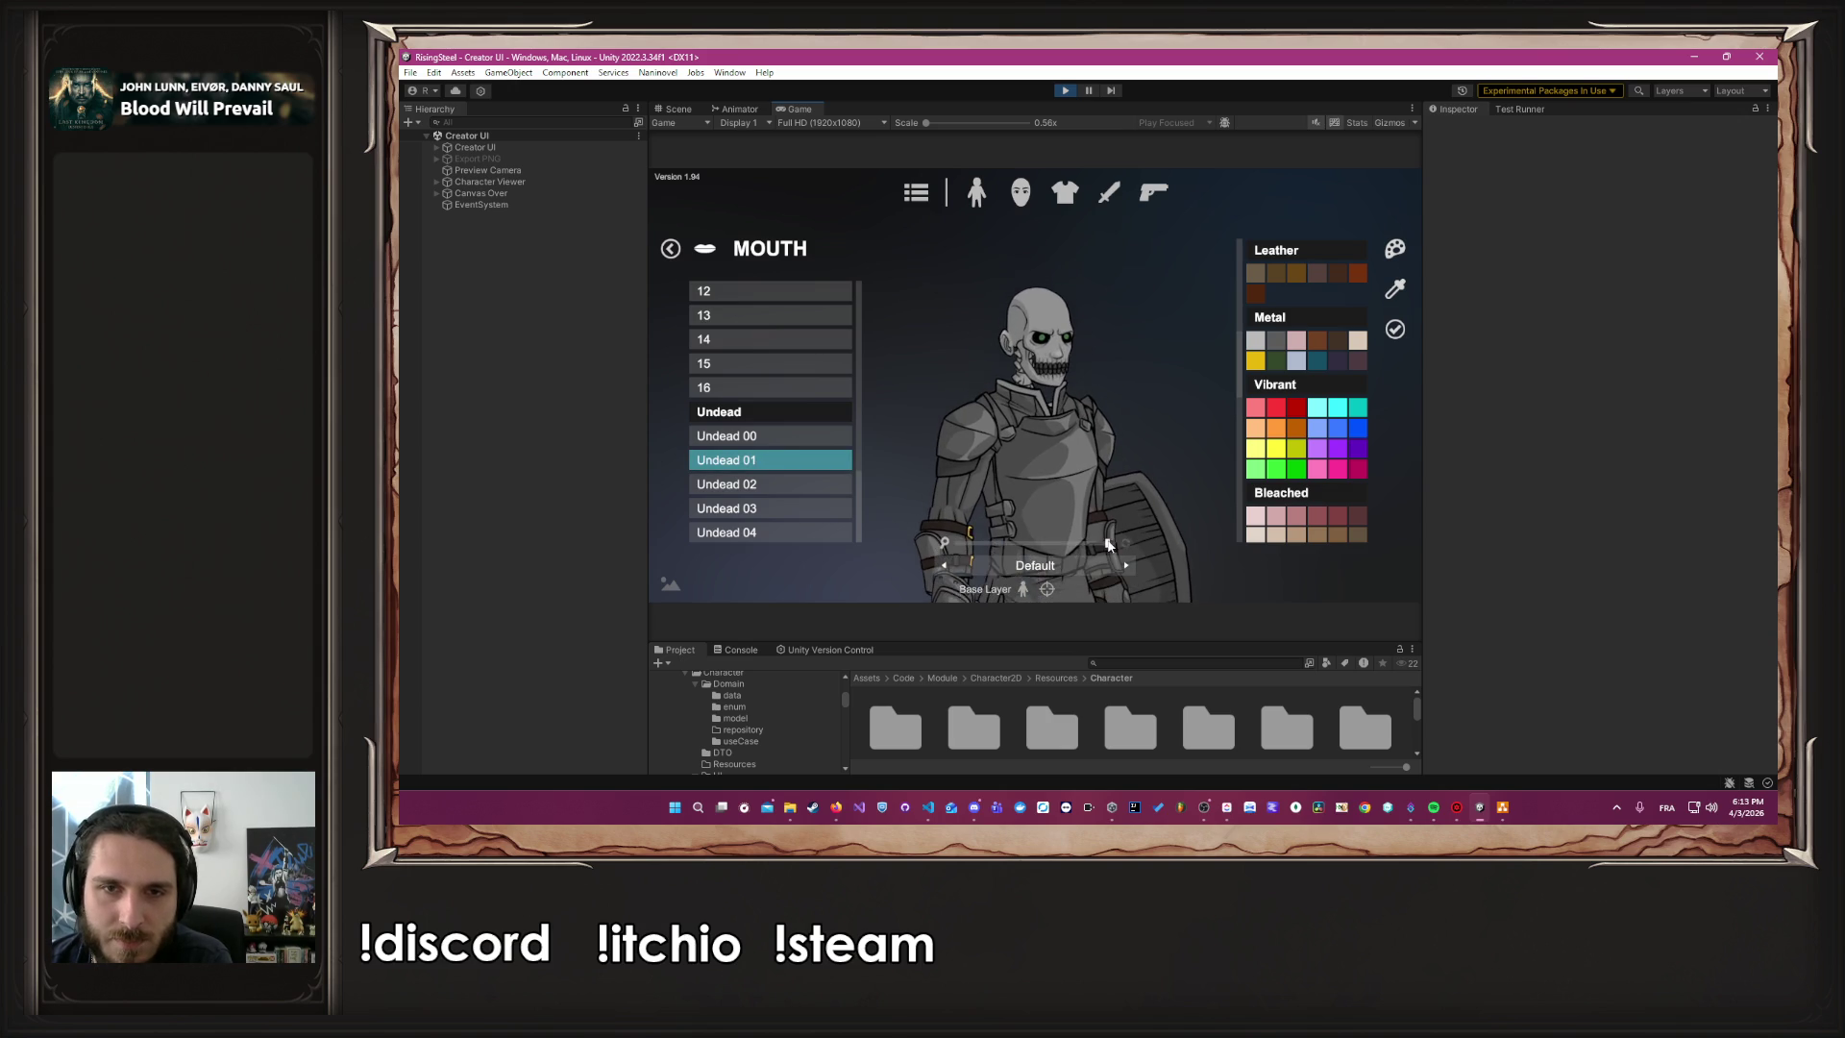
left_click(1399, 328)
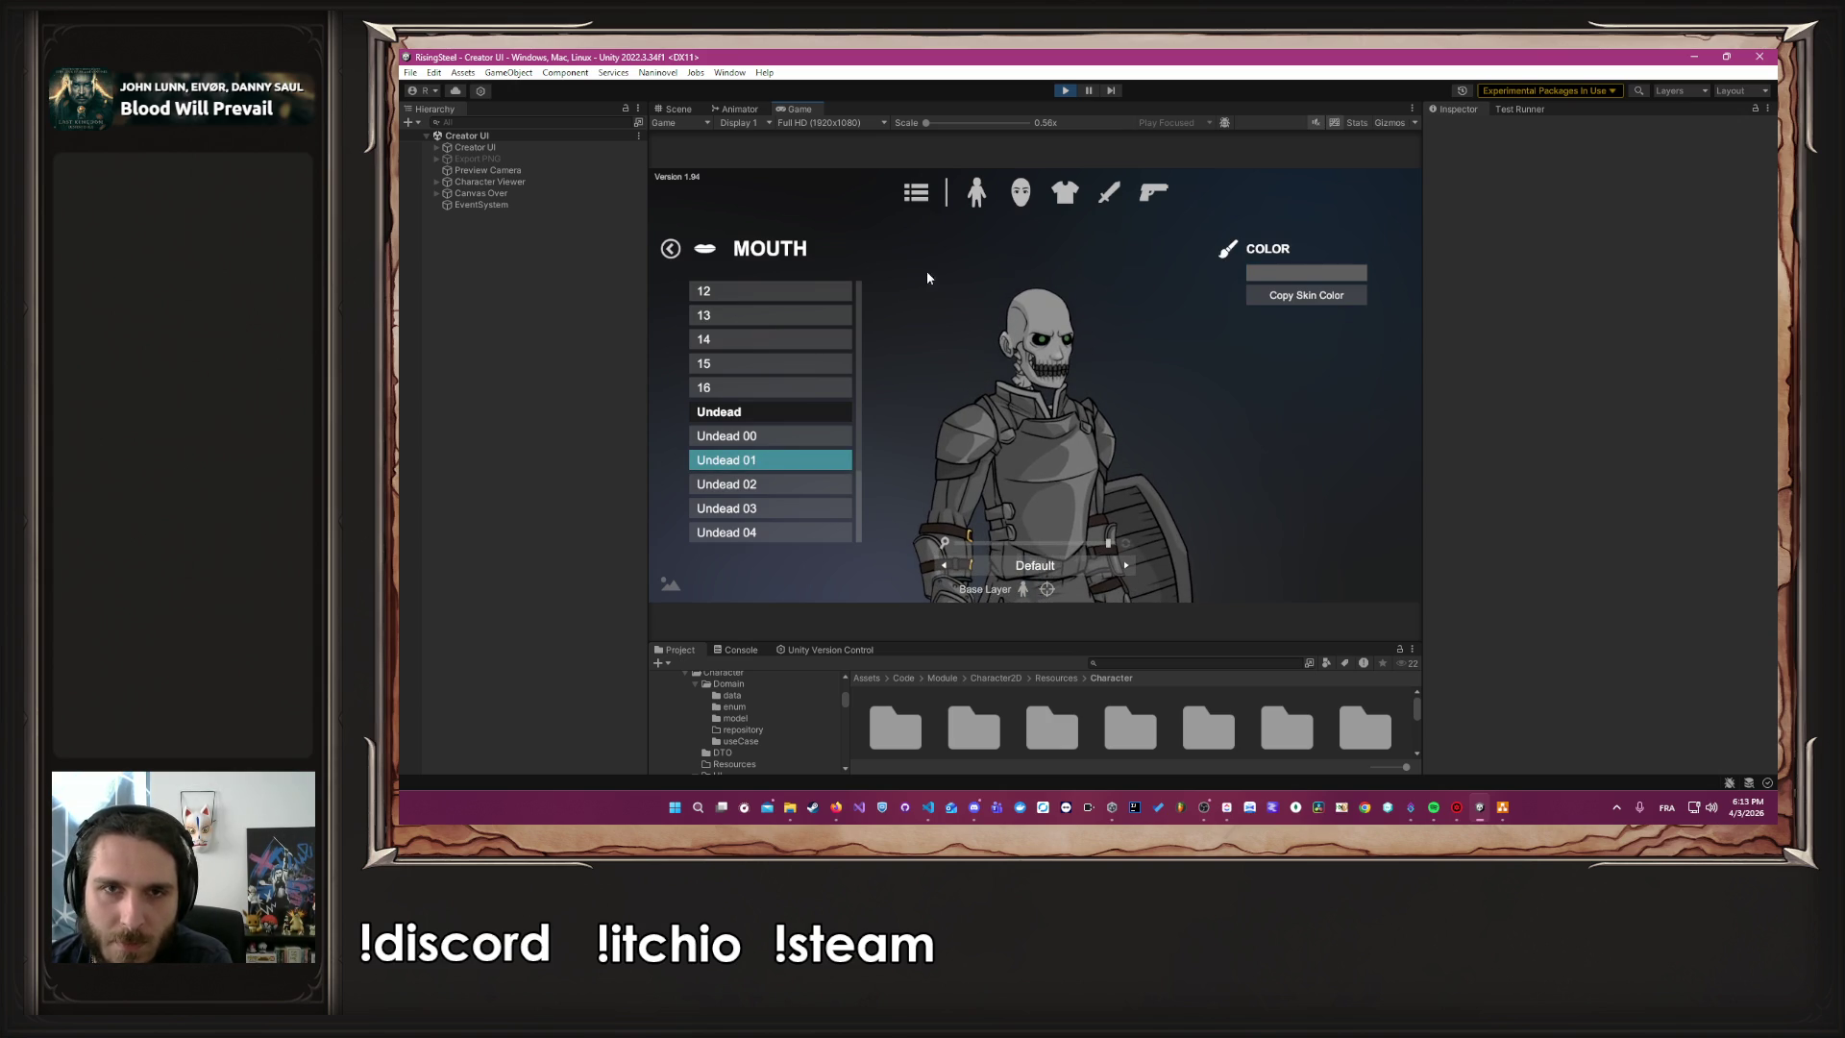
left_click(1021, 193)
left_click(759, 507)
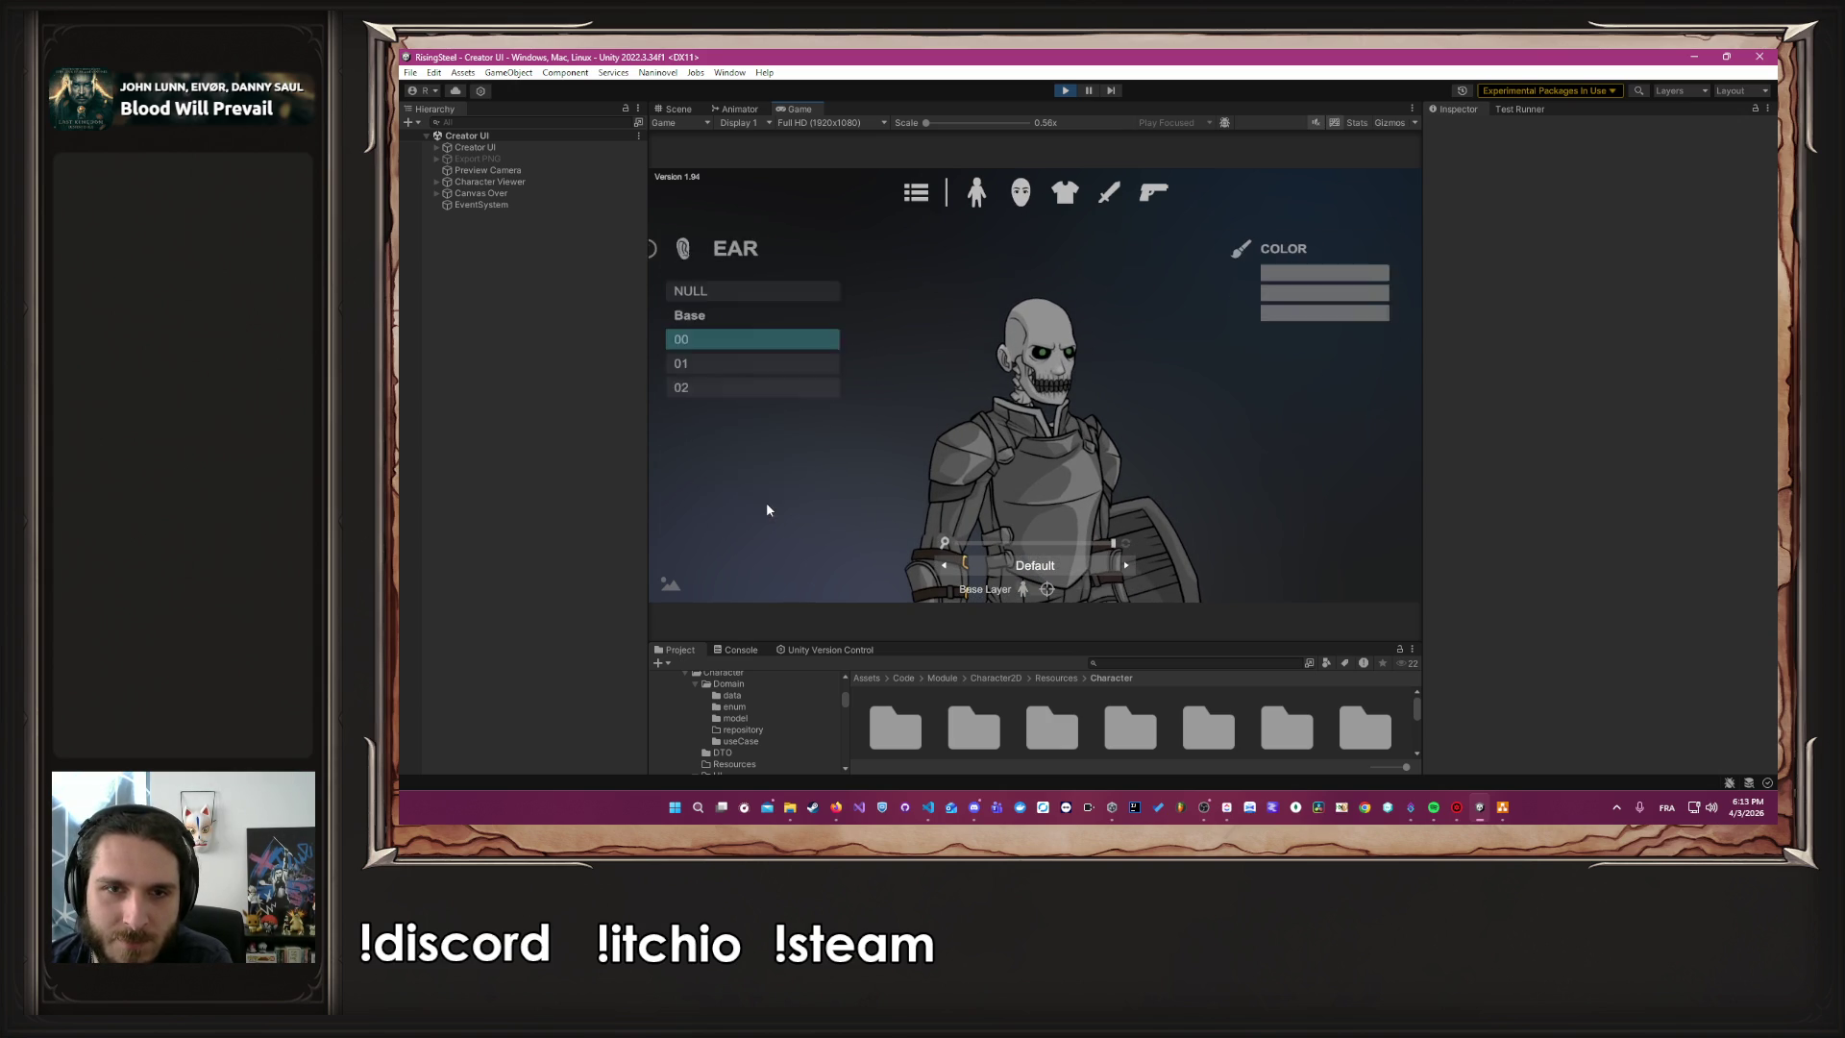
Remove the ears and give the squire the Undead 03 nose
left_click(732, 289)
left_click(668, 248)
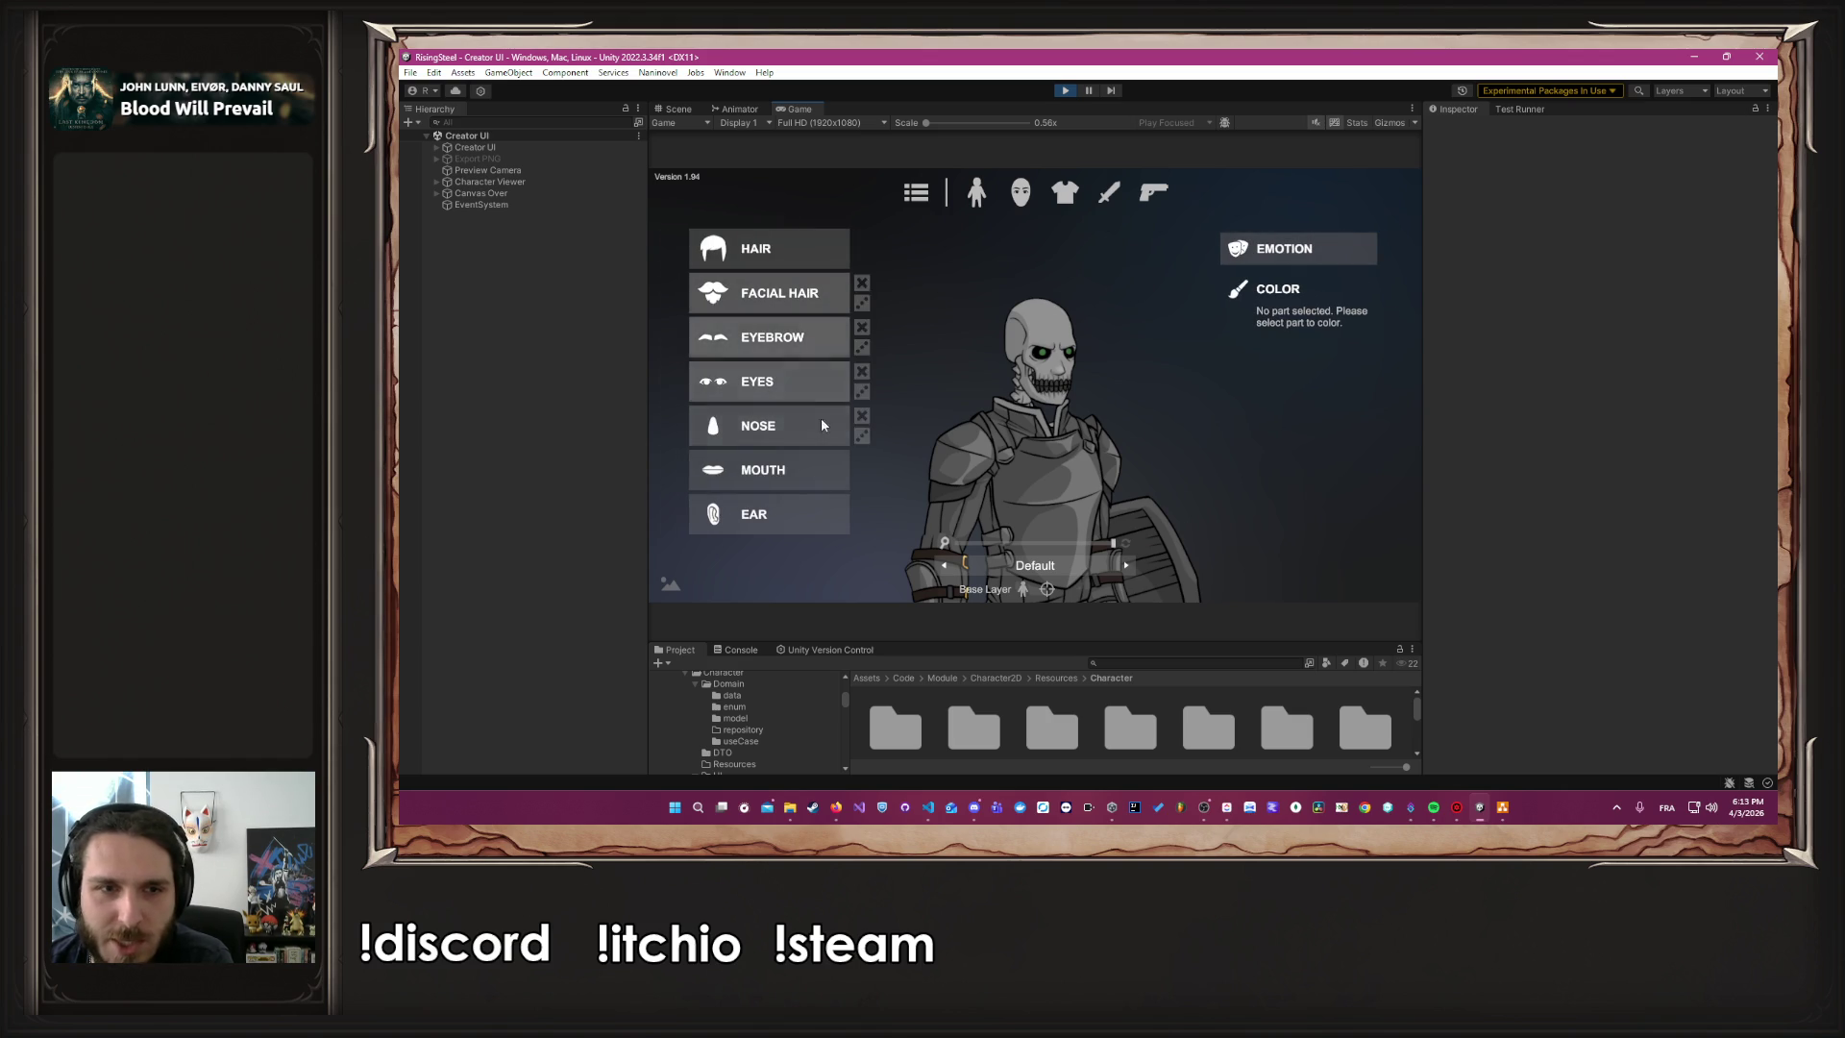
left_click(760, 426)
scroll(750, 335, "down", 5)
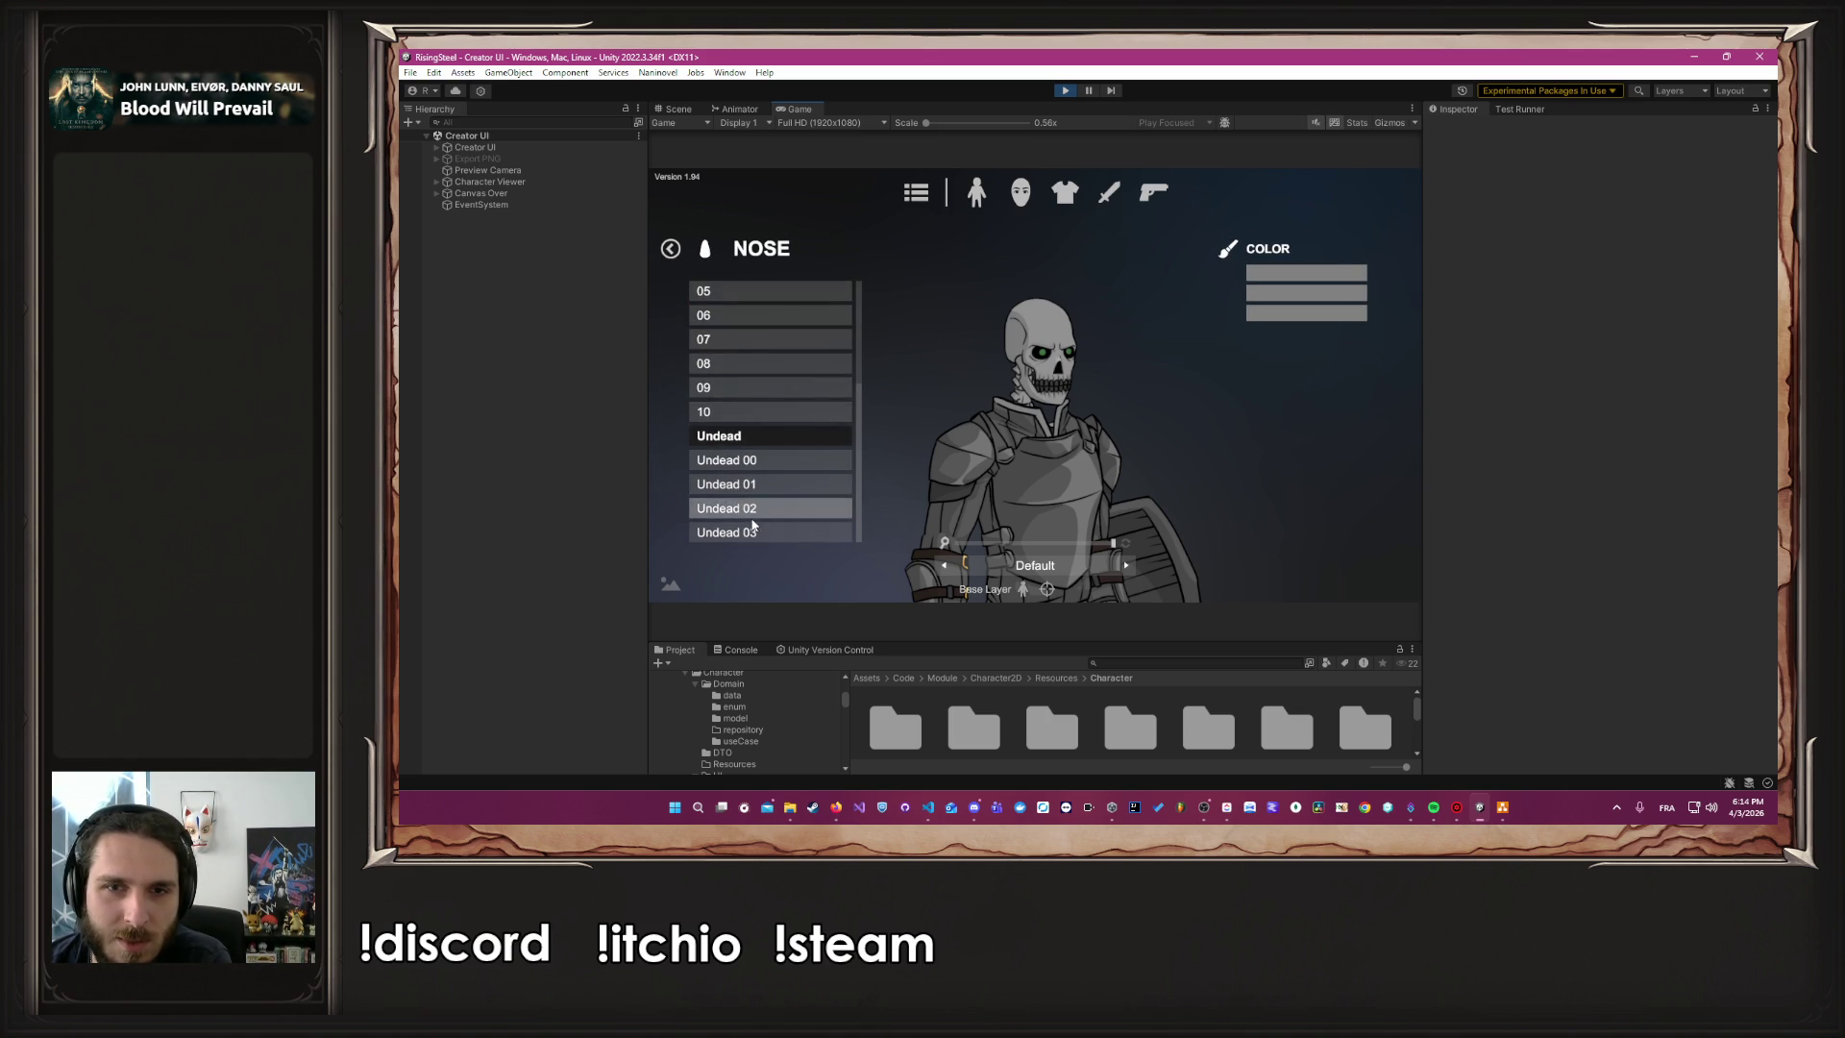
left_click(754, 534)
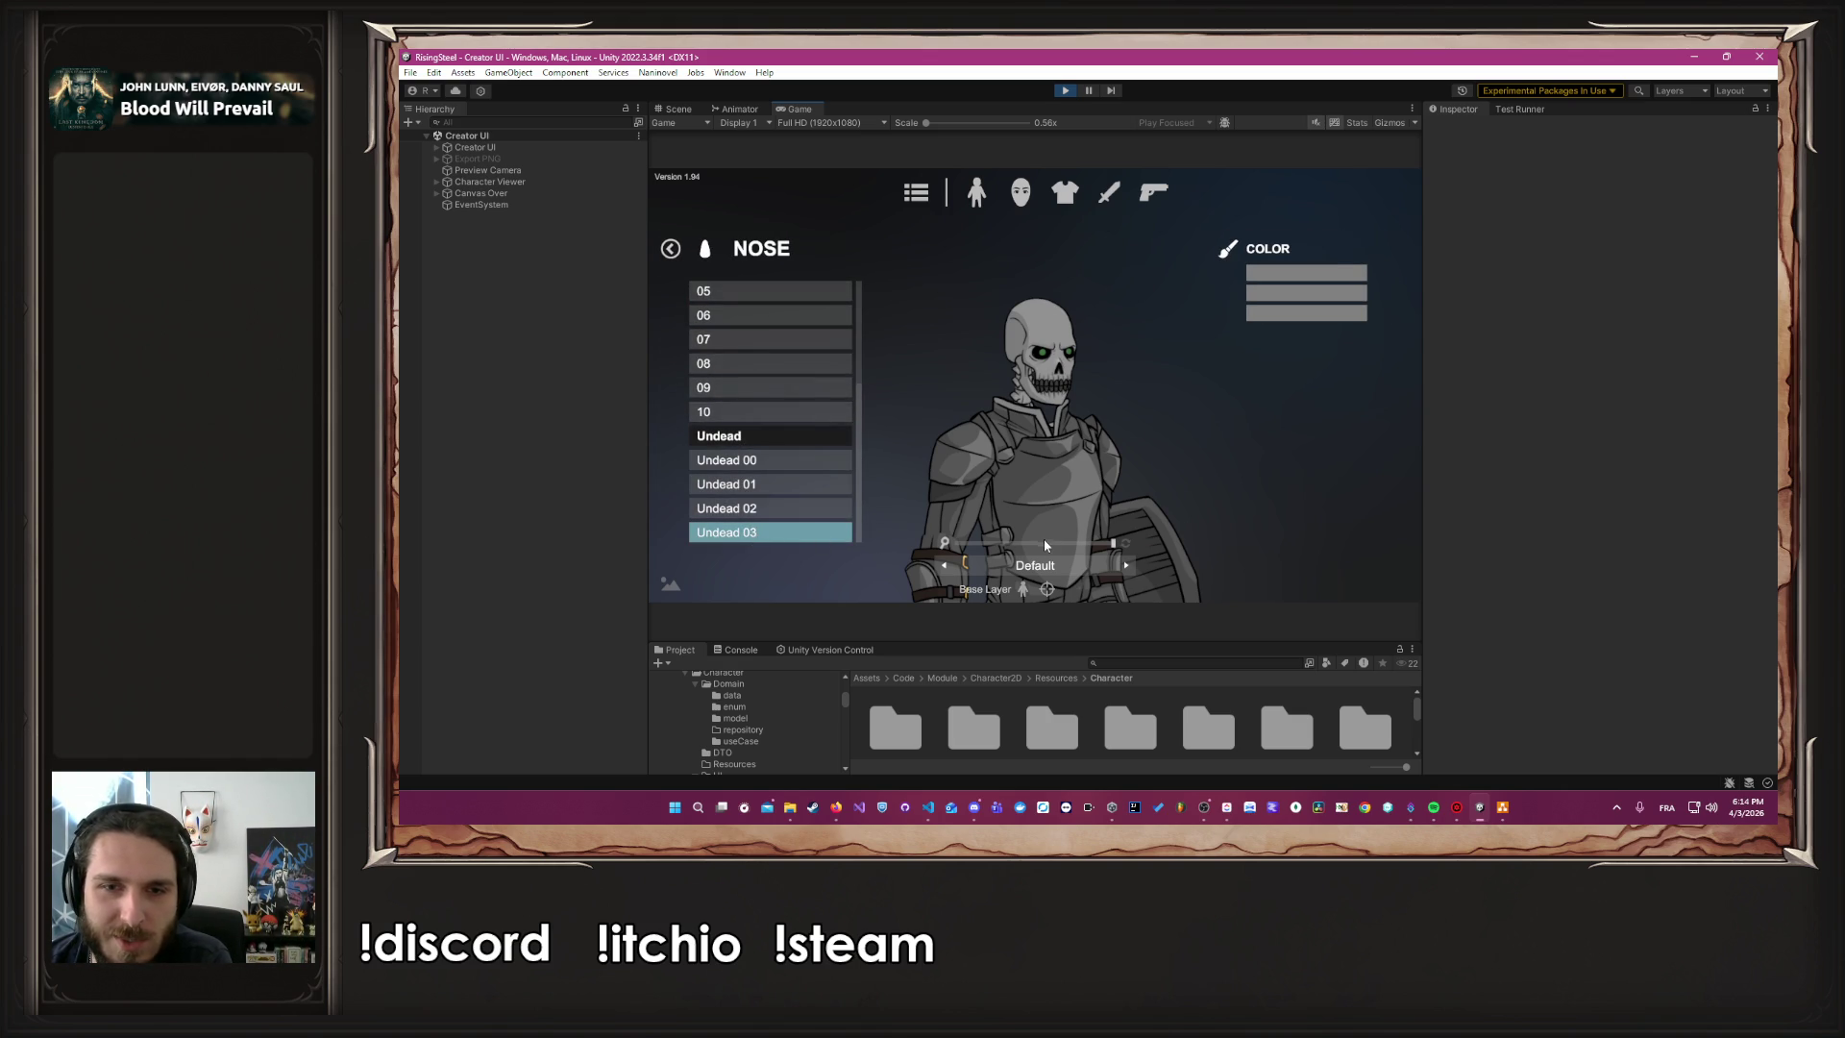
Adjust the preview zoom, then return to the face parts and open the facial hair options
left_click(1081, 544)
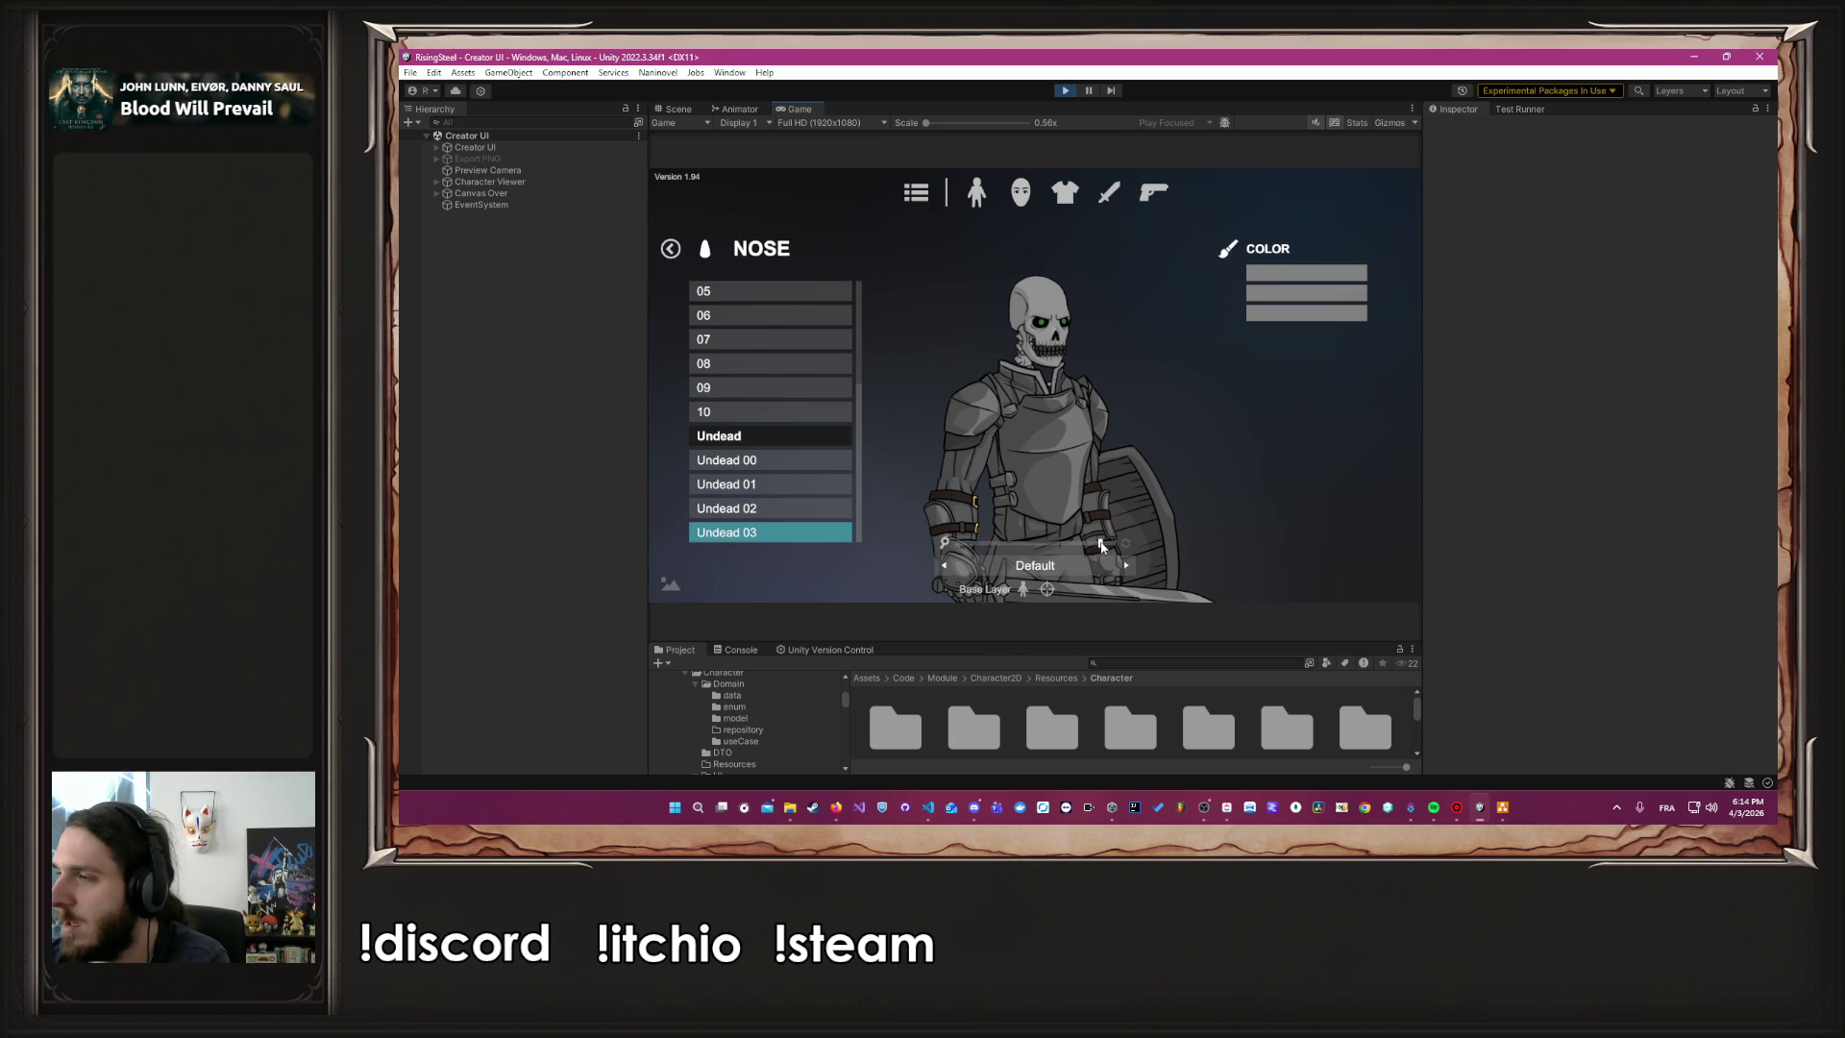
left_click(1069, 543)
left_click(1087, 542)
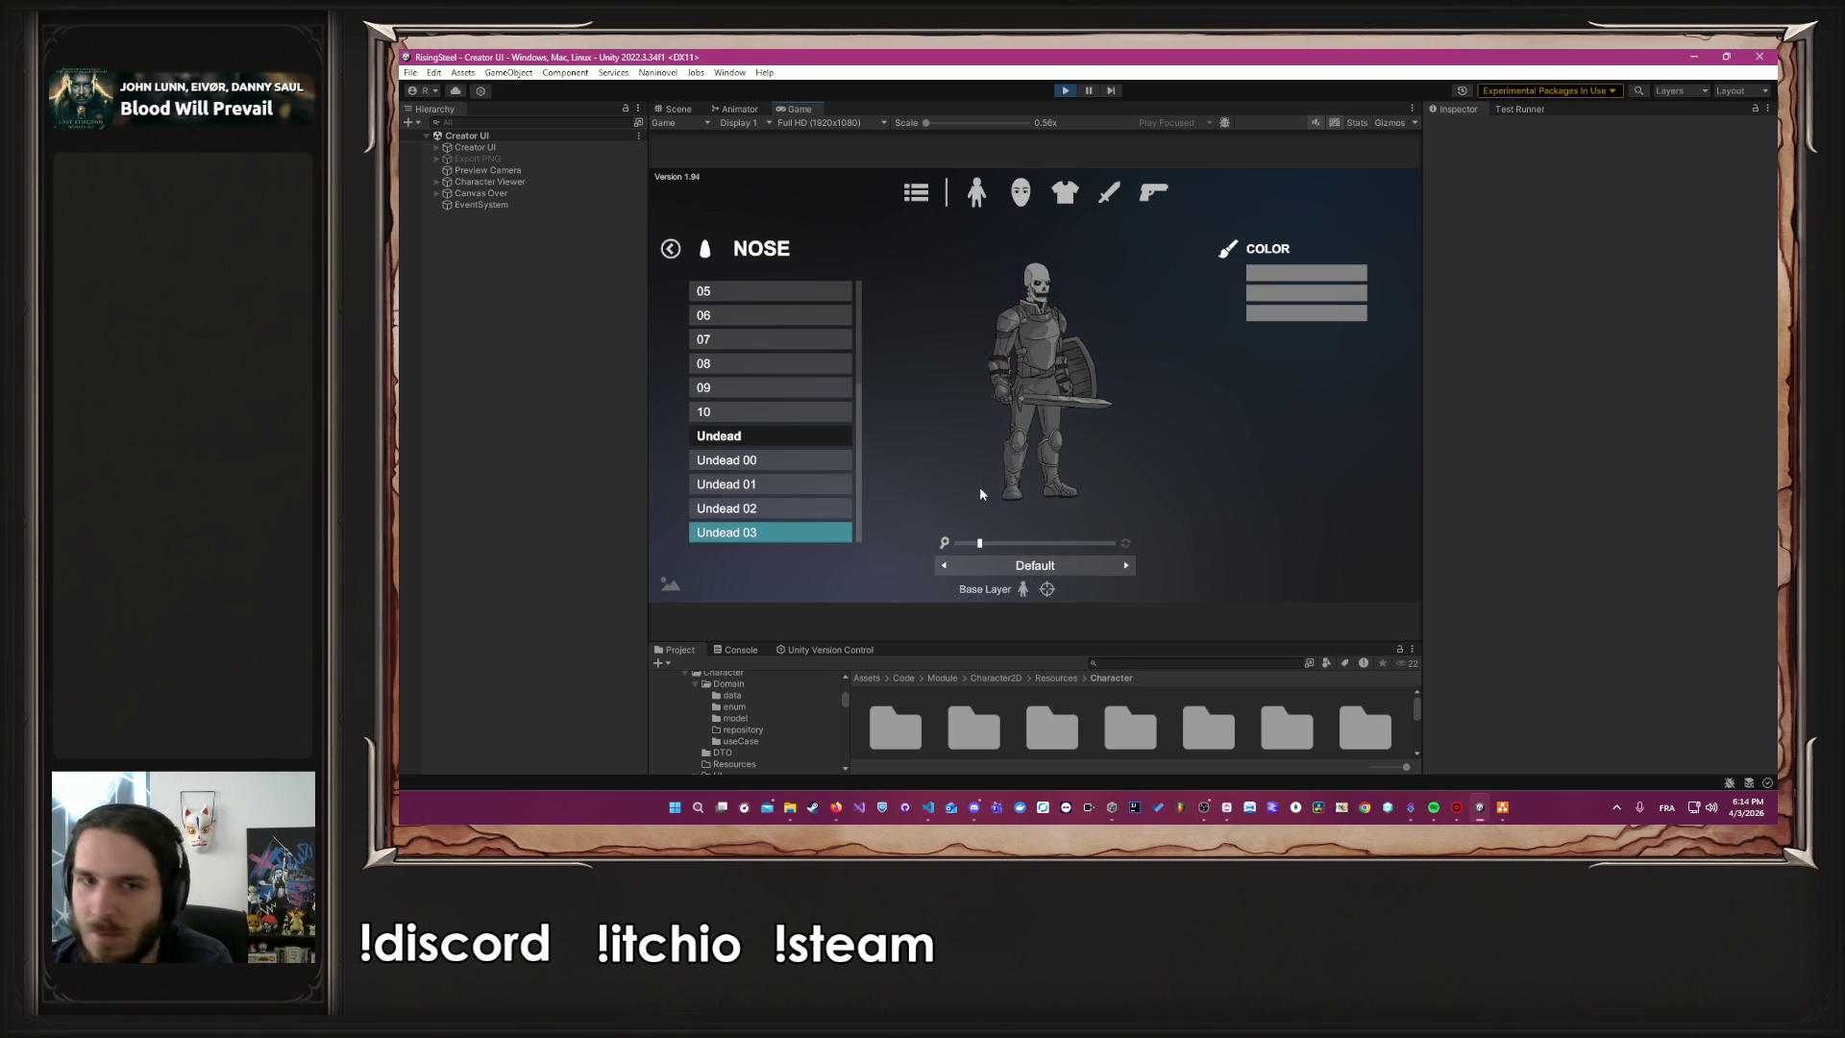
left_click(1113, 543)
scroll(1115, 493, "down", 1)
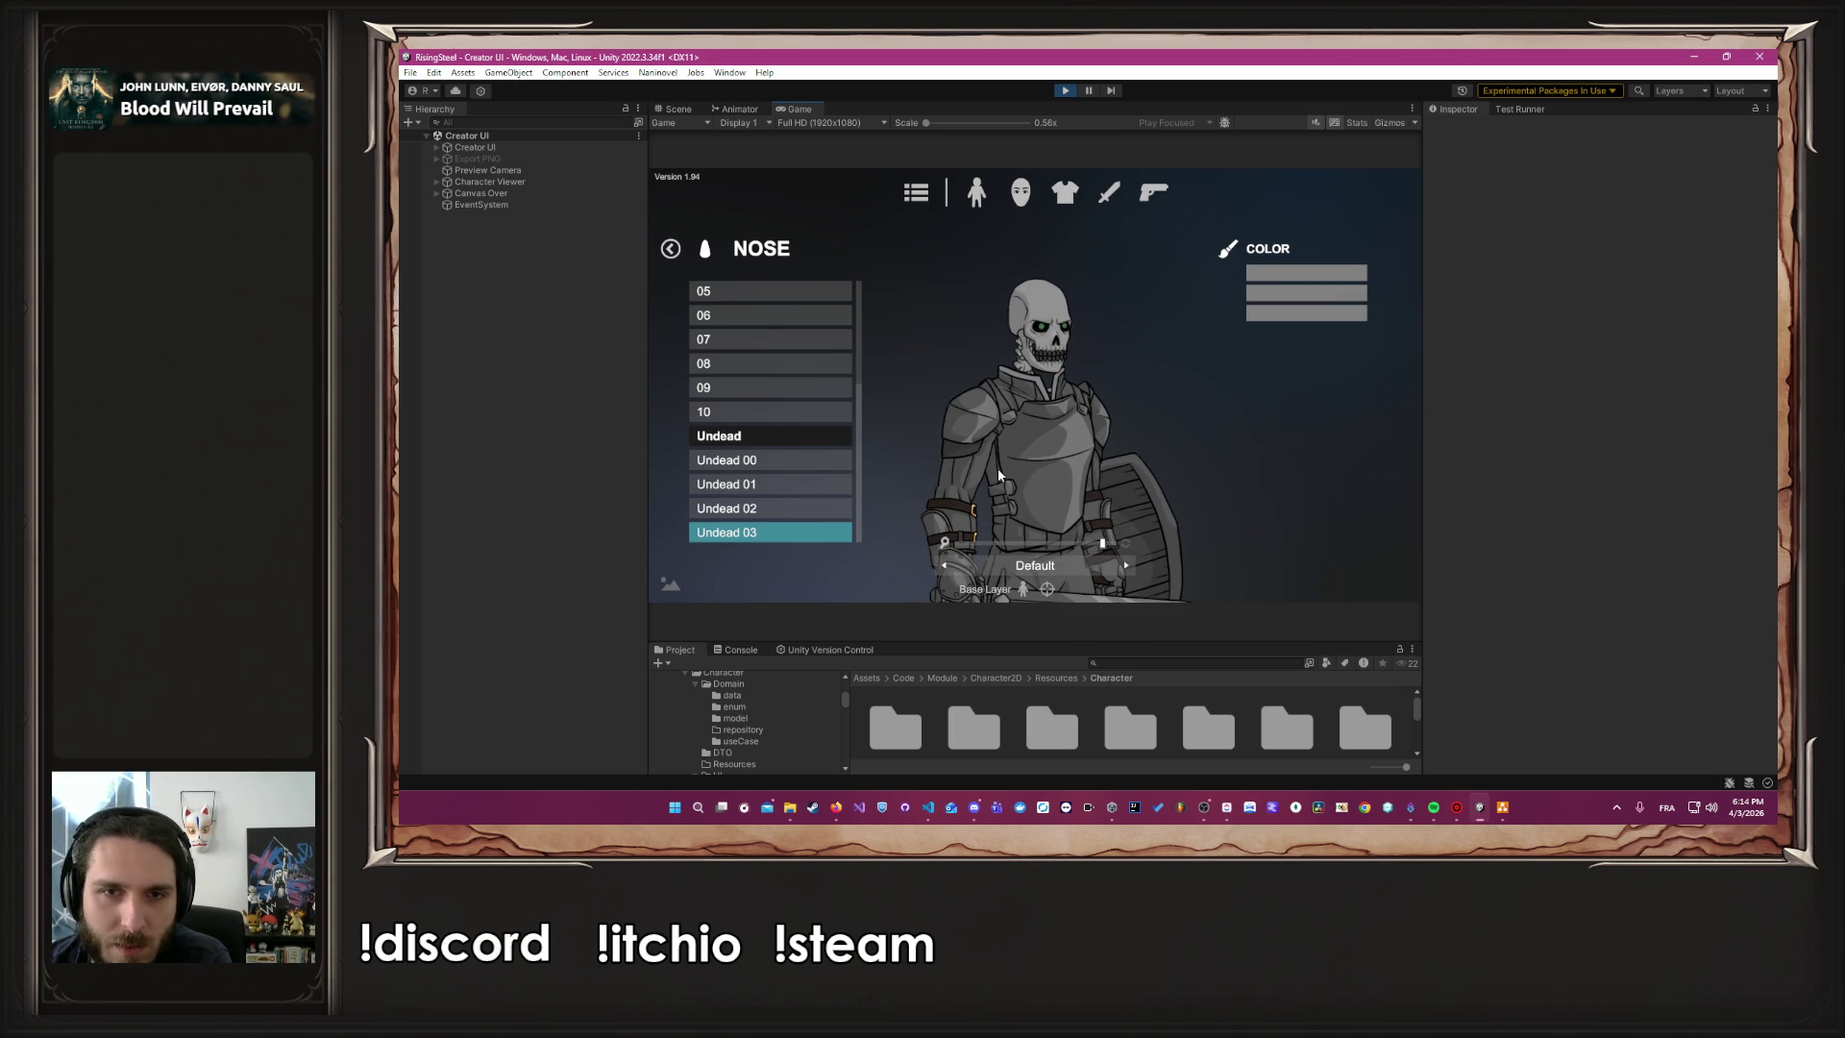
left_click(670, 254)
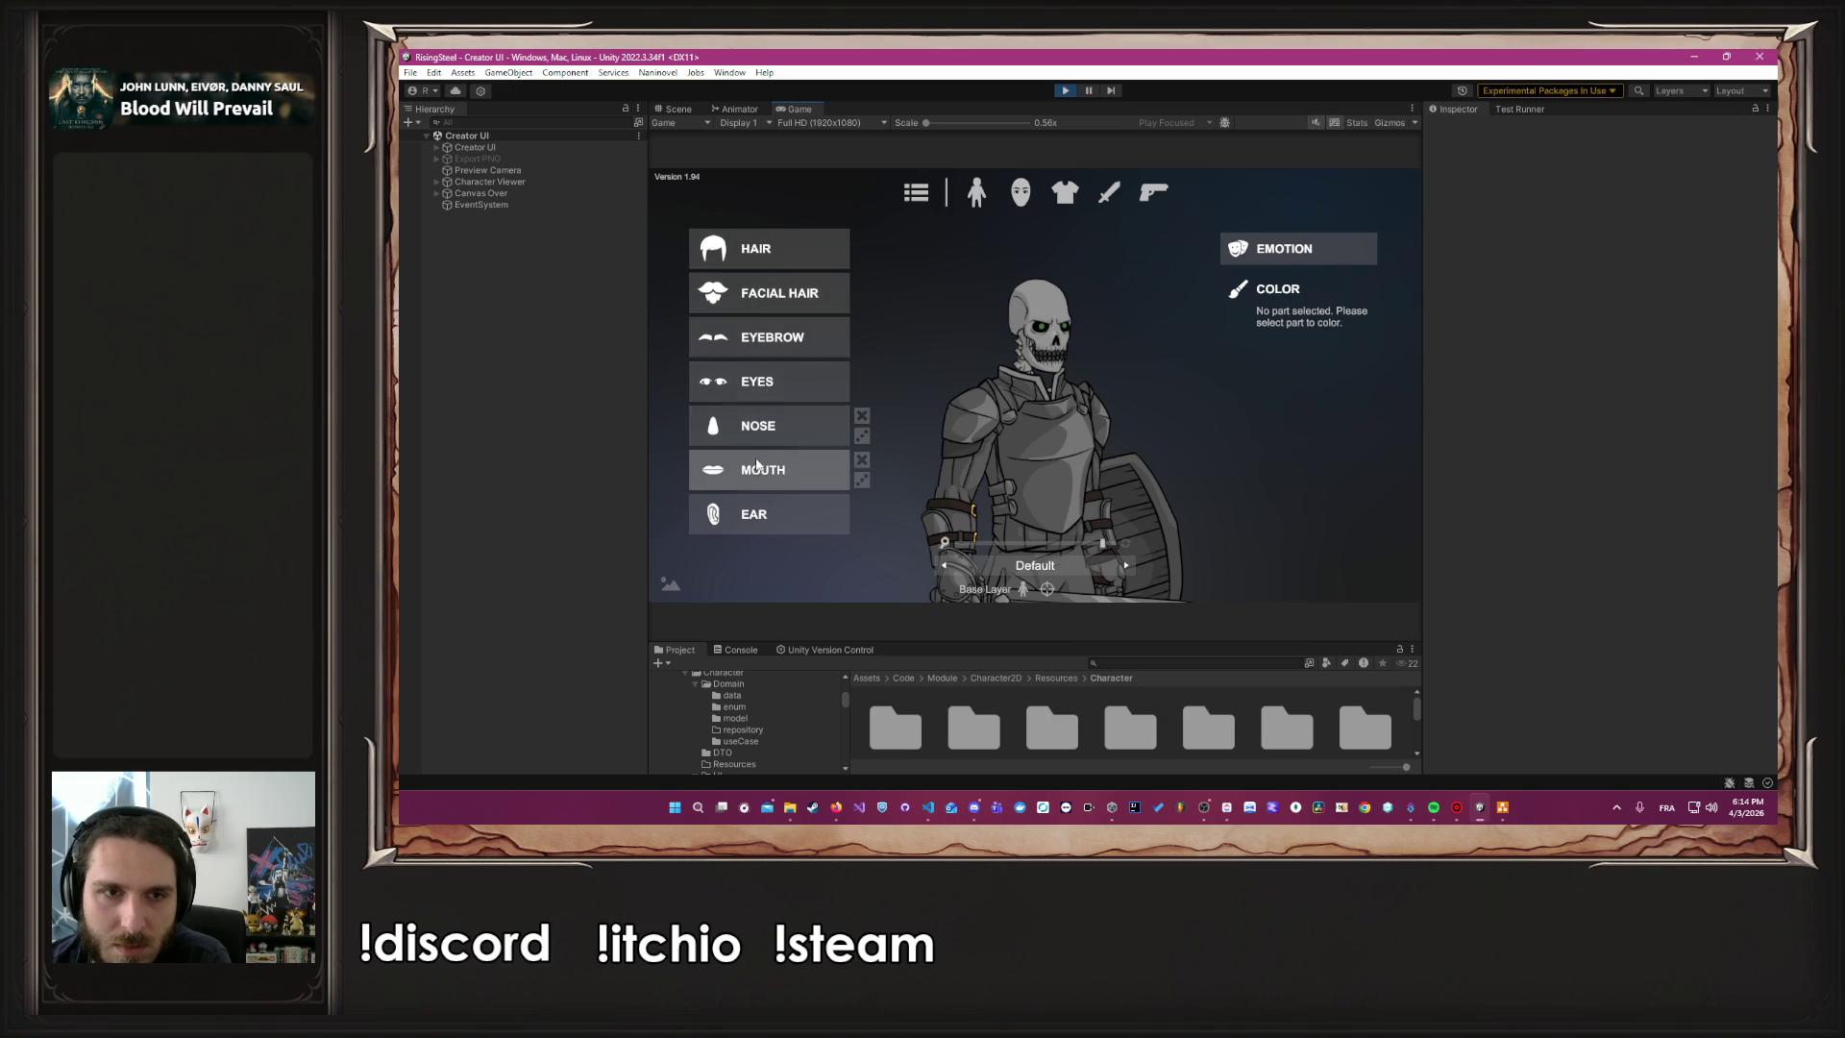
left_click(698, 283)
Give the squire facial hair style 15 and view its colour choices
scroll(754, 371, "down", 5)
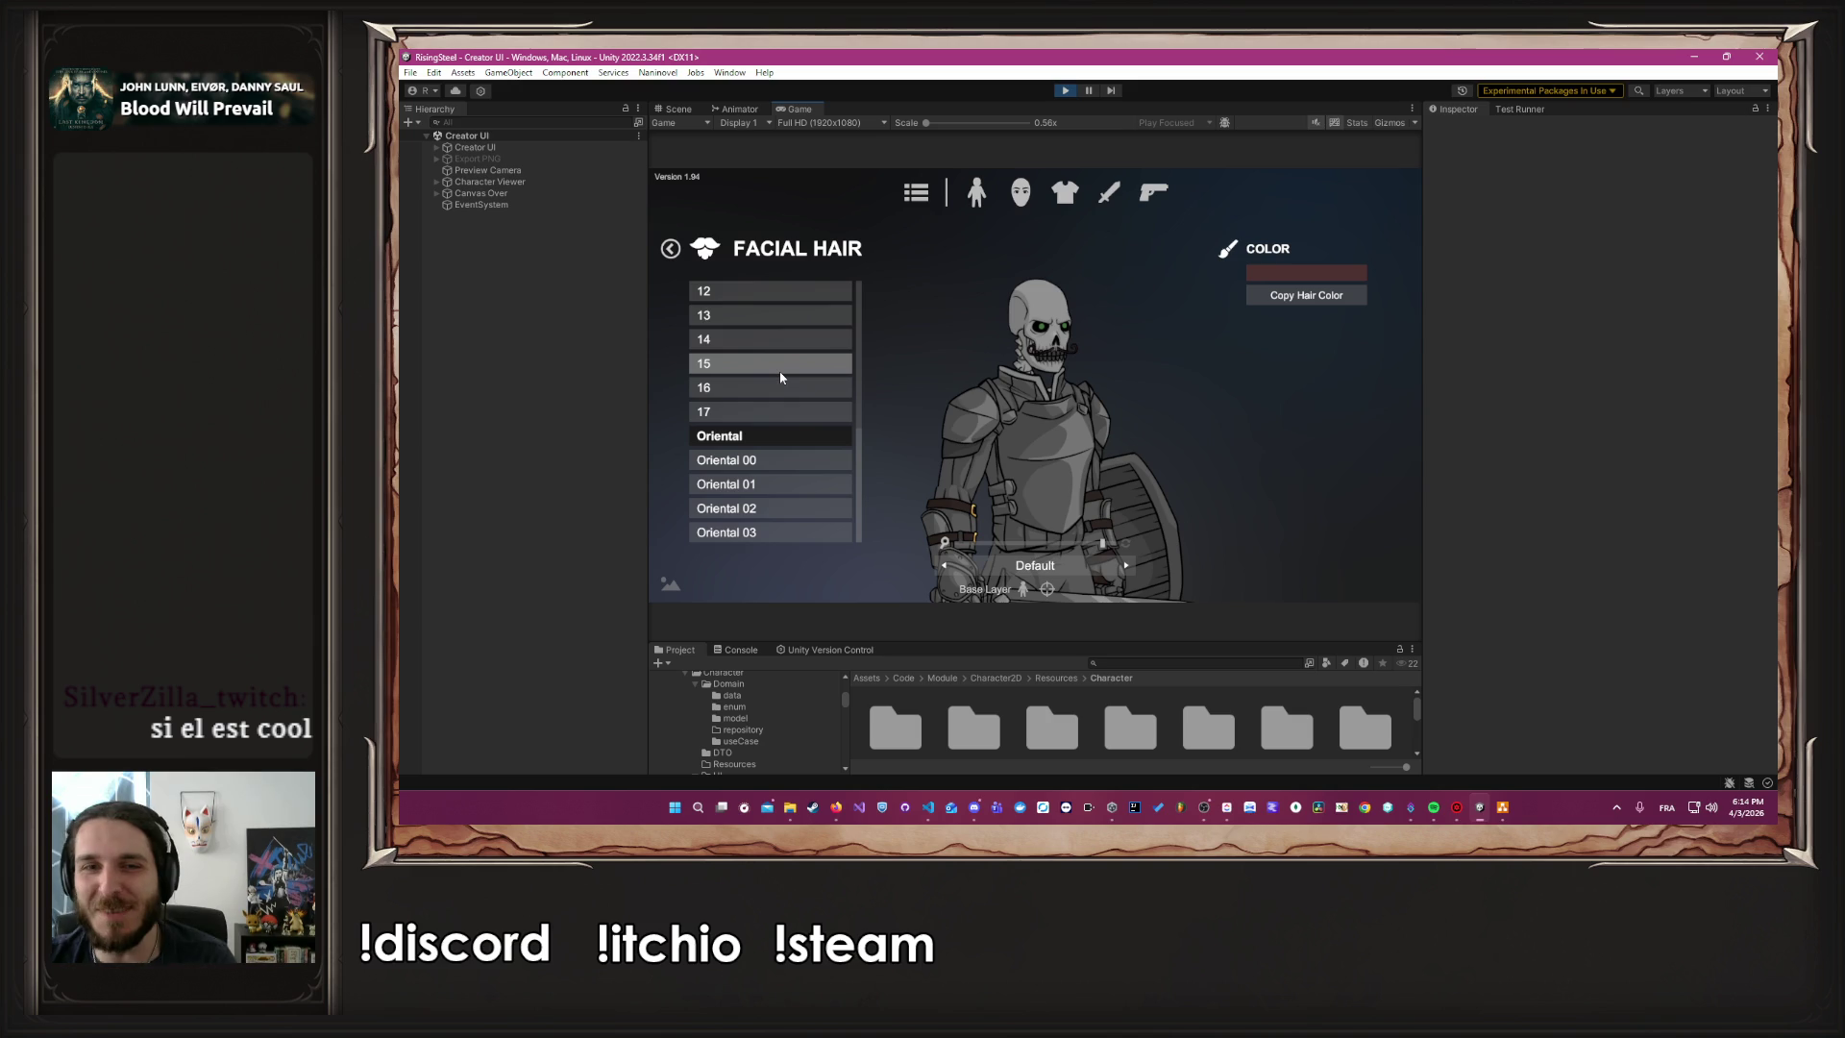
left_click(780, 369)
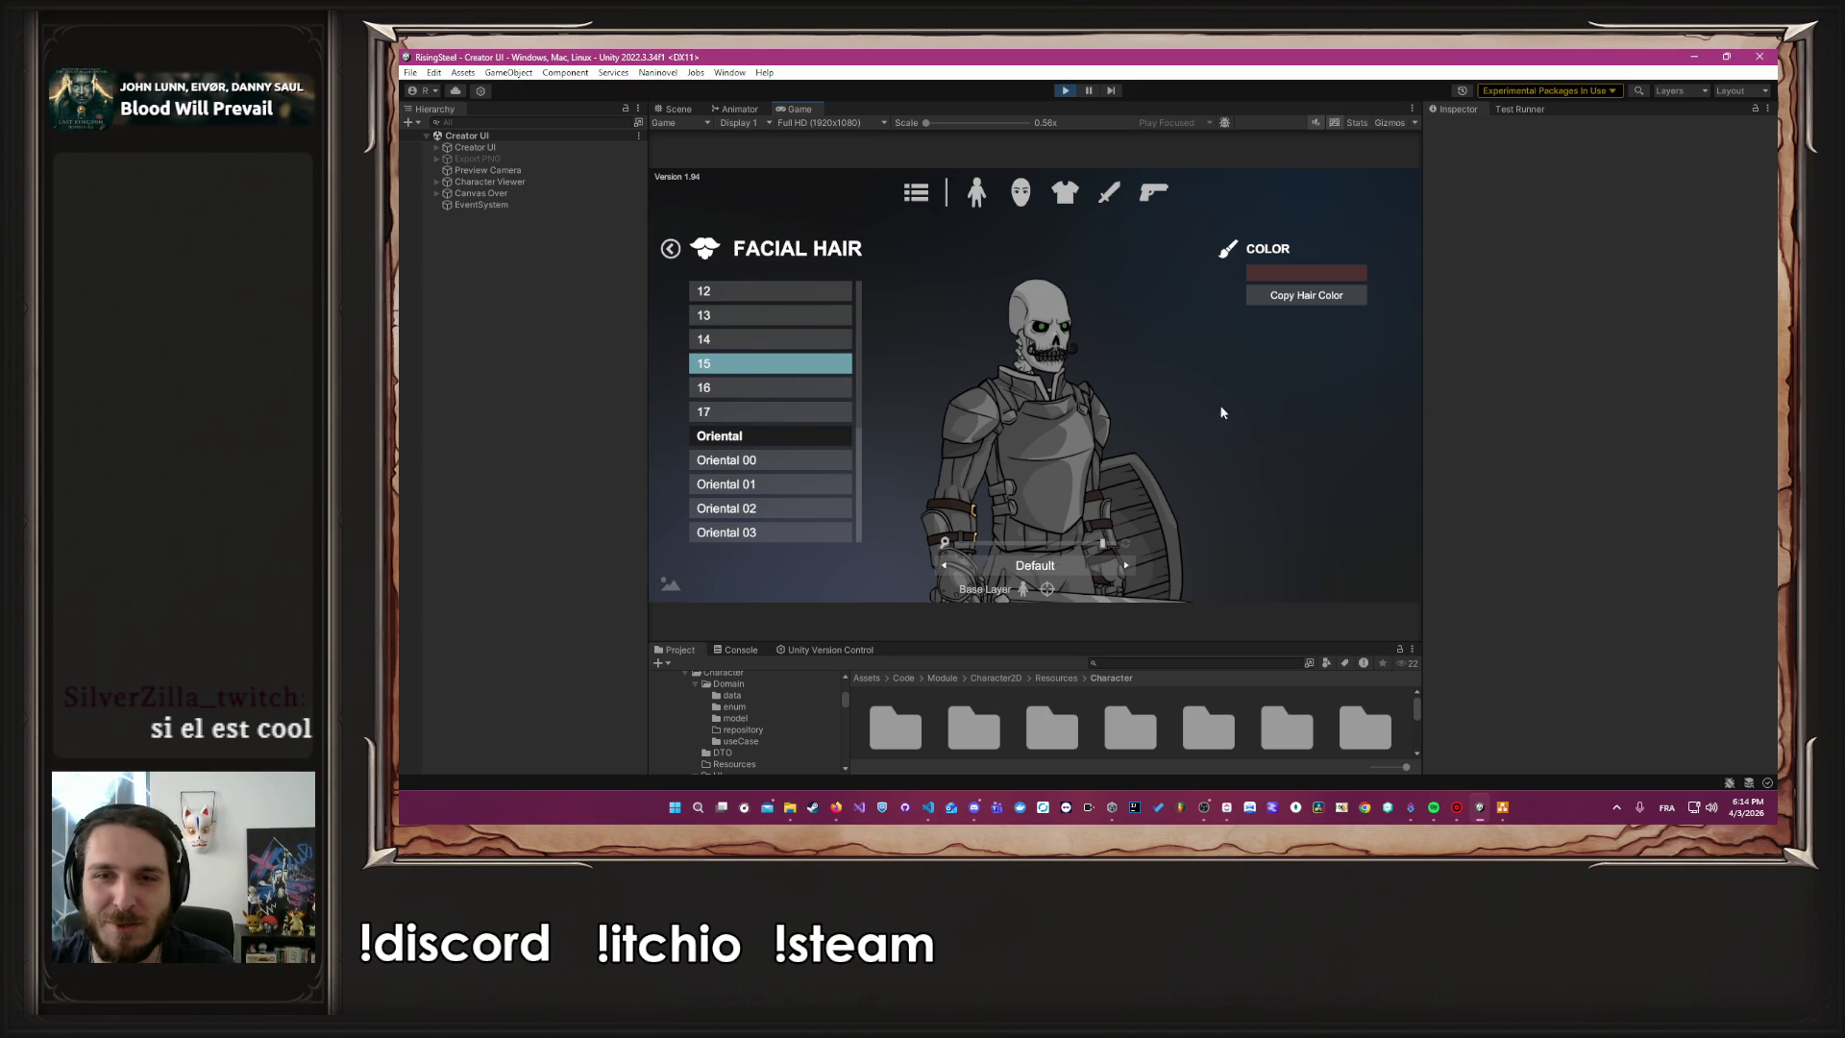
left_click(1306, 273)
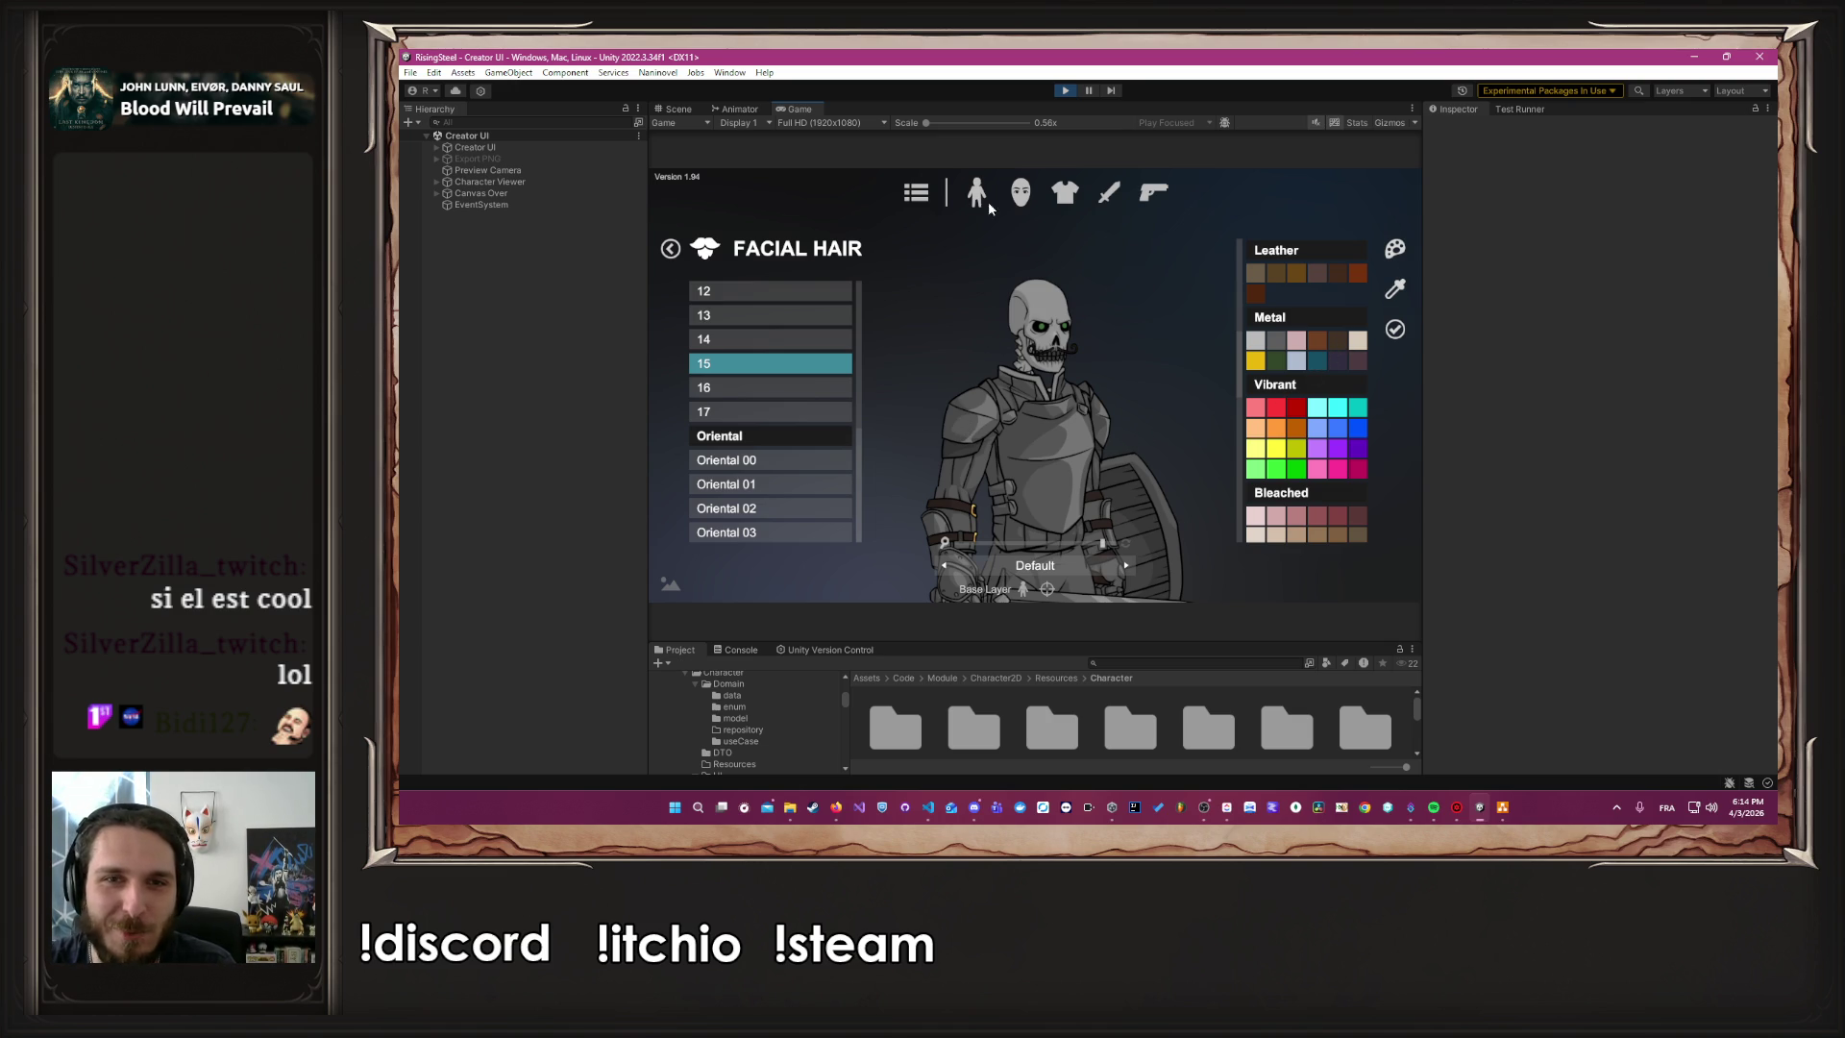
Try the Undead 04 mouth, then switch it to Undead 00
left_click(1022, 197)
left_click(766, 471)
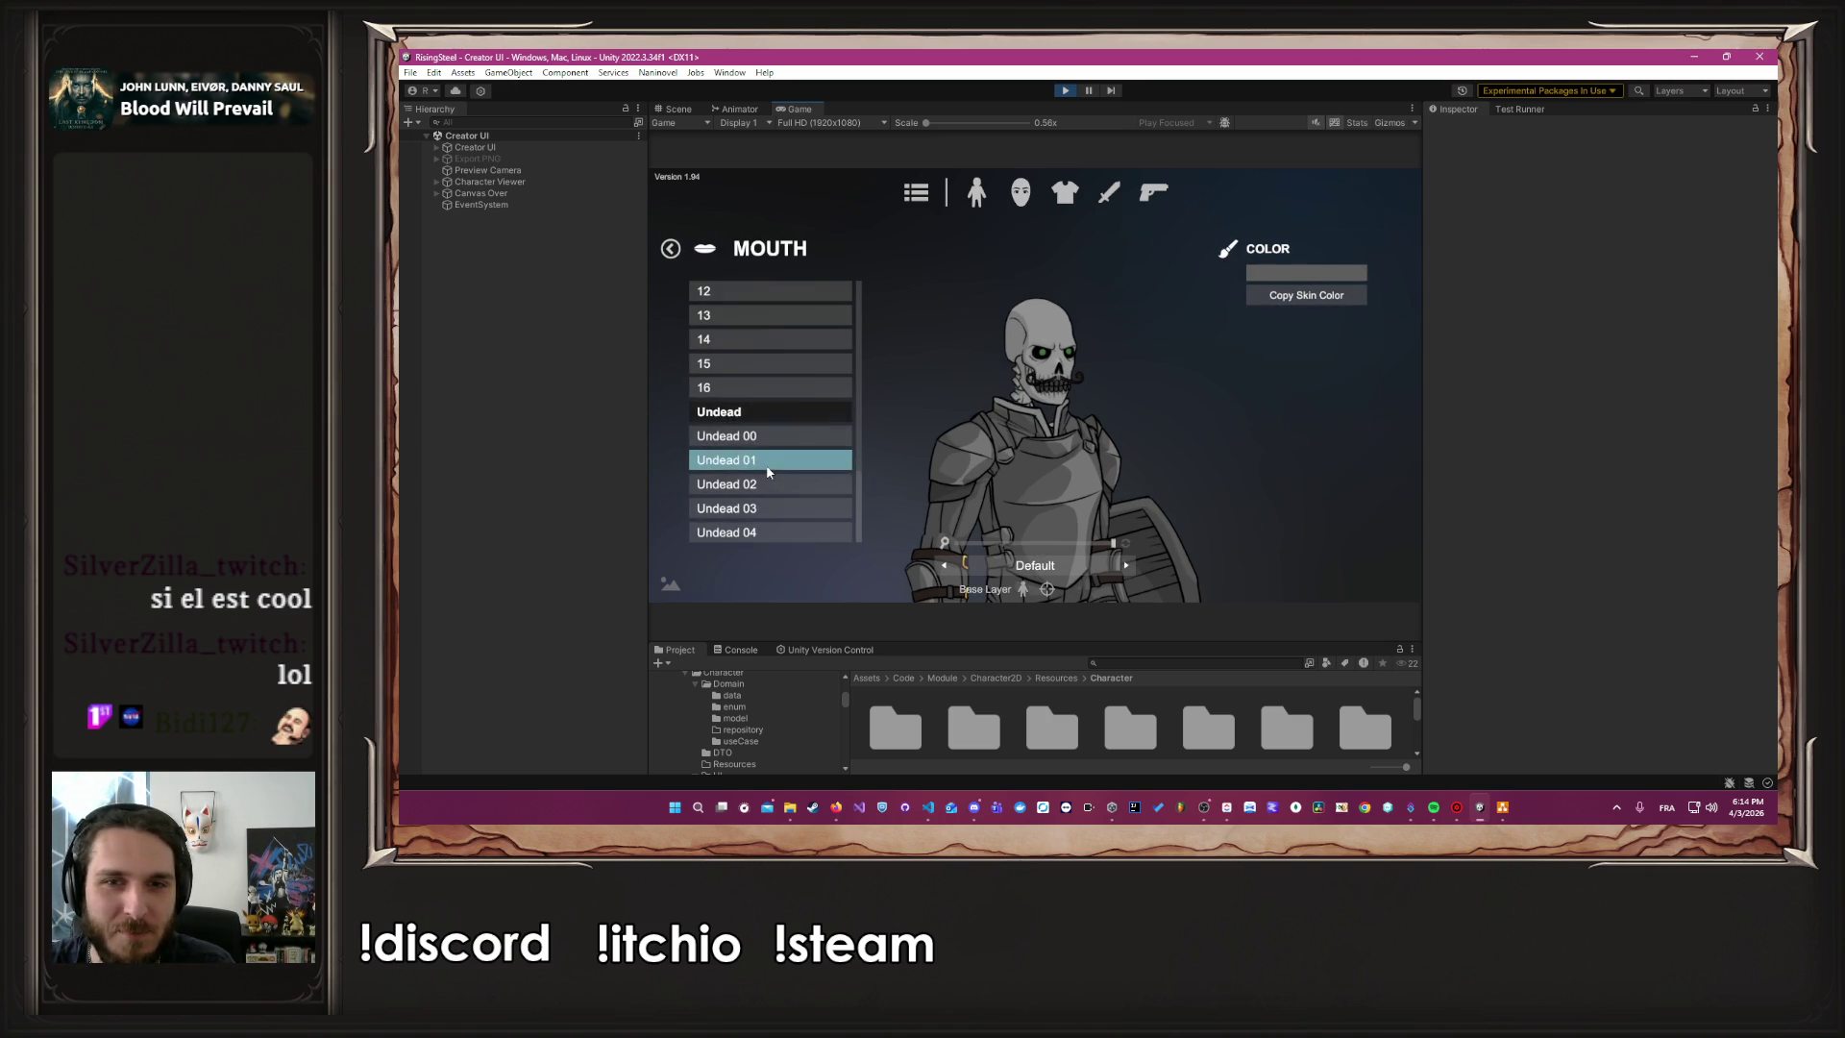
left_click(759, 525)
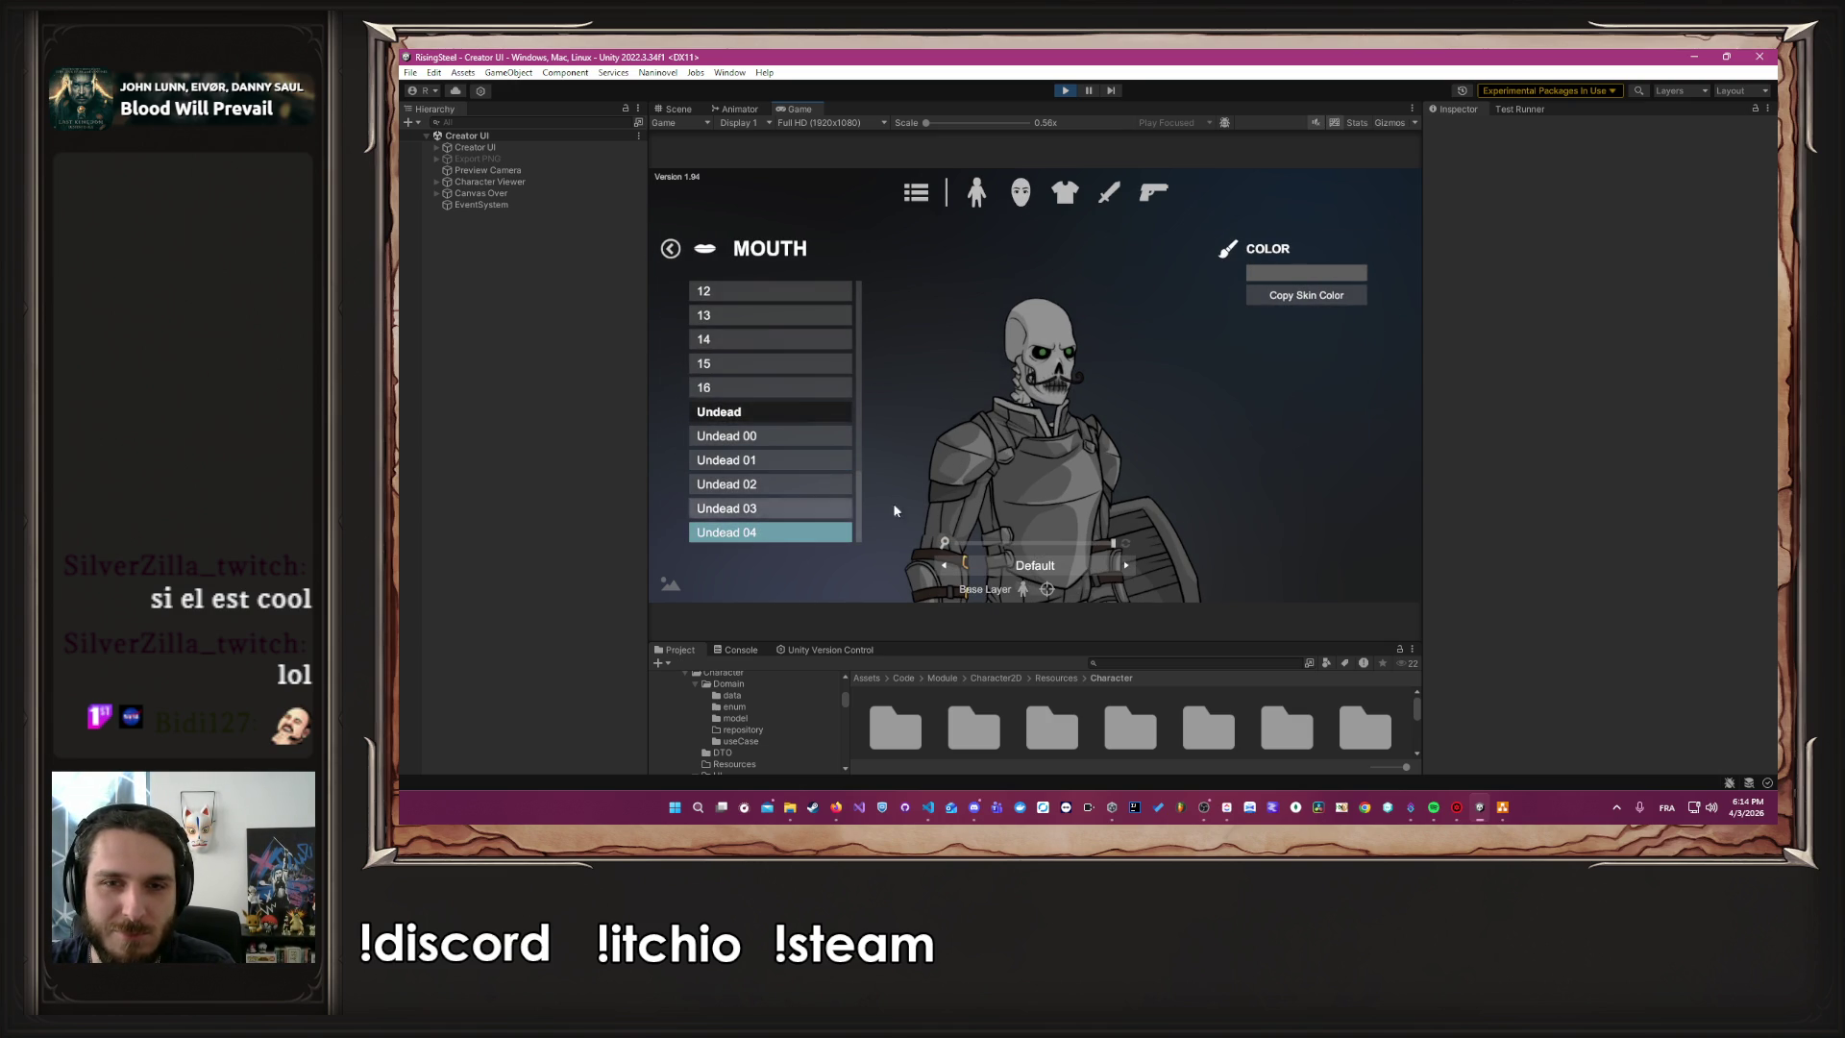
left_click(799, 437)
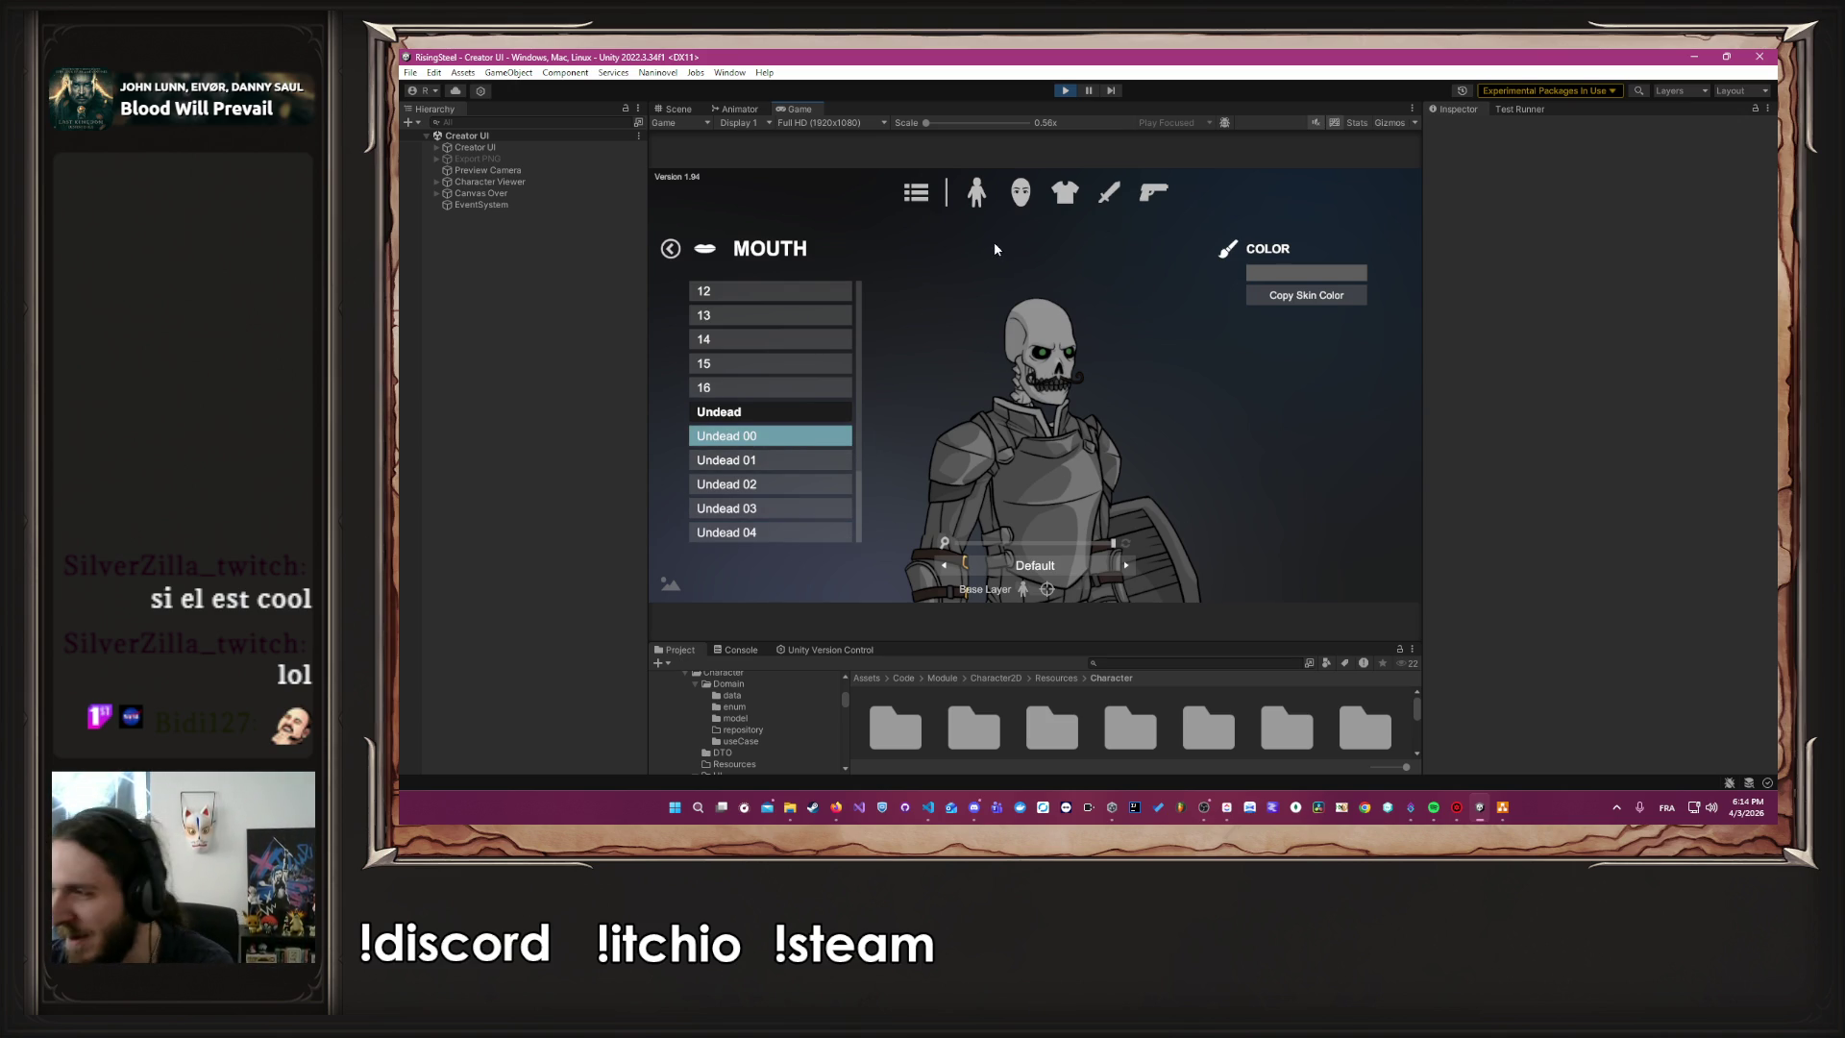
left_click(1017, 195)
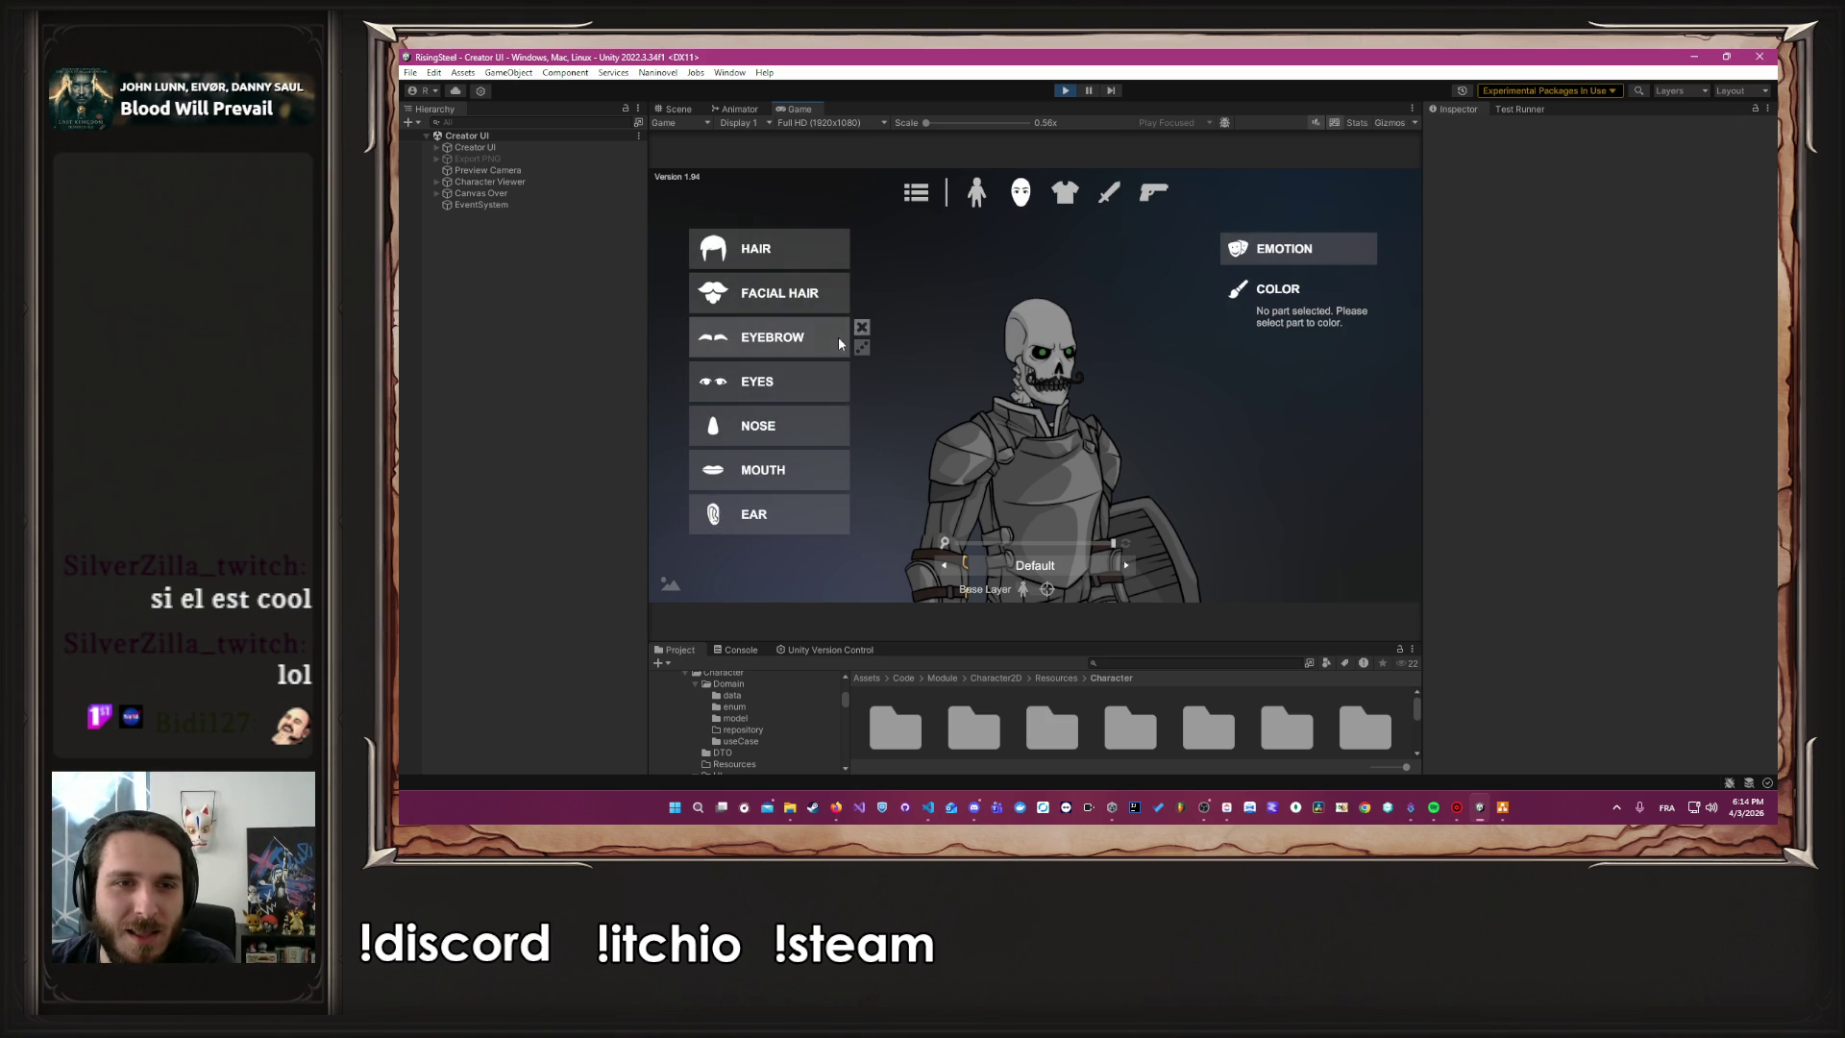
Give the squire eyebrow style 13 and zoom out to show the whole sword
left_click(766, 336)
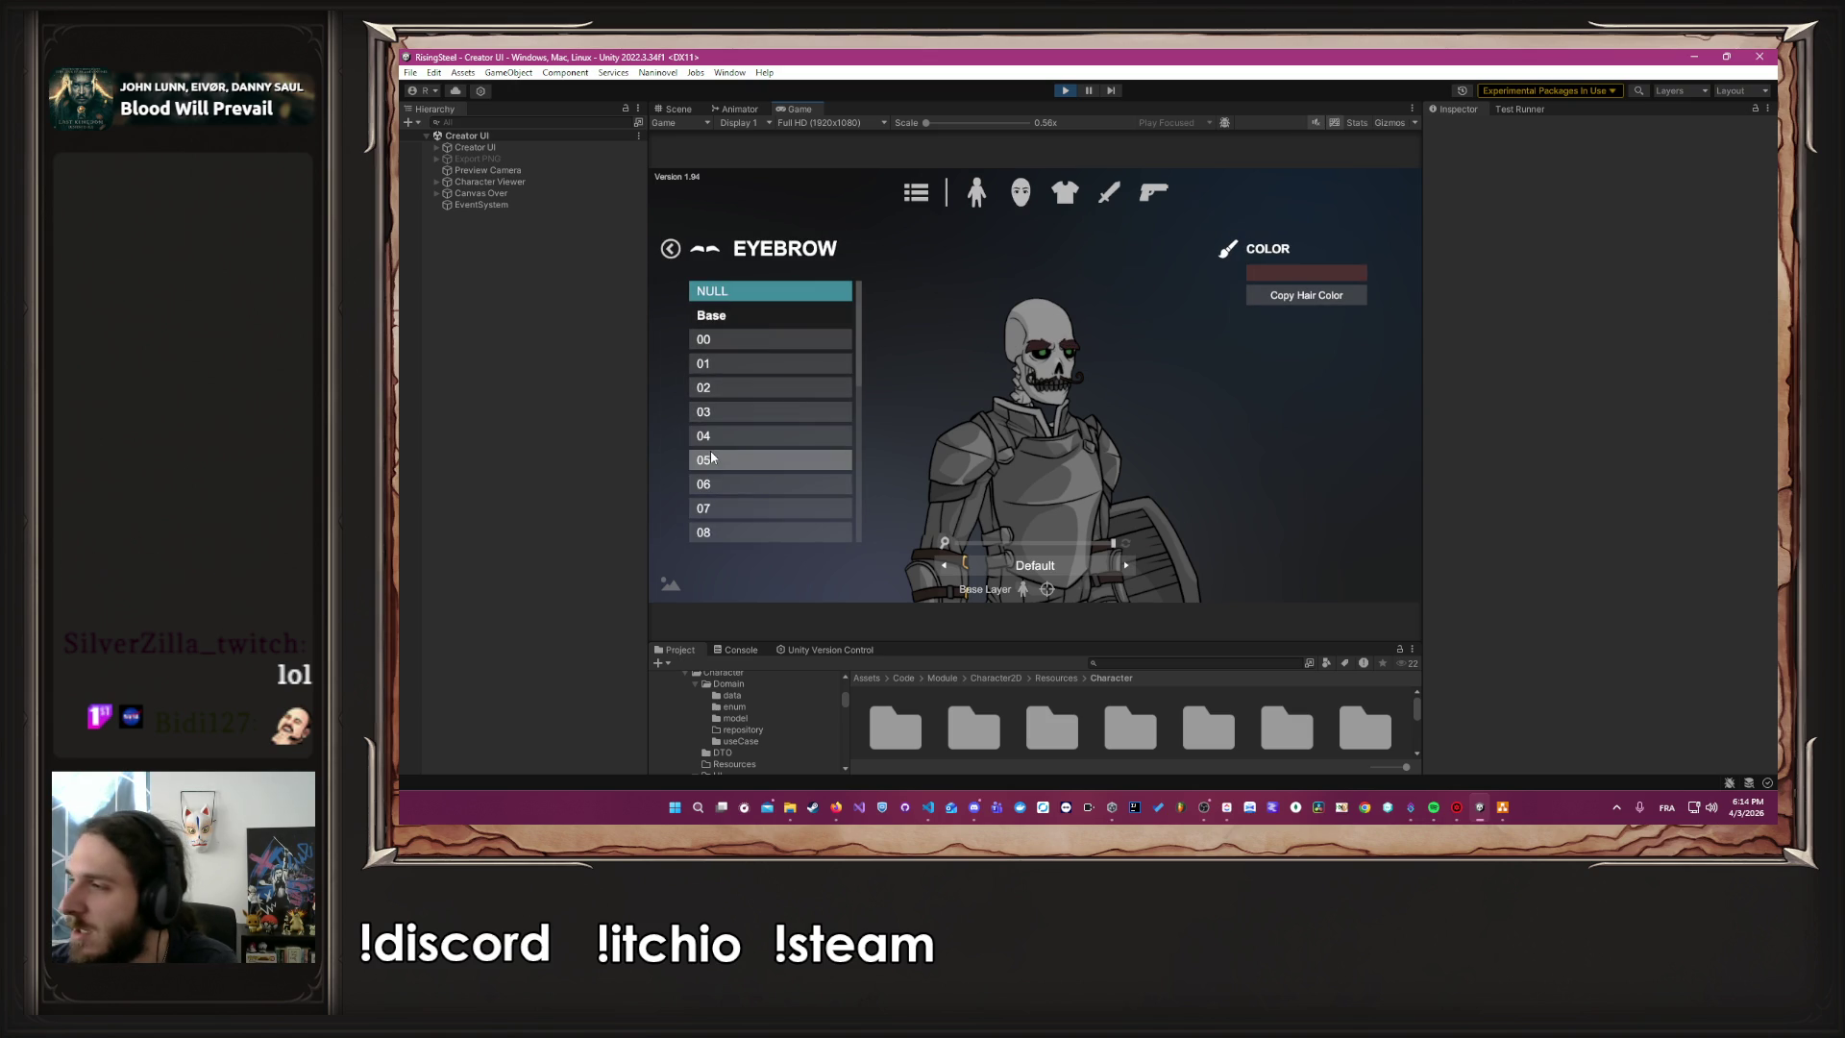
scroll(716, 460, "down", 2)
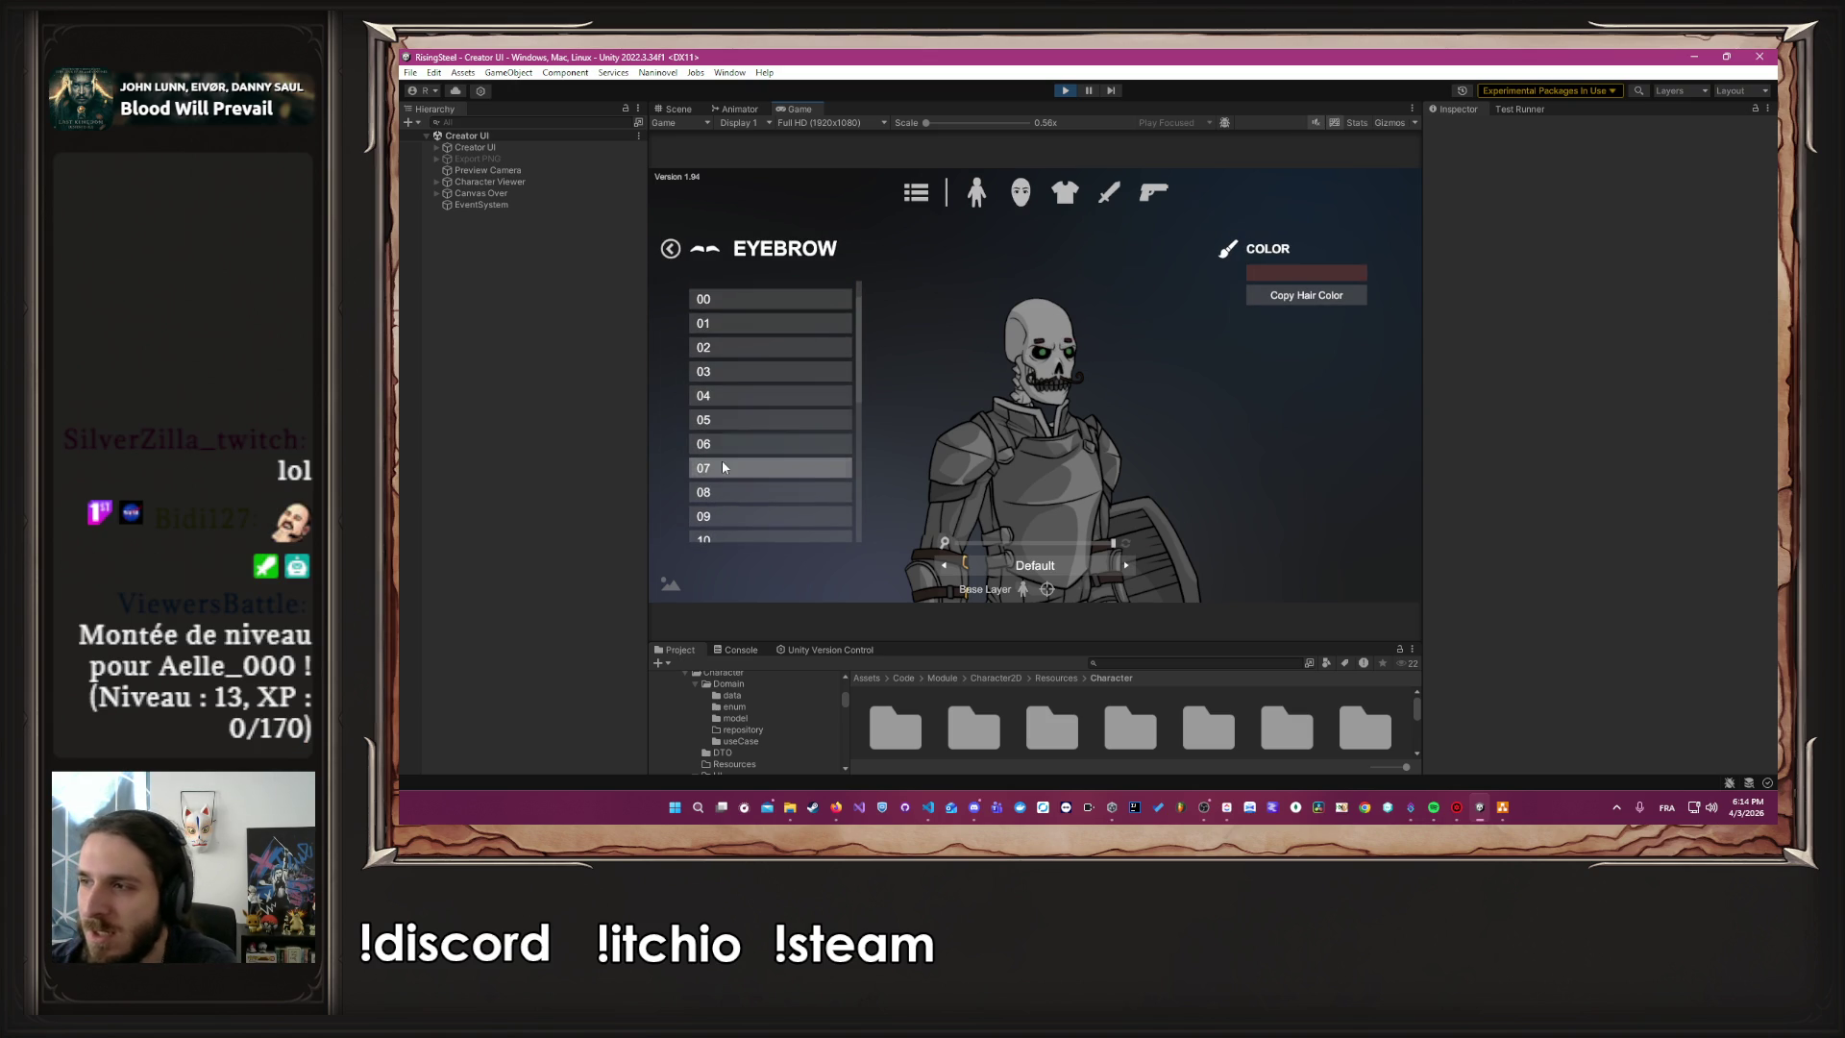
scroll(721, 466, "down", 5)
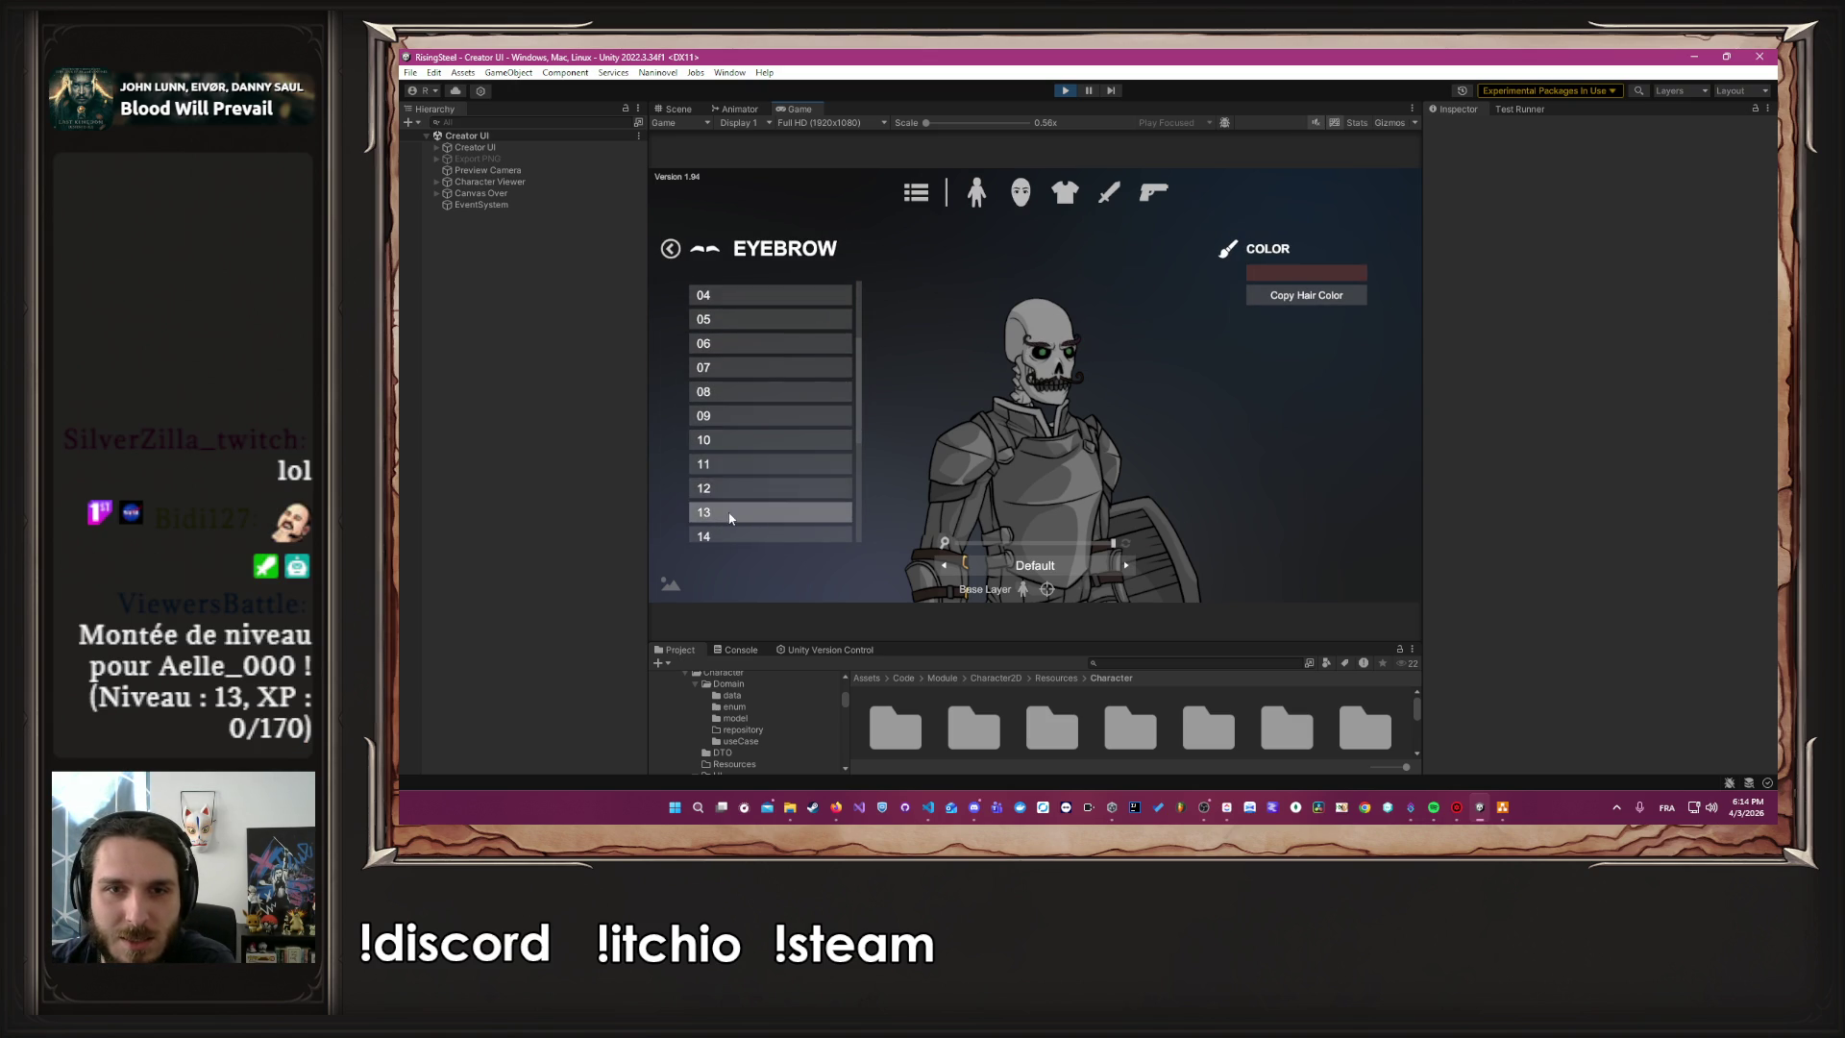
left_click(723, 492)
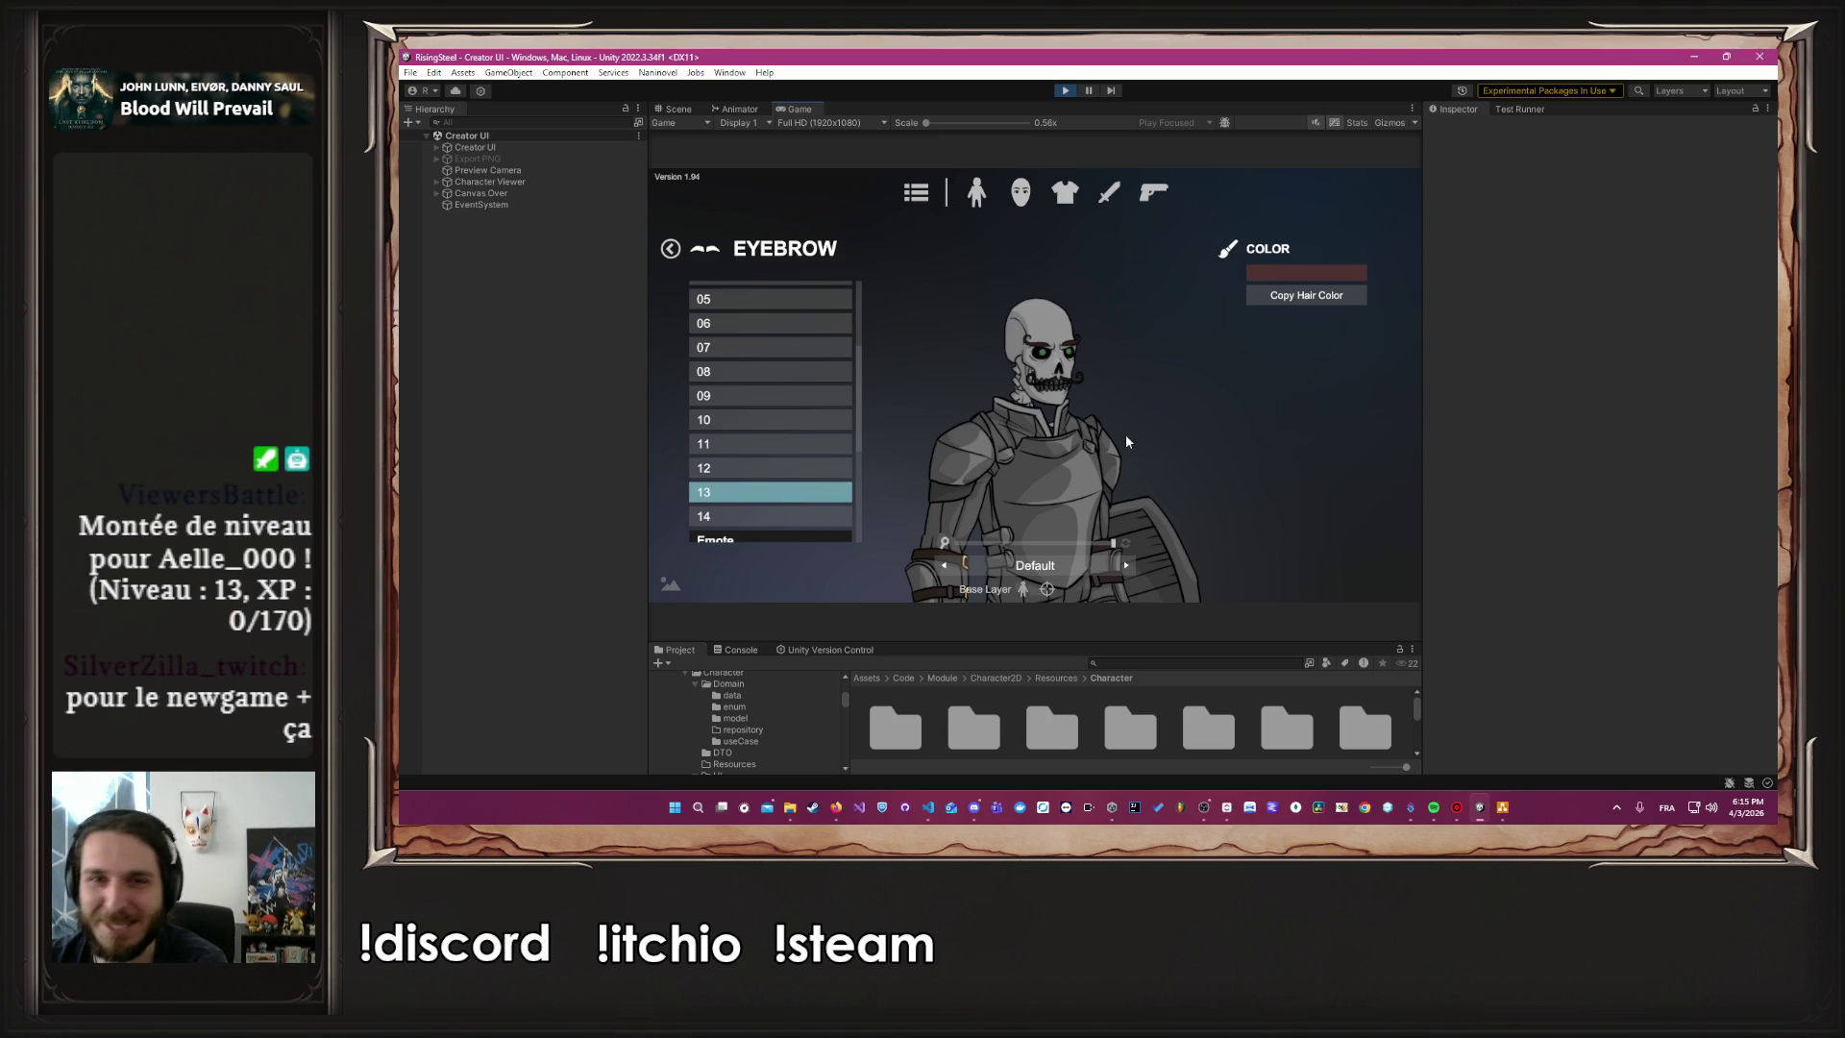
left_click_drag(1113, 543, 1101, 544)
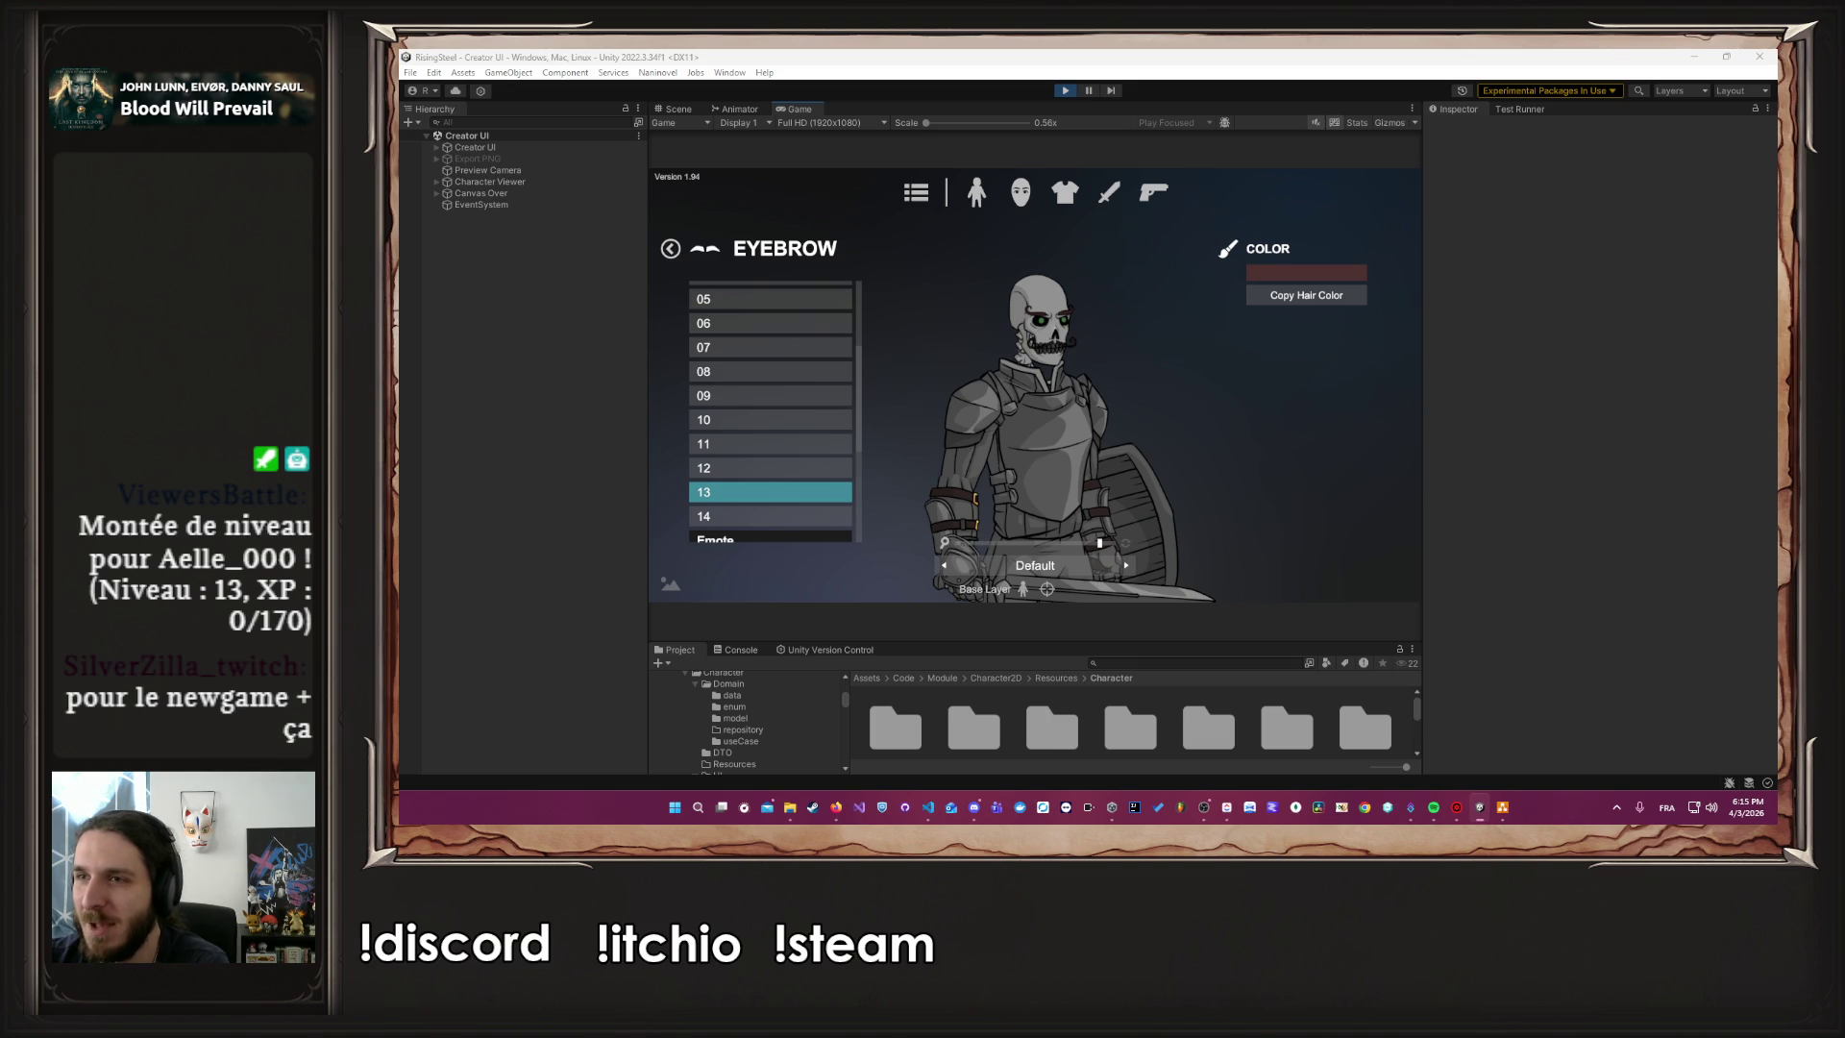
Capture a Screenpresso screenshot of the character, then close the gallery
key("Print")
left_click(1104, 278)
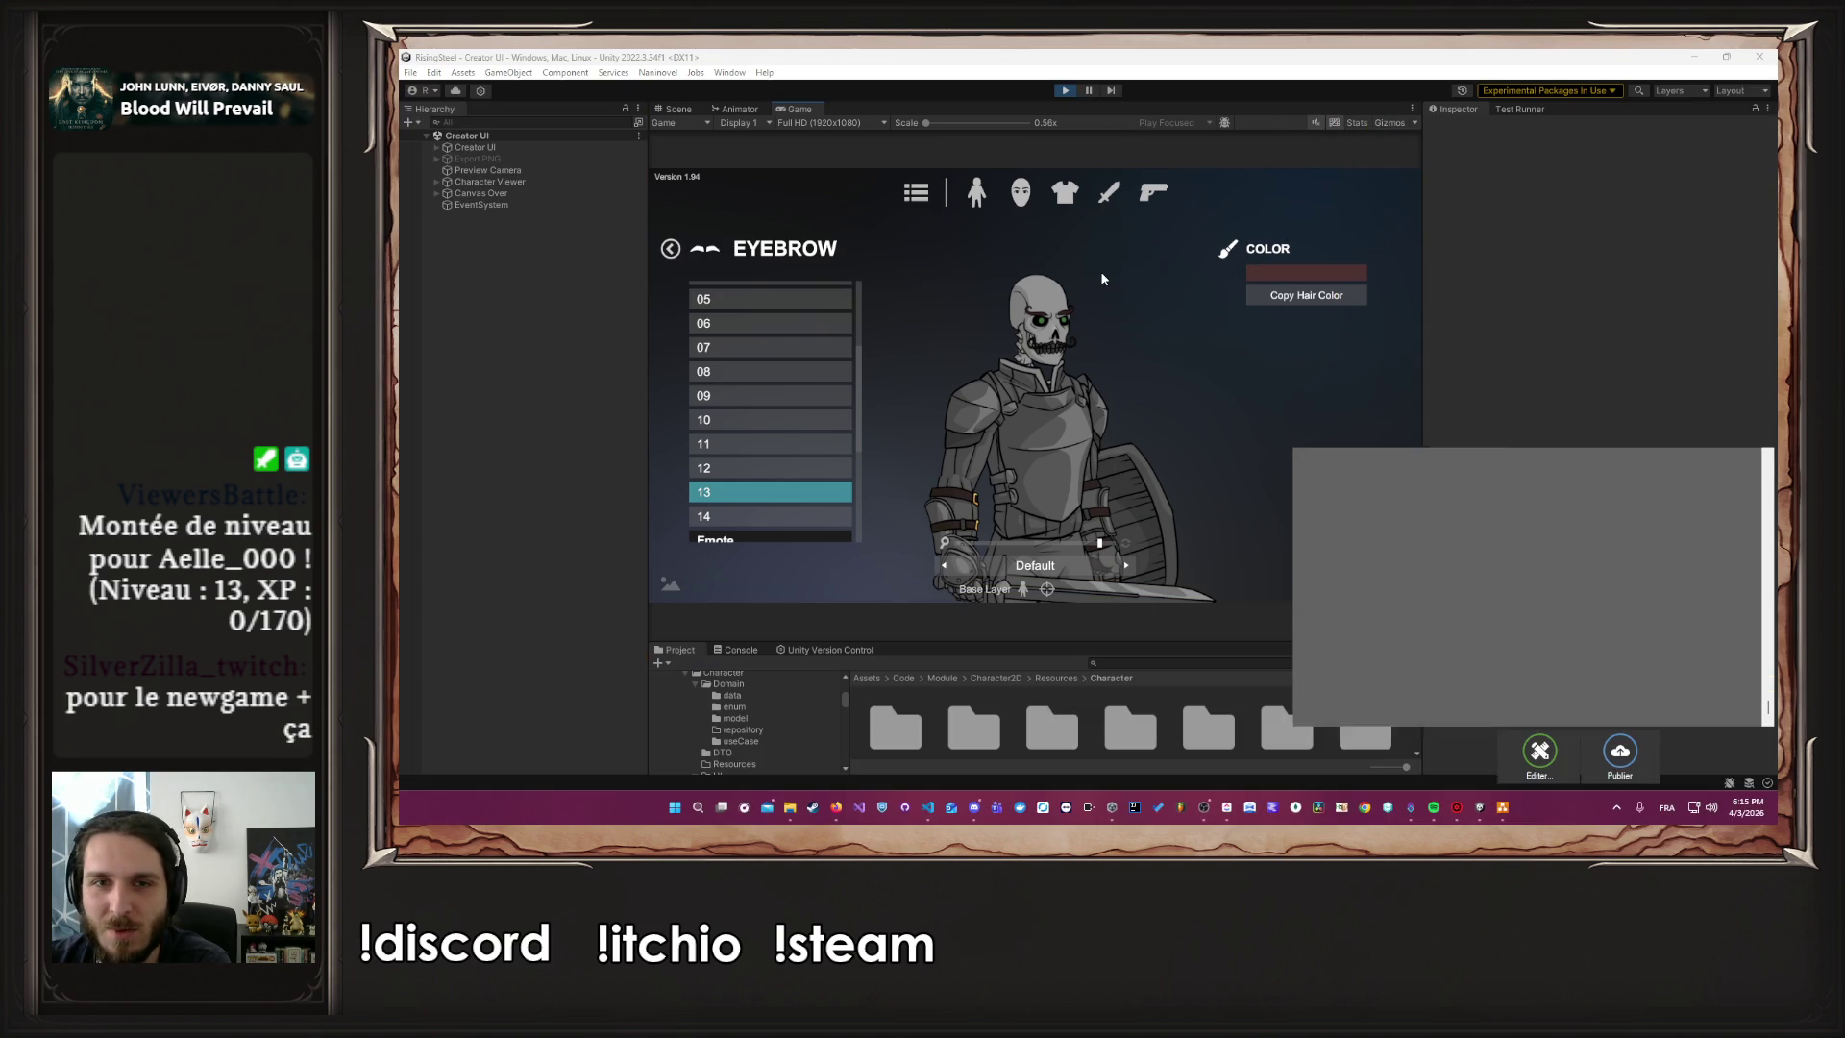
left_click(1748, 438)
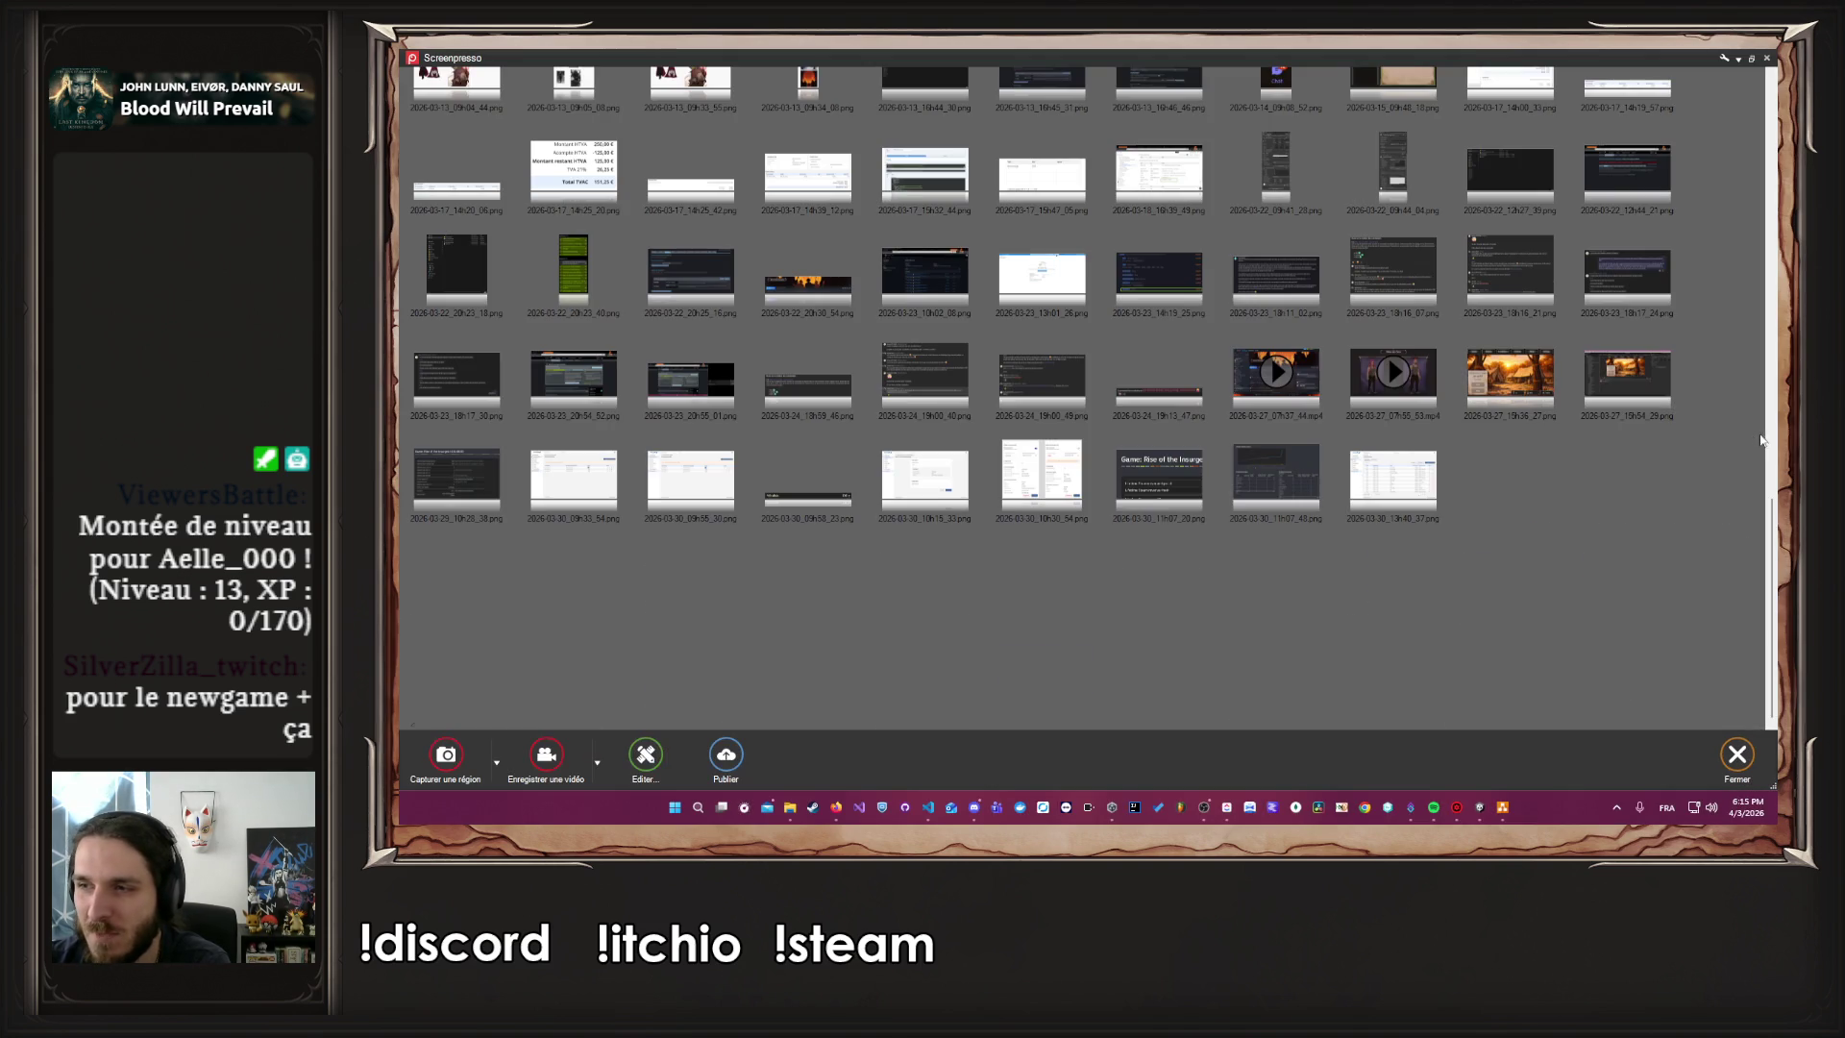
left_click(1766, 58)
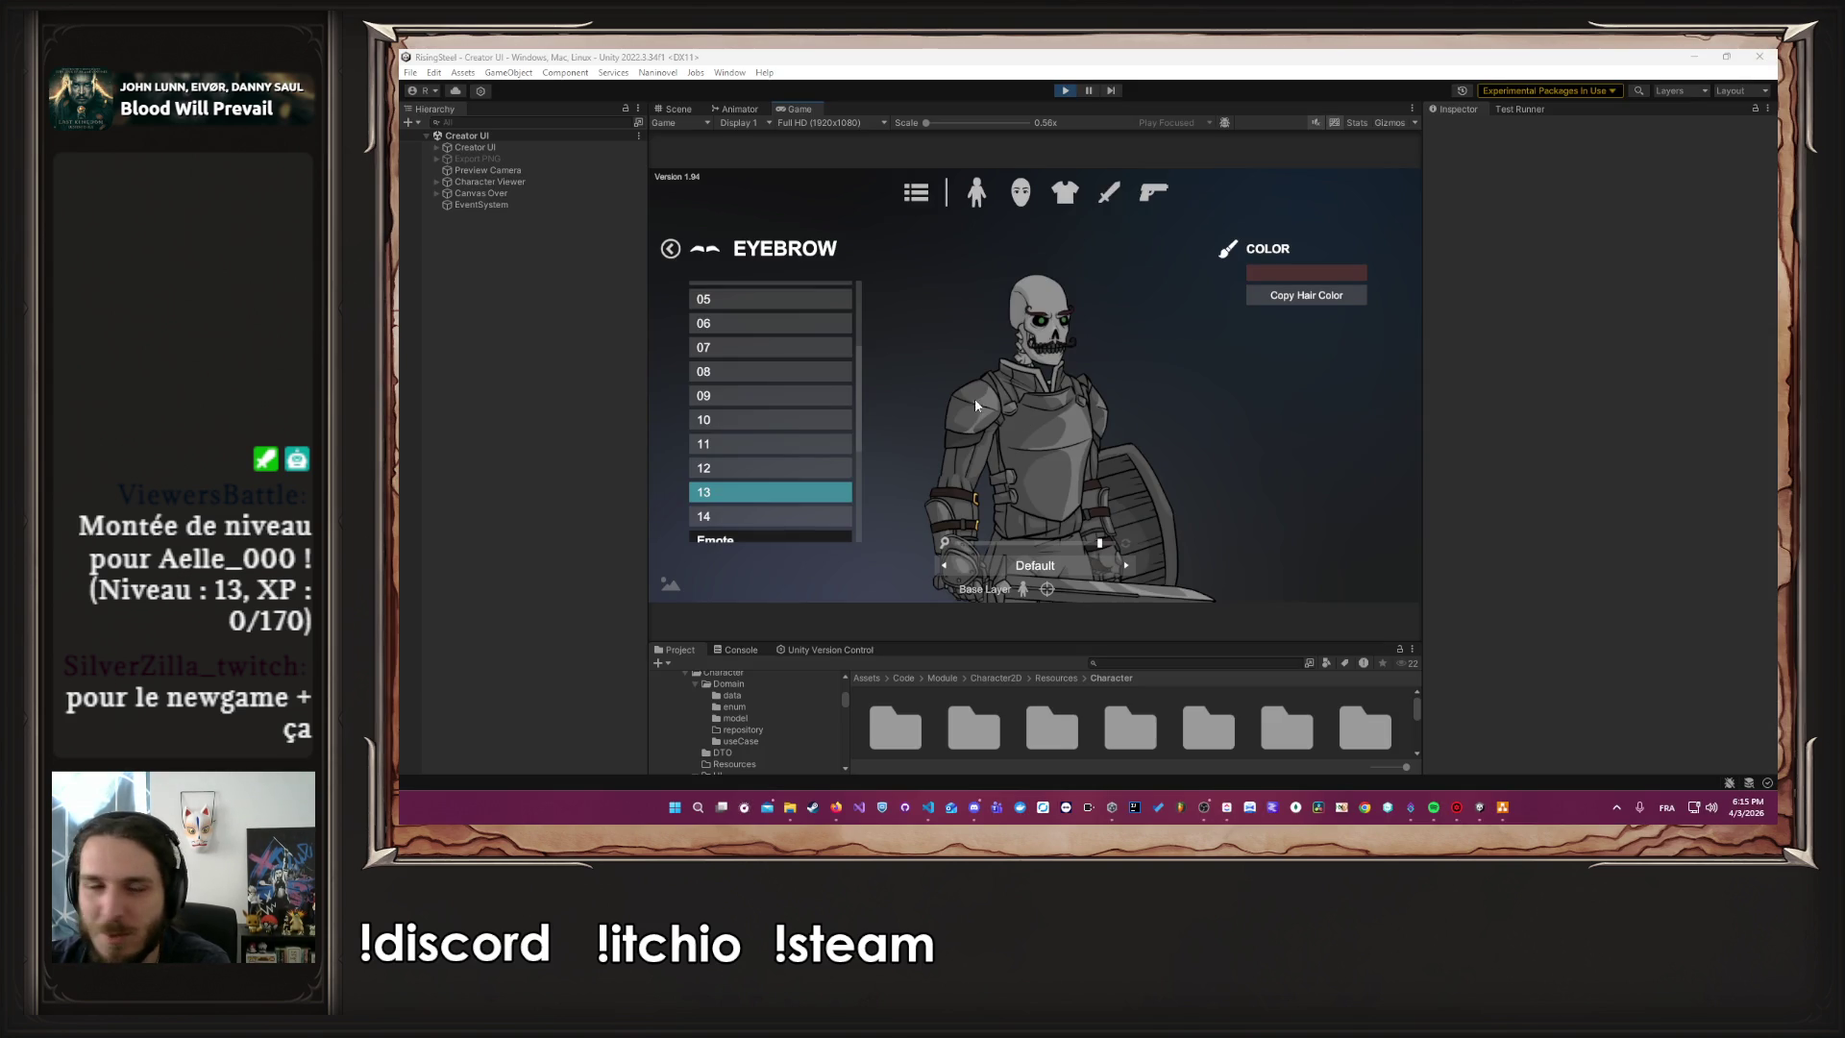
Look through the eyebrow and facial hair lists unchanged, then bring up the hair style options
left_click(833, 485)
scroll(836, 481, "up", 3)
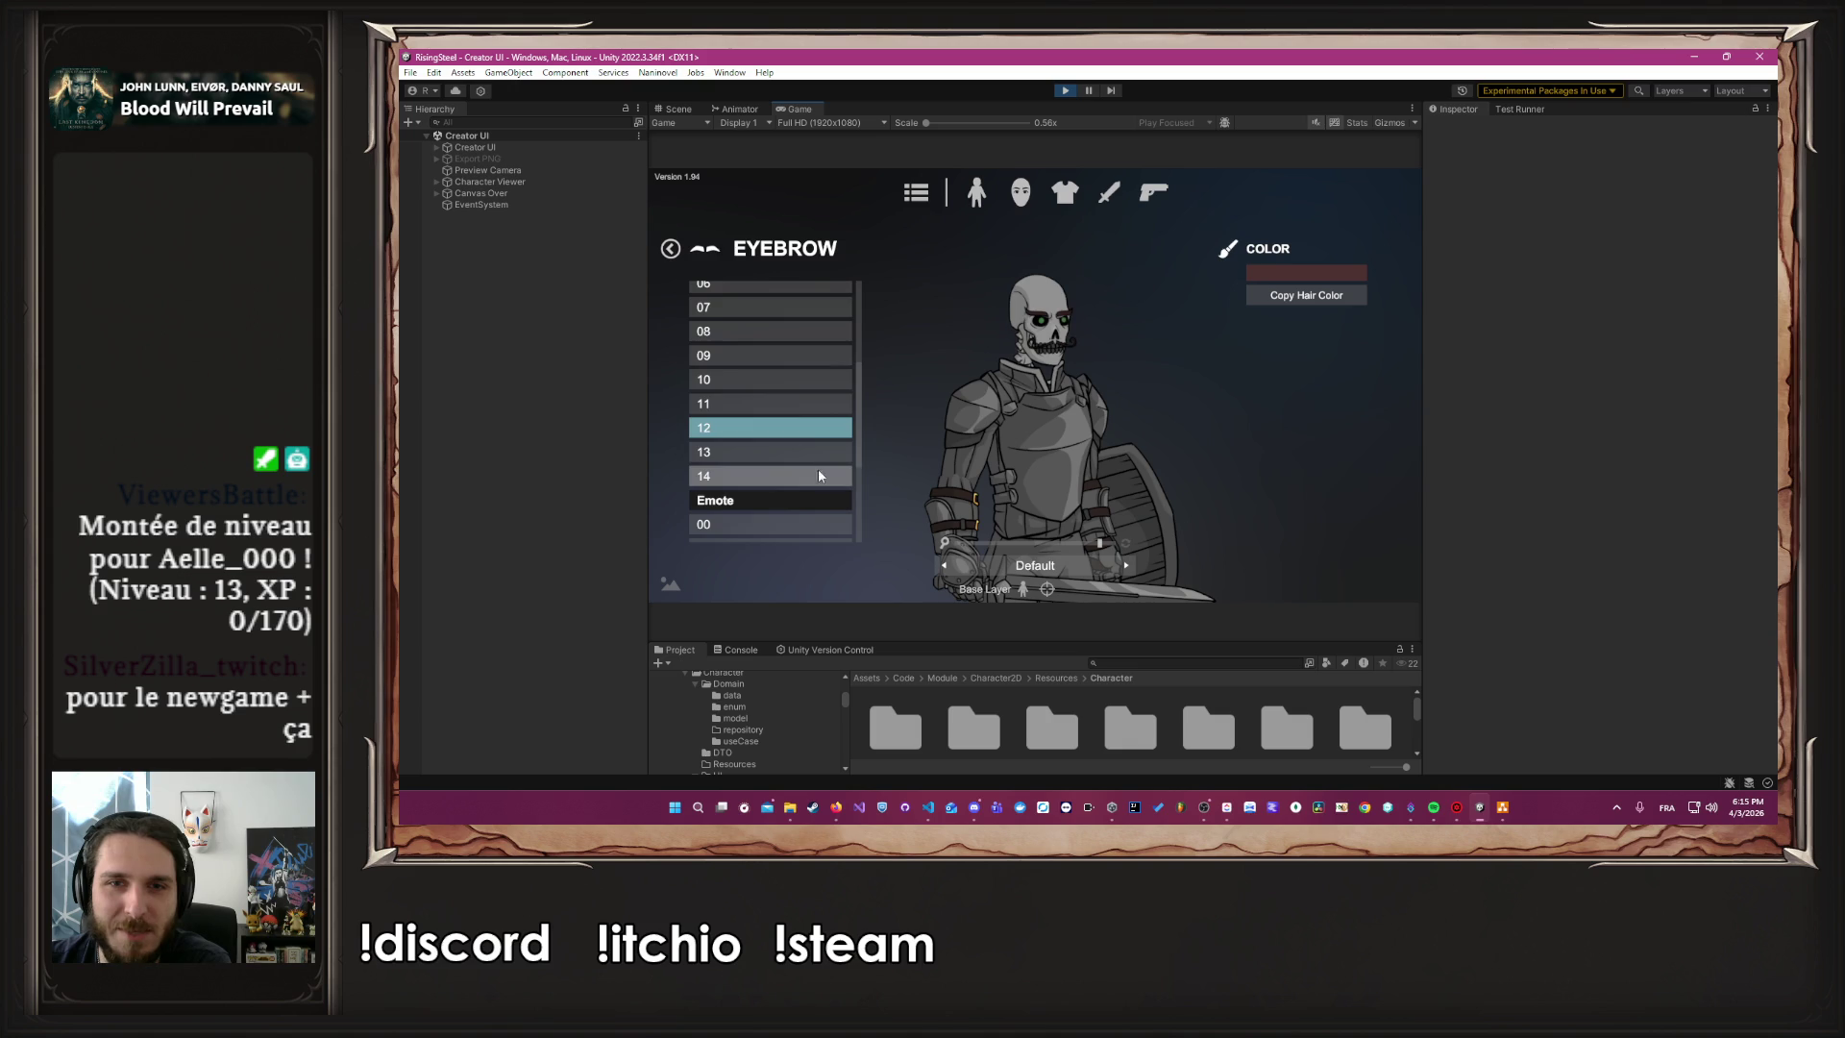
scroll(769, 365, "up", 1)
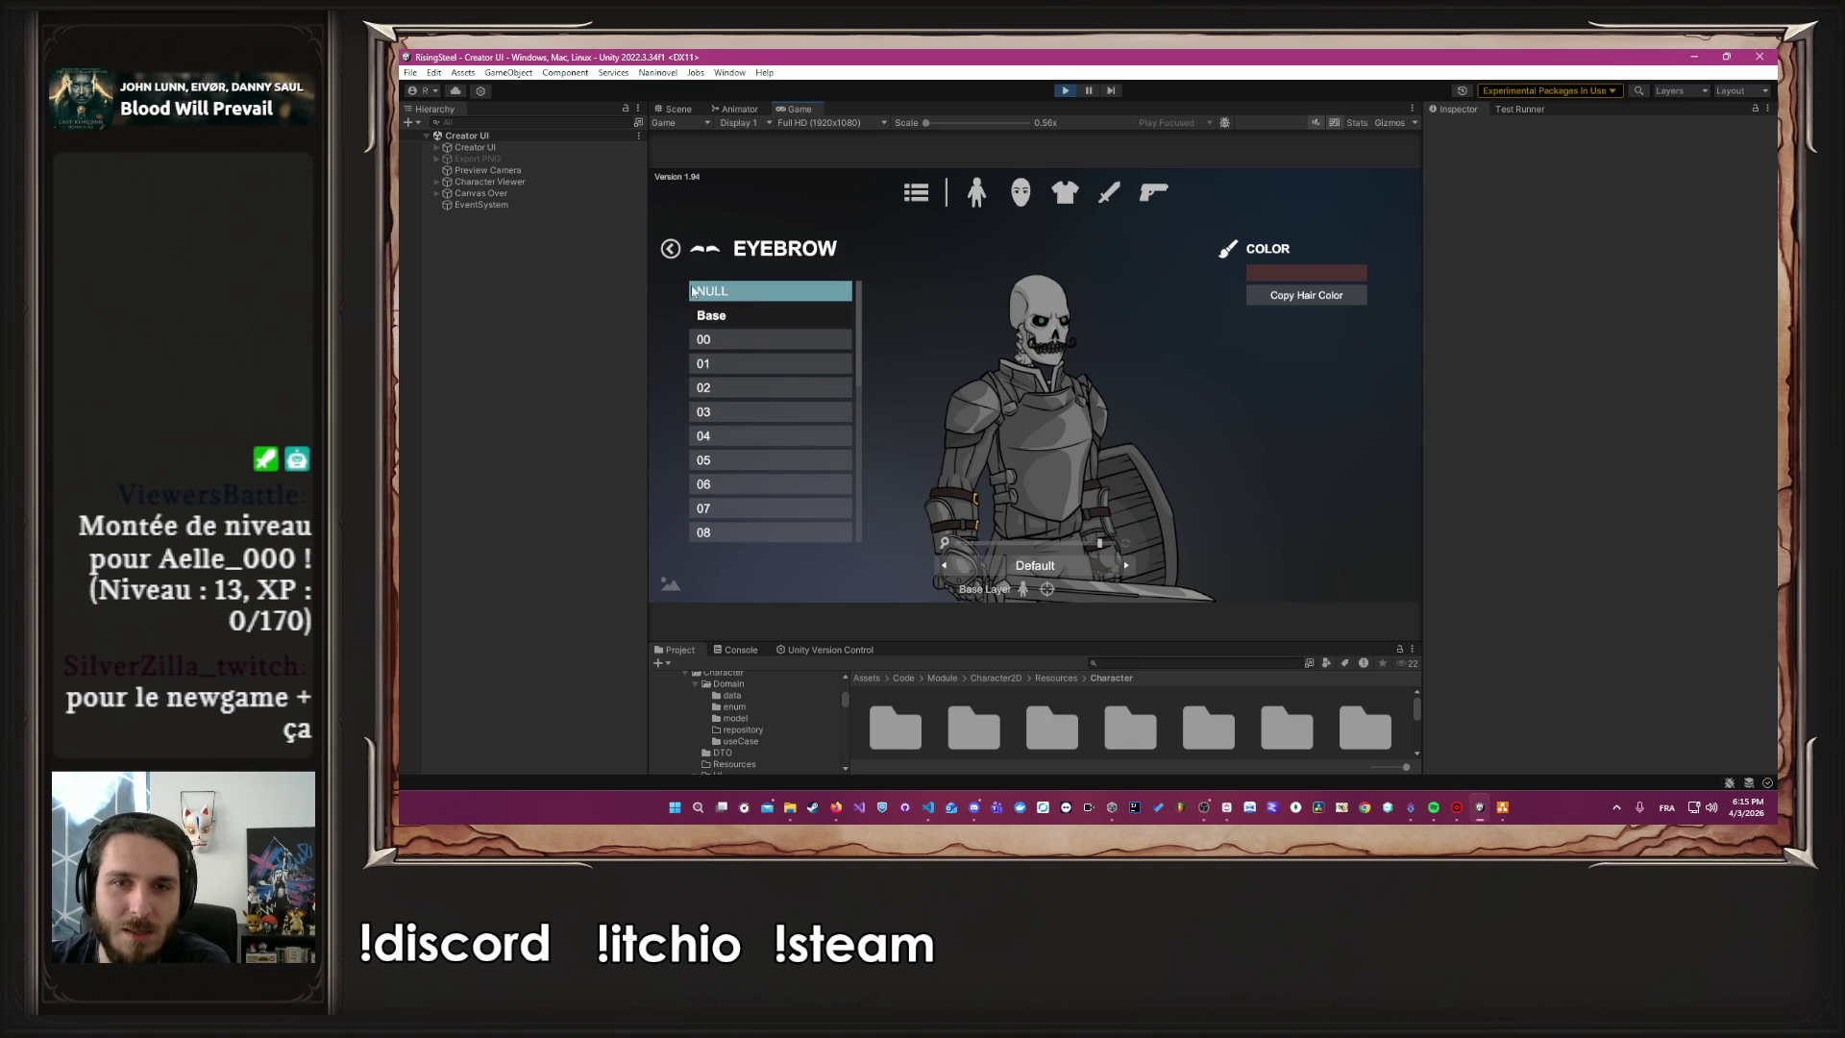
left_click(670, 249)
left_click(765, 306)
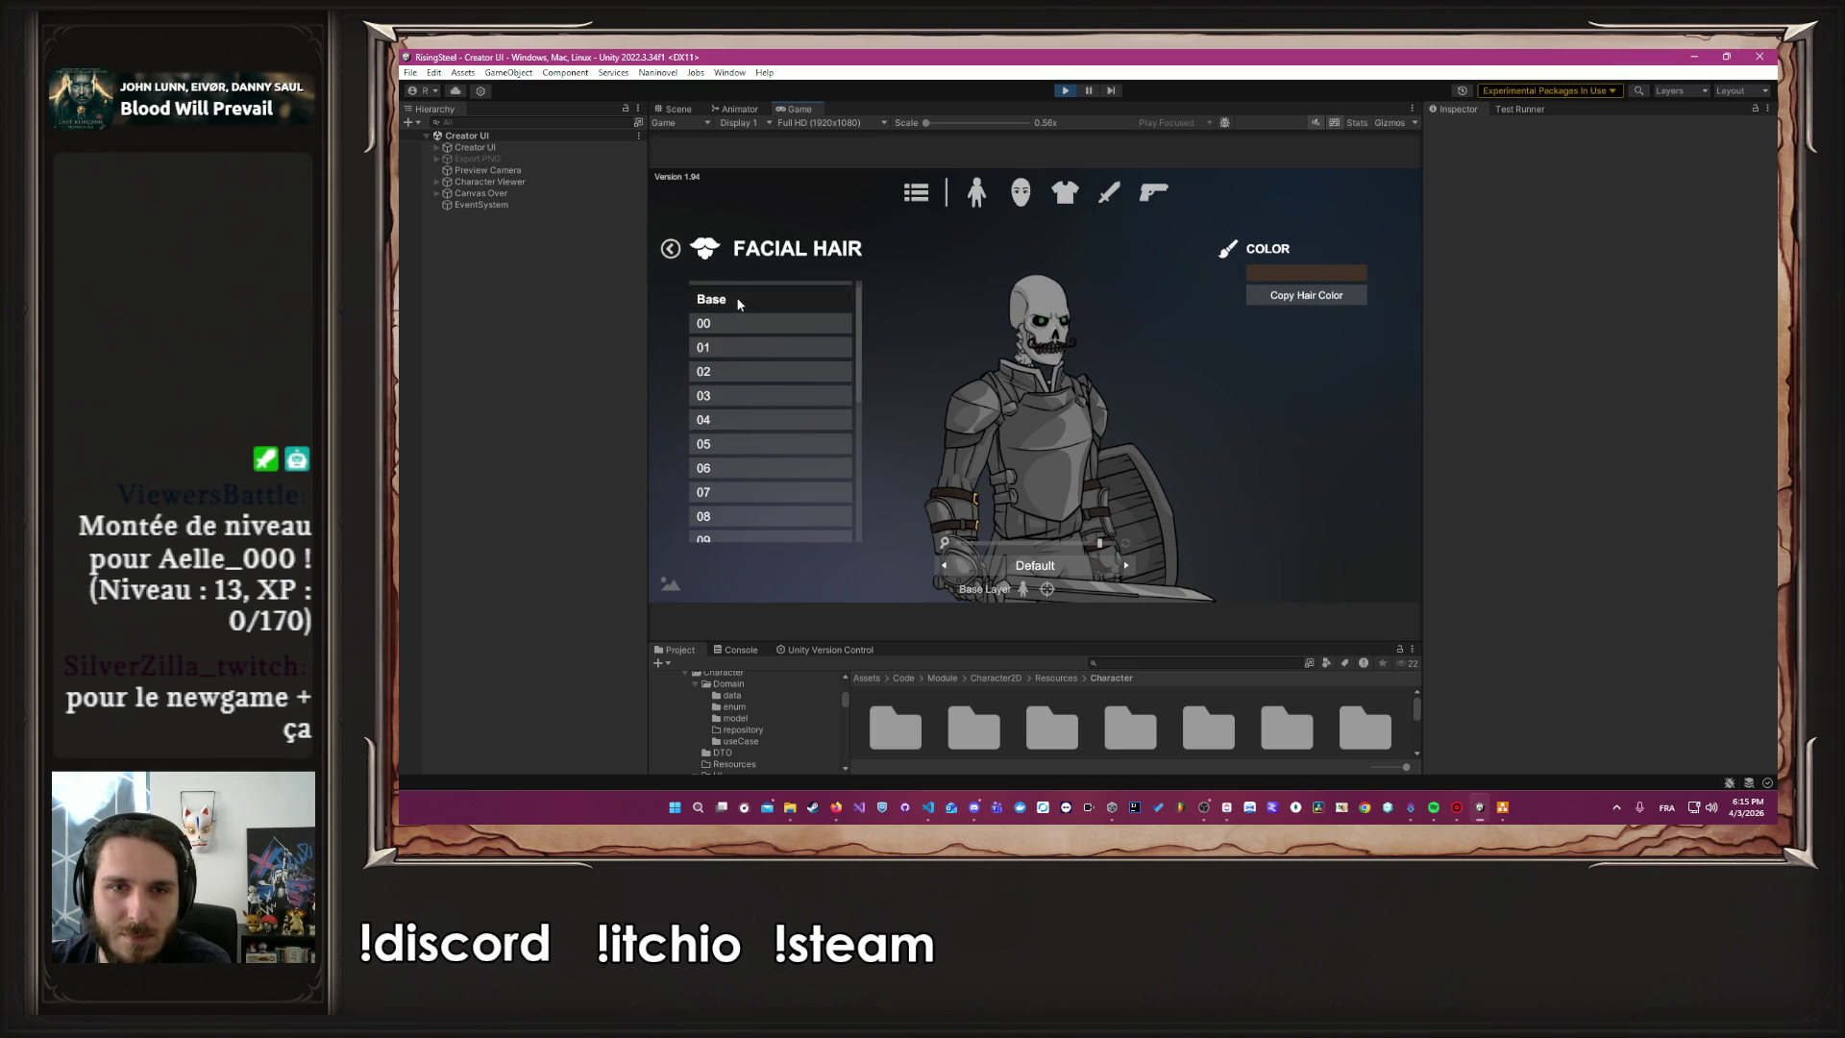
scroll(736, 297, "up", 1)
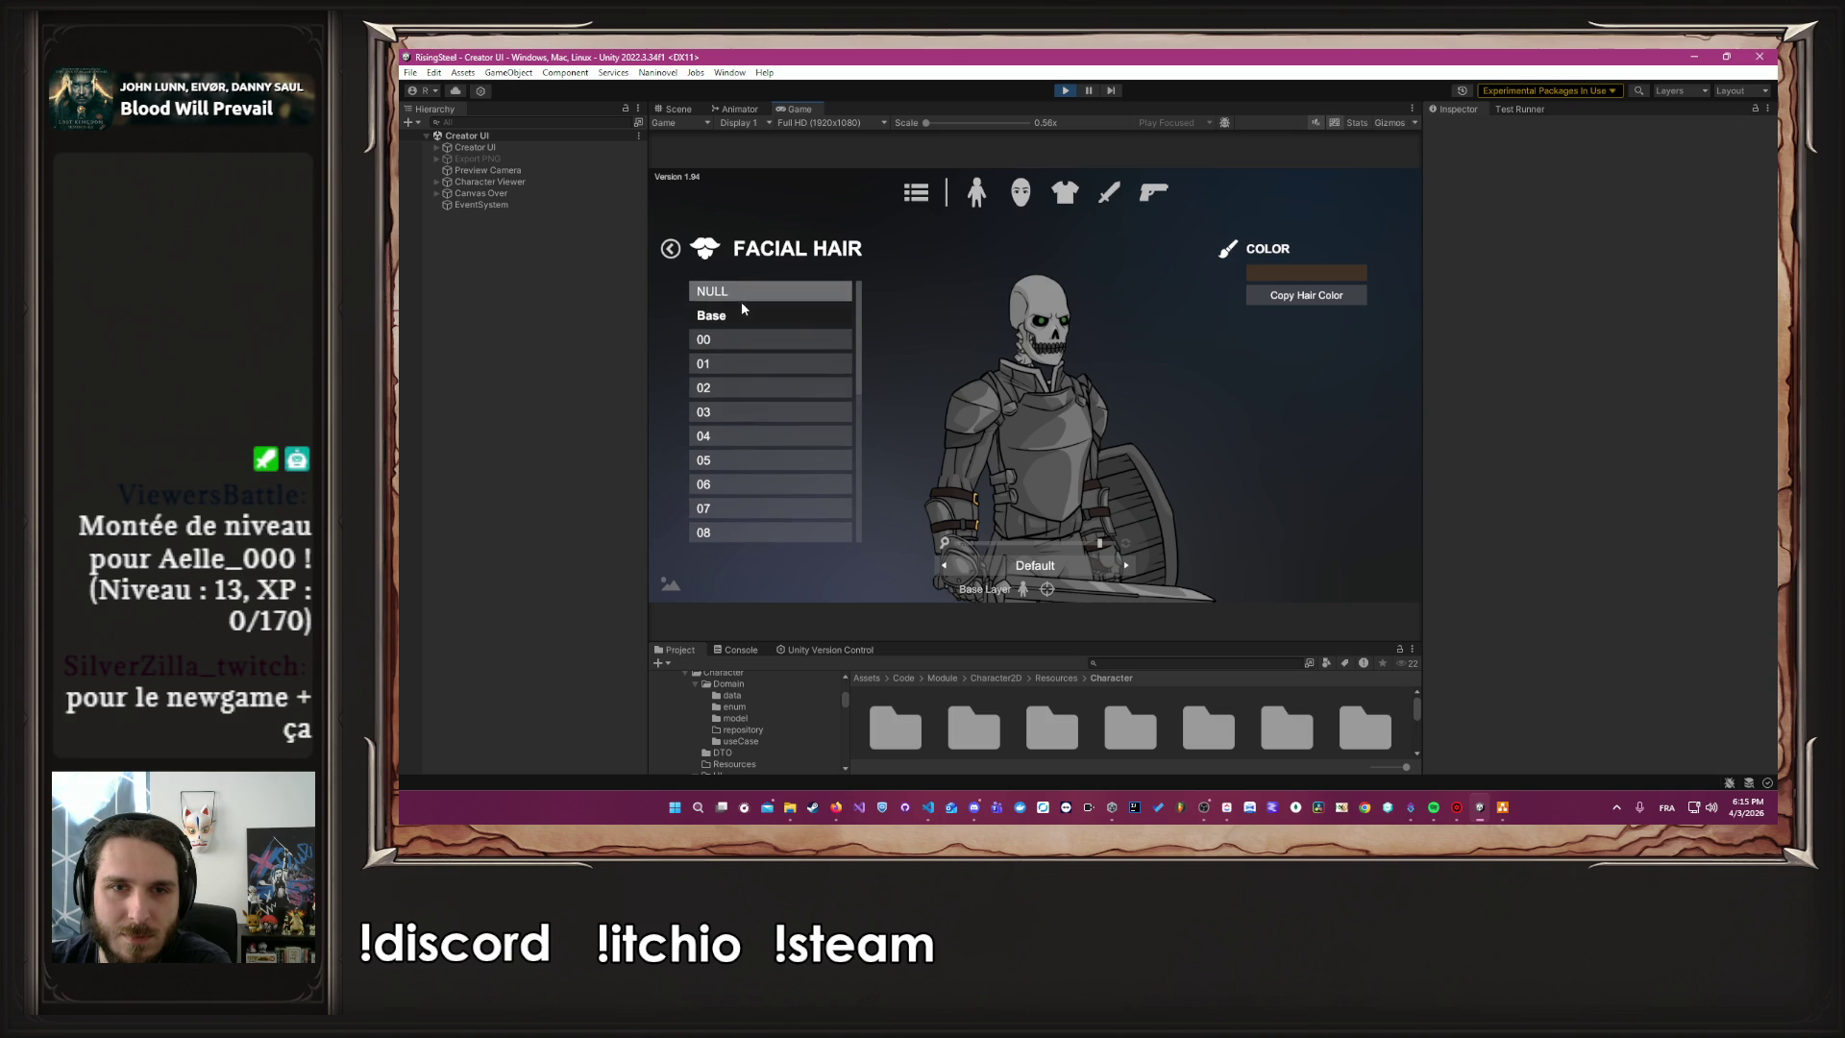
left_click(682, 250)
left_click(773, 258)
Cycle through the undead hair styles, including Undead 05 and Undead 09, ending bald on Undead 00
scroll(782, 300, "down", 10)
scroll(774, 407, "down", 5)
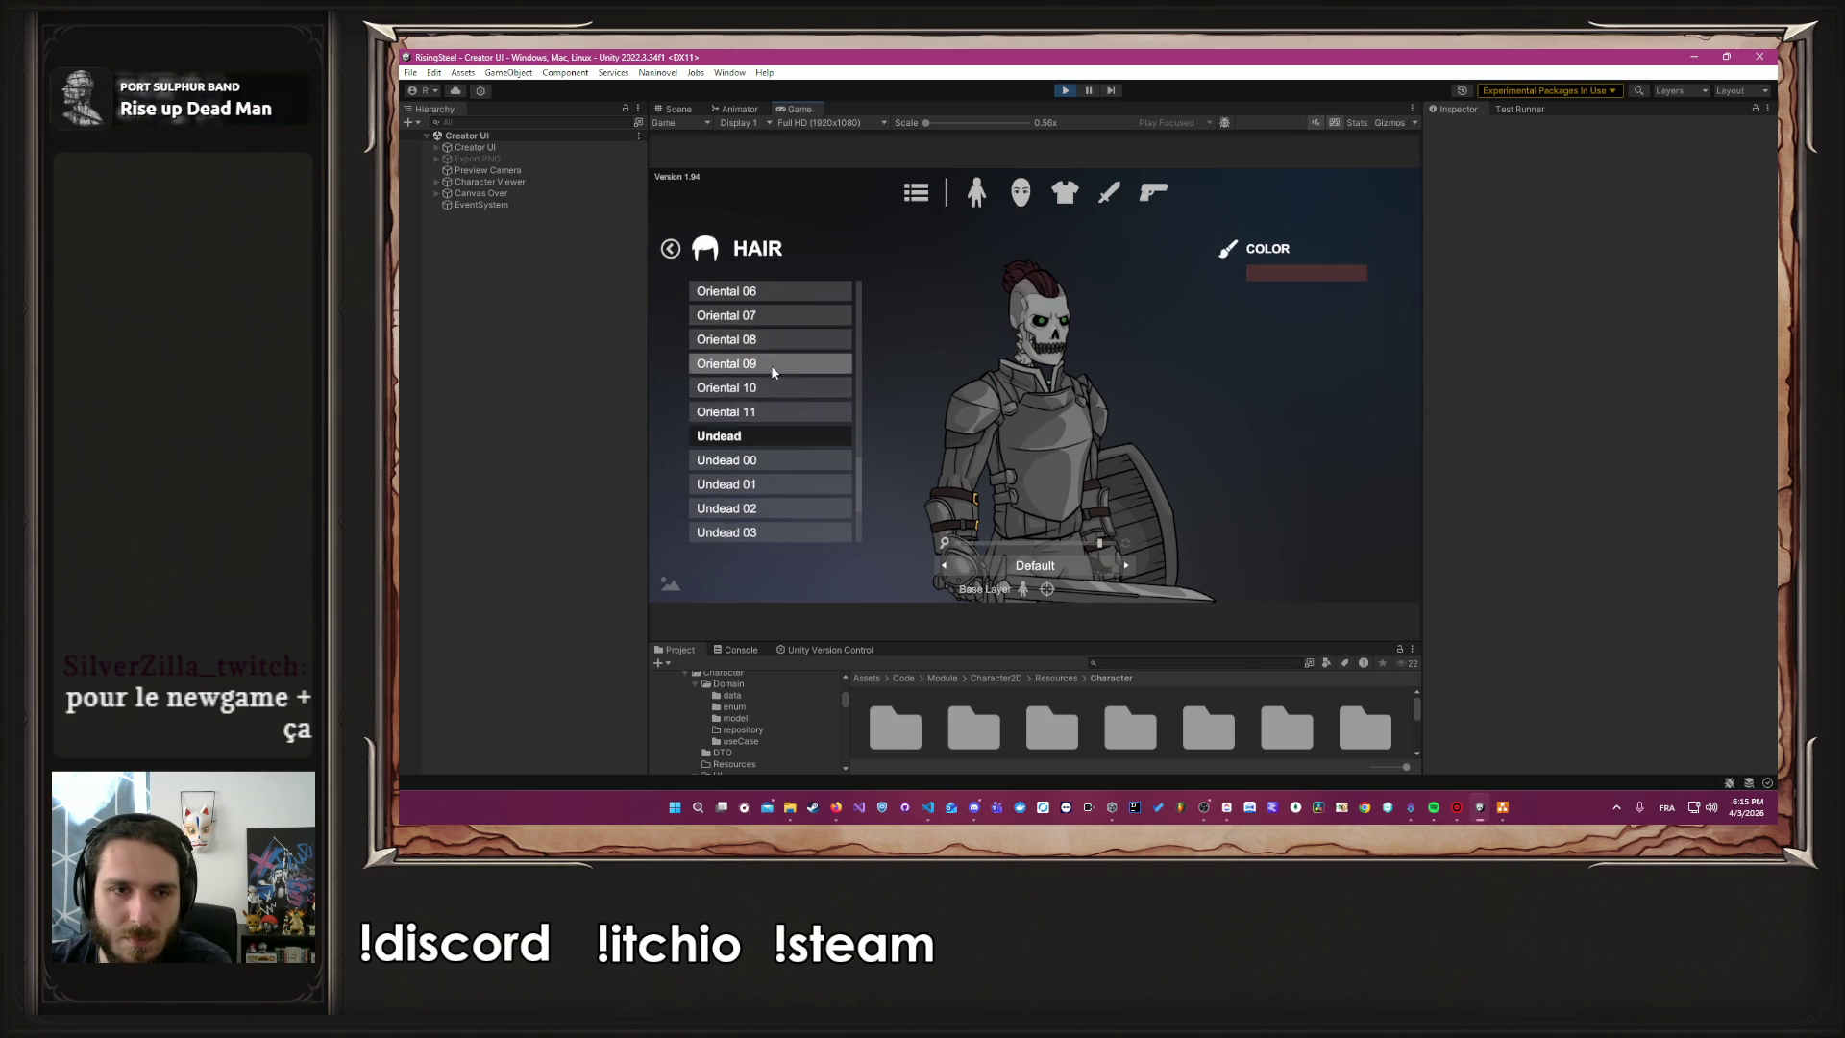
left_click(776, 403)
left_click(769, 428)
left_click(768, 452)
left_click(768, 475)
scroll(764, 451, "down", 2)
left_click(765, 459)
left_click(766, 483)
left_click(766, 483)
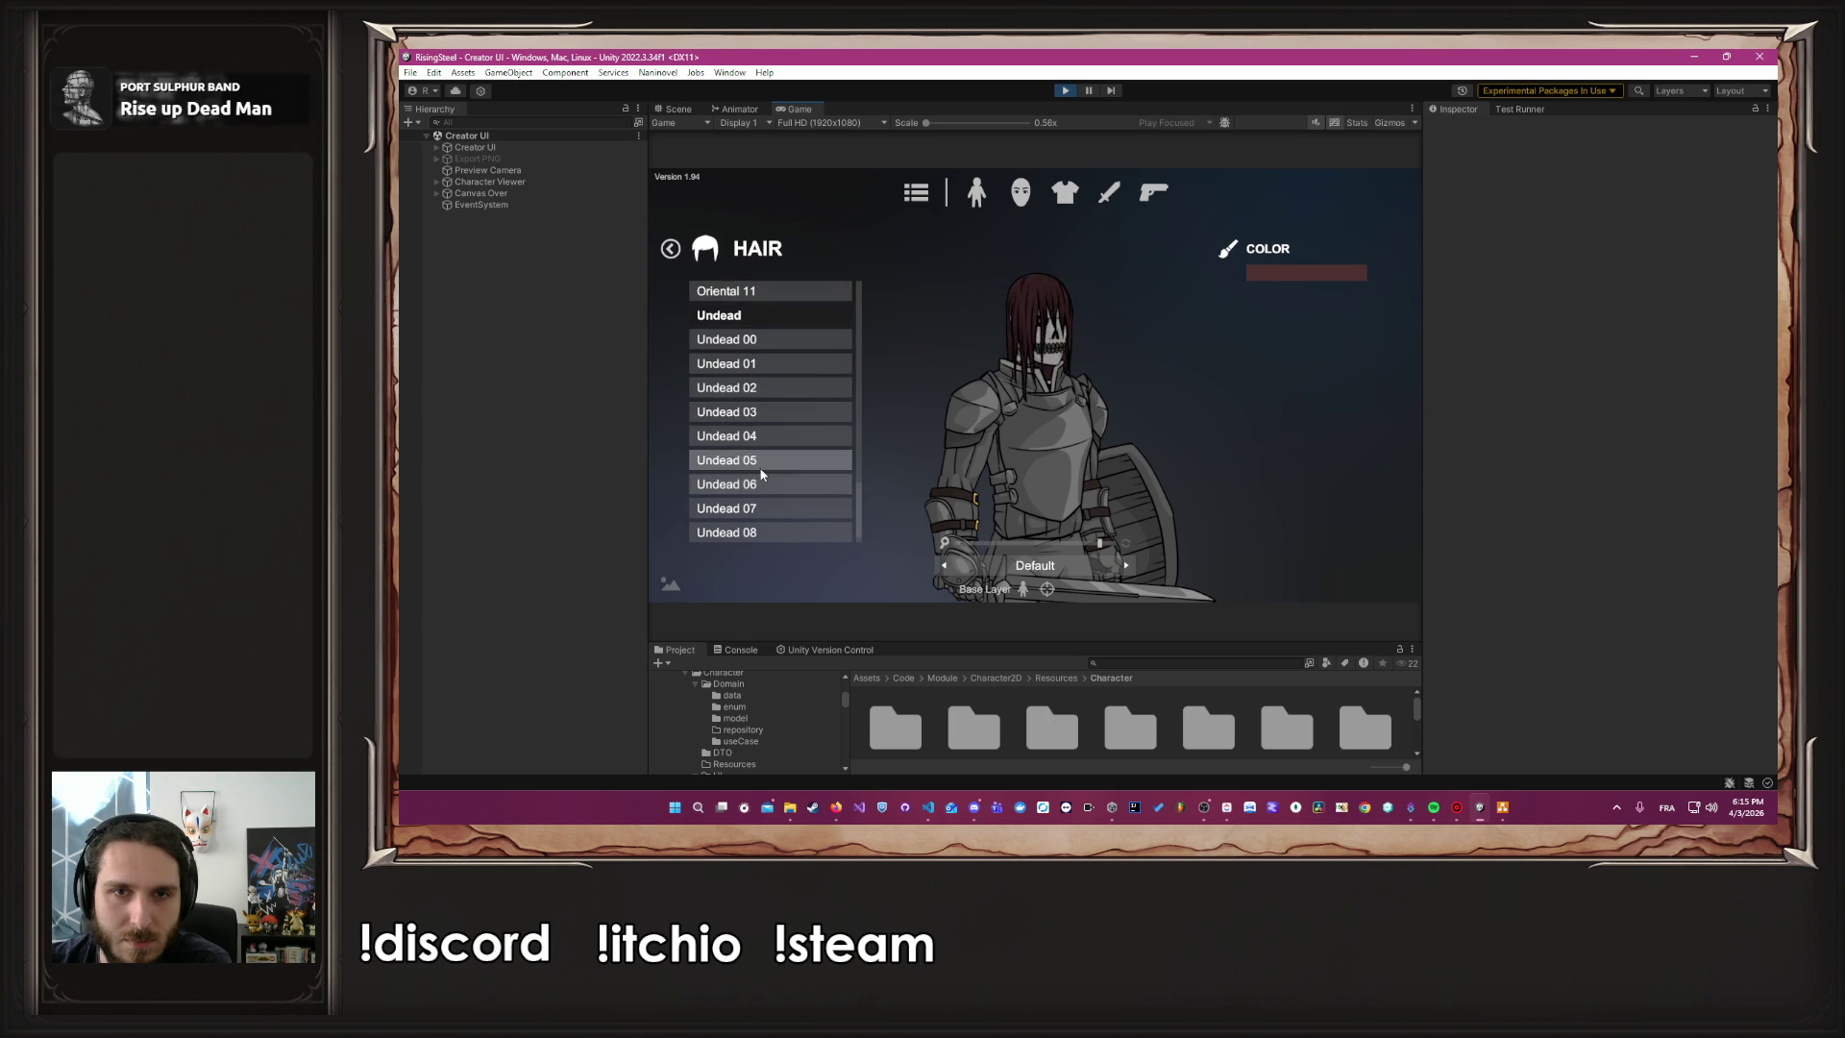
scroll(764, 462, "down", 1)
left_click(754, 445)
left_click(759, 459)
left_click(763, 483)
left_click(763, 506)
left_click(766, 530)
left_click(752, 436)
left_click(750, 387)
left_click(745, 317)
Settle on the Undead 09 mohawk and recolour it dark green from the hair palette
scroll(740, 327, "up", 1)
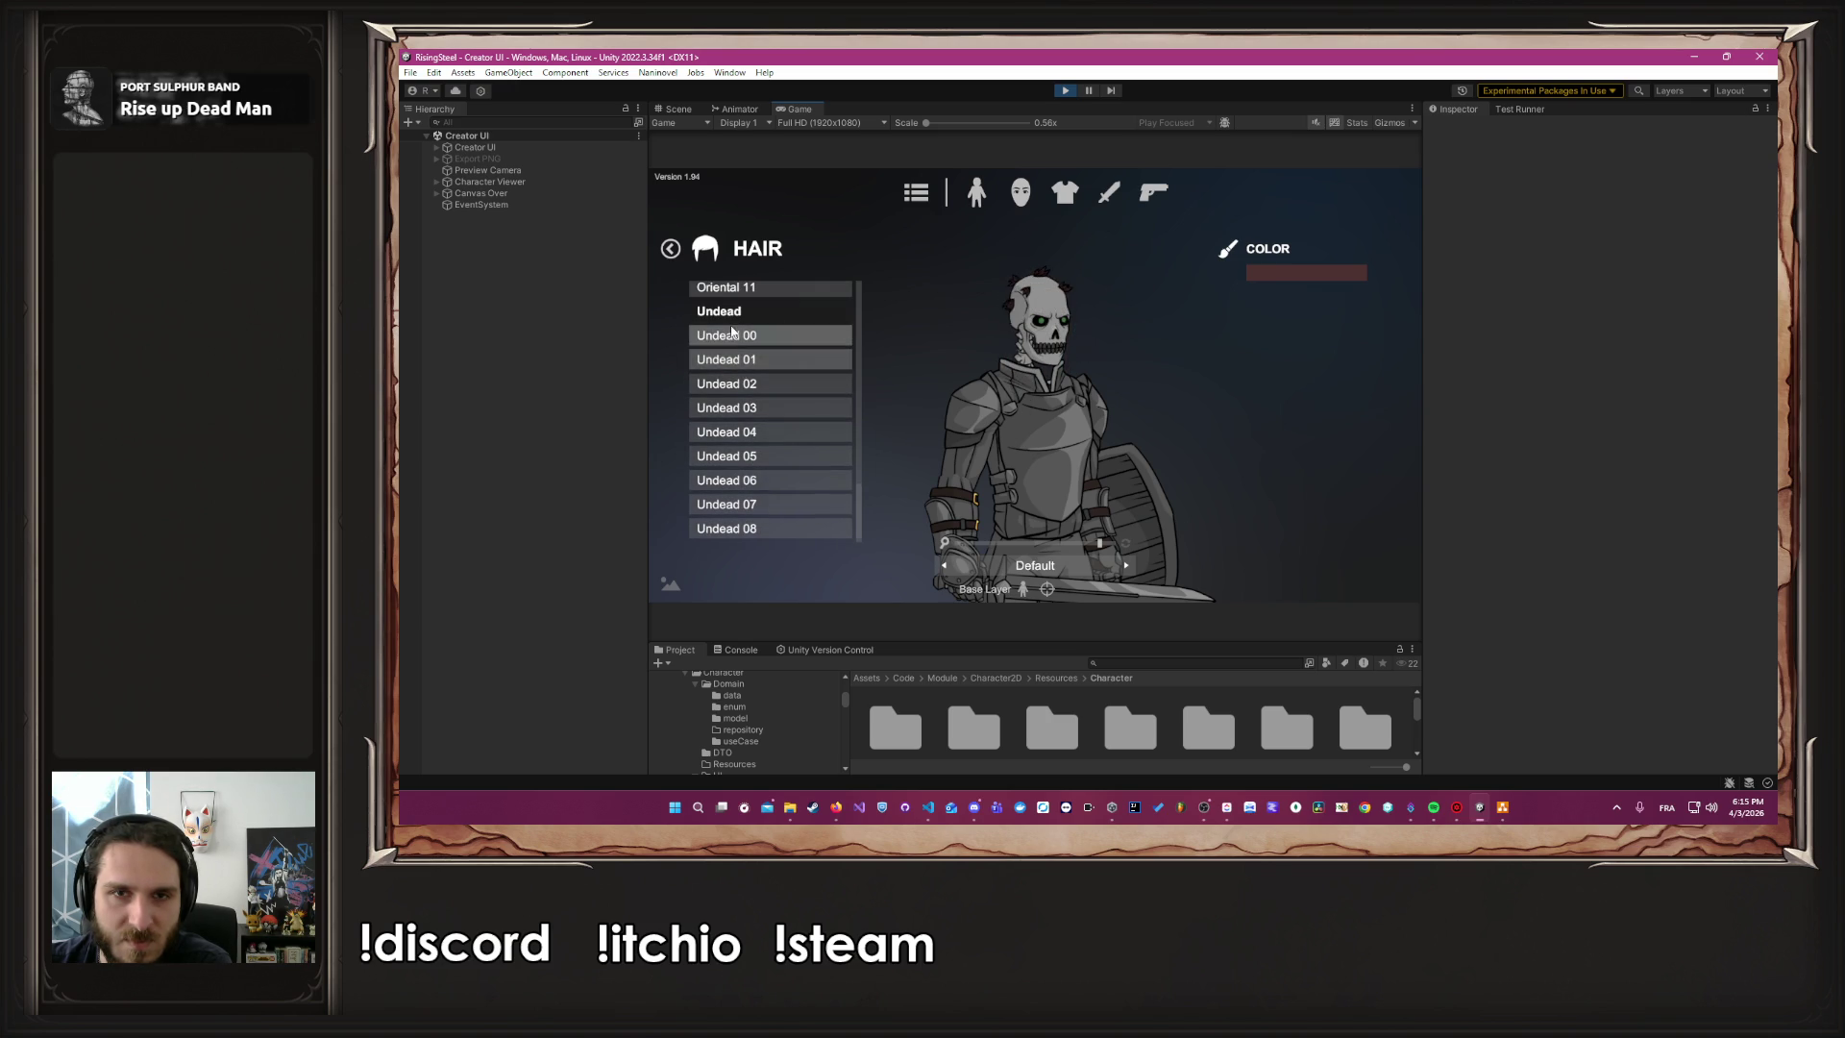
scroll(750, 384, "down", 1)
left_click(774, 536)
left_click(764, 508)
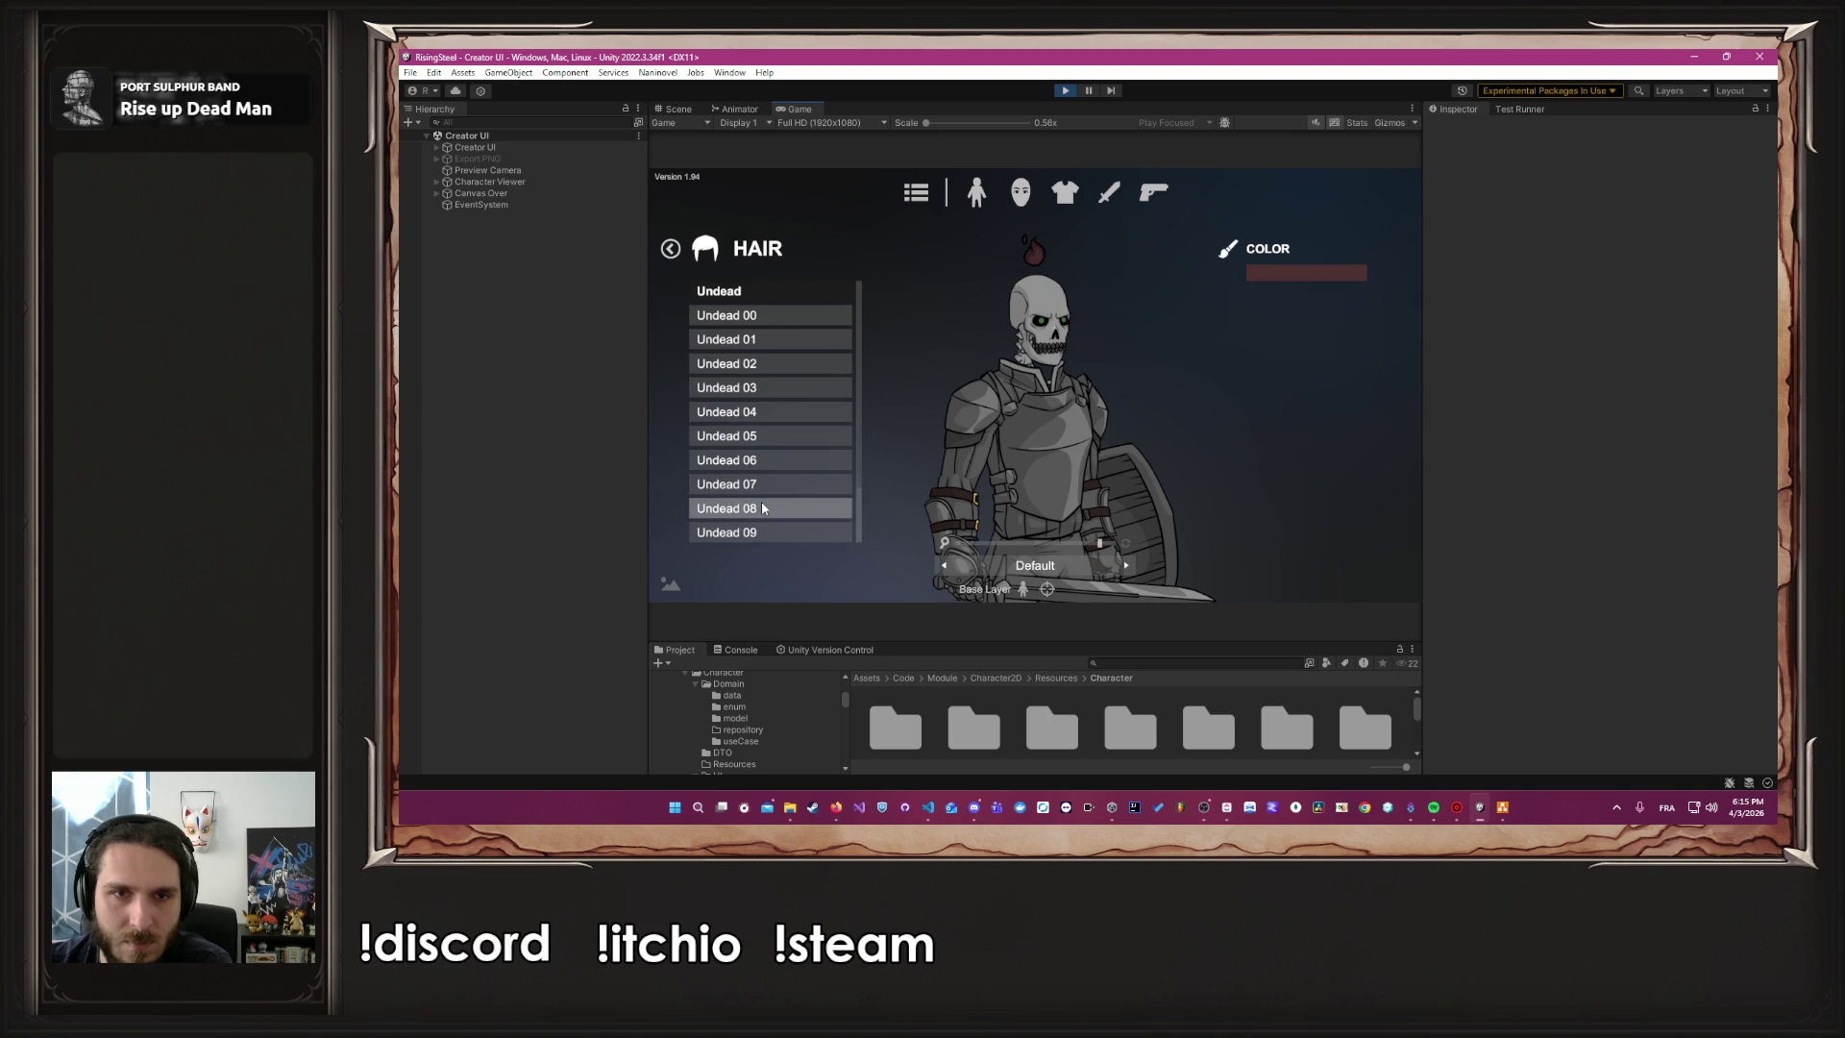
left_click(761, 528)
left_click(1259, 273)
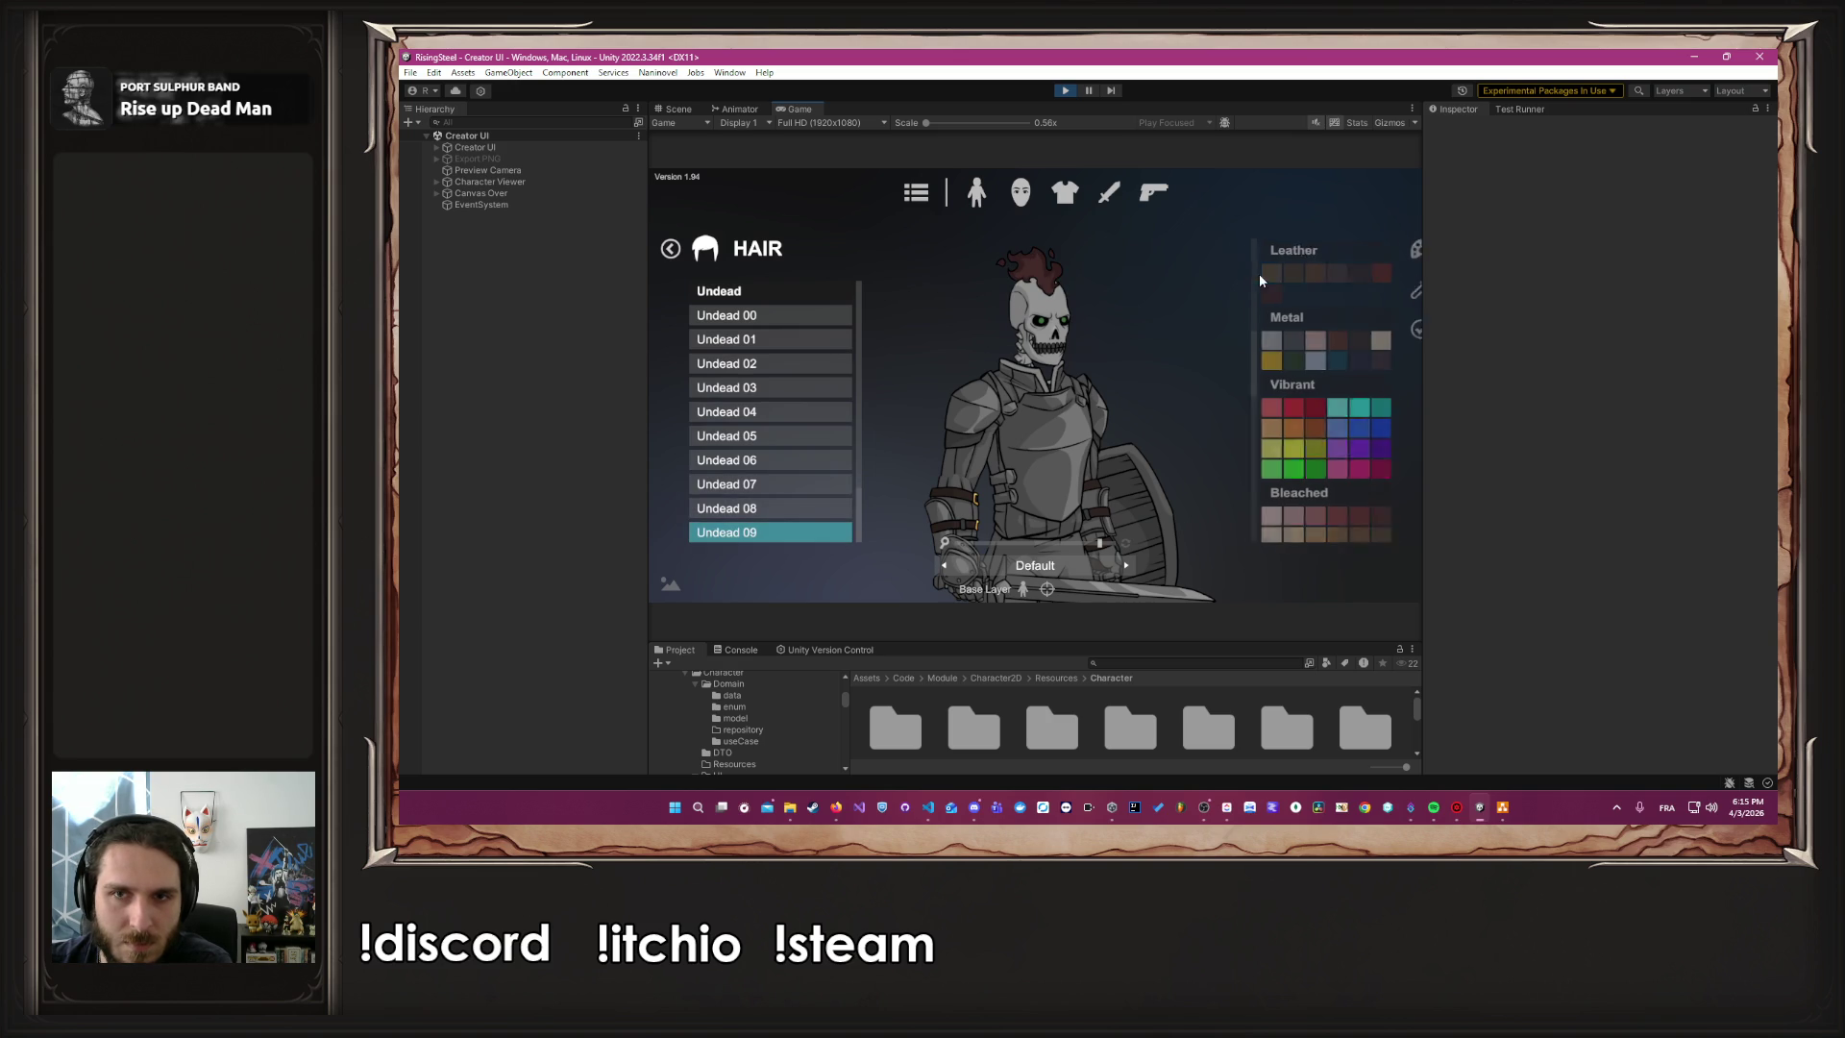
scroll(1271, 412, "down", 3)
scroll(1270, 411, "up", 1)
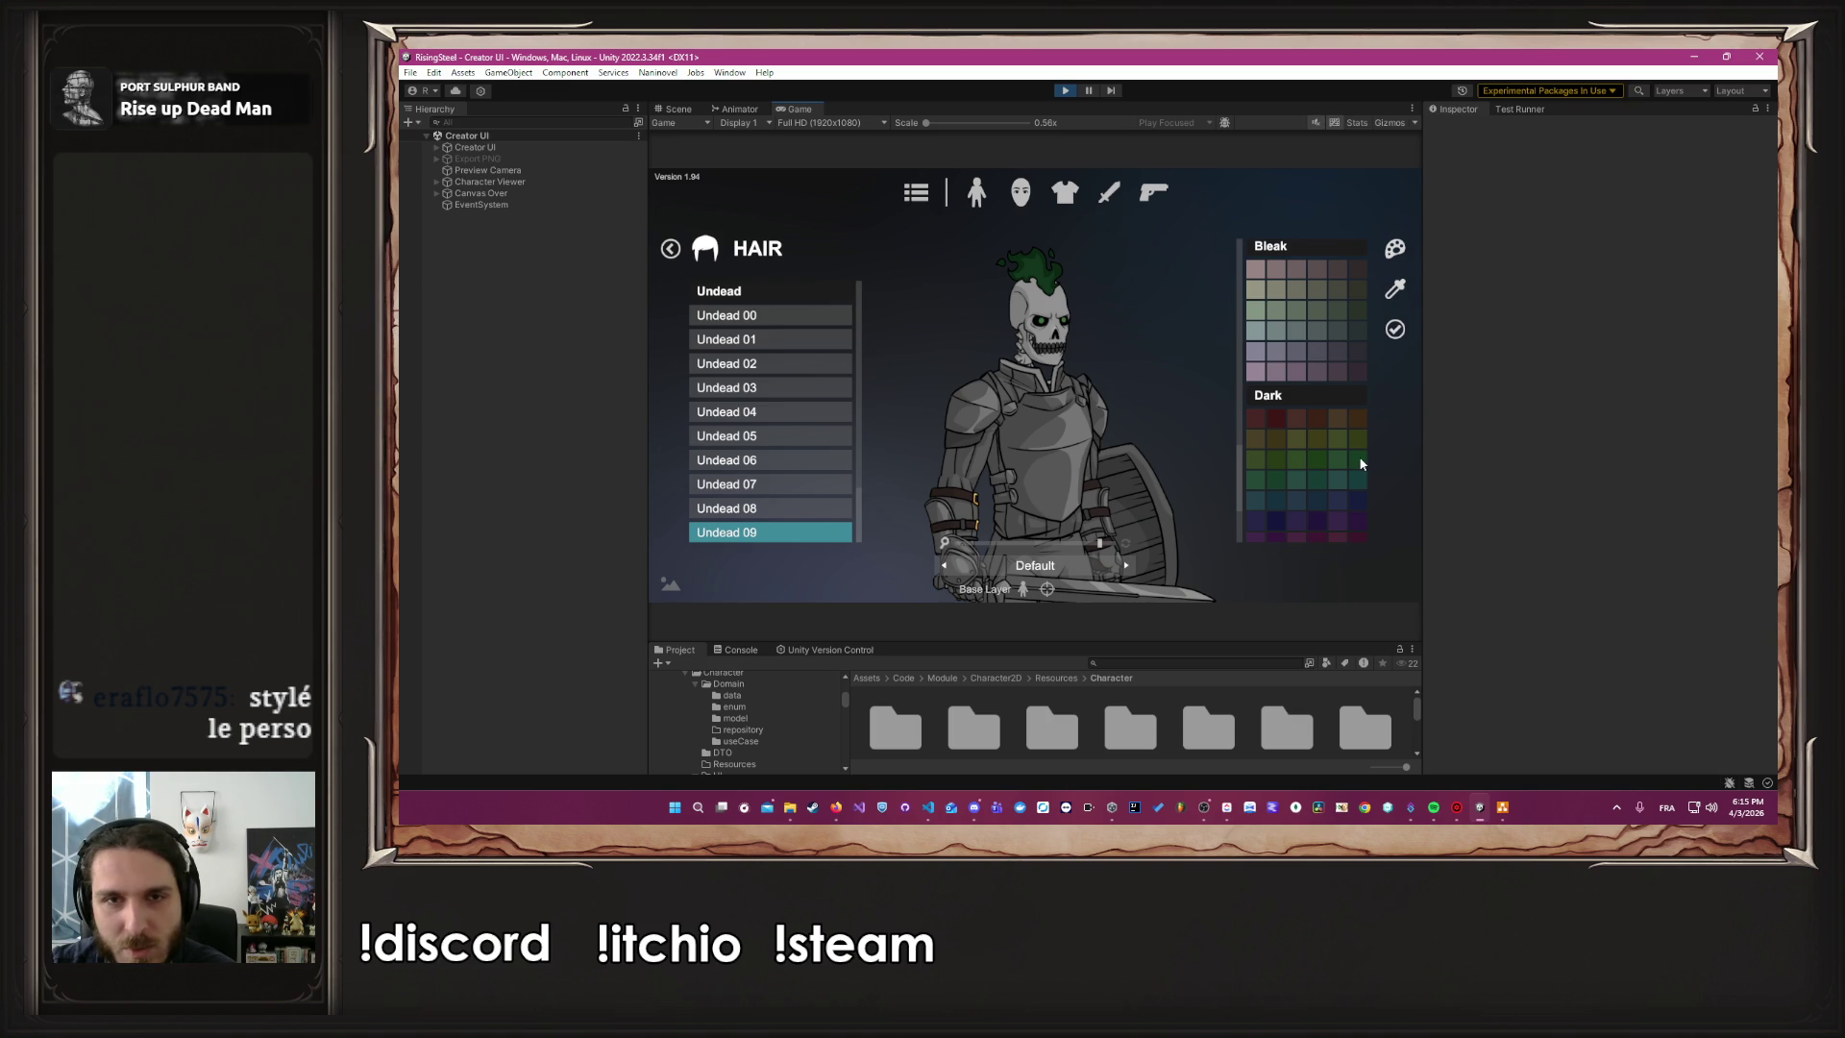
left_click(1624, 818)
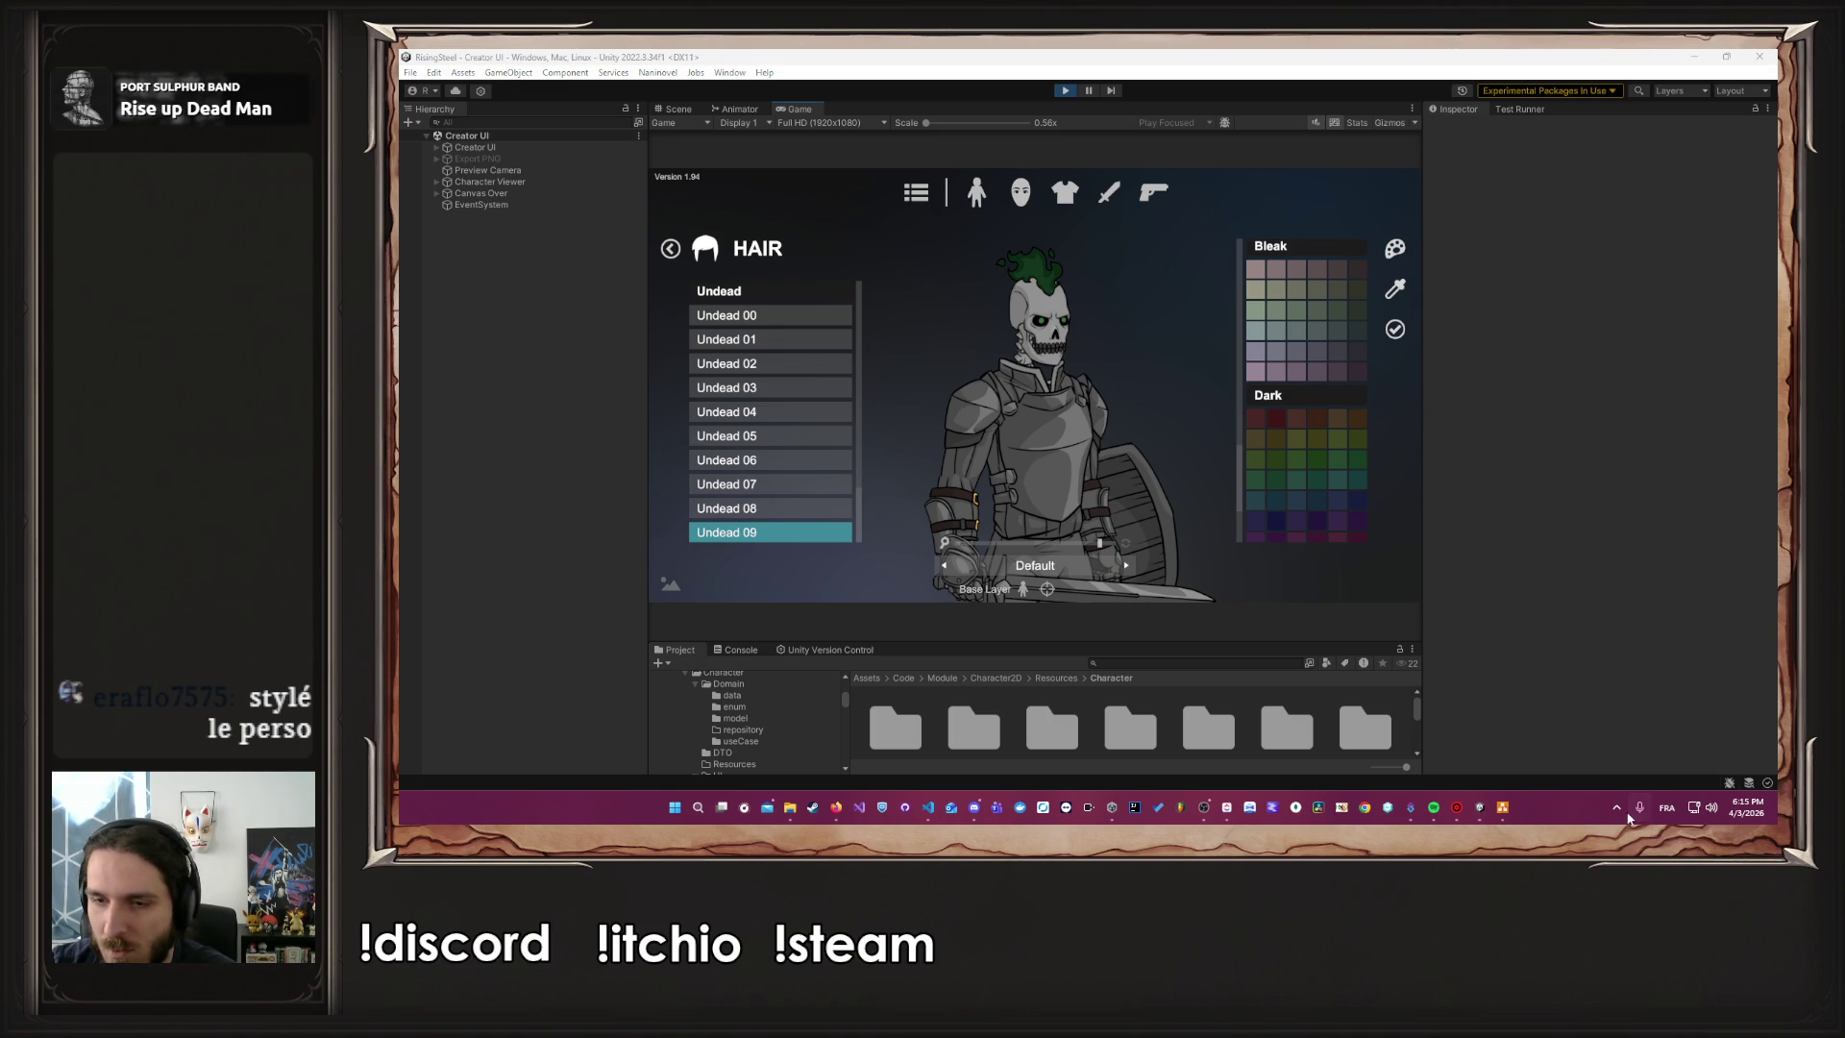
Open the latest Screenpresso capture, zoom and pan to inspect it, then close the viewer and gallery
left_click(1646, 711)
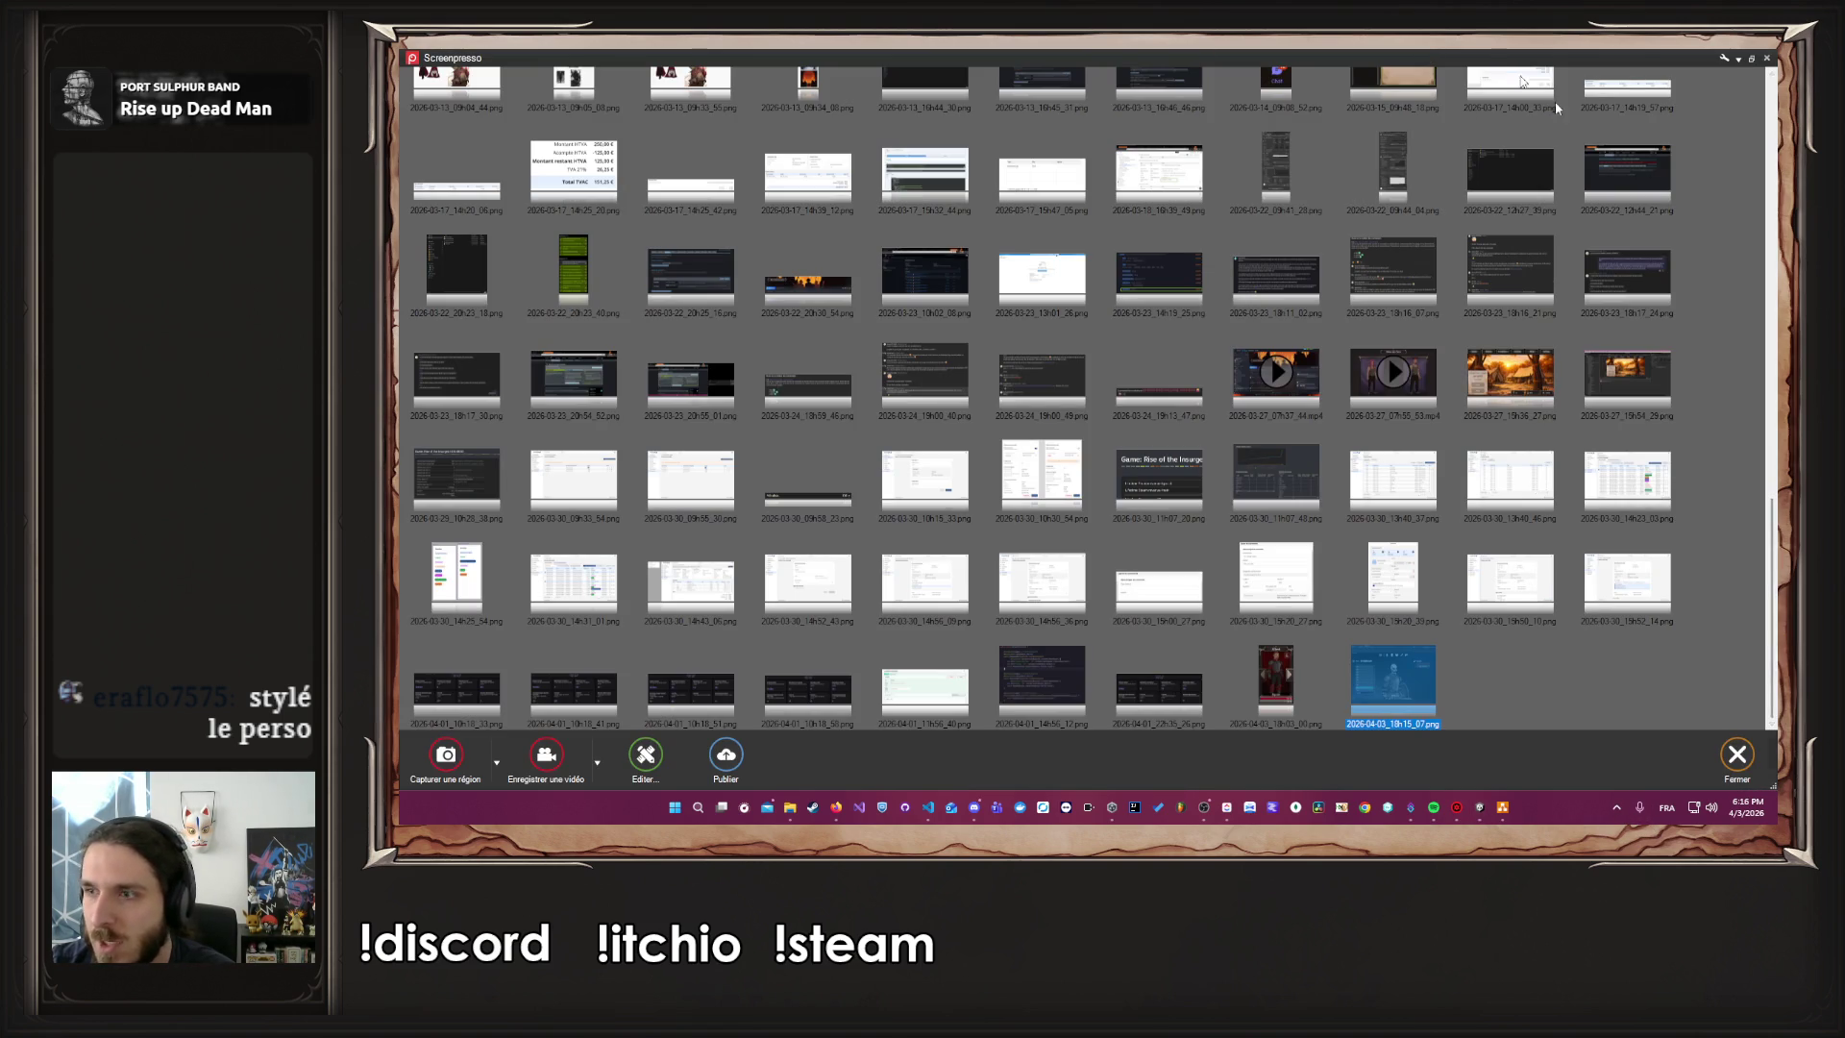
key("Escape")
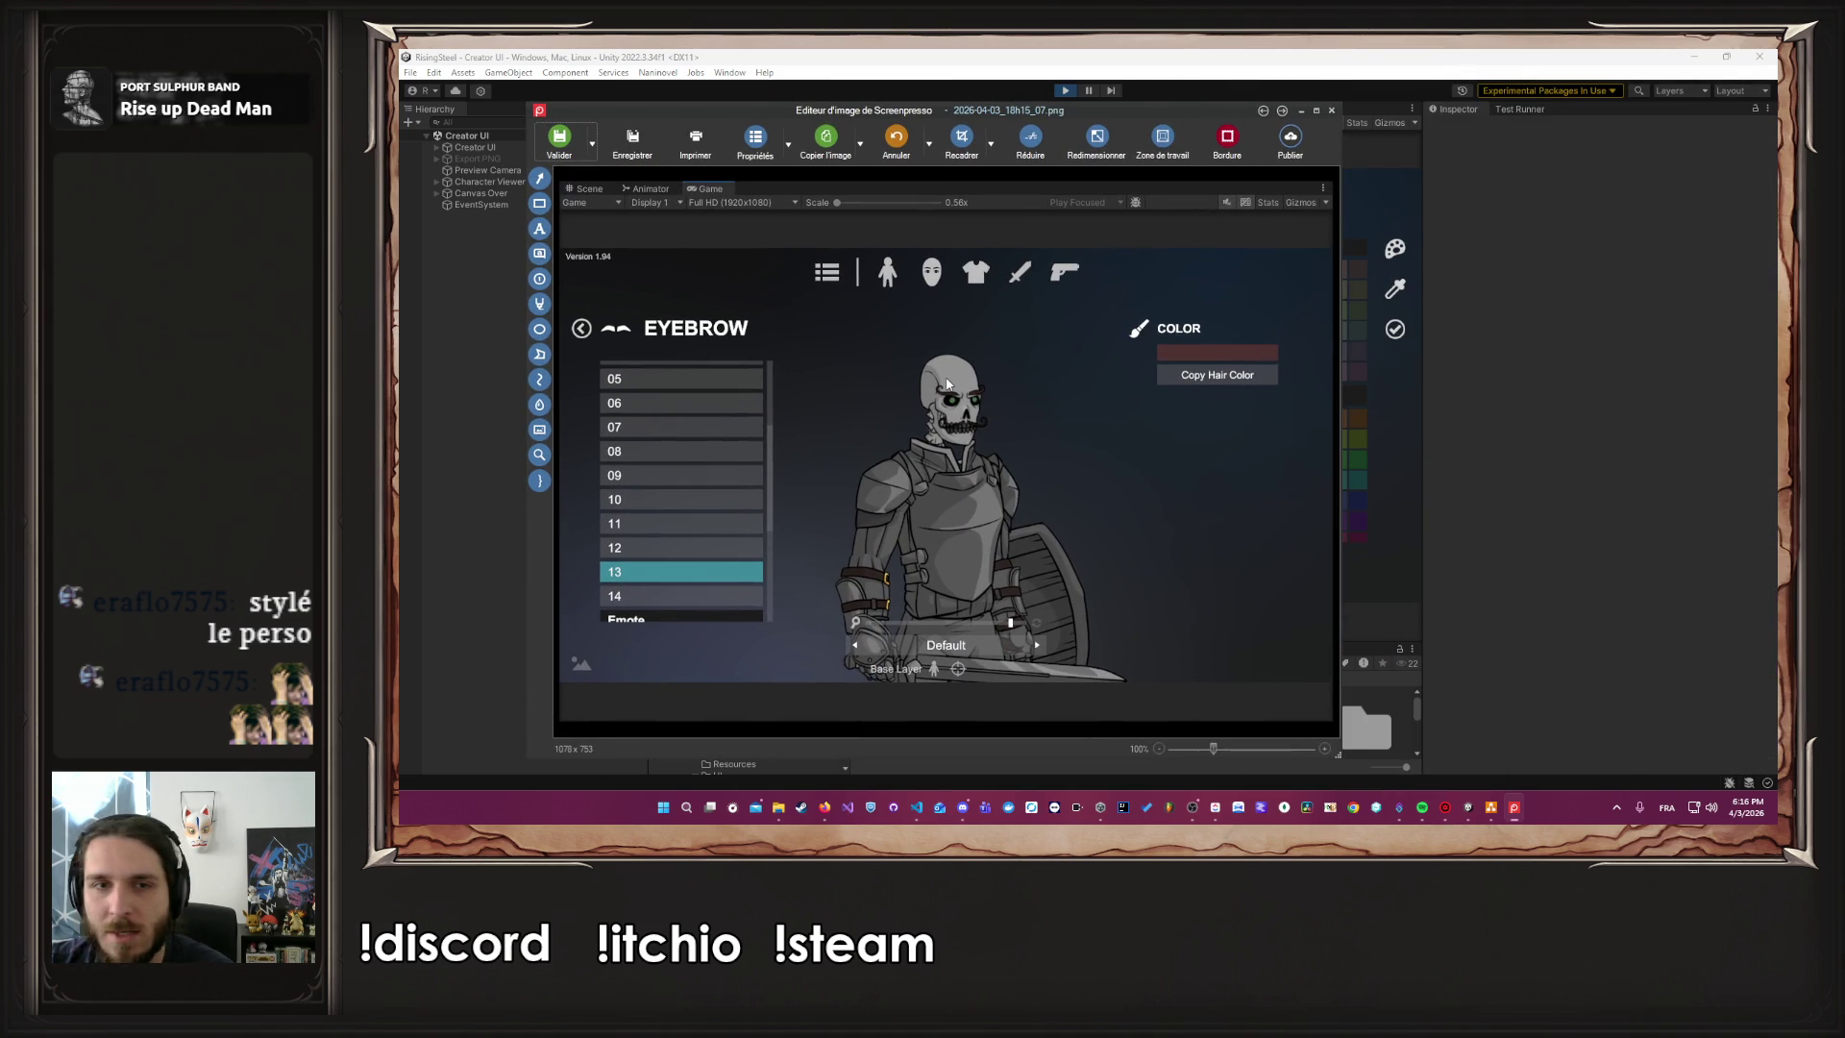
scroll(1057, 462, "up", 4)
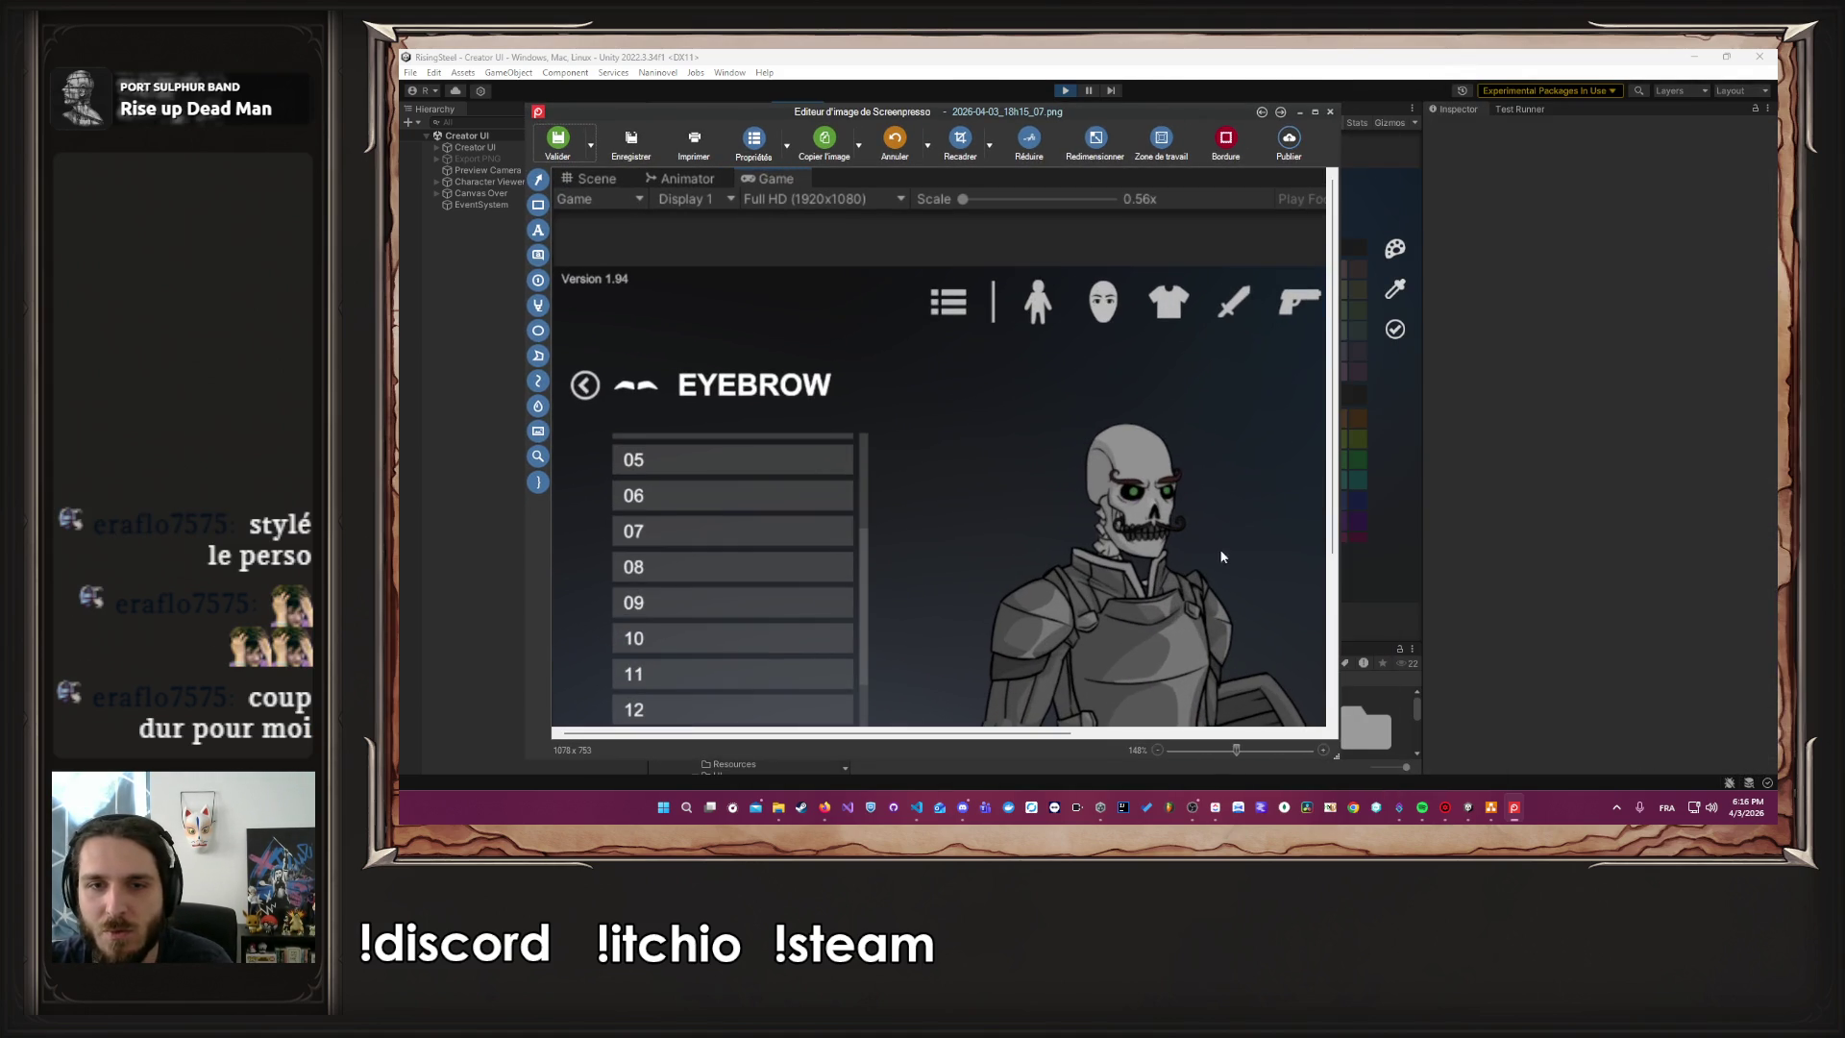
scroll(1144, 764, "right", 5)
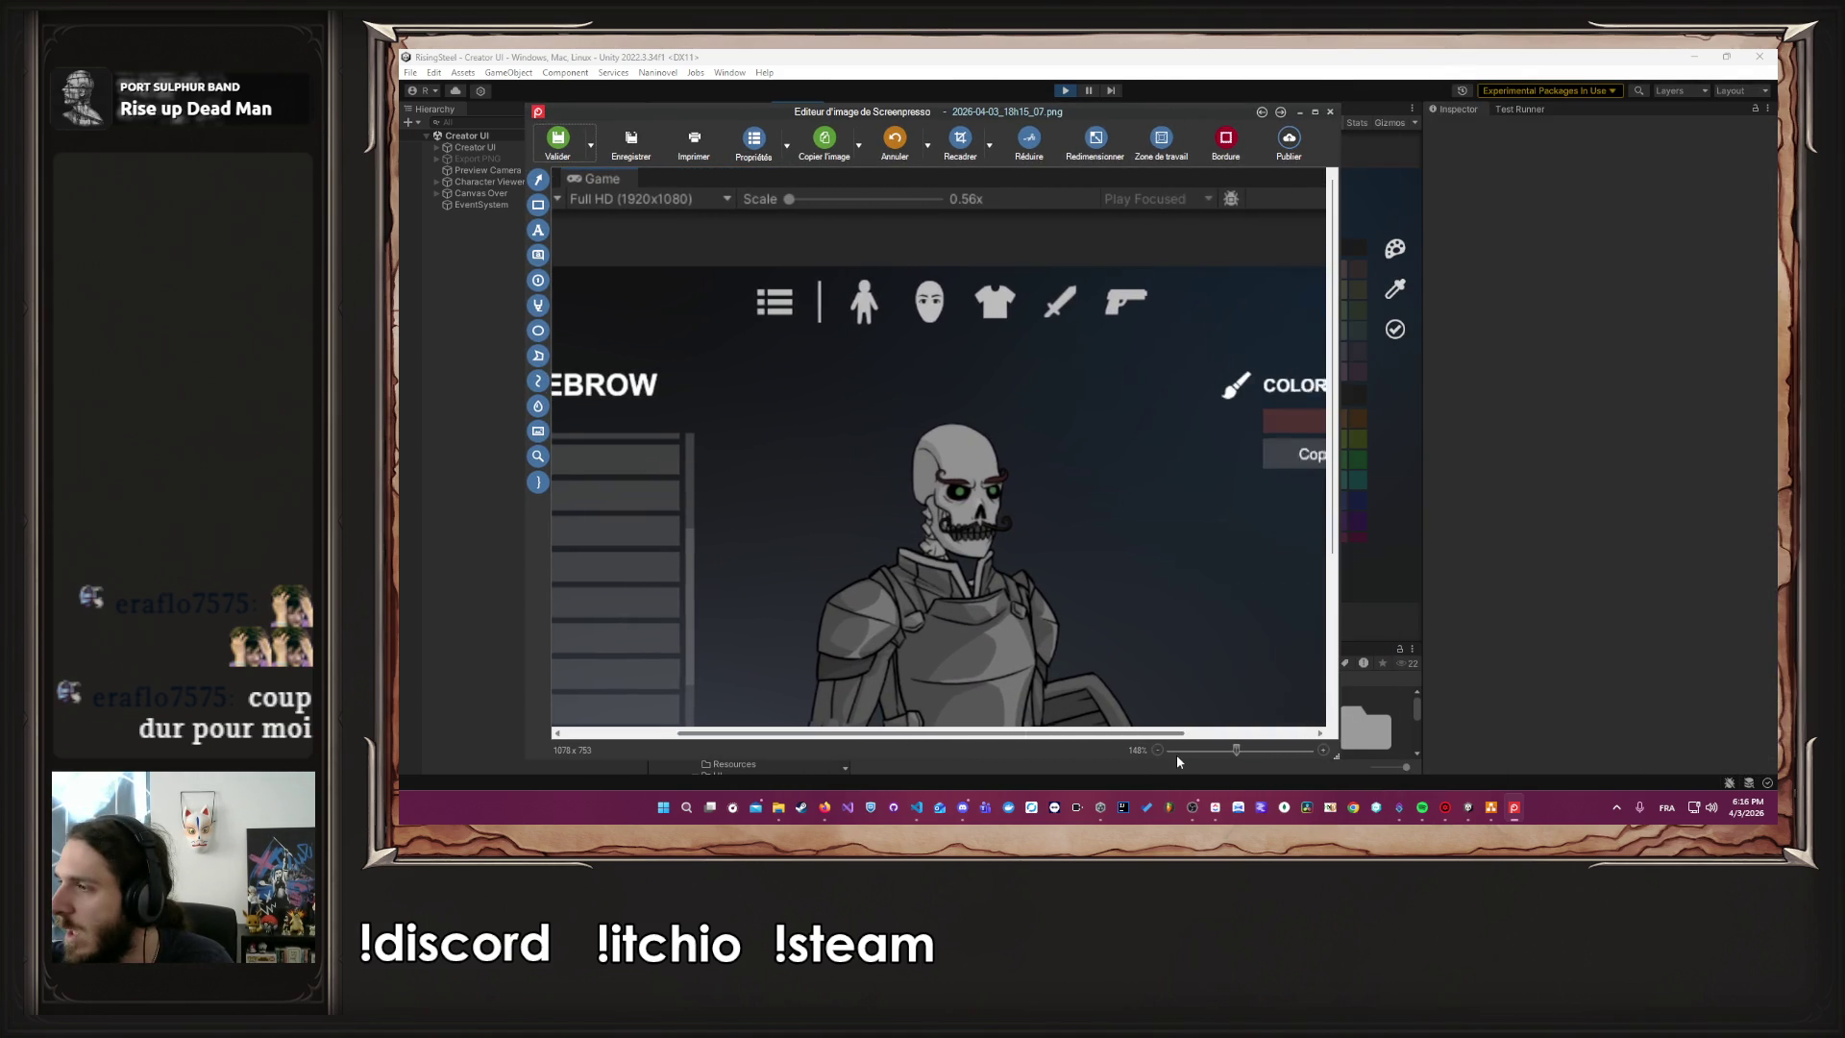
scroll(1053, 540, "down", 3)
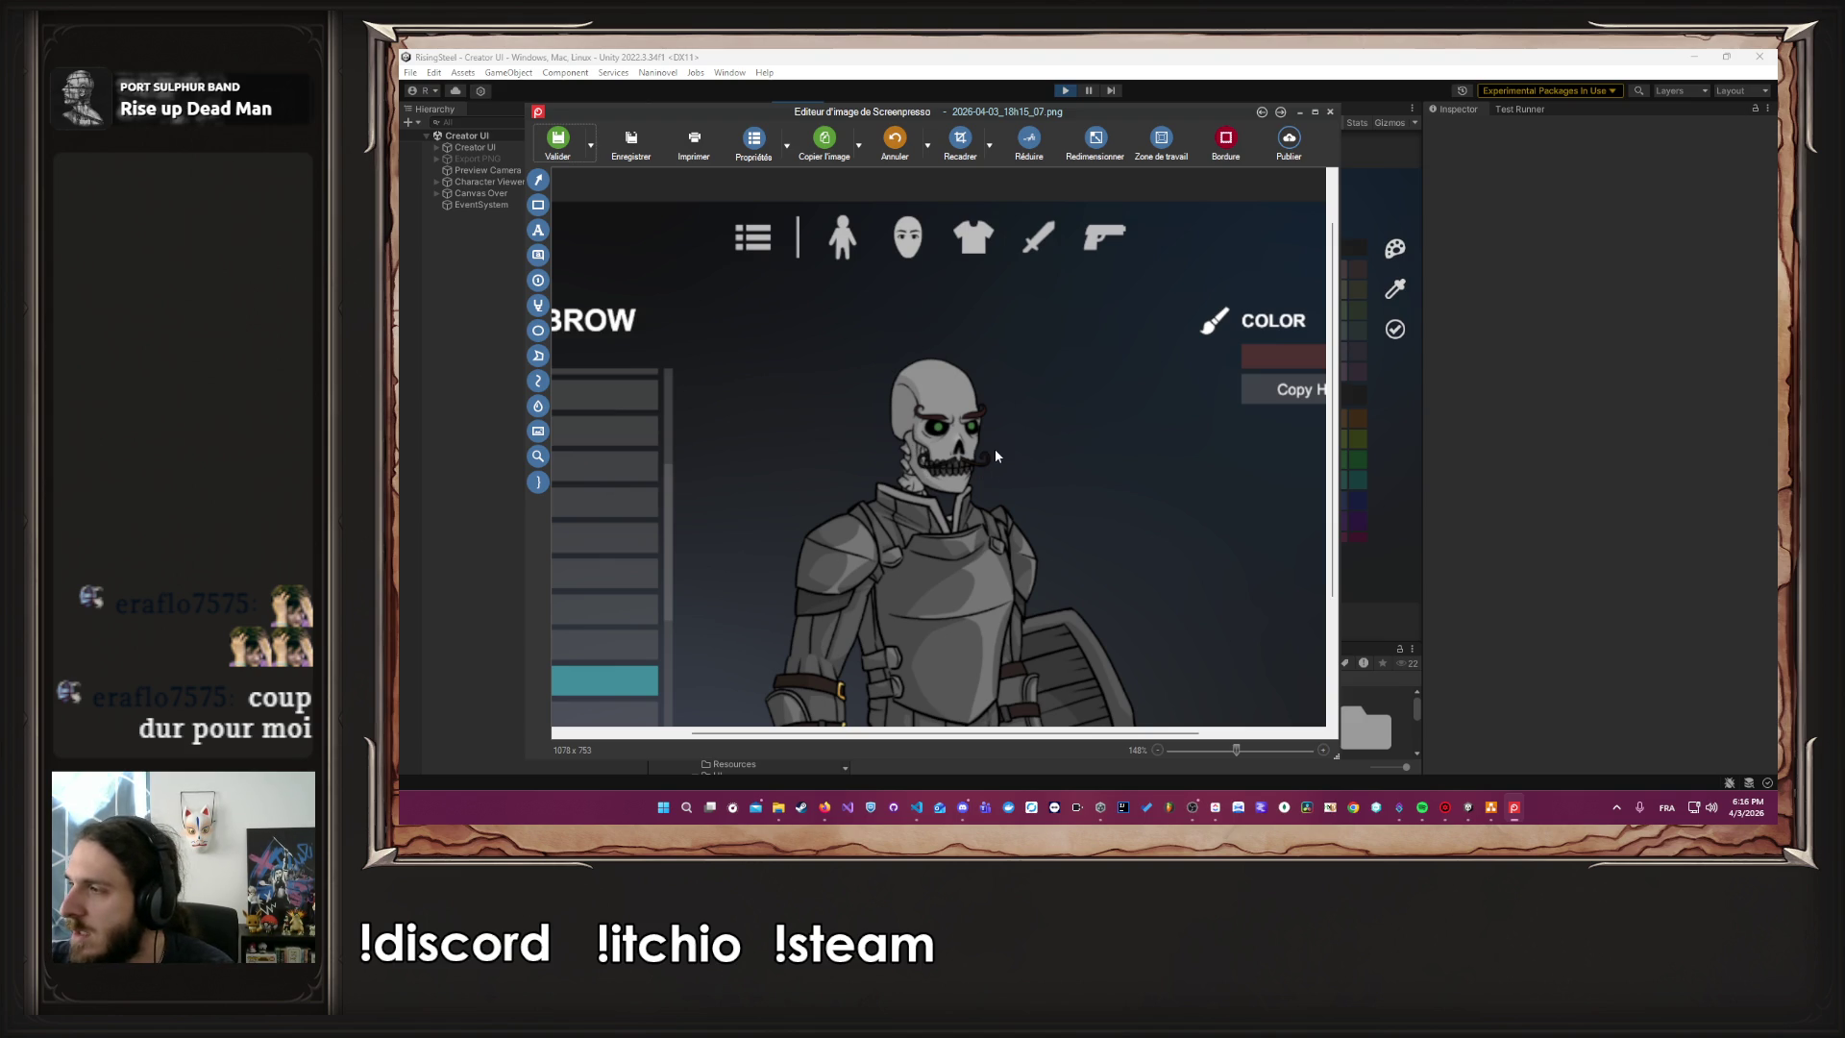
left_click(1330, 112)
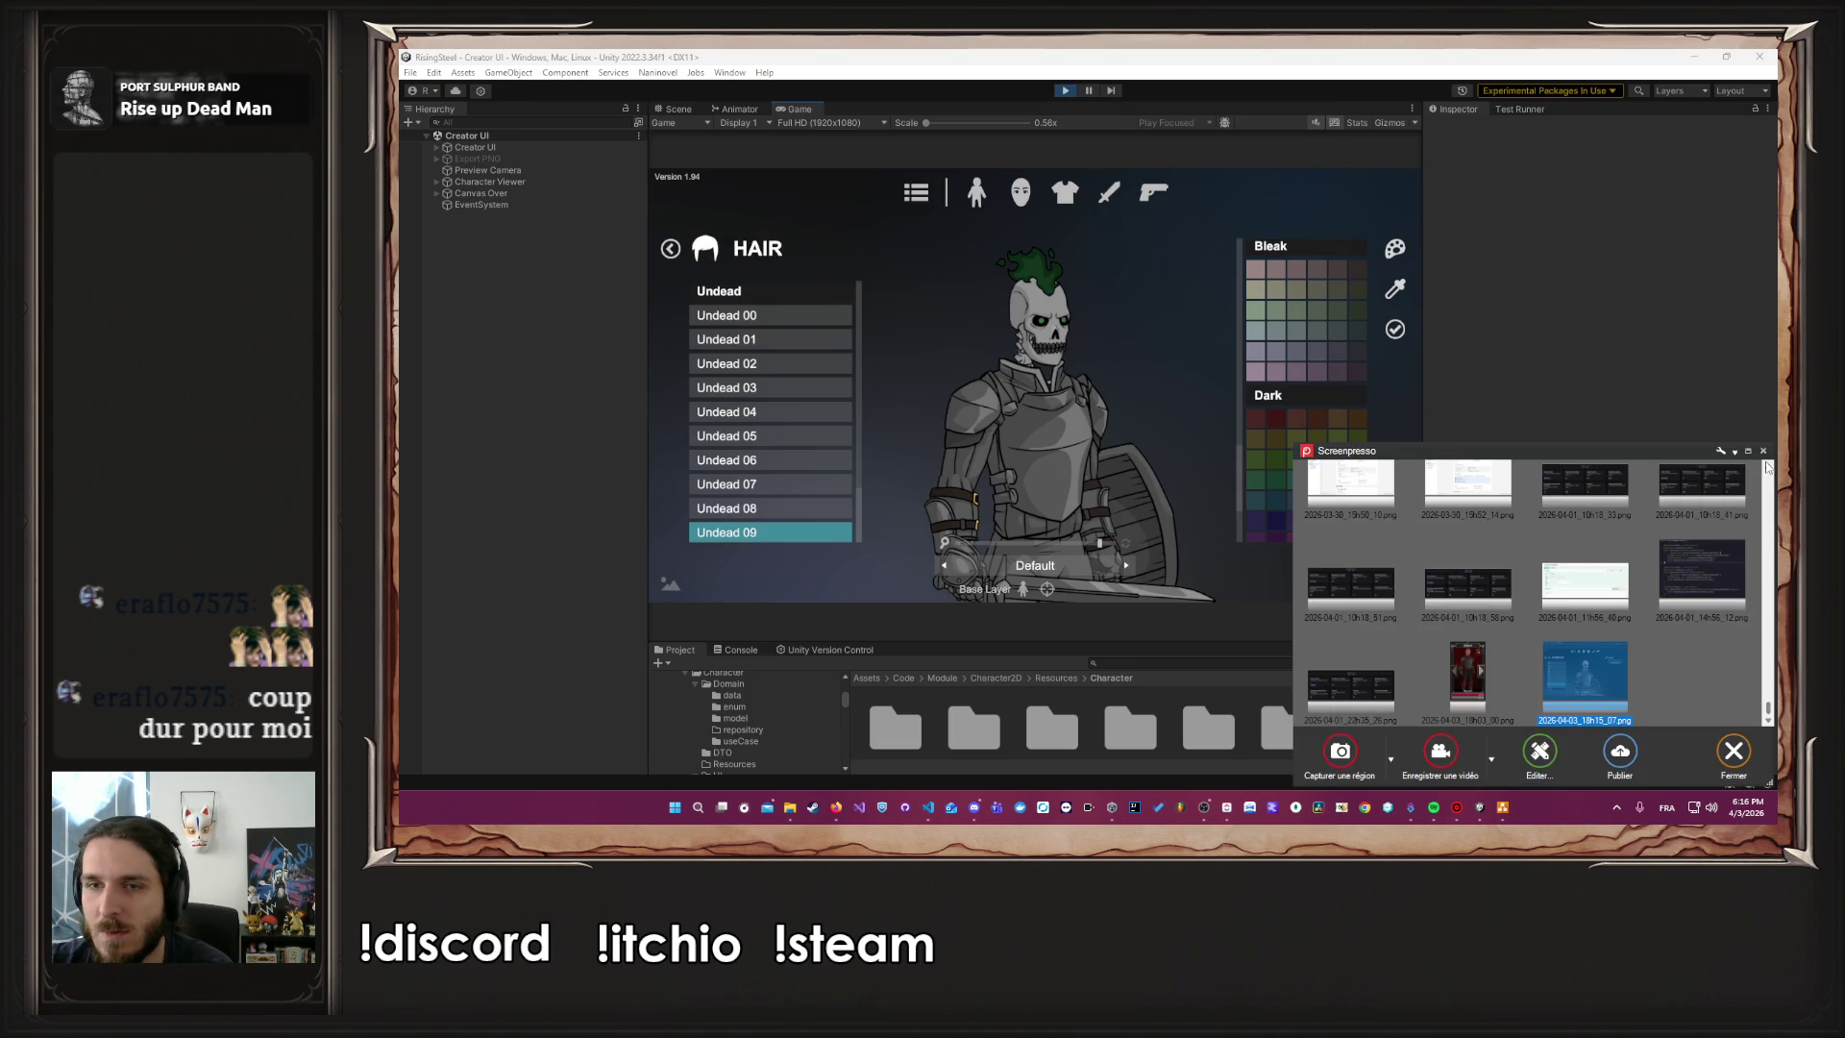
left_click(1763, 451)
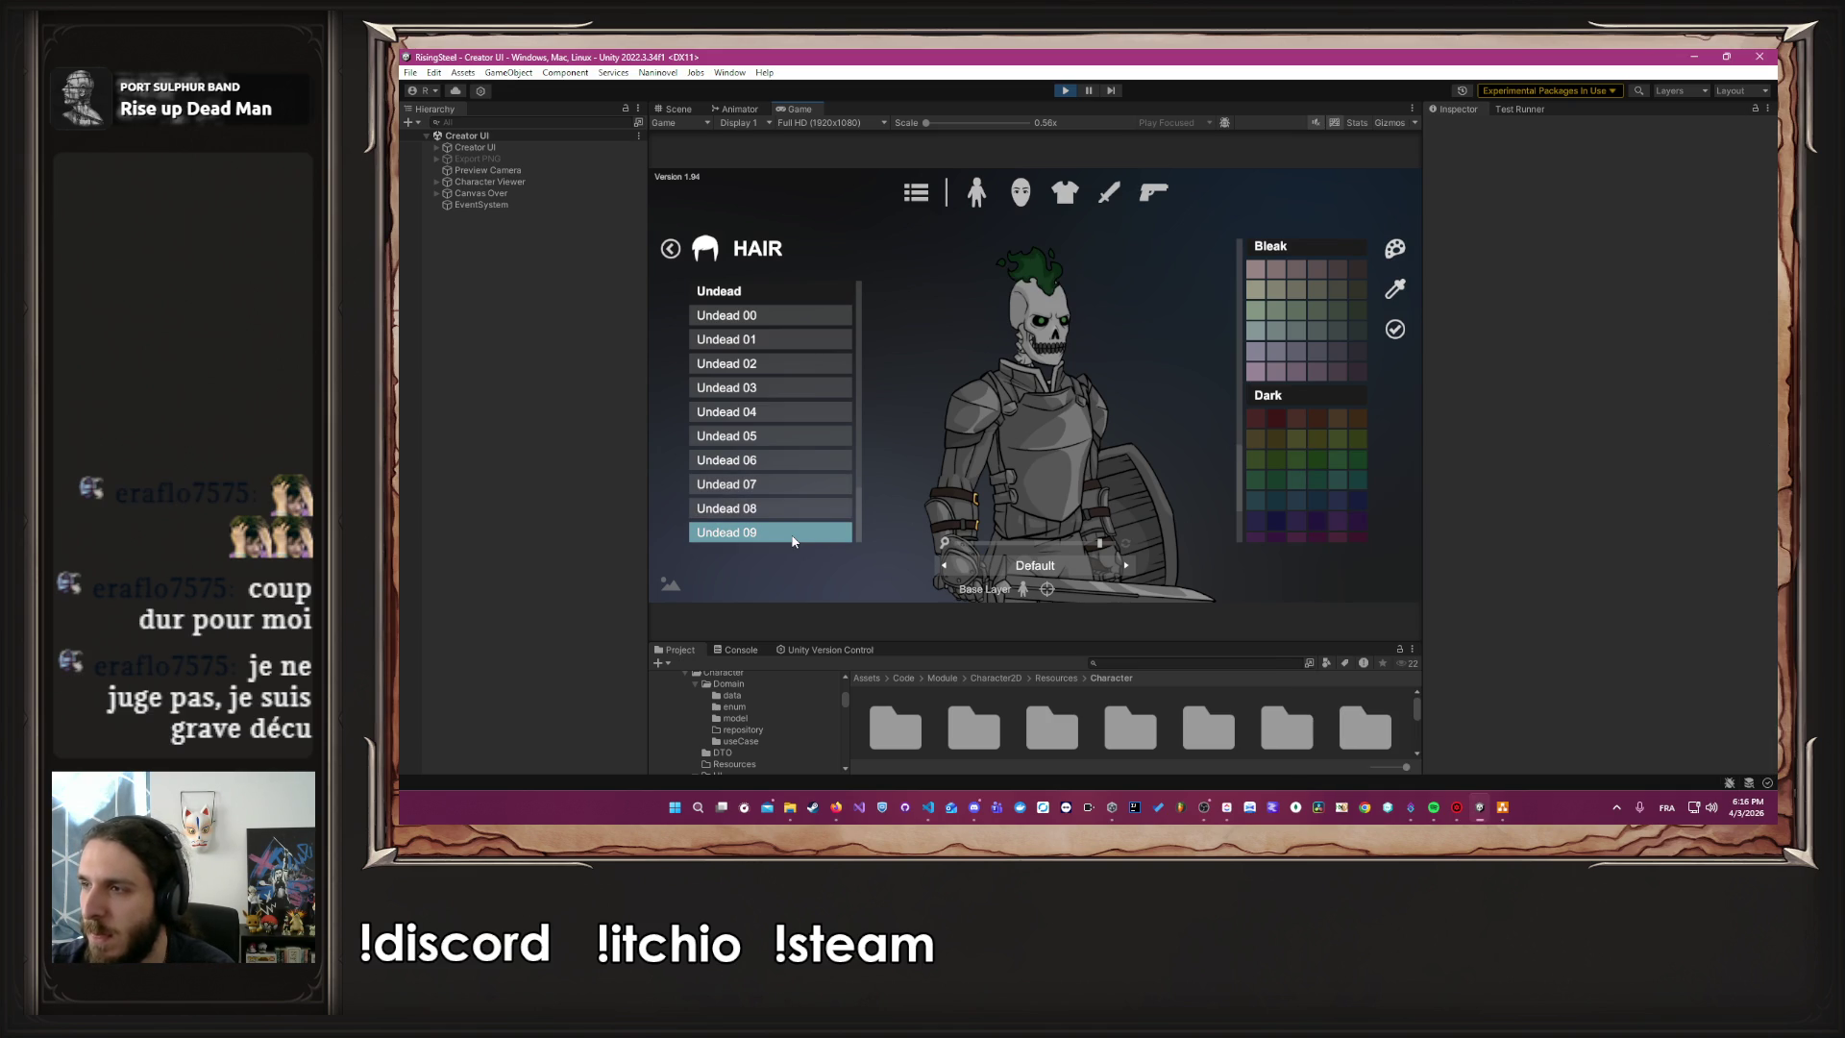
Set the squire's hair to NULL so it is bald, and confirm the hair colour palette
scroll(790, 534, "down", 10)
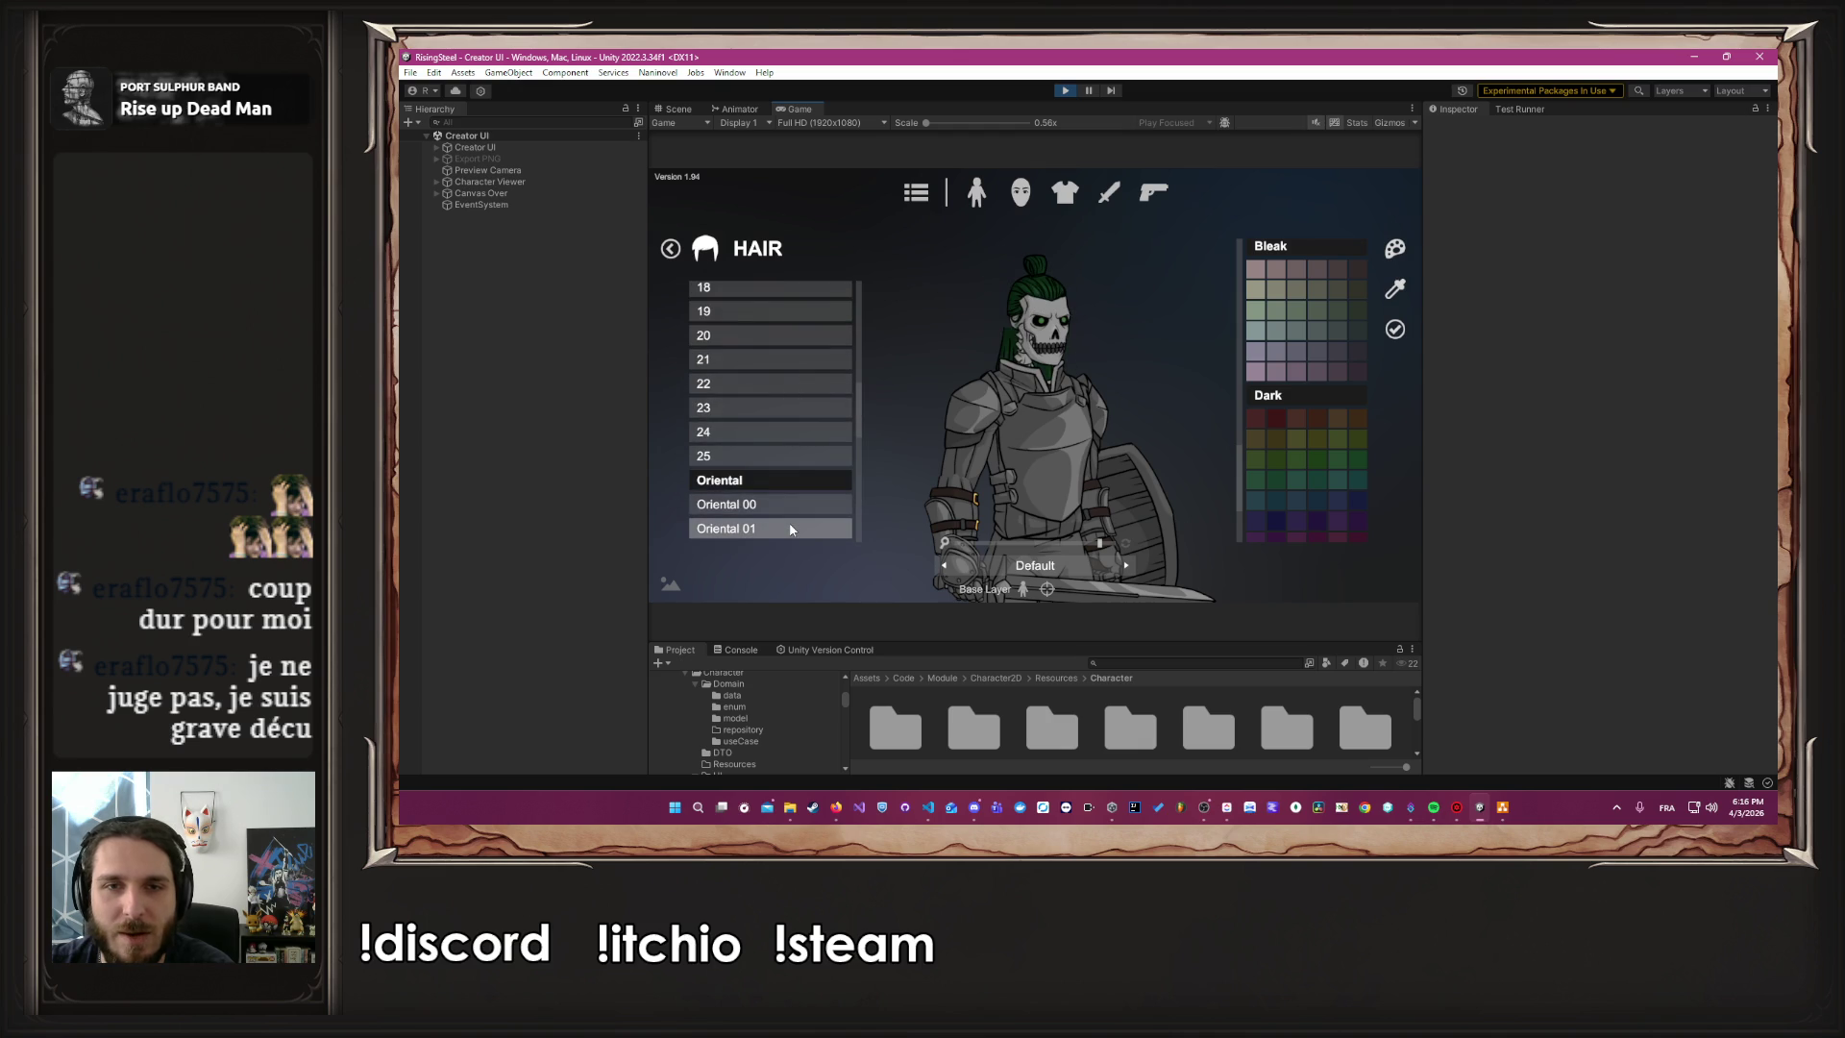
scroll(790, 529, "up", 10)
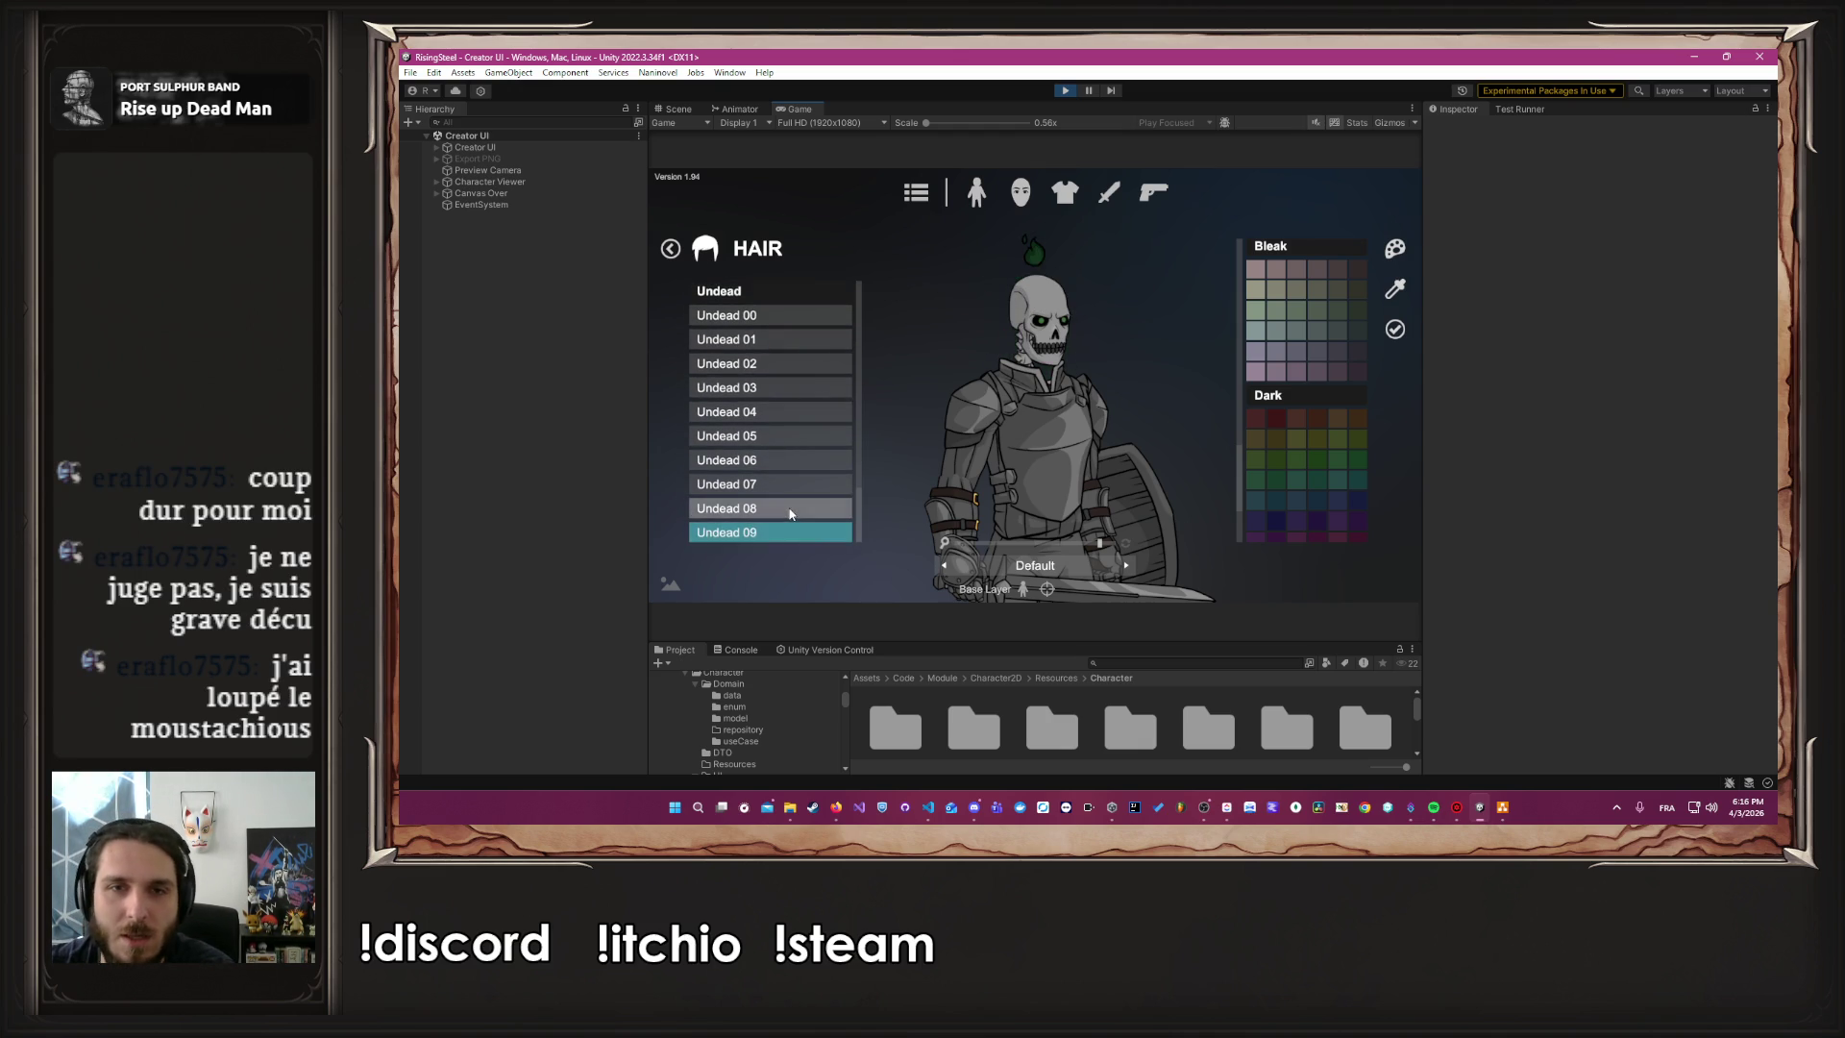
scroll(783, 519, "up", 10)
left_click(783, 320)
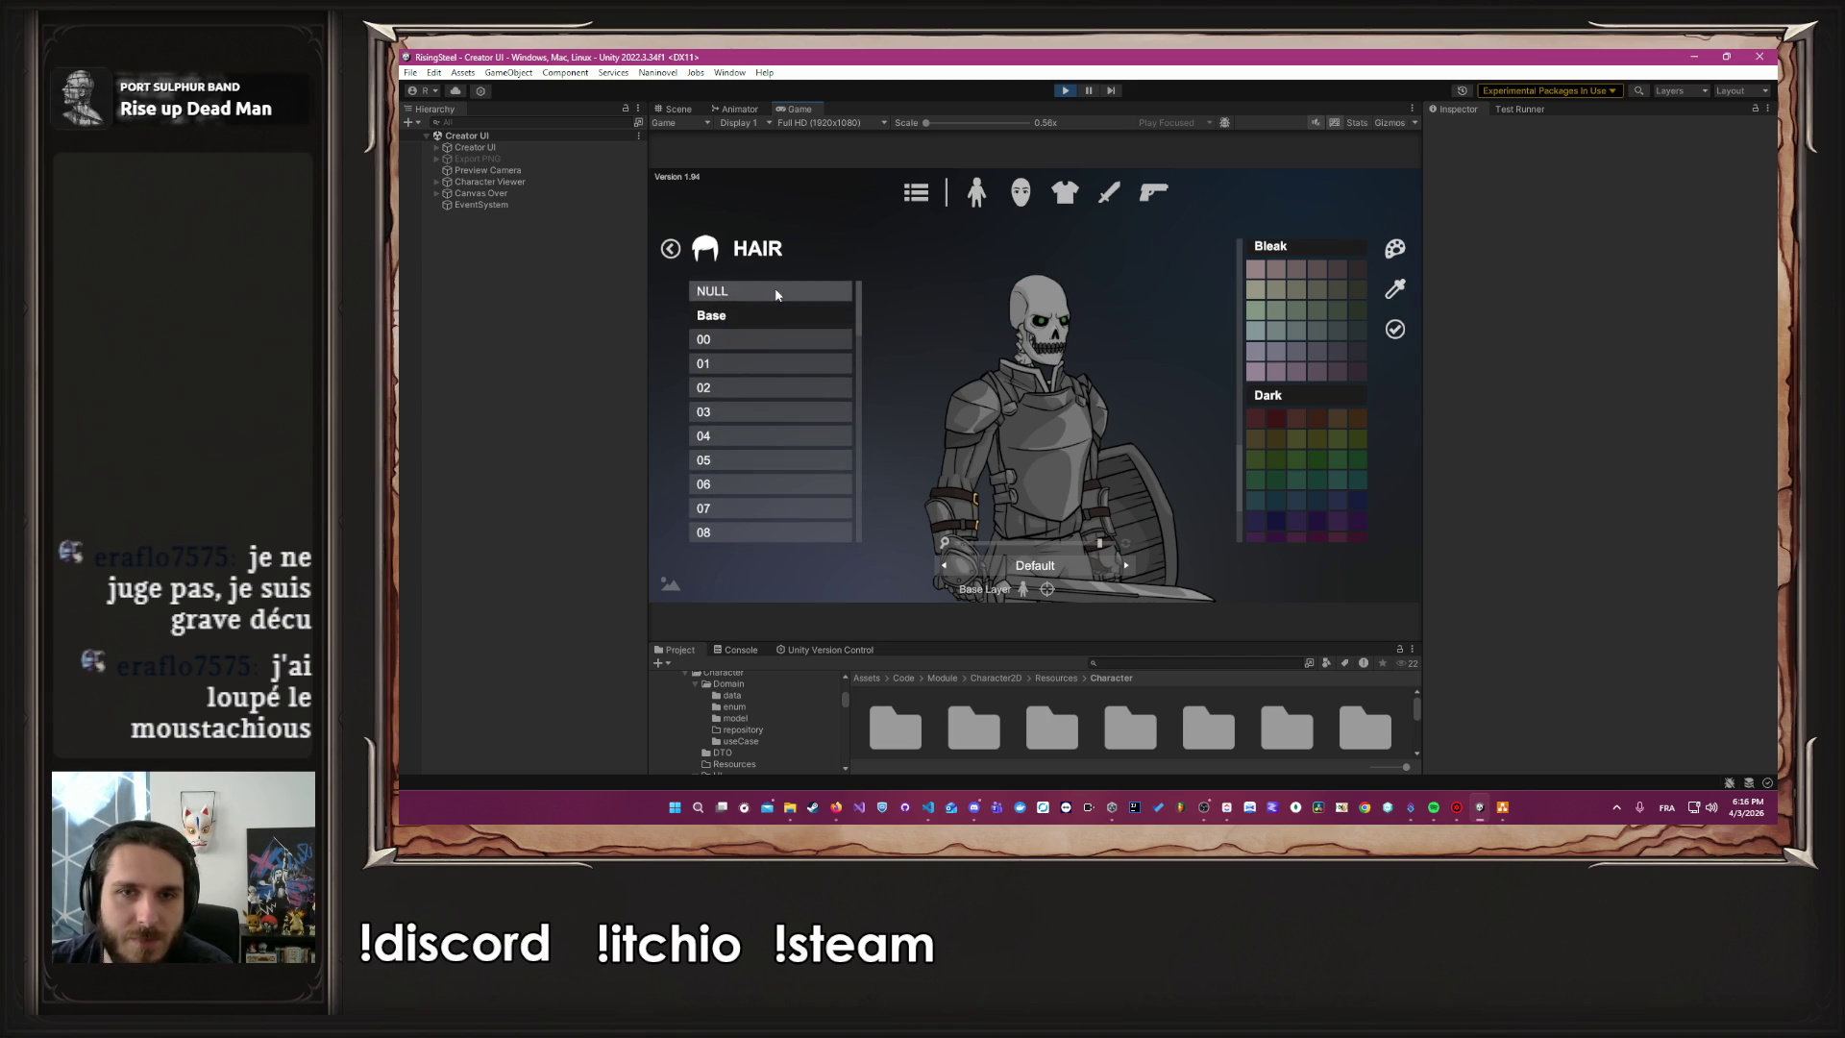
left_click(1396, 331)
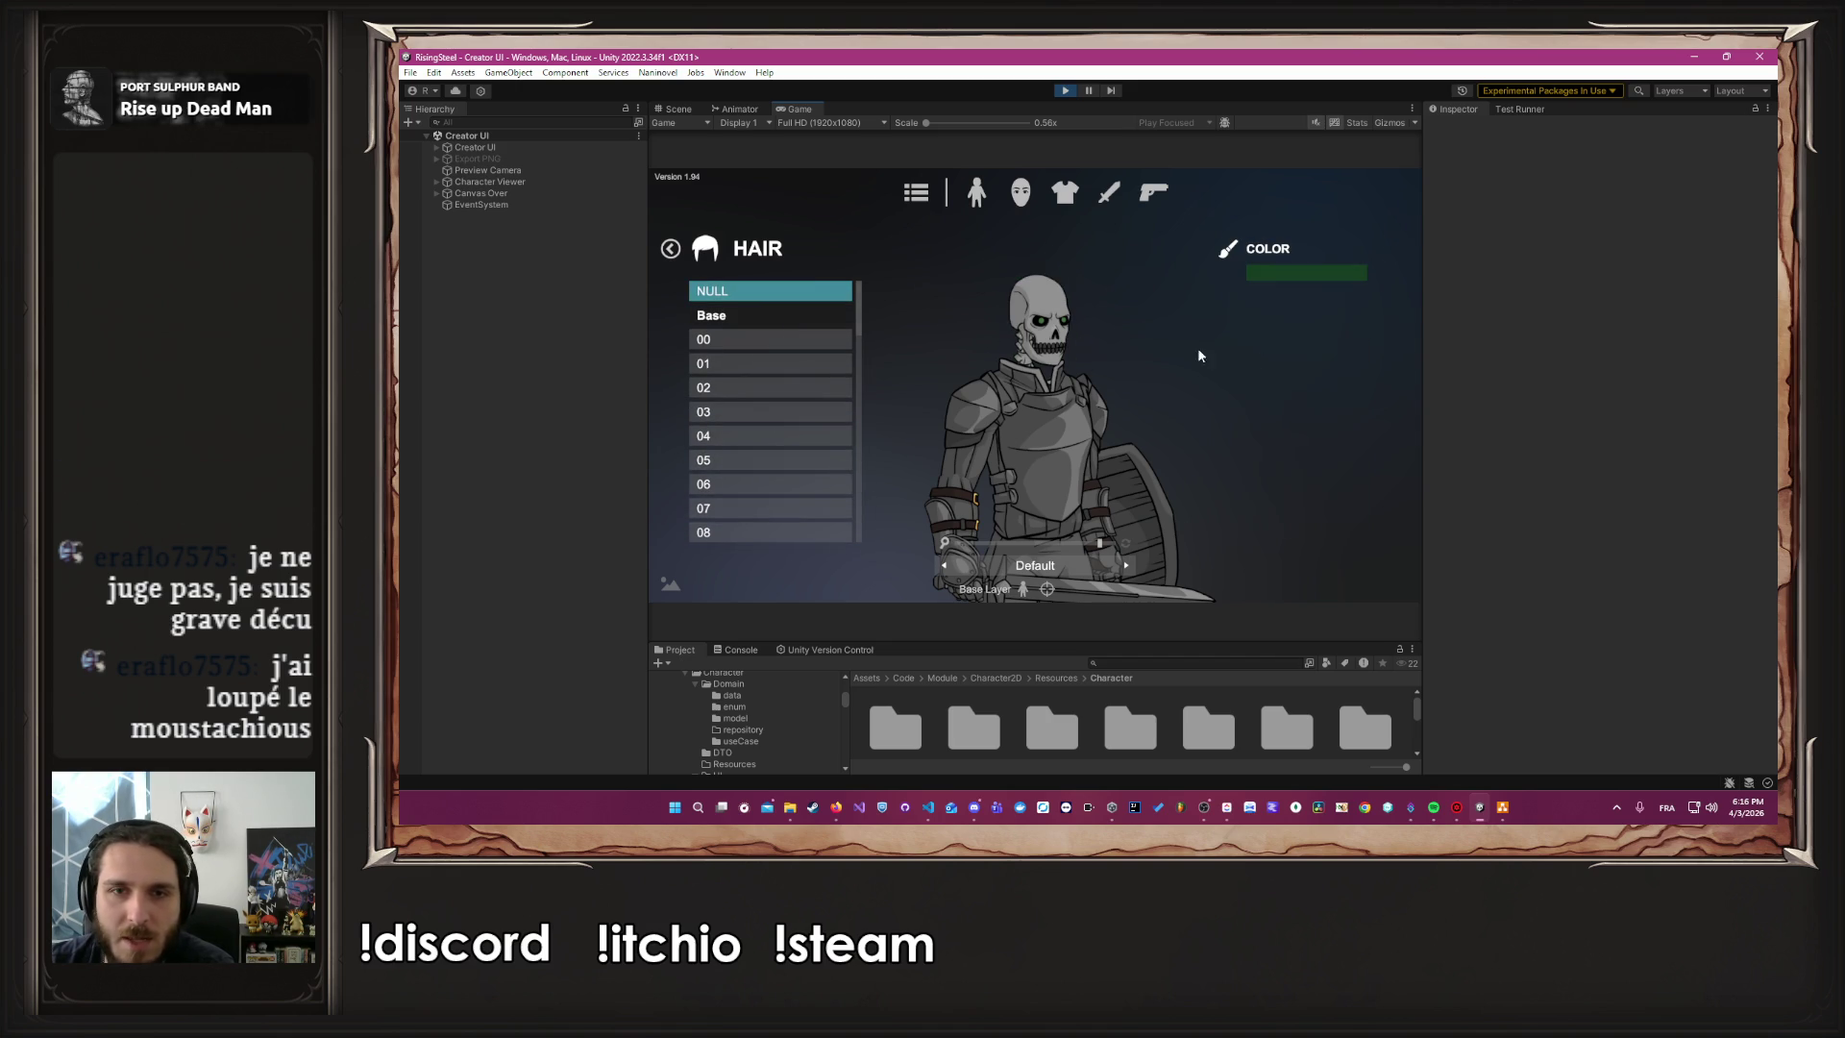
left_click(1020, 192)
left_click(977, 192)
Try the Fantasy 16 helmet on the squire, zooming in on the head
left_click(1066, 193)
left_click(848, 246)
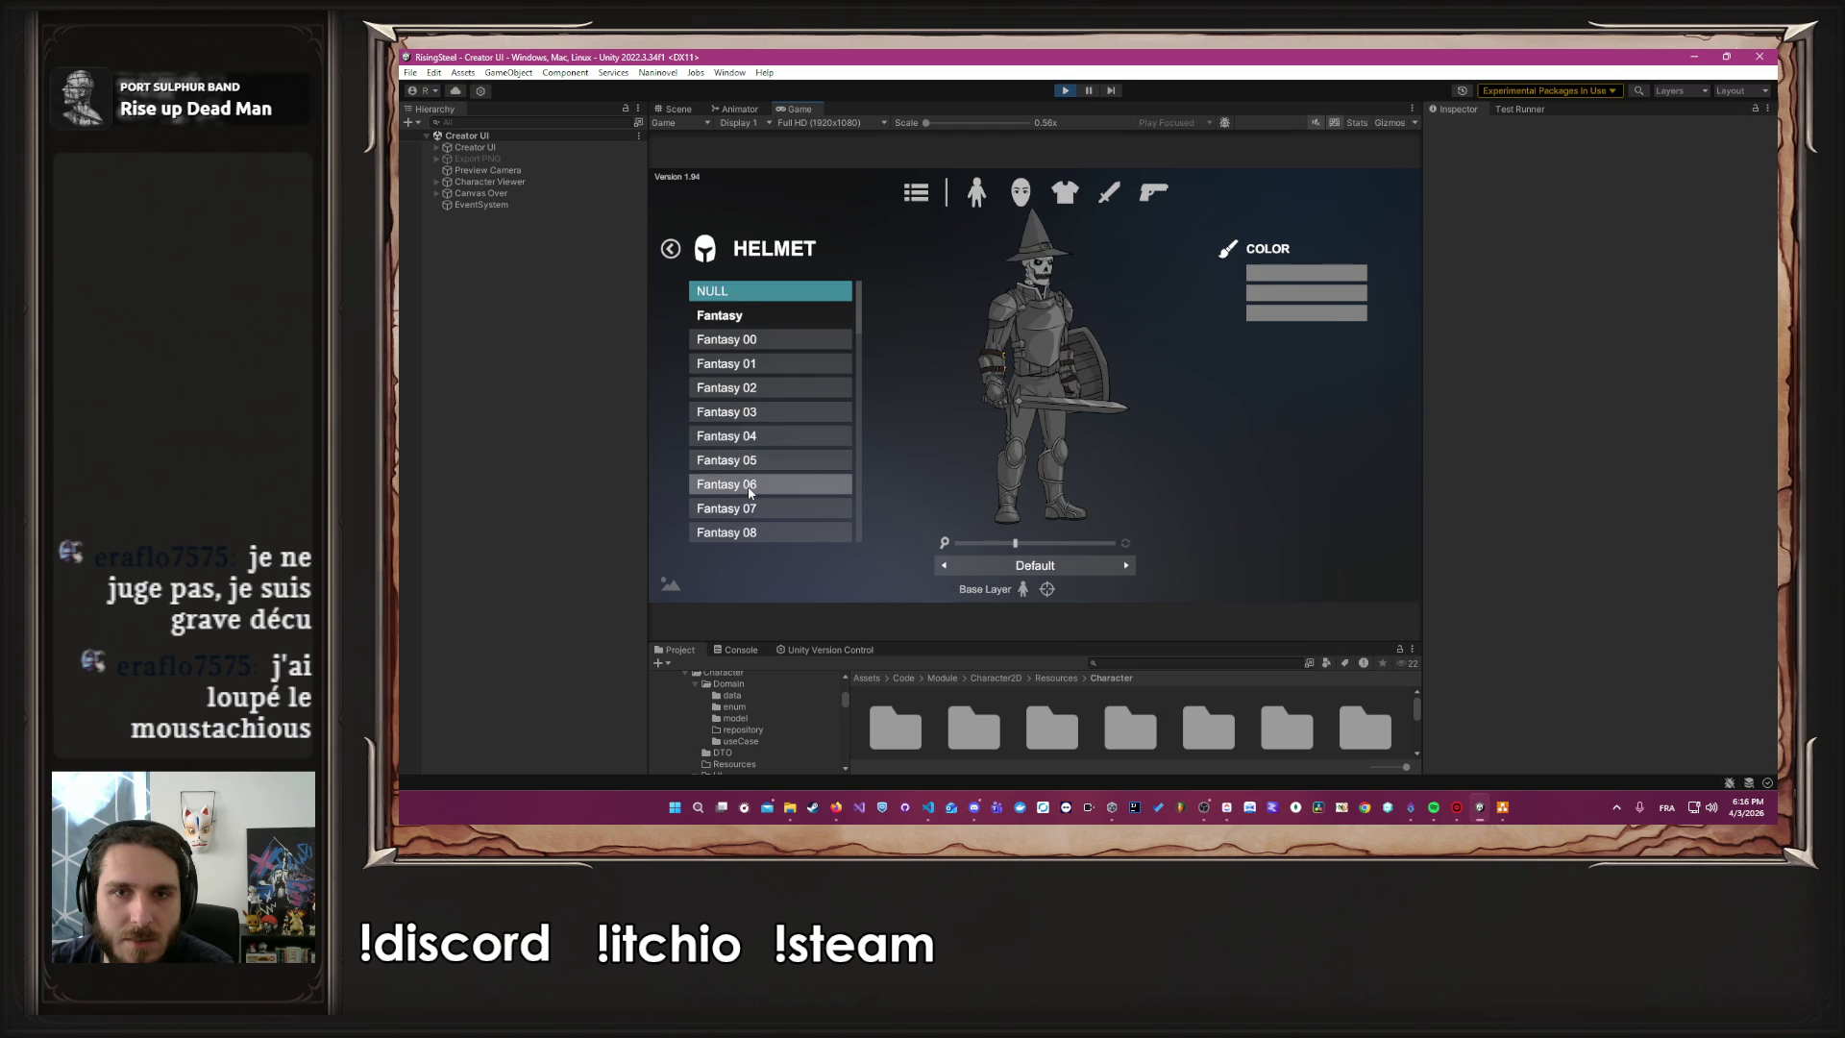
scroll(760, 462, "down", 5)
scroll(759, 514, "down", 4)
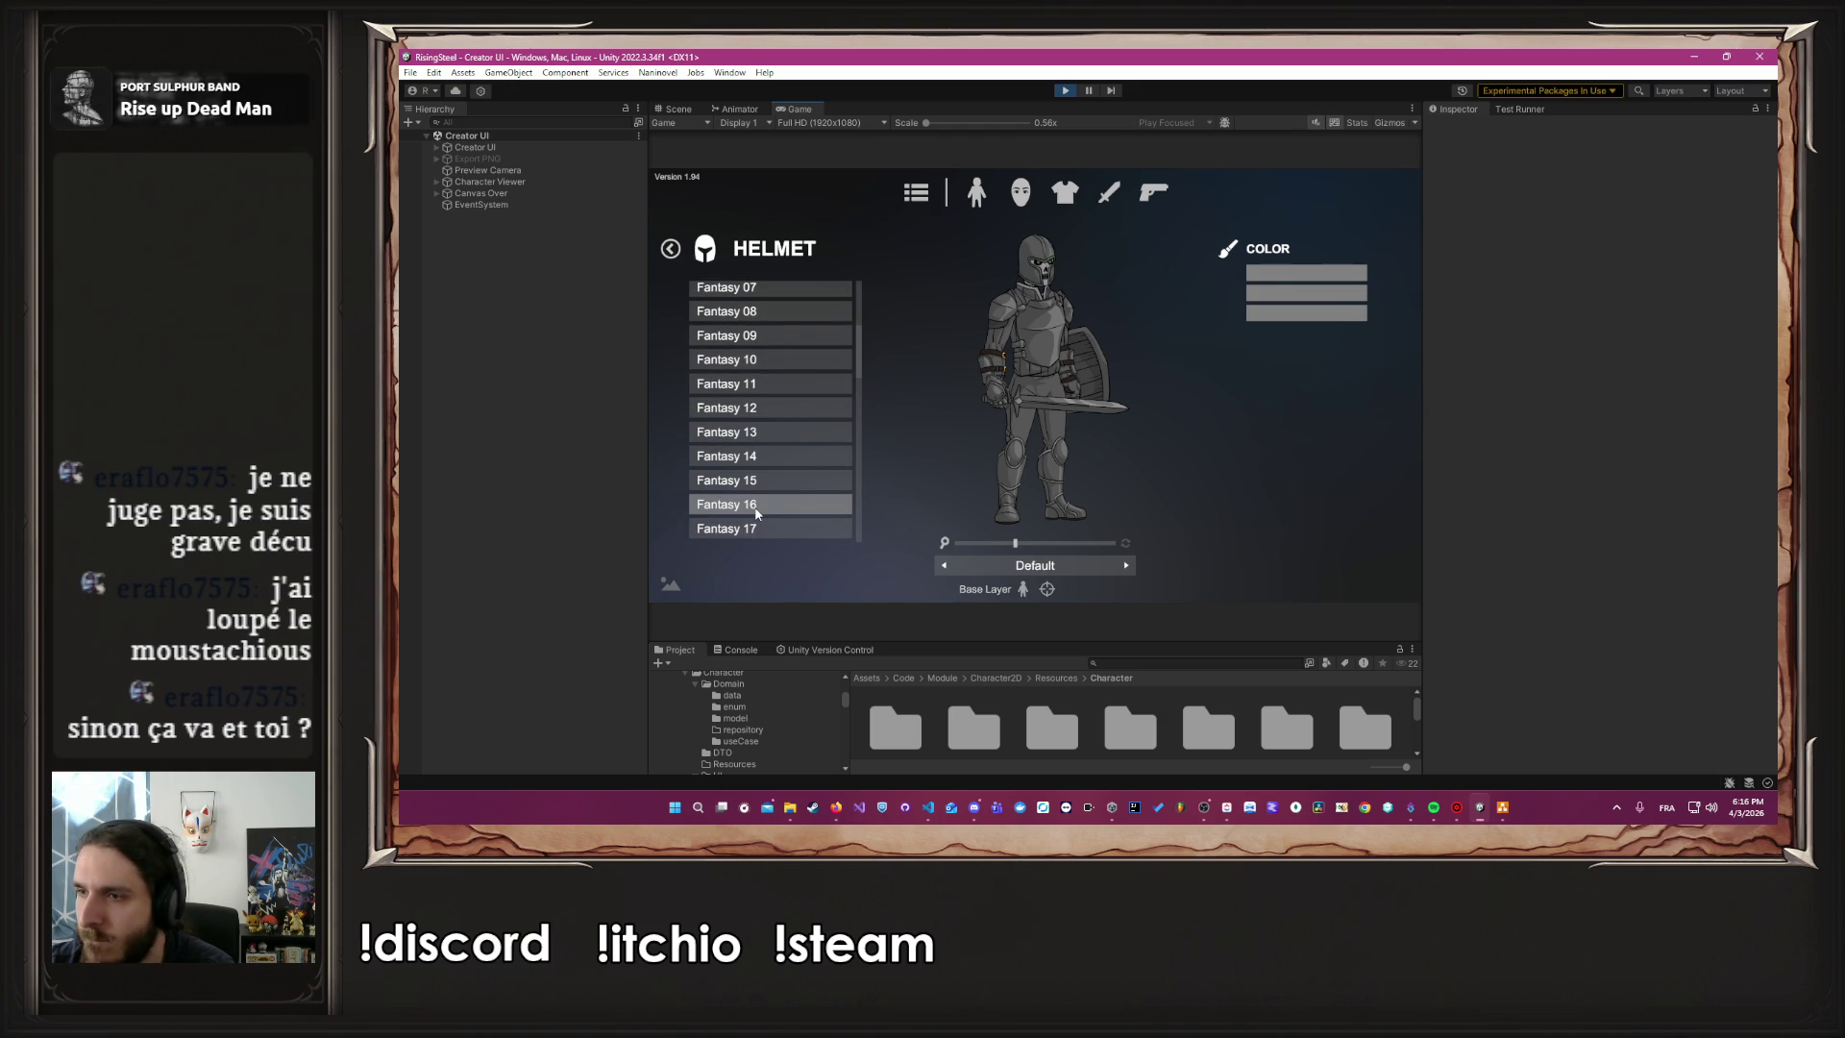
left_click(755, 509)
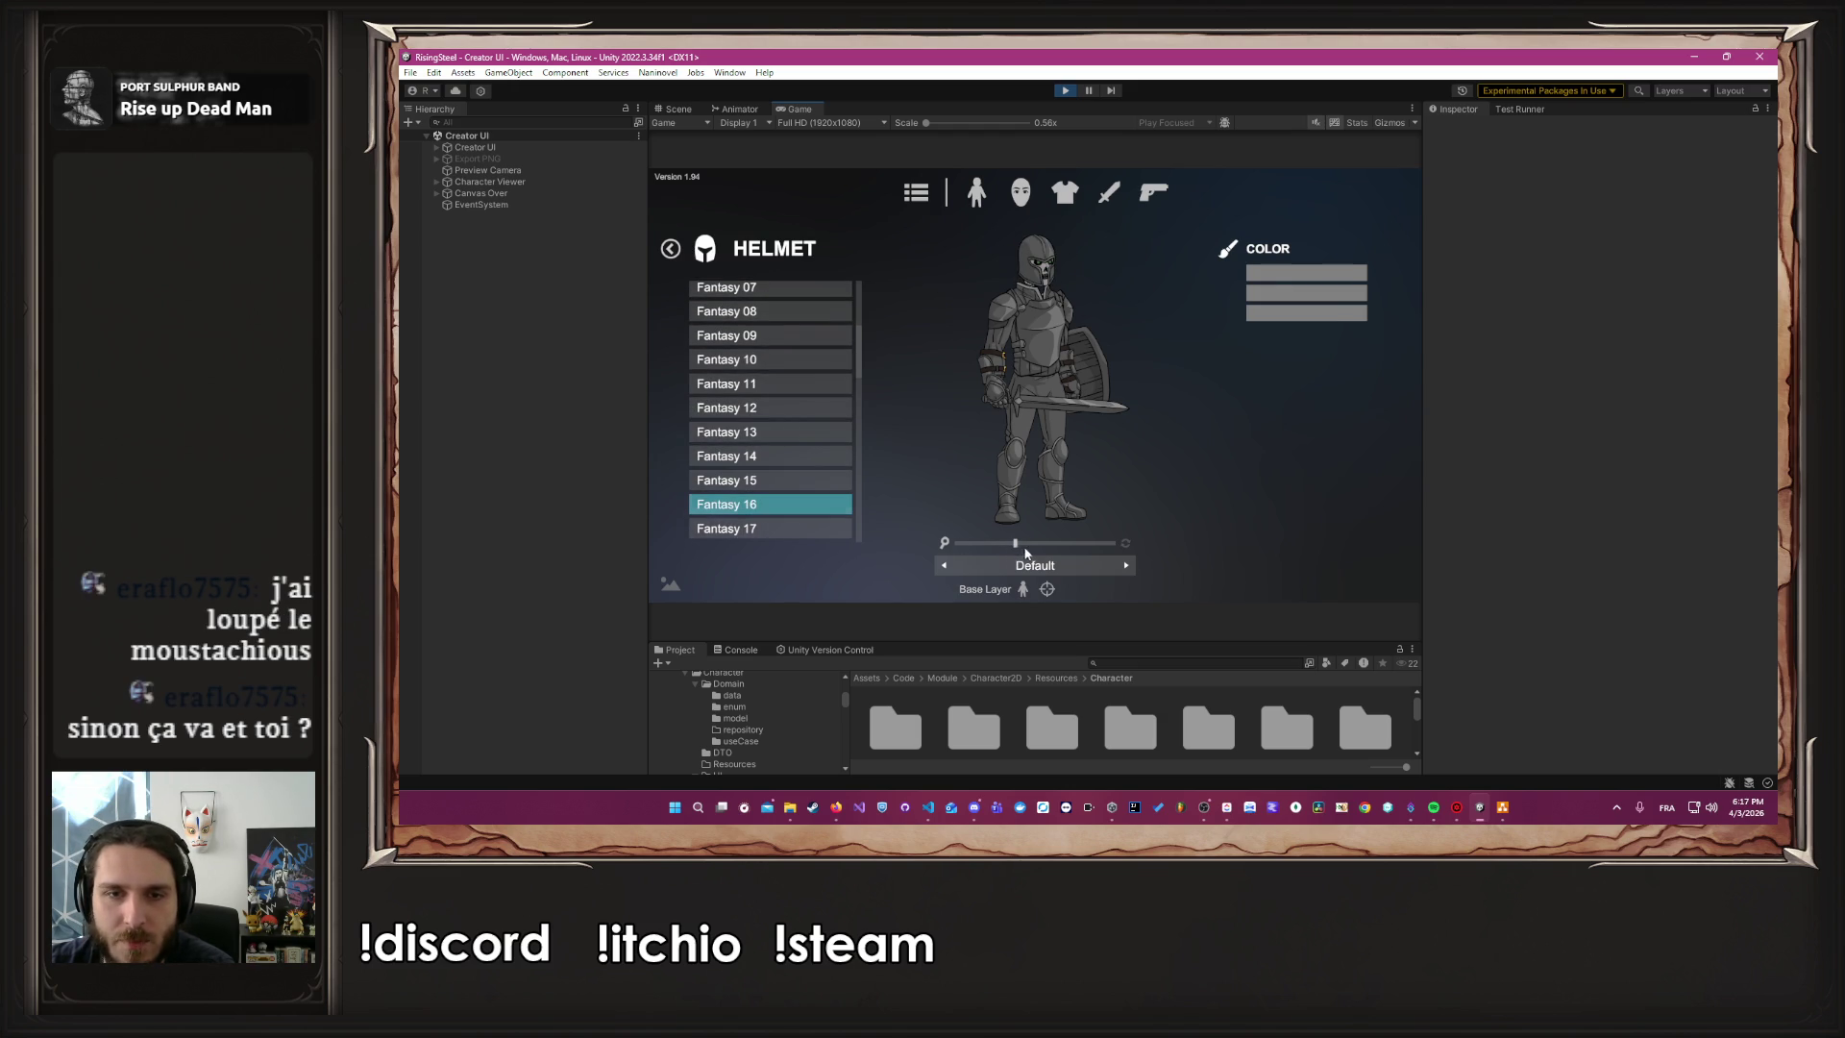
left_click_drag(1016, 545, 1104, 545)
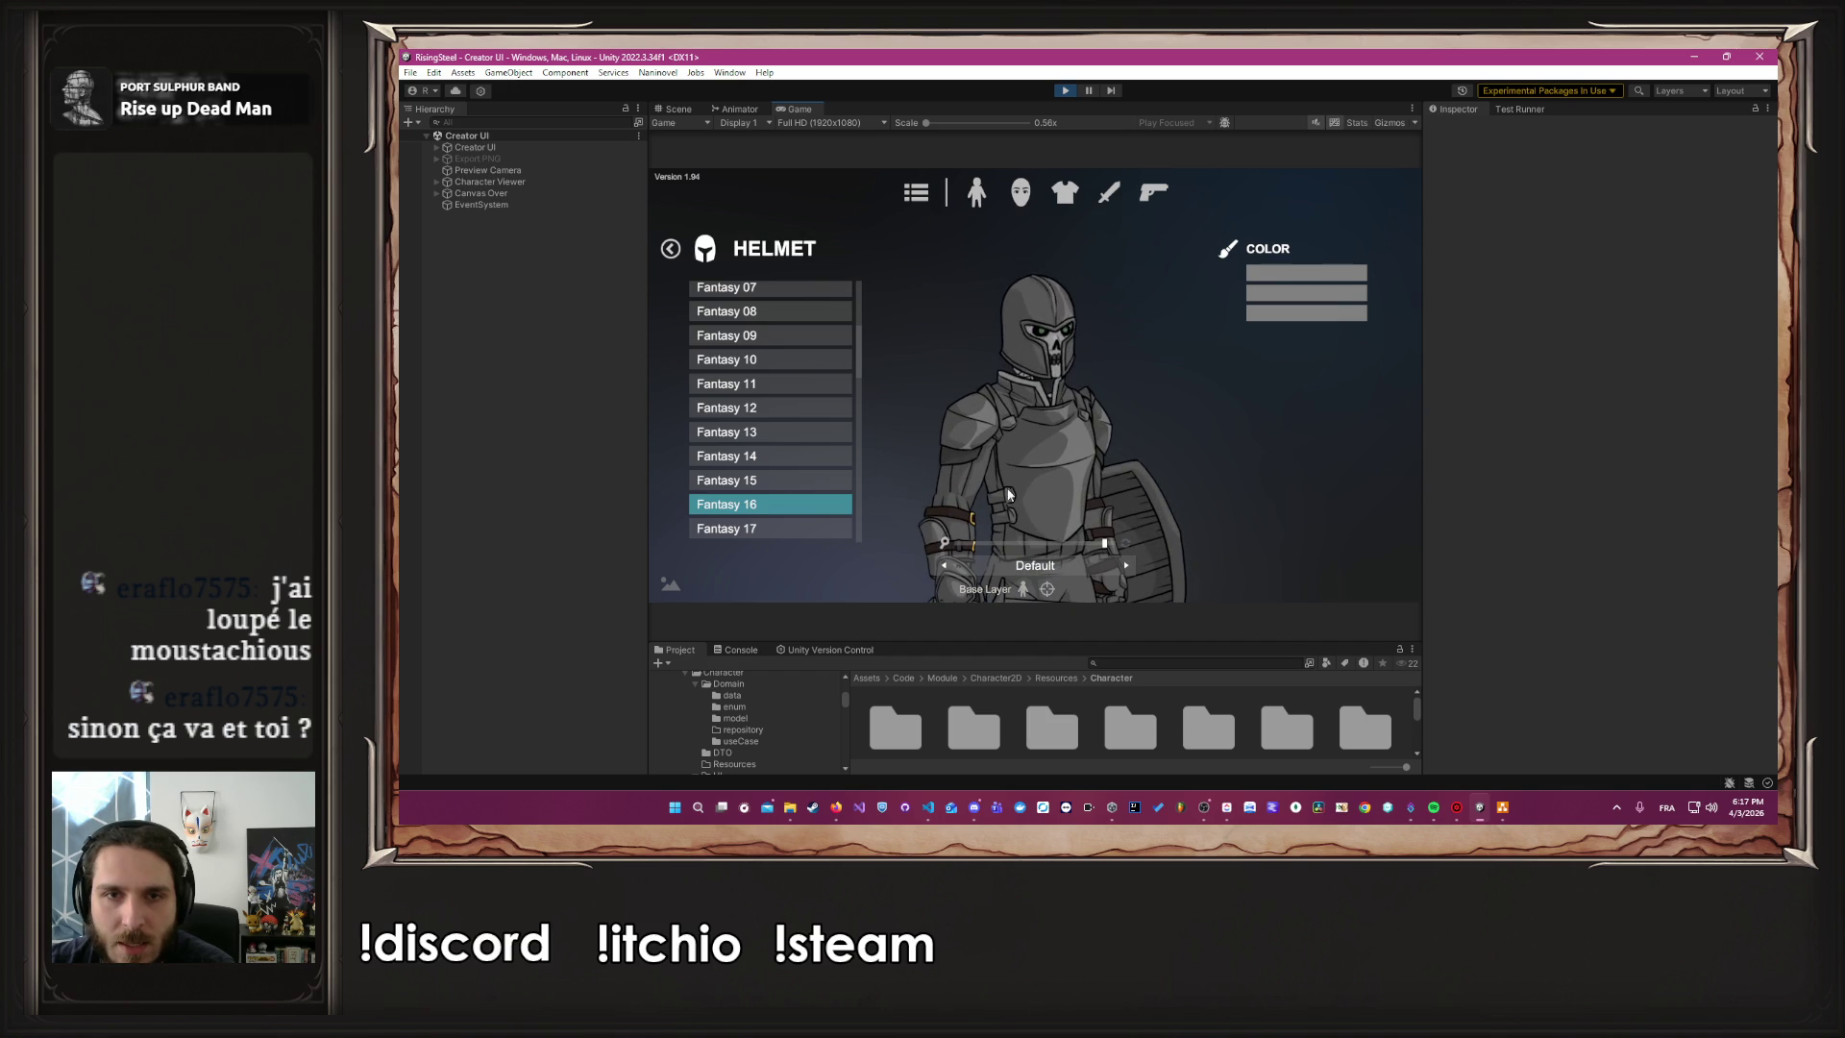
Try the Undead 05 helmet, then settle on the Undead 08 helmet
scroll(830, 441, "down", 8)
scroll(832, 438, "down", 15)
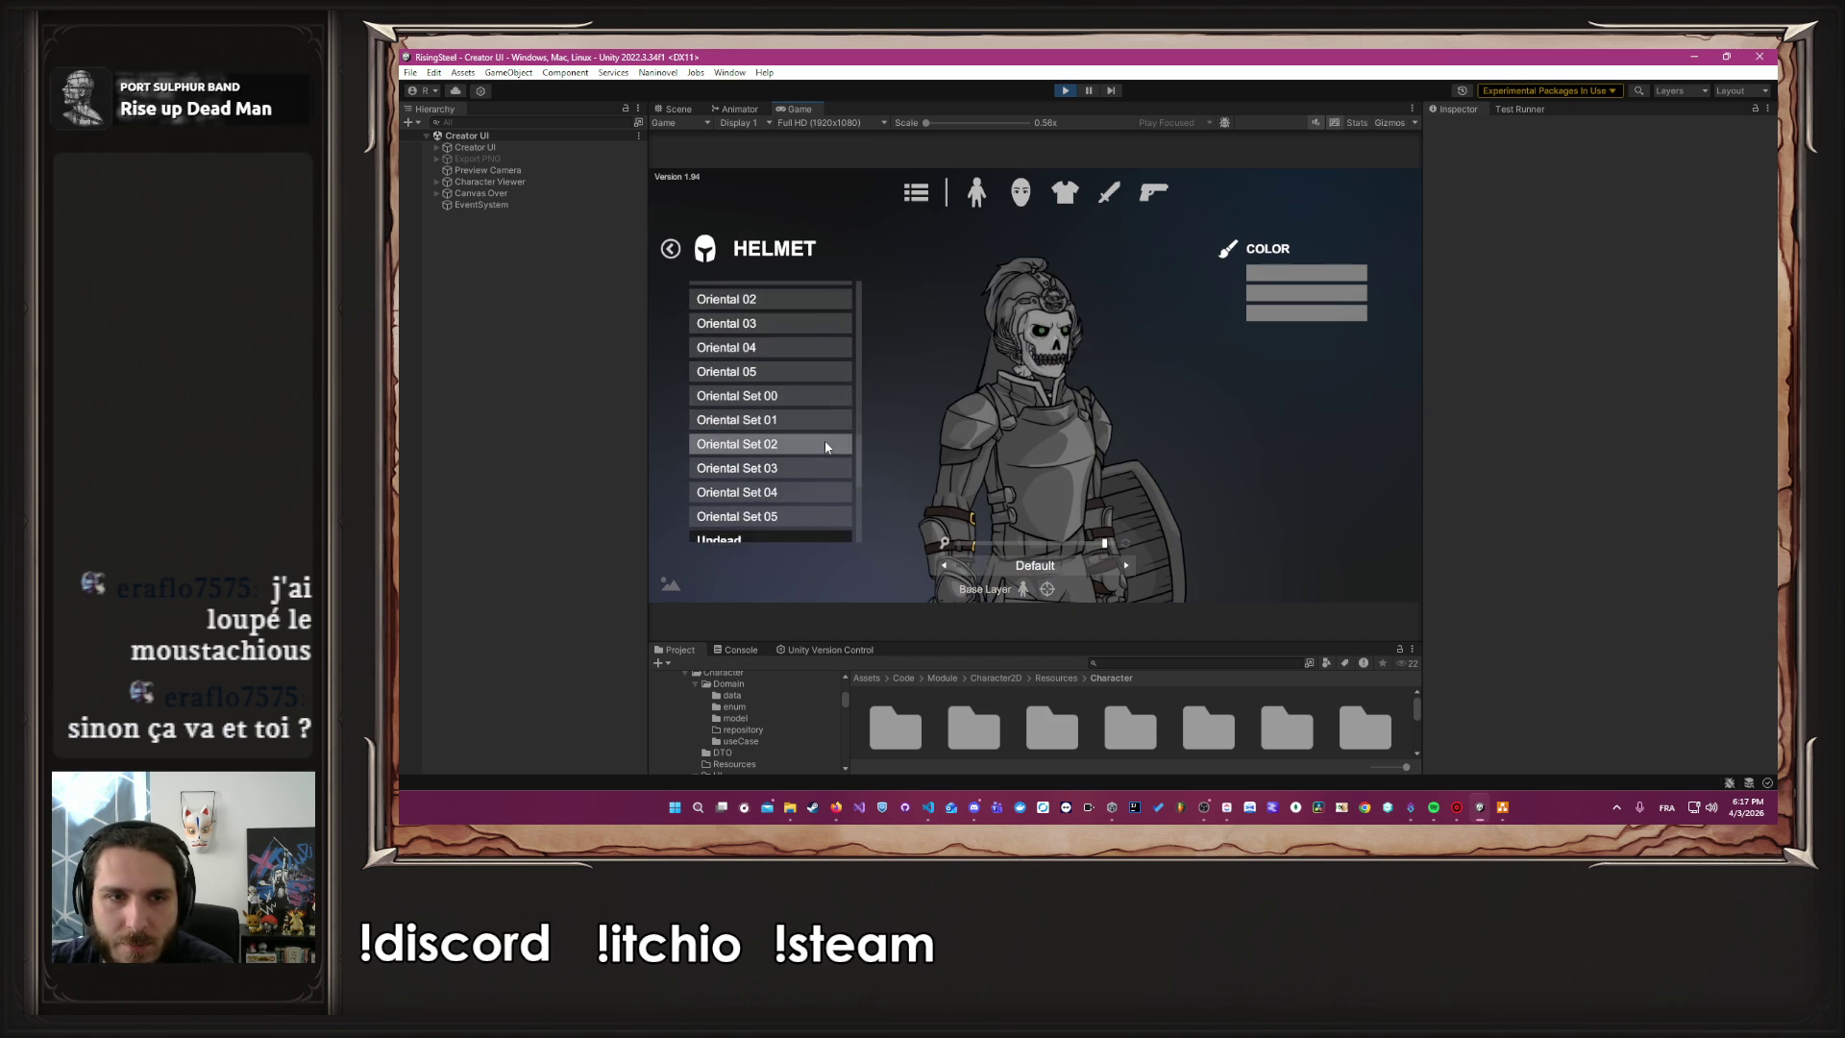
scroll(761, 471, "down", 4)
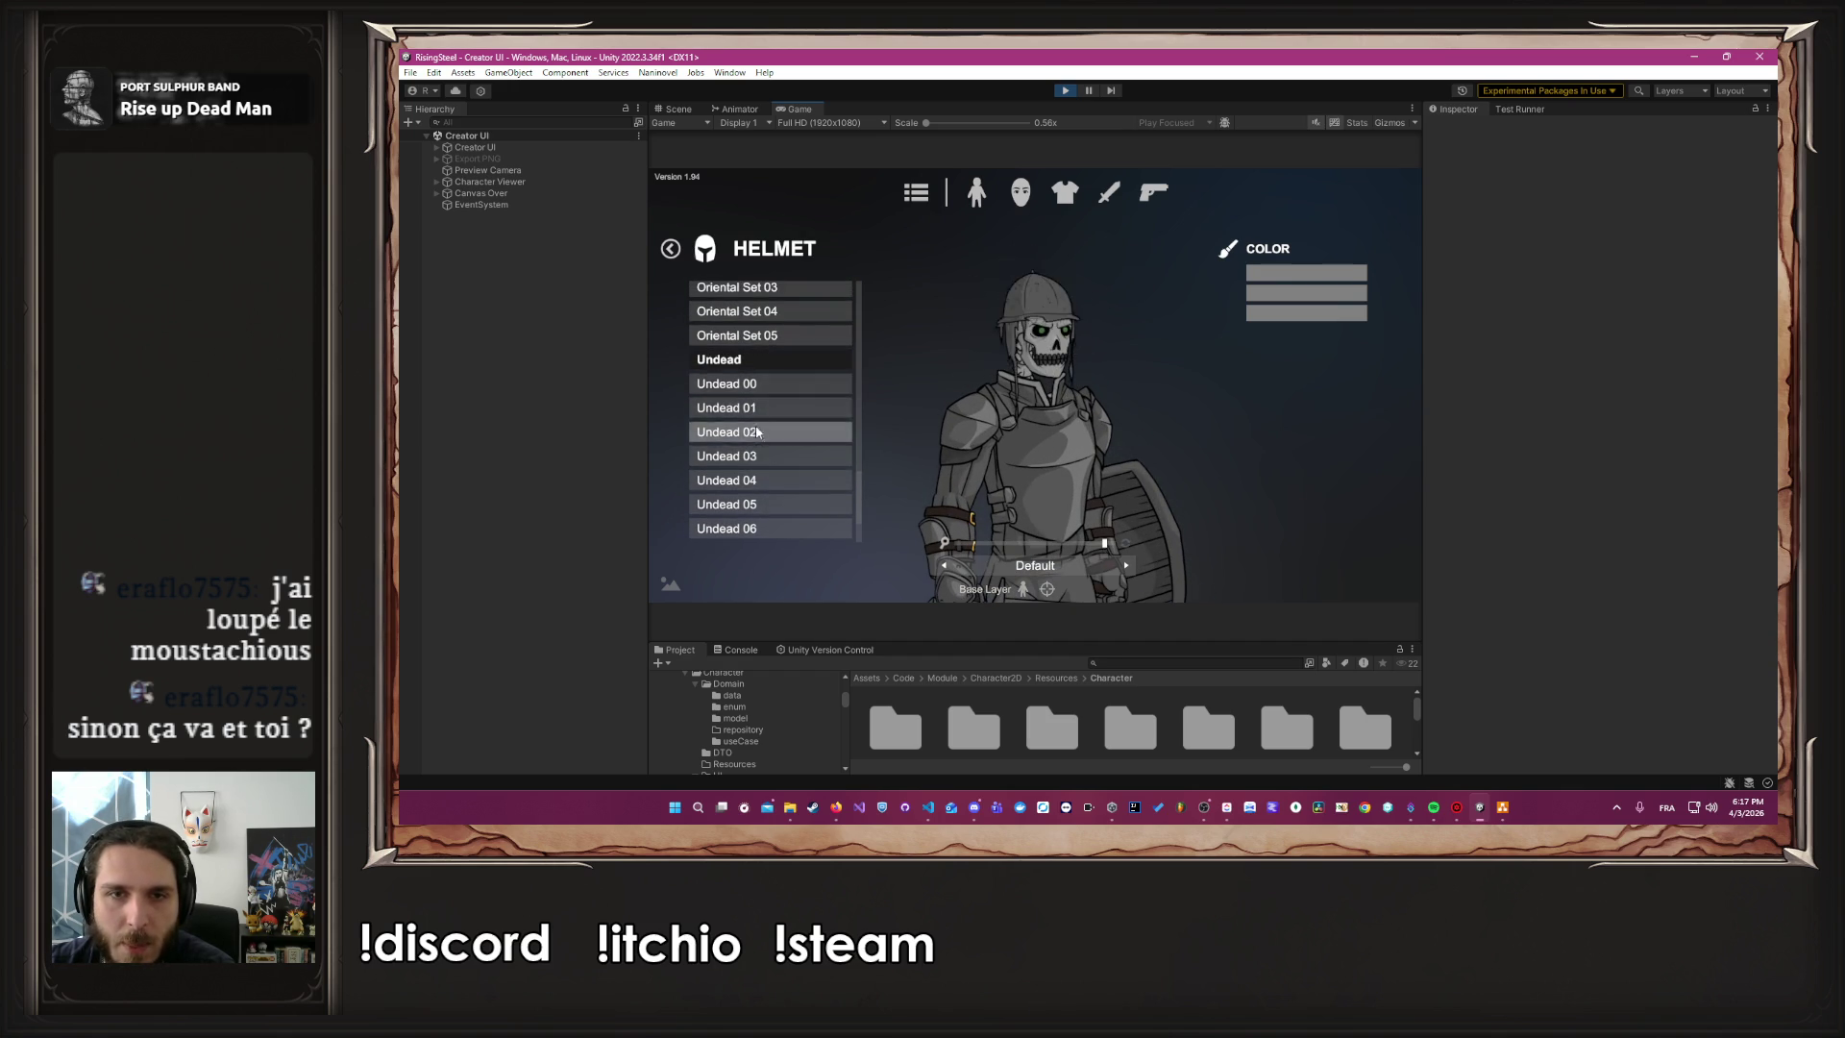
left_click(773, 503)
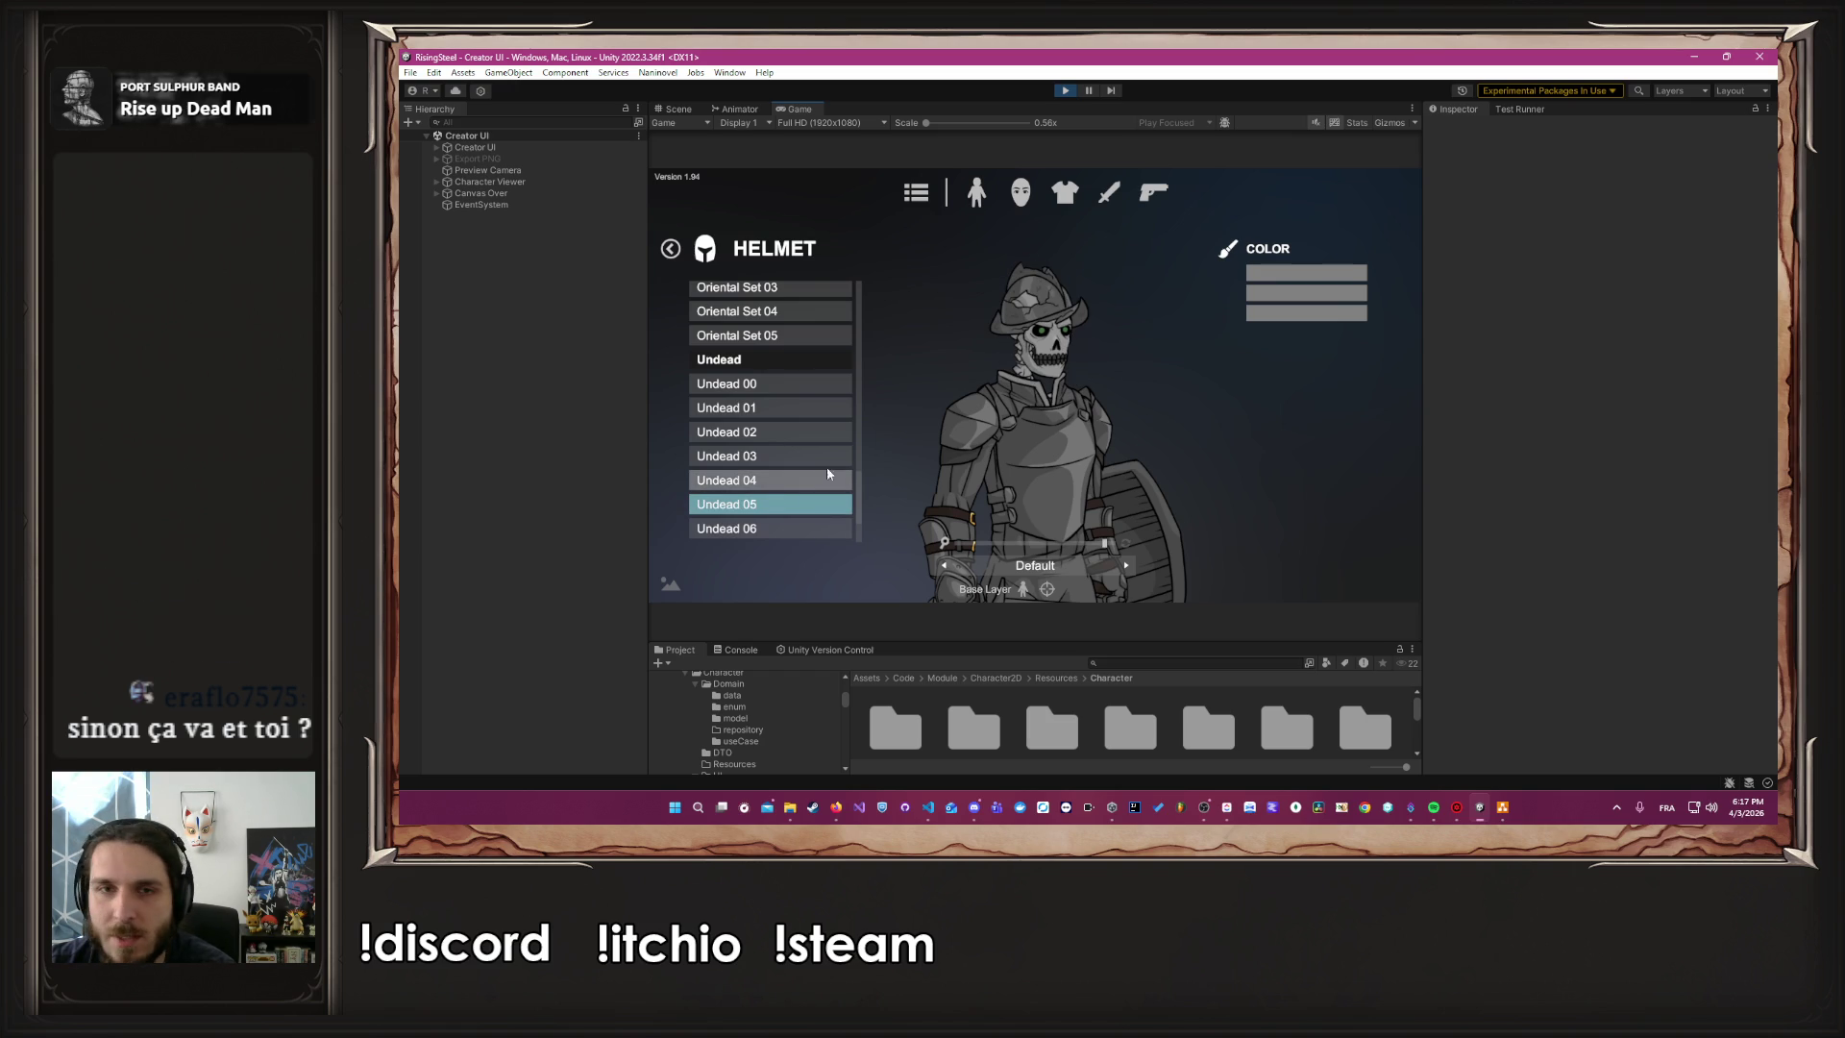
scroll(826, 470, "down", 2)
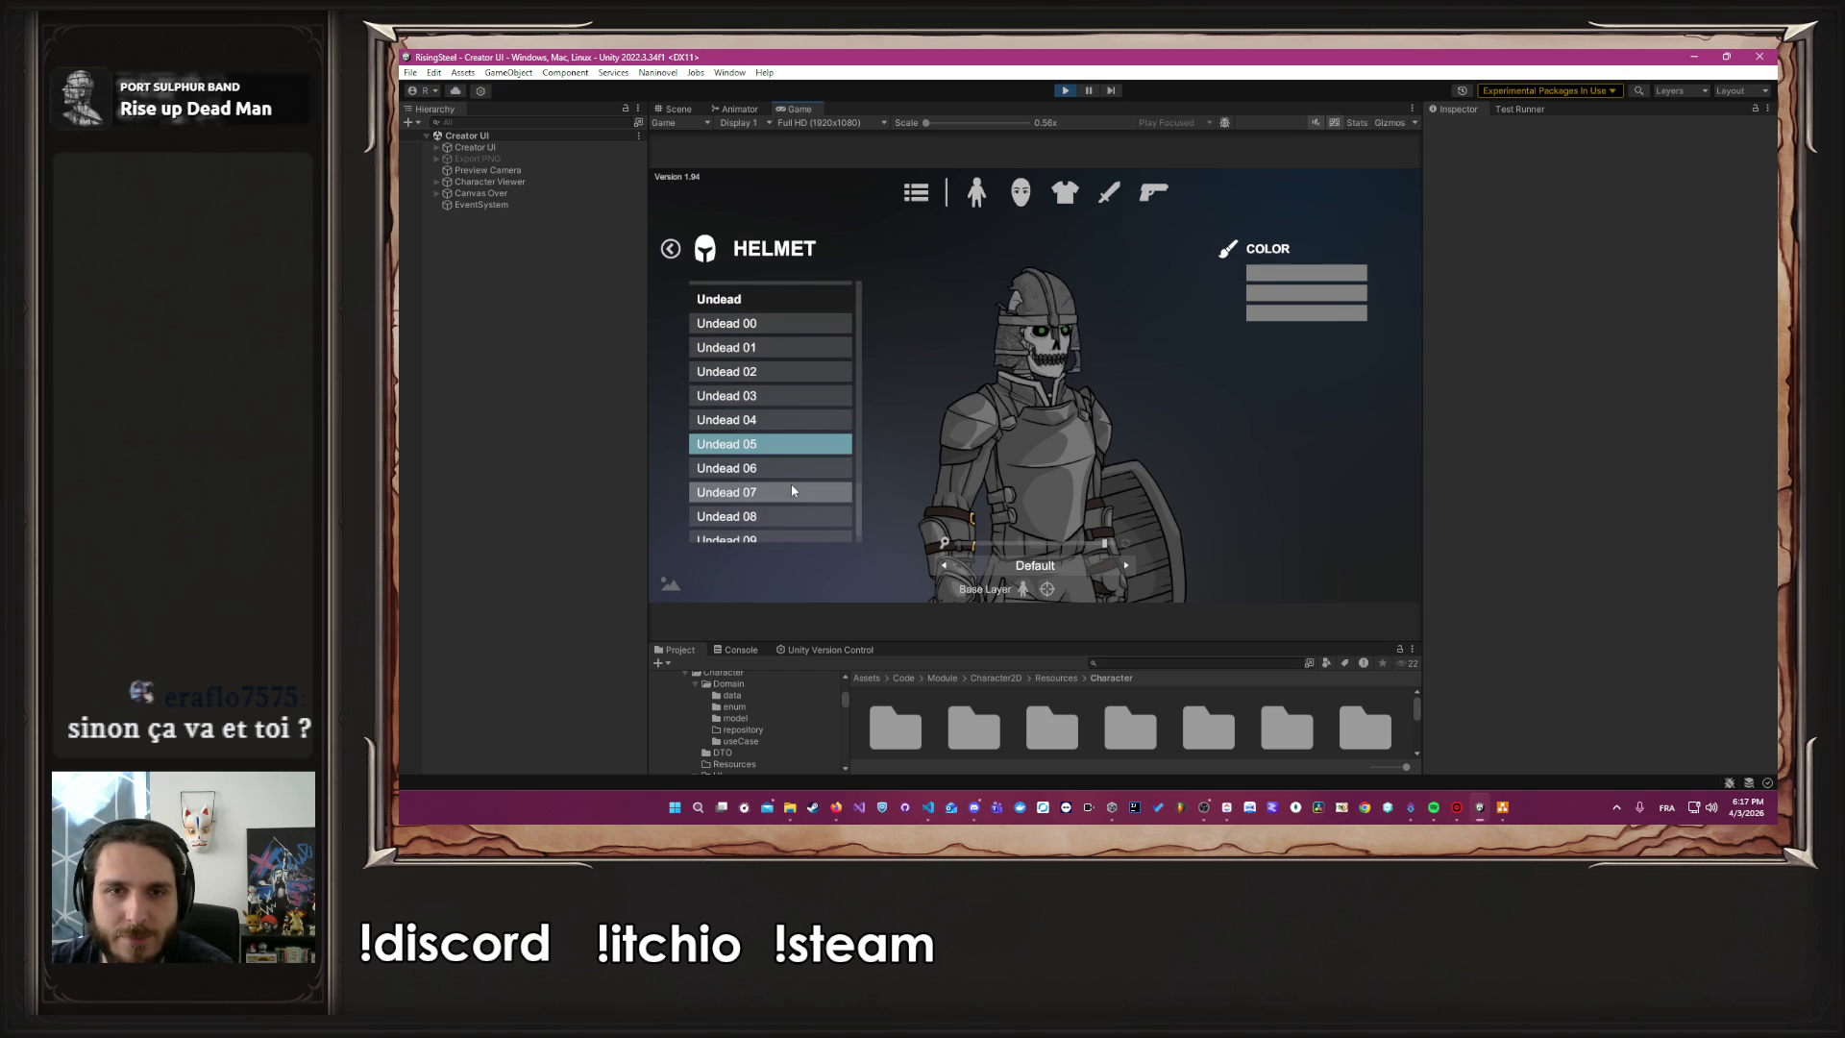
left_click(765, 522)
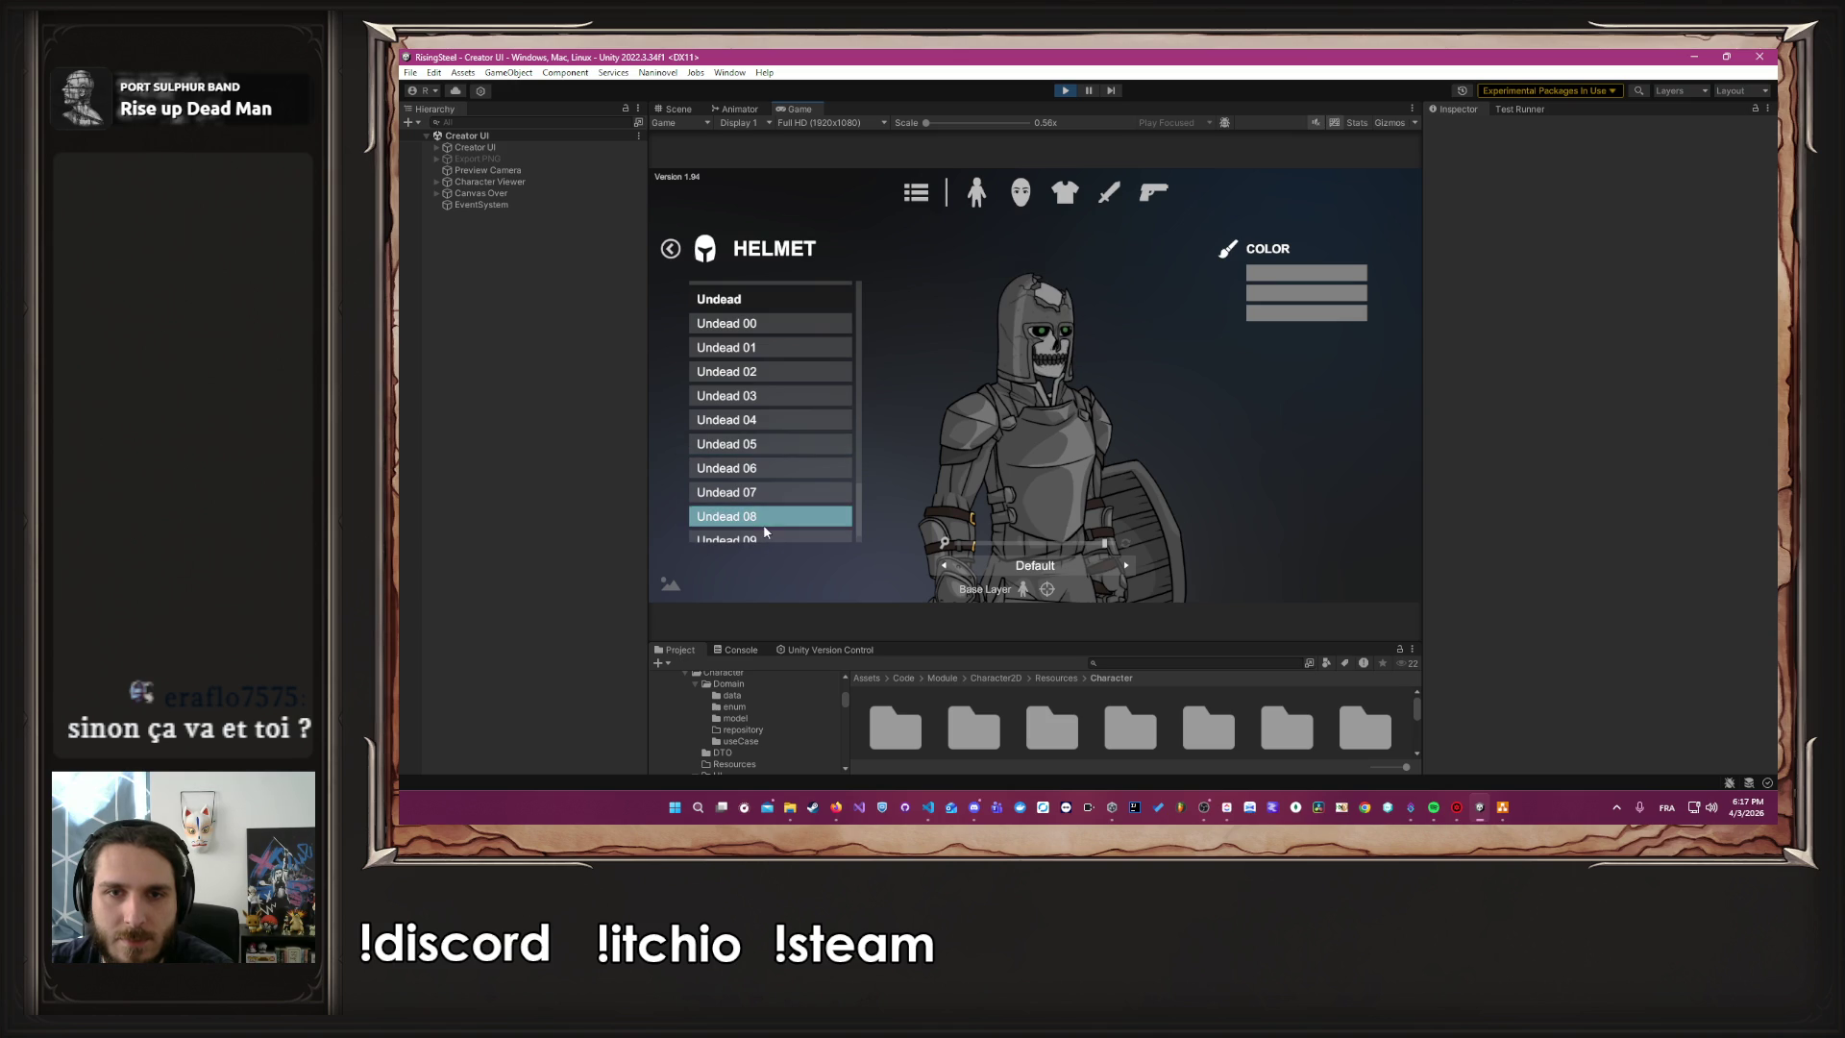
left_click(670, 248)
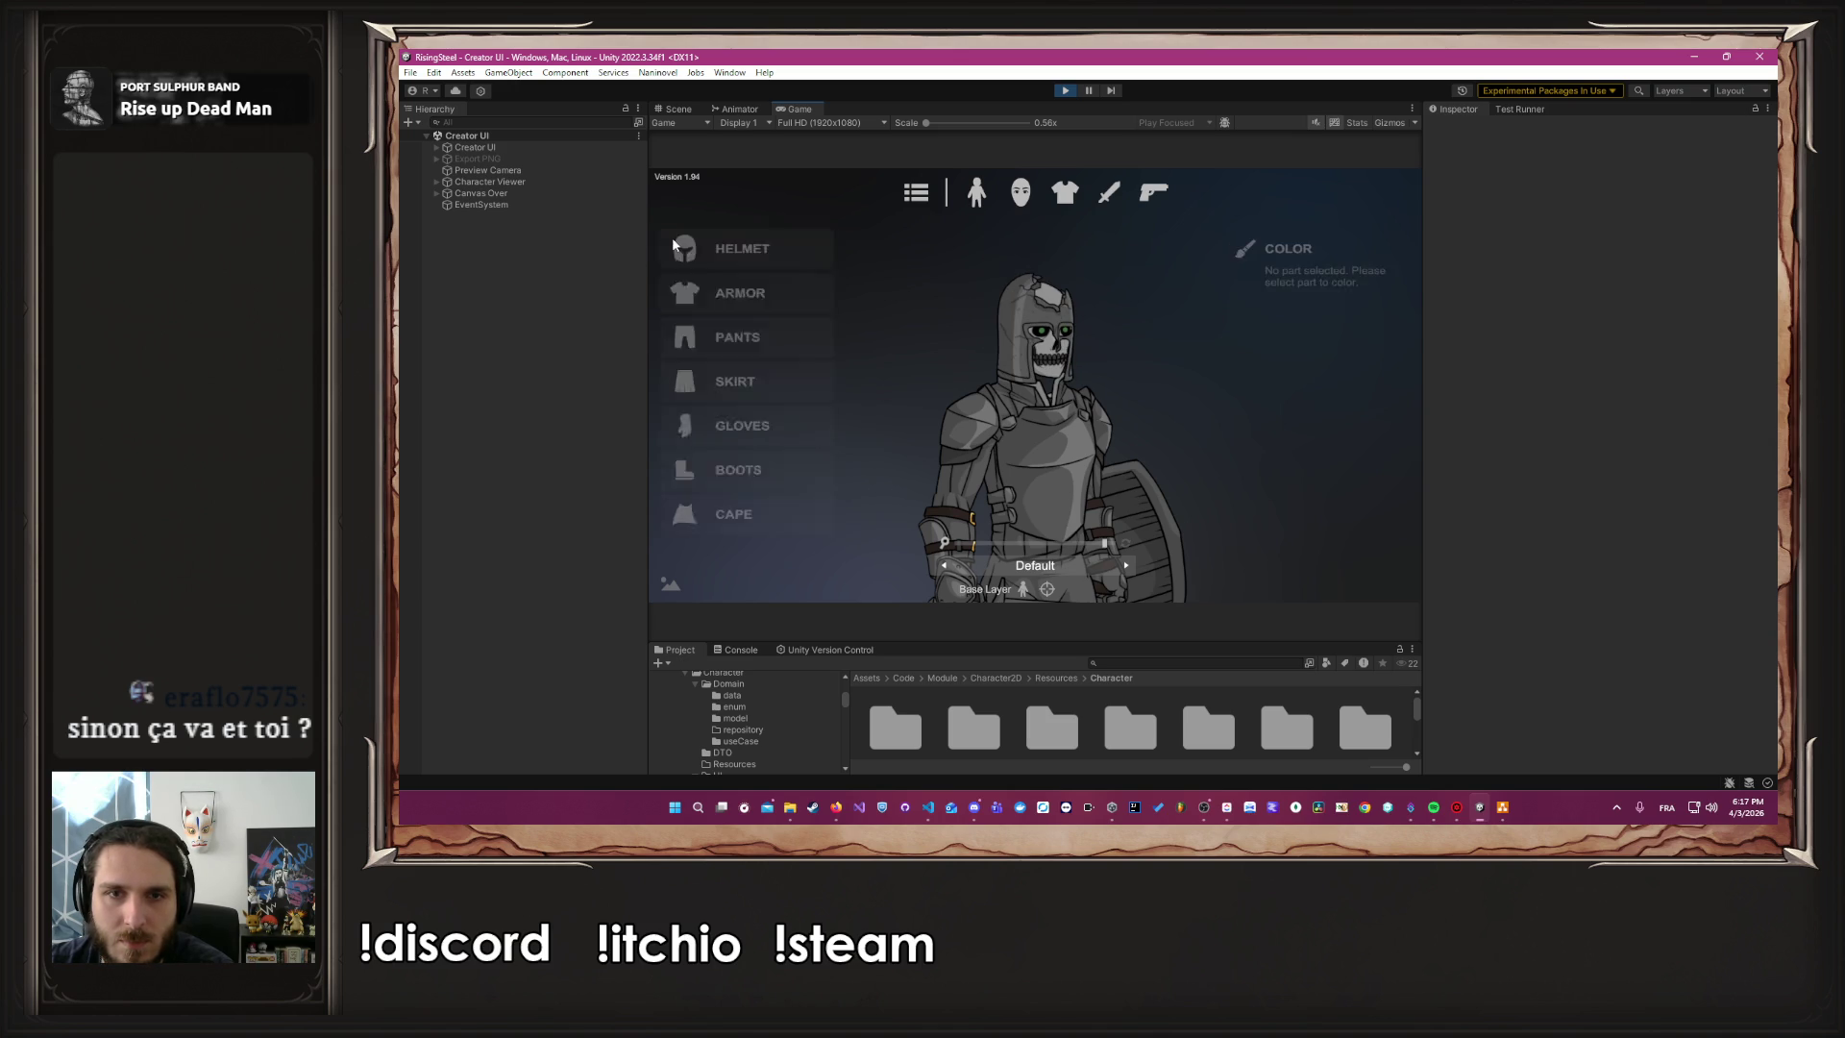
Zoom the preview back out to the full body and browse the armour pieces
left_click_drag(1104, 543, 1054, 544)
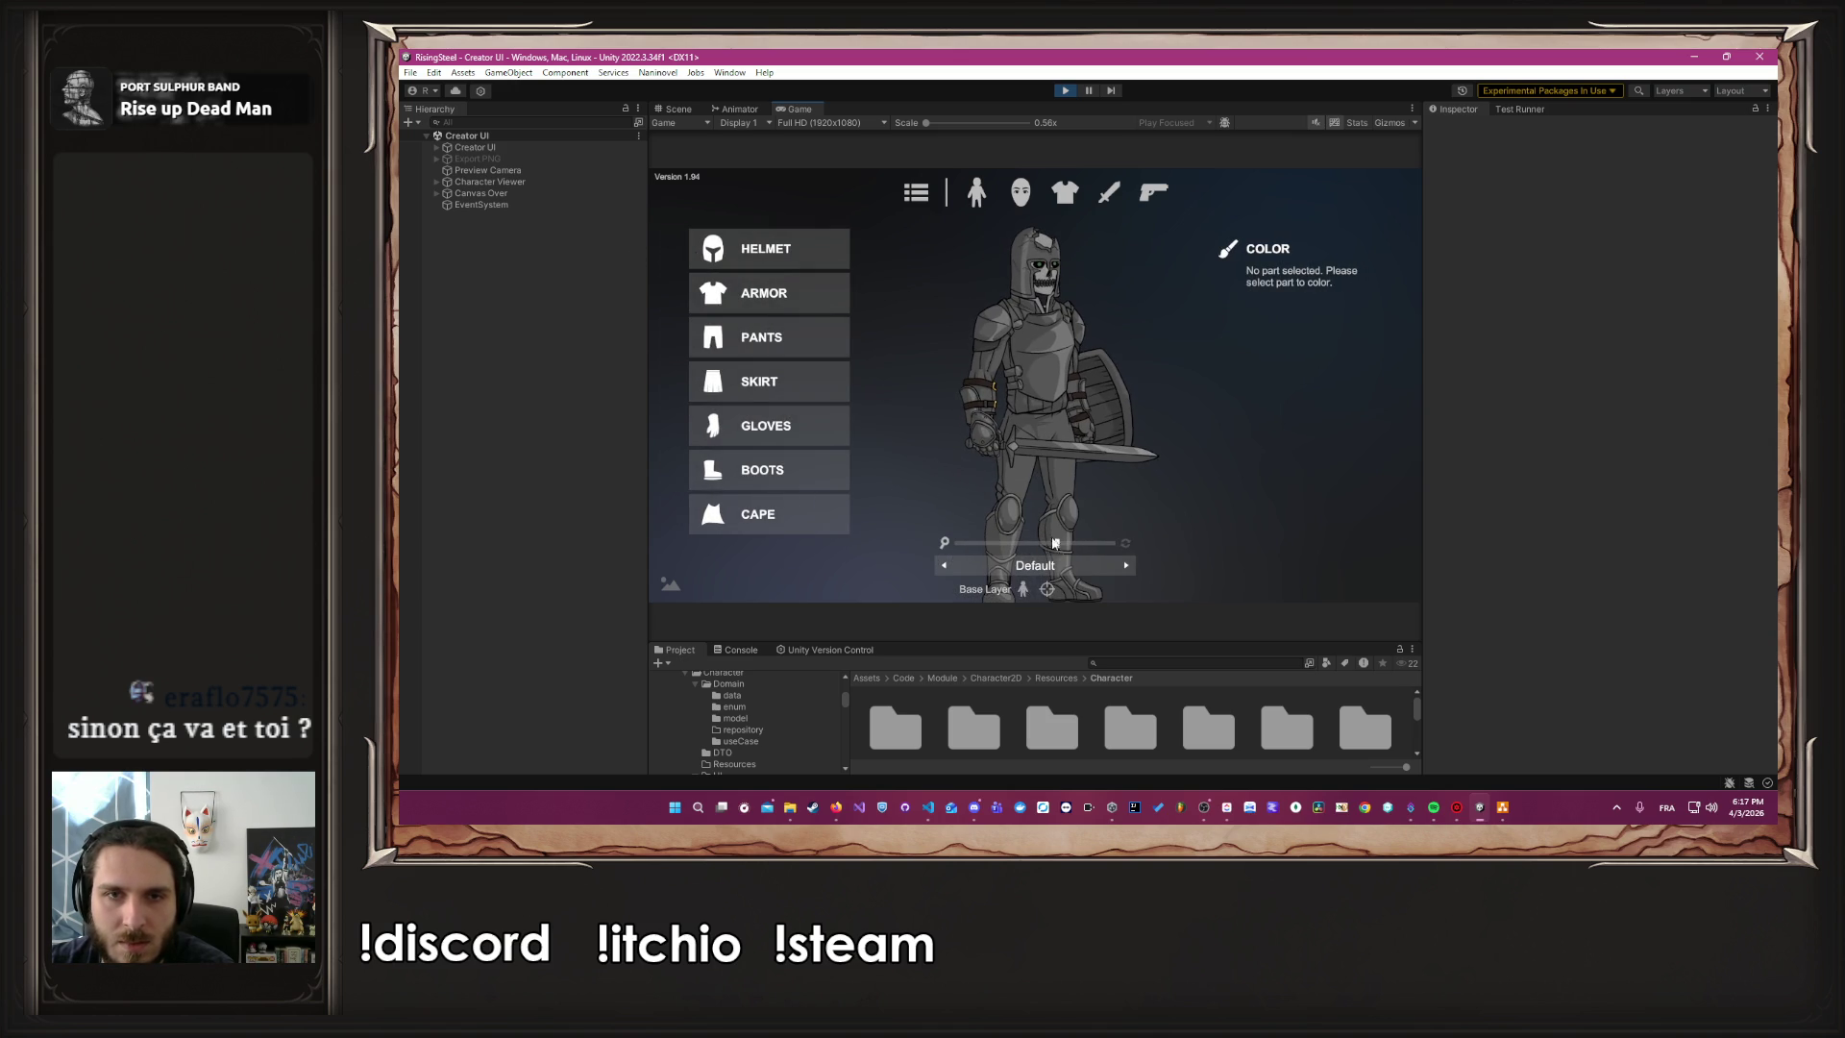
left_click(760, 307)
scroll(859, 332, "down", 10)
scroll(857, 348, "down", 3)
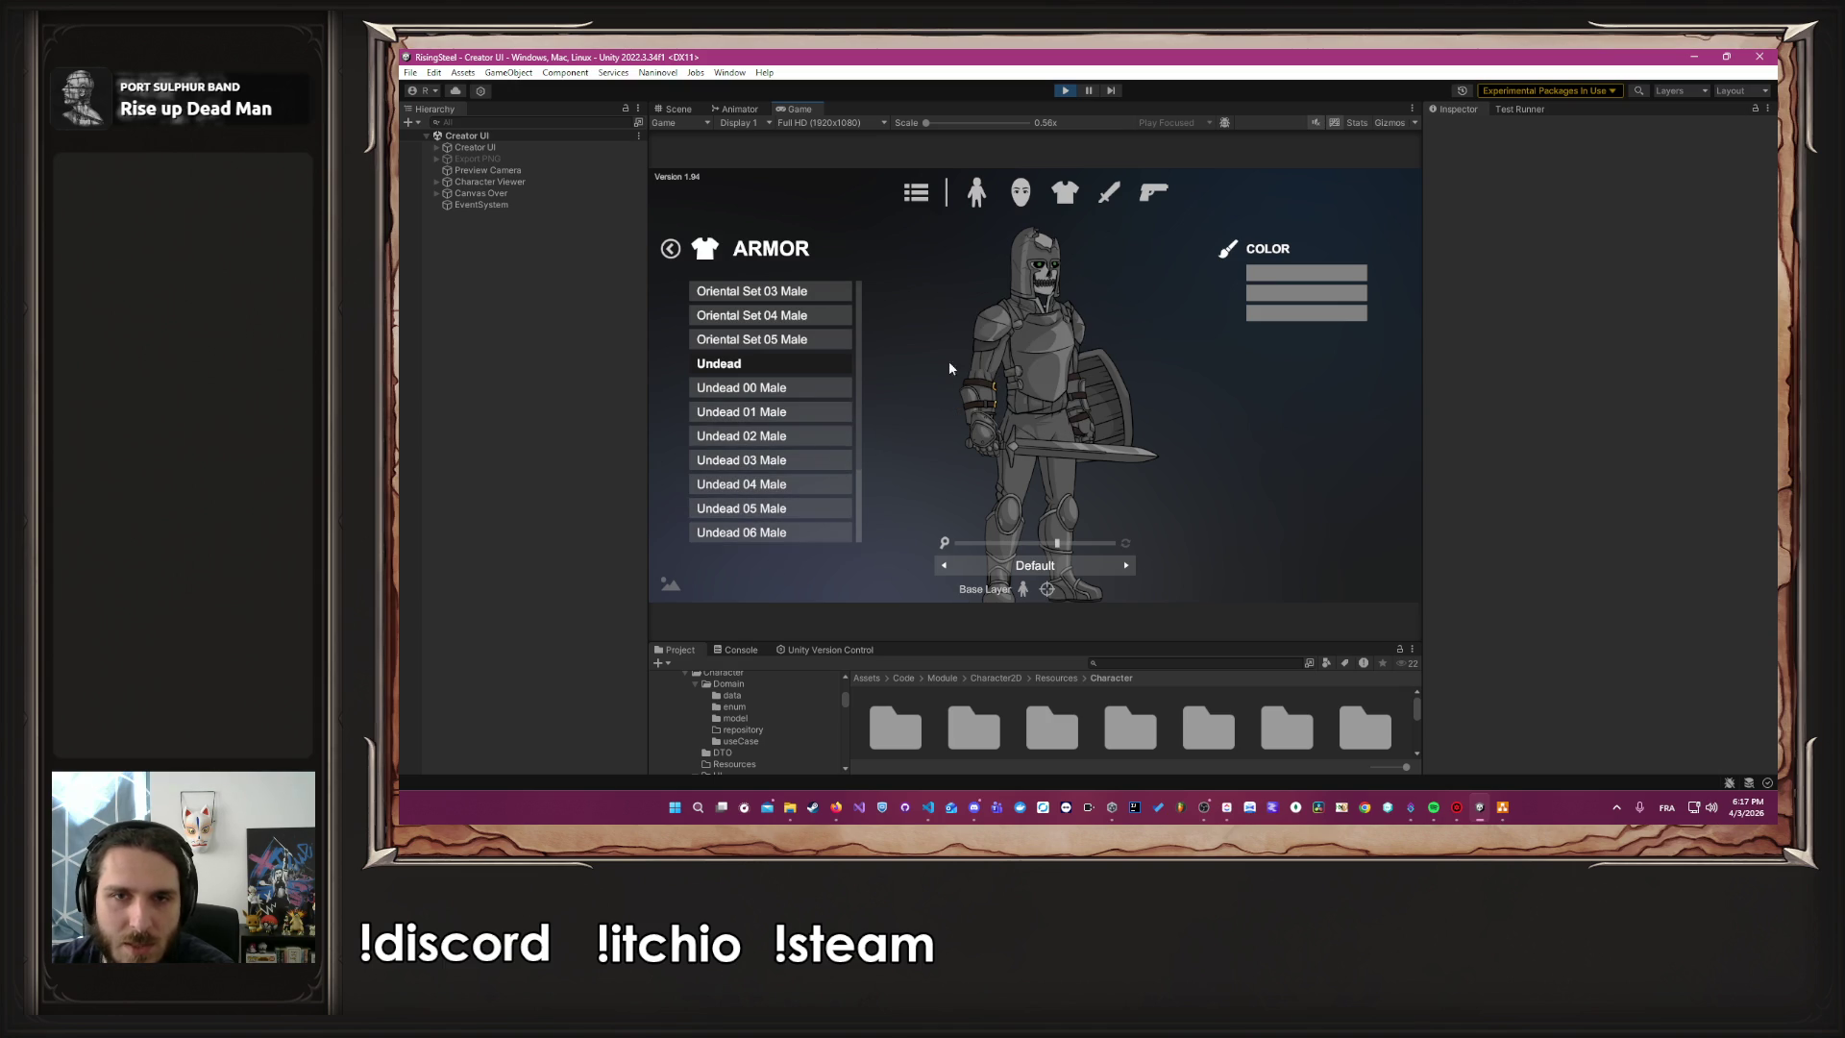
Remove the helmet from the squire and zoom out to show more body
left_click(670, 249)
left_click(761, 250)
scroll(769, 361, "up", 3)
scroll(769, 361, "up", 10)
left_click(759, 288)
scroll(1073, 549, "up", 3)
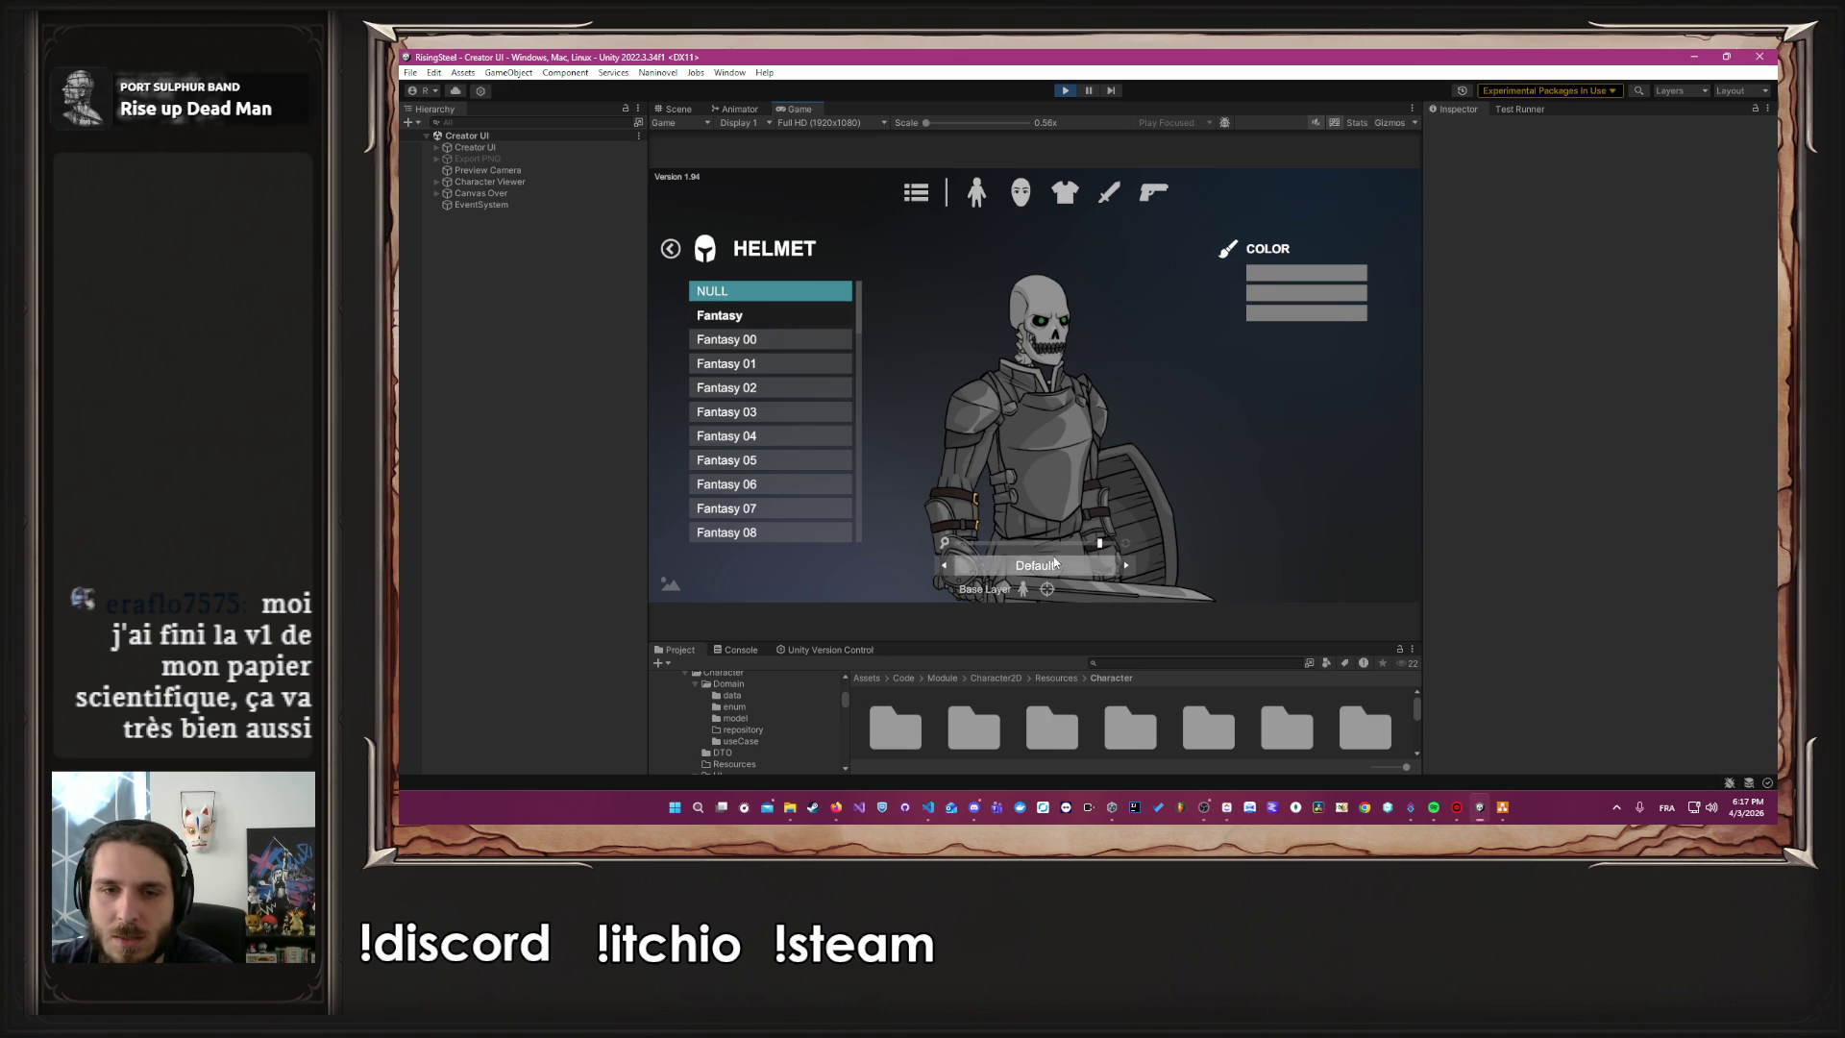
left_click_drag(1099, 543, 1081, 546)
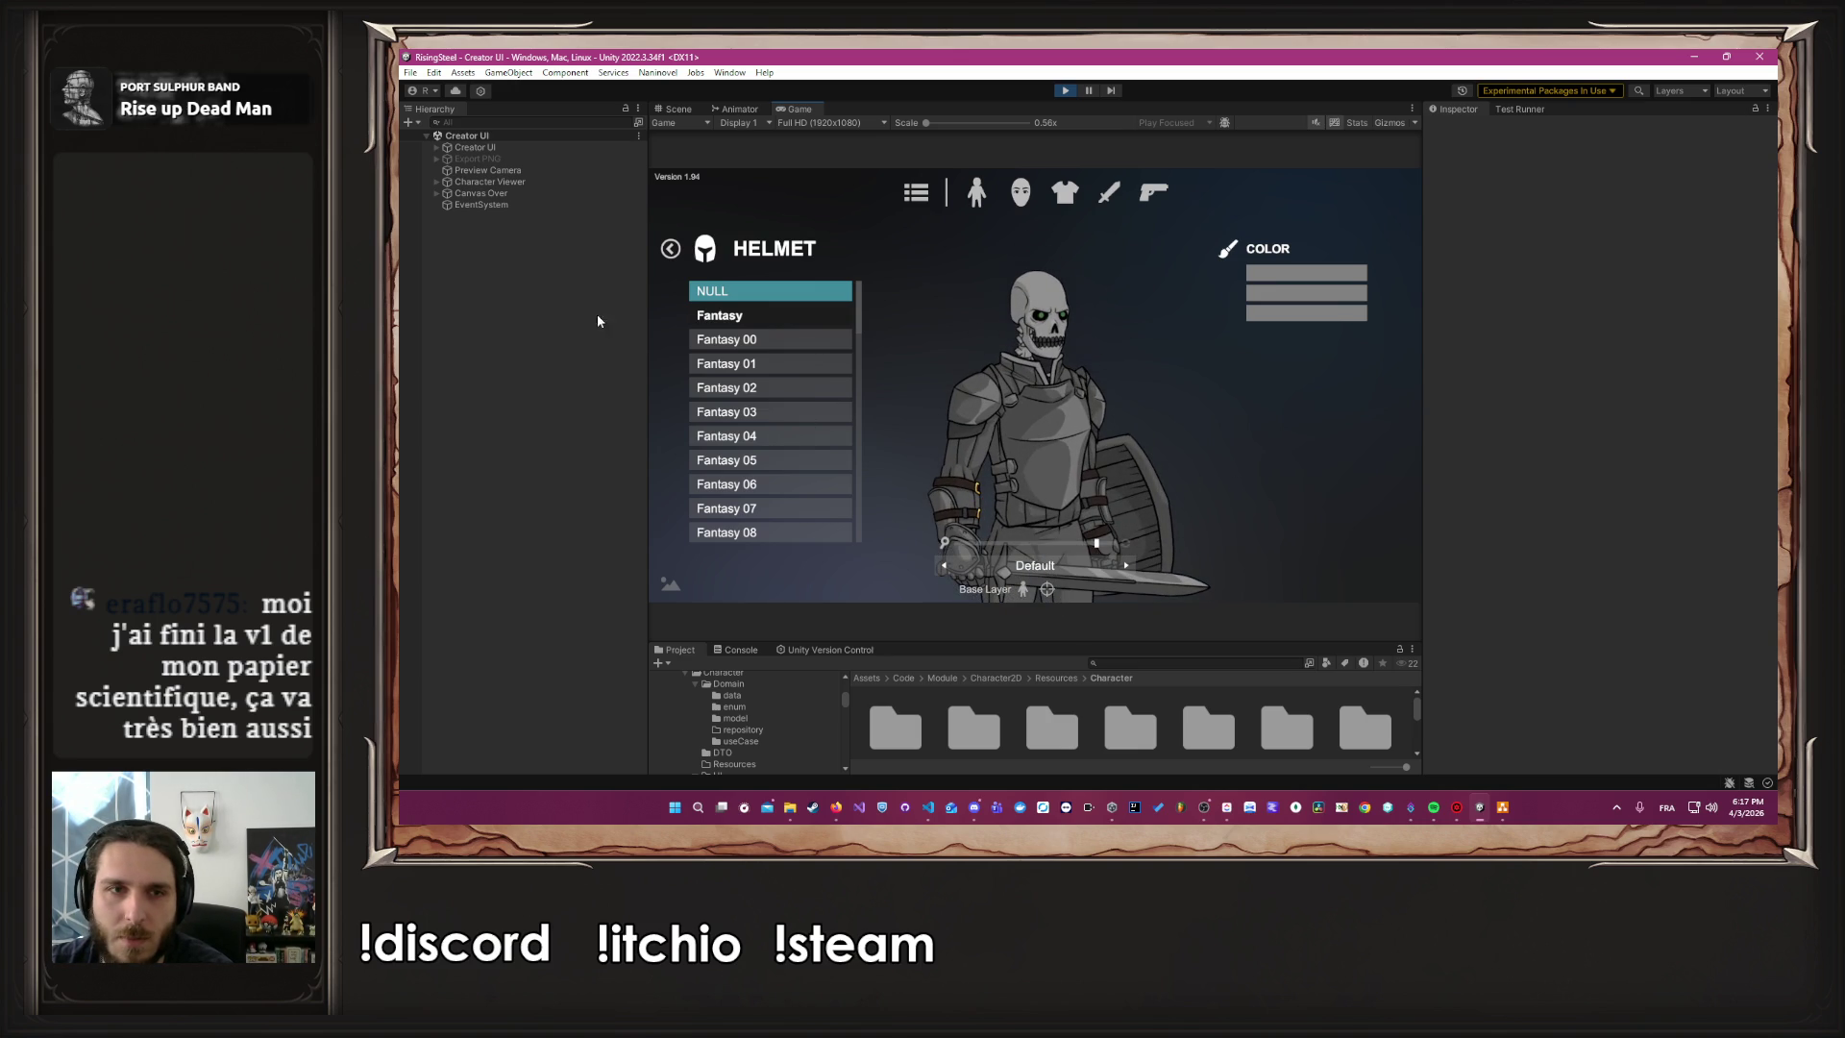
Colour the Fantasy 06 Male armour's undershirt and sleeves black and the armour red
left_click(670, 247)
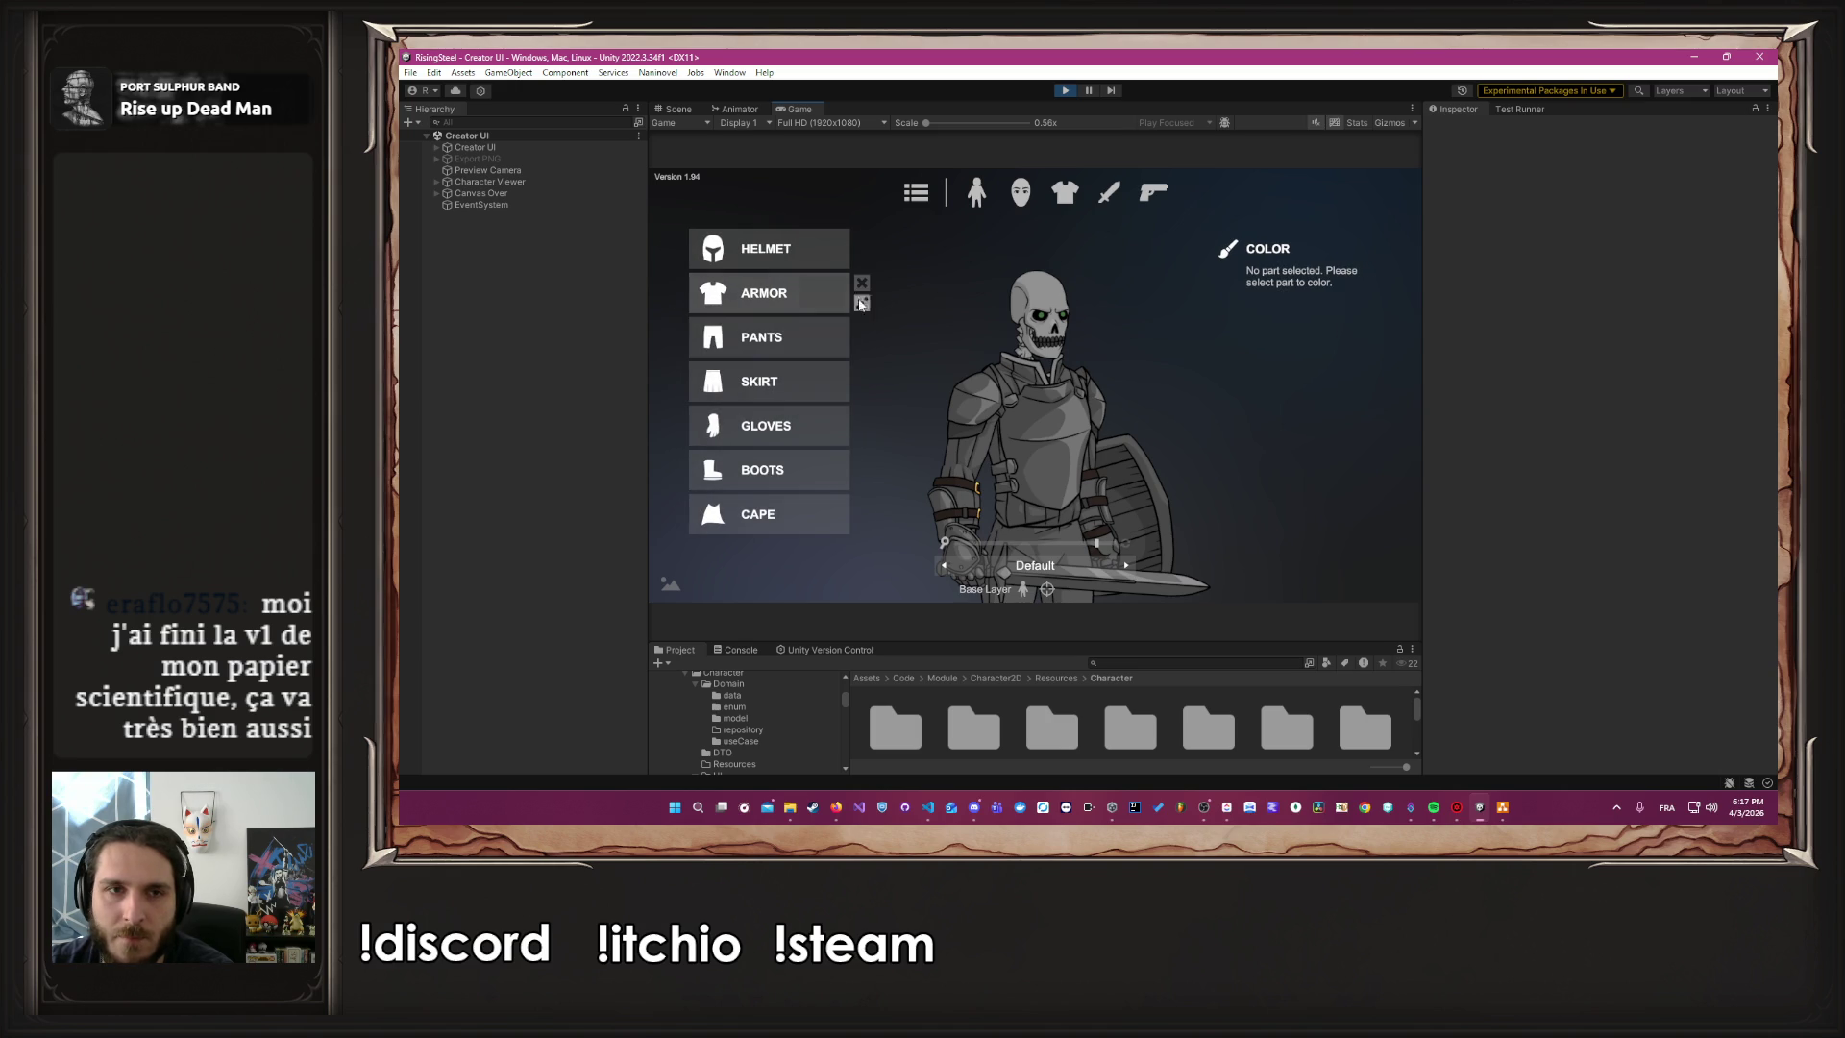
left_click(798, 303)
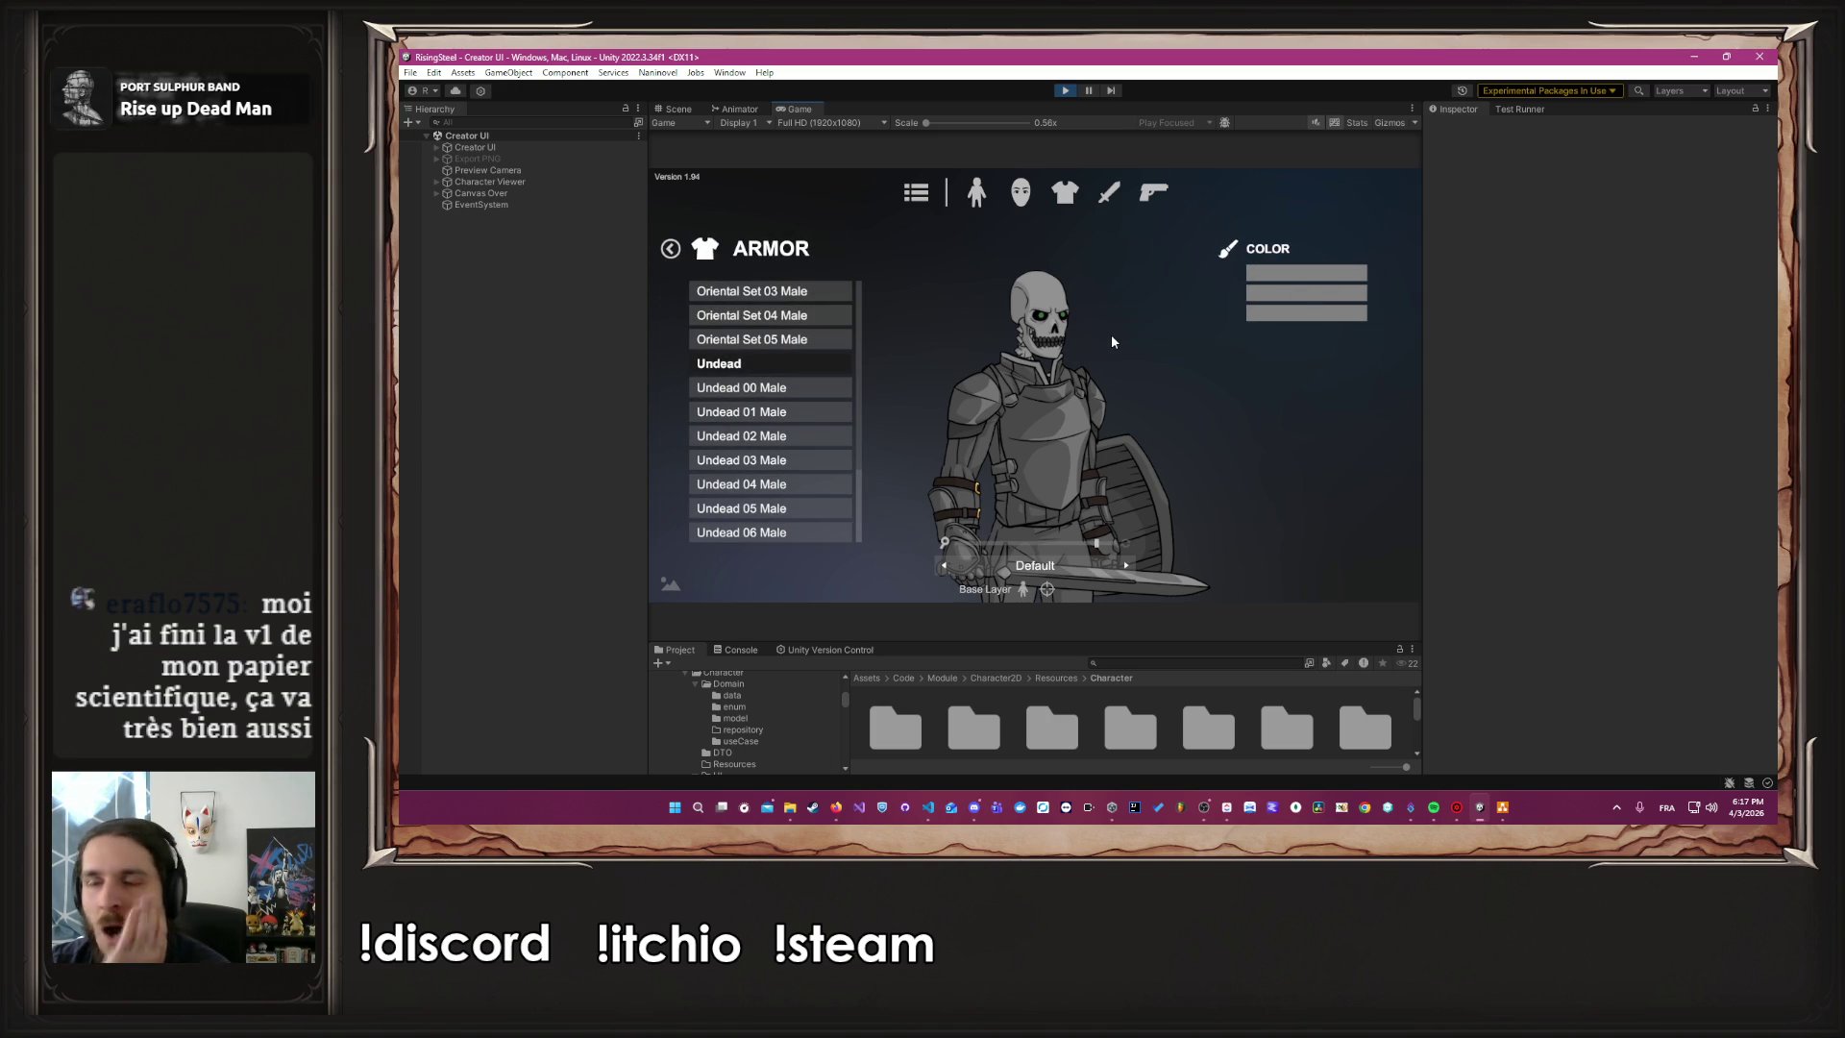
scroll(859, 398, "up", 5)
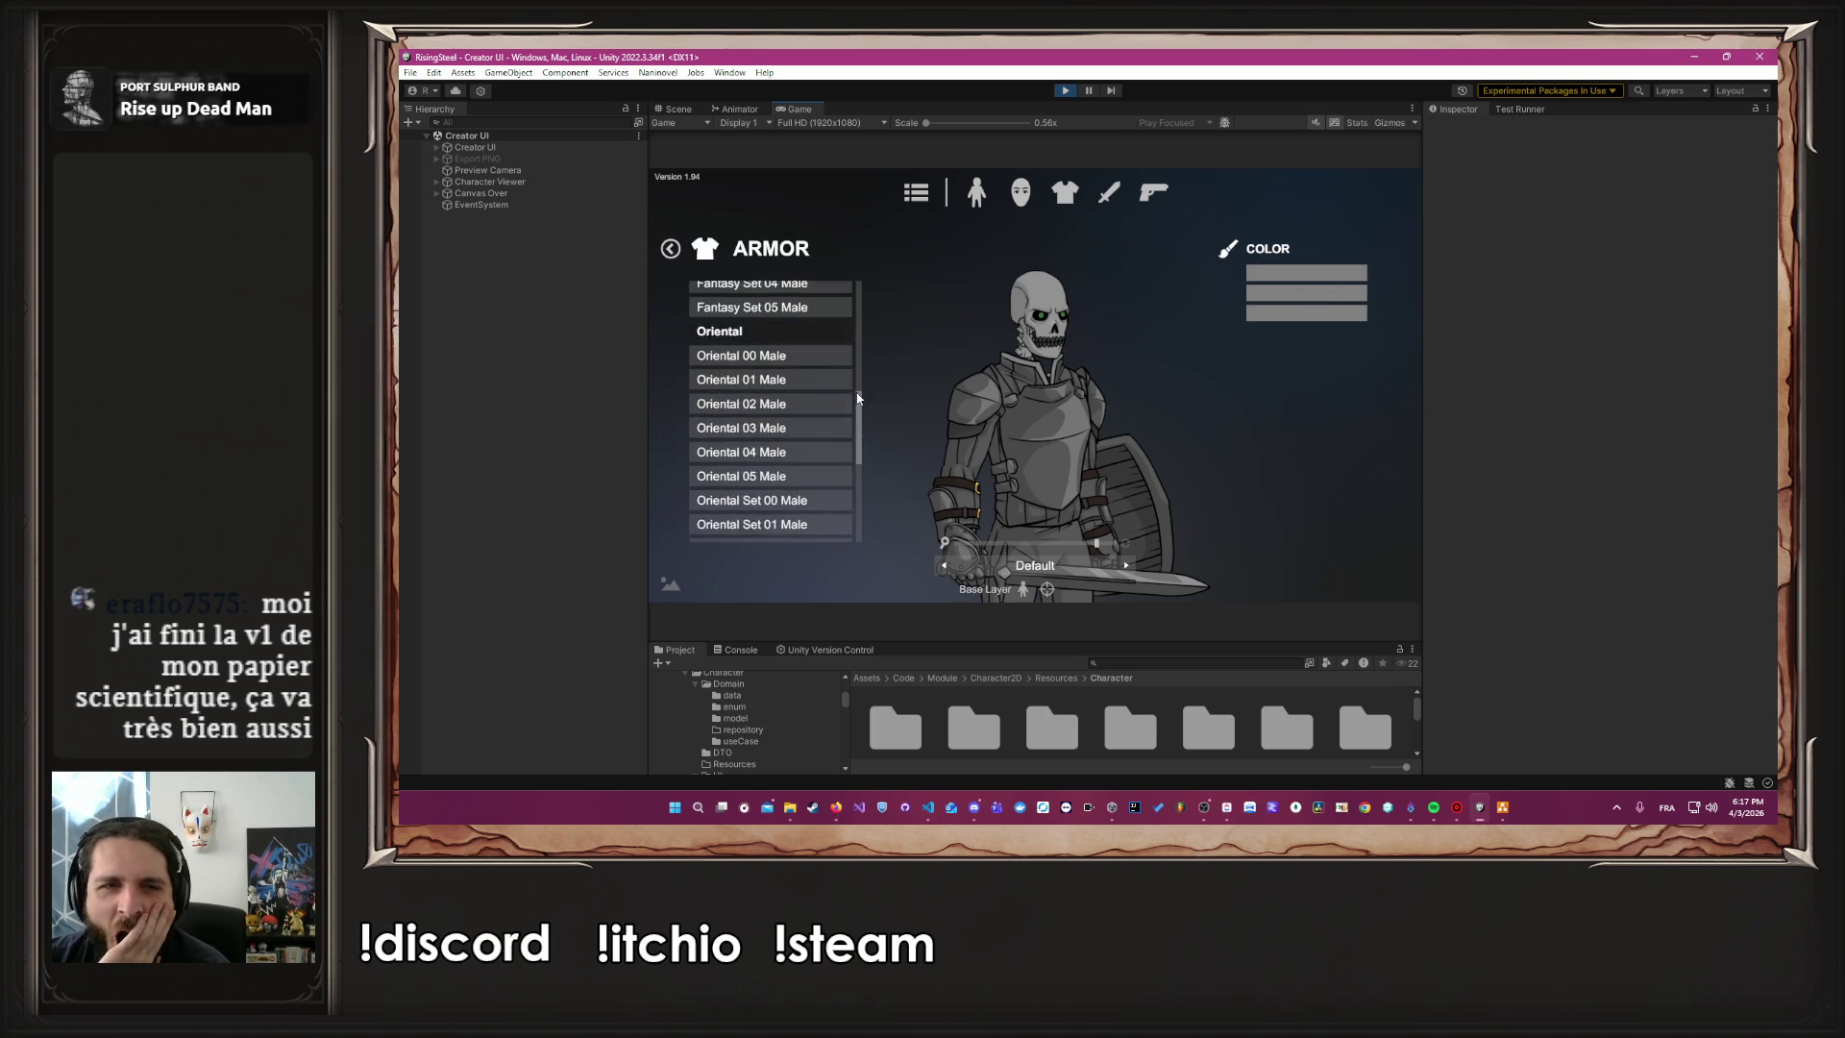
left_click(1305, 274)
scroll(1303, 421, "down", 3)
left_click(1339, 514)
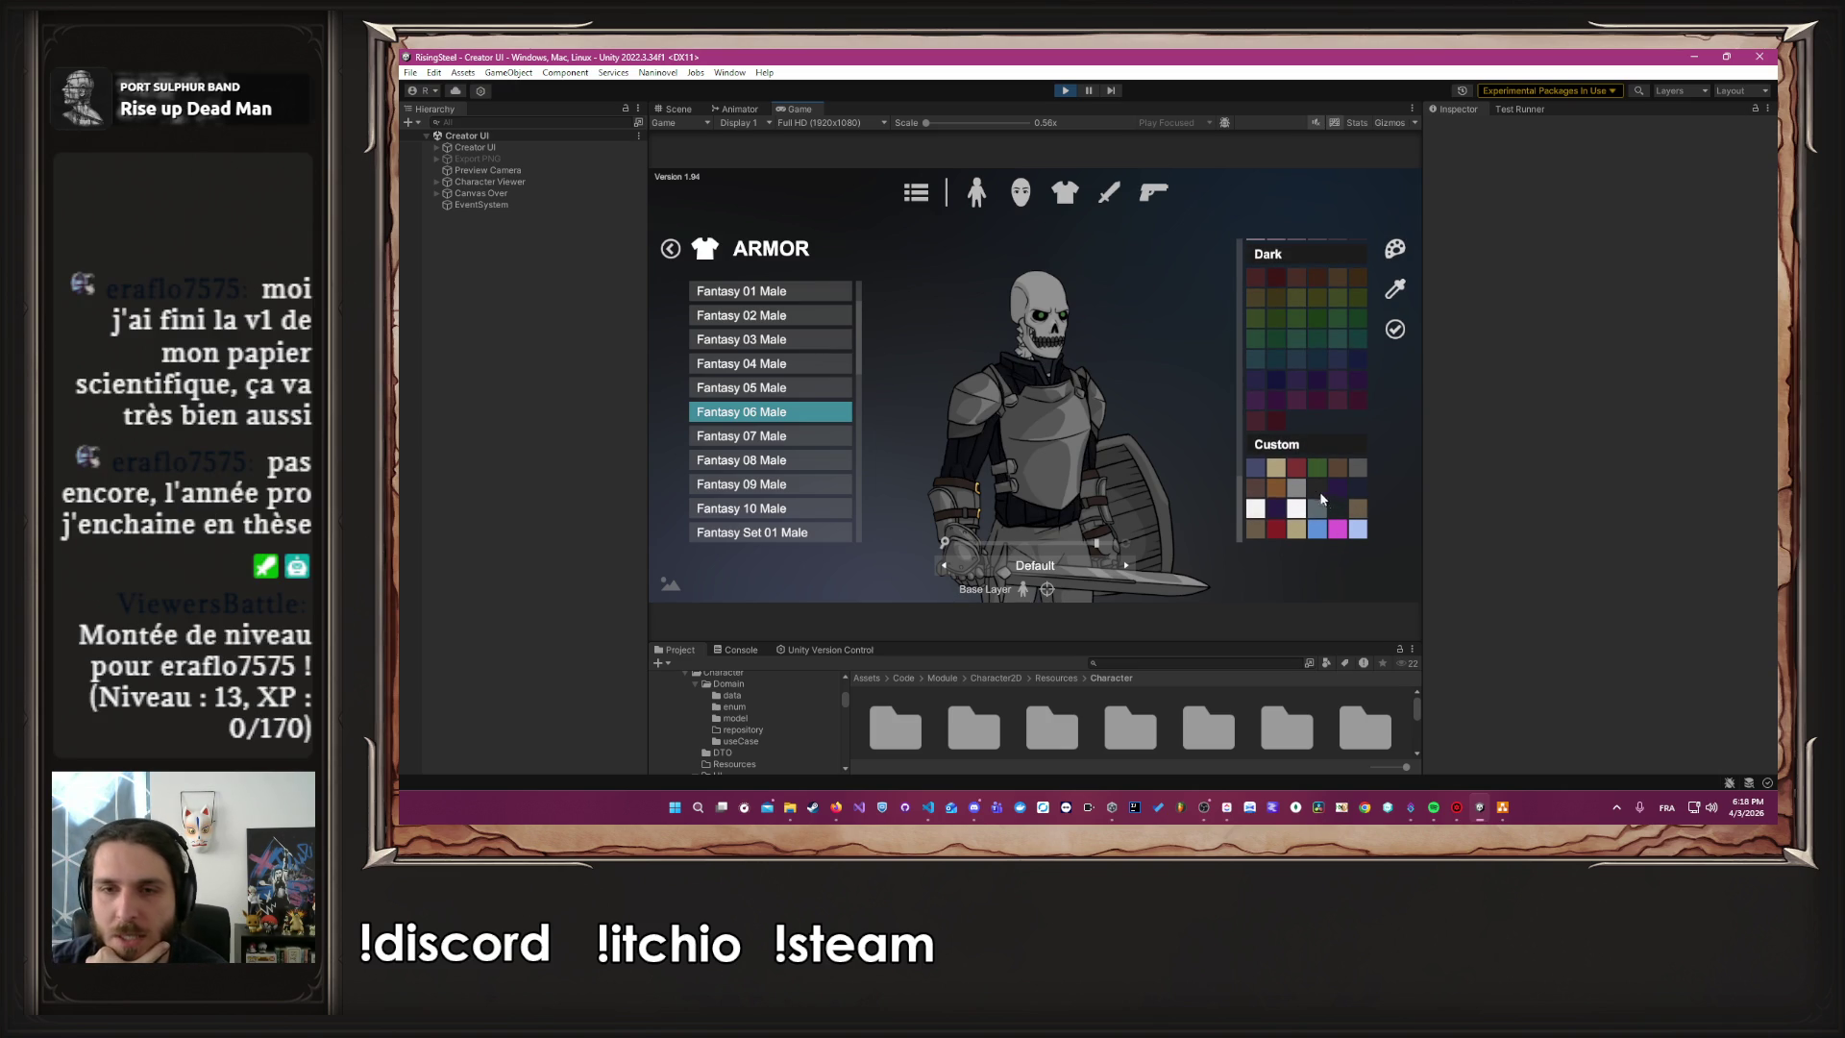
left_click(1276, 530)
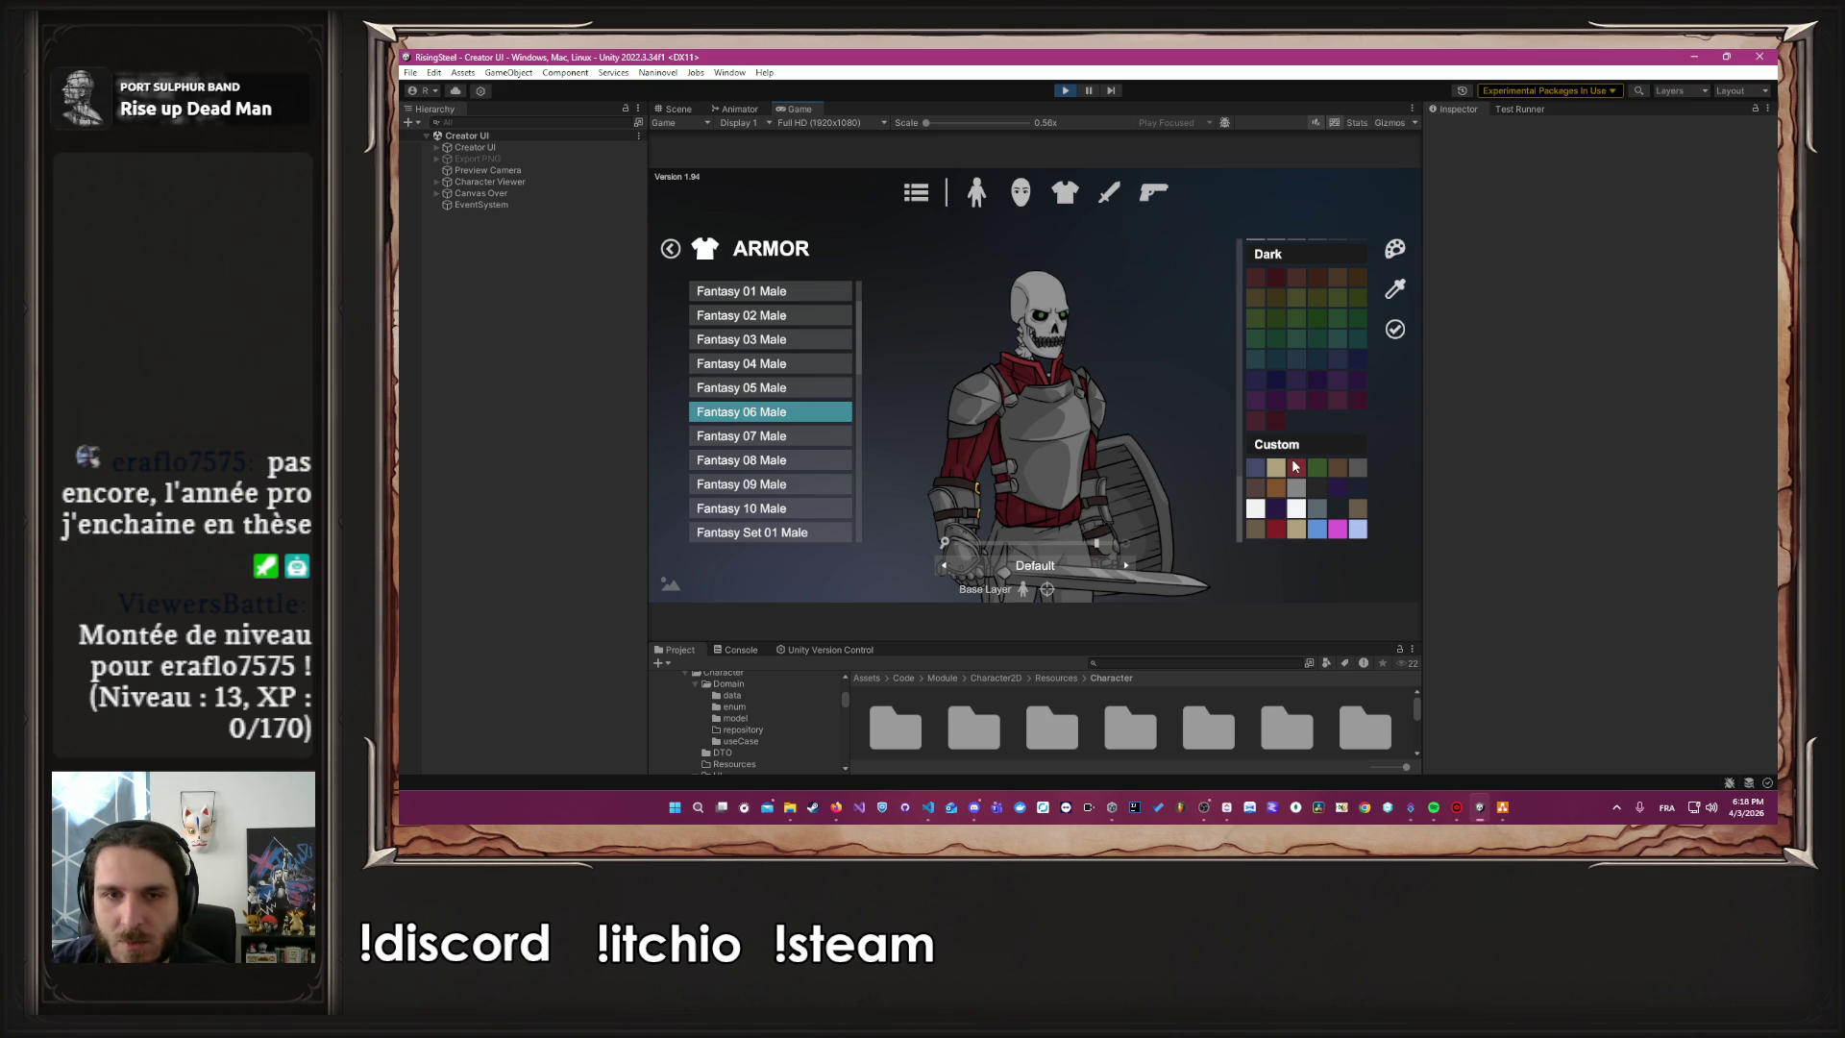
left_click(1616, 807)
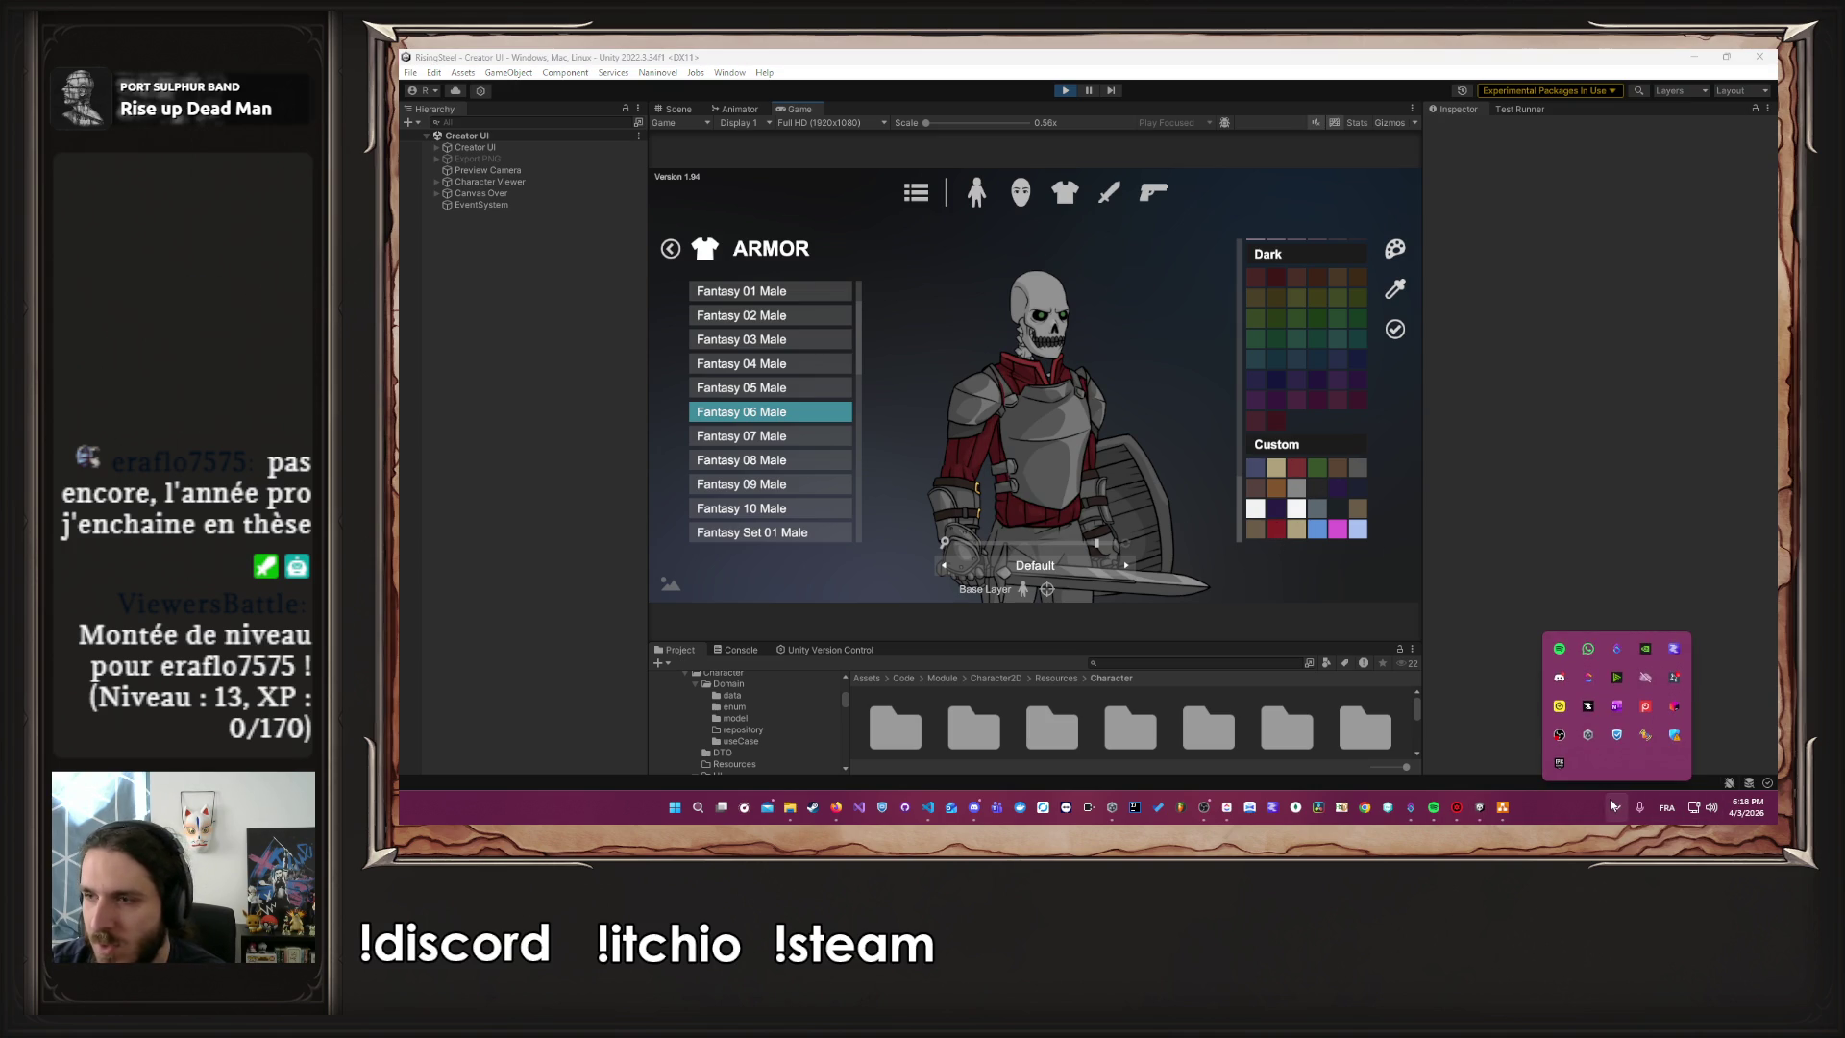
Open the saved squire capture in Screenpresso's editor on the other screen, then refocus Unity
left_click(1647, 706)
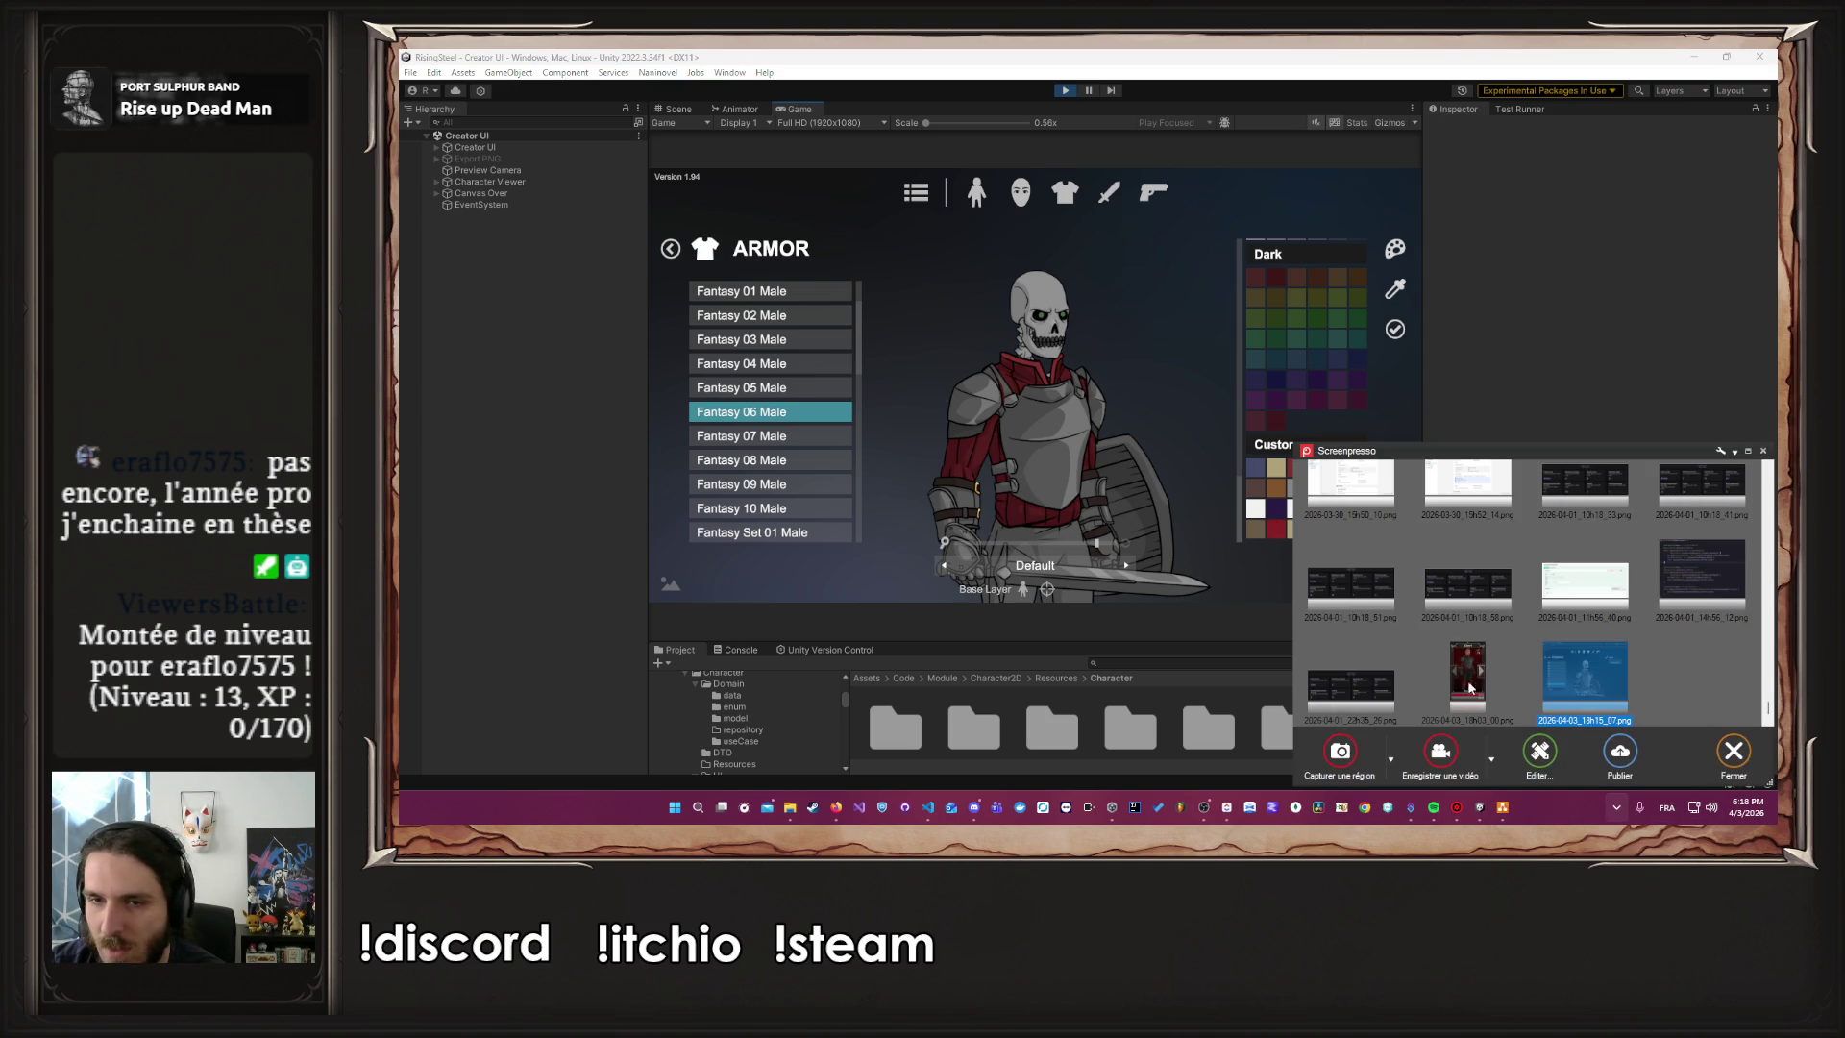
double_click(1463, 678)
key("super+shift+Right")
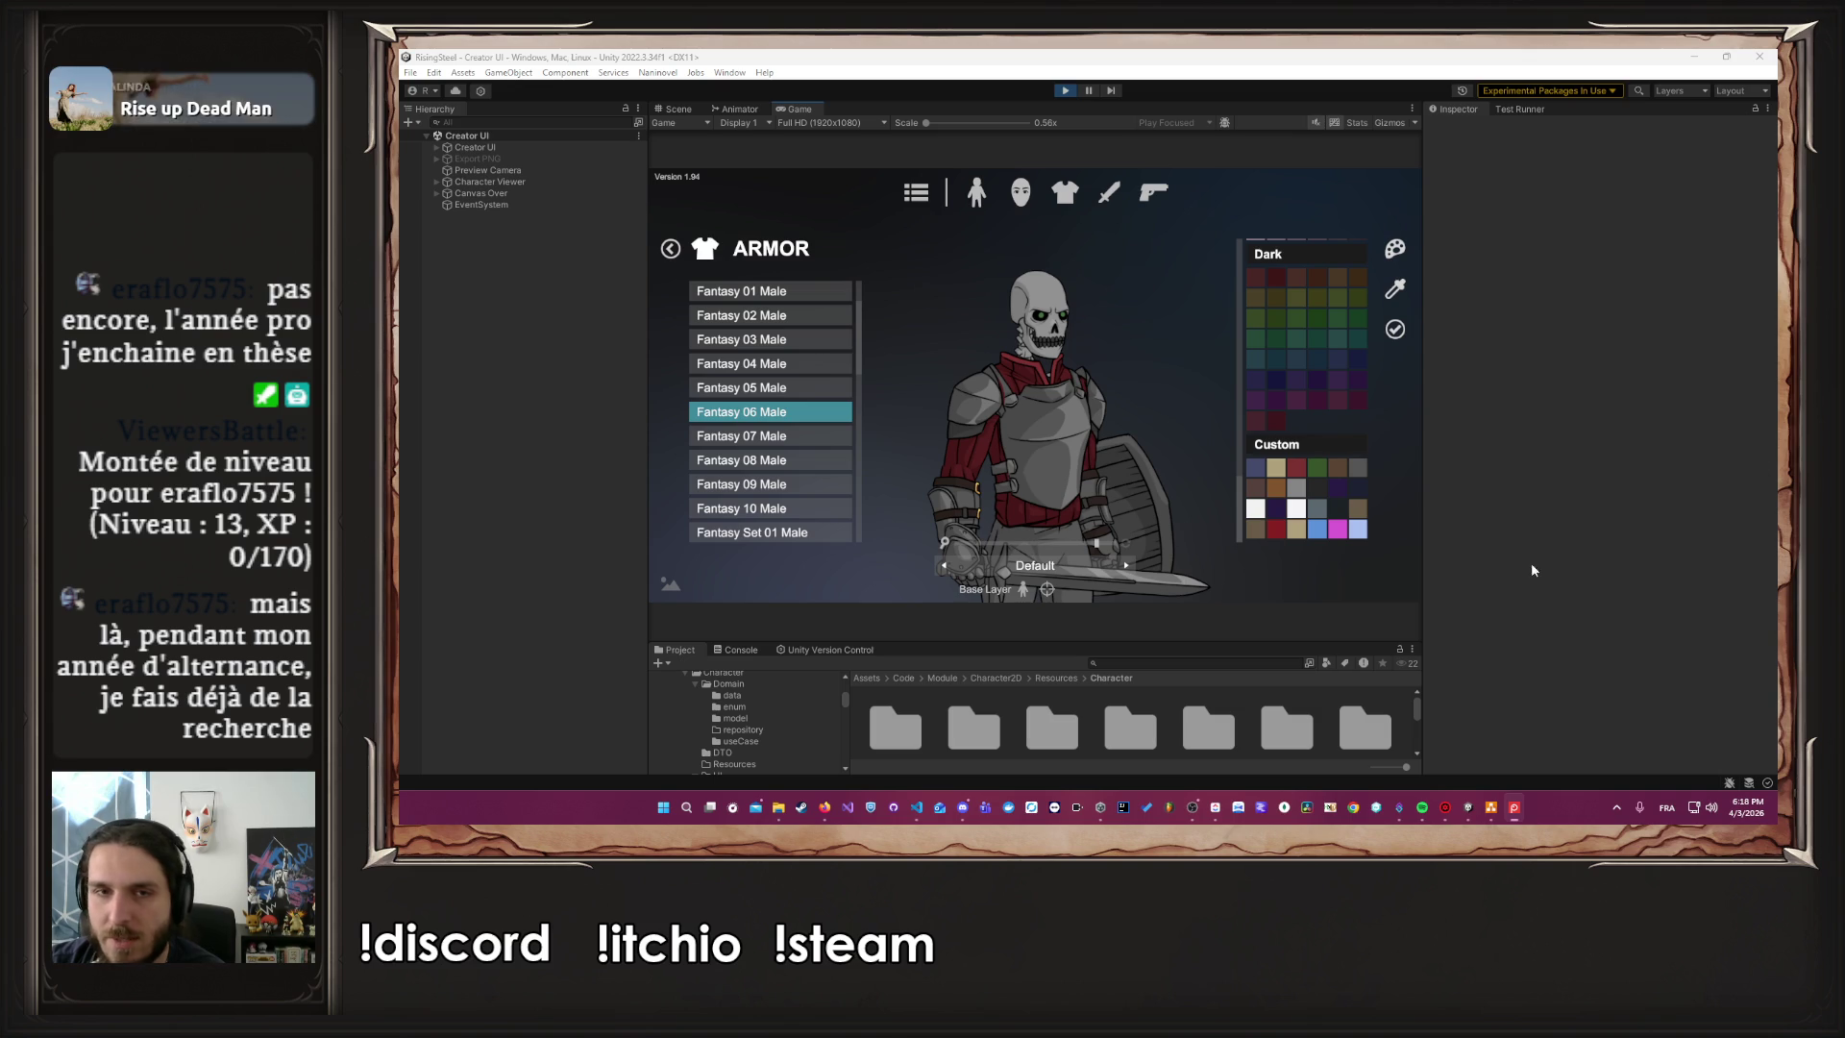
left_click(1369, 557)
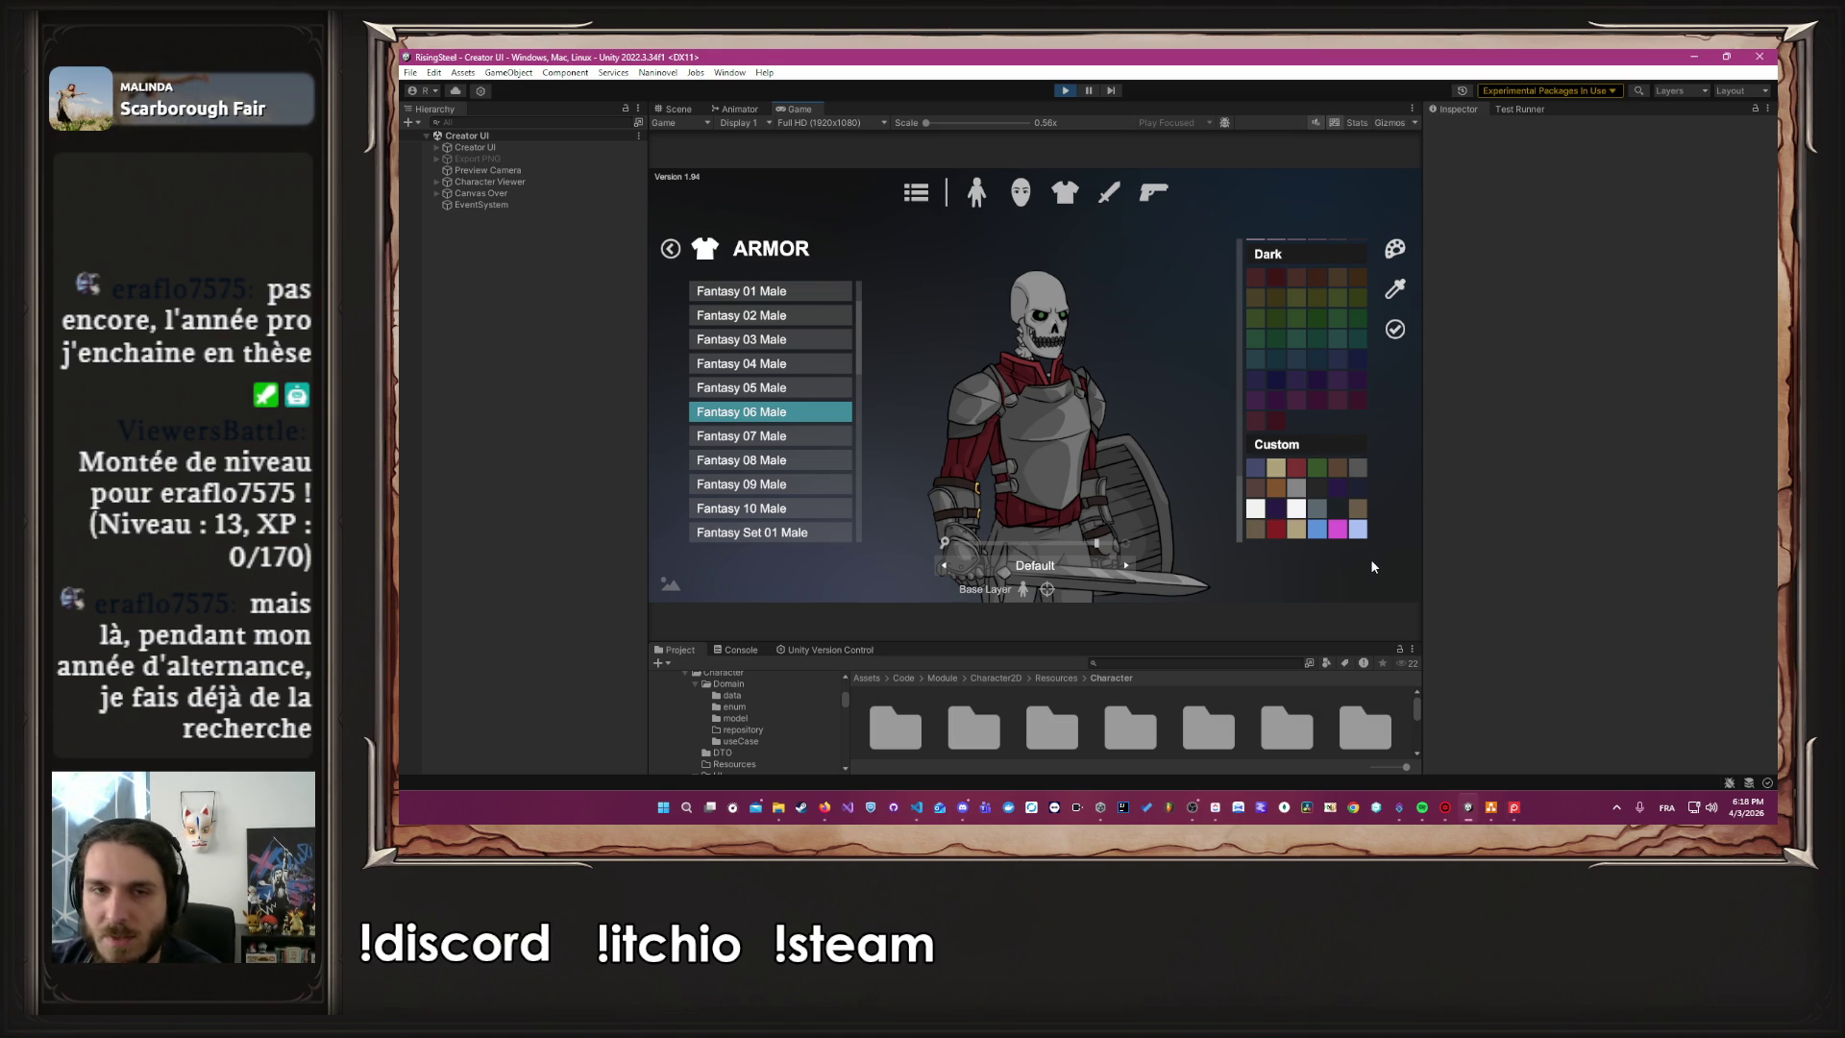
Turn the red armour black and confirm the colour
left_click(1316, 486)
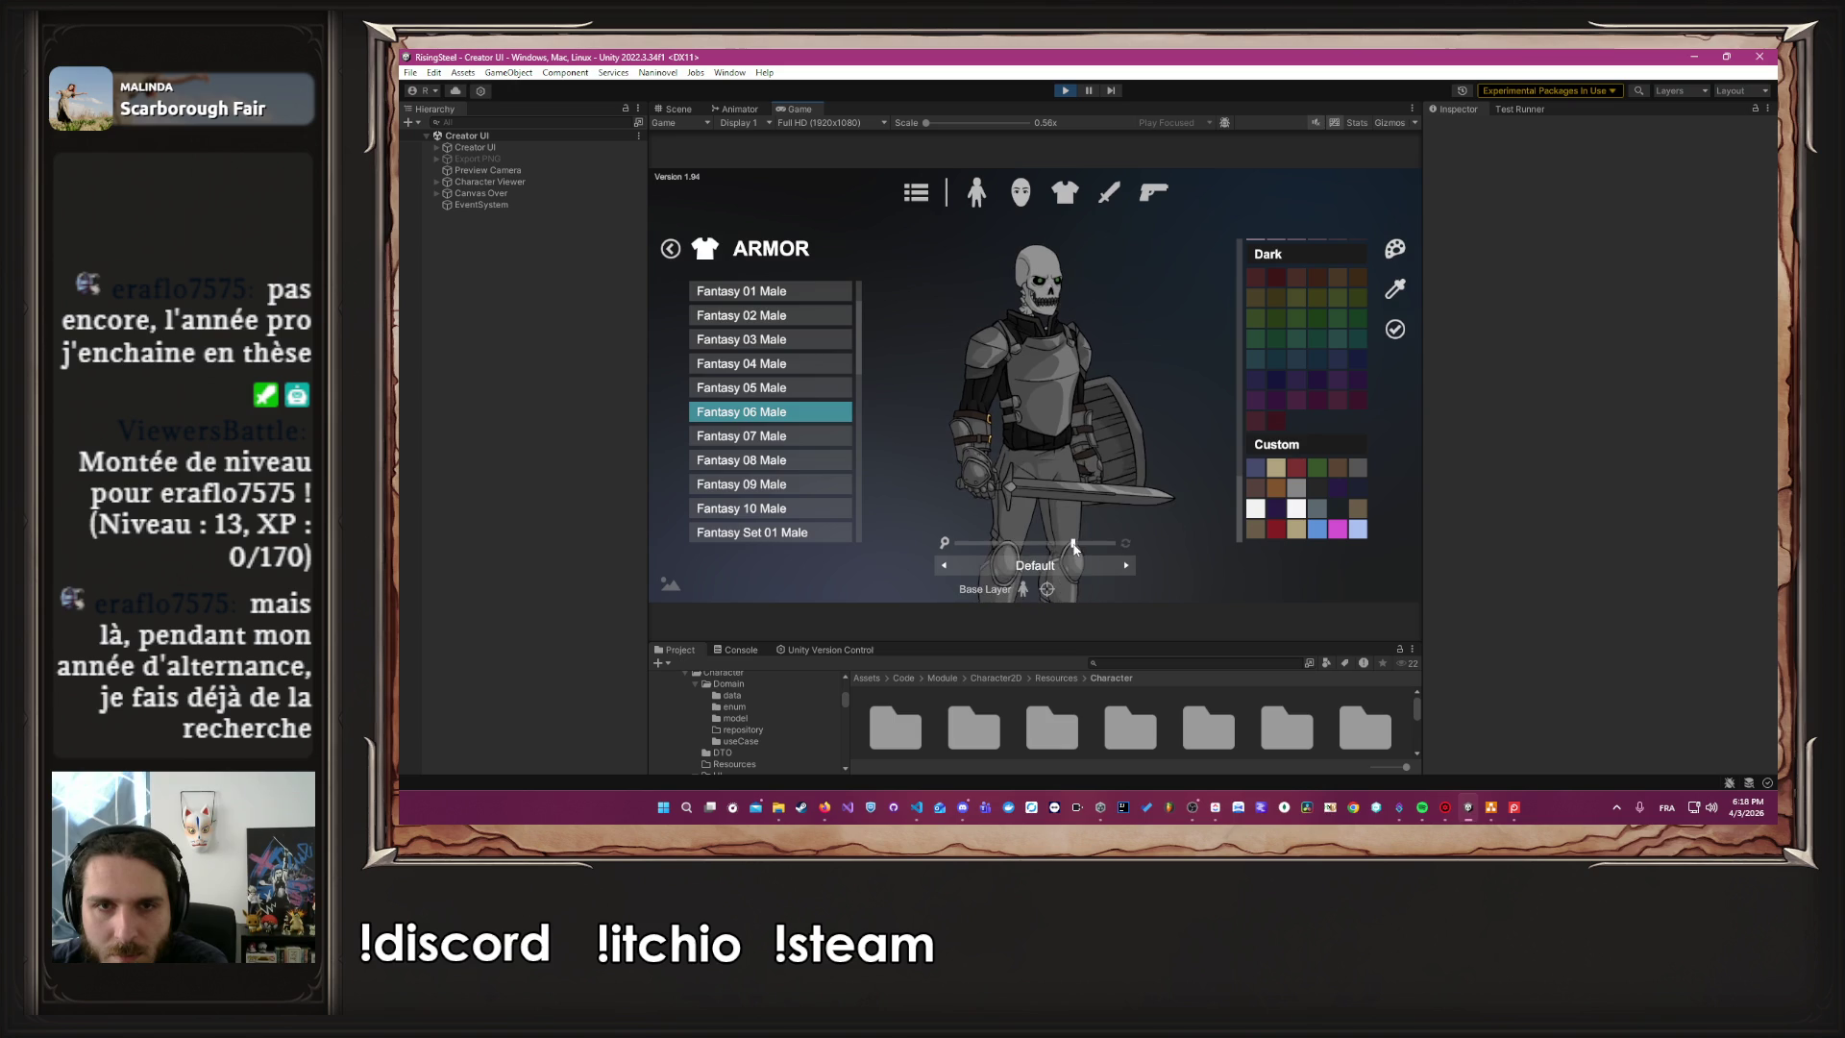
scroll(1326, 468, "up", 3)
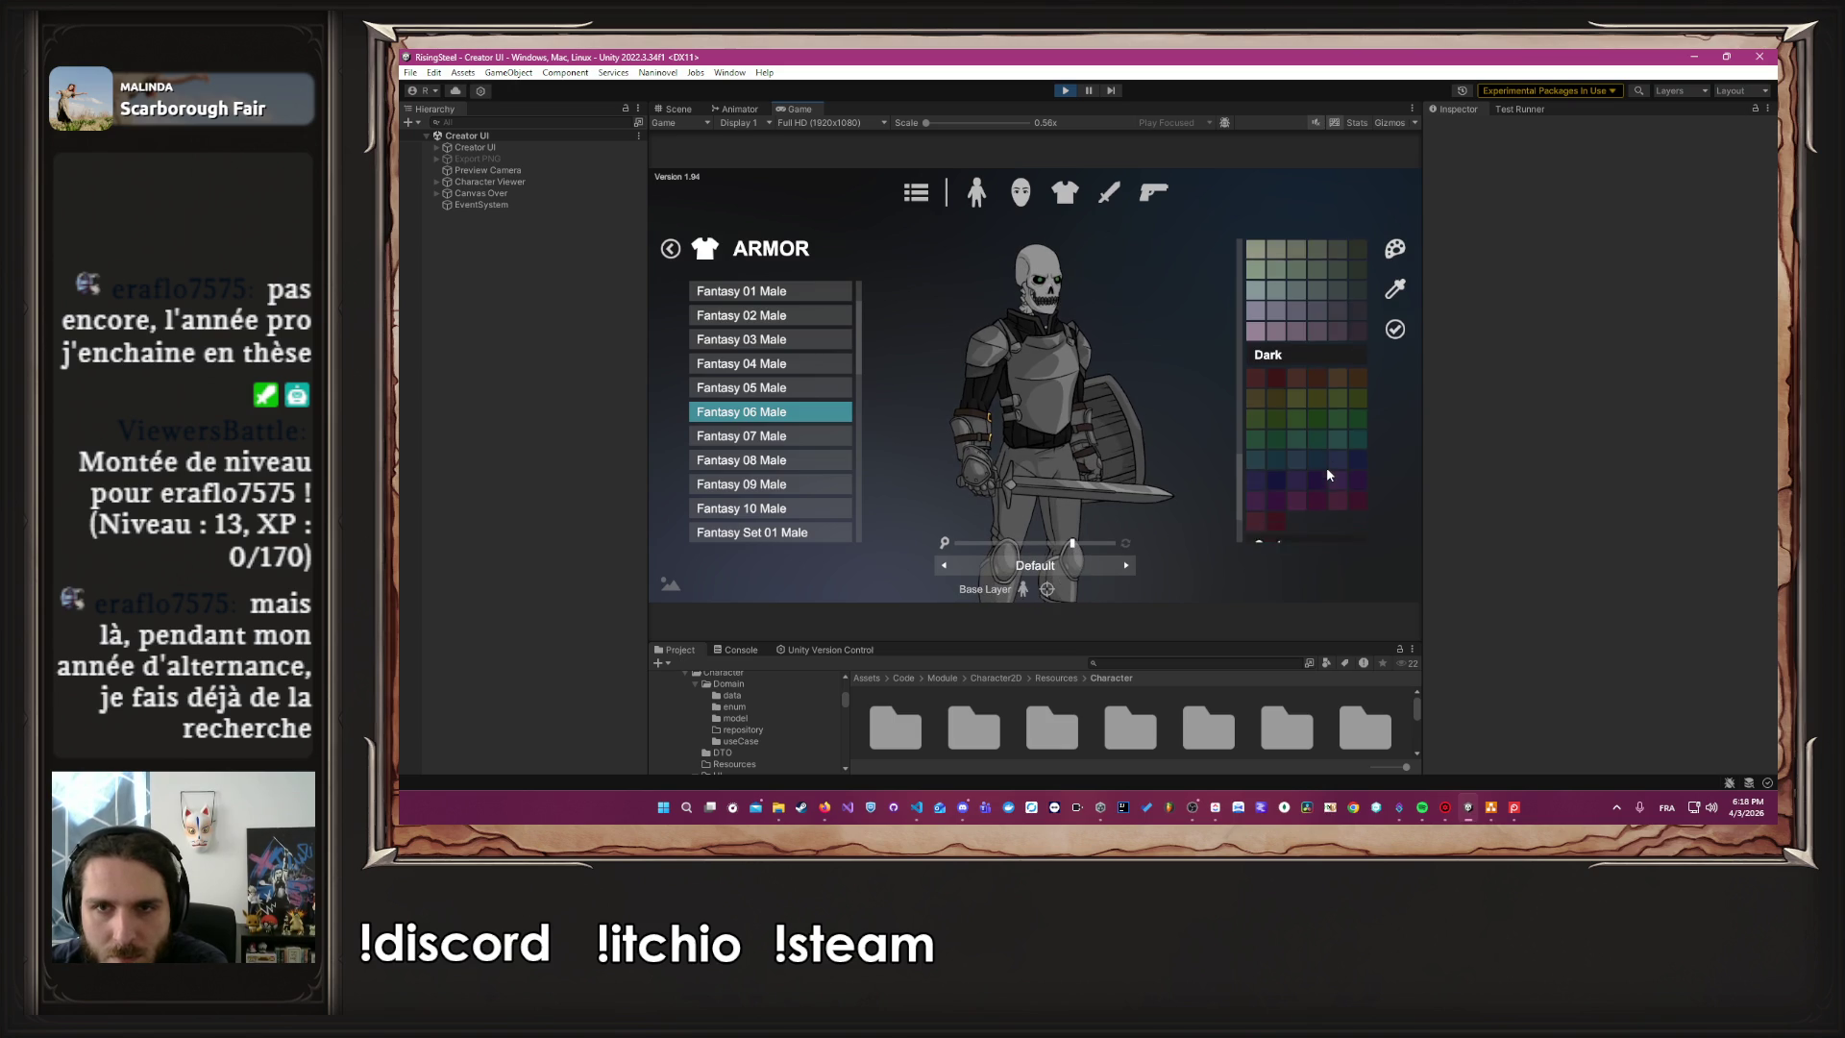
left_click(1395, 331)
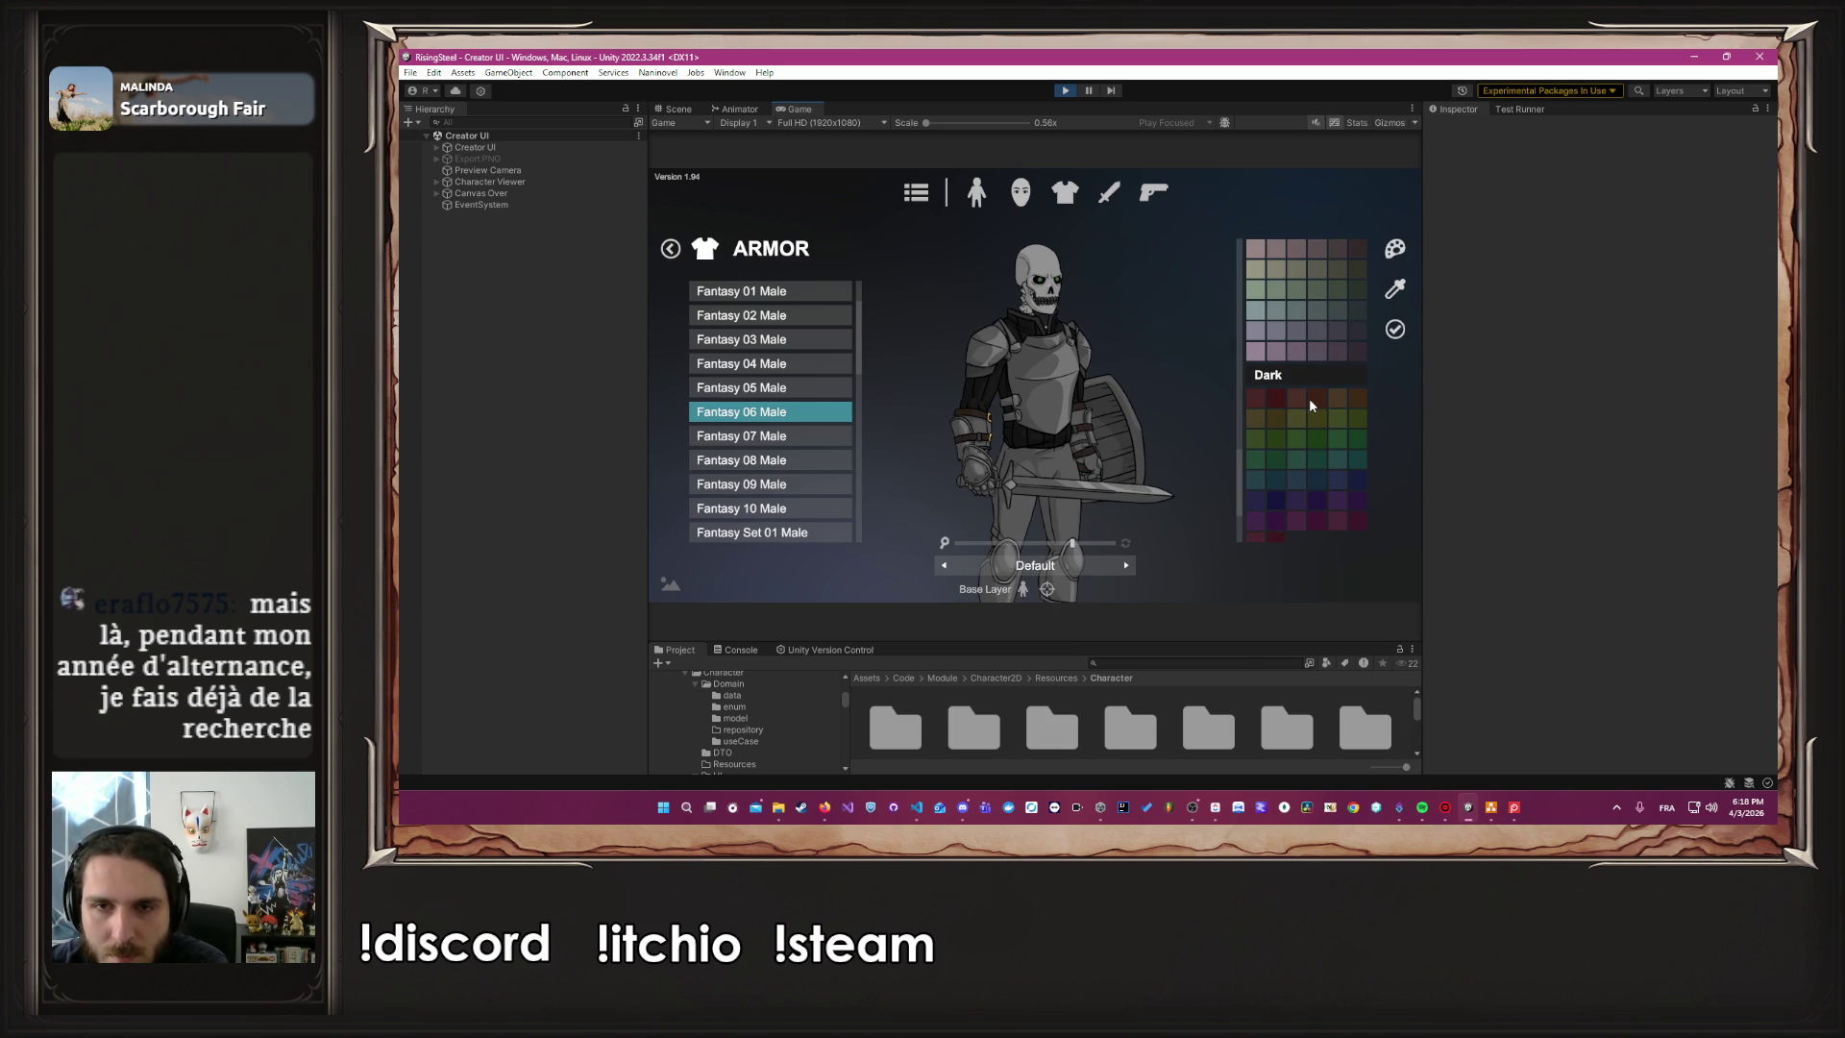
Try blue-grey, light grey and black on the chest armour, settling on mid grey
scroll(1310, 404, "down", 3)
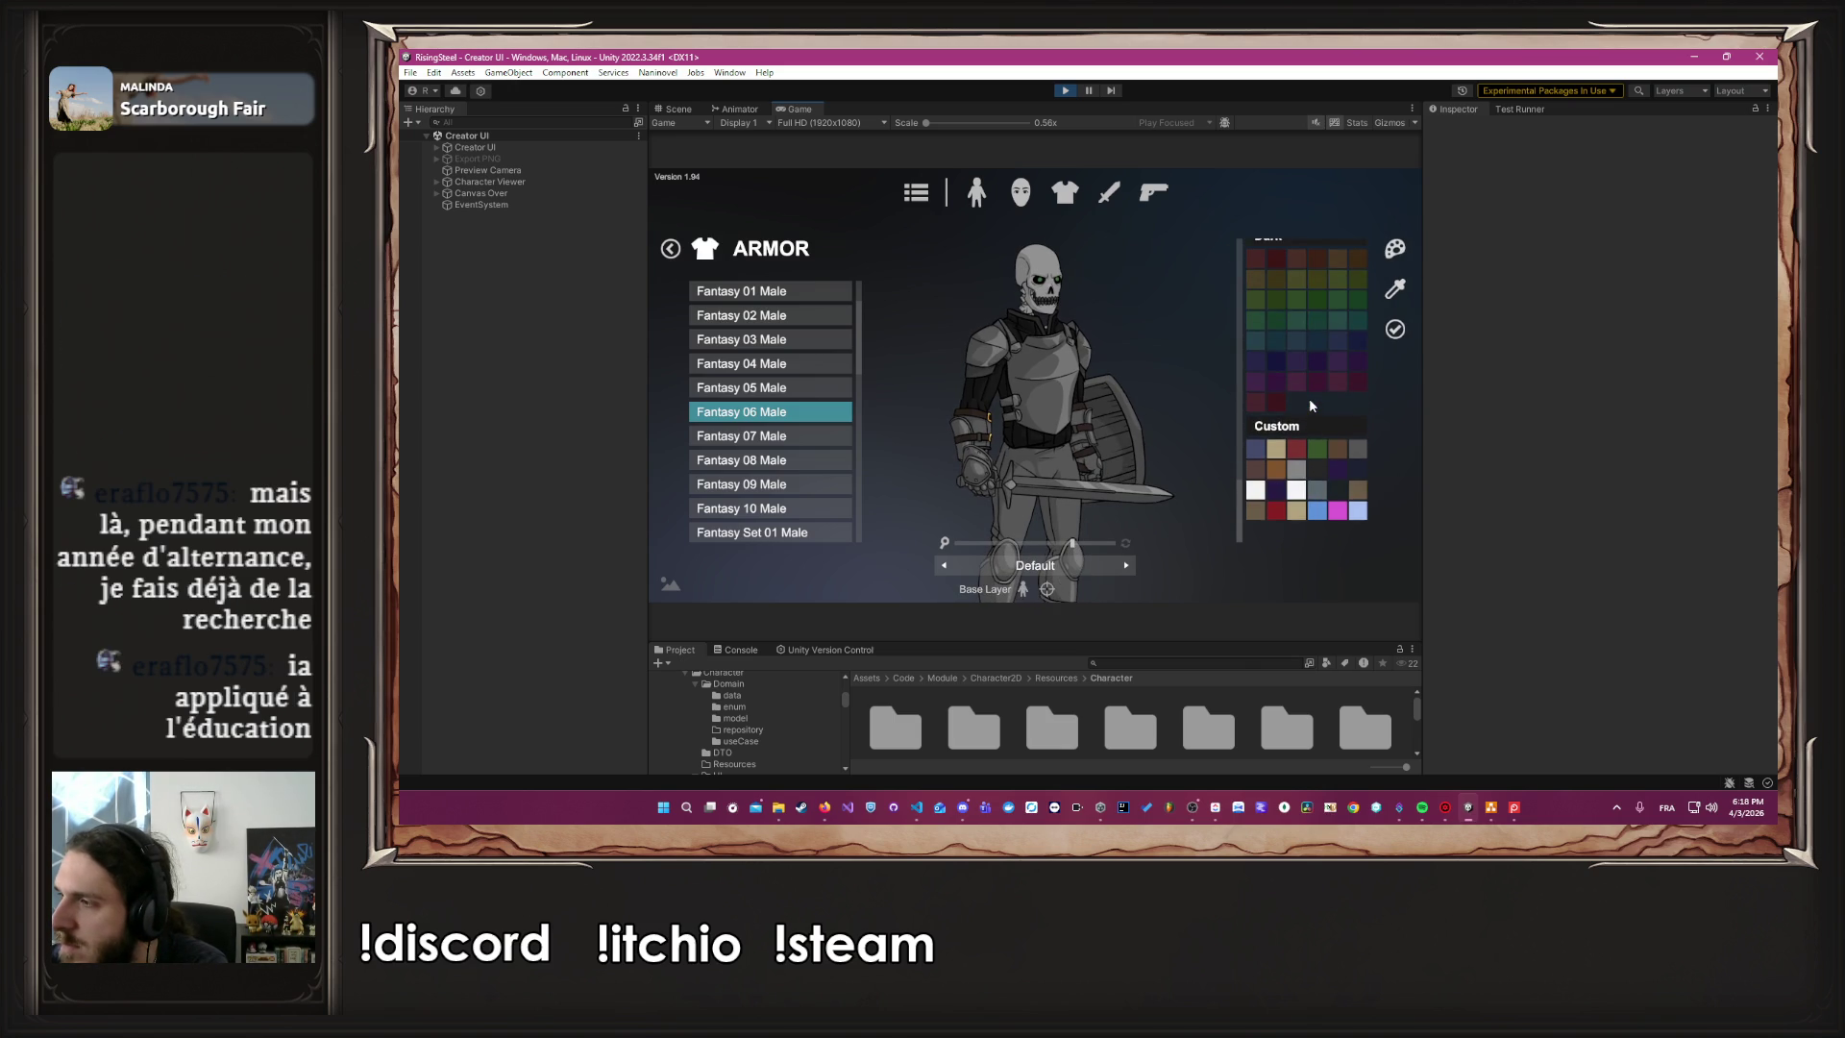
scroll(1309, 400, "down", 2)
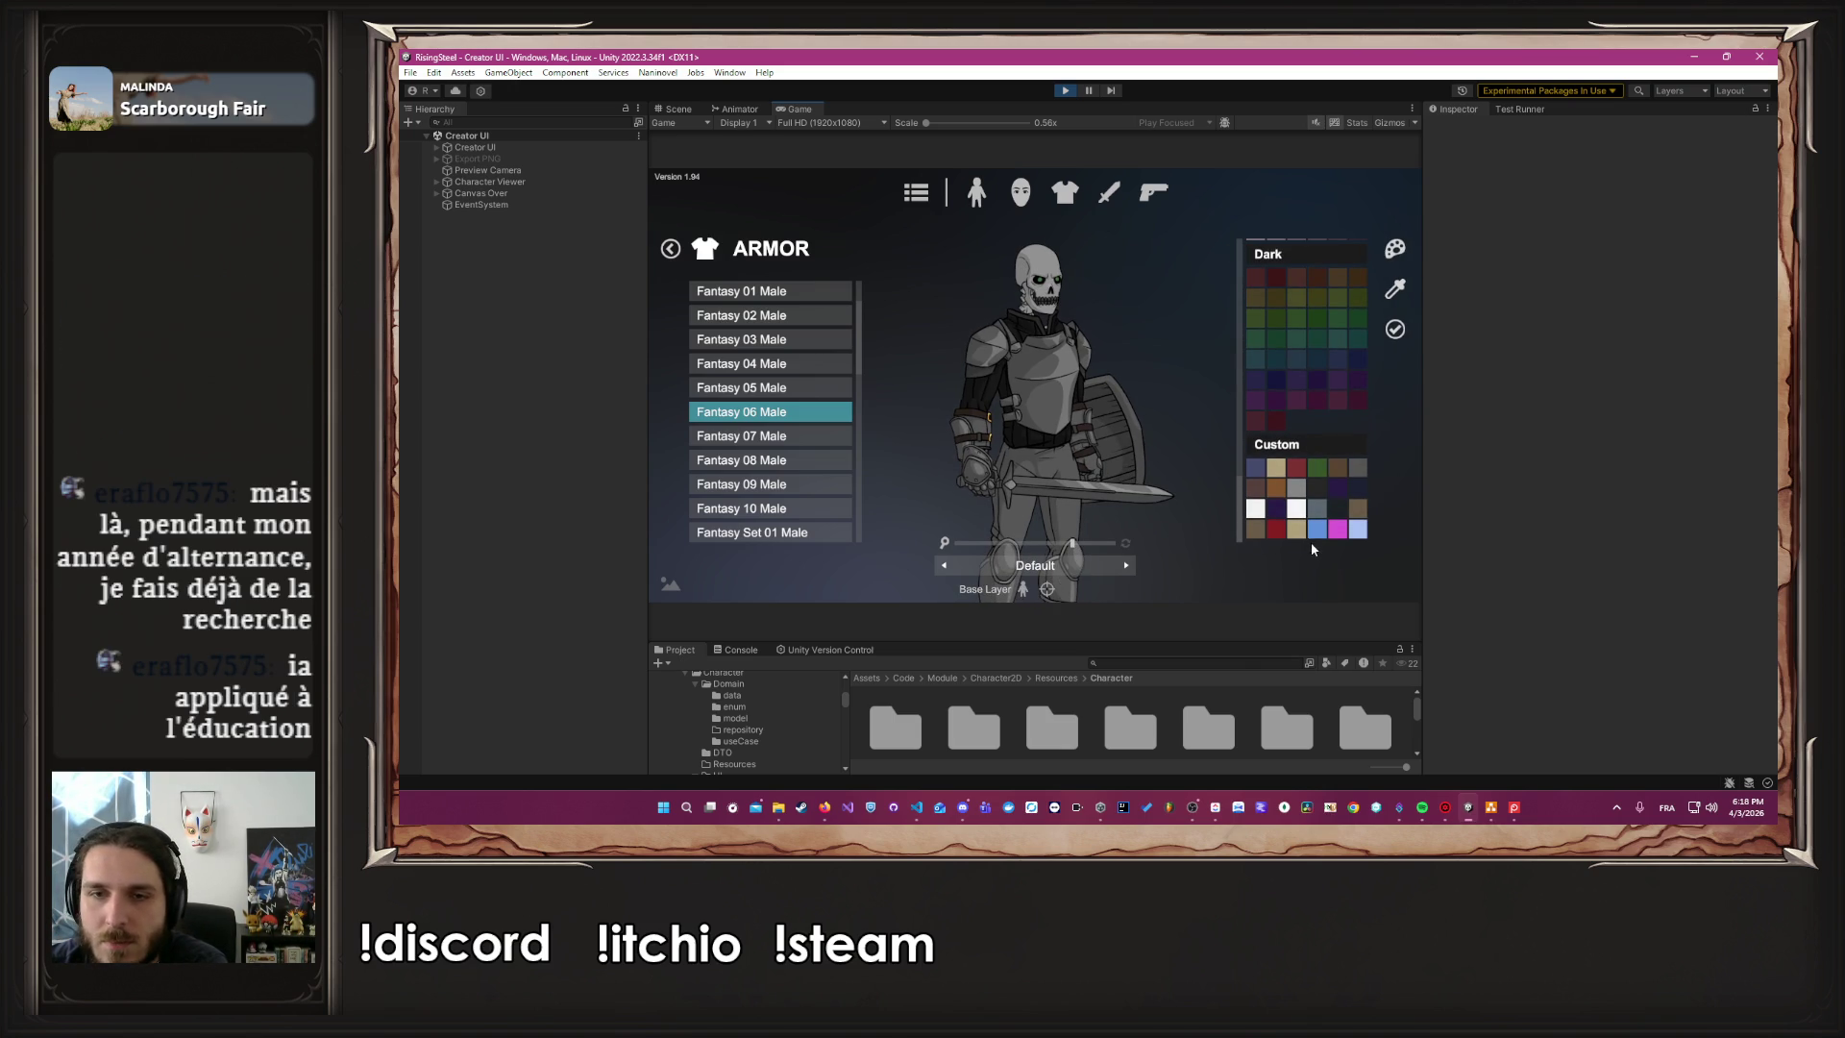
left_click(1312, 509)
left_click(1294, 495)
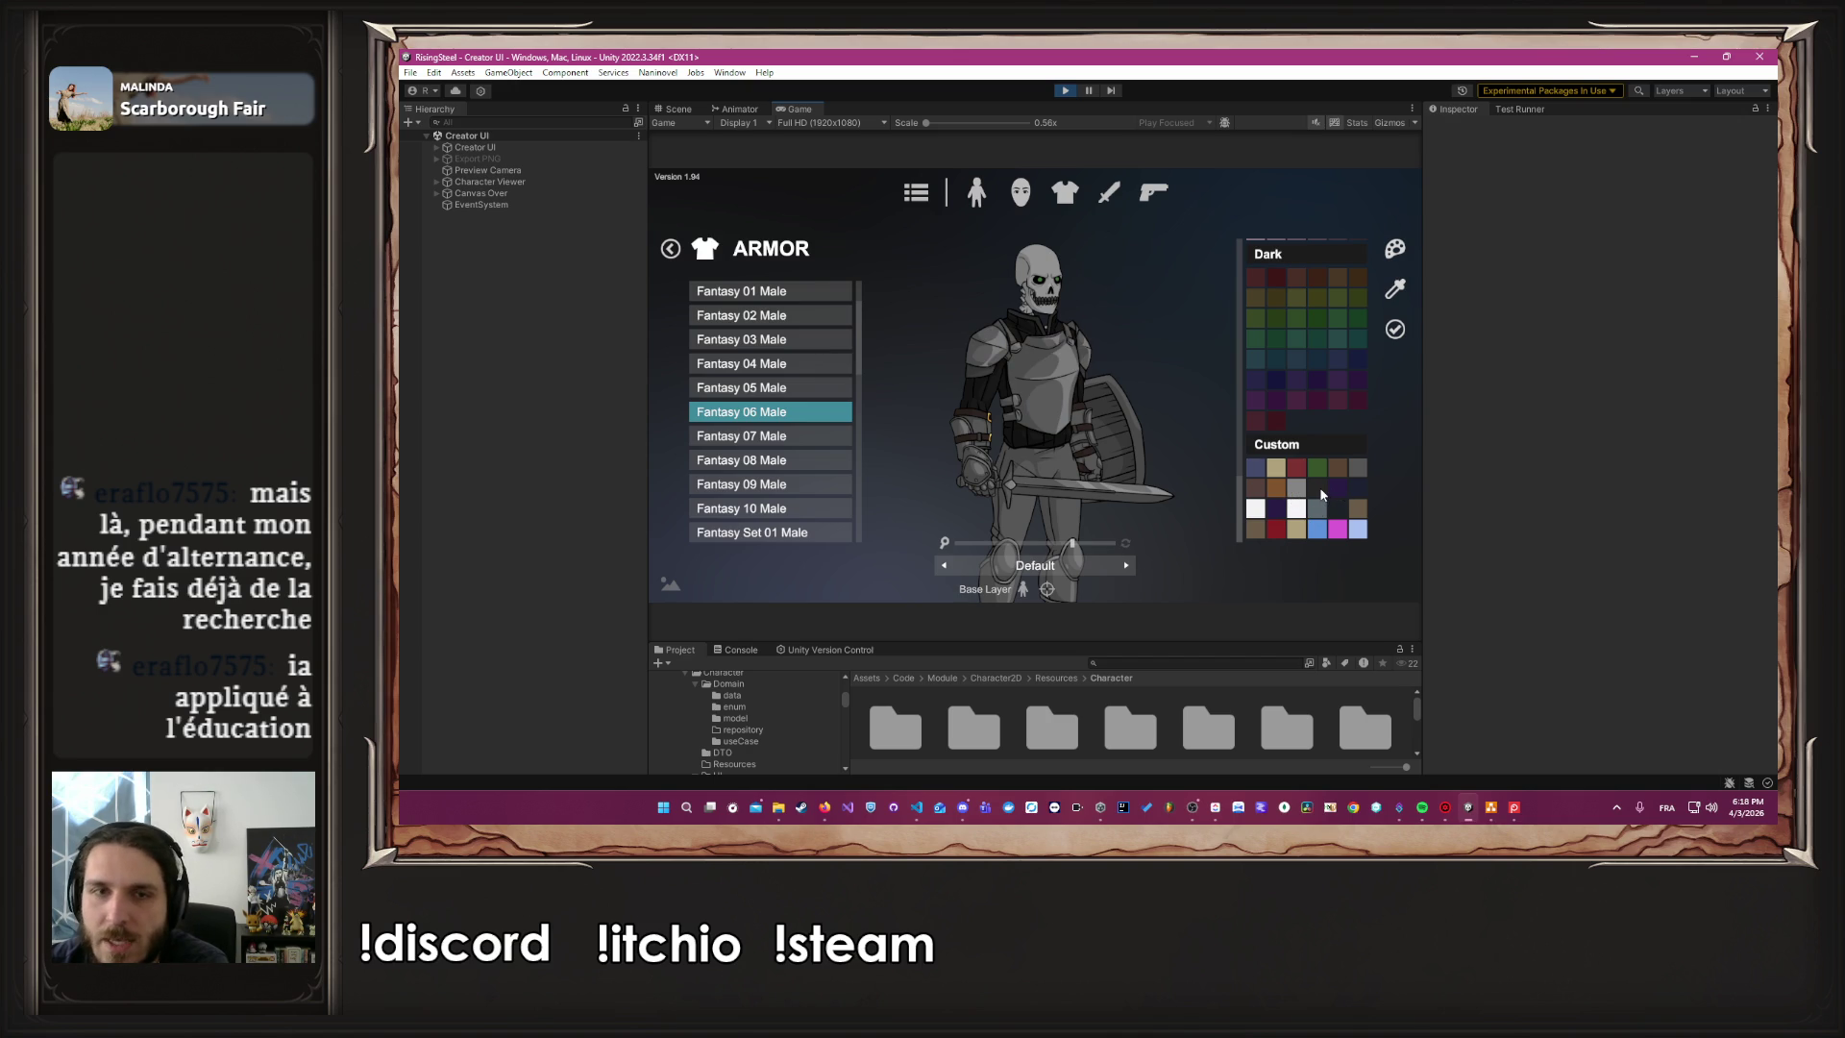
left_click(1318, 490)
left_click(1294, 492)
left_click(1363, 467)
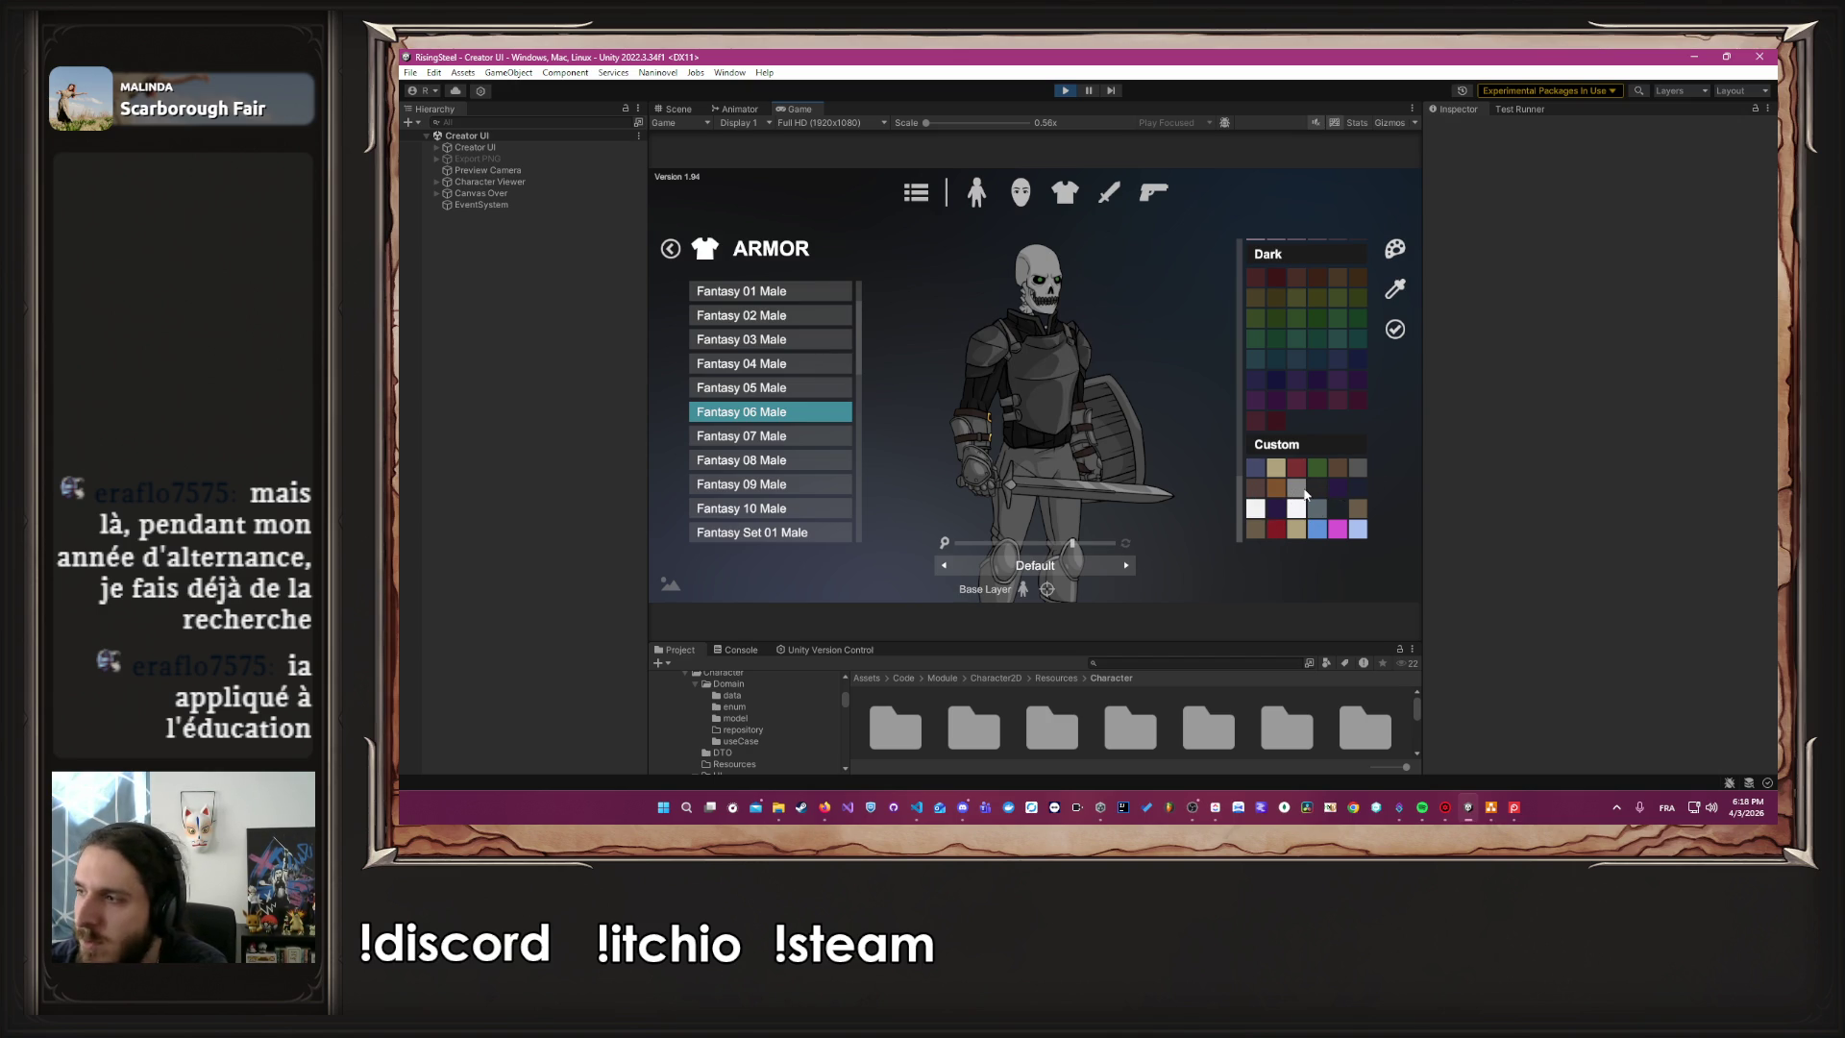
left_click(1395, 329)
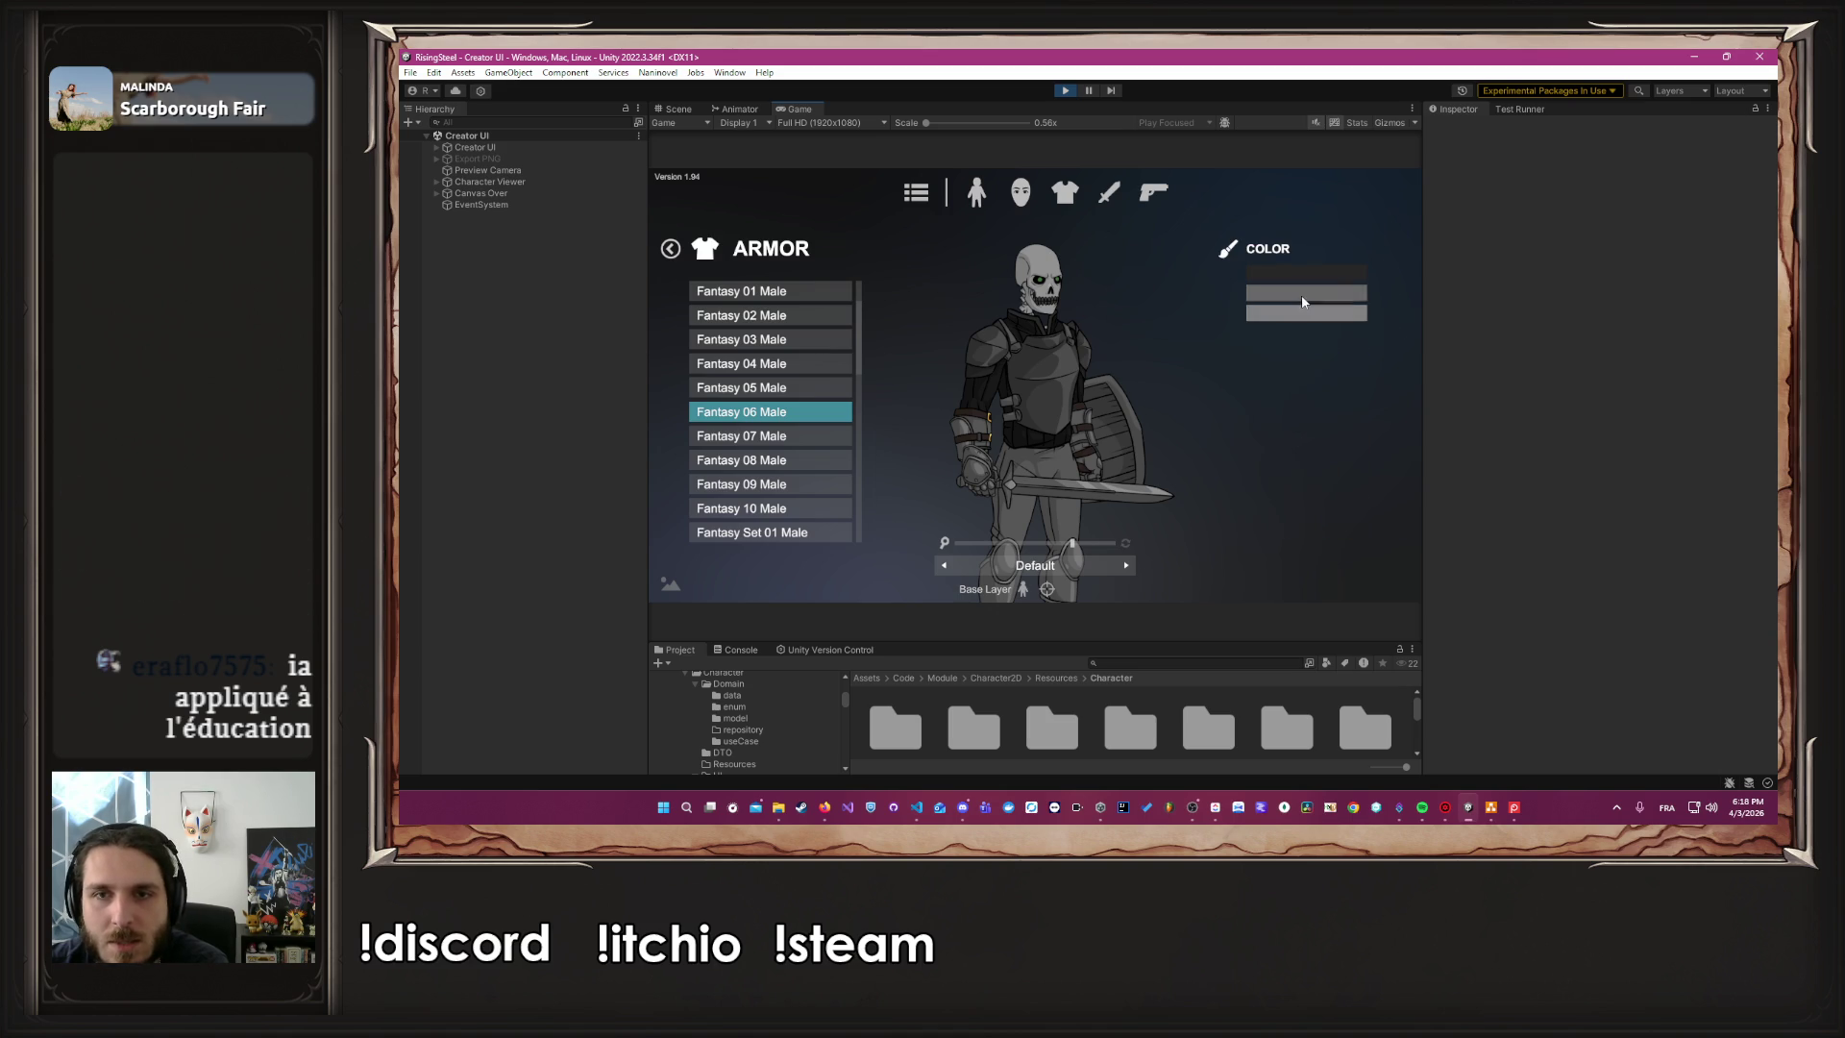
left_click(1290, 317)
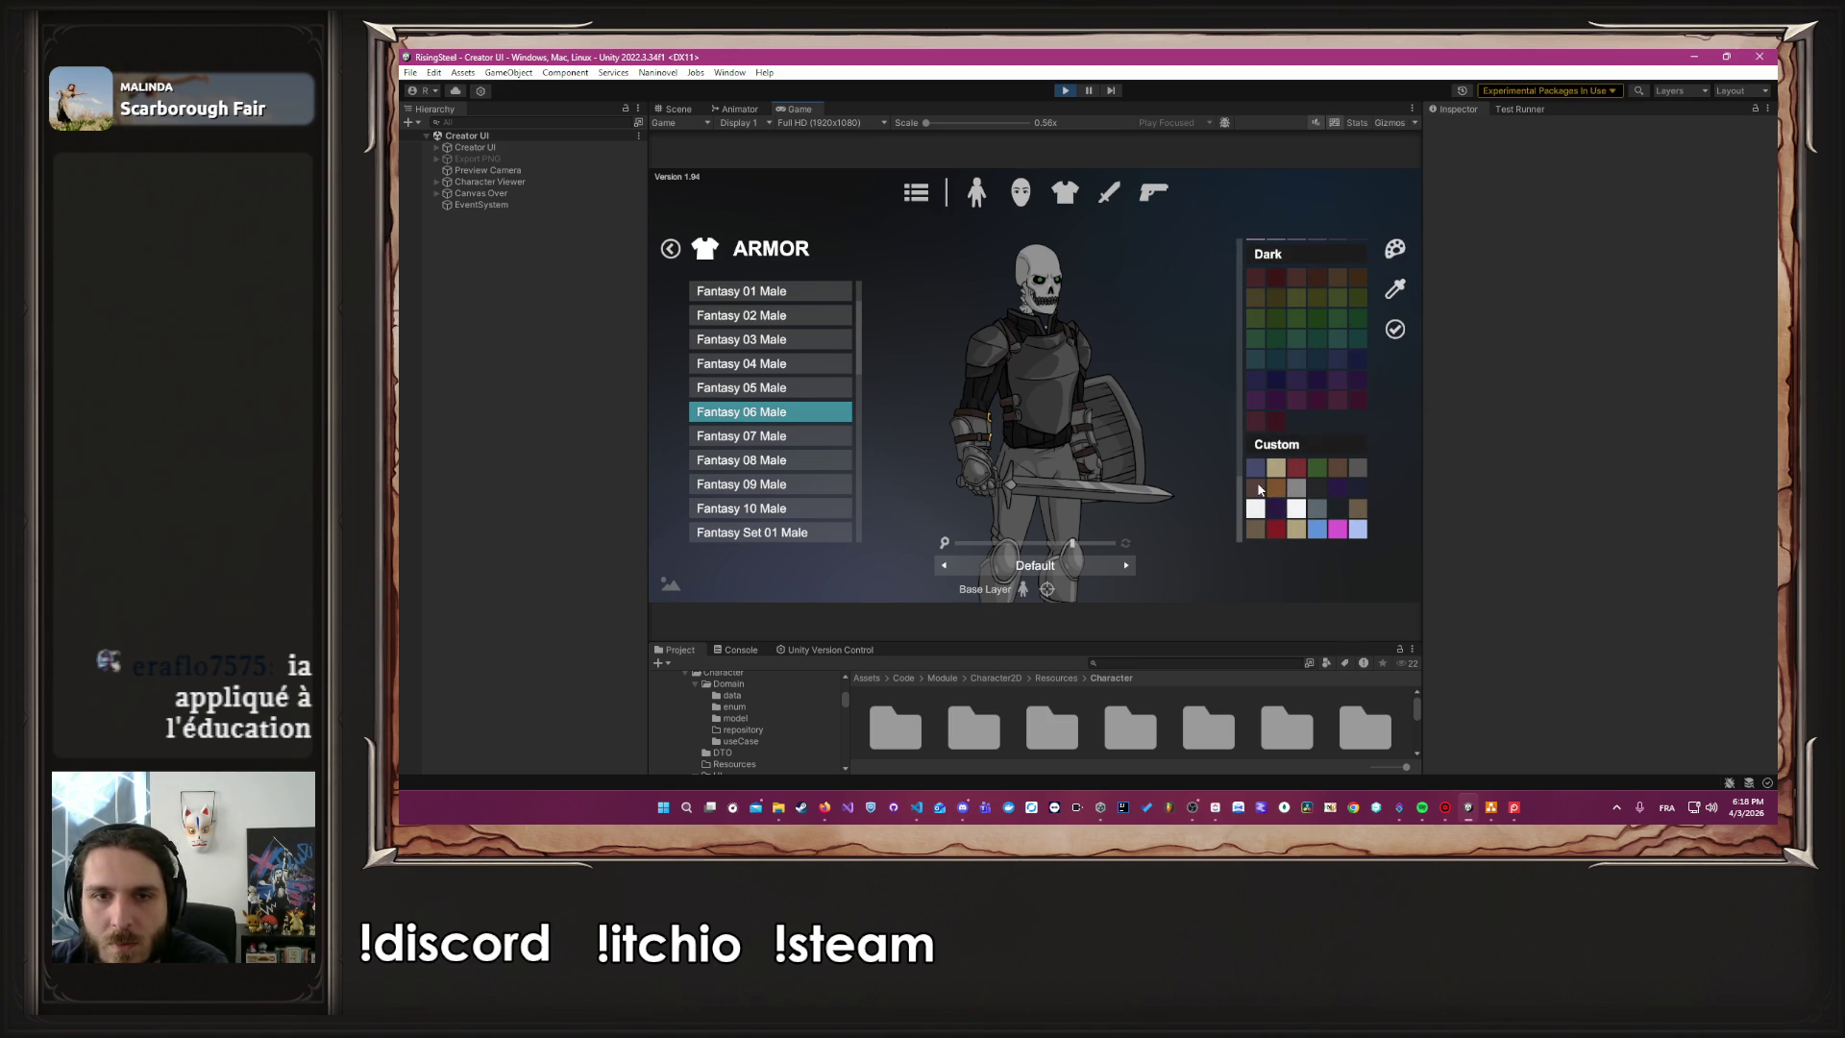
left_click(1396, 332)
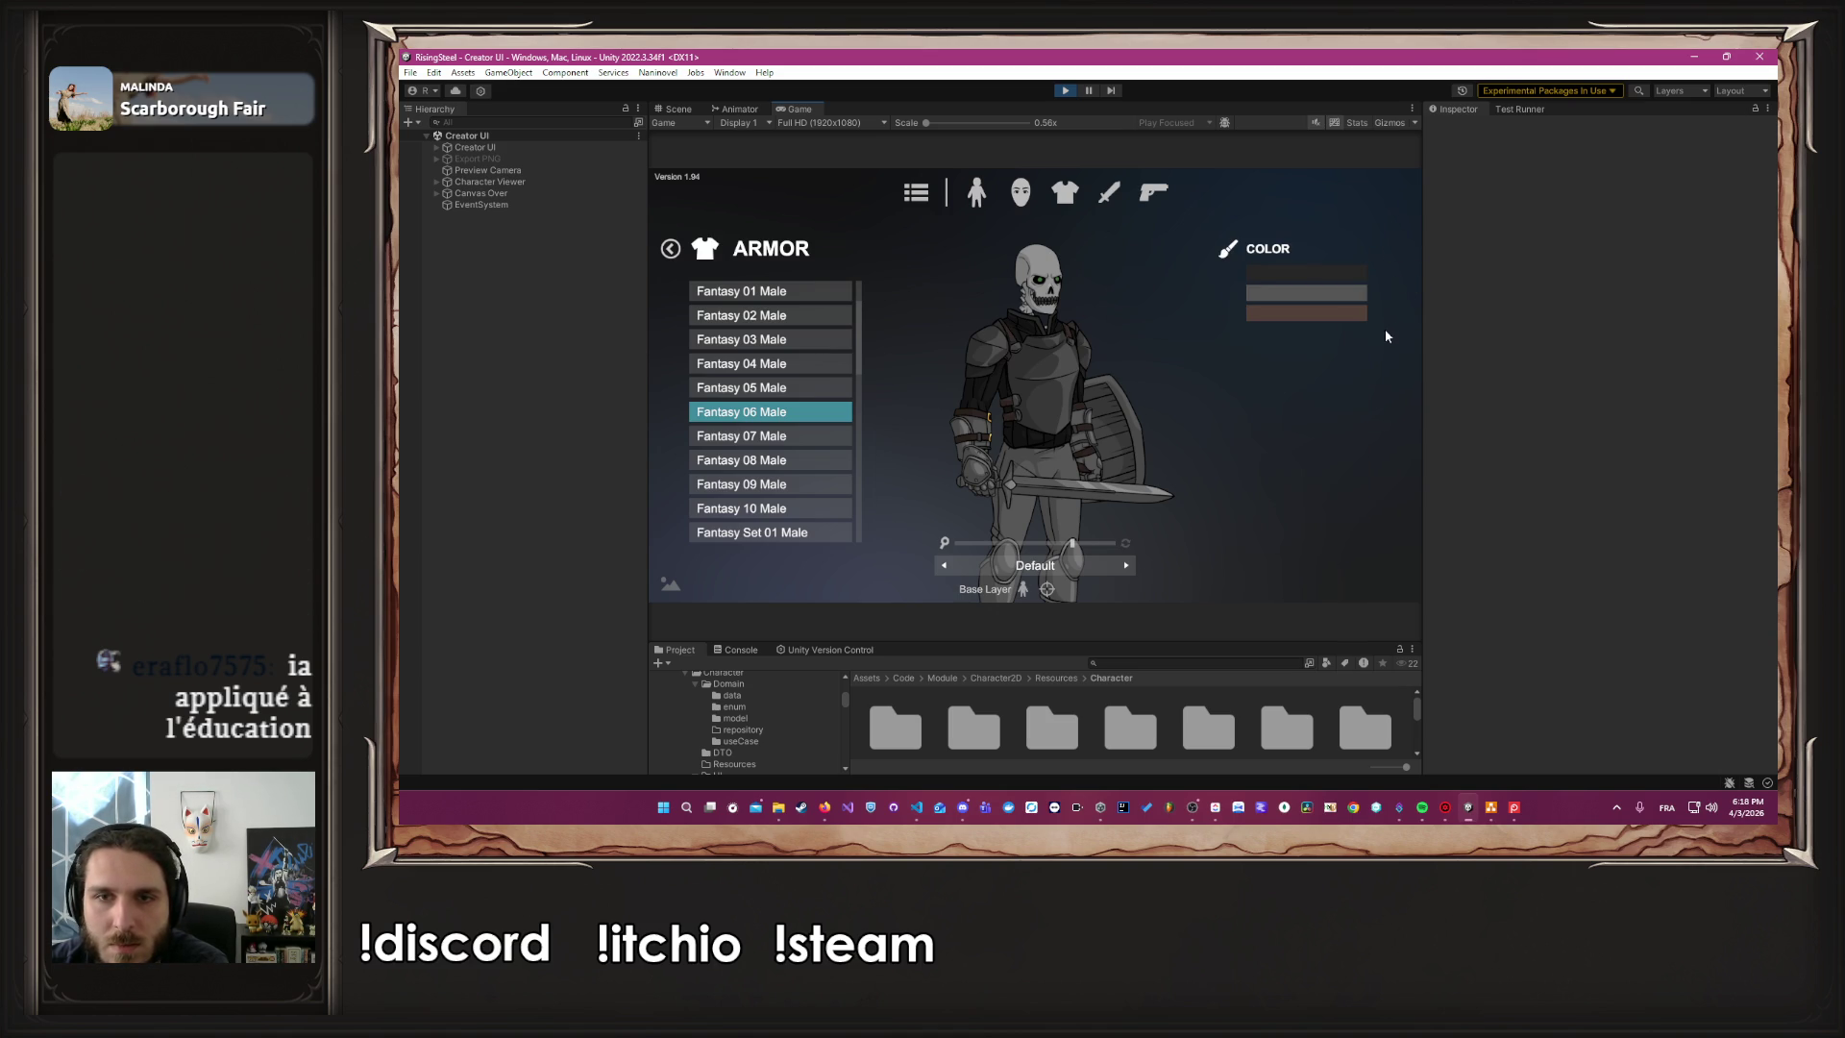
left_click(671, 250)
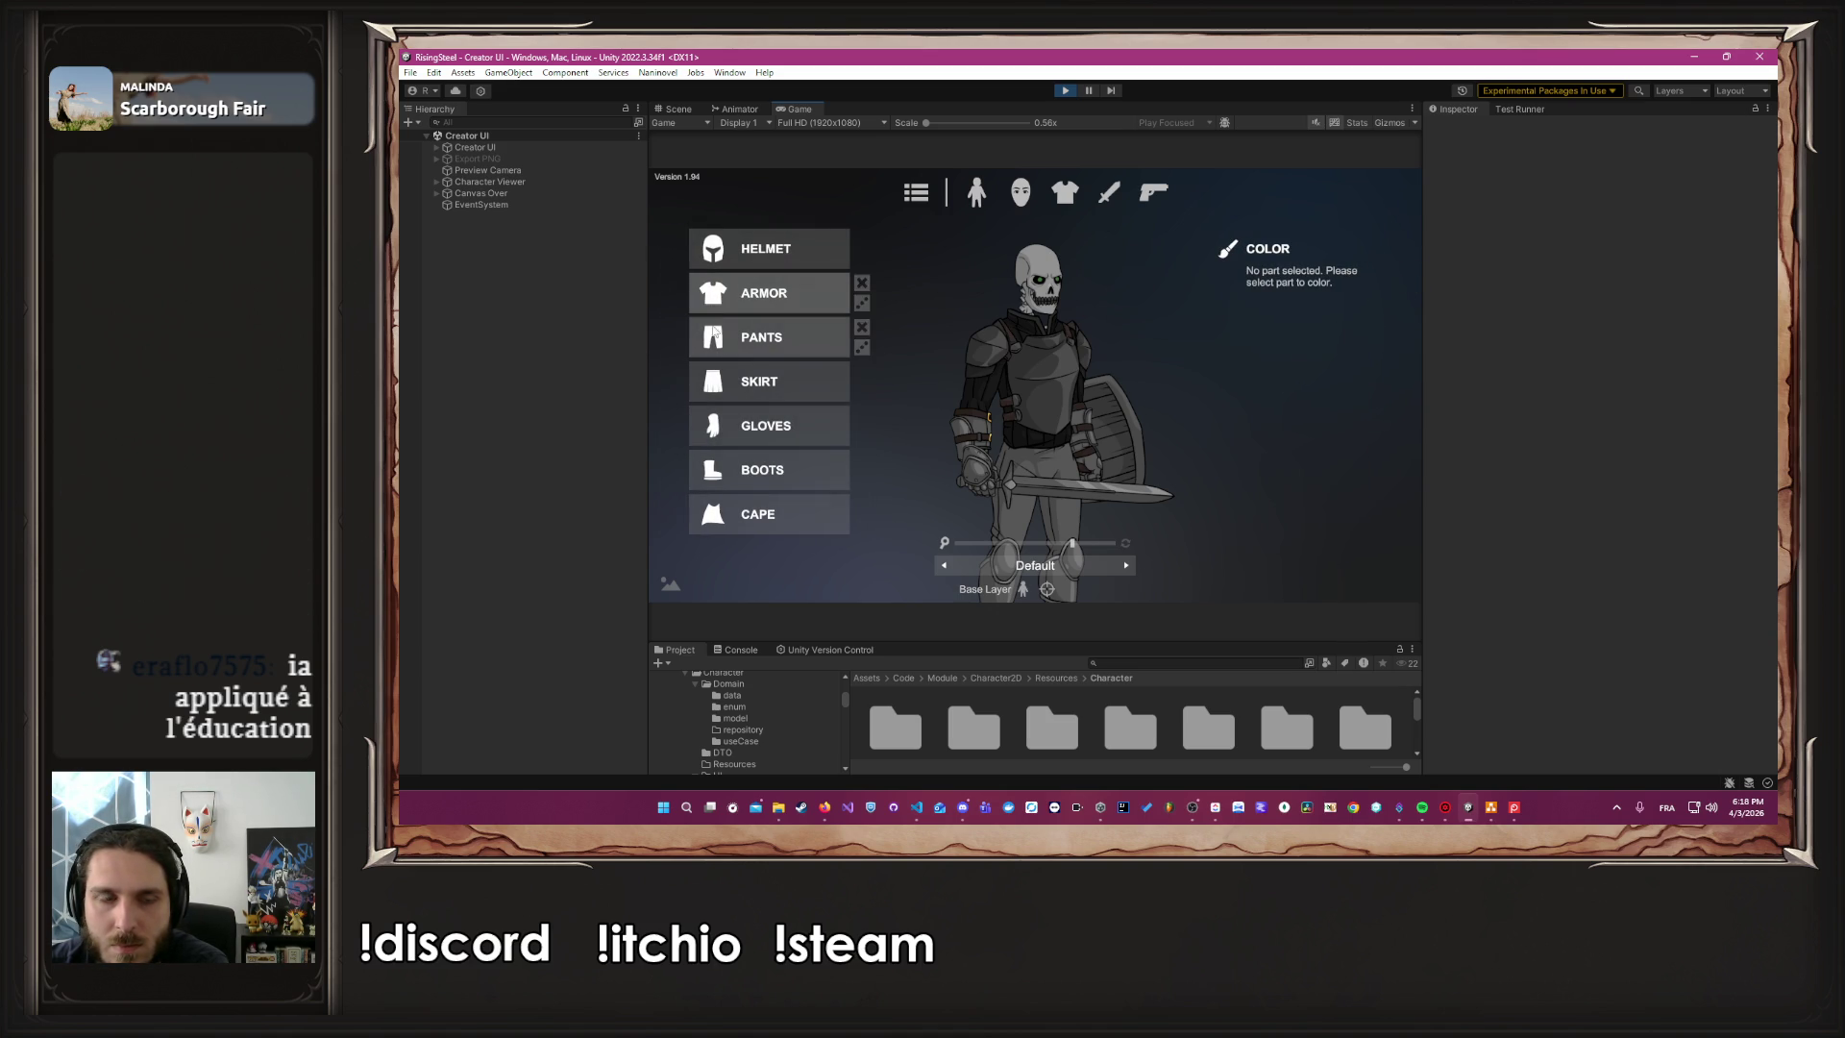
Make the squire's pants much darker with a dark swatch
left_click(733, 338)
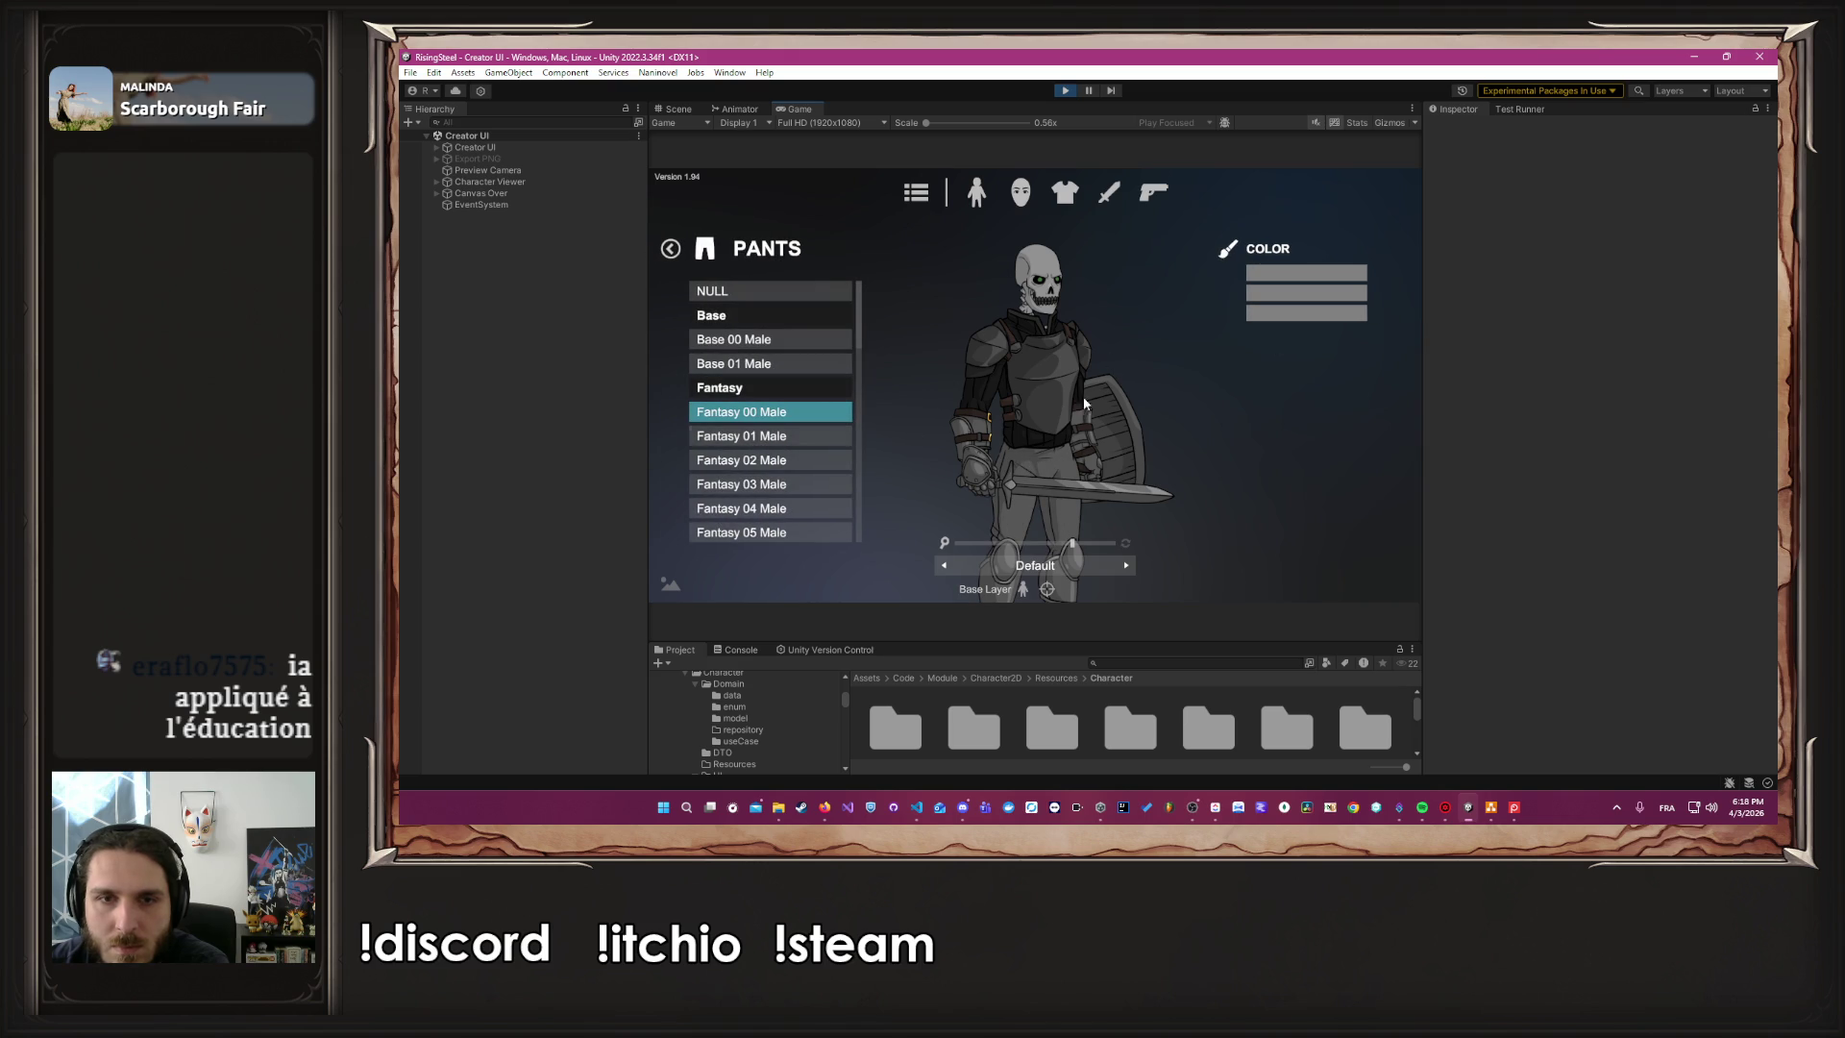
left_click(1324, 276)
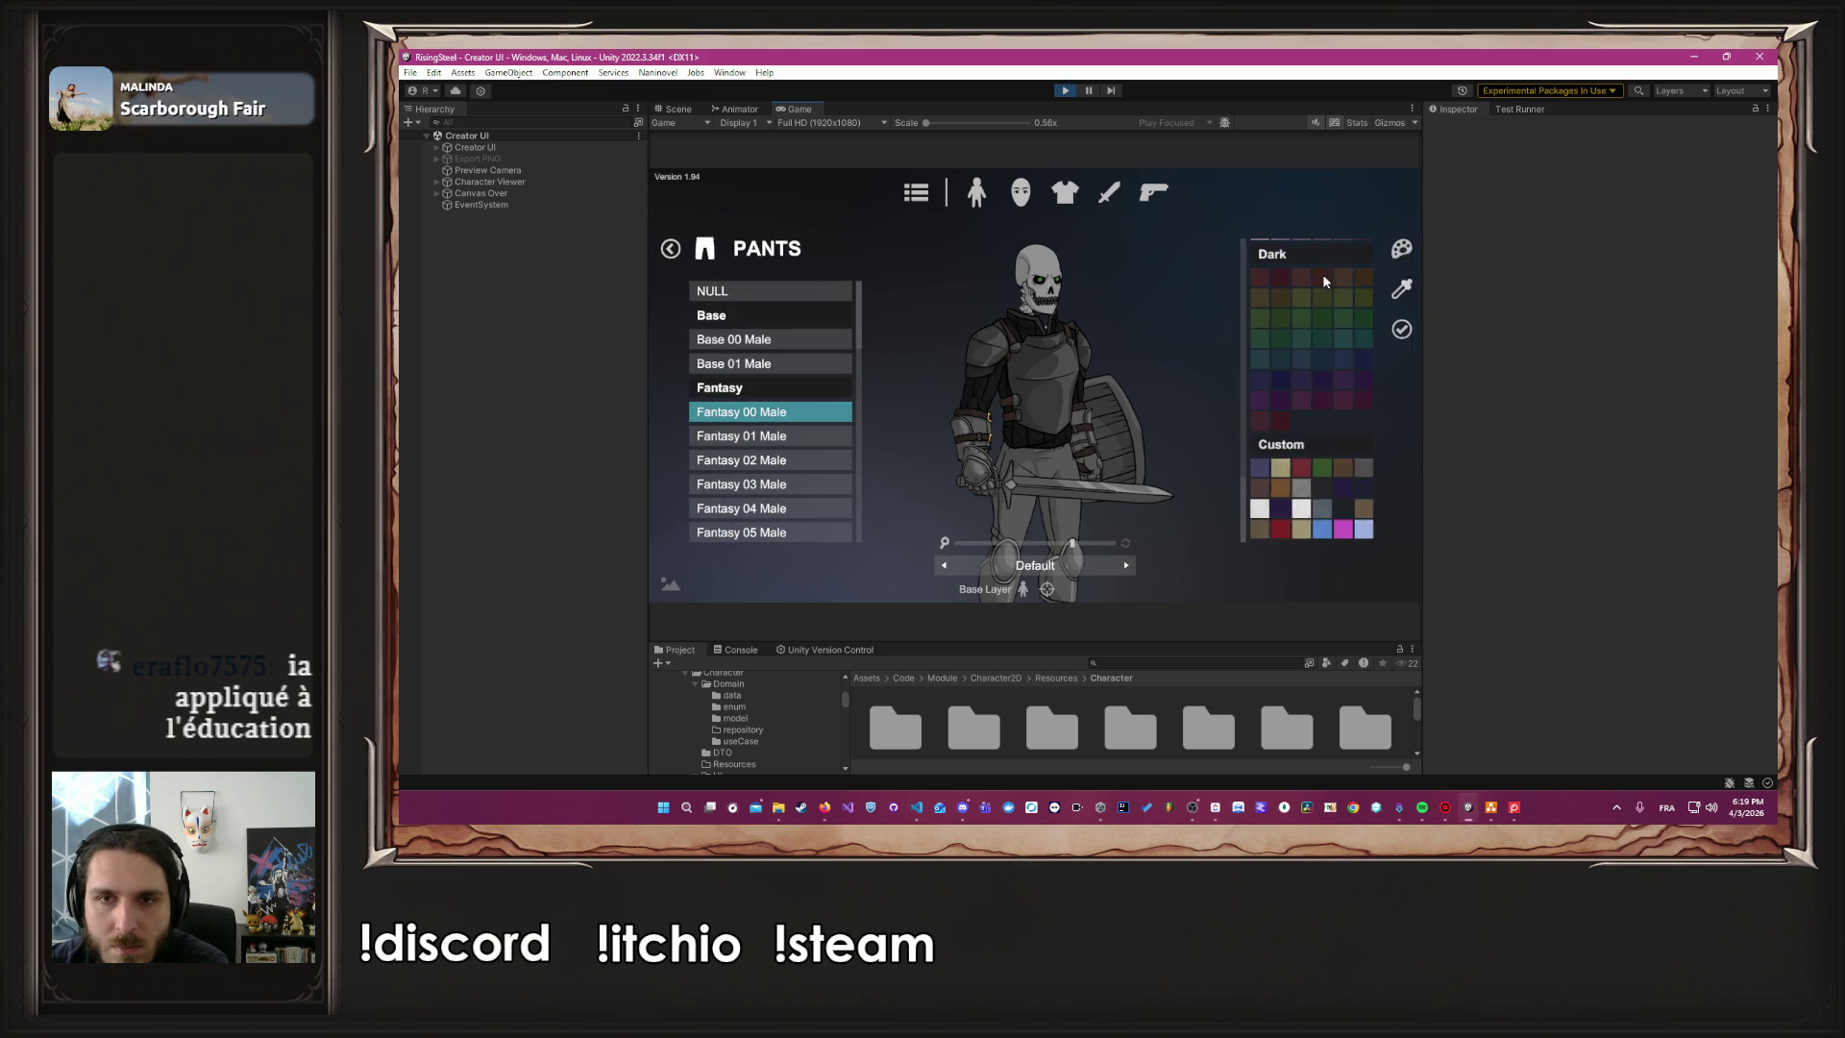
left_click(1318, 487)
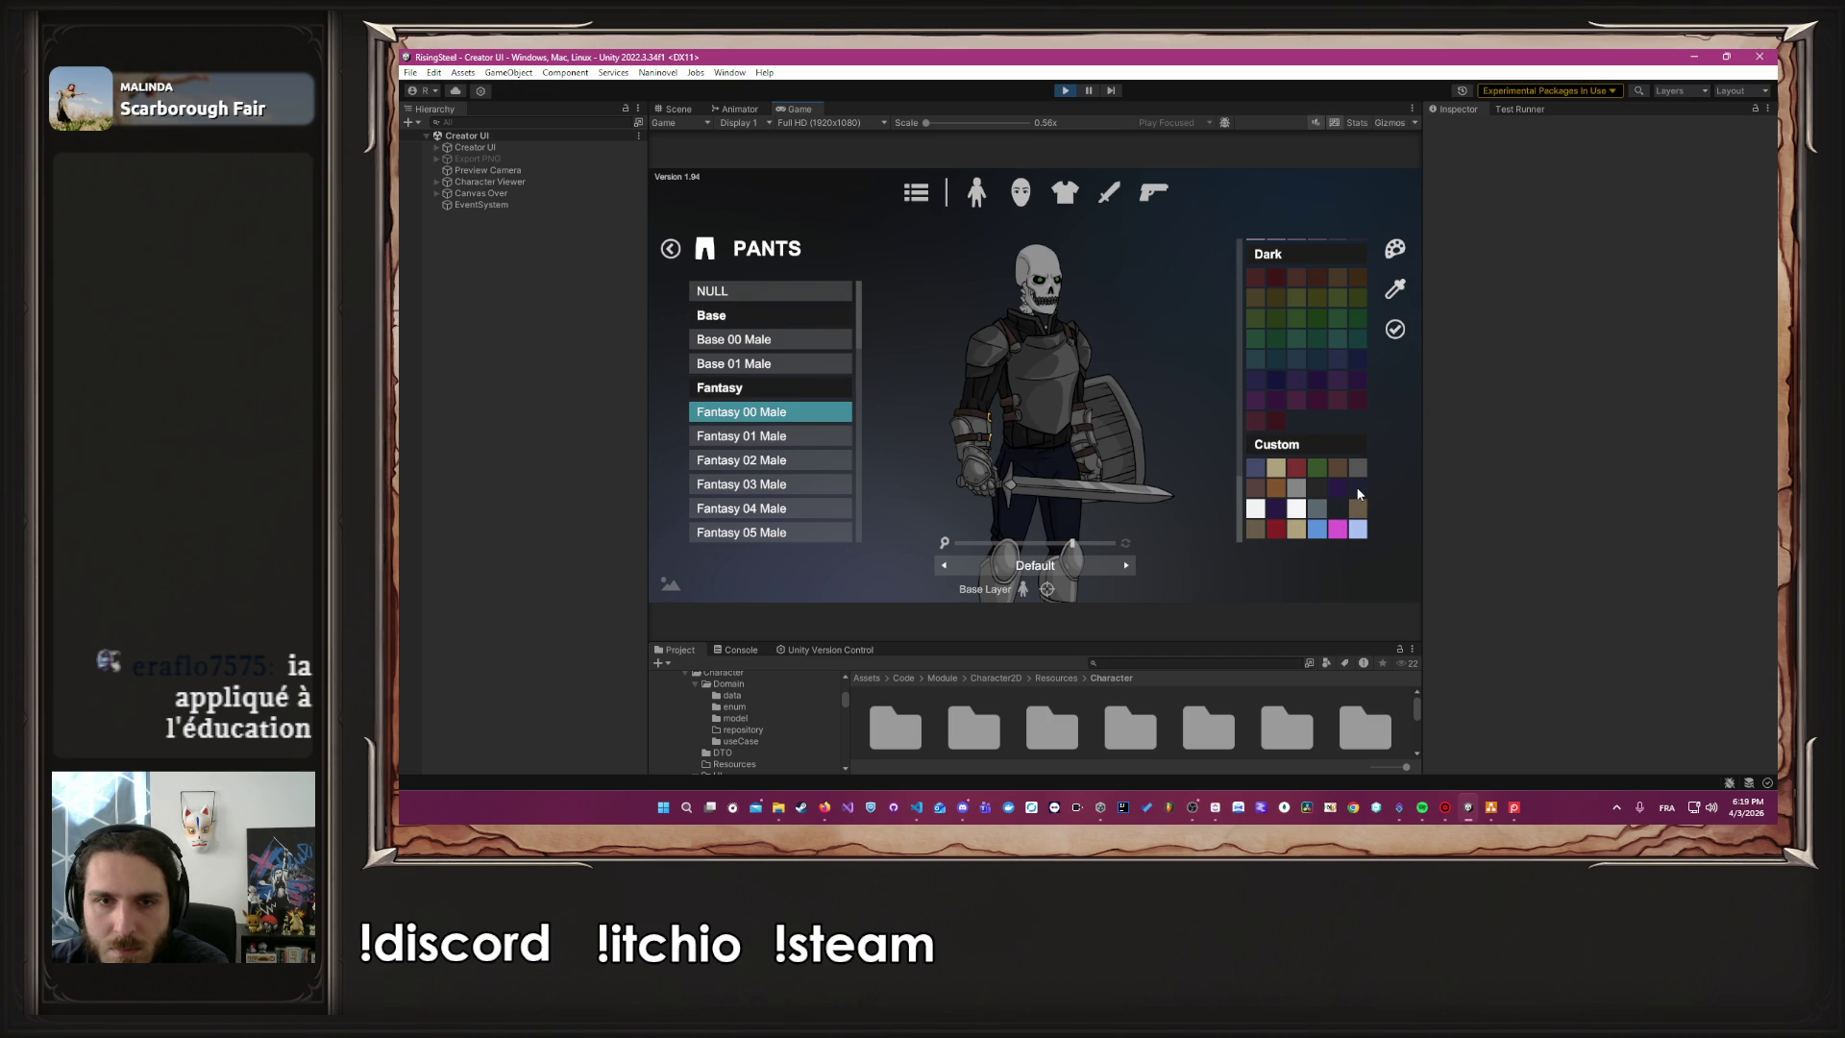
left_click(1393, 330)
left_click(672, 249)
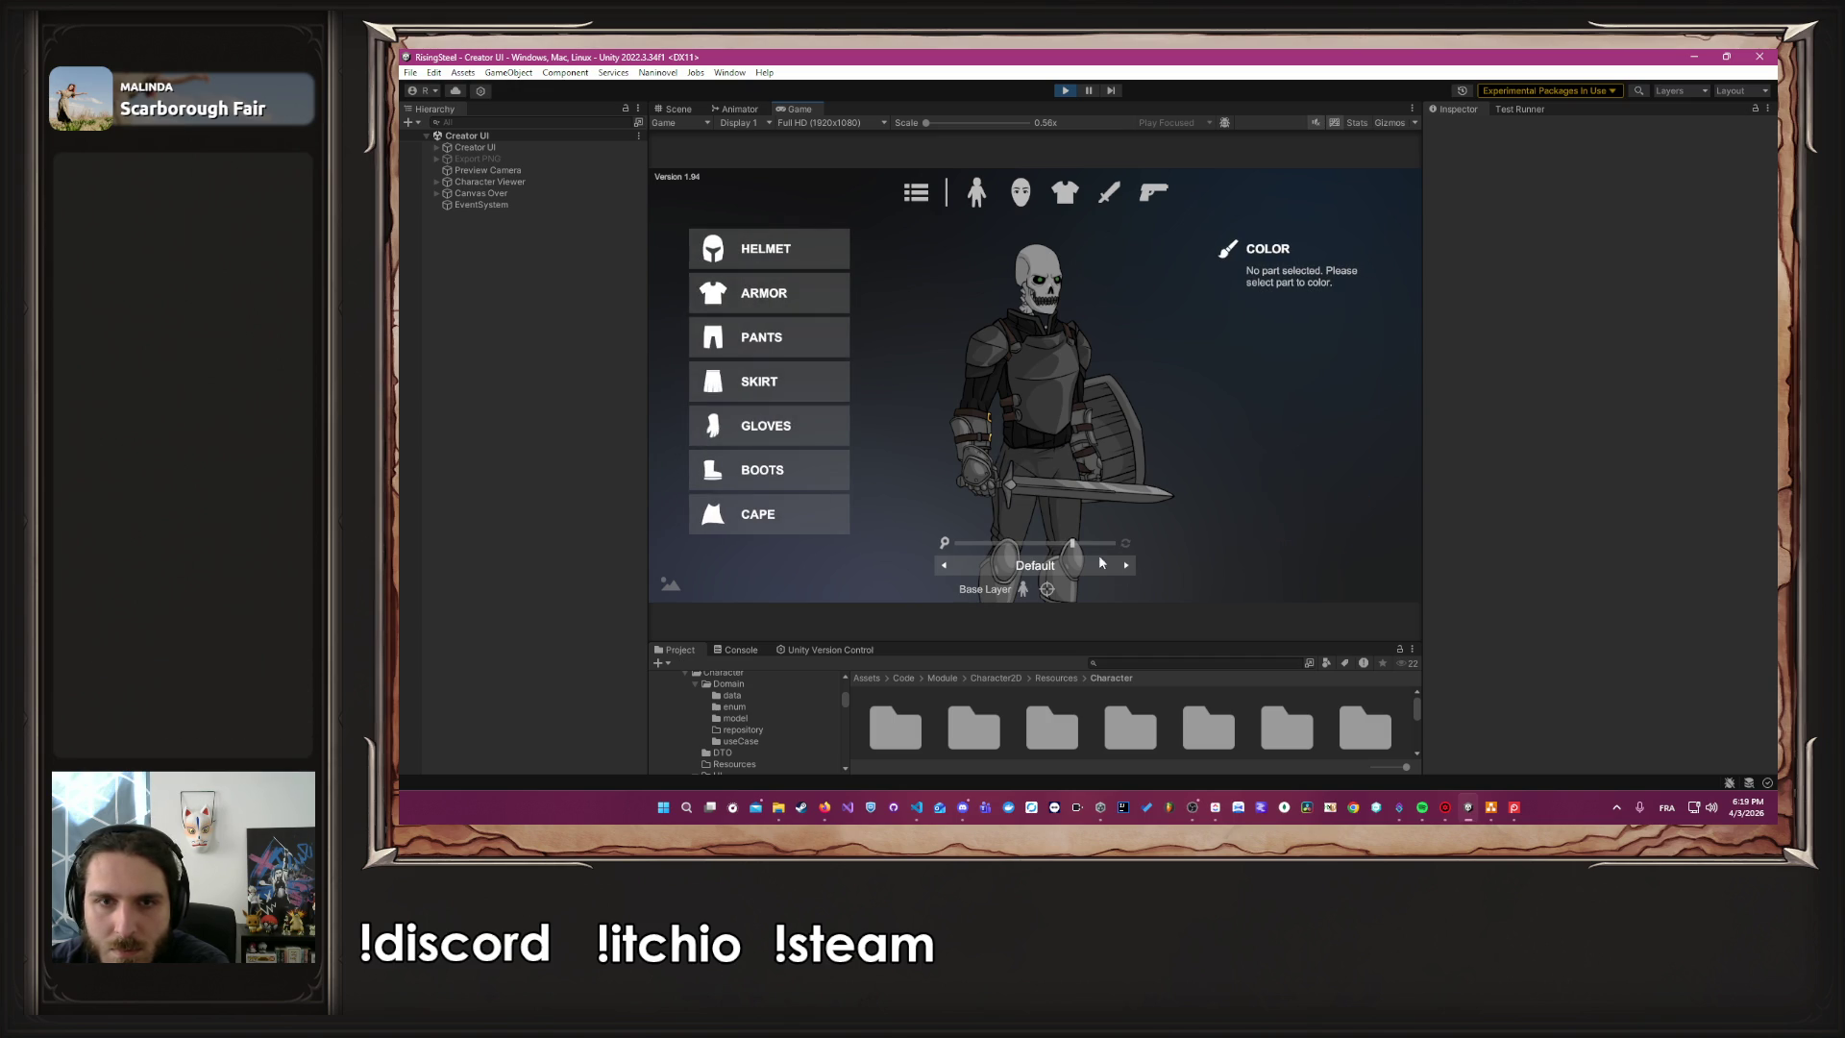
Colour the gloves brown, then a darker brownish shade
mouse_move(1072, 544)
left_mouse_down()
mouse_move(1041, 545)
mouse_move(1075, 545)
left_mouse_up()
left_click(788, 432)
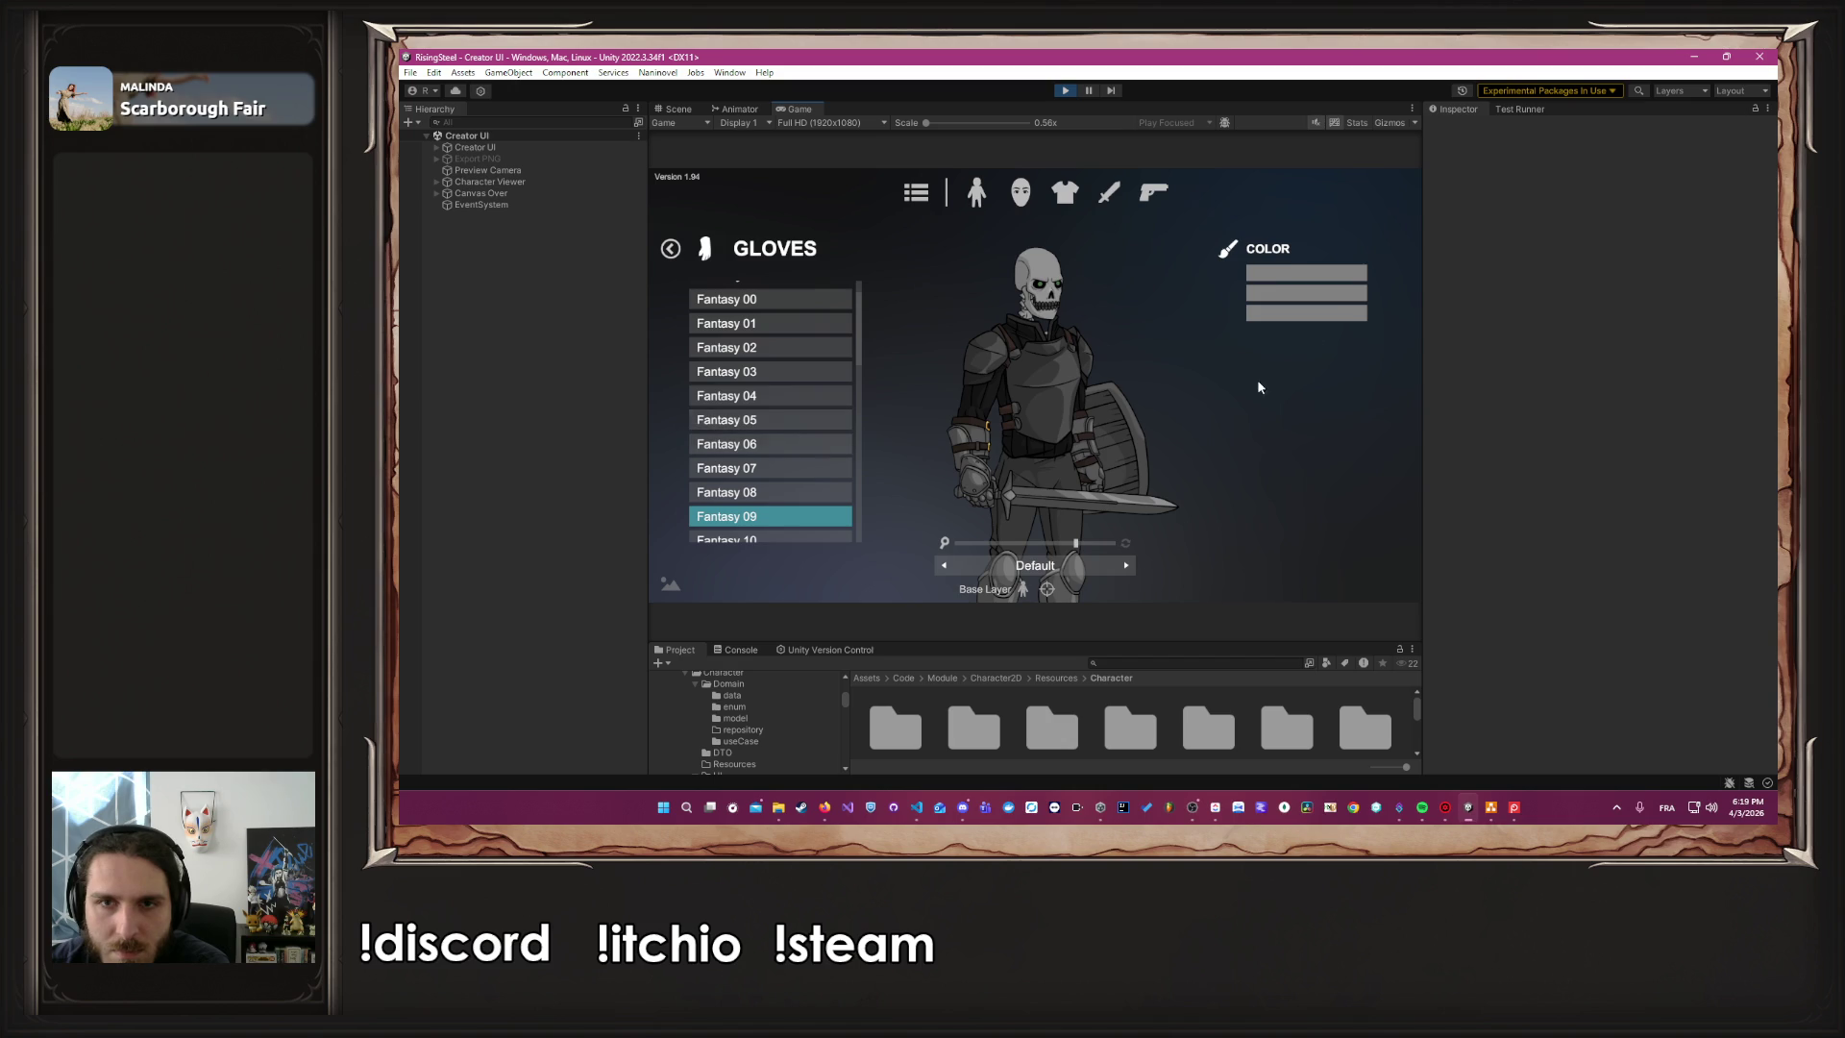
left_click(1290, 272)
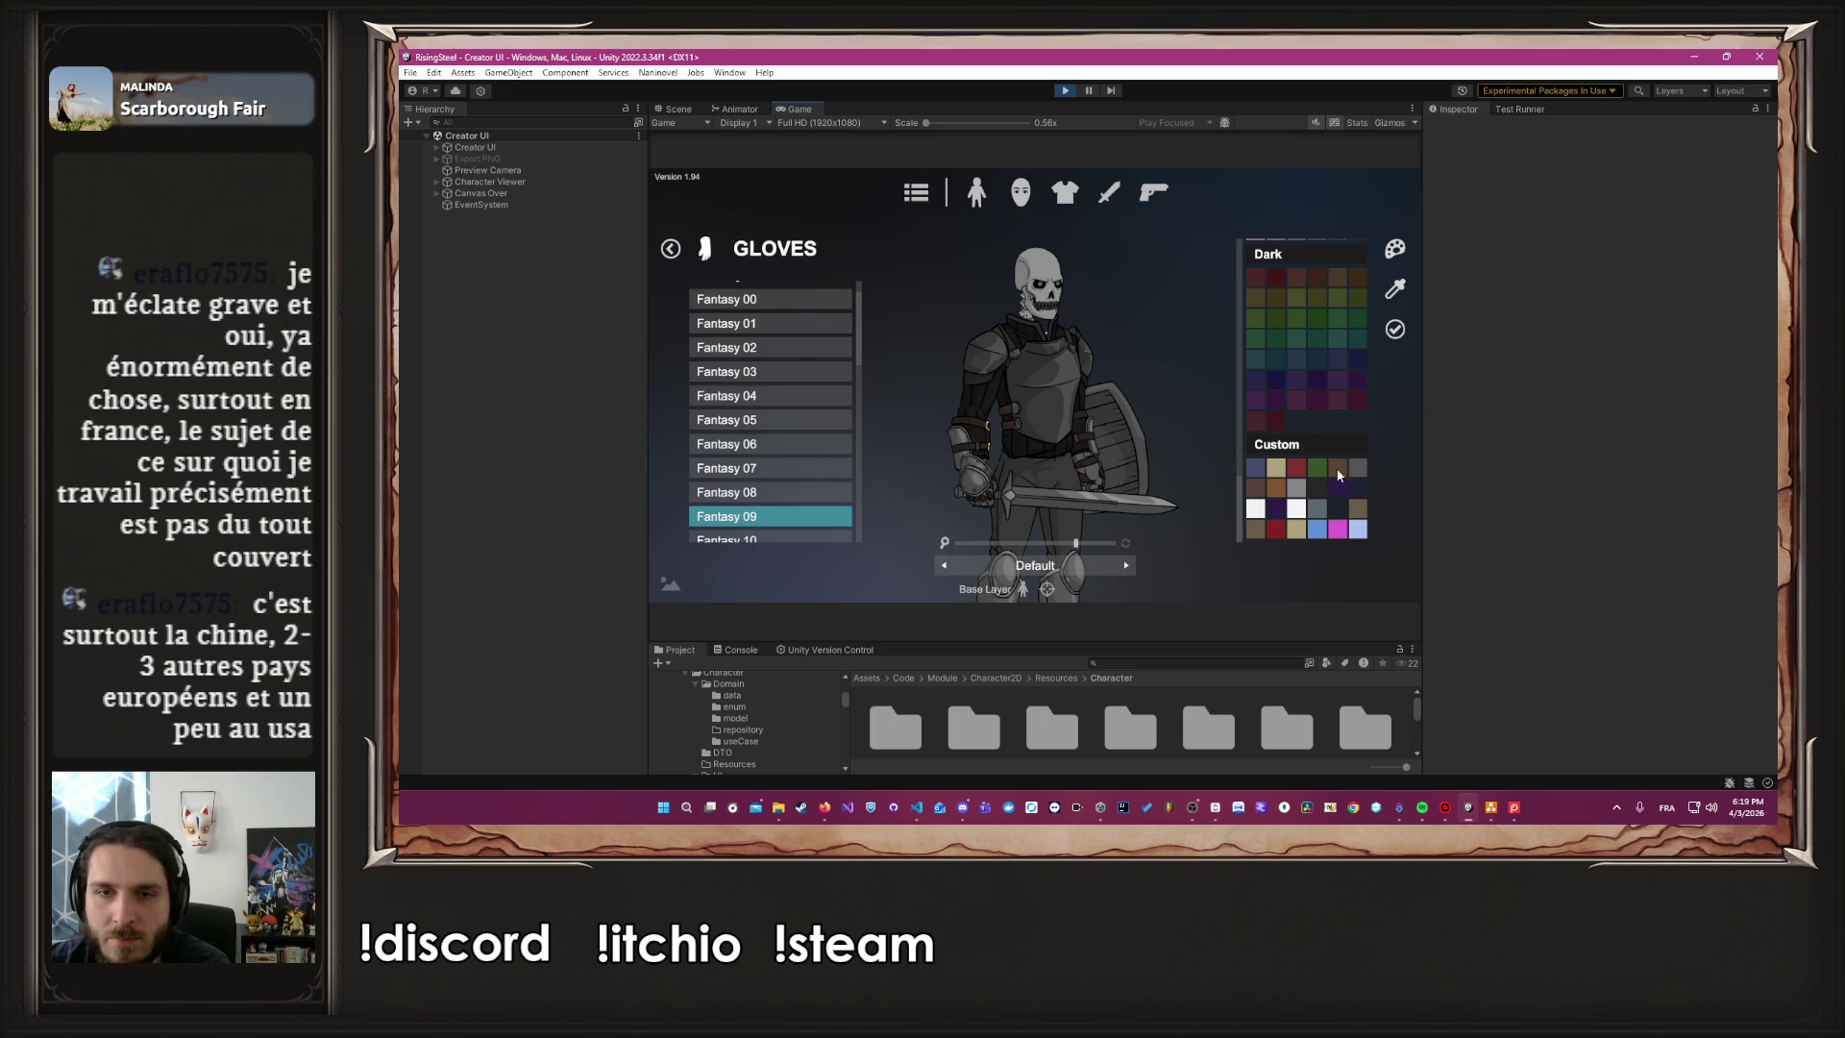
left_click(1395, 331)
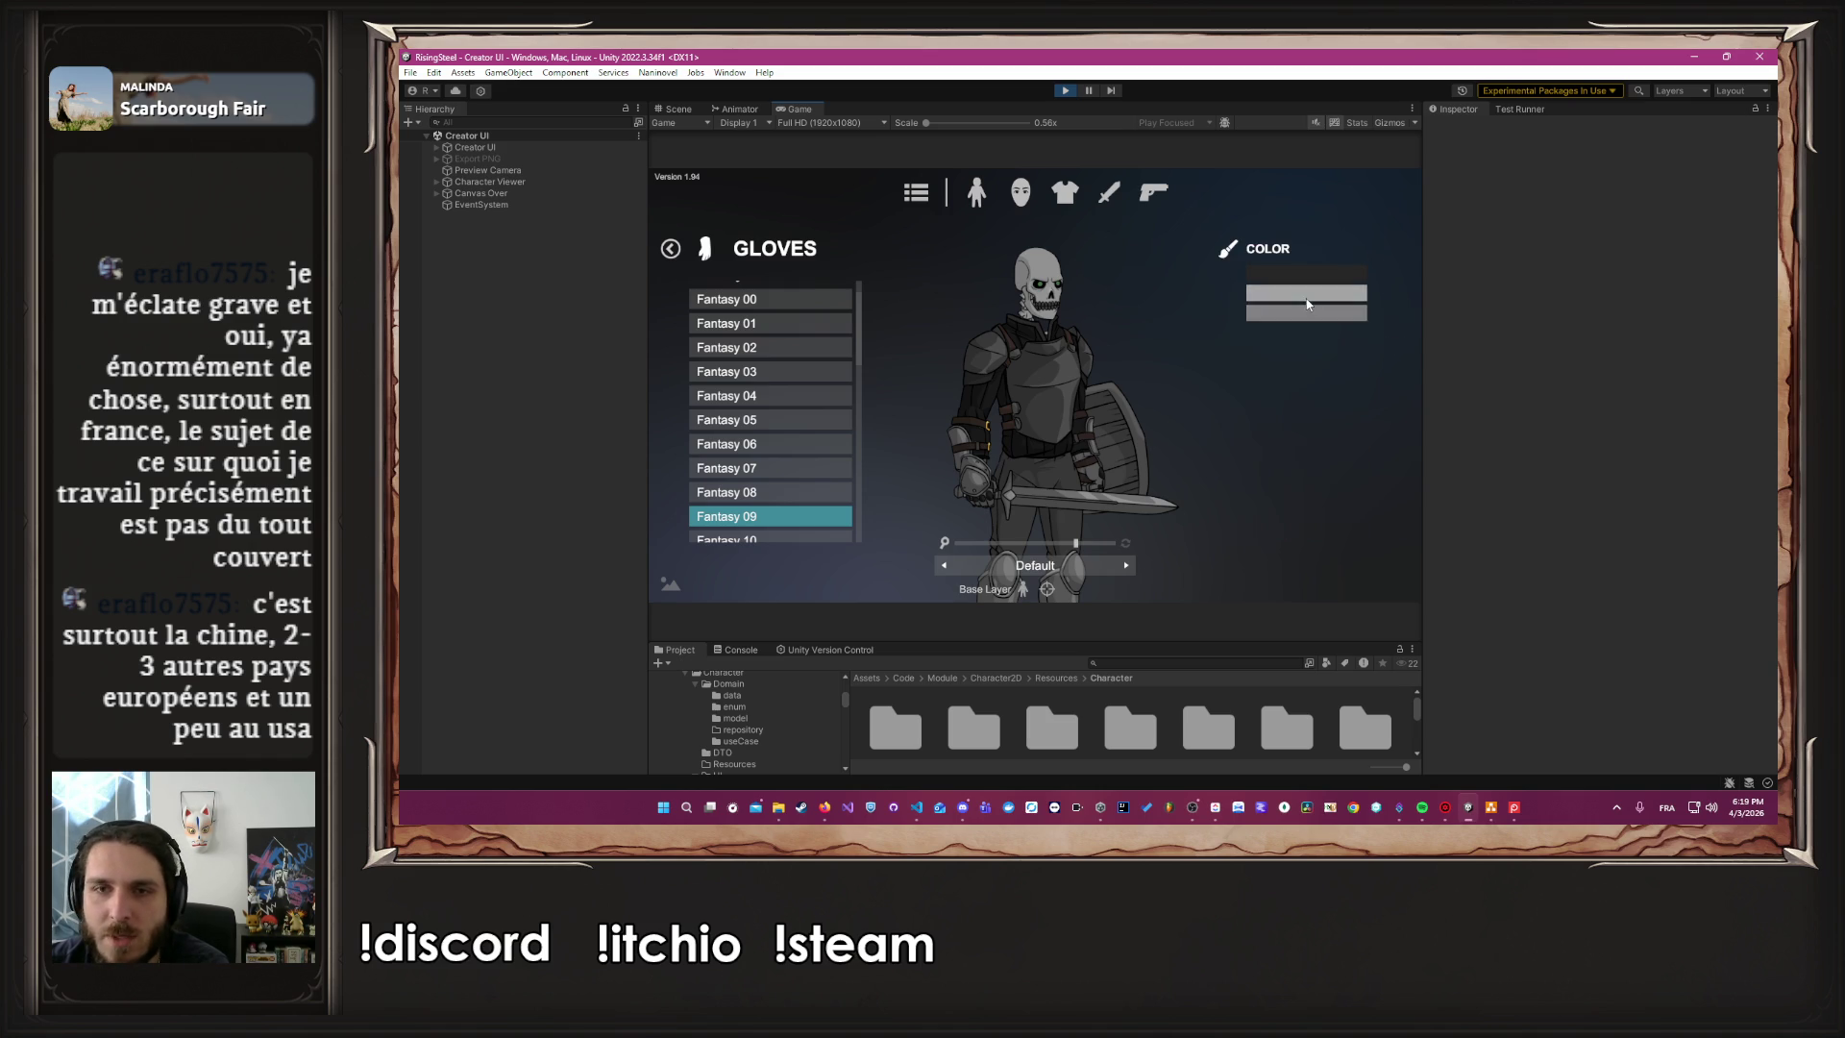
left_click(1266, 356)
left_click(1358, 473)
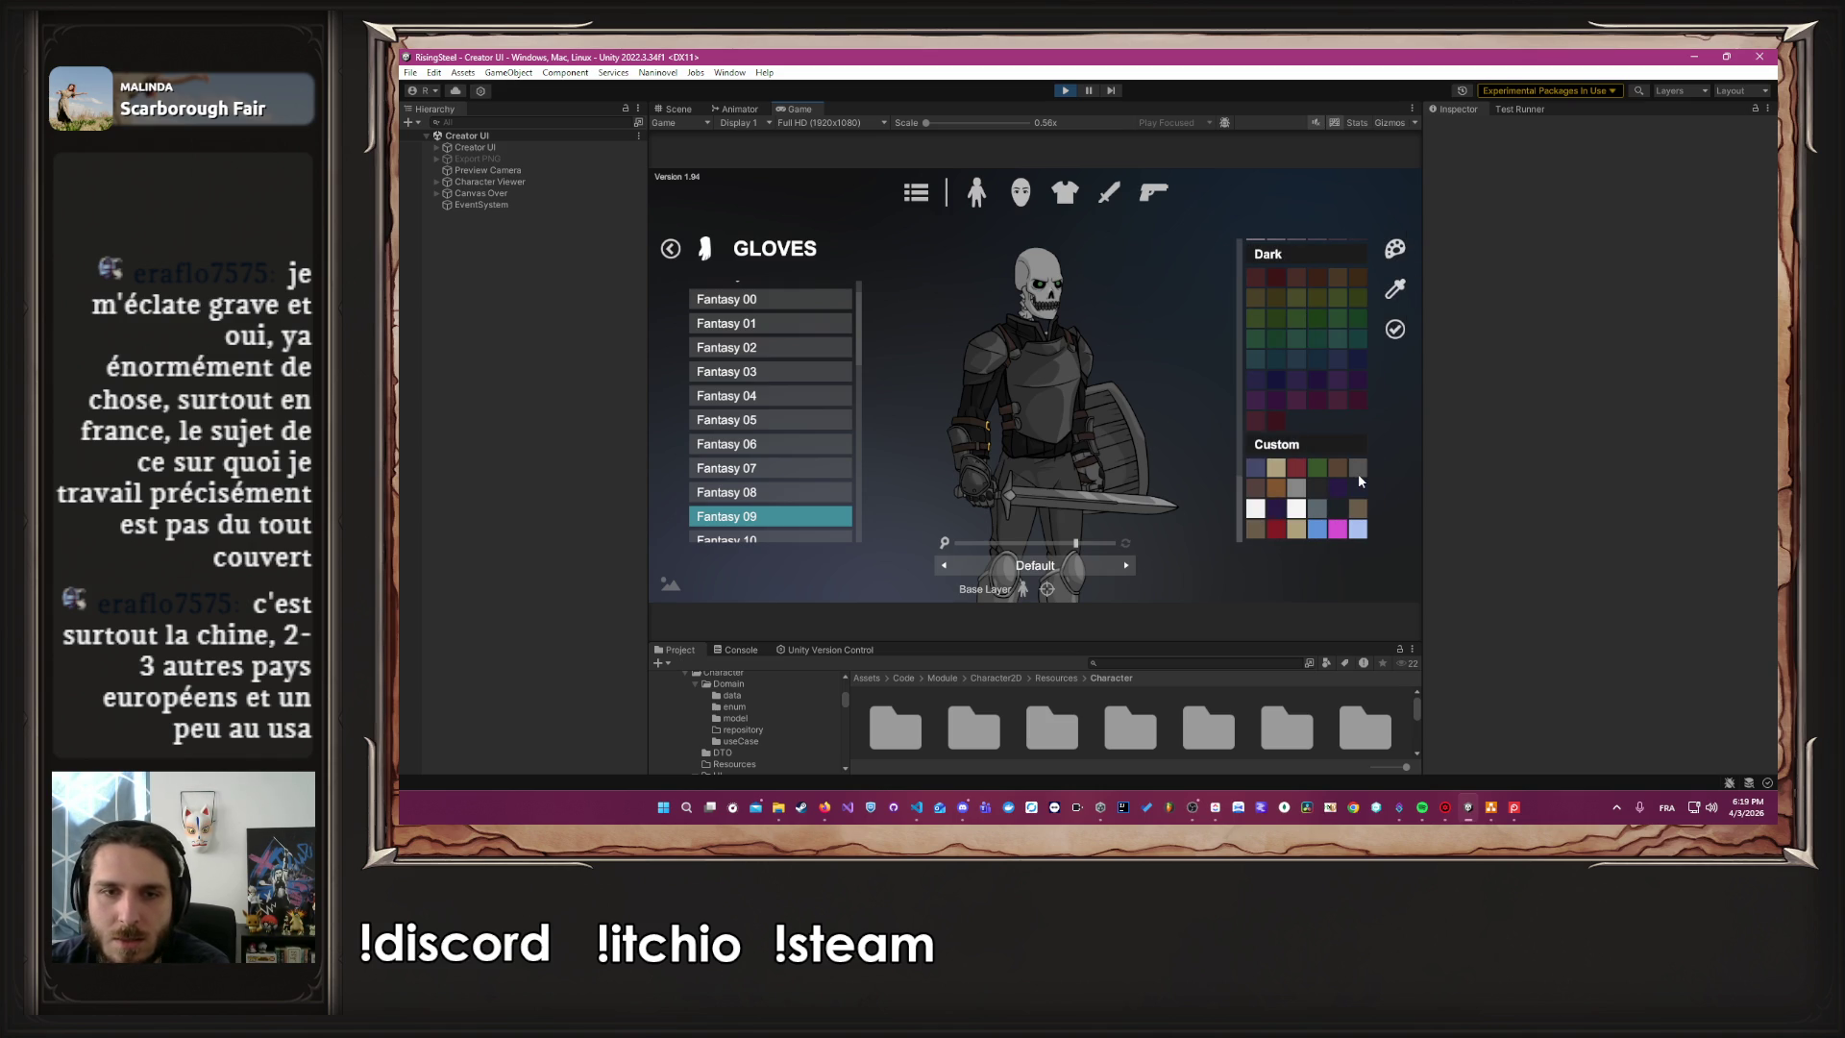
left_click(1395, 329)
left_click(1322, 317)
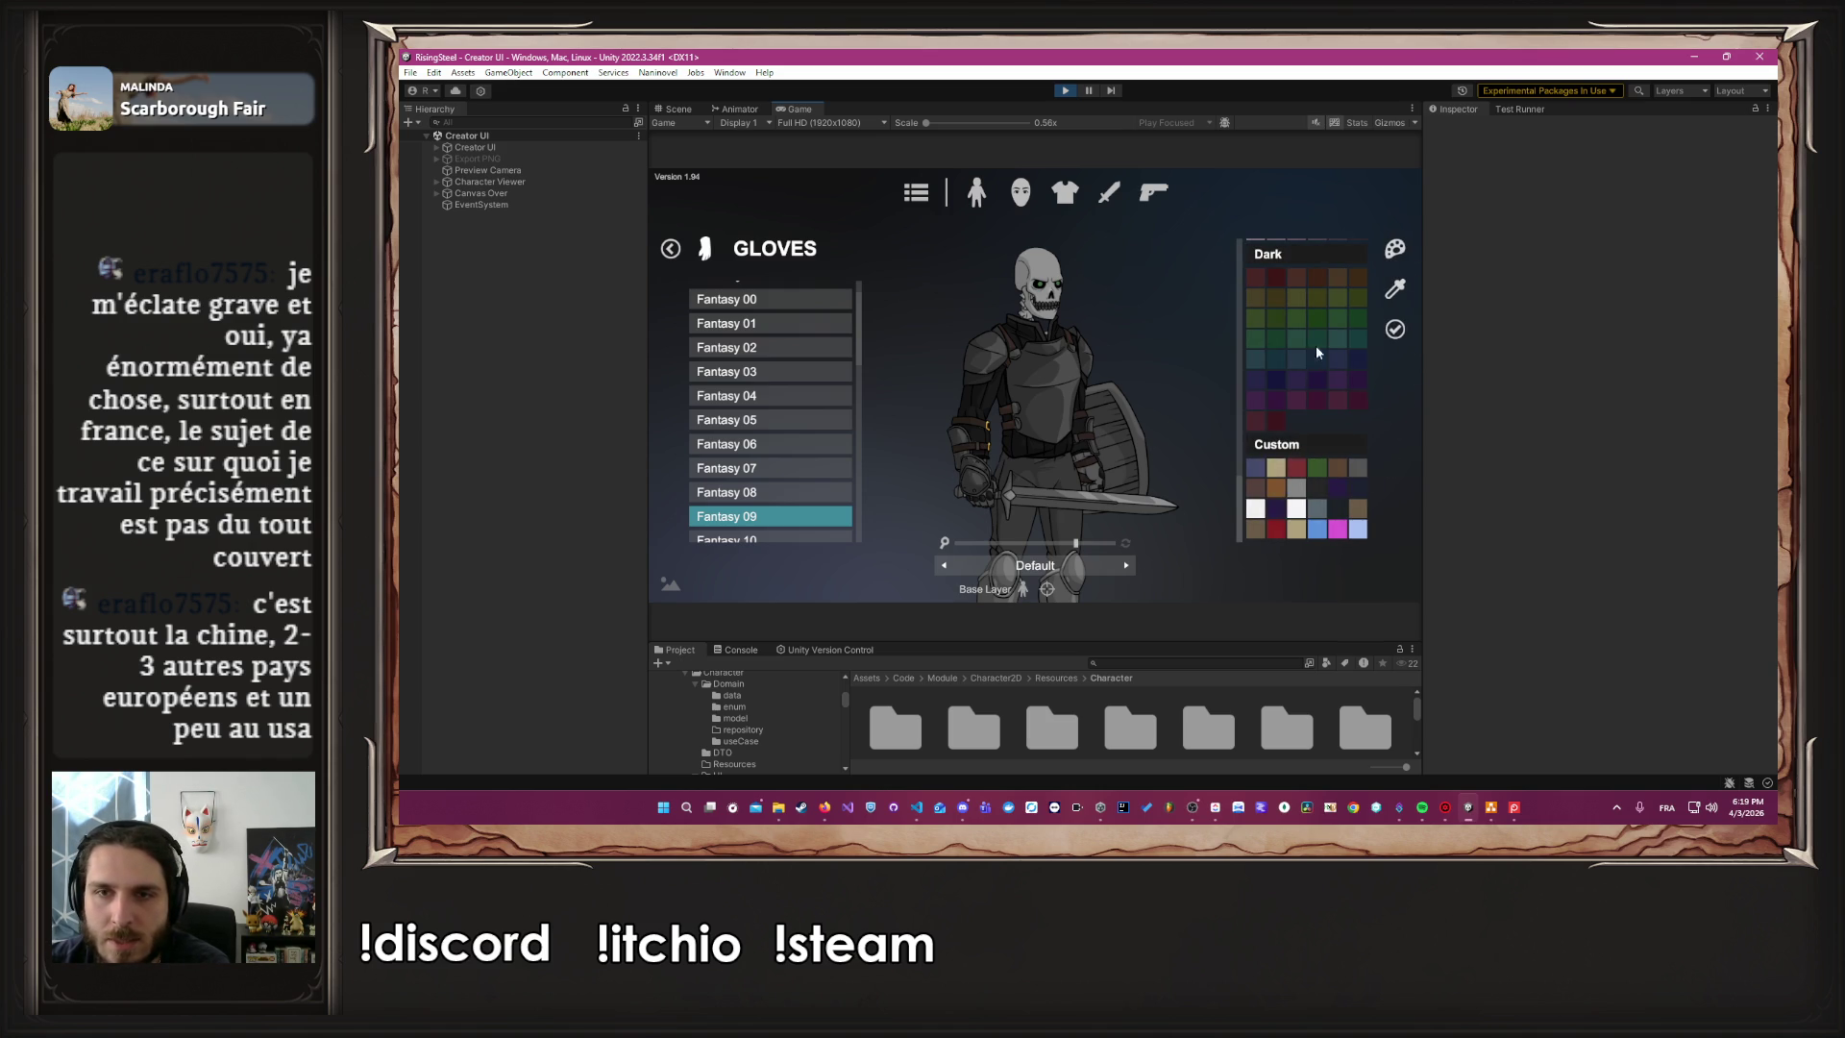
left_click(1275, 490)
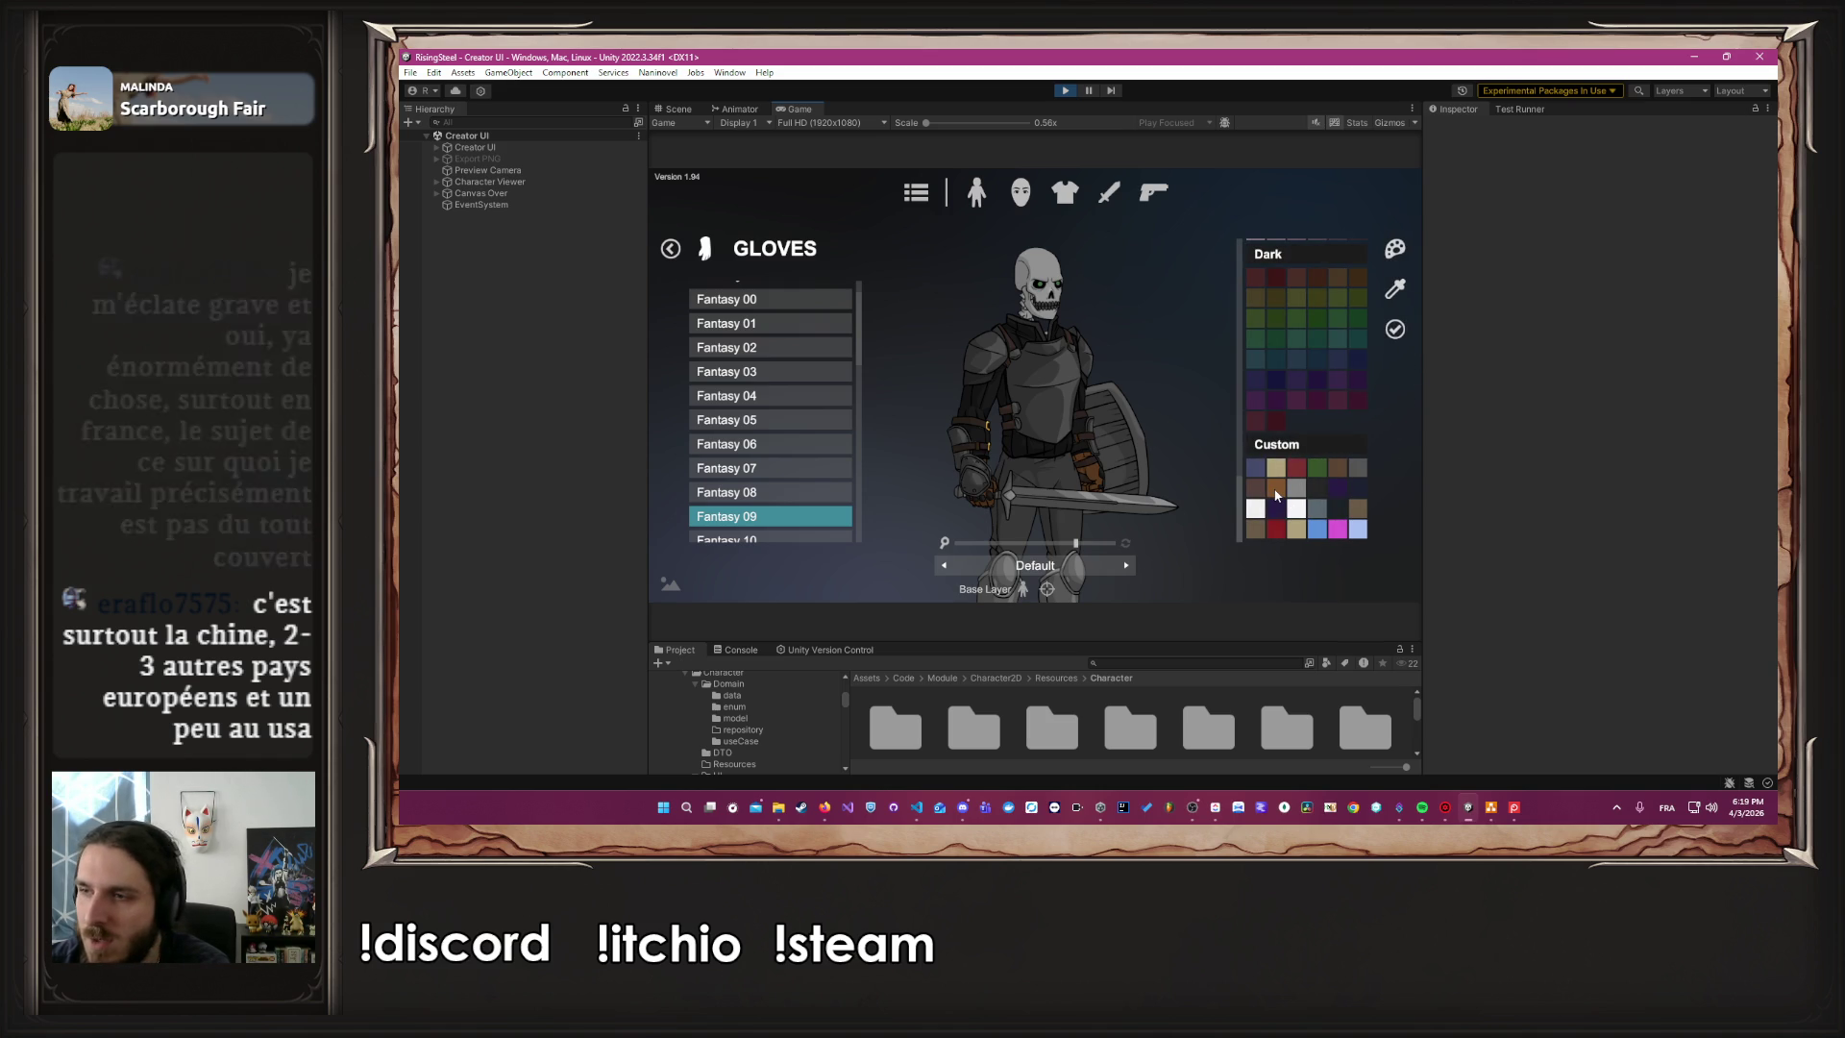
left_click(1314, 488)
left_click(1399, 335)
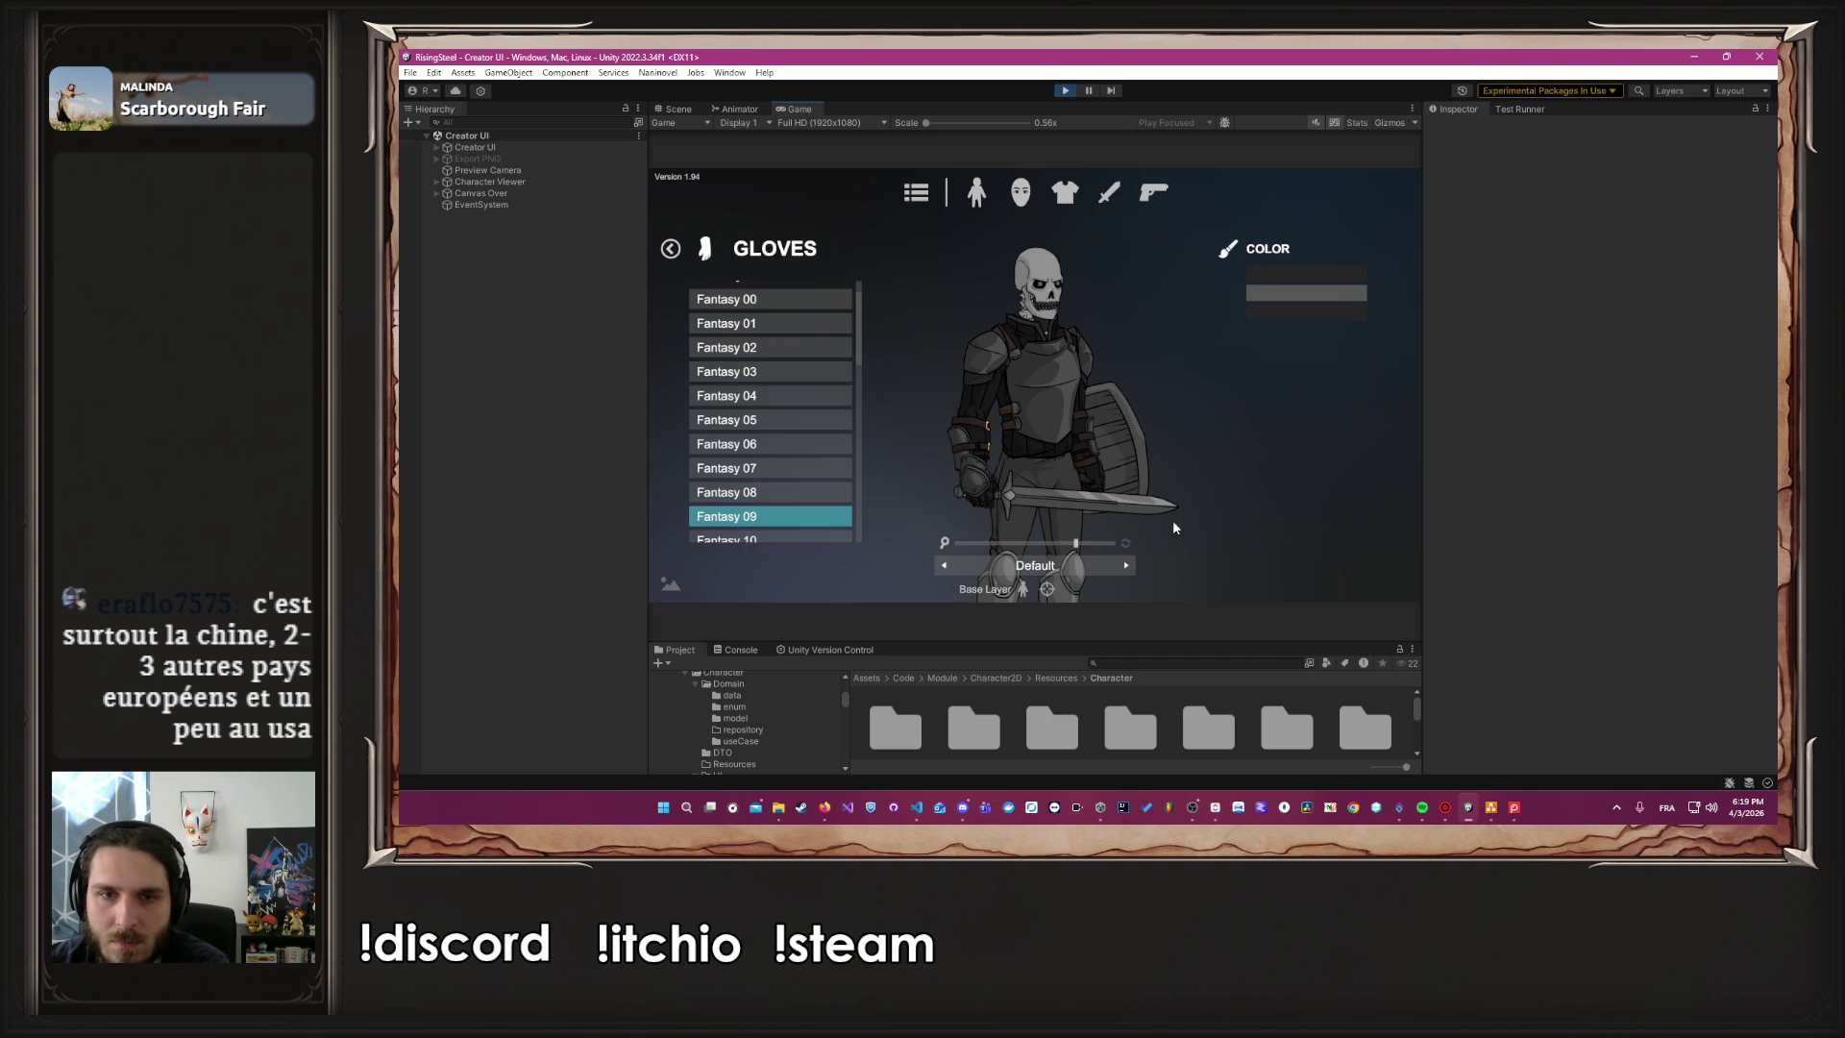
scroll(1075, 557, "down", 3)
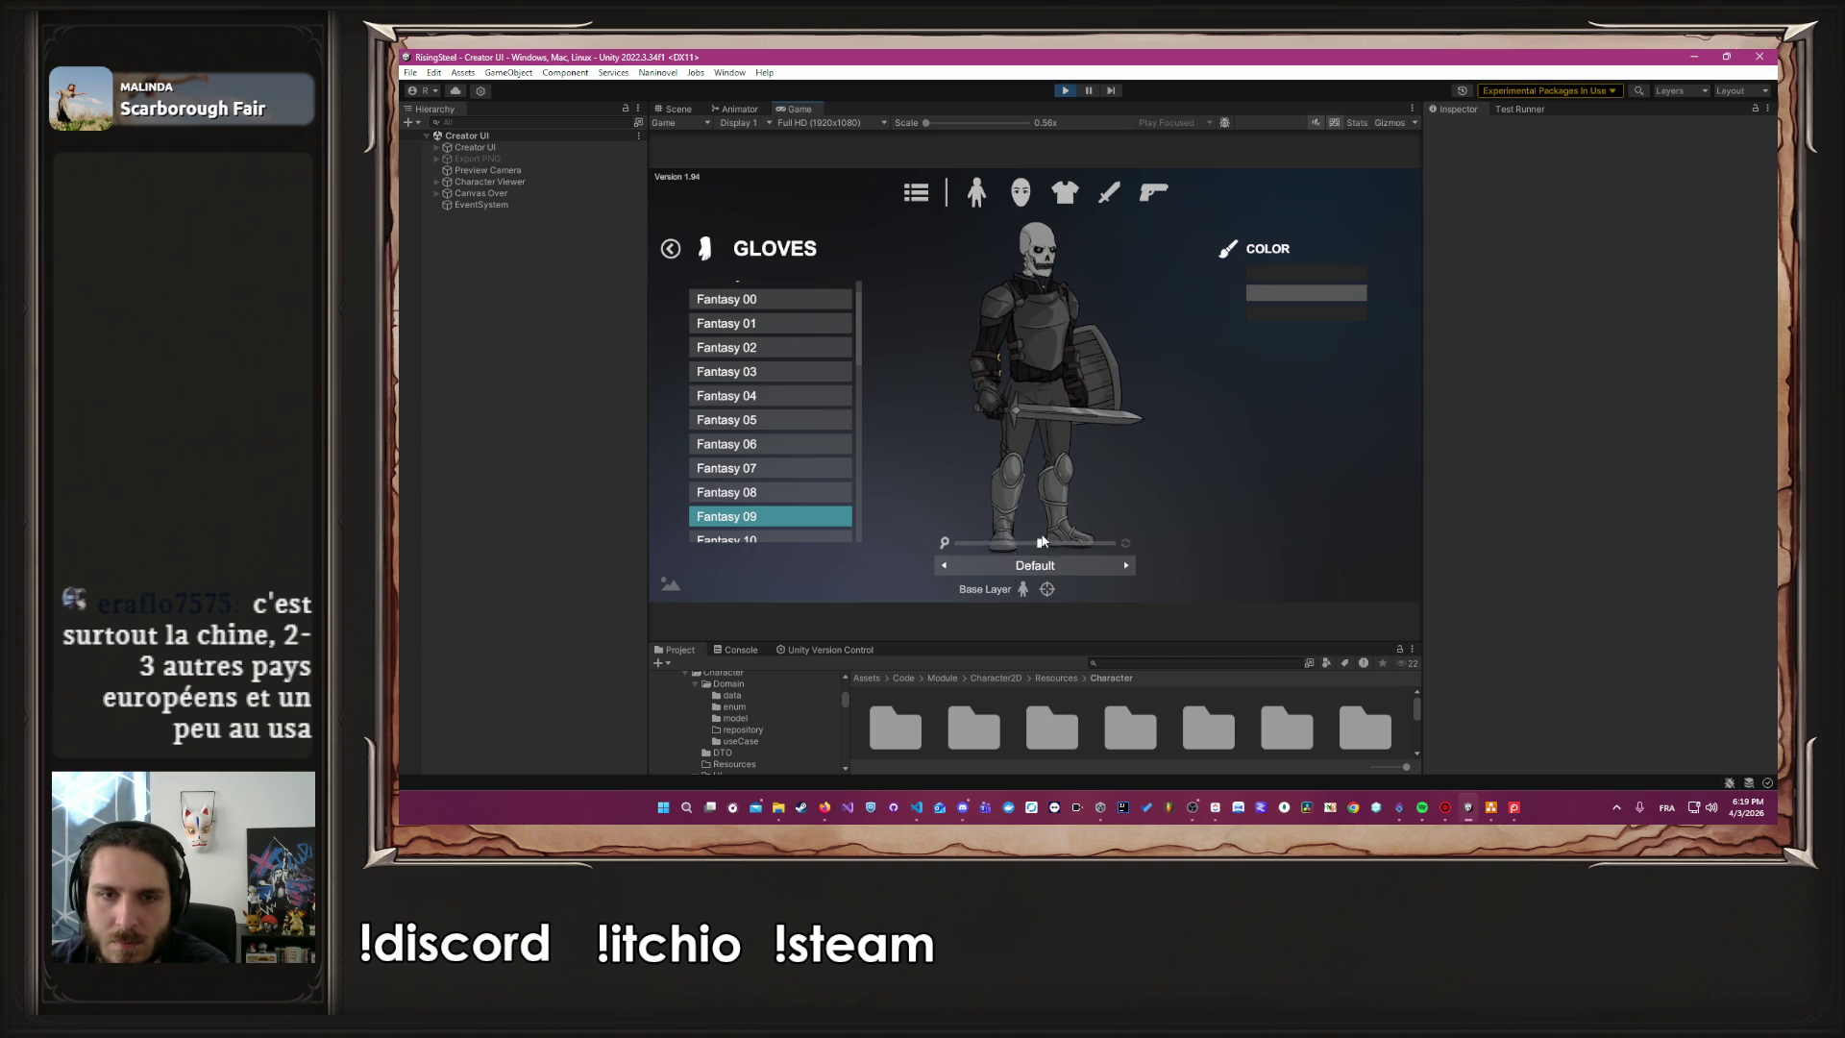
left_click(670, 250)
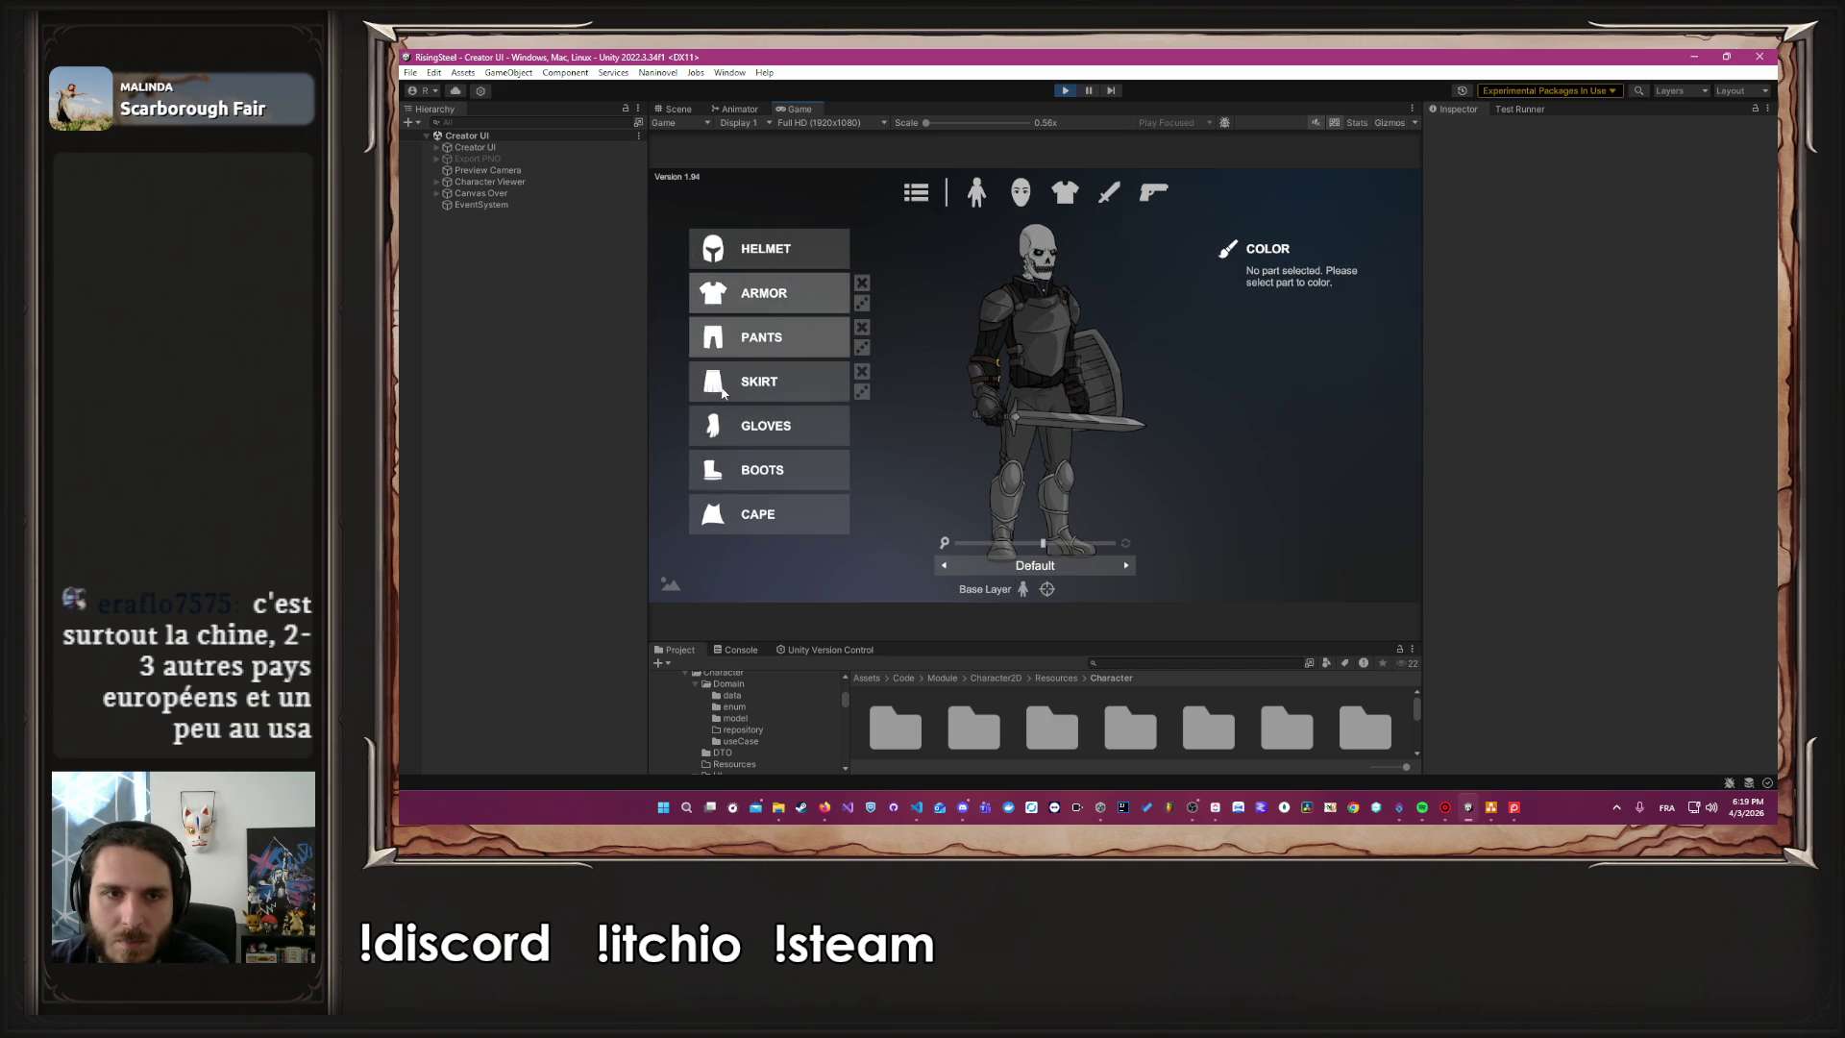
Darken the squire's boots with a dark Custom swatch
left_click(766, 466)
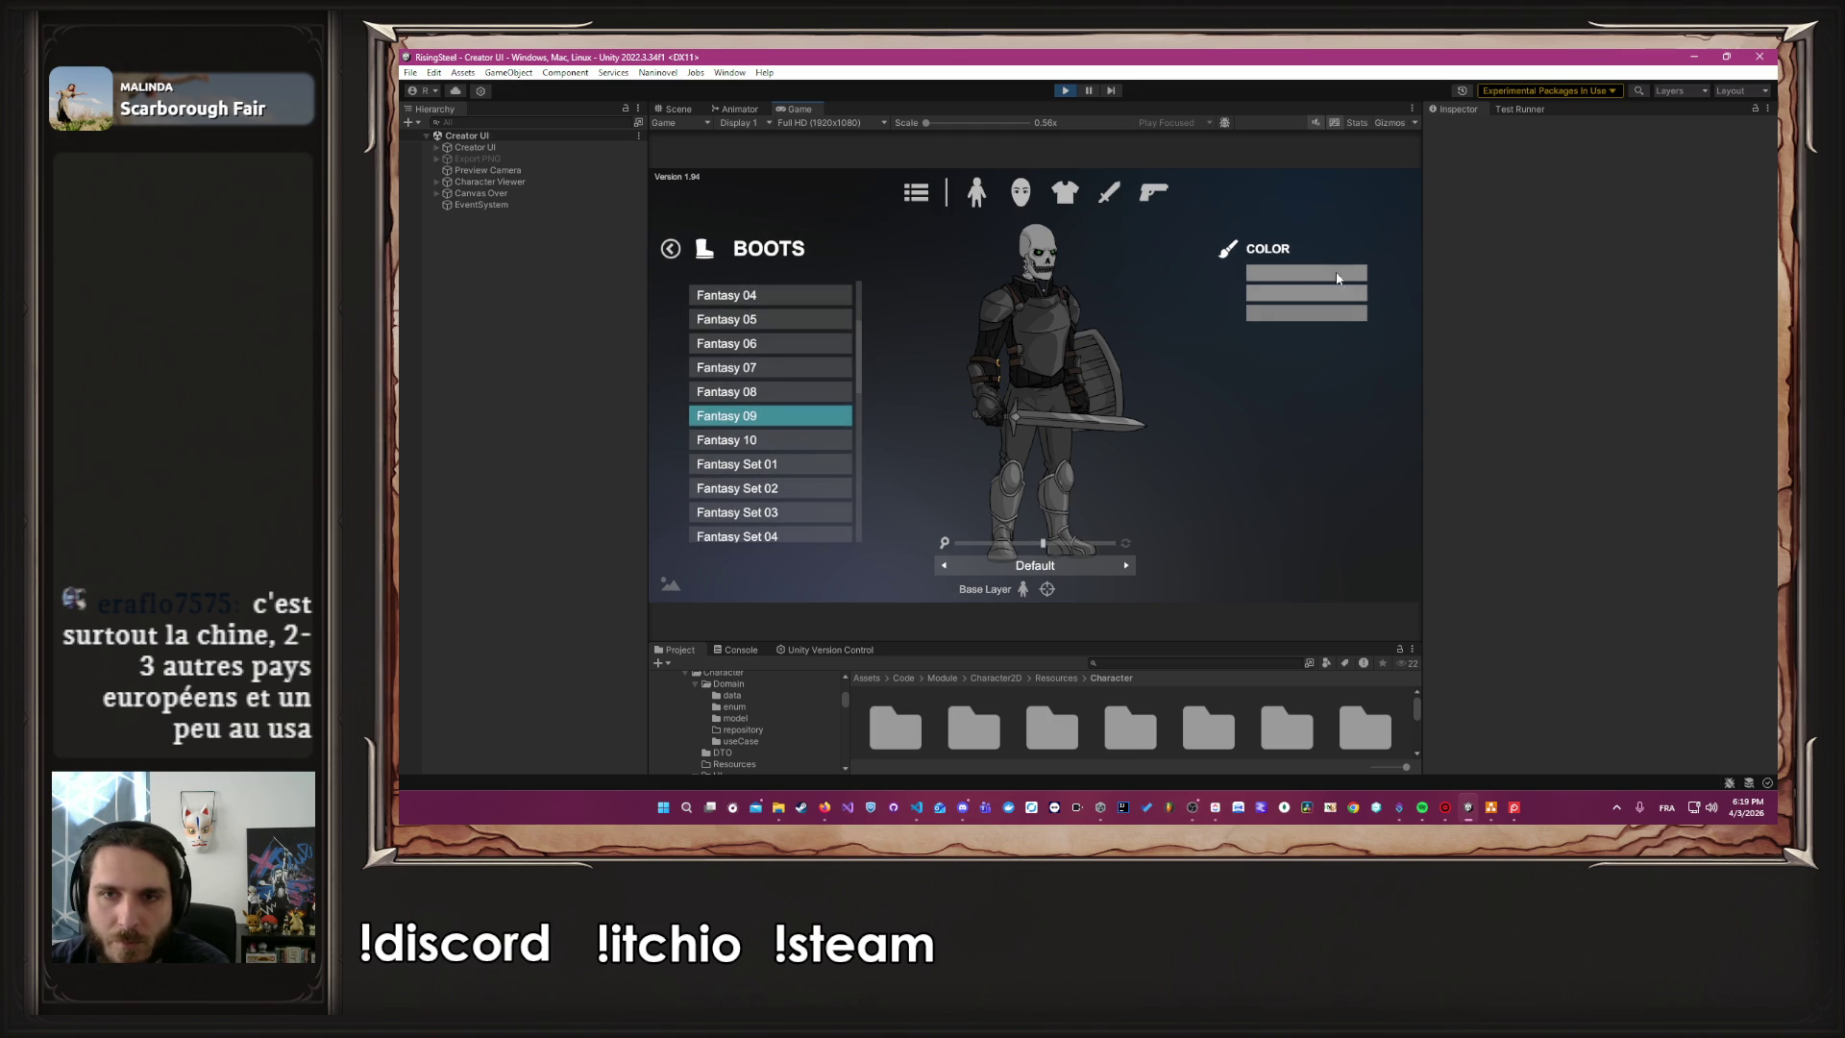
left_click(1315, 487)
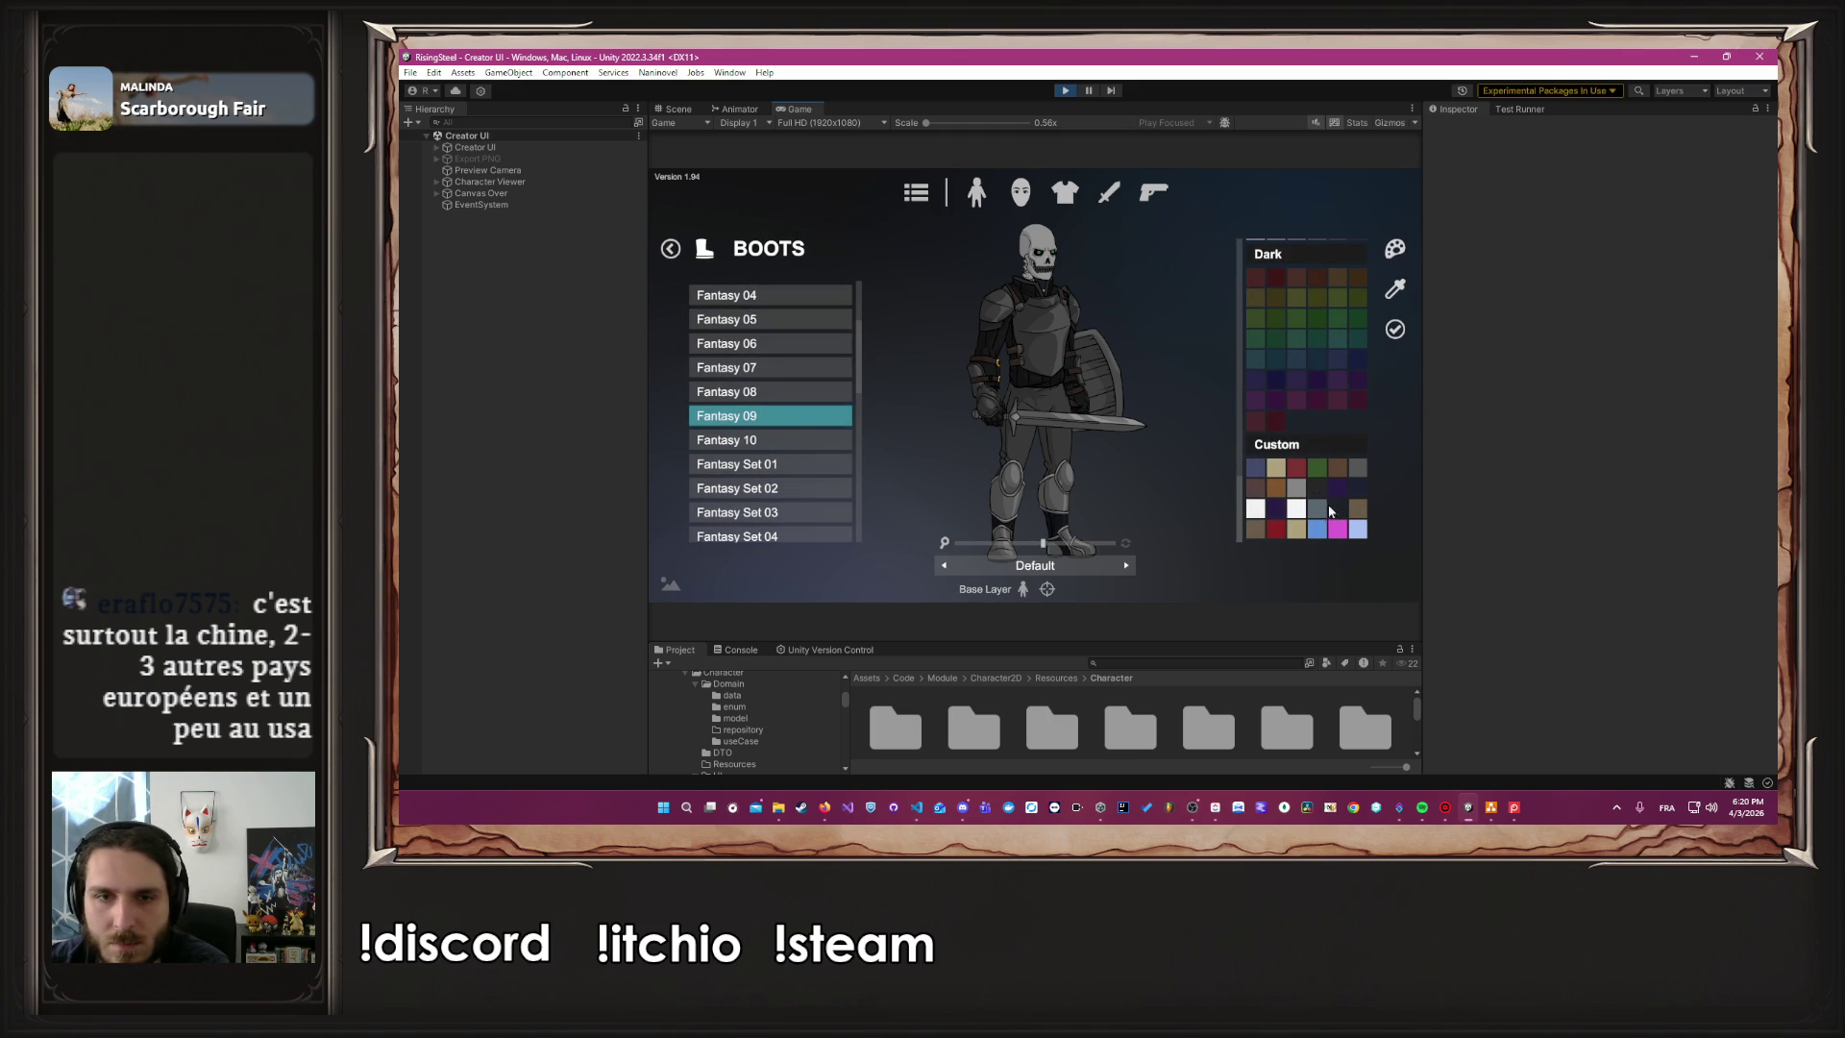
left_click(1396, 329)
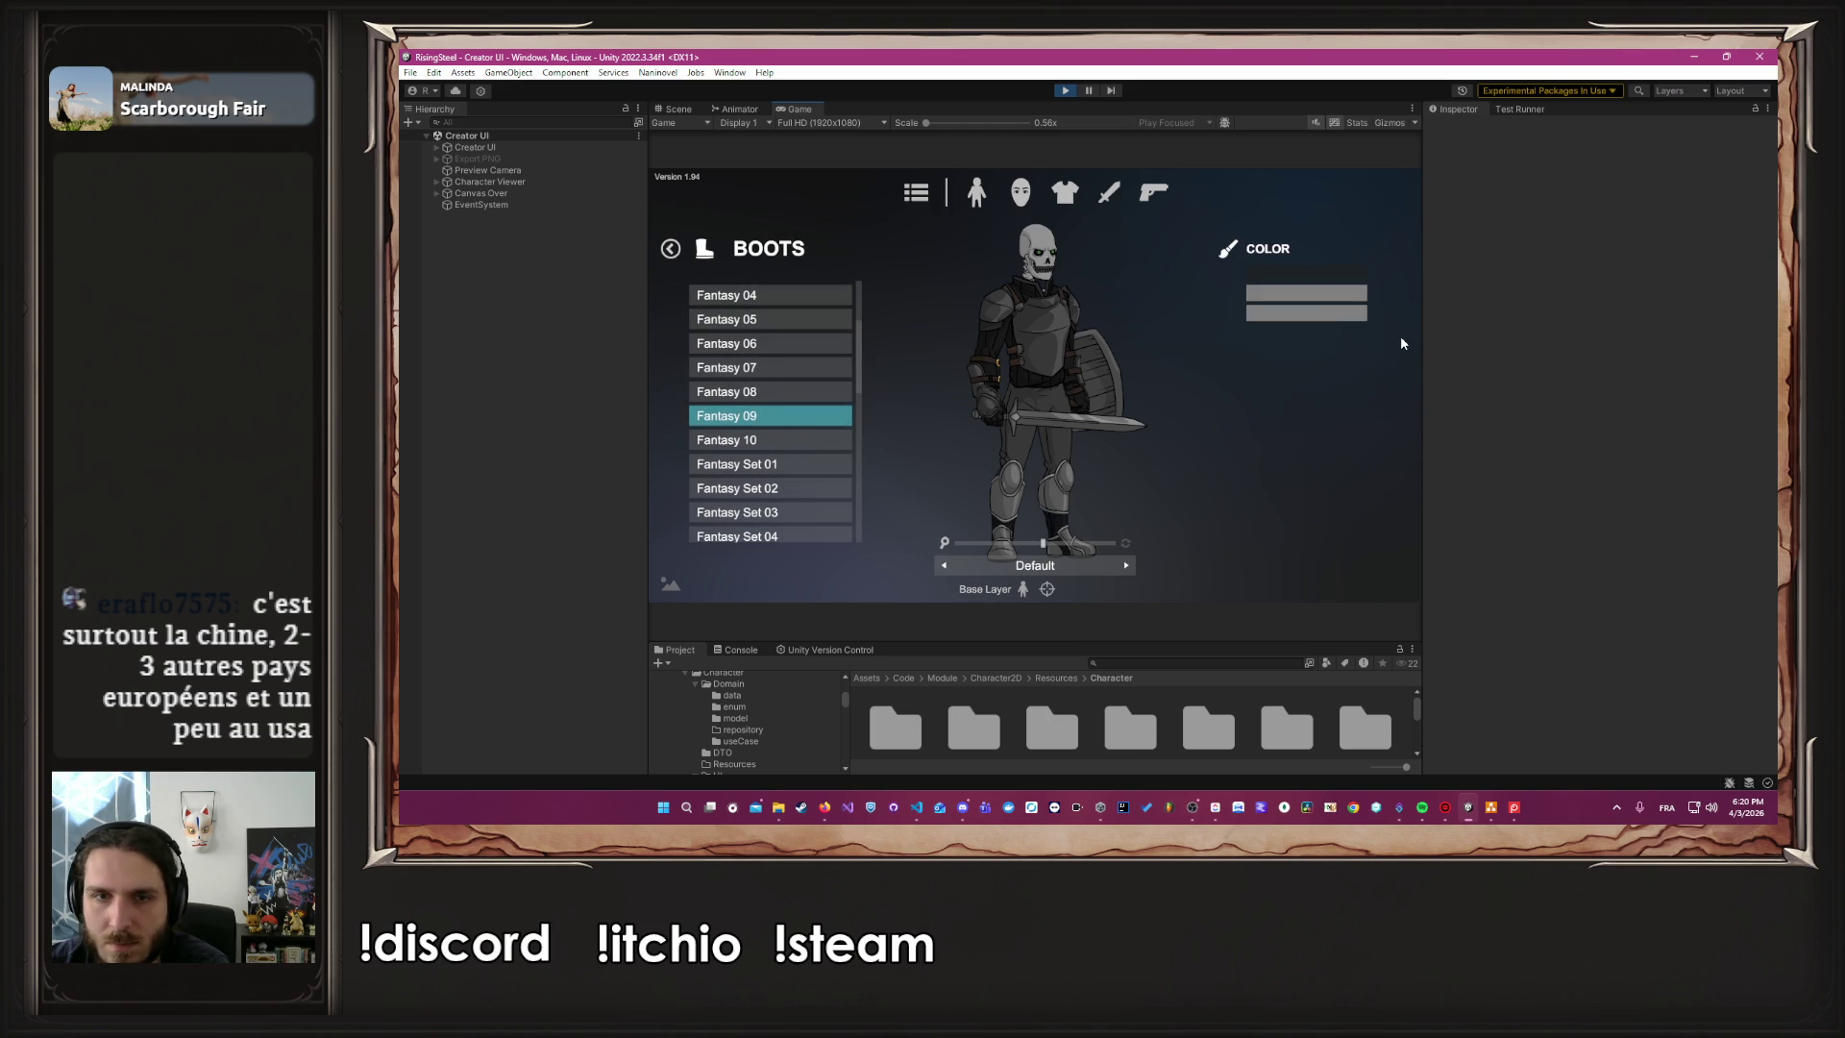
left_click(1331, 498)
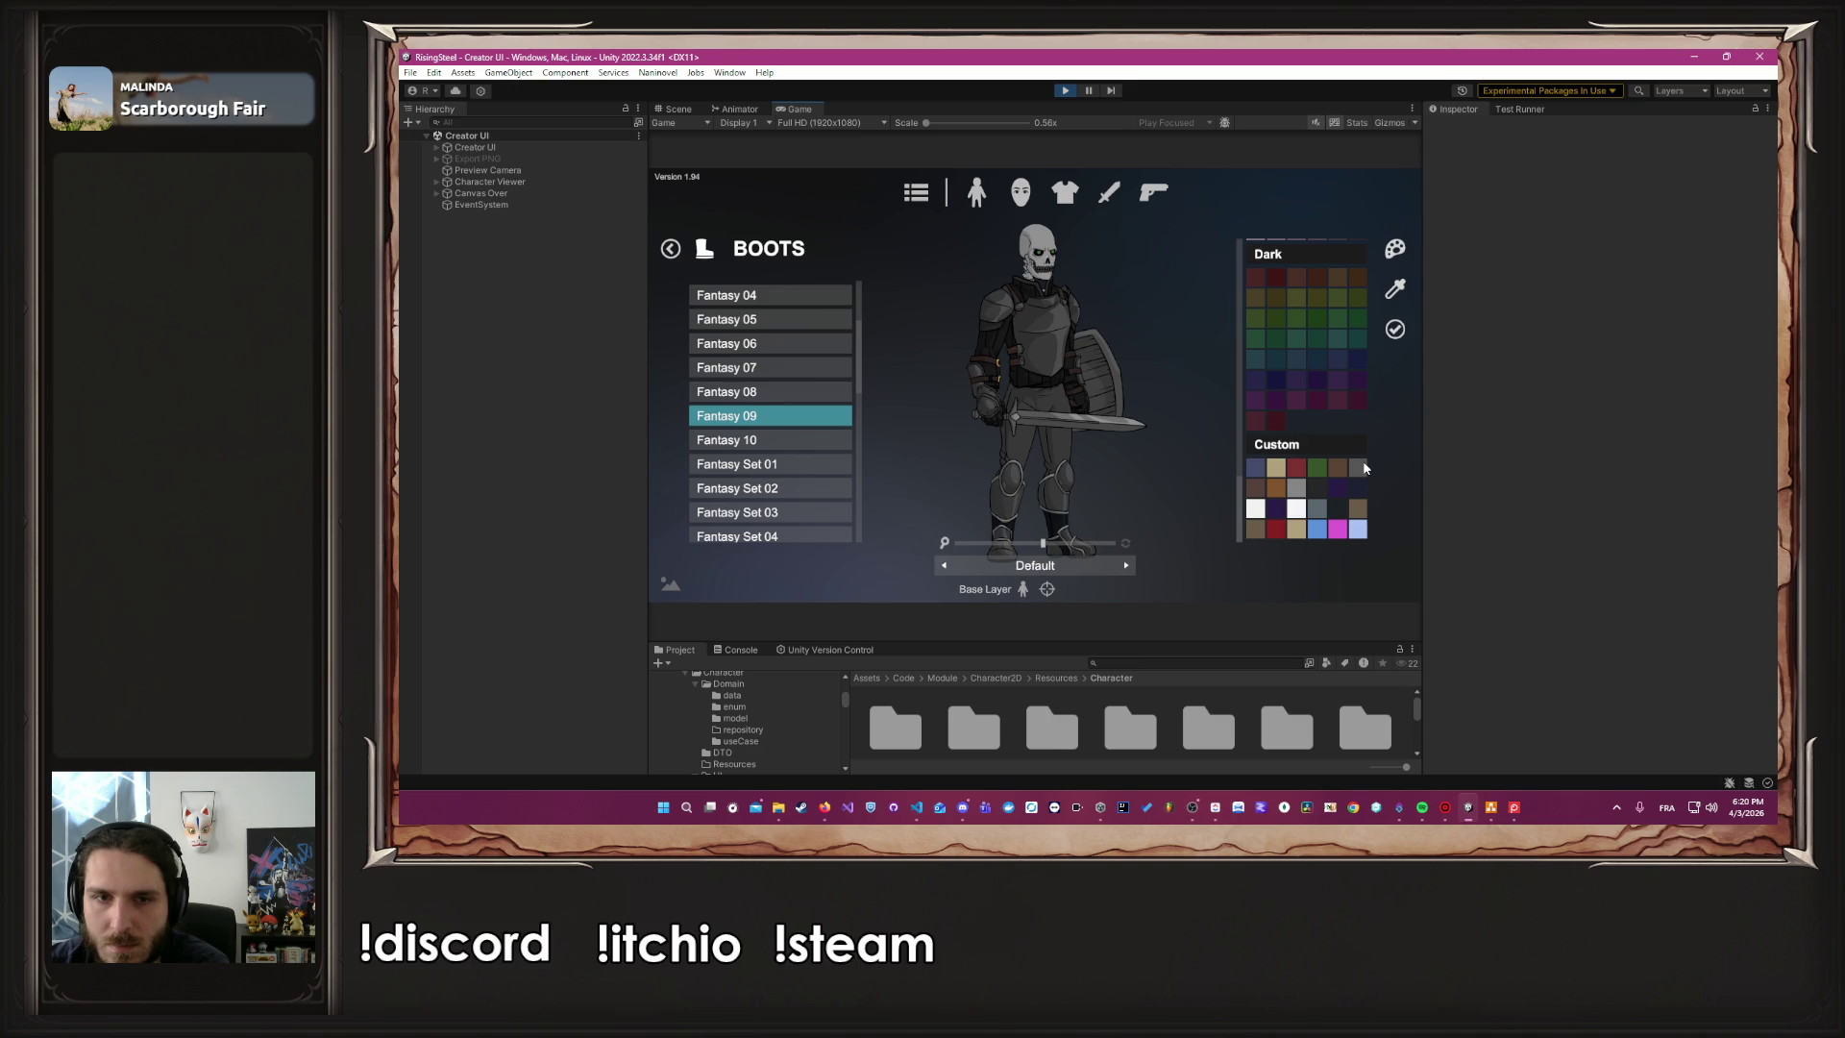
left_click(1396, 330)
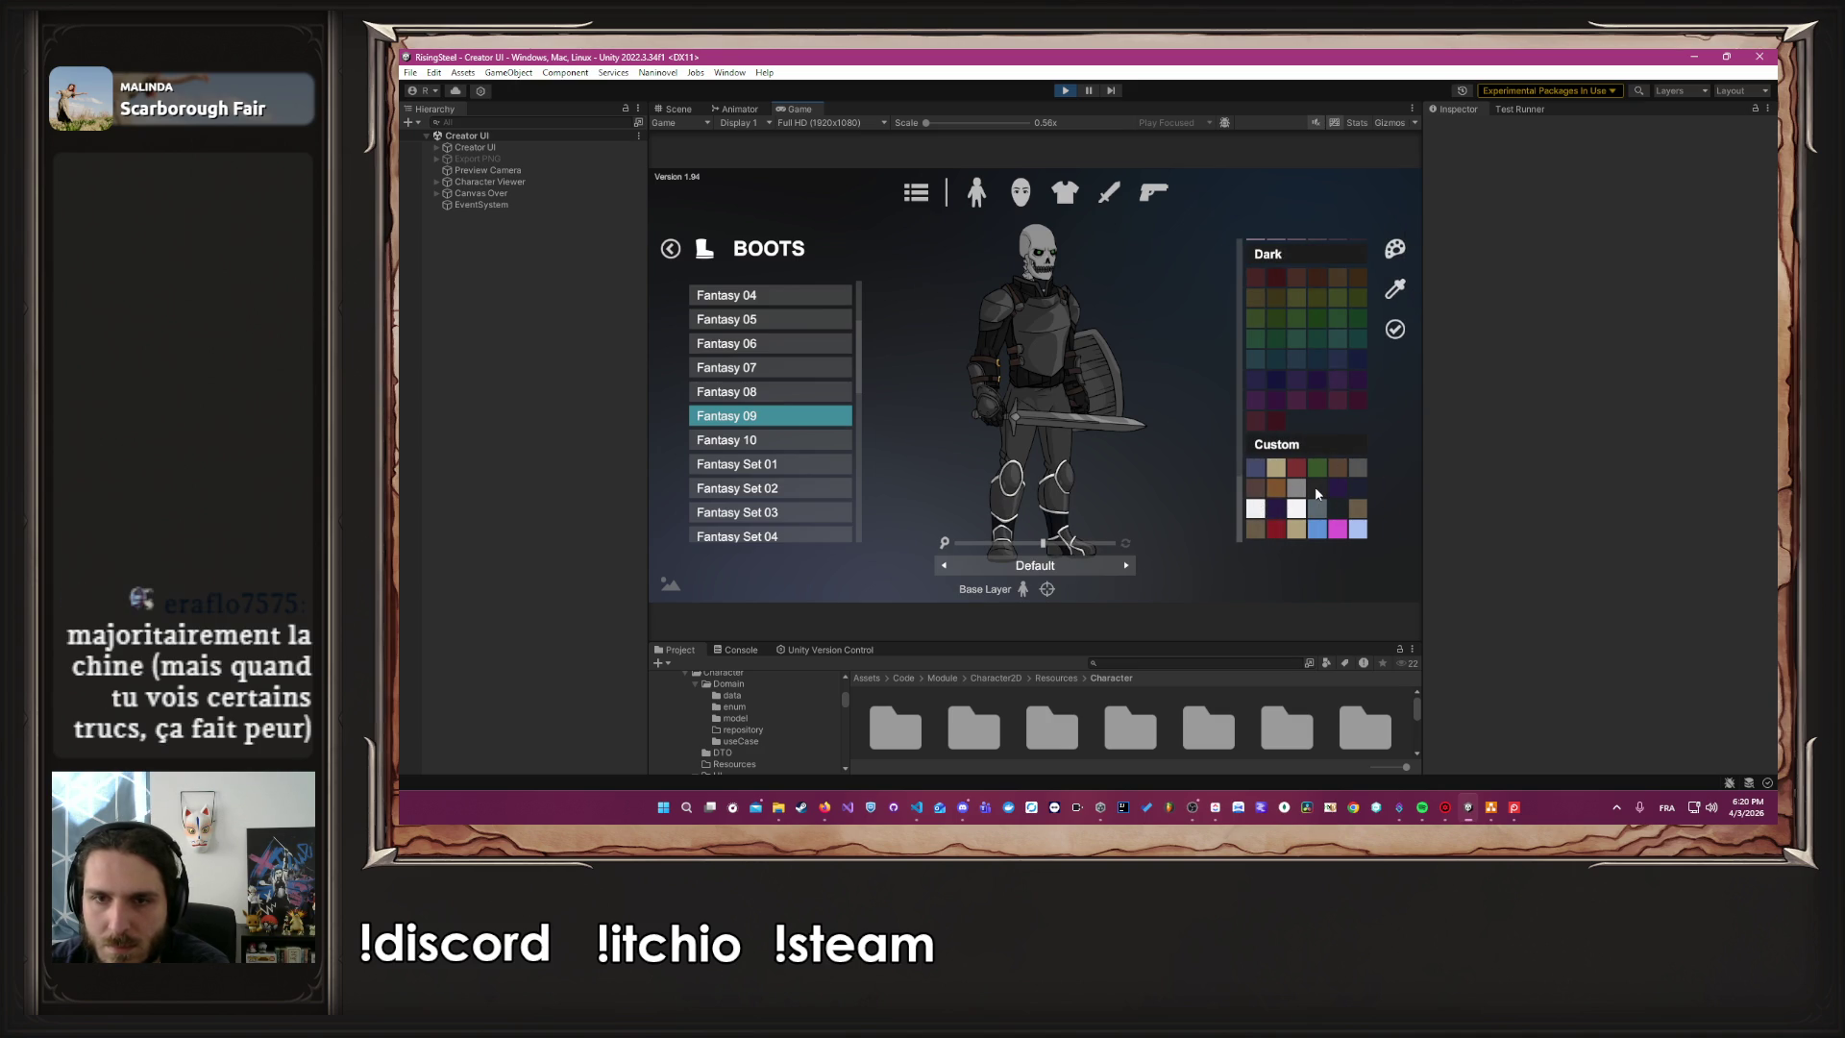
left_click(1398, 330)
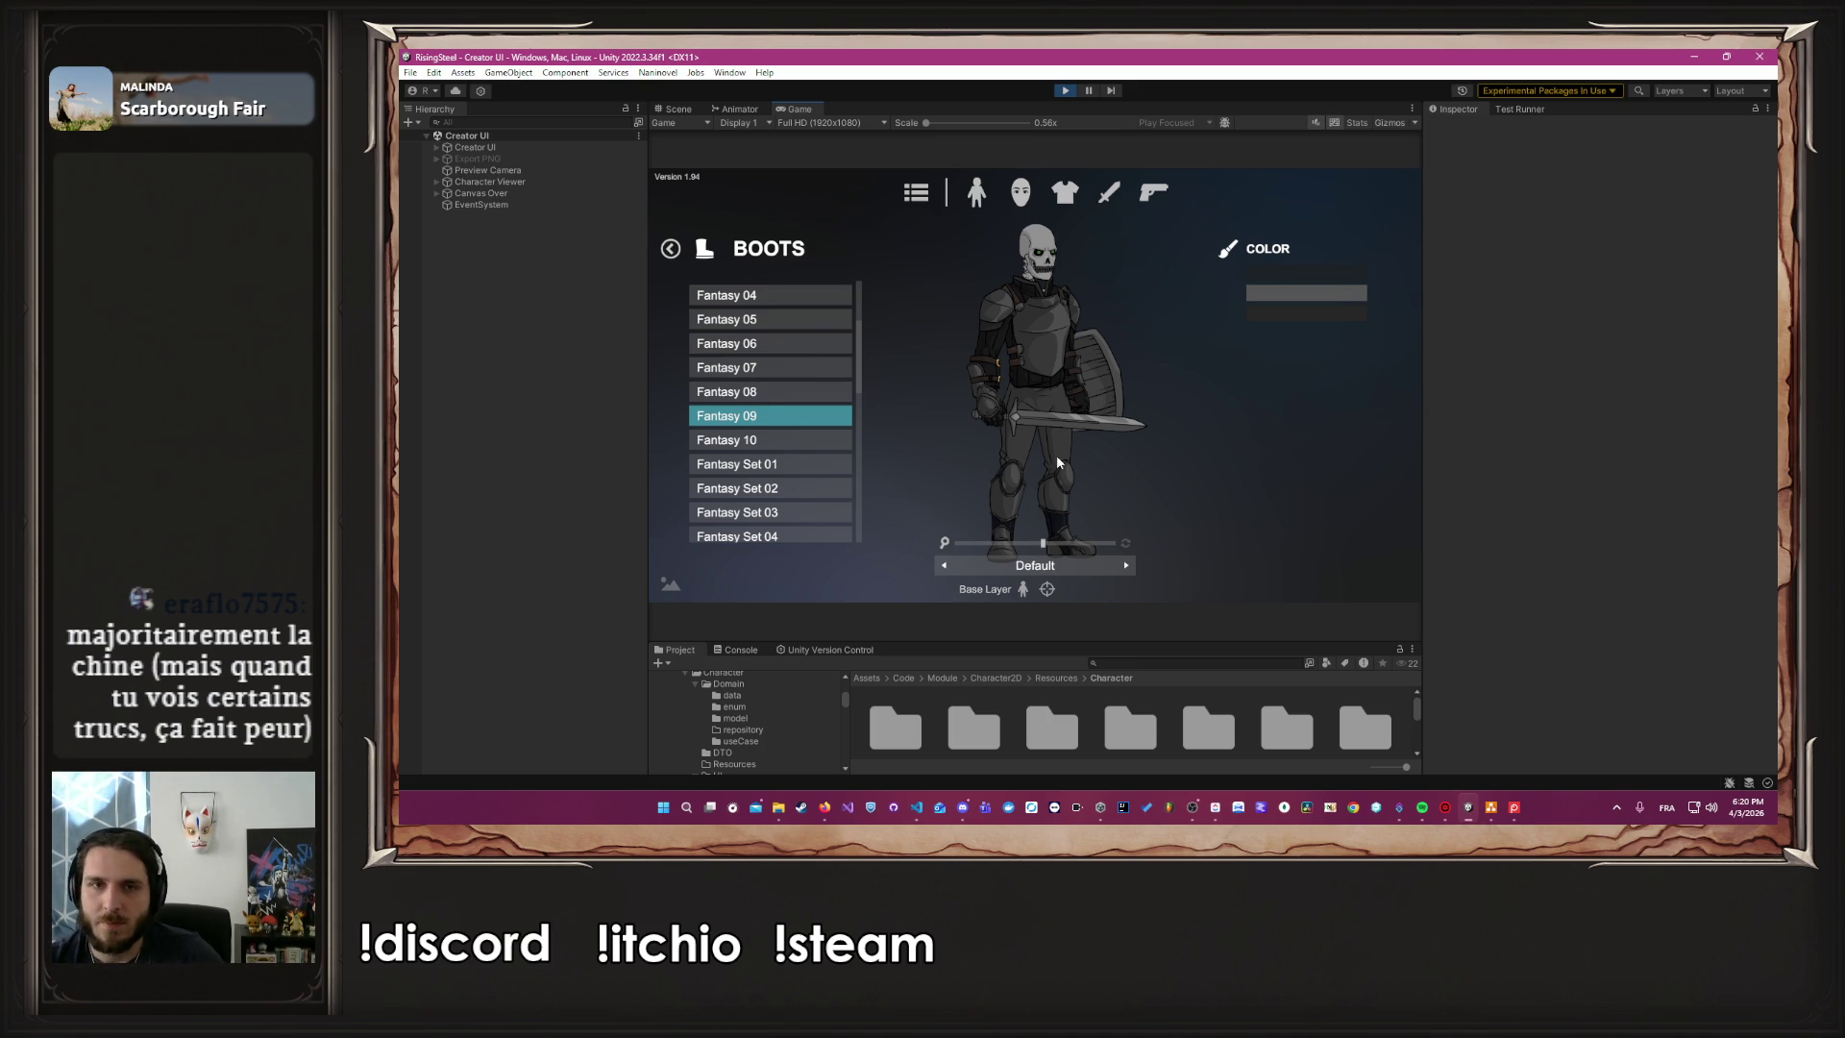
left_click(1061, 197)
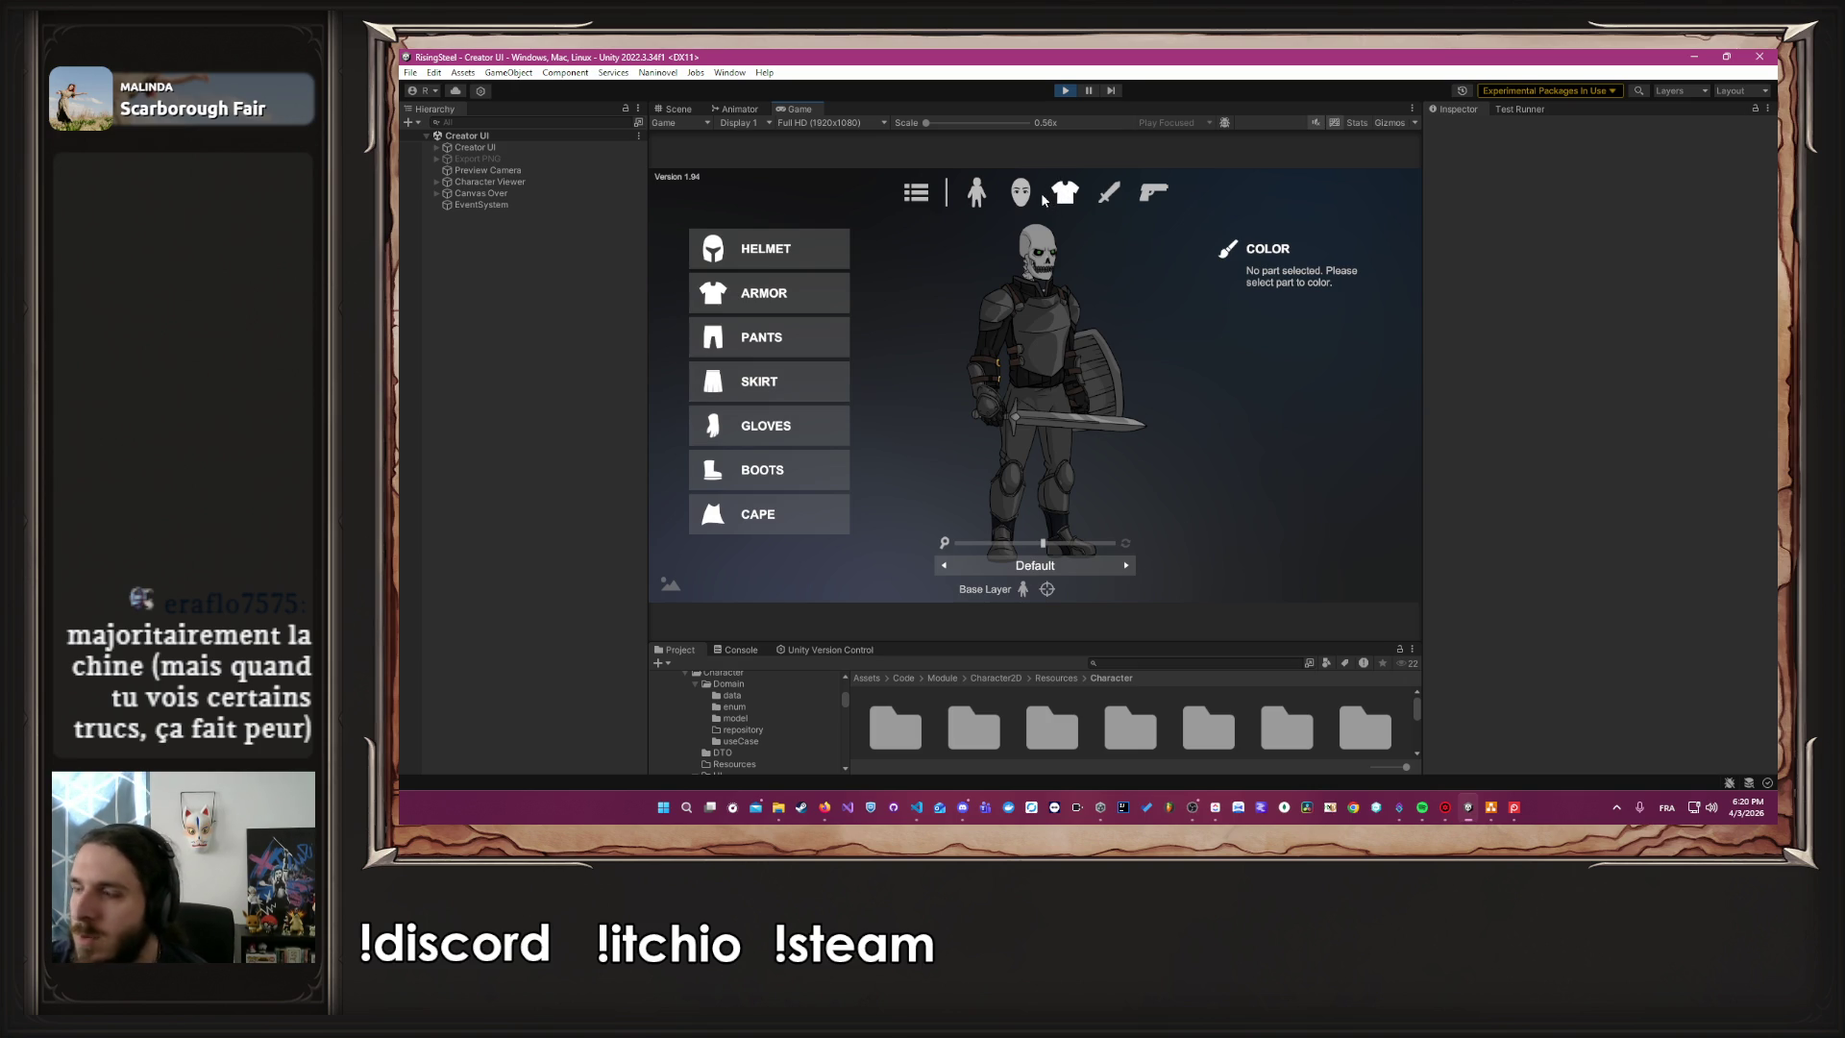
Colour the shield brown
left_click(1022, 195)
left_click(1065, 195)
left_click(1114, 196)
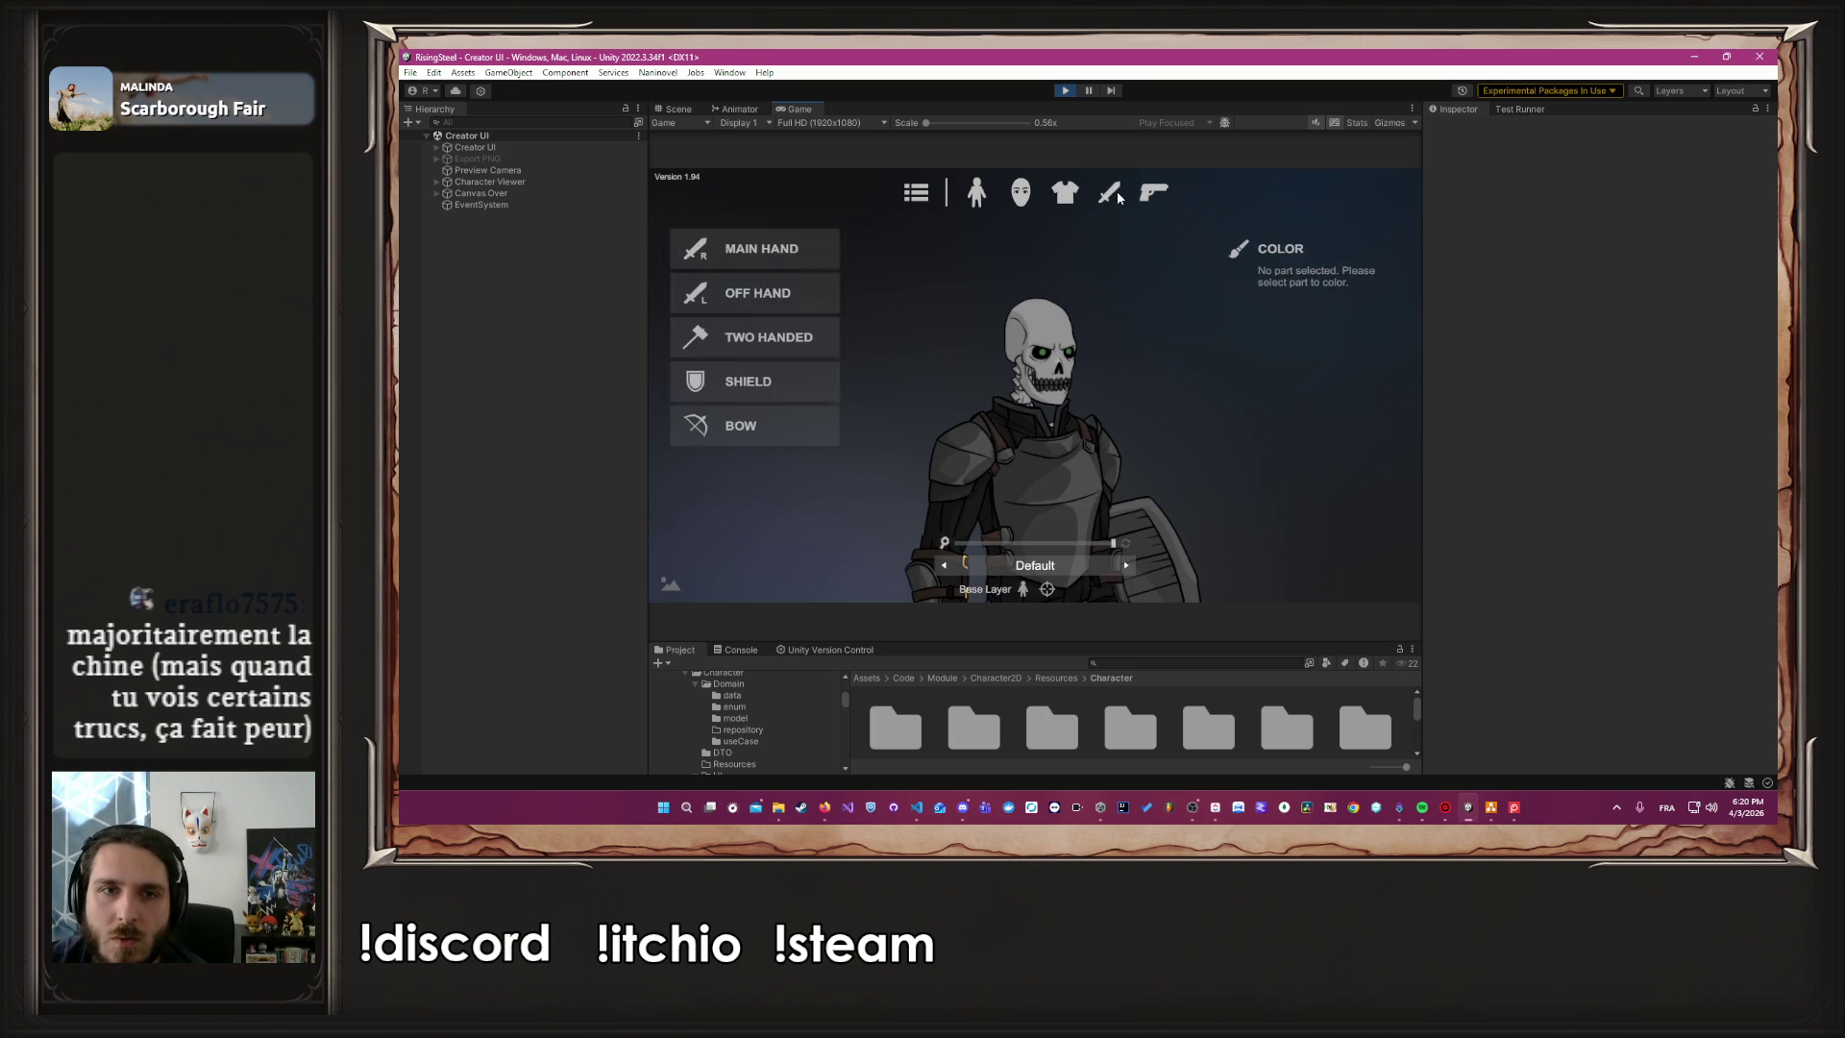
left_click(774, 381)
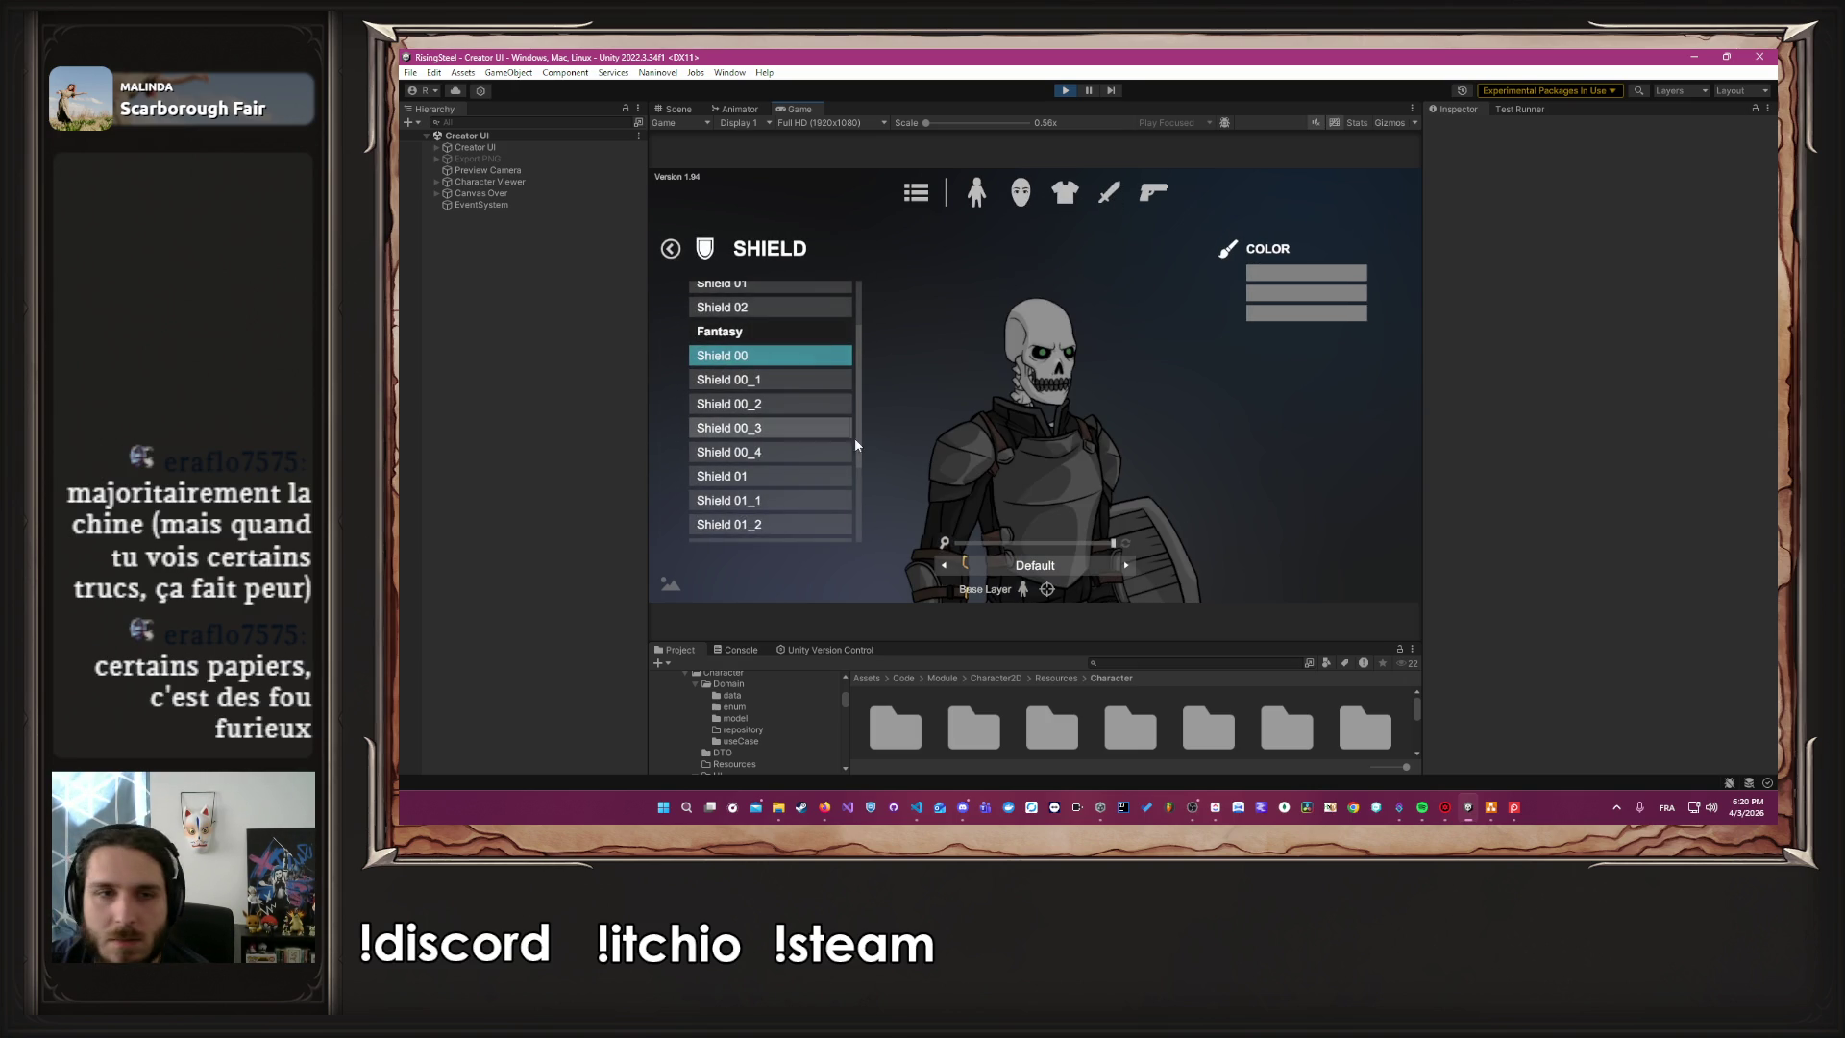
left_click(1025, 544)
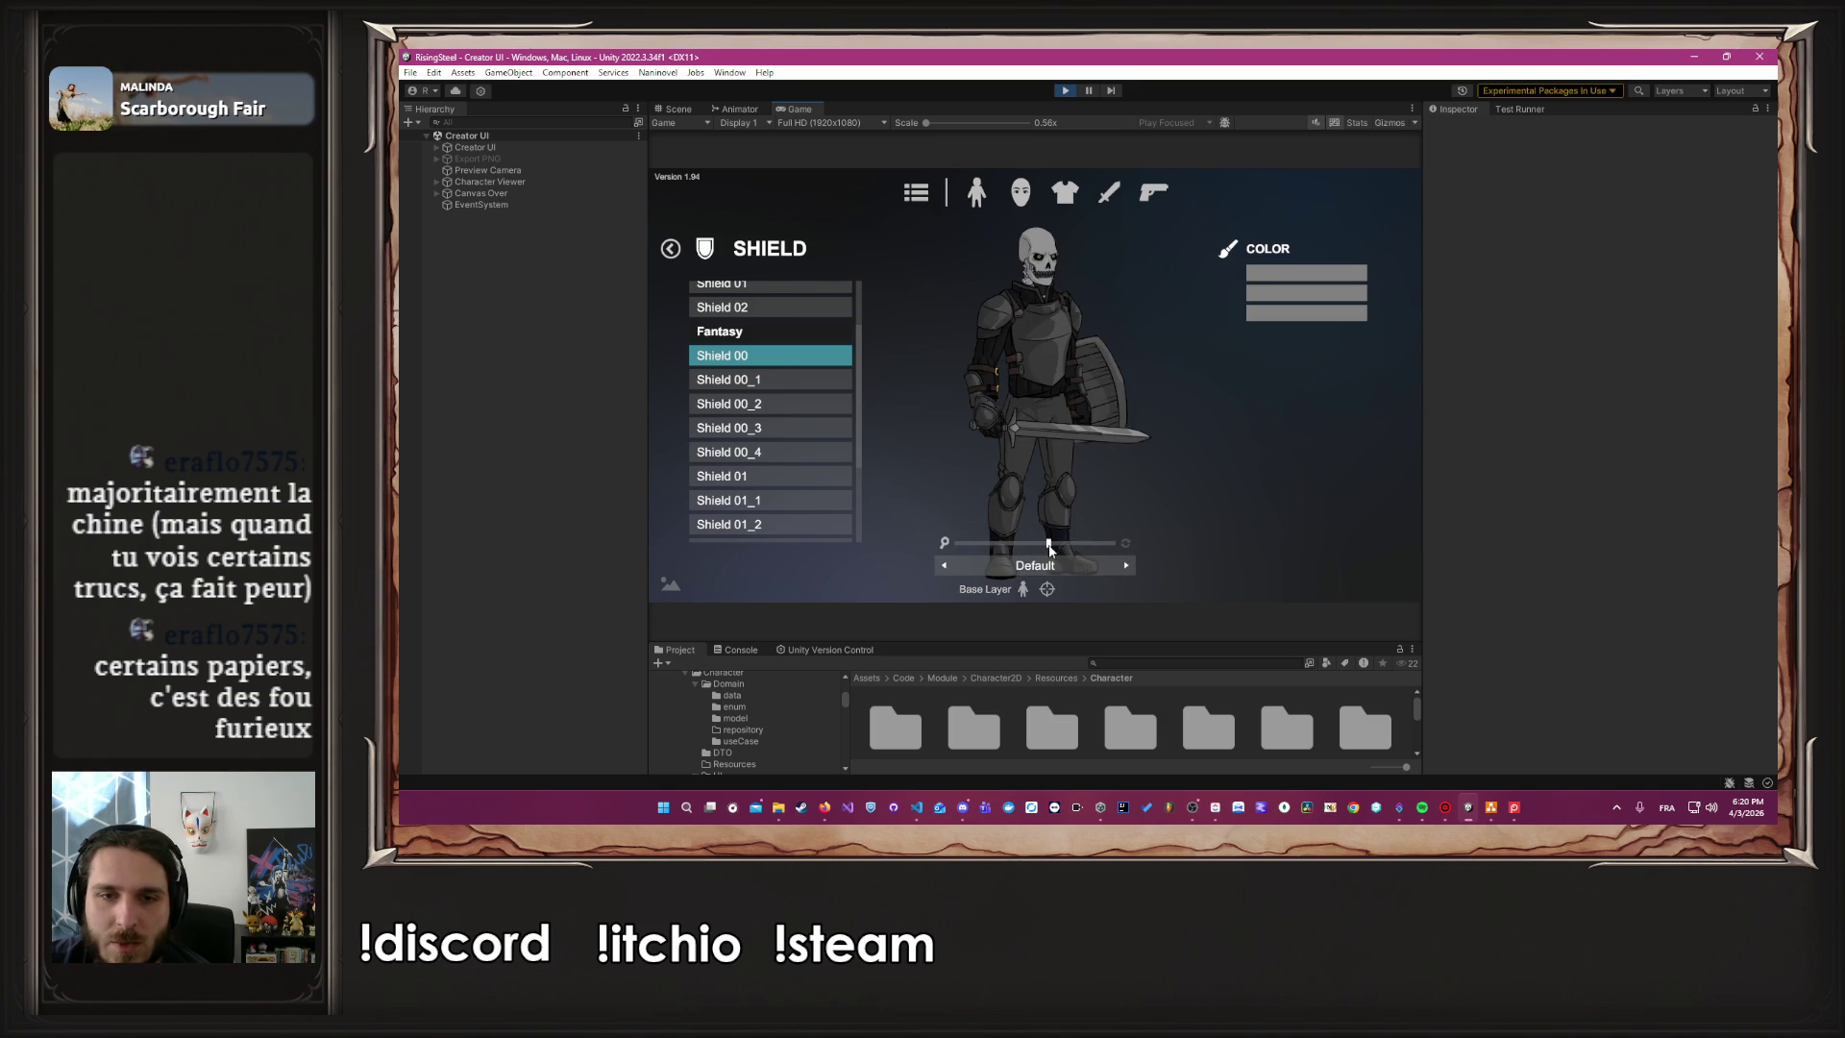
left_click(1260, 275)
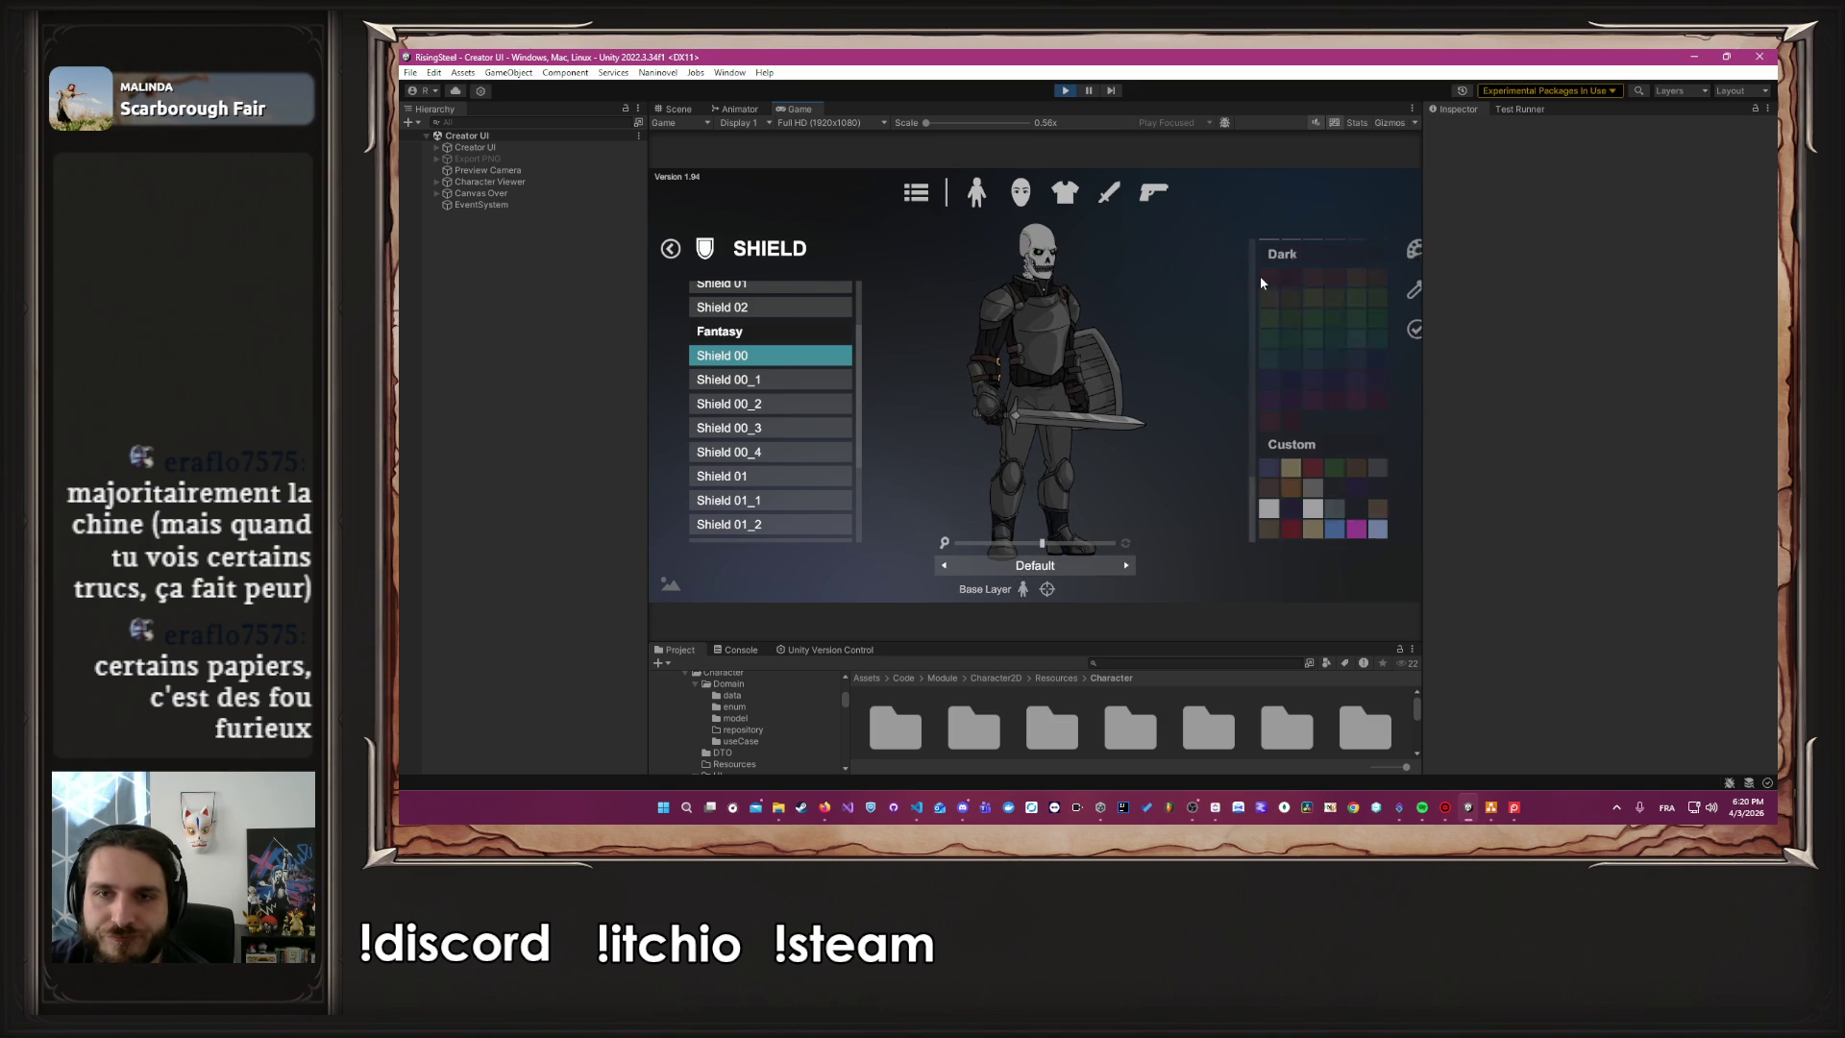
left_click(1258, 489)
left_click(1394, 331)
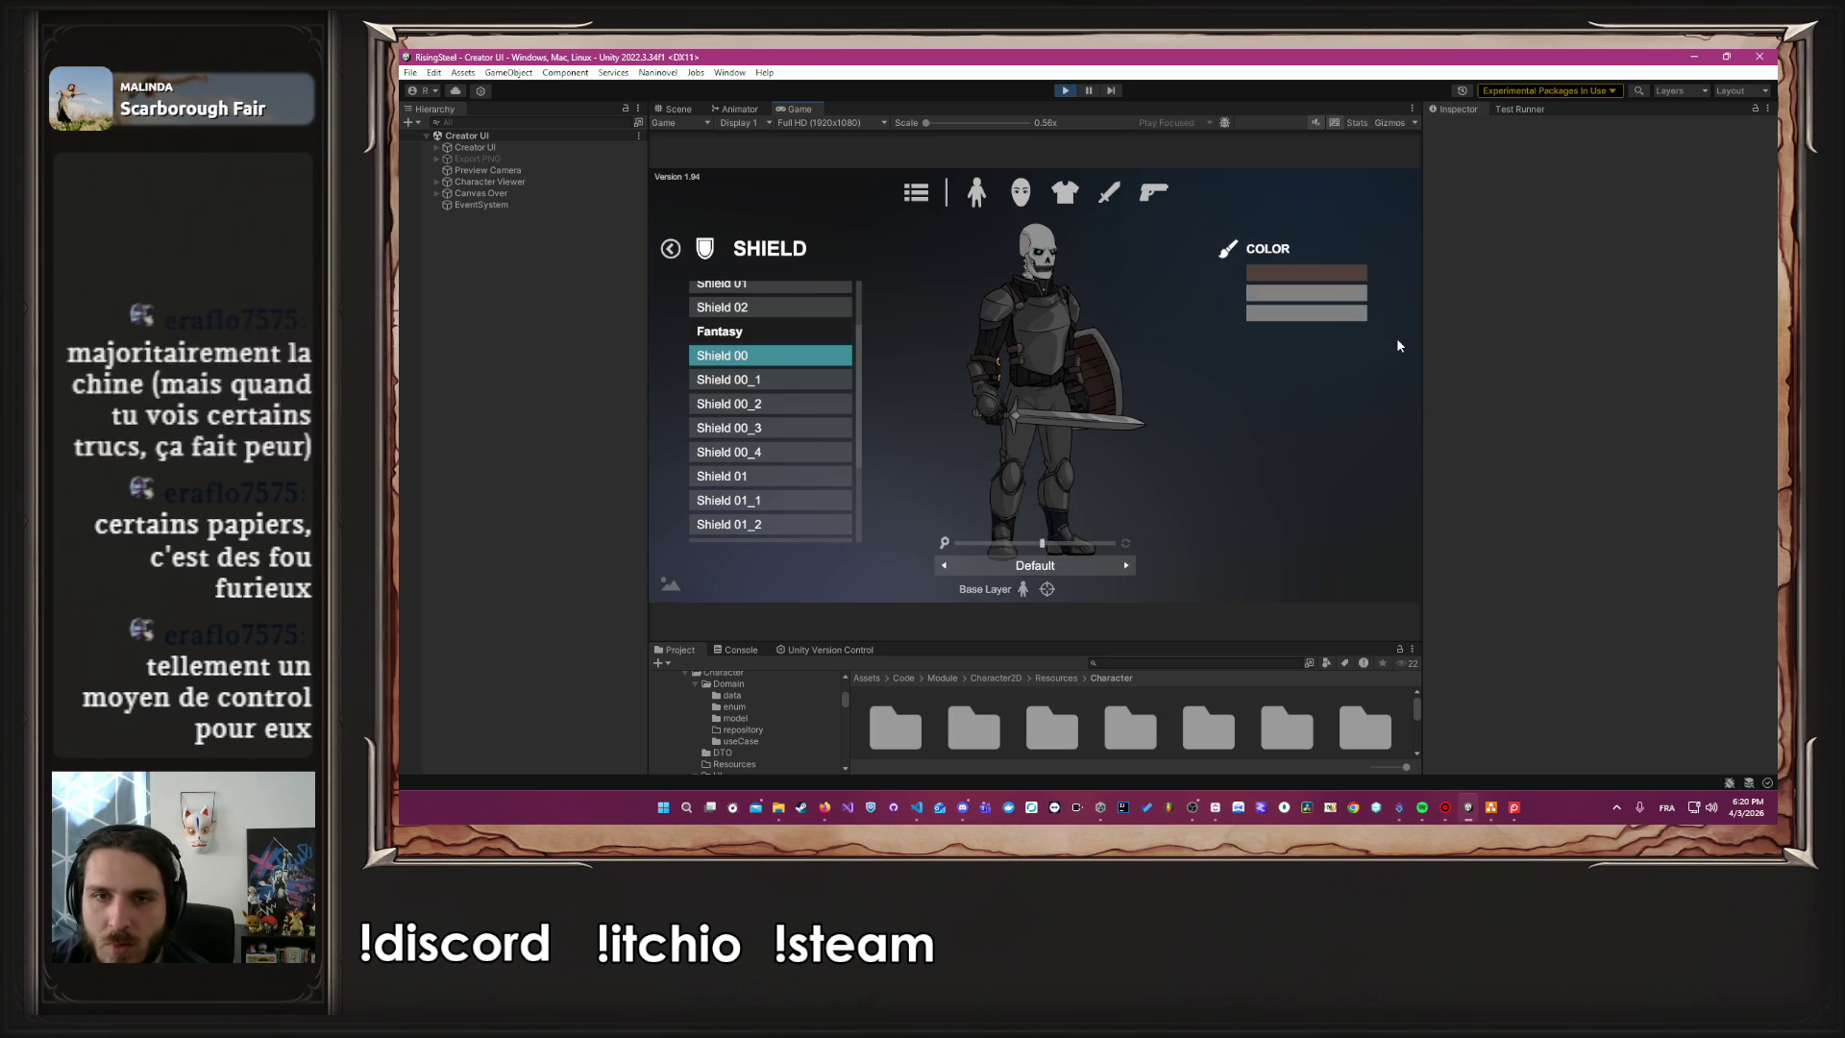
left_click(1307, 297)
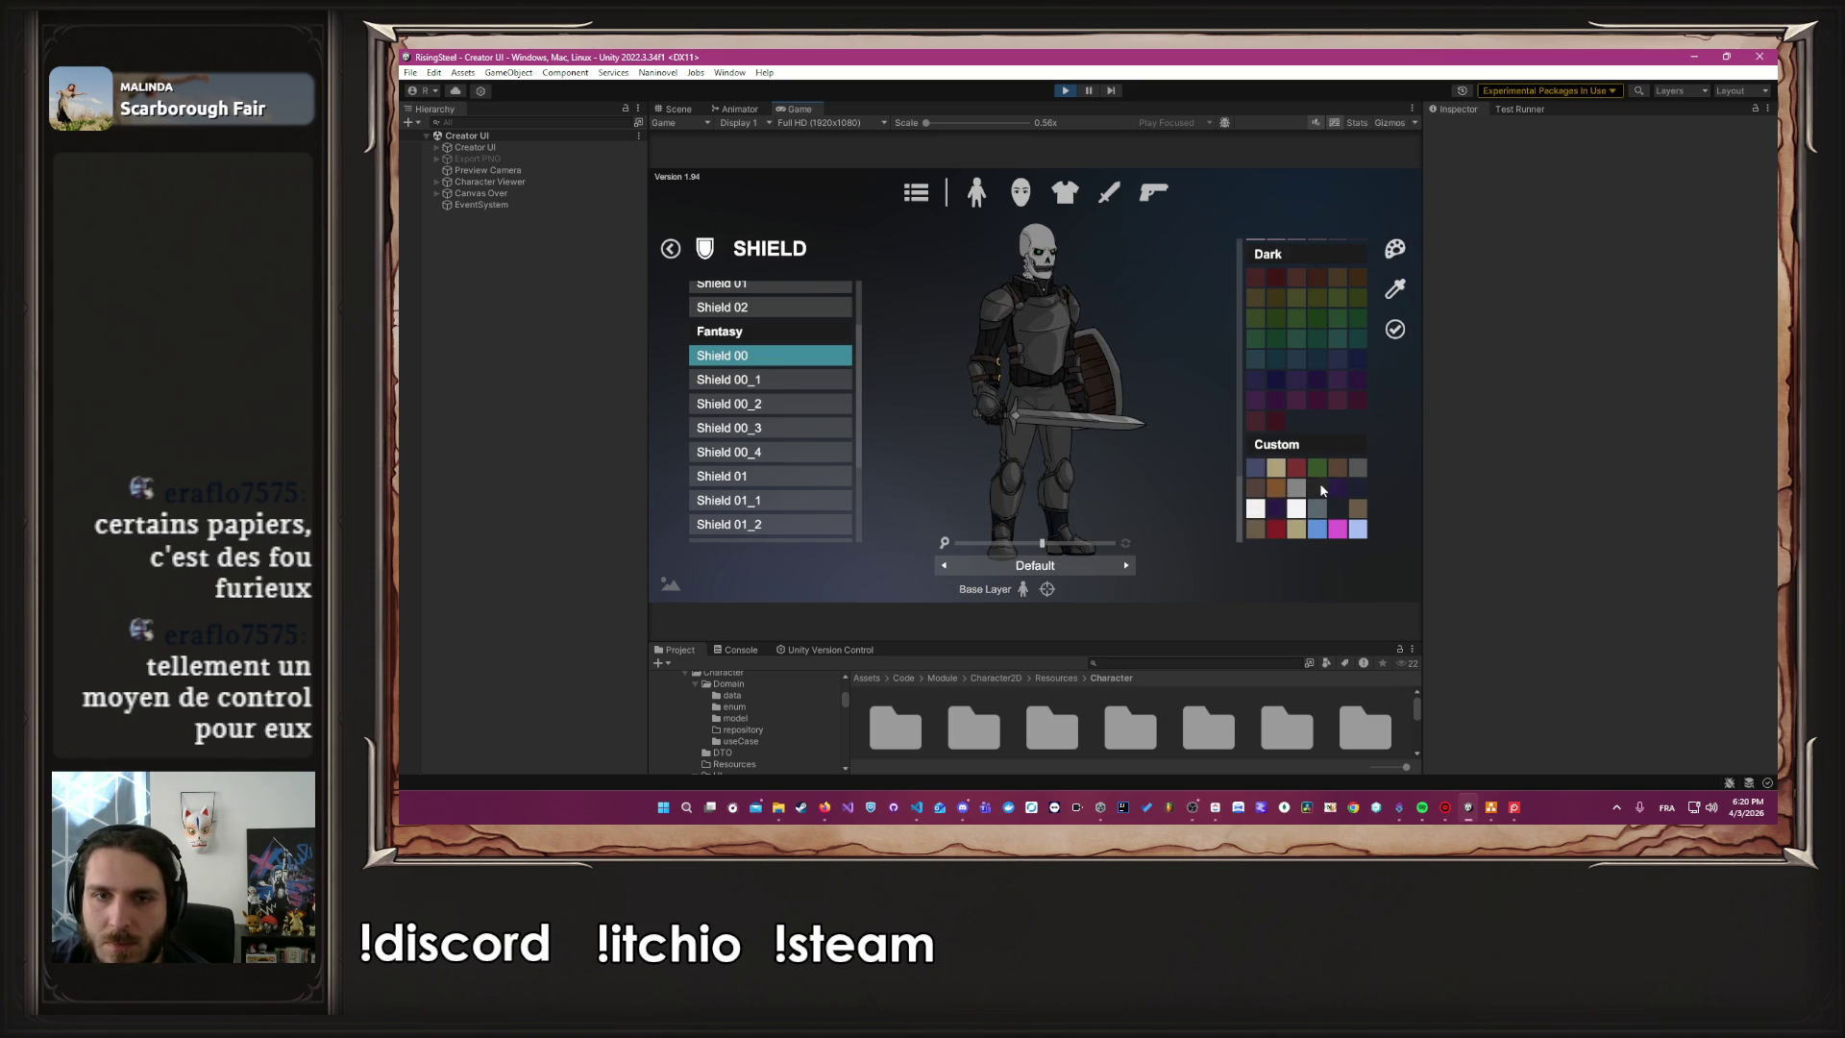
left_click(1396, 332)
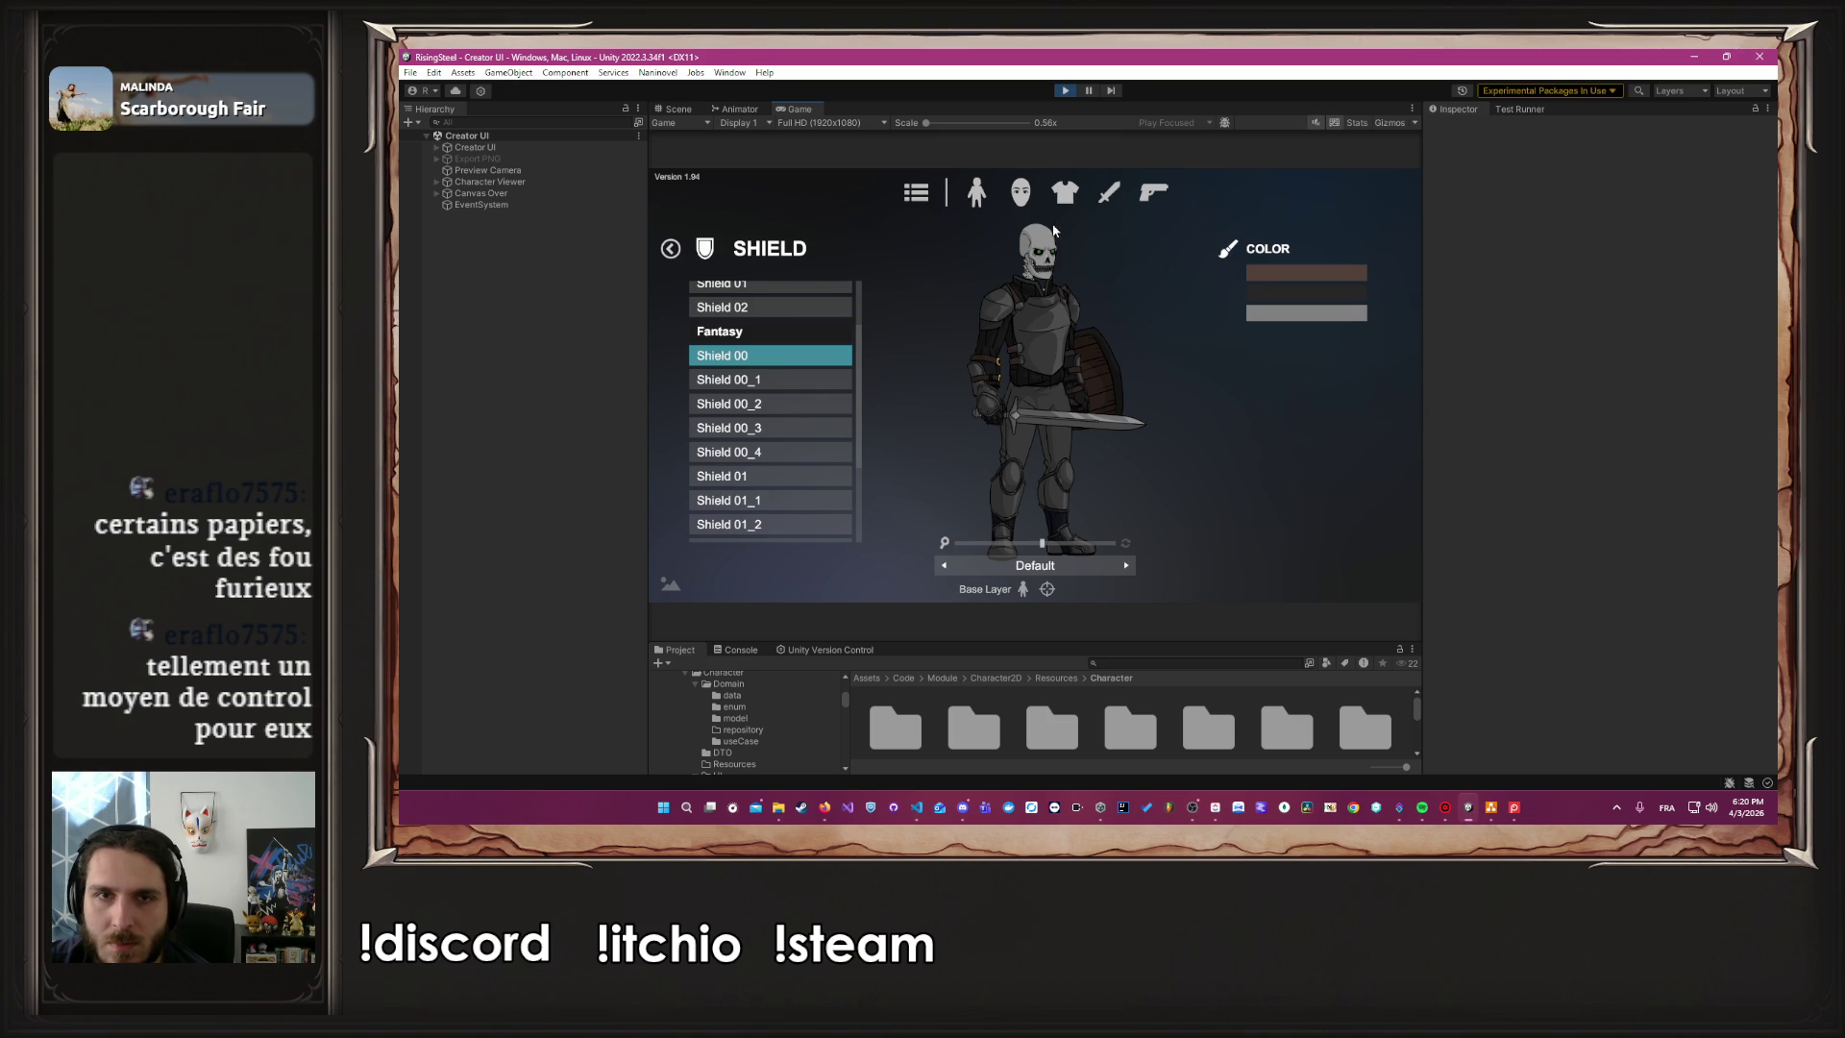
left_click(1105, 195)
Colour the Sword 00 blade dark and its guard grey
left_click(758, 251)
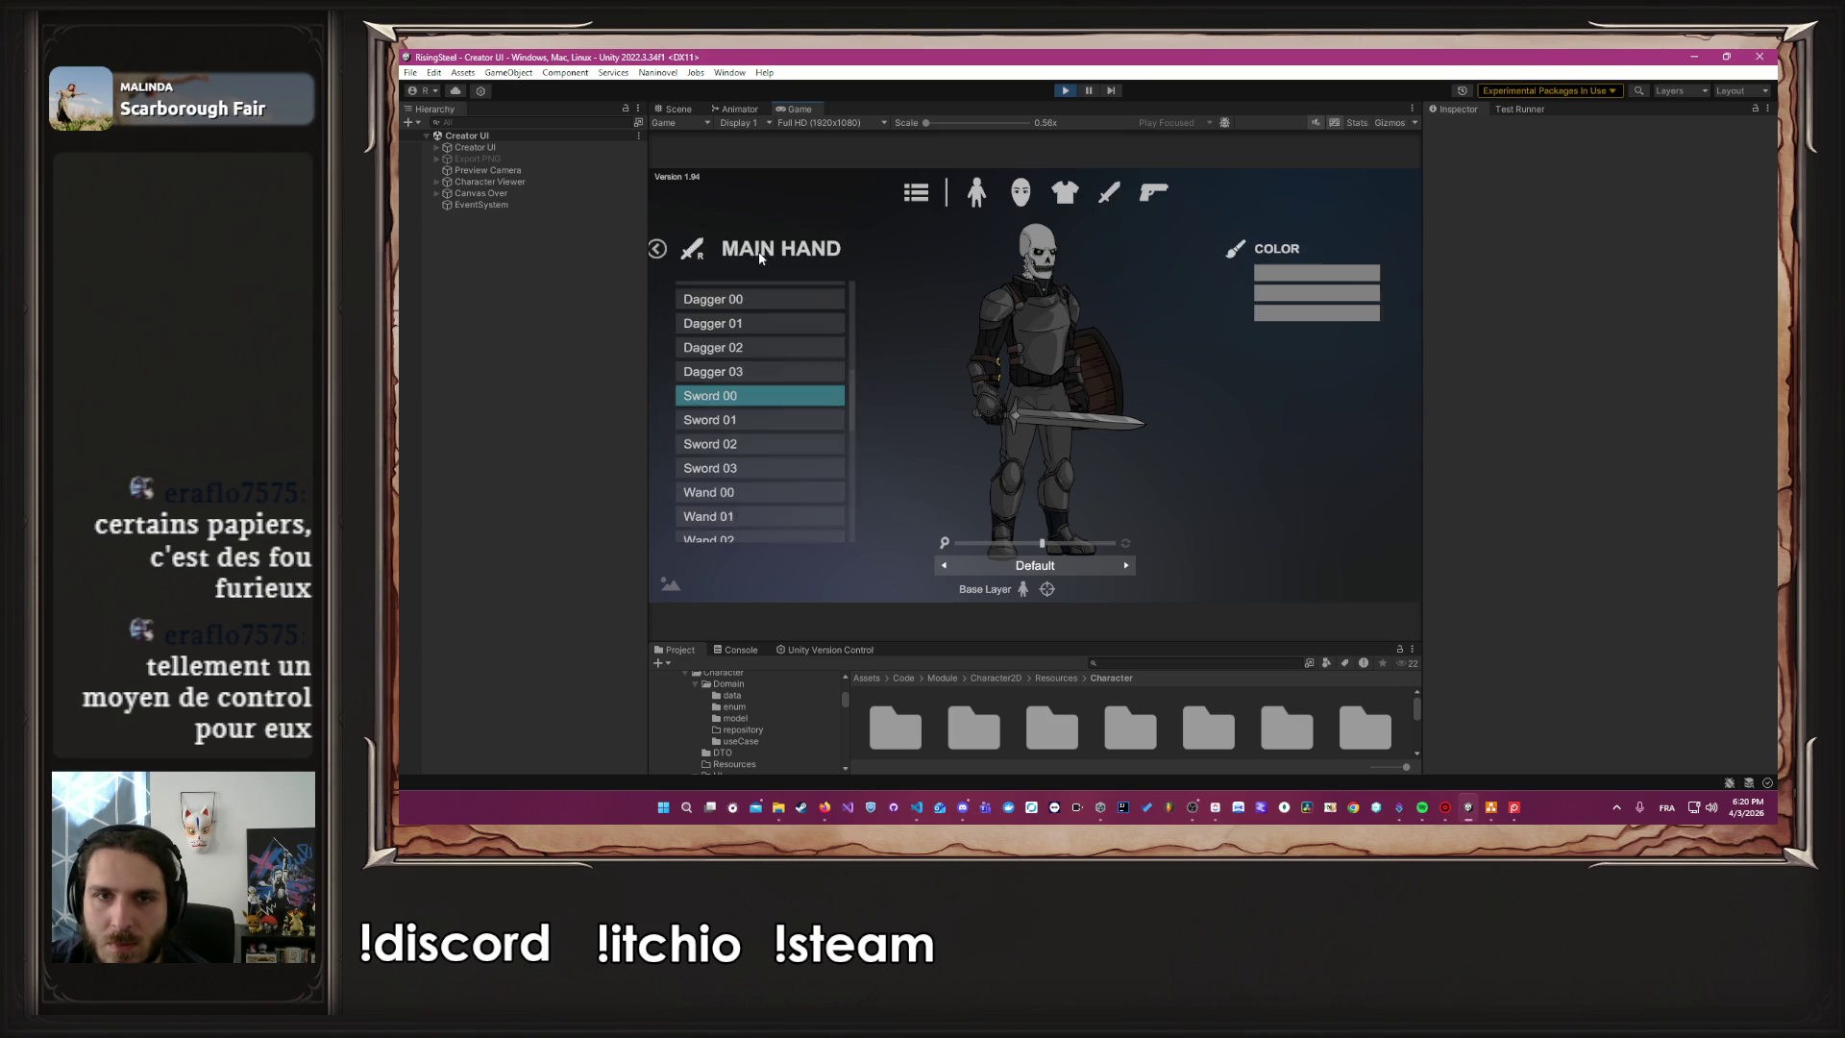
left_click(1307, 281)
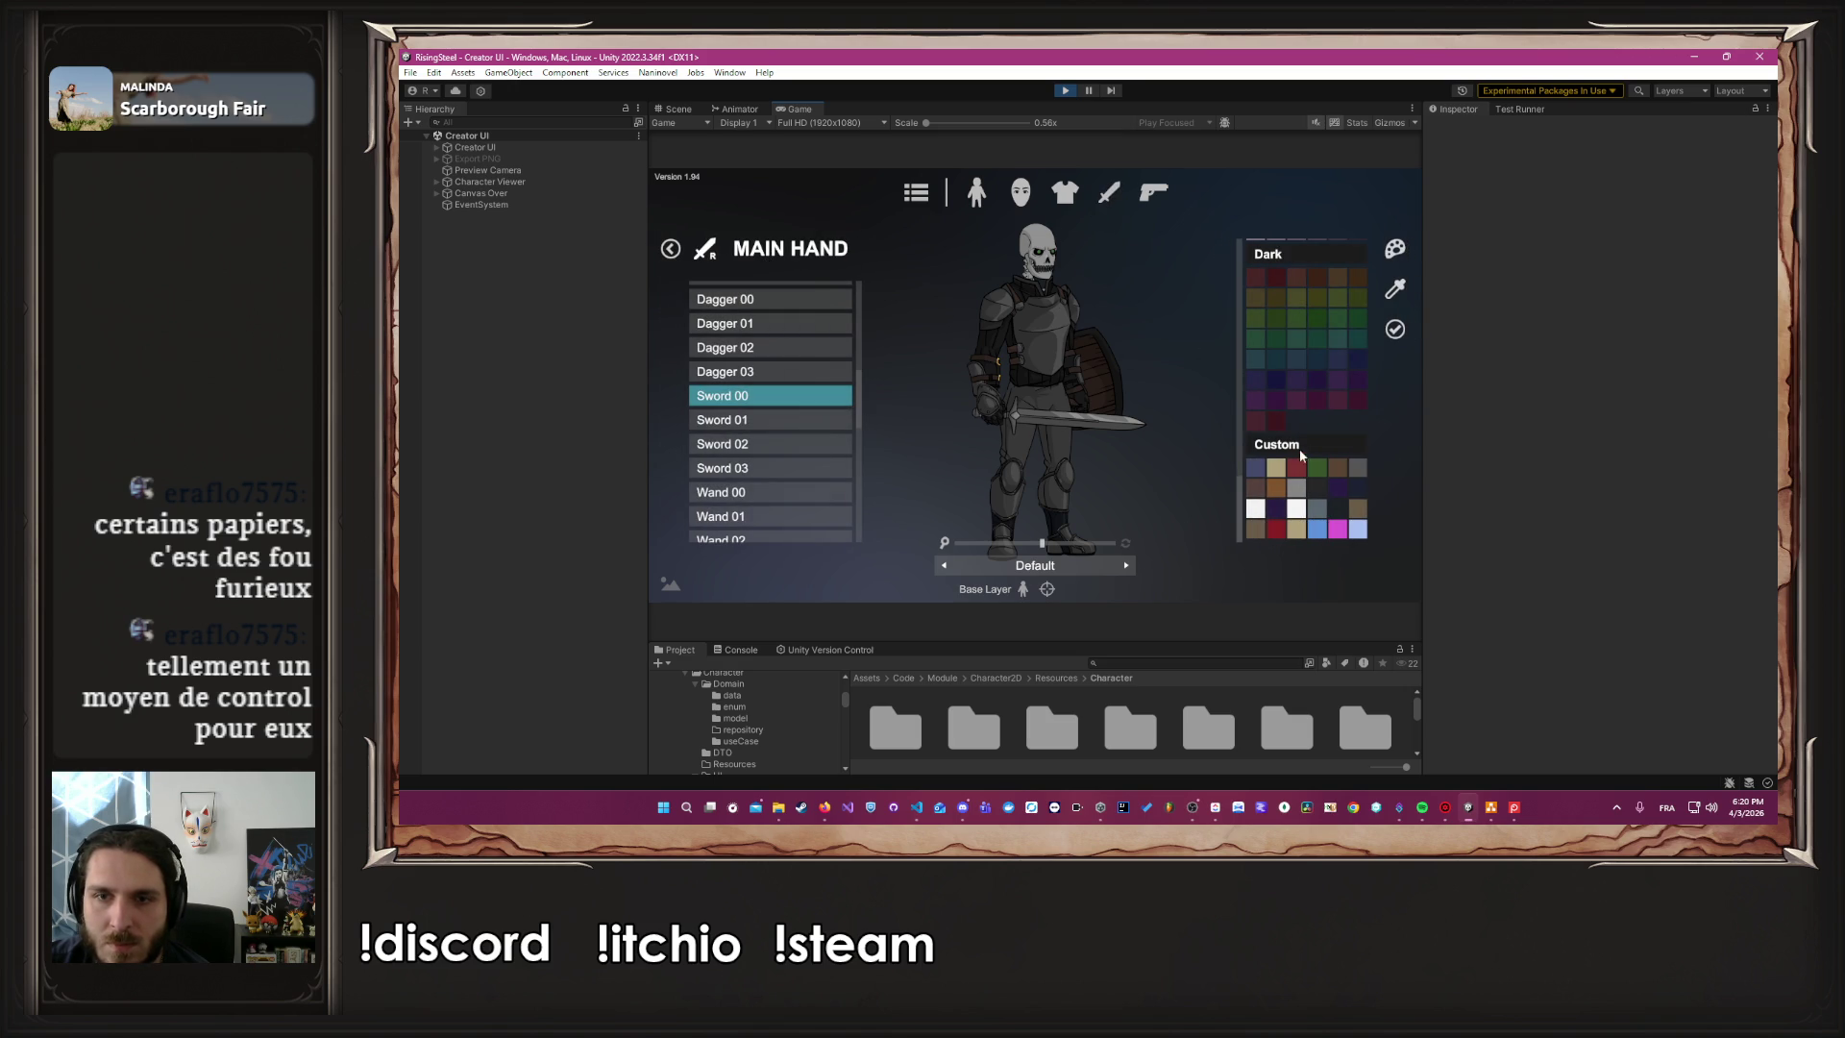
left_click(1319, 499)
left_click(1331, 311)
left_click(1274, 492)
left_click(1358, 487)
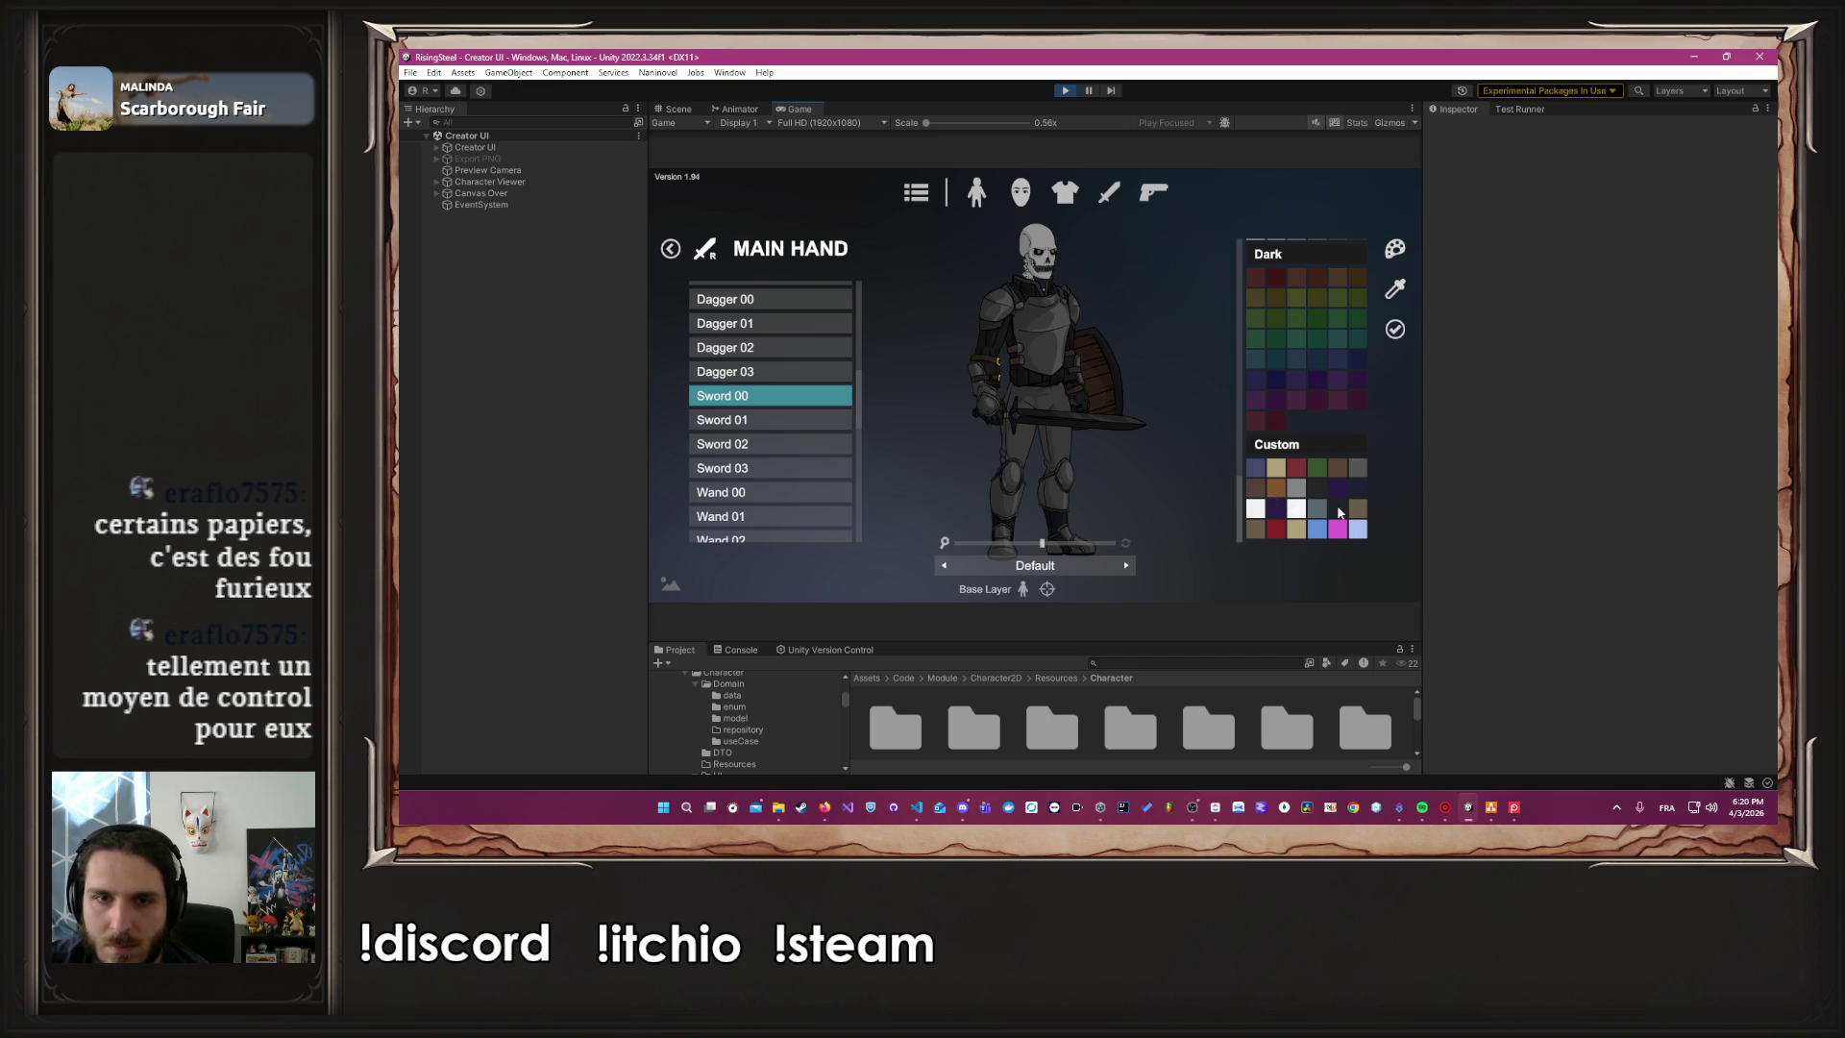
left_click(1357, 466)
left_click(1394, 330)
left_click(1330, 317)
left_click(1394, 329)
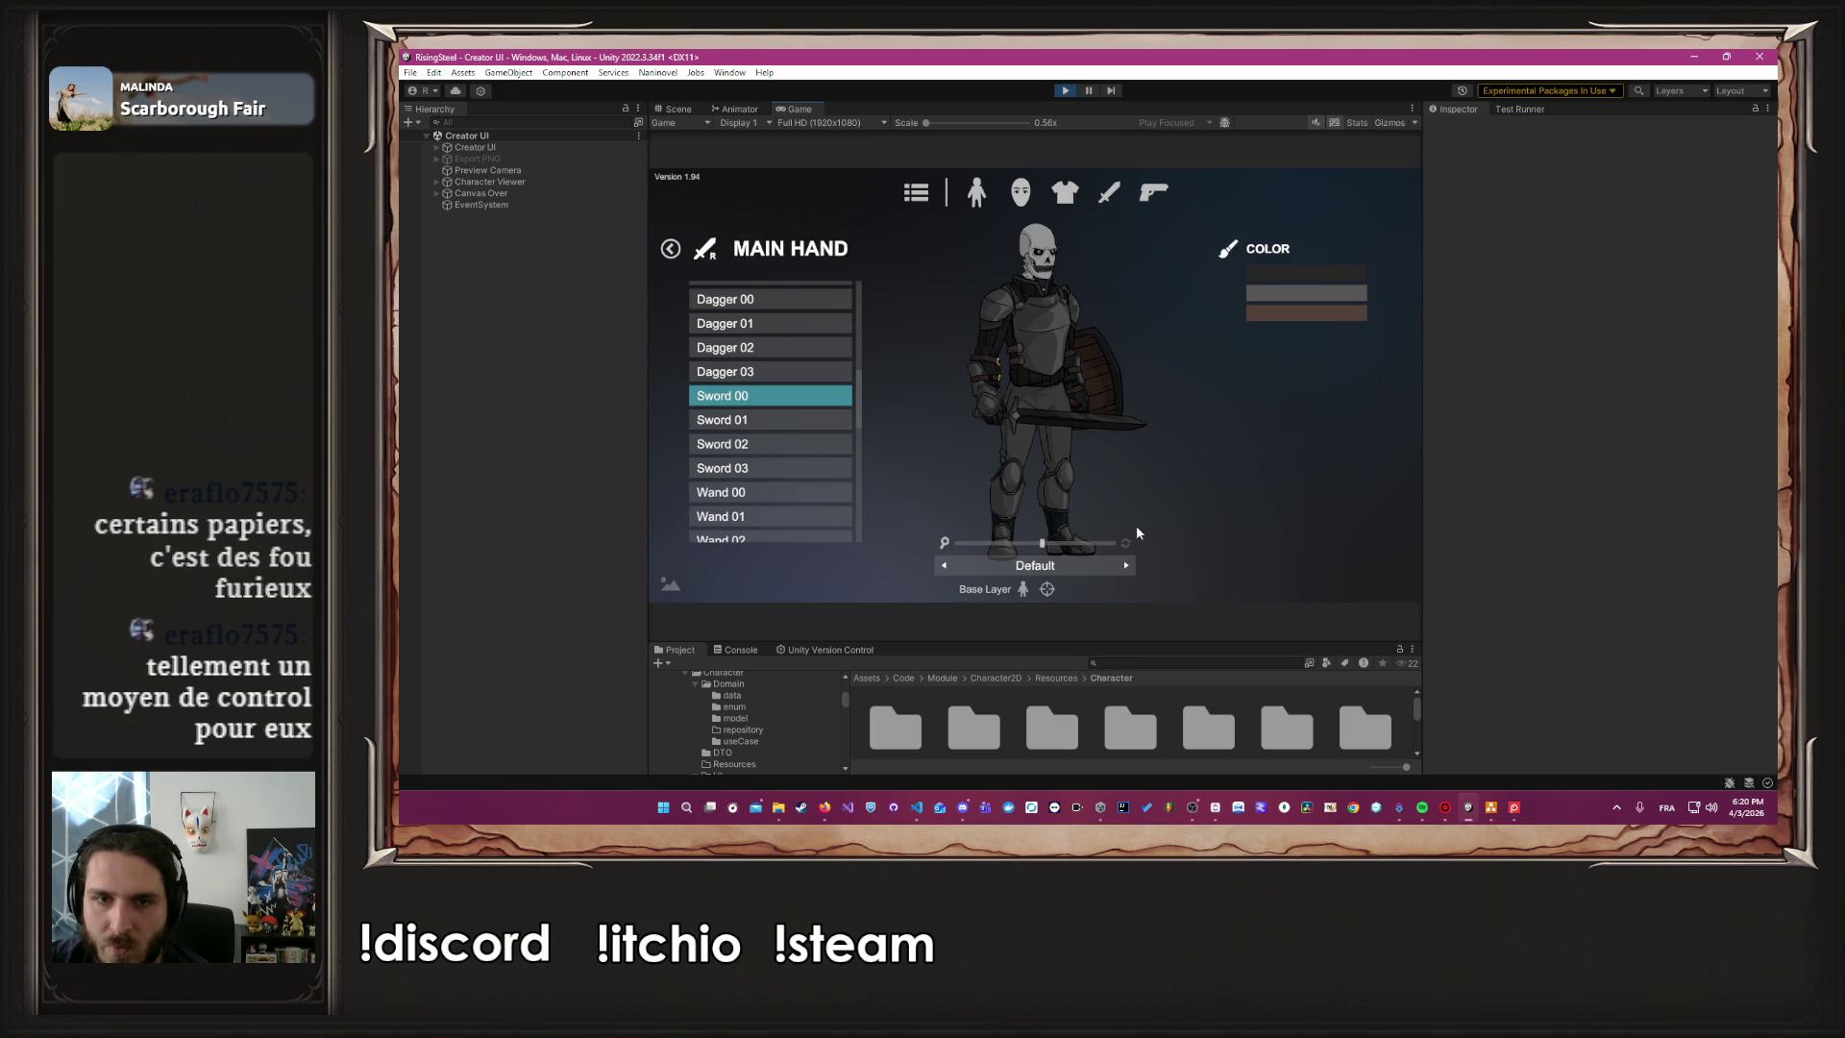
mouse_move(1052, 544)
left_mouse_down()
mouse_move(1023, 545)
mouse_move(1068, 553)
mouse_move(978, 544)
left_mouse_up()
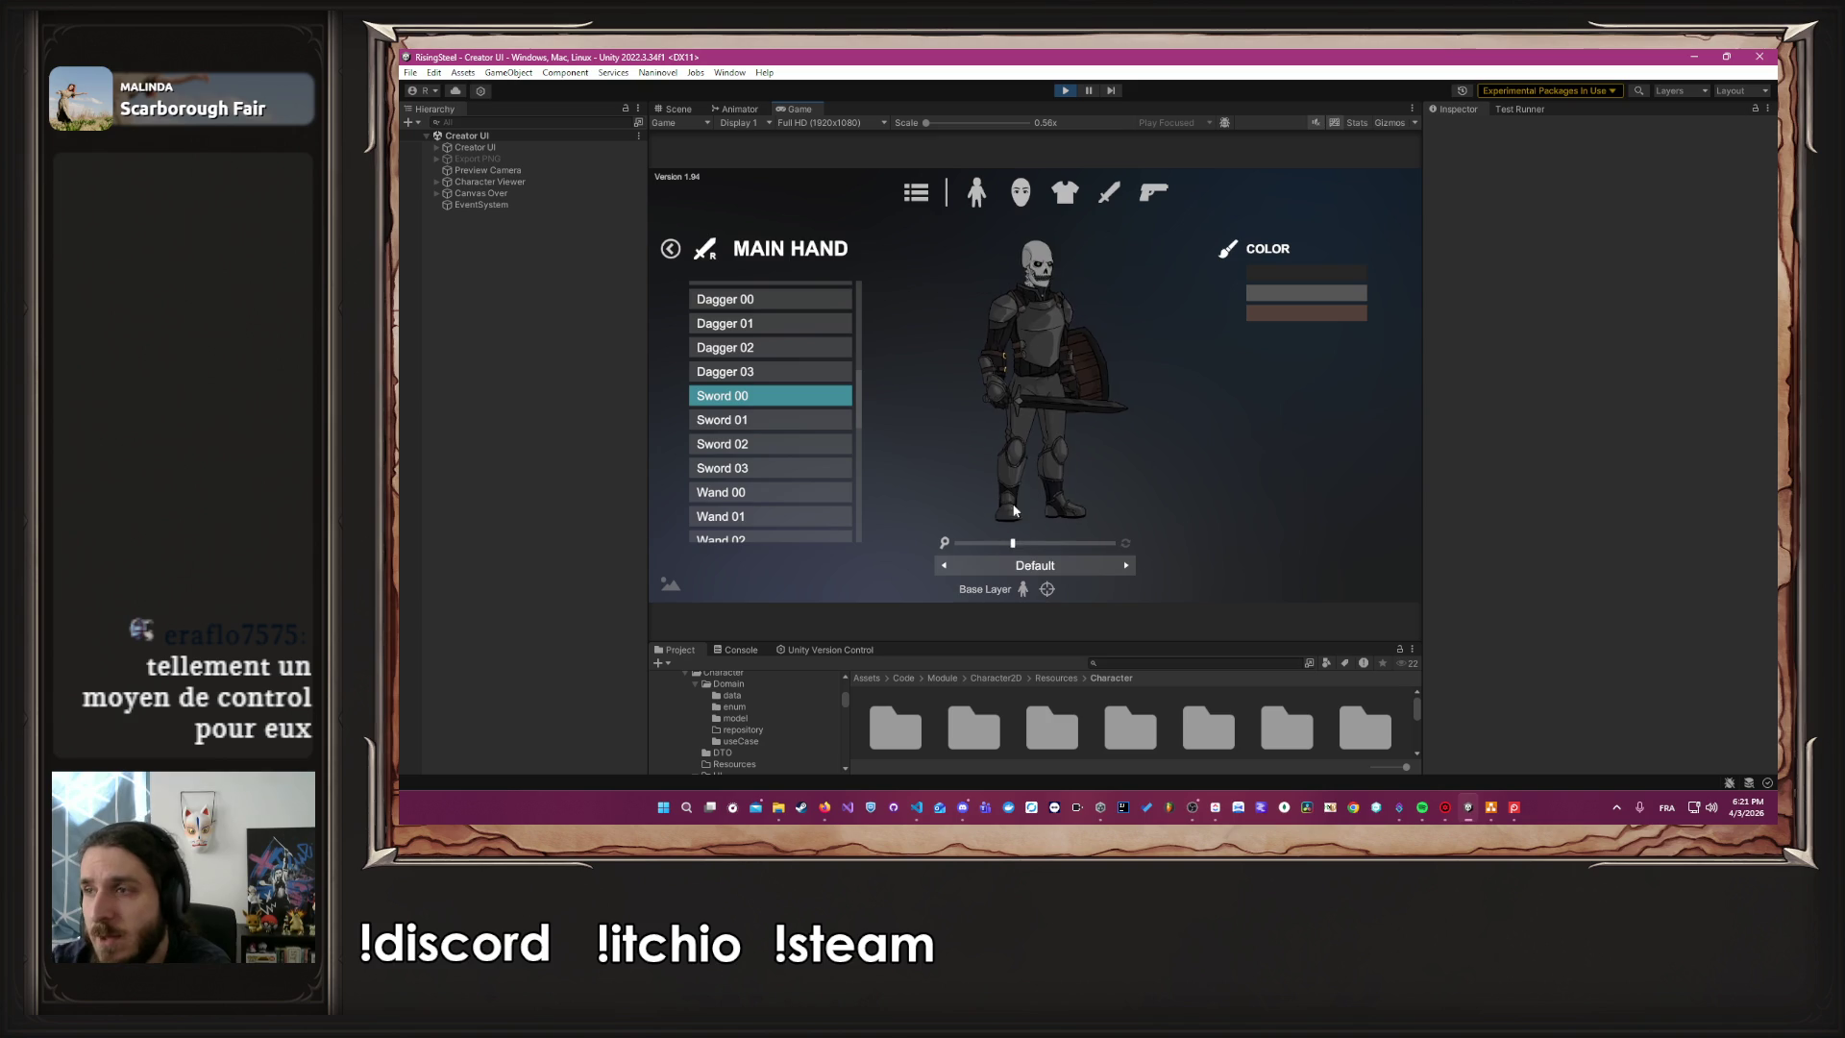
scroll(979, 505, "up", 2)
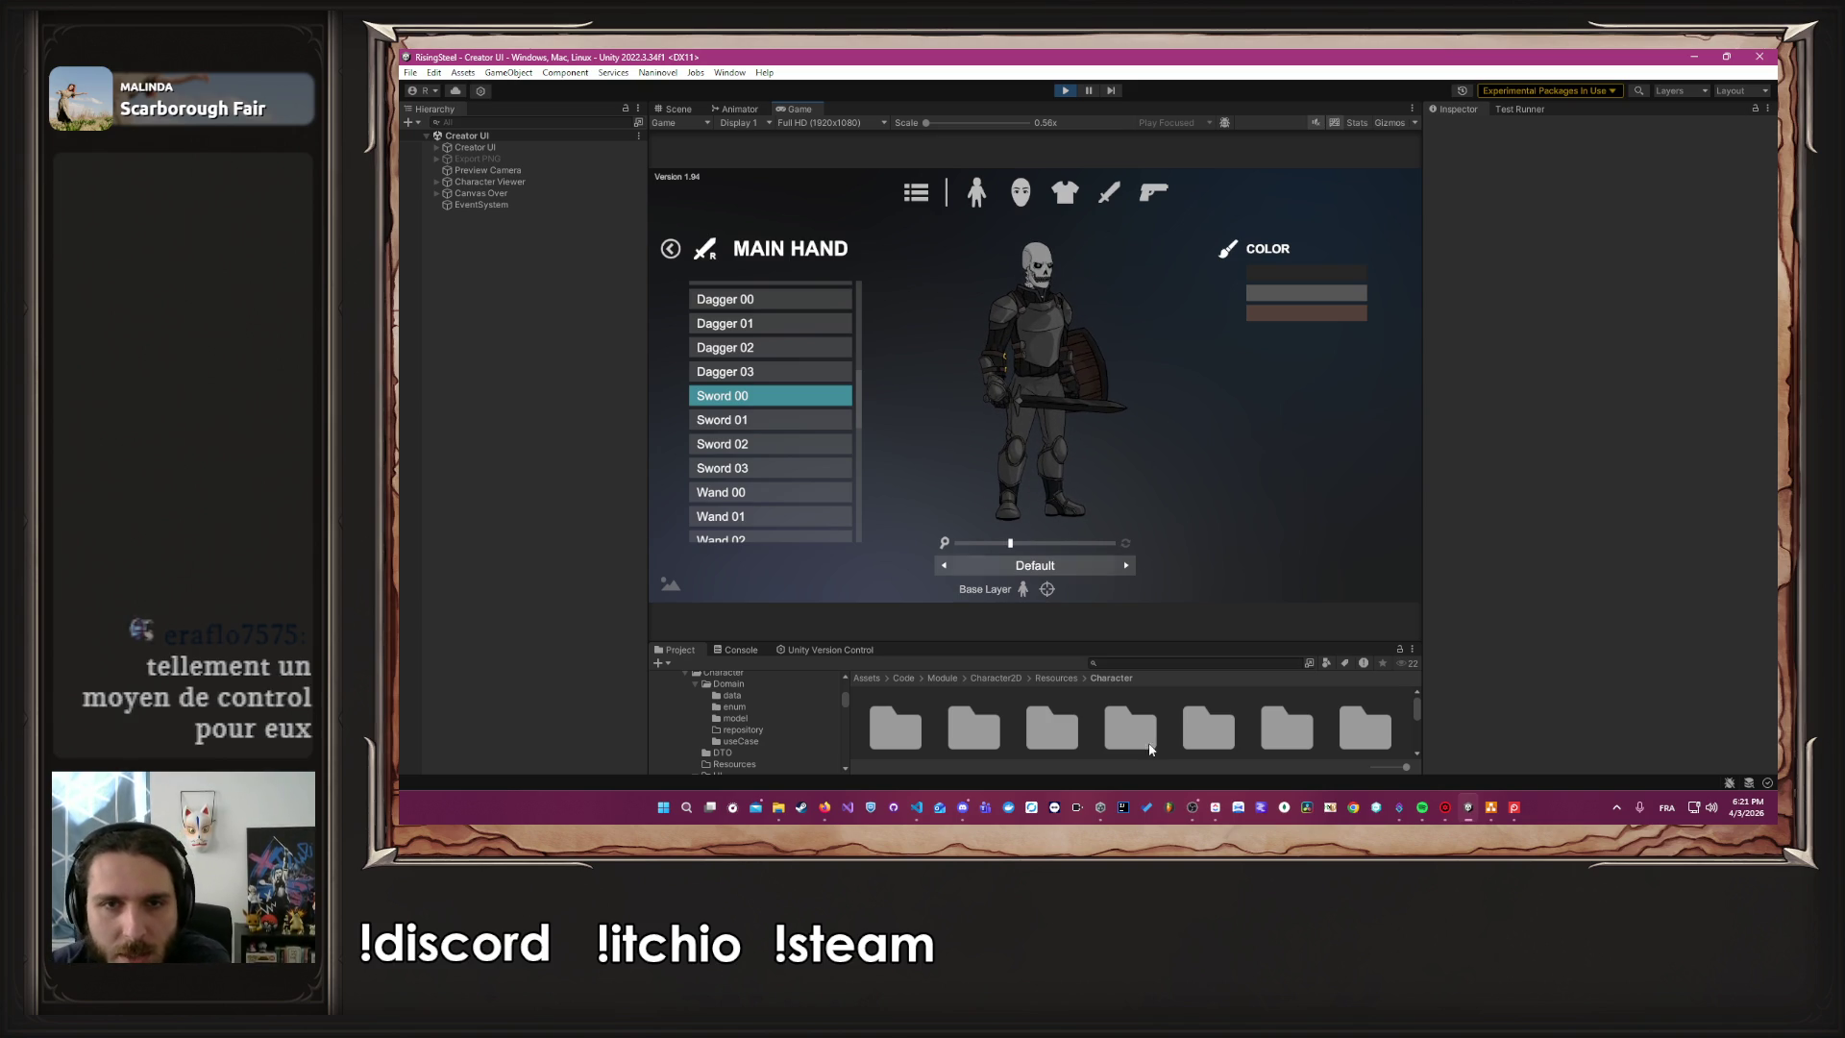
Save the squire as character.prefab in Resources/Character/SkeletonSquire and dismiss the confirmation
left_click(977, 195)
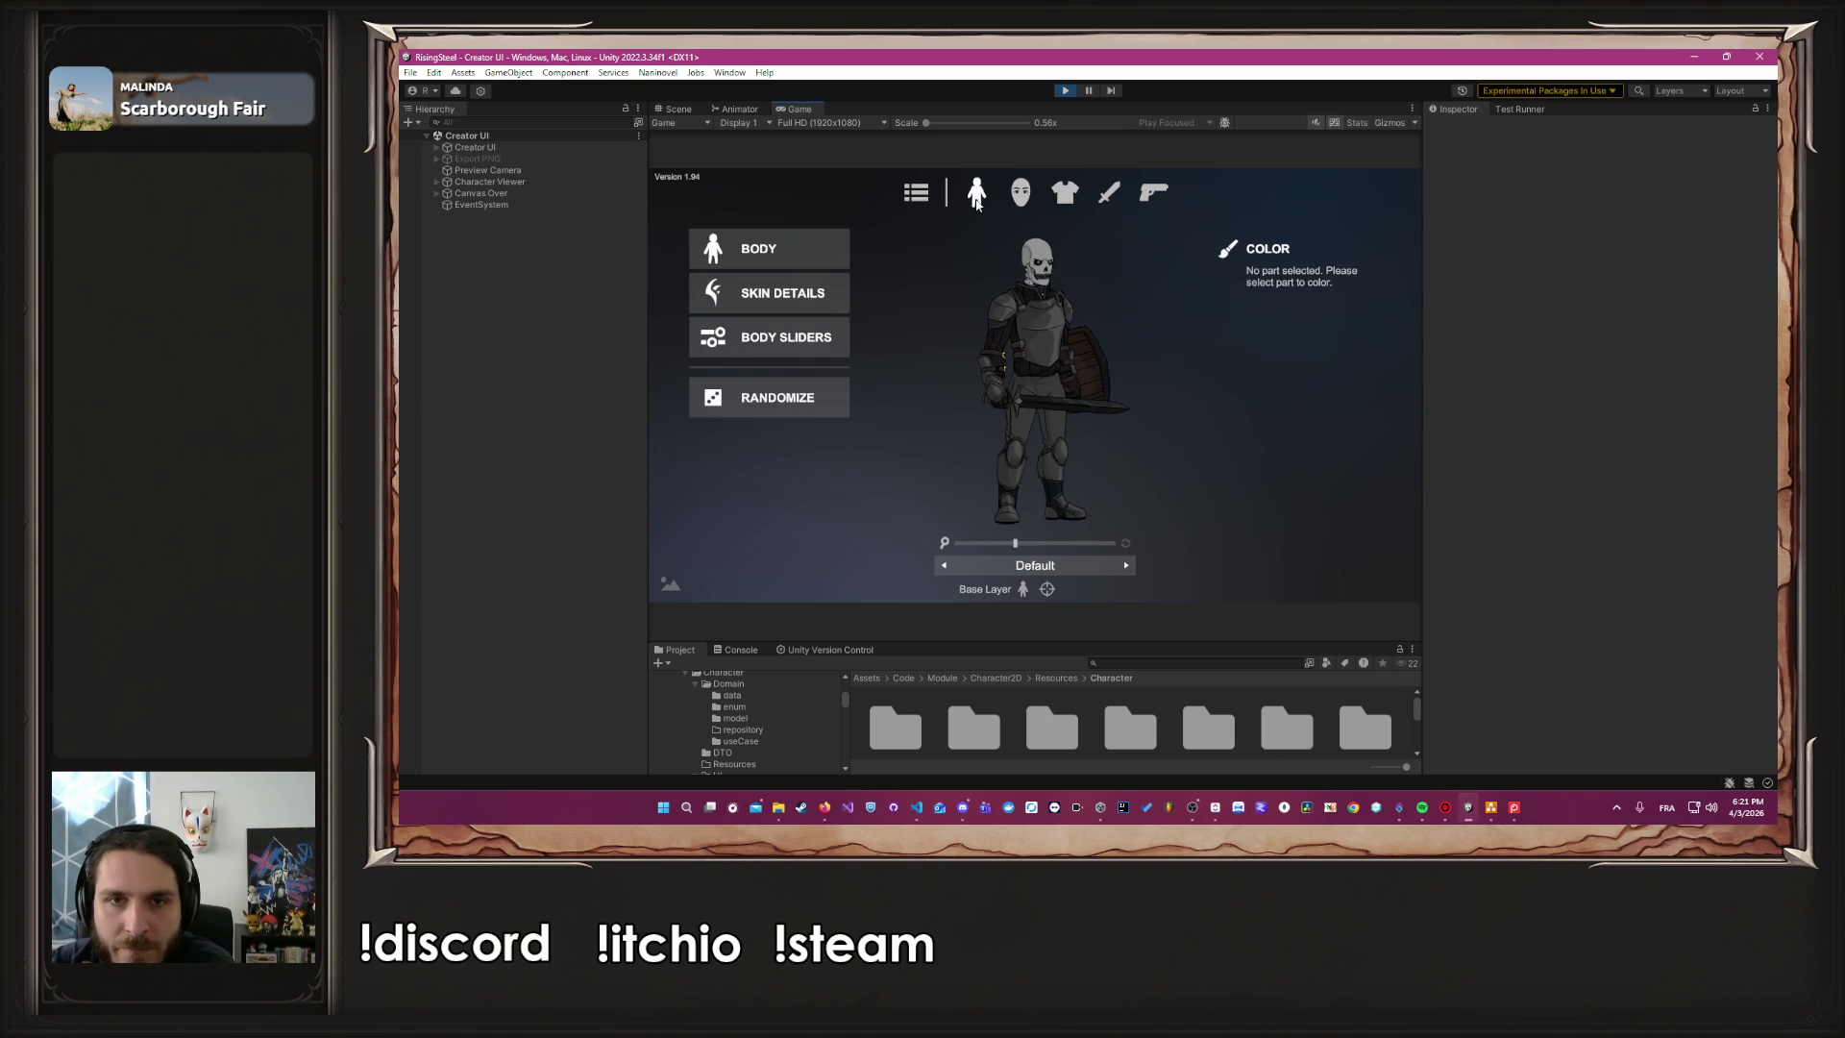
left_click(918, 195)
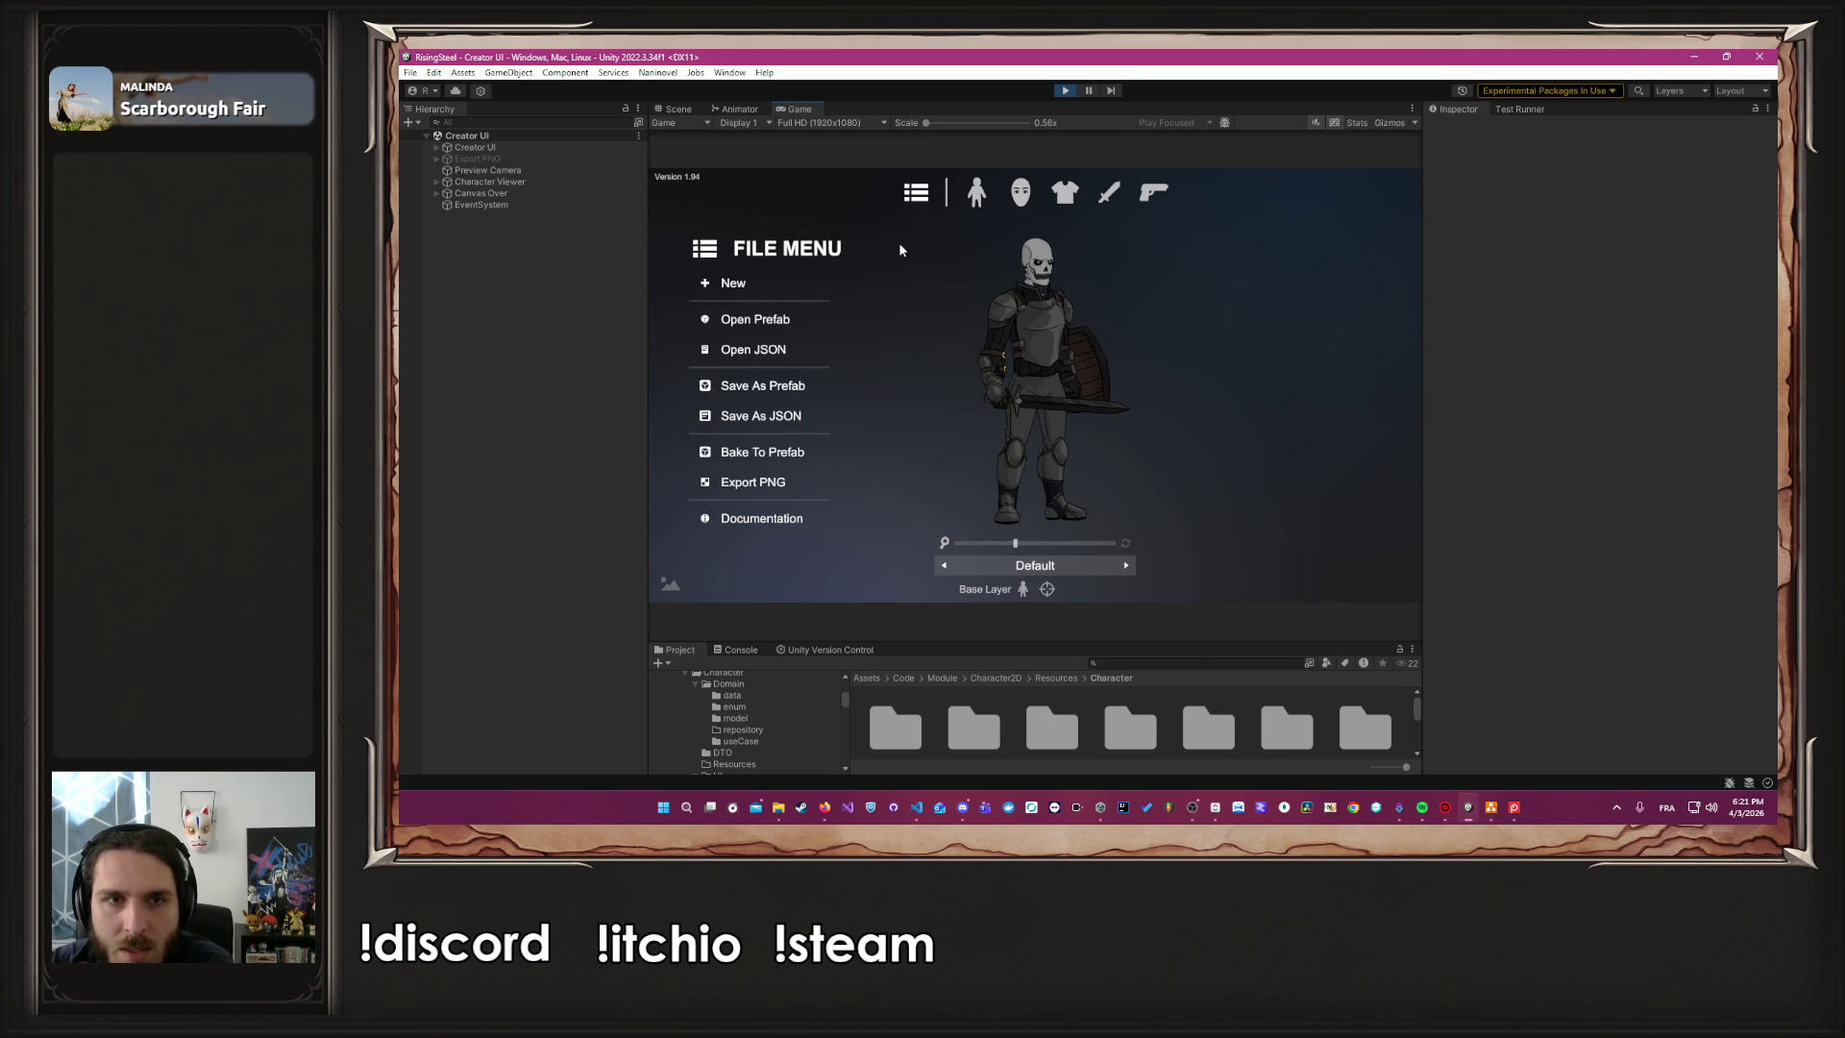
left_click(796, 396)
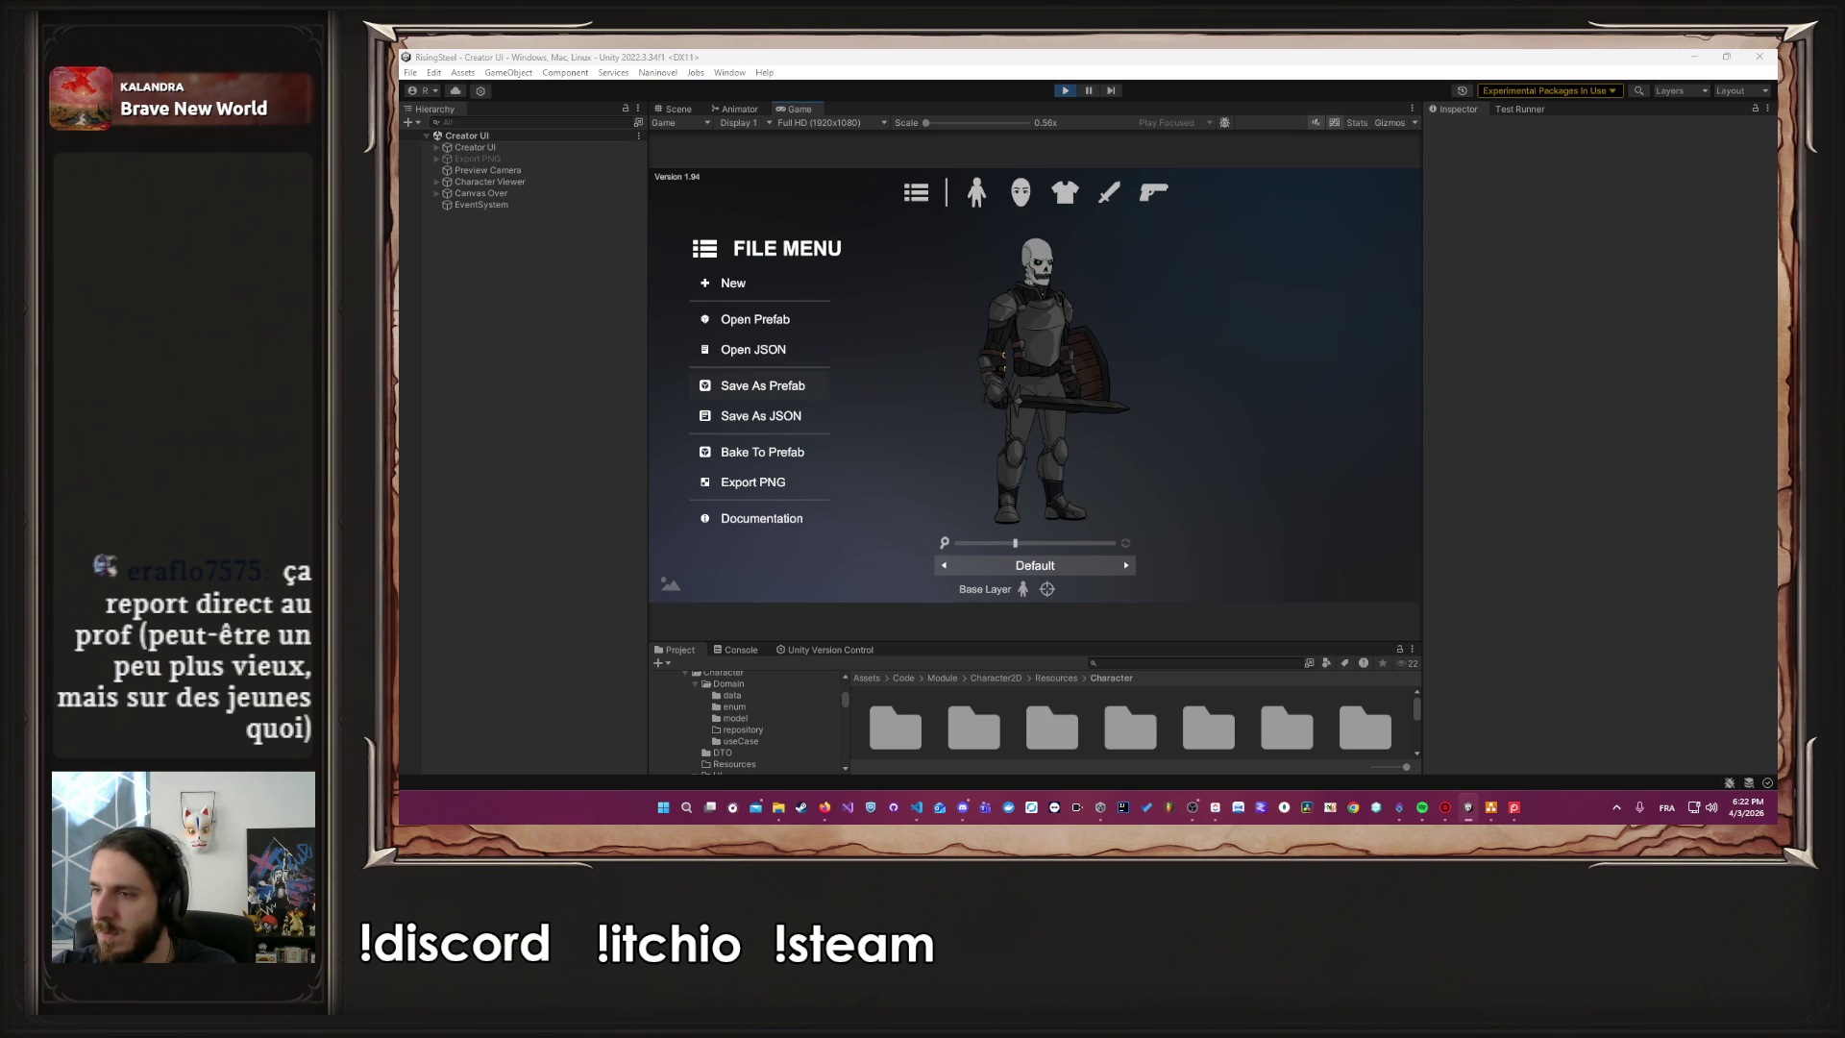
key("Return")
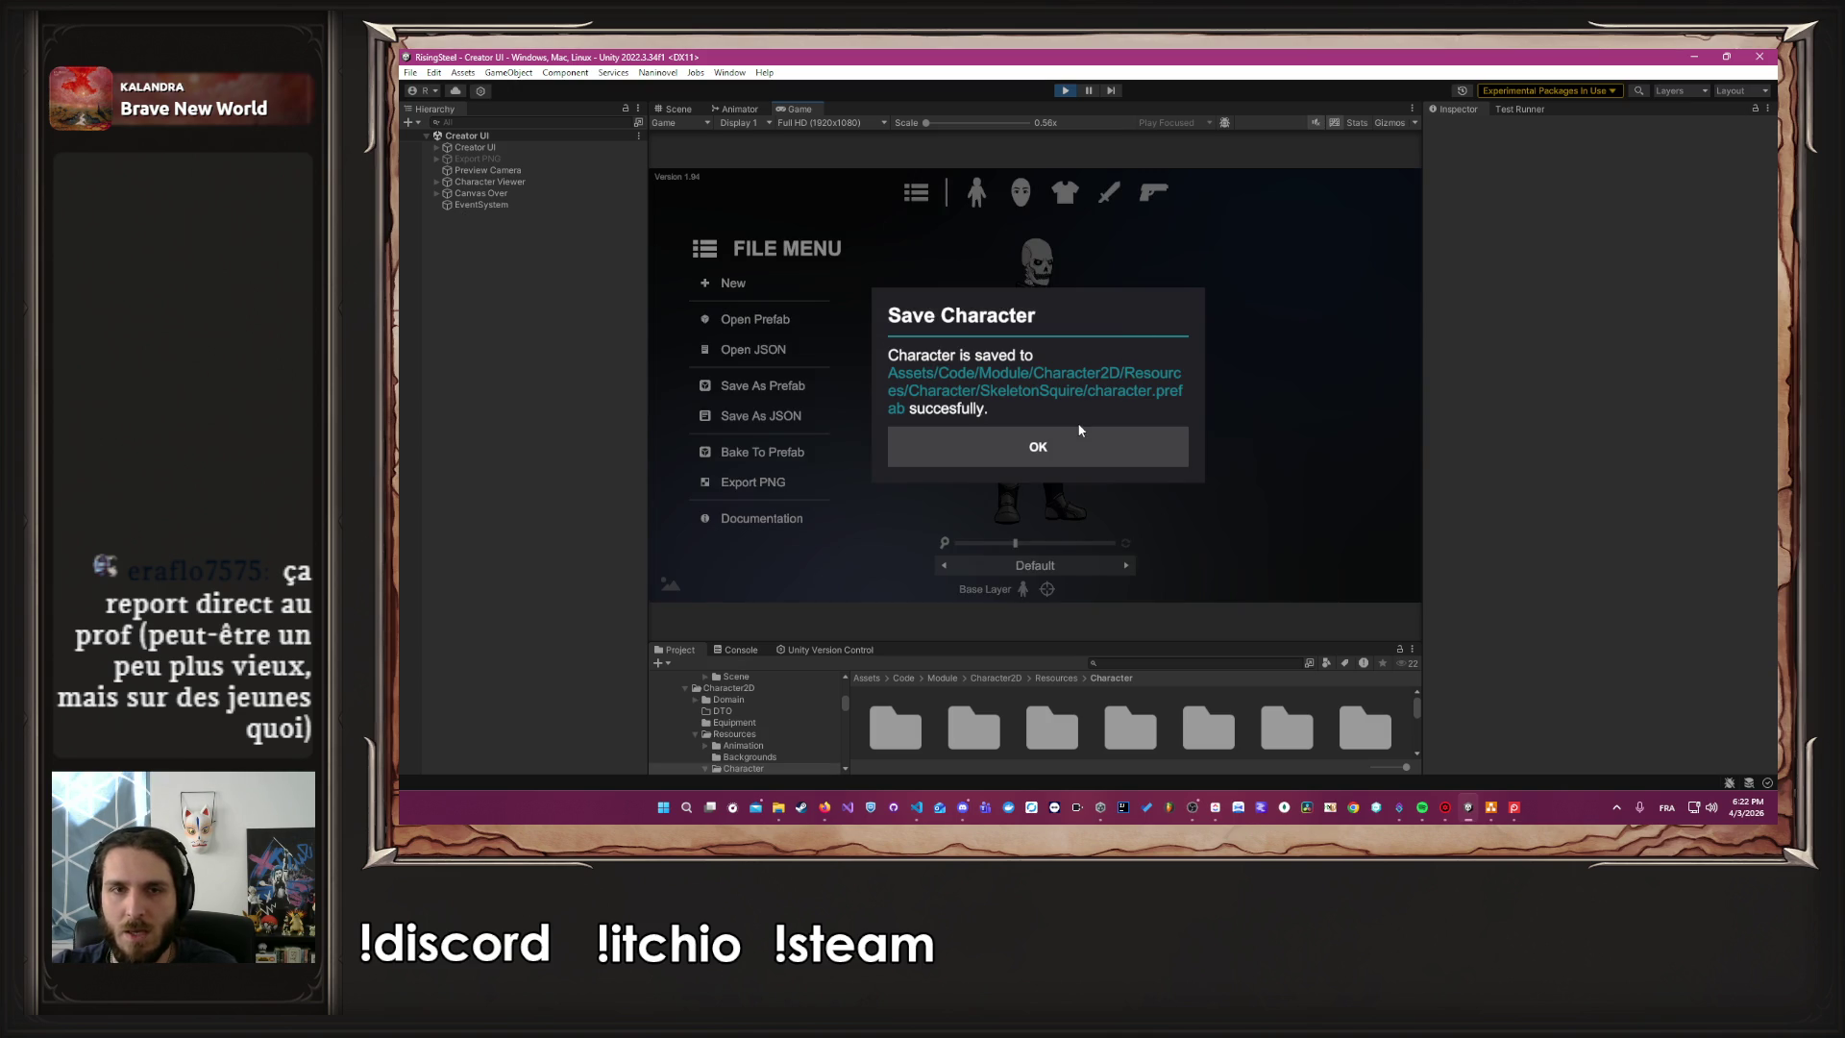
left_click(1071, 437)
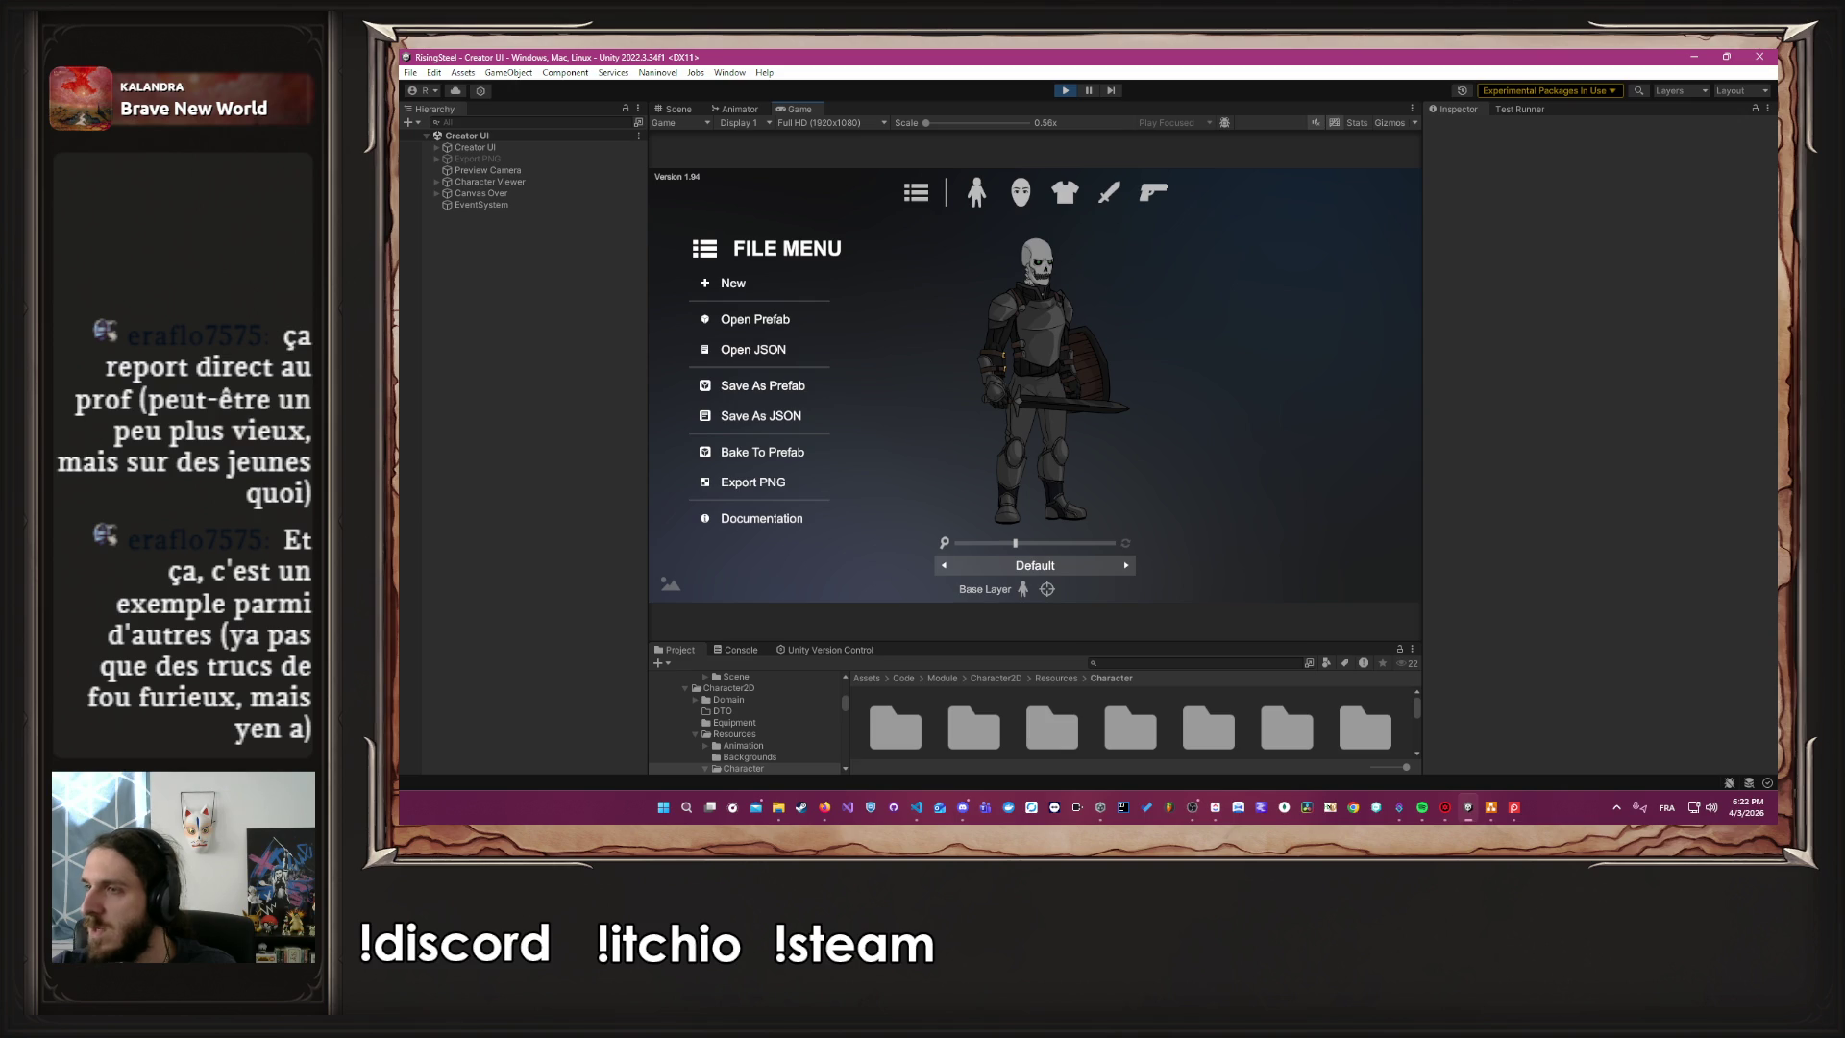
left_click(977, 200)
Set the Body slider to 0.79, Head to 0.80 and Neck to 0.36
left_click(717, 262)
left_click(671, 252)
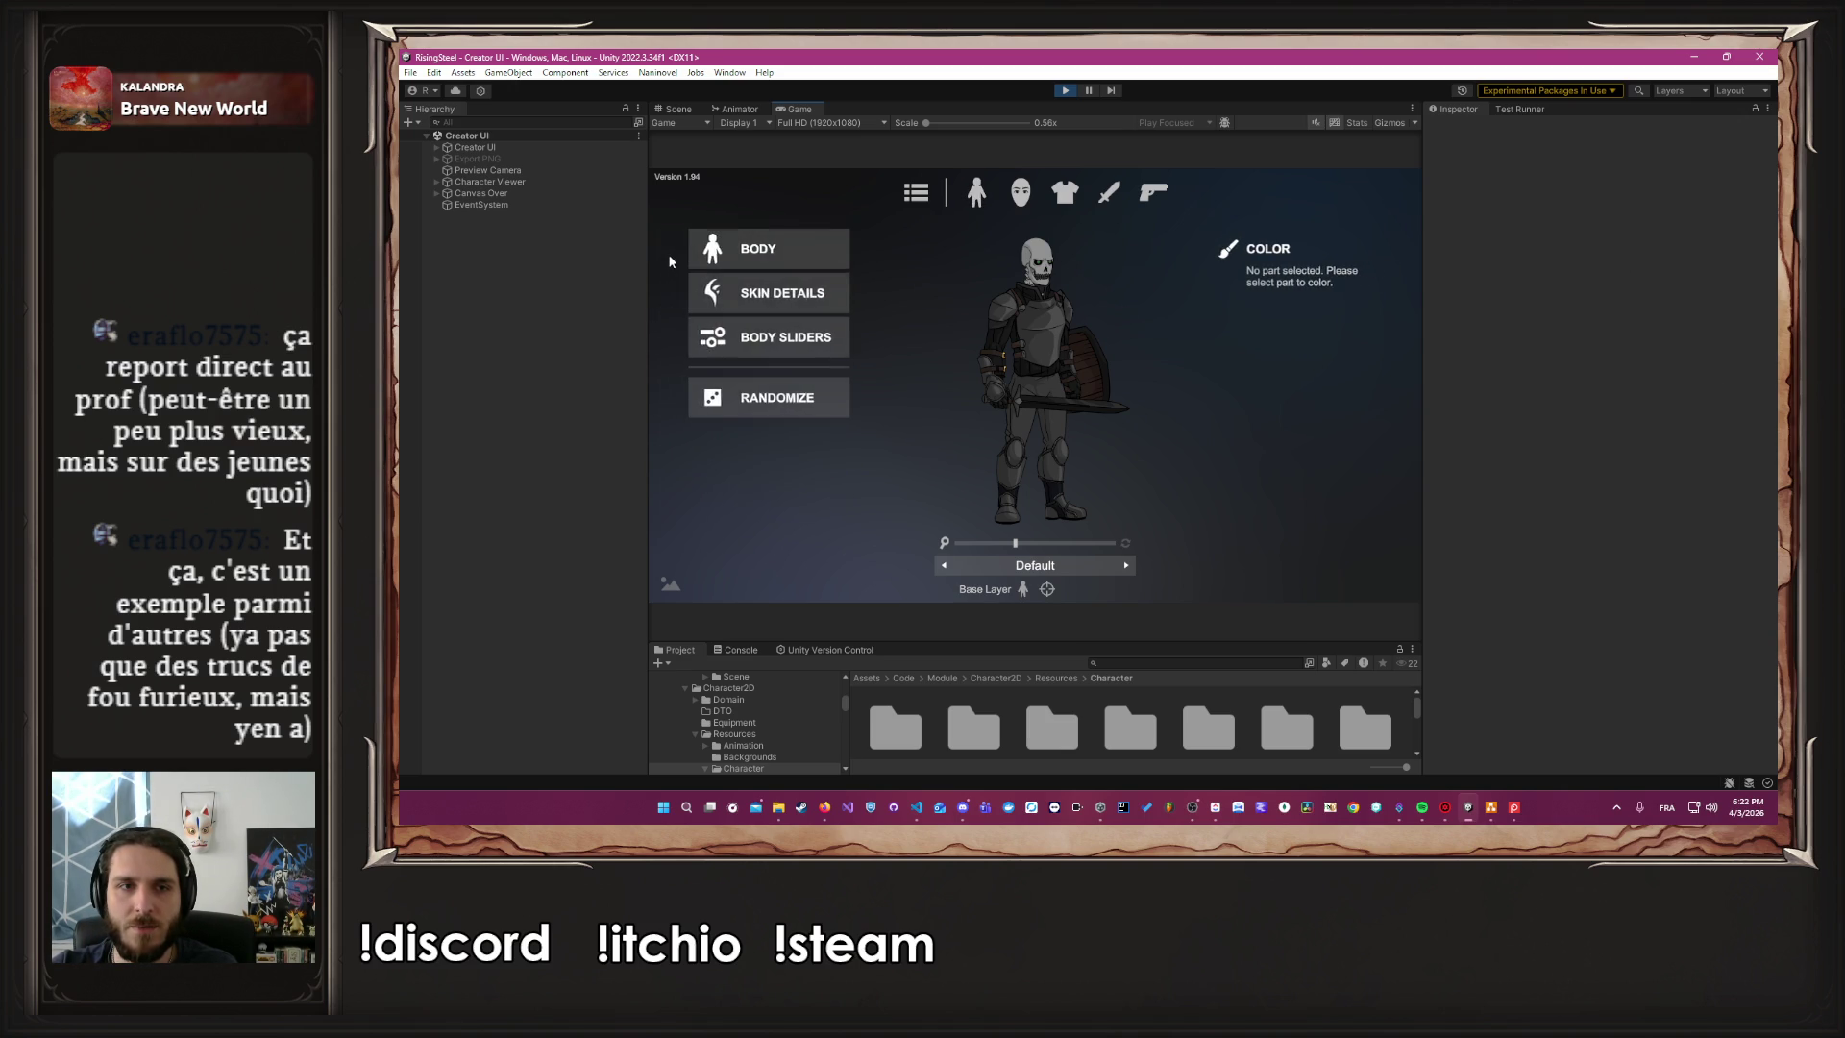
left_click(757, 338)
mouse_move(780, 304)
left_mouse_down()
mouse_move(825, 314)
mouse_move(779, 320)
left_mouse_up()
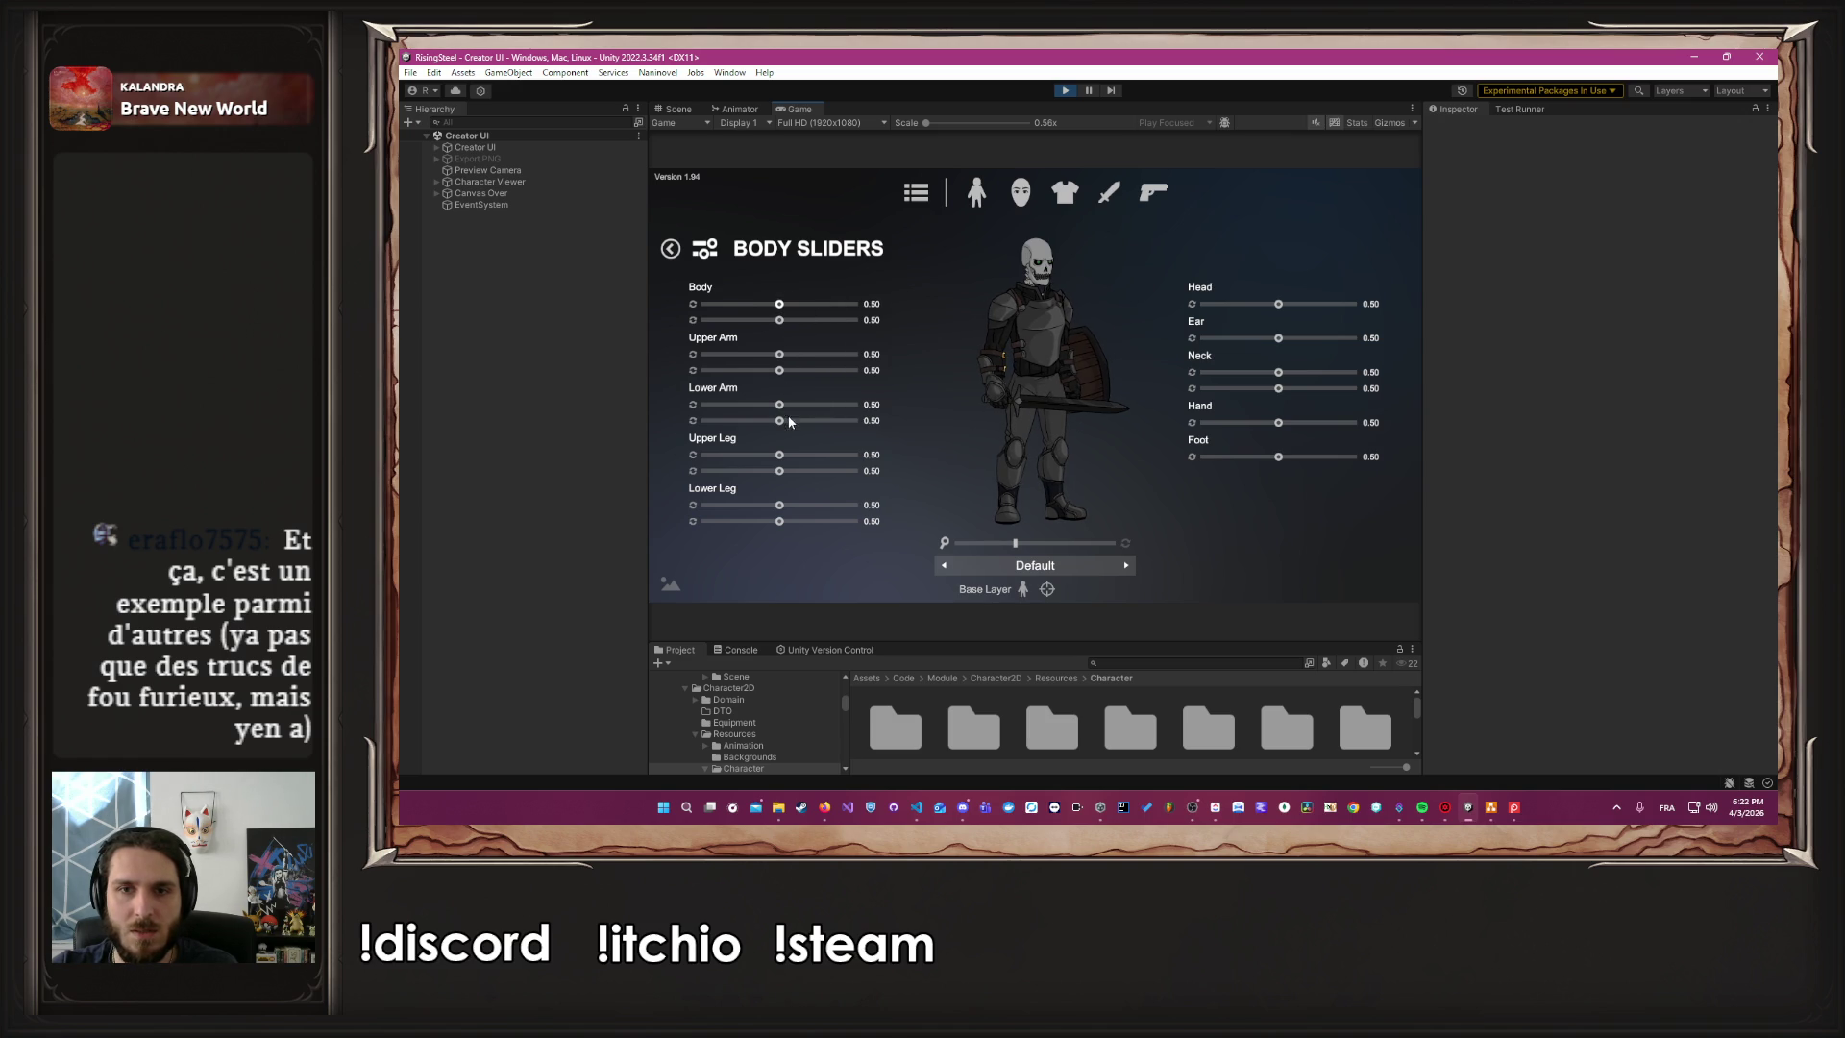
left_click_drag(1271, 310, 1324, 305)
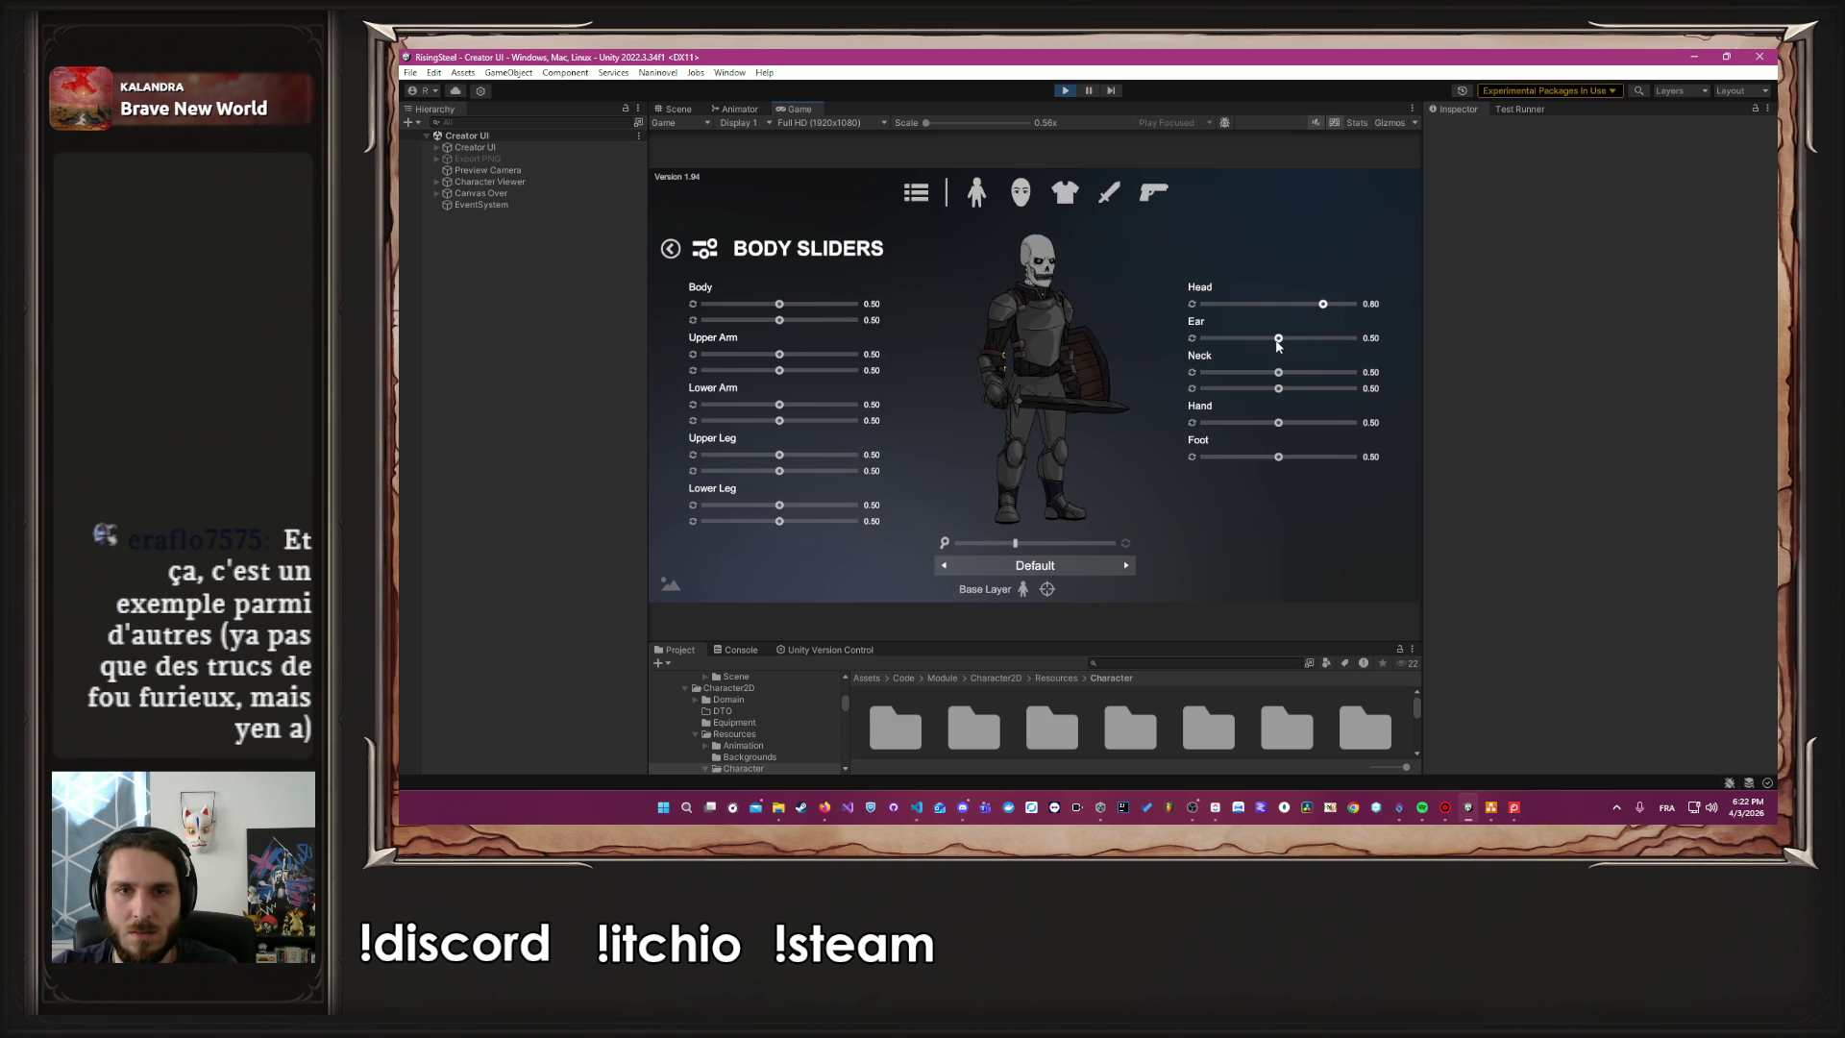
mouse_move(1278, 372)
left_mouse_down()
mouse_move(1318, 373)
mouse_move(1258, 377)
mouse_move(1317, 373)
mouse_move(1294, 389)
mouse_move(1336, 392)
mouse_move(1318, 390)
mouse_move(1306, 428)
left_mouse_up()
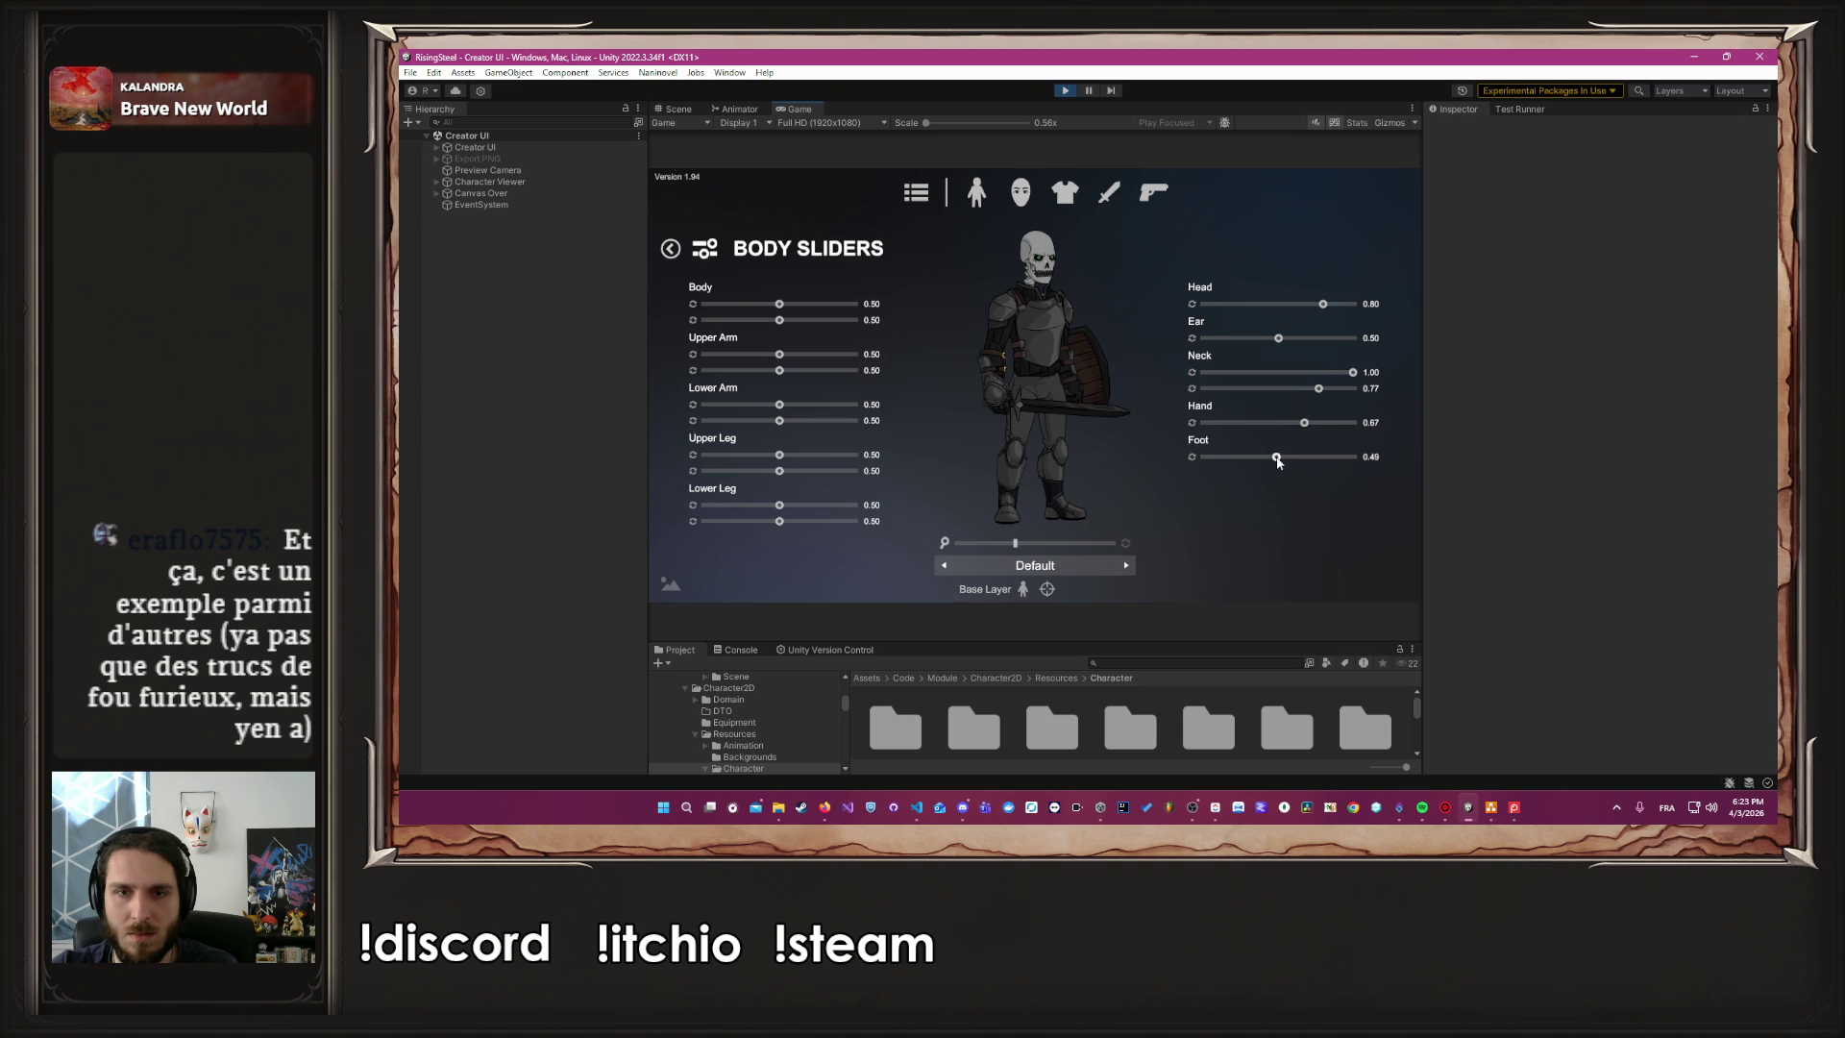
Enlarge the feet and torso and max out lower legs, upper legs and lower arms at 1.00
left_click_drag(1278, 457, 1305, 462)
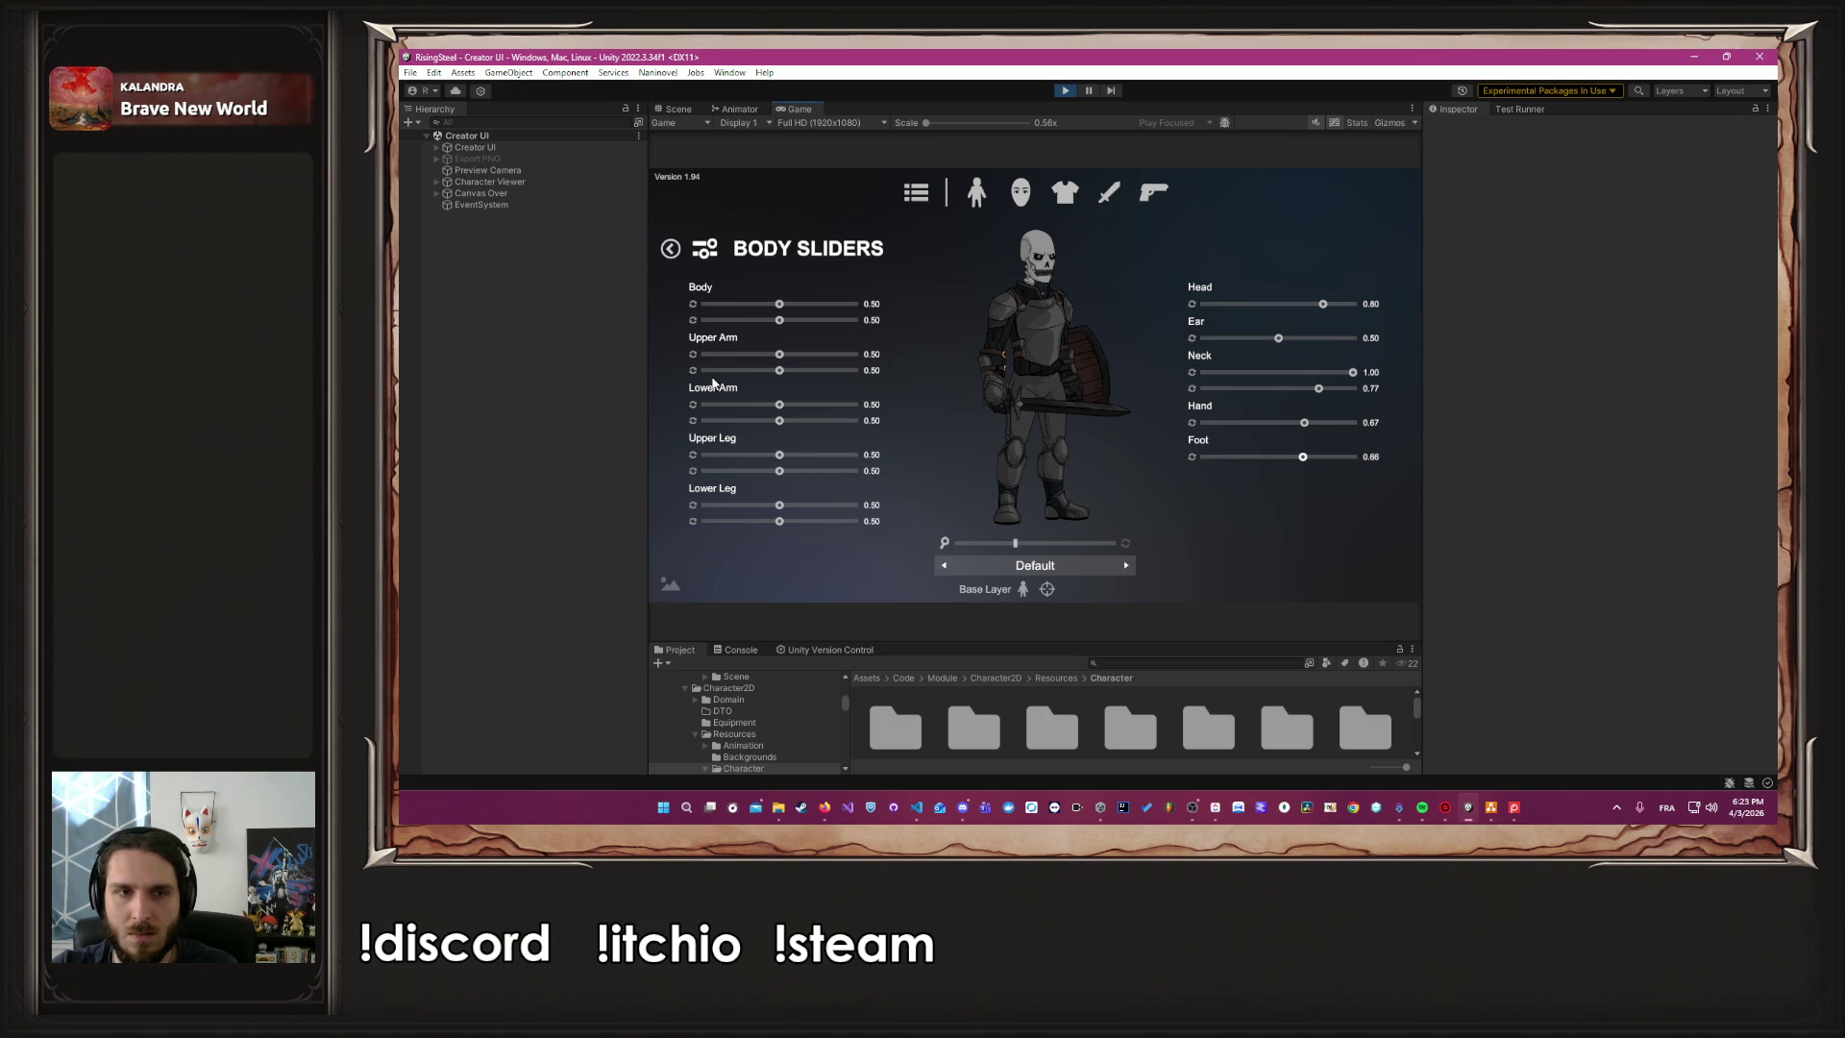
mouse_move(779, 303)
left_mouse_down()
mouse_move(836, 329)
mouse_move(826, 306)
mouse_move(861, 307)
left_mouse_up()
mouse_move(779, 522)
left_mouse_down()
mouse_move(855, 520)
mouse_move(792, 505)
mouse_move(854, 509)
mouse_move(865, 476)
mouse_move(908, 477)
left_mouse_up()
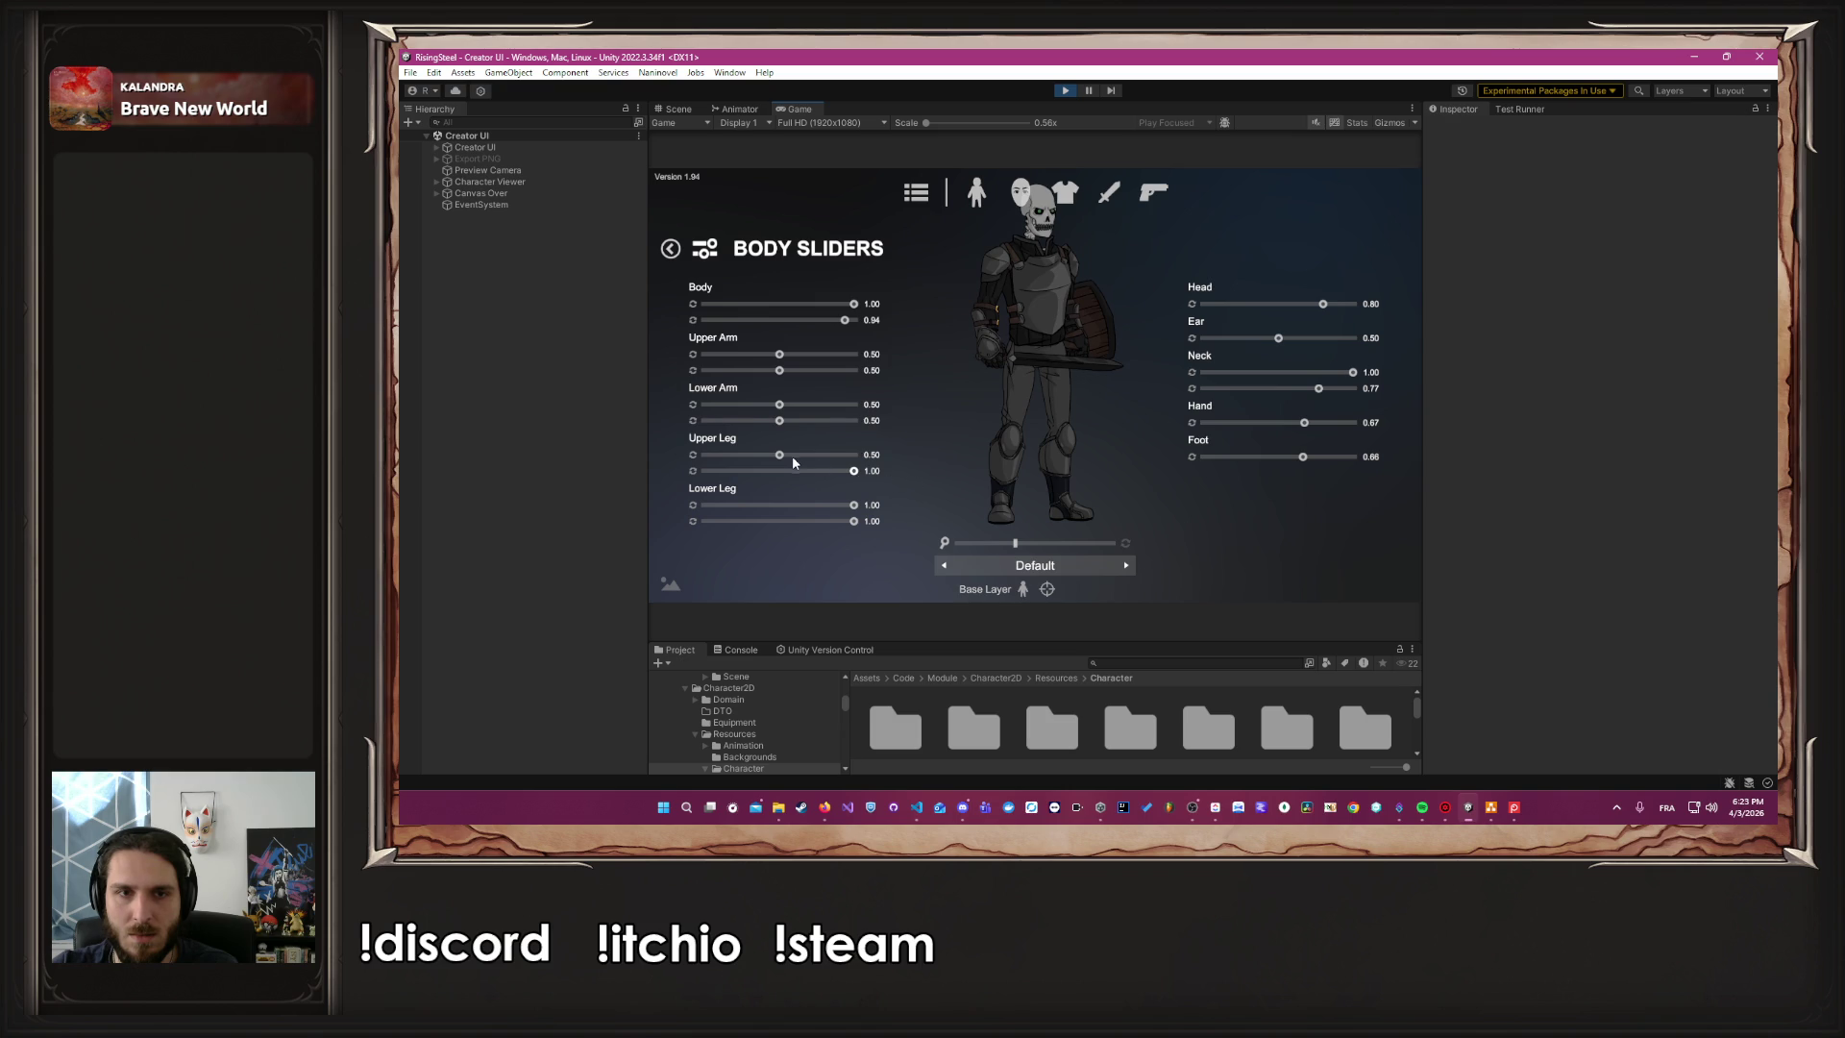
left_click_drag(780, 455, 904, 459)
mouse_move(780, 421)
left_mouse_down()
mouse_move(875, 433)
mouse_move(812, 407)
mouse_move(923, 425)
left_mouse_up()
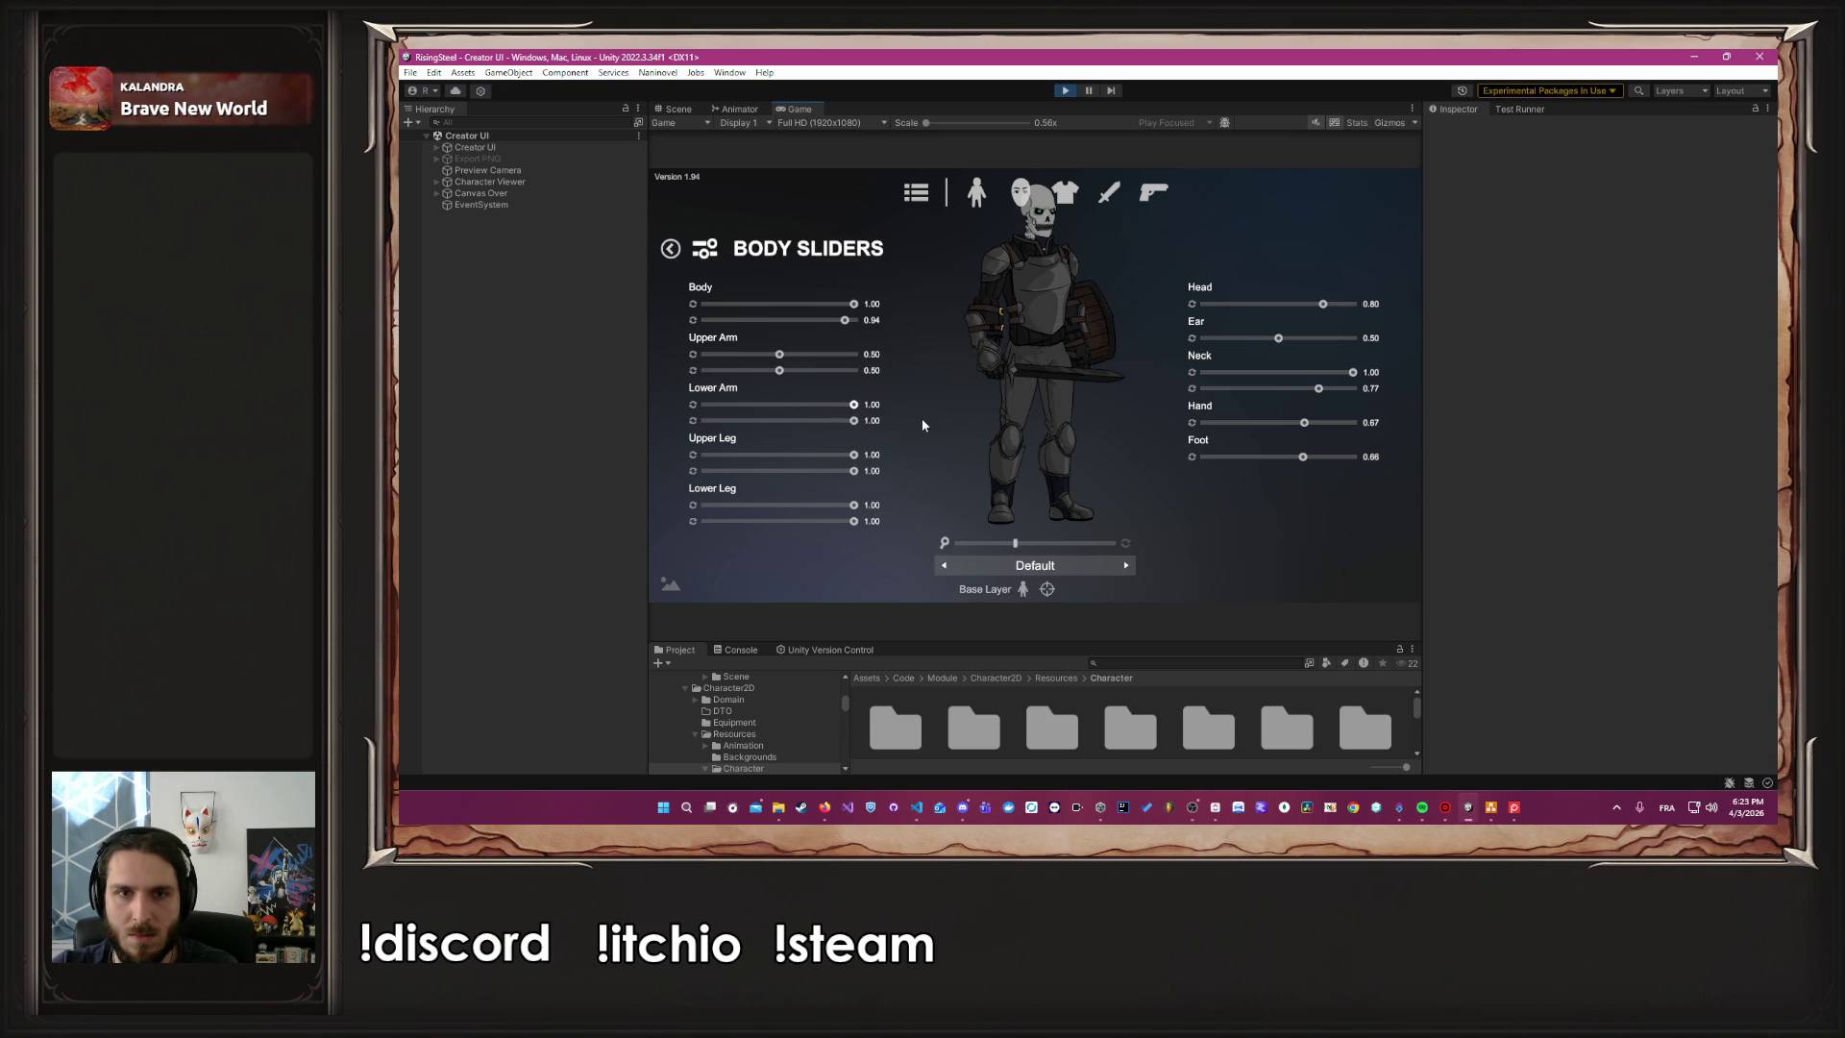
Max out the upper arm, head and neck sliders at 1.00
mouse_move(780, 371)
left_mouse_down()
mouse_move(869, 382)
mouse_move(807, 357)
mouse_move(913, 354)
left_mouse_up()
left_click_drag(1327, 304, 1344, 304)
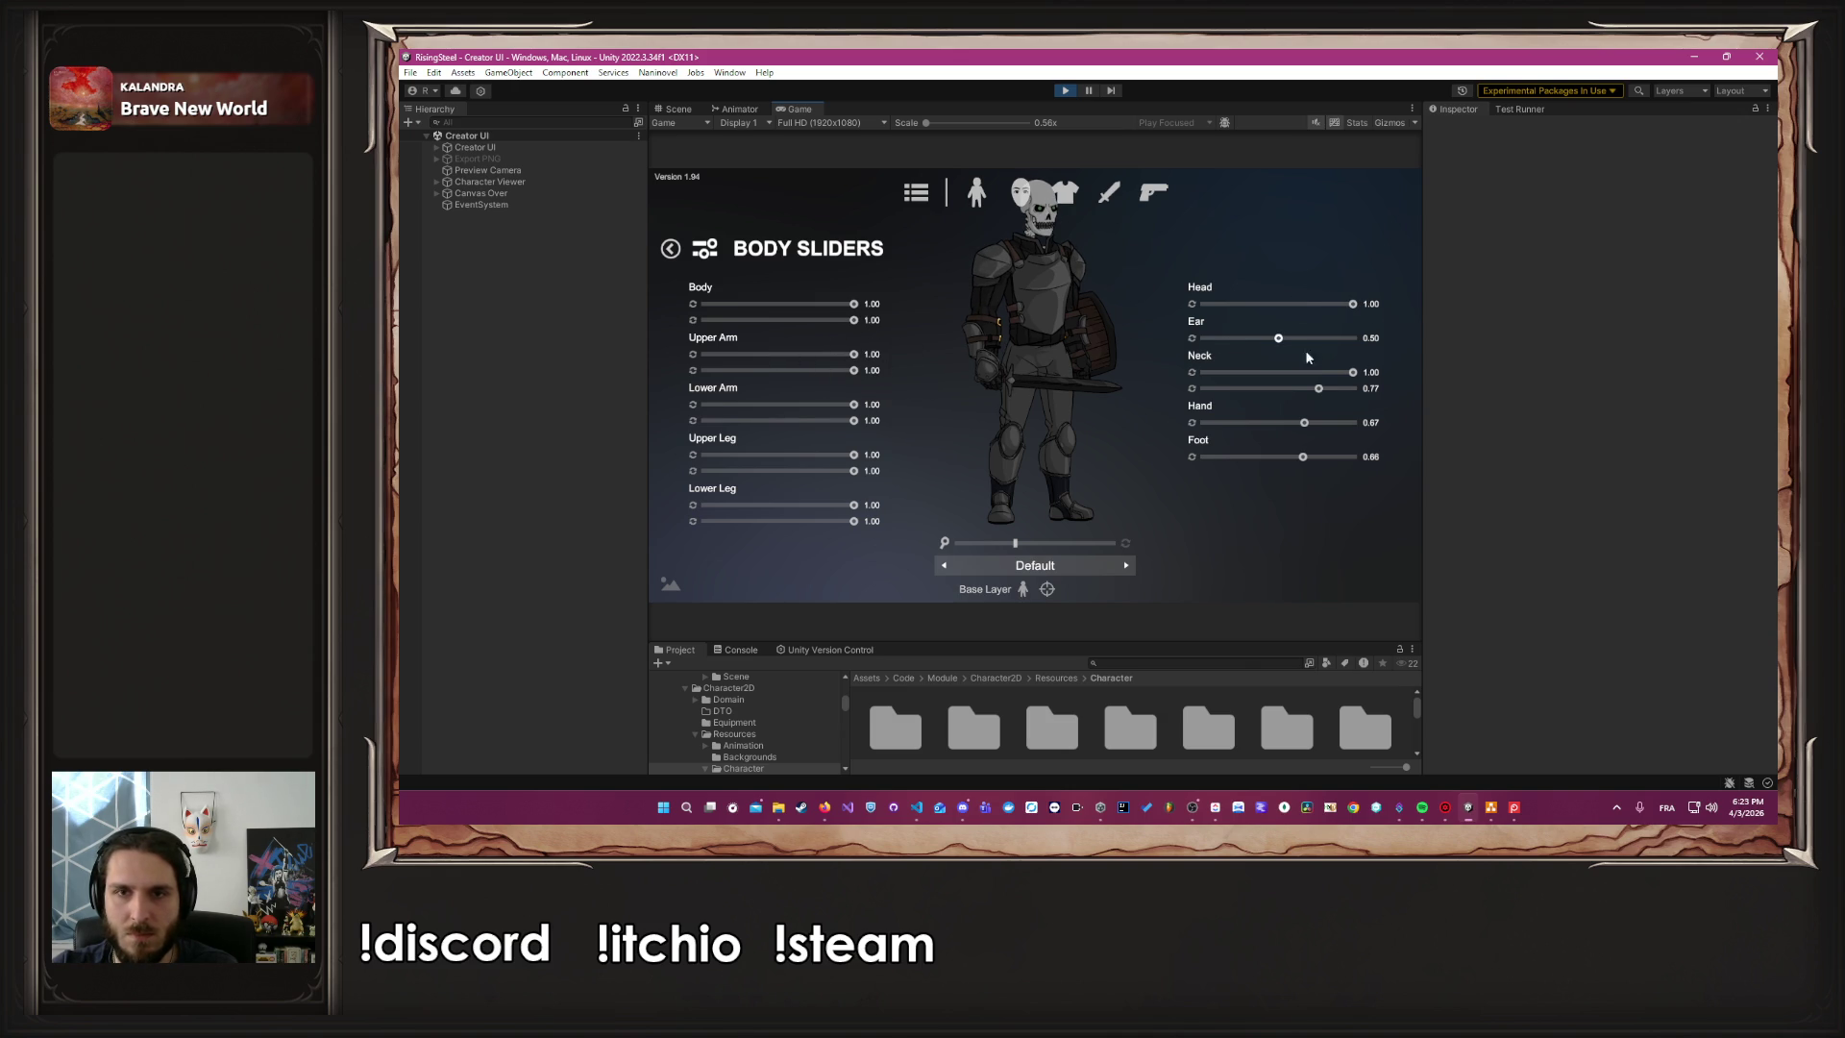
mouse_move(1319, 388)
left_mouse_down()
mouse_move(1403, 397)
mouse_move(1307, 423)
mouse_move(1386, 427)
mouse_move(1398, 461)
left_mouse_up()
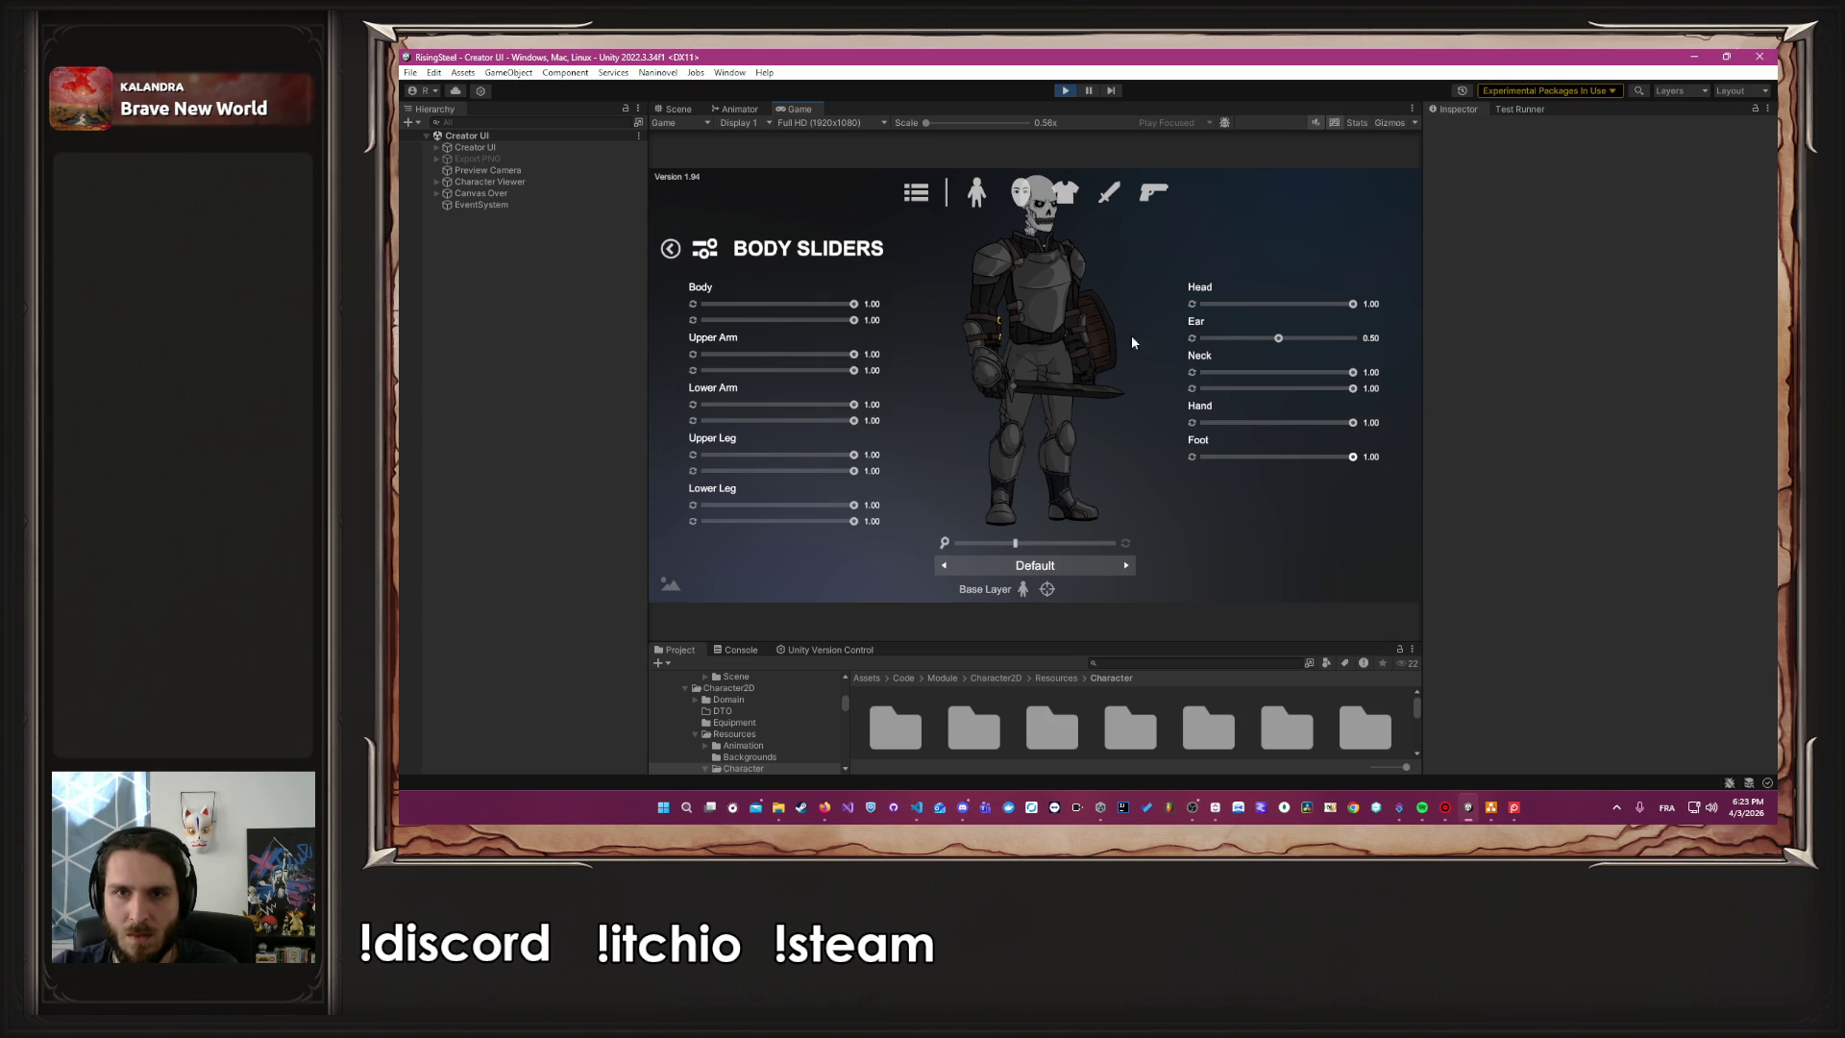
mouse_move(1353, 372)
left_mouse_down()
mouse_move(1299, 372)
mouse_move(1415, 384)
mouse_move(1276, 394)
left_mouse_up()
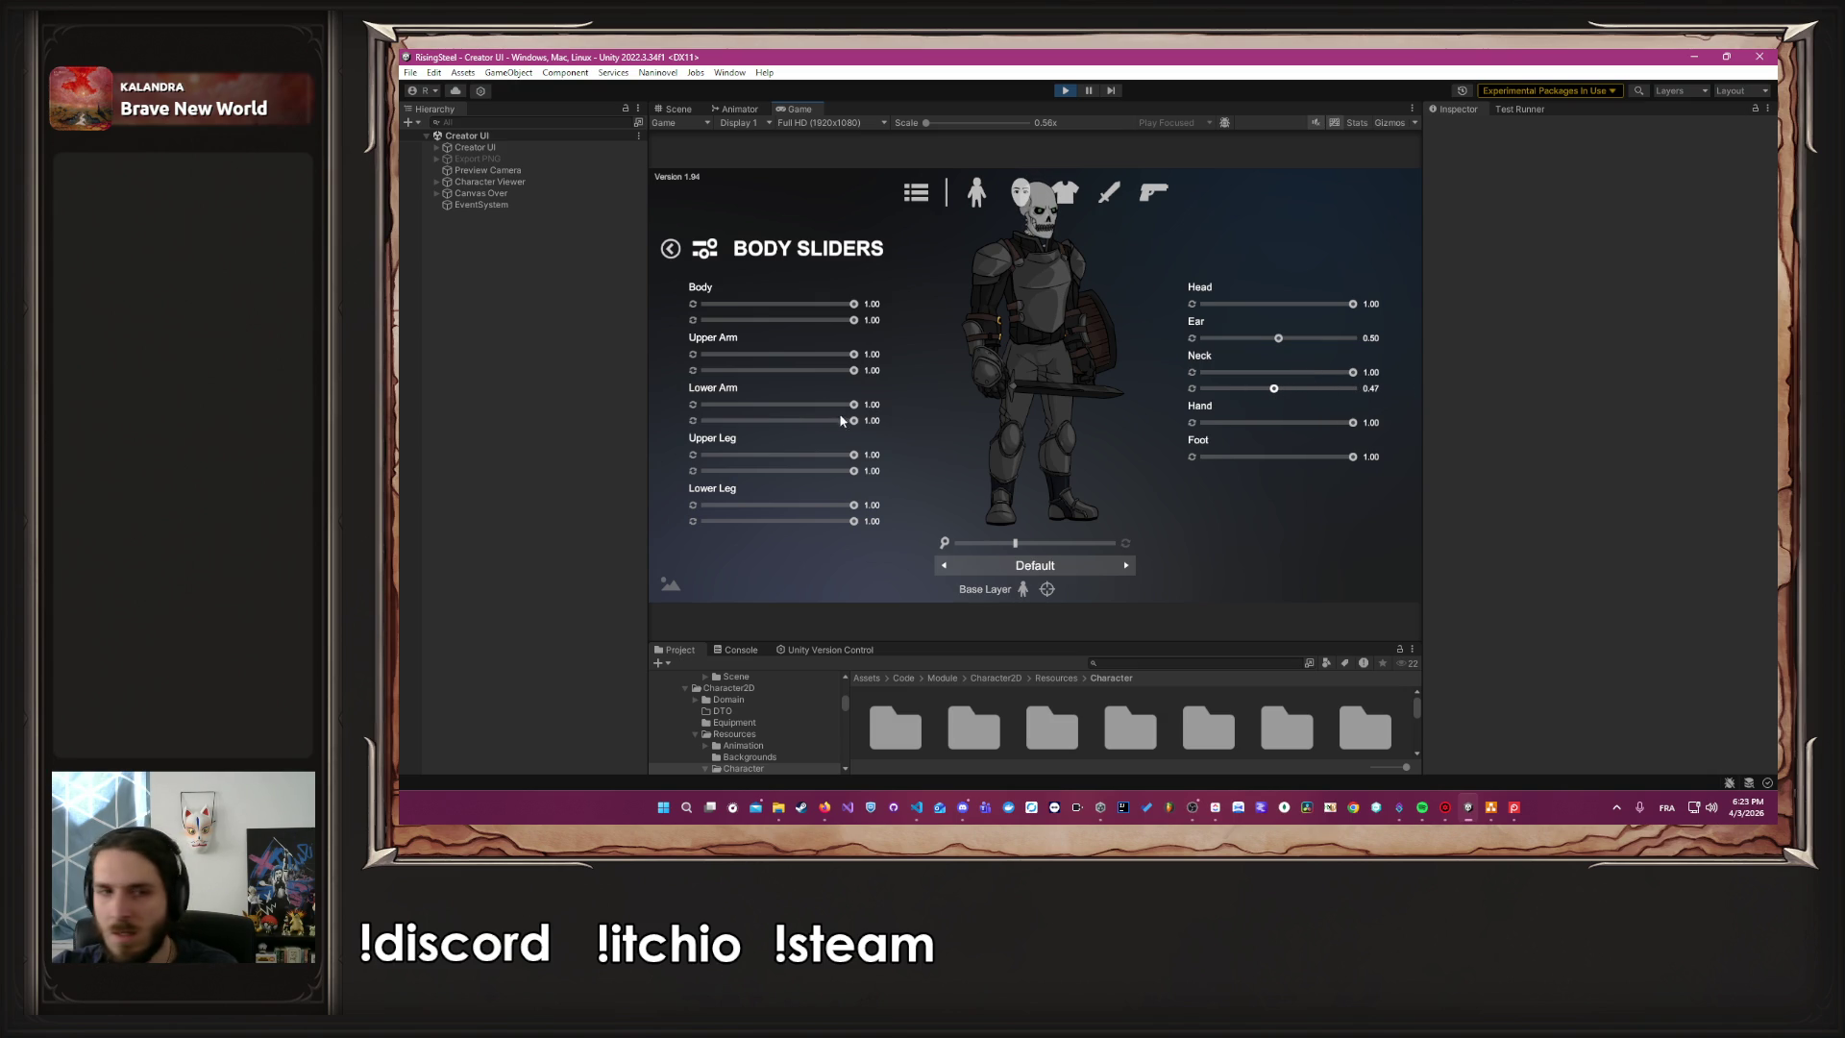
Shorten the upper legs, lower arms and upper arms, and slightly reduce hand size
left_click_drag(848, 475, 764, 477)
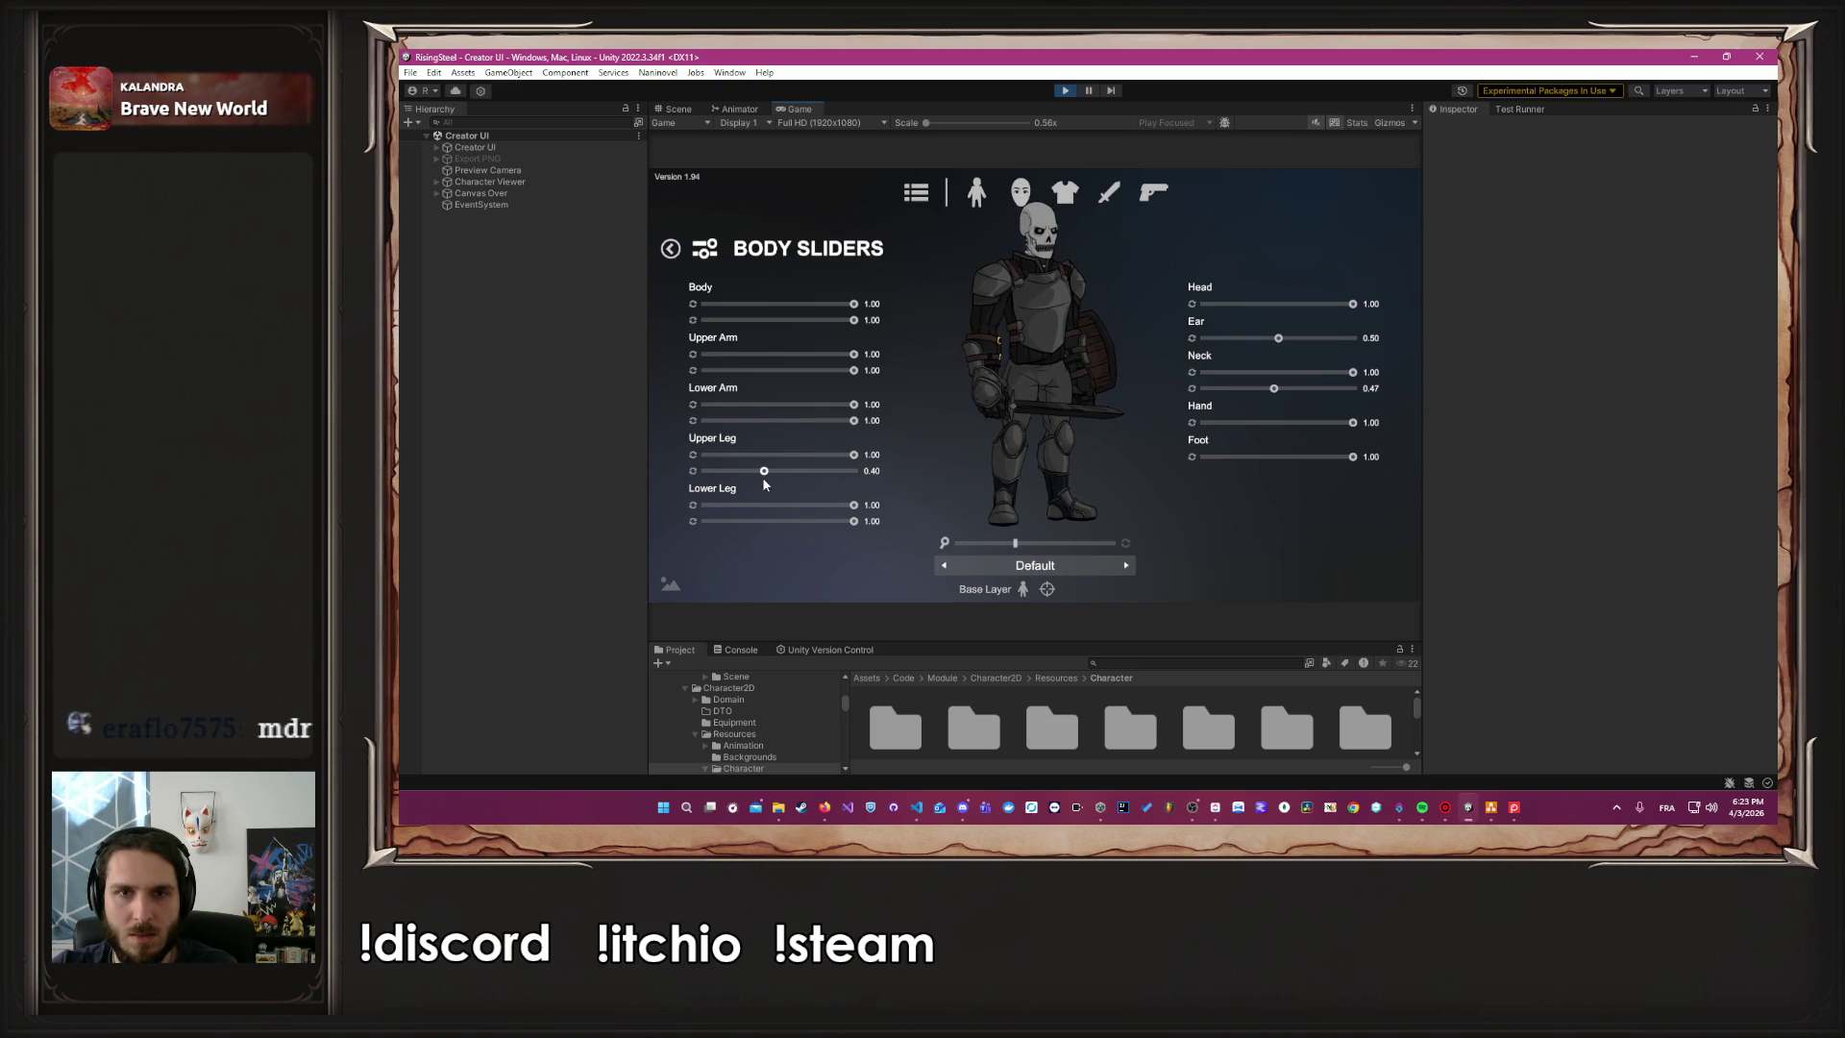
left_click_drag(854, 421, 779, 426)
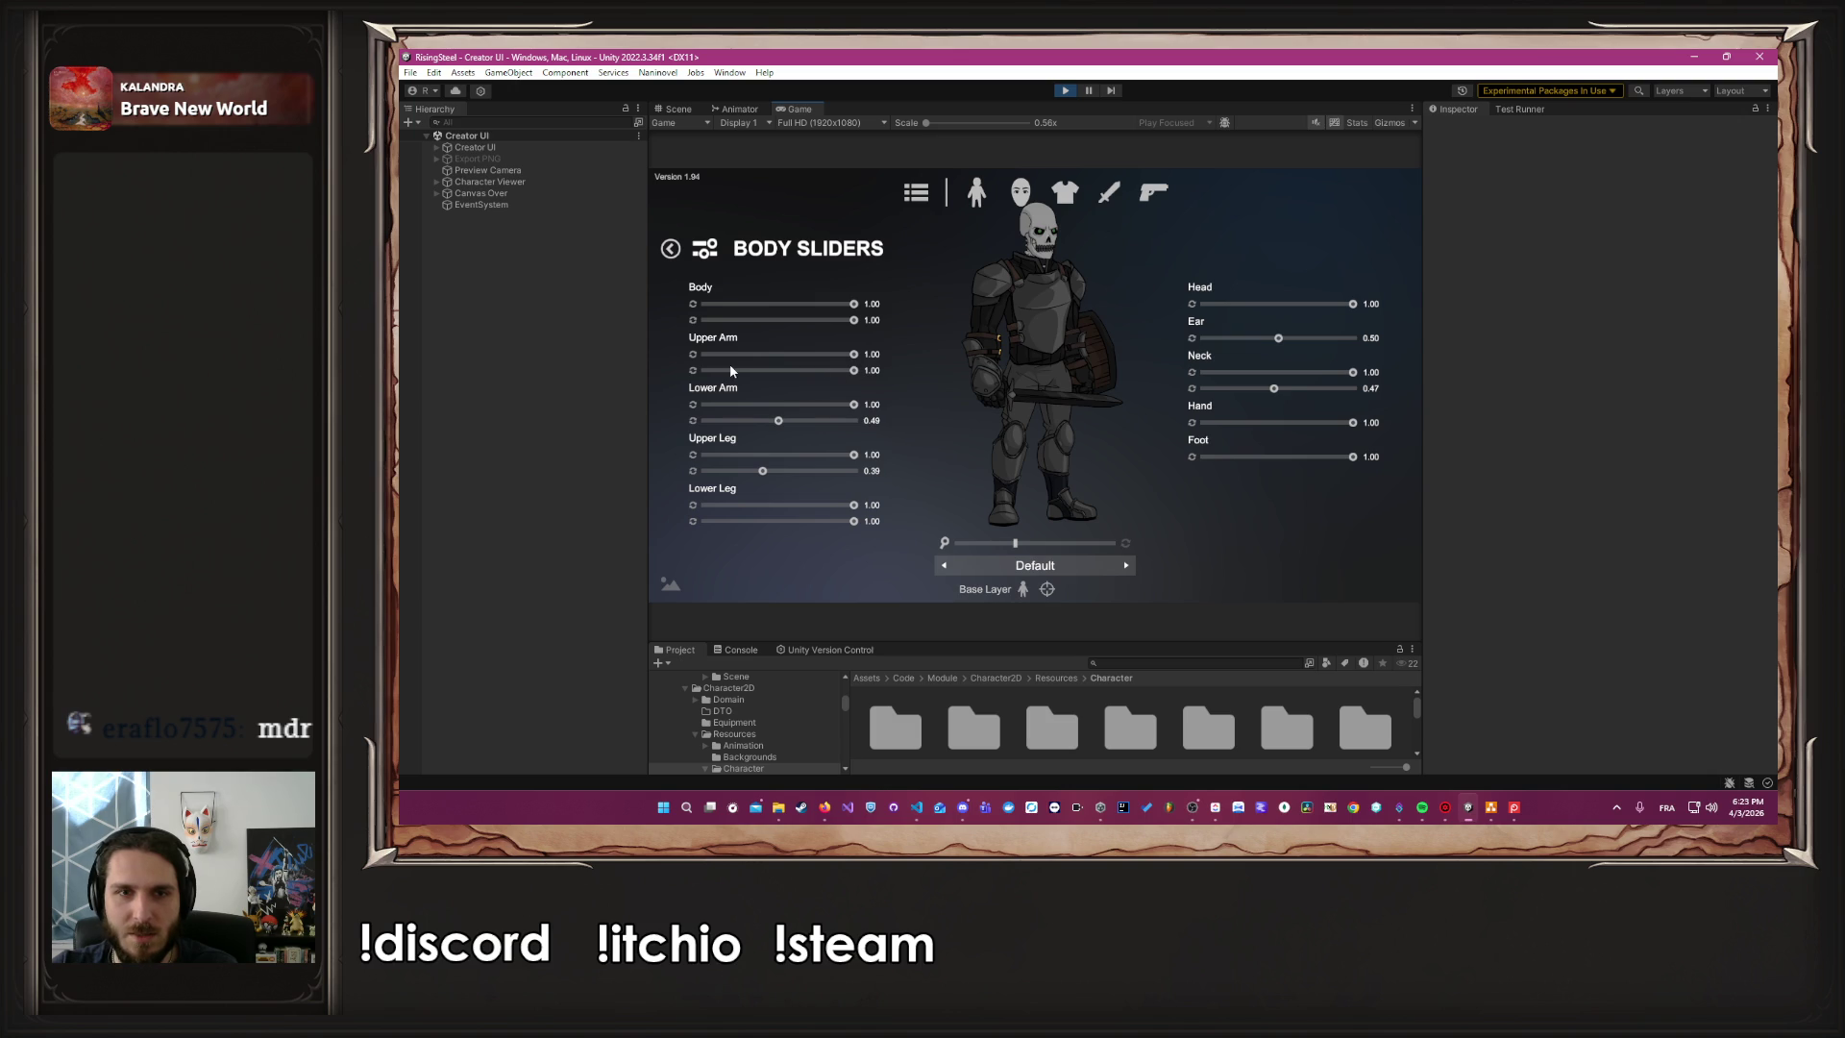
left_click_drag(852, 371, 788, 372)
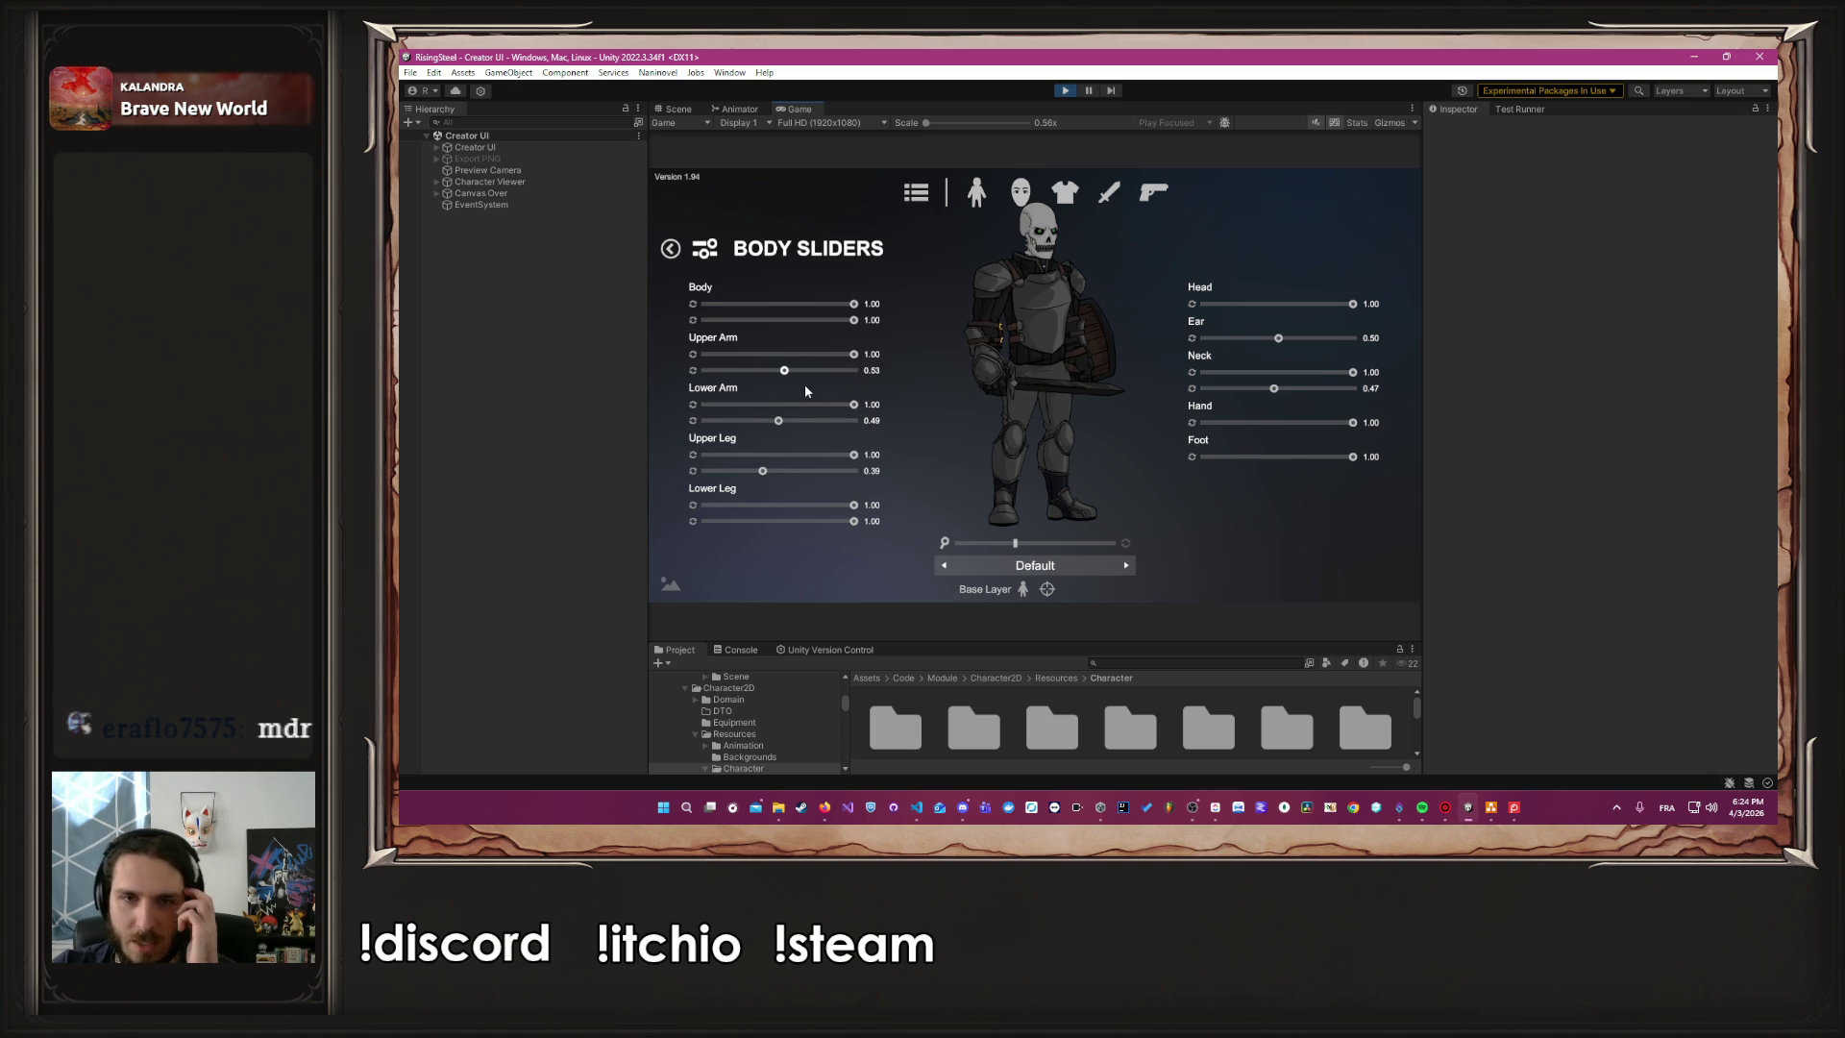
left_click(1312, 423)
left_click_drag(1314, 425, 1334, 430)
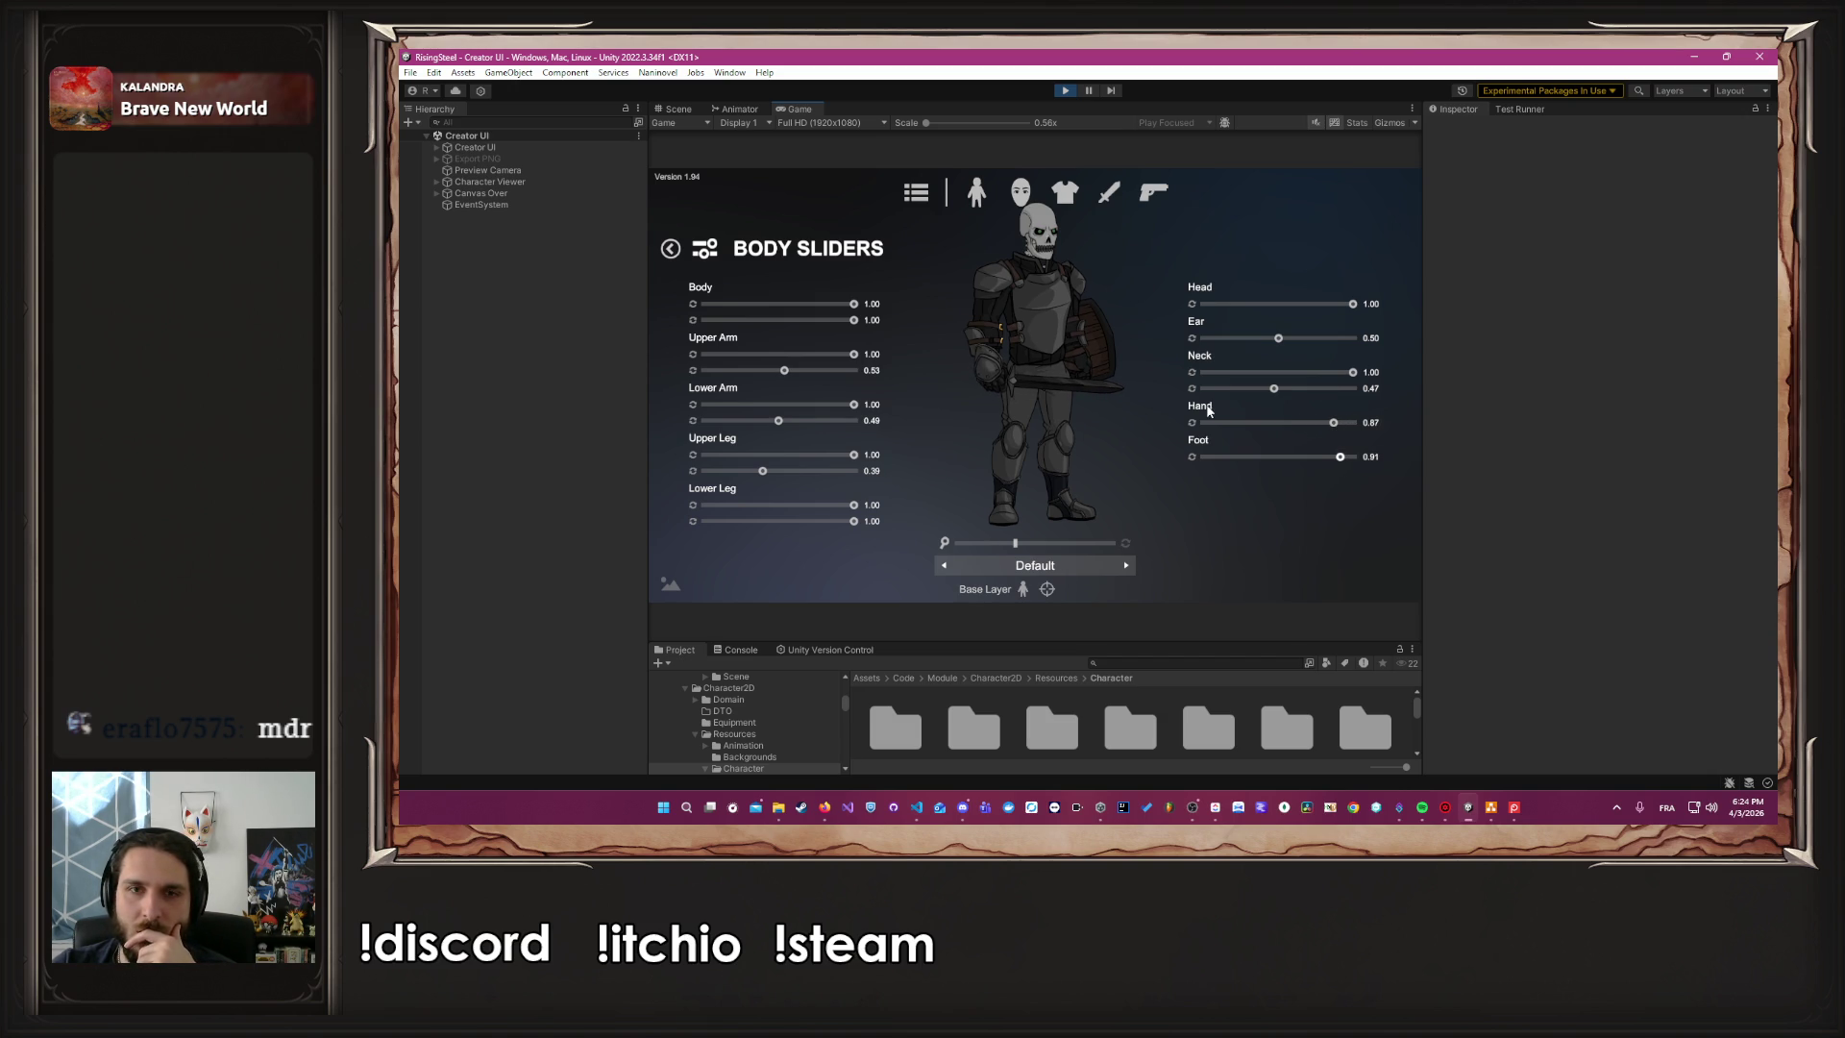
left_click(941, 199)
Load a saved character prefab in place of the current squire and return to the body options
left_click(917, 193)
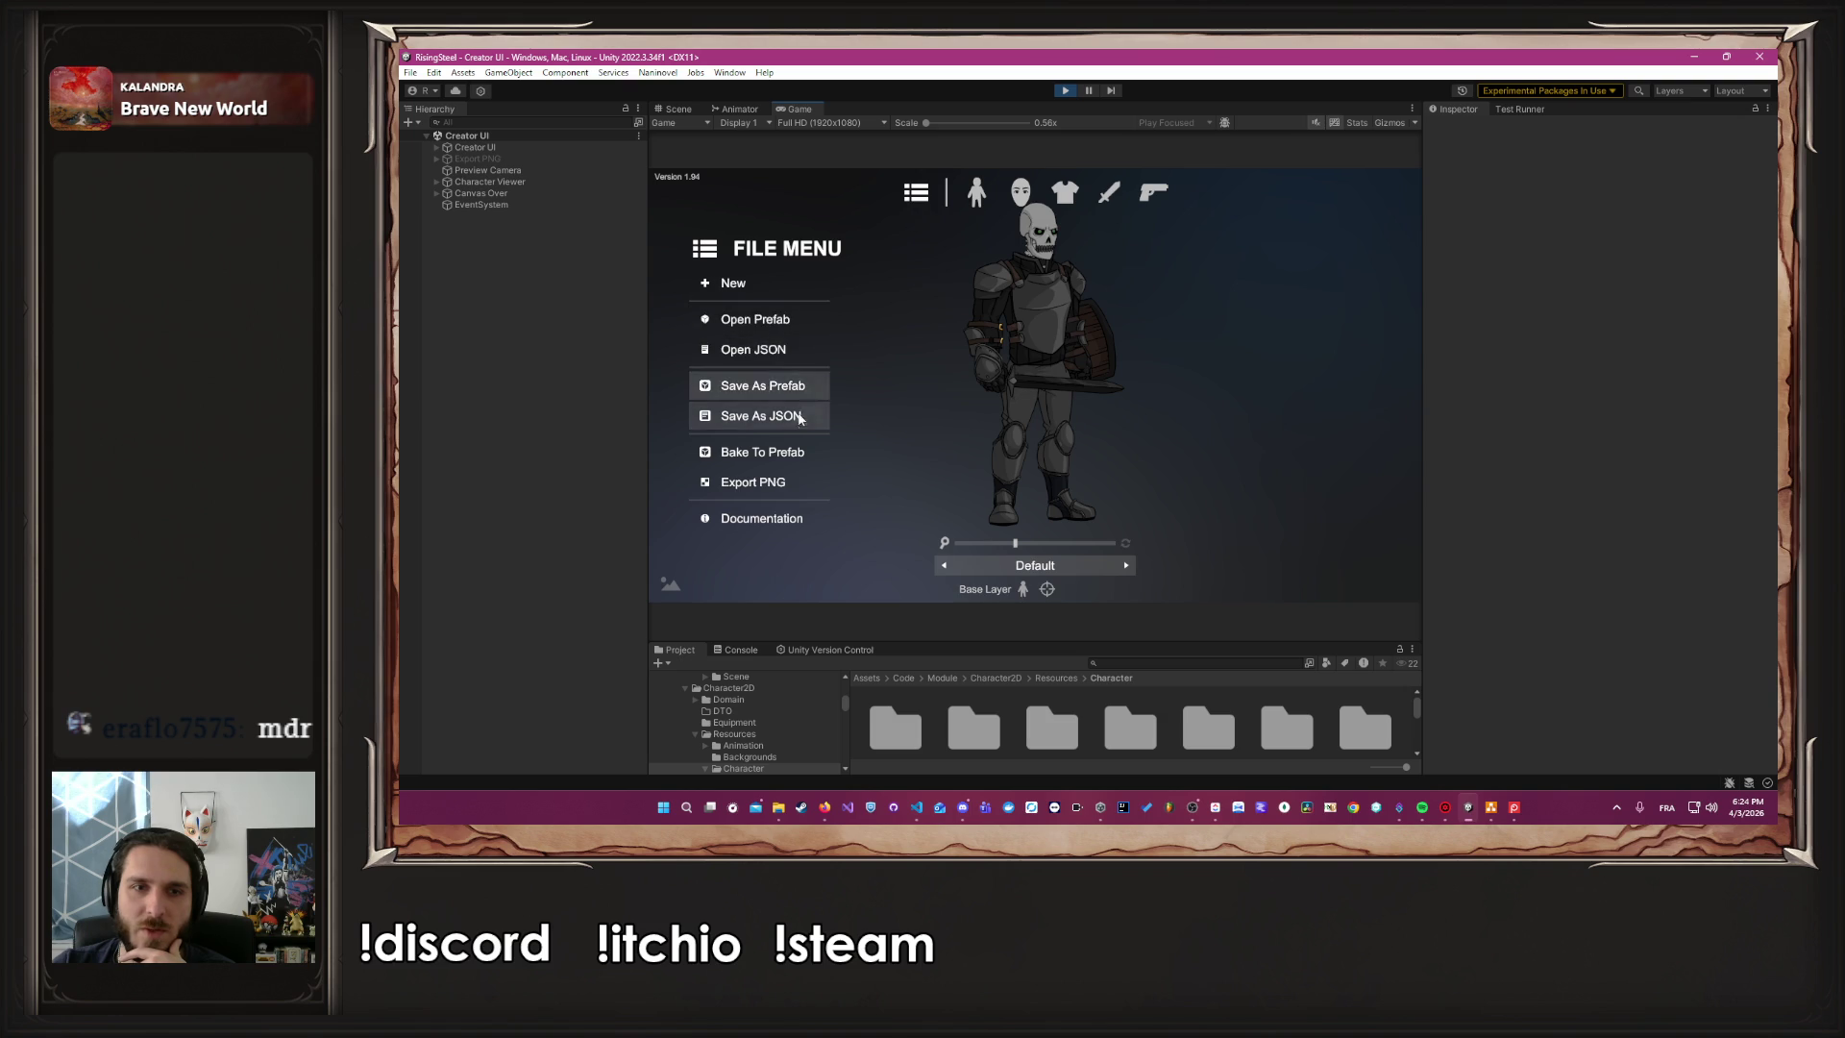
left_click(781, 329)
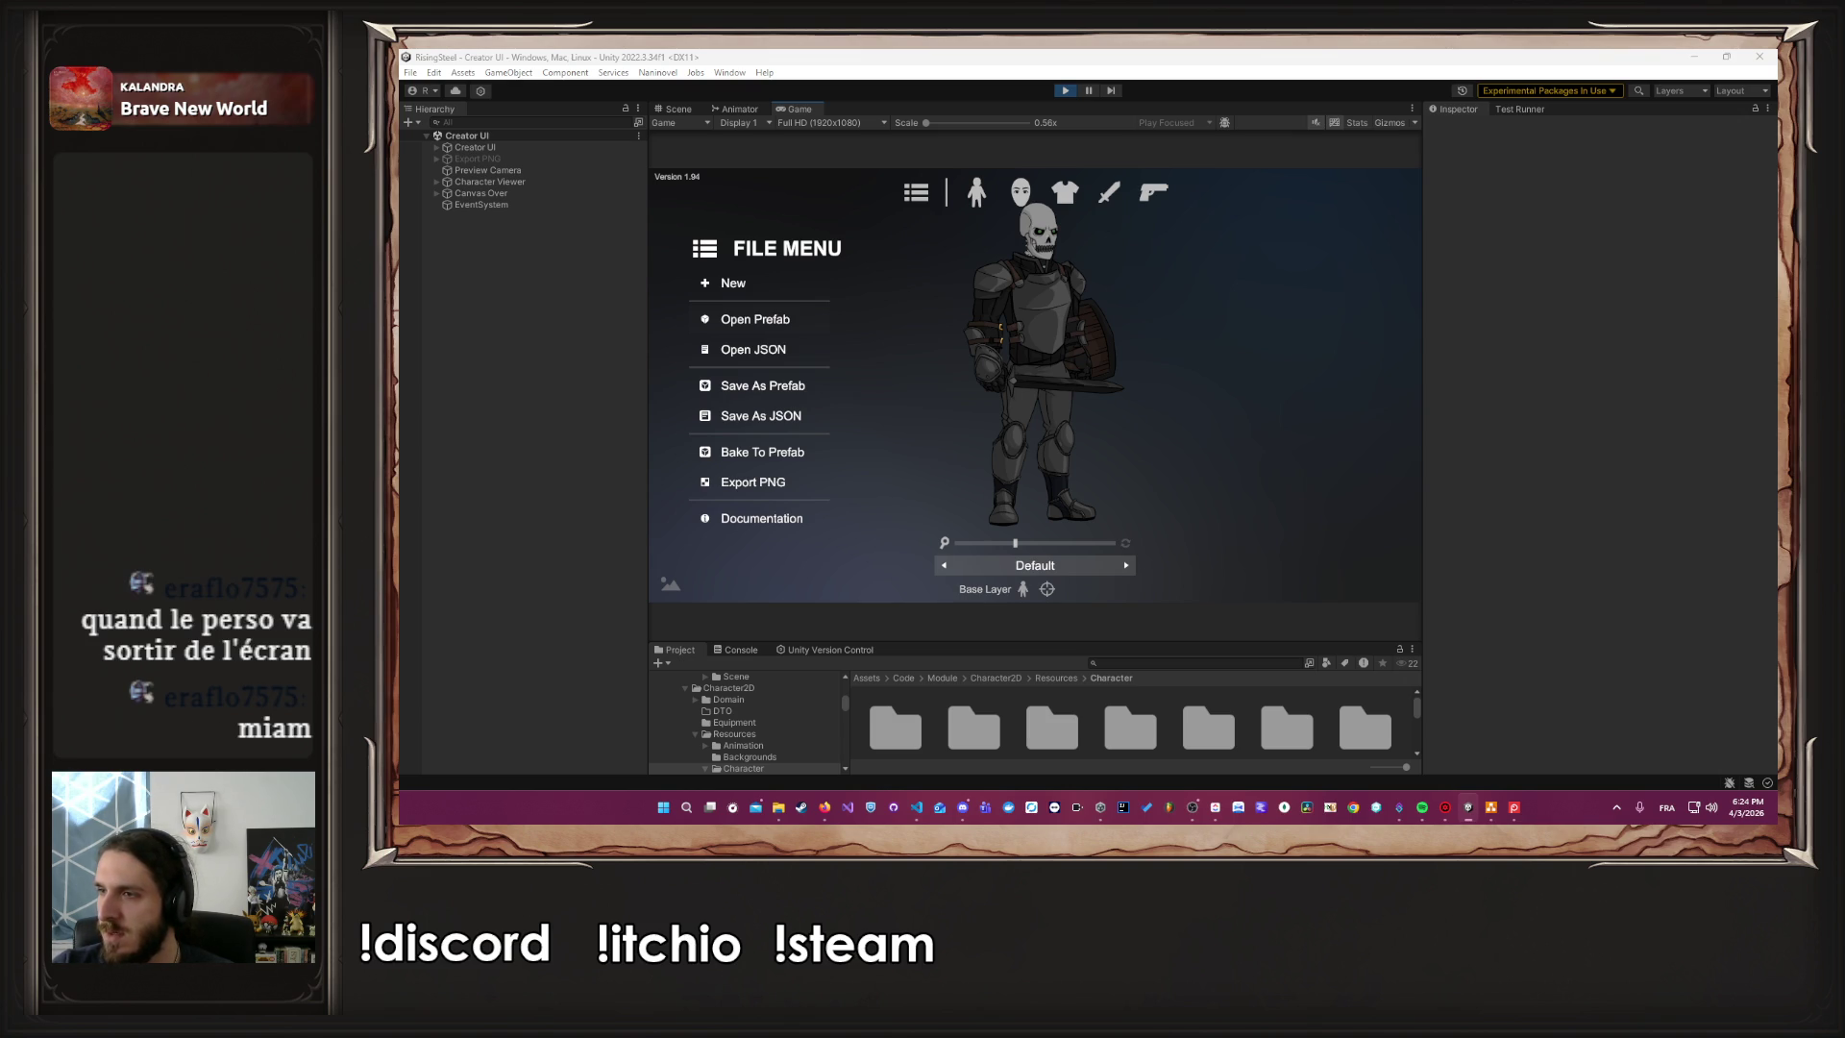
left_click(1057, 435)
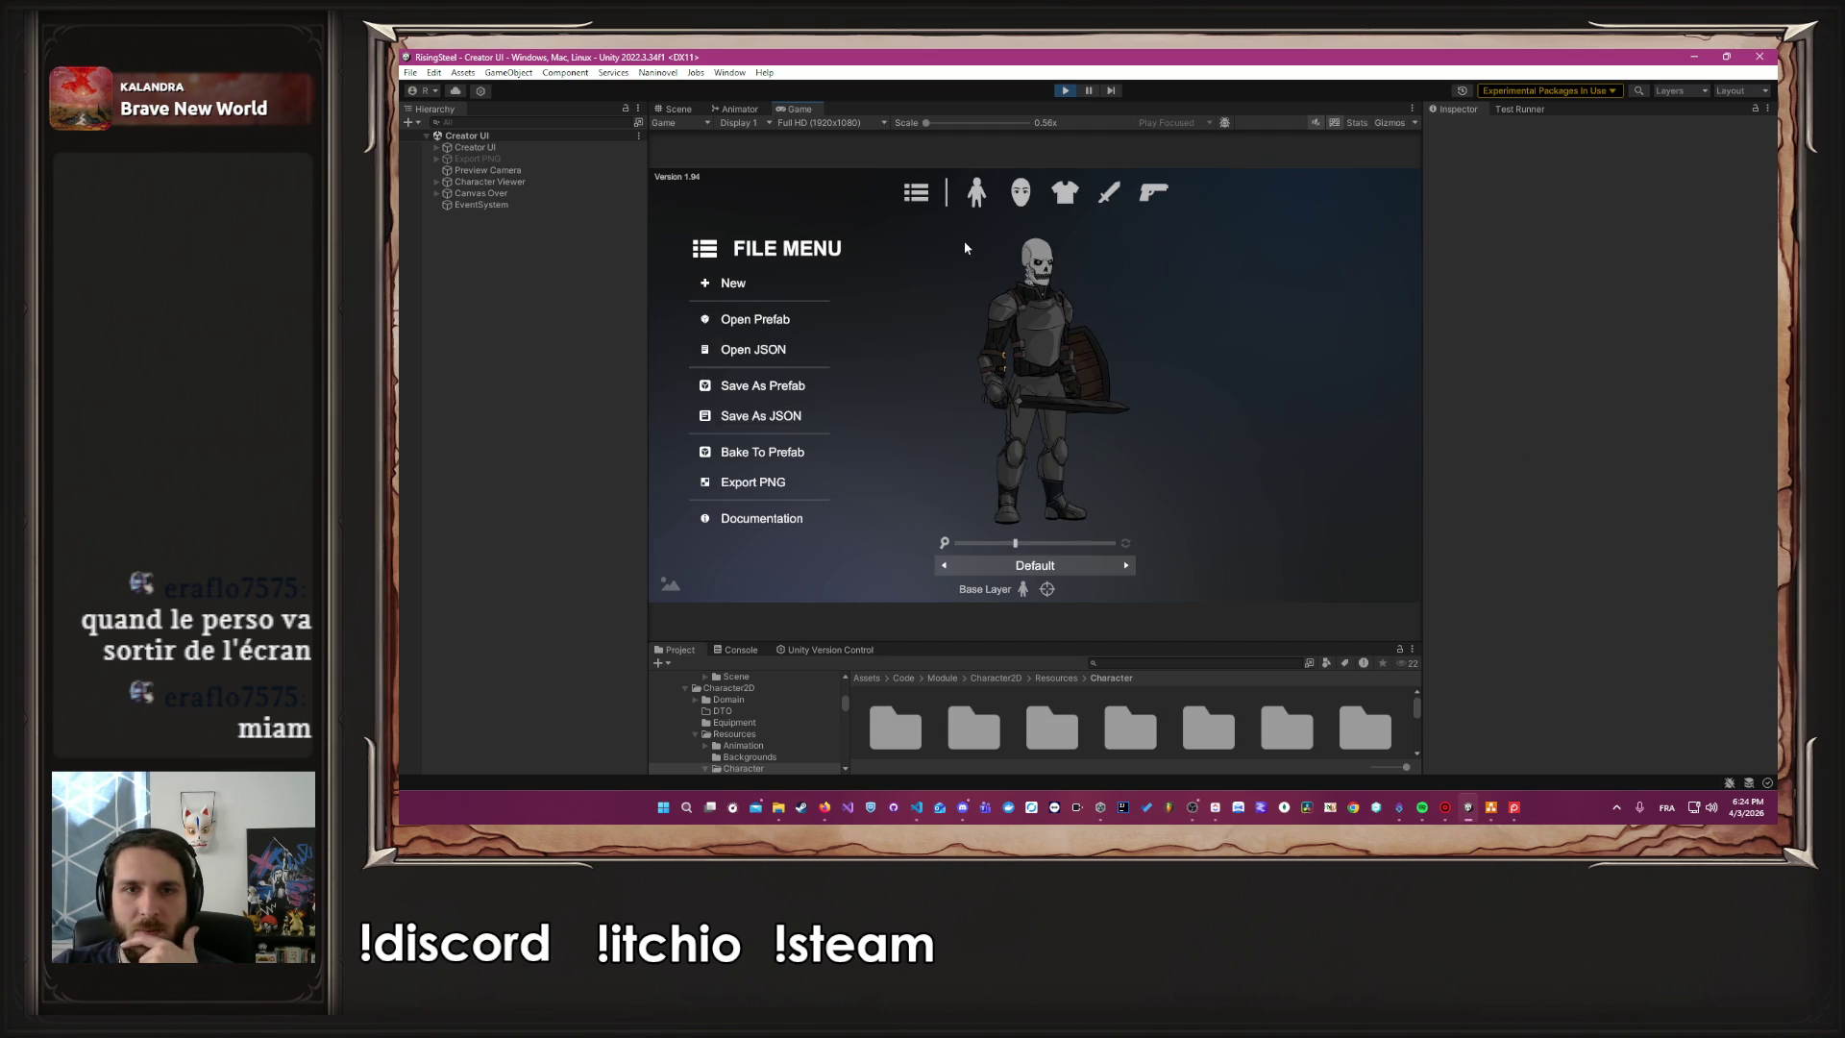
left_click(976, 192)
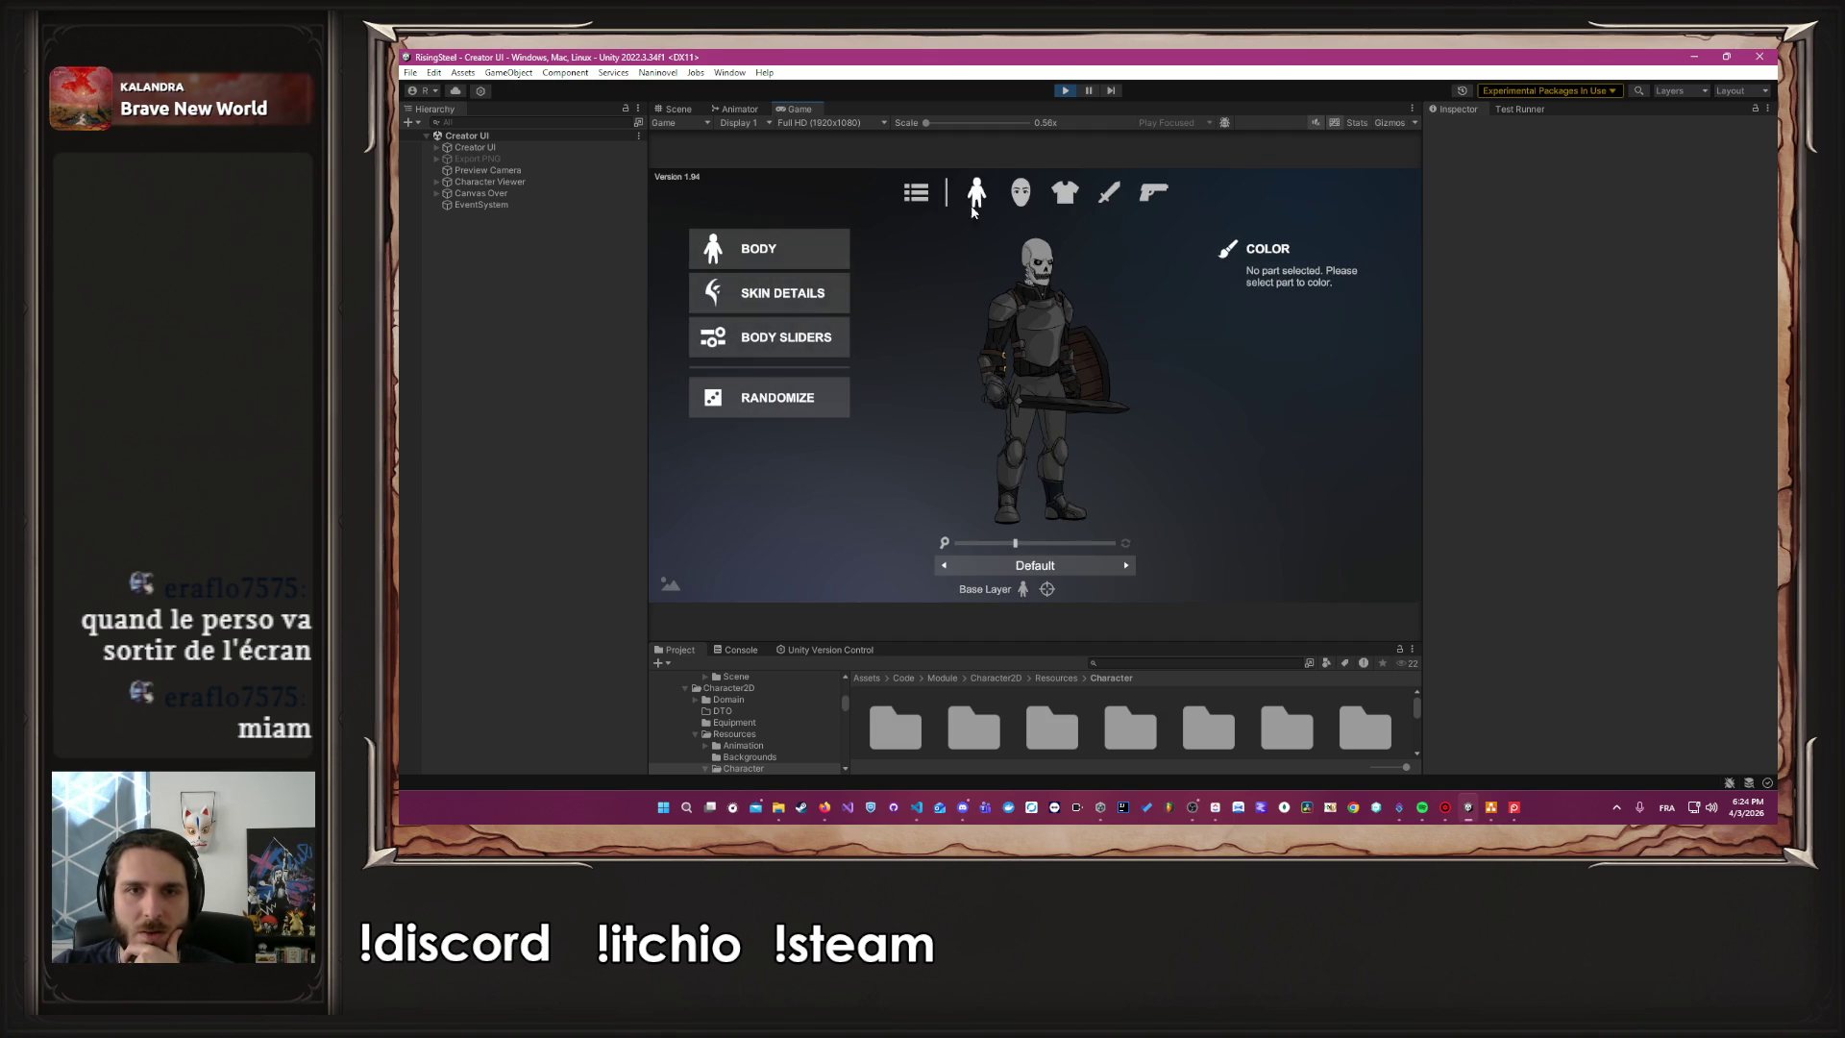
Check the loaded character's body proportions up close, then browse the skin details list
left_click(762, 342)
left_click_drag(1018, 543, 1090, 543)
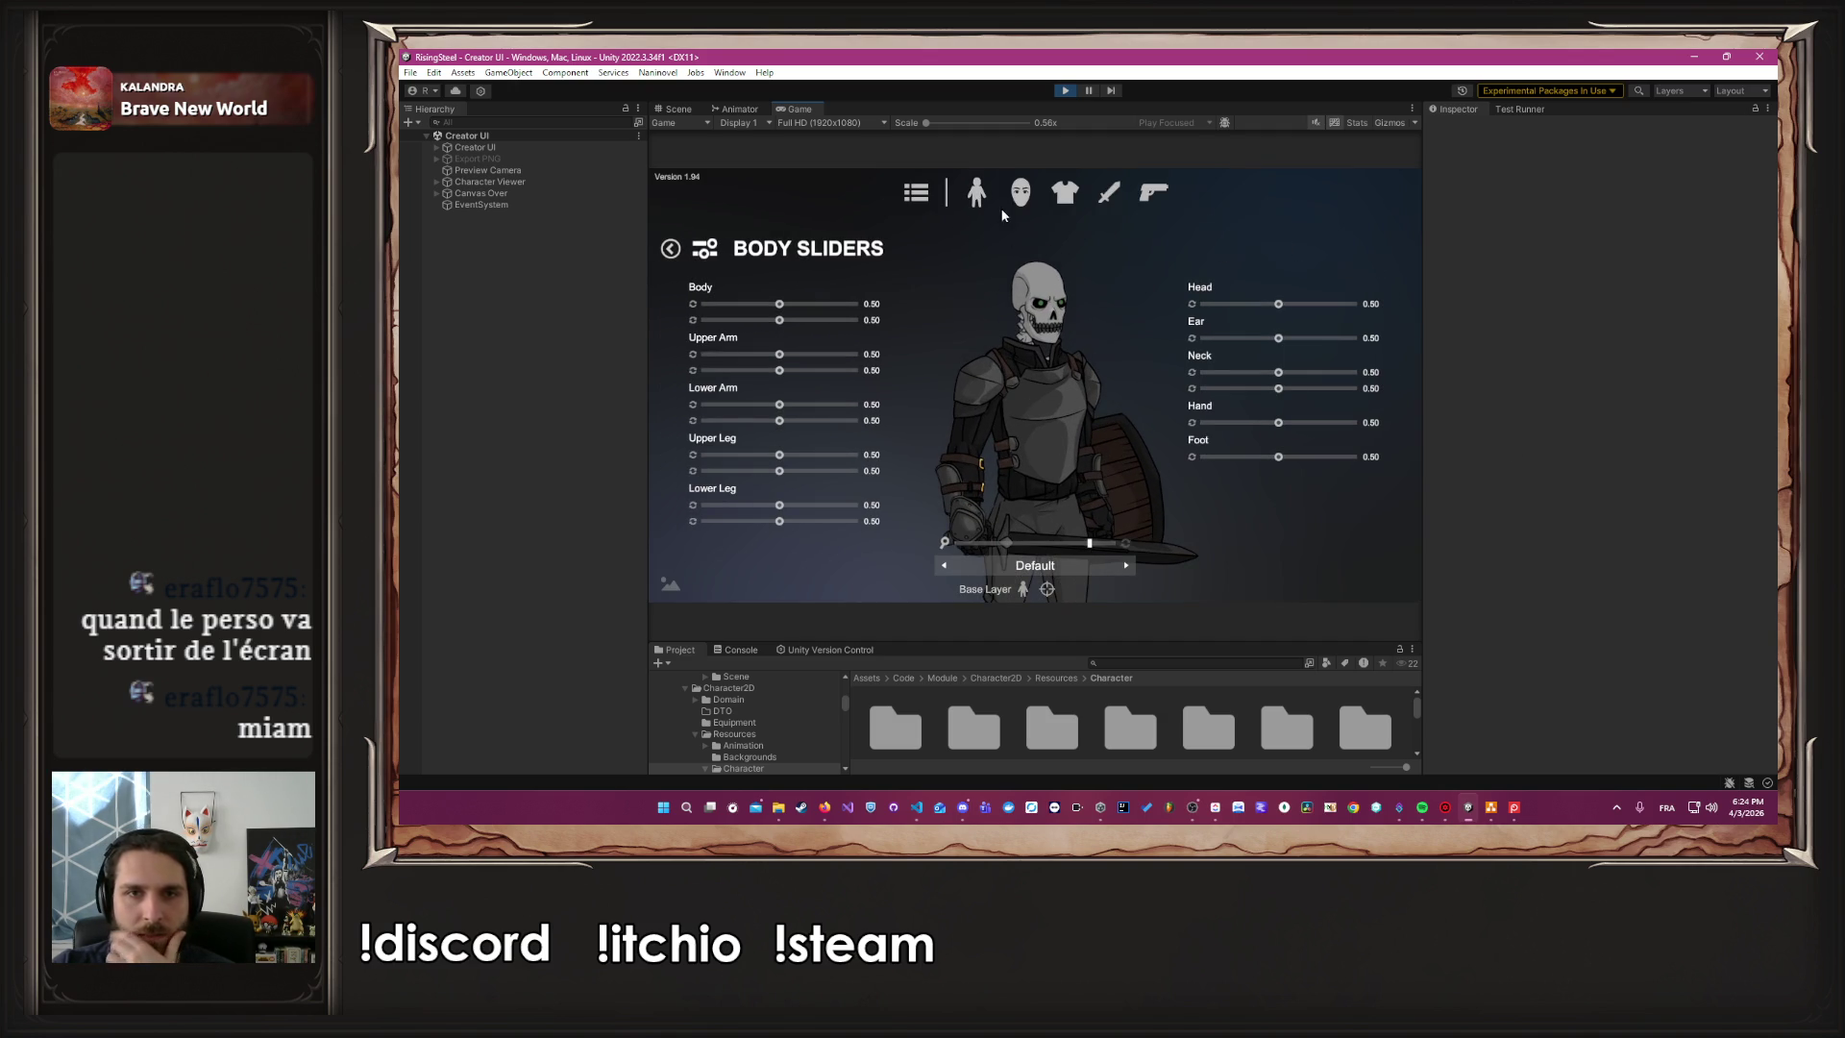
left_click(977, 192)
left_click(750, 300)
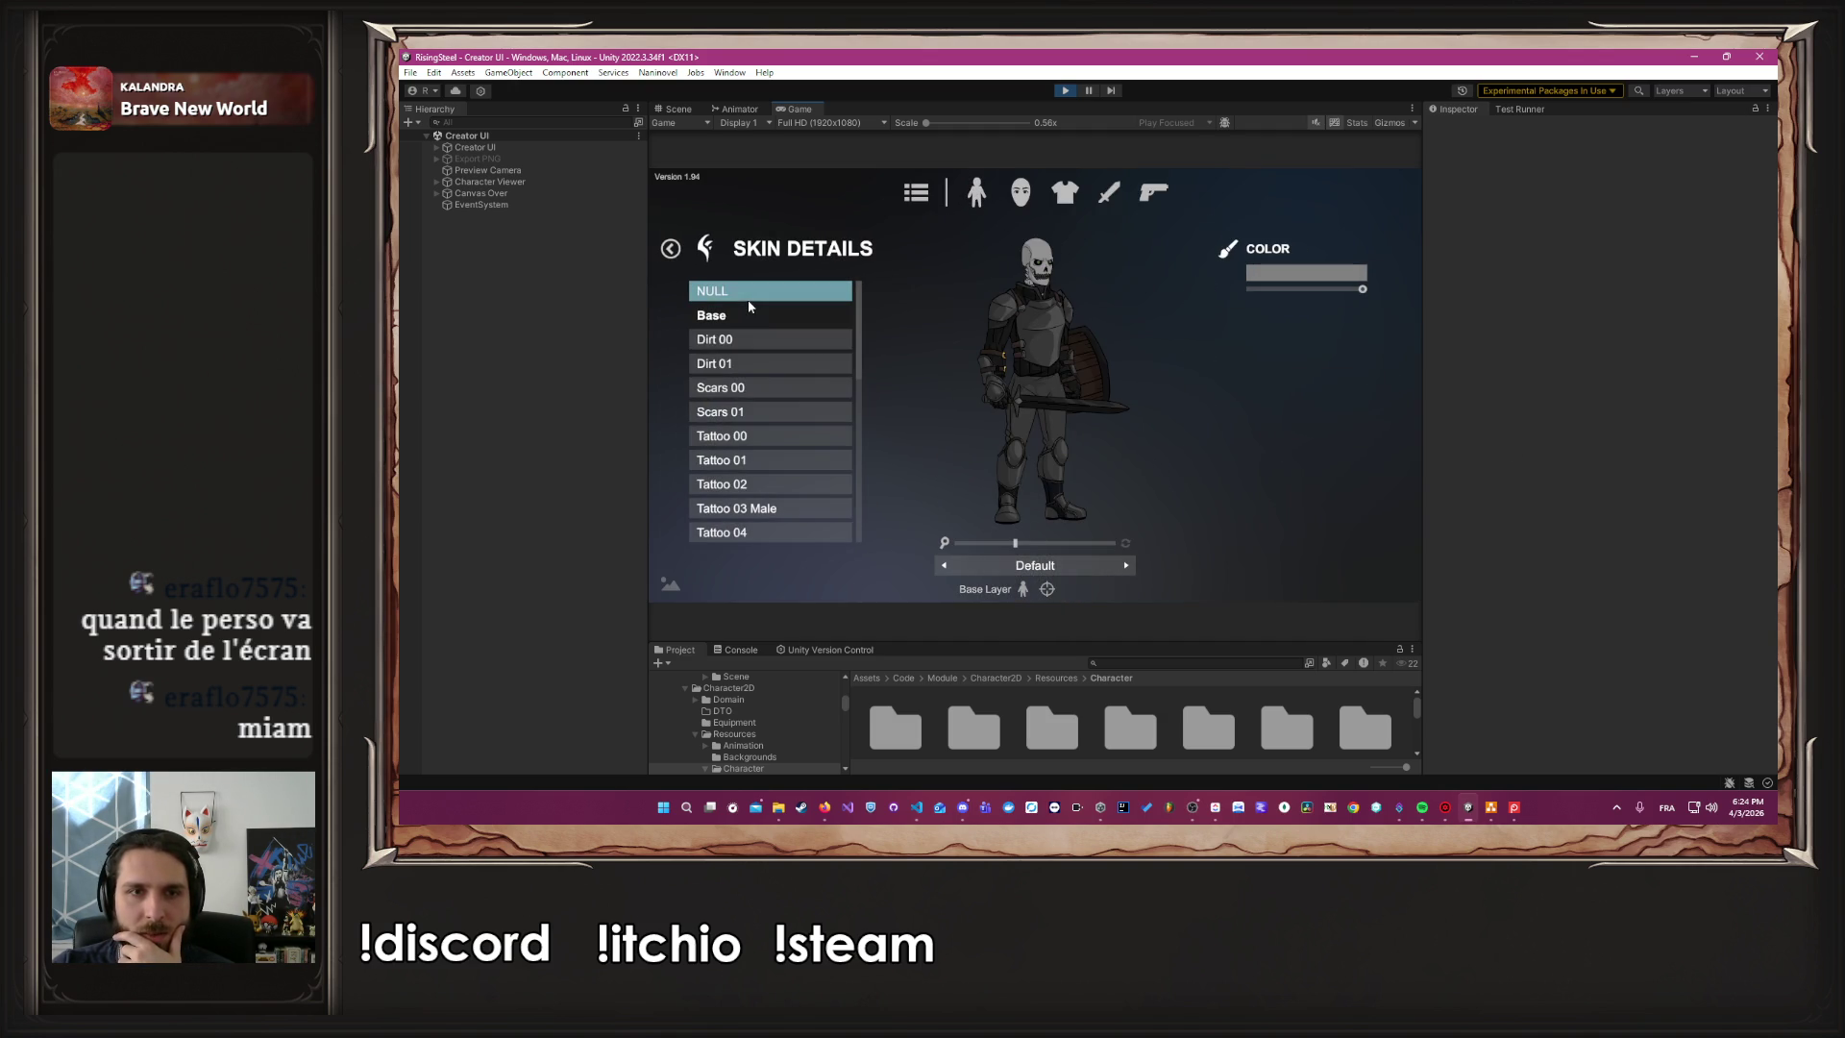
scroll(750, 442, "down", 3)
scroll(751, 452, "down", 5)
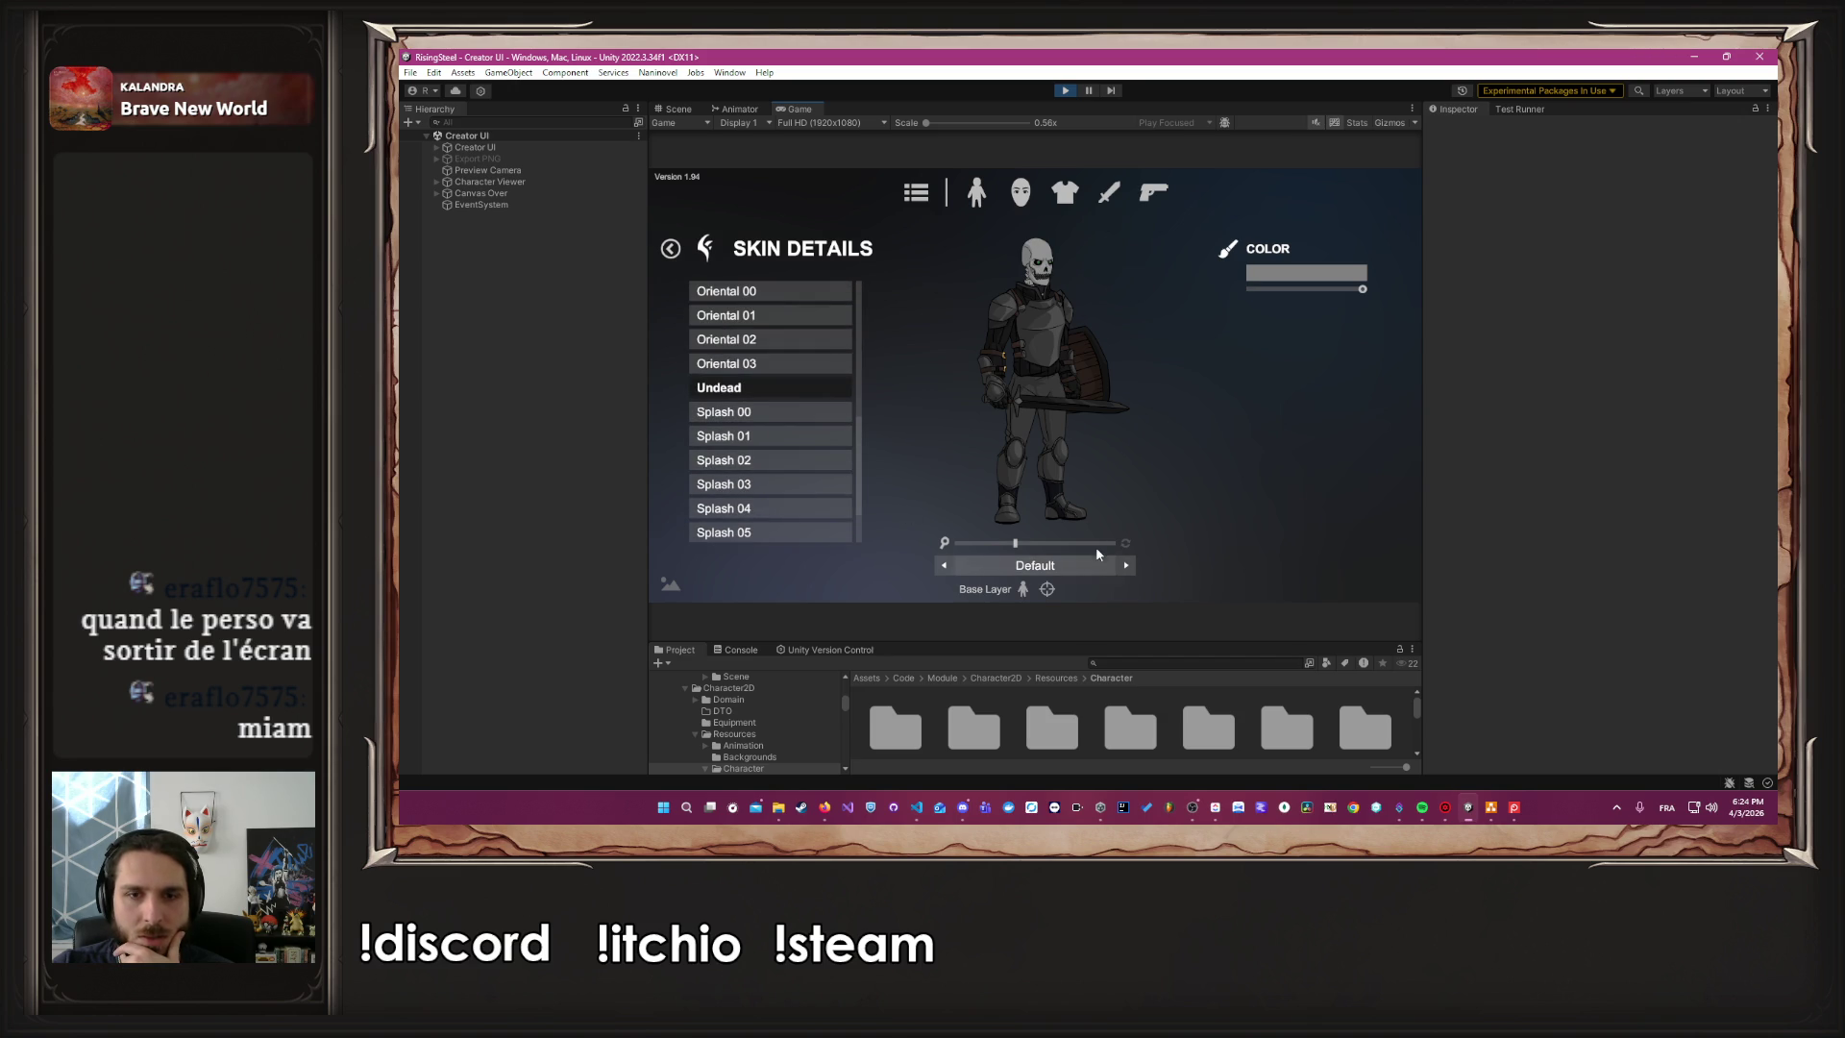
scroll(1097, 554, "up", 5)
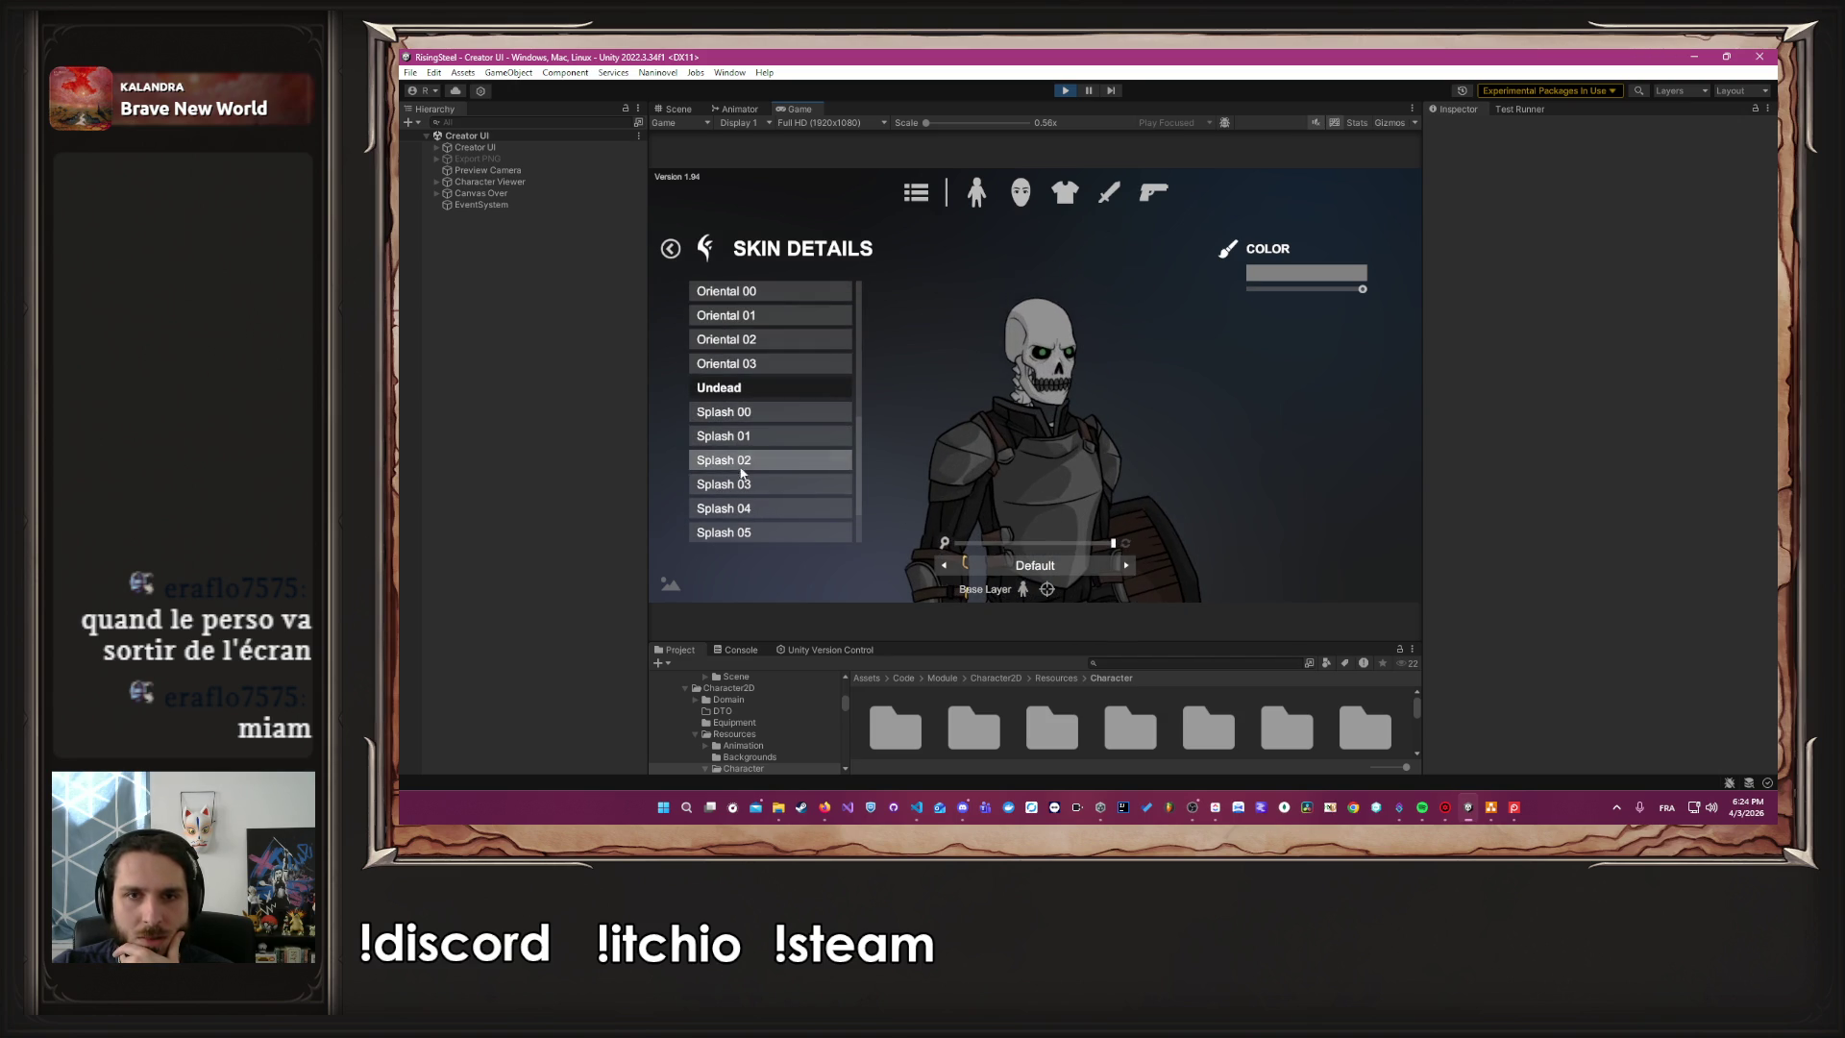
scroll(745, 471, "down", 2)
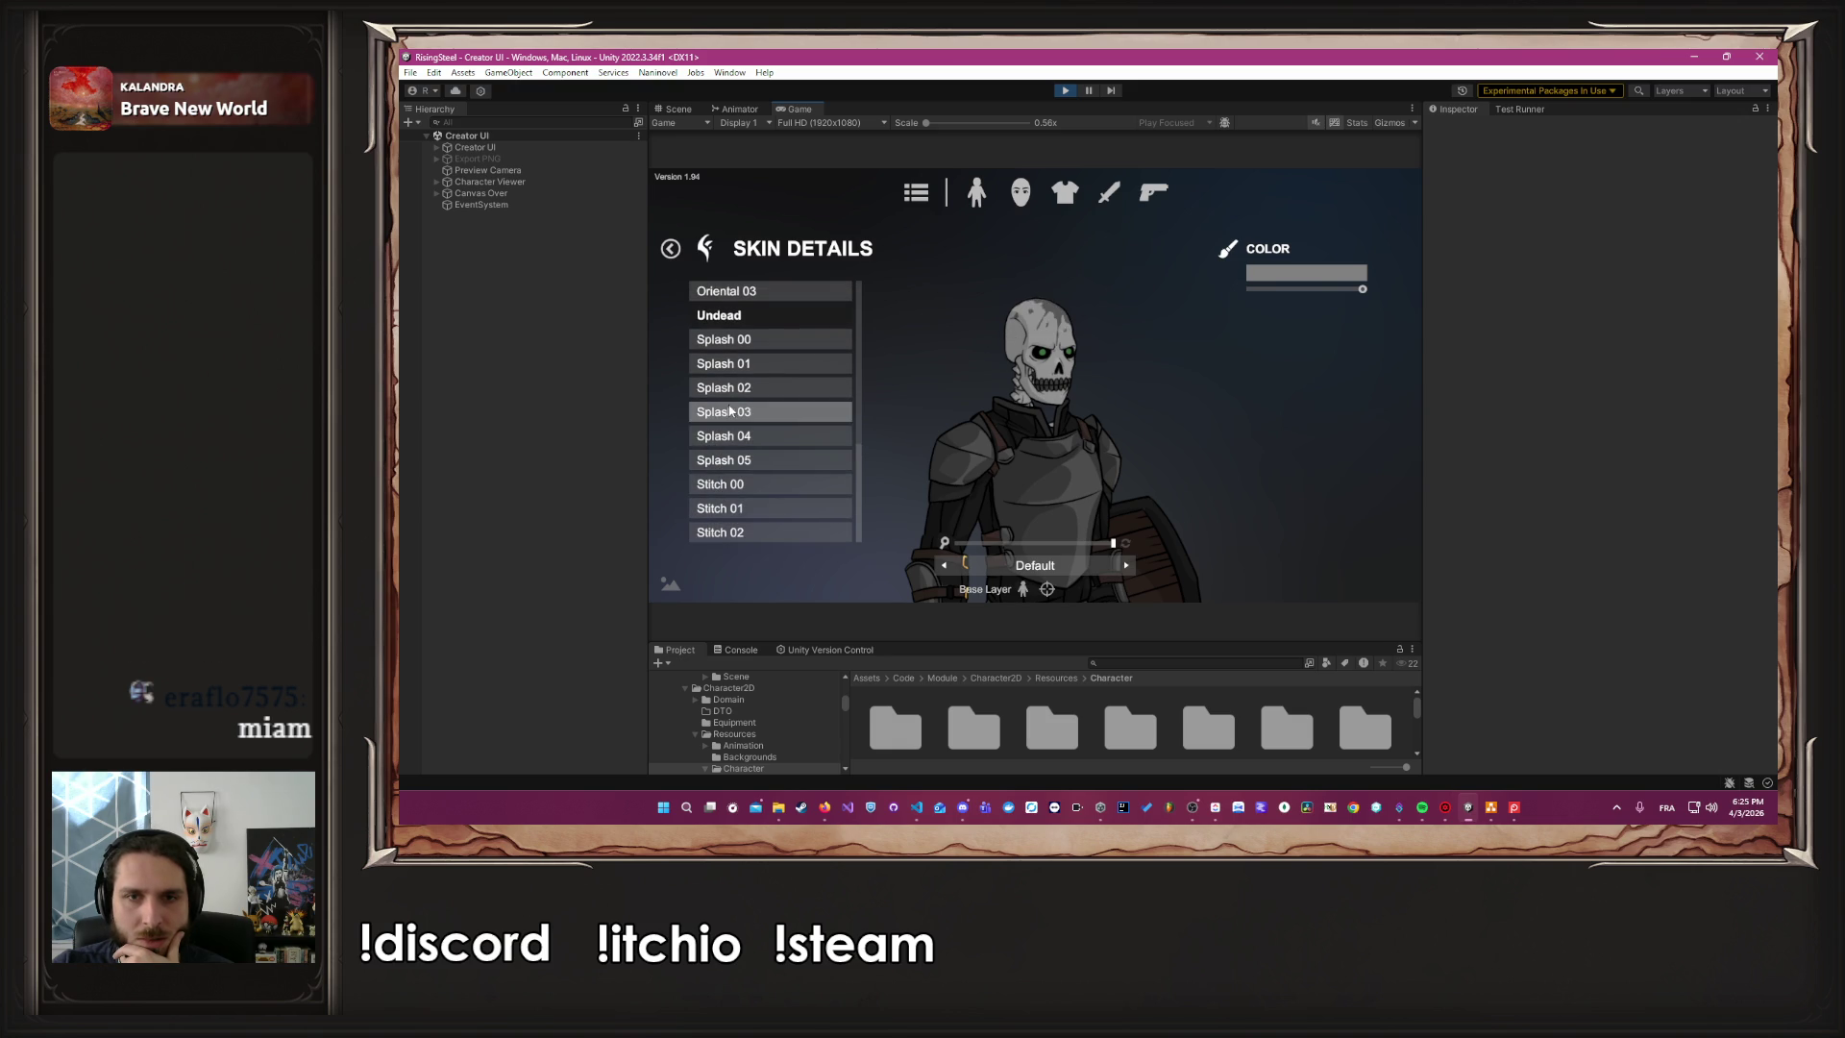
scroll(749, 344, "up", 1)
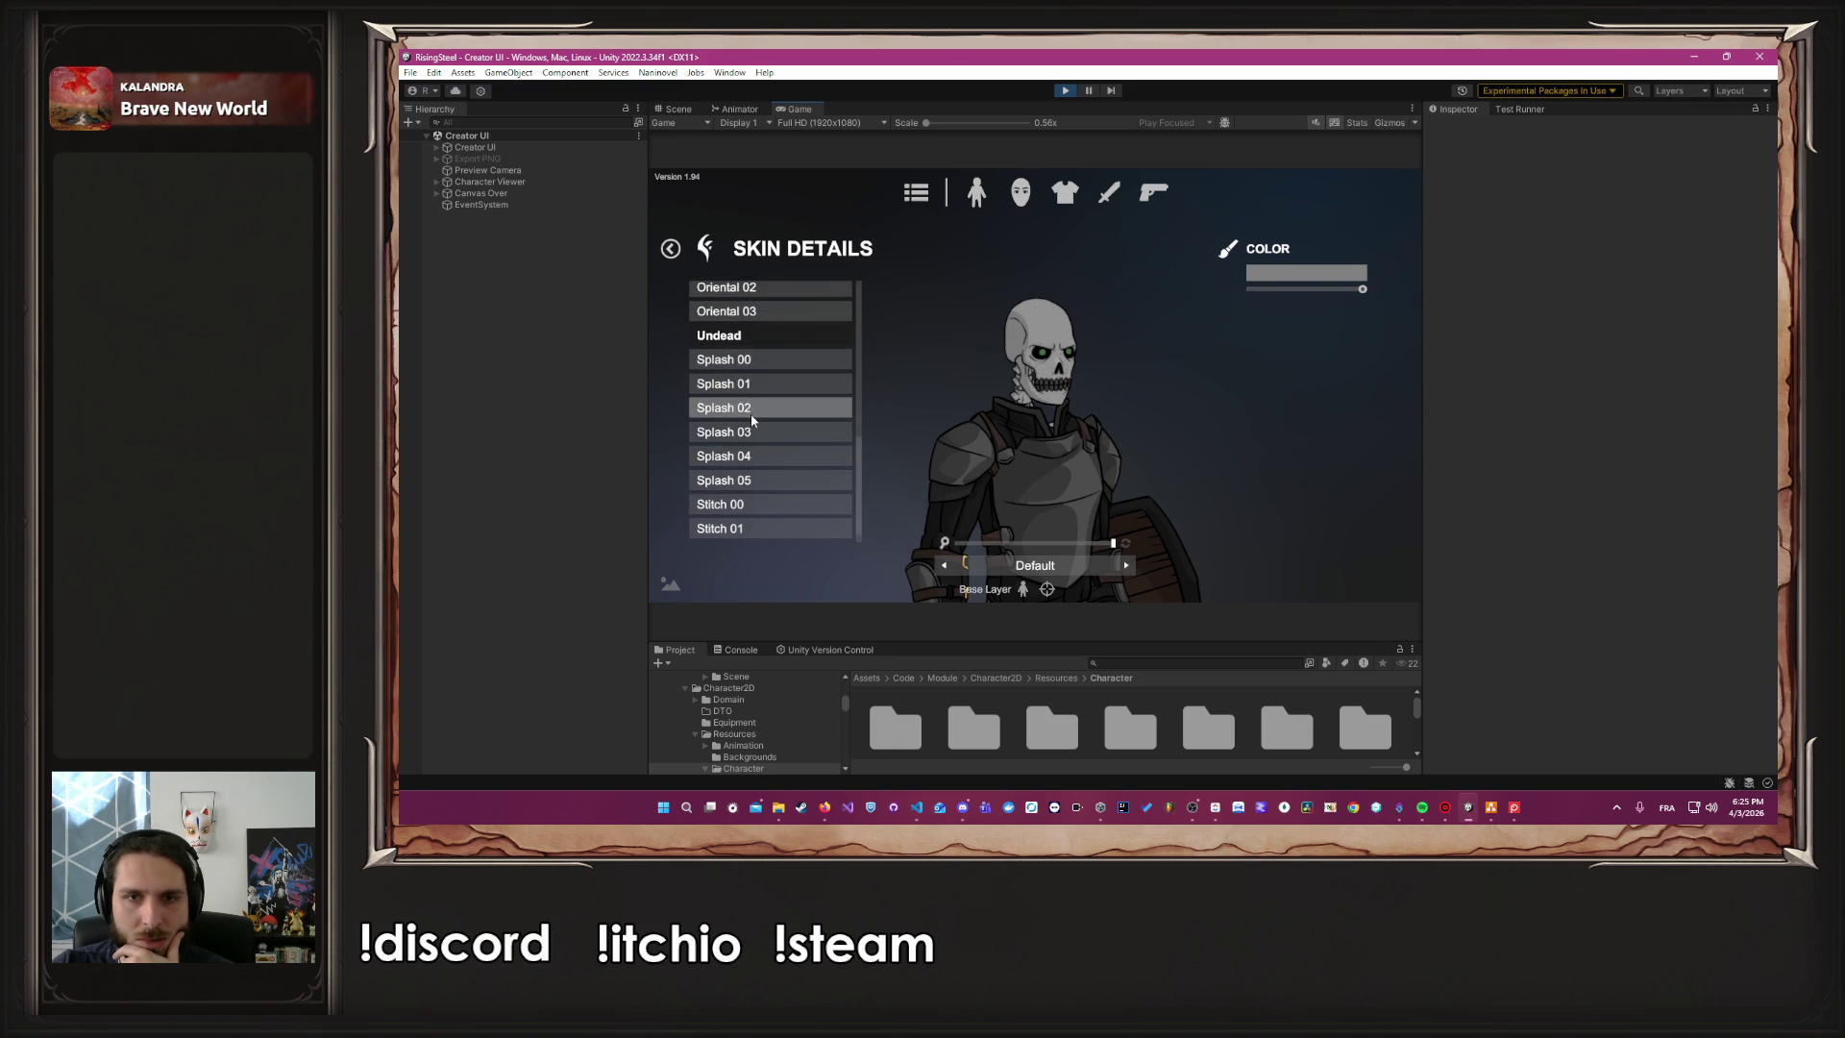
Apply the Splash 00 skin detail in red and zoom in on the squire's face
left_click(748, 360)
left_click(1306, 274)
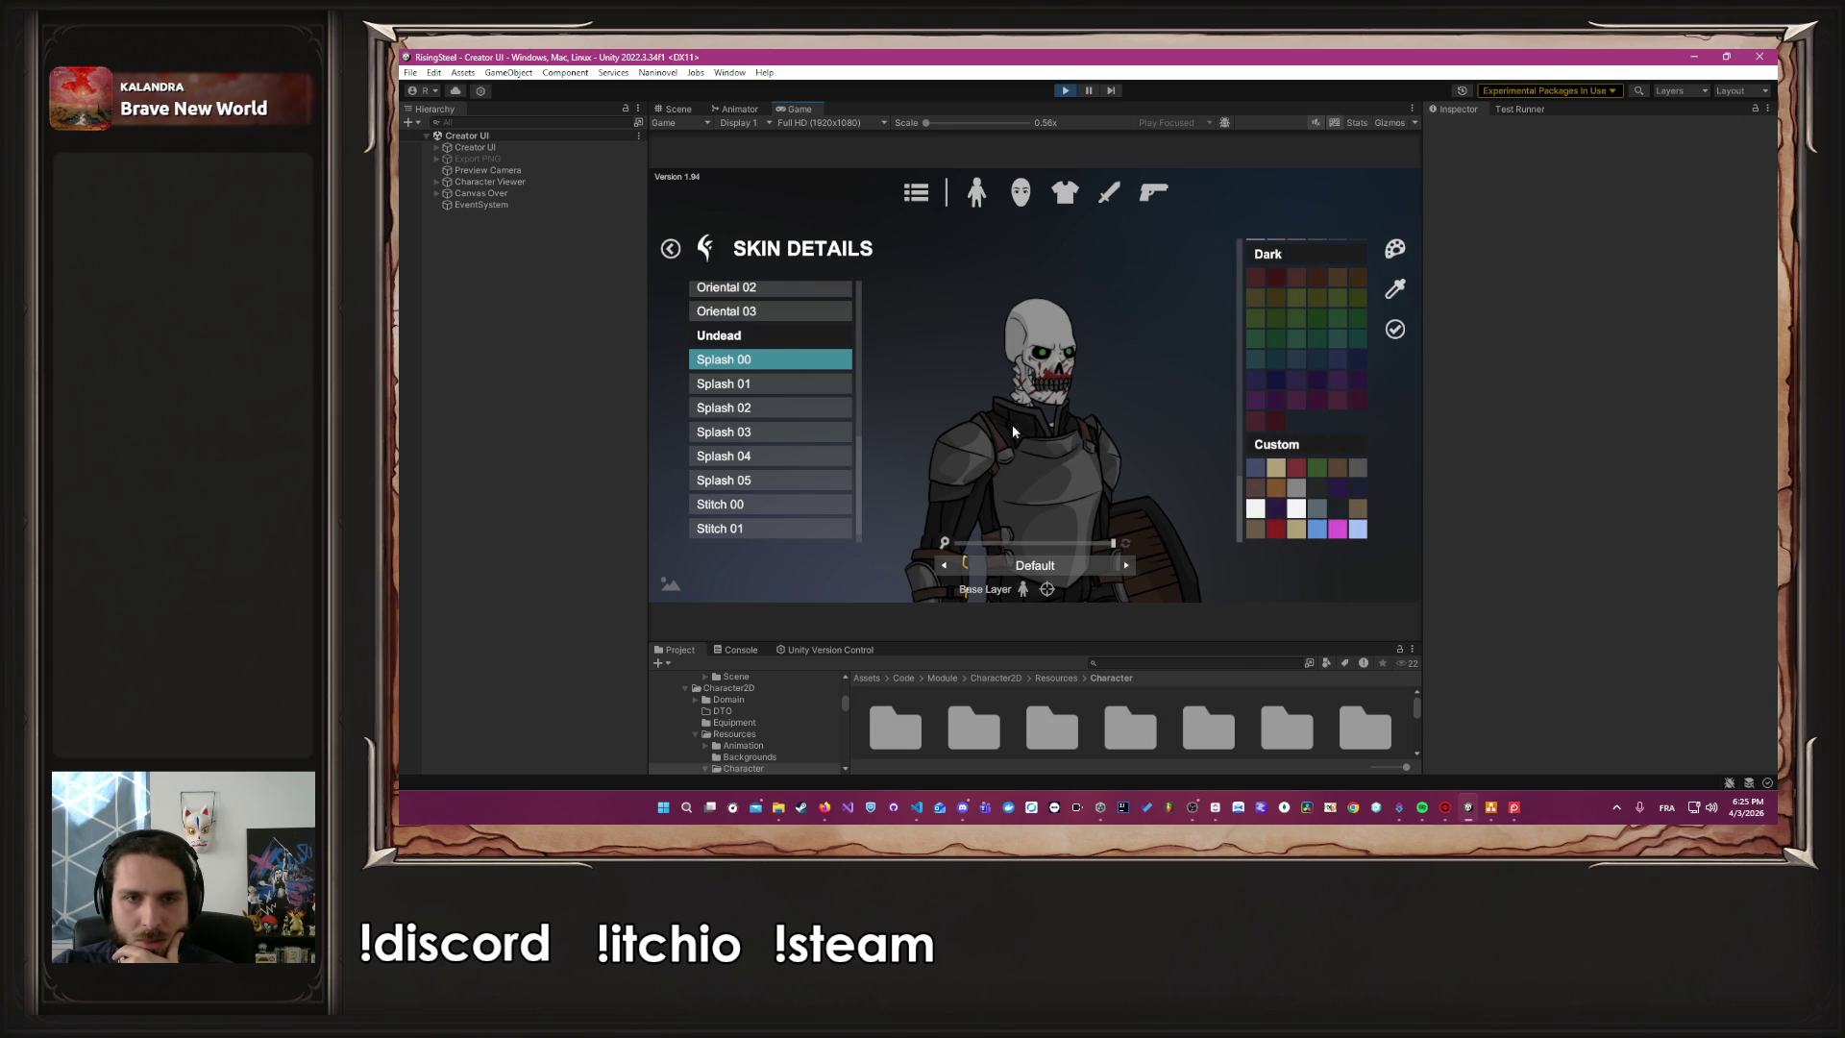
left_click(778, 457)
left_click(1395, 330)
left_click_drag(1113, 544, 1064, 548)
scroll(736, 338, "up", 10)
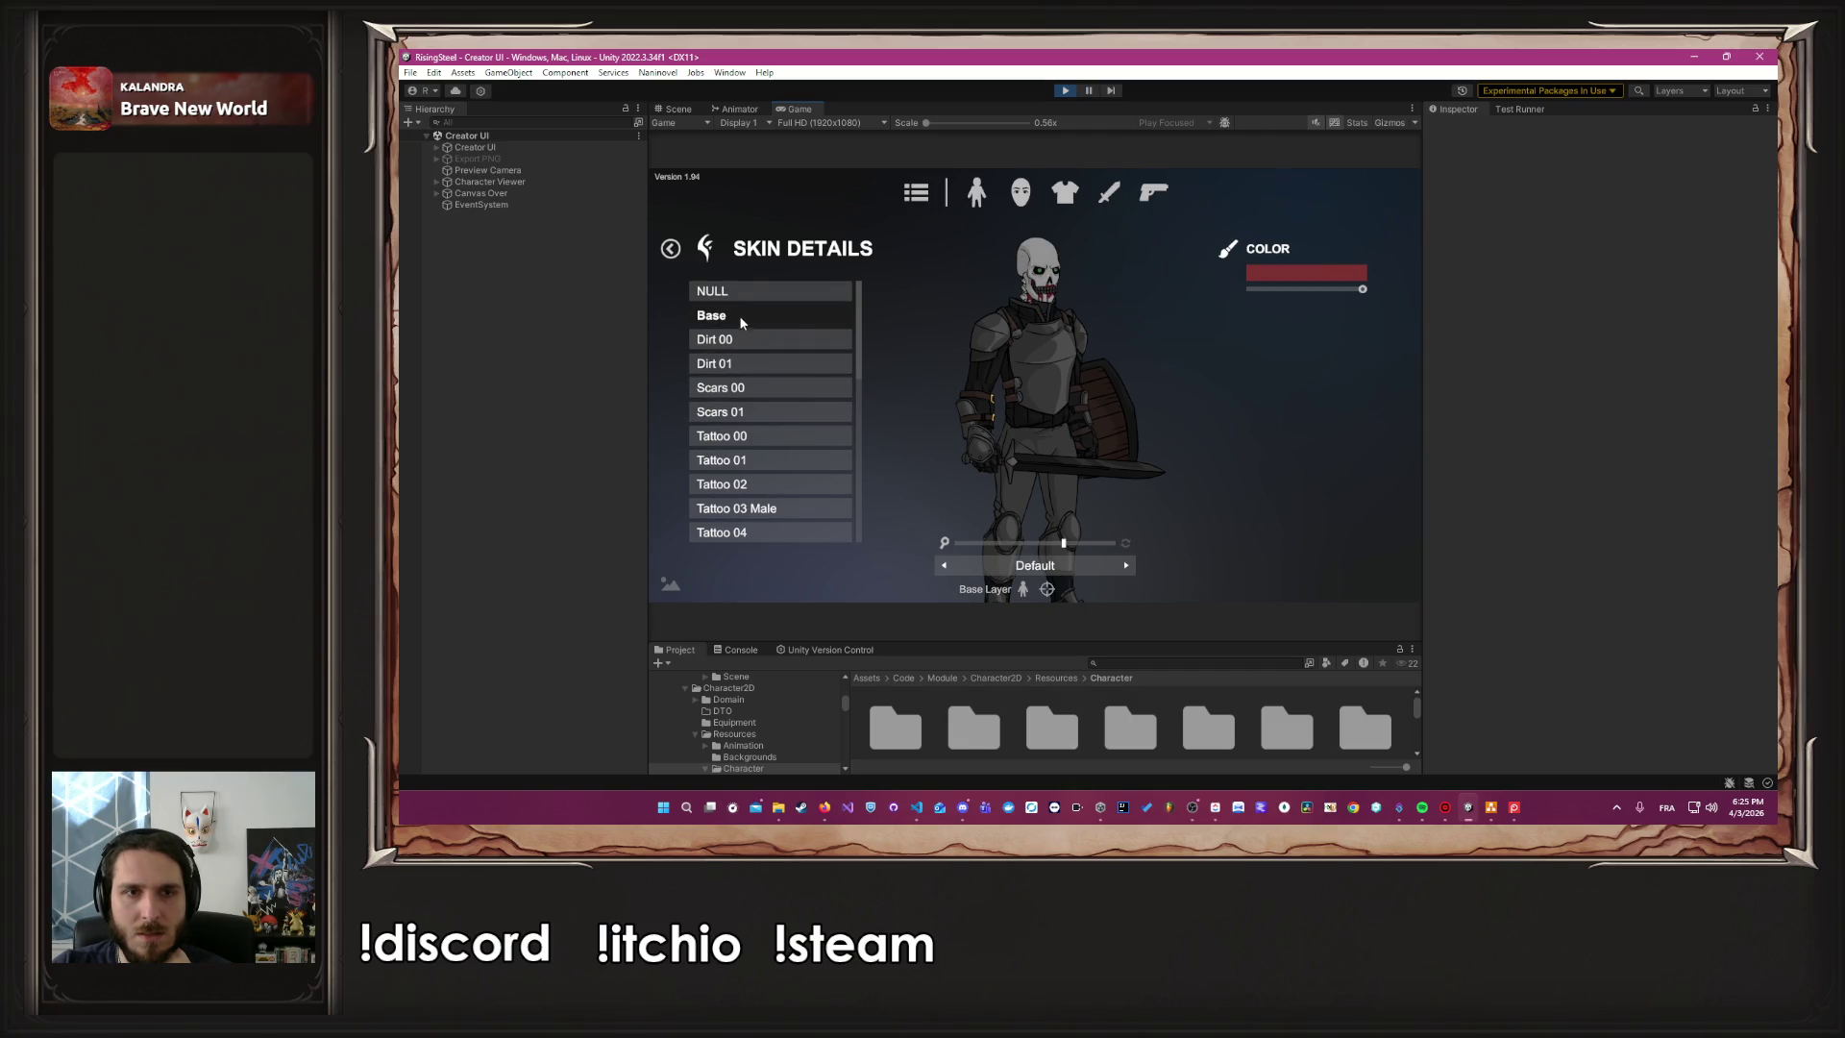
left_click(1111, 545)
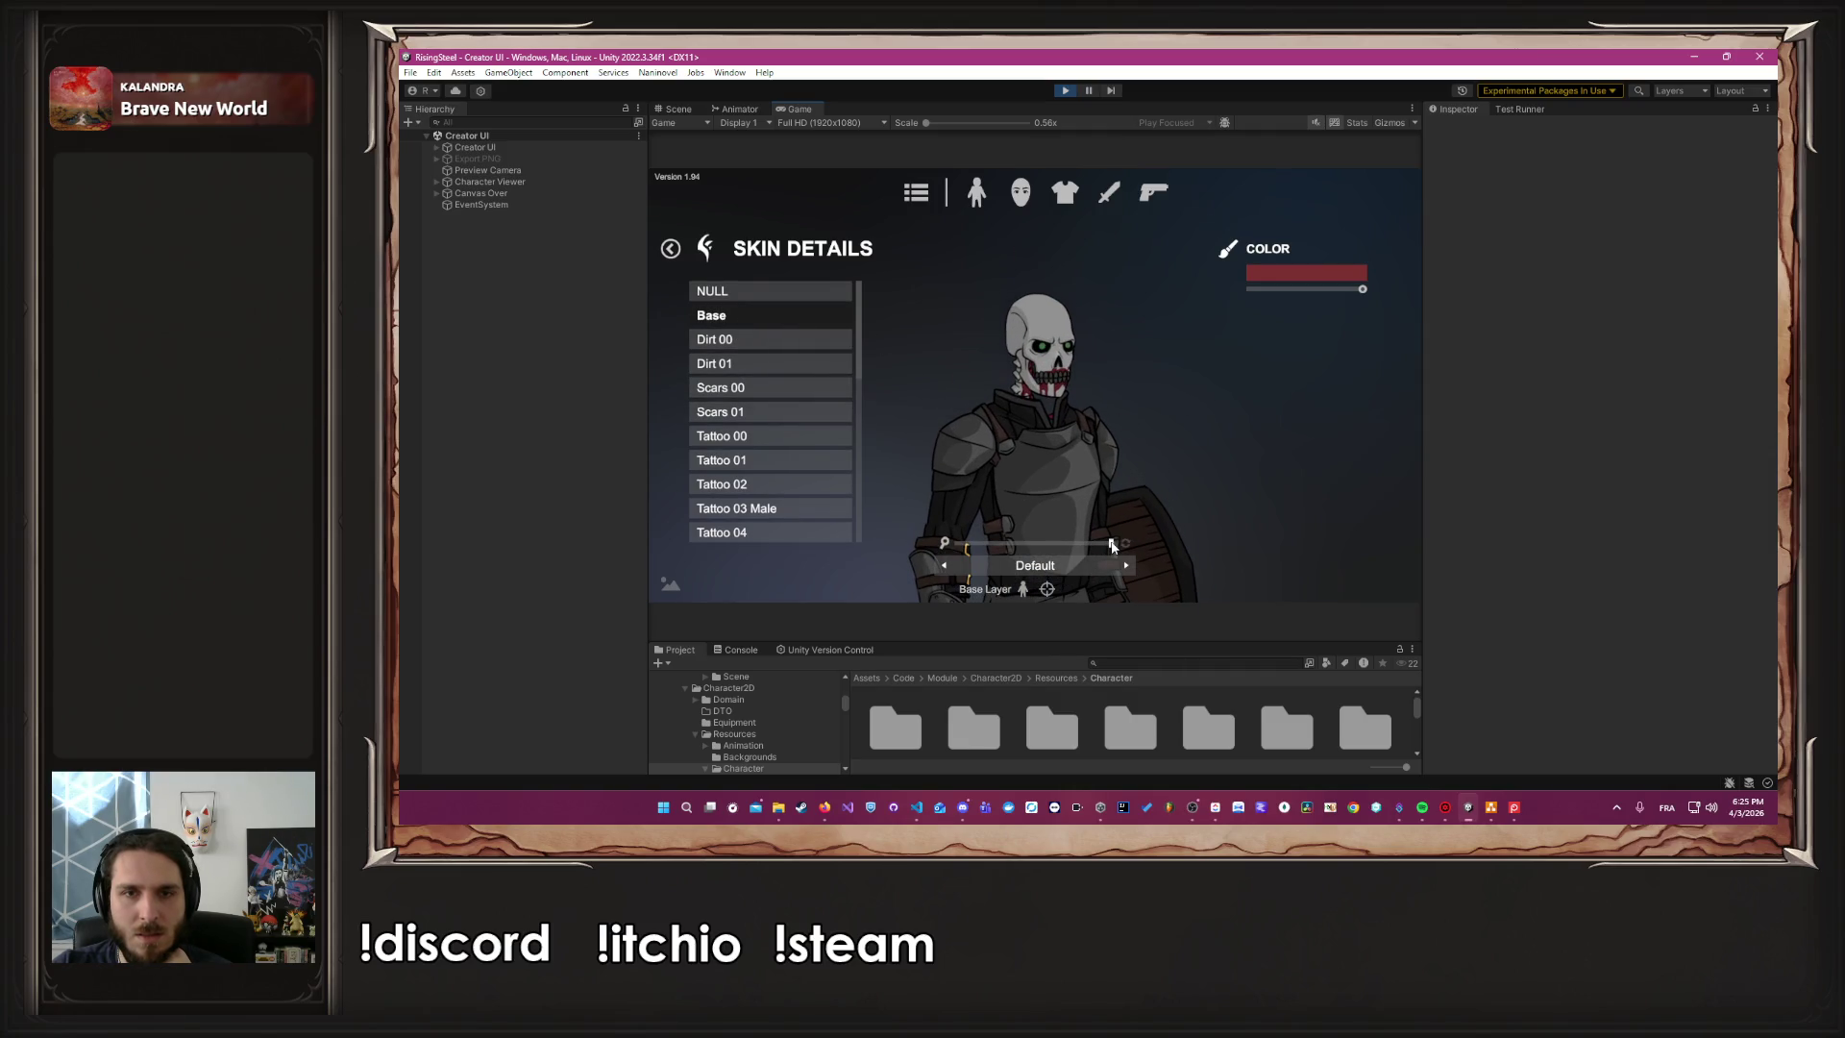
Compare the Undead 00 Male and Undead 01 Male body types on a close-up of the head
left_click(989, 184)
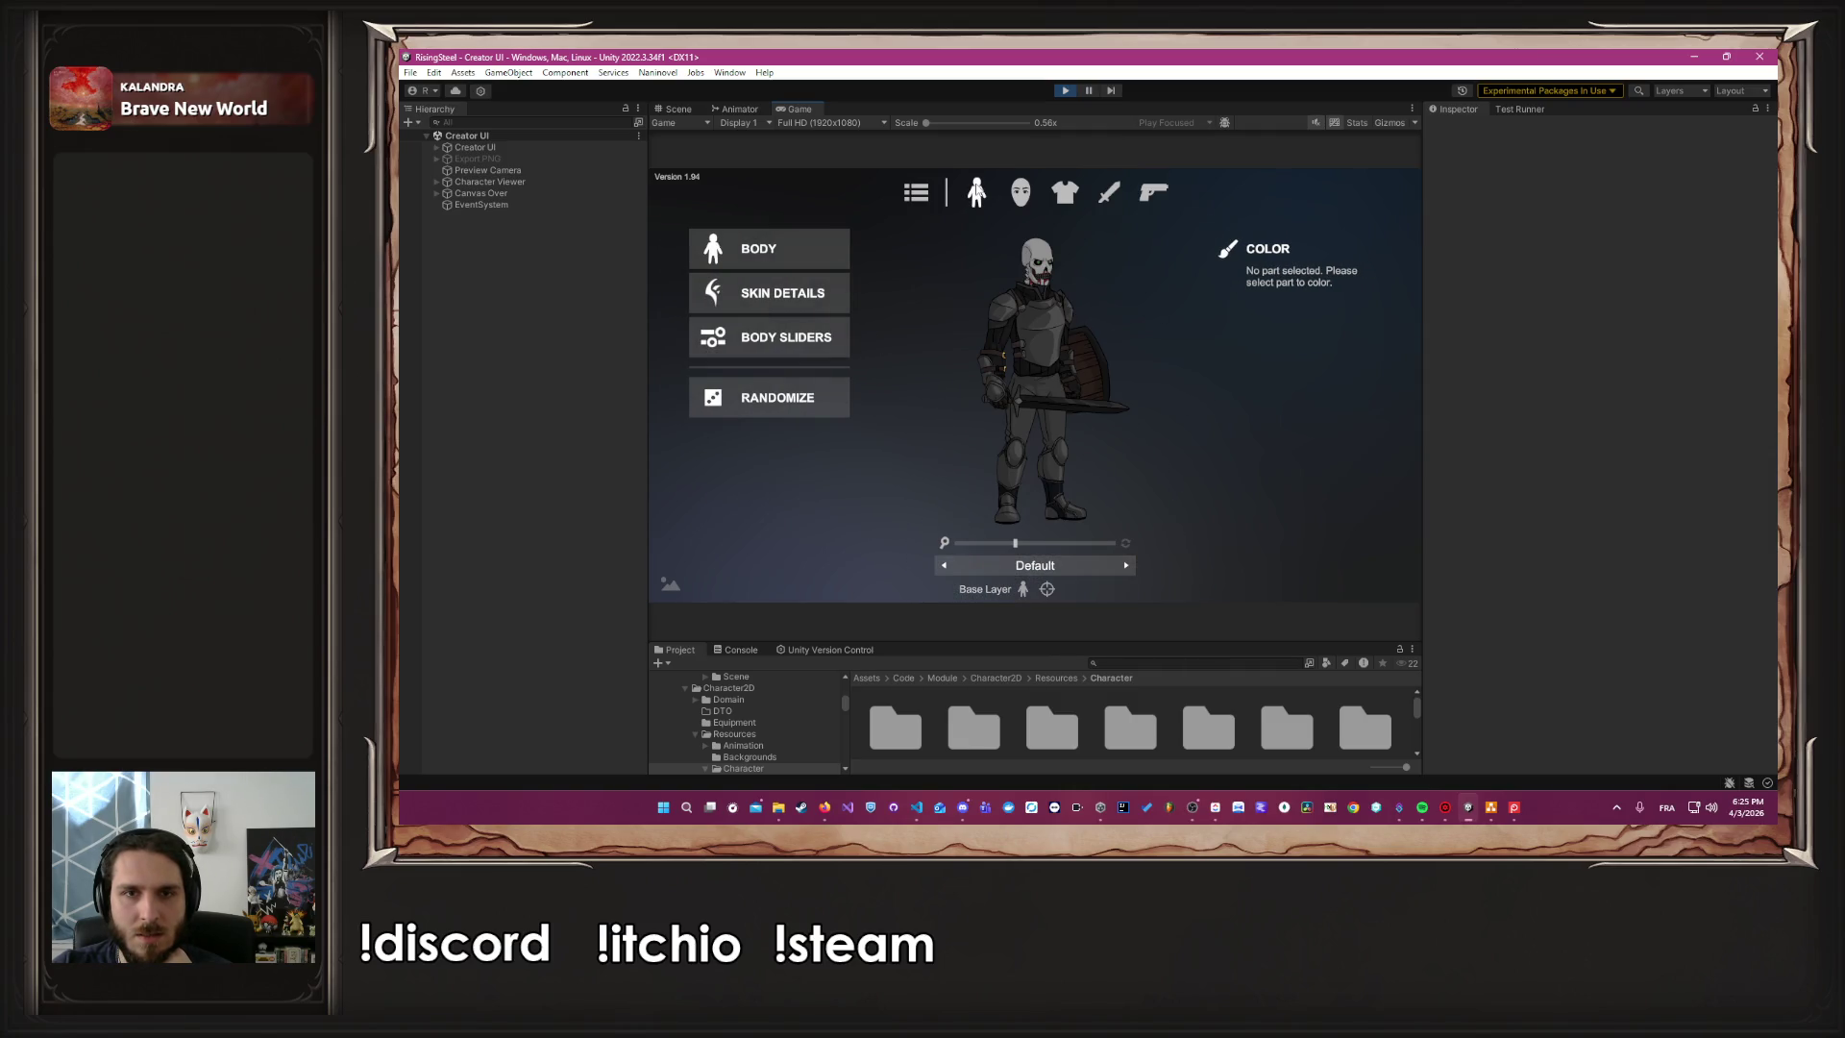
left_click(771, 255)
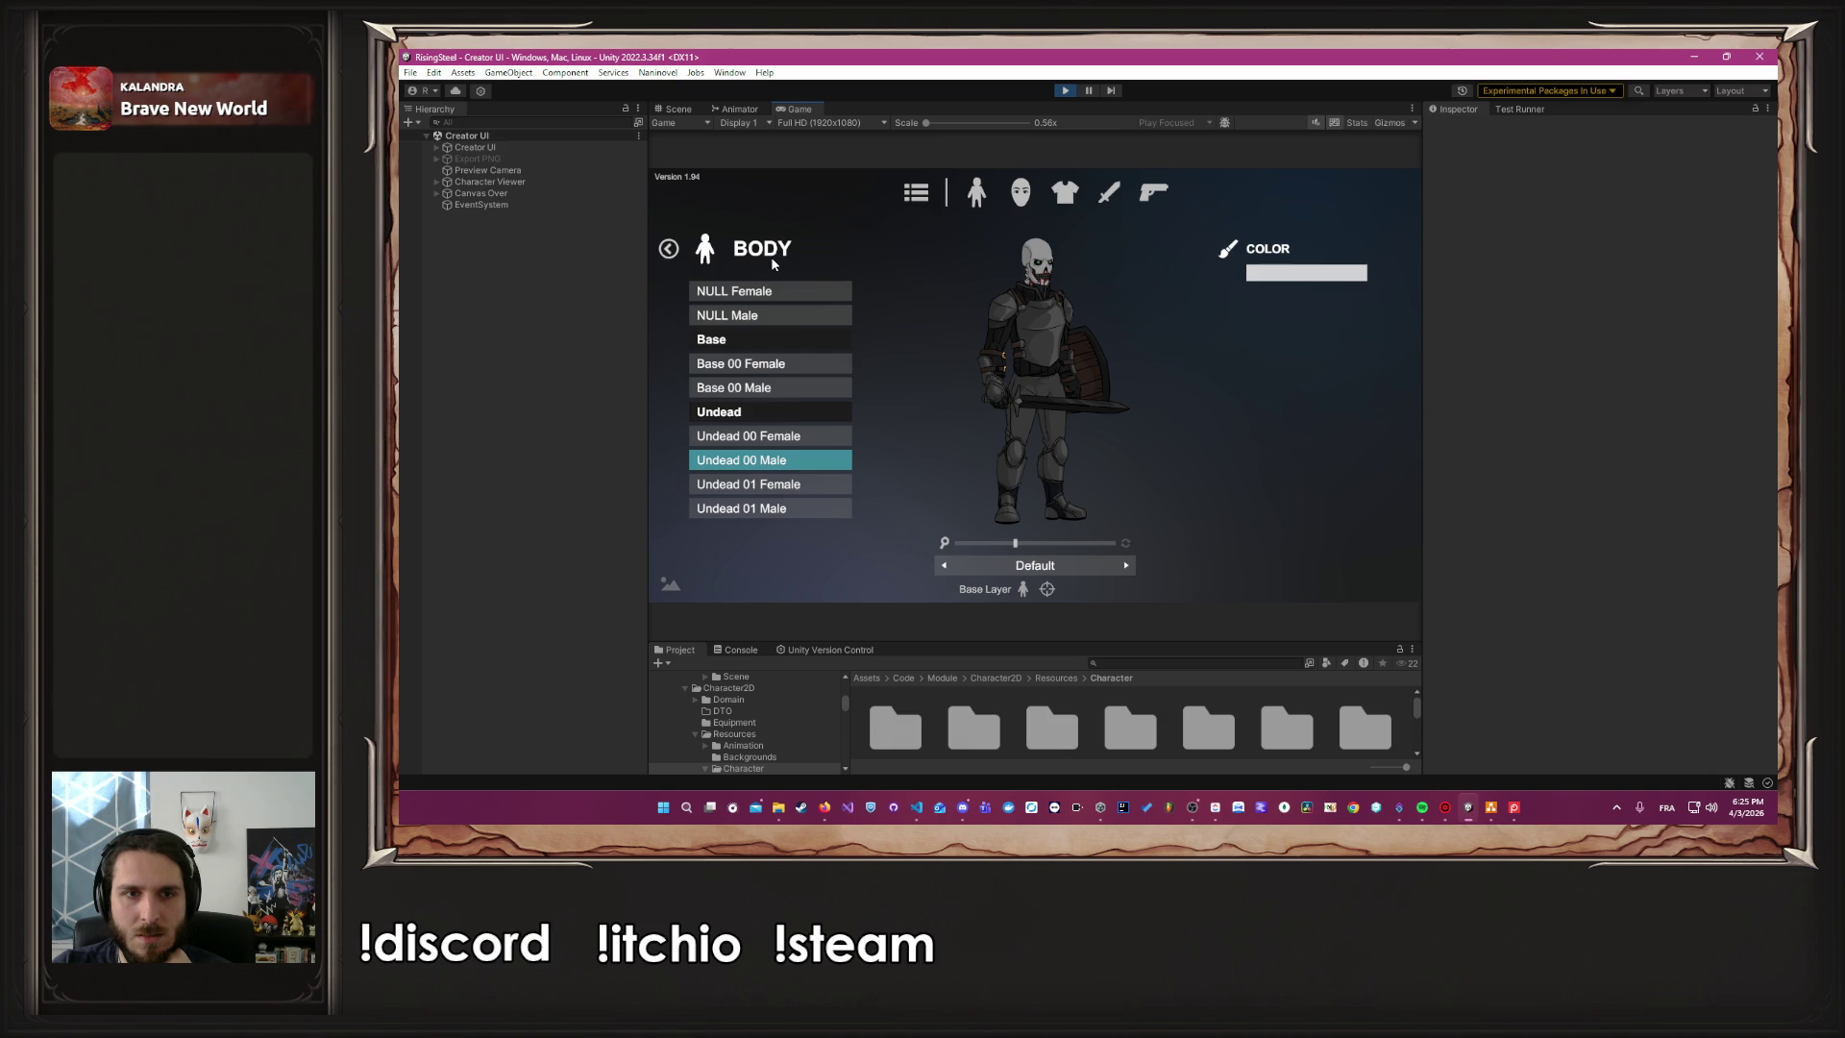
left_click(775, 517)
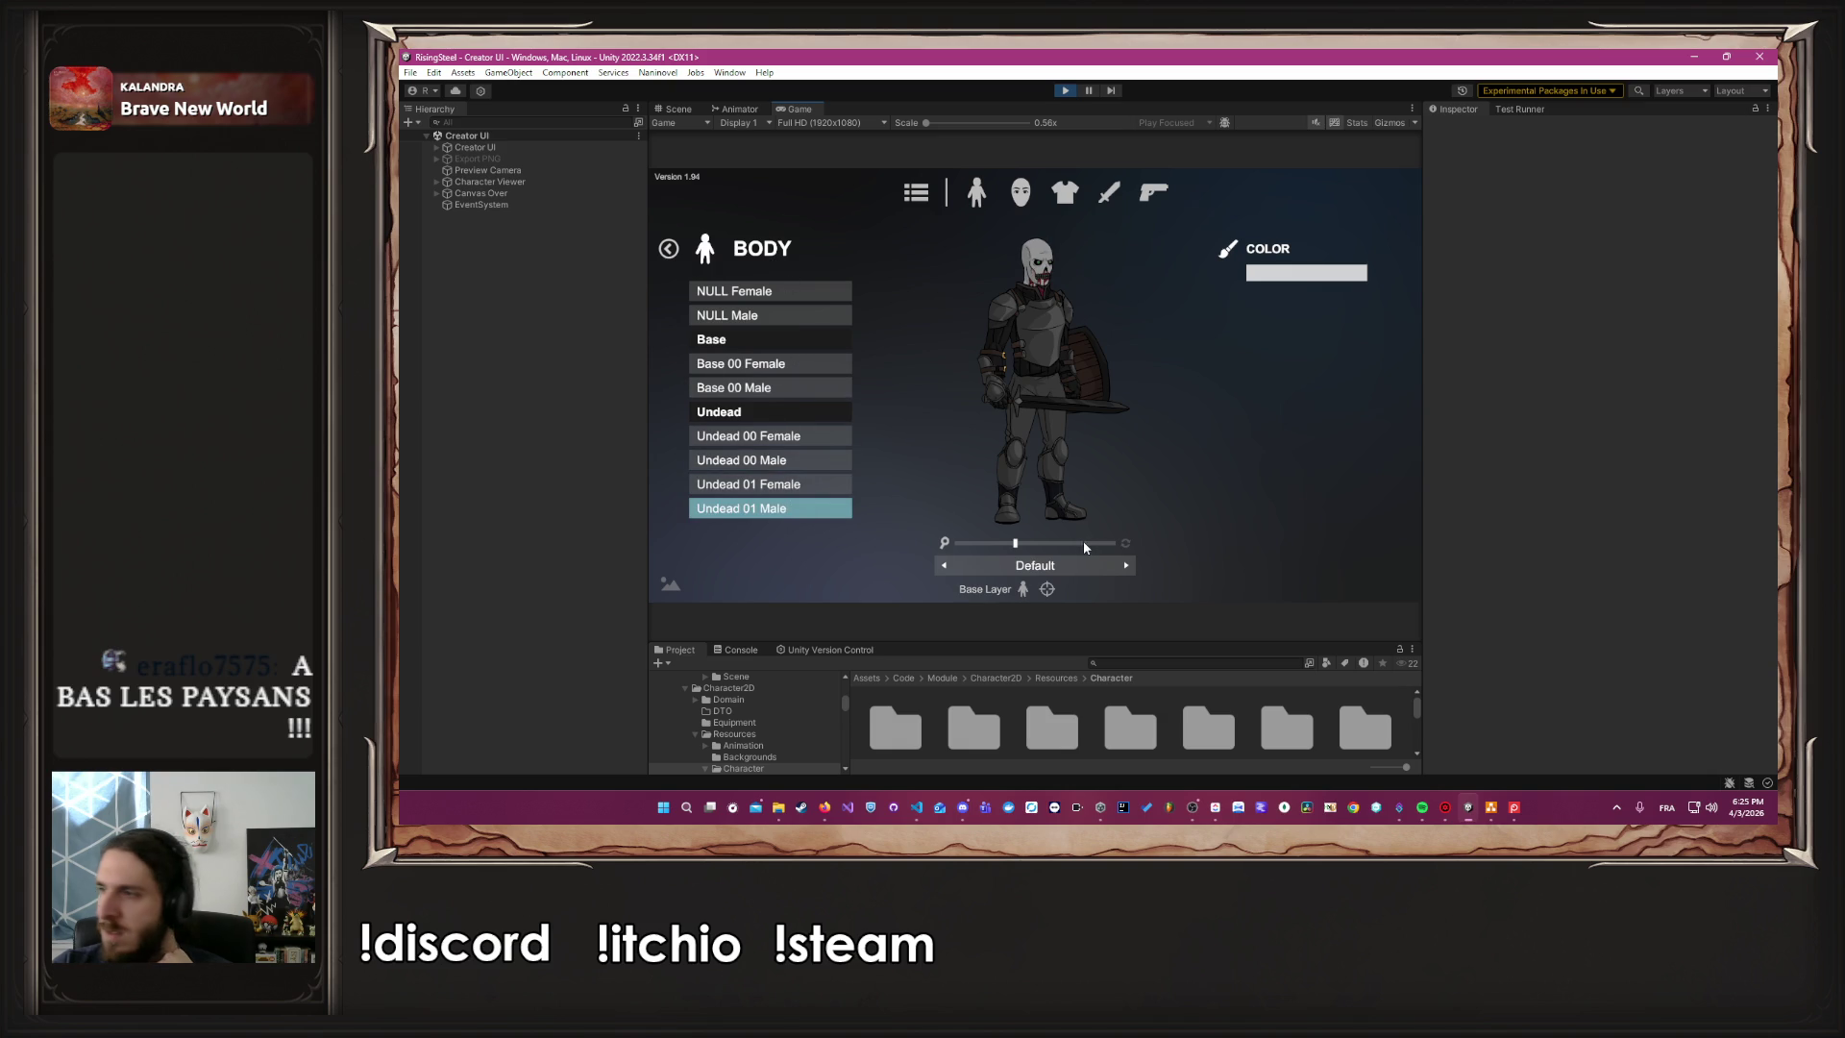
left_click_drag(1086, 541, 1112, 544)
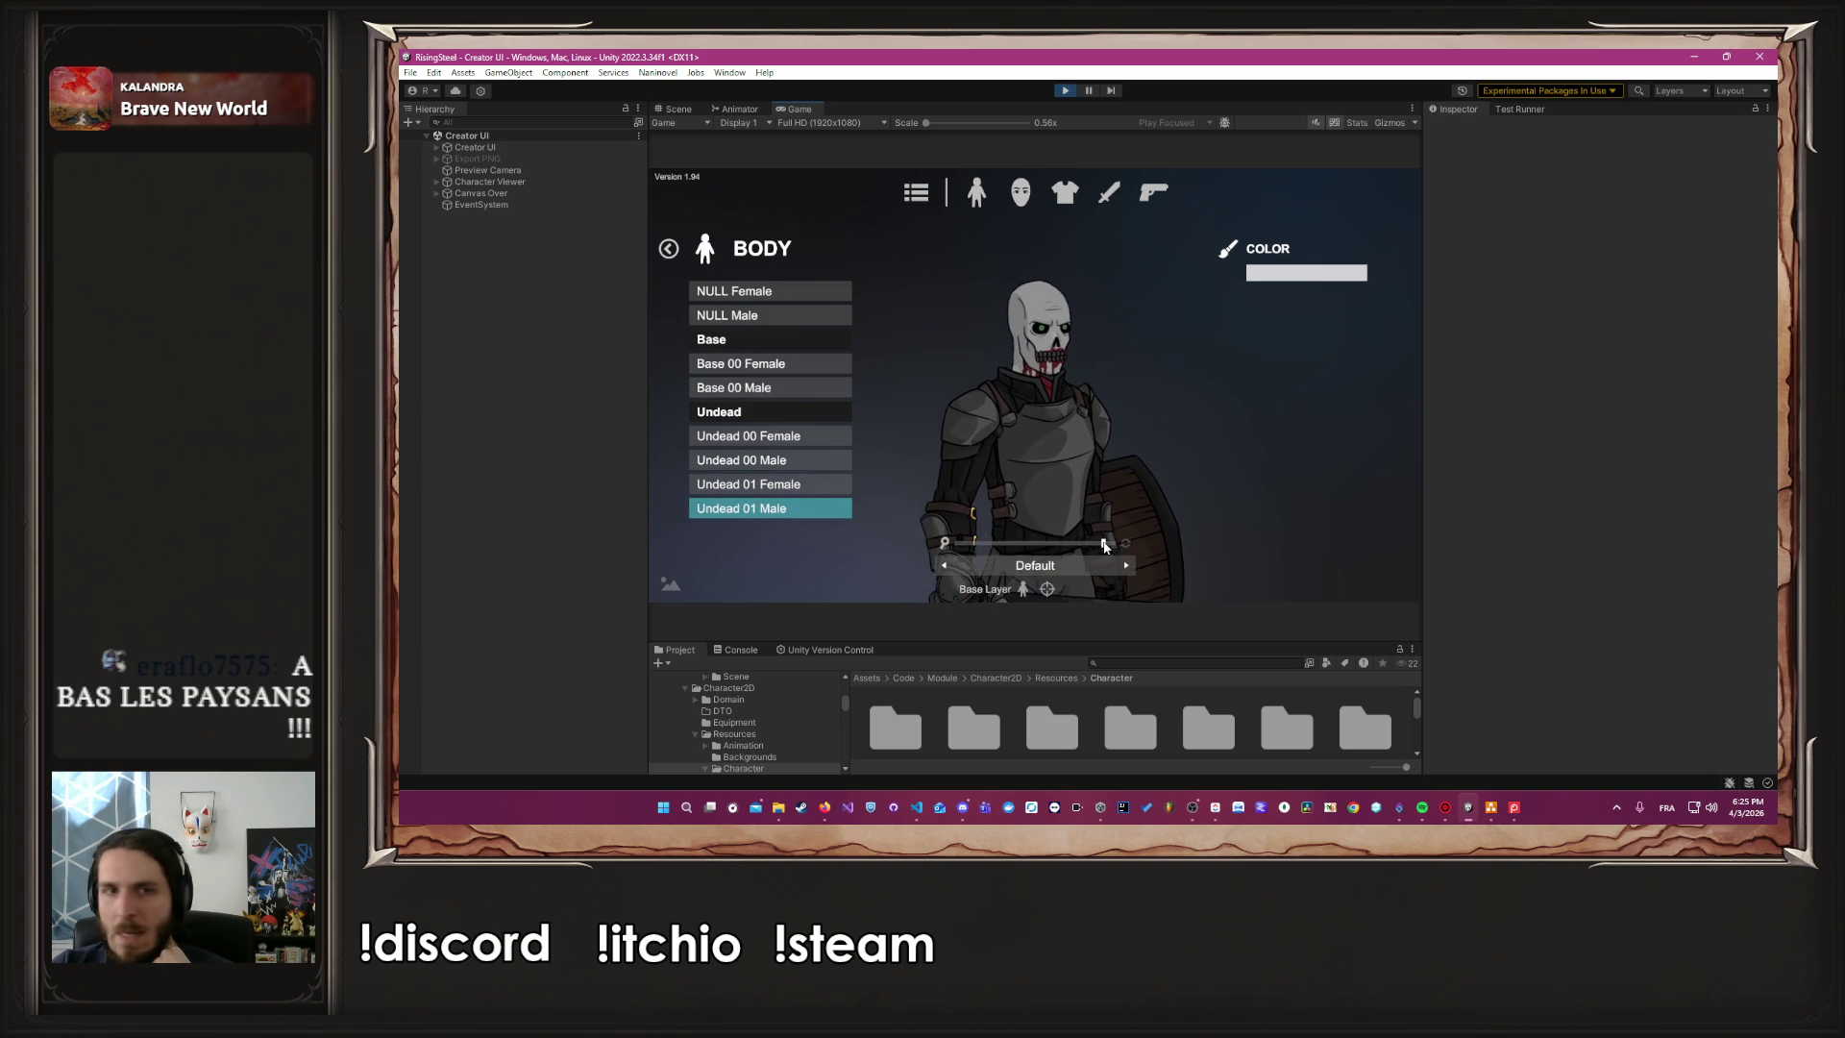
left_click(780, 461)
left_click(798, 511)
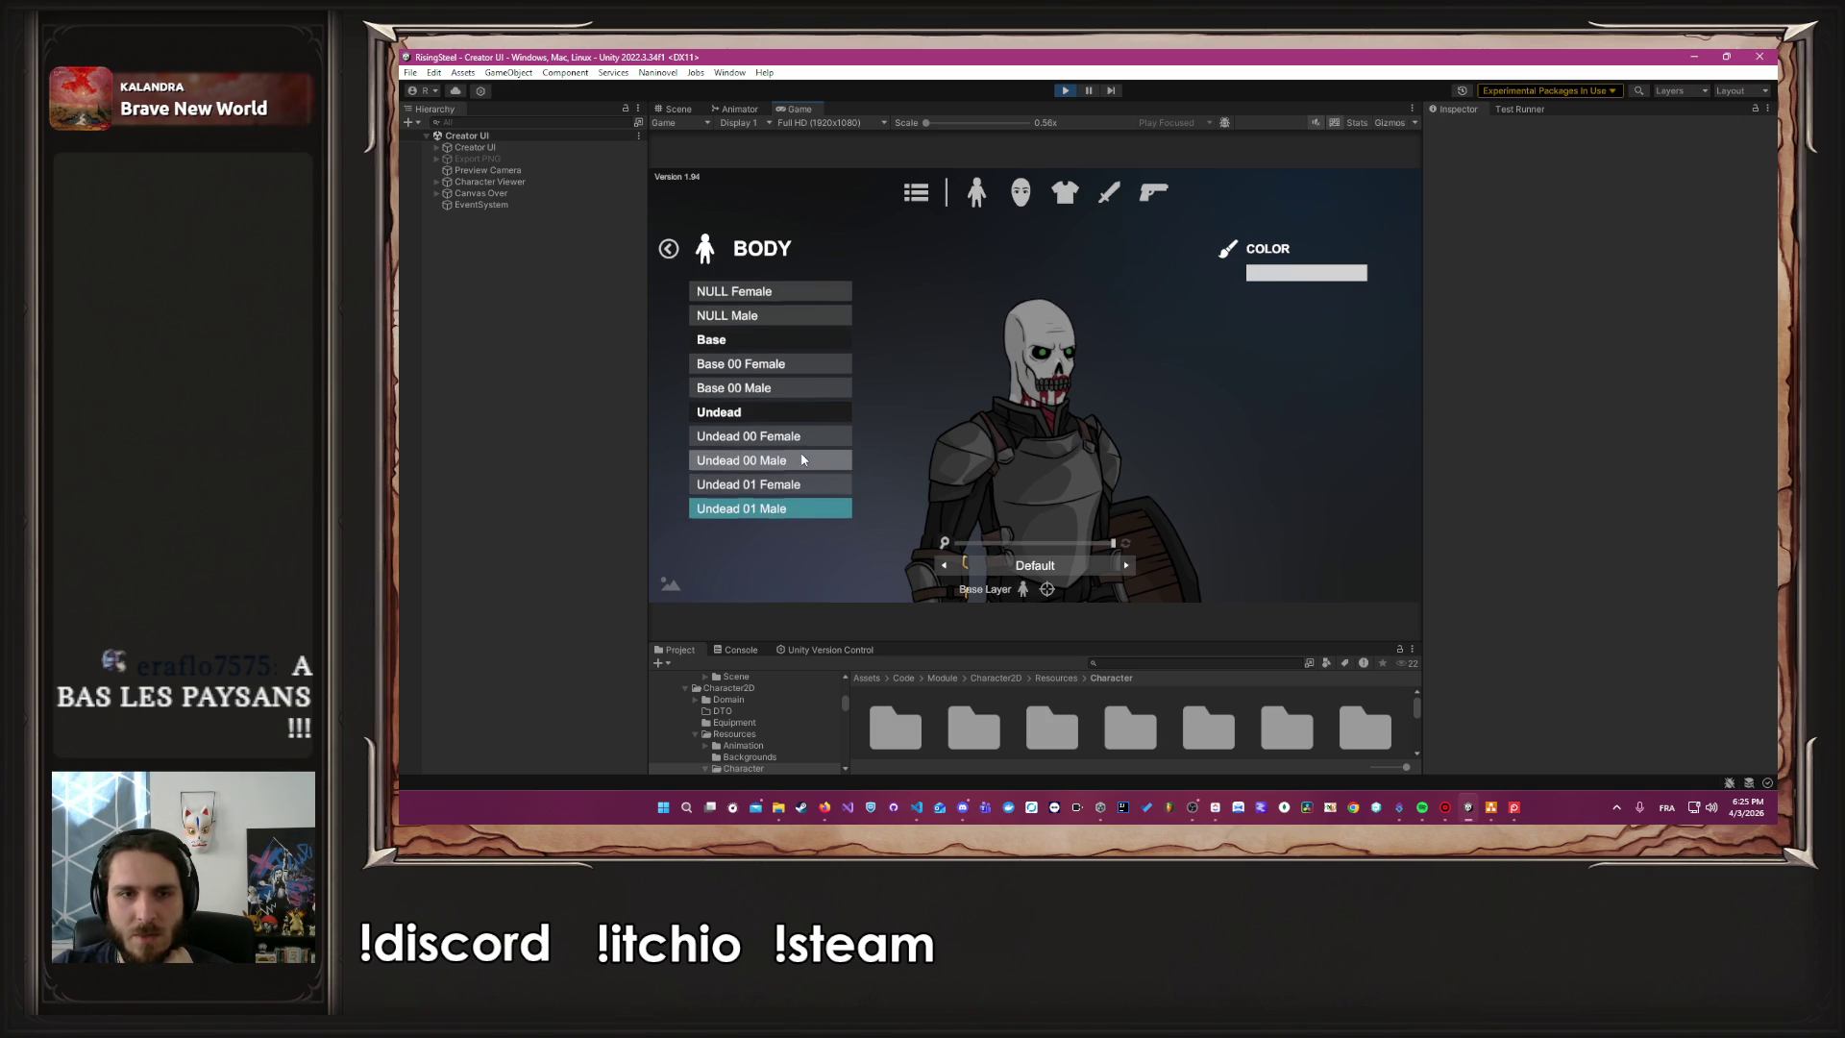
left_click(803, 515)
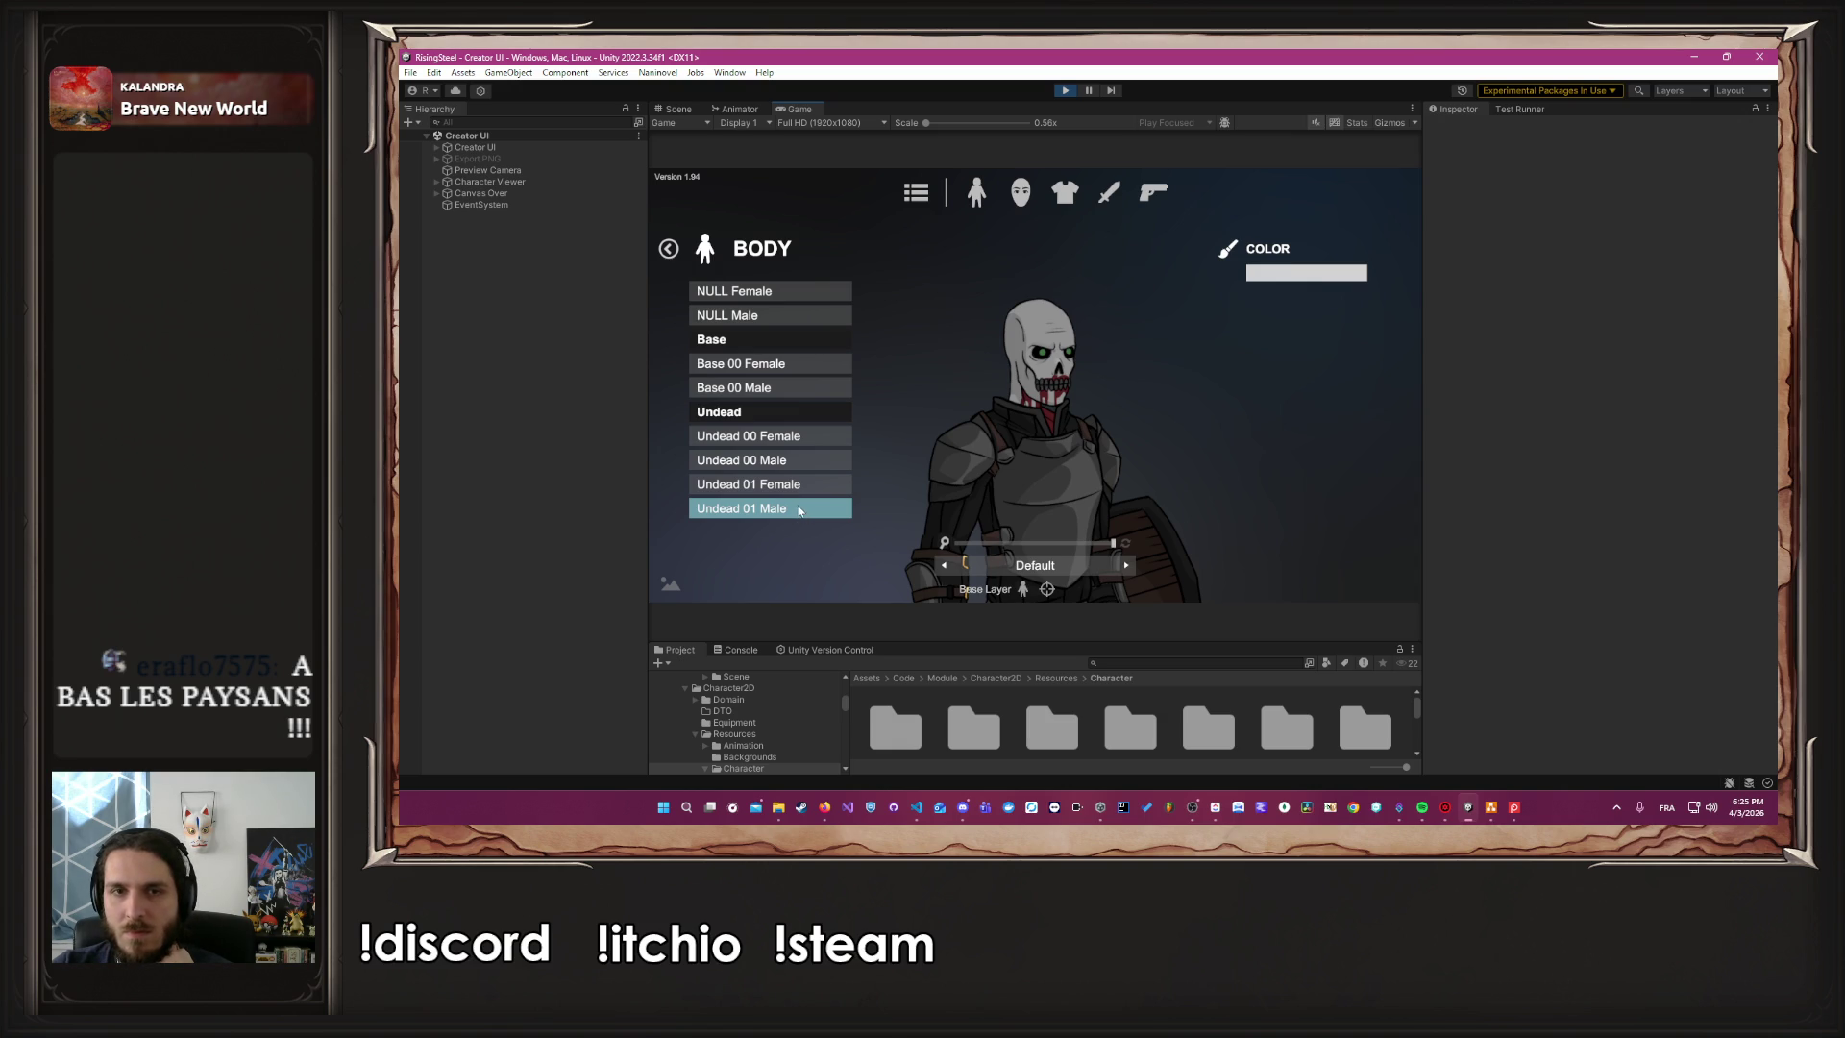
Settle on the Undead 01 Male body and bring up the face part categories
left_click_drag(1078, 546, 1046, 543)
left_click(826, 508)
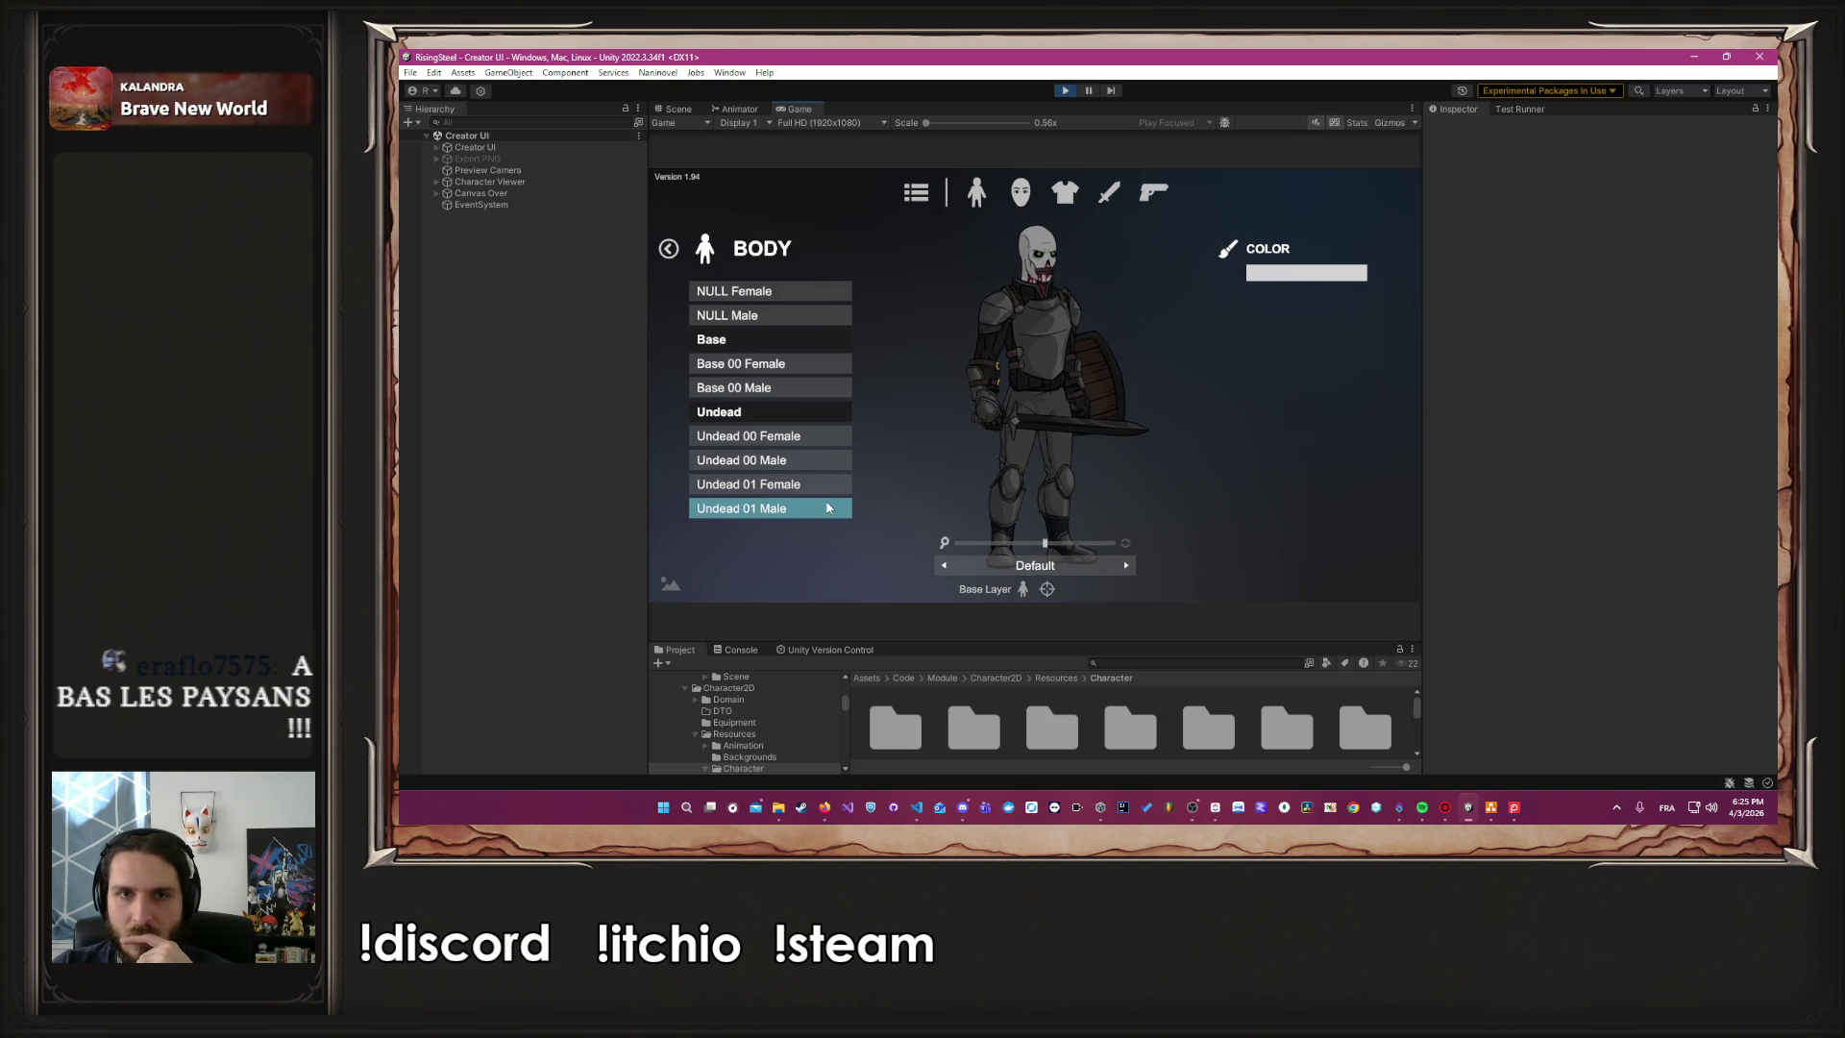
left_click(807, 465)
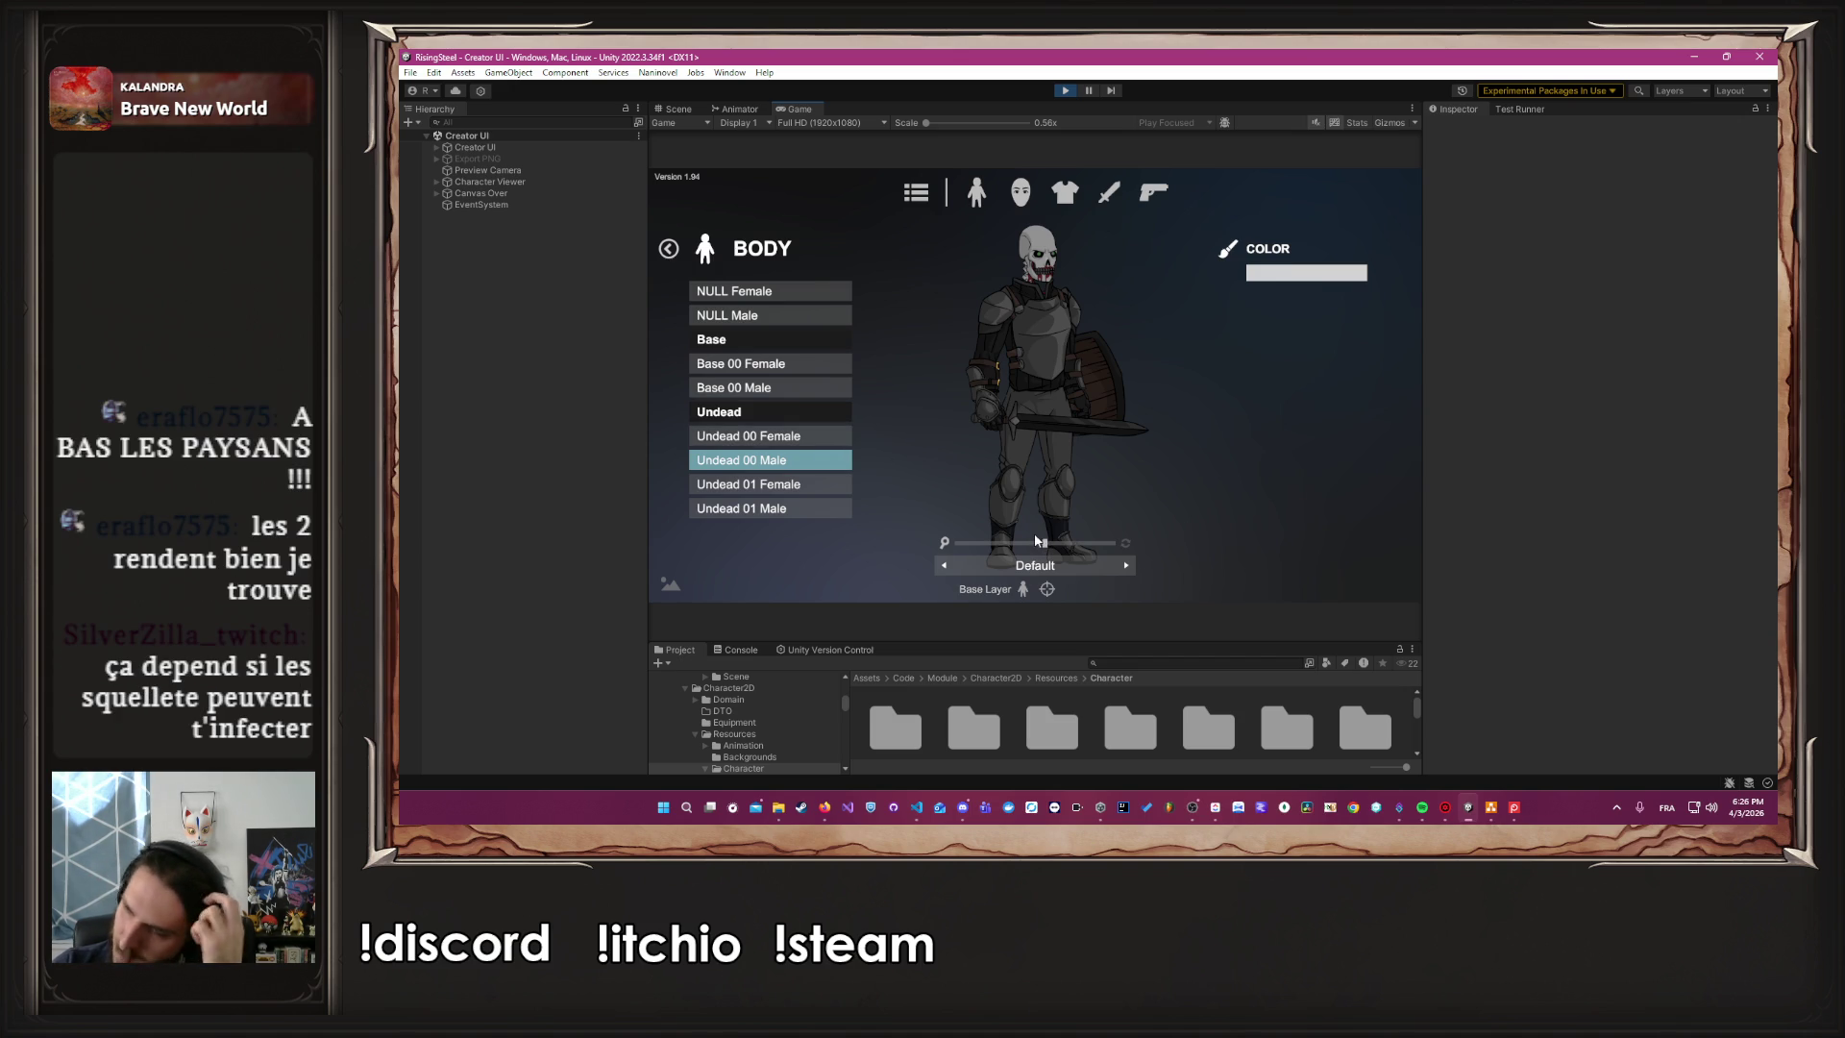
left_click_drag(1046, 546, 1102, 555)
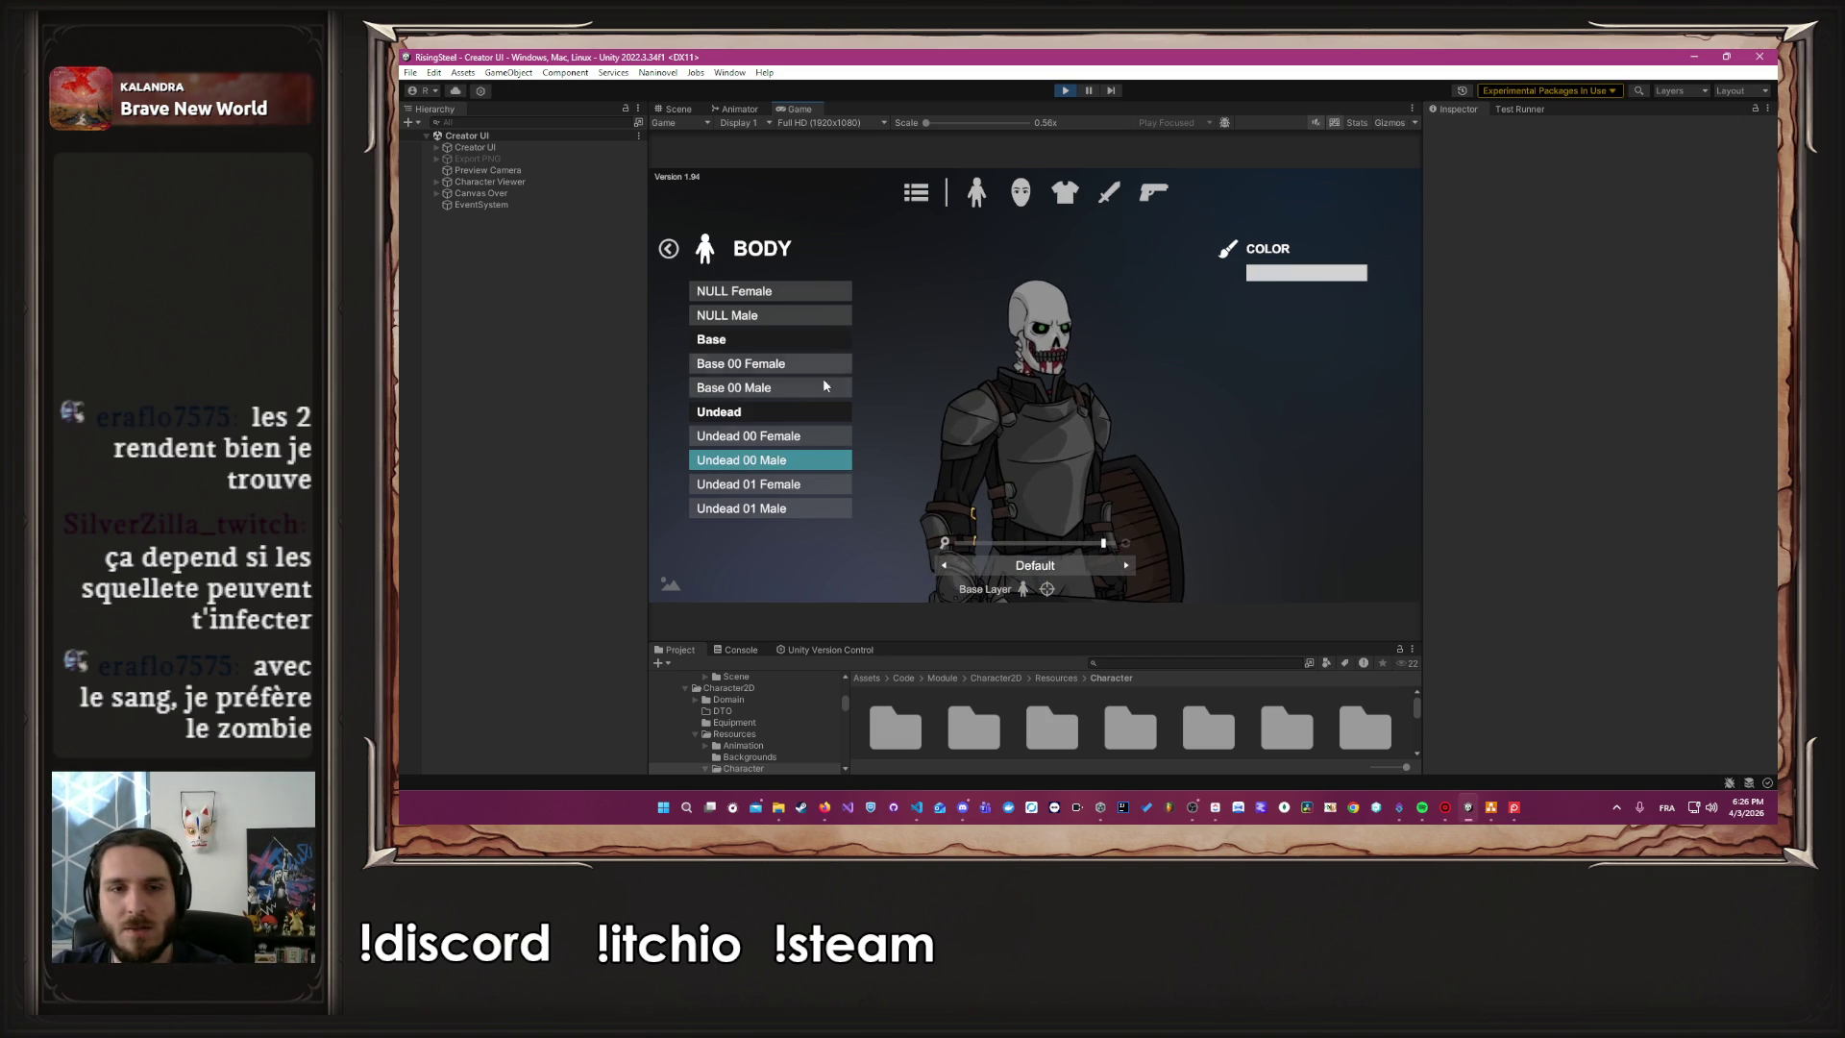
left_click(810, 513)
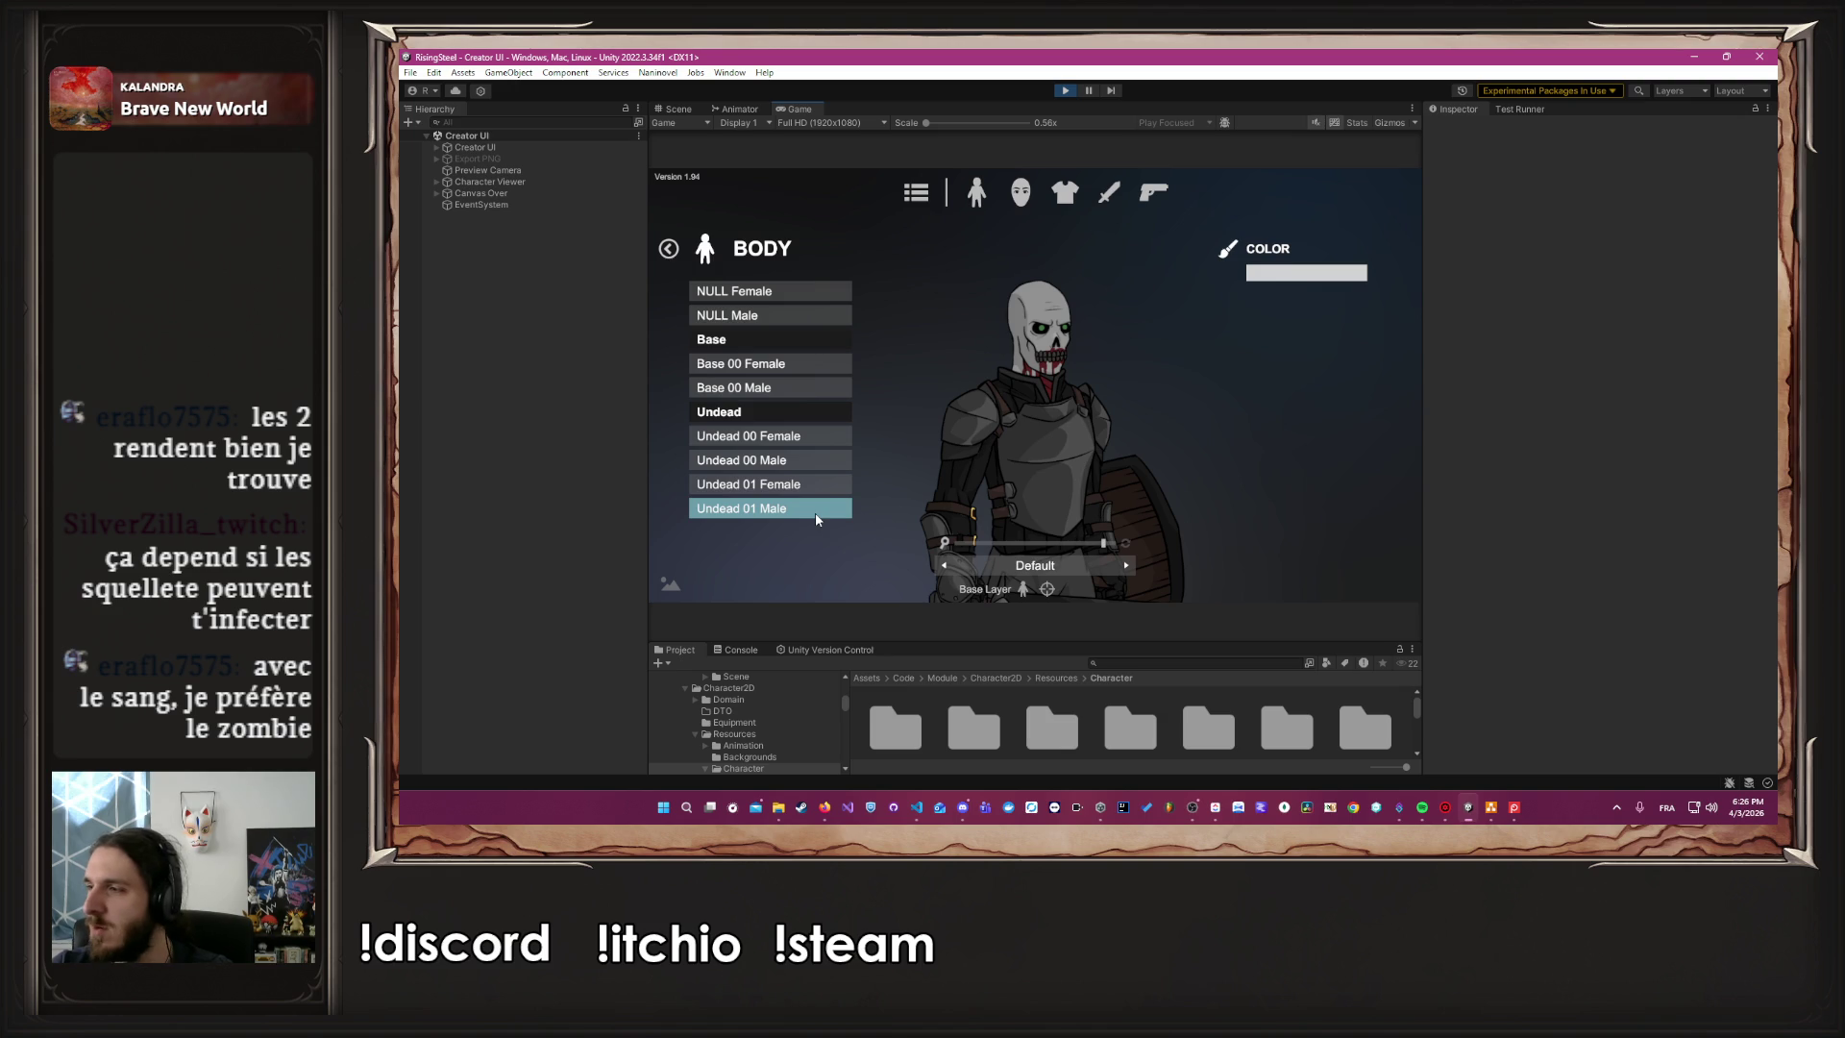
left_click(1017, 194)
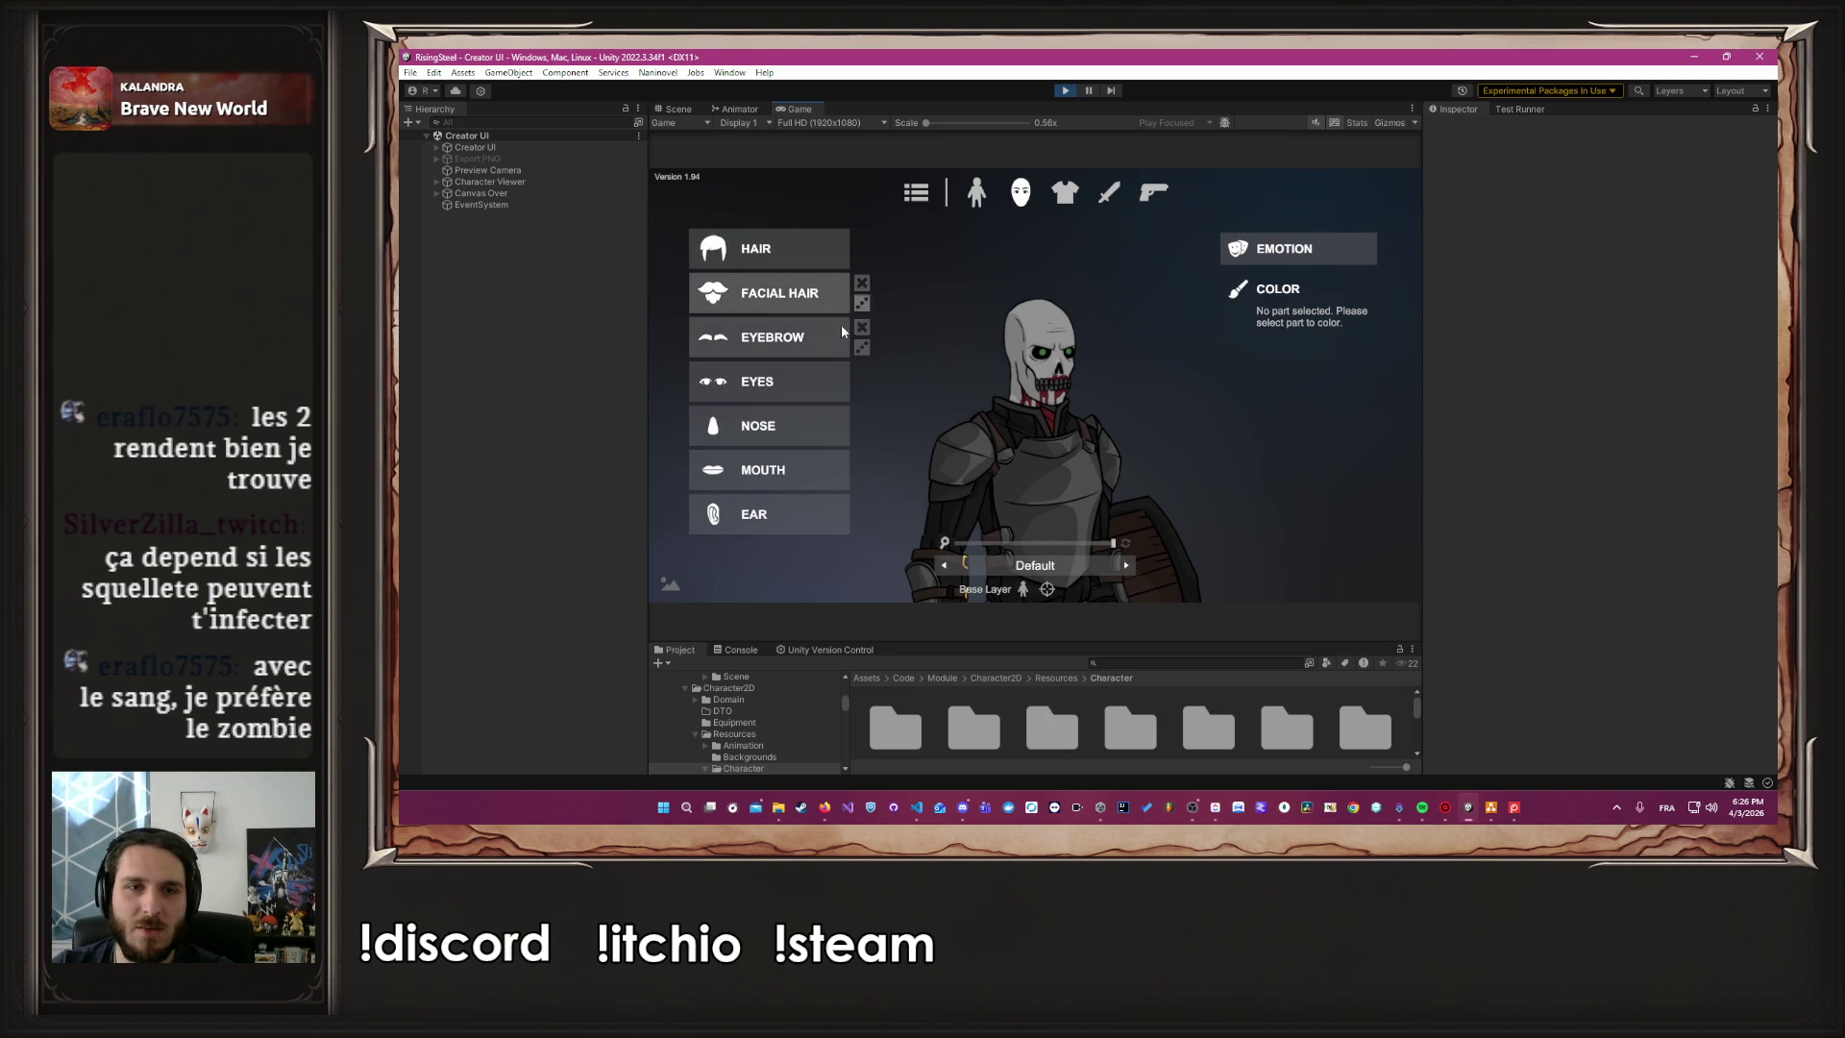
After trying Undead 03, give the squire the Undead 04 mouth tinted red
left_click(767, 470)
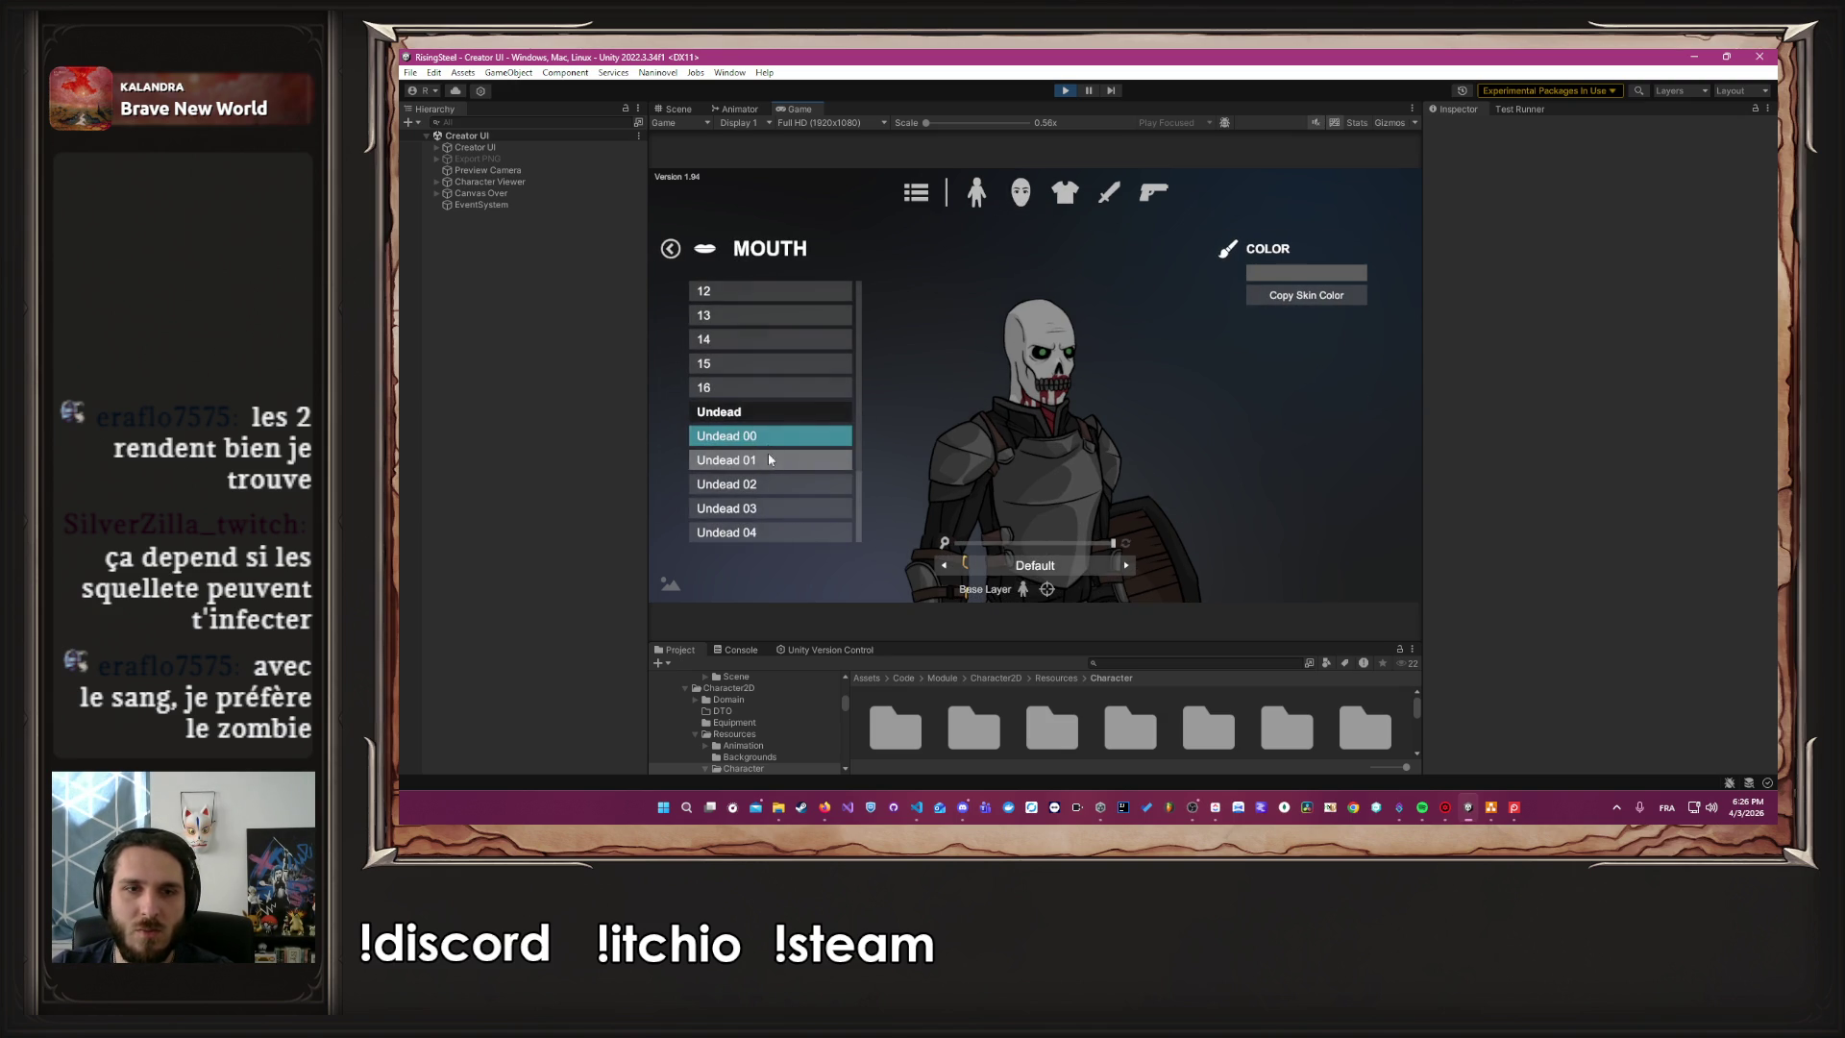
left_click(728, 508)
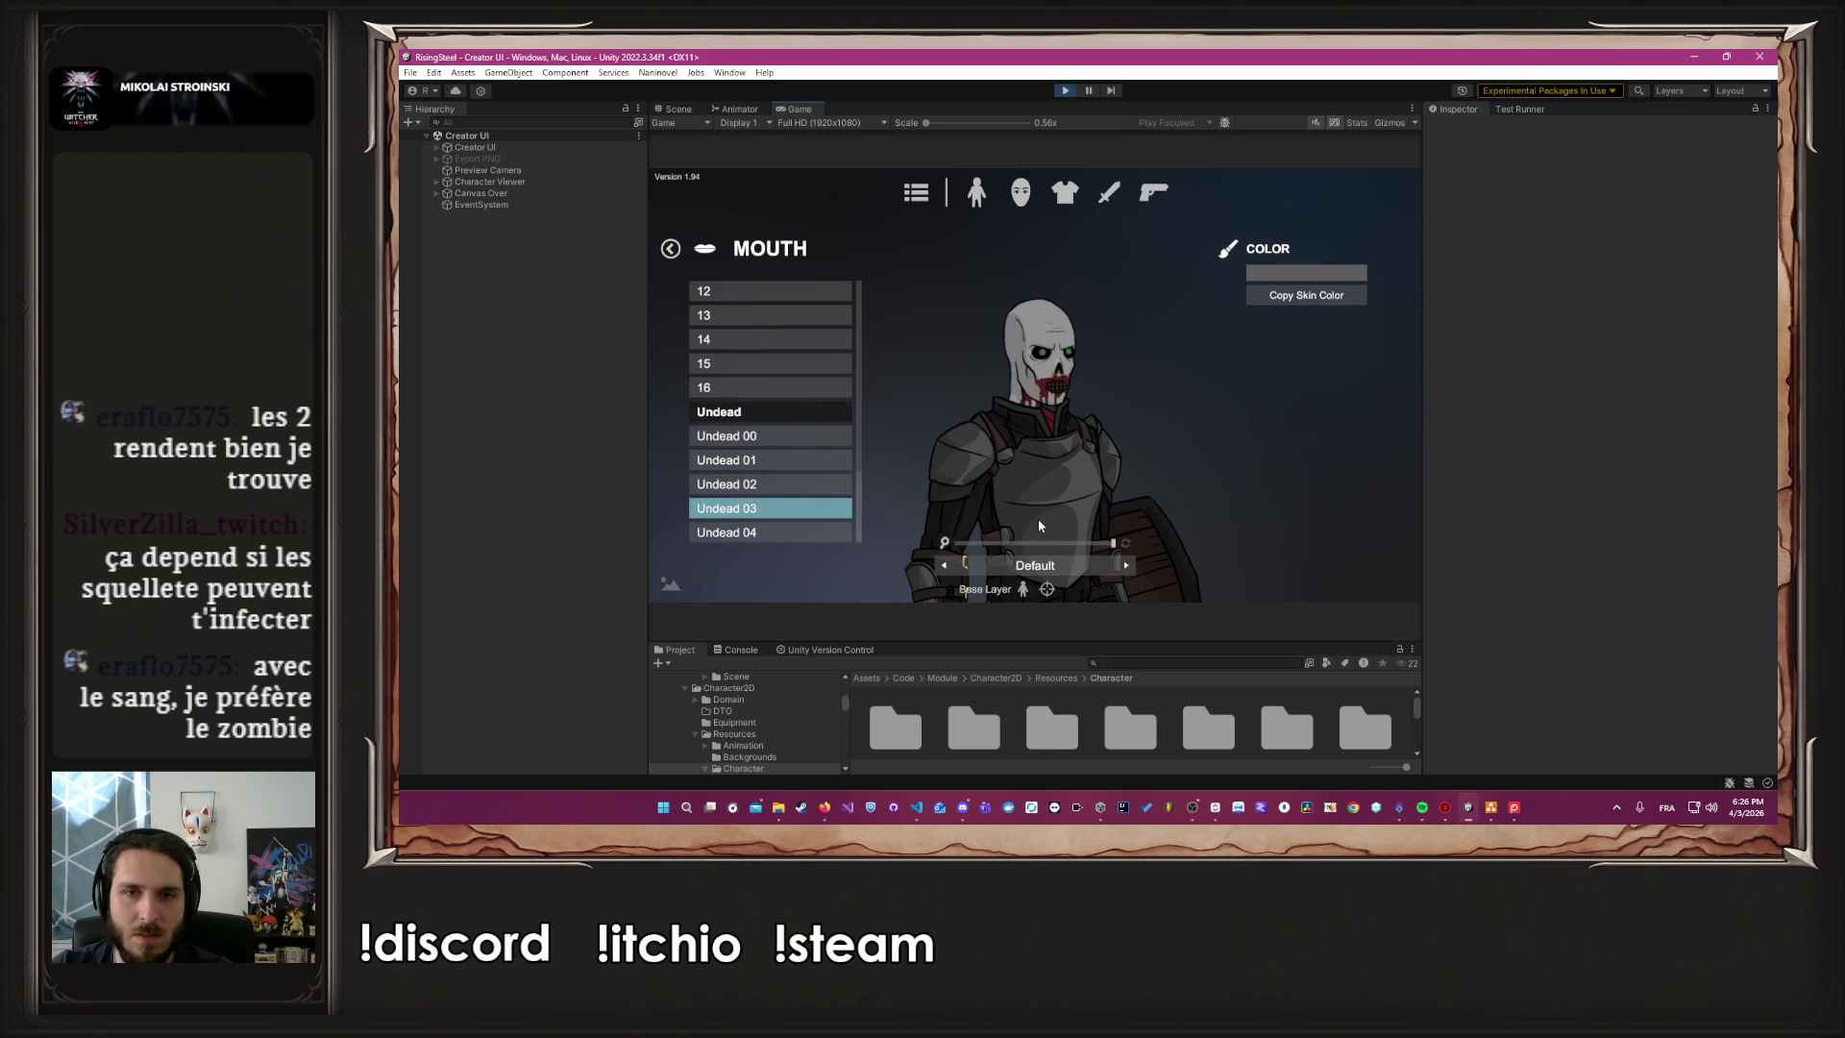
left_click(830, 534)
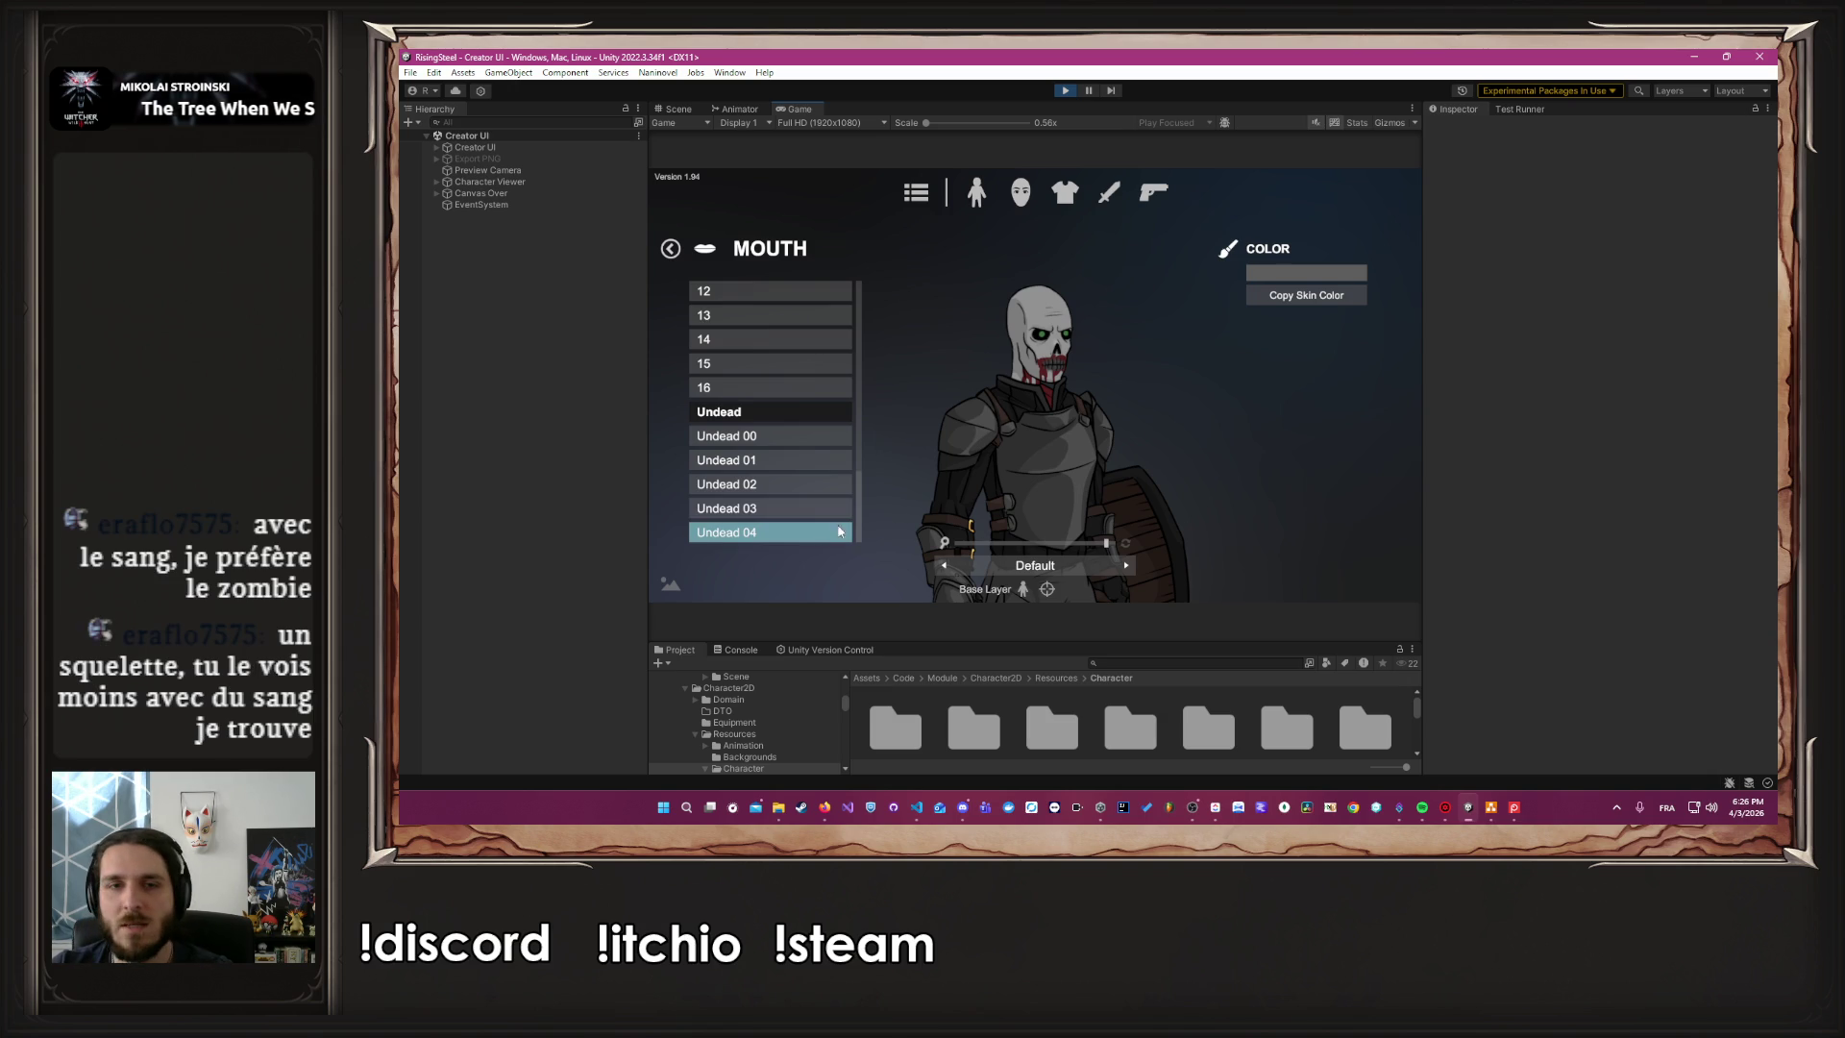
left_click(1312, 299)
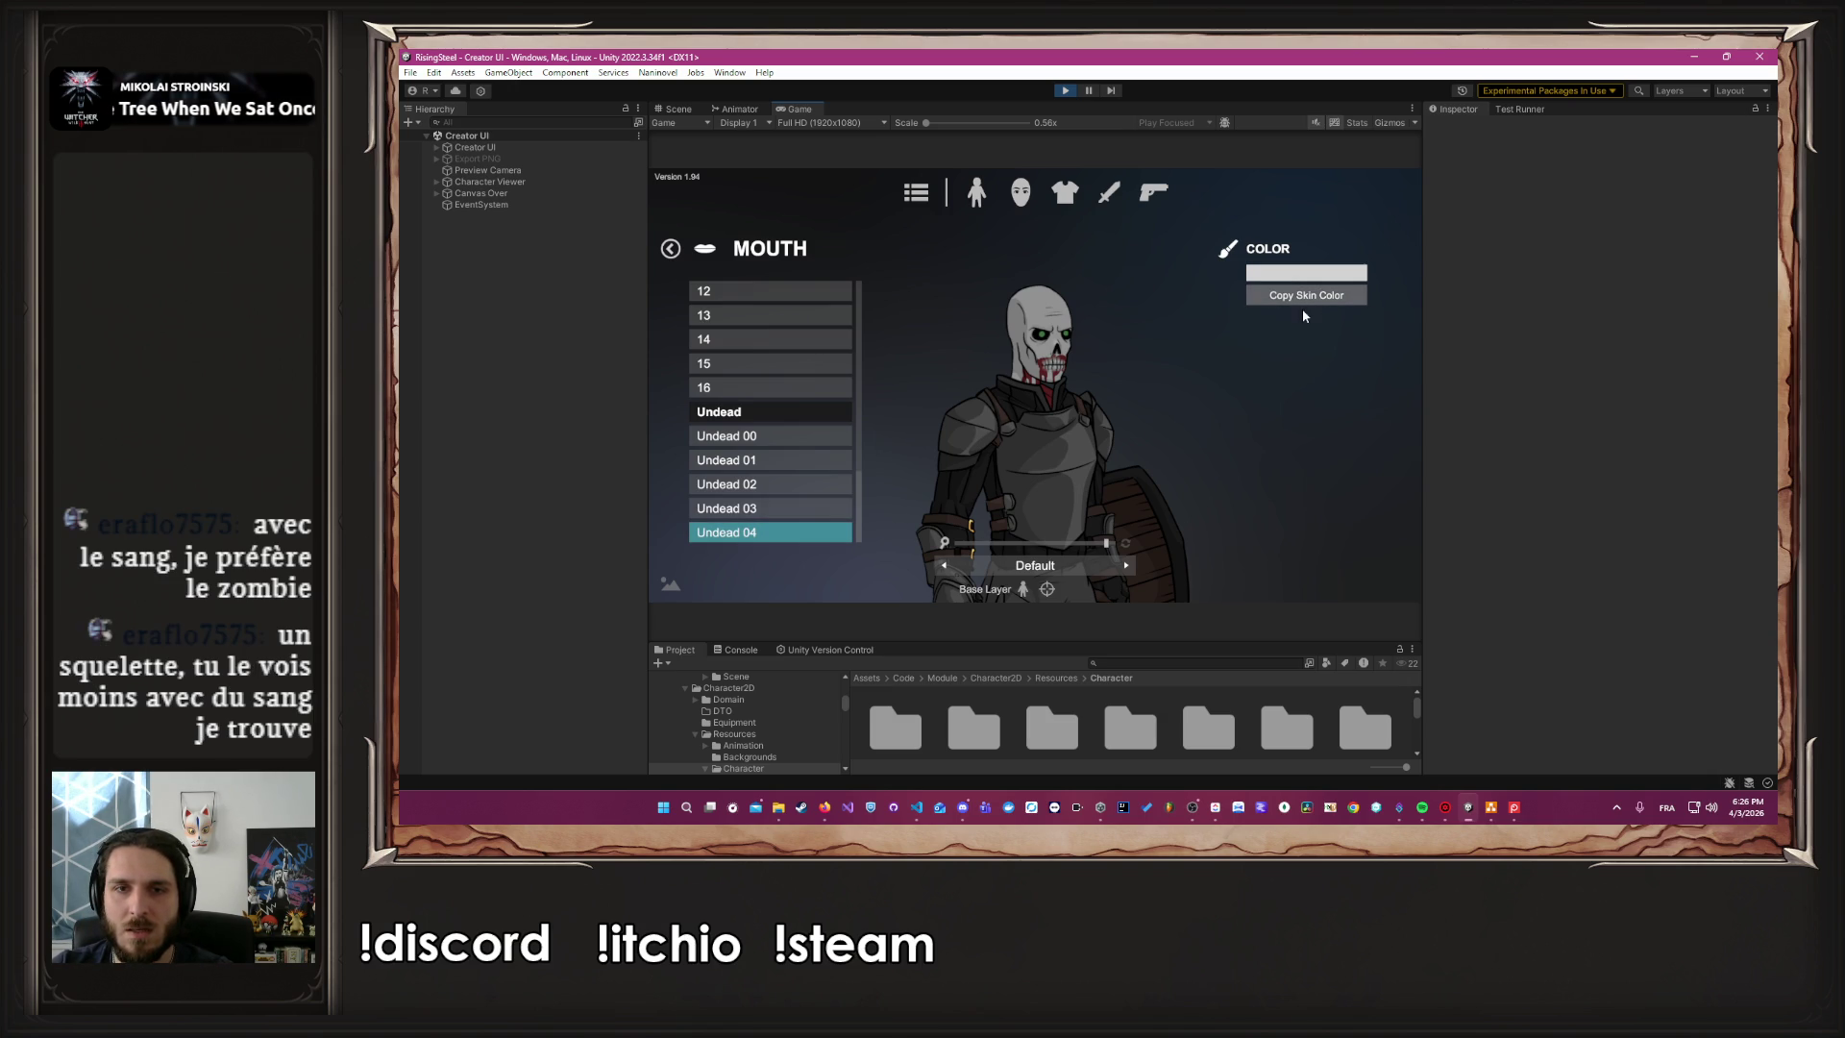
left_click(1302, 277)
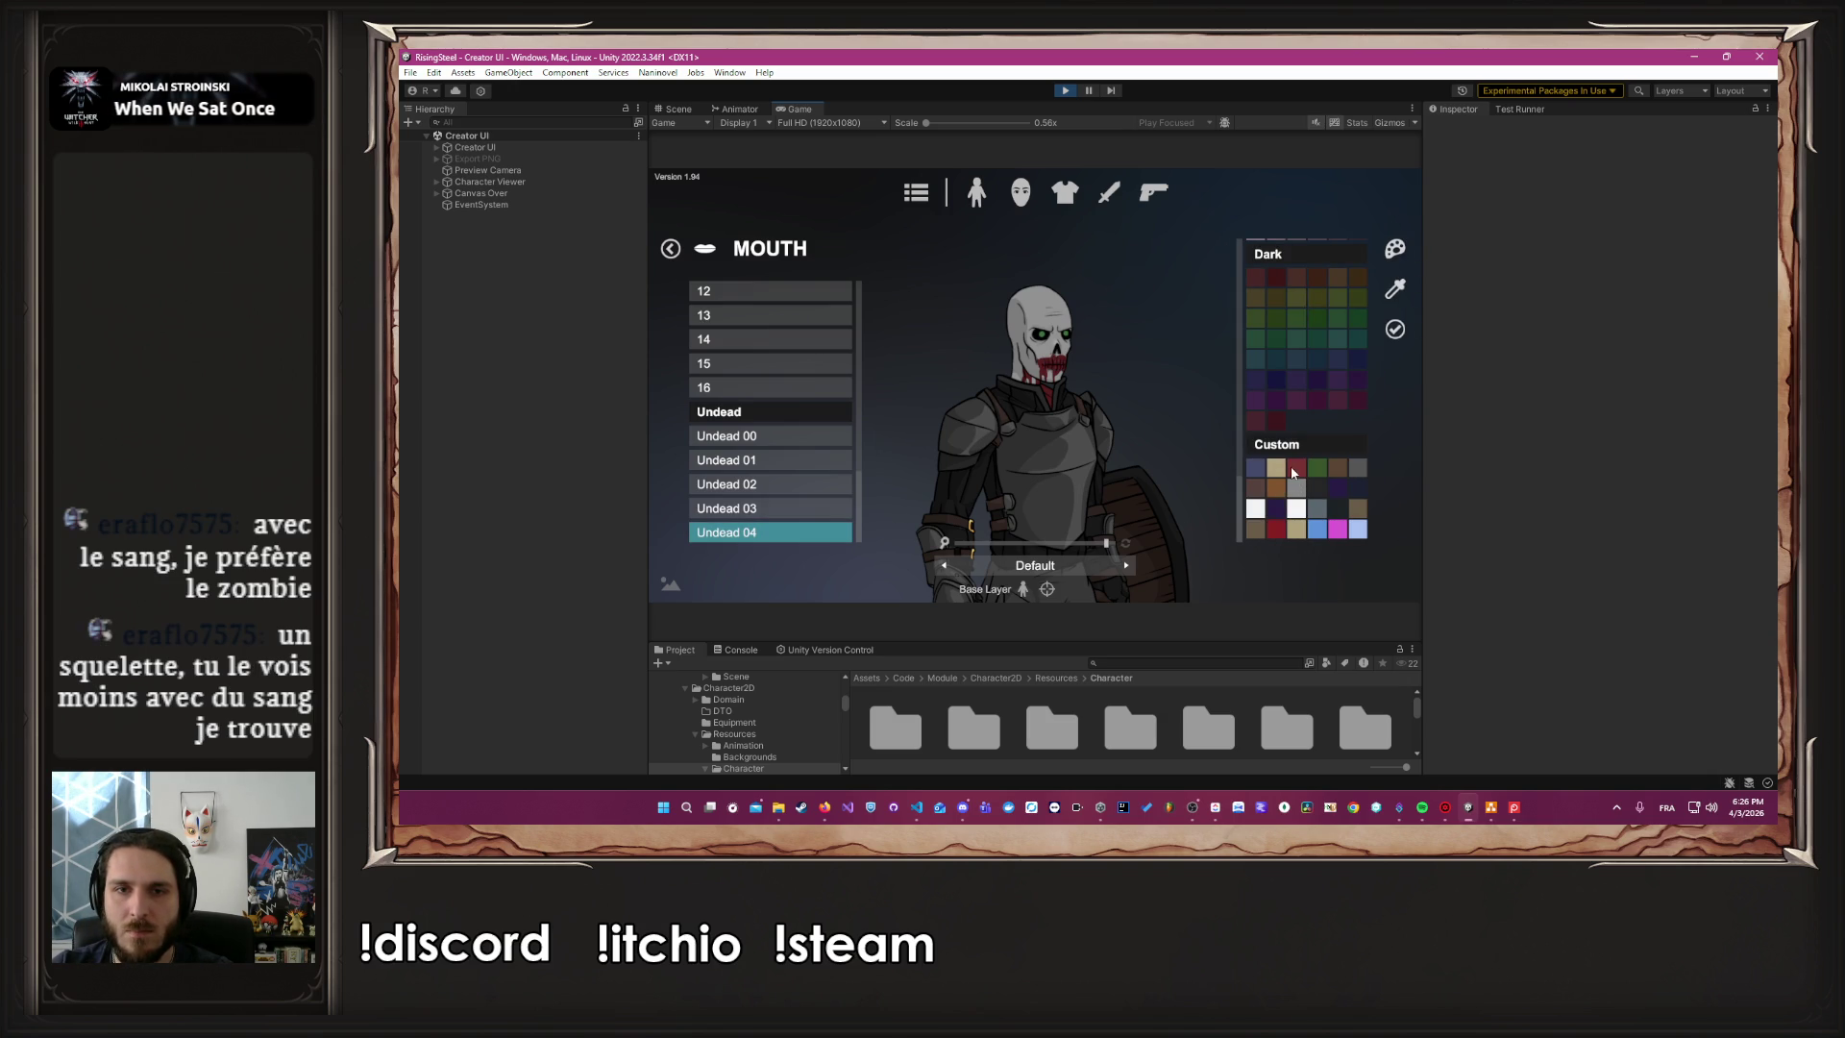
left_click(1395, 329)
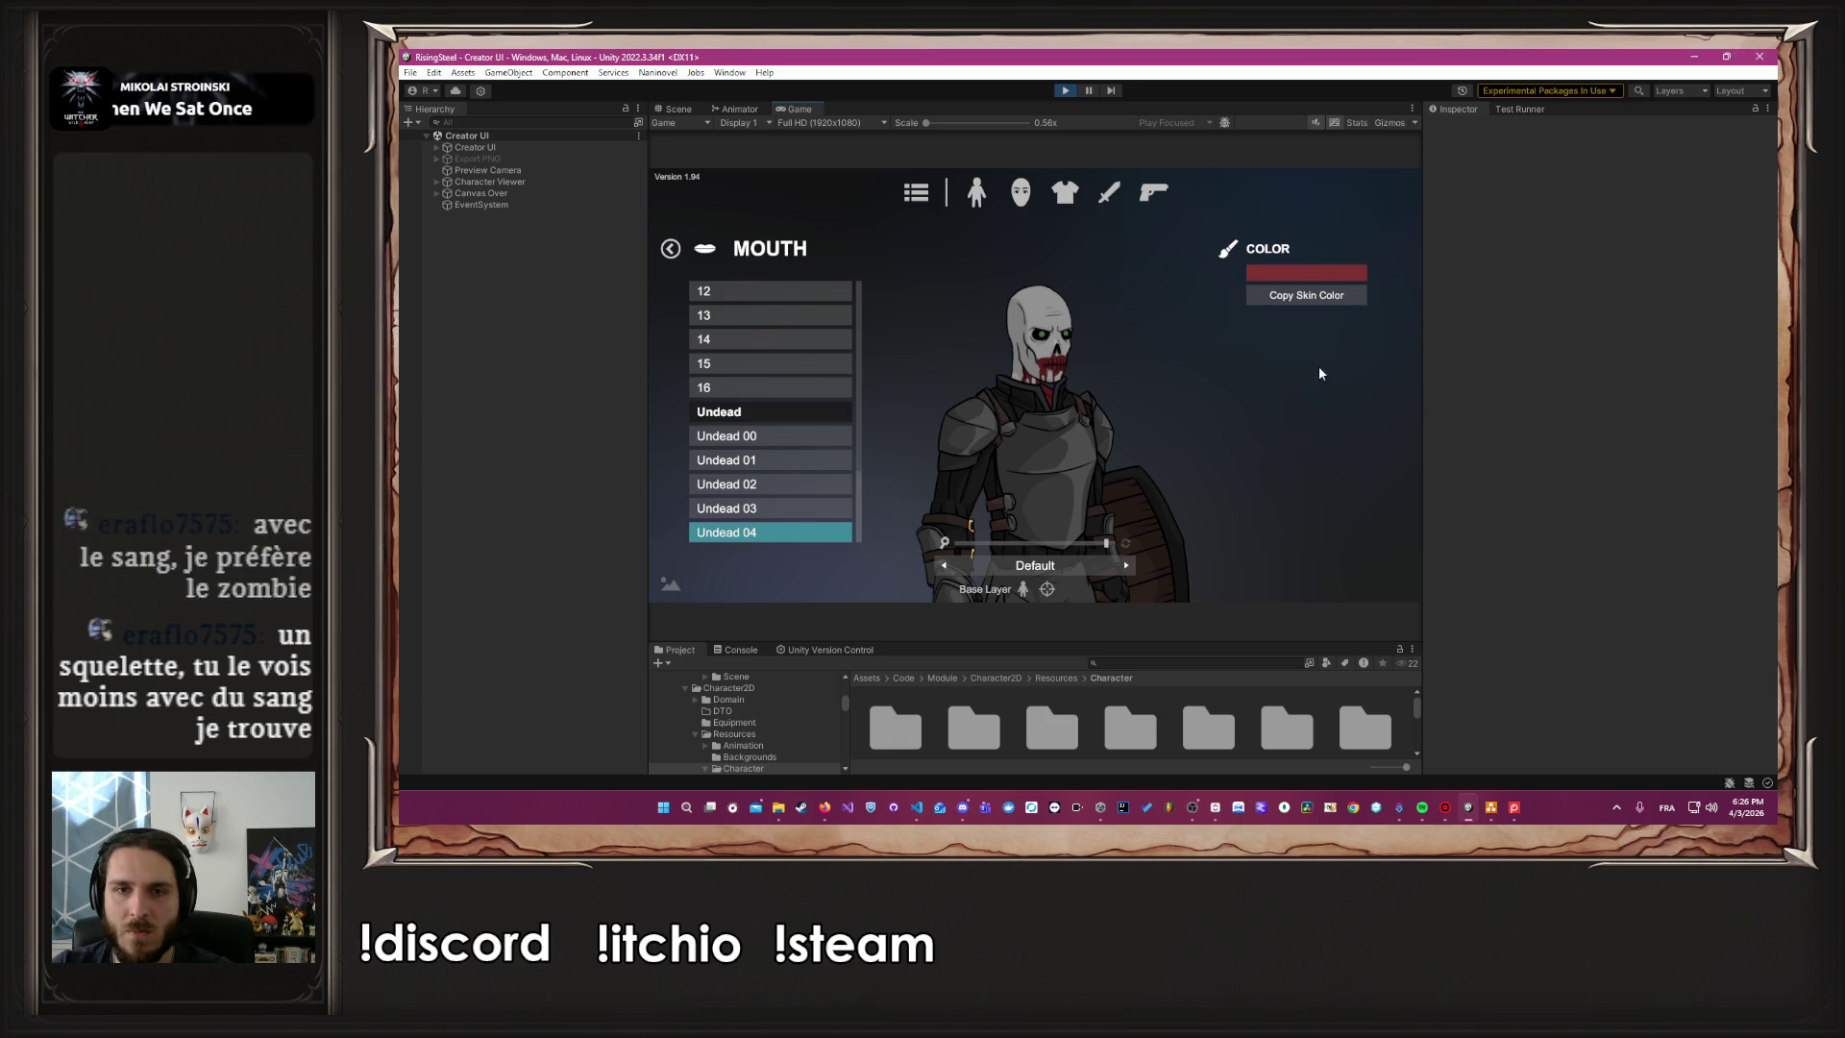
left_click(1093, 544)
left_click_drag(1093, 546, 1086, 544)
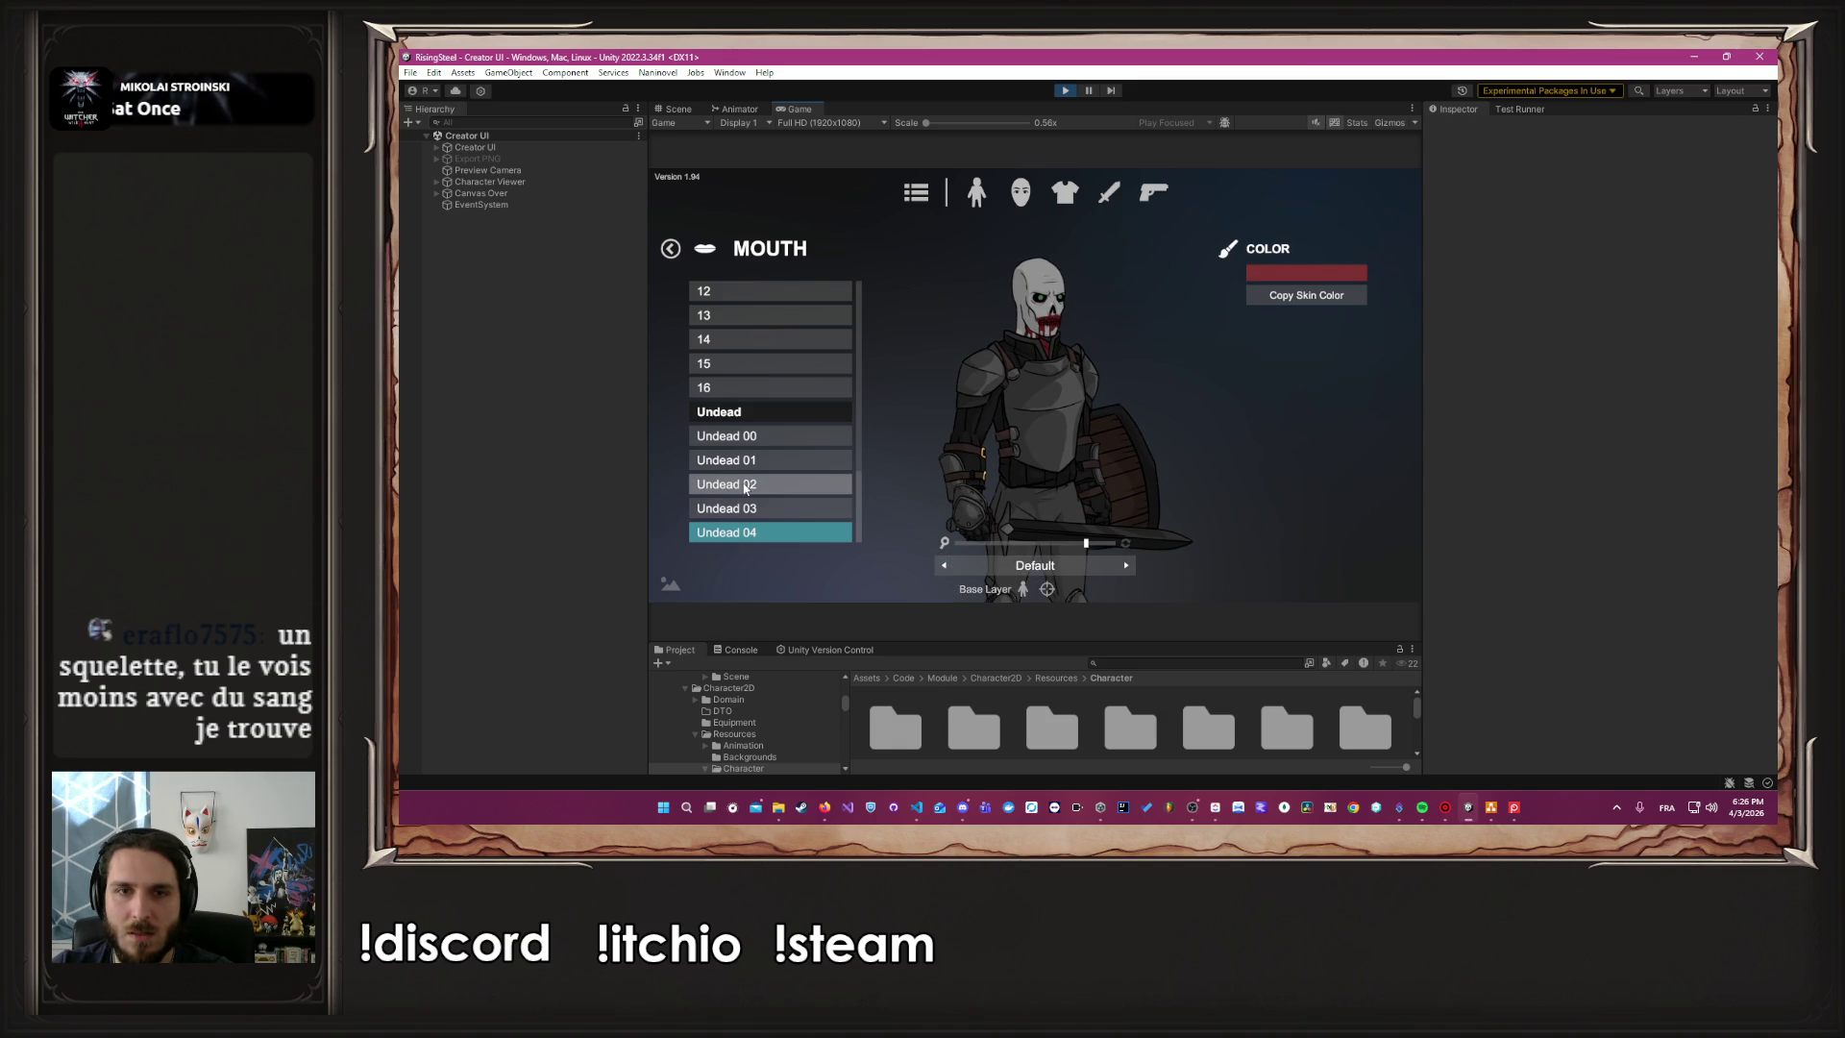
left_click(1110, 546)
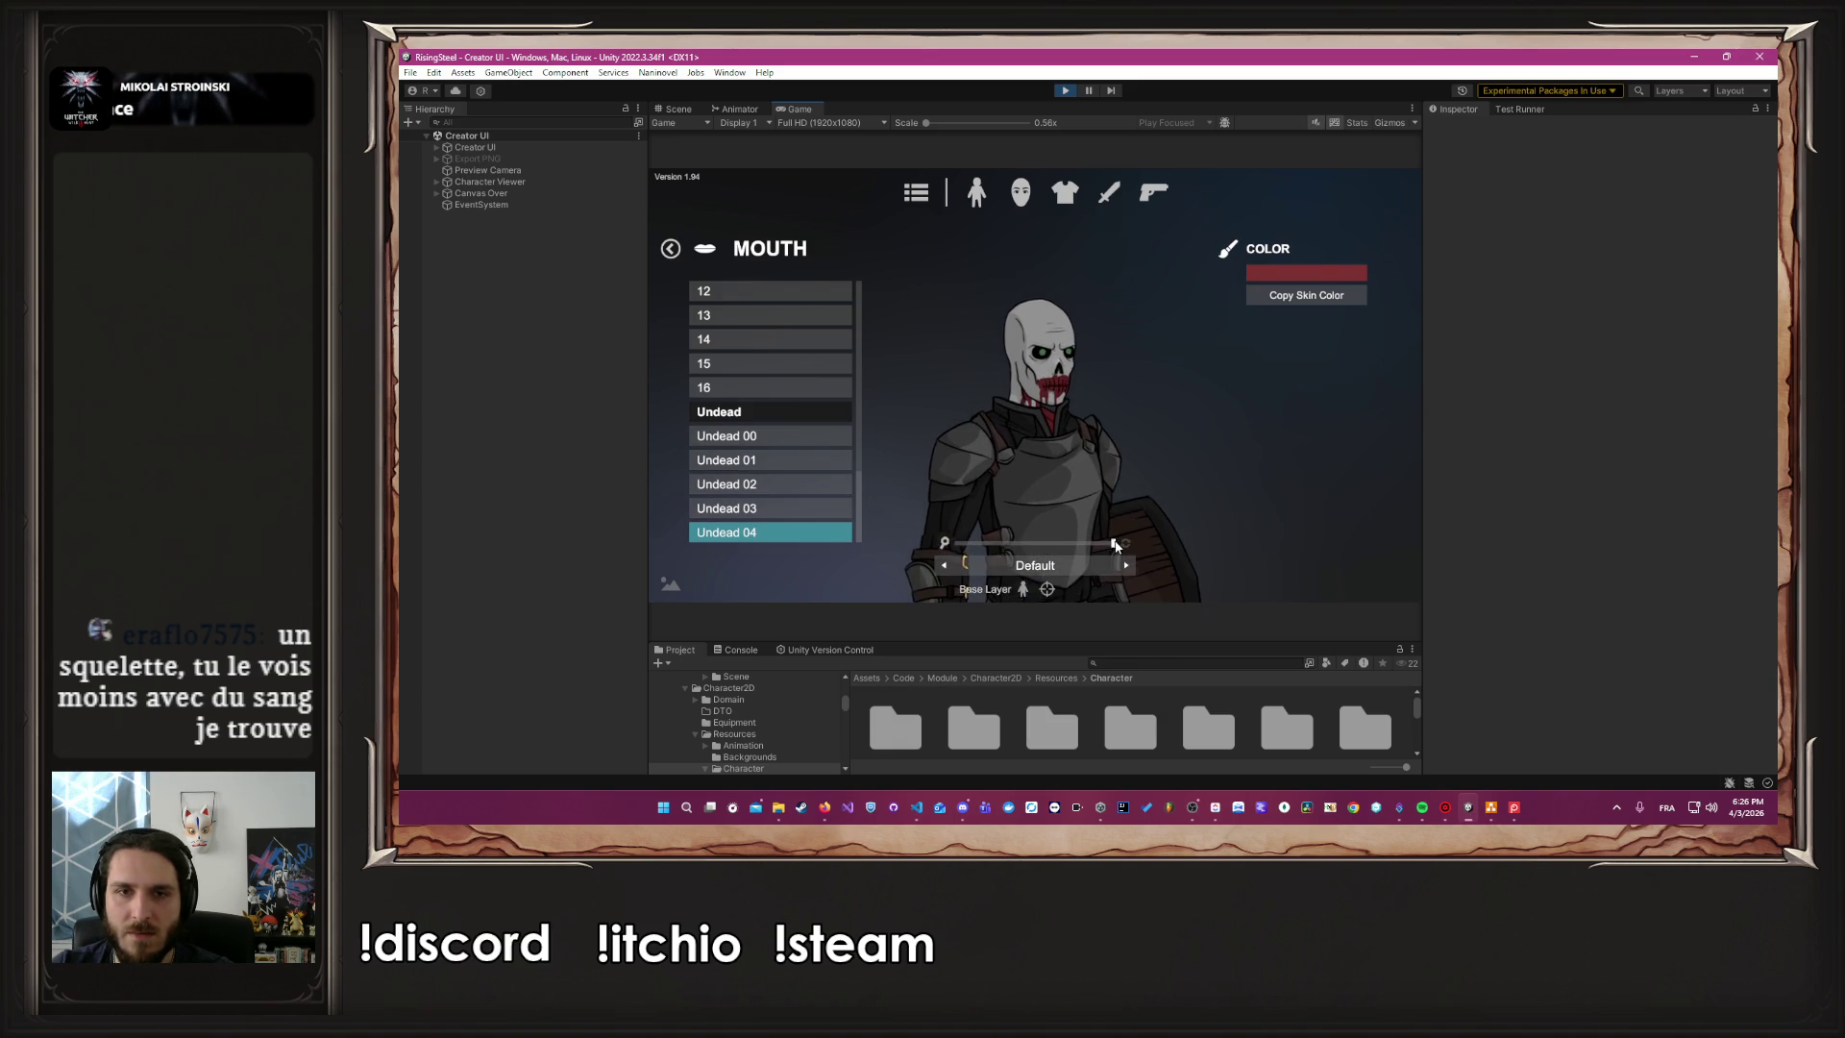
left_click(1017, 198)
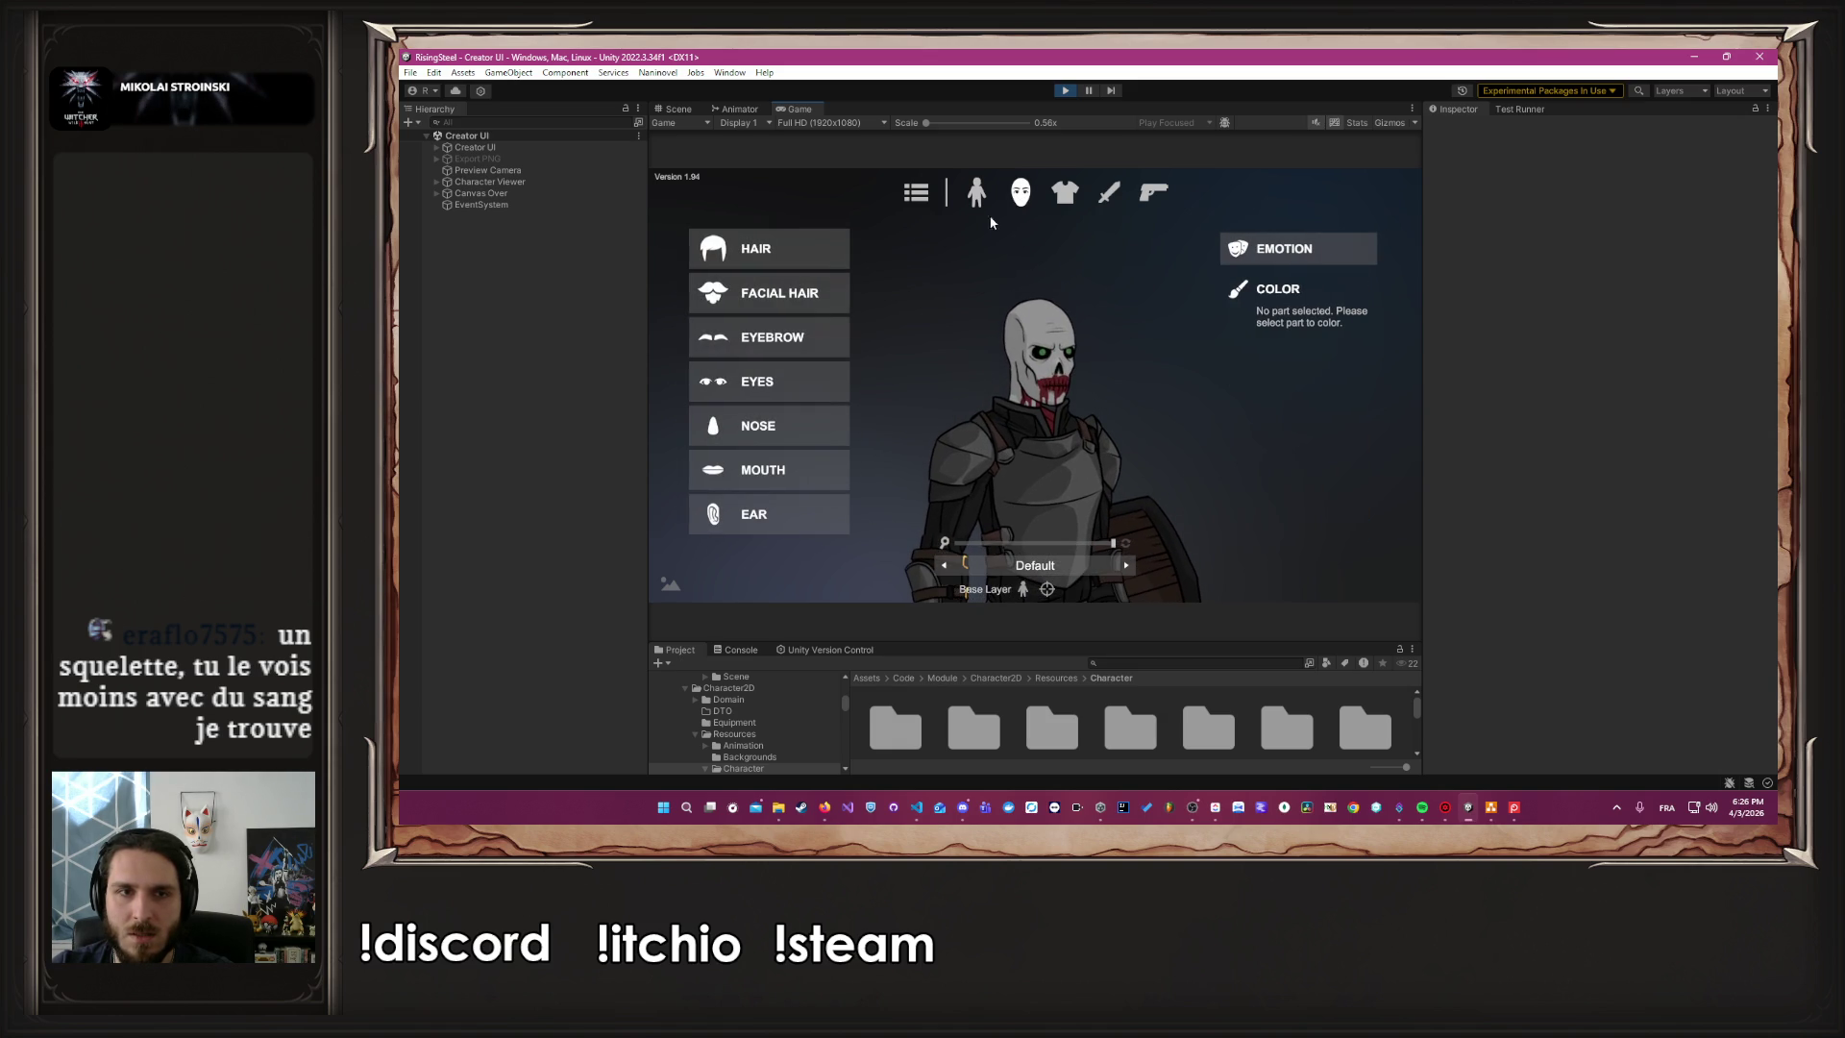
Colour the squire's eyes bright green from the Vibrant palette, then return to body options
left_click(769, 385)
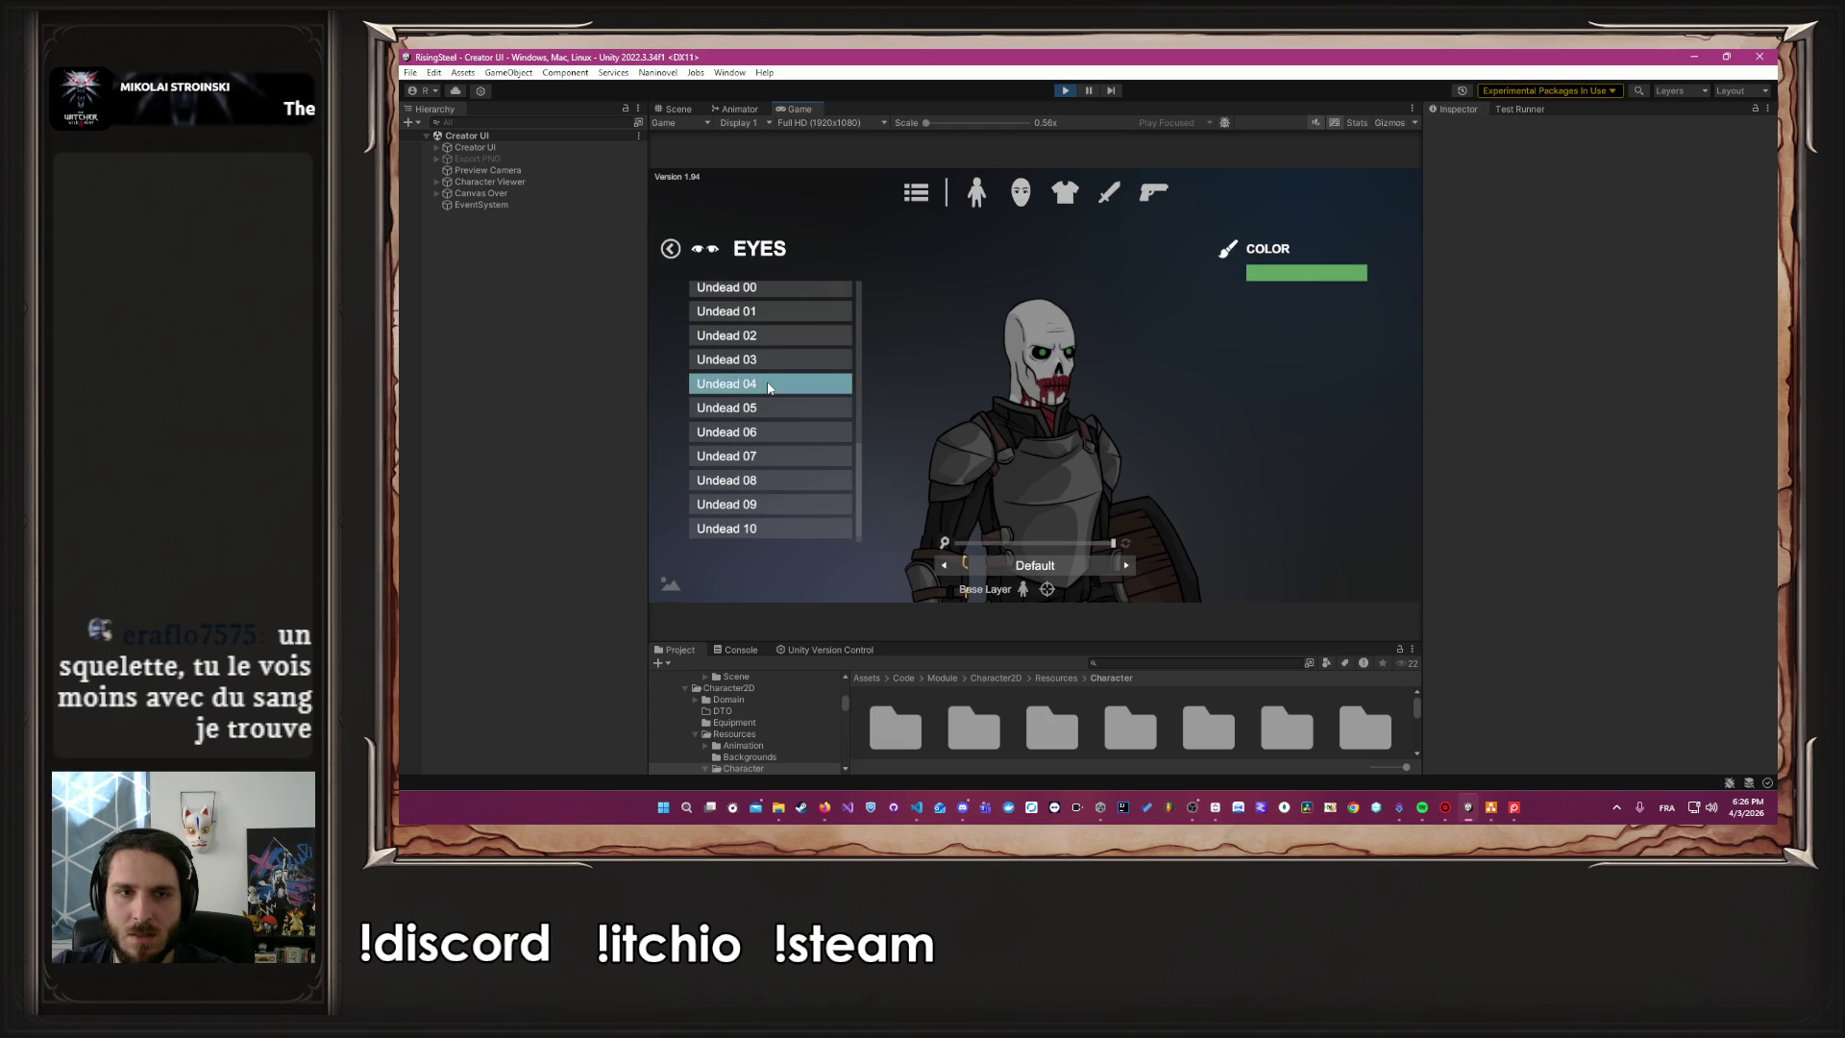
left_click(1307, 273)
scroll(1309, 413, "up", 5)
scroll(1249, 384, "up", 5)
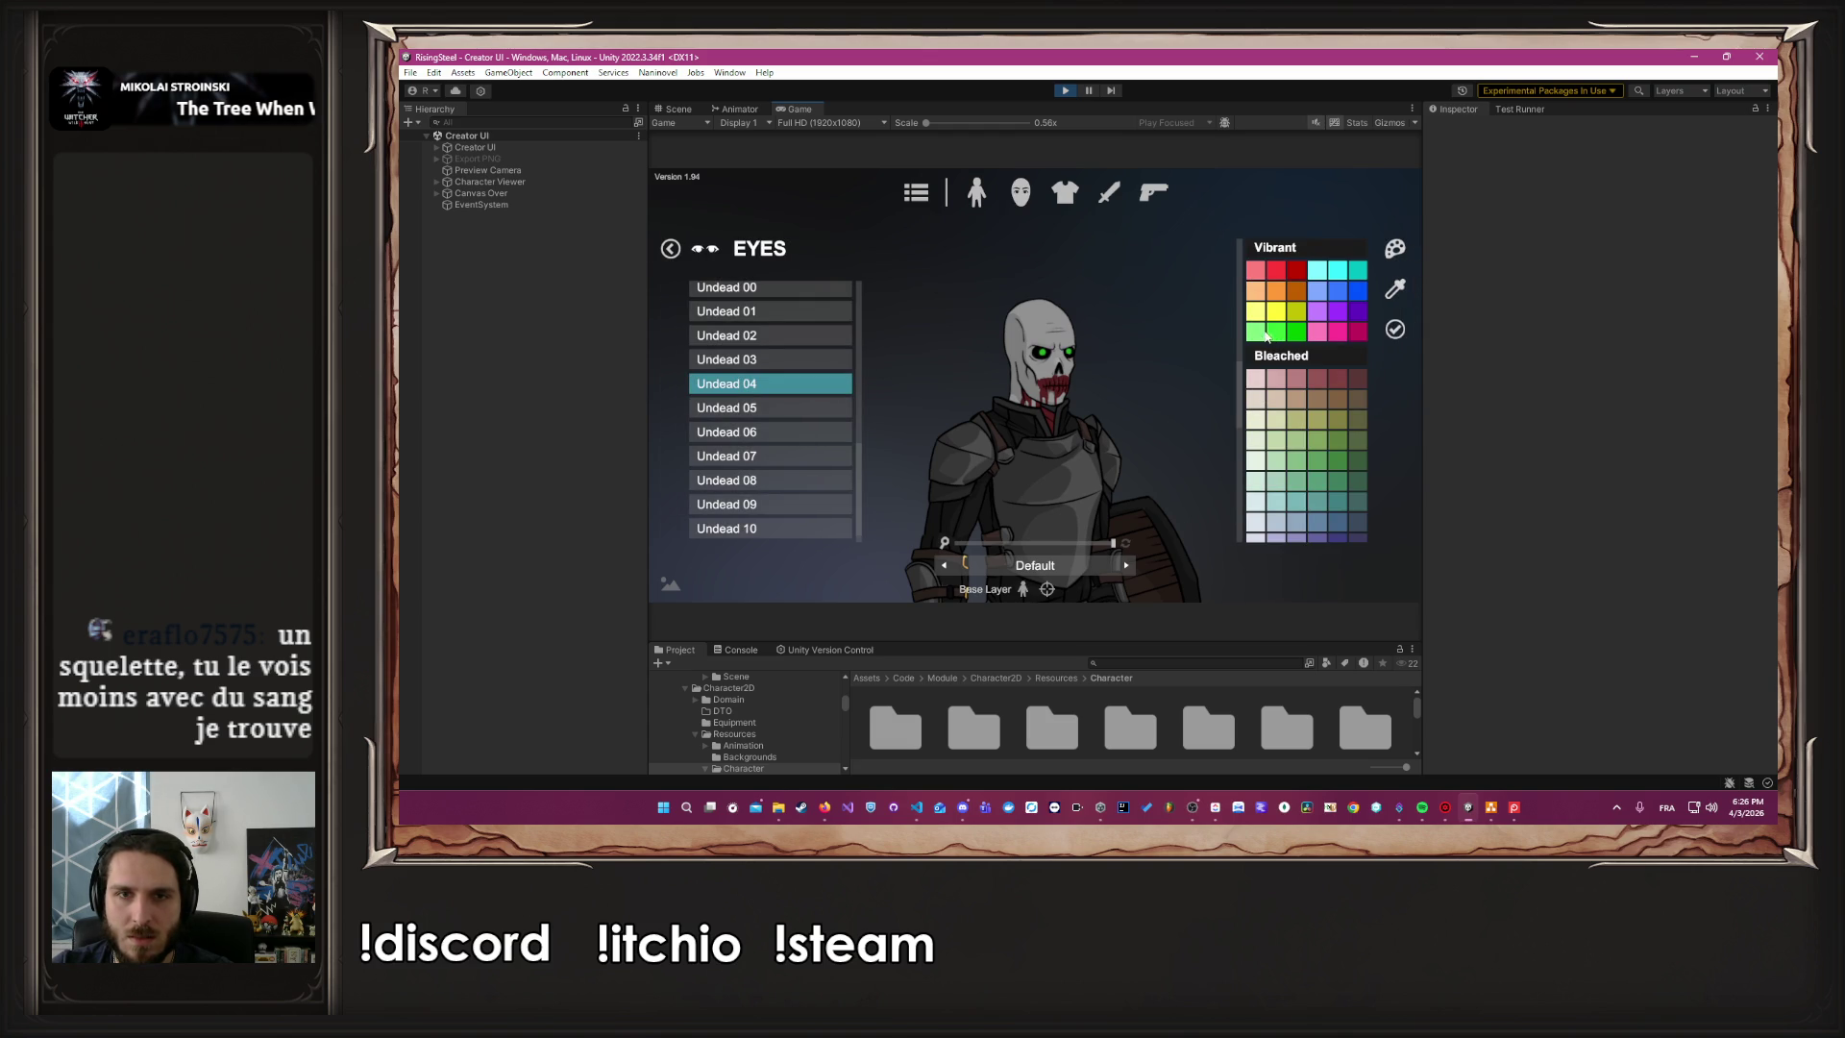
left_click(1401, 328)
left_click(998, 544)
left_click_drag(998, 543, 1055, 544)
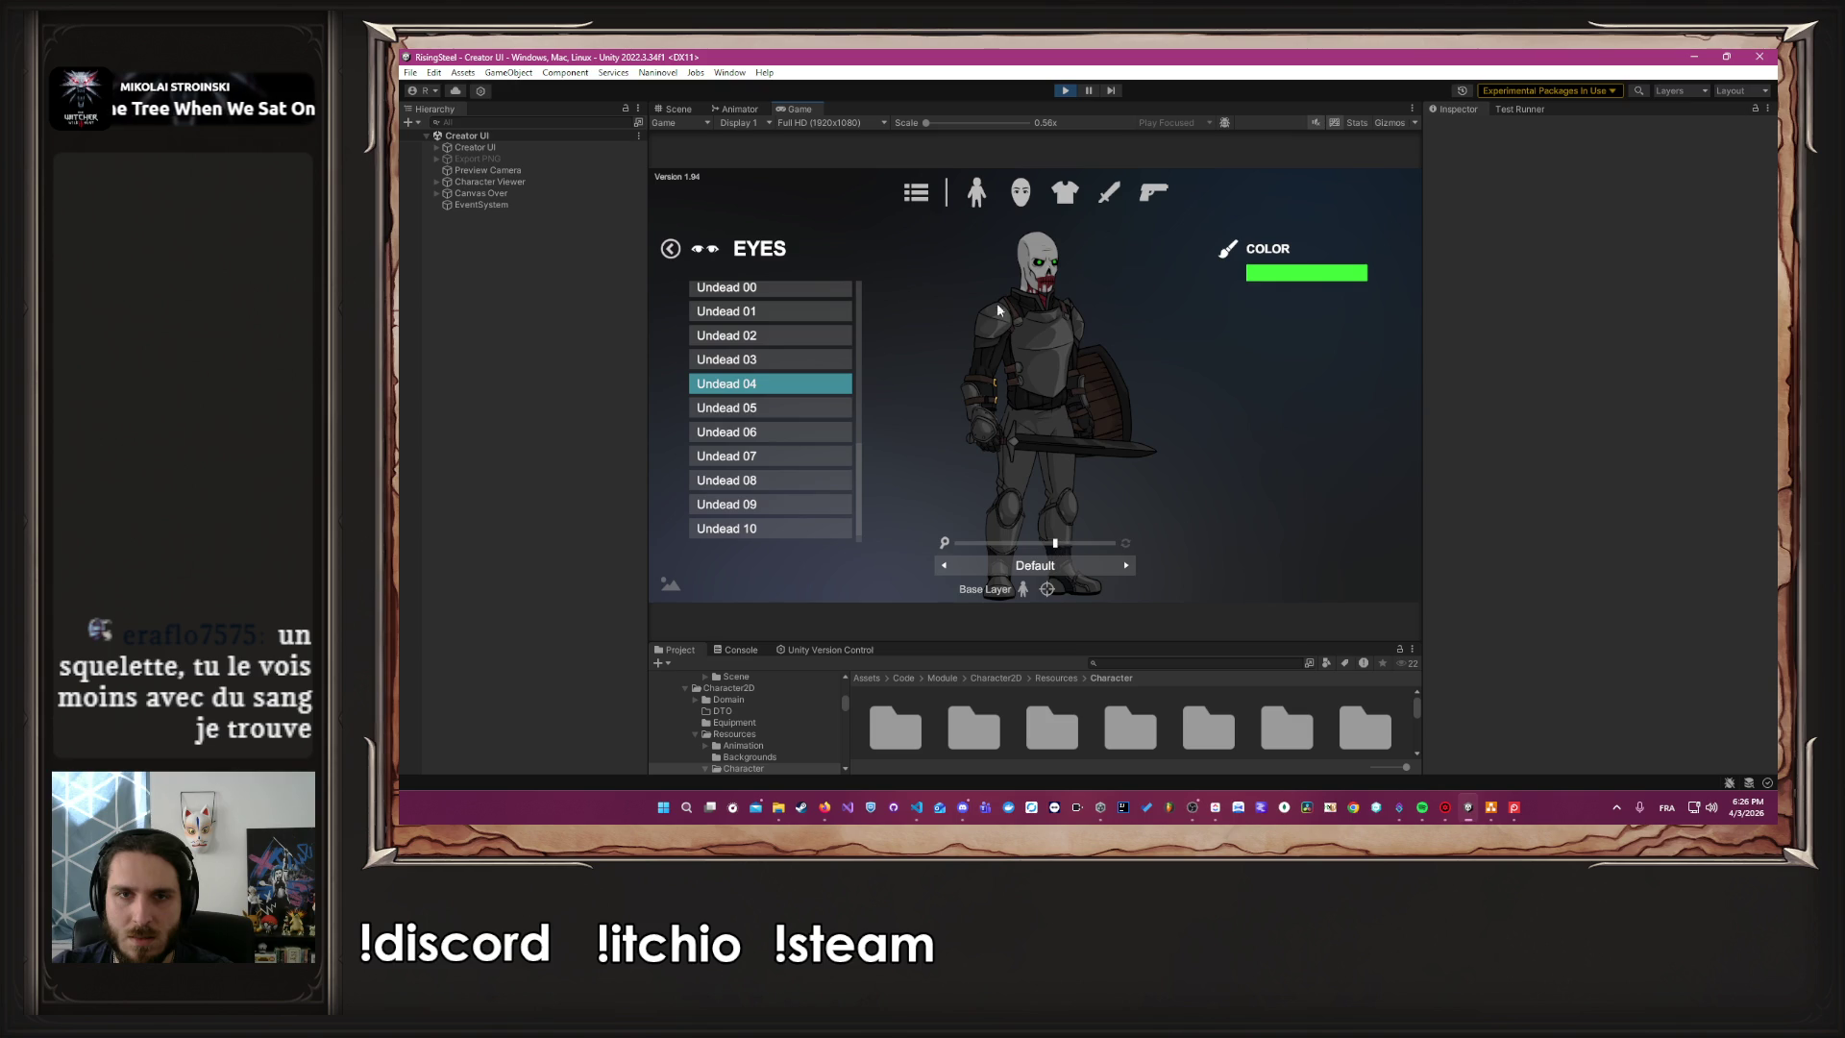
left_click(977, 195)
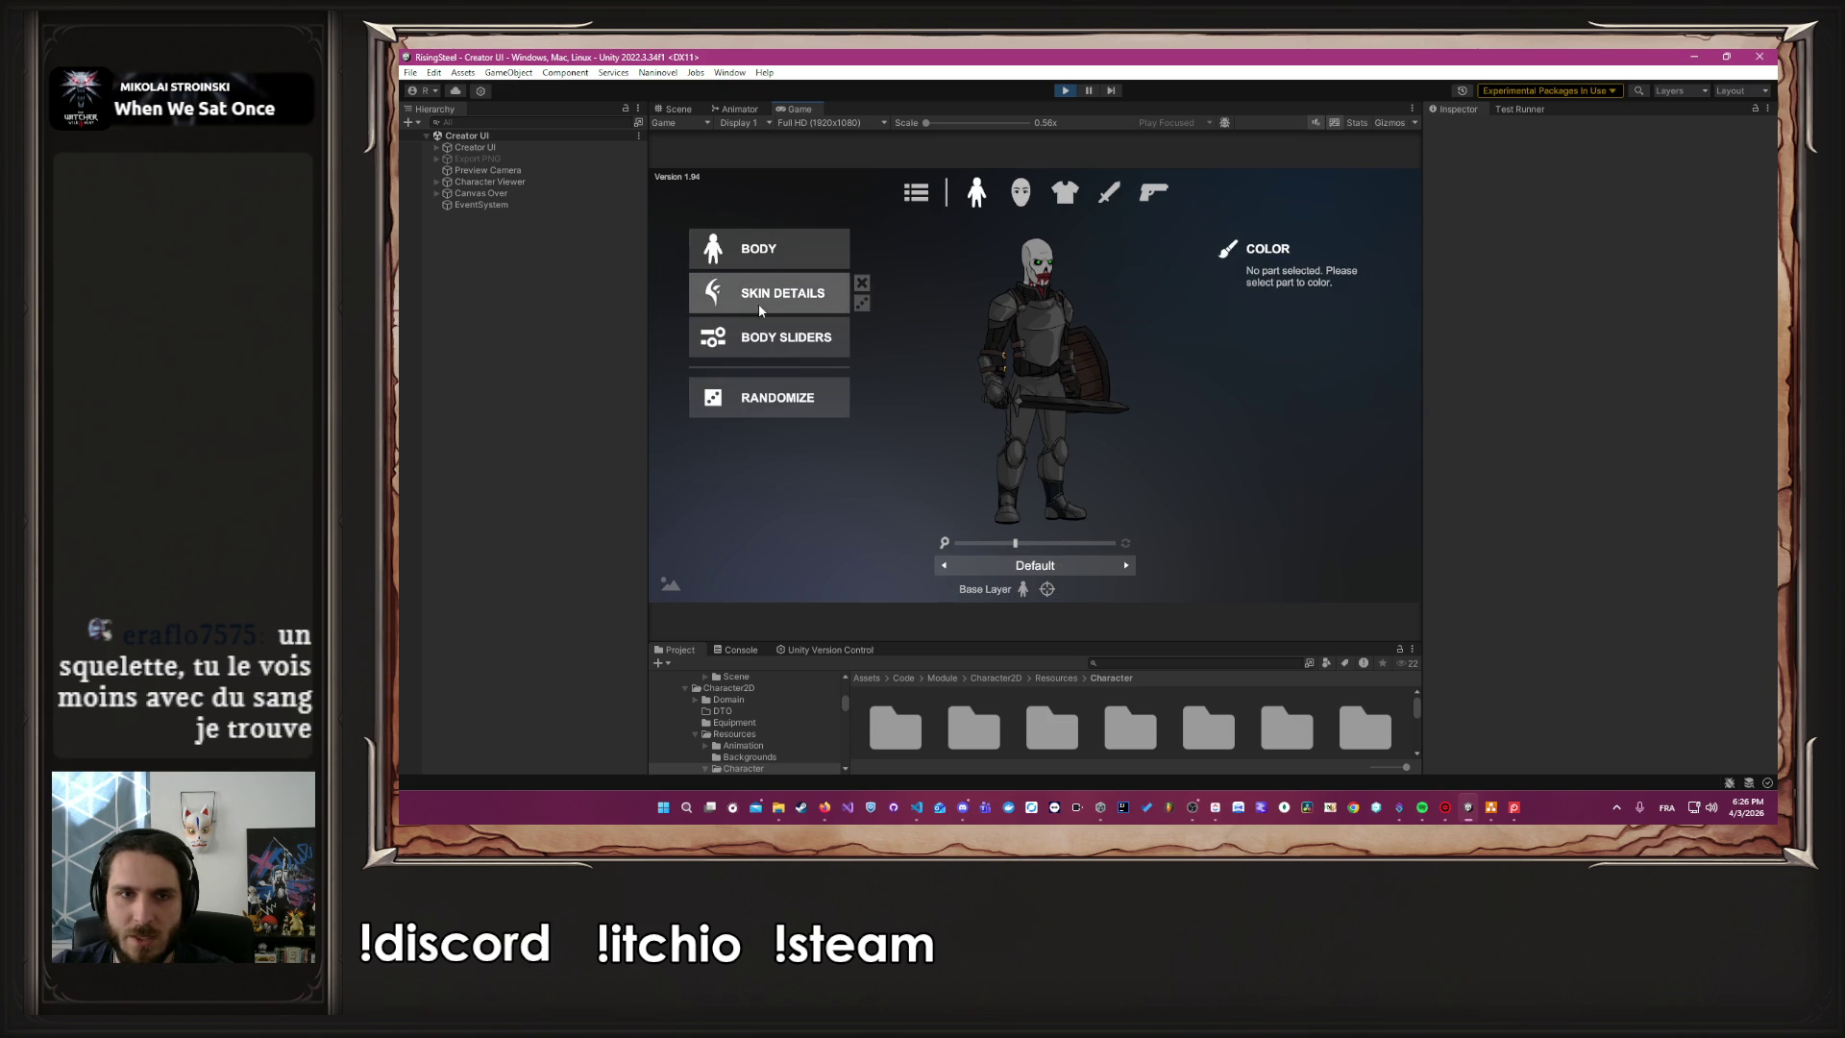
Save the character as SkeletonSquire/character.prefab and close the Screenpresso capture window
left_click(933, 192)
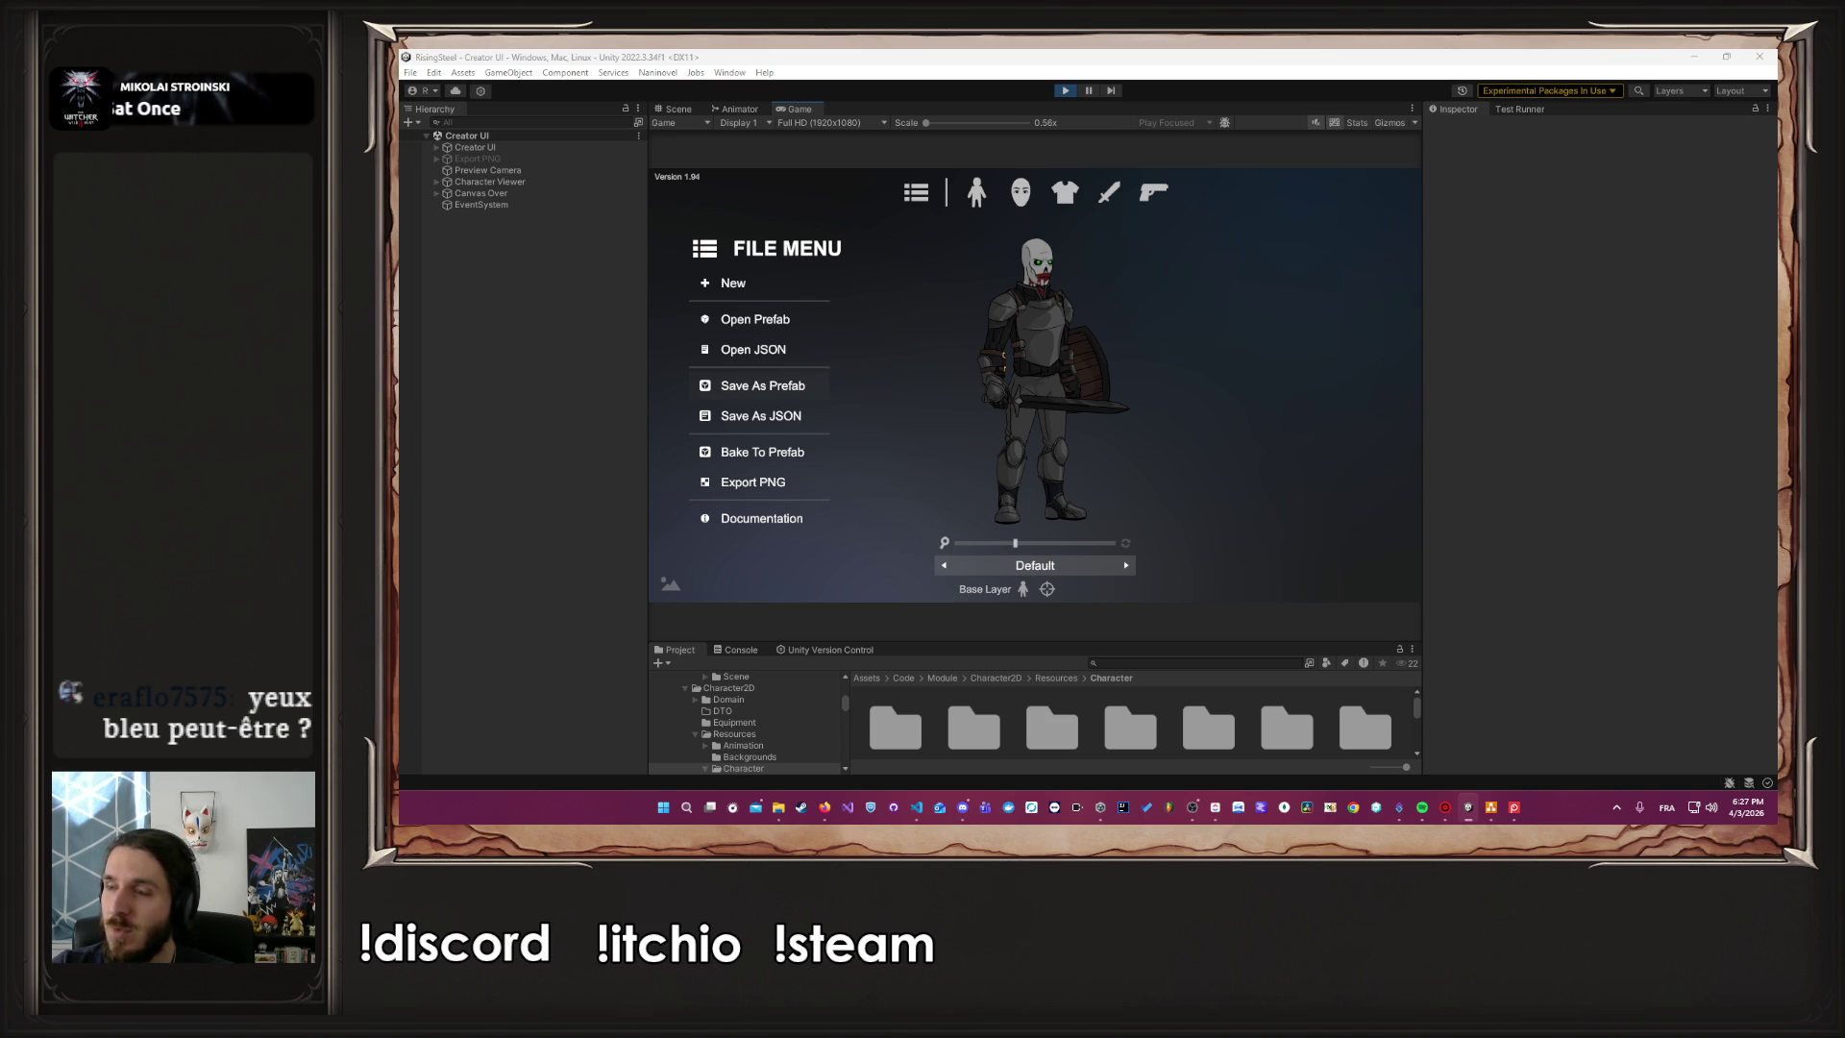
left_click(762, 385)
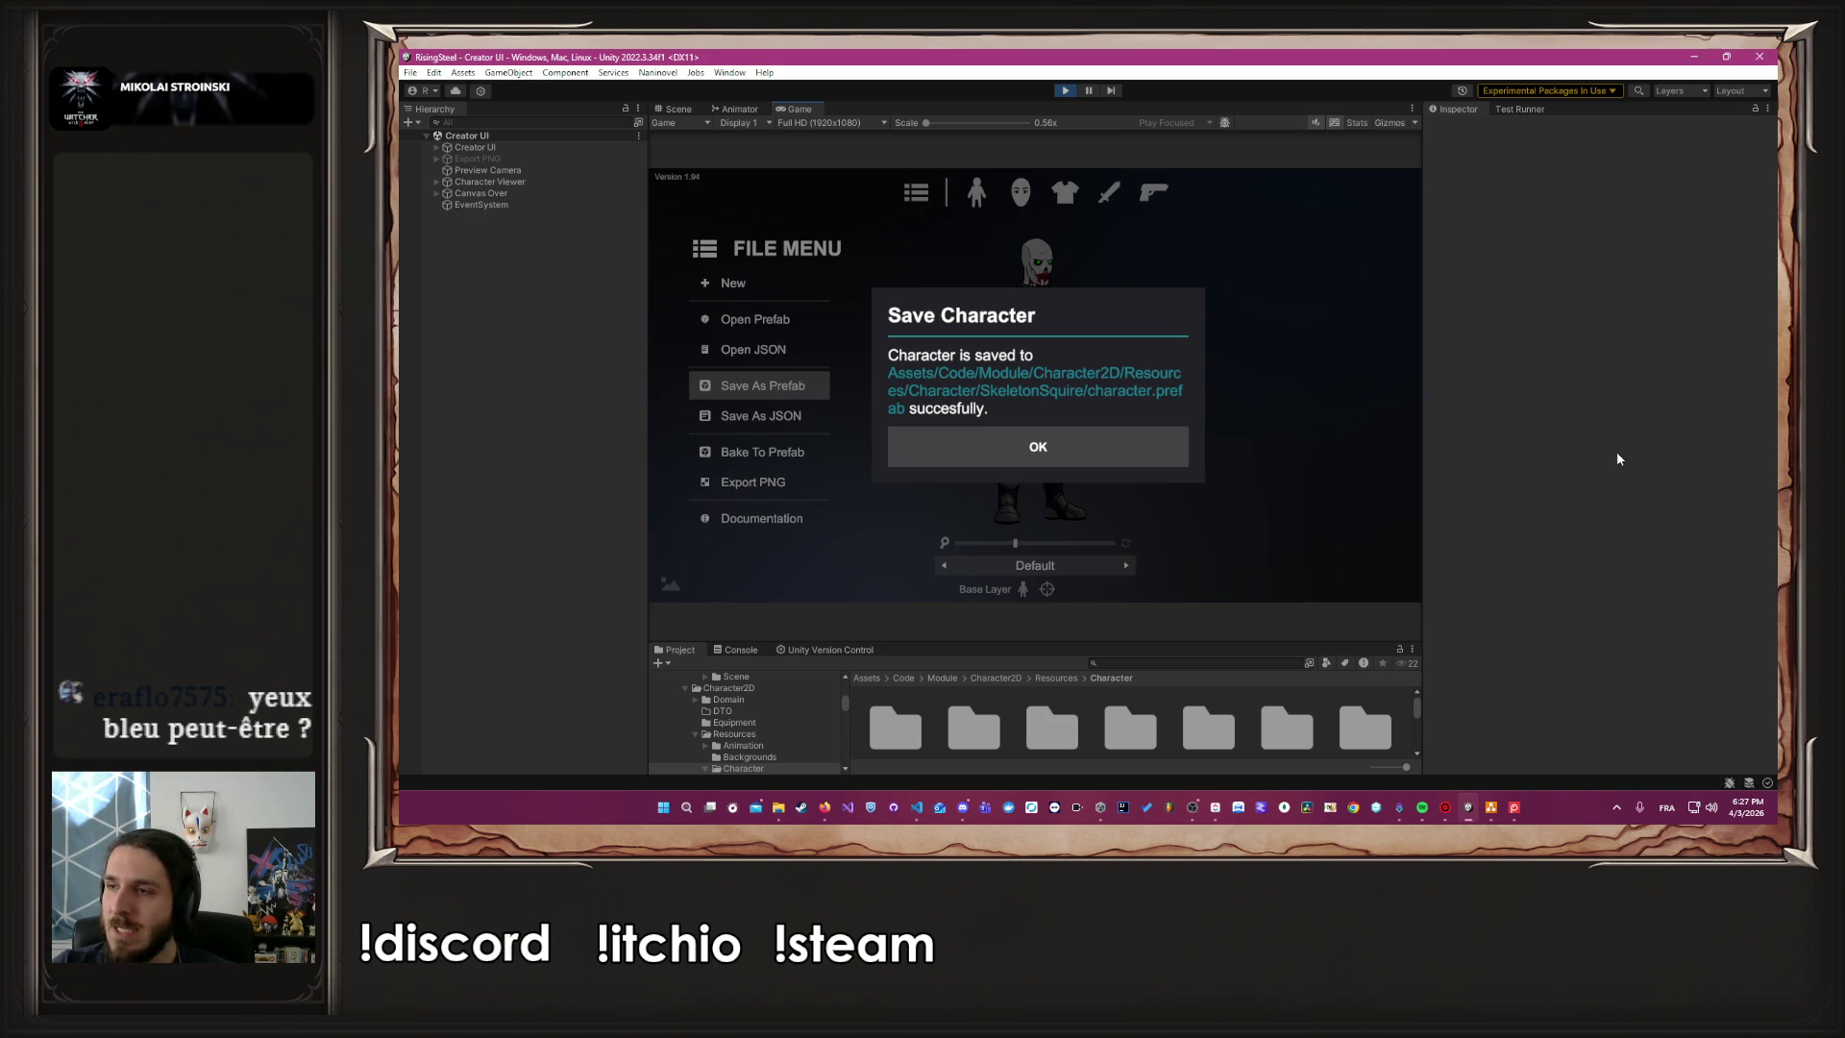
left_click(1067, 445)
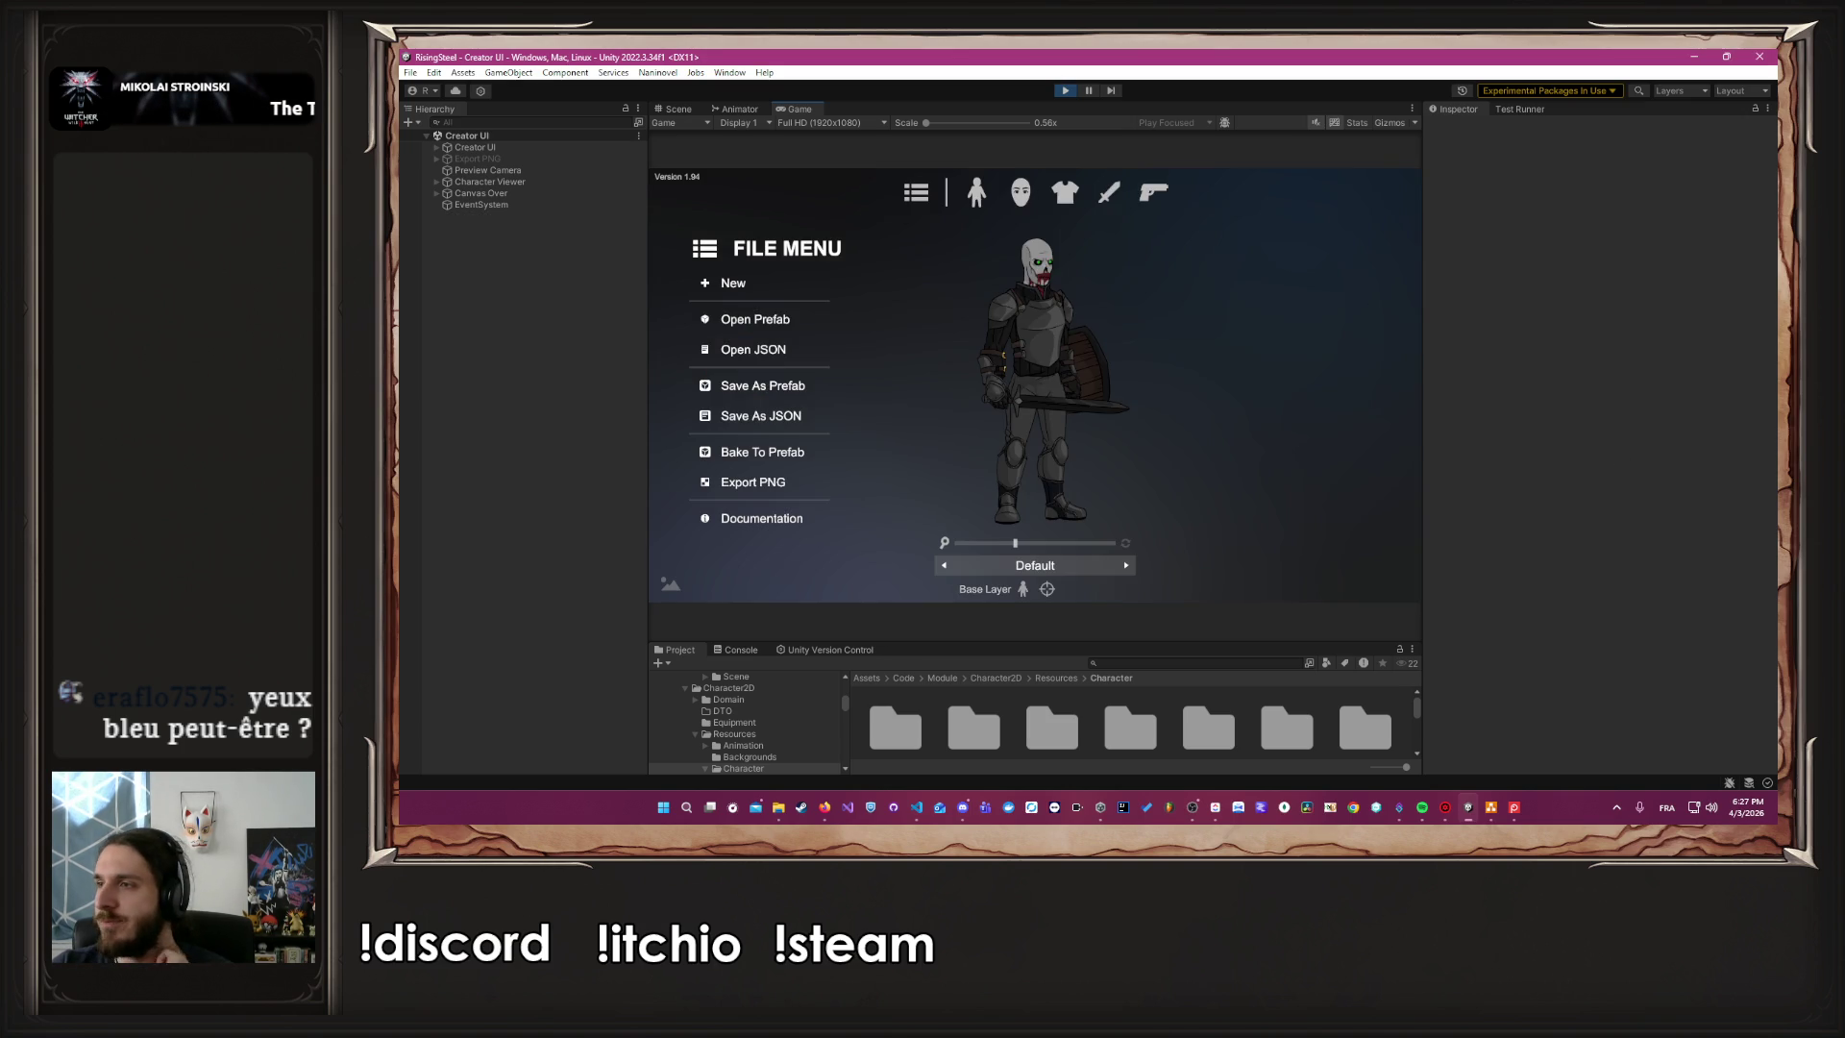
key("Print")
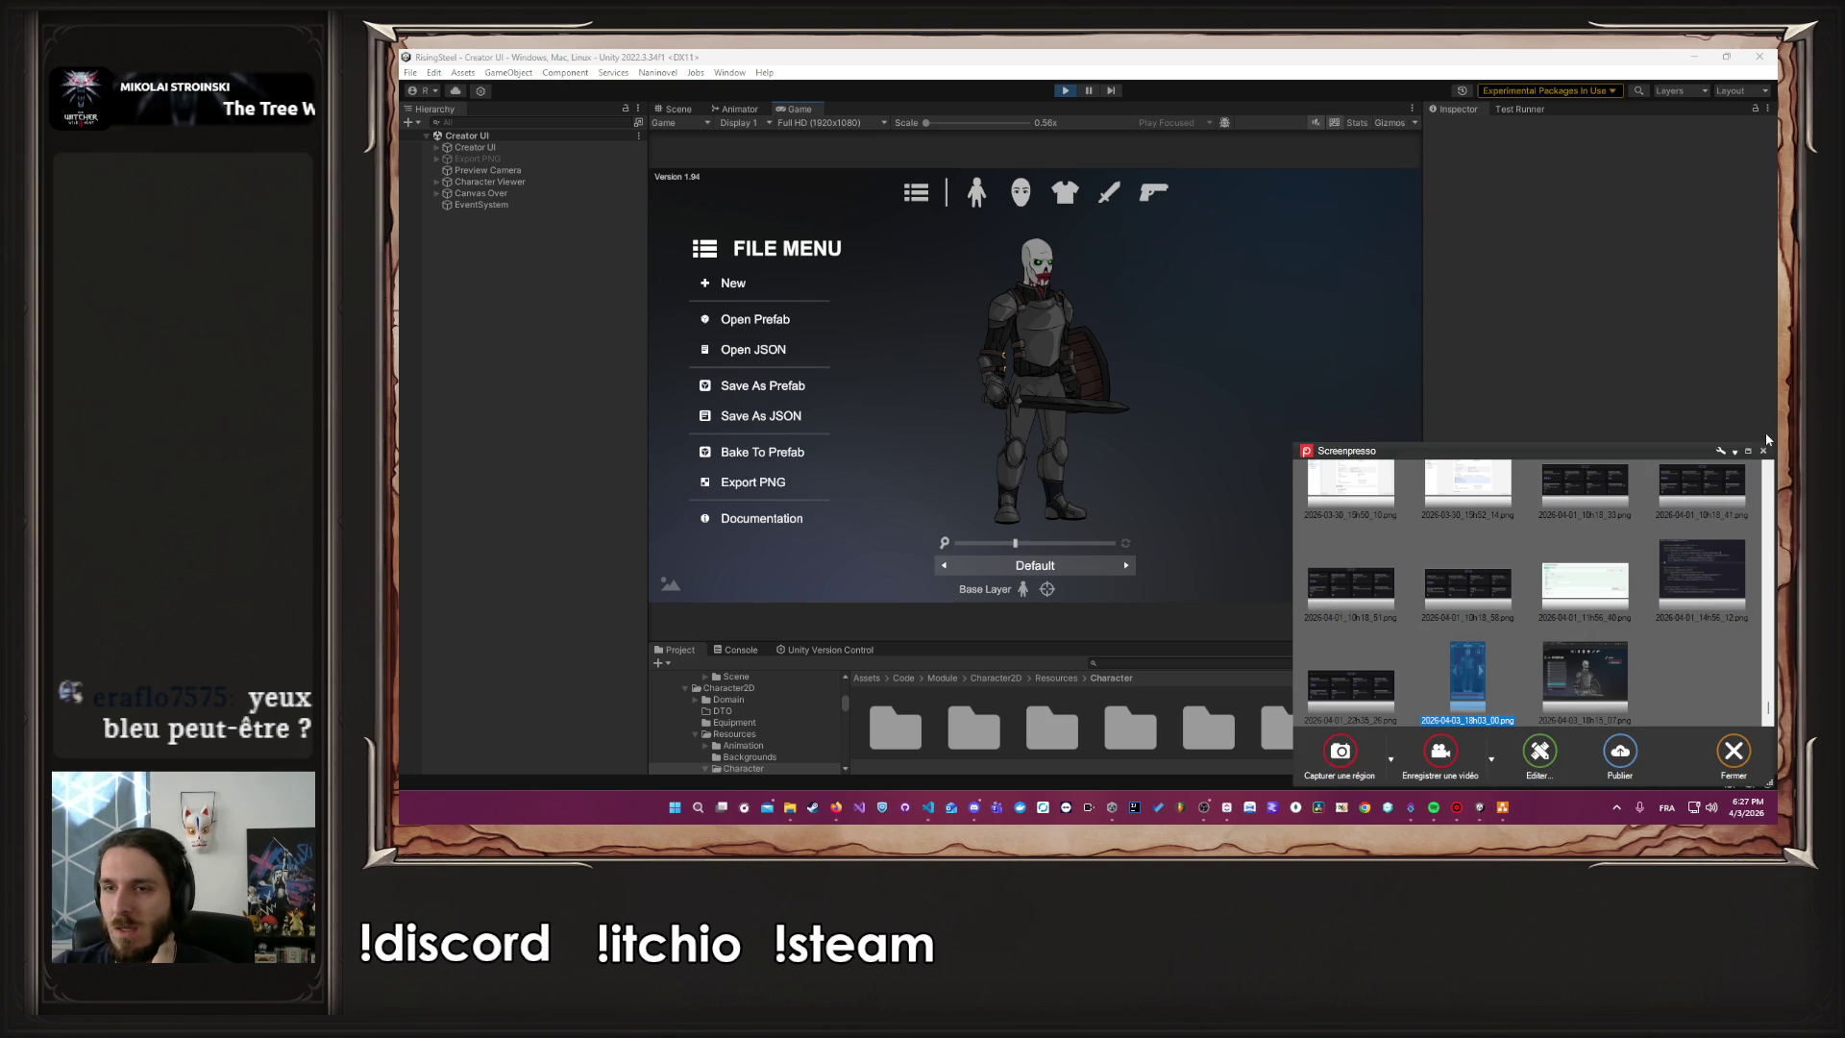
left_click(1763, 450)
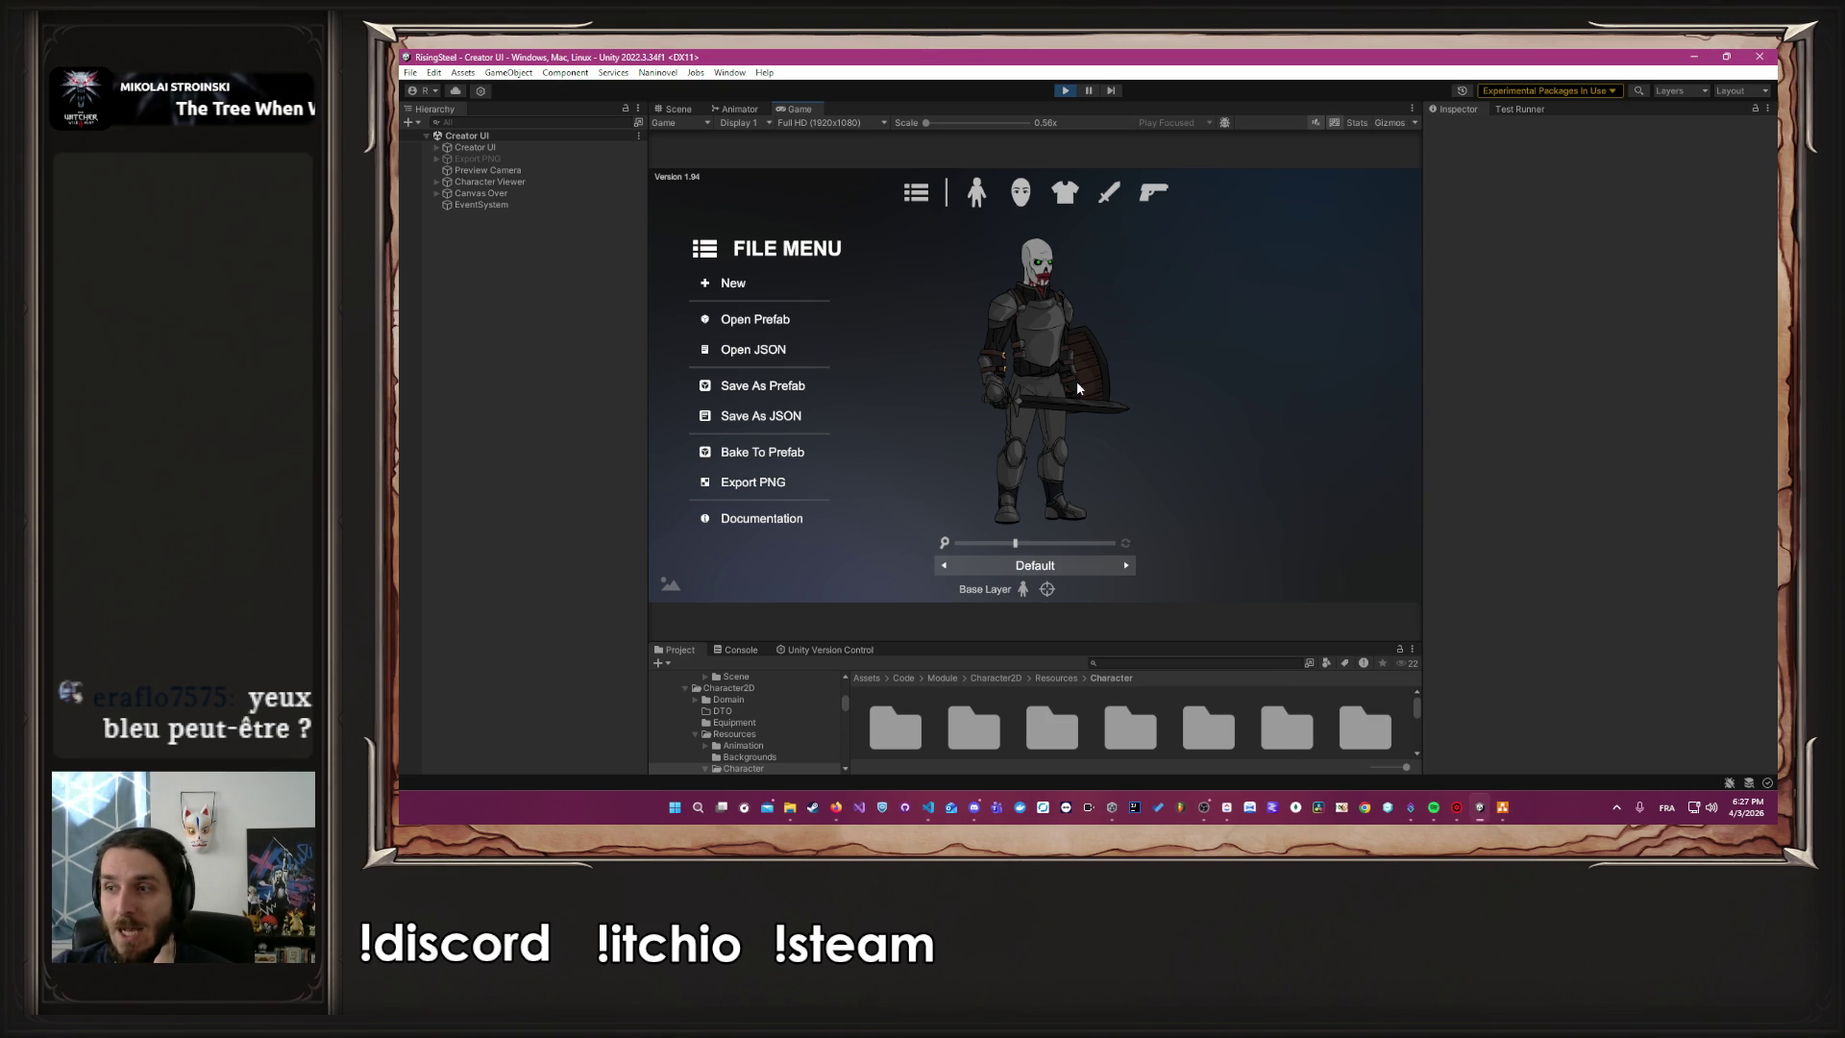
Pick a moustache from the Facial Hair styles, then return to the body options
left_click_drag(1055, 544, 1073, 543)
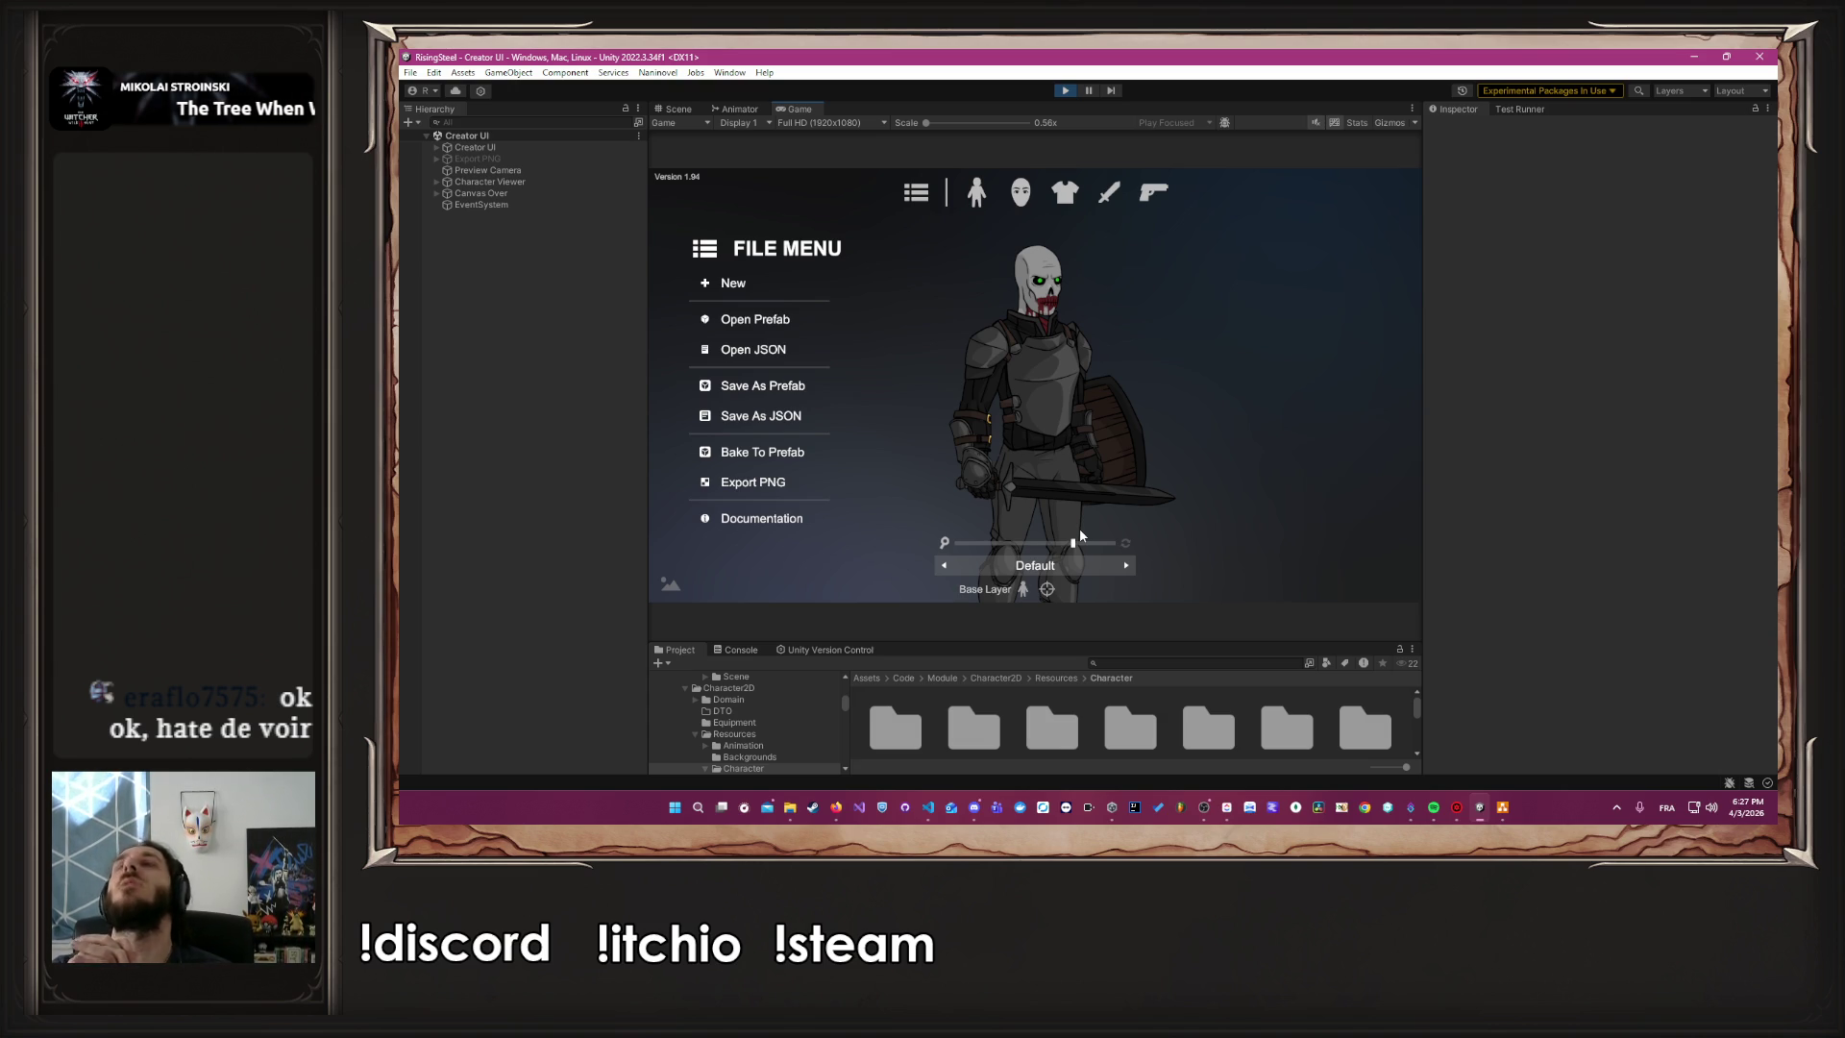
left_click(1021, 193)
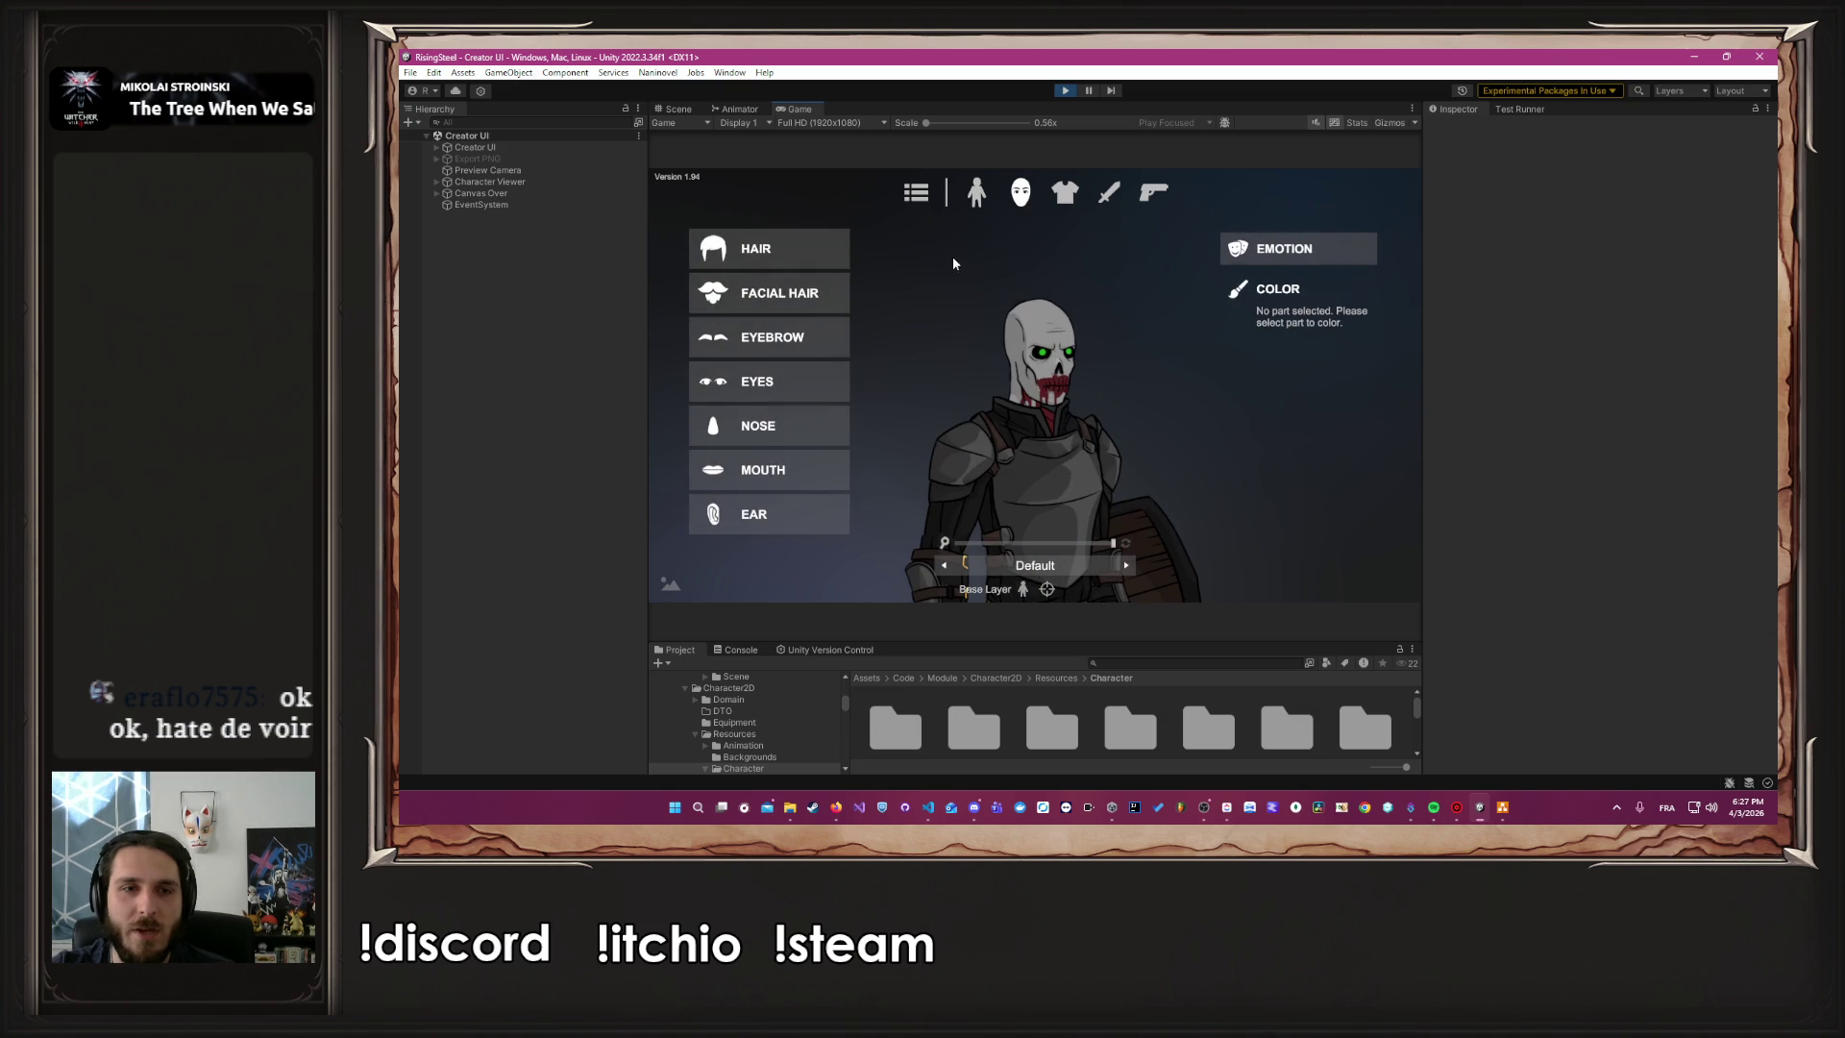
left_click(774, 338)
left_click(668, 252)
left_click(753, 302)
scroll(780, 452, "down", 2)
left_click(780, 448)
scroll(801, 480, "down", 2)
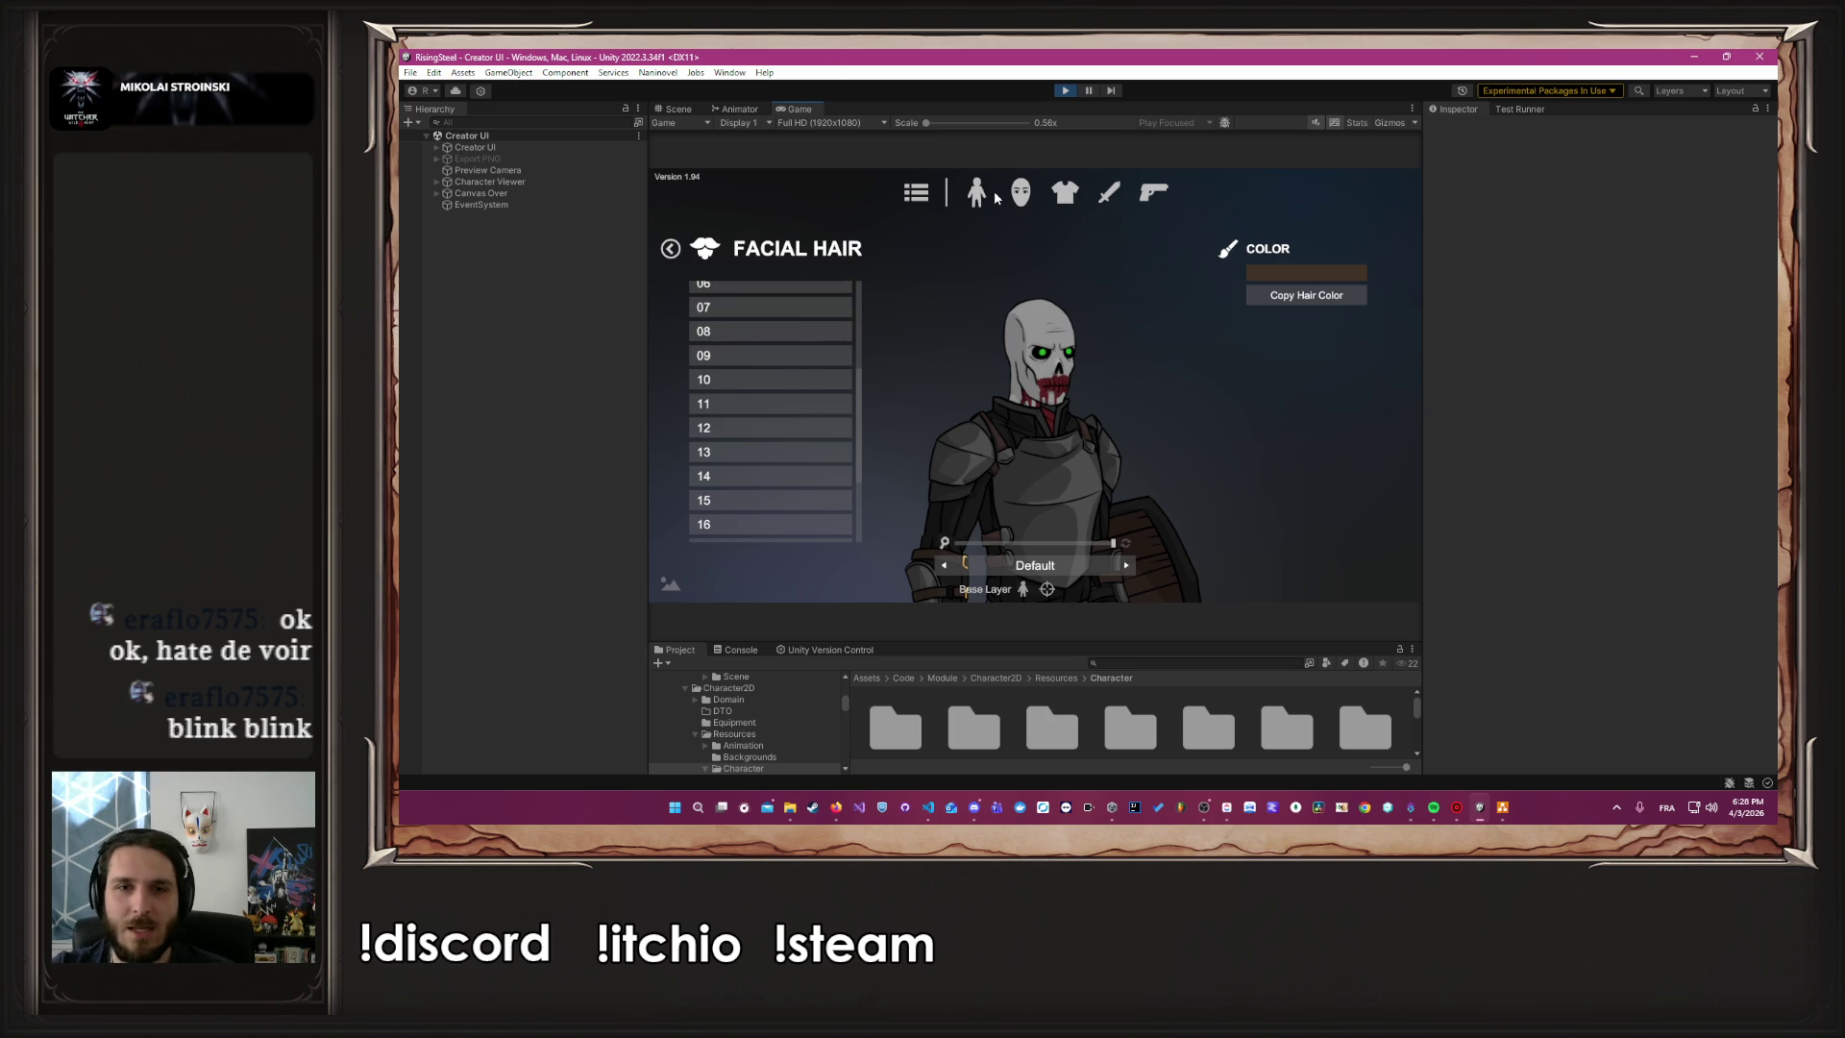
left_click(915, 194)
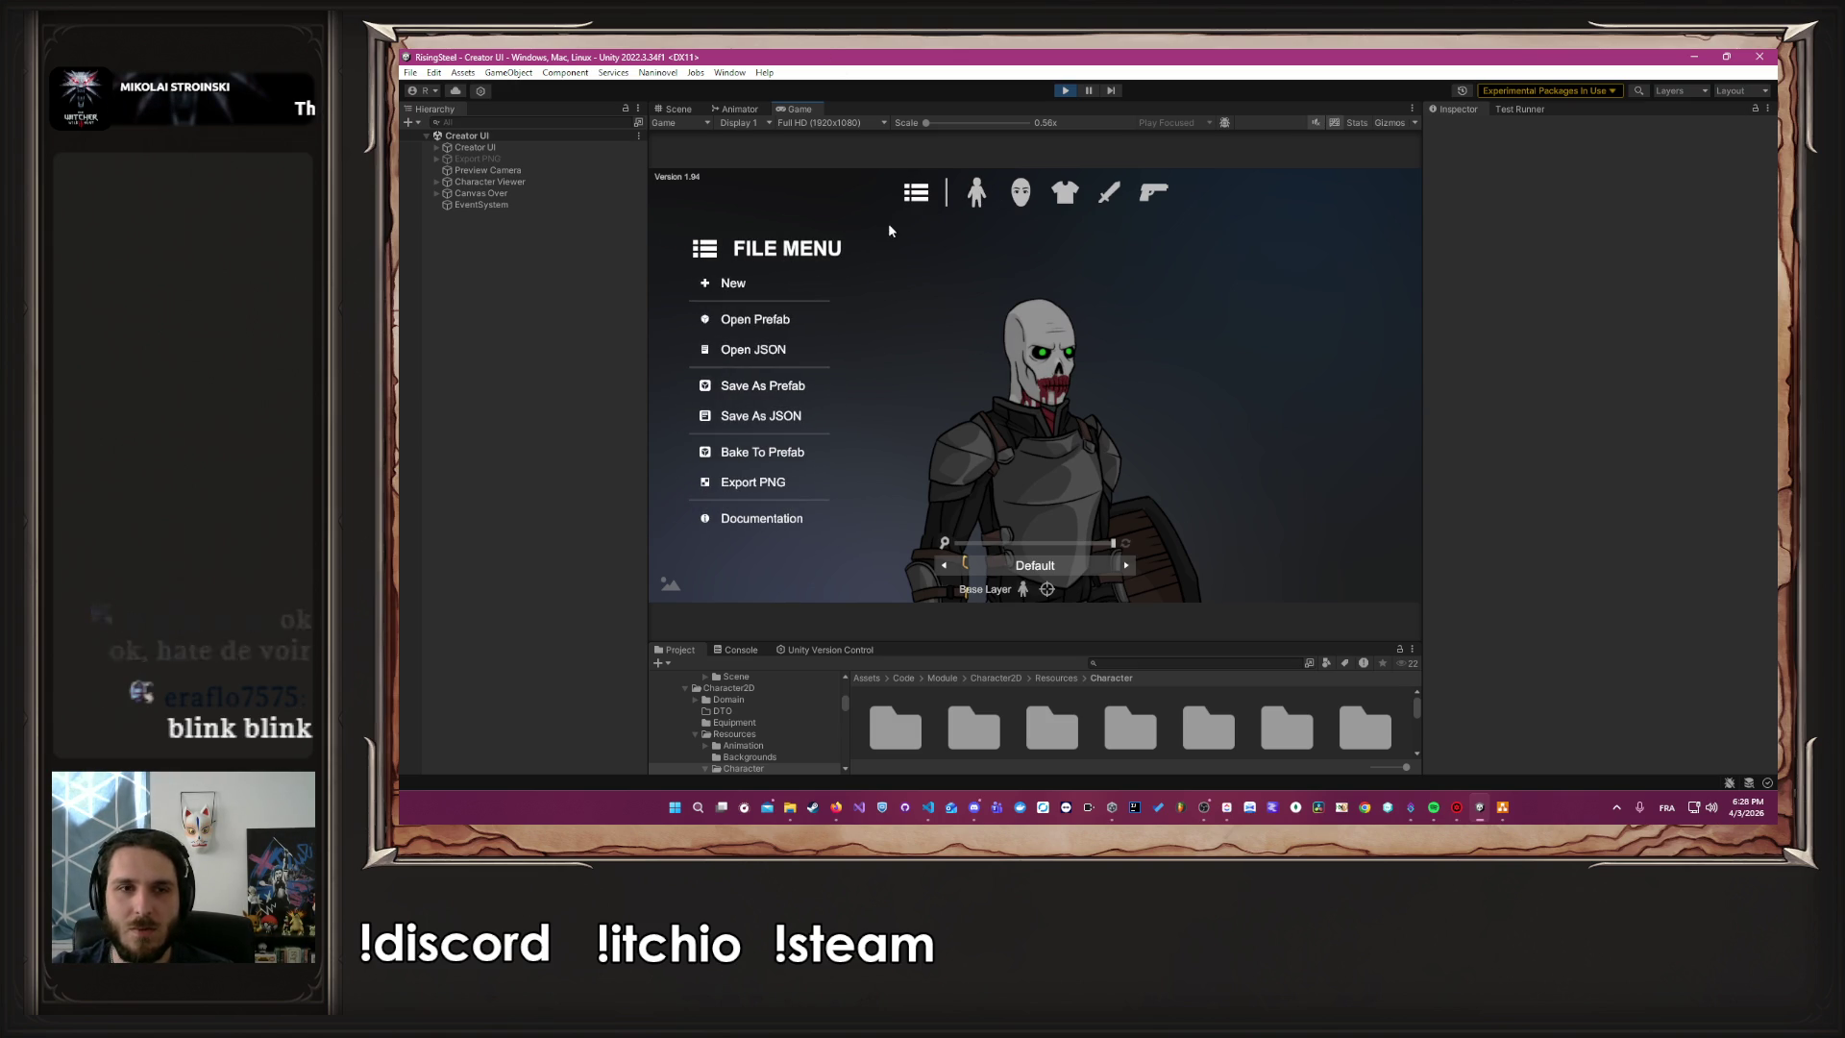
left_click(976, 192)
left_click(1044, 544)
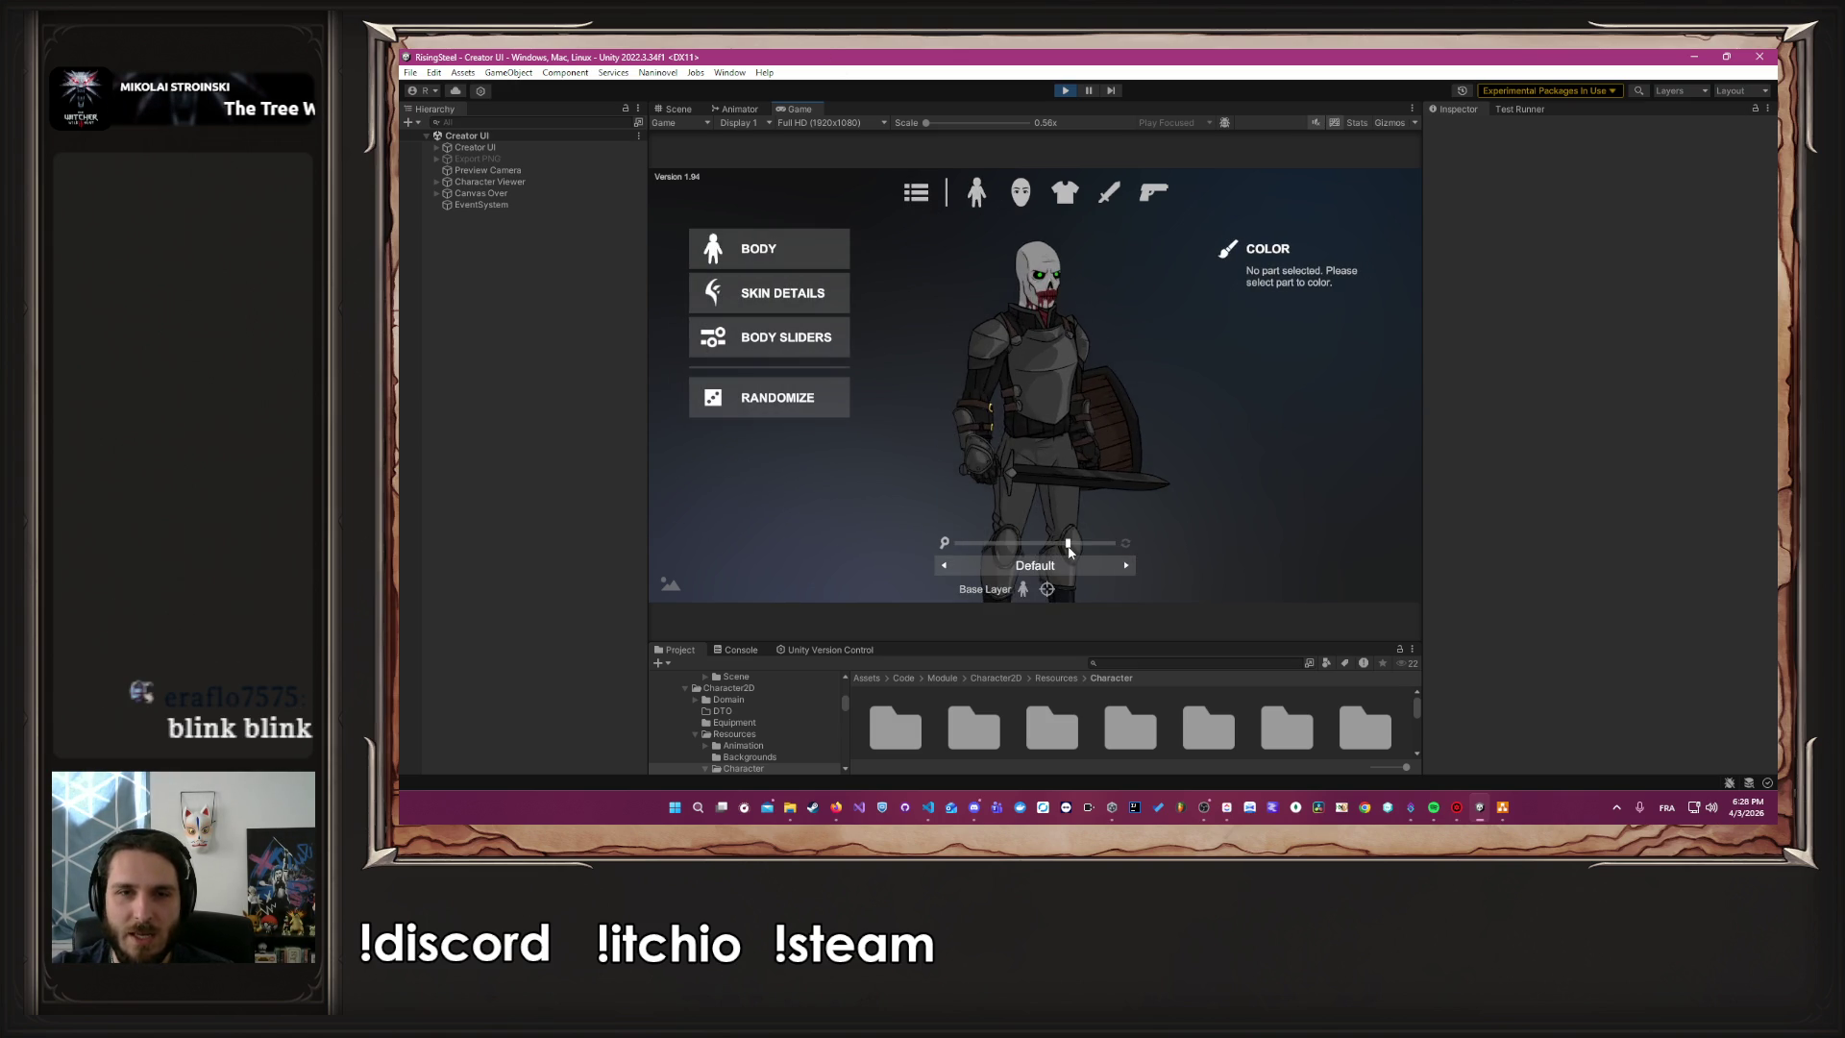
Set Body to 0.53, Lower Leg about 0.8, Head about 0.76, and enlarge the hands
mouse_move(767, 303)
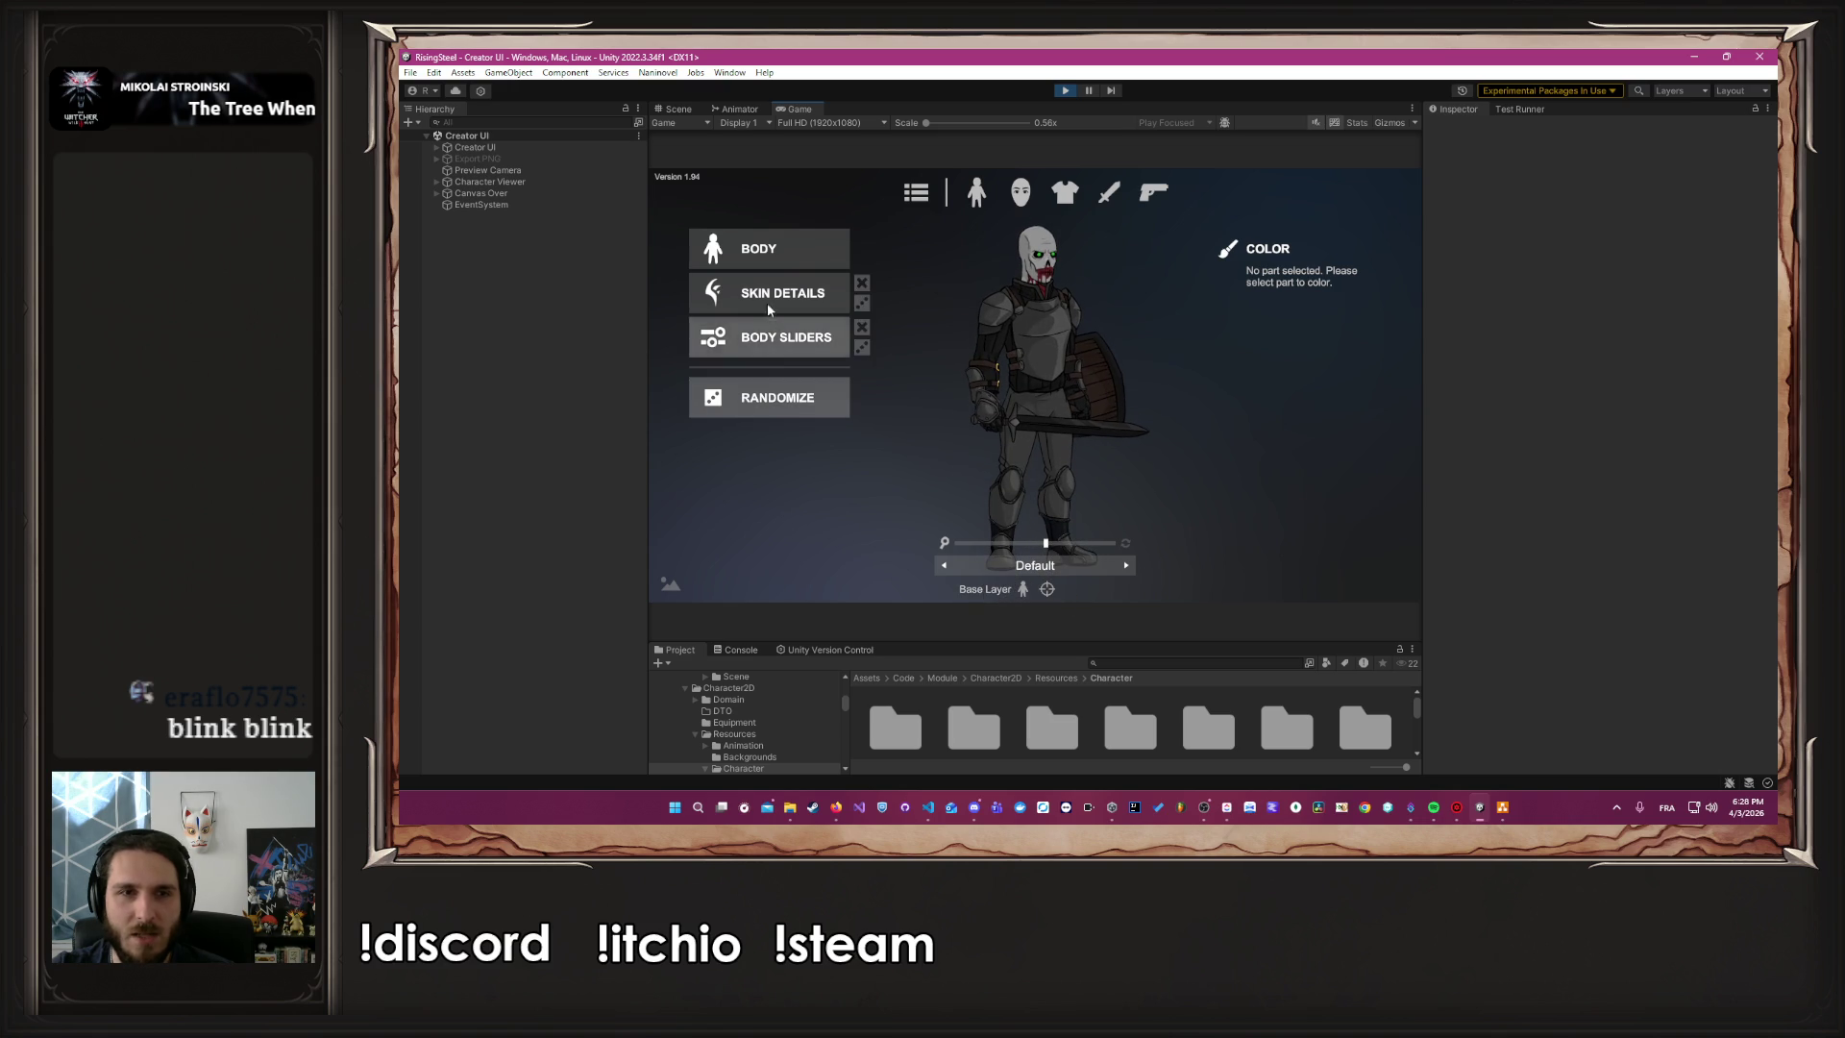
left_click(769, 351)
mouse_move(780, 304)
left_mouse_down()
mouse_move(826, 310)
mouse_move(788, 358)
mouse_move(827, 361)
left_mouse_up()
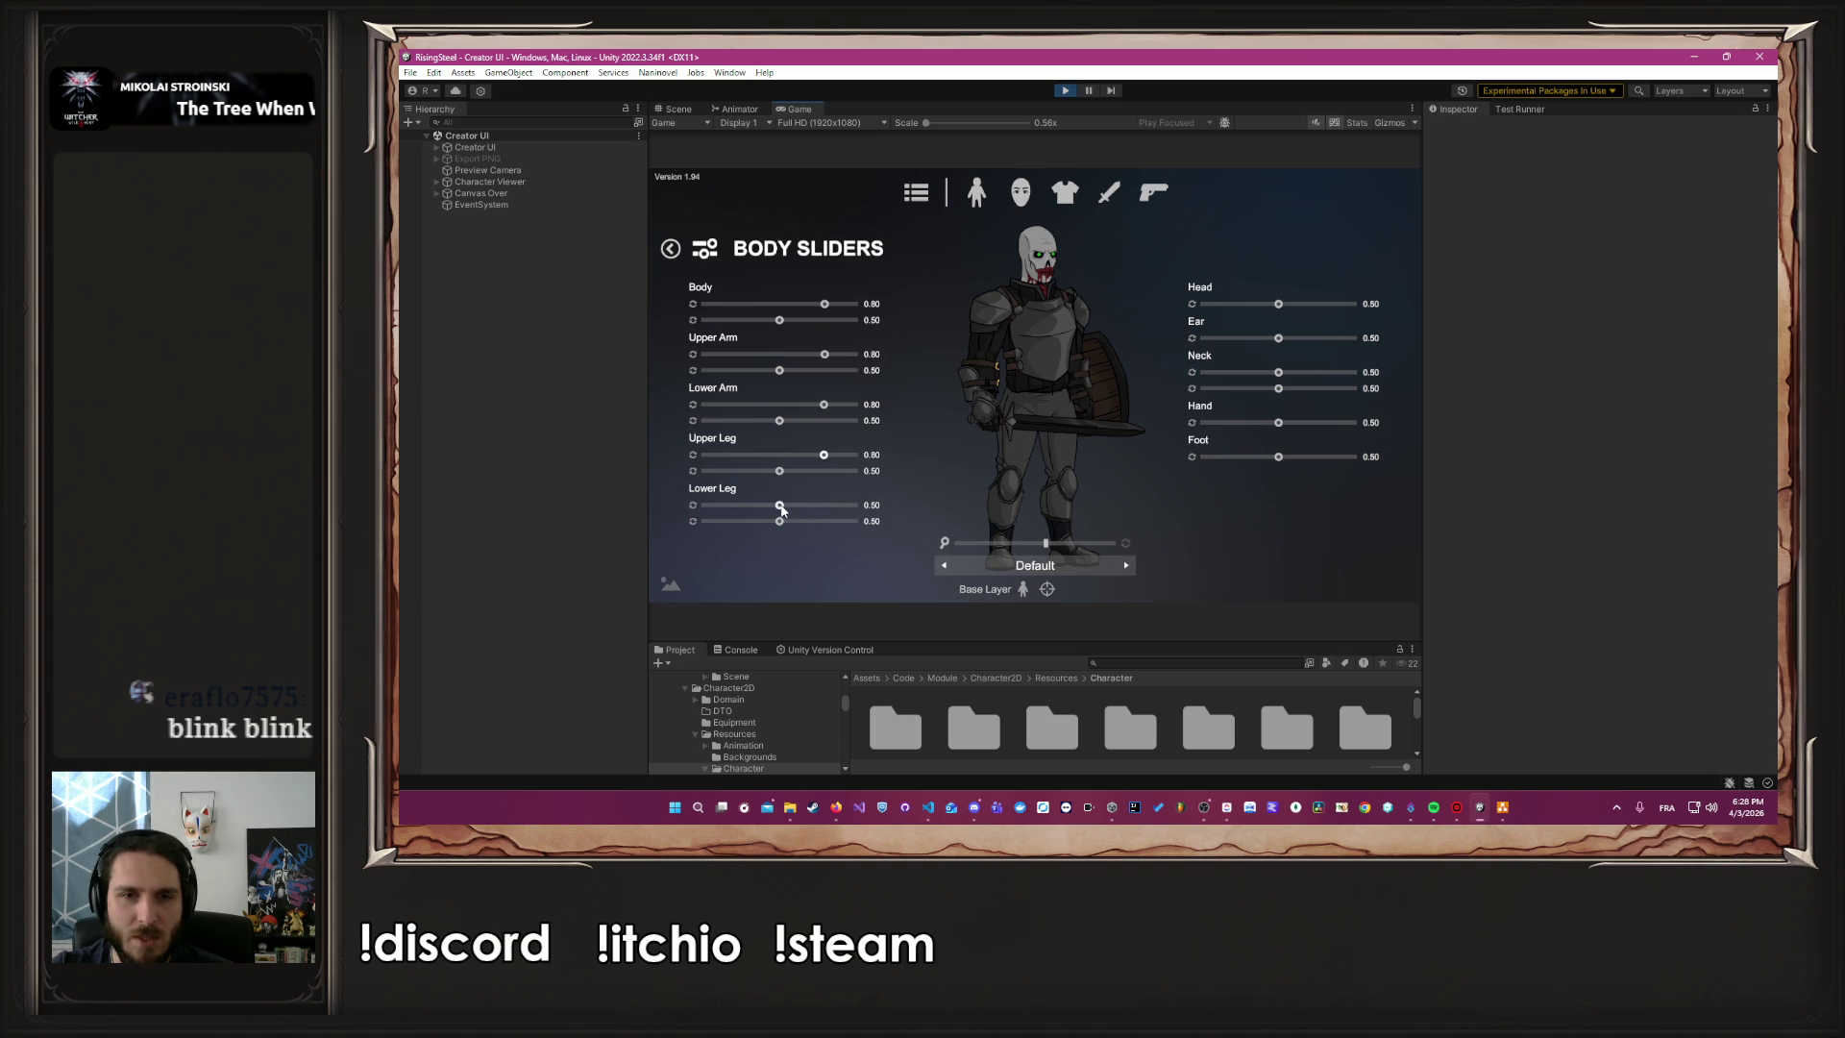
left_click_drag(781, 509, 824, 509)
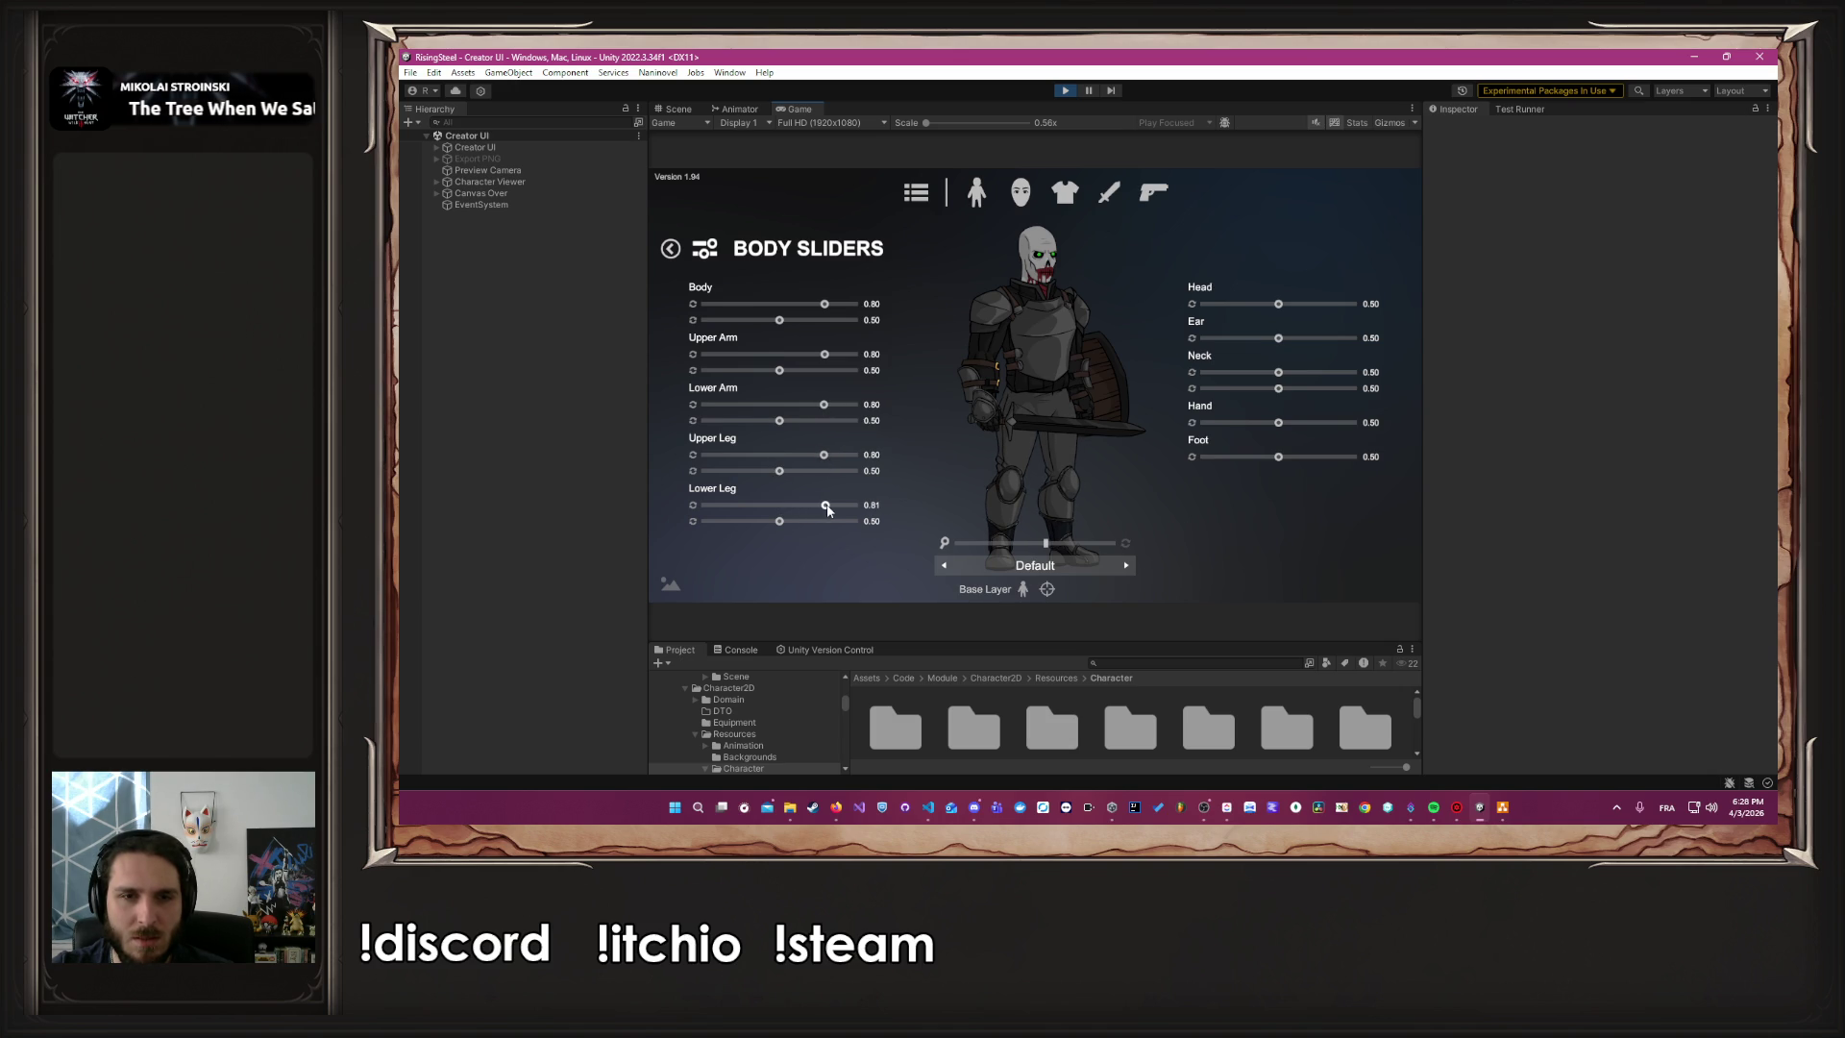
left_click_drag(1278, 307, 1318, 314)
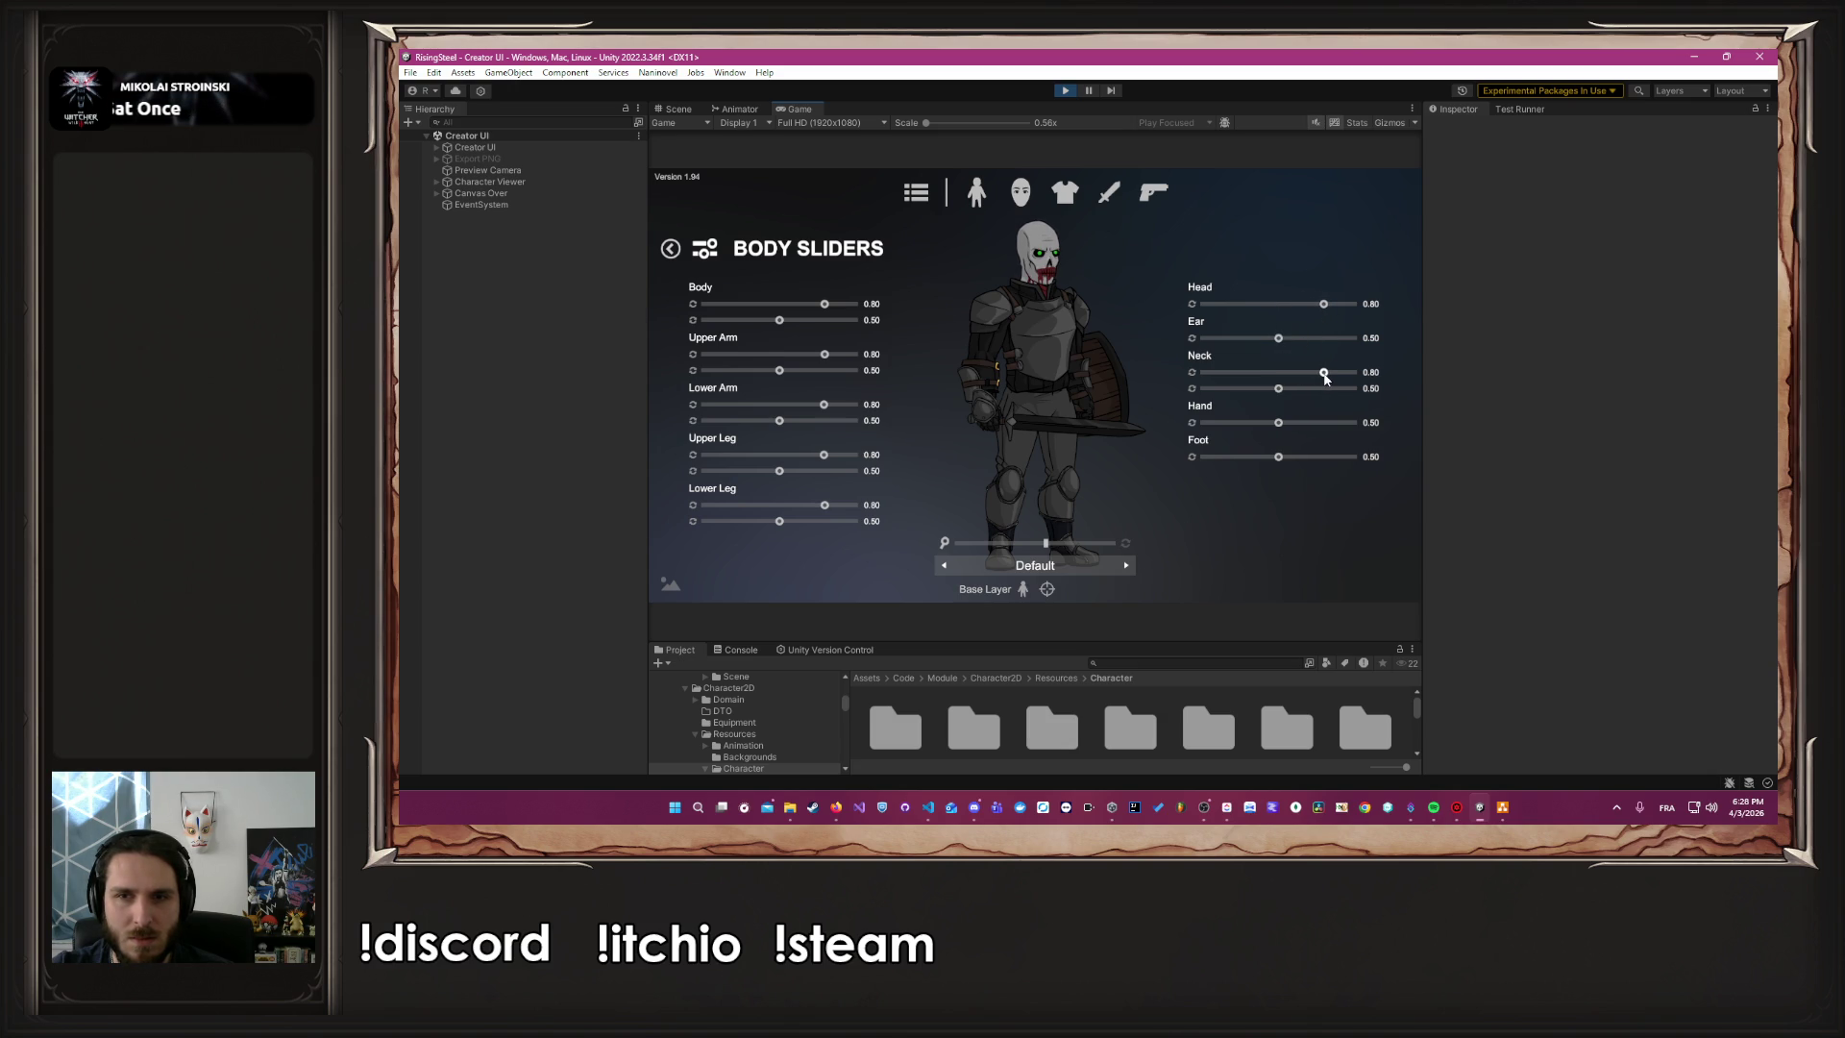
left_click_drag(1278, 423, 1313, 430)
left_click_drag(1314, 429, 1322, 457)
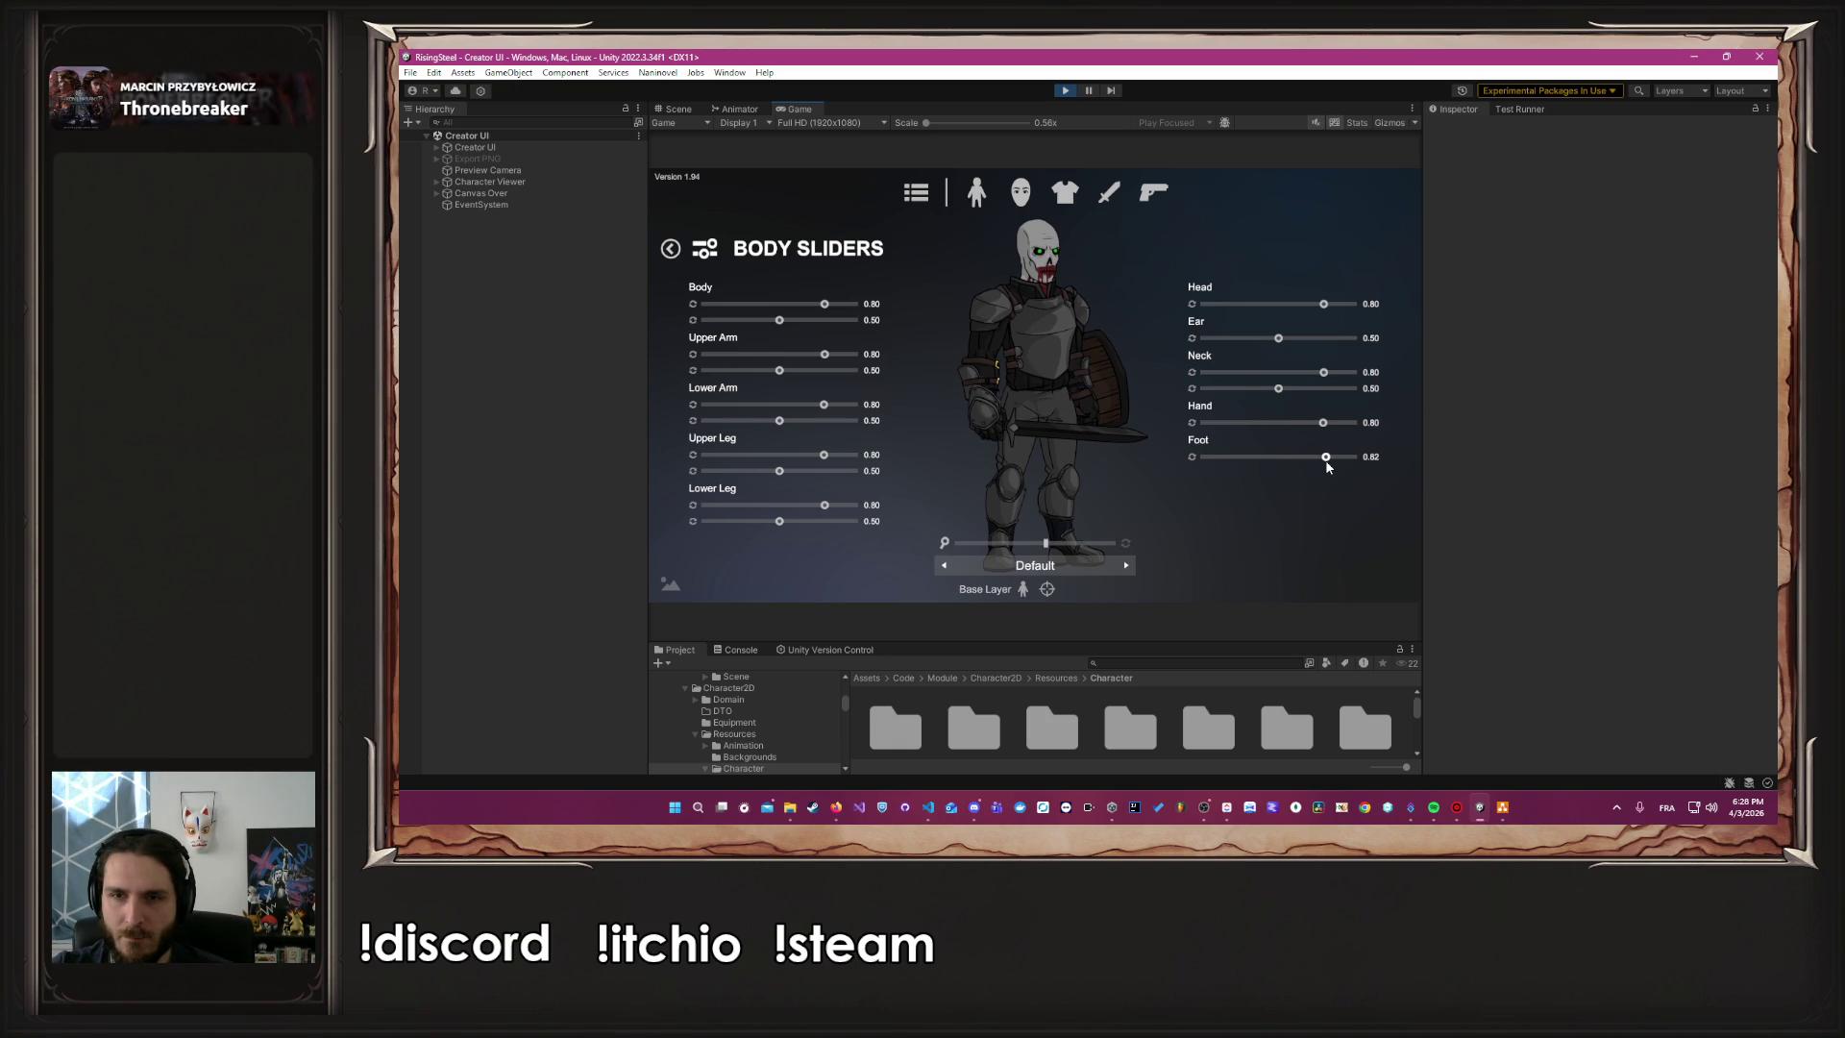
left_click(978, 194)
left_click(1126, 566)
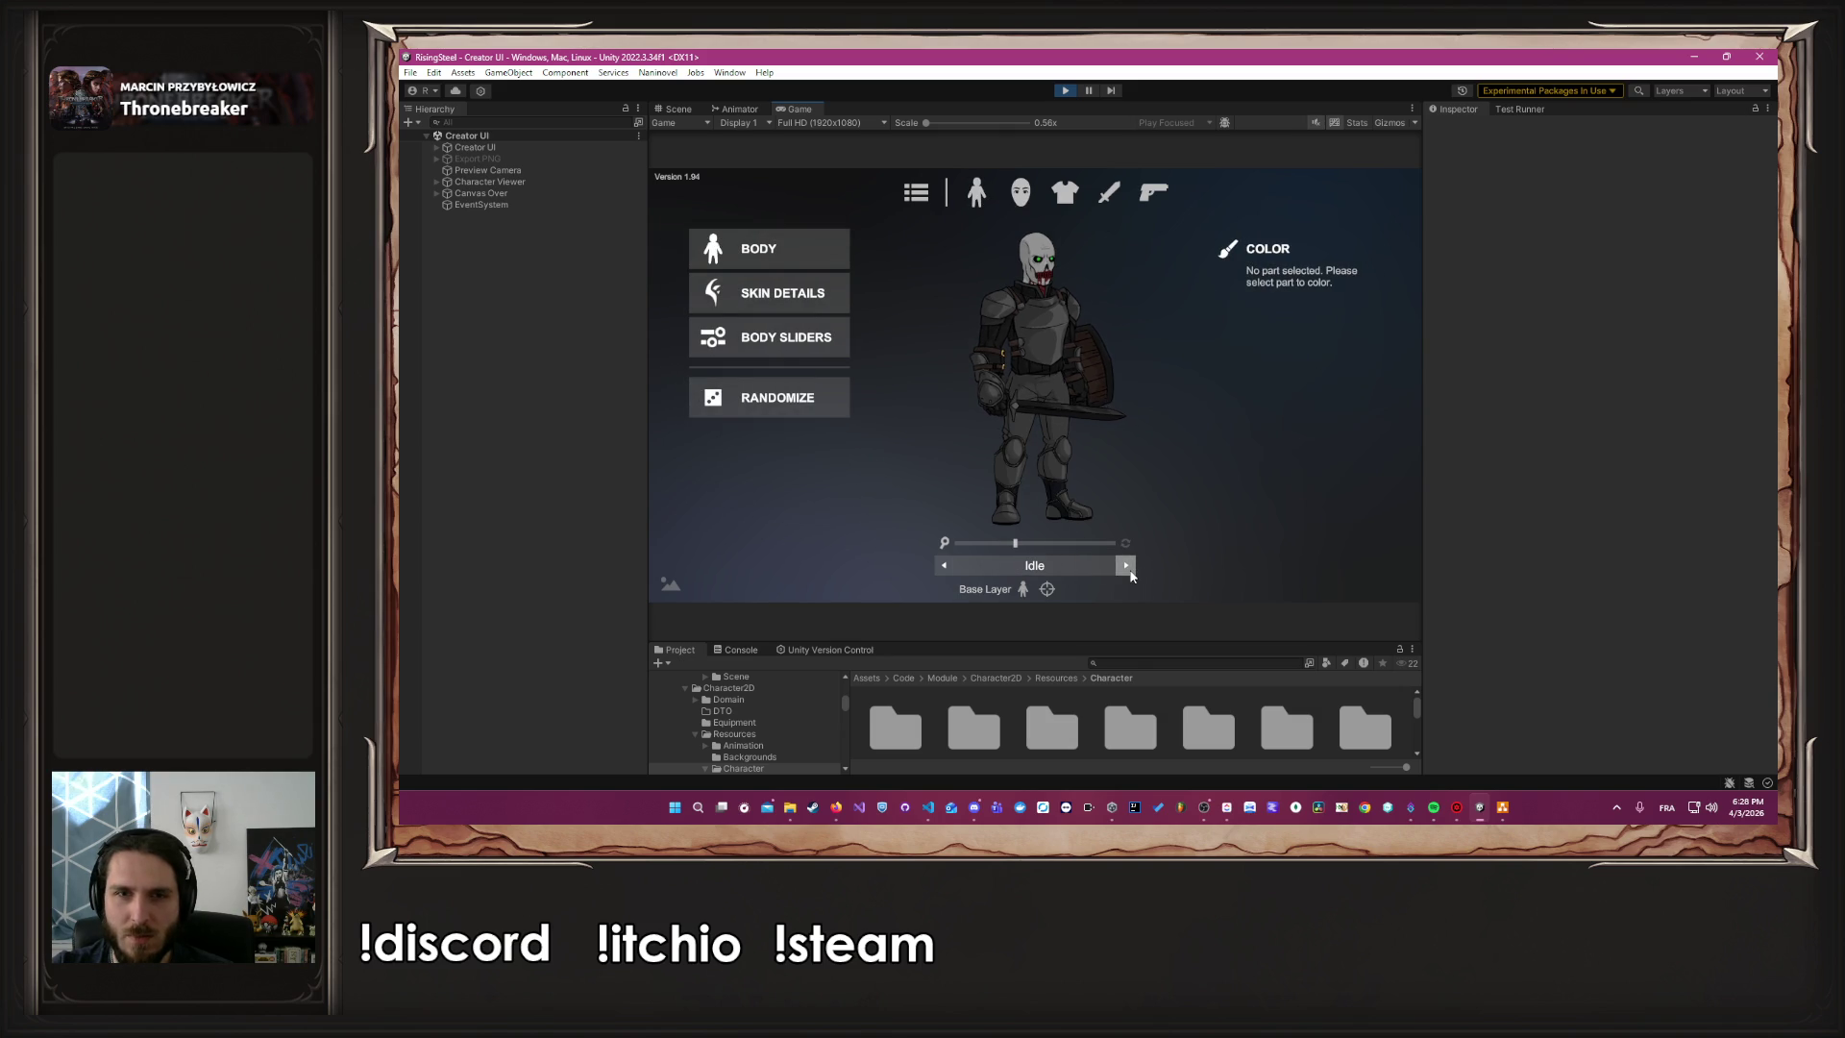
Reset the preview to the Default pose and open the Mouth variant list
left_click(944, 569)
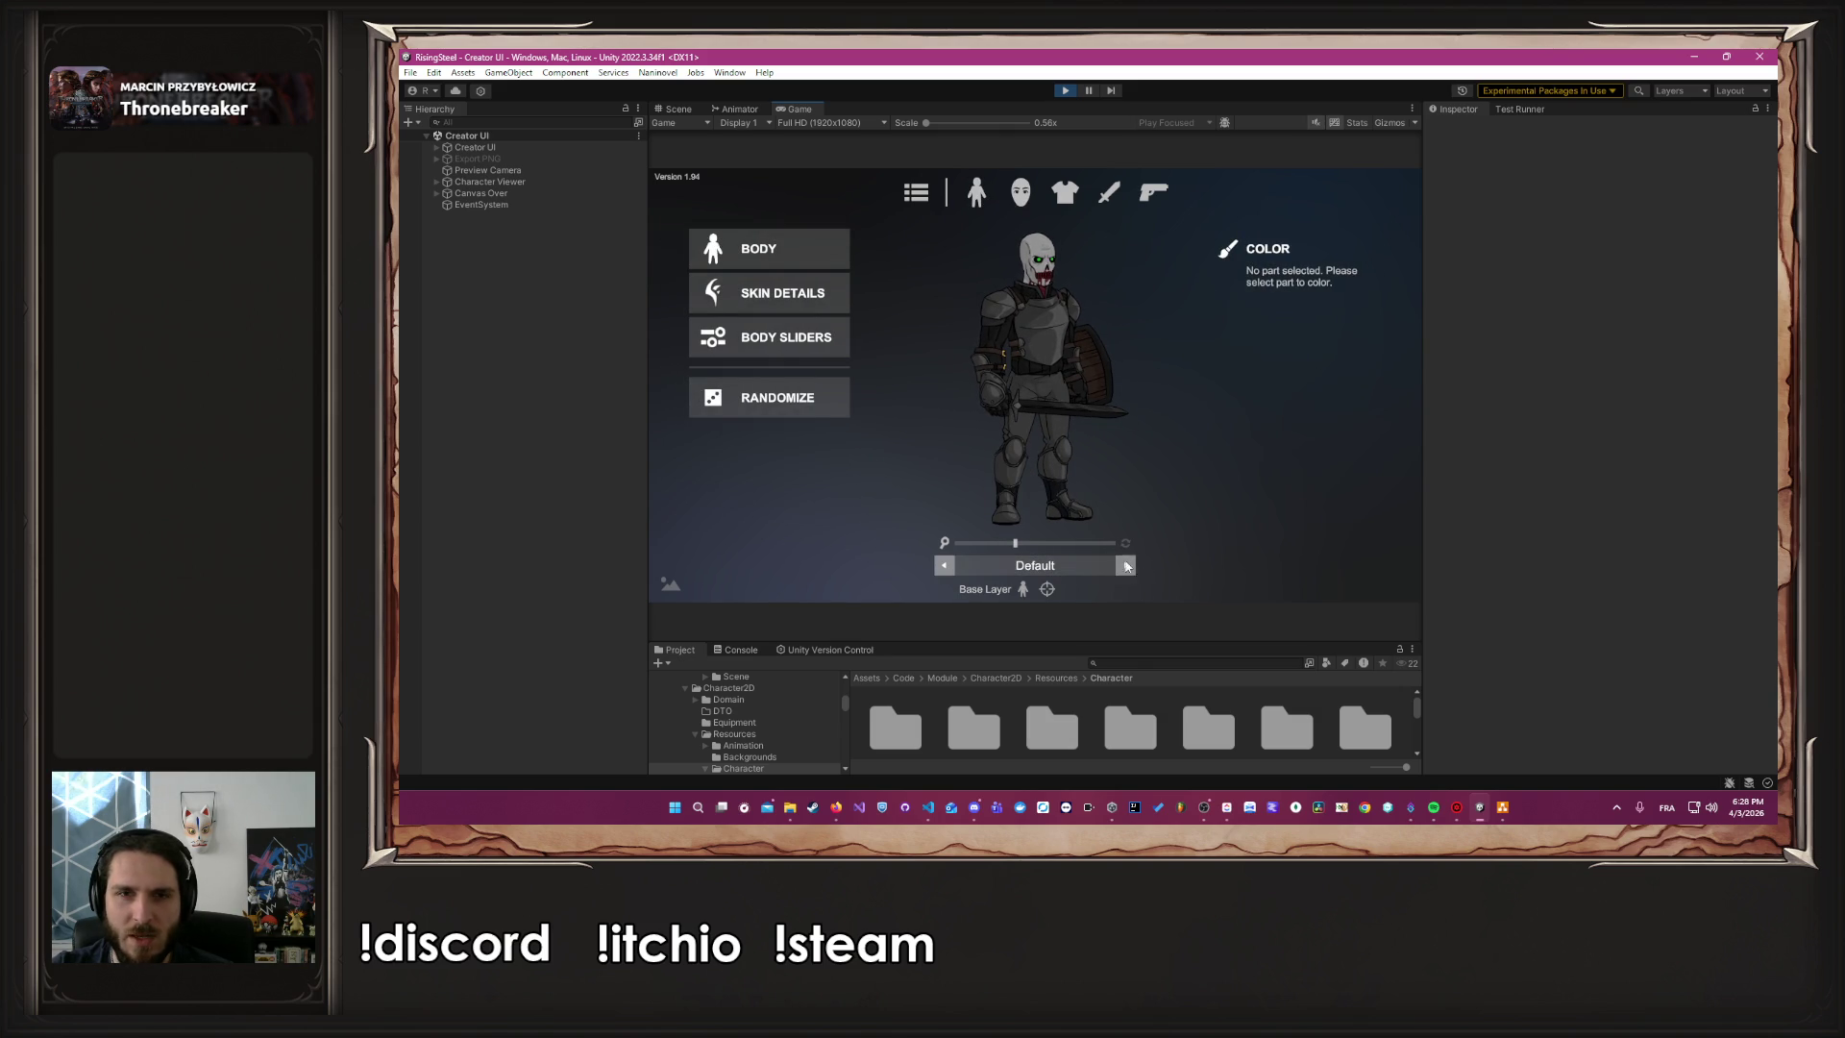
left_click(1026, 194)
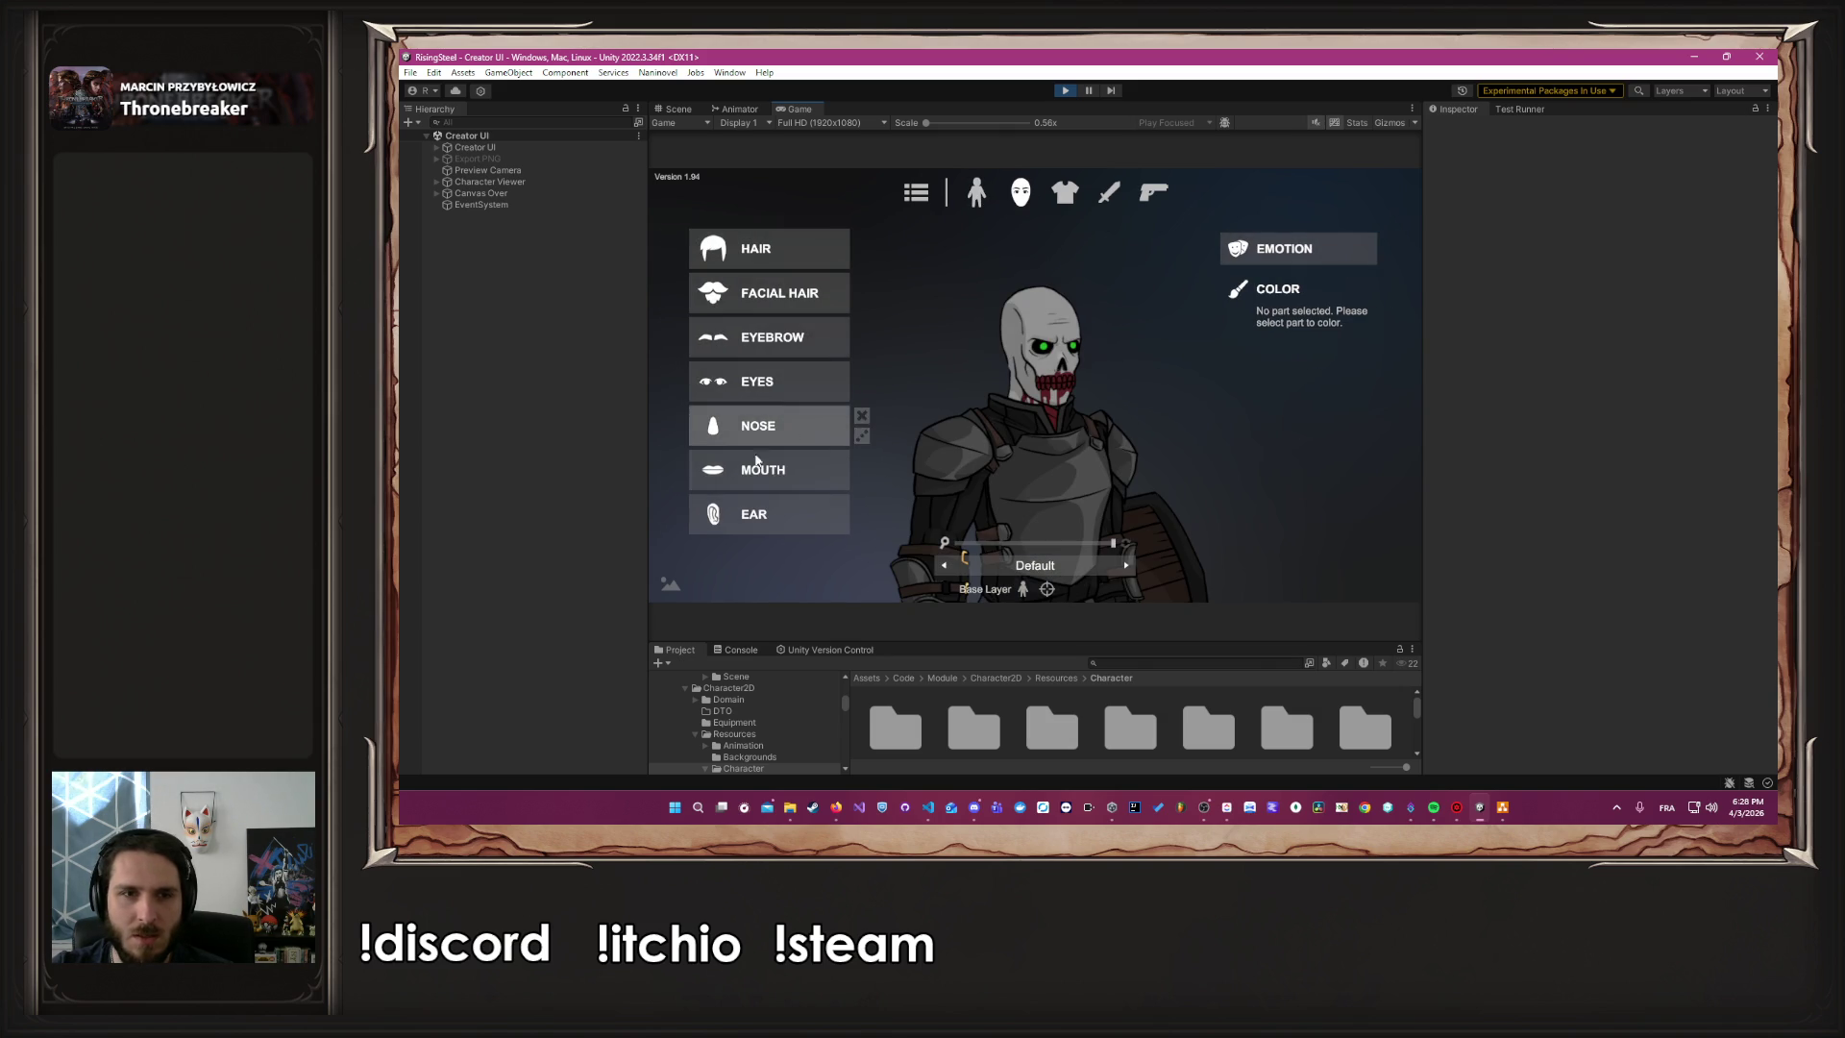
left_click(759, 481)
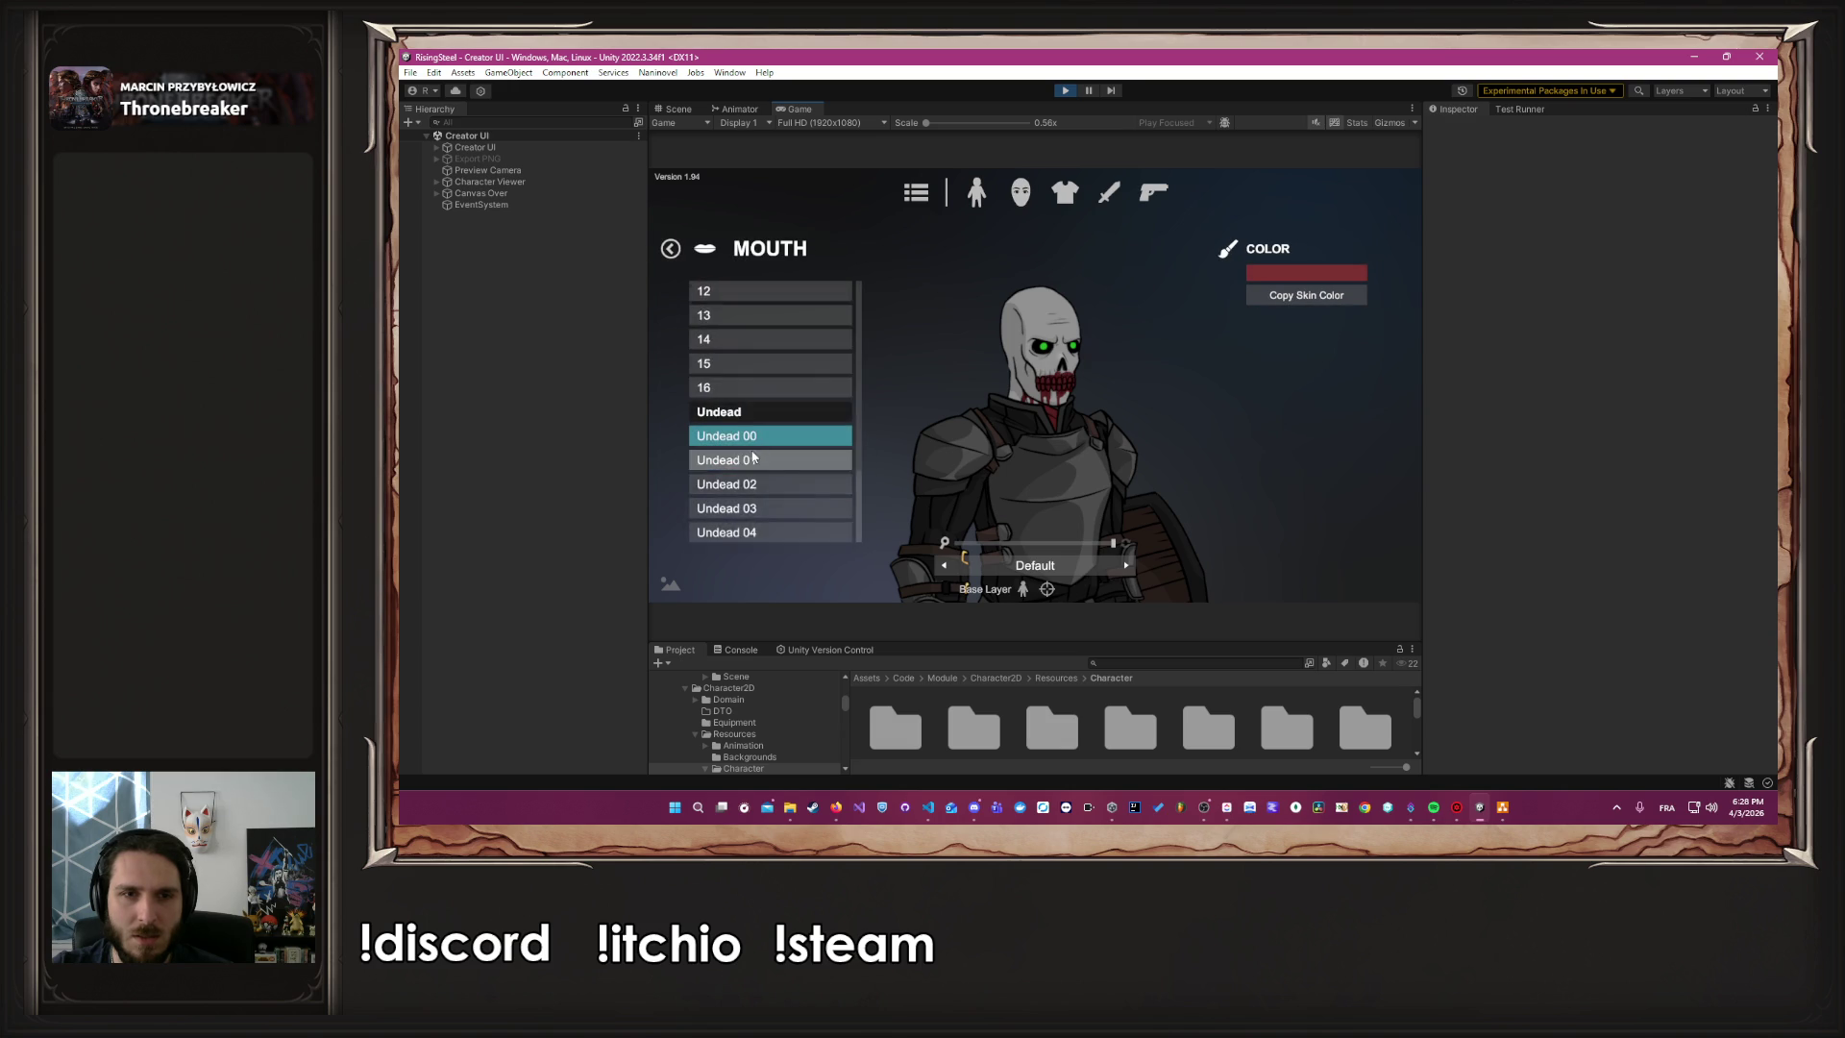
Apply the Undead 04 mouth, cycle preview animations, and zoom out to the full body
left_click(772, 532)
left_click(1128, 570)
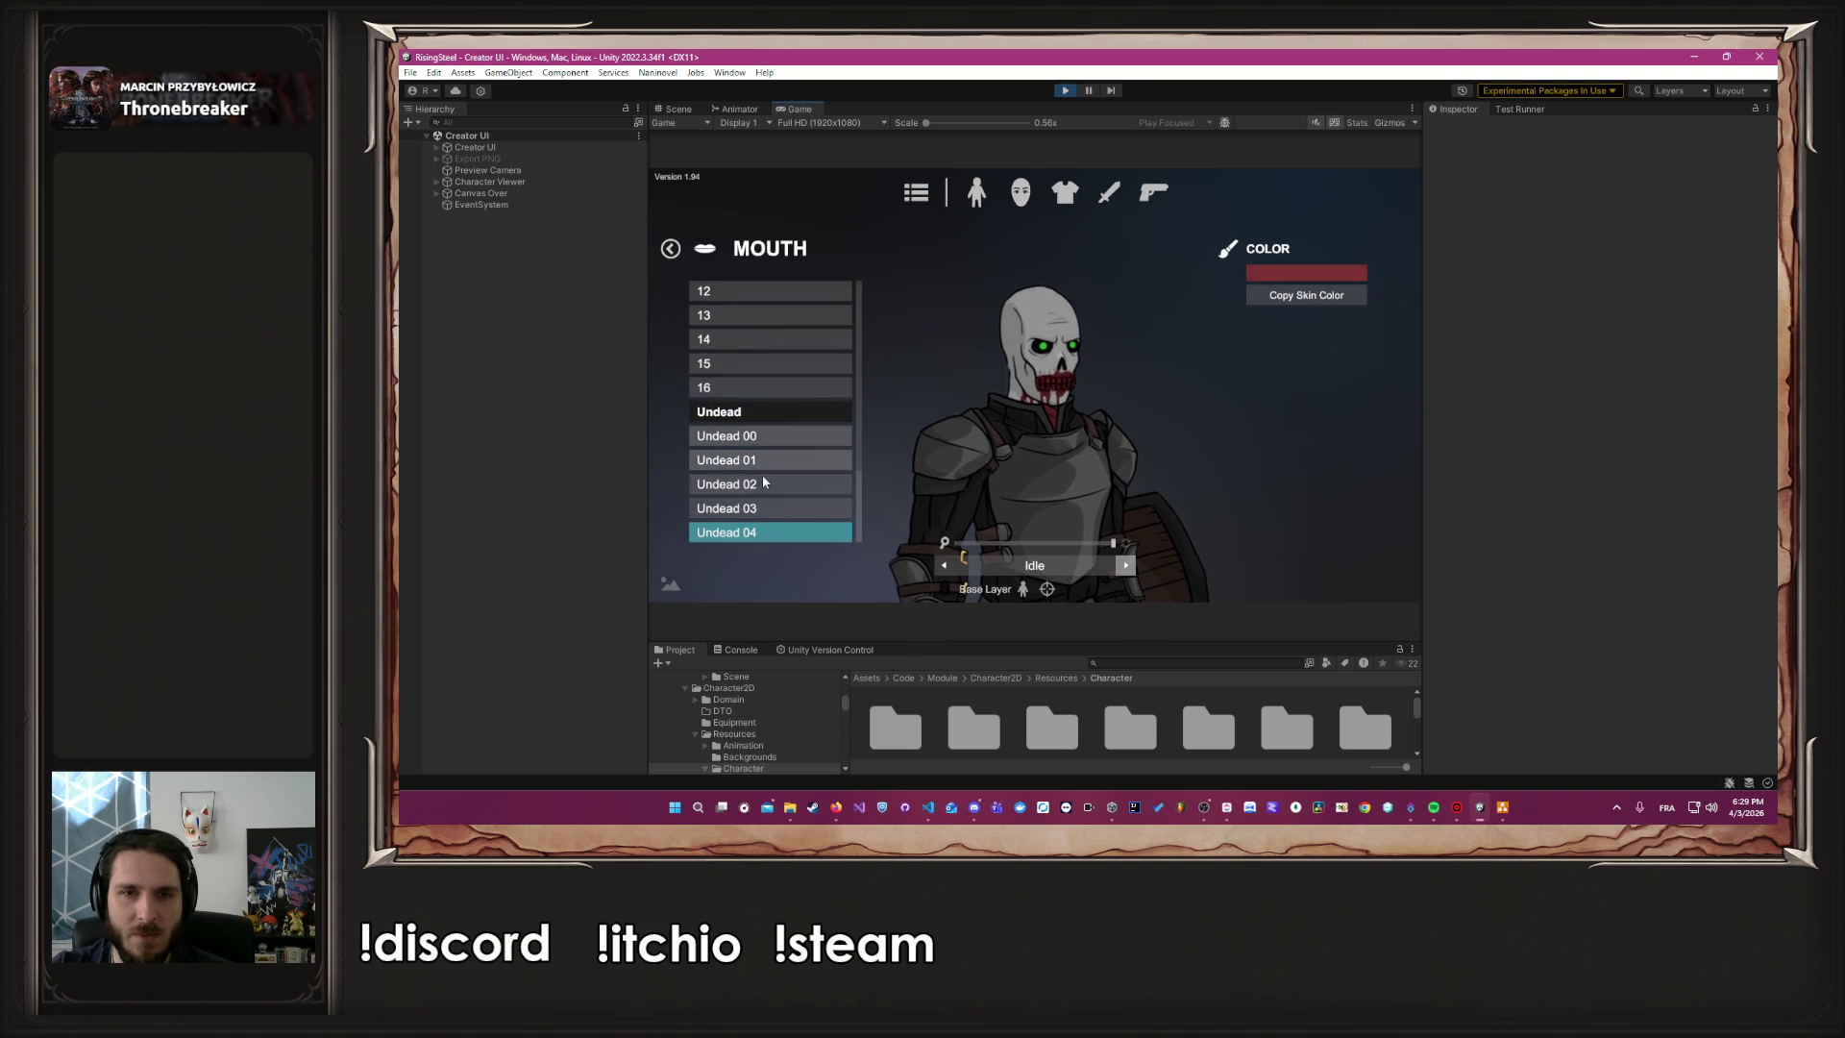
left_click(766, 536)
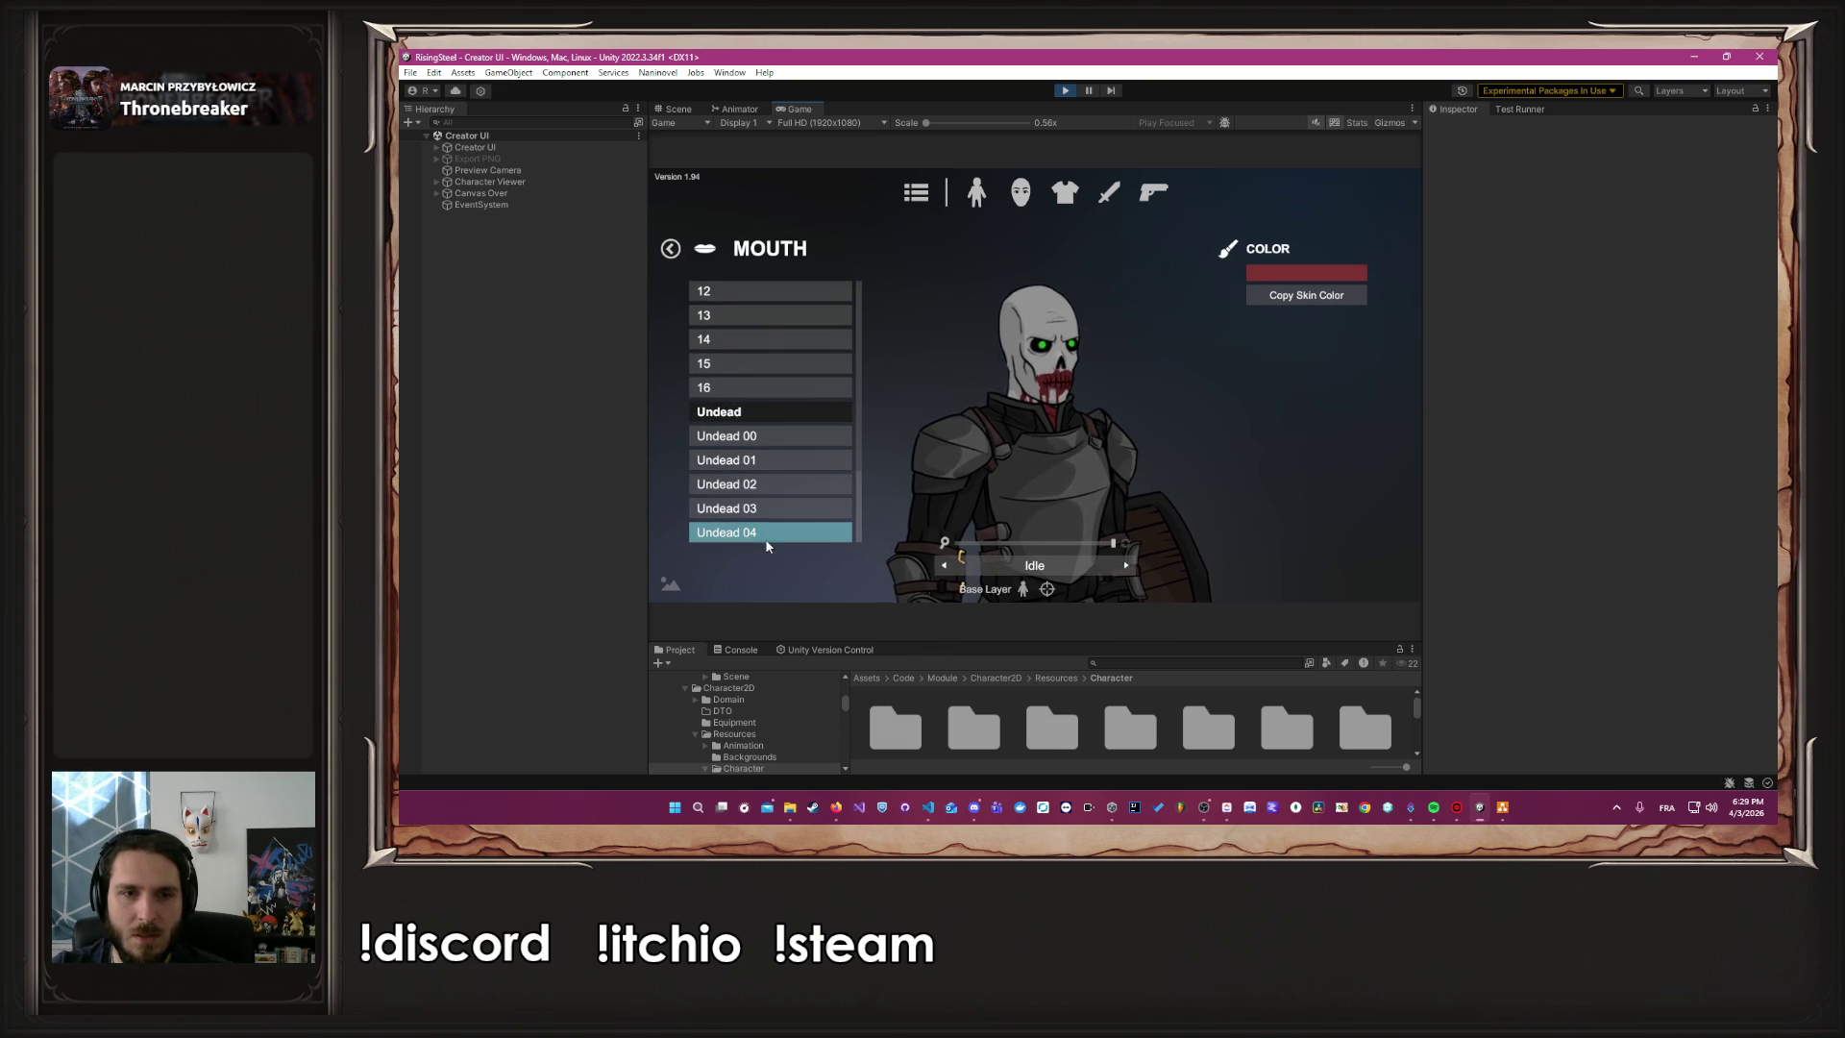
left_click(1138, 569)
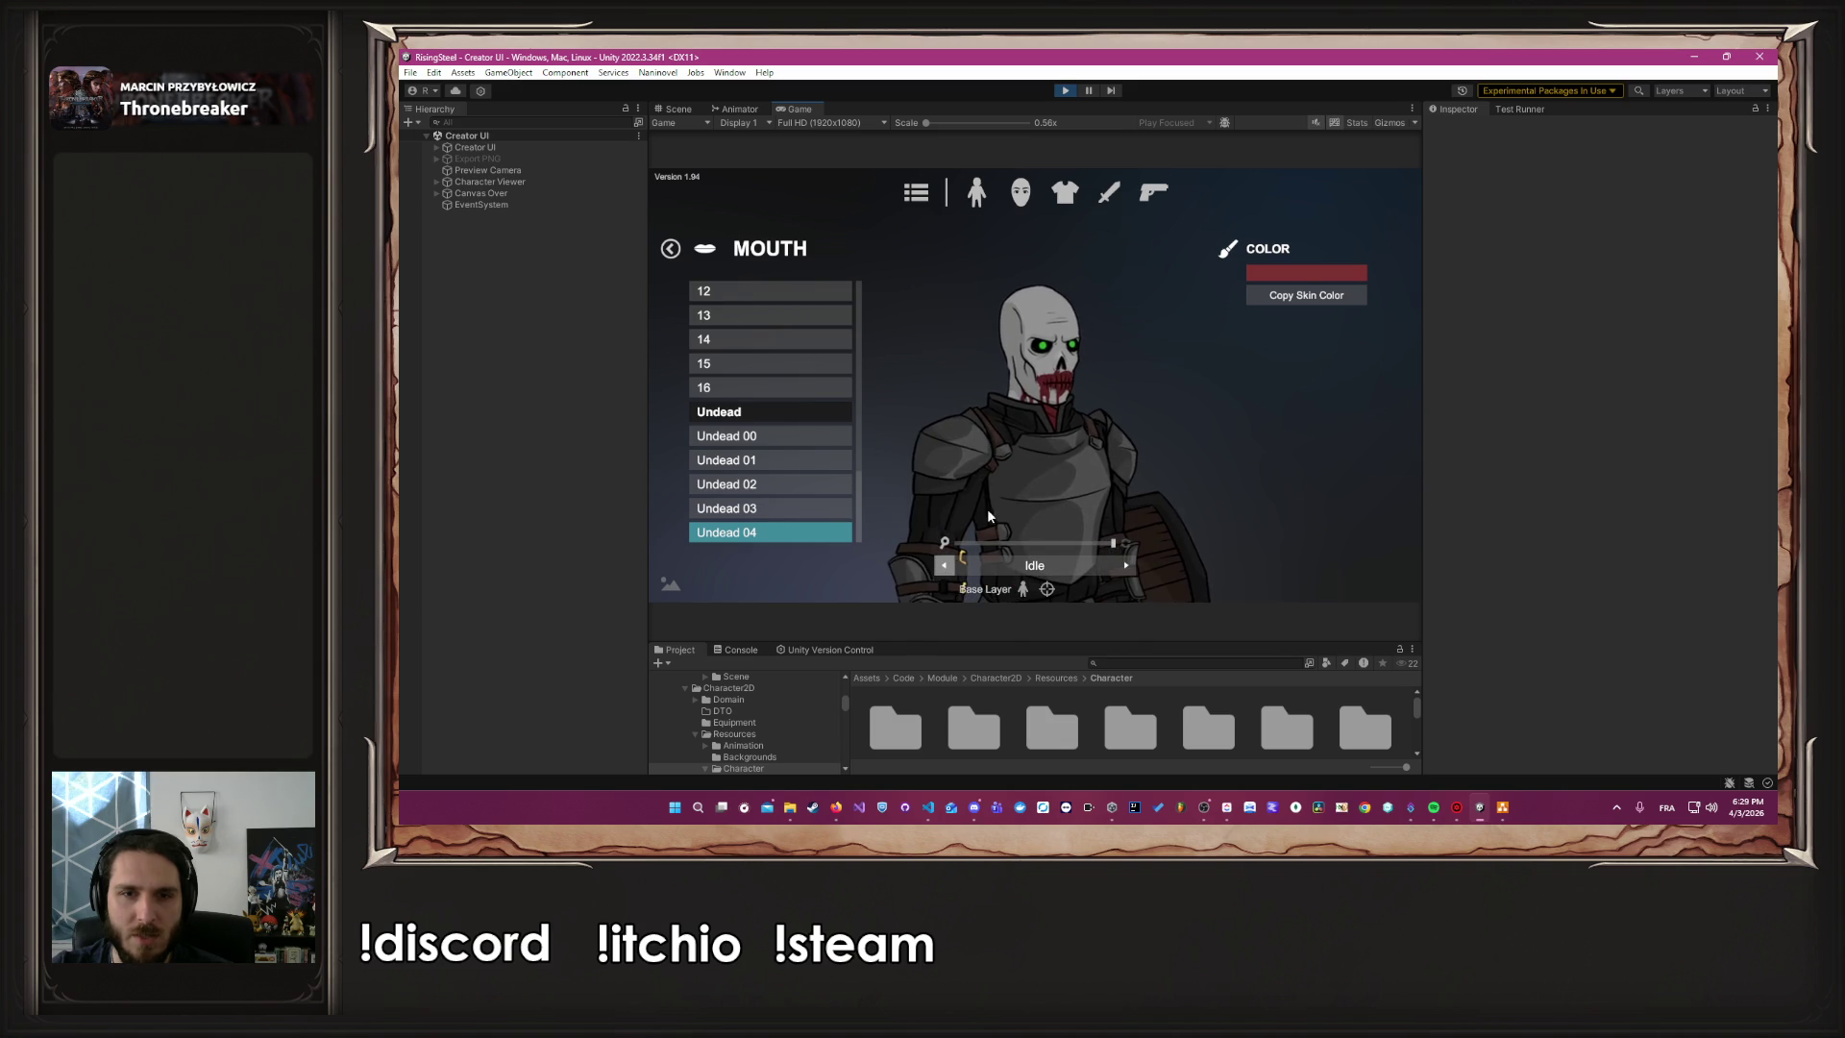
key("Escape")
left_click(1064, 545)
mouse_move(1064, 545)
left_mouse_down()
mouse_move(1009, 519)
mouse_move(1045, 519)
left_mouse_up()
left_click(1126, 567)
left_click(1126, 567)
left_click(1126, 567)
left_click(1127, 567)
left_click(1126, 567)
left_click(1126, 567)
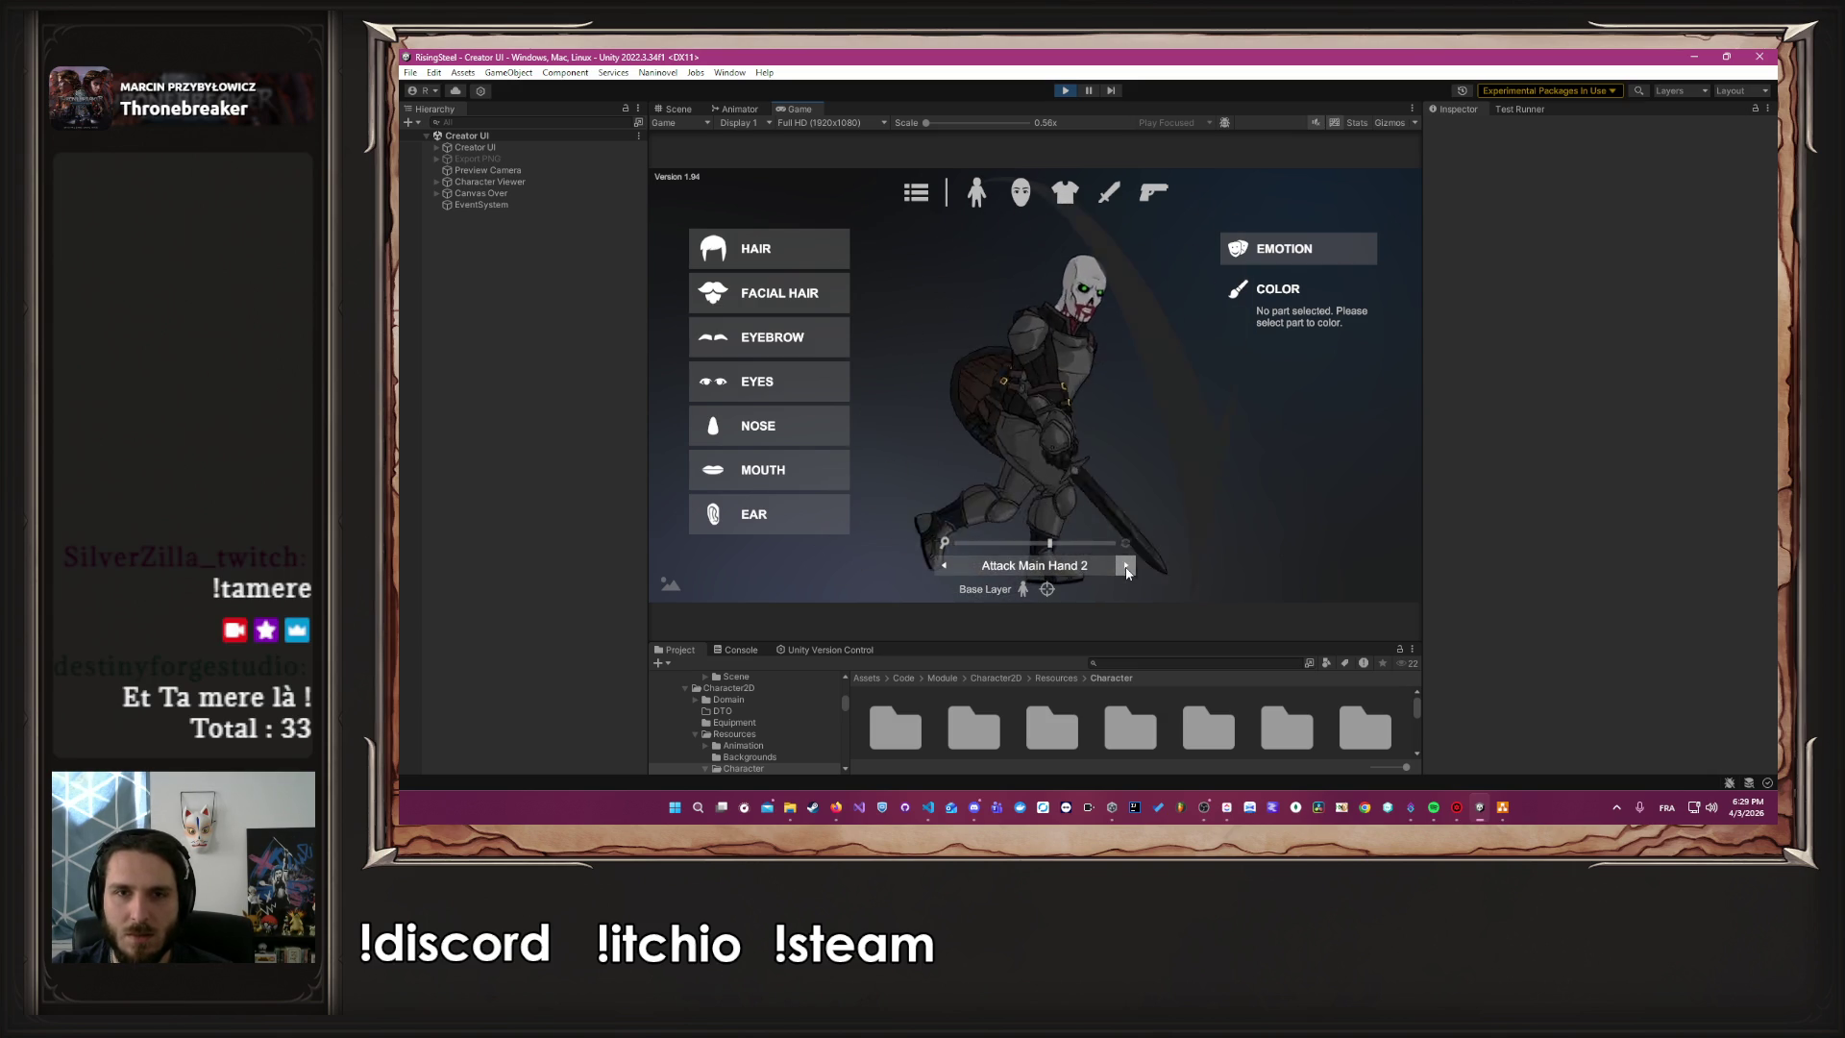
left_click(1126, 567)
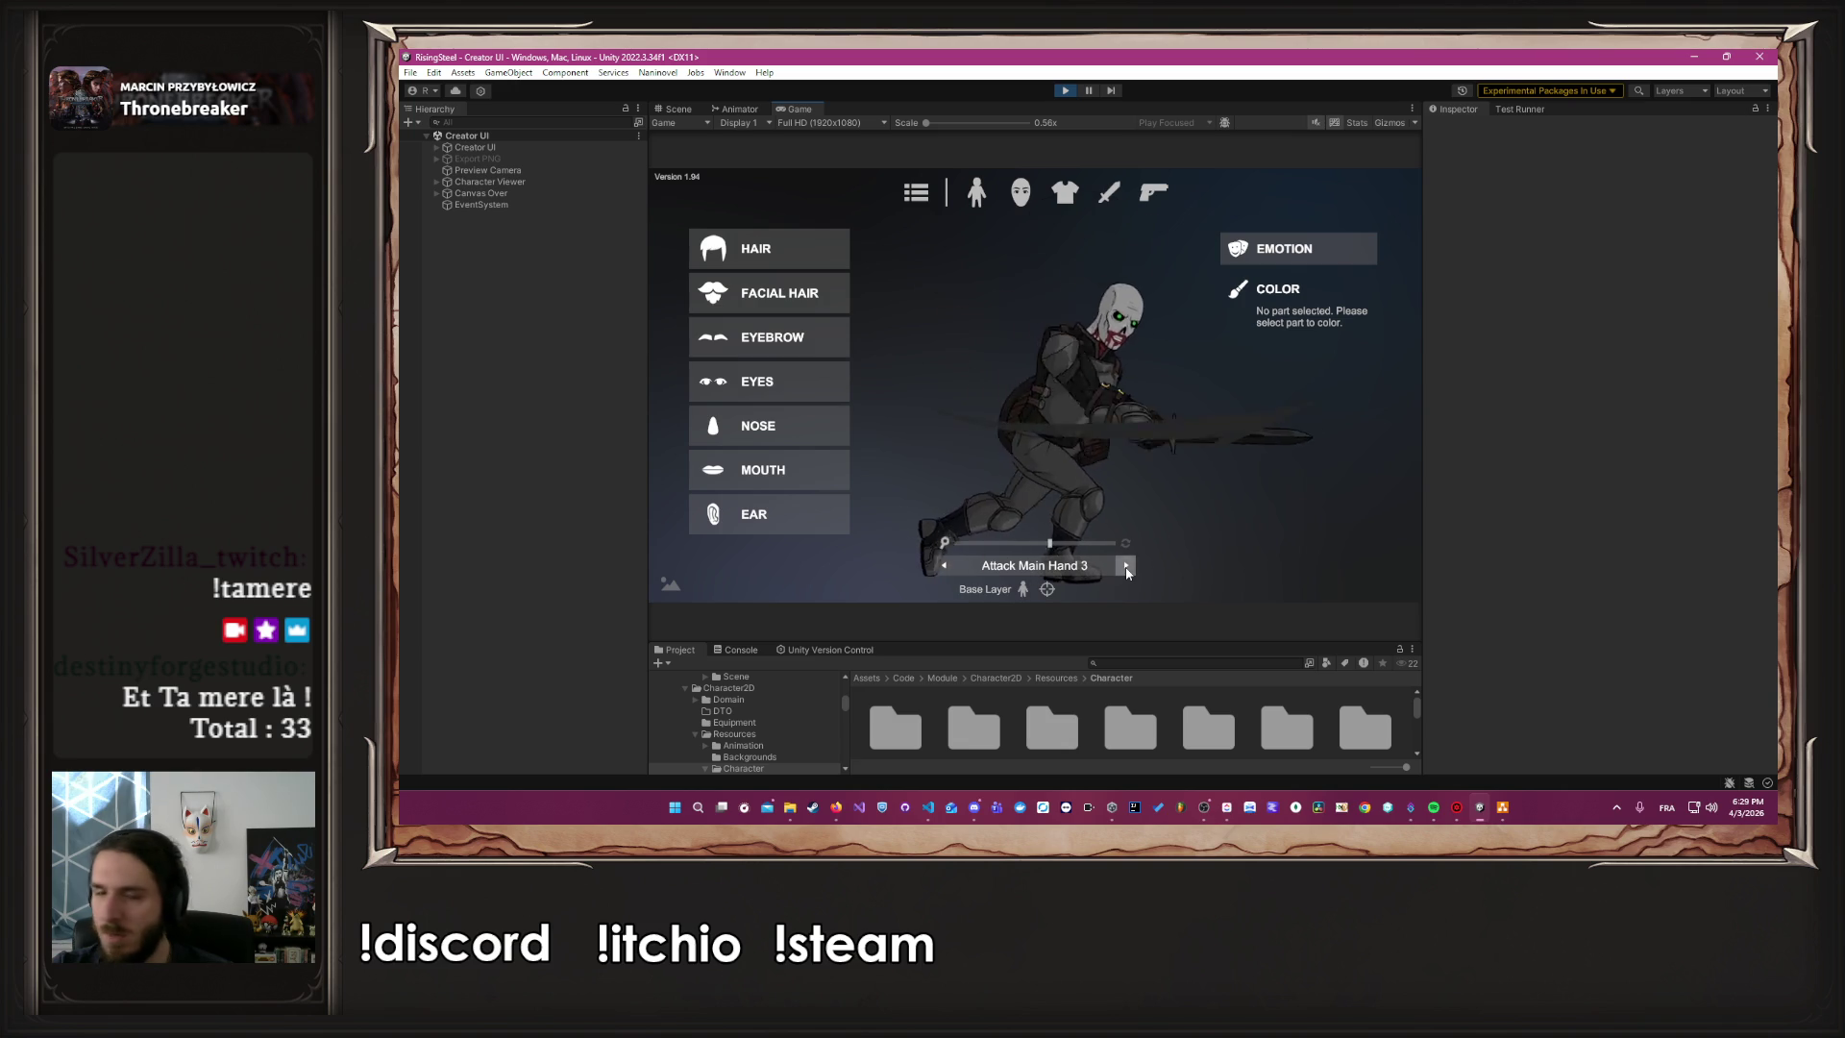
left_click(1126, 567)
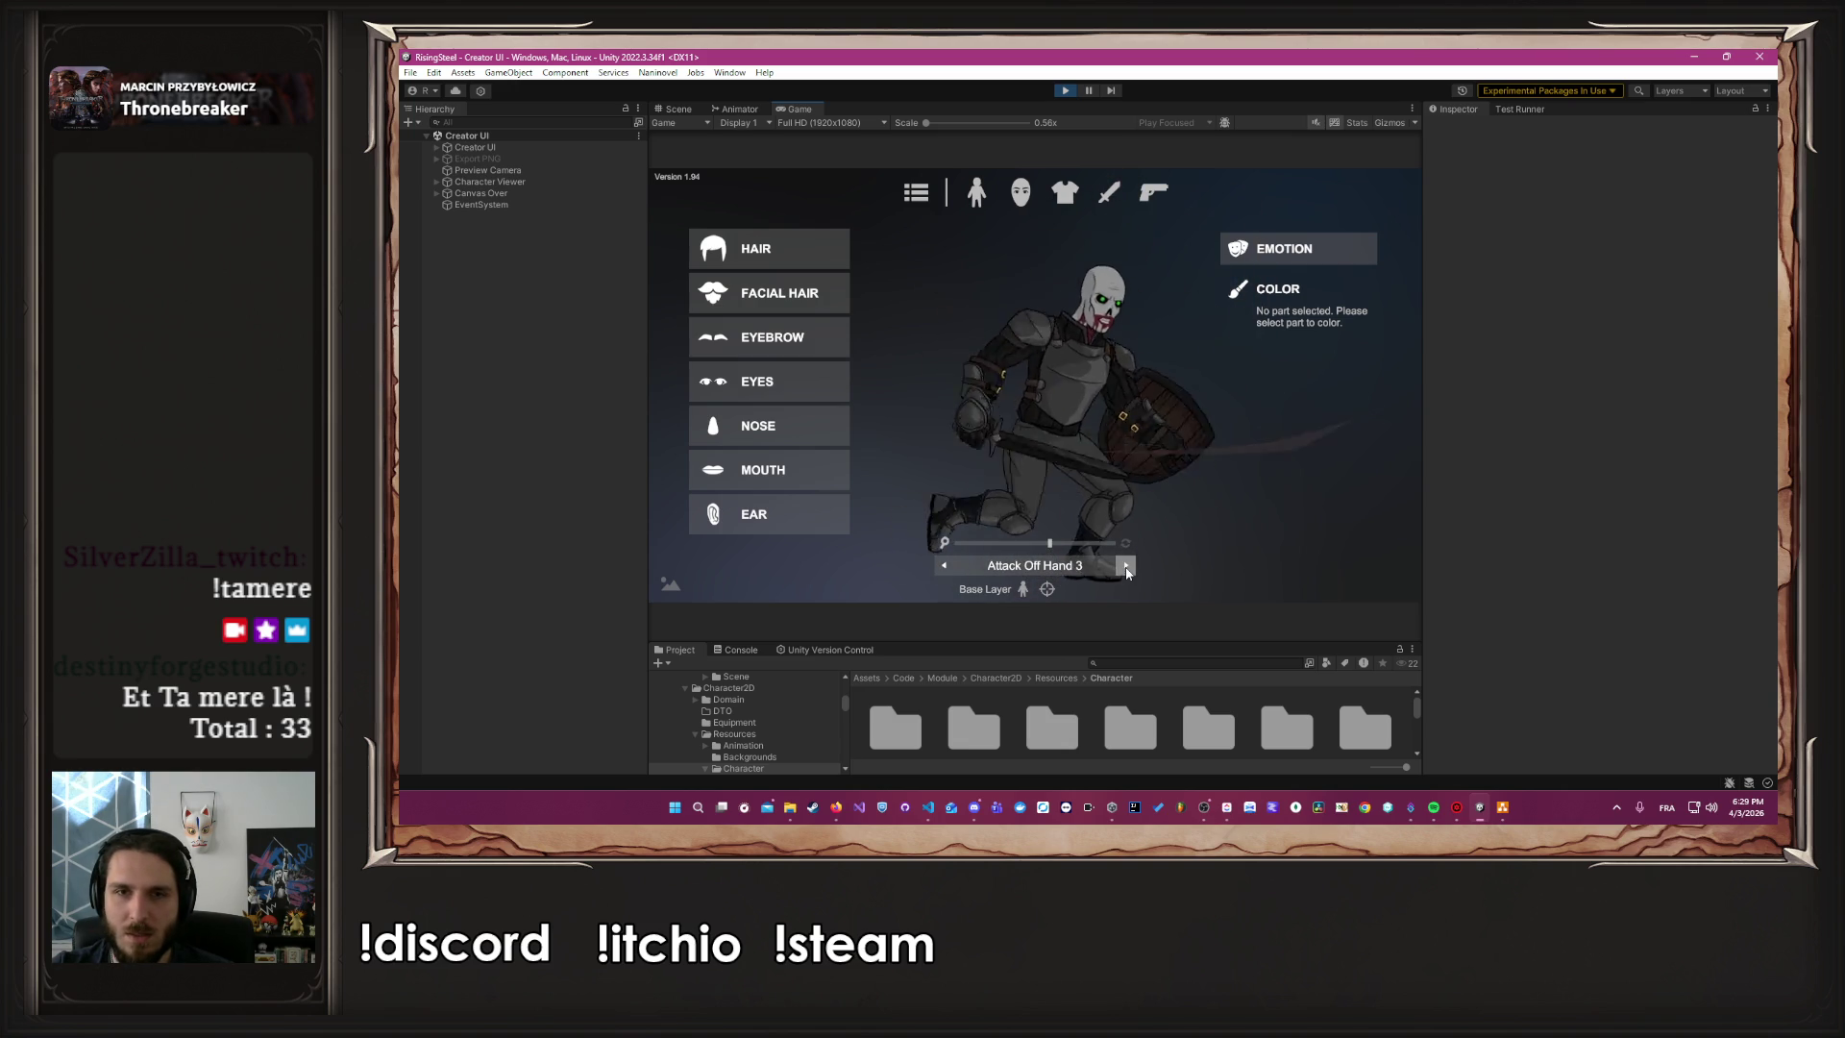
left_click(1127, 567)
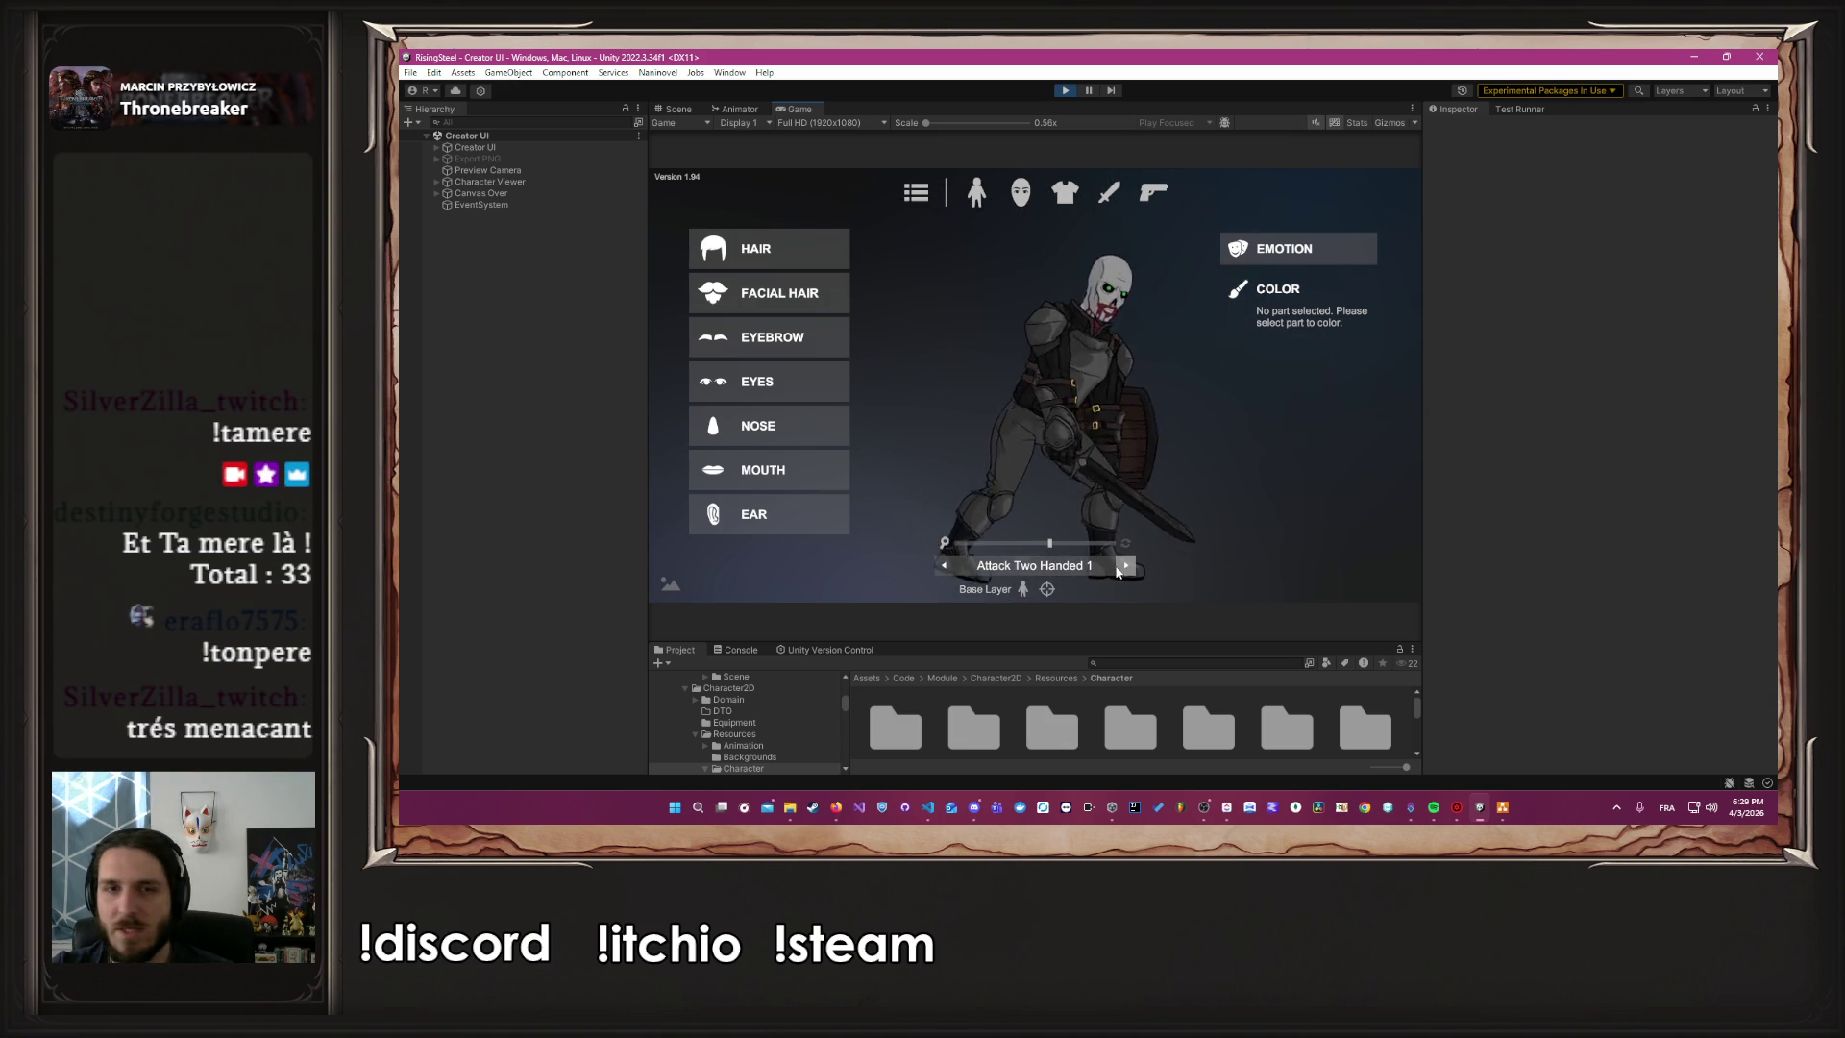
left_click(945, 567)
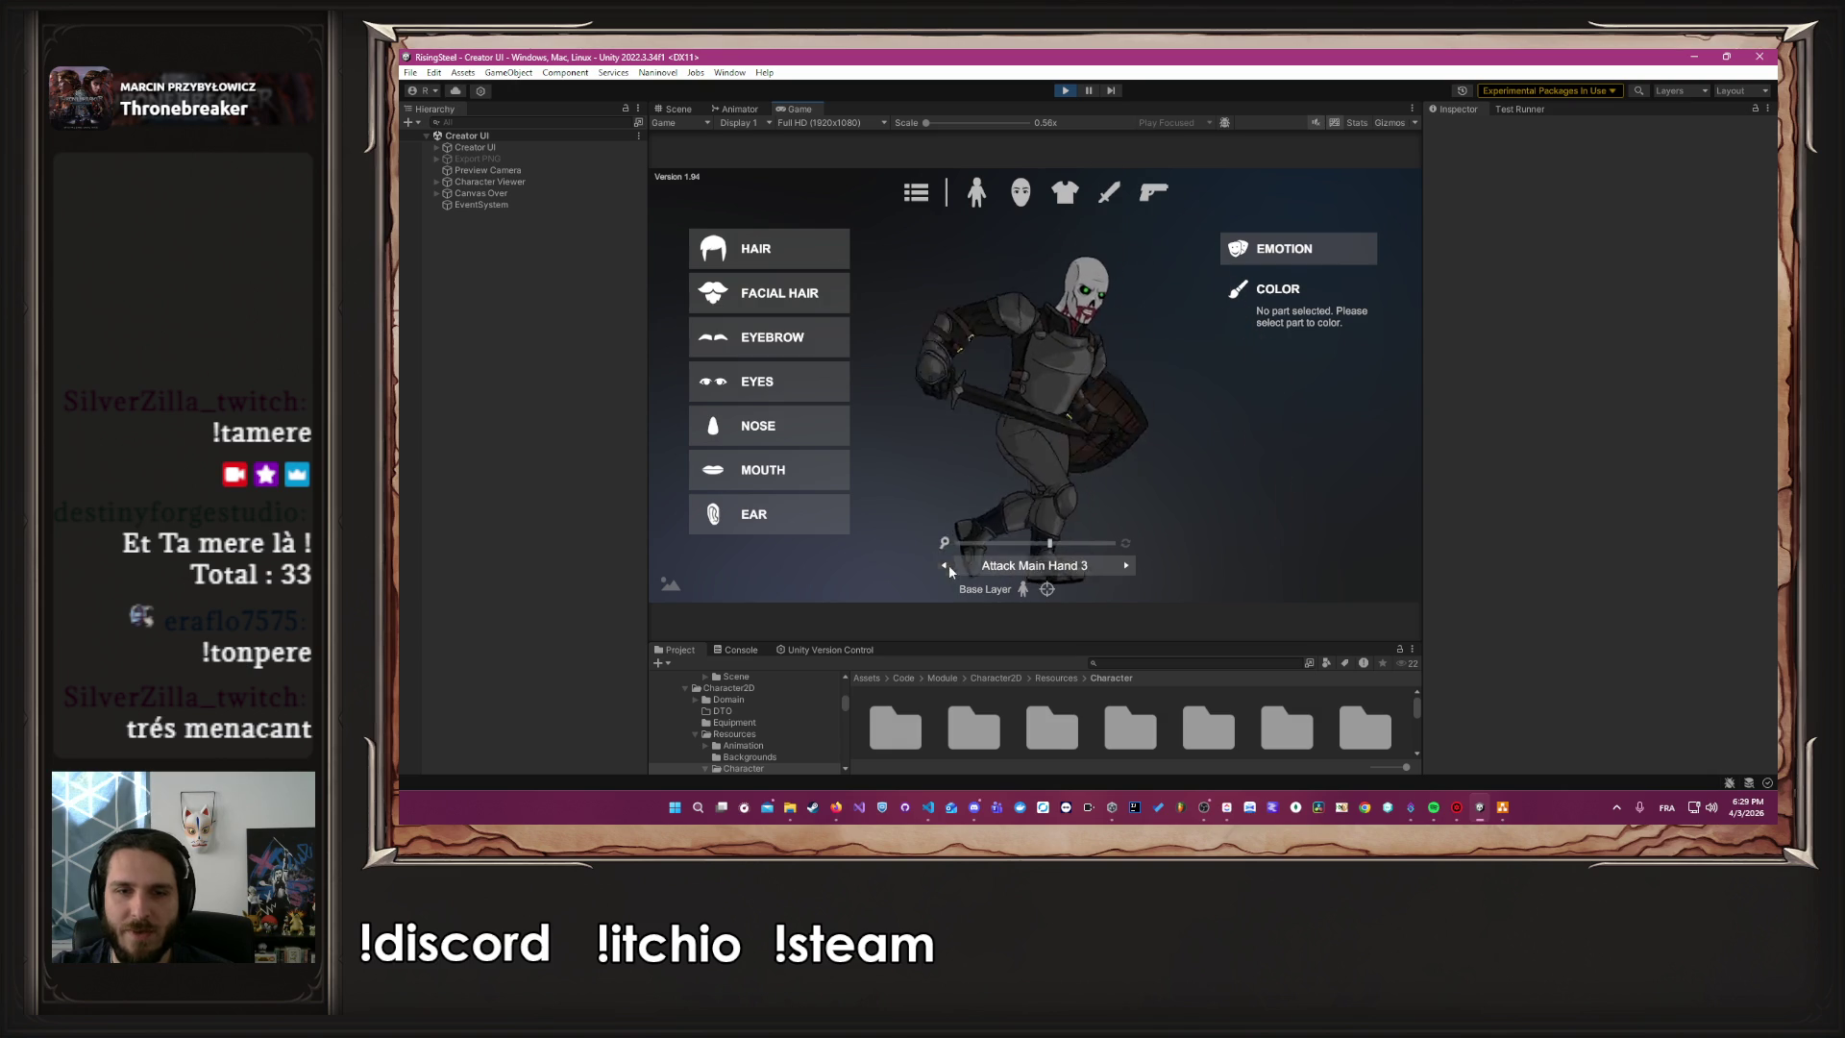
left_click(946, 566)
left_click(952, 568)
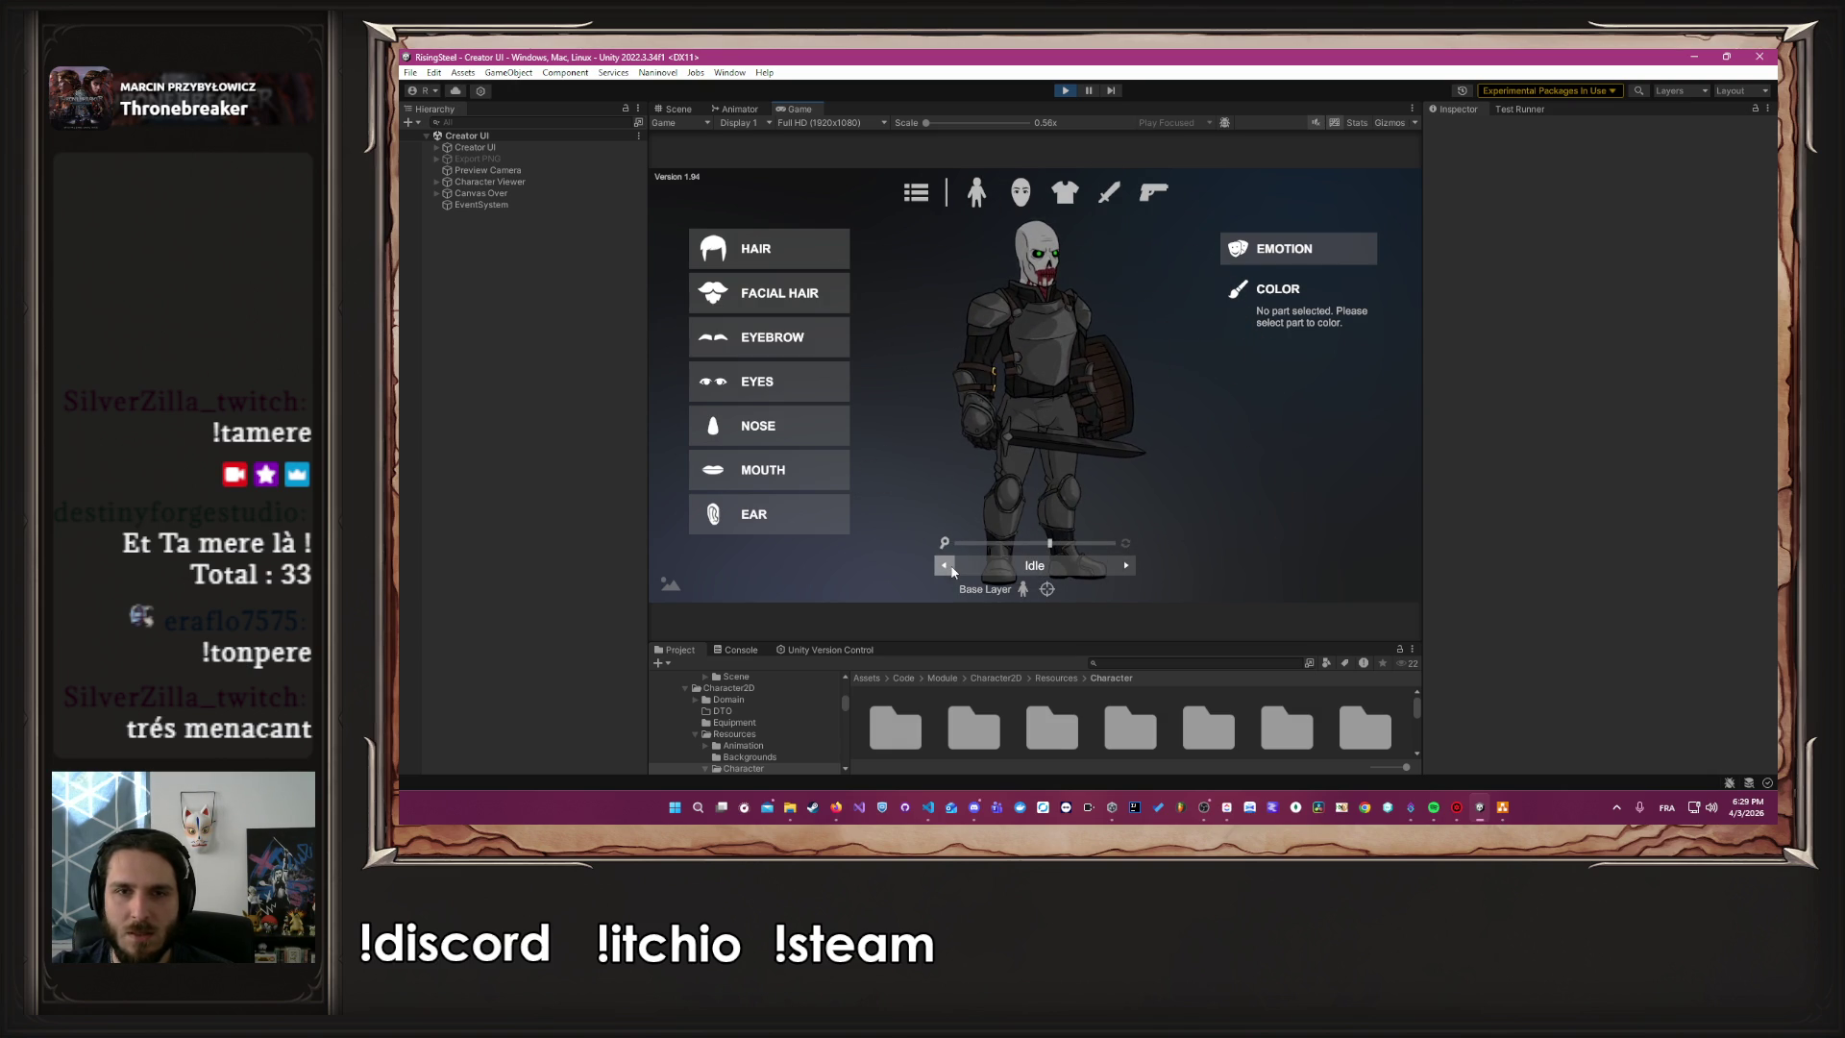
left_click(1125, 566)
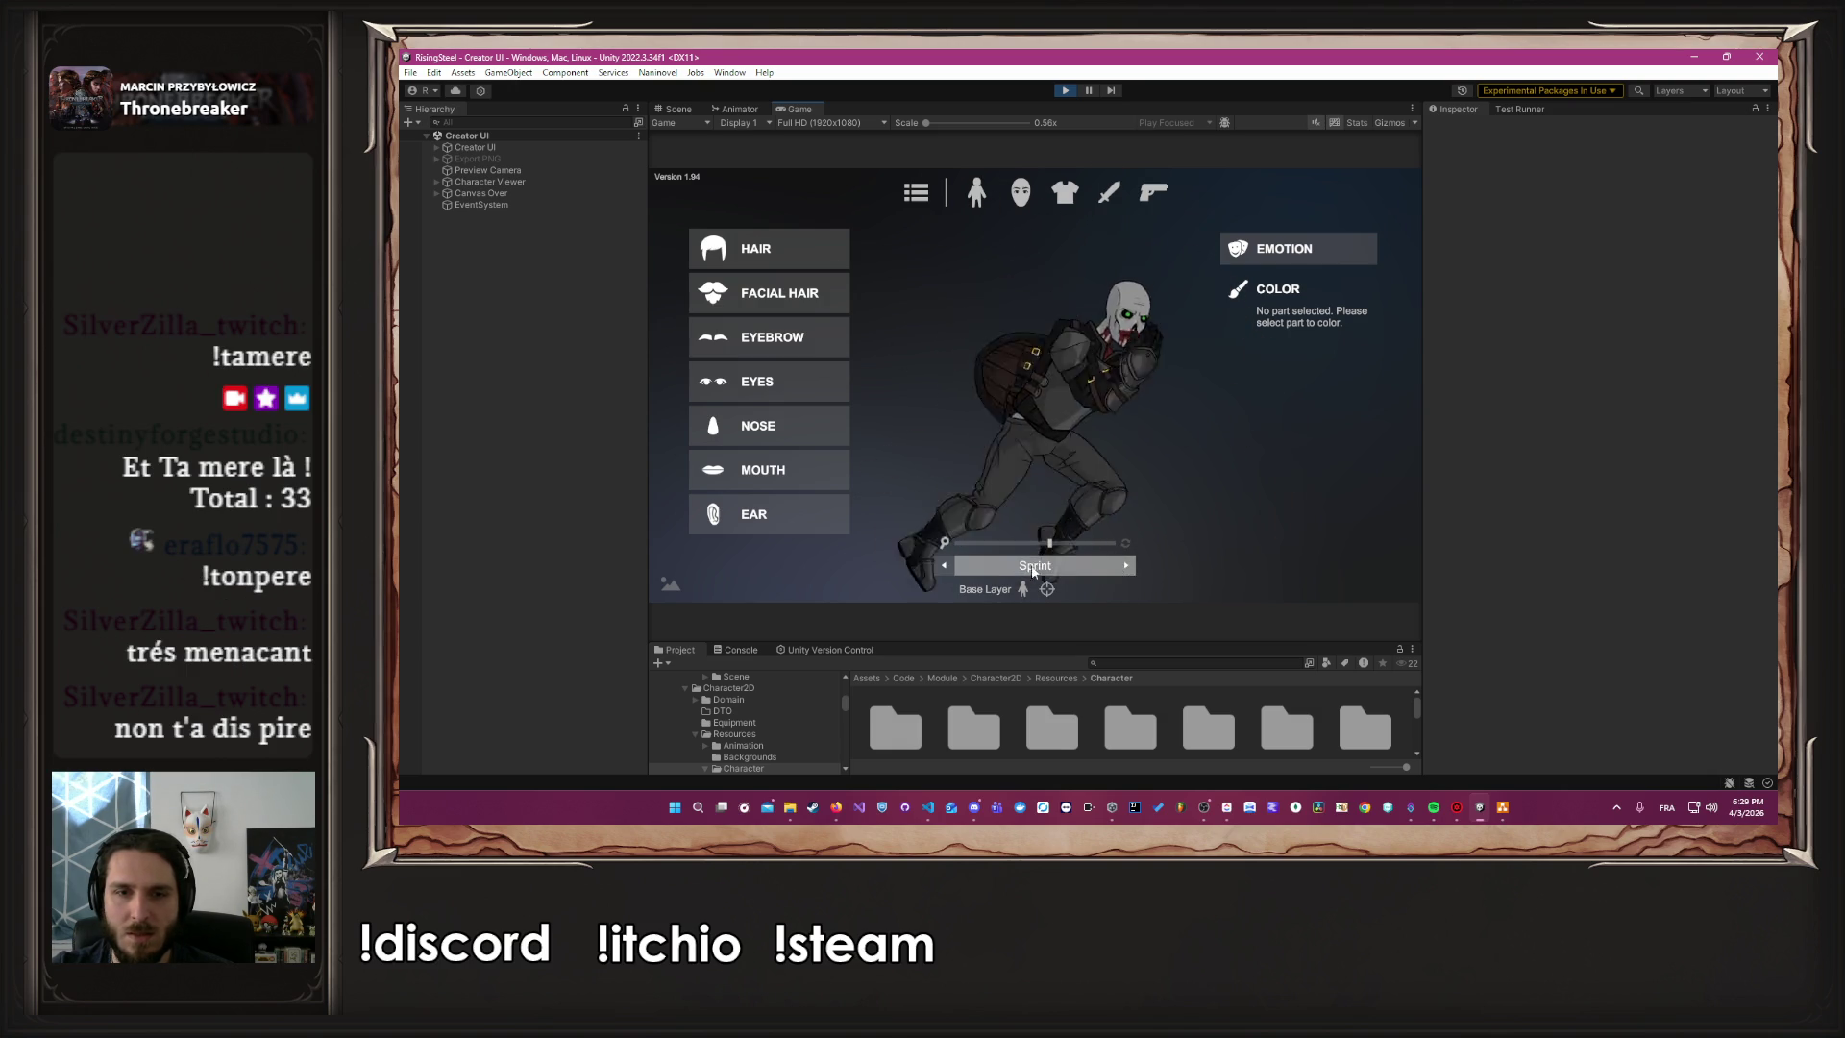
left_click(944, 565)
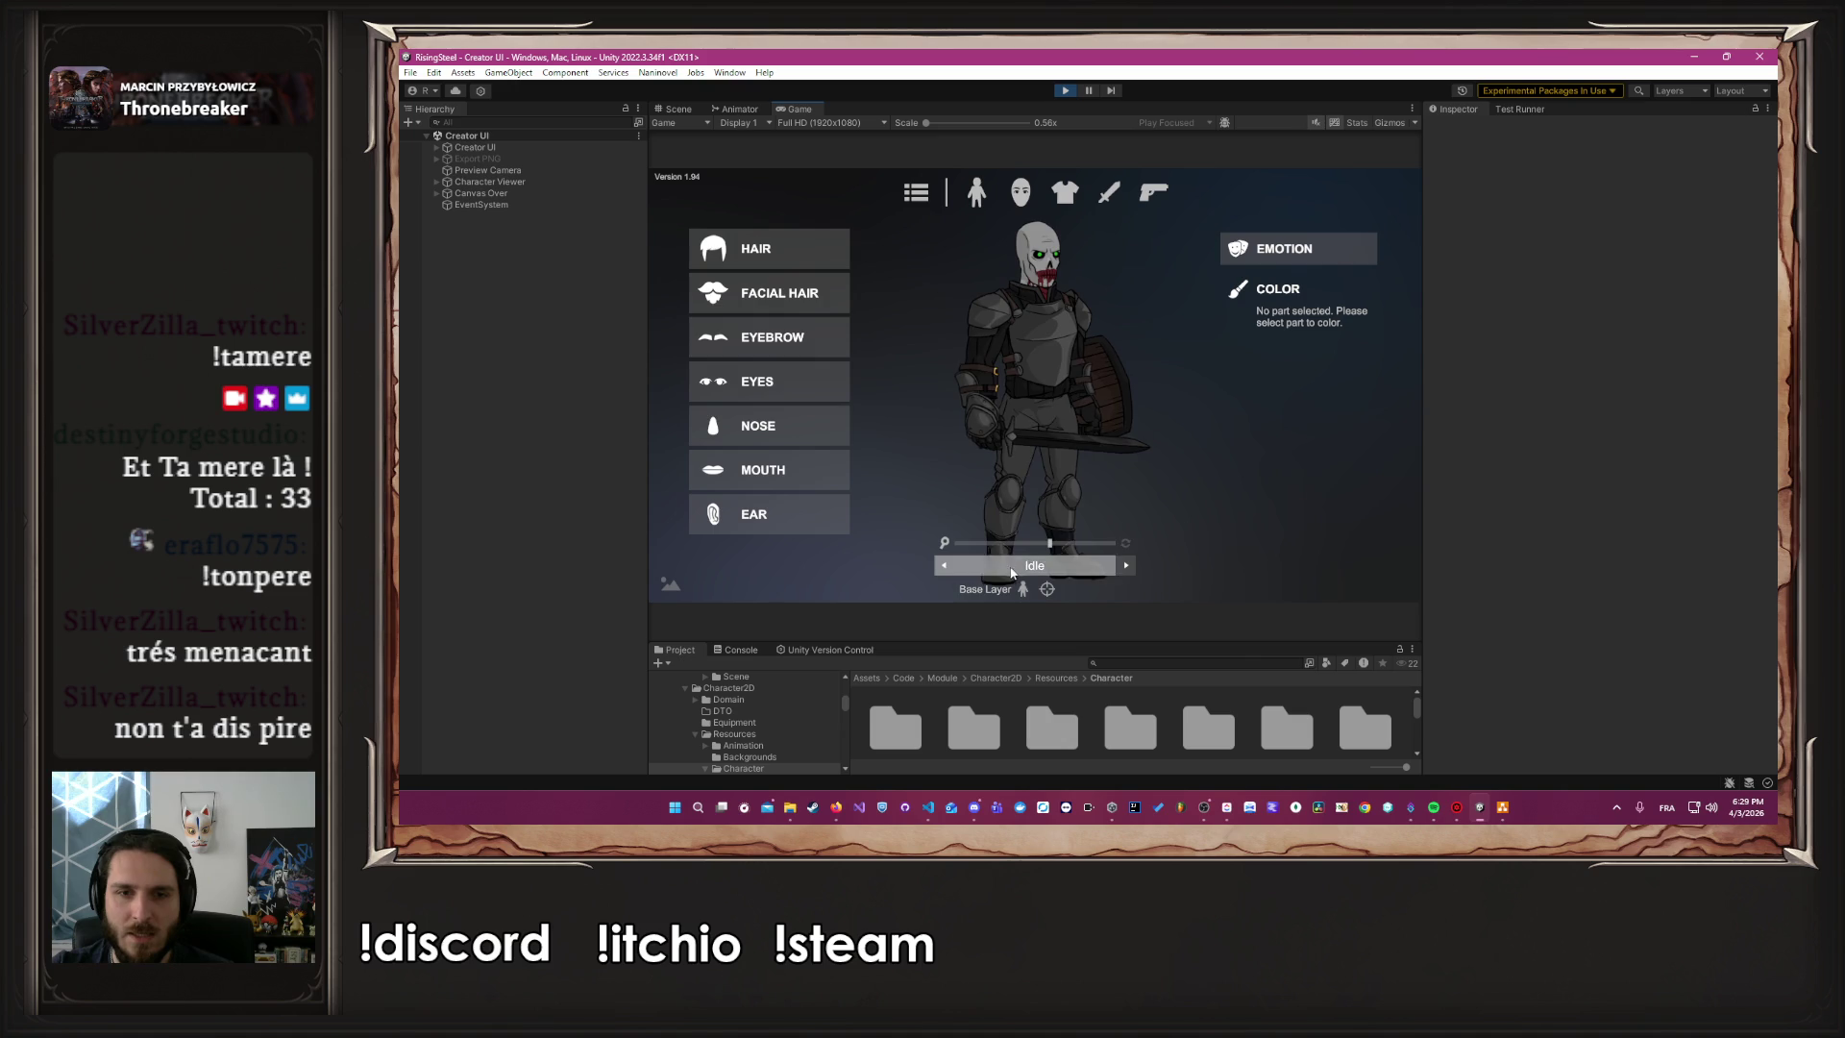
left_click(1011, 565)
left_click(1090, 438)
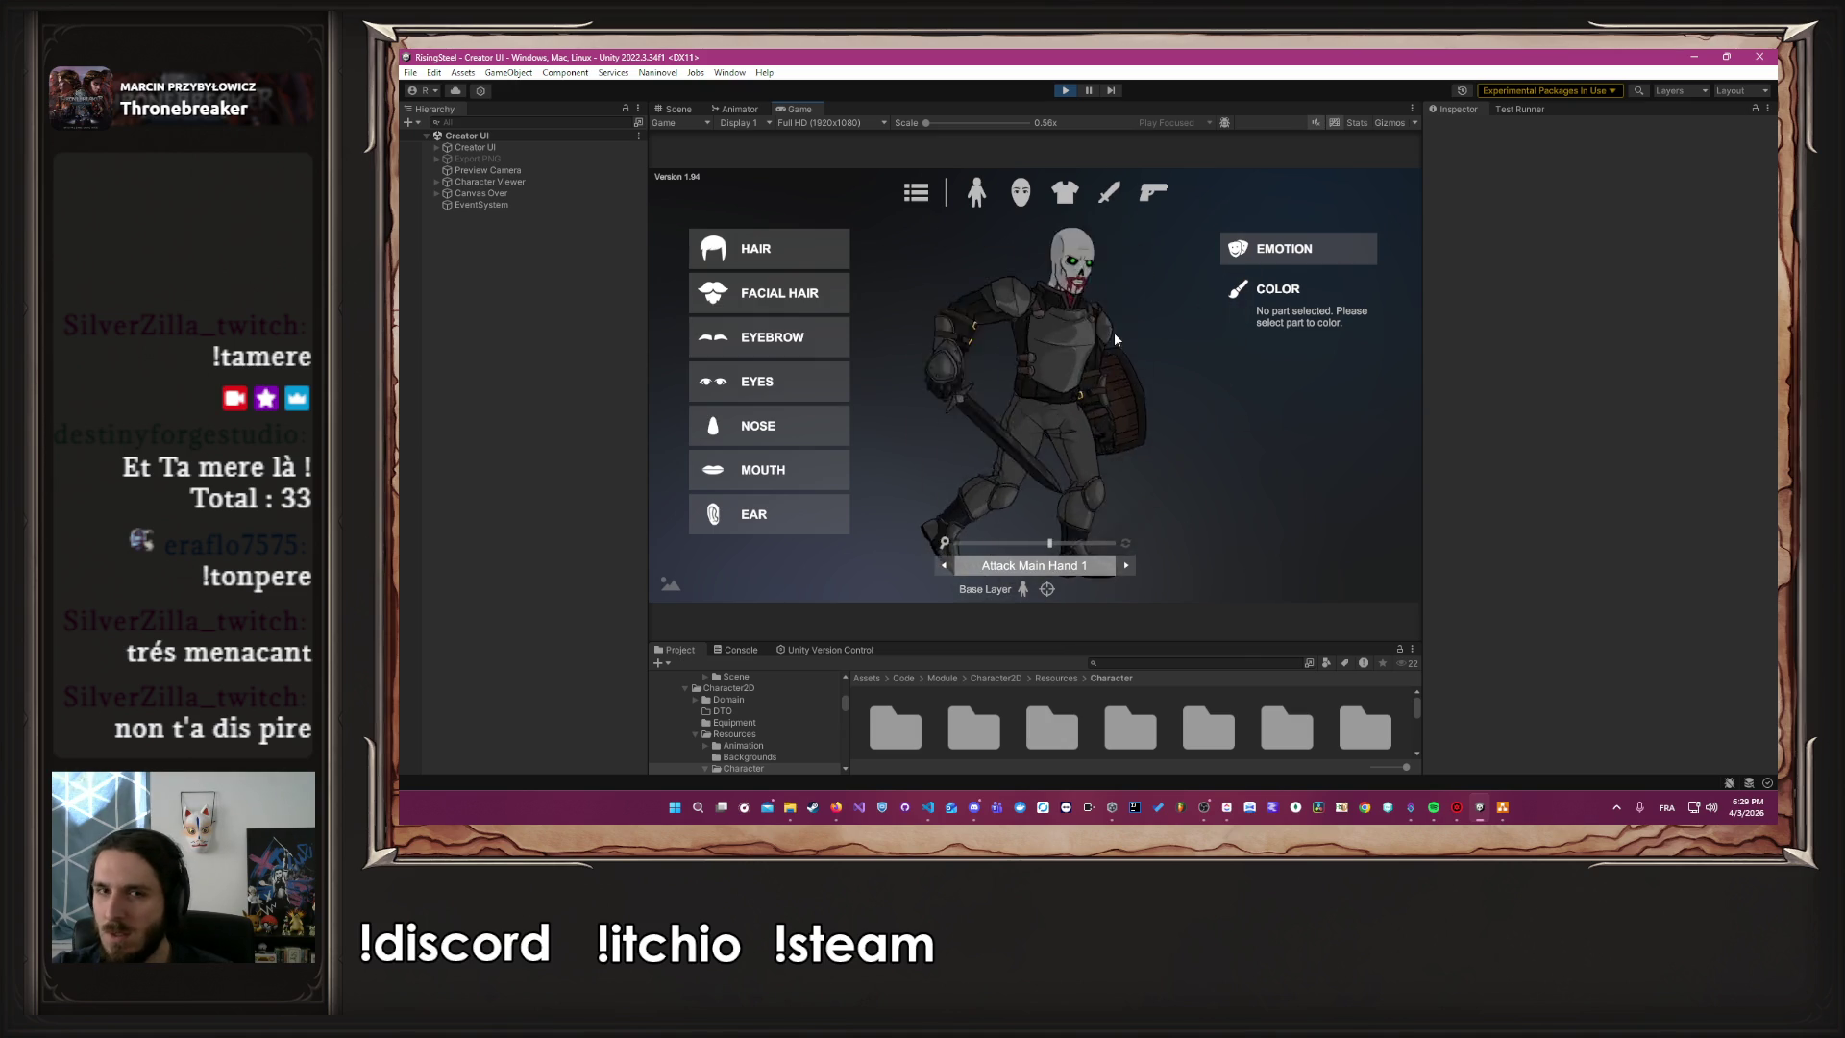
left_click(945, 567)
left_click(944, 567)
left_click(945, 567)
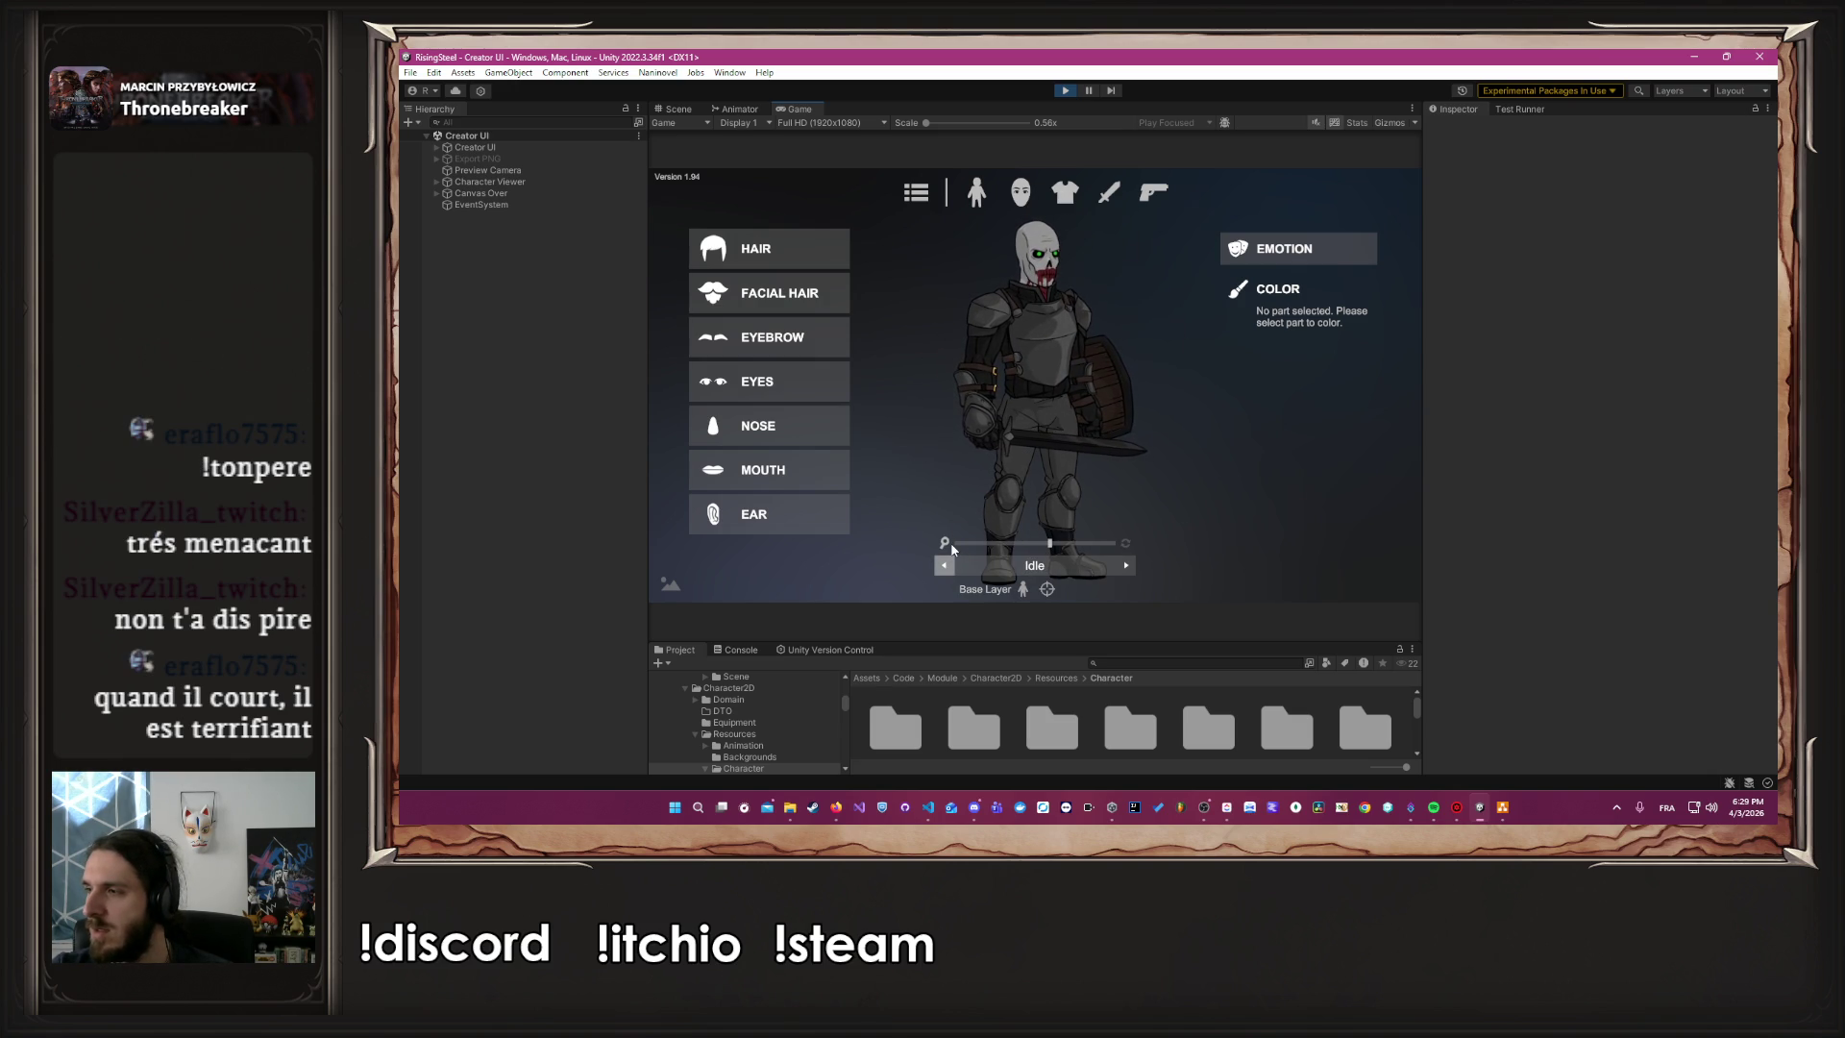
left_click(1125, 566)
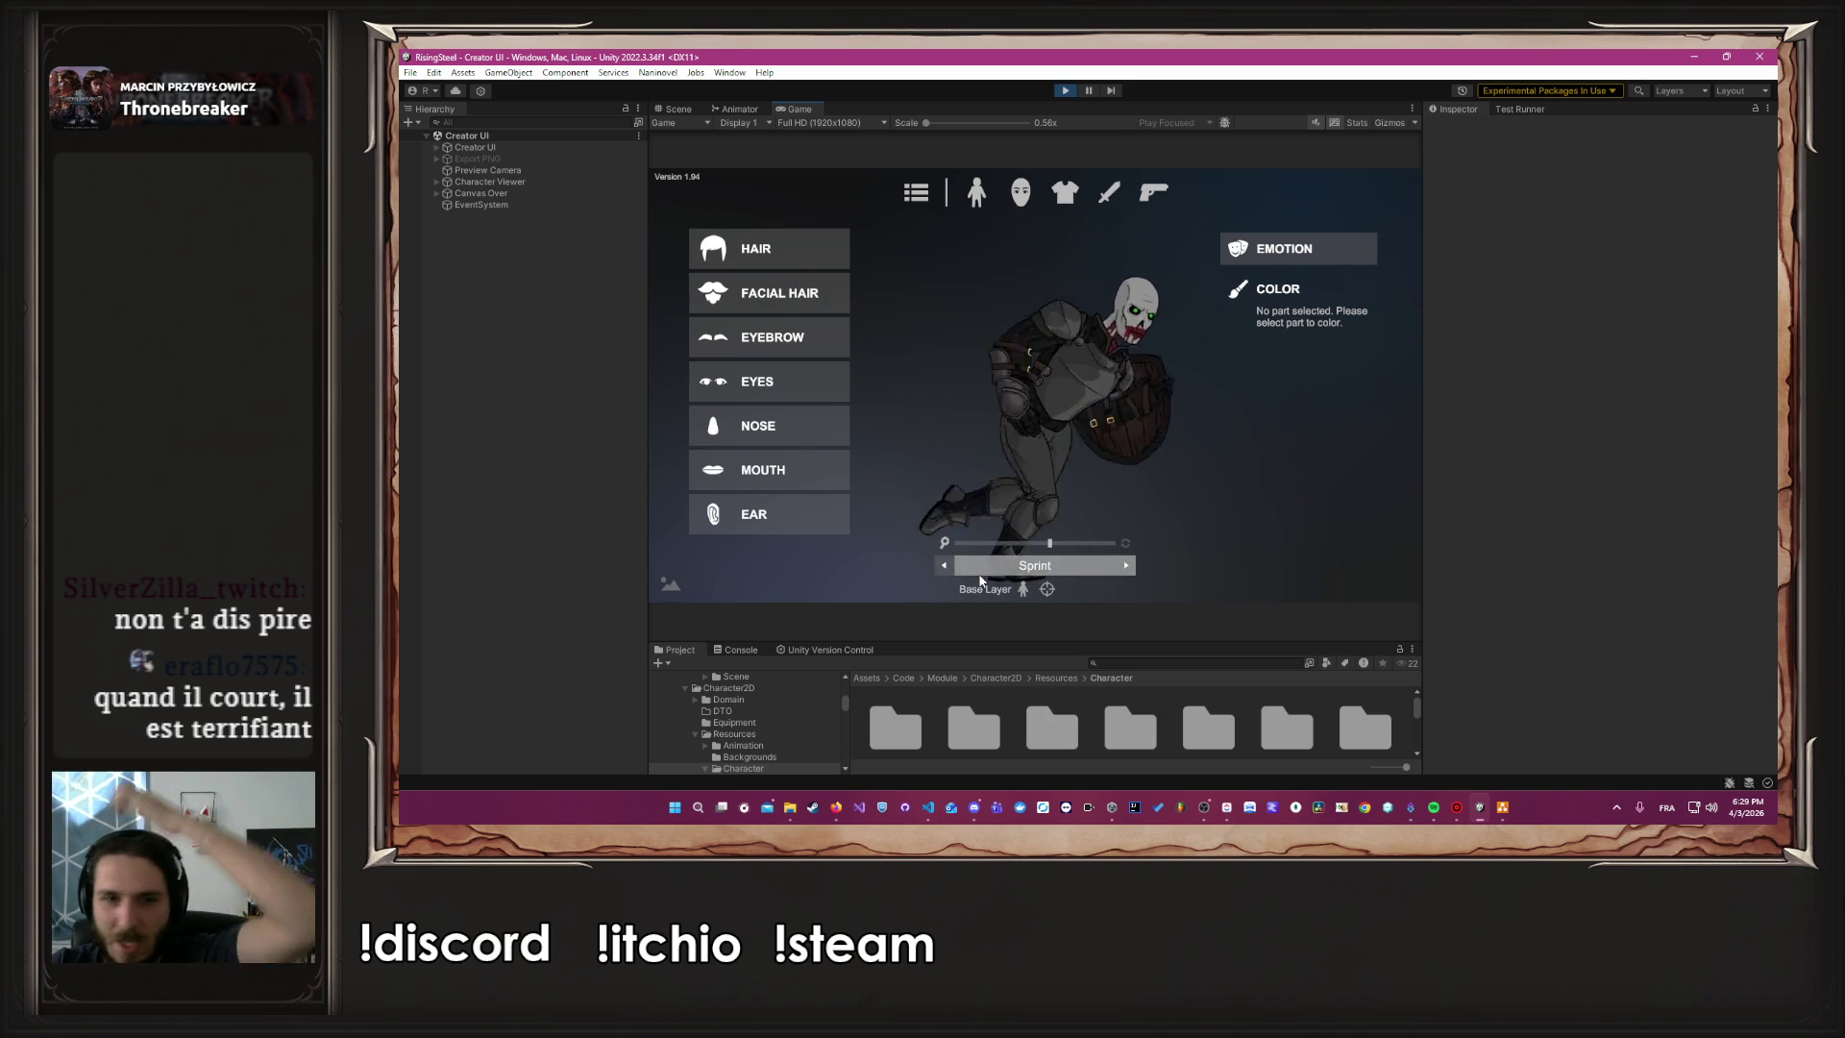
left_click(946, 566)
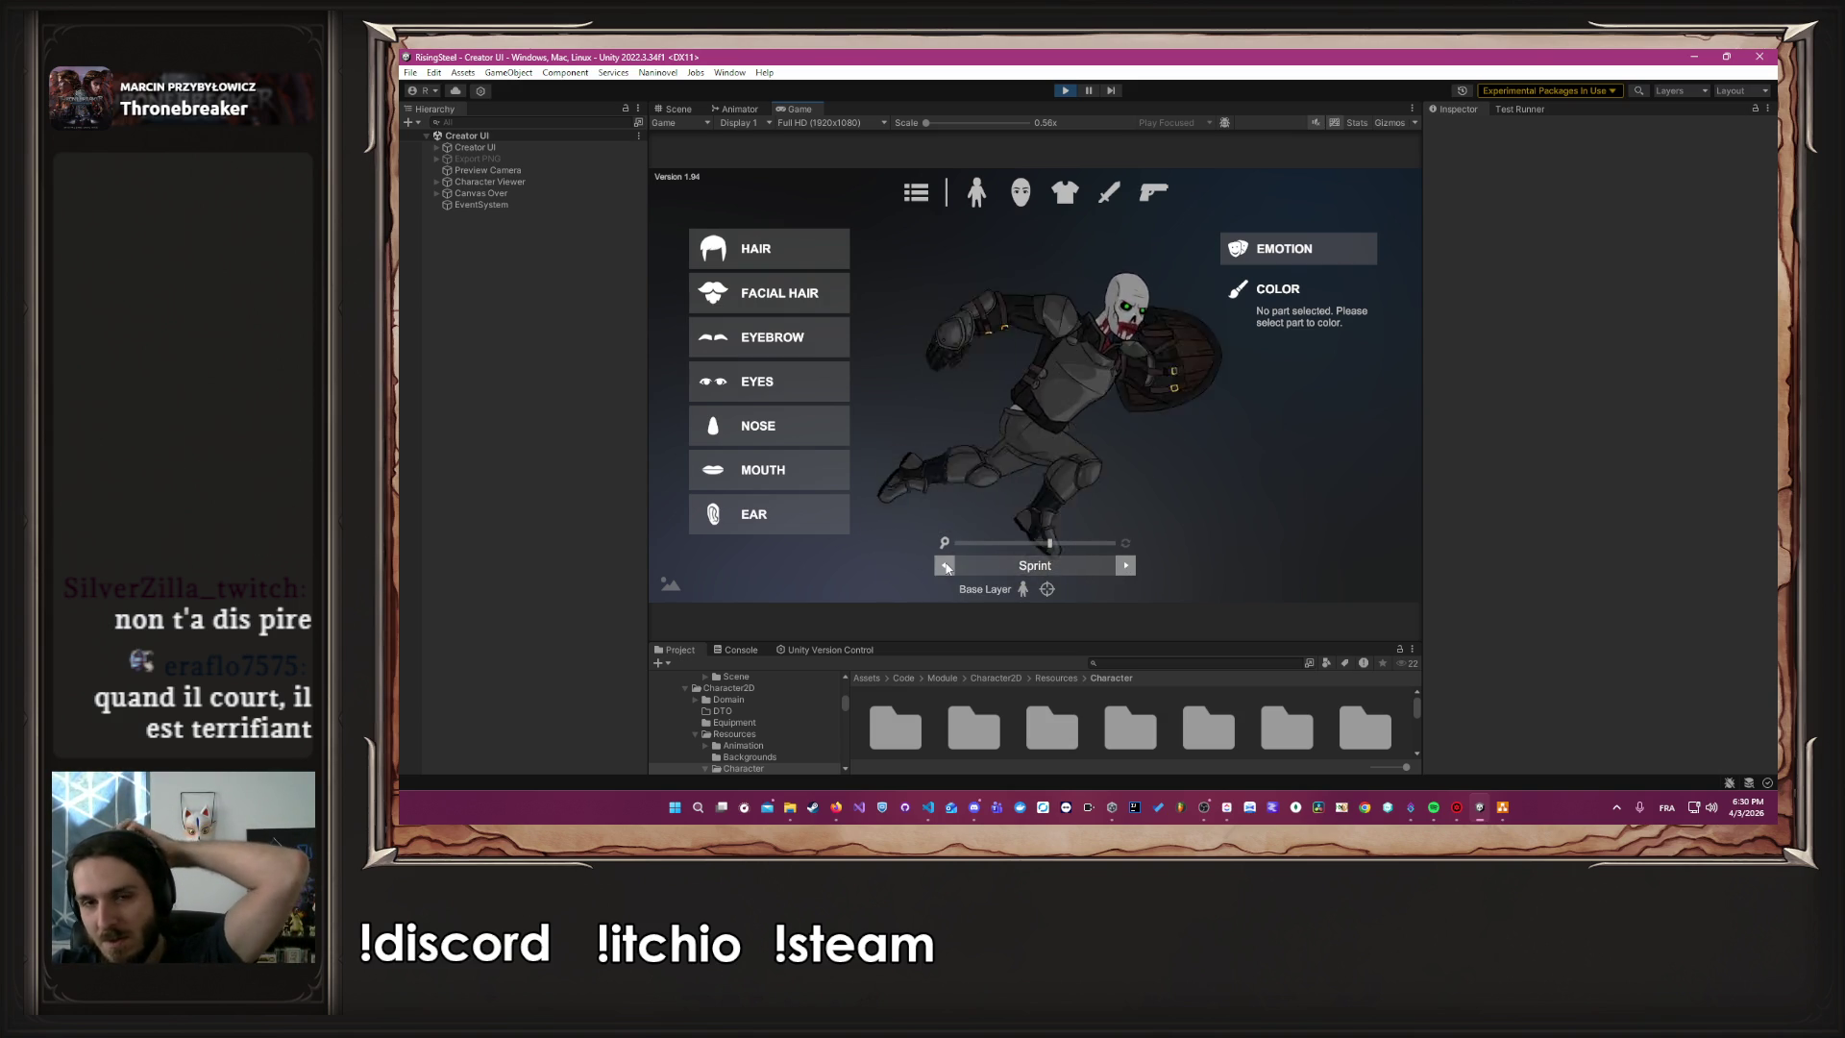
left_click(945, 566)
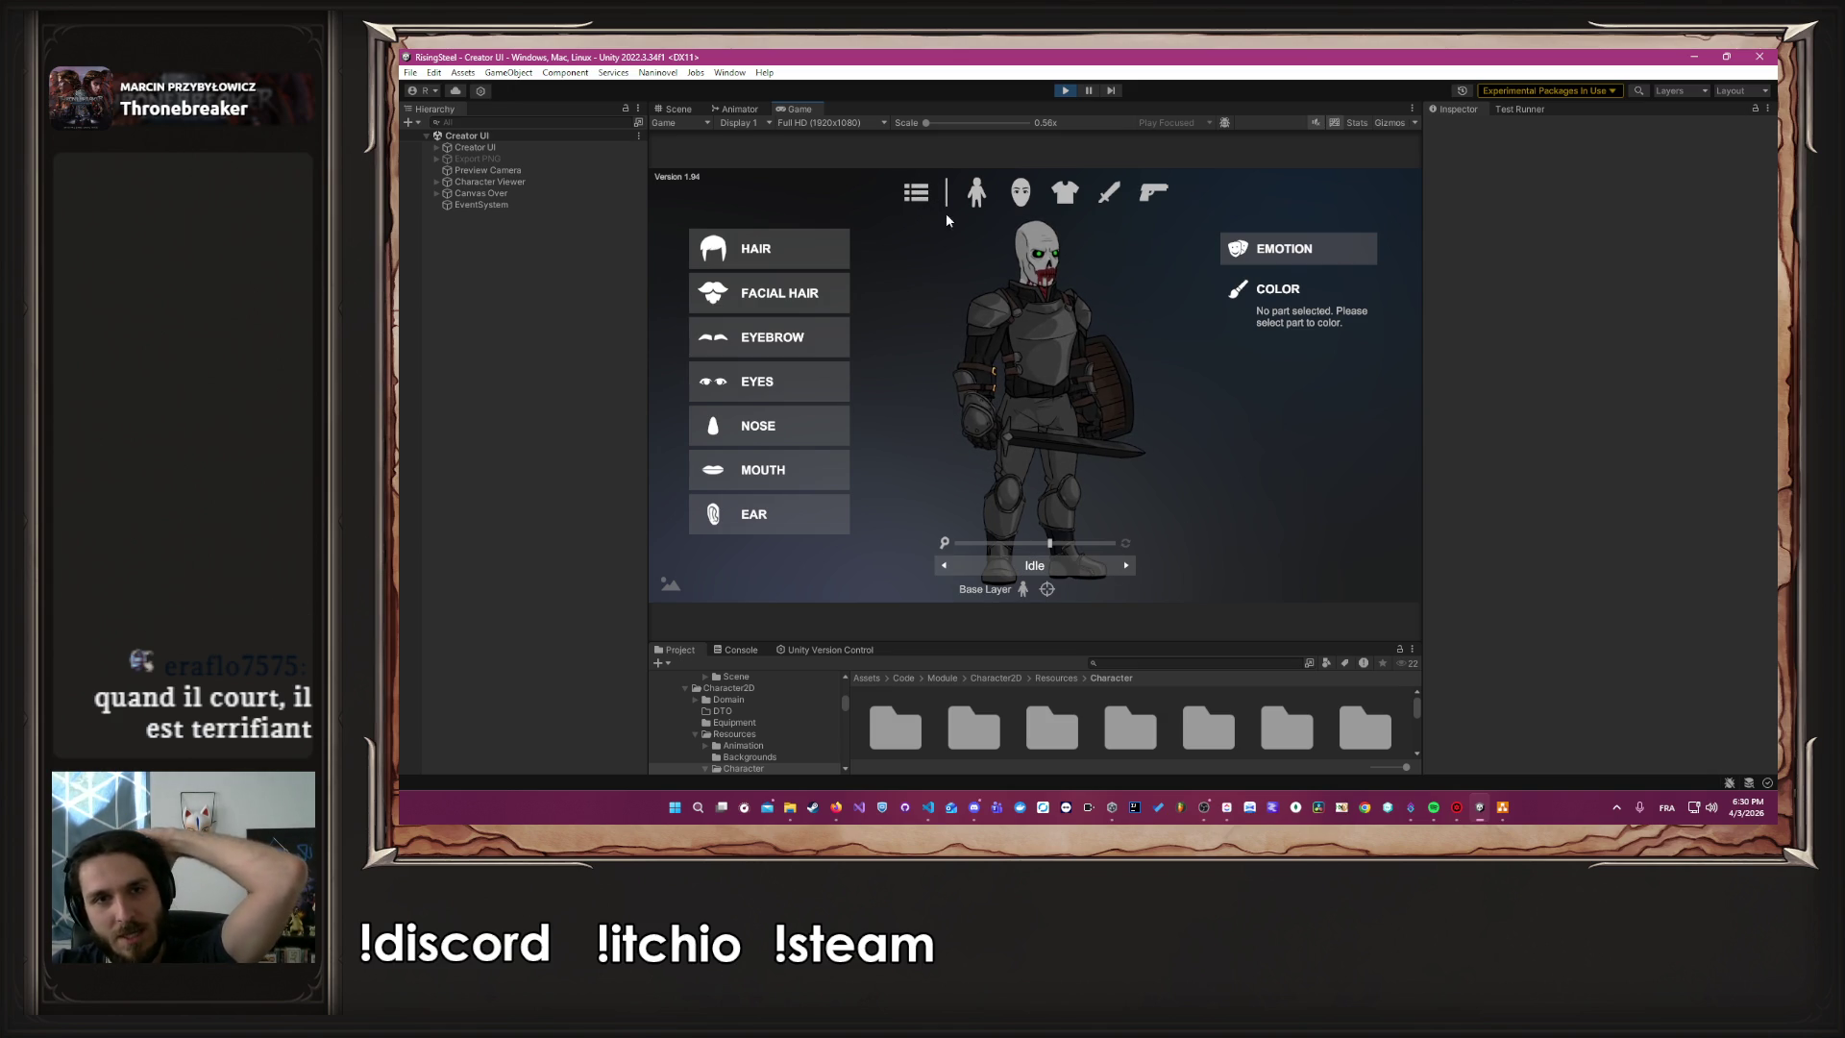
Save the squire as a prefab at Resources/Character/BossSquire/character.prefab from the File Menu
left_click(916, 192)
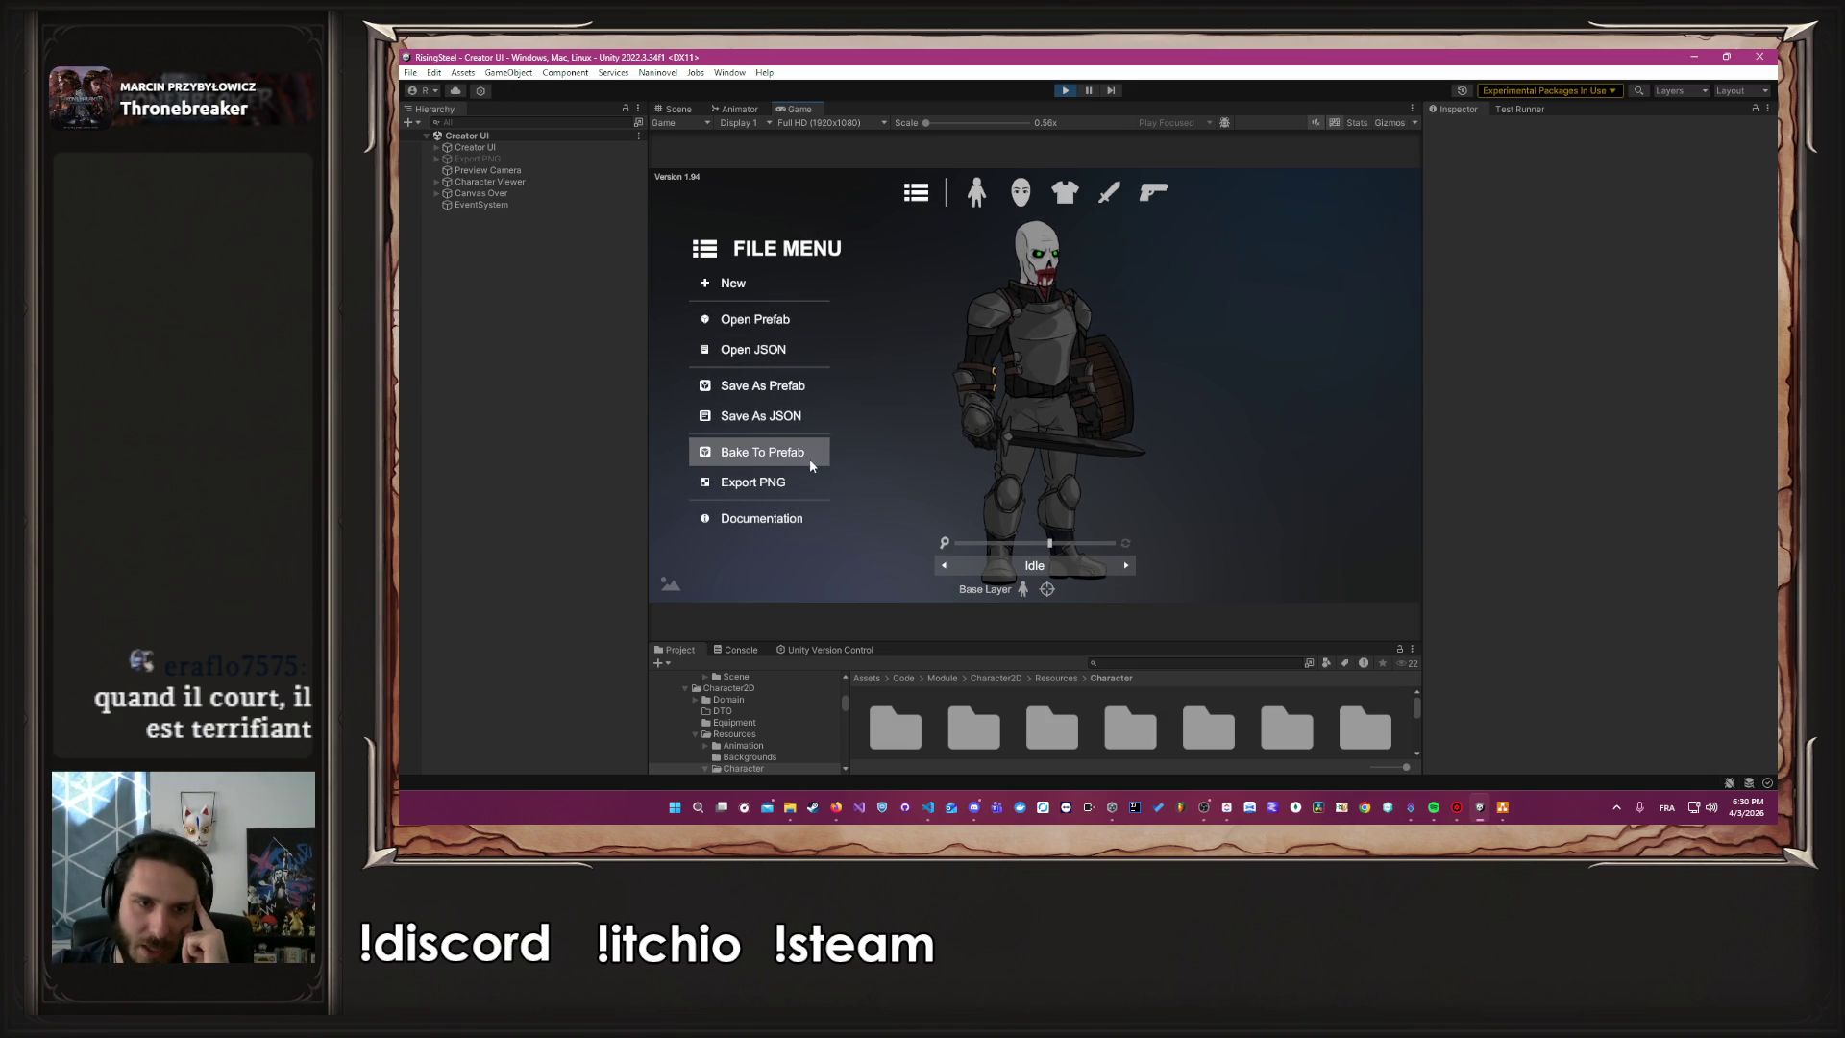
left_click(807, 384)
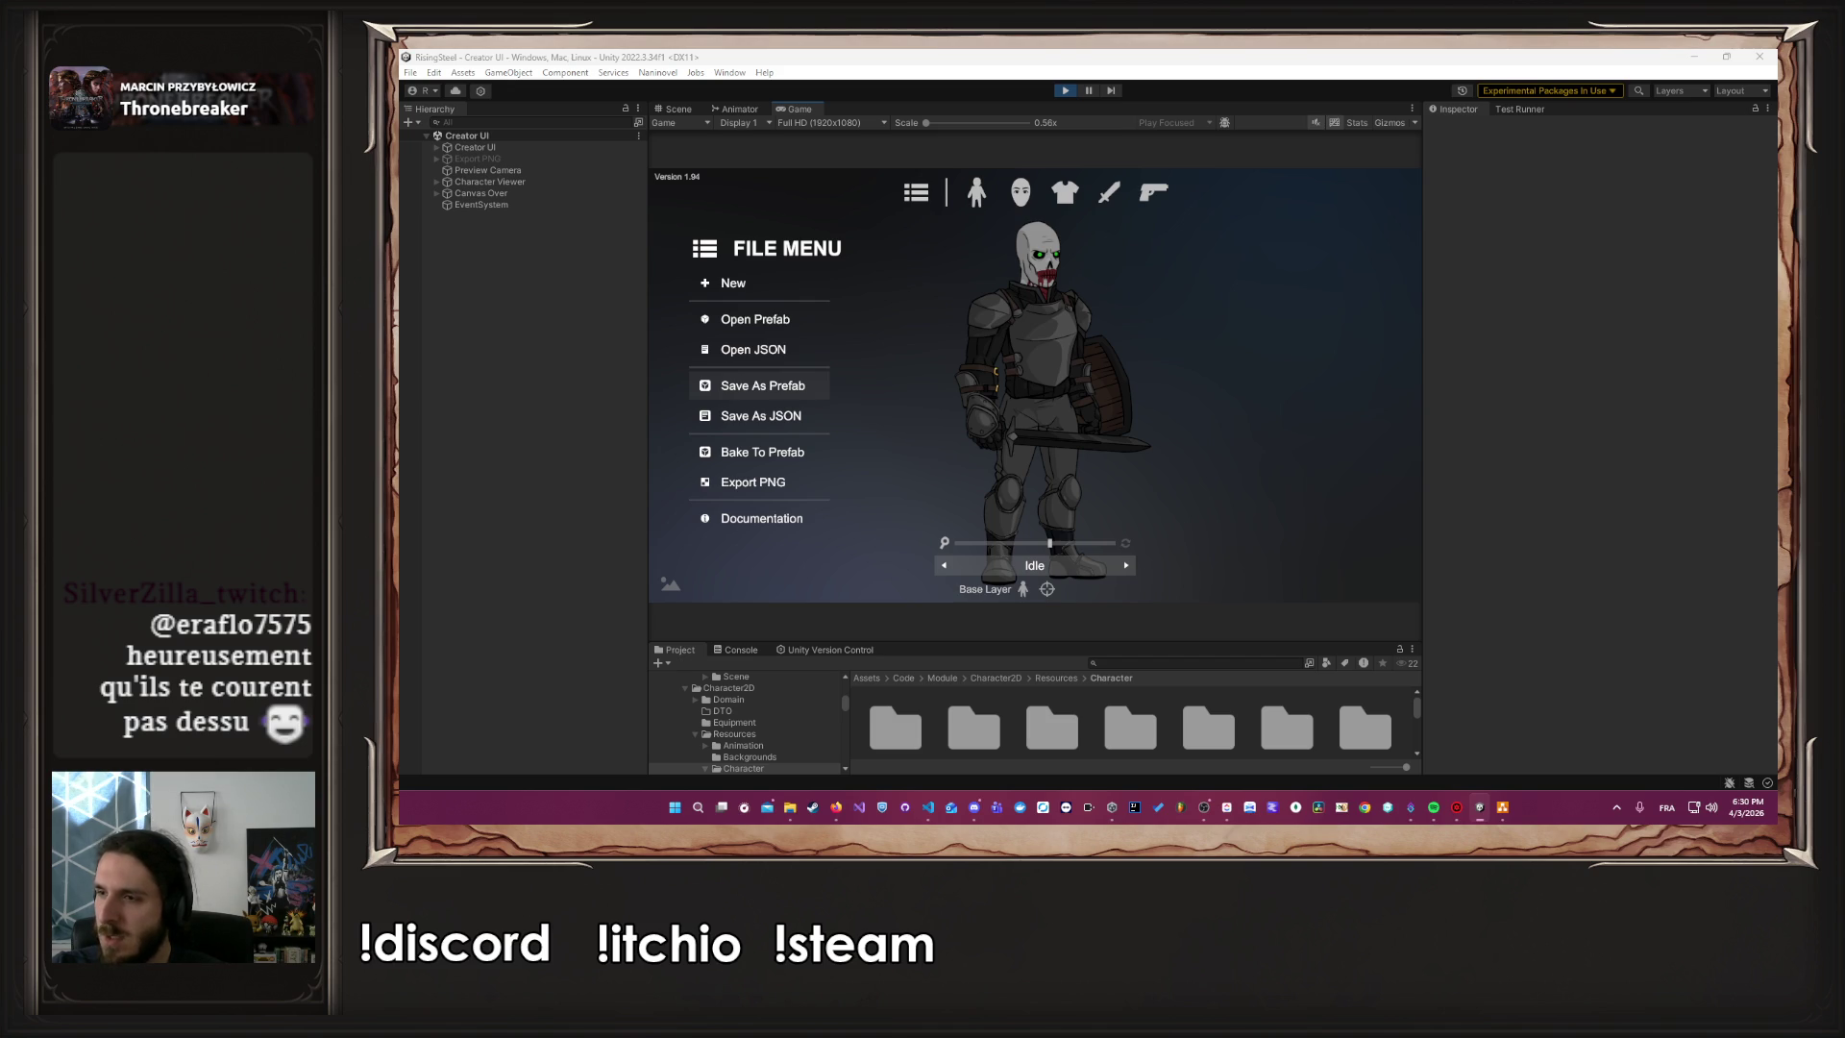
key("alt+Tab")
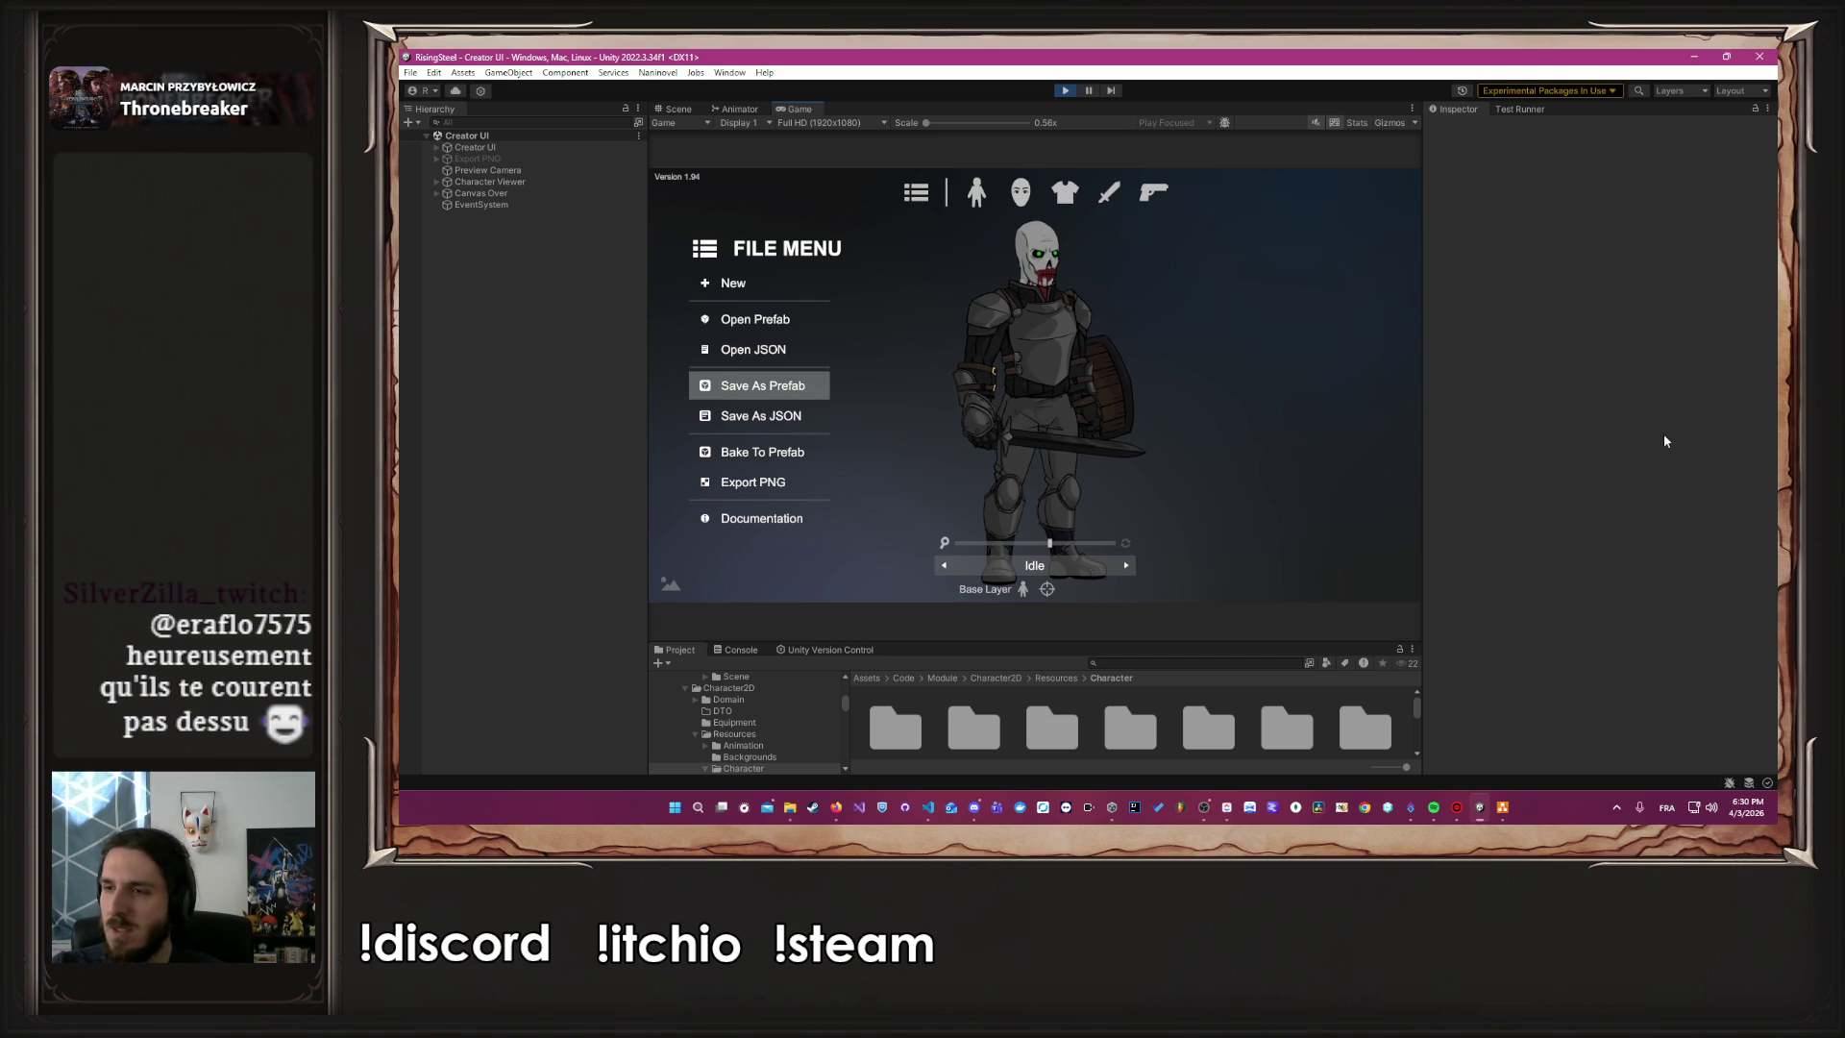
left_click(778, 391)
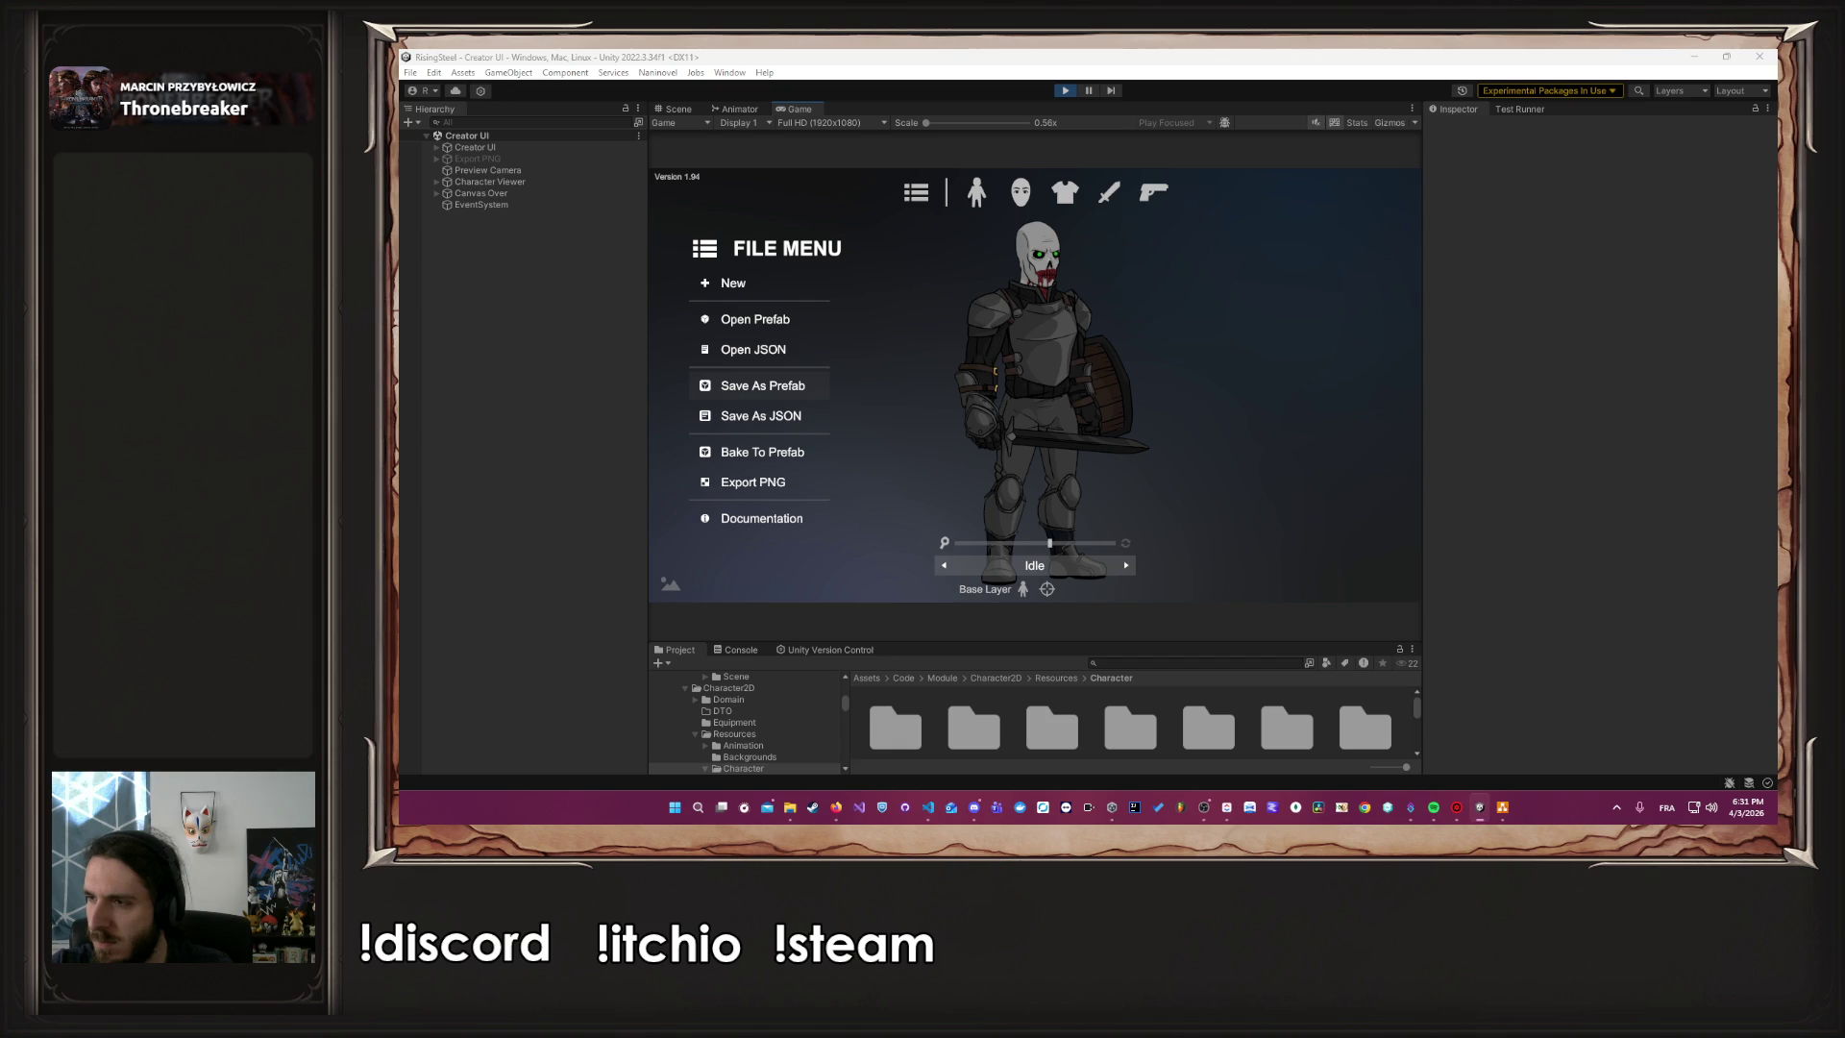
left_click(760, 385)
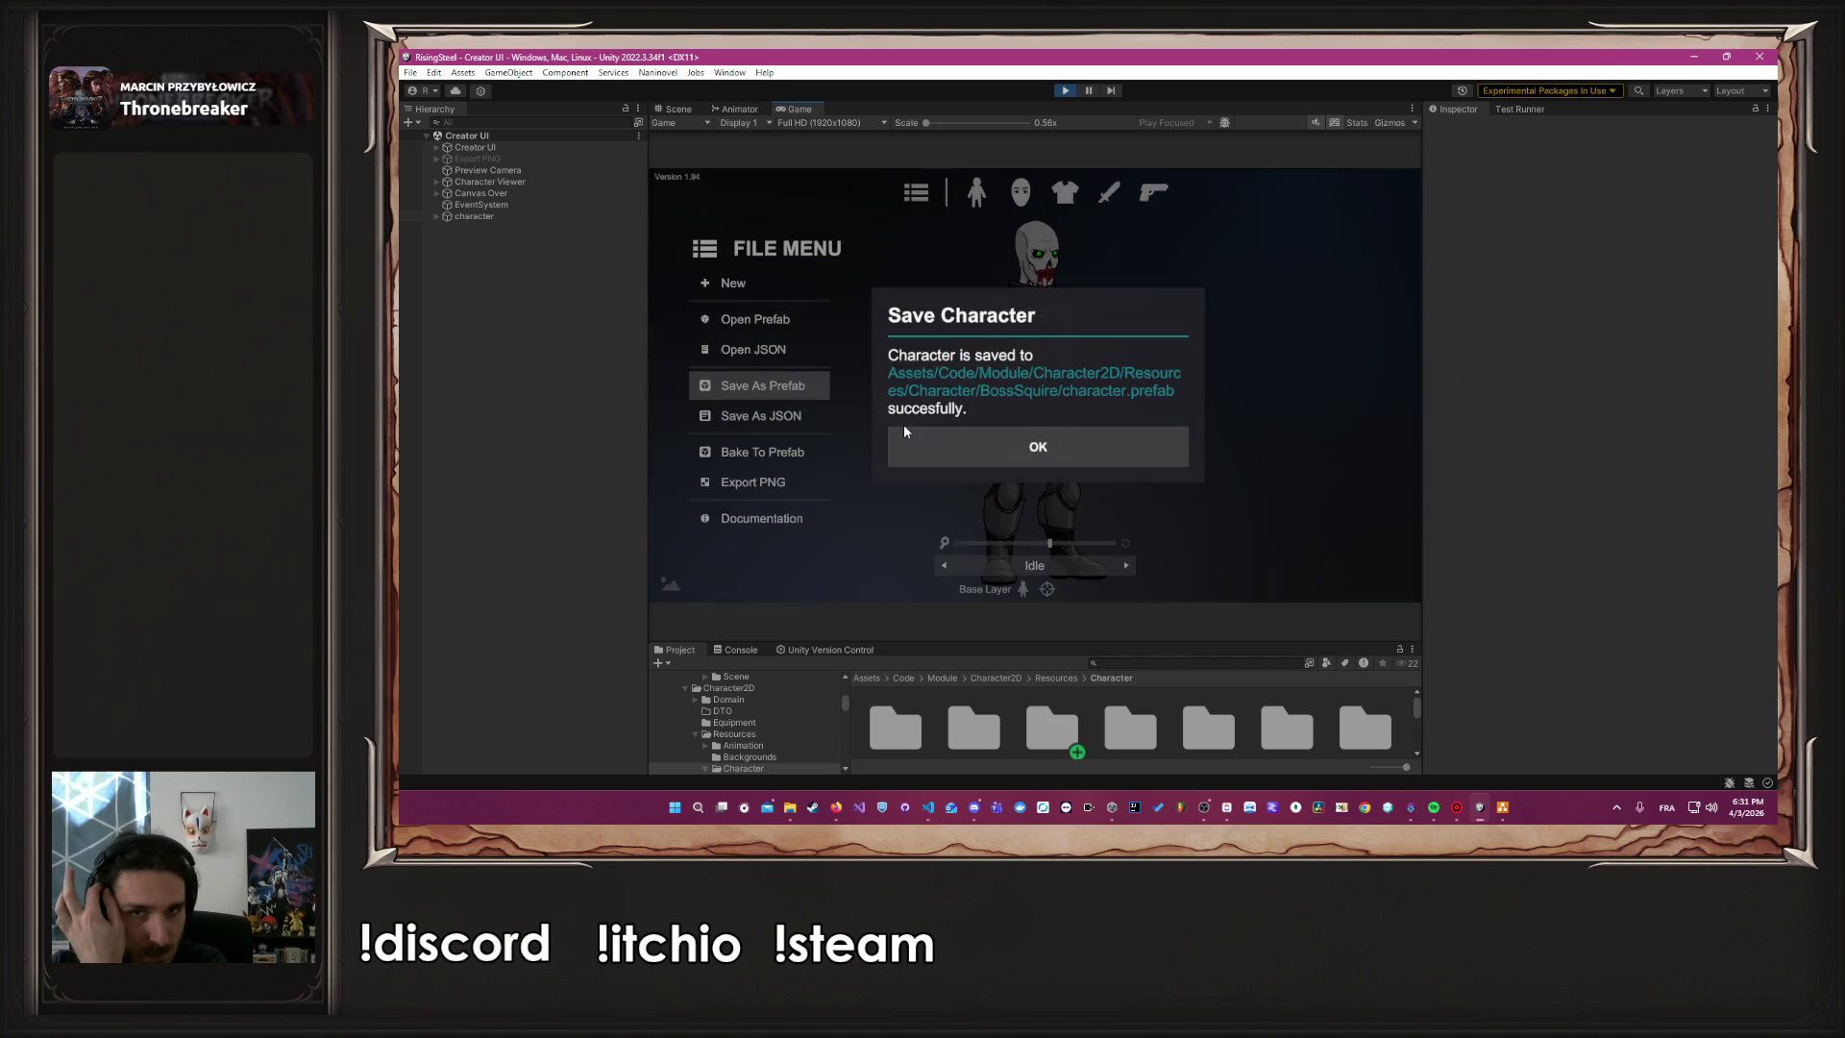
Dismiss the save confirmation and load SkeletonSquire/character.prefab back into the creator
left_click(934, 440)
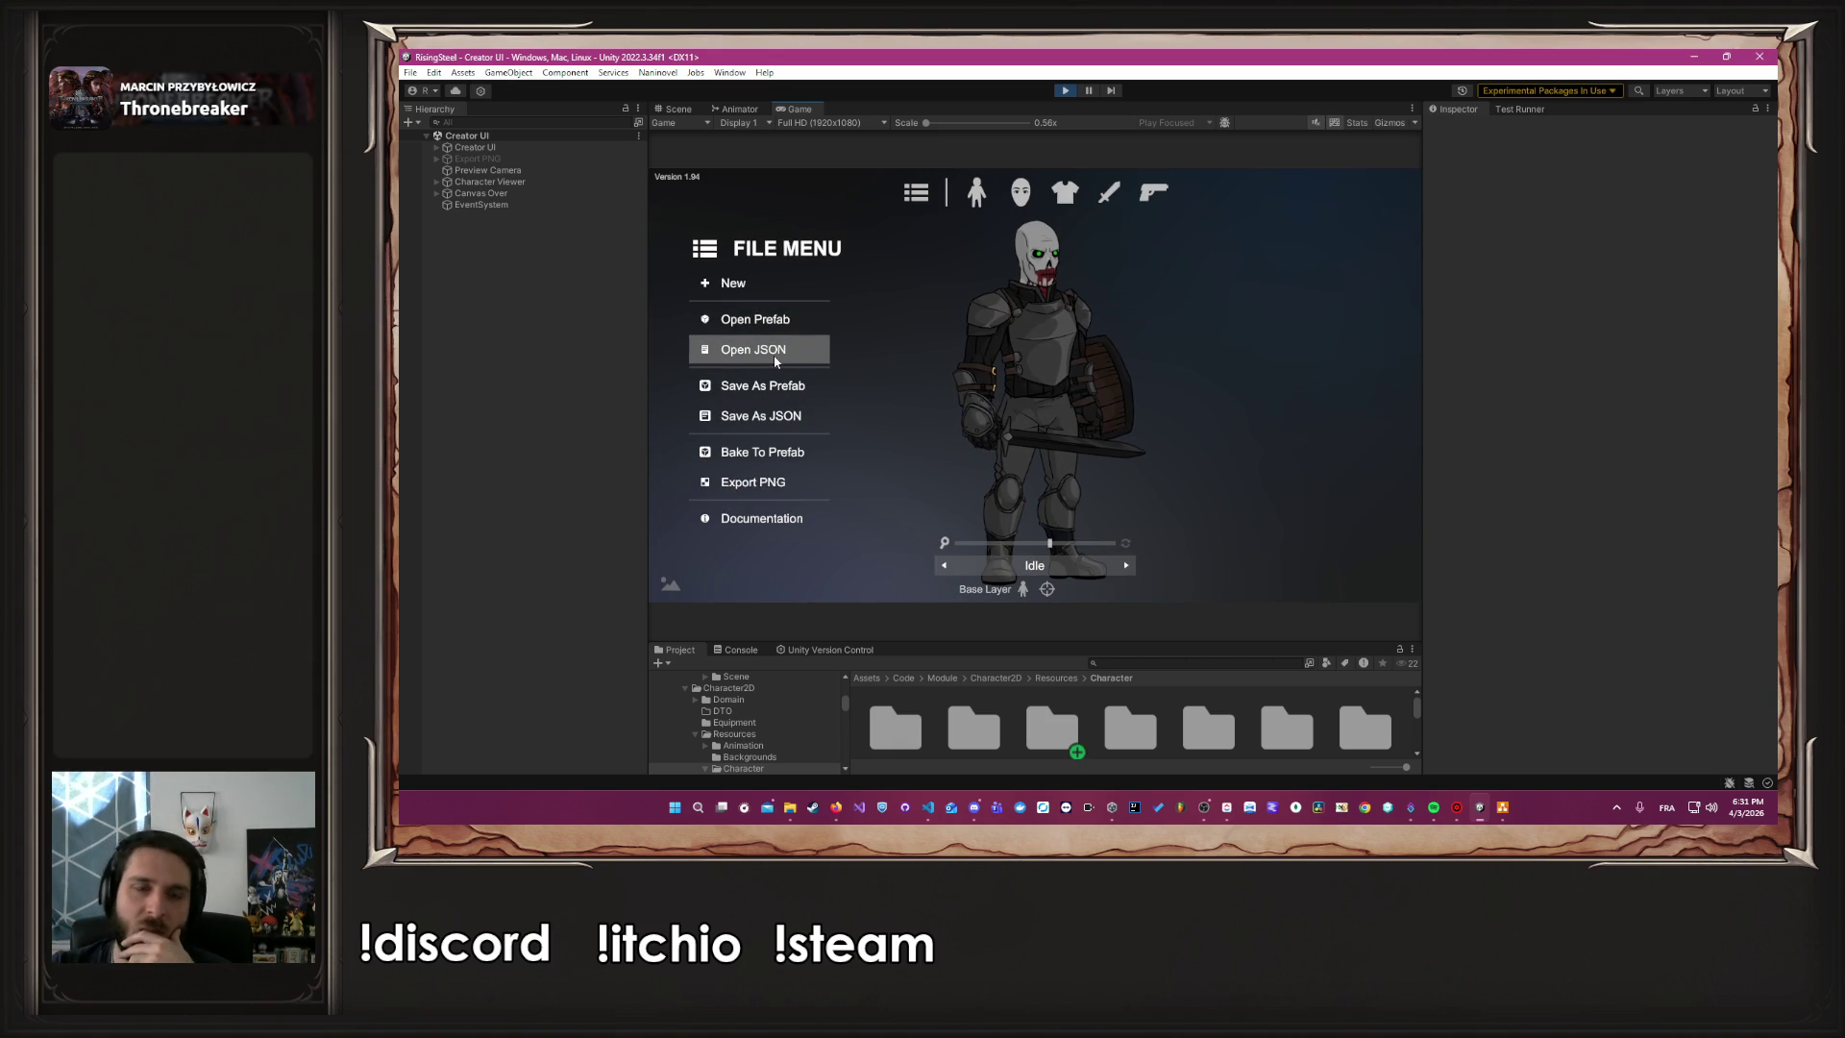
left_click(760, 319)
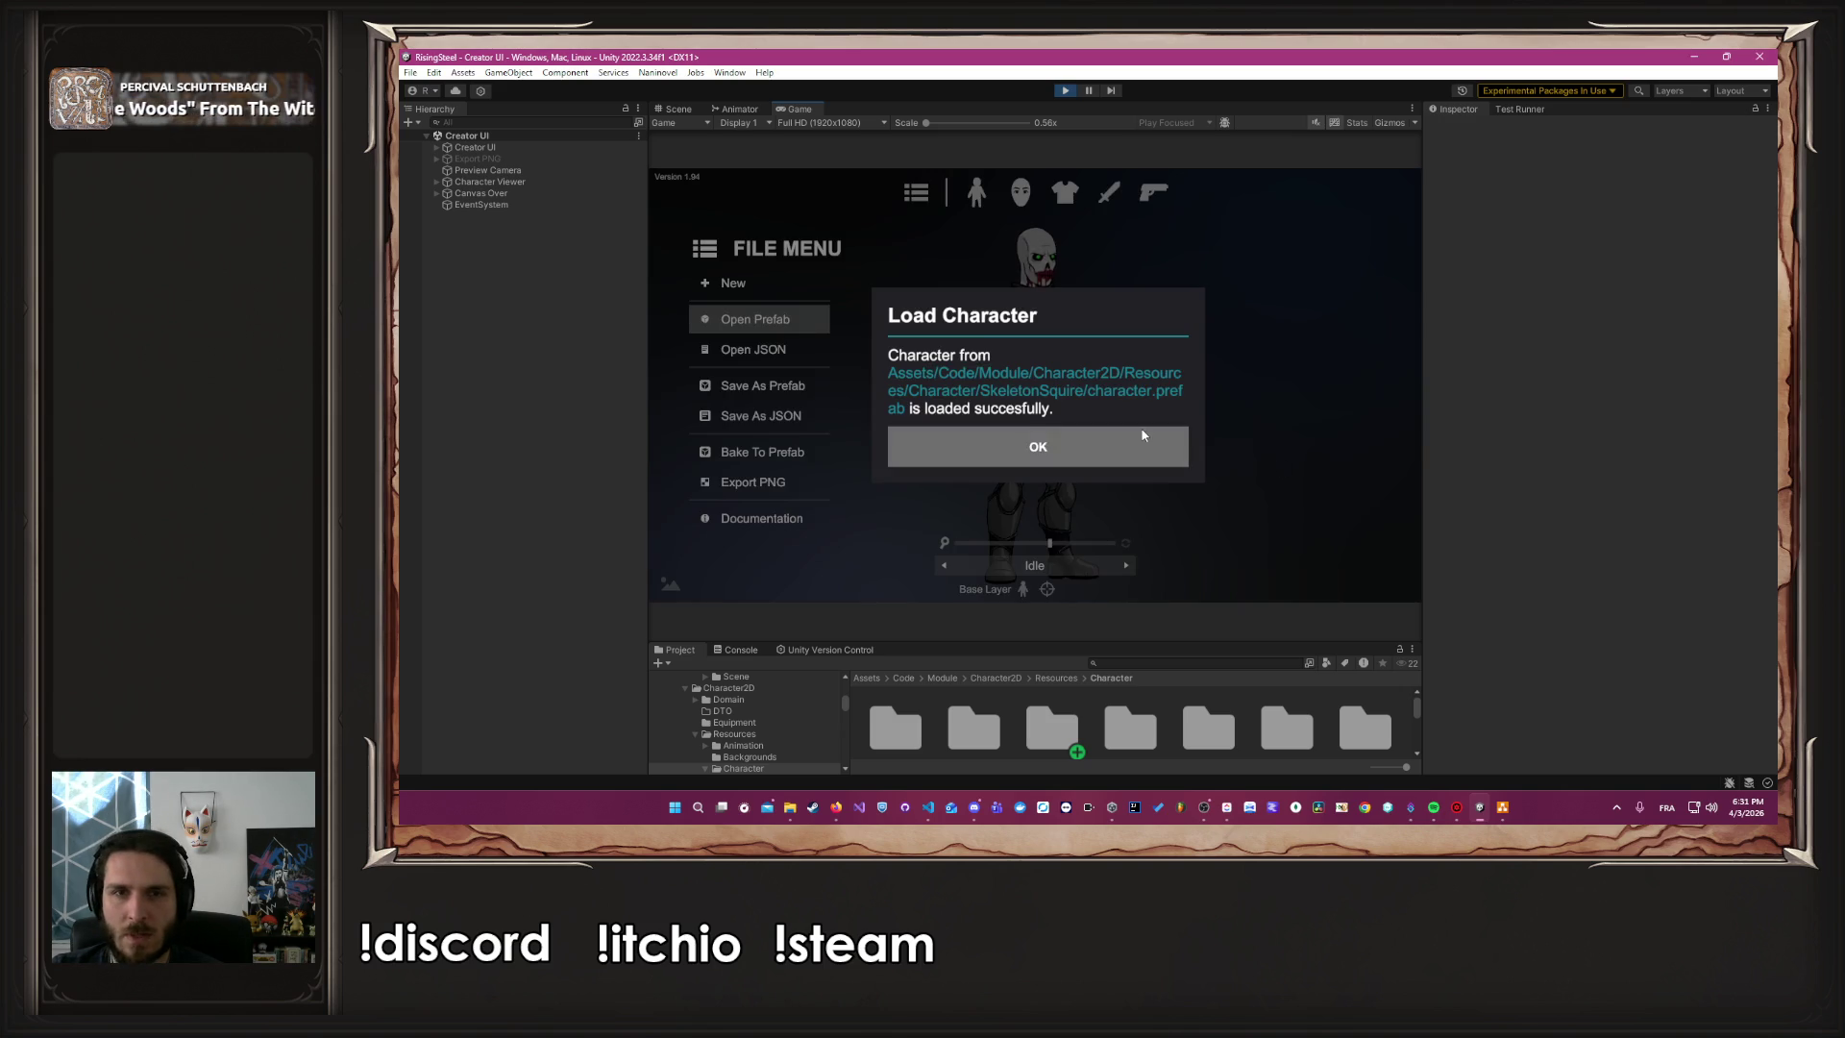
Set the reloaded squire's body type to Undead 00 Male
left_click(1086, 444)
left_click(977, 192)
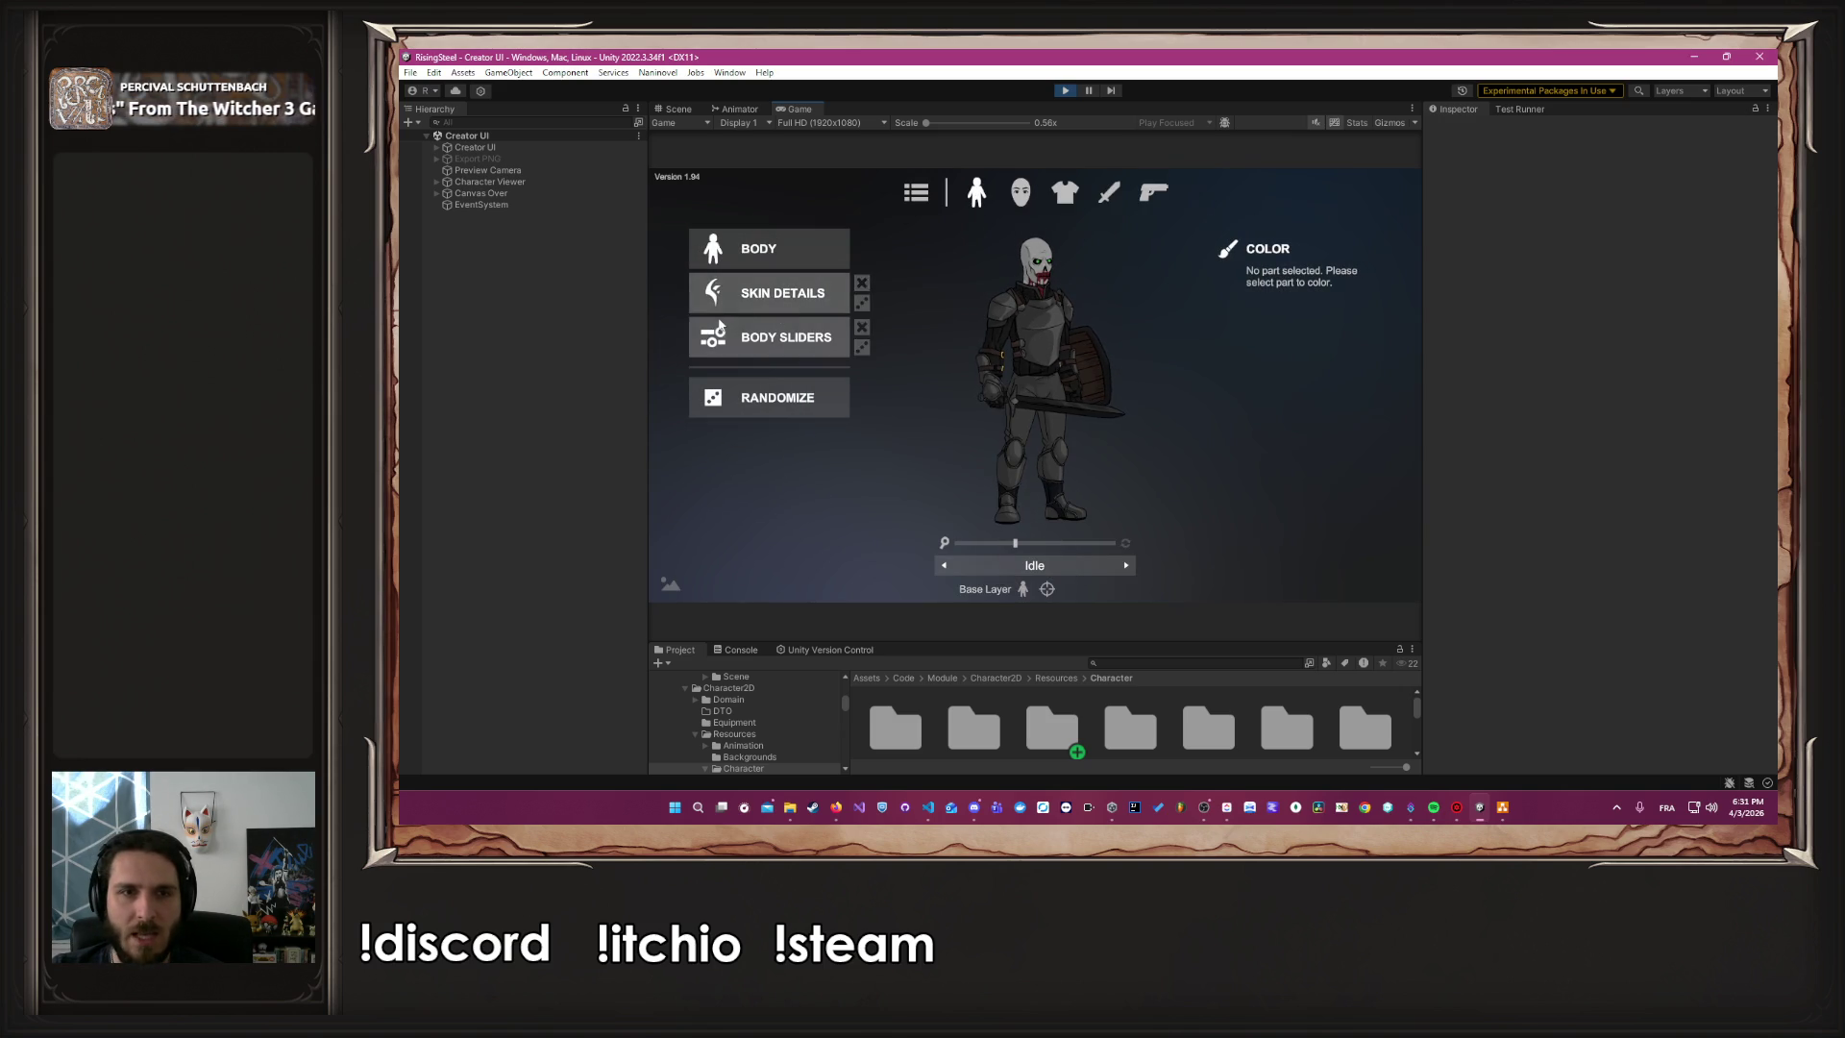
left_click(759, 248)
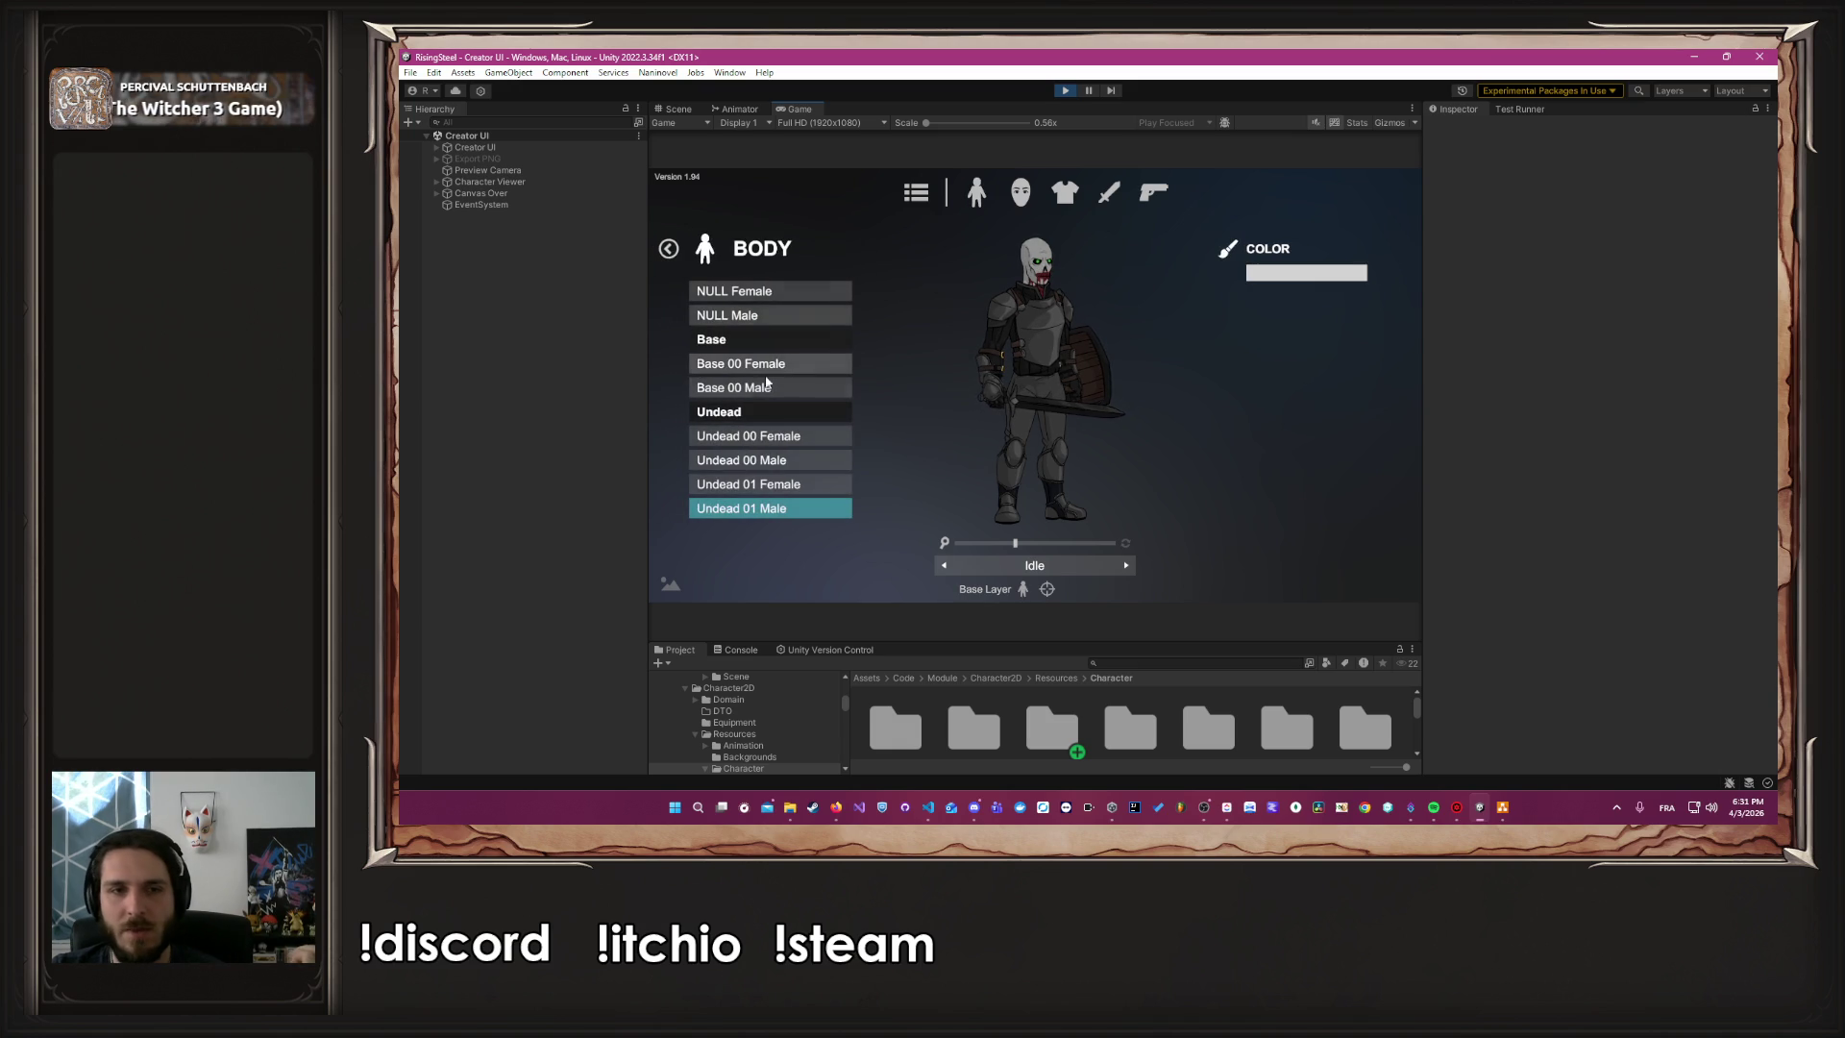
left_click(758, 468)
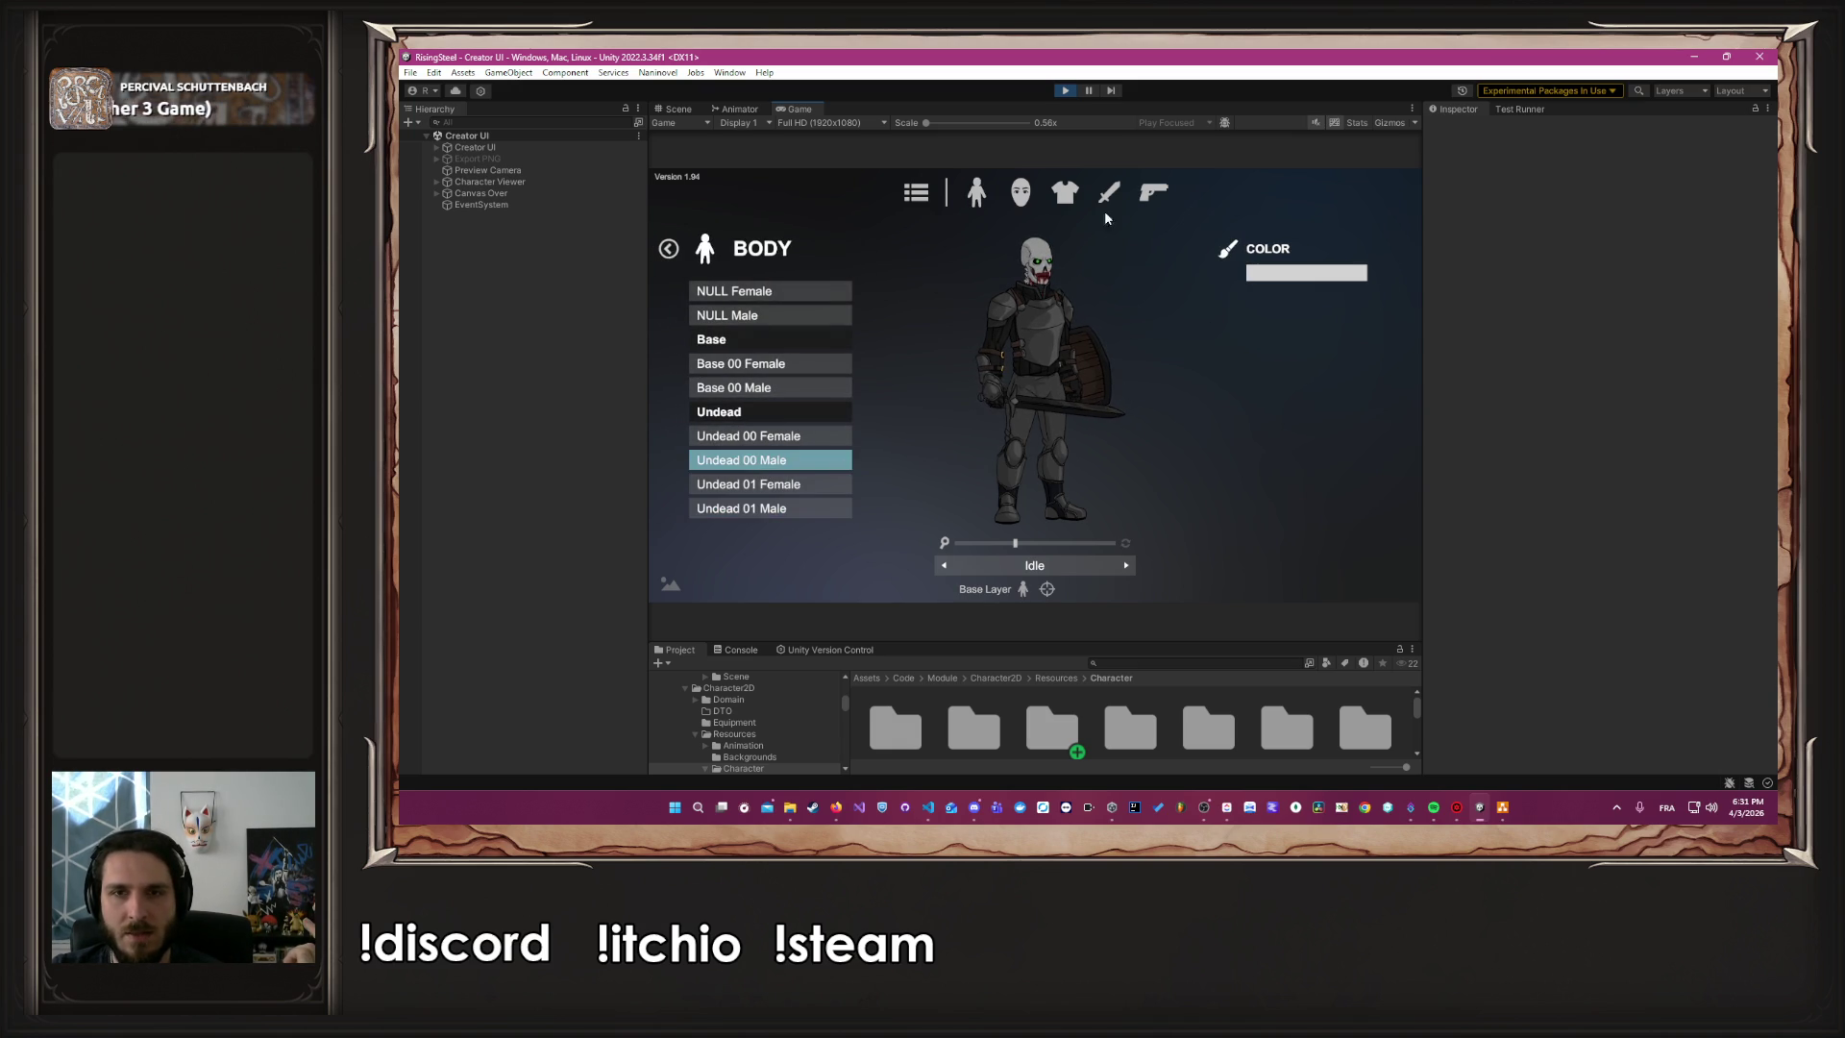
left_click(977, 192)
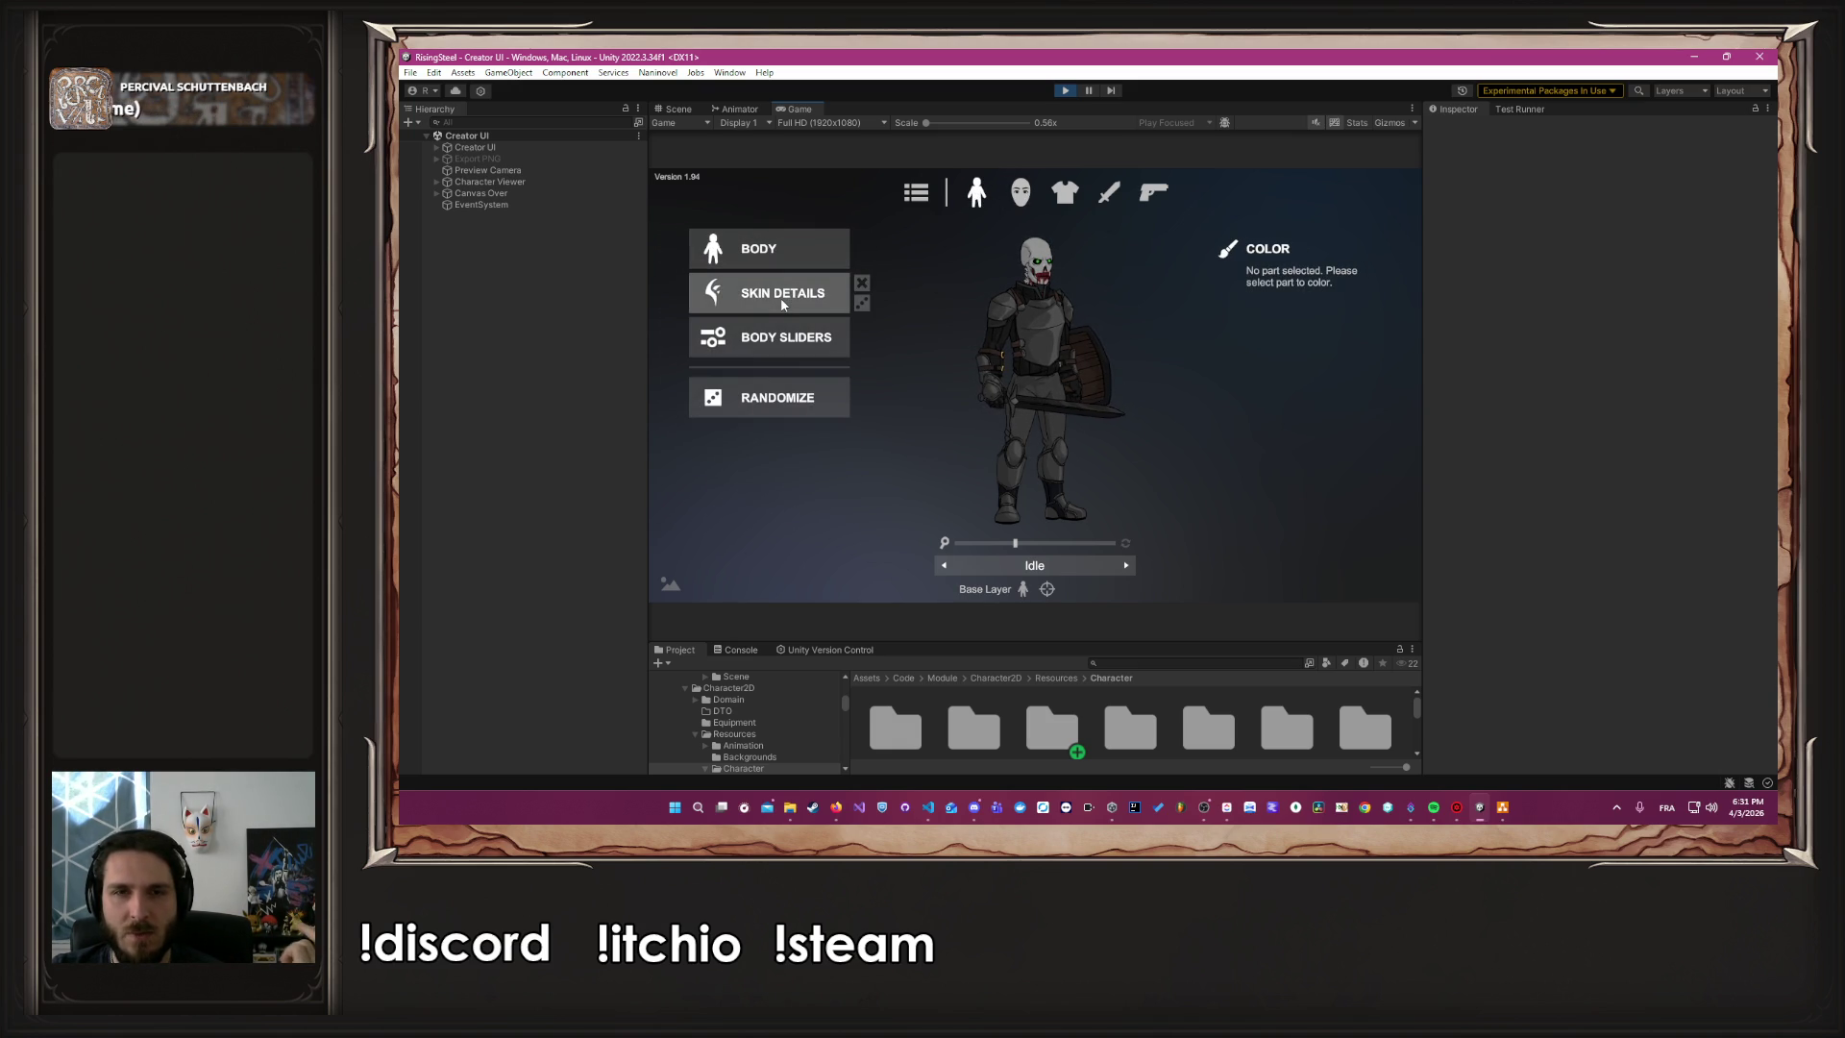
Zoom in on the preview, look through the Skin Details list, and move to the head parts
left_click_drag(1014, 542, 1087, 543)
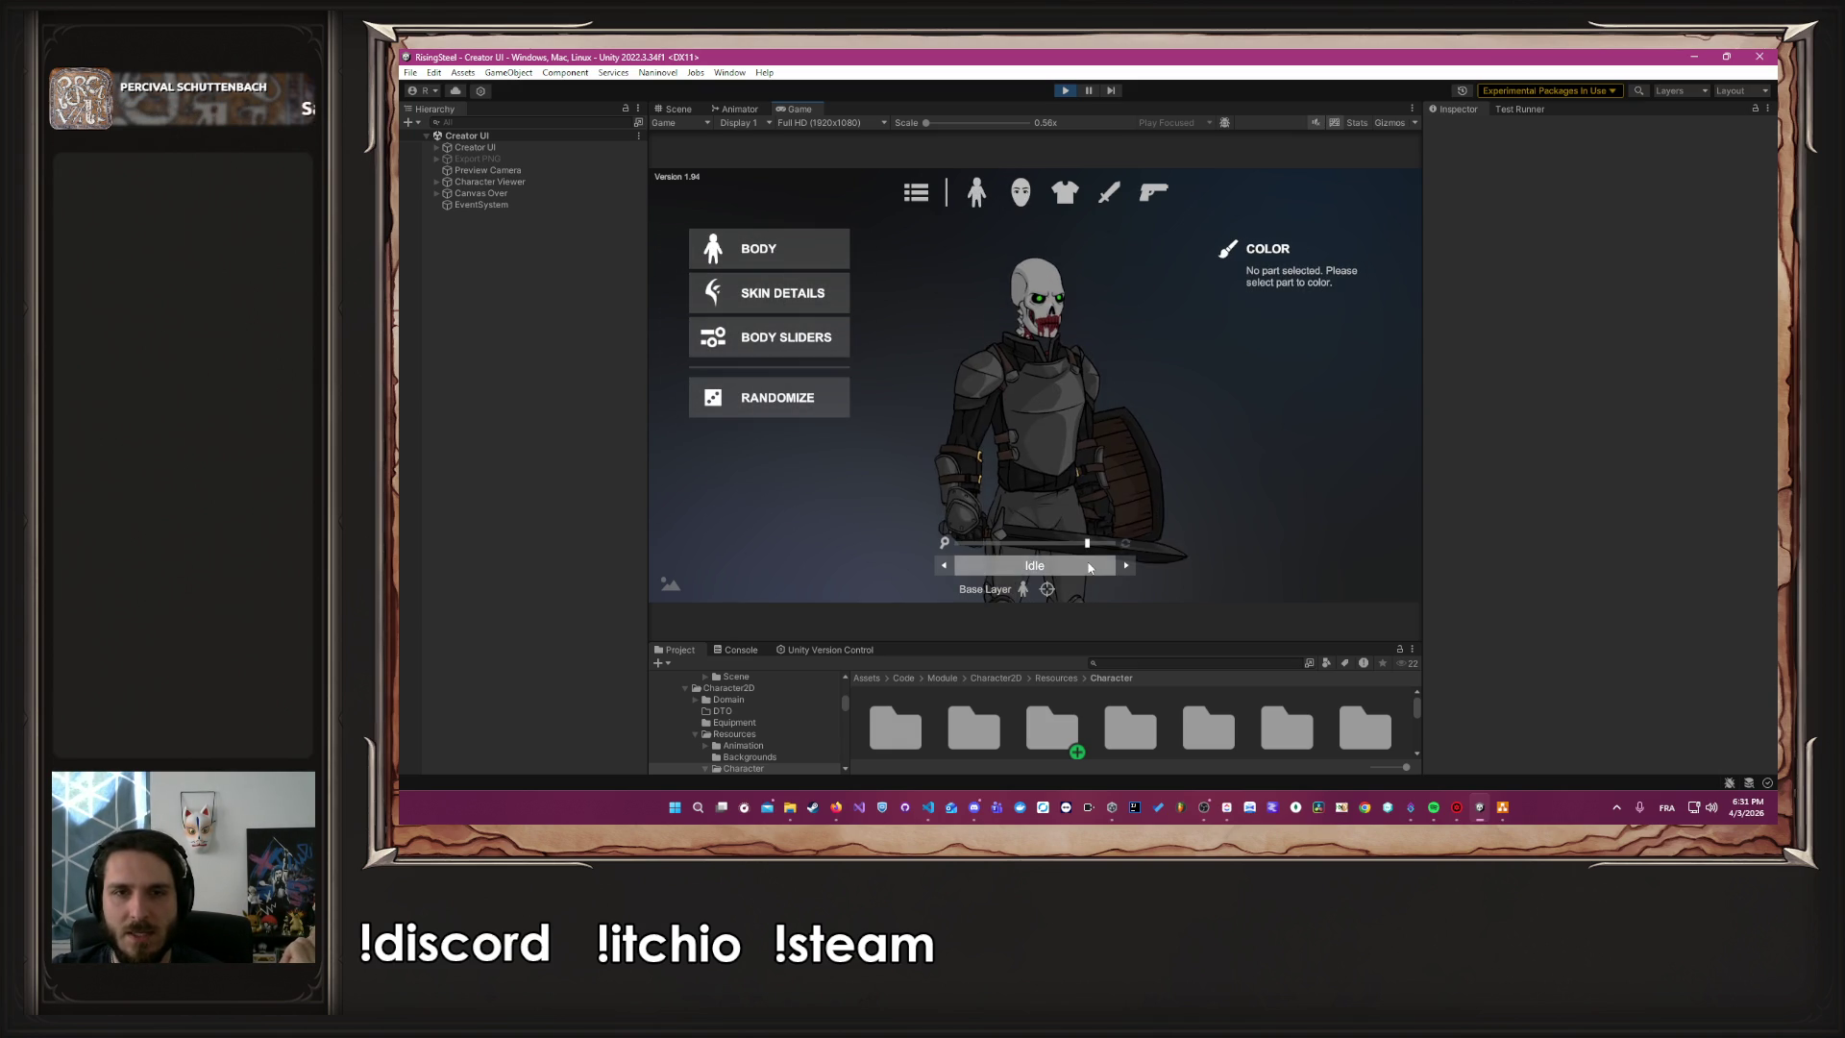
mouse_move(805, 296)
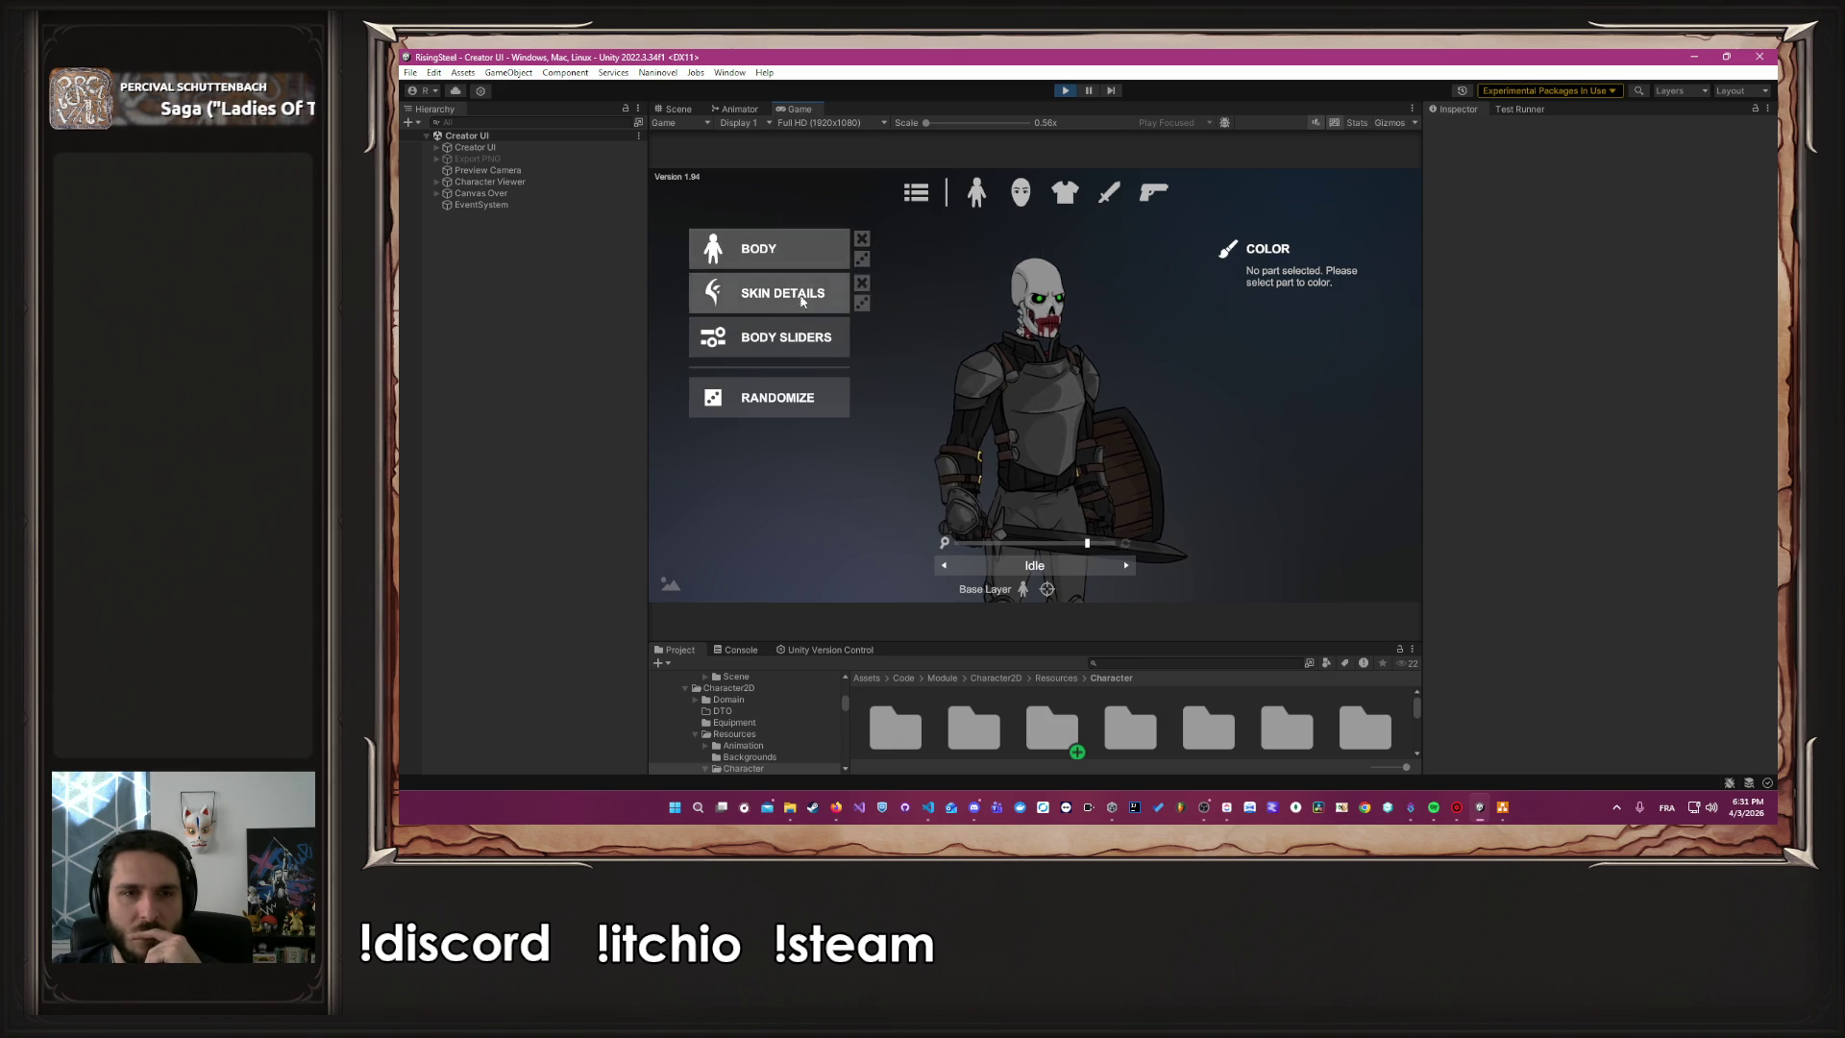
left_click(790, 302)
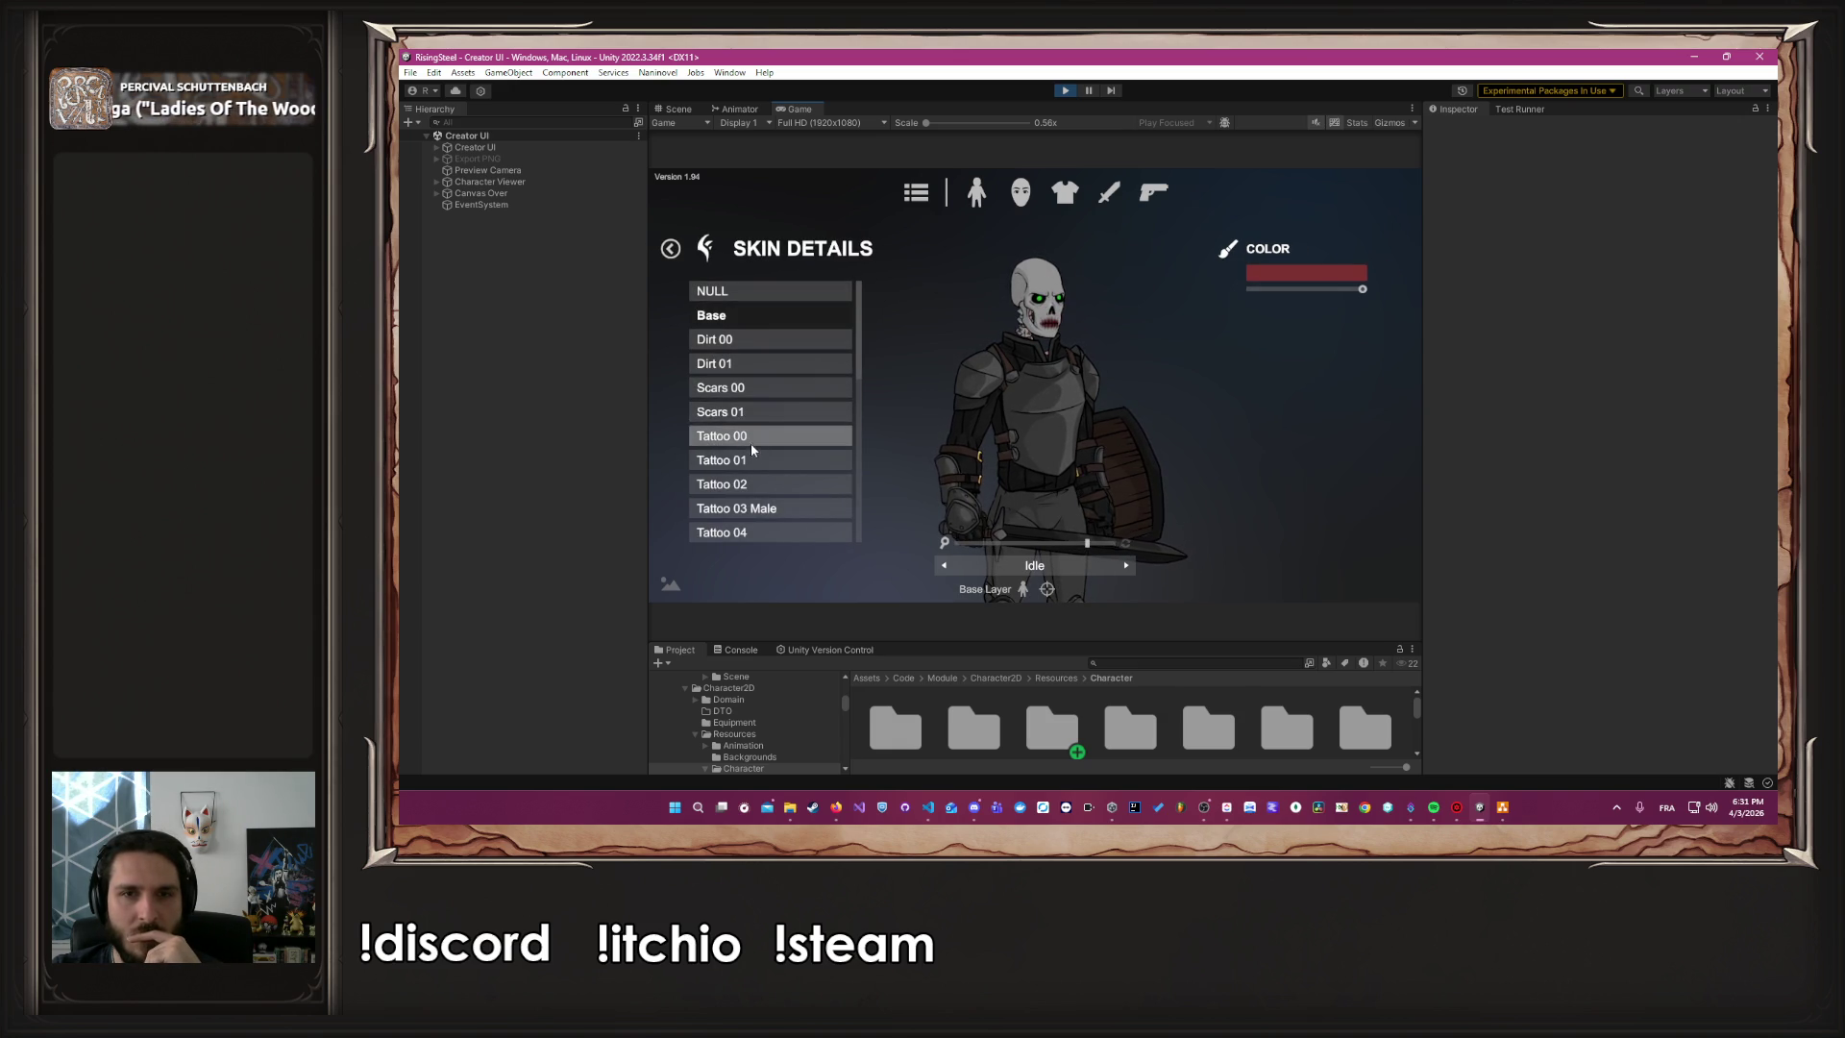
scroll(761, 491, "down", 5)
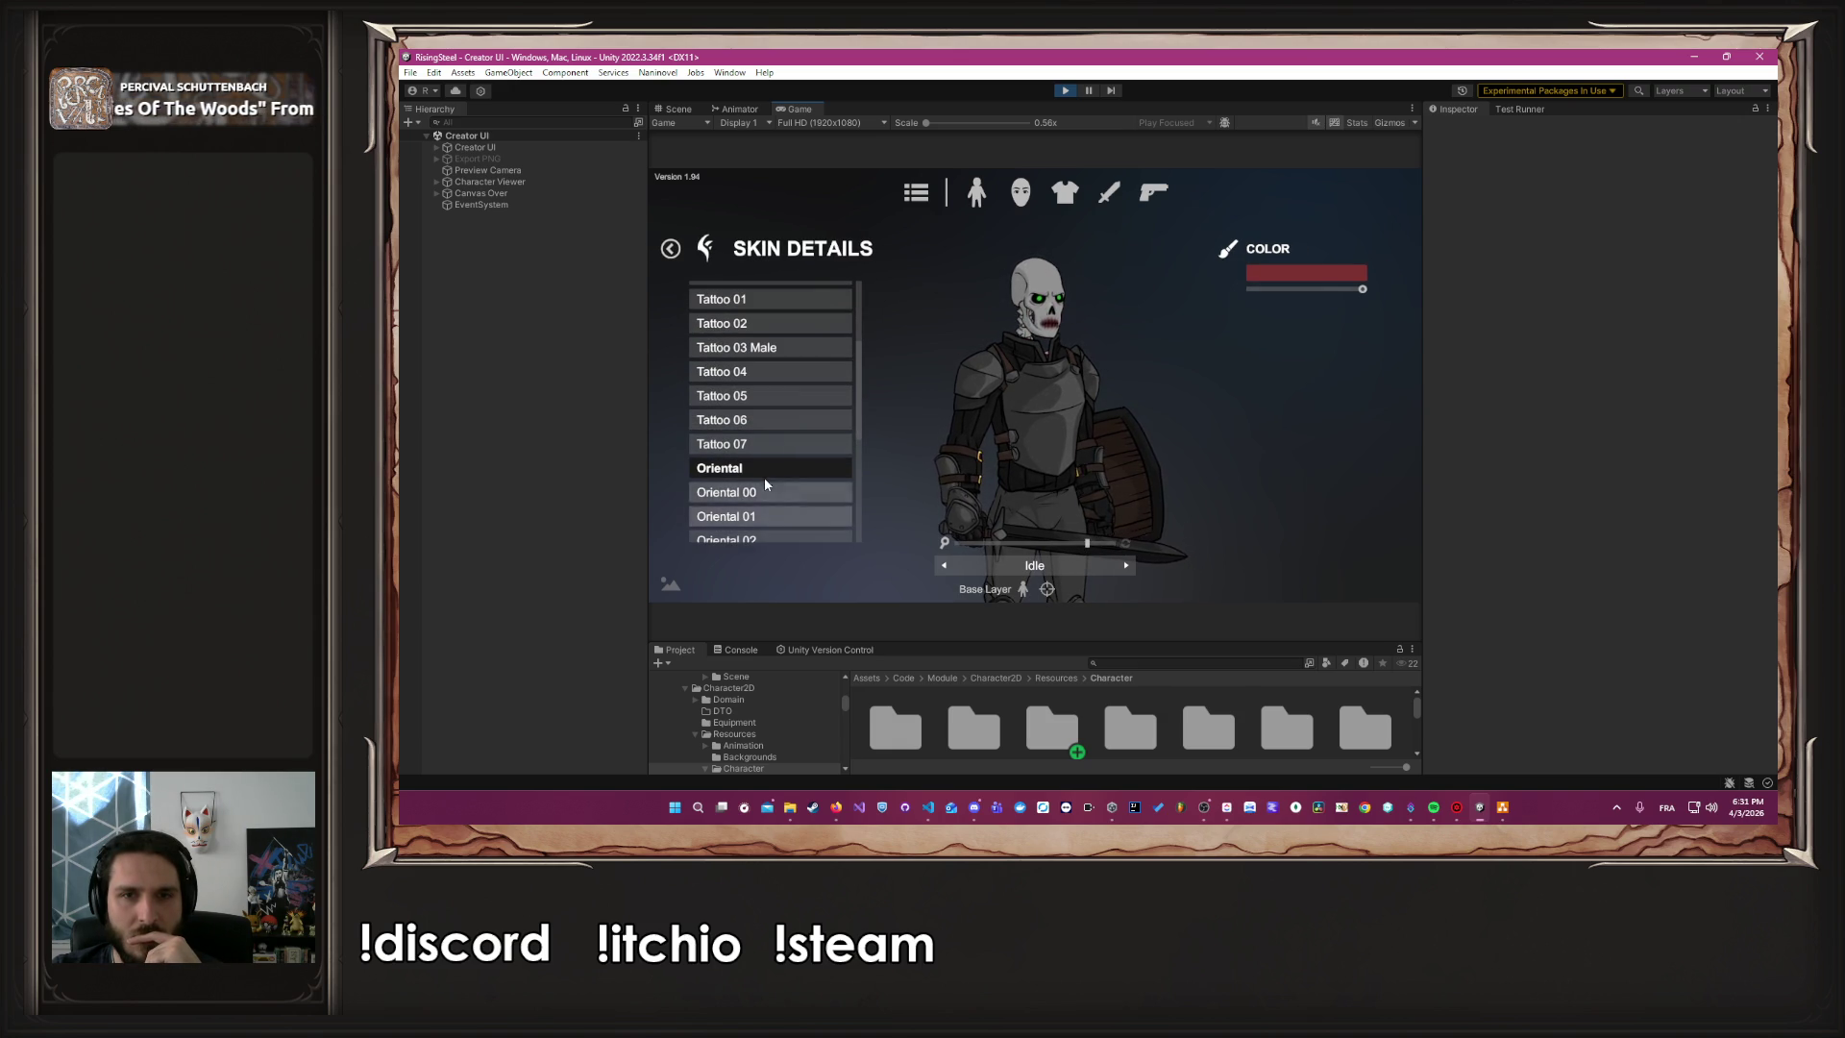
scroll(760, 442, "up", 5)
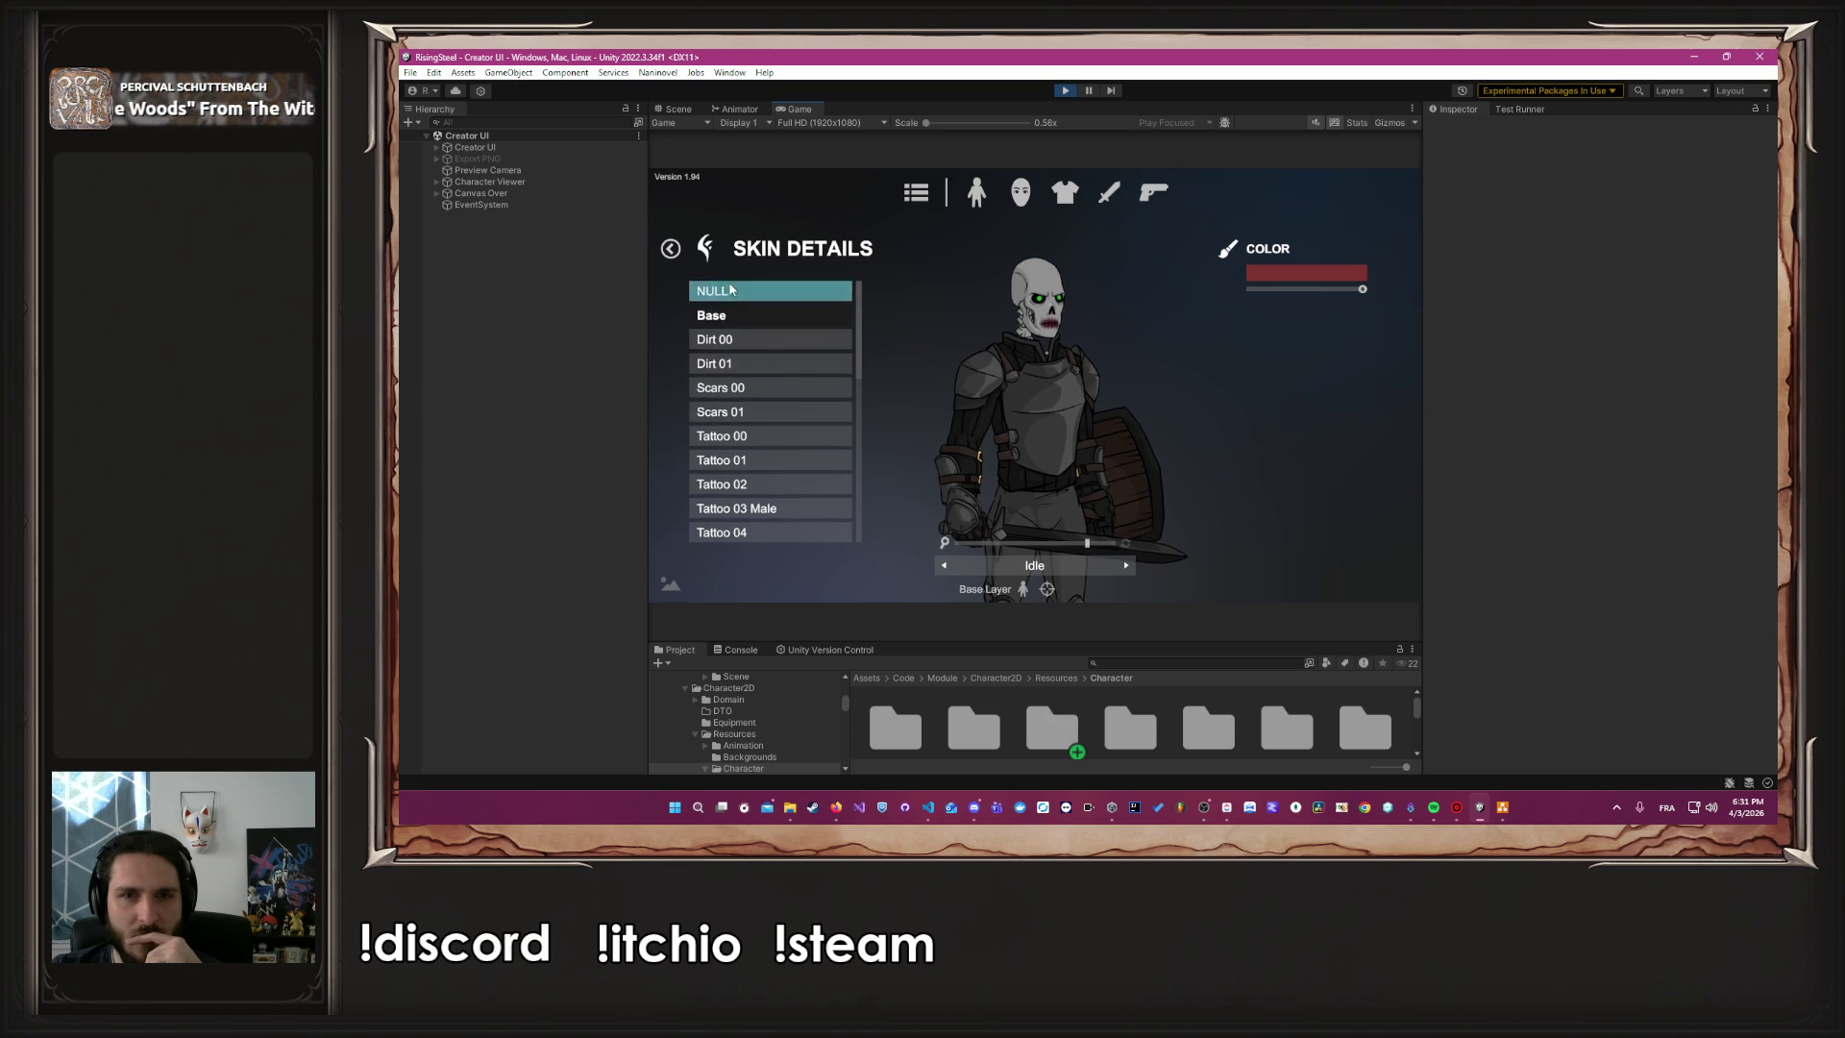
left_click(670, 248)
left_click(1020, 192)
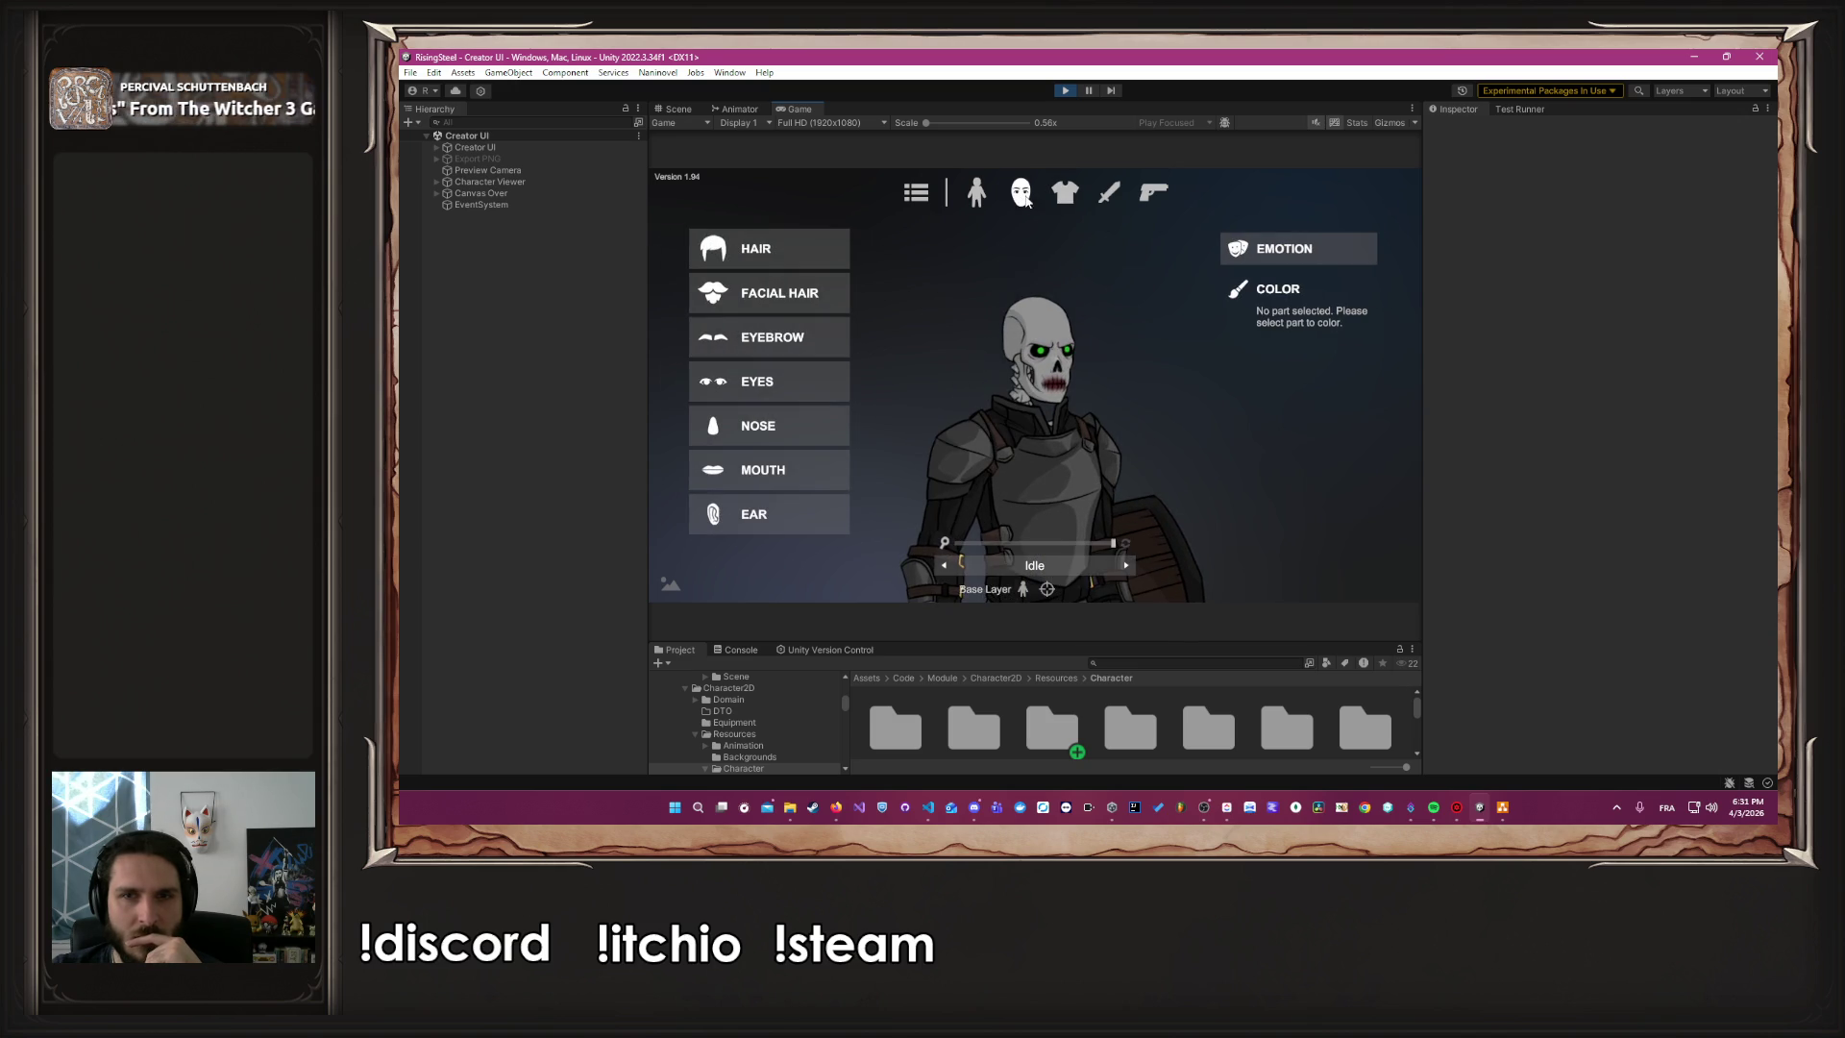
Give the skeleton's mouth the same colour as its skin with Copy Skin Color
left_click(783, 470)
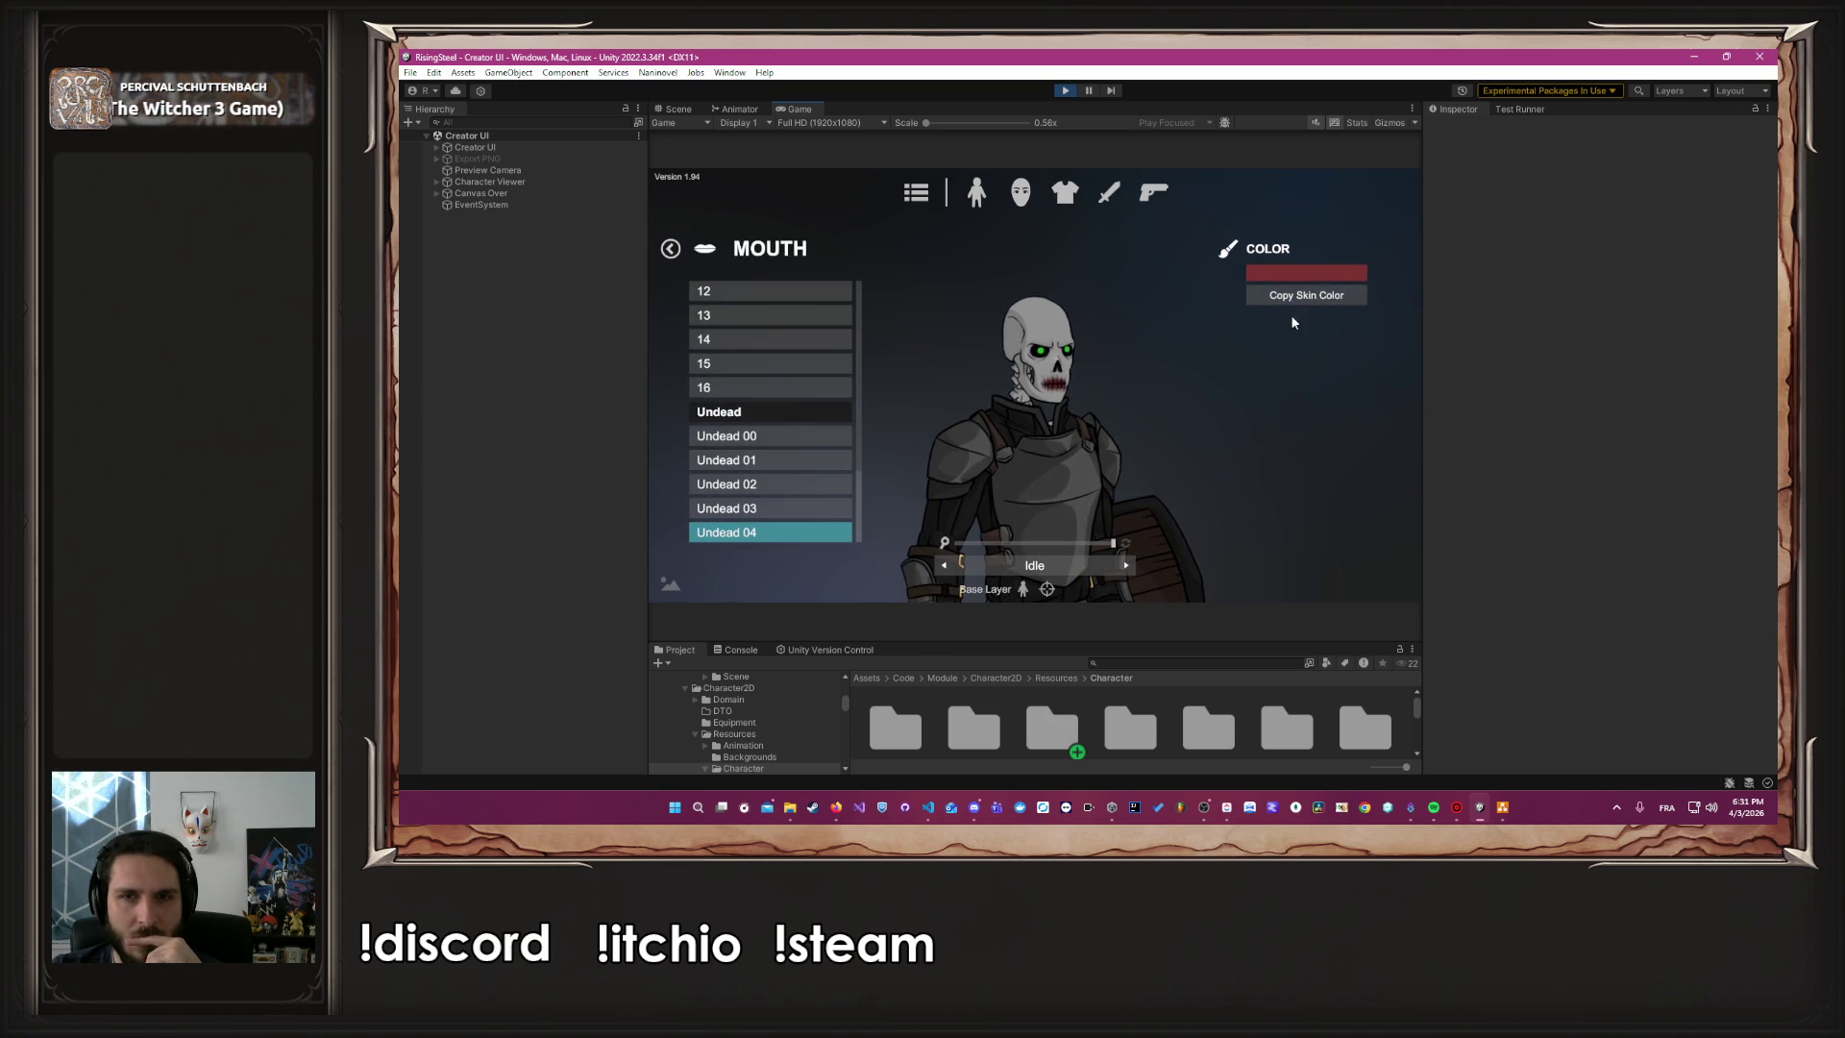
left_click(1304, 297)
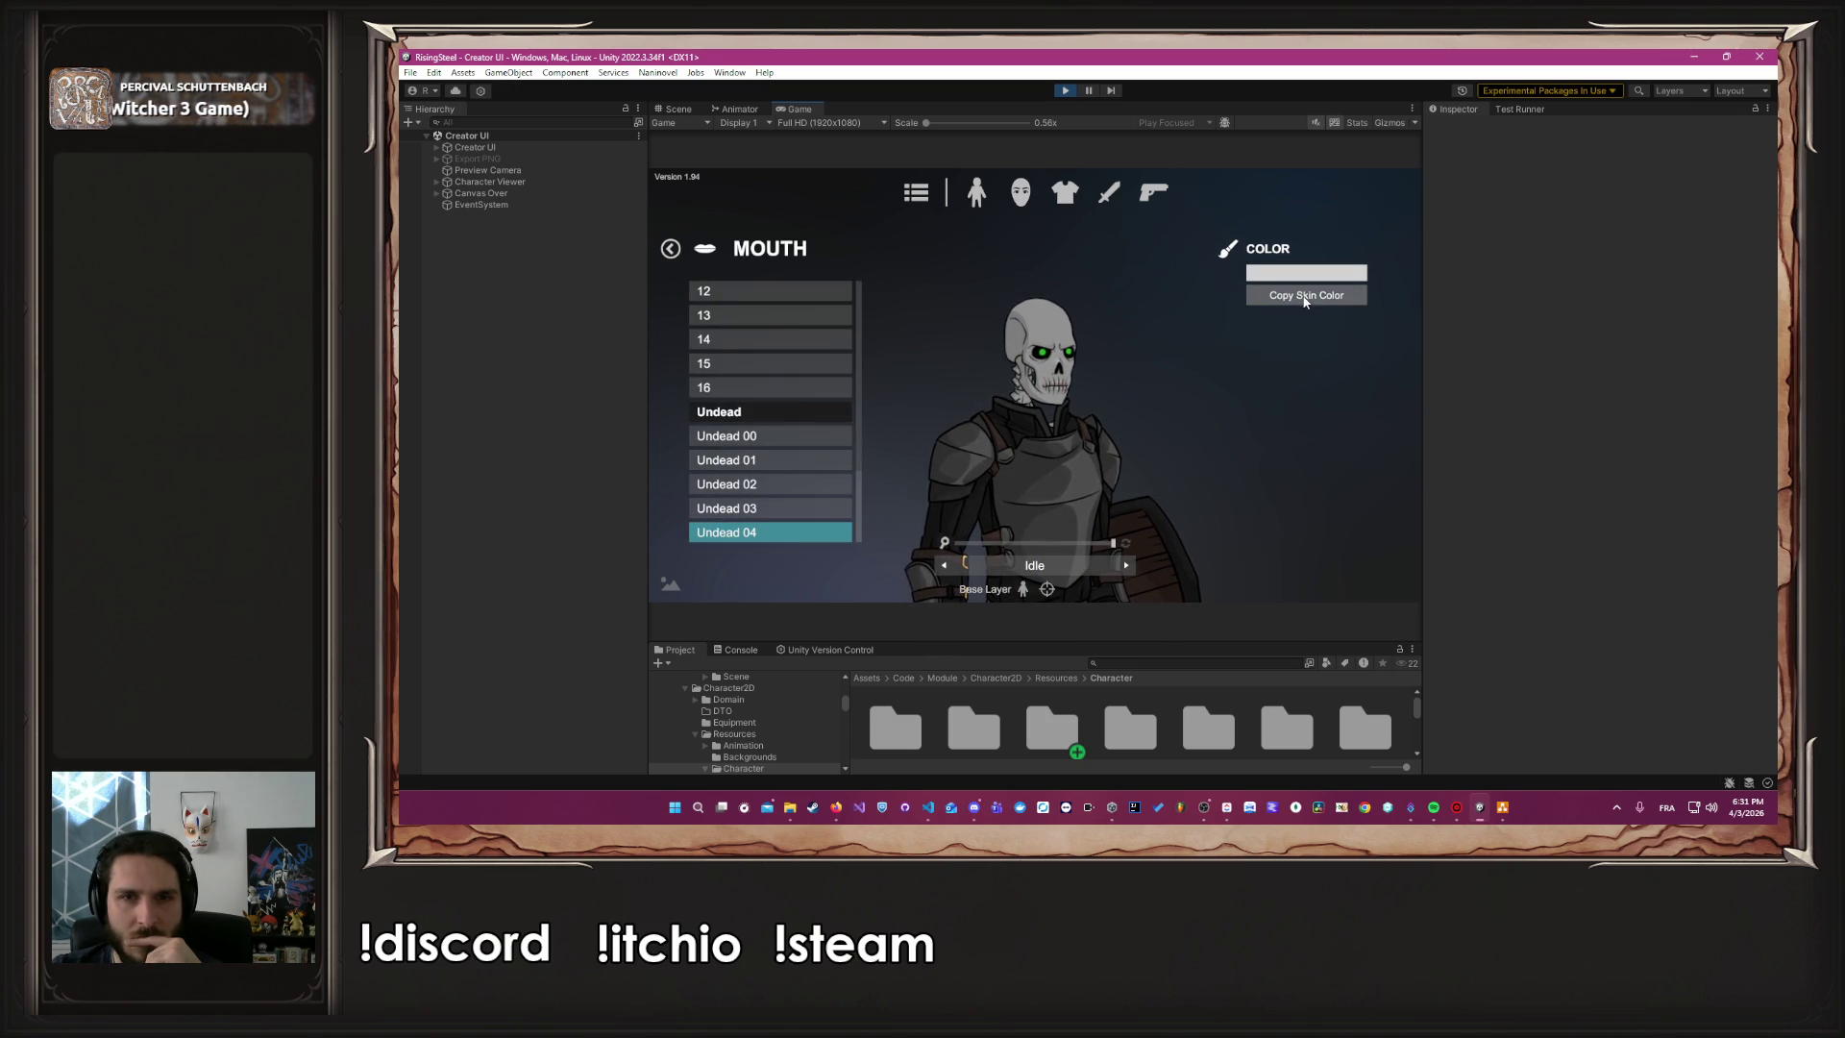
left_click(975, 207)
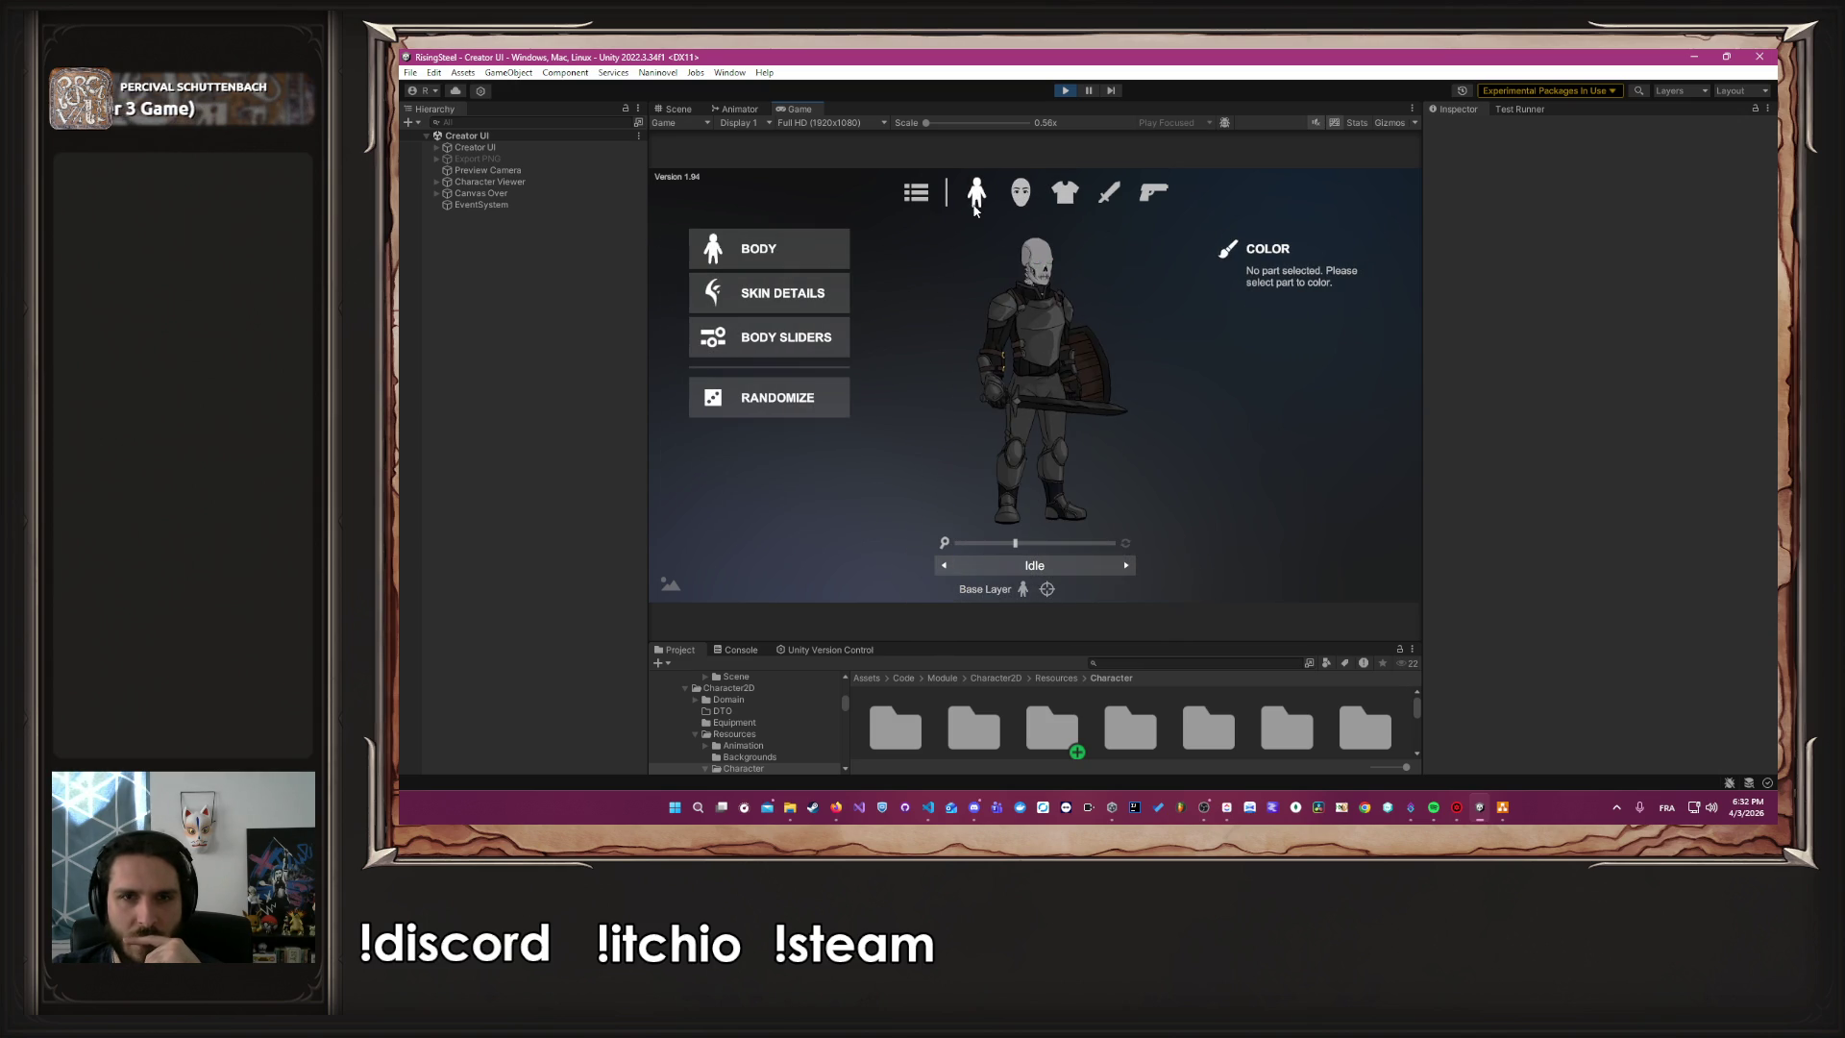
Save the Undead 00 Male skeleton as a prefab from the File Menu
left_click(915, 198)
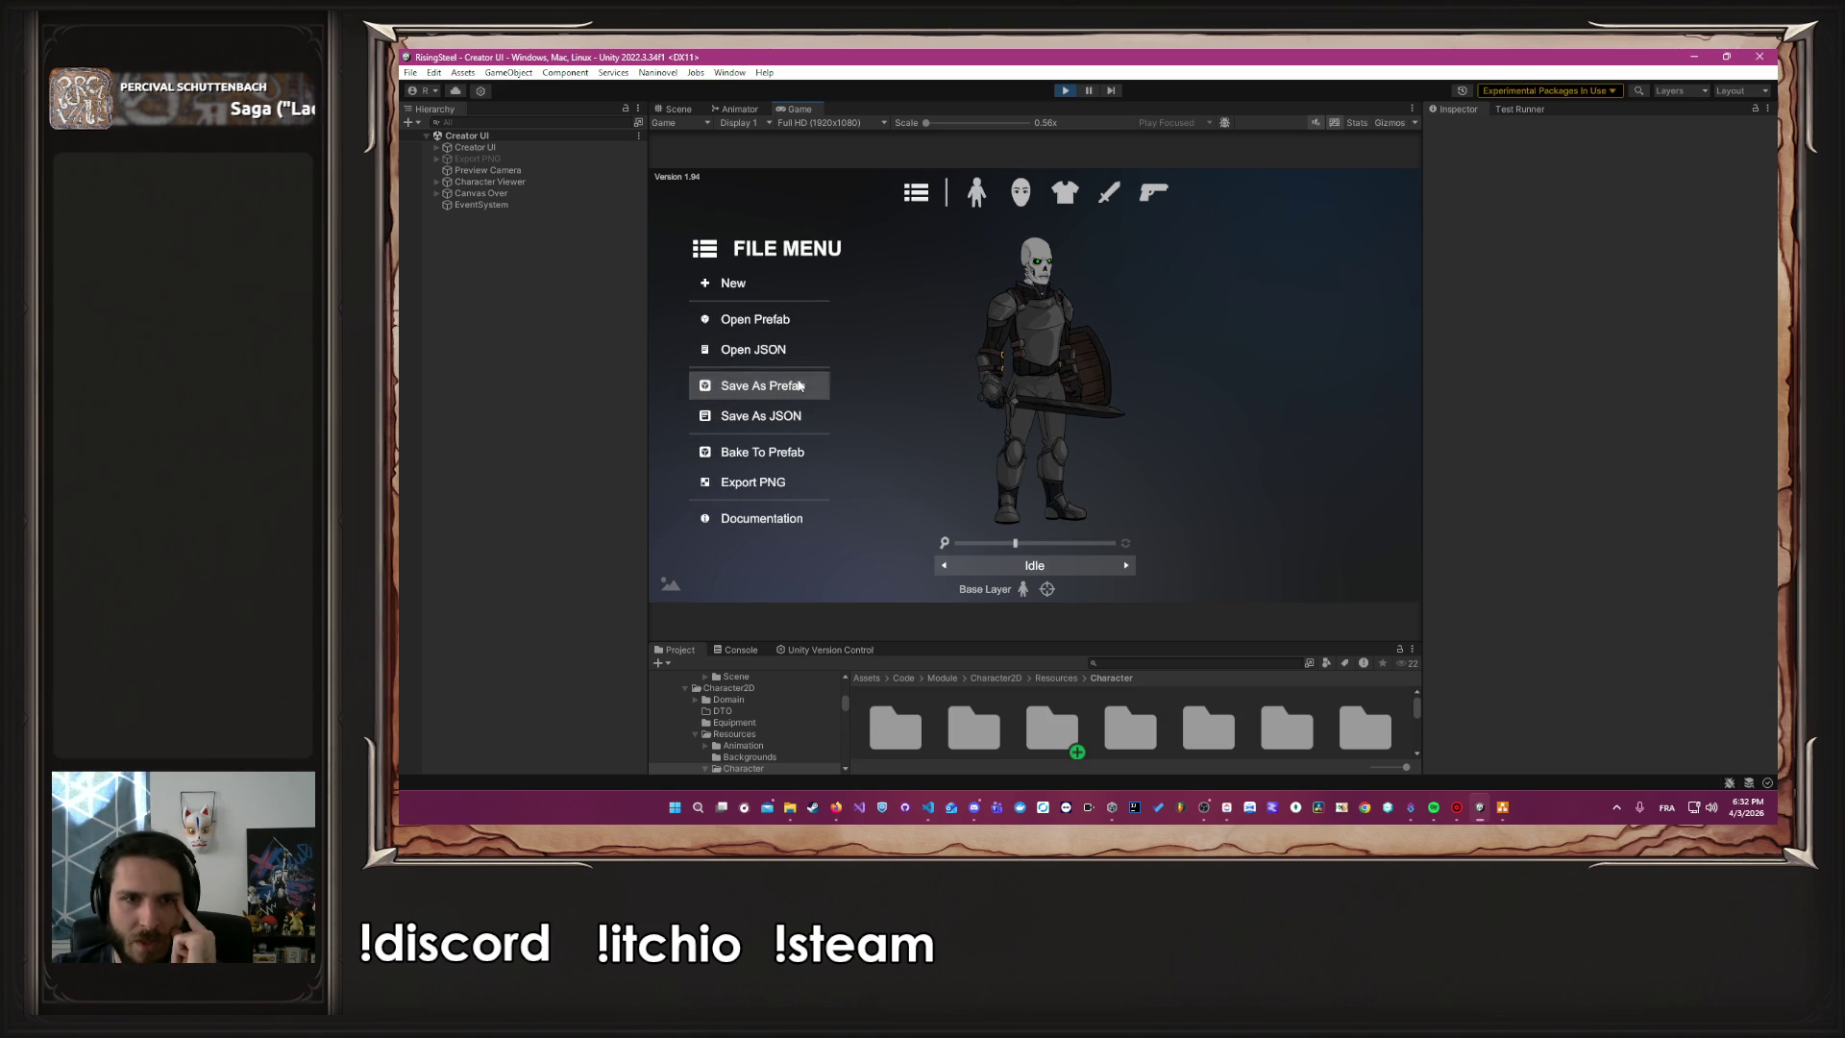
left_click(759, 385)
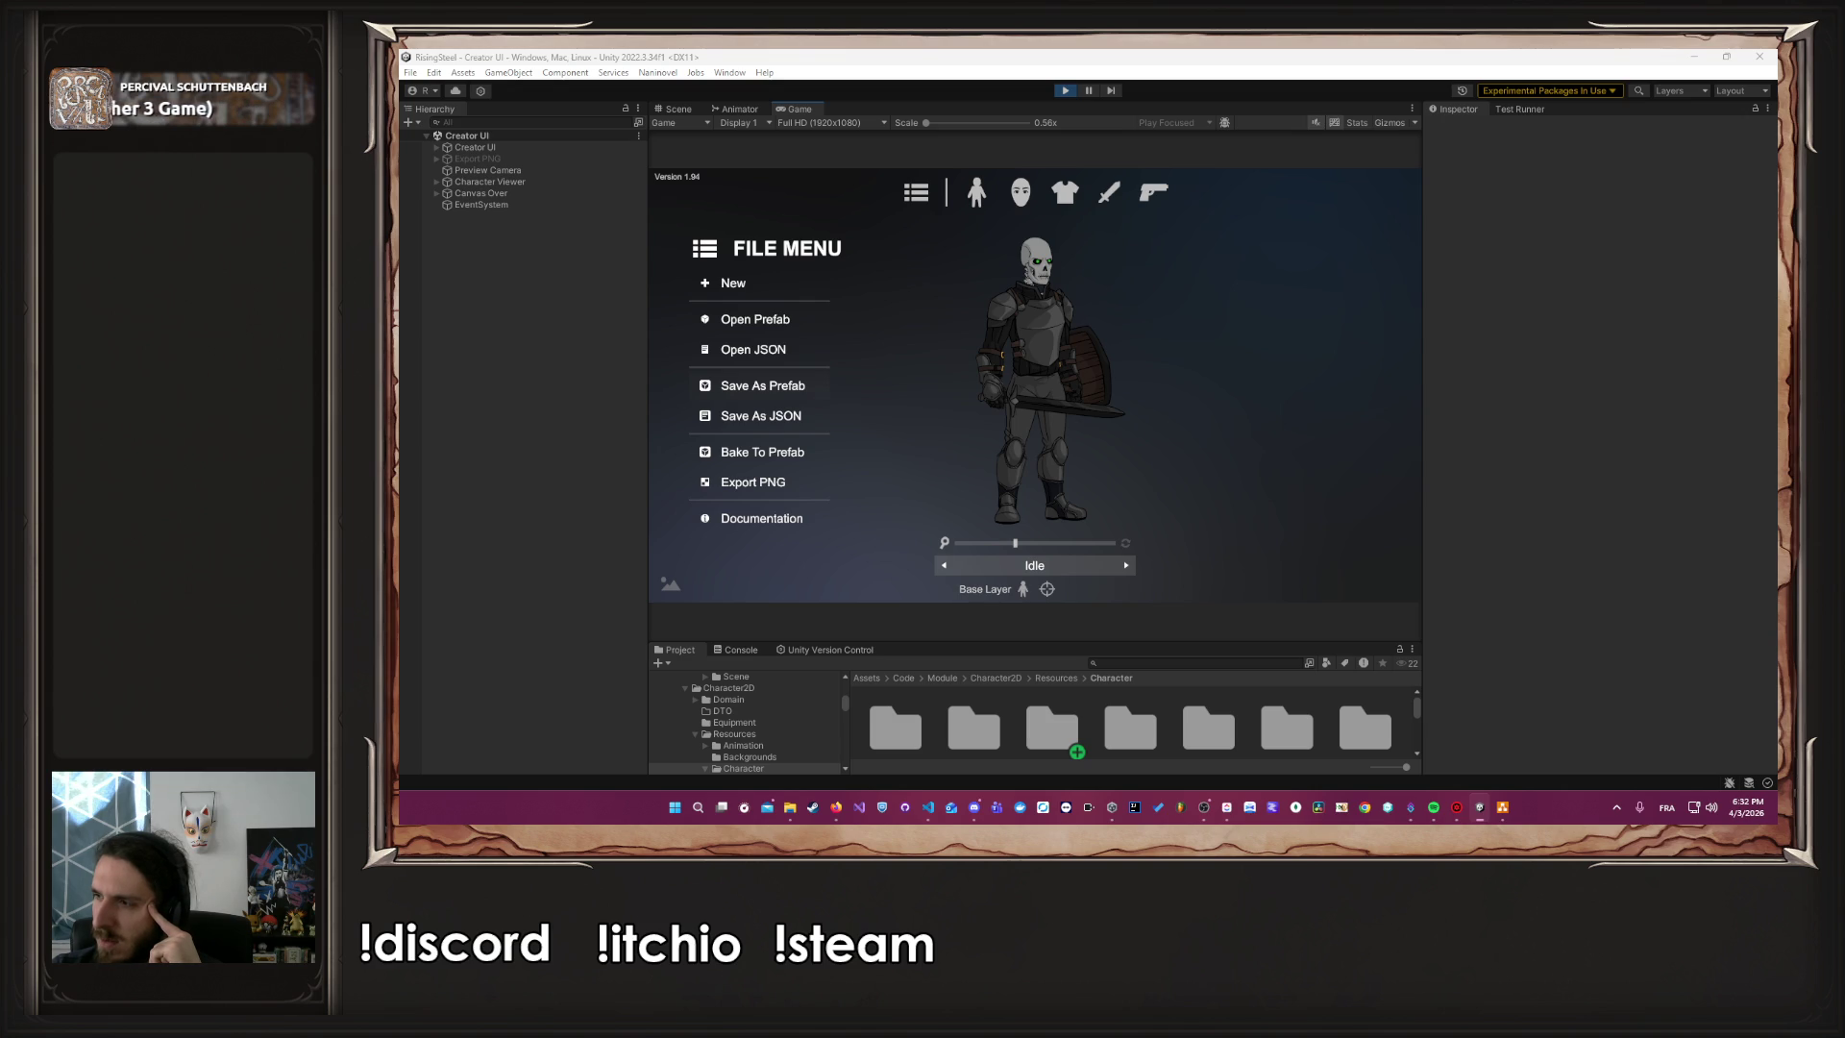
left_click(762, 385)
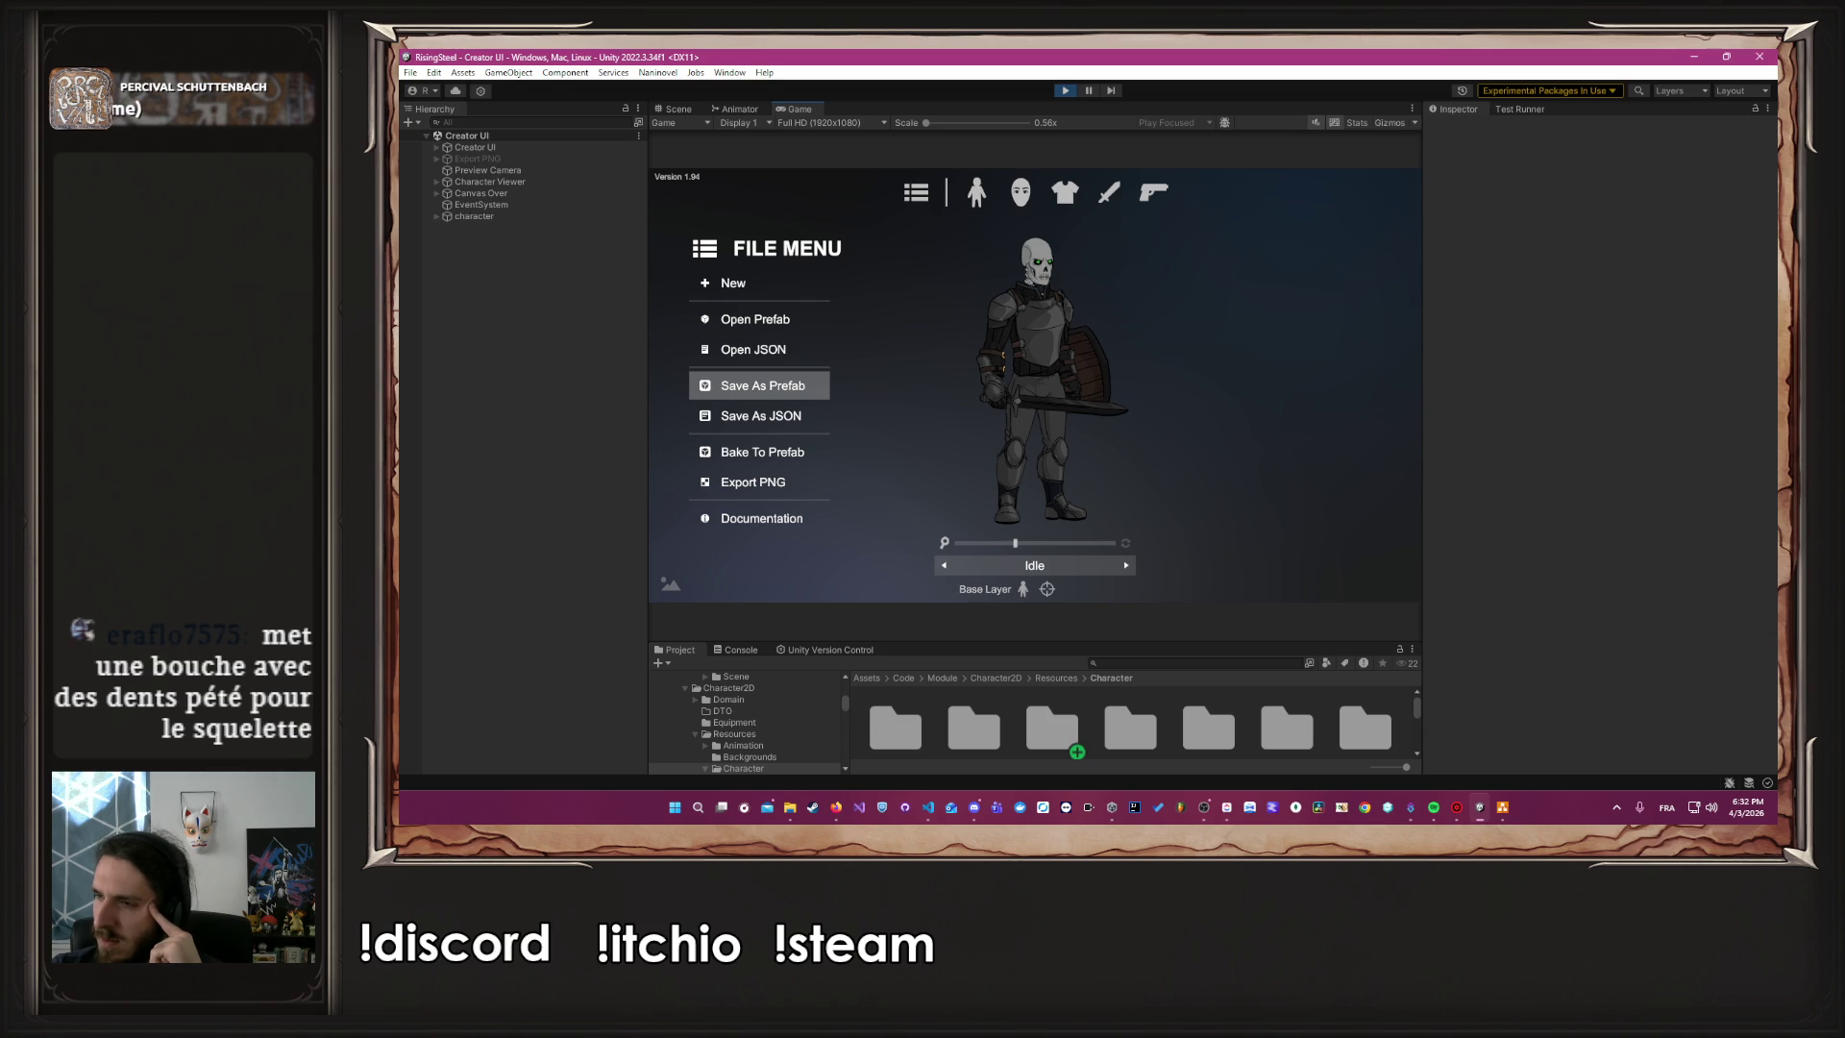
Switch the skeleton's mouth to Undead 01 after trying Undead 00
left_click(1040, 435)
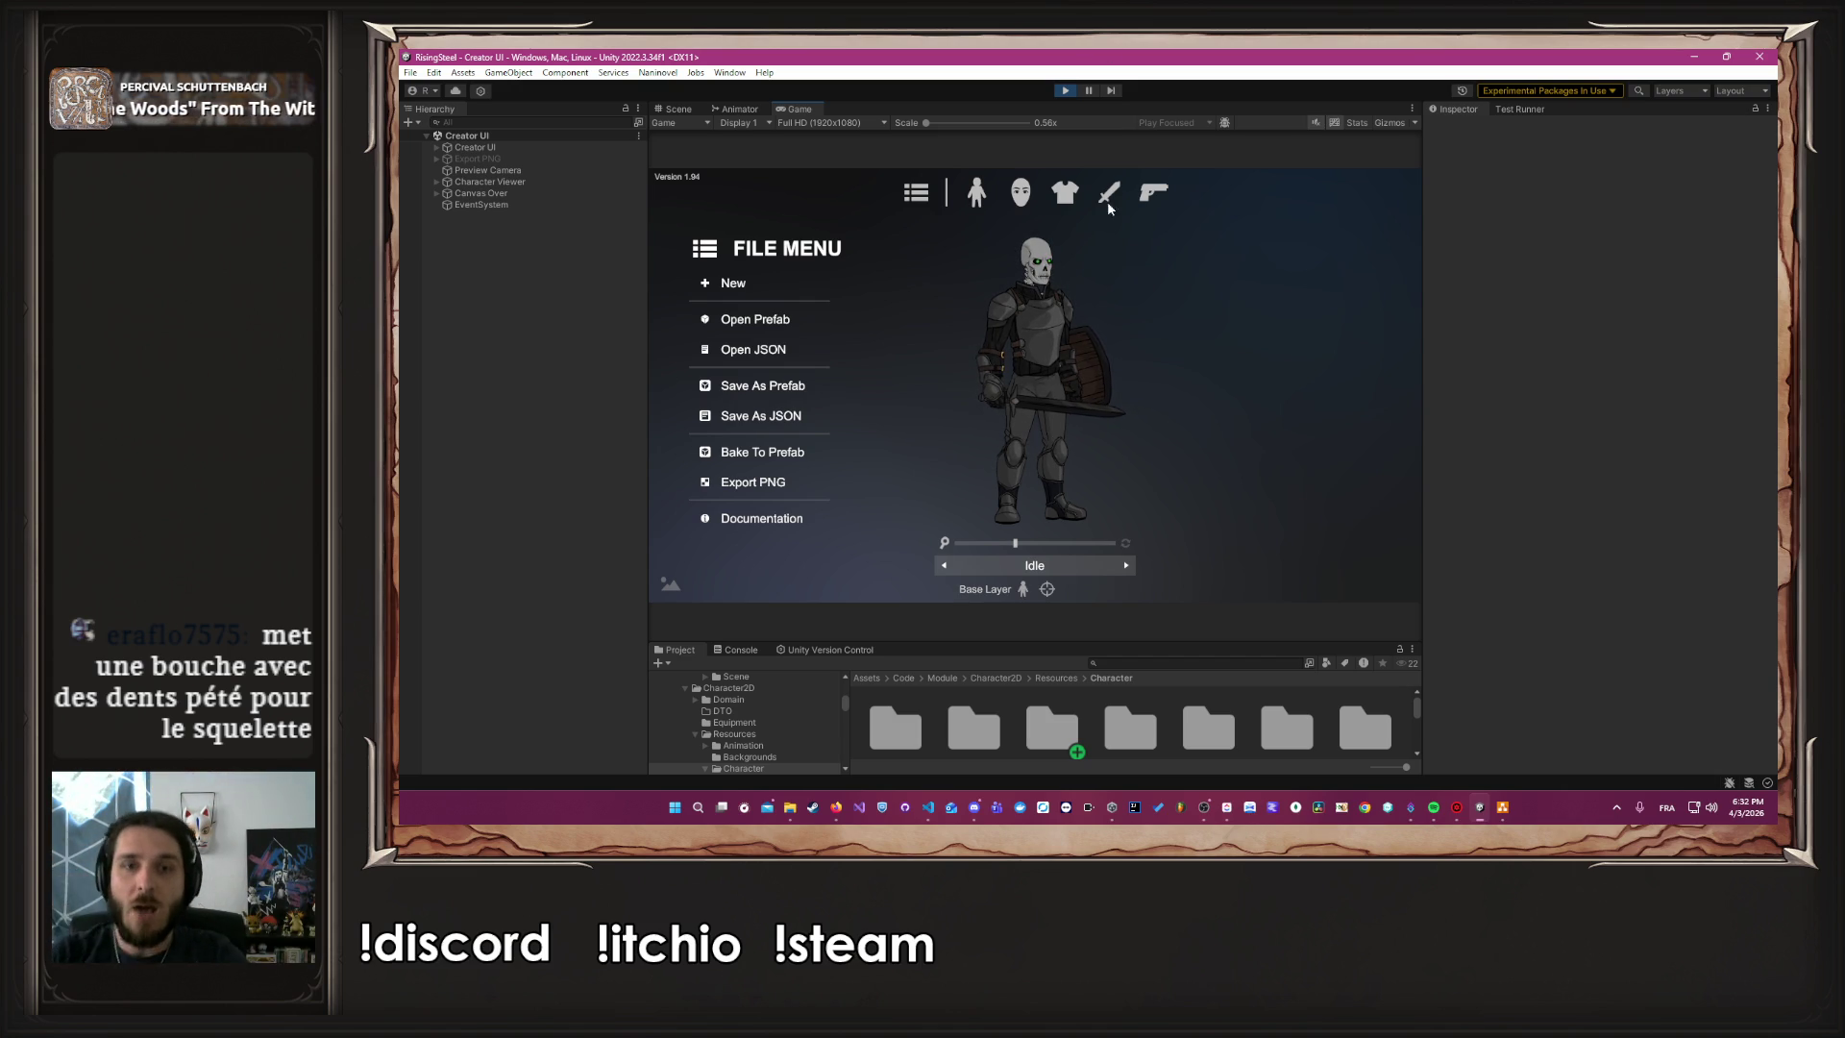
left_click(1021, 192)
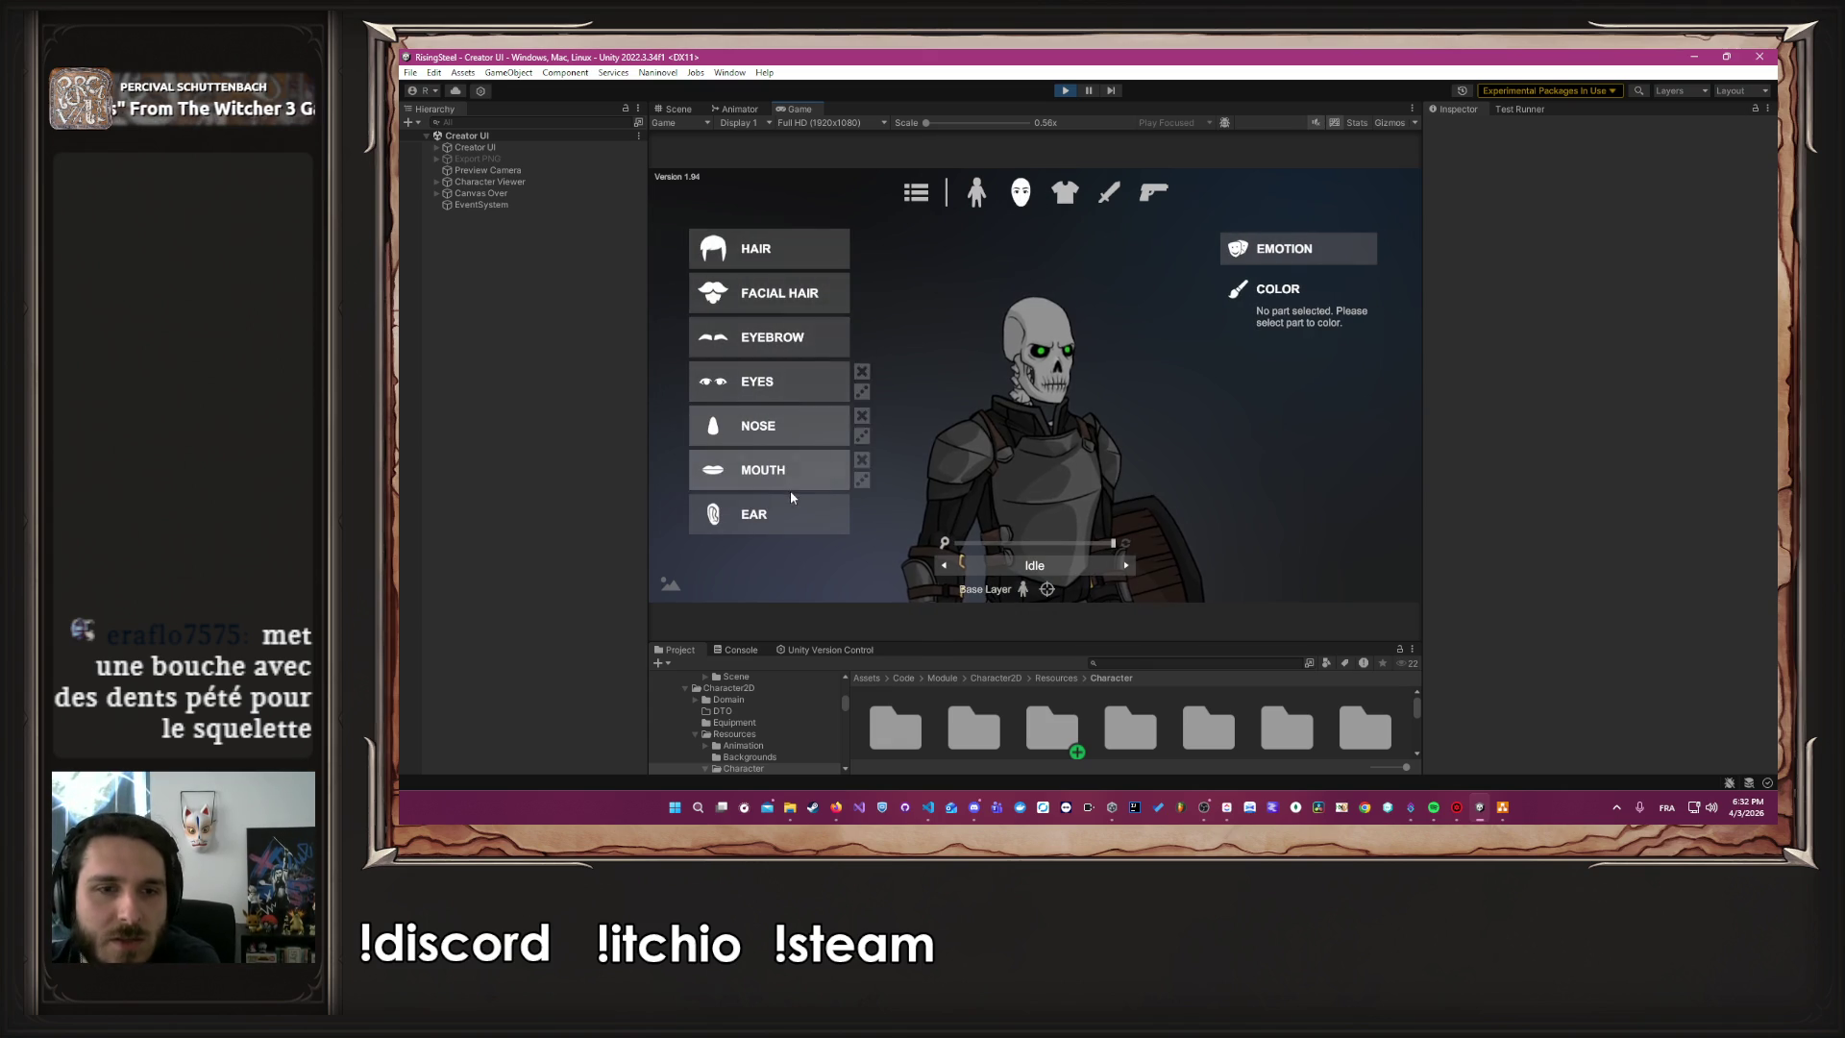
left_click(780, 476)
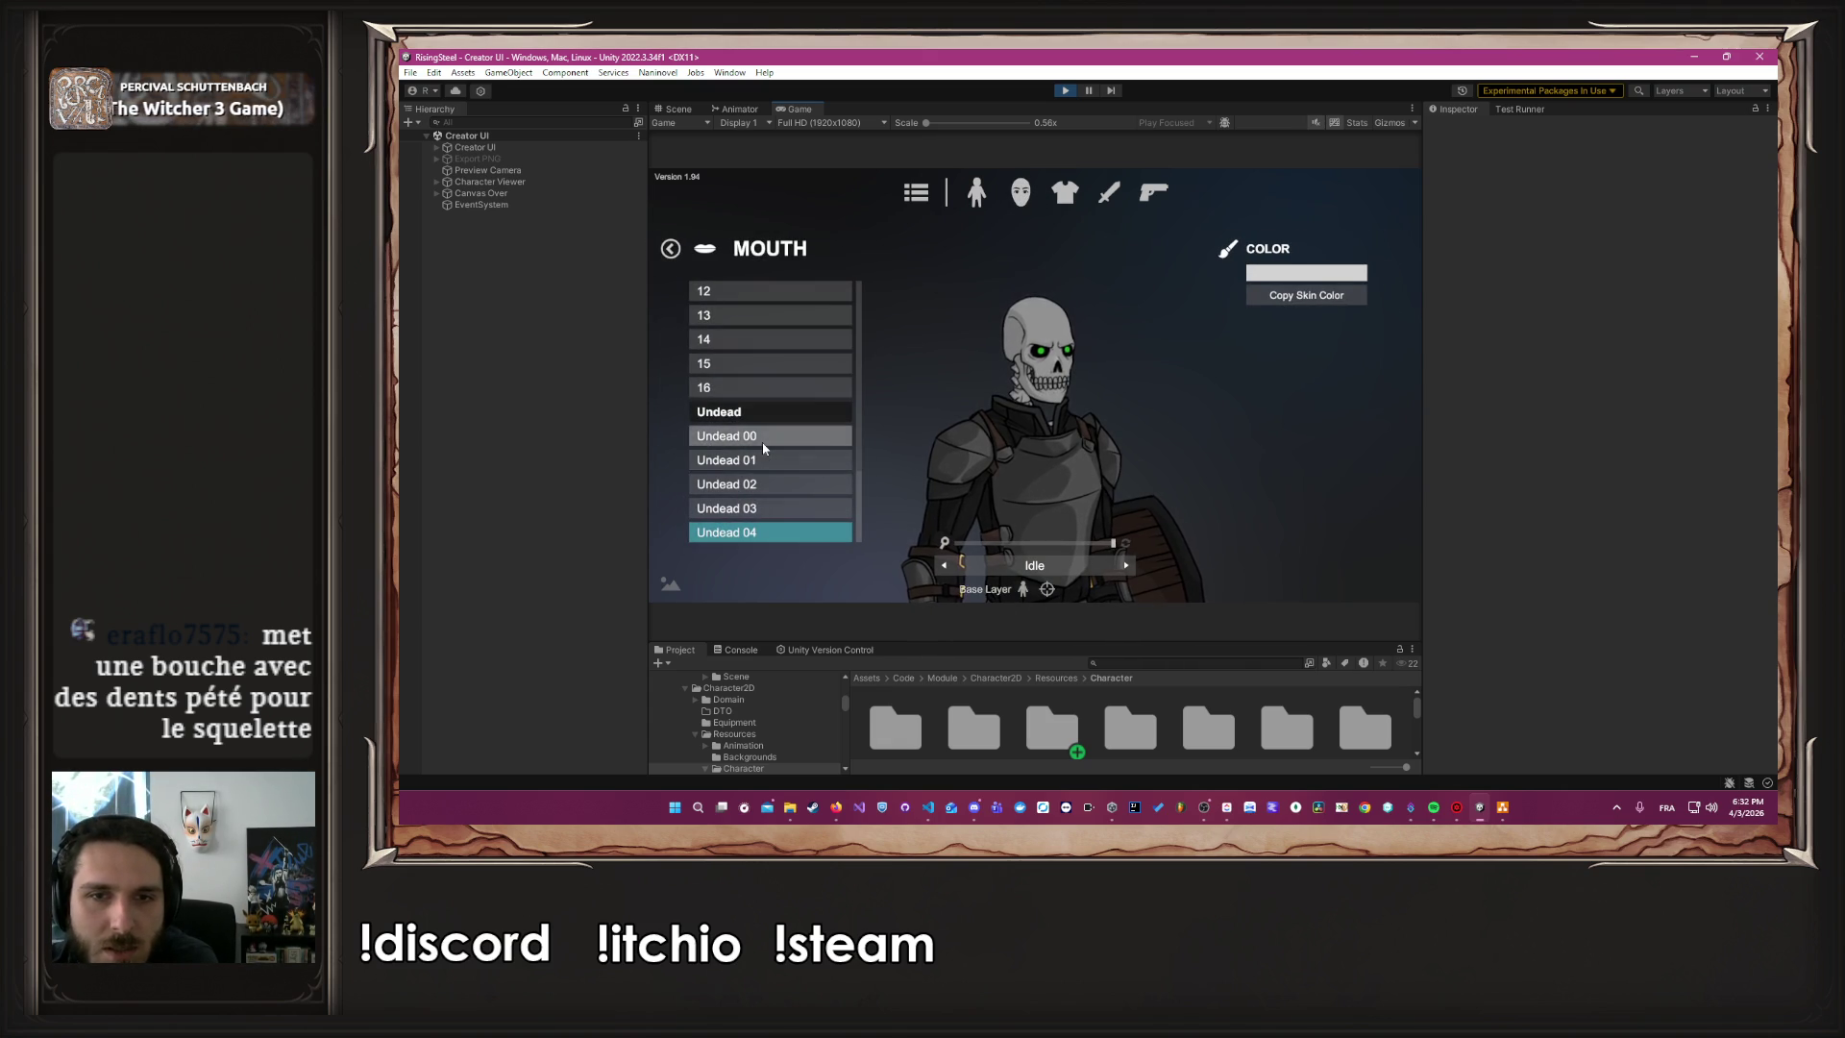
left_click(763, 442)
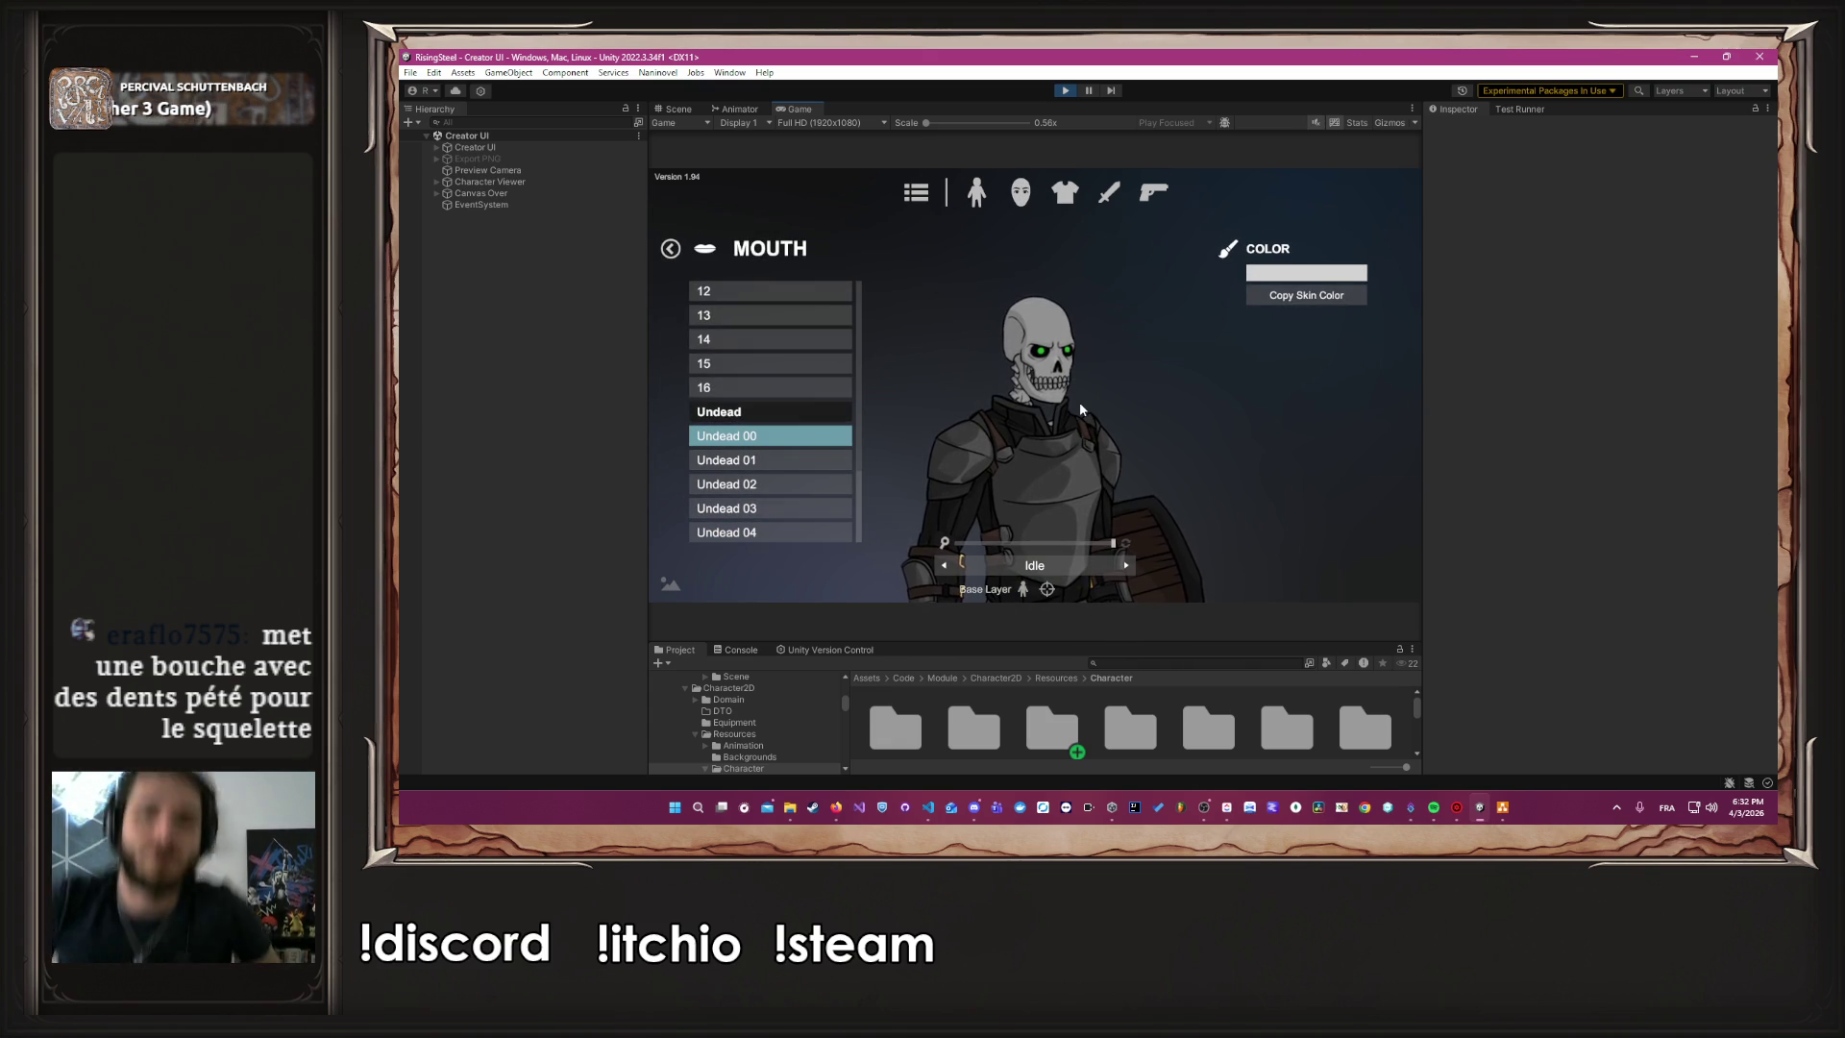
left_click(775, 459)
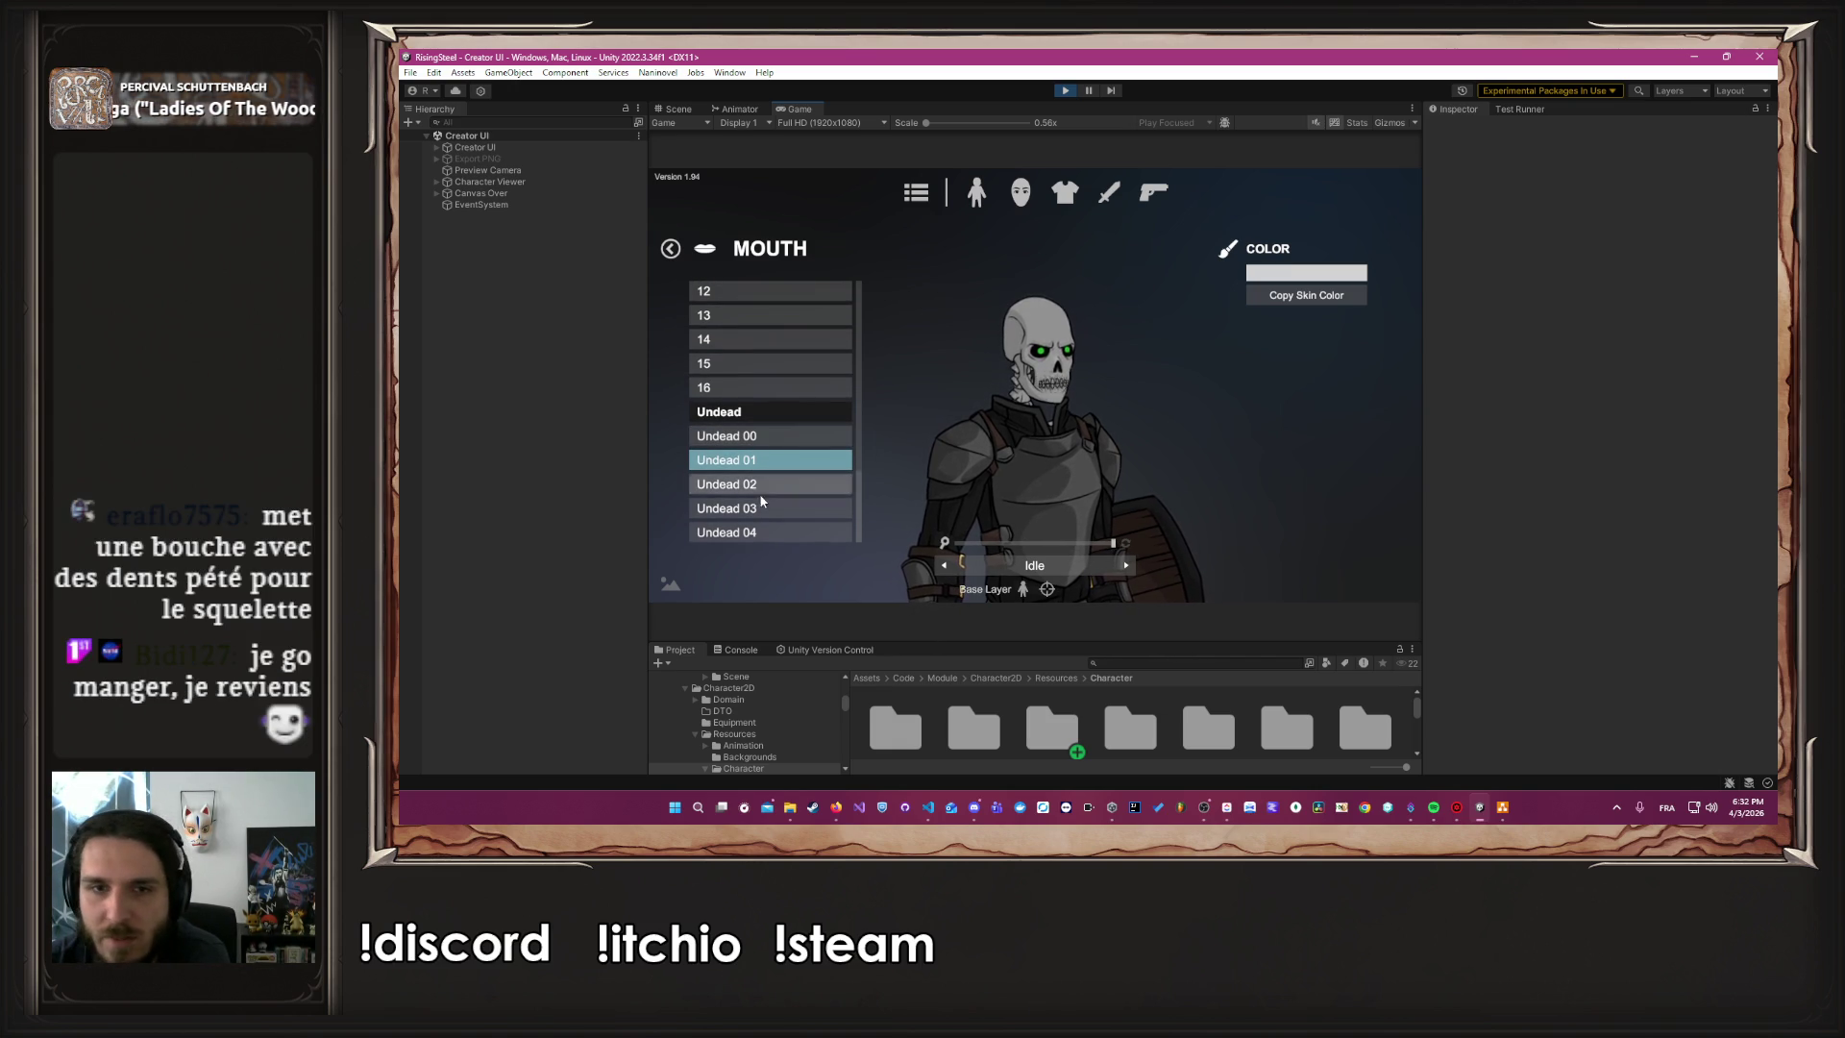
scroll(774, 476, "down", 1)
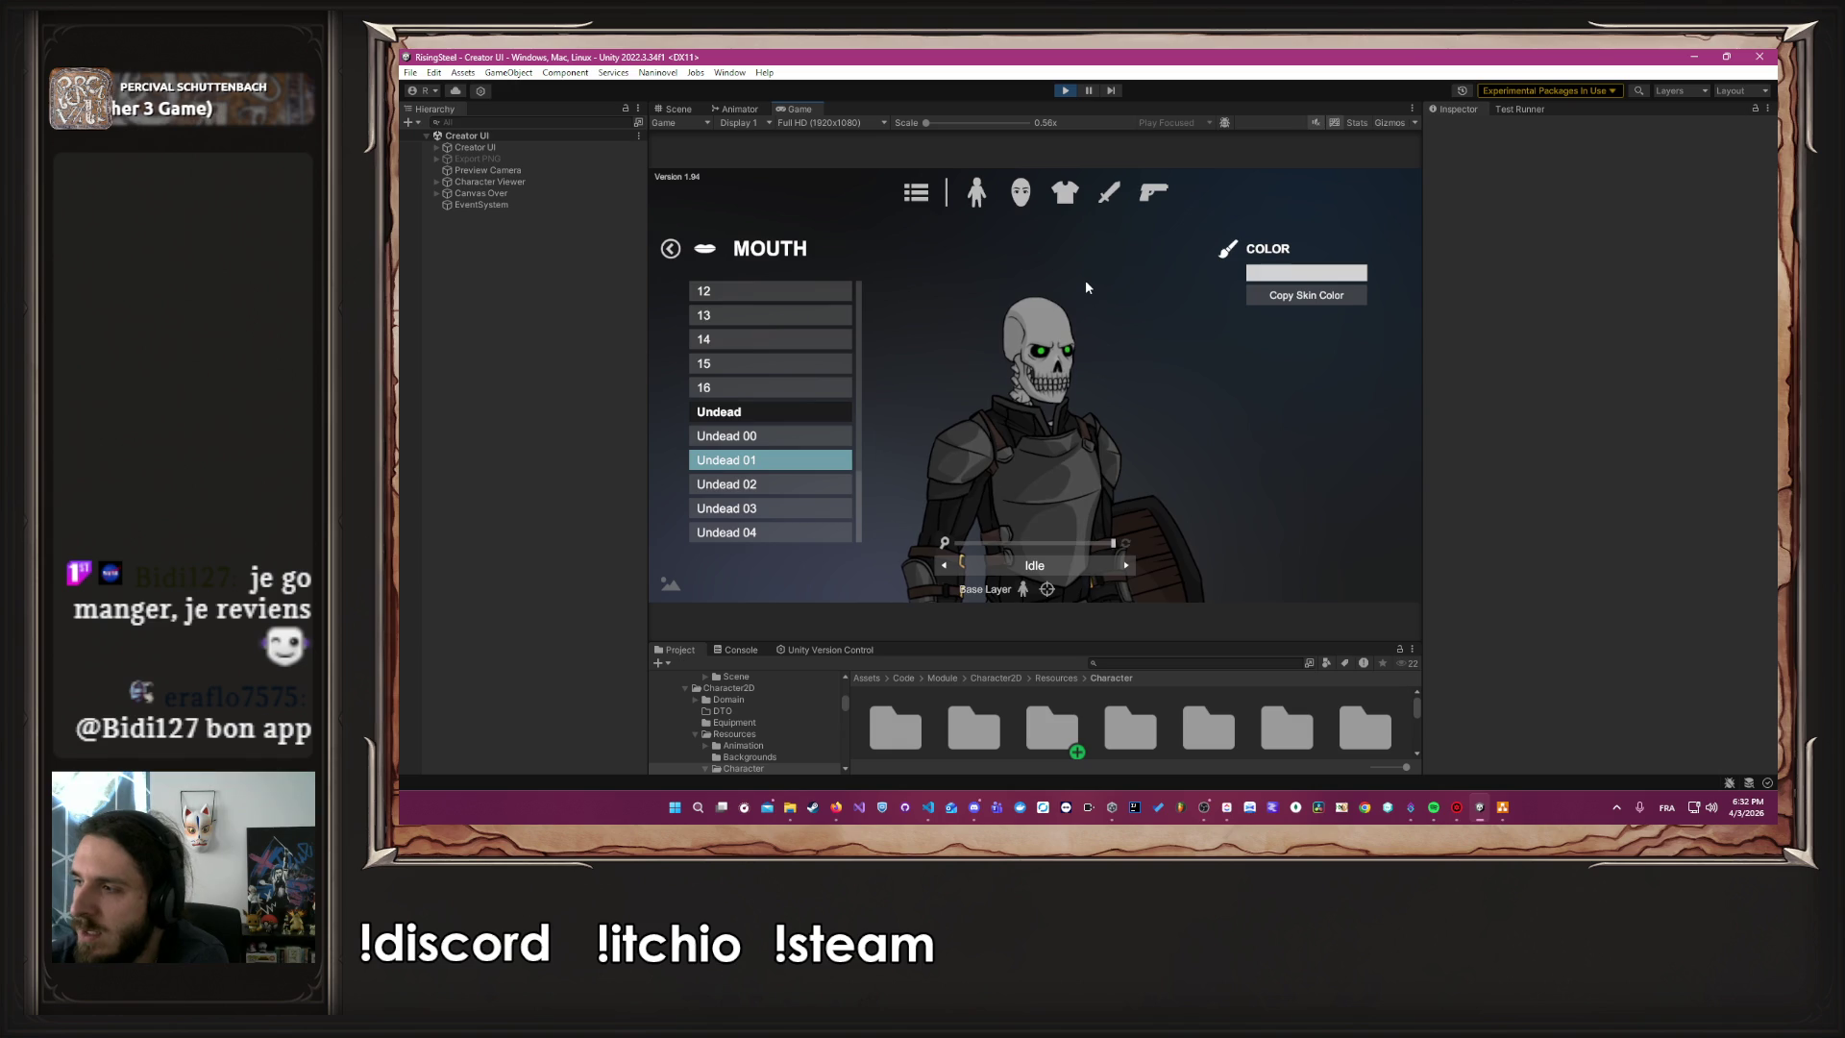
left_click(916, 192)
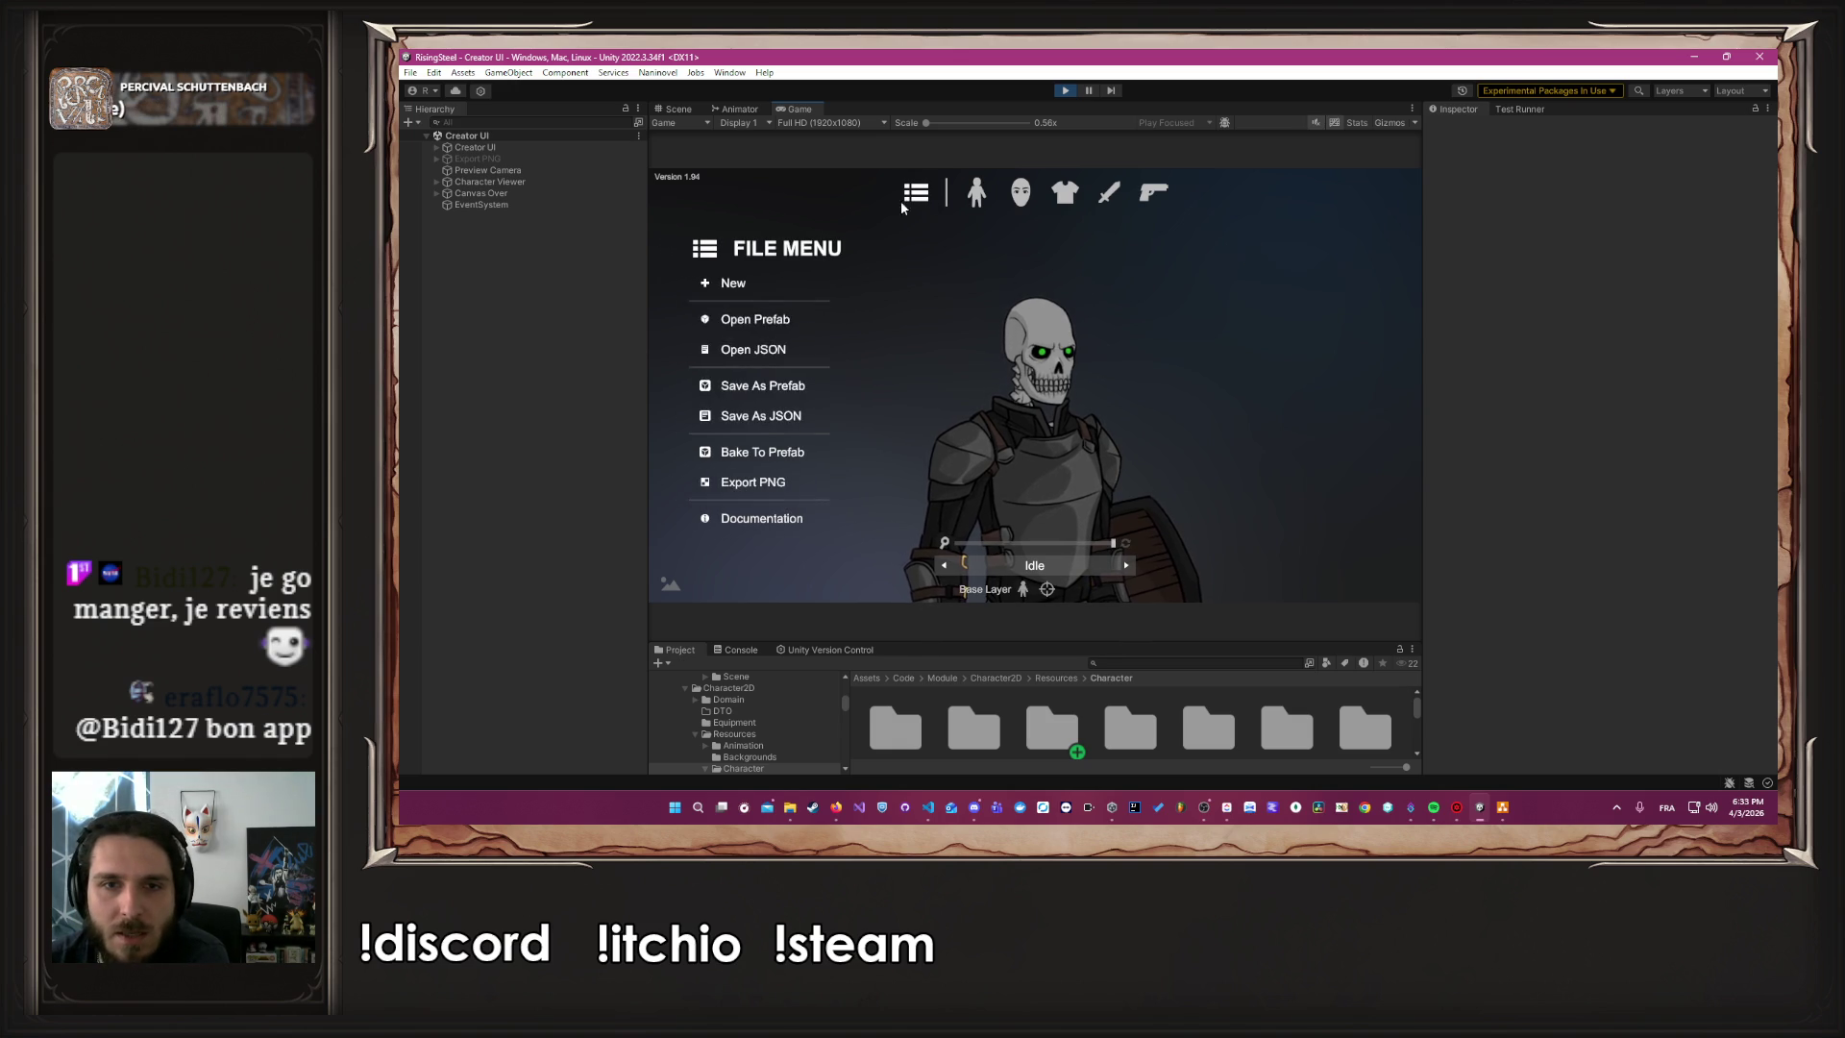
Save the skeleton with the Undead 01 mouth as another prefab
left_click(807, 390)
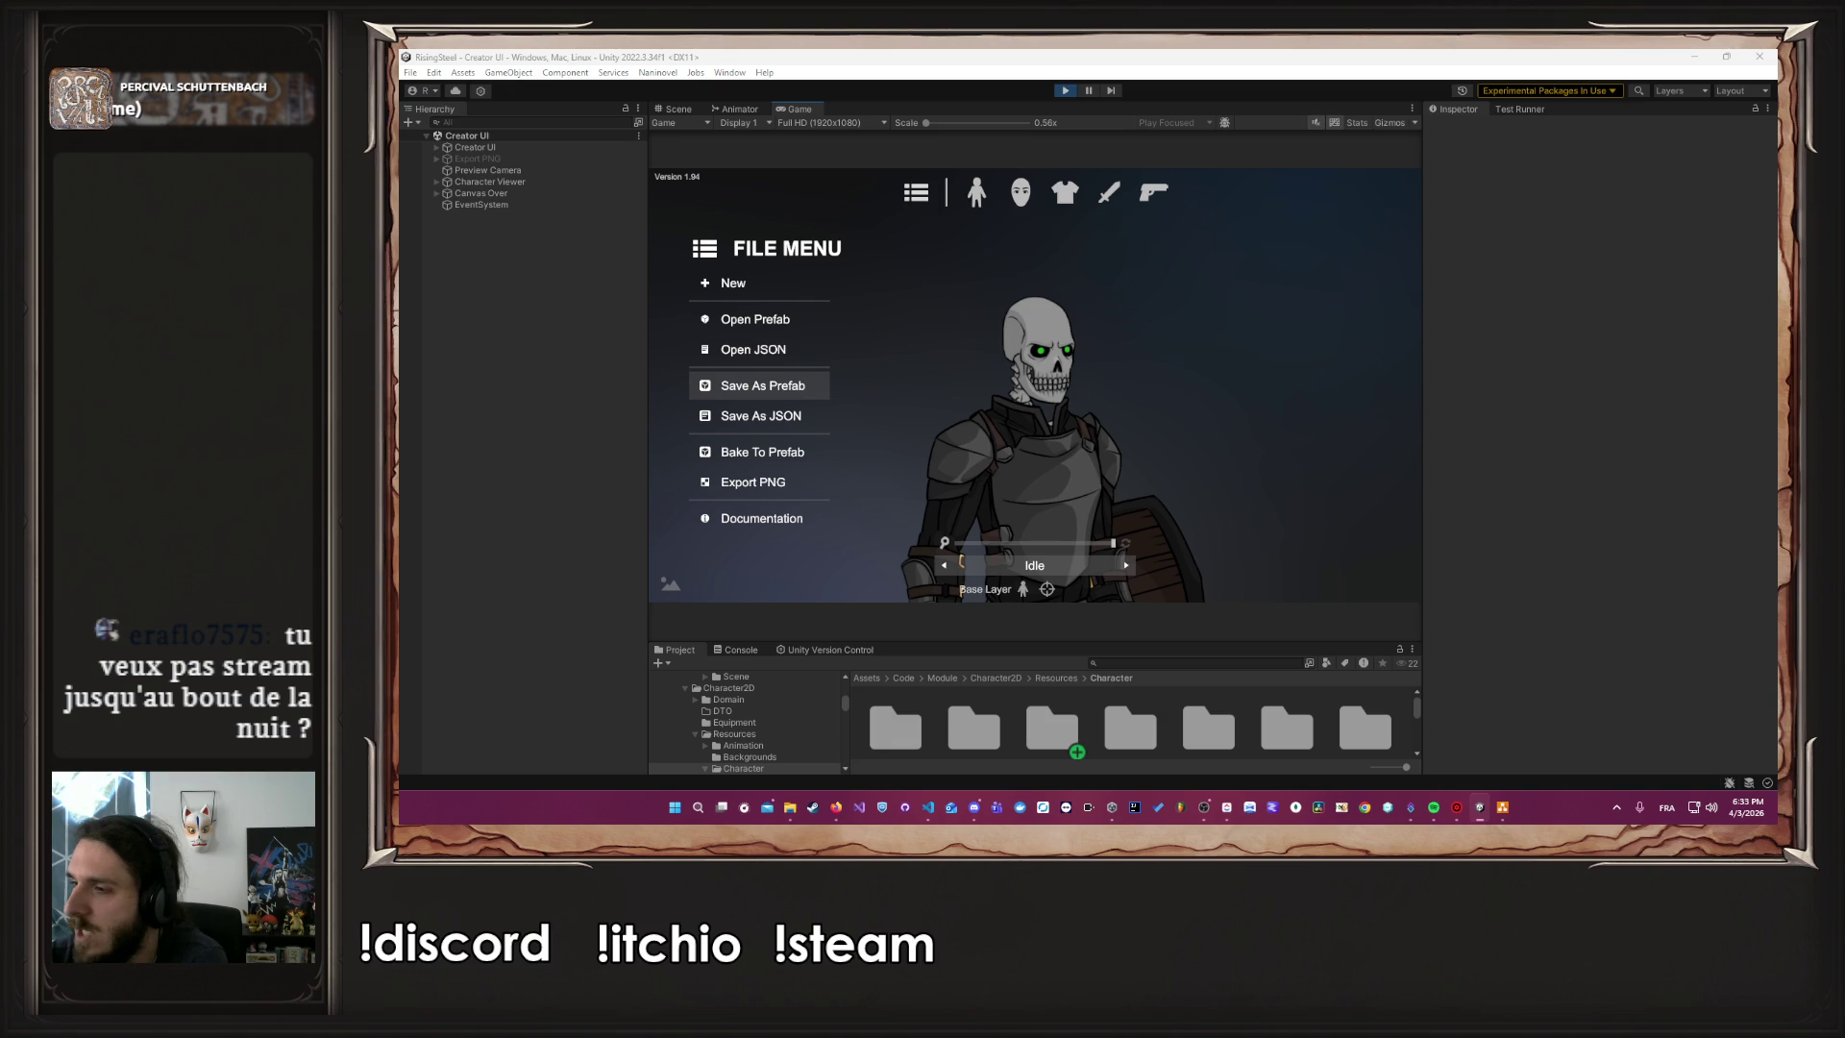
left_click(762, 386)
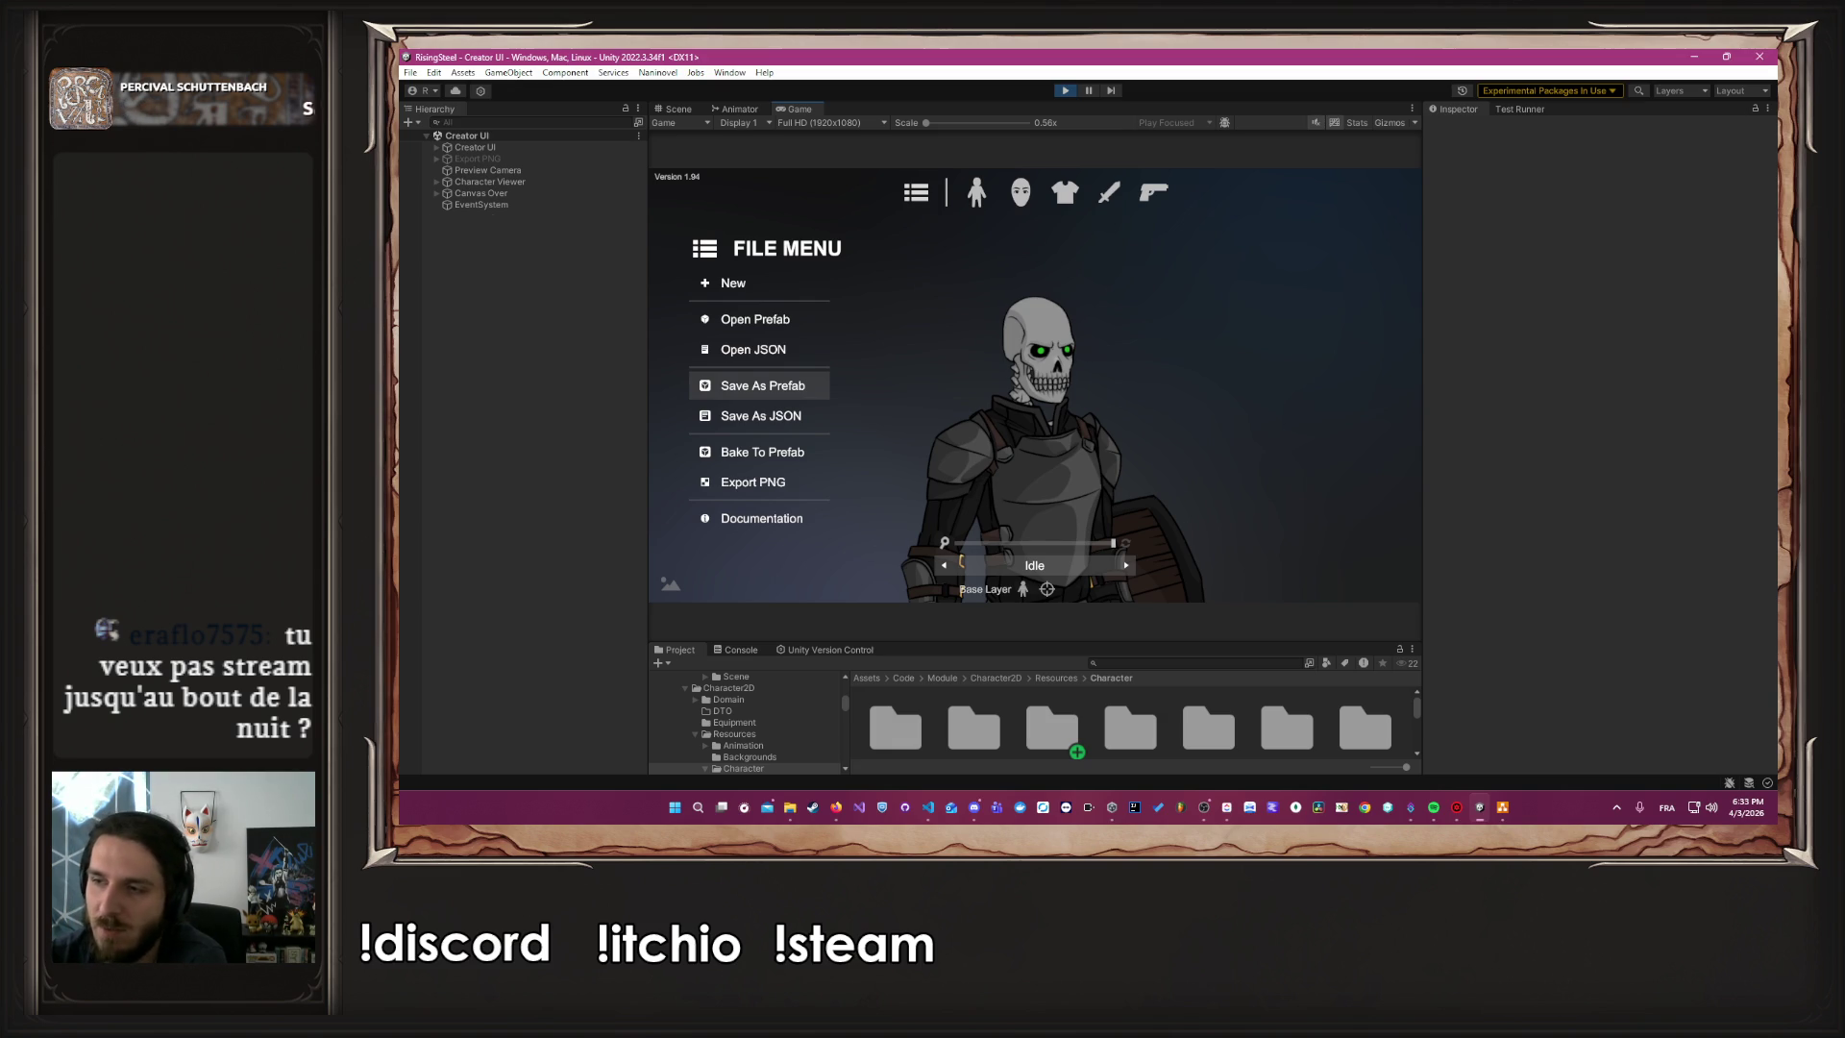
left_click(991, 446)
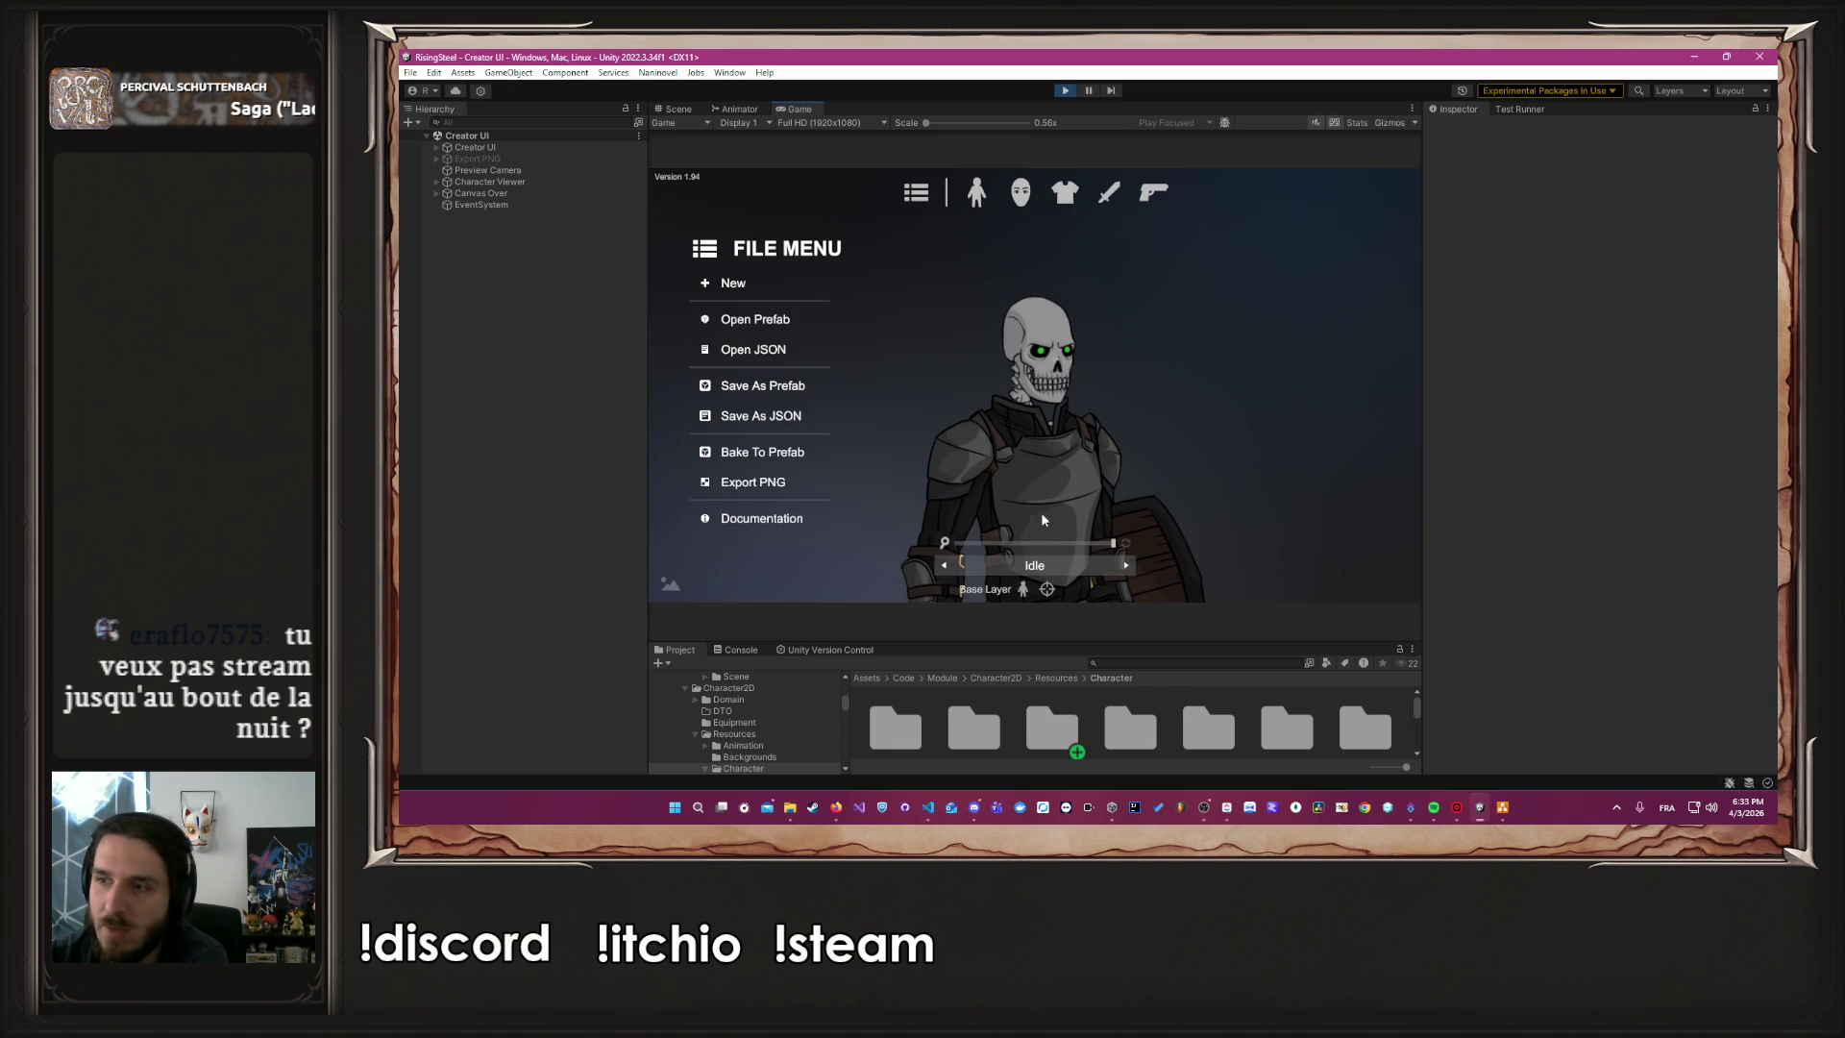
Zoom the character preview back out and stop Play mode
left_click(1036, 545)
left_click_drag(1037, 544, 1030, 544)
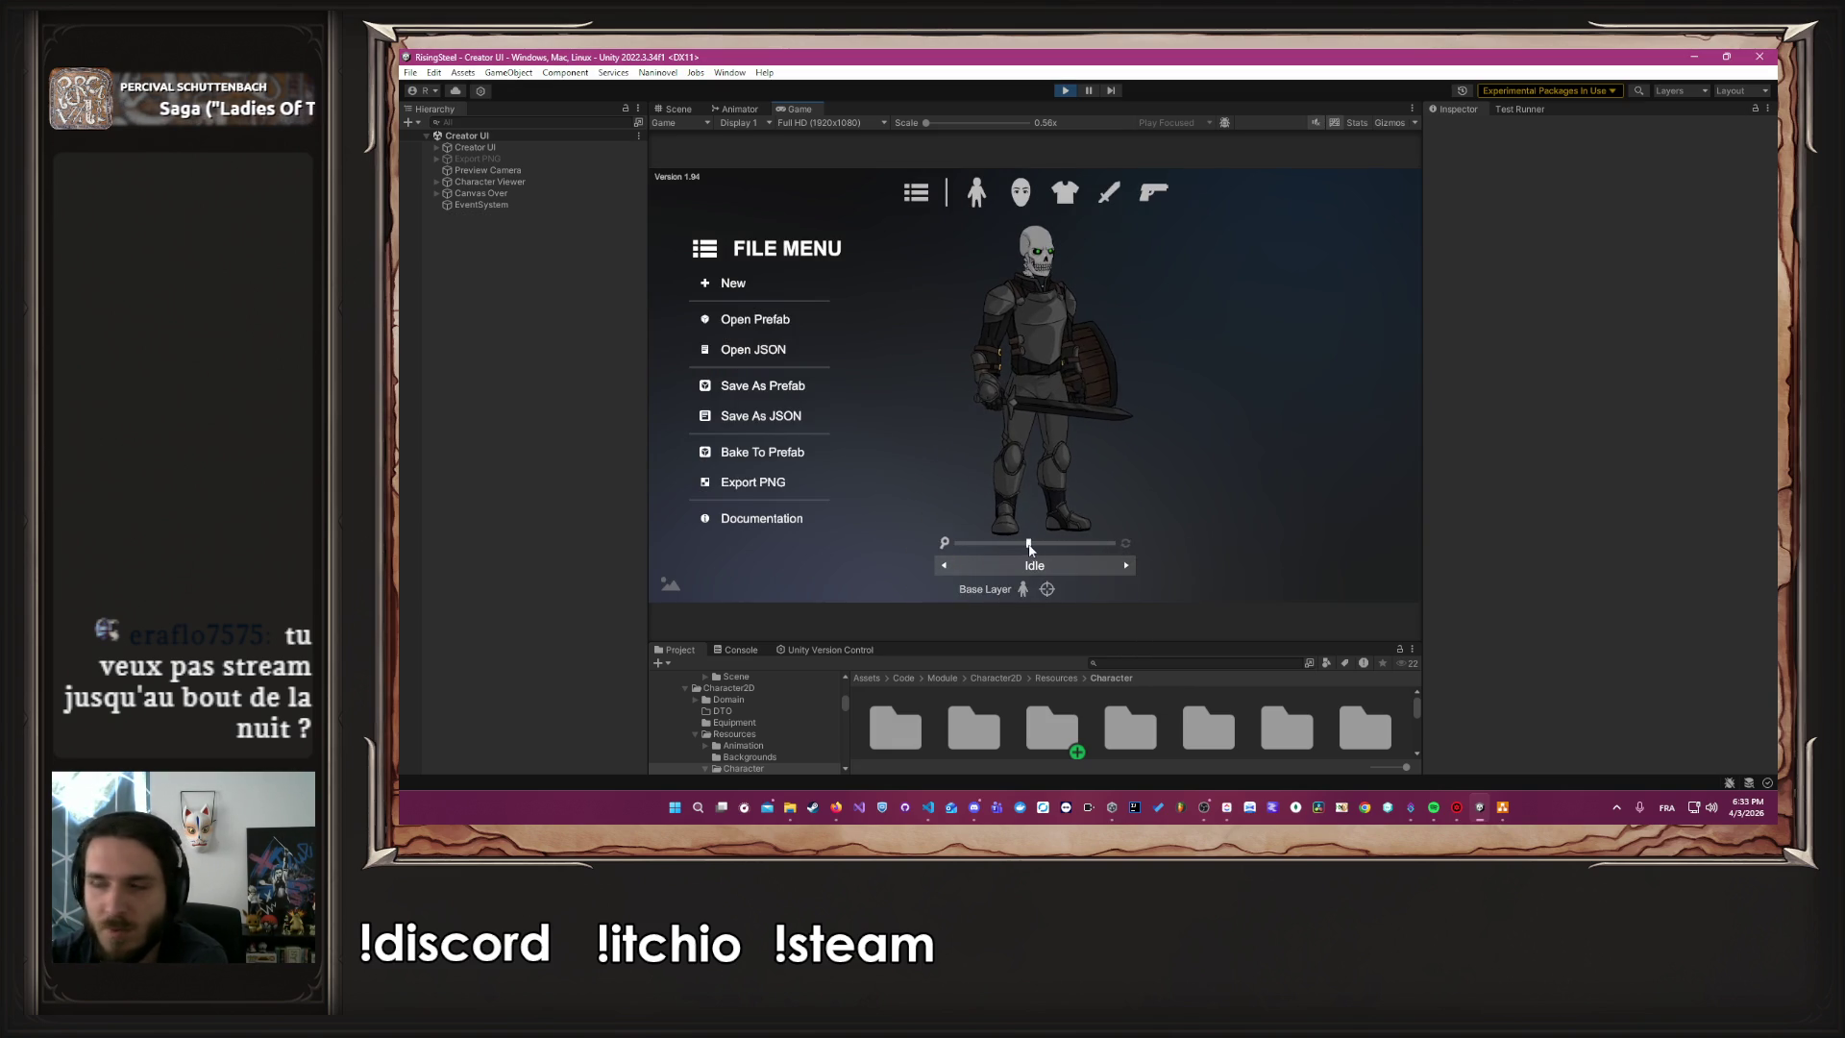
left_click(1065, 90)
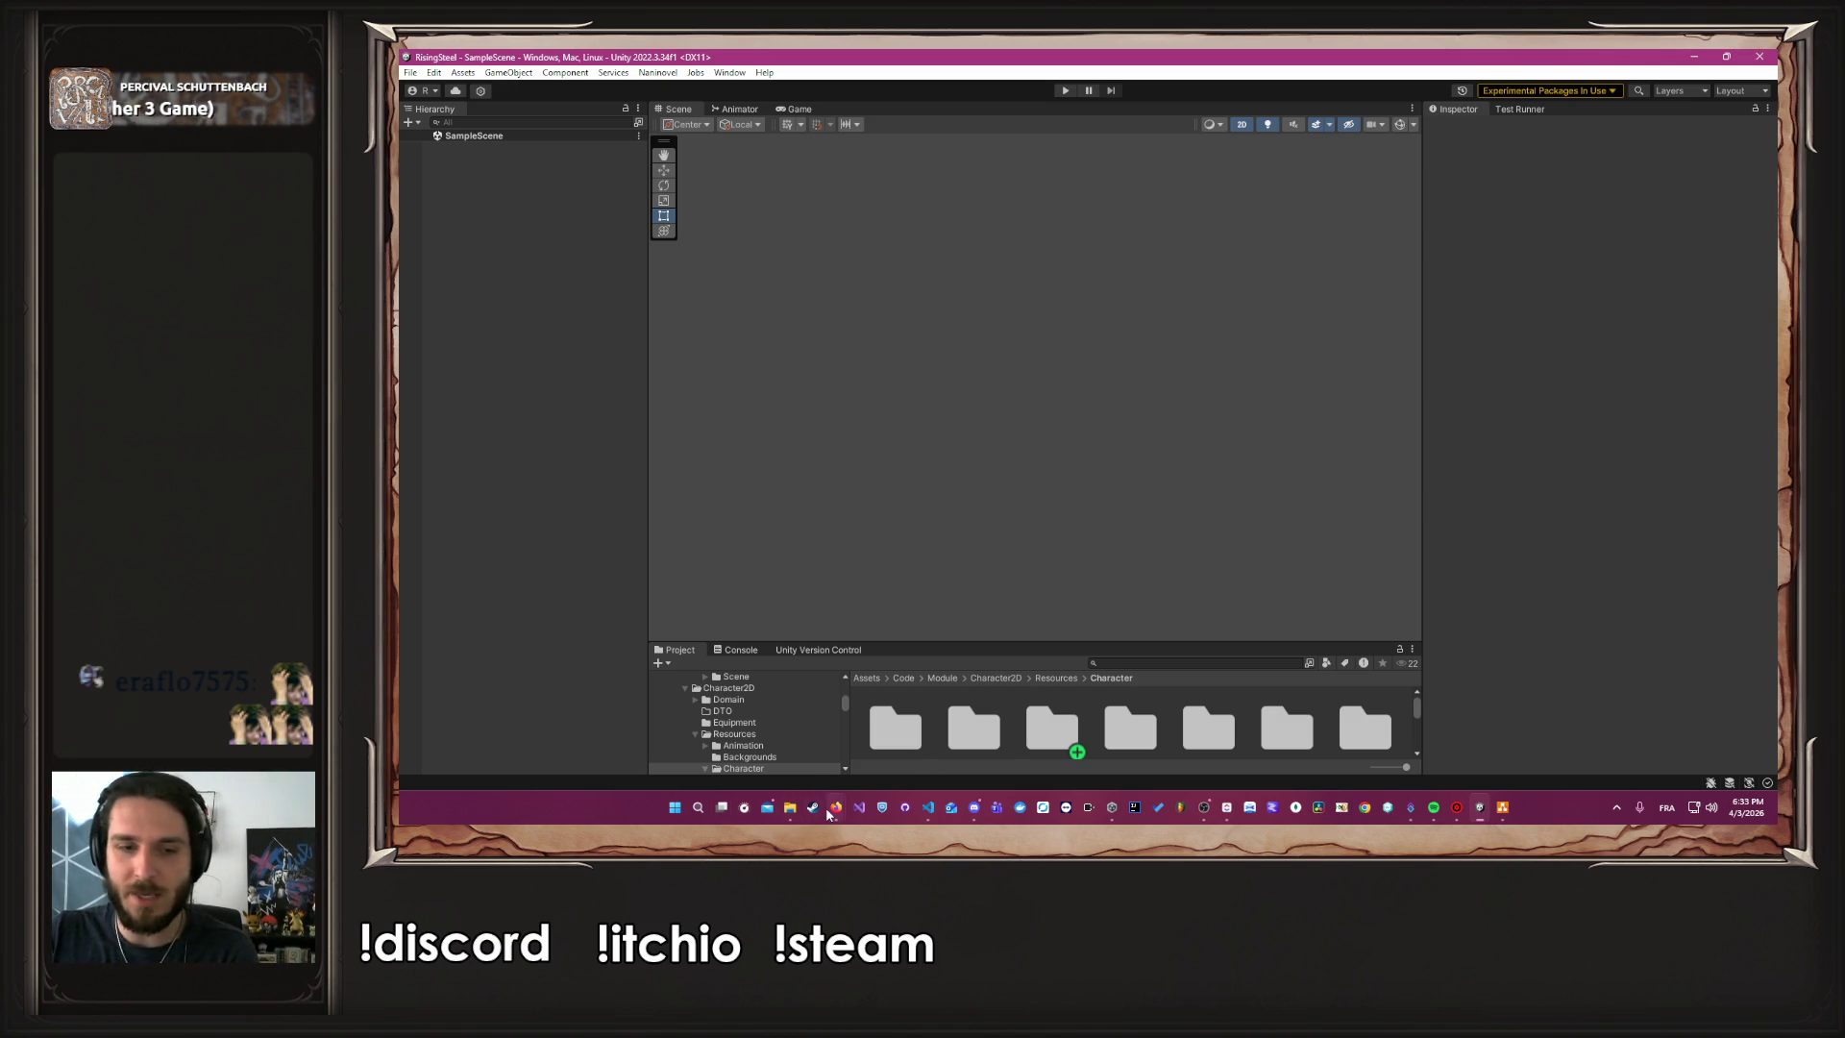
Bring up the Rise of the Insurged Steam store page in a maximised Firefox window
mouse_move(832, 812)
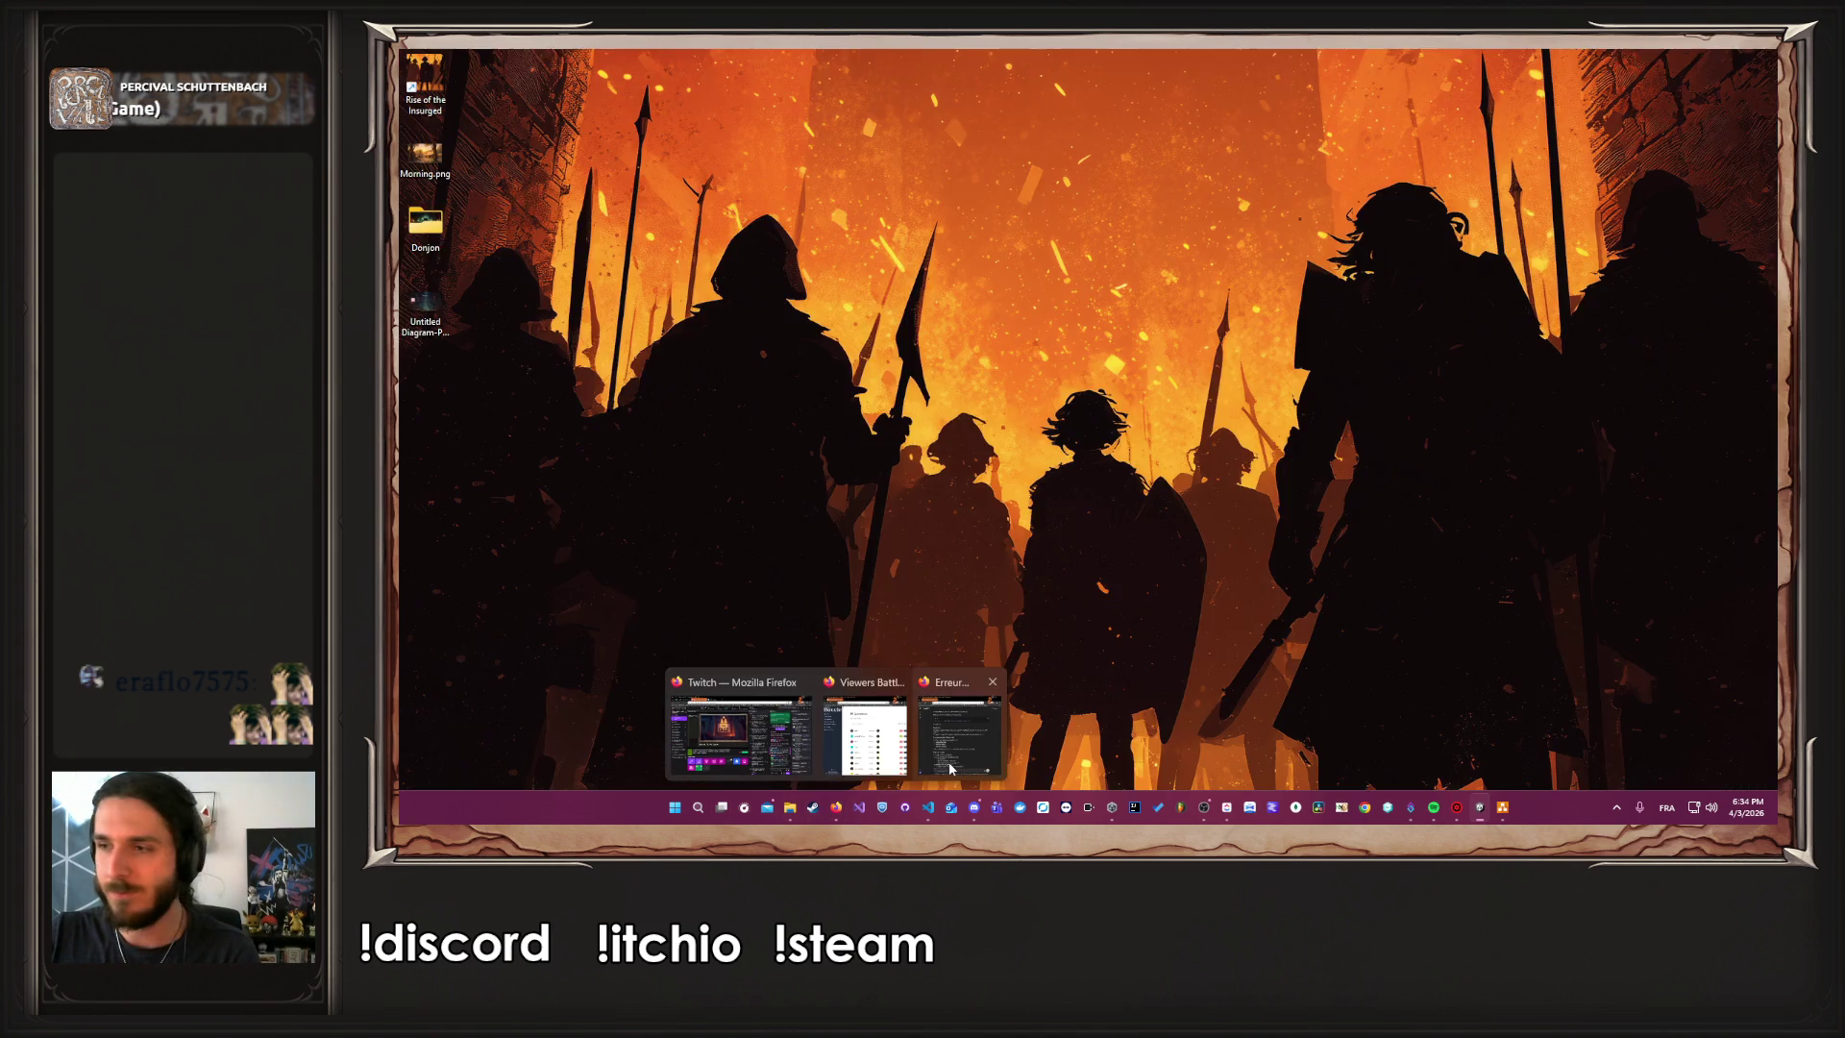
left_click(961, 731)
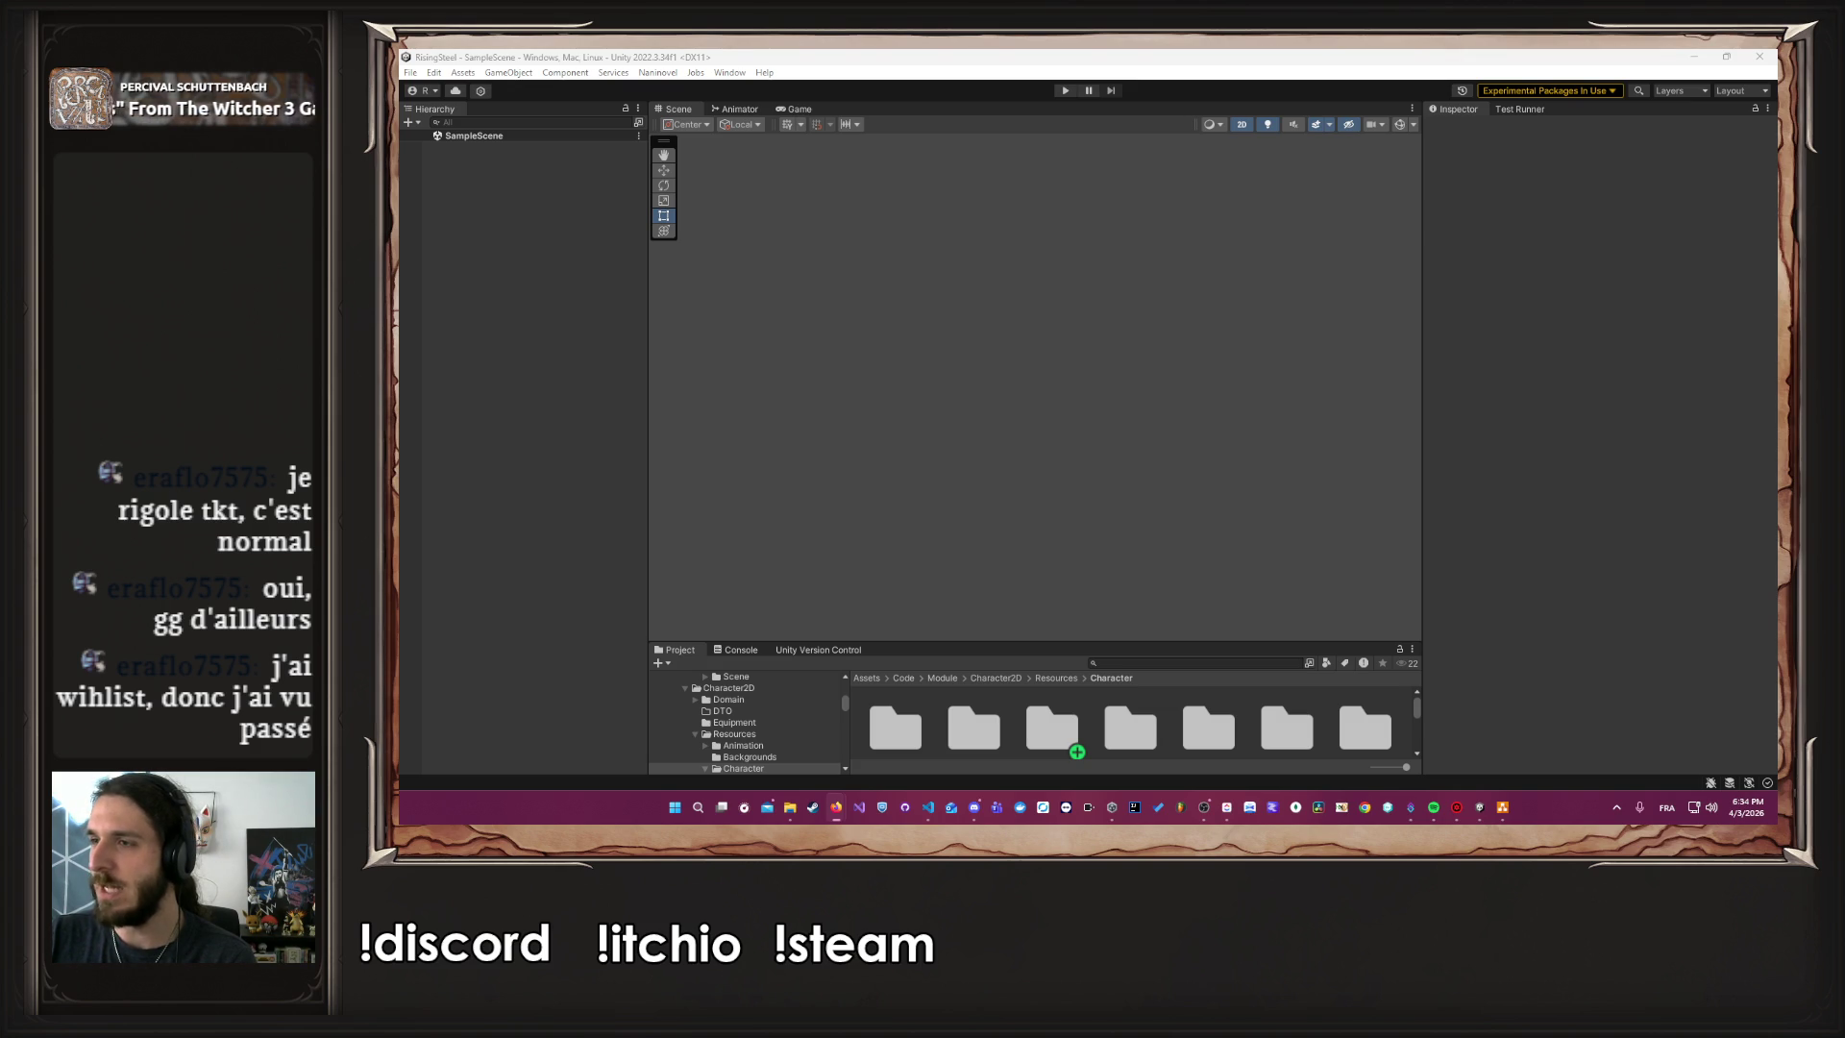
mouse_move(1776, 182)
left_mouse_down()
mouse_move(1582, 185)
mouse_move(1334, 54)
mouse_move(1105, 48)
left_mouse_up()
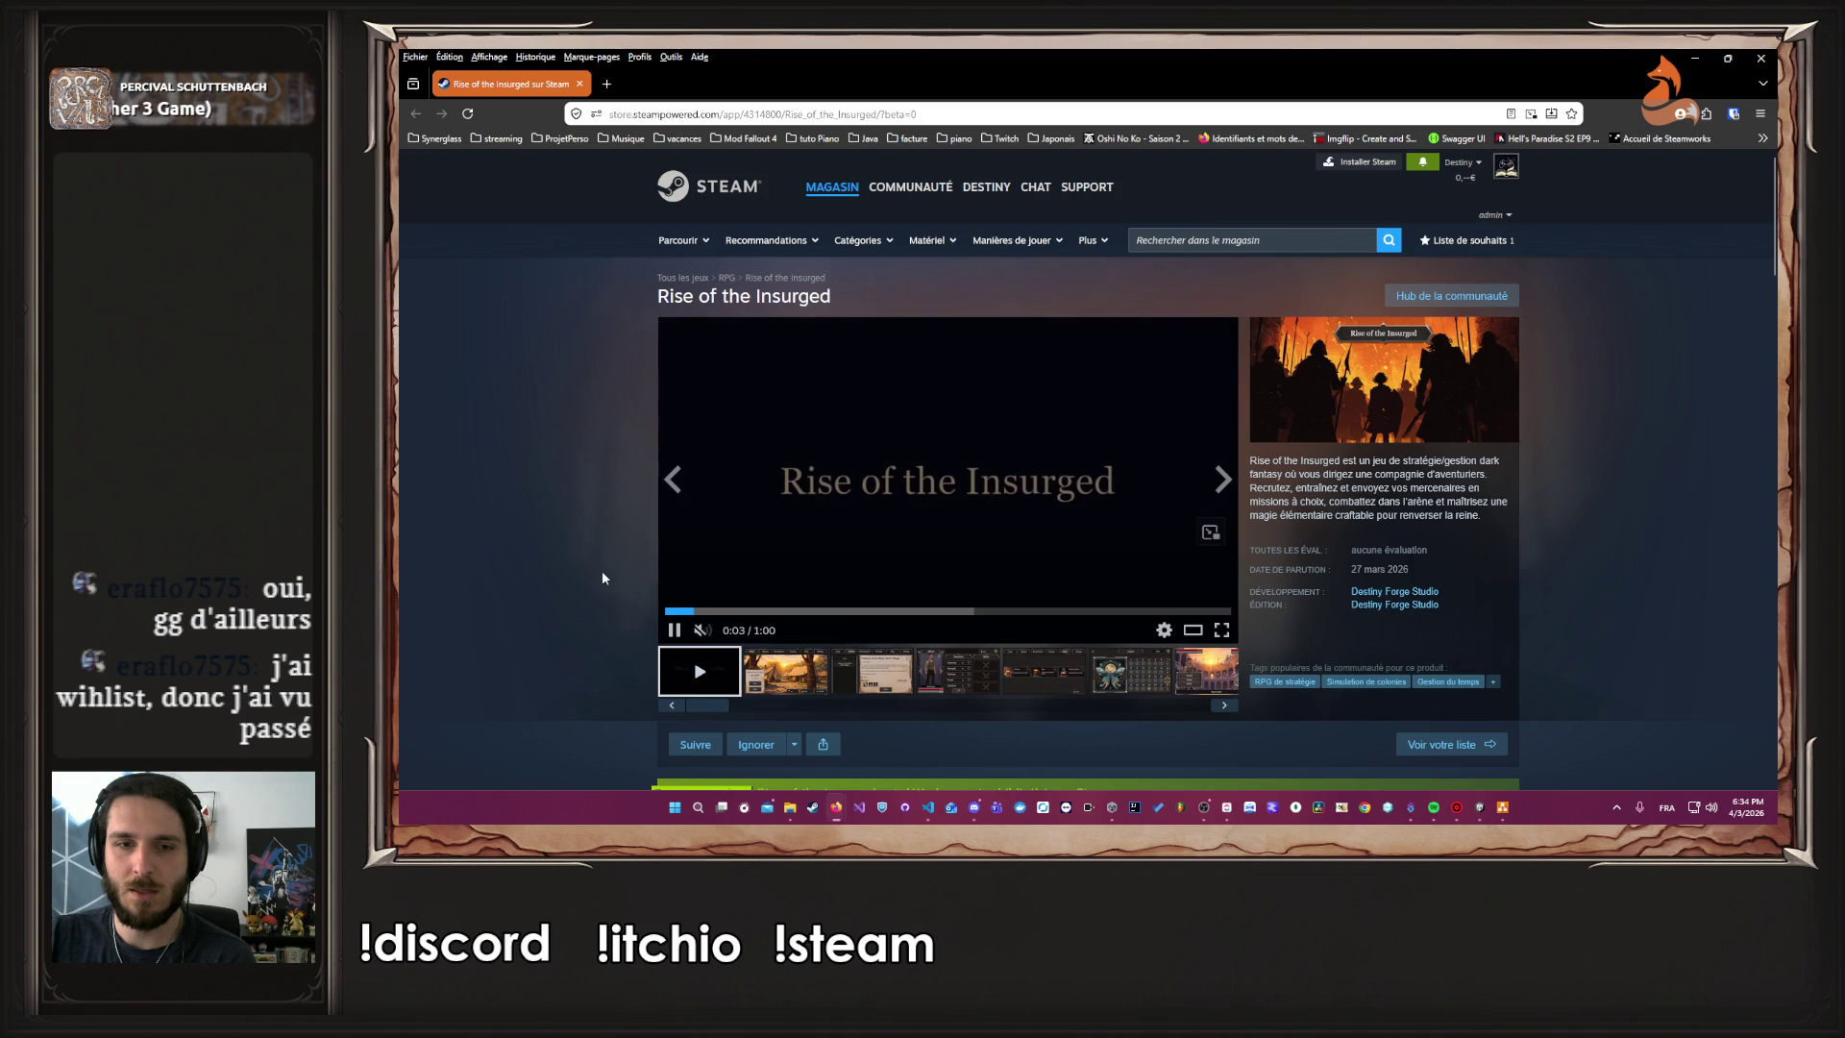
Scroll down the store page and read the Devlog #1 post, then close it
scroll(615, 543, "down", 2)
scroll(627, 536, "down", 4)
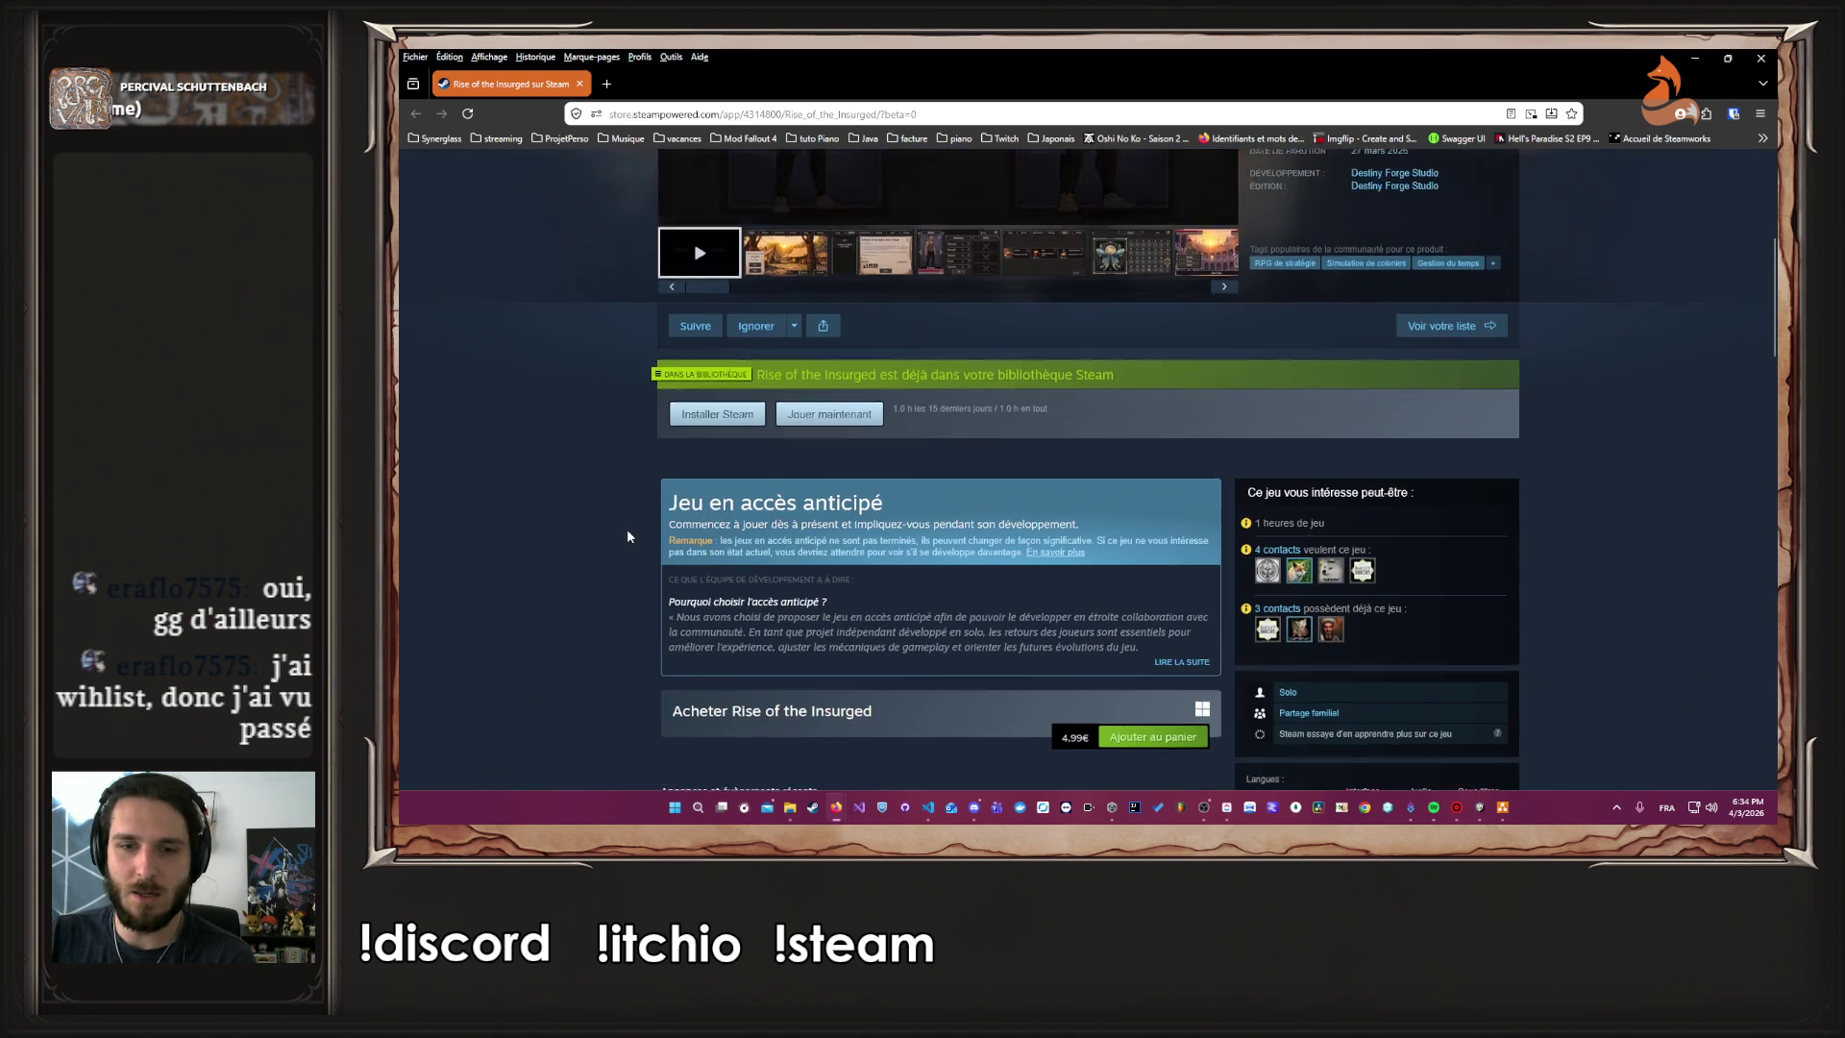
scroll(627, 536, "down", 4)
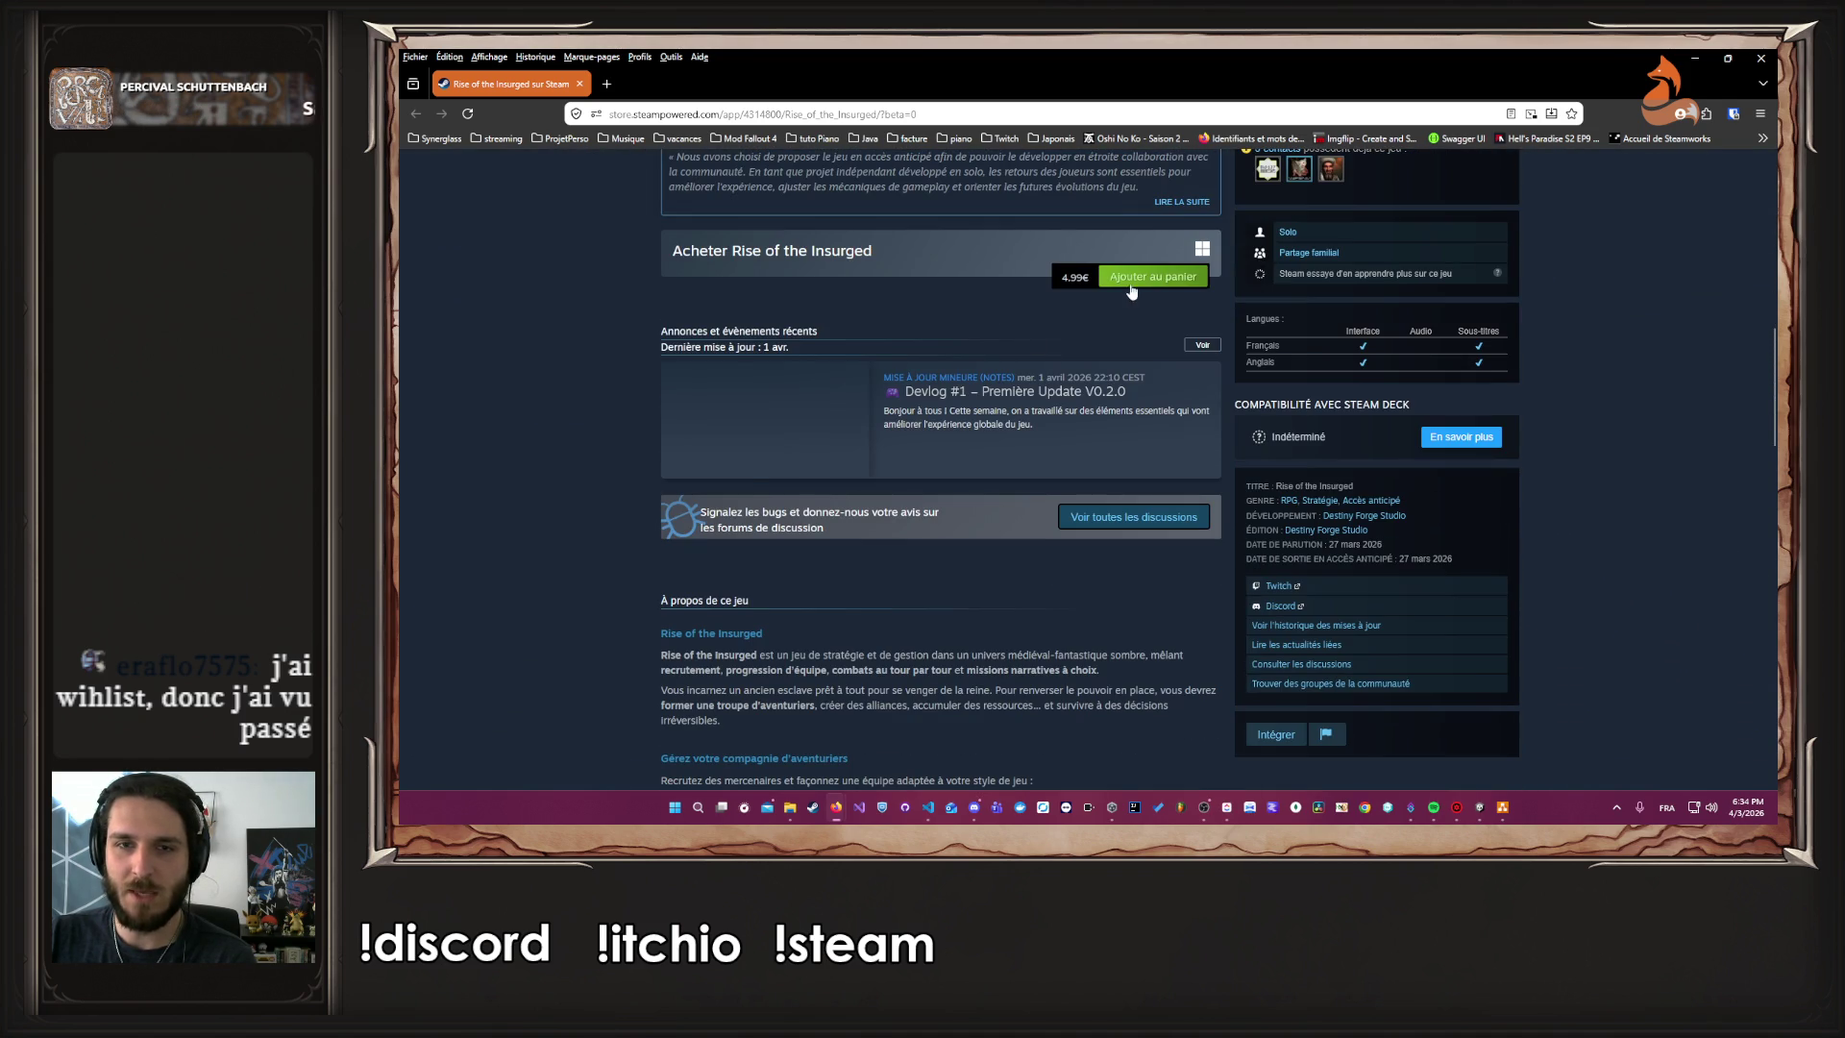
scroll(817, 310, "down", 1)
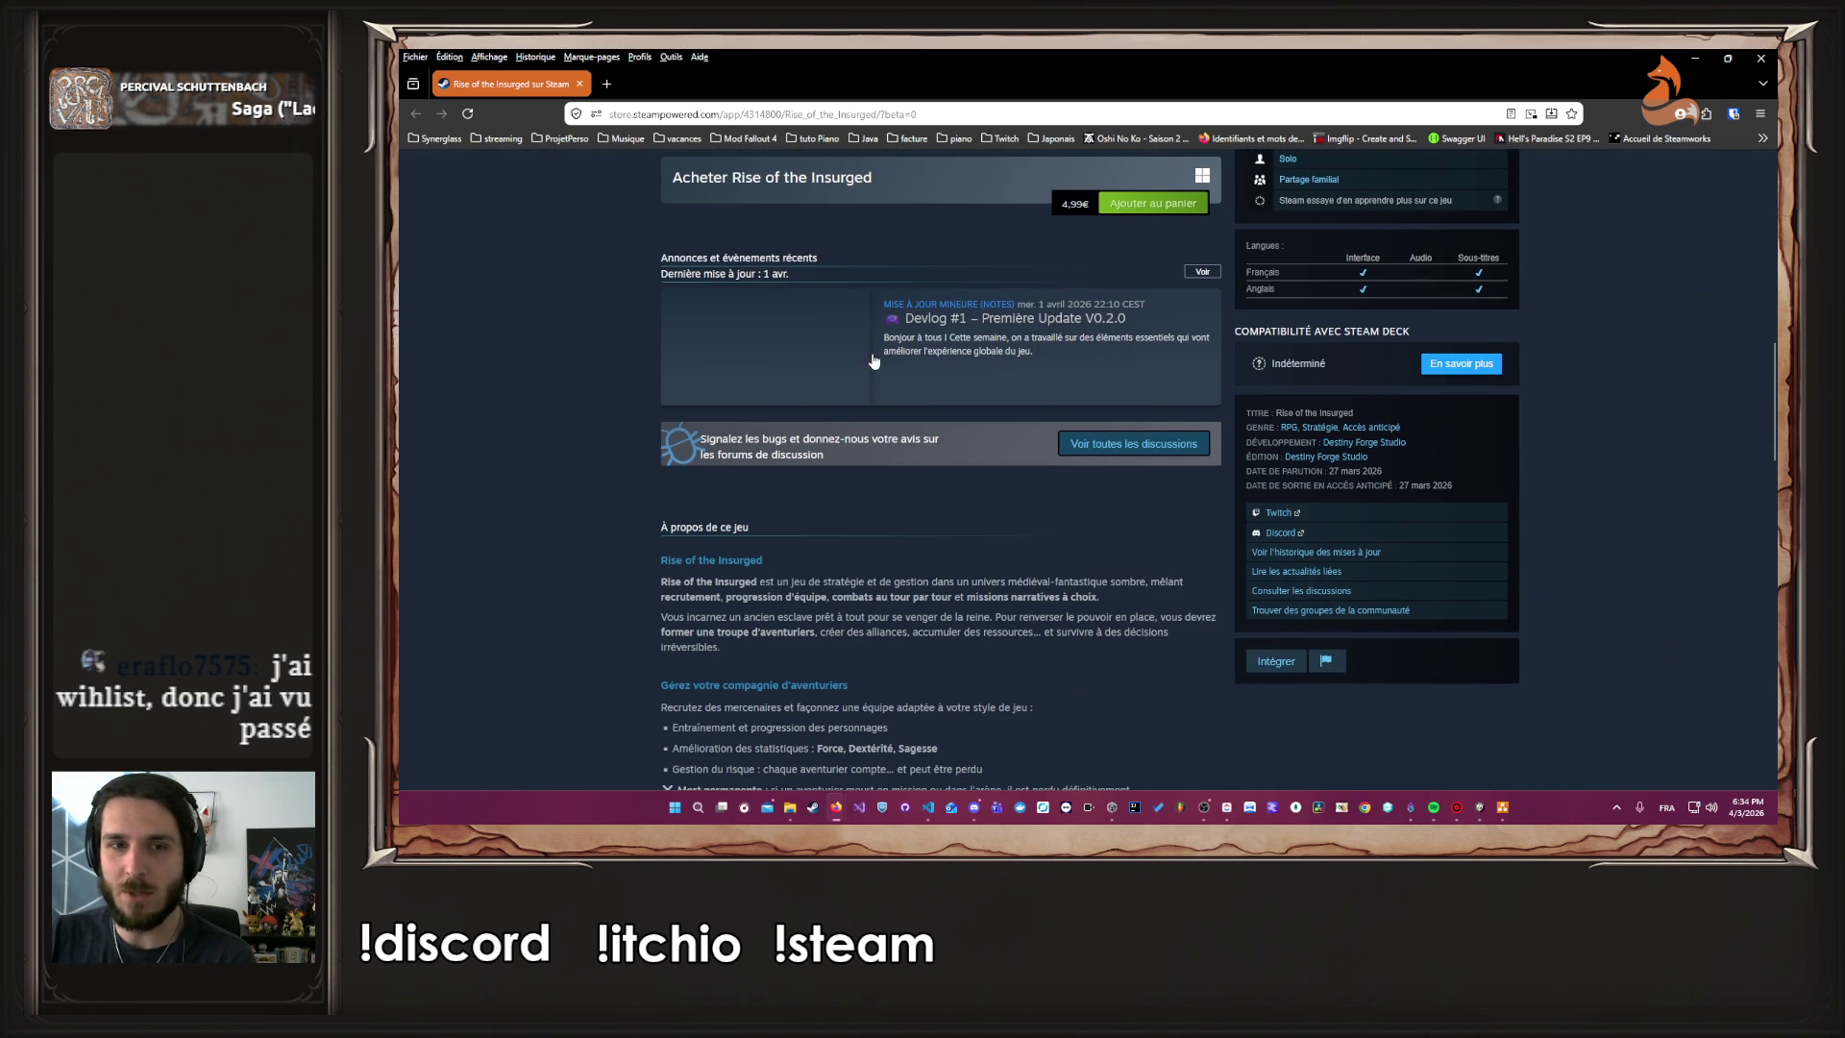
left_click(969, 360)
scroll(971, 375, "down", 5)
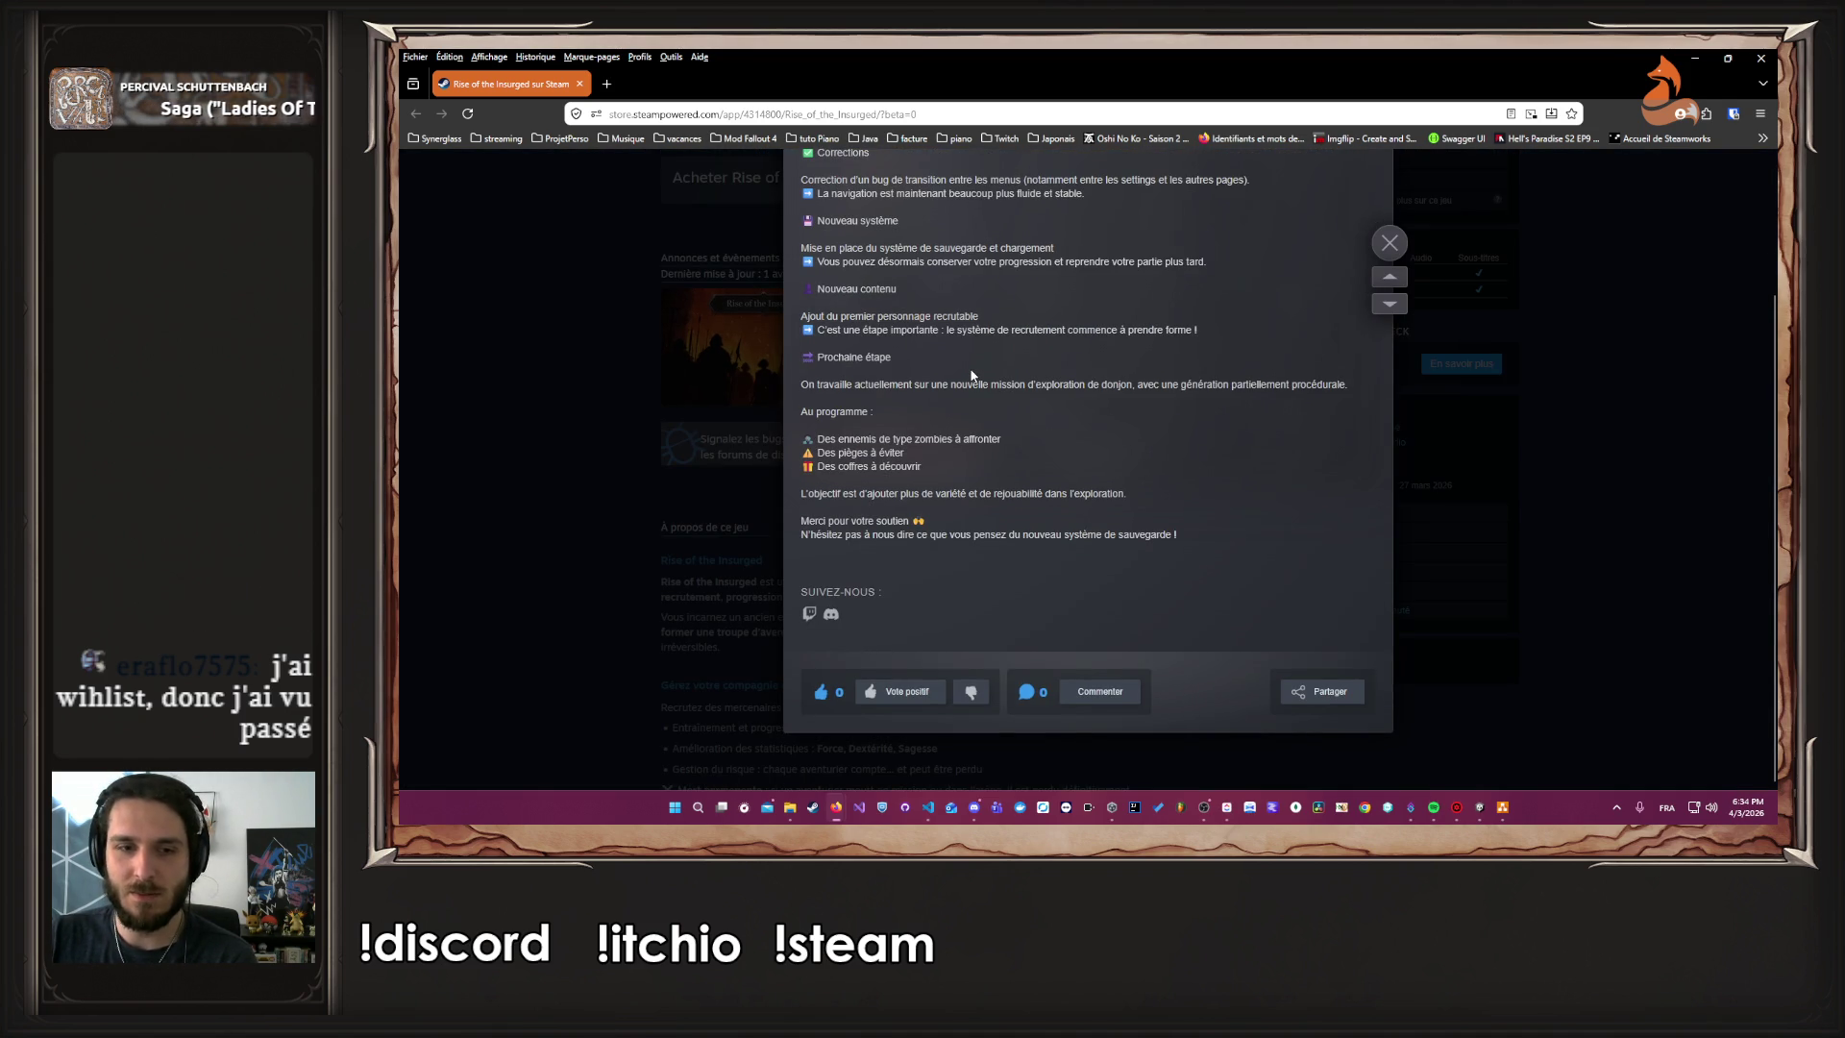
scroll(942, 384, "up", 2)
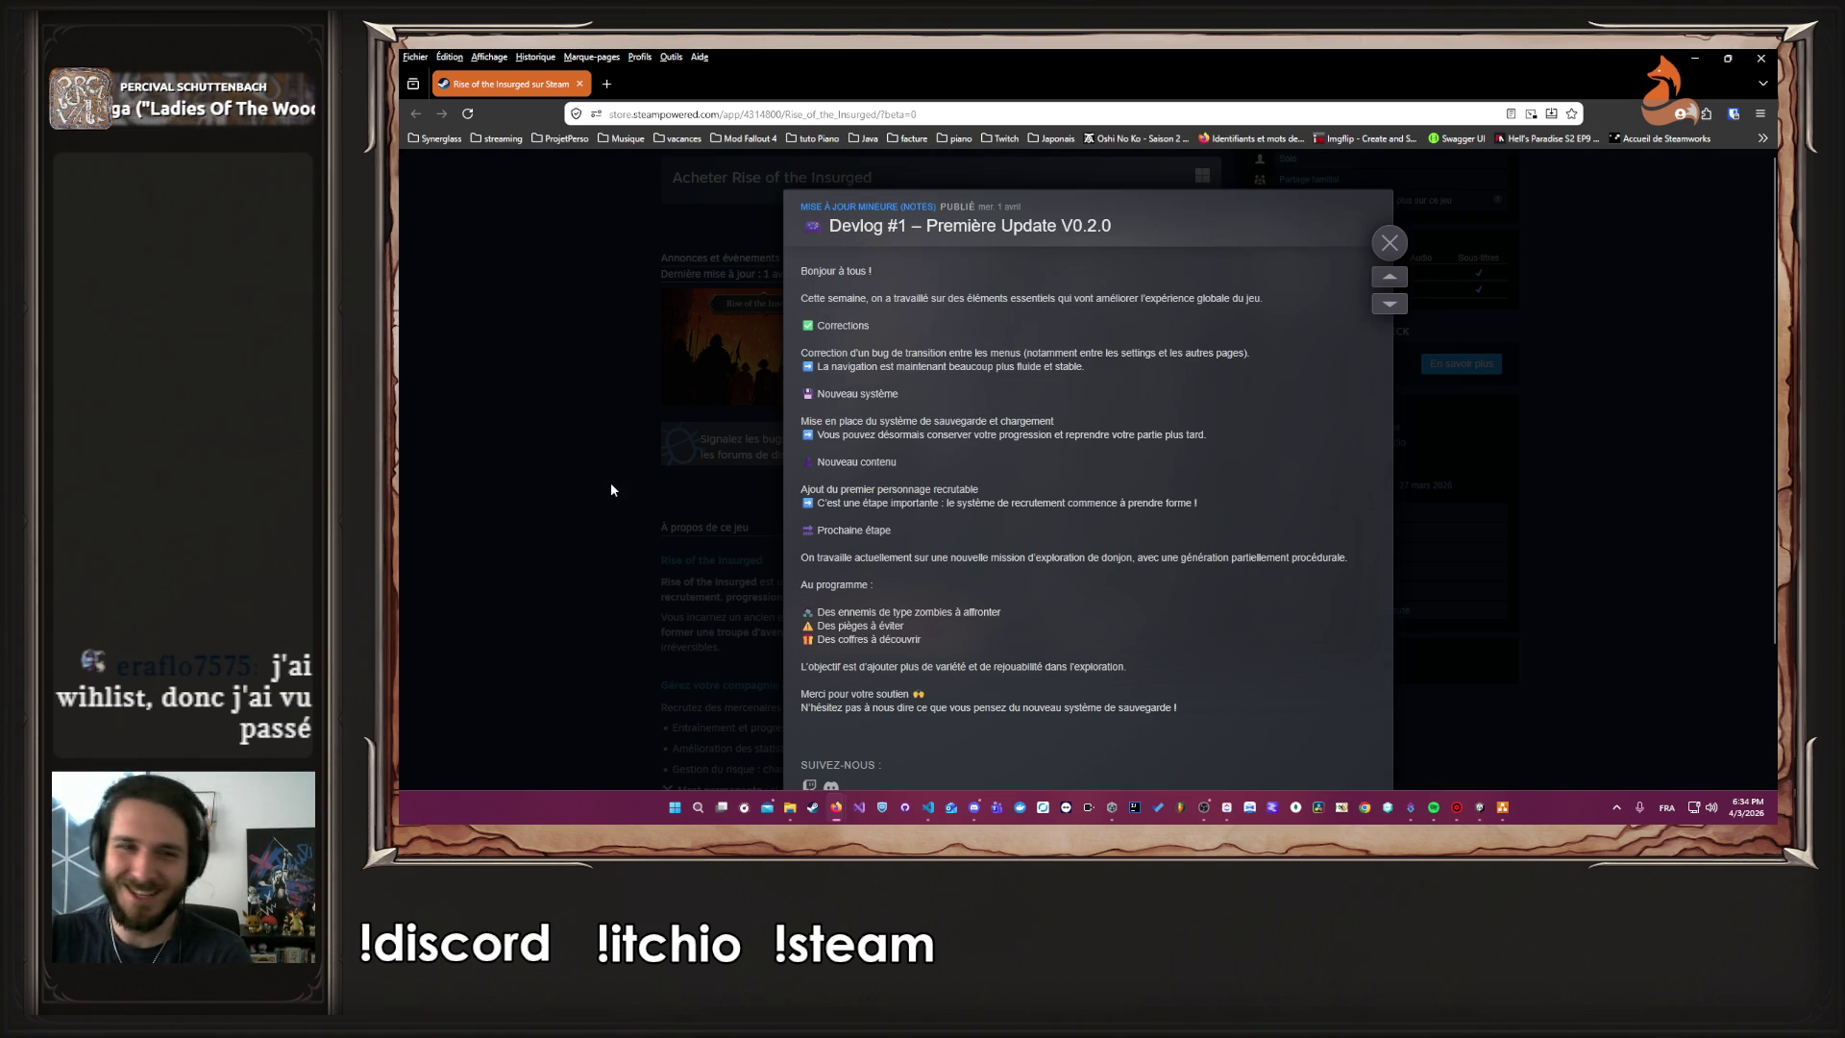
left_click(611, 484)
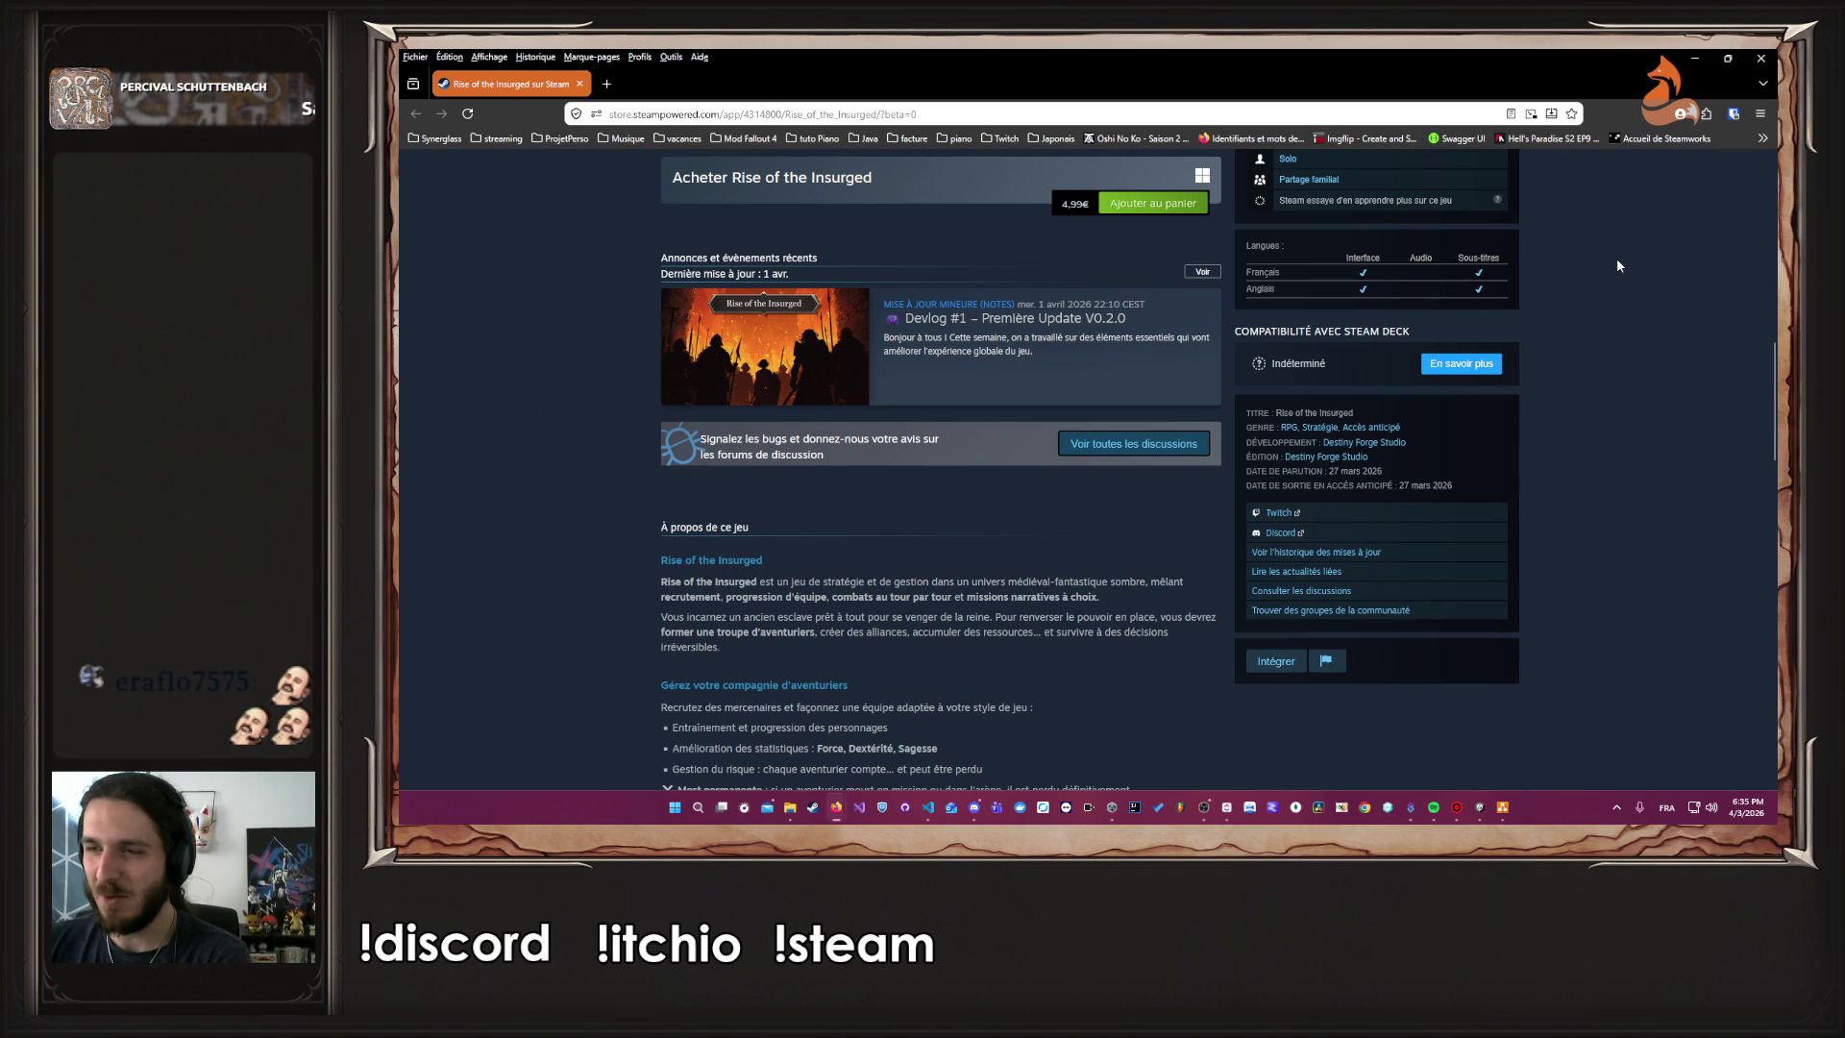
Reopen and skim Devlog #1 – Première Update V0.2.0, close it, and minimise Firefox
left_click(942, 346)
scroll(1043, 502, "down", 3)
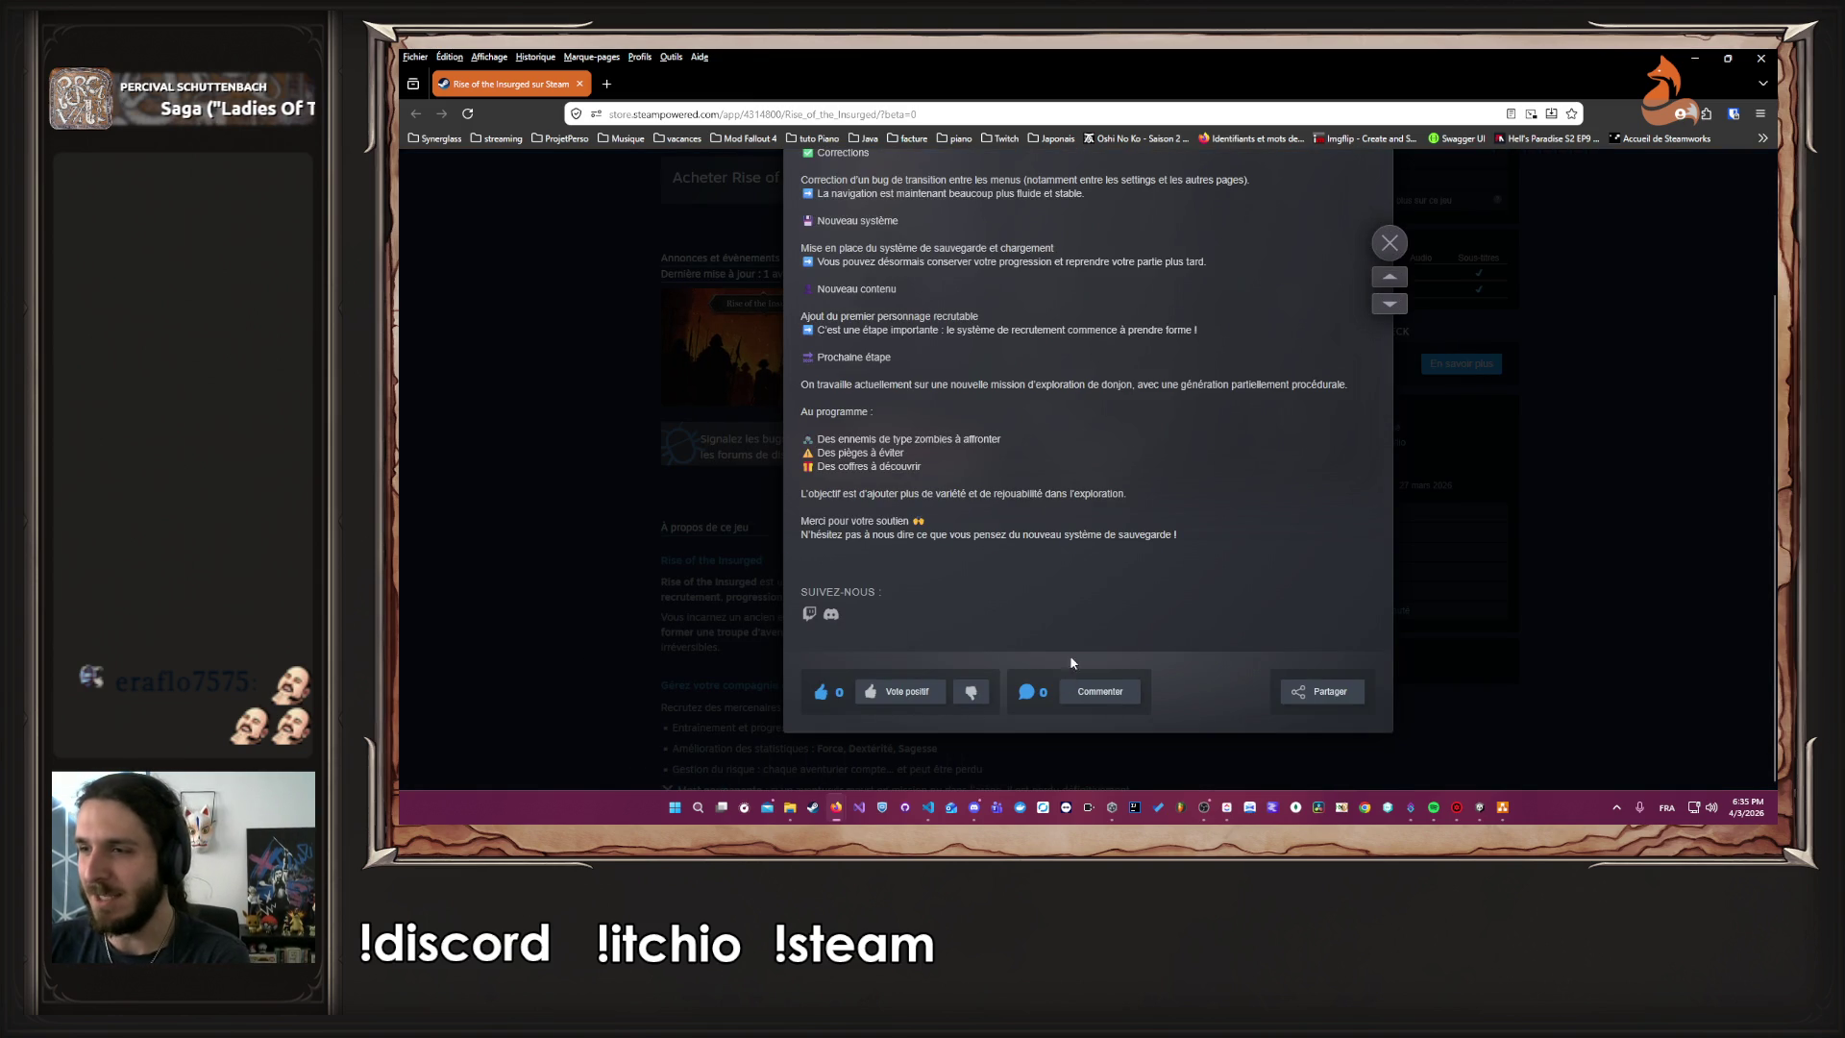
scroll(1078, 544, "up", 3)
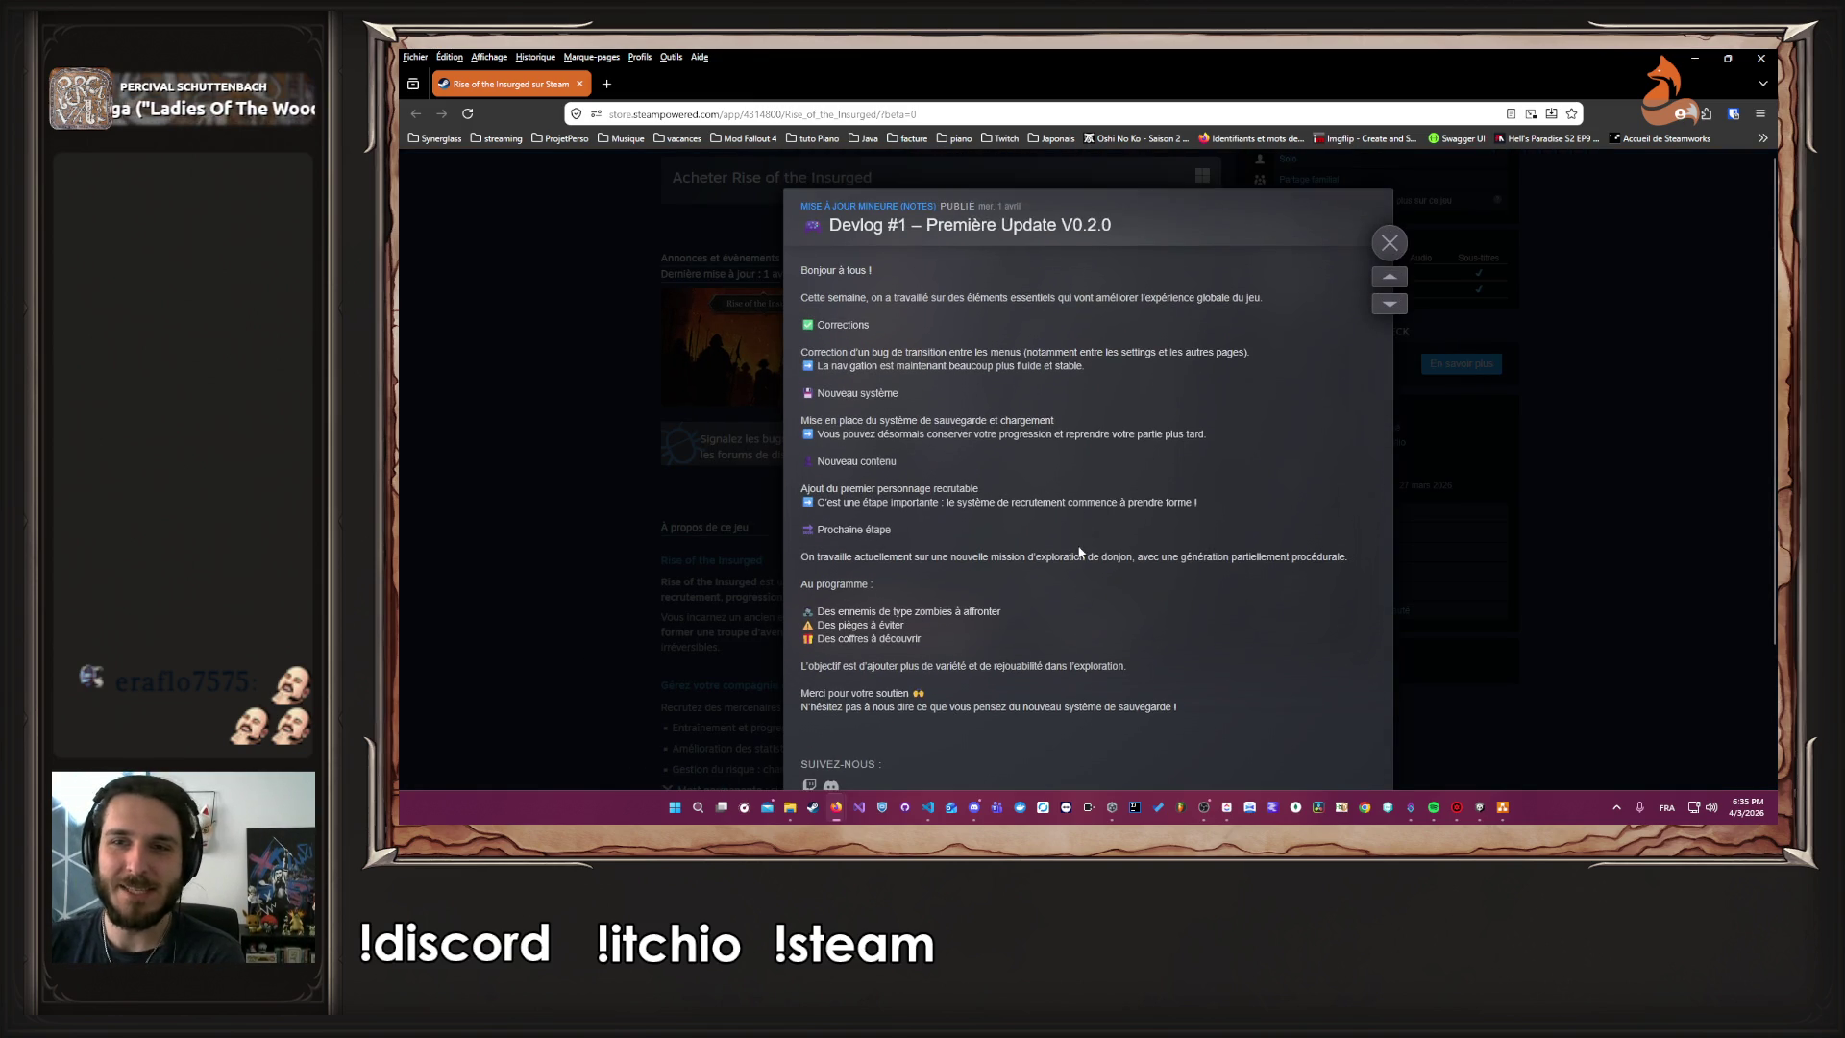
left_click(1651, 440)
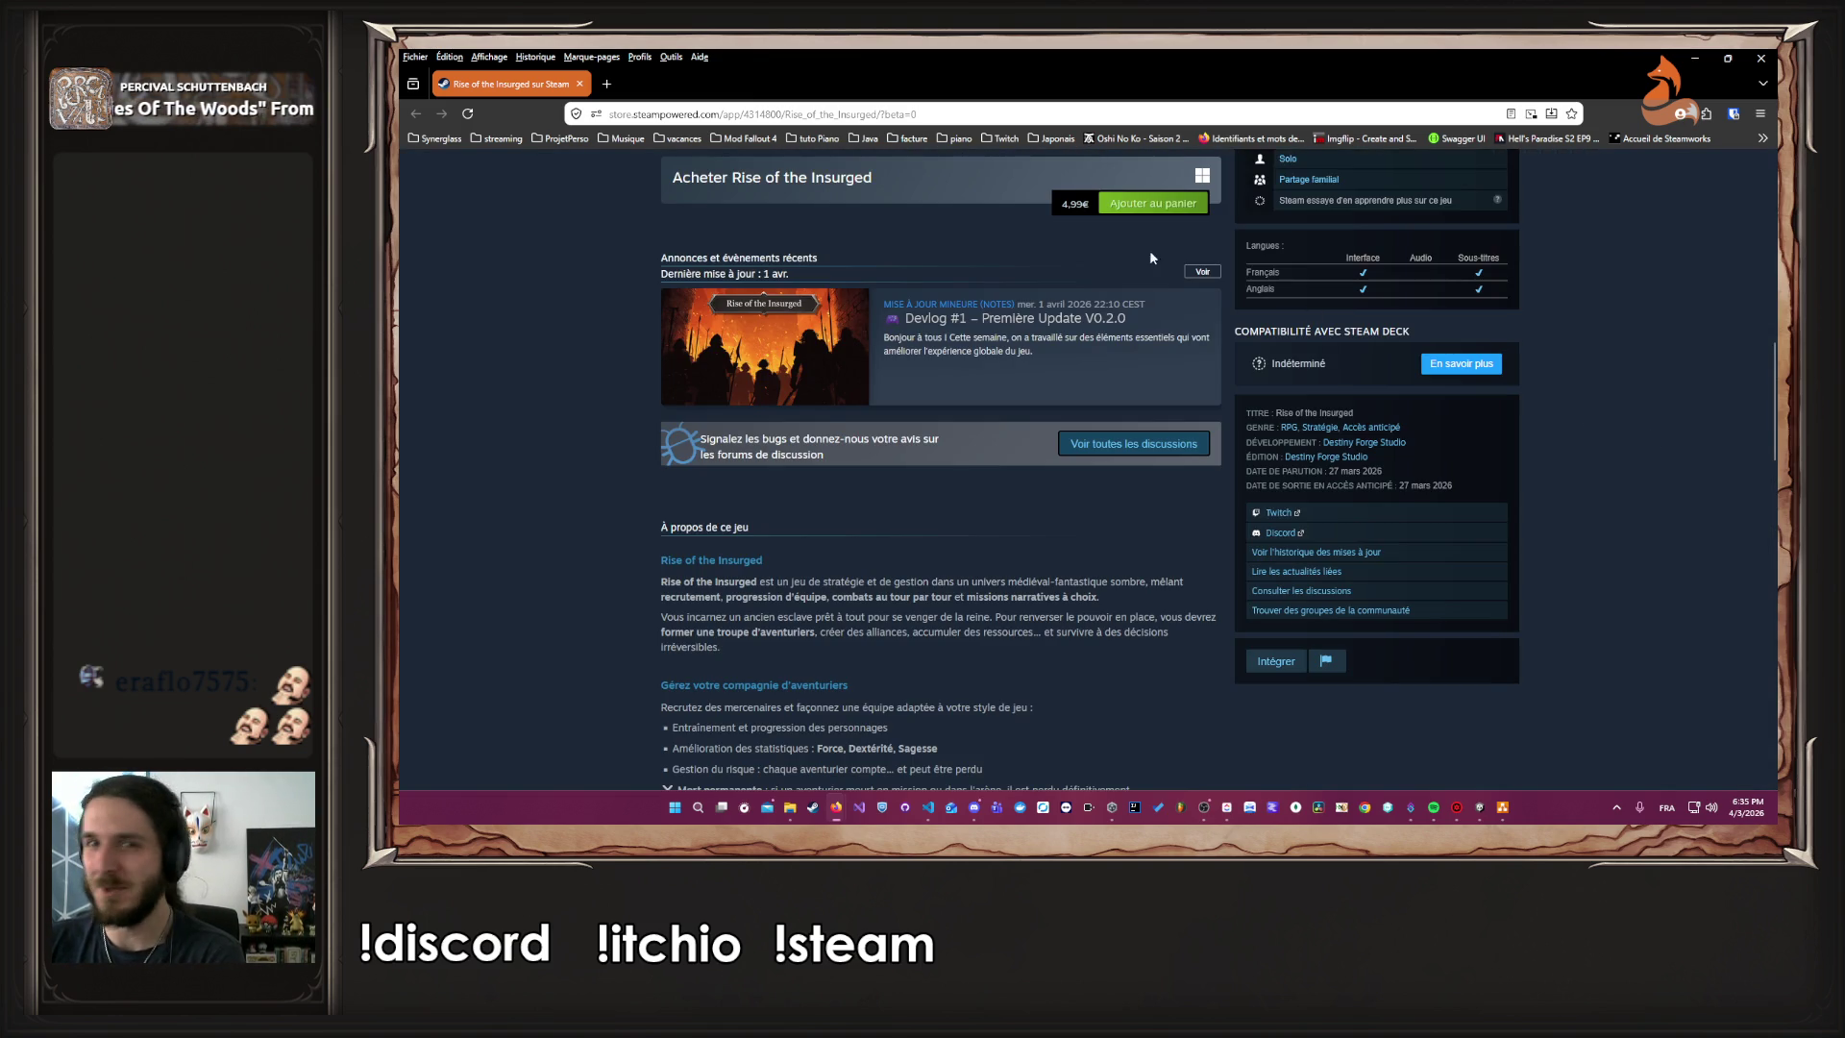
left_click(1692, 64)
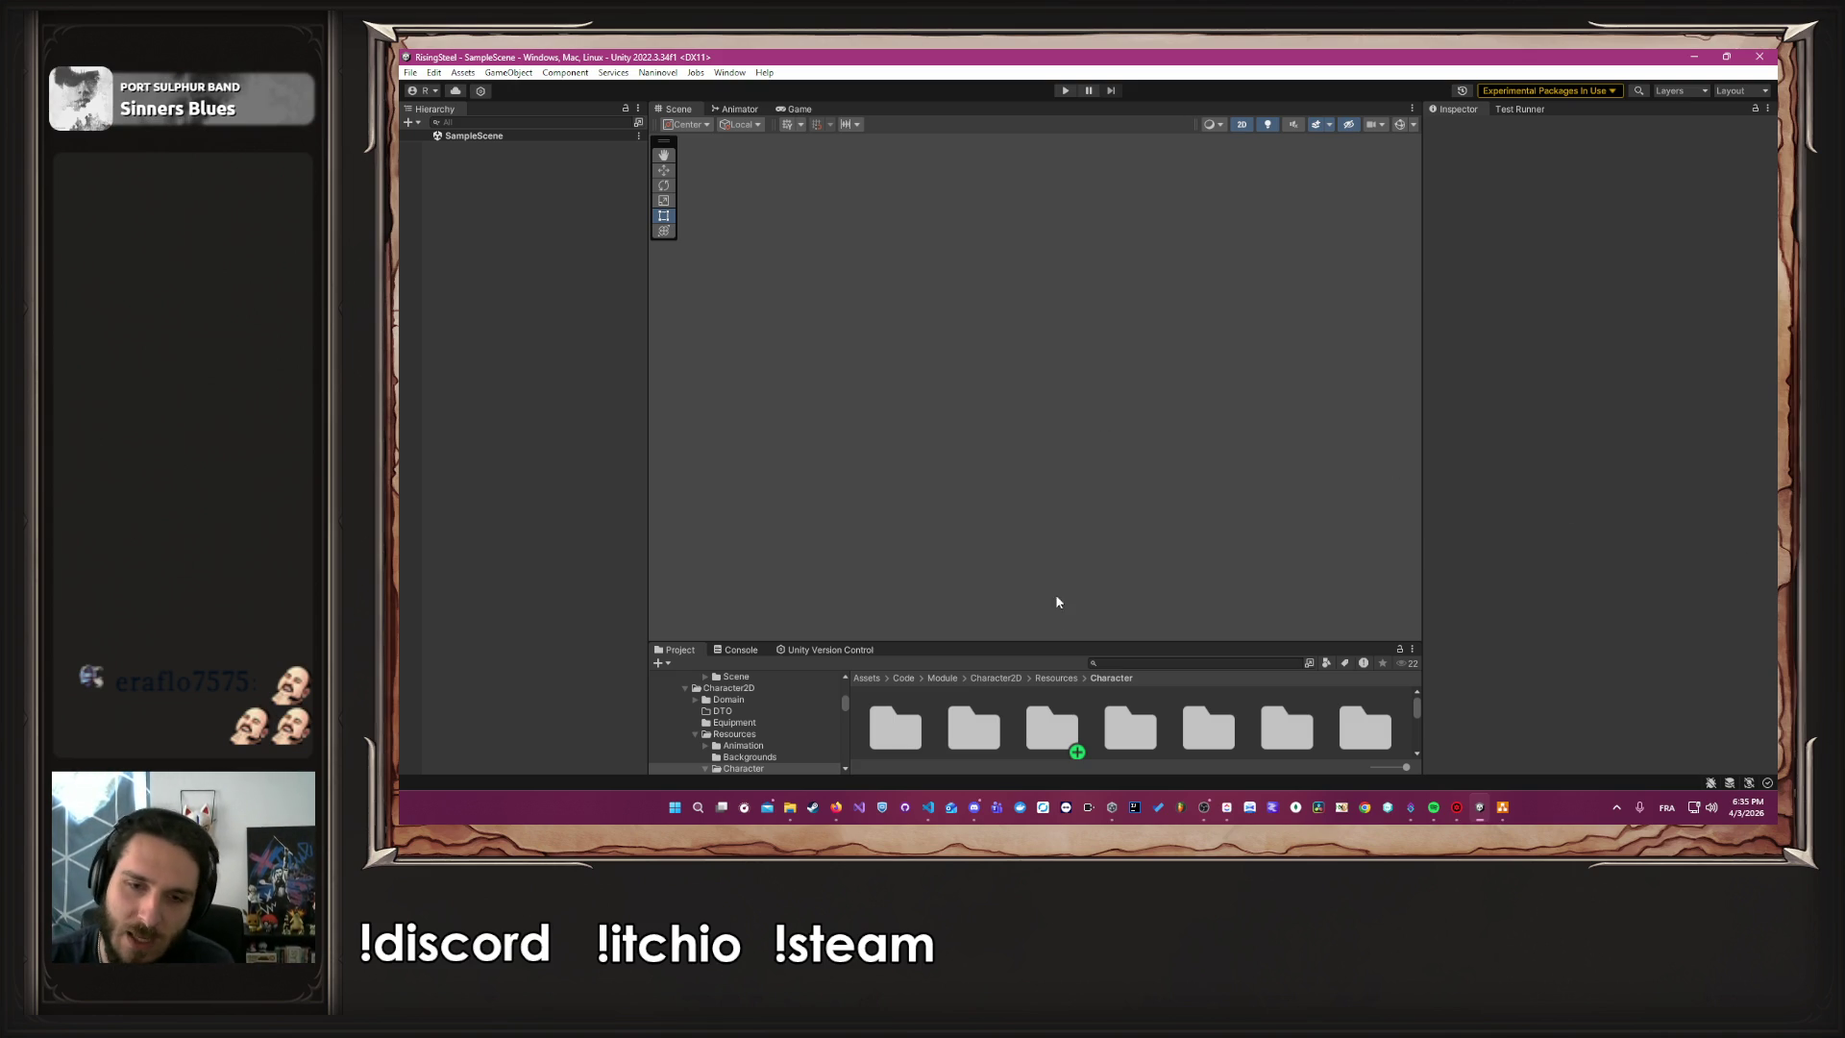
Enlarge the Project asset area and show character01's prefab and character_materials folder
mouse_move(1046, 641)
left_mouse_down()
mouse_move(1045, 441)
mouse_move(977, 420)
left_mouse_up()
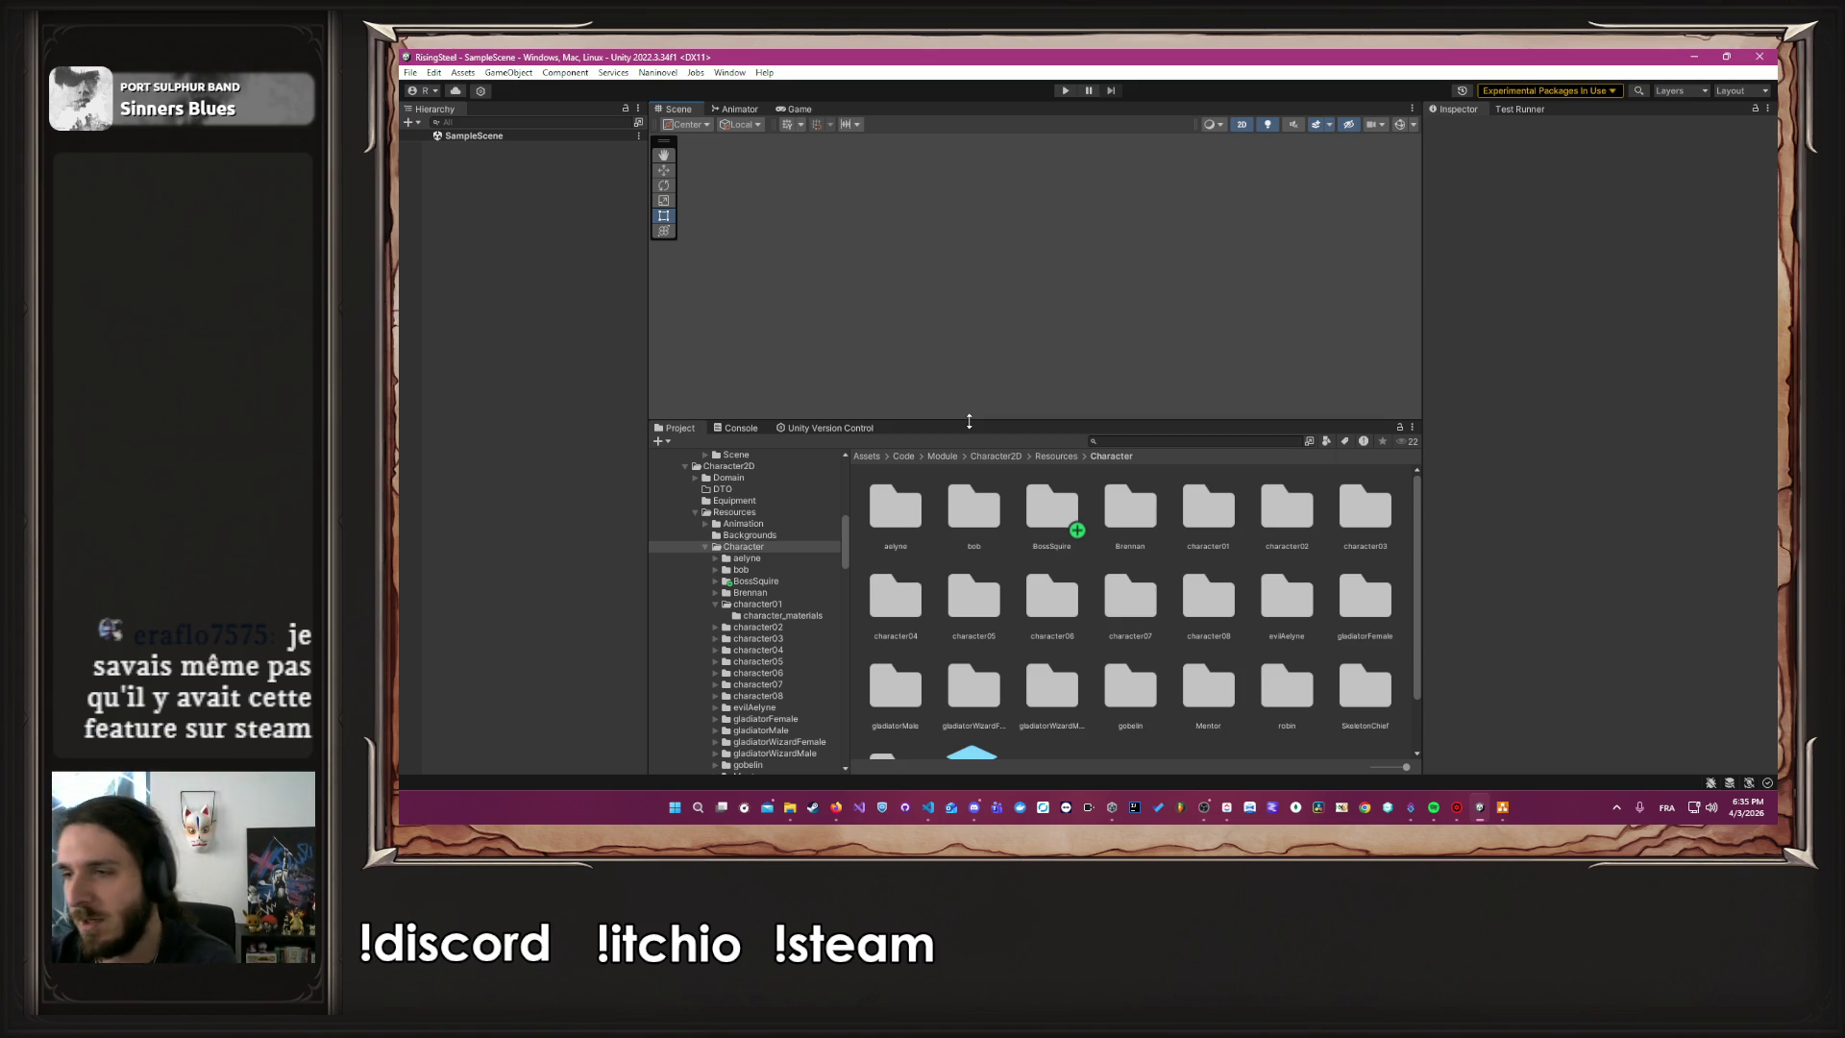
scroll(916, 608, "down", 2)
scroll(916, 609, "up", 2)
scroll(916, 608, "down", 2)
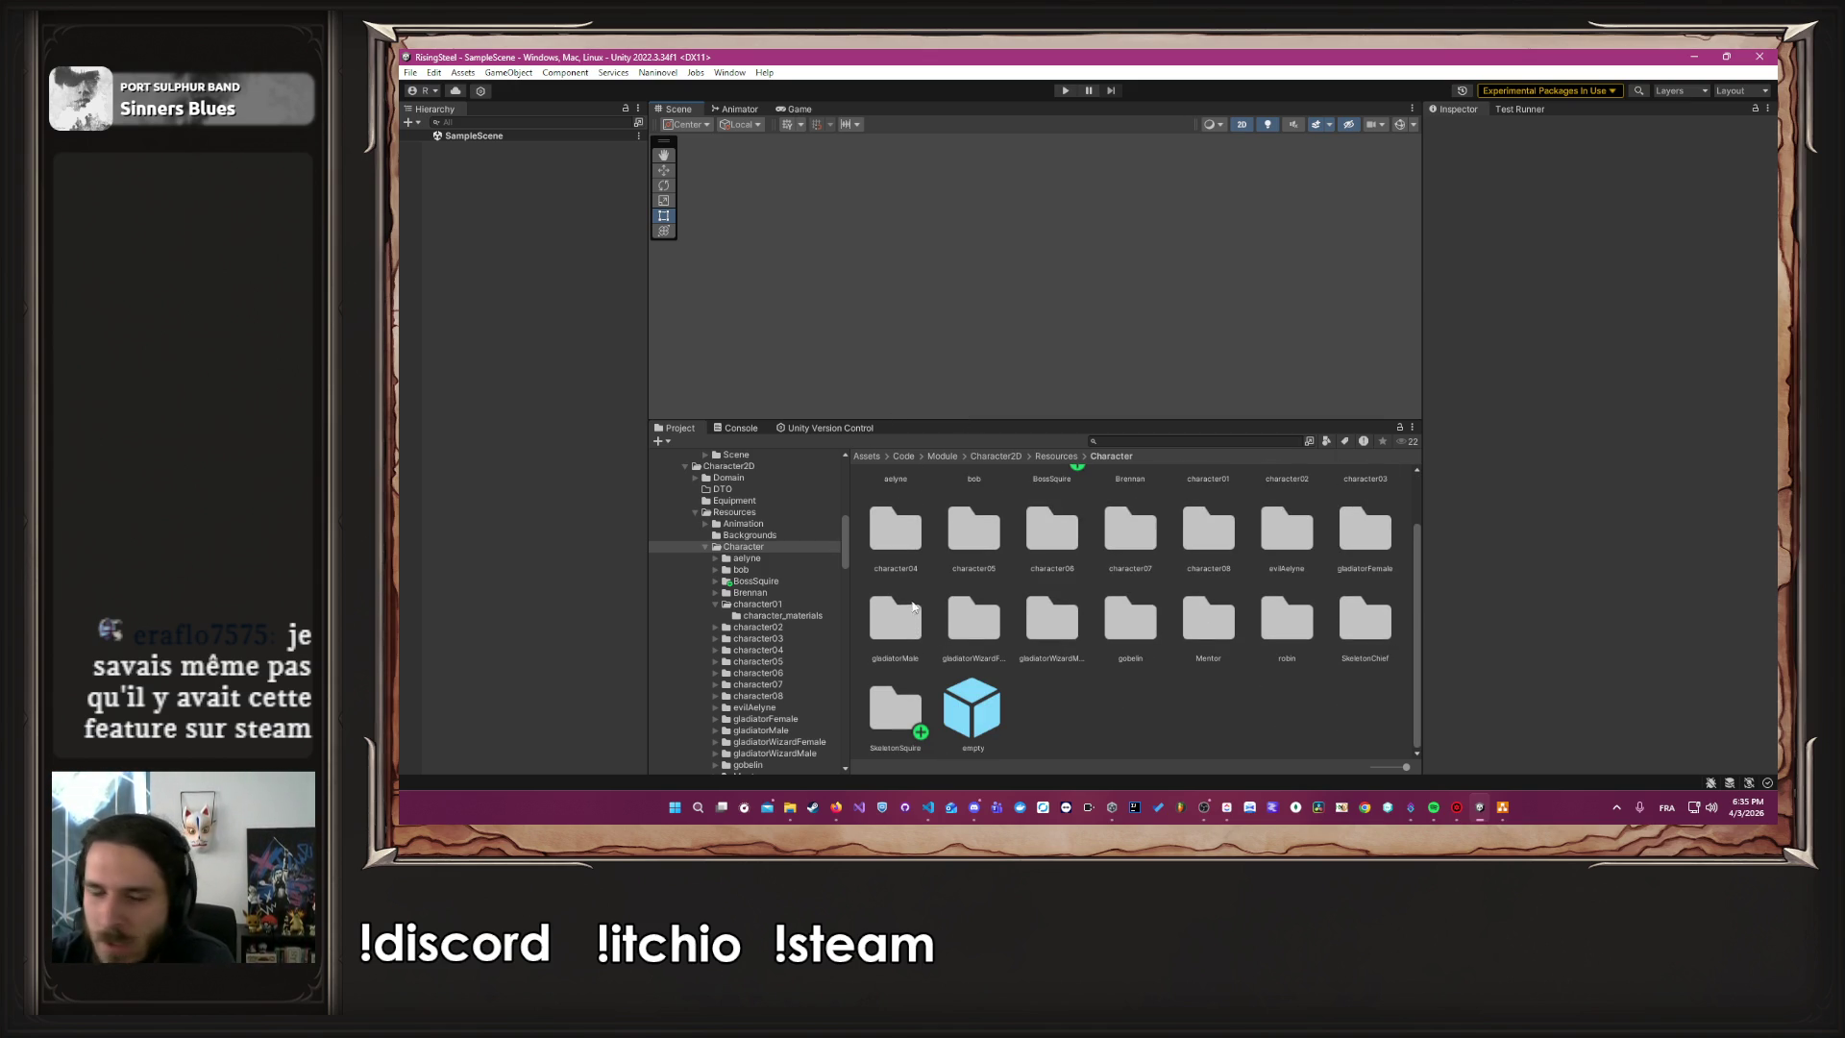
left_click(729, 607)
left_click(715, 603)
scroll(749, 624, "down", 3)
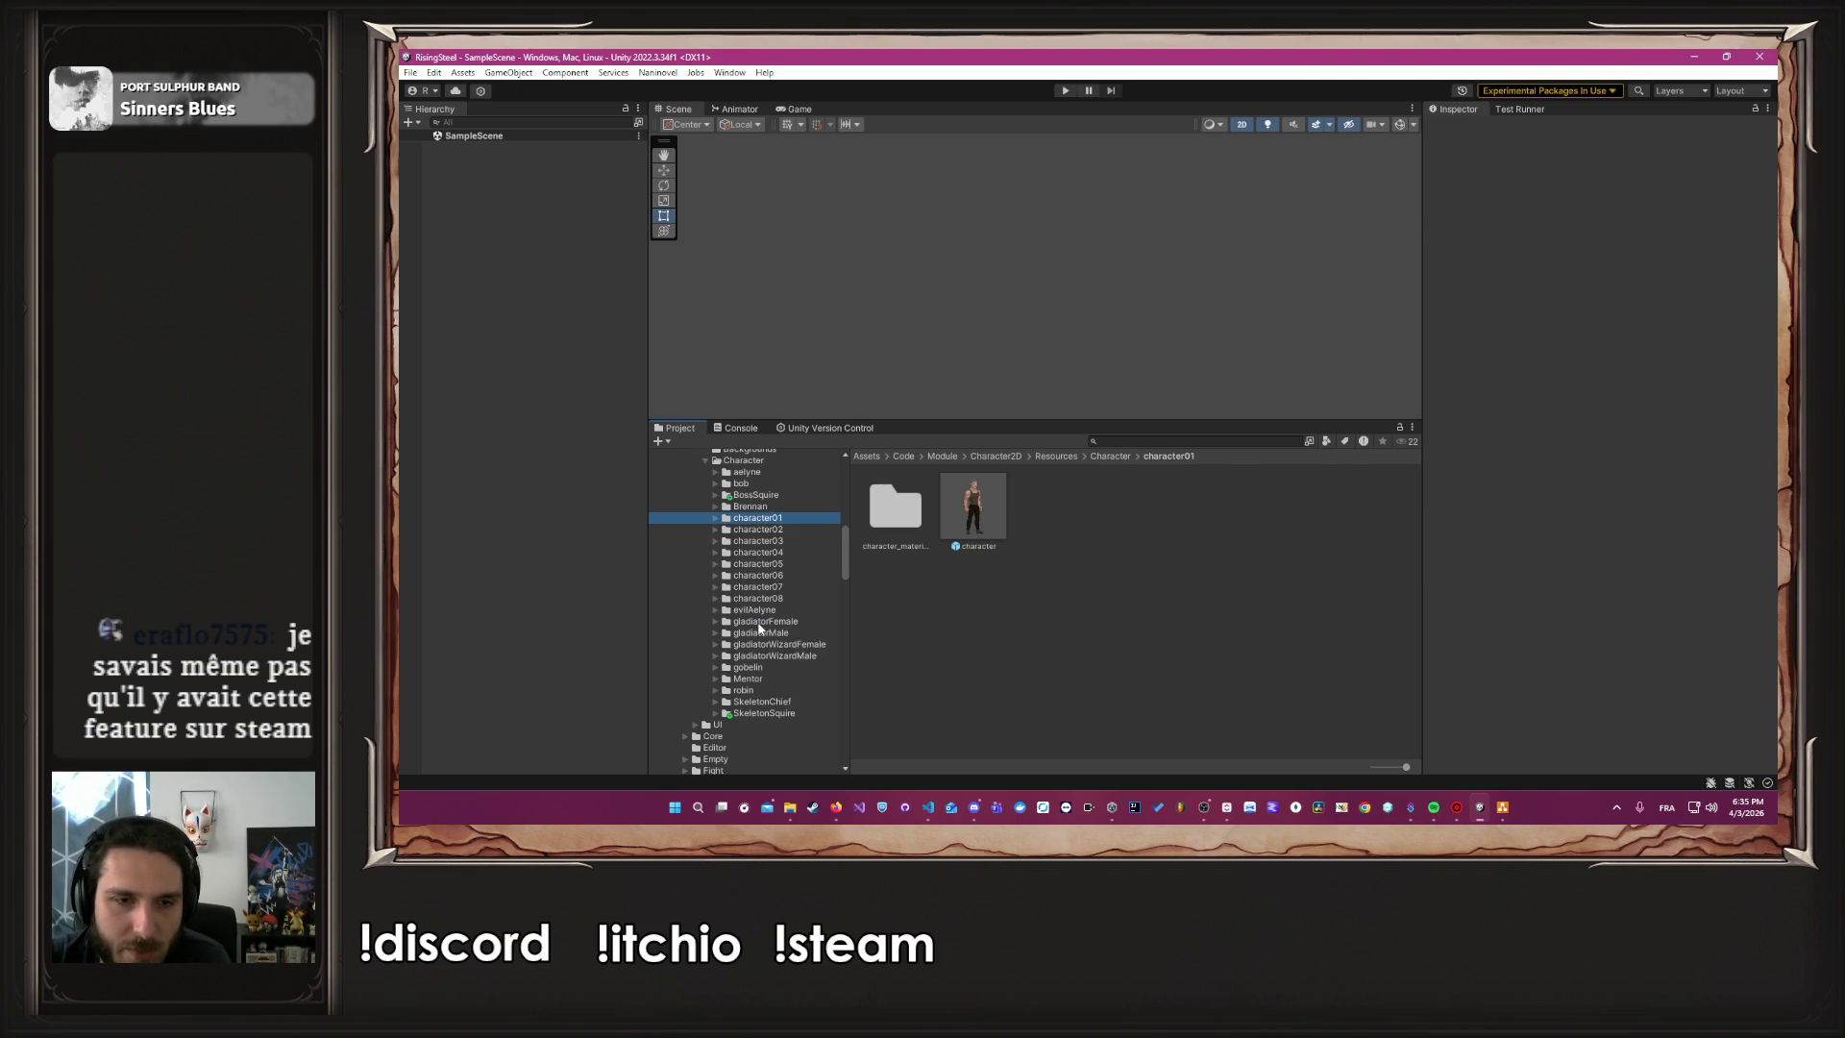
Open the SkeletonSquire and then the BossSquire character prefabs in prefab mode
left_click(780, 713)
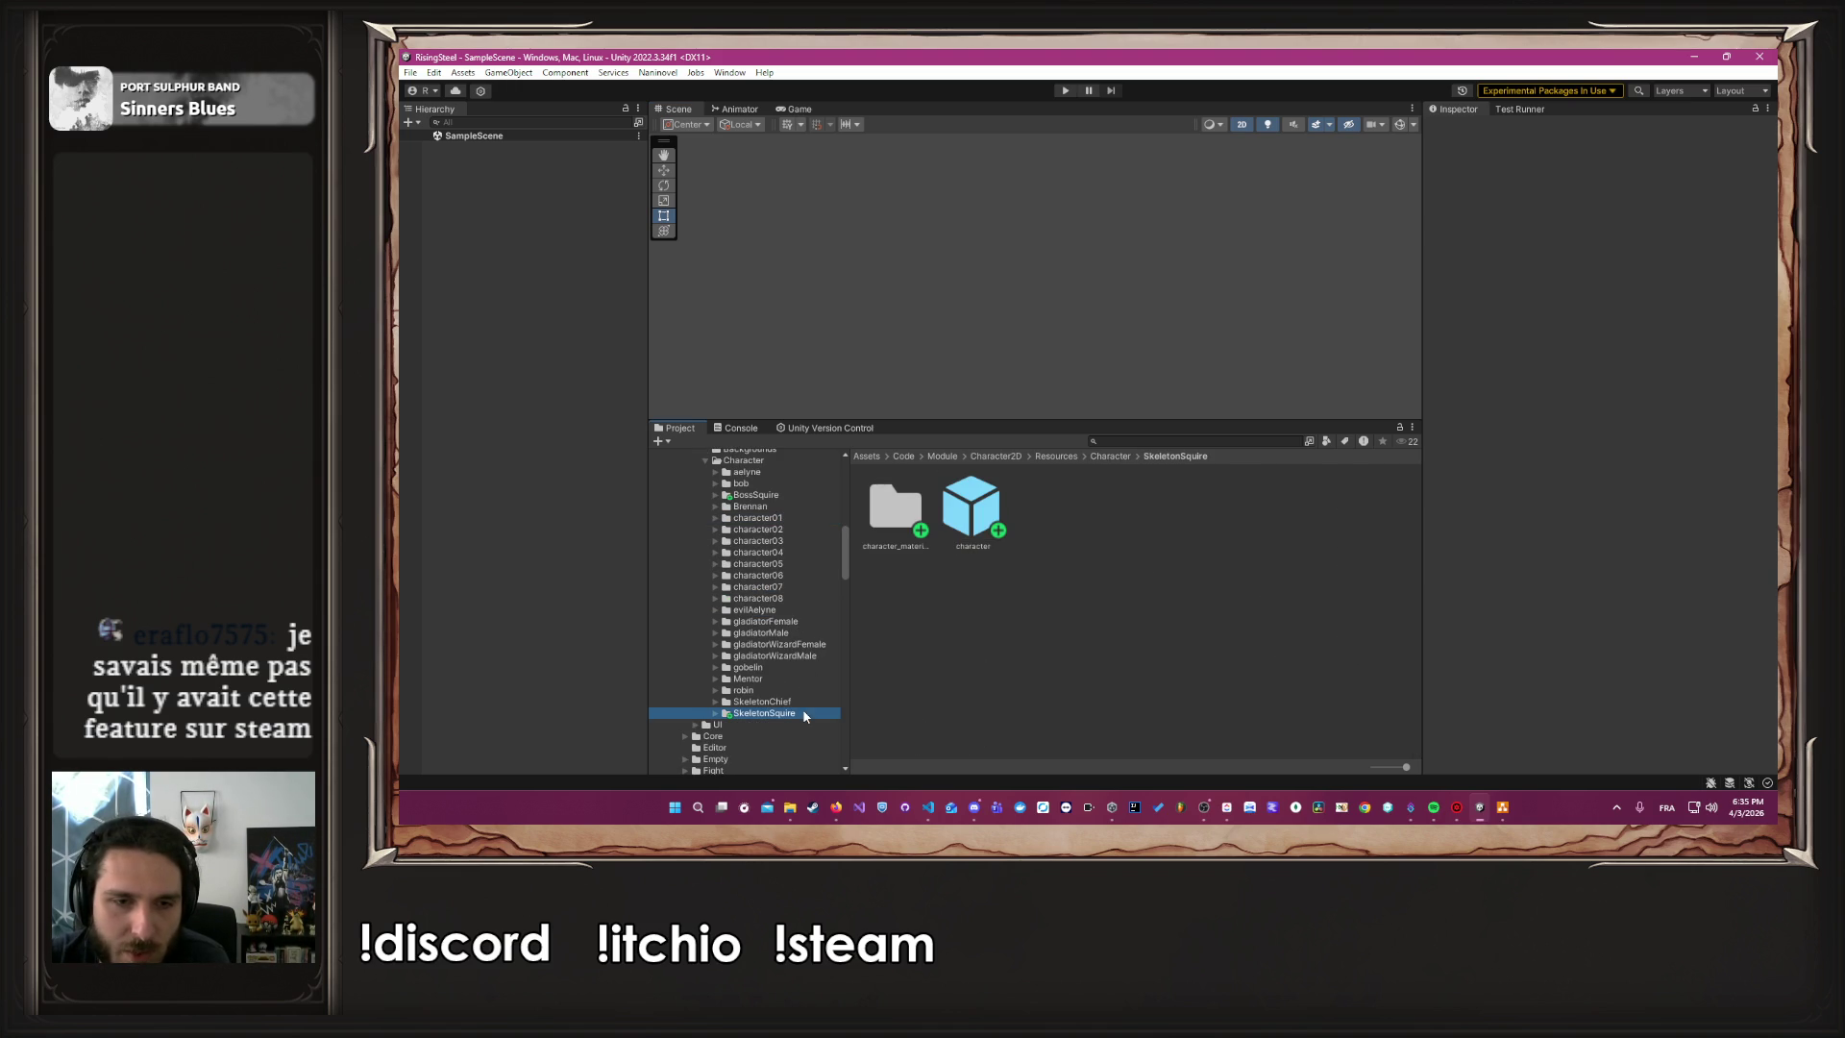
double_click(994, 520)
scroll(819, 586, "up", 2)
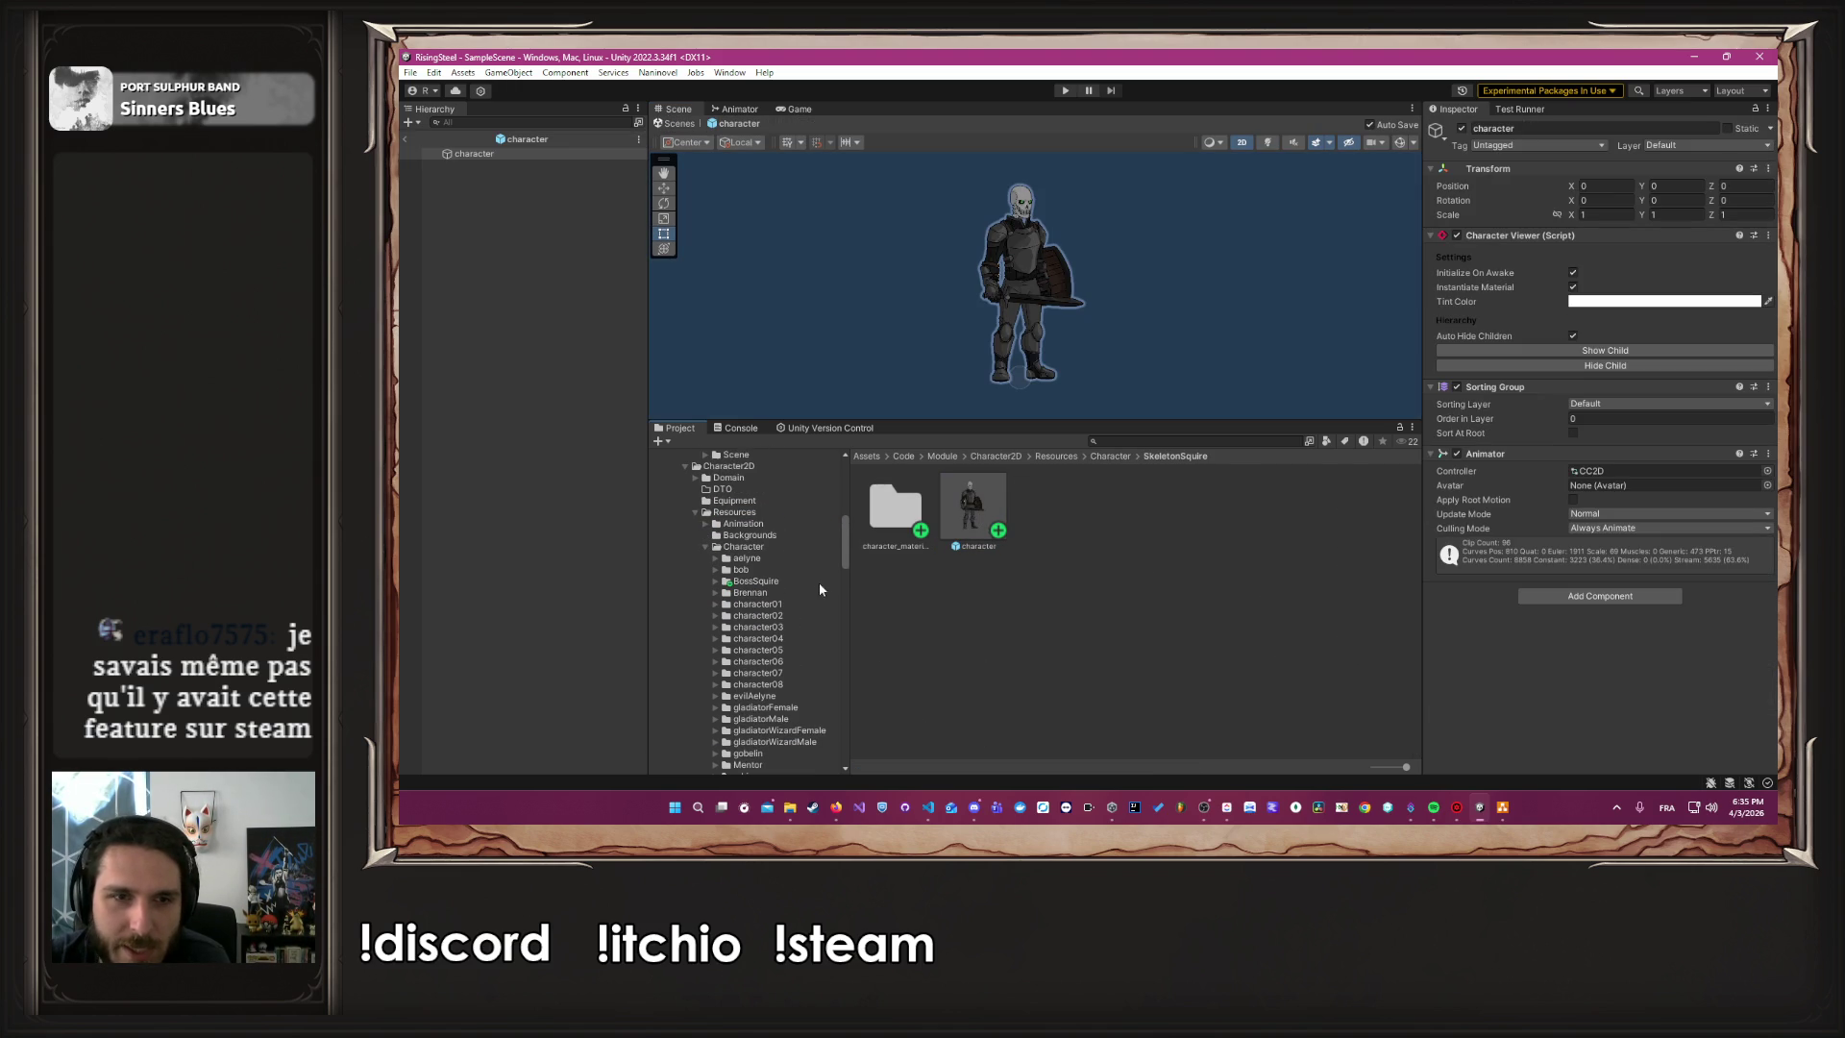
left_click(774, 582)
double_click(971, 516)
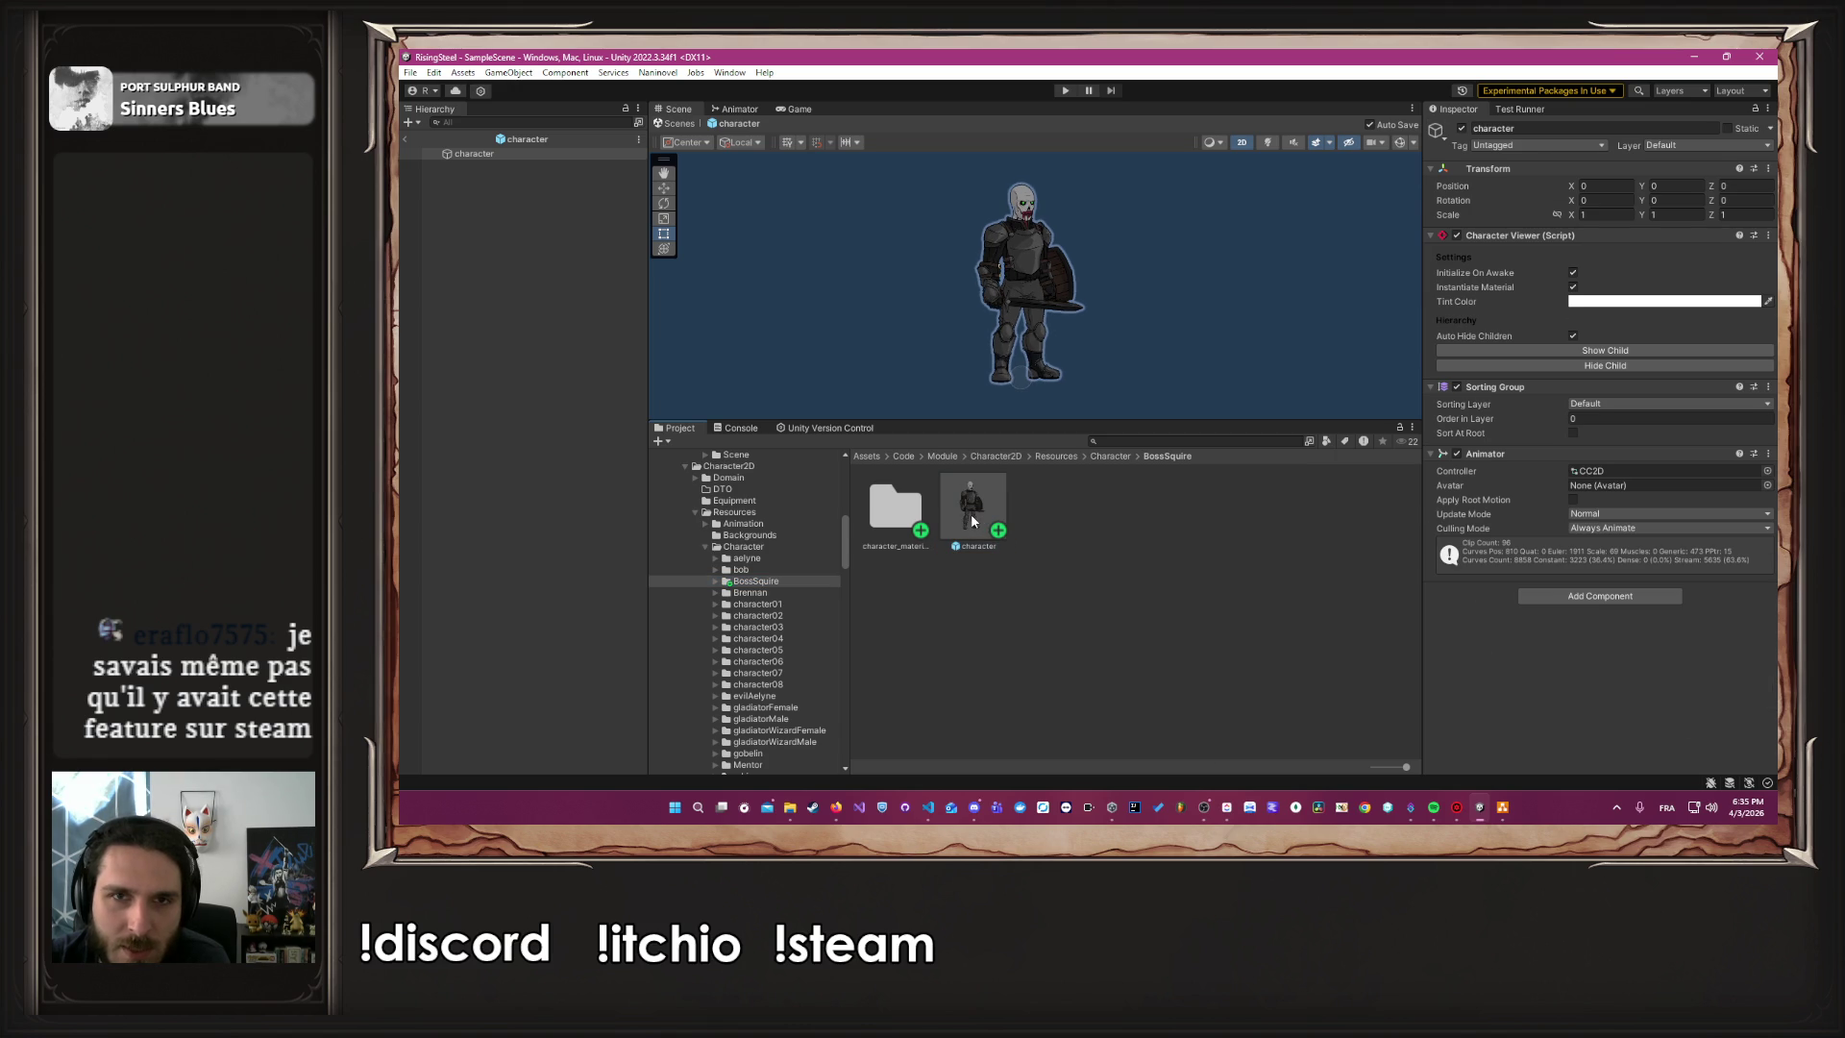
scroll(1064, 271, "up", 3)
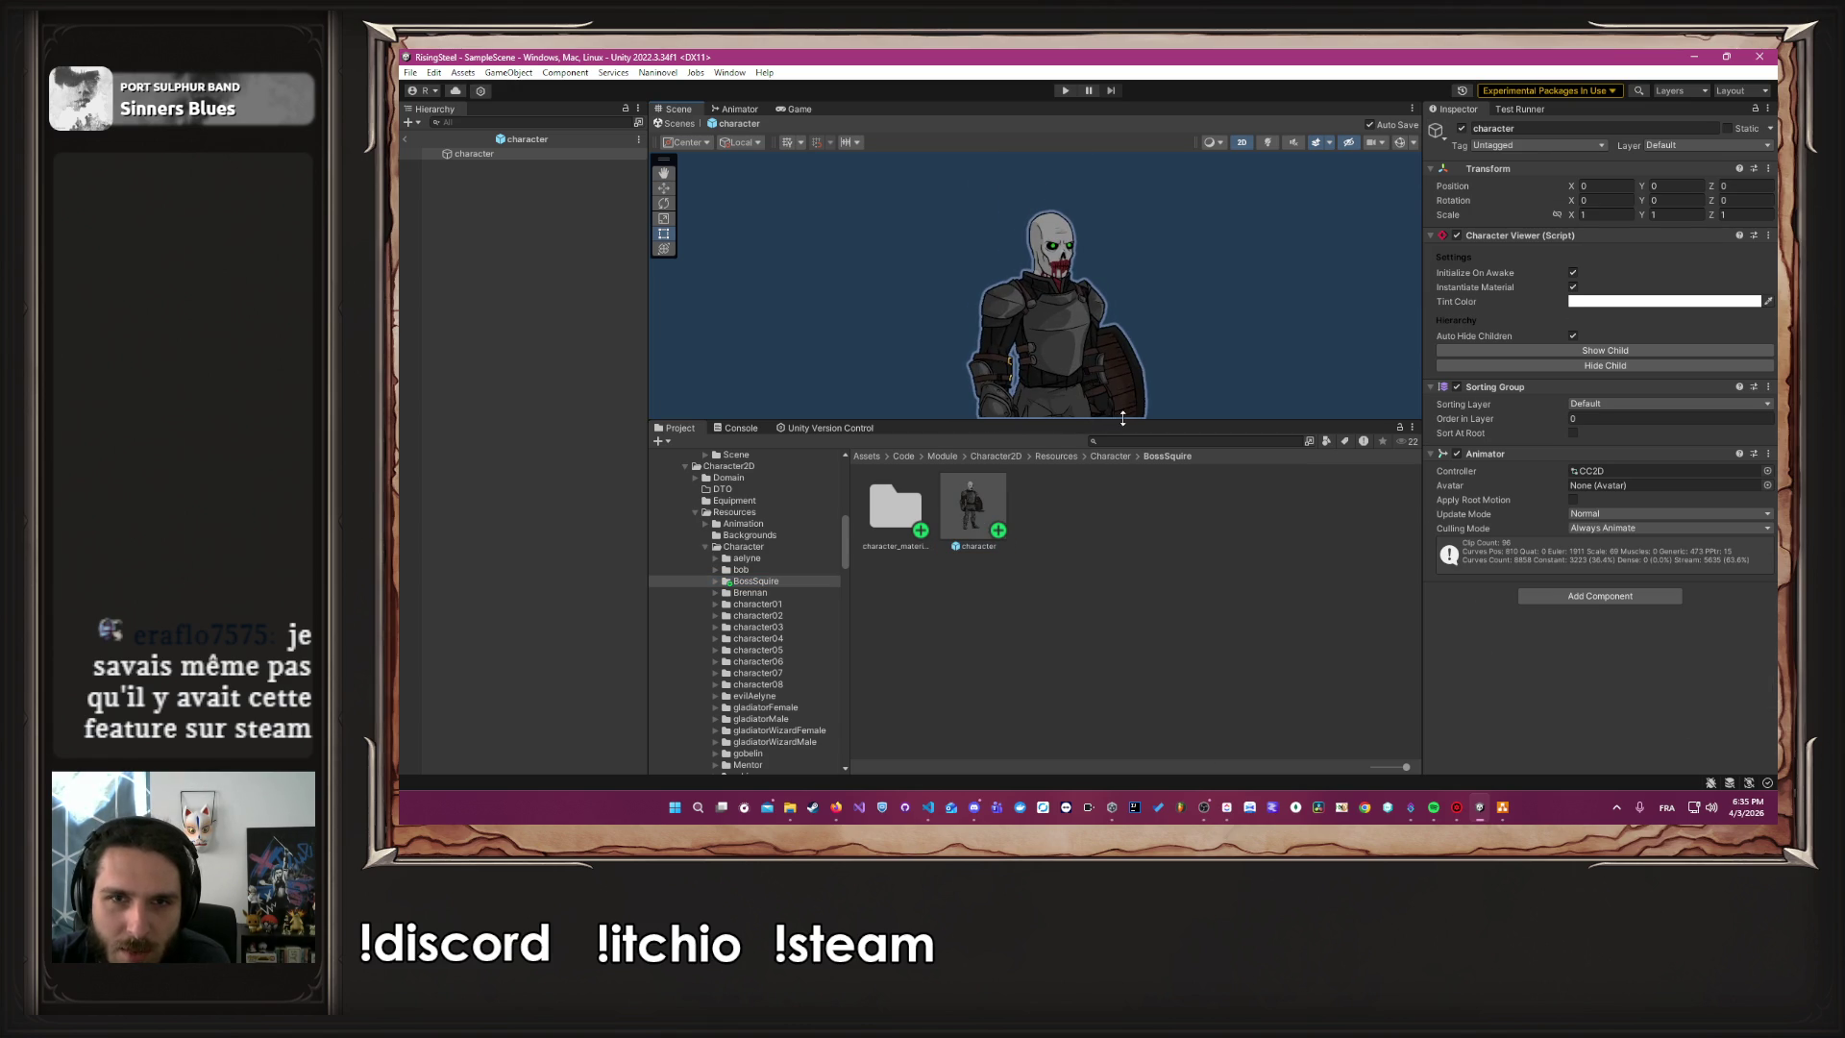
scroll(788, 696, "down", 3)
Reopen the SkeletonSquire prefab, enlarge the Scene view, then reopen the BossSquire prefab
left_click(764, 713)
left_click(980, 507)
double_click(980, 506)
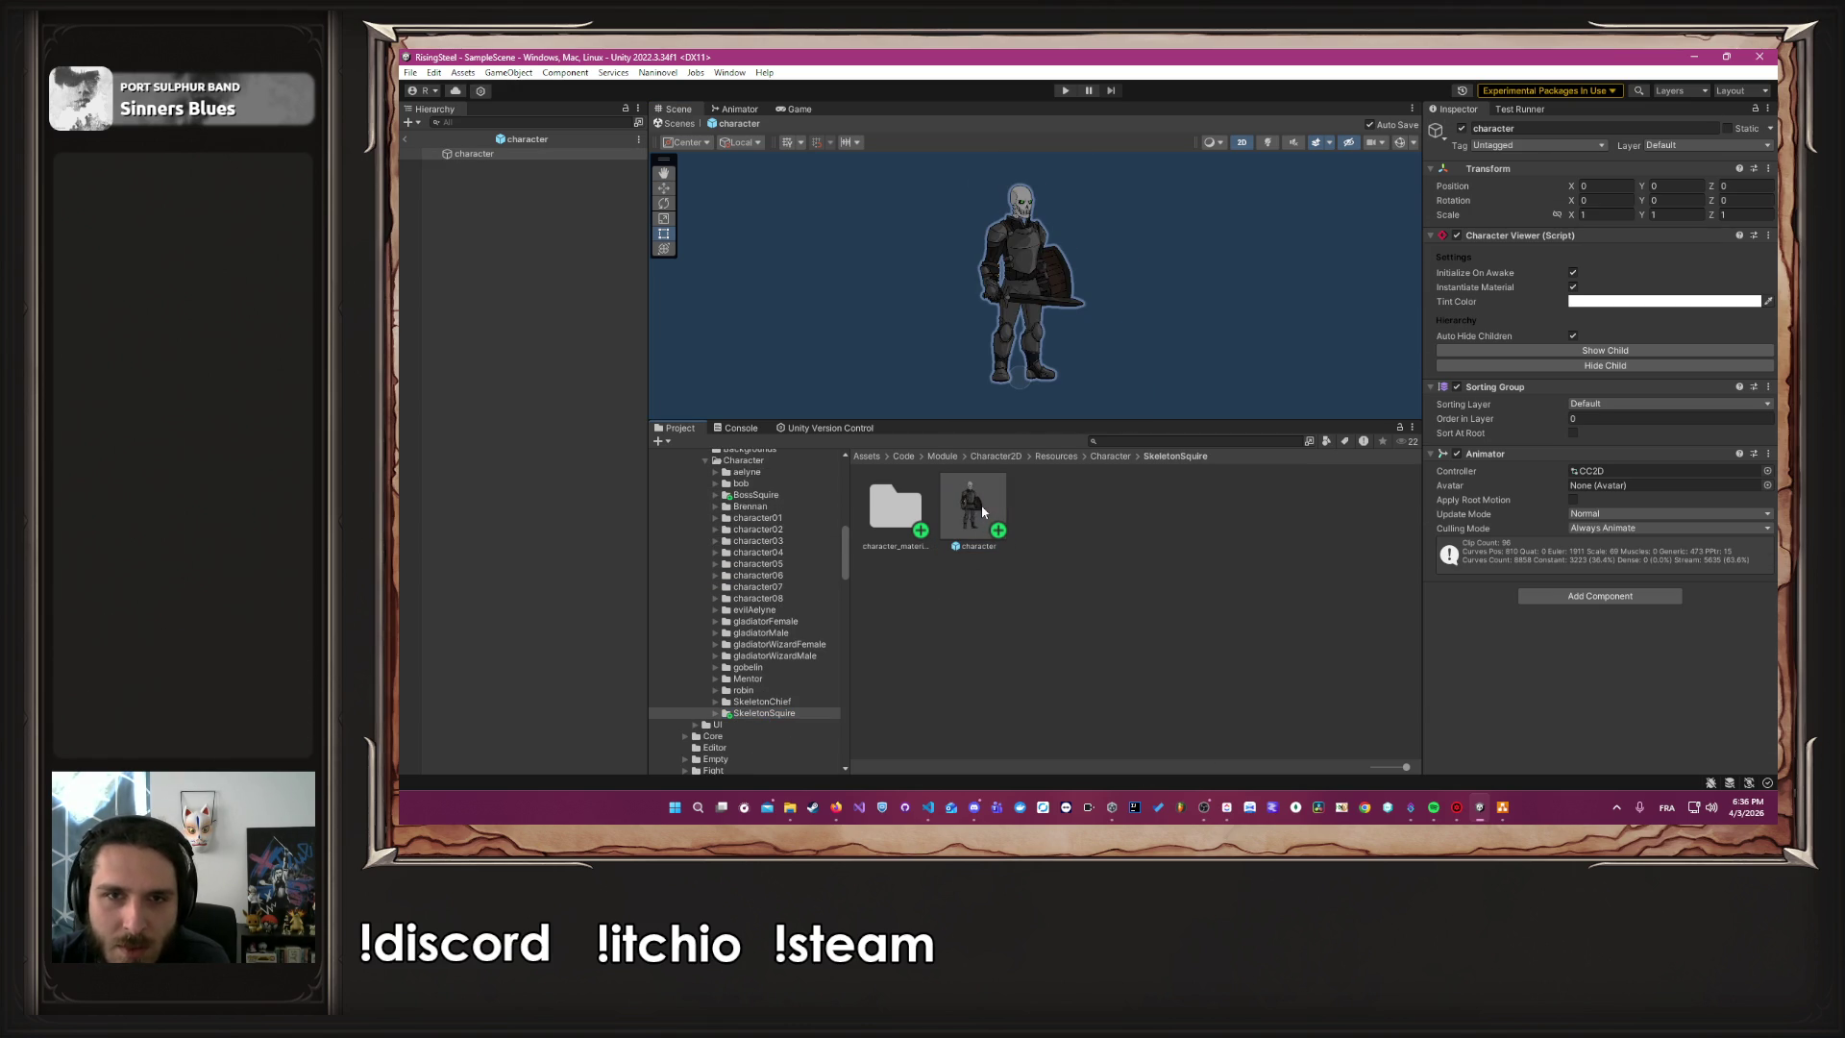
left_click(1232, 246)
left_click_drag(1123, 423, 1122, 503)
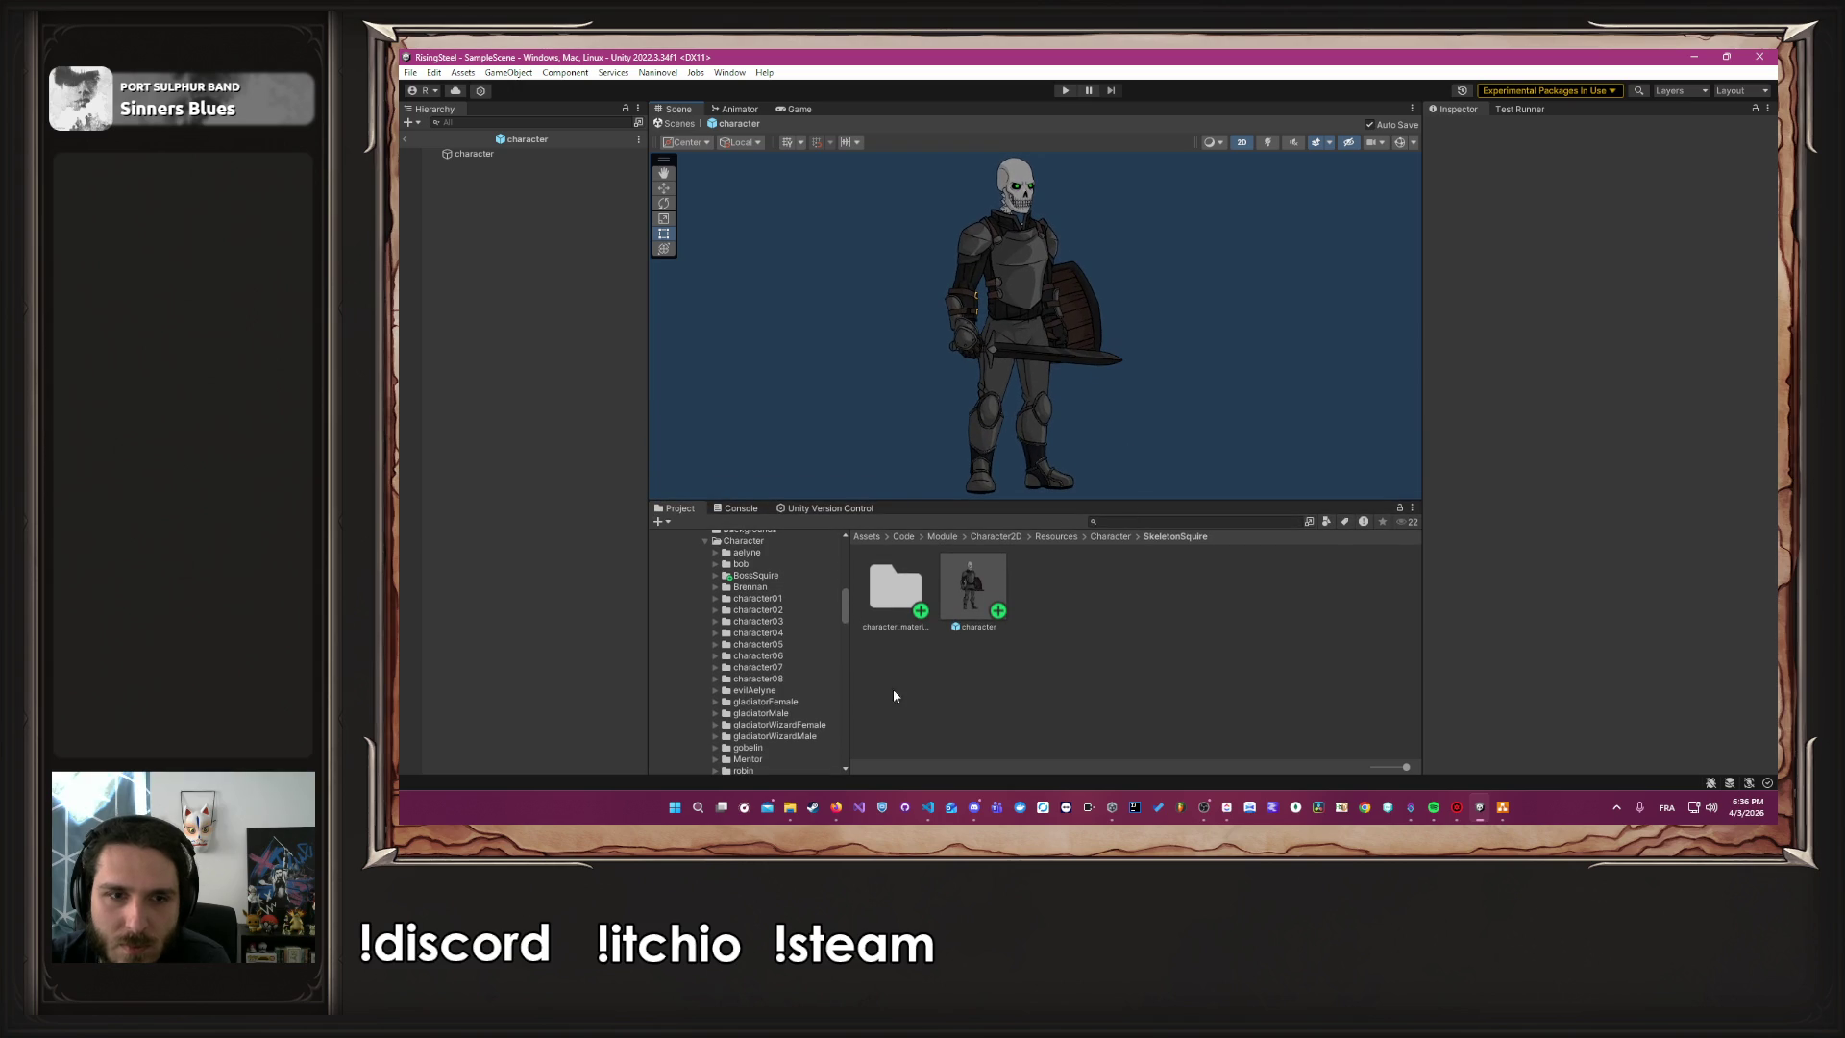
left_click(756, 574)
double_click(968, 591)
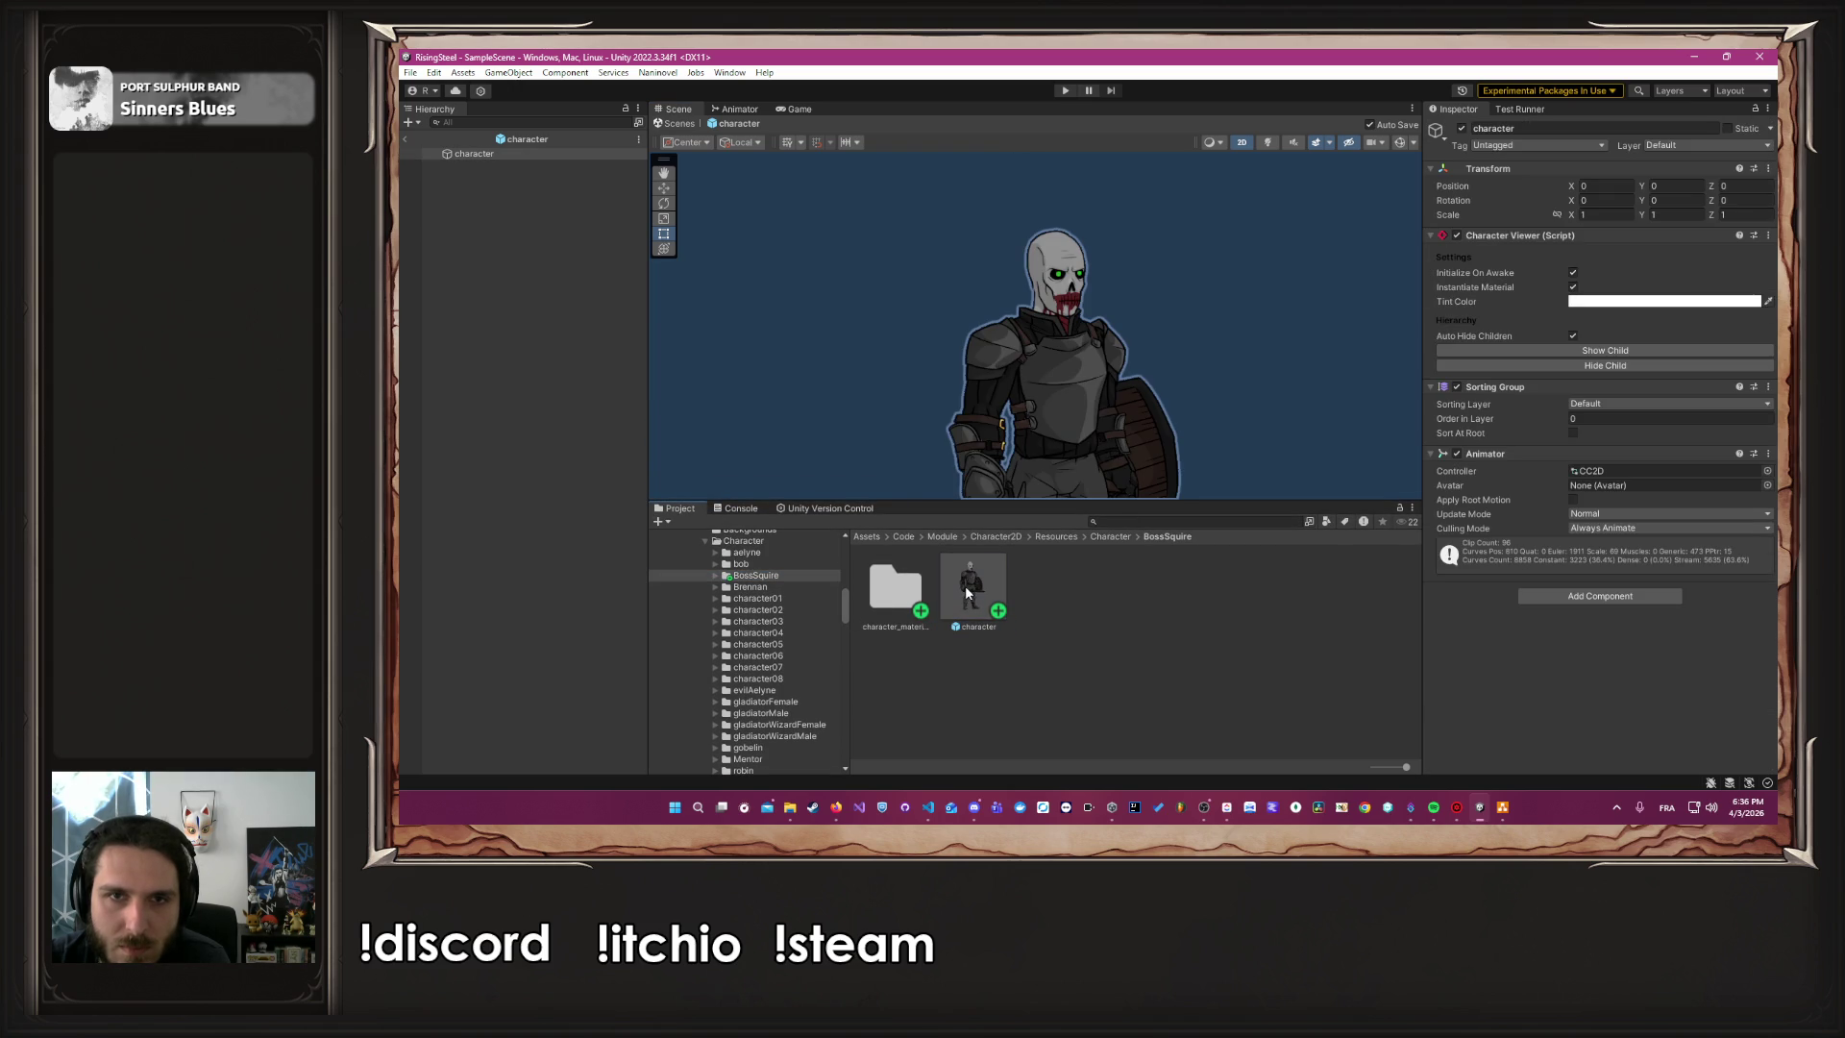
Pan to frame the BossSquire skeleton in the Scene view, then open Windows search
scroll(890, 359, "down", 2)
left_click(890, 359)
mouse_move(890, 359)
left_mouse_down()
mouse_move(1084, 268)
mouse_move(1026, 242)
left_mouse_up()
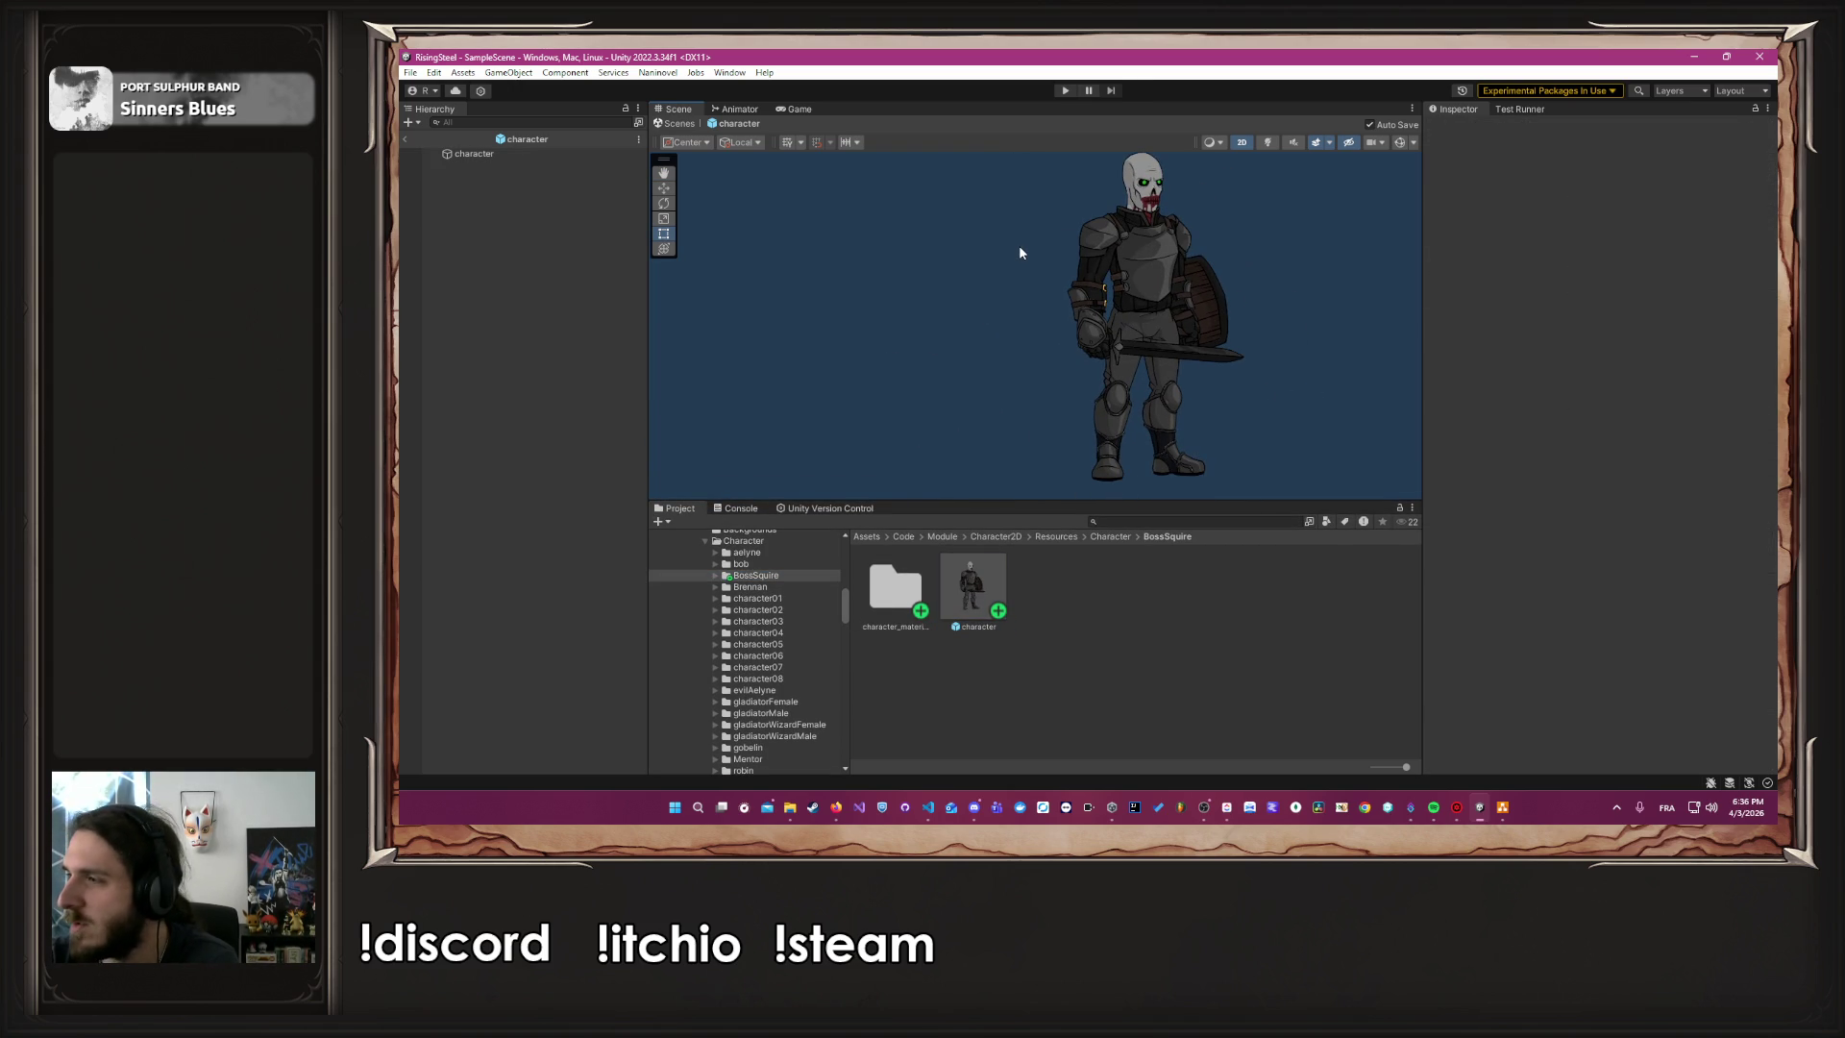
scroll(1019, 245, "down", 1)
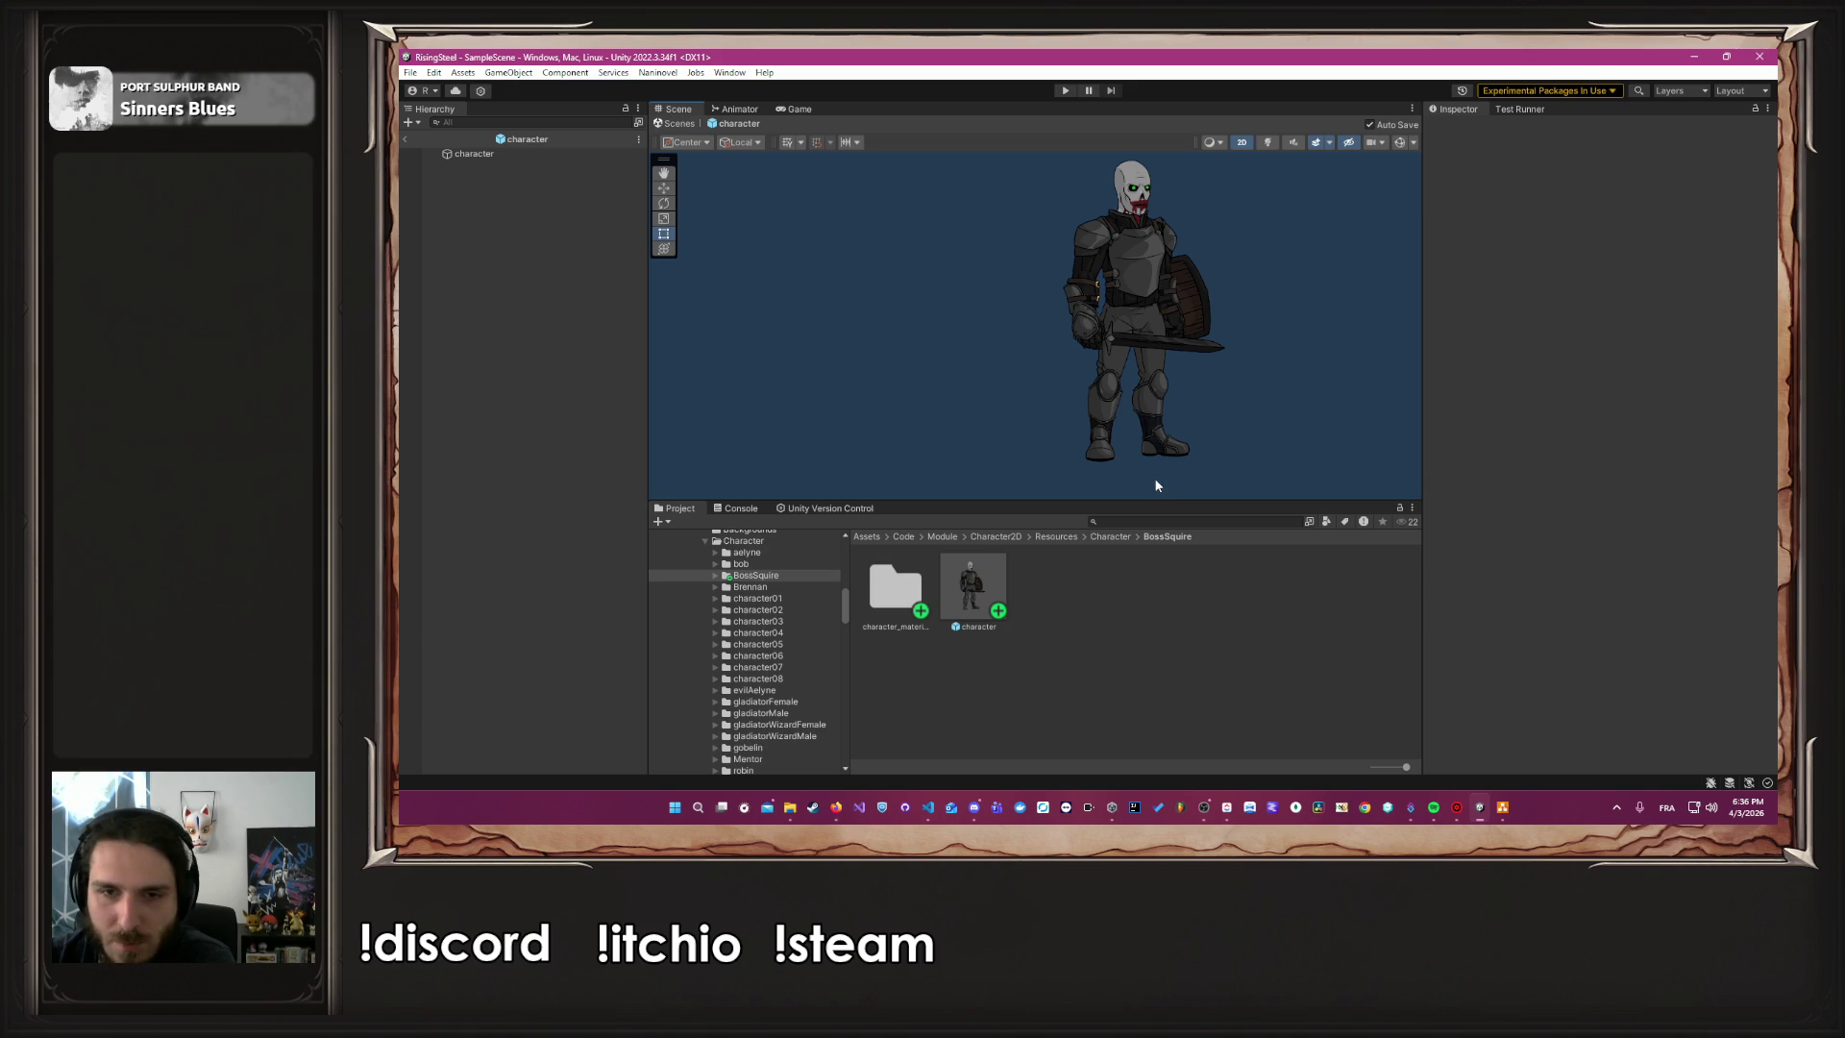
left_click_drag(1162, 500, 1162, 445)
left_click_drag(1167, 315, 1109, 326)
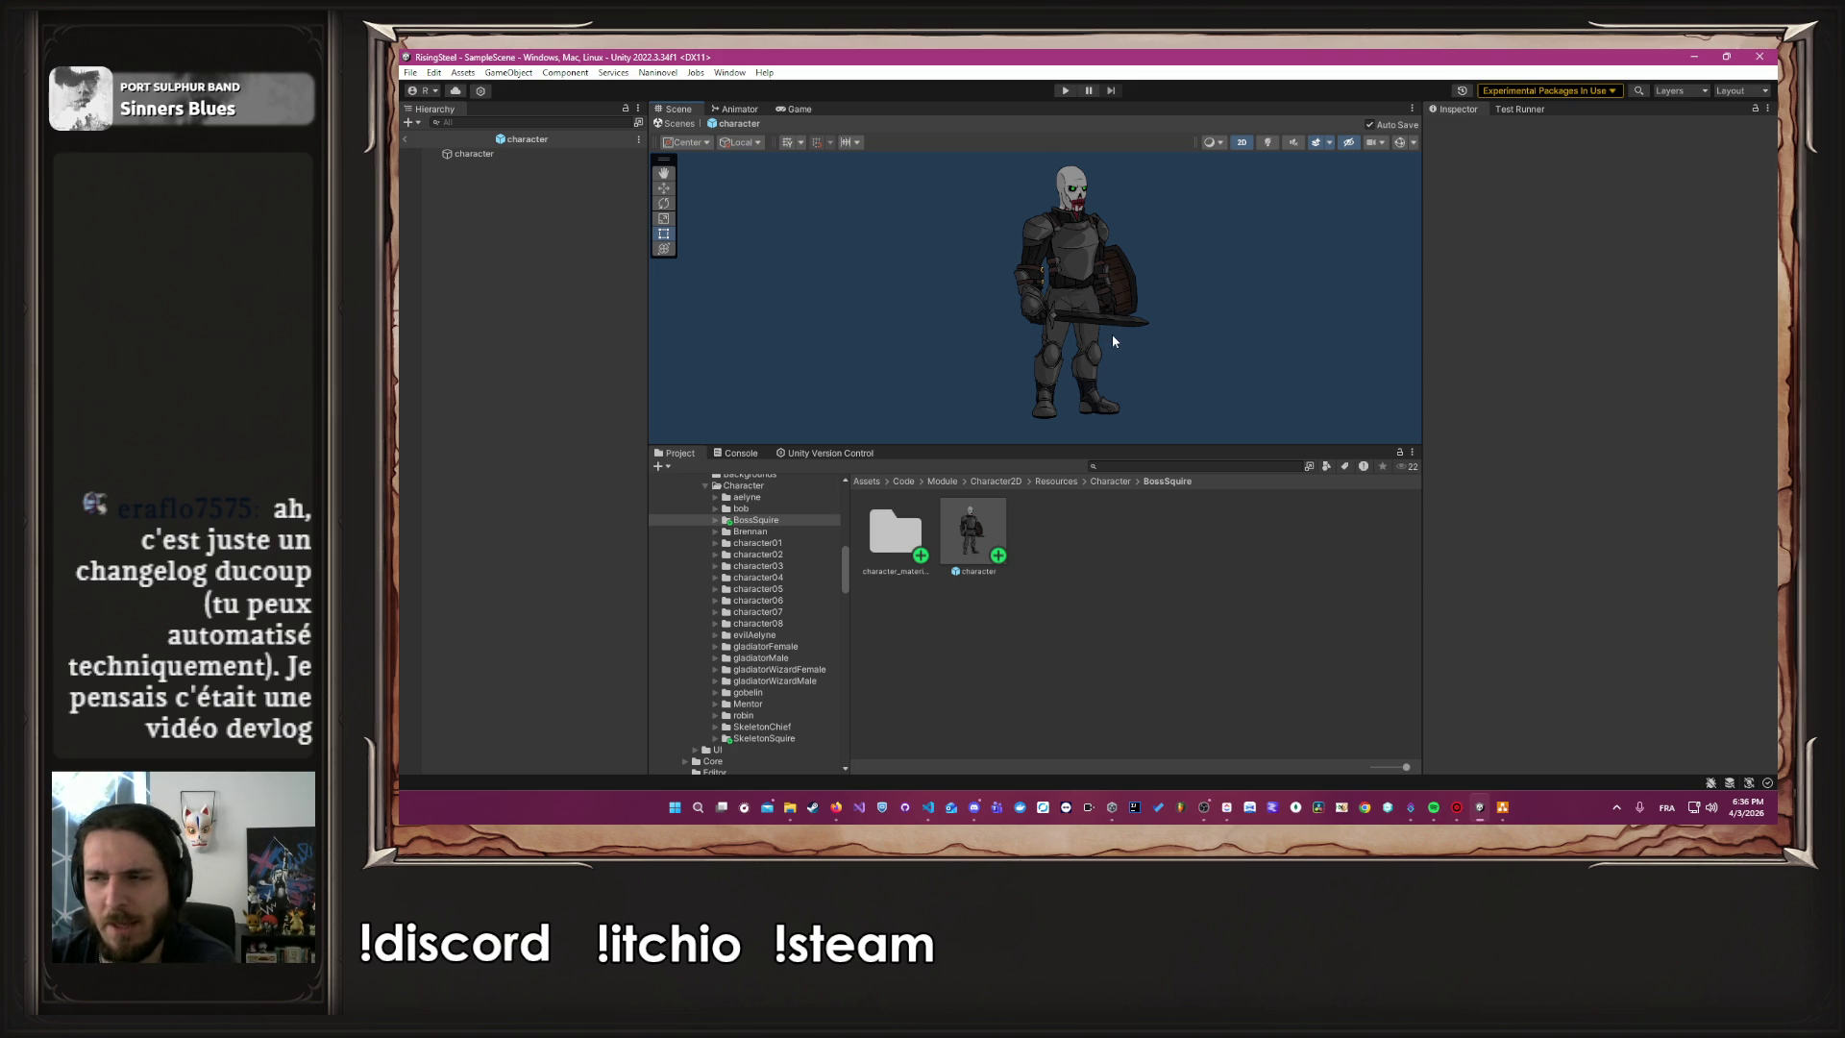
scroll(752, 642, "up", 3)
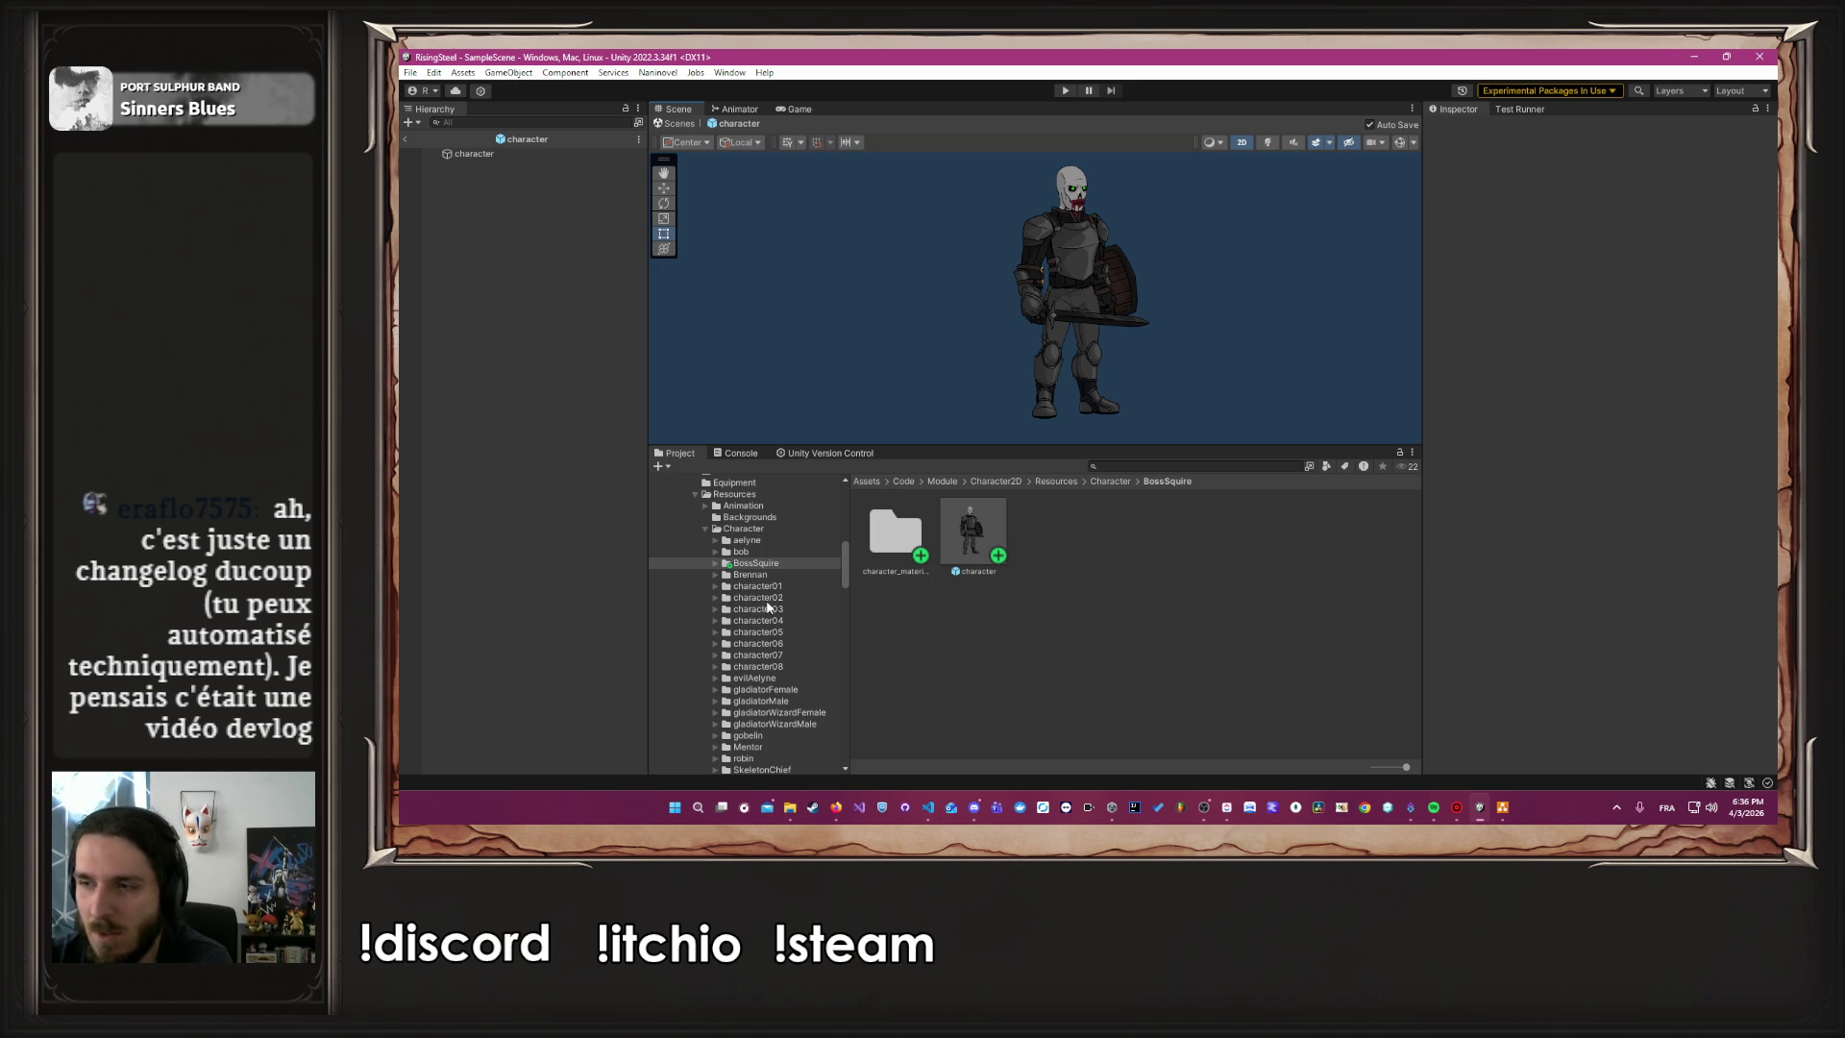
scroll(770, 605, "up", 3)
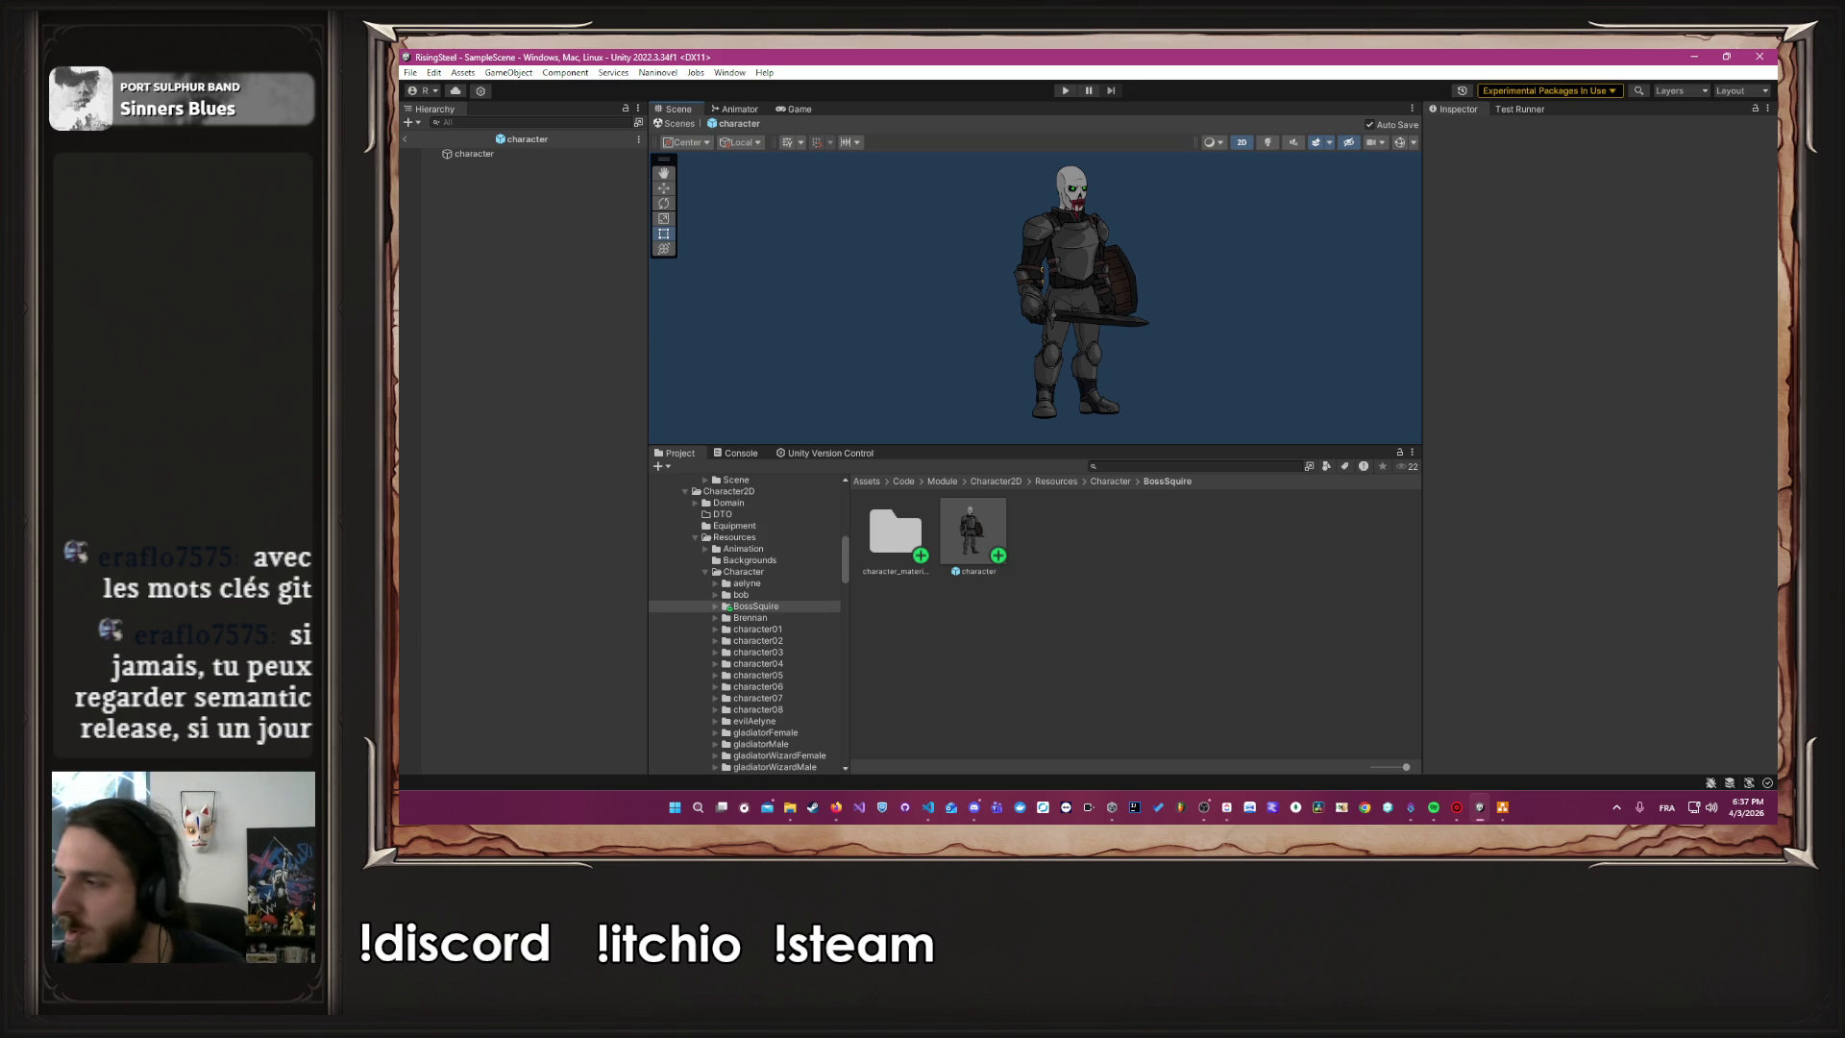
key("alt+Tab")
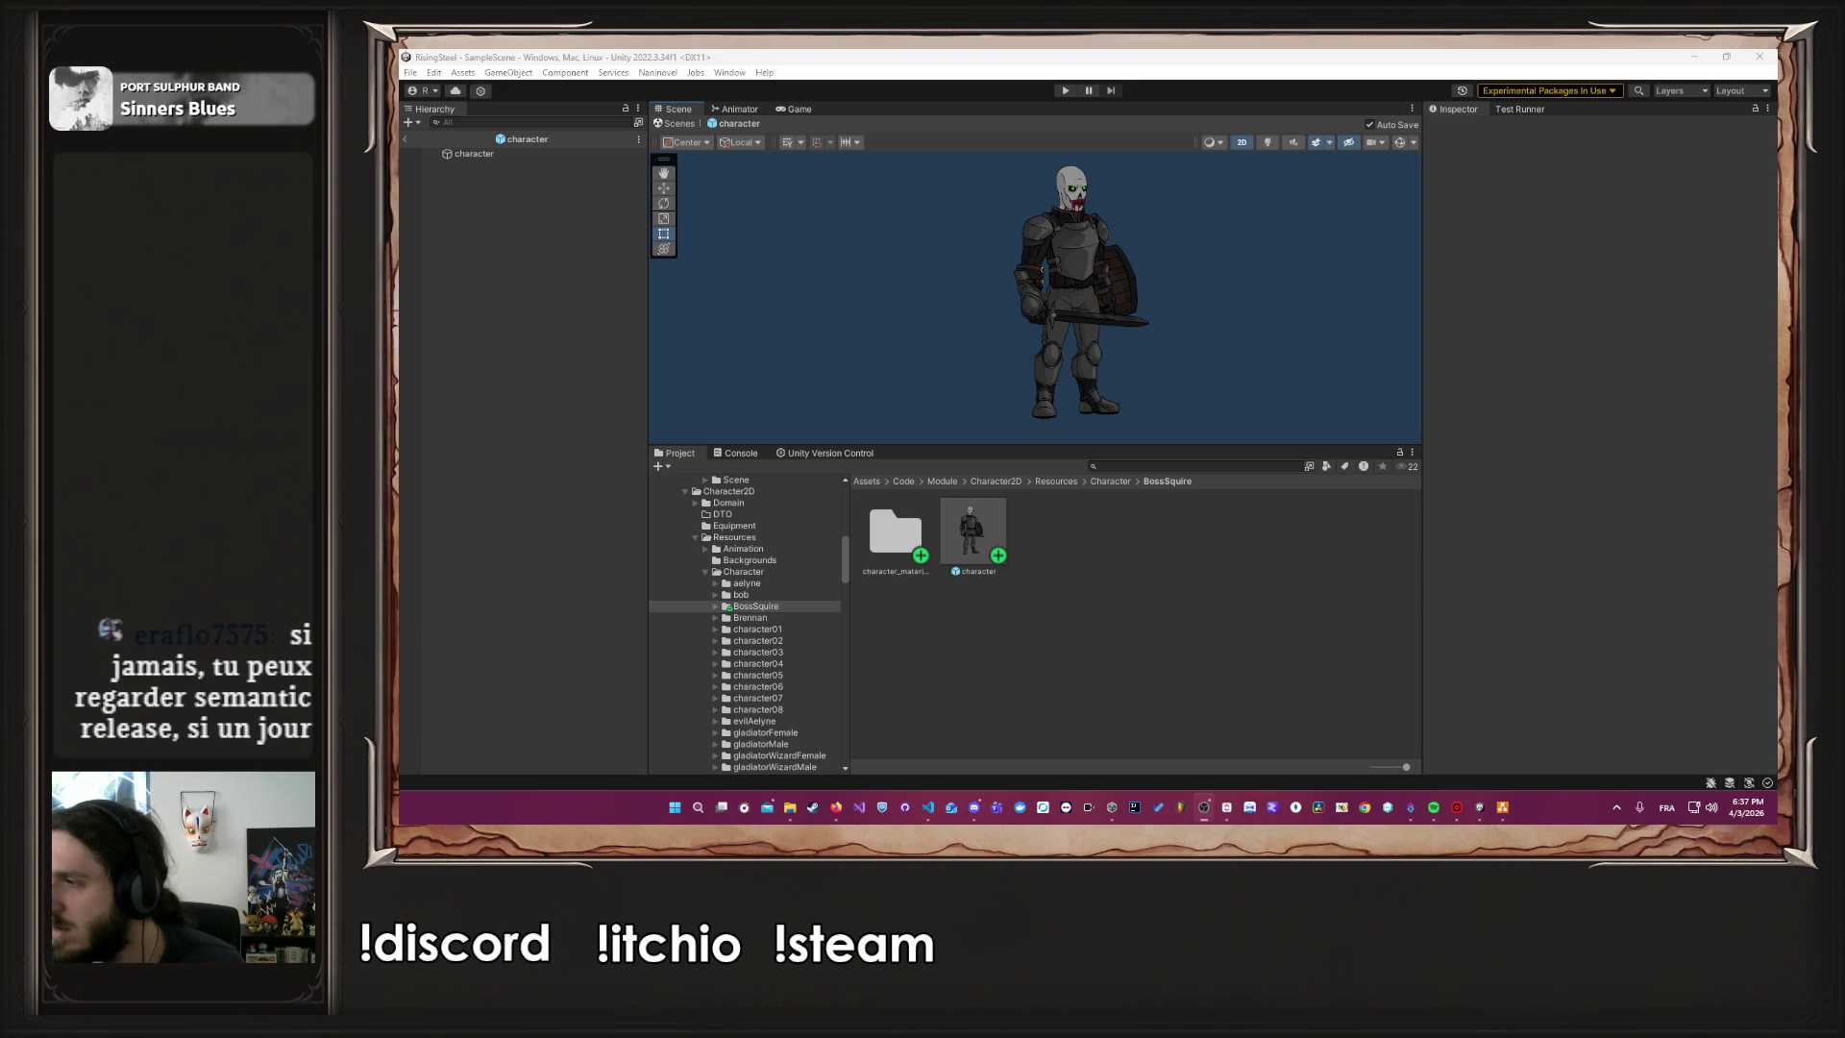
left_click(697, 807)
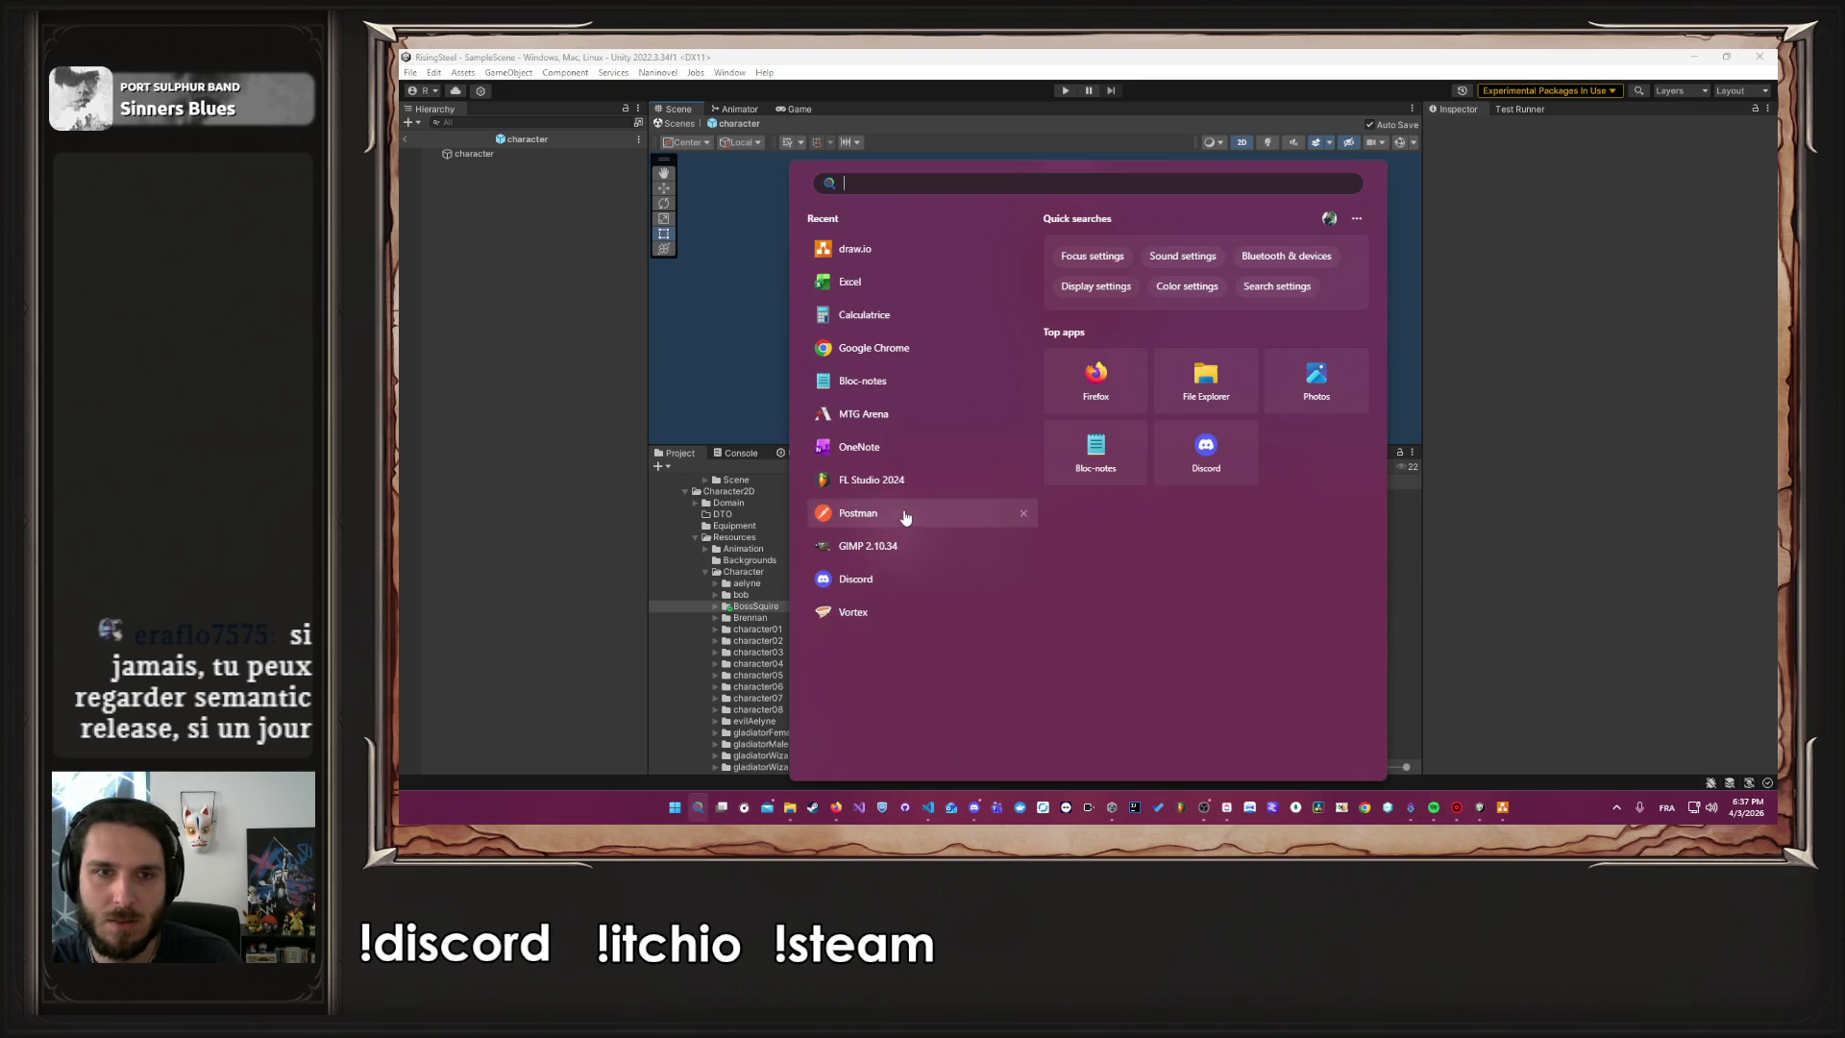
key("Escape")
key("super+s")
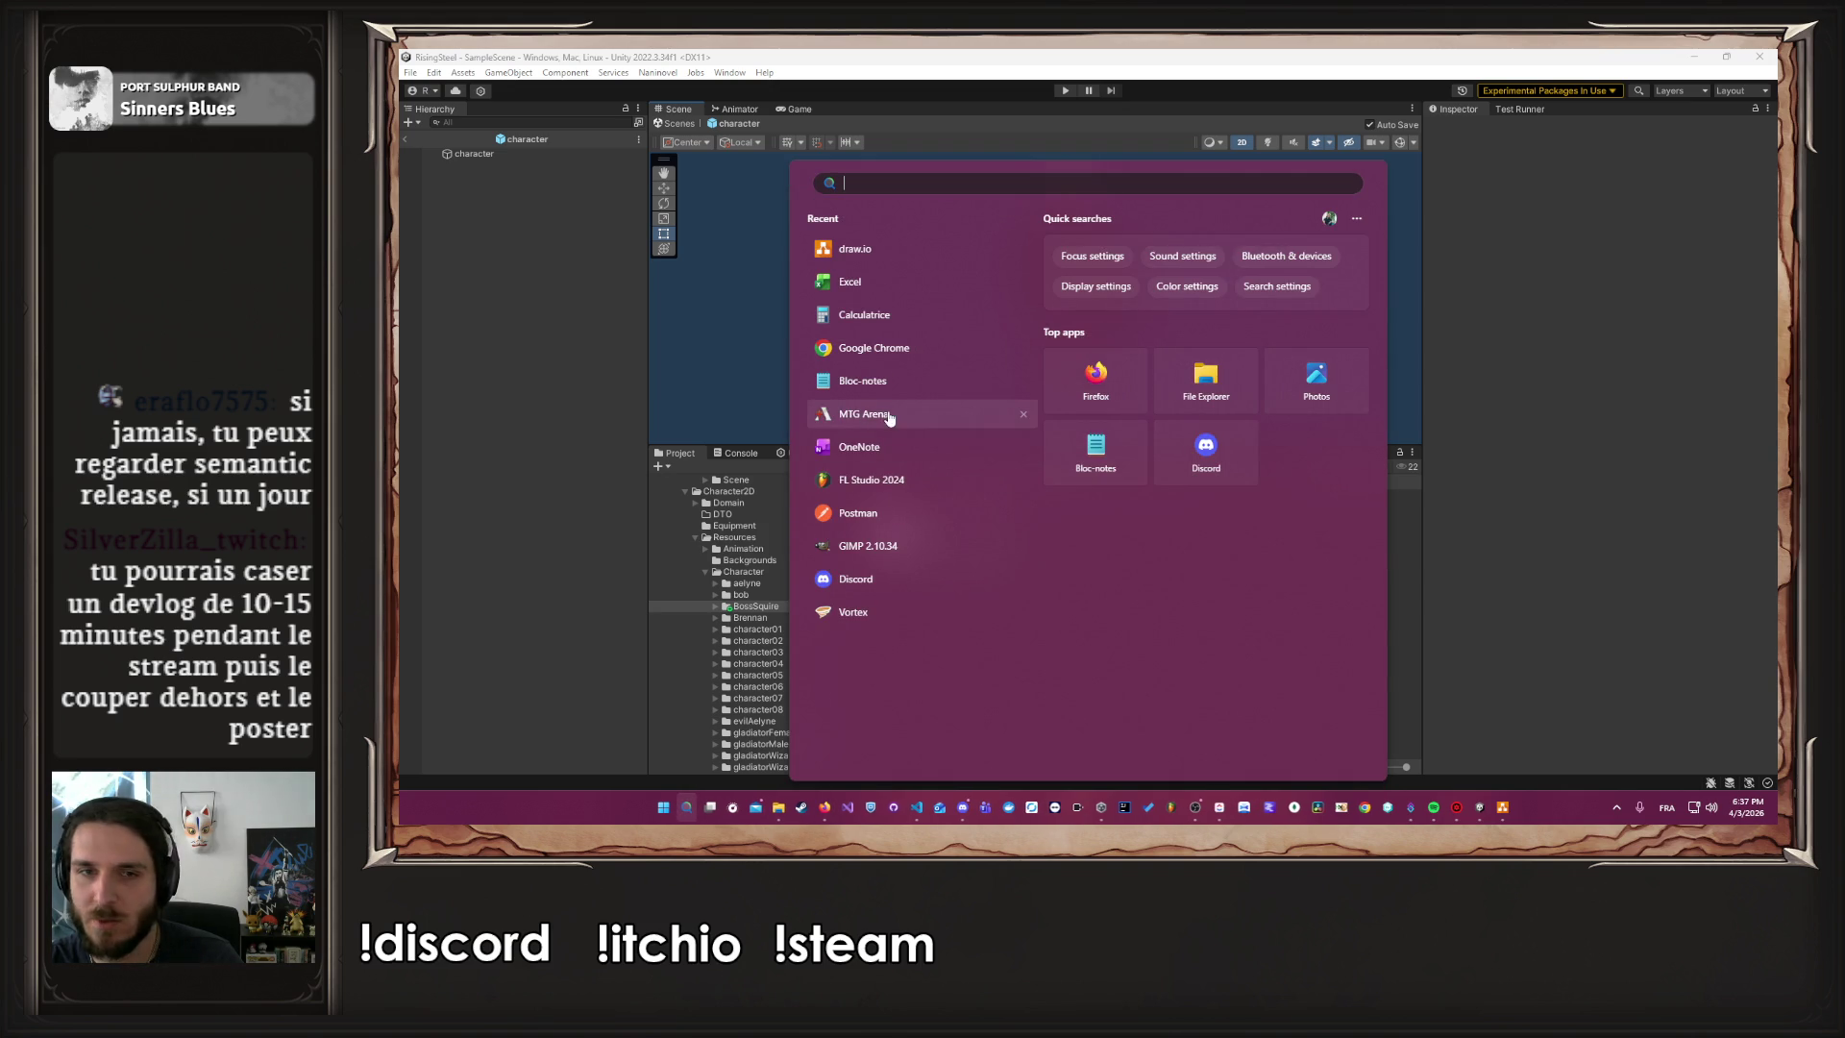
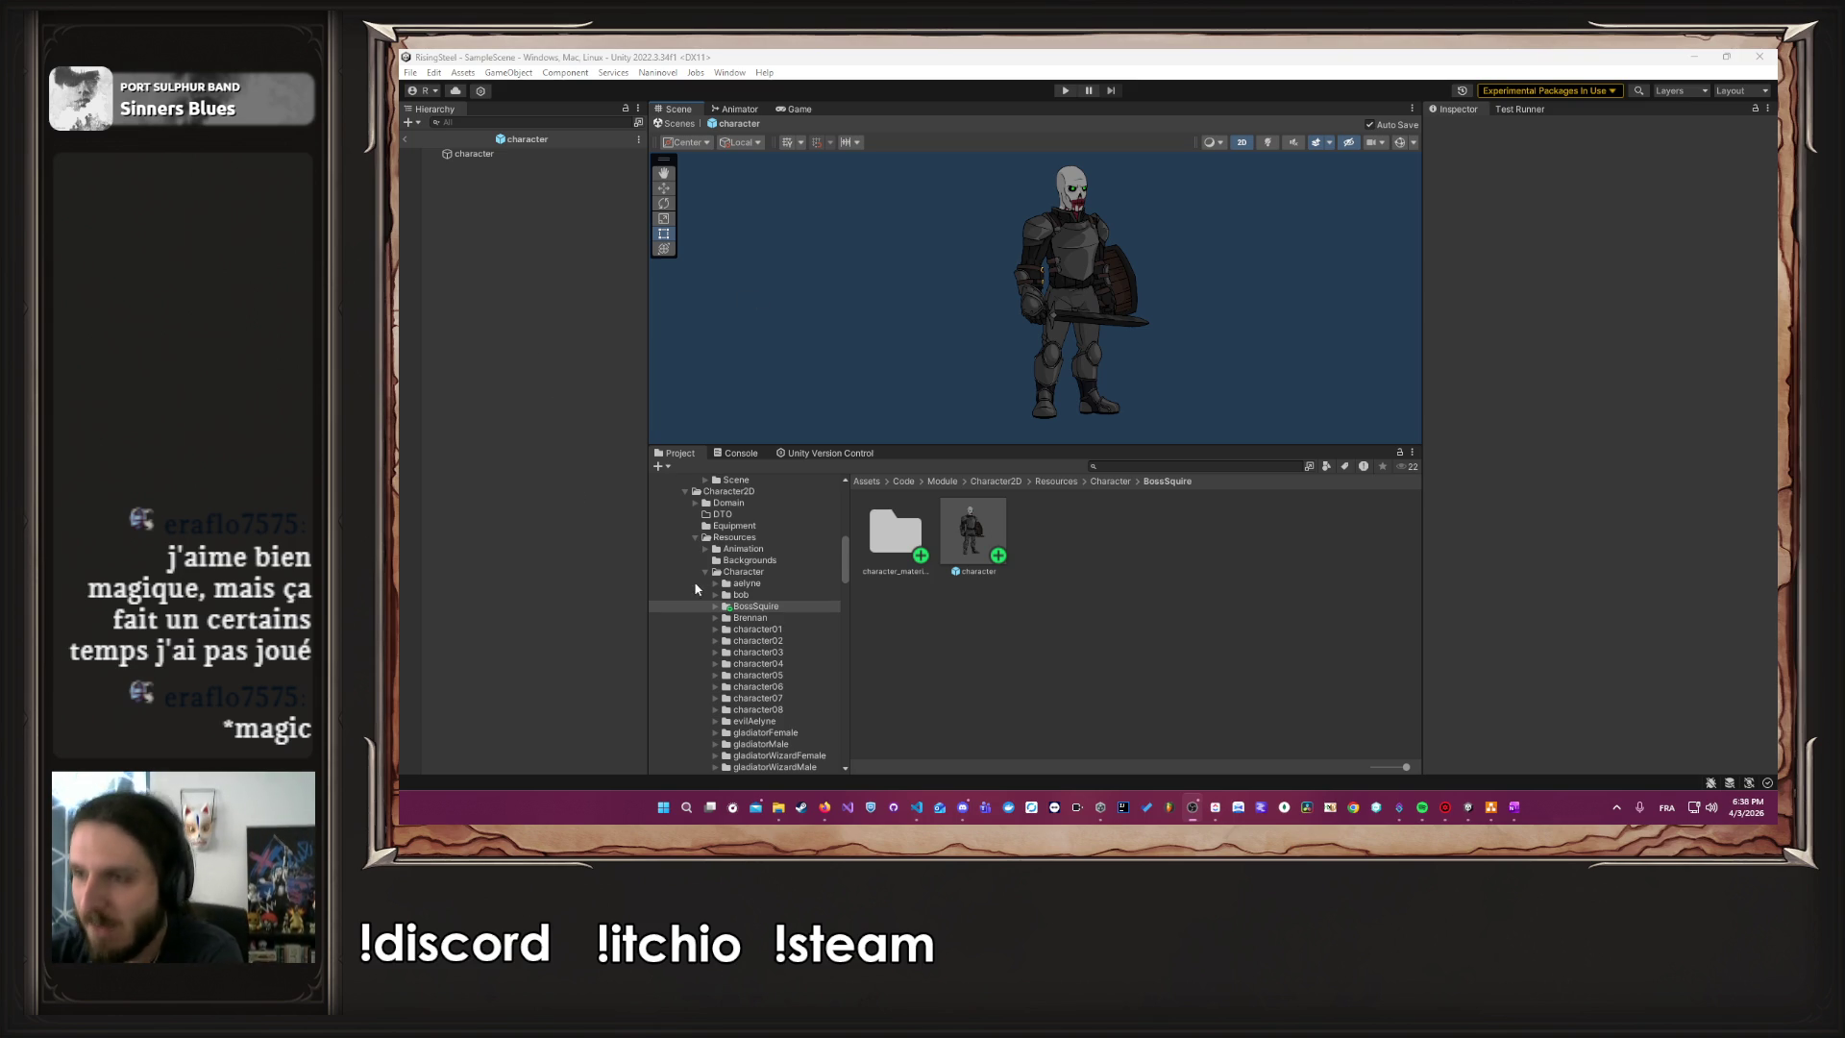
Show the Character2D folder's Domain, DTO, Equipment, Resources and UI subfolders and two scripts
scroll(840, 631, "up", 3)
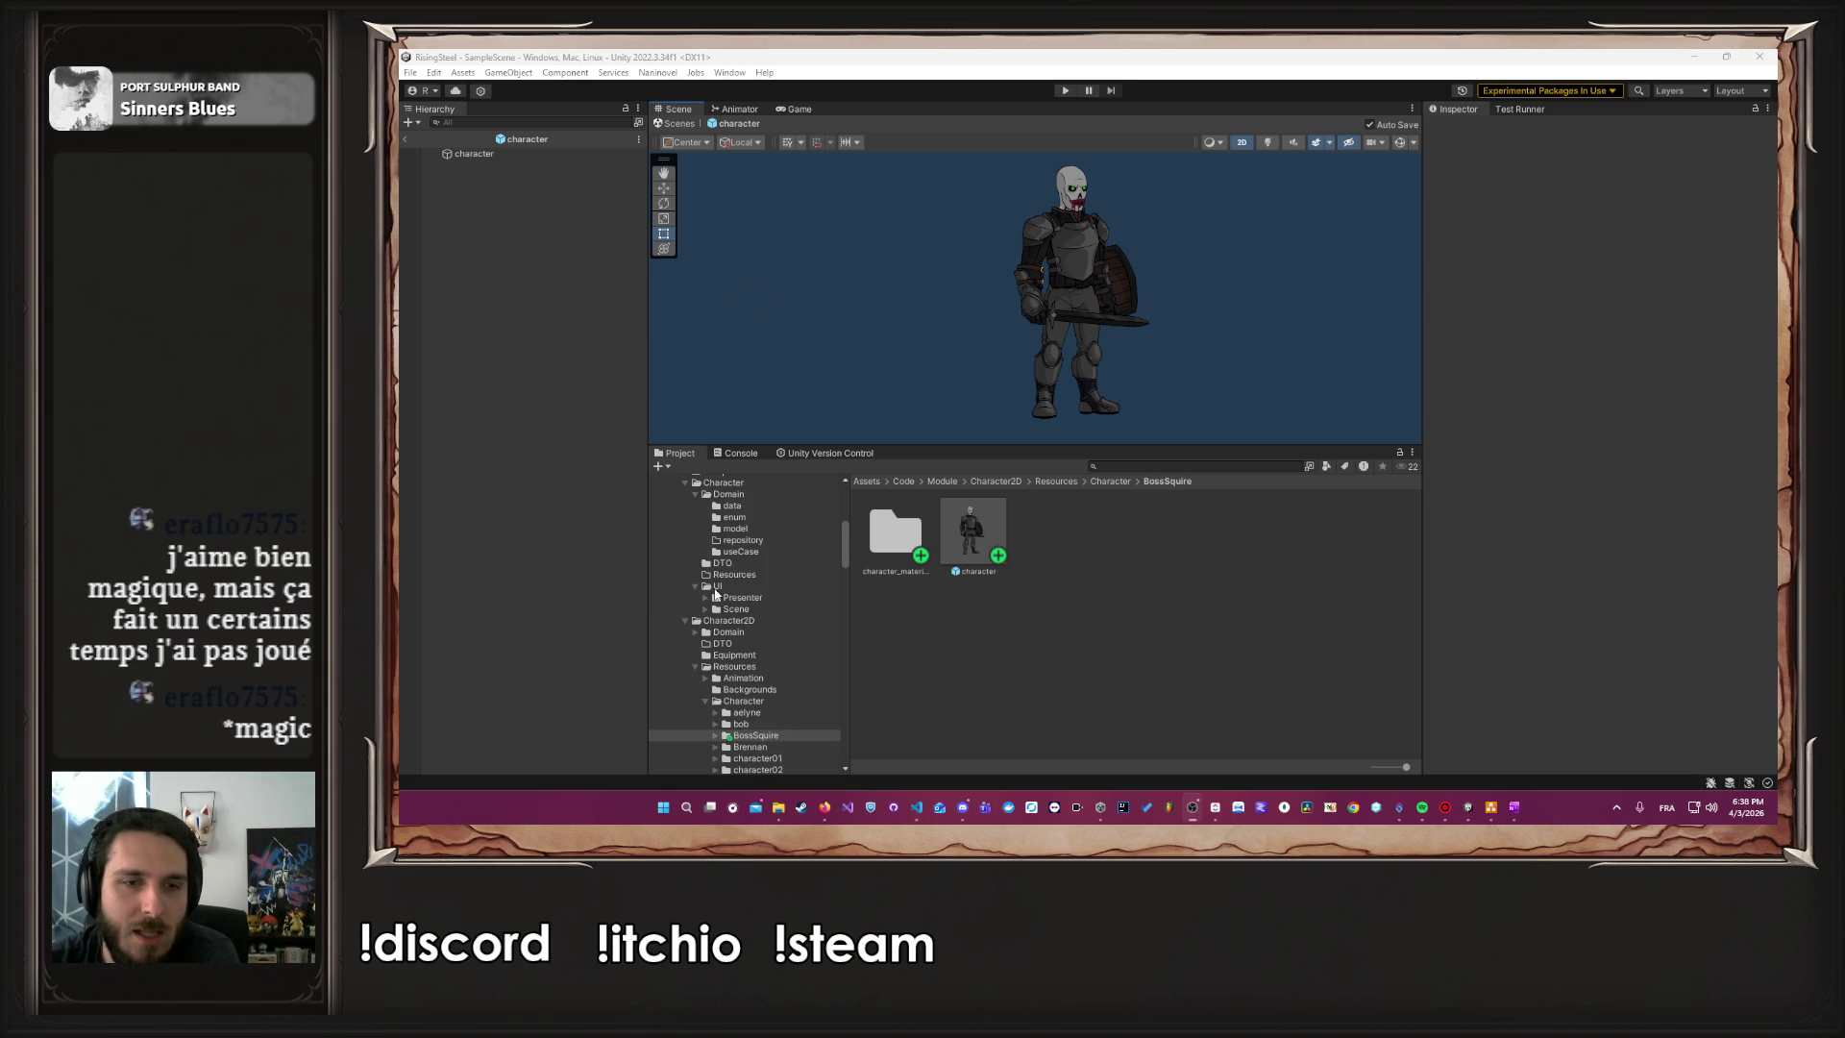
left_click(679, 620)
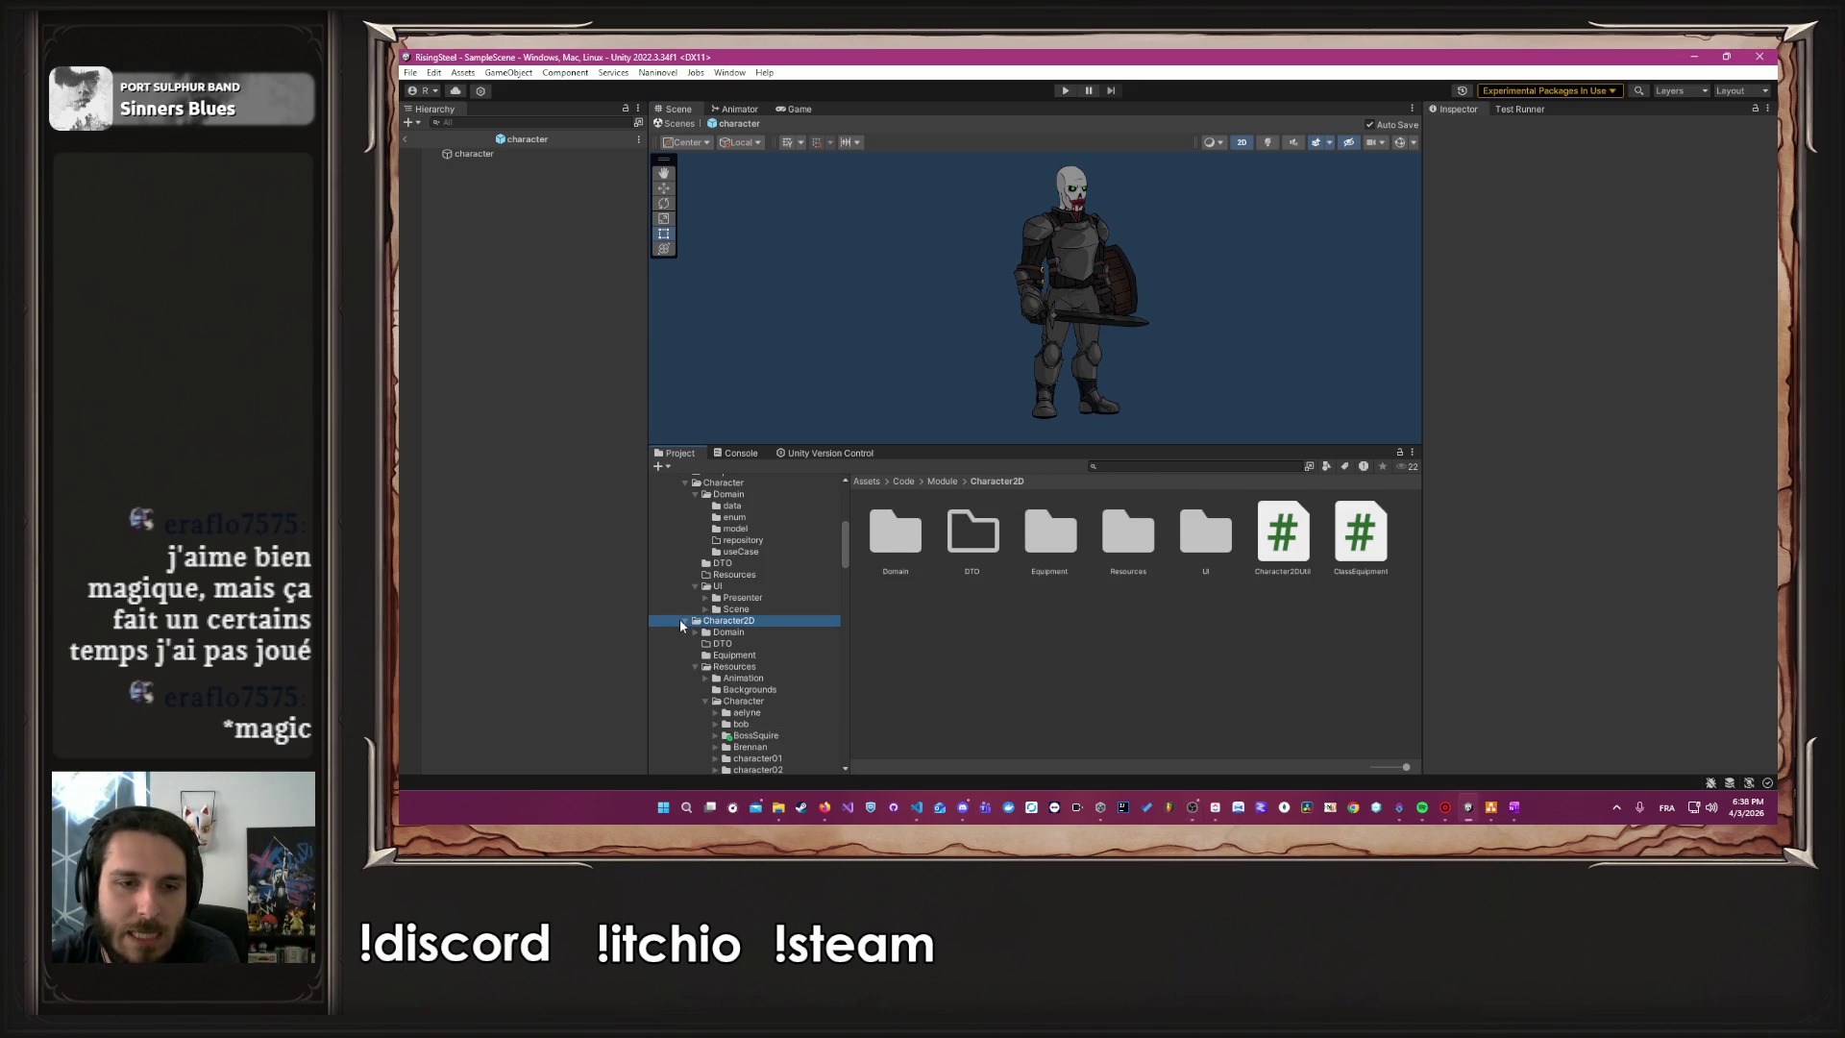
left_click(685, 620)
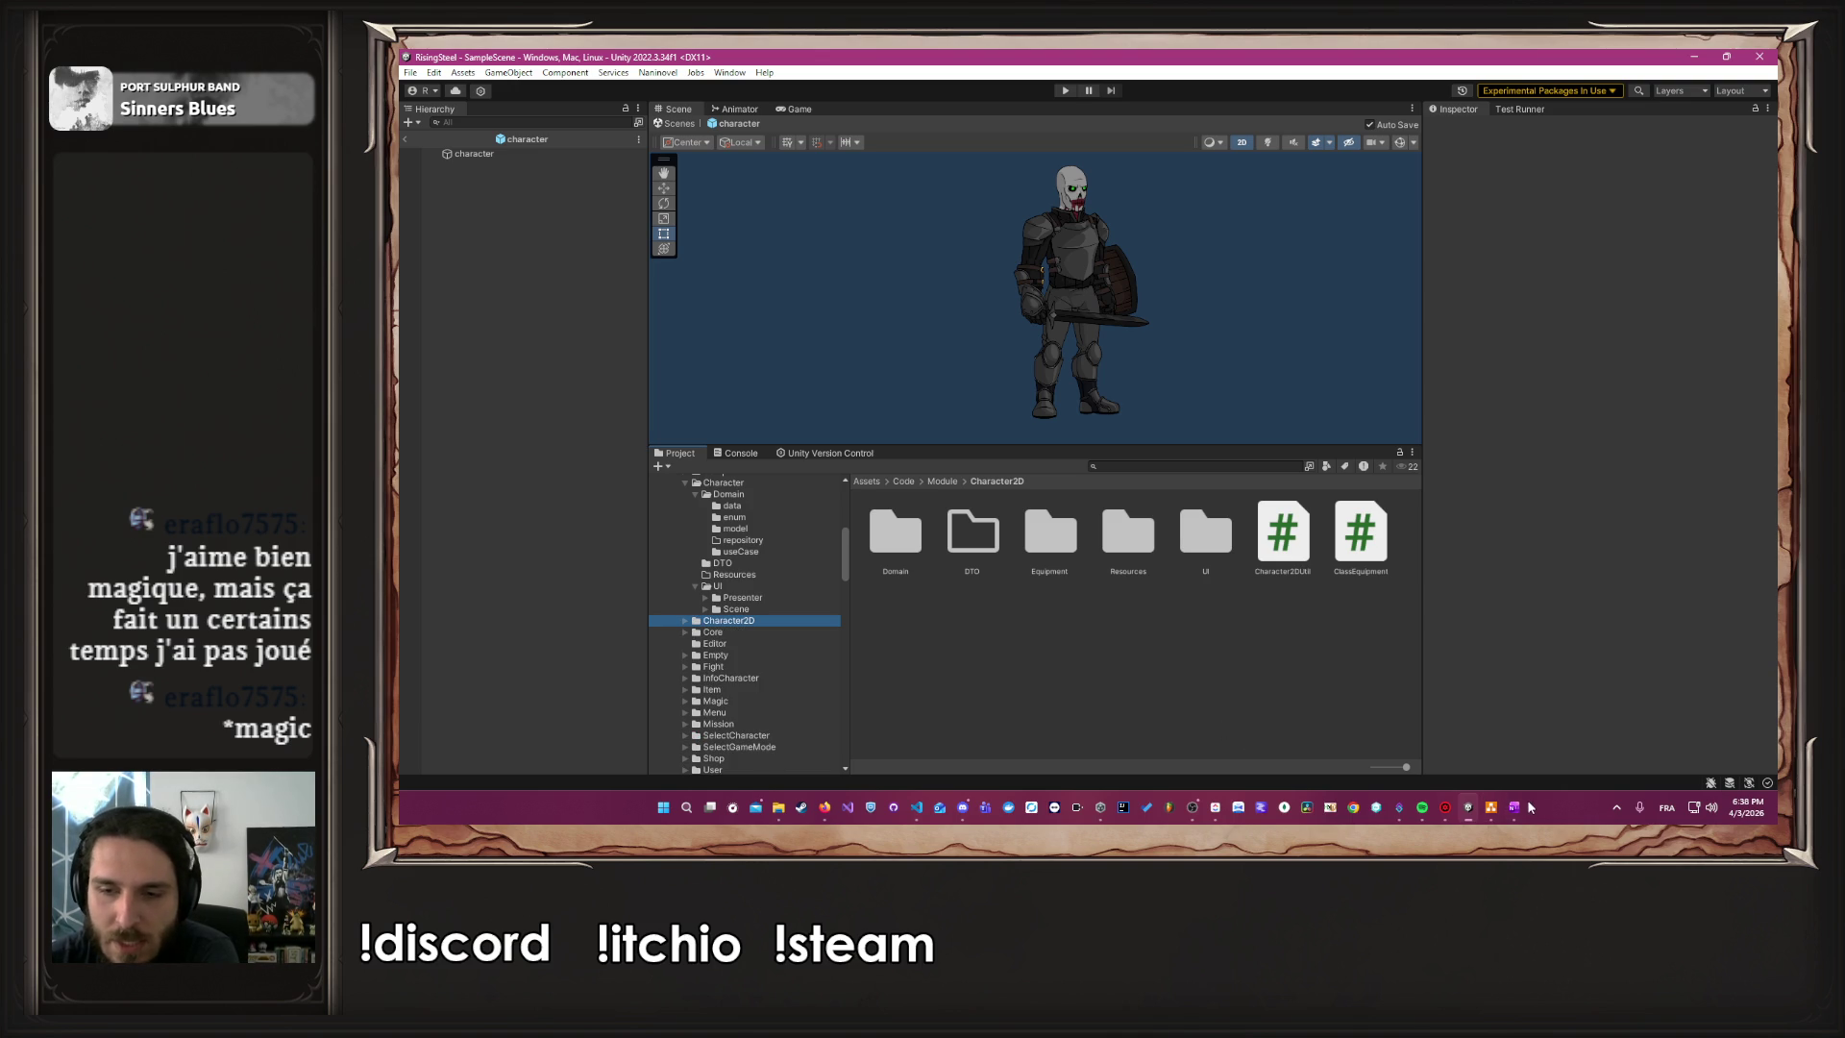
mouse_move(1214, 807)
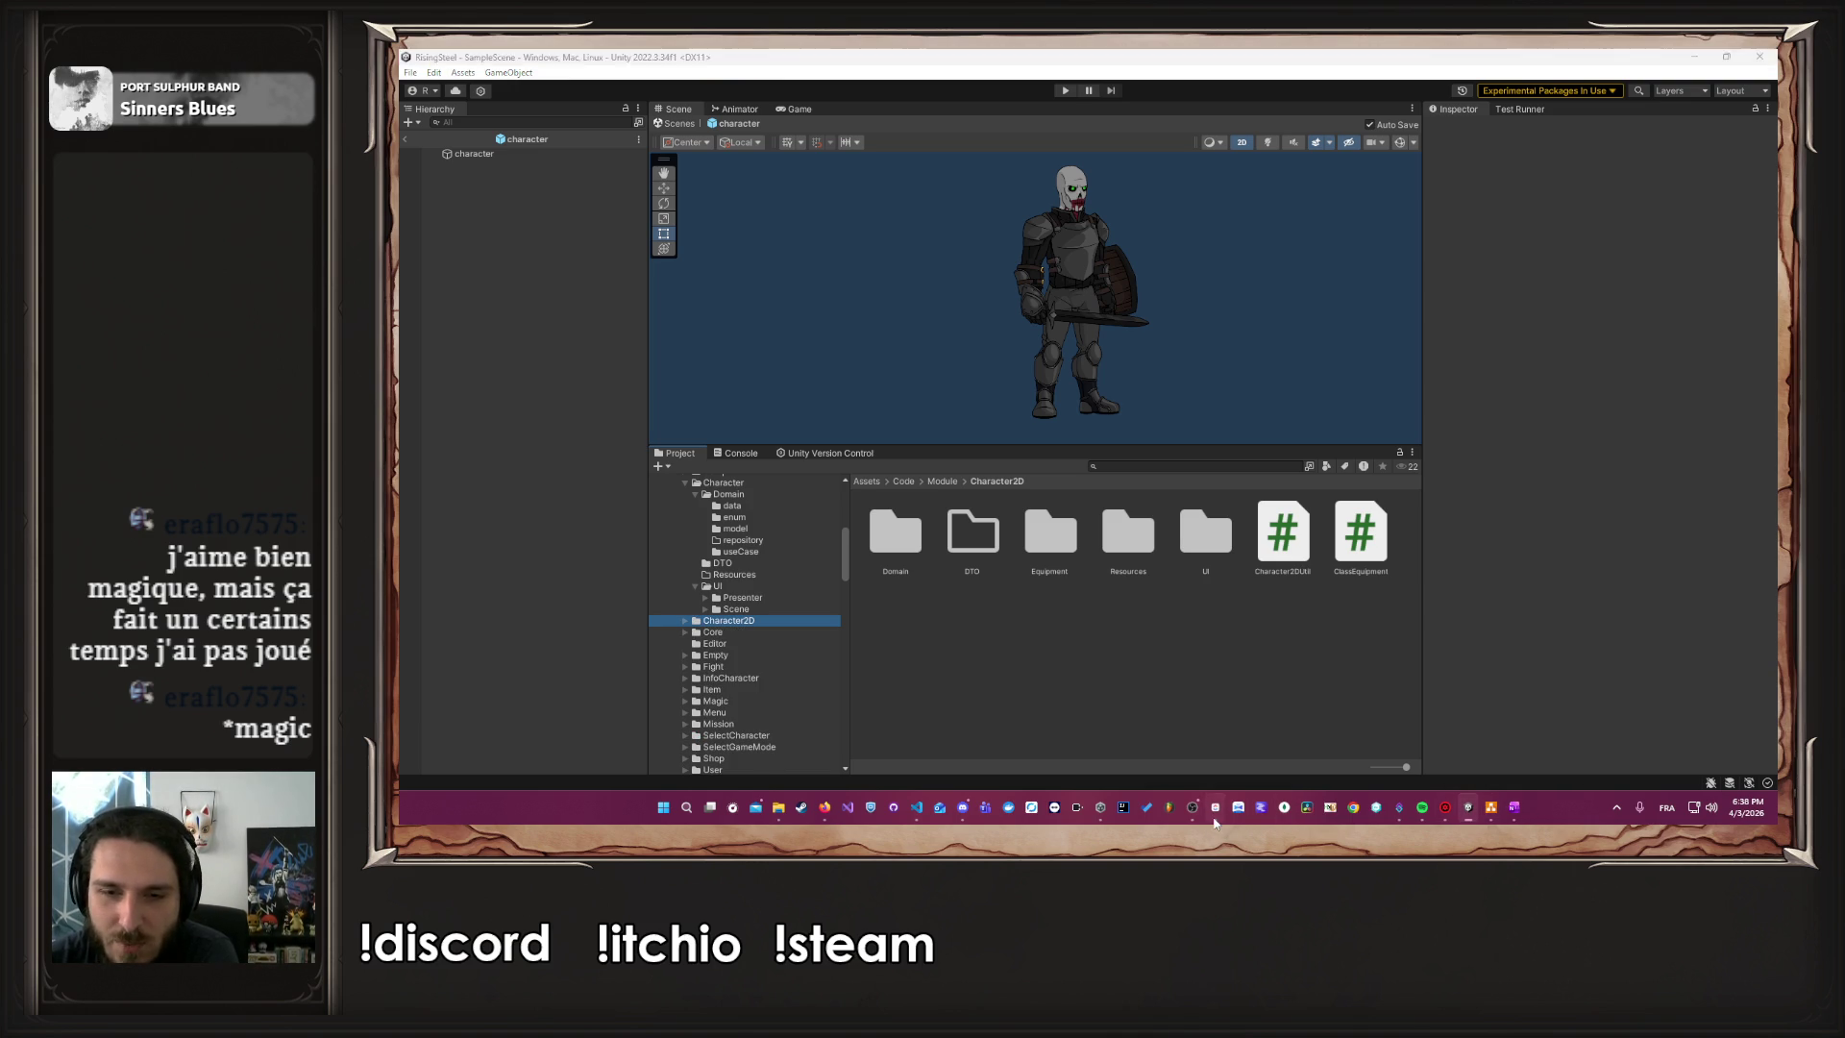
left_click(1202, 730)
Expand Donjon Step 1's six subtasks, tick 'Définir un boss par parchemin' done, and return to Unity
left_click(869, 292)
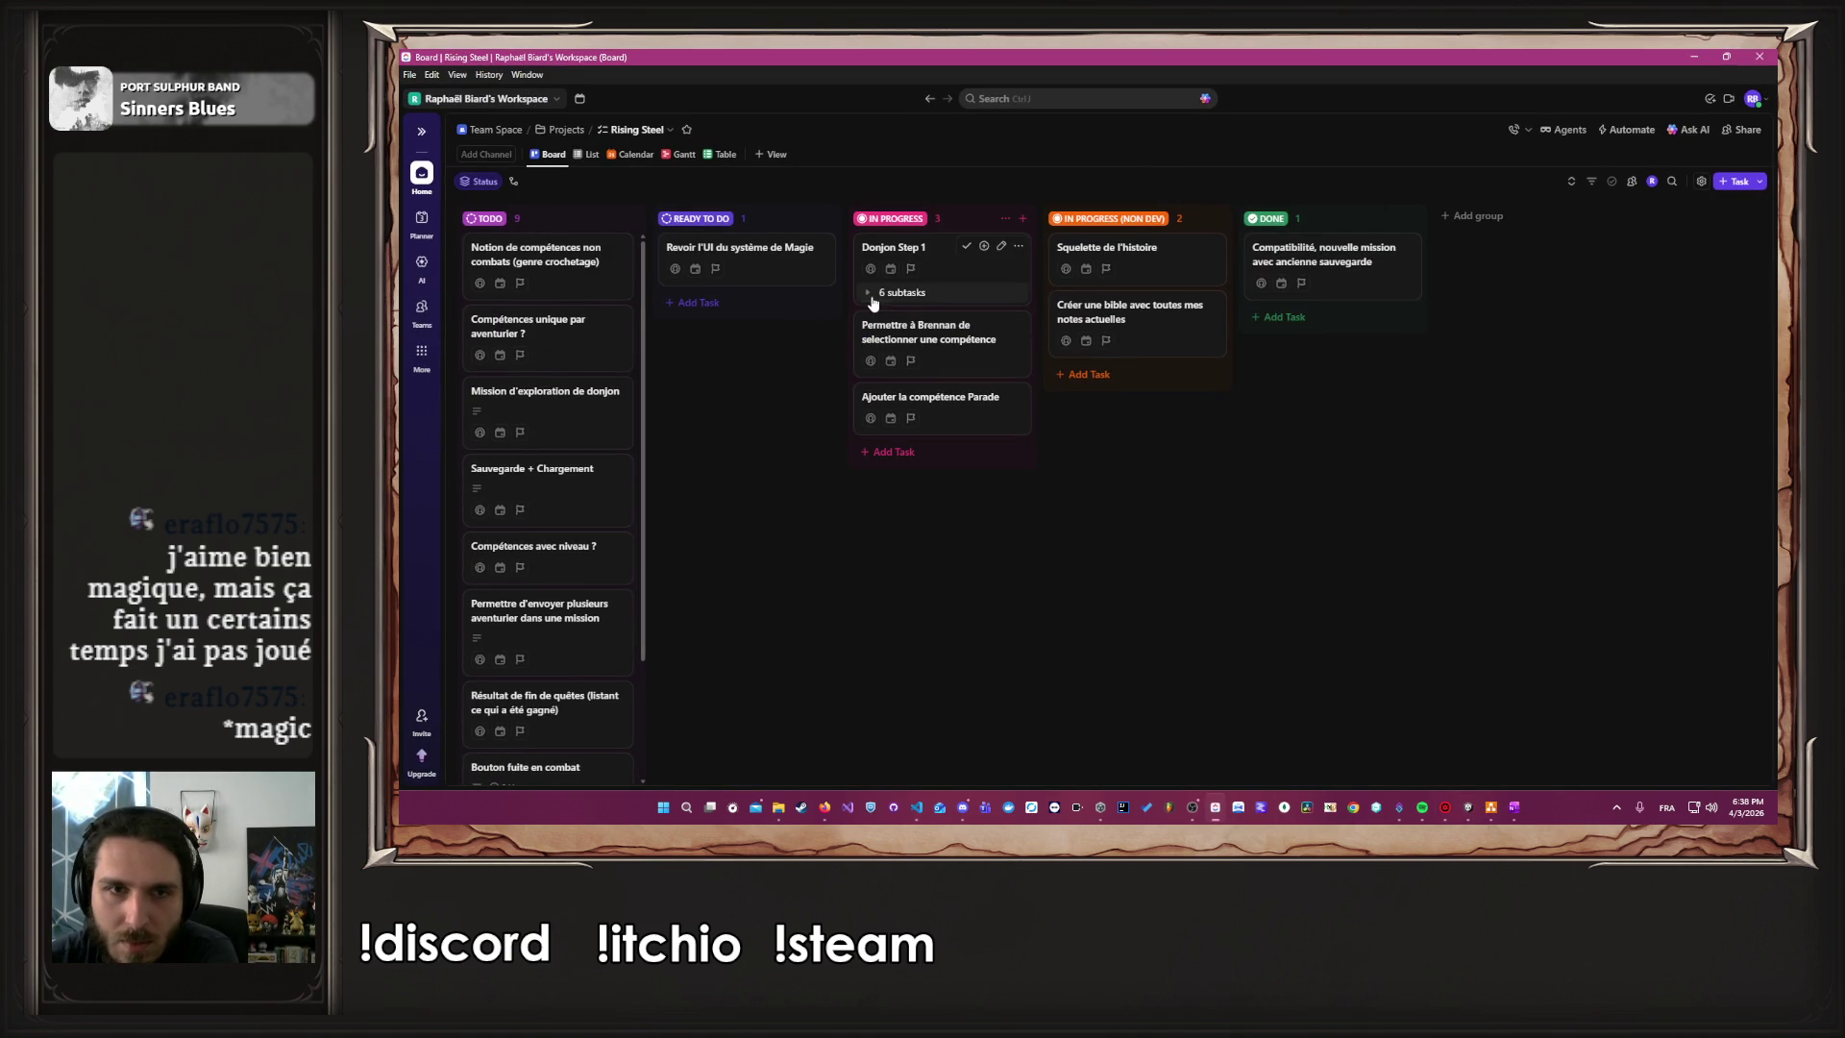
scroll(880, 481, "down", 4)
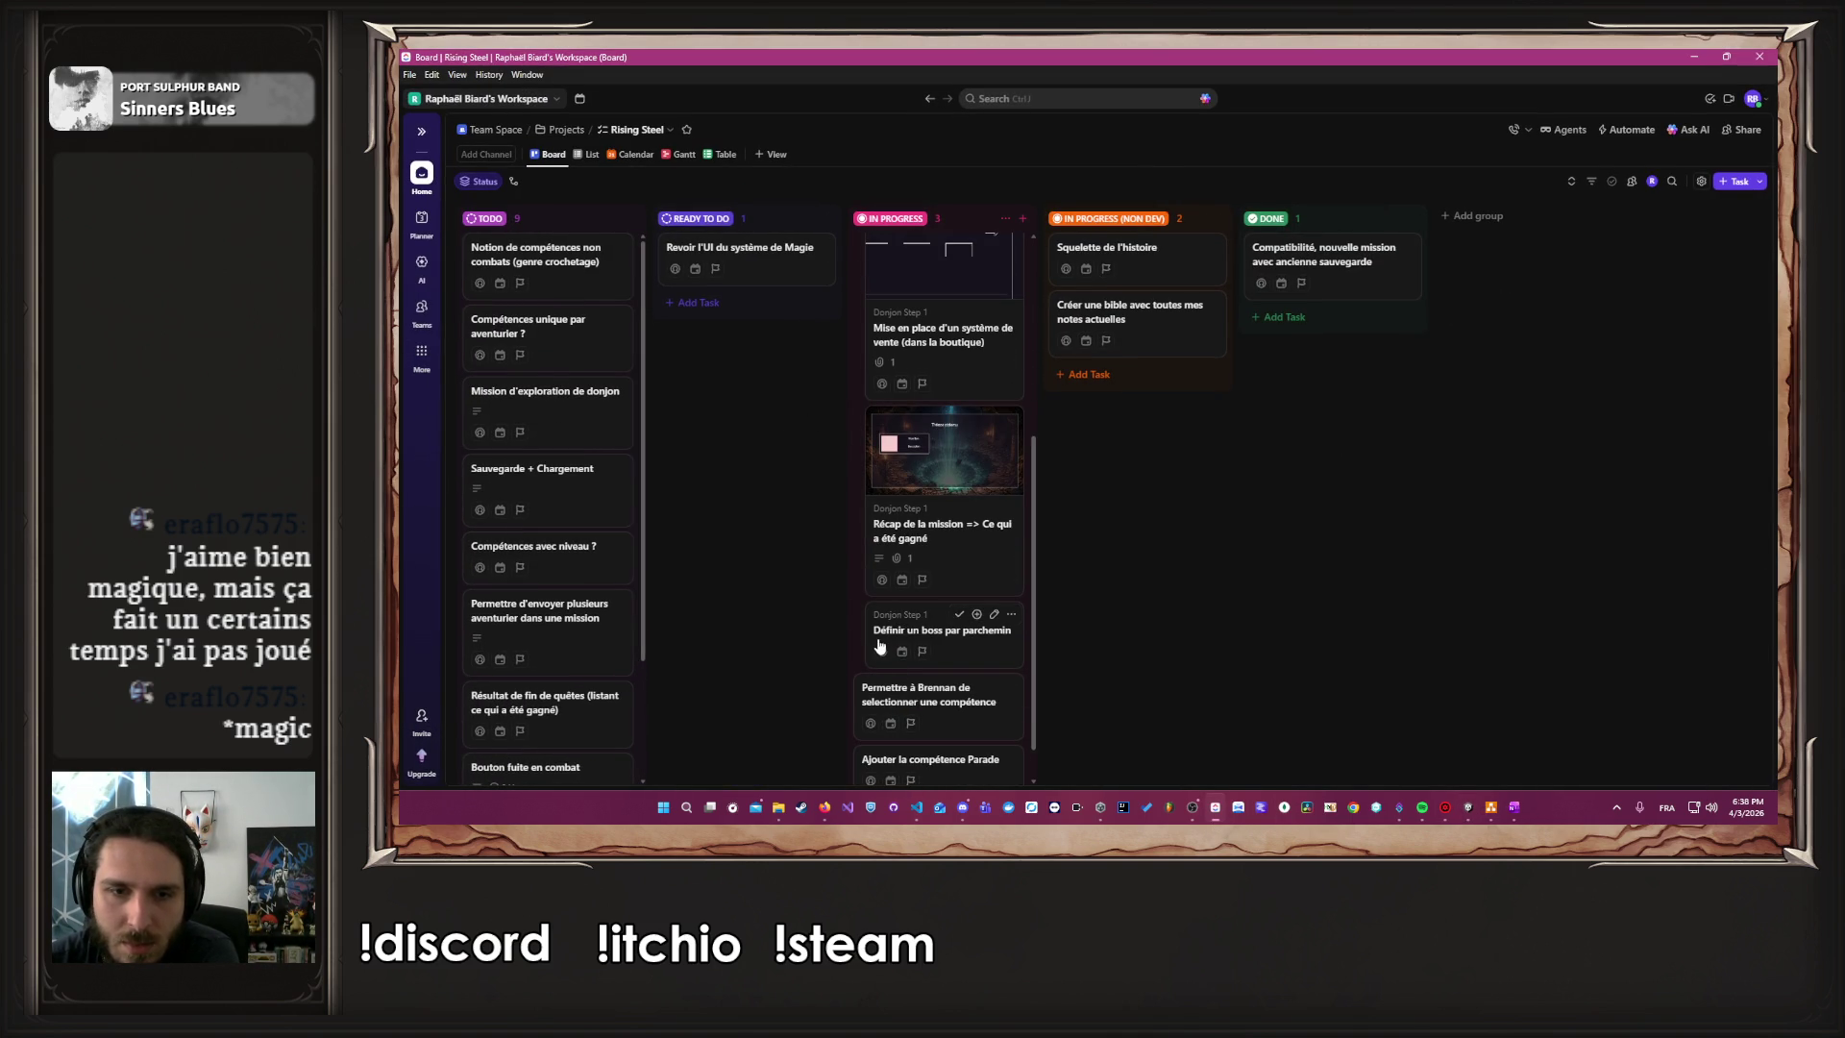
left_click(959, 615)
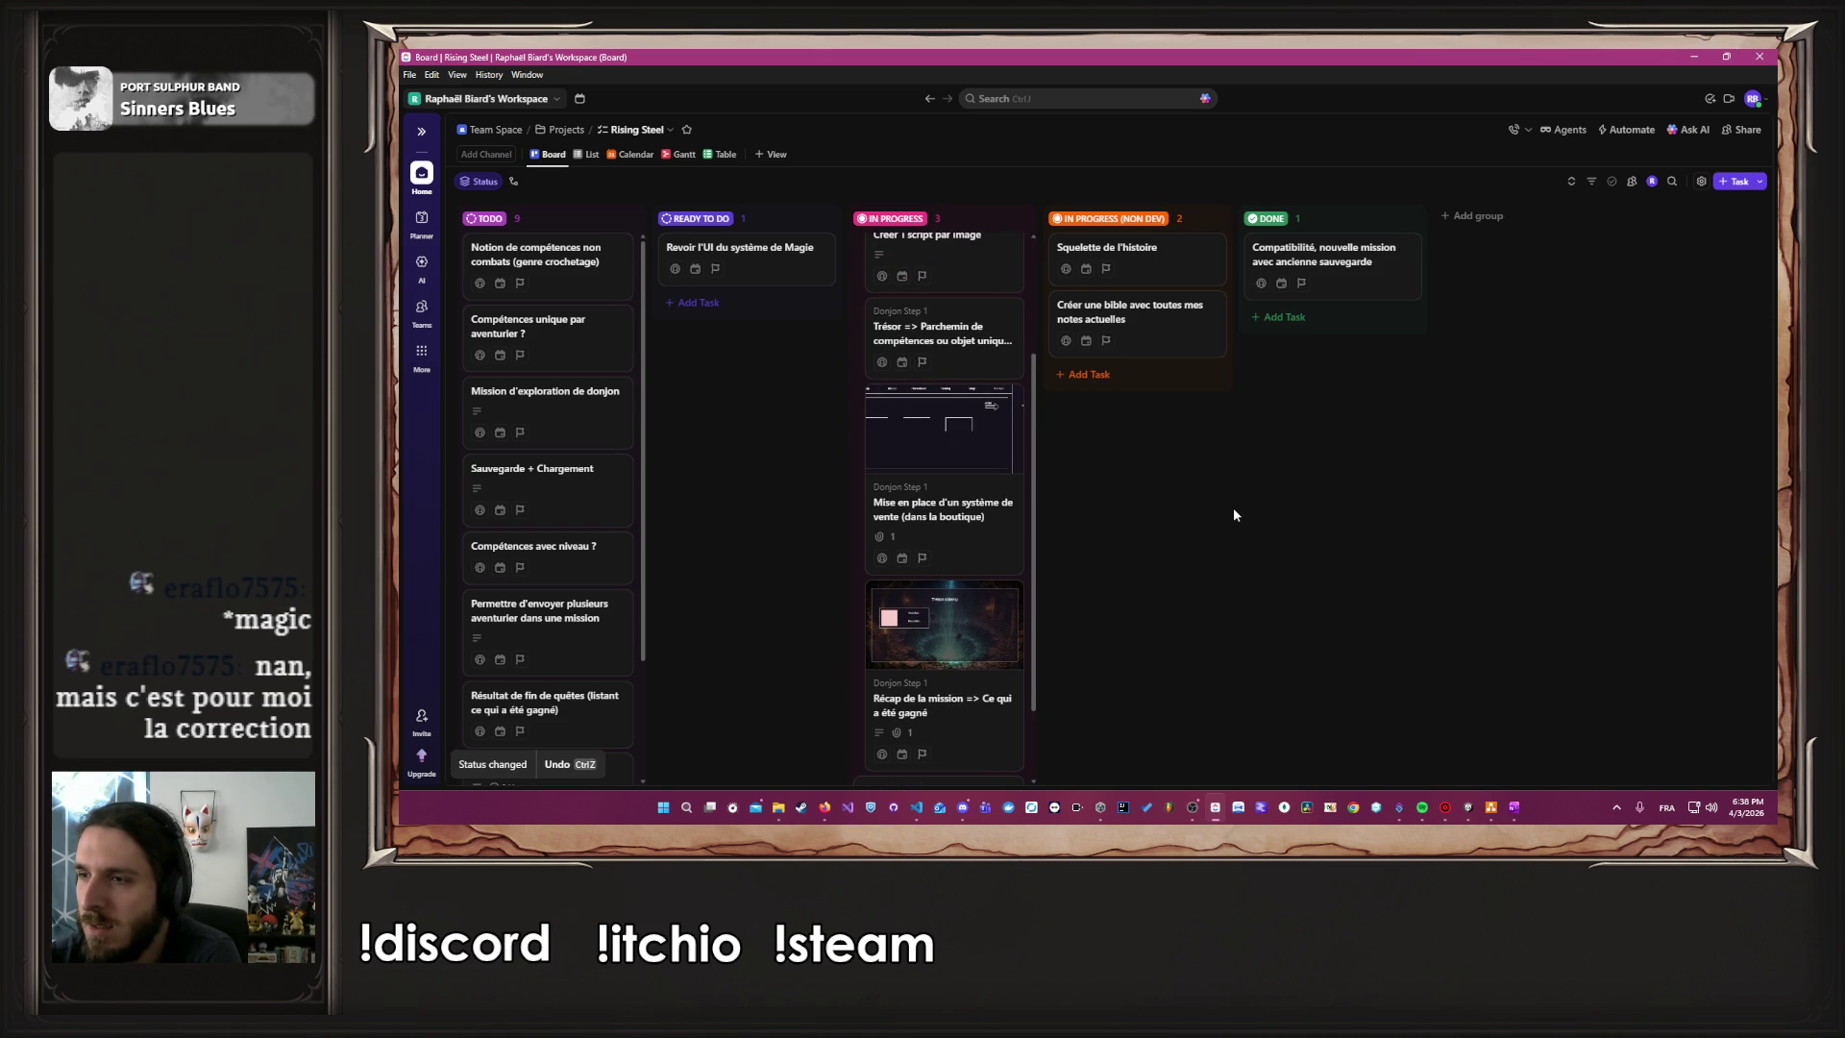
left_click(1691, 56)
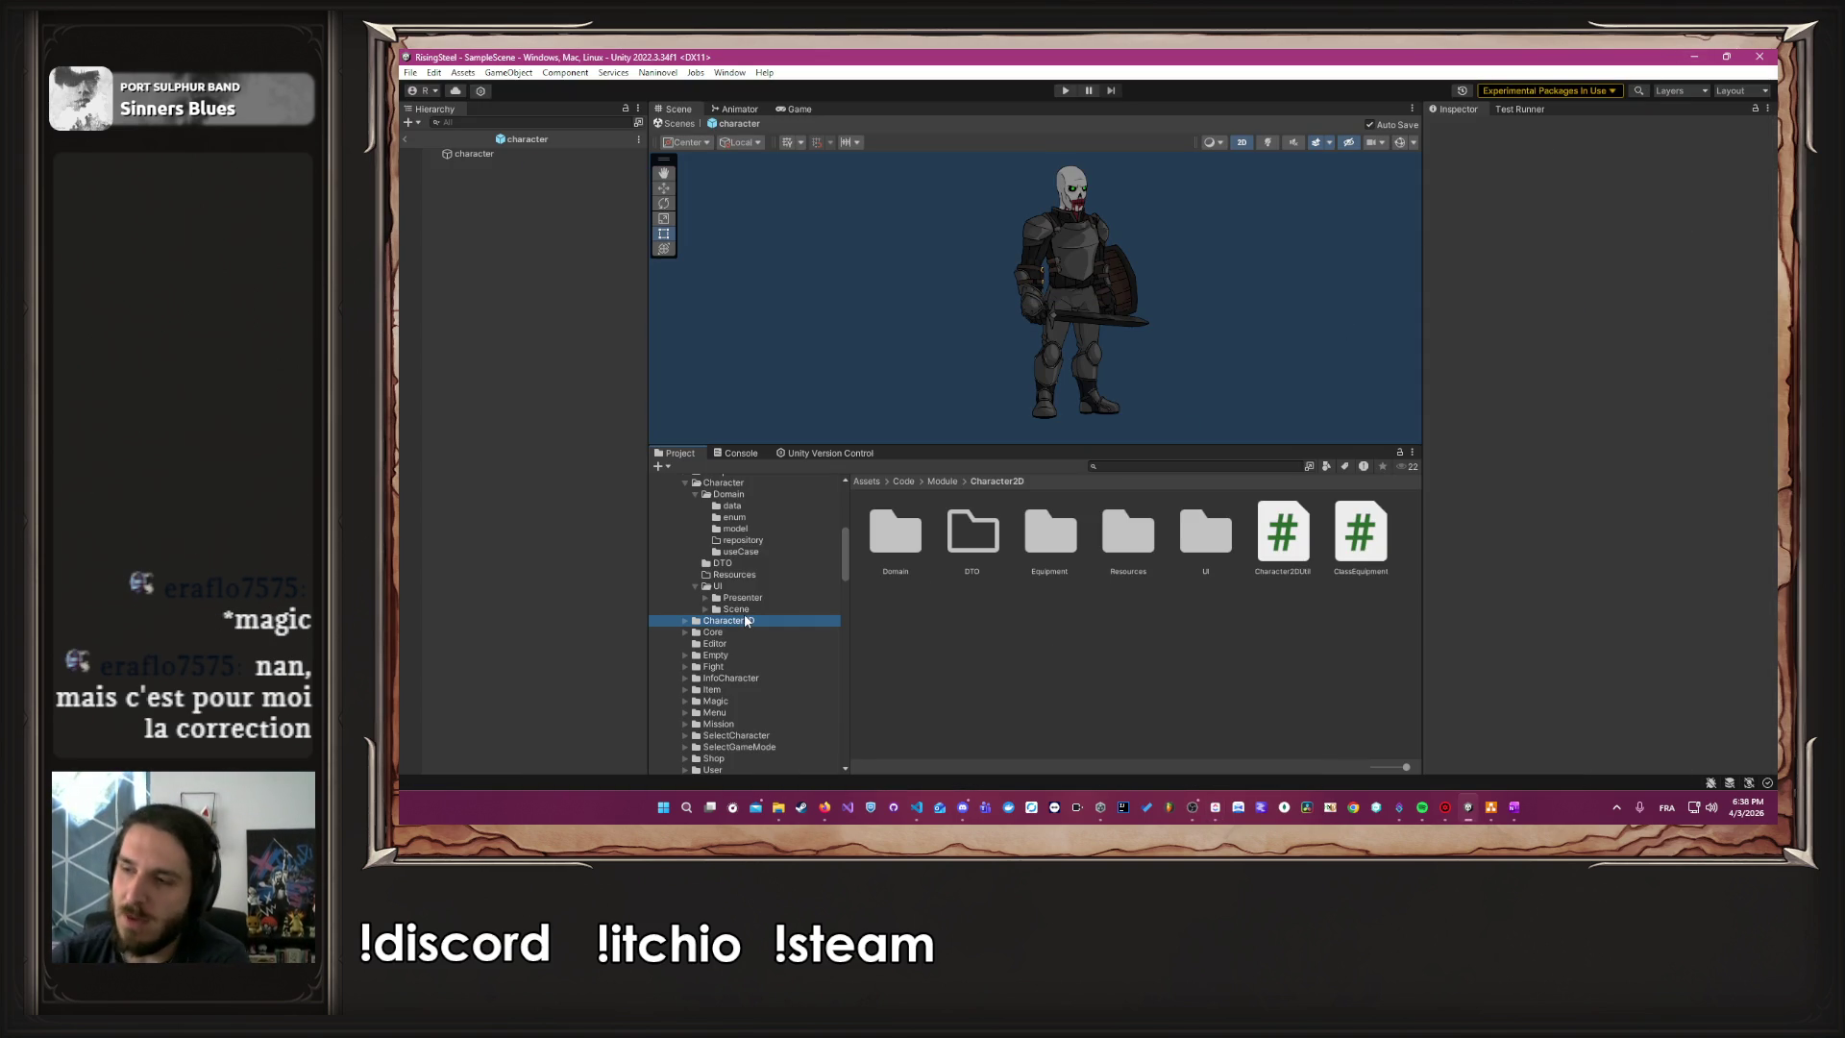
Drag the Scene/Project splitter down for a taller scene view and collapse the Character folder
mouse_move(1035, 303)
left_mouse_down()
mouse_move(1140, 231)
mouse_move(1105, 317)
mouse_move(1030, 307)
mouse_move(1028, 333)
left_mouse_up()
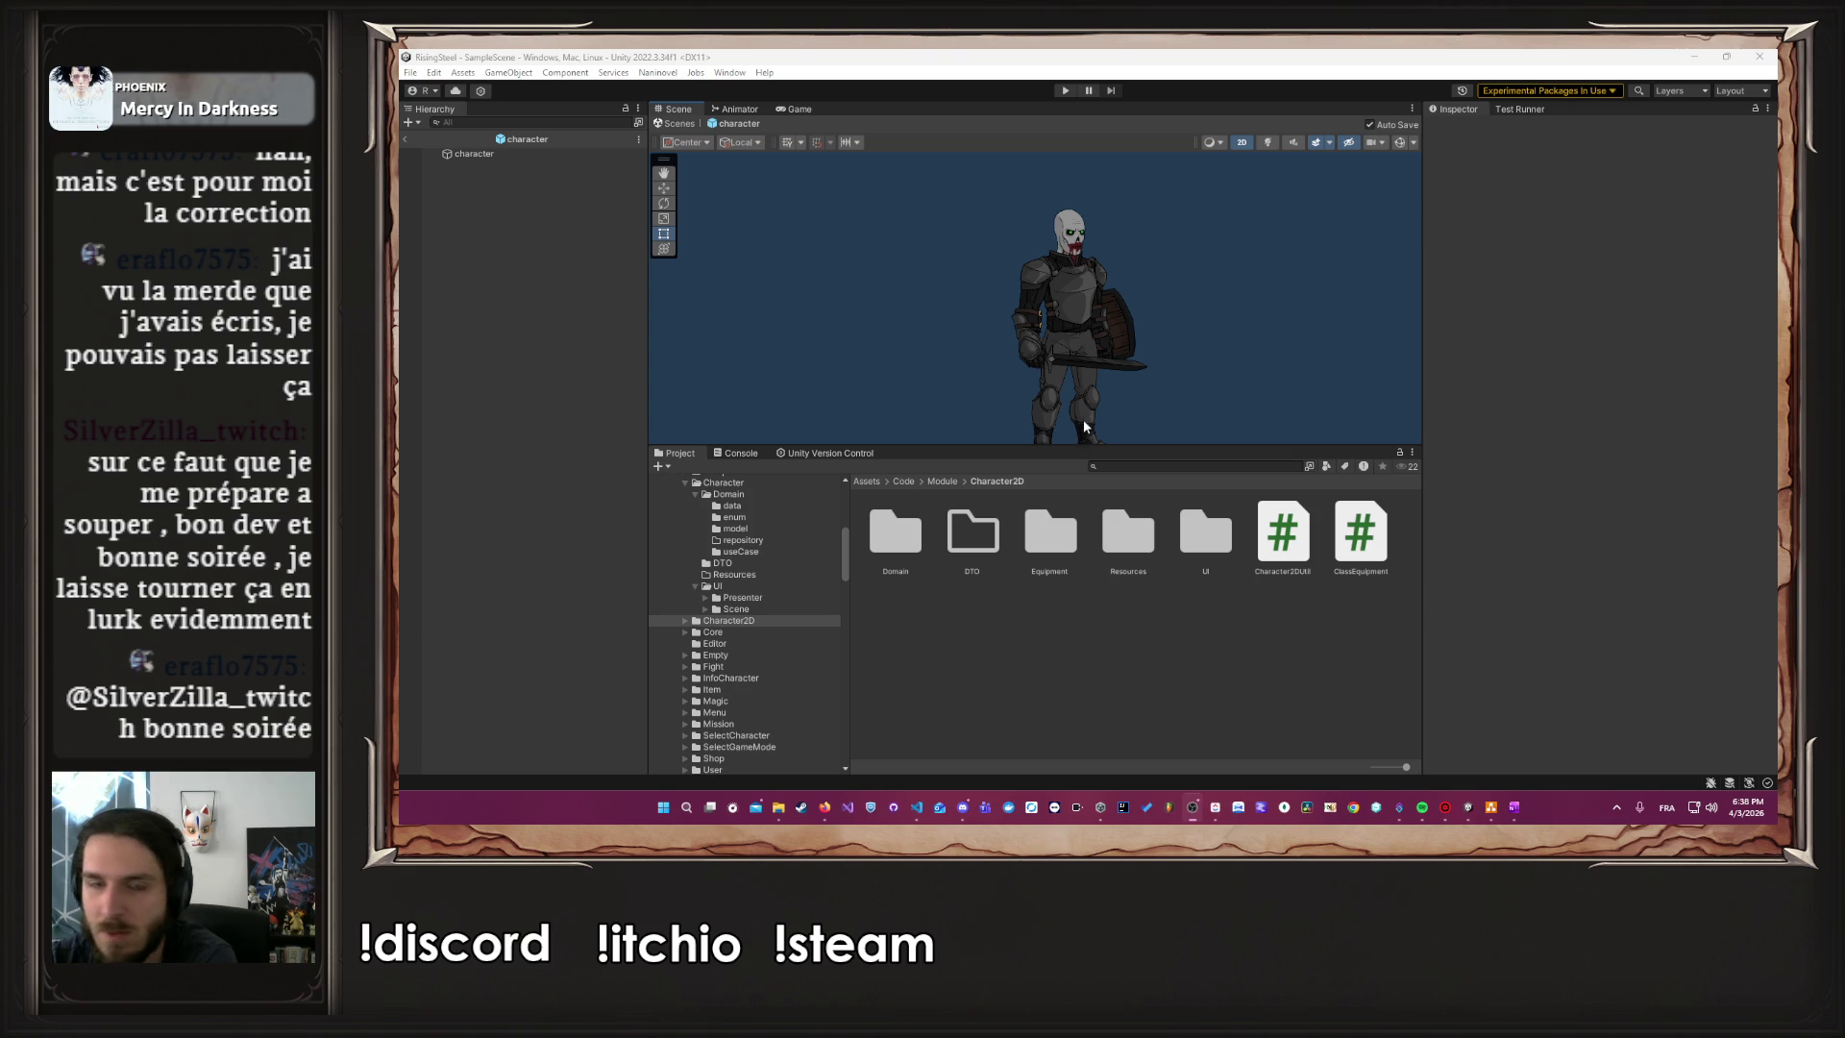
left_click_drag(1110, 447, 1115, 483)
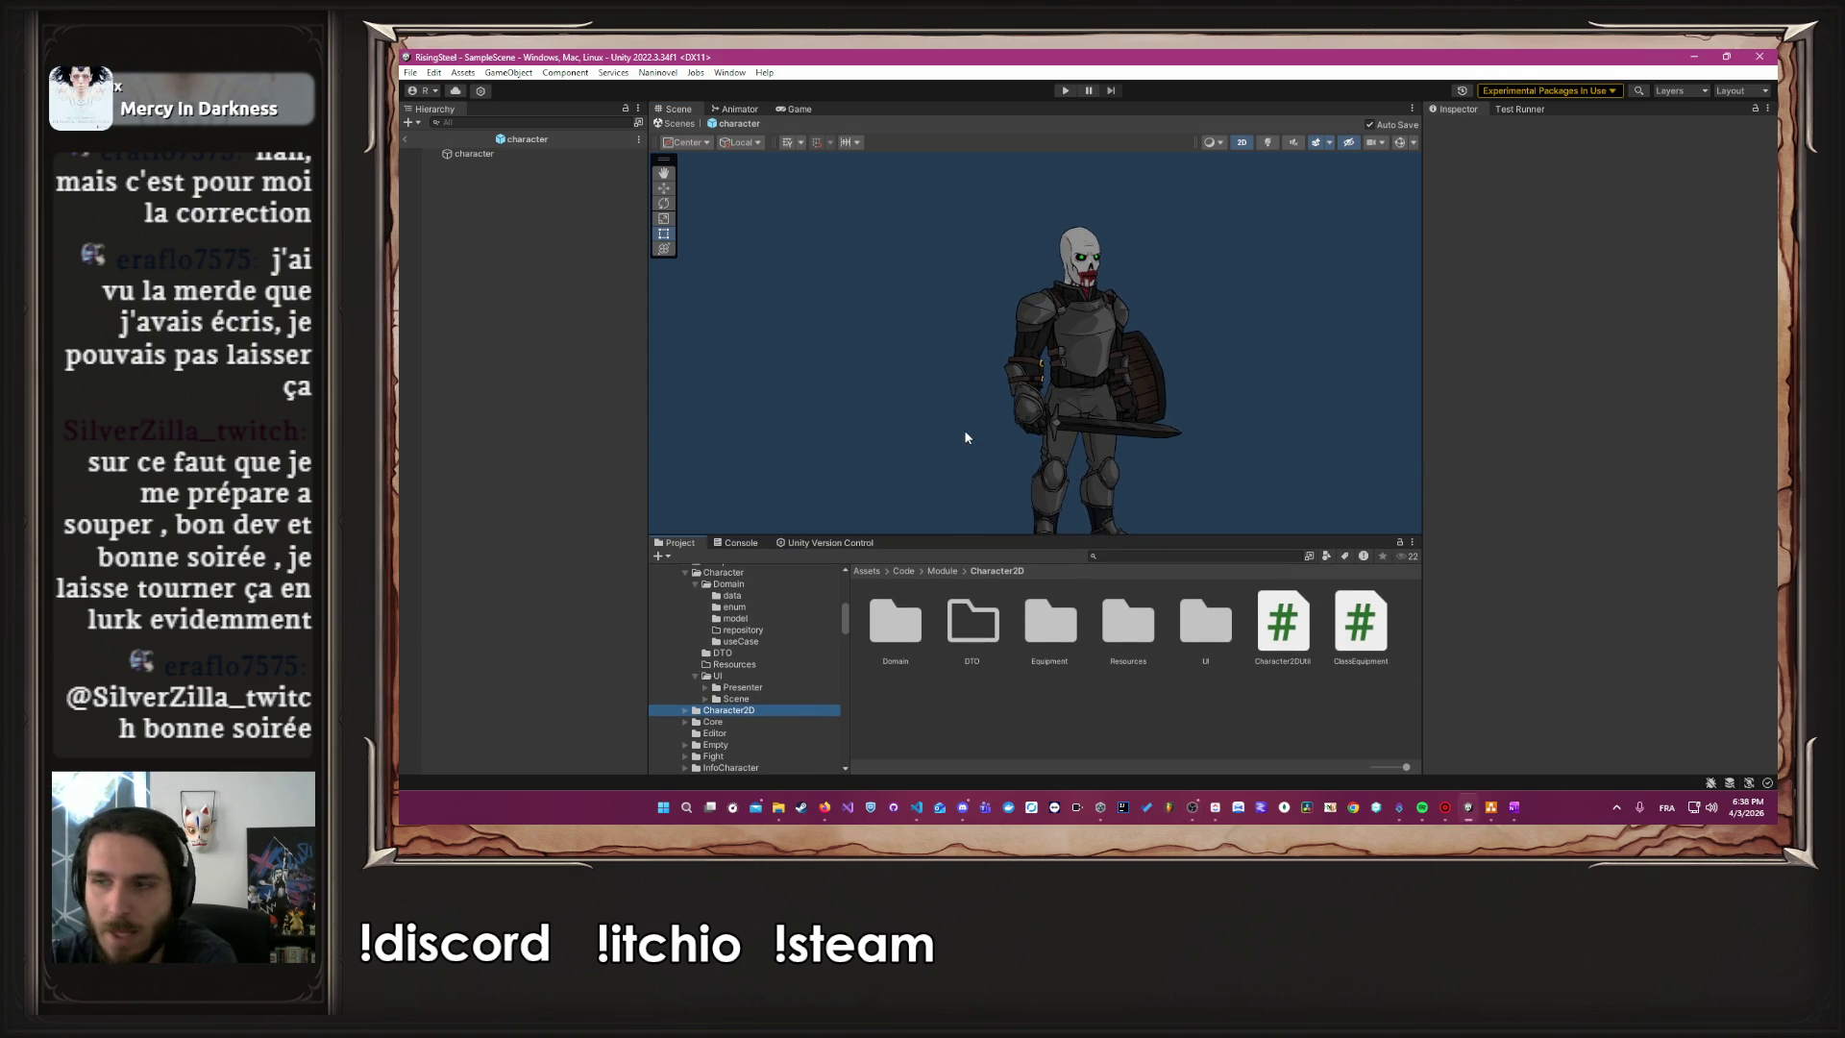
scroll(736, 700, "up", 2)
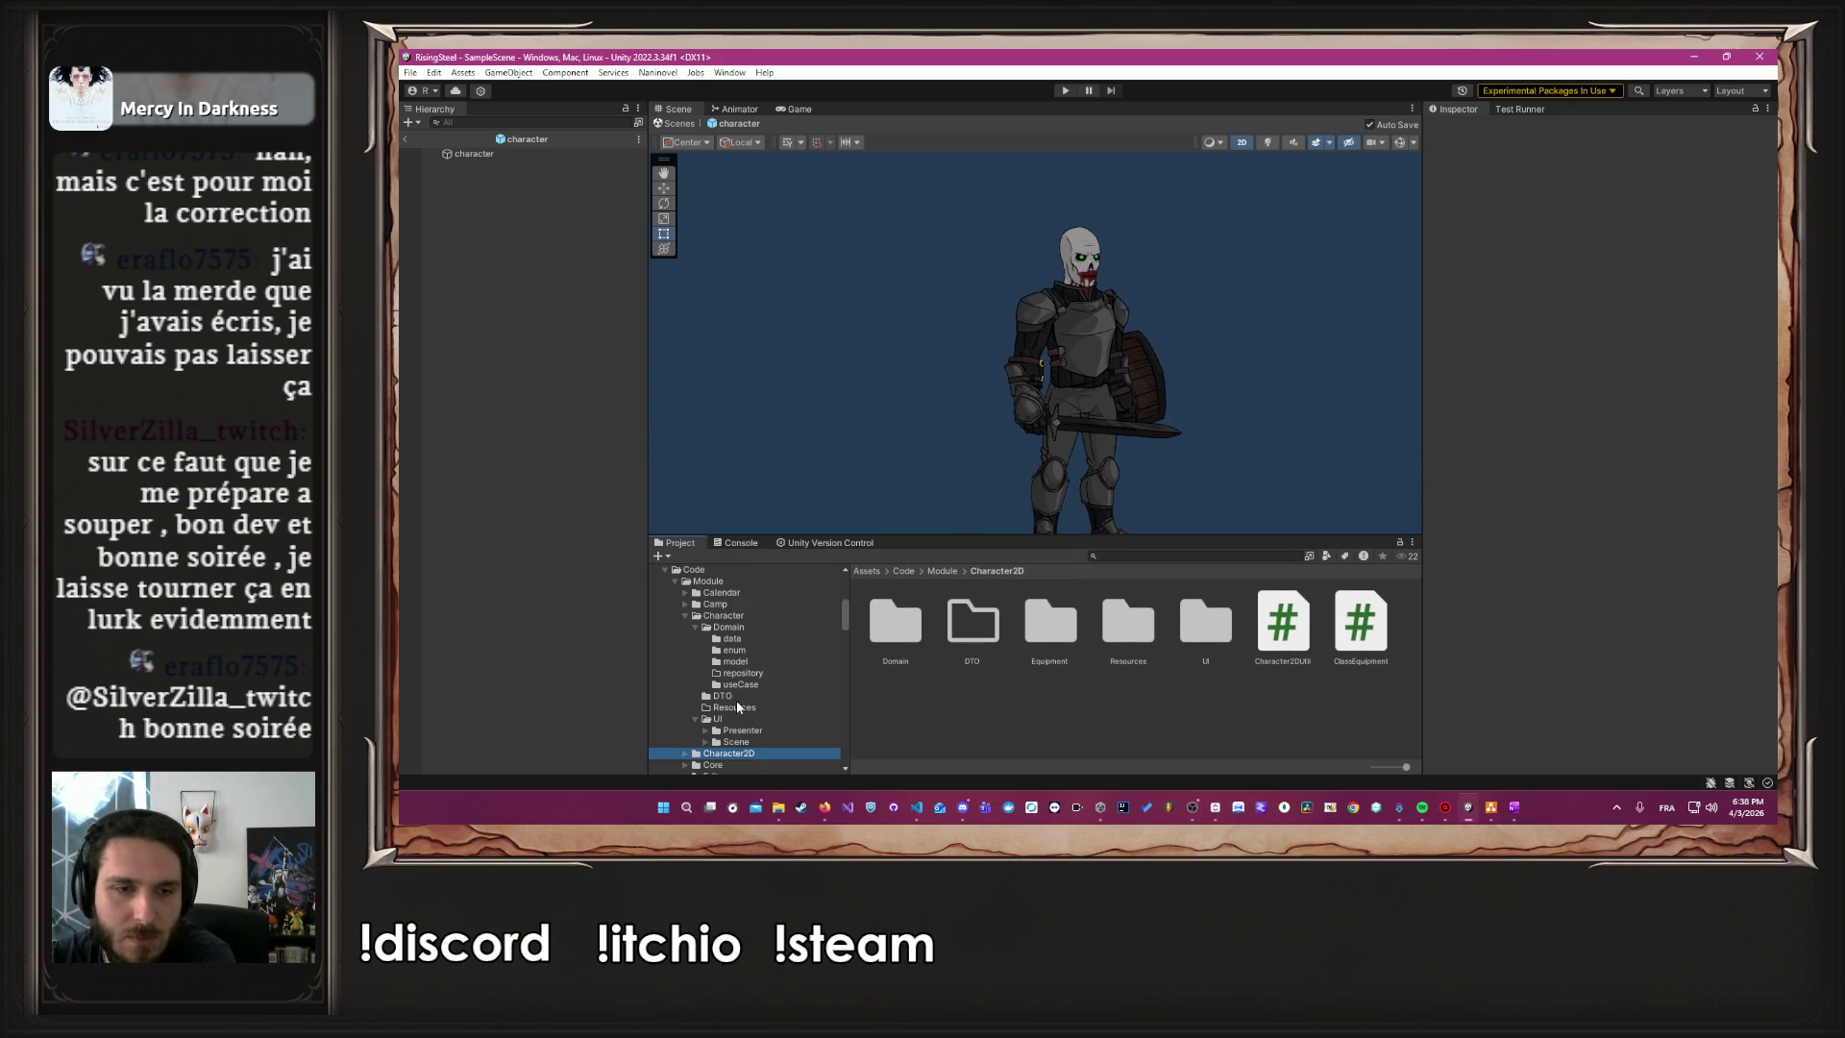
left_click(685, 616)
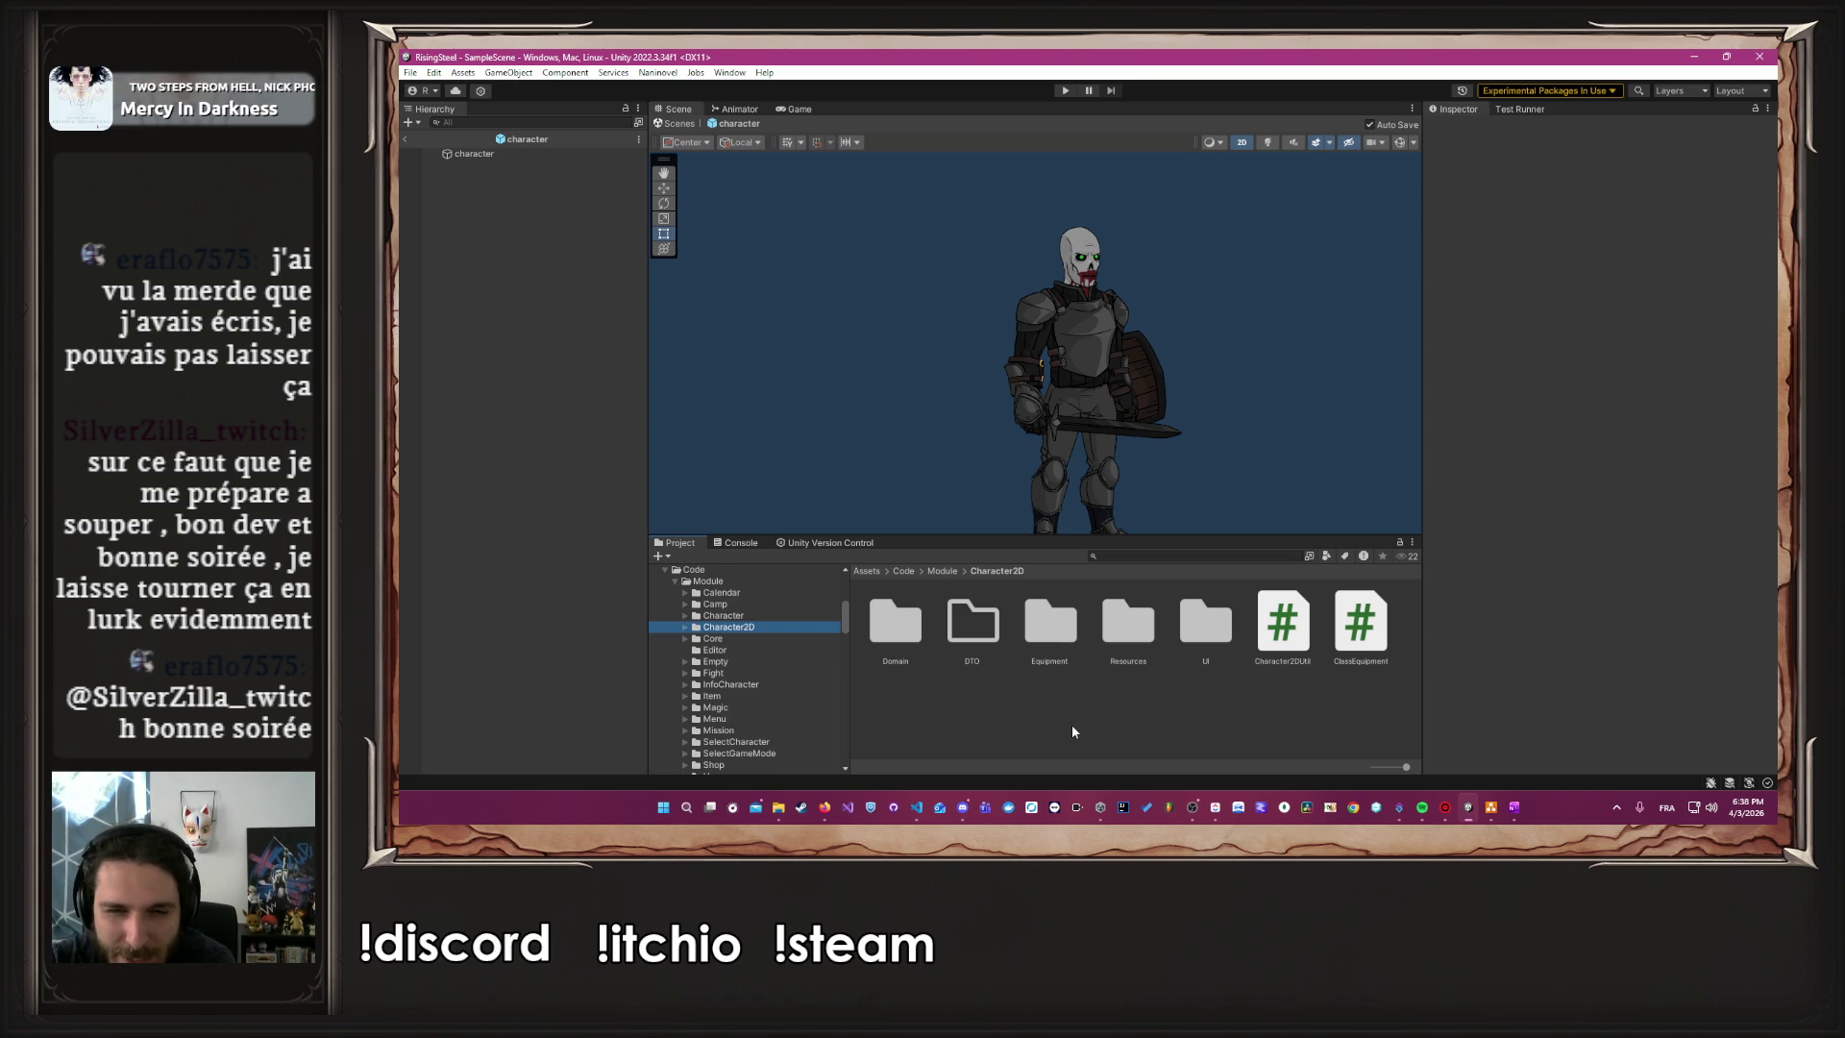
scroll(738, 721, "down", 3)
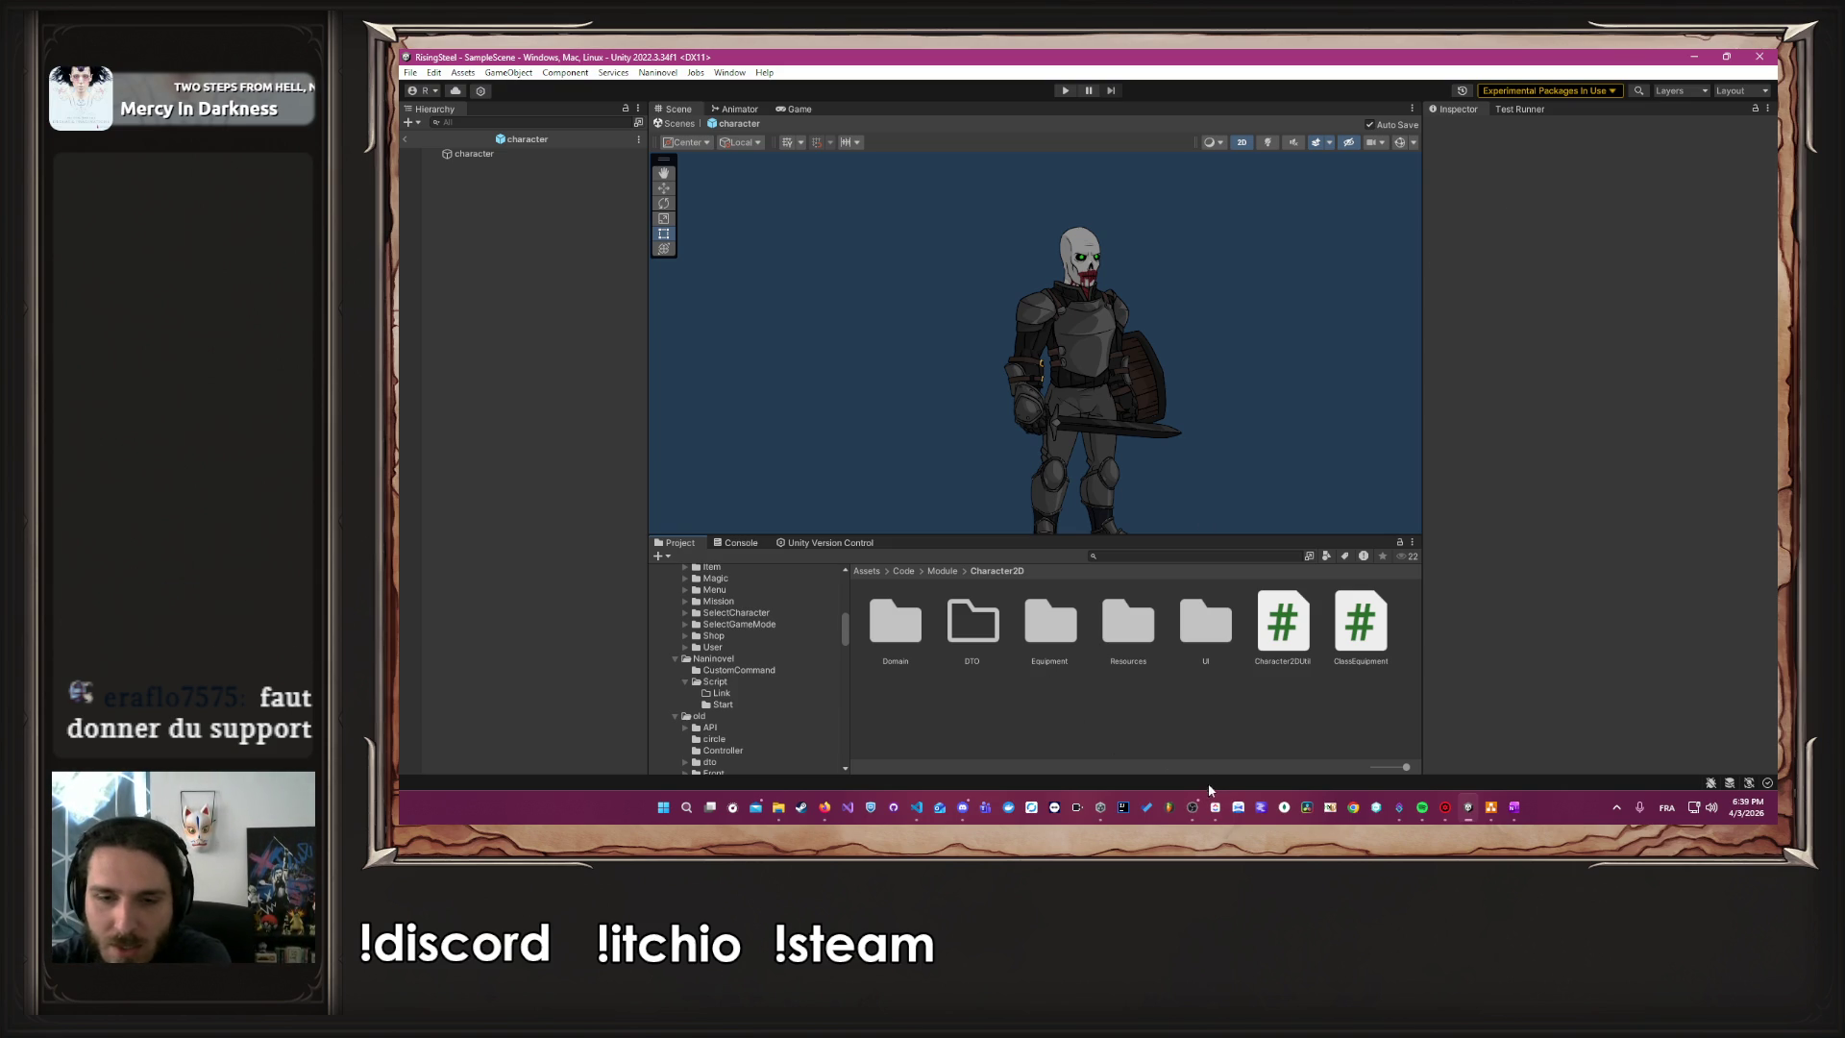
left_click(1216, 807)
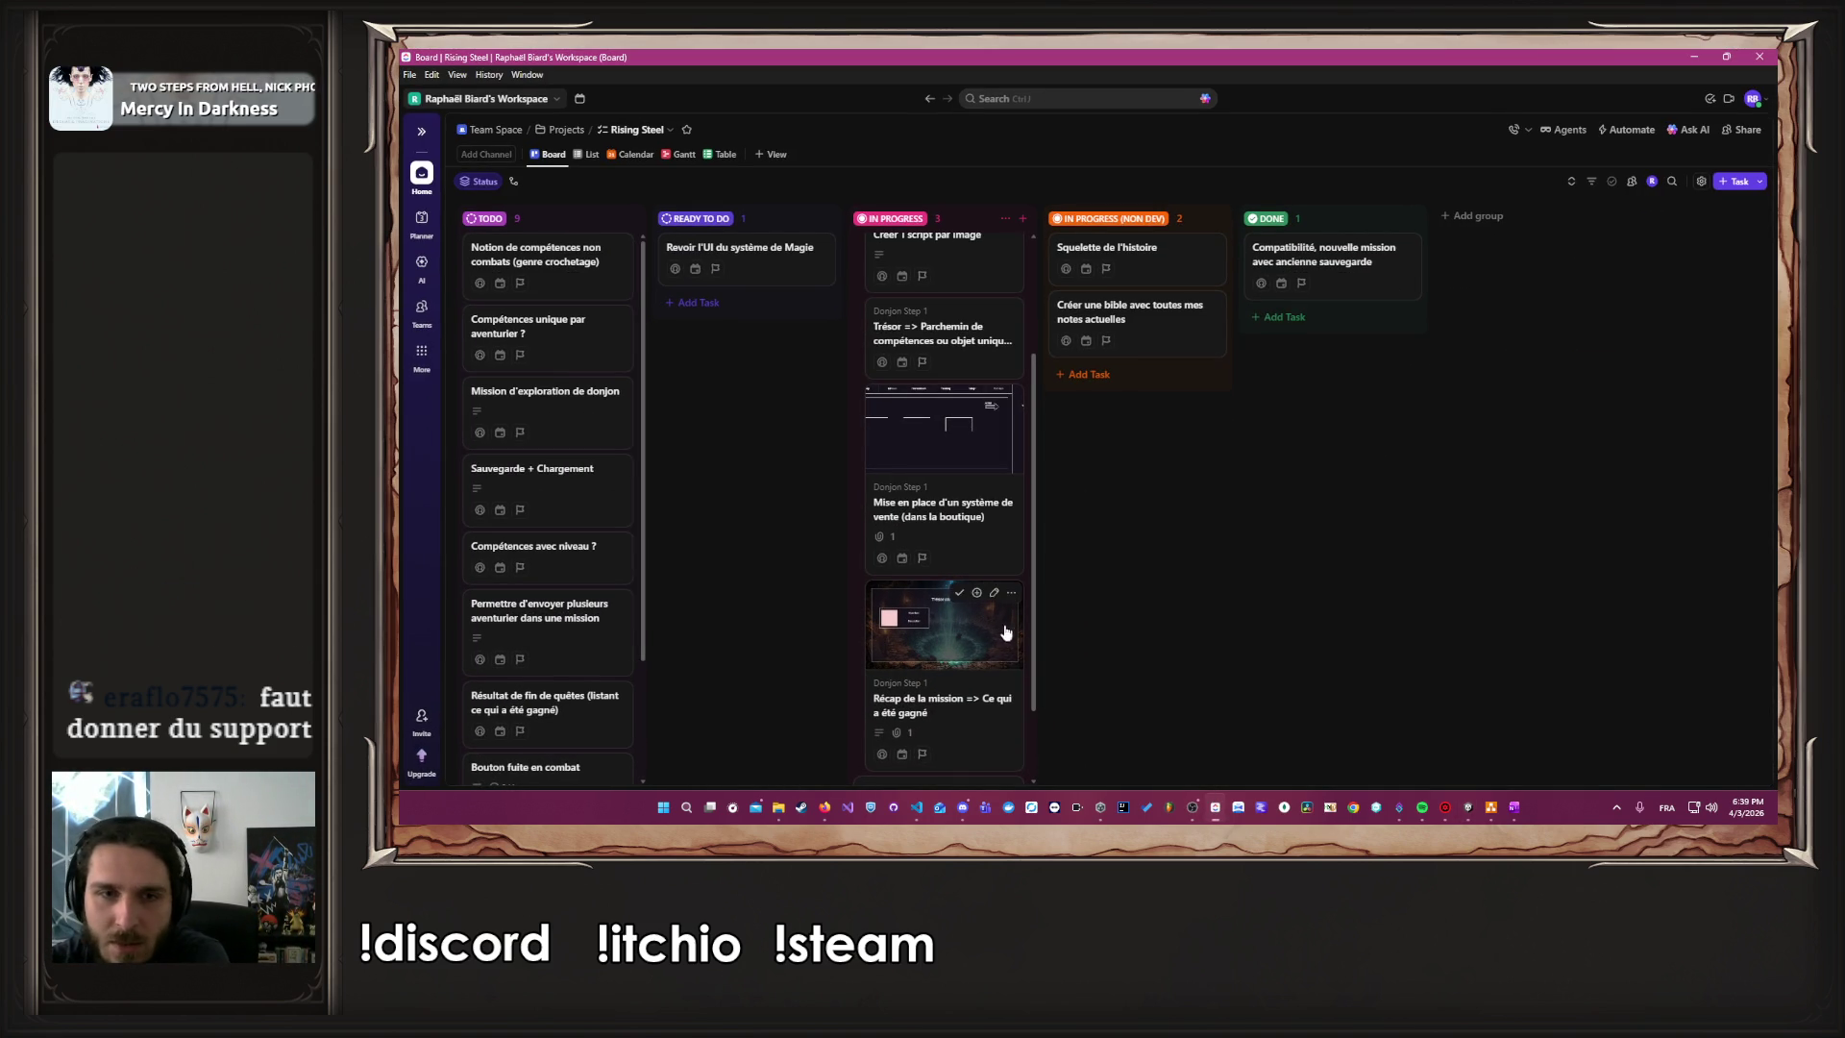
Tick the Donjon Step 1 subtask 'Créer la mission niveau code' as complete, then return to Unity
scroll(1014, 639, "up", 2)
scroll(997, 648, "up", 1)
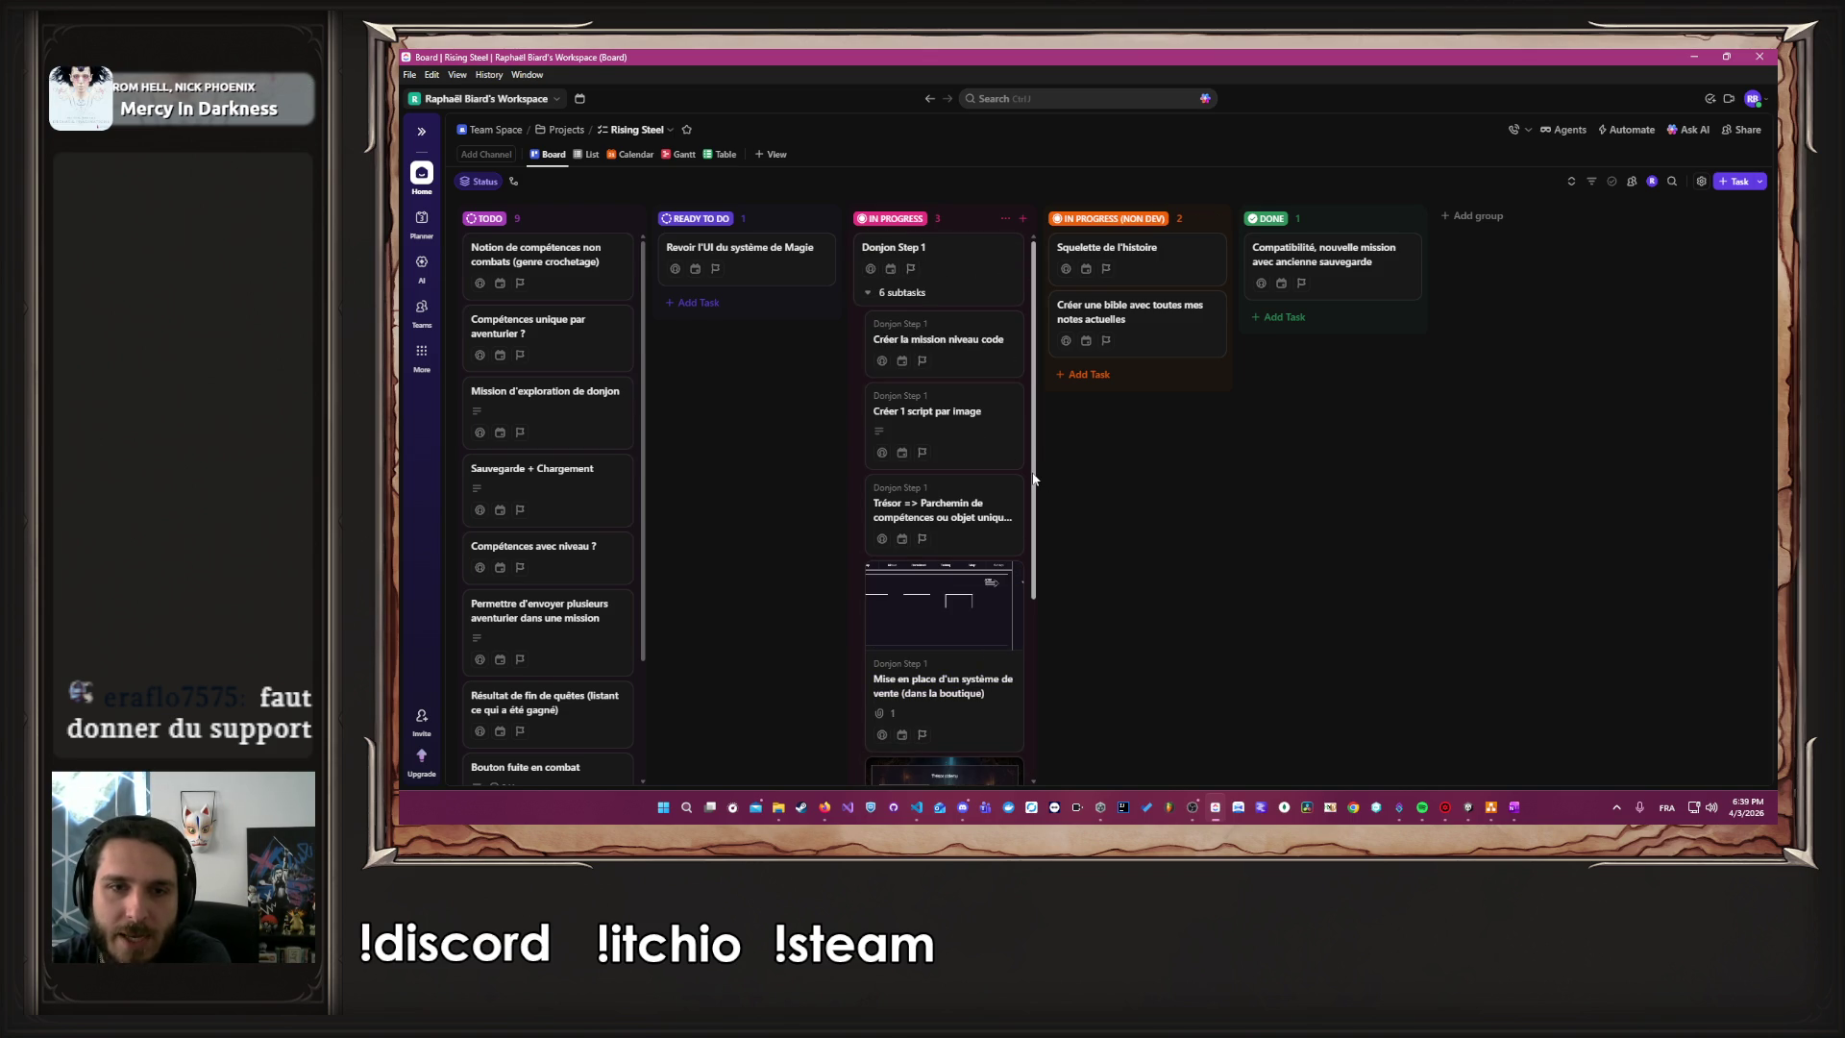
left_click_drag(1033, 477, 1023, 510)
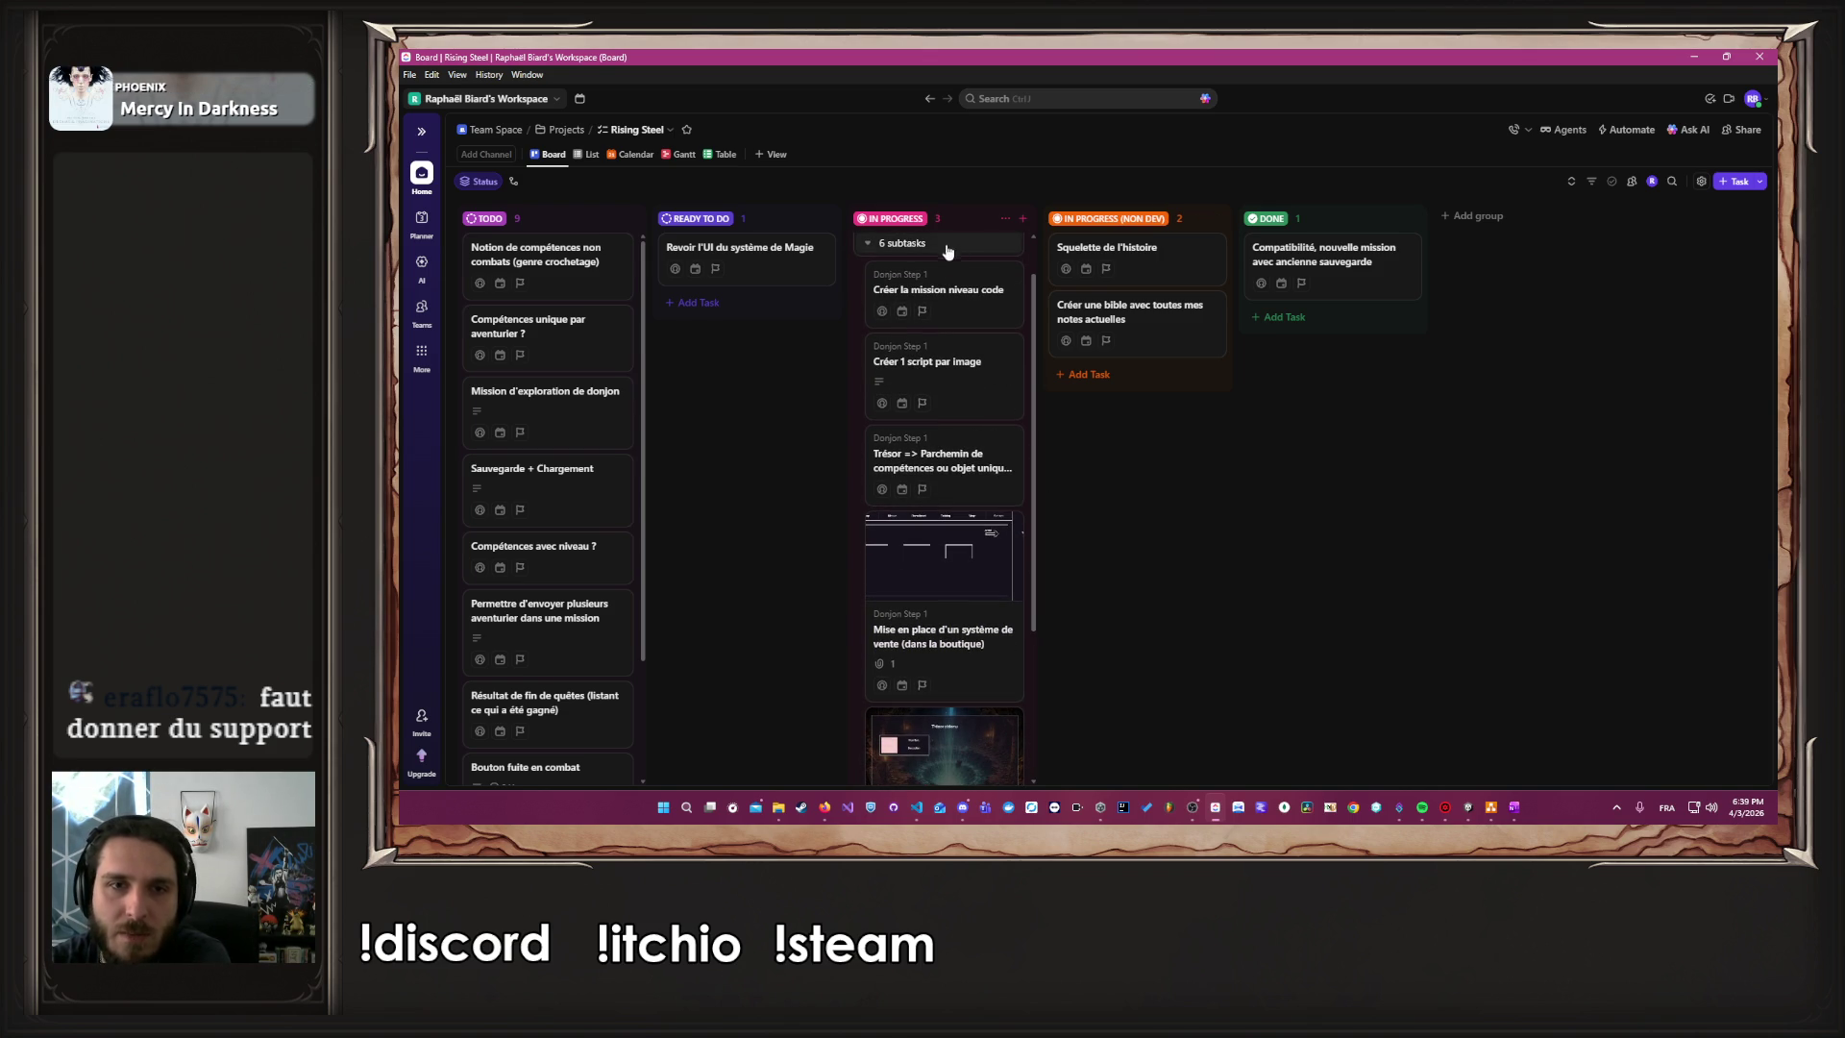
left_click(958, 274)
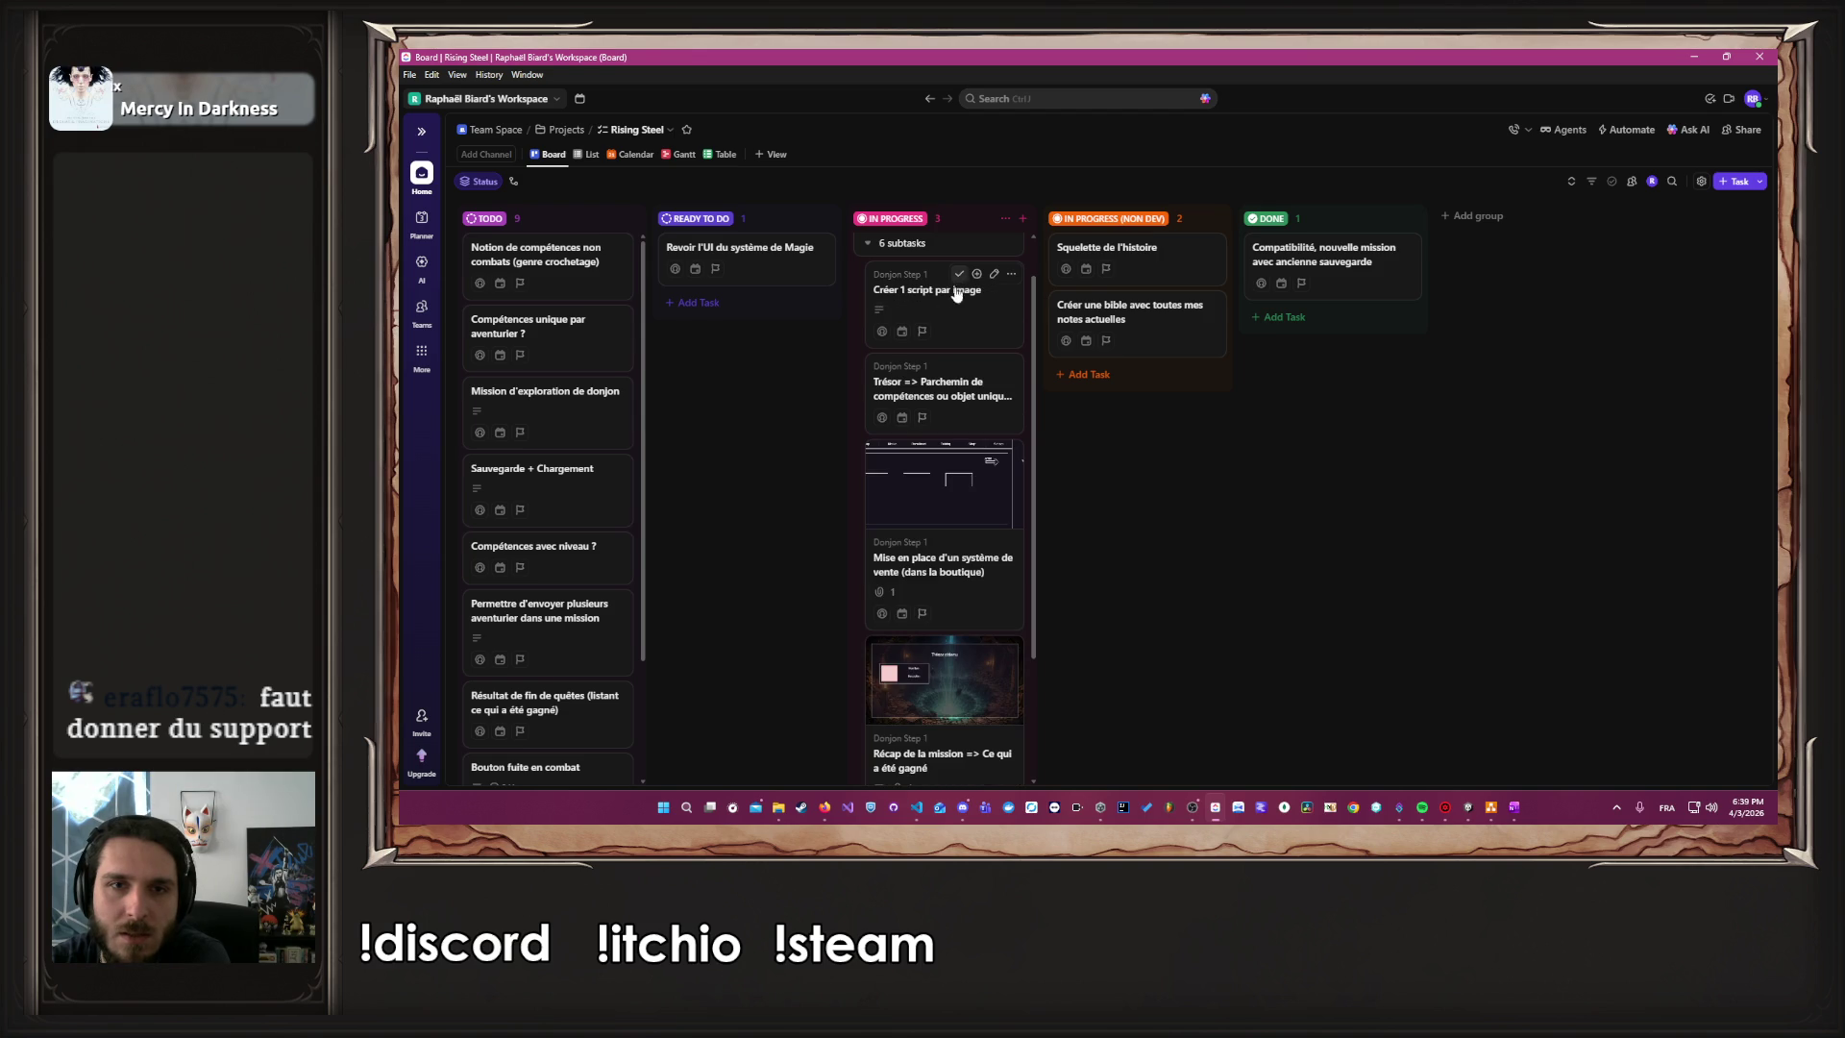
scroll(1028, 407, "down", 1)
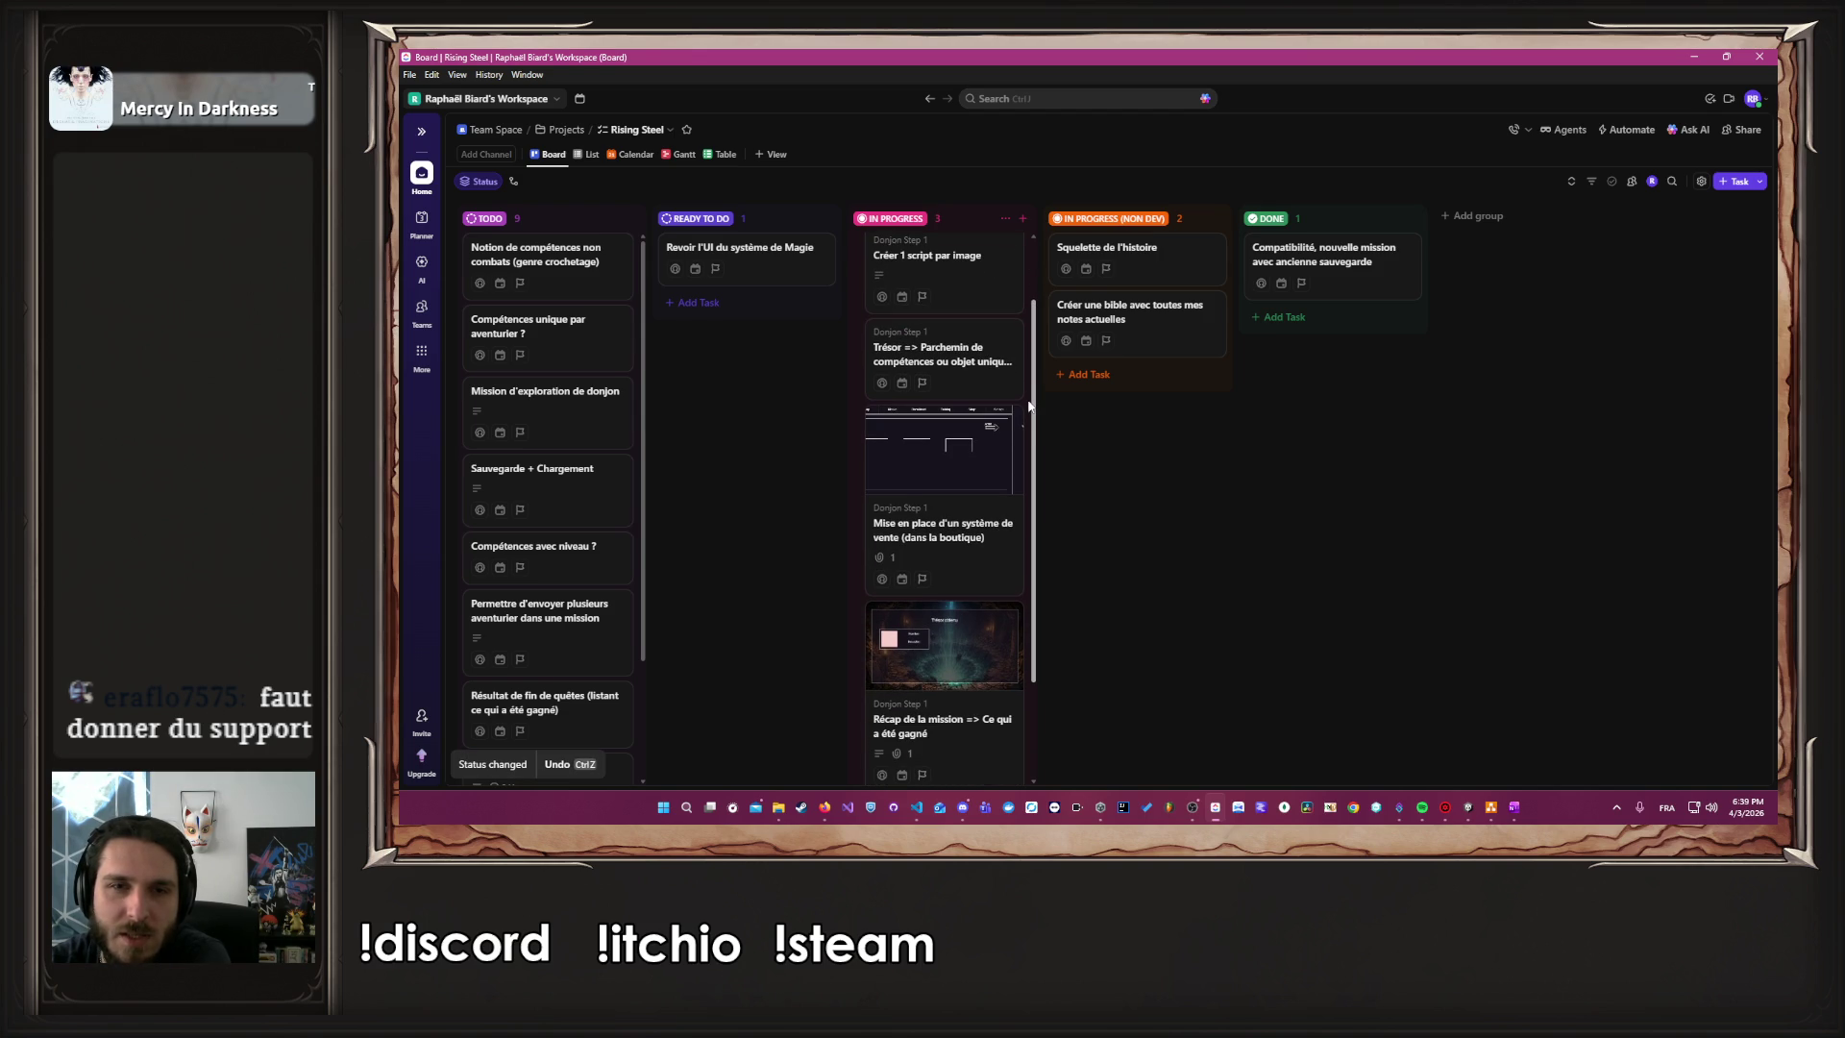
left_click_drag(1031, 407, 1017, 526)
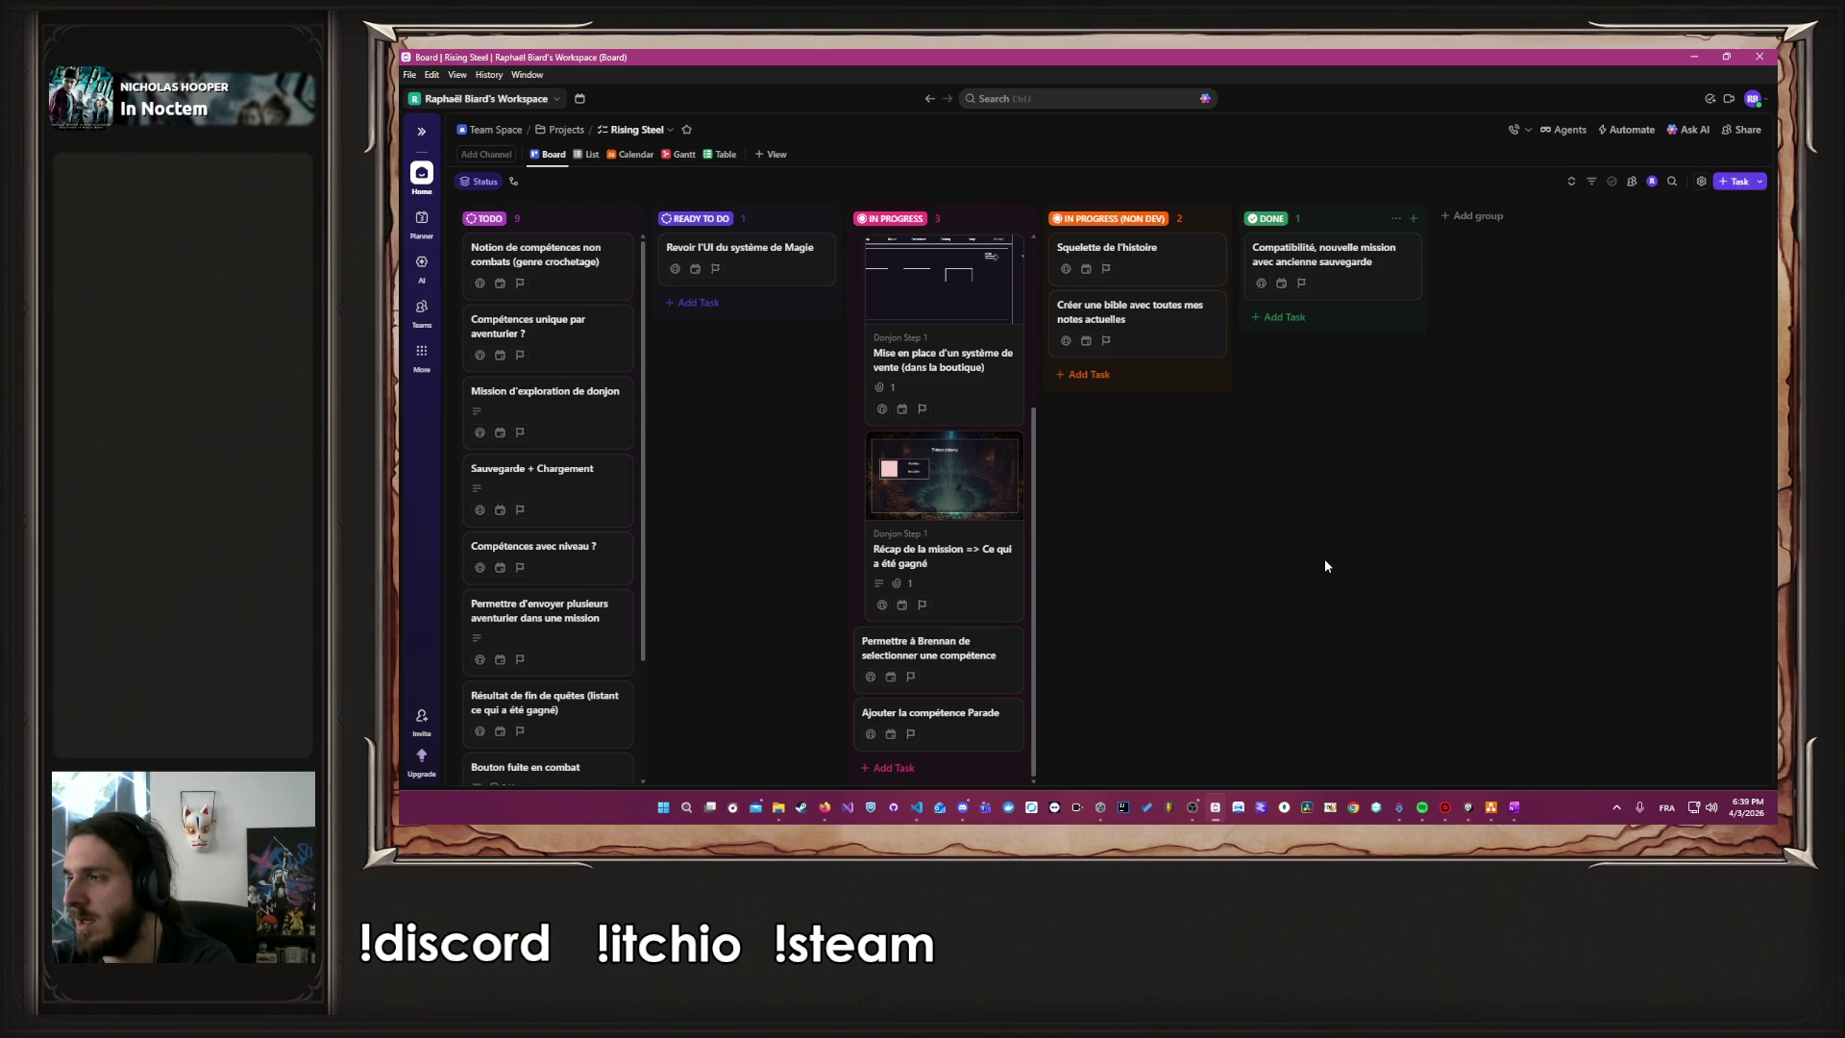
key("alt+Tab")
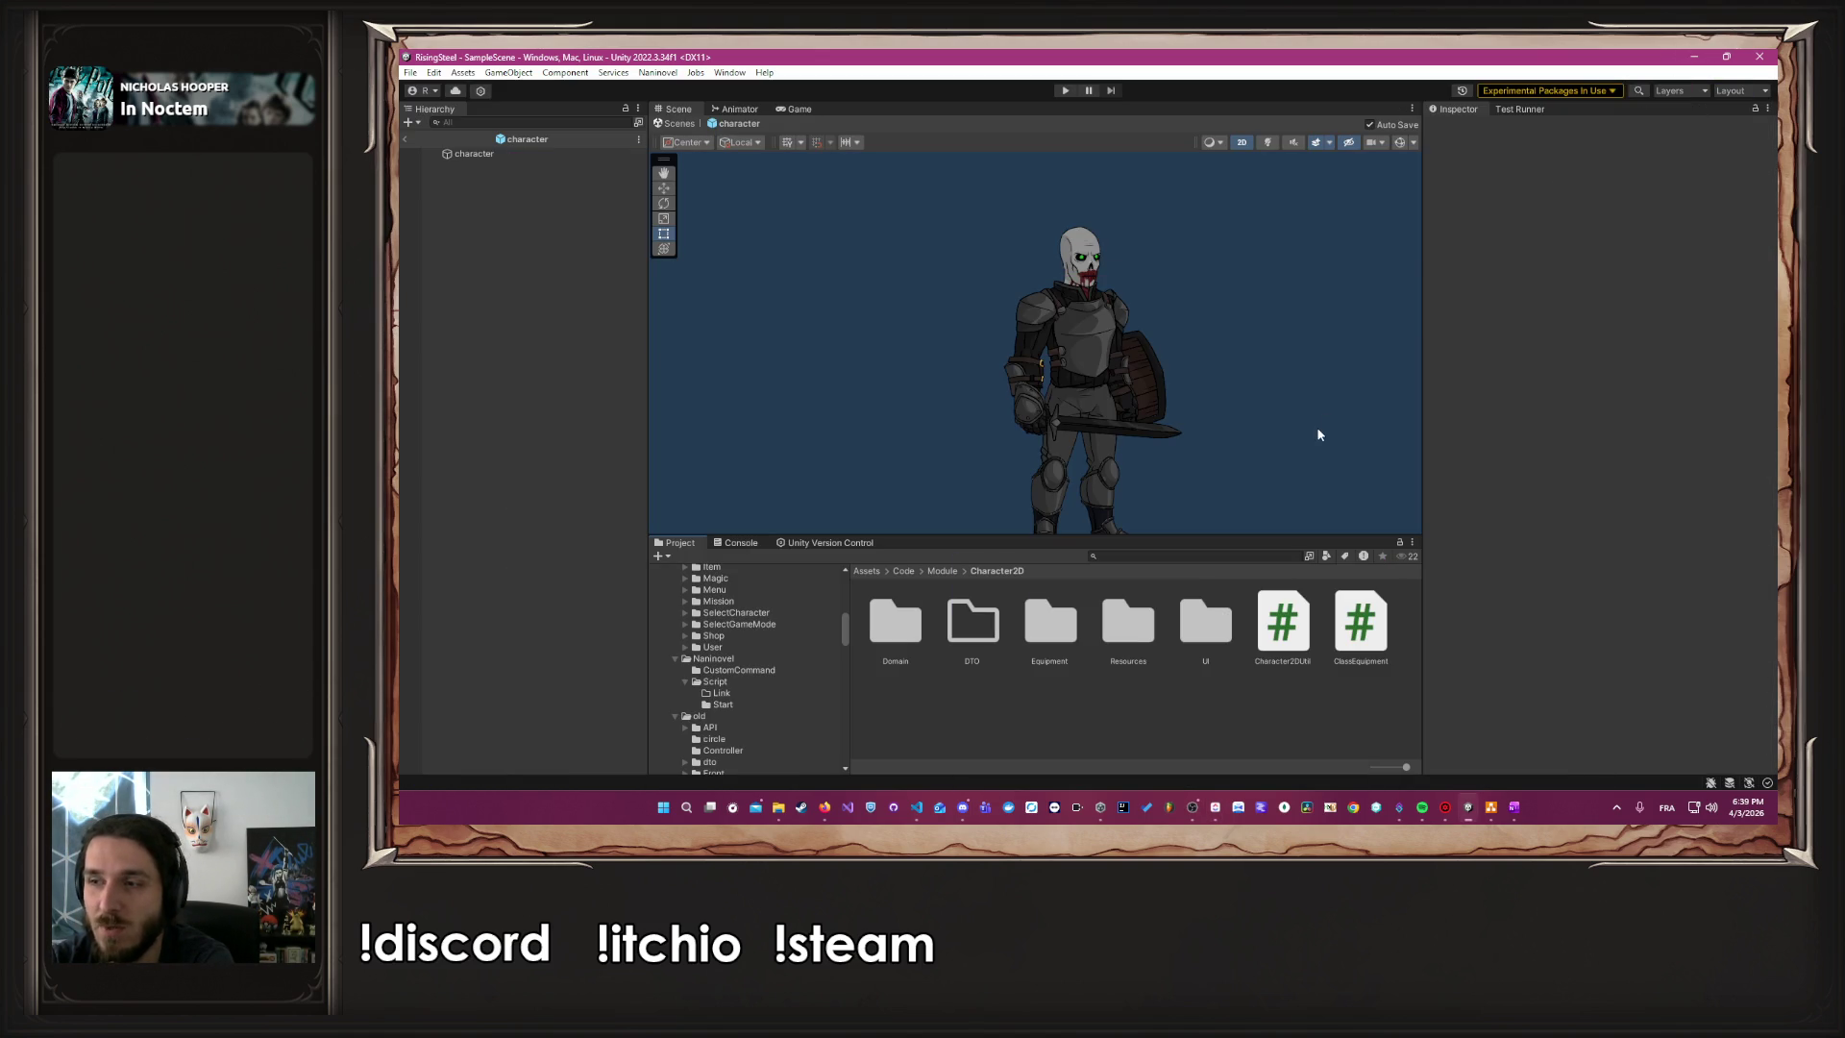
scroll(1205, 437, "down", 2)
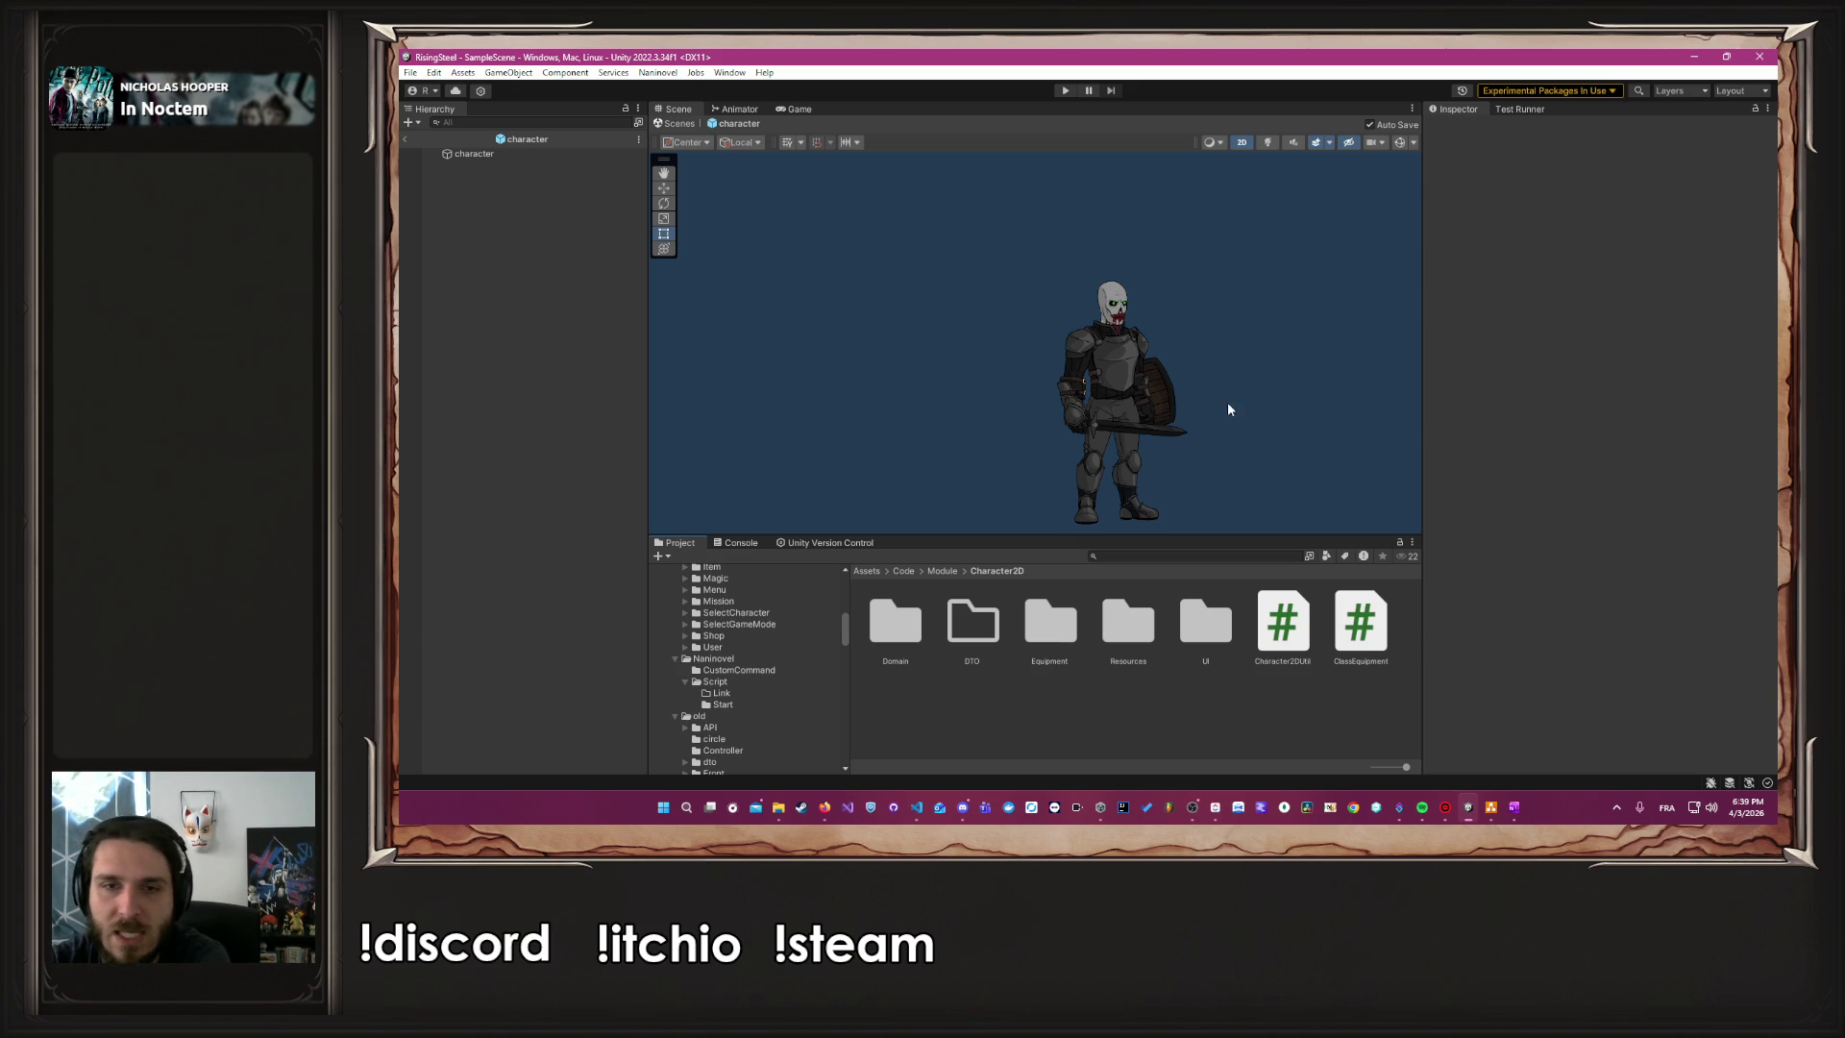
key("f")
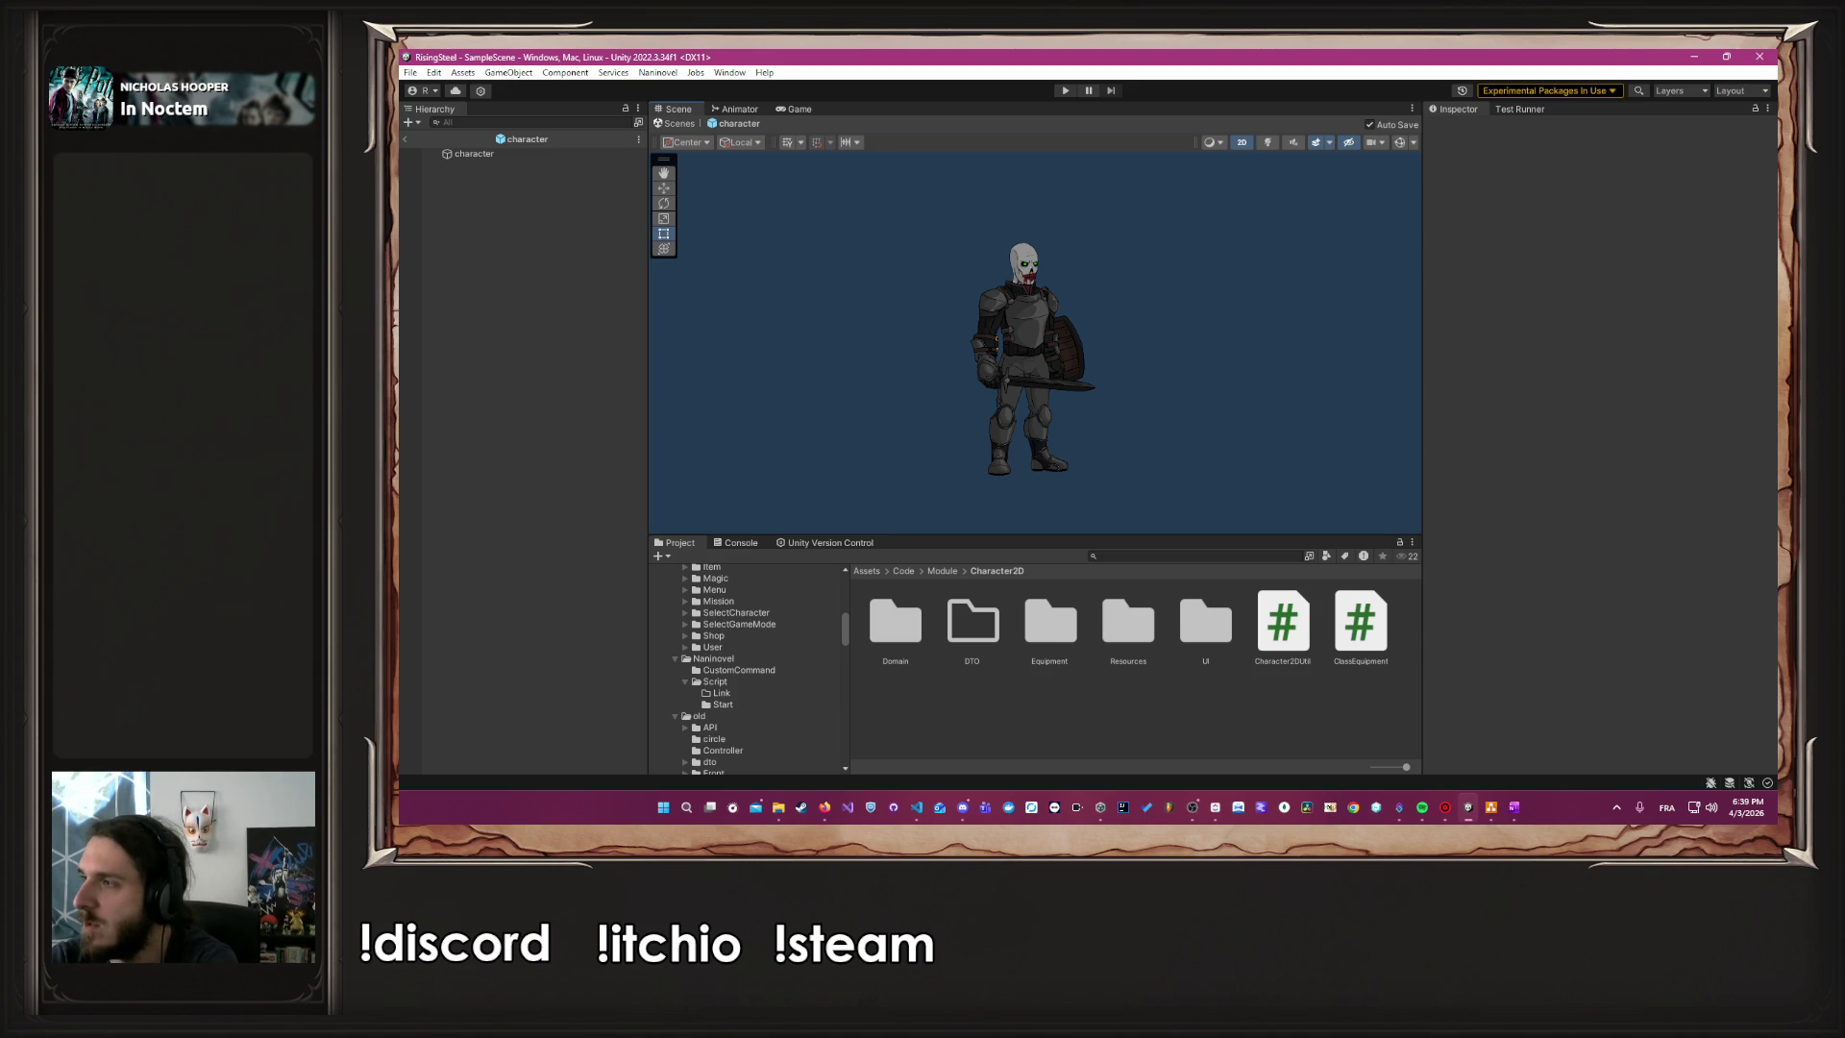
key("alt+Tab")
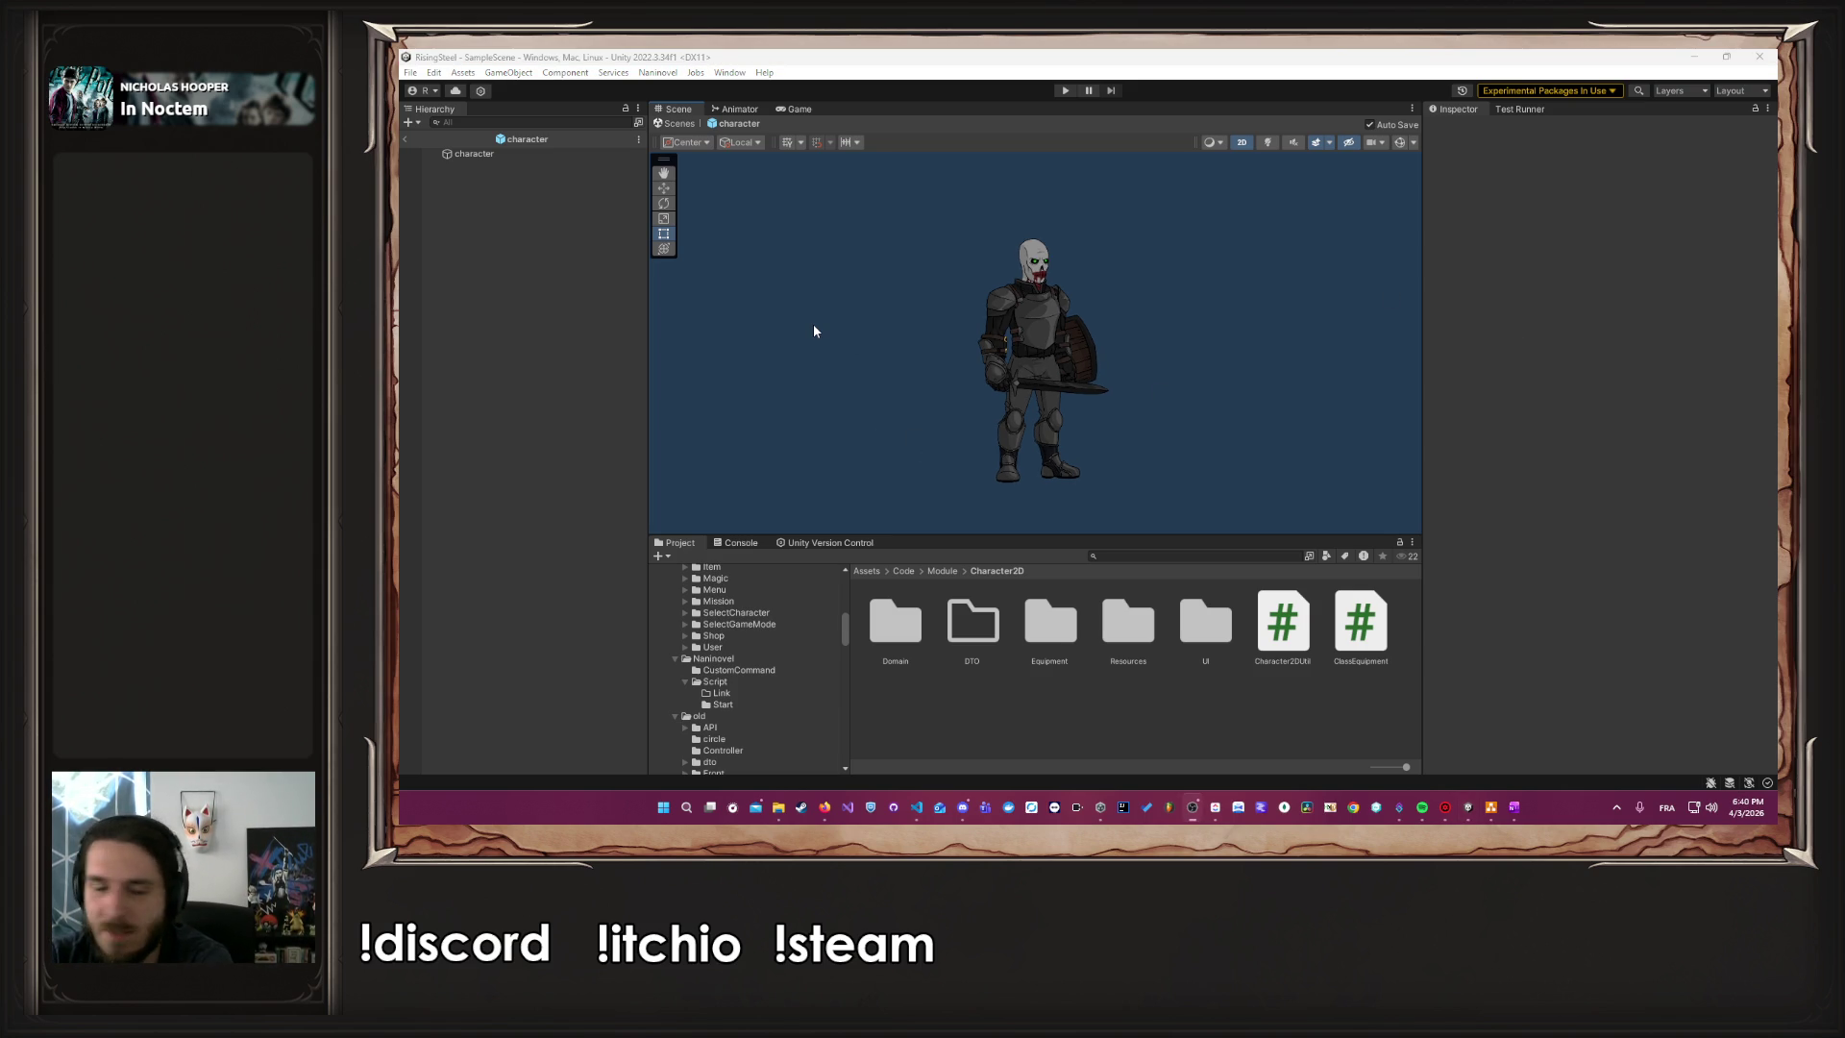
scroll(843, 655, "up", 5)
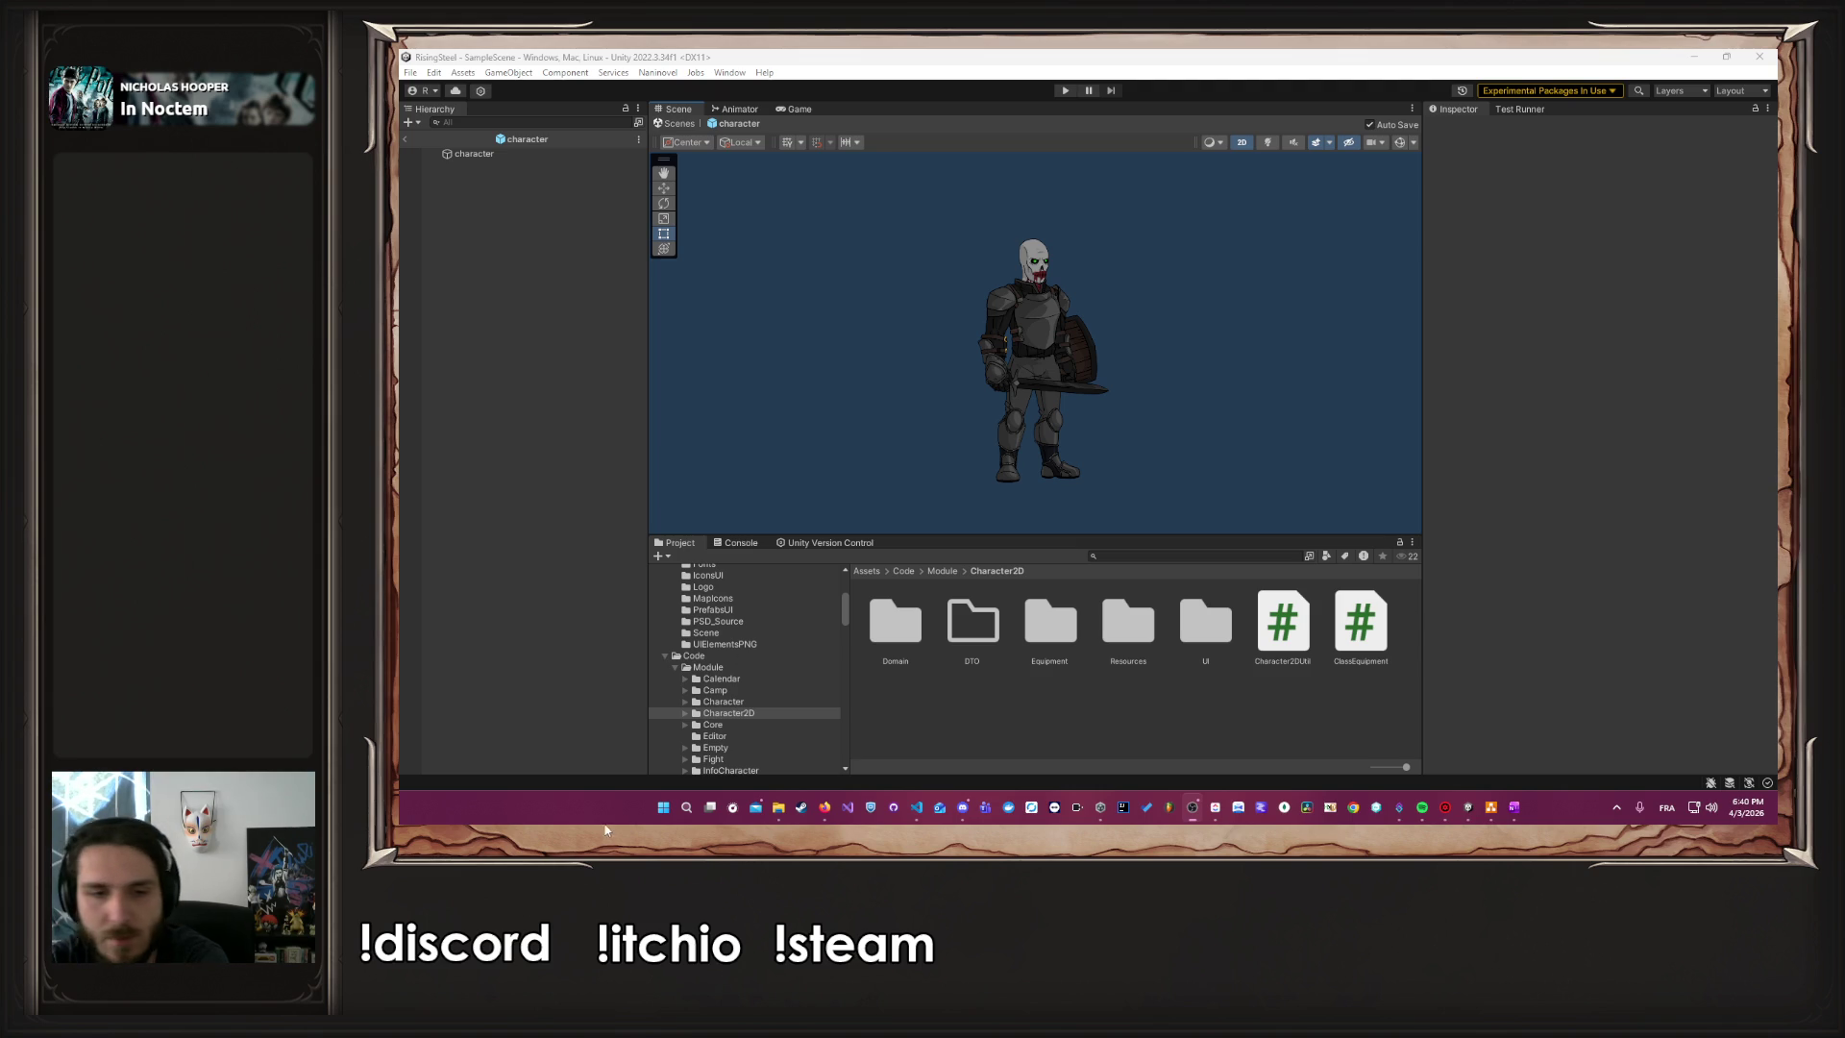
mouse_move(825, 818)
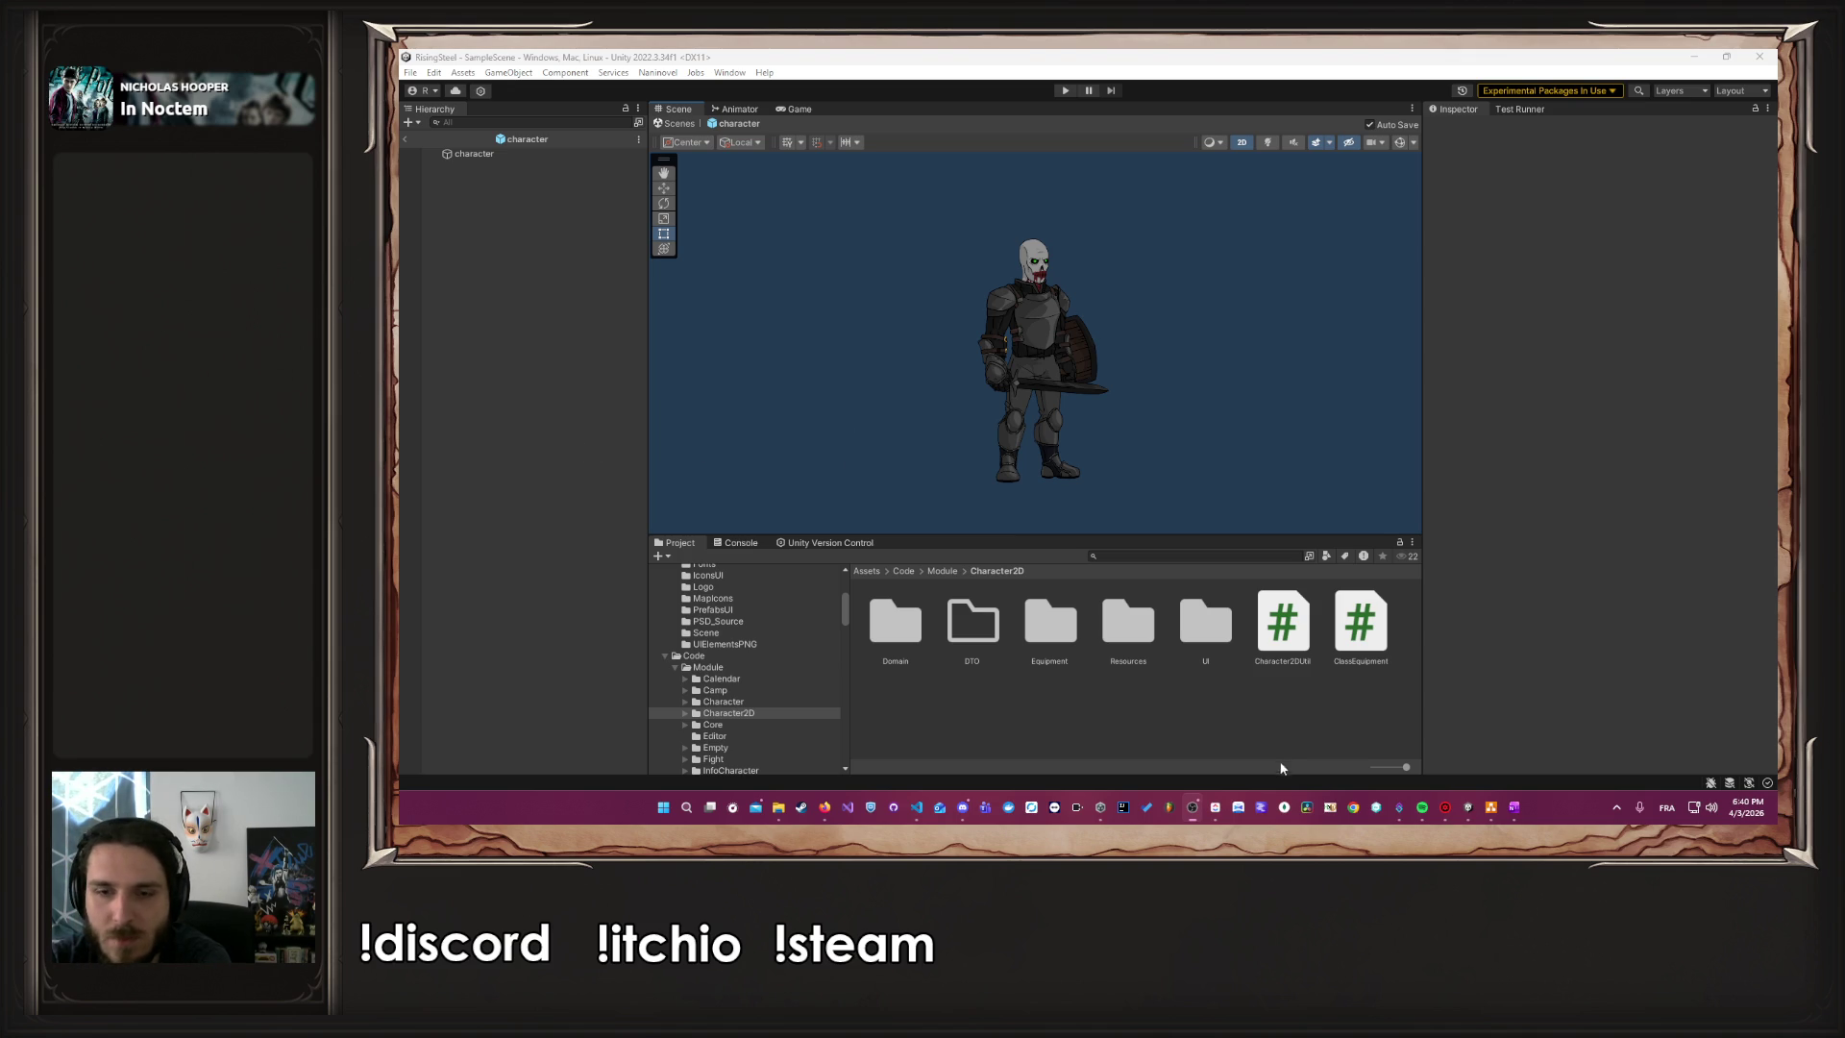
scroll(725, 672, "down", 5)
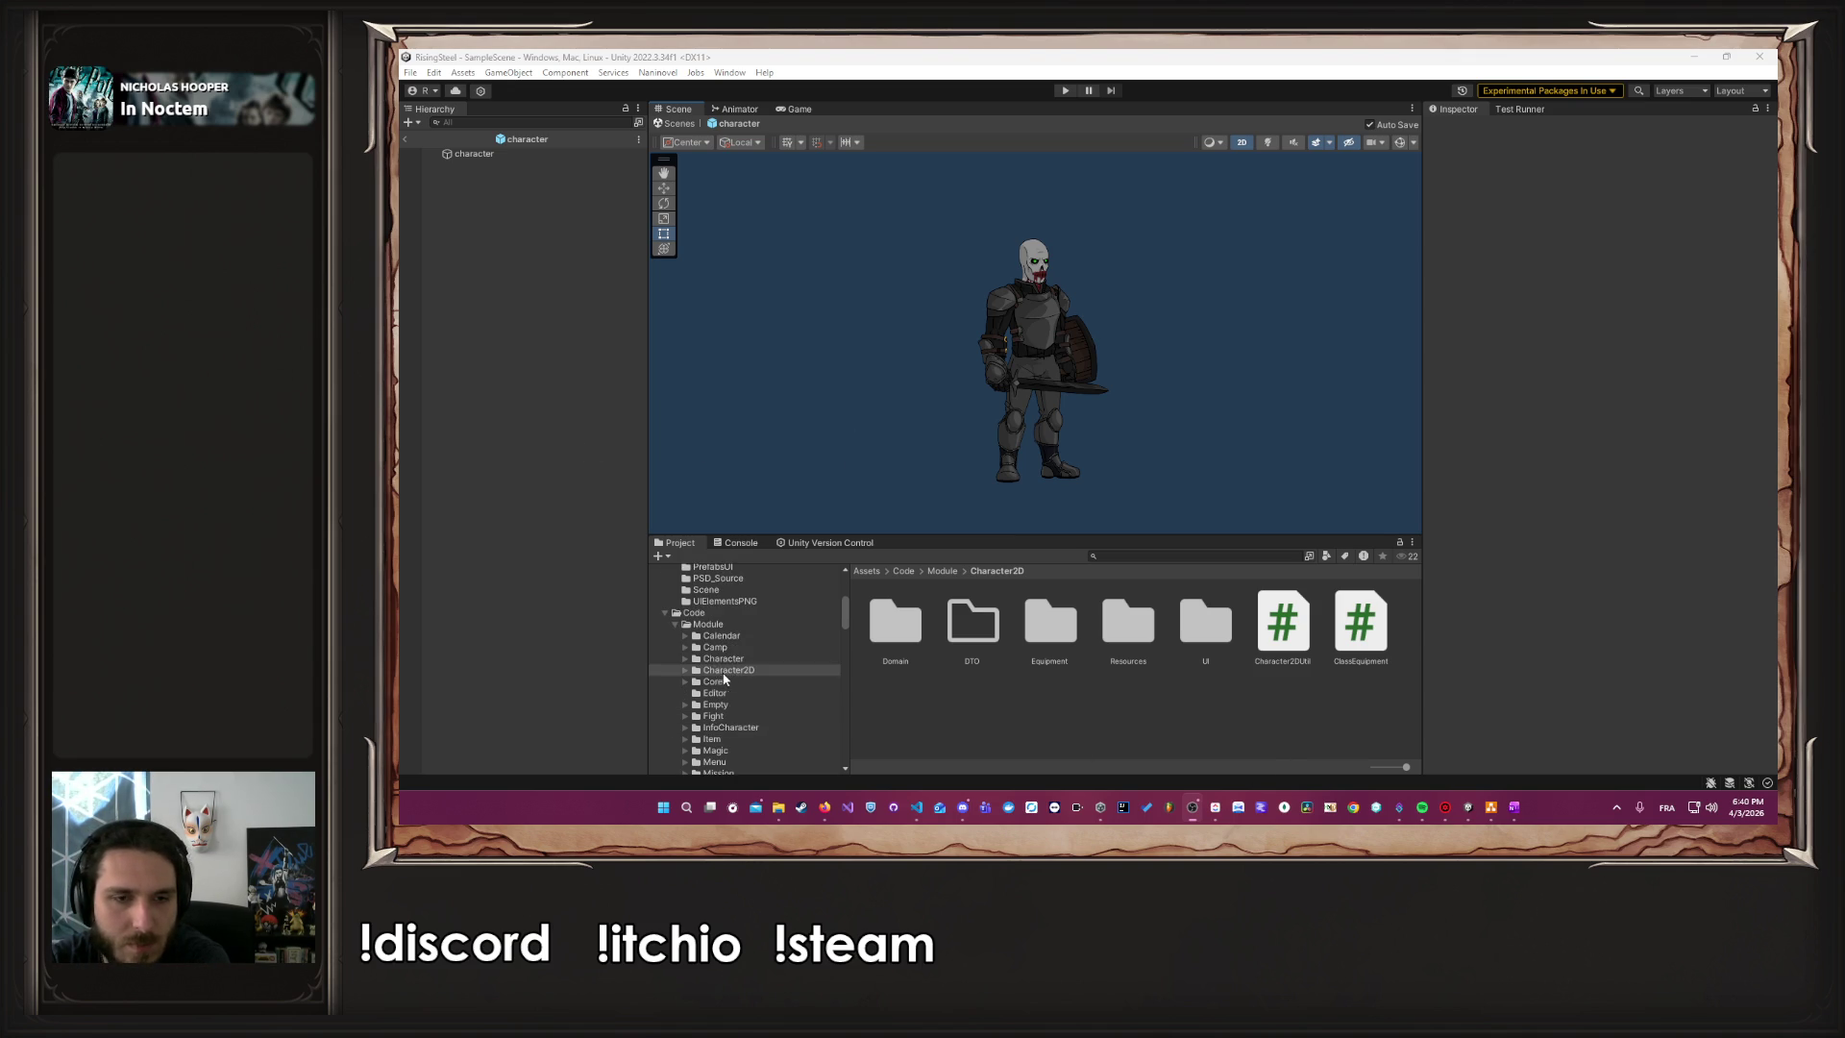
Browse Mission > UI > Scene > 05-pages and open the Mission prefab in Prefab Mode
left_click(738, 687)
double_click(1123, 659)
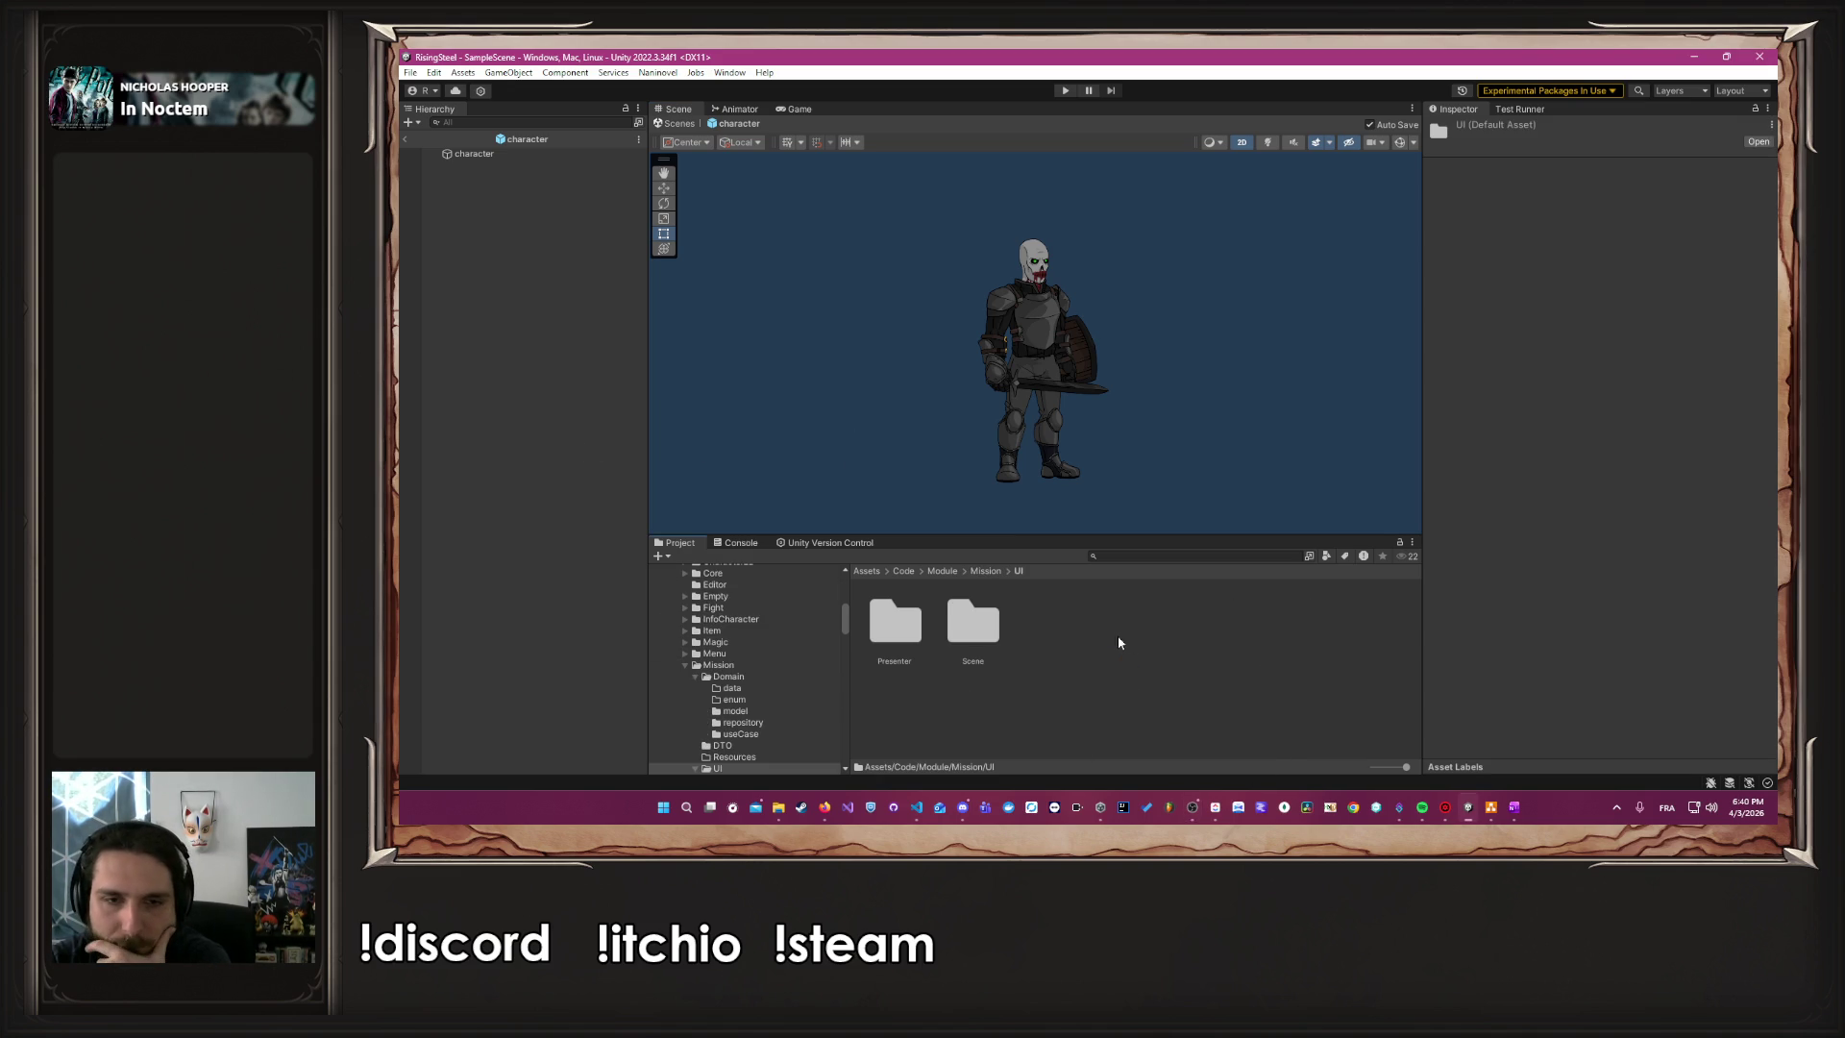
double_click(986, 616)
left_click(1206, 625)
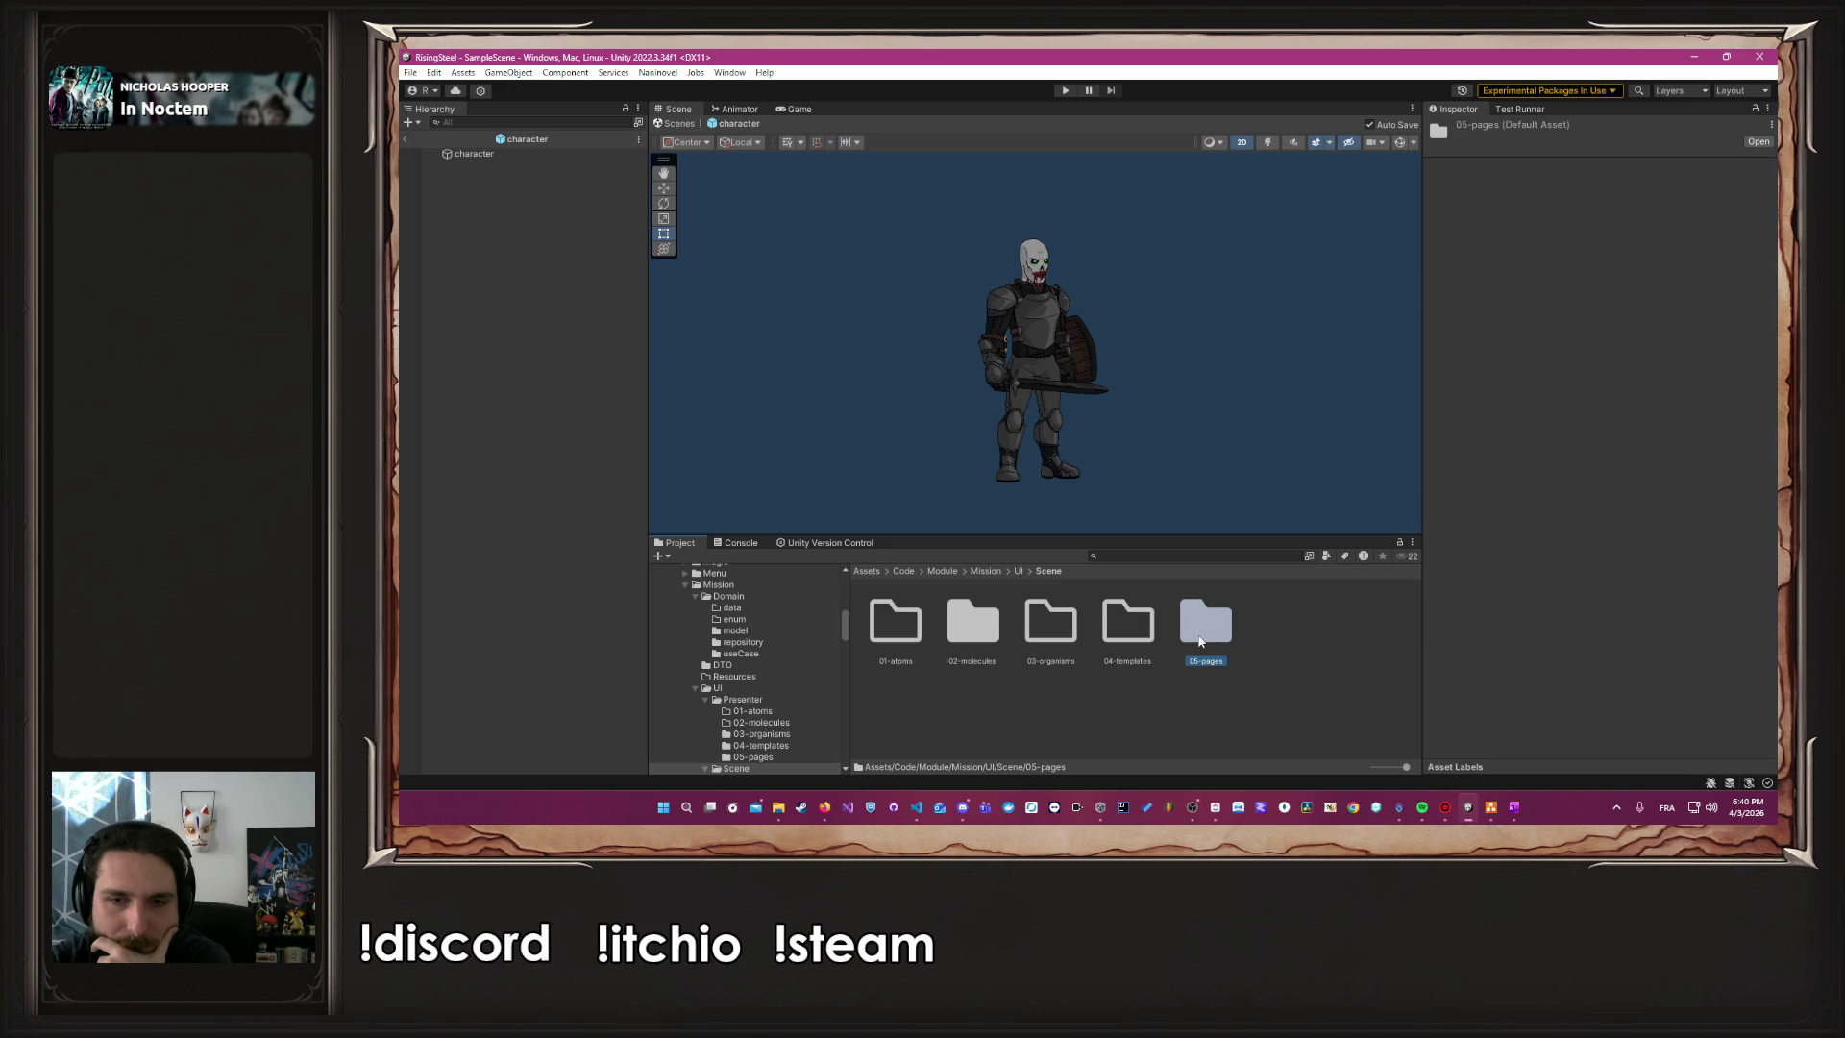
double_click(1213, 630)
double_click(892, 620)
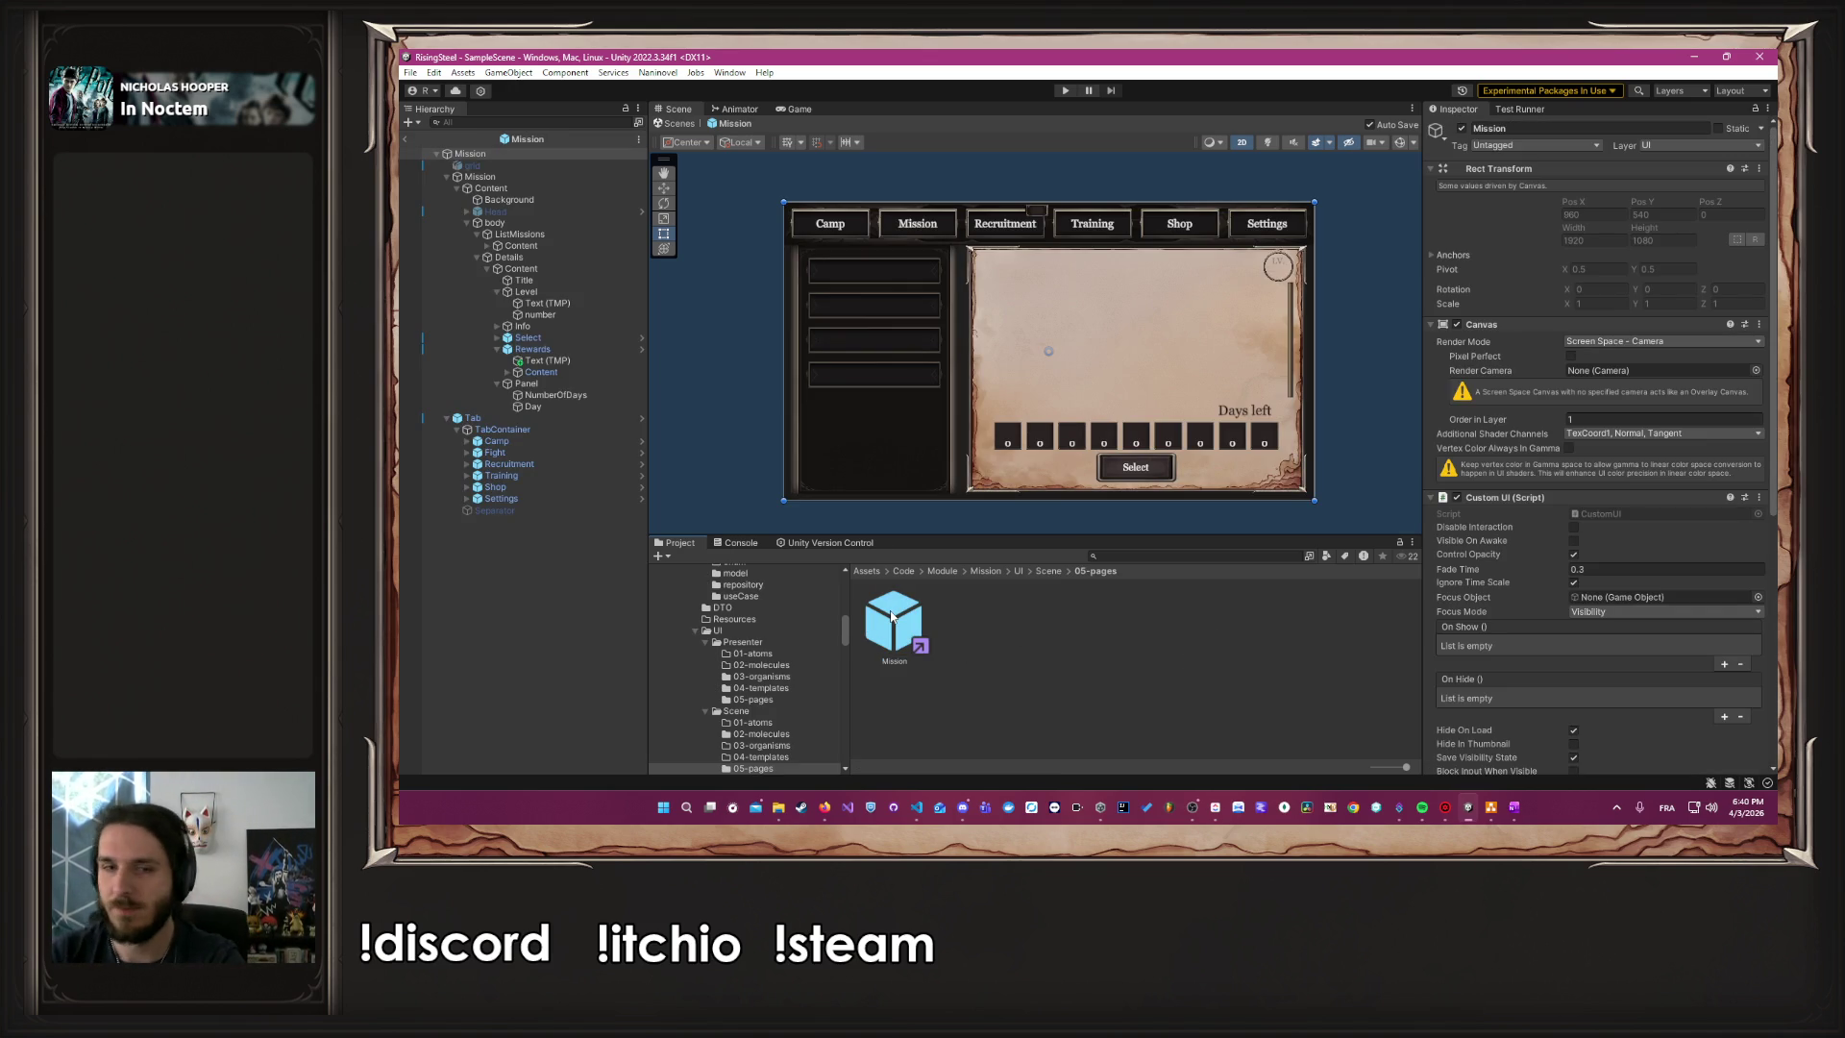
right_click(1044, 677)
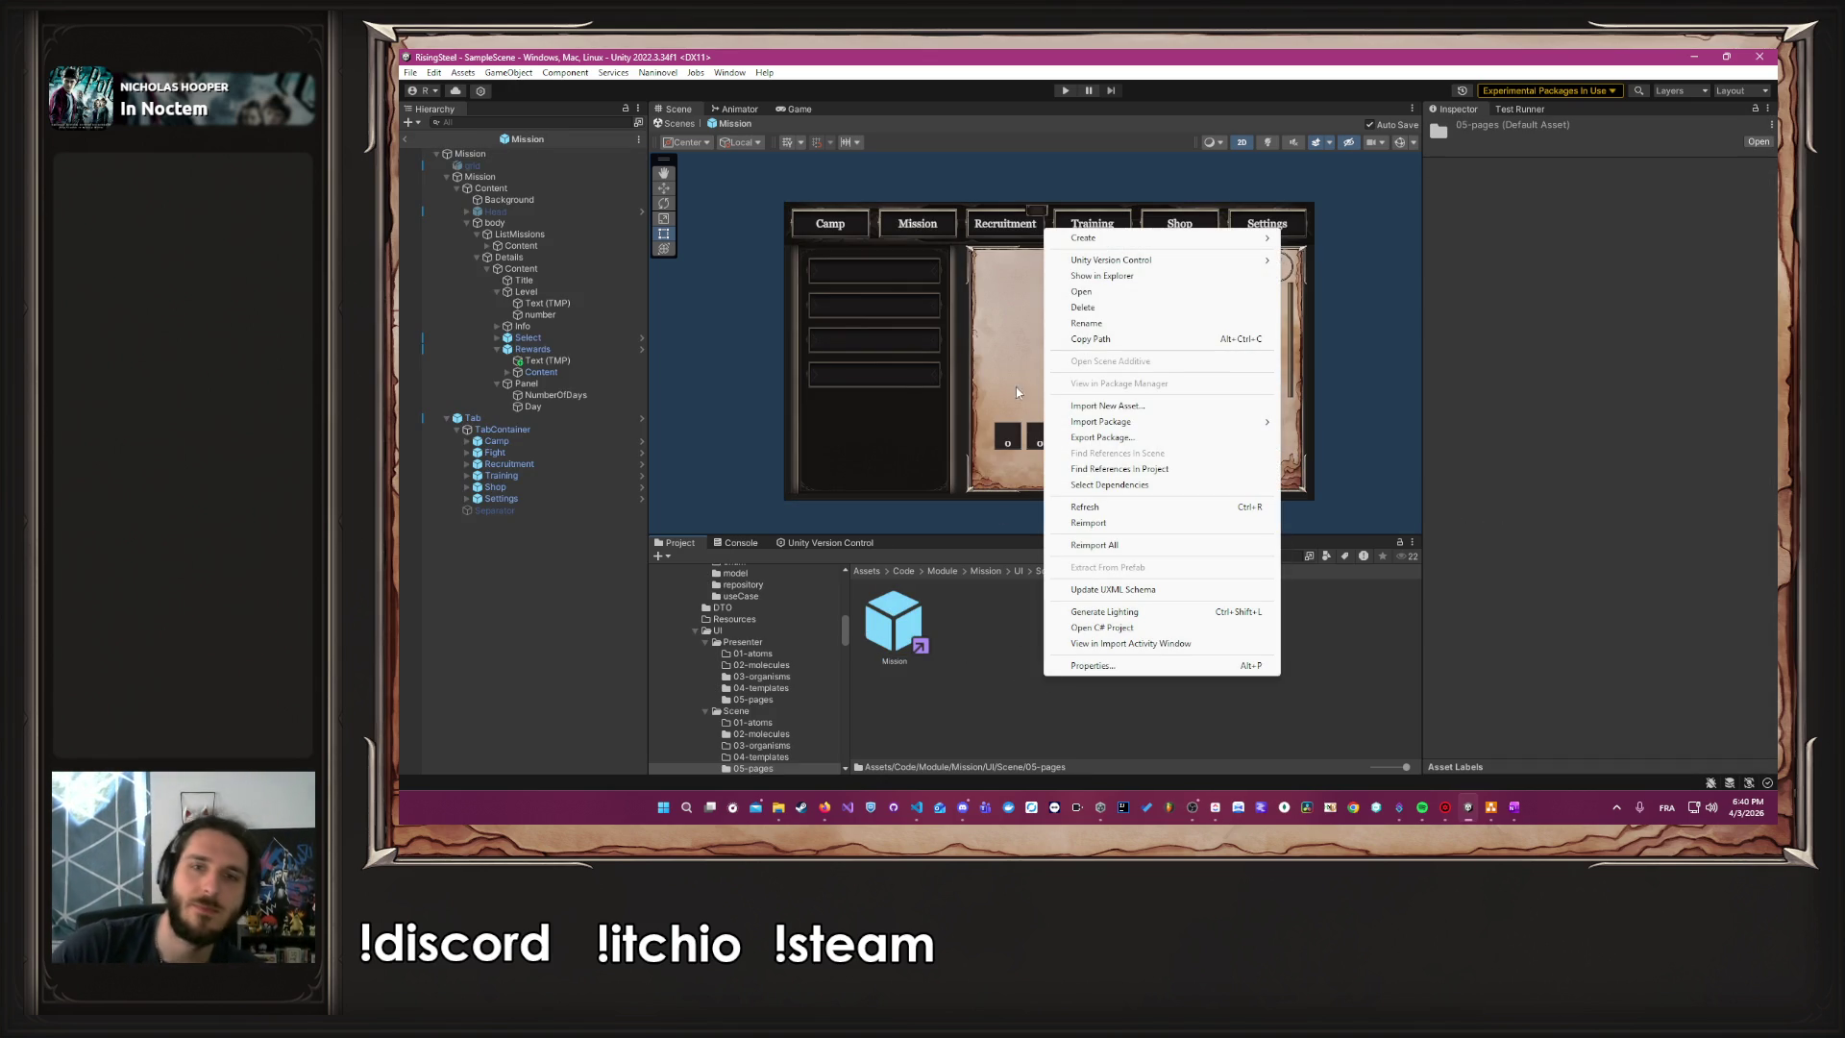
Create a Naninovel Custom UI asset named Reward in 05-pages and open it in Prefab Mode
mouse_move(1147, 231)
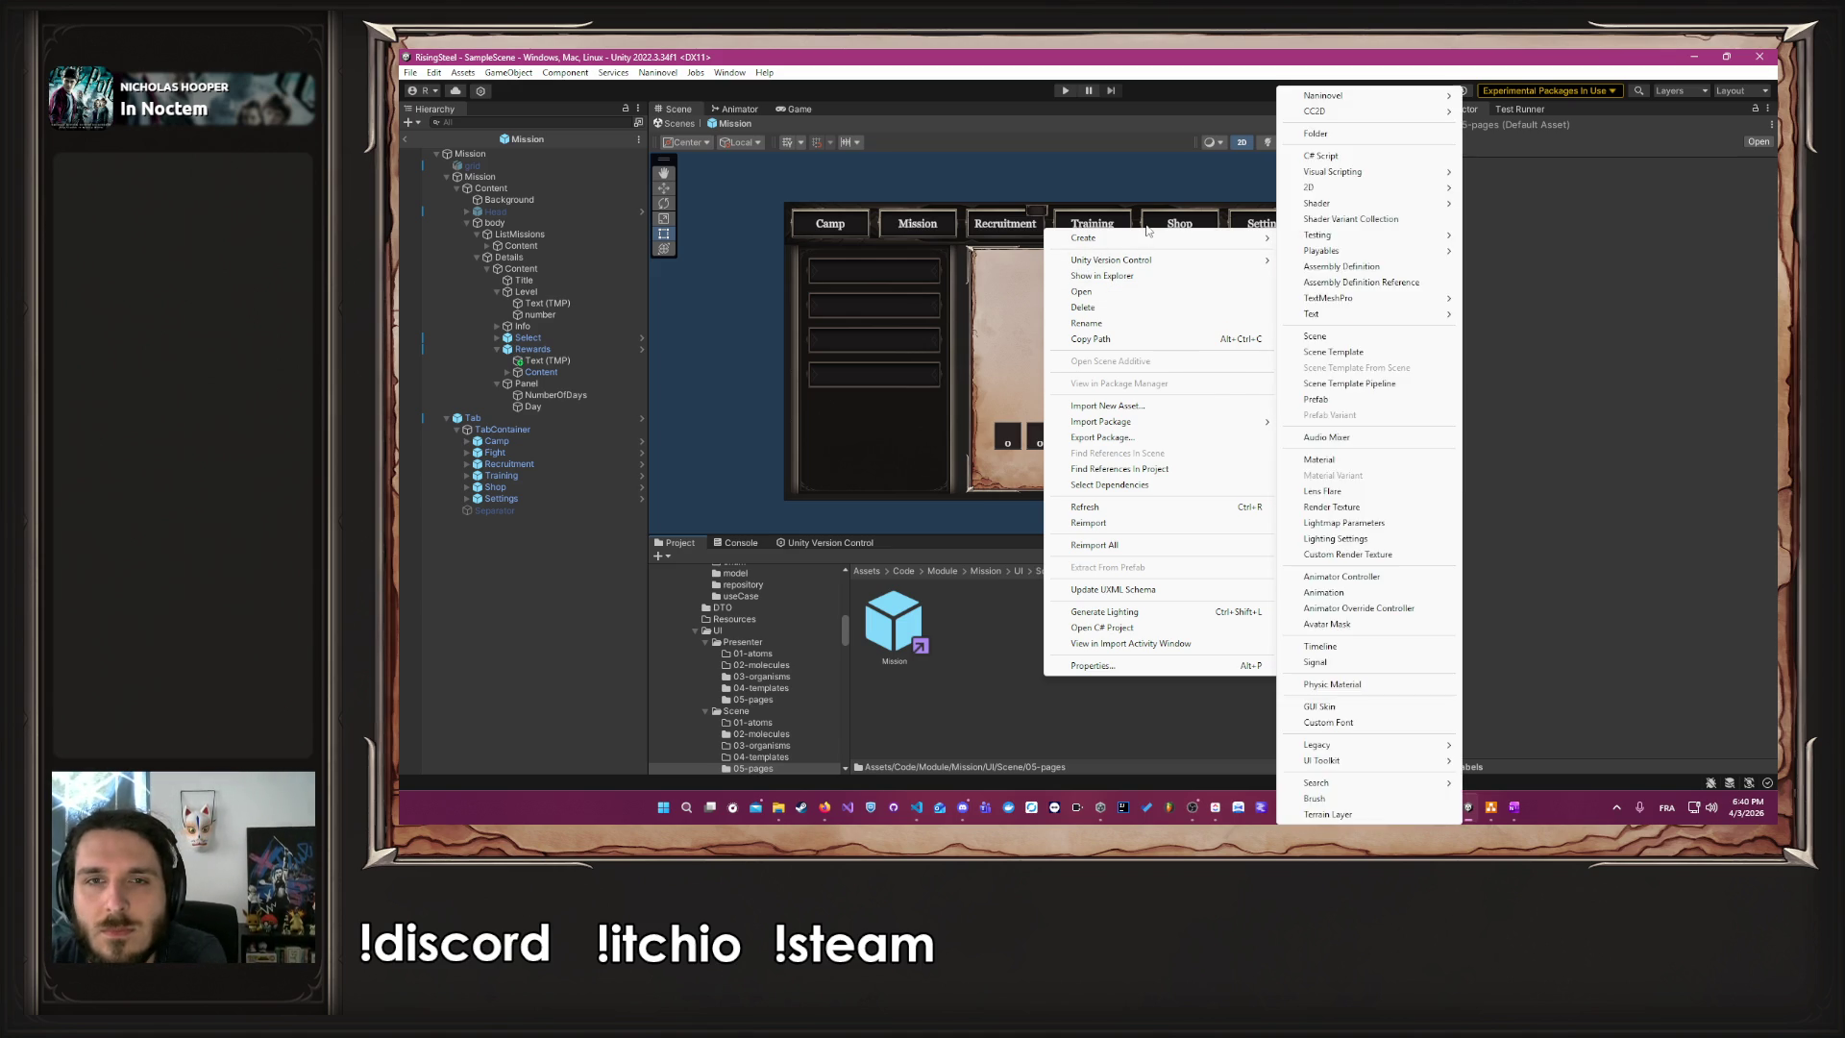
mouse_move(1381, 97)
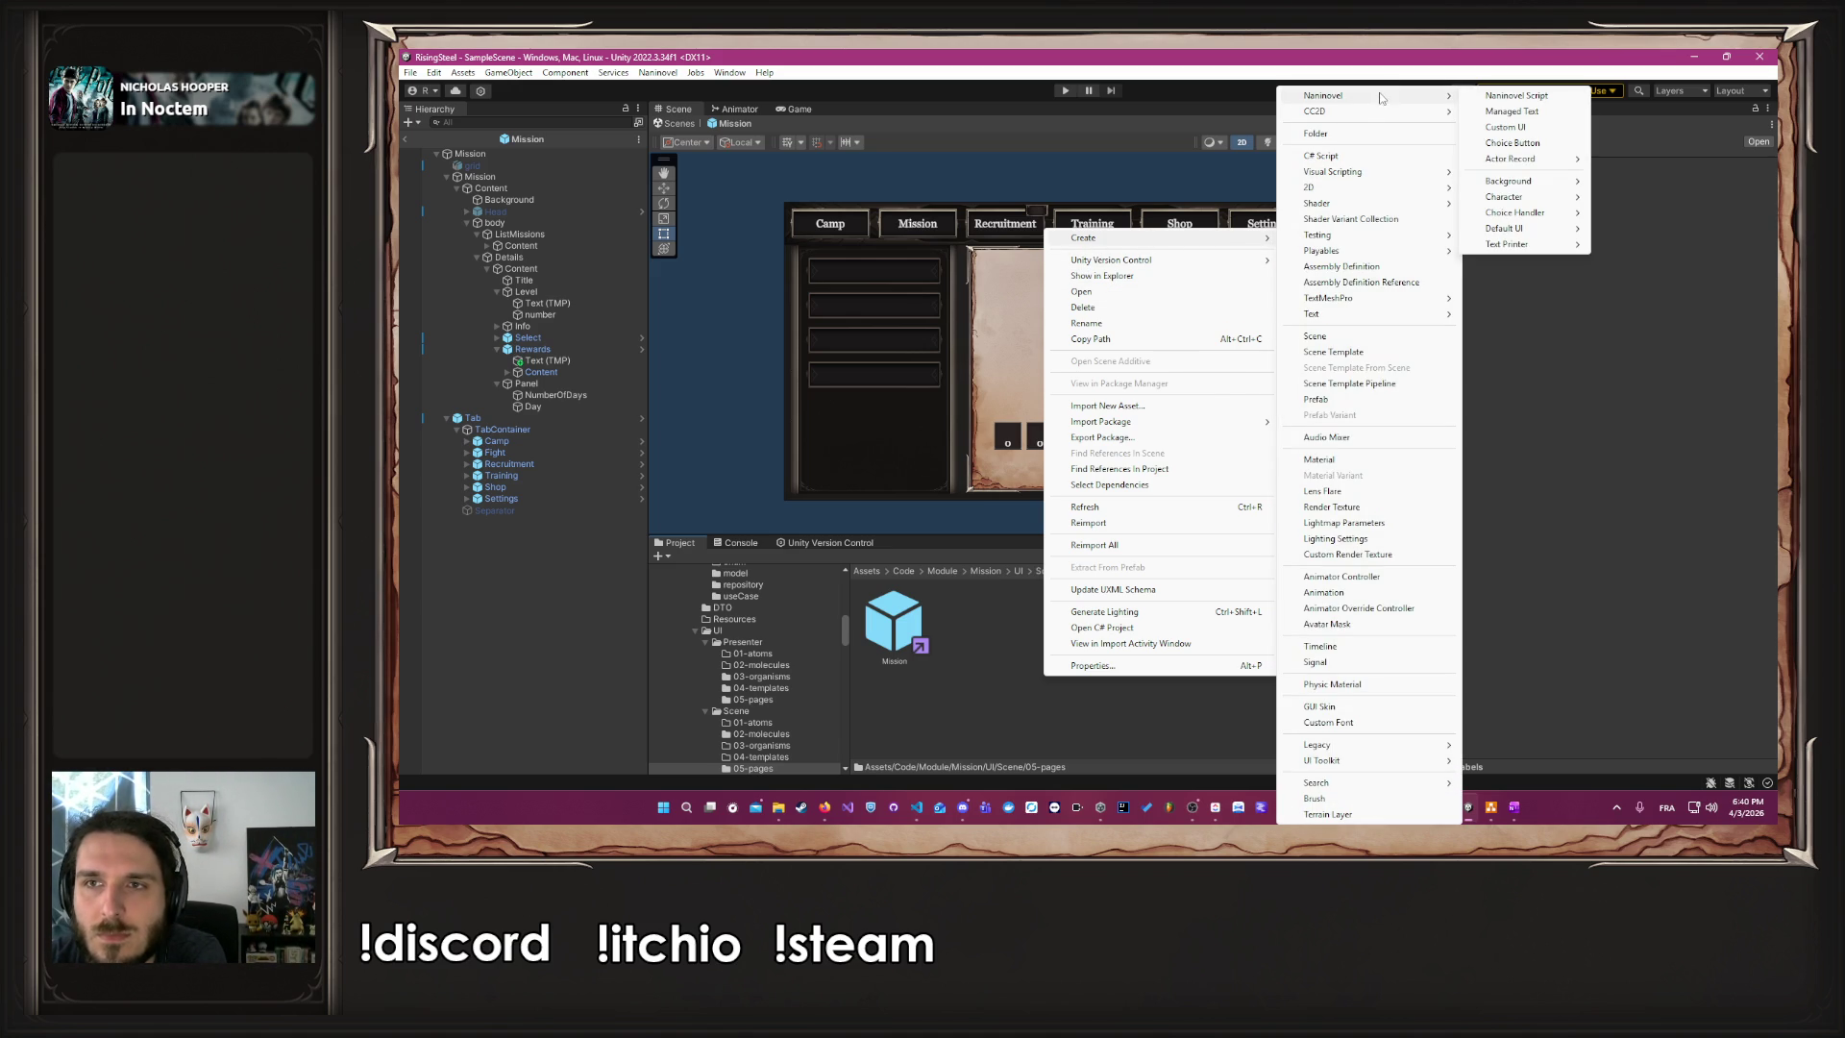
left_click(1507, 128)
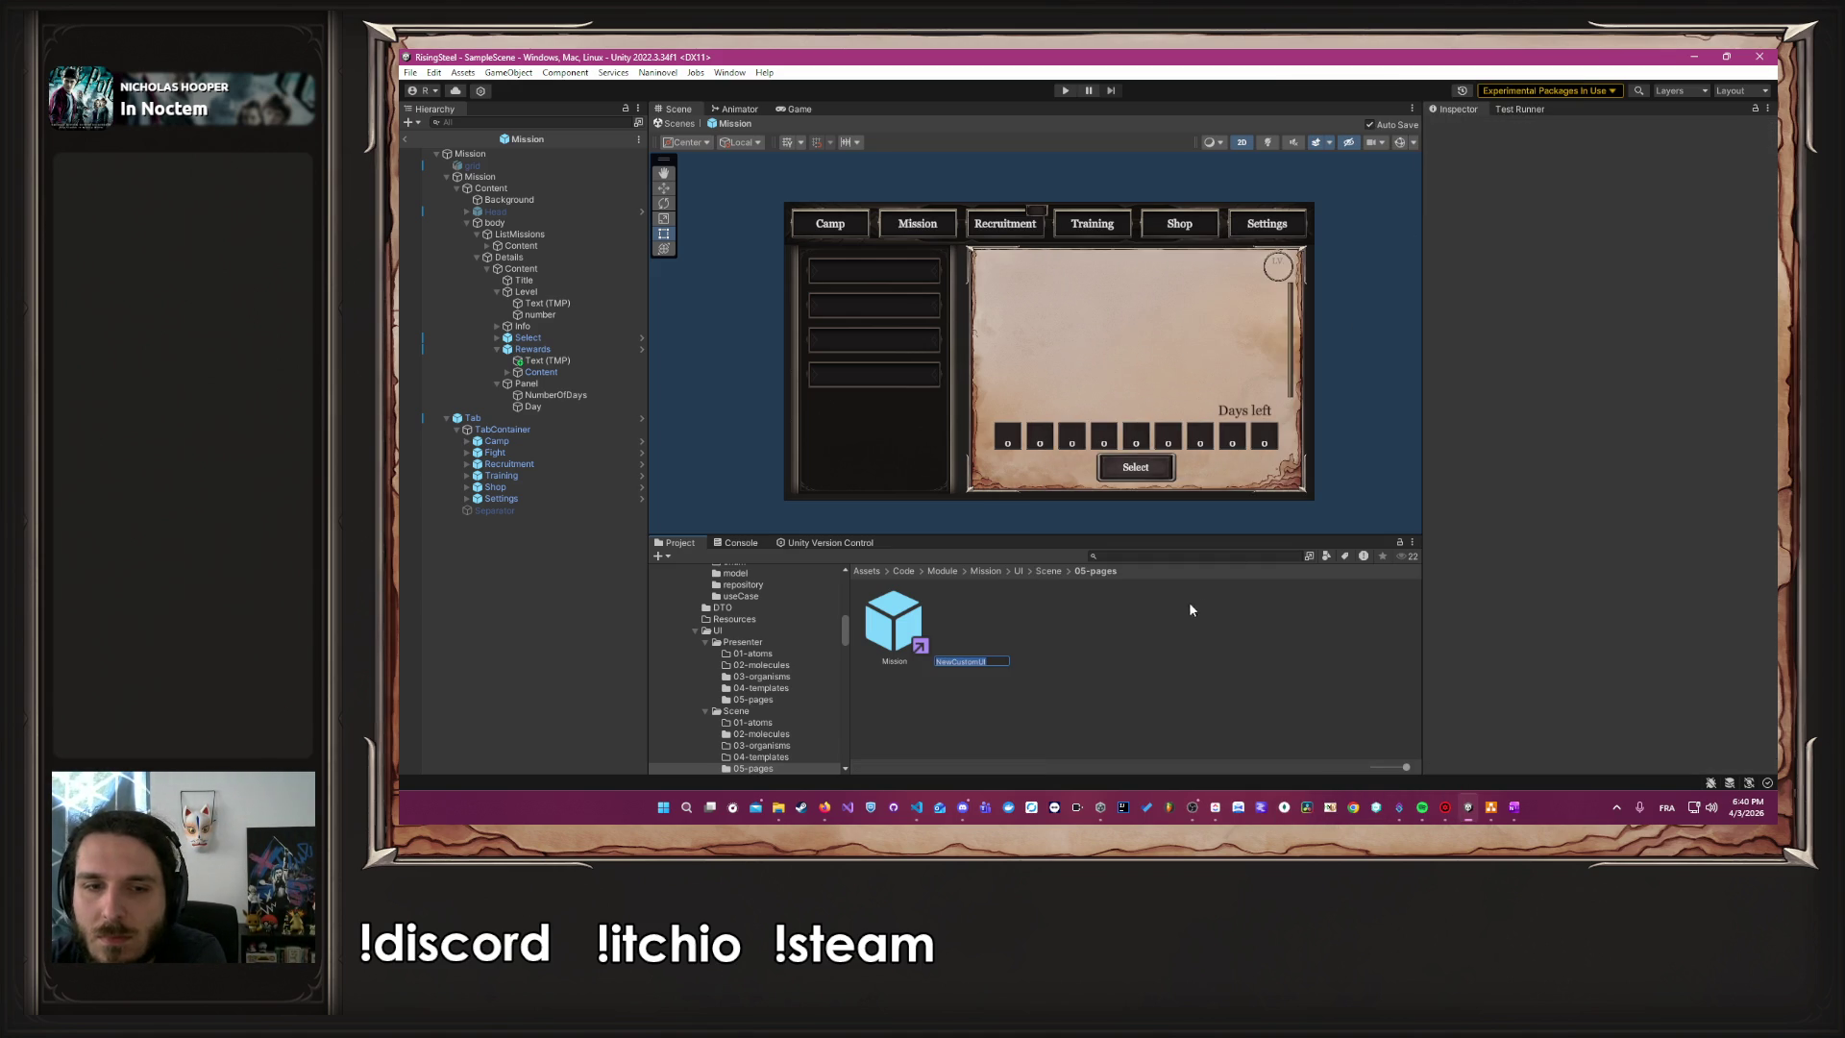
type("Rewer")
key("Return")
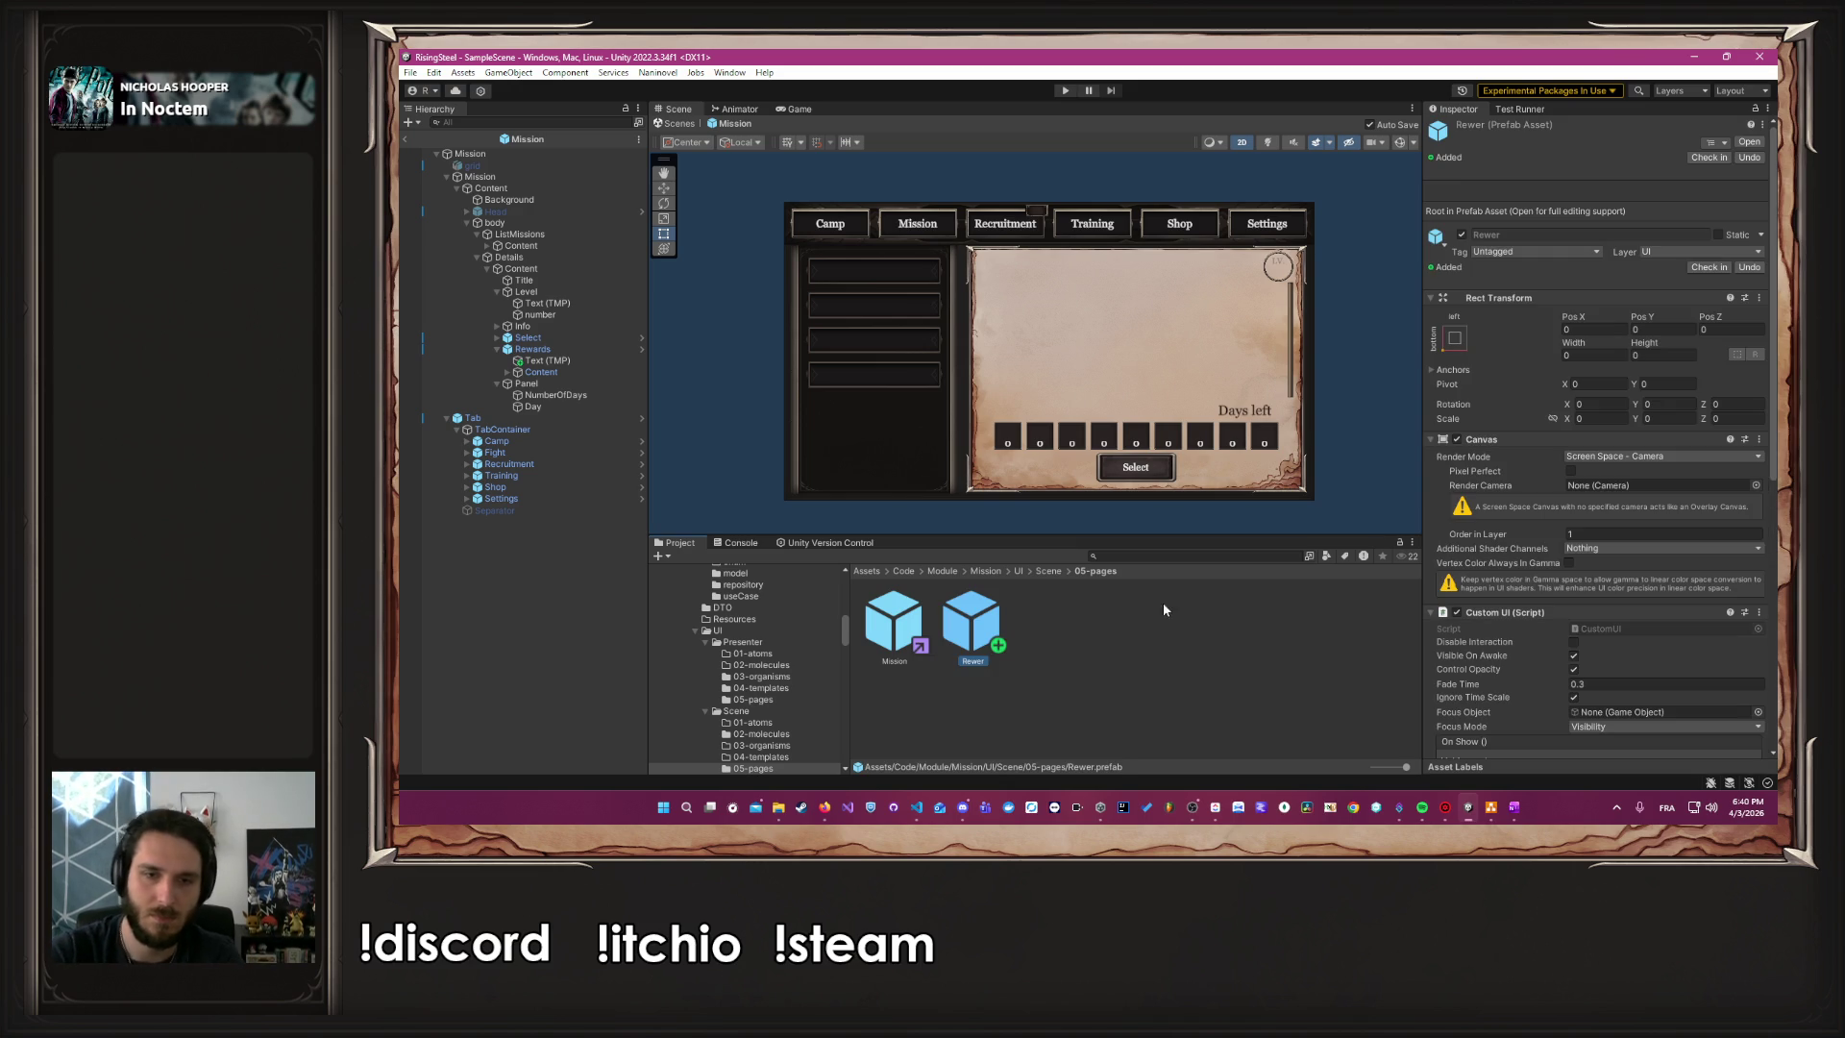
right_click(971, 630)
left_click(1089, 275)
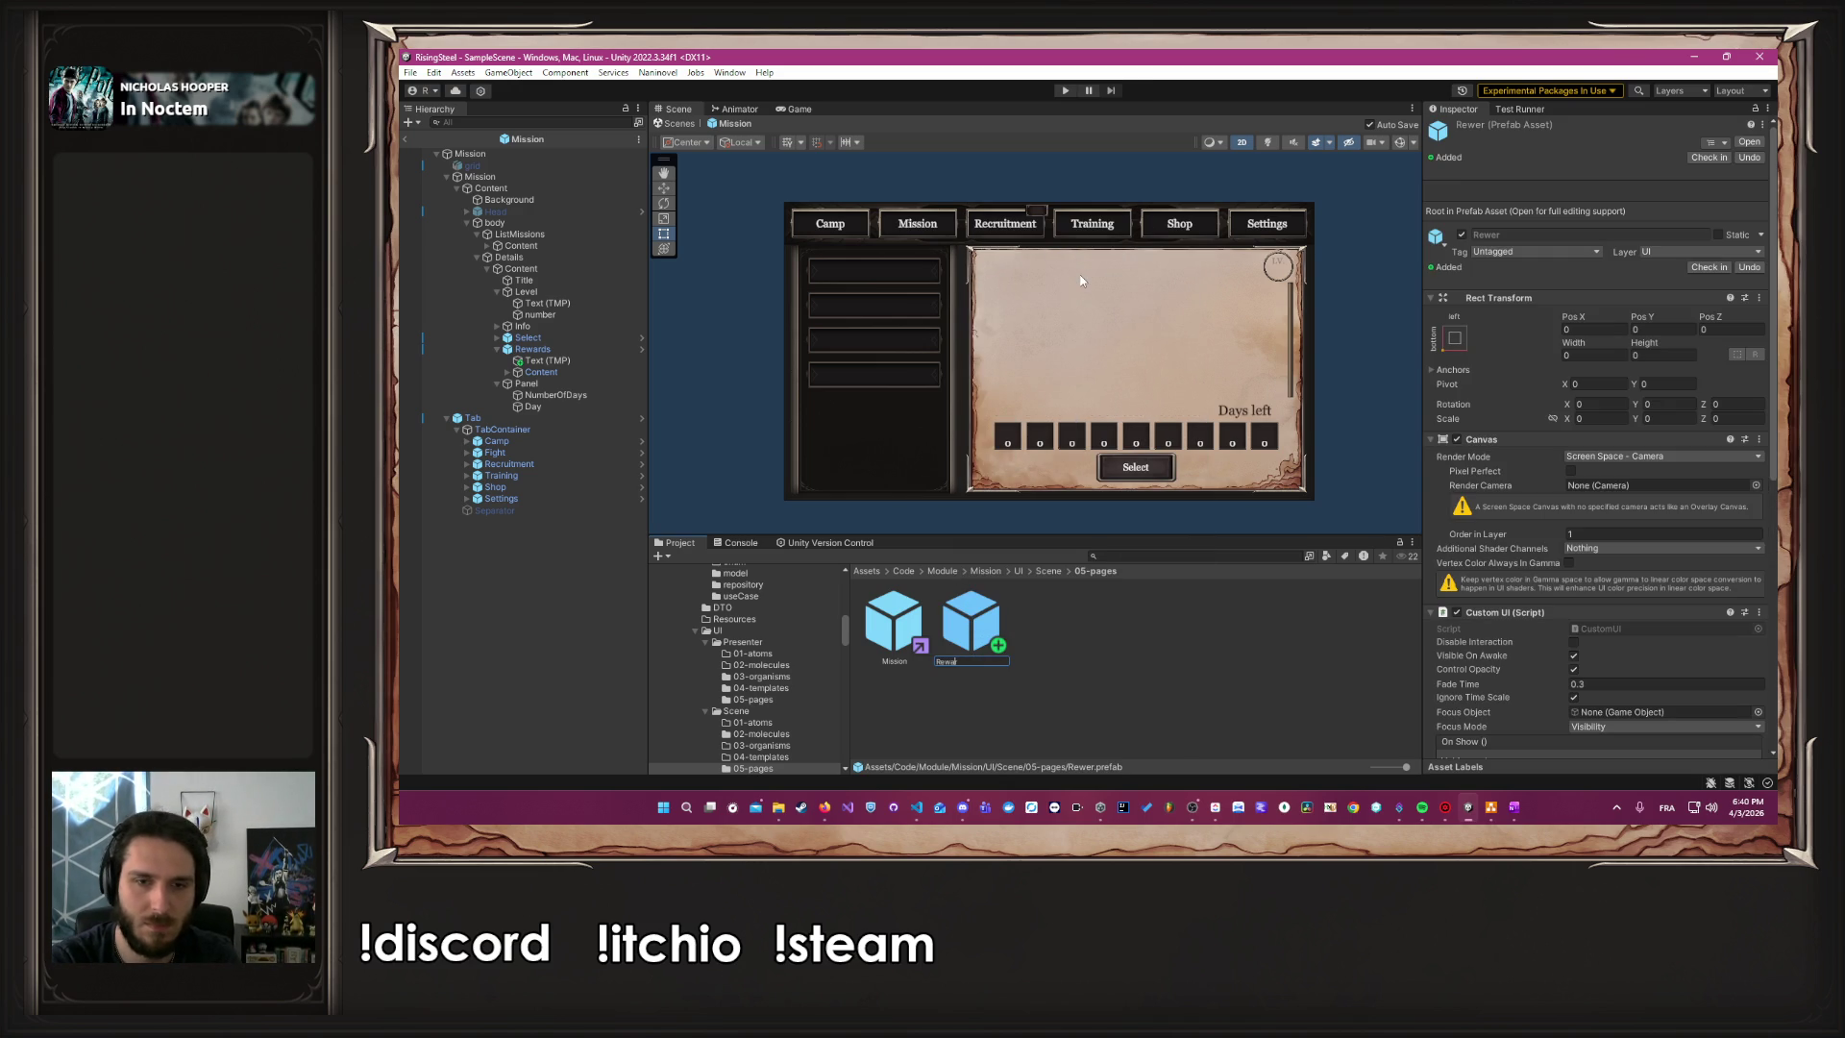
key("Return")
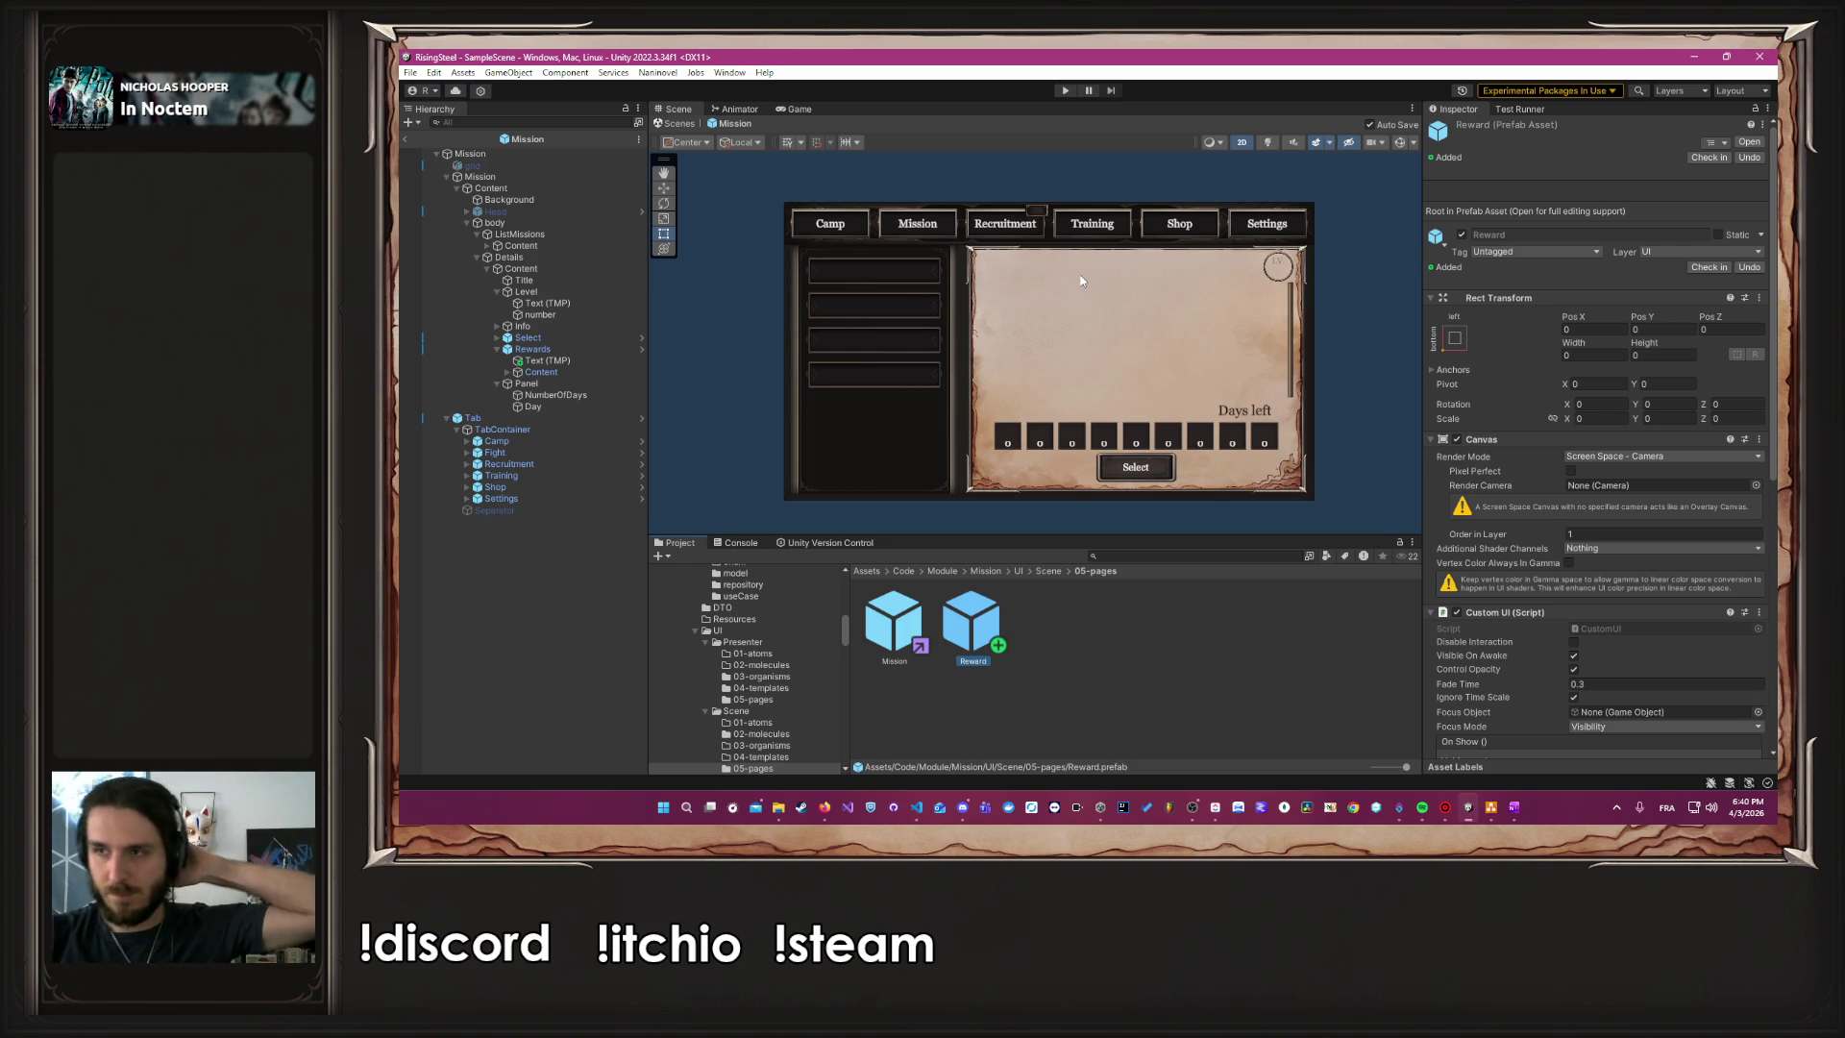
double_click(947, 650)
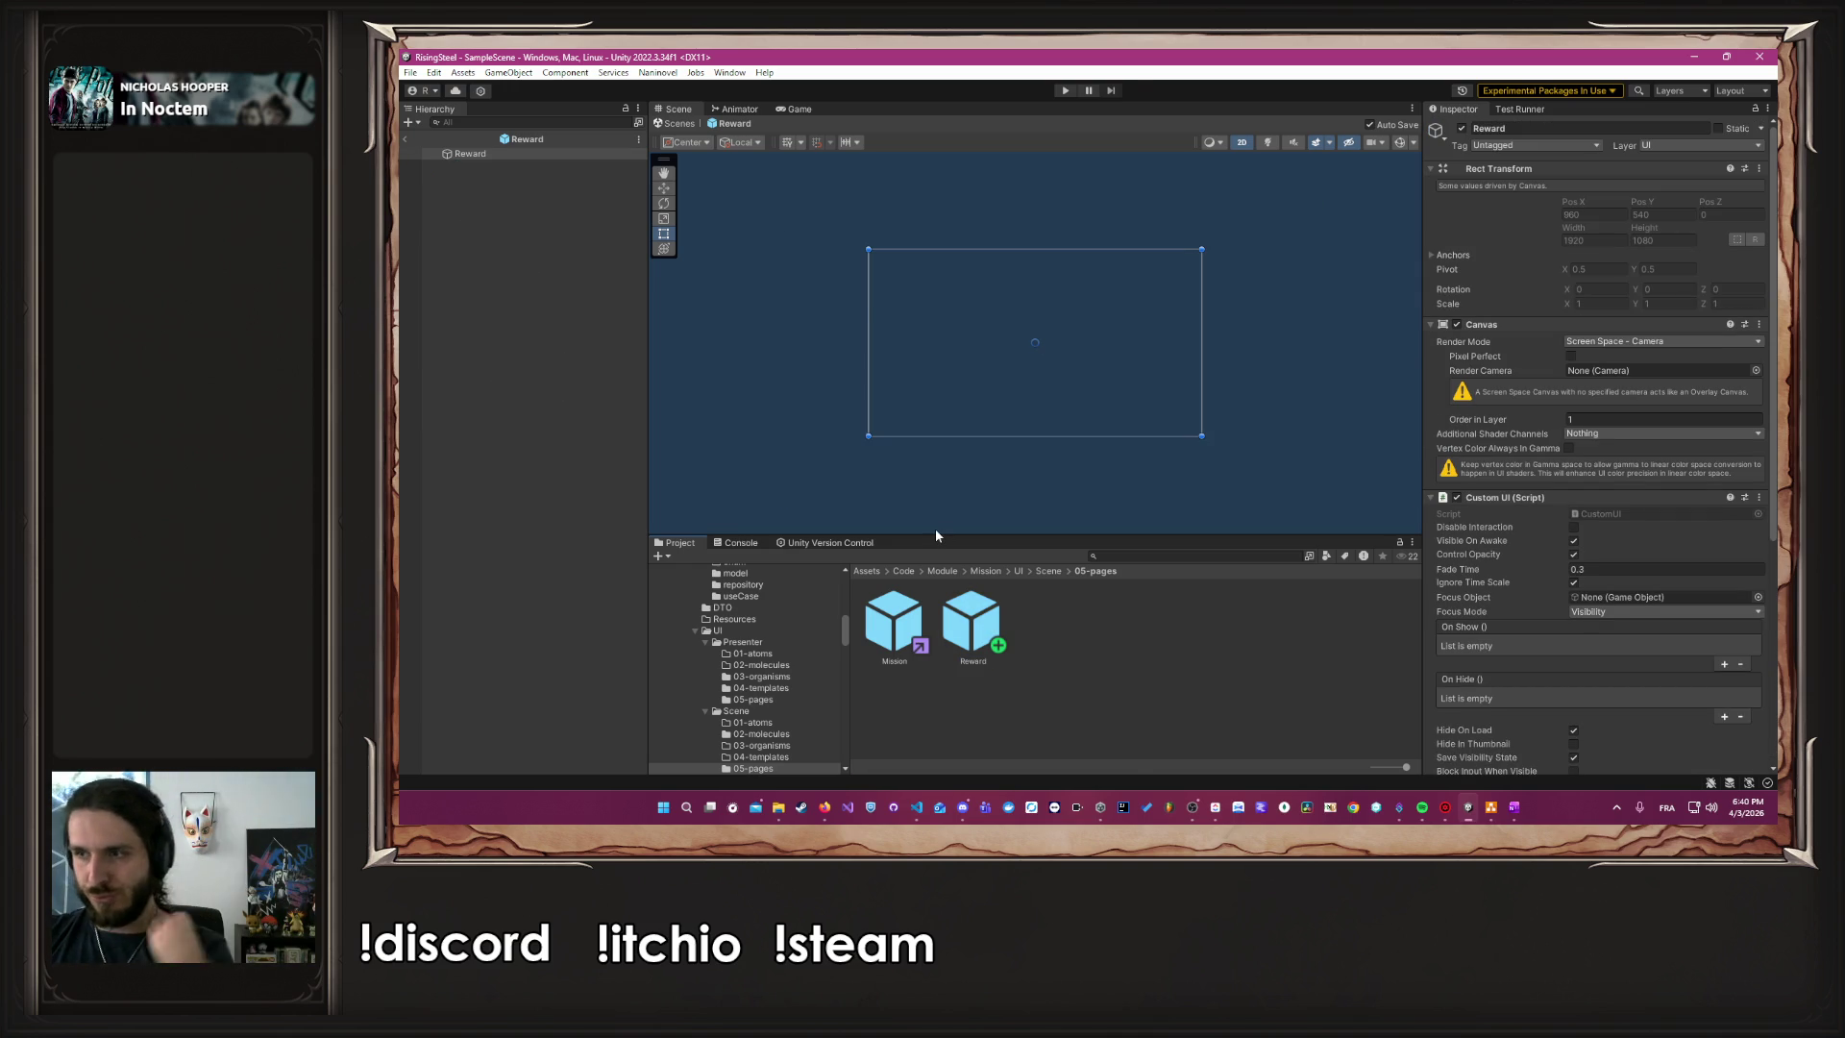
Add a UI Image as a child of the Reward prefab root
scroll(720, 667, "up", 3)
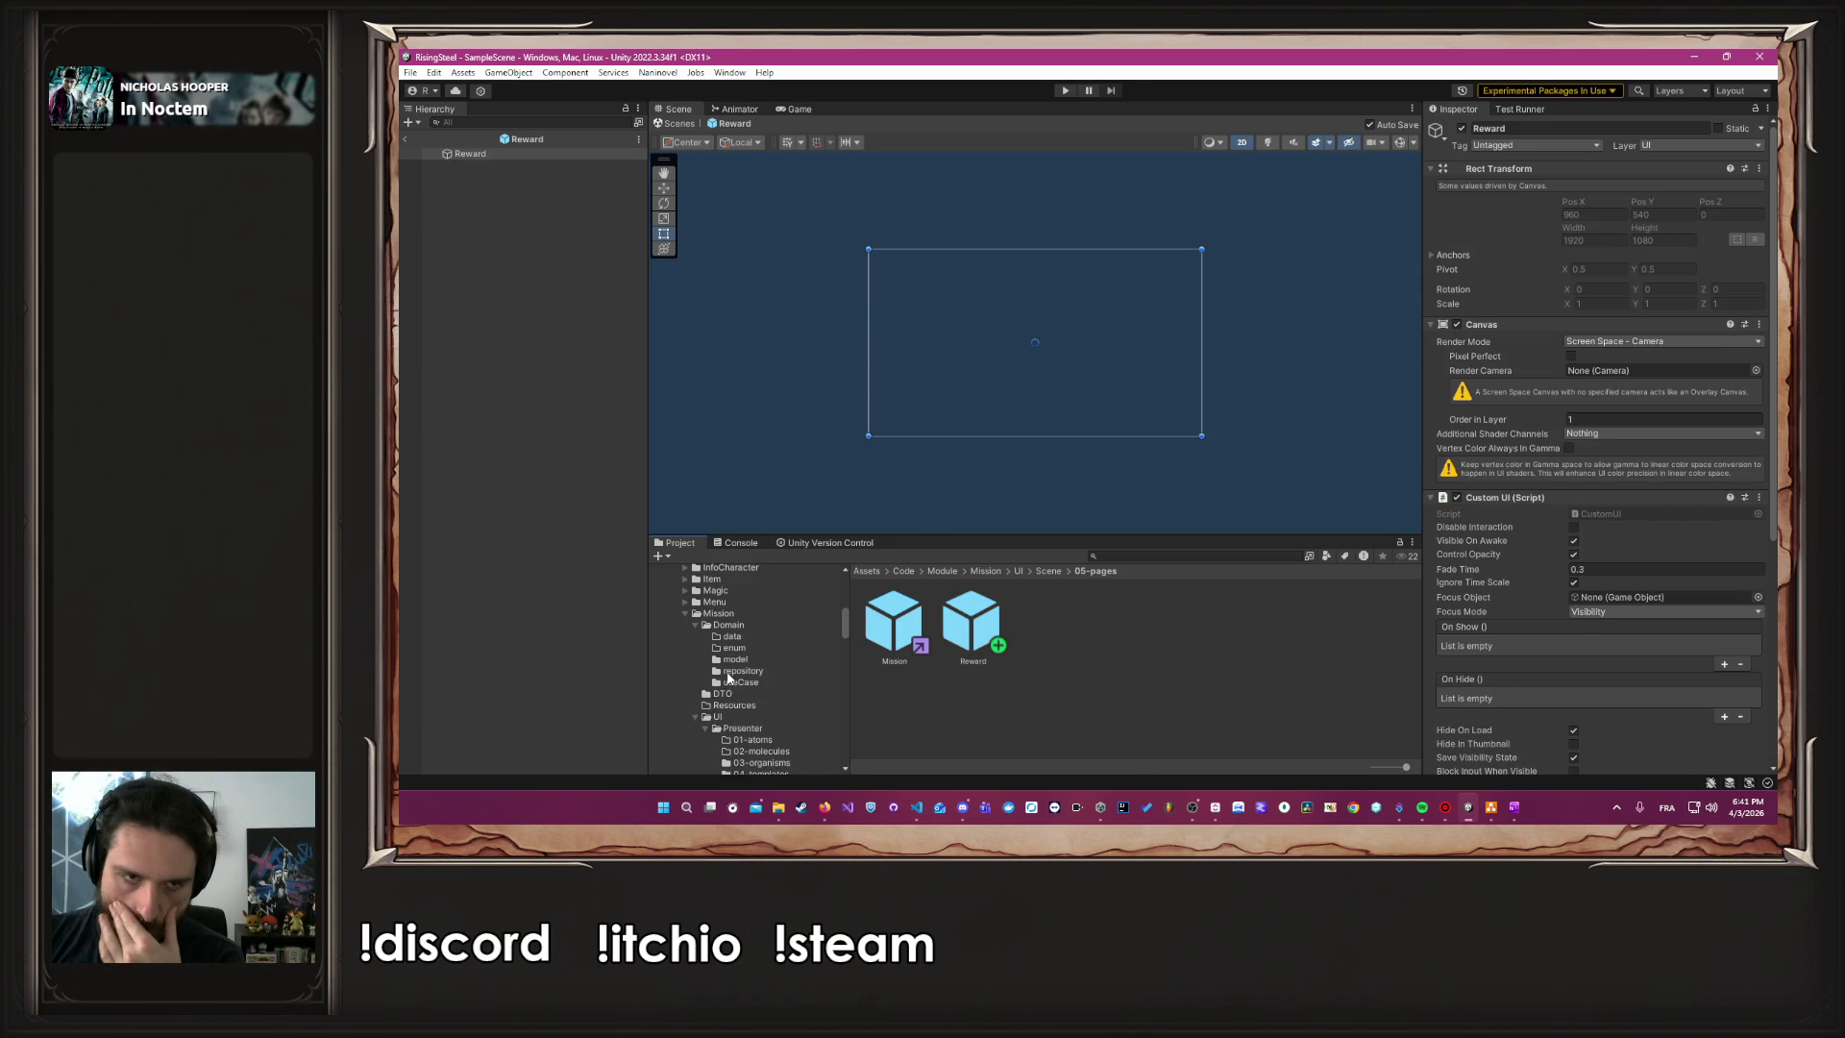
right_click(596, 350)
right_click(596, 349)
mouse_move(673, 700)
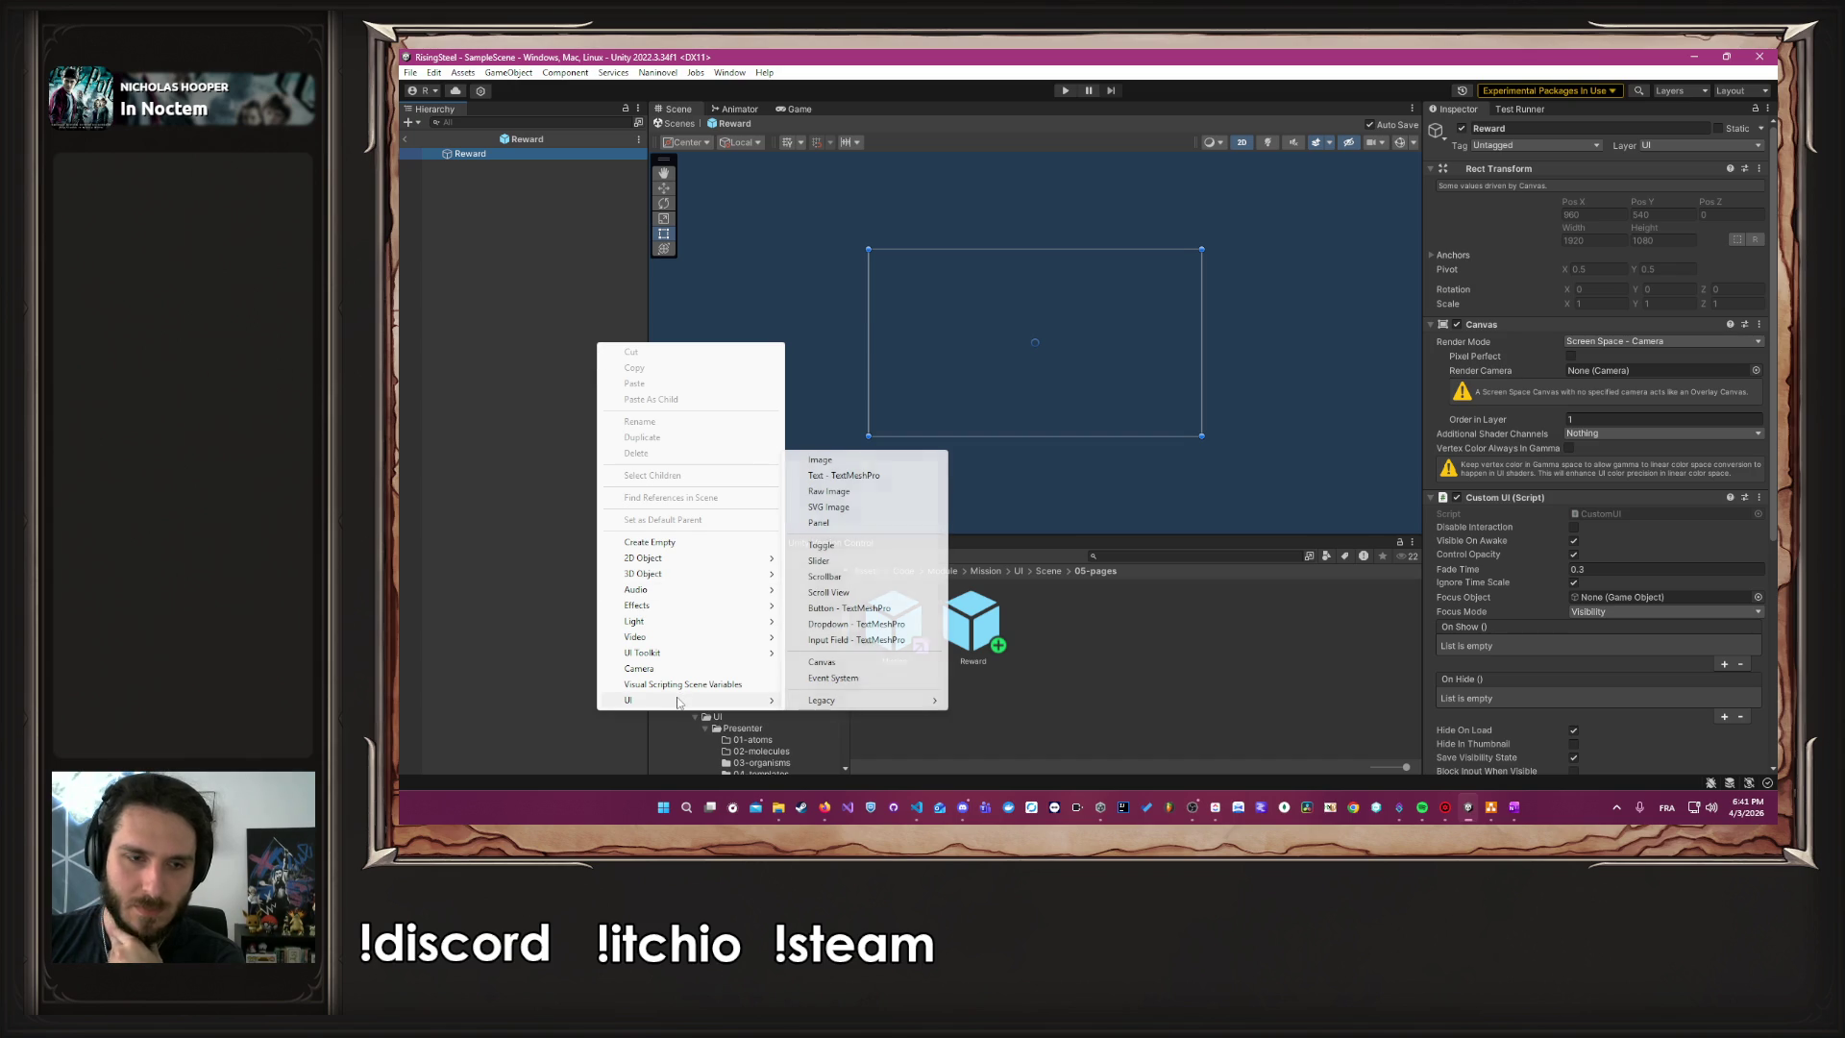
left_click(845, 462)
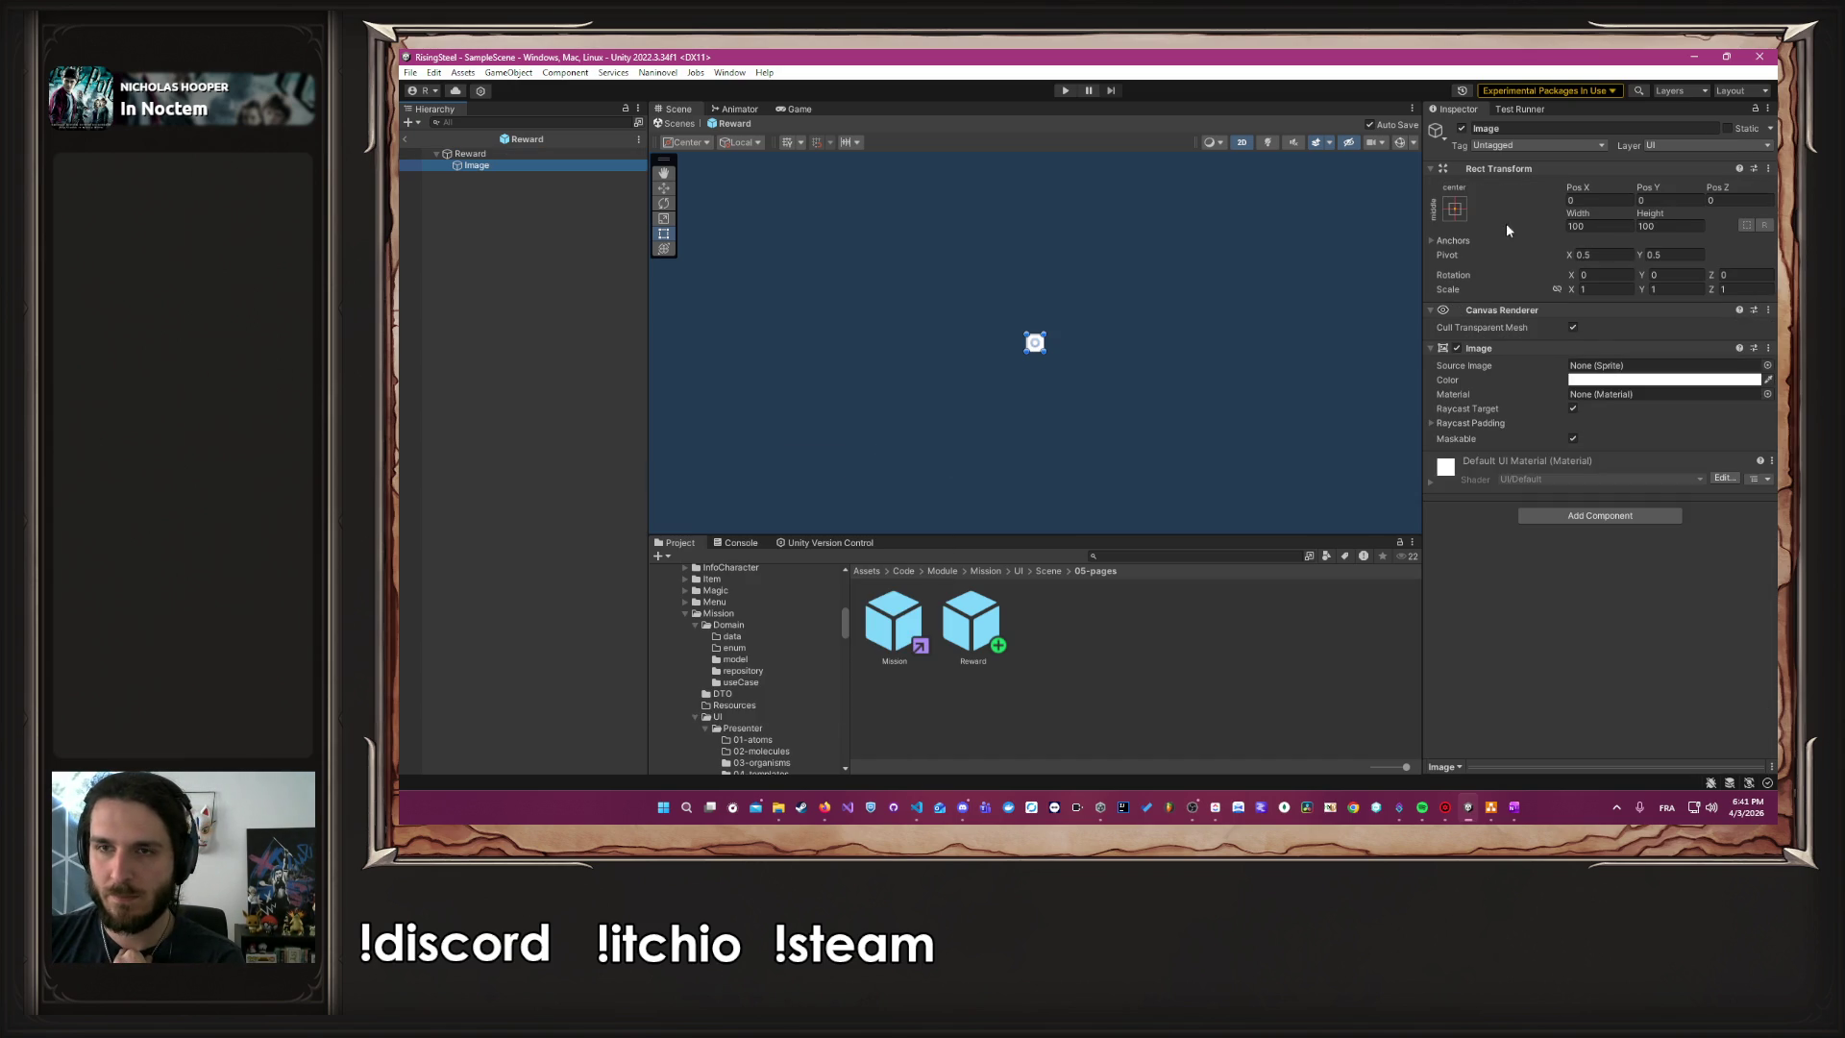
Anchor the Image middle-center and size it 1920 wide by 1080 high
left_click(1455, 209)
left_click(1608, 428)
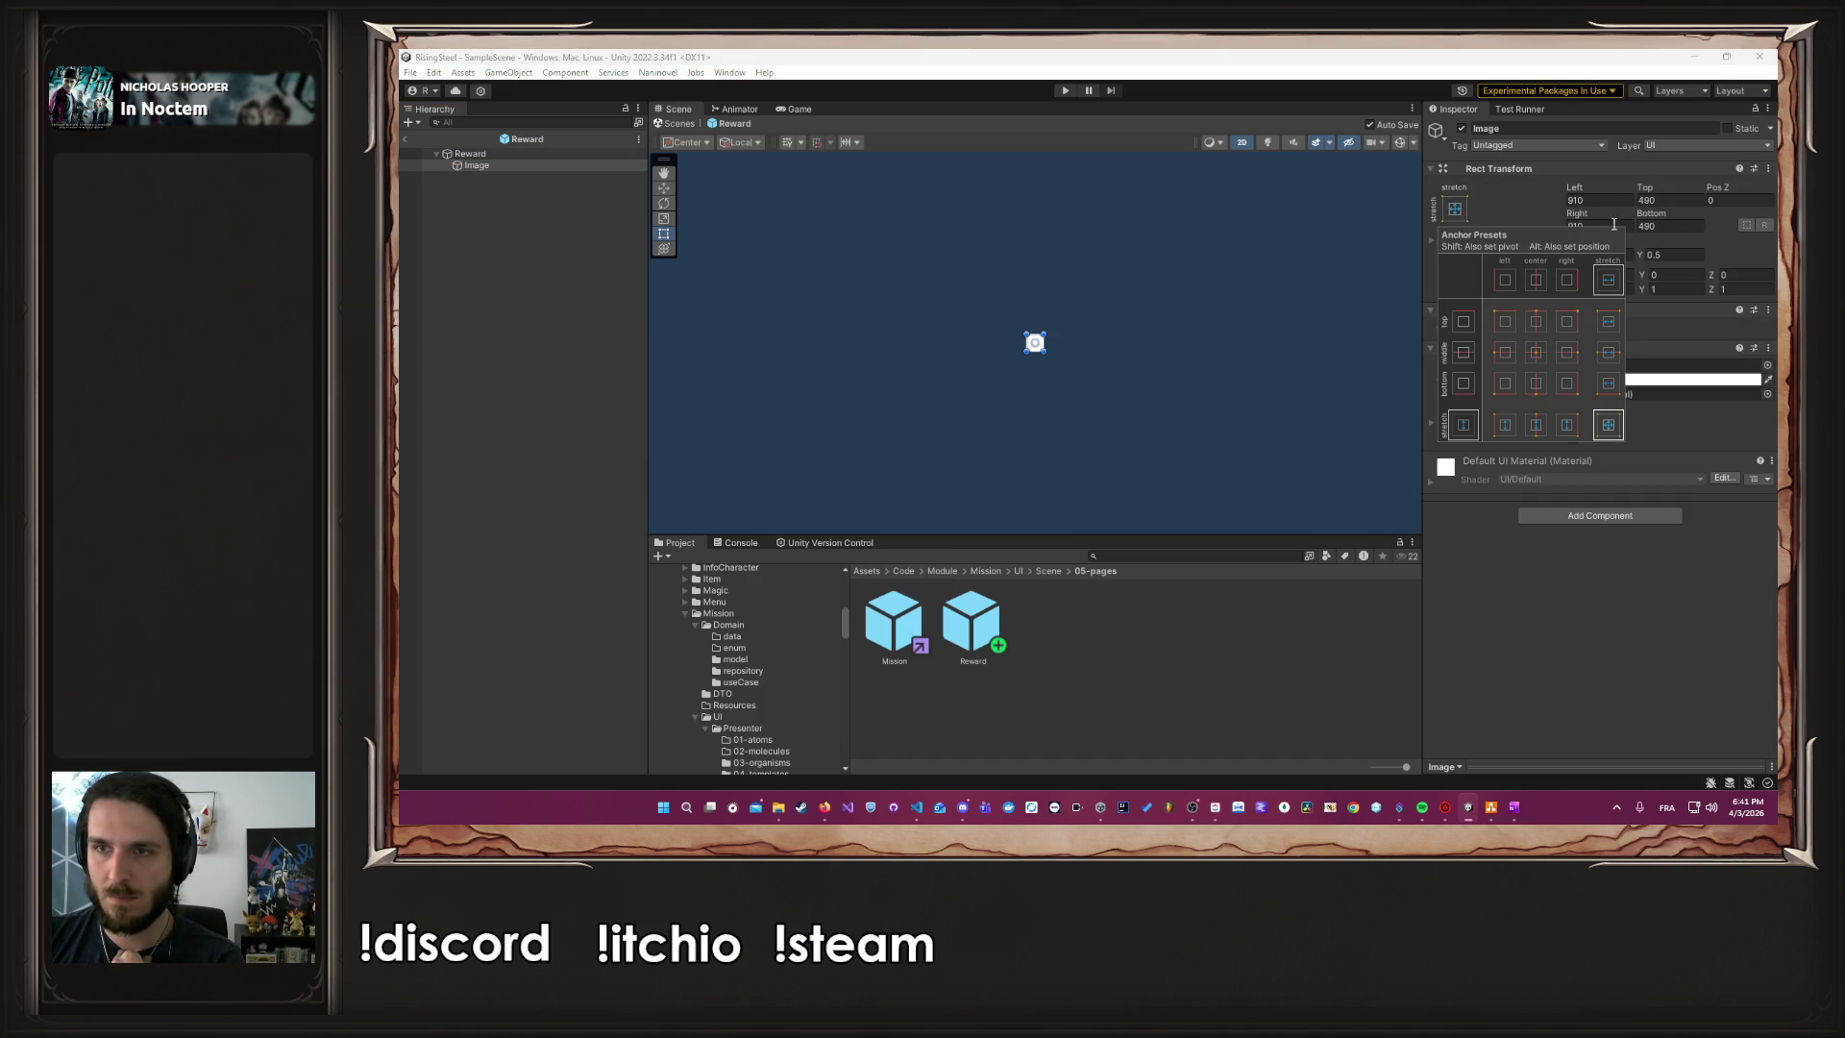
left_click(1536, 352)
left_click(1624, 224)
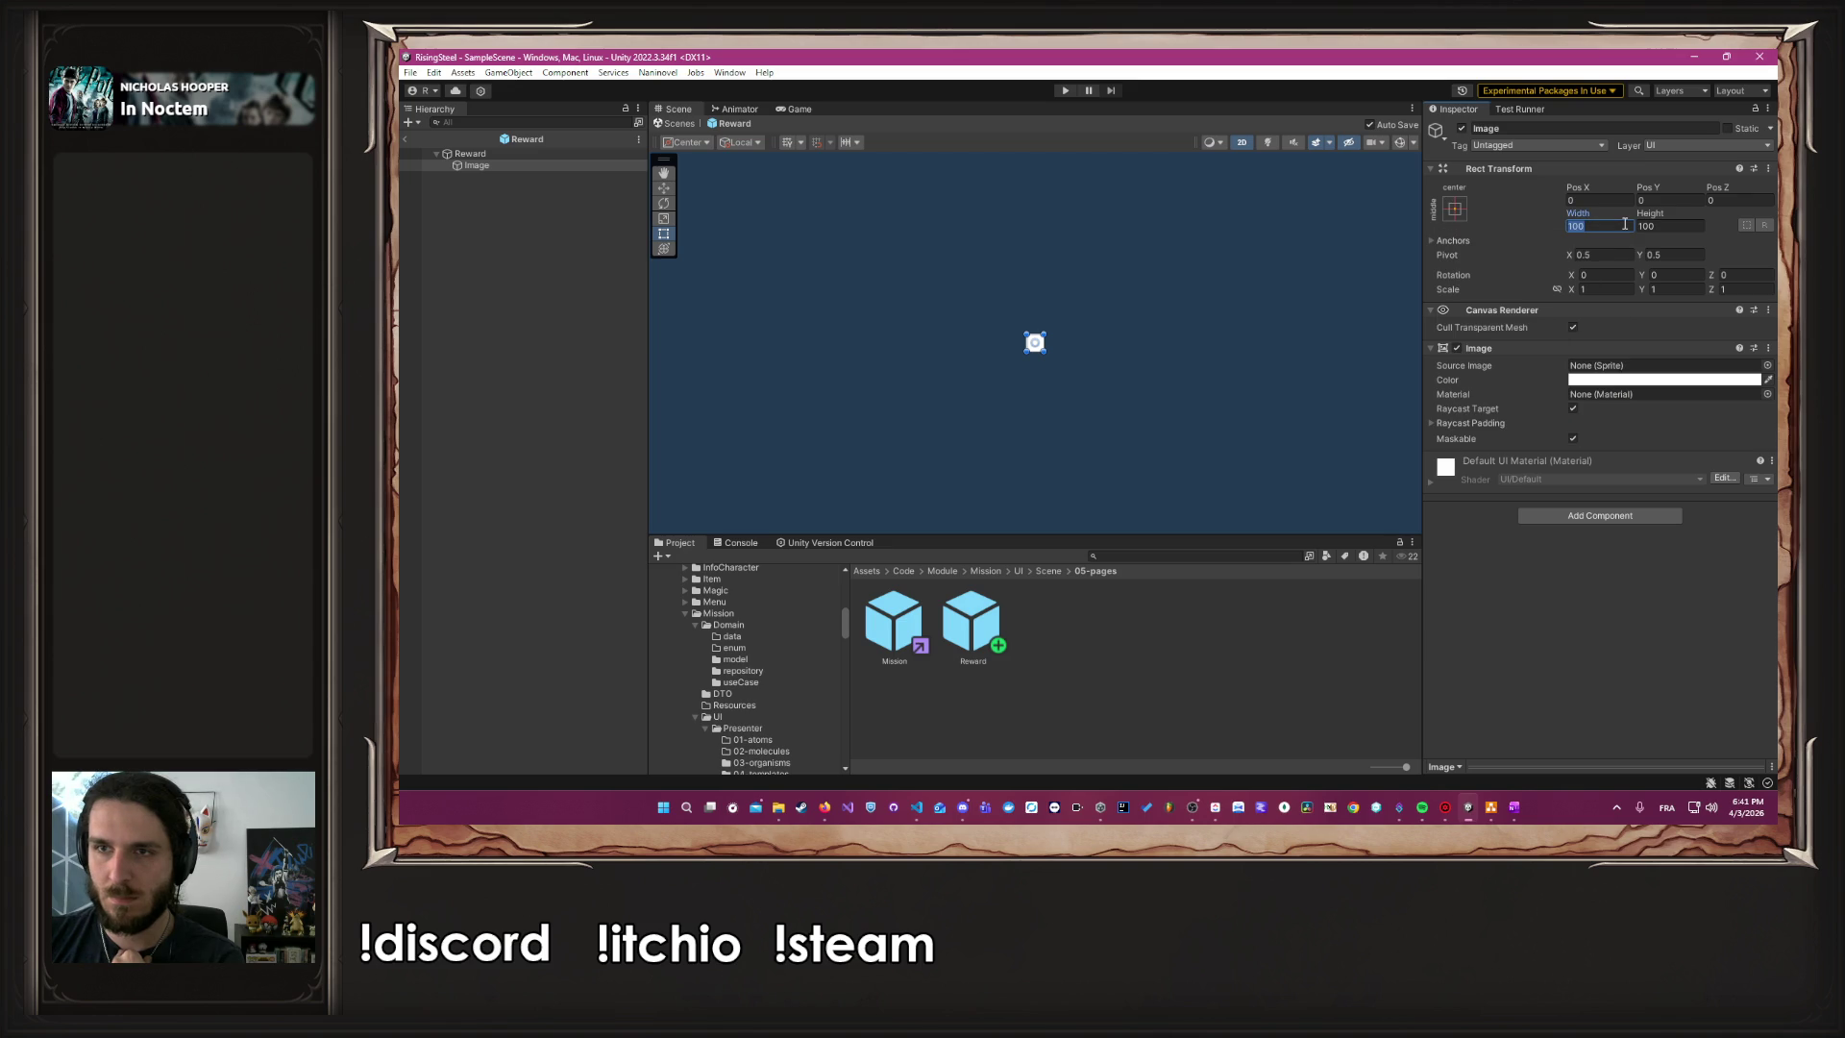
type("1920")
left_click(1646, 226)
type("1080")
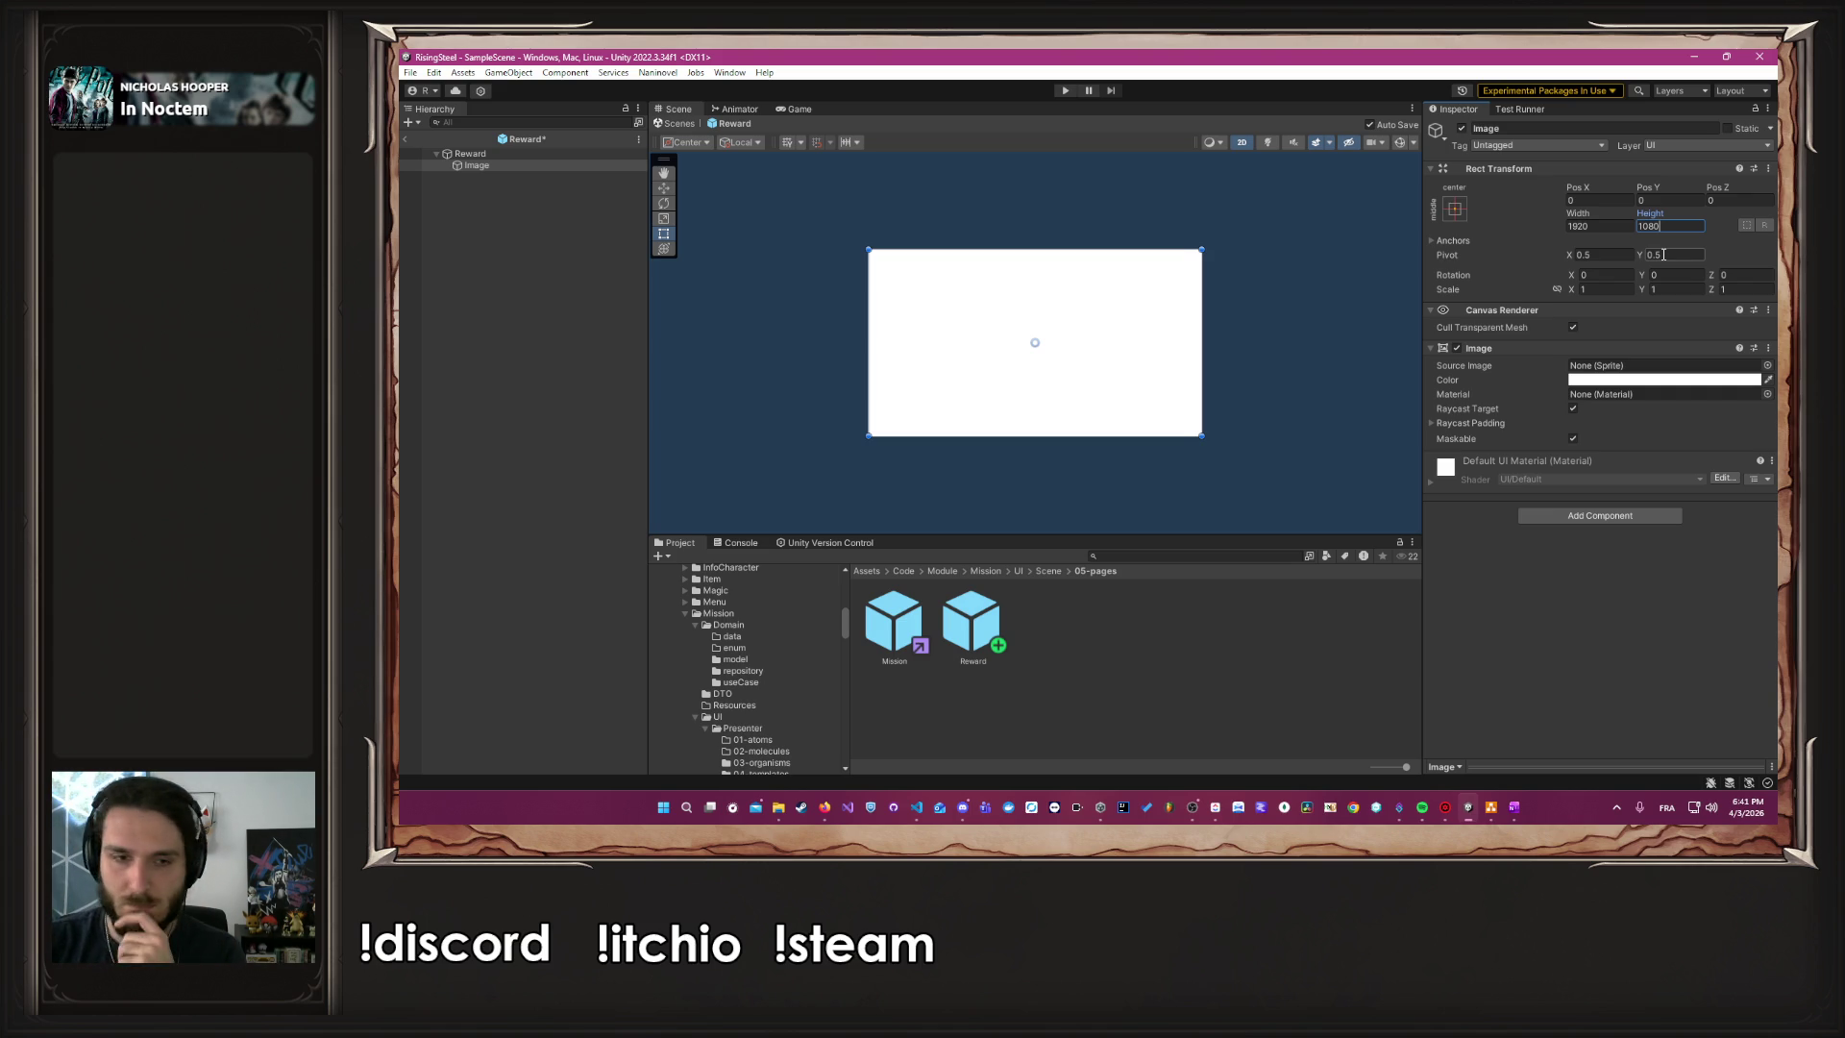
scroll(793, 678, "up", 5)
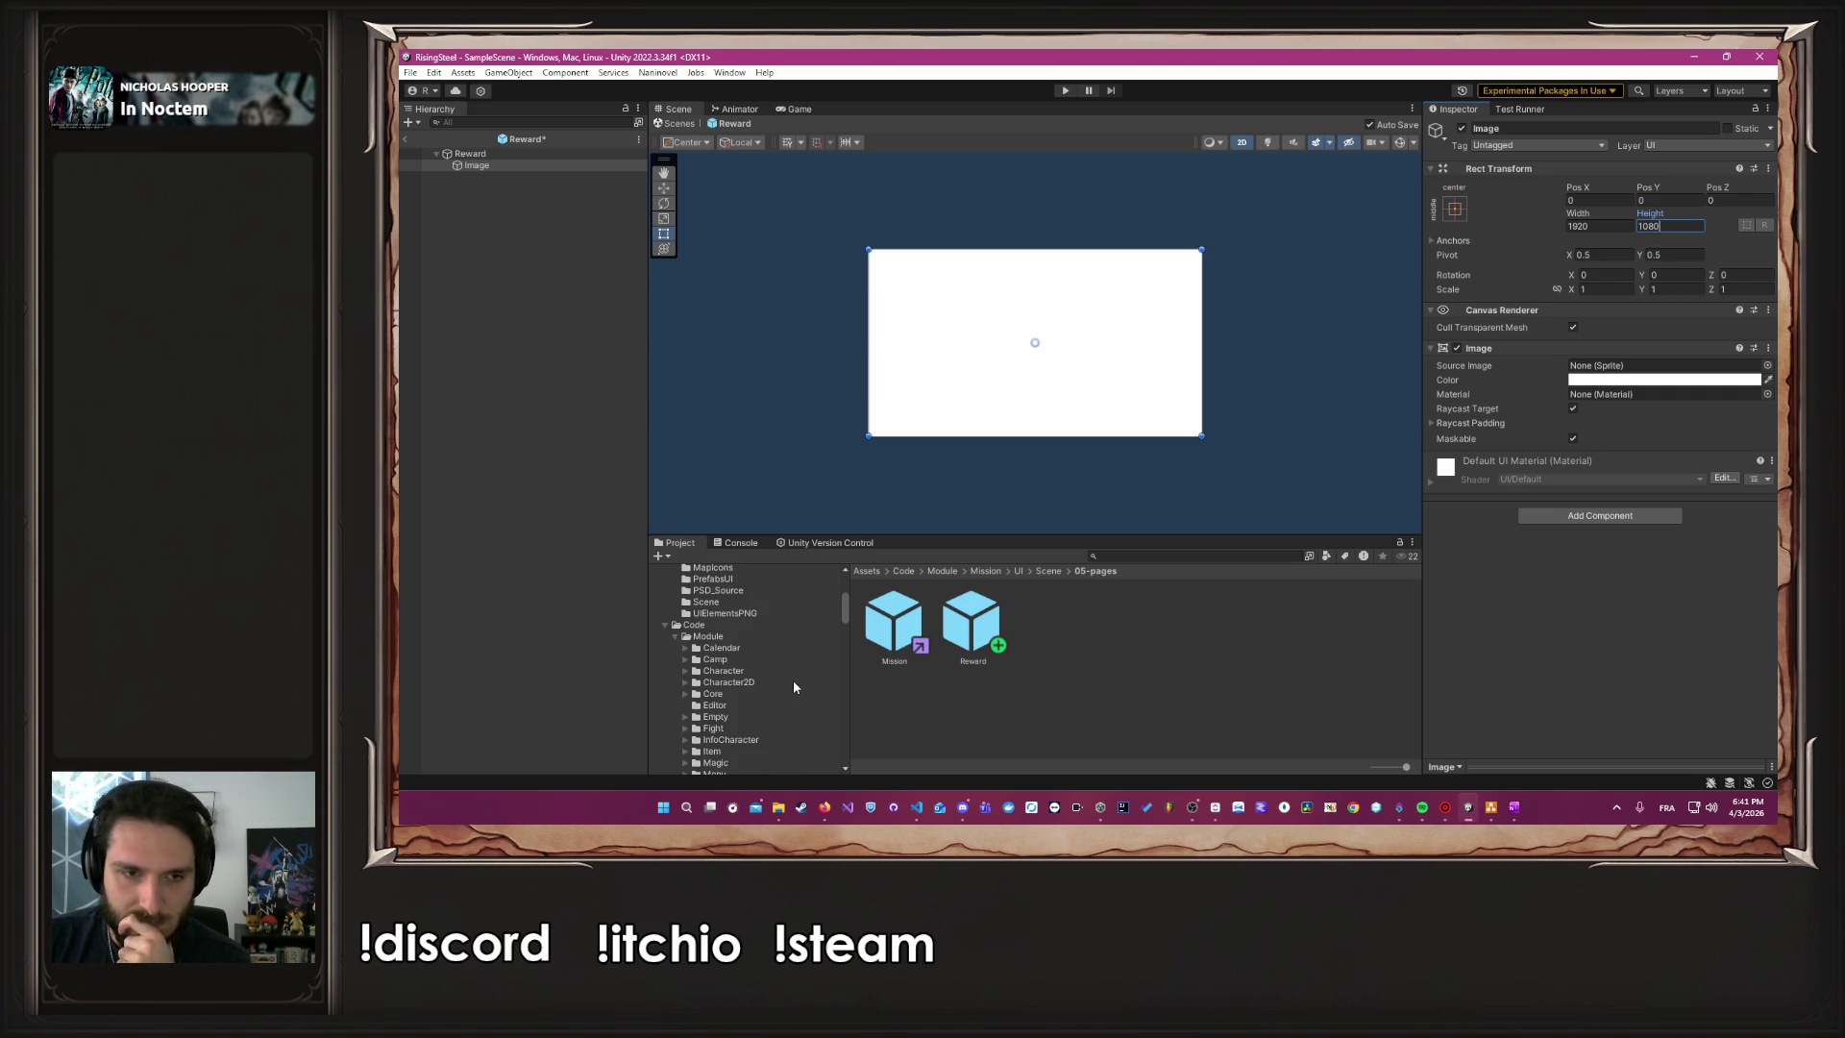
key("alt+Tab")
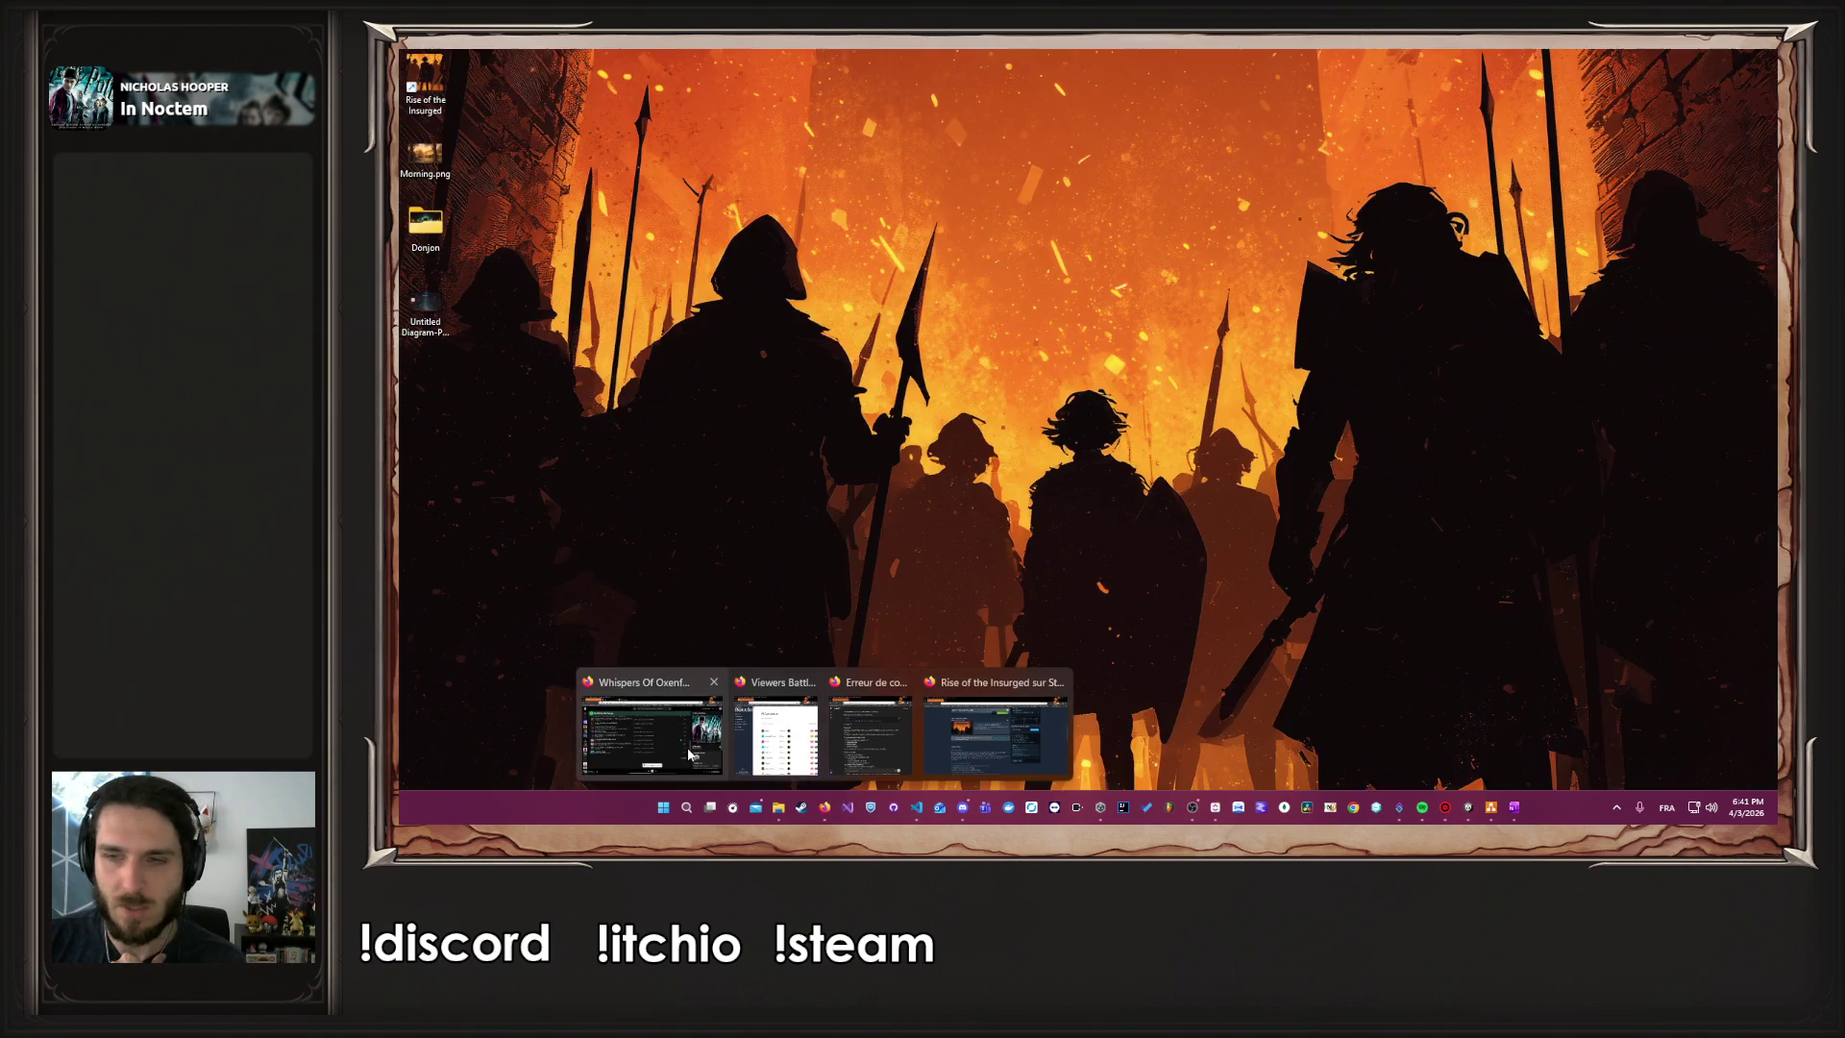
Browse the Project window to the Core/Resources/Background/Donjon folder
left_click(779, 730)
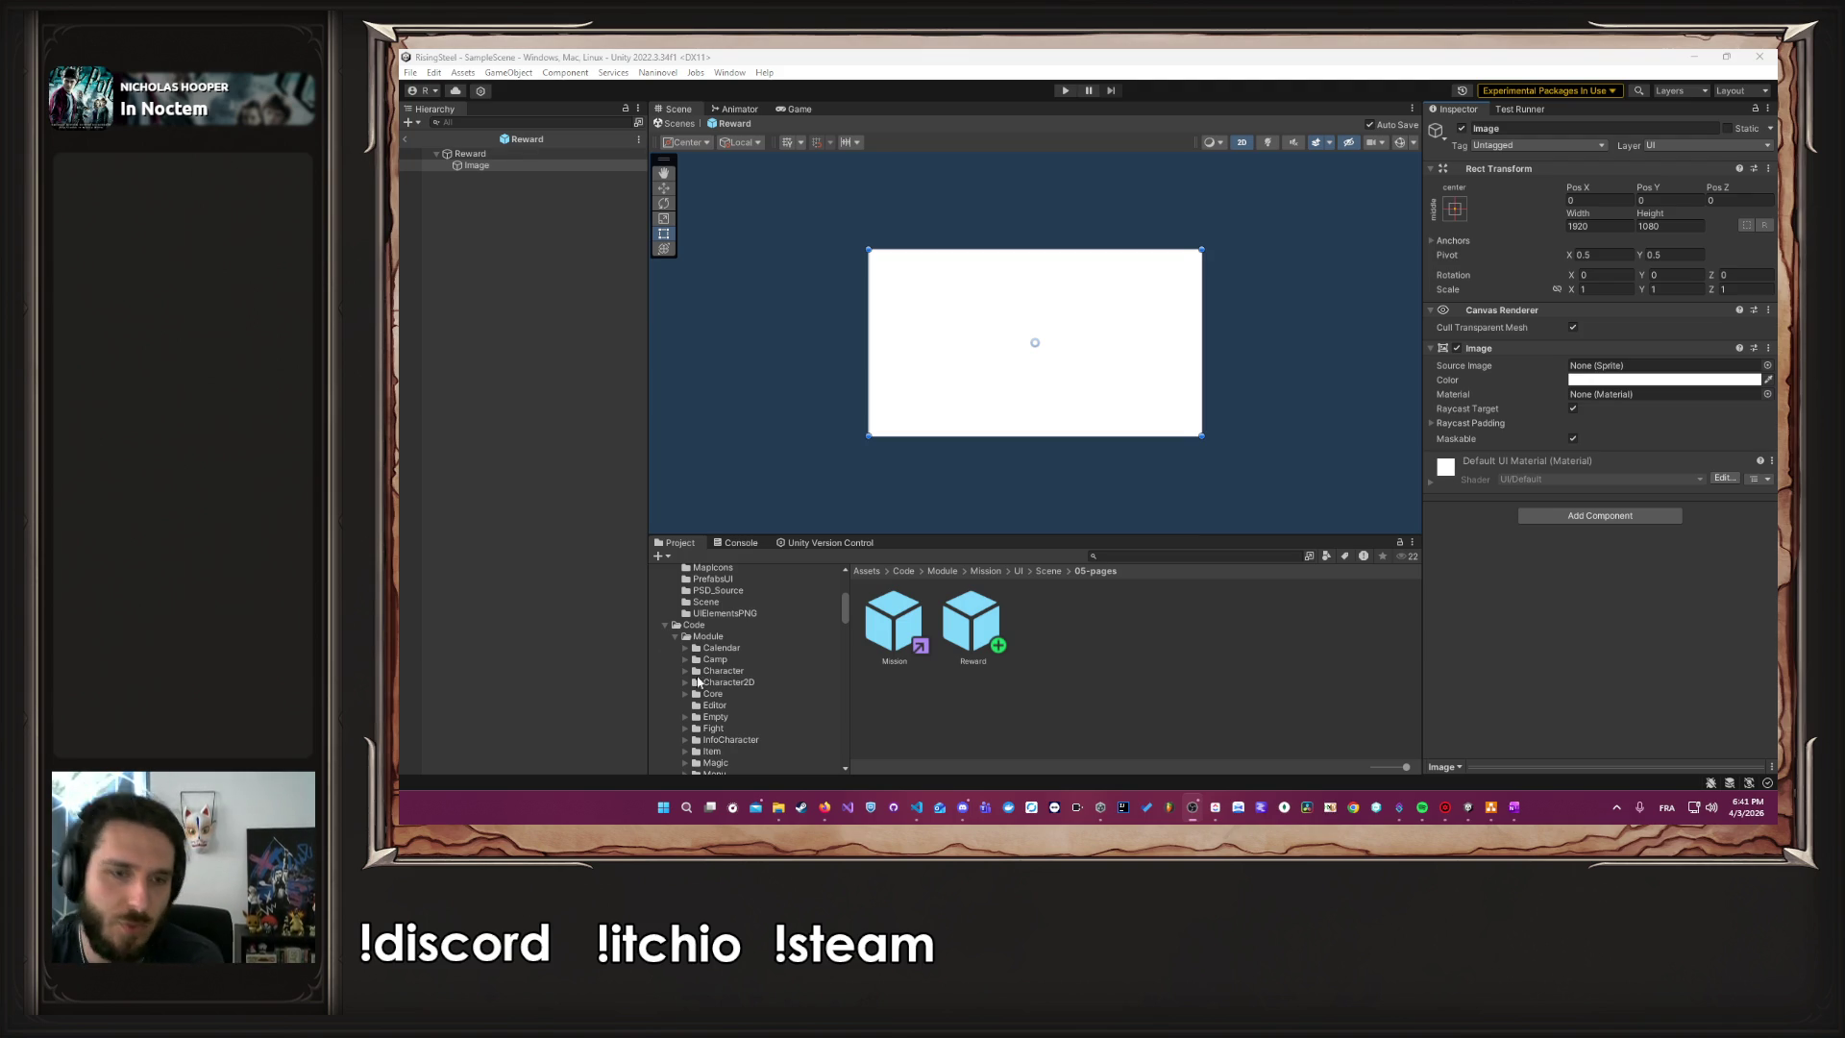
left_click(737, 652)
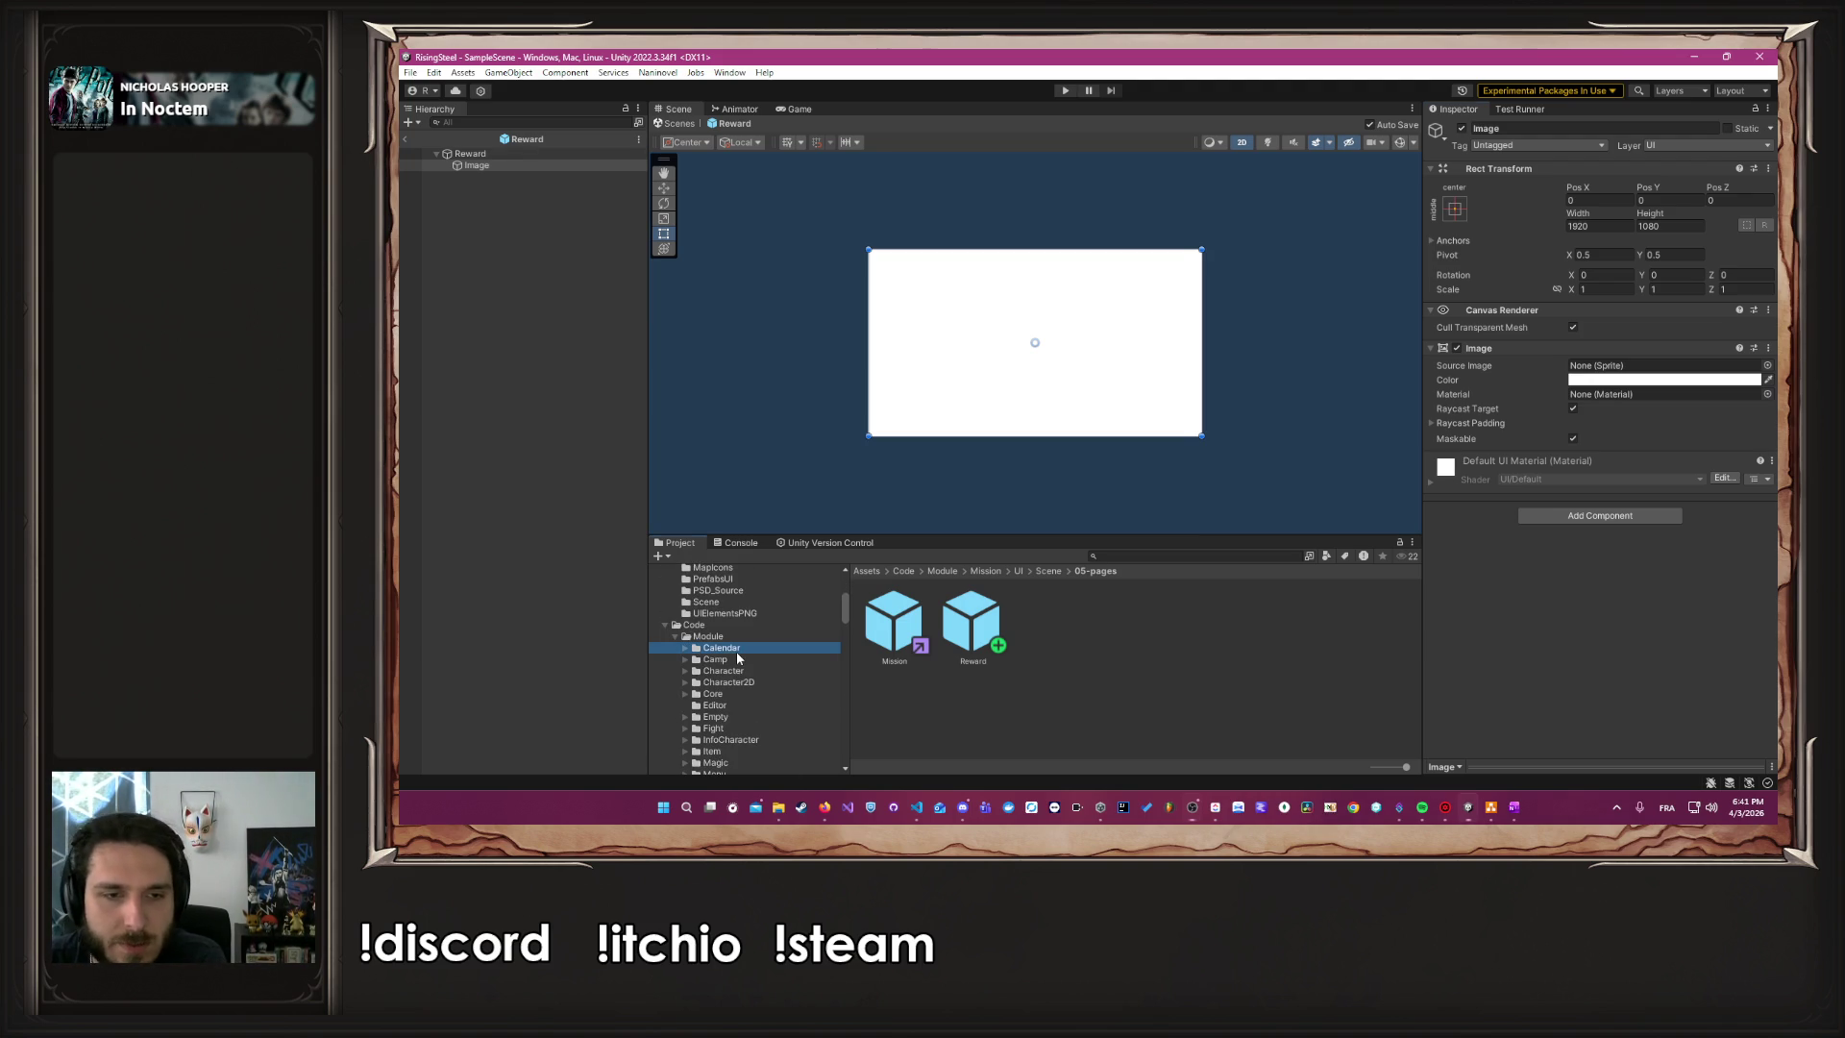
left_click(726, 716)
scroll(777, 724, "down", 1)
left_click(684, 744)
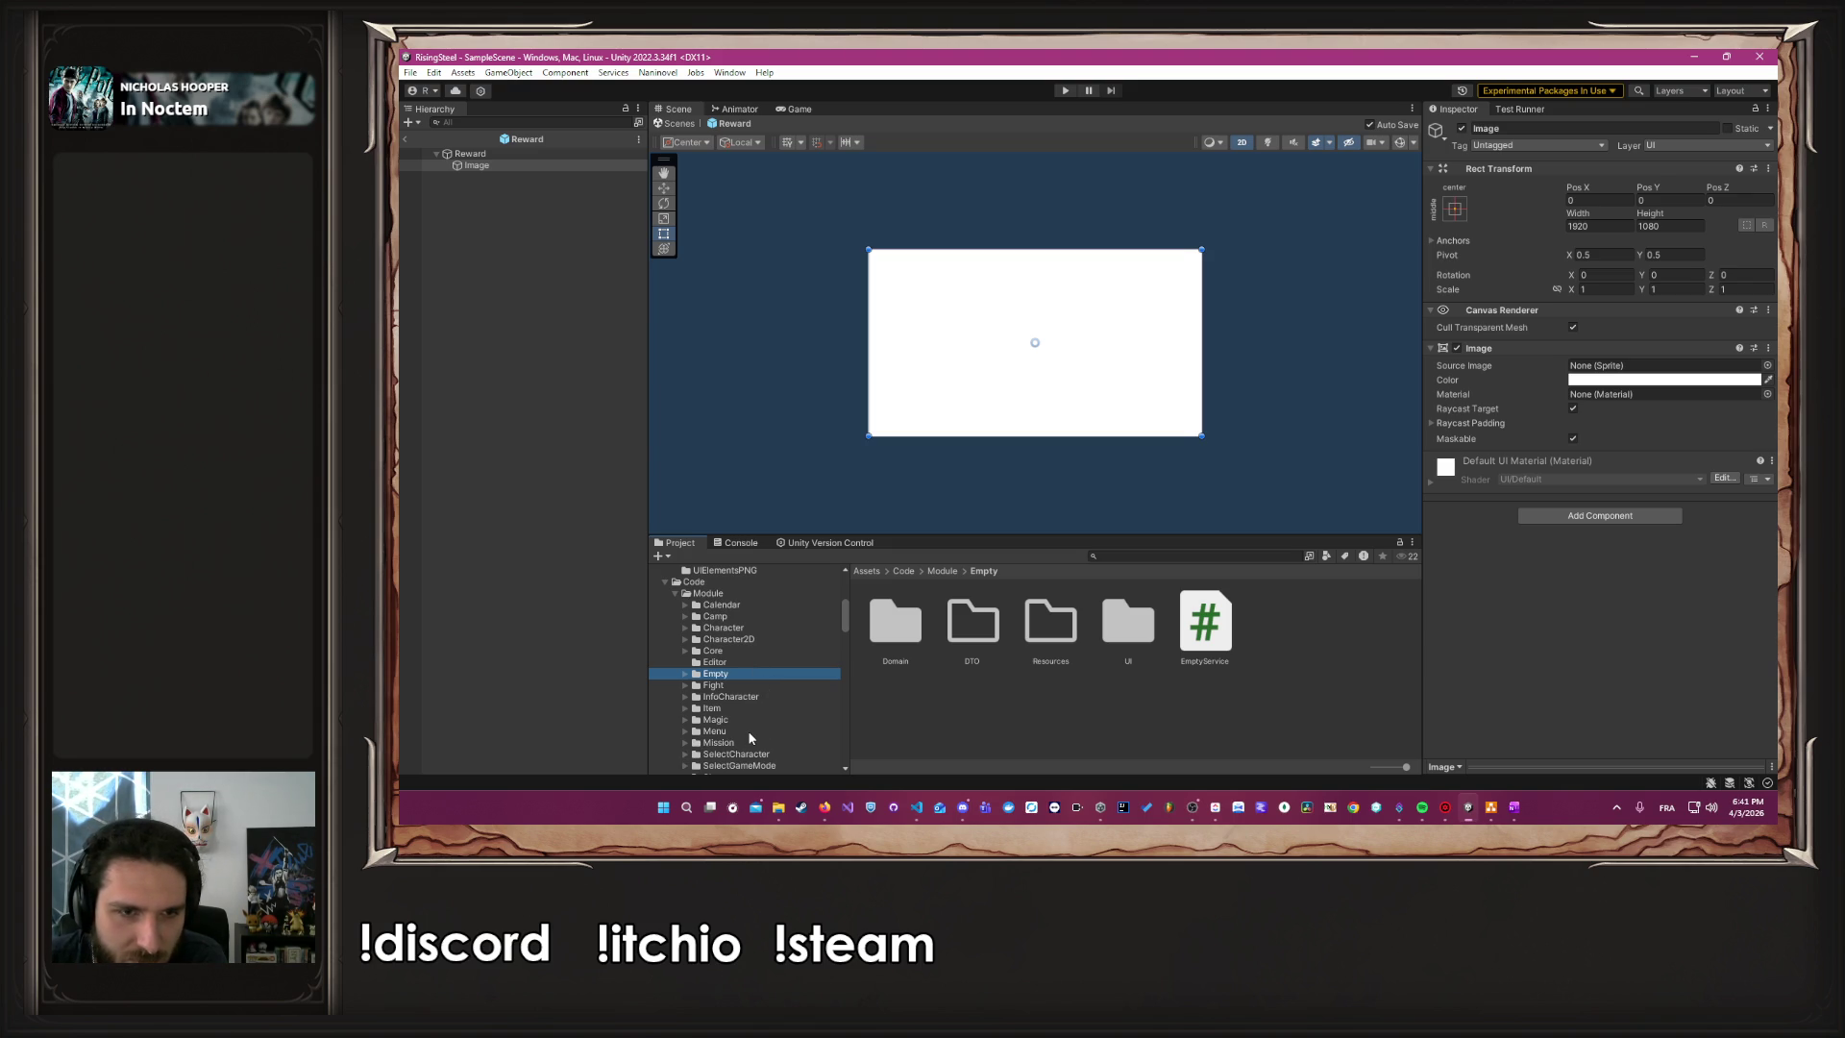
left_click(738, 652)
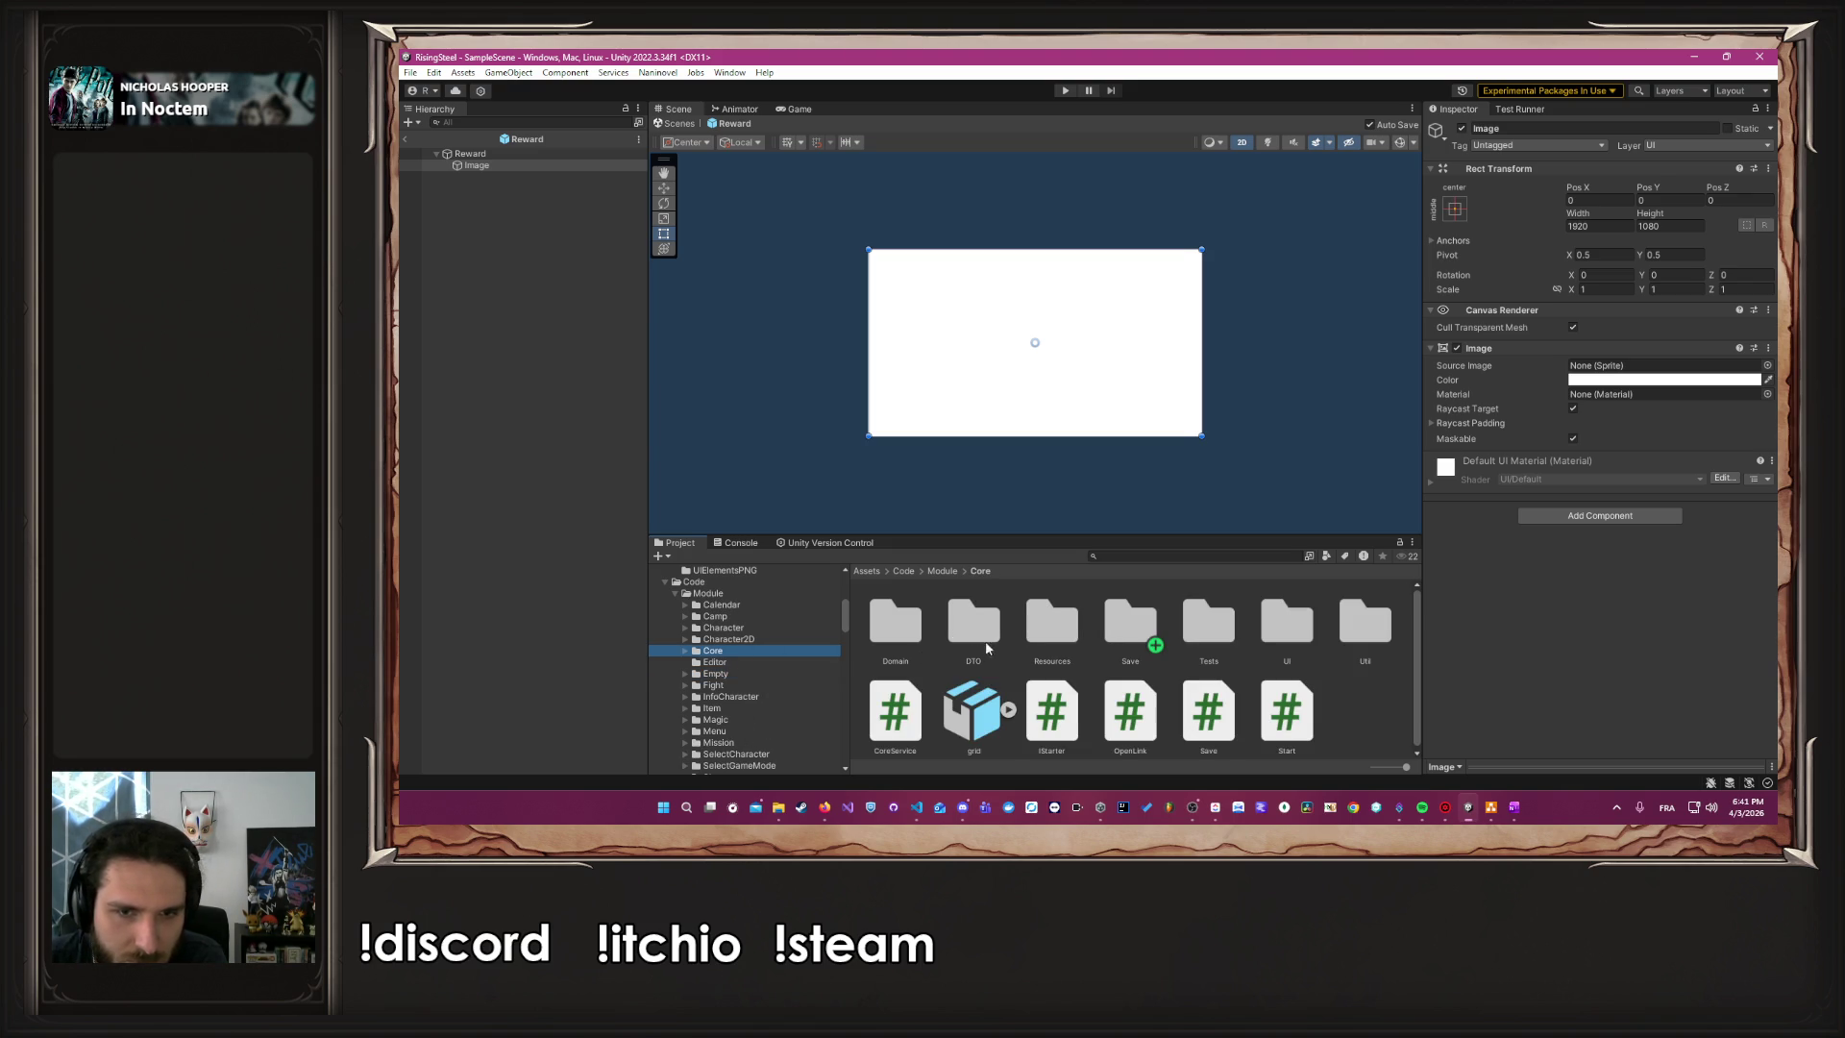
left_click(1026, 636)
double_click(1026, 636)
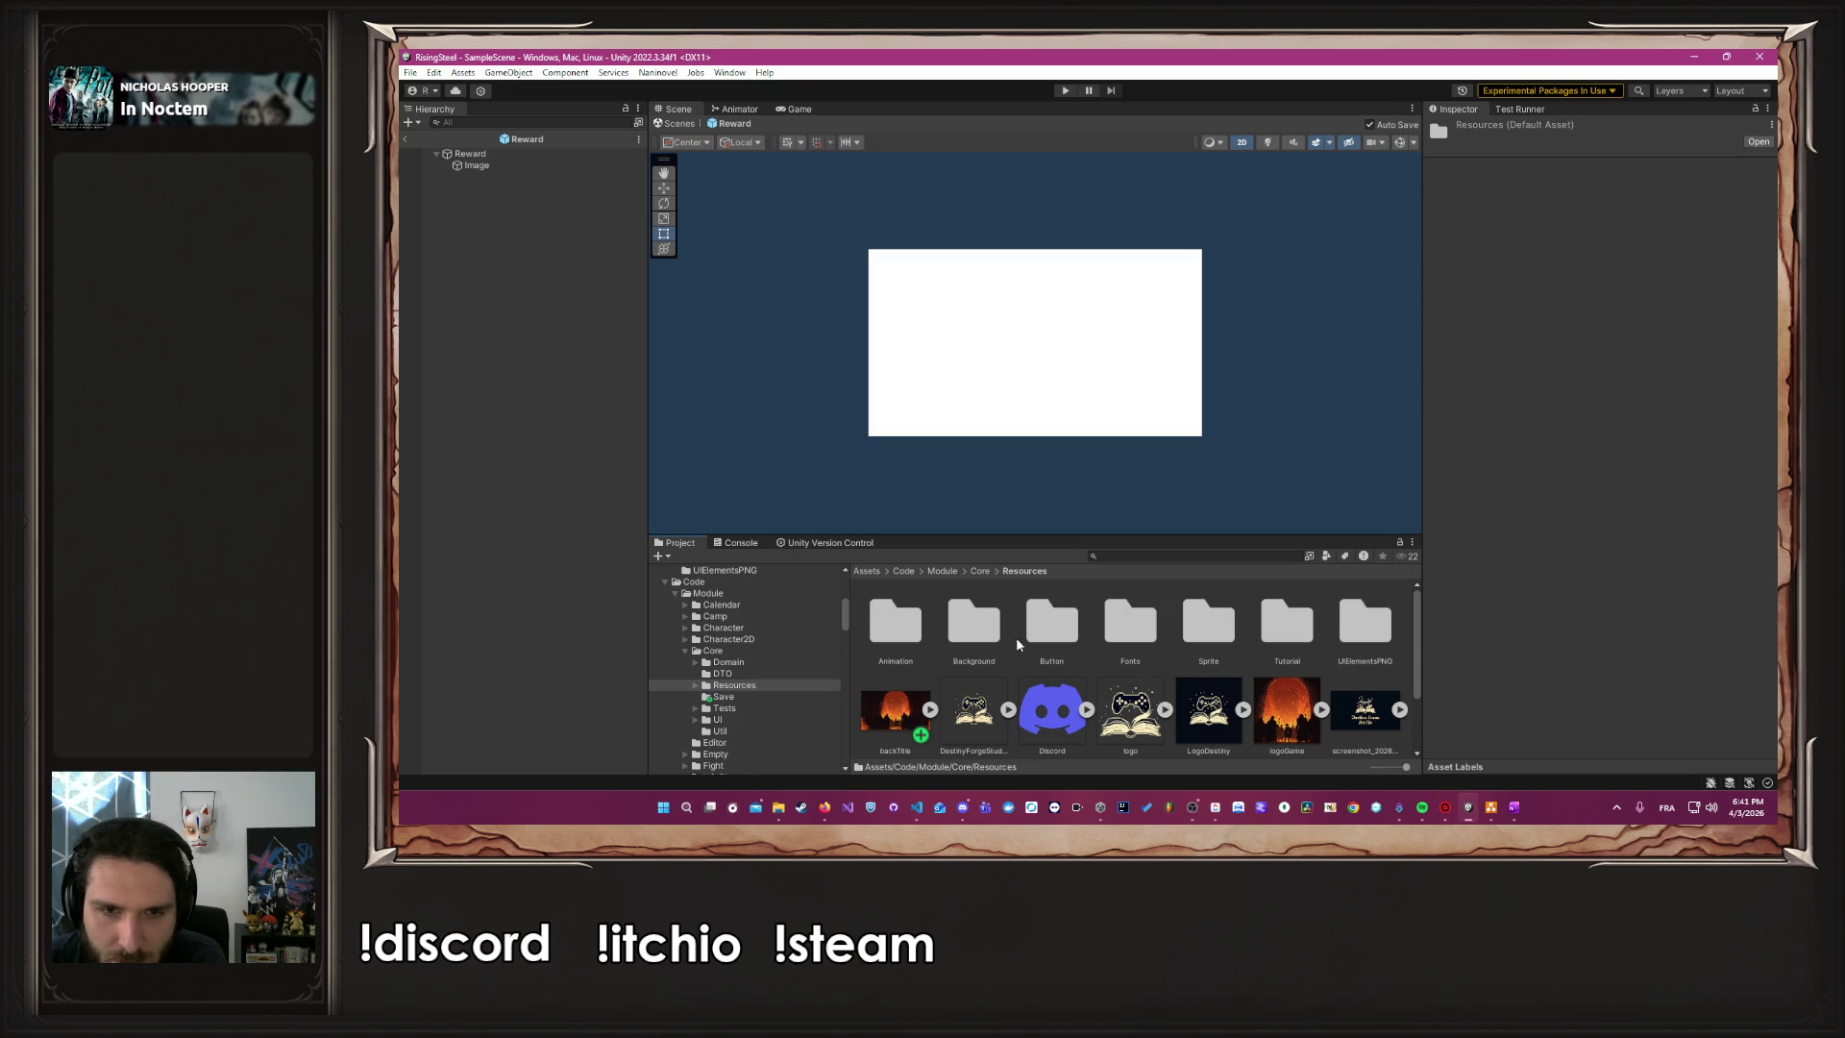
double_click(1000, 637)
double_click(1032, 636)
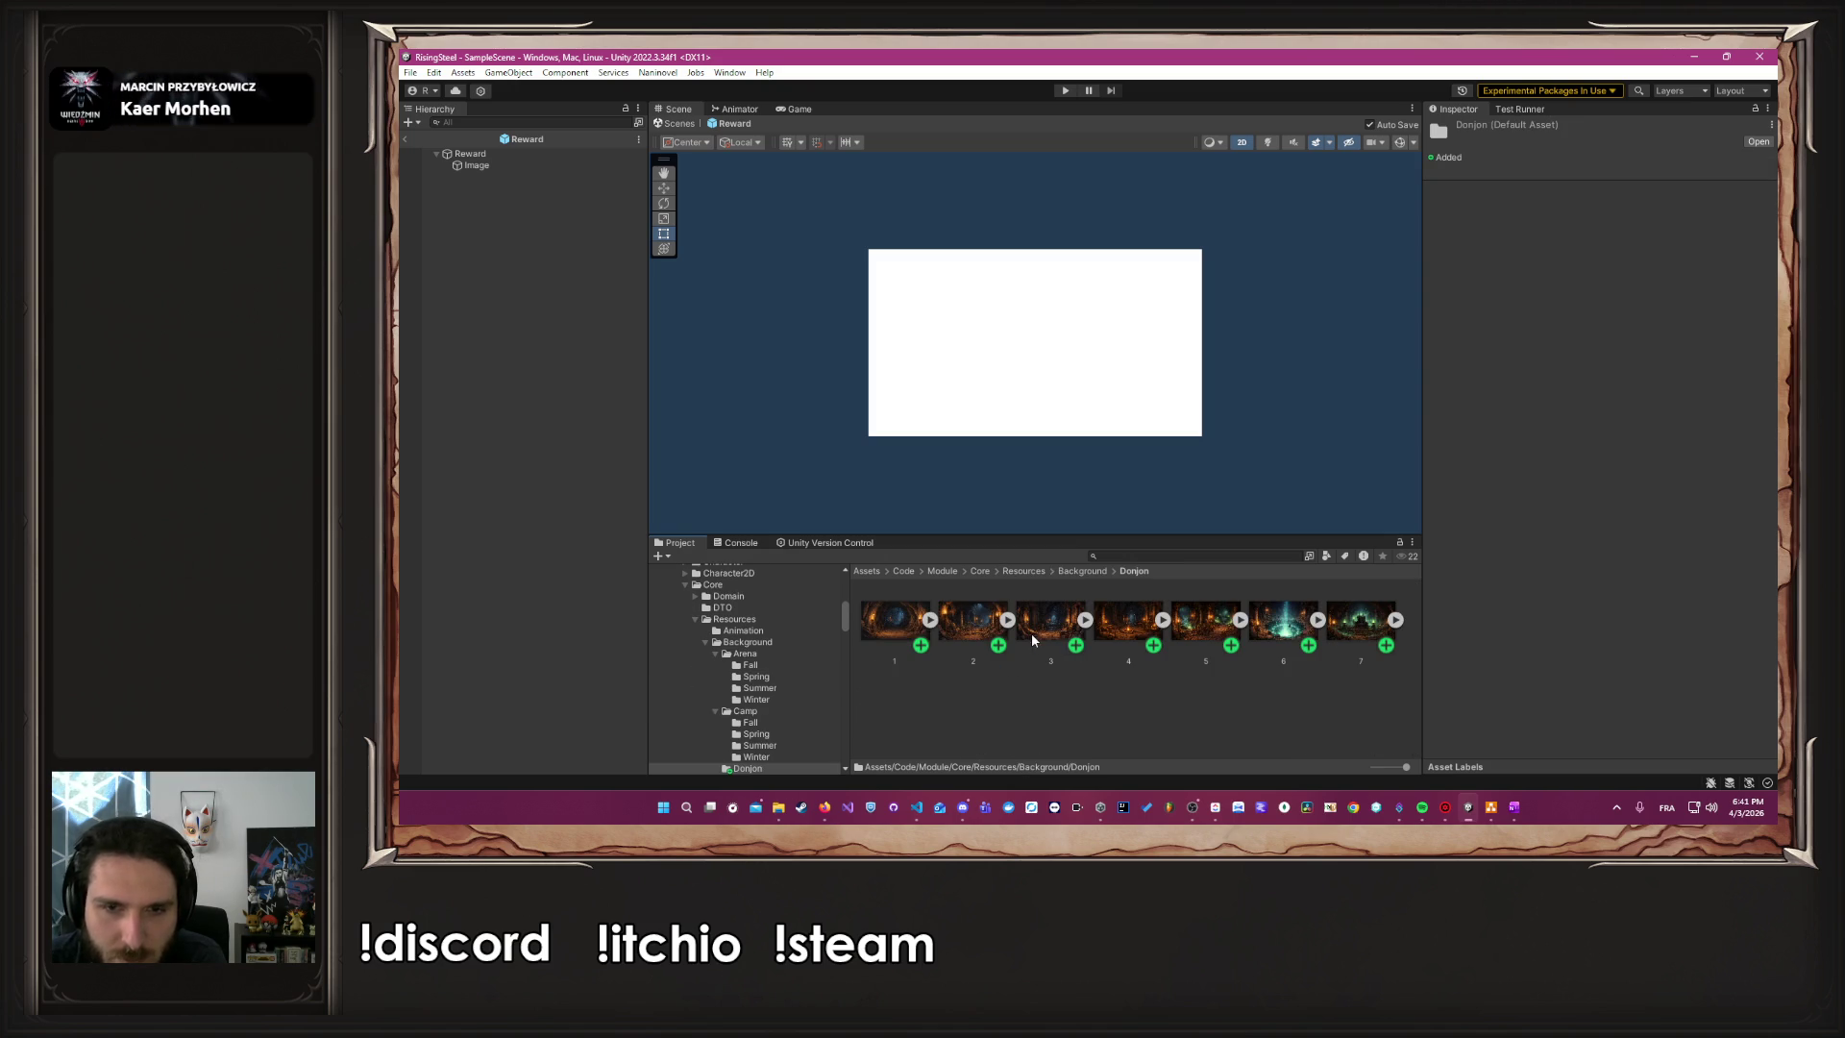
Set the green-lit throne-room sprite as the Image's Source Image and frame it in the scene
left_click(524, 165)
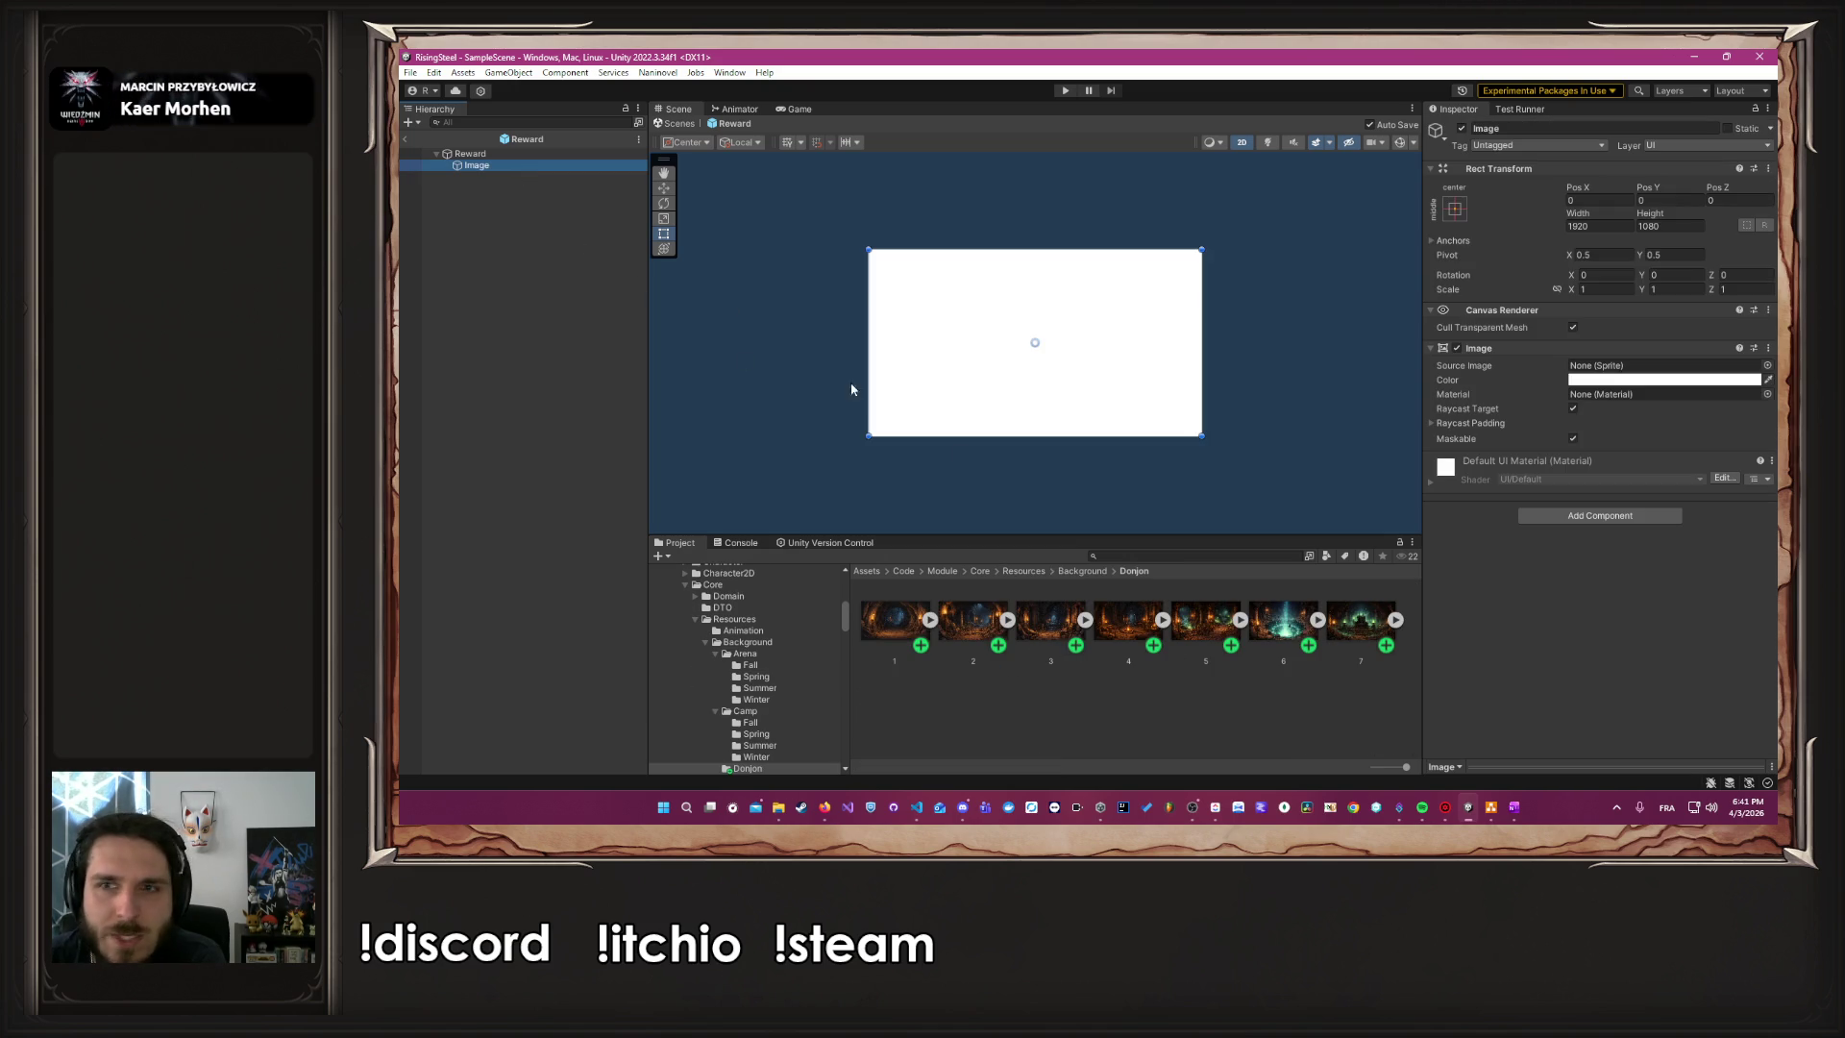
left_click_drag(1360, 619, 1668, 370)
left_click(1323, 402)
scroll(851, 328, "up", 3)
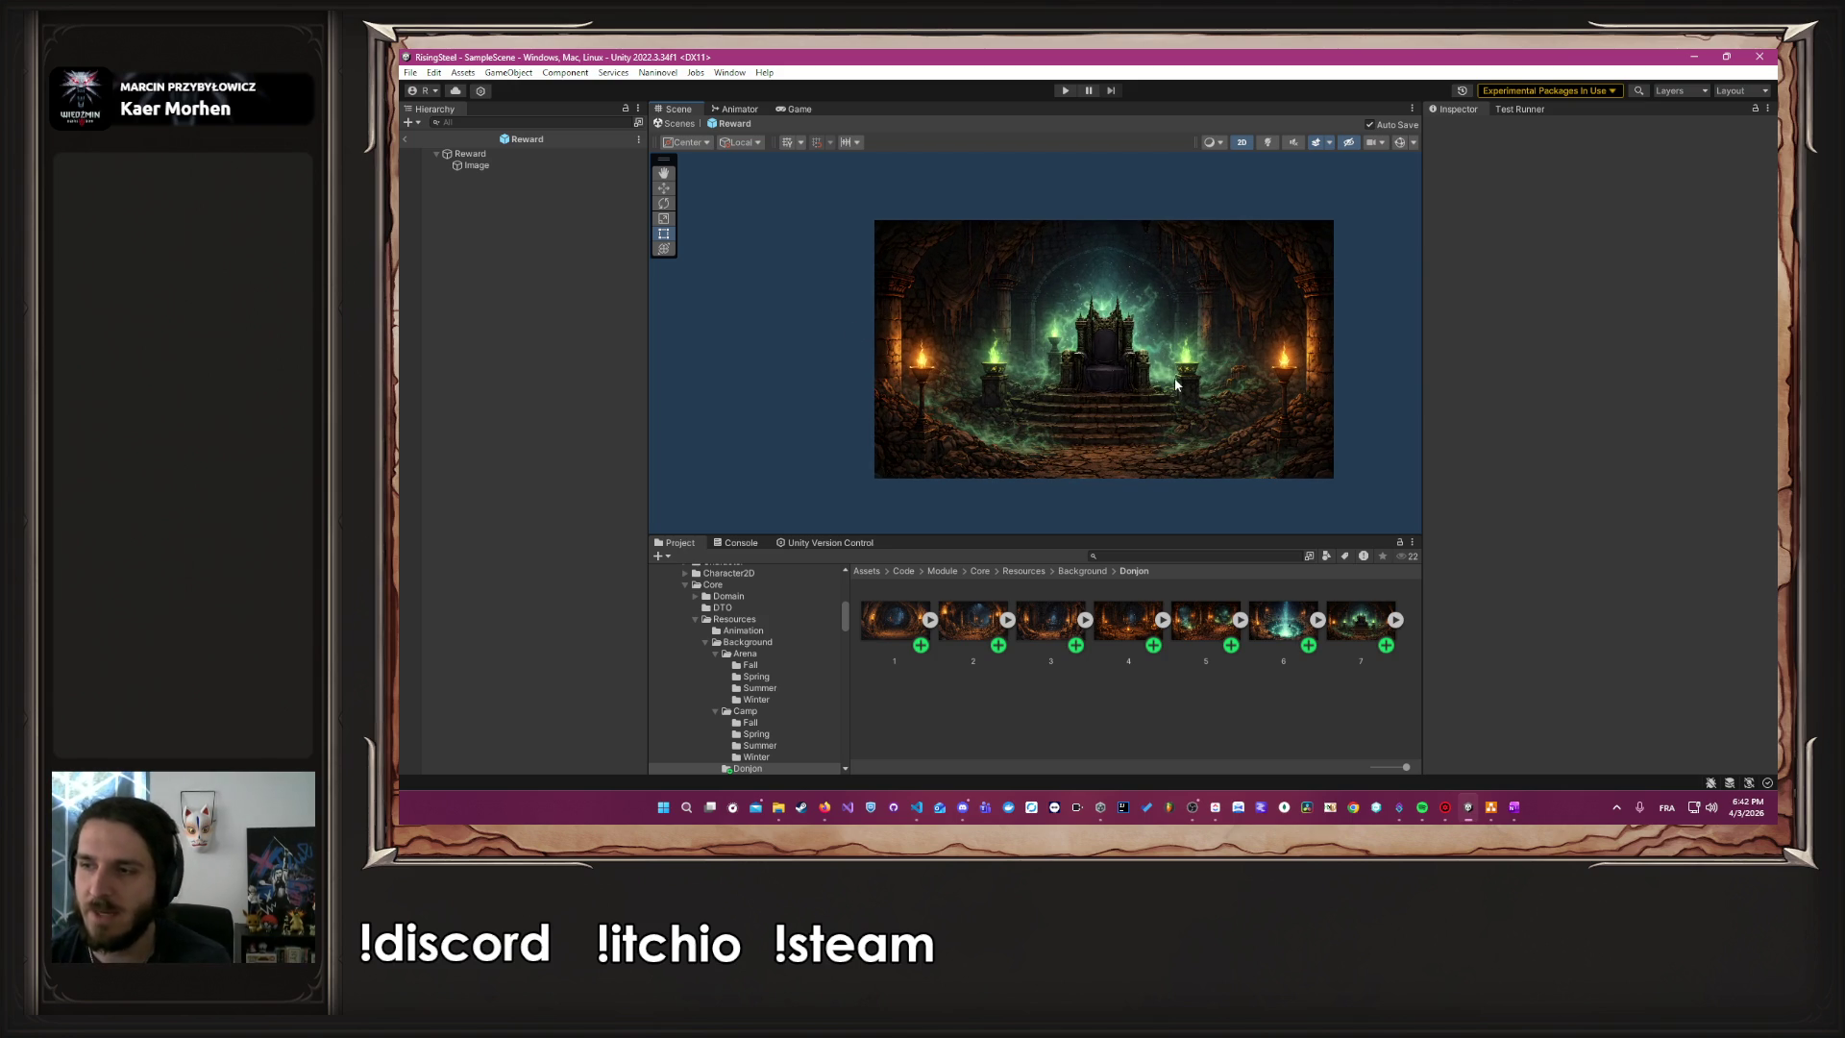
left_click_drag(1393, 404, 1339, 420)
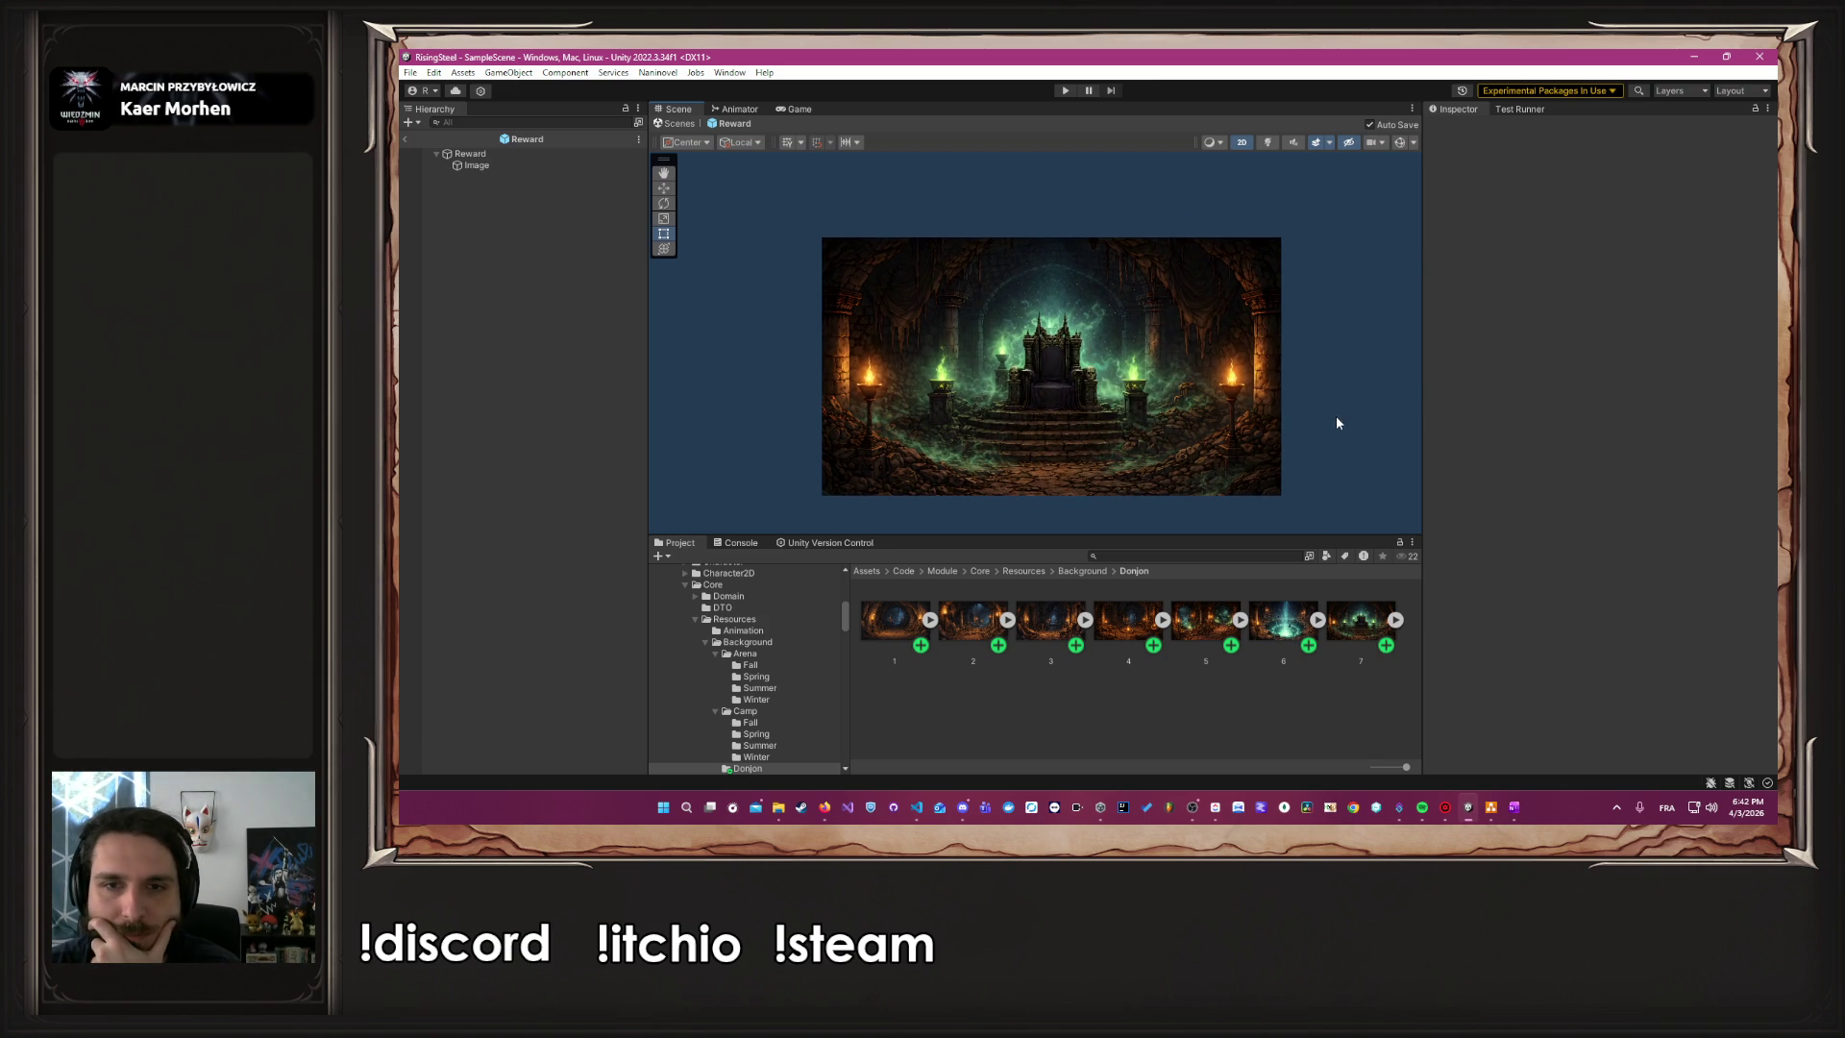
left_click_drag(1359, 535, 1355, 627)
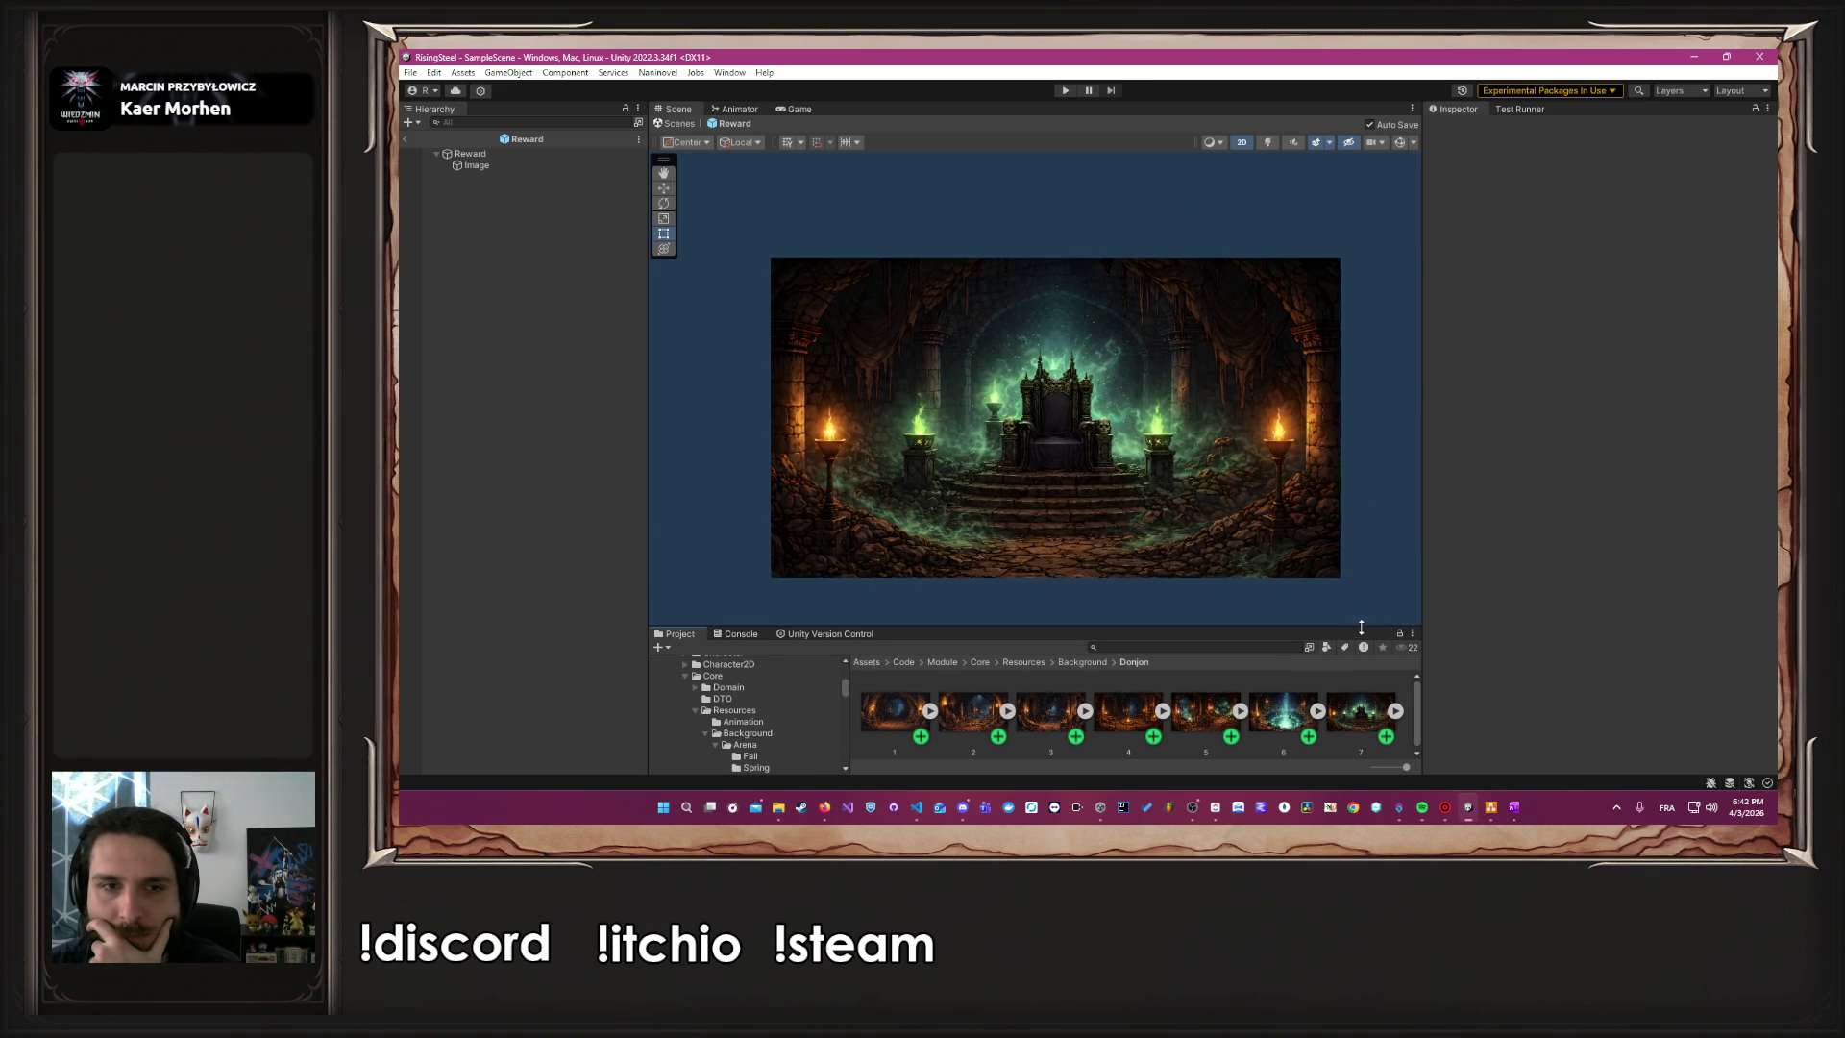
scroll(1219, 509, "up", 2)
scroll(971, 462, "up", 1)
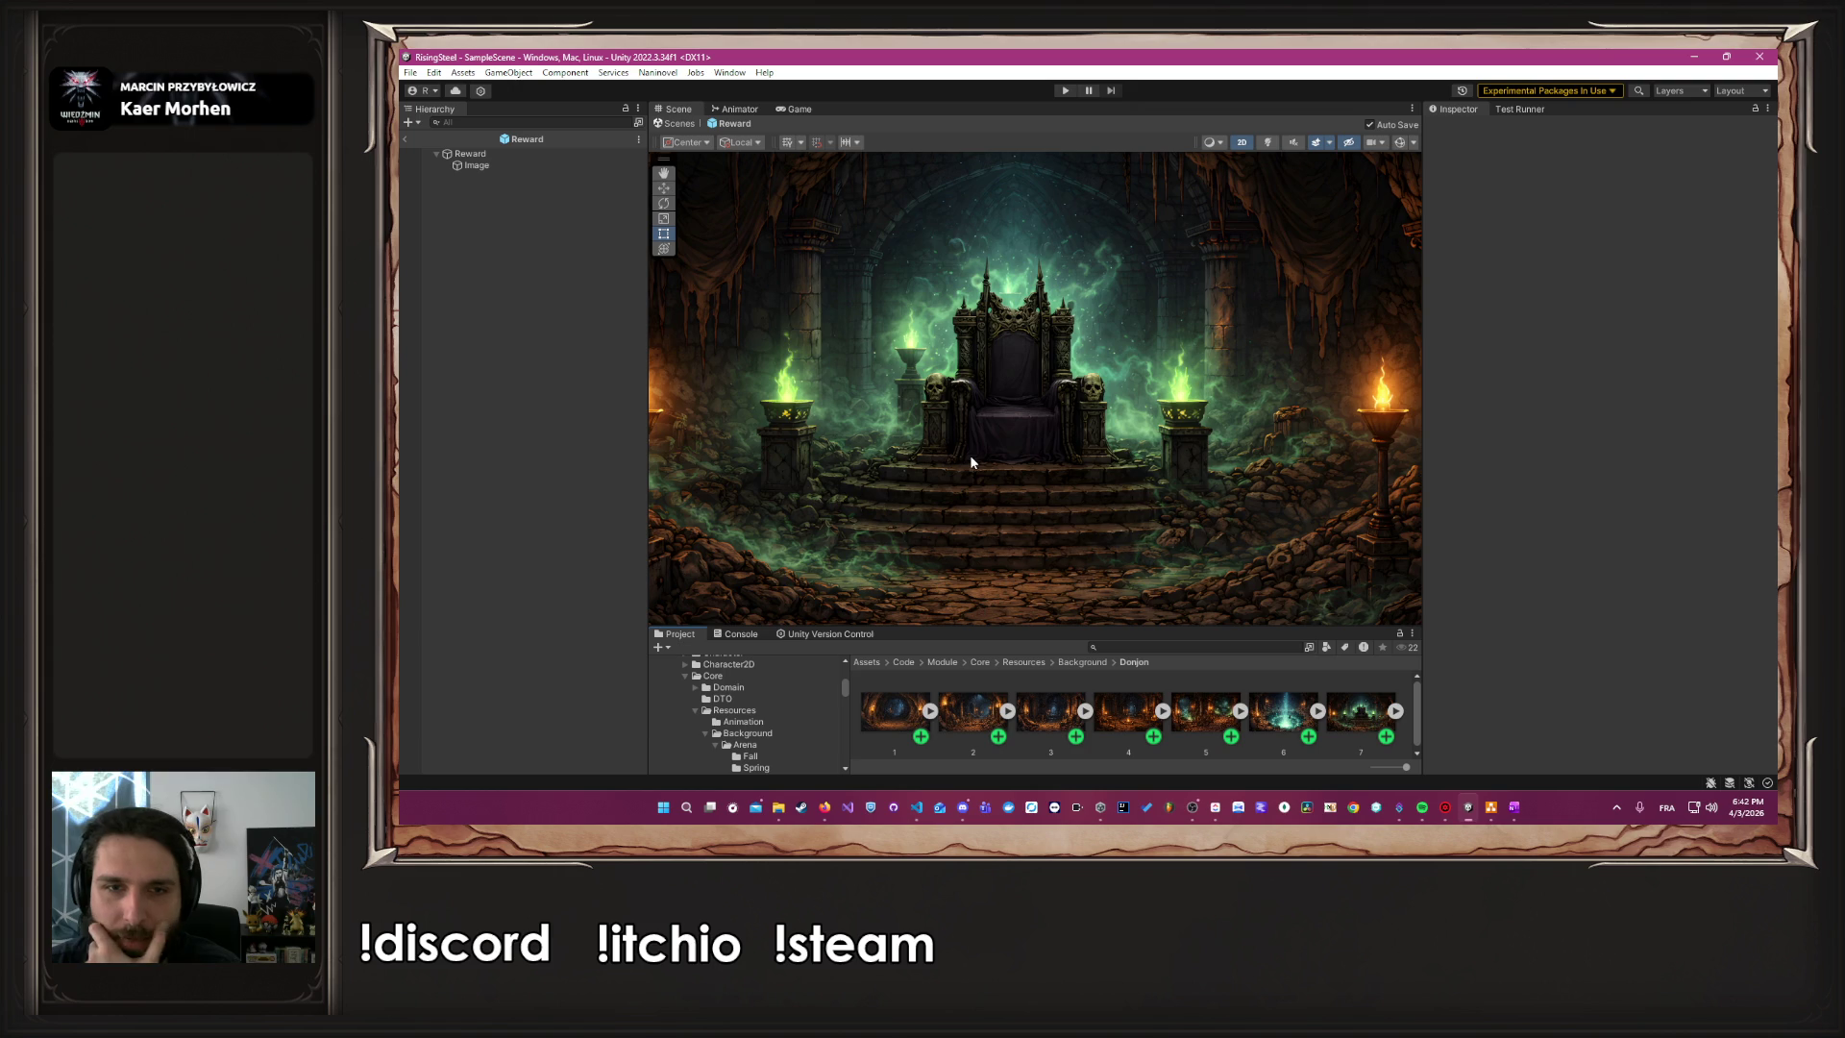
scroll(970, 454, "down", 1)
scroll(872, 415, "down", 1)
left_click_drag(872, 415, 892, 414)
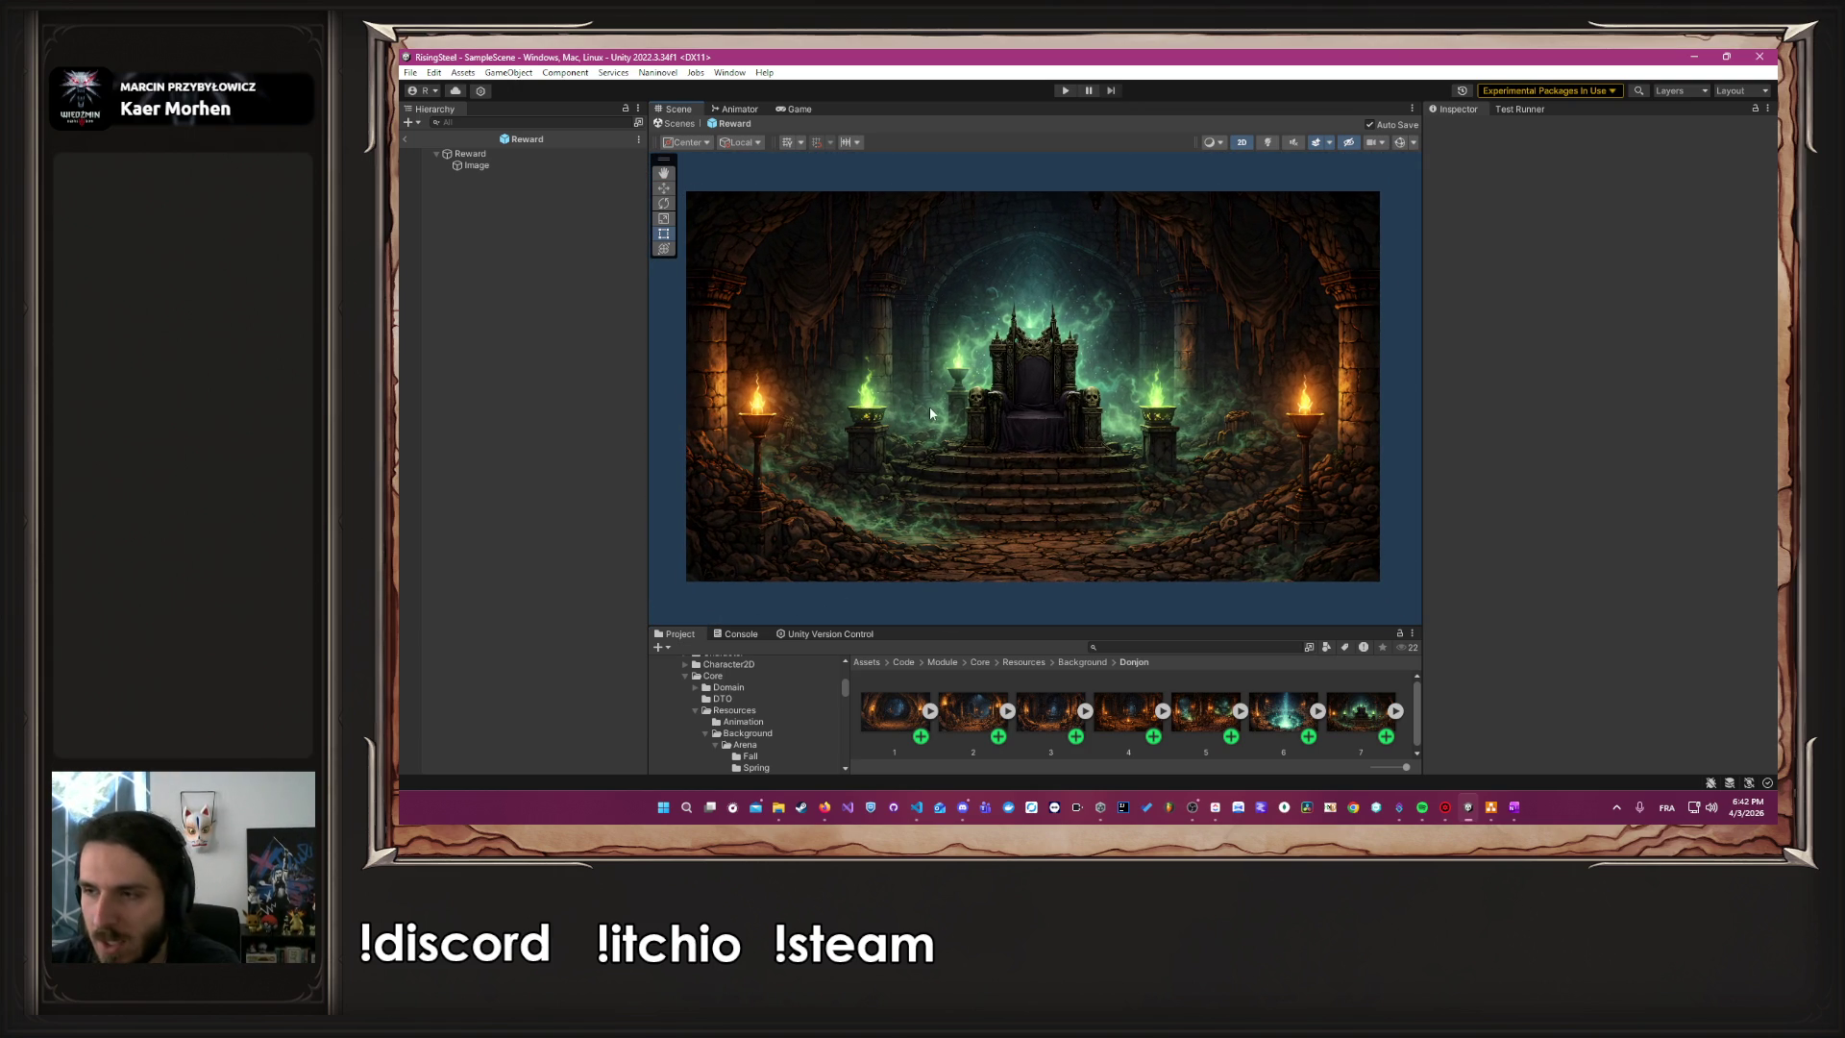
left_click_drag(982, 627, 981, 501)
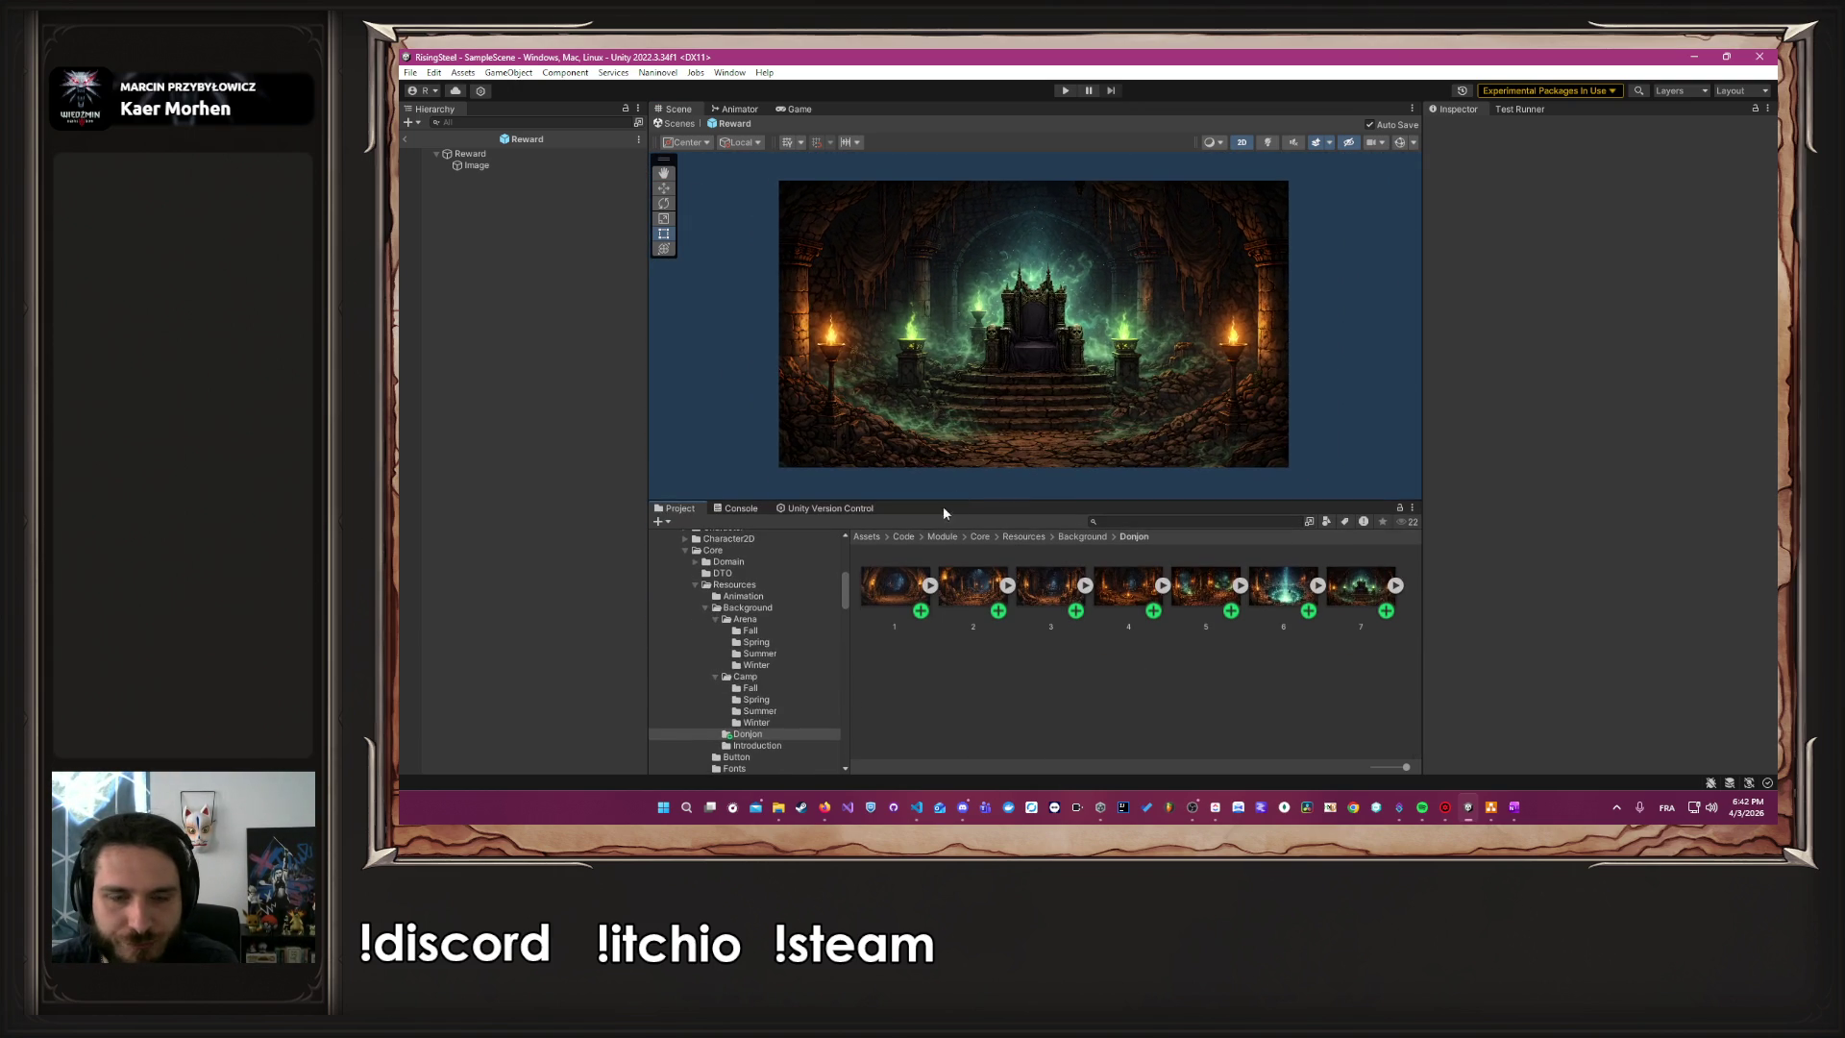
Open the Mission prefab from Mission/UI/Scene/05-pages in Prefab Mode
scroll(761, 713, "down", 2)
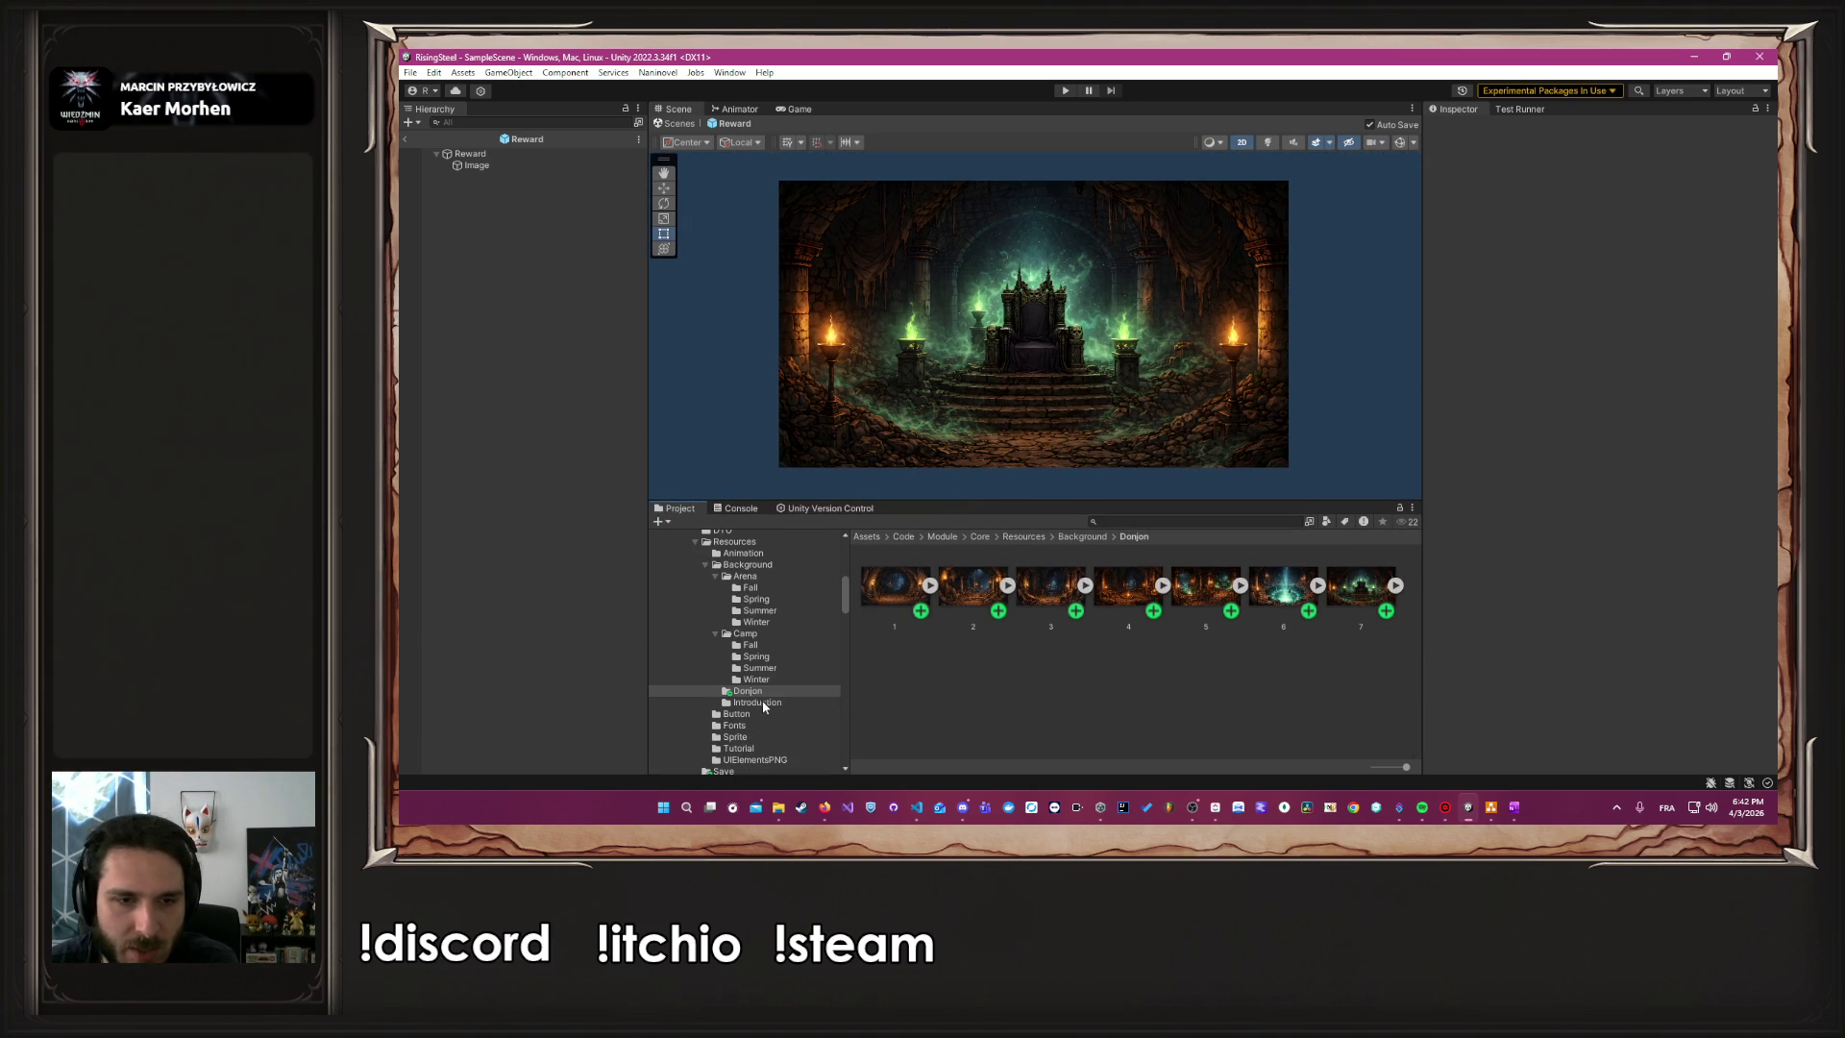
scroll(815, 687, "down", 5)
left_click(810, 684)
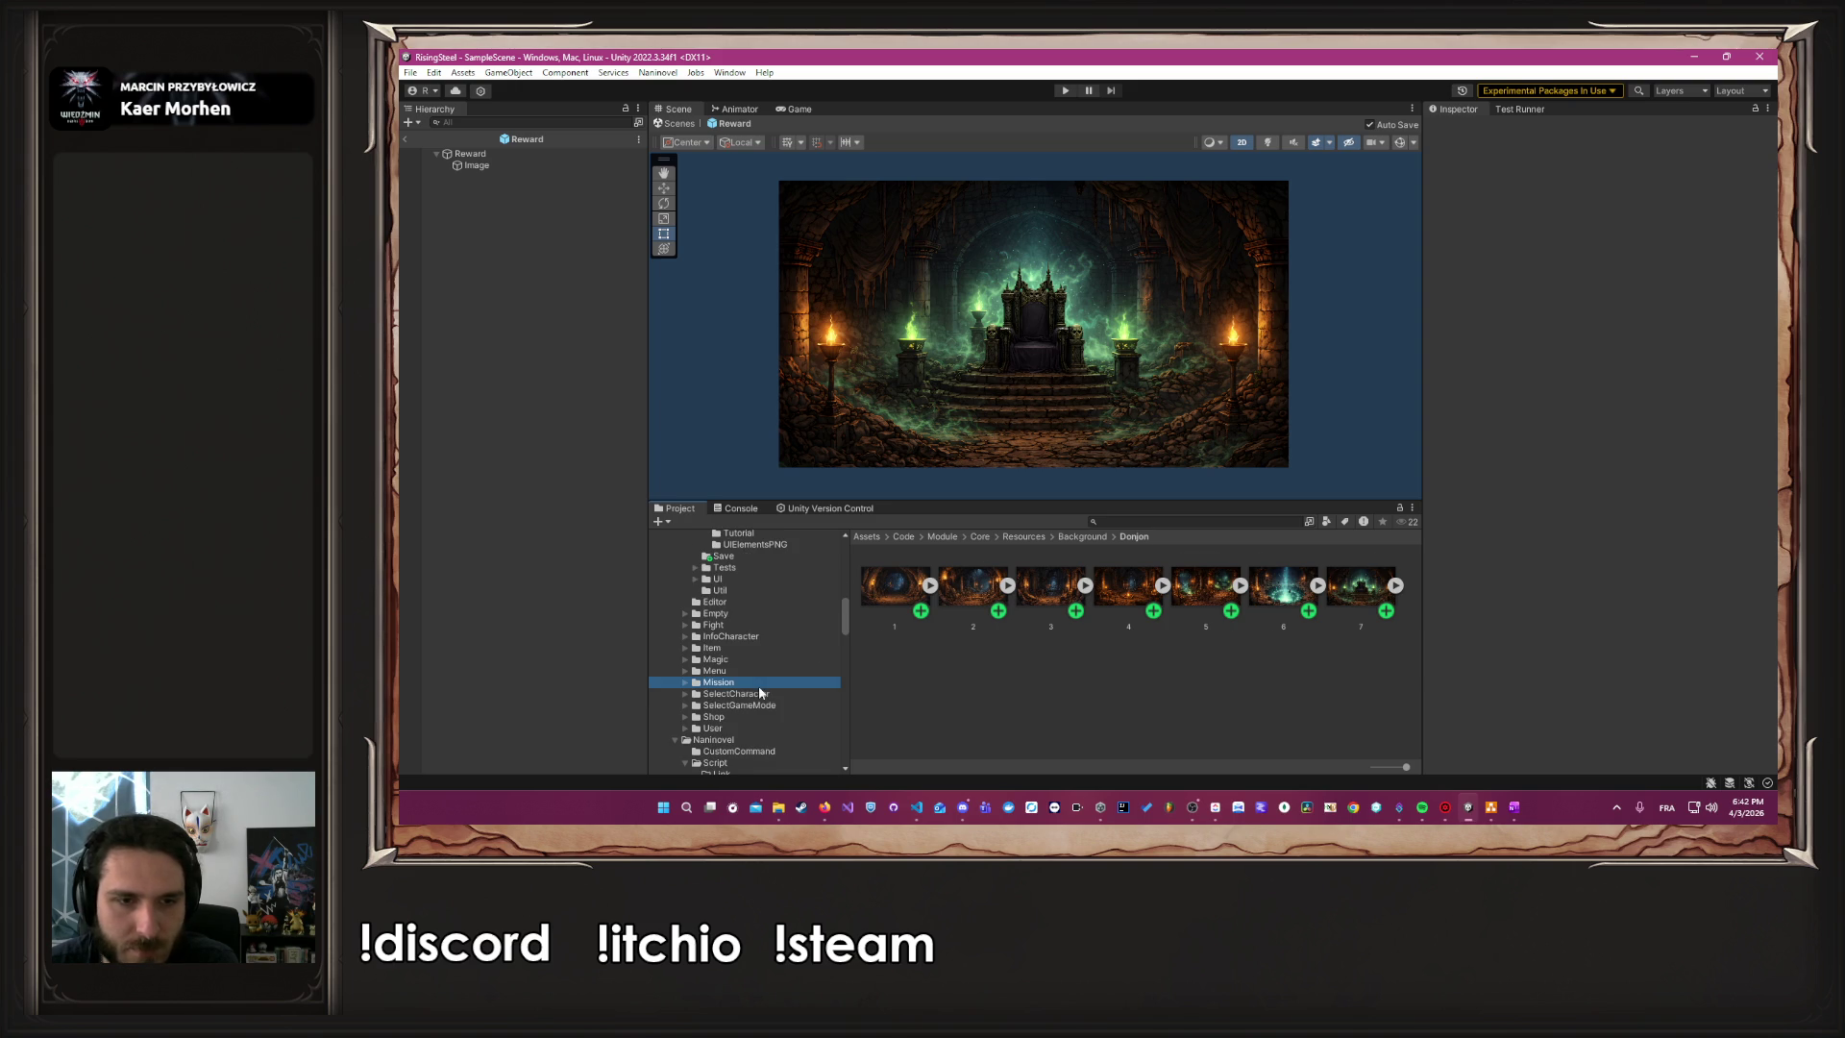
double_click(1128, 589)
double_click(972, 588)
double_click(1207, 585)
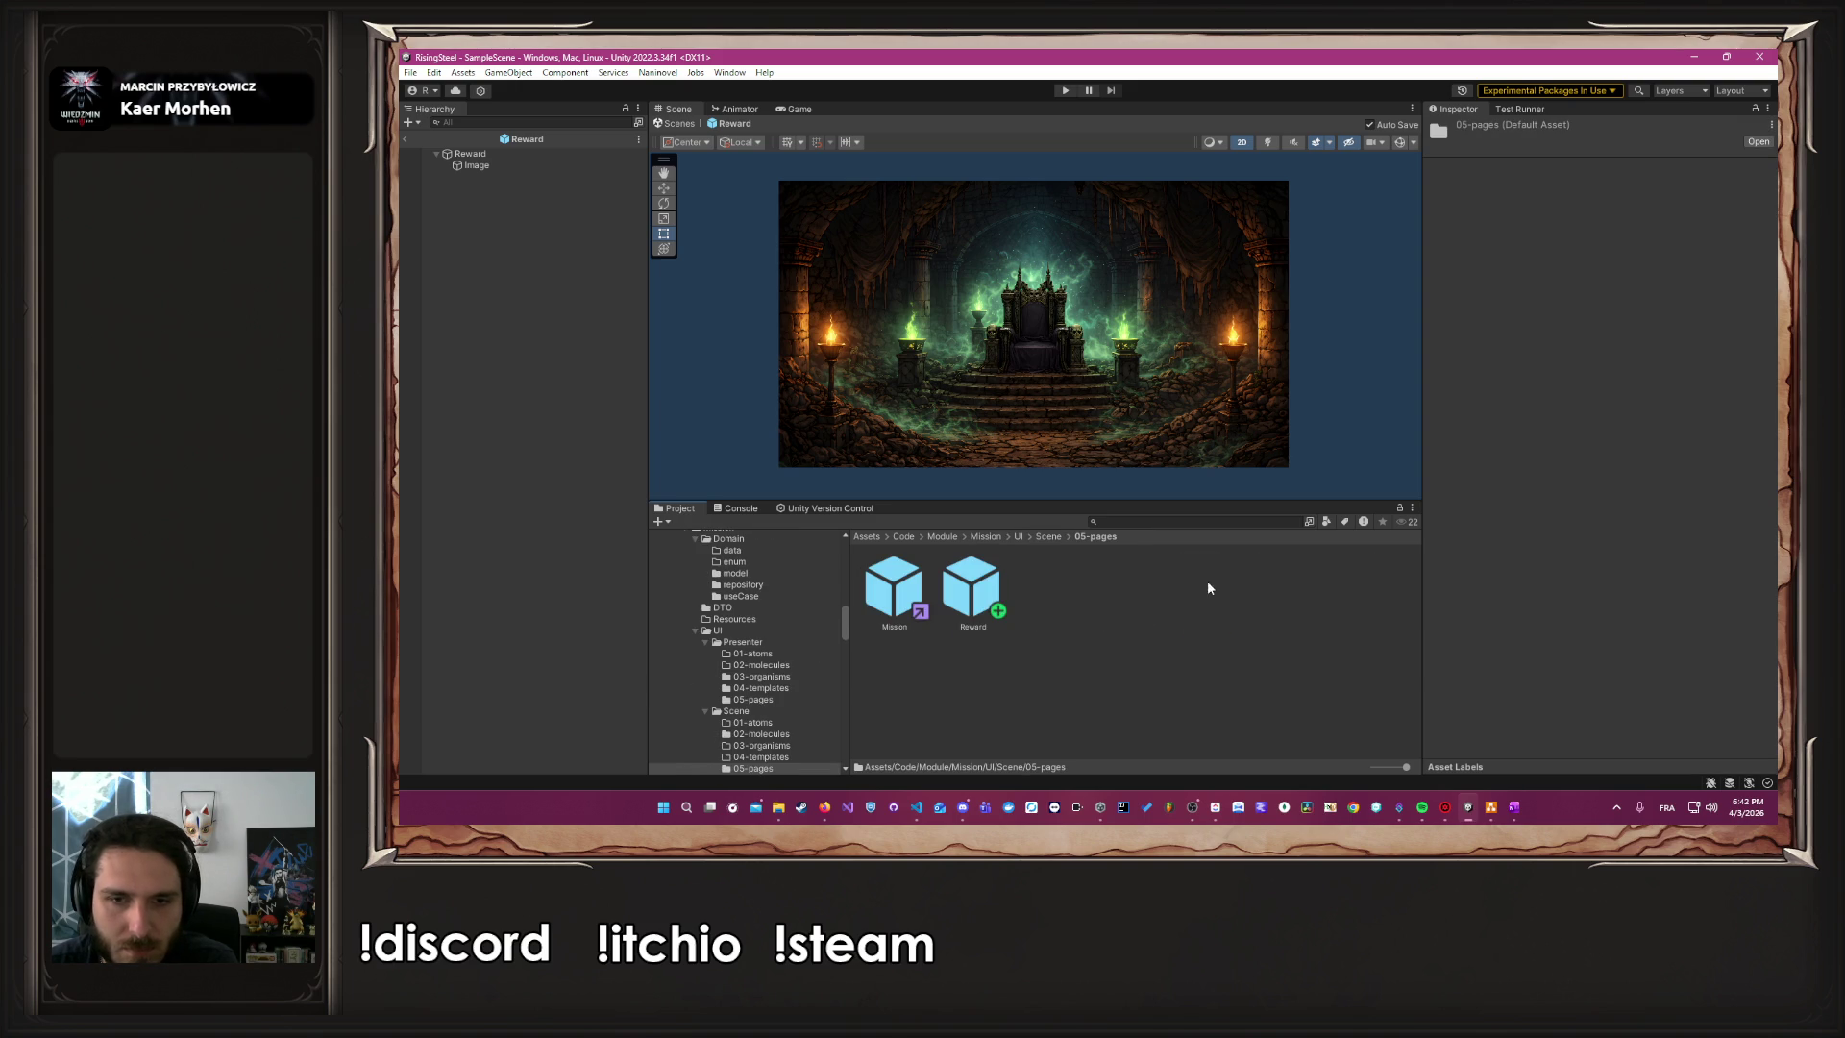
left_click(882, 604)
double_click(882, 604)
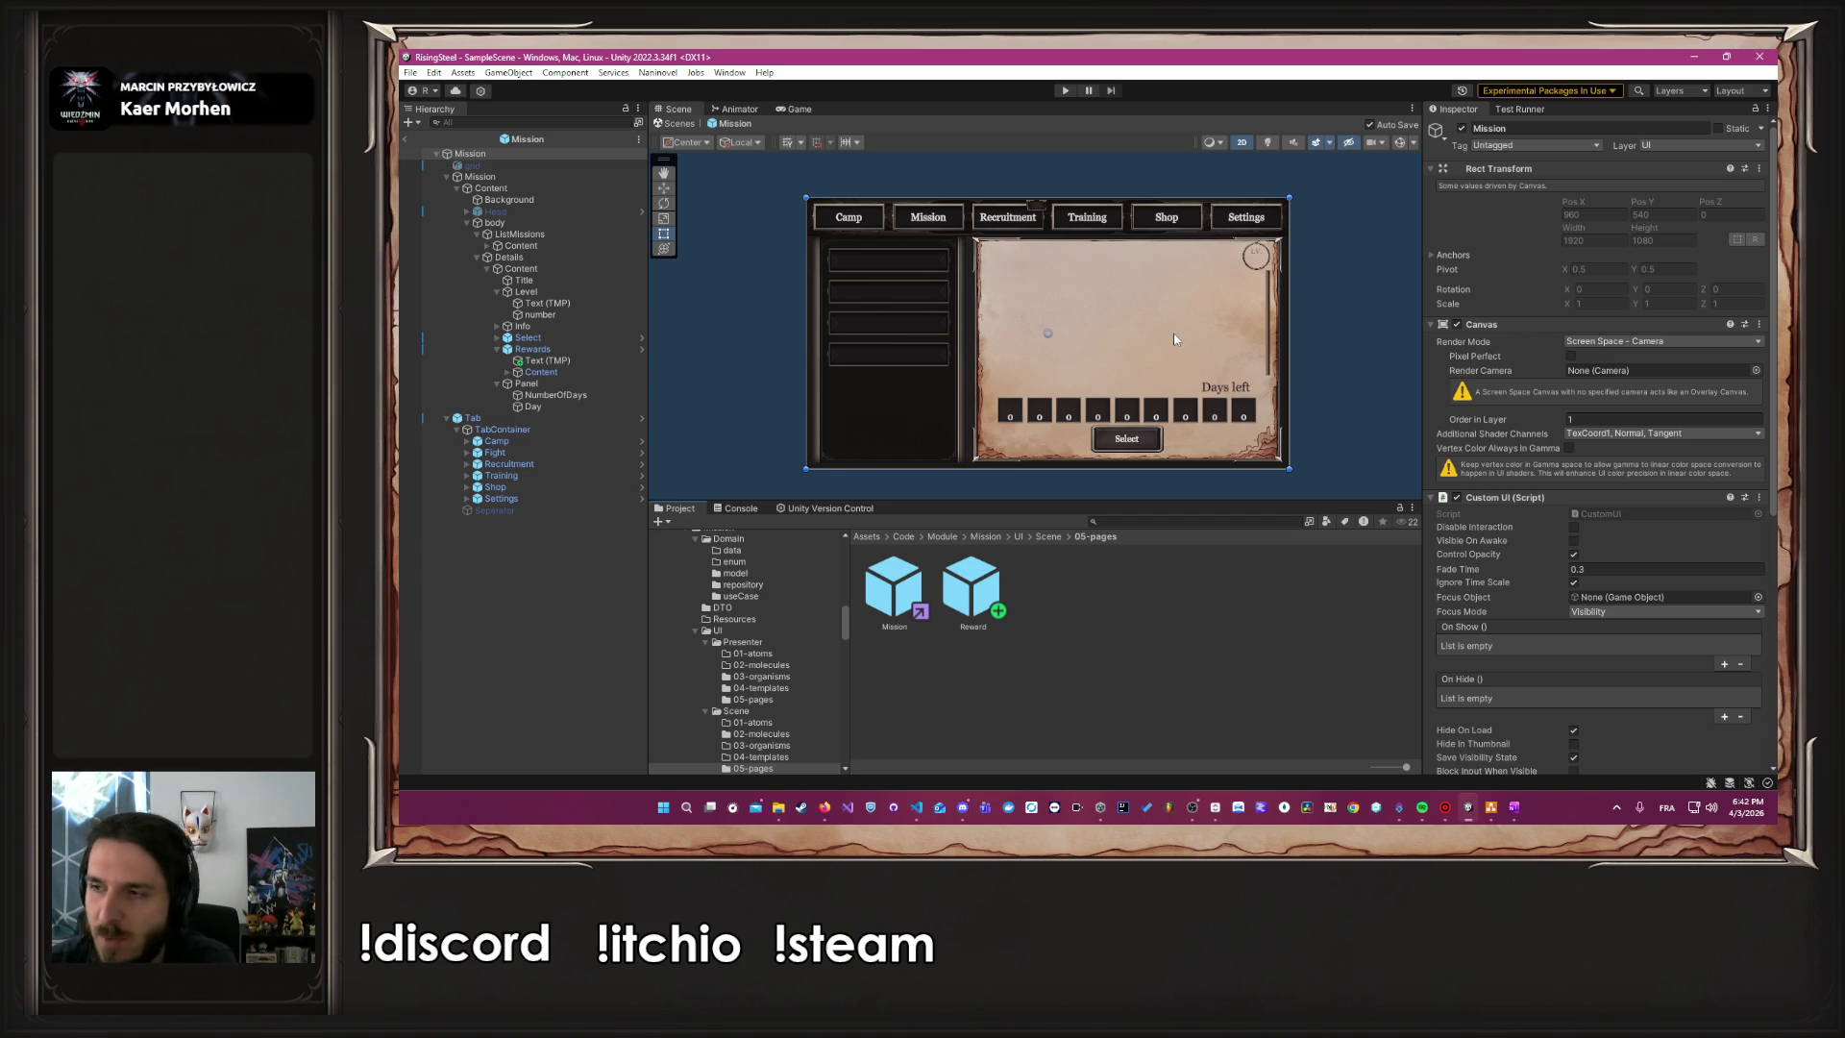
Ping the Details panel's BarBasic_Paper sprite, then open the Reward prefab
left_click(544, 235)
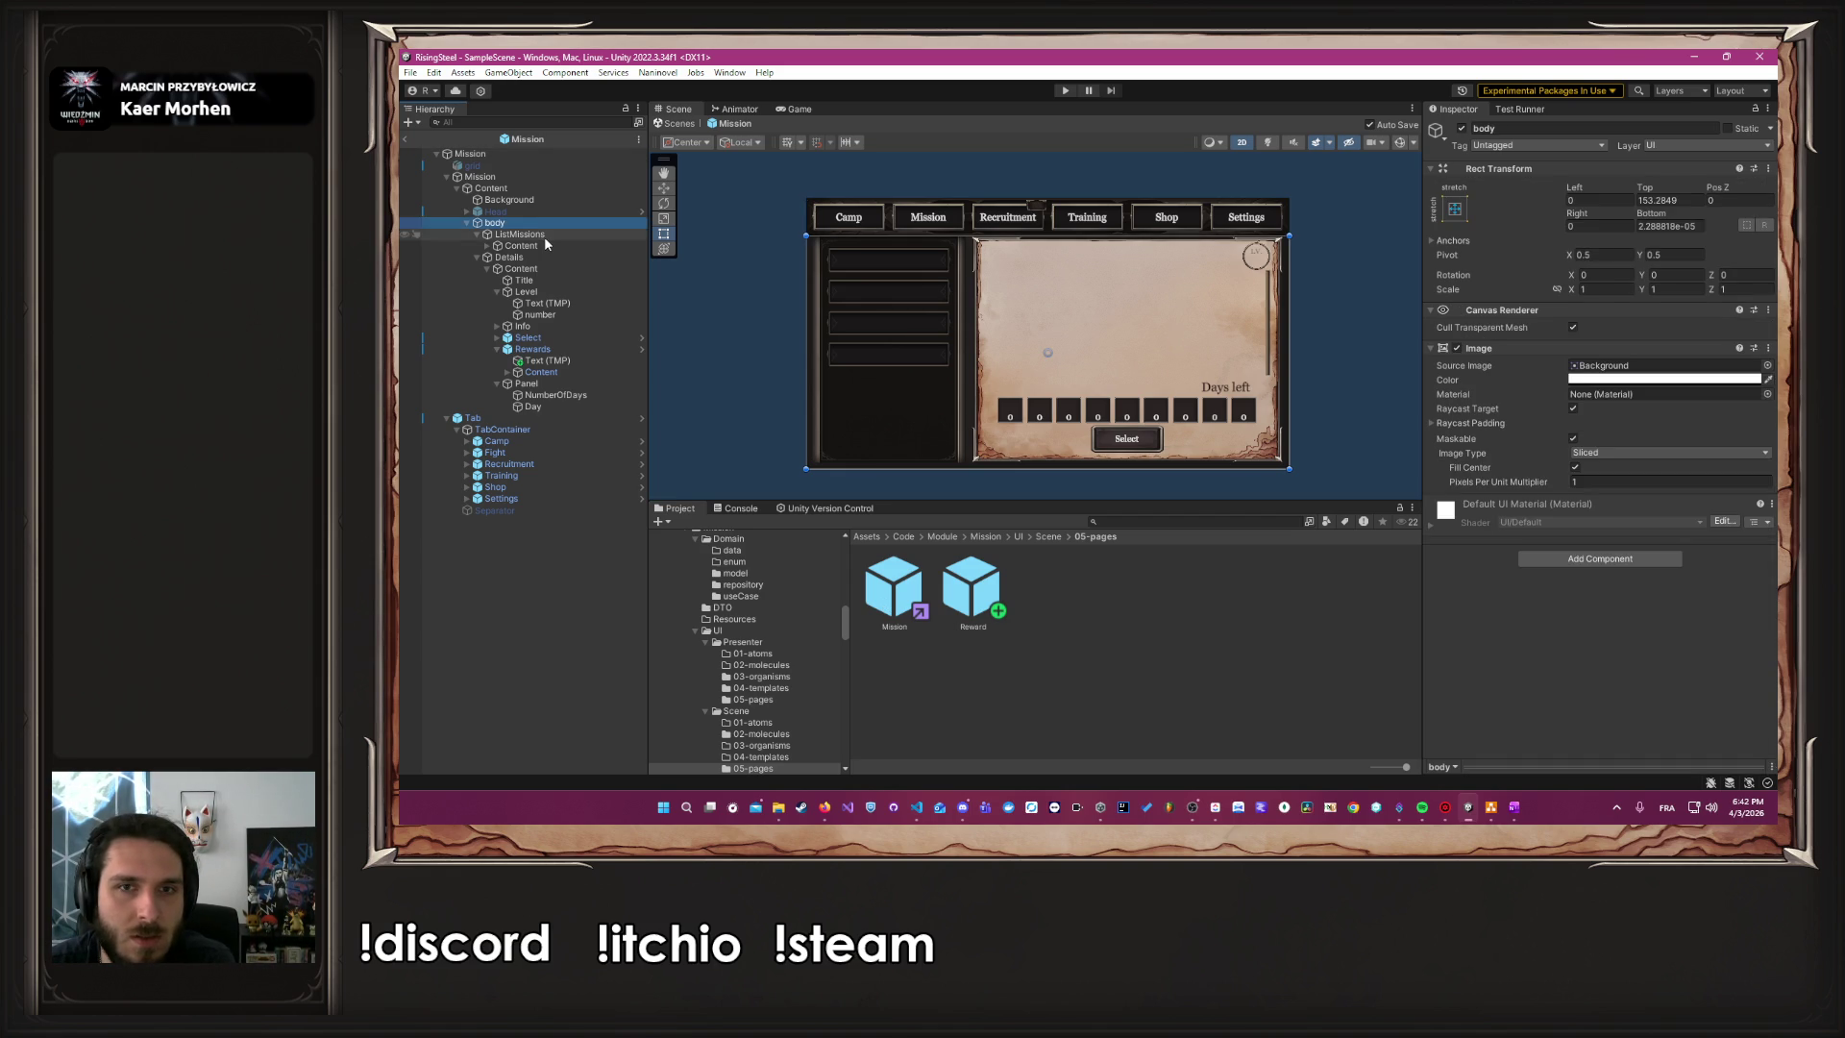
left_click(544, 257)
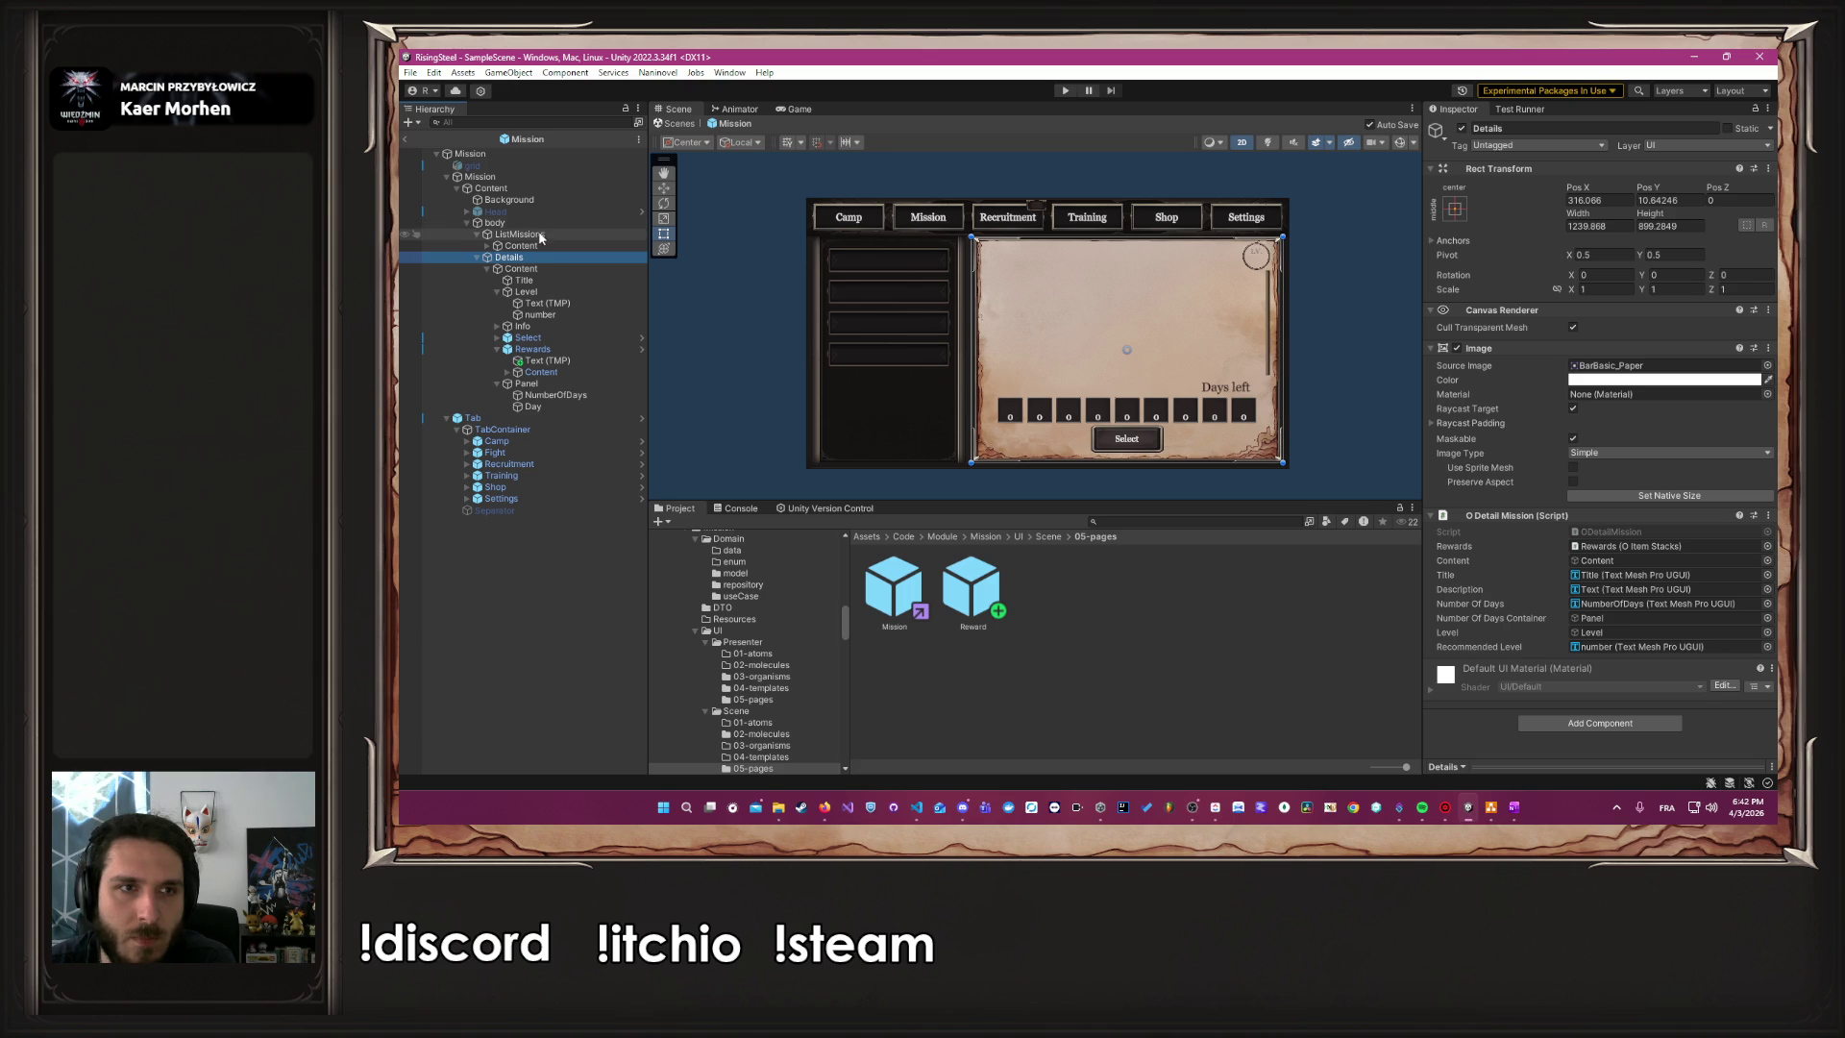
left_click(1624, 365)
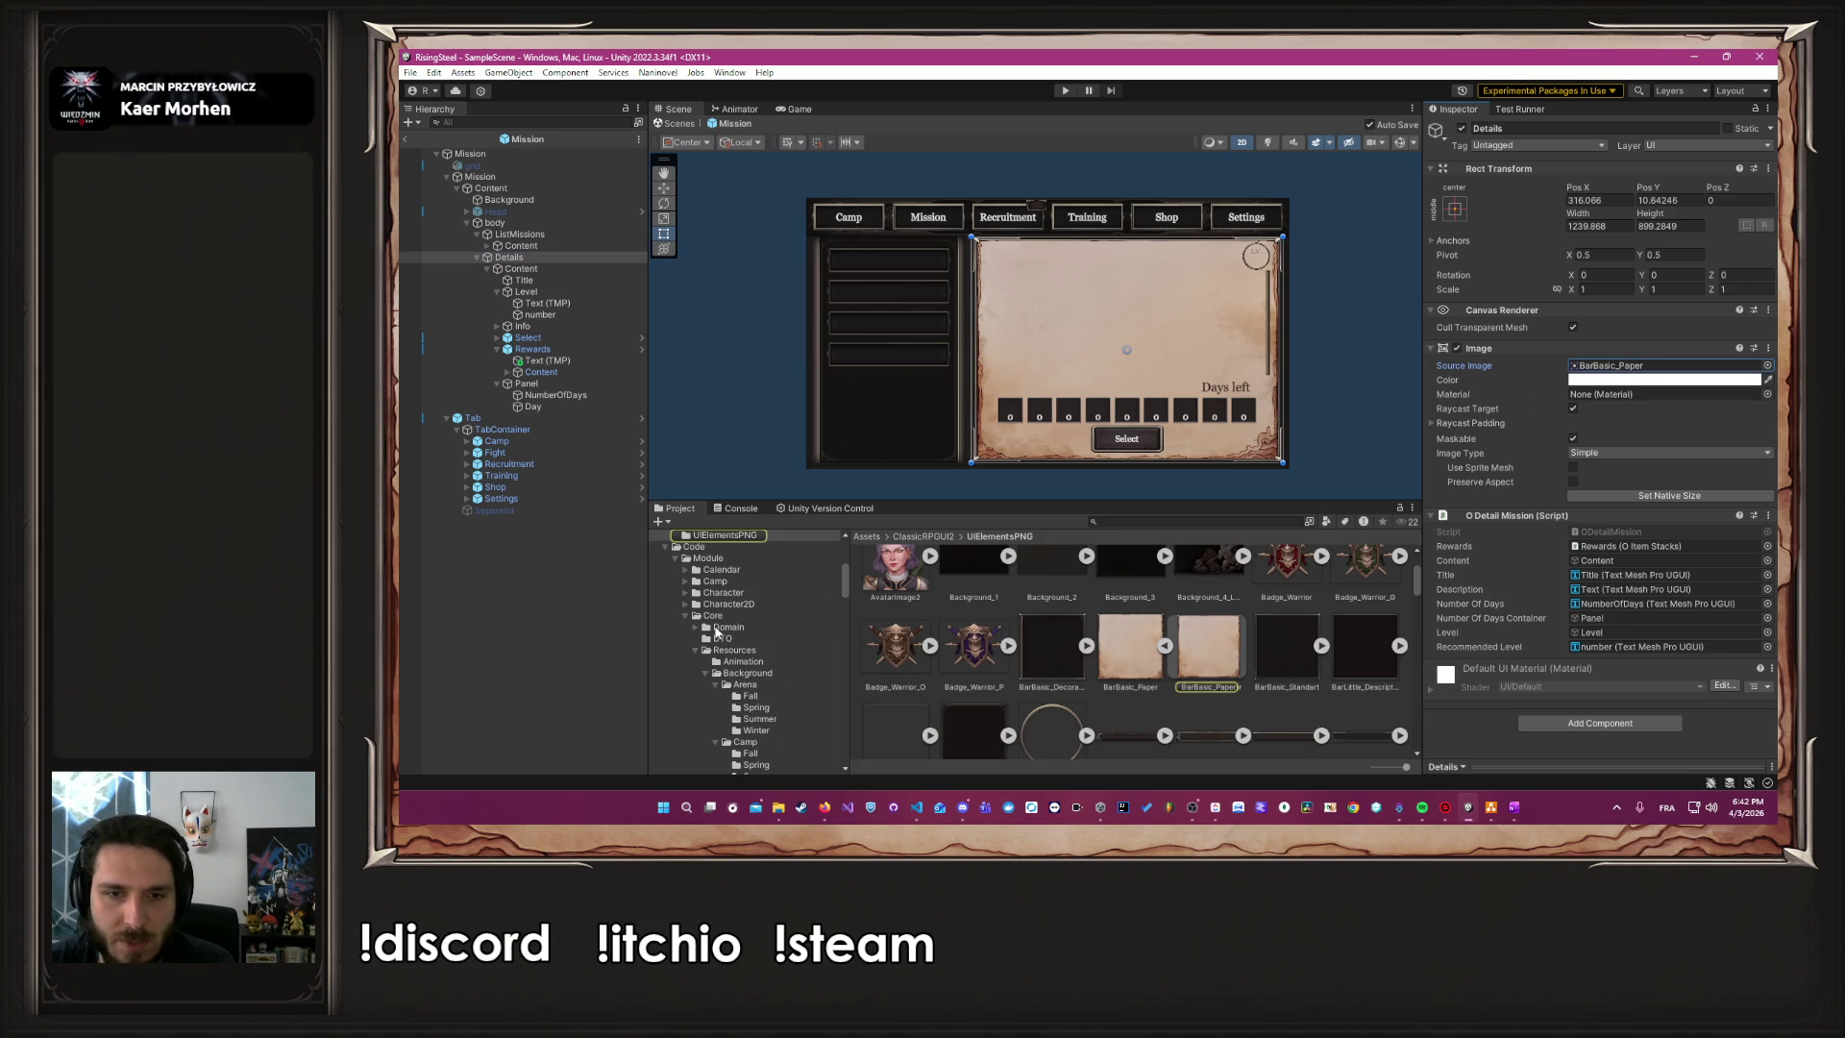
left_click(517, 150)
double_click(971, 588)
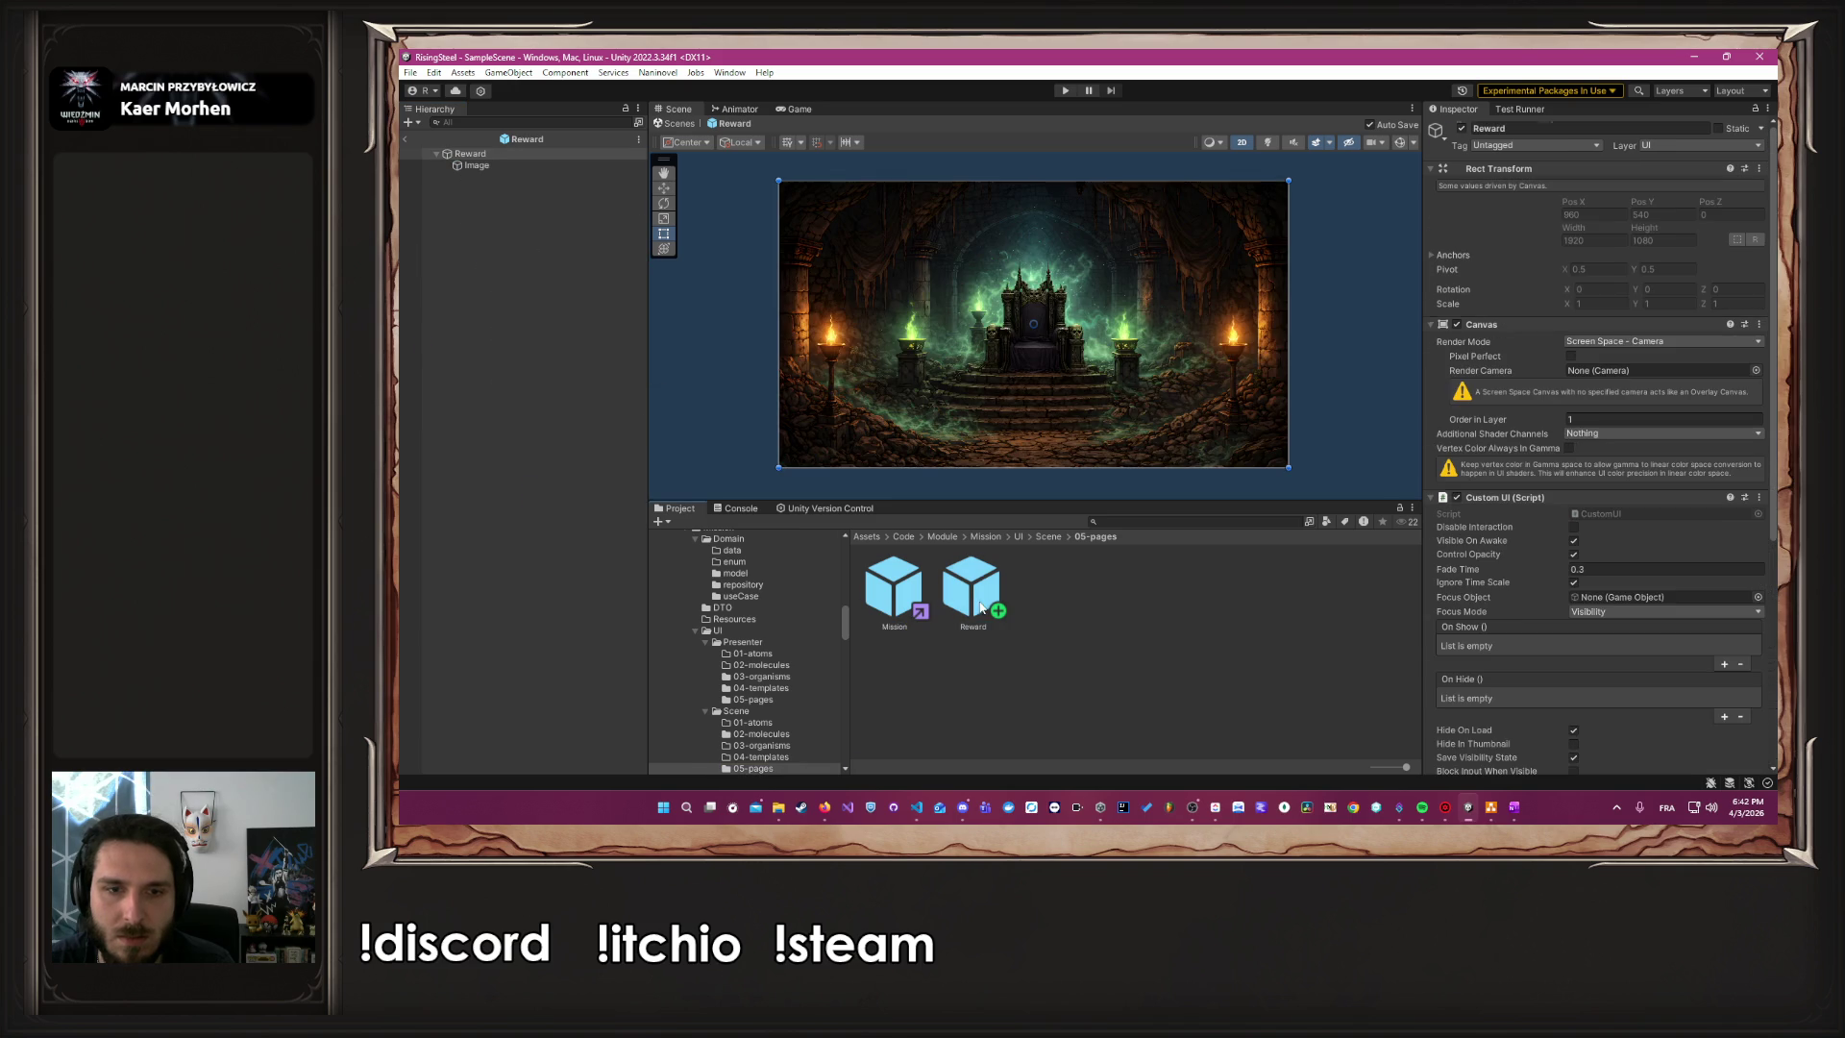
Browse to the ClassicRPGUI2 UIElementsPNG sprites in Core Resources
scroll(749, 662, "up", 10)
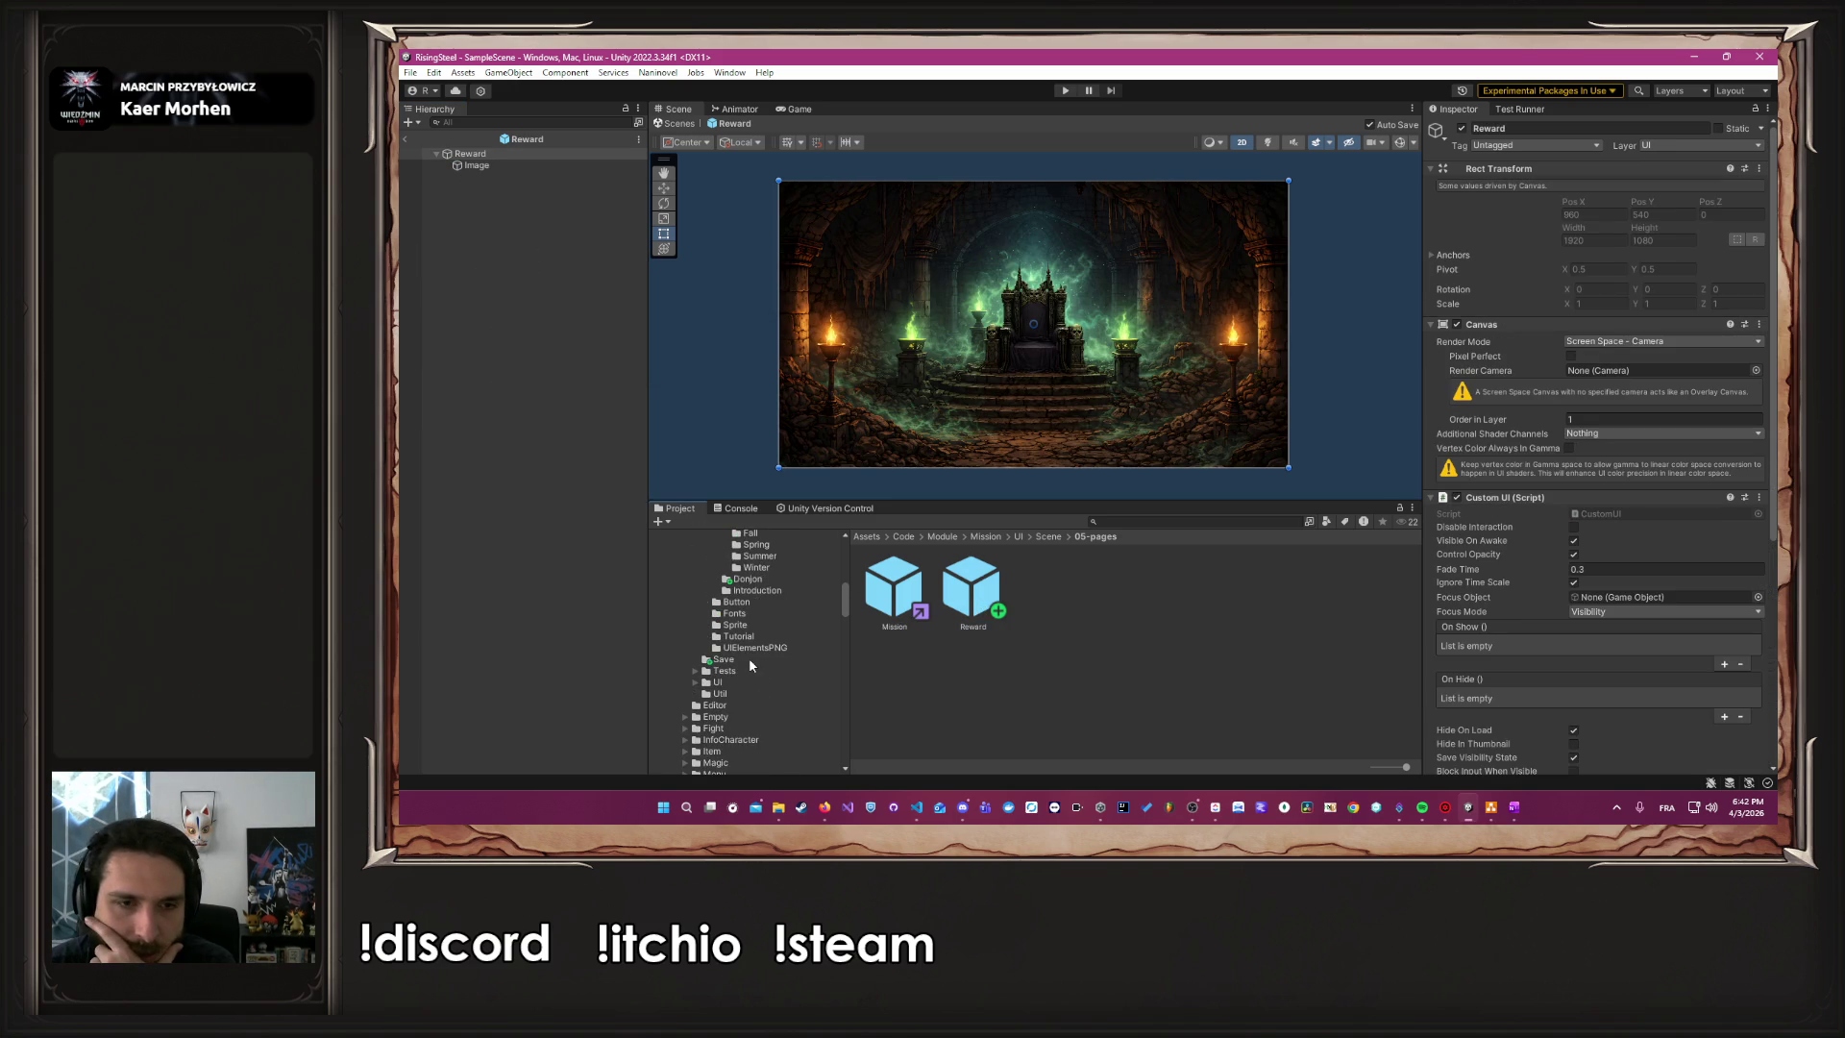
scroll(749, 662, "down", 10)
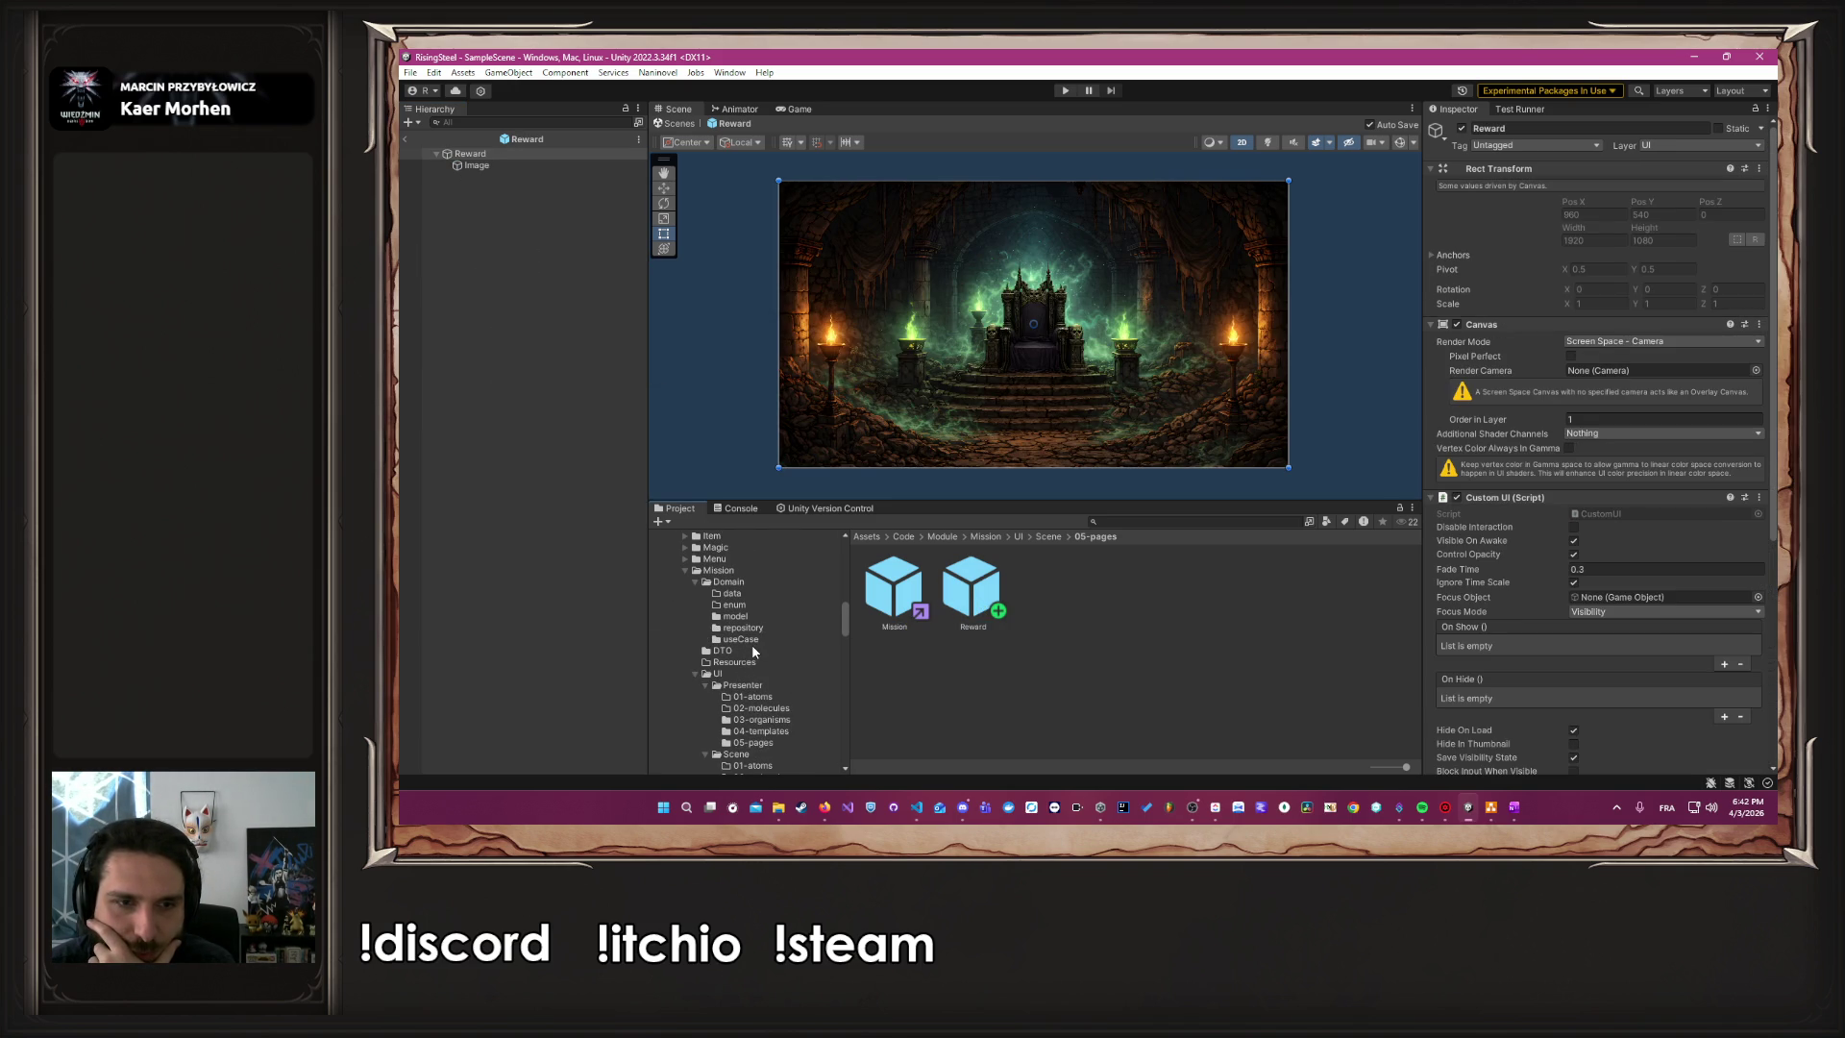
left_click(738, 654)
scroll(741, 661, "up", 10)
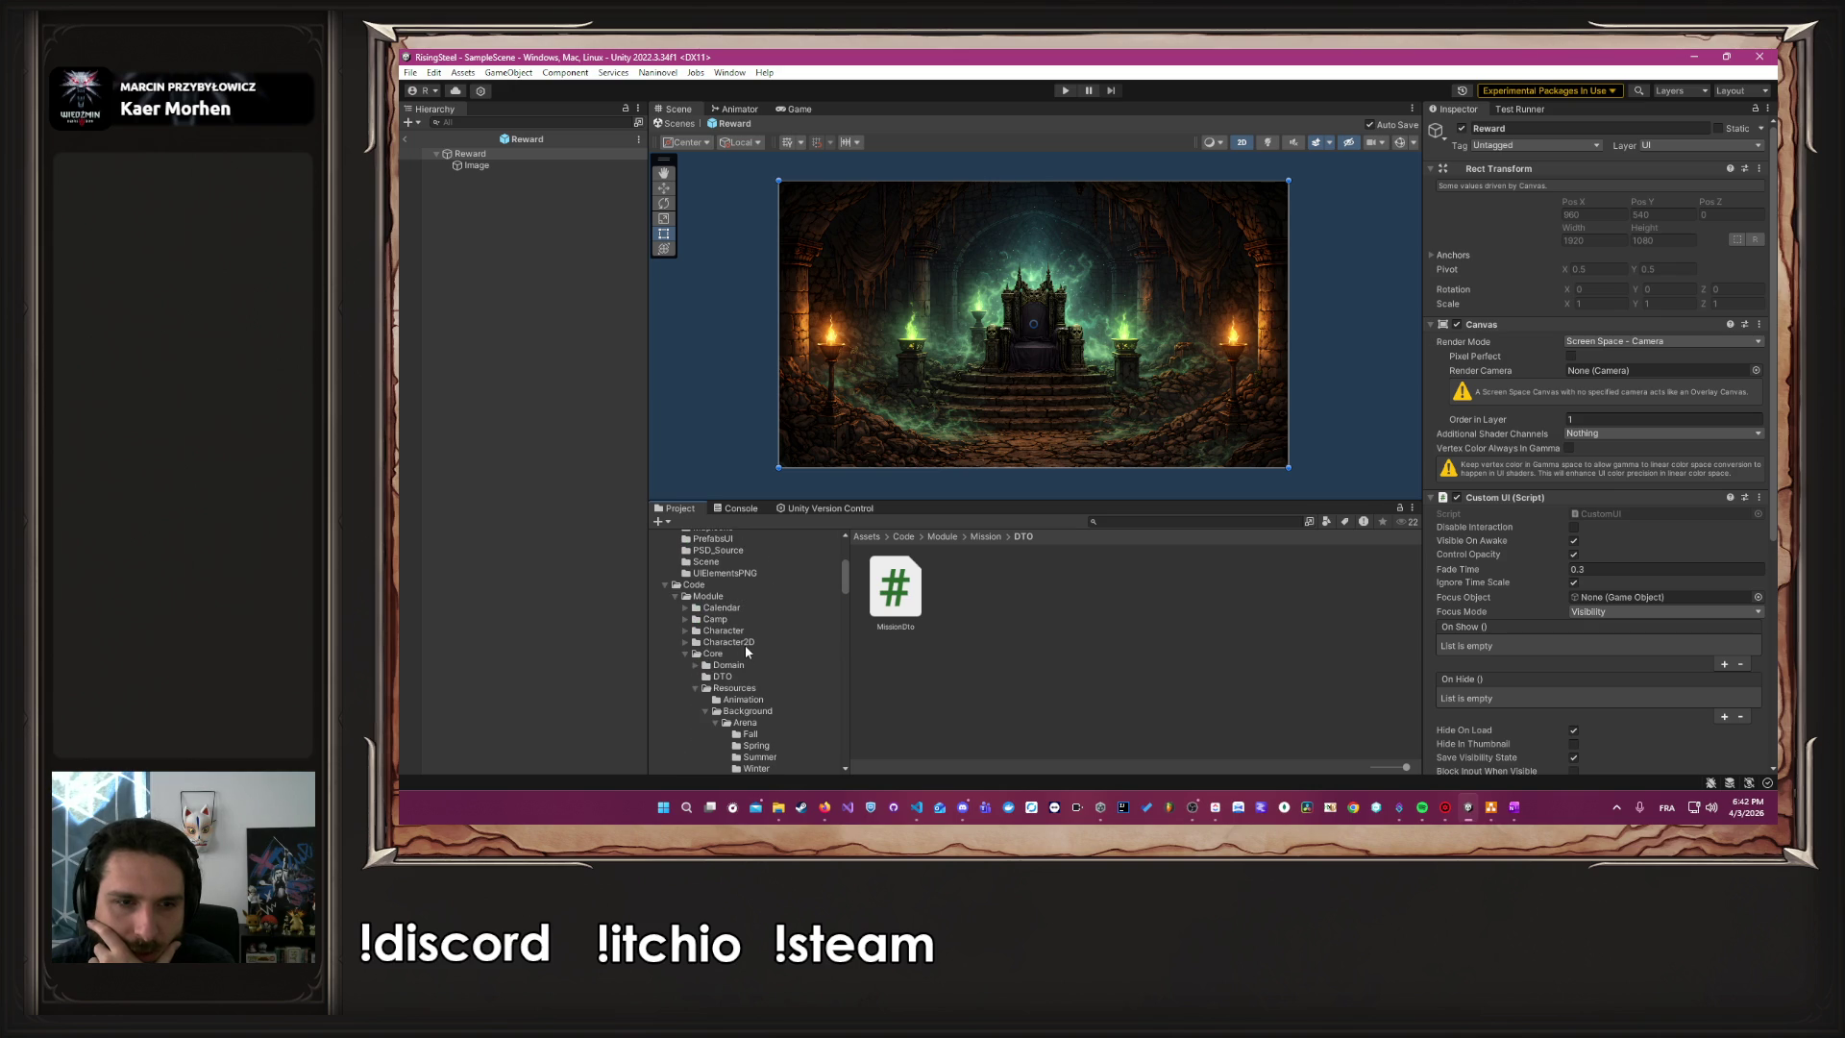
scroll(746, 645, "down", 2)
left_click(746, 646)
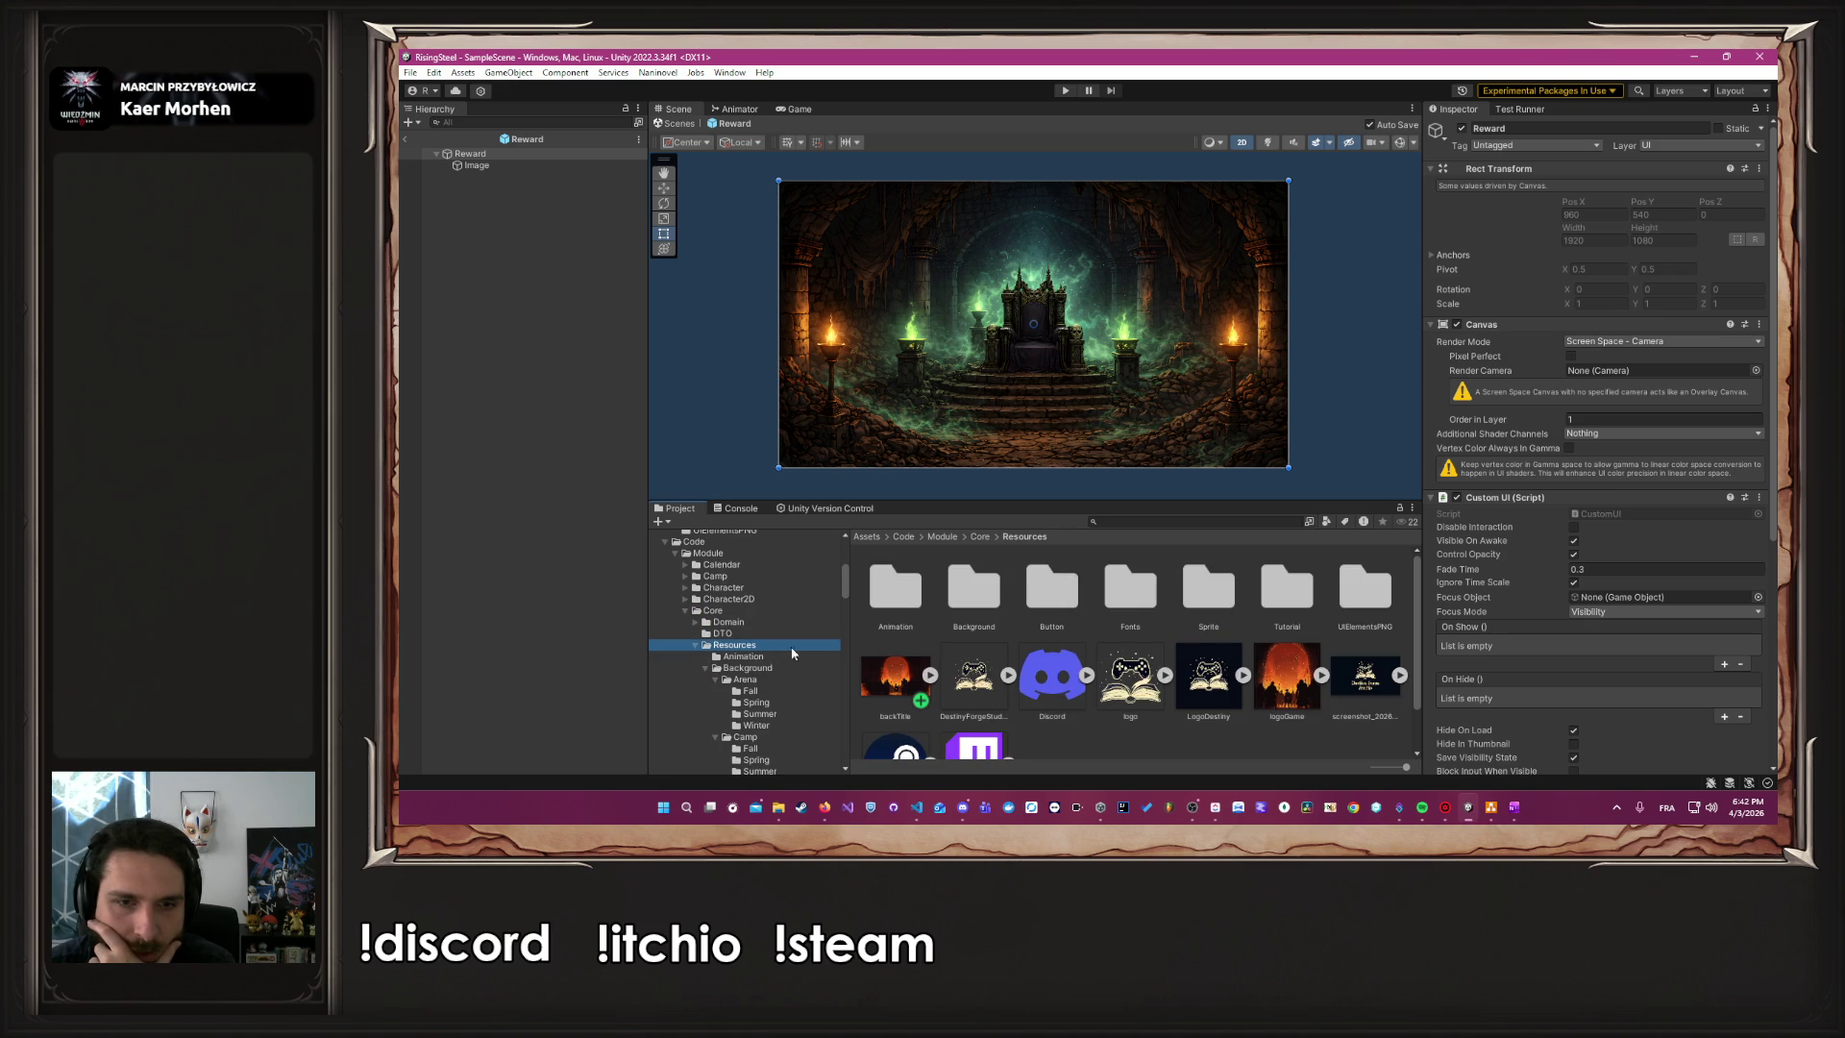
double_click(1346, 590)
scroll(1323, 600, "down", 1)
scroll(782, 652, "up", 6)
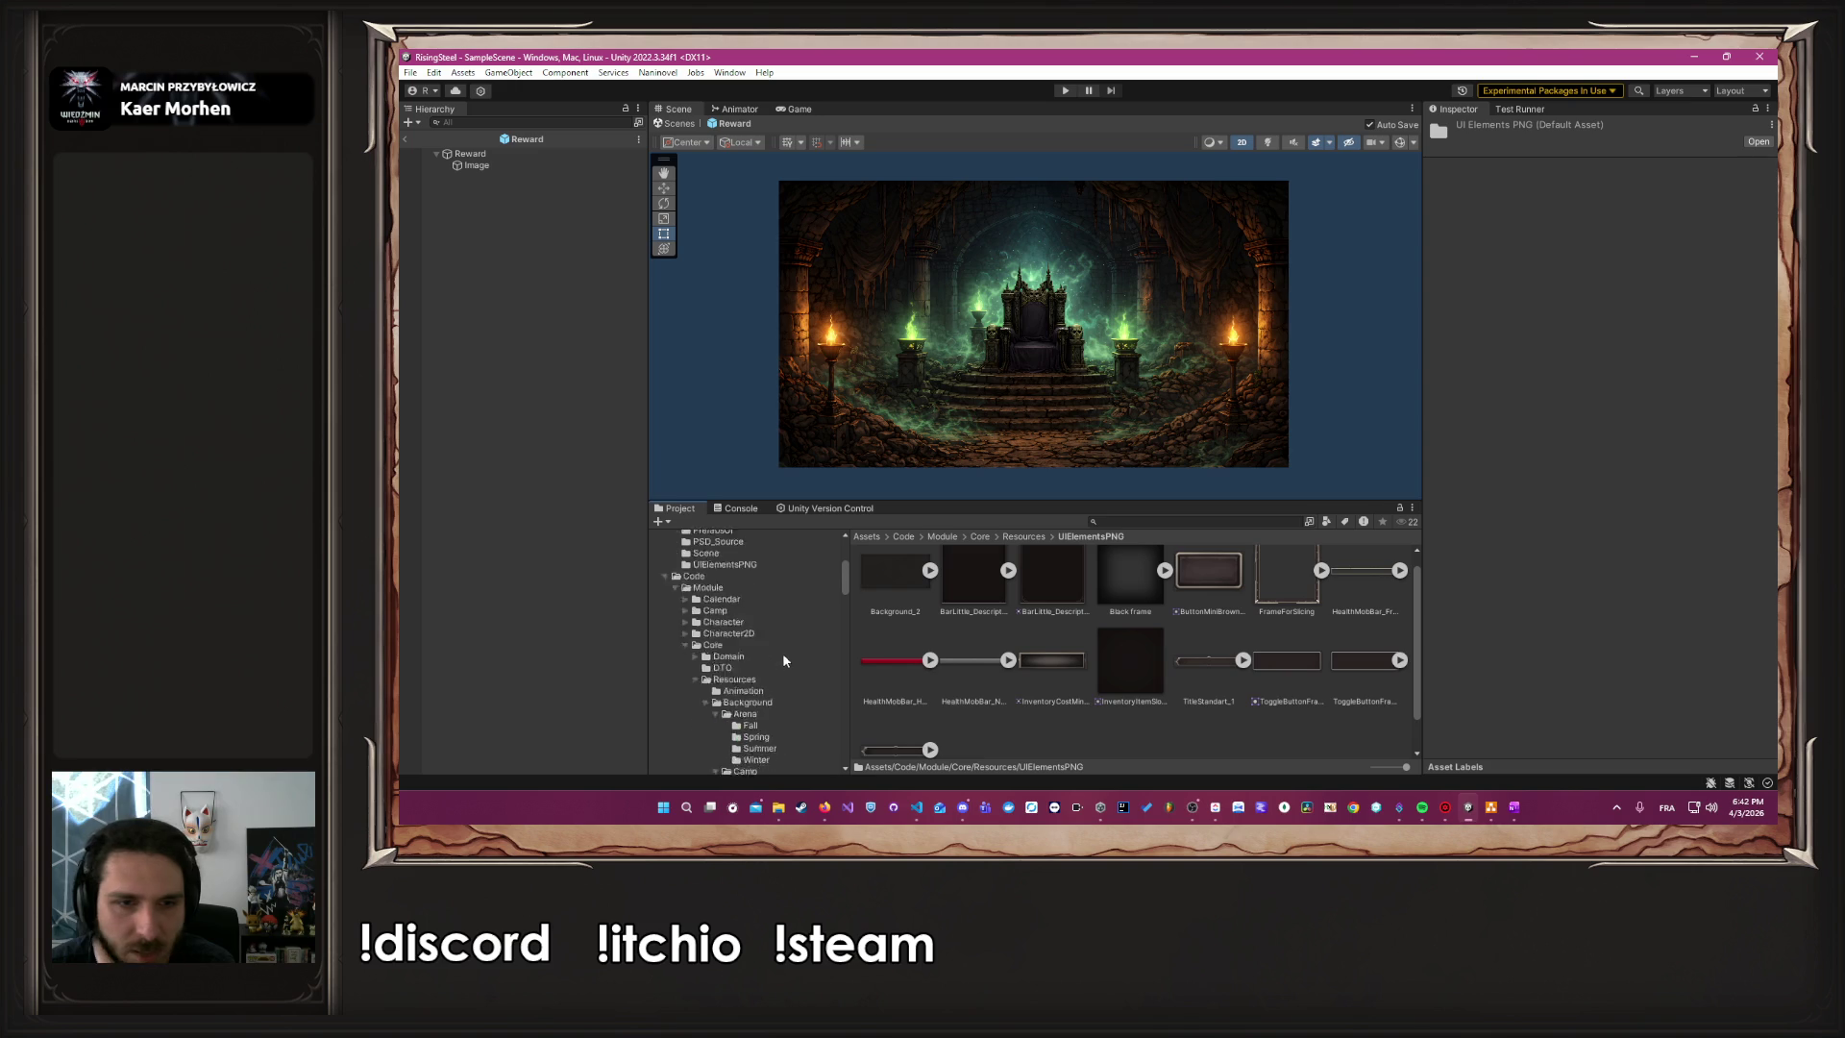
left_click(760, 650)
scroll(1064, 650, "down", 1)
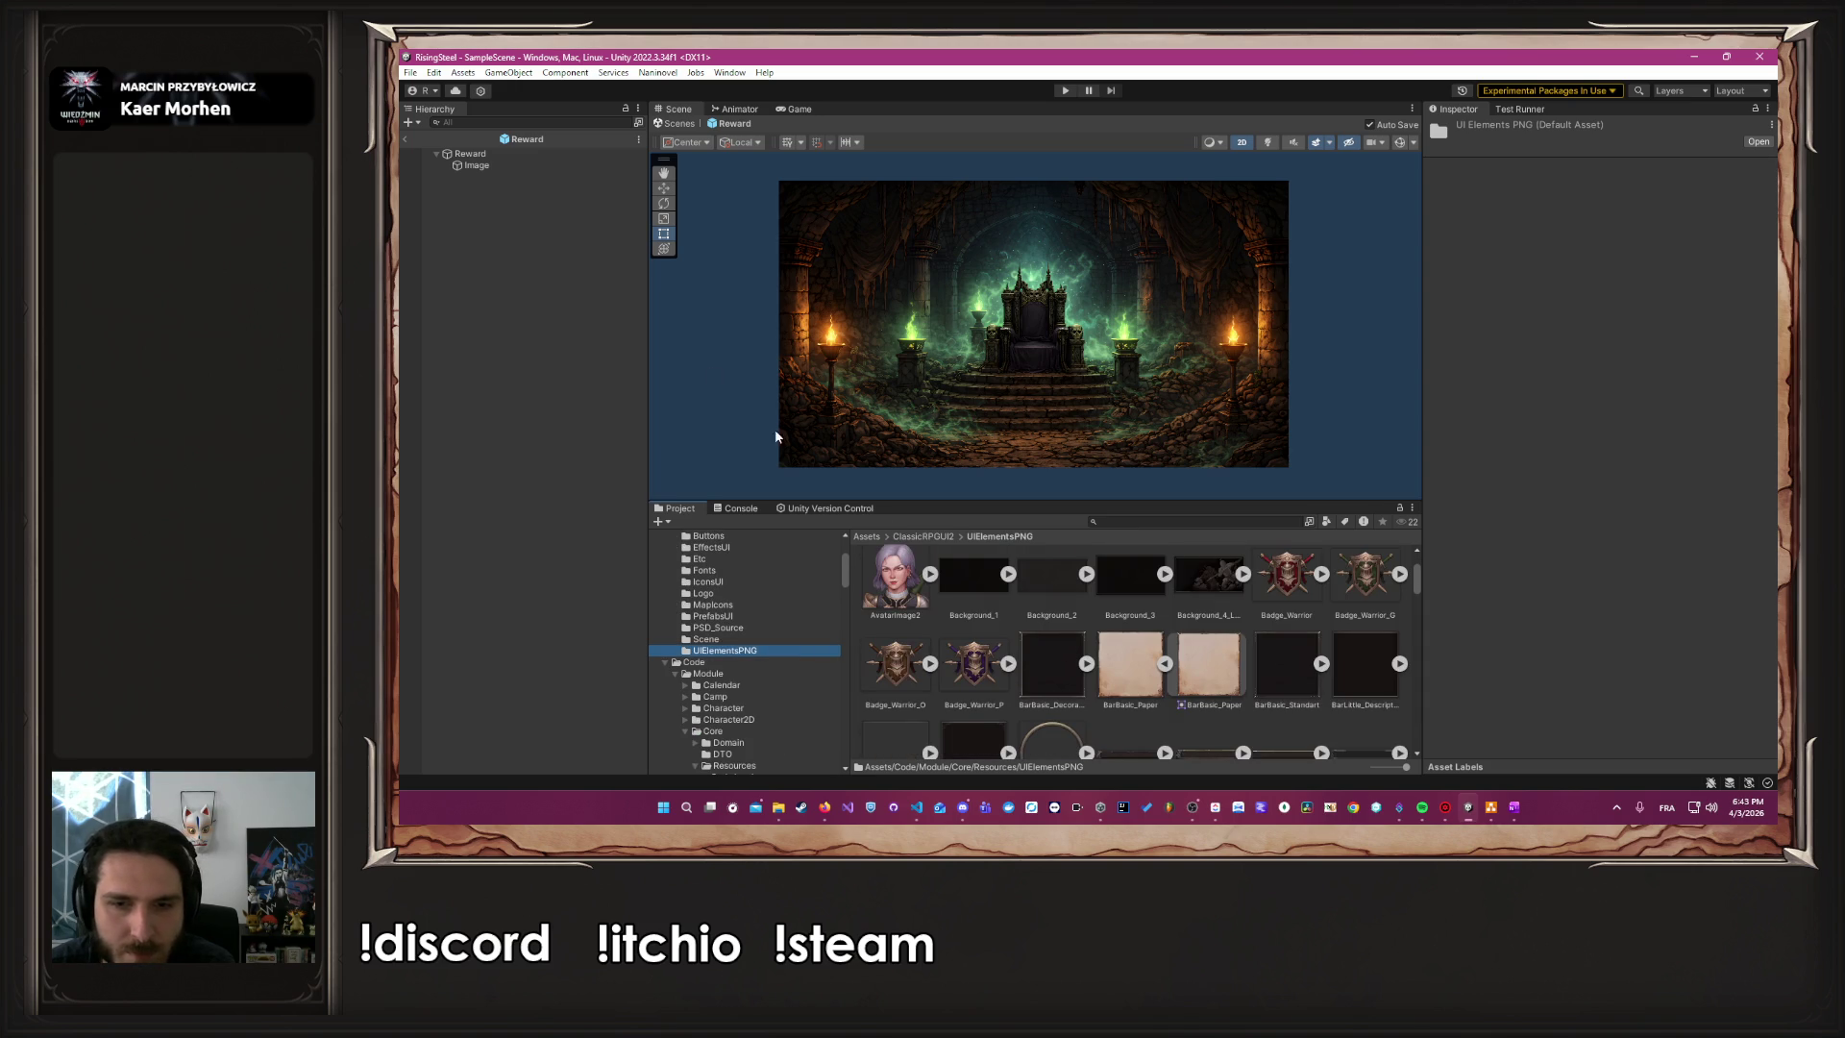
Add a Reward Image with the BarBasic_Paper sprite, stretched wide, at Pos X 0, Pos Y 0
right_click(504, 180)
mouse_move(584, 538)
left_click(740, 536)
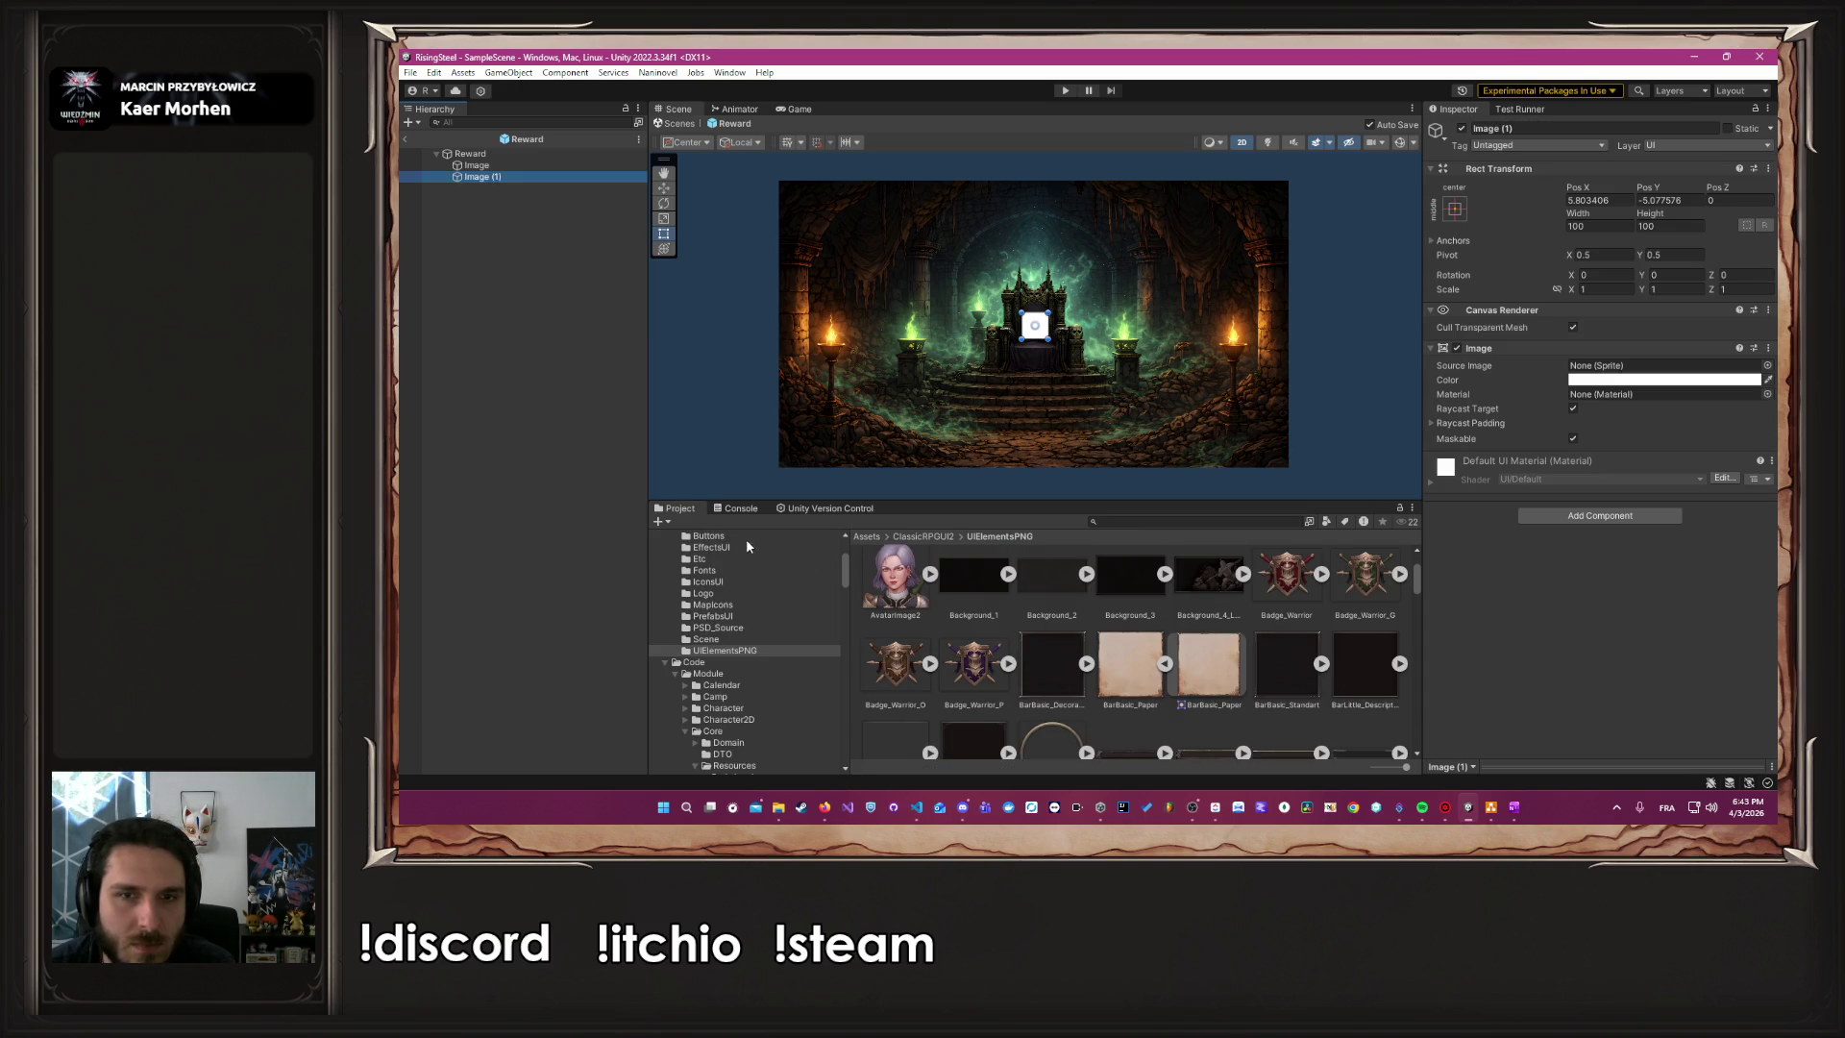
left_click_drag(1134, 665, 1602, 372)
scroll(1046, 304, "up", 2)
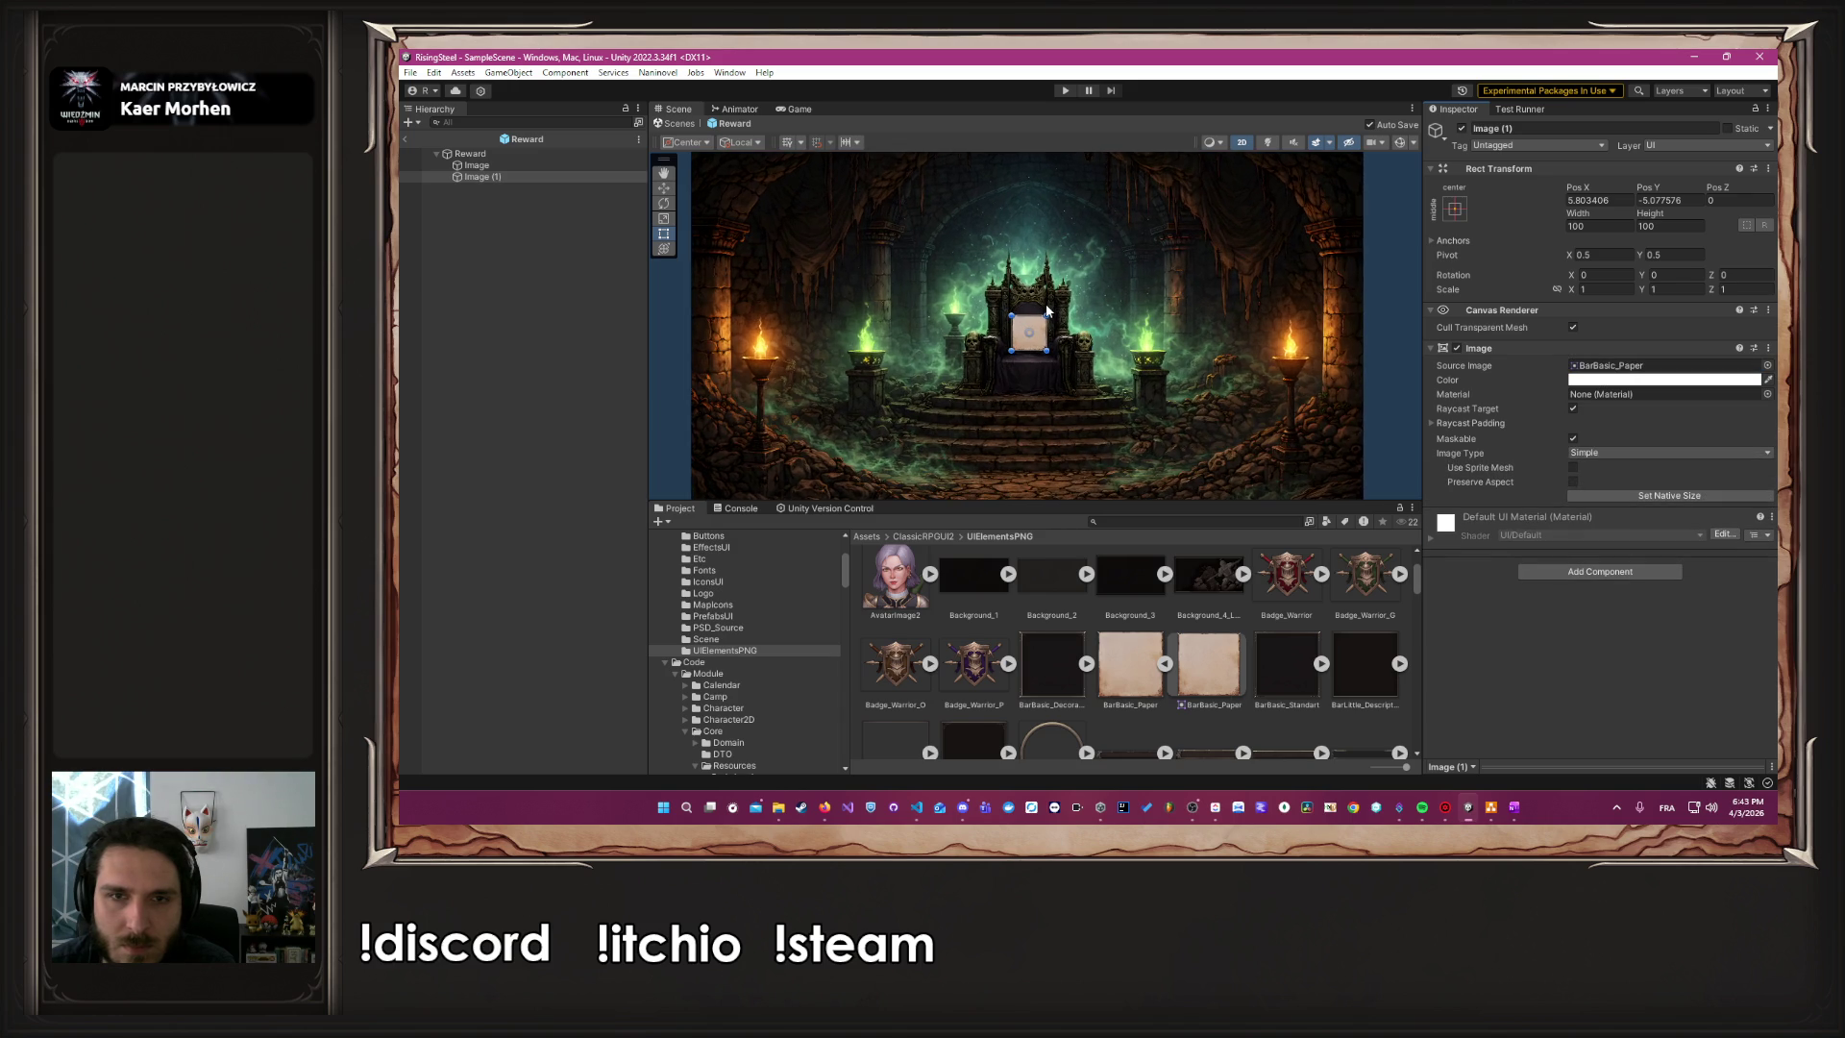
left_click_drag(1051, 329, 1309, 325)
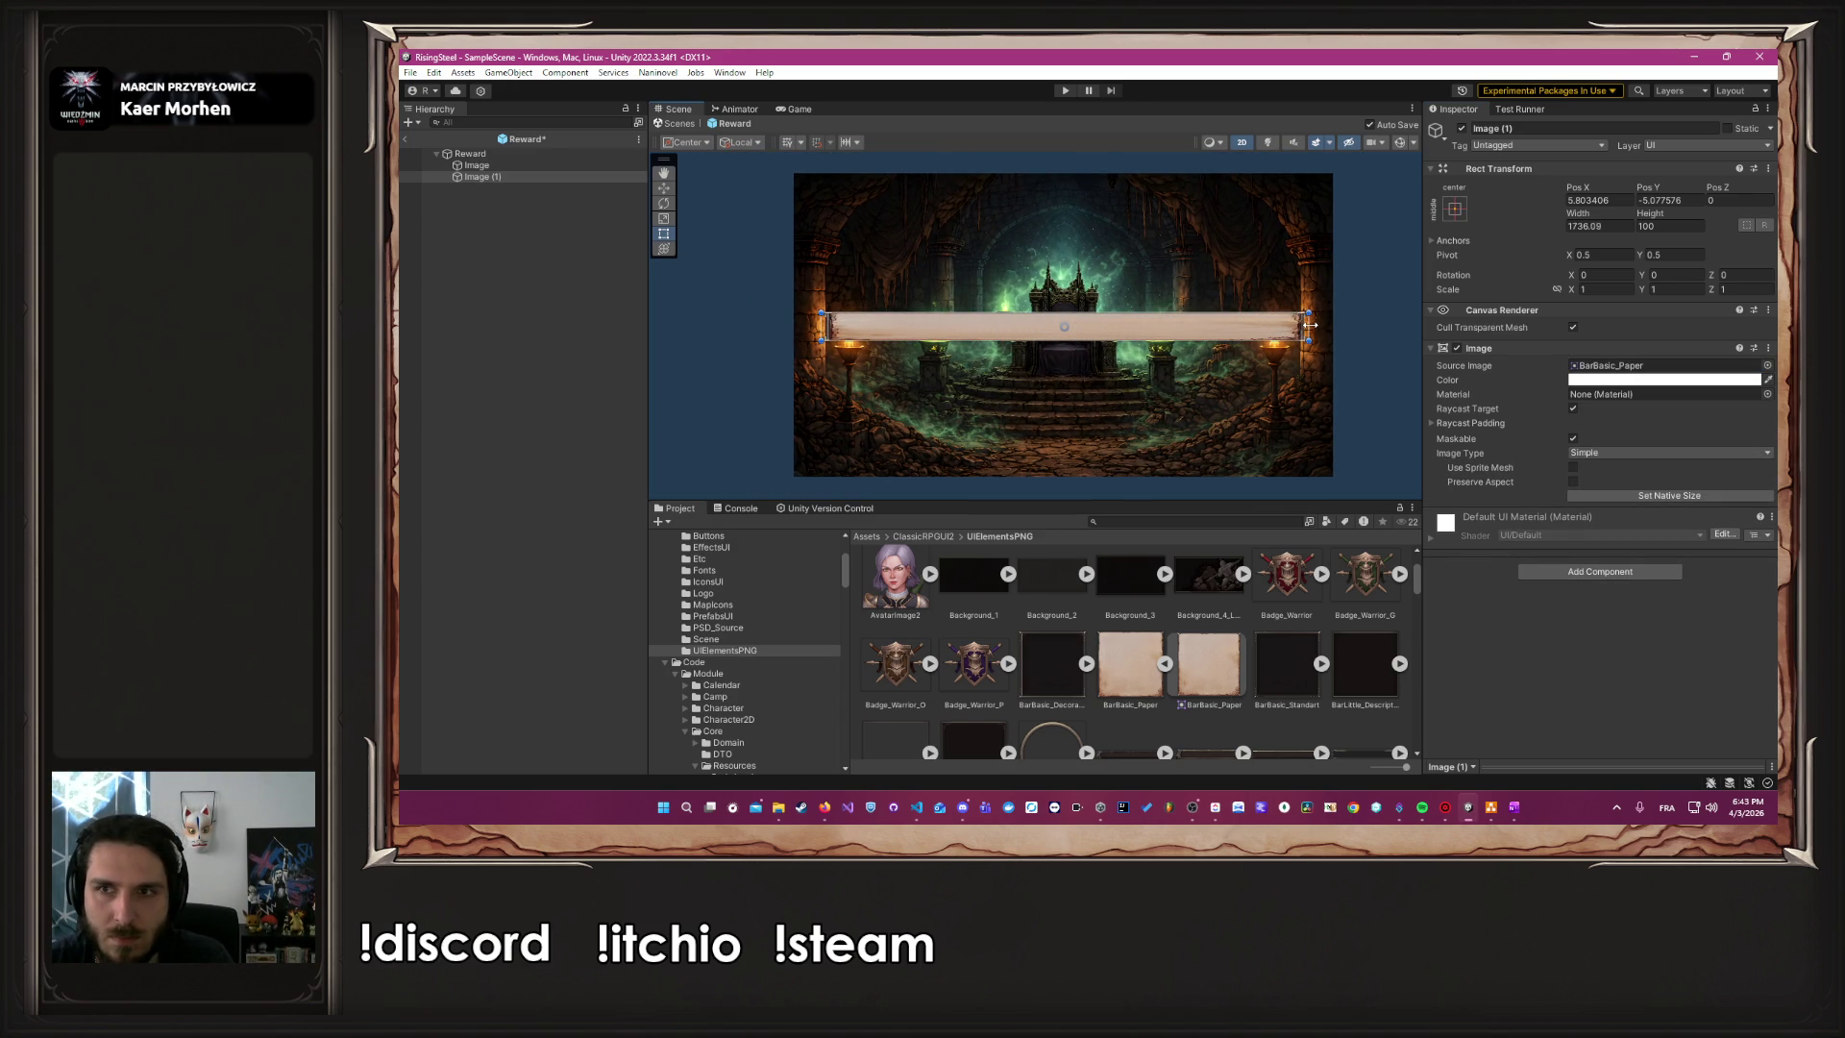
left_click(1624, 200)
type("0")
key("Tab")
type("0")
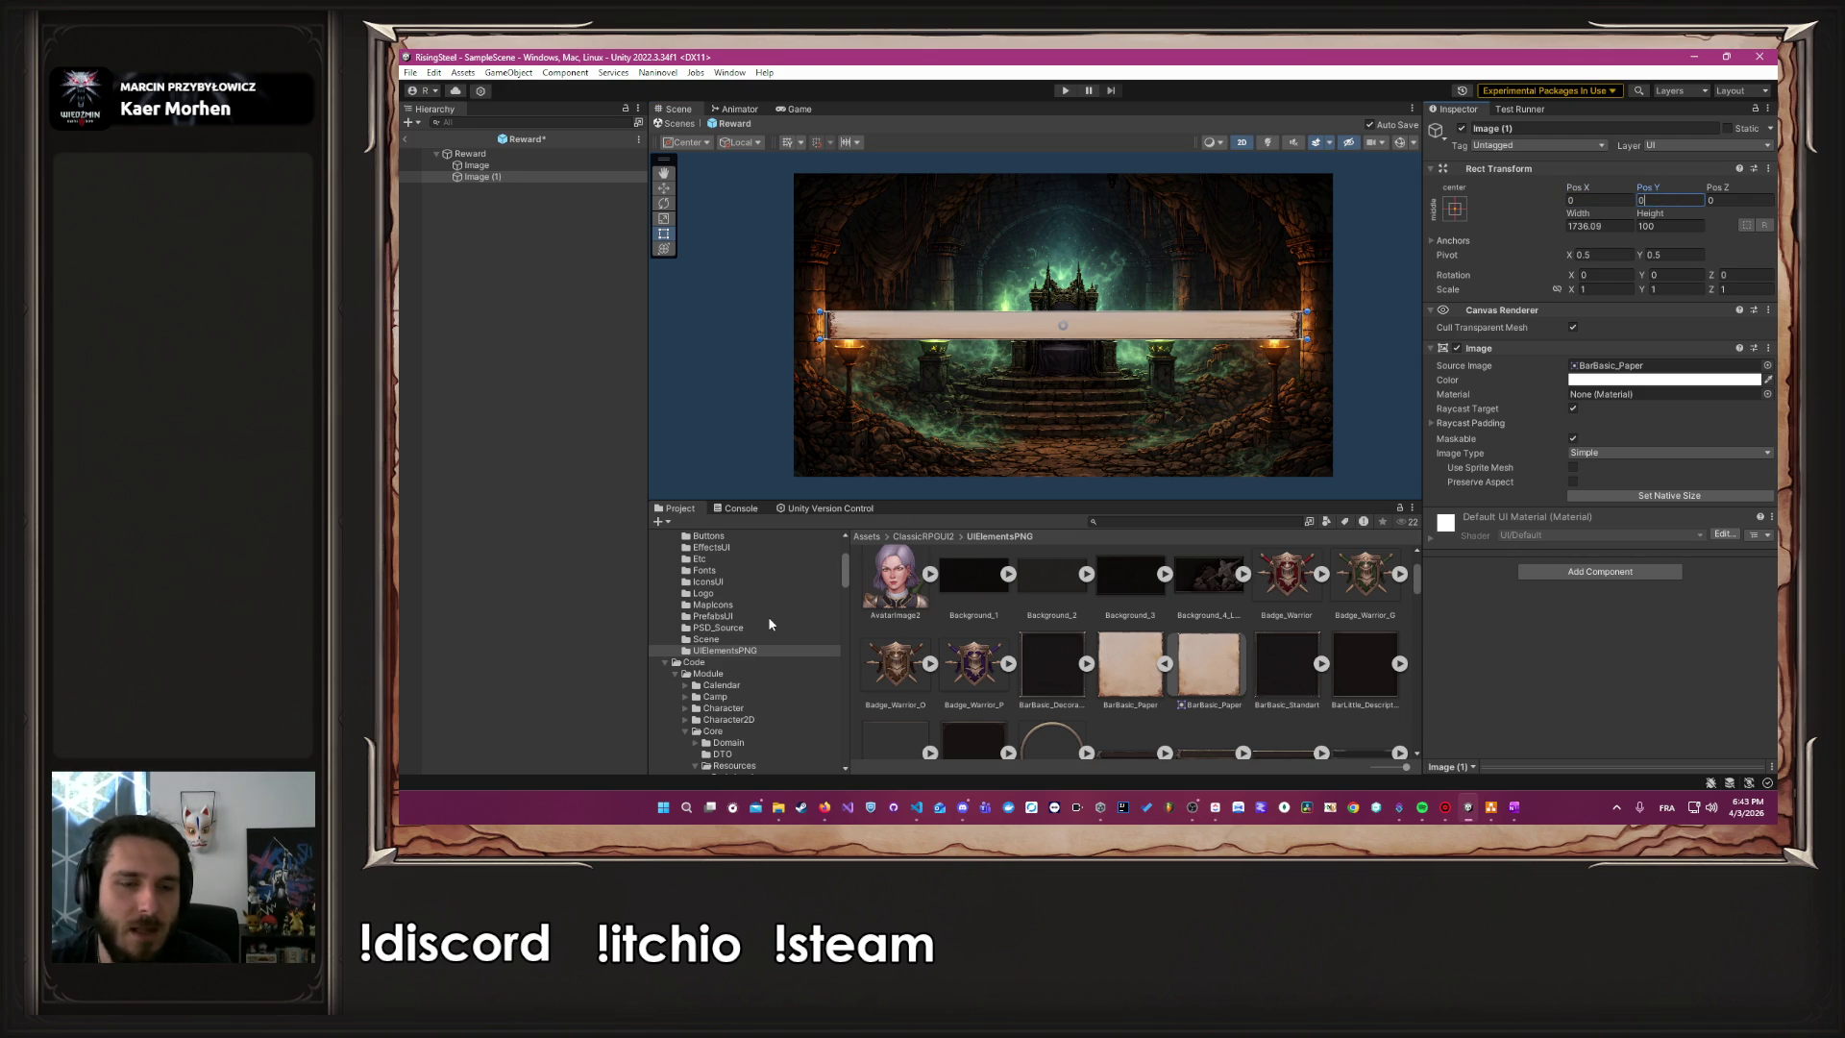
Place the grid prefab from the Core folder inside the Reward prefab
scroll(769, 624, "up", 3)
scroll(769, 620, "down", 10)
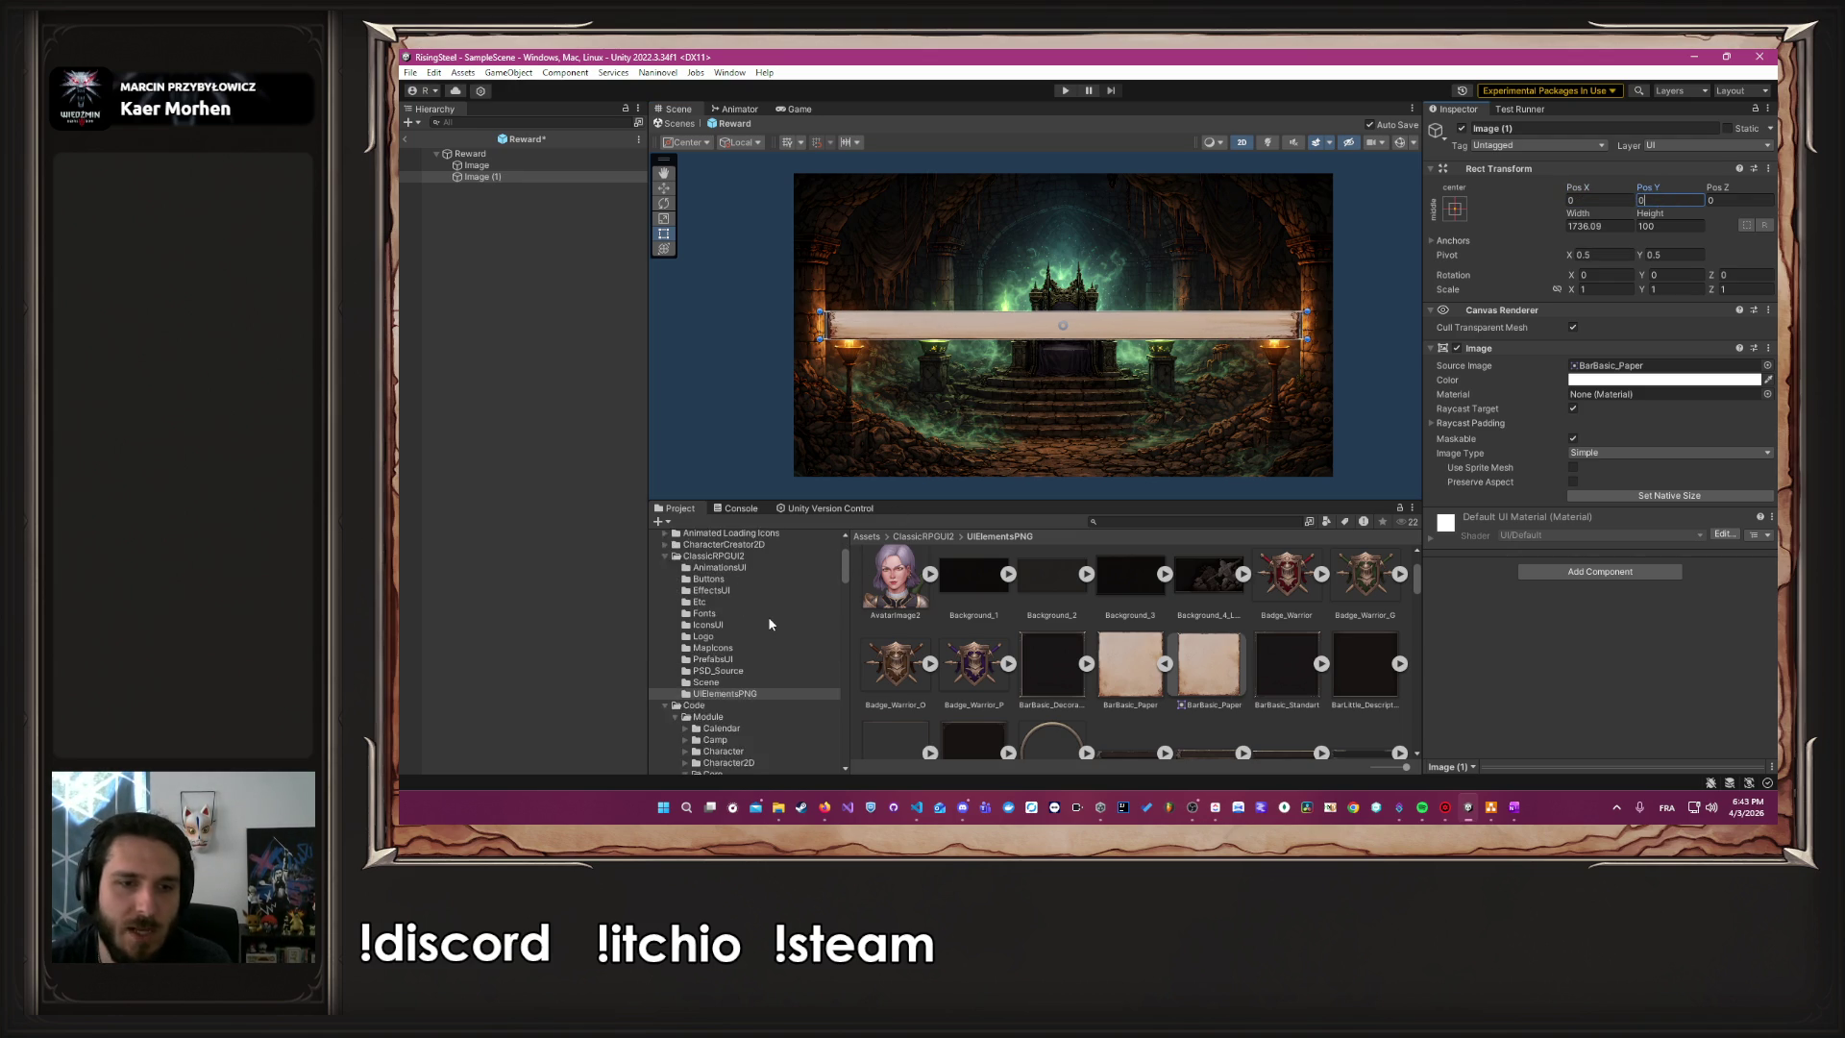
scroll(769, 625, "up", 4)
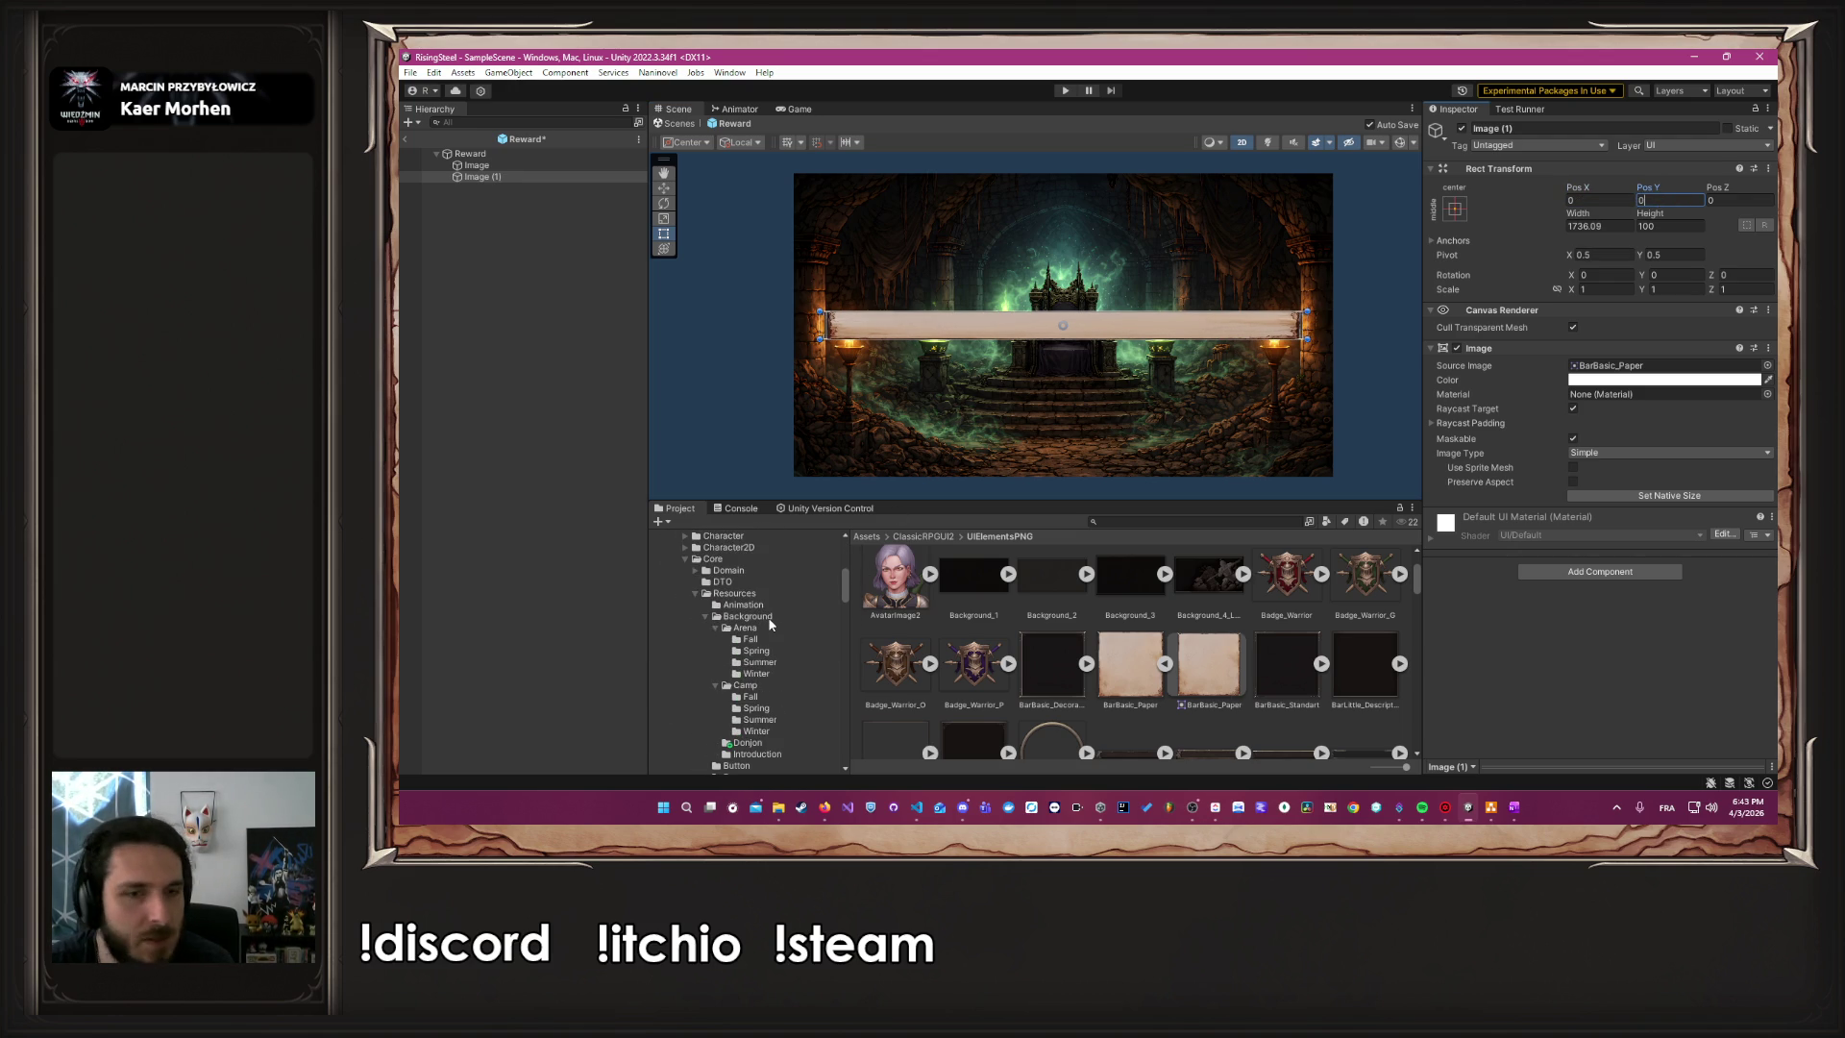
left_click(714, 558)
left_click_drag(987, 676, 471, 424)
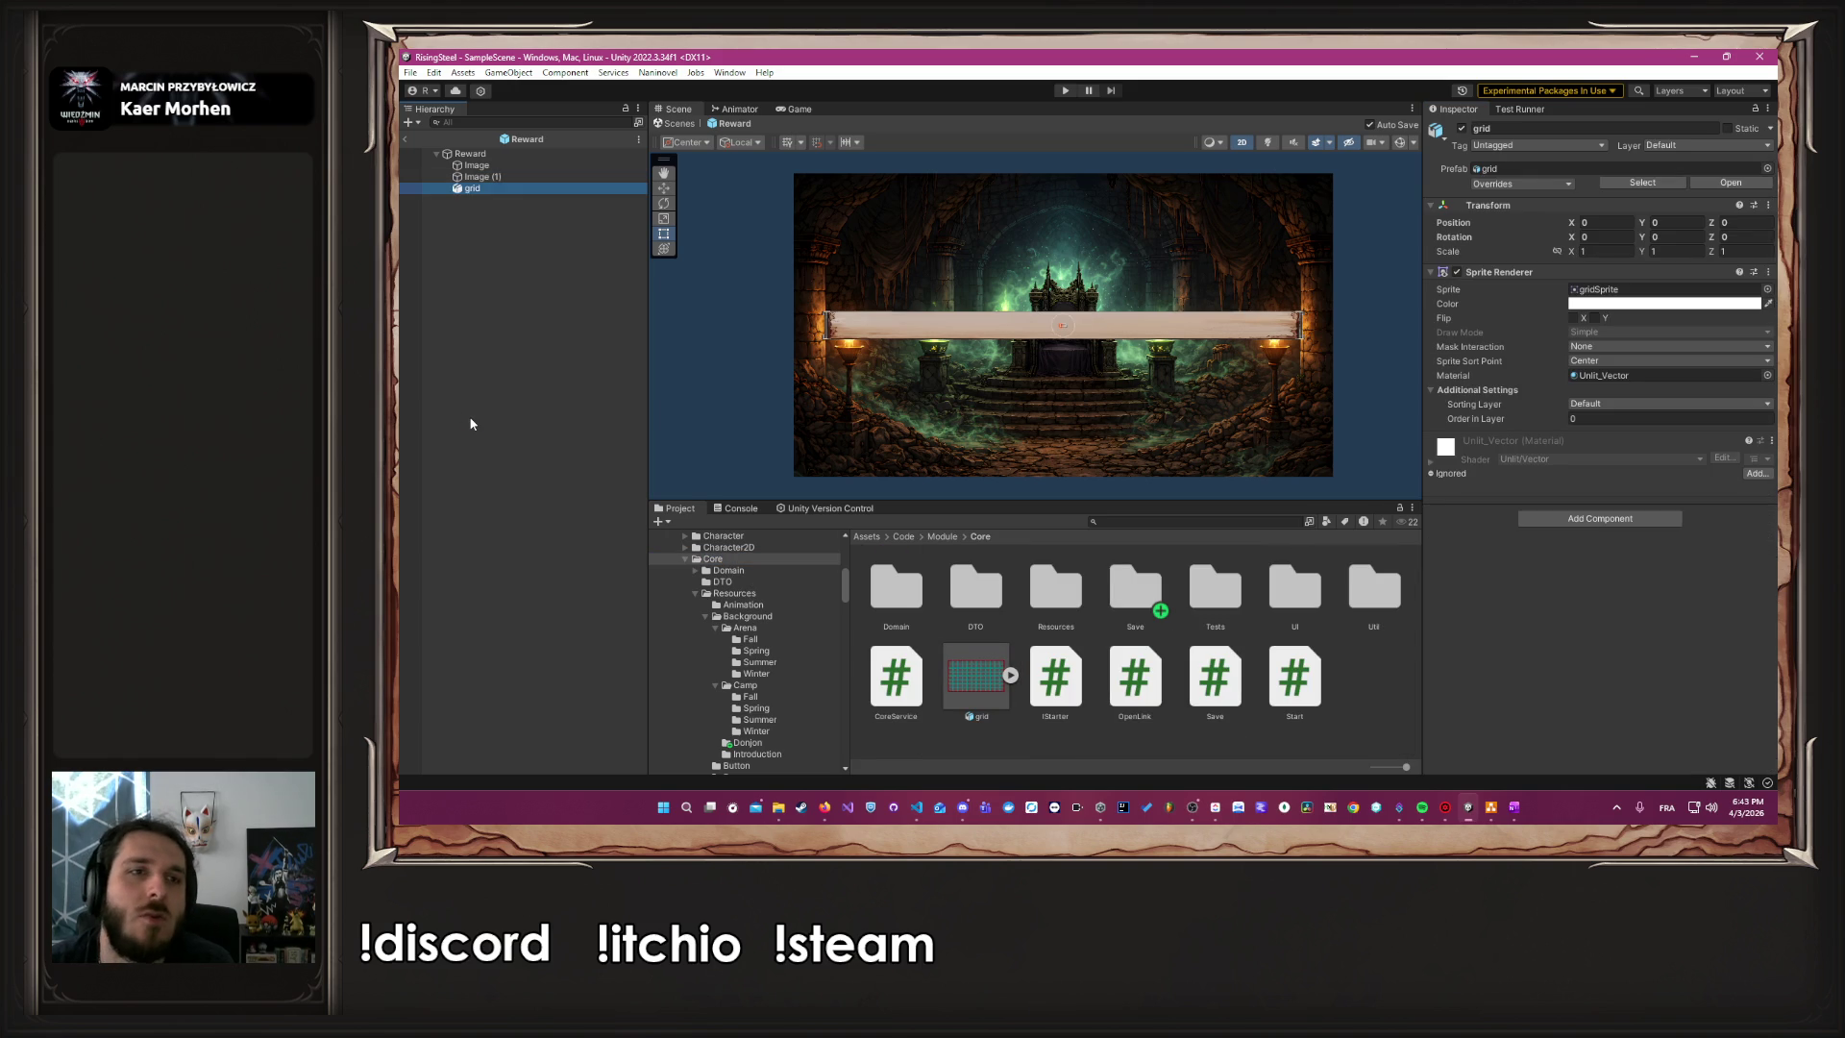
Move grid above Image, set the throne-room background alpha to 0.3254, and edit grid's Scale X
left_click_drag(479, 175, 478, 160)
left_click(478, 177)
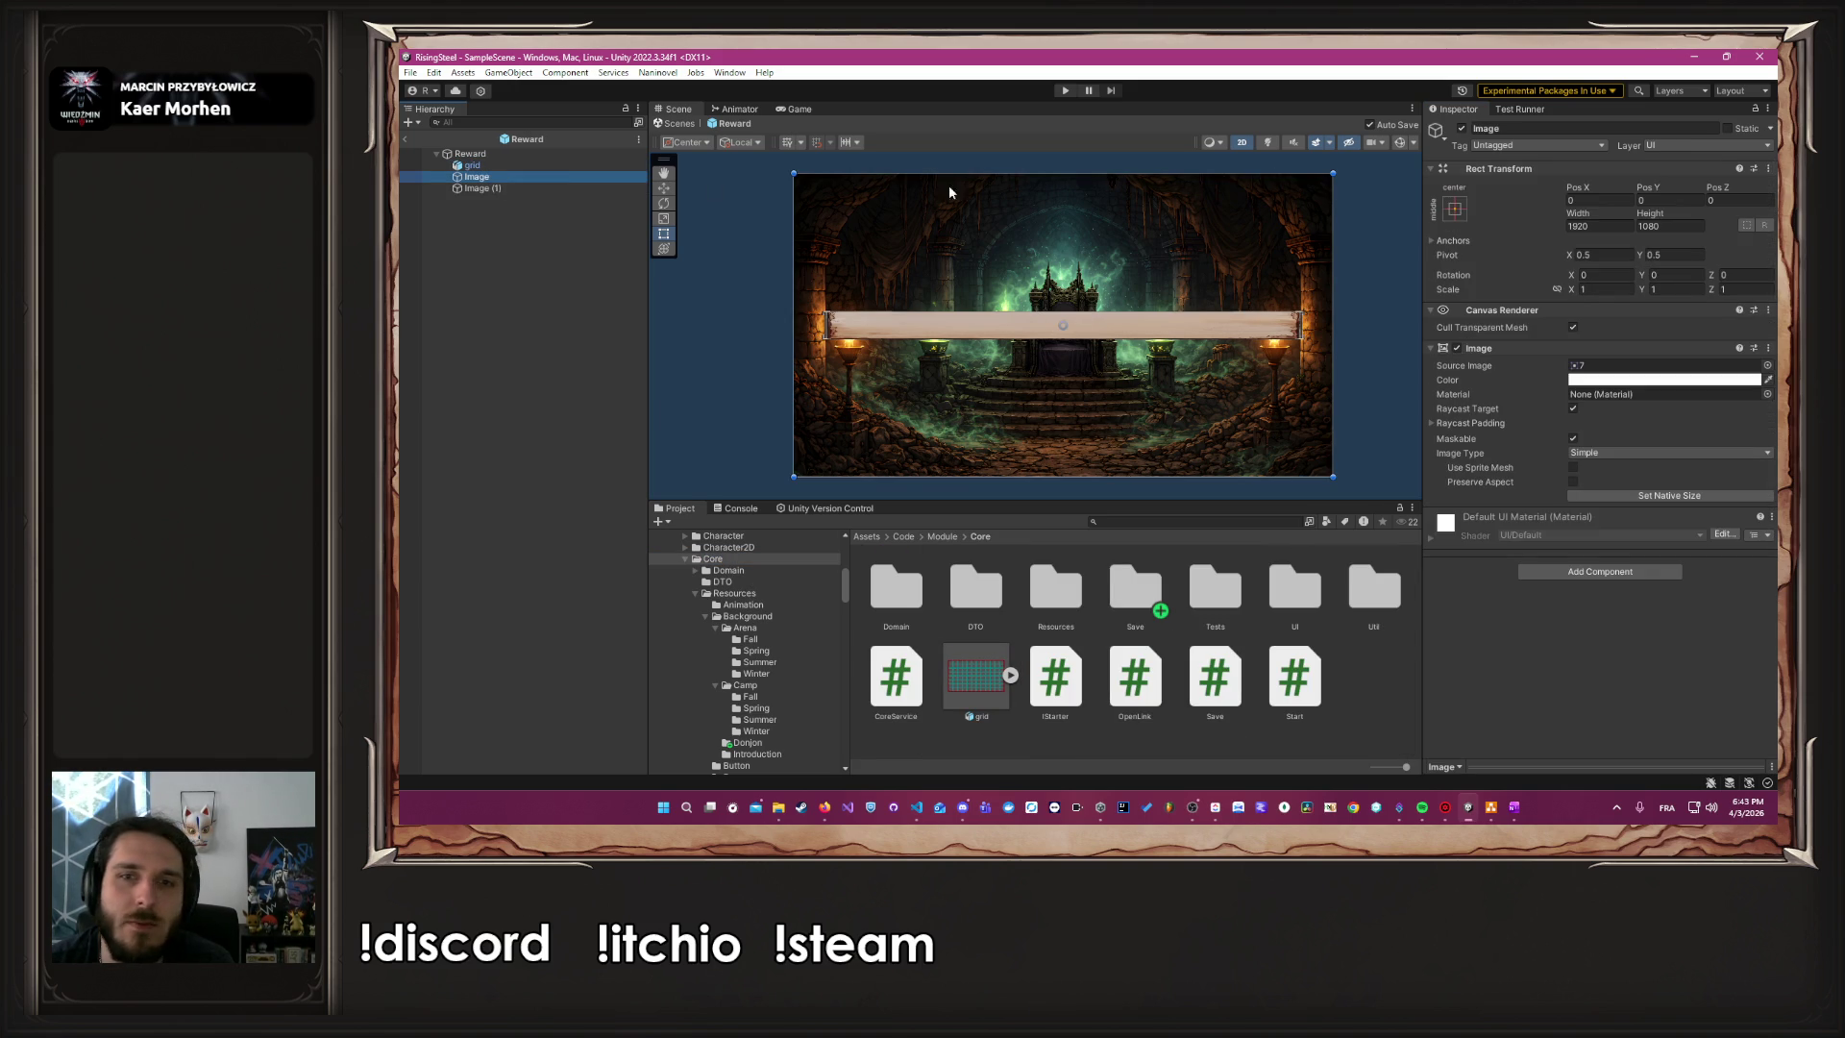
left_click(1624, 380)
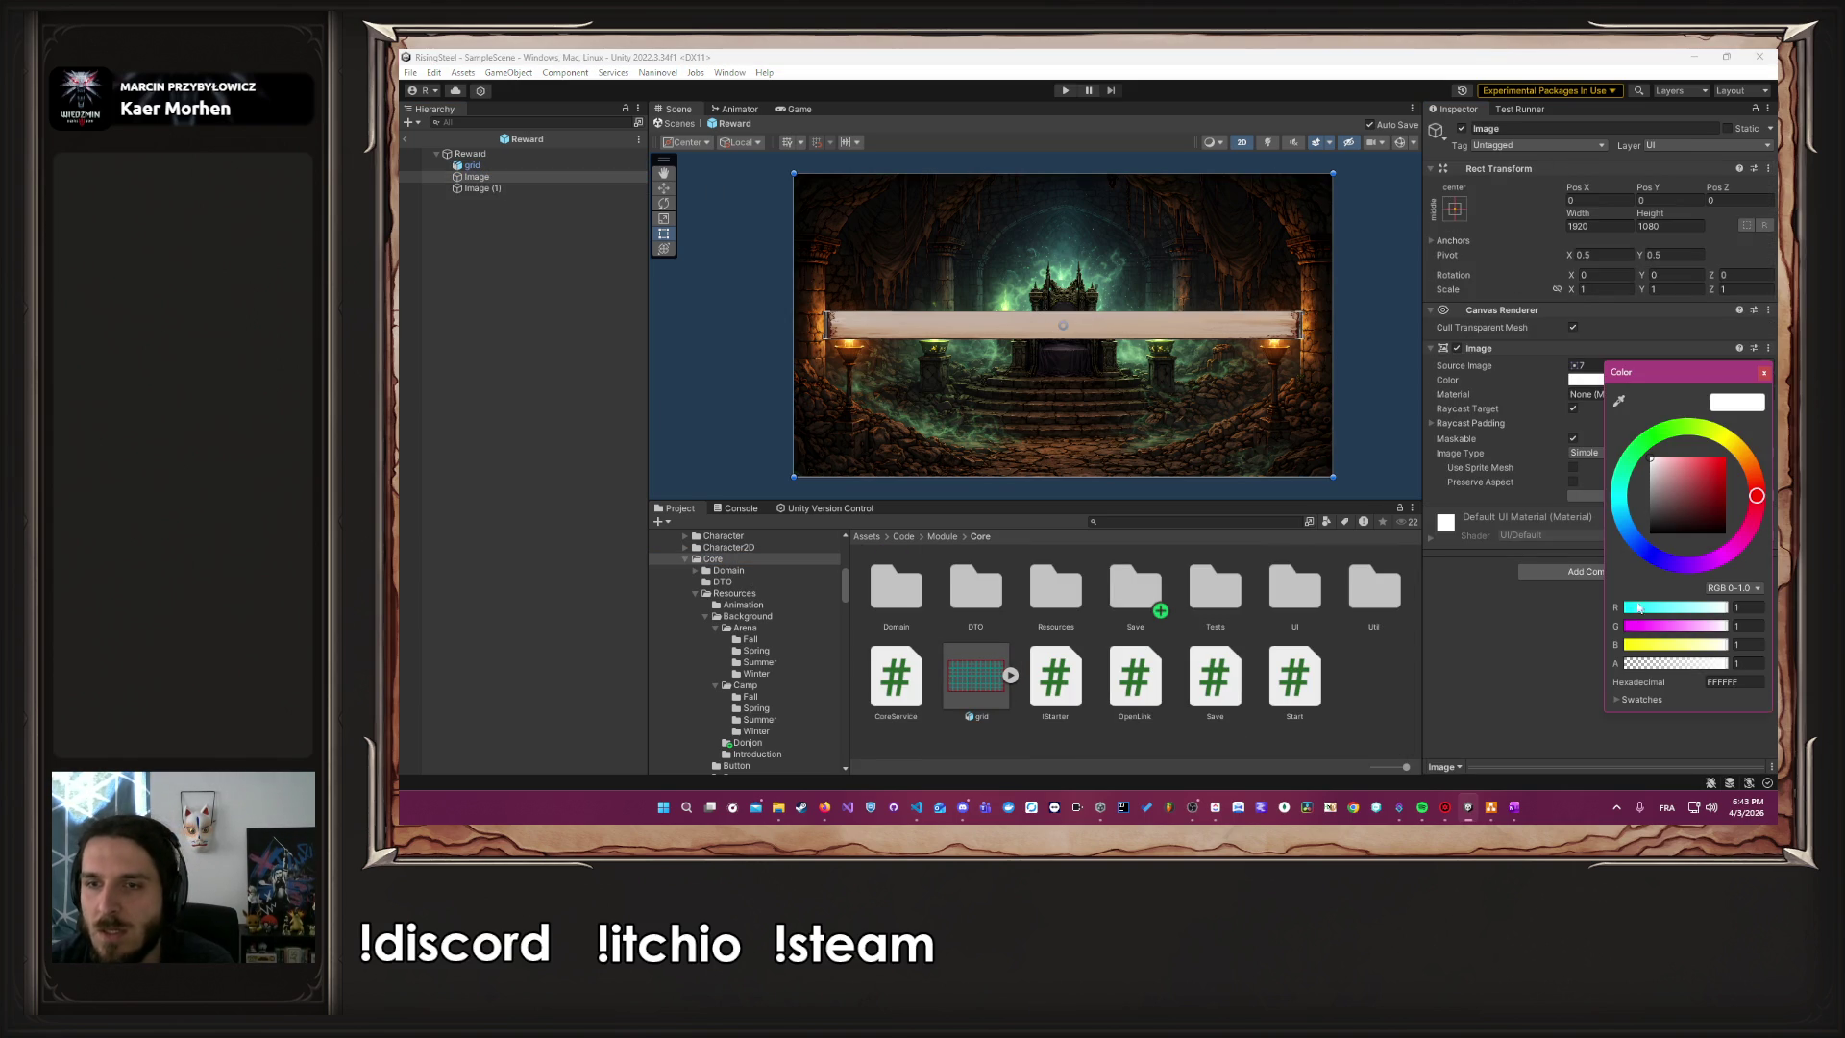
left_click(1658, 663)
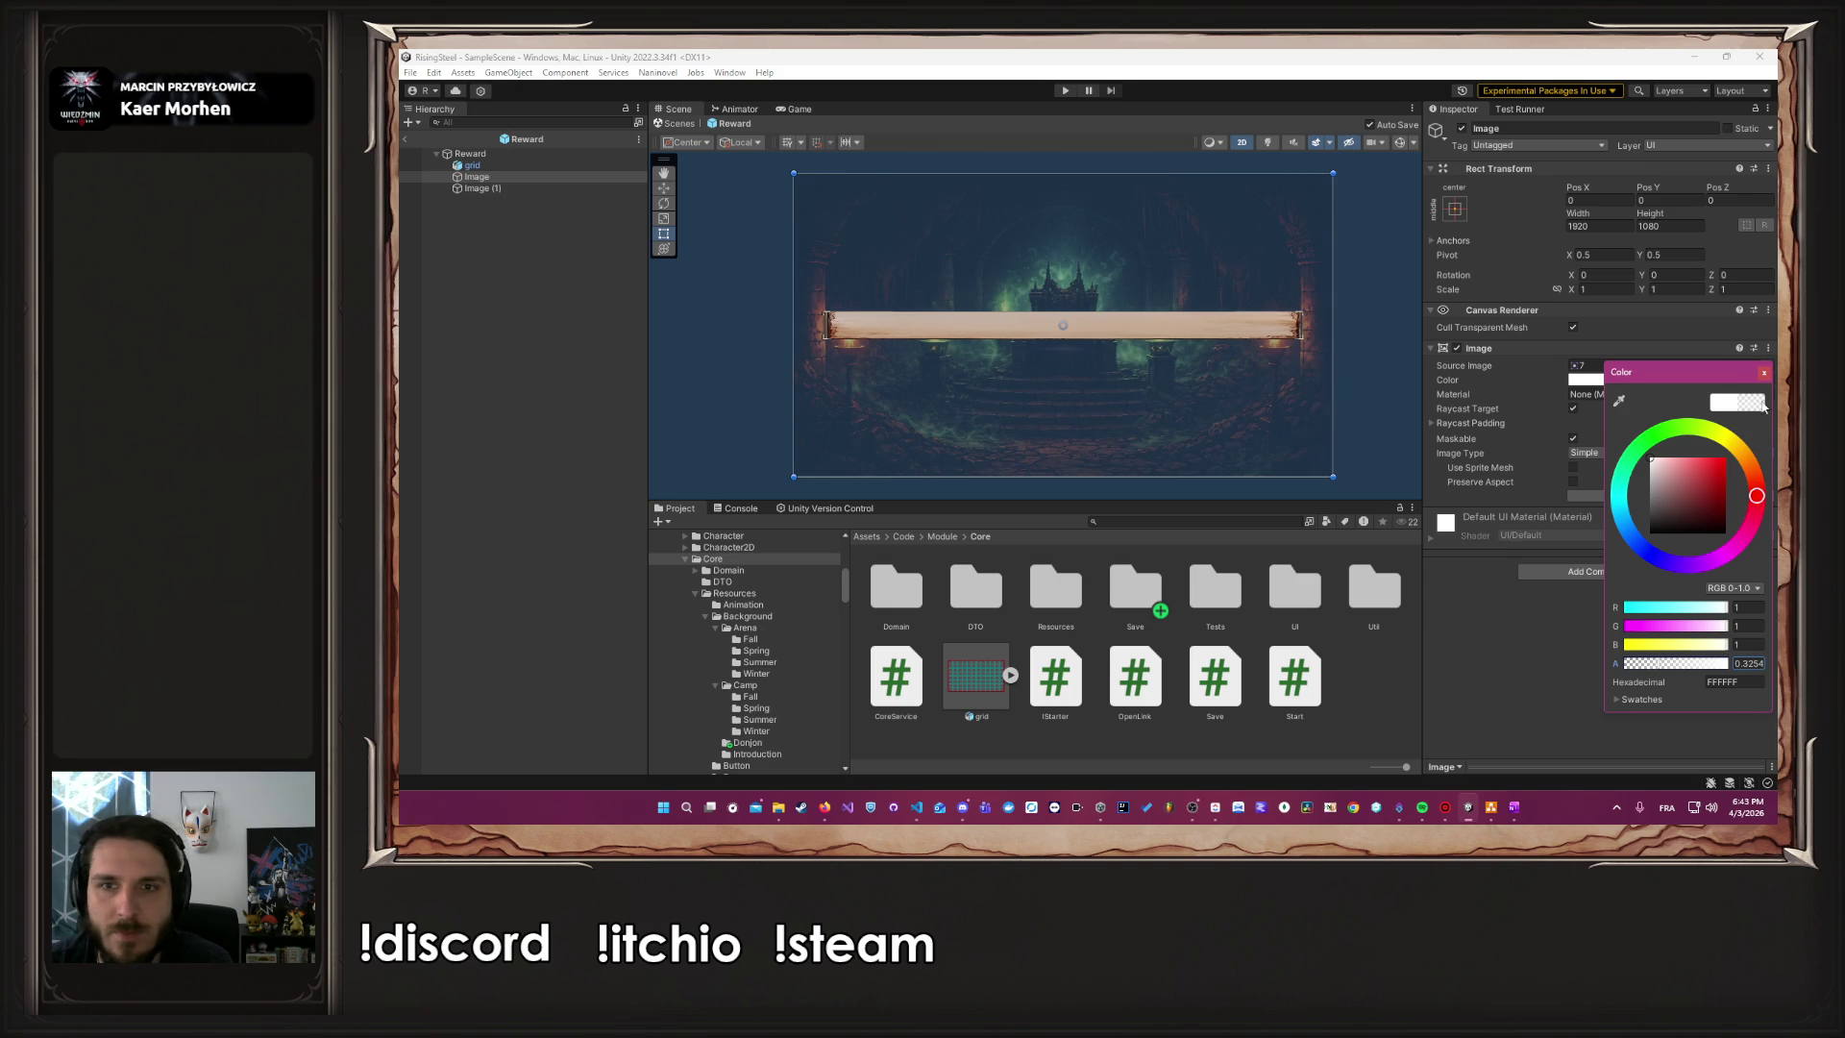
left_click(1764, 372)
left_click(1381, 260)
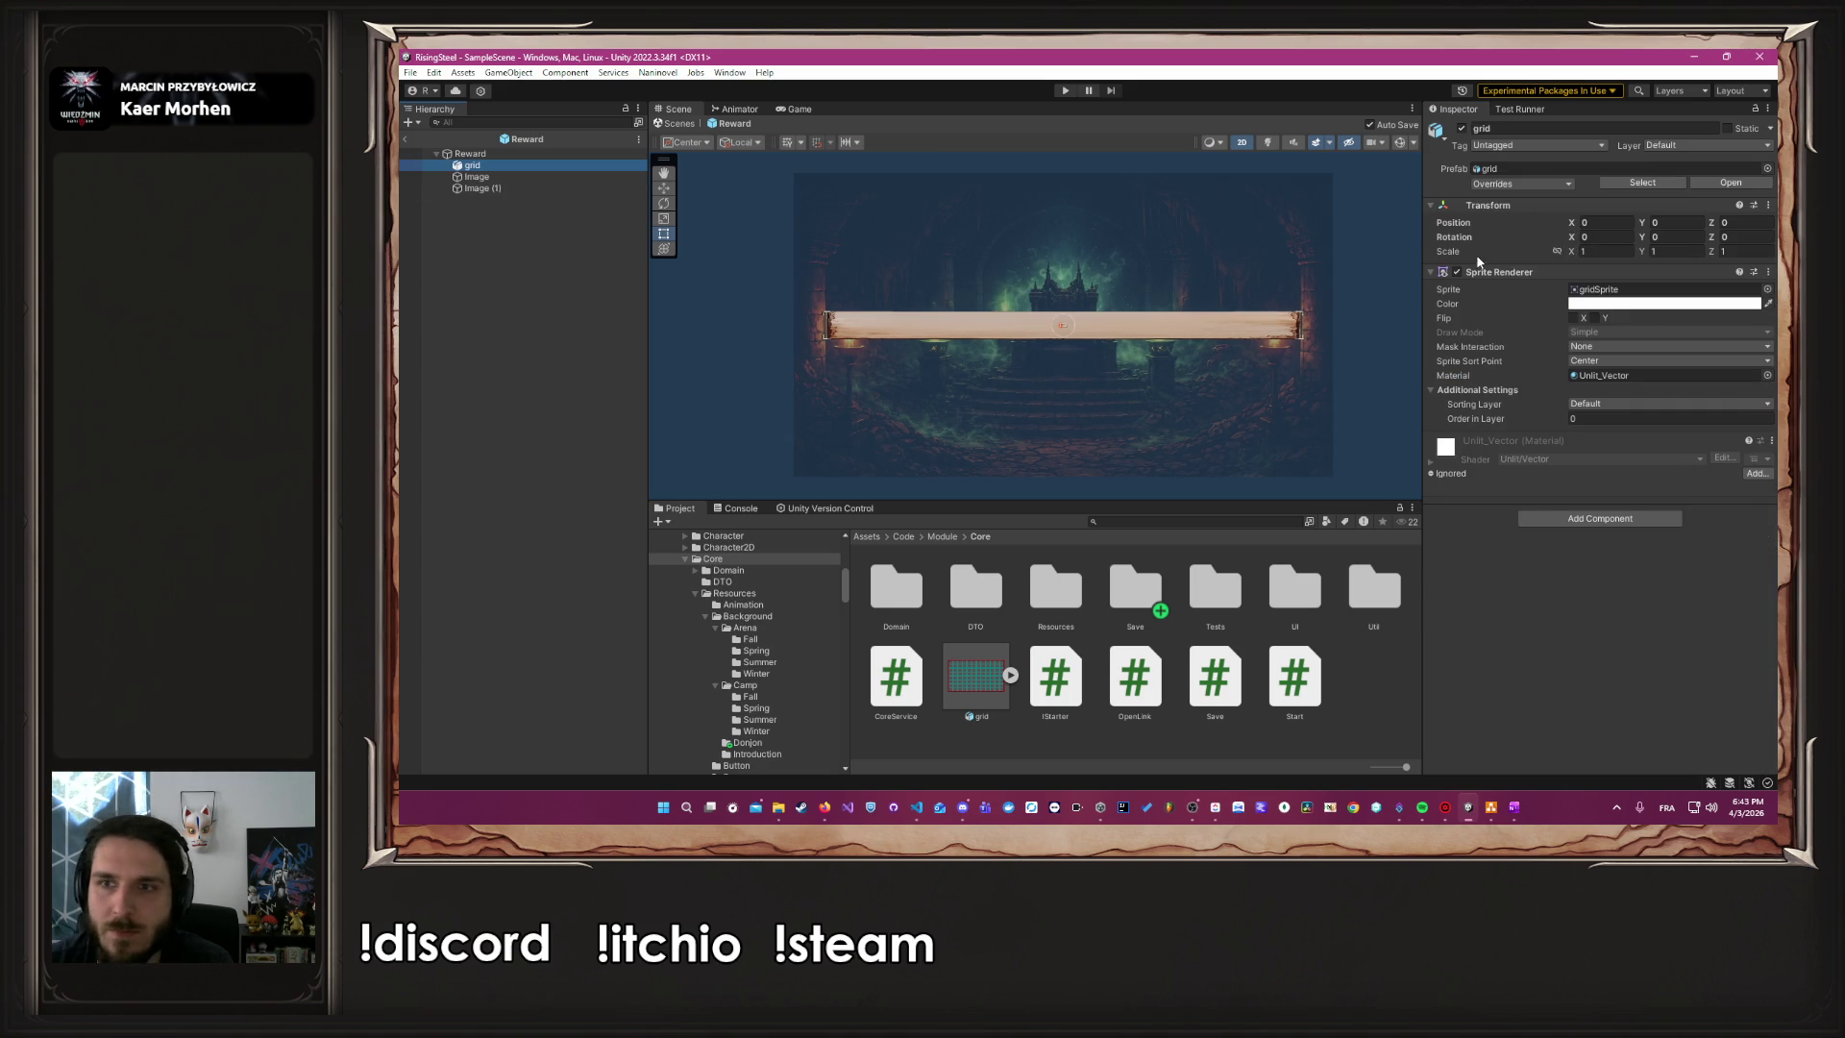
left_click(1604, 252)
Enter 10000 as the grid's scale so it spans the whole scene
type("100")
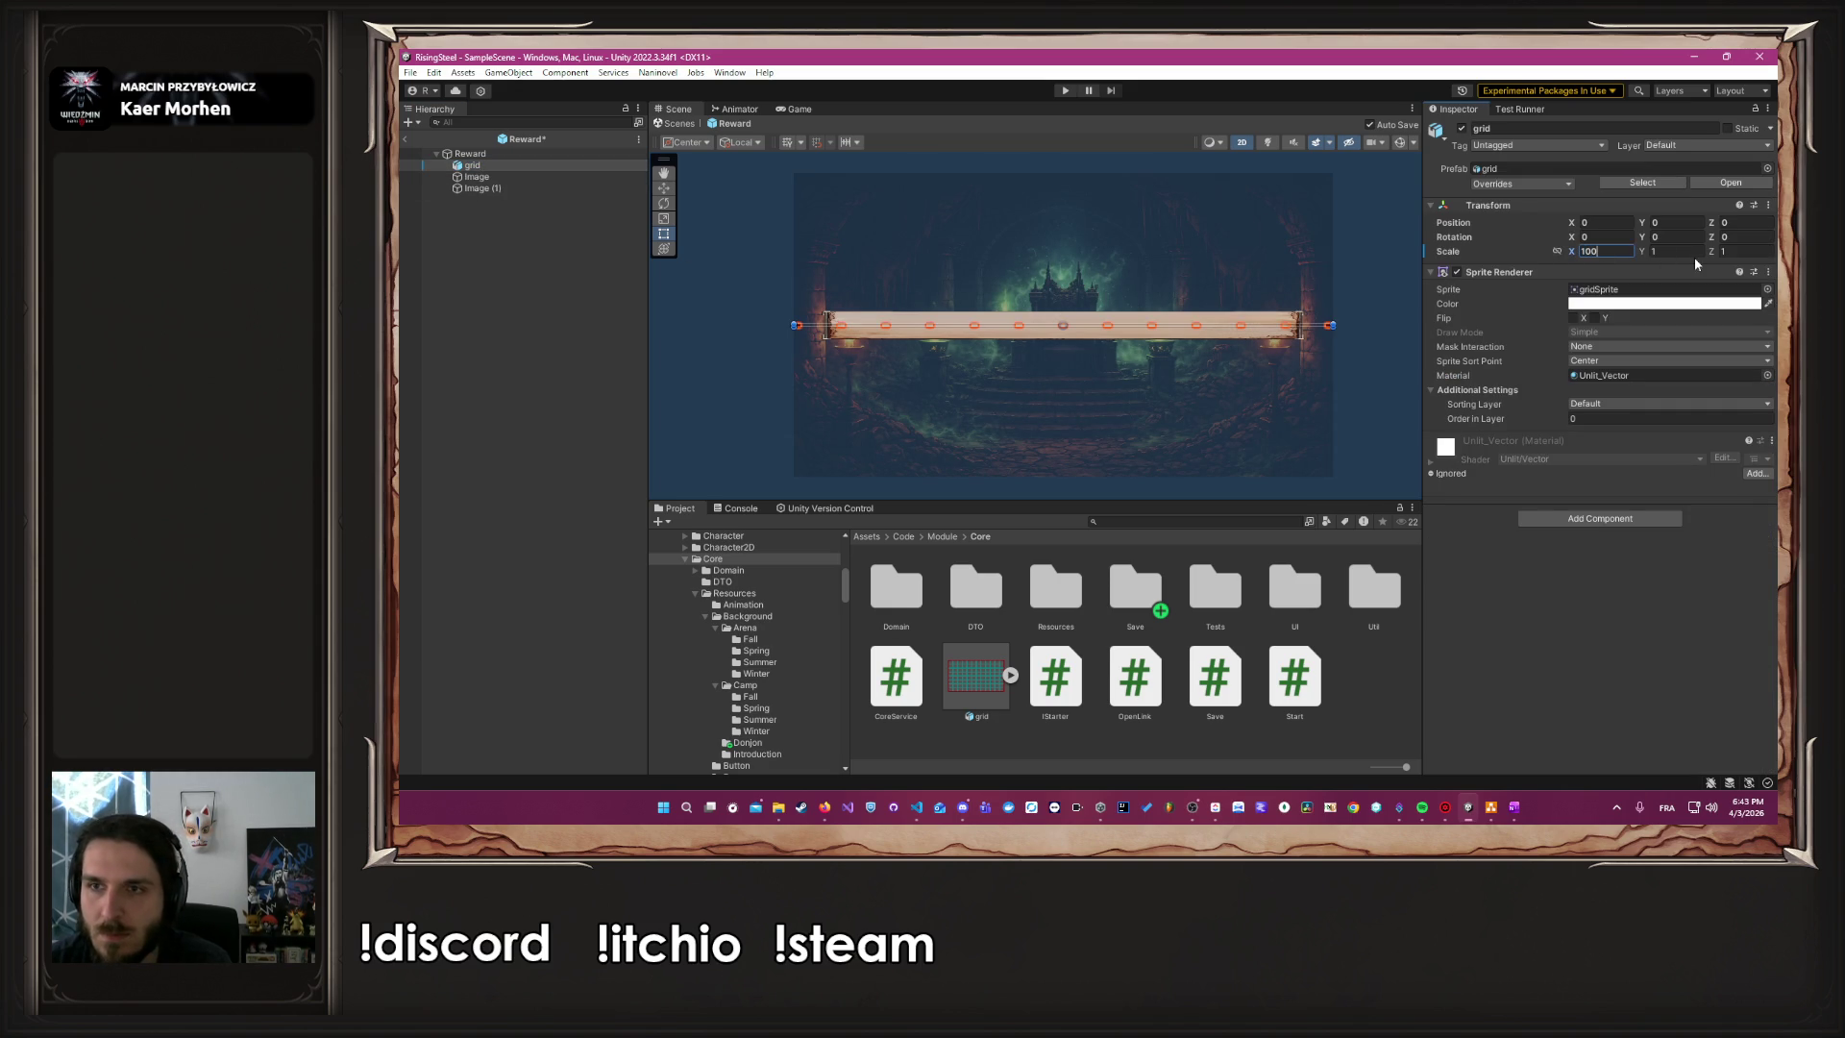
type("00")
key("Return")
left_click(1399, 317)
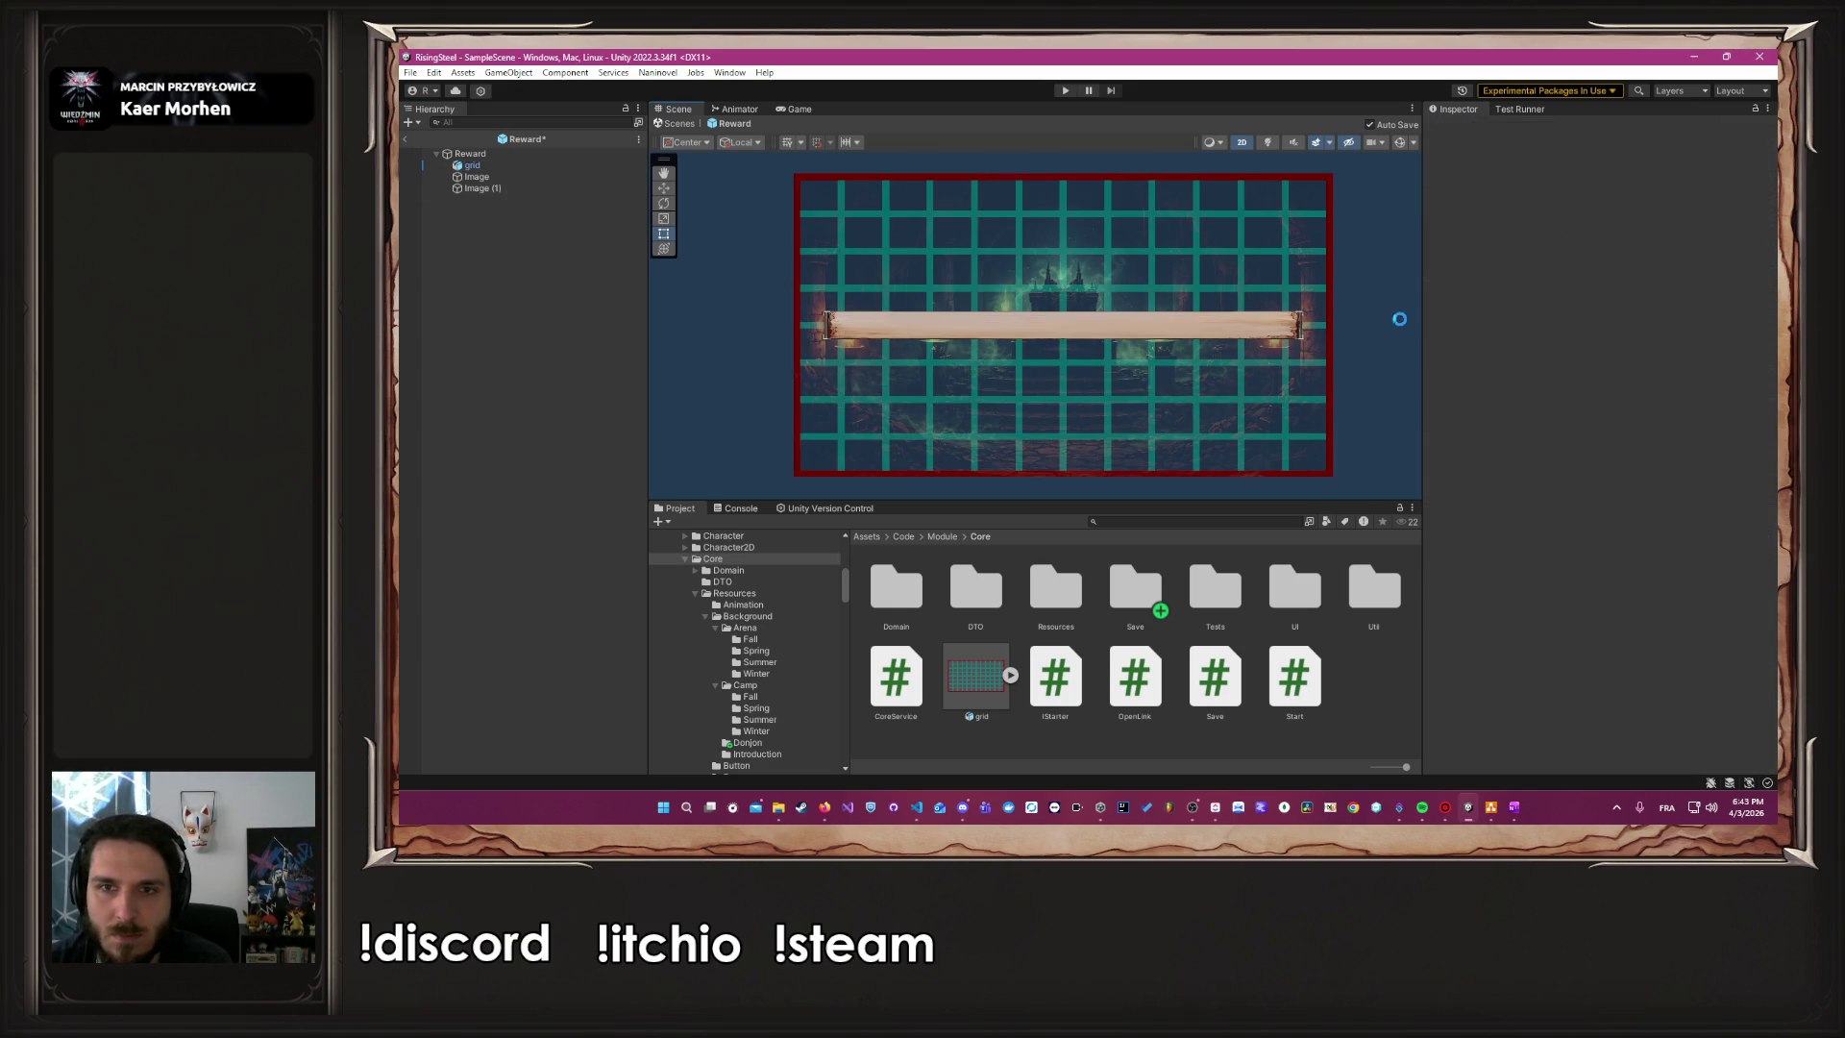
Select the paper bar Image (1) and rename it Background
scroll(1152, 337, "up", 1)
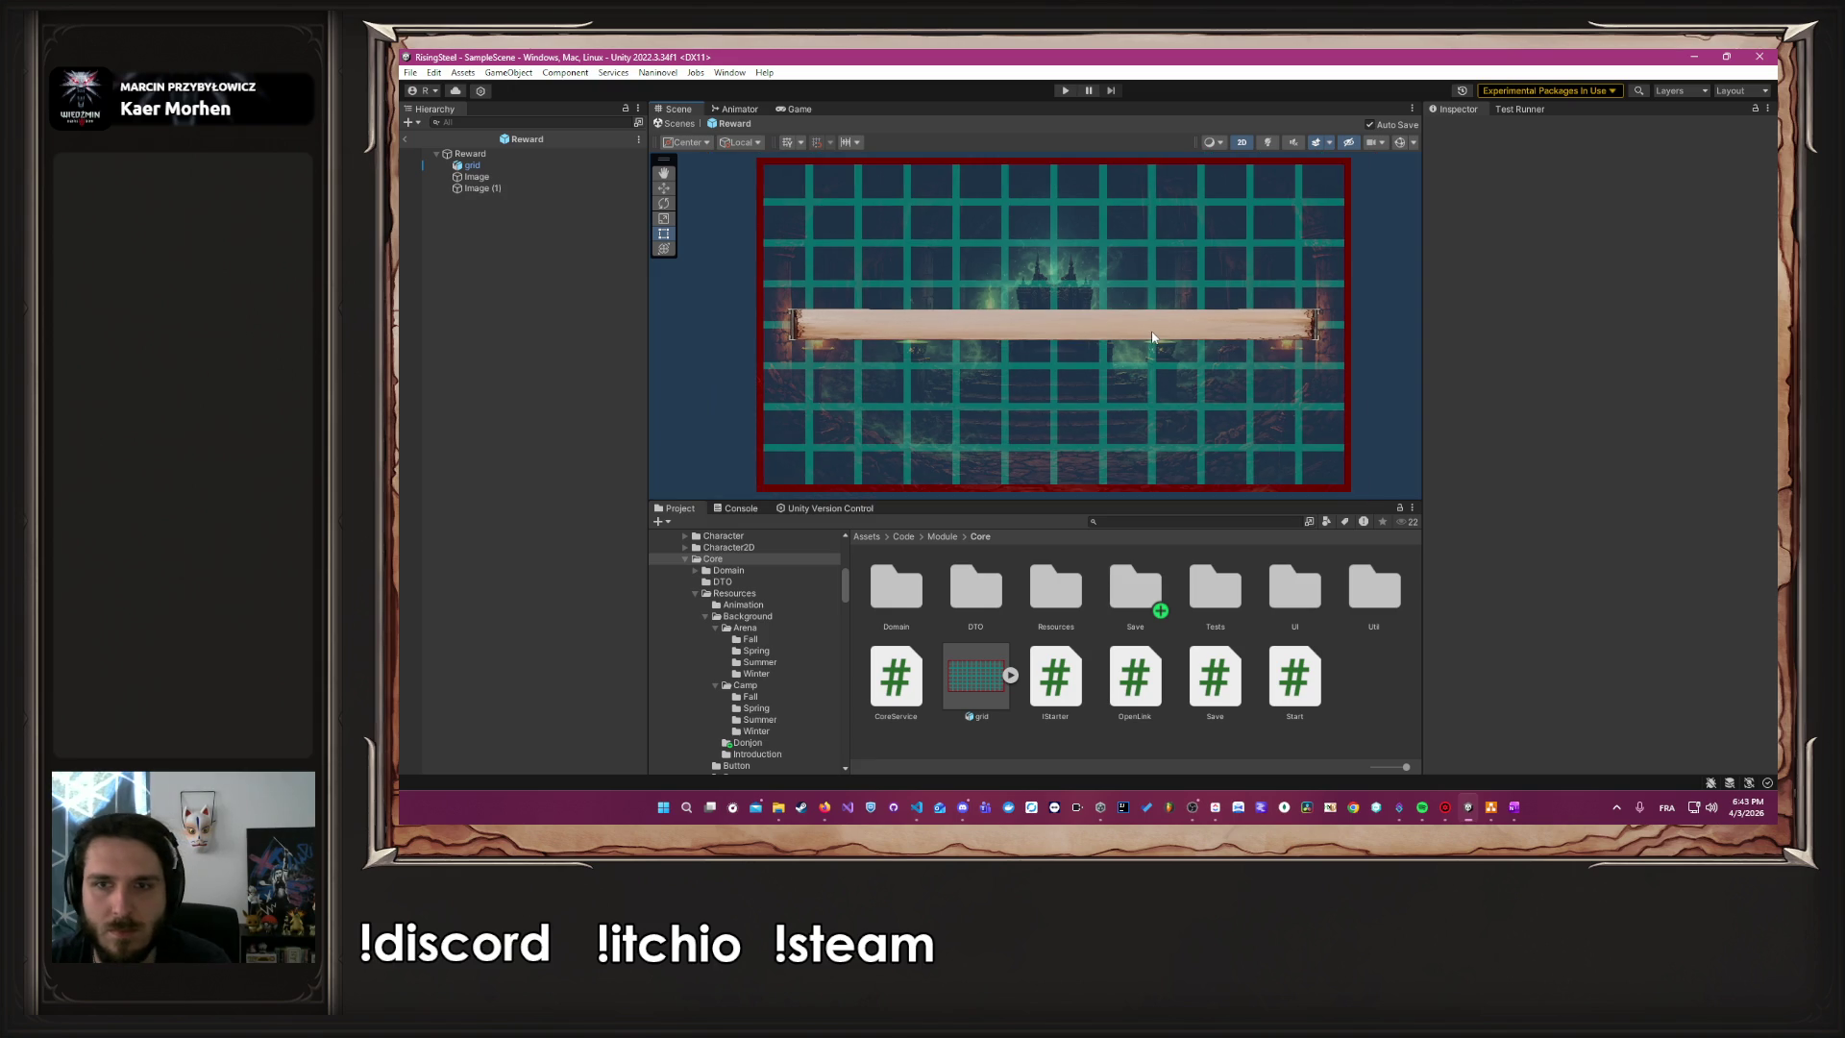
left_click(533, 189)
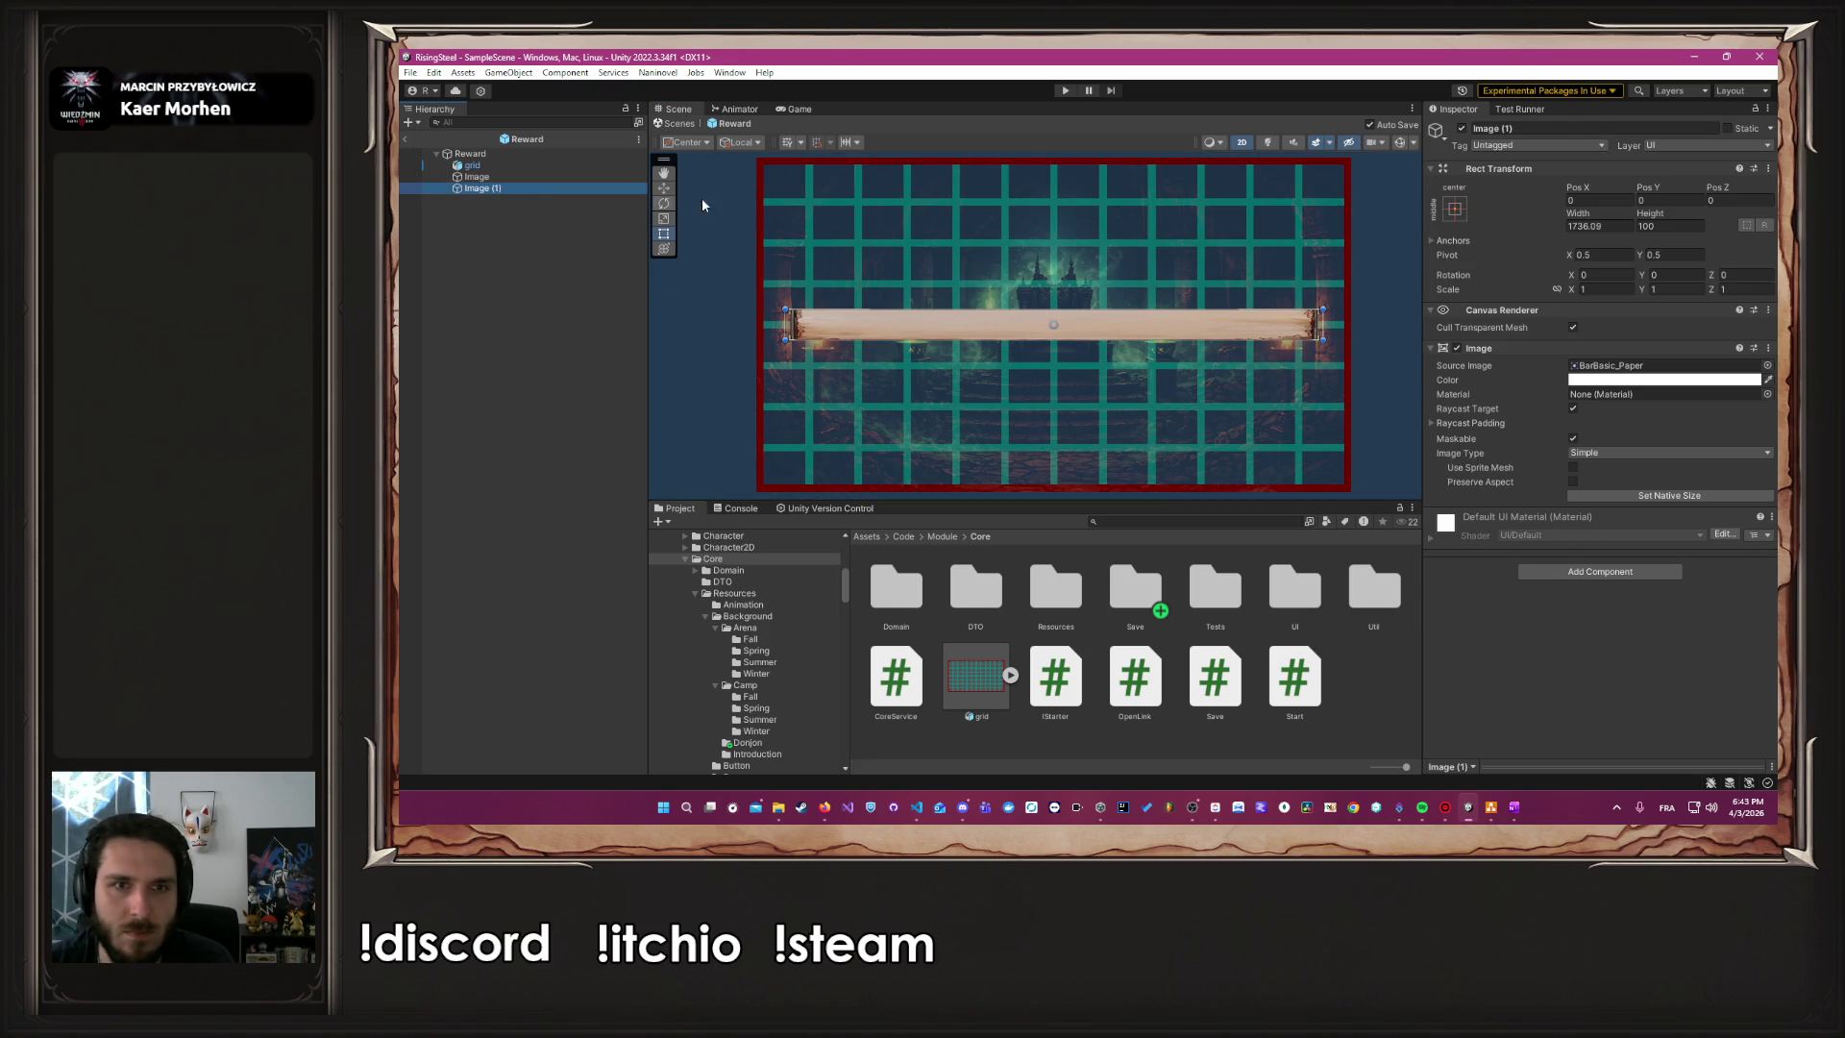
left_click(1583, 129)
type("Background")
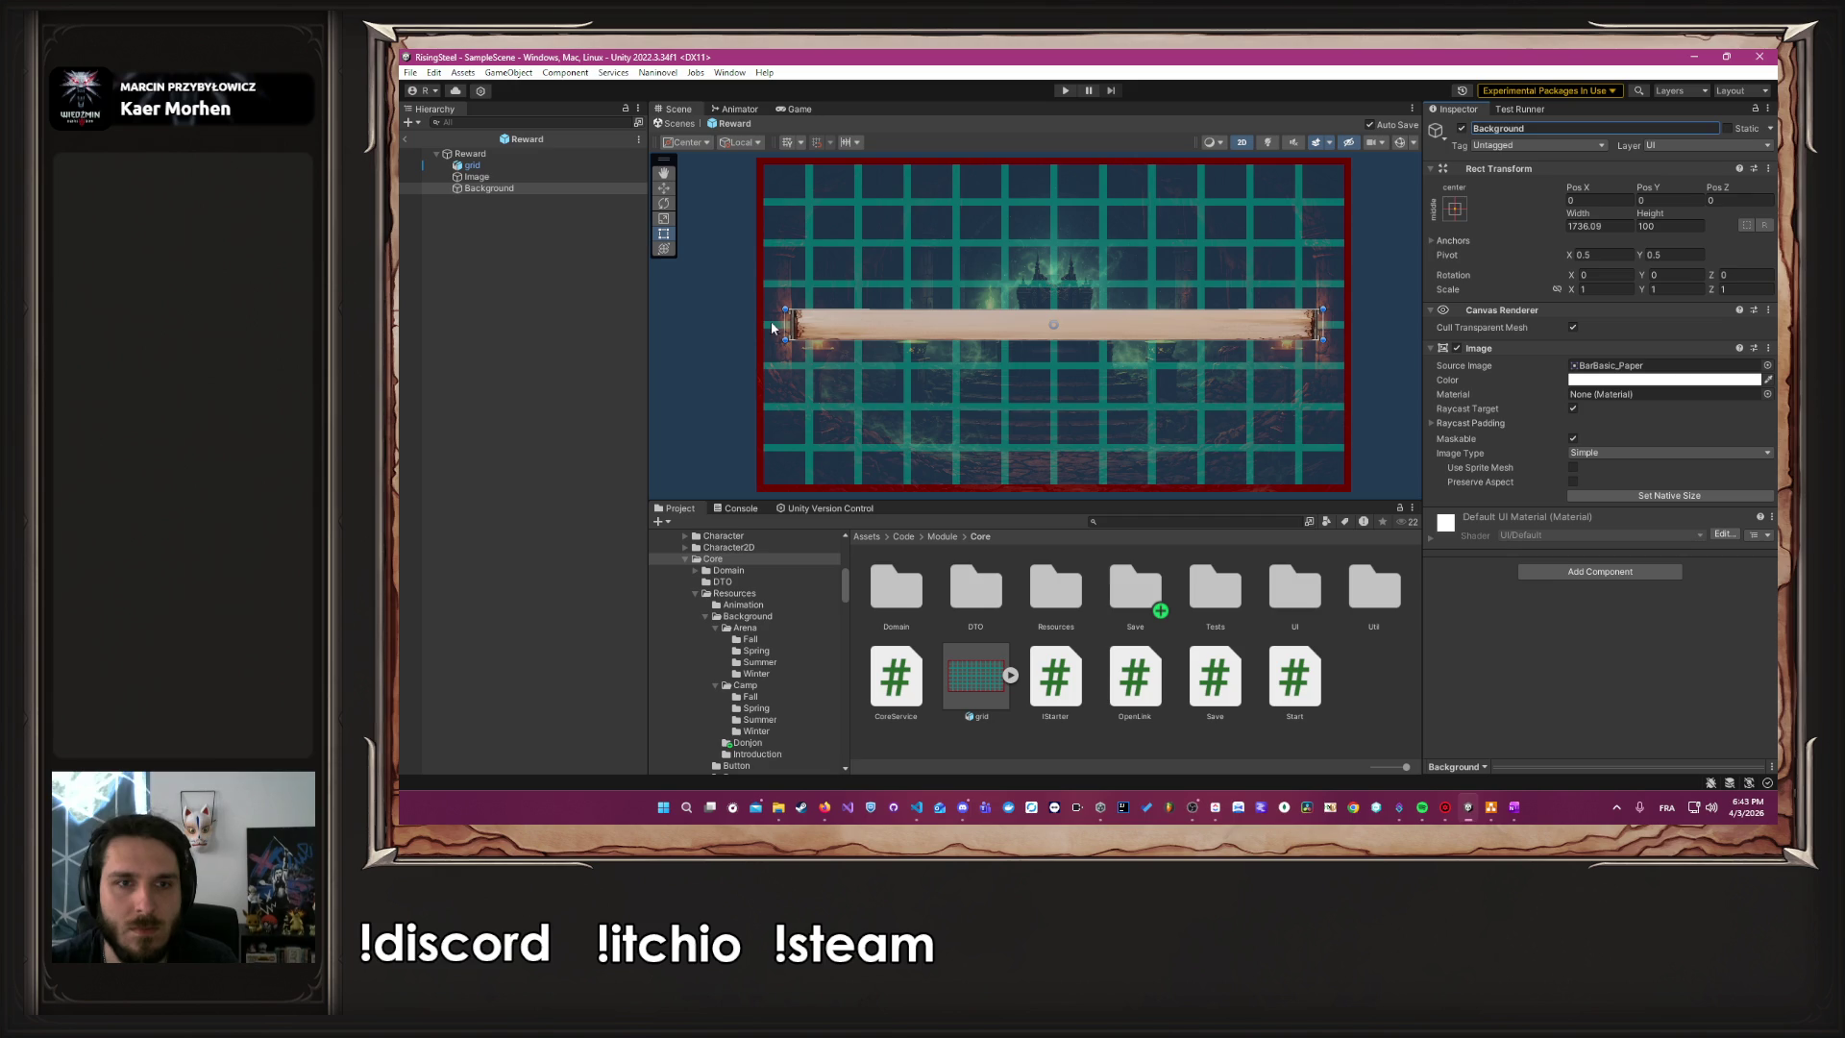
Reshape the paper bar into a tall panel by adjusting its left, right and bottom edges
left_click_drag(783, 324, 813, 324)
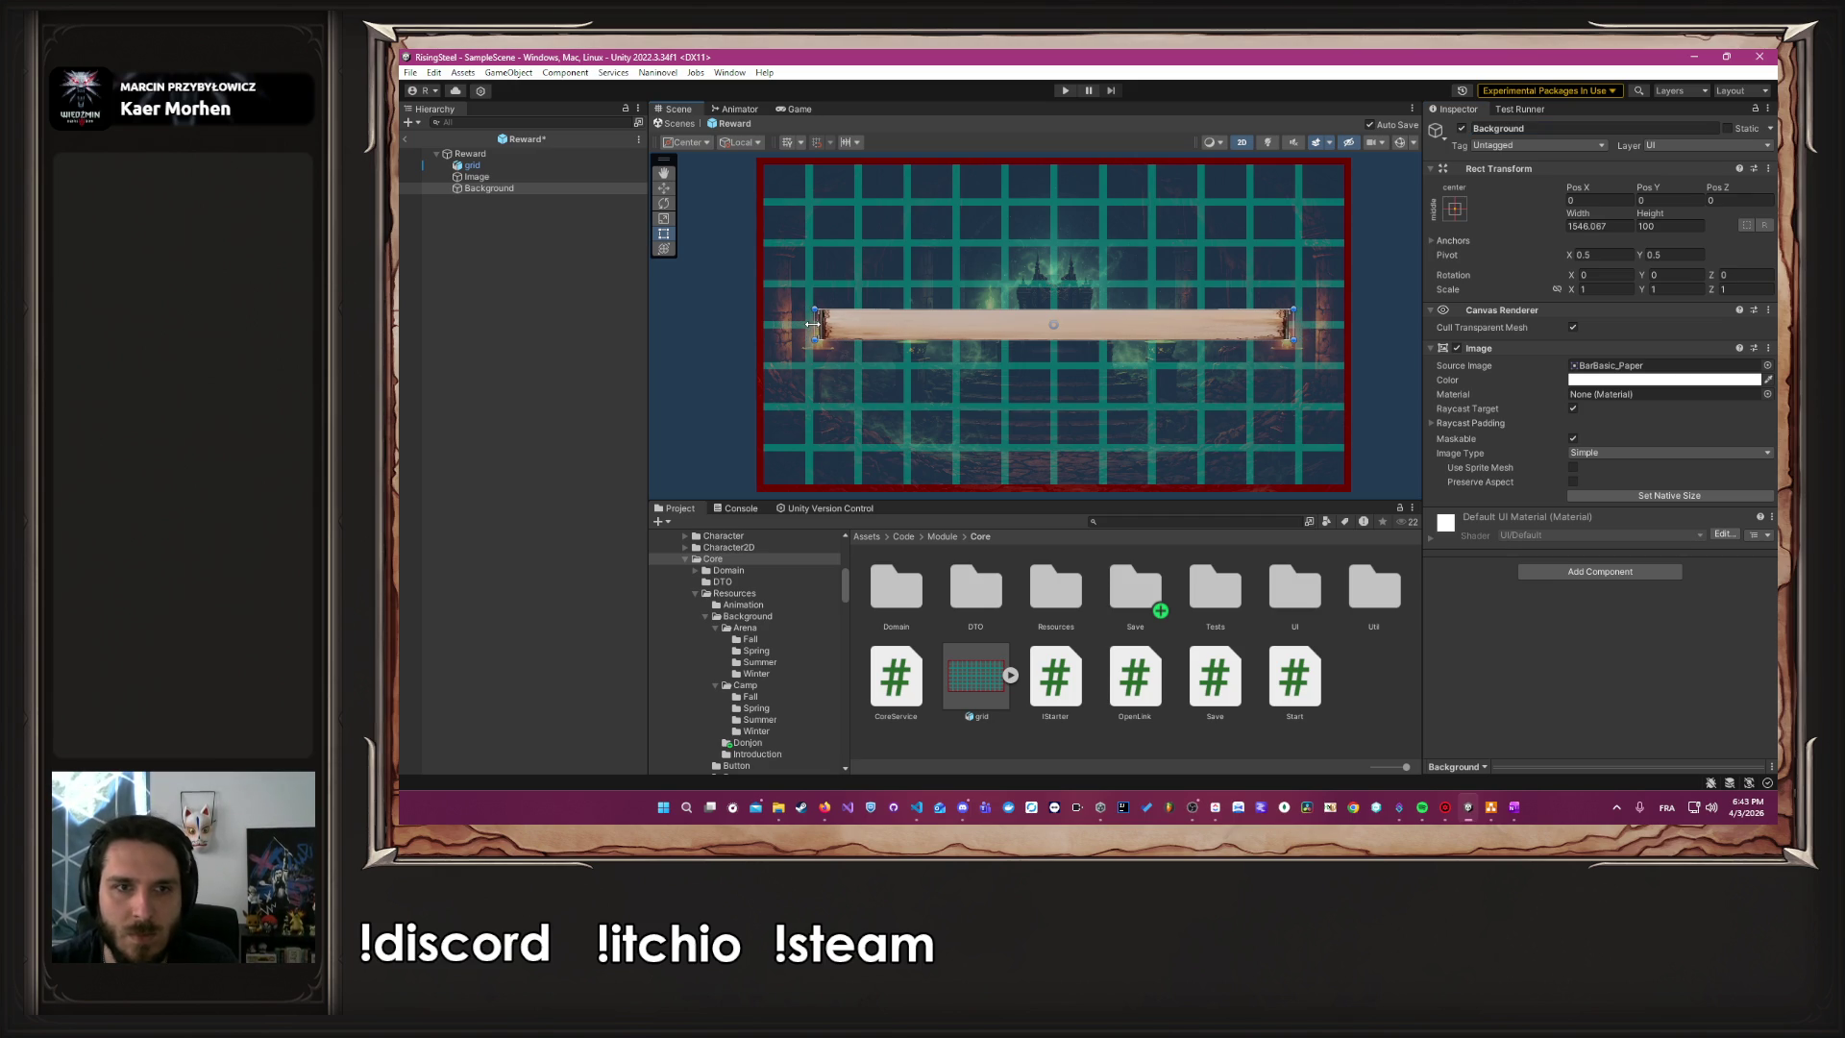
scroll(781, 310, "up", 6)
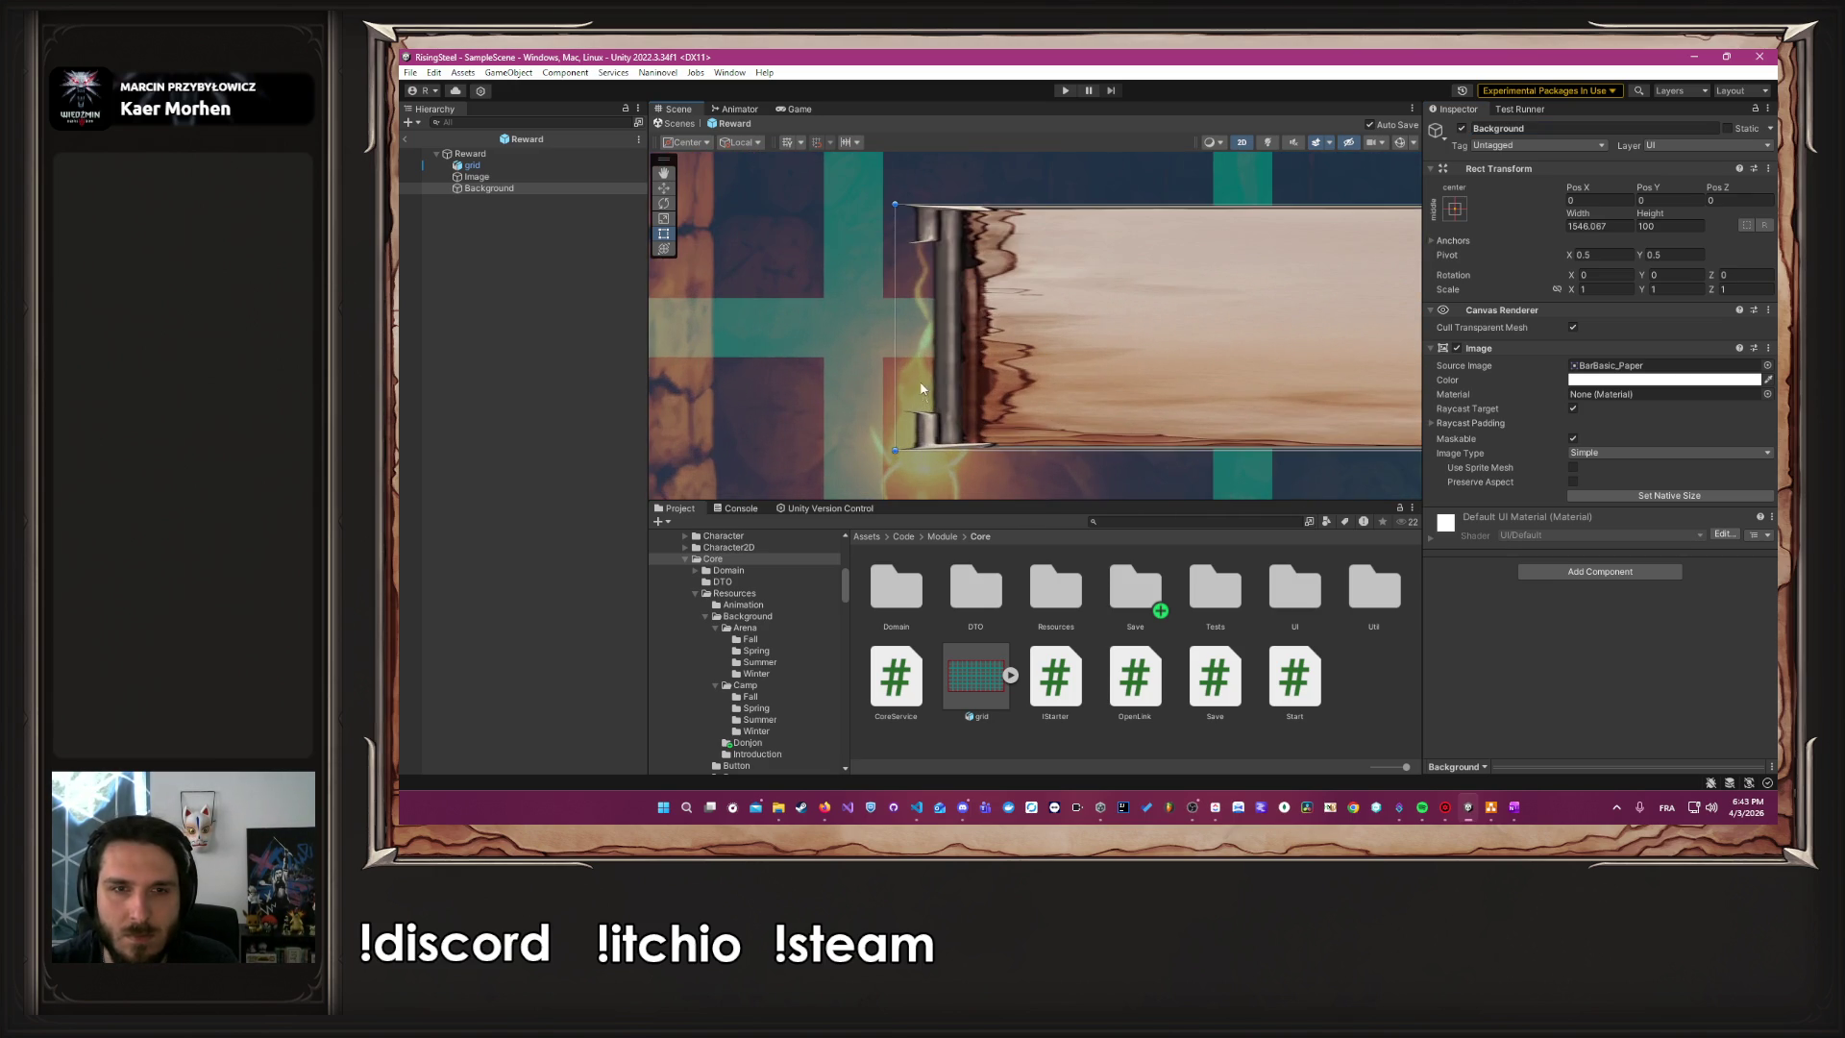
left_click_drag(897, 331, 886, 331)
left_click_drag(1115, 450, 1062, 387)
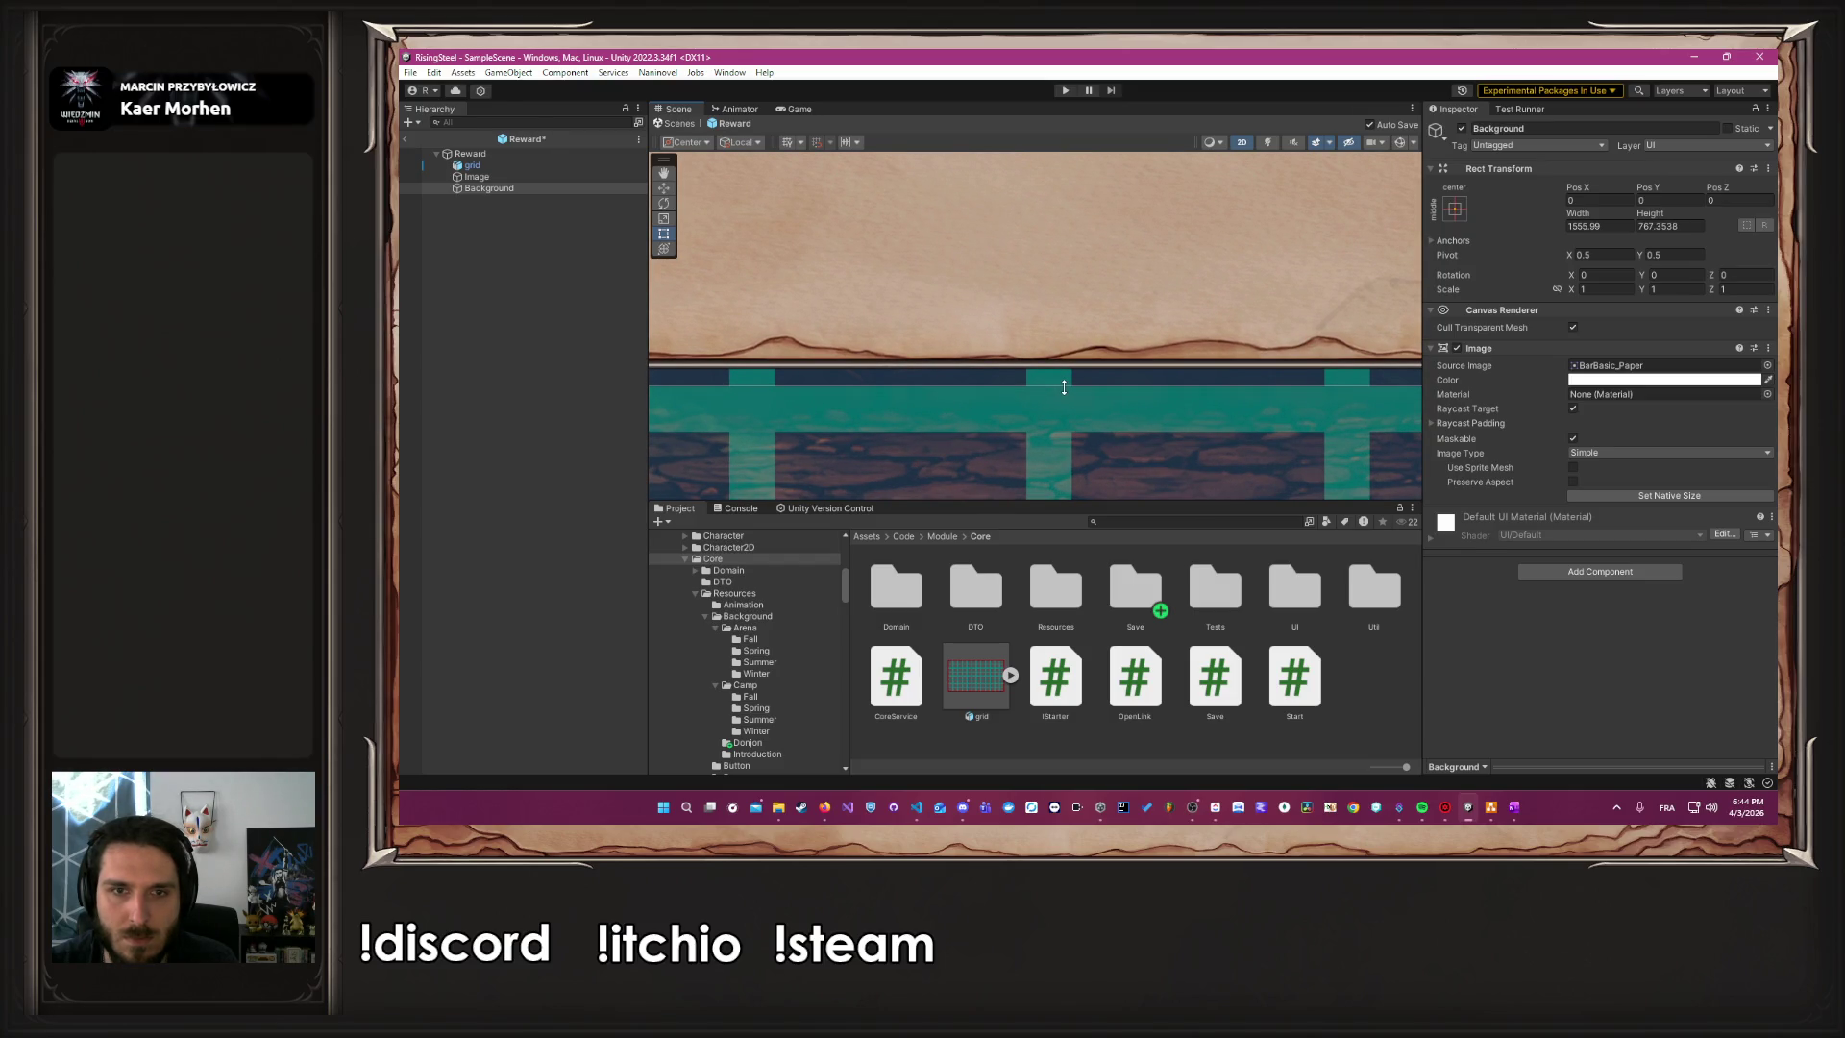
scroll(1064, 387, "down", 5)
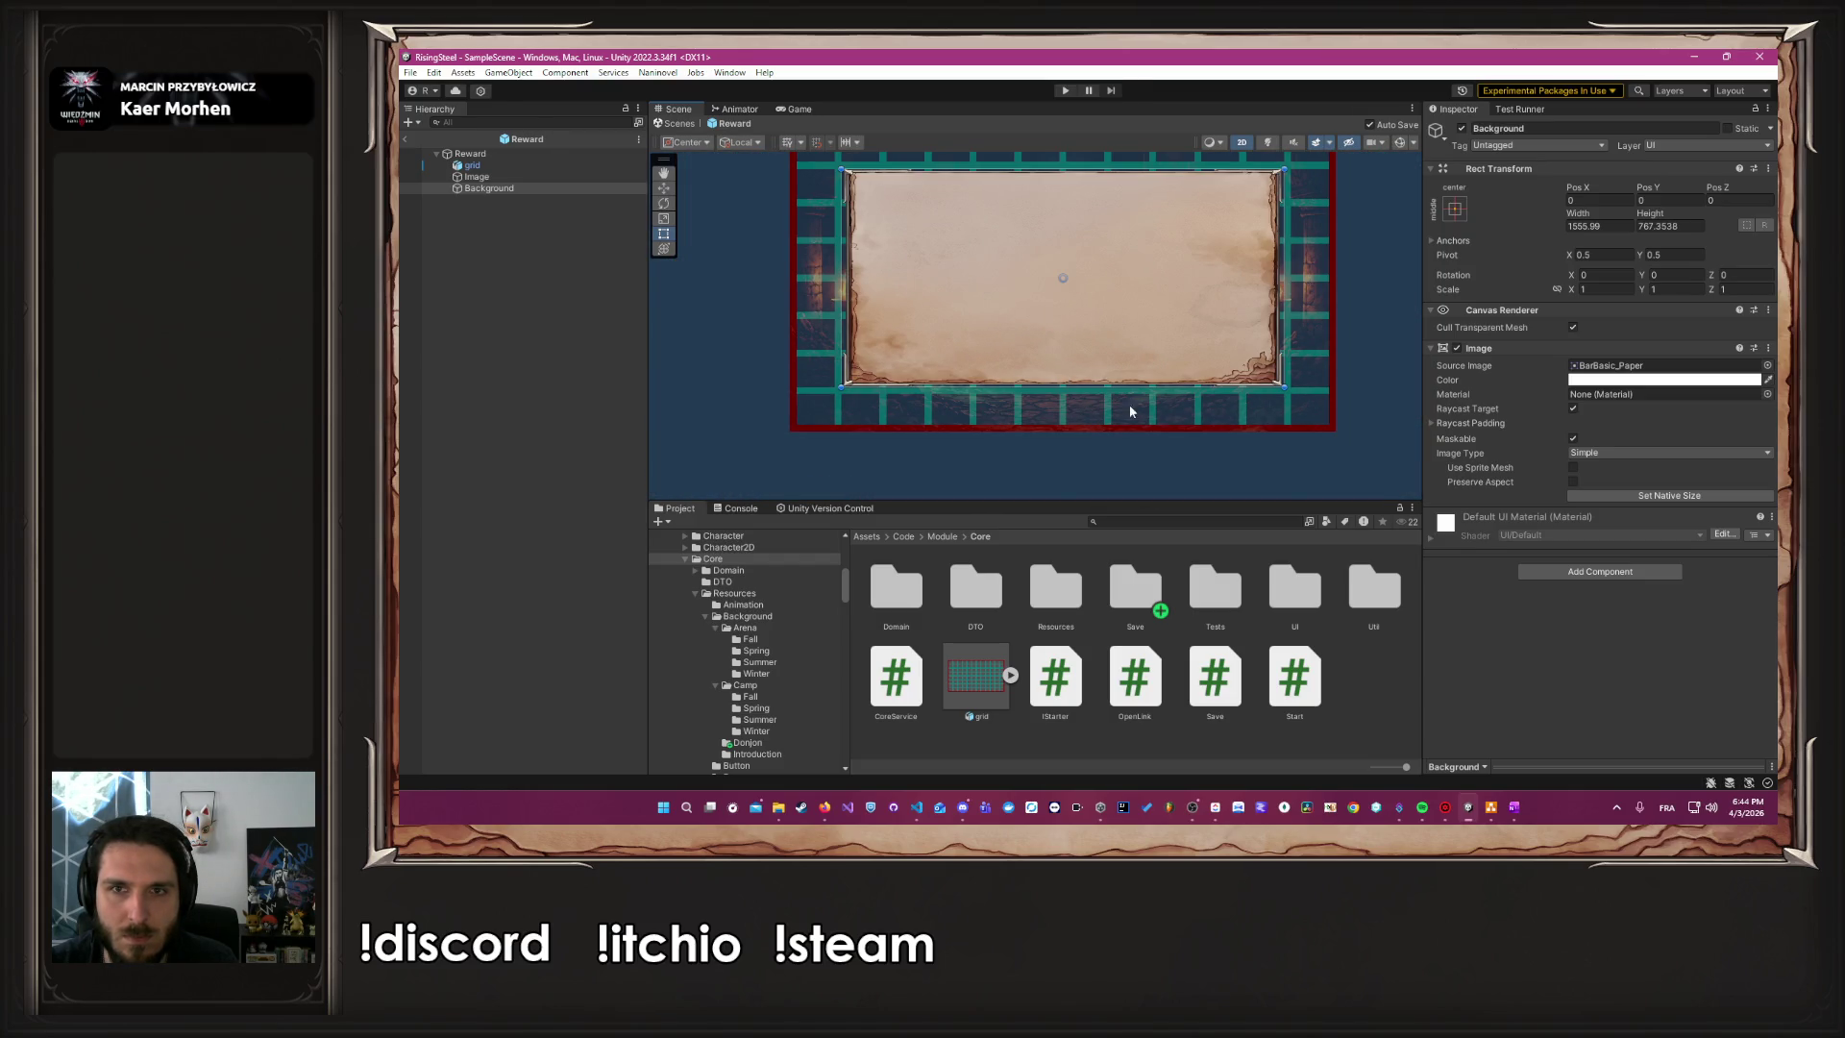
mouse_move(1349, 274)
left_mouse_down()
mouse_move(1339, 358)
mouse_move(1270, 374)
left_mouse_up()
scroll(1269, 374, "up", 5)
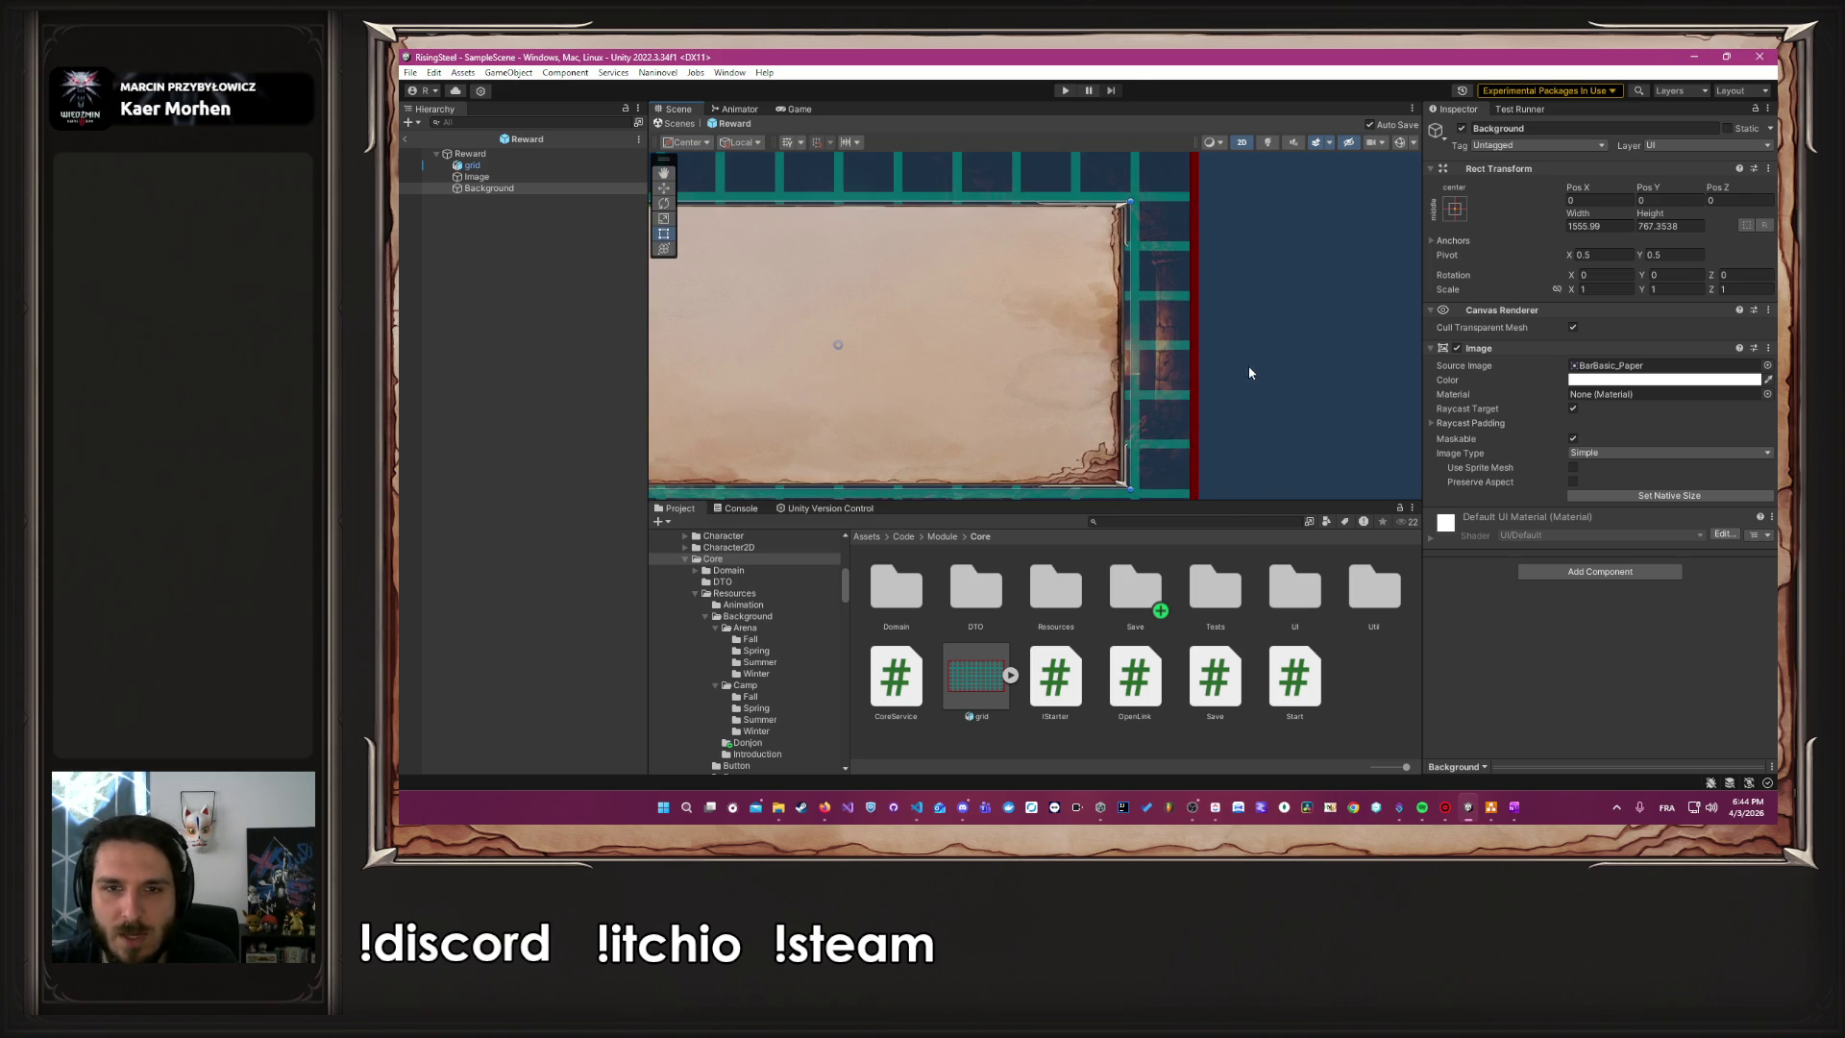
scroll(1254, 372, "up", 3)
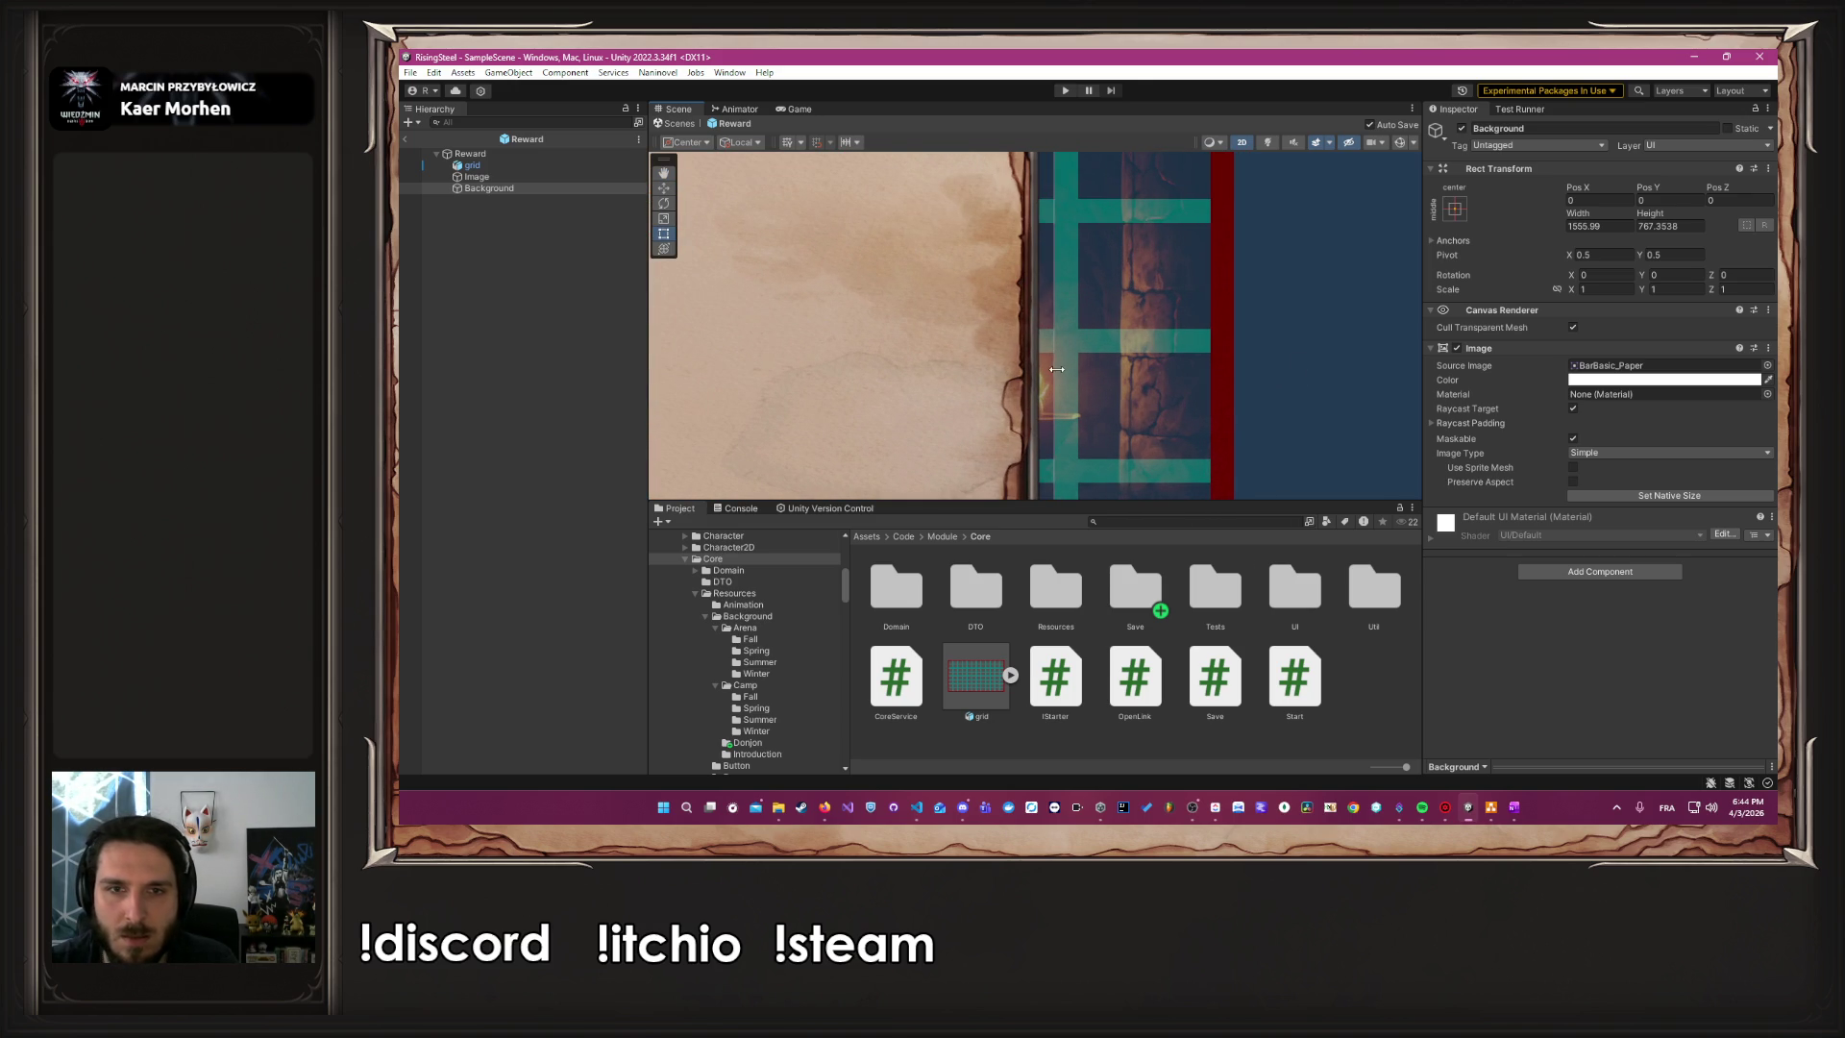
left_click_drag(1058, 368, 1067, 368)
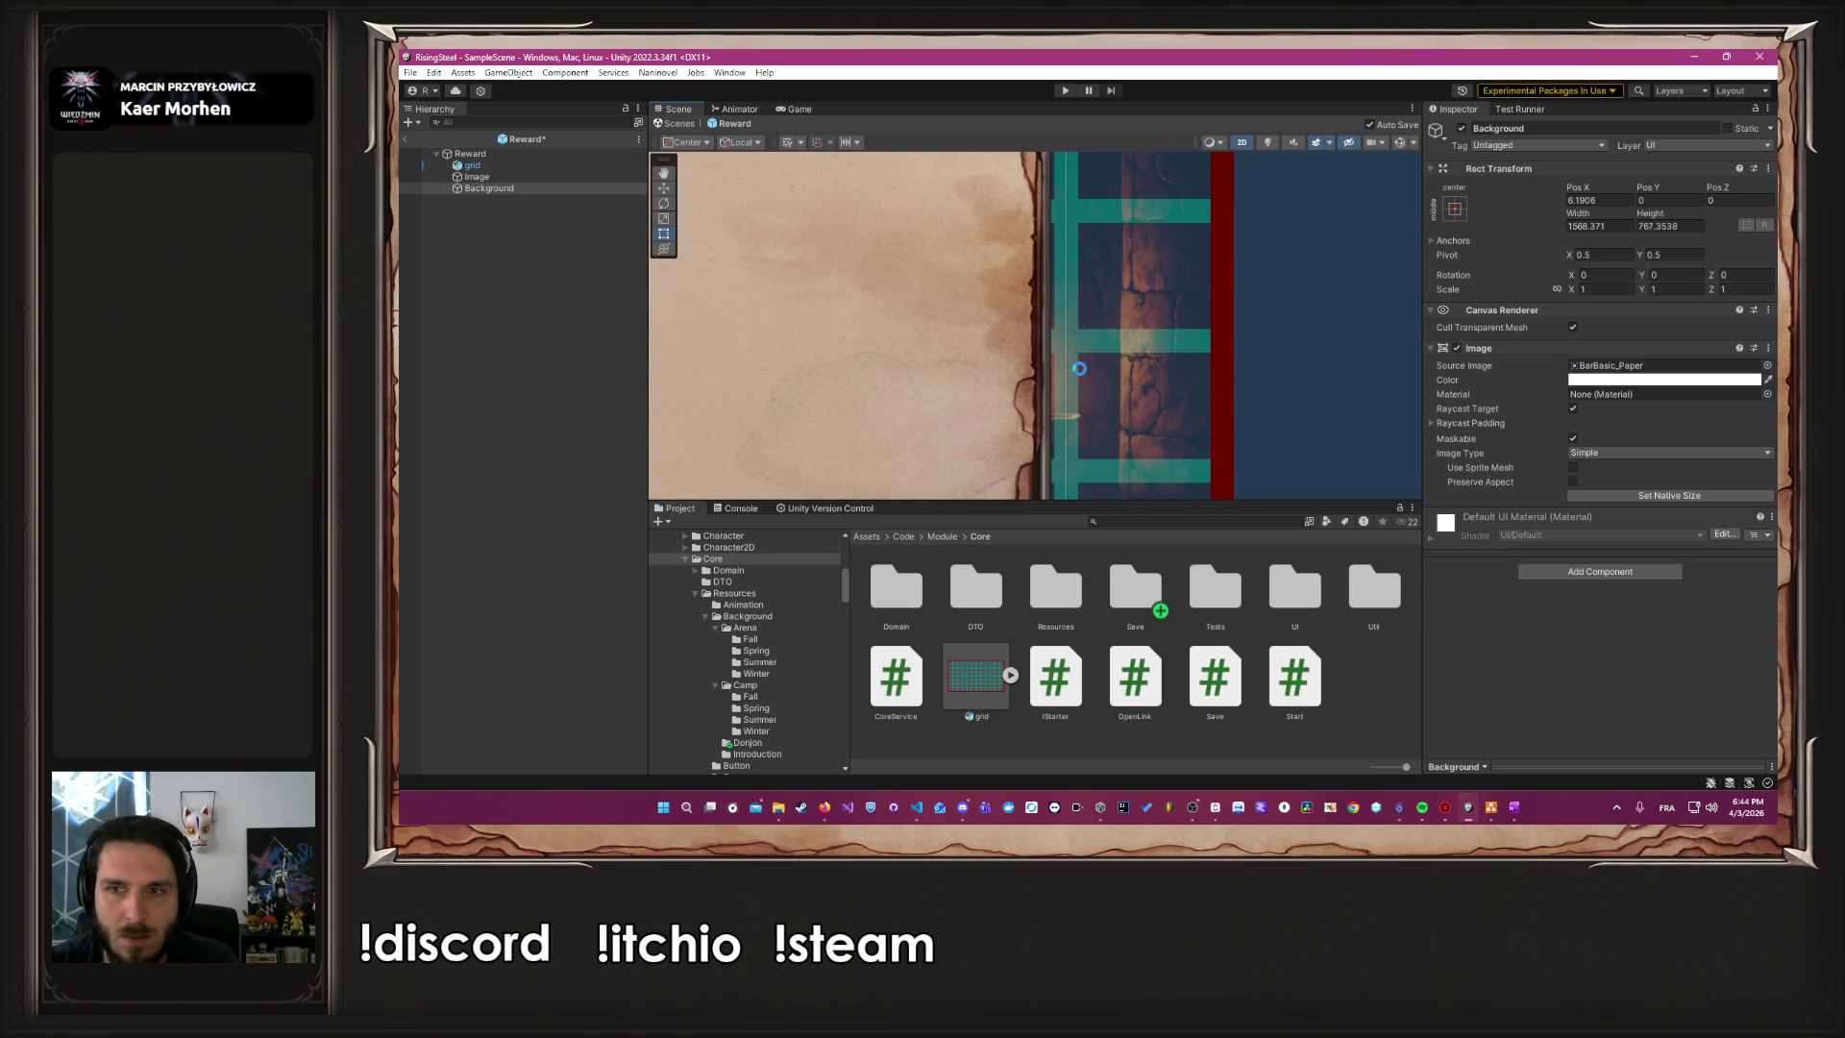
Make Background partly transparent and stretch its right and top edges outward
left_click(1613, 380)
left_click_drag(1705, 657, 1693, 657)
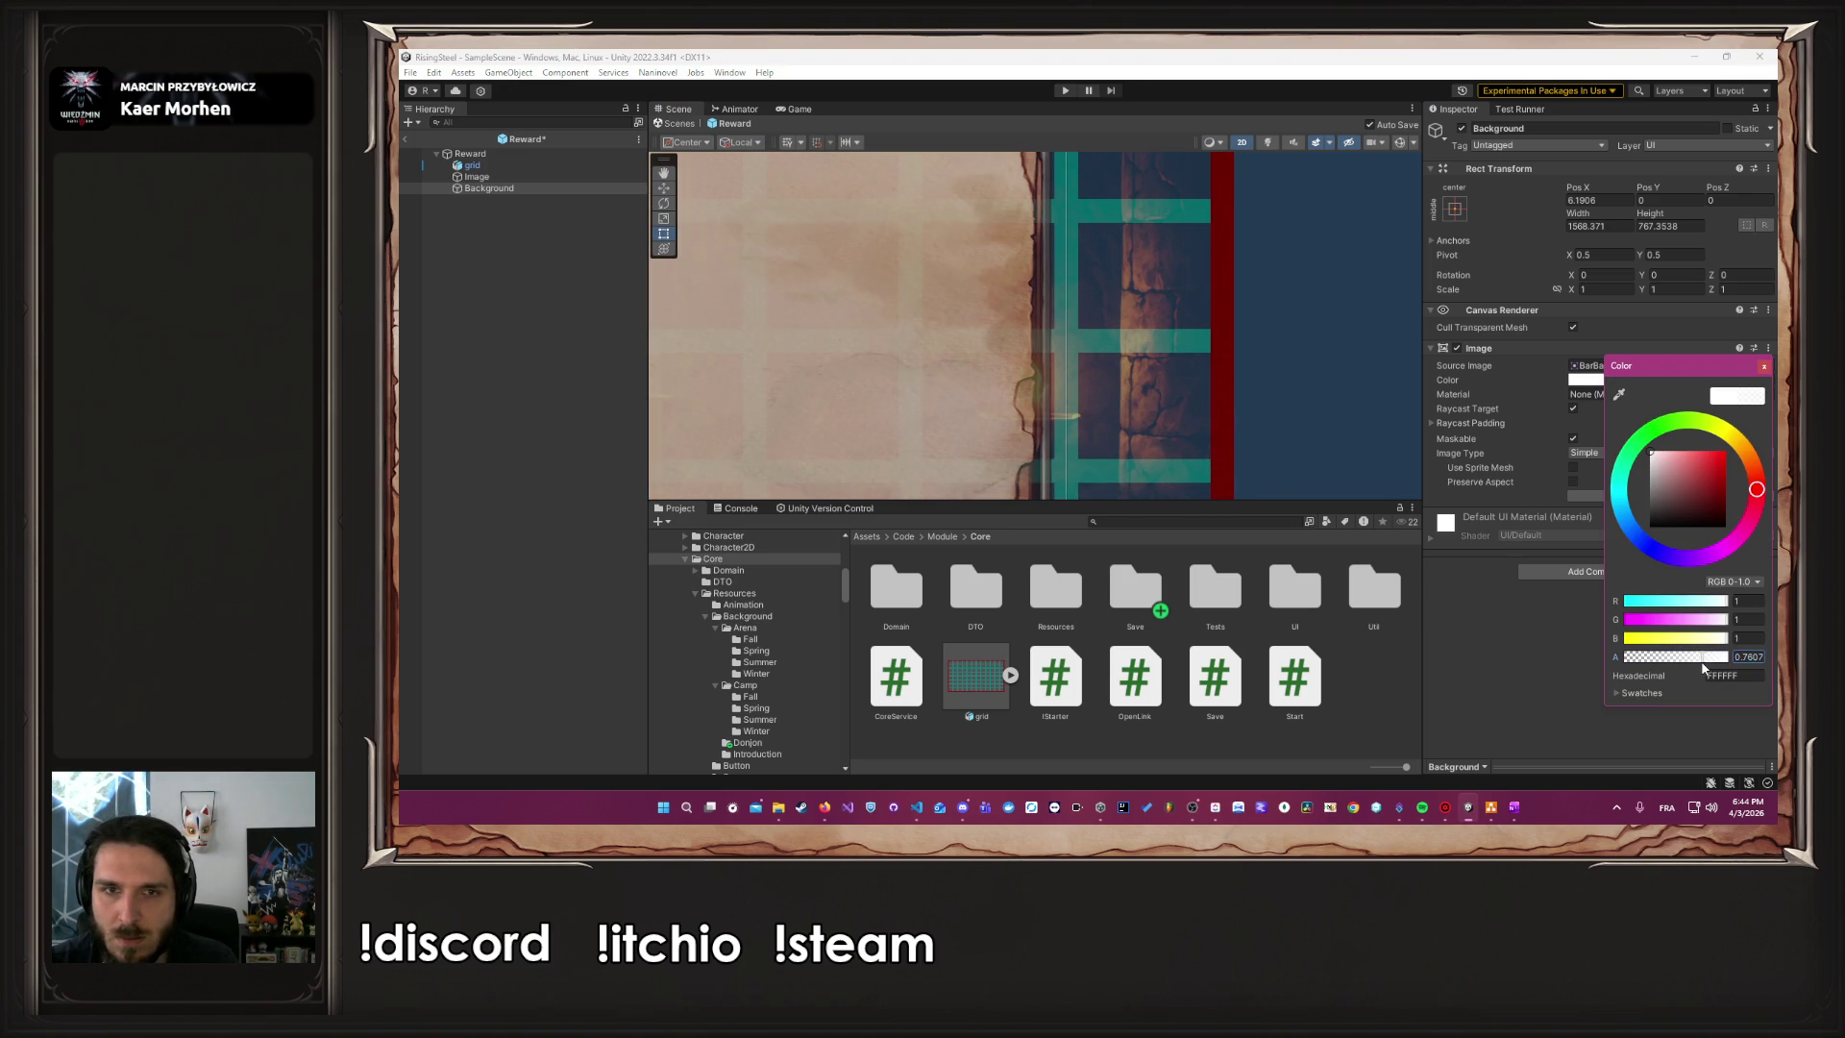
left_click_drag(1063, 351, 1107, 353)
scroll(1107, 352, "down", 2)
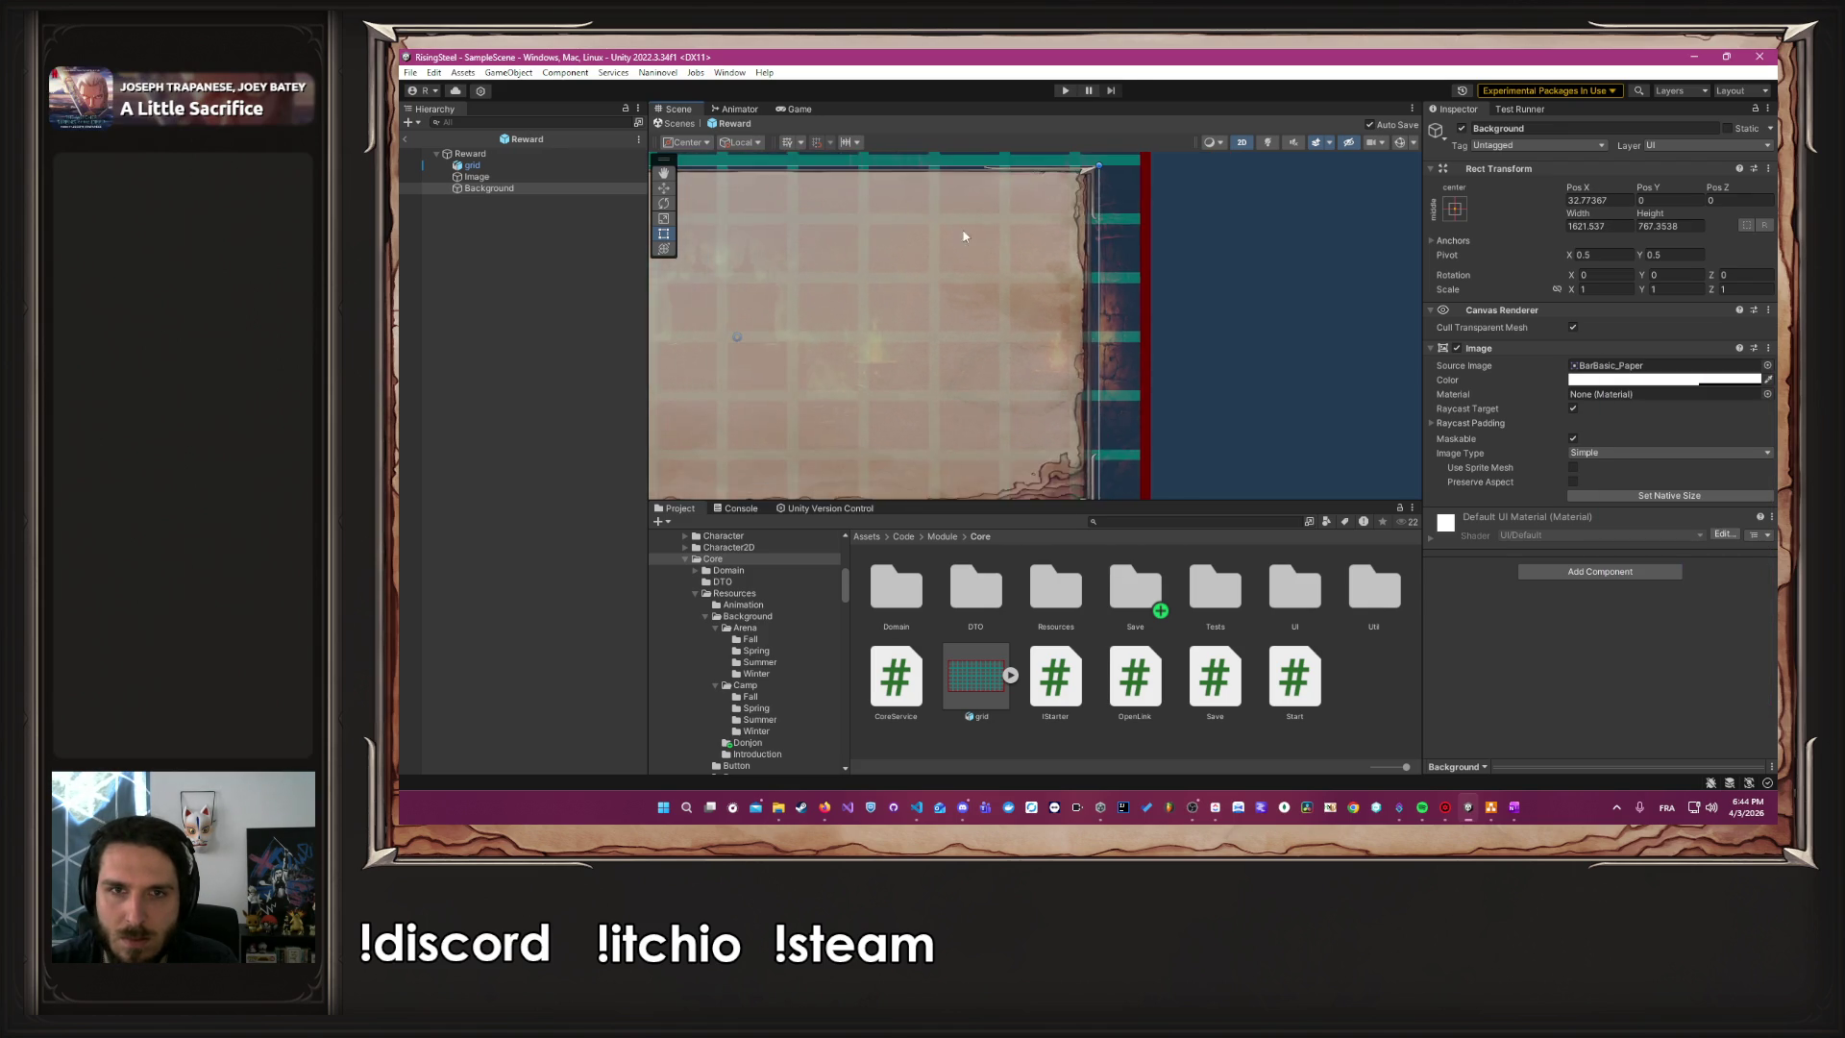
scroll(1120, 365, "down", 2)
mouse_move(1128, 373)
left_mouse_down()
mouse_move(1128, 346)
mouse_move(1225, 338)
left_mouse_up()
scroll(1219, 356, "up", 3)
scroll(1225, 356, "up", 2)
Stretch Background's left and bottom edges outward to about 1704 × 917, then deselect it
scroll(968, 372, "down", 5)
key("f")
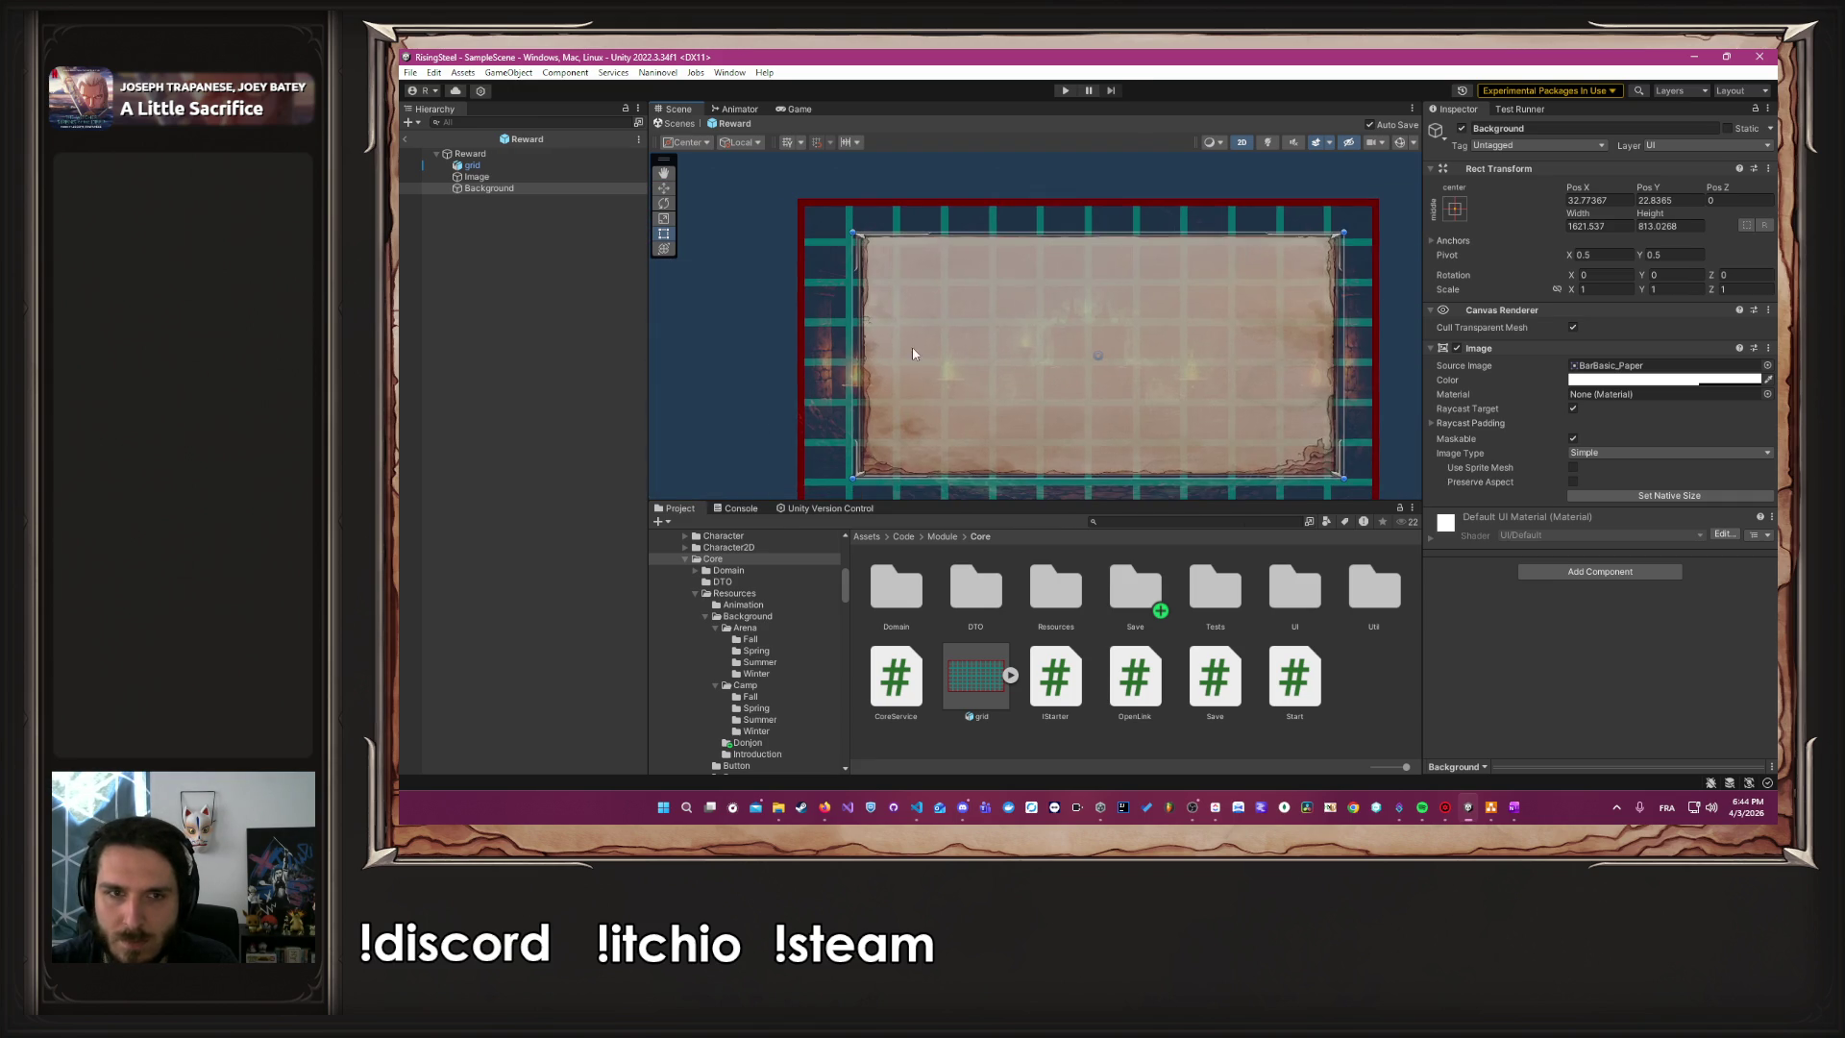
scroll(1001, 356, "up", 3)
scroll(908, 336, "up", 2)
mouse_move(984, 318)
left_mouse_down()
mouse_move(940, 320)
mouse_move(844, 230)
left_mouse_up()
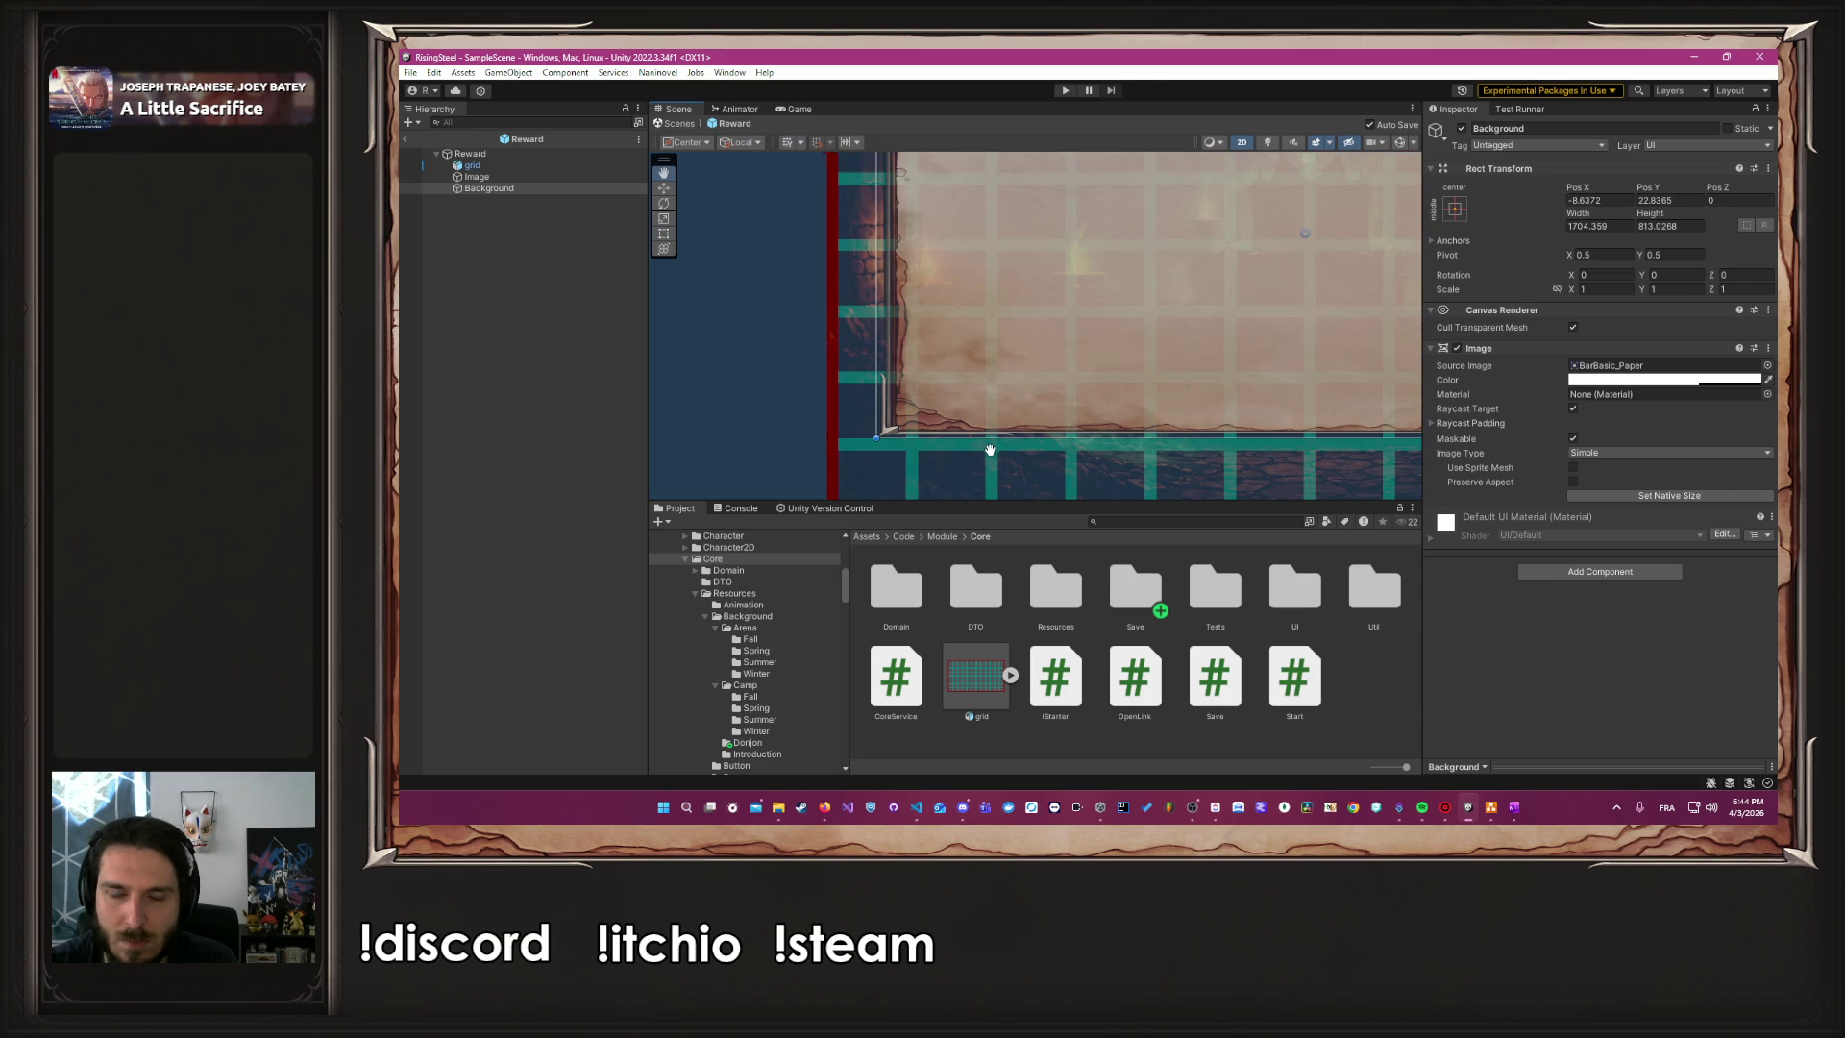
left_click_drag(990, 450, 831, 296)
left_click_drag(1097, 282, 1101, 334)
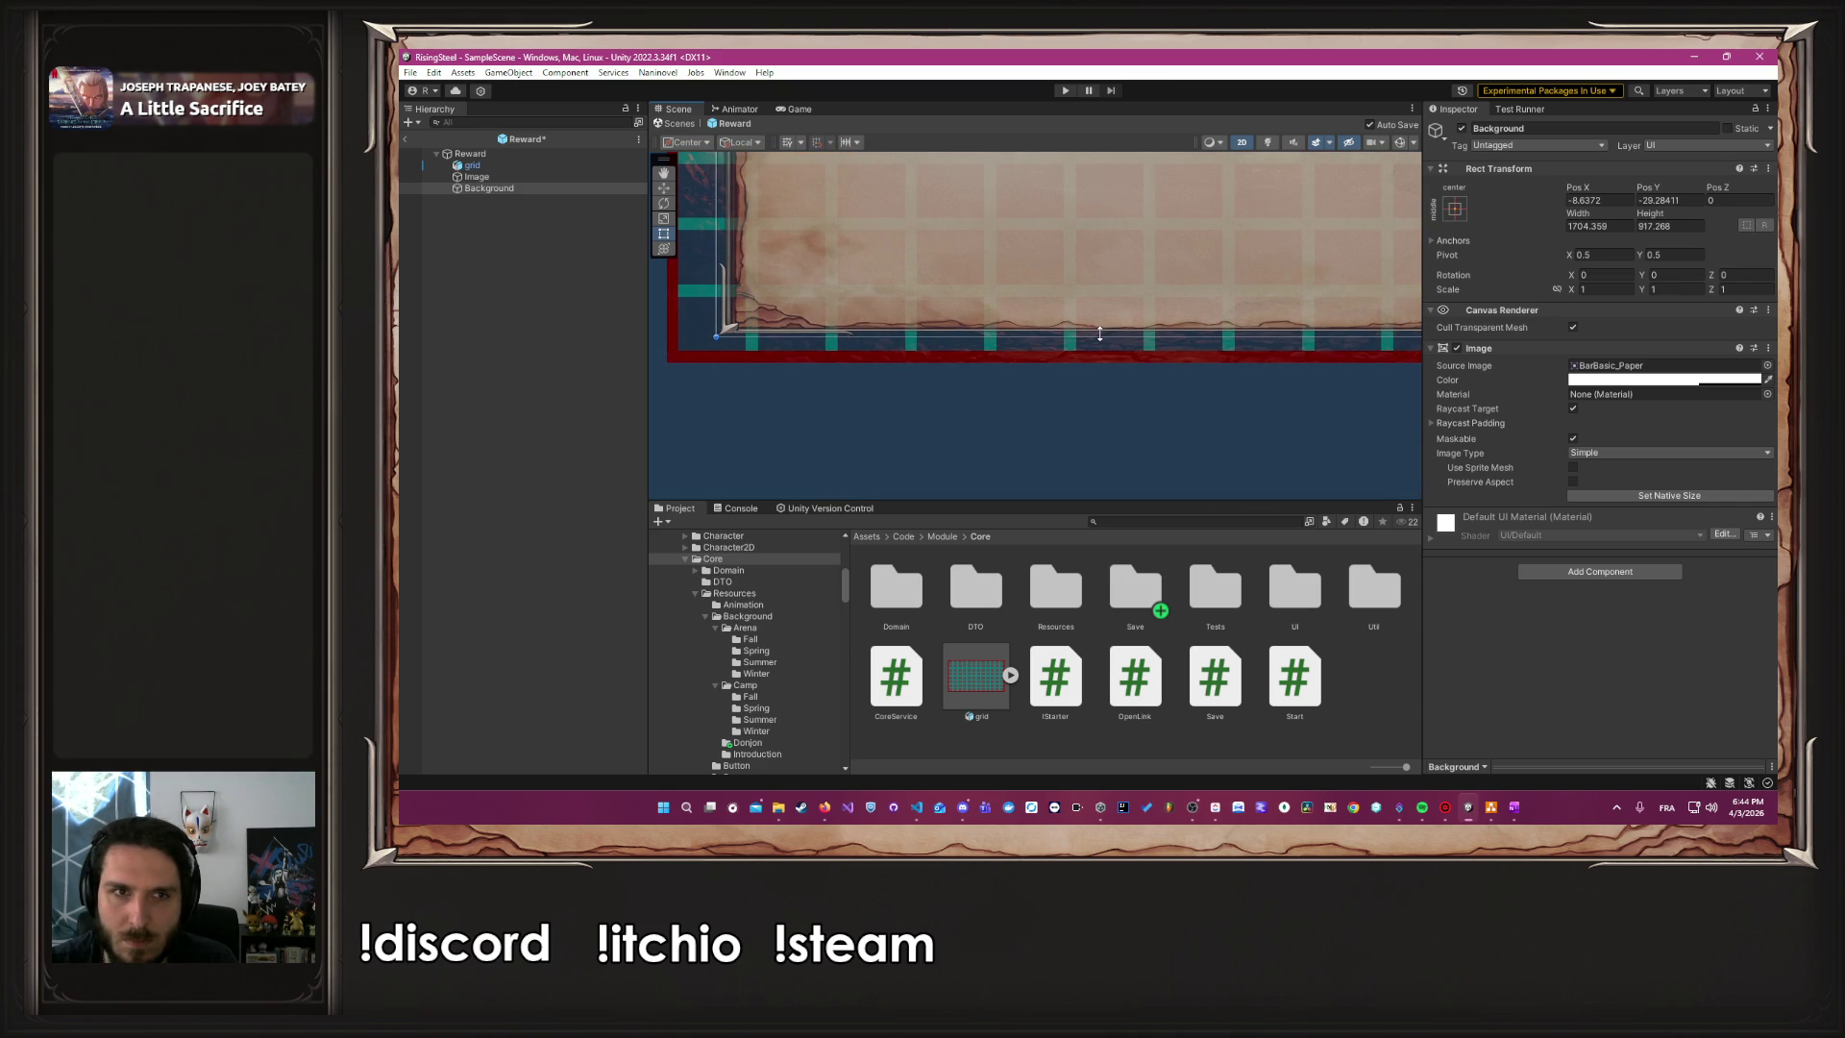
scroll(1089, 404, "down", 5)
left_click(559, 212)
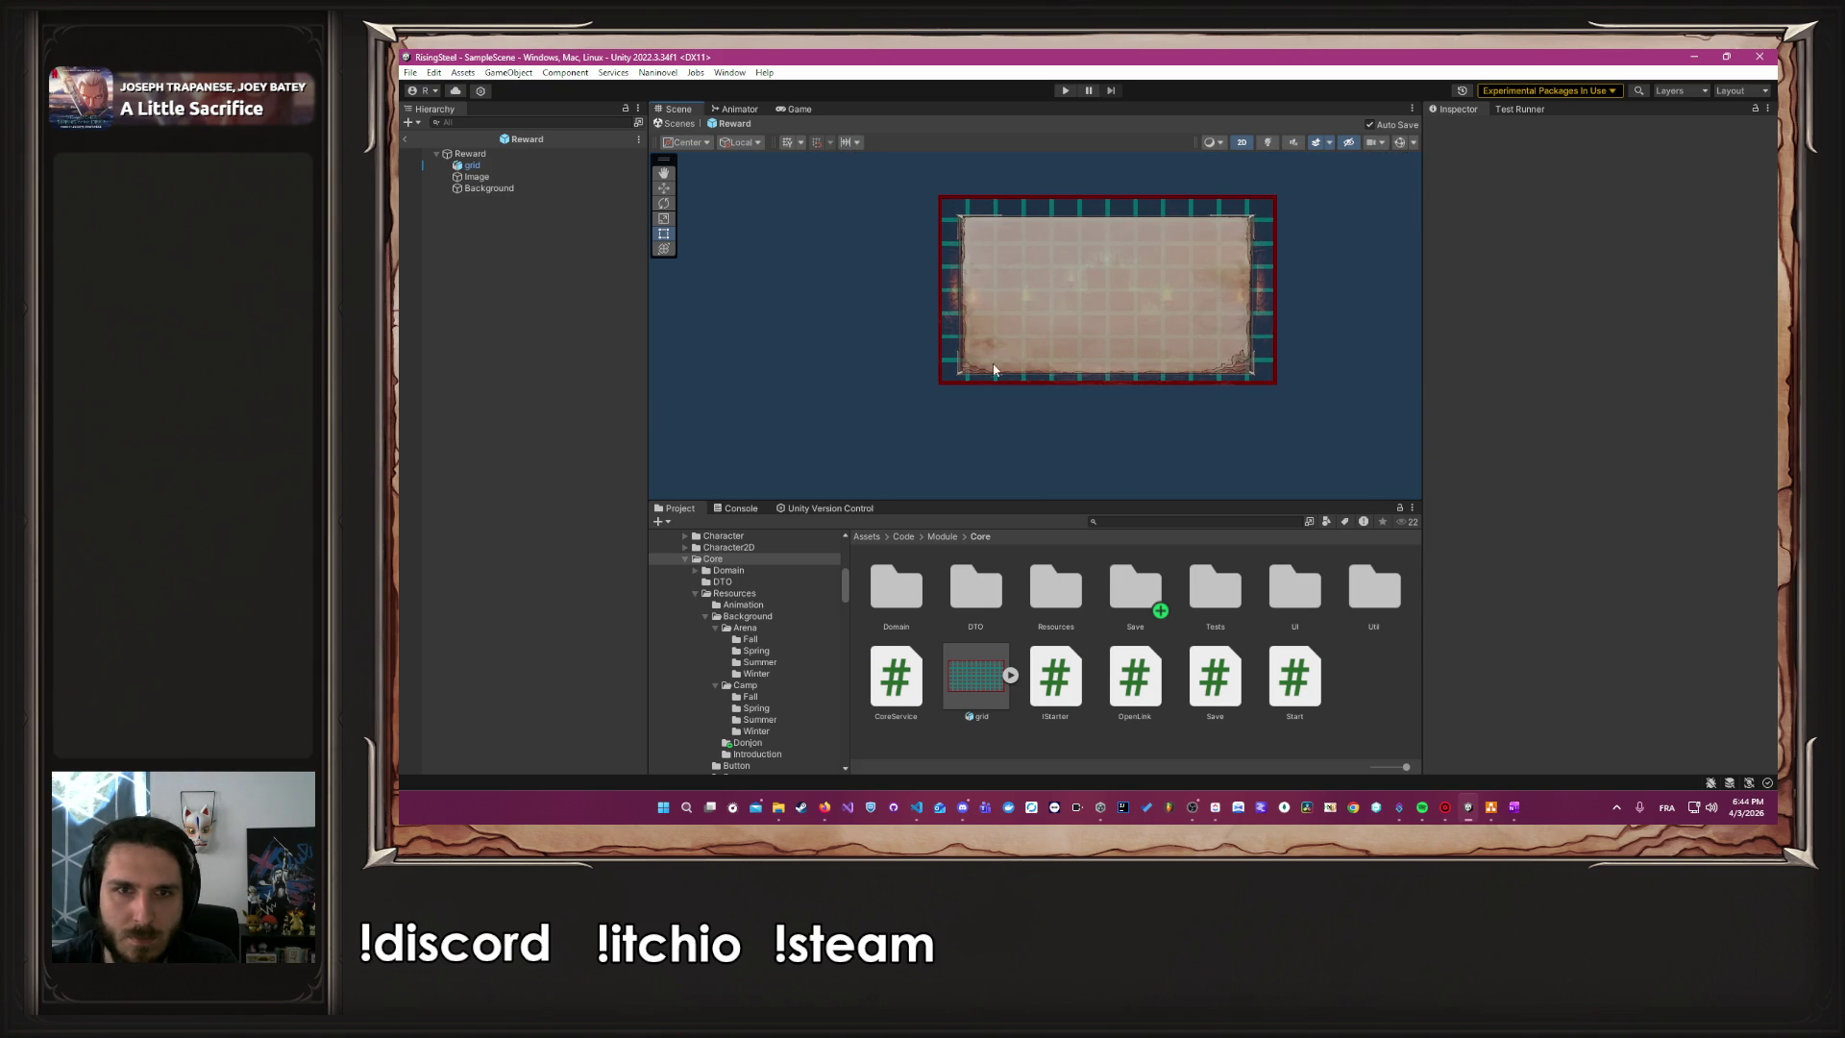
Hide the grid and set the backdrop Image's colour alpha to 1
left_click(511, 167)
left_click(1462, 128)
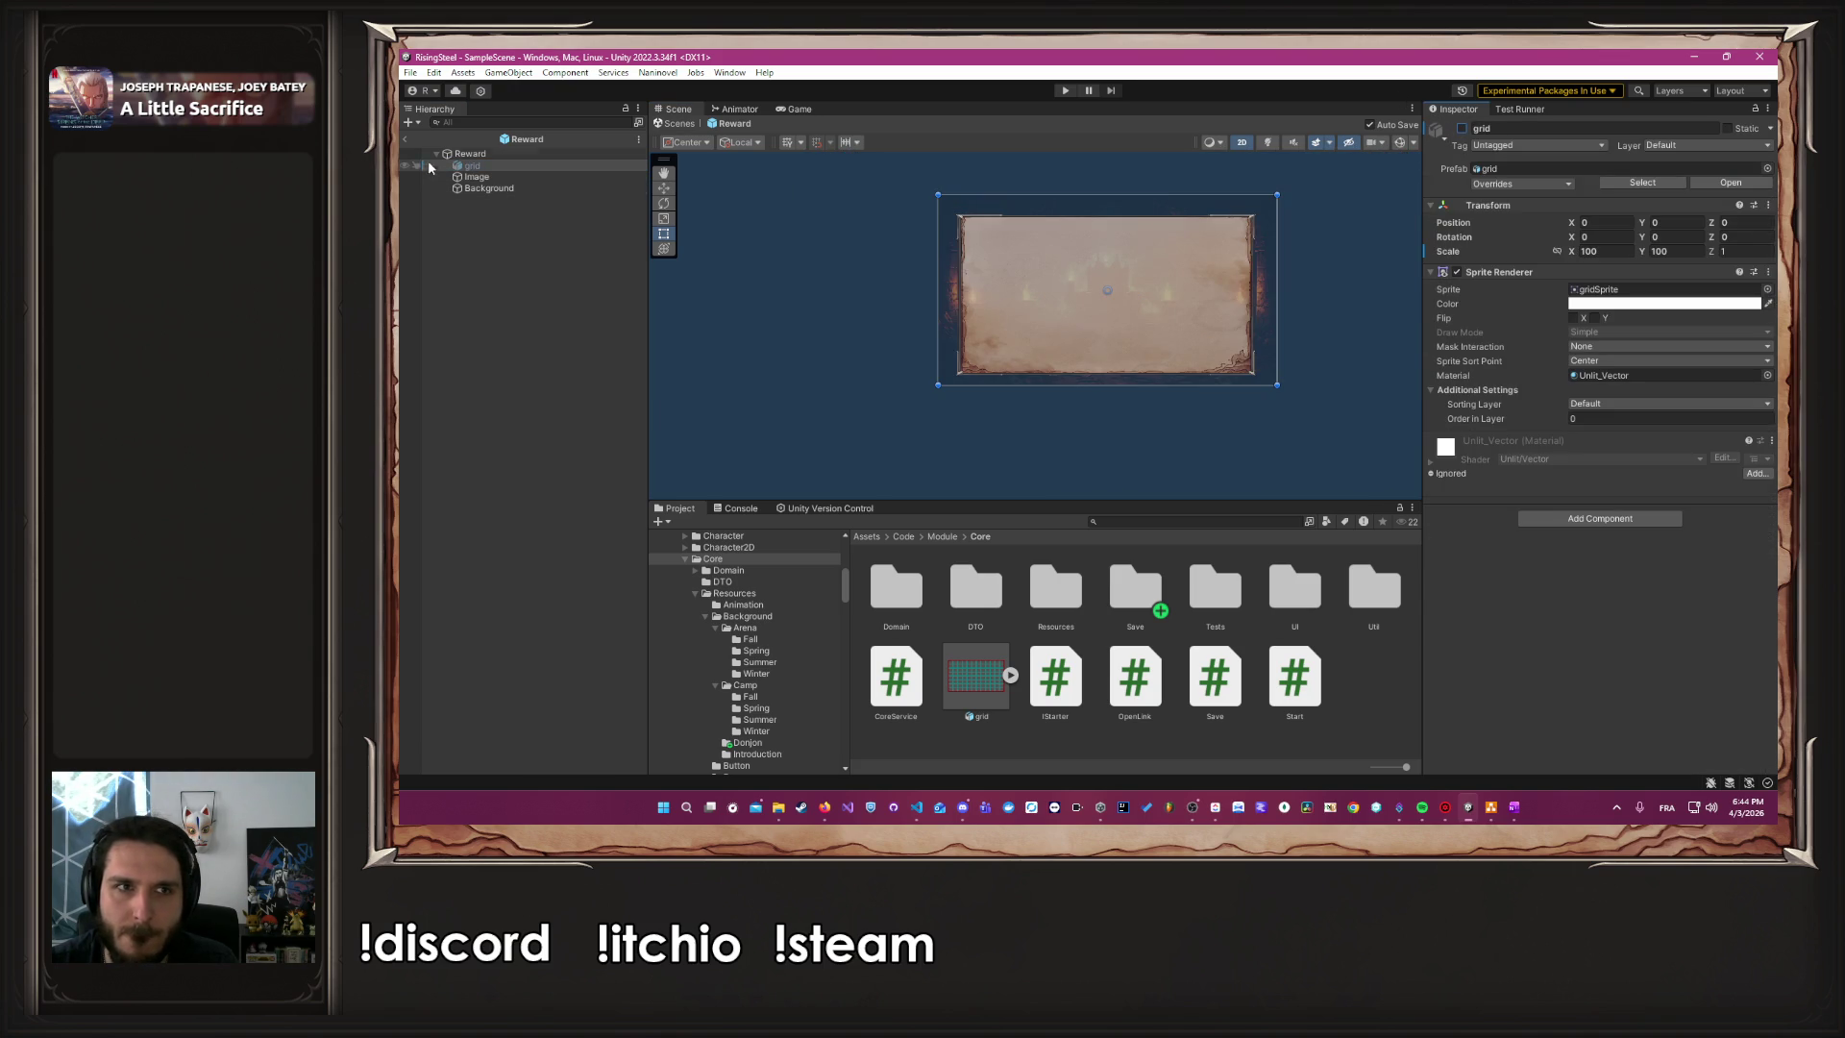
left_click(477, 177)
left_click(1663, 380)
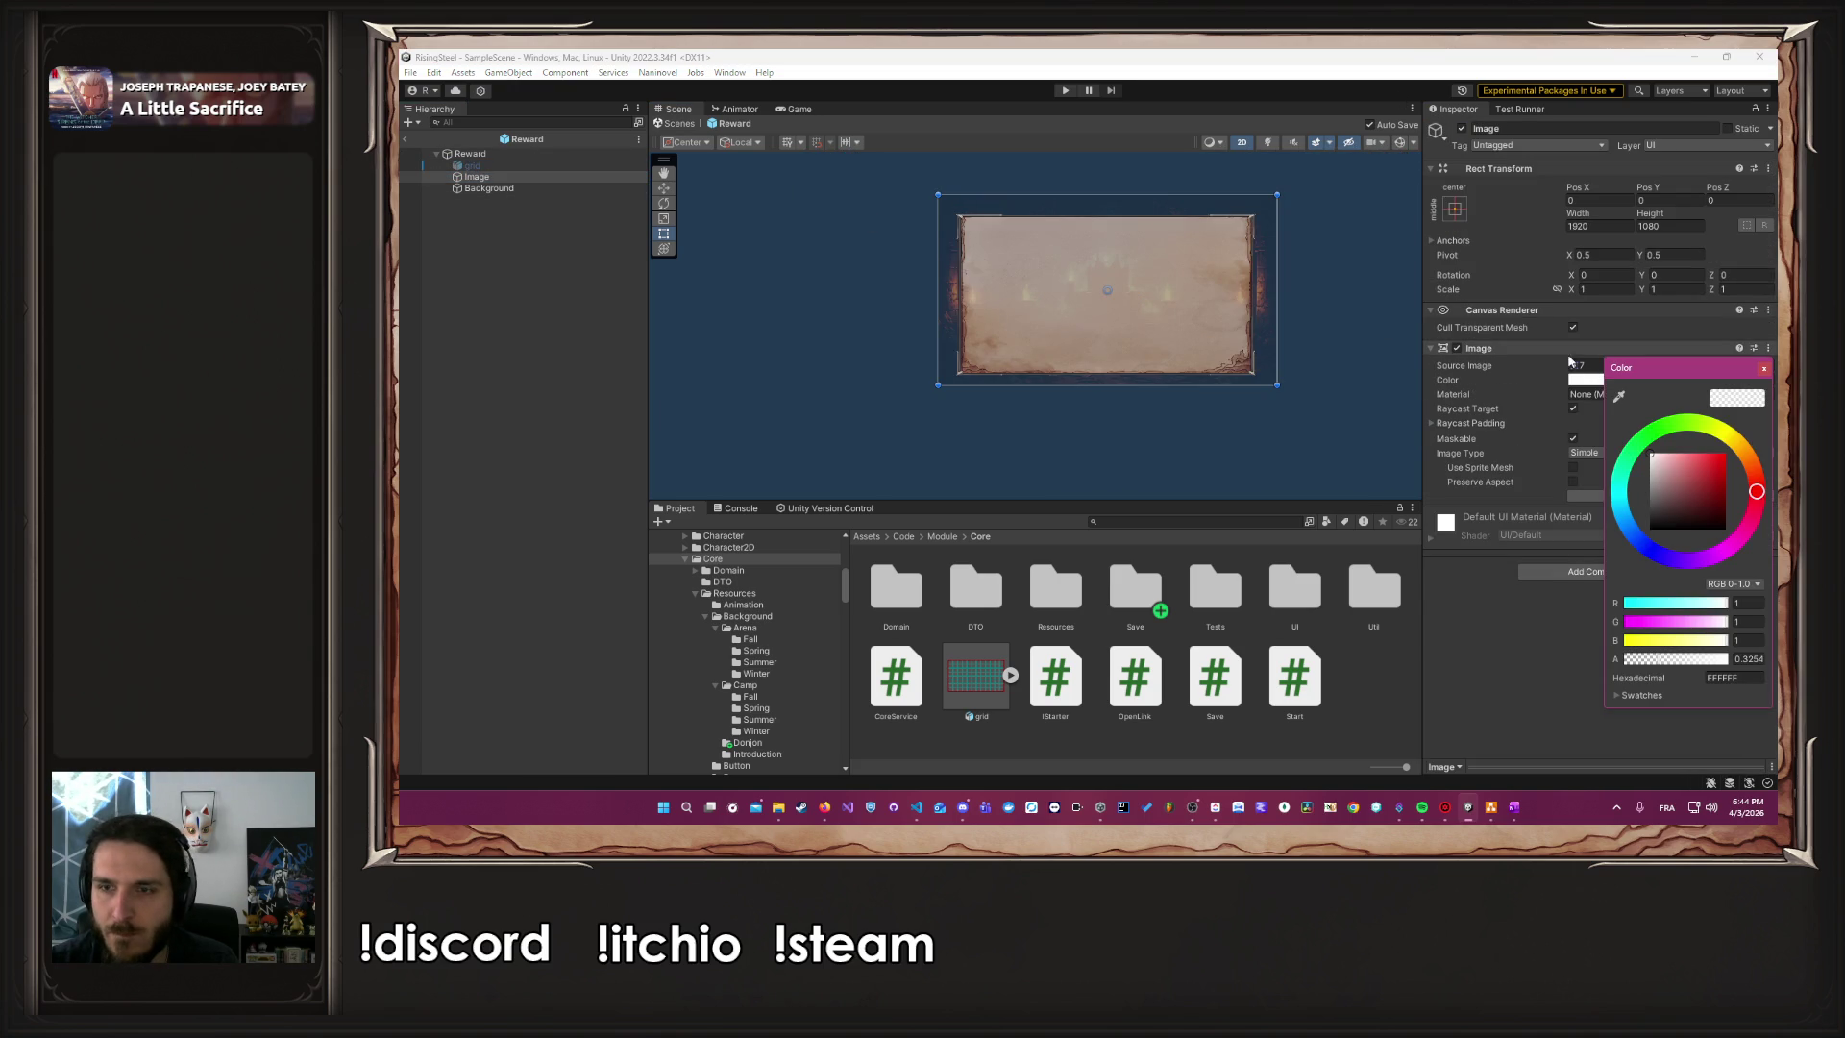
left_click(1749, 659)
type("1")
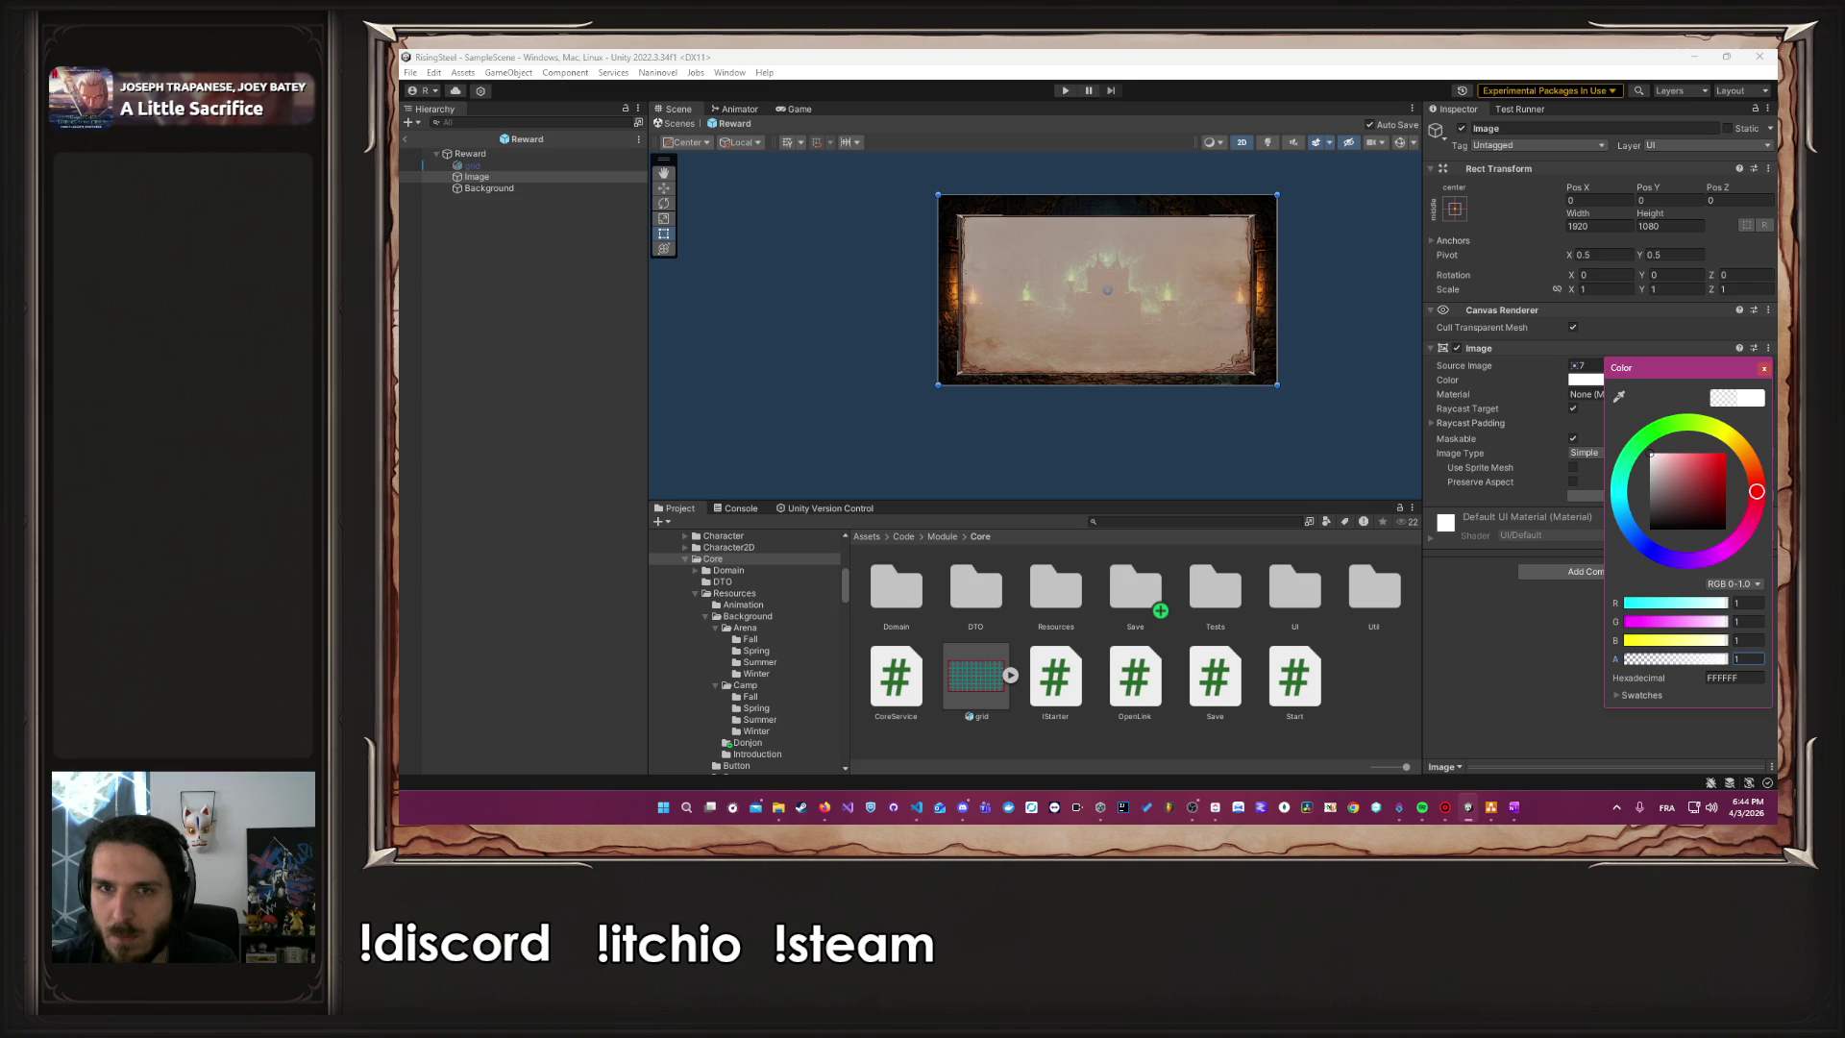
left_click(1765, 369)
left_click(1291, 288)
Toggle the grid back on and undo Background's top and right resizes with Ctrl+Z
scroll(1124, 274, "up", 3)
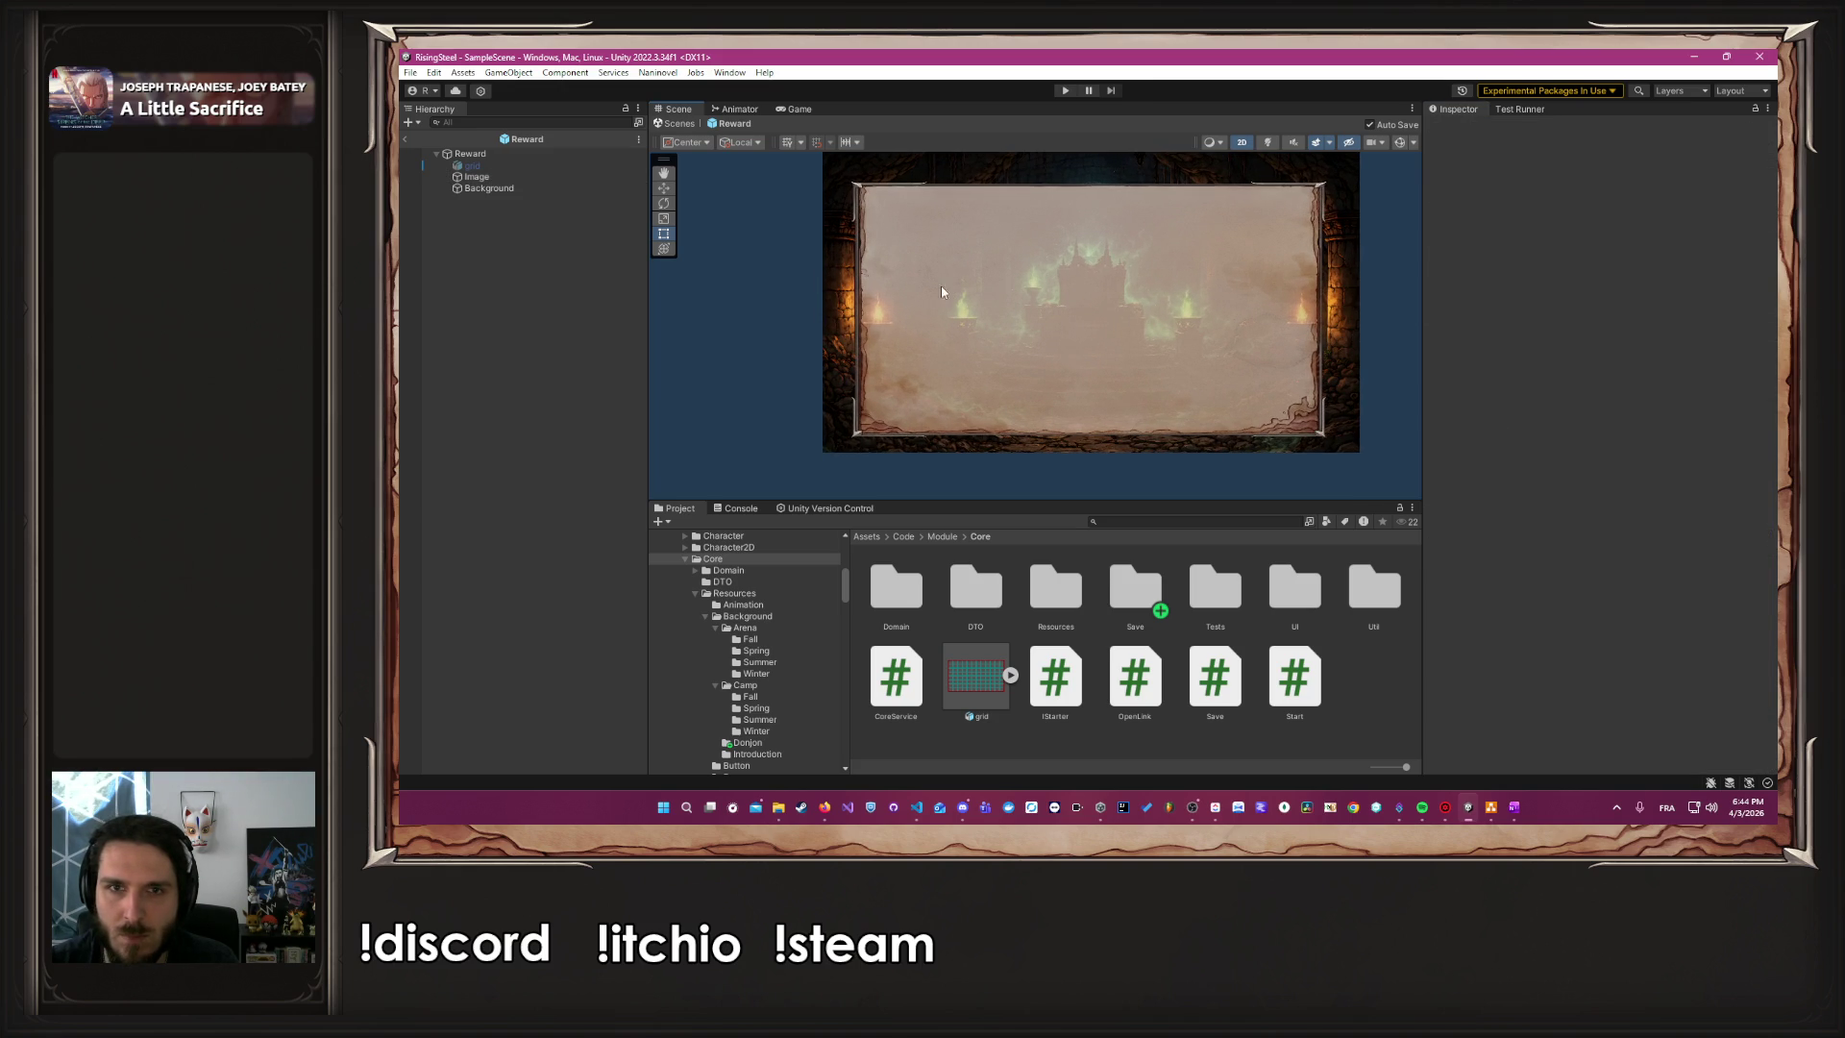
left_click(478, 189)
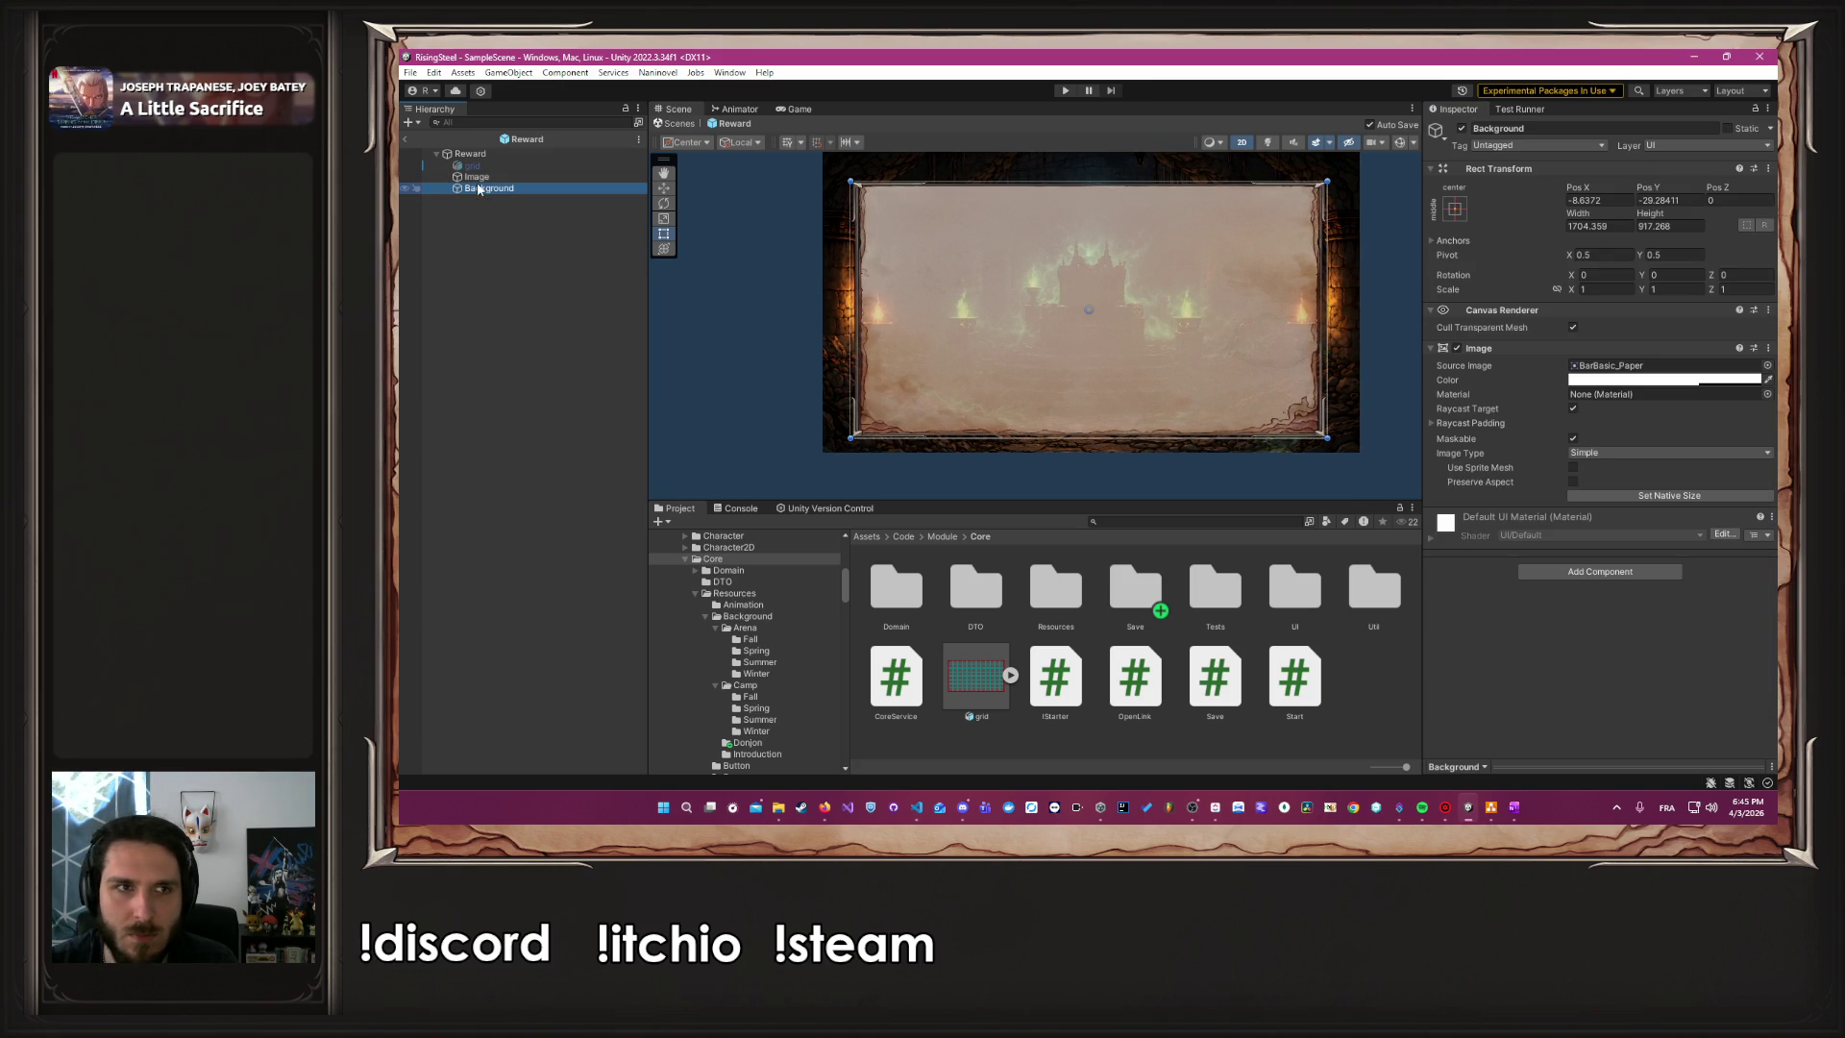
left_click(472, 165)
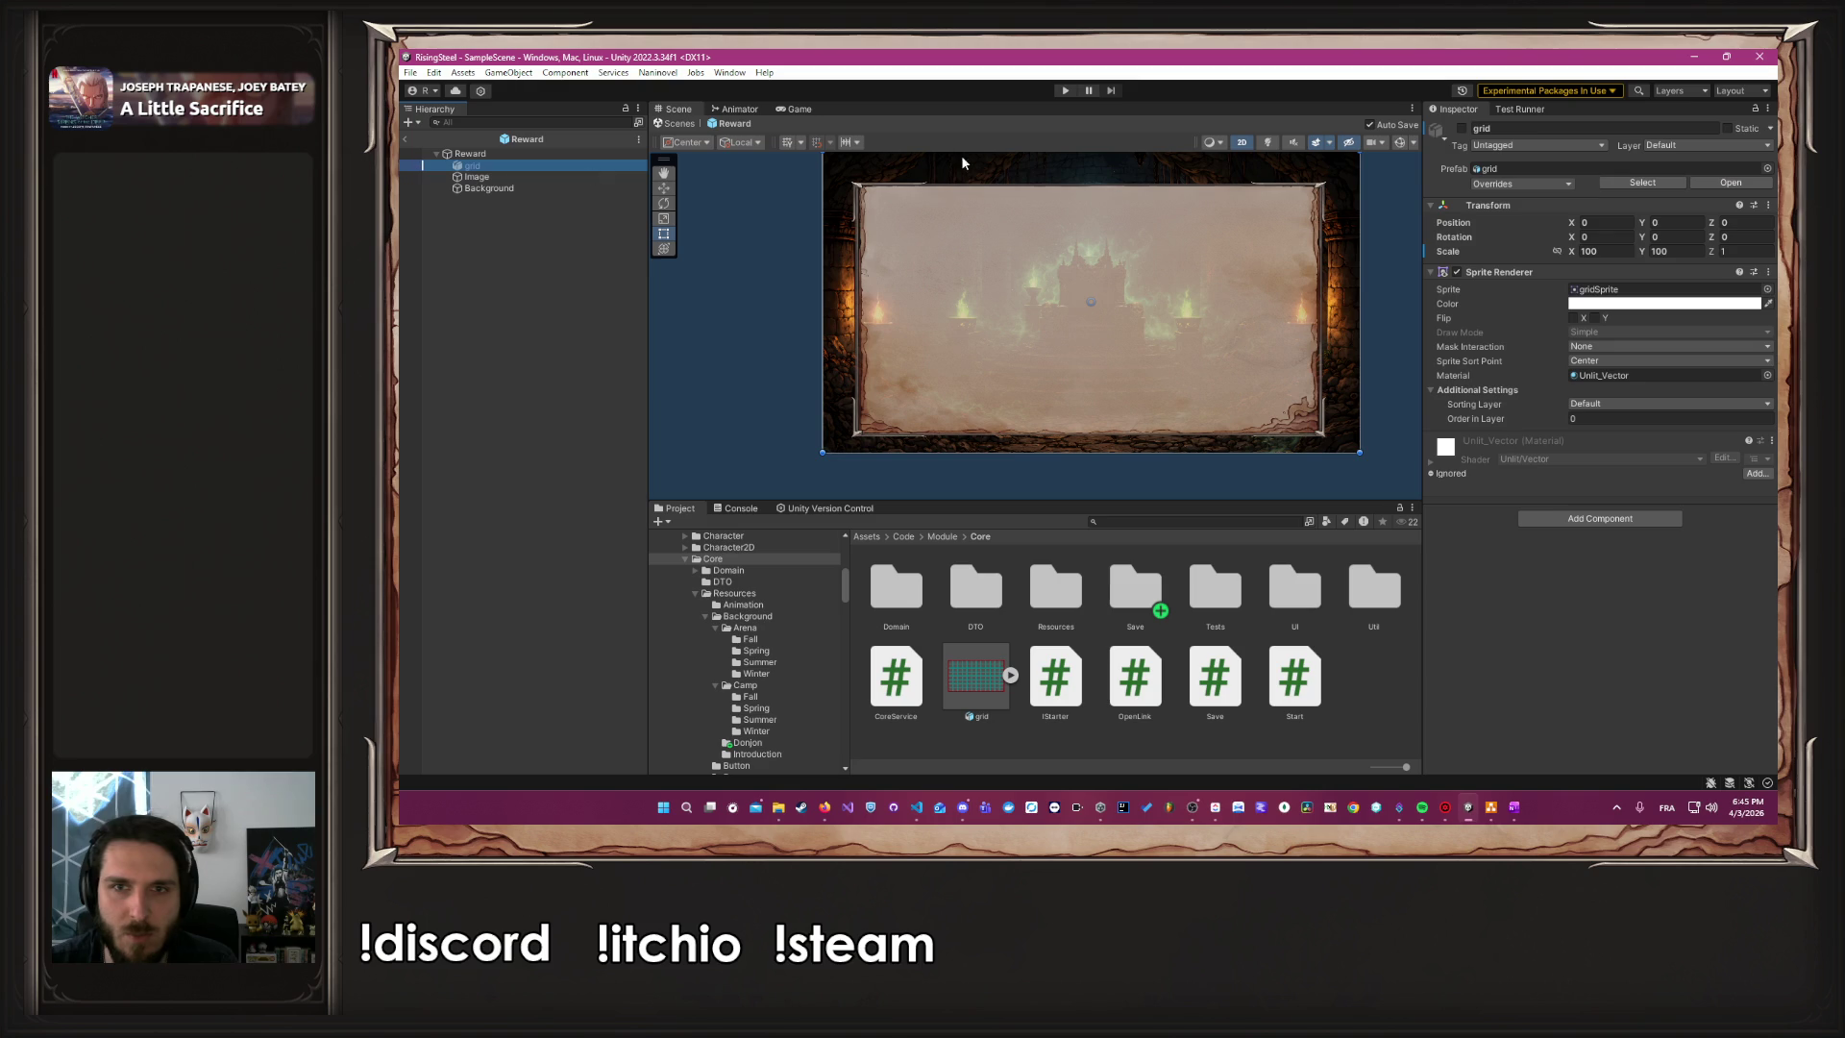
left_click(1462, 128)
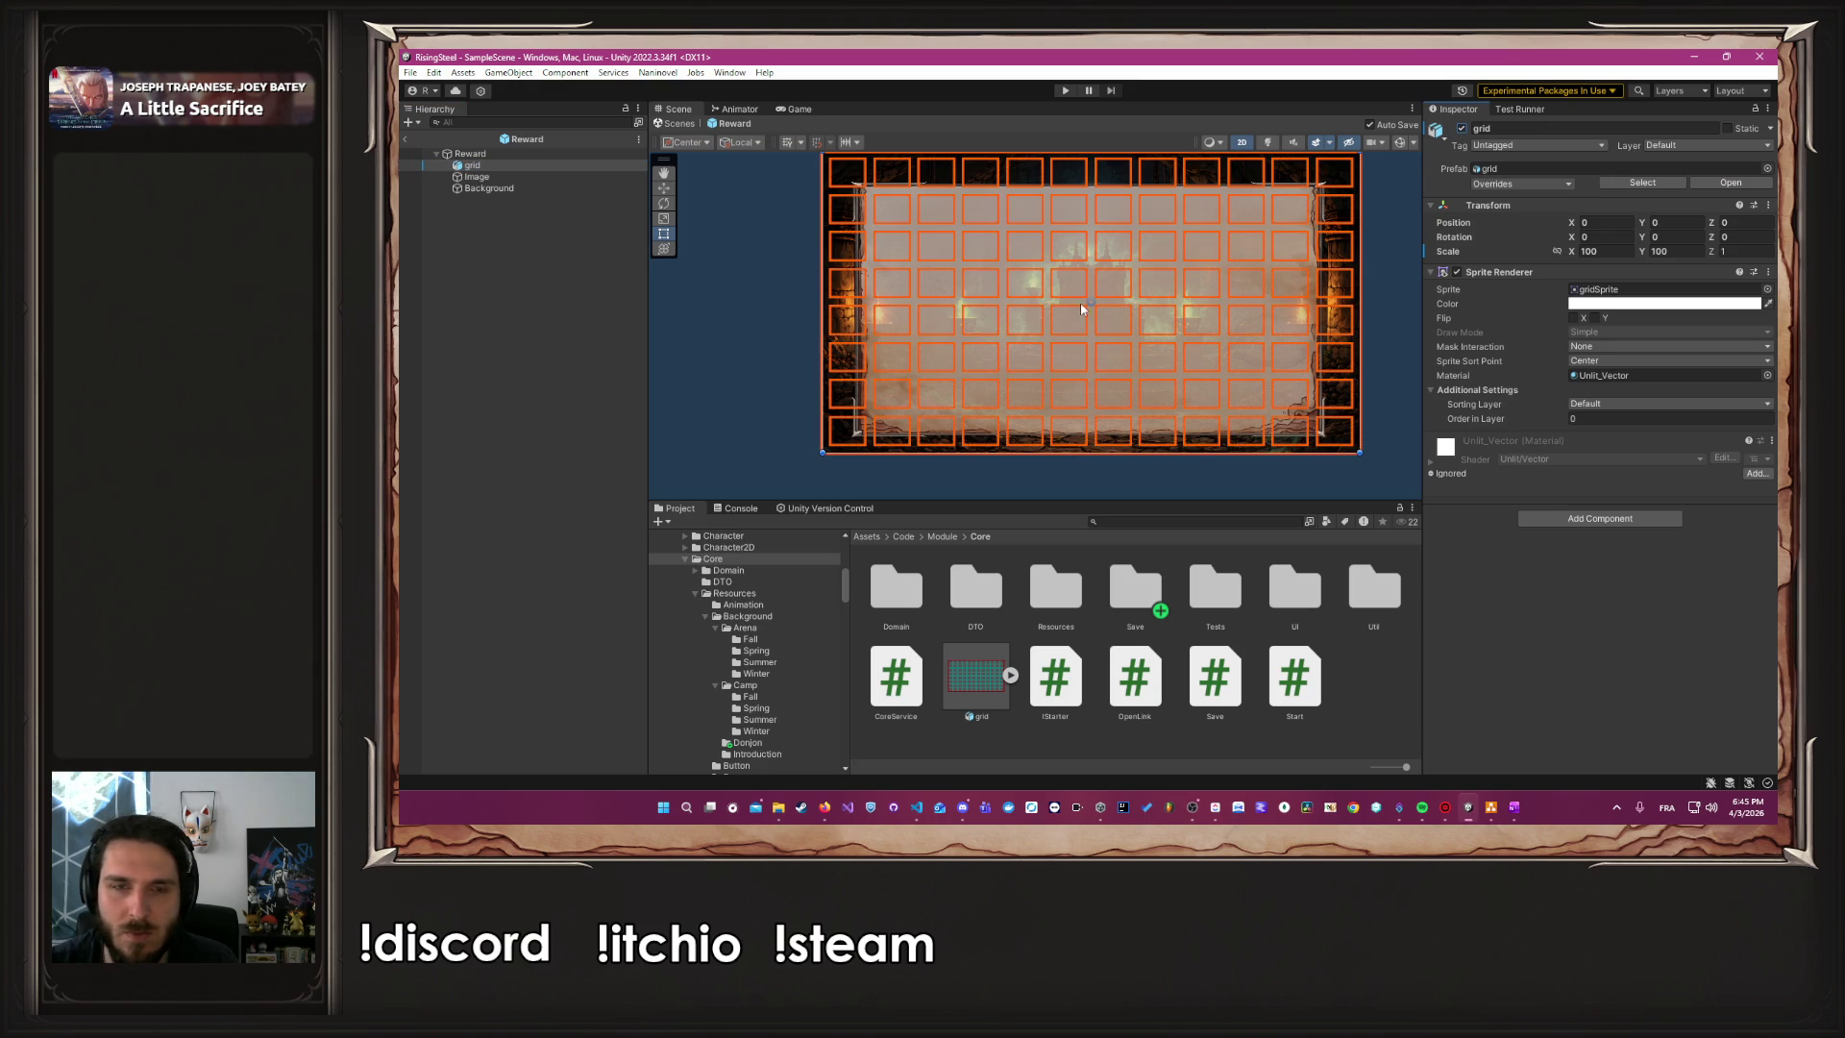
key("alt+shift+a")
left_click(1032, 304)
key("ctrl+z")
key("ctrl+z")
left_click(1032, 304)
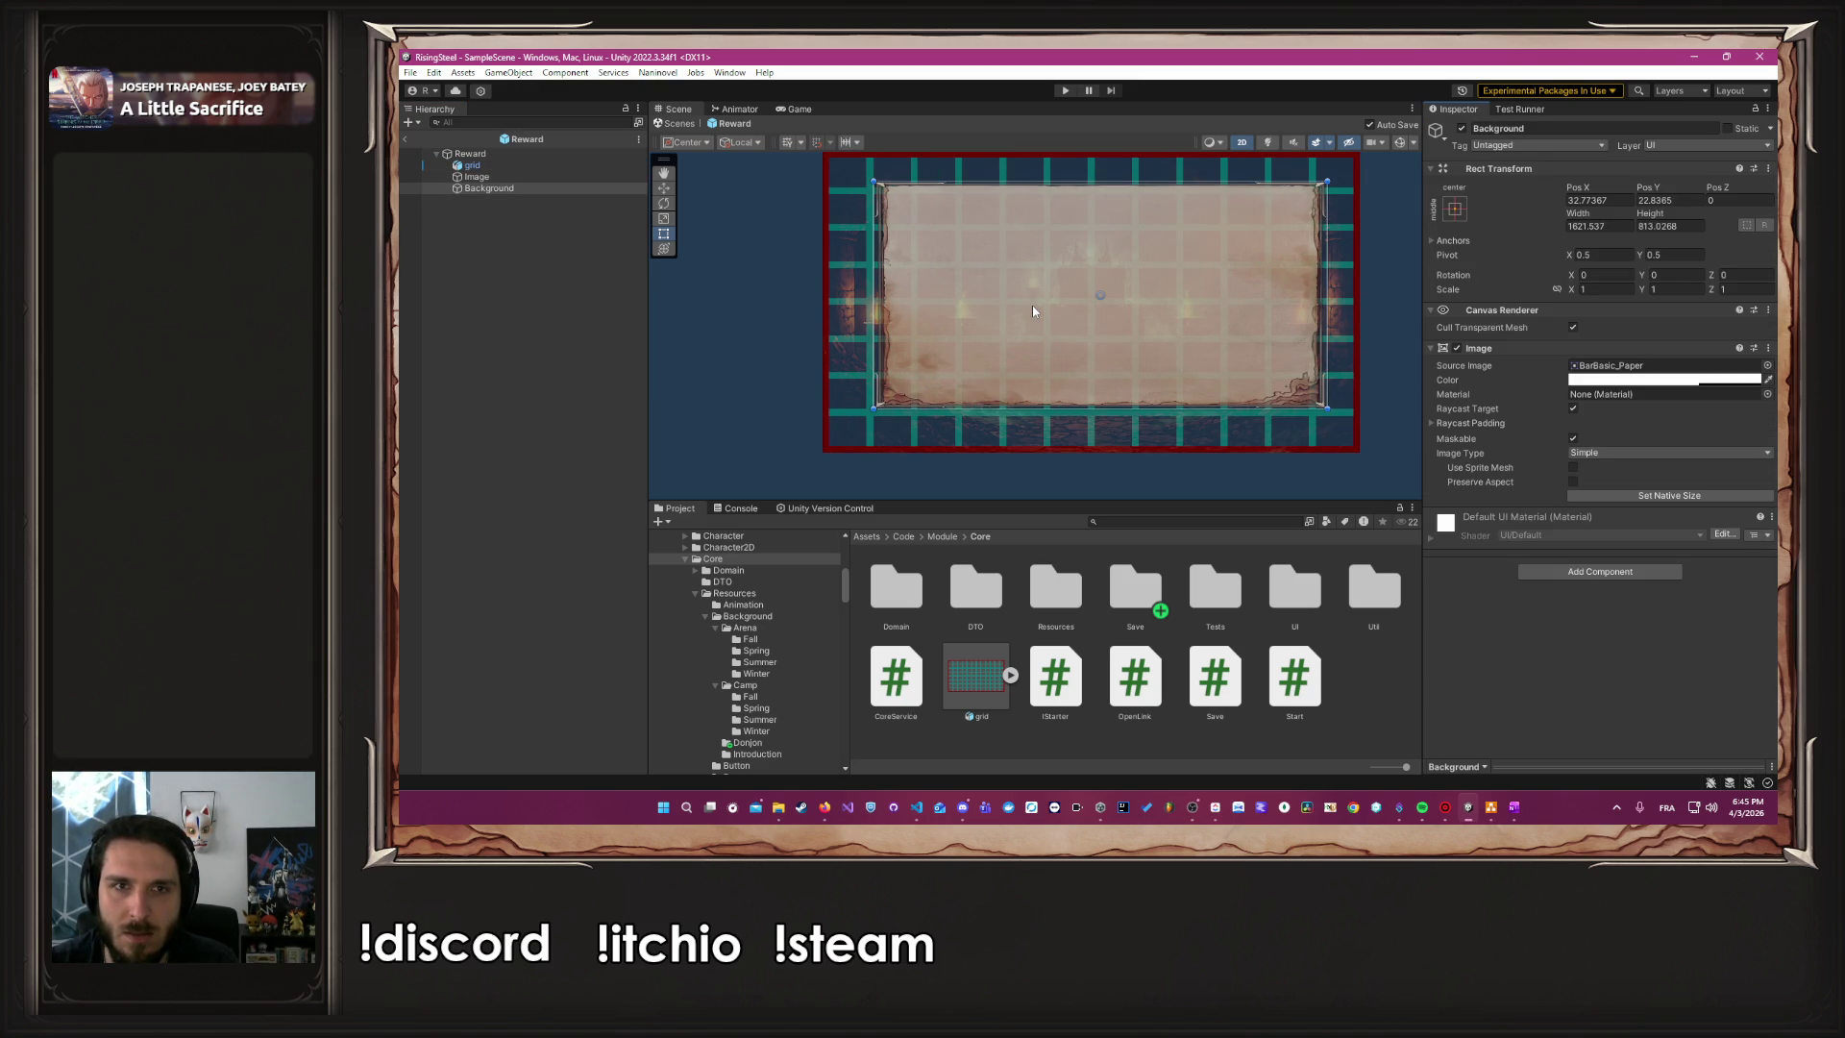
key("ctrl+z")
key("ctrl+z")
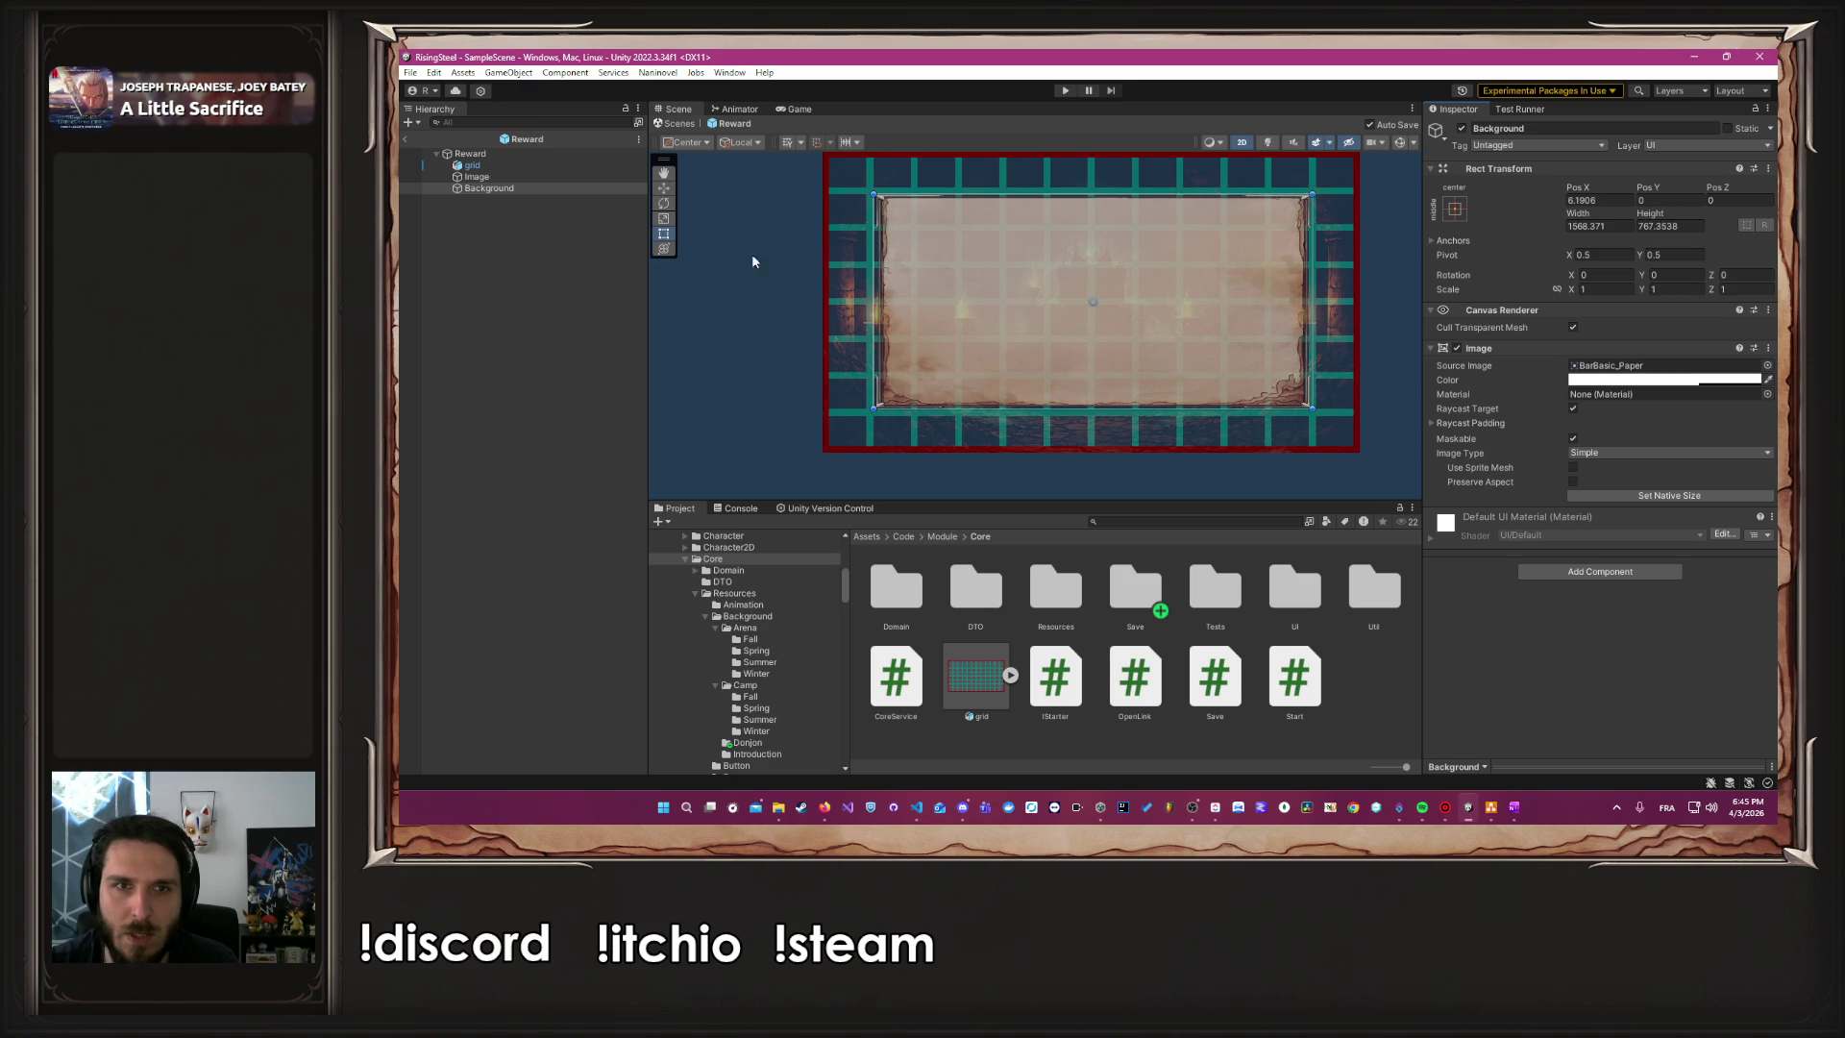
Hide the grid again, confirm the backdrop Image's full opacity, and reselect Background
left_click(517, 165)
left_click(1462, 128)
left_click(476, 177)
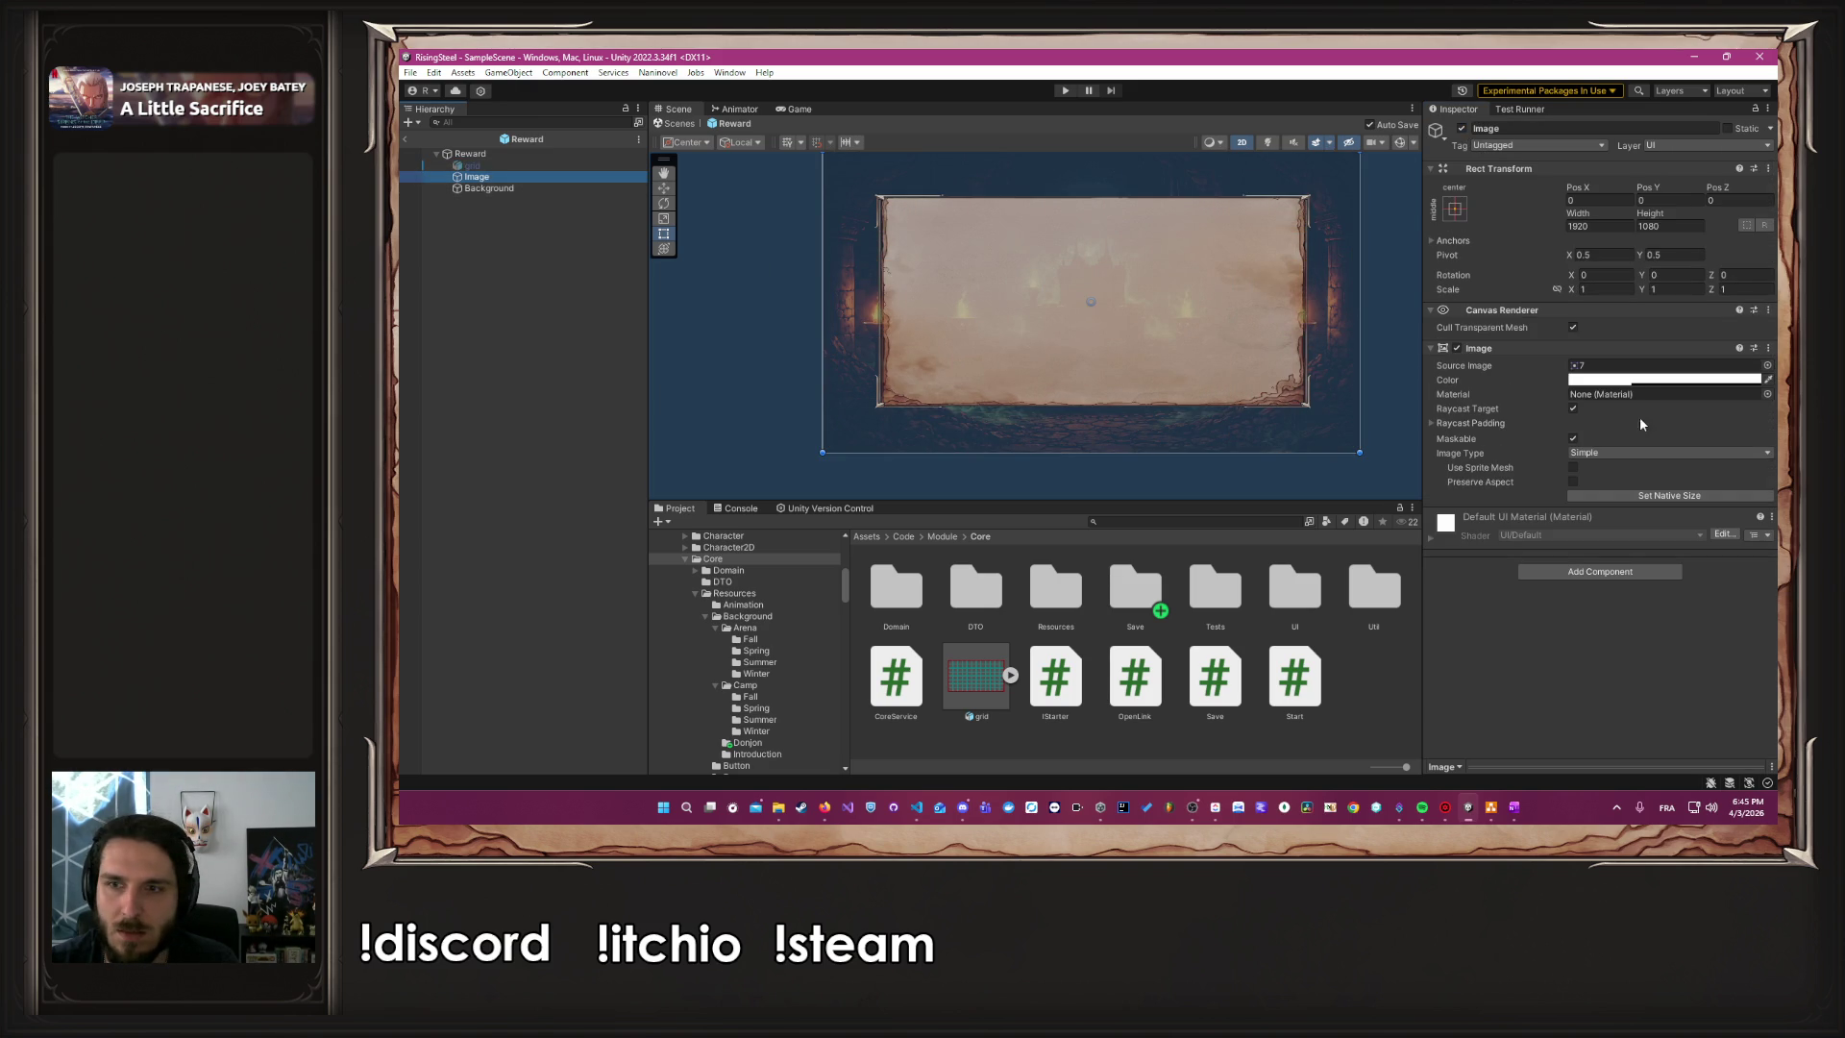
left_click(1662, 380)
left_click(1747, 662)
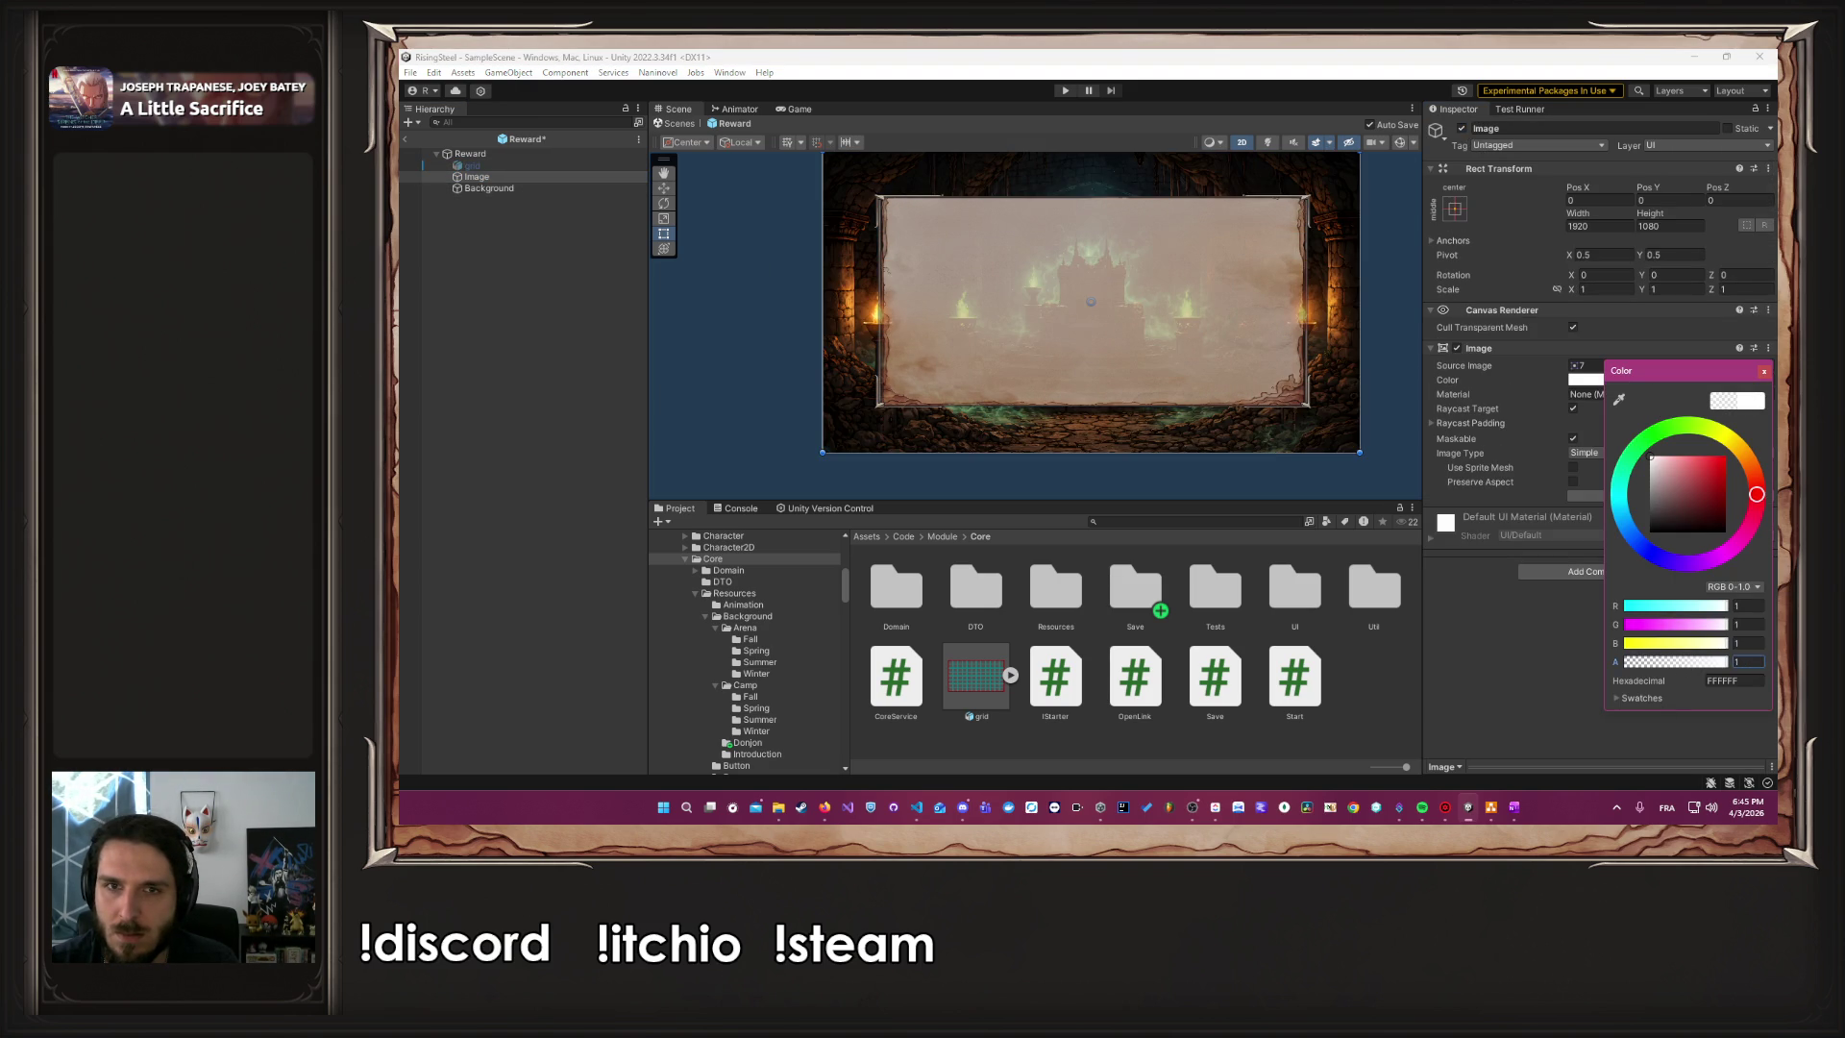
left_click(1764, 372)
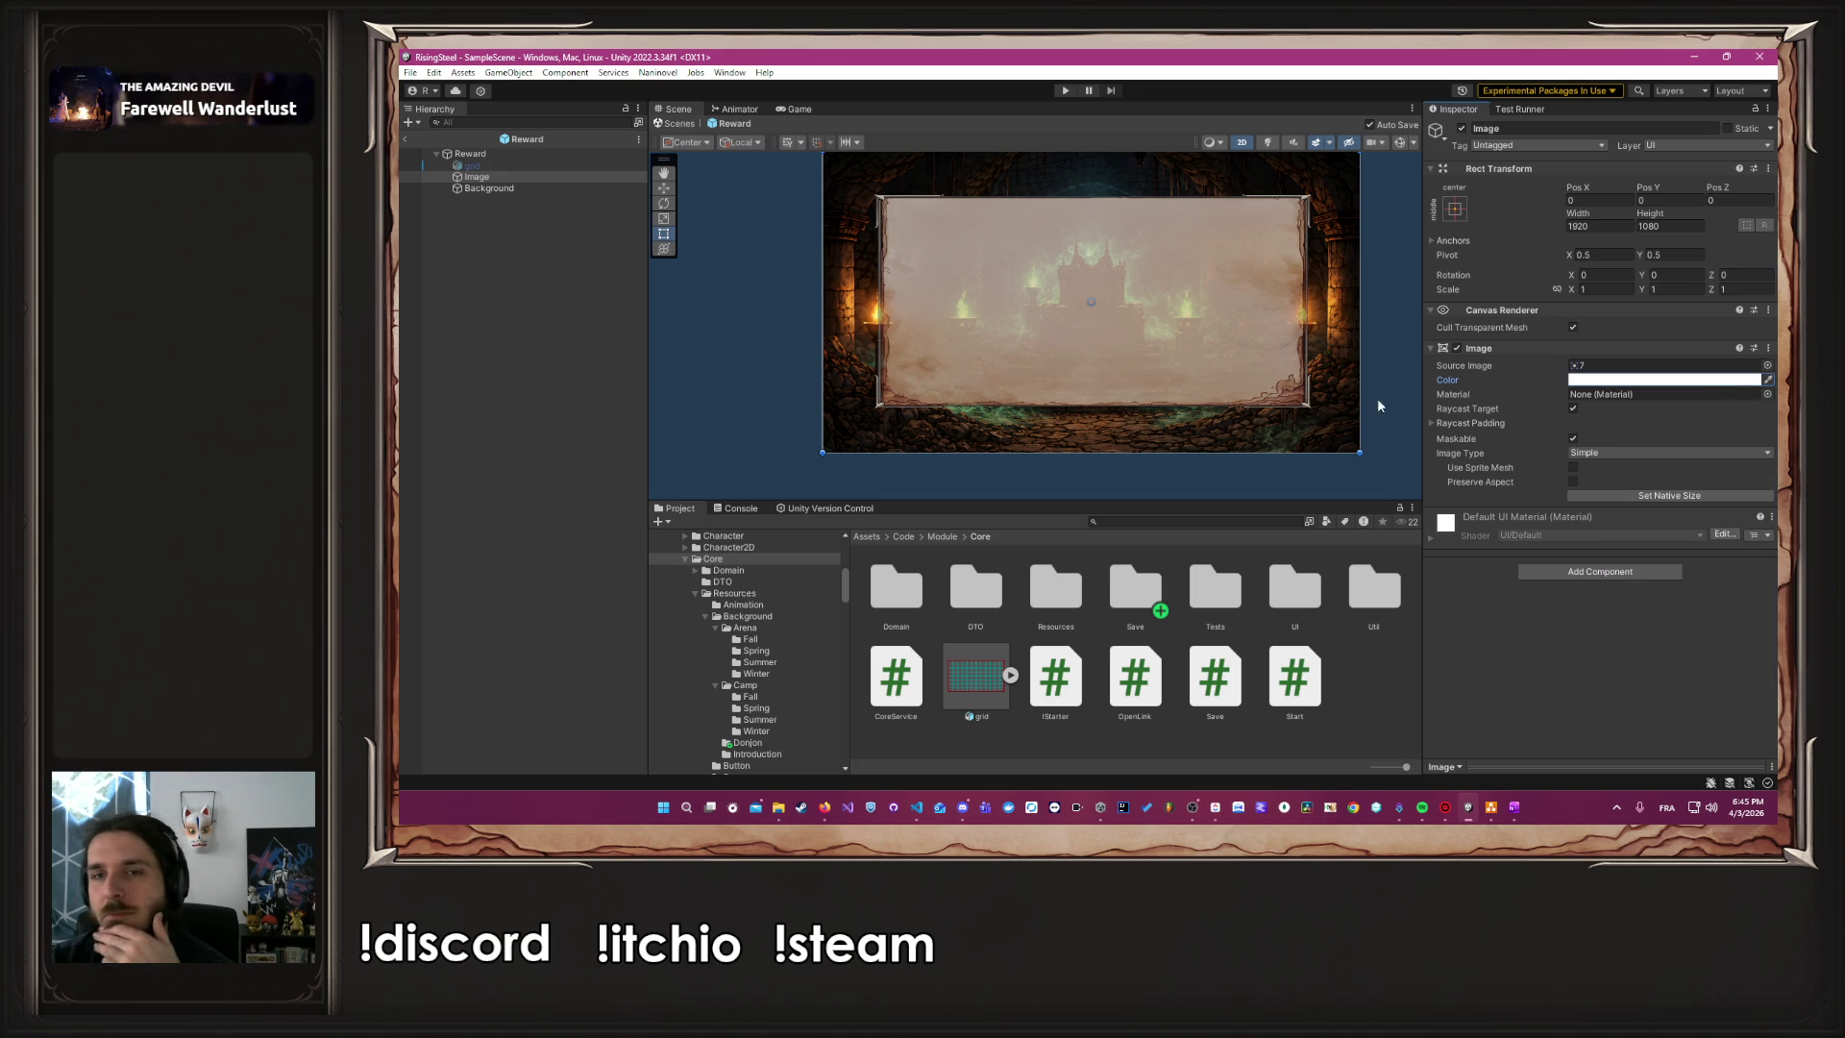
left_click(1375, 338)
left_click_drag(1374, 338, 1316, 355)
left_click(509, 189)
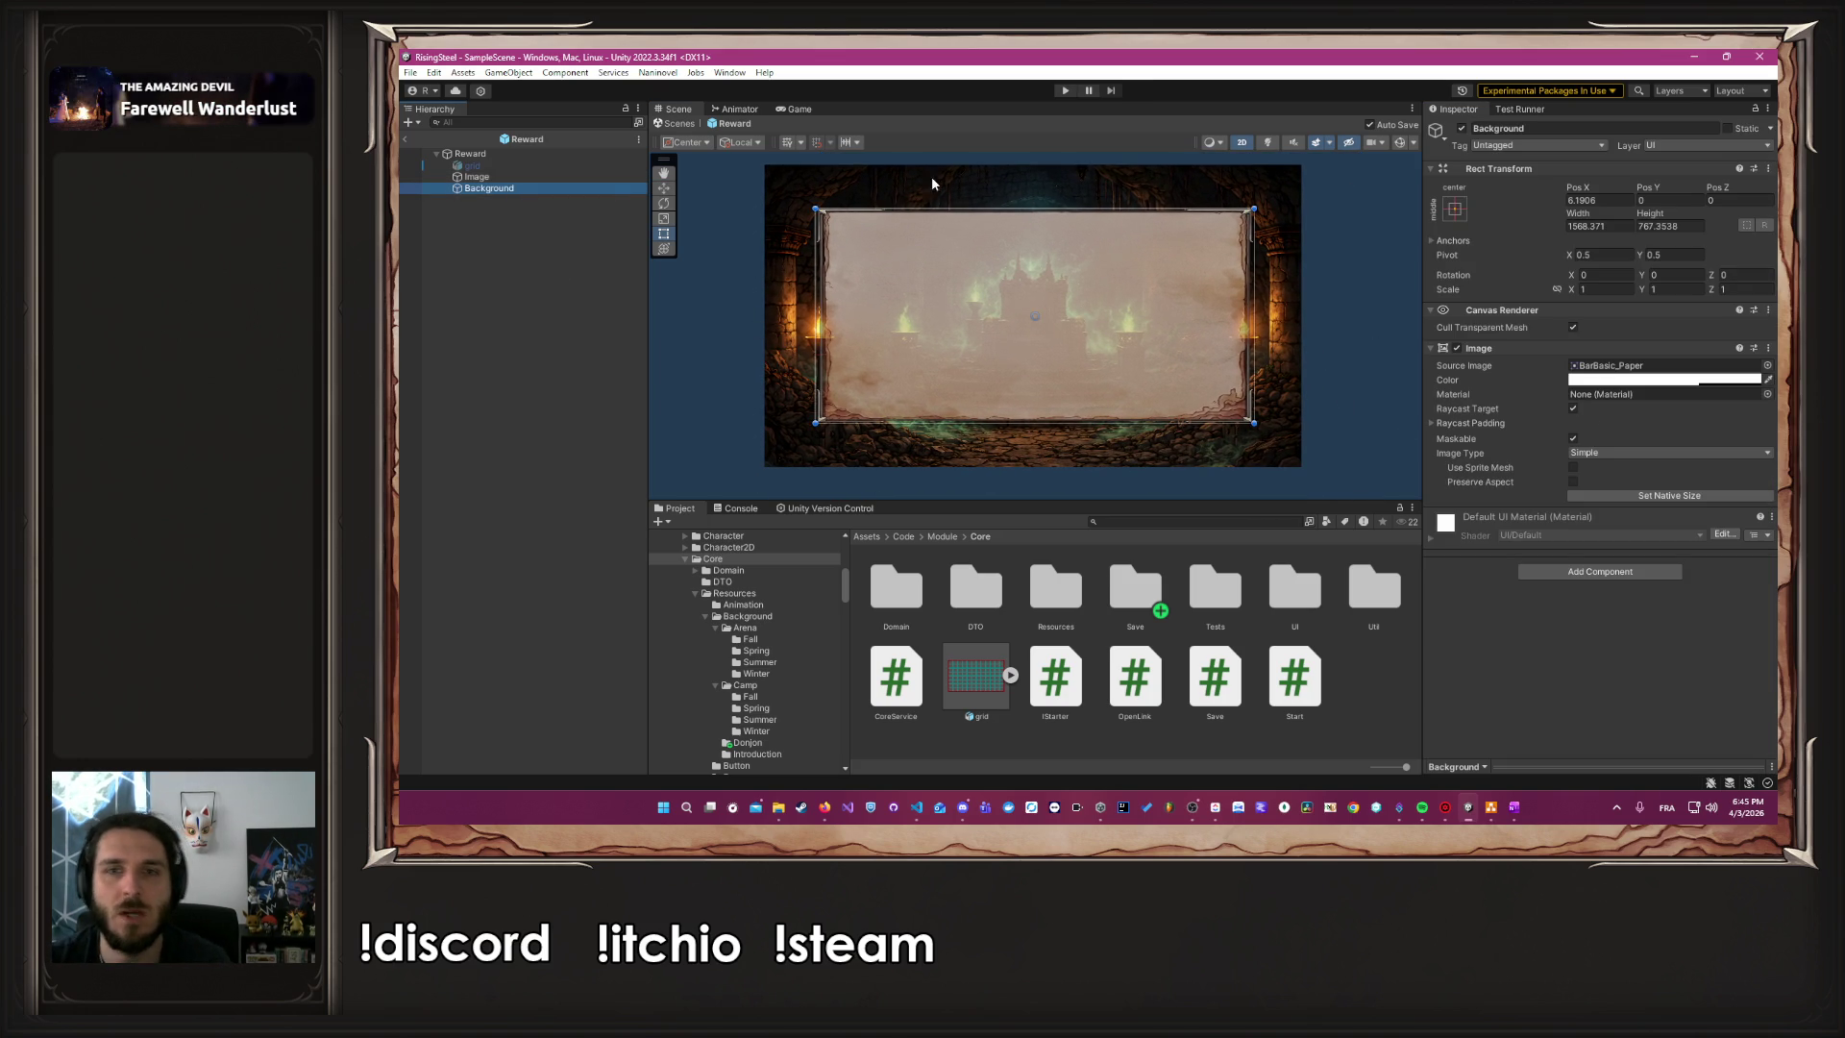
Enlarge Background taller and wider to about 1756 × 957, checking it against the grid
left_click_drag(1035, 207, 1029, 181)
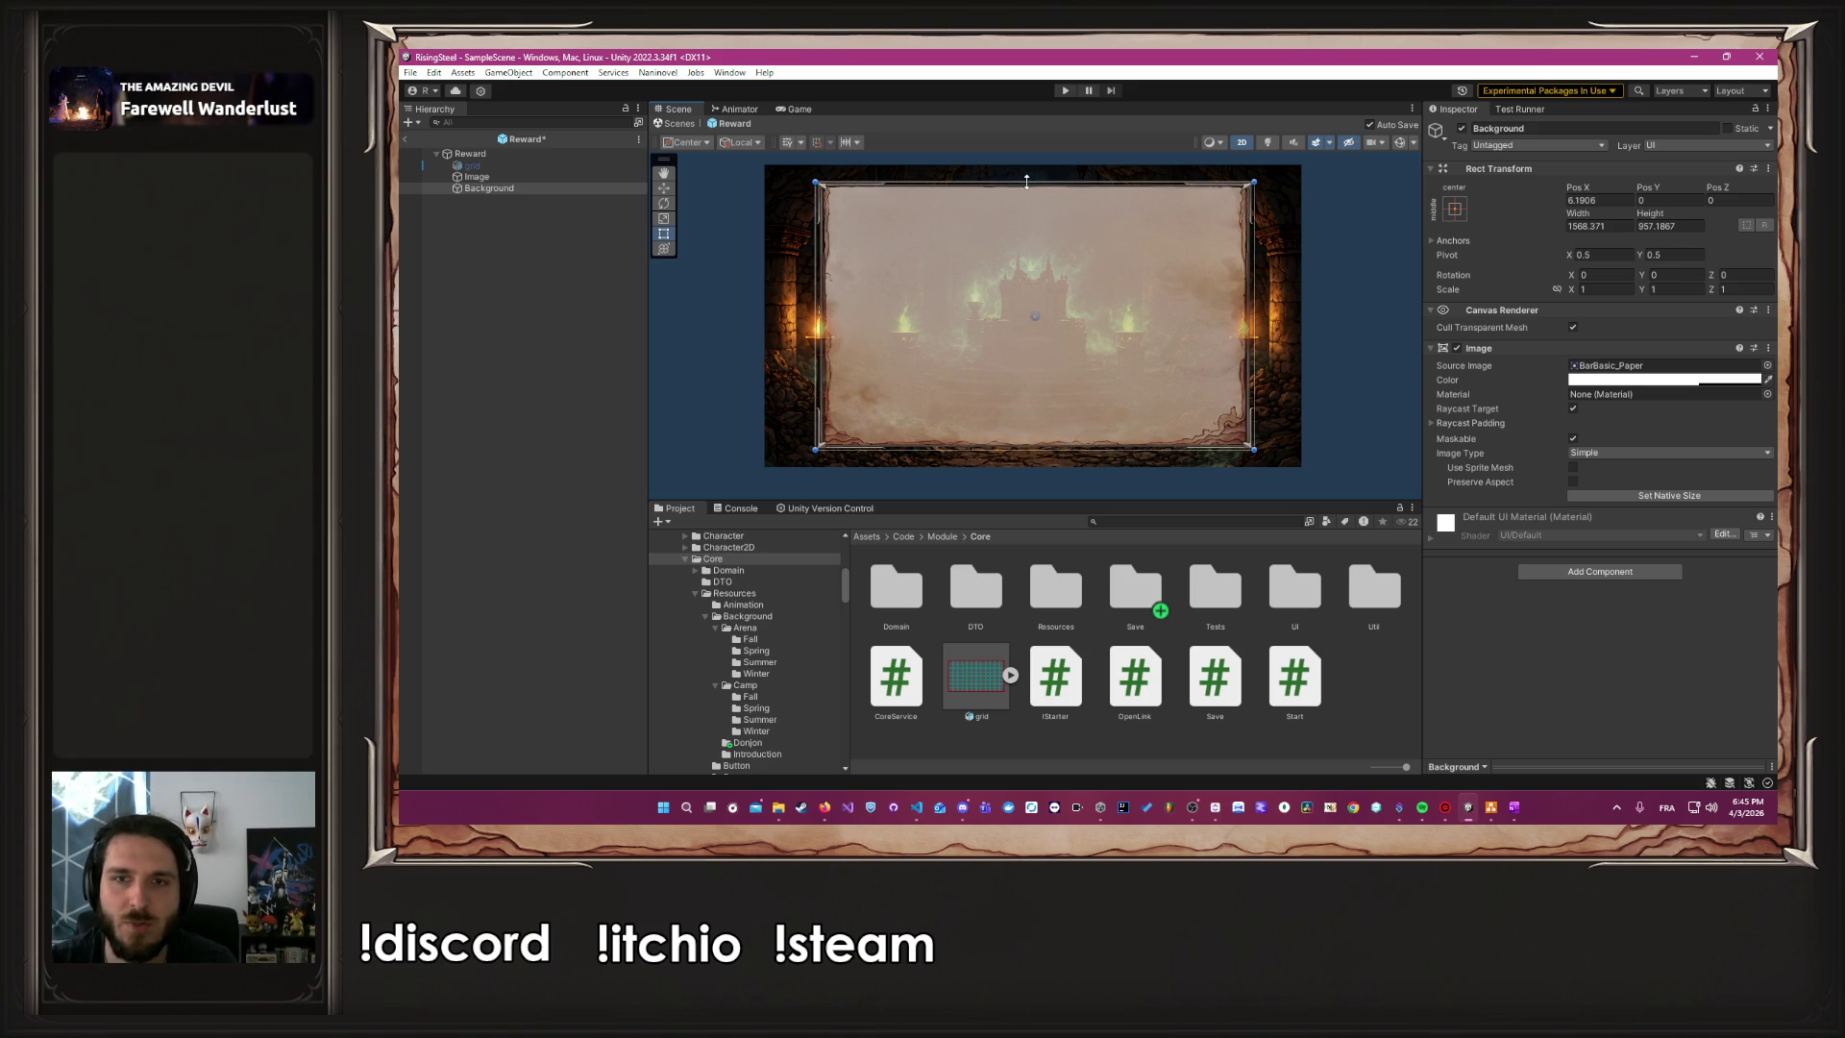
left_click_drag(1254, 295, 1279, 296)
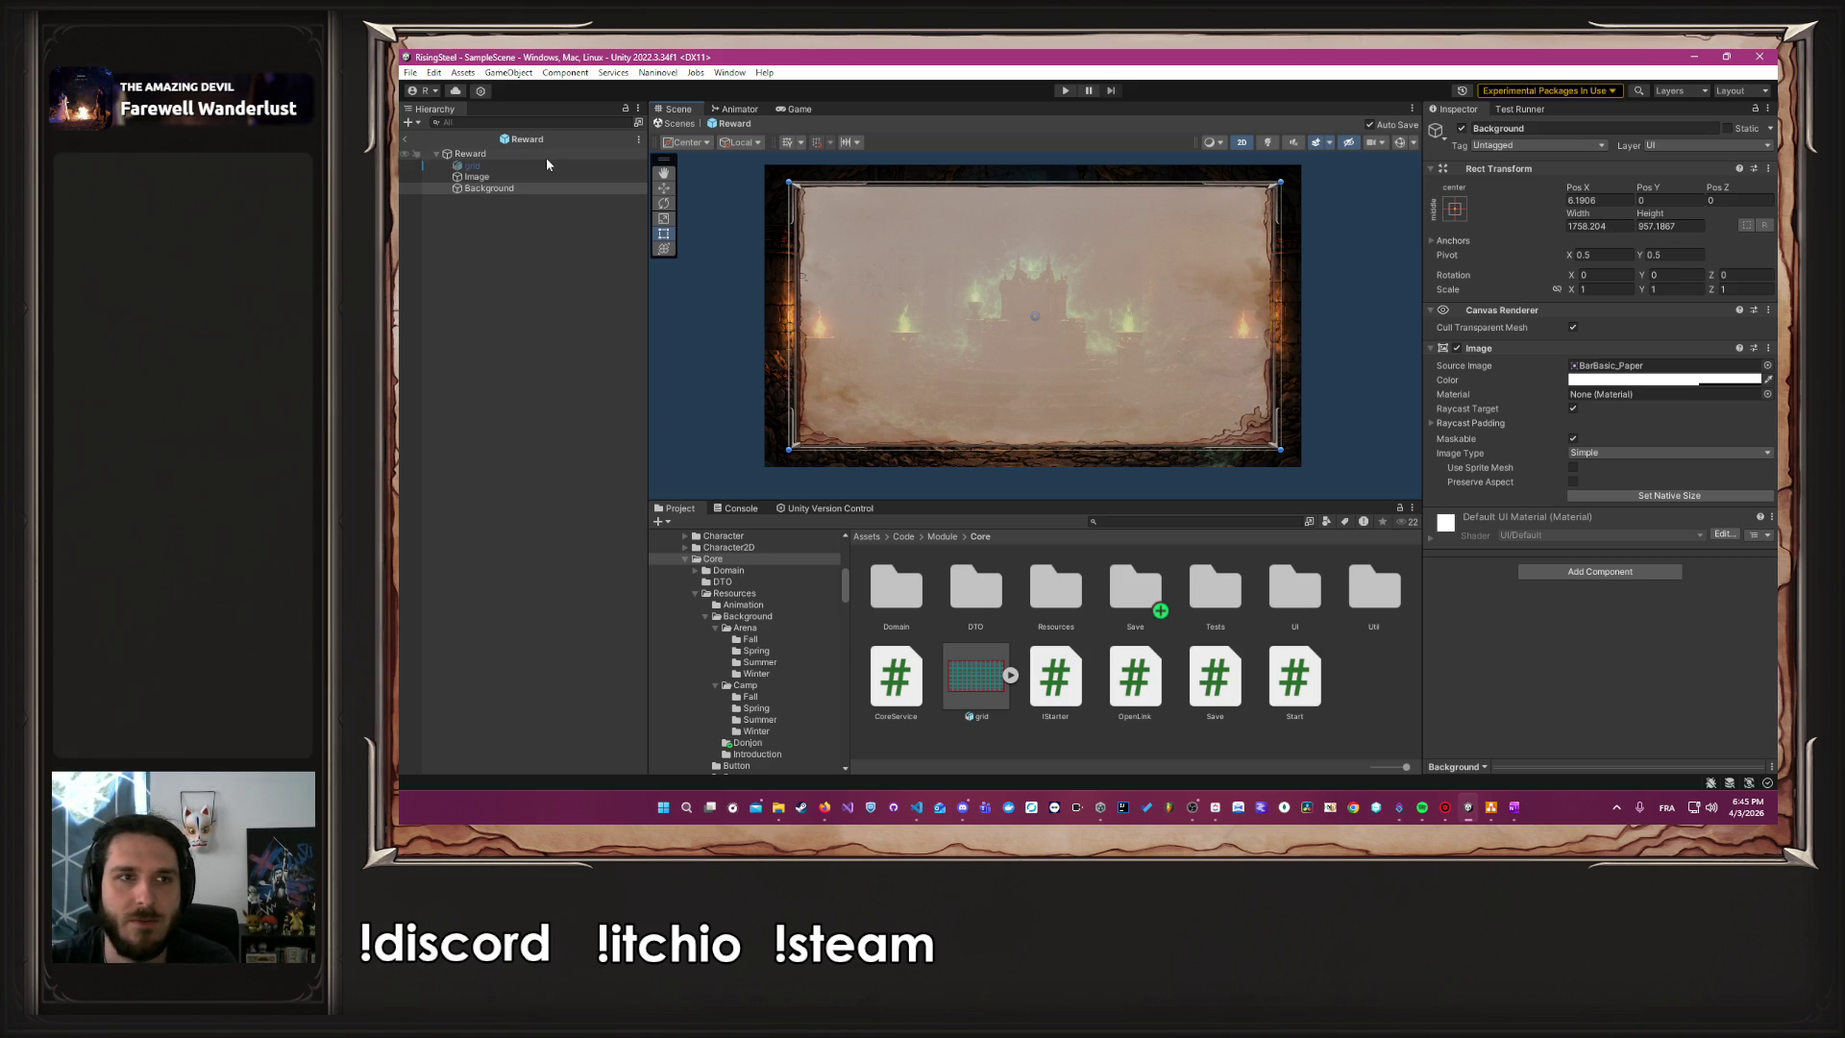
left_click(472, 165)
left_click(1461, 129)
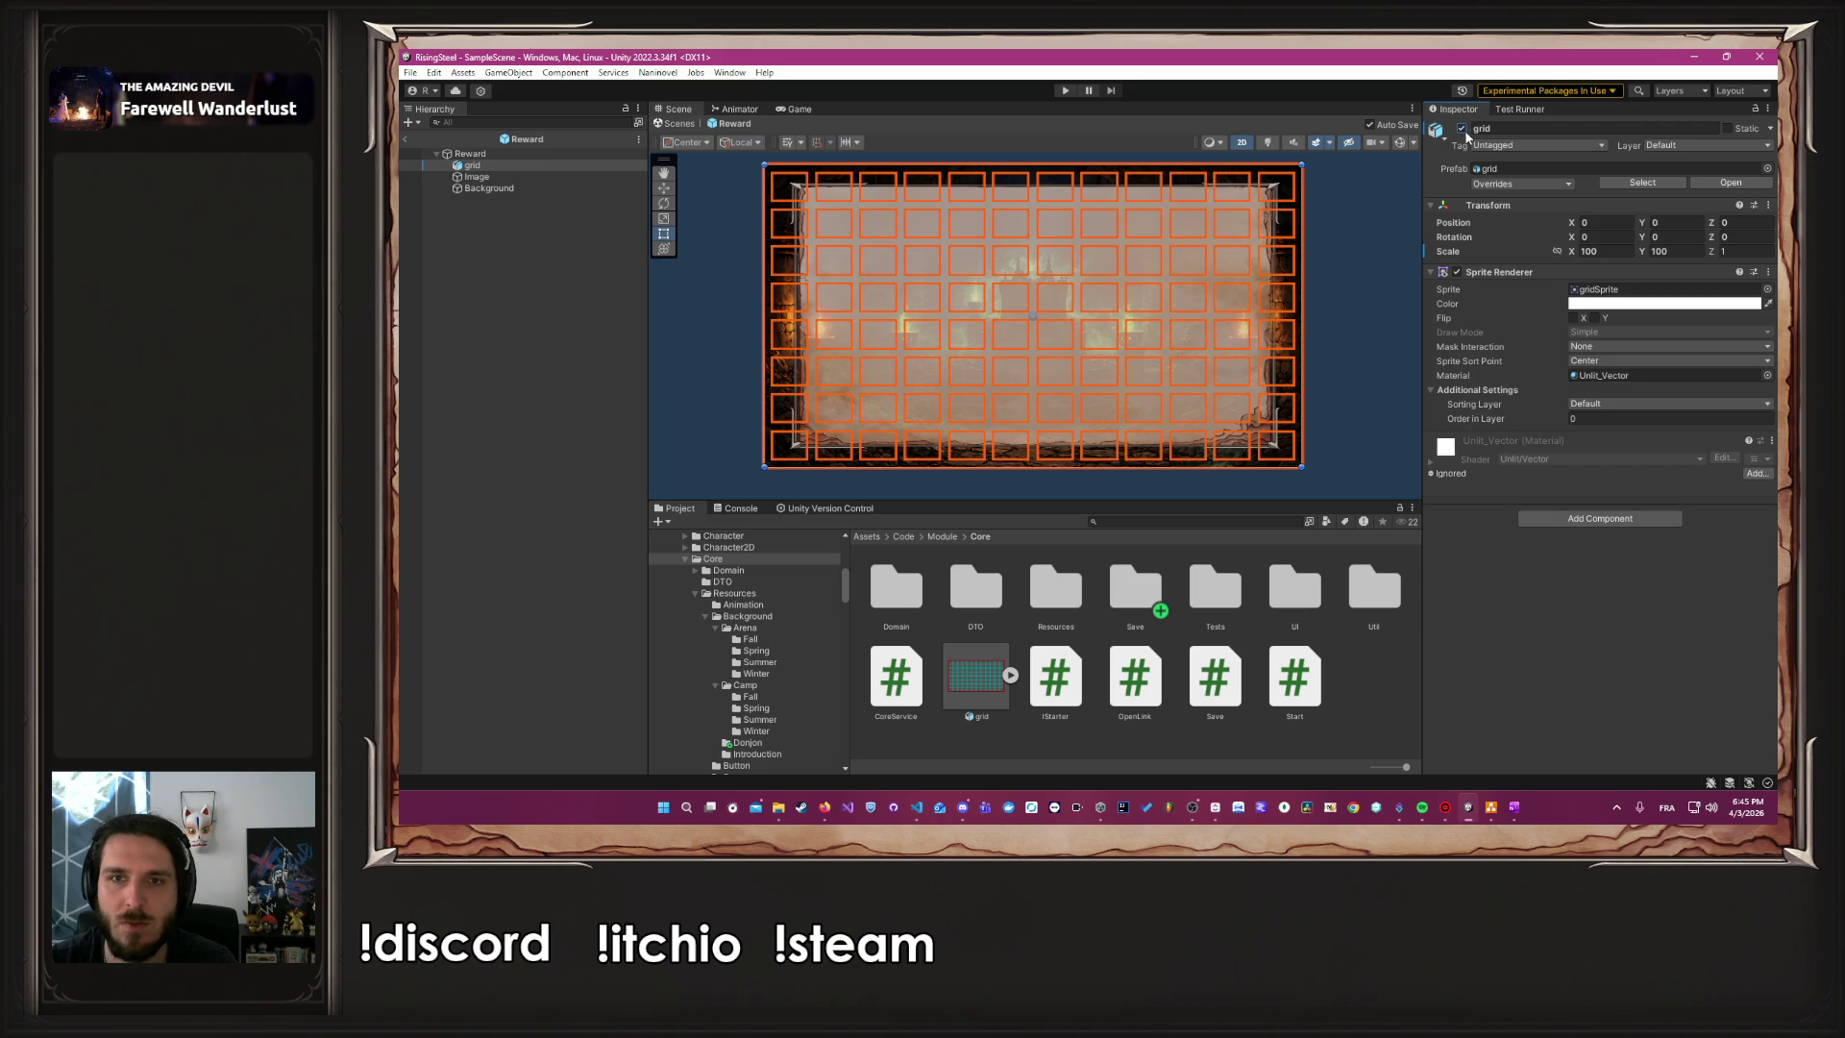
left_click(1462, 129)
left_click(1348, 239)
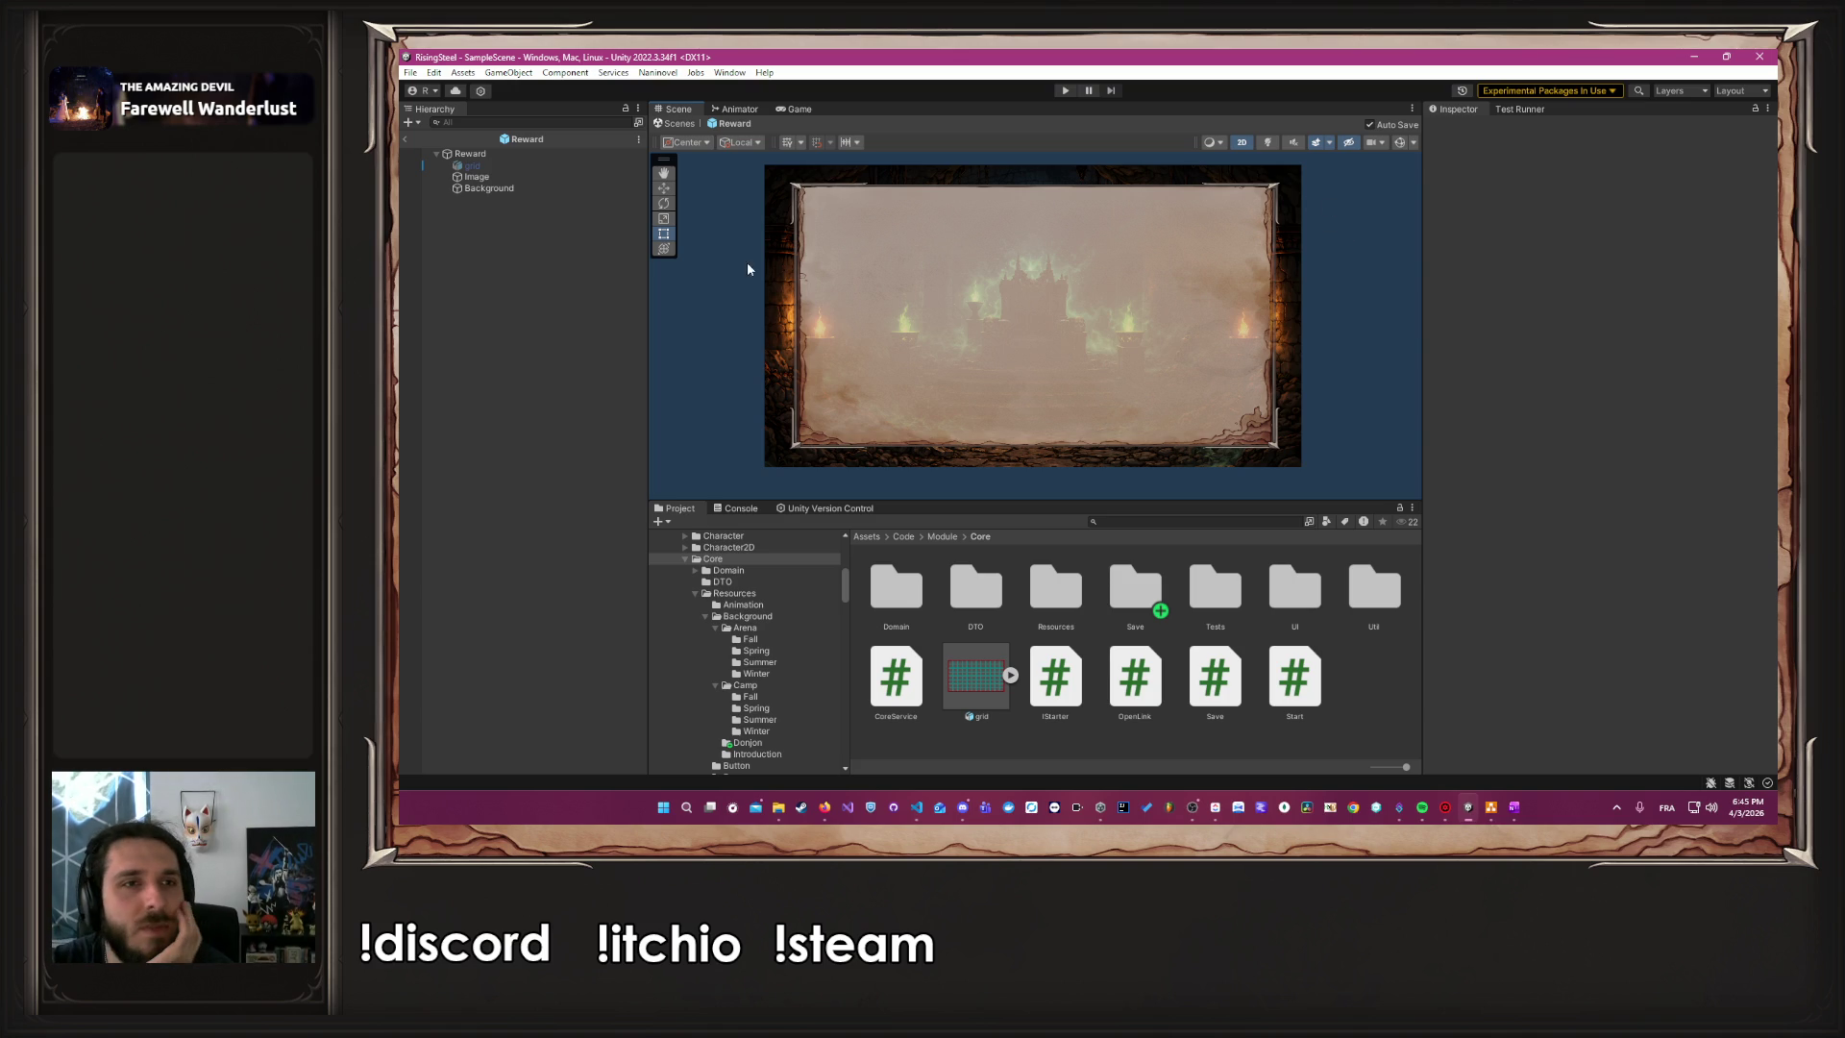
Deactivate the throne-room Image so only the paper sits over the grid
left_click(558, 169)
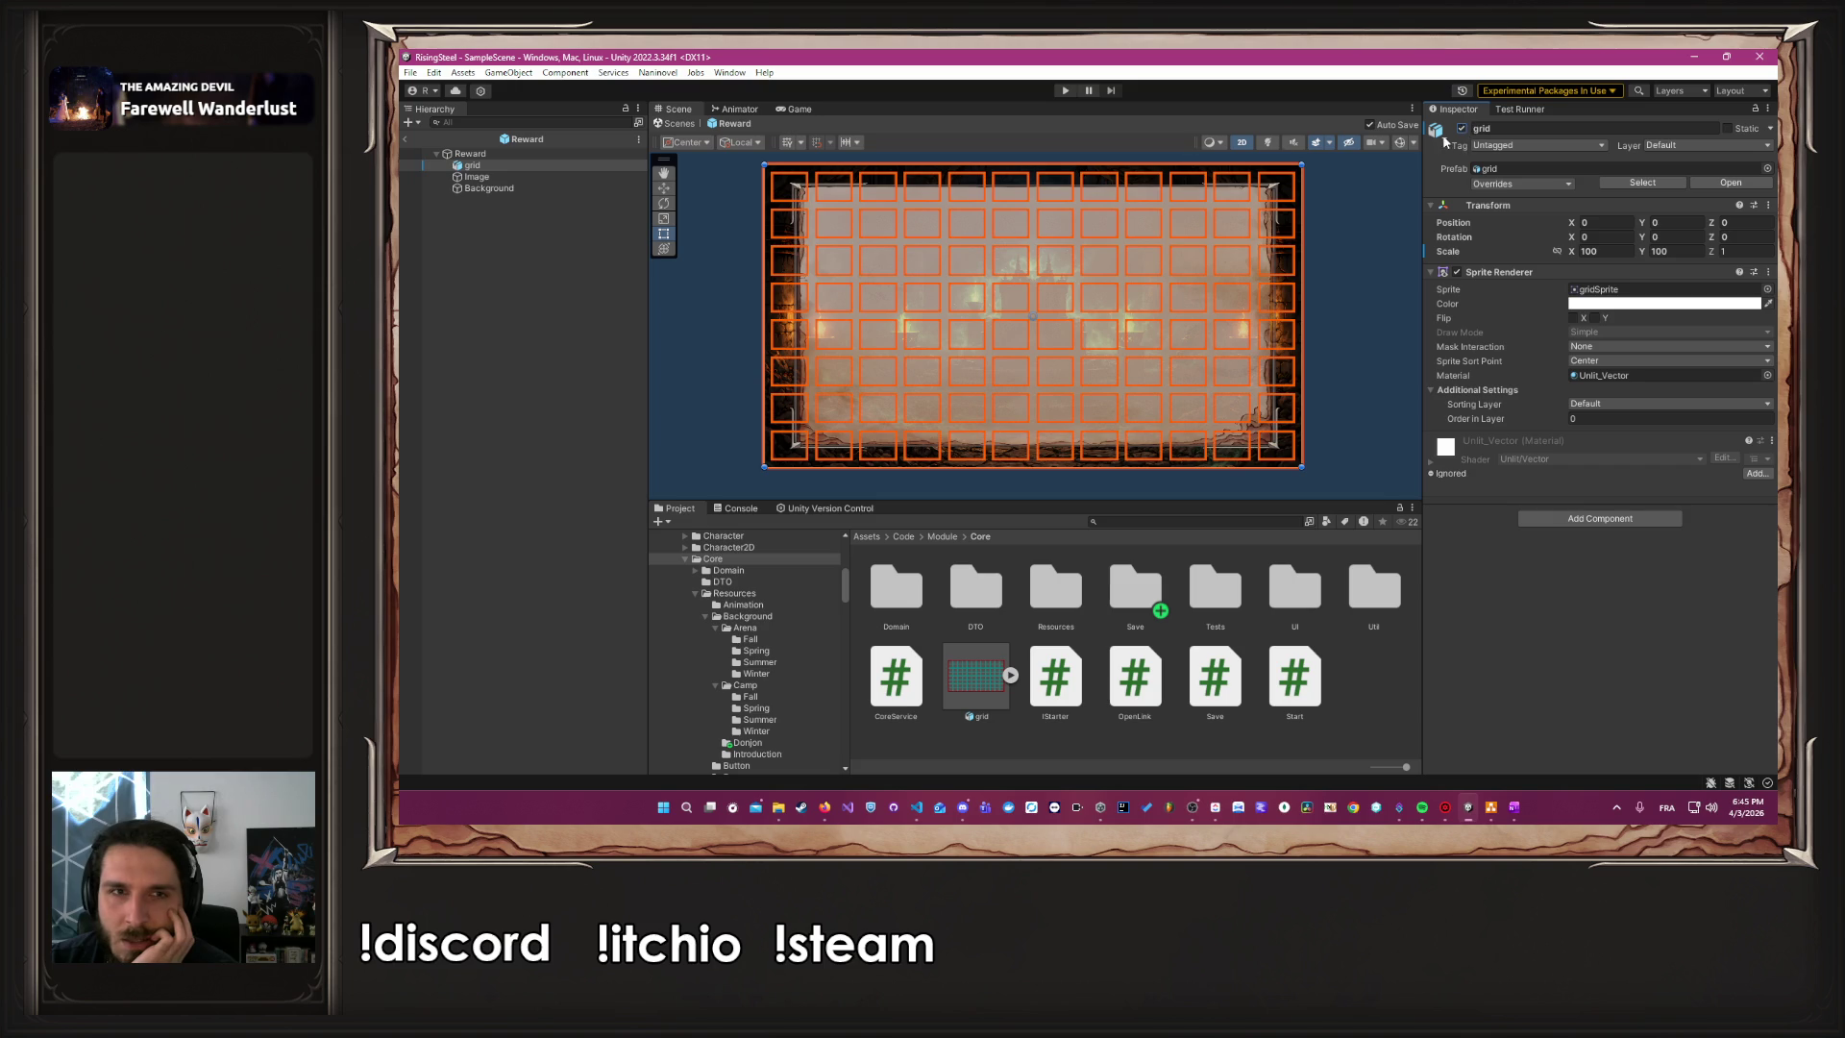
left_click(594, 176)
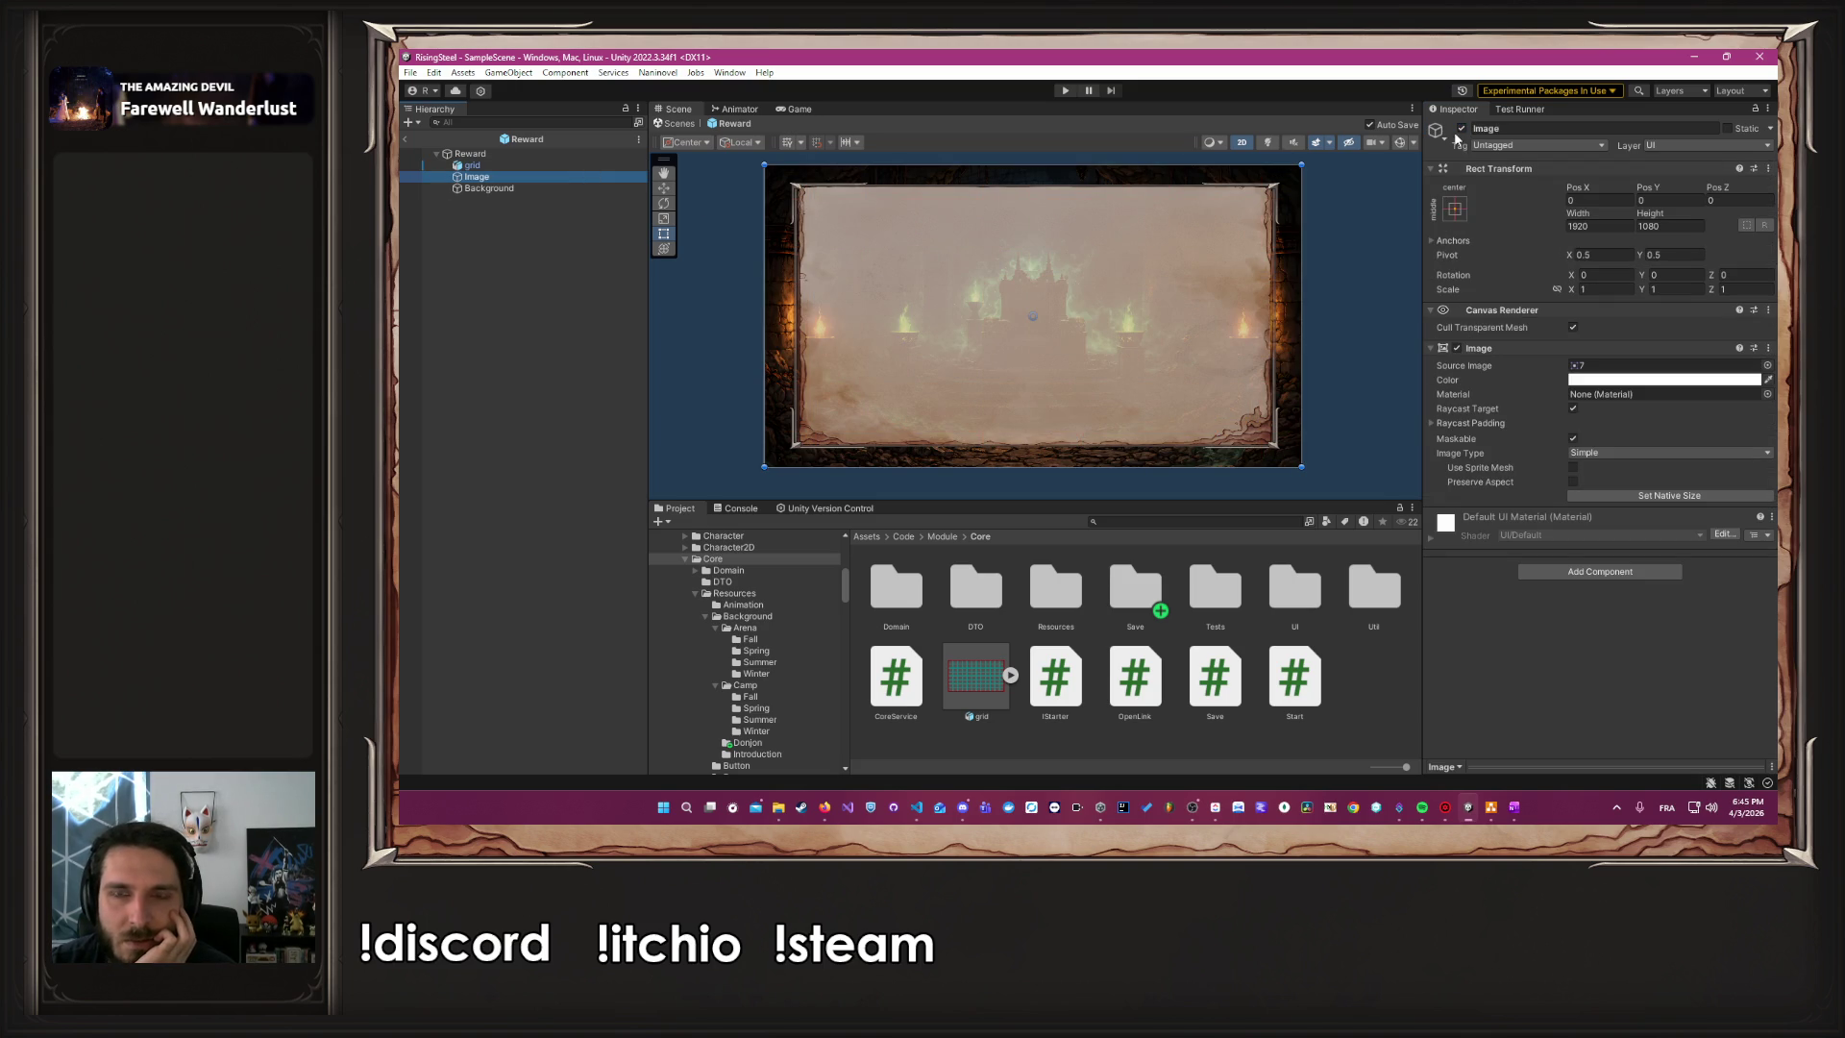
left_click(1462, 128)
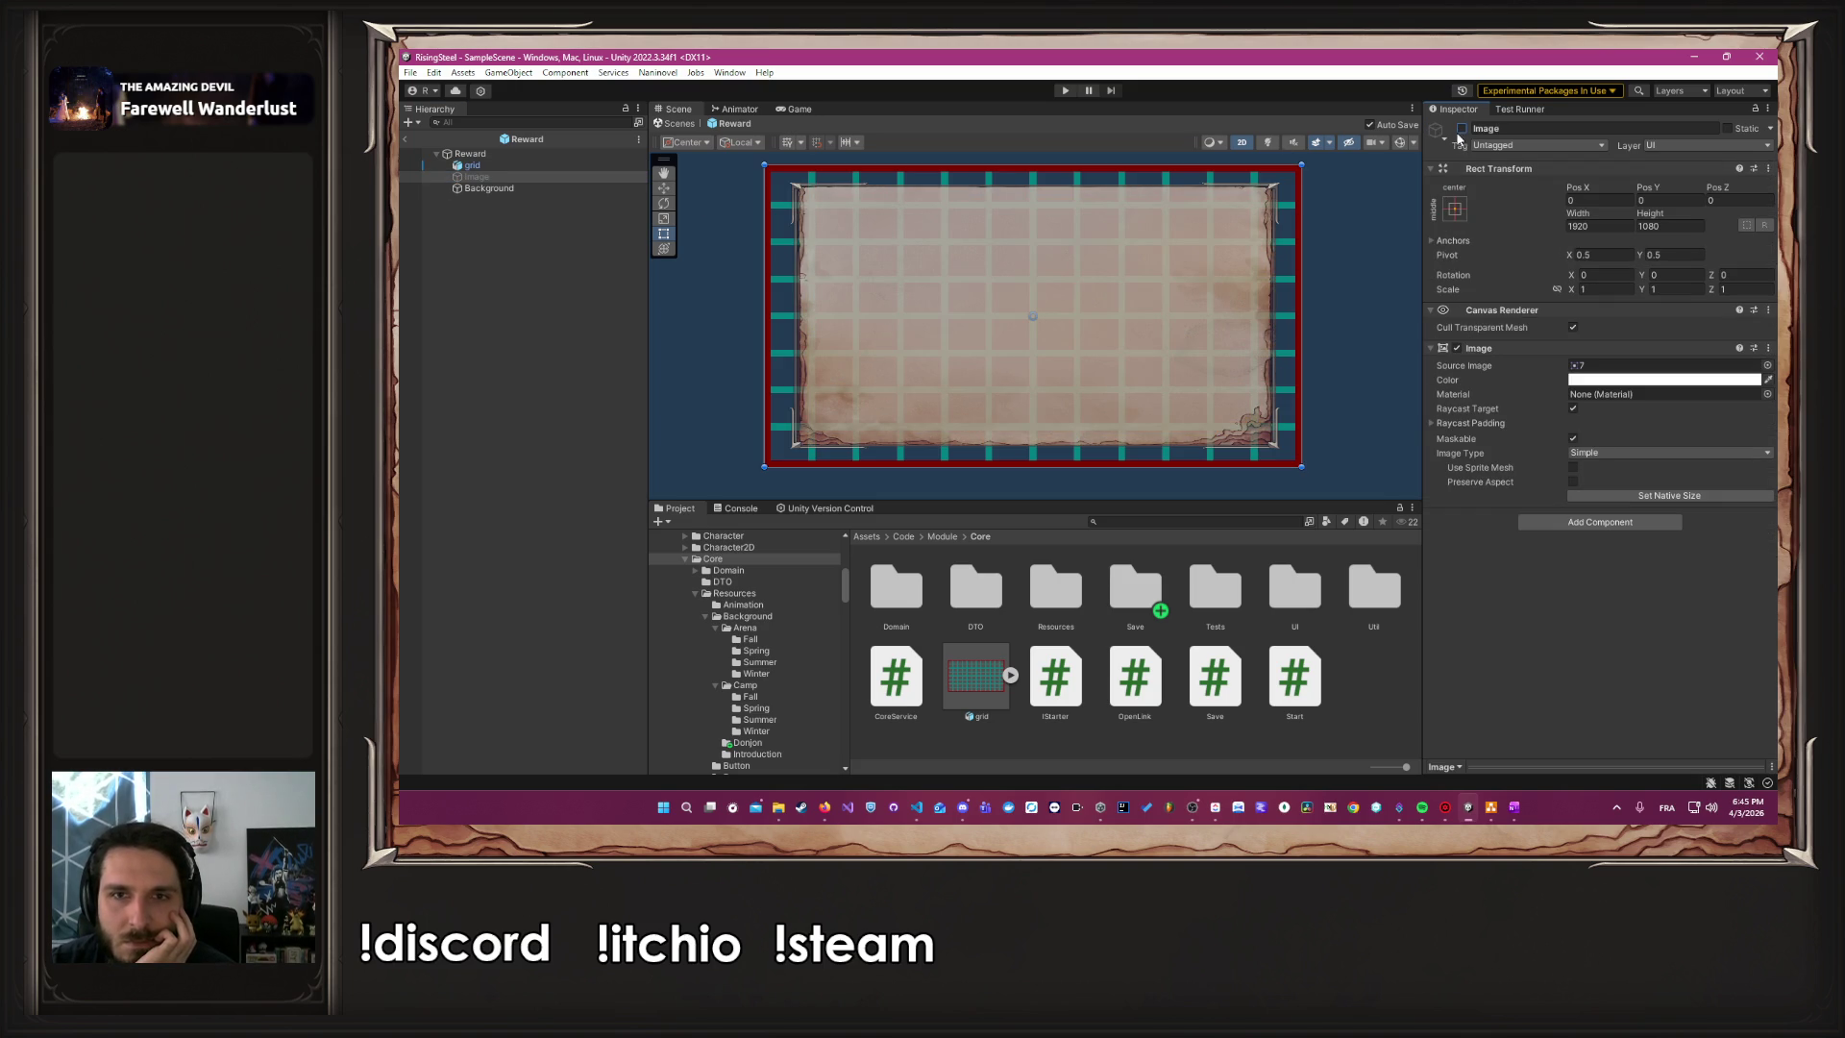
Add a new UI Panel under Reward
right_click(573, 247)
mouse_move(616, 606)
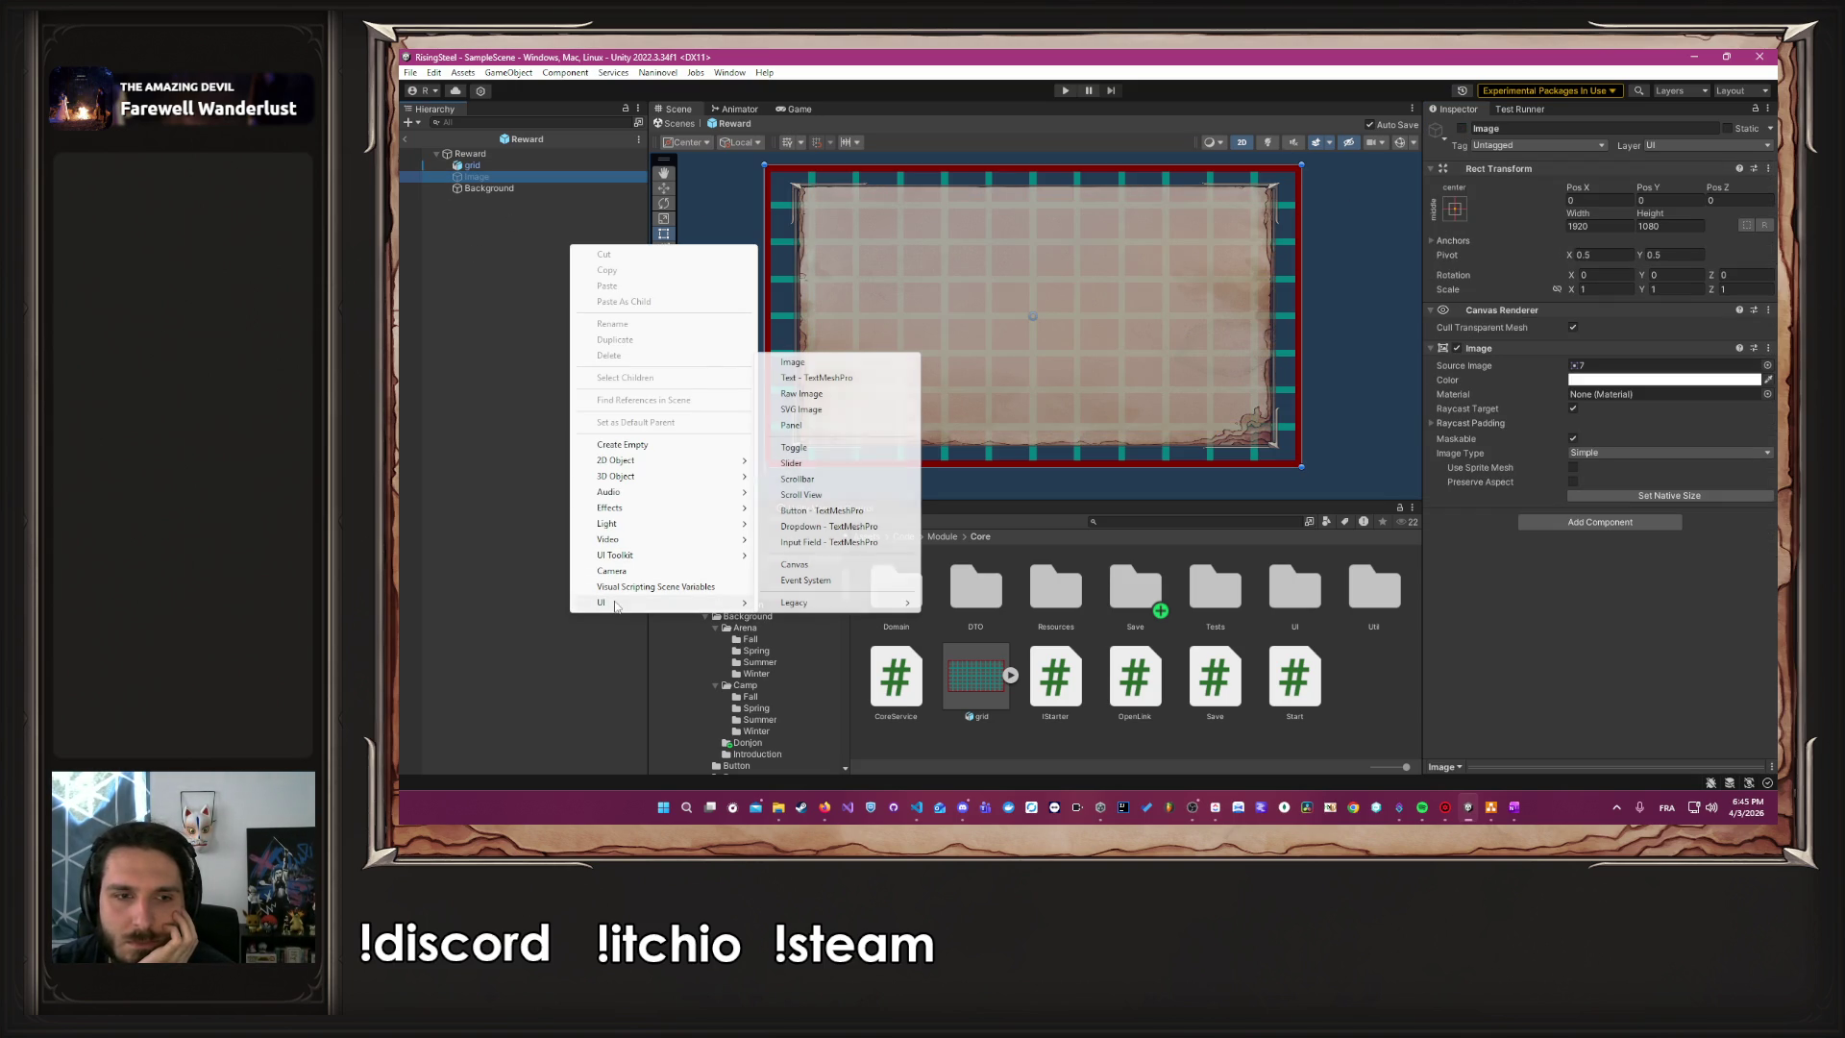
left_click(790, 425)
scroll(817, 325, "up", 3)
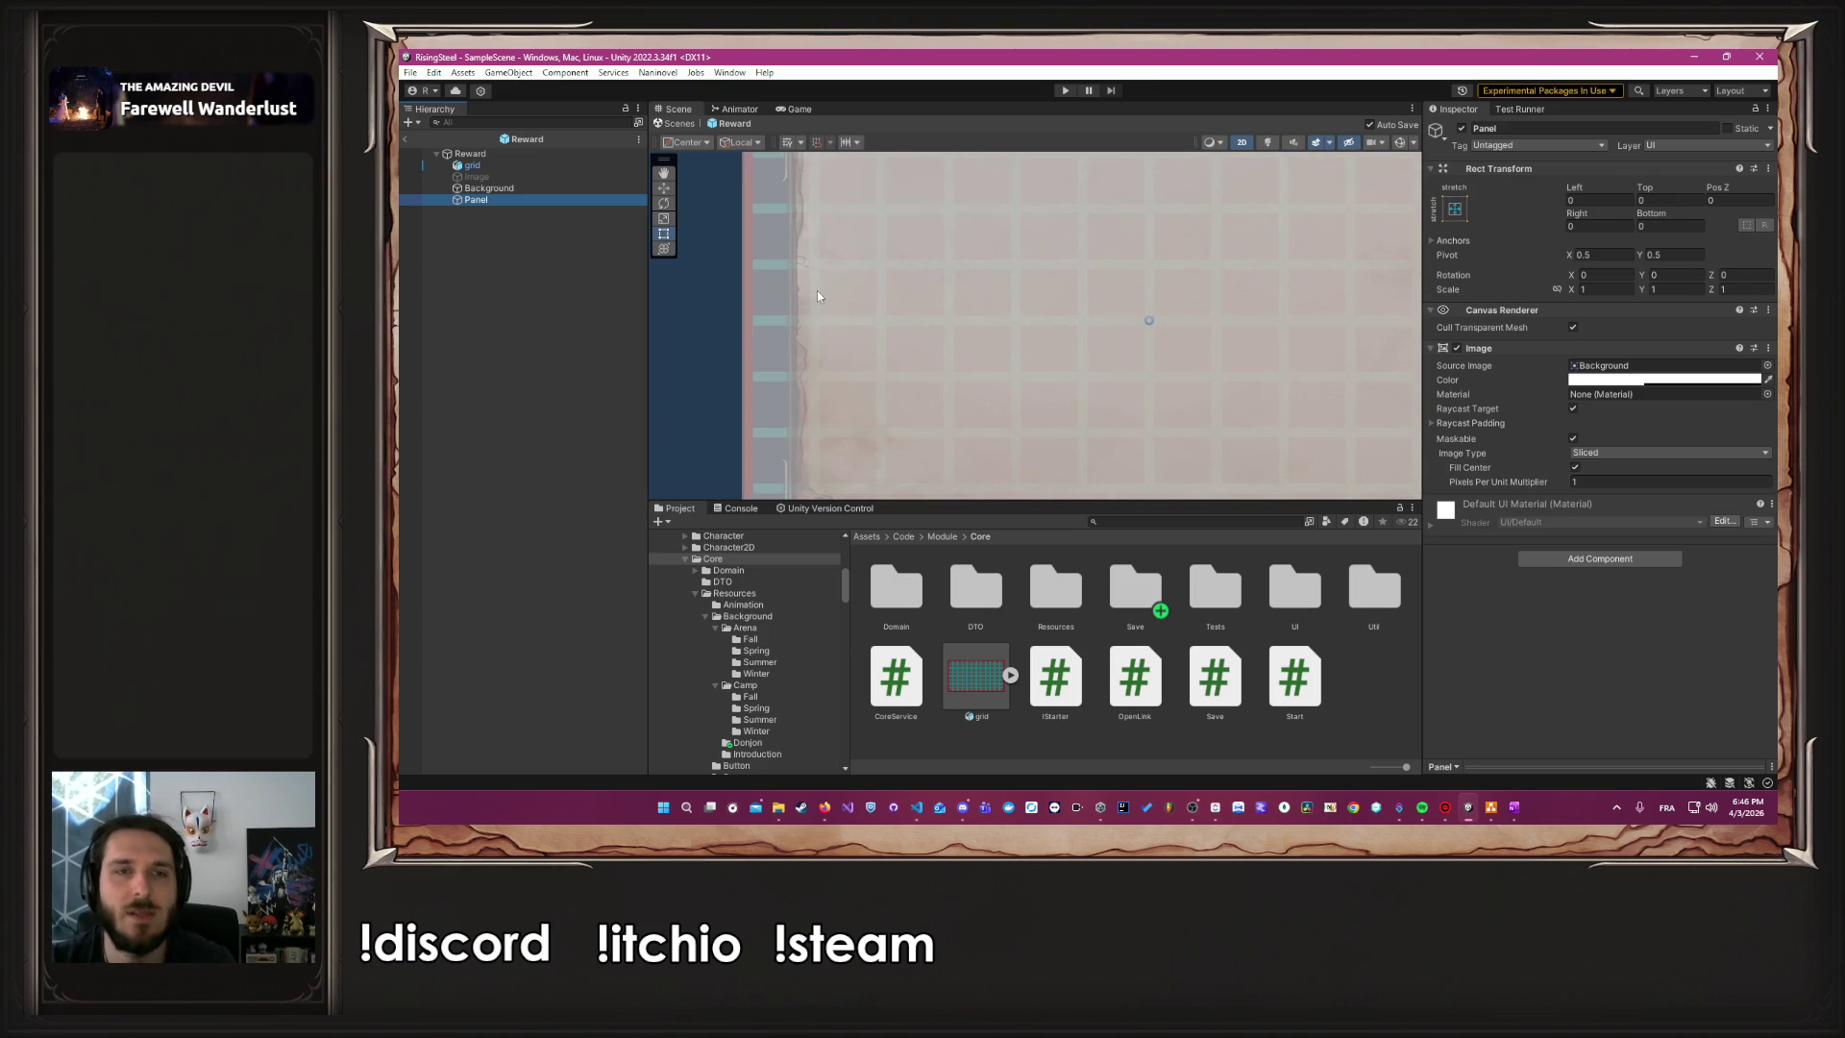
Pull the Panel's left, right and bottom edges inward to roughly 182-pixel side insets
mouse_move(730, 316)
left_mouse_down()
mouse_move(984, 329)
mouse_move(1140, 290)
mouse_move(878, 319)
mouse_move(726, 367)
left_mouse_up()
scroll(813, 318, "up", 3)
scroll(818, 337, "up", 2)
scroll(856, 321, "down", 3)
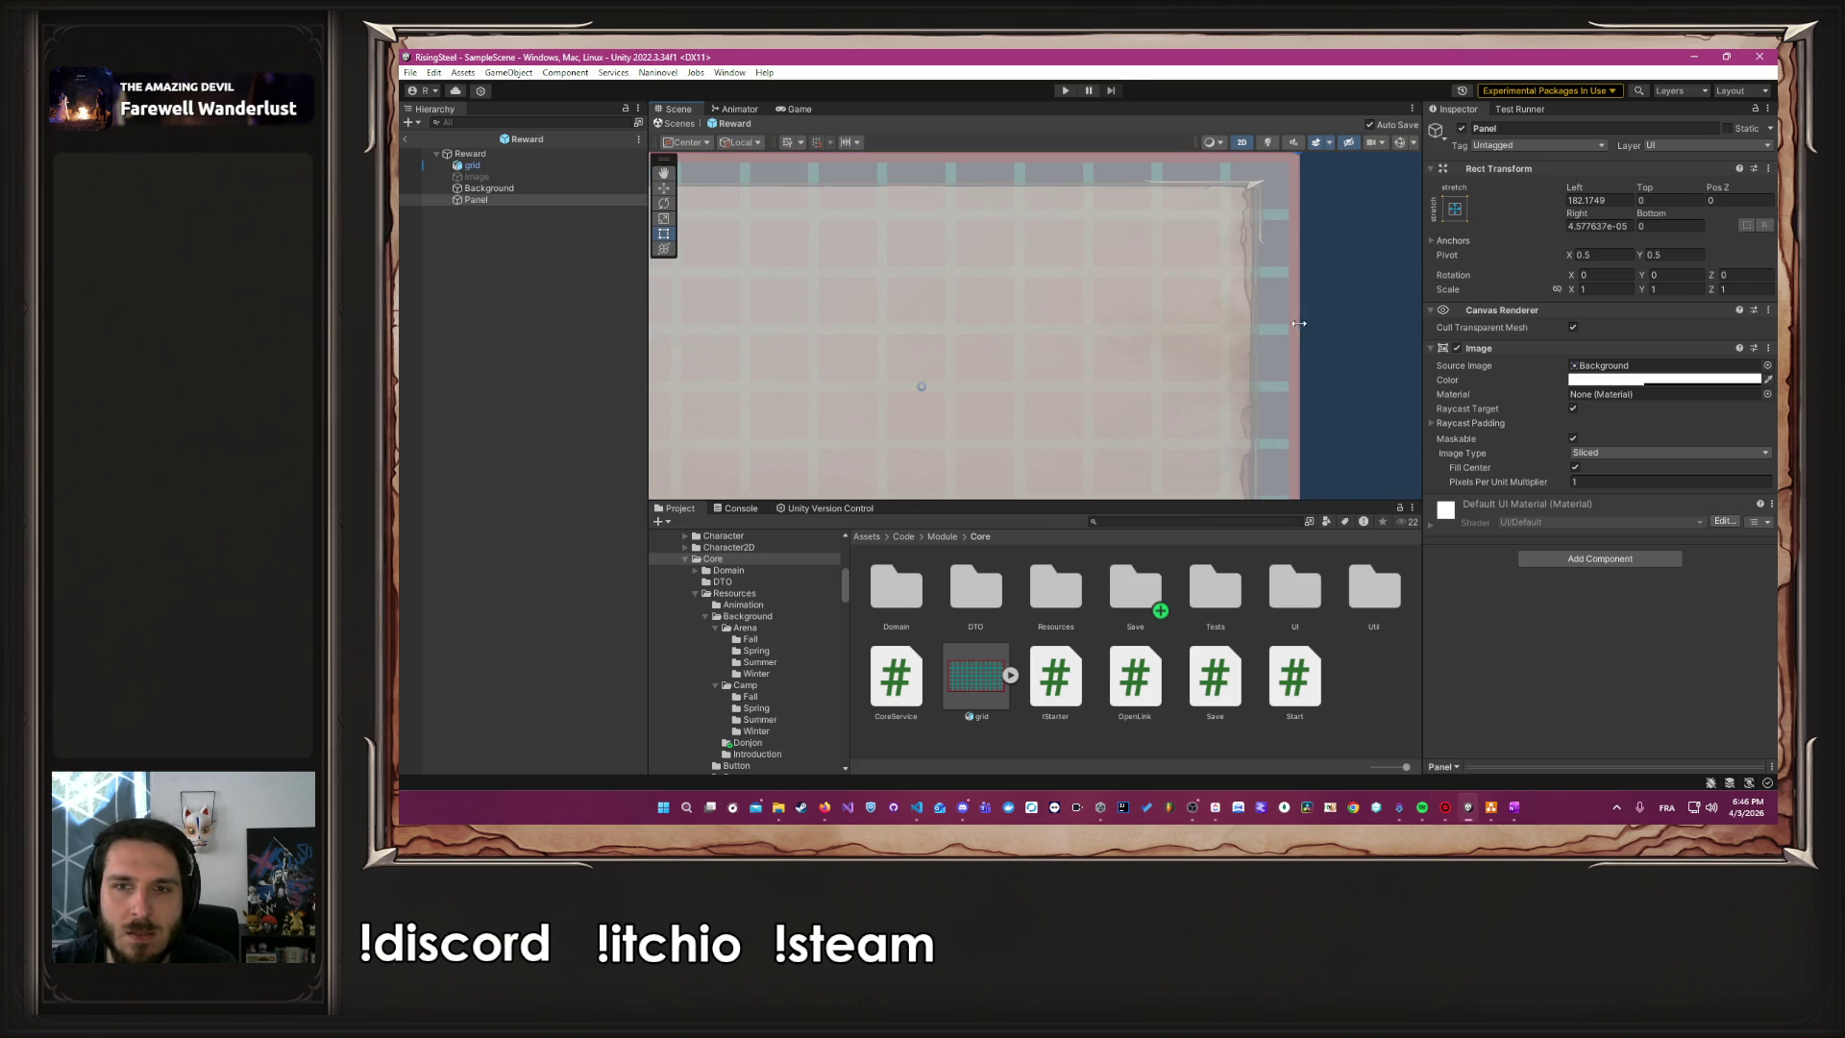
left_click_drag(1300, 324, 1238, 402)
scroll(1238, 402, "up", 5)
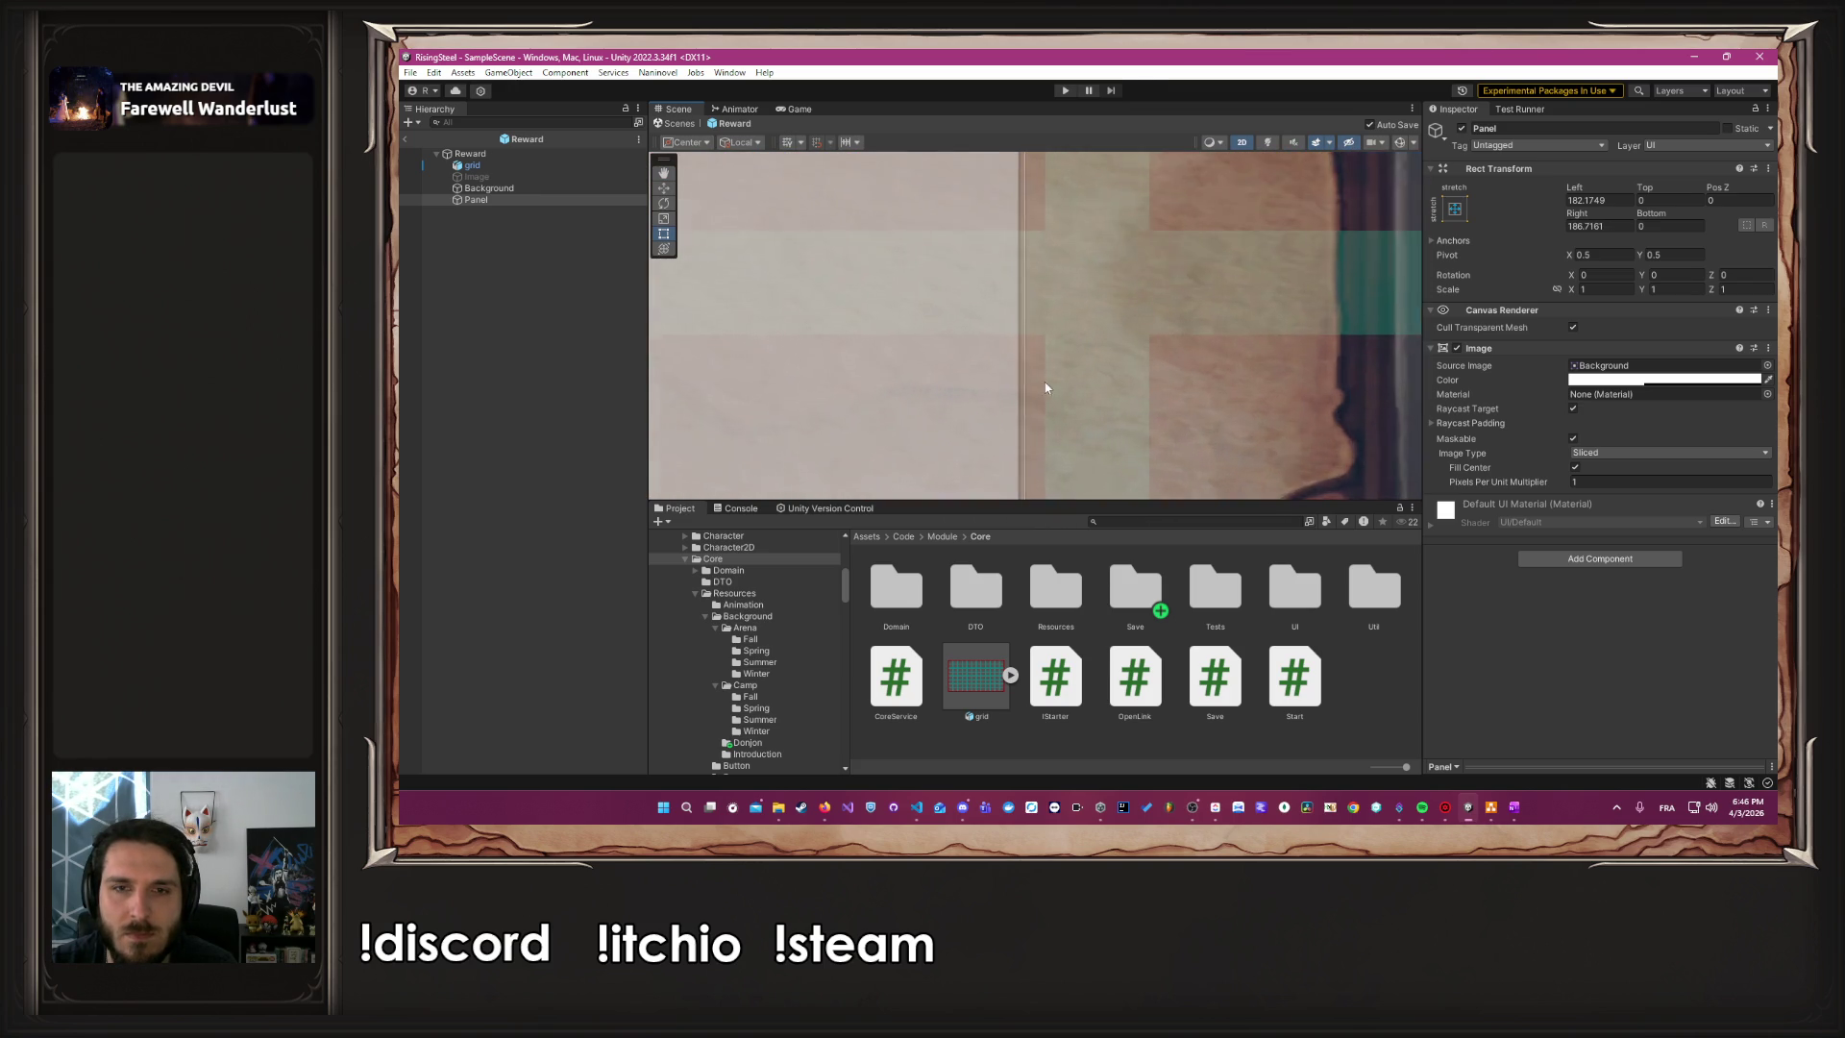
scroll(1040, 387, "up", 2)
left_click_drag(1017, 370, 1058, 373)
scroll(1058, 373, "down", 6)
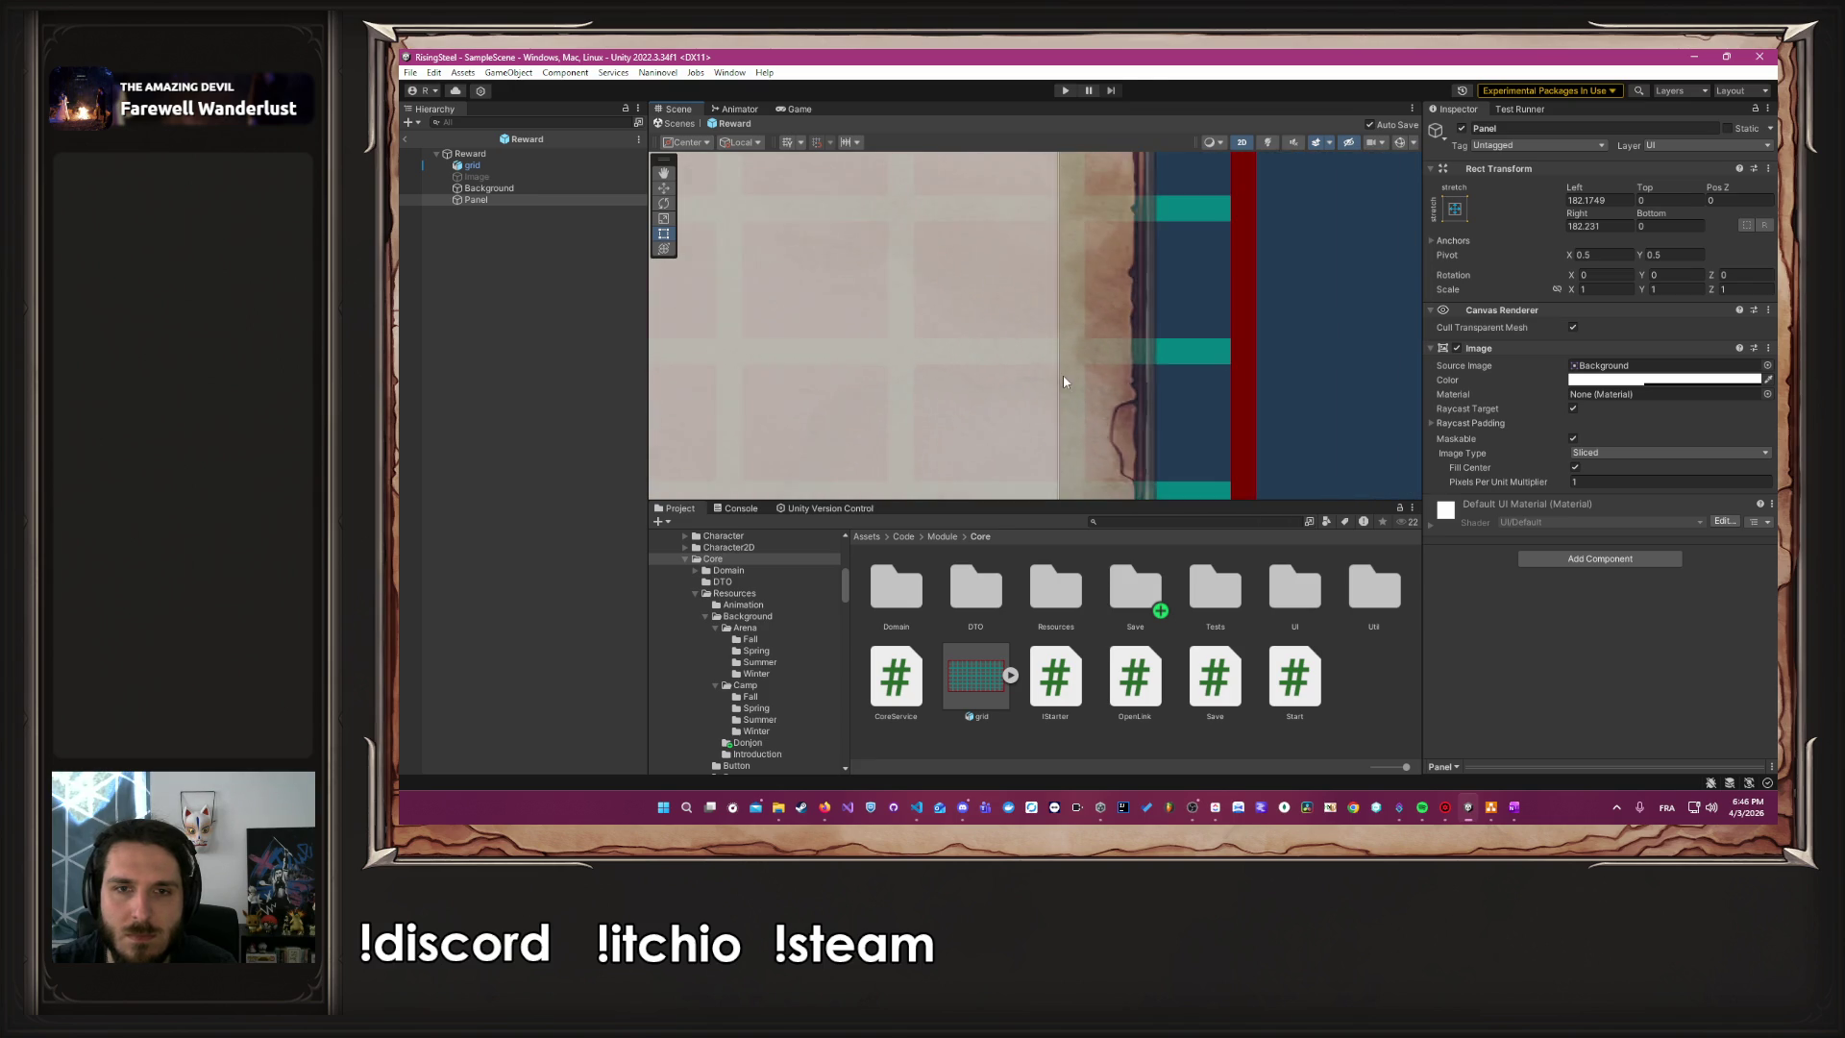
scroll(1178, 348, "up", 4)
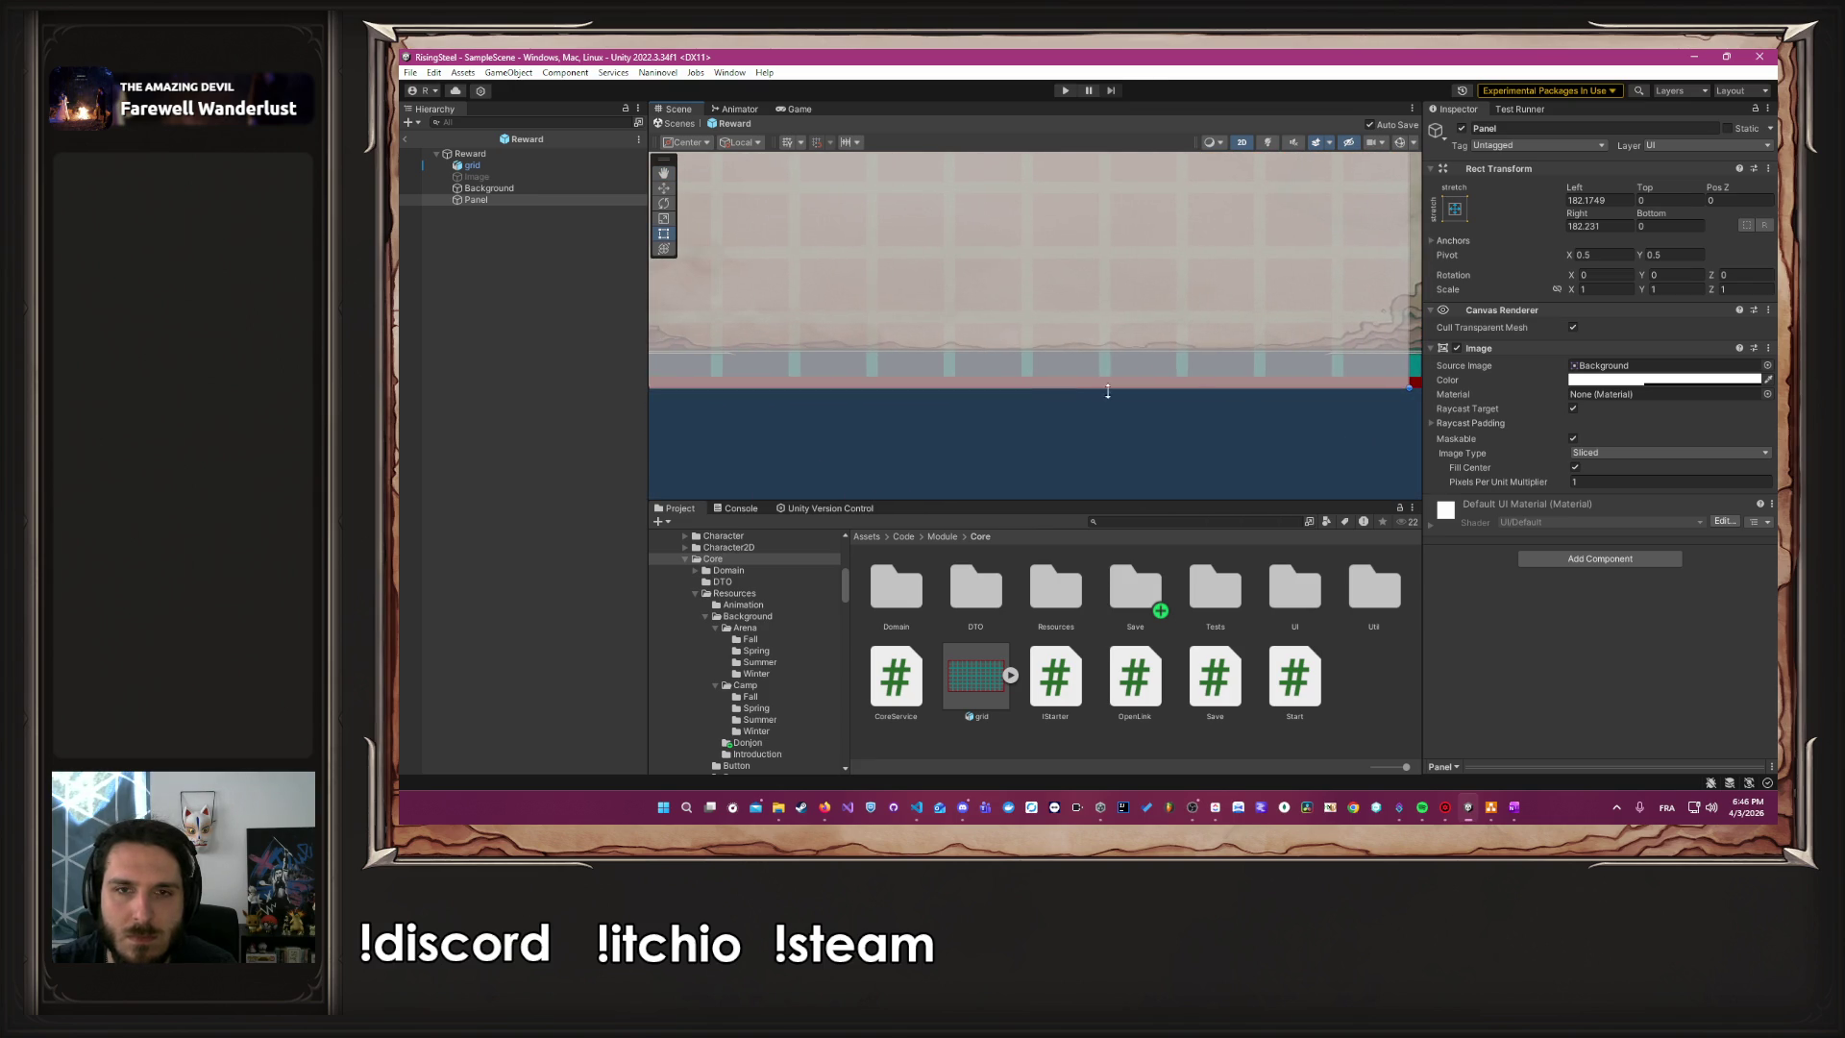
left_click_drag(1091, 389, 1115, 312)
scroll(1107, 310, "up", 5)
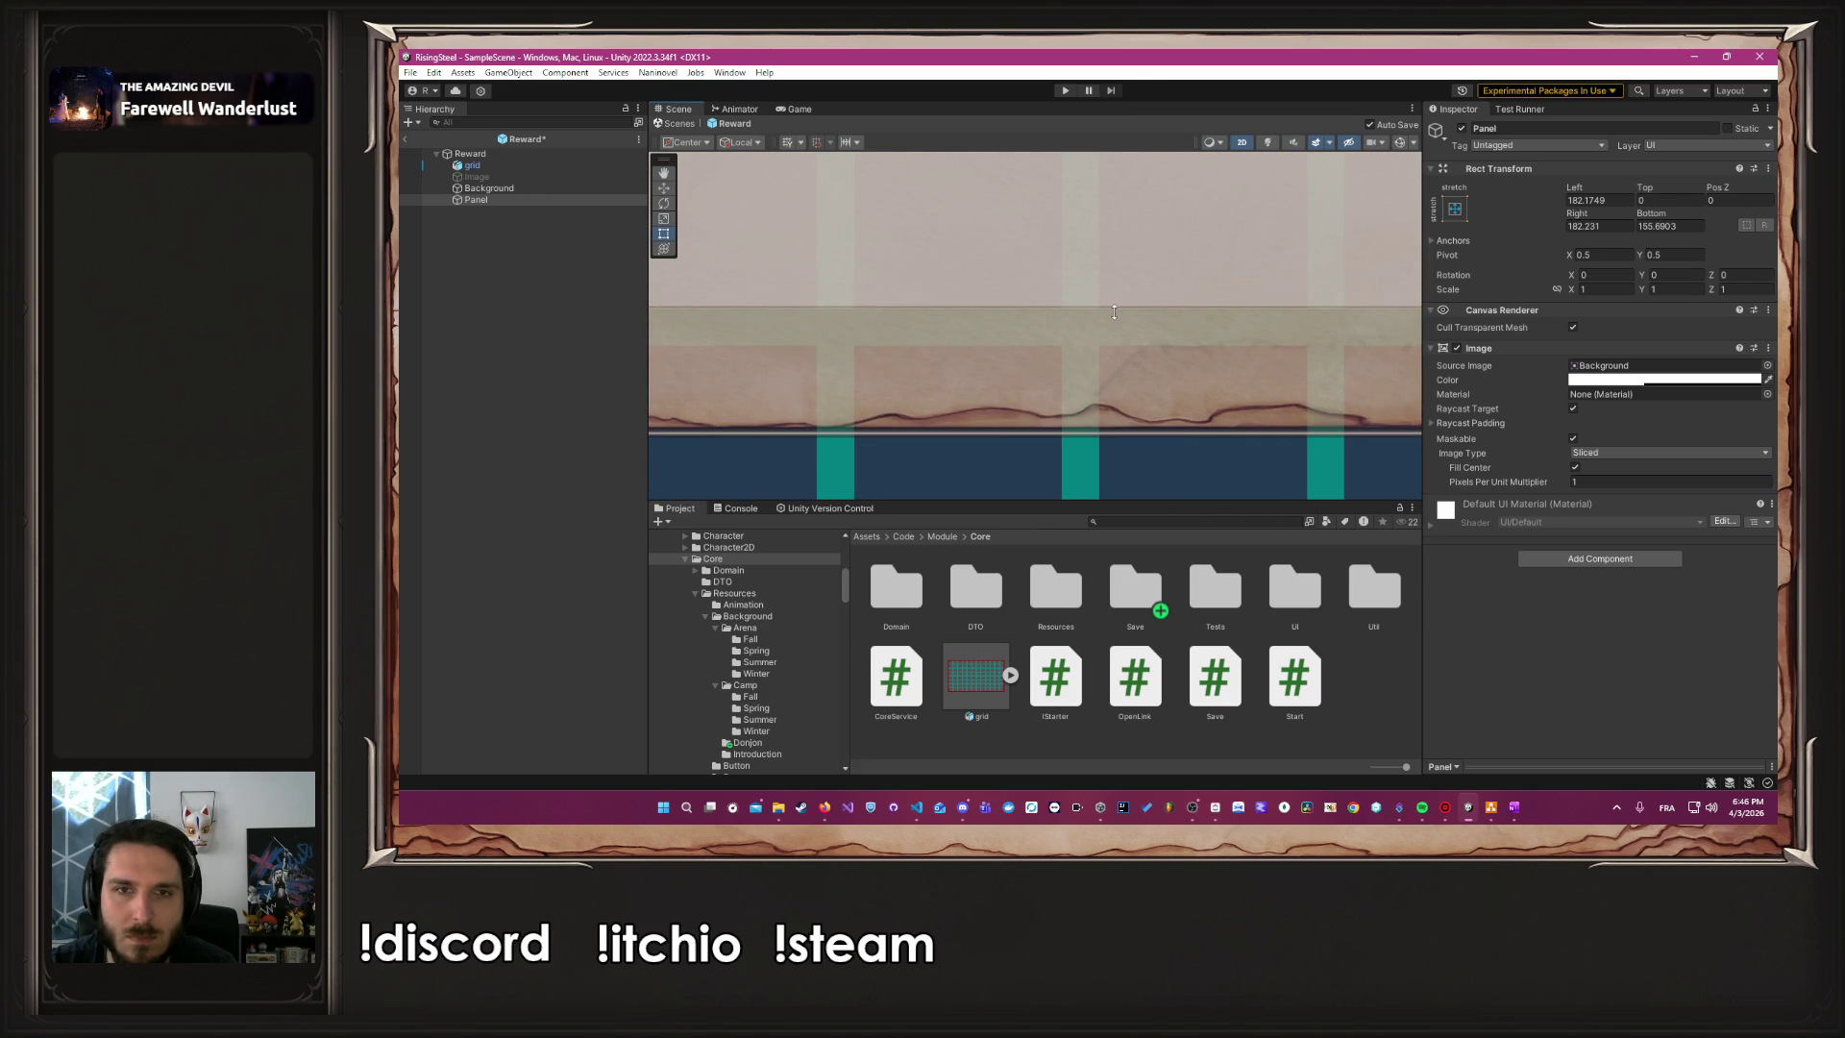
Save the scene and lower the Panel's top edge to a Top inset of about 156
key("ctrl+s")
scroll(1111, 315, "down", 8)
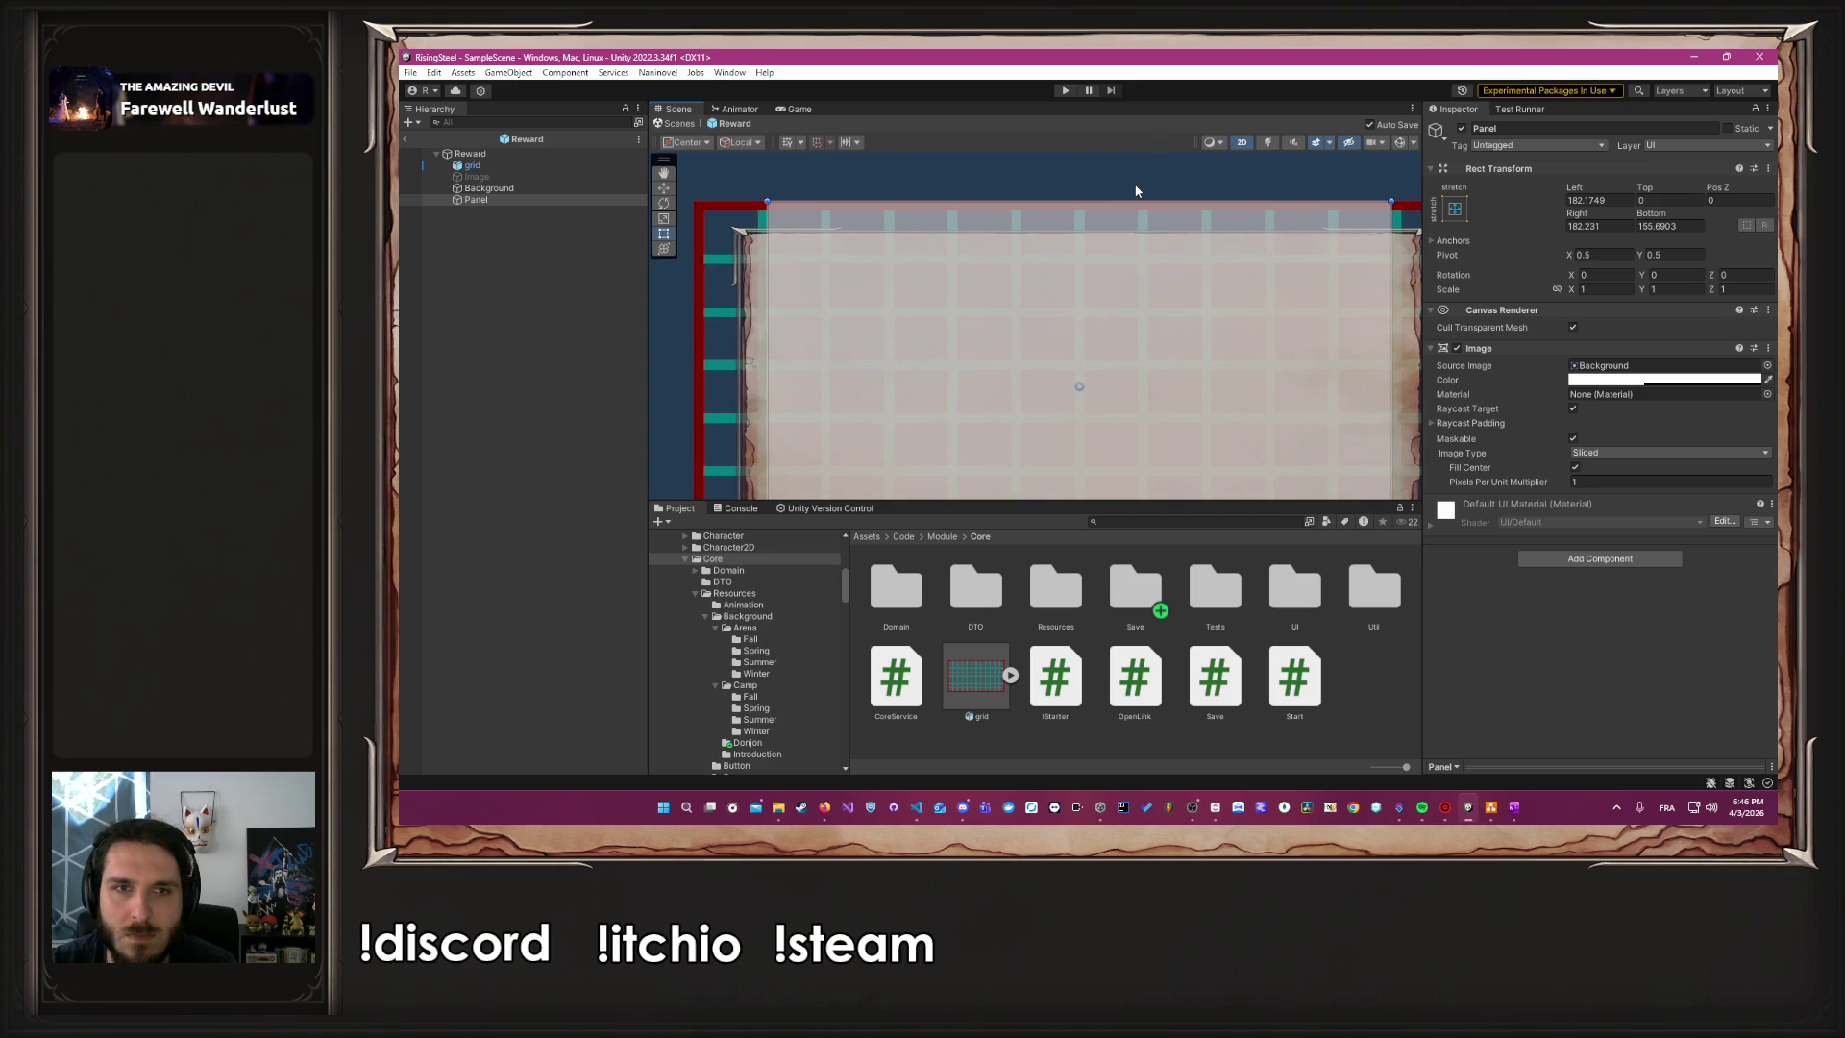
left_click_drag(1115, 203, 1113, 265)
scroll(952, 293, "up", 5)
scroll(1053, 284, "up", 4)
left_click_drag(1050, 262, 1034, 254)
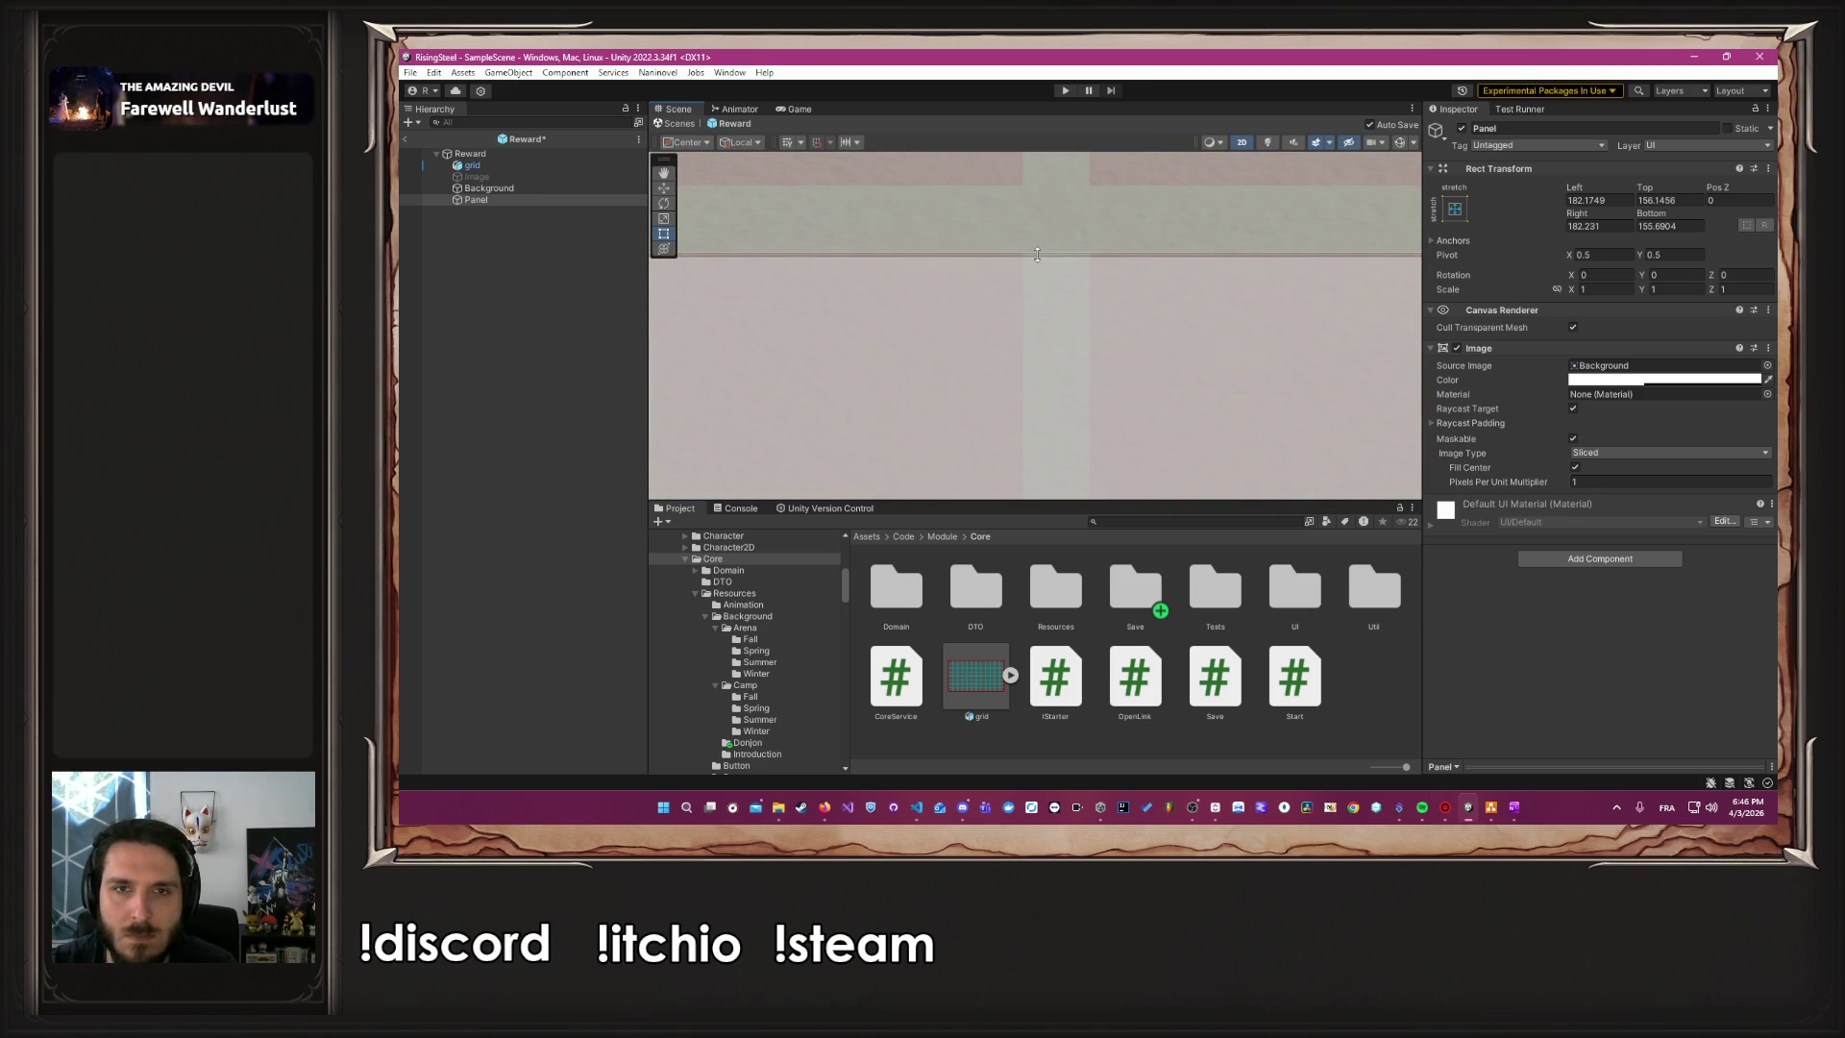
scroll(1040, 279, "down", 10)
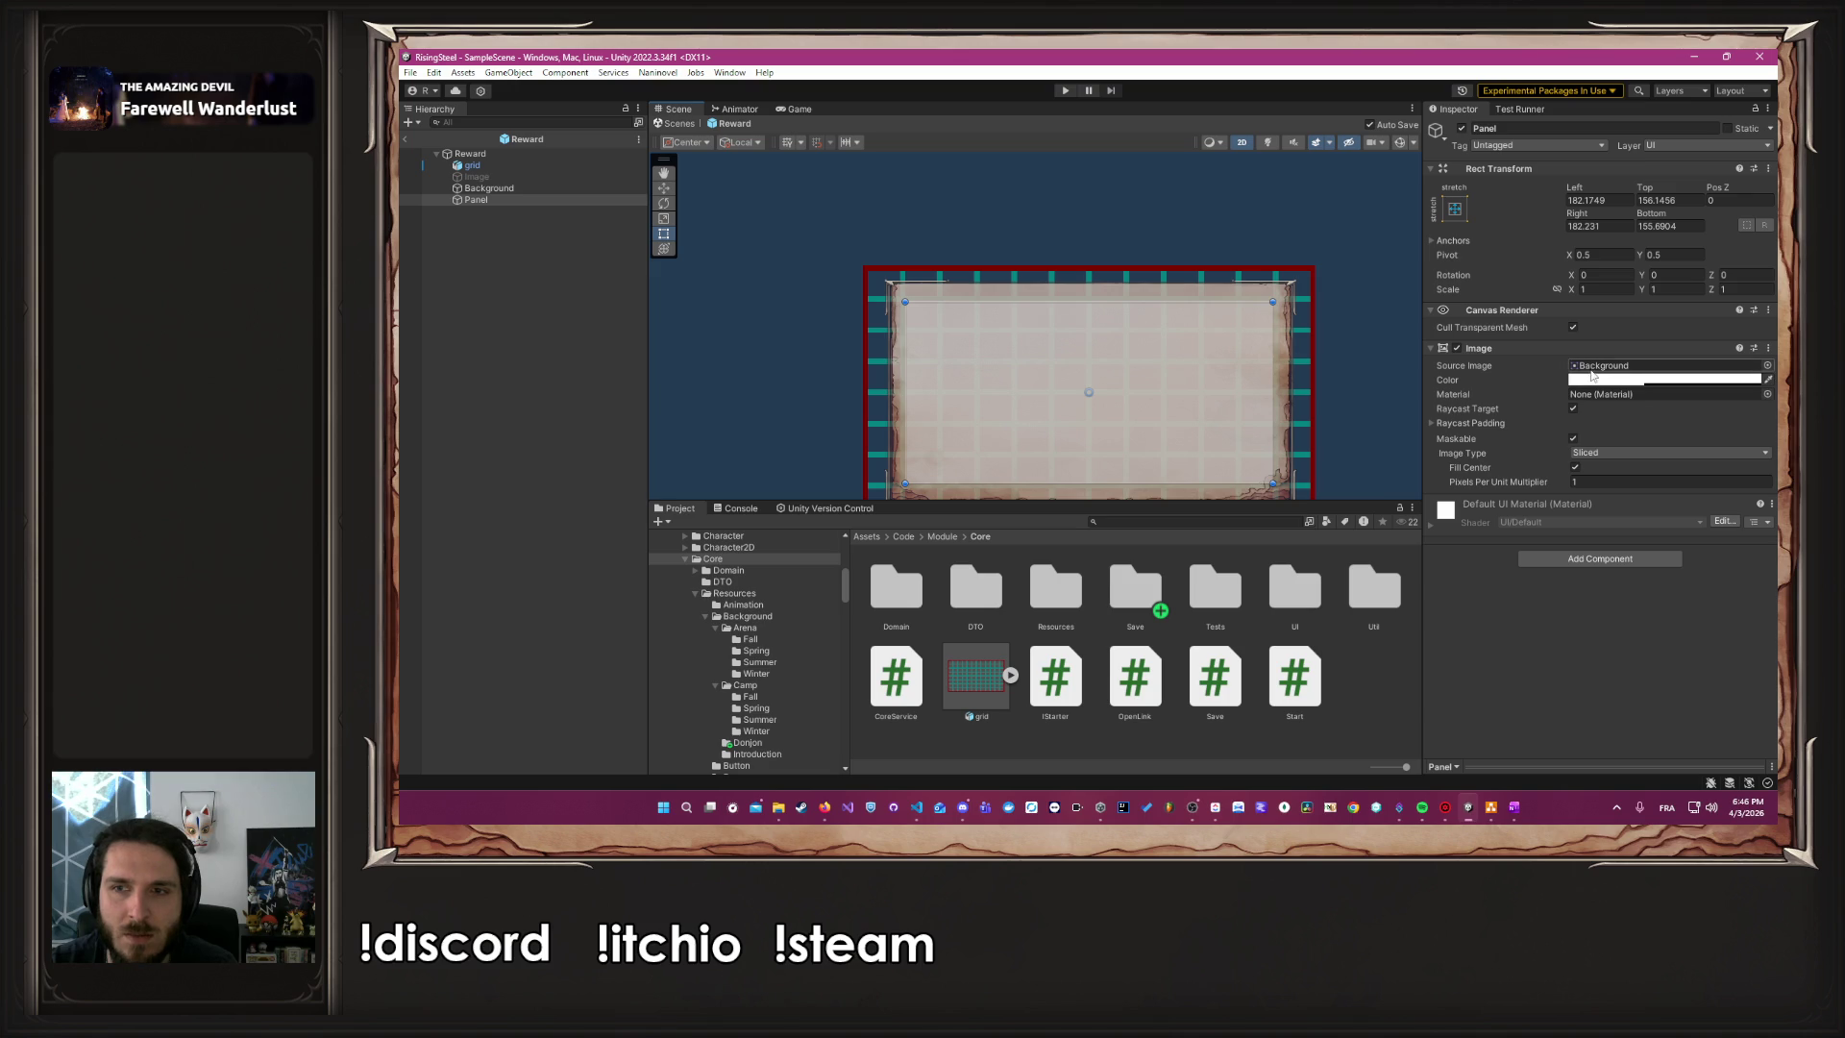
left_click(1465, 348)
Disable the Panel's whitish Image component and reactivate the Image background object
left_click(1457, 347)
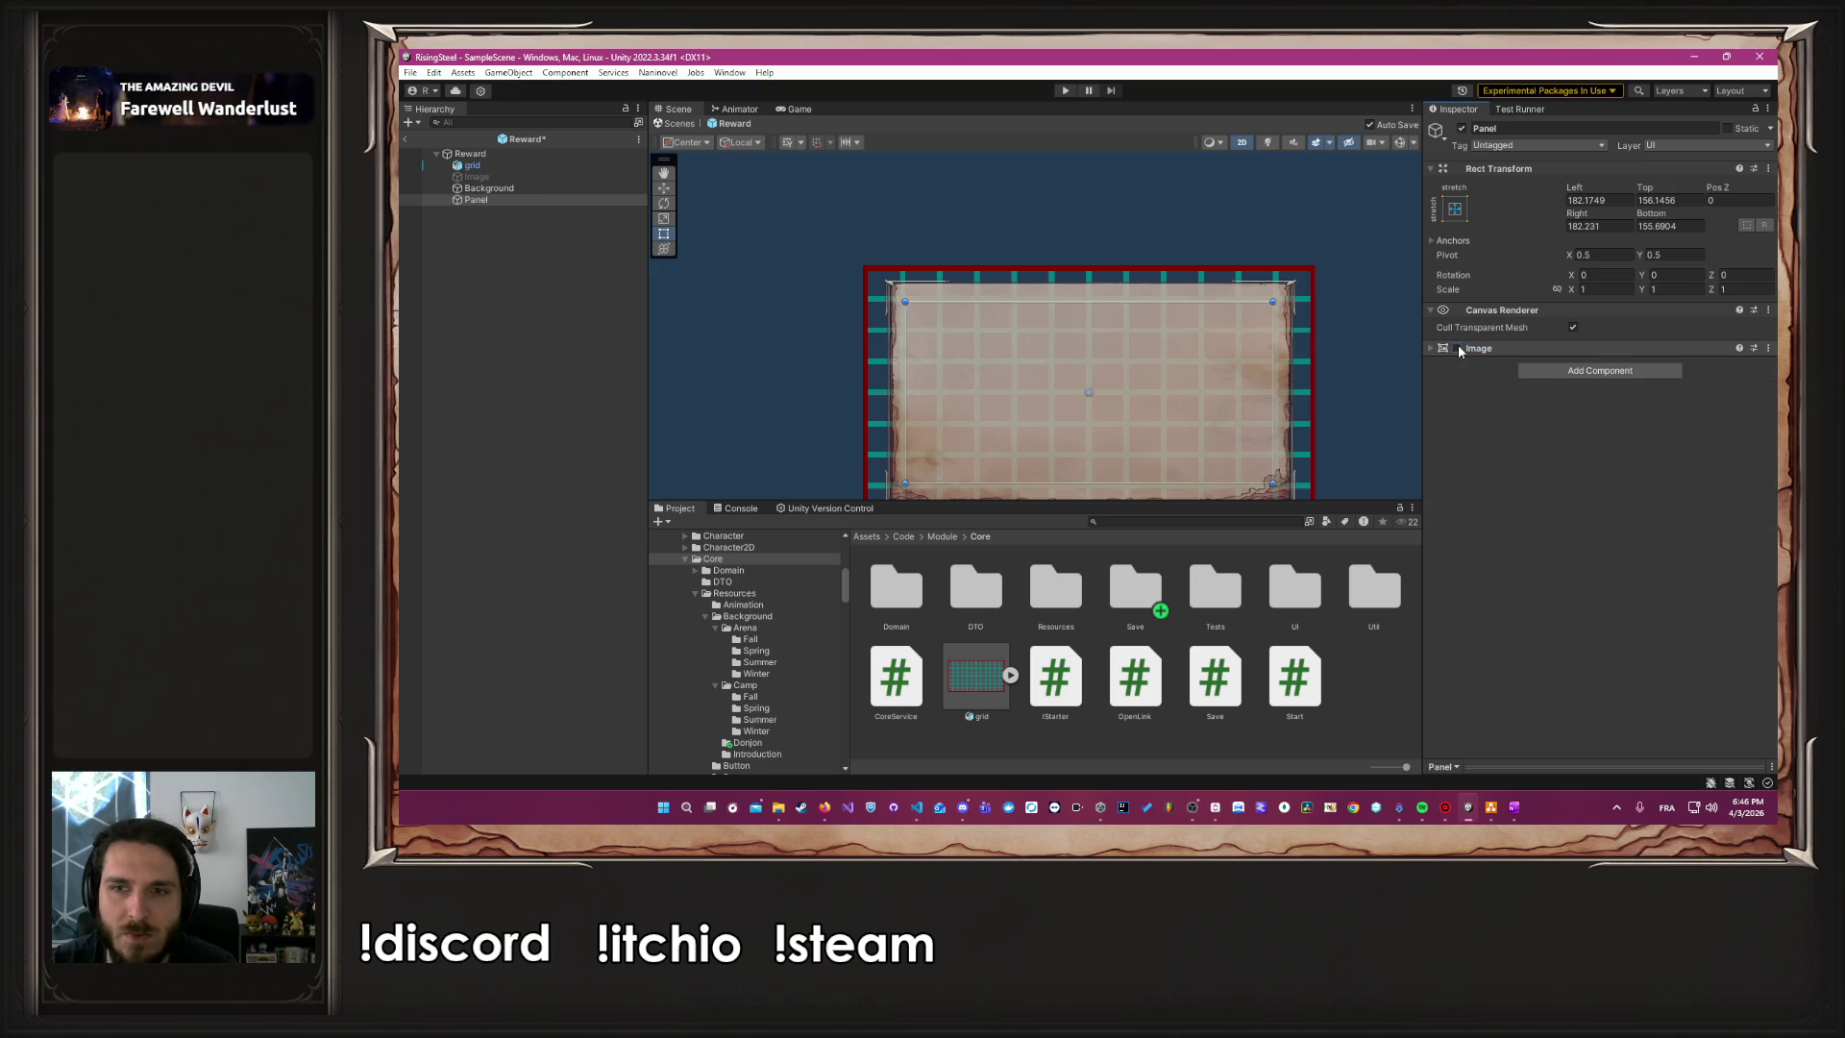
left_click(1346, 375)
left_click(504, 200)
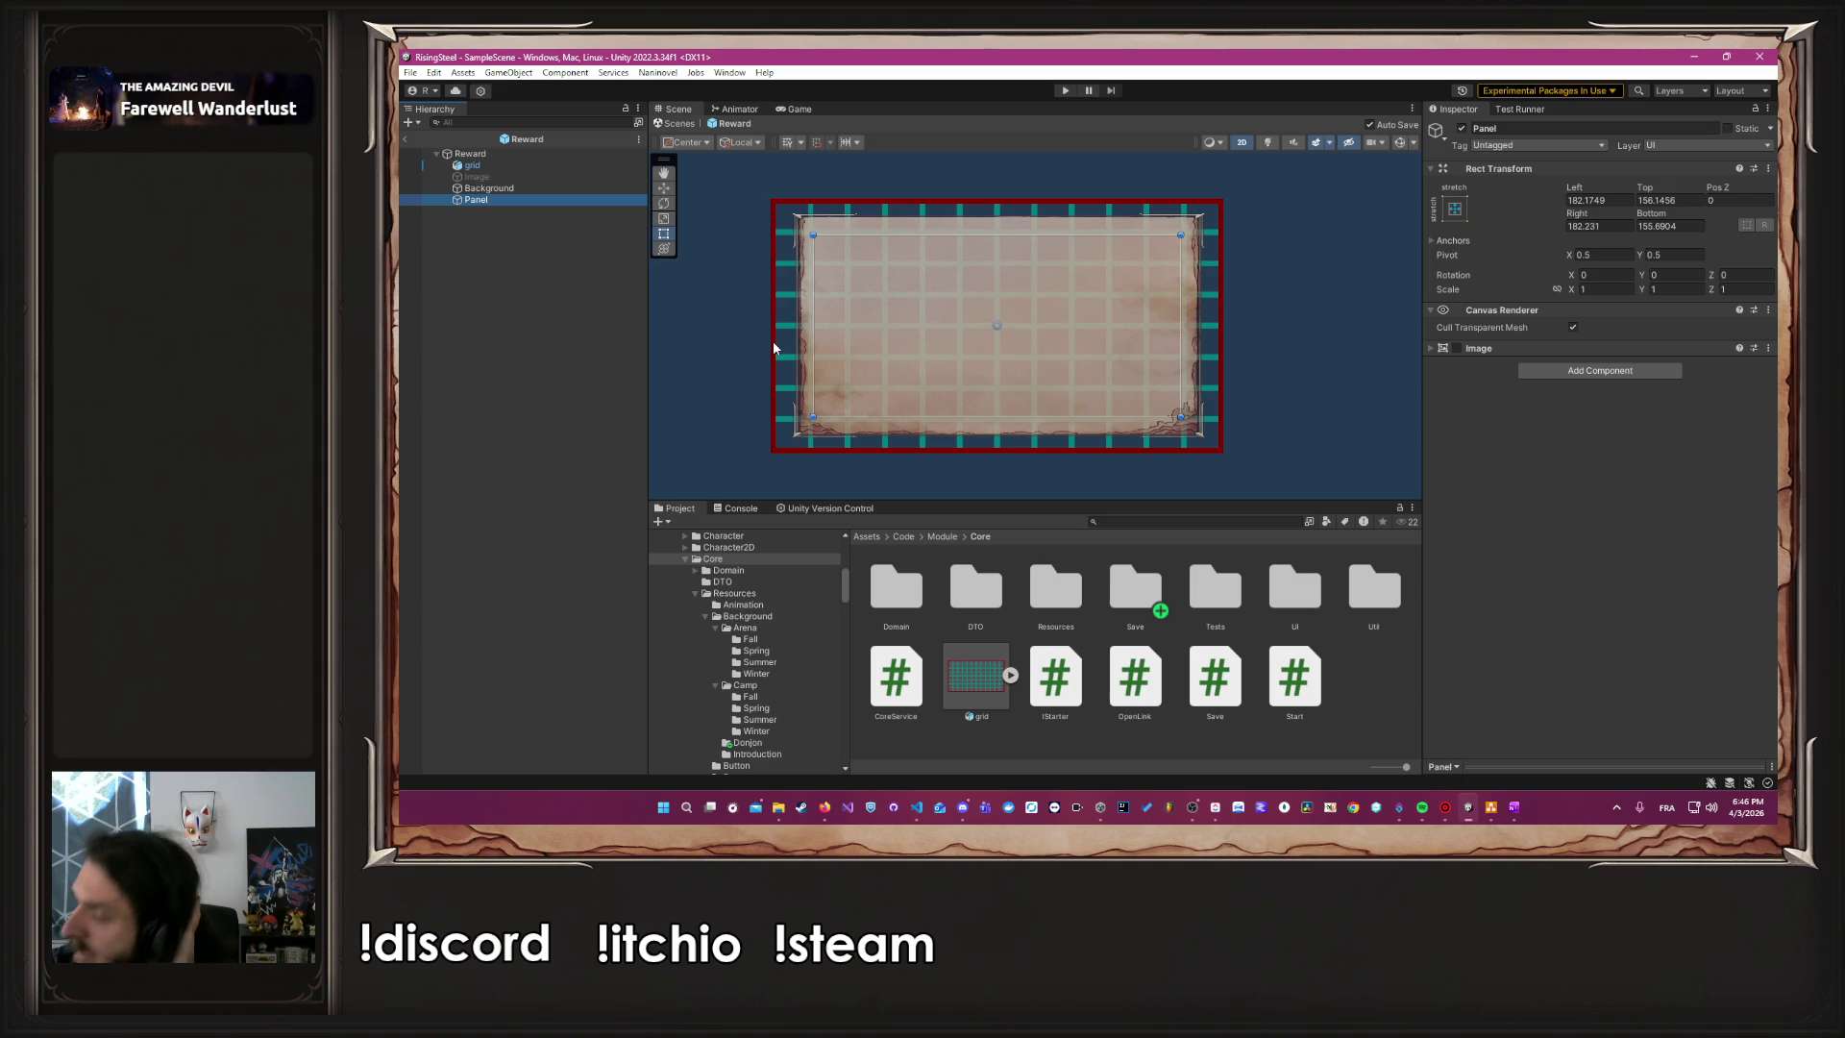
left_click(464, 178)
left_click(1455, 136)
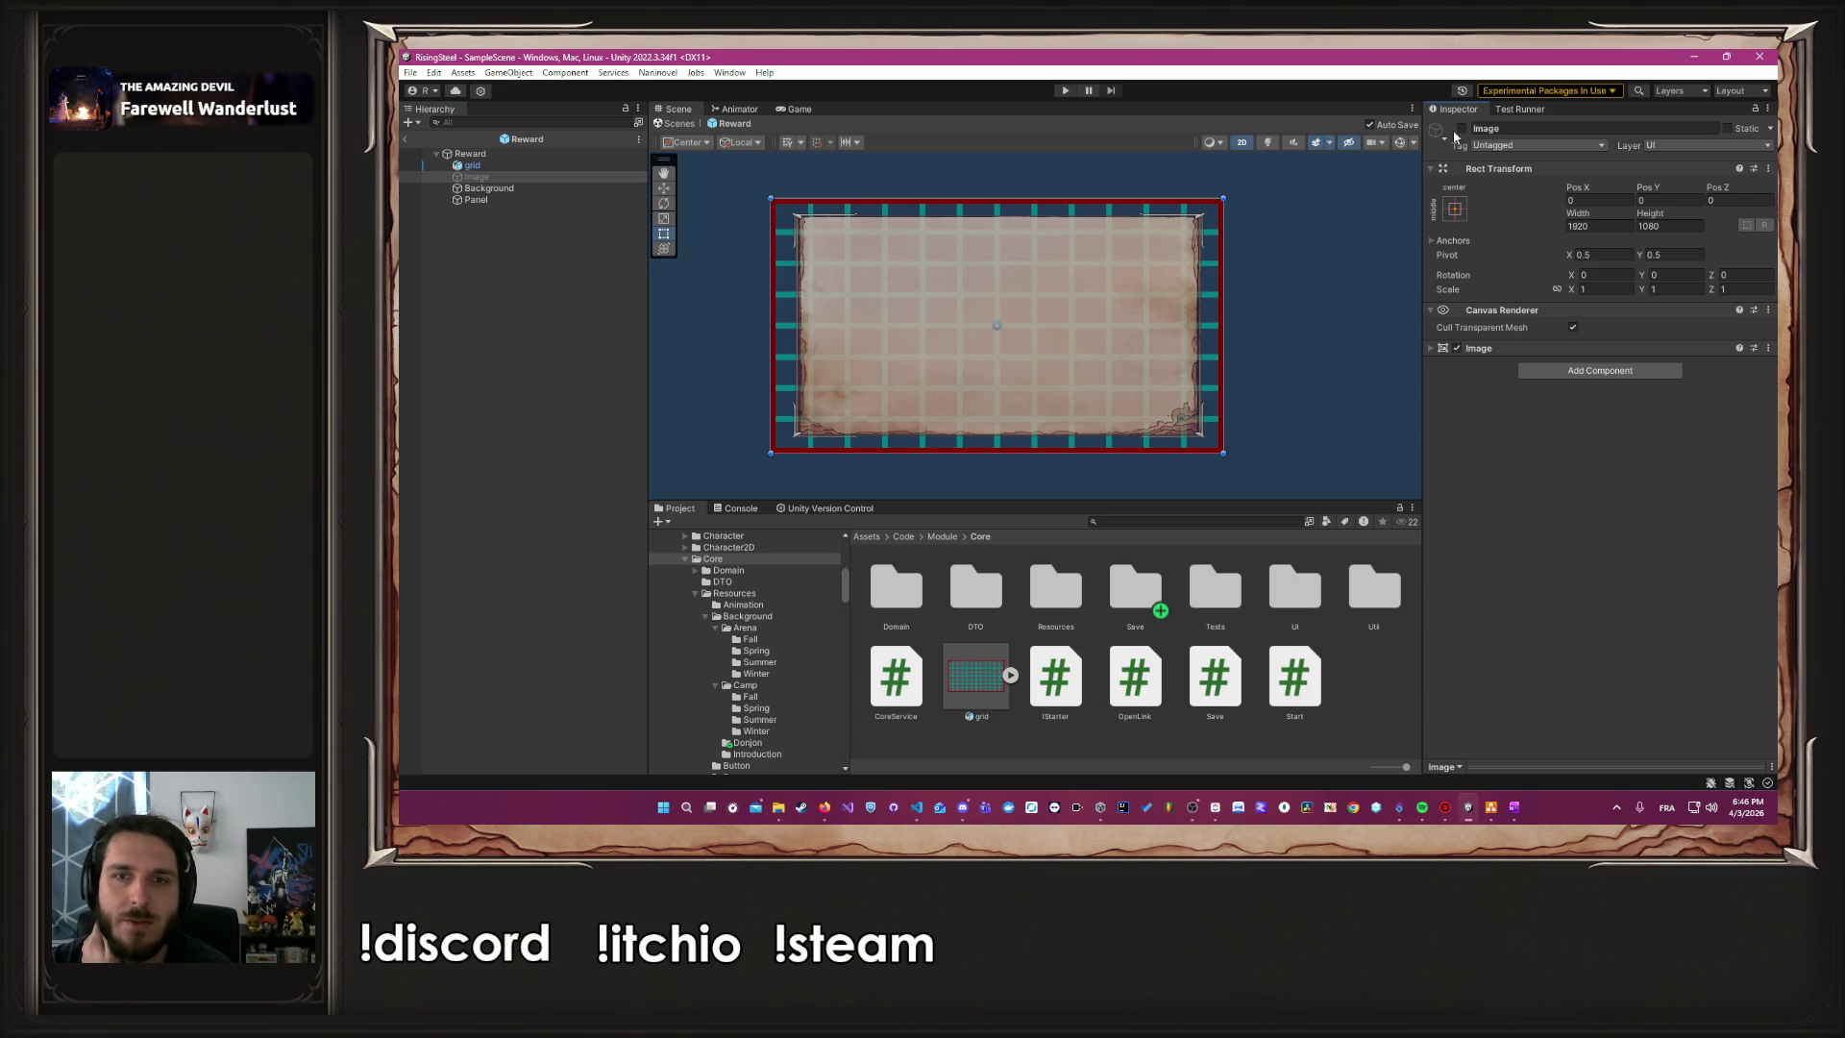
left_click(1463, 129)
Deactivate the grid overlay and switch to the draw.io diagram
left_click(500, 165)
left_click(1463, 129)
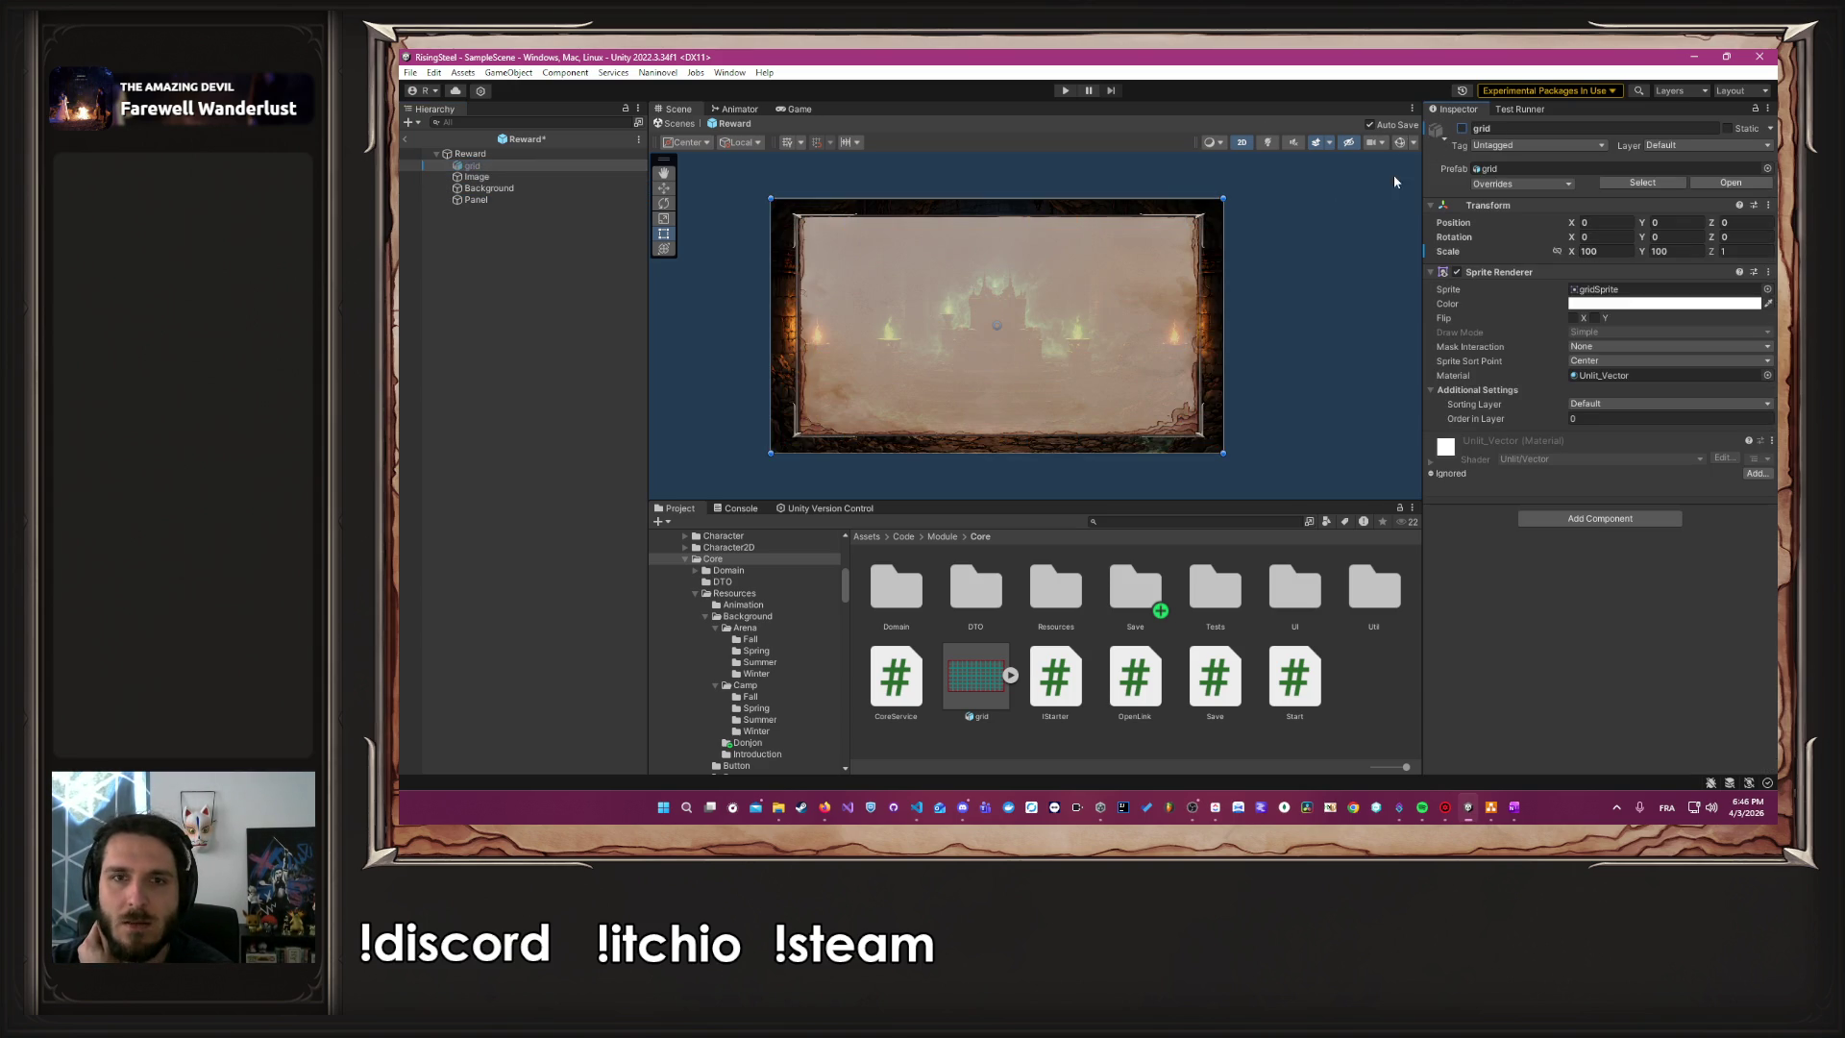
left_click(1322, 229)
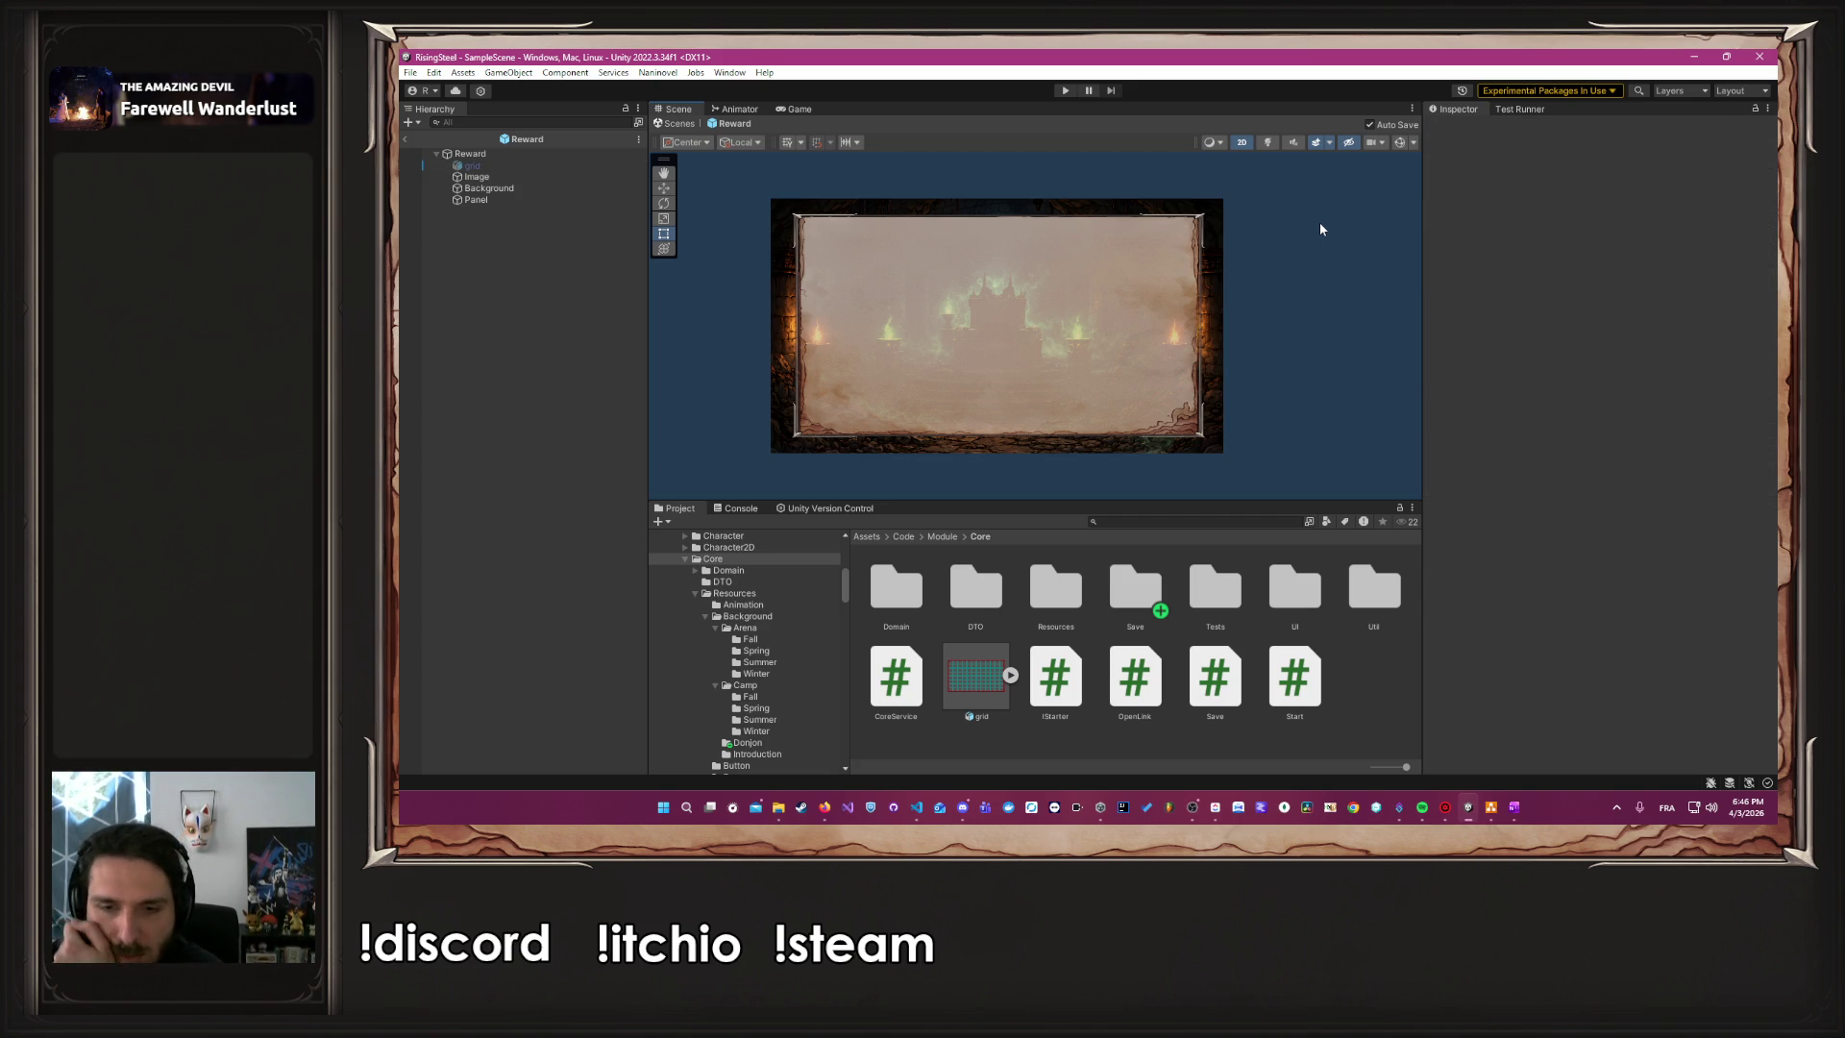
left_click(1490, 805)
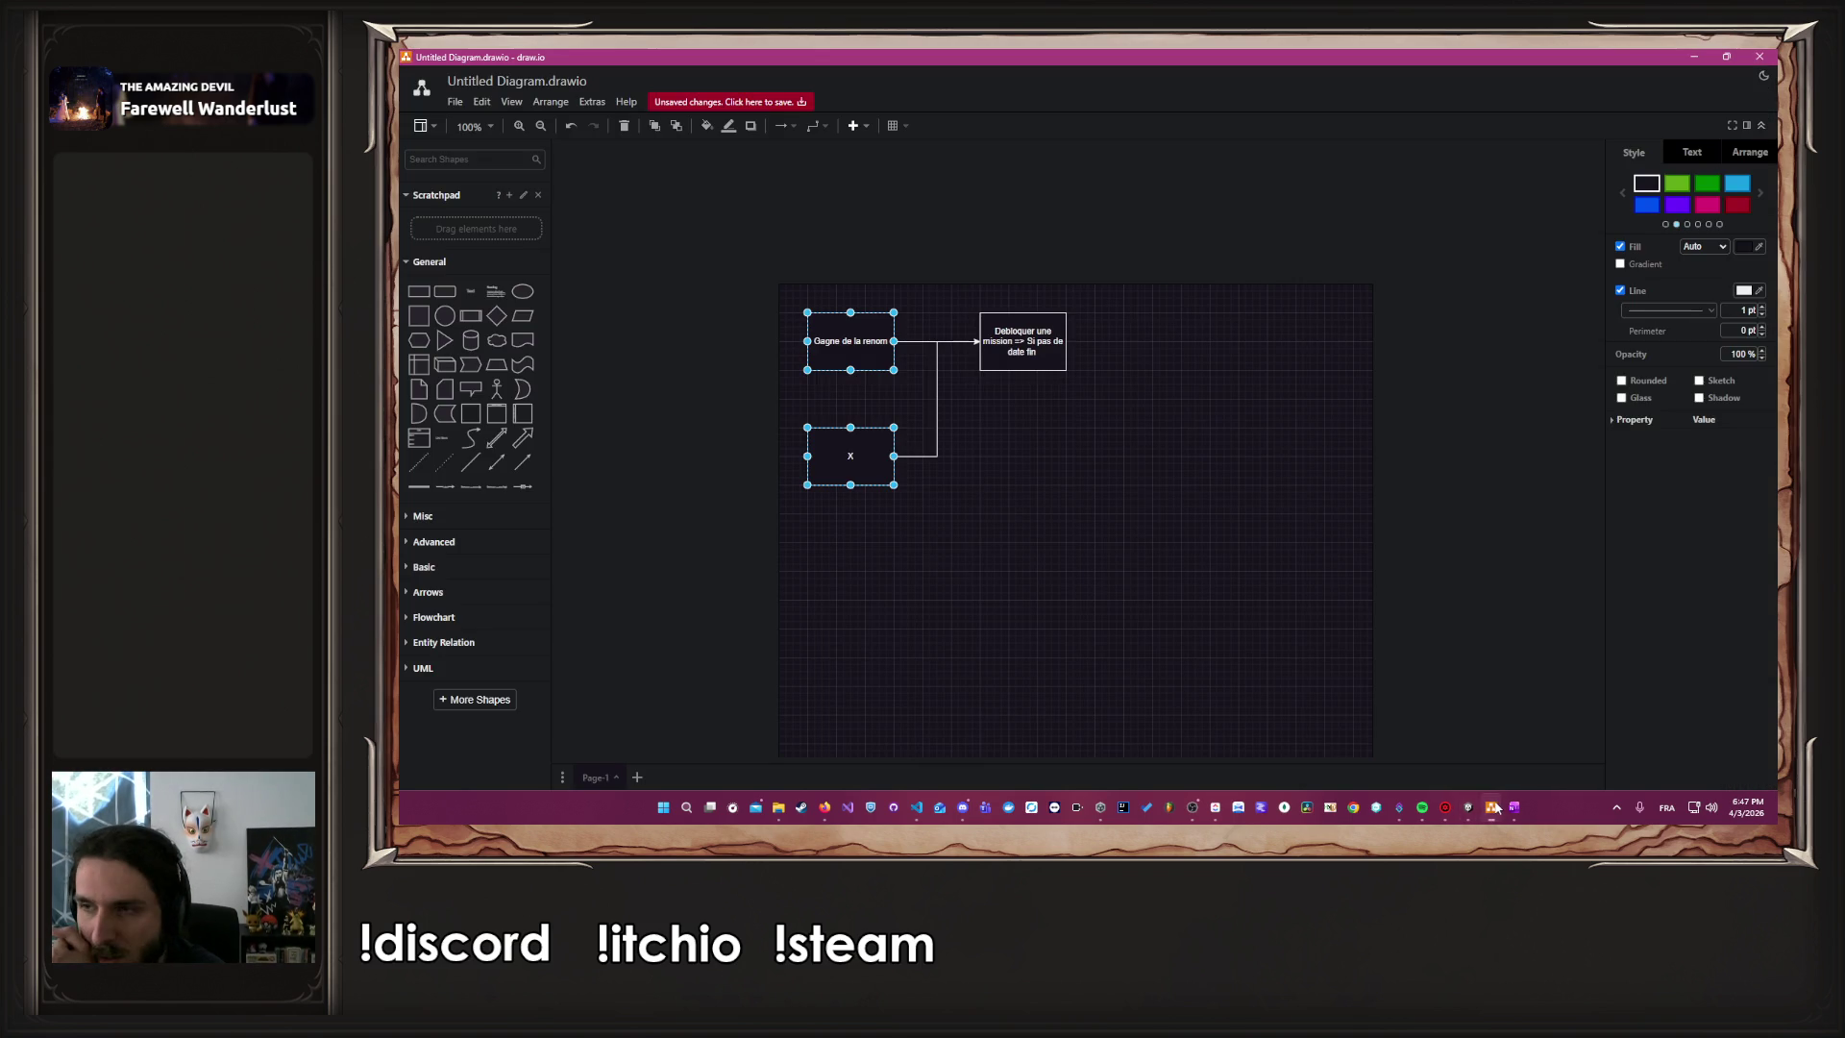
Add Page-2 in draw.io holding one rectangle enlarged to about 440 × 260
left_click(637, 777)
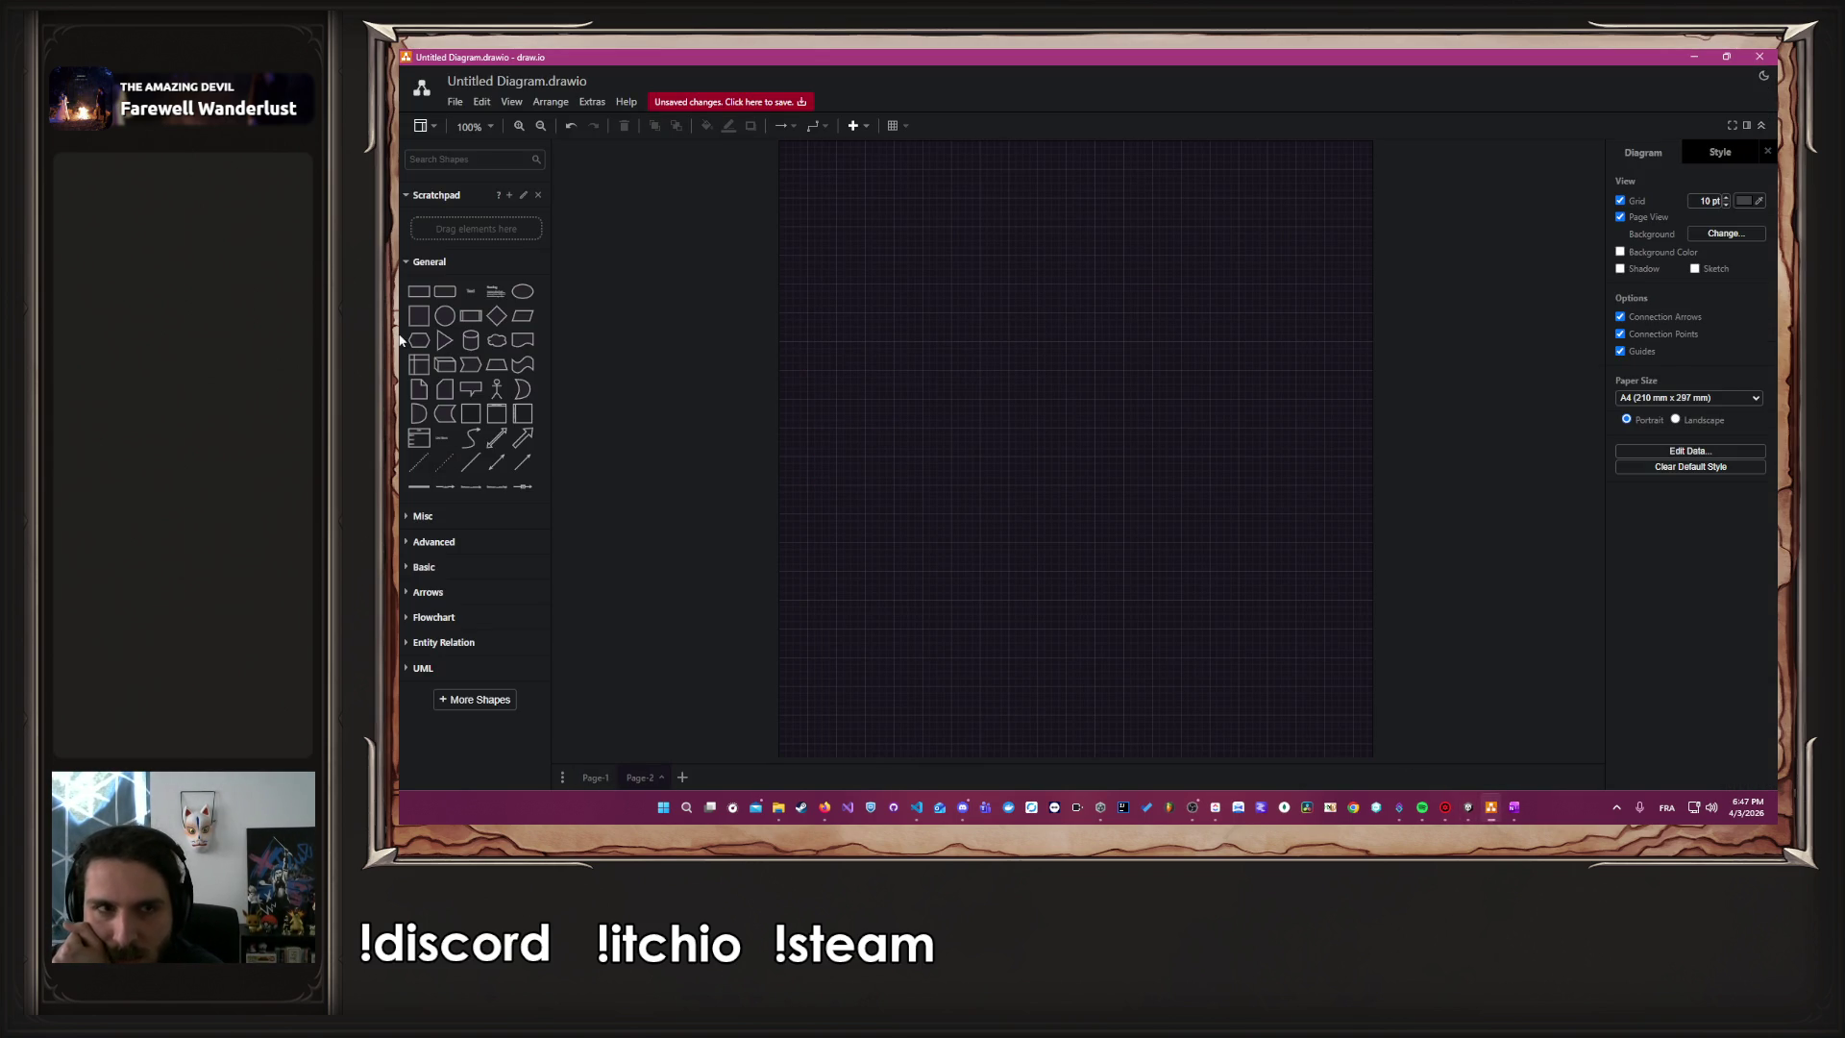
left_click(419, 291)
mouse_move(1074, 498)
left_mouse_down()
mouse_move(955, 362)
mouse_move(951, 301)
mouse_move(1225, 320)
left_mouse_up()
left_click_drag(1063, 323, 1063, 488)
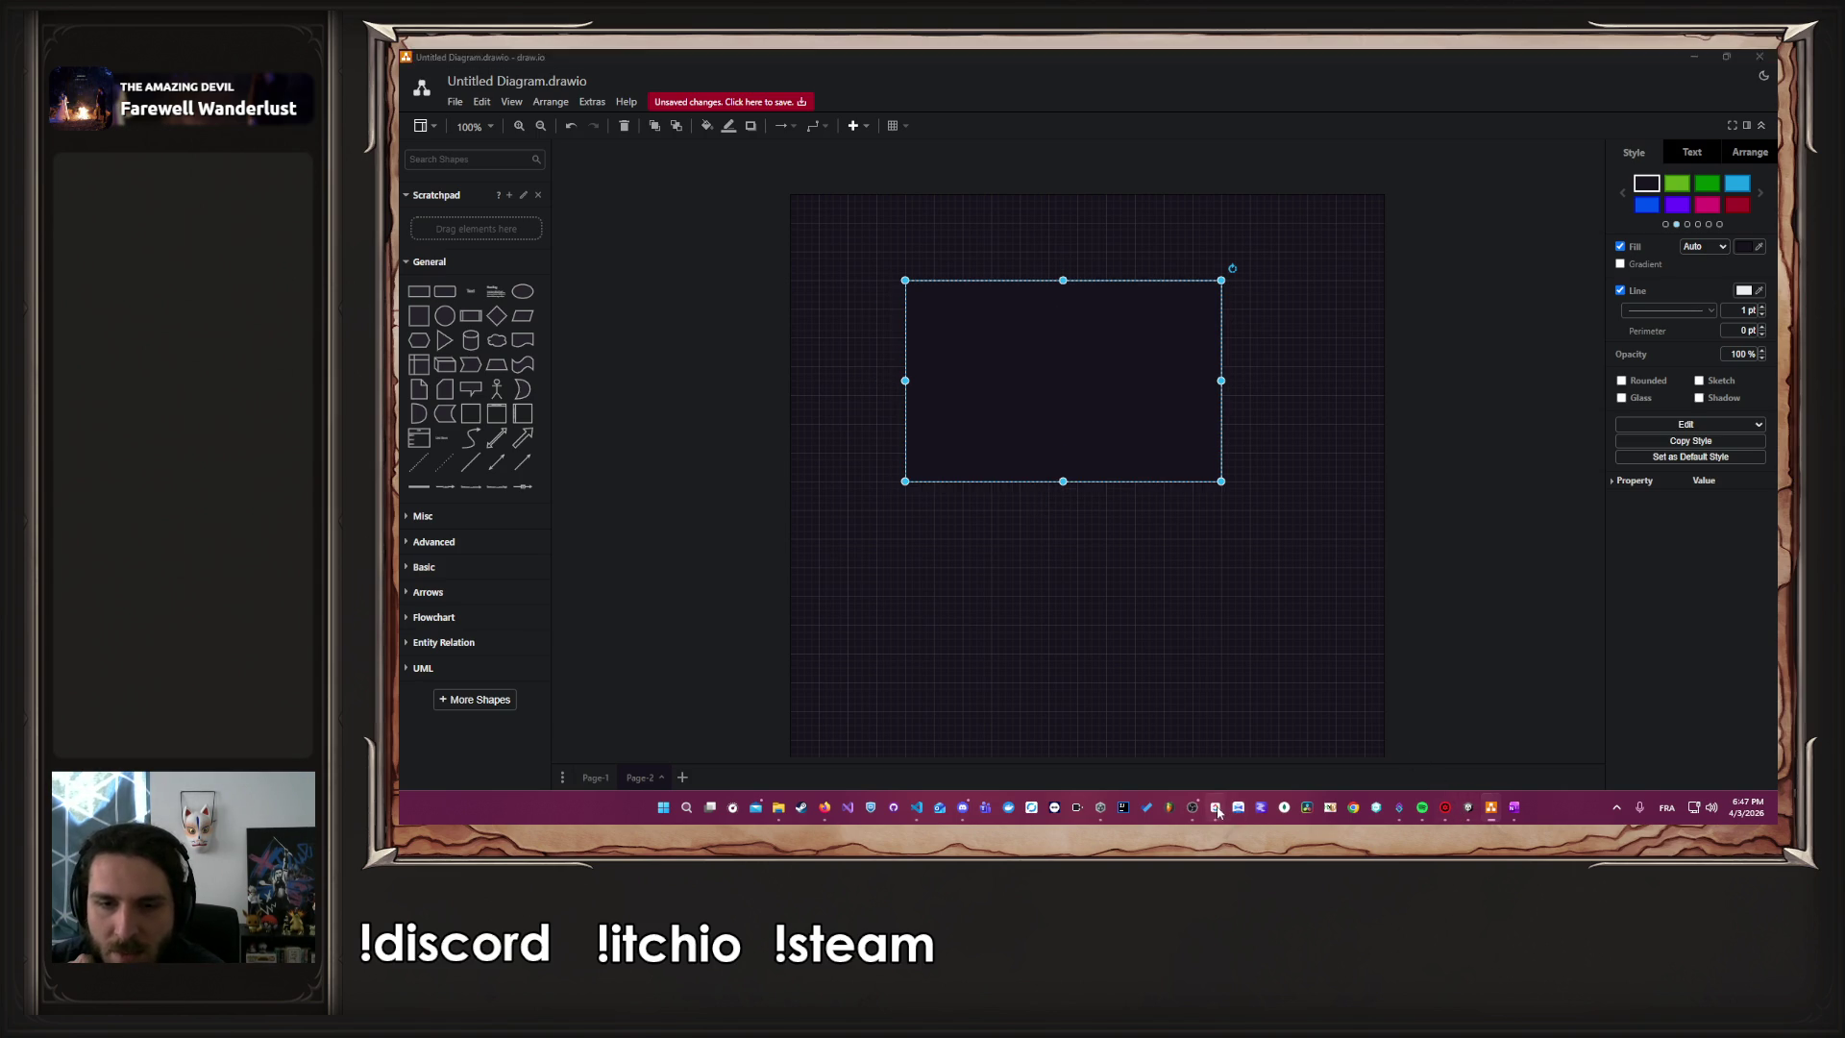
left_click(1216, 809)
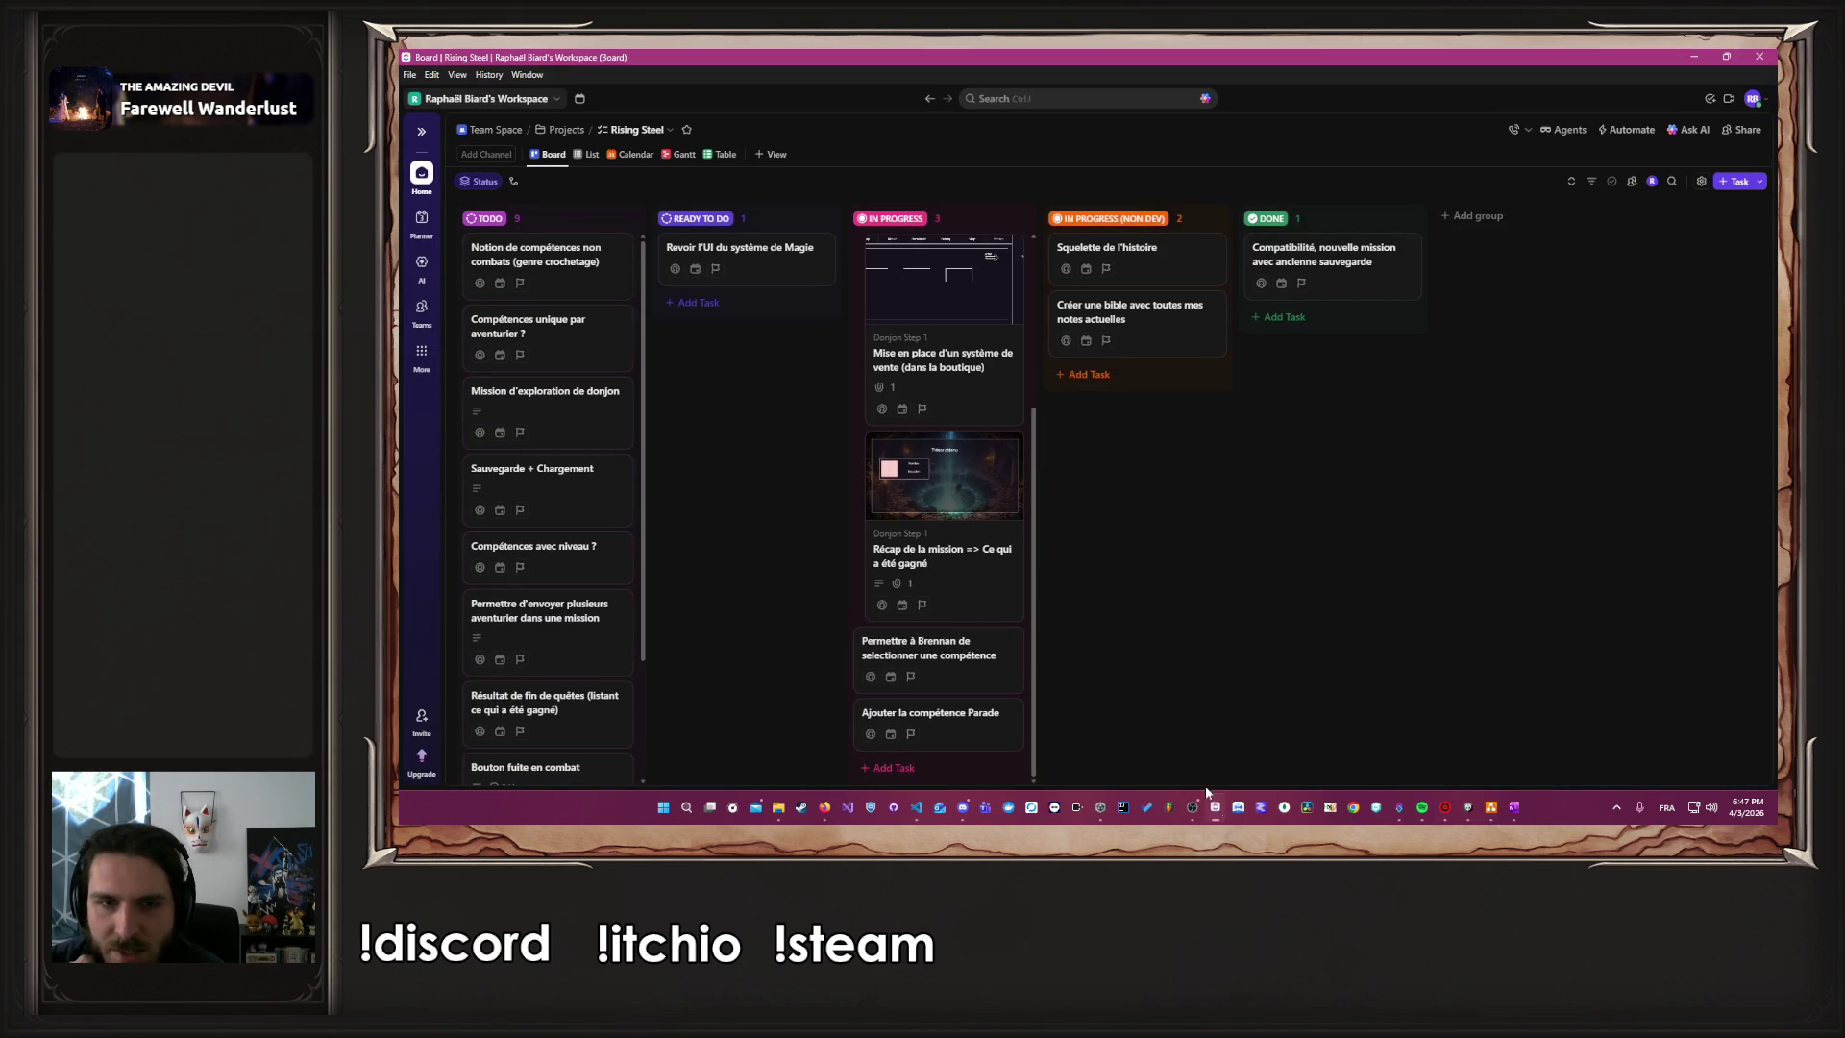
Review the Récap de la mission card, then add a 120×40 box right of the large rectangle
left_click(949, 507)
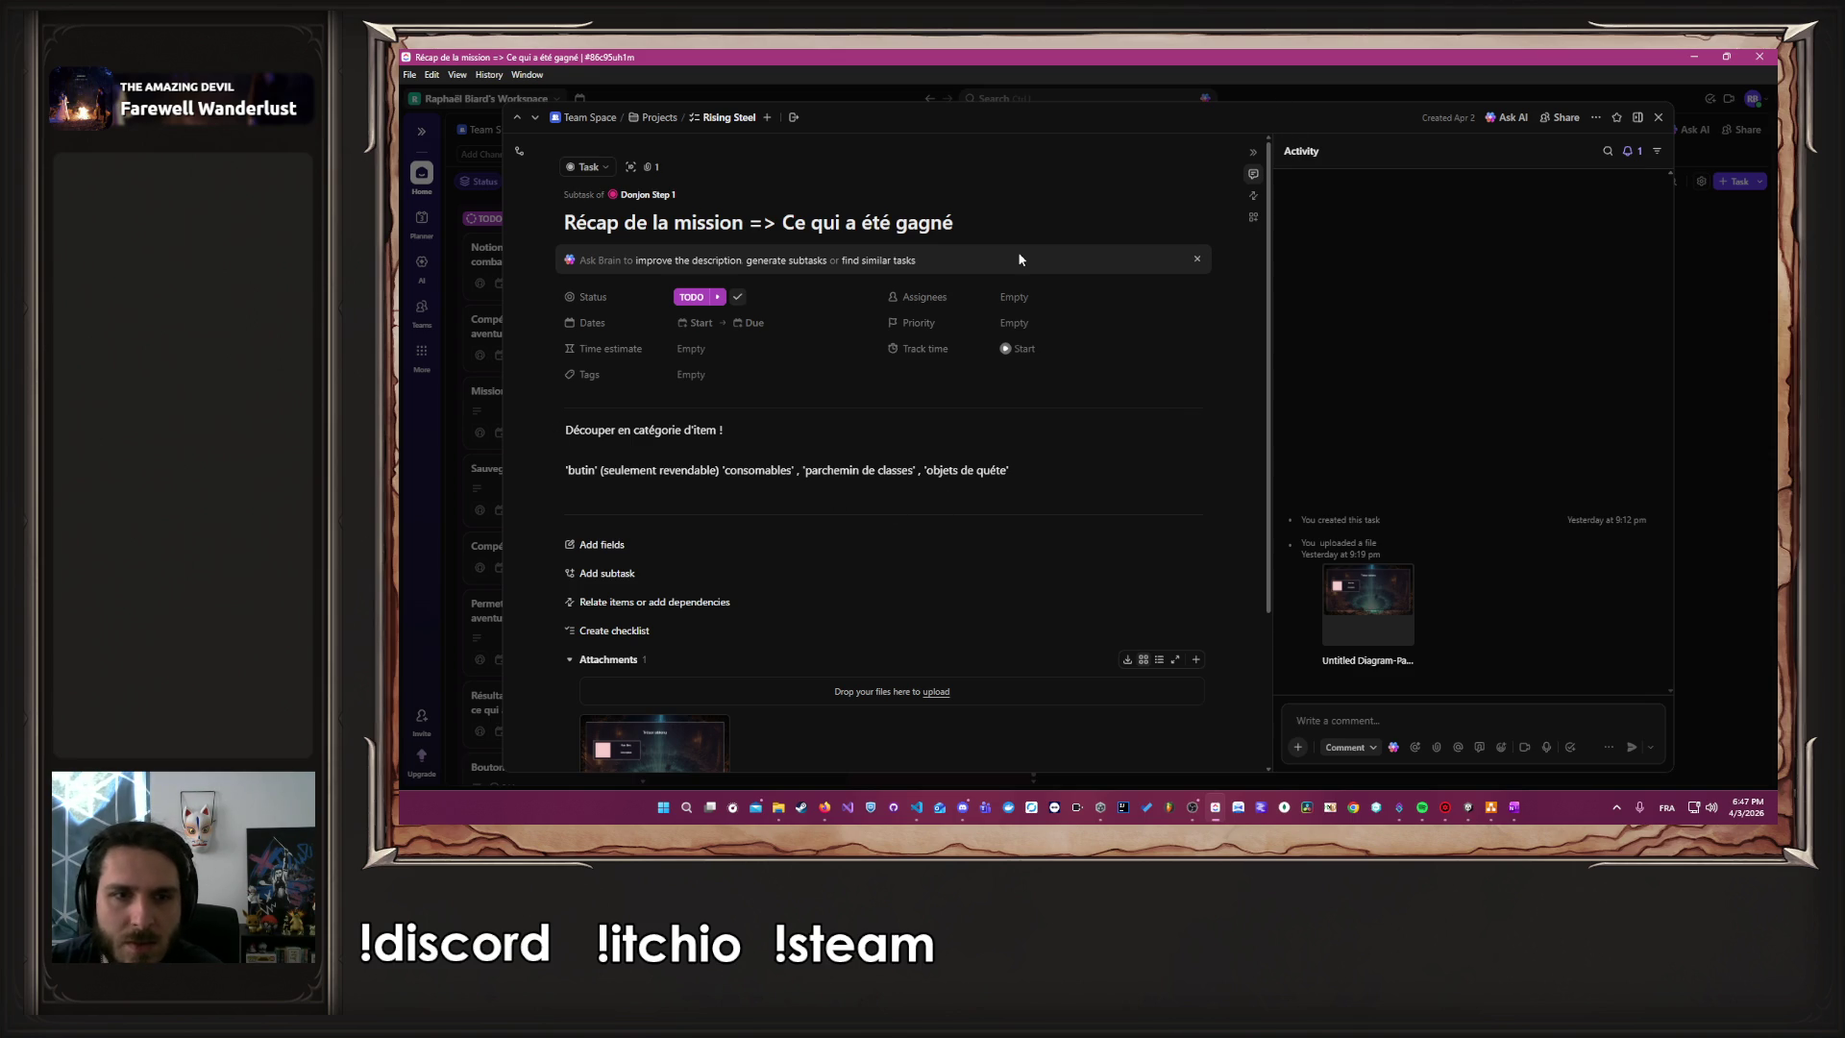
left_click(1694, 59)
left_click(417, 291)
mouse_move(1057, 434)
left_mouse_down()
mouse_move(1398, 359)
mouse_move(1480, 317)
mouse_move(1427, 328)
left_mouse_up()
double_click(1426, 328)
Label the small box 'Butin => revendre'
type("Butor")
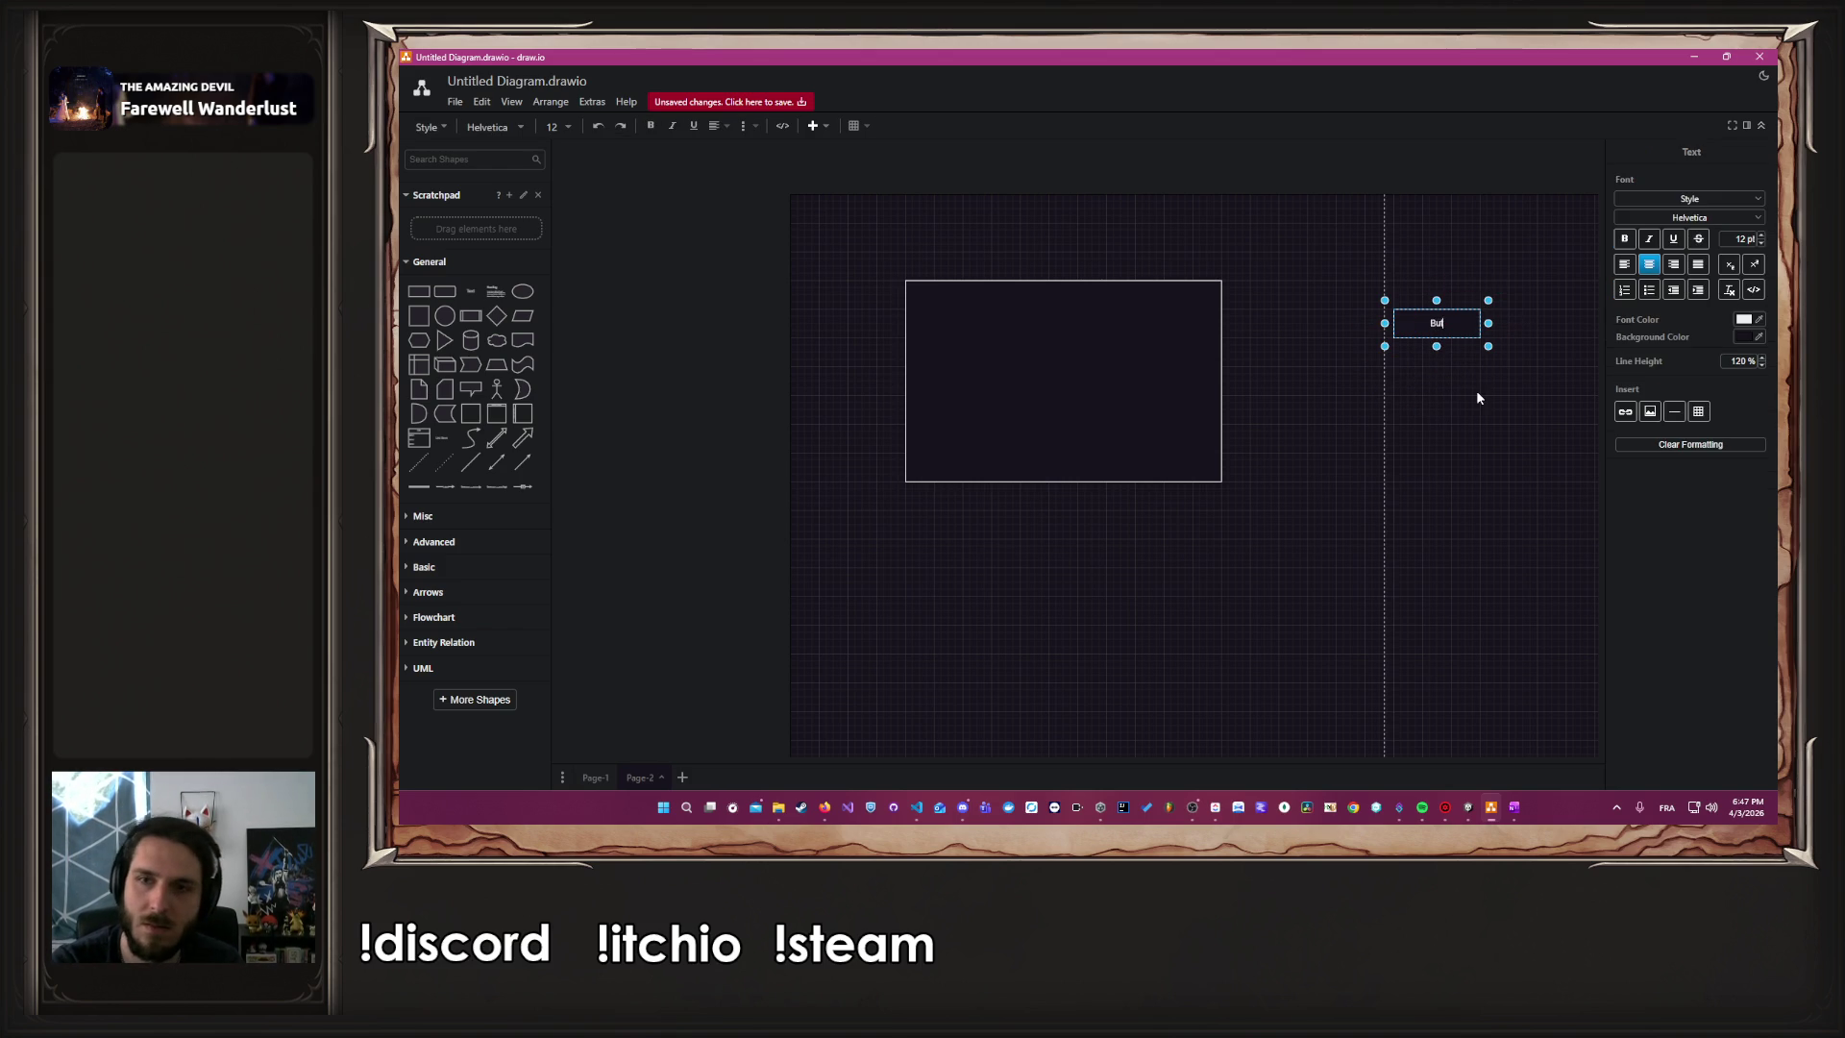
key("BackSpace")
key("BackSpace")
type("n =>")
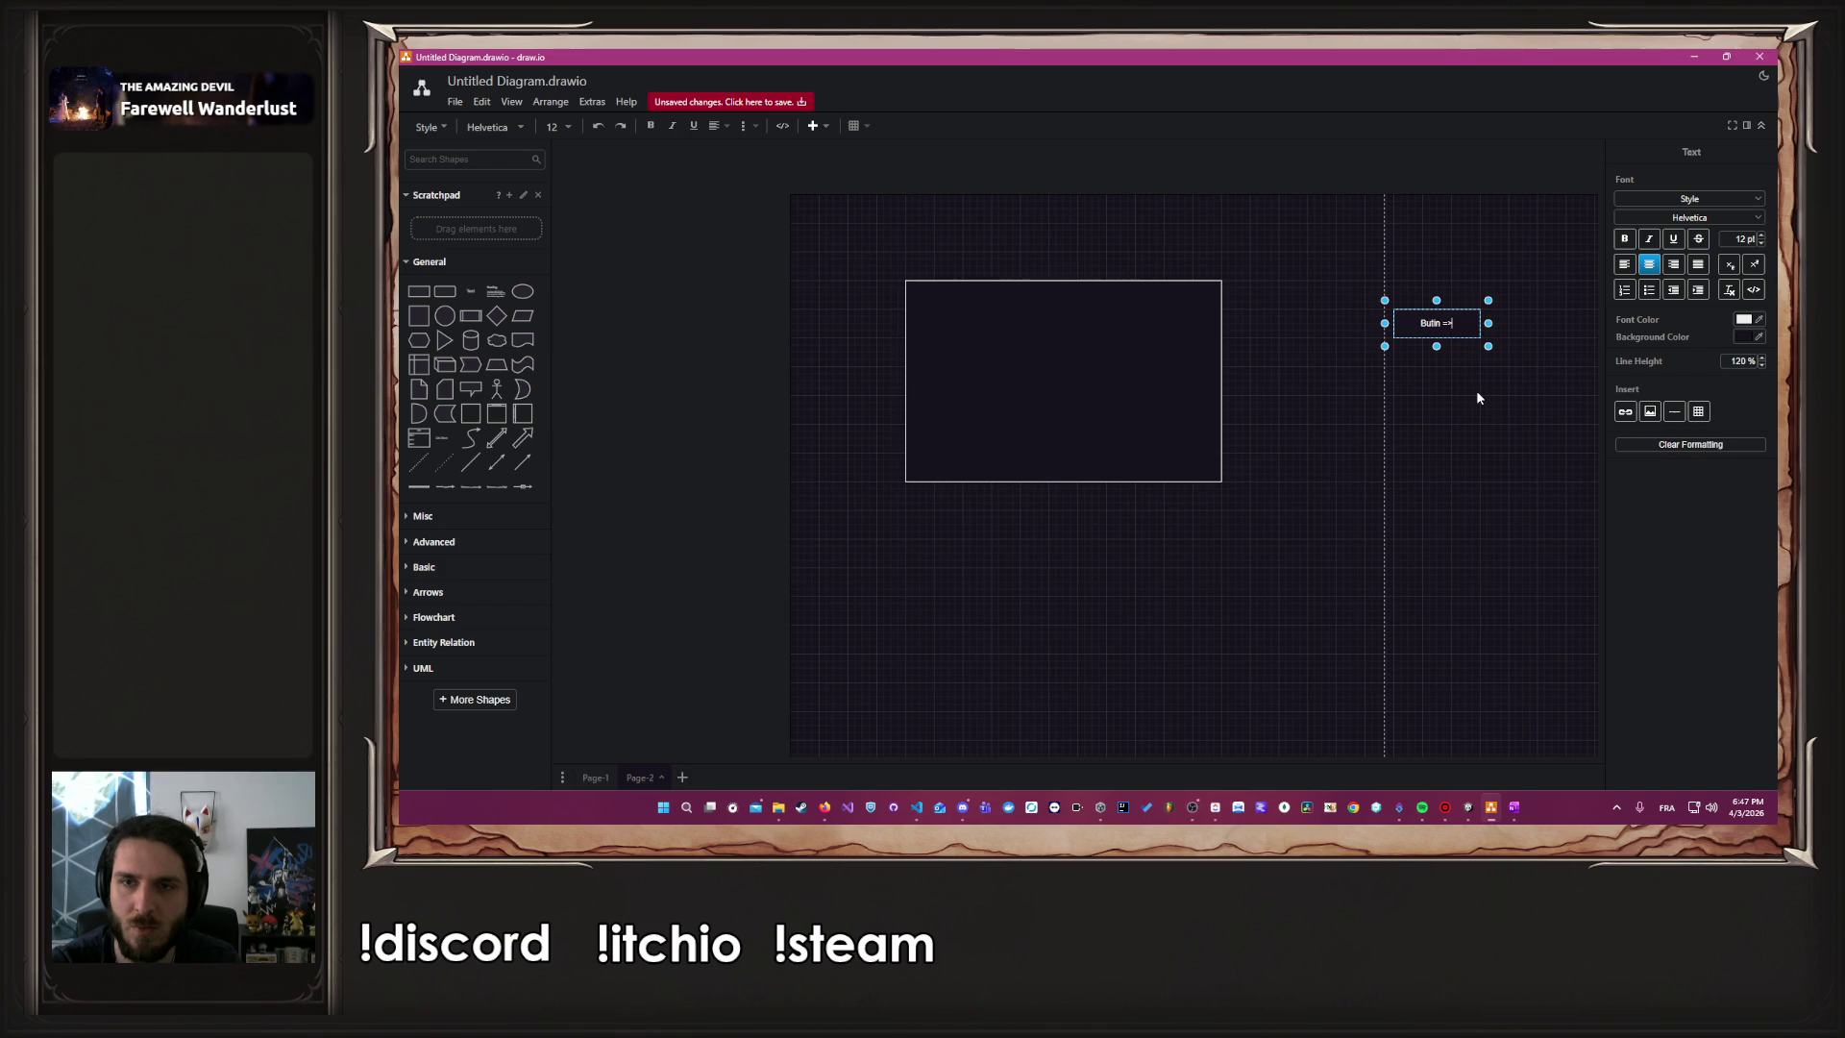
type(" re")
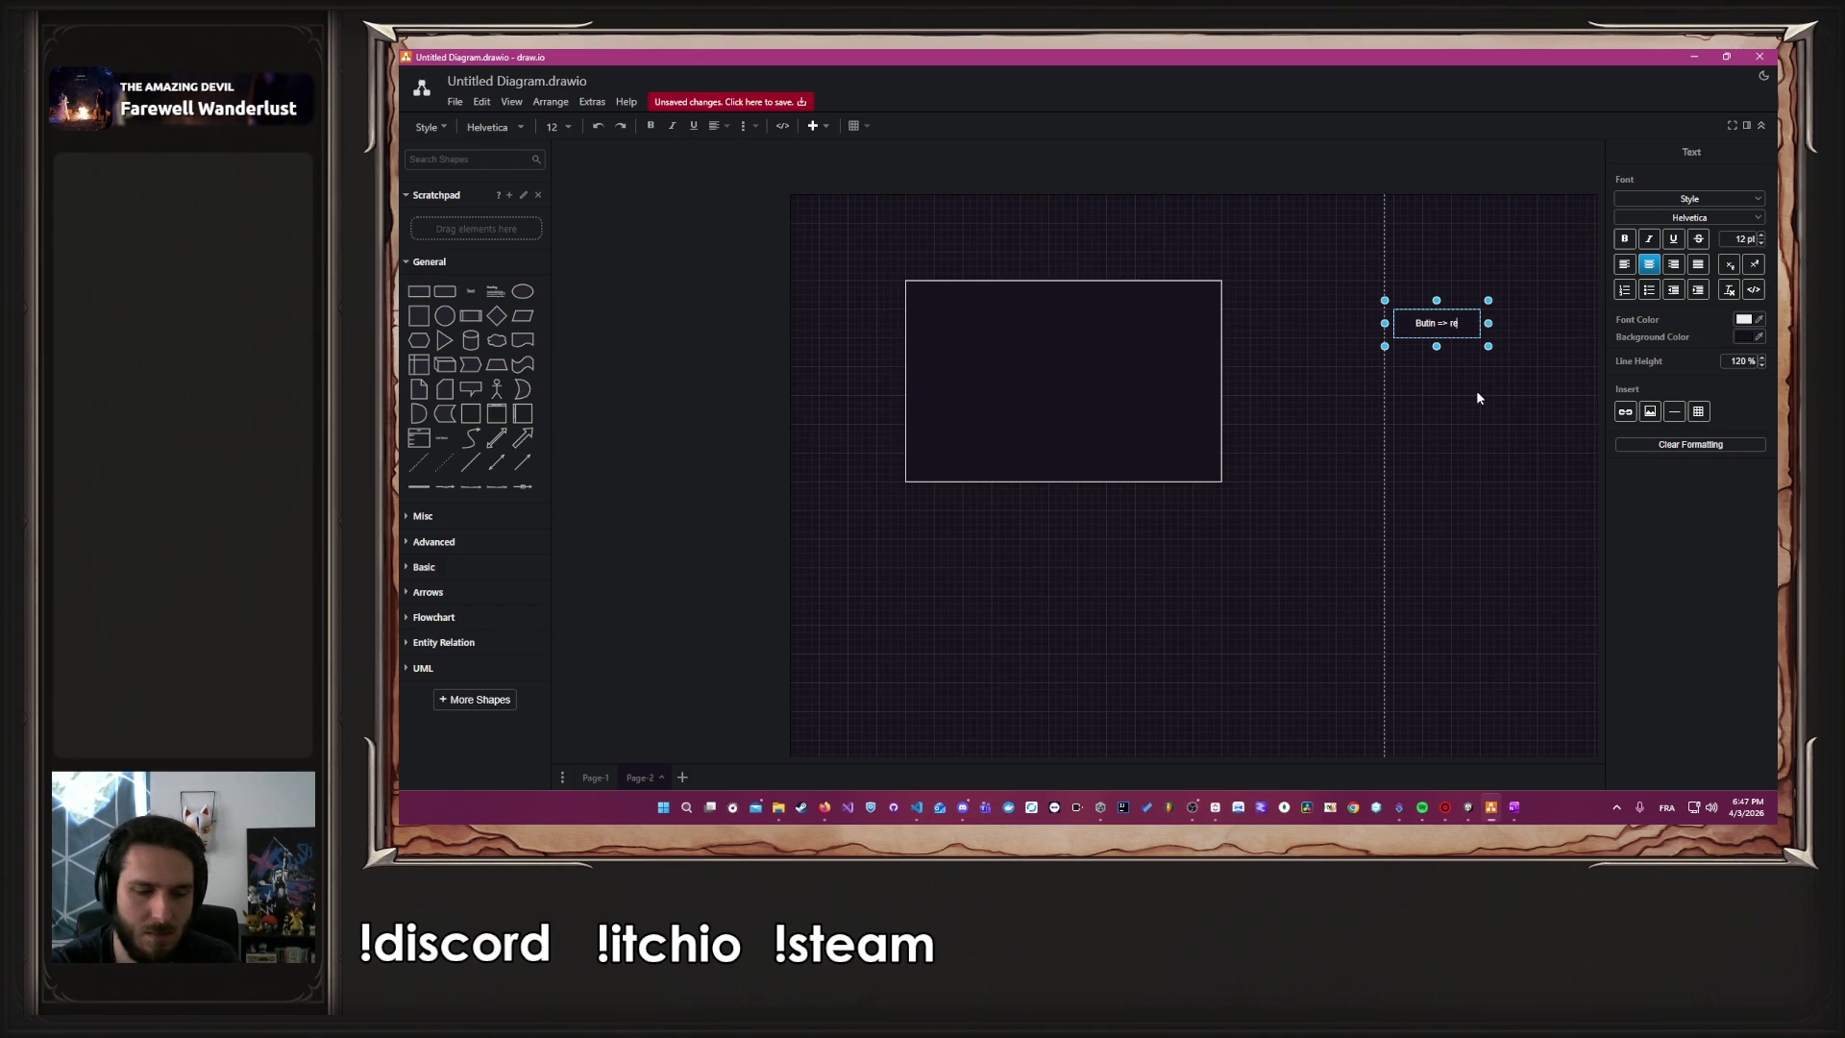
type("verndre")
key("Escape")
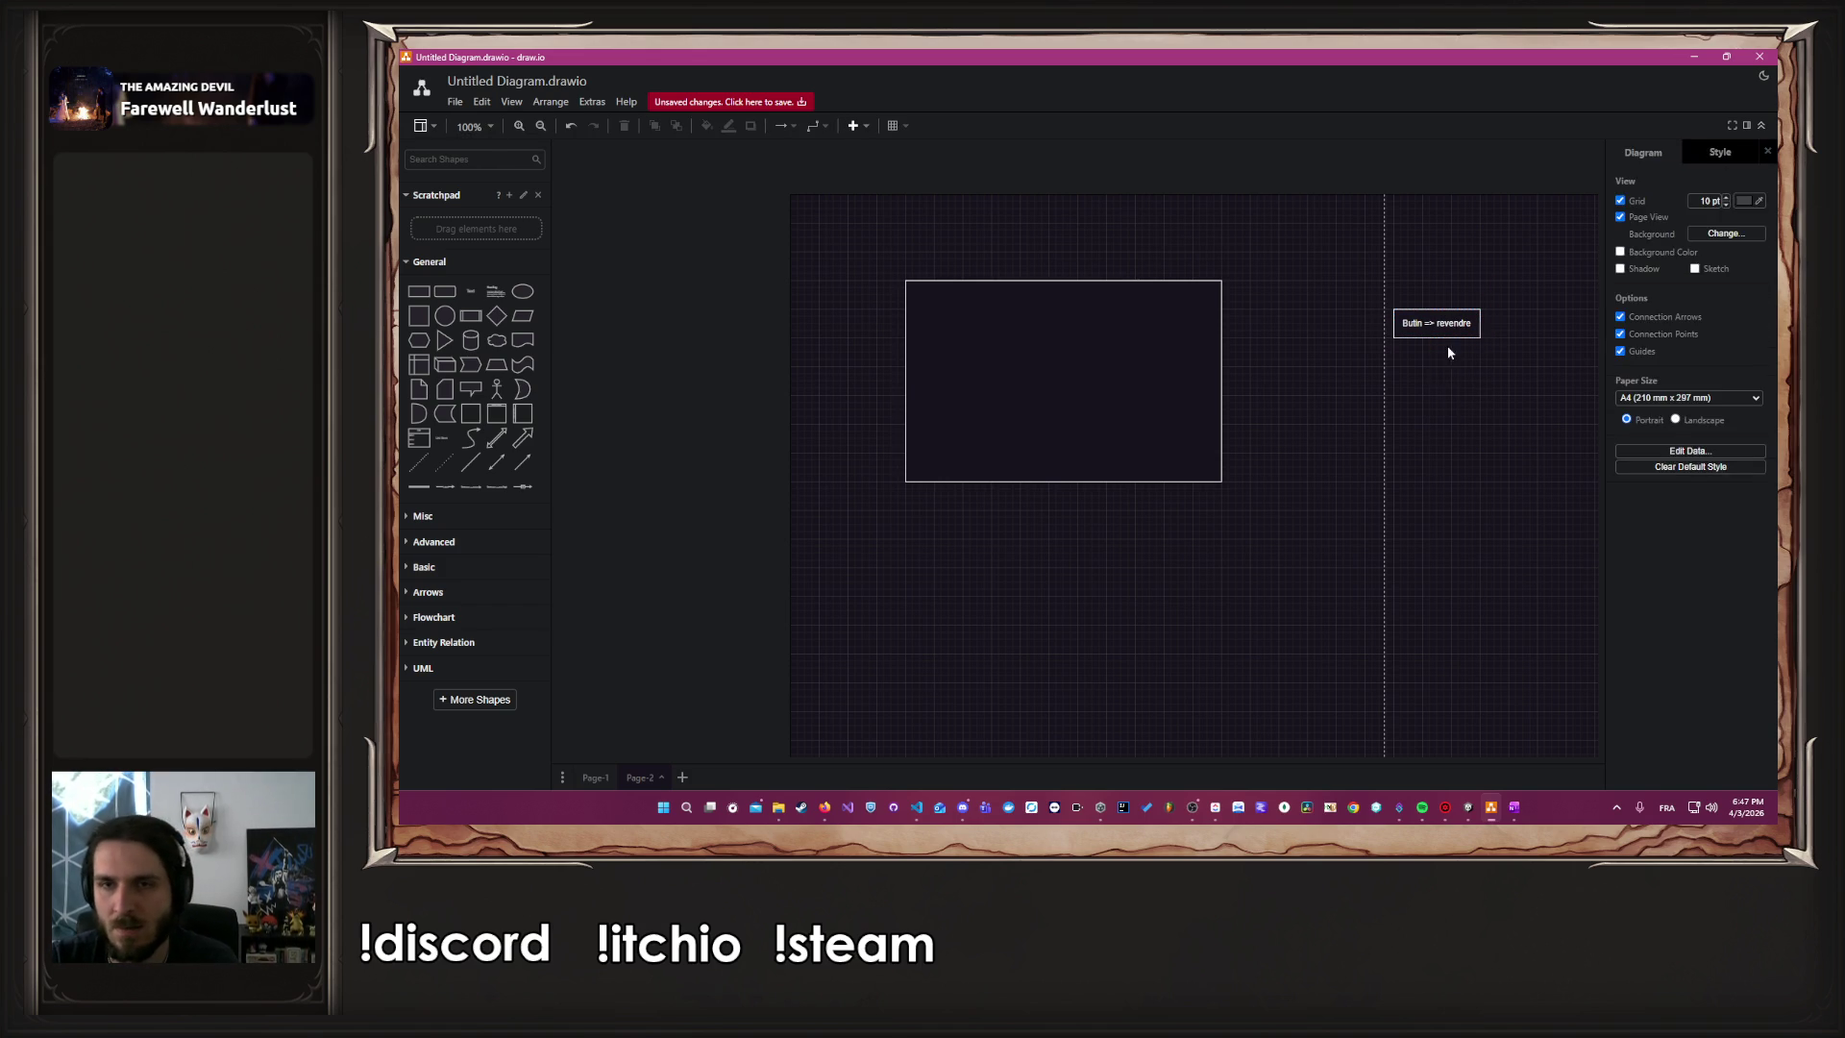
Duplicate the box below it and relabel the copy 'Consomable'
left_click_drag(1468, 325, 1461, 380)
left_click(1471, 813)
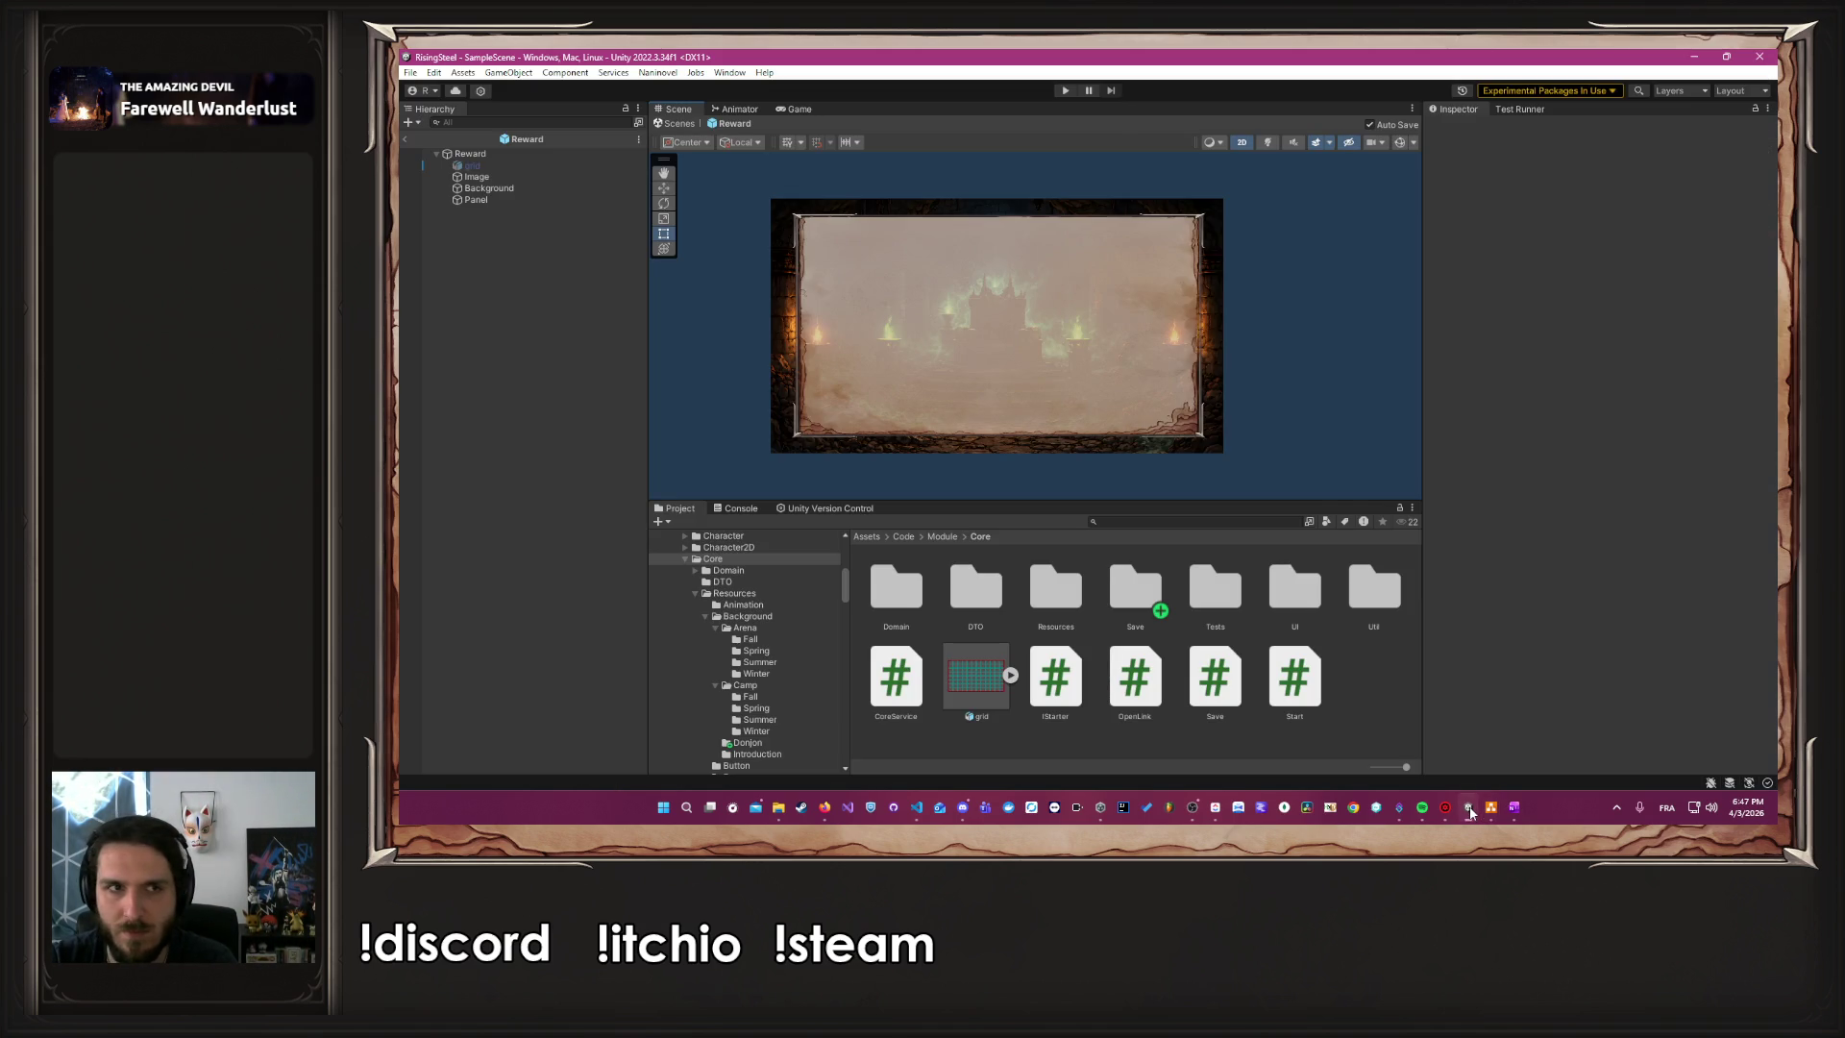
left_click(1483, 813)
left_click(1216, 810)
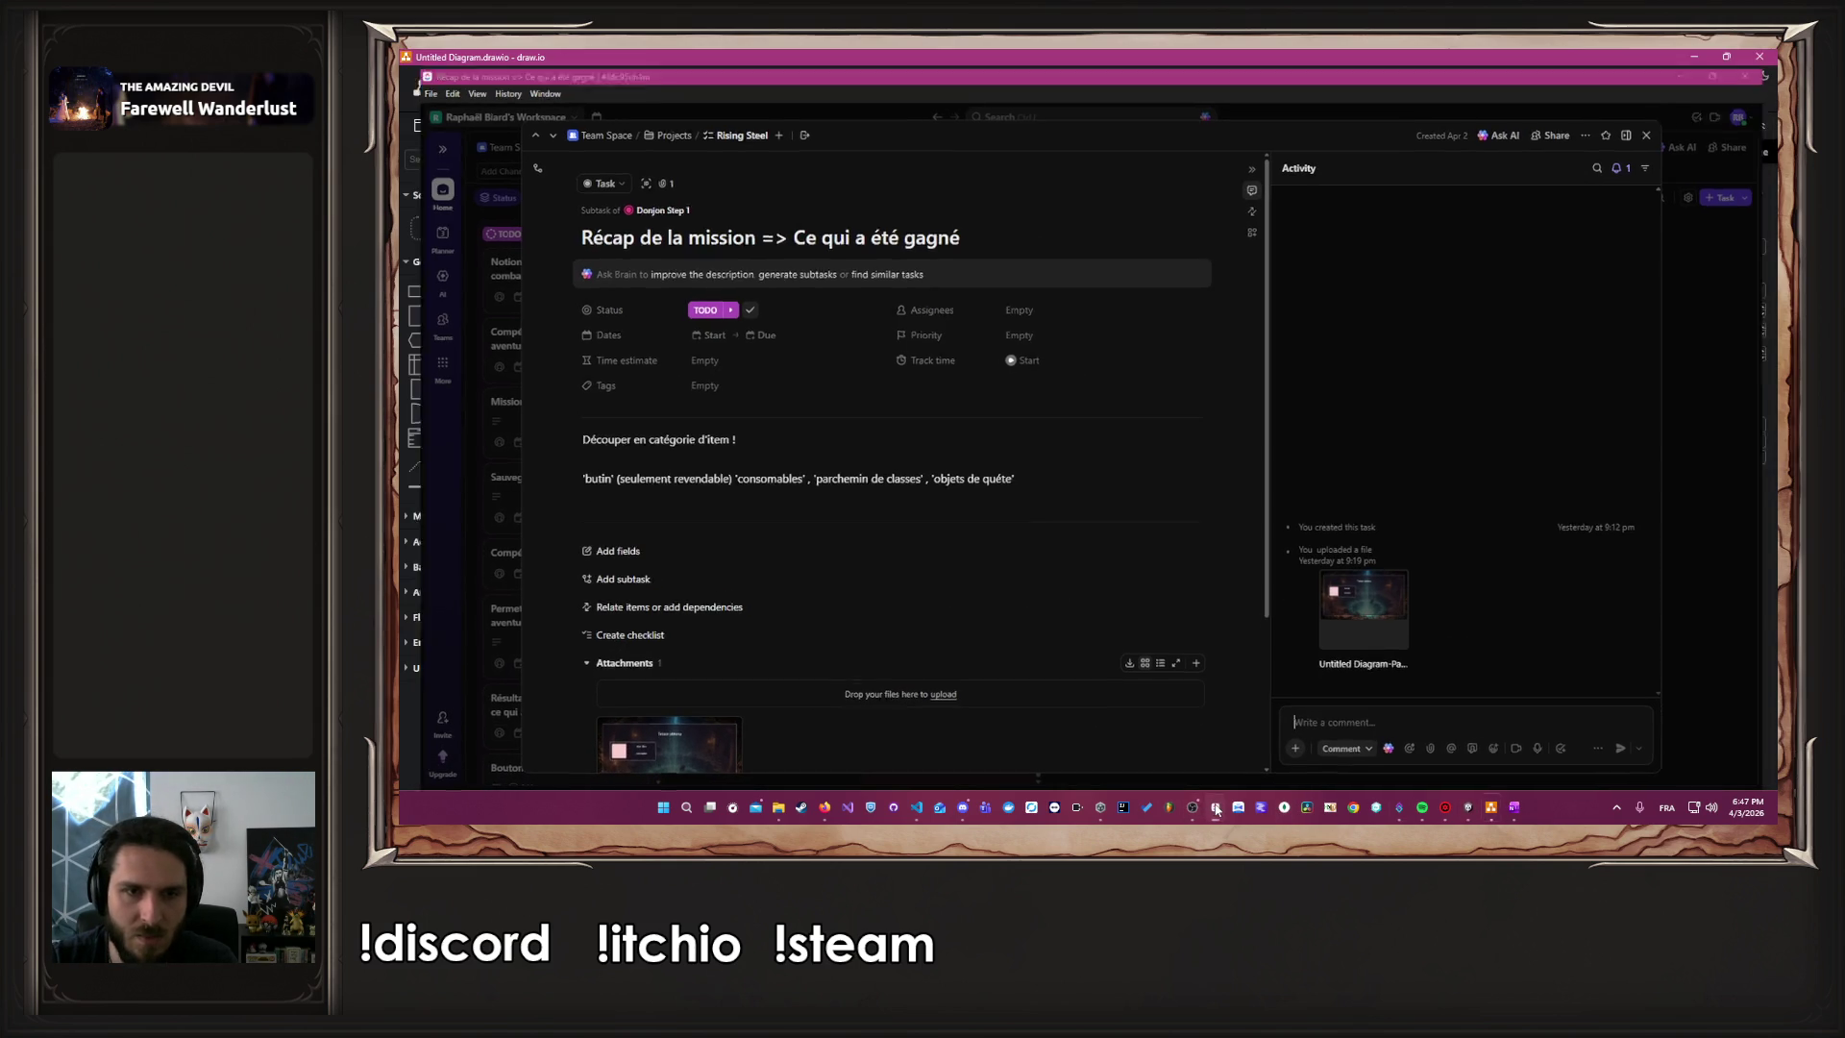
left_click(1490, 808)
double_click(1435, 384)
type("Consomable")
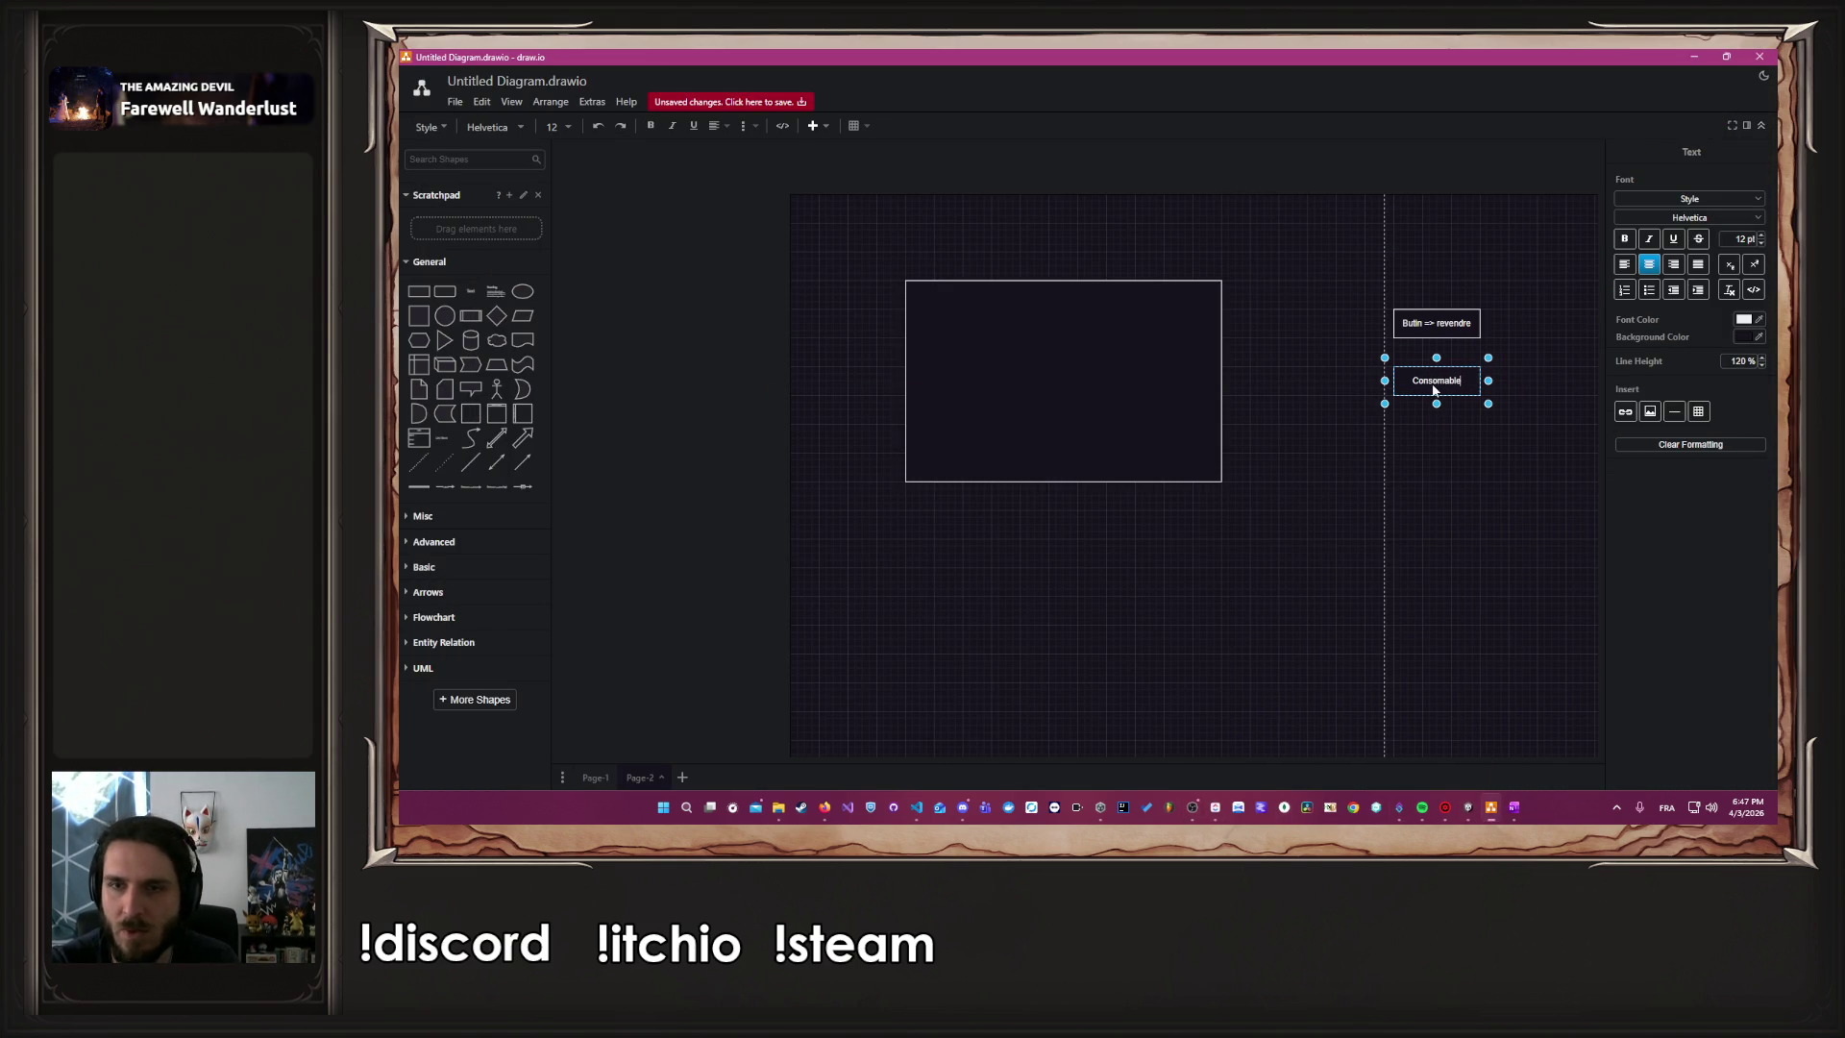
left_click(1291, 713)
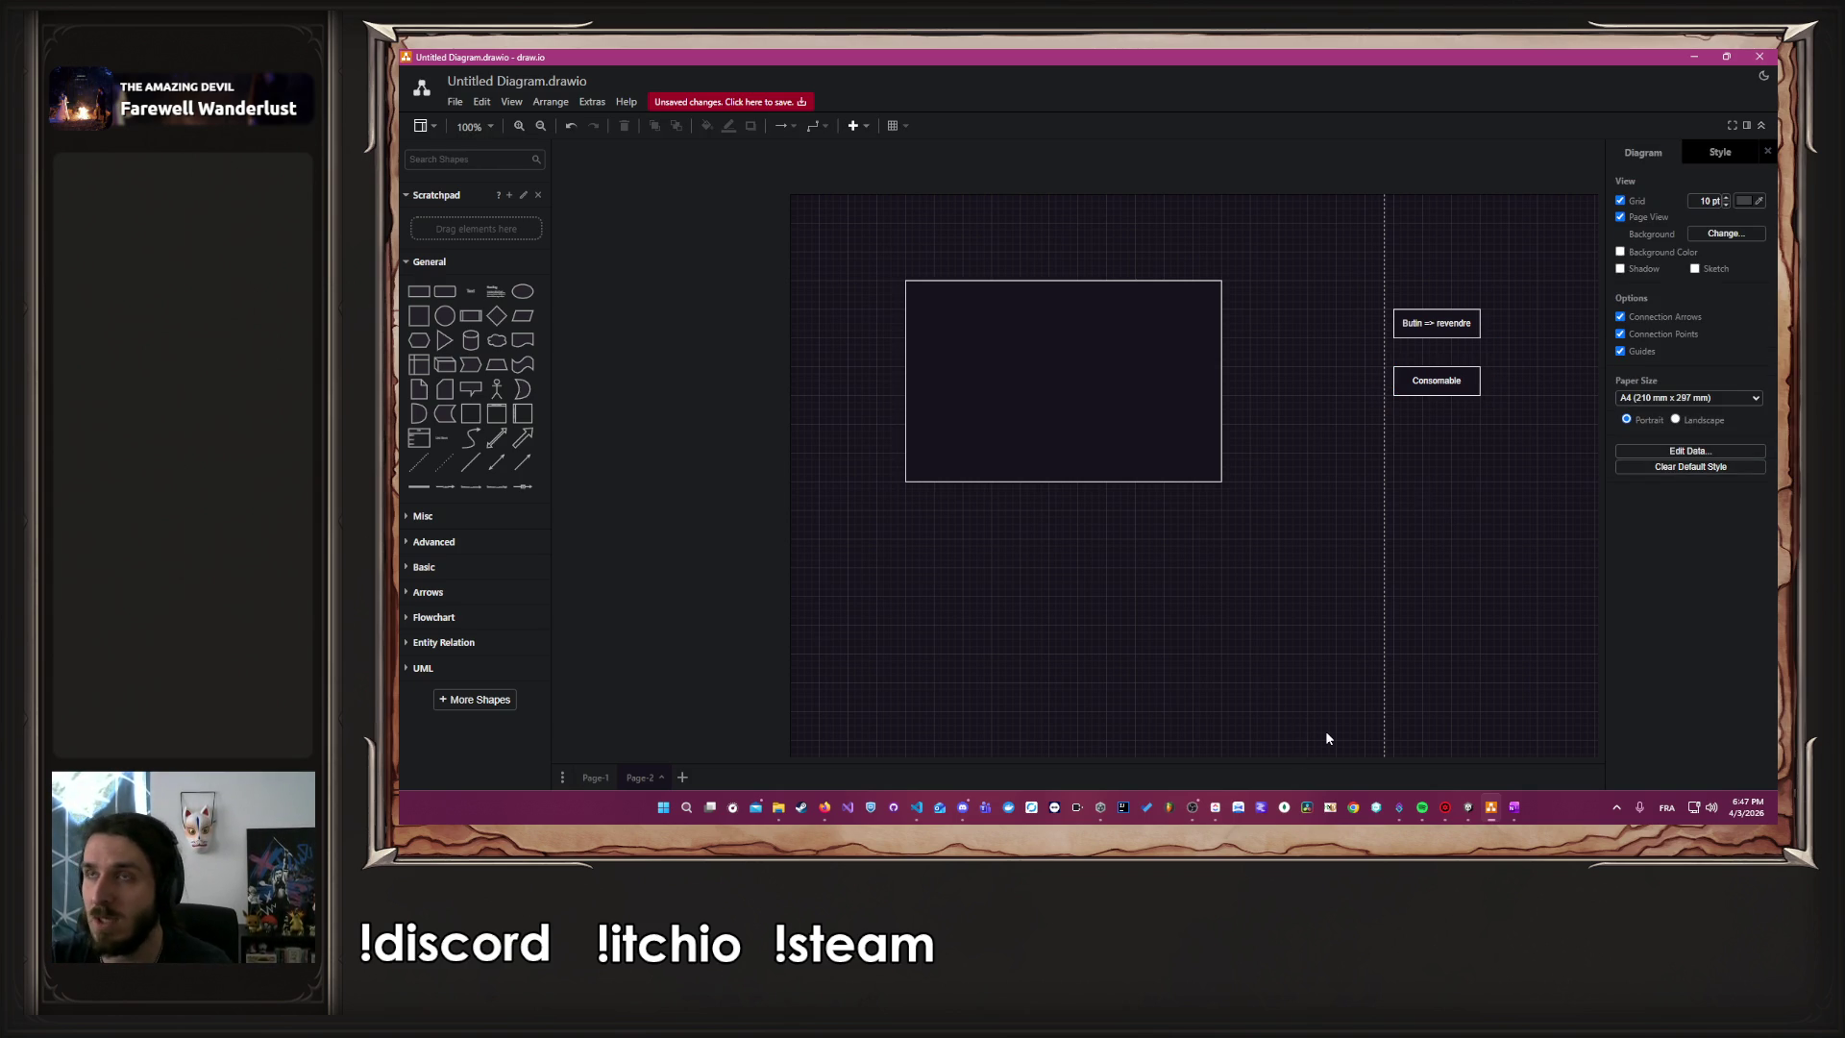
Add two aligned 'Parchemin' copies stacked below Consomable
left_click(1216, 809)
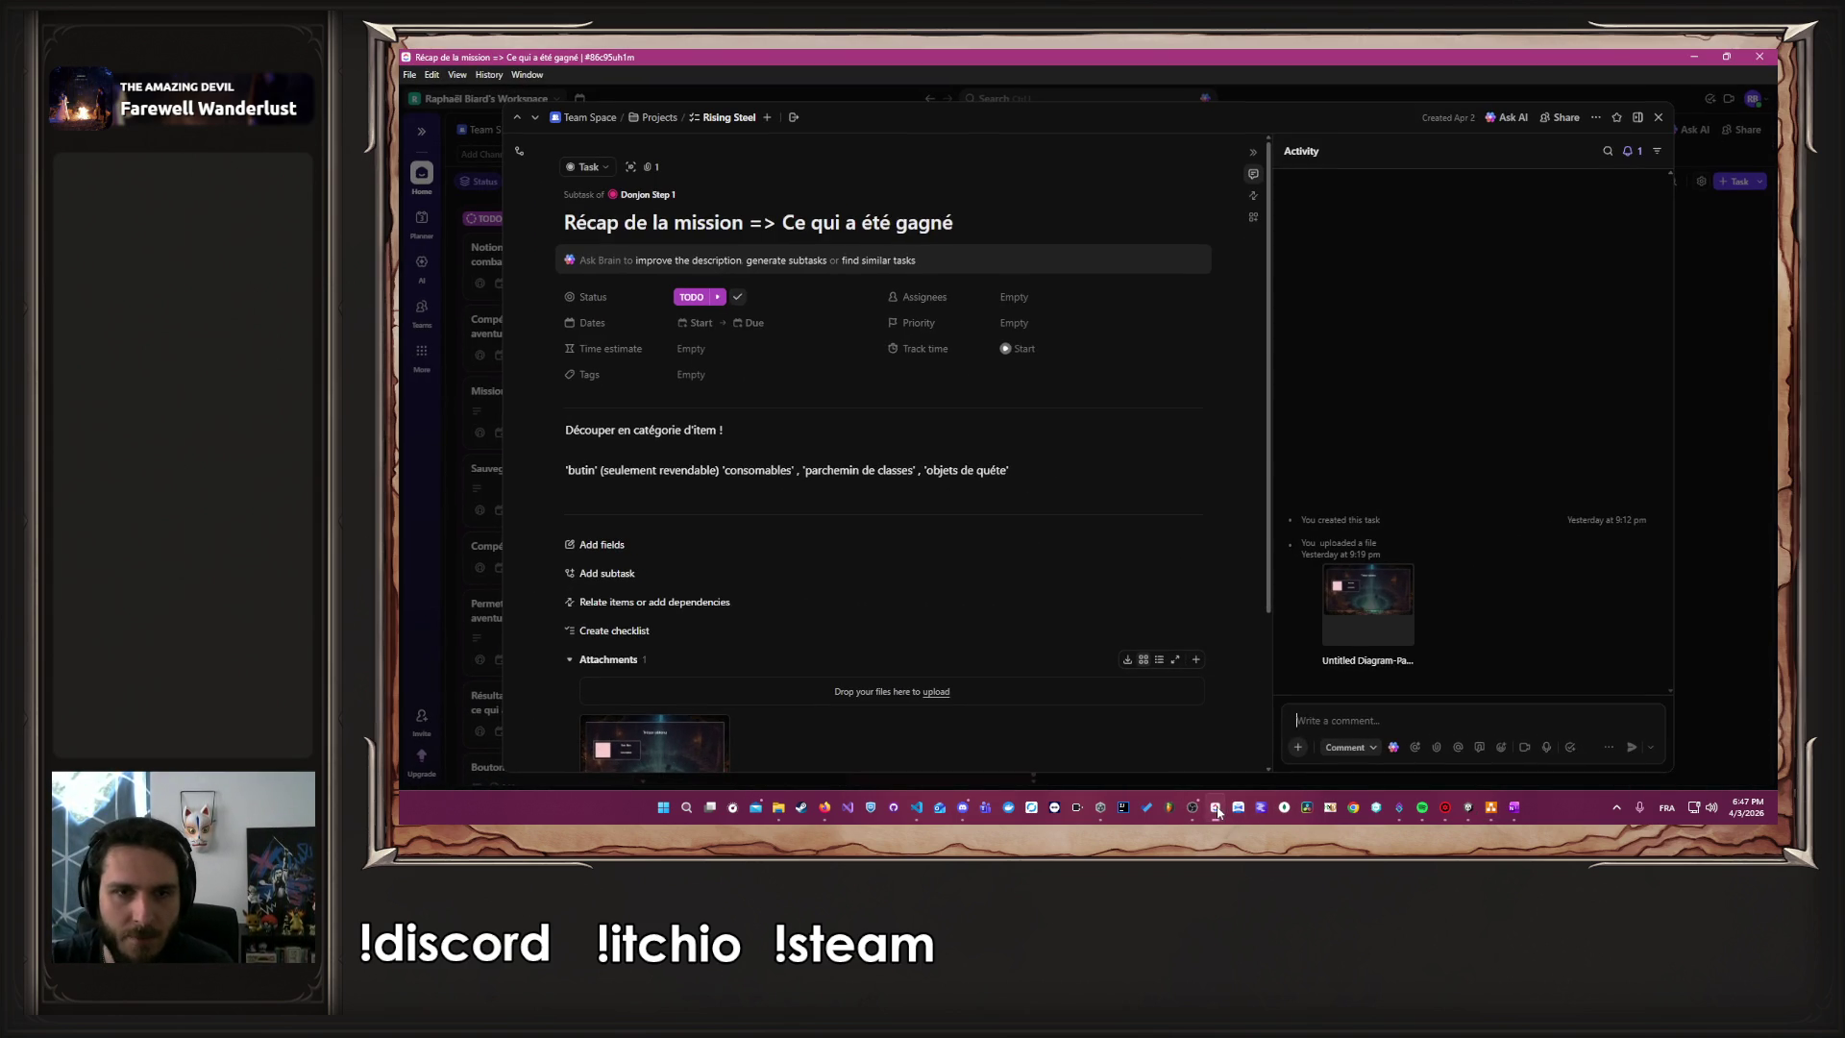
left_click(1216, 808)
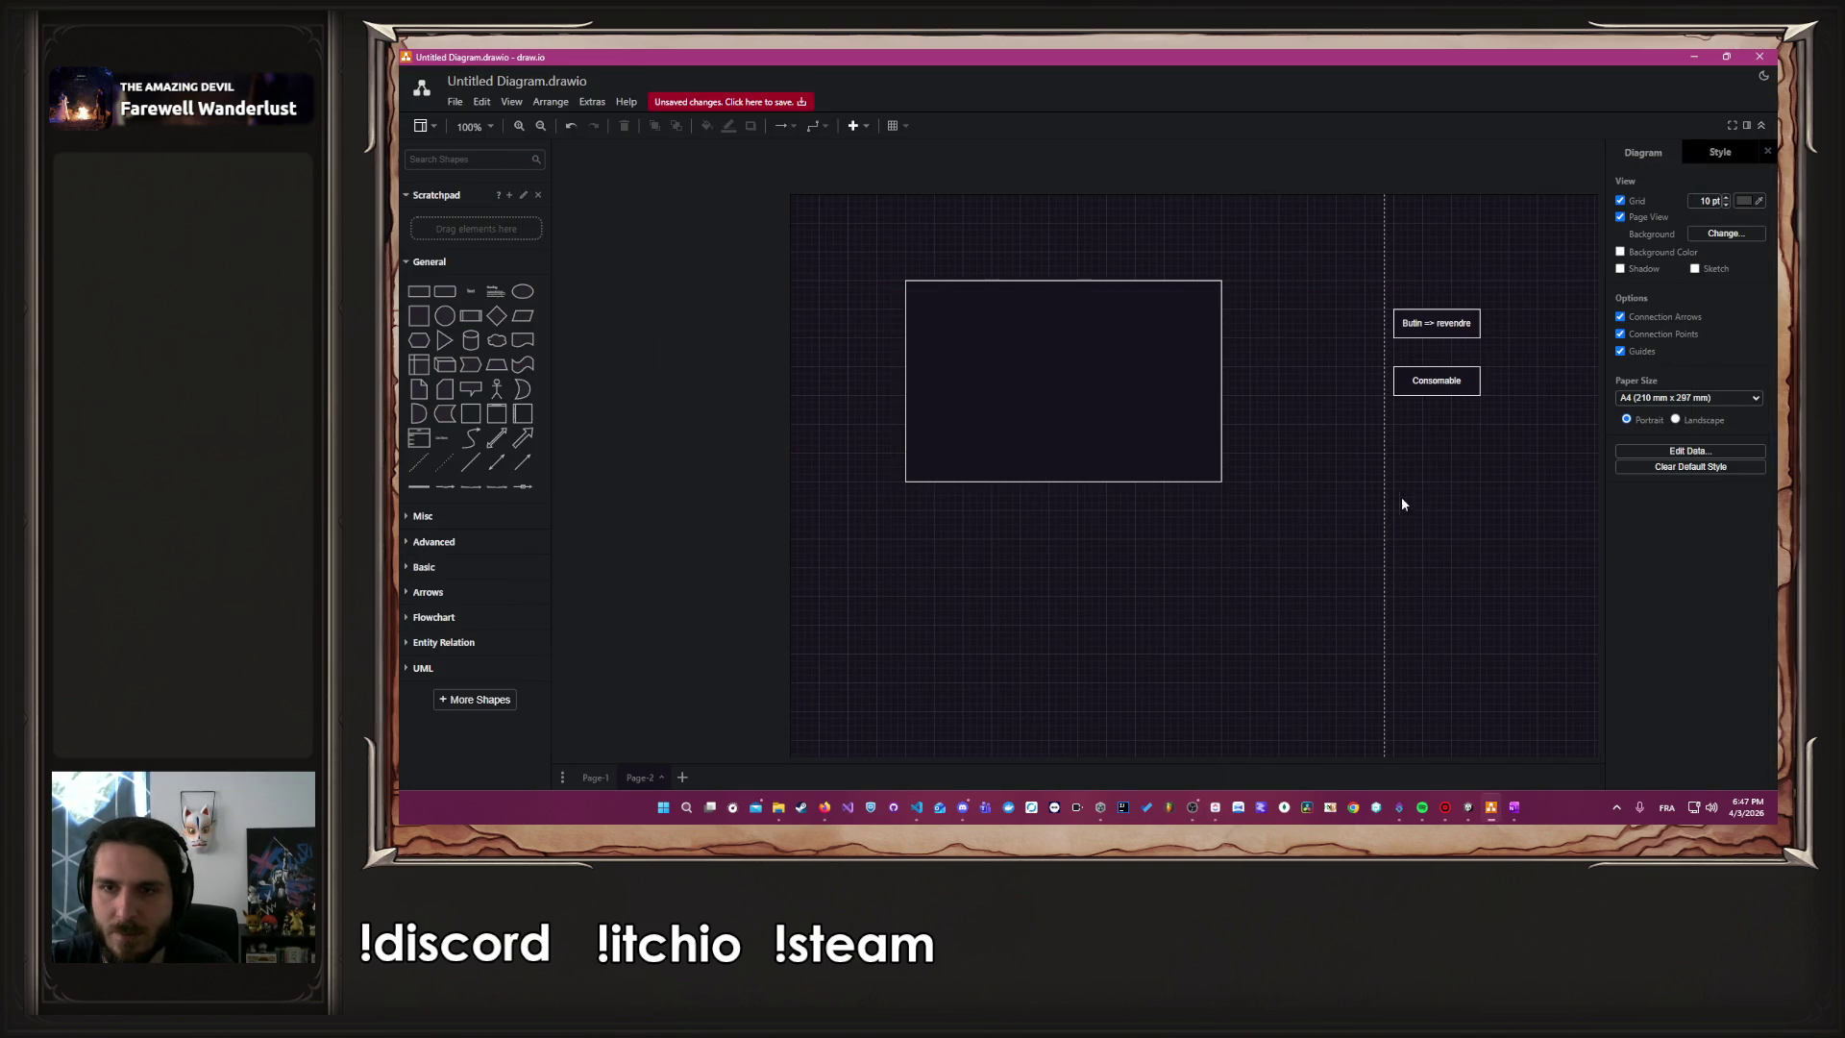
left_click_drag(1438, 384, 1444, 445)
double_click(1445, 449)
type("Parchemin")
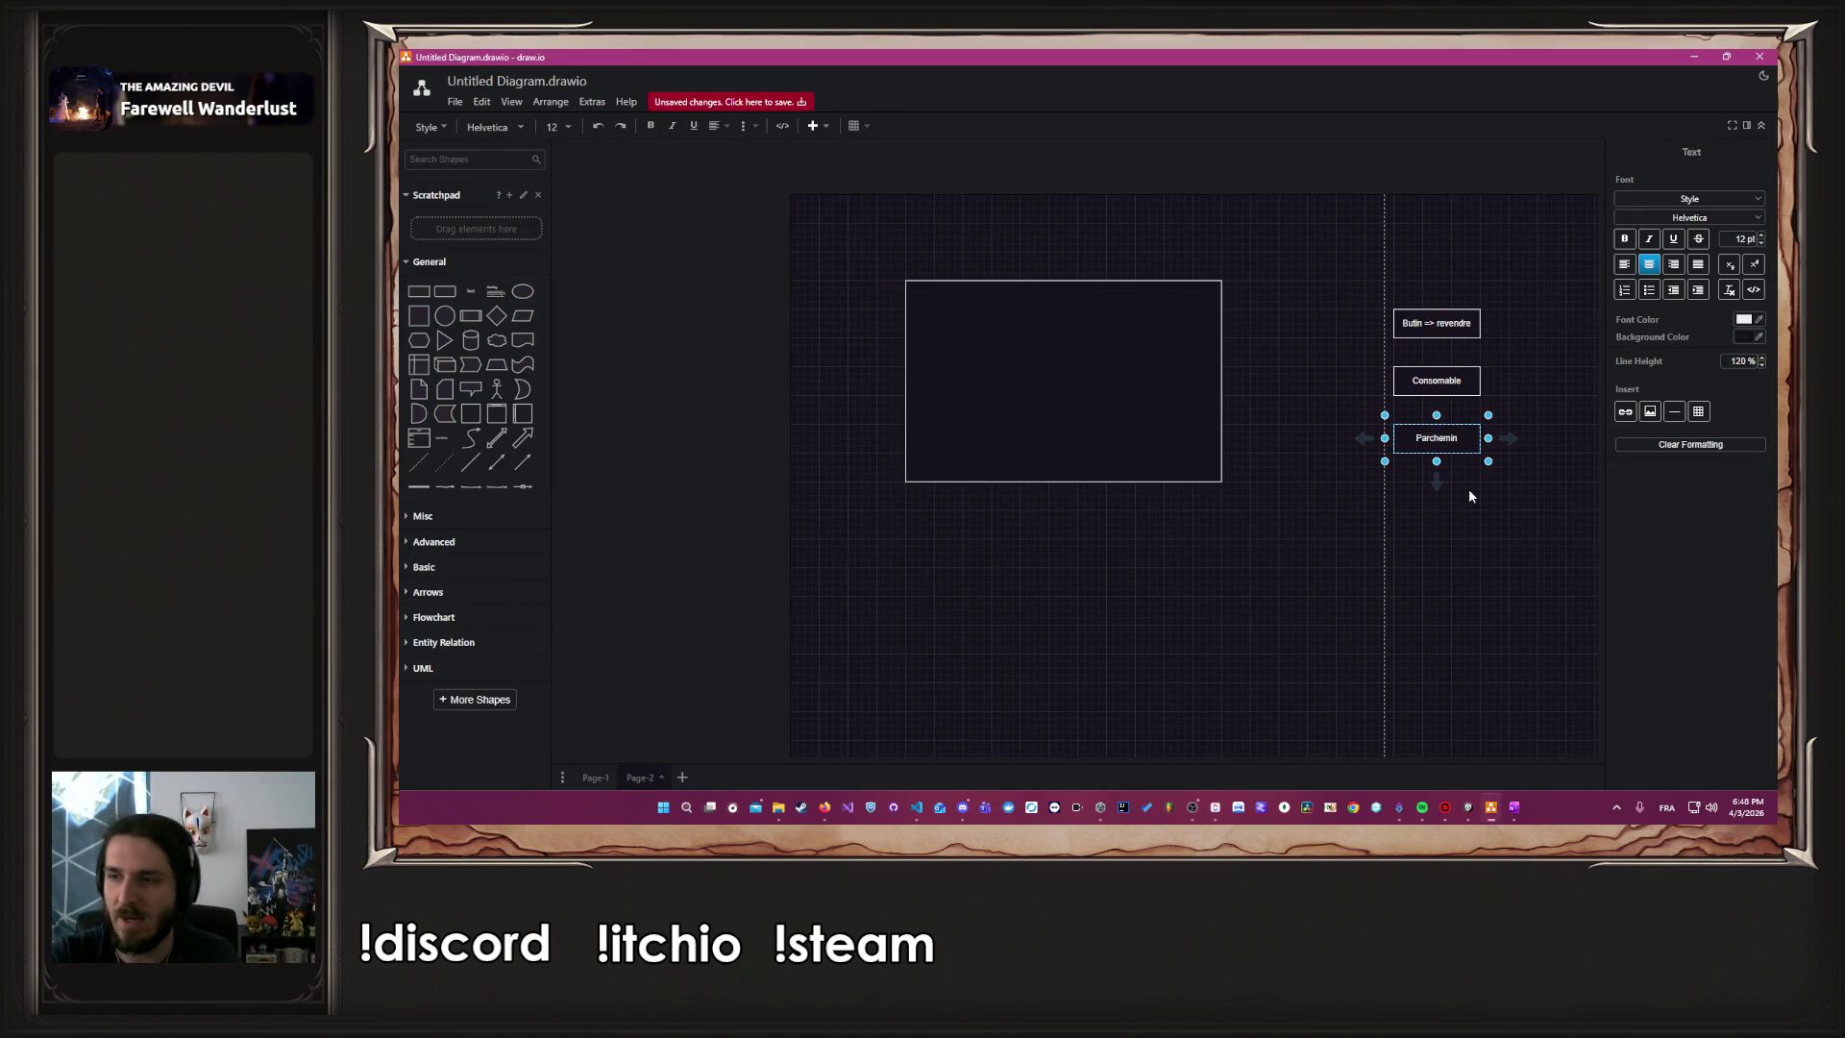
key("Escape")
key("shift+Right")
key("shift+Down")
left_click_drag(1461, 486, 1488, 538)
key("F2")
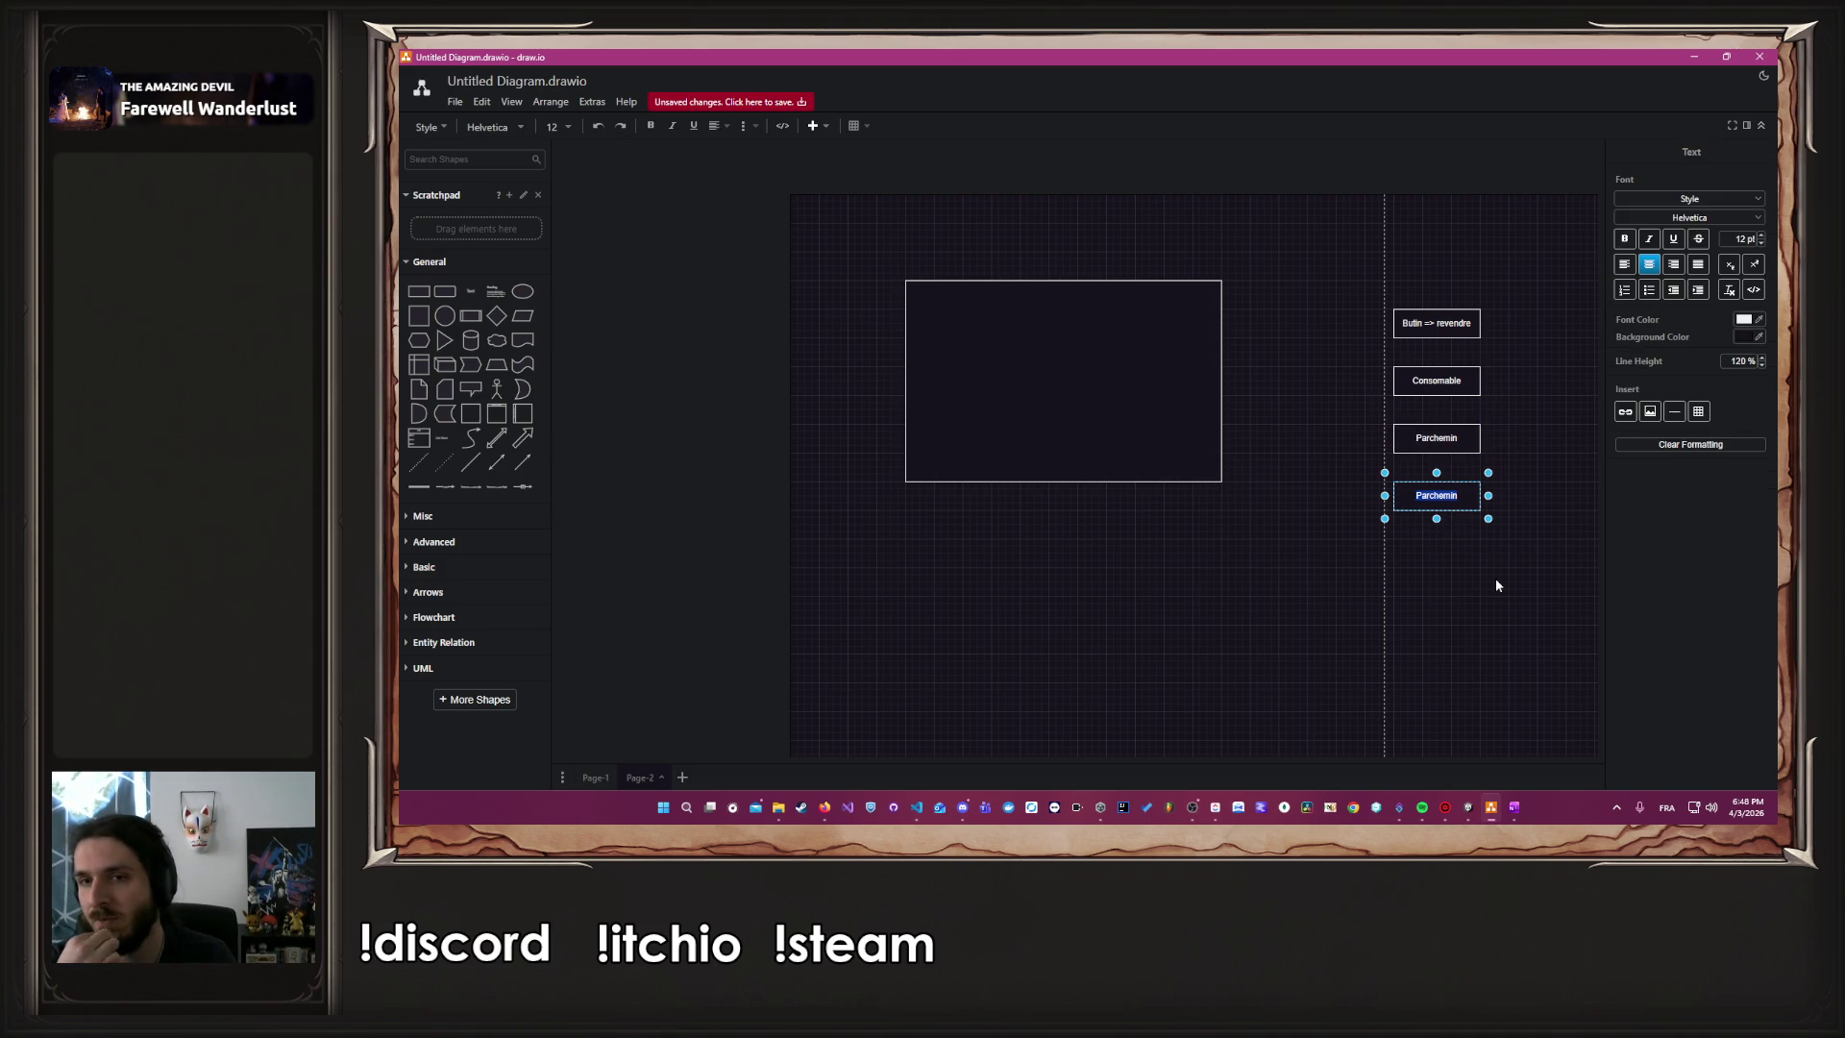
mouse_move(1495, 579)
left_mouse_down()
mouse_move(1081, 567)
mouse_move(1033, 535)
left_mouse_up()
left_click(750, 376)
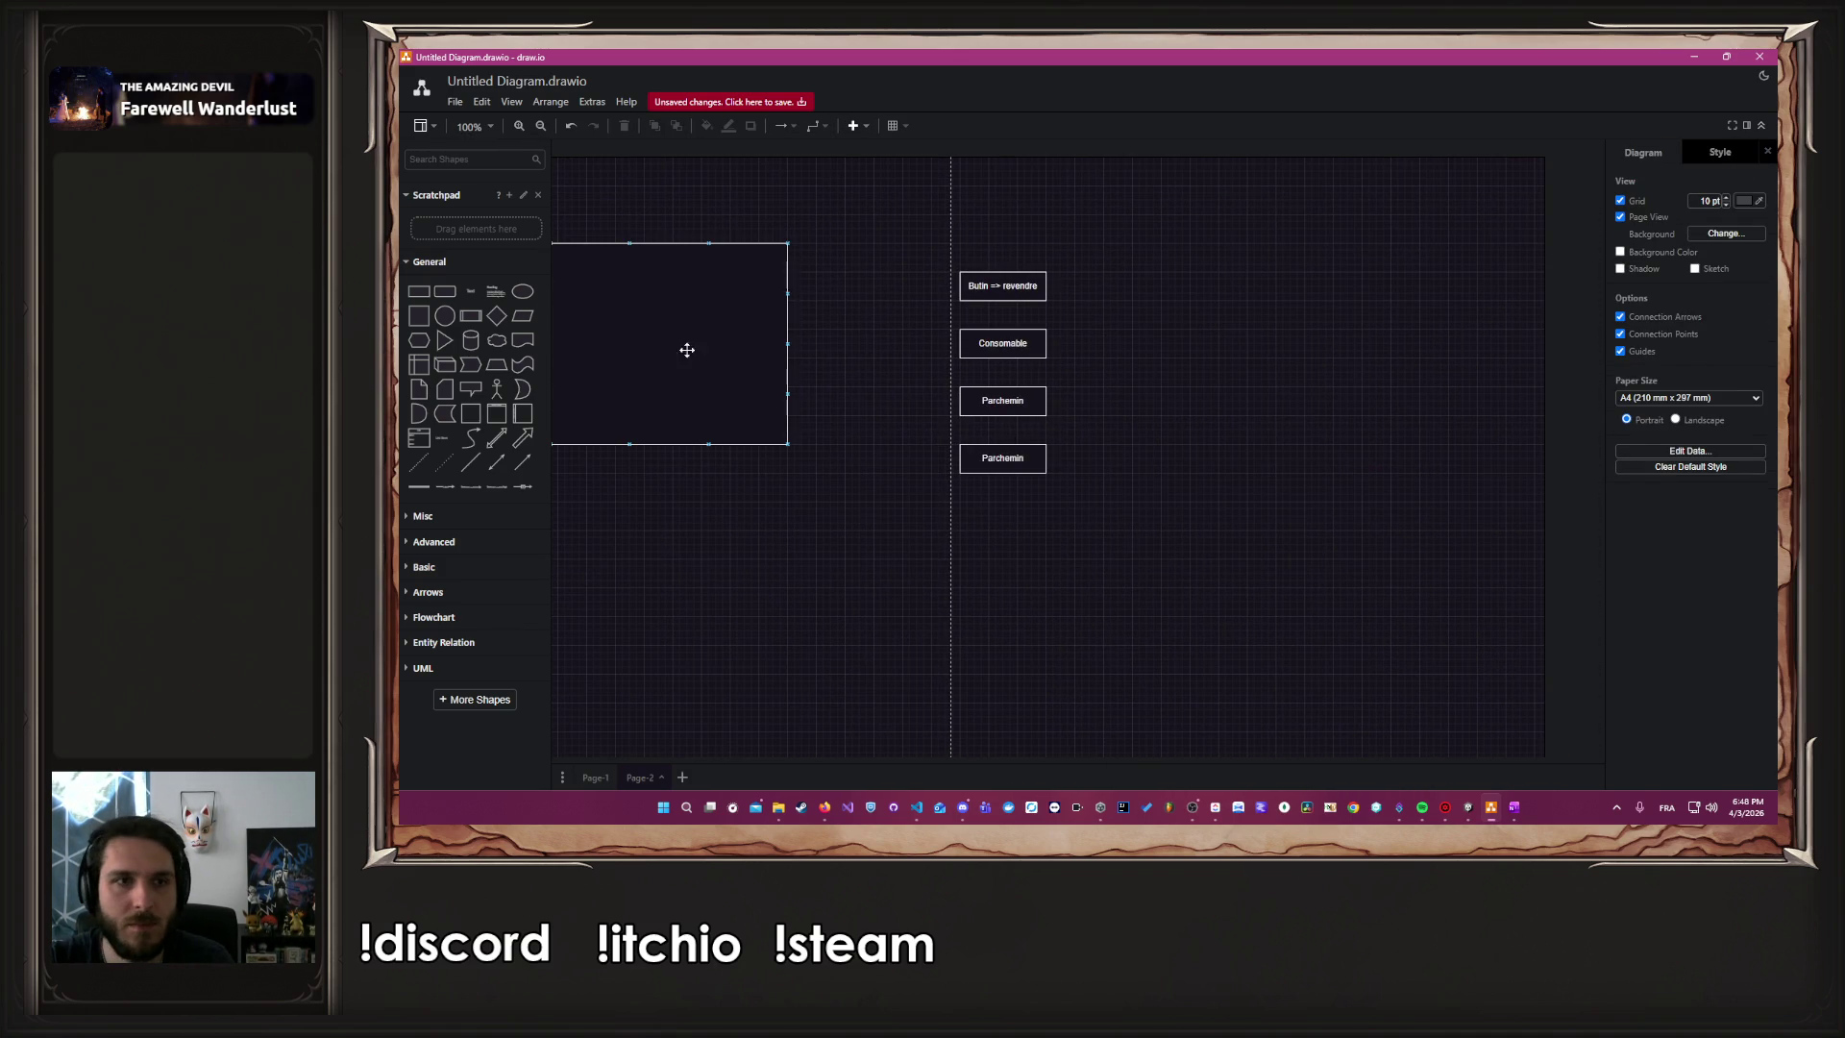
Place a note reading 'Pourra être des compétences' right of the boxes and widen it
mouse_move(428, 397)
left_mouse_down()
mouse_move(1076, 442)
mouse_move(1283, 387)
mouse_move(1308, 405)
mouse_move(1294, 395)
left_mouse_up()
double_click(1268, 401)
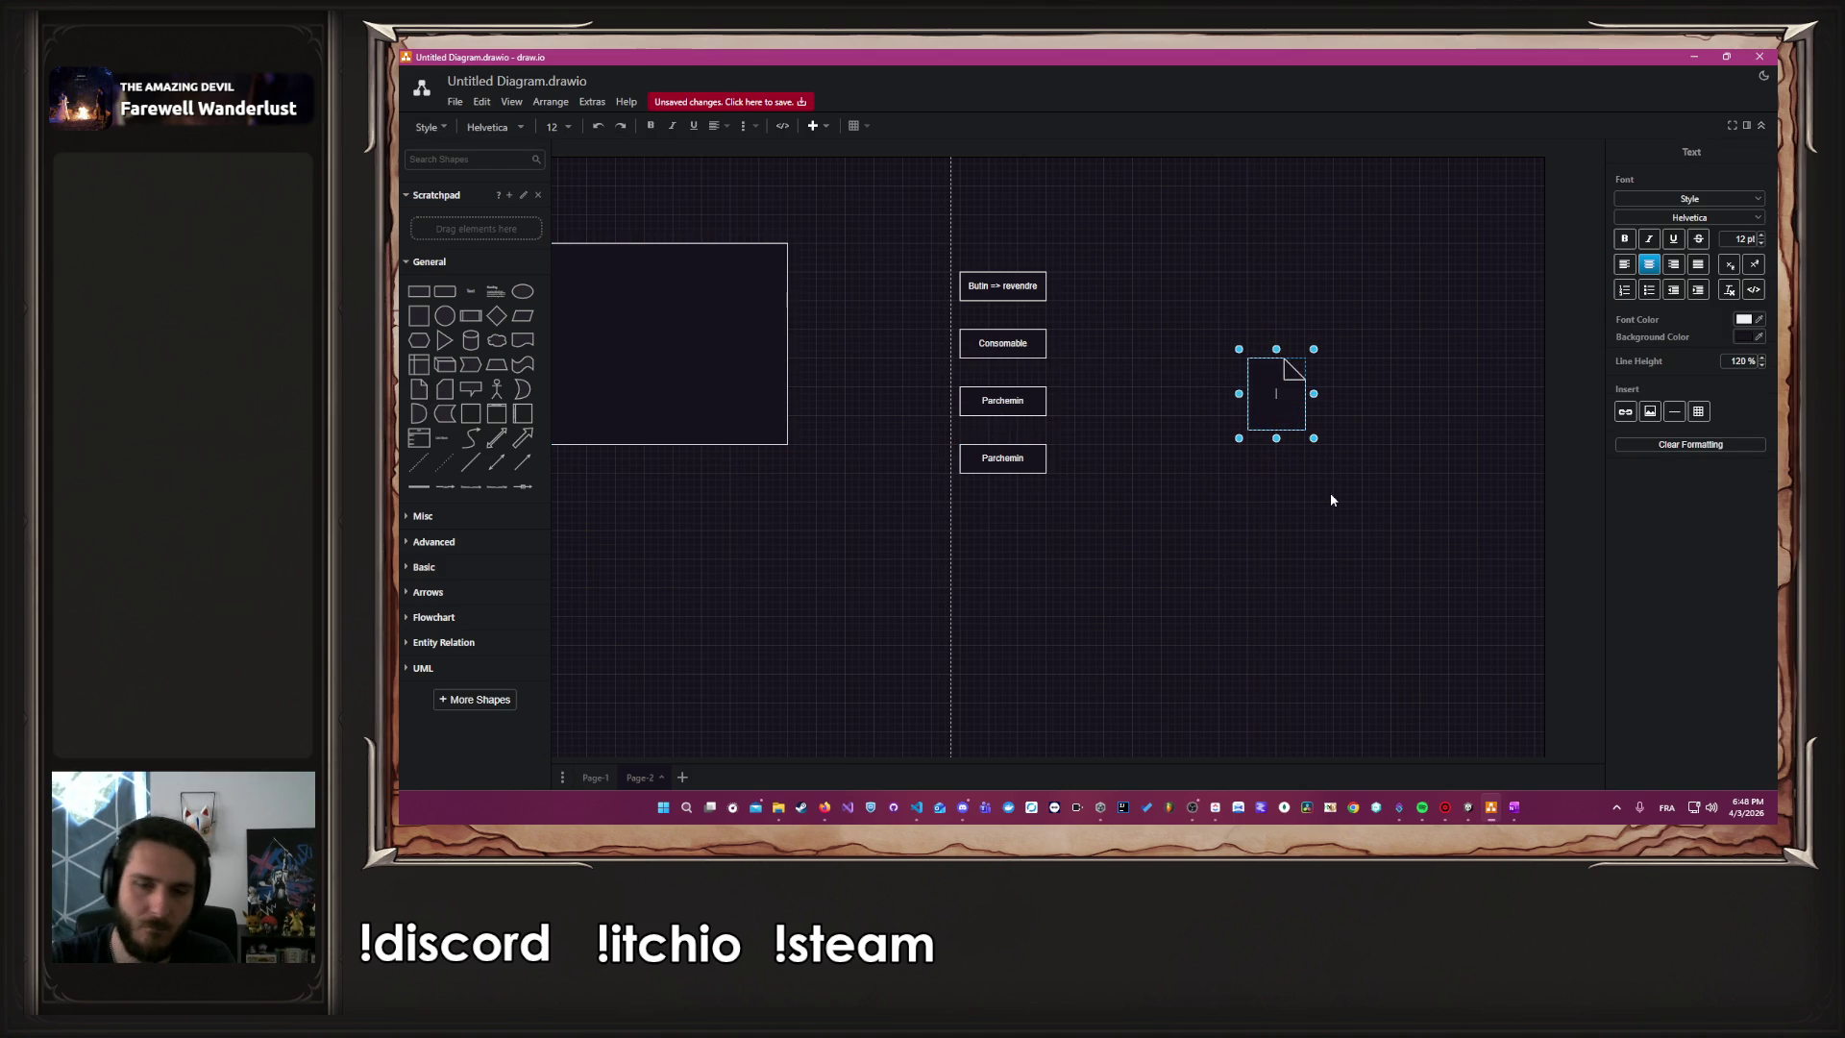
type("Pourra être des compétences")
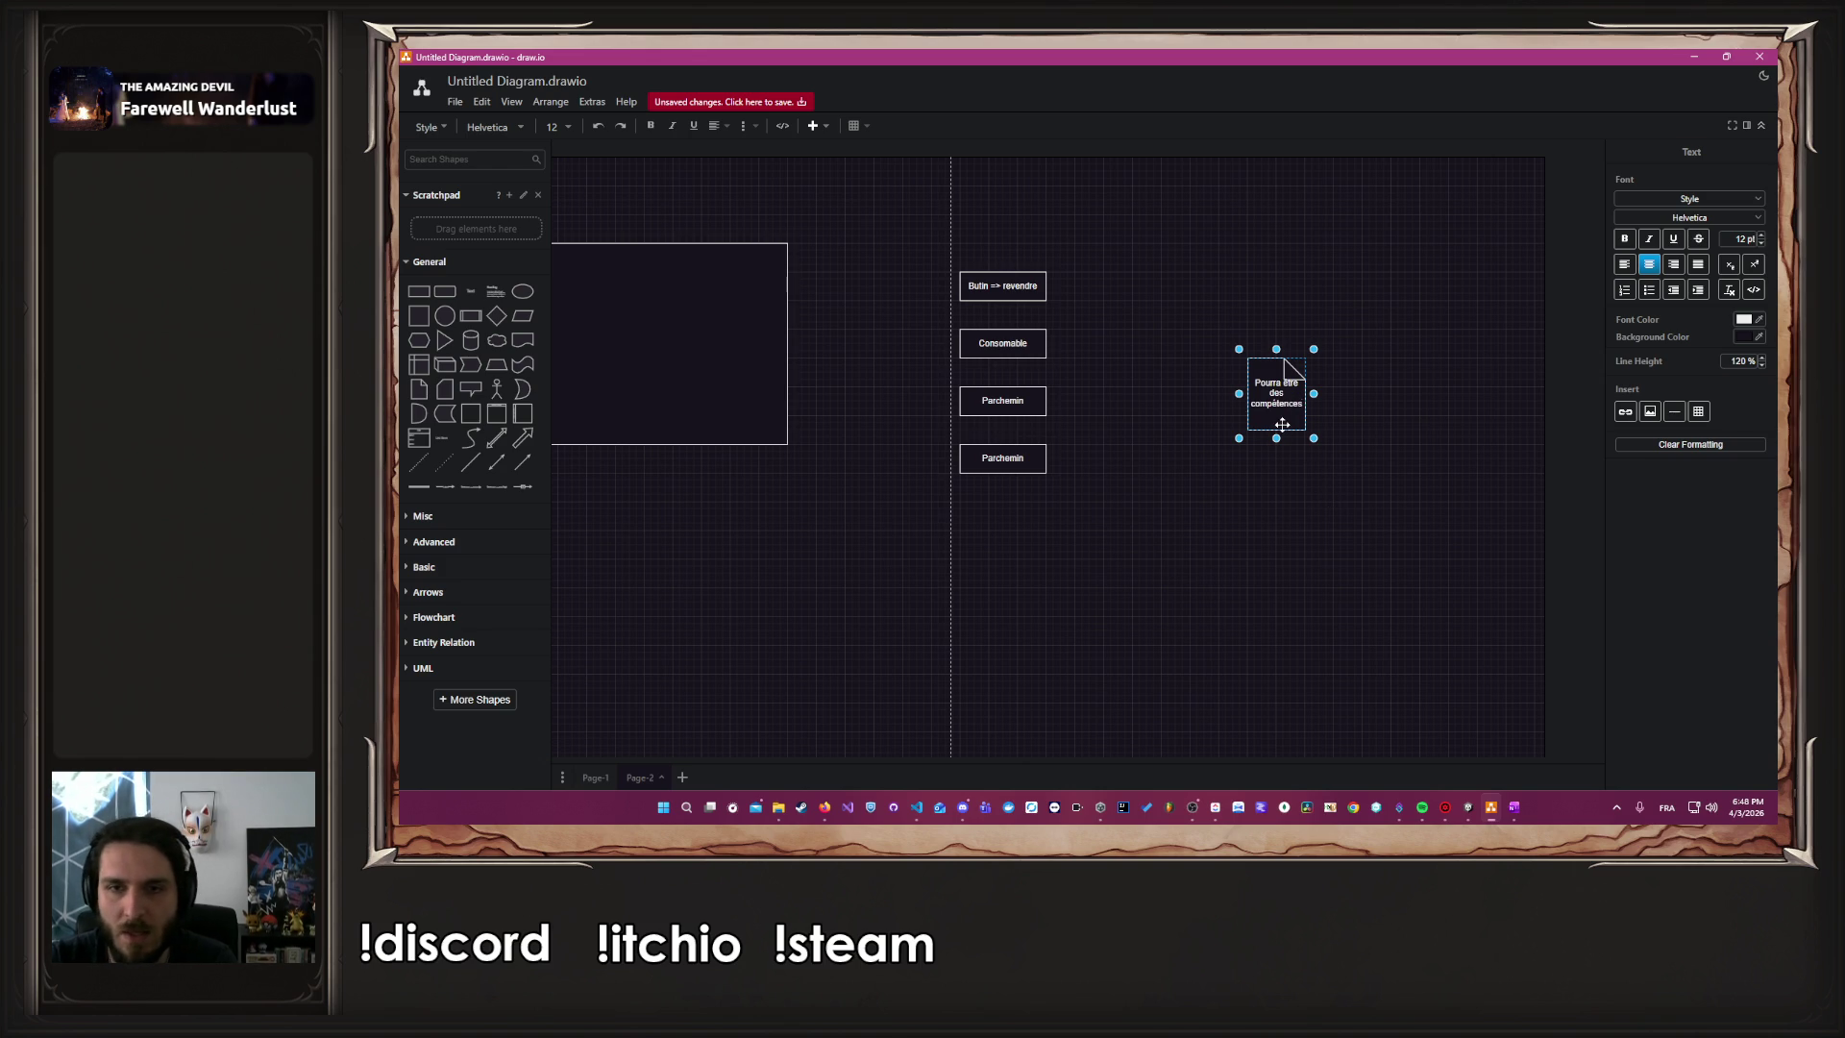
mouse_move(1313, 393)
left_mouse_down()
mouse_move(1362, 397)
mouse_move(1308, 437)
left_mouse_up()
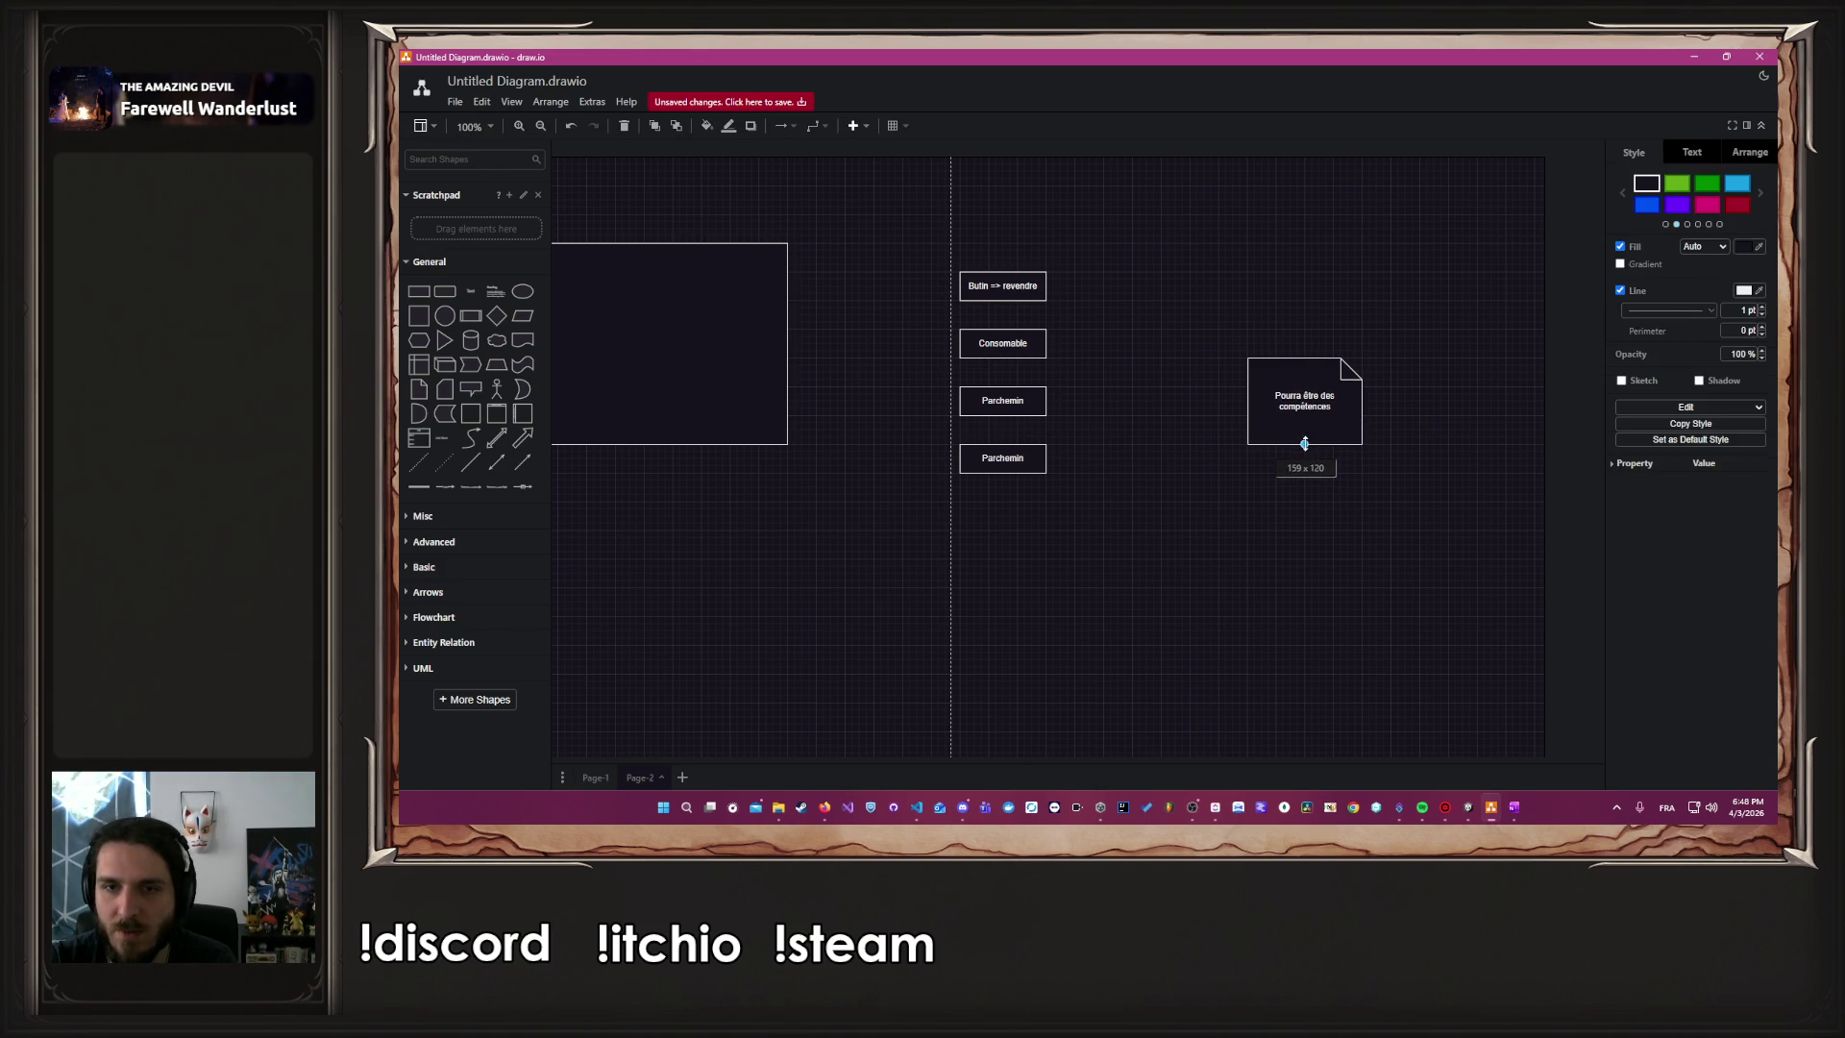
left_click(865, 403)
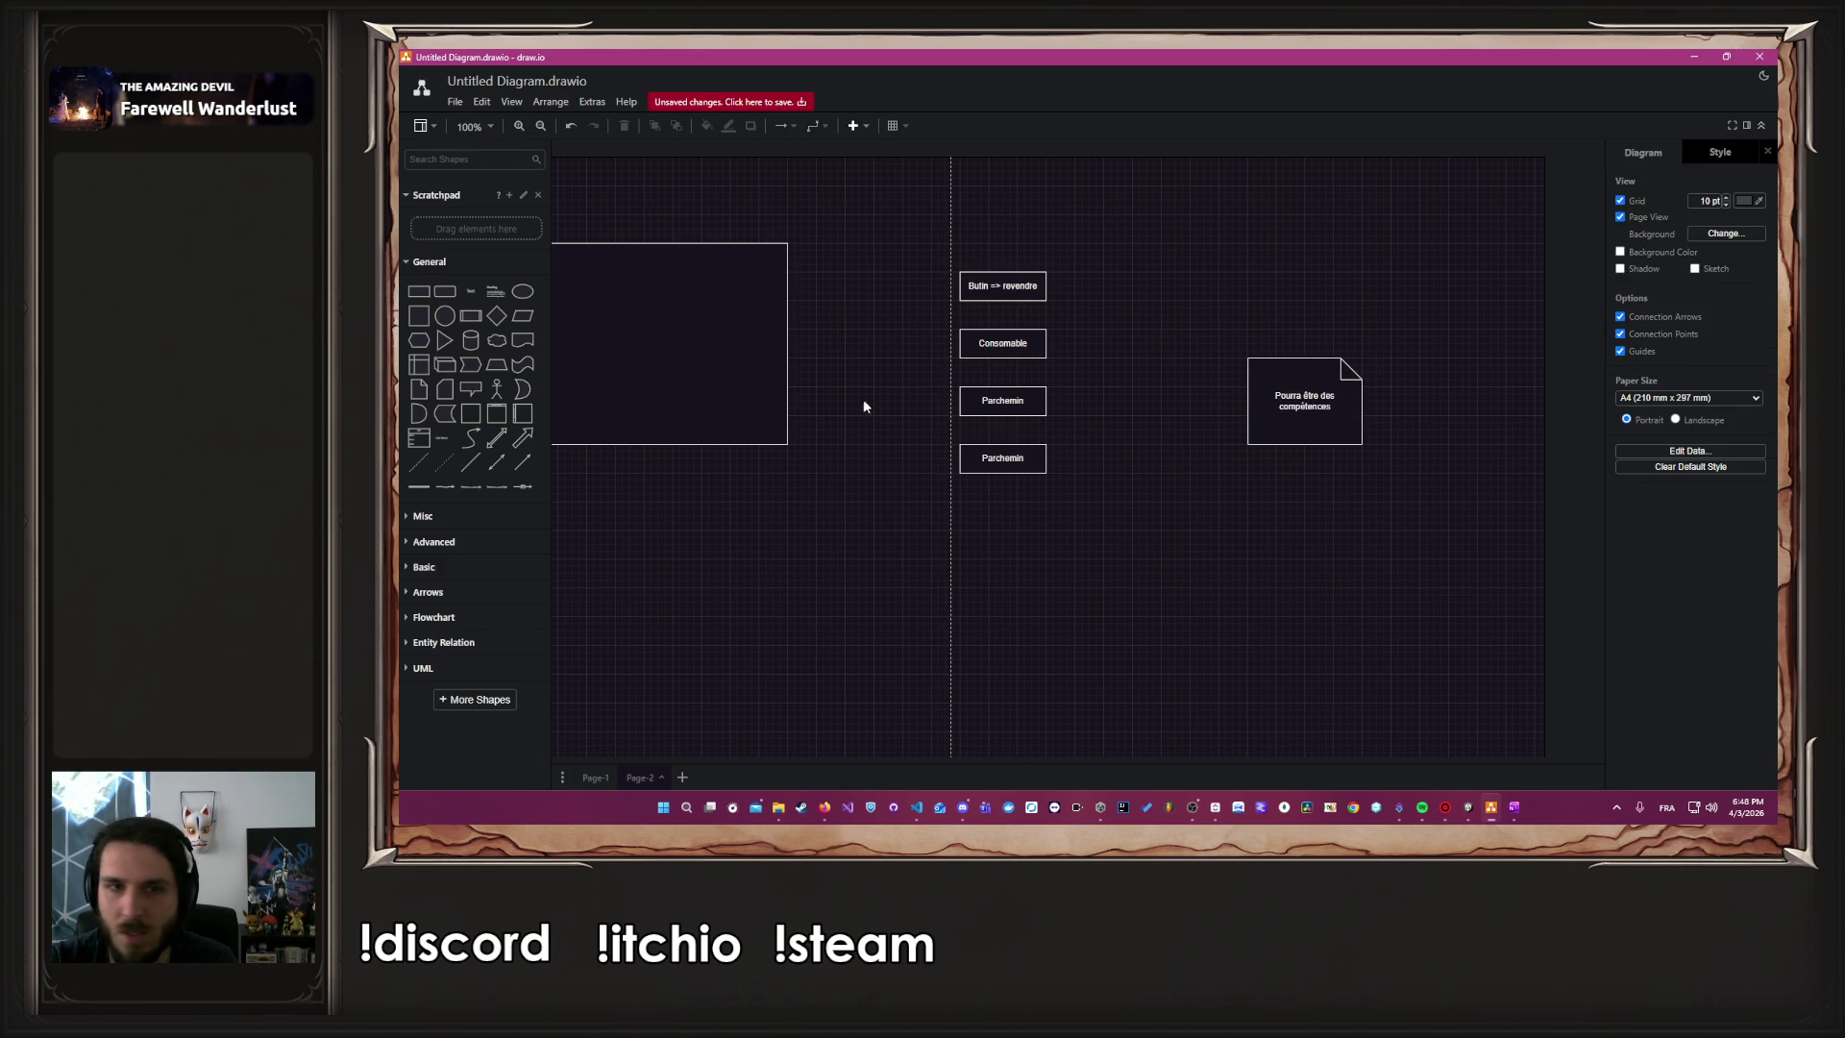
Link the note to the upper Parchemin box with a dashed connector
left_click(420, 465)
mouse_move(1095, 430)
left_mouse_down()
mouse_move(1263, 401)
mouse_move(1248, 401)
left_mouse_up()
left_click_drag(1060, 465, 1050, 400)
left_click(1117, 454)
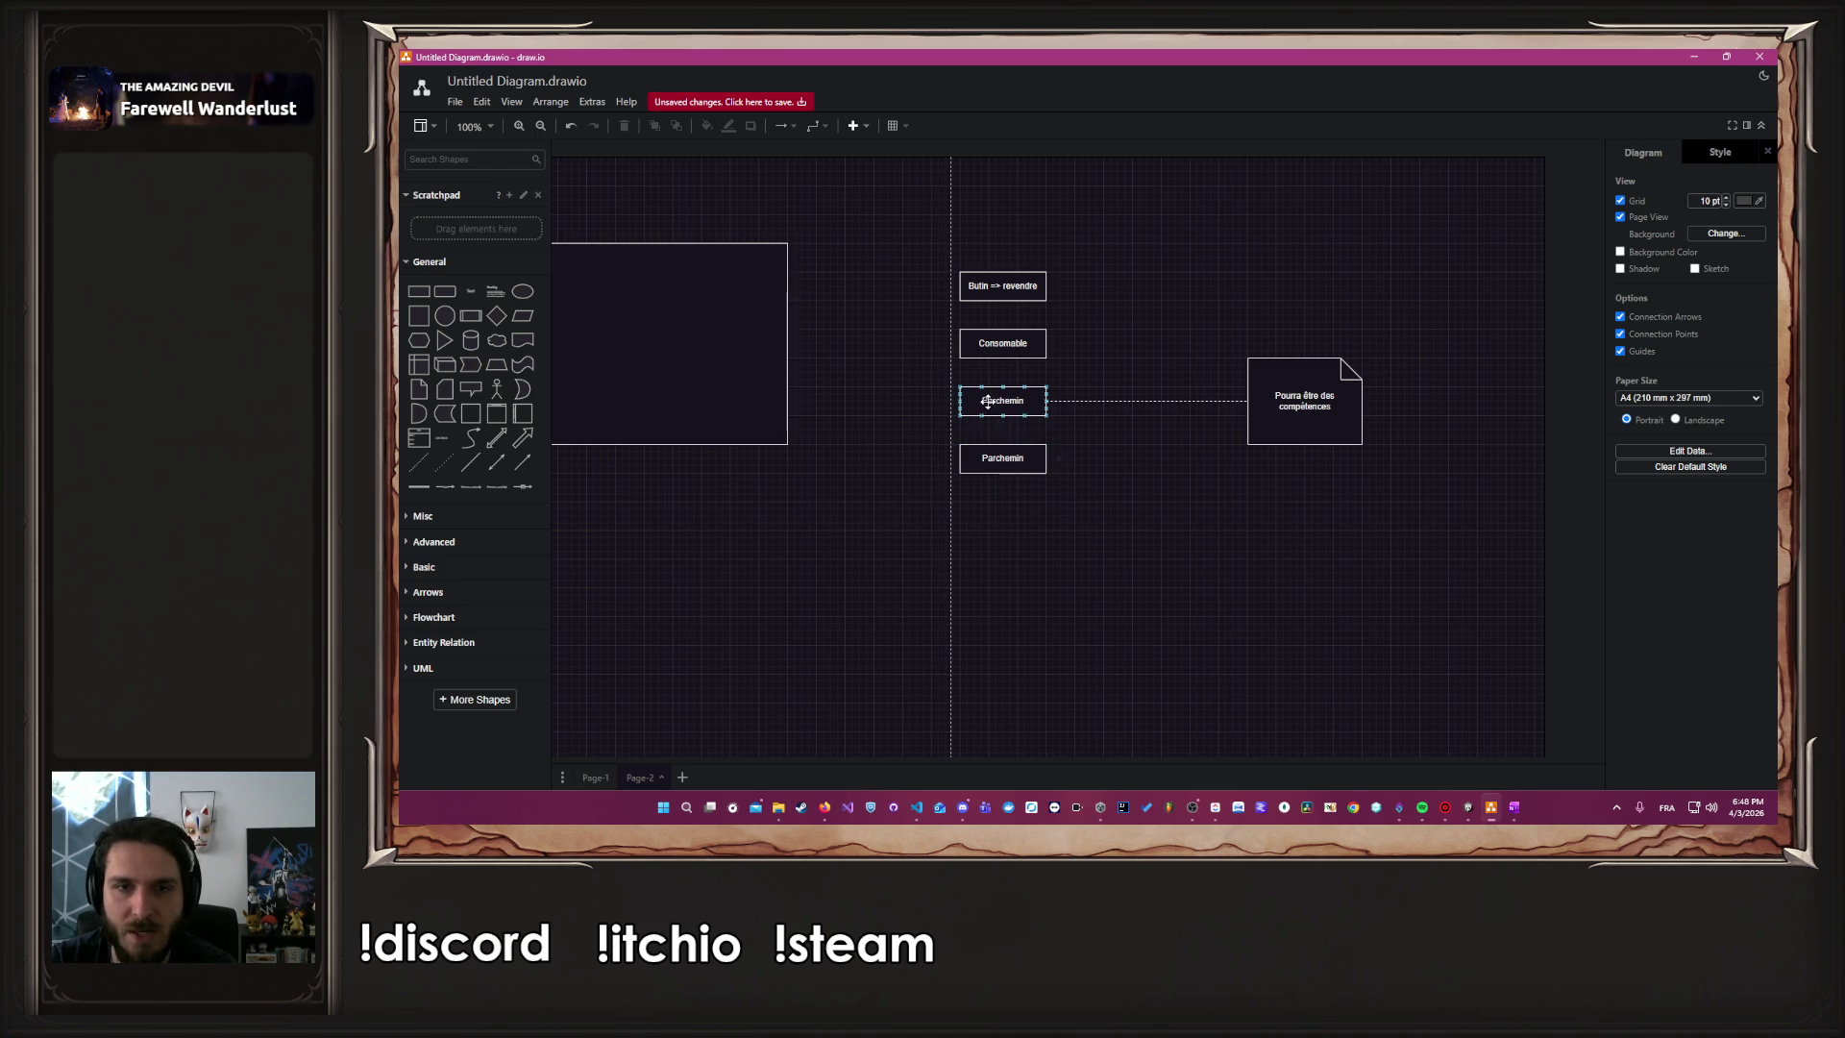
Rename the lower Parchemin box to 'Objet de quêtes' and 'Butin => revendre' to 'Objet'
left_click(1010, 449)
double_click(1020, 459)
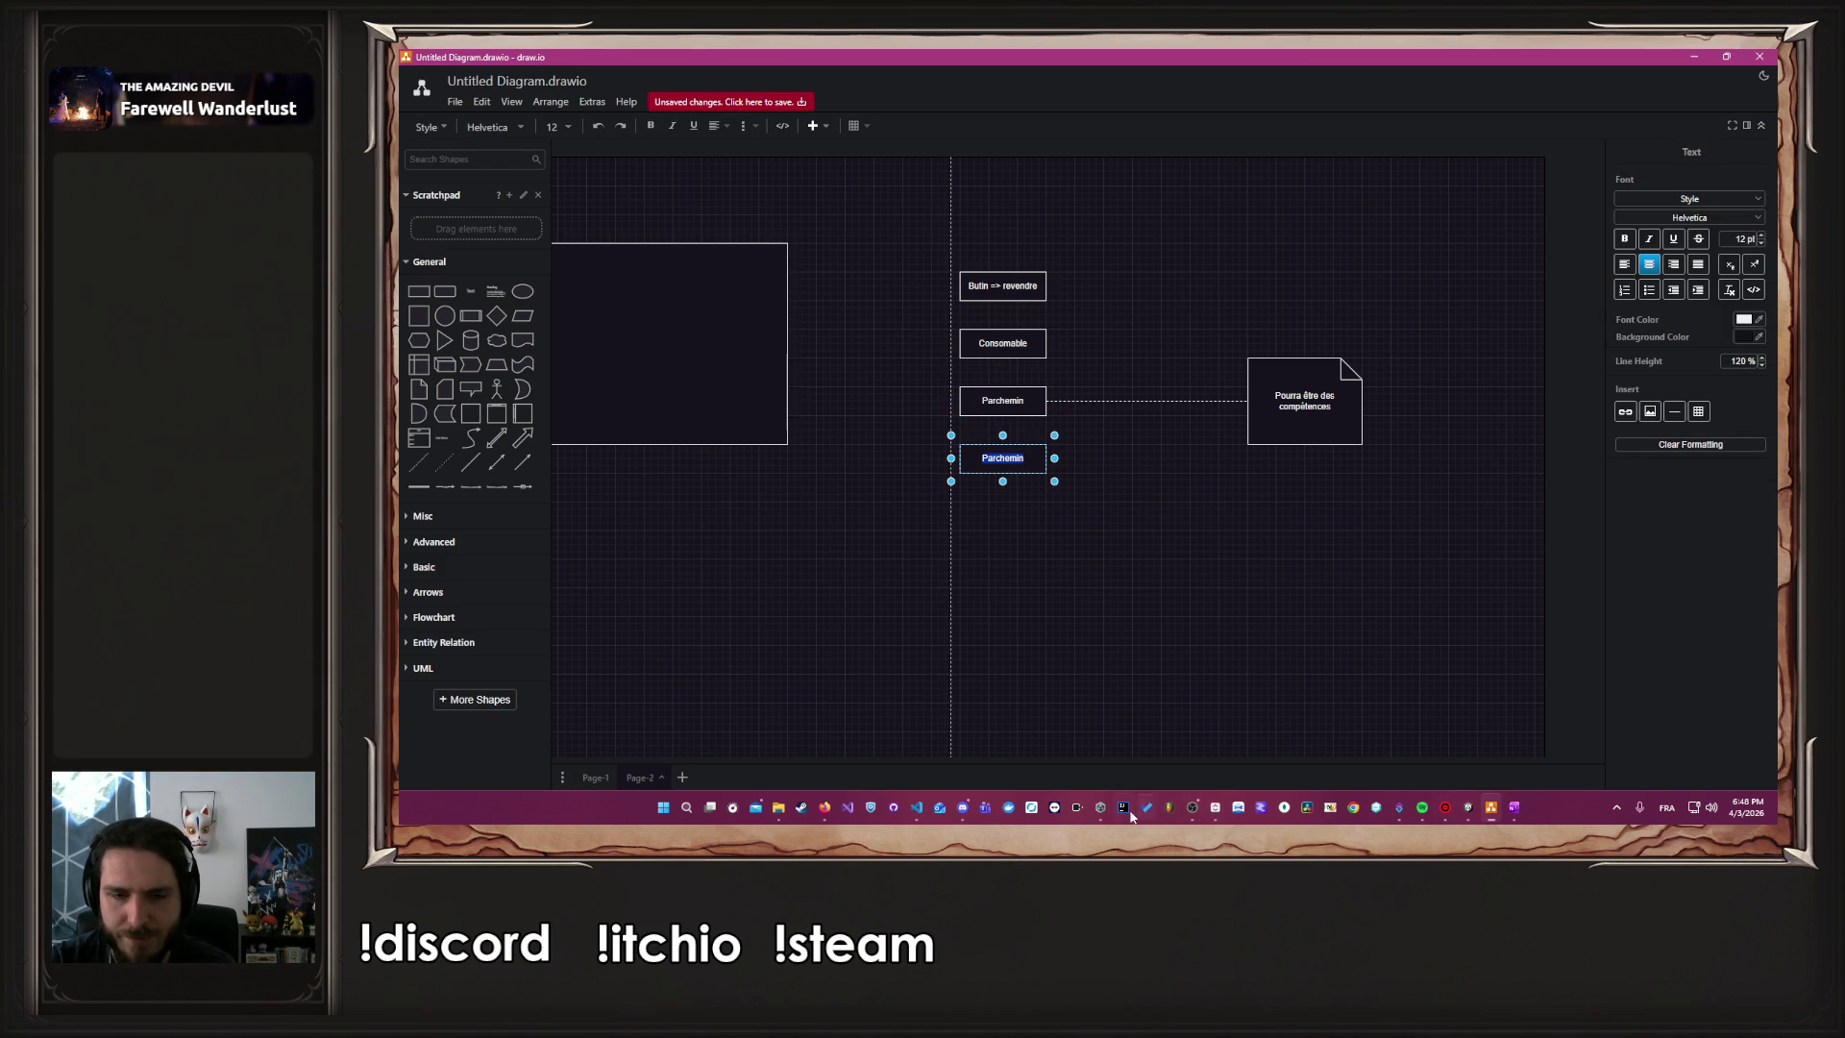
type("Objet de quêtes")
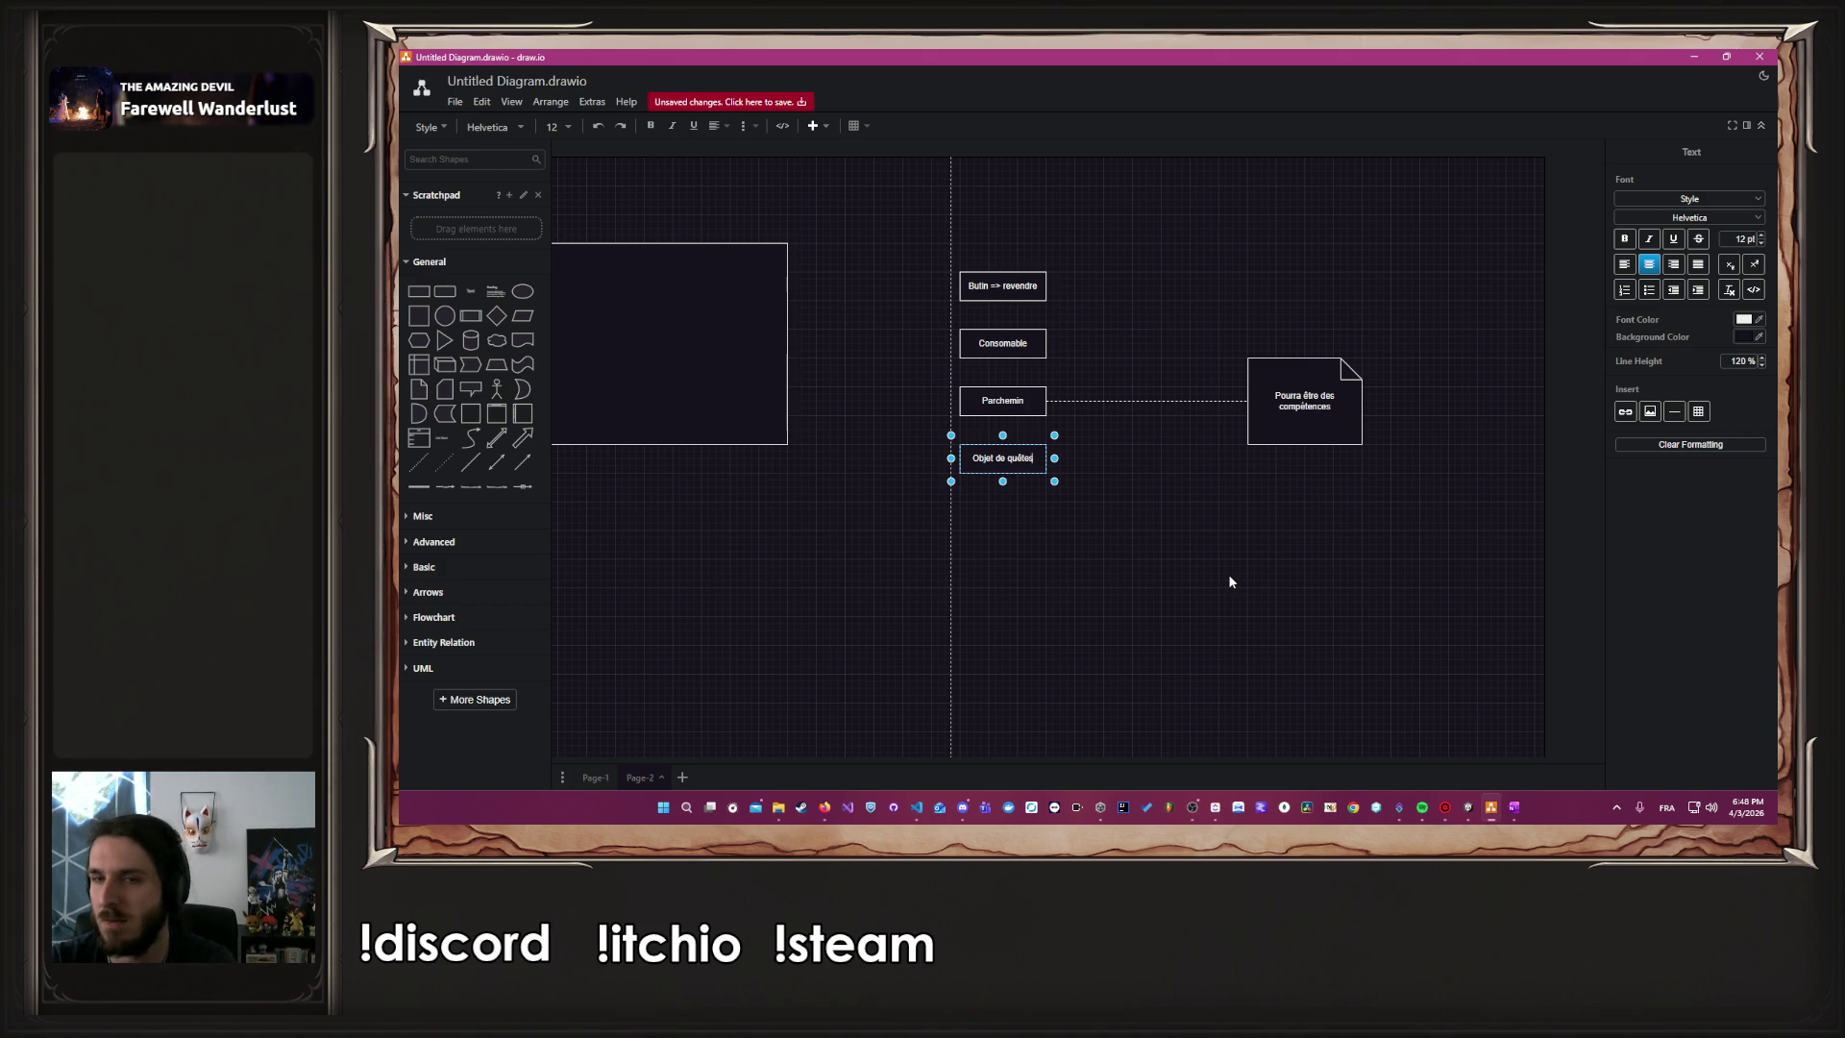
left_click(1229, 582)
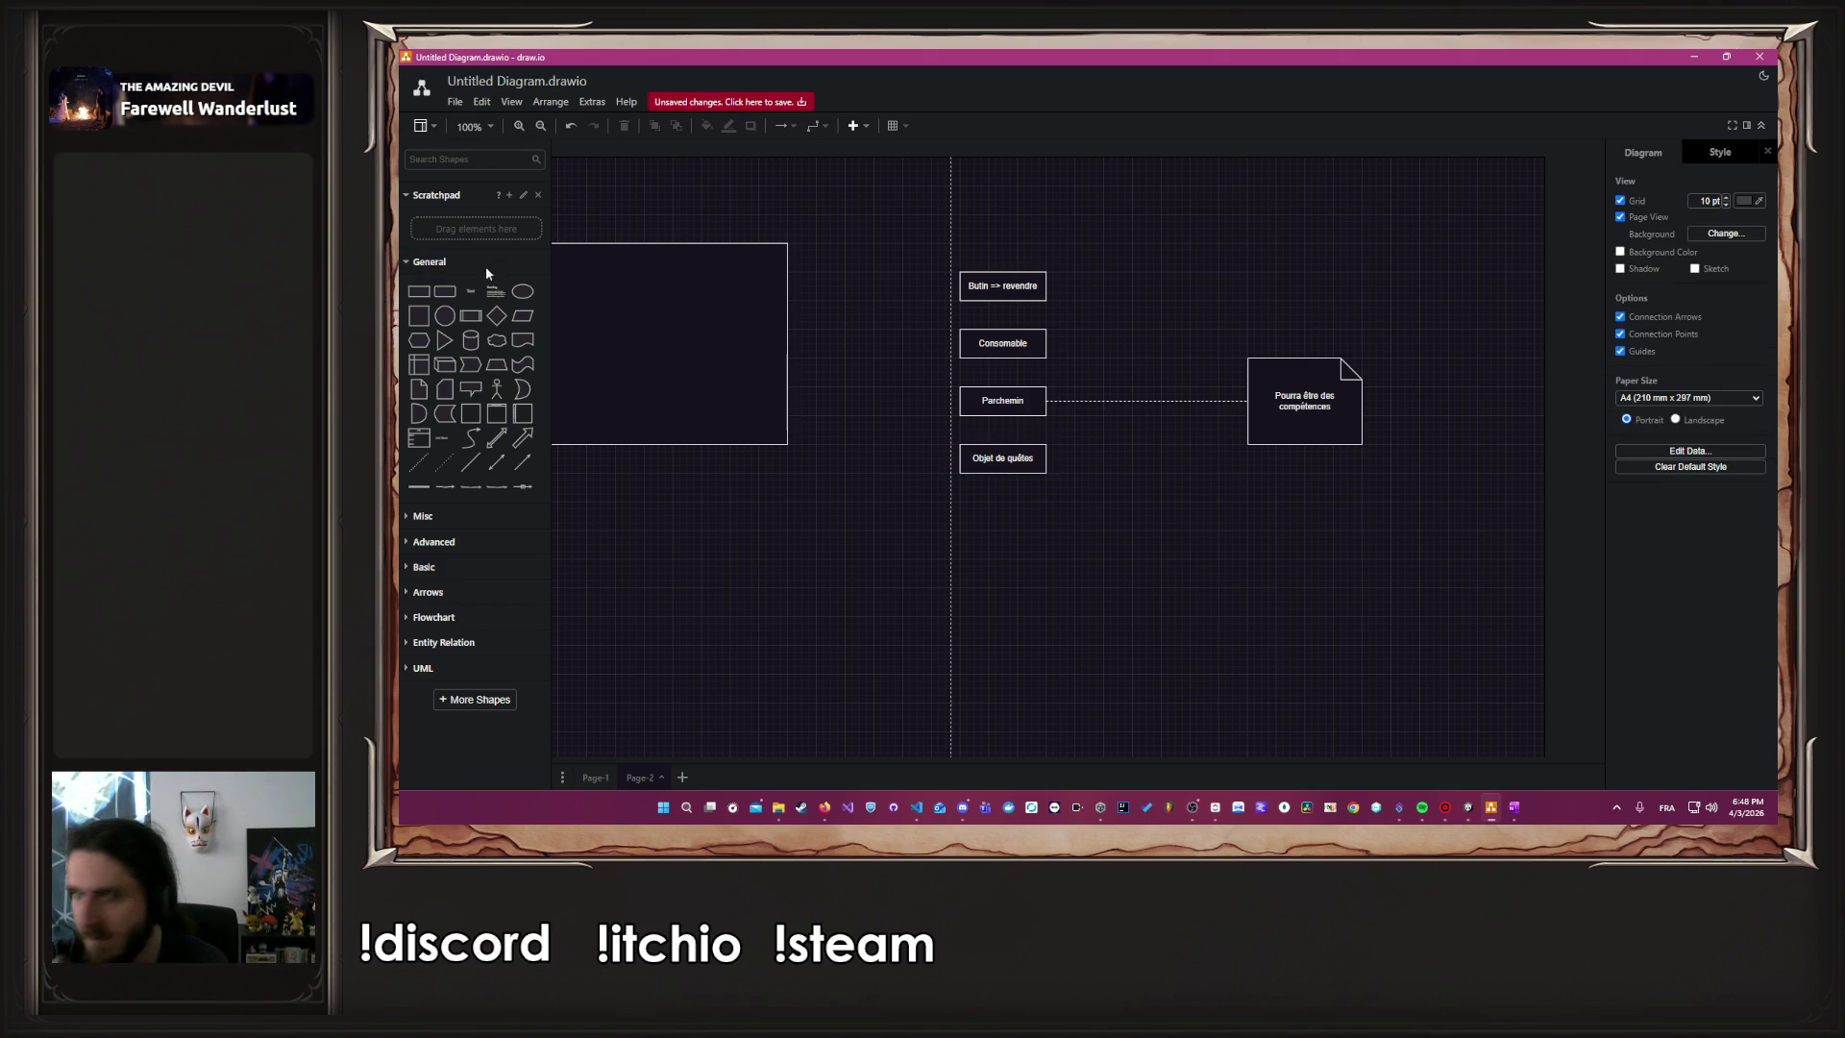
mouse_move(675, 318)
left_mouse_down()
mouse_move(839, 406)
mouse_move(920, 490)
left_mouse_up()
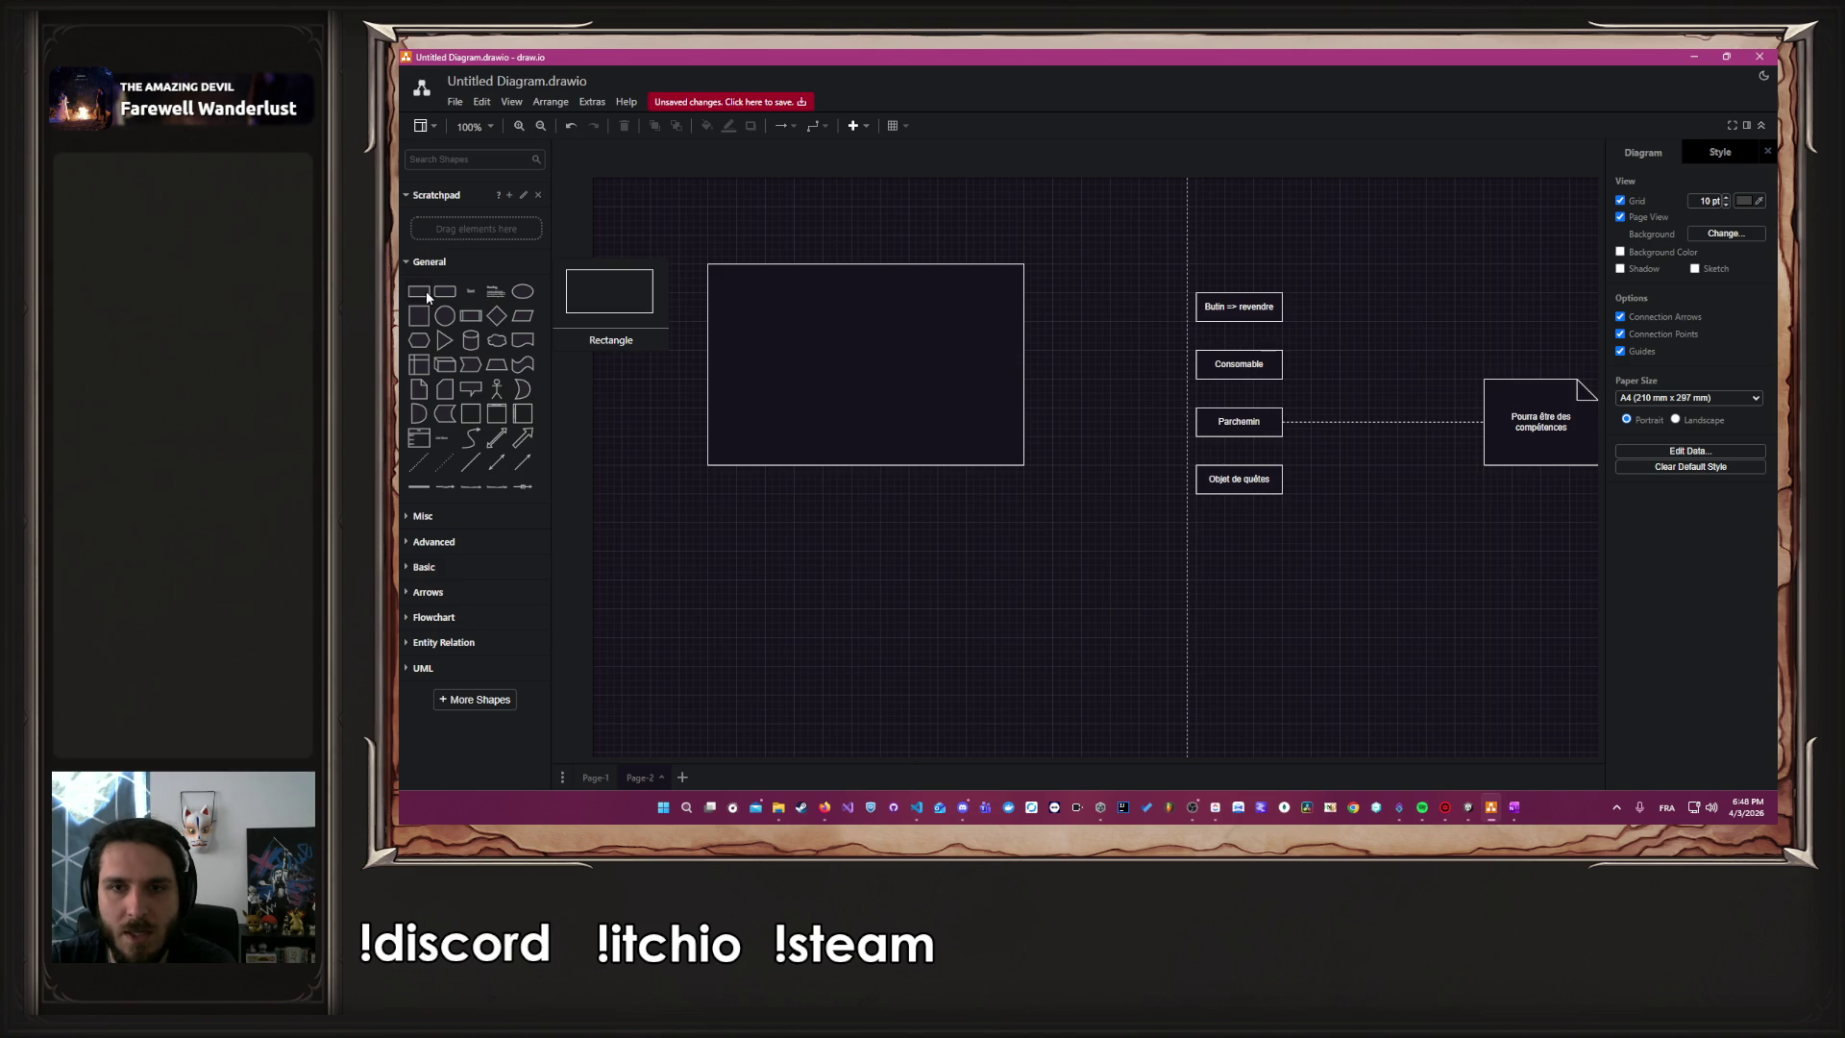
left_click(741, 400)
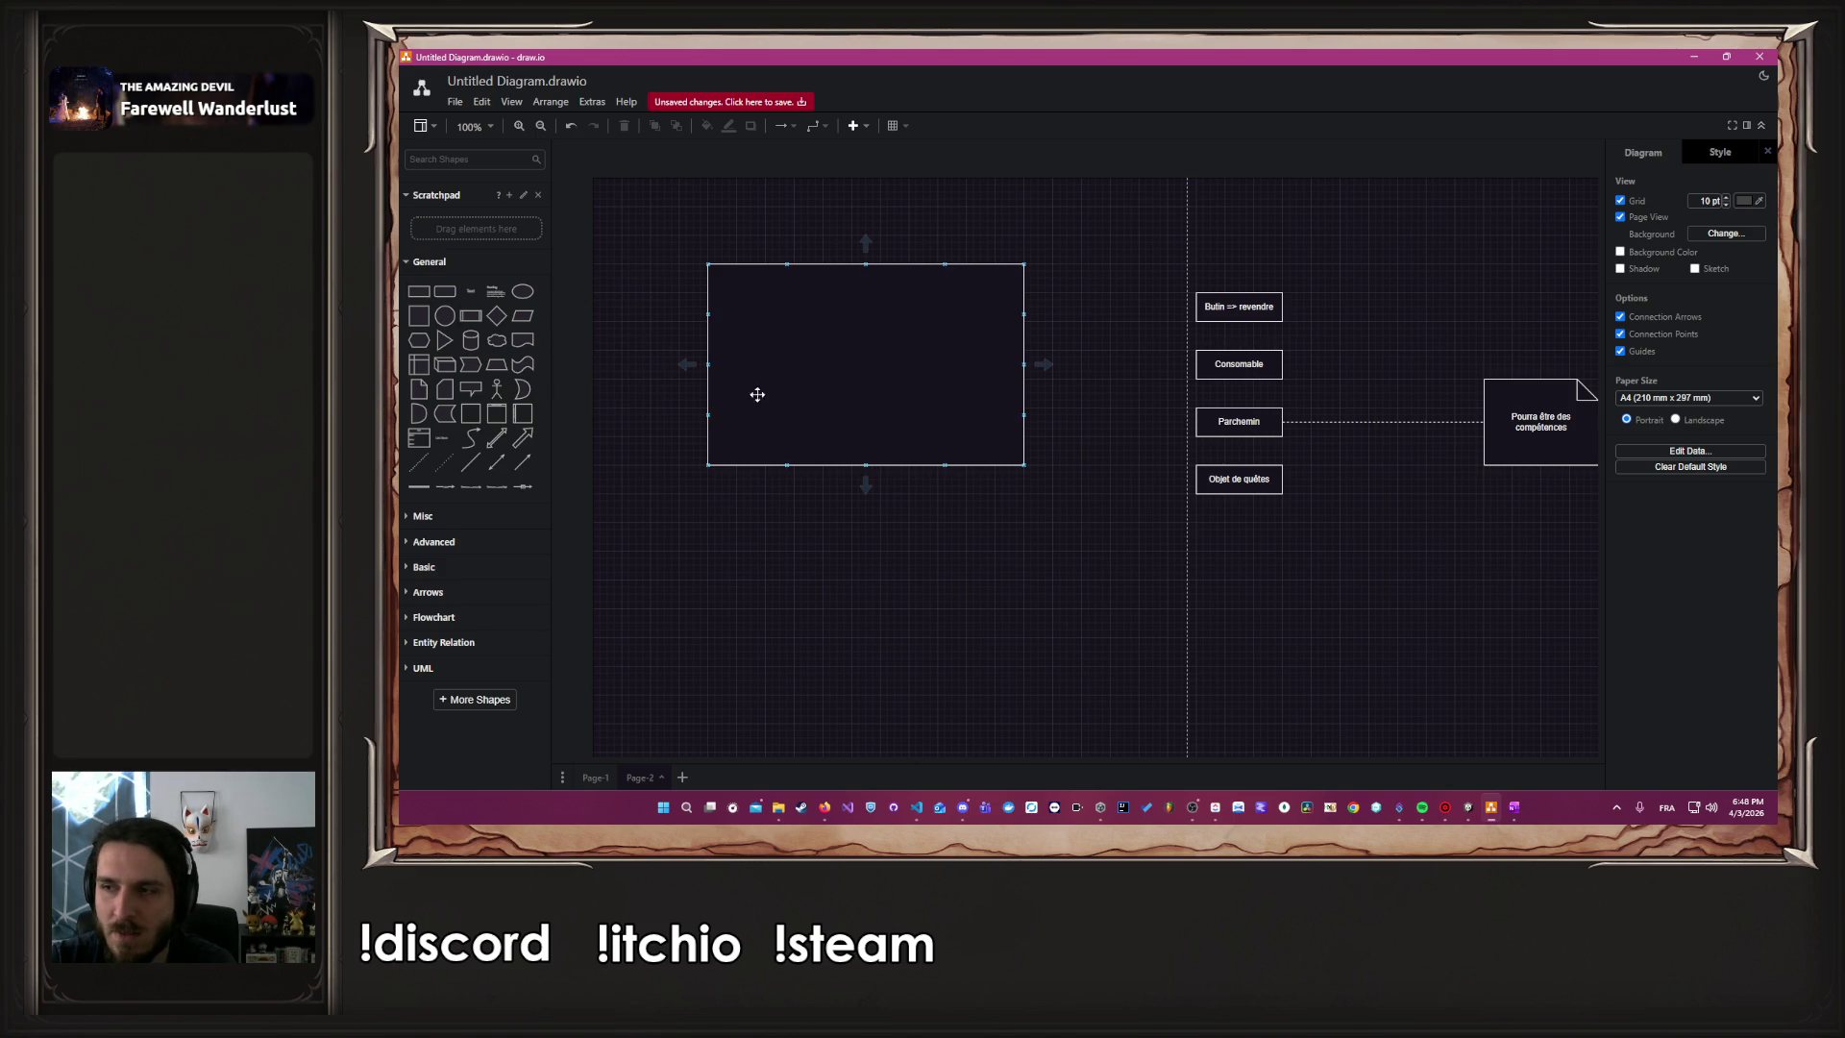
double_click(1214, 308)
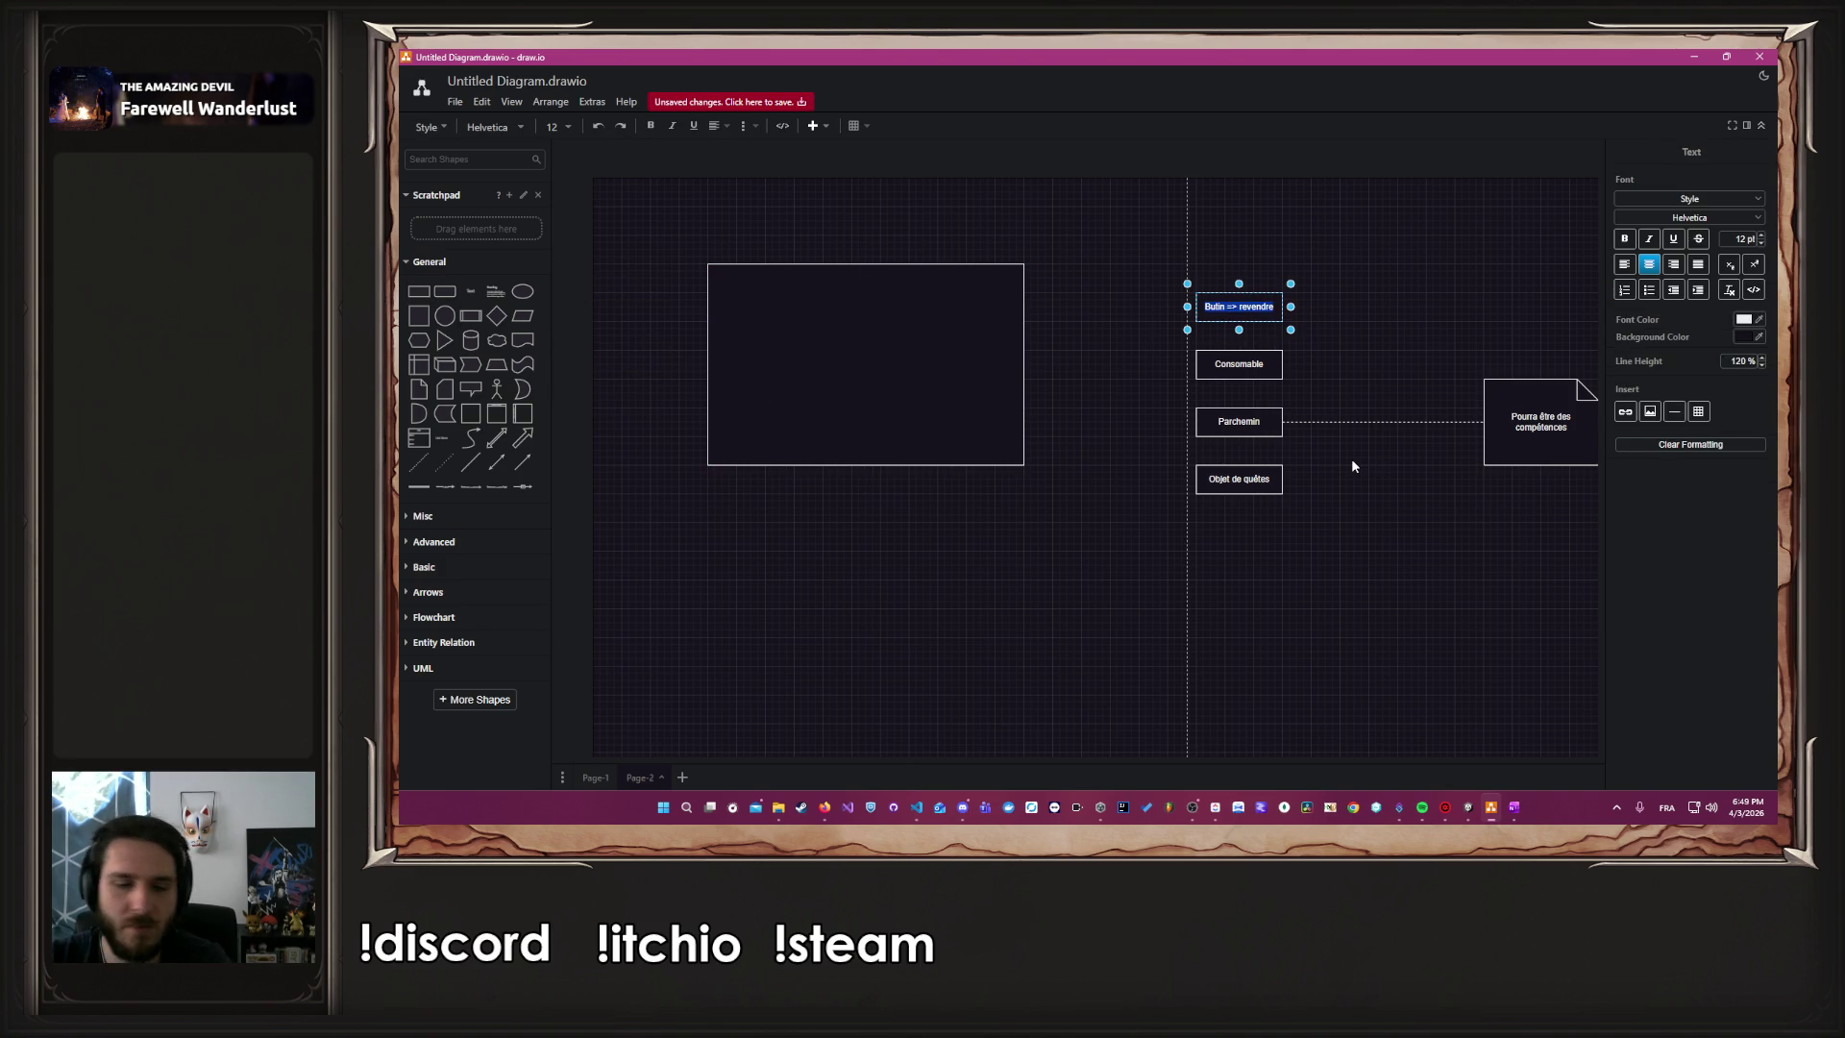
type("Objet")
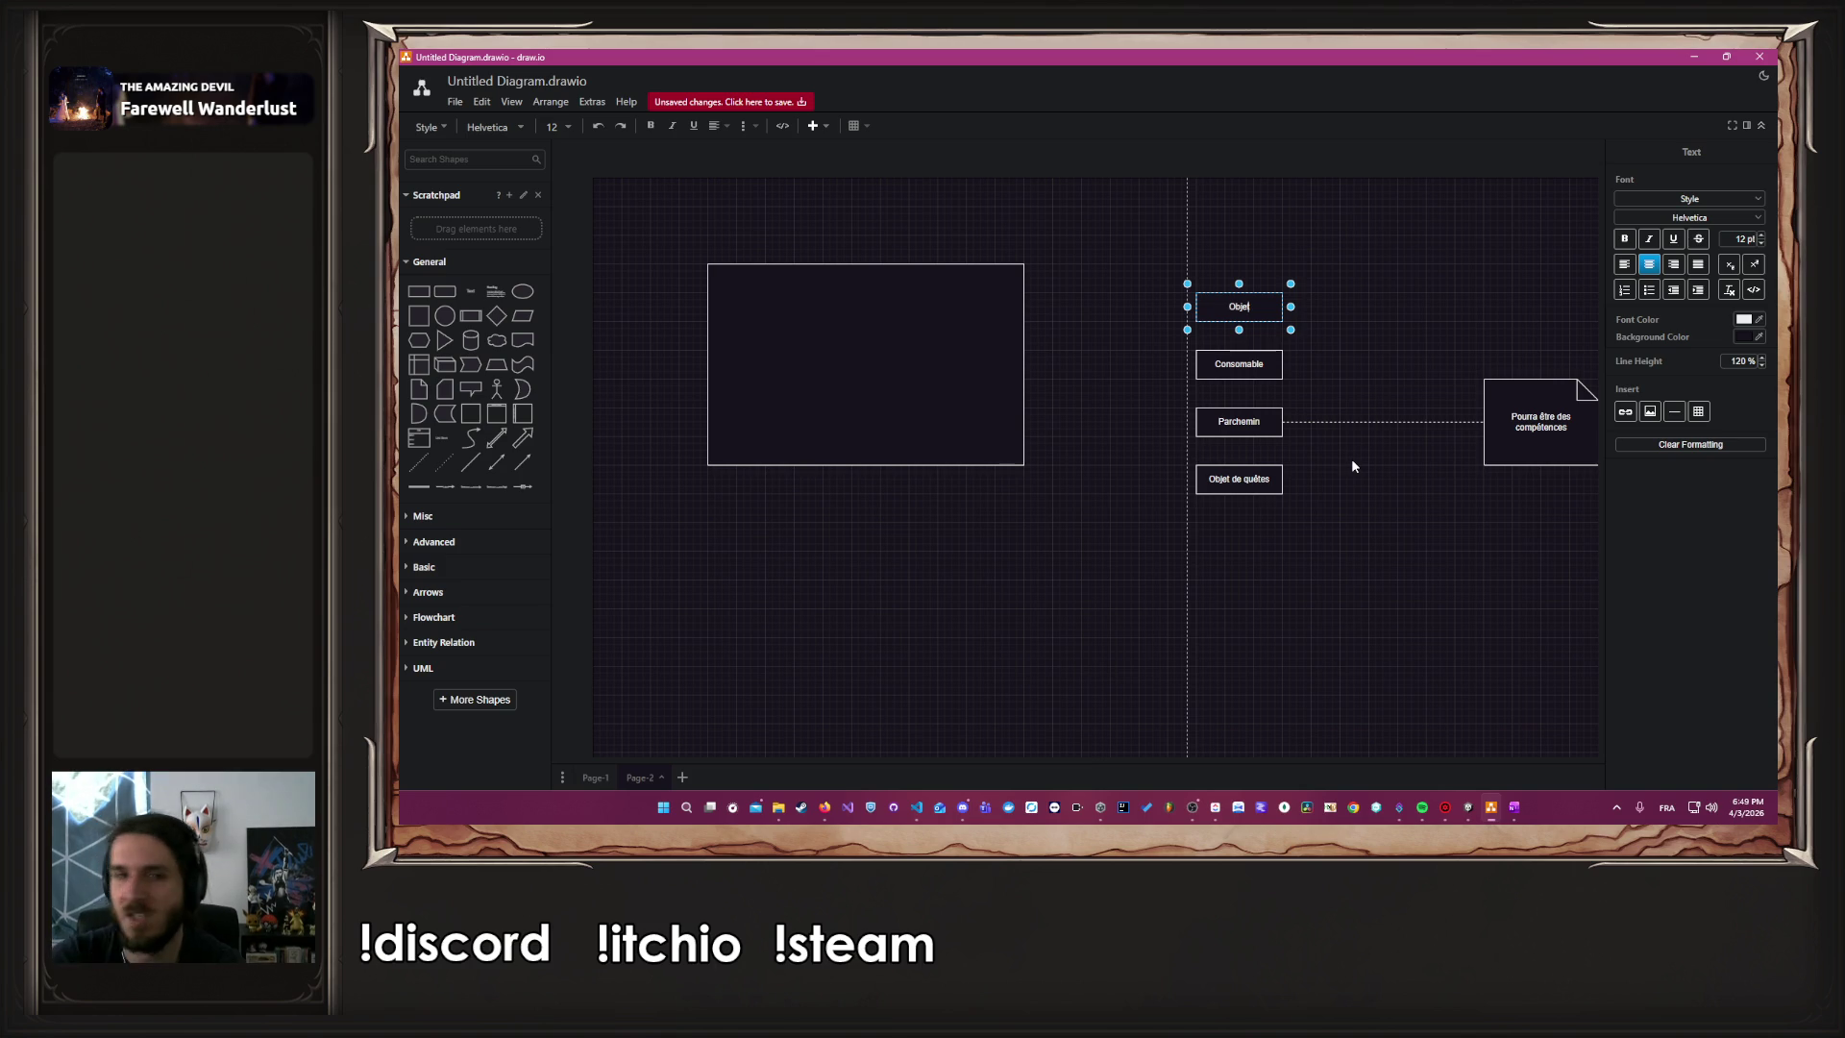
Add a rectangle at the top of the large box, stretched to its full width
left_click(423, 289)
mouse_move(1089, 442)
left_mouse_down()
mouse_move(759, 288)
mouse_move(782, 280)
mouse_move(748, 287)
mouse_move(1018, 280)
left_mouse_up()
key("ctrl+z")
left_click(762, 280)
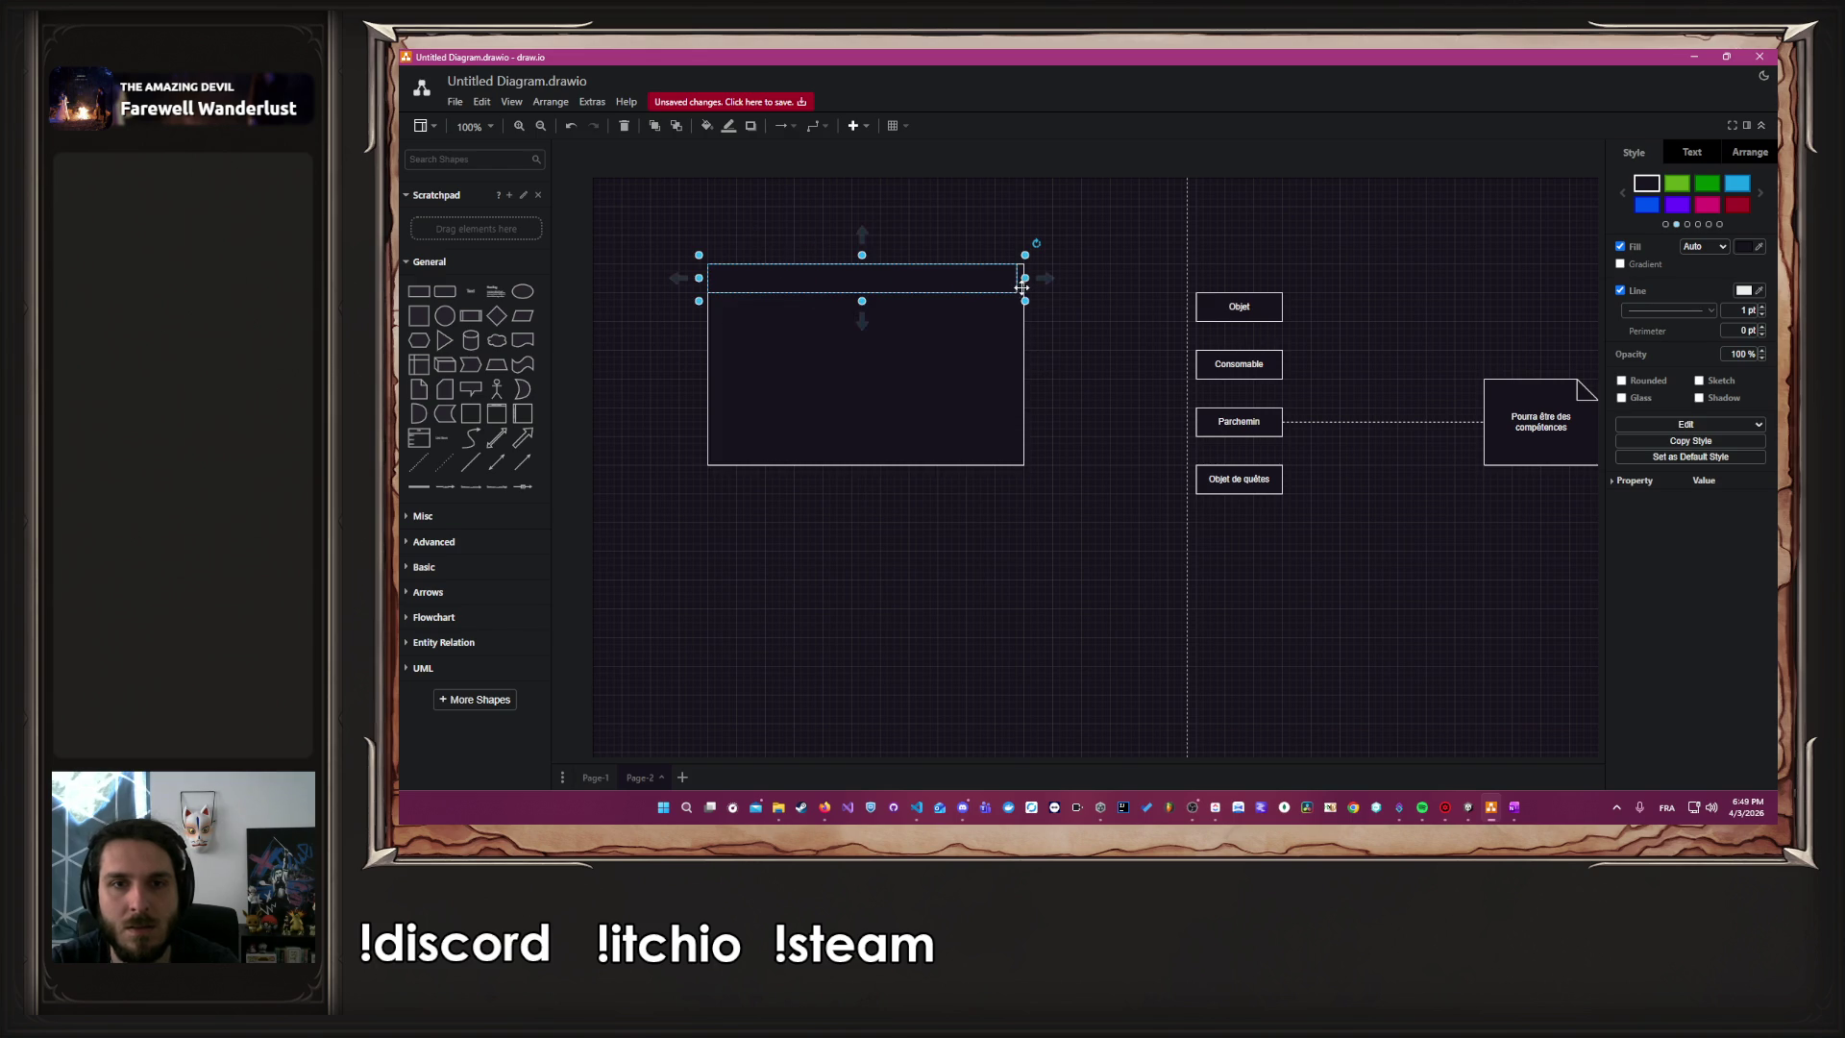
left_click(988, 231)
Set the header's BUTIN label to 20 pt
left_click(948, 278)
double_click(994, 282)
type("BUTIN")
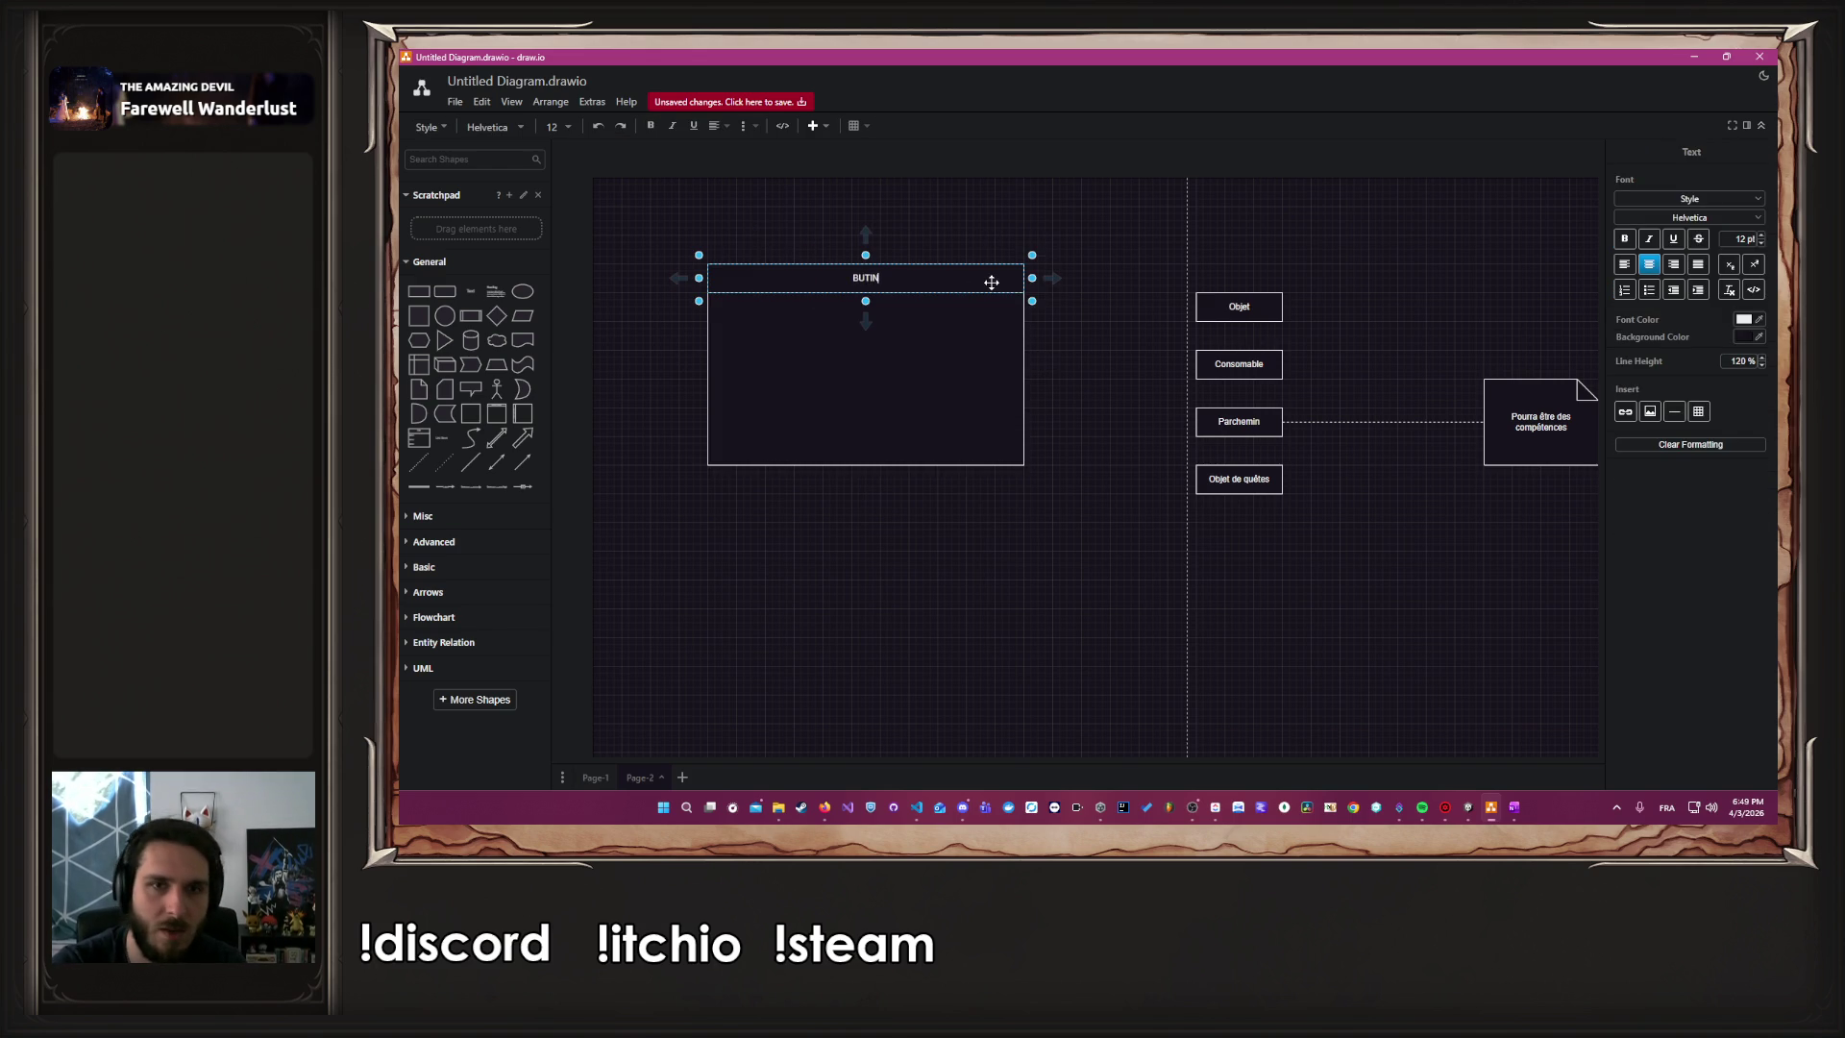
key("ctrl+a")
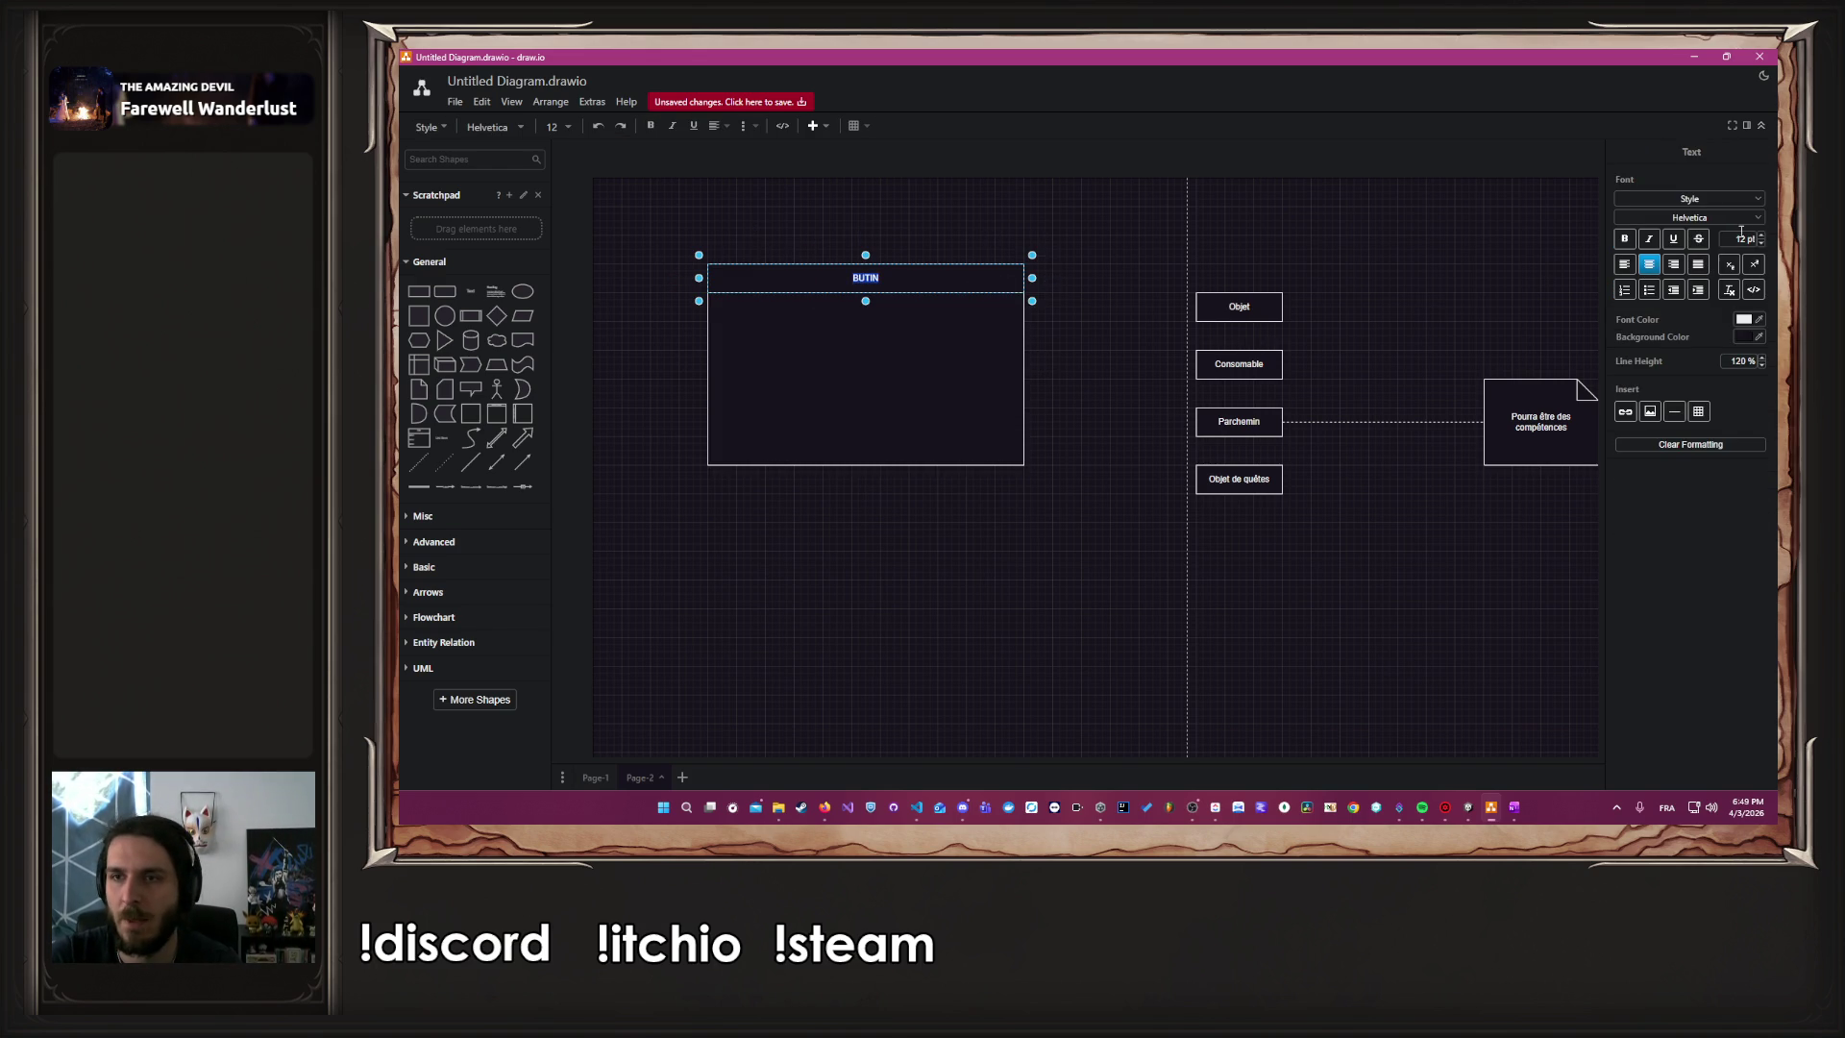
left_click(1761, 235)
left_click(1762, 234)
left_click(1761, 234)
left_click(1762, 235)
left_click(1761, 235)
left_click(1762, 235)
left_click(1761, 235)
left_click(1762, 235)
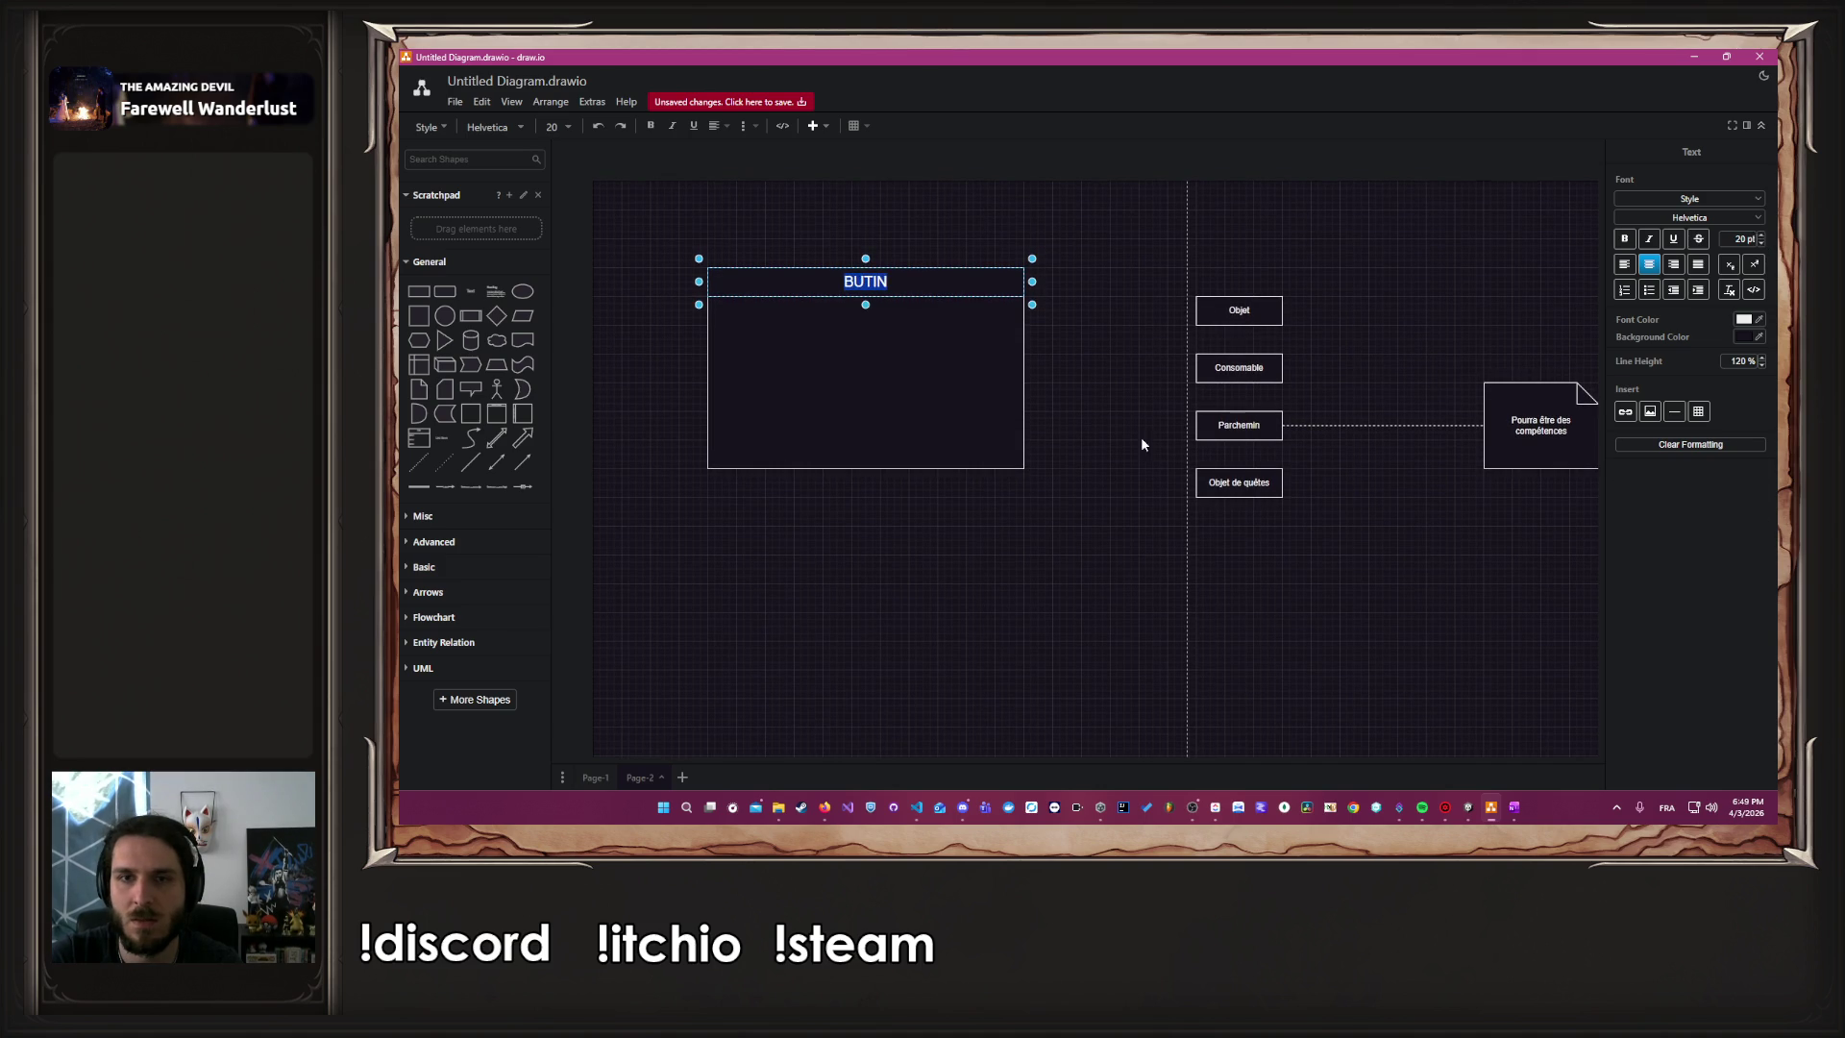
left_click(1143, 443)
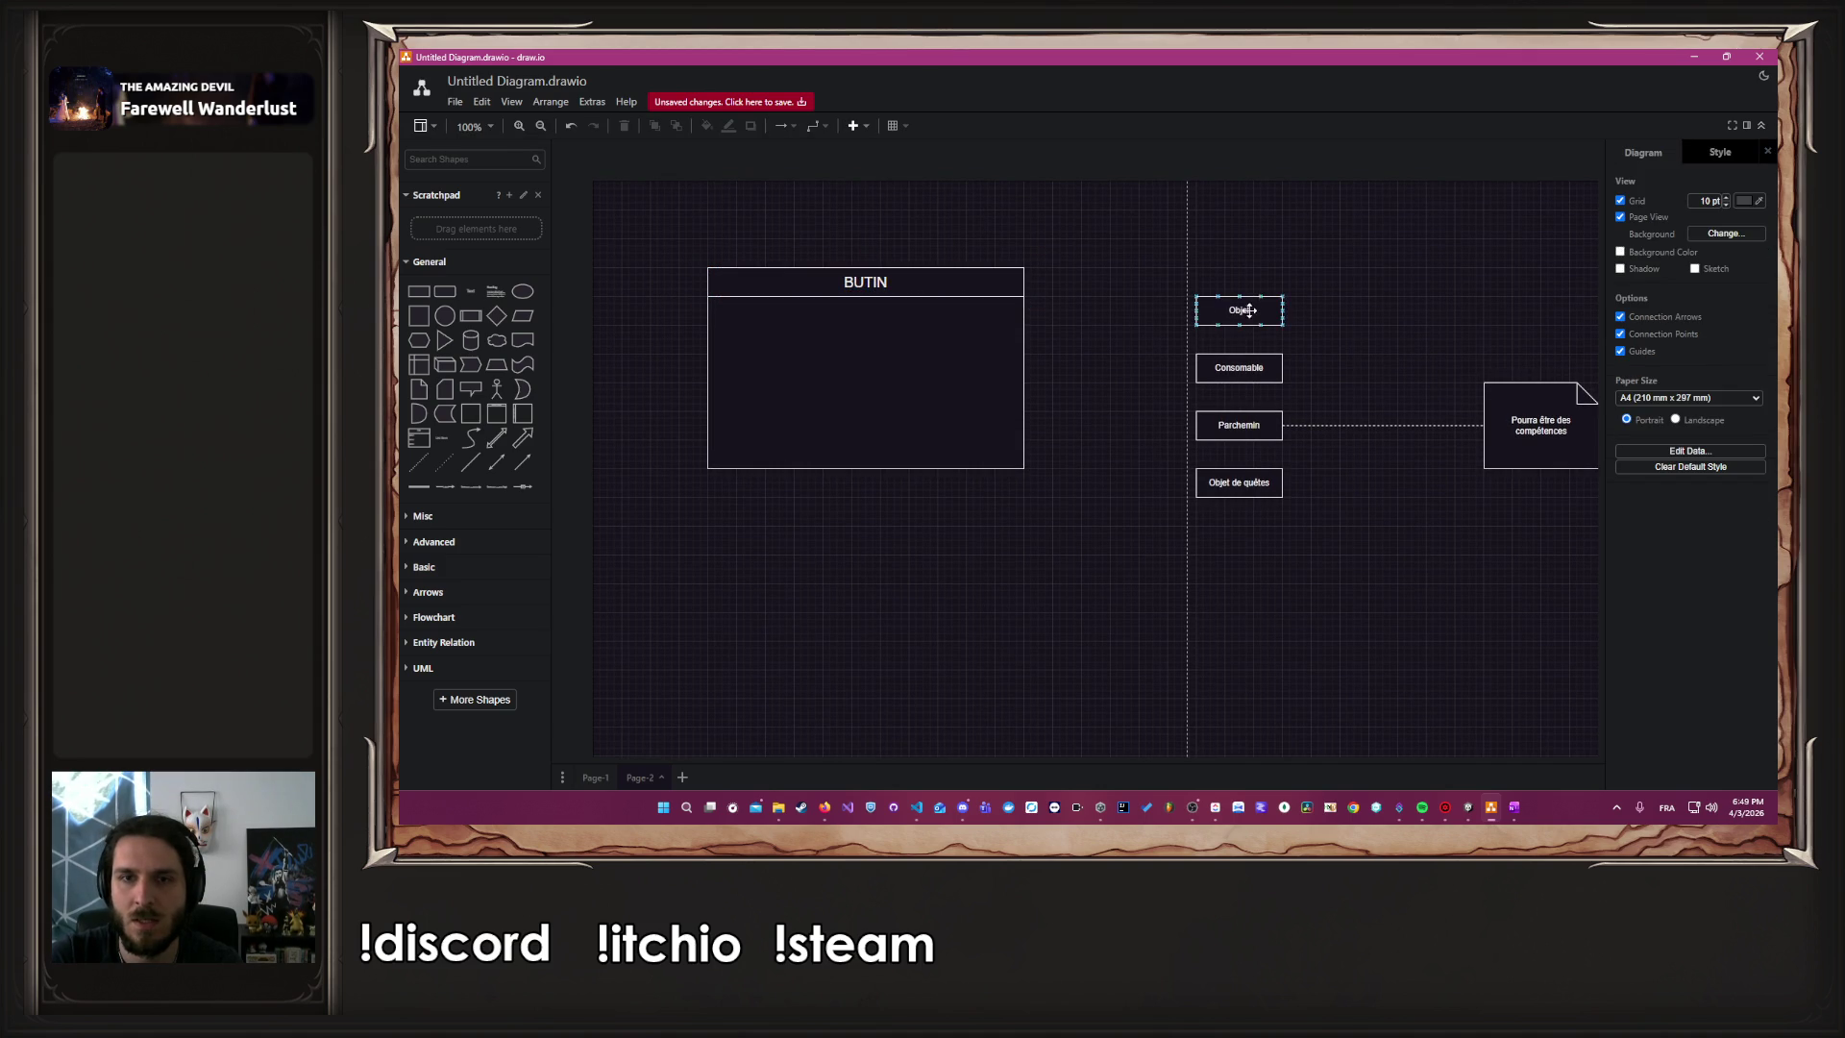
left_click(419, 291)
Place a rectangle inside the BUTIN container and shrink it to drop the empty bottom row
mouse_move(1065, 446)
left_mouse_down()
mouse_move(746, 322)
mouse_move(866, 325)
mouse_move(824, 391)
mouse_move(823, 342)
mouse_move(975, 327)
mouse_move(971, 389)
left_mouse_up()
left_click(876, 446)
left_click_drag(866, 464, 866, 411)
left_click(1099, 327)
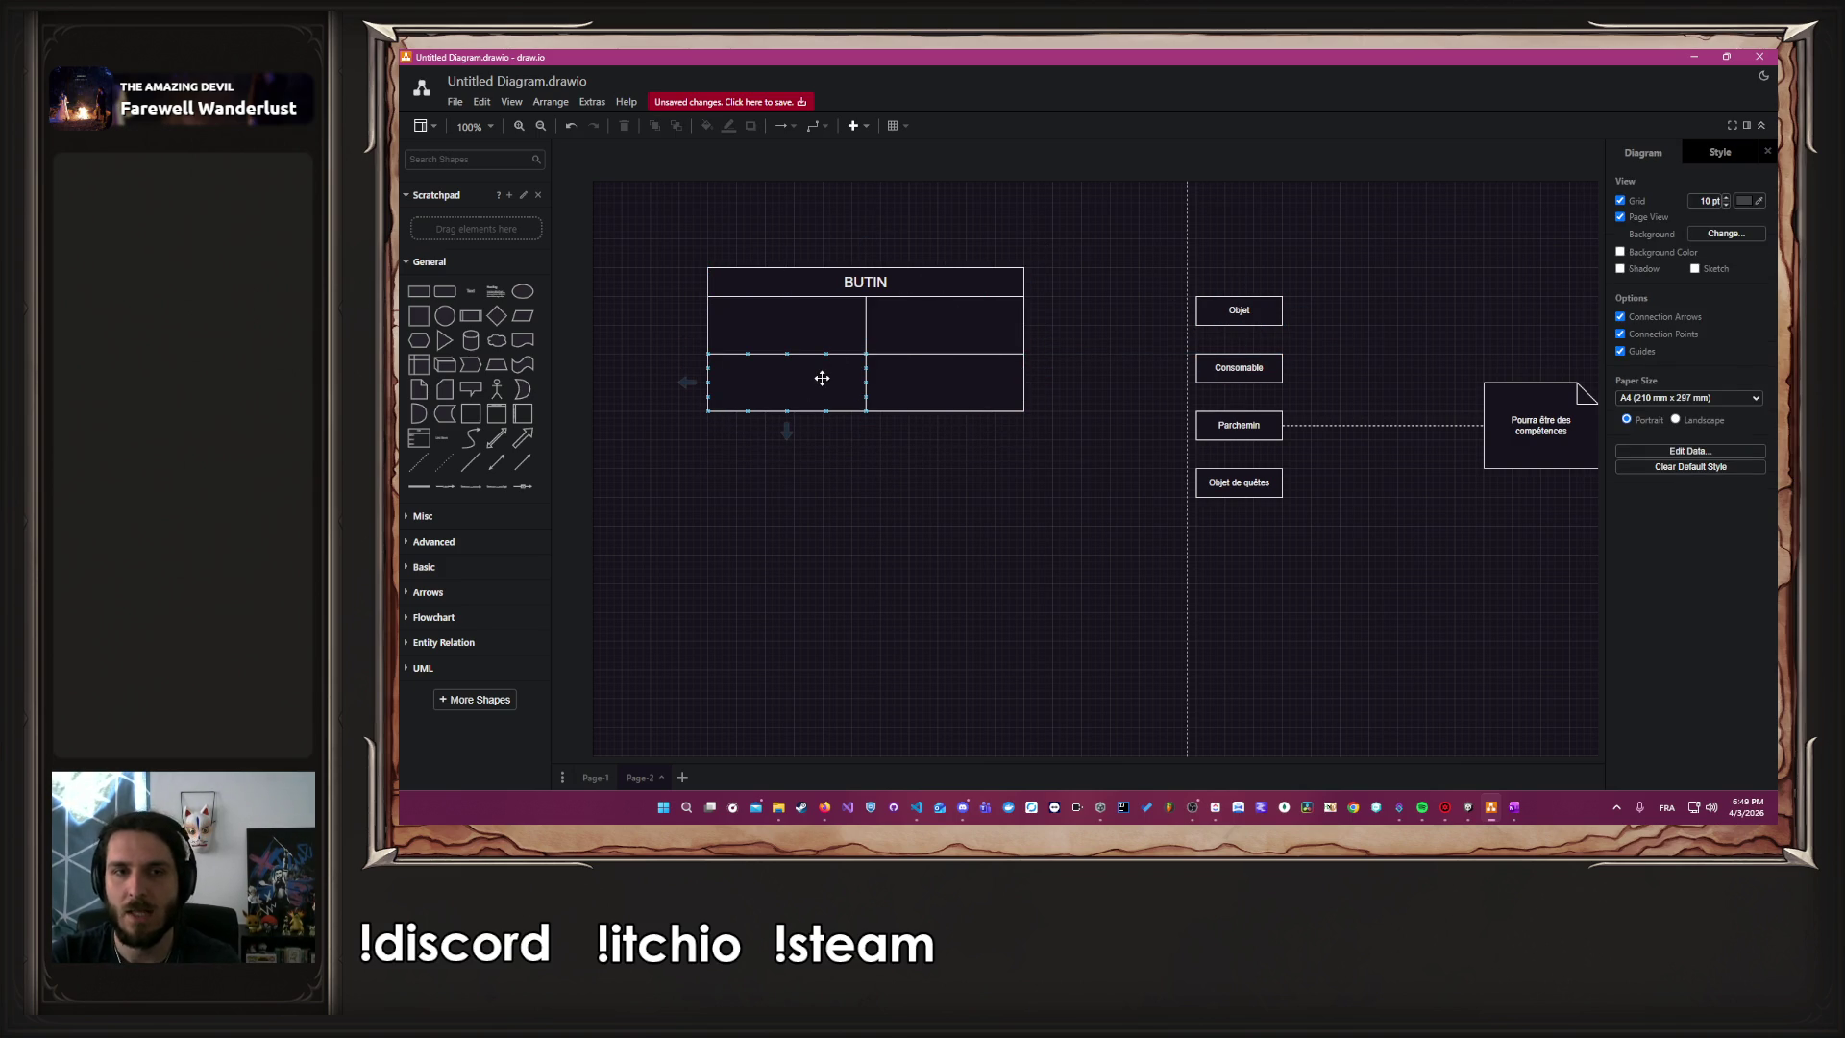
scroll(854, 331, "down", 2)
scroll(854, 332, "up", 3)
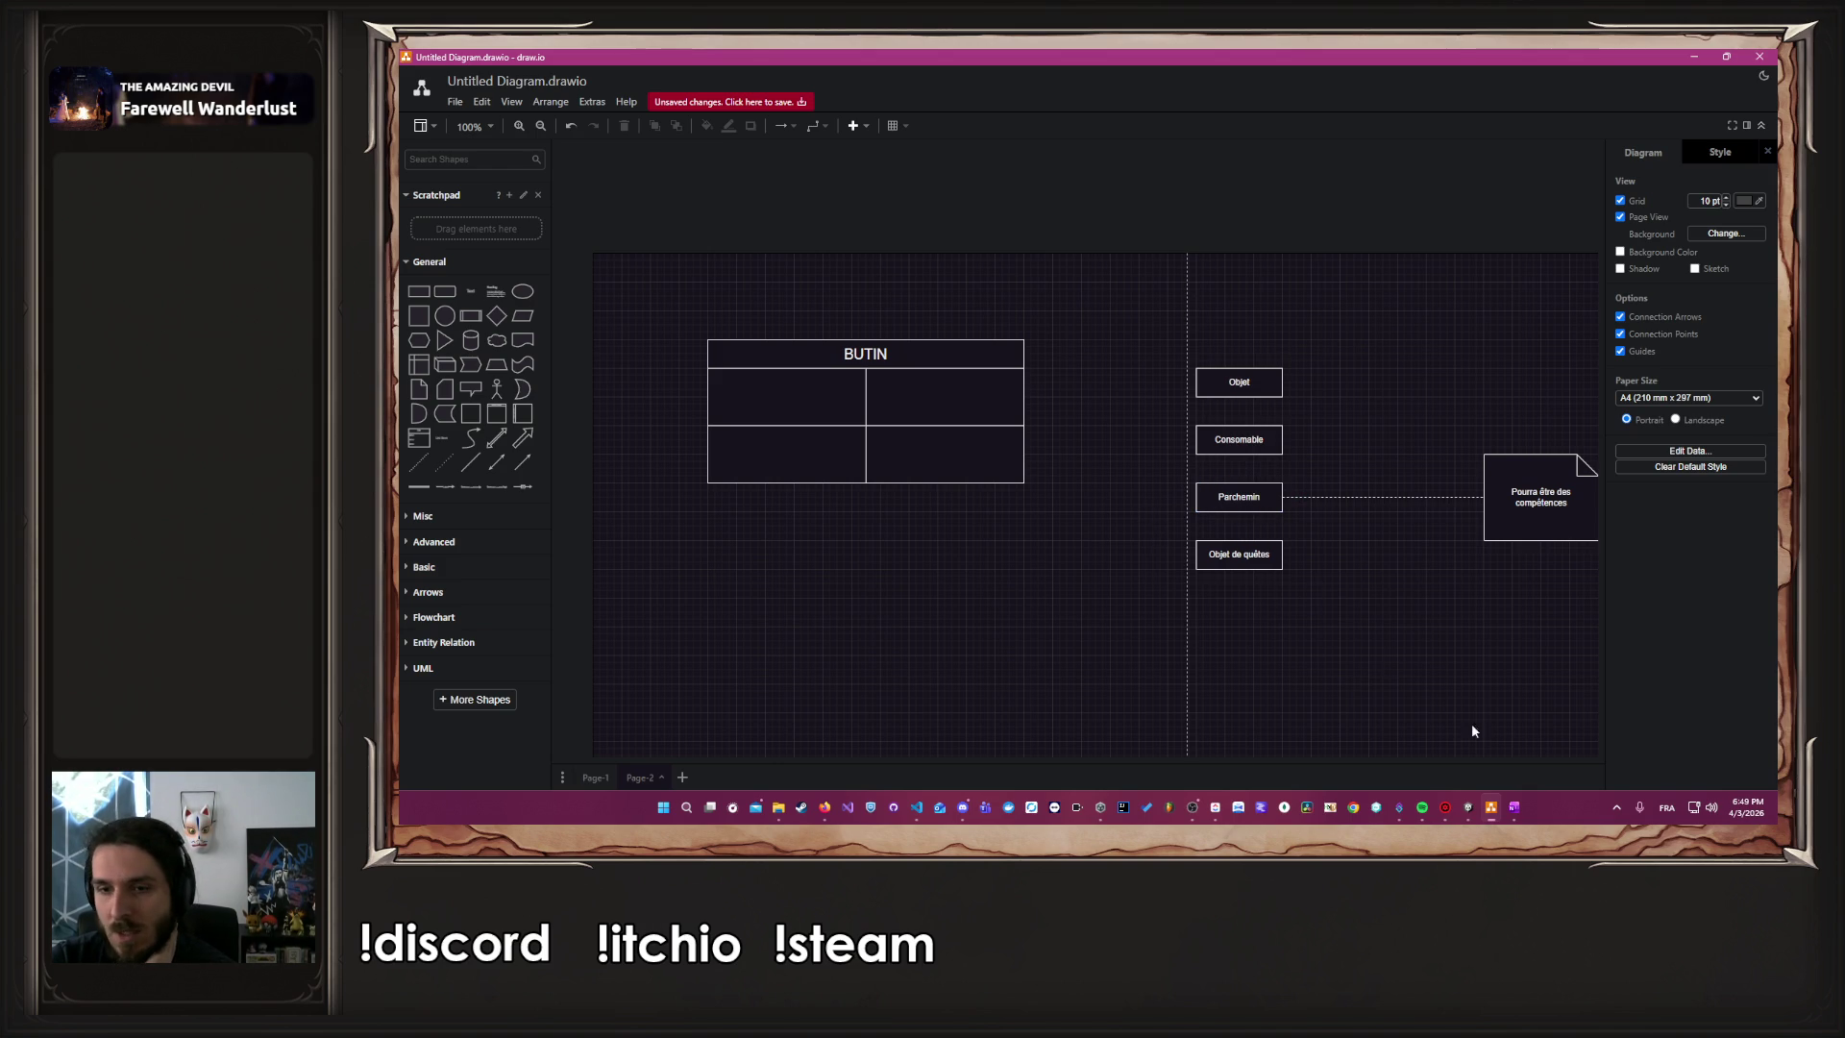
Delete the extra cells inside the BUTIN container
left_click(975, 419)
left_click(894, 429)
key("Delete")
left_click(826, 424)
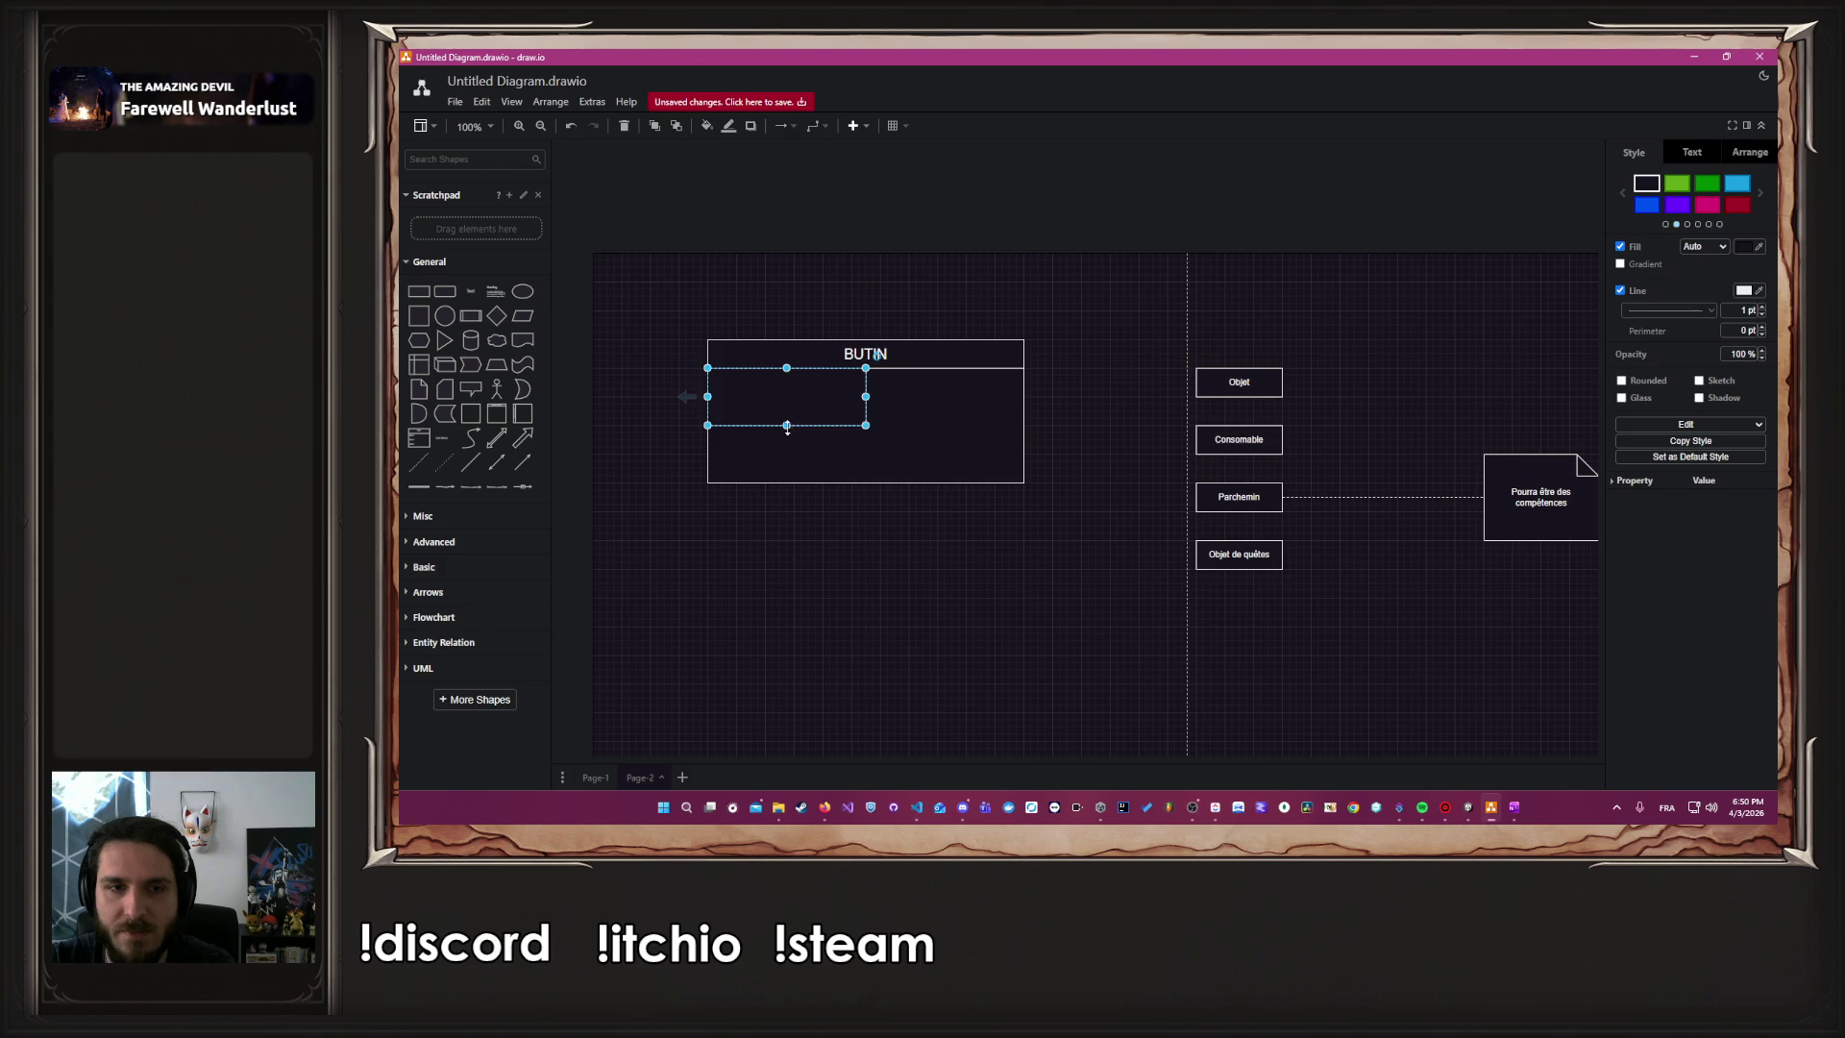
key("Delete")
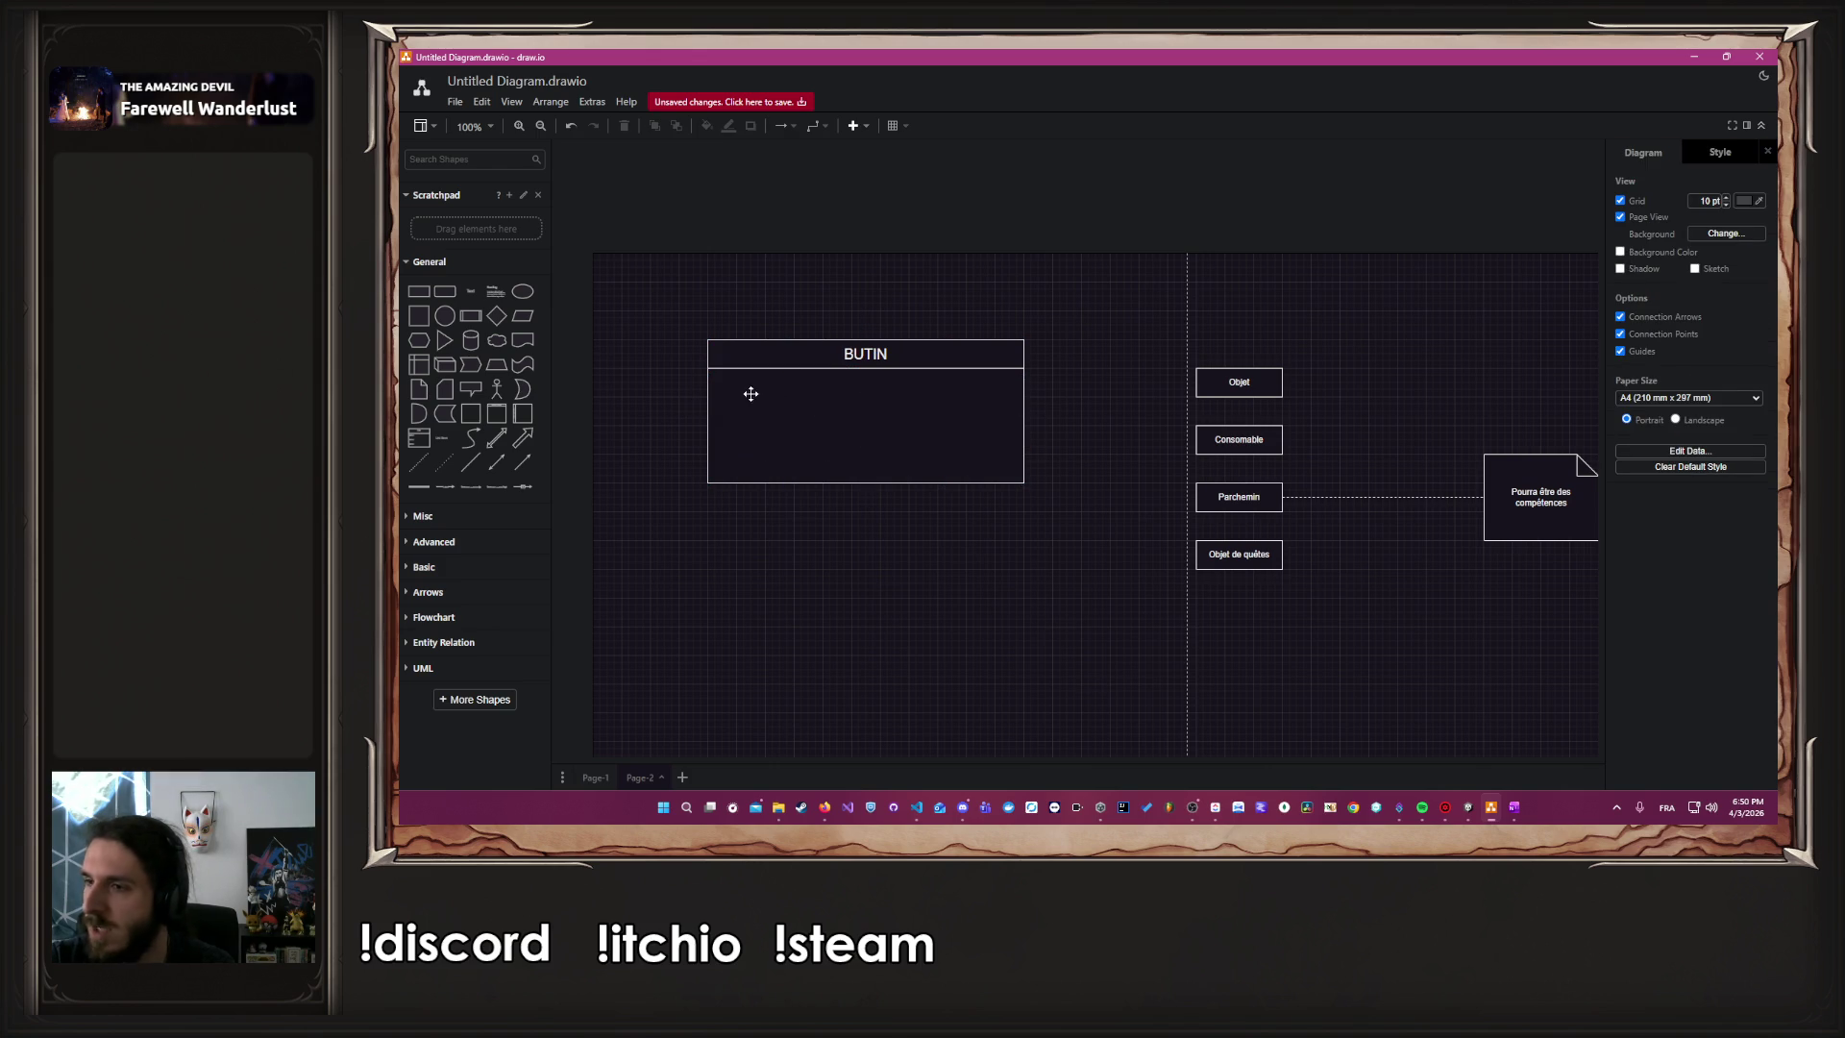
Add a full-width rectangle under the BUTIN header, then return to Unity
left_click(481, 315)
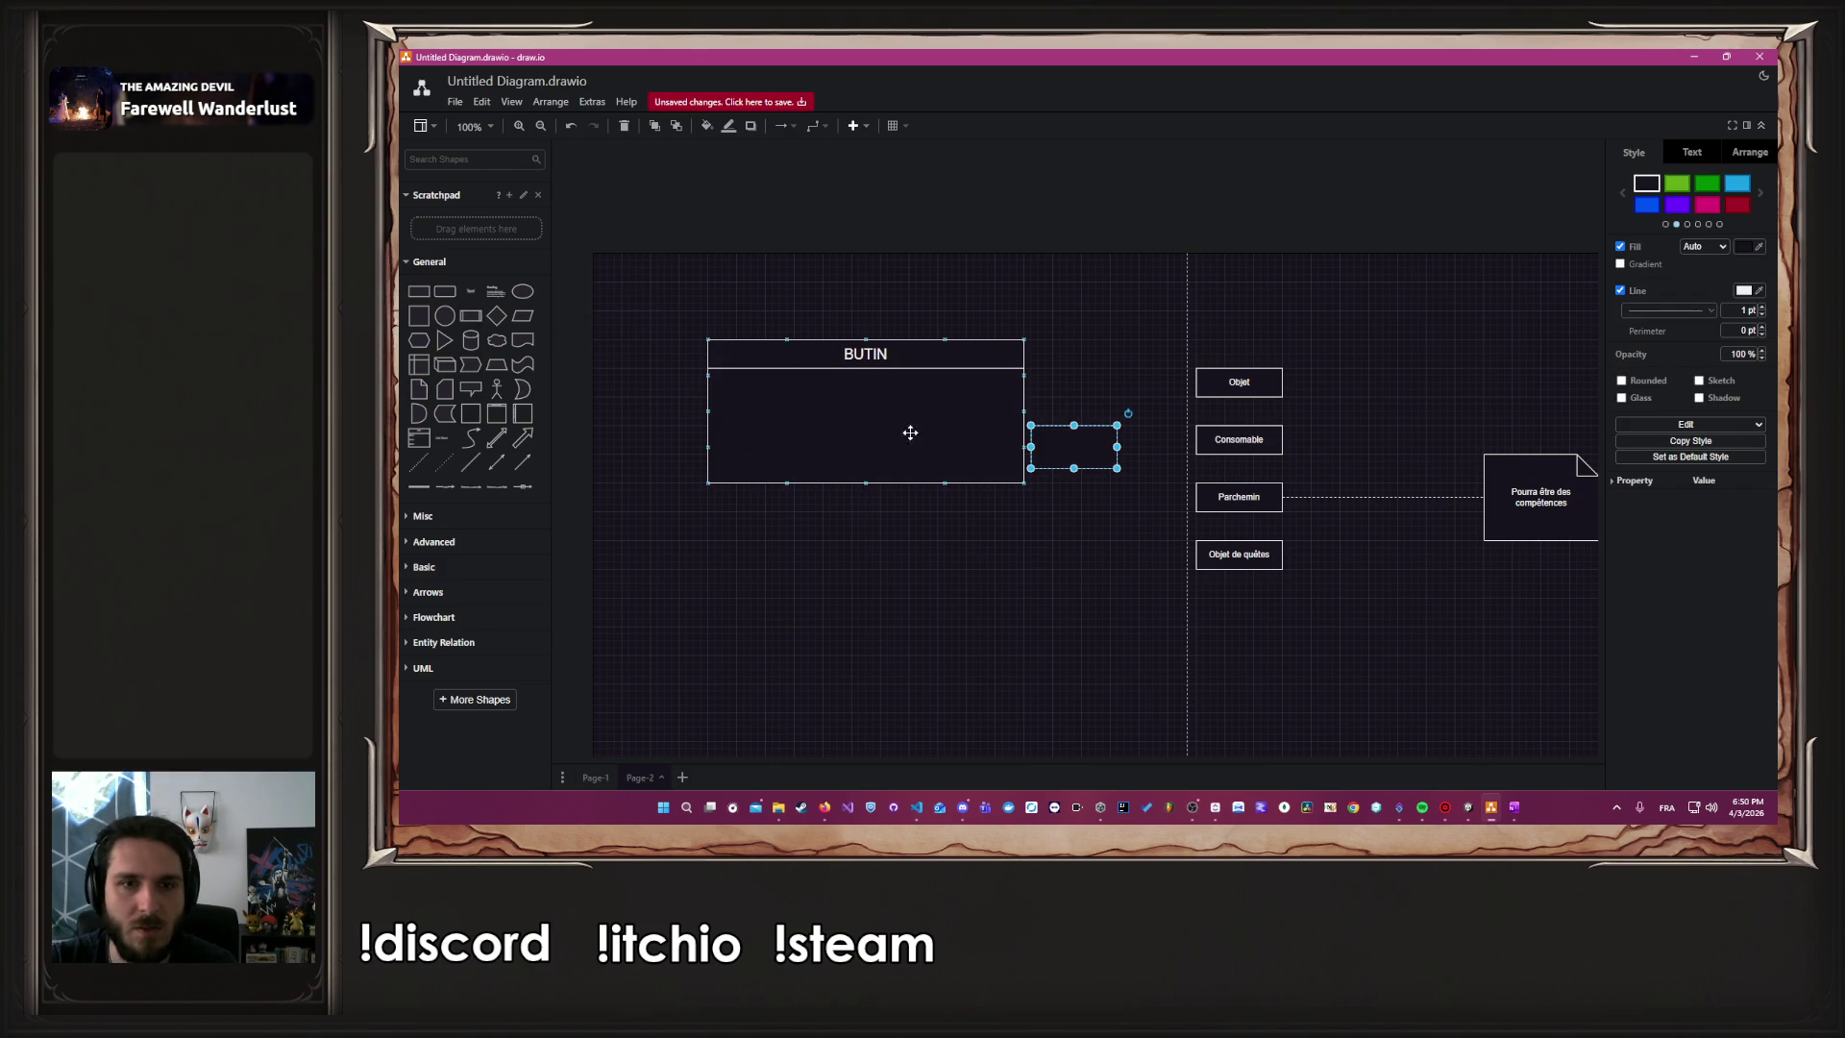
left_click_drag(1078, 446, 756, 389)
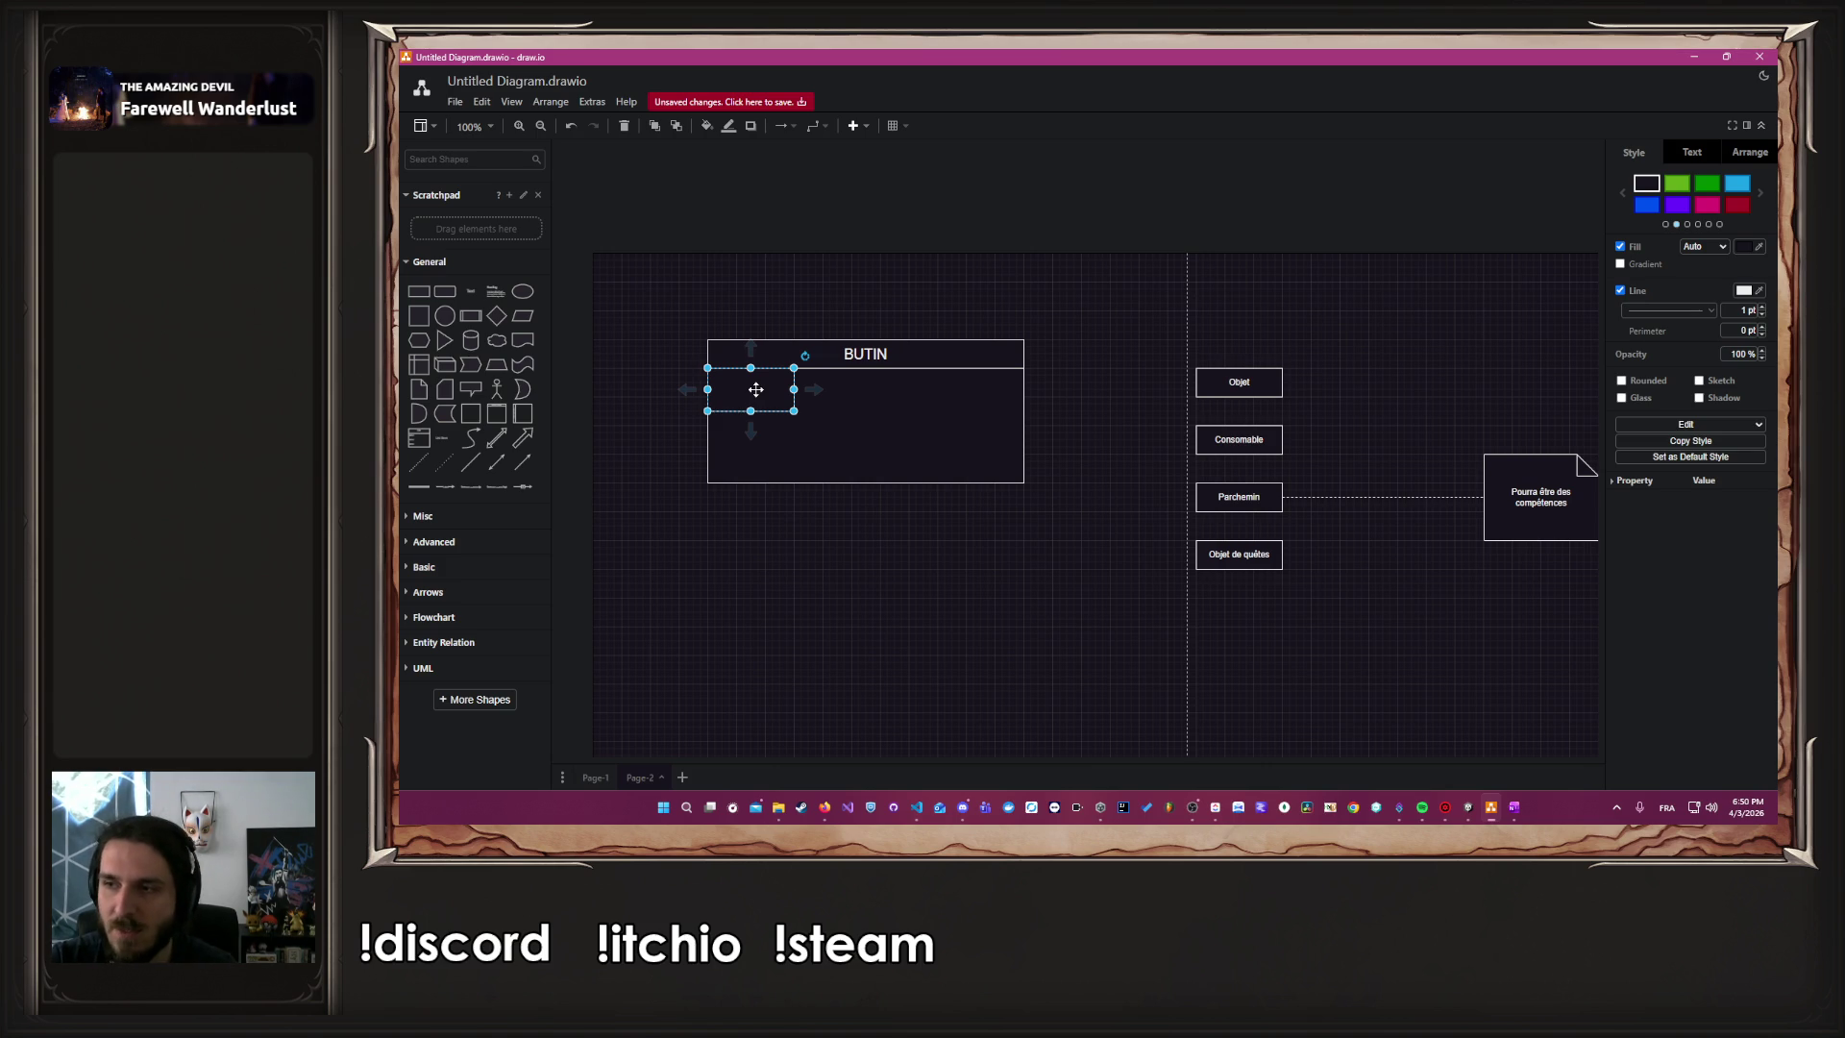
left_click_drag(794, 387, 1023, 389)
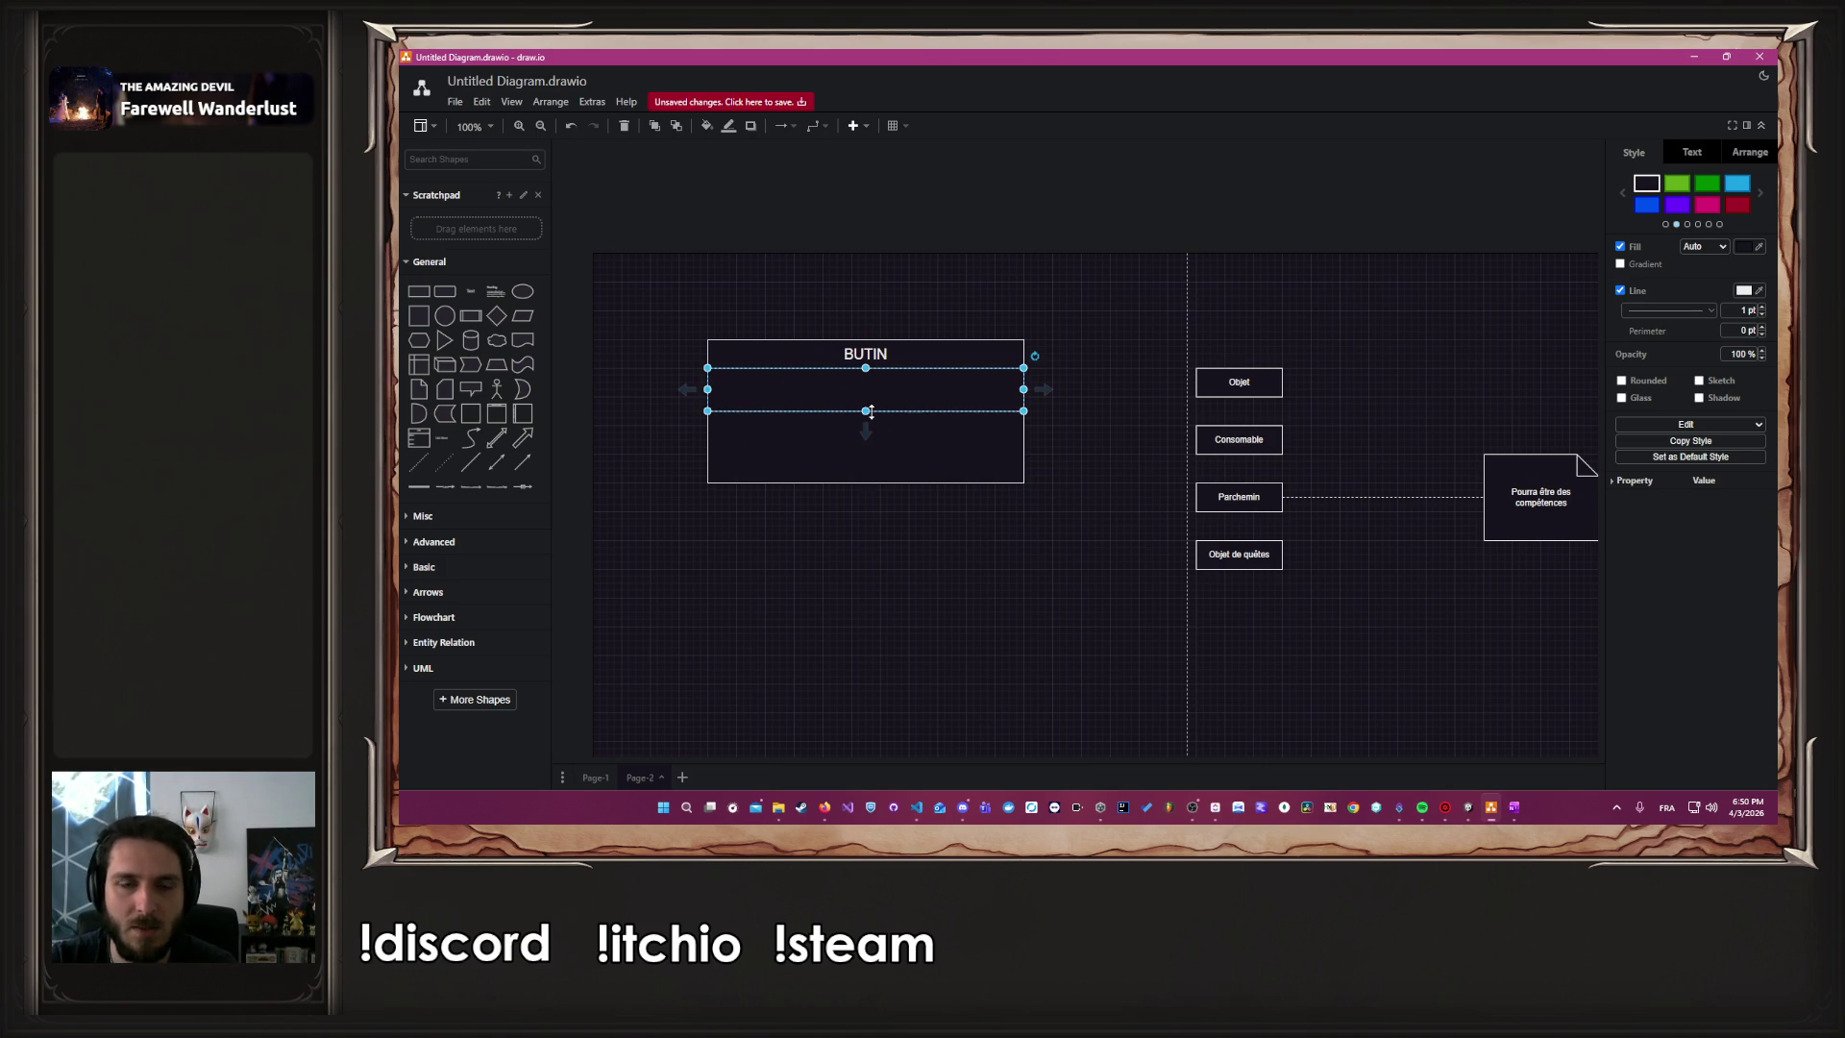
left_click(1467, 807)
left_click(489, 200)
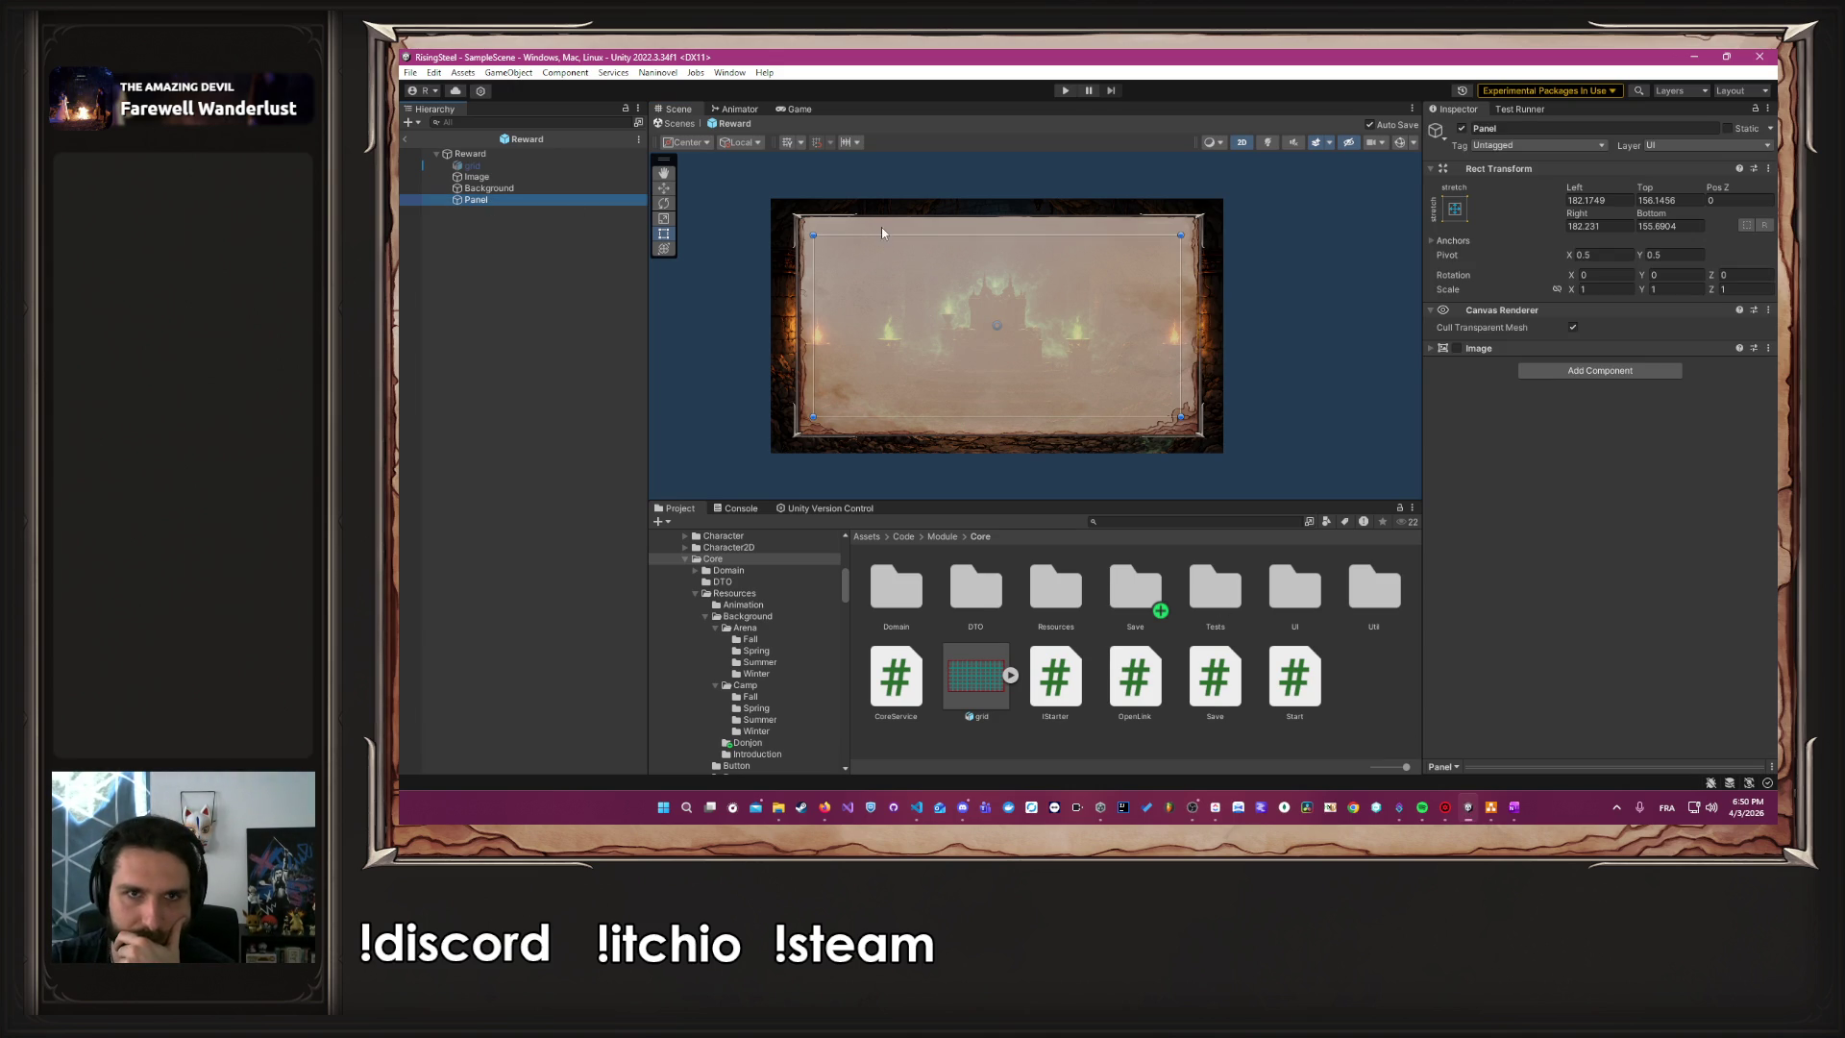
Create a new TextMeshPro text object in the Reward prefab hierarchy
right_click(472, 244)
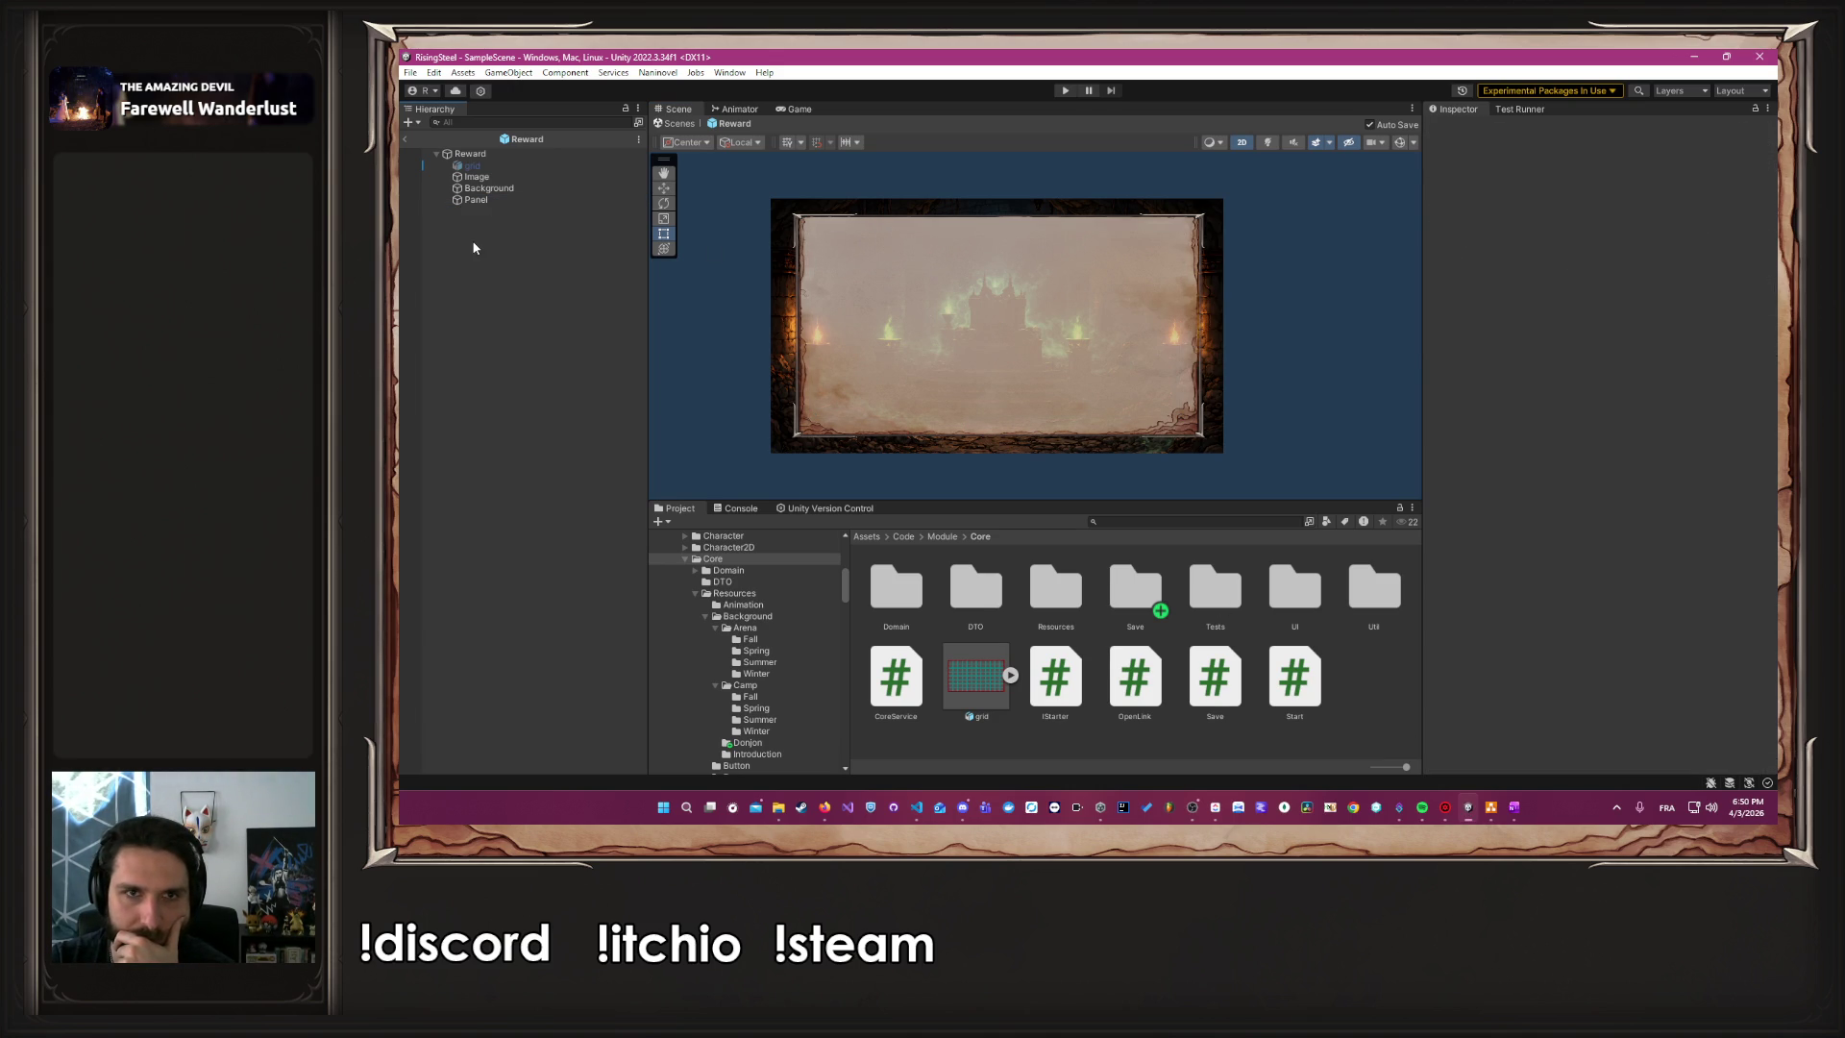
left_click(511, 602)
right_click(531, 544)
mouse_move(572, 763)
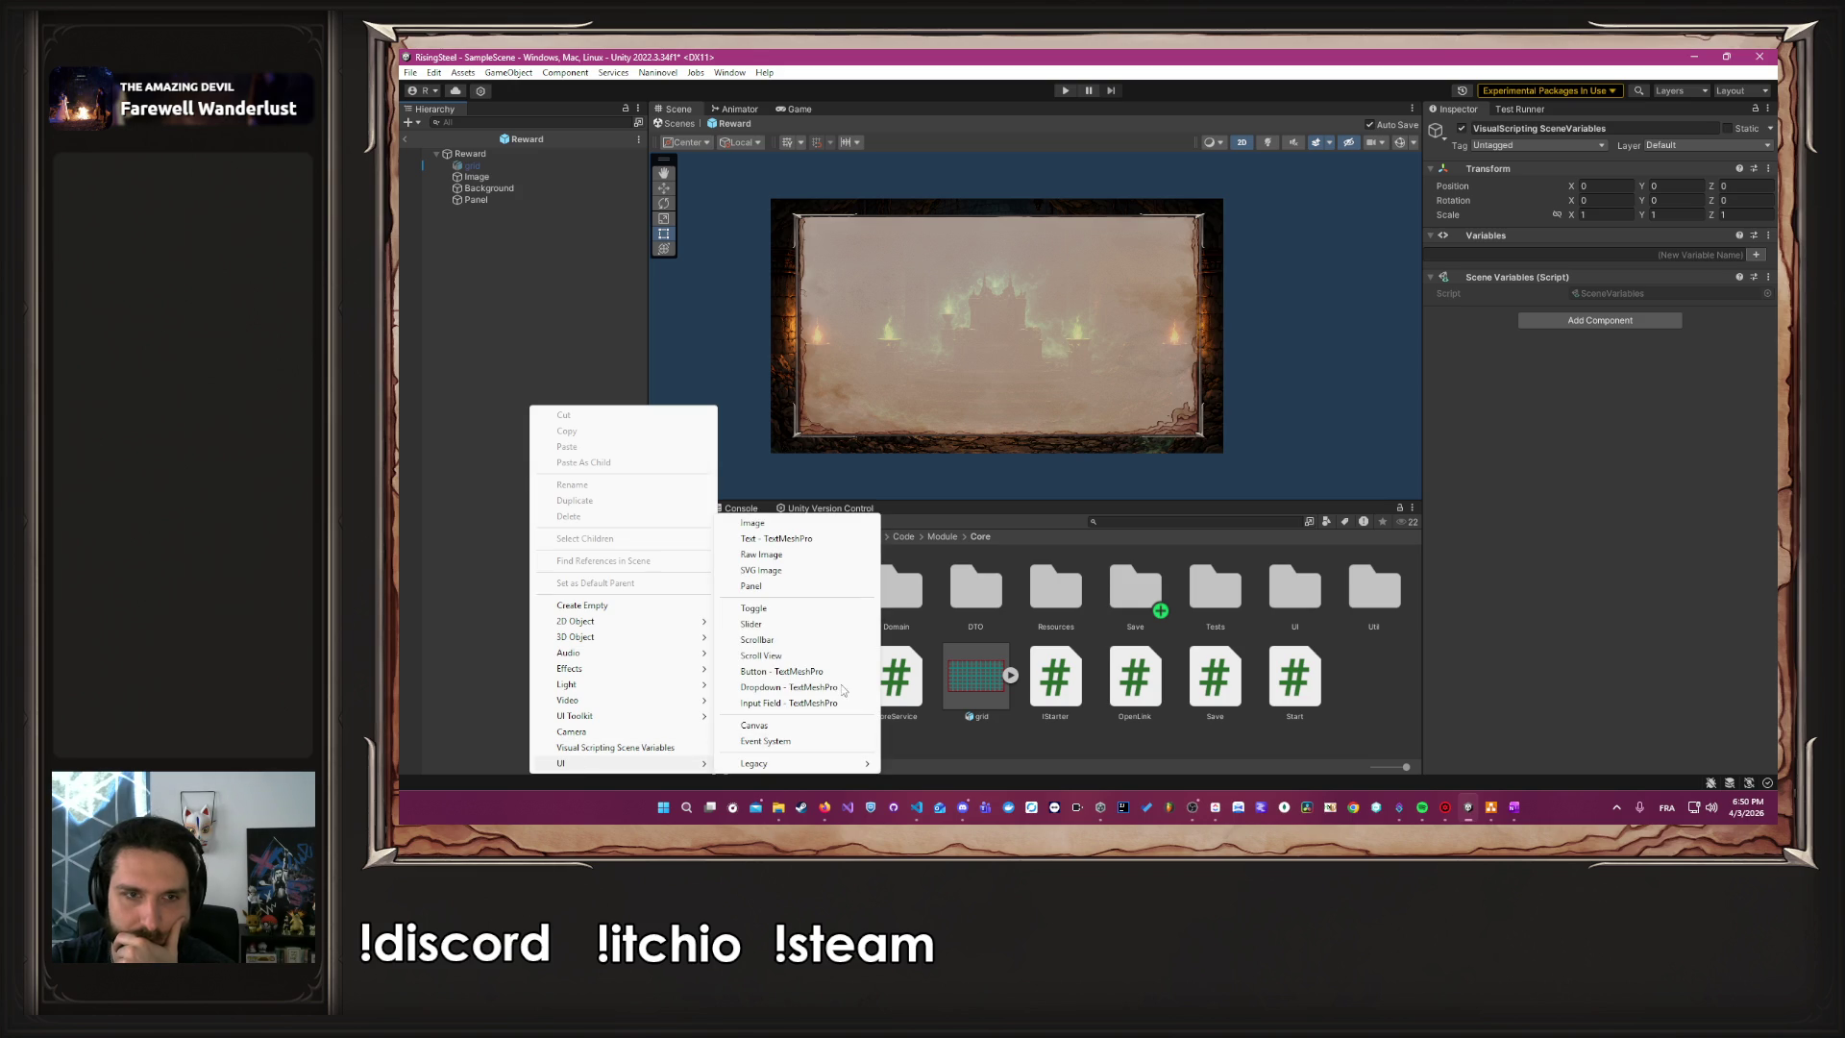
left_click(797, 538)
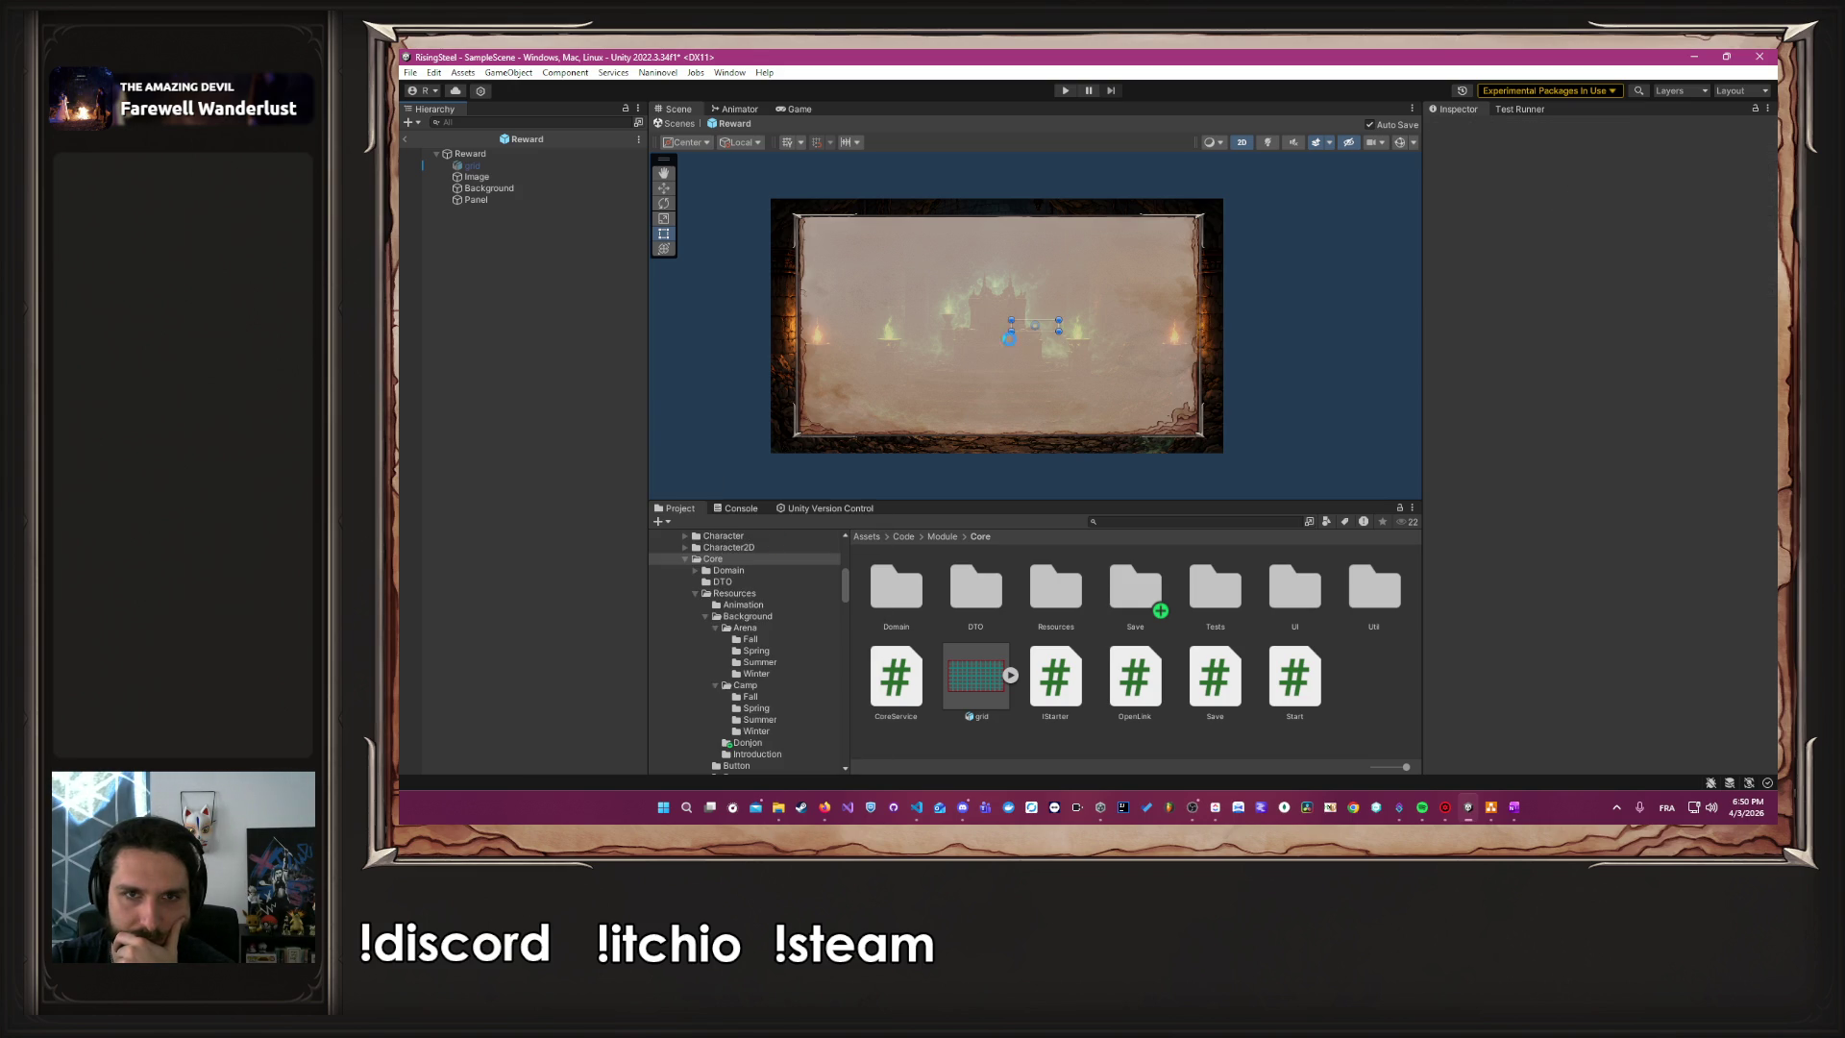
left_click(1568, 417)
type("8")
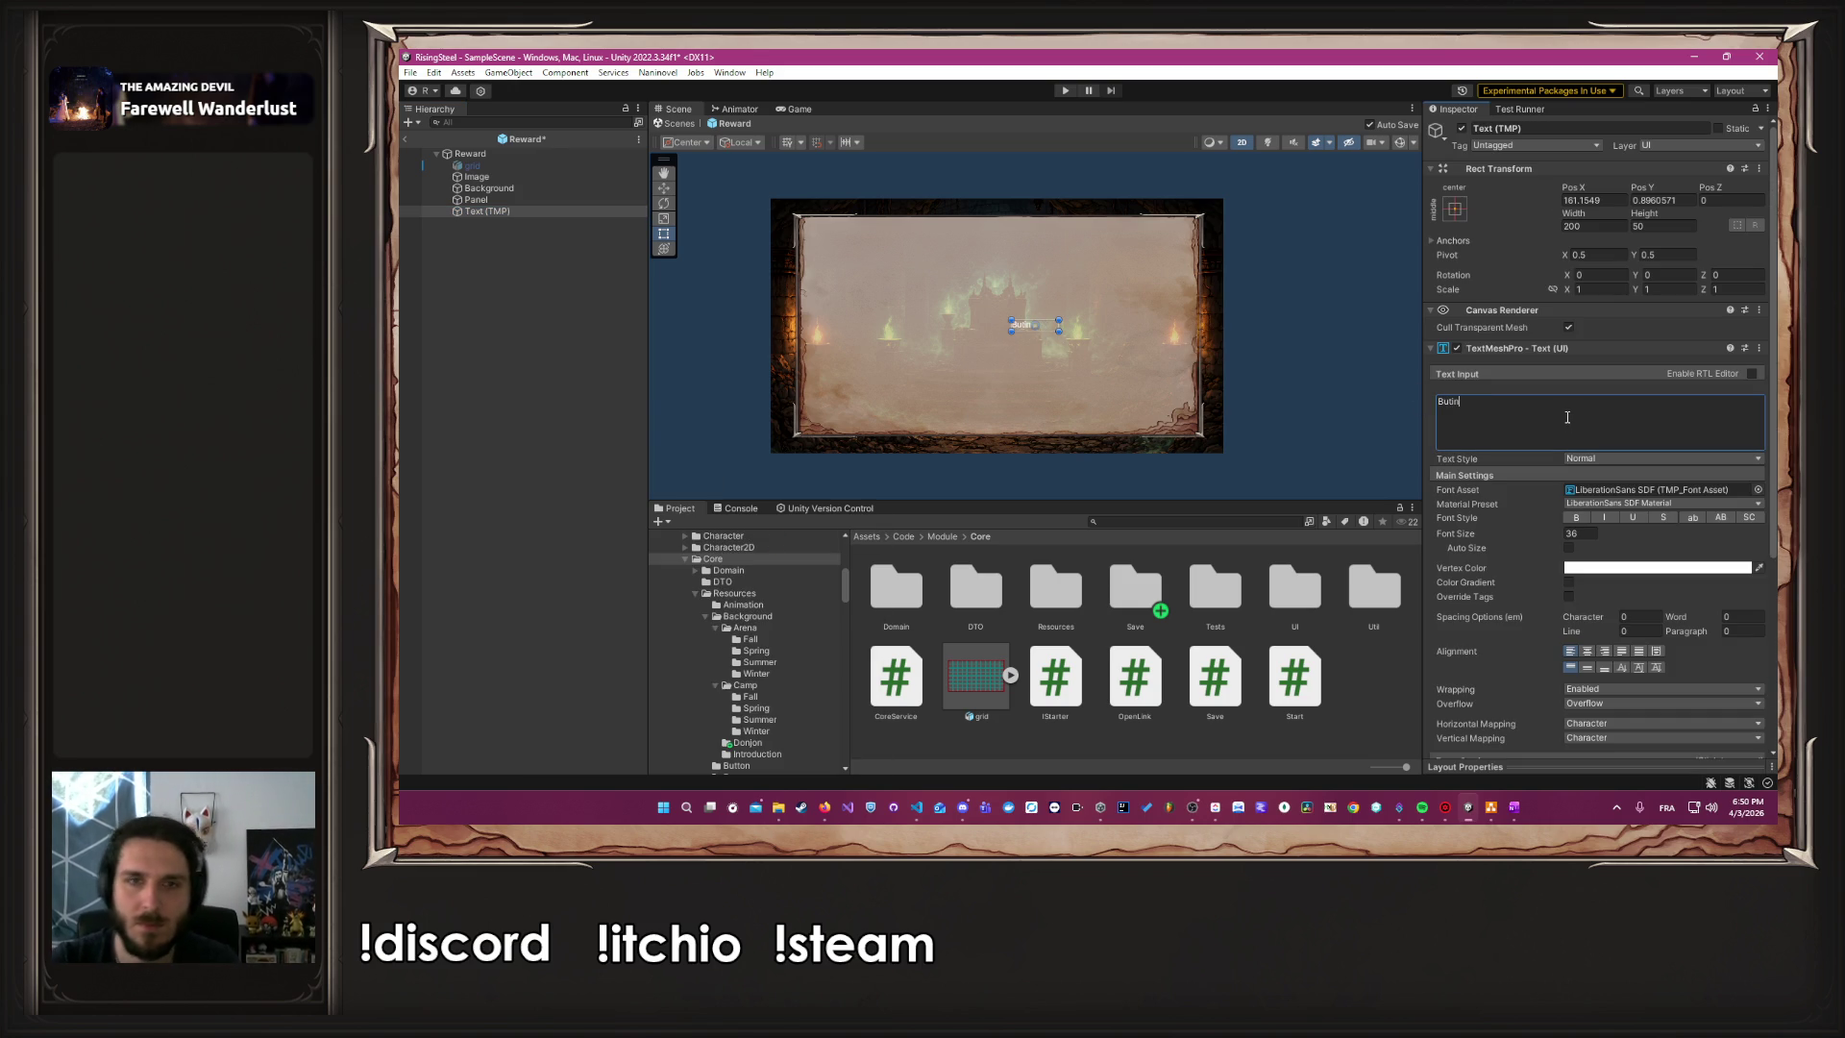
Enable the Panel's image, move the text to the panel's top, and save
left_click(540, 197)
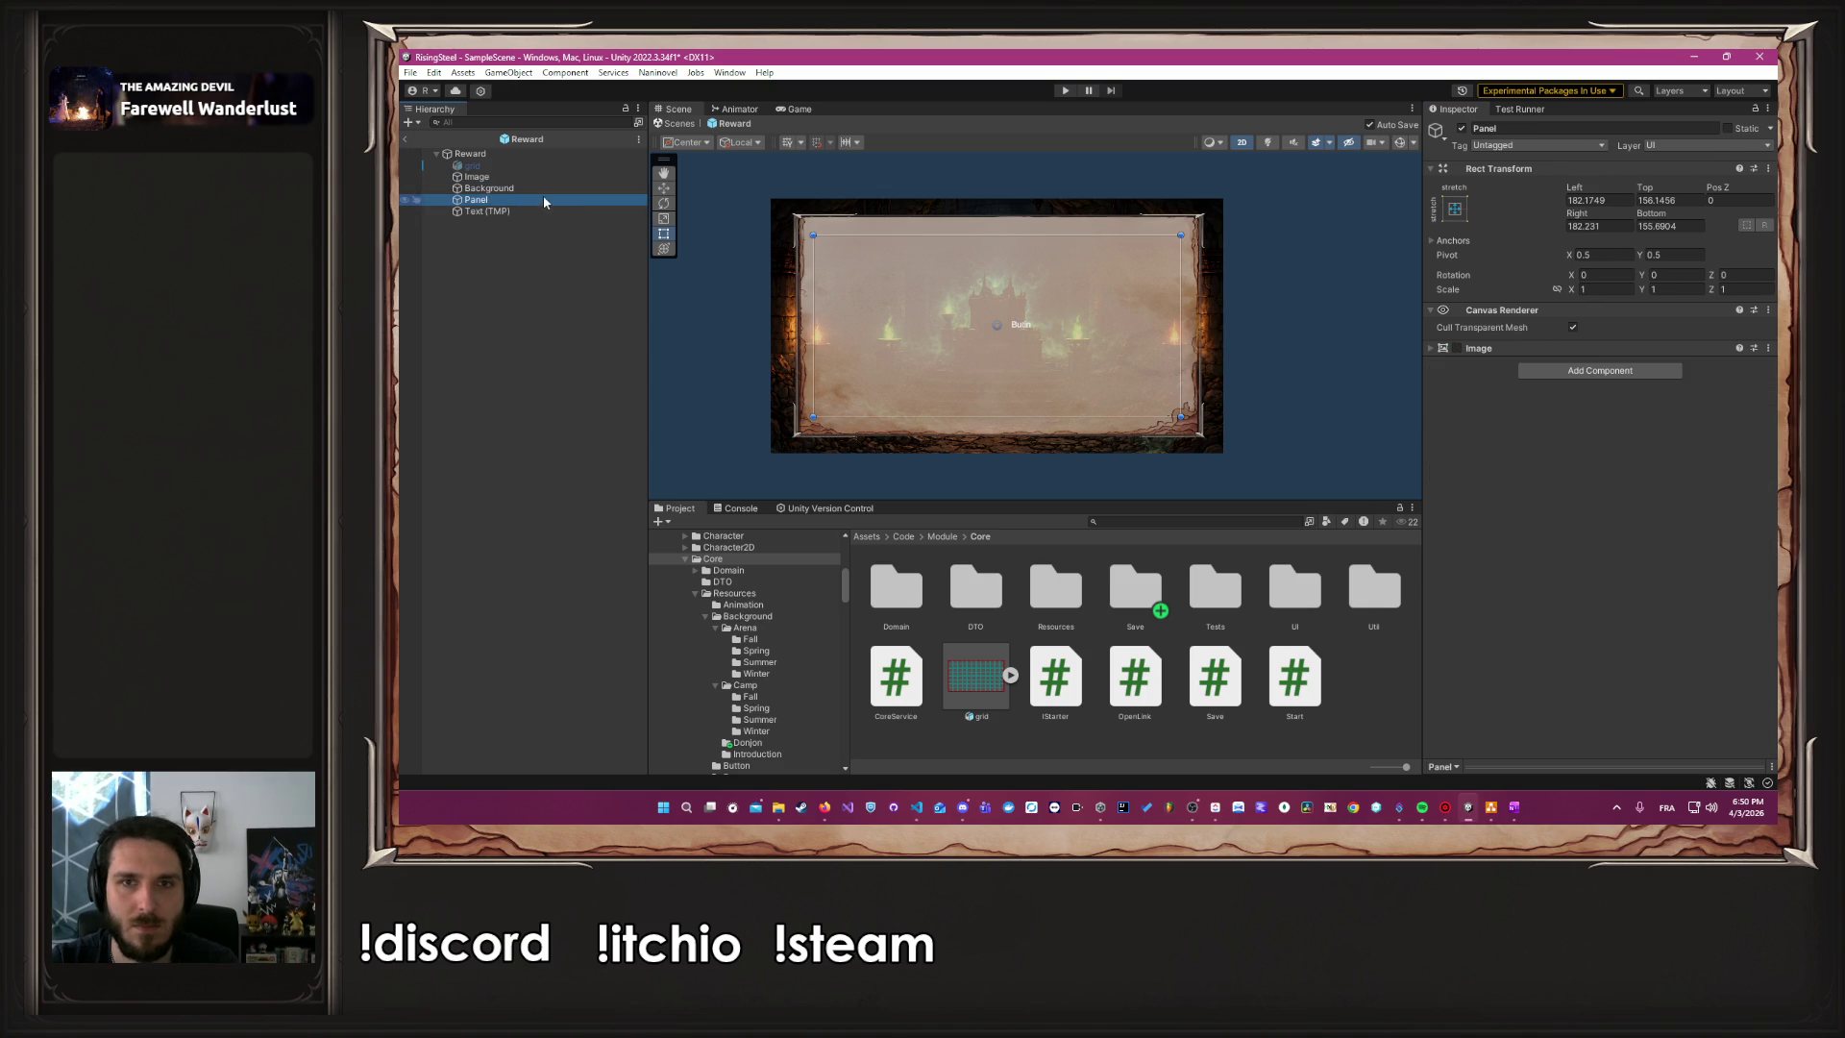
left_click(1457, 348)
left_click(498, 211)
mouse_move(1036, 327)
left_mouse_down()
mouse_move(930, 236)
mouse_move(851, 222)
left_mouse_up()
scroll(818, 213, "up", 1)
scroll(818, 214, "up", 3)
key("ctrl+s")
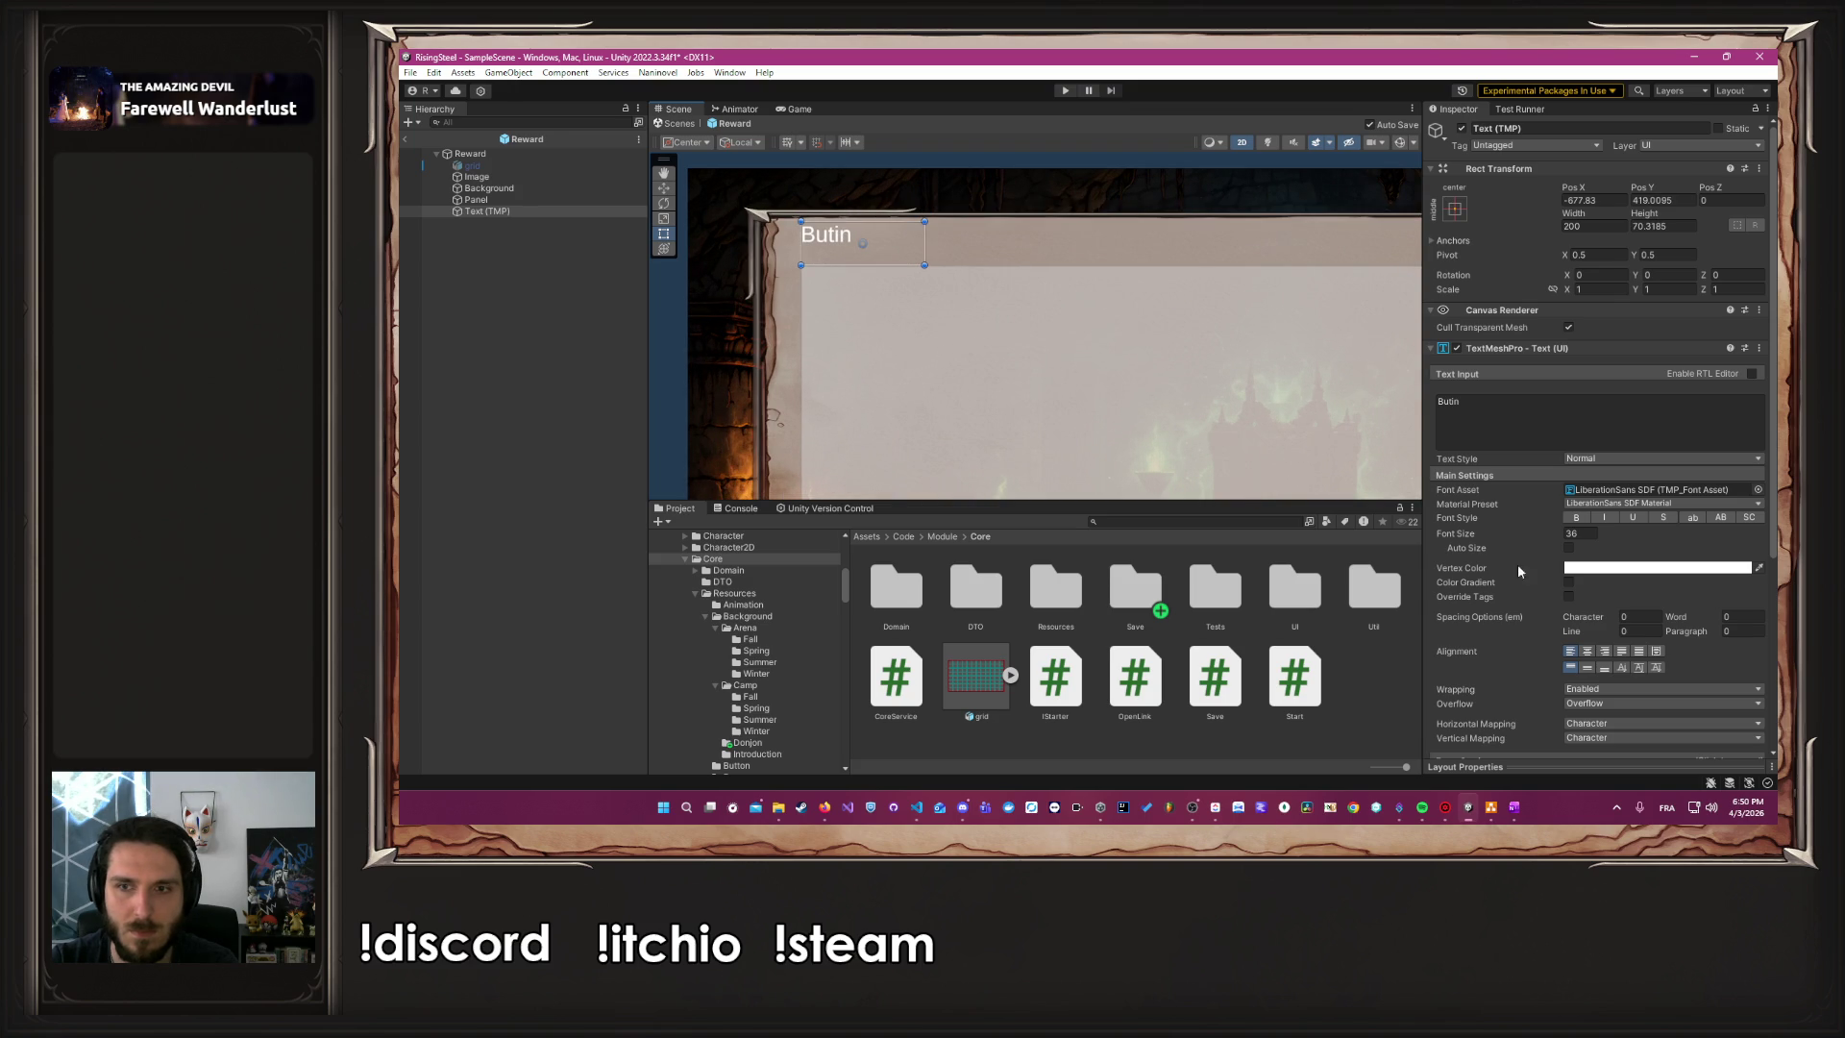
Centre the Butin text, stretch it across the panel, and set font size 70
left_click(1588, 651)
left_click(1587, 667)
scroll(1157, 360, "down", 2)
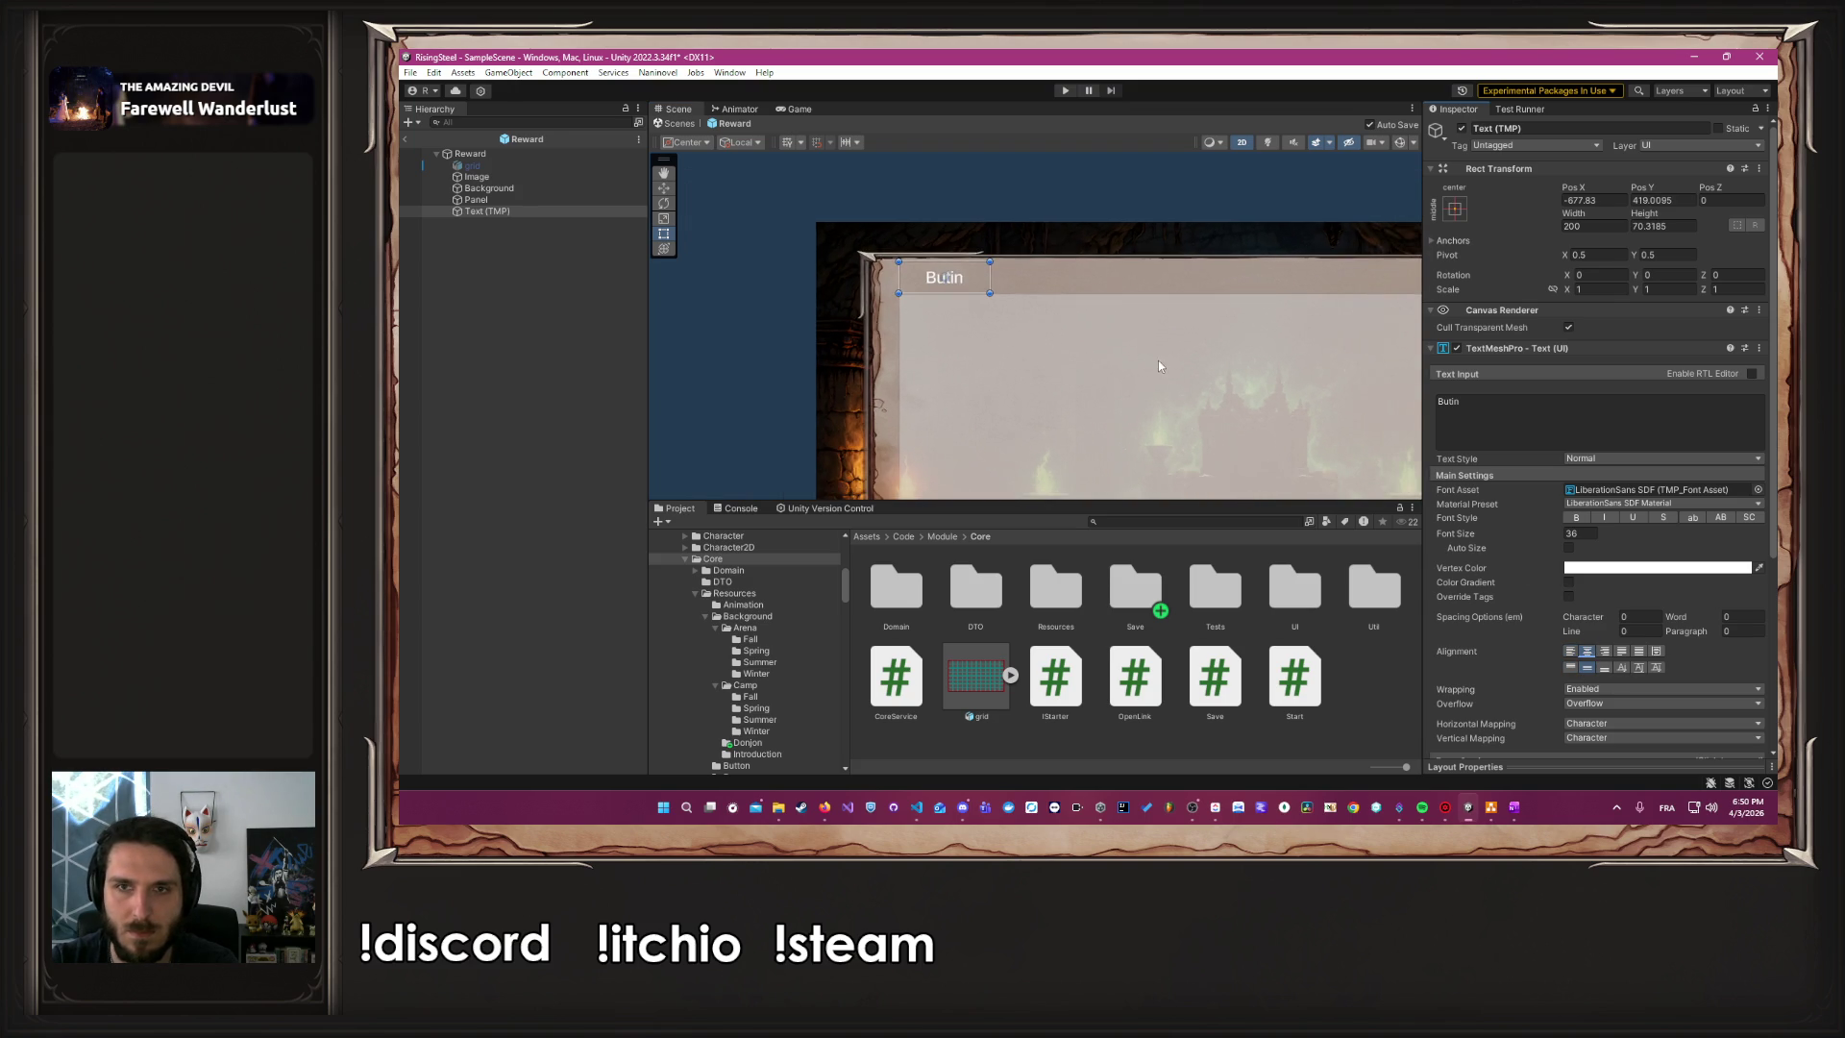
left_click_drag(1124, 326, 916, 359)
left_click_drag(719, 303, 1312, 304)
left_click(1589, 534)
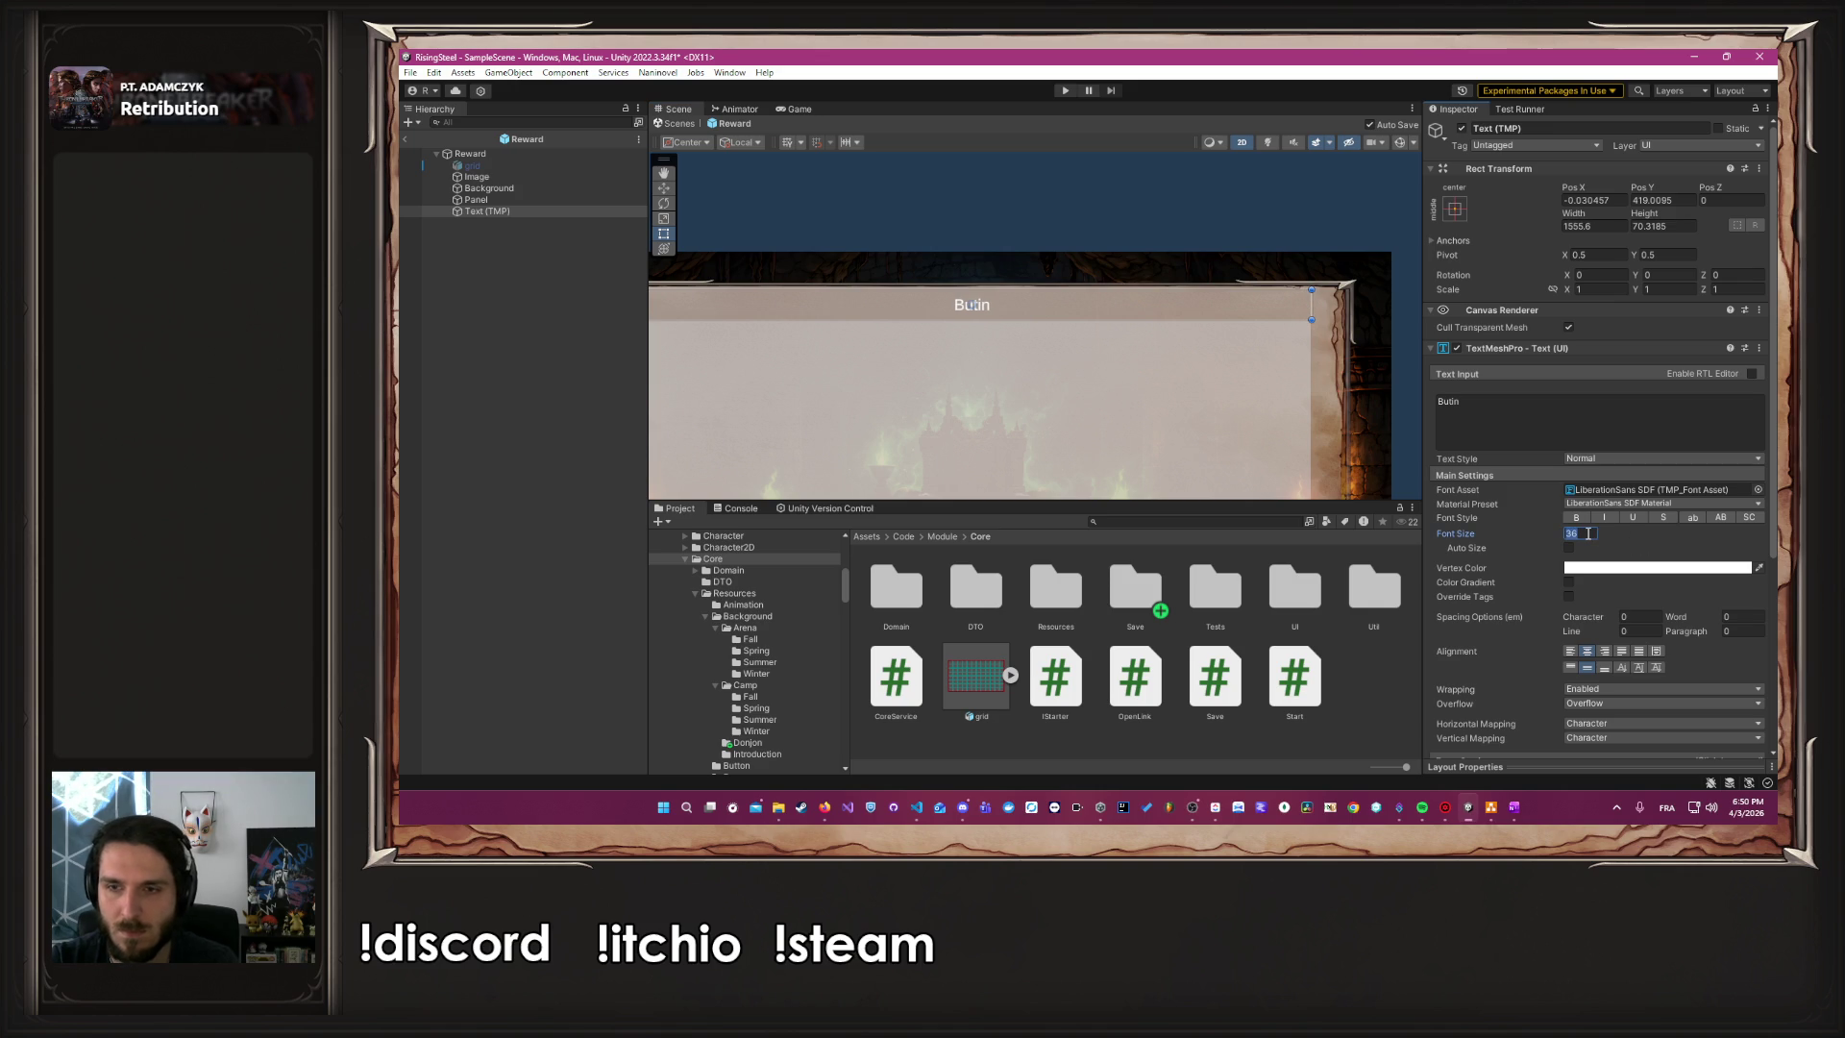
type("50")
key("BackSpace")
key("BackSpace")
type("70")
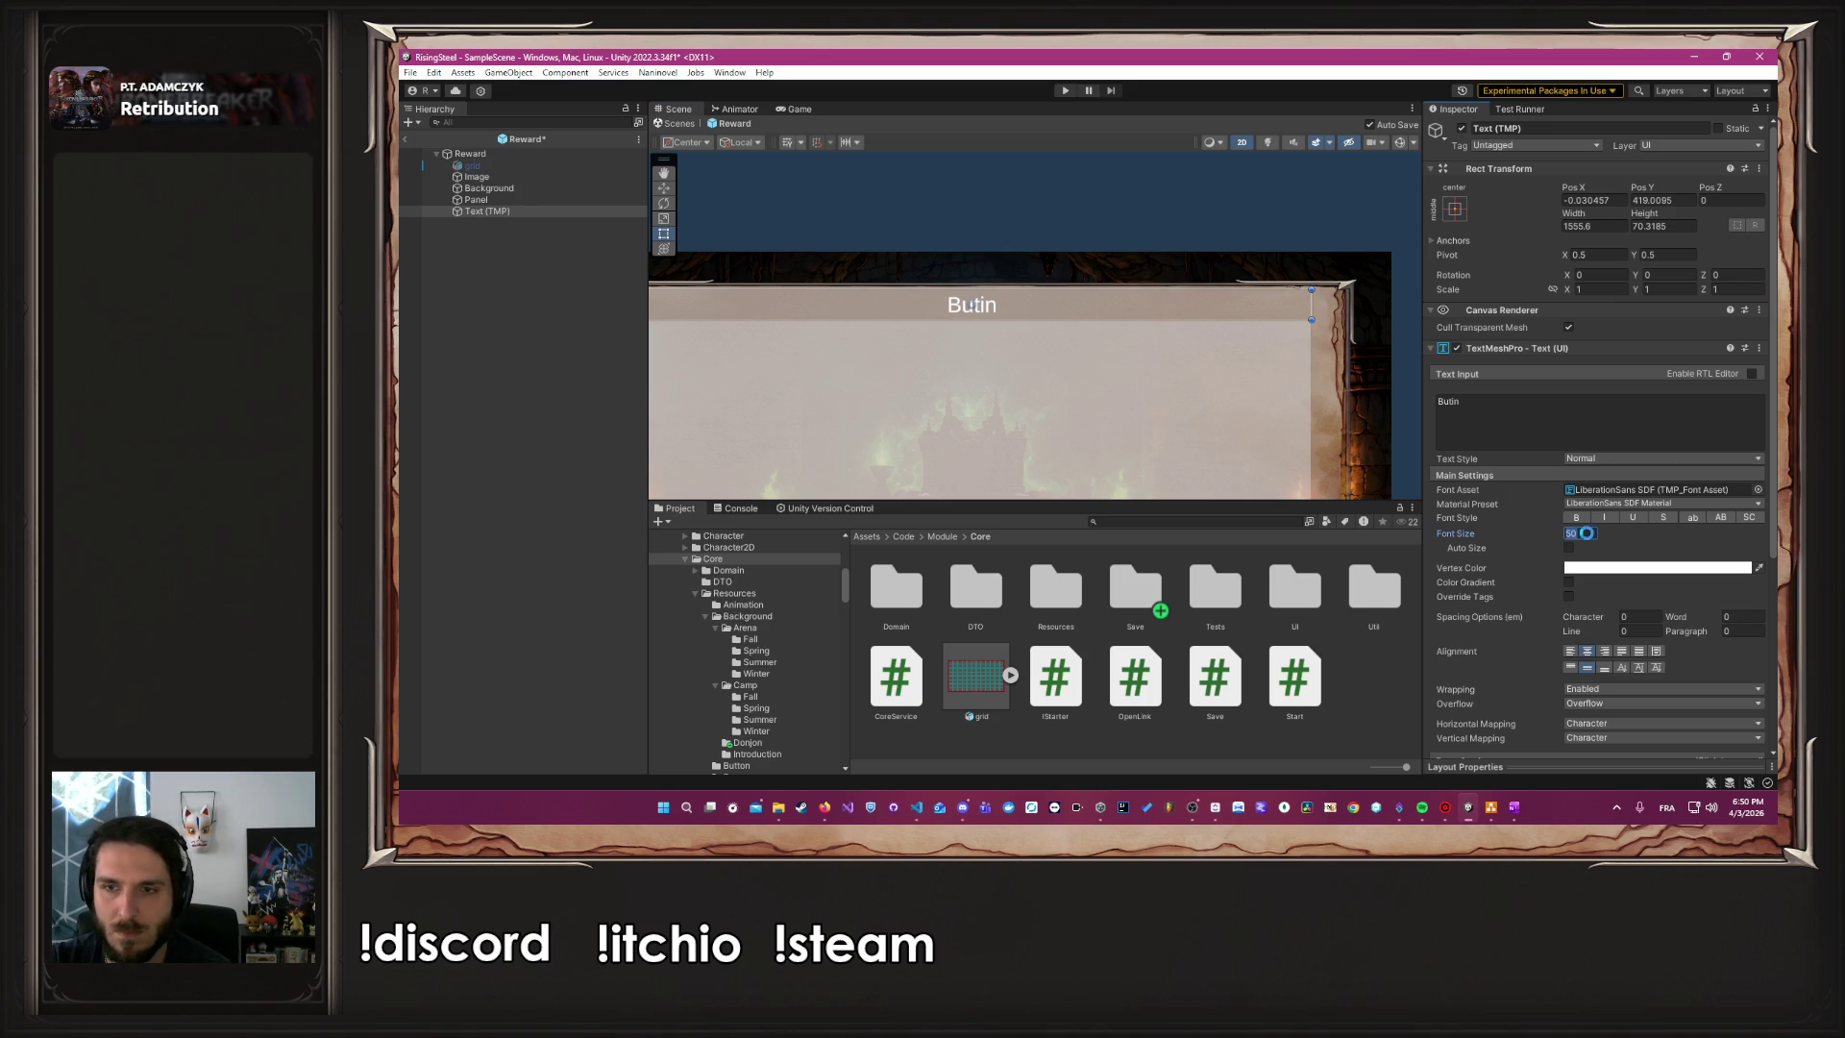
Switch the Butin title to the GeorgiaTitle font at size 100
left_click(1761, 490)
left_click(1638, 580)
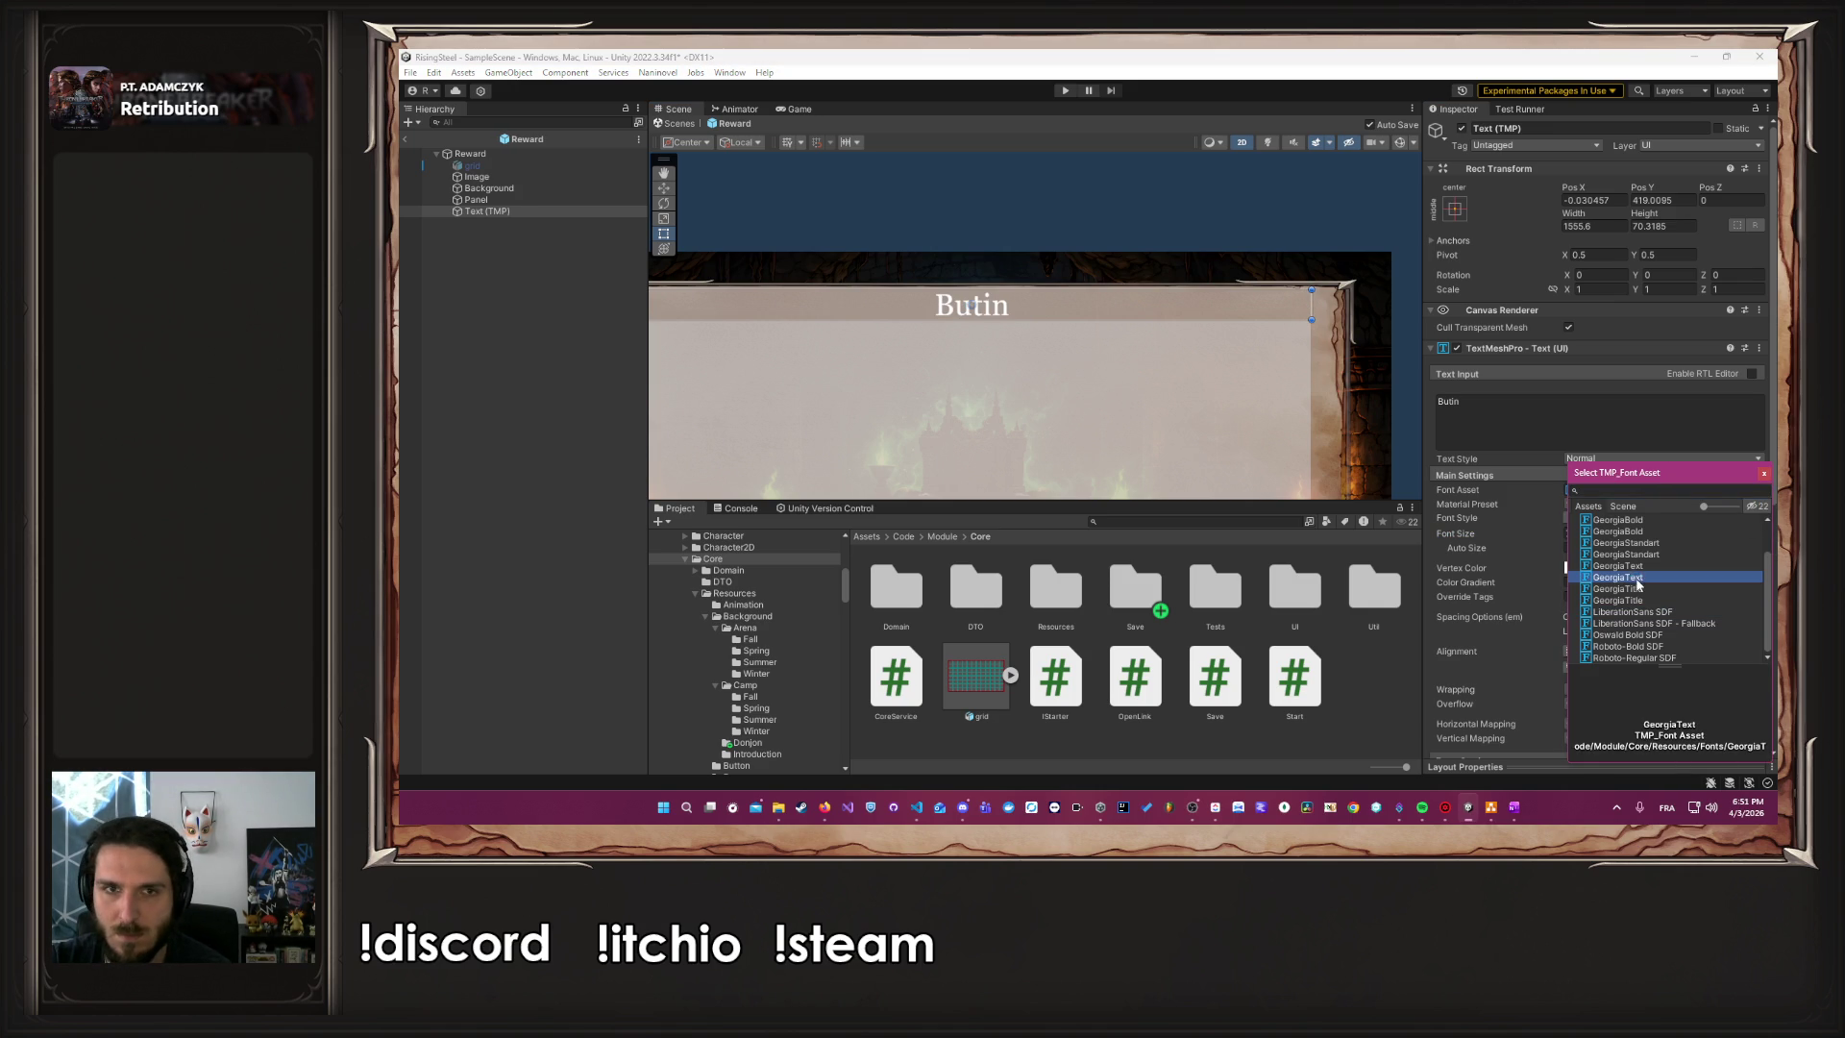
left_click(1640, 602)
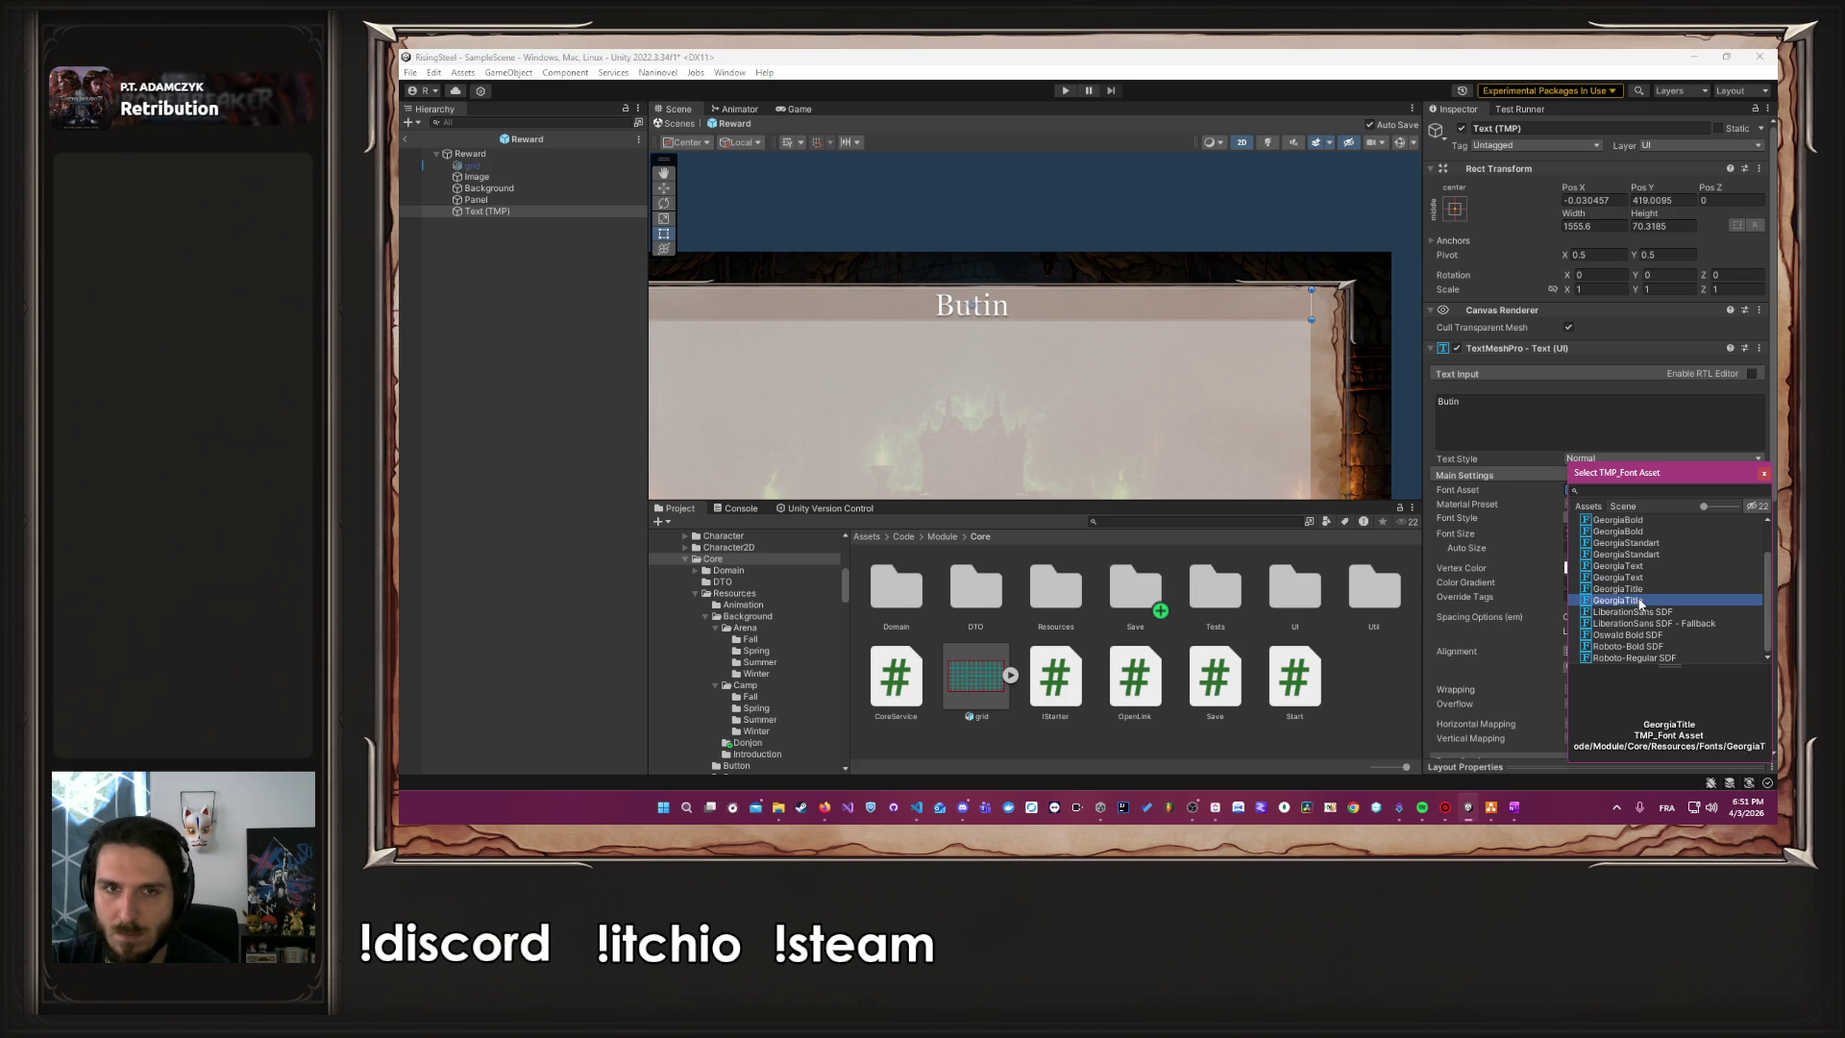
left_click(1765, 475)
double_click(1581, 534)
type("100")
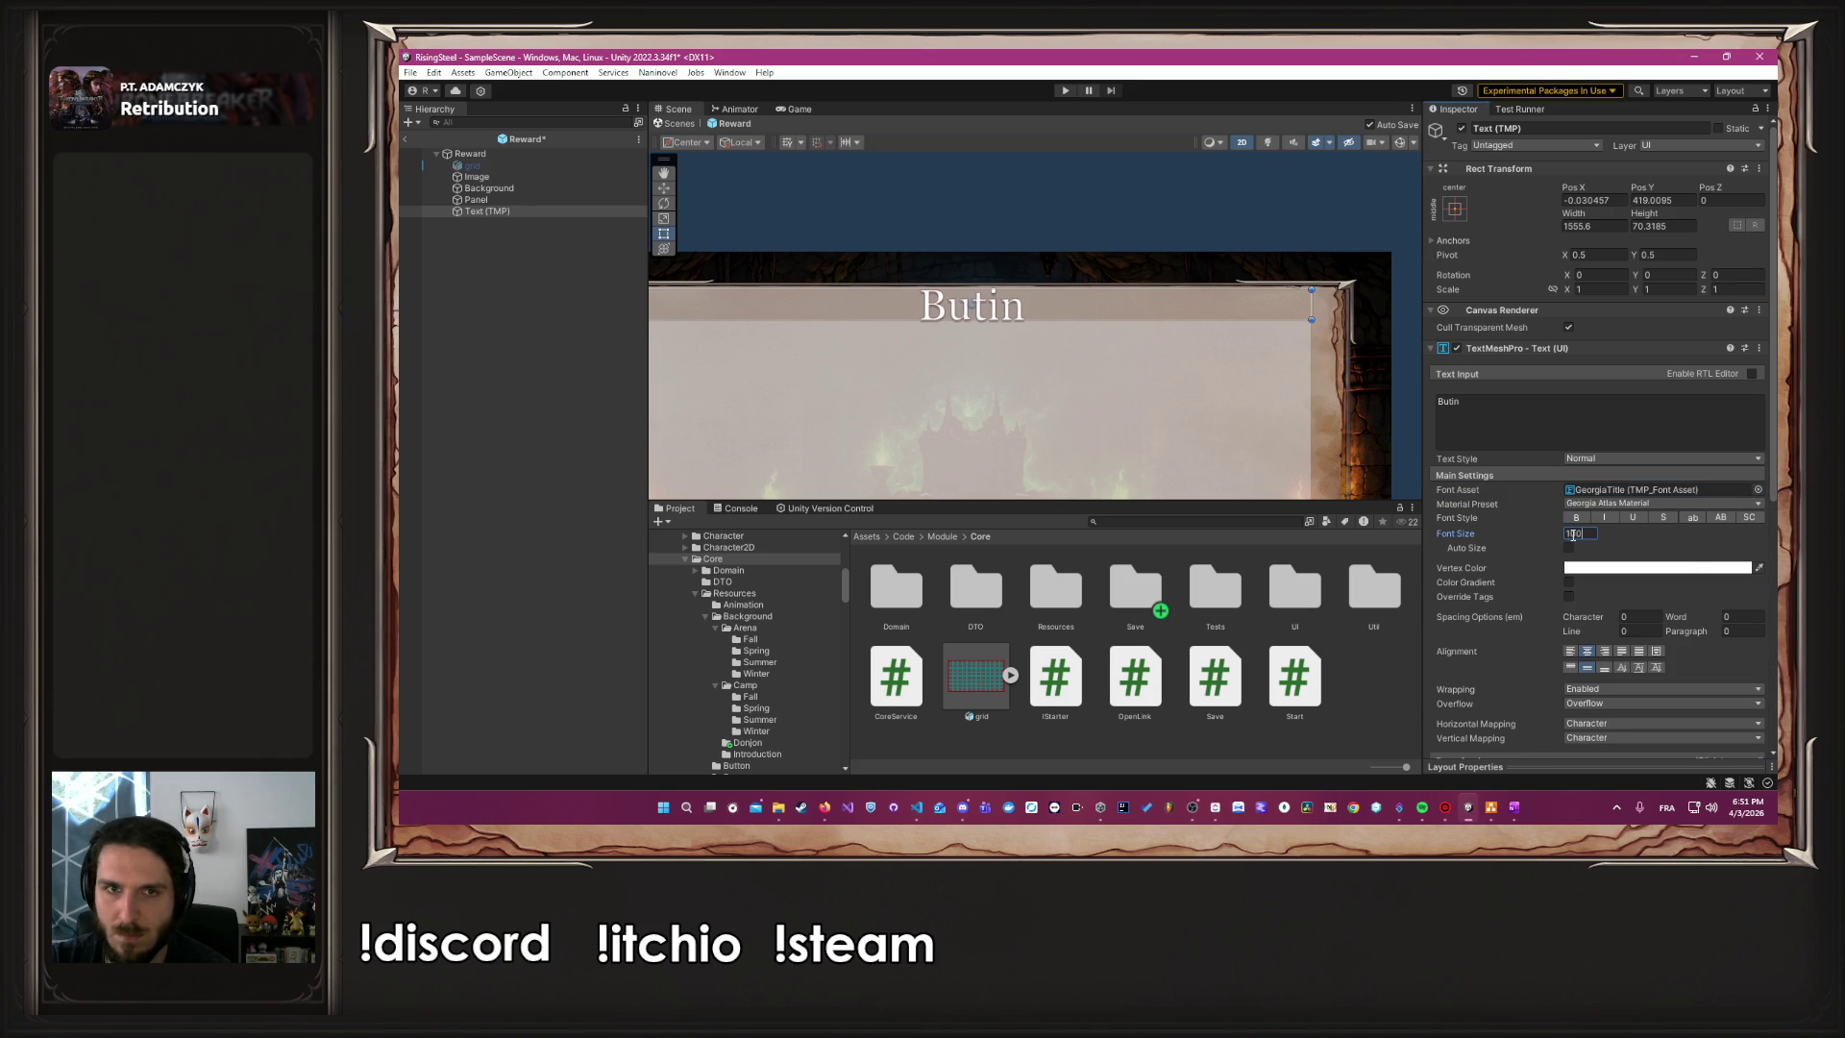
mouse_move(1216, 394)
left_mouse_down()
mouse_move(1139, 383)
mouse_move(1182, 264)
mouse_move(1071, 313)
mouse_move(1129, 302)
mouse_move(1167, 321)
left_mouse_up()
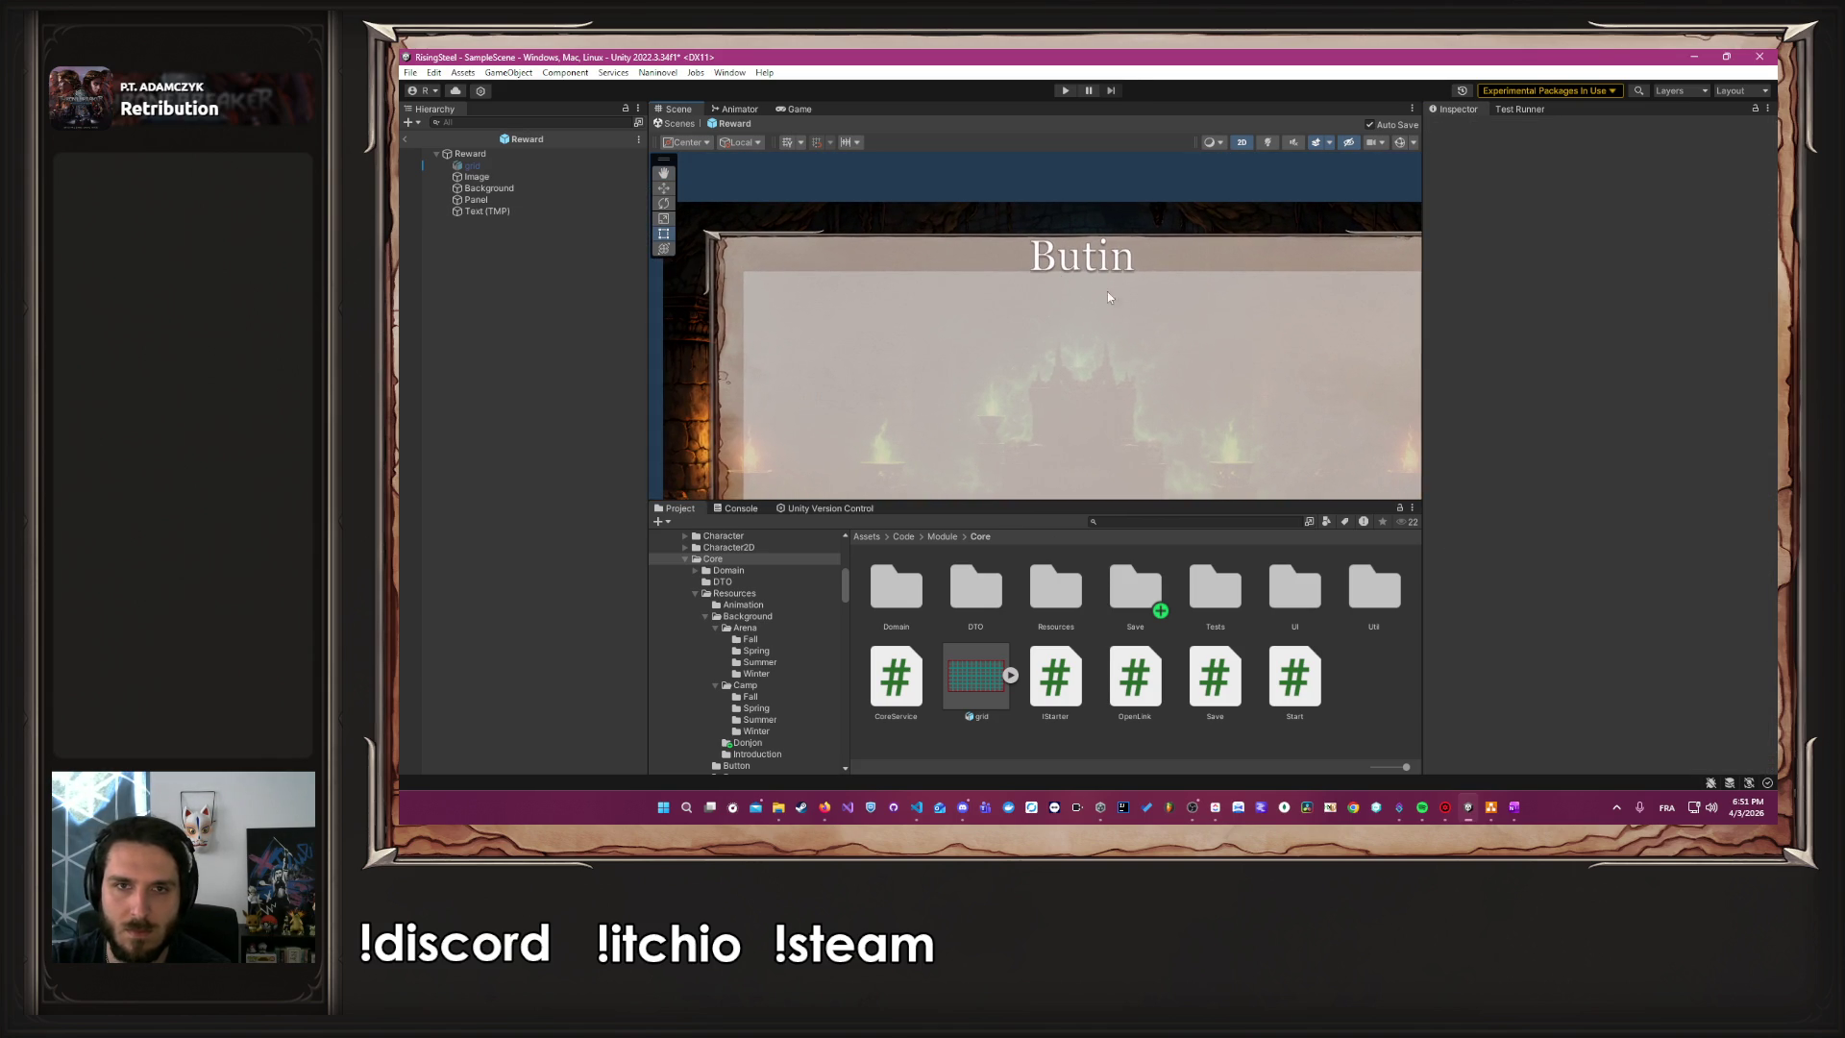
left_click(524, 200)
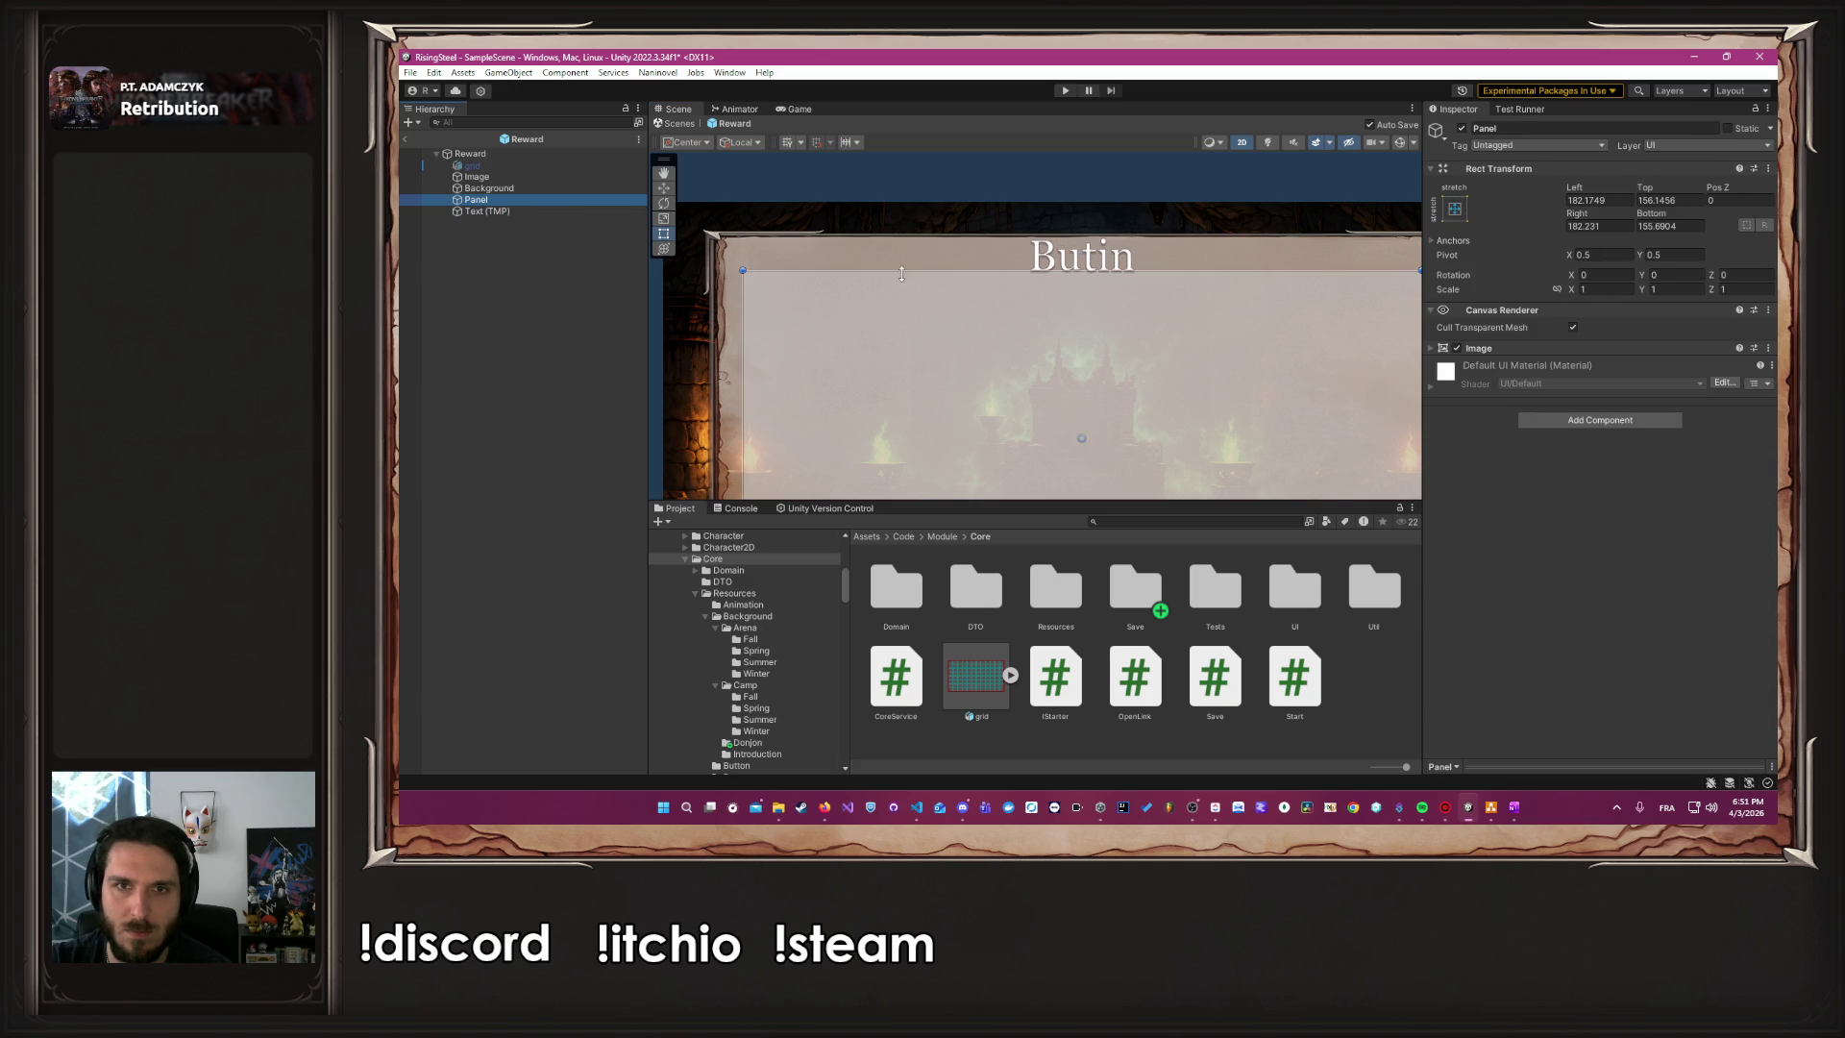
Frame the Panel and move it below Text (TMP) in the Hierarchy
left_click(1022, 274)
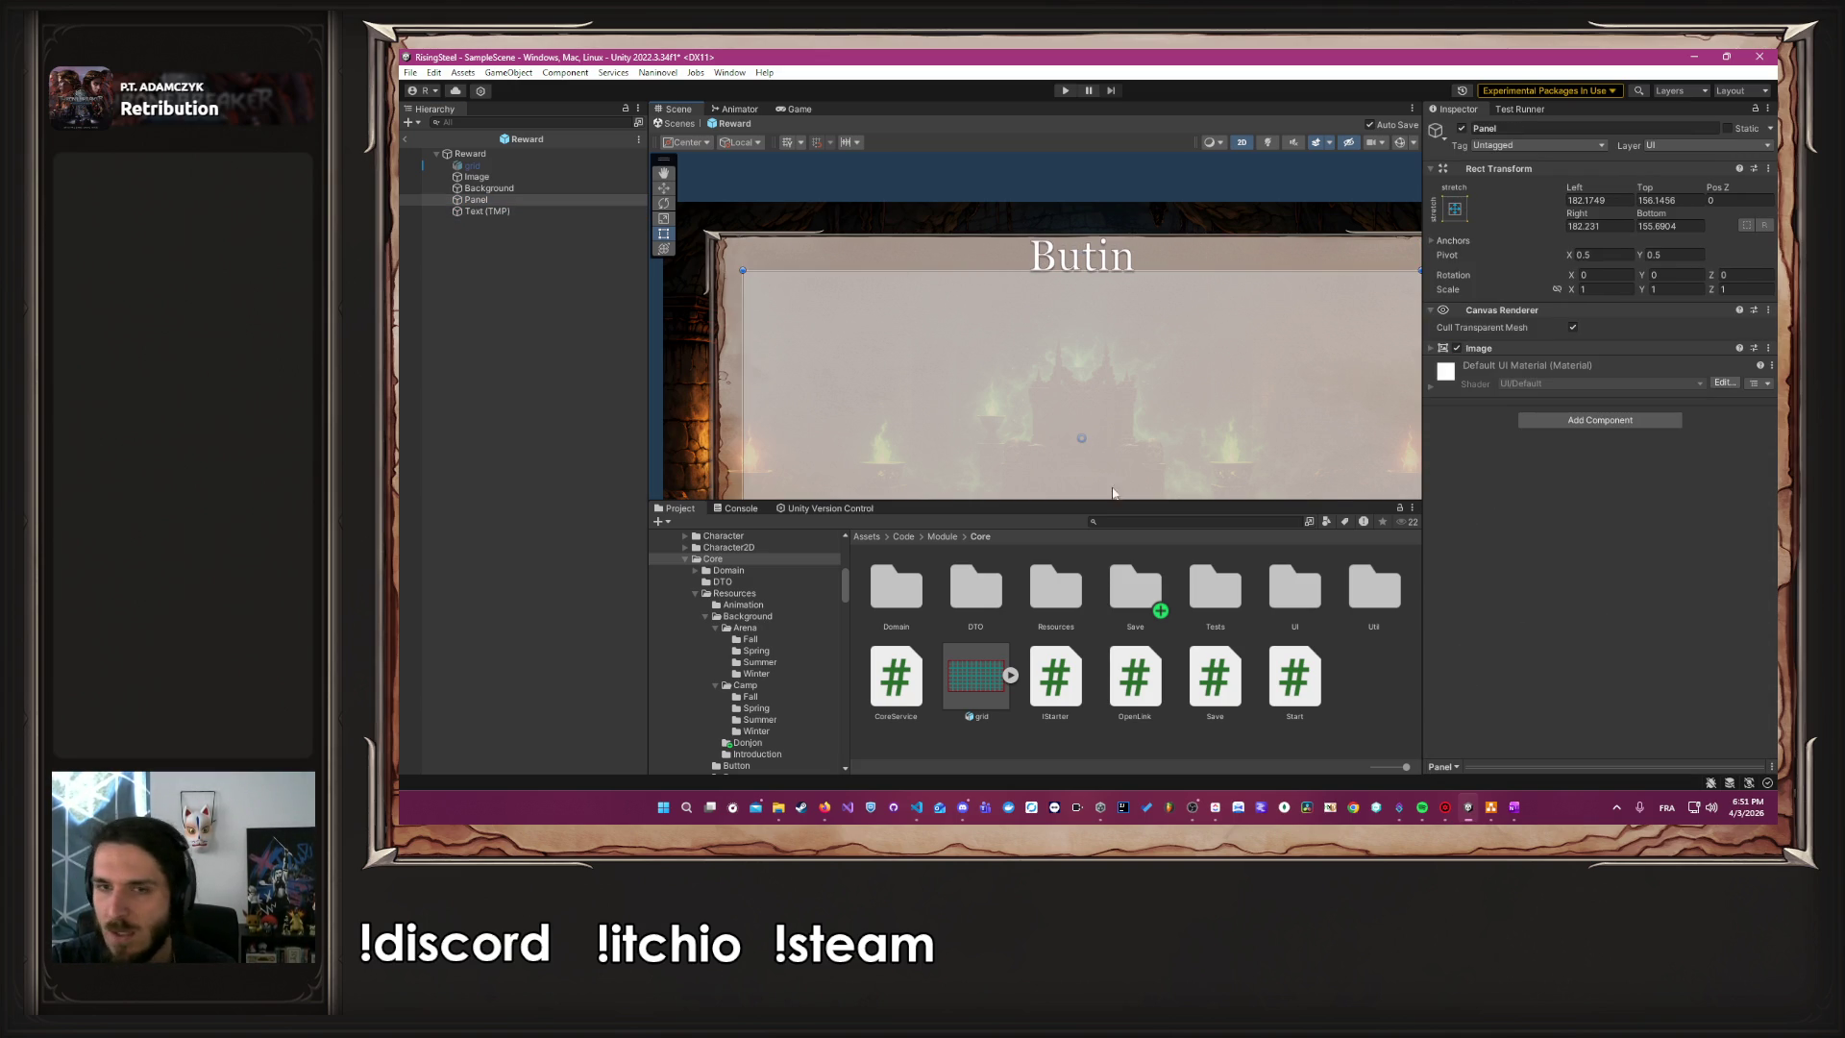
key("f")
left_click(1315, 300)
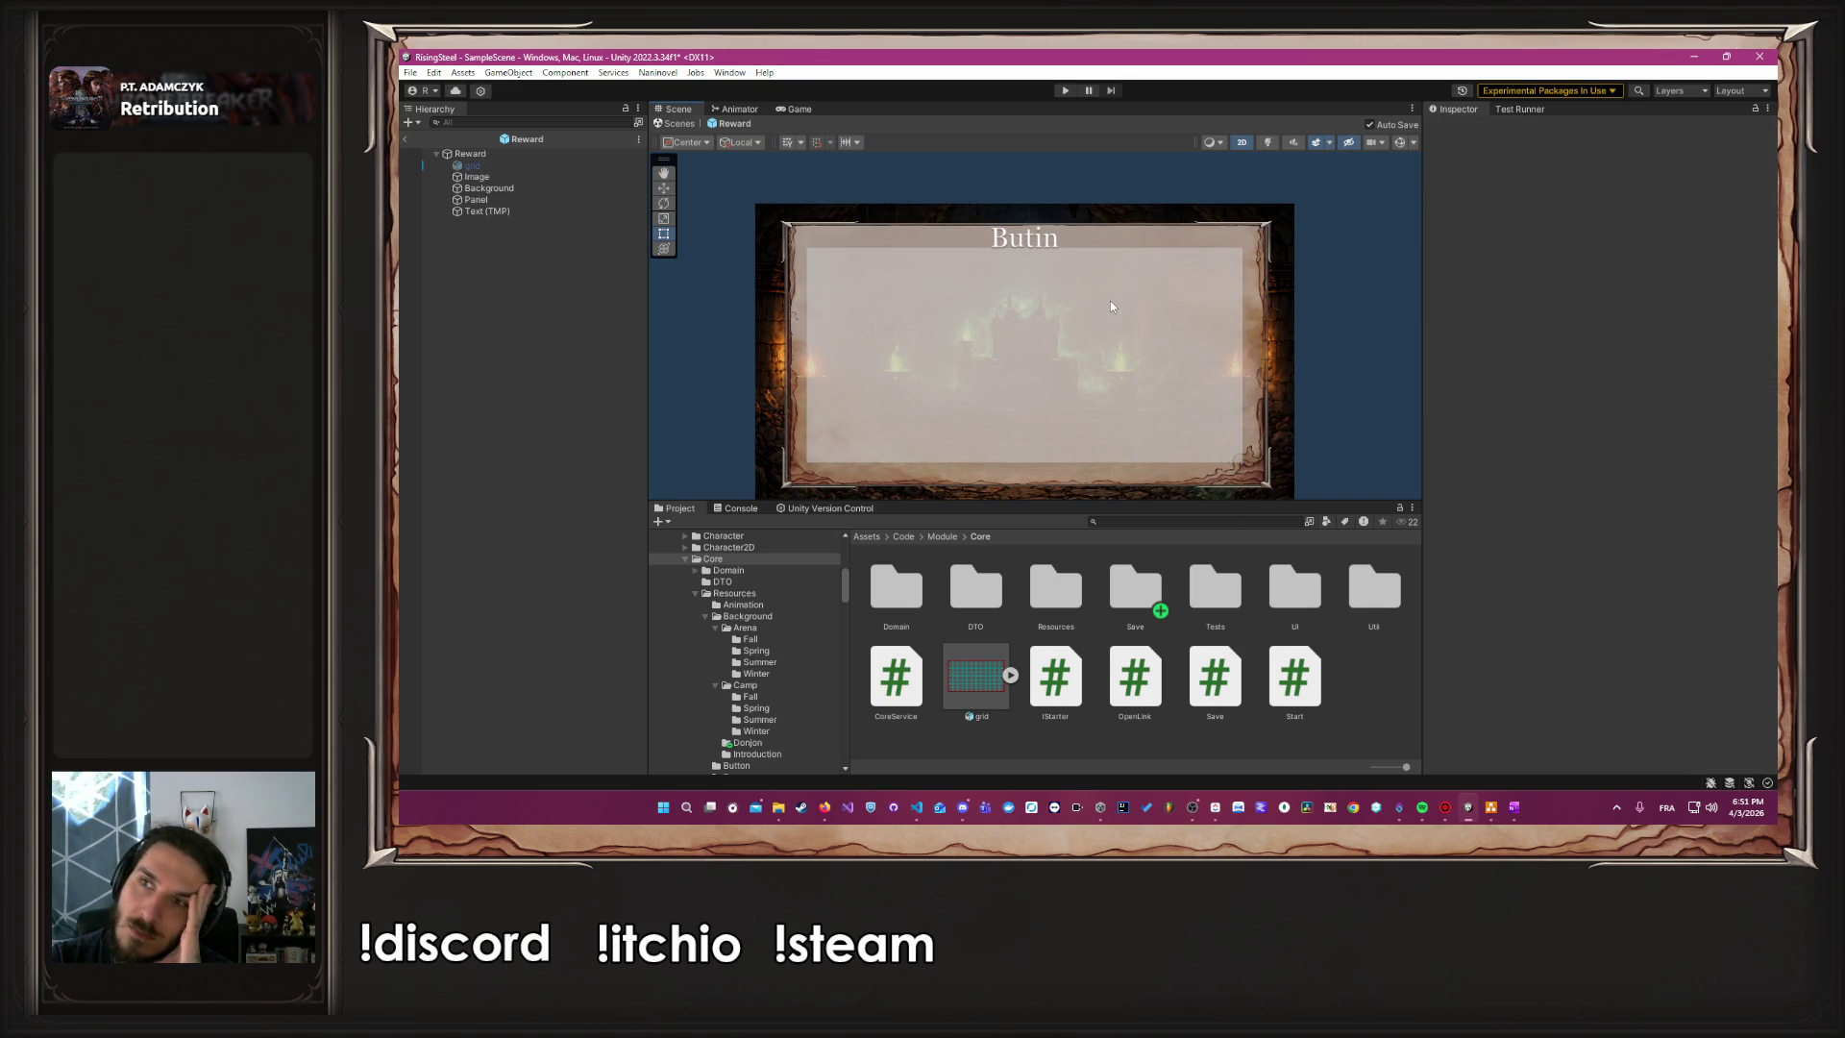
left_click(499, 198)
key("ctrl+z")
key("ctrl+z")
key("ctrl+z")
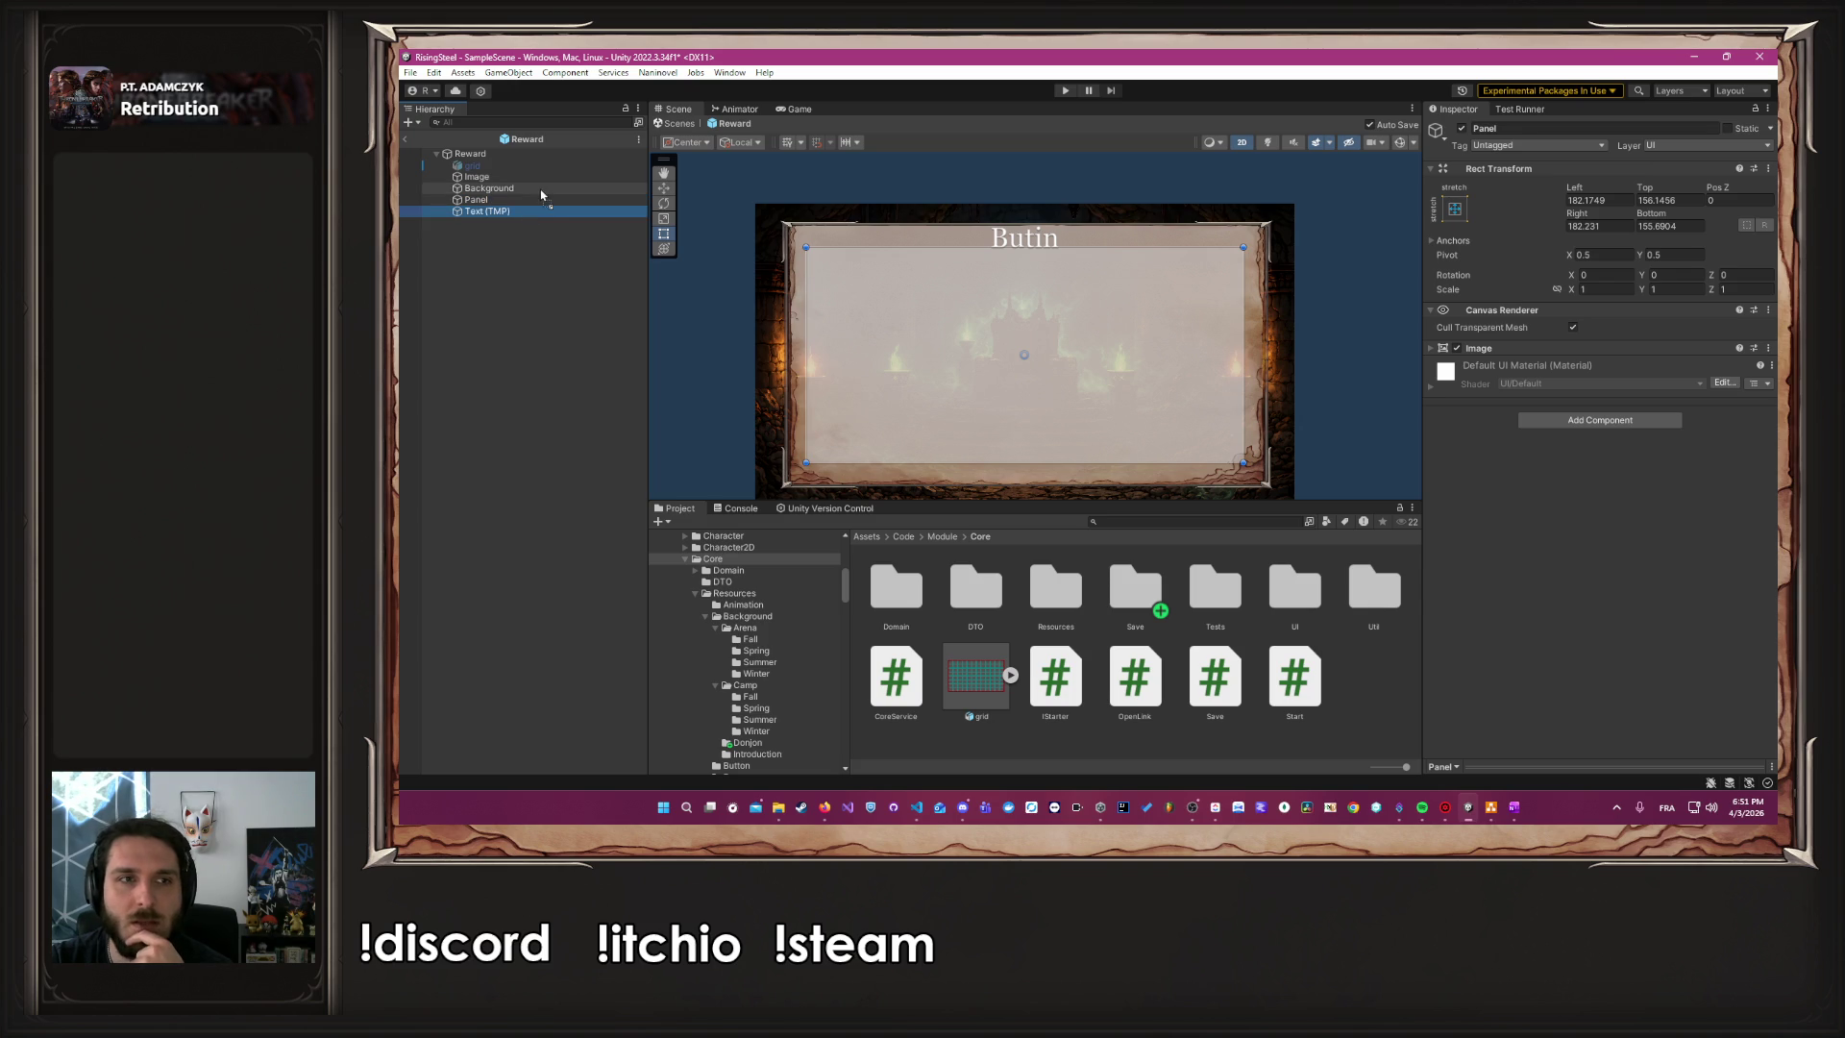
Turn off the Panel's Image component to remove the translucent overlay
left_click(519, 211)
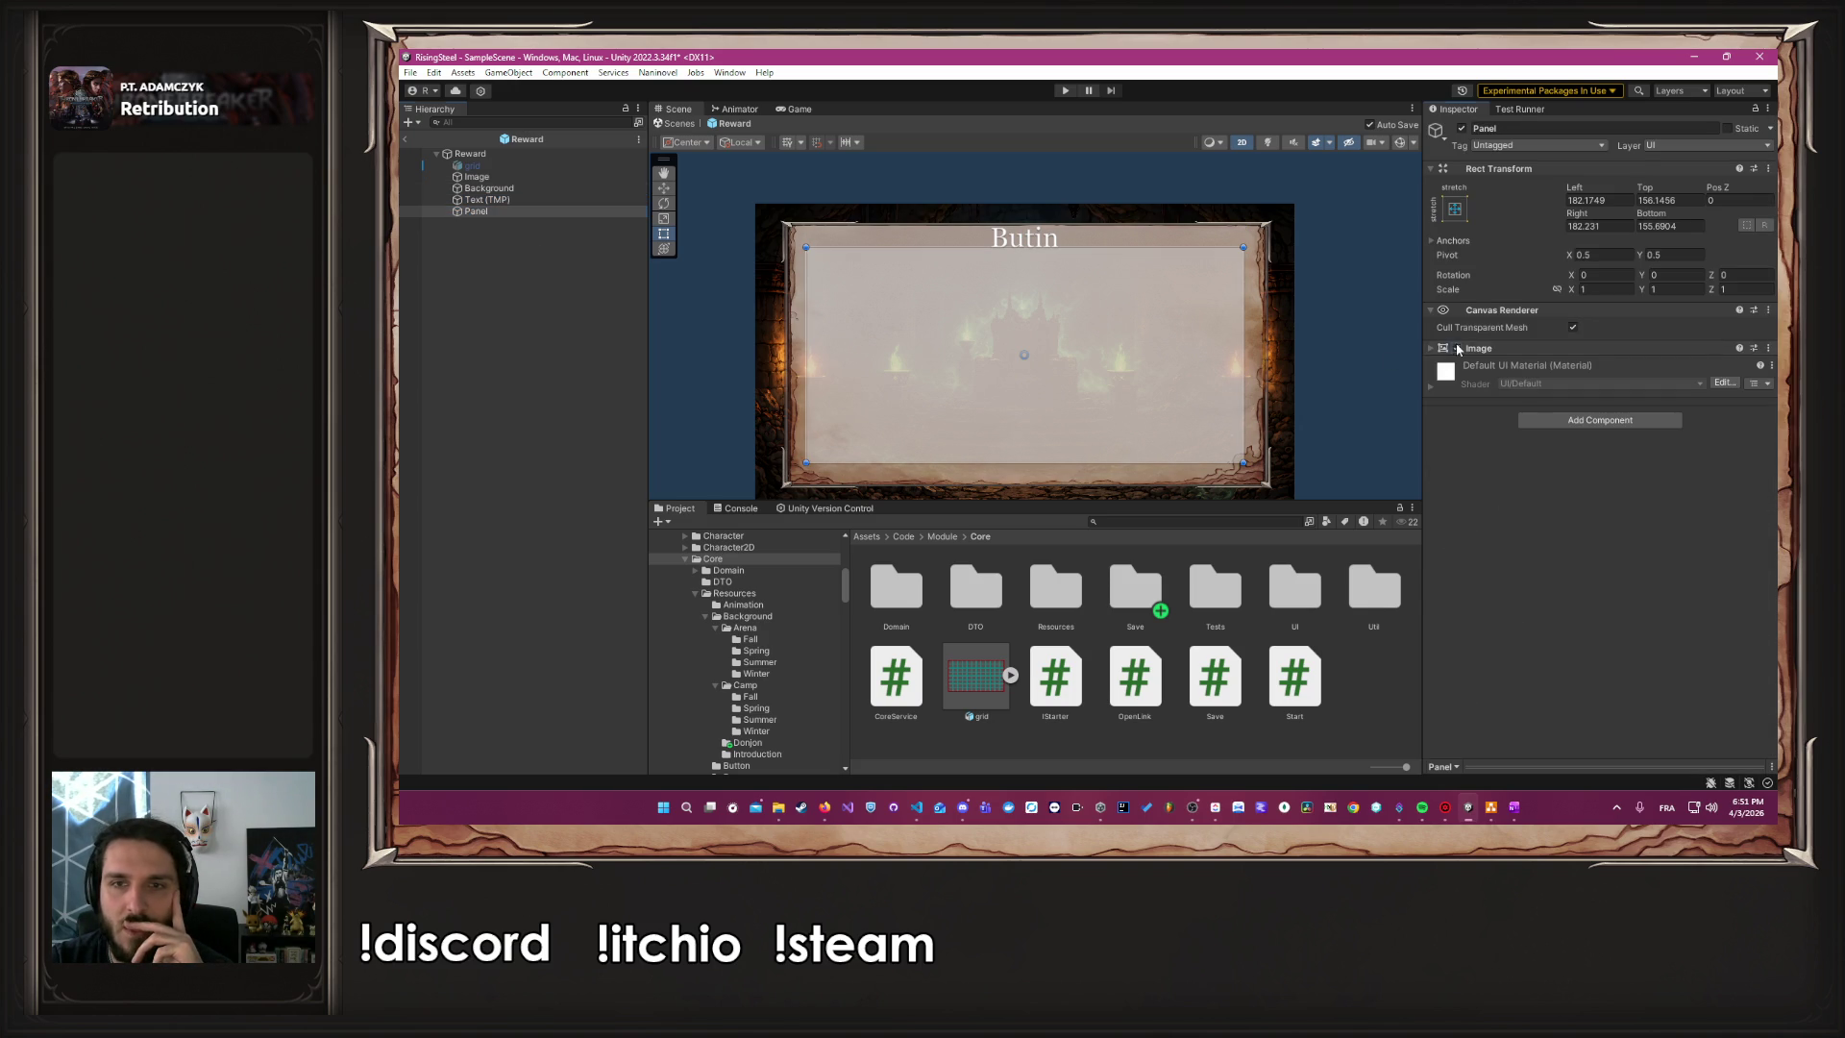
left_click(1456, 348)
left_click(503, 338)
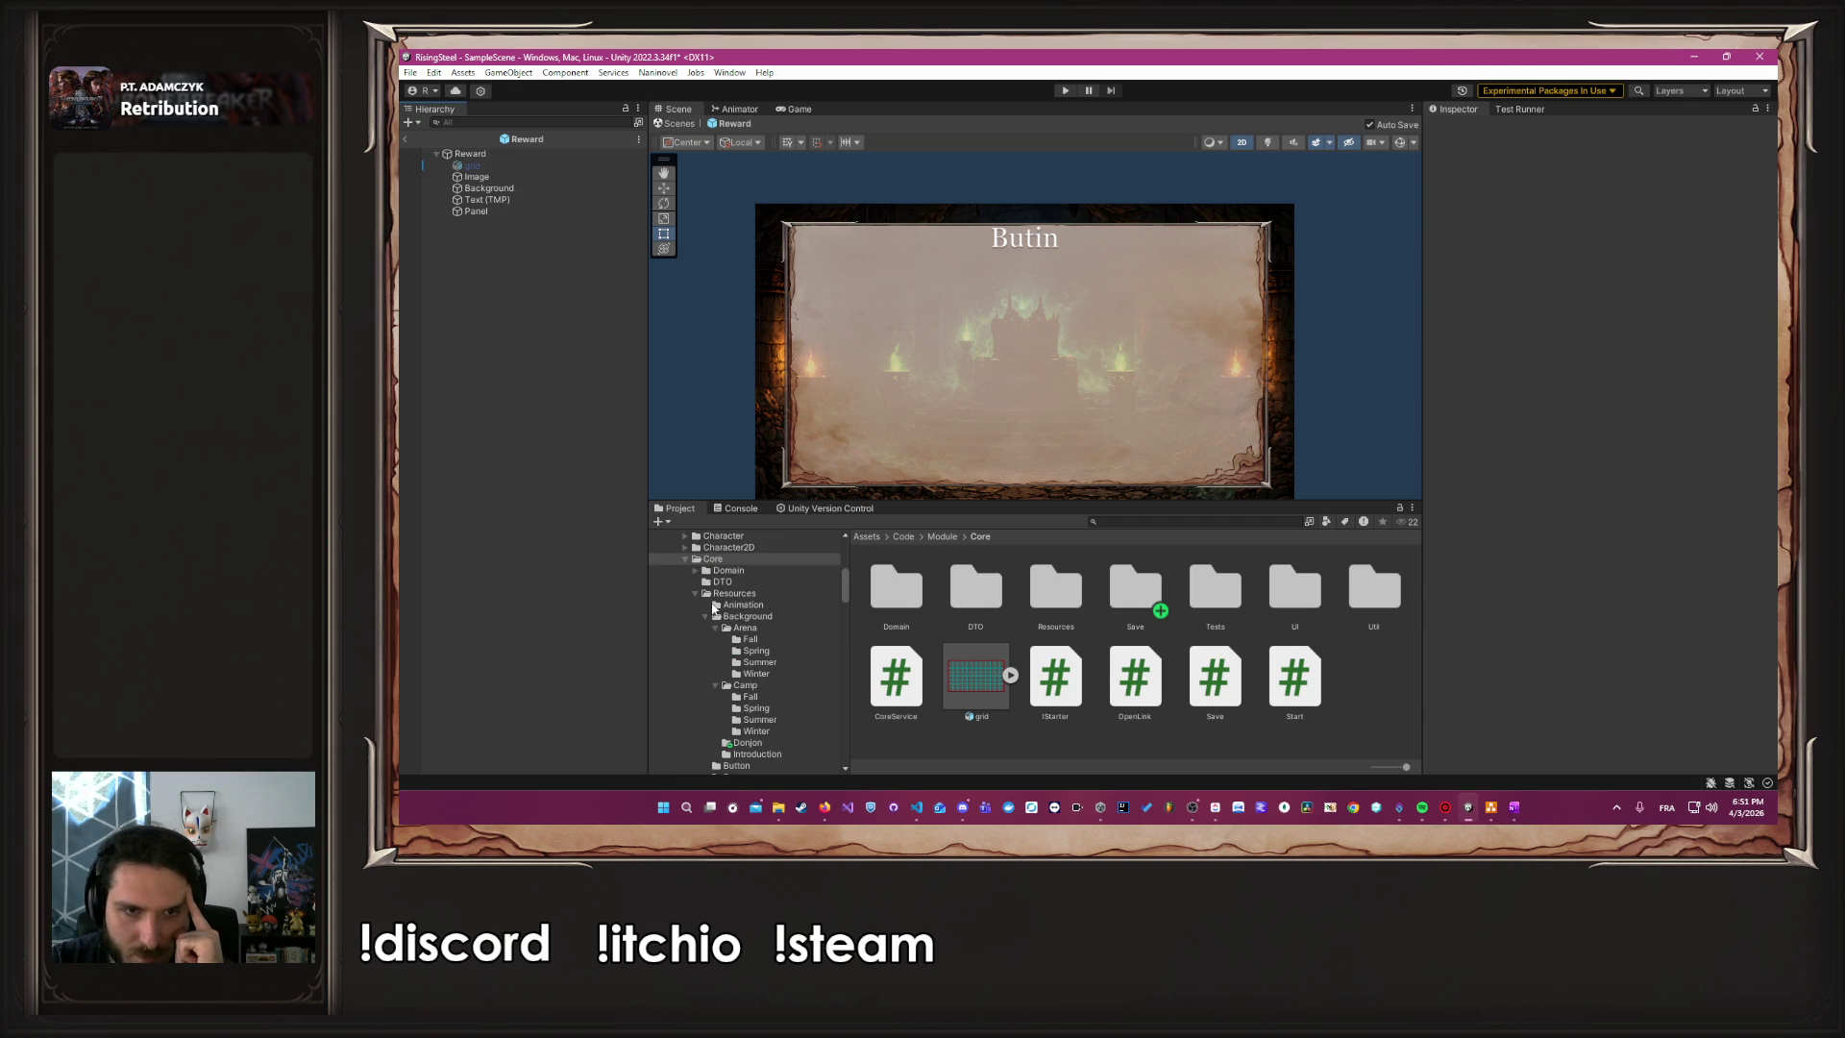
Open the ArenaFight prefab from Fight/UI/Scene/05-pages
left_click(683, 561)
scroll(720, 605, "down", 3)
scroll(694, 630, "up", 3)
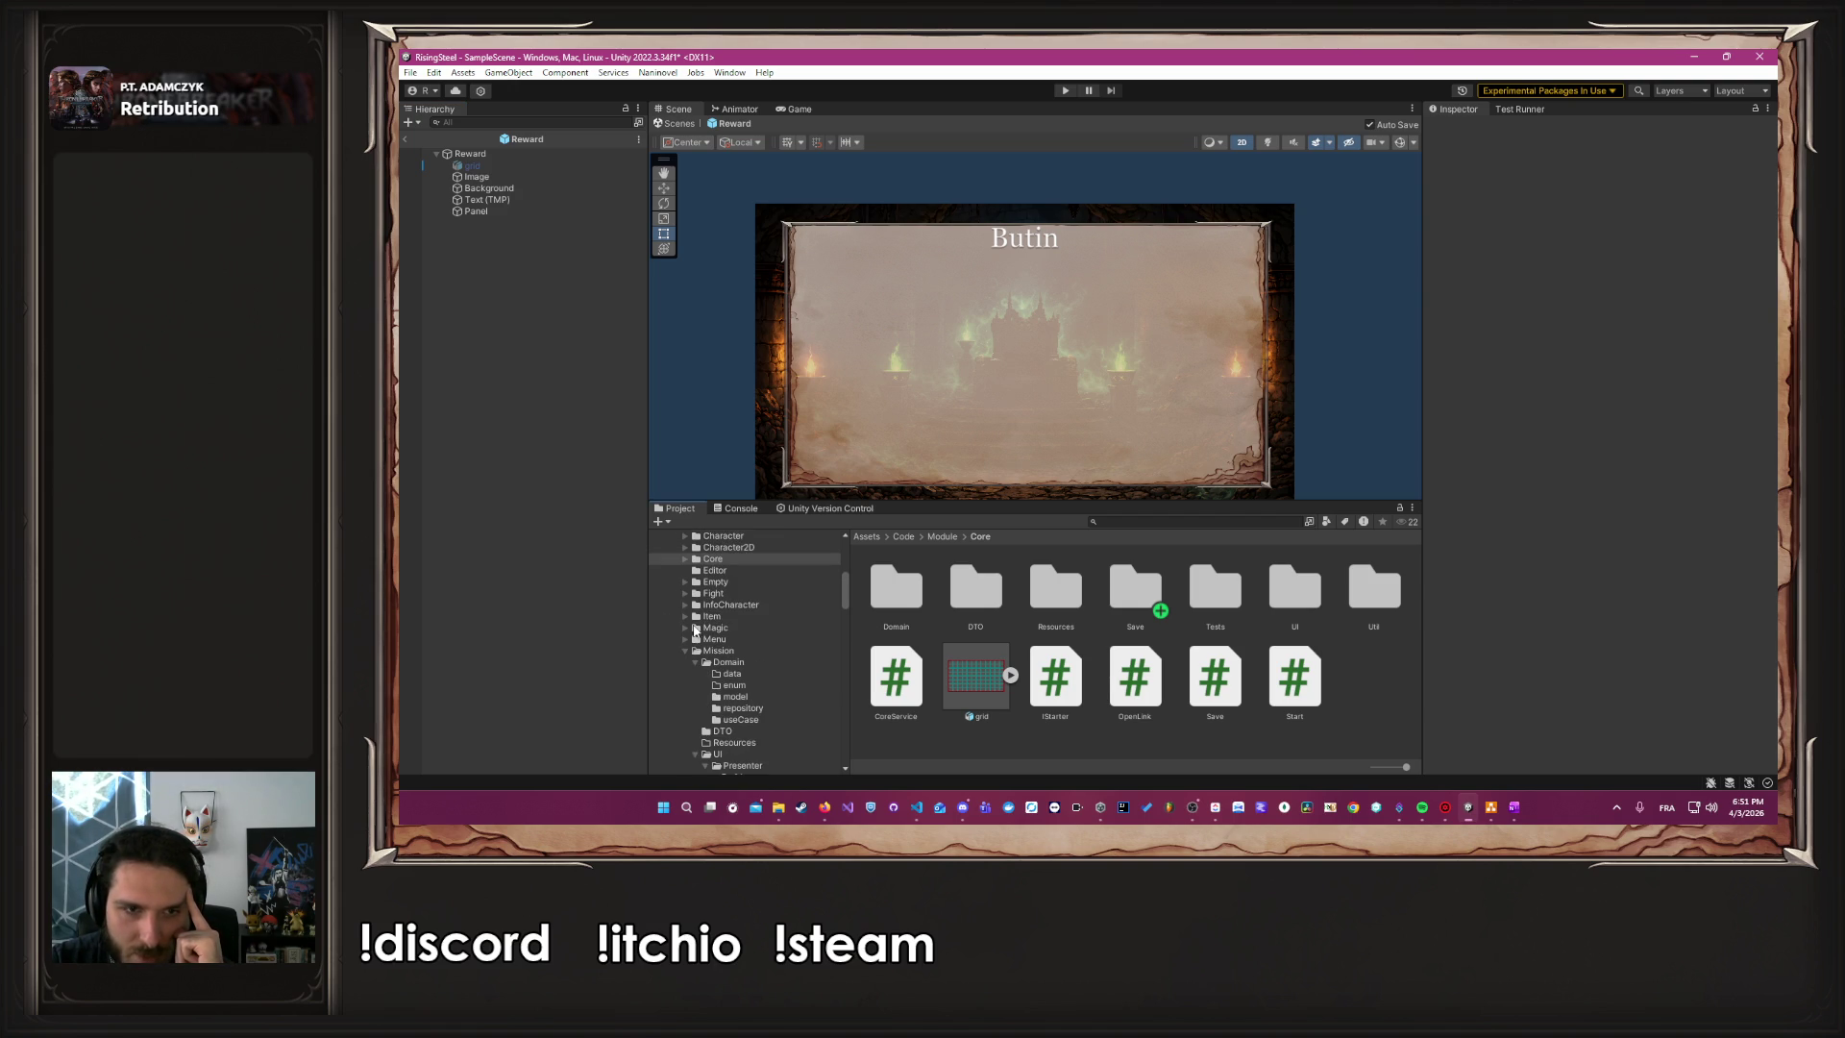
left_click(686, 651)
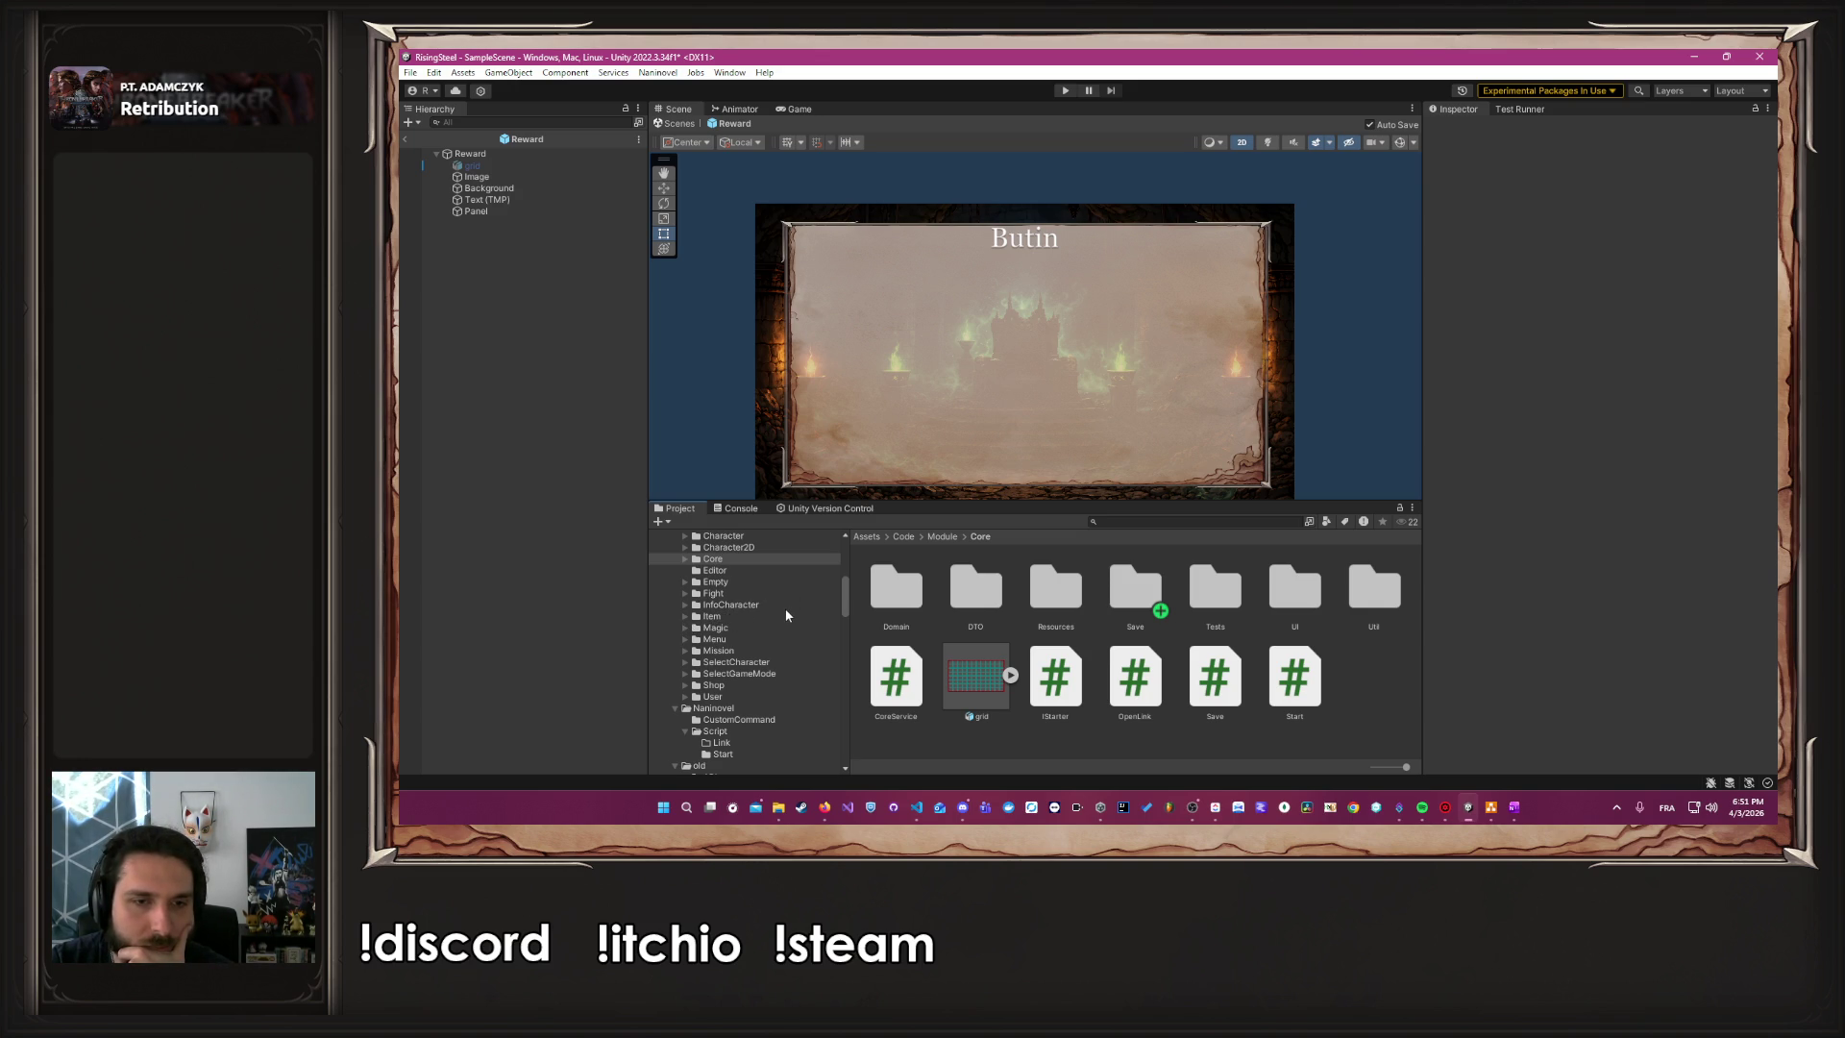
left_click(714, 593)
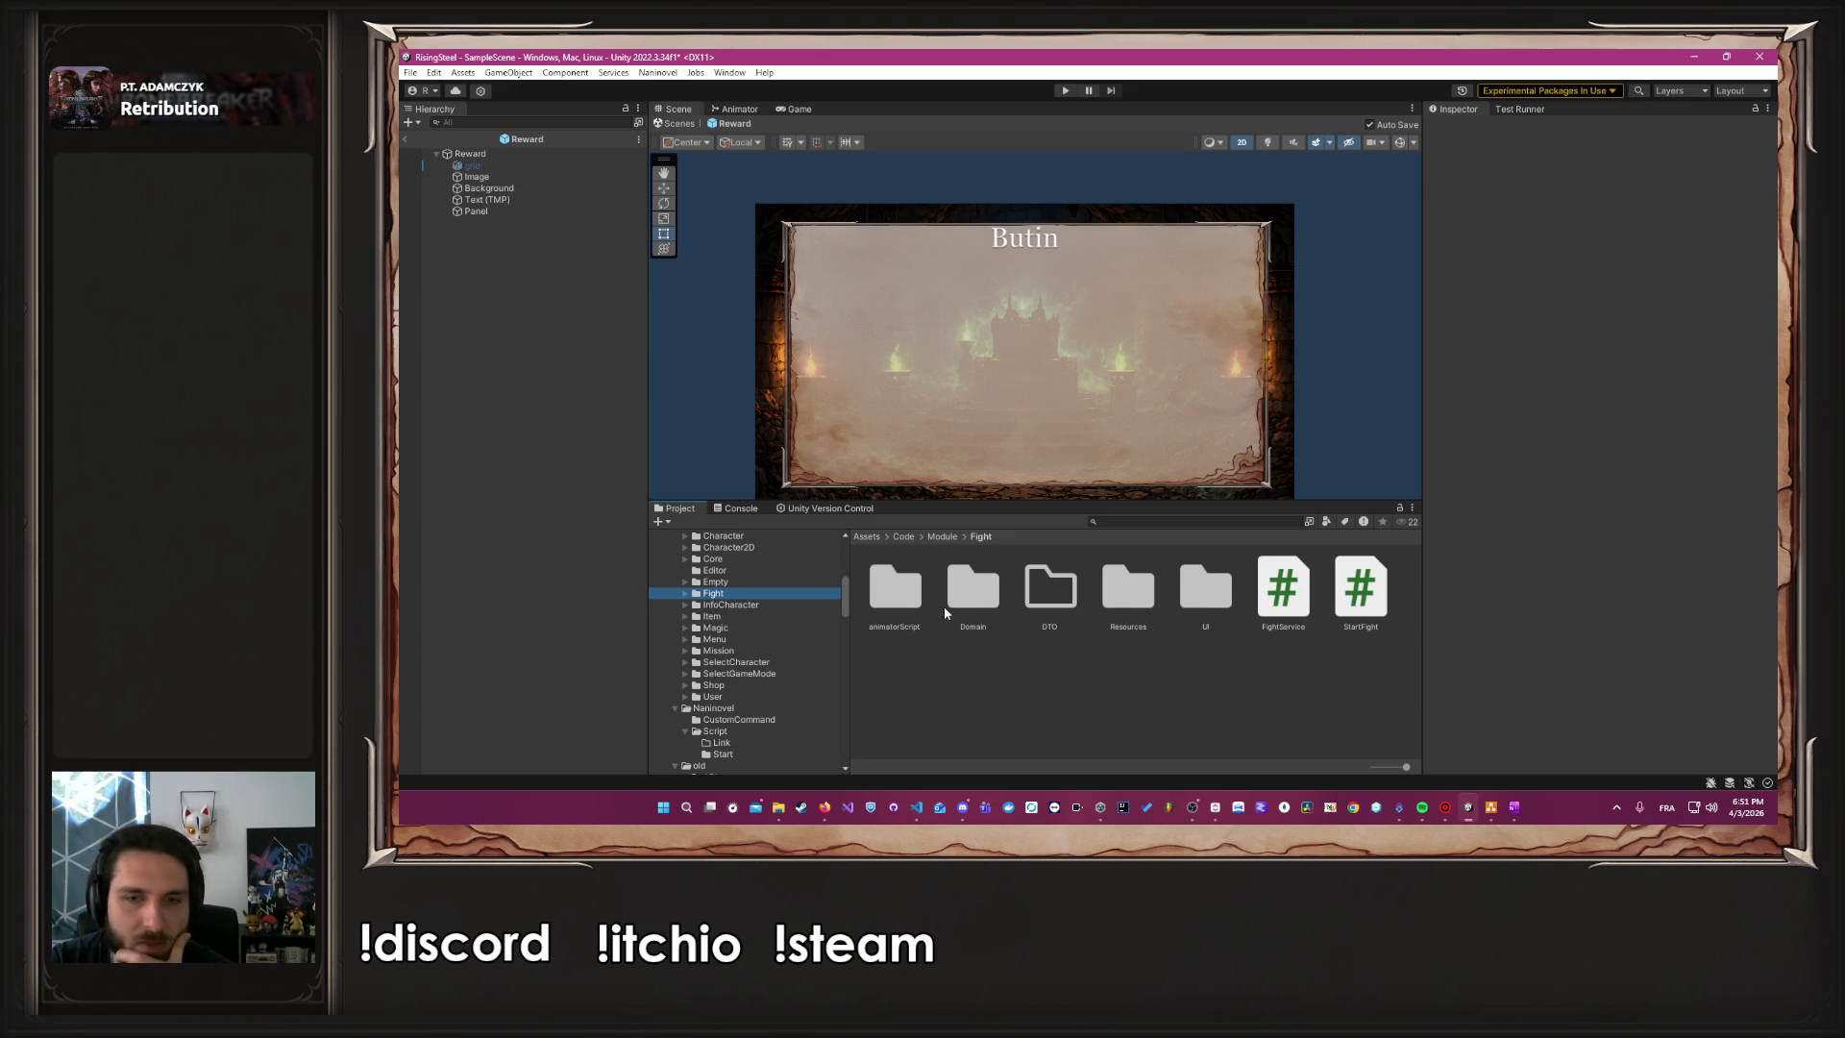
double_click(1201, 588)
double_click(984, 612)
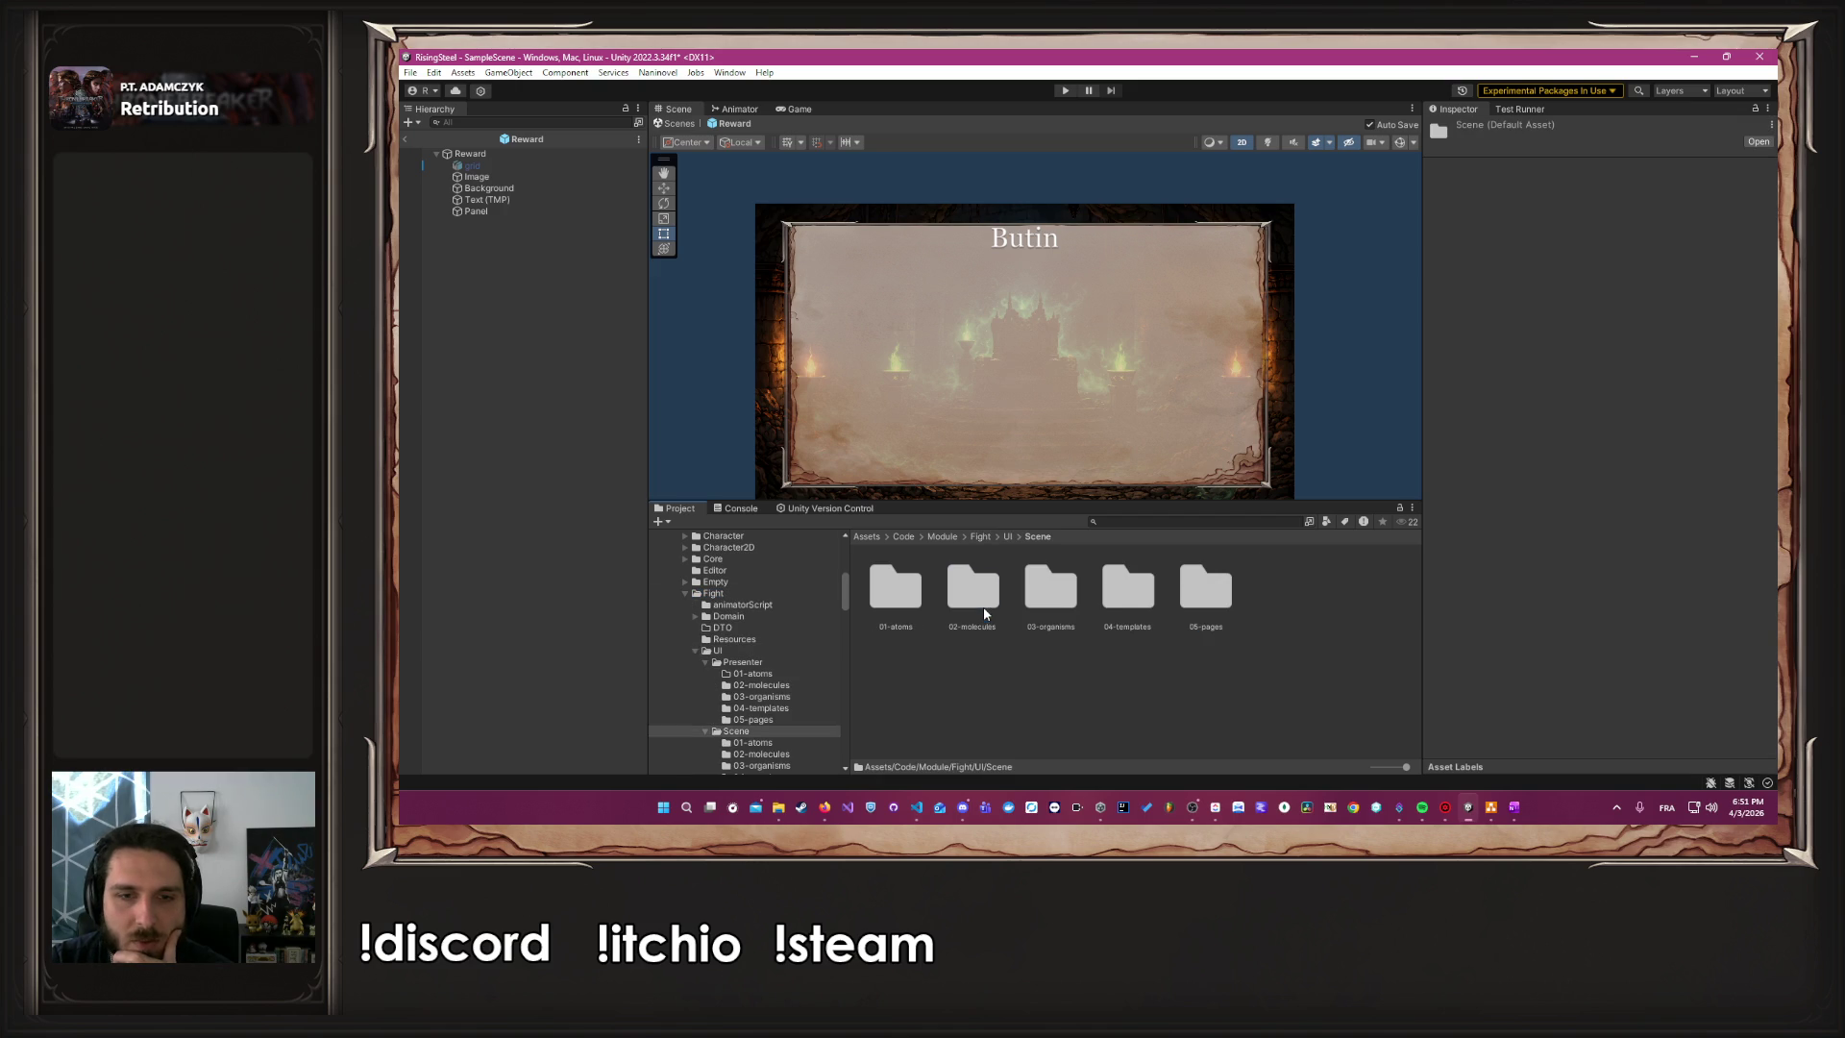
double_click(1182, 605)
double_click(872, 604)
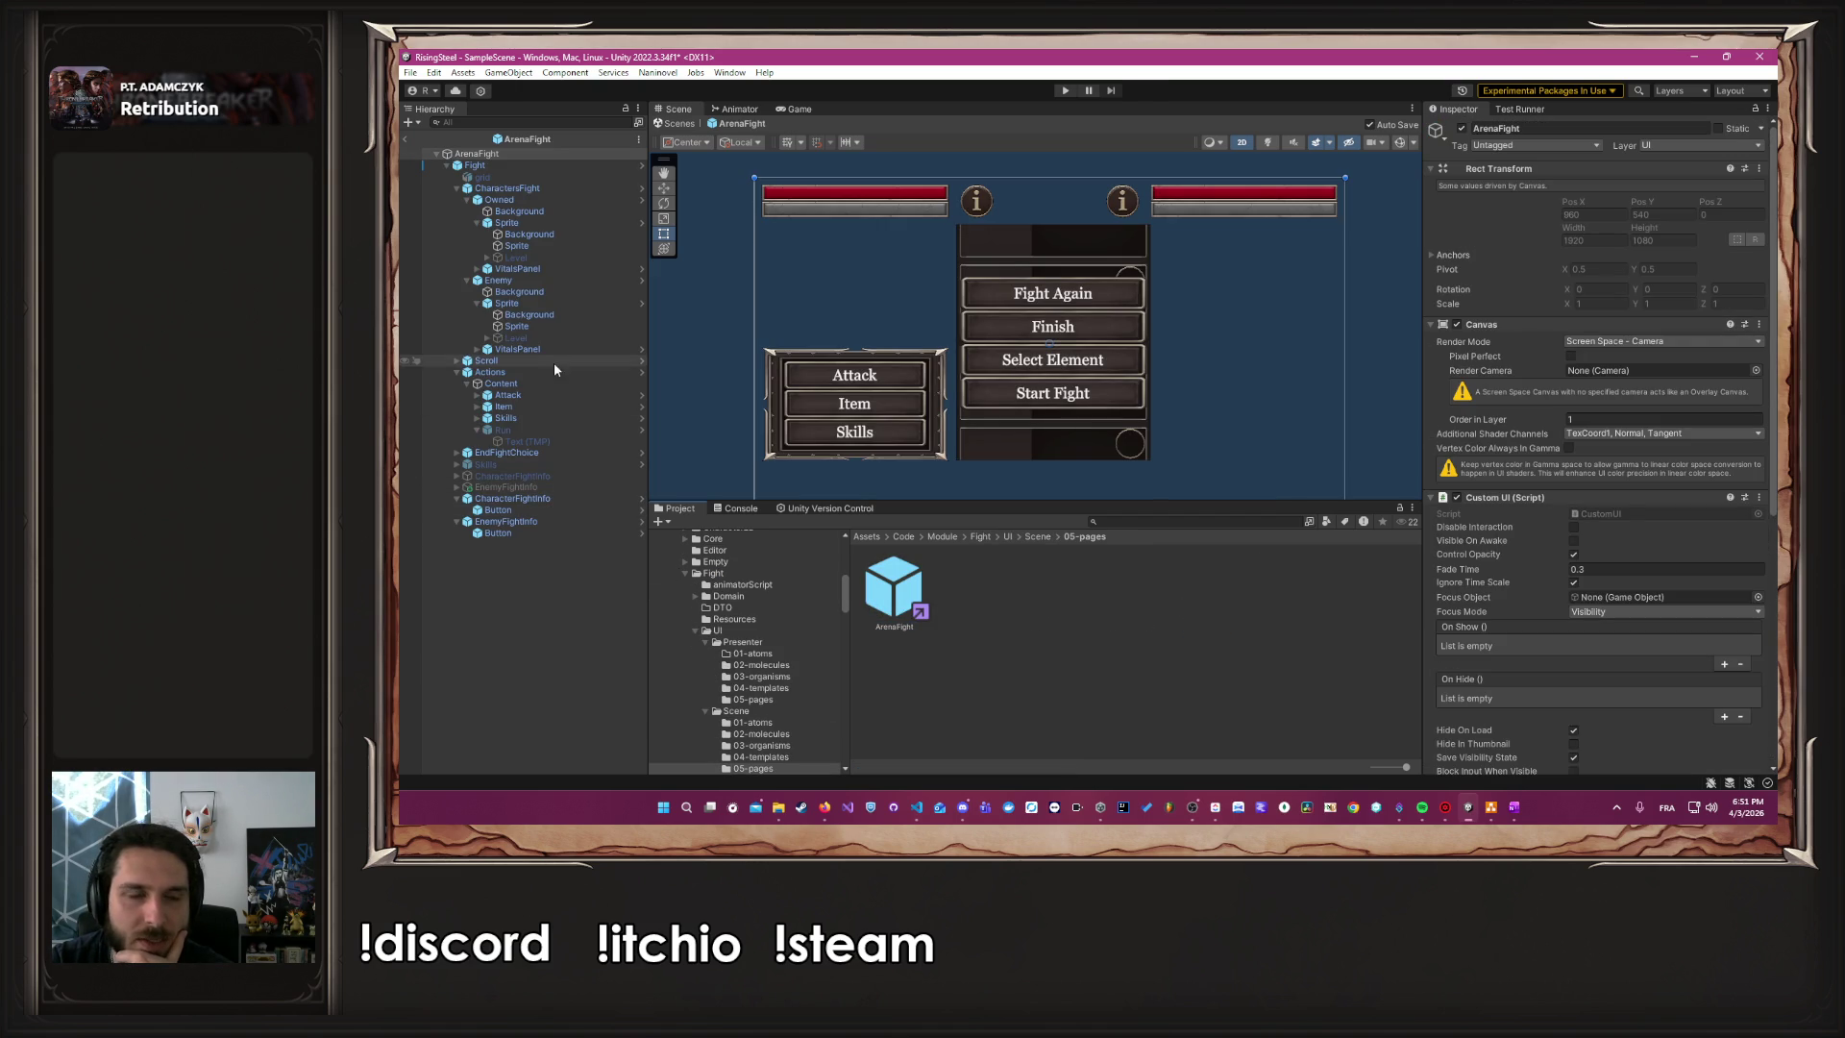
Locate the Scroll list in ArenaFight's hierarchy and open its prefab
left_click(541, 315)
left_click(550, 327)
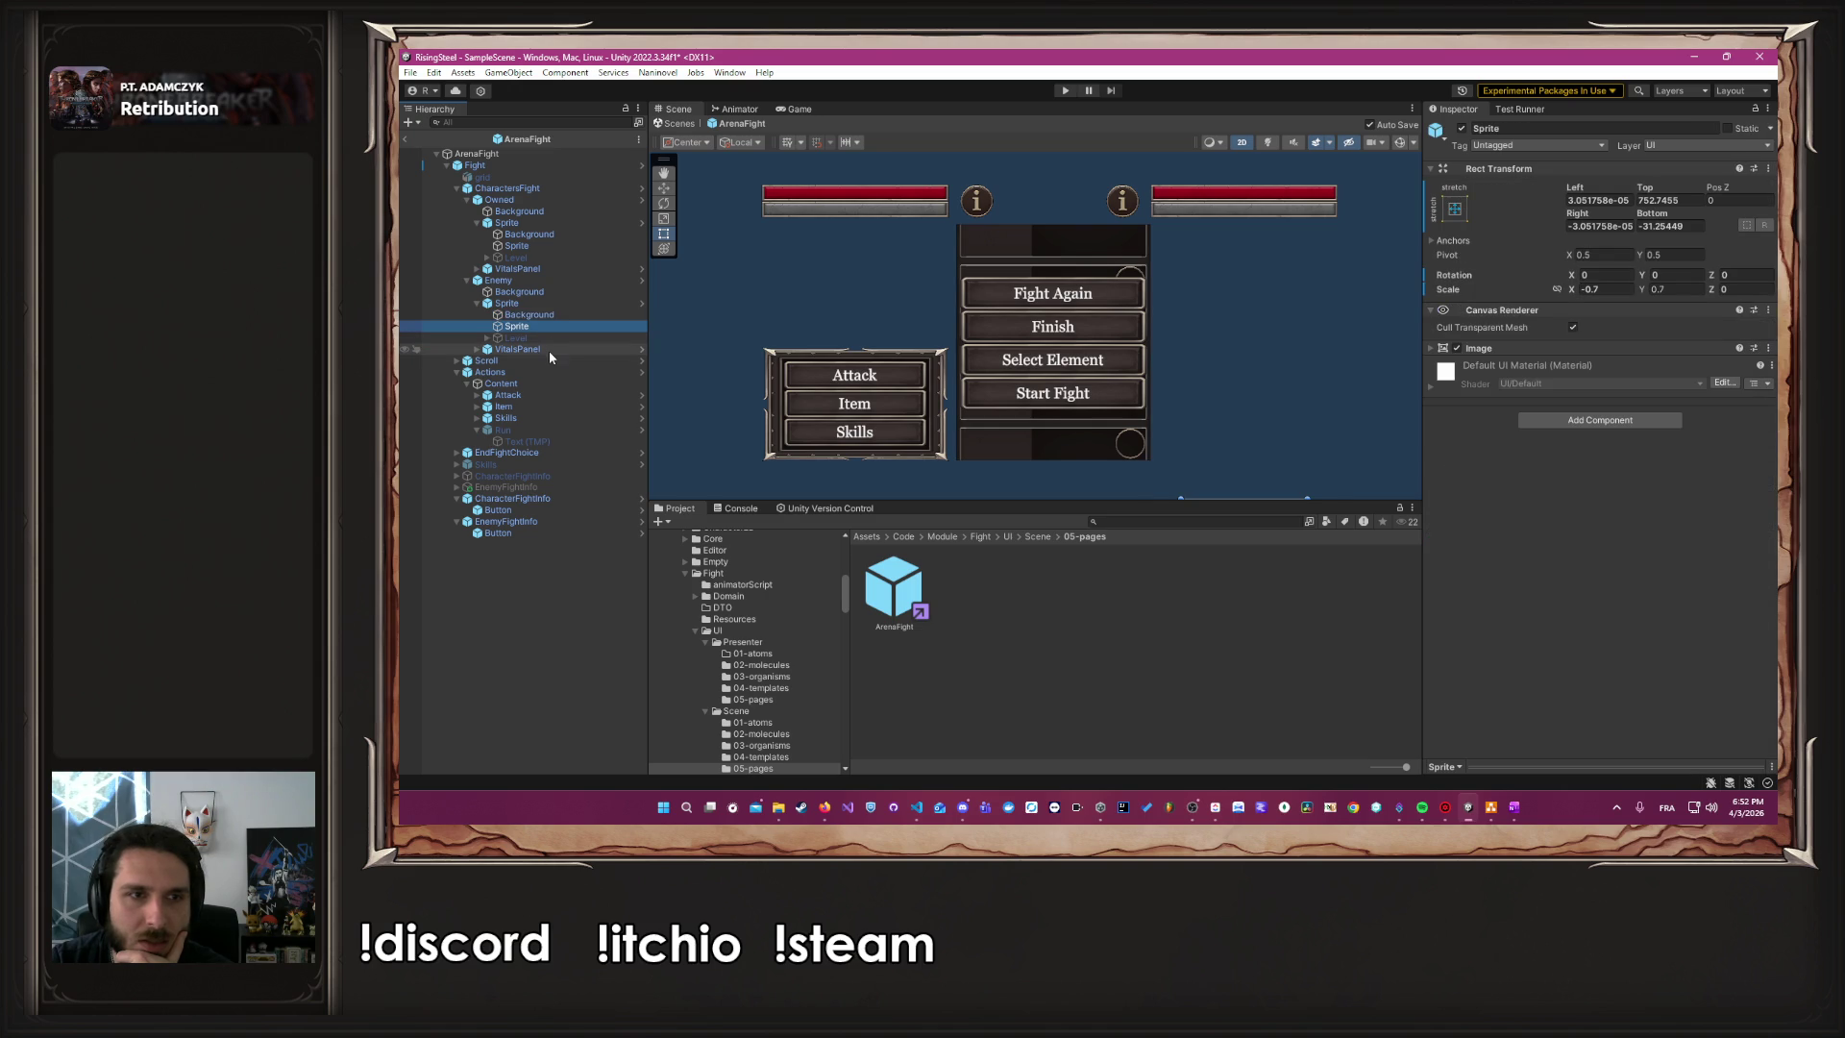
left_click(548, 281)
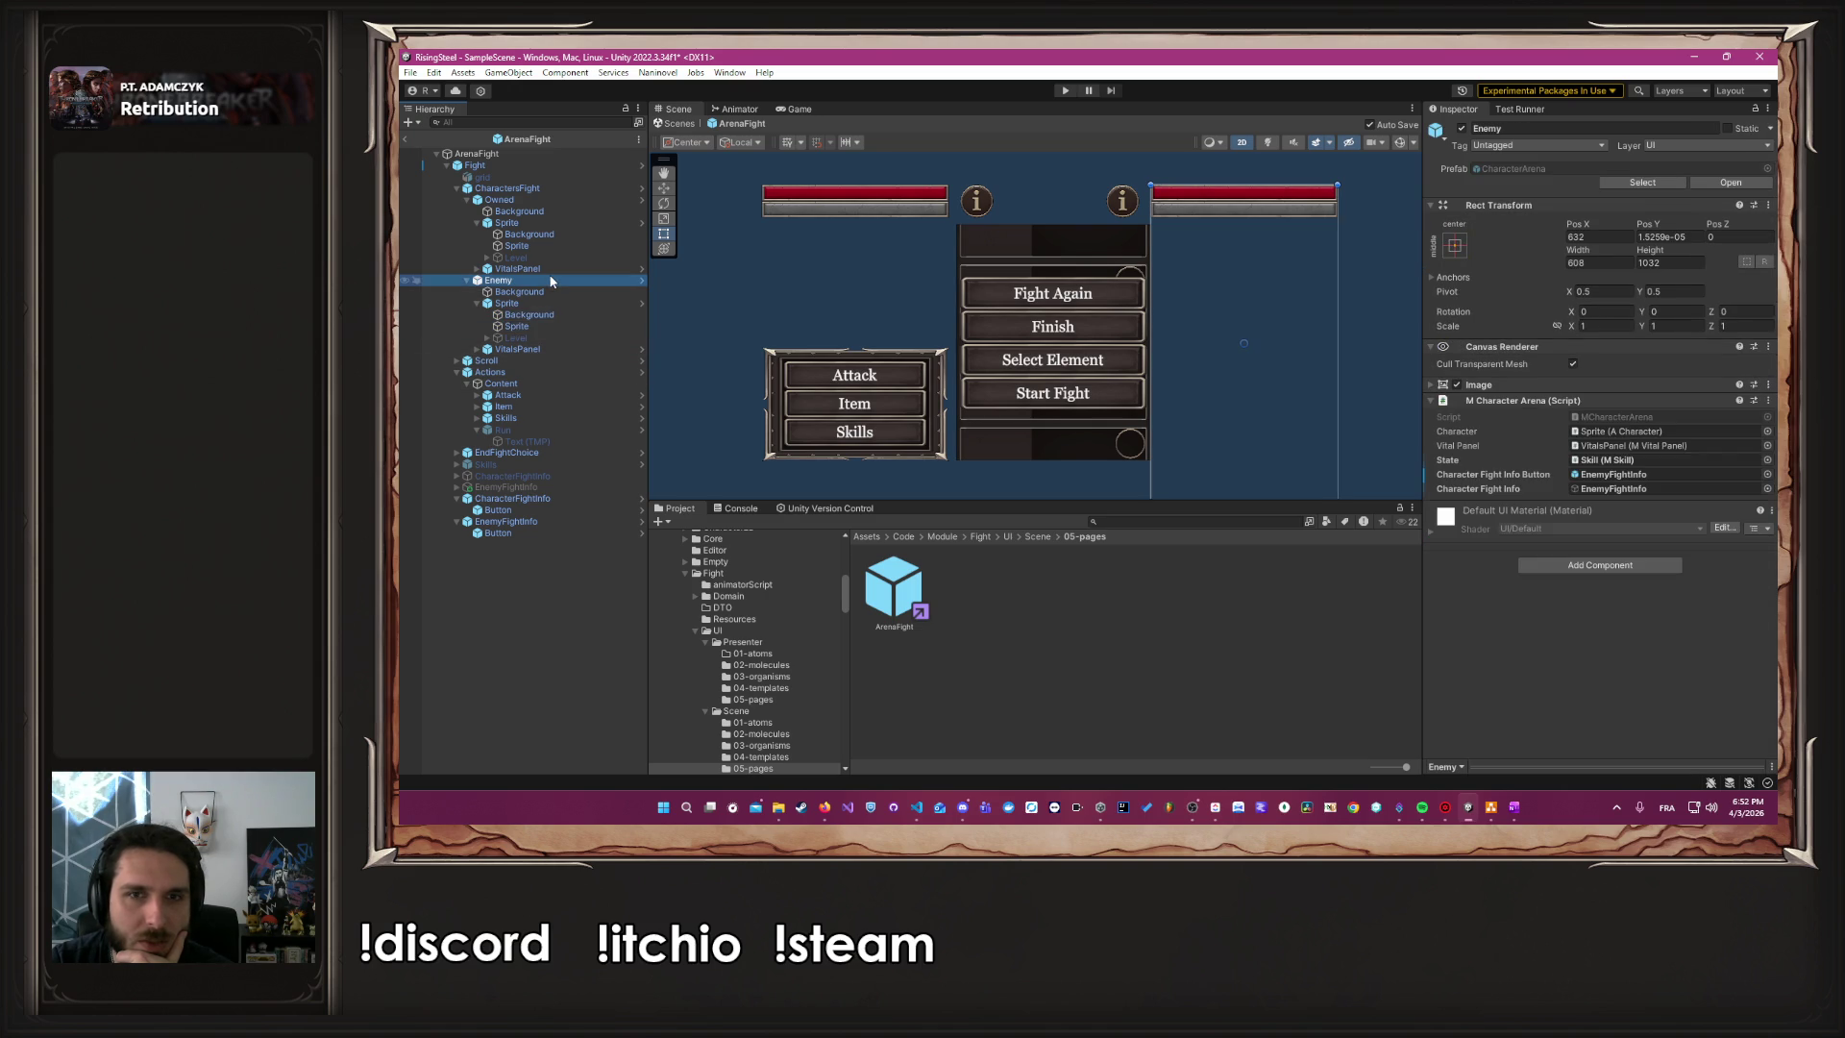
left_click(457, 188)
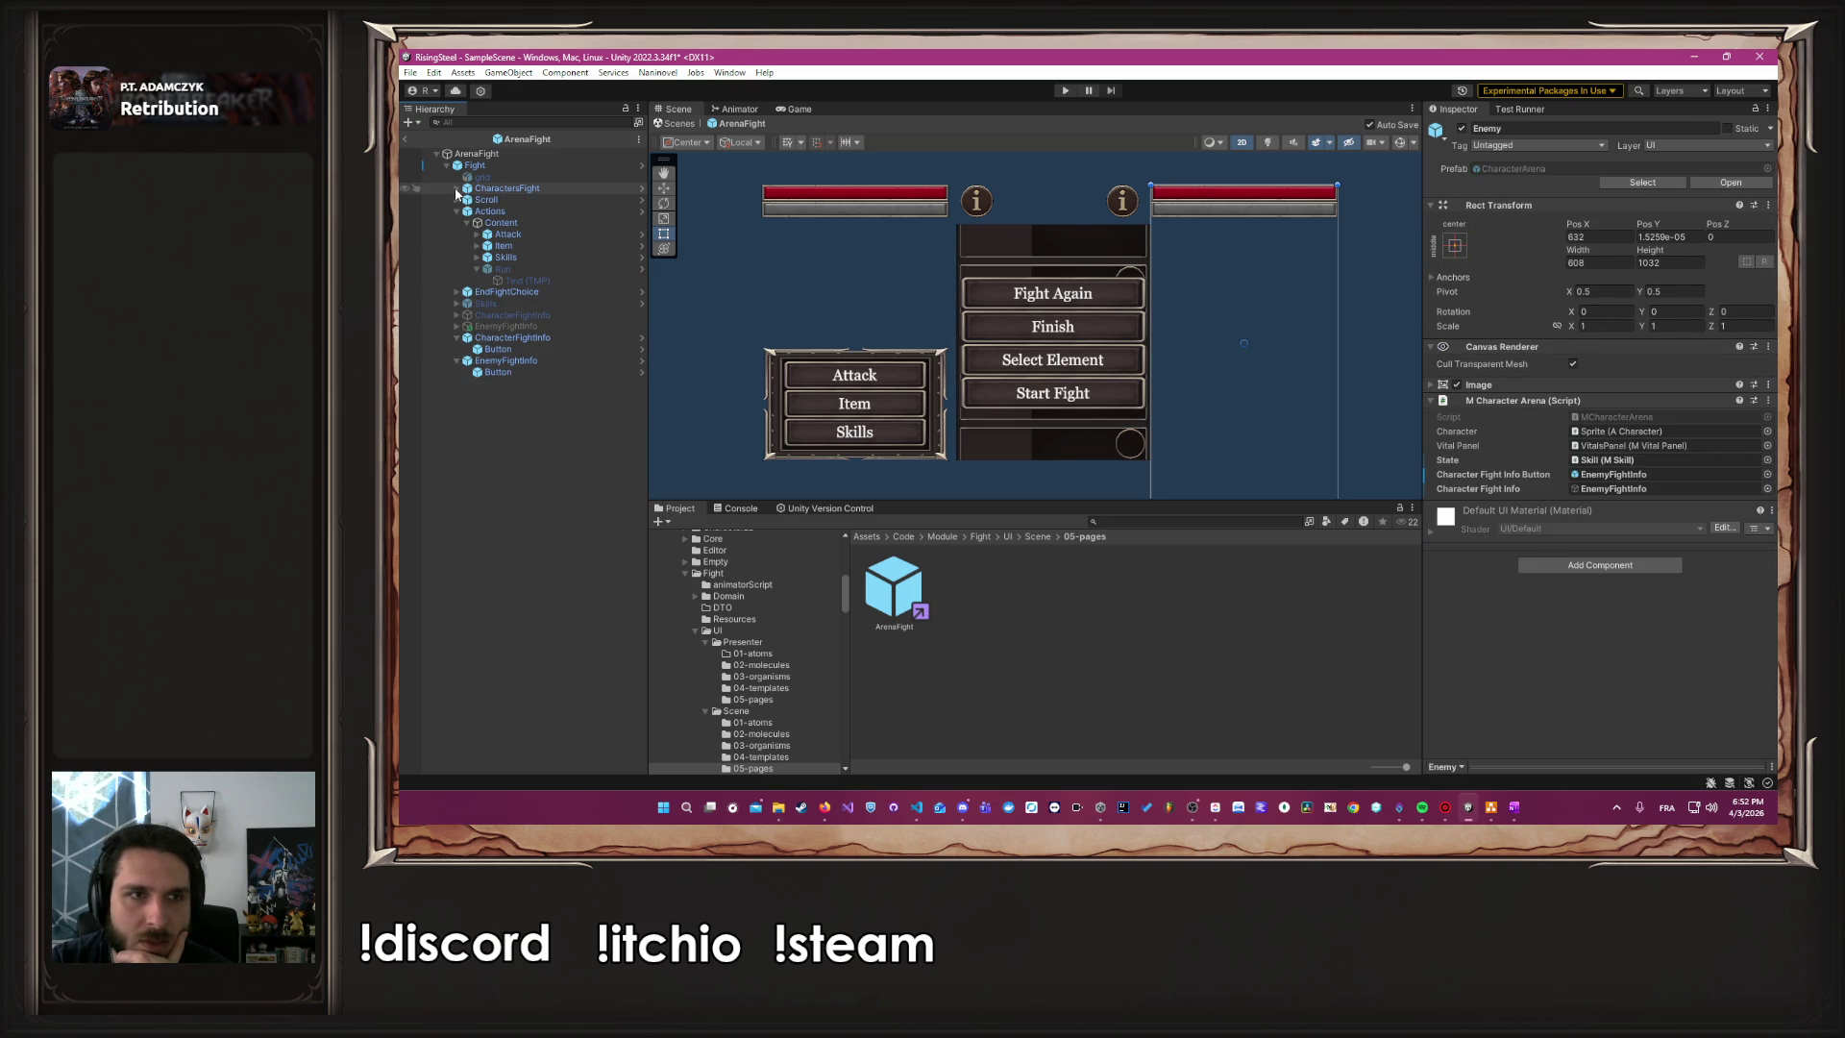
left_click(457, 213)
left_click(458, 200)
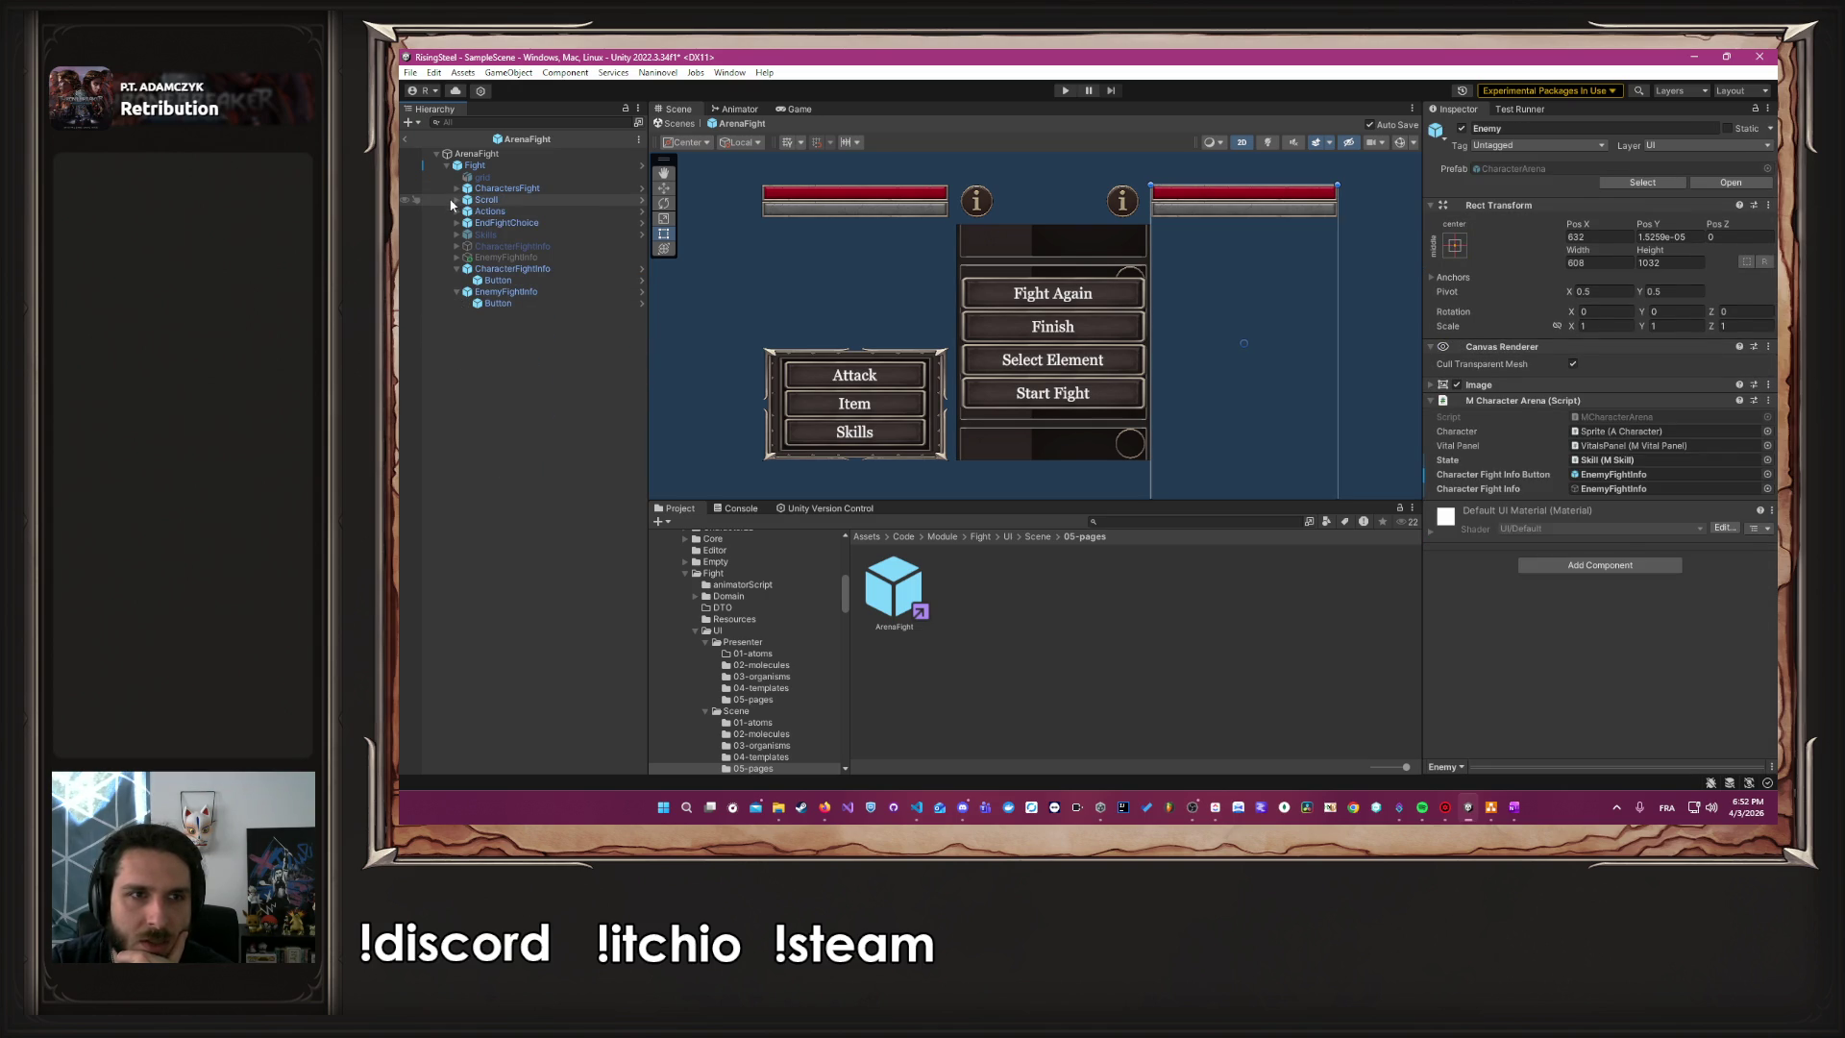
left_click(457, 200)
left_click(495, 211)
left_click(520, 199)
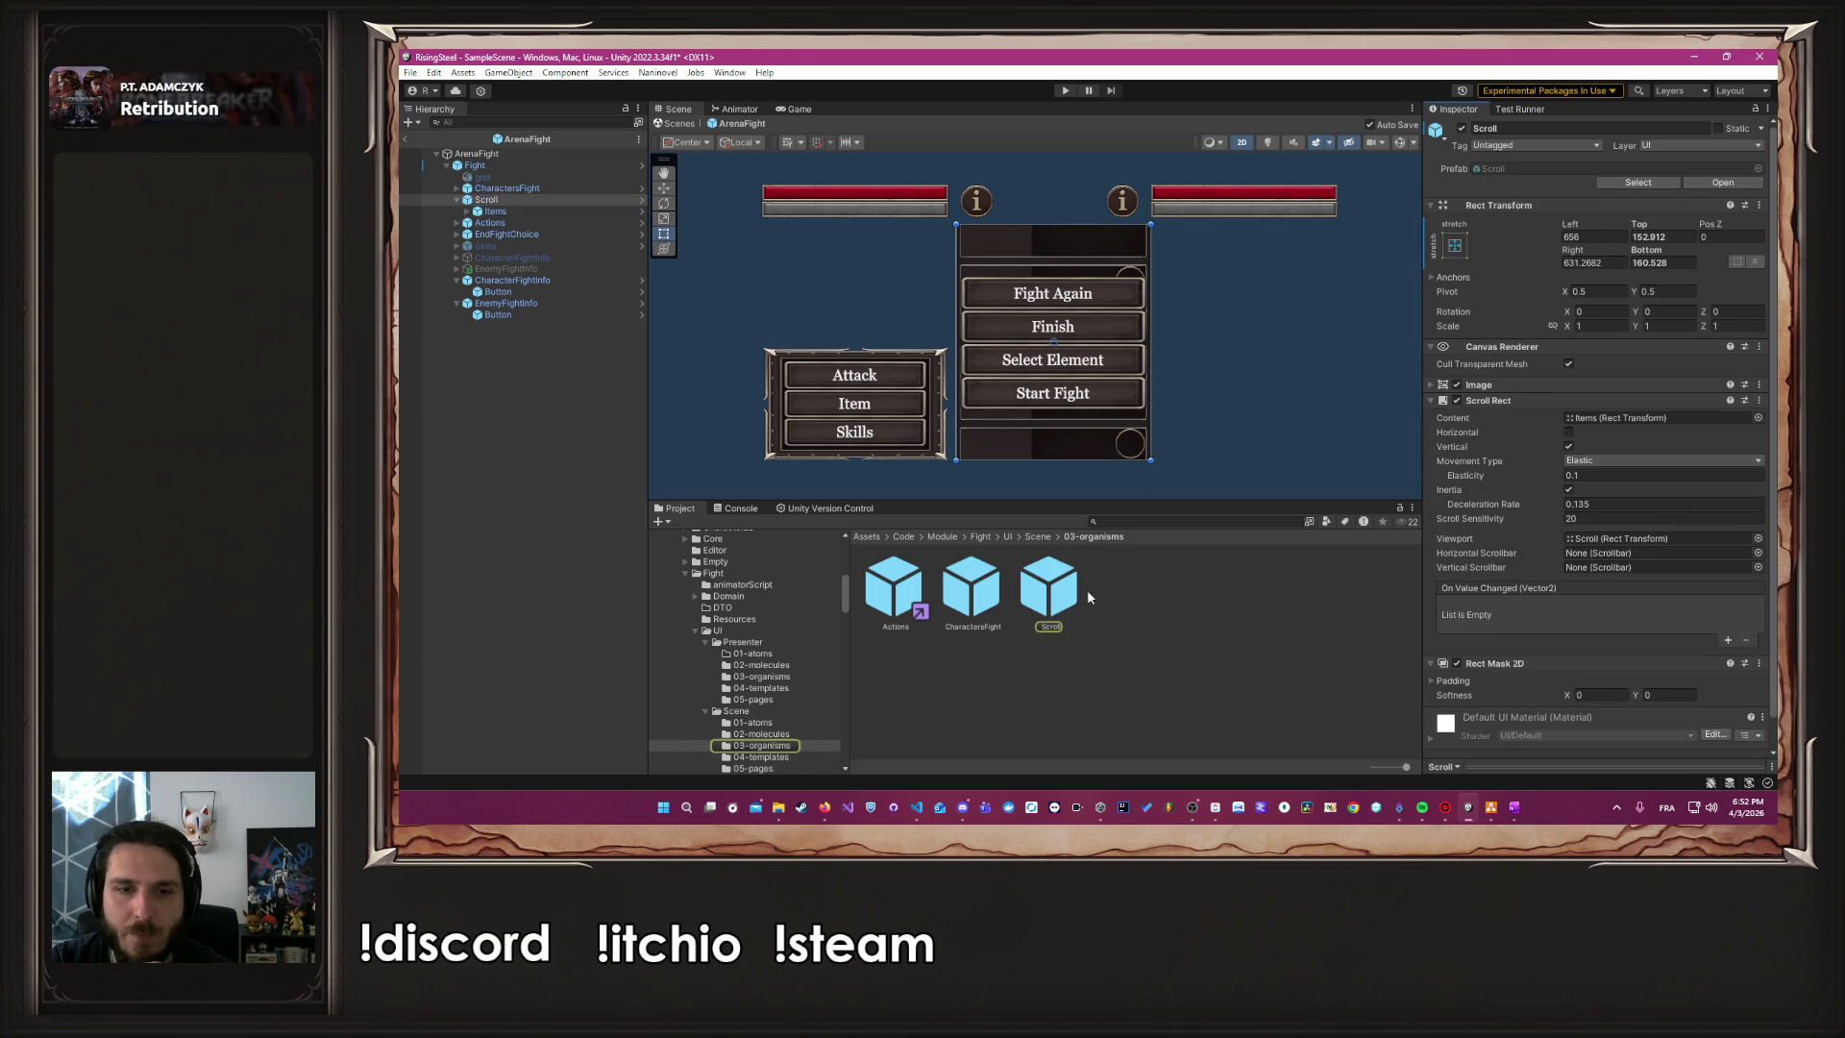
double_click(1062, 598)
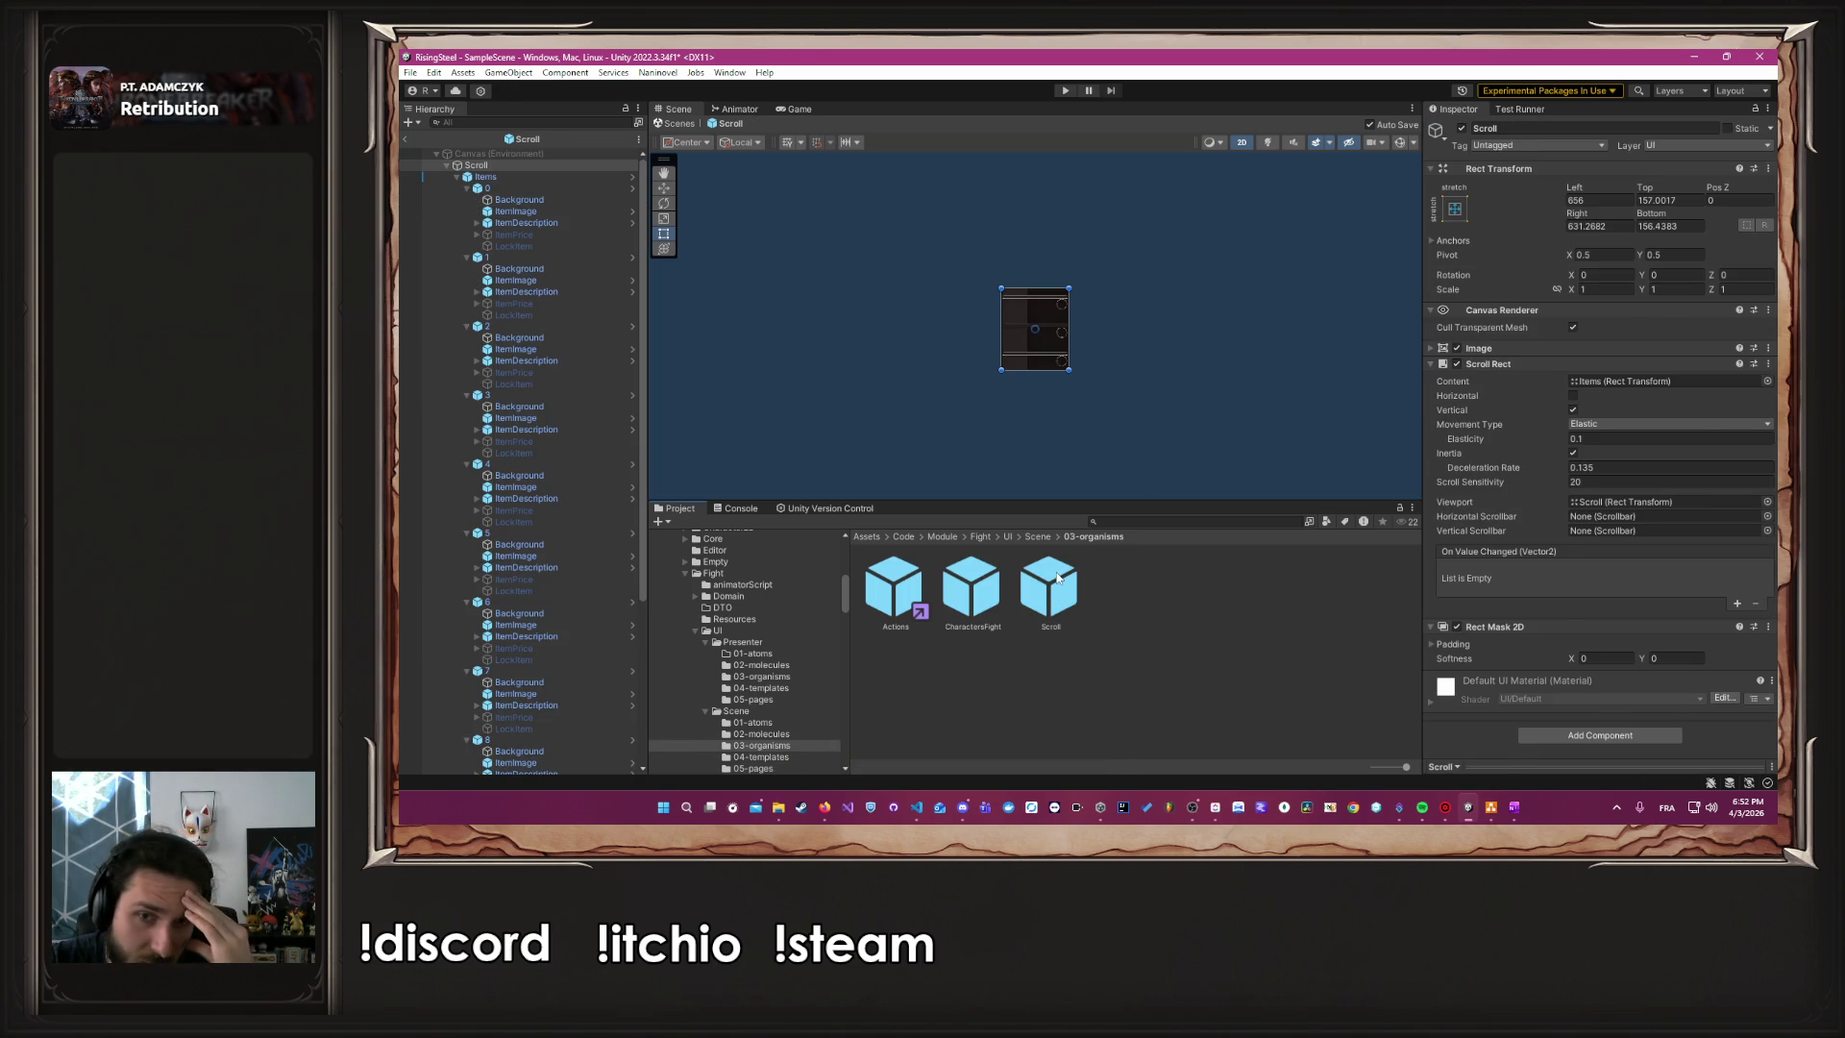
Copy the Scroll prefab into Mission/UI/Scene/05-pages and drop it into the Reward prefab
left_click(1057, 578)
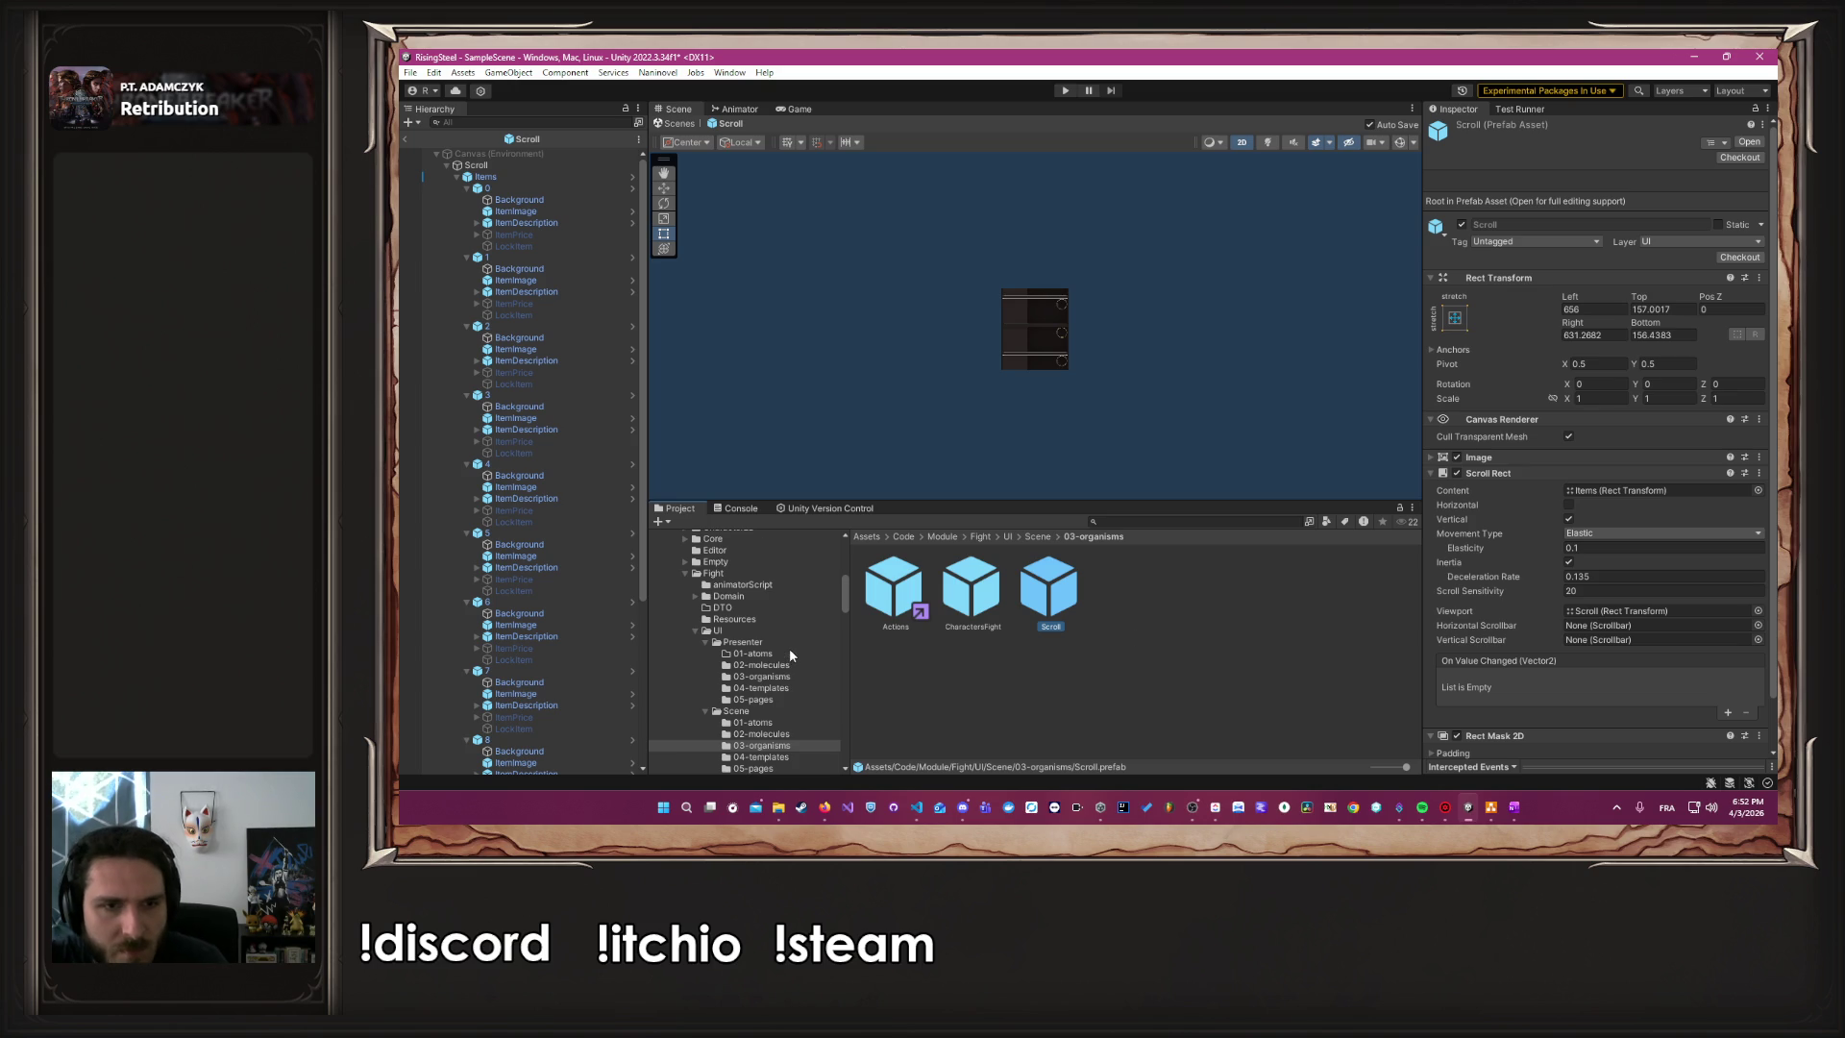
scroll(790, 653, "down", 3)
scroll(790, 653, "up", 3)
left_click(678, 614)
left_click(684, 613)
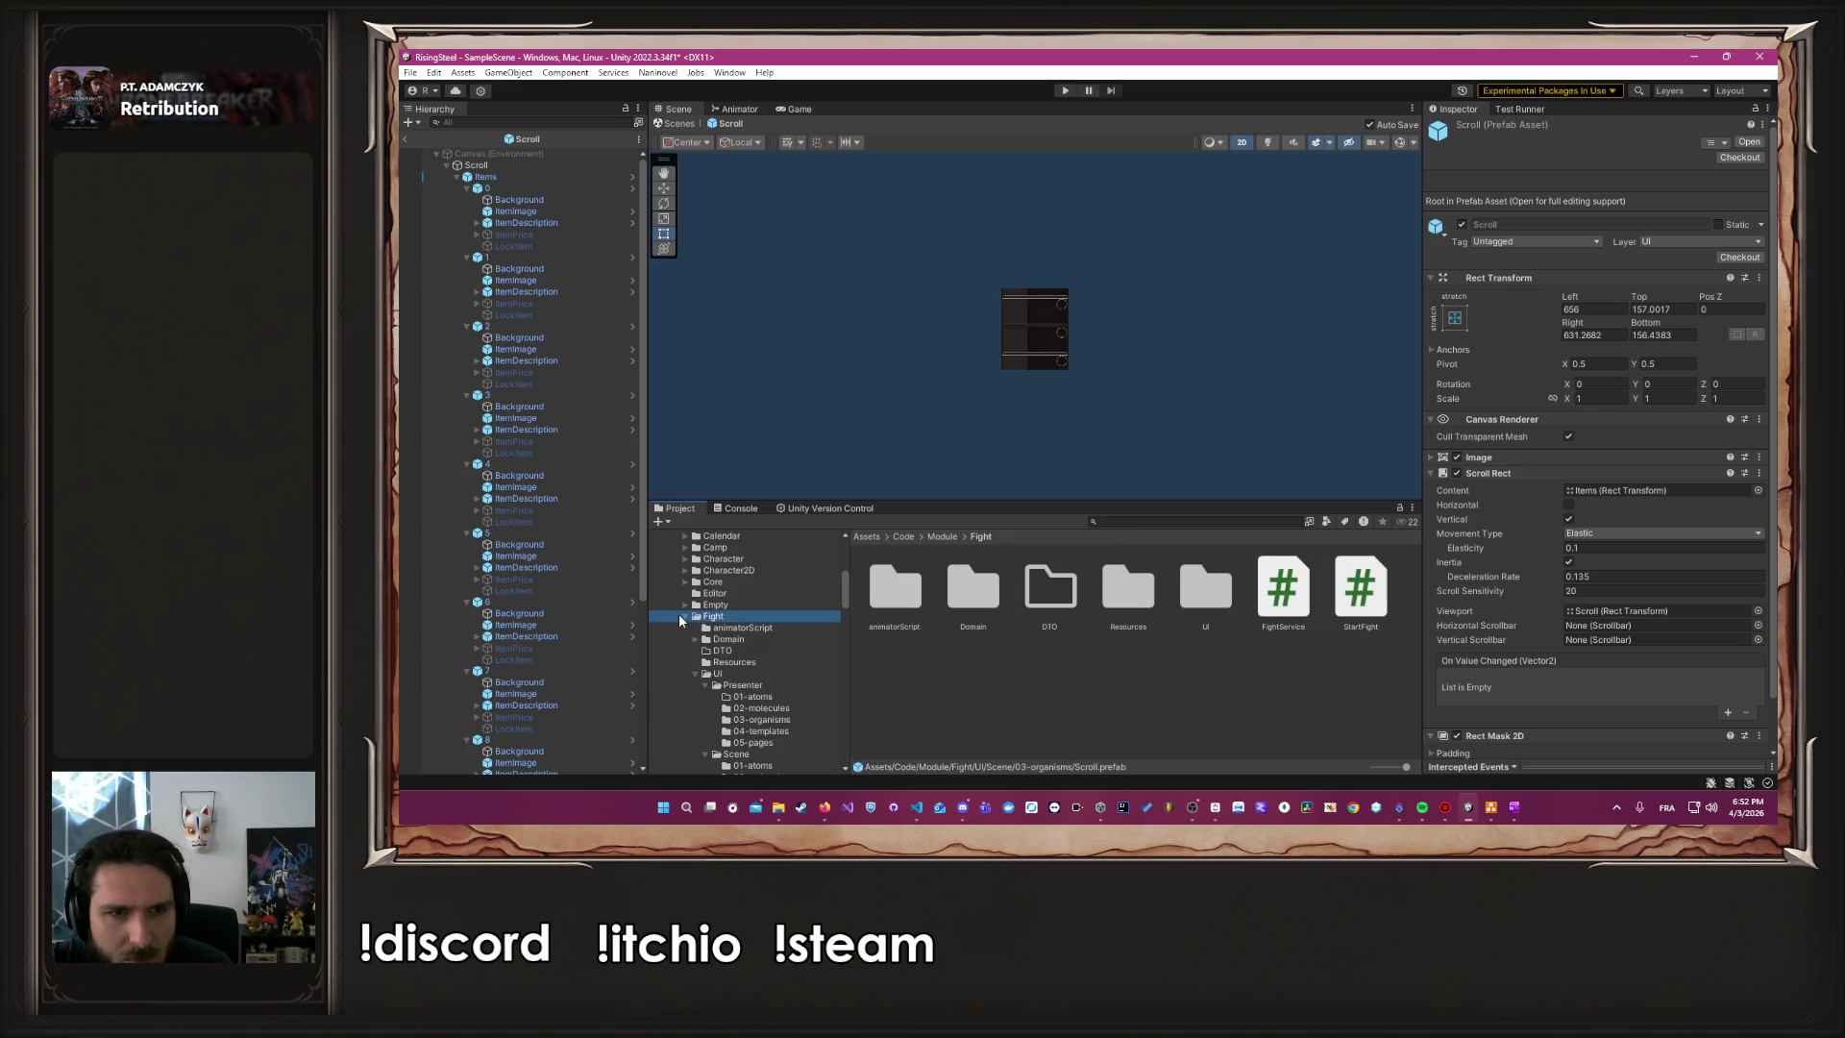
left_click(692, 672)
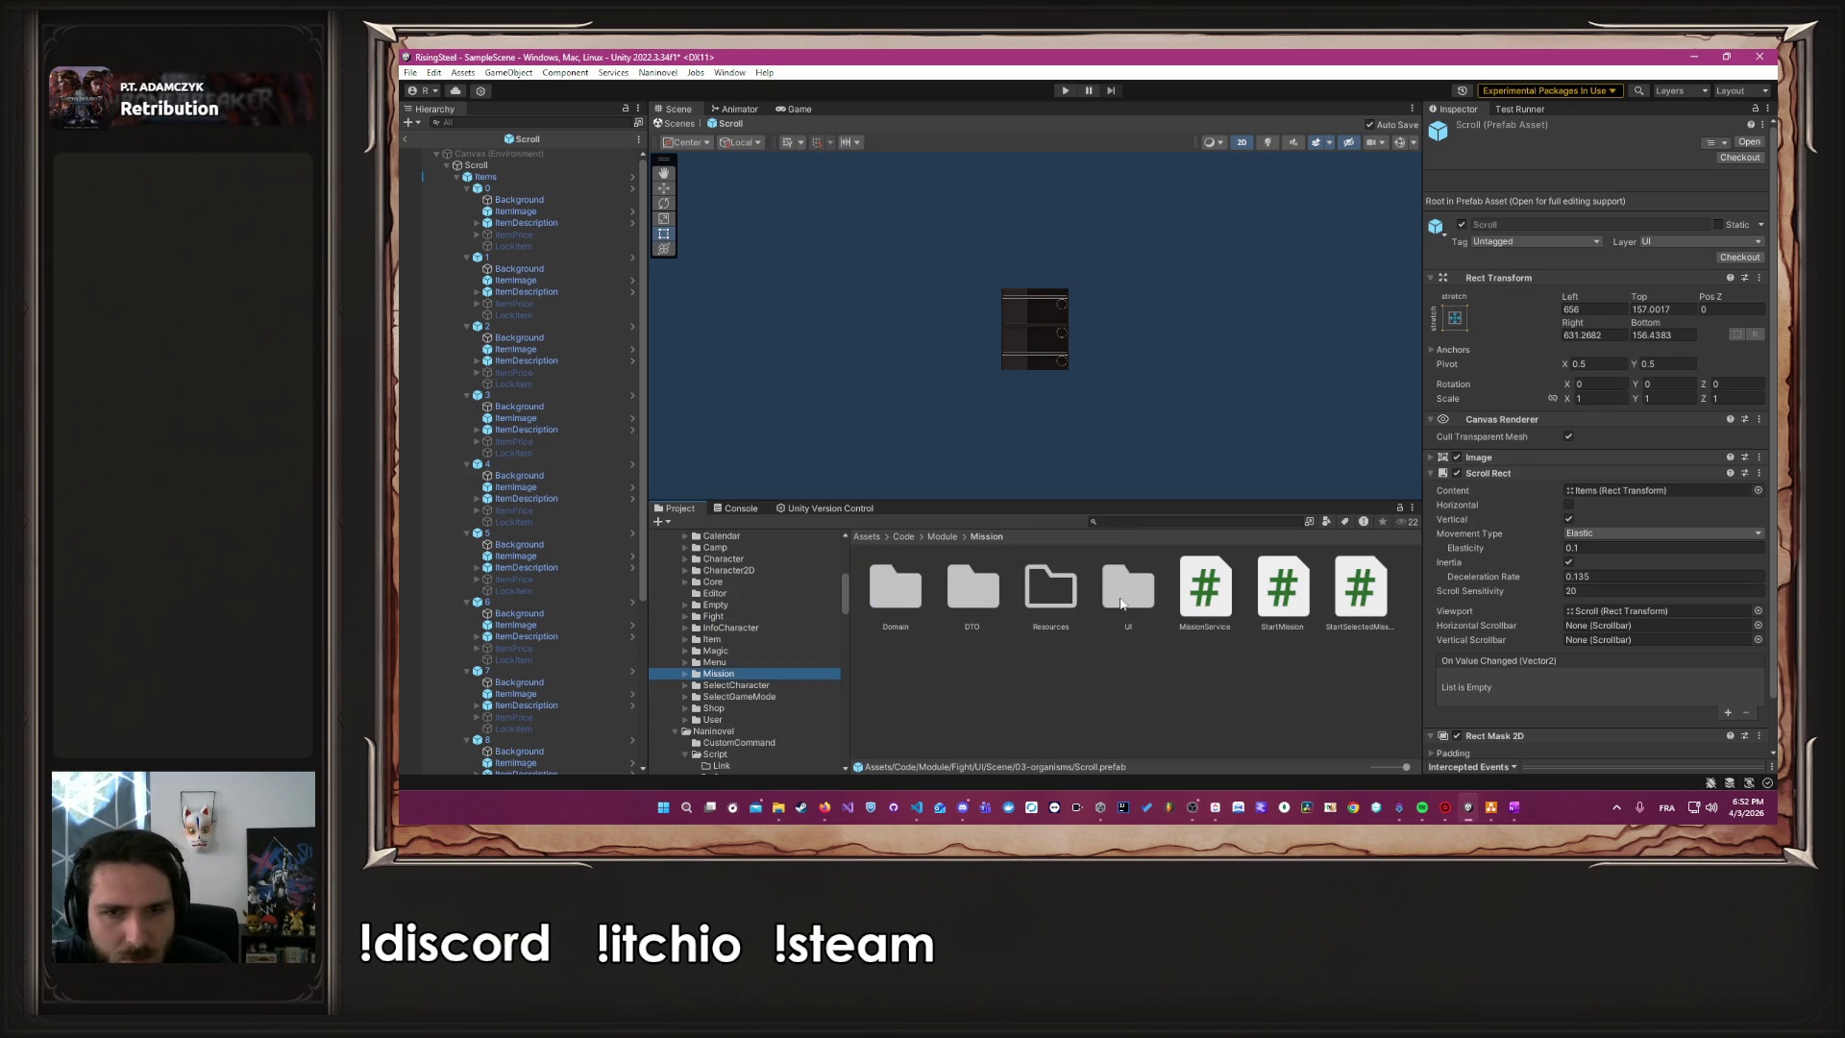
double_click(1134, 591)
double_click(980, 596)
double_click(1206, 589)
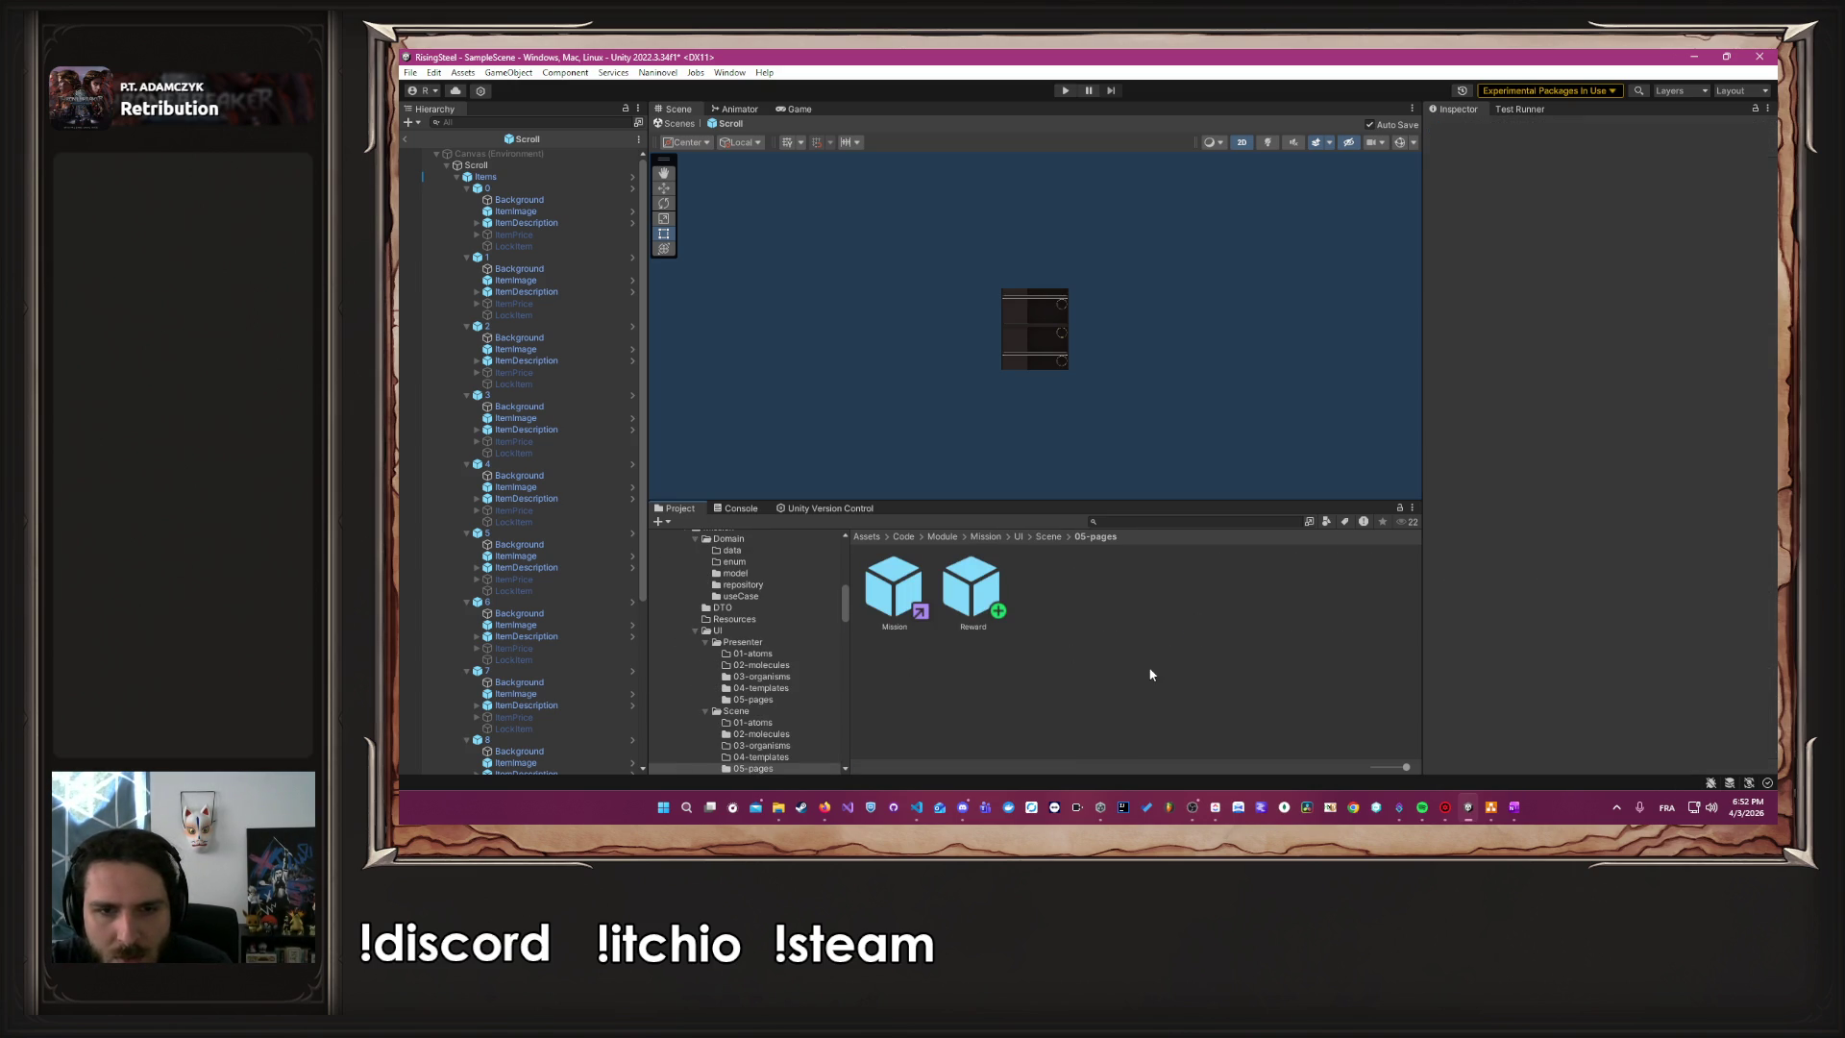
left_click(1078, 612)
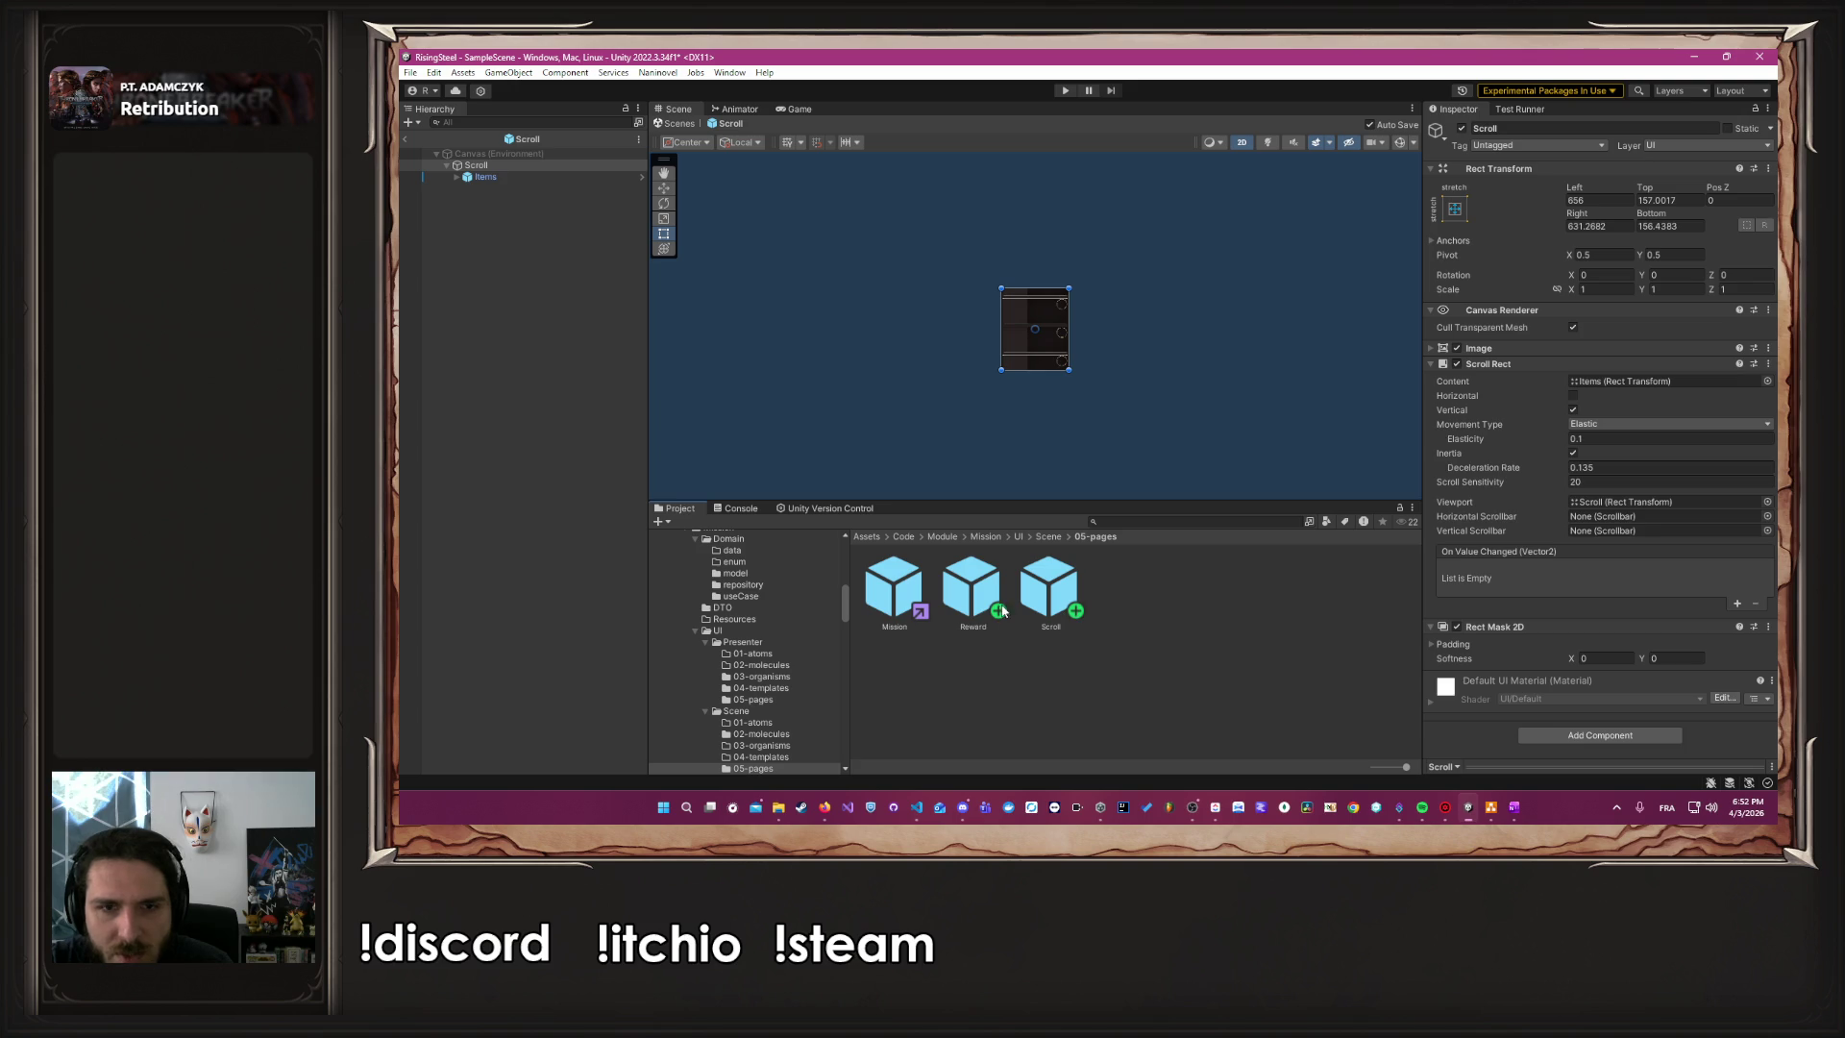
double_click(949, 594)
left_click_drag(1051, 588, 543, 407)
Place the Scroll list under the Butin title in Reward and unpack its prefab completely
left_click_drag(998, 382, 976, 397)
left_click(470, 224)
right_click(470, 237)
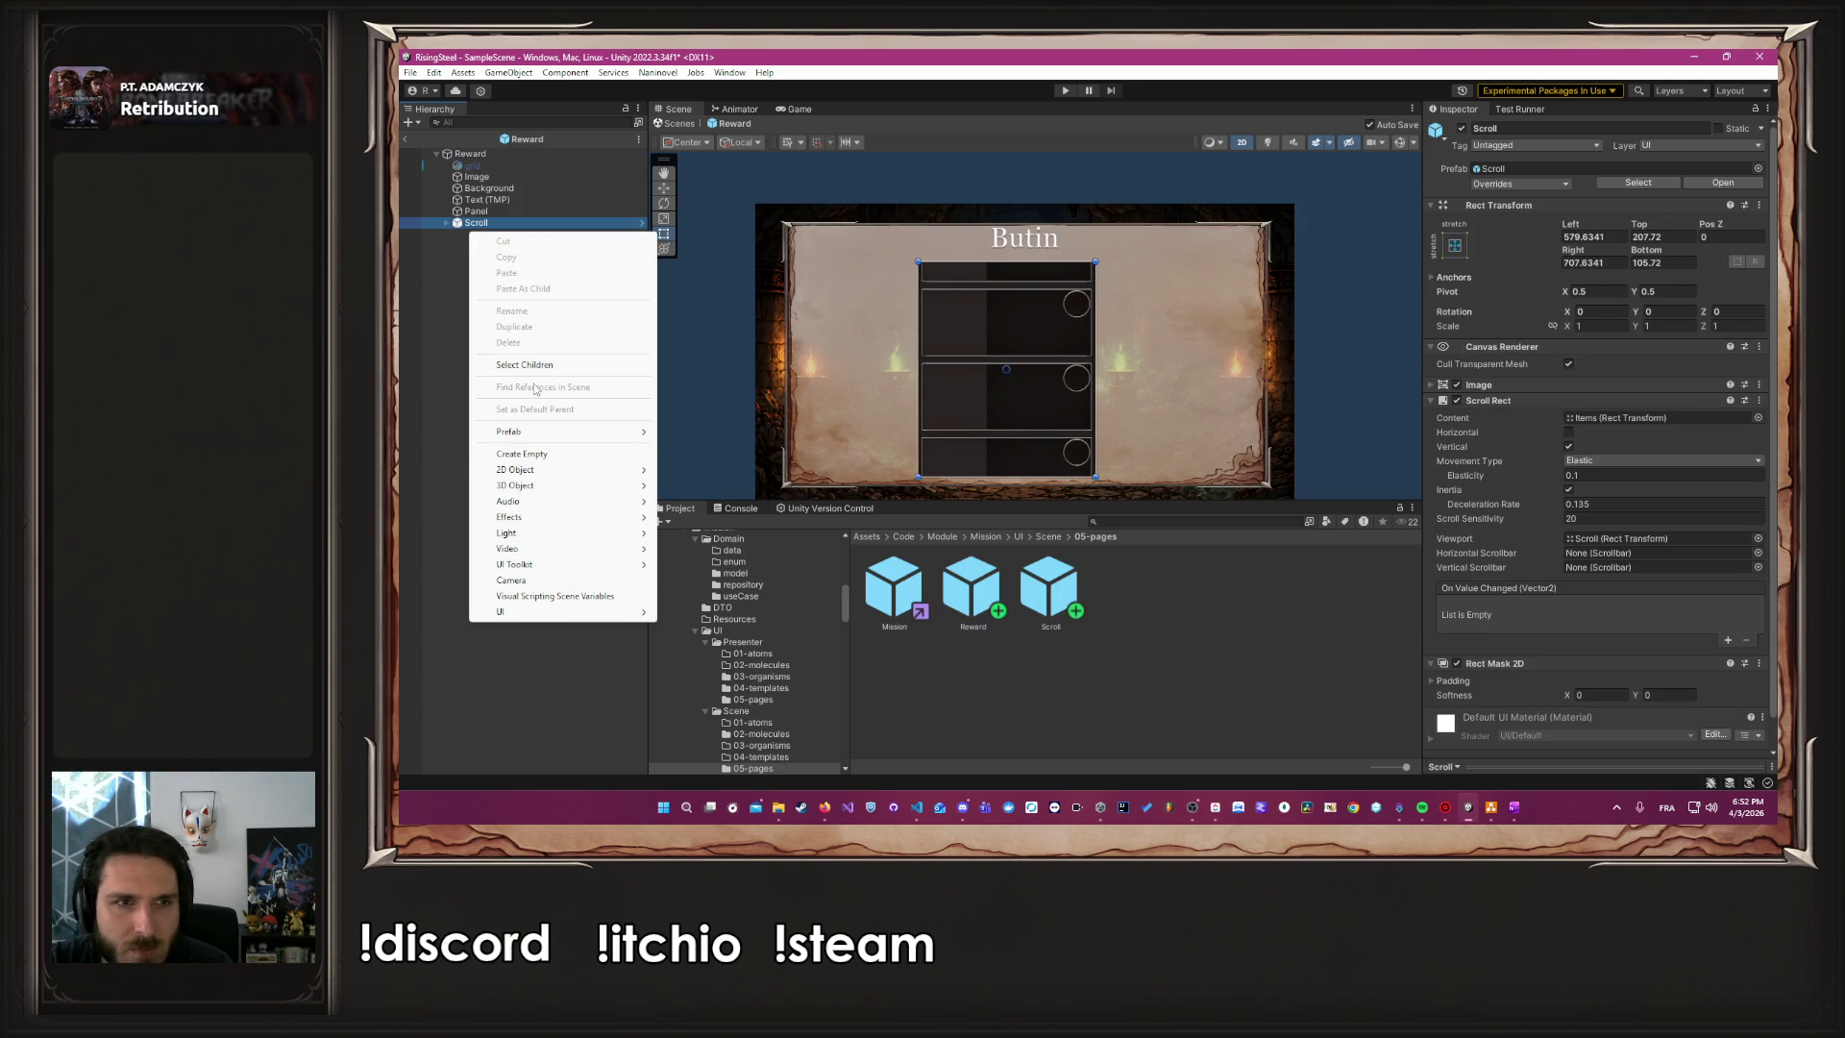
mouse_move(587, 434)
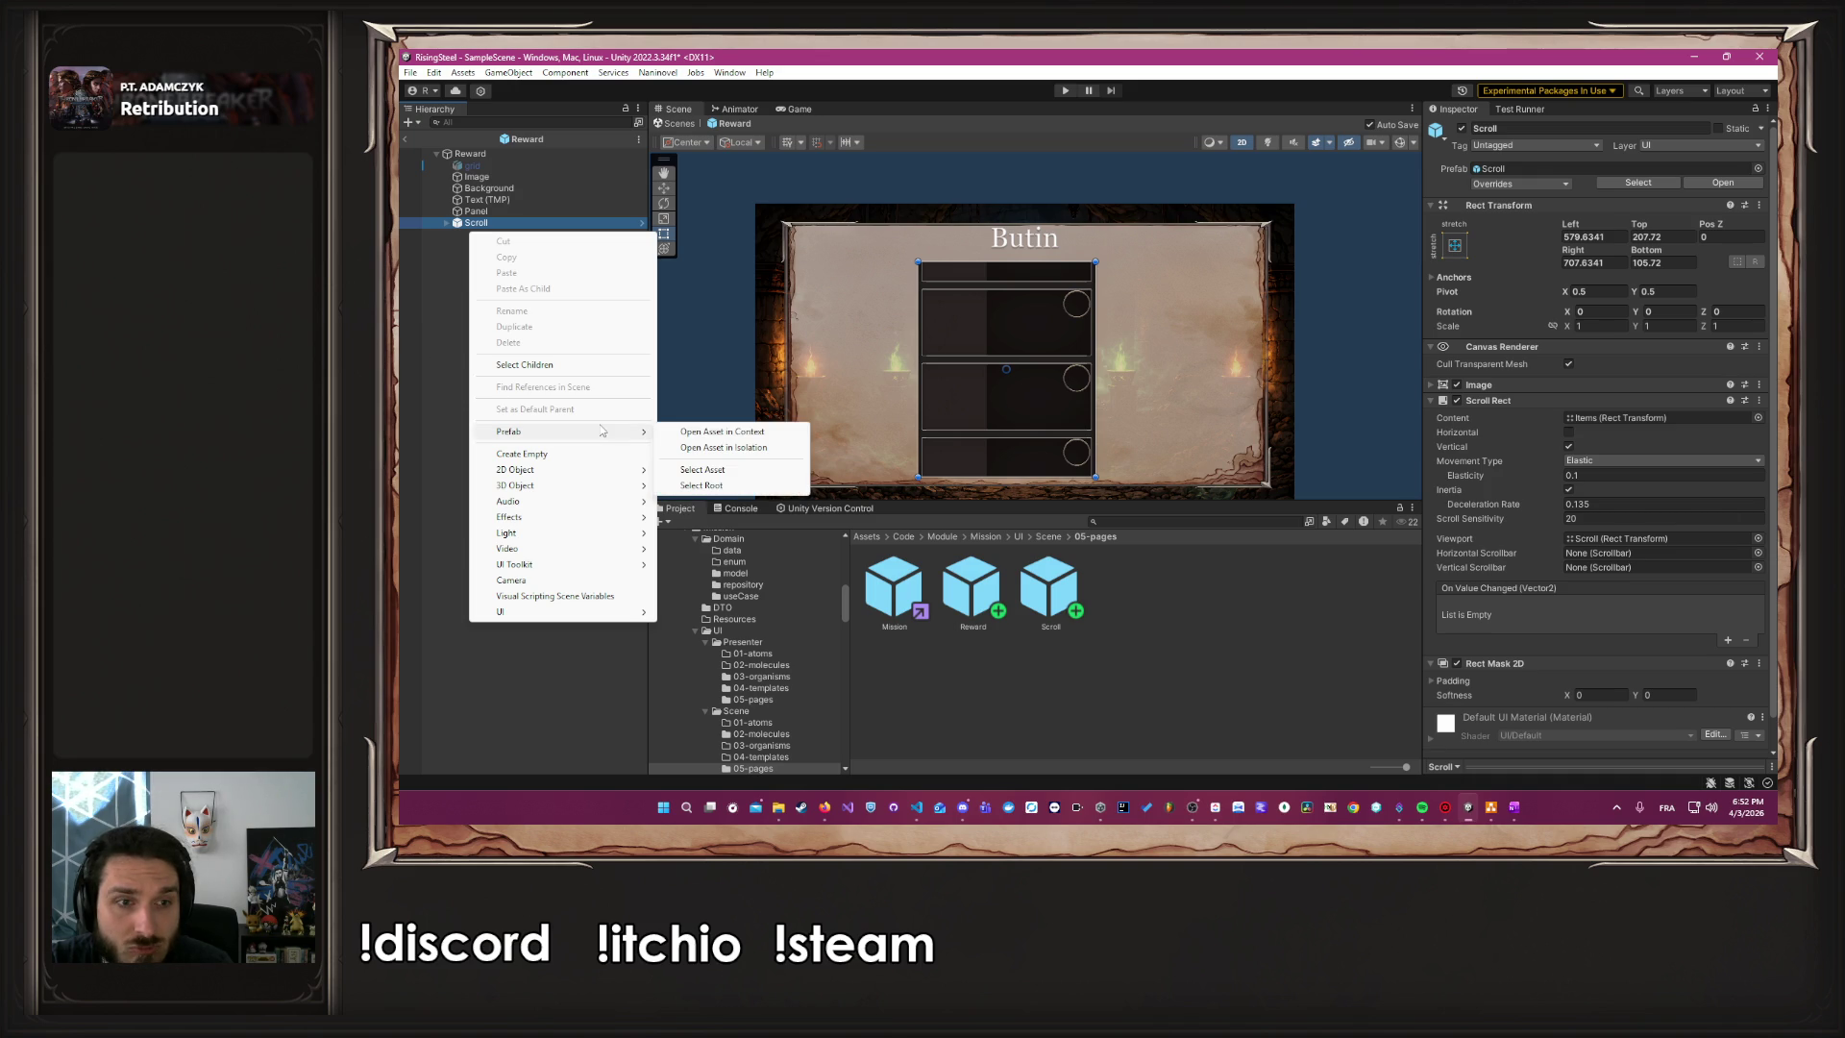
left_click(478, 225)
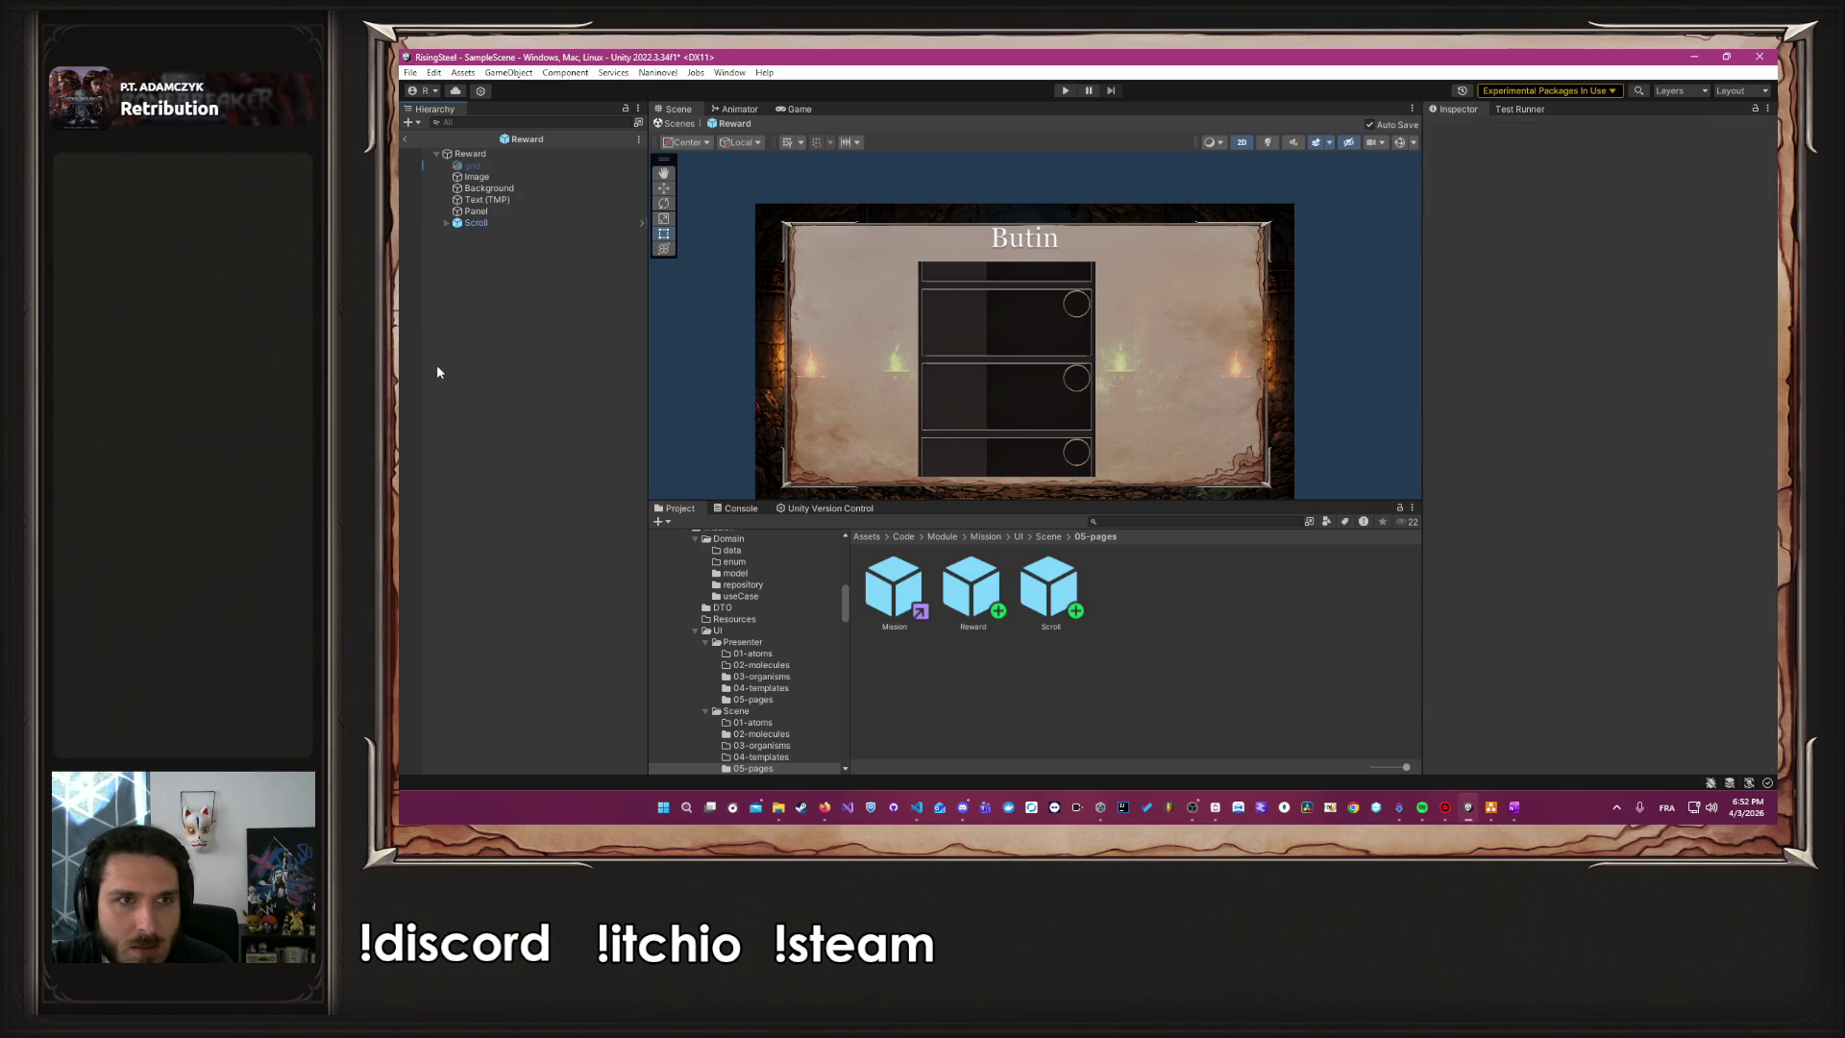
left_click(479, 224)
right_click(478, 224)
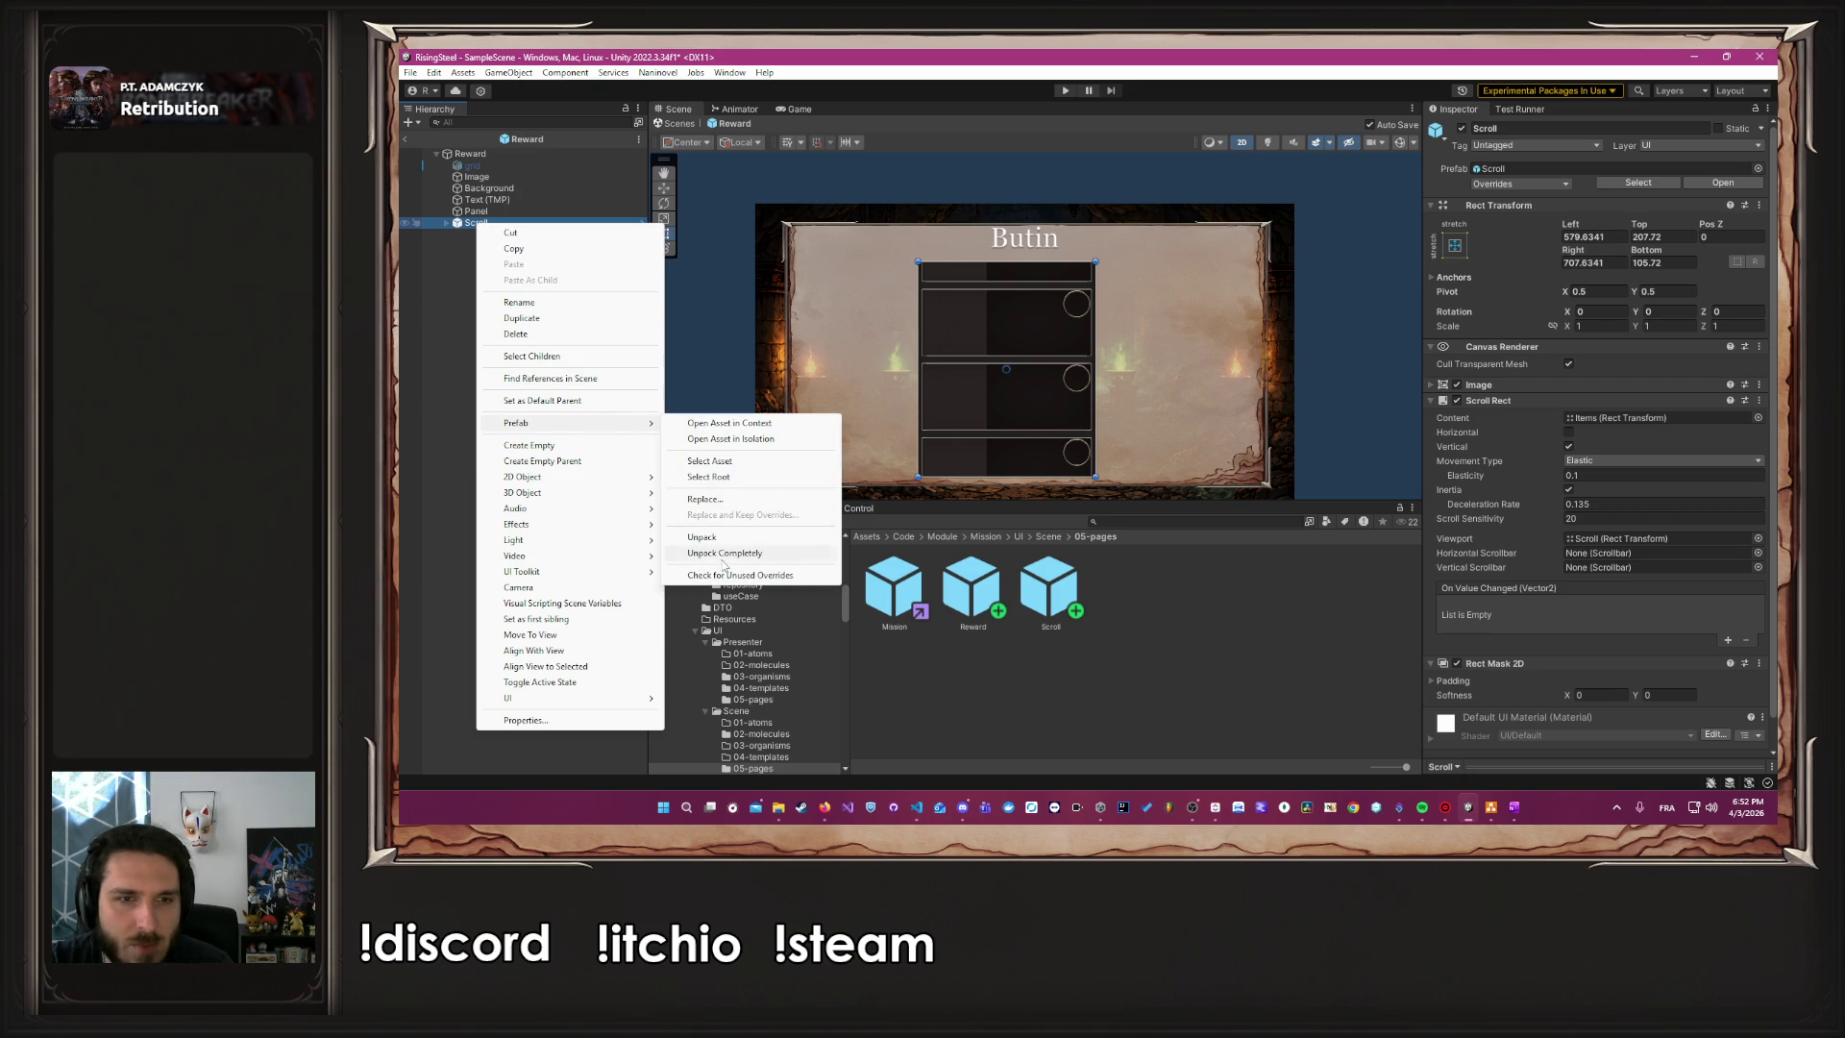
left_click(720, 554)
Delete the copied Scroll.prefab asset, then expand Scroll and Items in the Hierarchy
left_click(1050, 589)
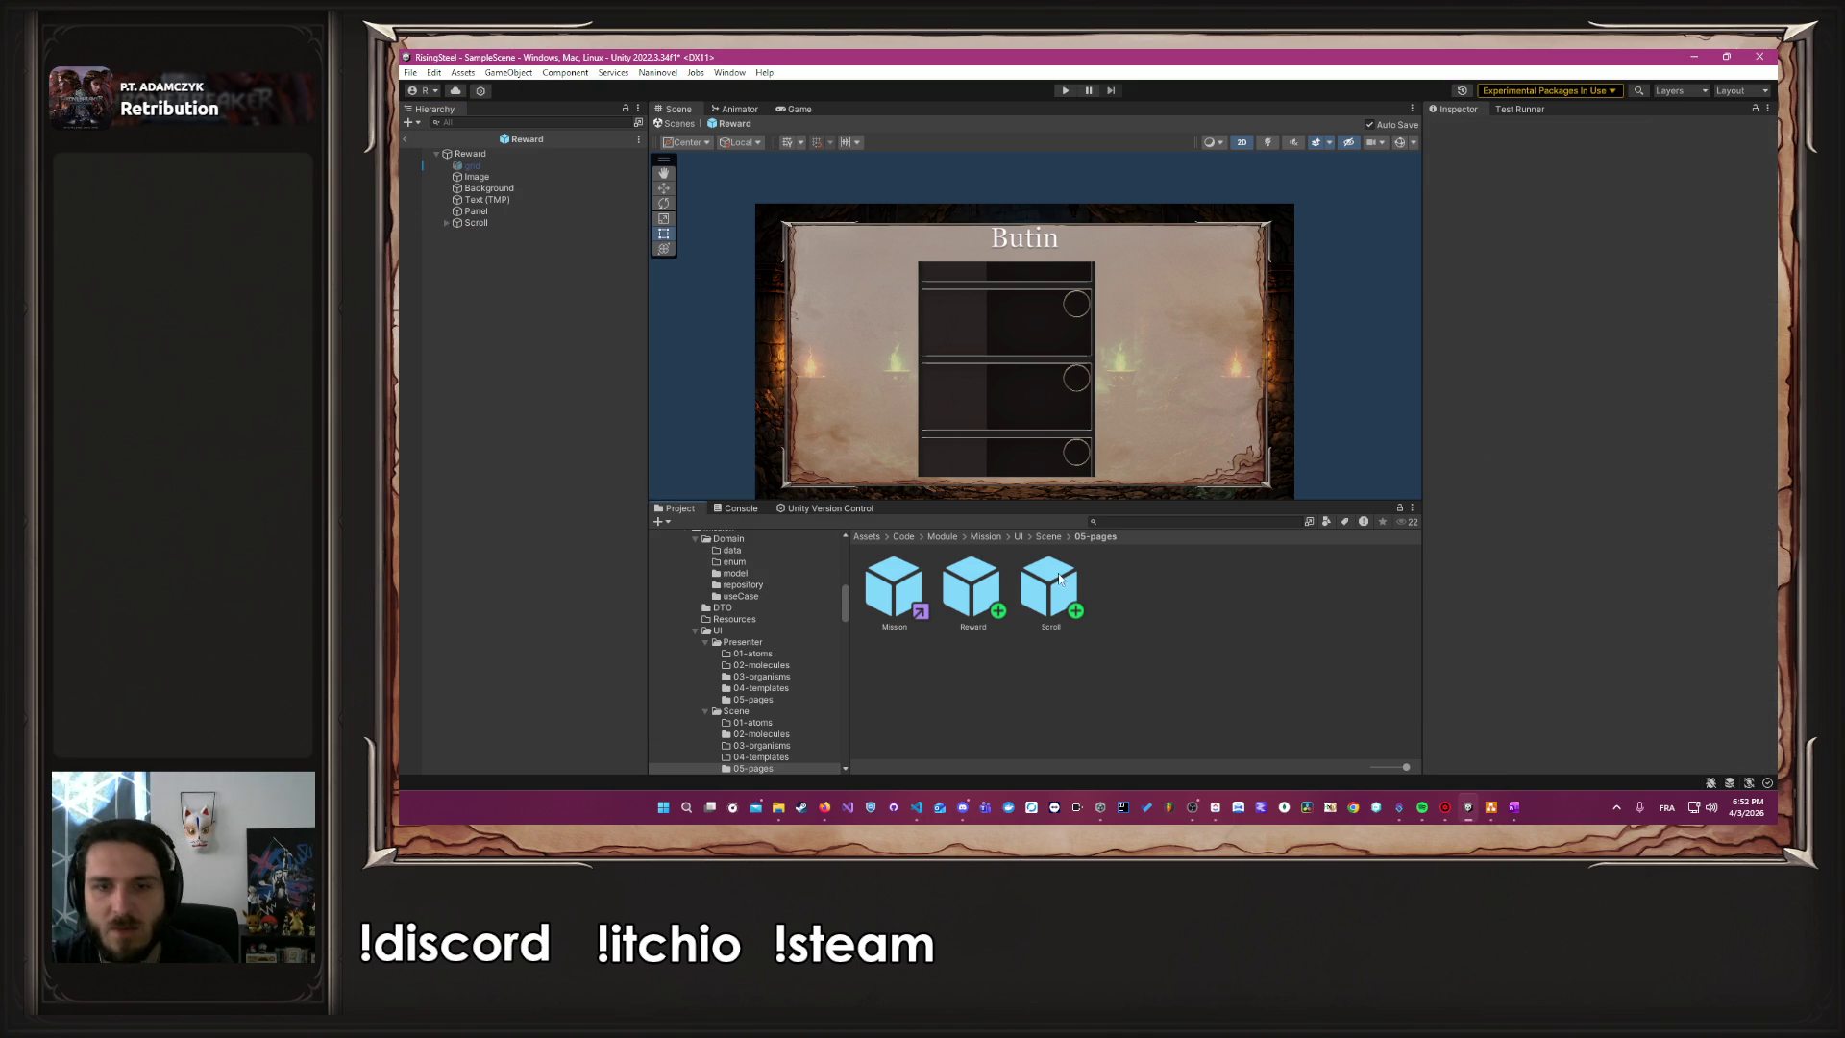
key("Delete")
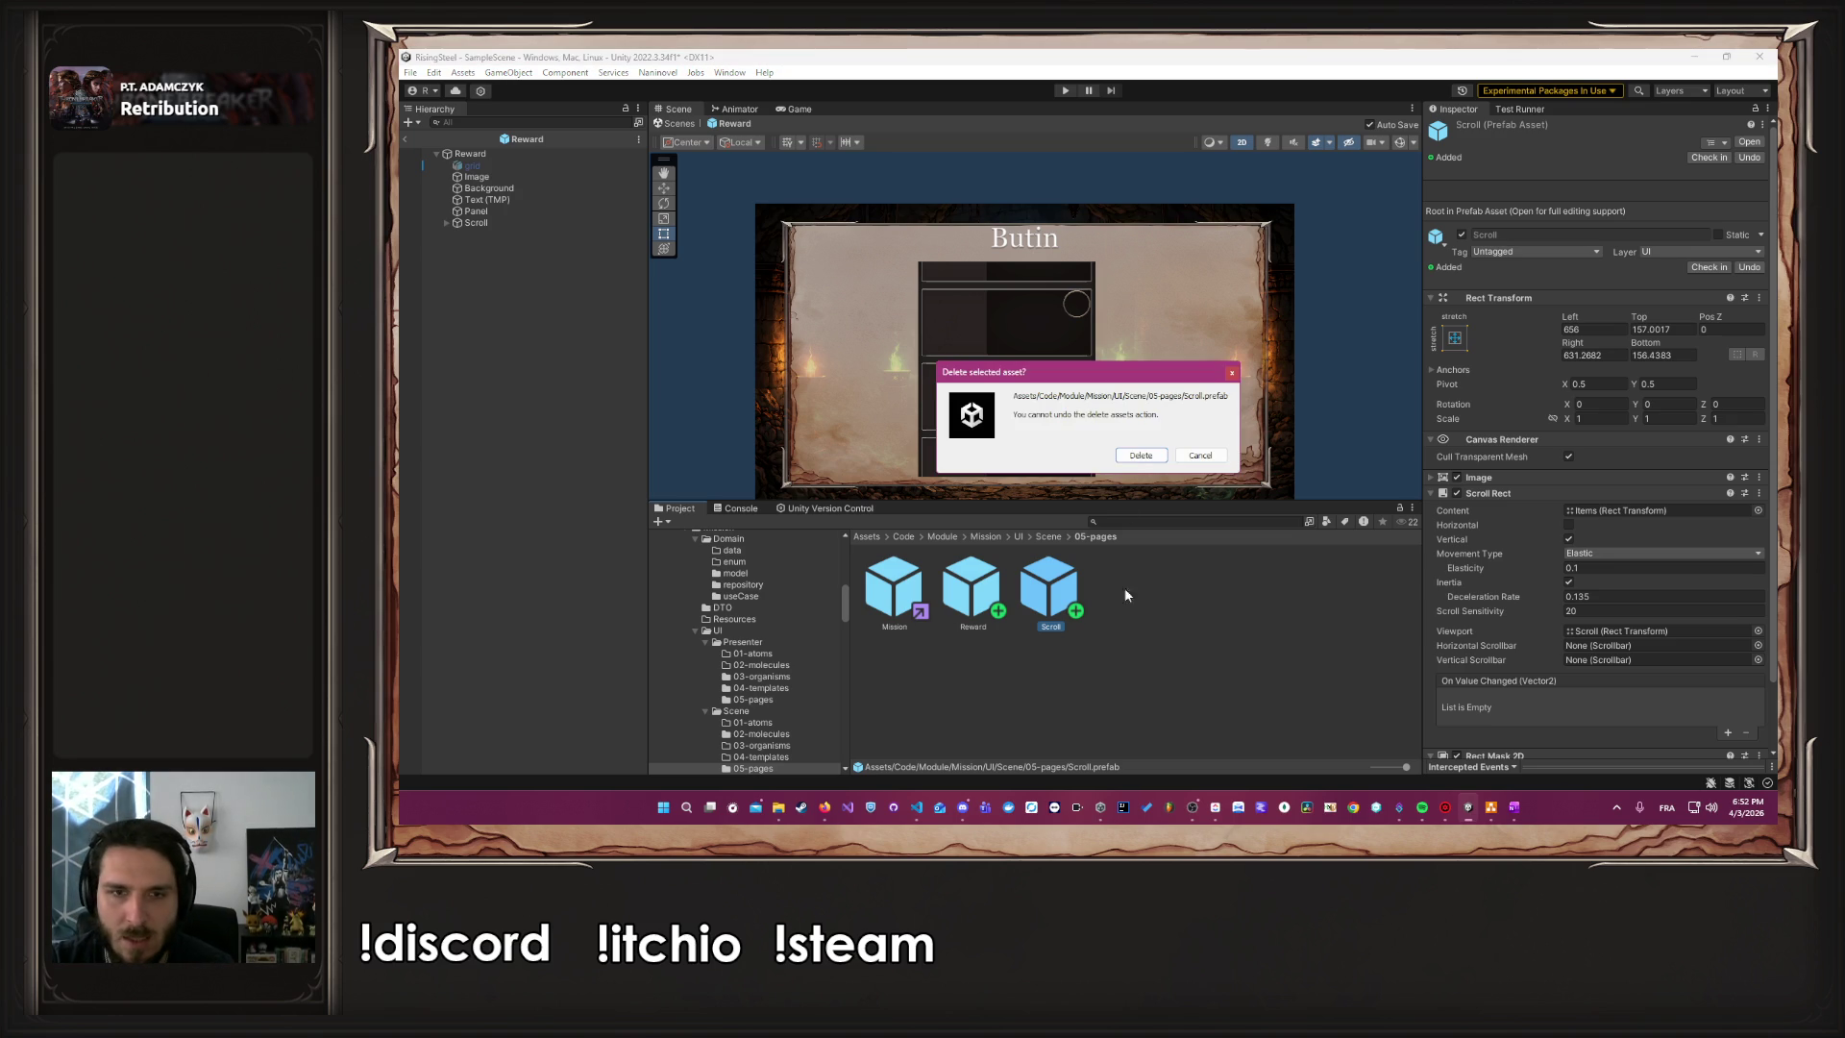
left_click(1141, 455)
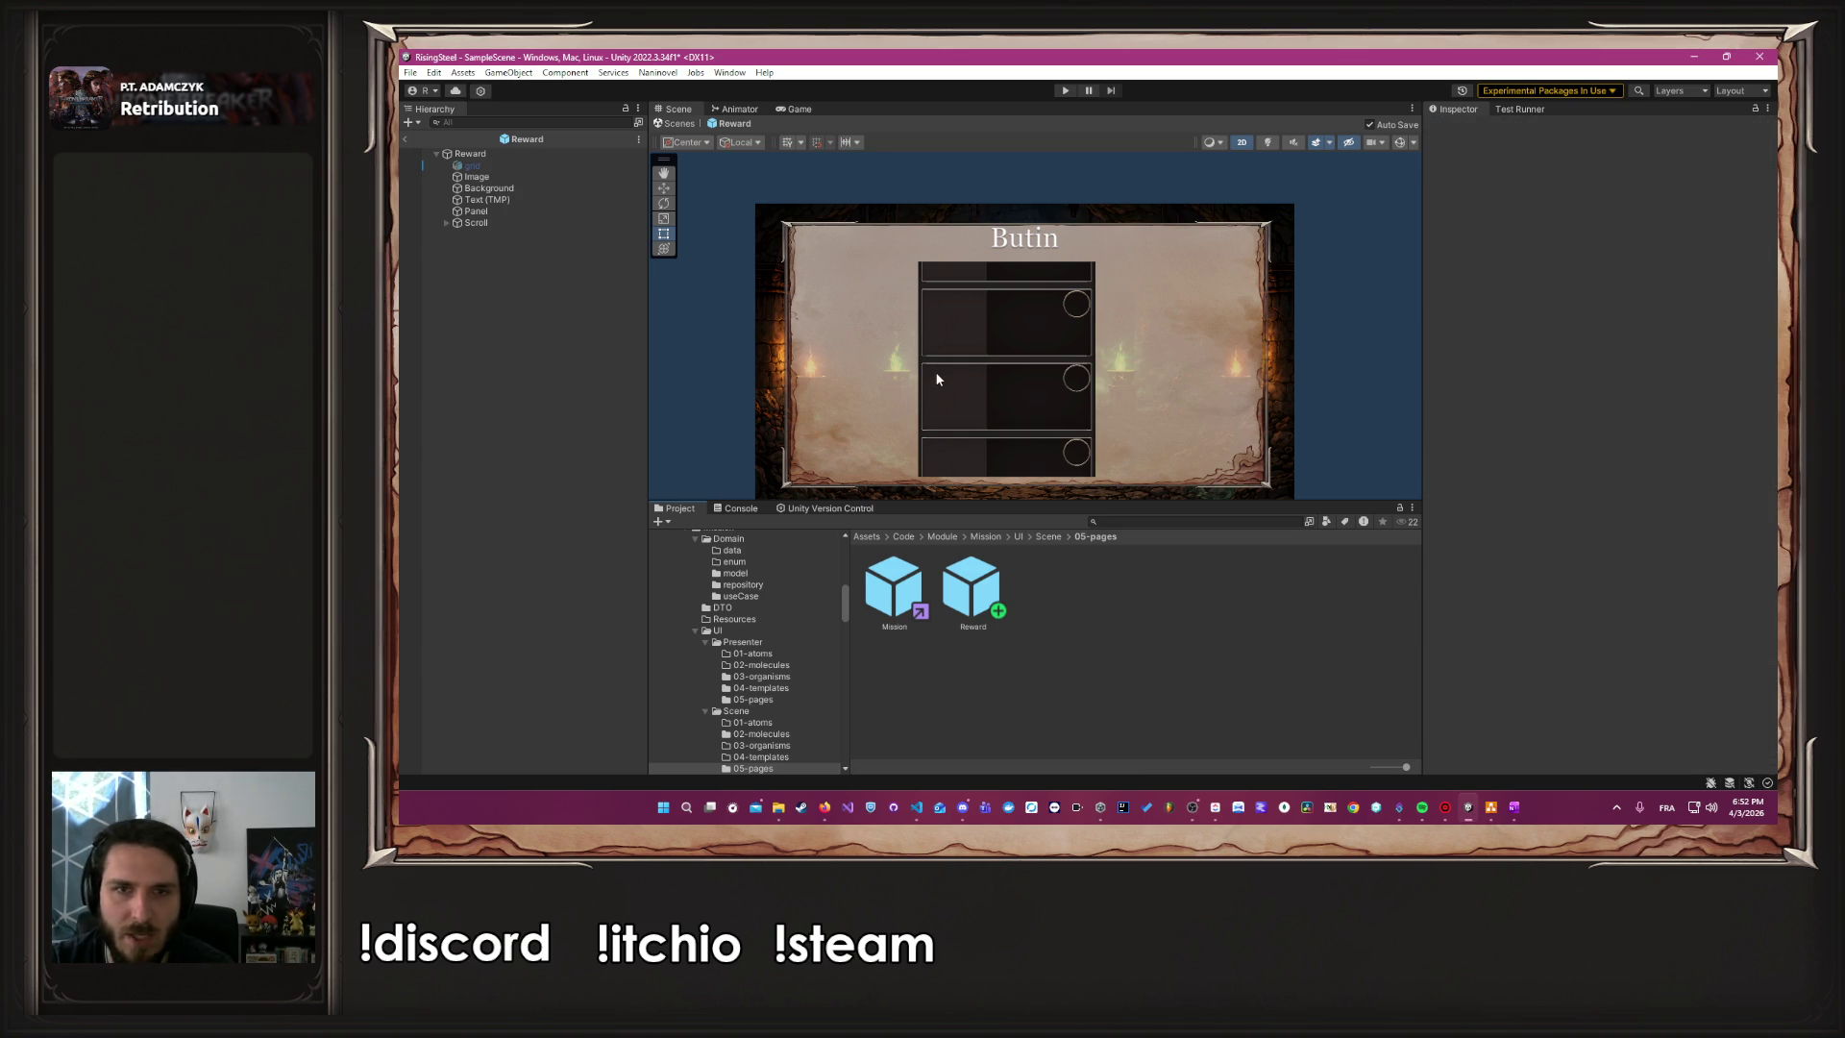
left_click(479, 222)
left_click(447, 222)
left_click(466, 234)
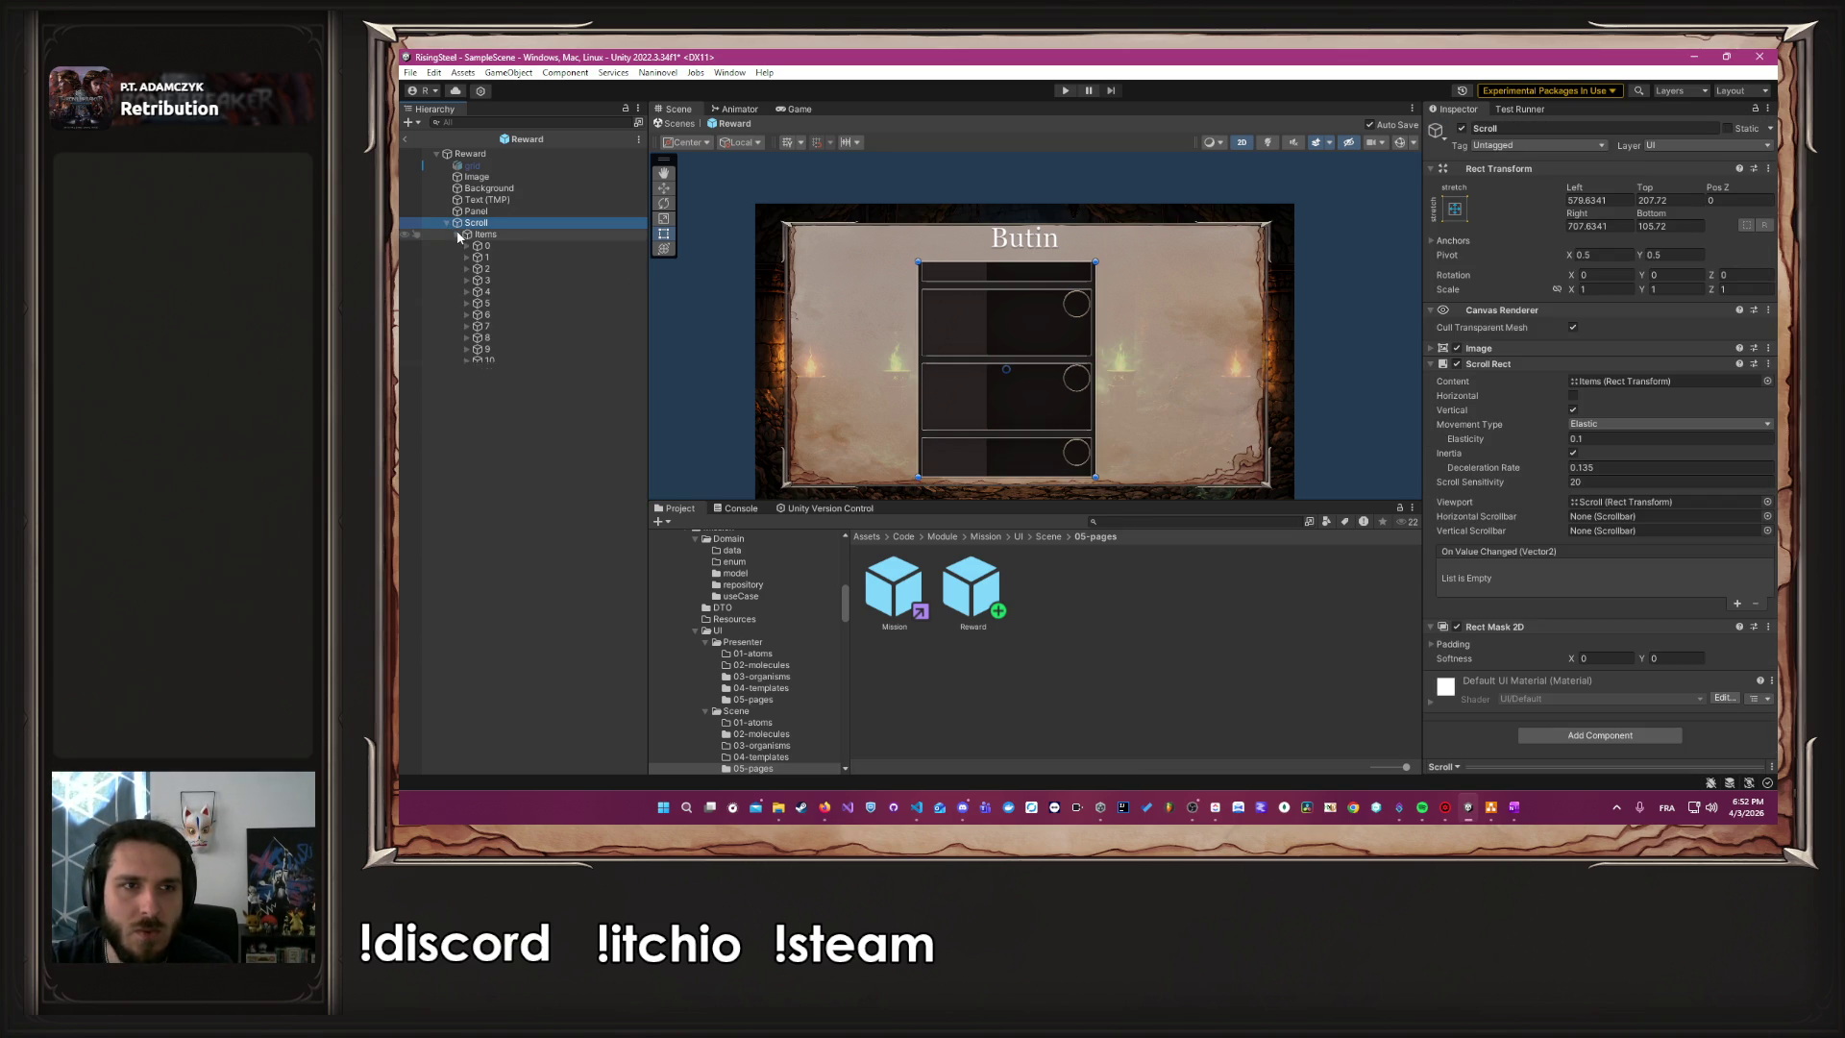
Delete loot items 4 through 11 from Items, keeping only Items 0–3
left_click(523, 411)
left_click(505, 293)
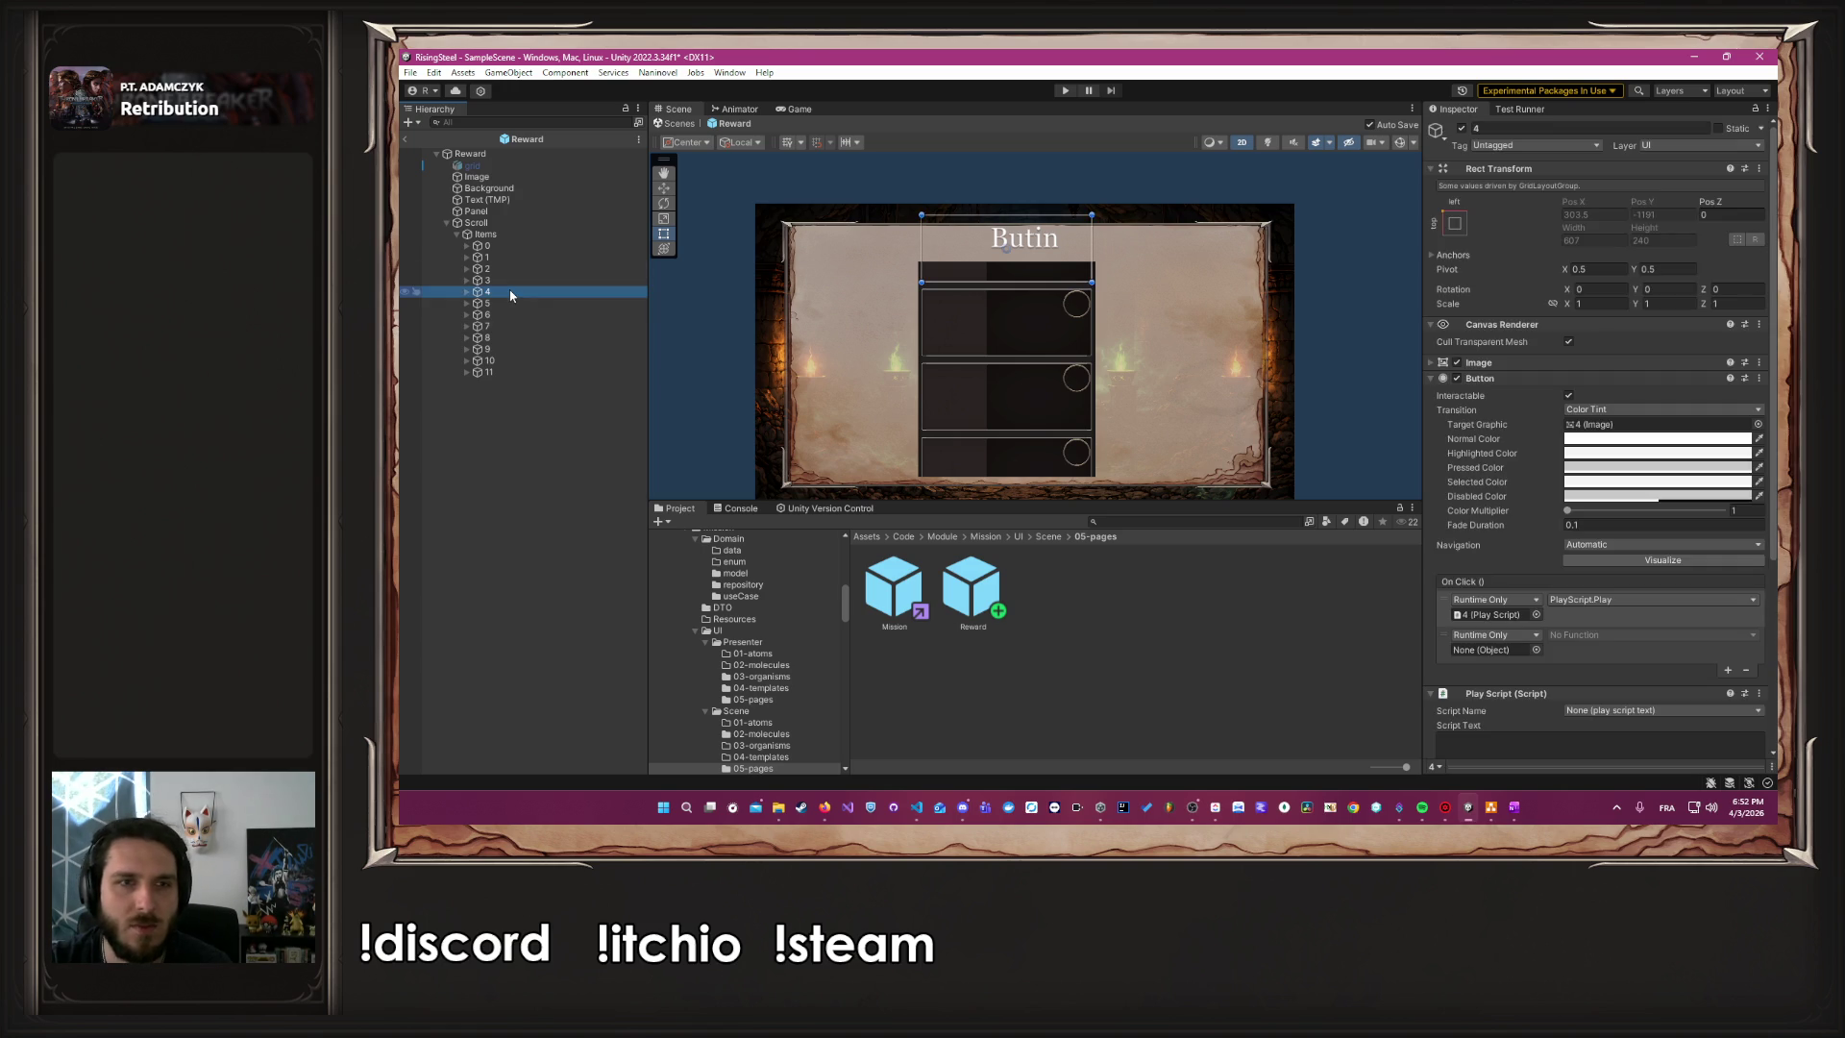
key("Delete")
left_click(510, 293)
key("Delete")
left_click(510, 293)
key("Delete")
left_click(510, 293)
key("Delete")
left_click(510, 293)
key("Delete")
left_click(511, 293)
key("Delete")
left_click(511, 293)
key("Delete")
left_click(510, 293)
key("Delete")
left_click(511, 281)
scroll(997, 367, "down", 3)
scroll(997, 367, "up", 1)
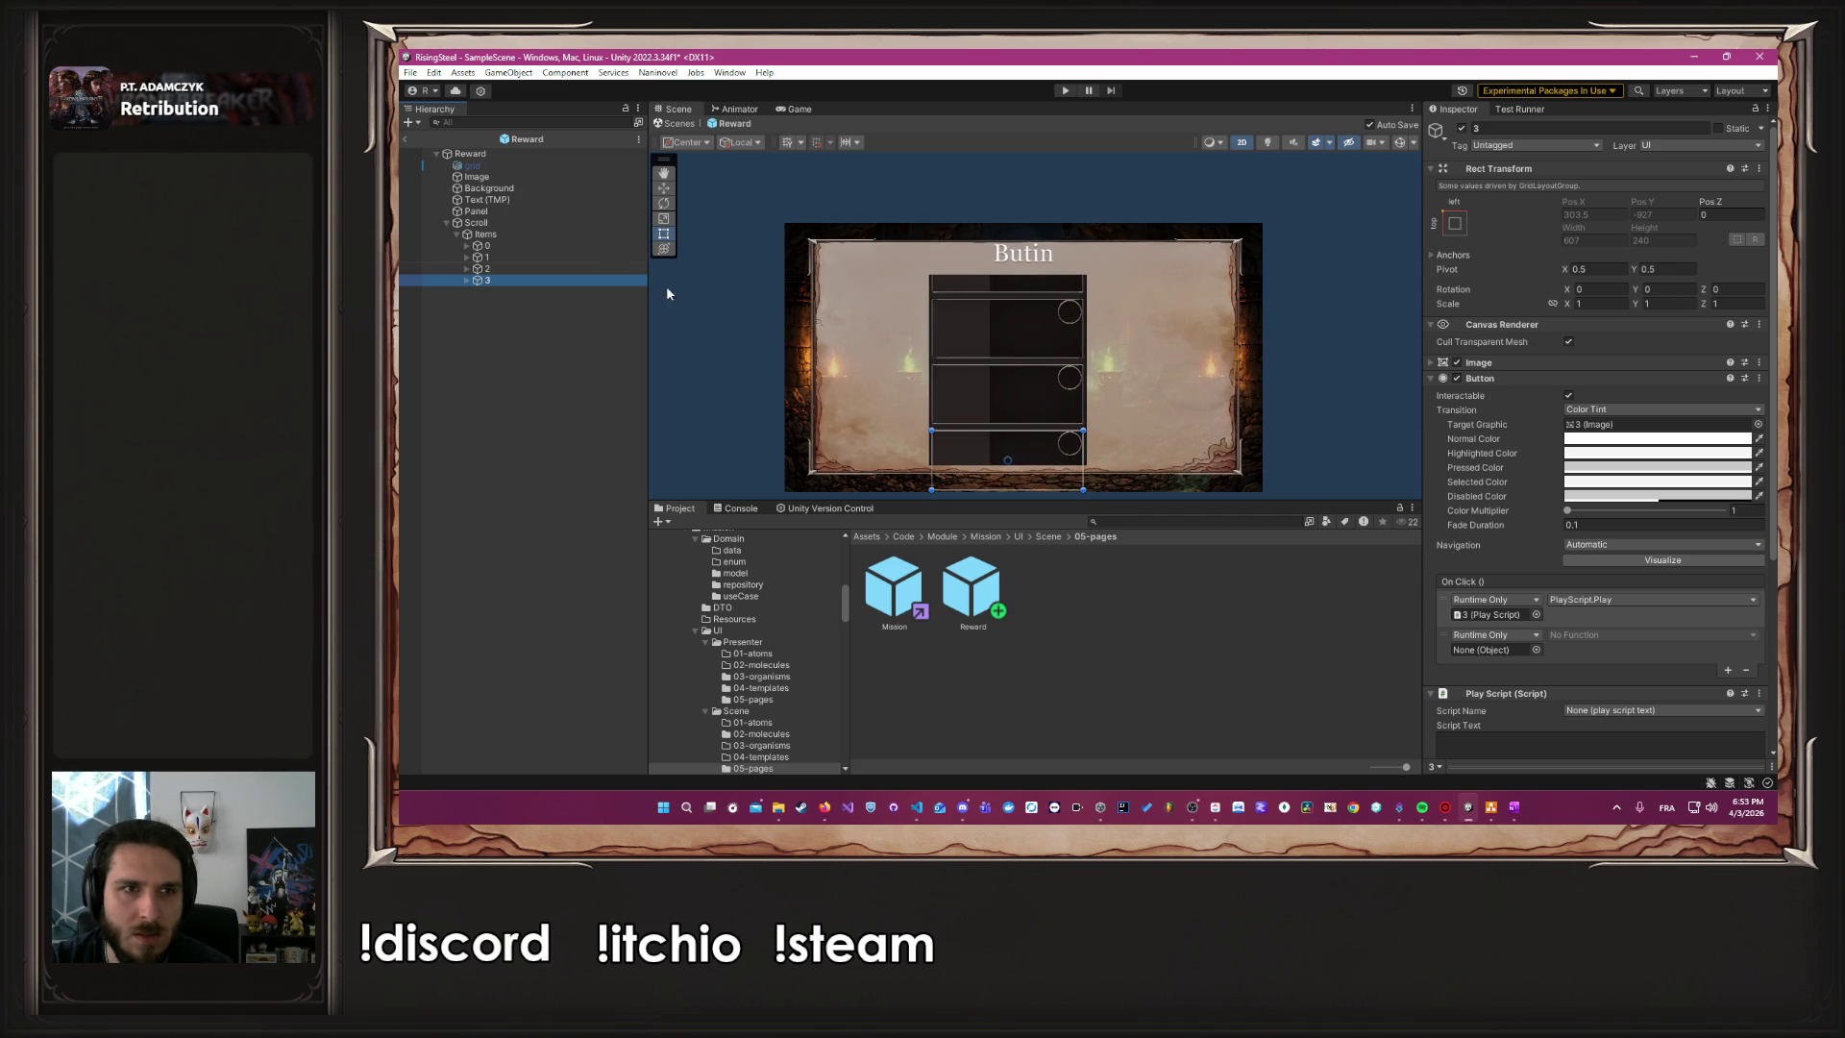
Stretch the Items grid and both edges of the Scroll area wider, then save
left_click(547, 234)
left_click_drag(1084, 317, 1174, 317)
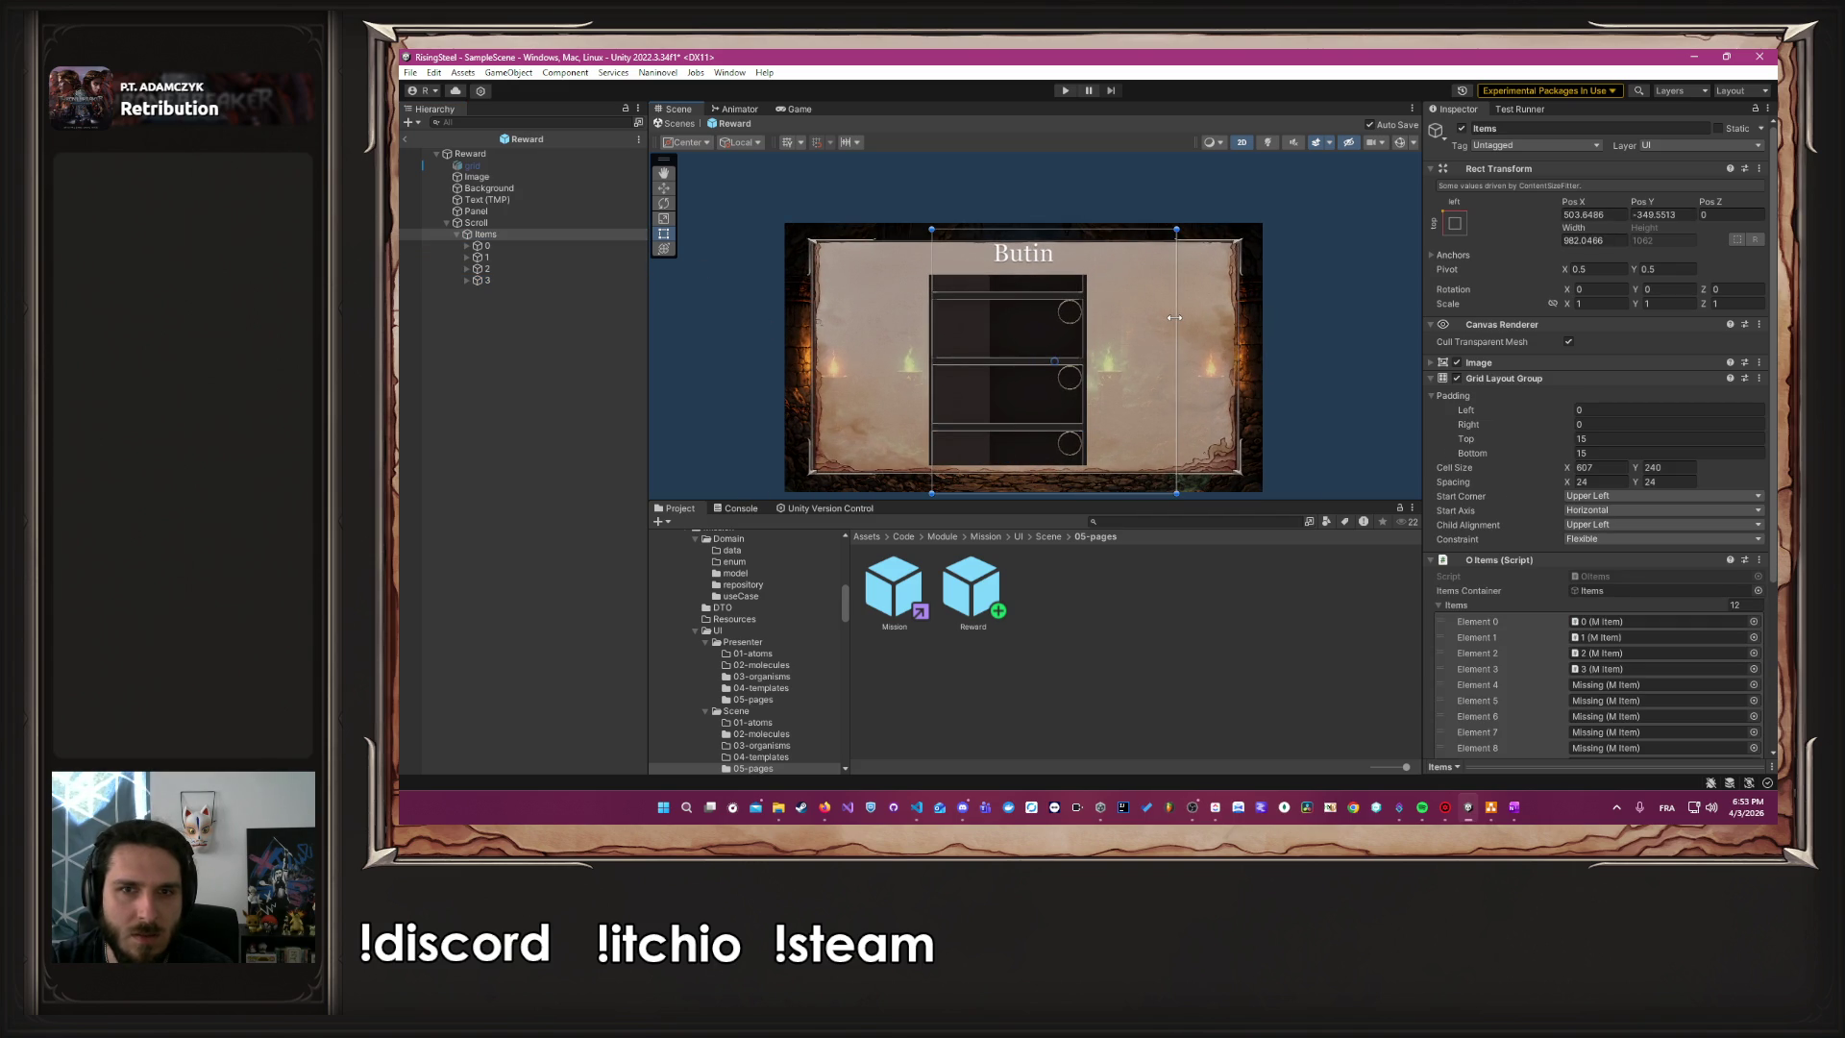
left_click(475, 222)
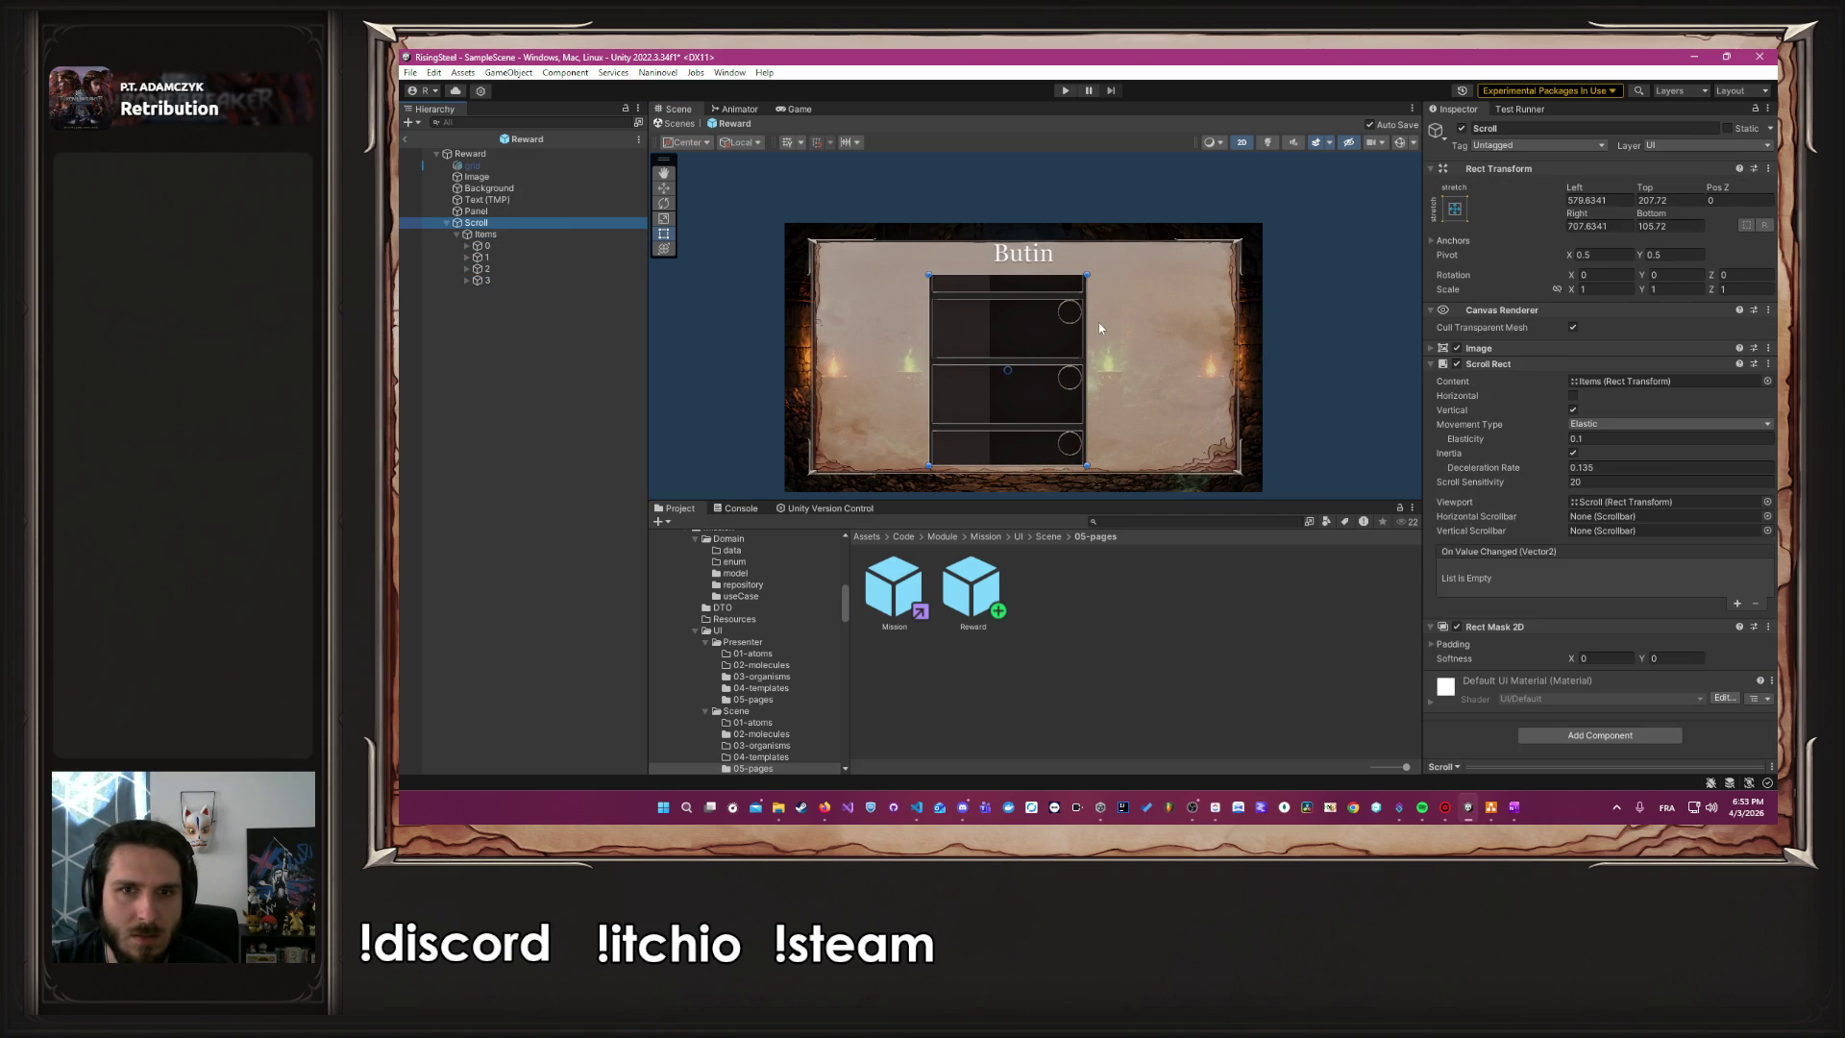
left_click_drag(1087, 326, 1215, 335)
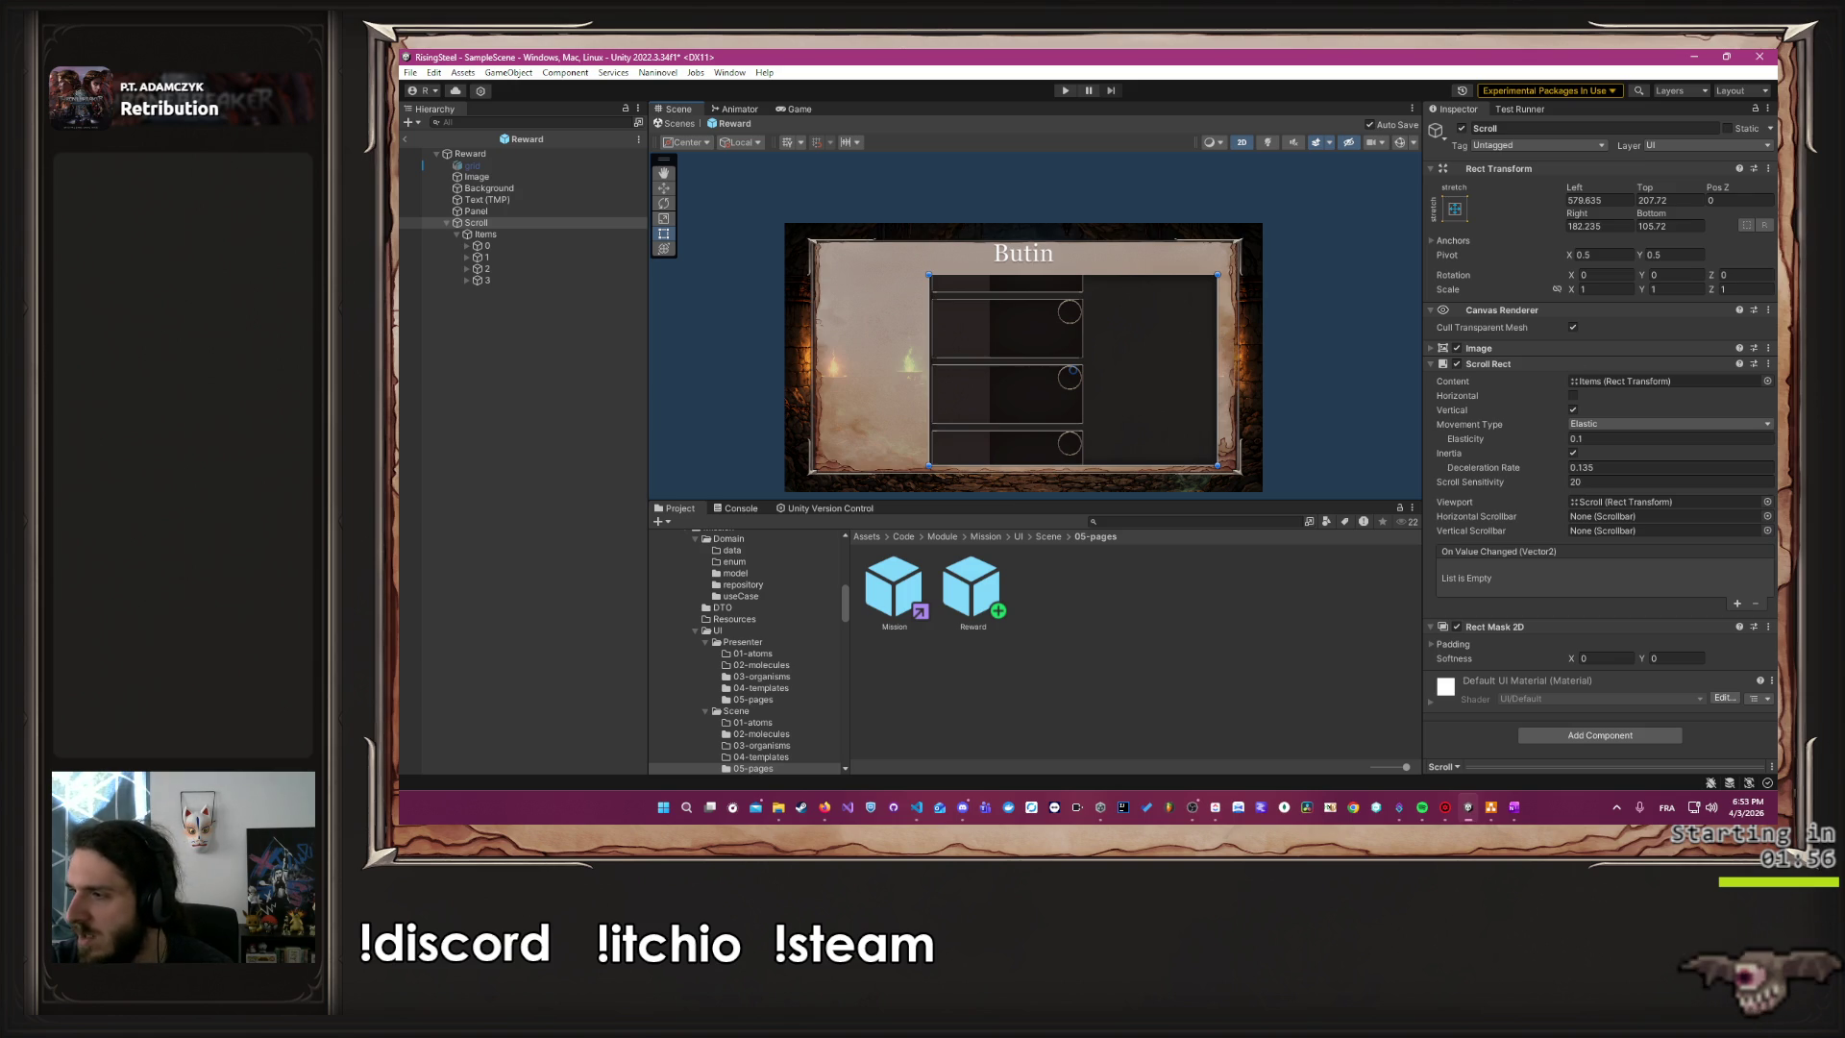
key("alt+Tab")
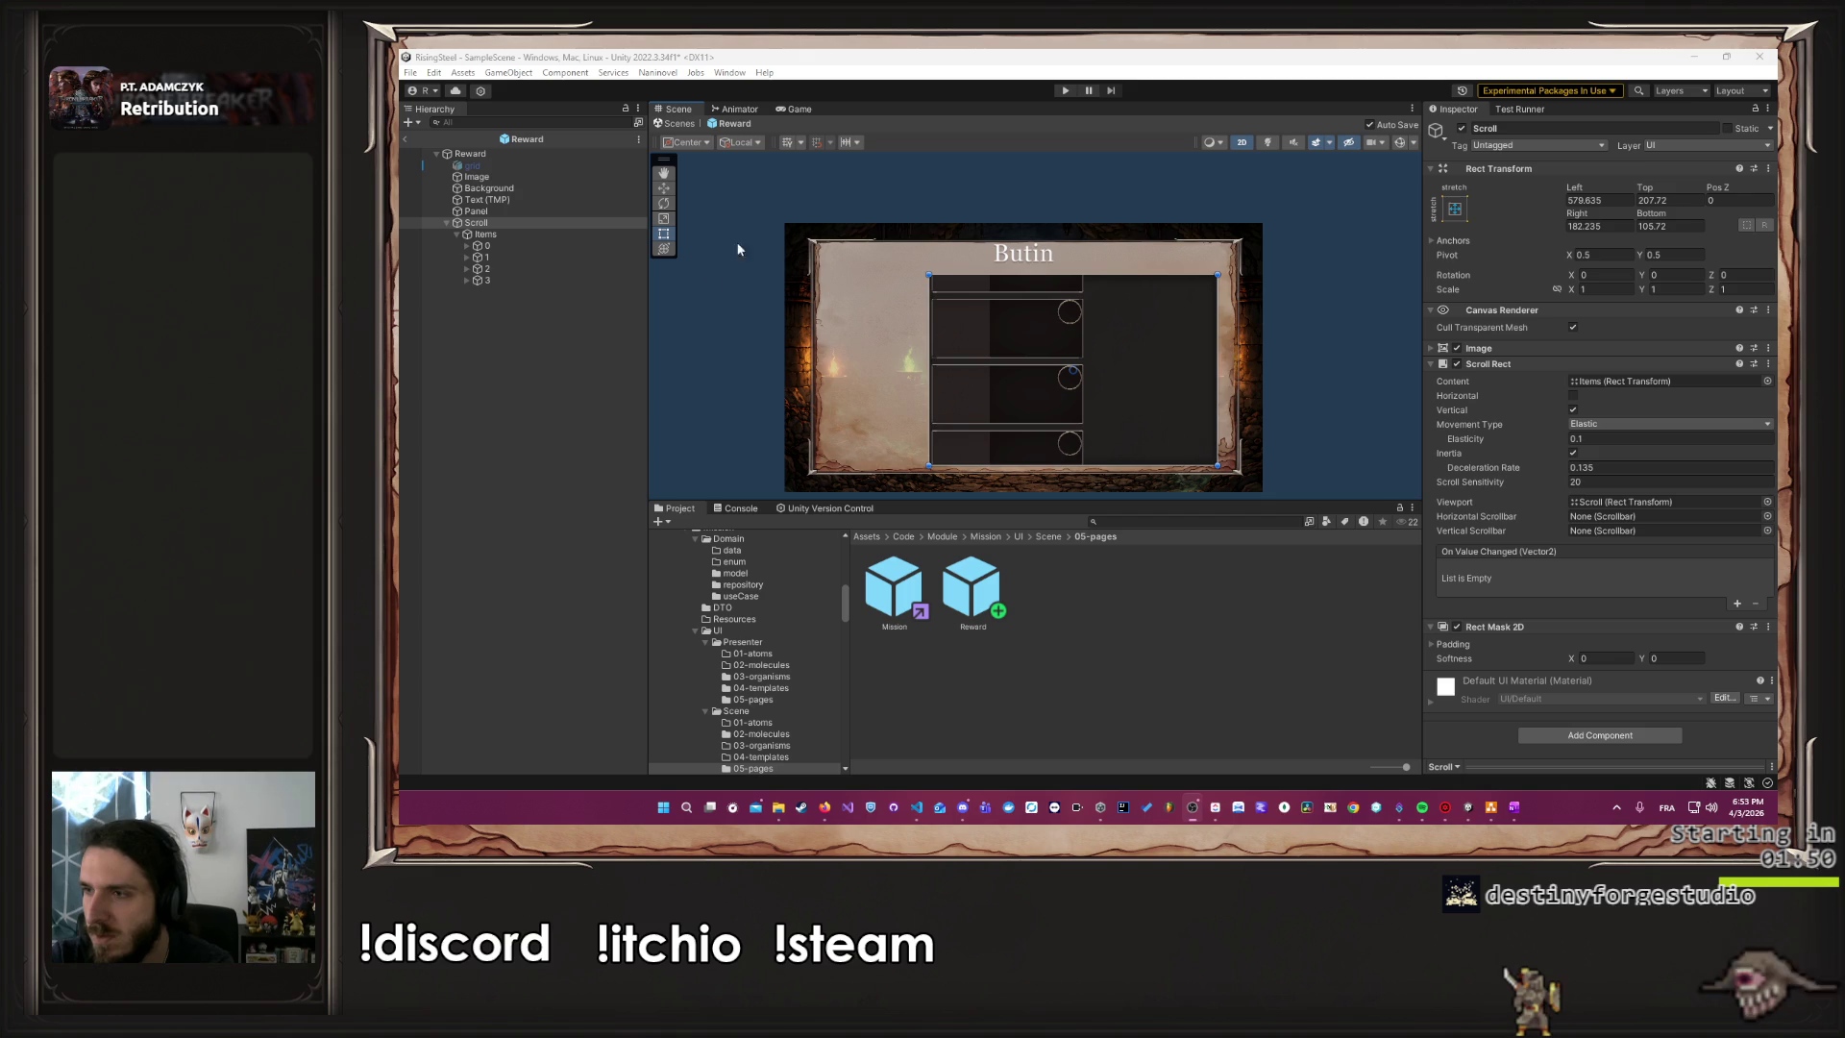
left_click_drag(928, 384, 831, 382)
key("ctrl+s")
Widen the Items grid further so the four slots wrap into two columns, and save
scroll(963, 386, "up", 2)
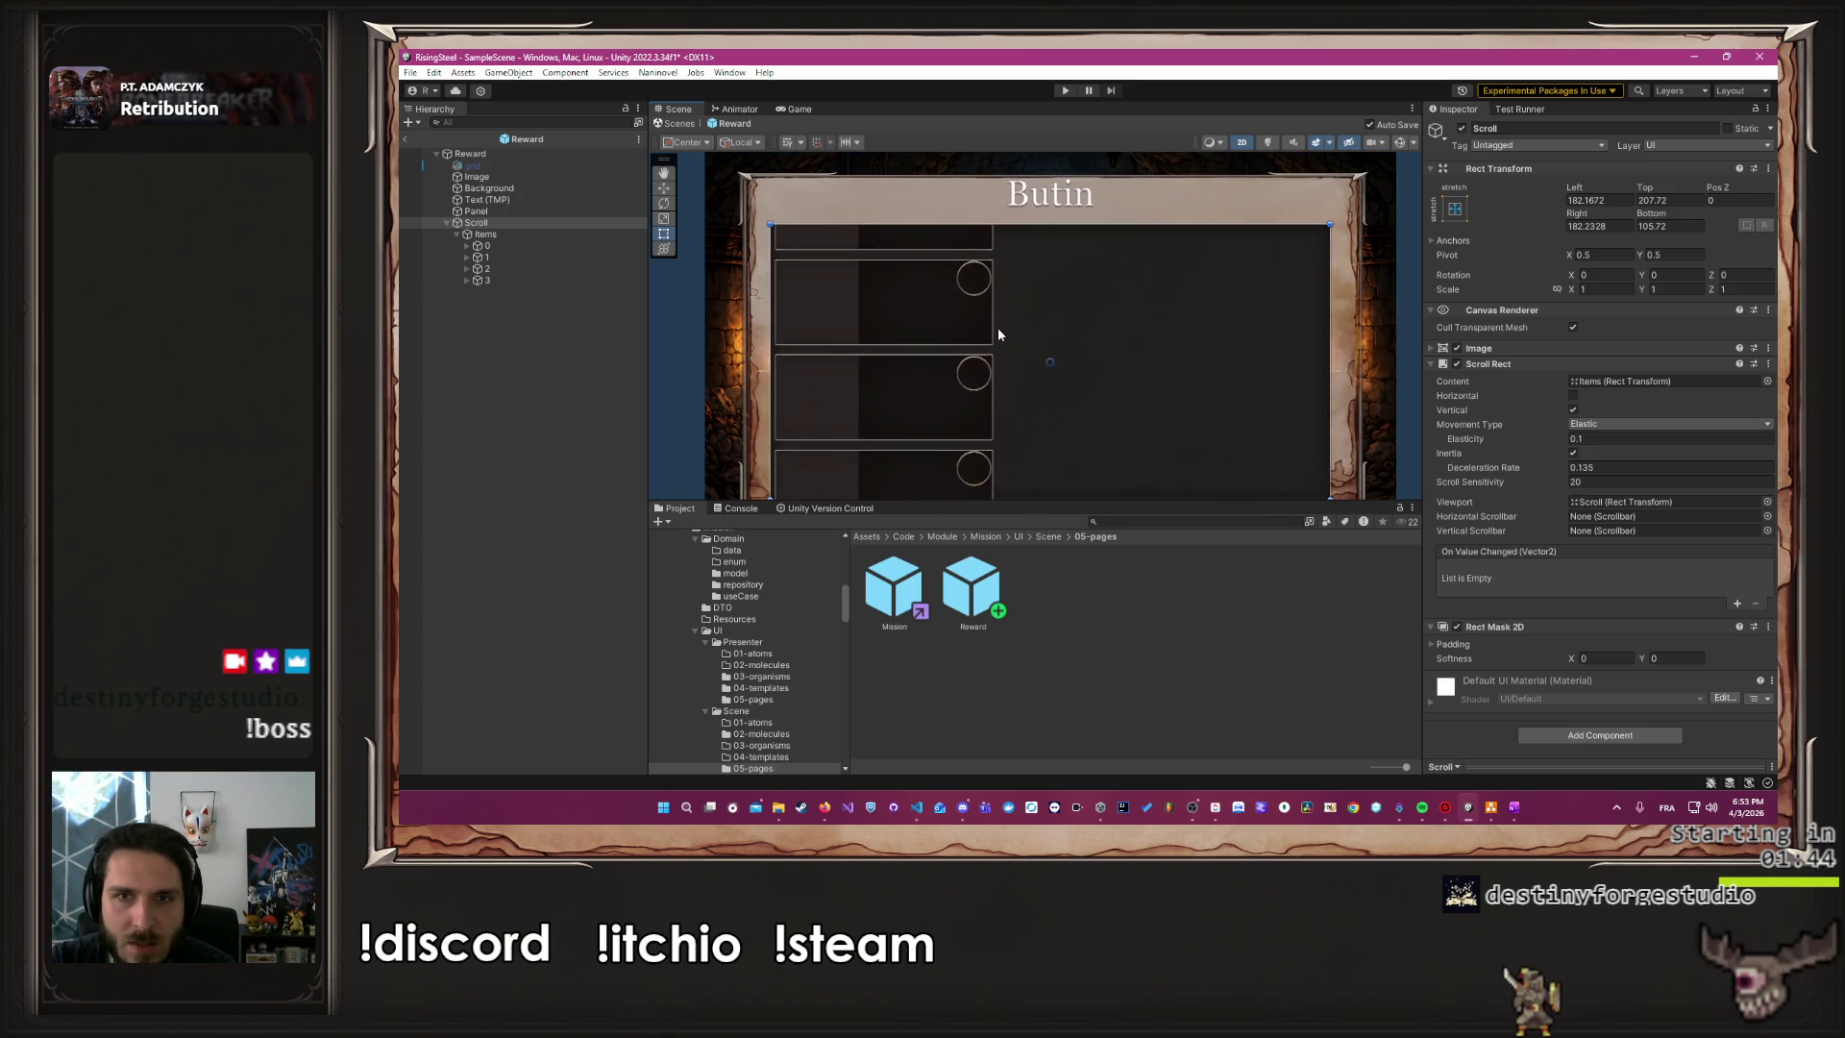
scroll(996, 331, "down", 1)
left_click(519, 235)
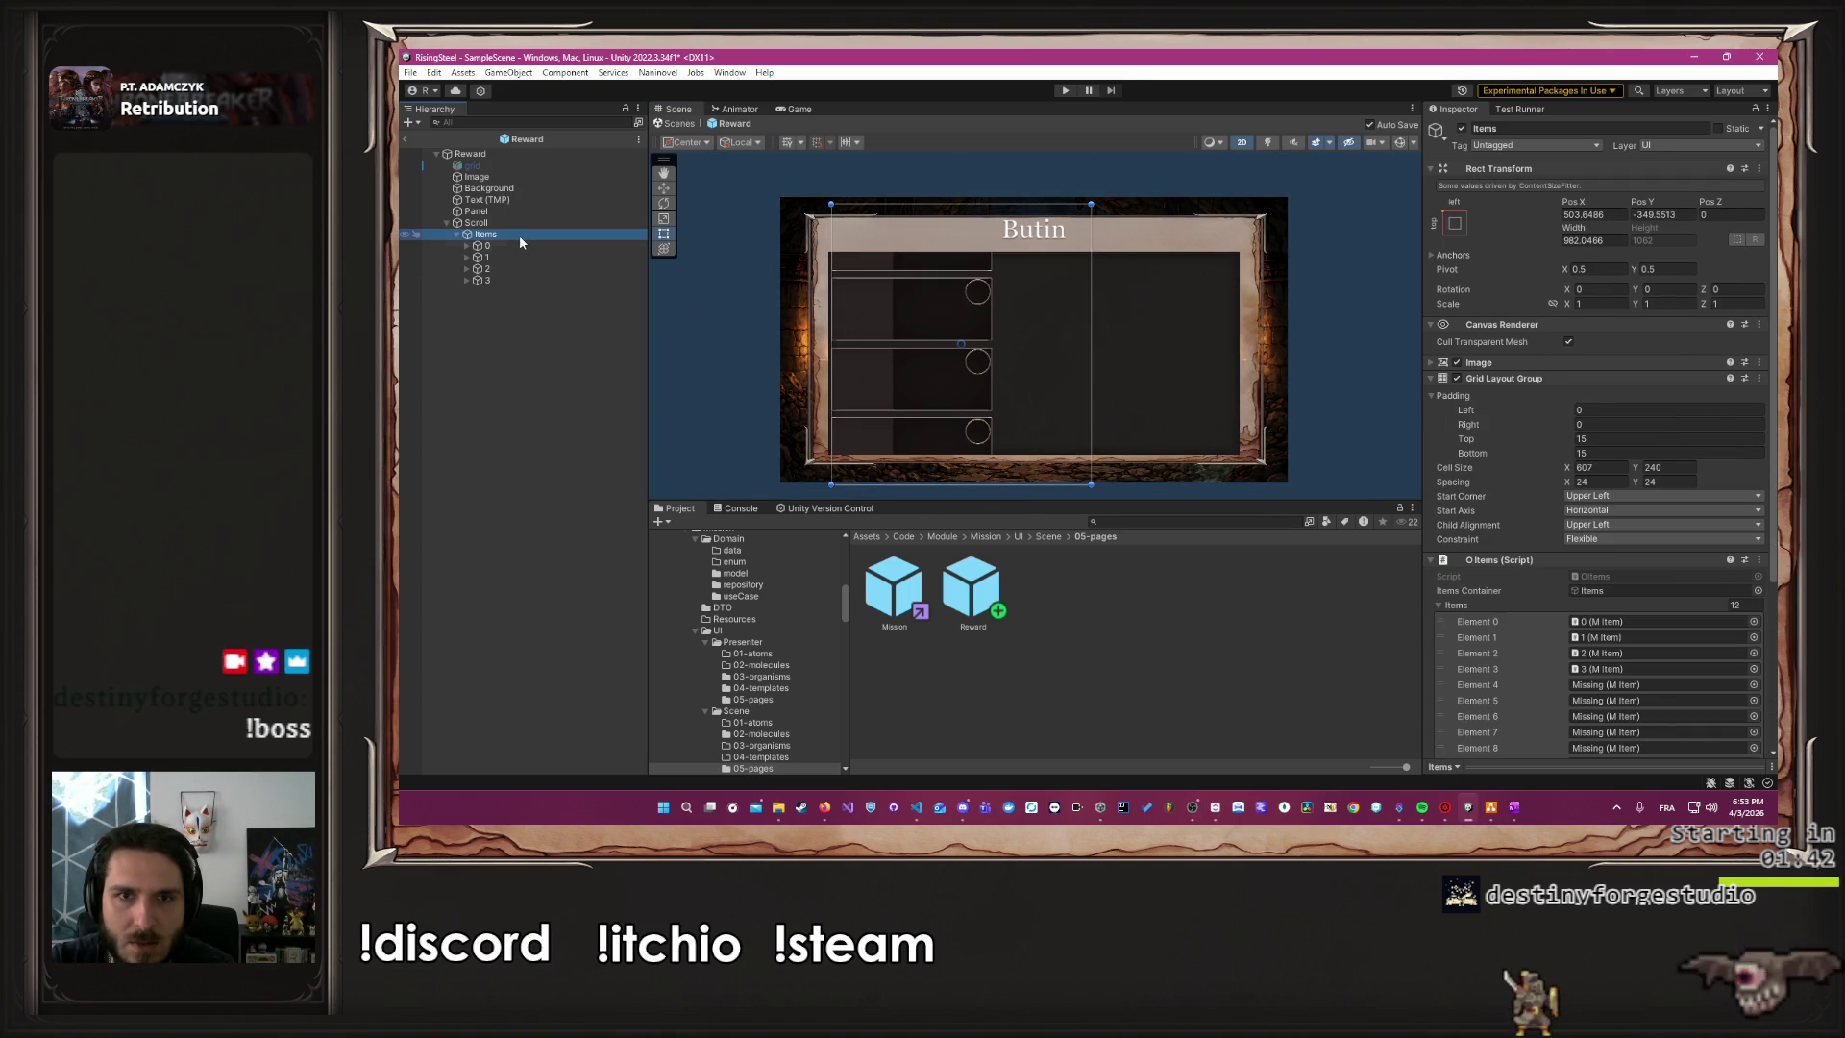
left_click_drag(1093, 339, 1239, 338)
key("ctrl+s")
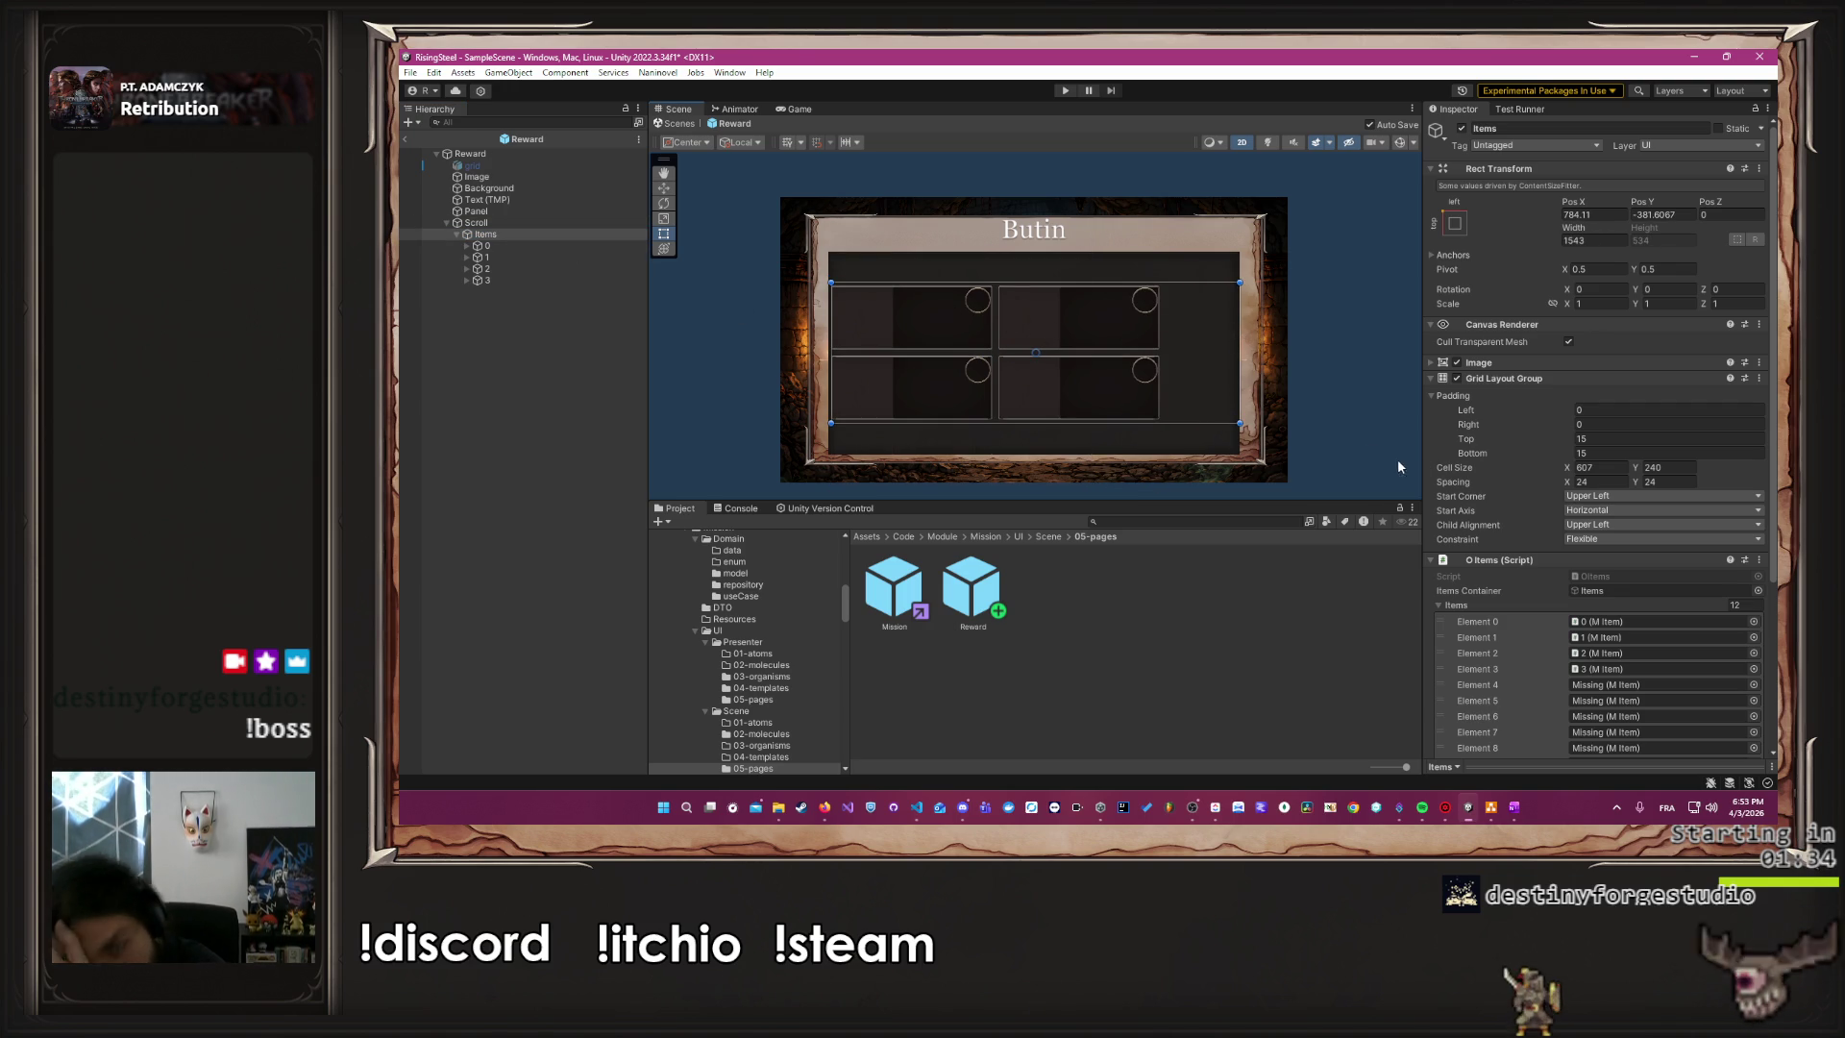
left_click(457, 235)
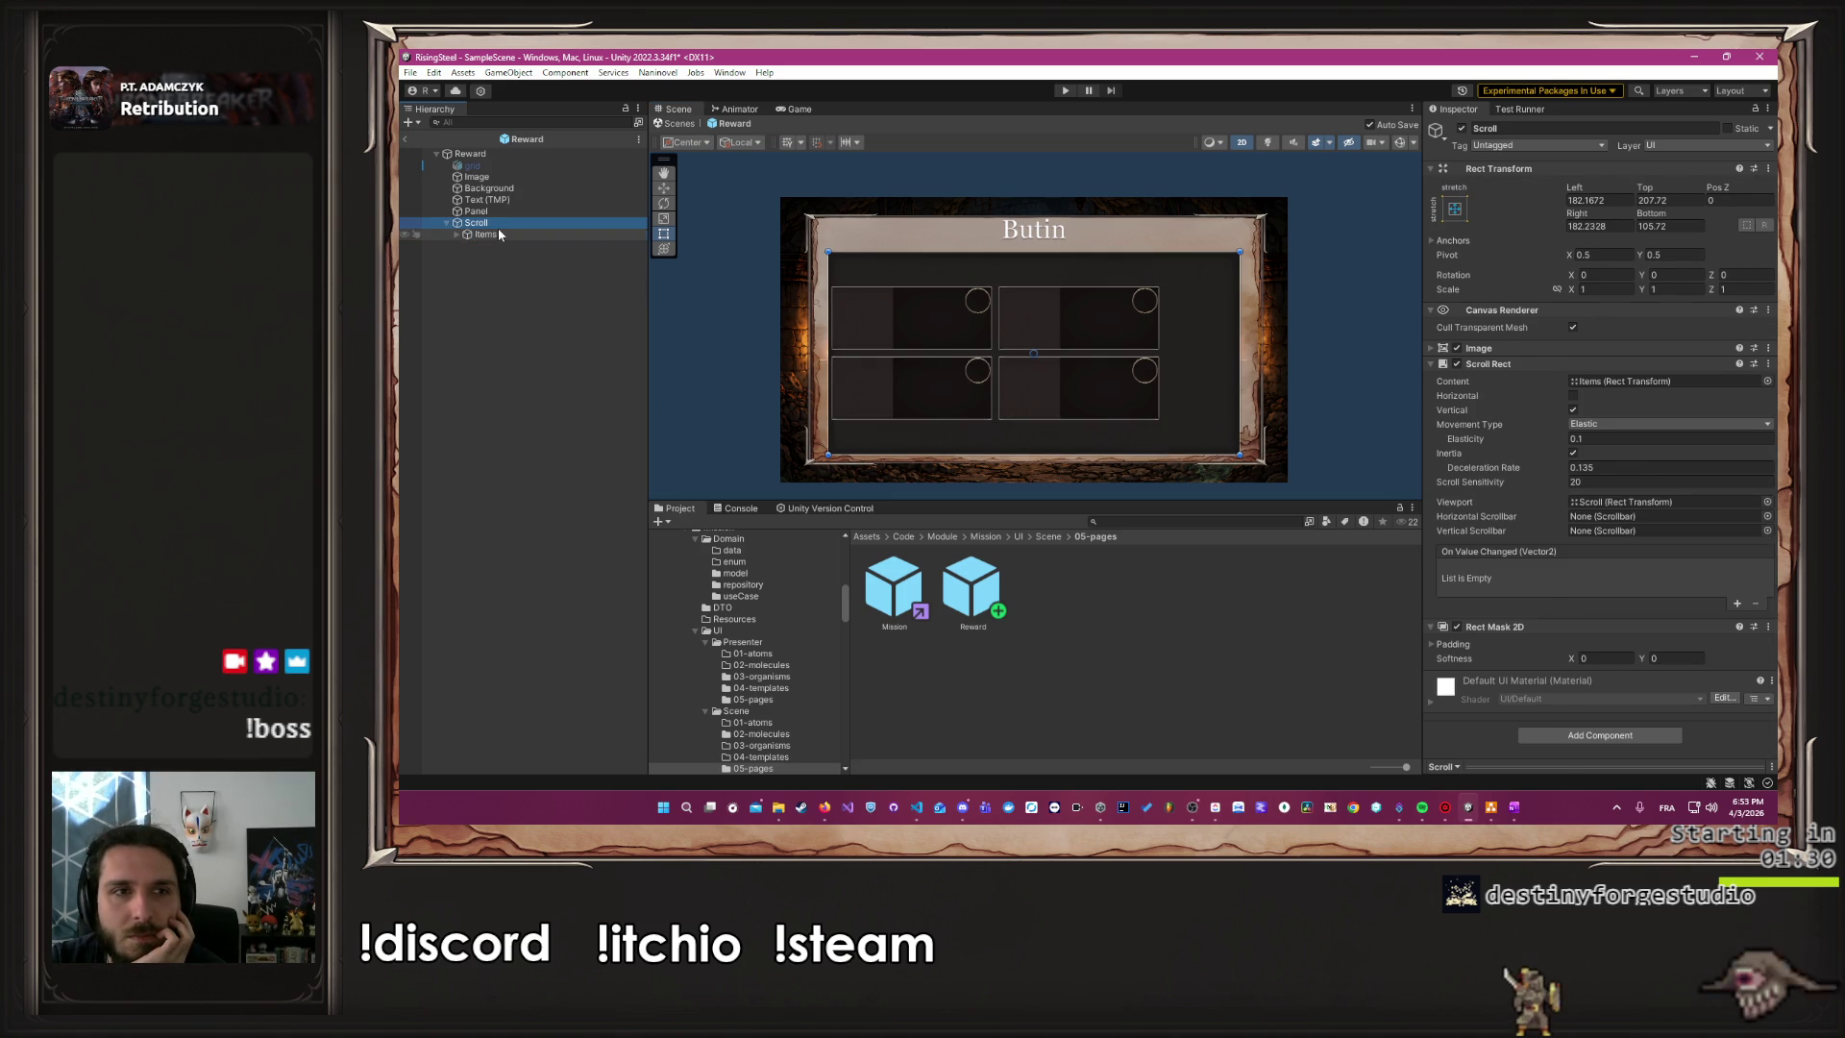
Duplicate the Items grid and test moving the copy and the original in the Scene view
key("ctrl+d")
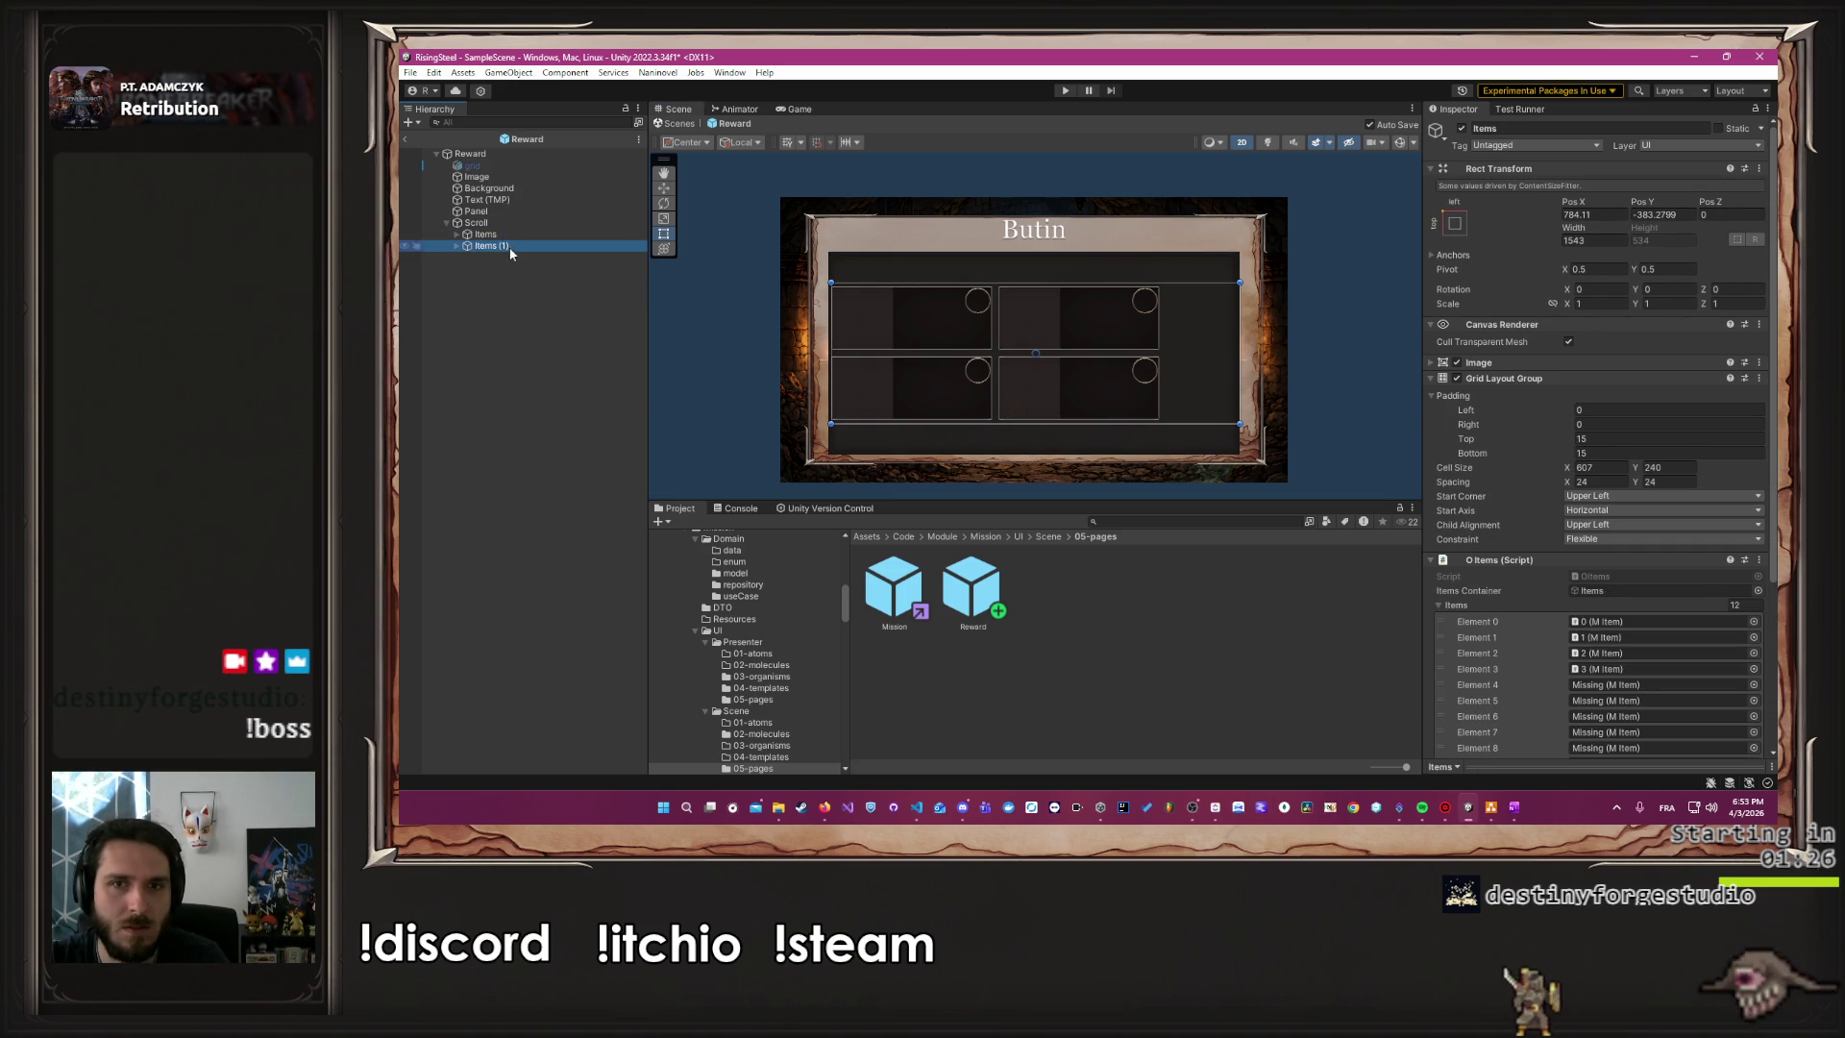
mouse_move(964, 327)
left_mouse_down()
mouse_move(914, 235)
mouse_move(942, 284)
mouse_move(1070, 310)
left_mouse_up()
left_click(1078, 419)
left_click(563, 245)
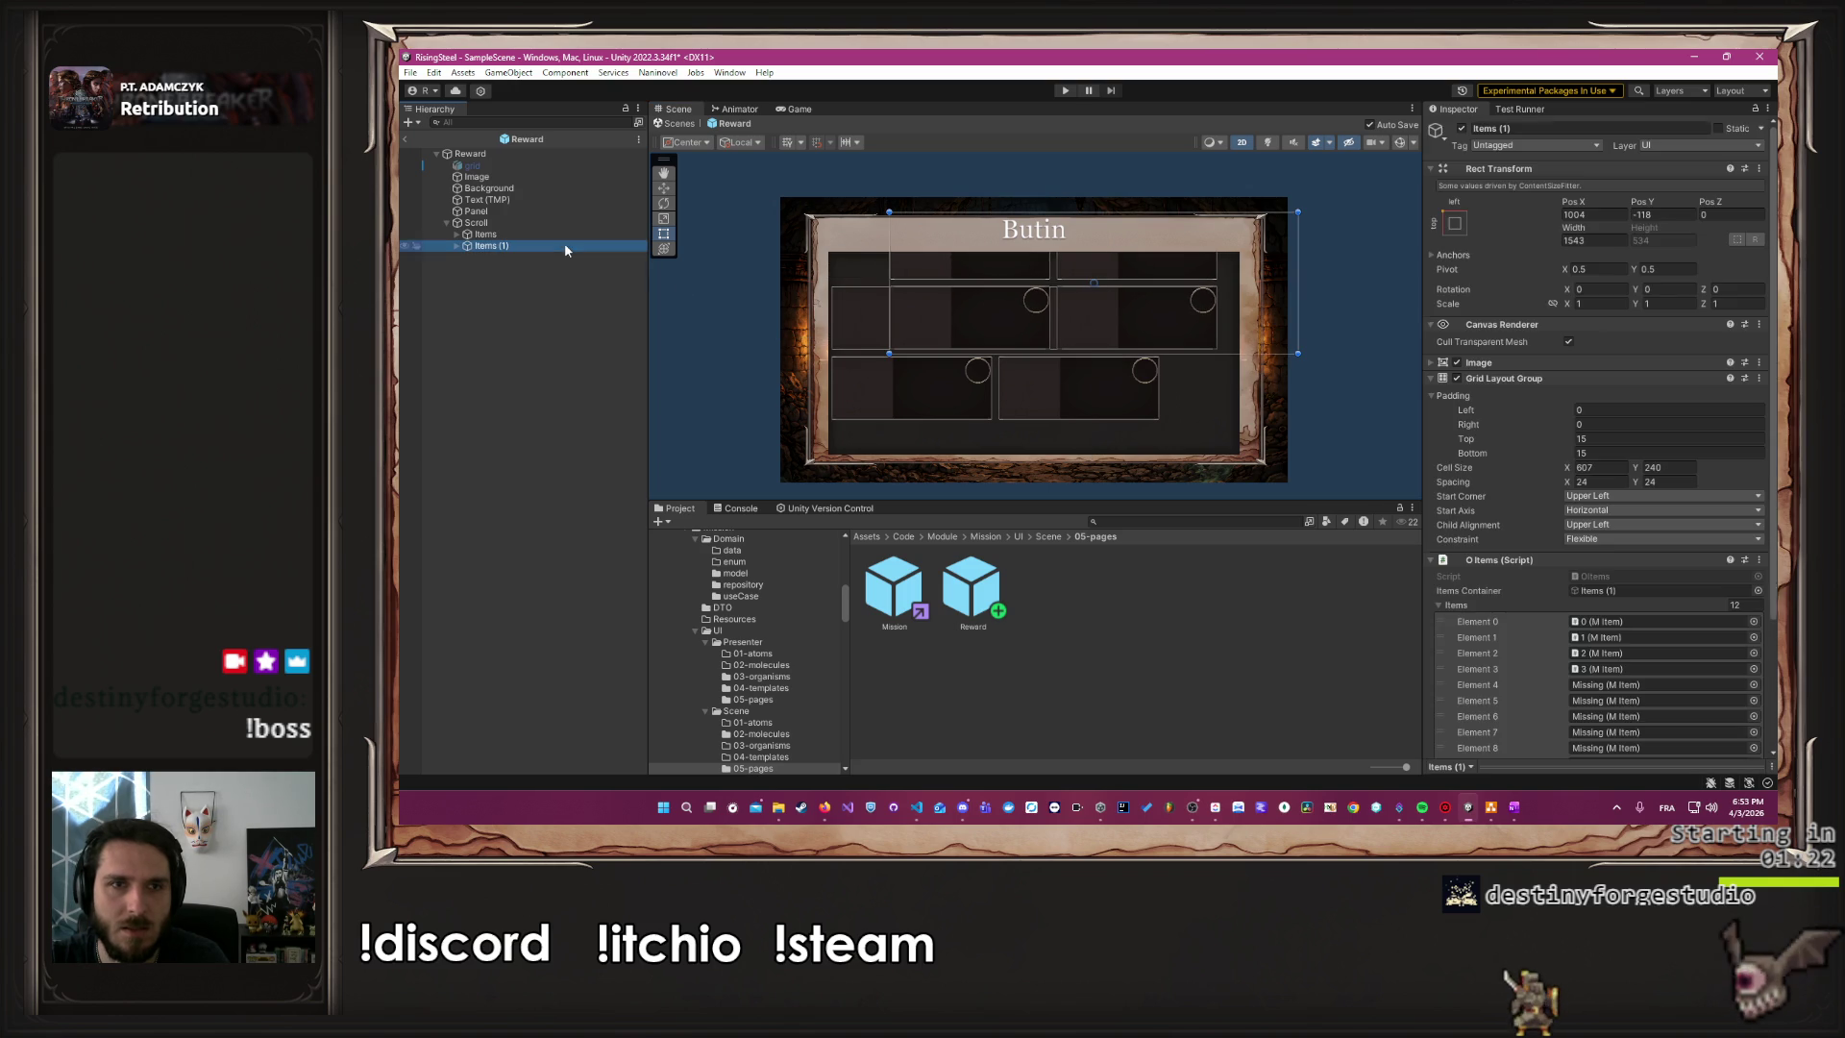
left_click(519, 234)
mouse_move(986, 373)
left_mouse_down()
mouse_move(1057, 415)
mouse_move(939, 343)
mouse_move(978, 311)
left_mouse_up()
left_click(631, 273)
Check the Scroll area and its viewport, then delete the duplicated Items (1) grid
left_click(615, 222)
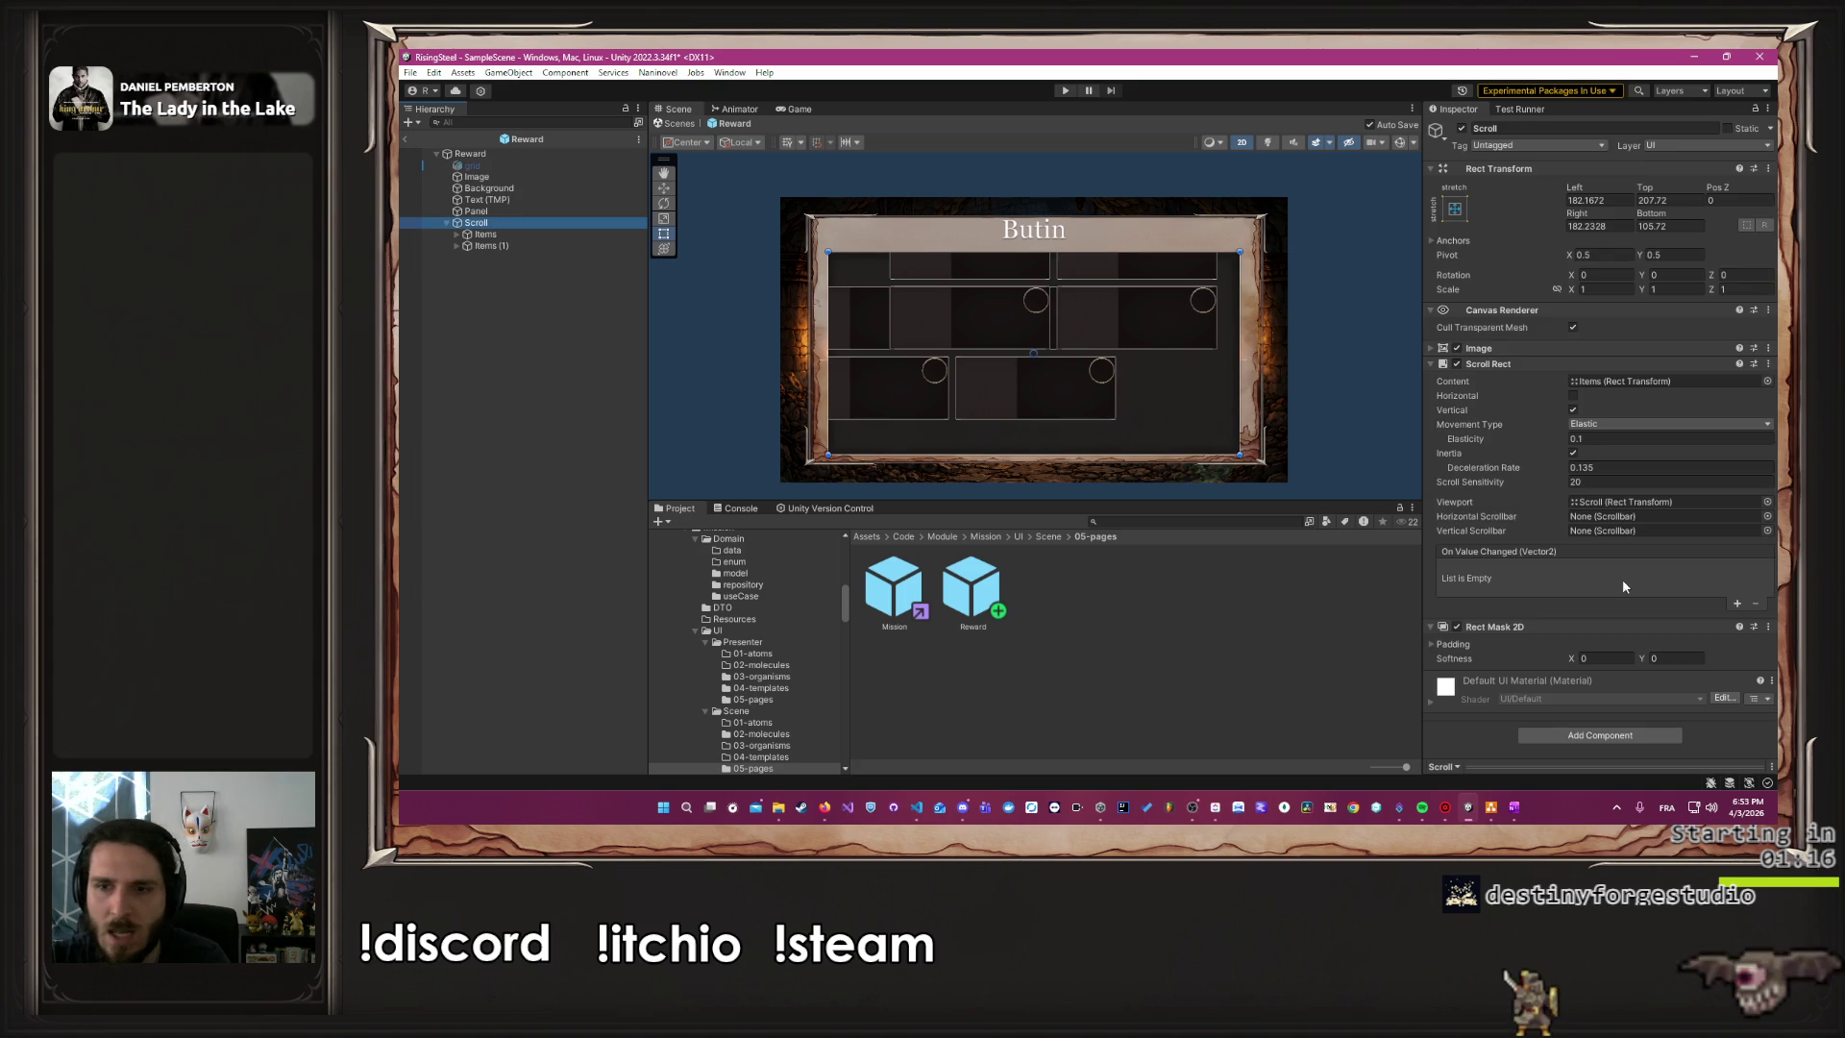
left_click(1624, 503)
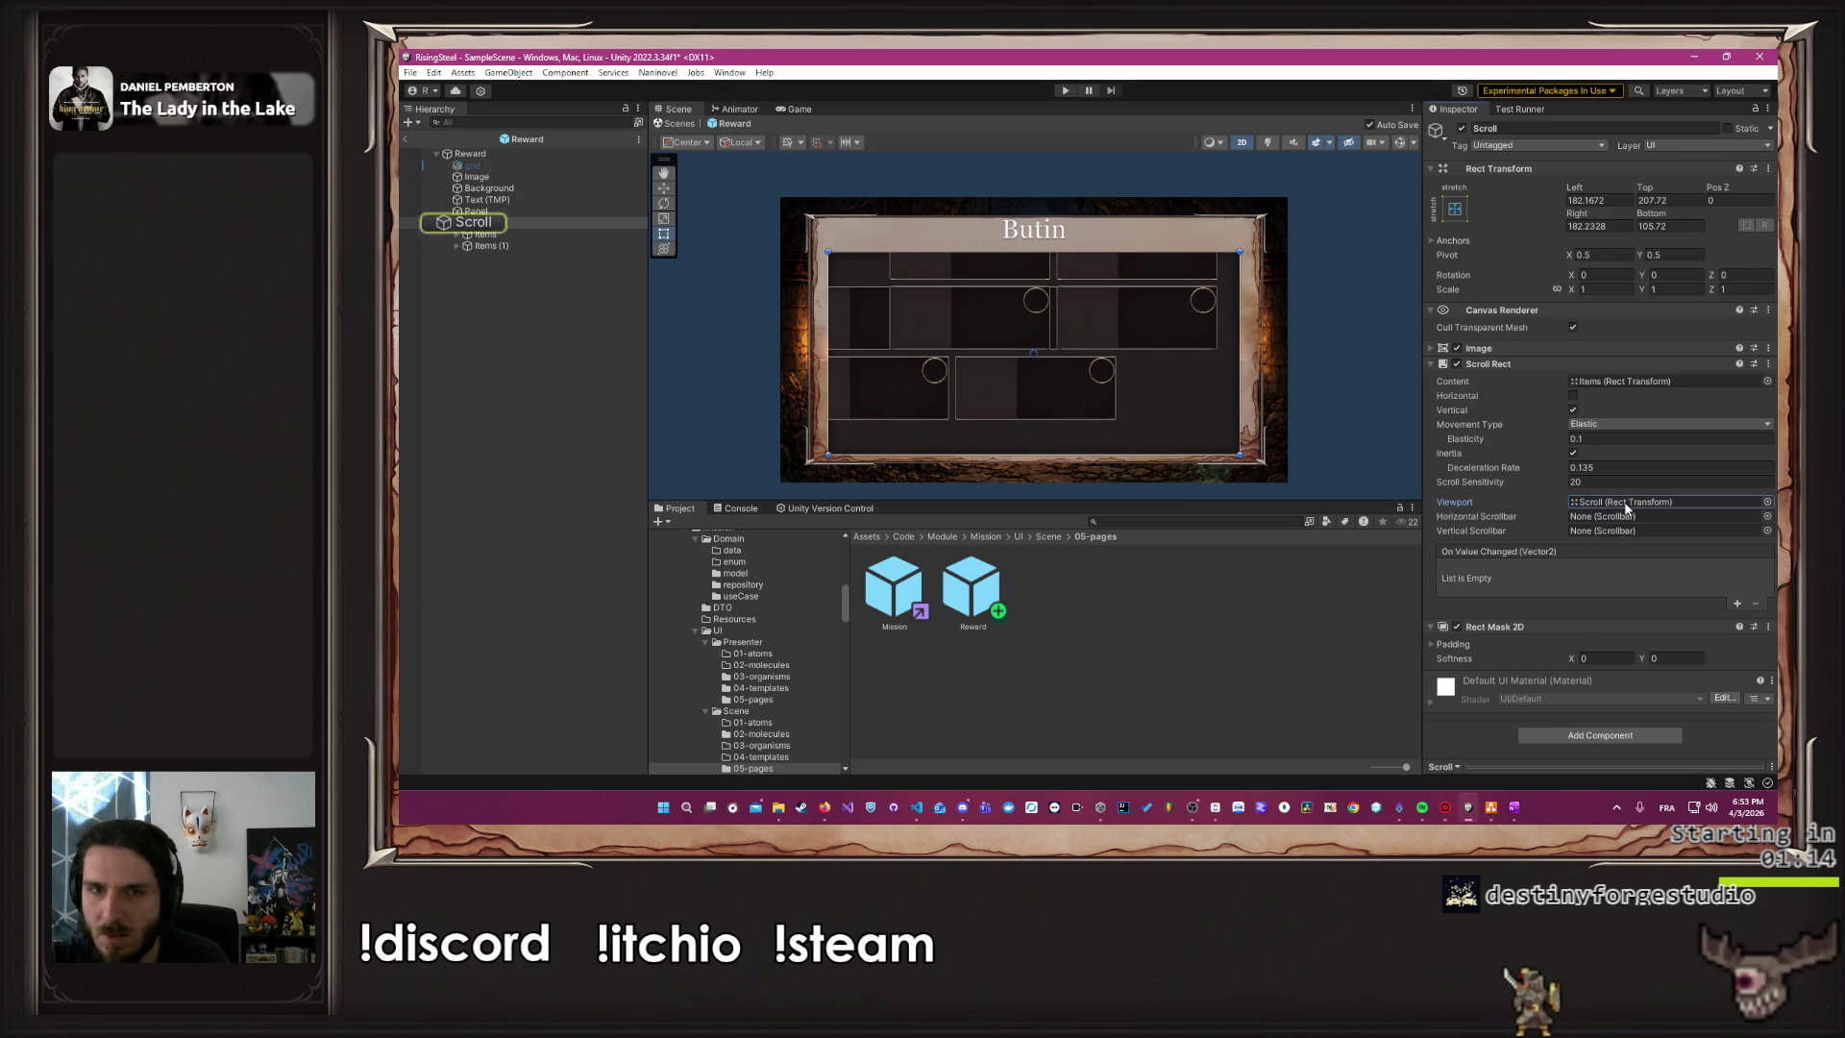
left_click(553, 234)
scroll(1511, 520, "down", 5)
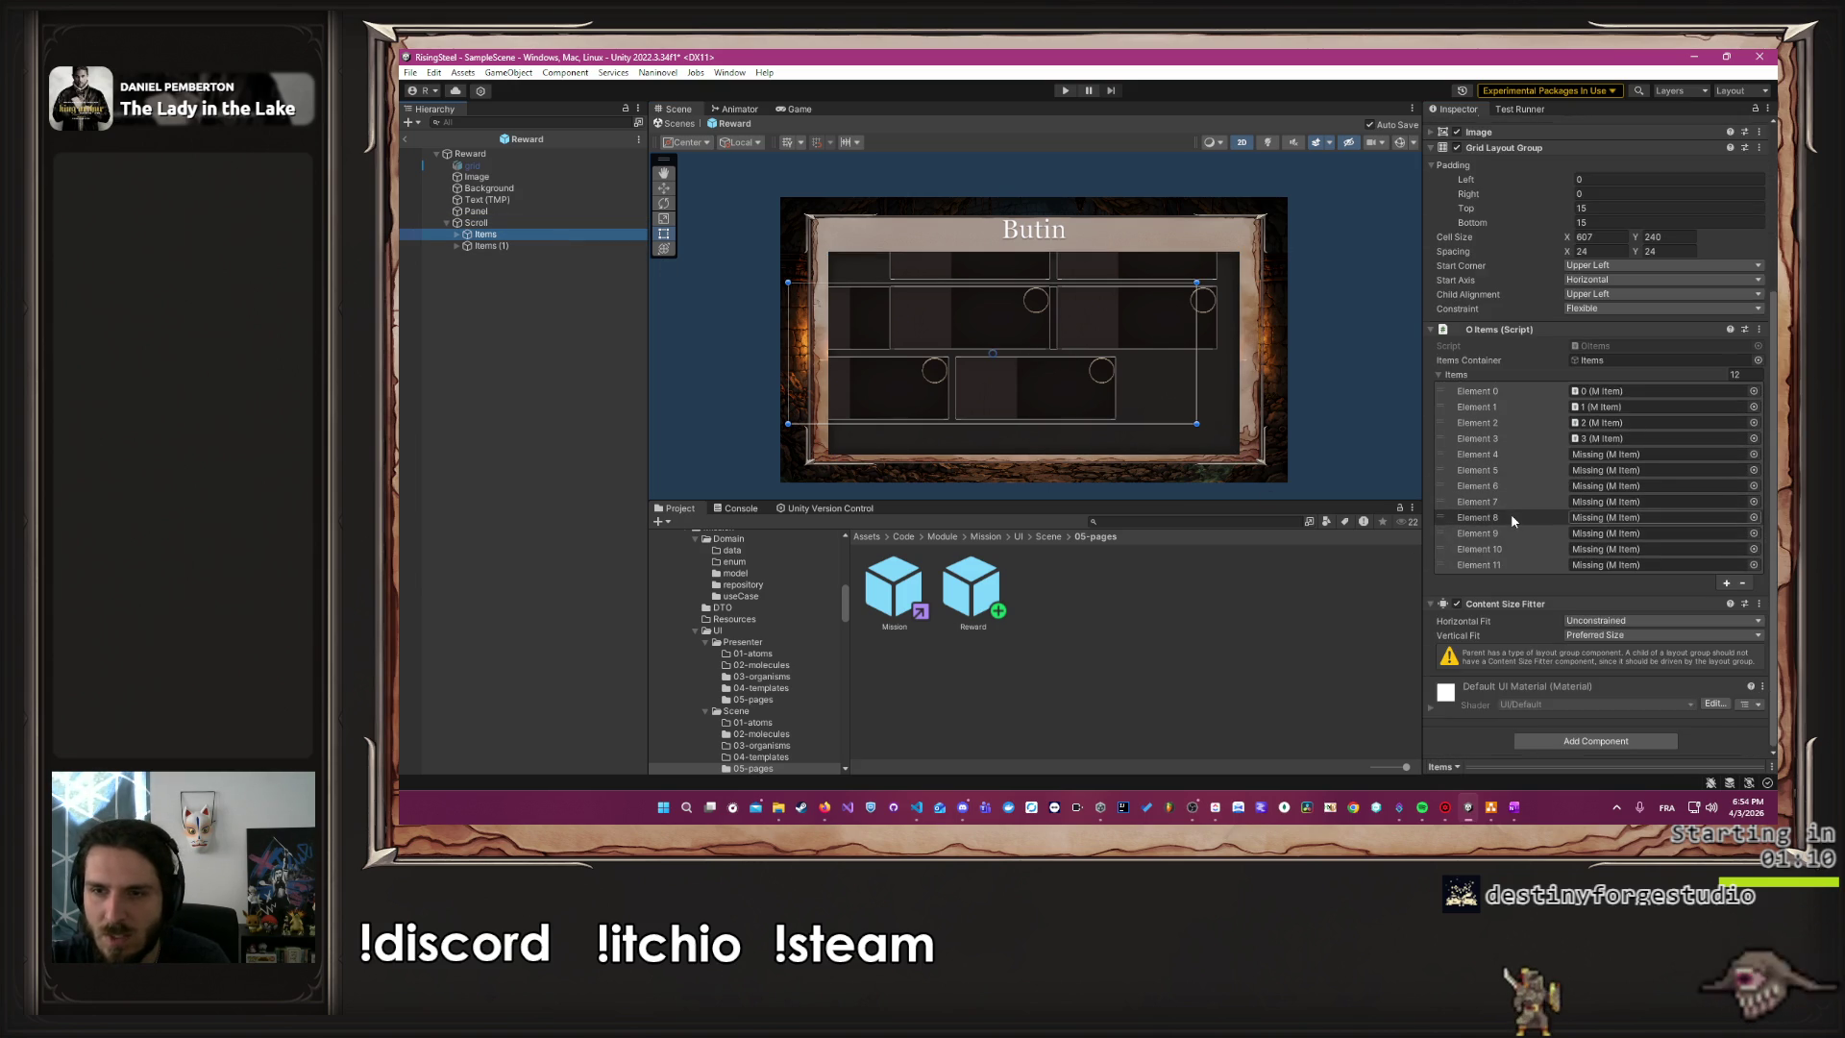
scroll(1511, 519, "up", 5)
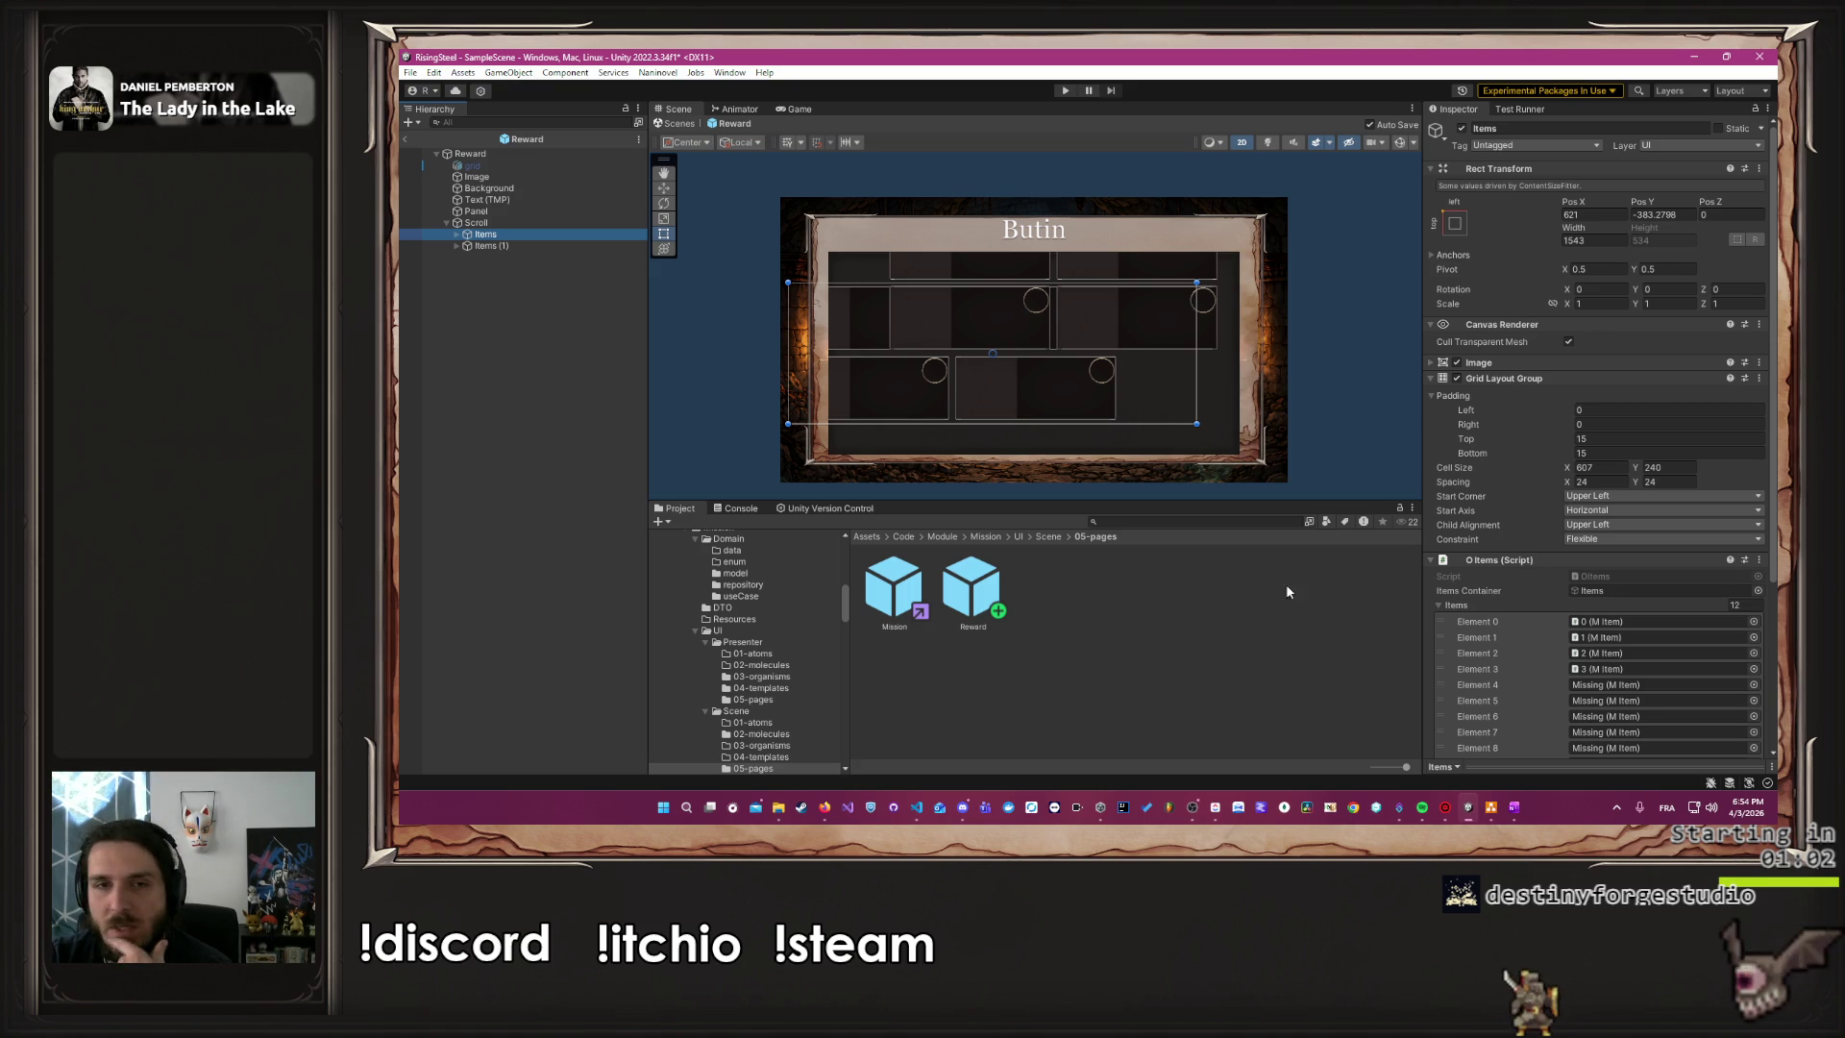
left_click(512, 248)
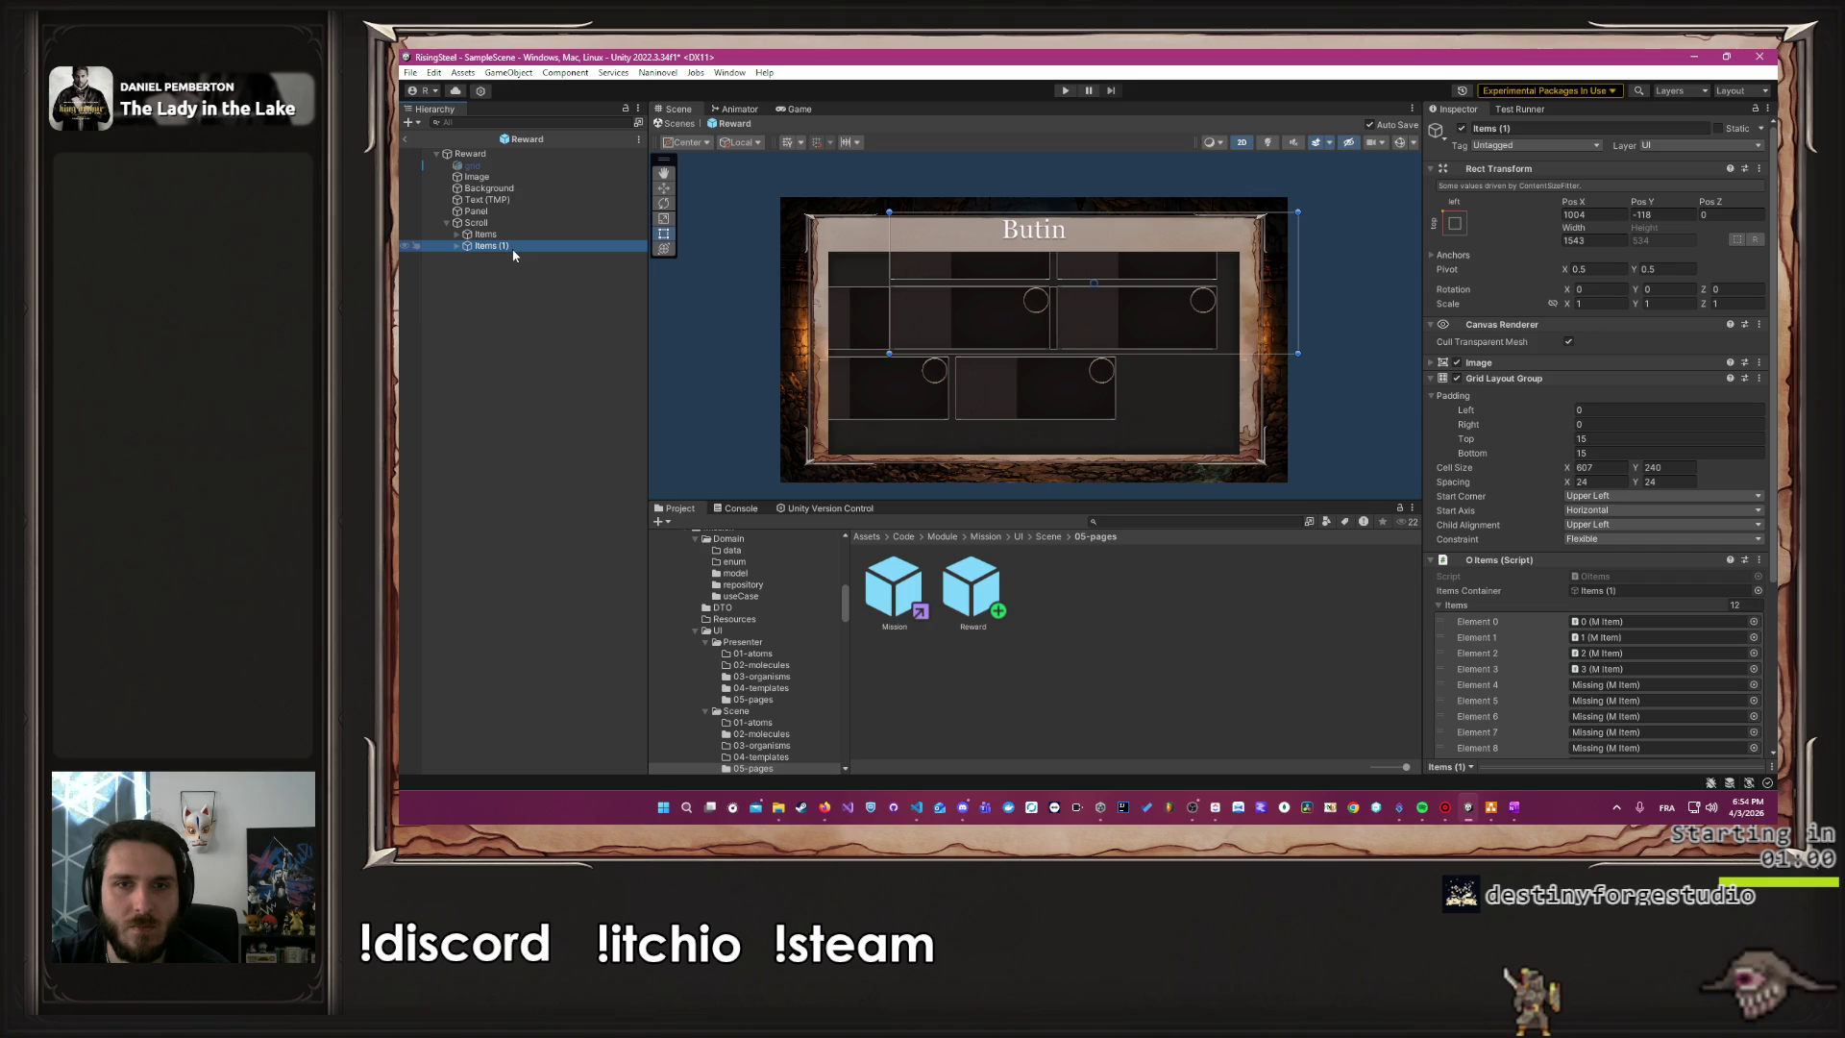
key("Delete")
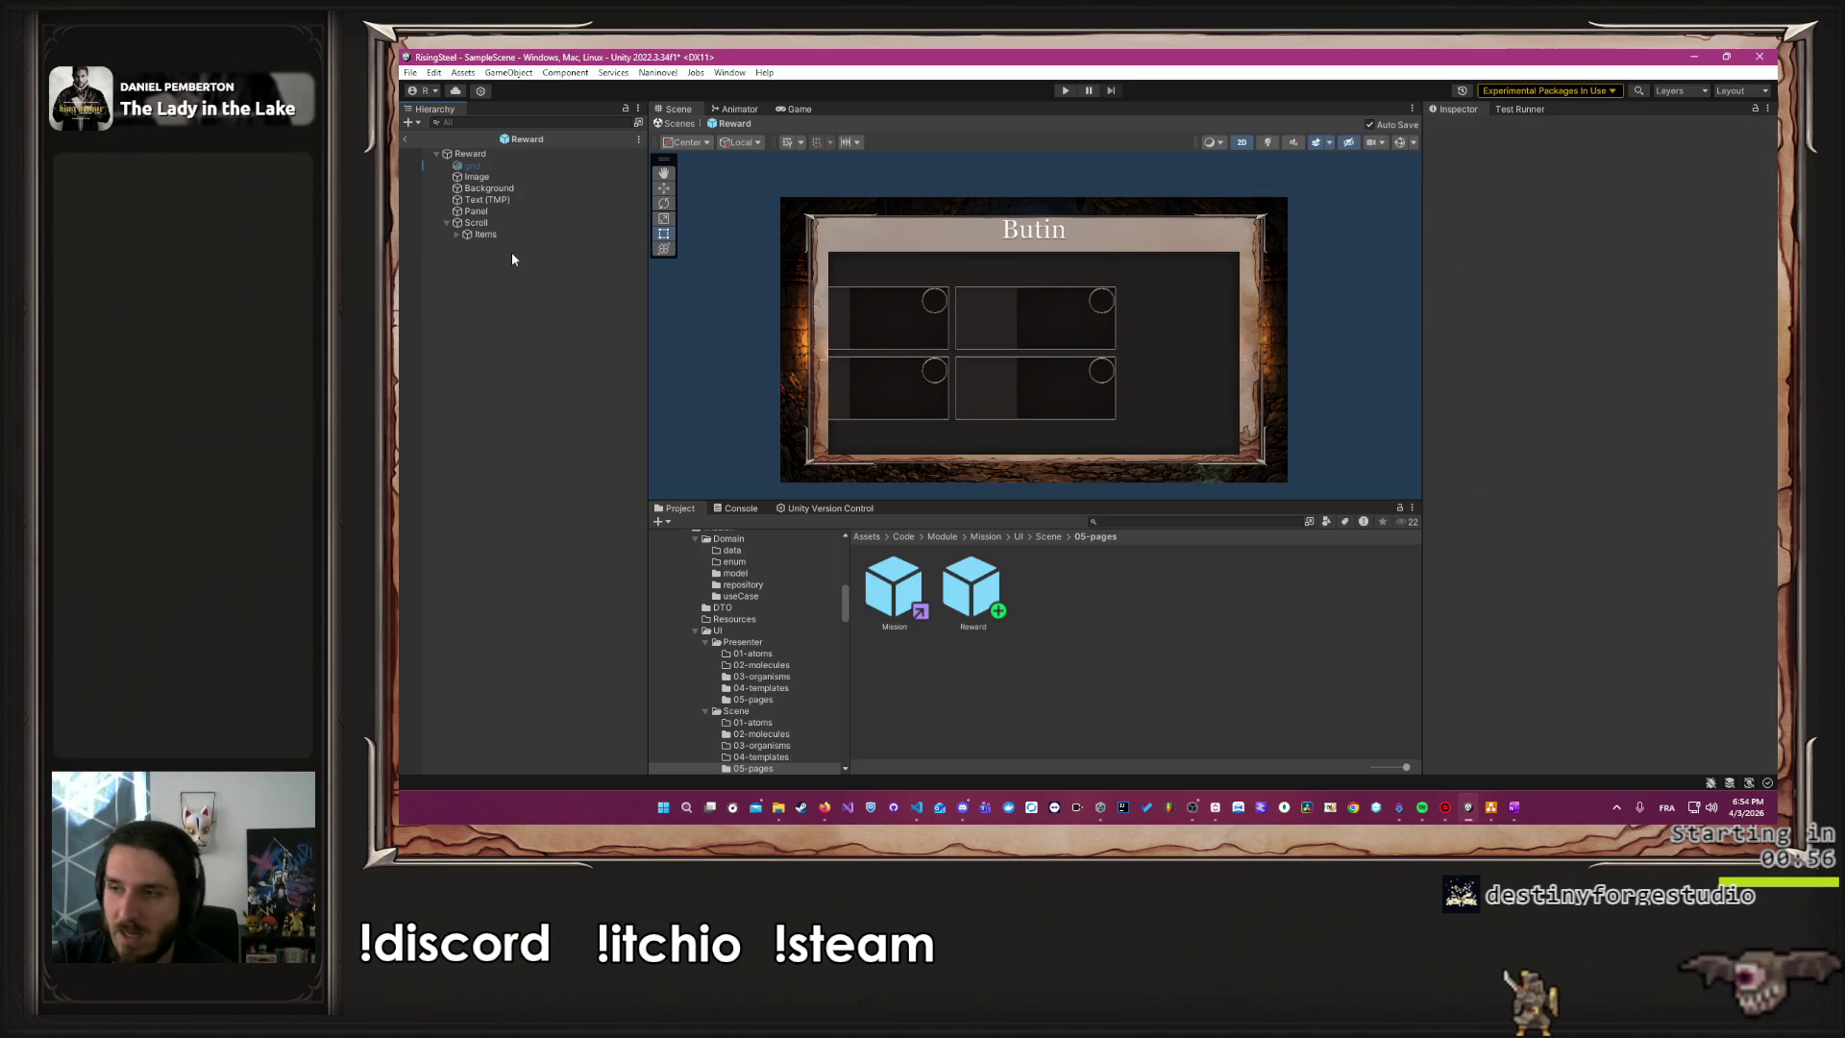
Move and narrow the Items grid until it sits centered in the parchment panel
left_click(470, 234)
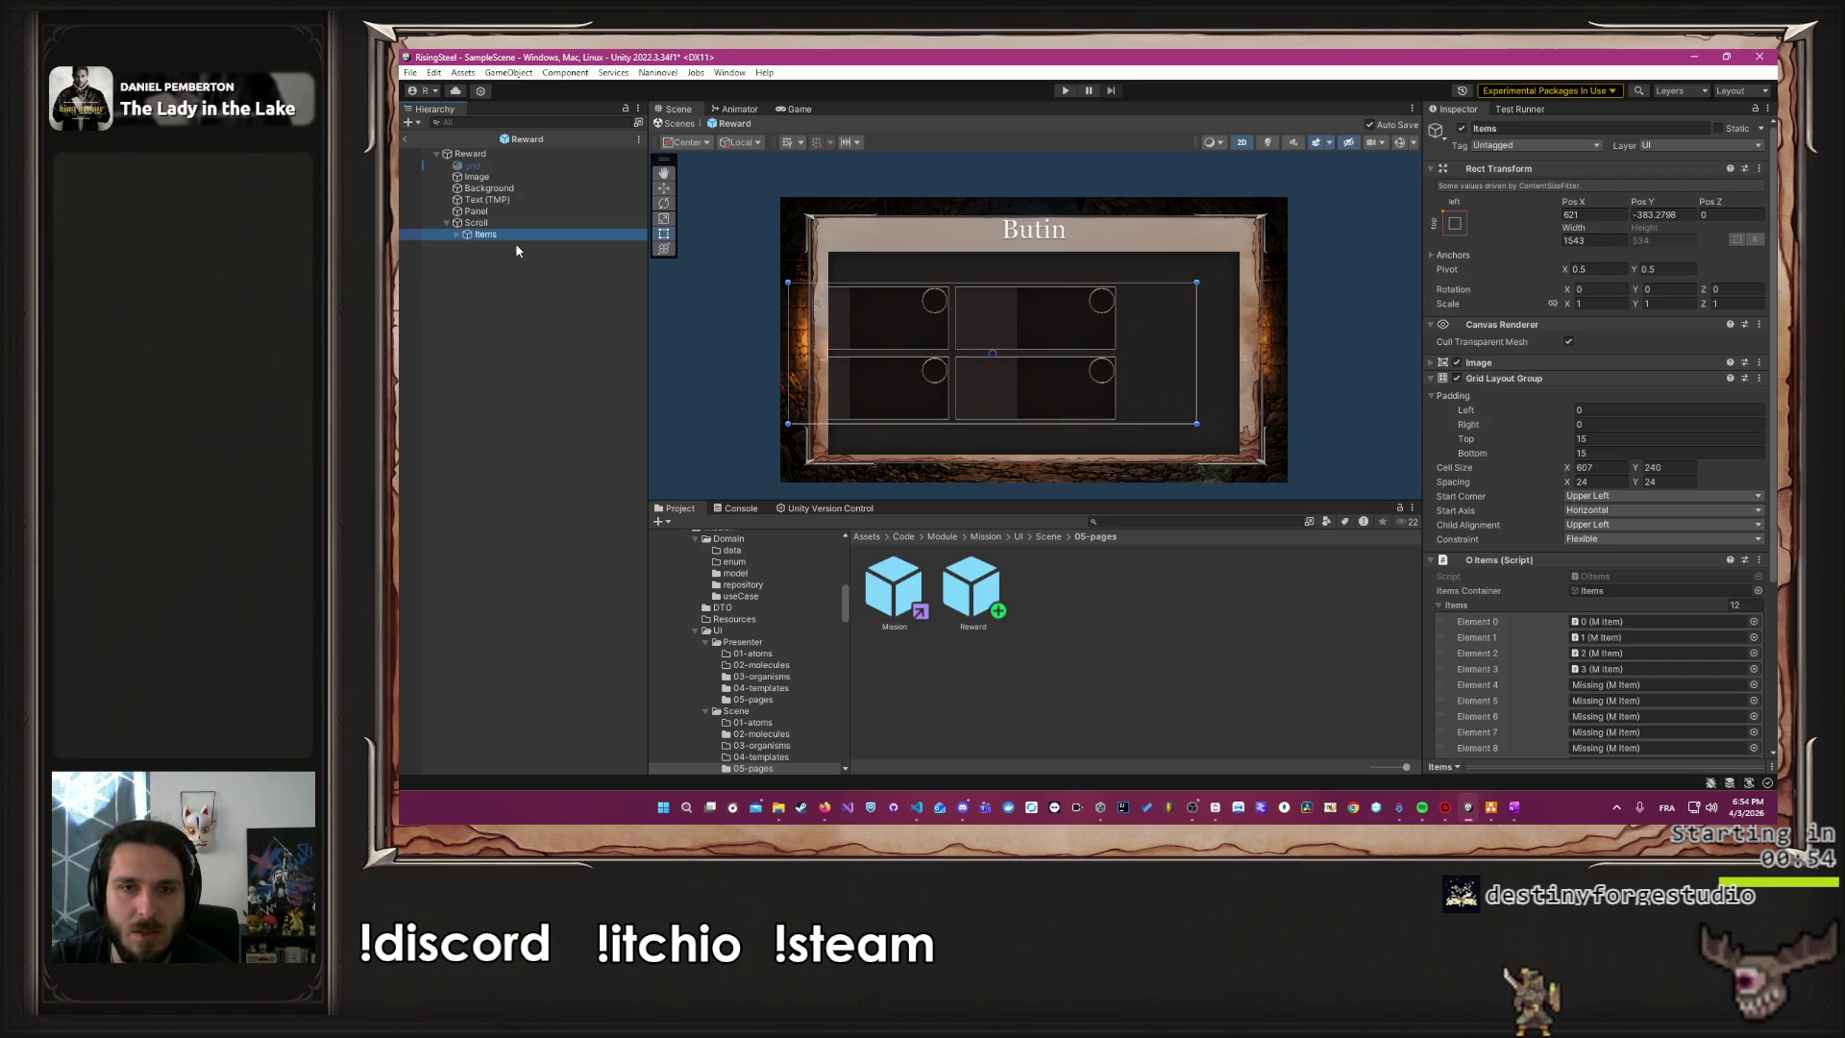
mouse_move(963, 317)
left_mouse_down()
mouse_move(1012, 323)
mouse_move(1009, 302)
left_mouse_up()
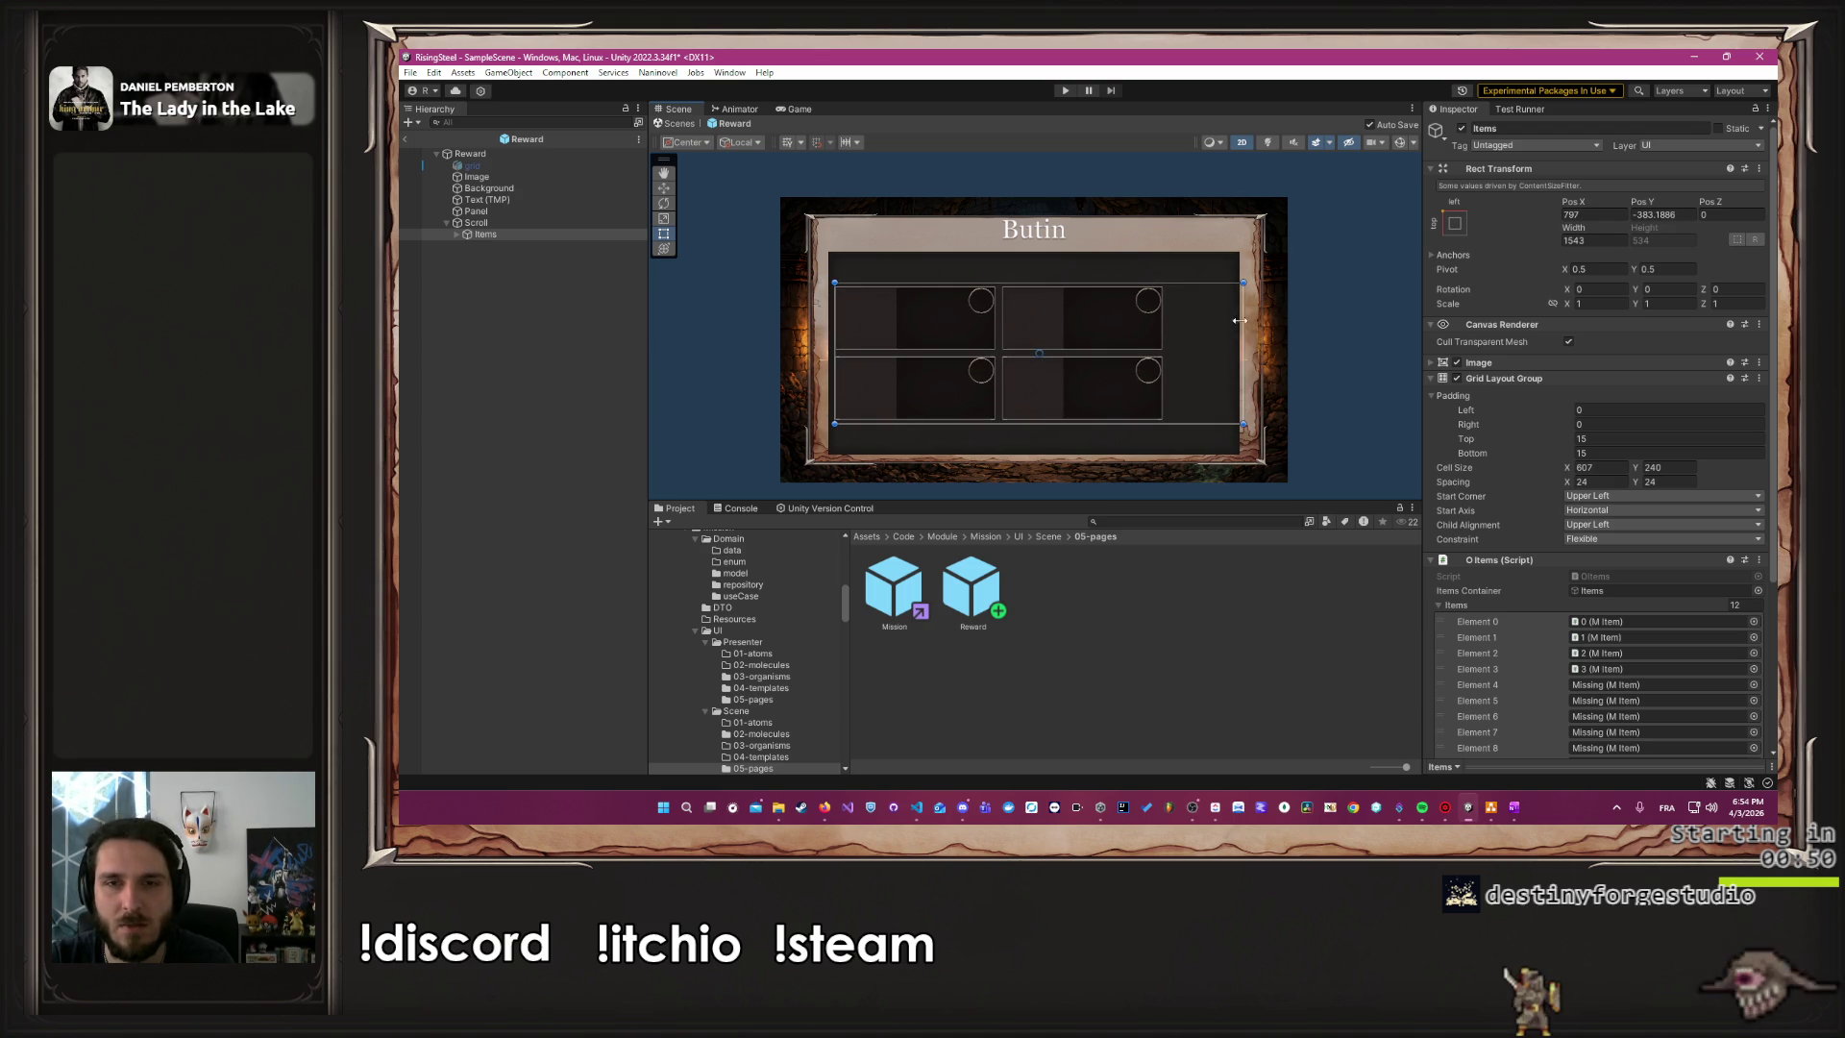
left_click_drag(1243, 326, 1167, 326)
mouse_move(1036, 332)
left_mouse_down()
mouse_move(1092, 307)
mouse_move(1085, 332)
left_mouse_up()
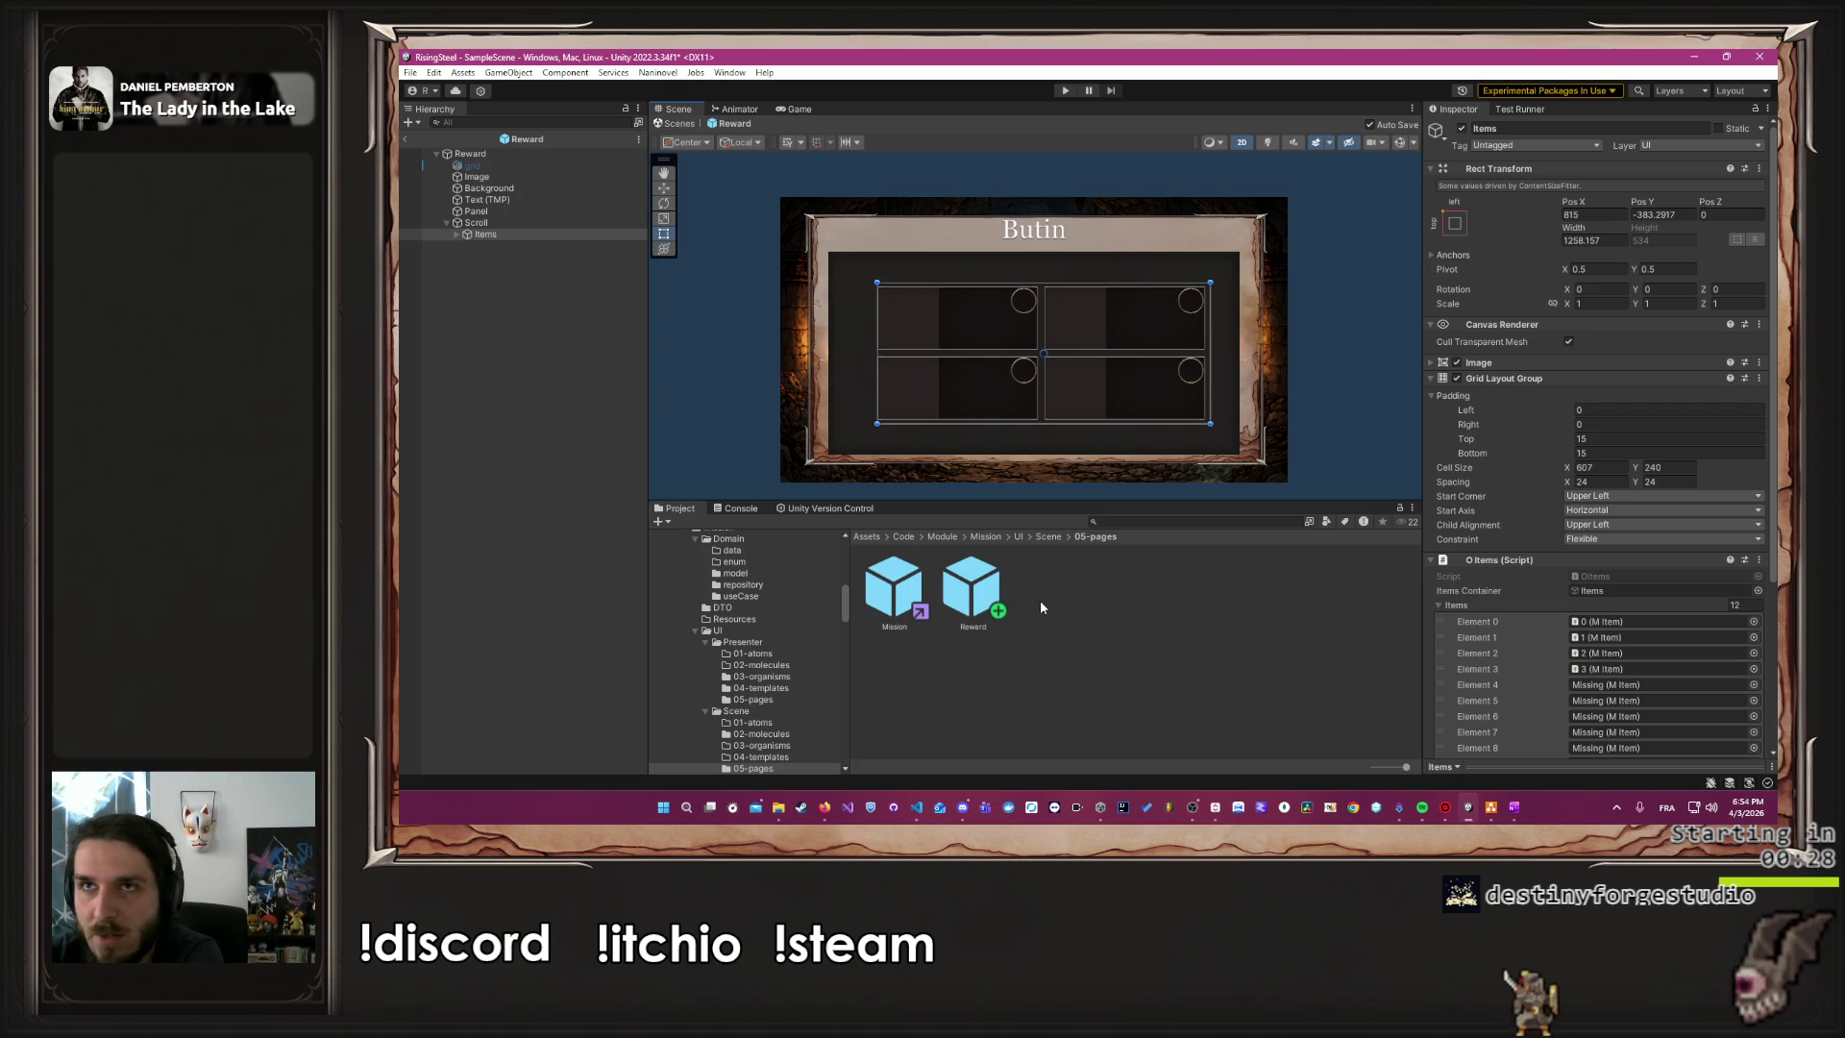
left_click(1218, 810)
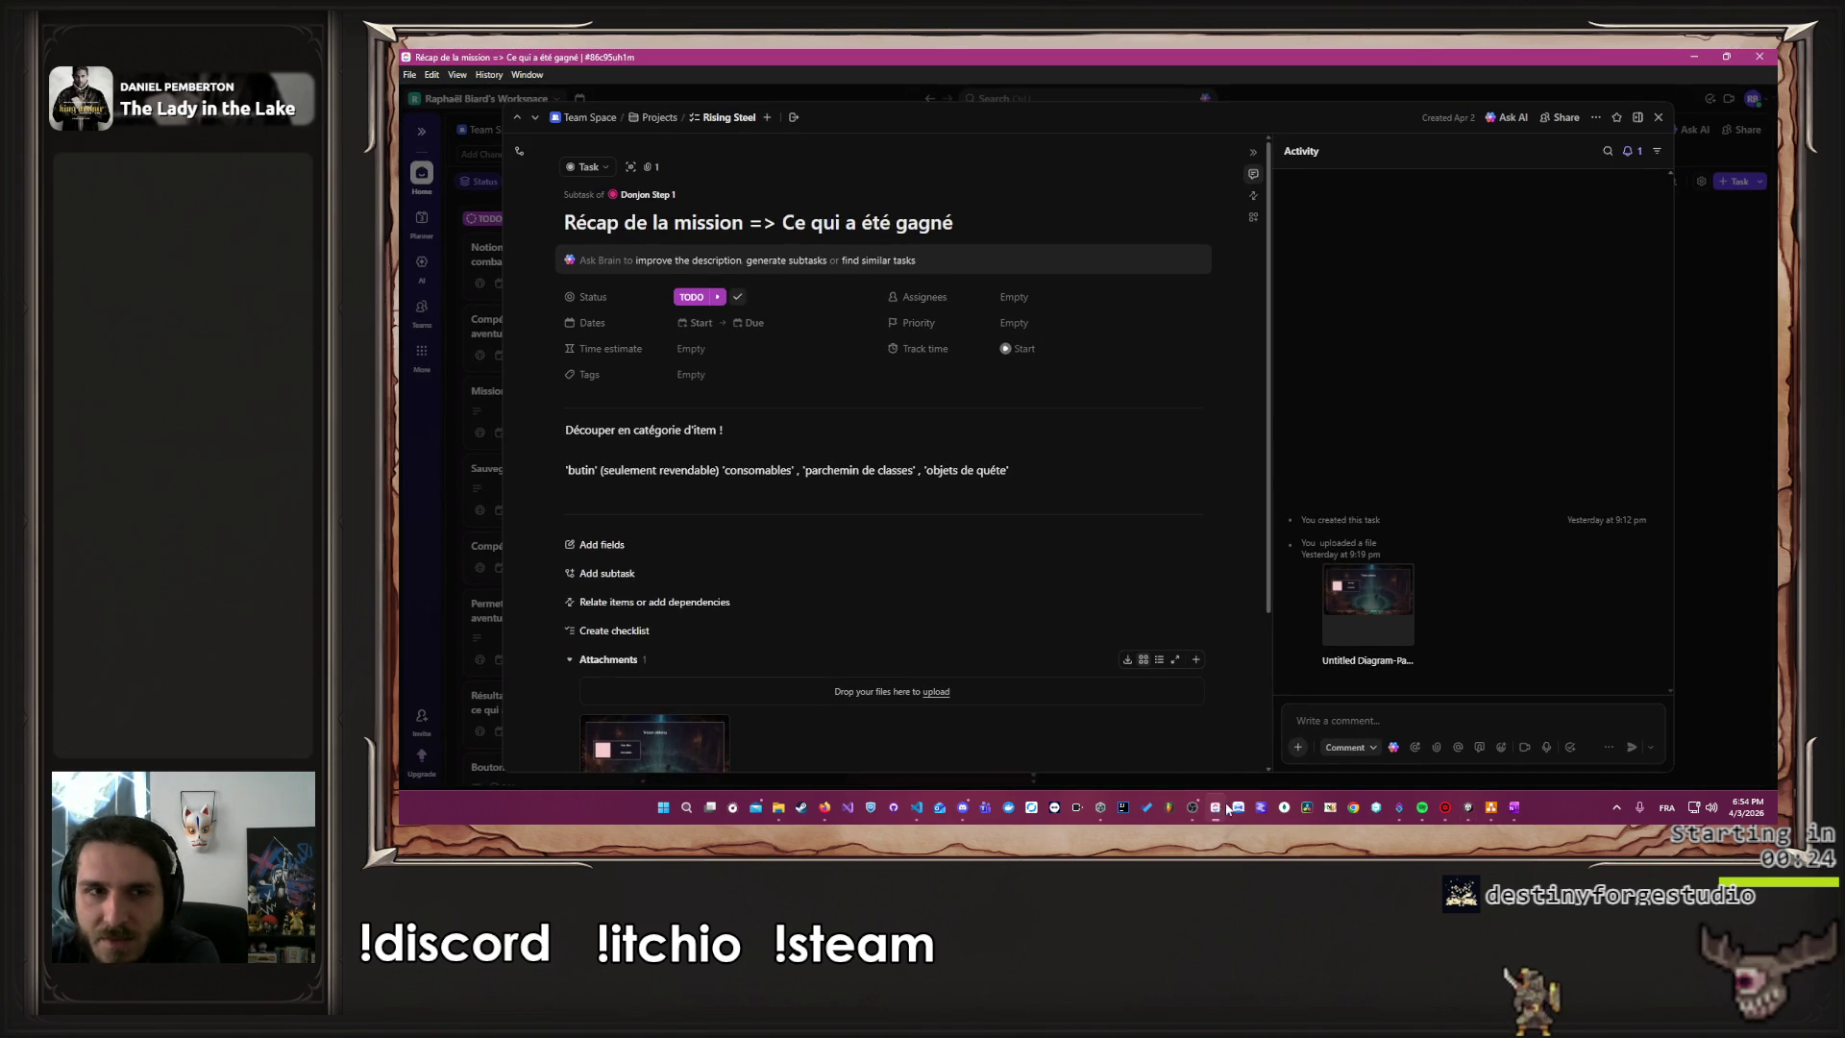
left_click(1686, 559)
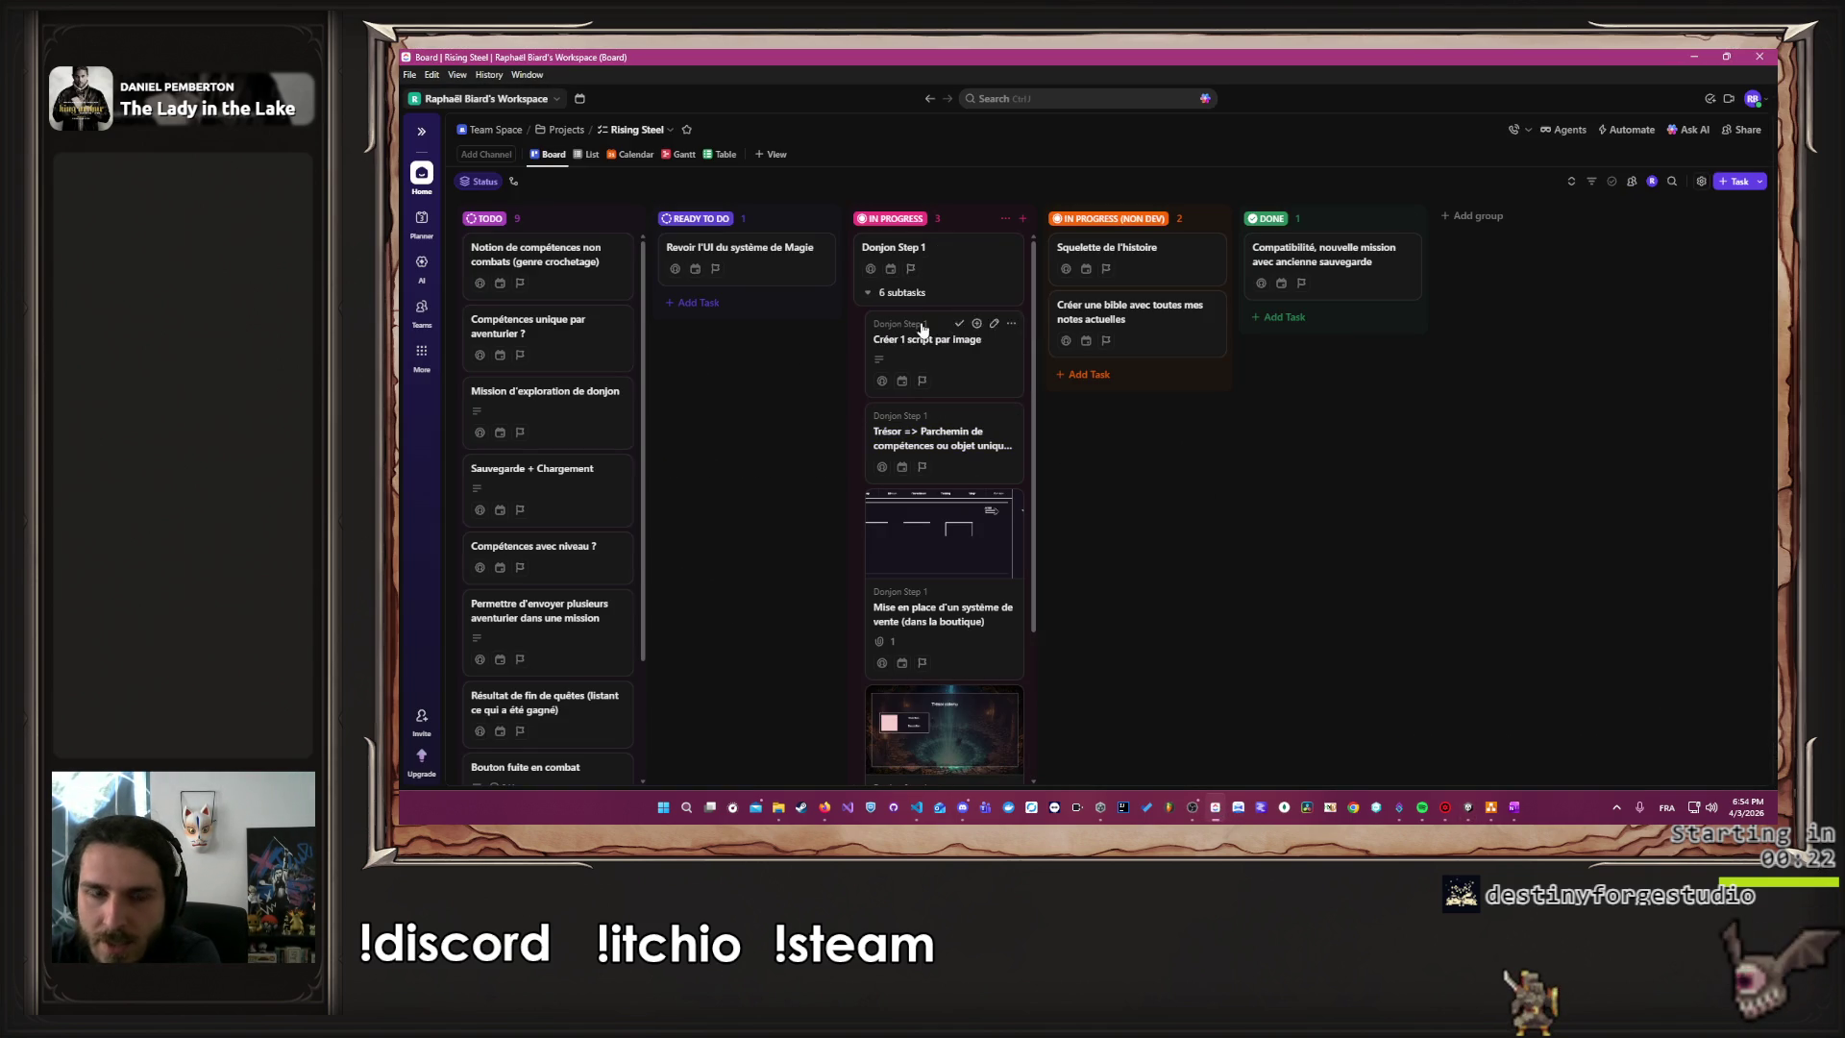
left_click(1694, 55)
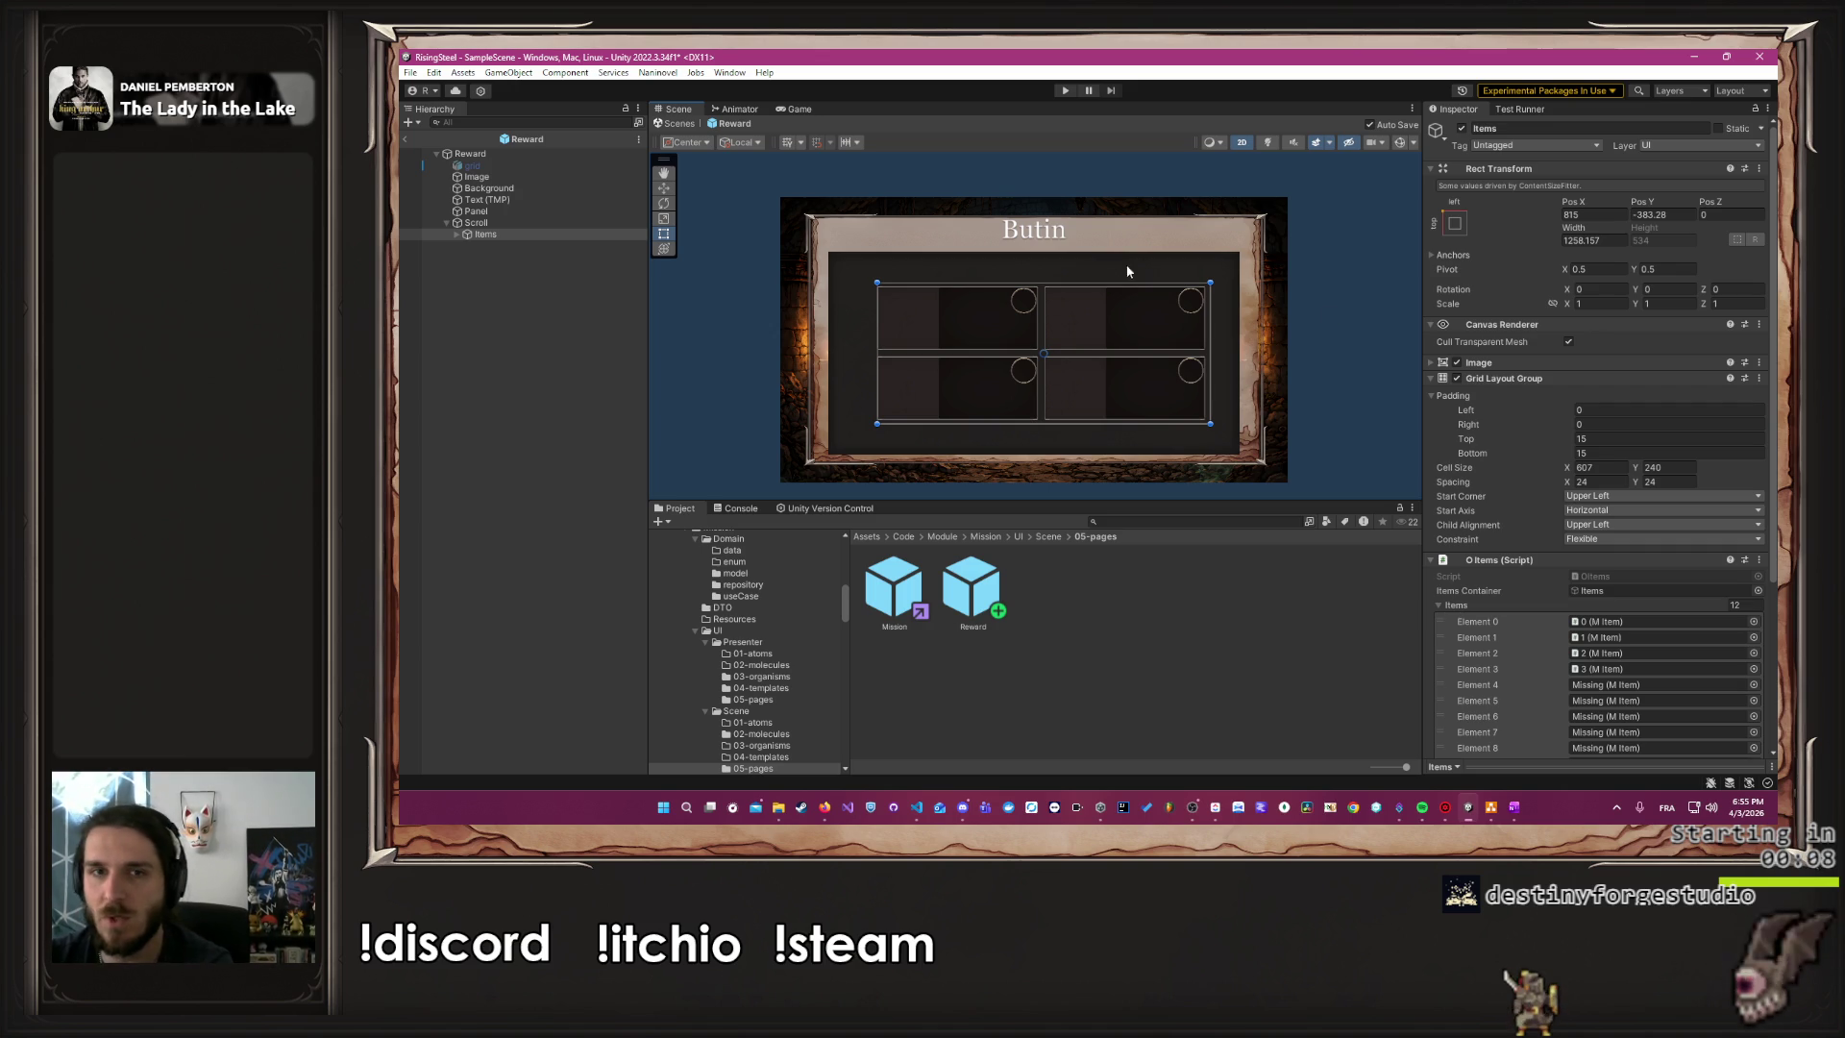
Shift the inner Panel slightly down and make the Butin title box taller
left_click(516, 211)
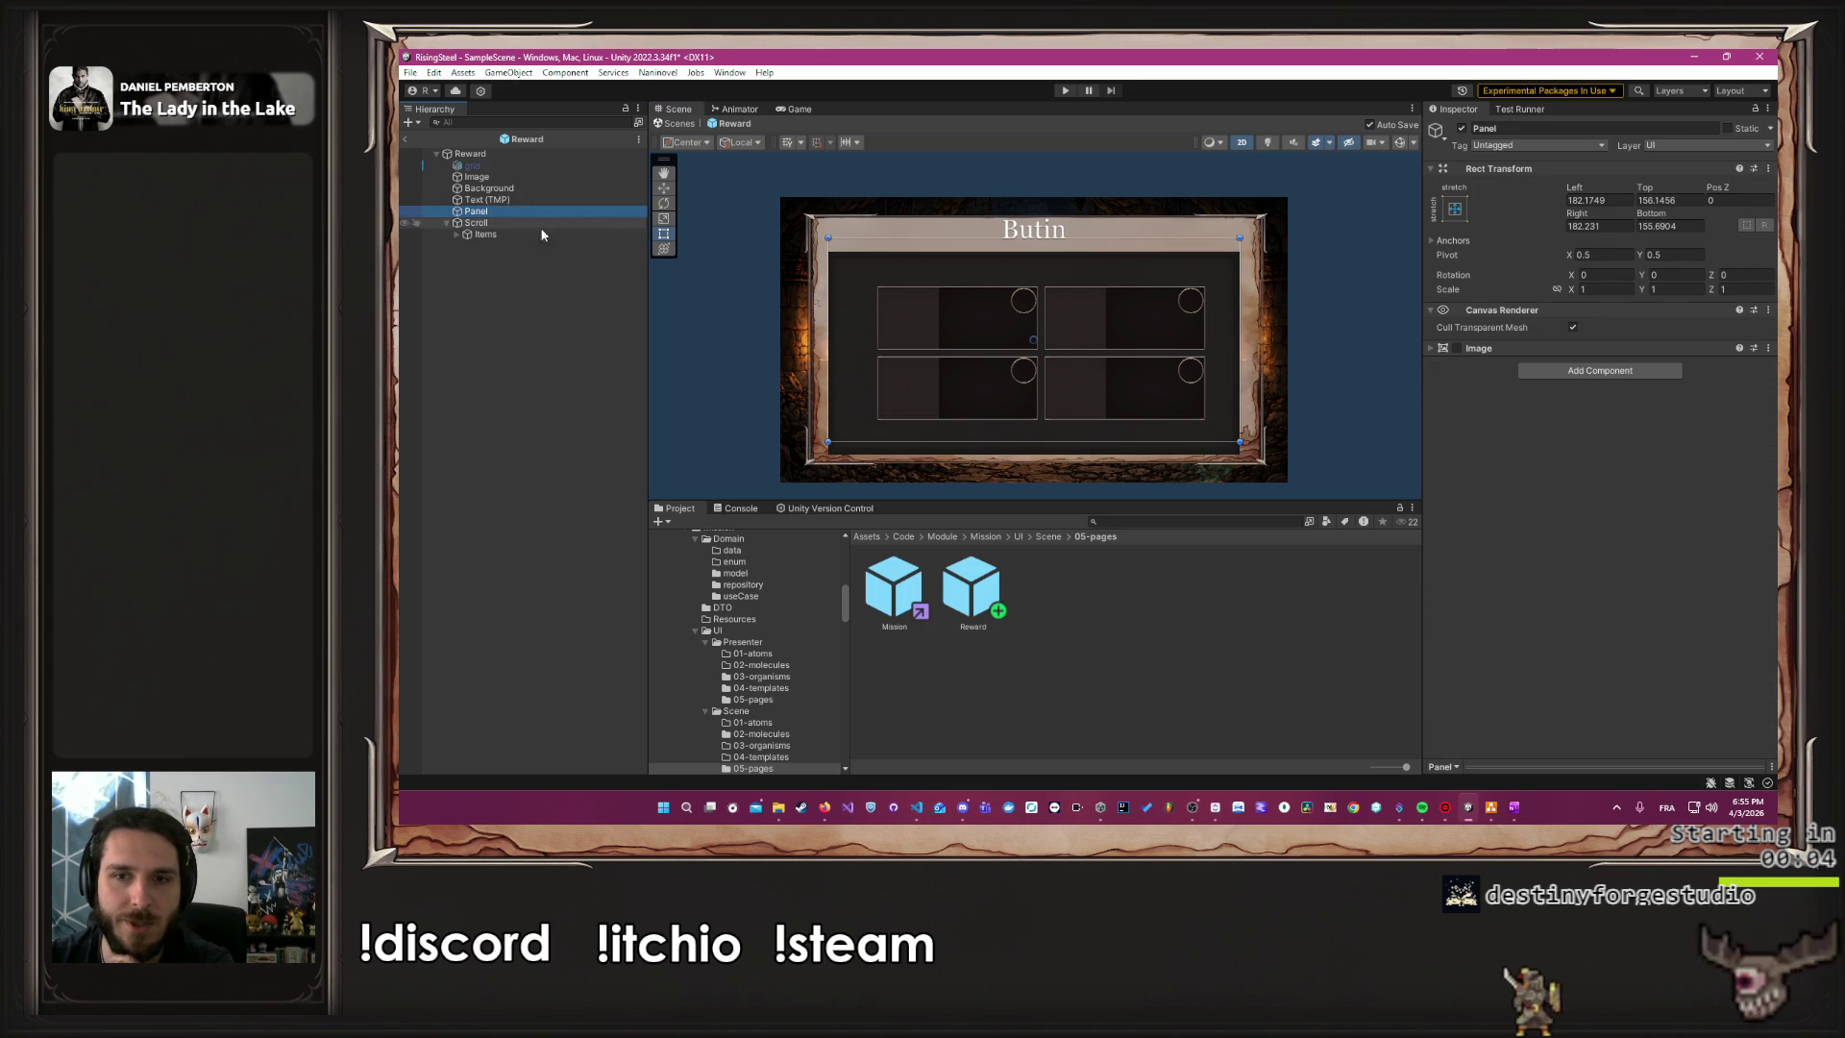
left_click_drag(981, 310, 981, 326)
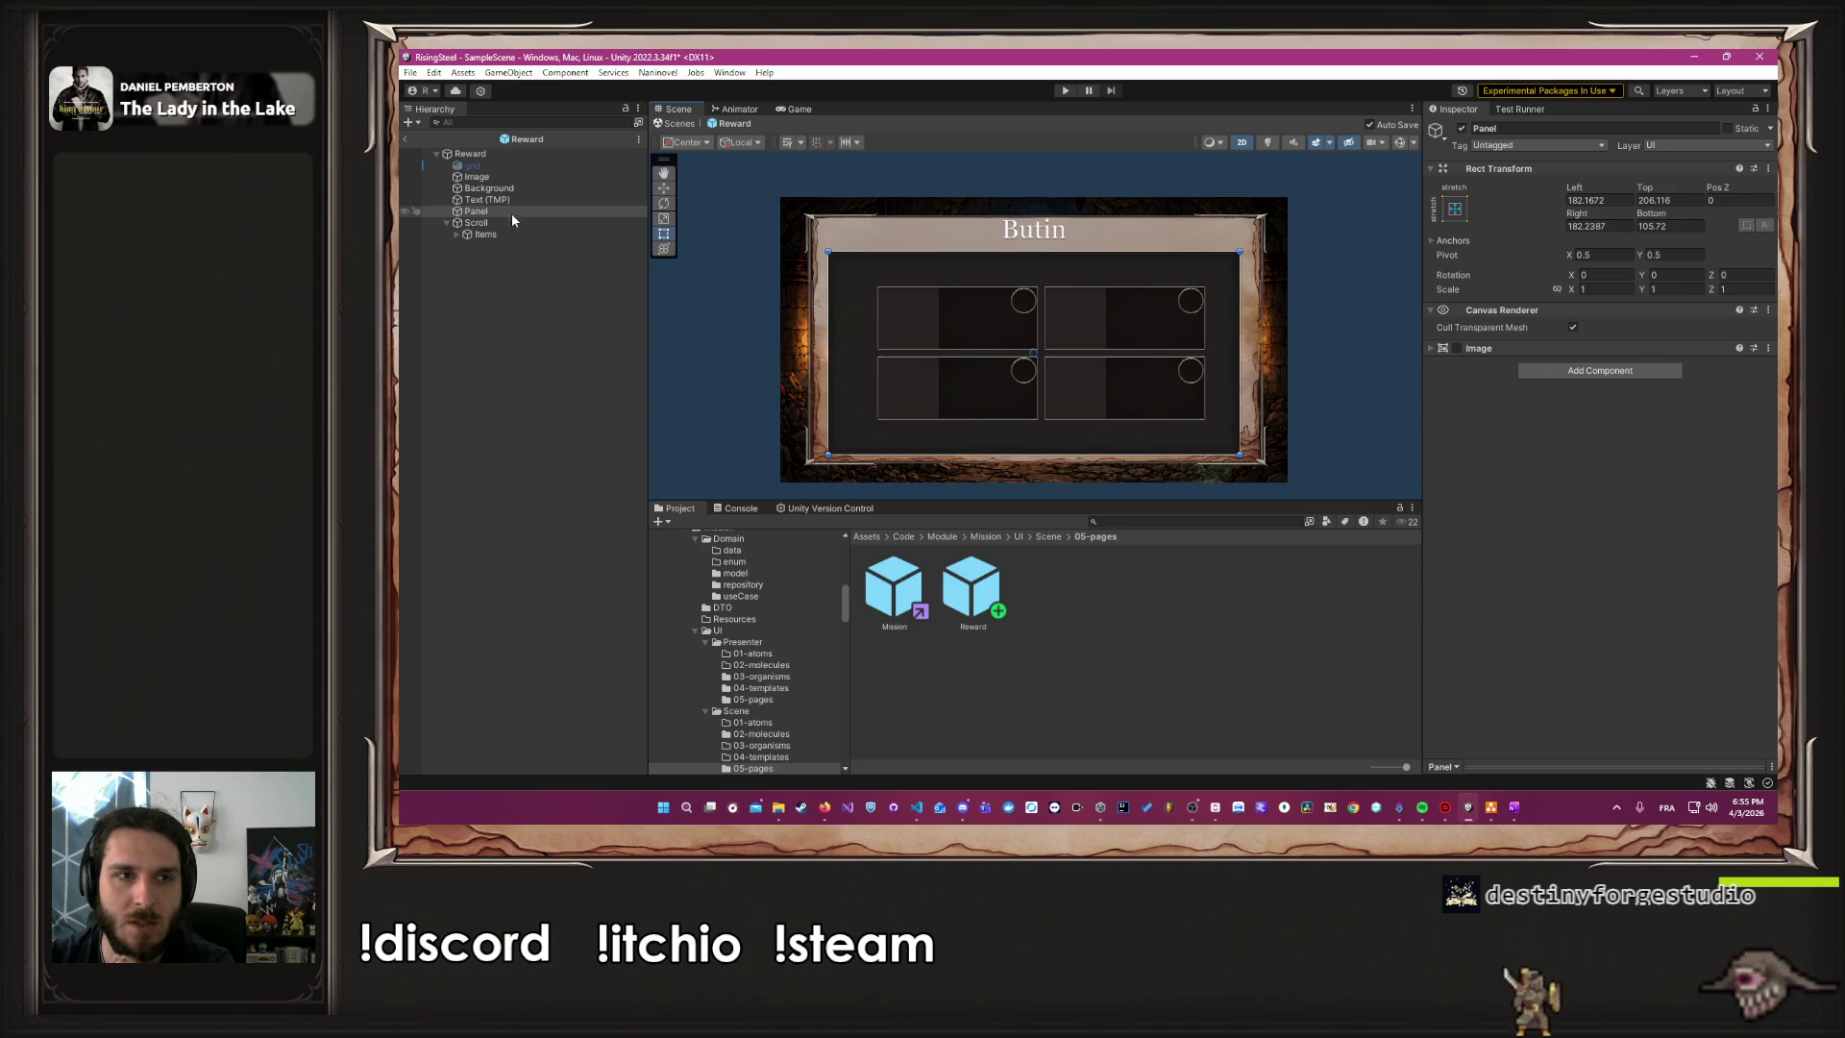
left_click(540, 200)
left_click_drag(994, 237, 994, 250)
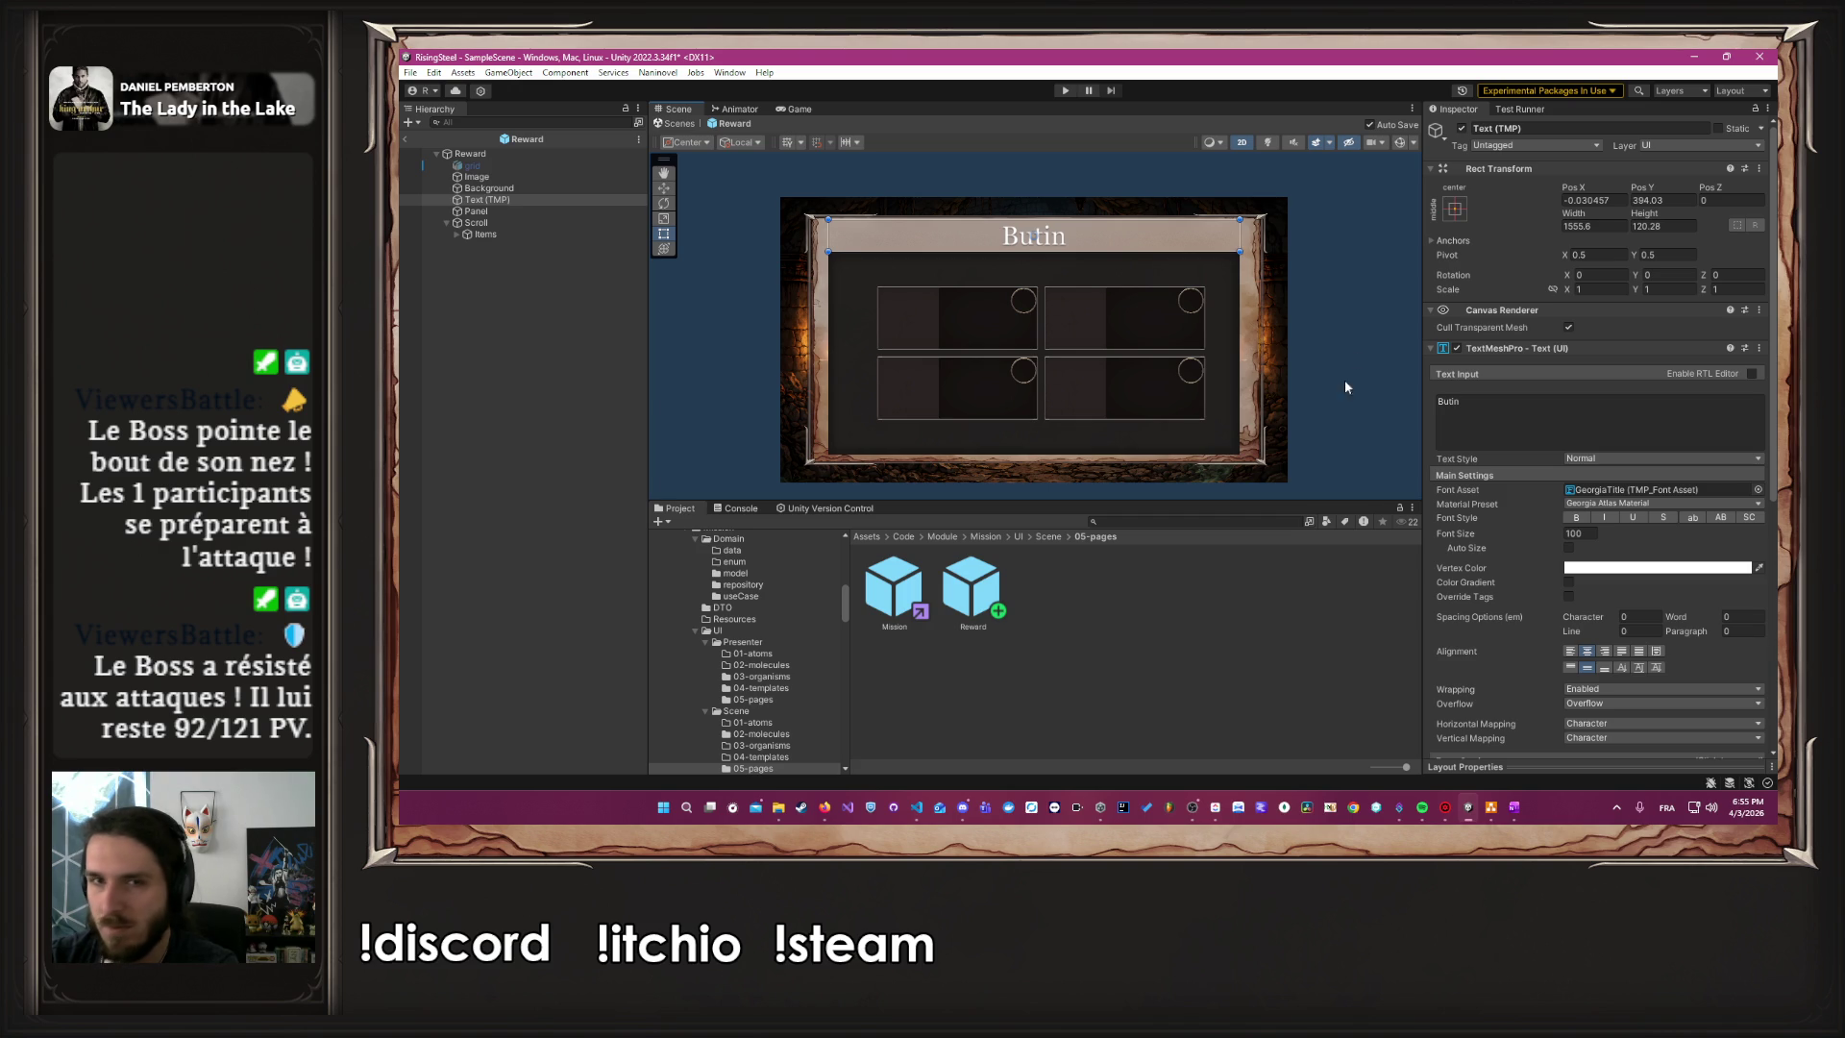
left_click(1343, 330)
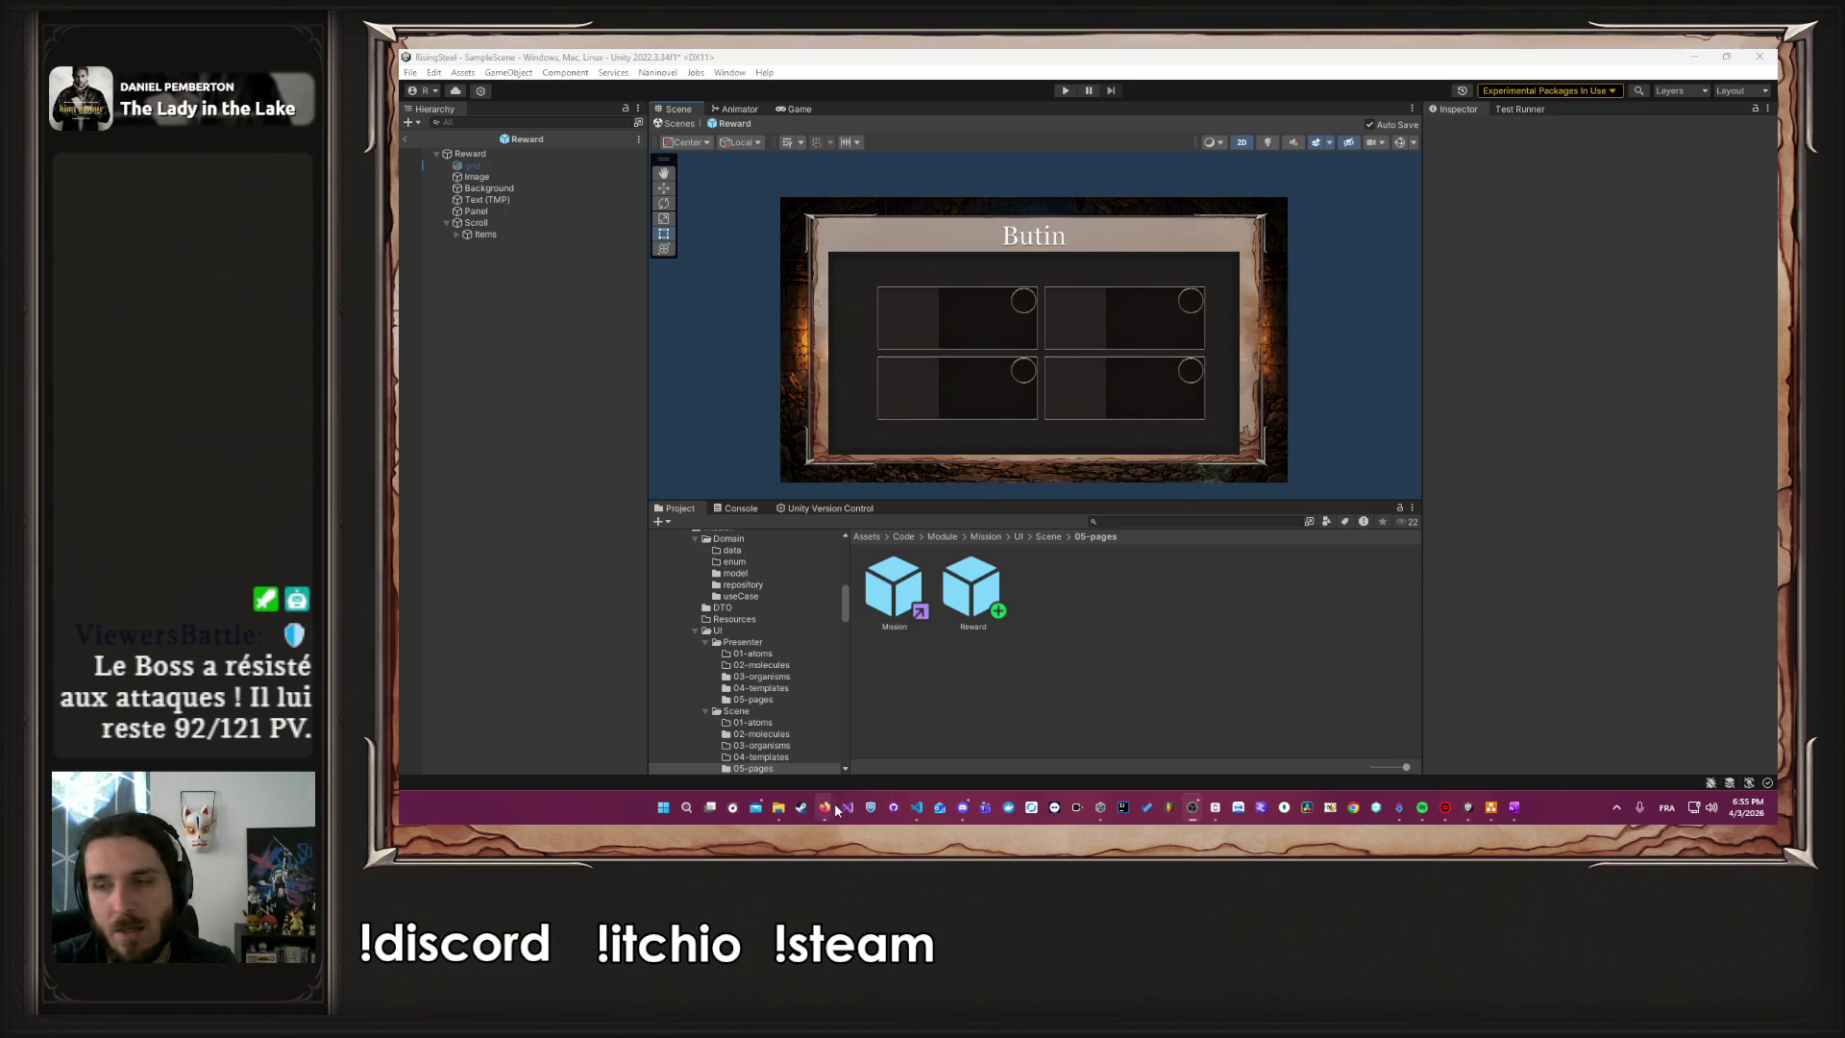
mouse_move(834, 809)
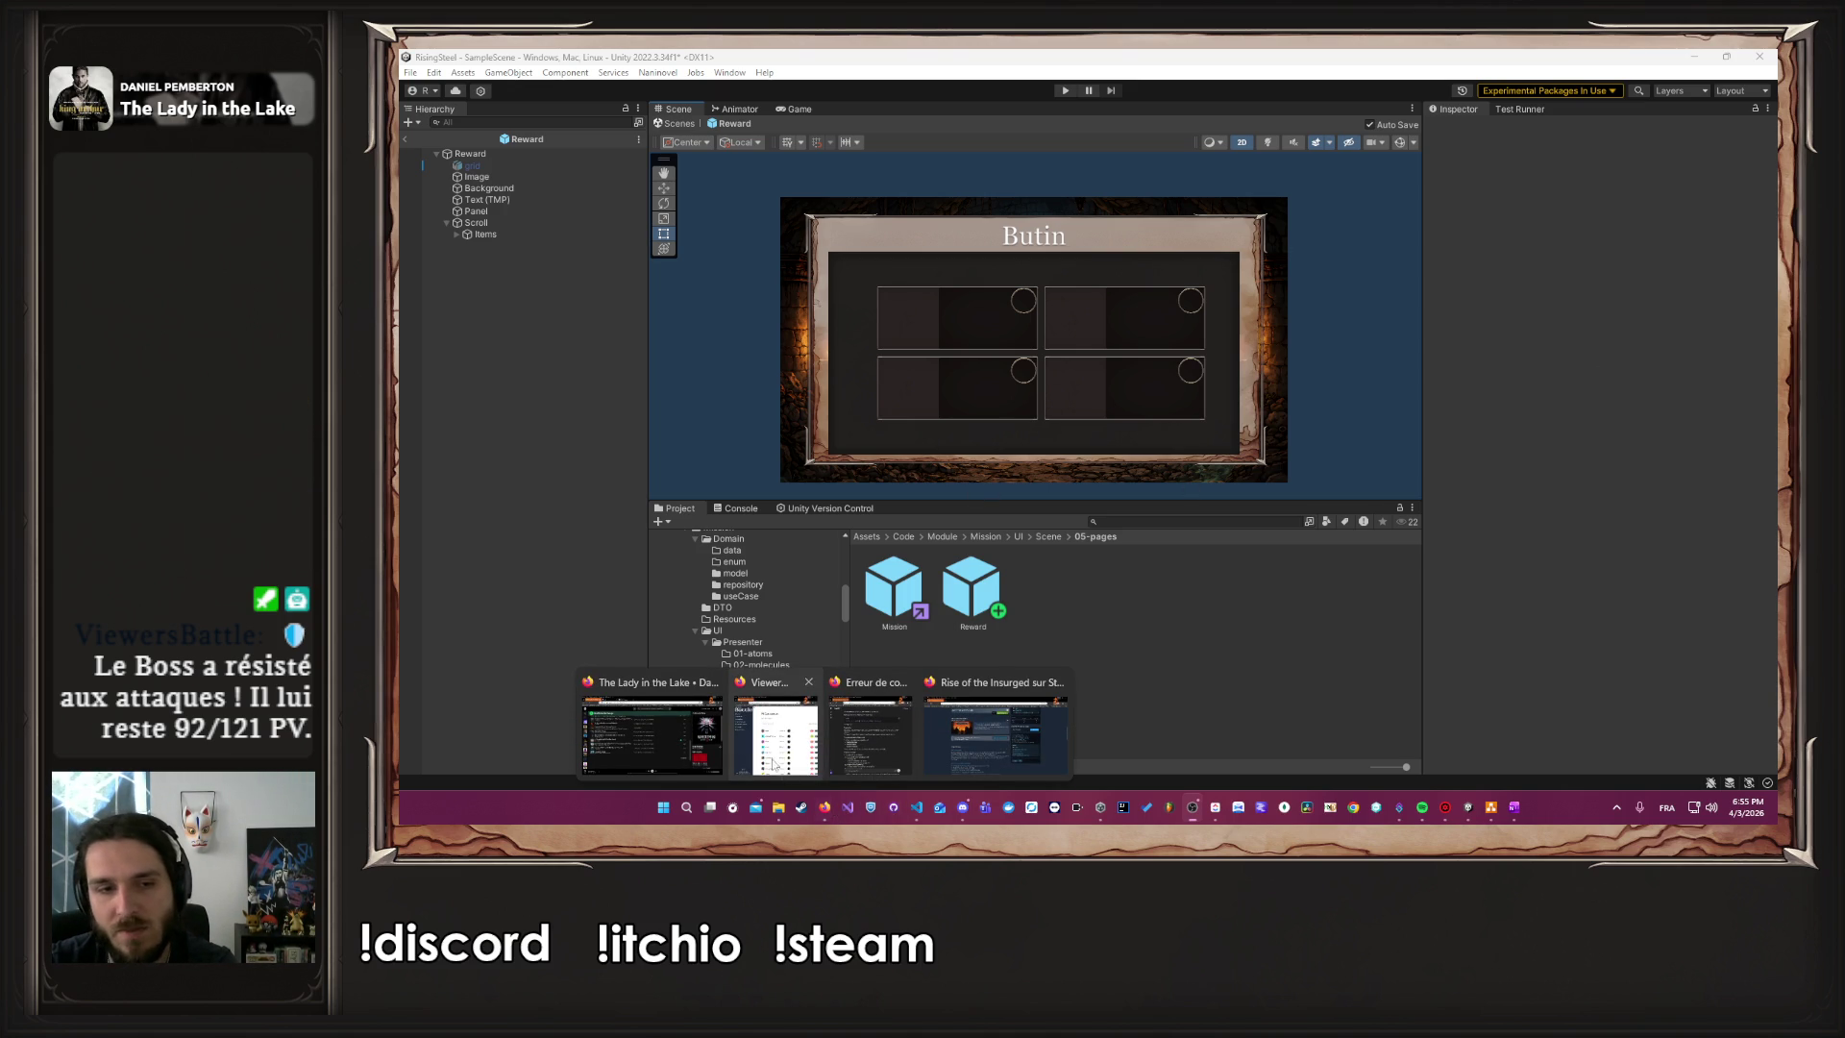